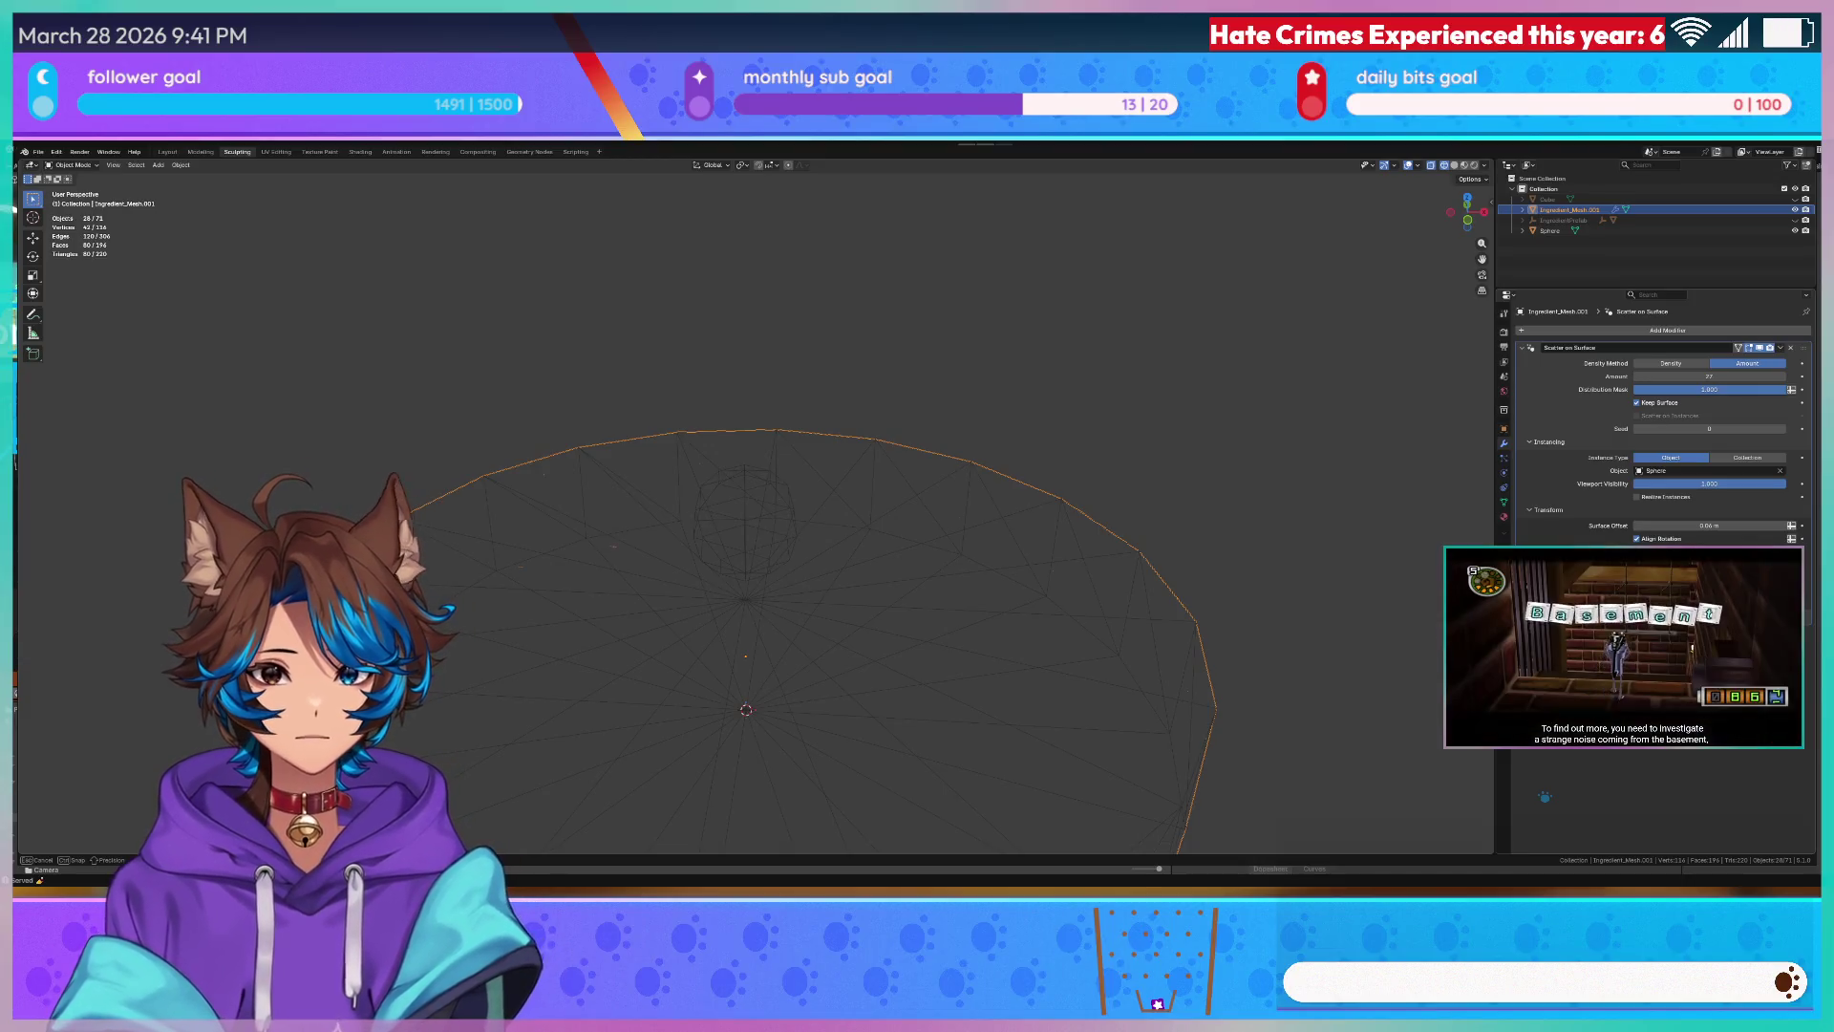
- Remove the Scatter on Surface modifier from the disc copy
{"action": "middle_click_drag", "start_coordinate": [745, 573], "coordinate": [518, 558]}
{"action": "scroll", "coordinate": [518, 558], "scroll_direction": "down", "scroll_amount": 1}
{"action": "scroll", "coordinate": [558, 549], "scroll_direction": "down", "scroll_amount": 1}
{"action": "scroll", "coordinate": [576, 553], "scroll_direction": "down", "scroll_amount": 3}
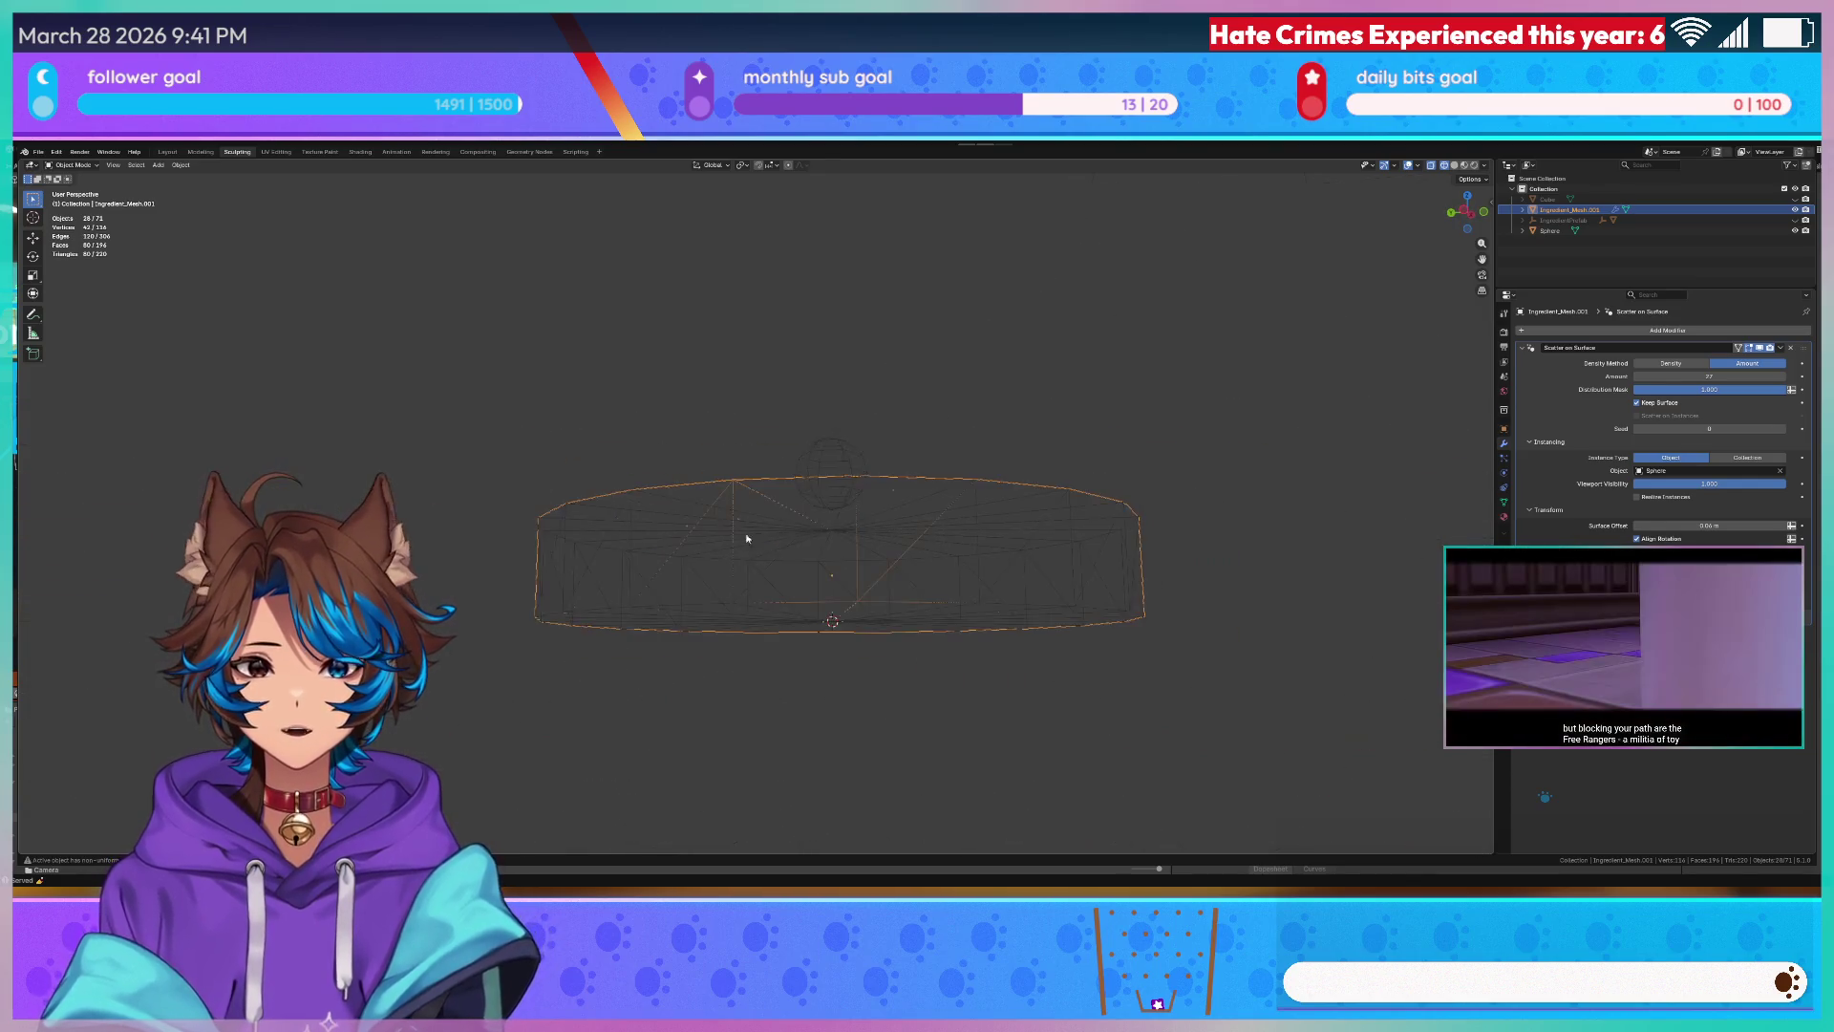
{"action": "middle_click_drag", "start_coordinate": [774, 582], "coordinate": [910, 578]}
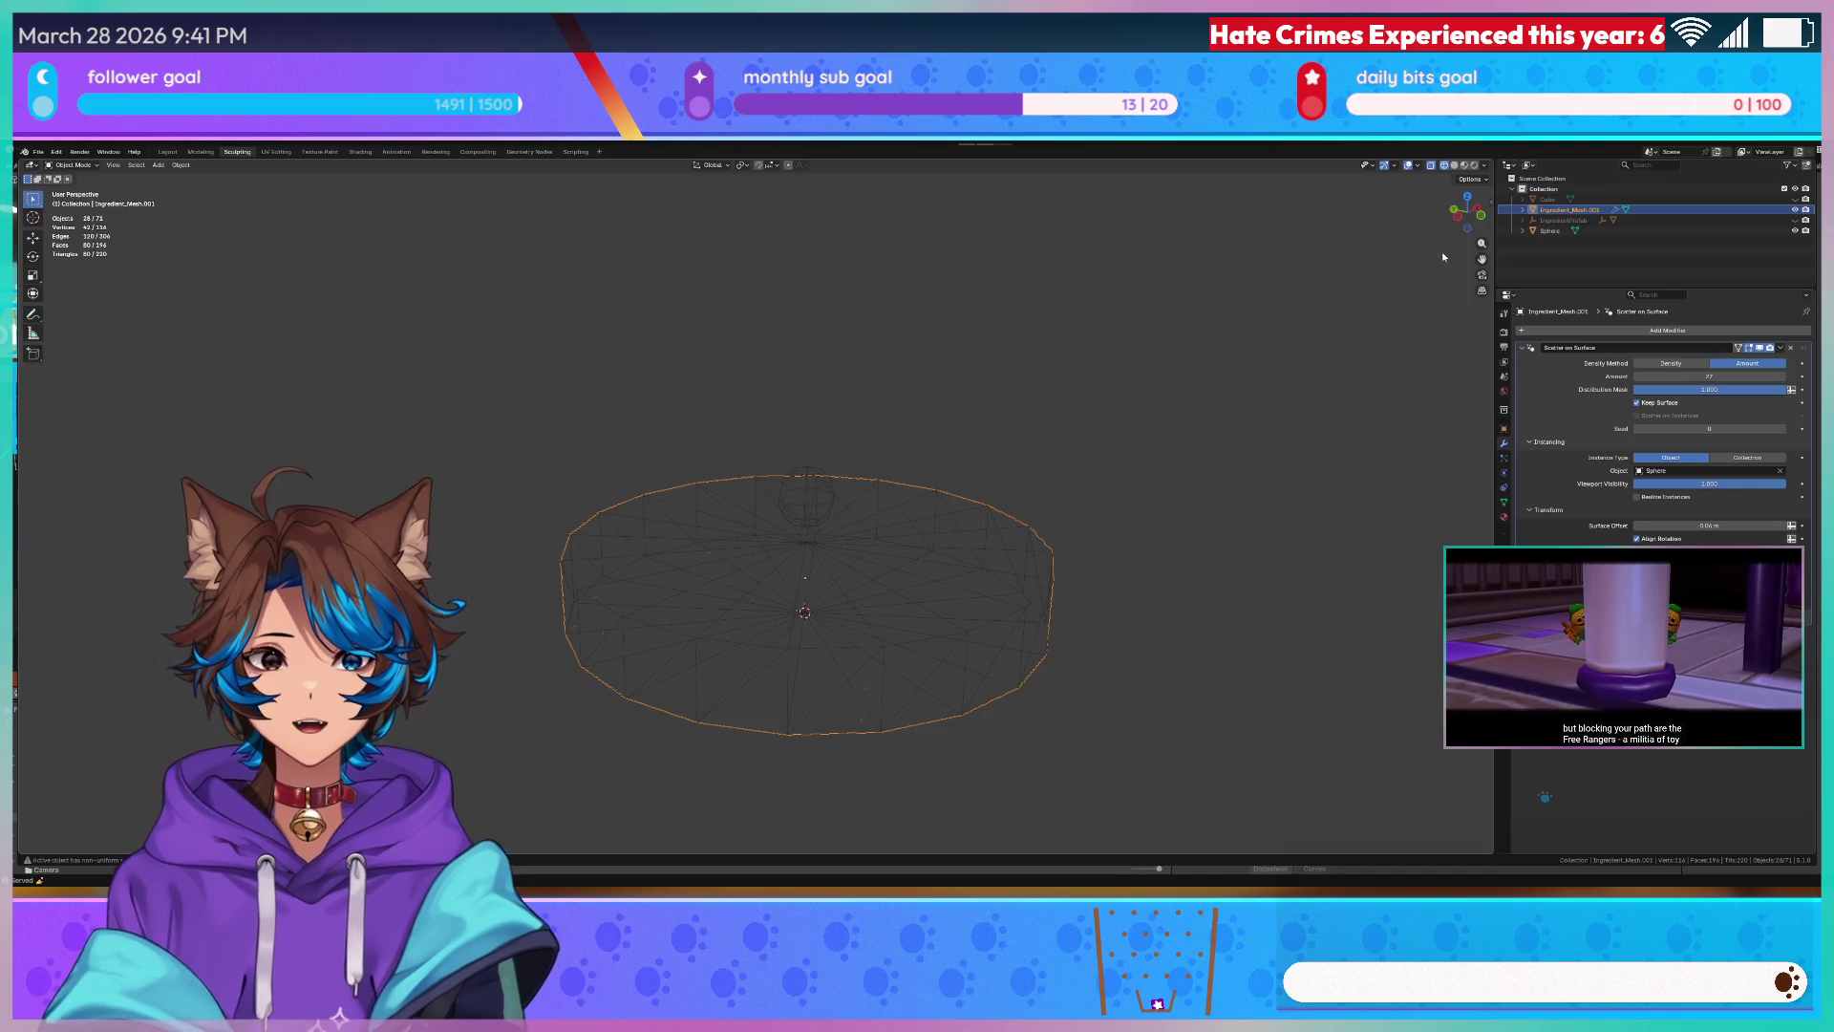
{"action": "left_click", "coordinate": [1790, 351]}
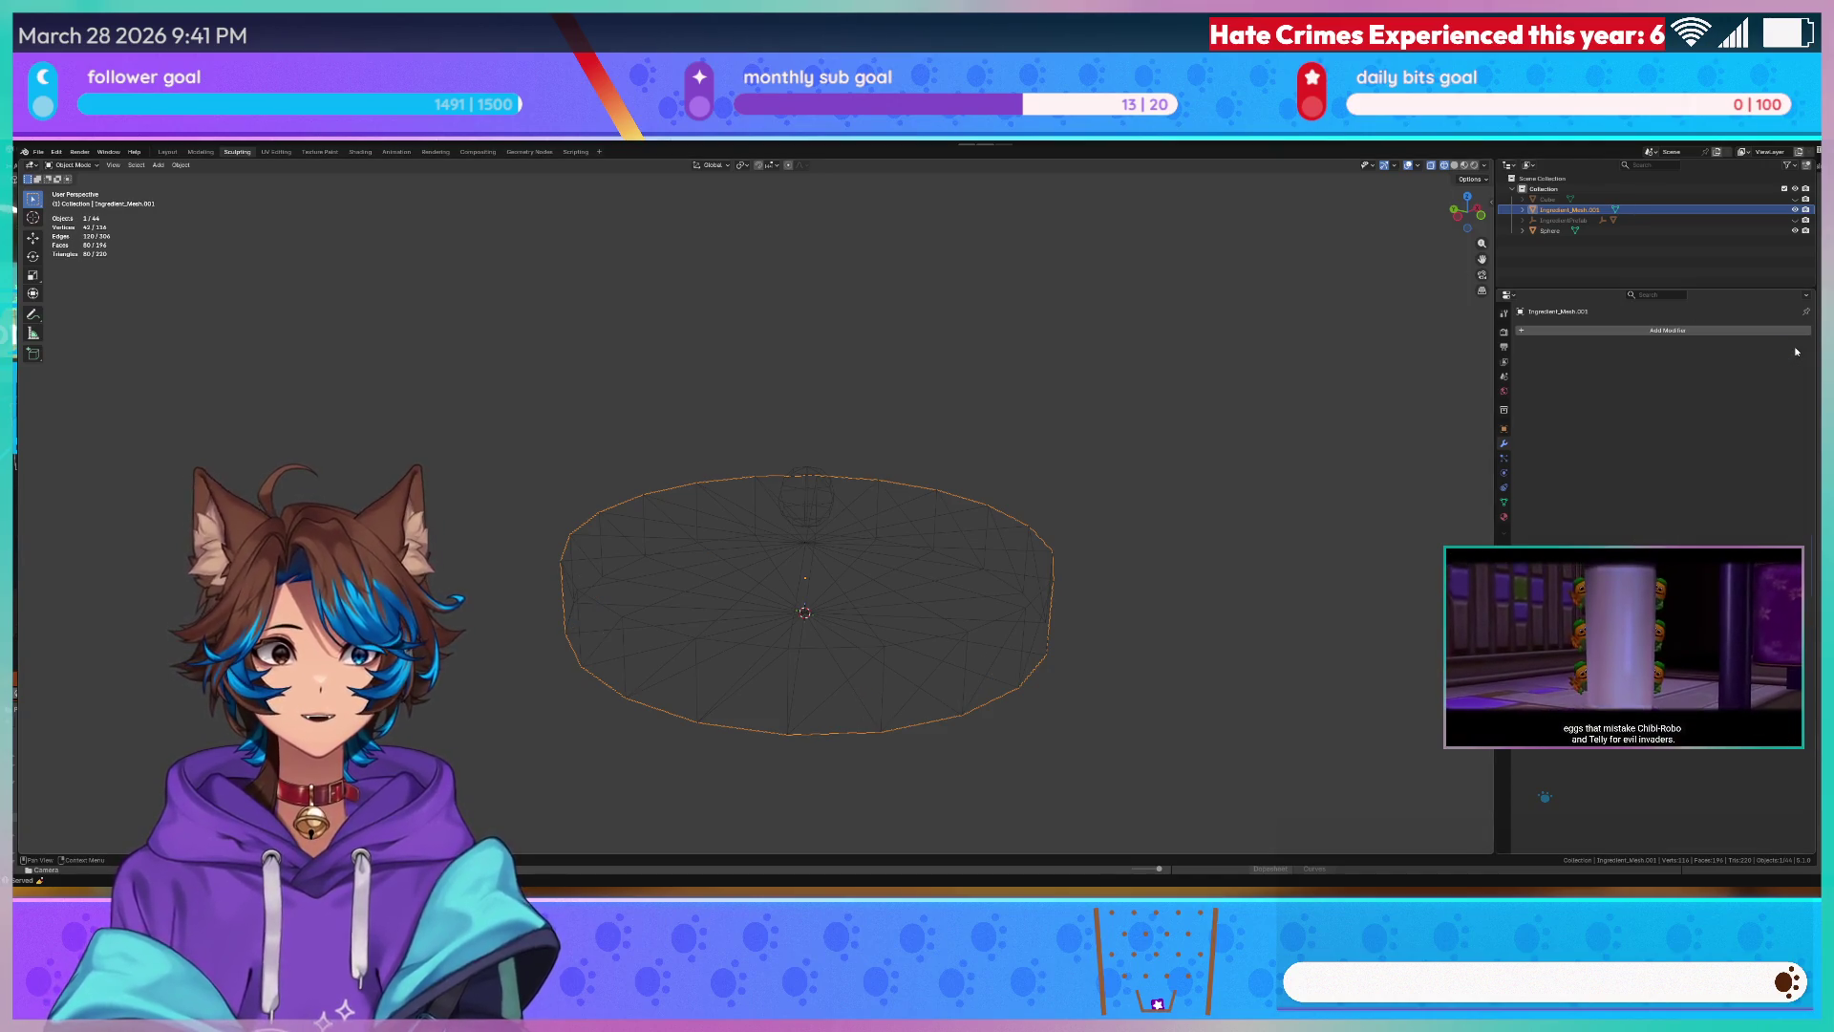
- Make the Sphere the active object and bring up its Add Modifier list
{"action": "left_click", "coordinate": [1606, 230]}
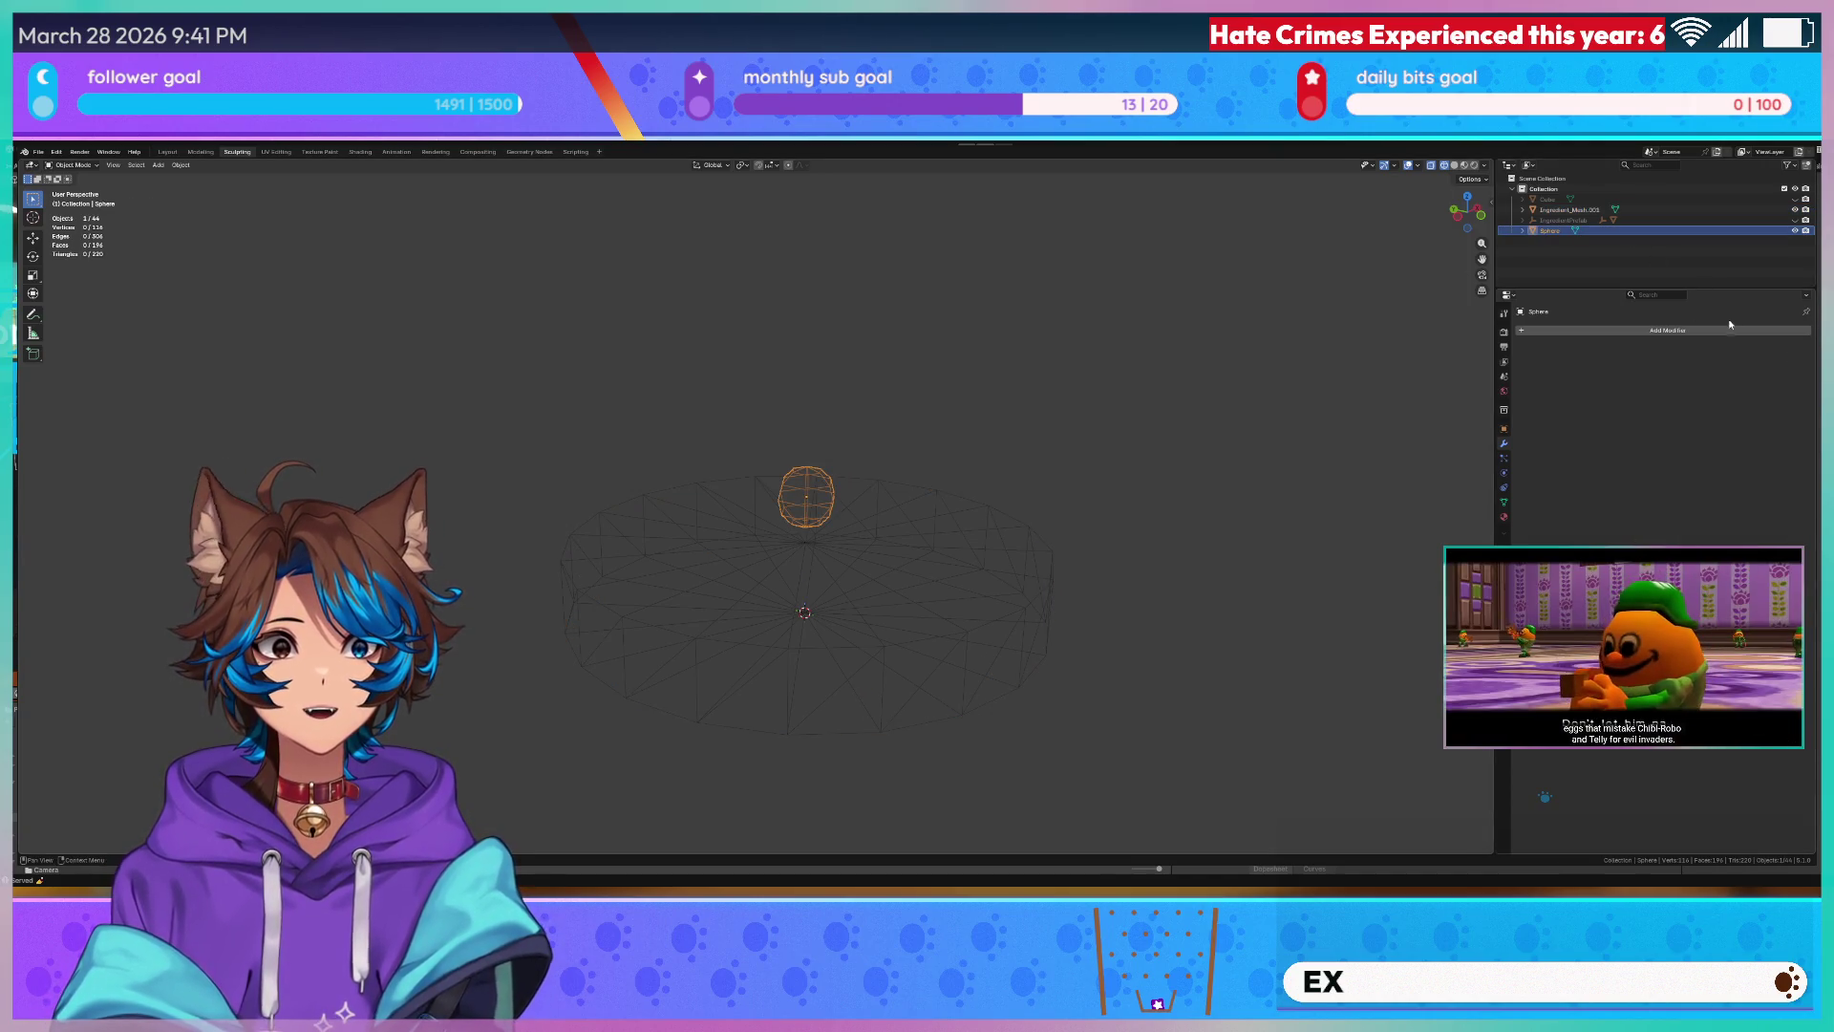
{"action": "left_click", "coordinate": [1577, 209]}
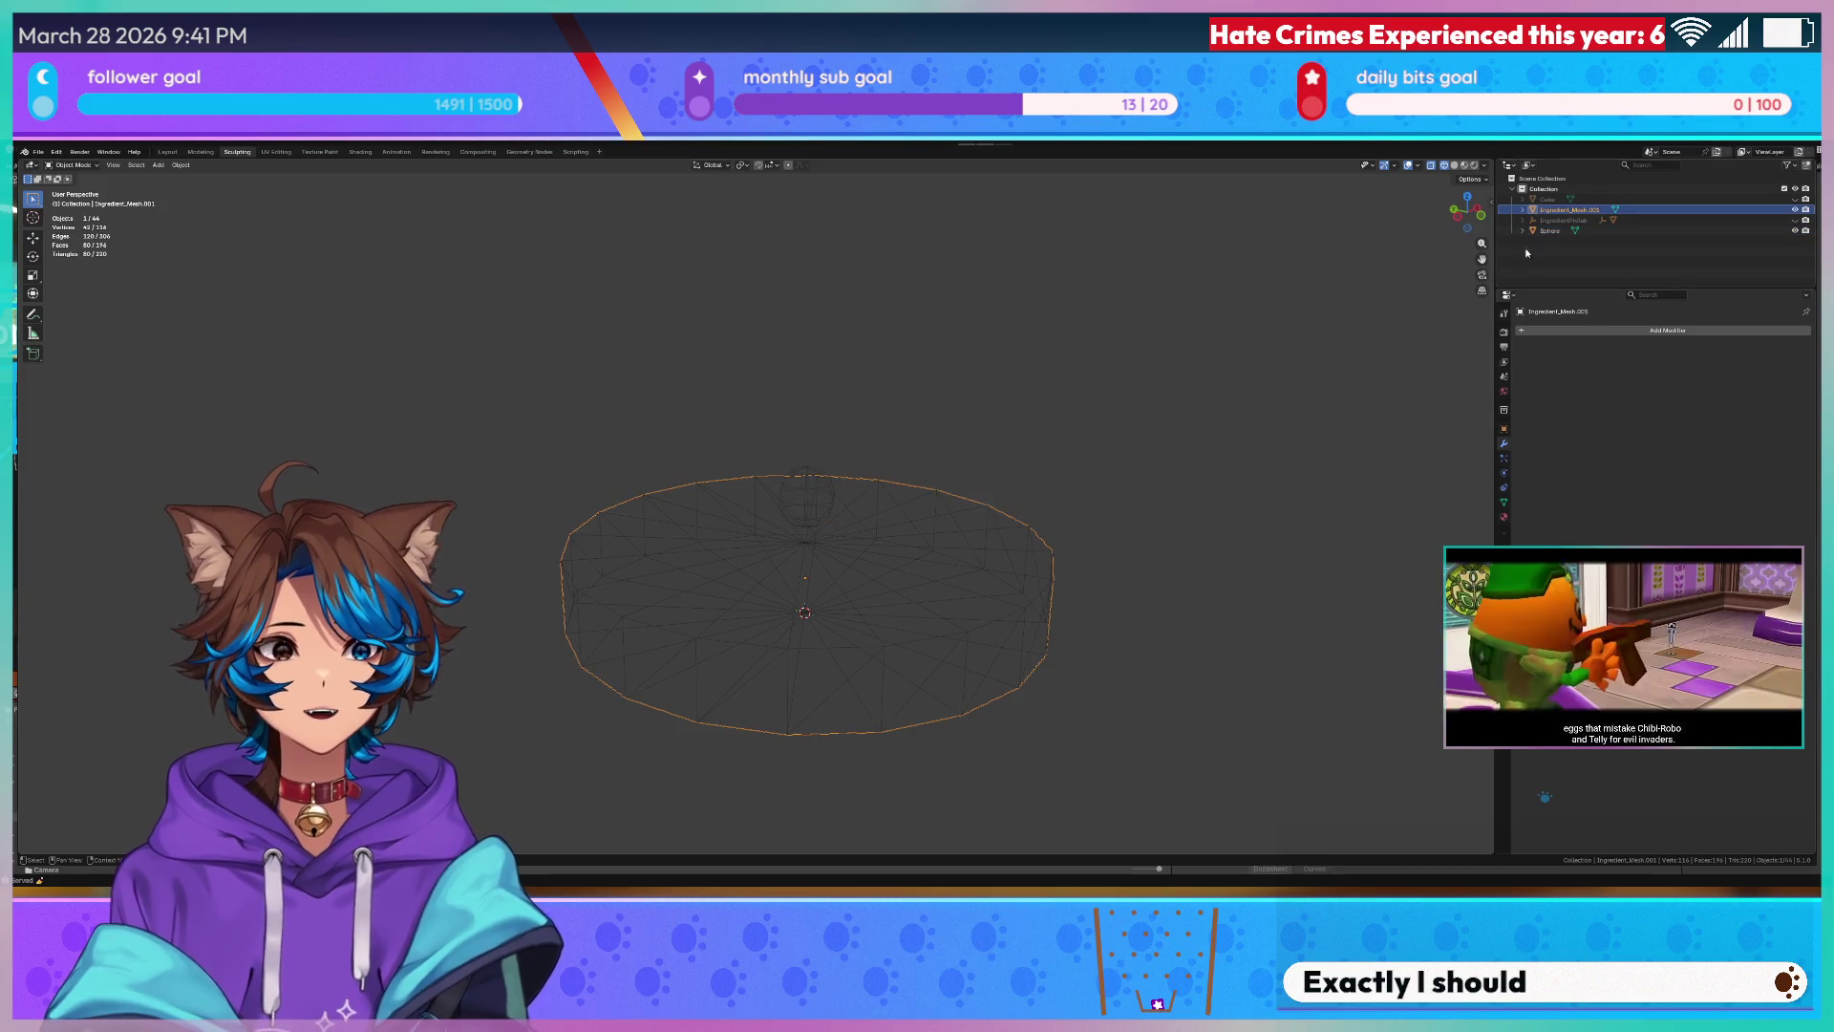
{"action": "left_click", "coordinate": [1660, 334]}
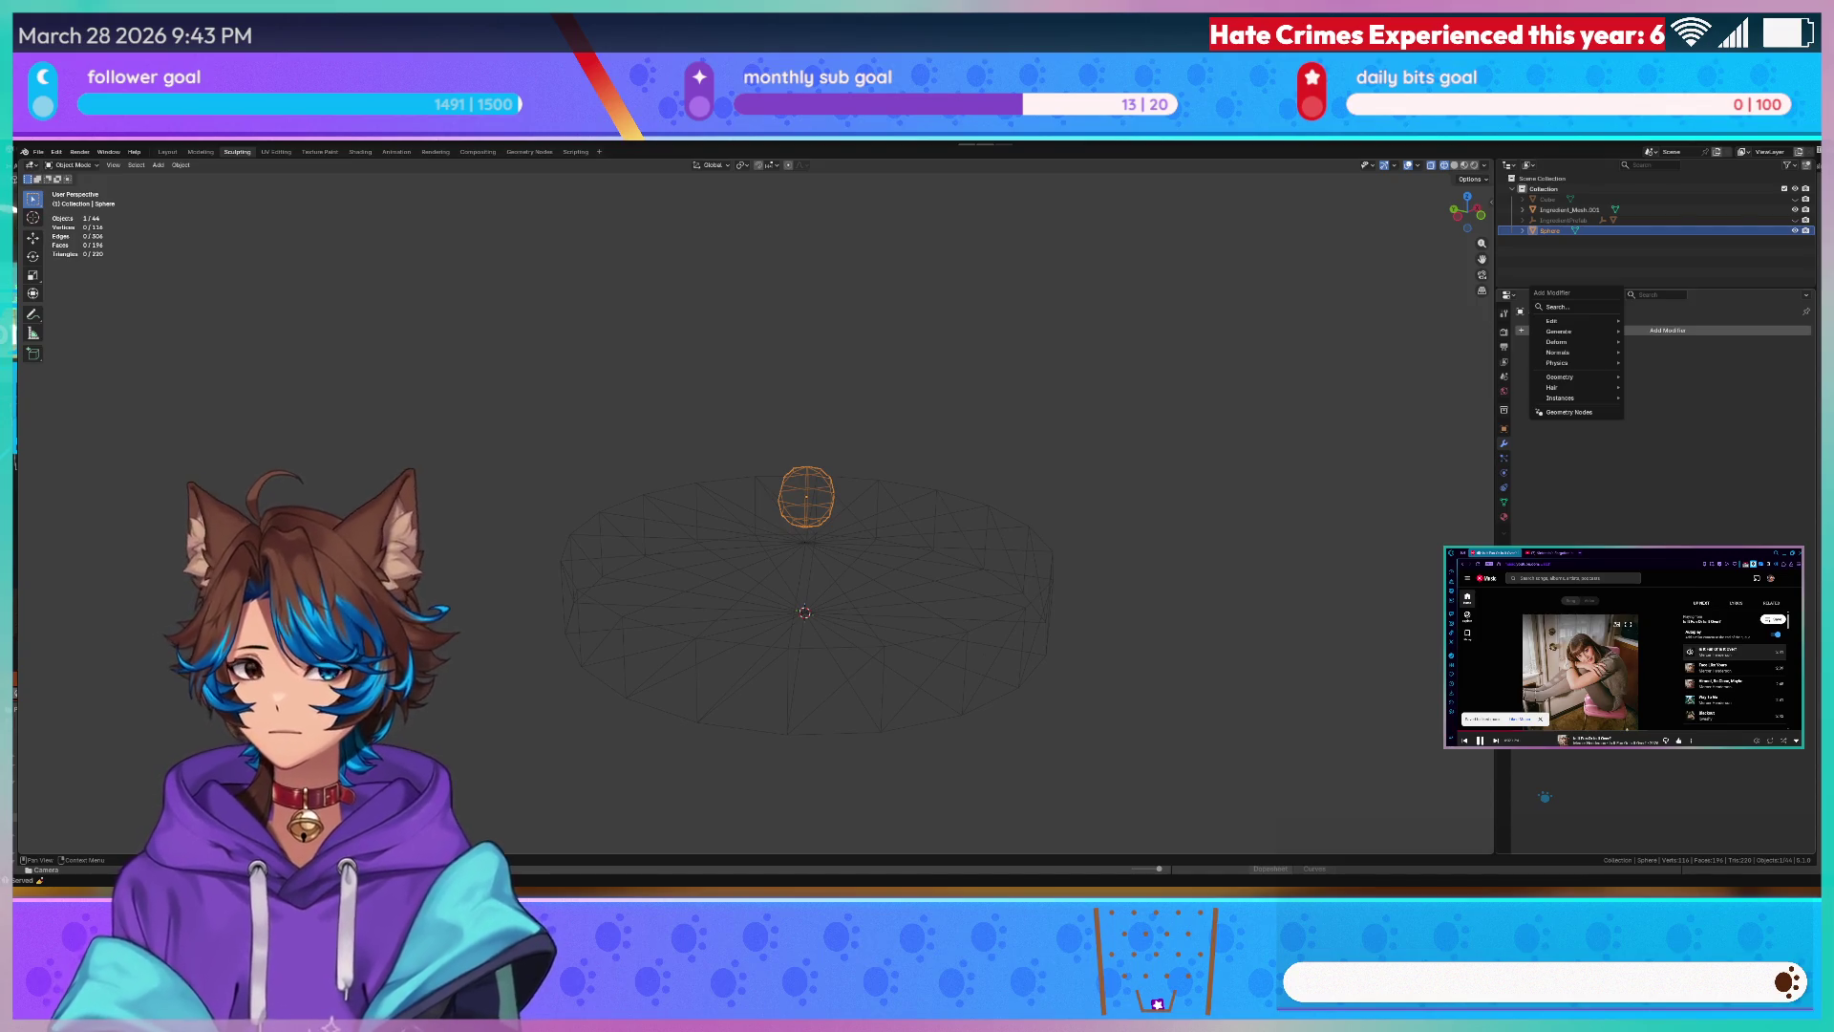
- Add a Generate > Scatter on Surface modifier to Ingredient_Mesh, the disc
{"action": "left_click", "coordinate": [1580, 212]}
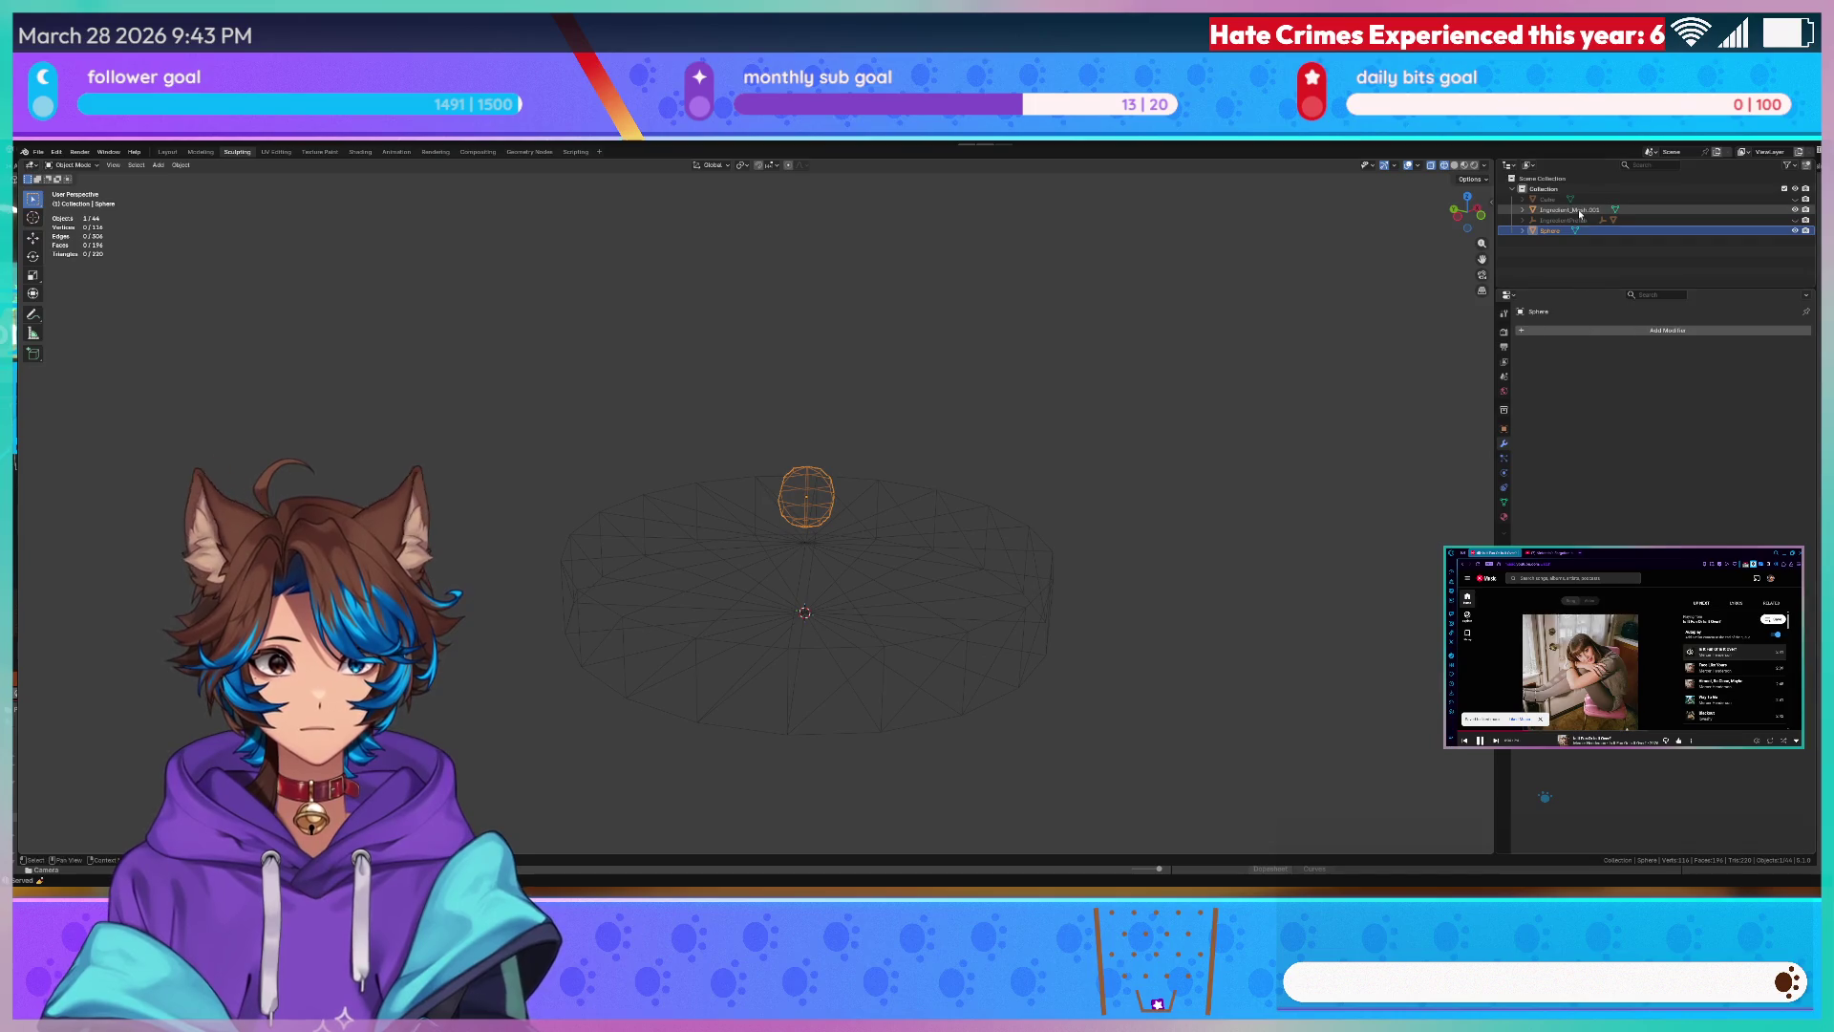
{"action": "left_click", "coordinate": [1663, 331]}
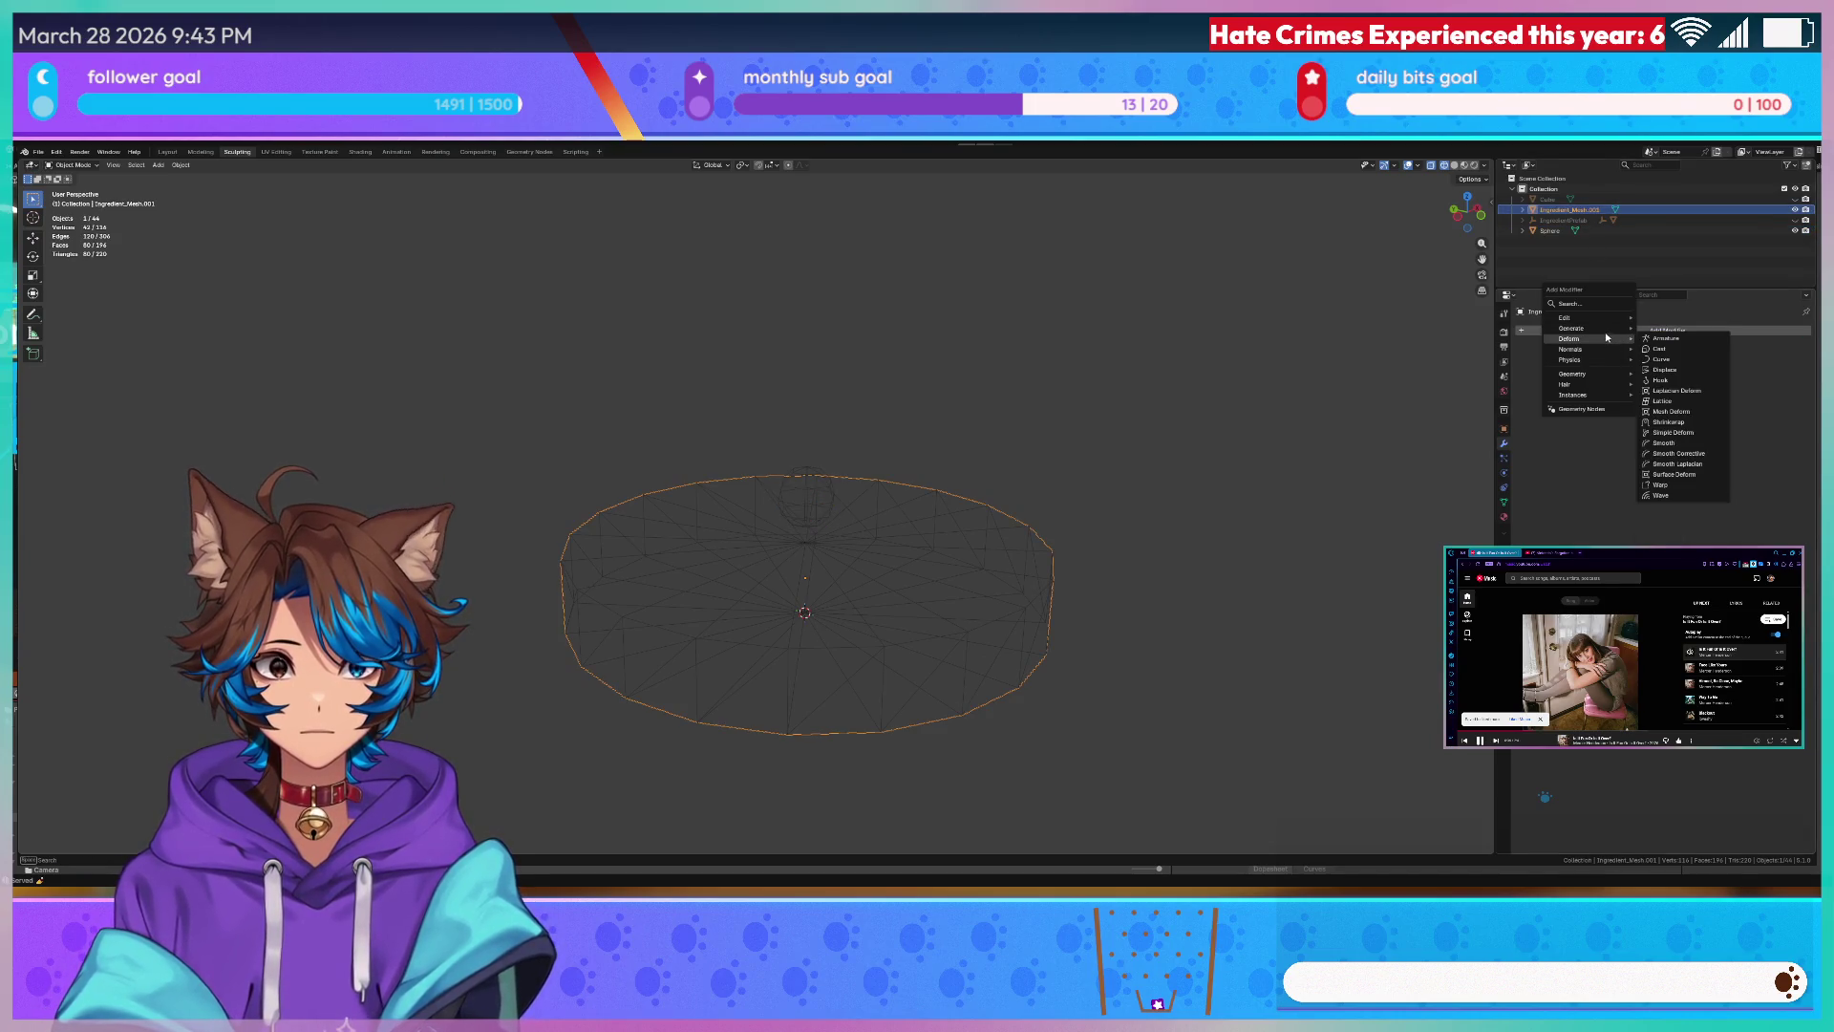
{"action": "mouse_move", "coordinate": [1559, 329]}
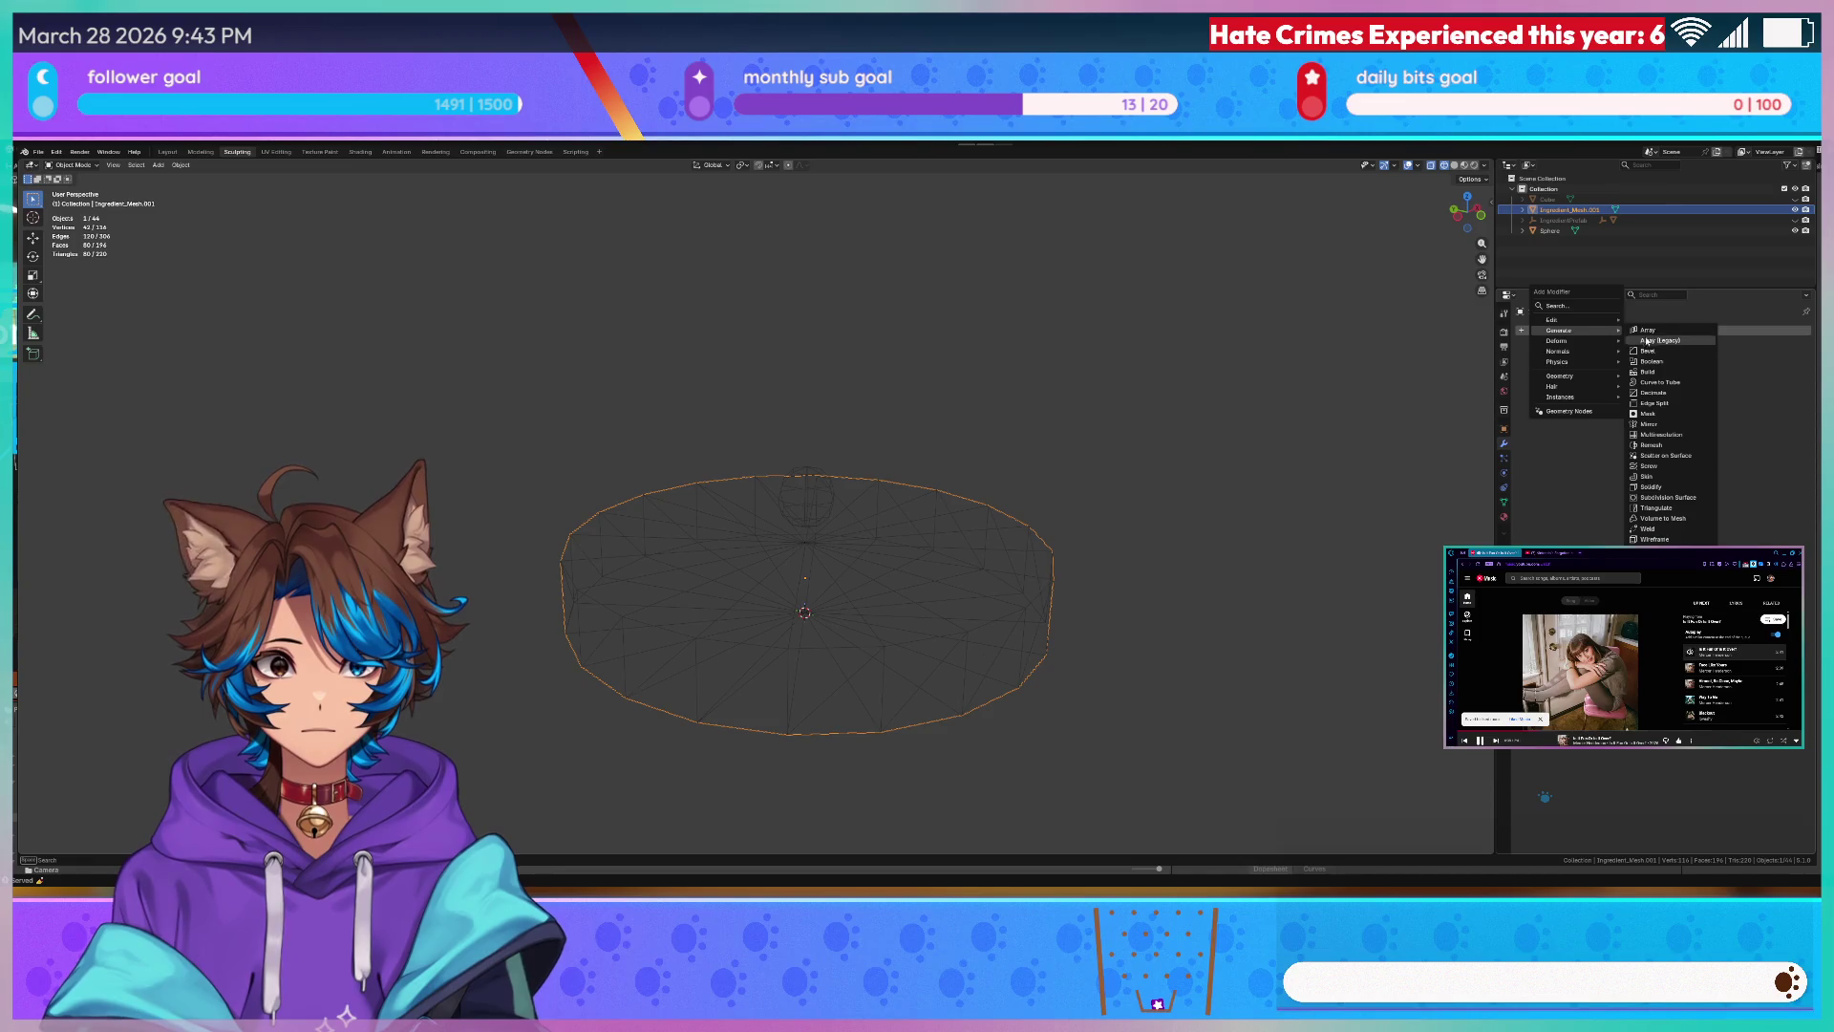
{"action": "left_click", "coordinate": [1666, 455]}
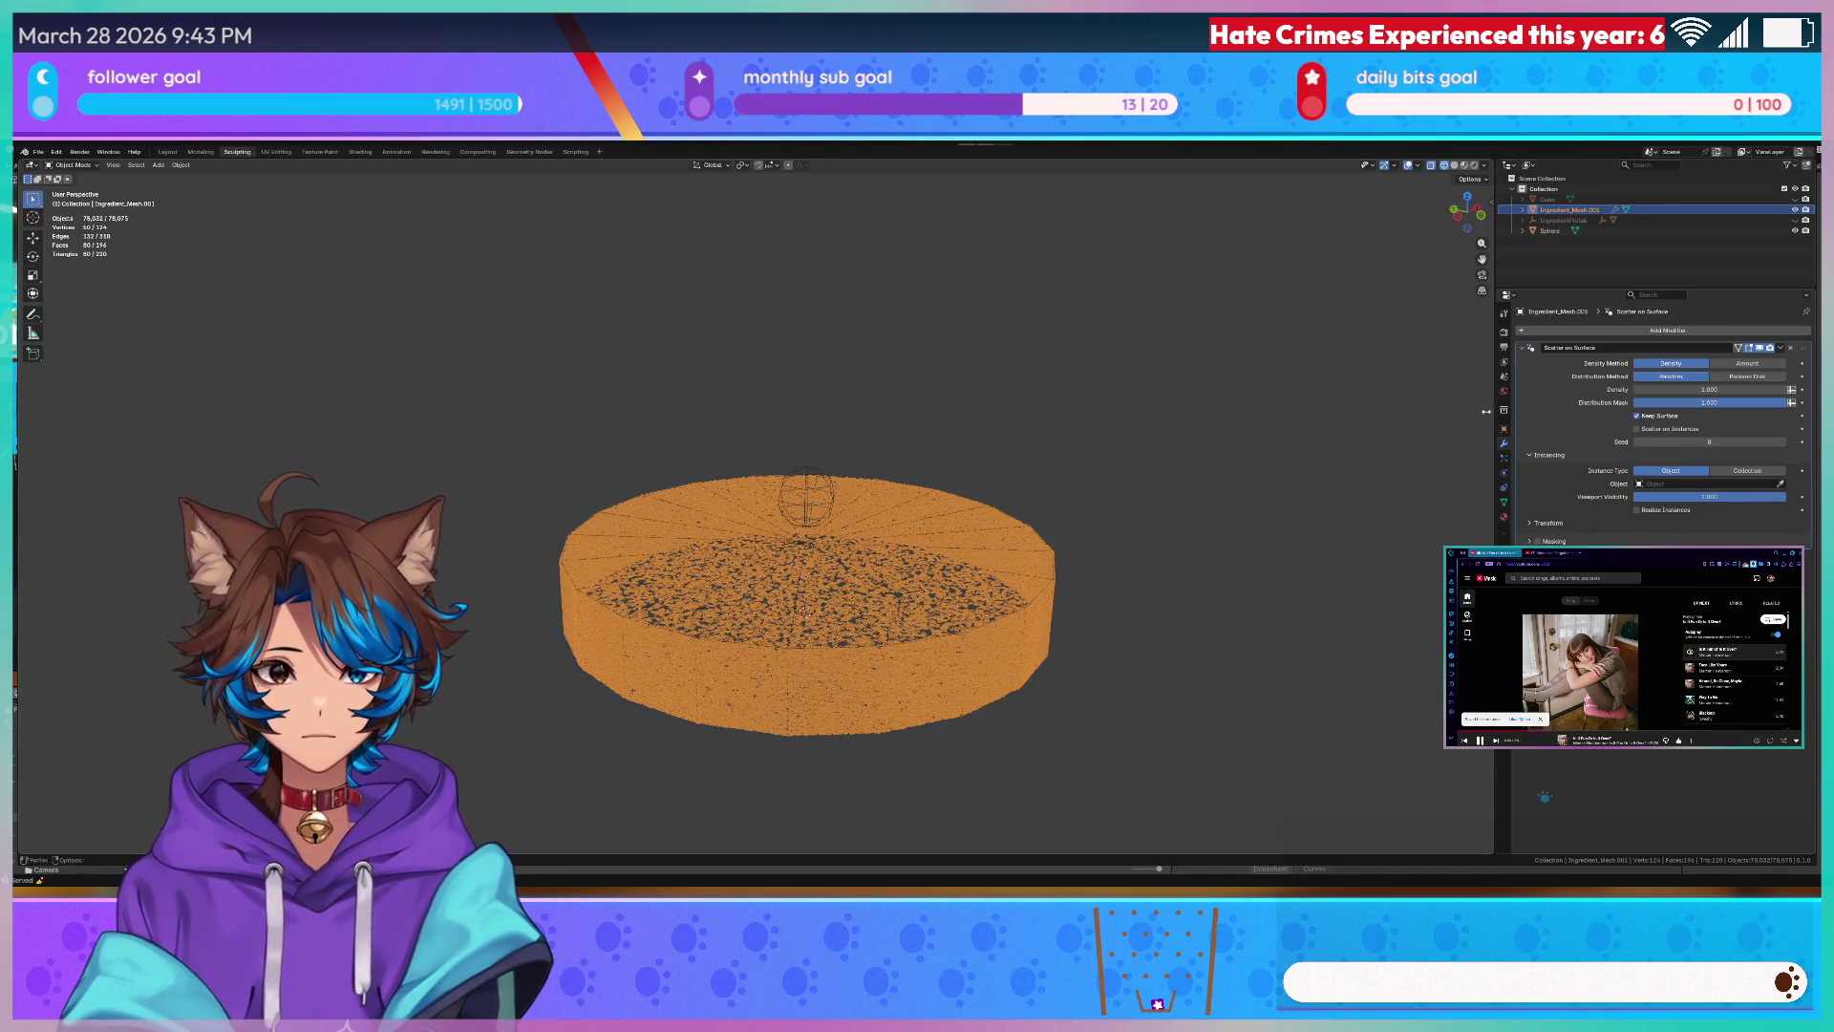
{"action": "scroll", "coordinate": [1089, 495], "scroll_direction": "up", "scroll_amount": 5}
{"action": "scroll", "coordinate": [1111, 560], "scroll_direction": "up", "scroll_amount": 5}
- Inspect the scattered points from a low side view, ending with the disc mesh active
{"action": "mouse_move", "coordinate": [1119, 579]}
{"action": "middle_mouse_down"}
{"action": "mouse_move", "coordinate": [1159, 485]}
{"action": "mouse_move", "coordinate": [1180, 495]}
{"action": "middle_mouse_up"}
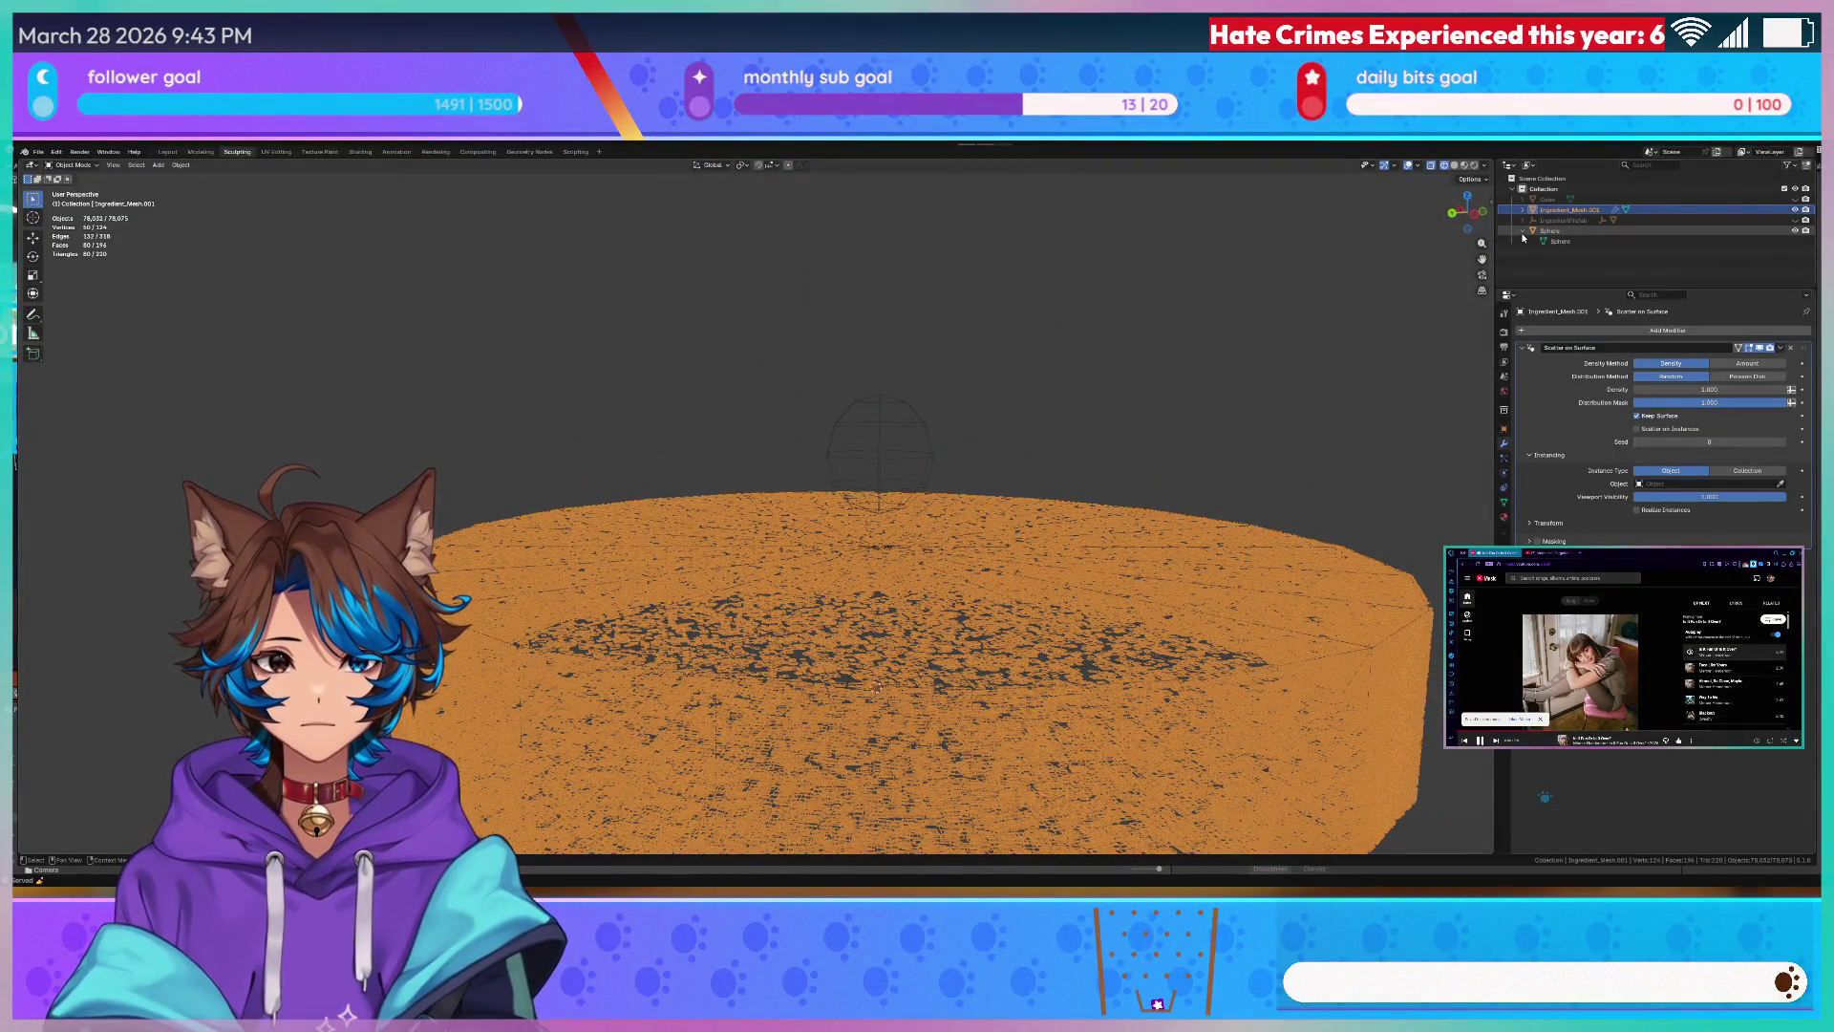
{"action": "left_click", "coordinate": [1551, 238]}
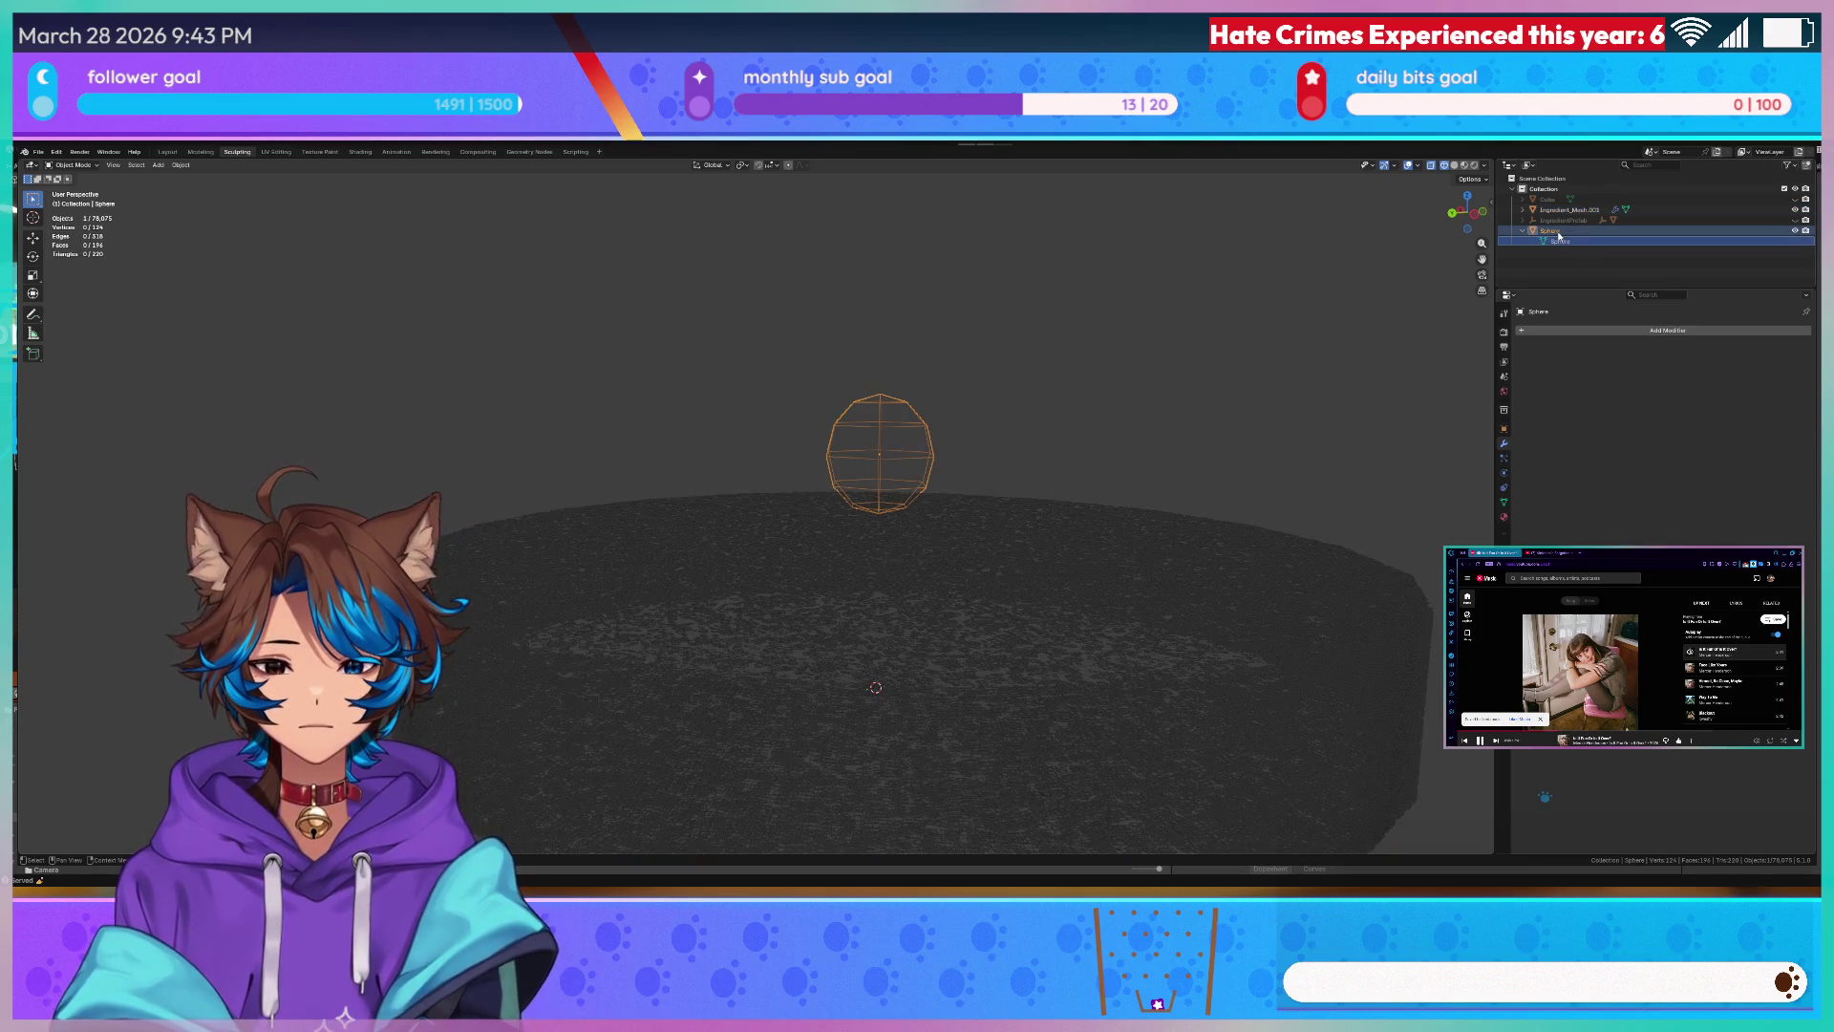
{"action": "left_click", "coordinate": [1559, 218]}
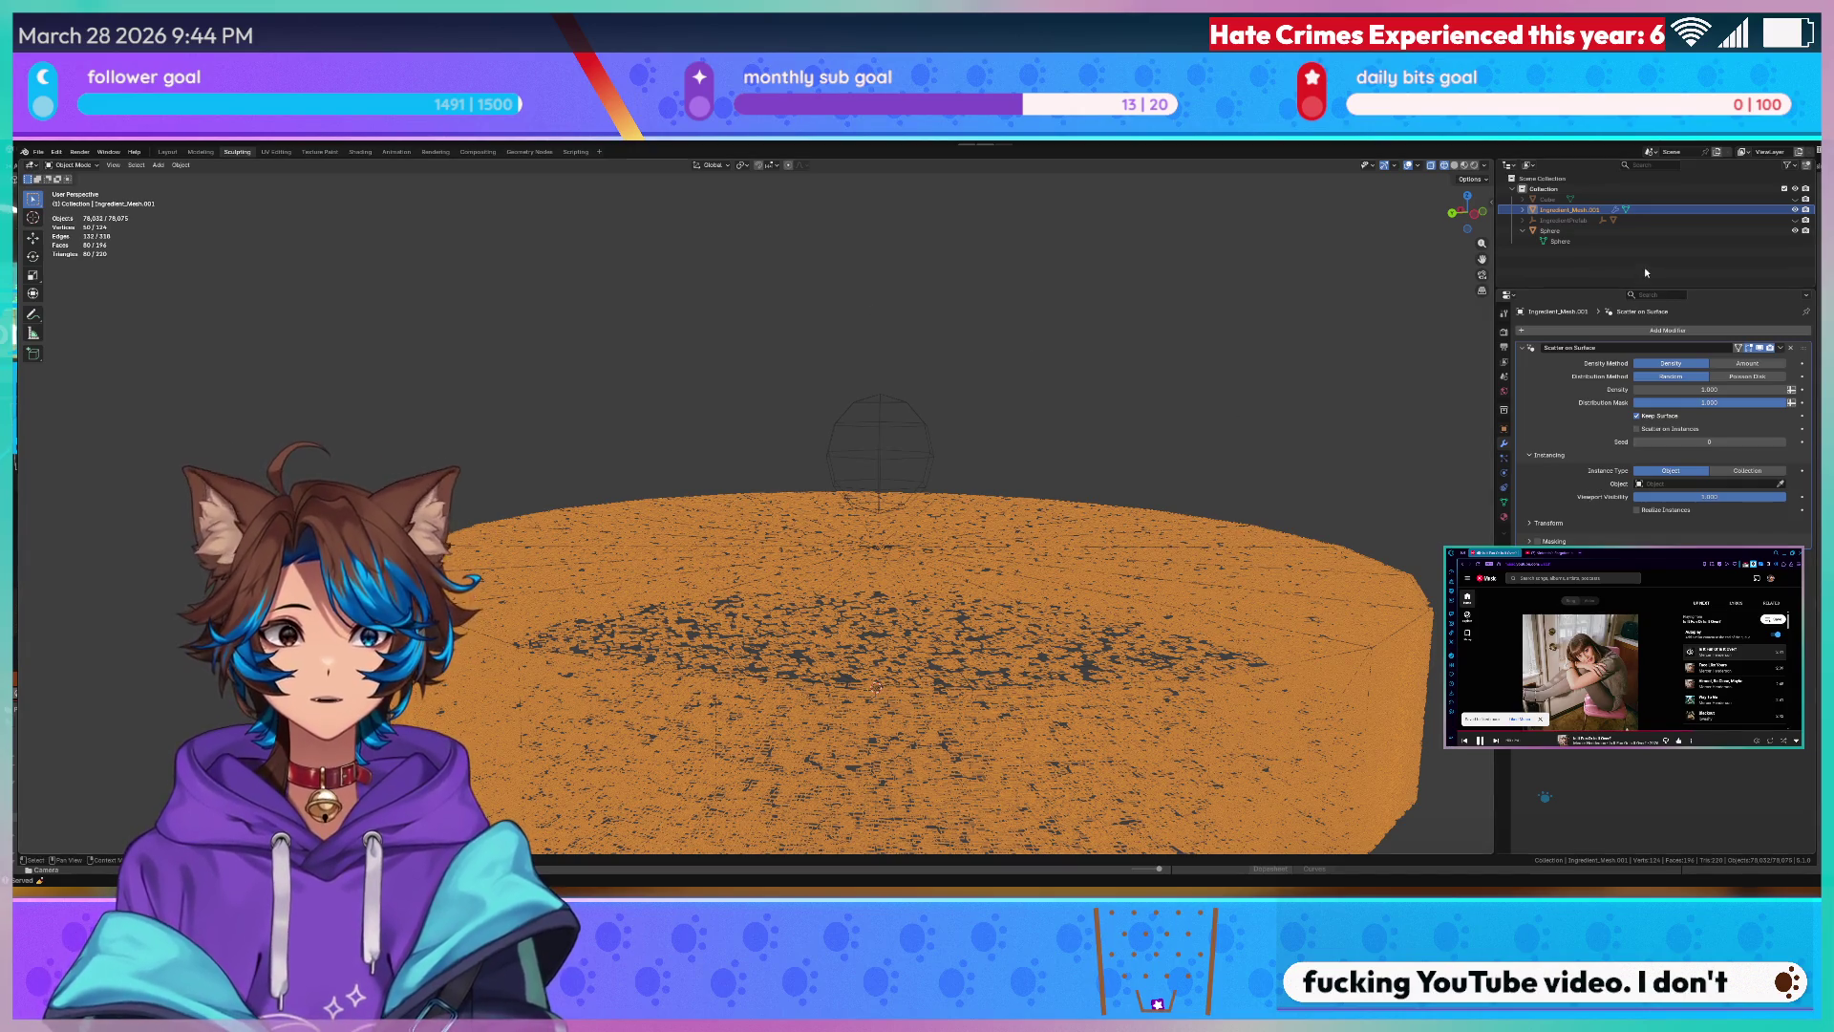
- Set the modifier's Instance Object to Sphere, toggling object visibility with H
{"action": "left_click", "coordinate": [1541, 235]}
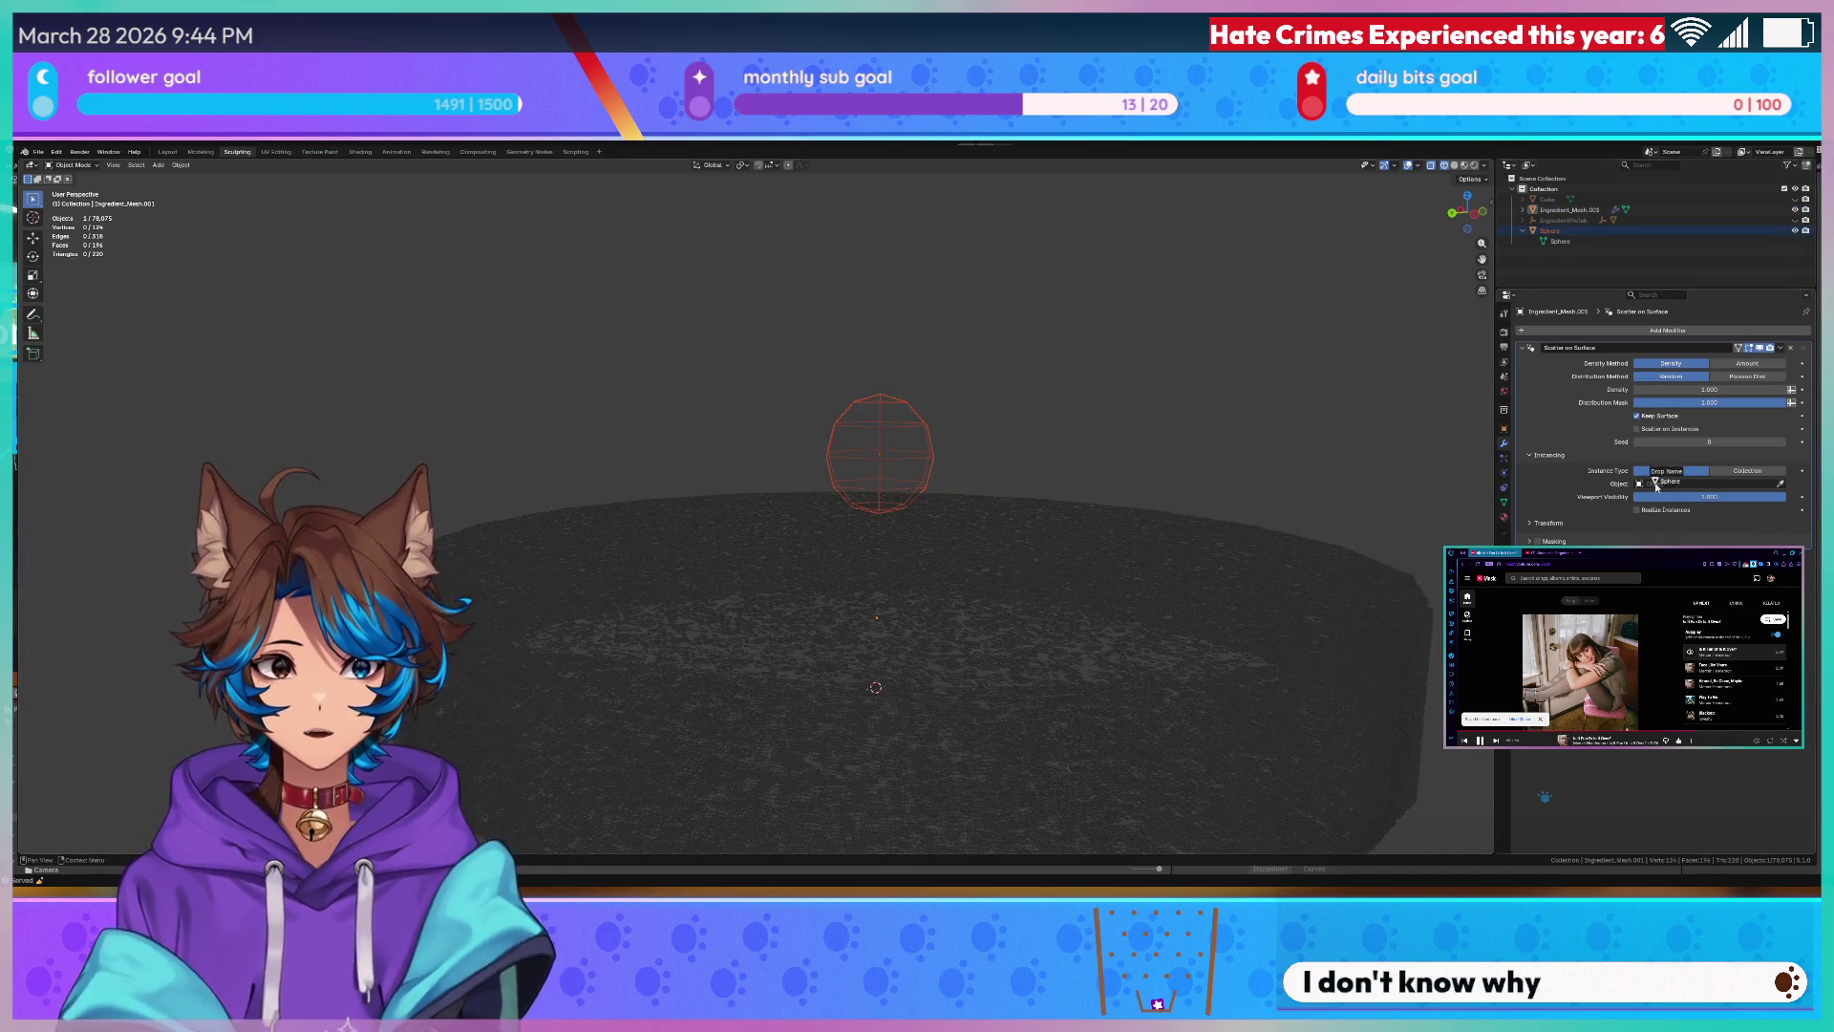
{"action": "key", "text": "h"}
{"action": "key", "text": "h"}
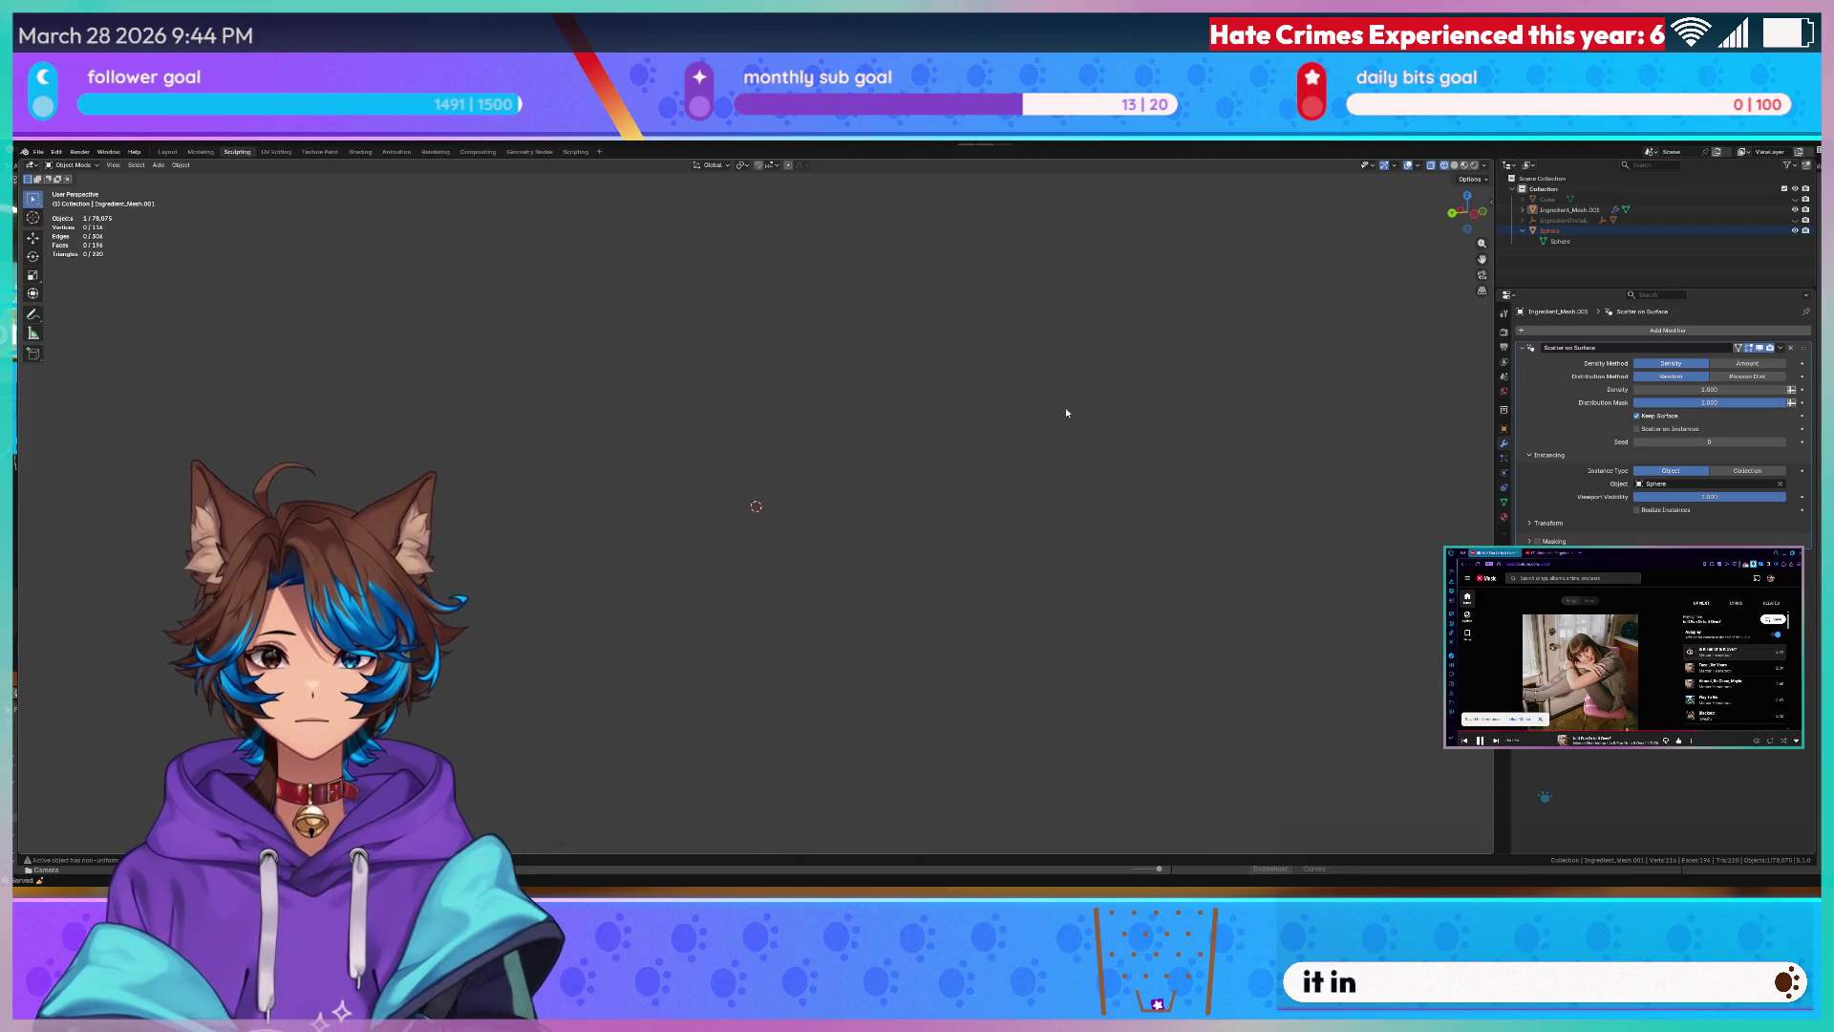
{"action": "key", "text": "ctrl+z"}
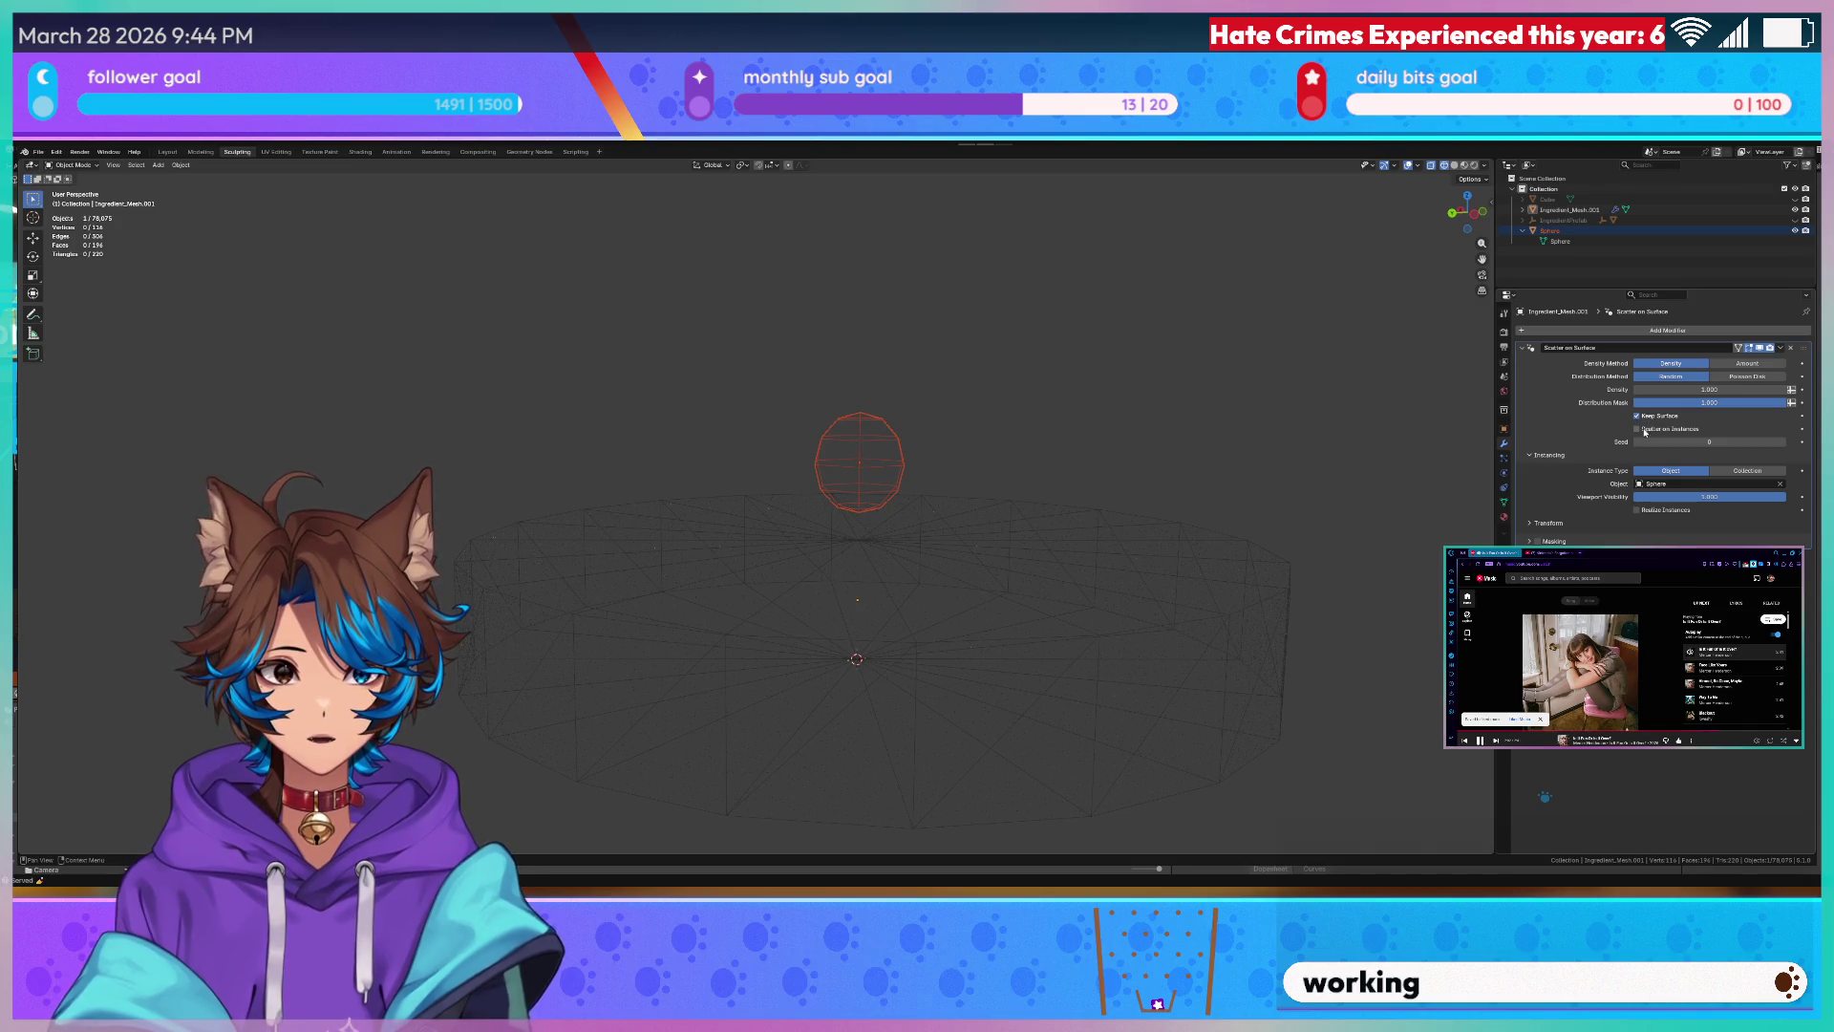
{"action": "key", "text": "h"}
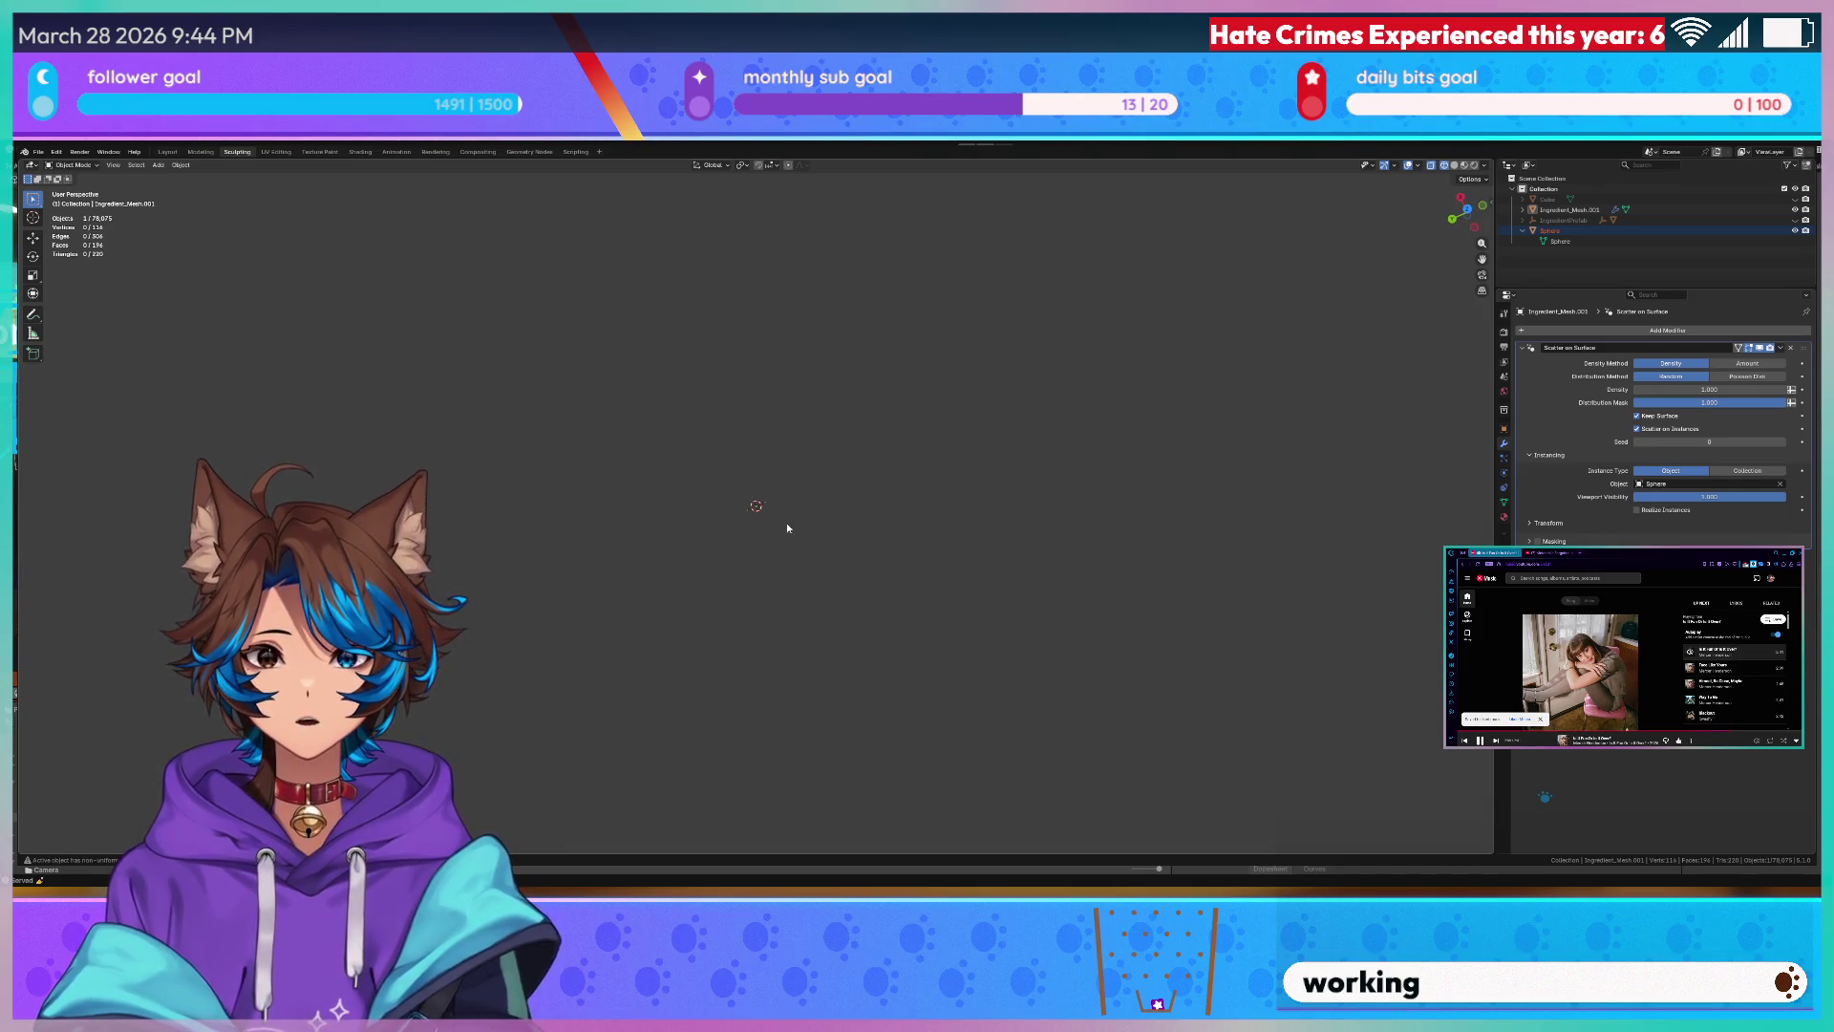
{"action": "scroll", "coordinate": [761, 497], "scroll_direction": "up", "scroll_amount": 3}
{"action": "scroll", "coordinate": [738, 522], "scroll_direction": "up", "scroll_amount": 3}
- Inspect the instanced spheres from several angles and expand the scatter Transform panel
{"action": "mouse_move", "coordinate": [738, 522]}
{"action": "middle_mouse_down"}
{"action": "mouse_move", "coordinate": [695, 541]}
{"action": "mouse_move", "coordinate": [760, 577]}
{"action": "middle_mouse_up"}
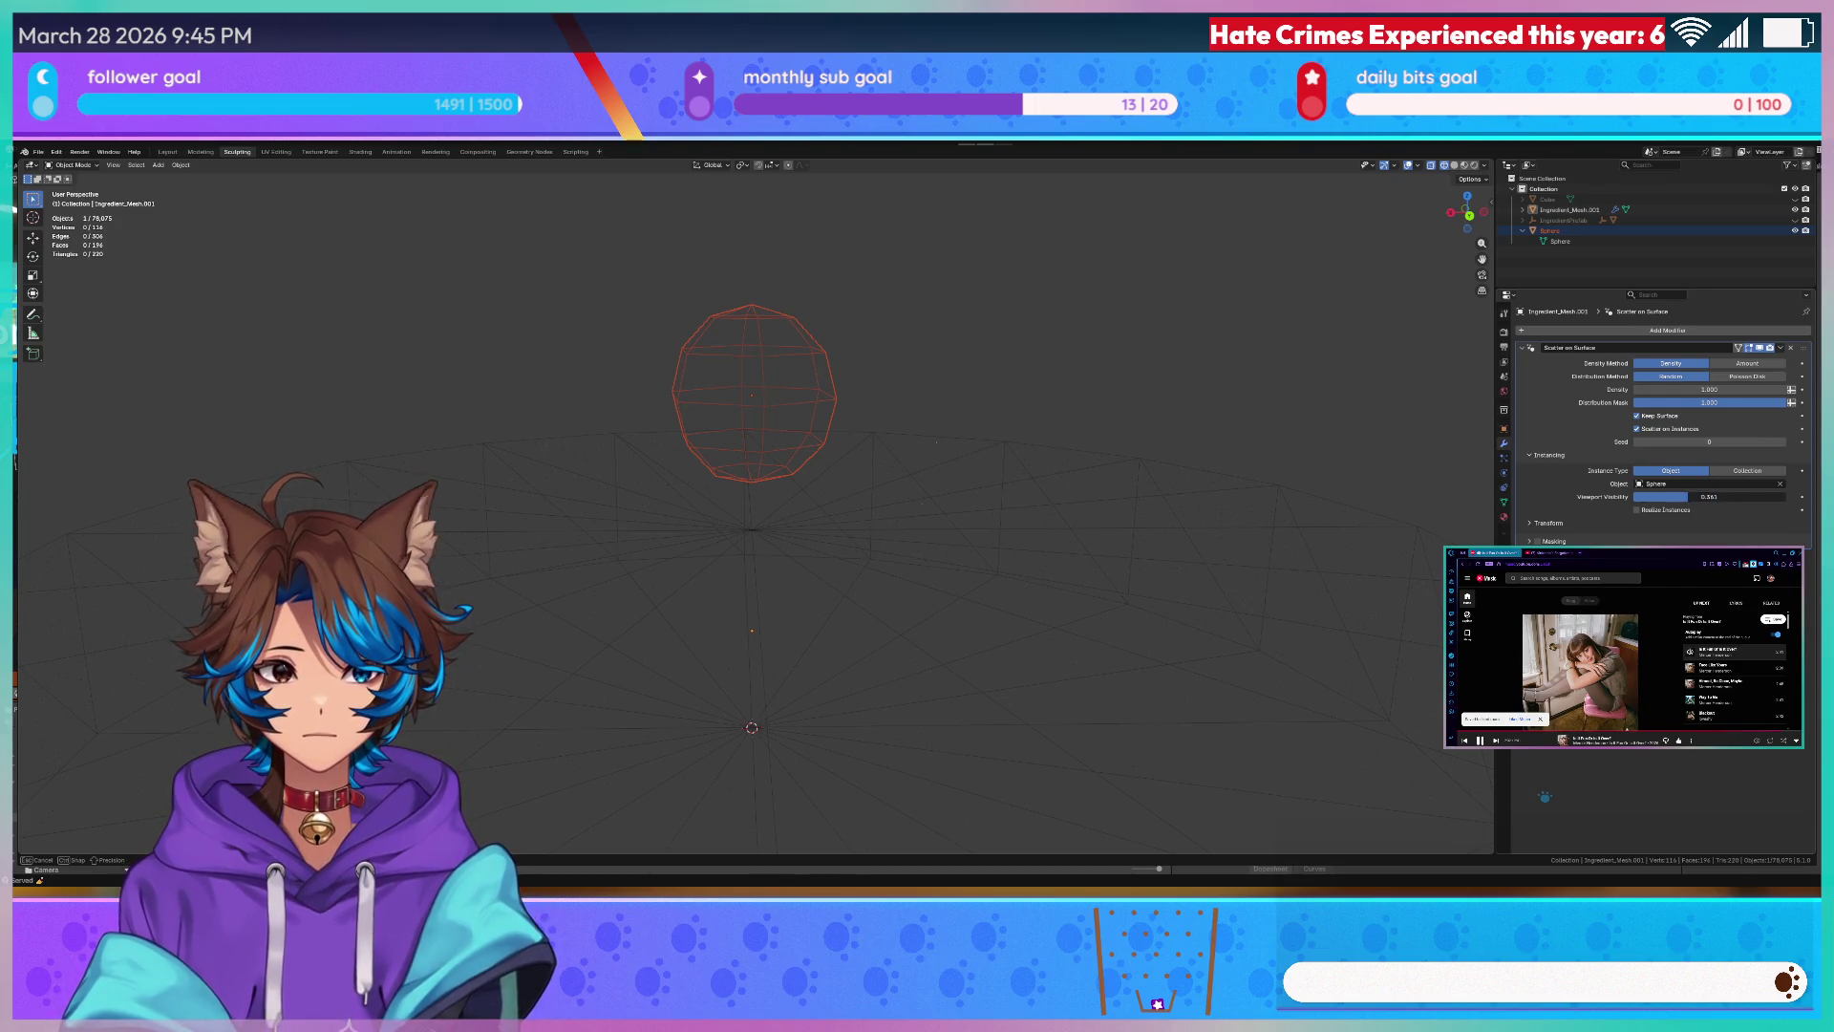
{"action": "mouse_move", "coordinate": [1106, 517]}
{"action": "middle_mouse_down"}
{"action": "mouse_move", "coordinate": [818, 527]}
{"action": "mouse_move", "coordinate": [889, 516]}
{"action": "middle_mouse_up"}
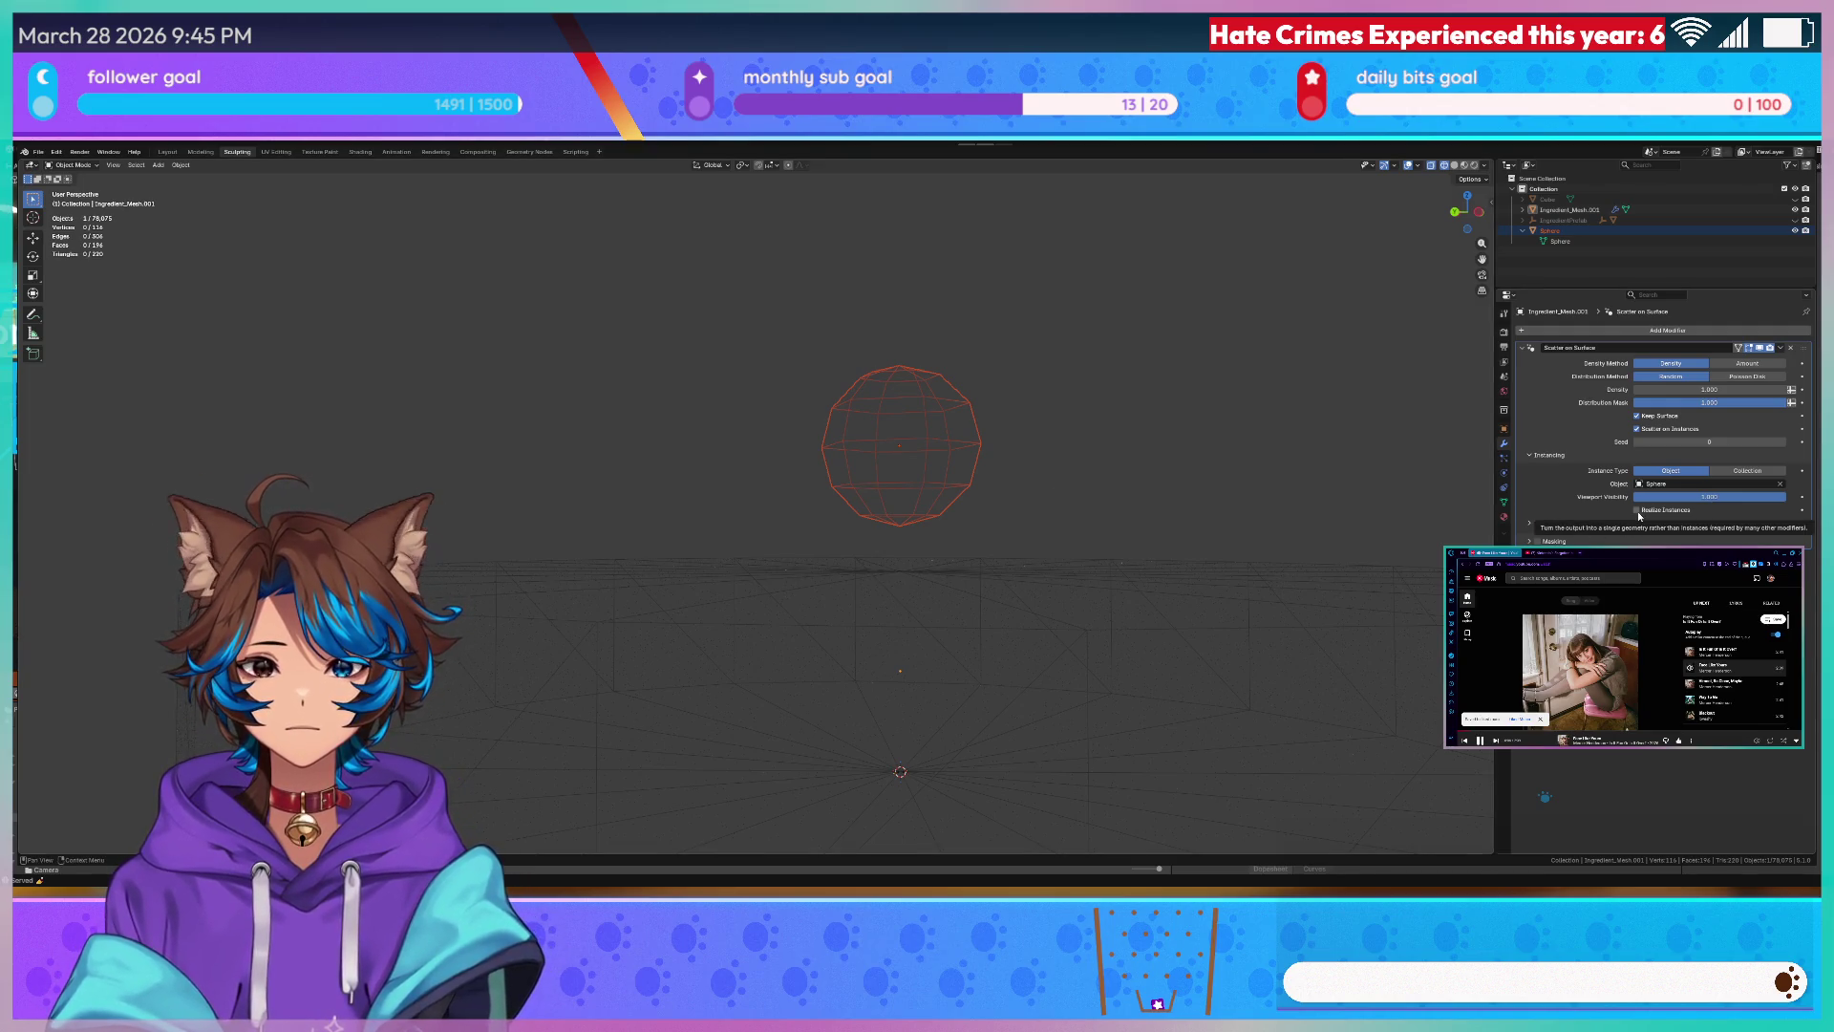
{"action": "middle_click_drag", "start_coordinate": [1074, 404], "coordinate": [1203, 458]}
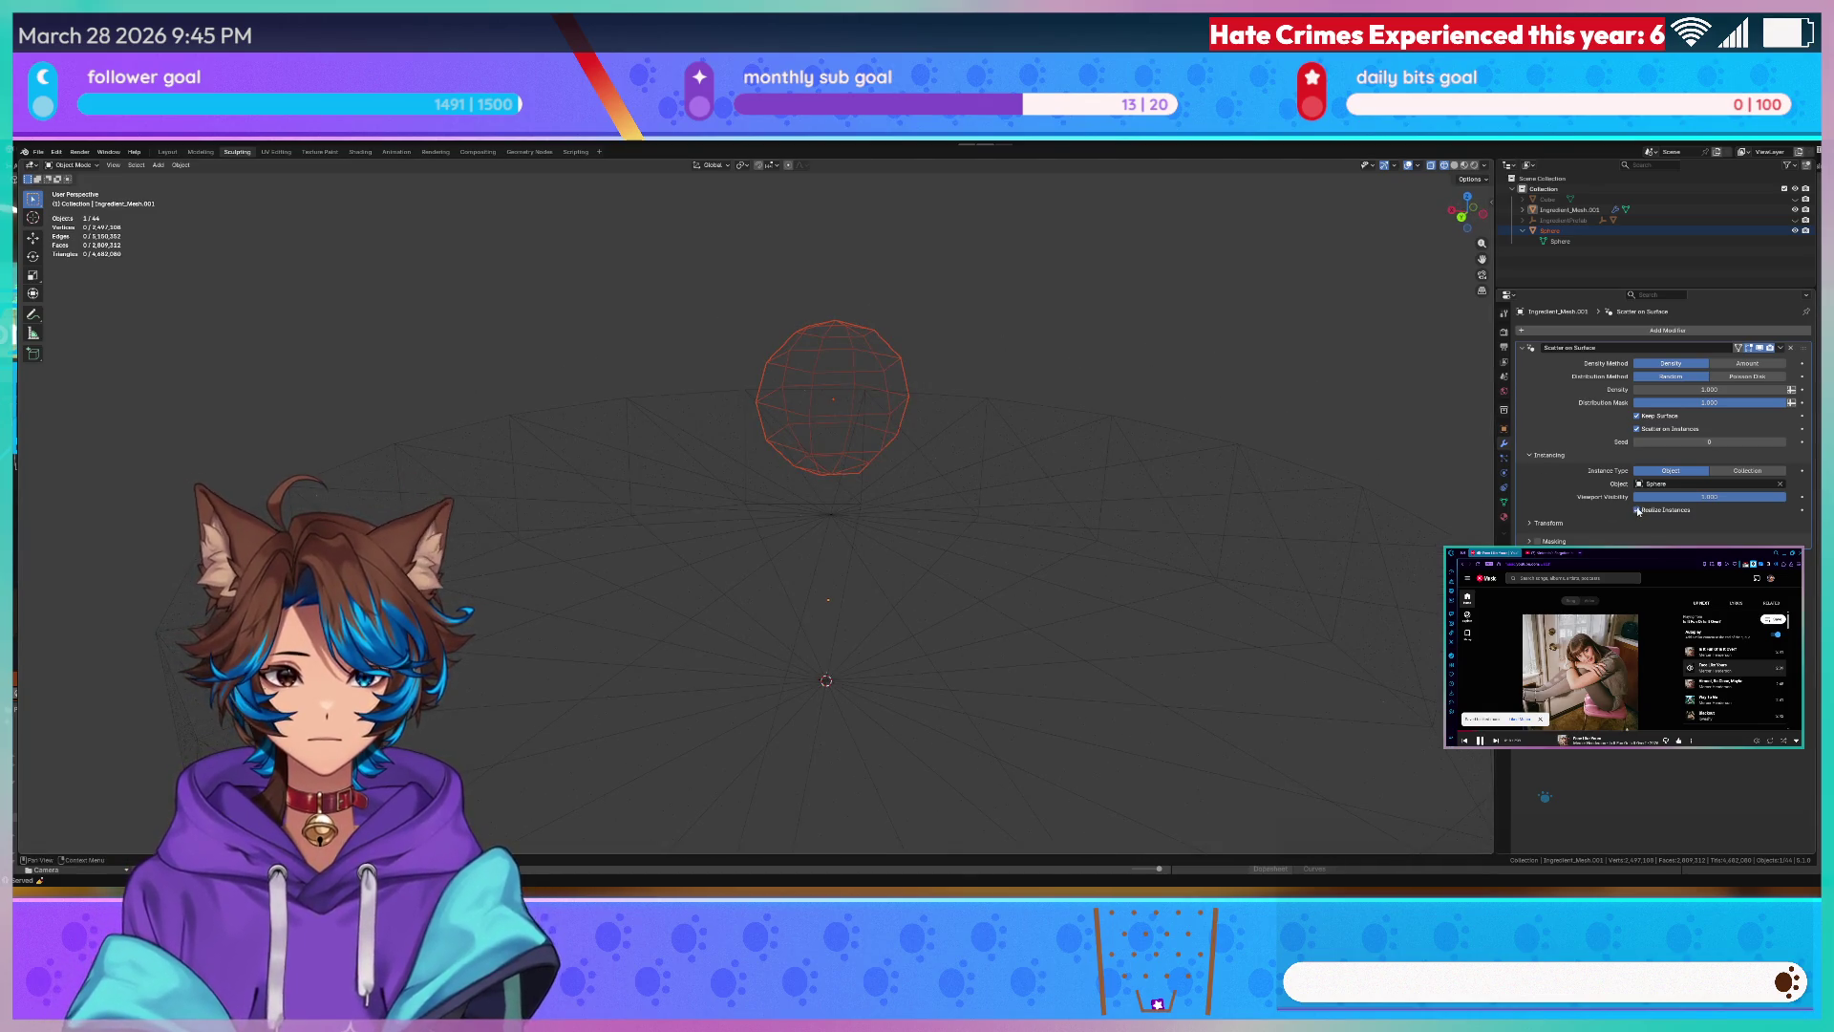
{"action": "left_click", "coordinate": [1548, 523]}
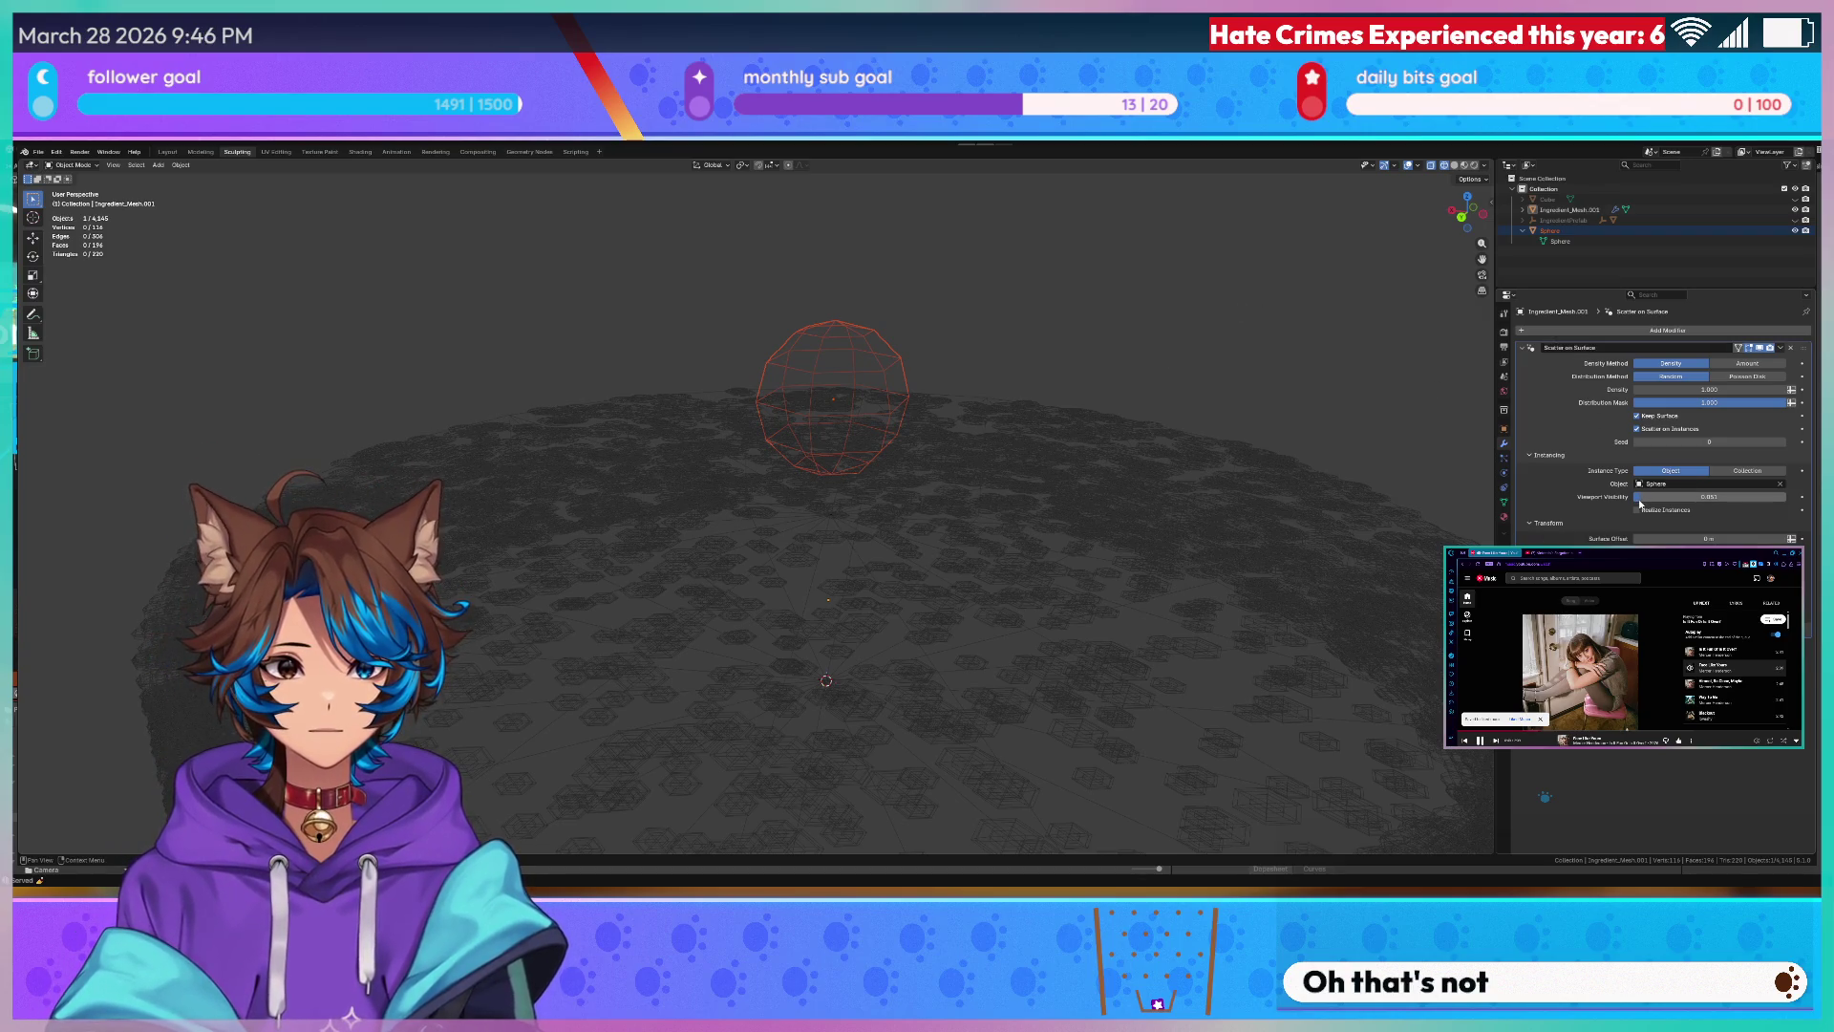
{"action": "scroll", "coordinate": [869, 669], "scroll_direction": "down", "scroll_amount": 3}
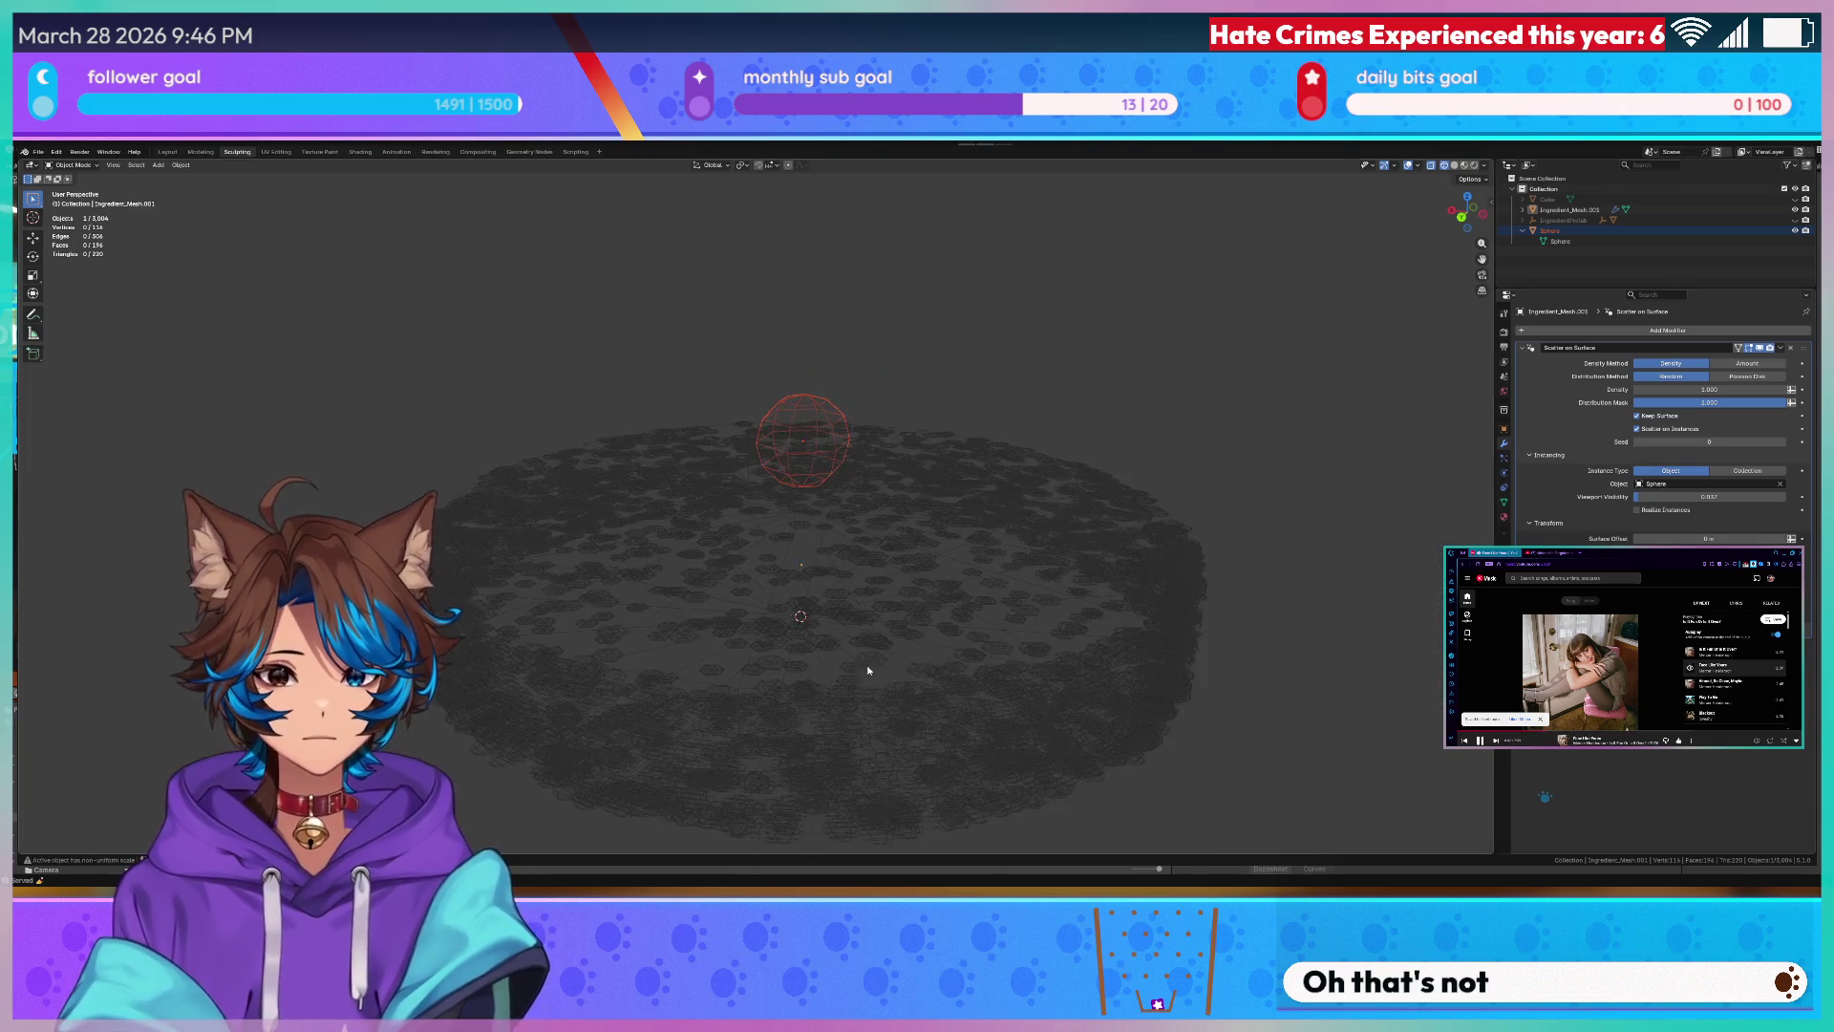
{"action": "scroll", "coordinate": [870, 670], "scroll_direction": "up", "scroll_amount": 2}
{"action": "scroll", "coordinate": [881, 645], "scroll_direction": "up", "scroll_amount": 2}
{"action": "scroll", "coordinate": [893, 603], "scroll_direction": "up", "scroll_amount": 1}
{"action": "scroll", "coordinate": [918, 617], "scroll_direction": "up", "scroll_amount": 2}
- Switch to Solid shading with Z and select the disc covered in hexagon pieces
{"action": "mouse_move", "coordinate": [953, 630]}
{"action": "middle_mouse_down"}
{"action": "mouse_move", "coordinate": [981, 661]}
{"action": "mouse_move", "coordinate": [668, 757]}
{"action": "middle_mouse_up"}
{"action": "key", "text": "z"}
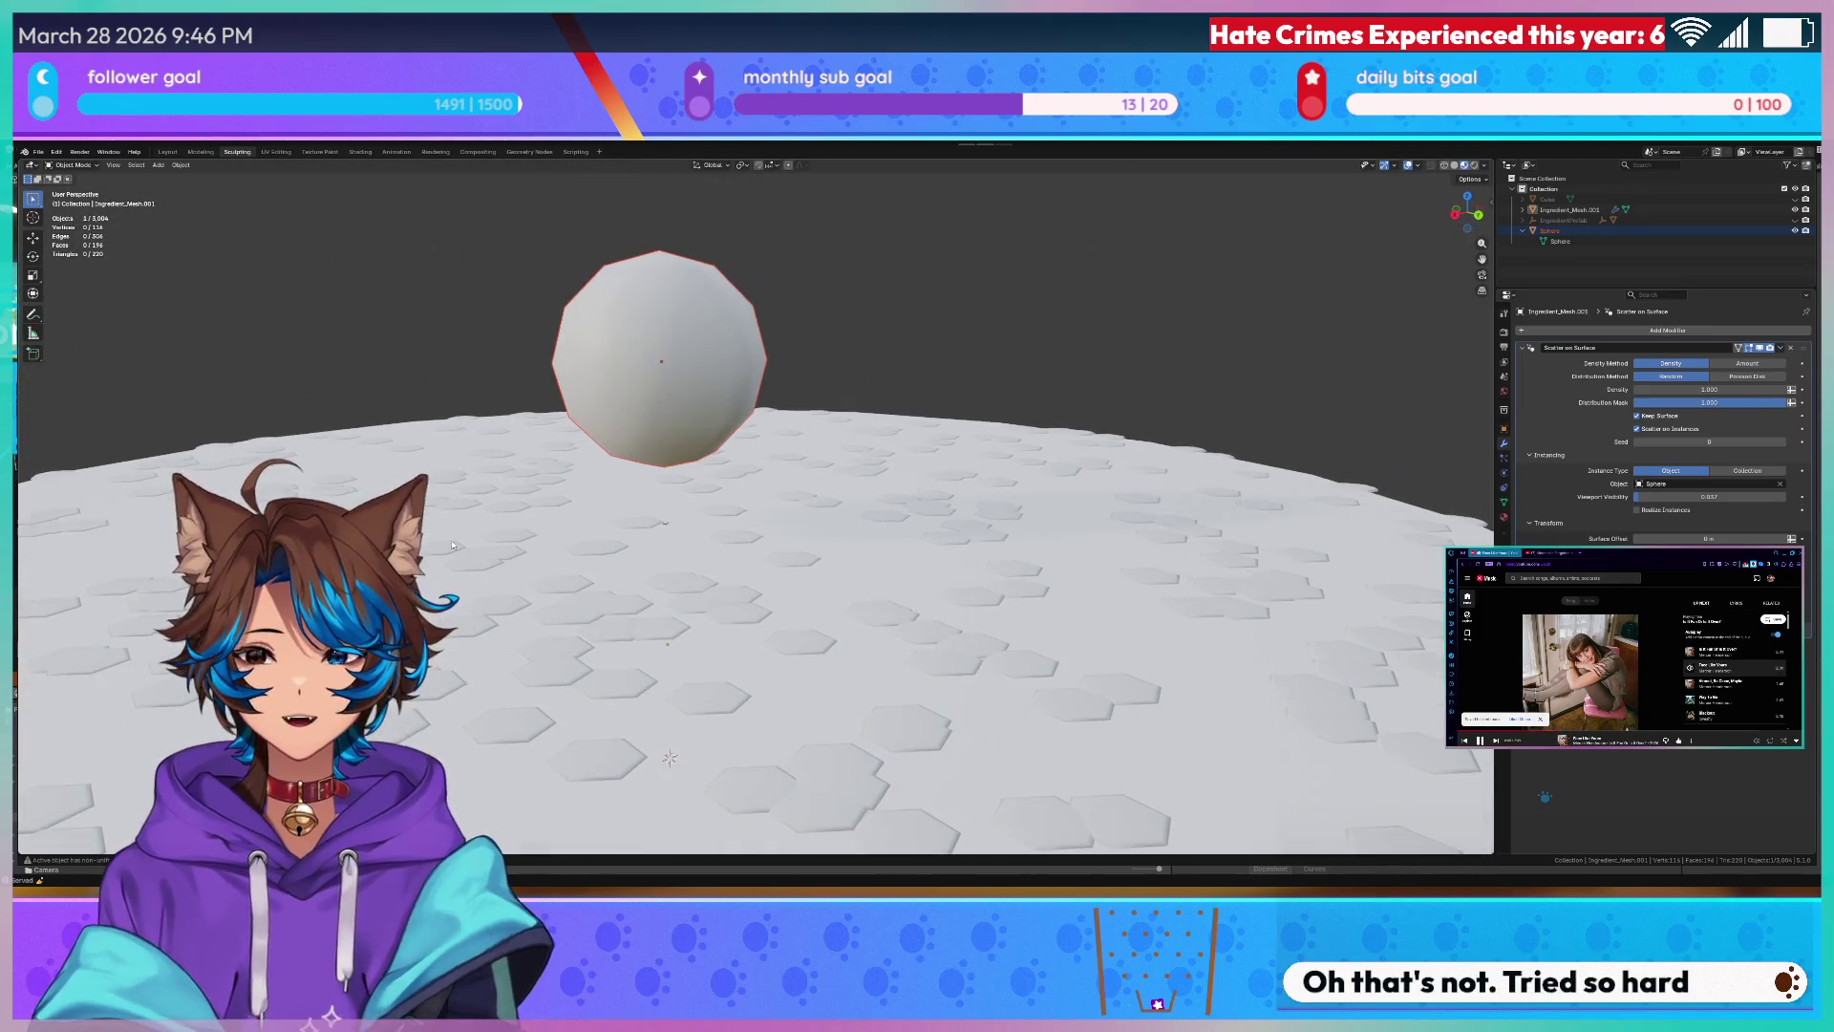
{"action": "middle_click_drag", "start_coordinate": [667, 756], "coordinate": [688, 717]}
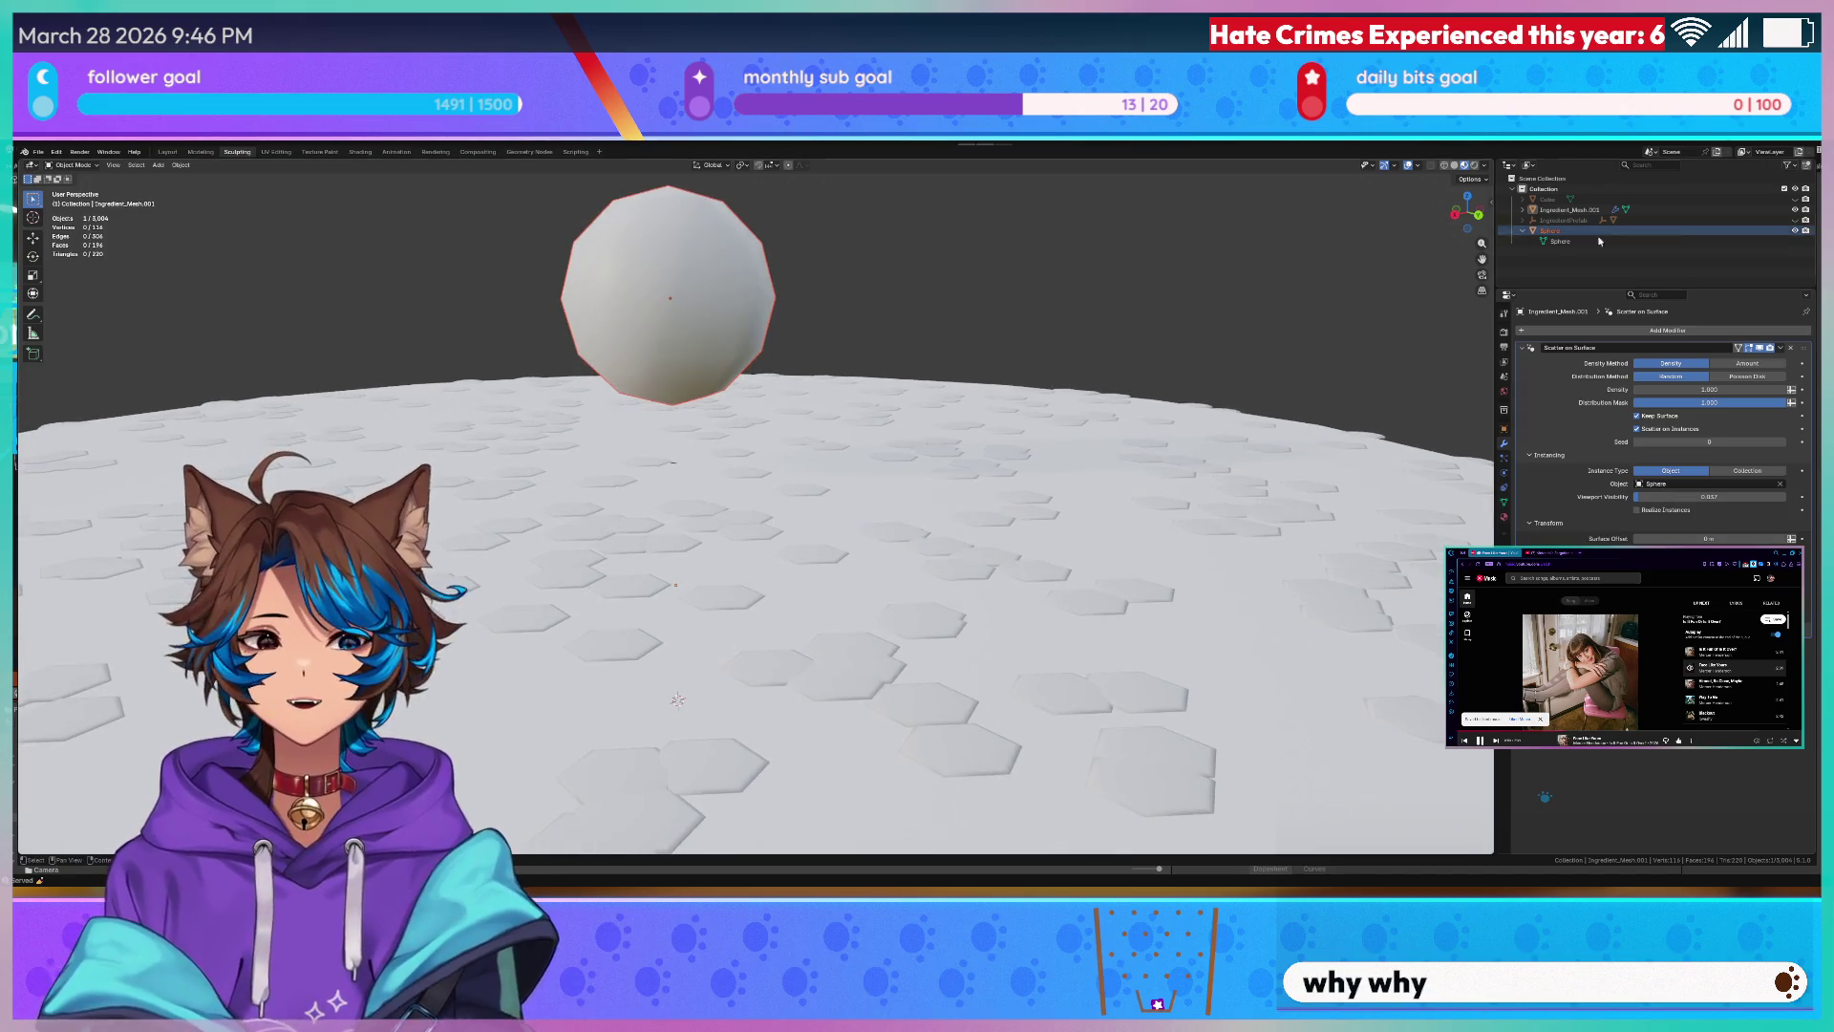
{"action": "scroll", "coordinate": [900, 585], "scroll_direction": "down", "scroll_amount": 6}
{"action": "left_click", "coordinate": [901, 579]}
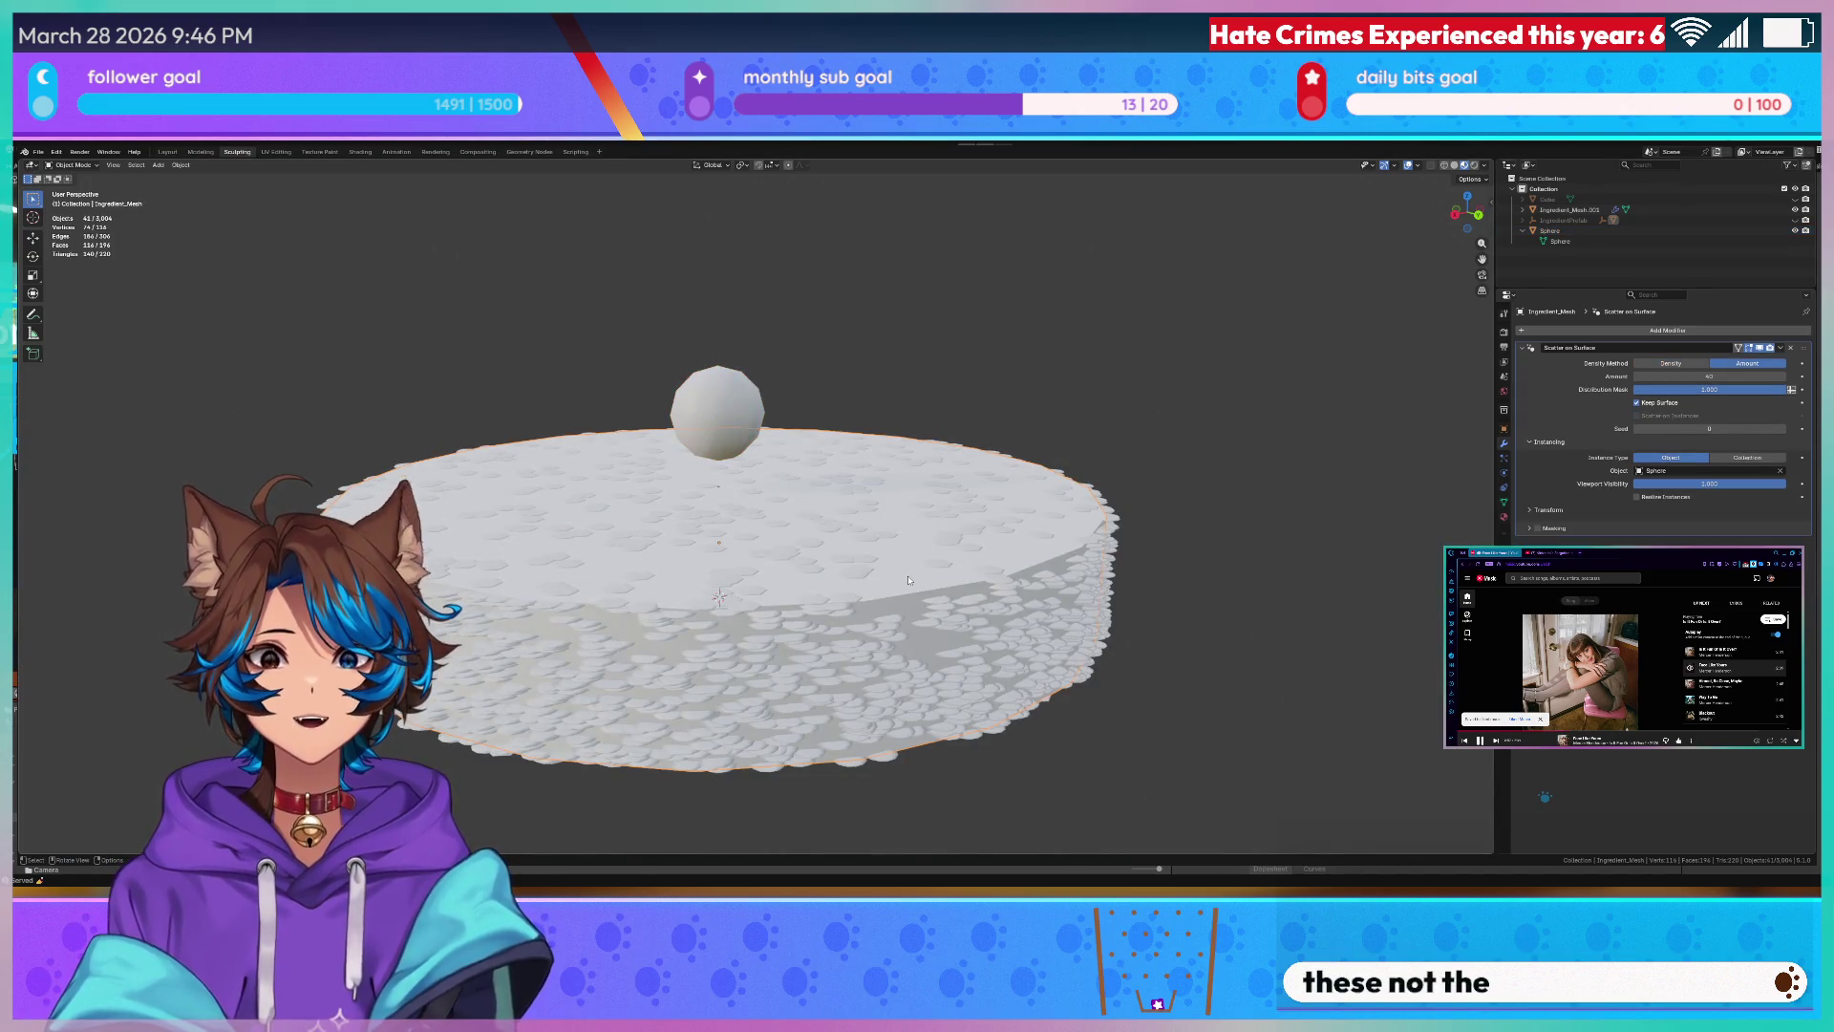
{"action": "left_click", "coordinate": [1502, 433]}
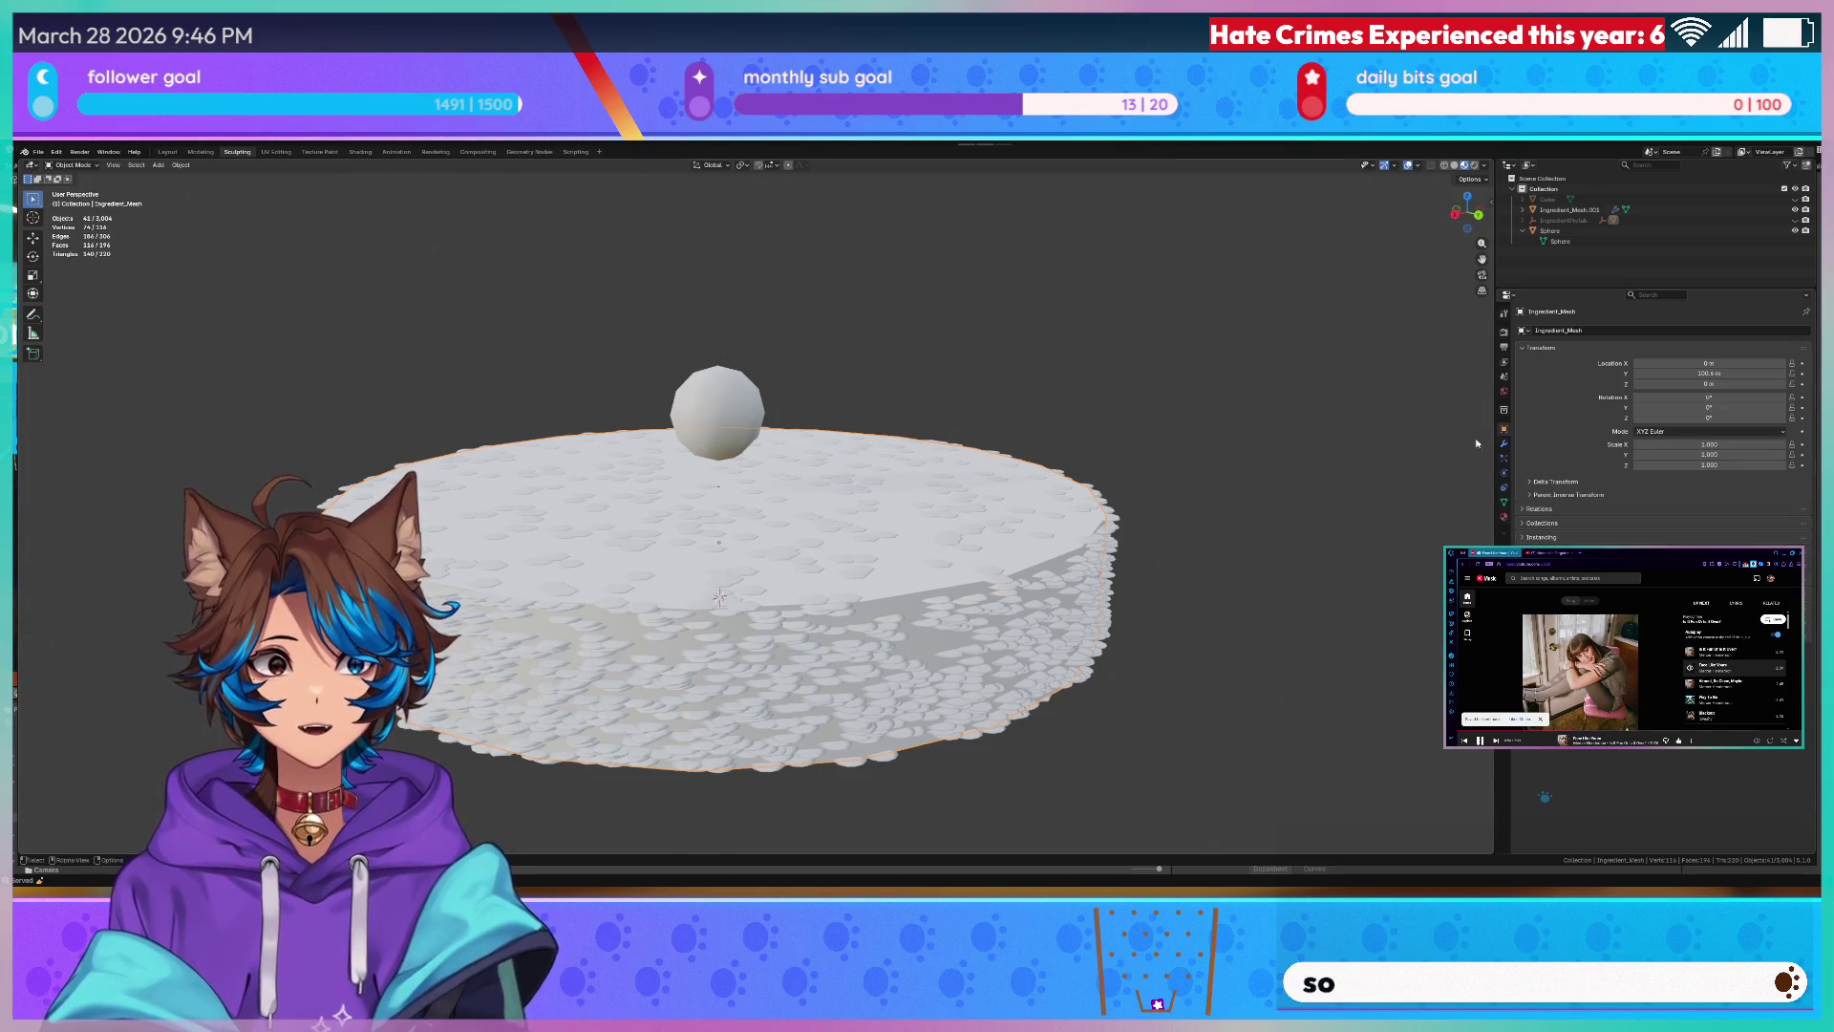
{"action": "scroll", "coordinate": [1140, 512], "scroll_direction": "up", "scroll_amount": 4}
{"action": "key", "text": "shift+a"}
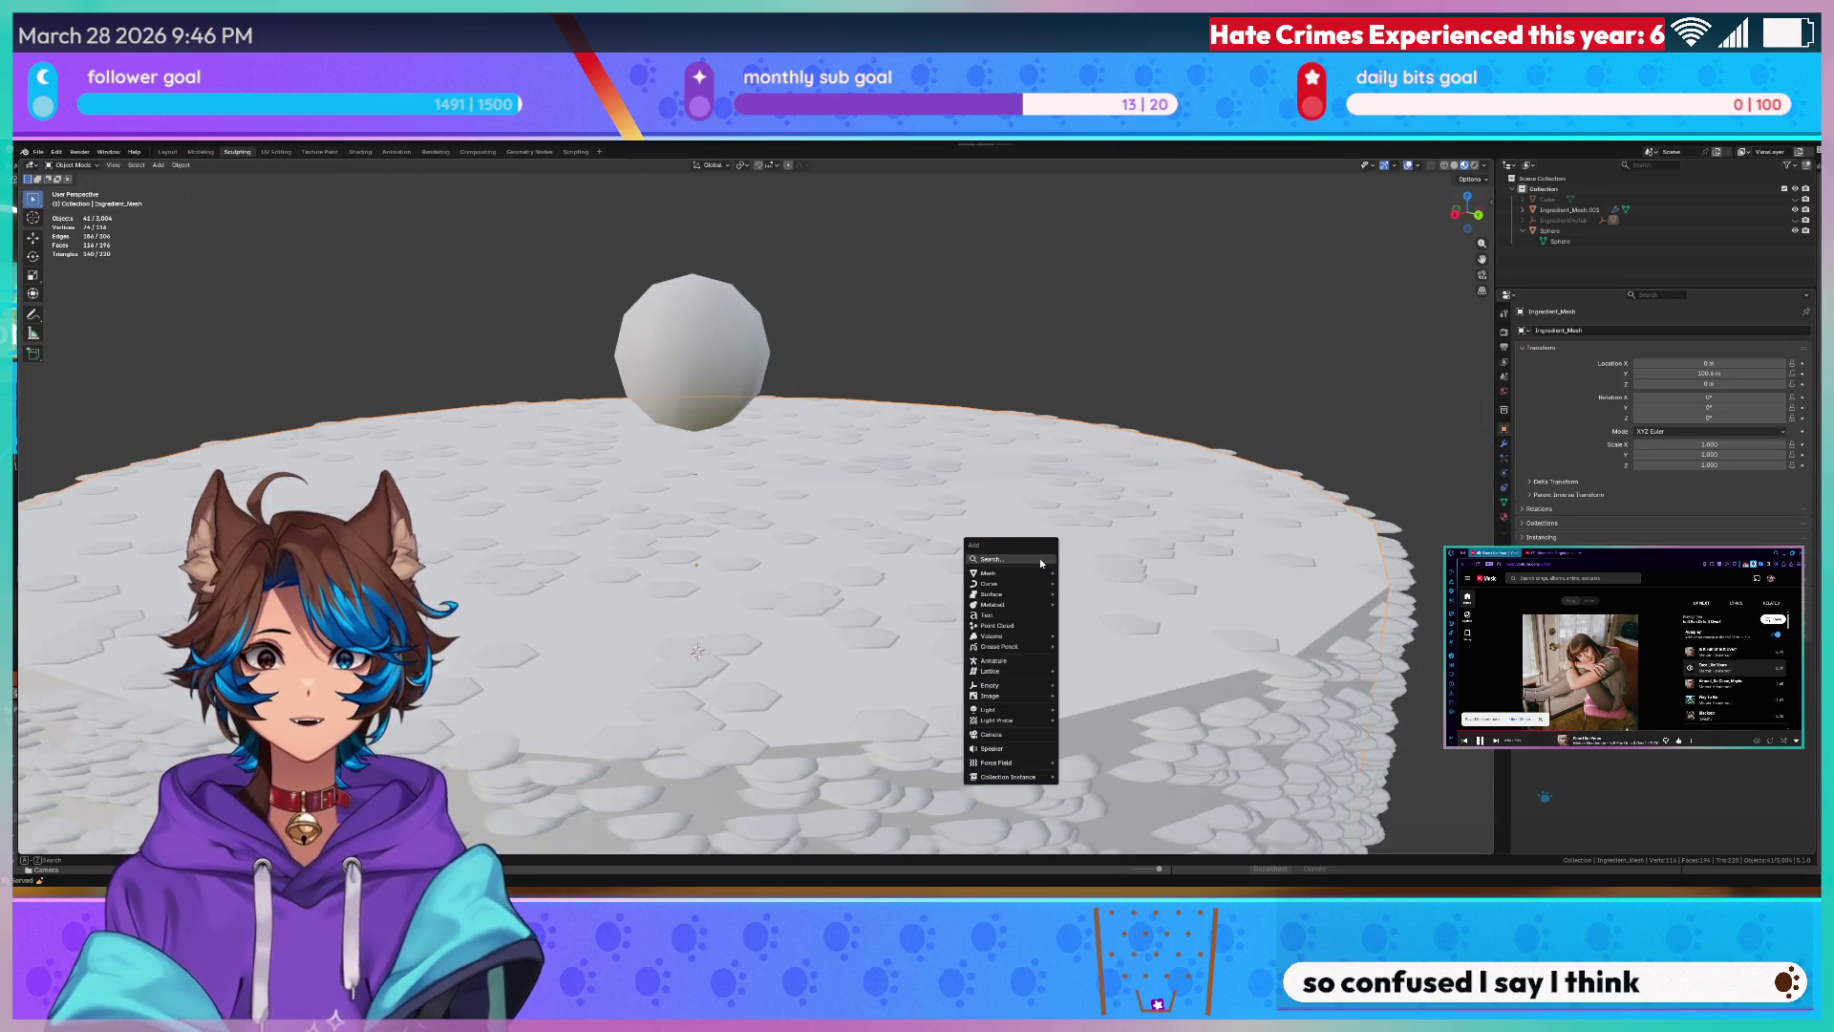
{"action": "key", "text": "Escape"}
{"action": "key", "text": "ctrl+a"}
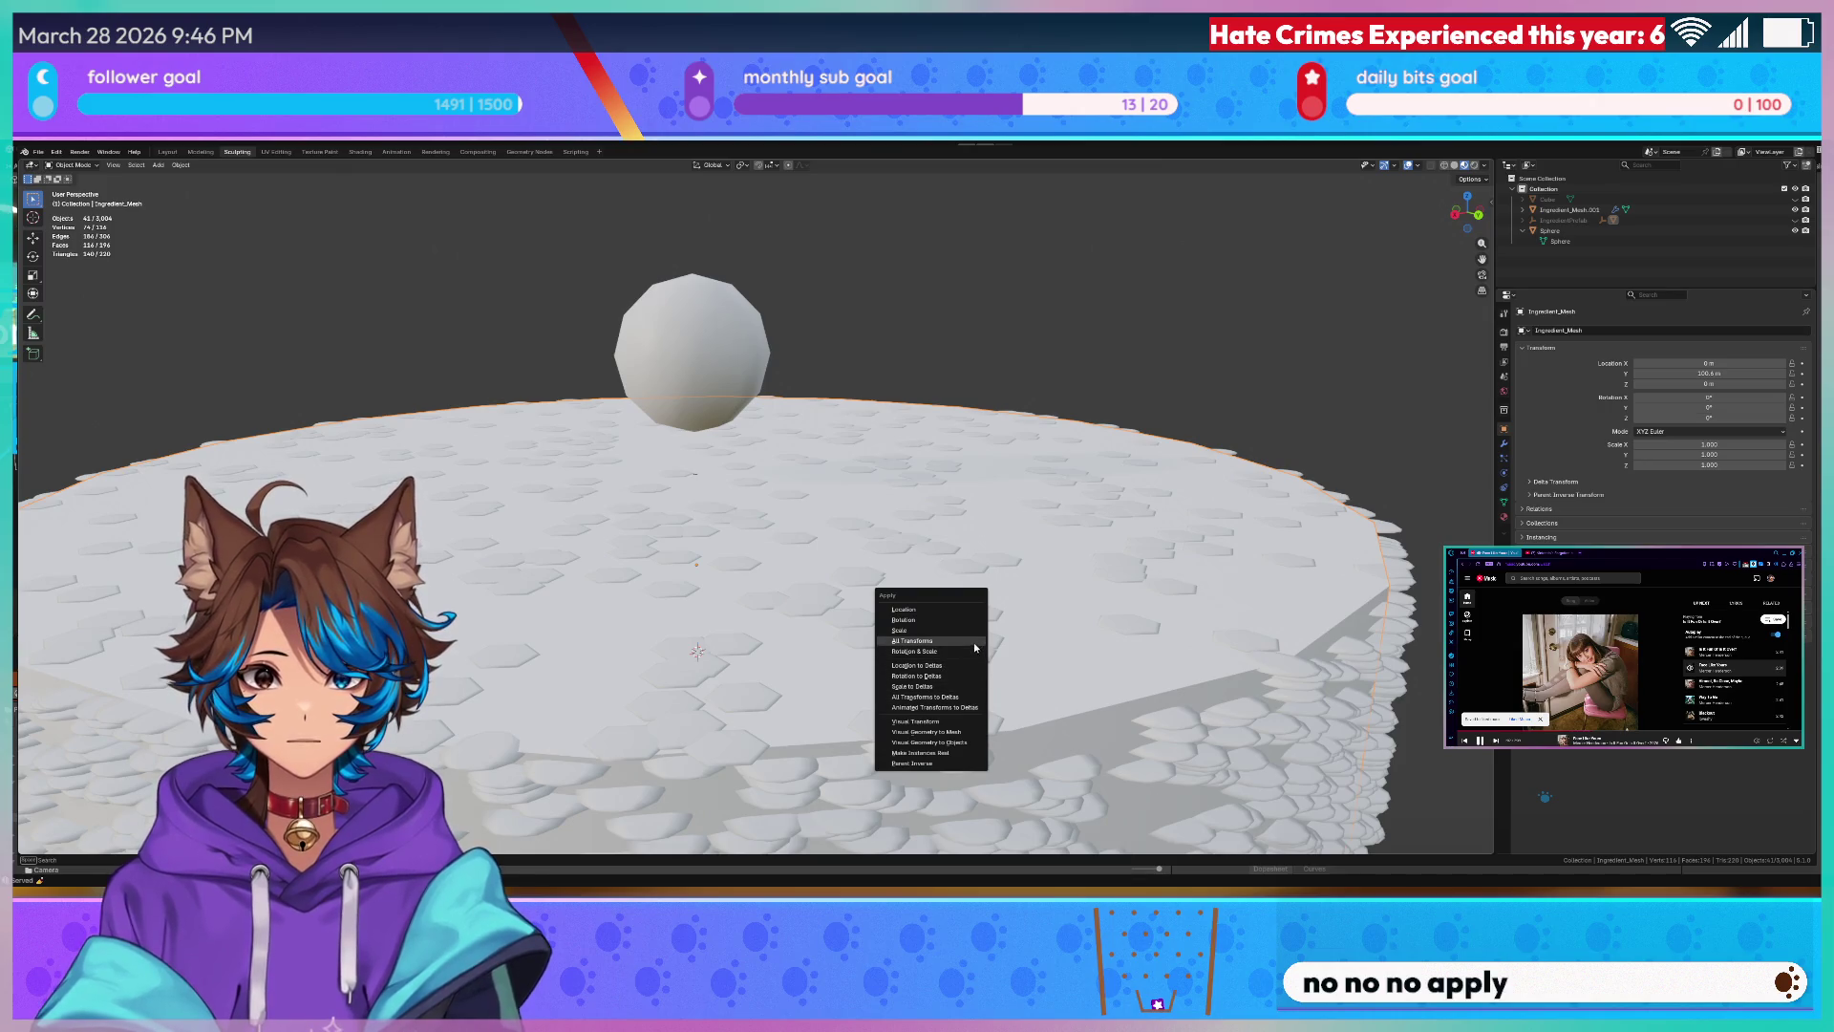
{"action": "left_click", "coordinate": [975, 646]}
{"action": "key", "text": "Home"}
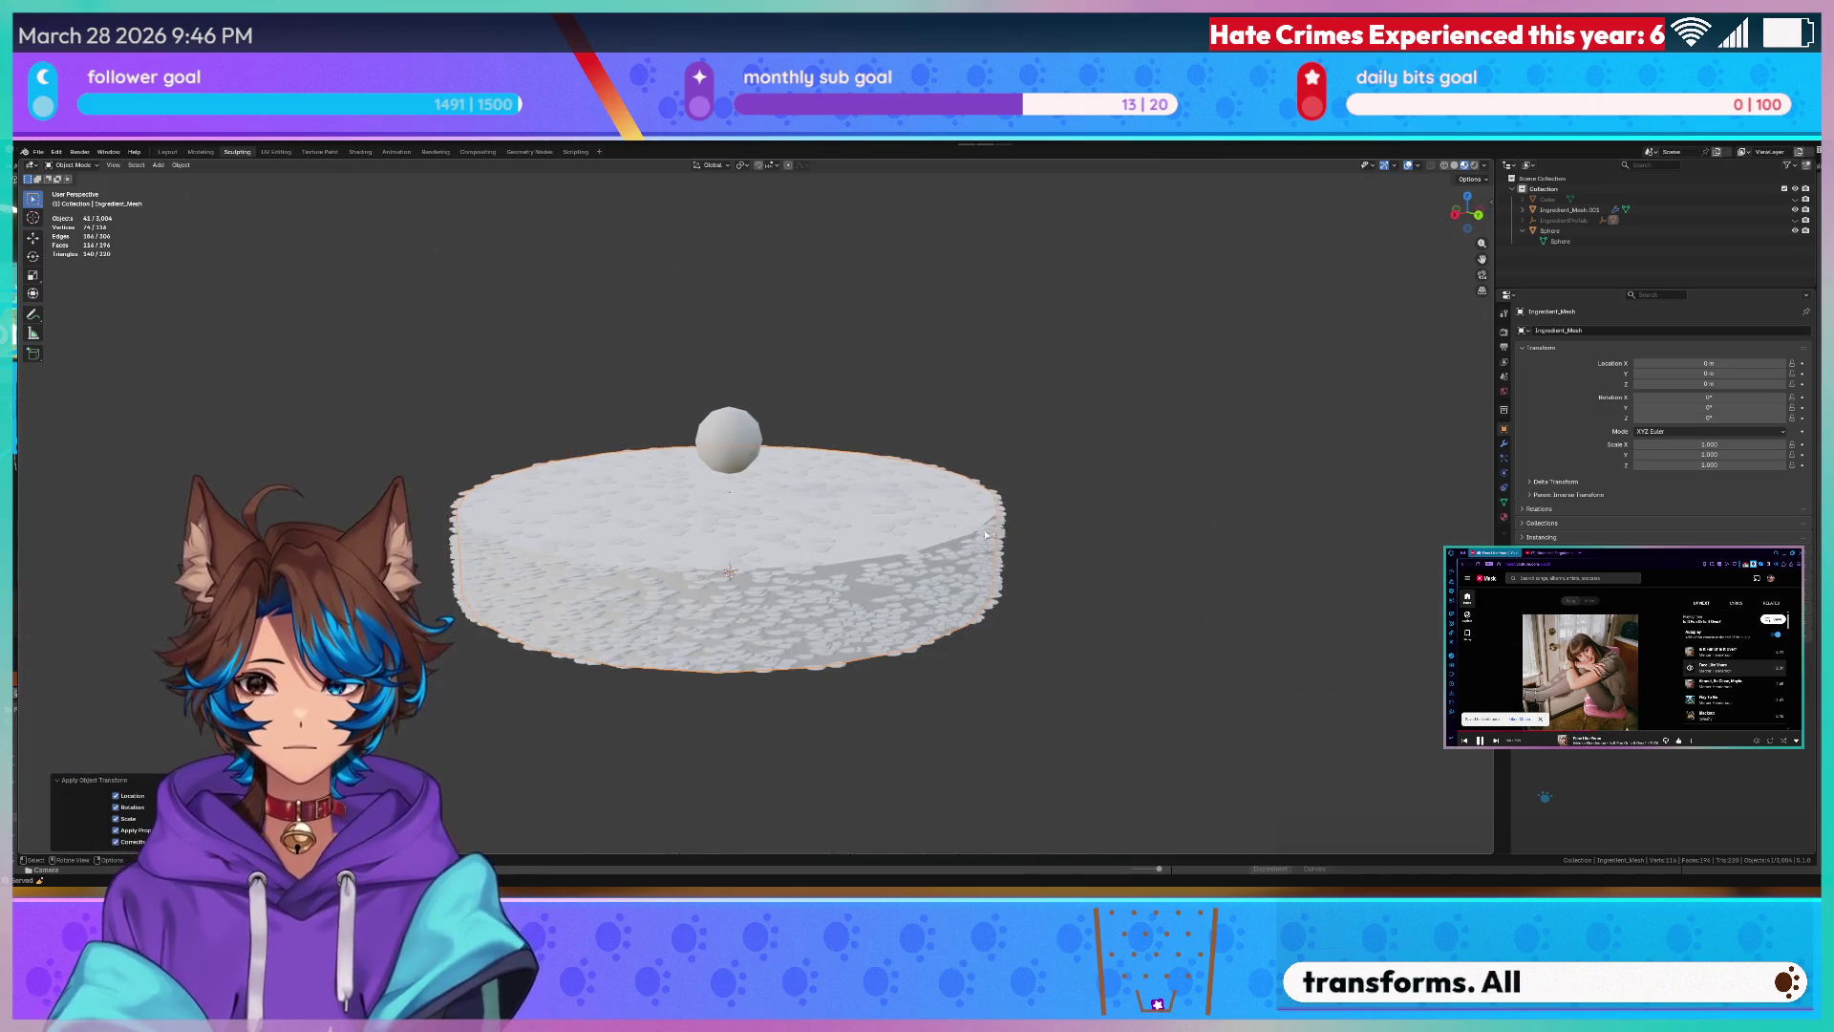
{"action": "scroll", "coordinate": [949, 591], "scroll_direction": "up", "scroll_amount": 4}
{"action": "scroll", "coordinate": [949, 590], "scroll_direction": "up", "scroll_amount": 3}
{"action": "scroll", "coordinate": [949, 590], "scroll_direction": "up", "scroll_amount": 3}
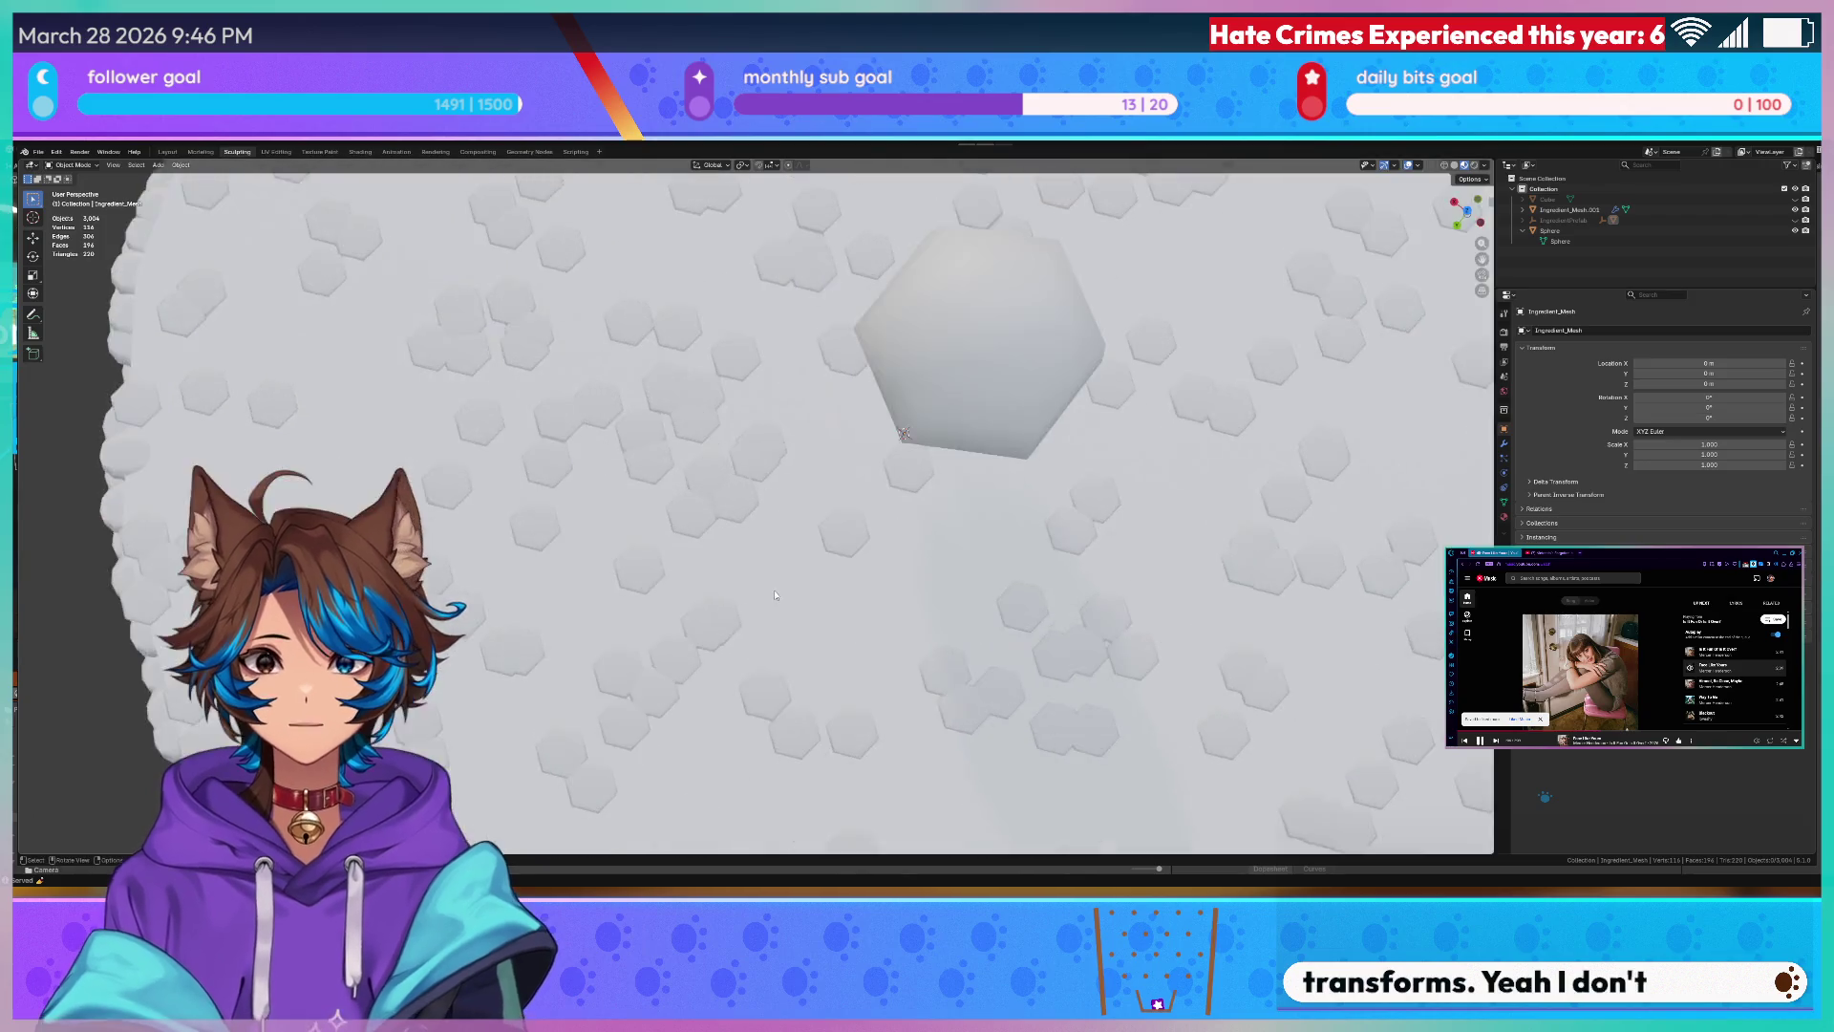
{"action": "scroll", "coordinate": [931, 587], "scroll_direction": "up", "scroll_amount": 1}
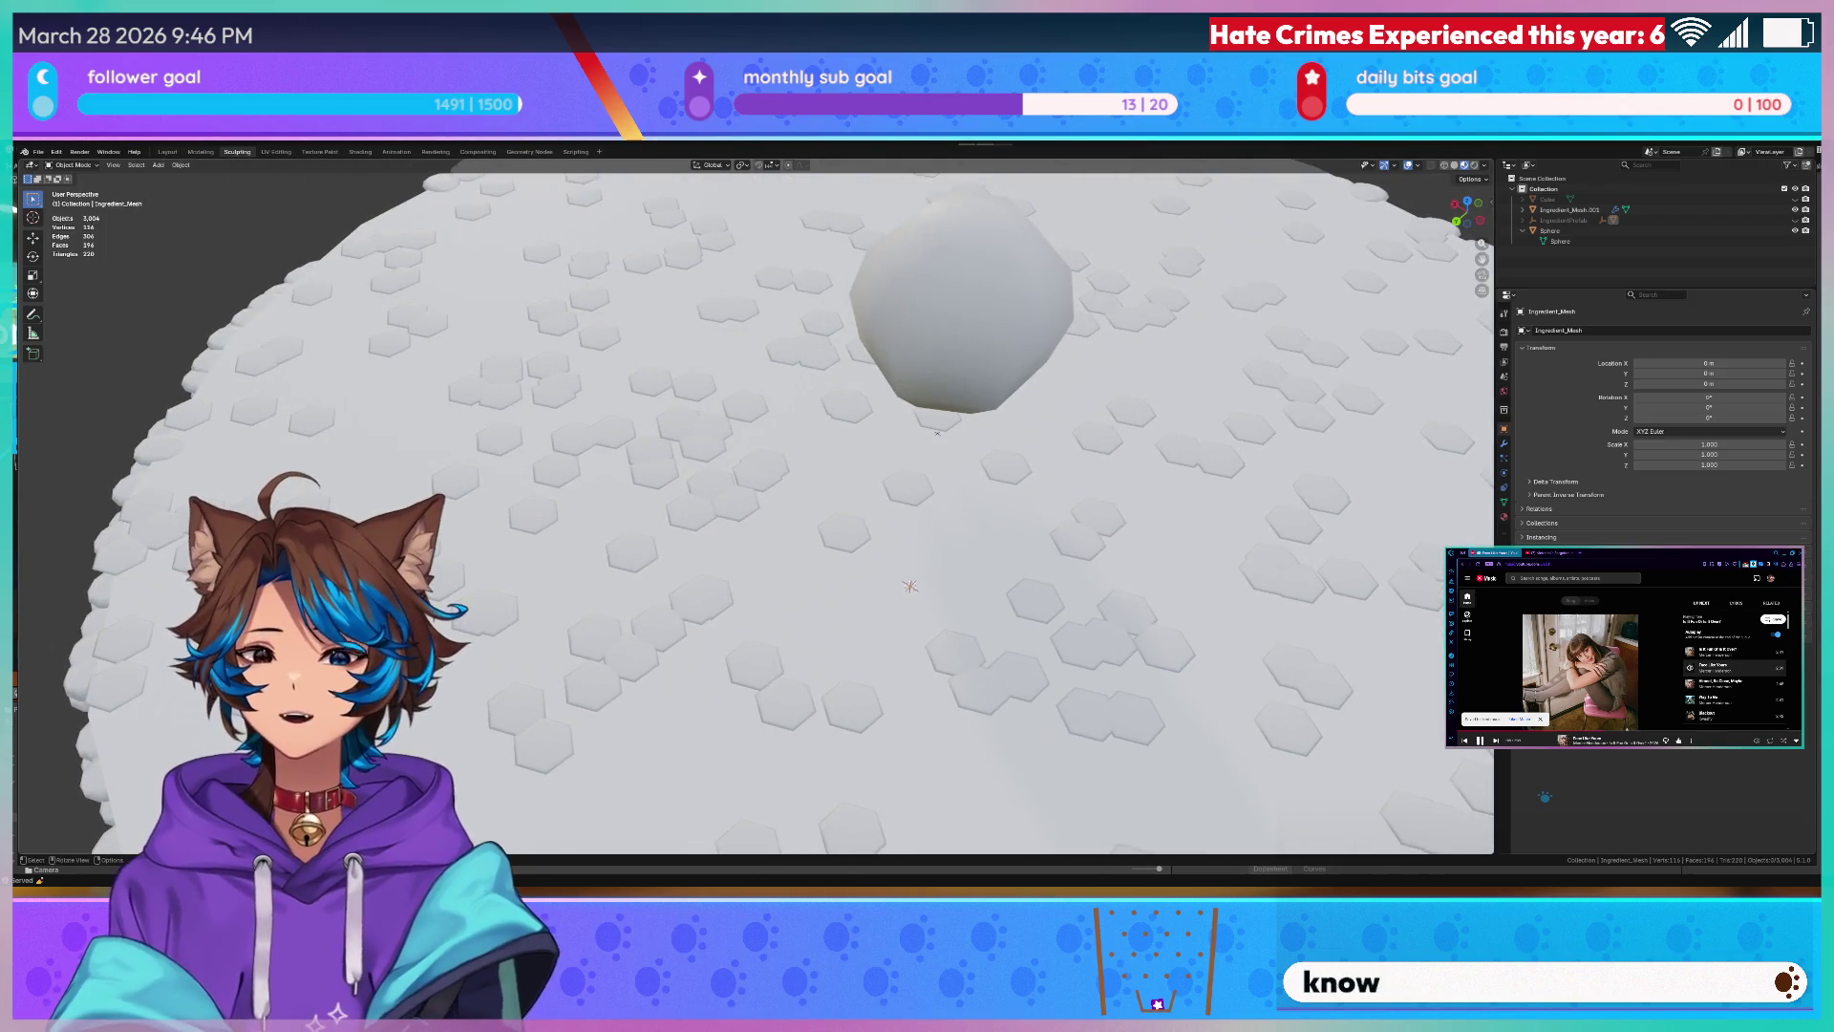
{"action": "mouse_move", "coordinate": [784, 476]}
{"action": "middle_mouse_down"}
{"action": "mouse_move", "coordinate": [871, 654]}
{"action": "mouse_move", "coordinate": [860, 718]}
{"action": "middle_mouse_up"}
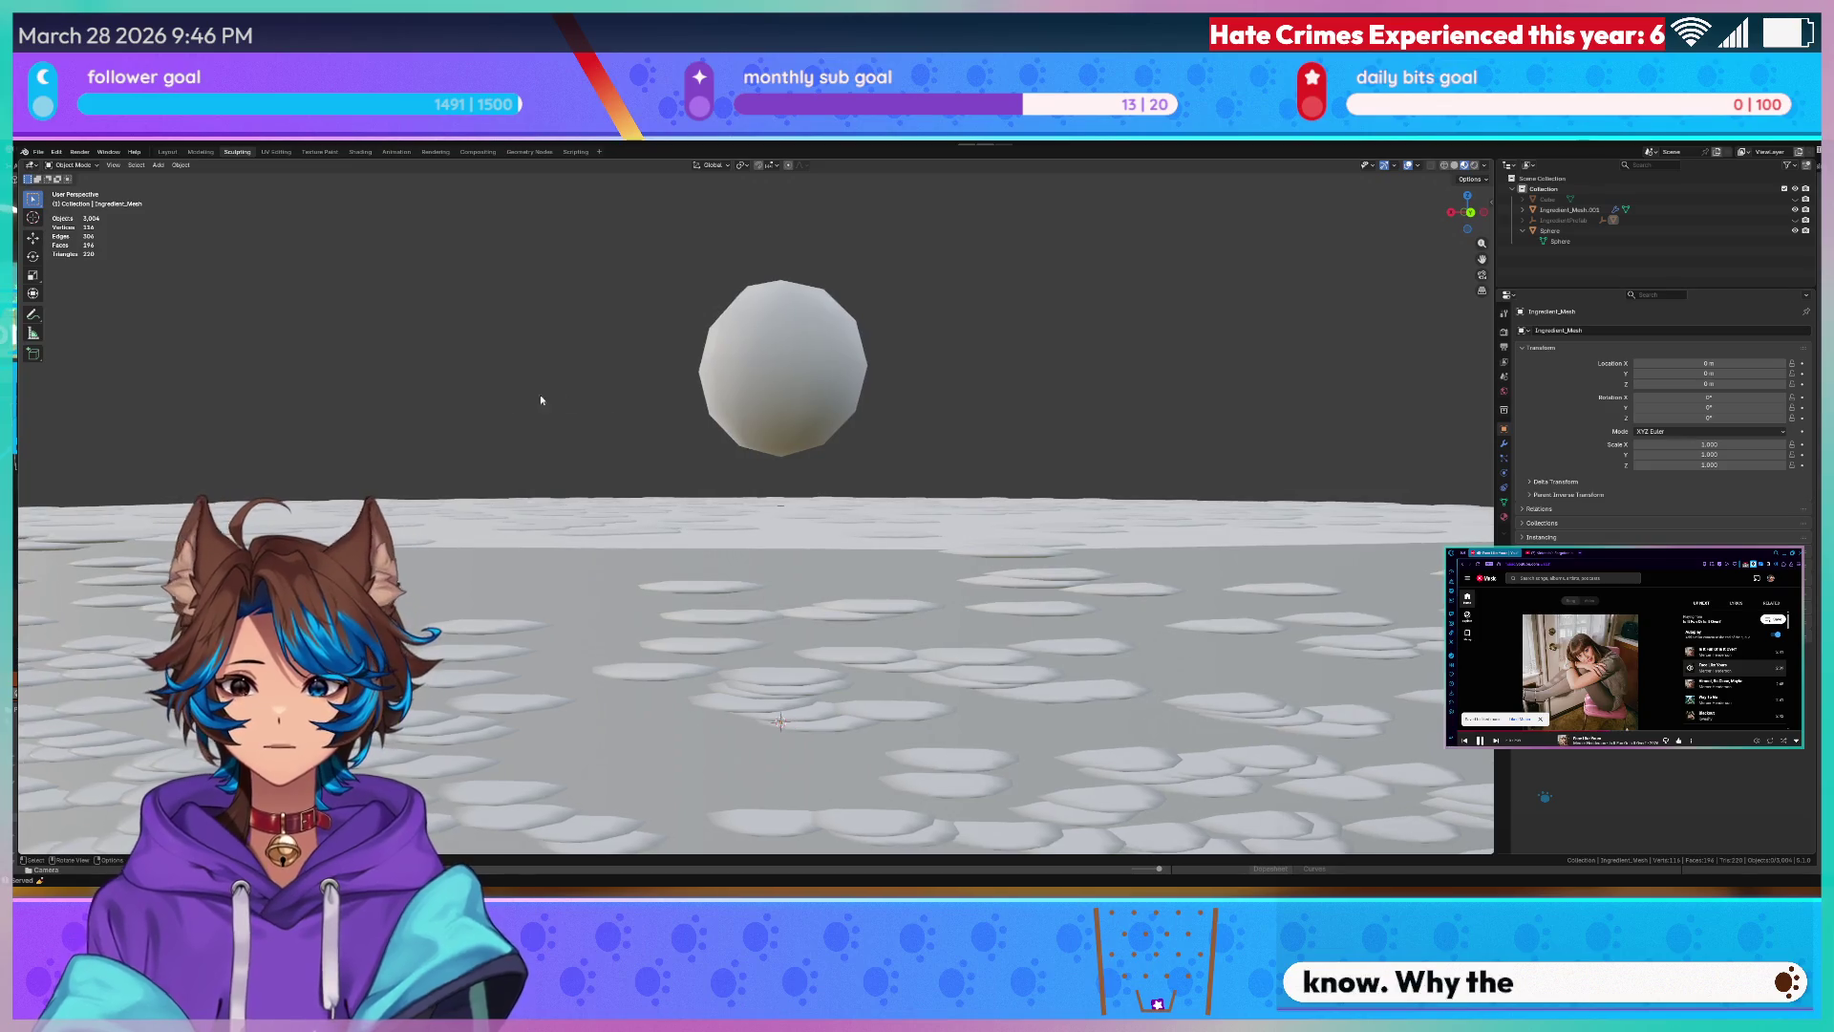
- Select the ground mesh and show its Modifier Properties
{"action": "left_click", "coordinate": [812, 334]}
{"action": "left_click", "coordinate": [1577, 210]}
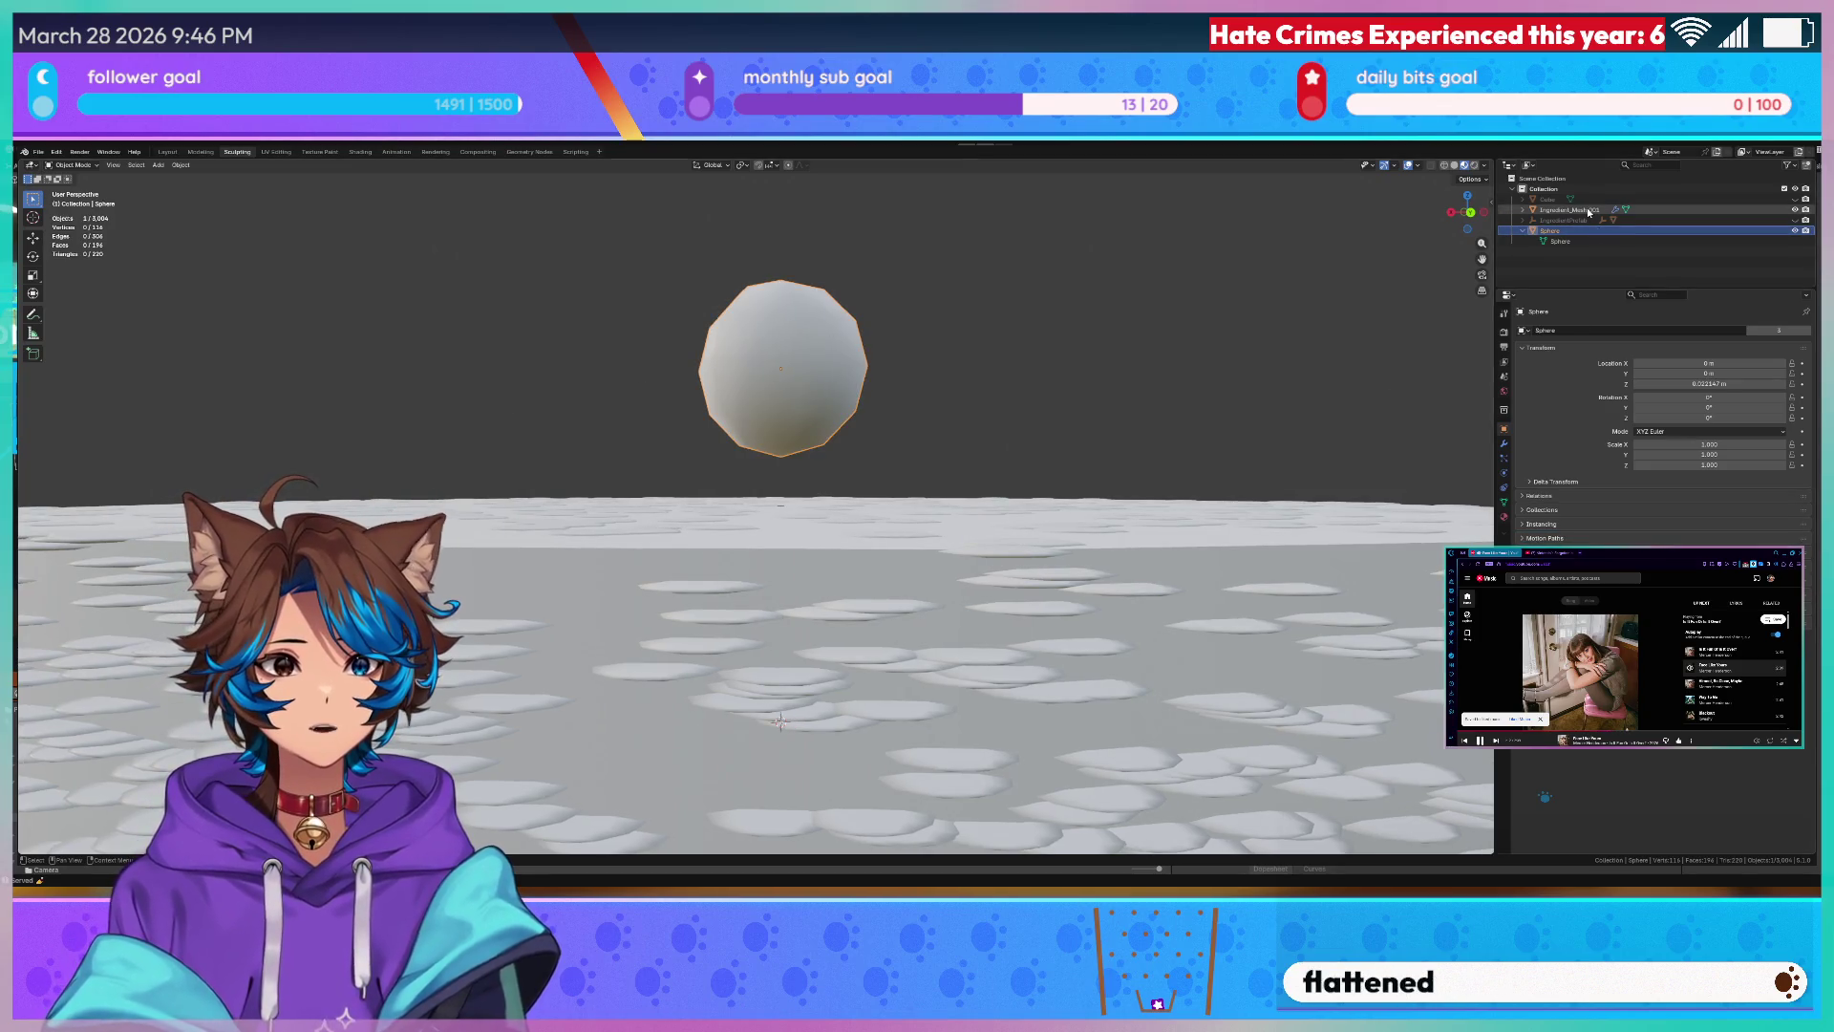
{"action": "left_click", "coordinate": [1504, 442]}
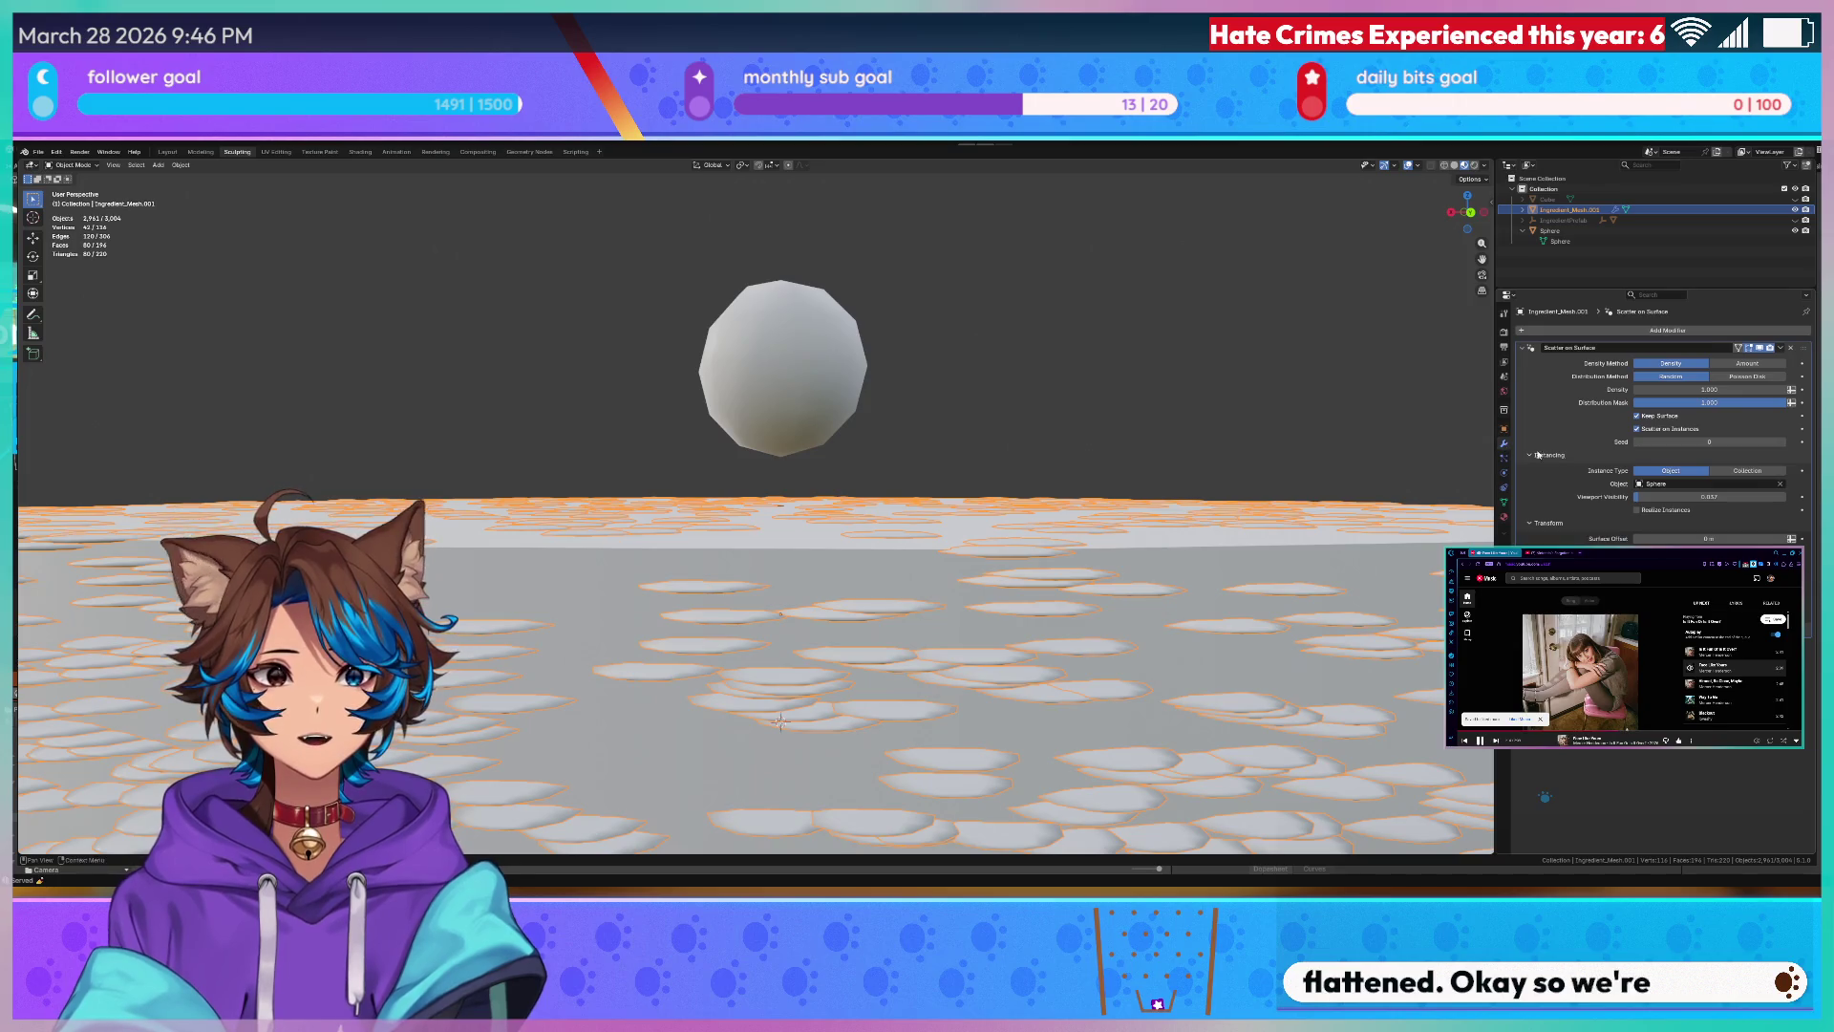
- Enter successively higher Density values, then lower the viewport display amount
{"action": "mouse_move", "coordinate": [1667, 497]}
{"action": "left_mouse_down"}
{"action": "mouse_move", "coordinate": [1606, 498]}
{"action": "mouse_move", "coordinate": [1653, 498]}
{"action": "left_mouse_up"}
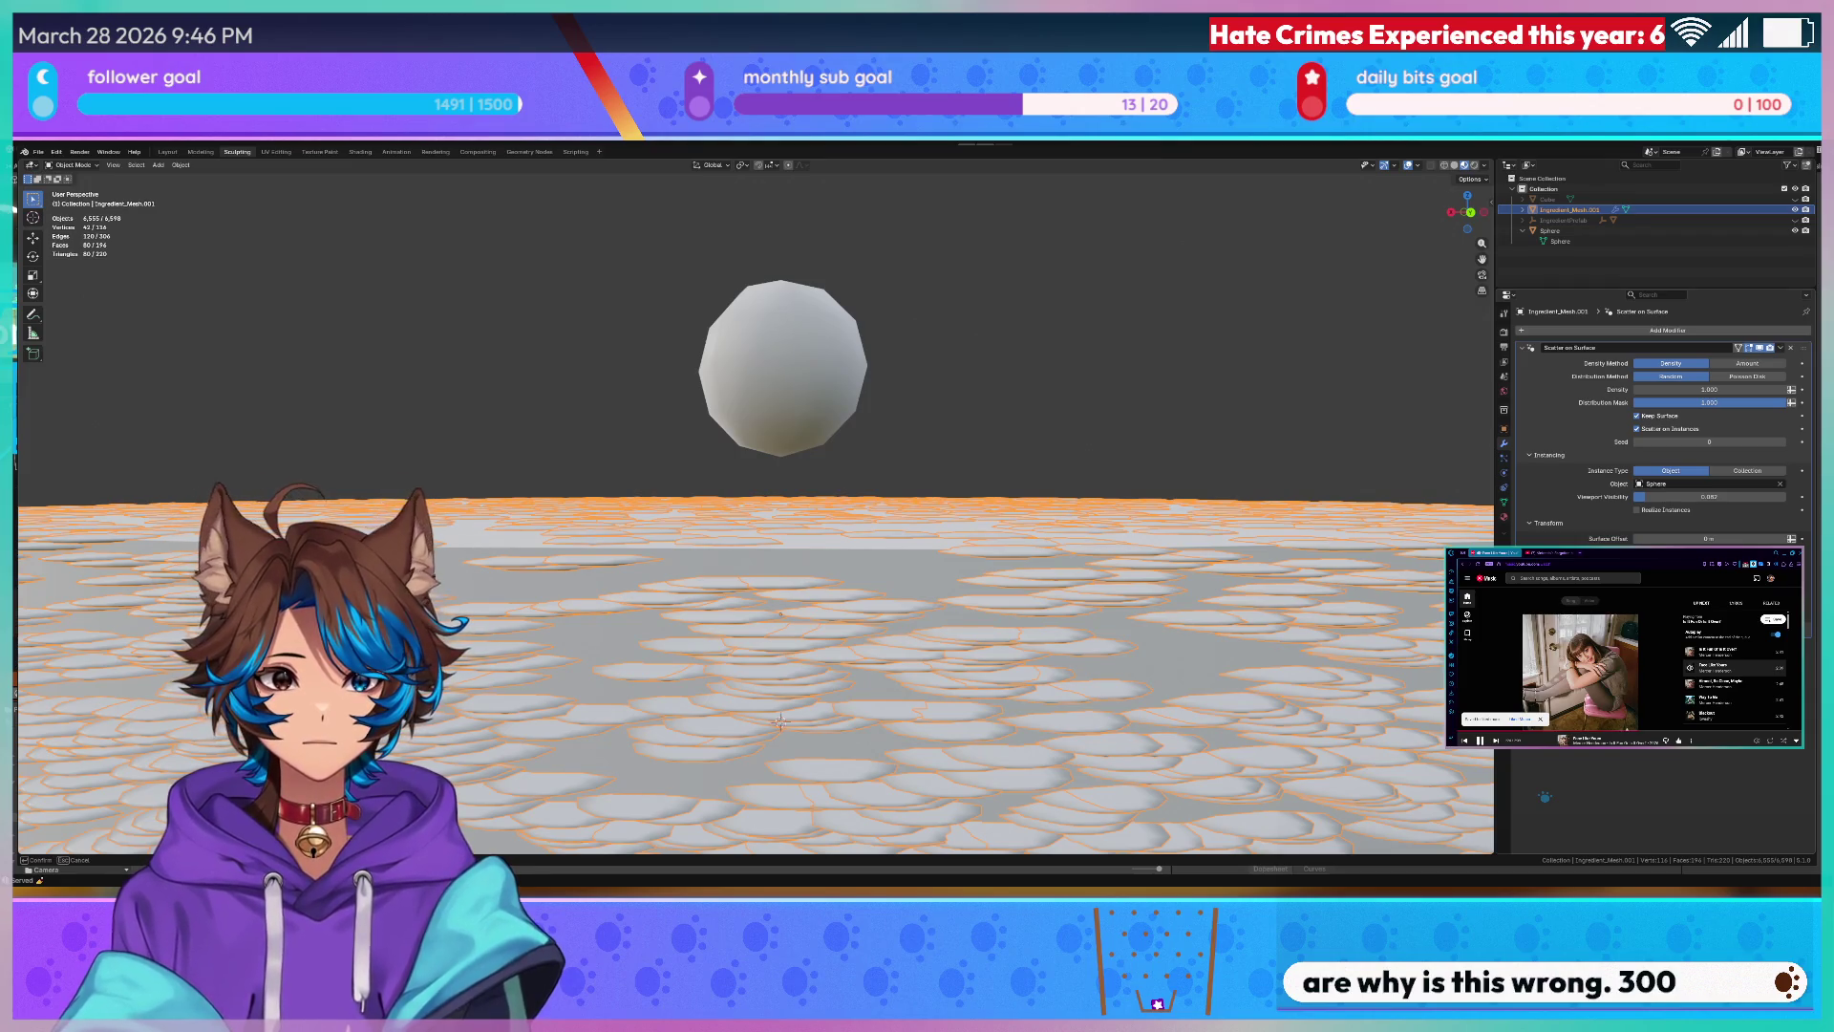
{"action": "key", "text": "Return"}
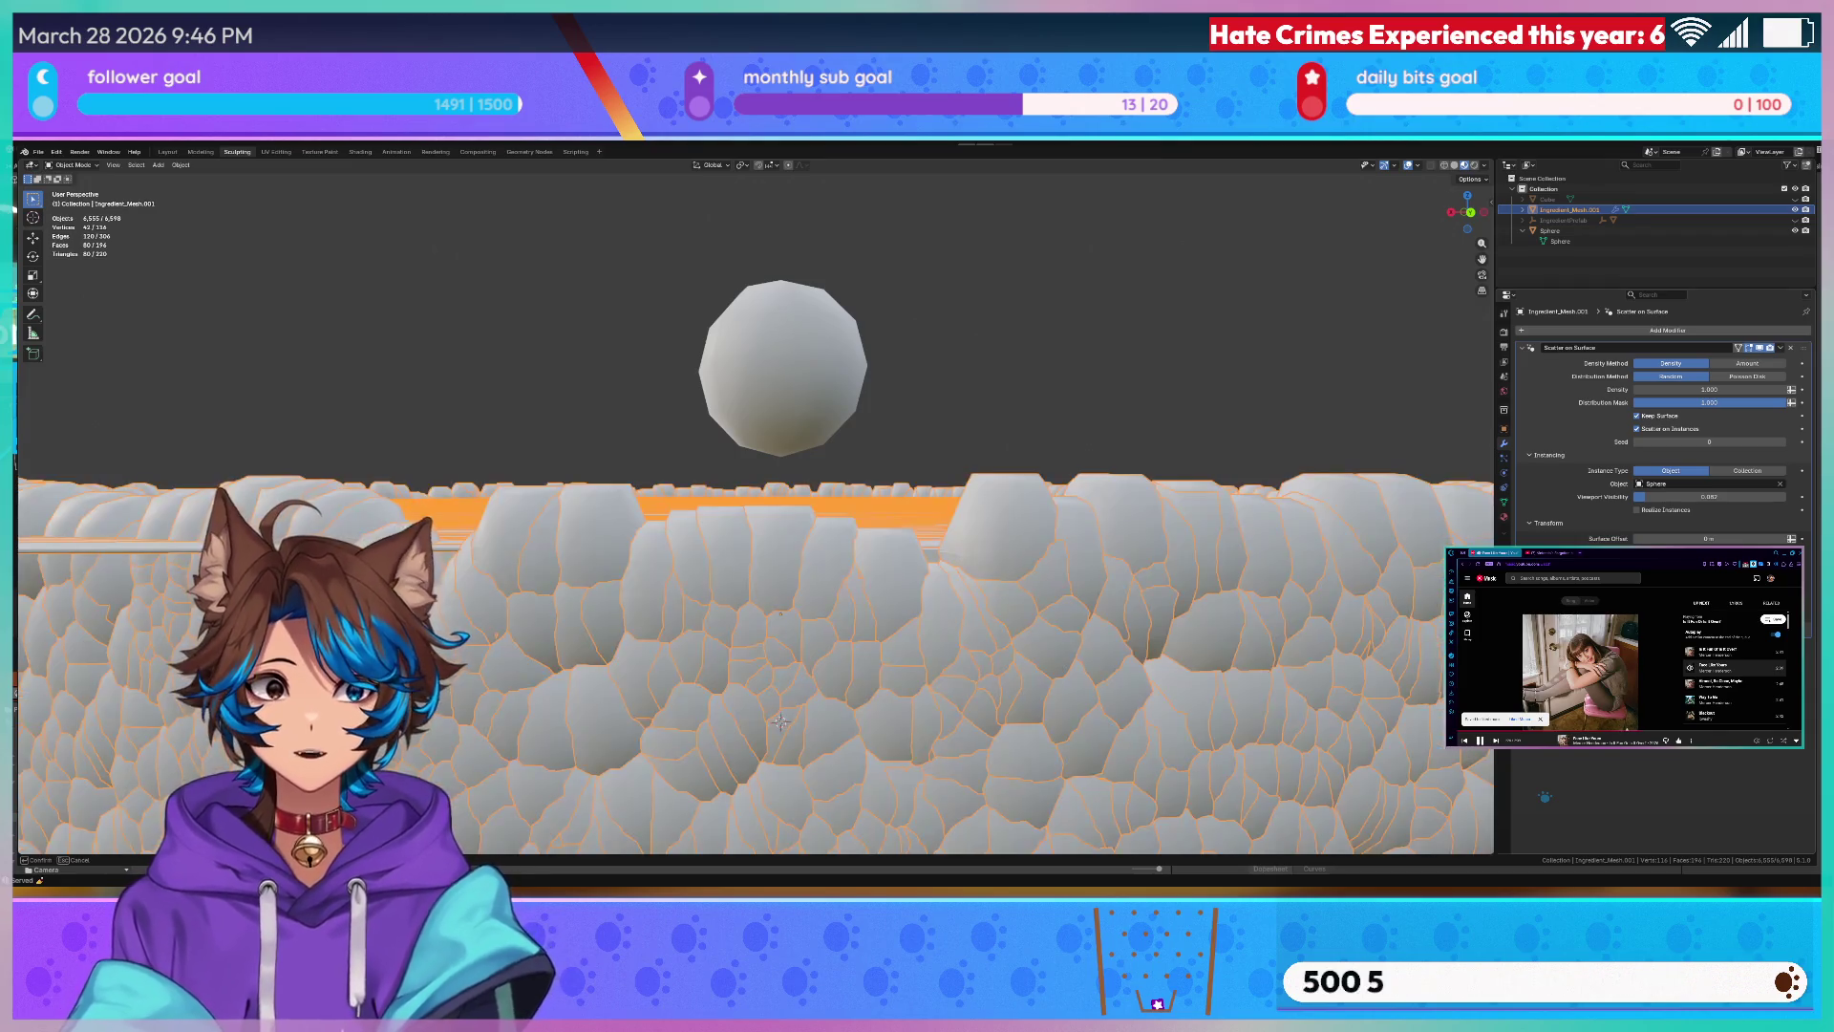
{"action": "key", "text": "Return"}
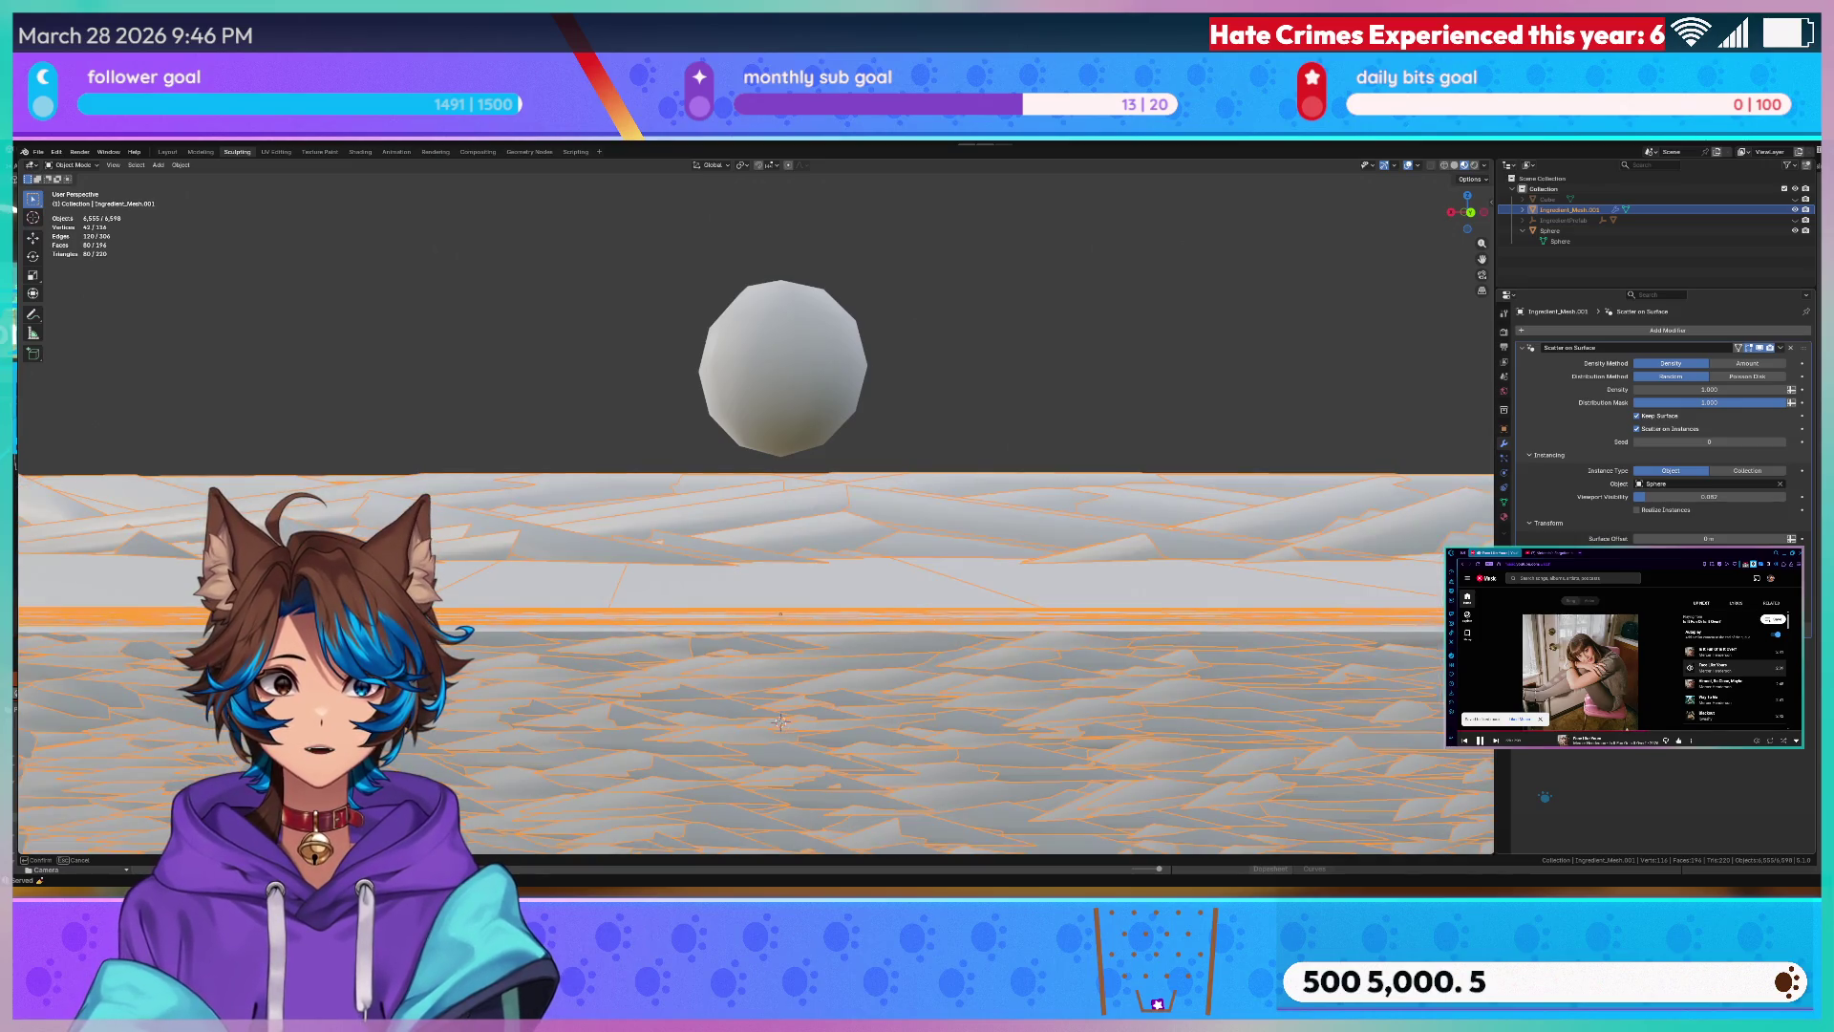
{"action": "key", "text": "Return"}
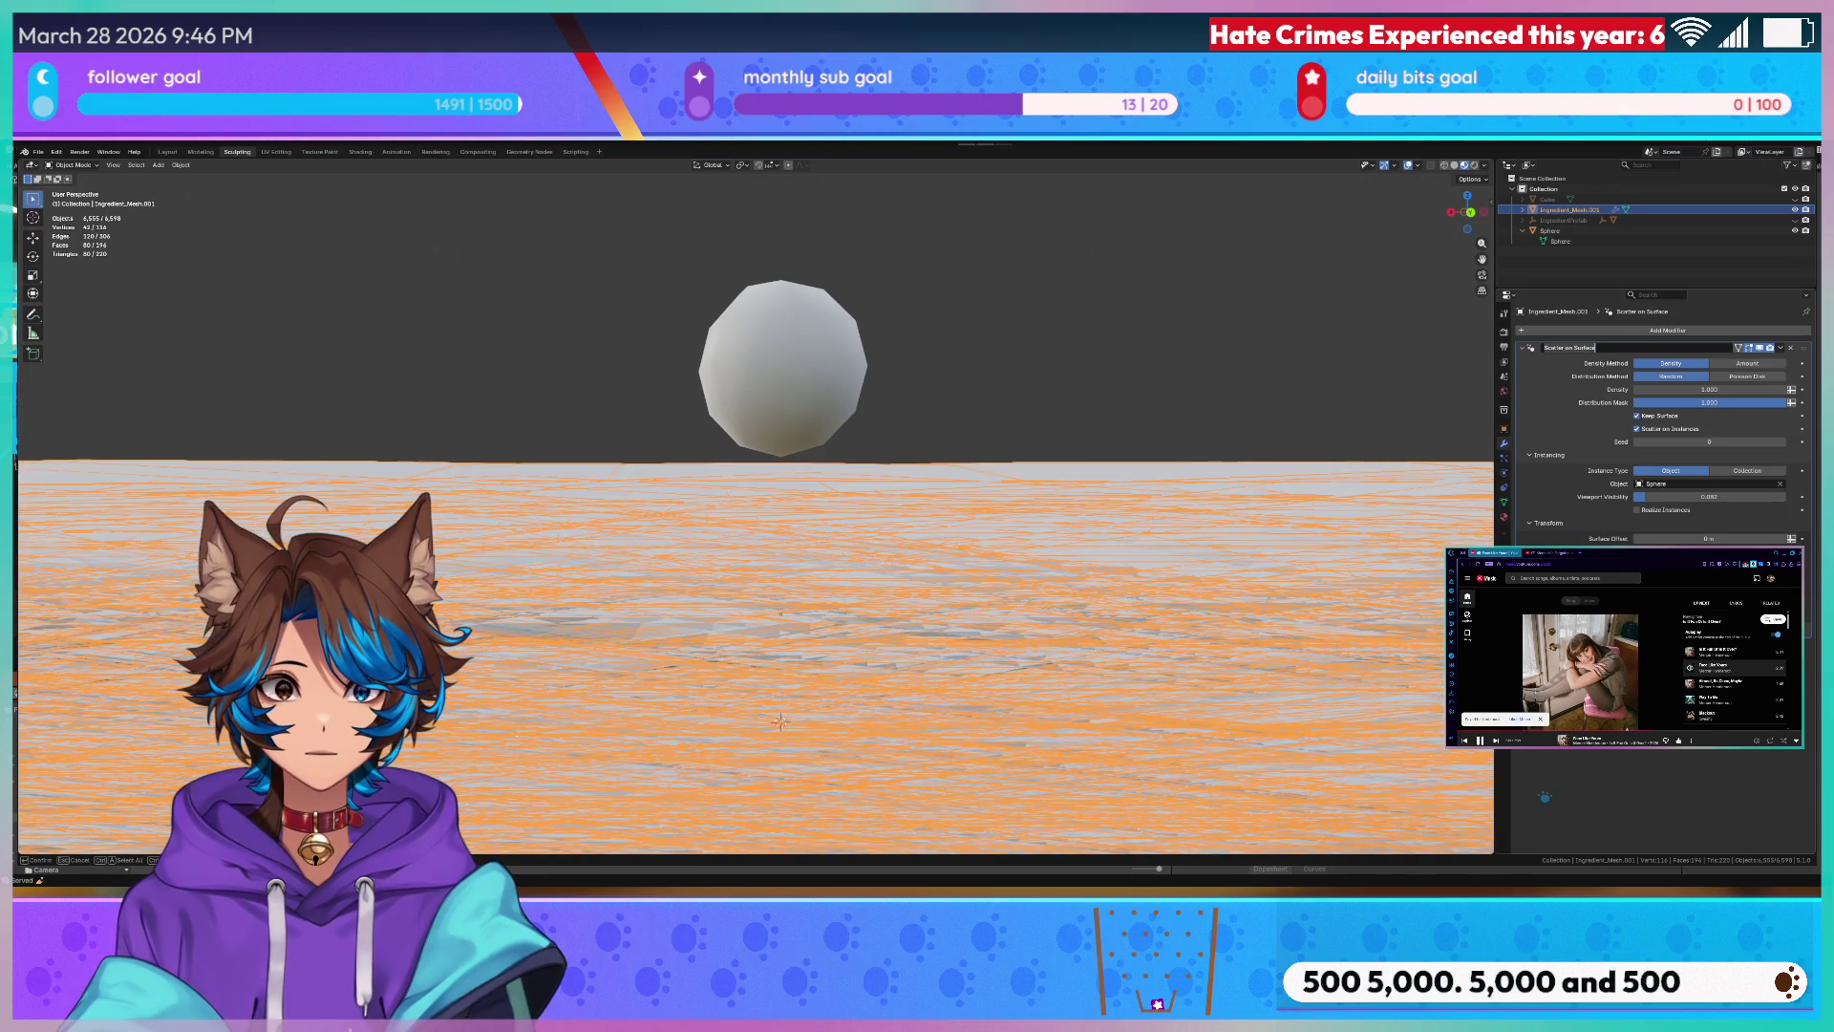
{"action": "scroll", "coordinate": [1169, 314], "scroll_direction": "up", "scroll_amount": 3}
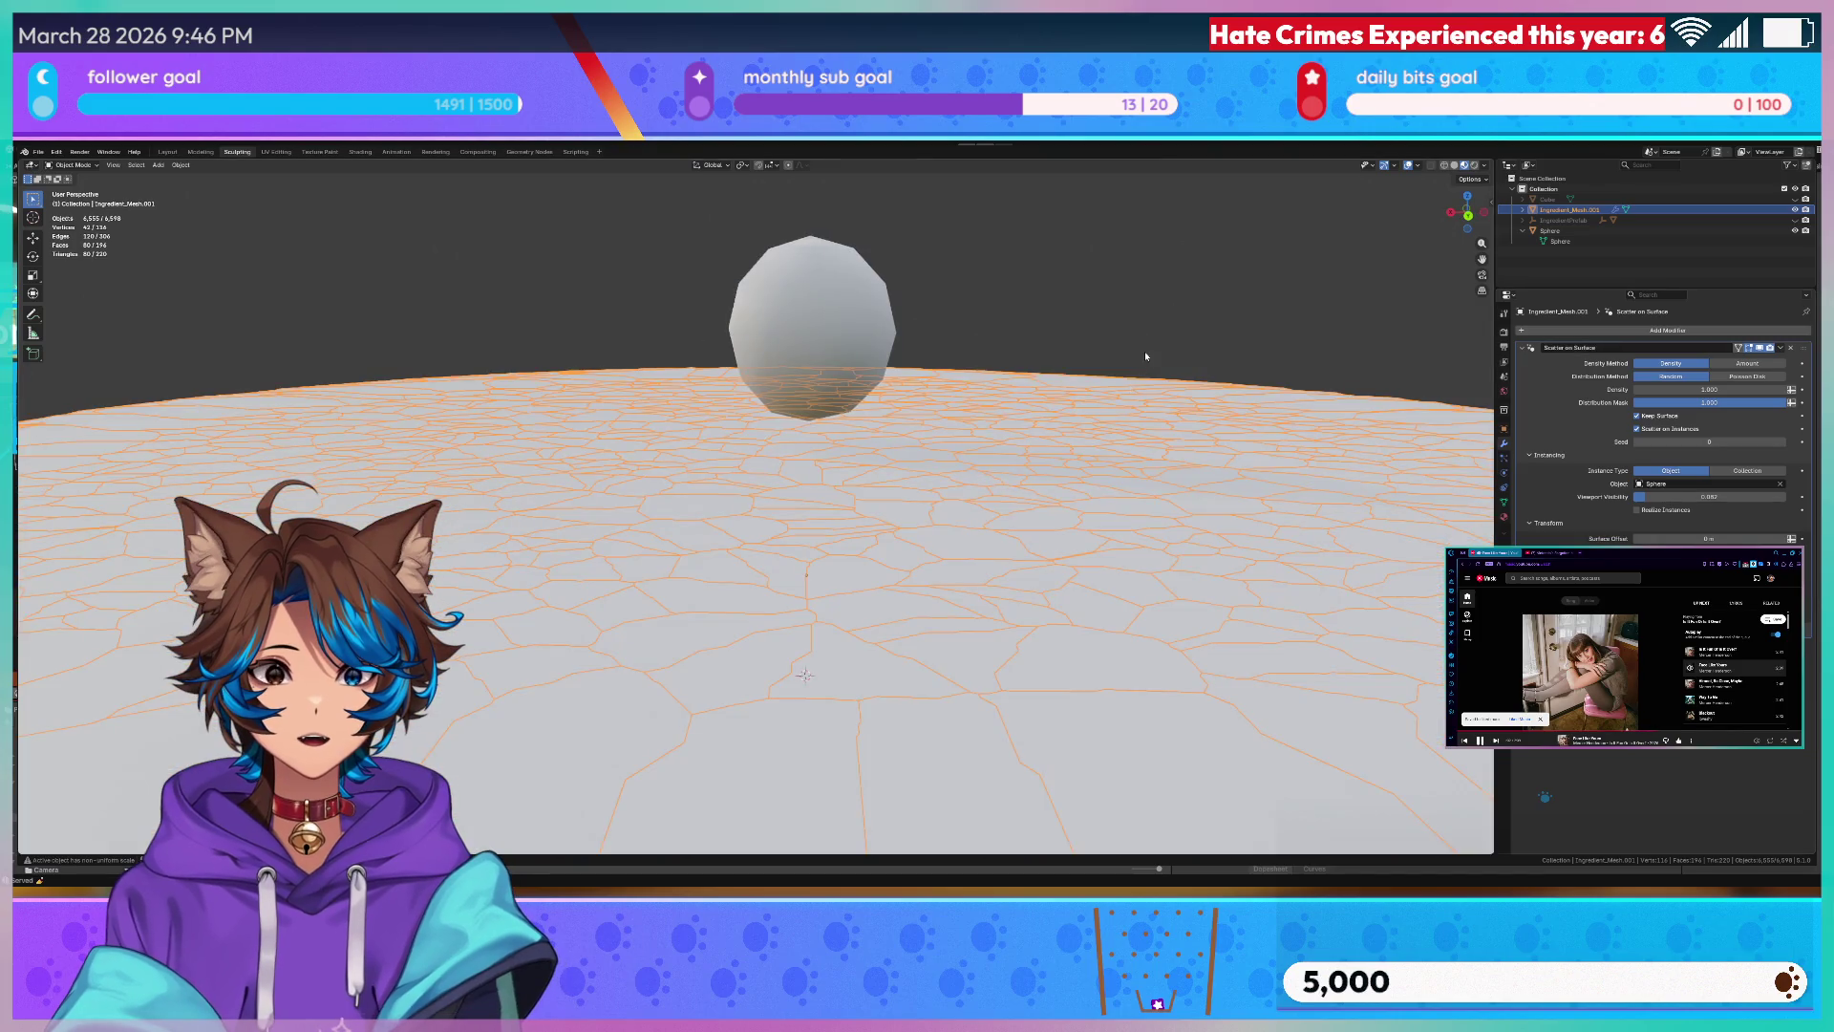
{"action": "scroll", "coordinate": [1145, 350], "scroll_direction": "down", "scroll_amount": 2}
{"action": "left_click_drag", "start_coordinate": [1644, 499], "coordinate": [1644, 499]}
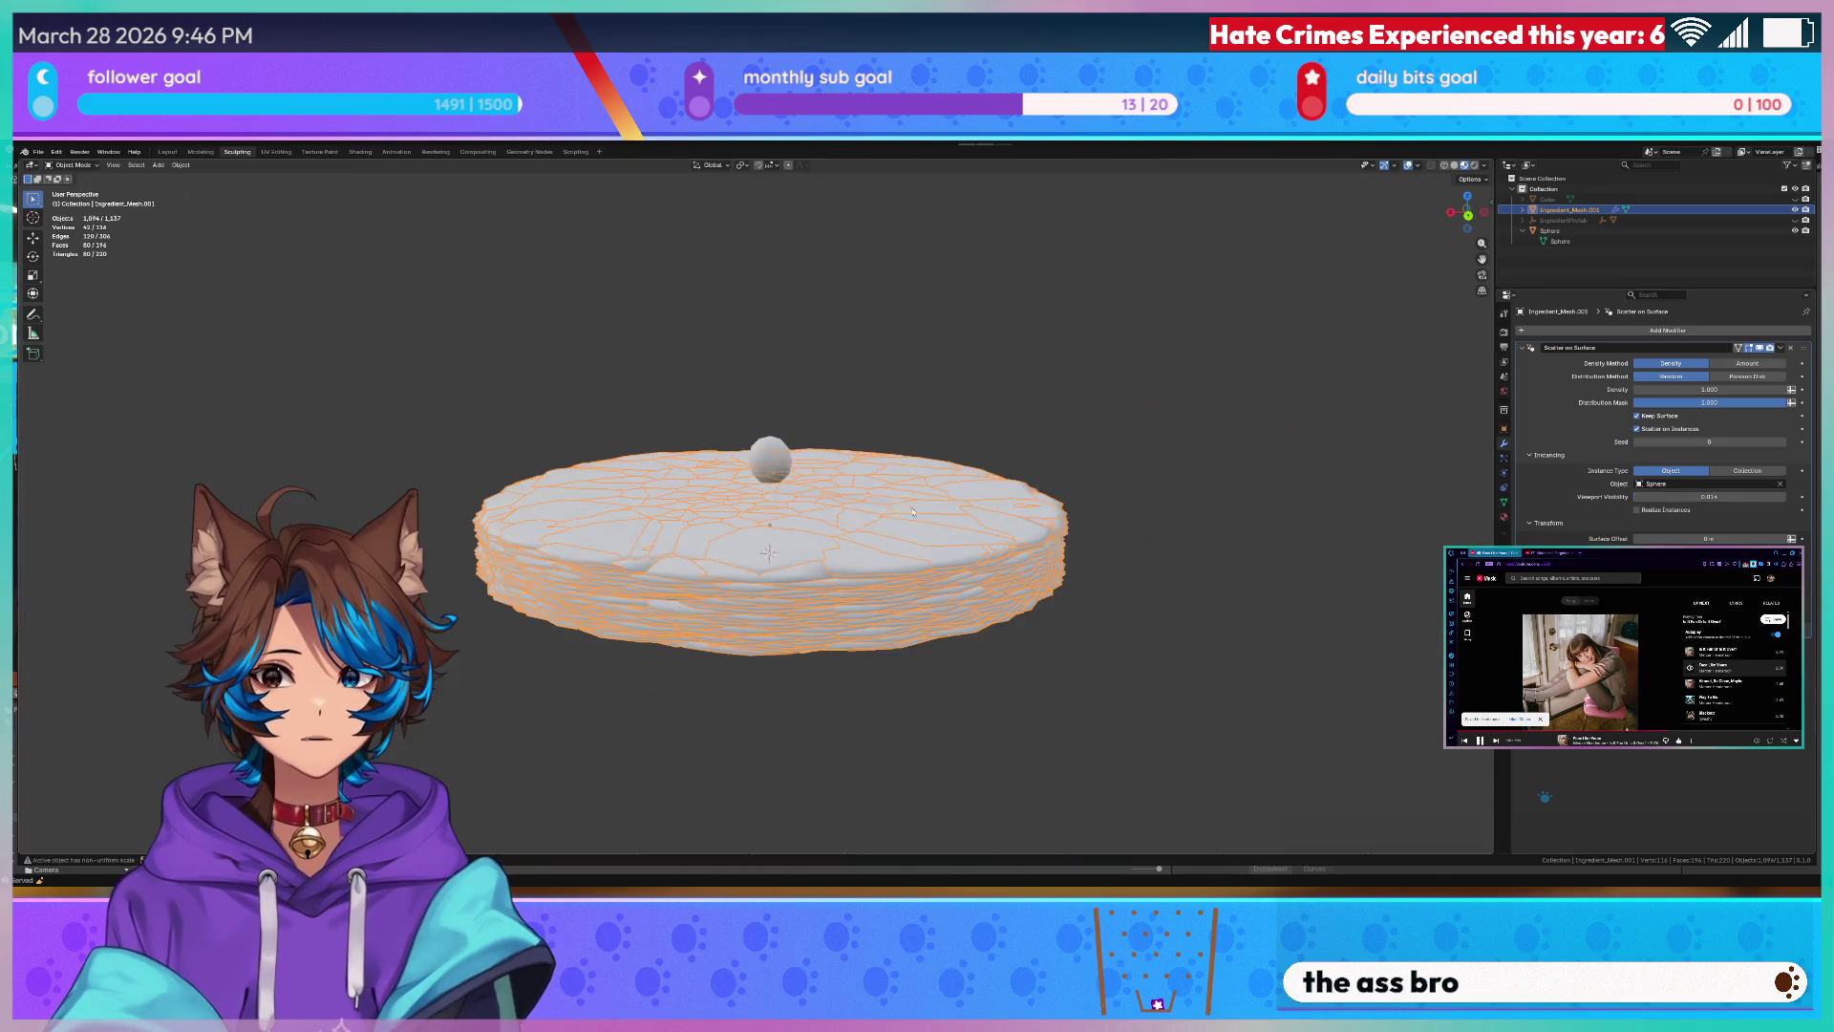
{"action": "scroll", "coordinate": [793, 573], "scroll_direction": "down", "scroll_amount": 5}
- Set the scatter Density Method to Amount so only a fixed few pieces appear
{"action": "middle_click_drag", "start_coordinate": [793, 573], "coordinate": [792, 488]}
{"action": "scroll", "coordinate": [792, 573], "scroll_direction": "up", "scroll_amount": 5}
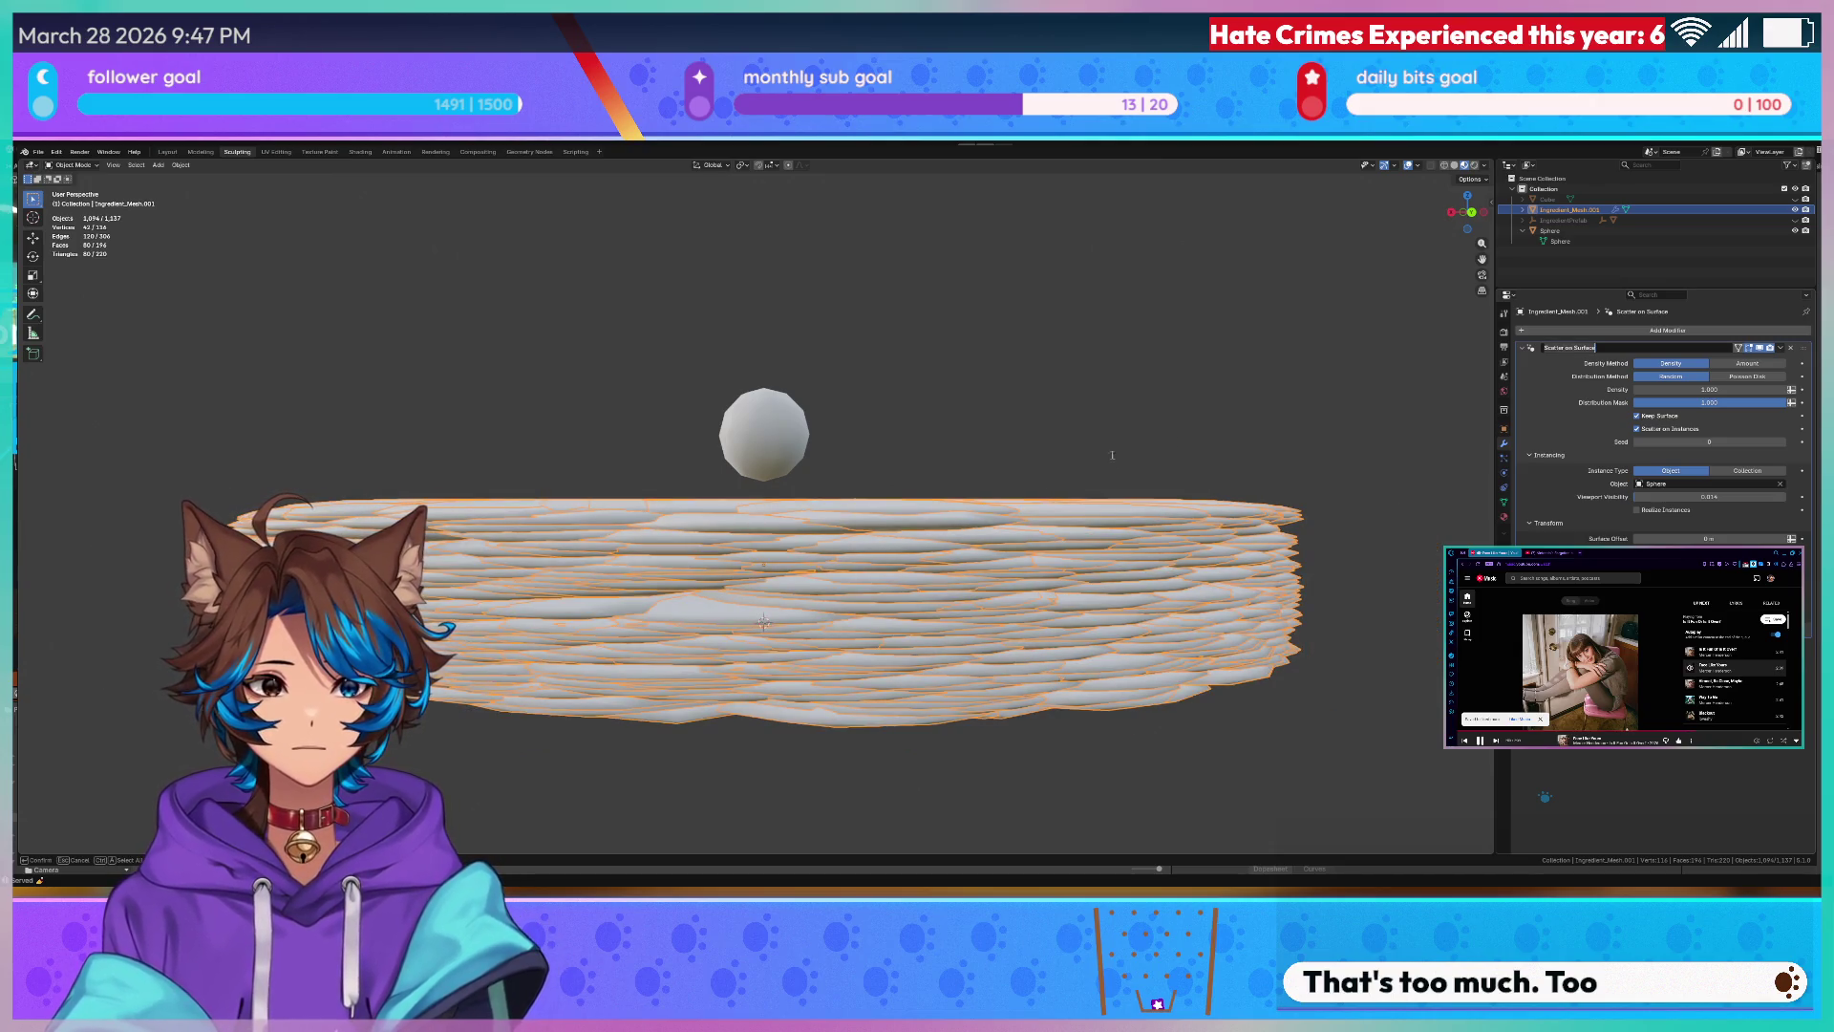
{"action": "middle_click_drag", "start_coordinate": [1068, 360], "coordinate": [1146, 389]}
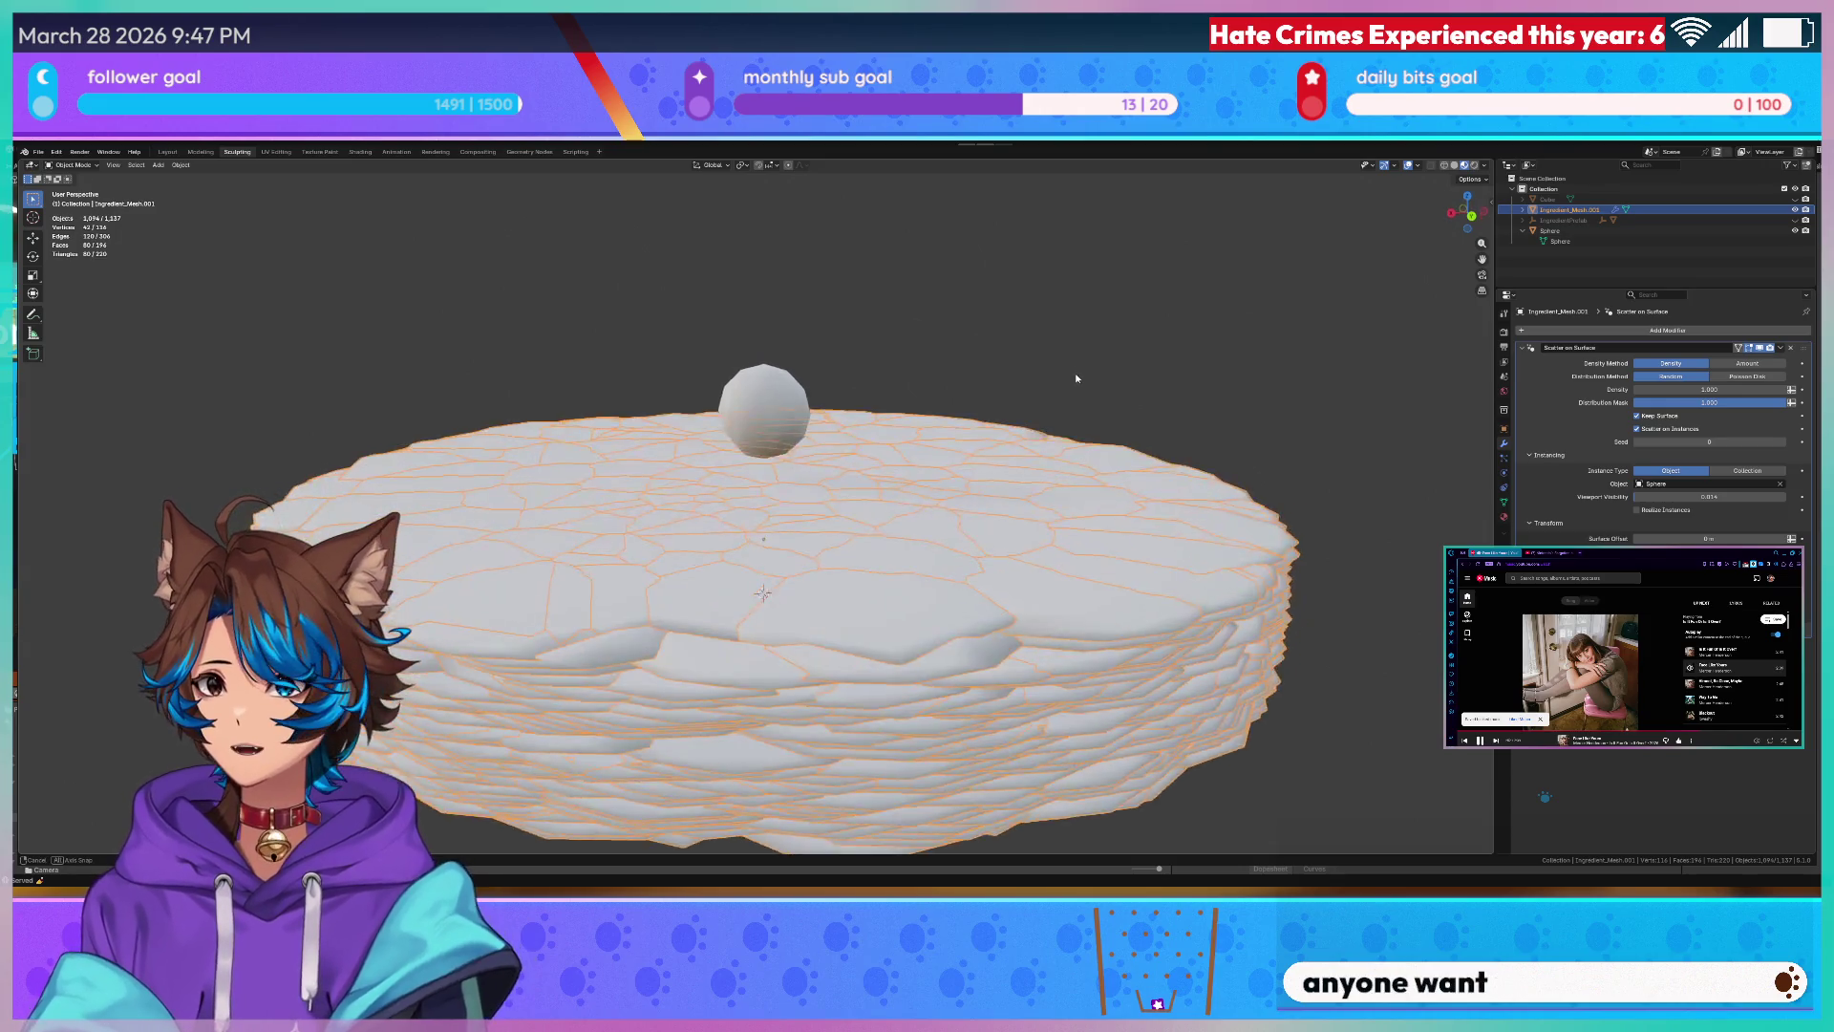
{"action": "left_click", "coordinate": [1680, 387]}
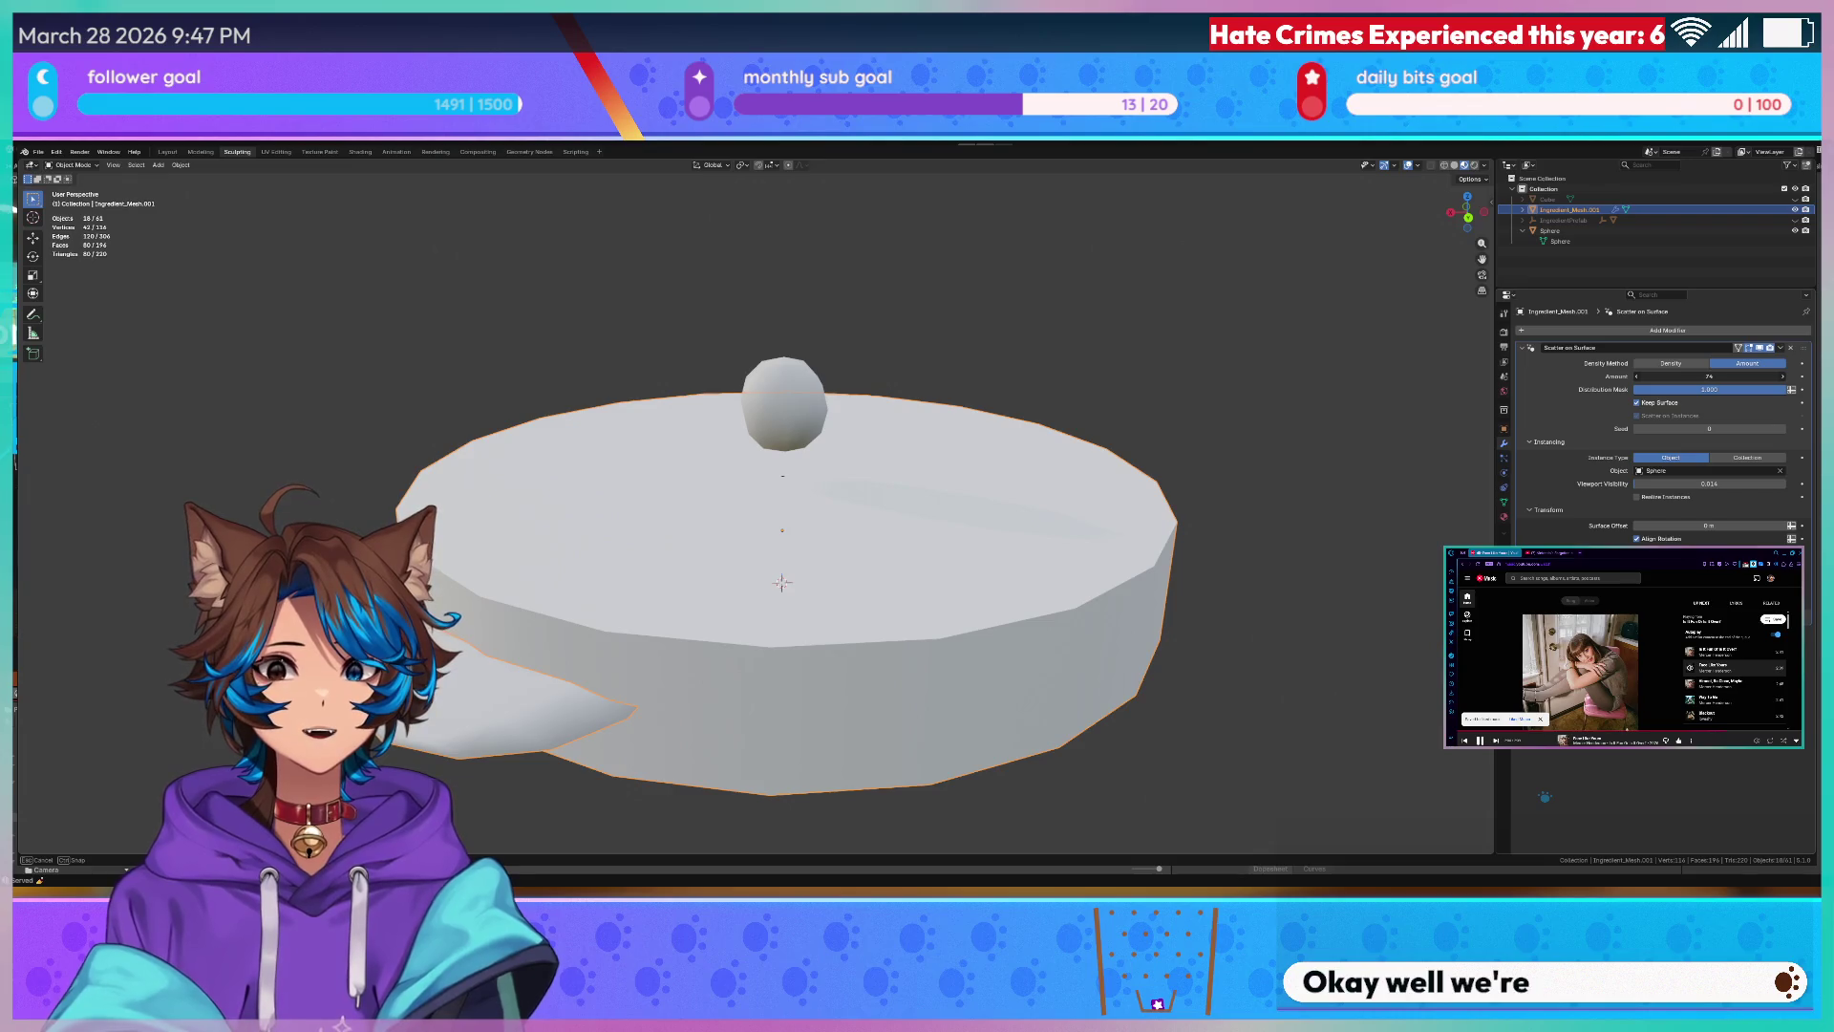
- Inspect the slab from a low angle and undo/redo to compare the cutout shape
{"action": "mouse_move", "coordinate": [781, 582]}
{"action": "middle_mouse_down"}
{"action": "mouse_move", "coordinate": [1089, 562]}
{"action": "mouse_move", "coordinate": [1164, 601]}
{"action": "mouse_move", "coordinate": [1054, 646]}
{"action": "middle_mouse_up"}
{"action": "scroll", "coordinate": [1165, 601], "scroll_direction": "up", "scroll_amount": 3}
{"action": "scroll", "coordinate": [1054, 645], "scroll_direction": "down", "scroll_amount": 4}
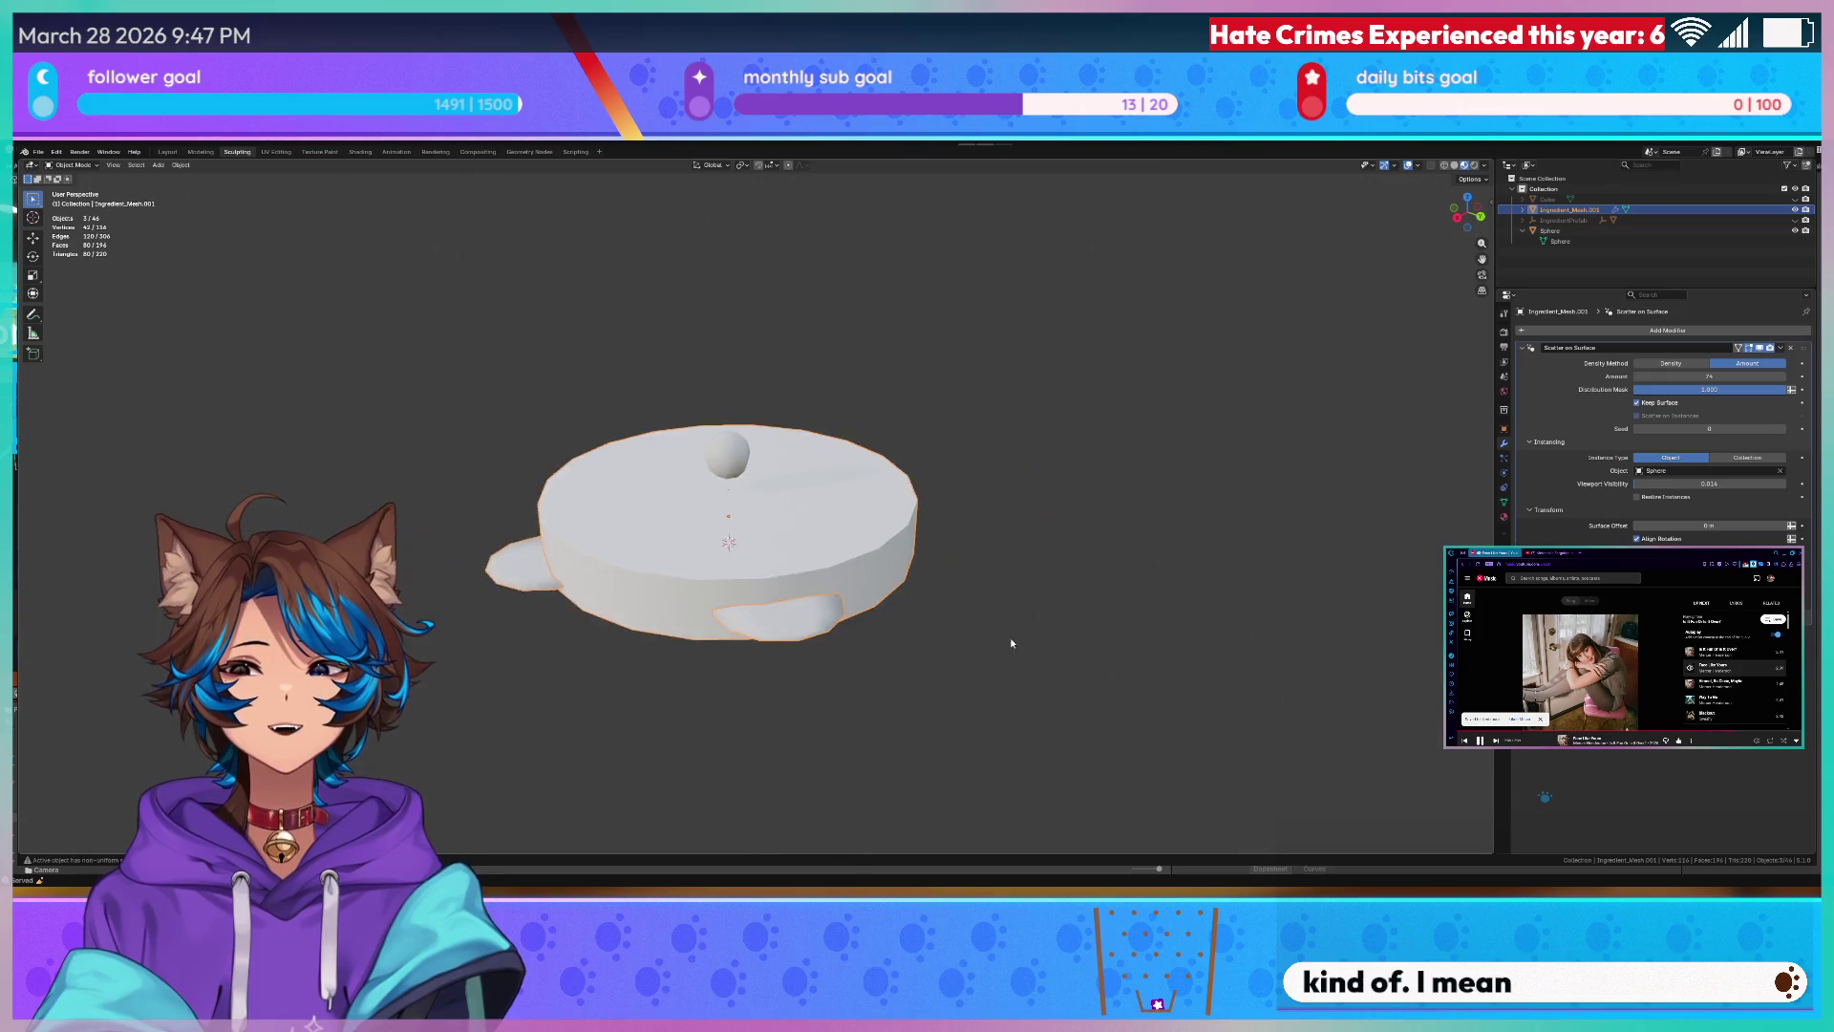
{"action": "scroll", "coordinate": [1035, 629], "scroll_direction": "up", "scroll_amount": 1}
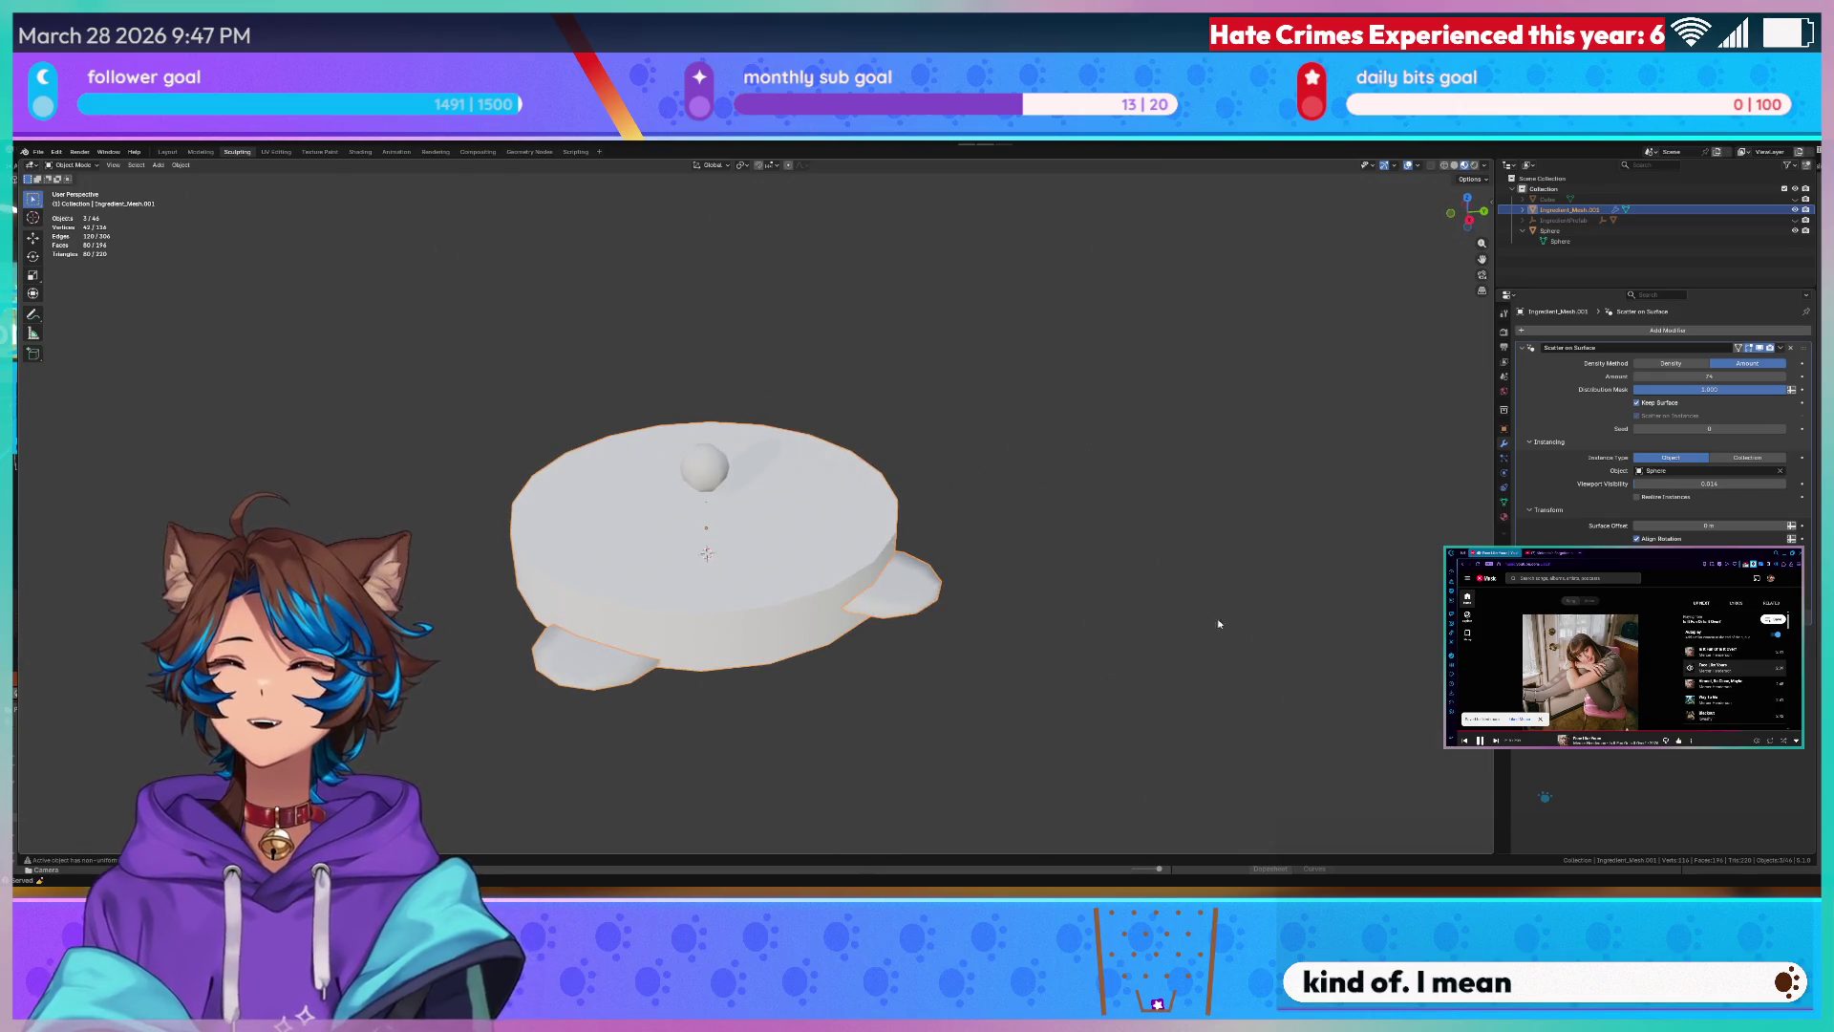
{"action": "scroll", "coordinate": [1051, 641], "scroll_direction": "up", "scroll_amount": 3}
{"action": "mouse_move", "coordinate": [1051, 640]}
{"action": "middle_mouse_down"}
{"action": "mouse_move", "coordinate": [1388, 575]}
{"action": "mouse_move", "coordinate": [939, 554]}
{"action": "mouse_move", "coordinate": [861, 430]}
{"action": "middle_mouse_up"}
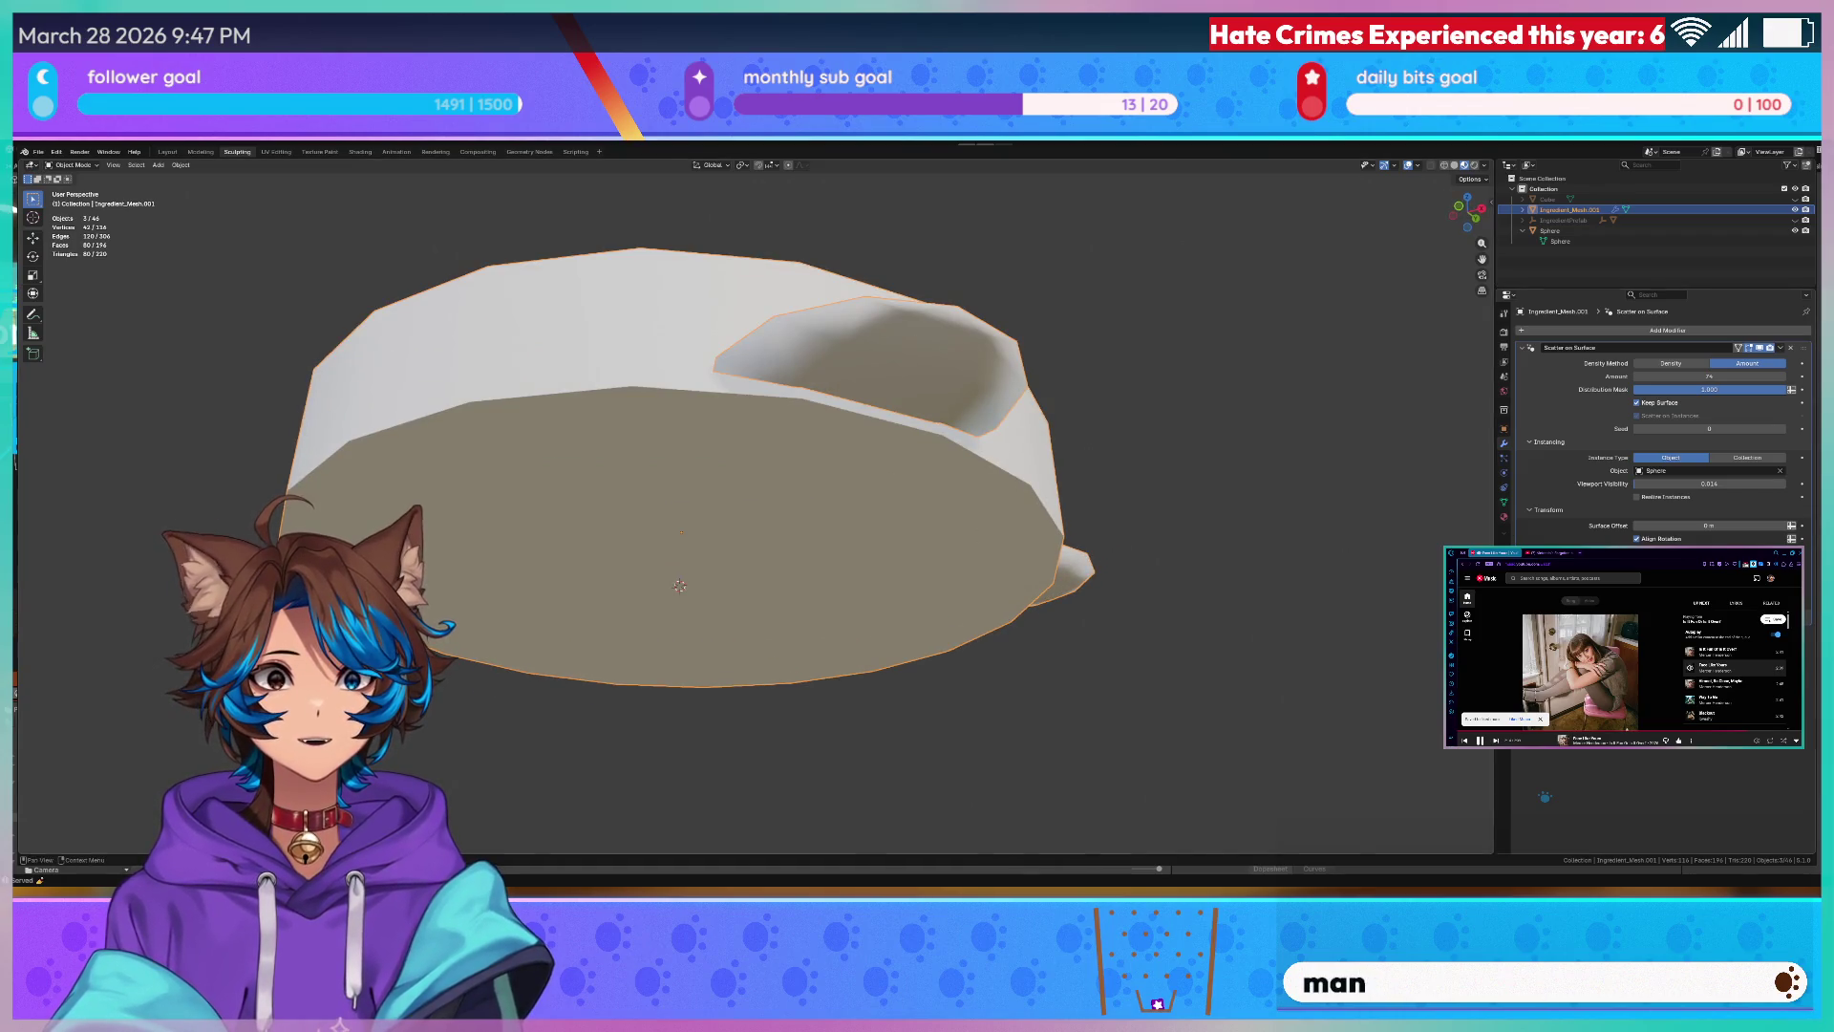
{"action": "key", "text": "ctrl+z"}
{"action": "key", "text": "ctrl+z"}
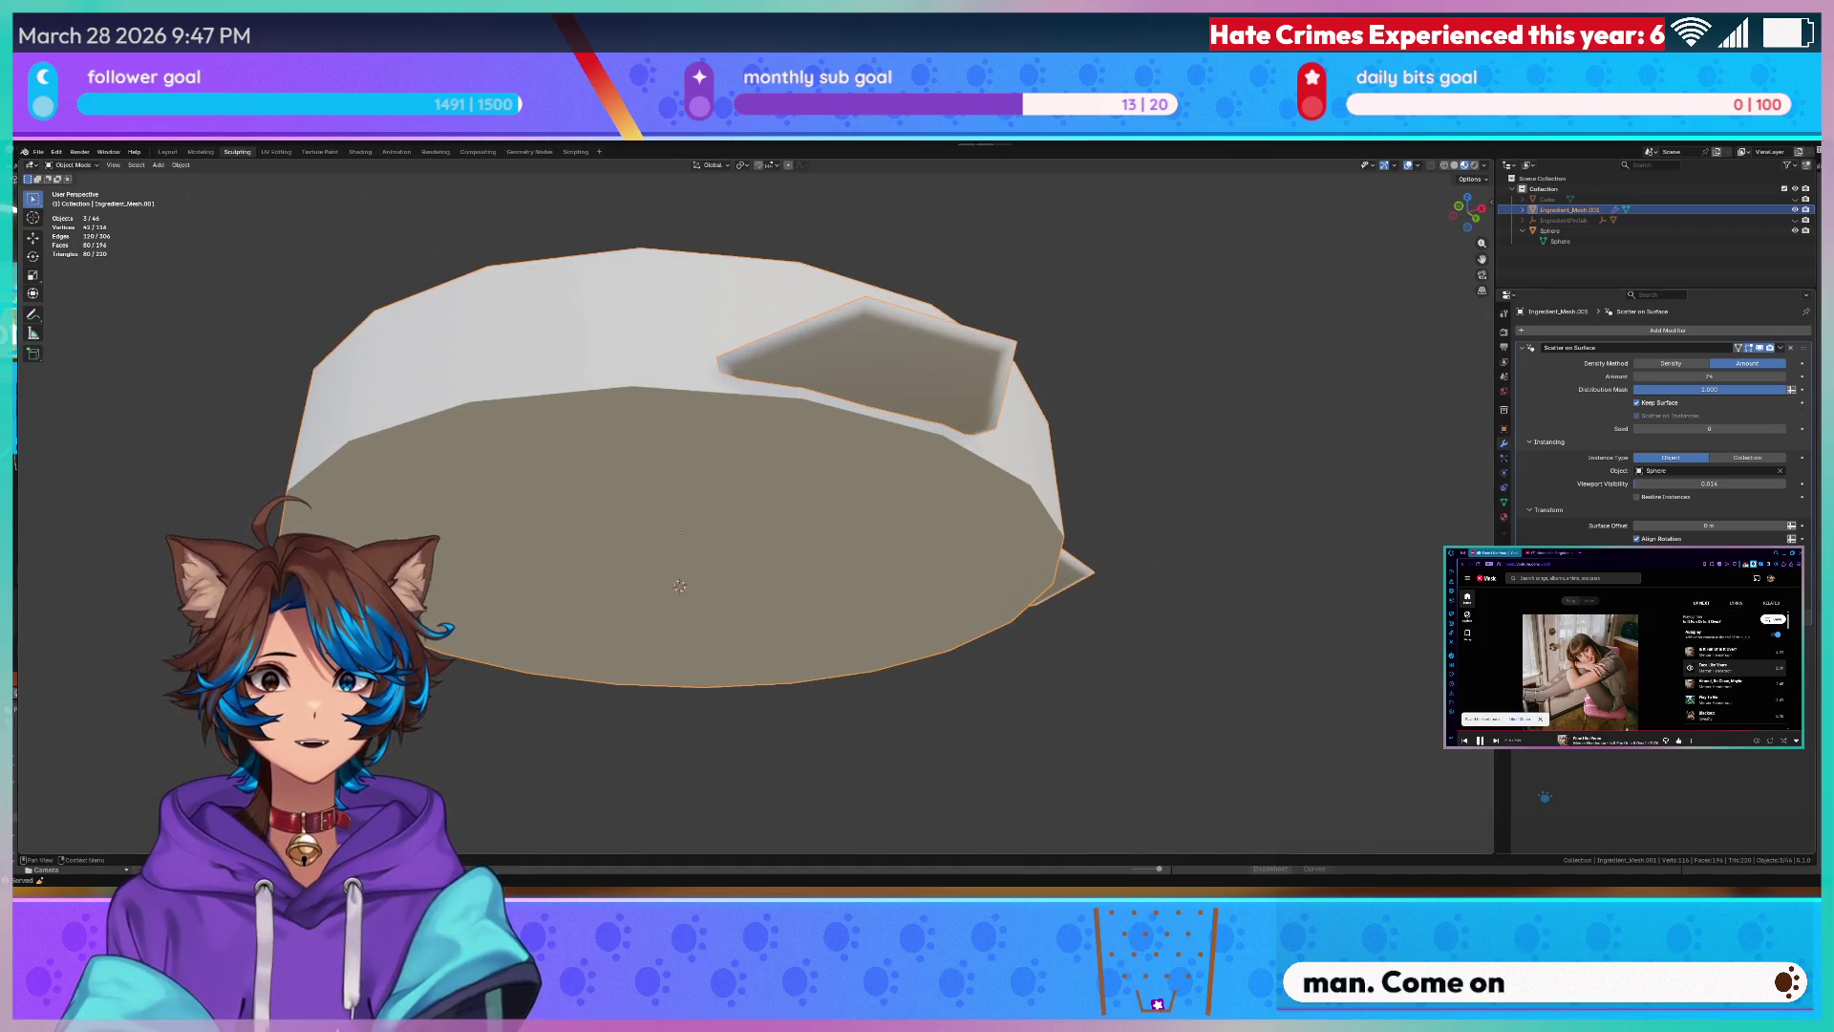
{"action": "key", "text": "ctrl+shift+z"}
{"action": "key", "text": "ctrl+z"}
- Redo then undo repeatedly to compare forms of the scattered side pieces
{"action": "key", "text": "ctrl+shift+z"}
{"action": "mouse_move", "coordinate": [820, 398]}
{"action": "middle_mouse_down"}
{"action": "mouse_move", "coordinate": [860, 459]}
{"action": "mouse_move", "coordinate": [889, 465]}
{"action": "middle_mouse_up"}
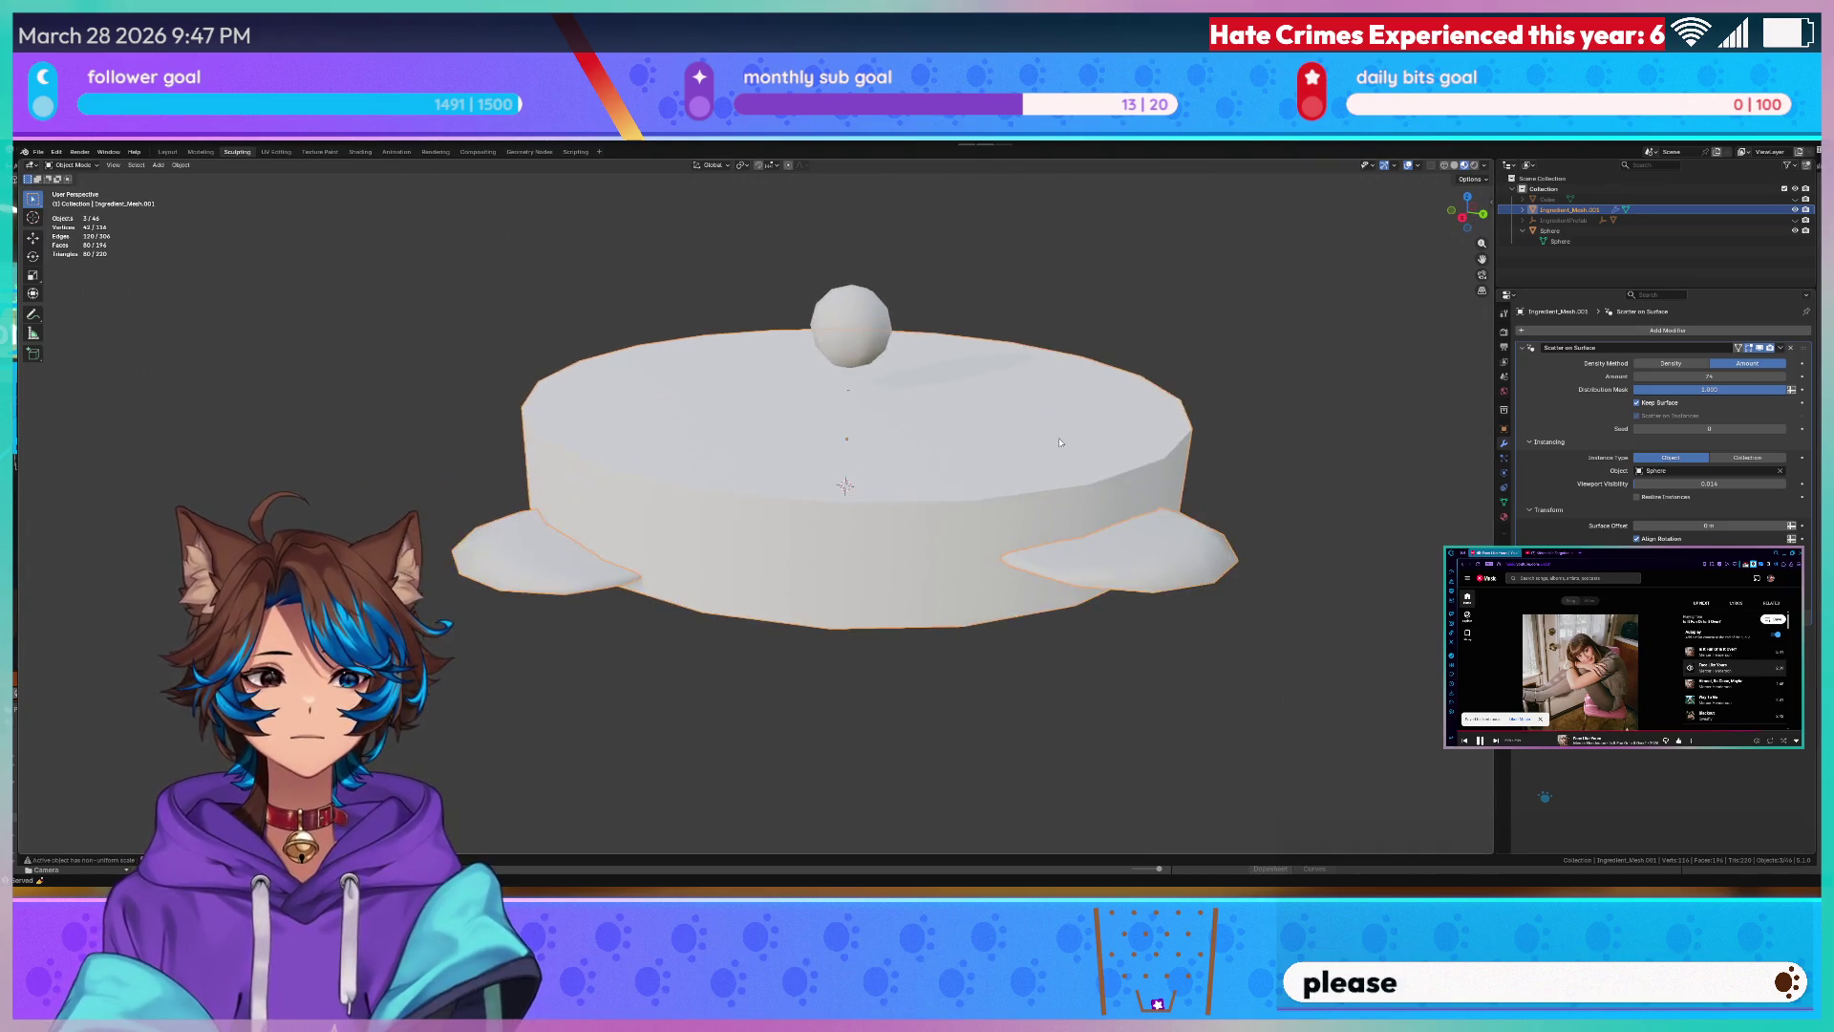
{"action": "scroll", "coordinate": [902, 472], "scroll_direction": "up", "scroll_amount": 3}
{"action": "scroll", "coordinate": [1074, 464], "scroll_direction": "down", "scroll_amount": 2}
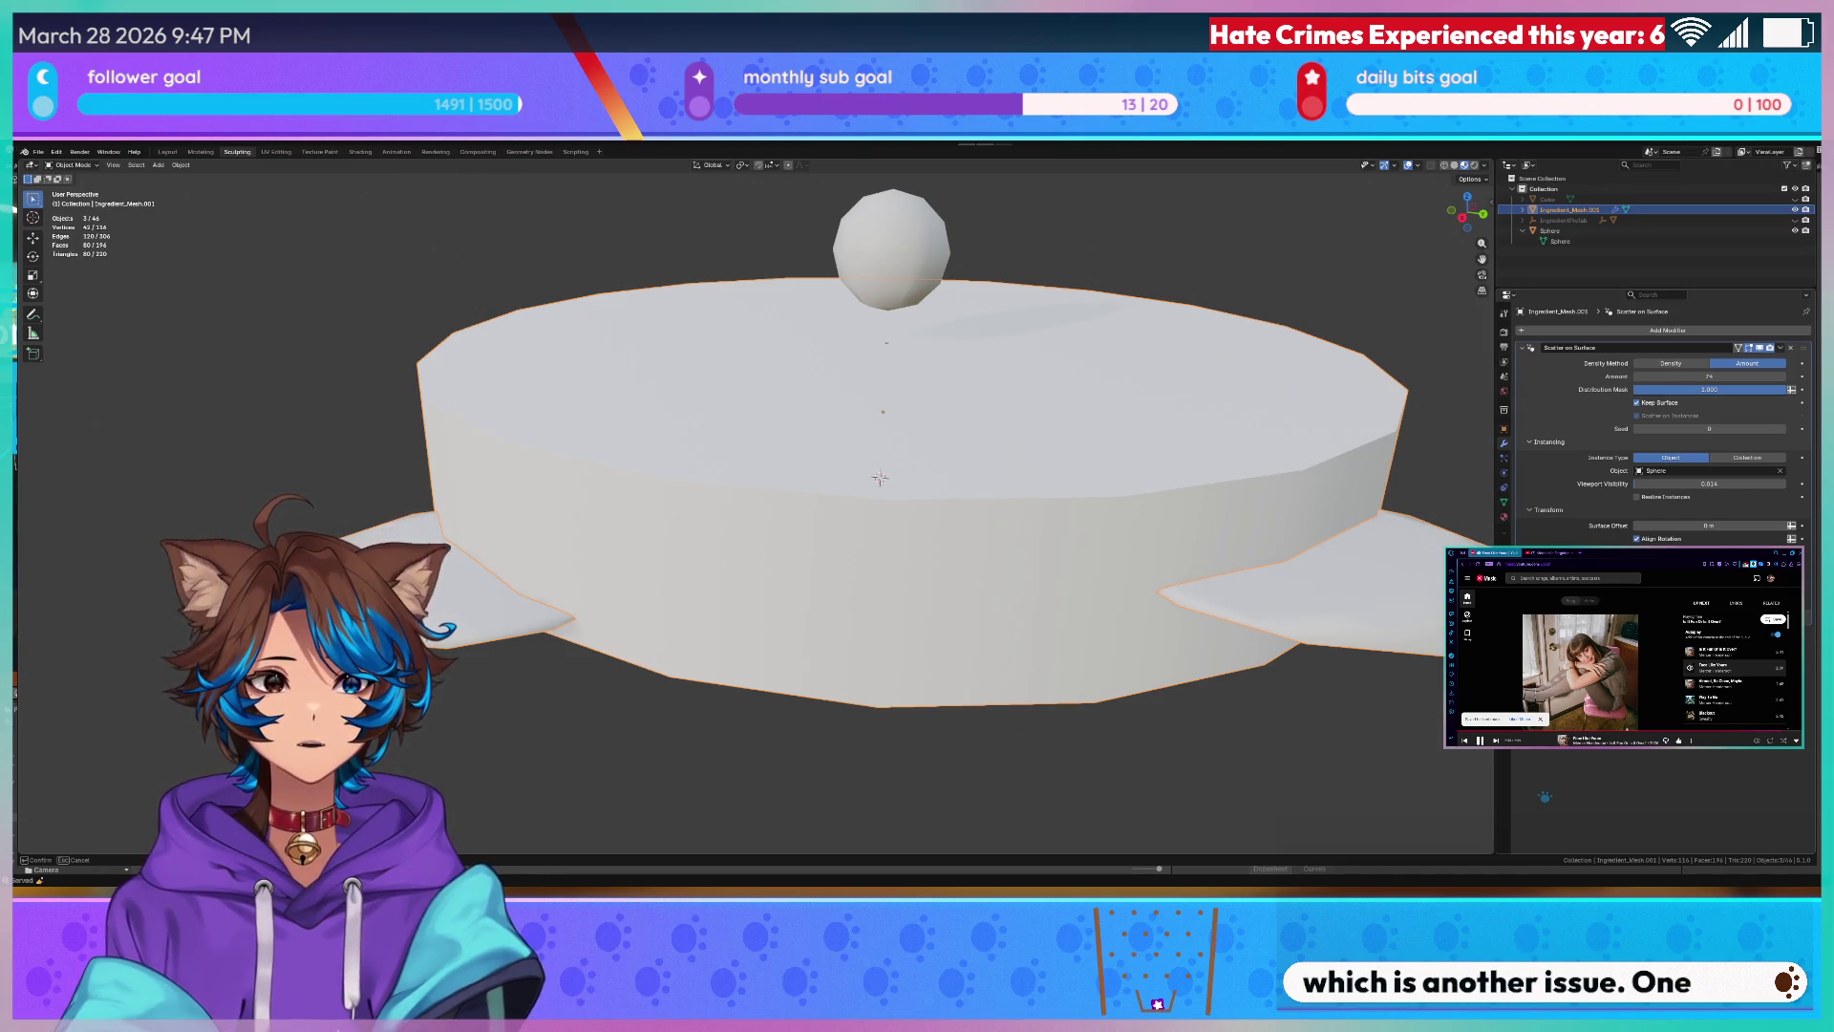
{"action": "key", "text": "ctrl+z"}
{"action": "key", "text": "ctrl+z"}
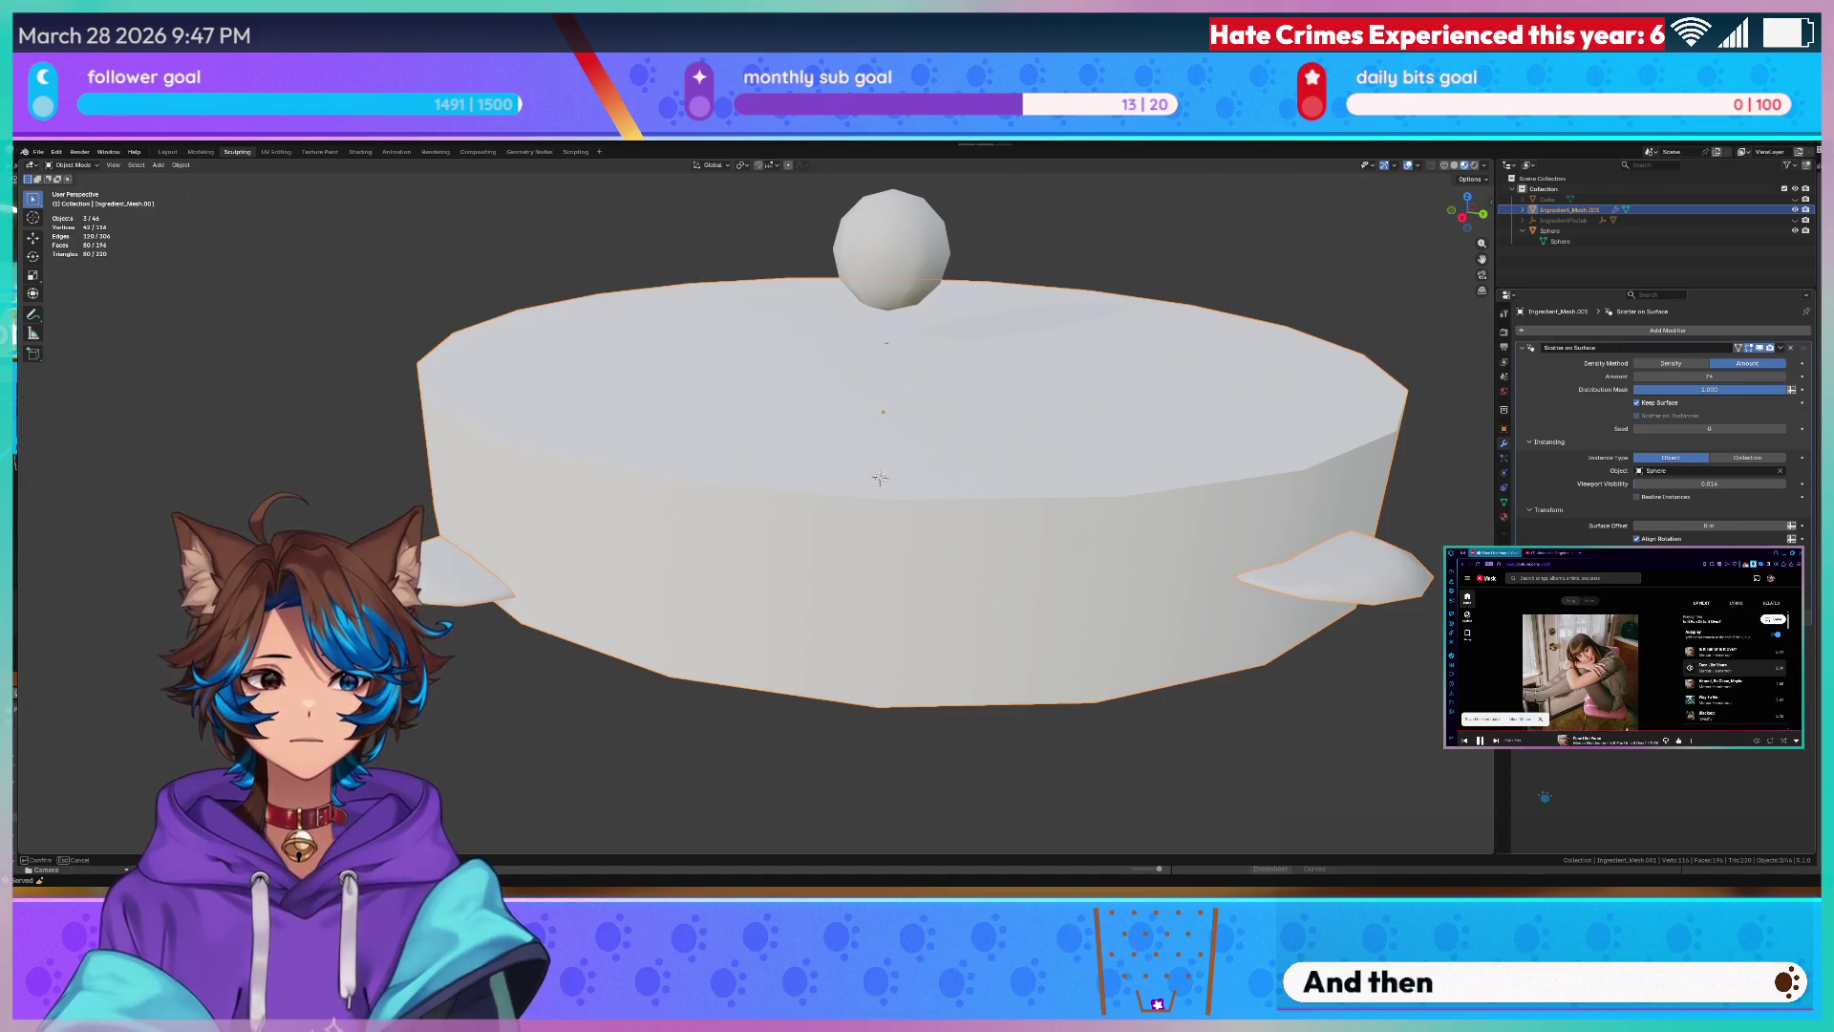
{"action": "key", "text": "ctrl+z"}
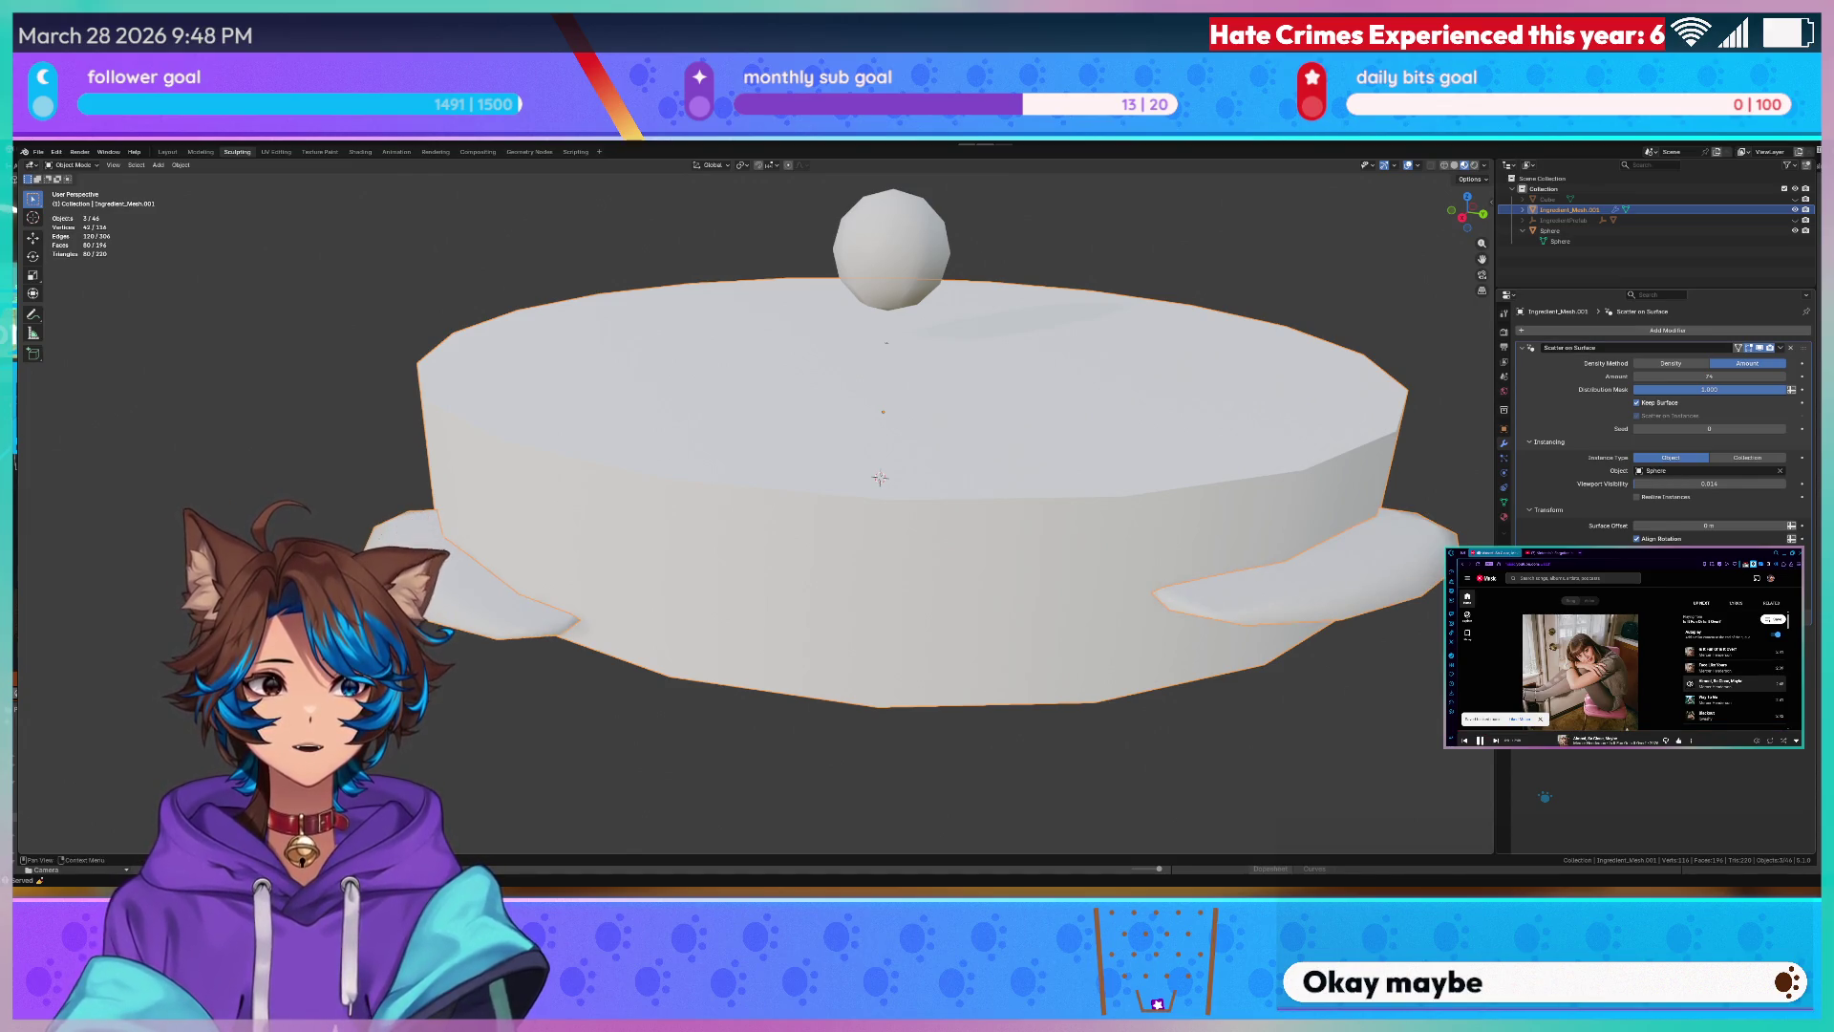
- Step back through smaller triangles to a rounded lobe and inspect the dish all around
{"action": "key", "text": "ctrl+z"}
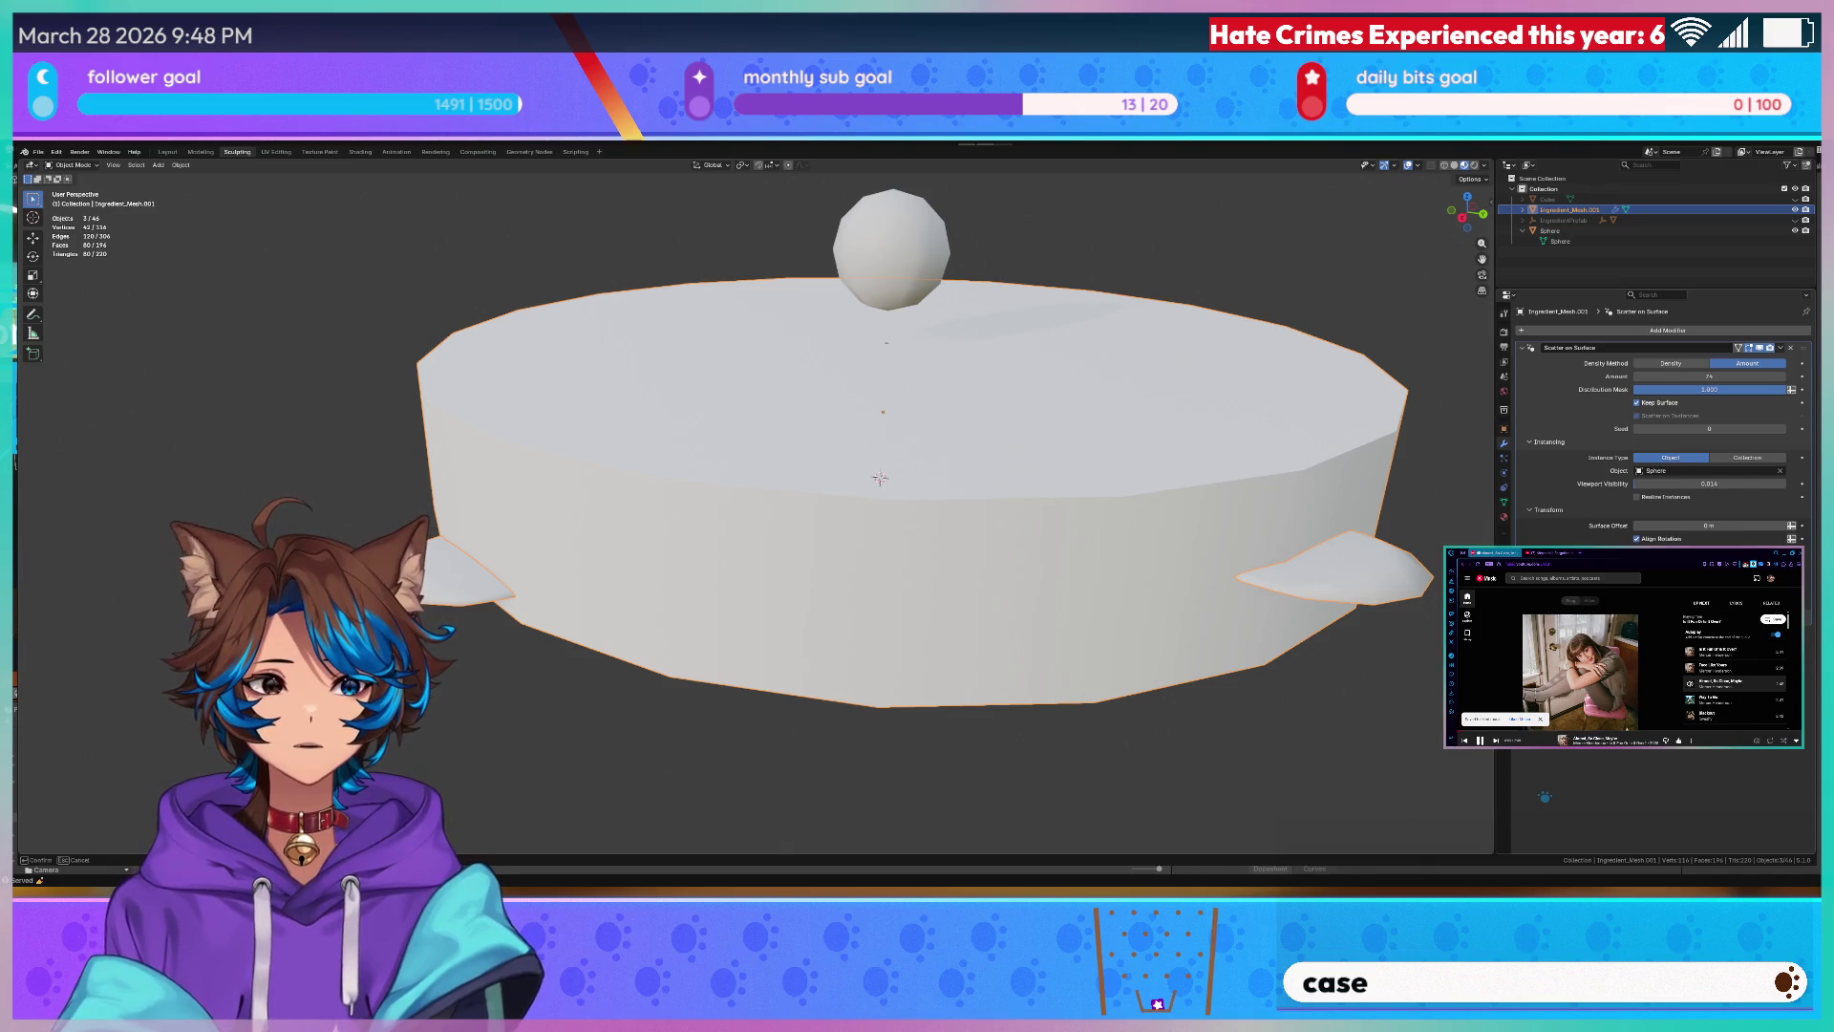
{"action": "key", "text": "ctrl+z"}
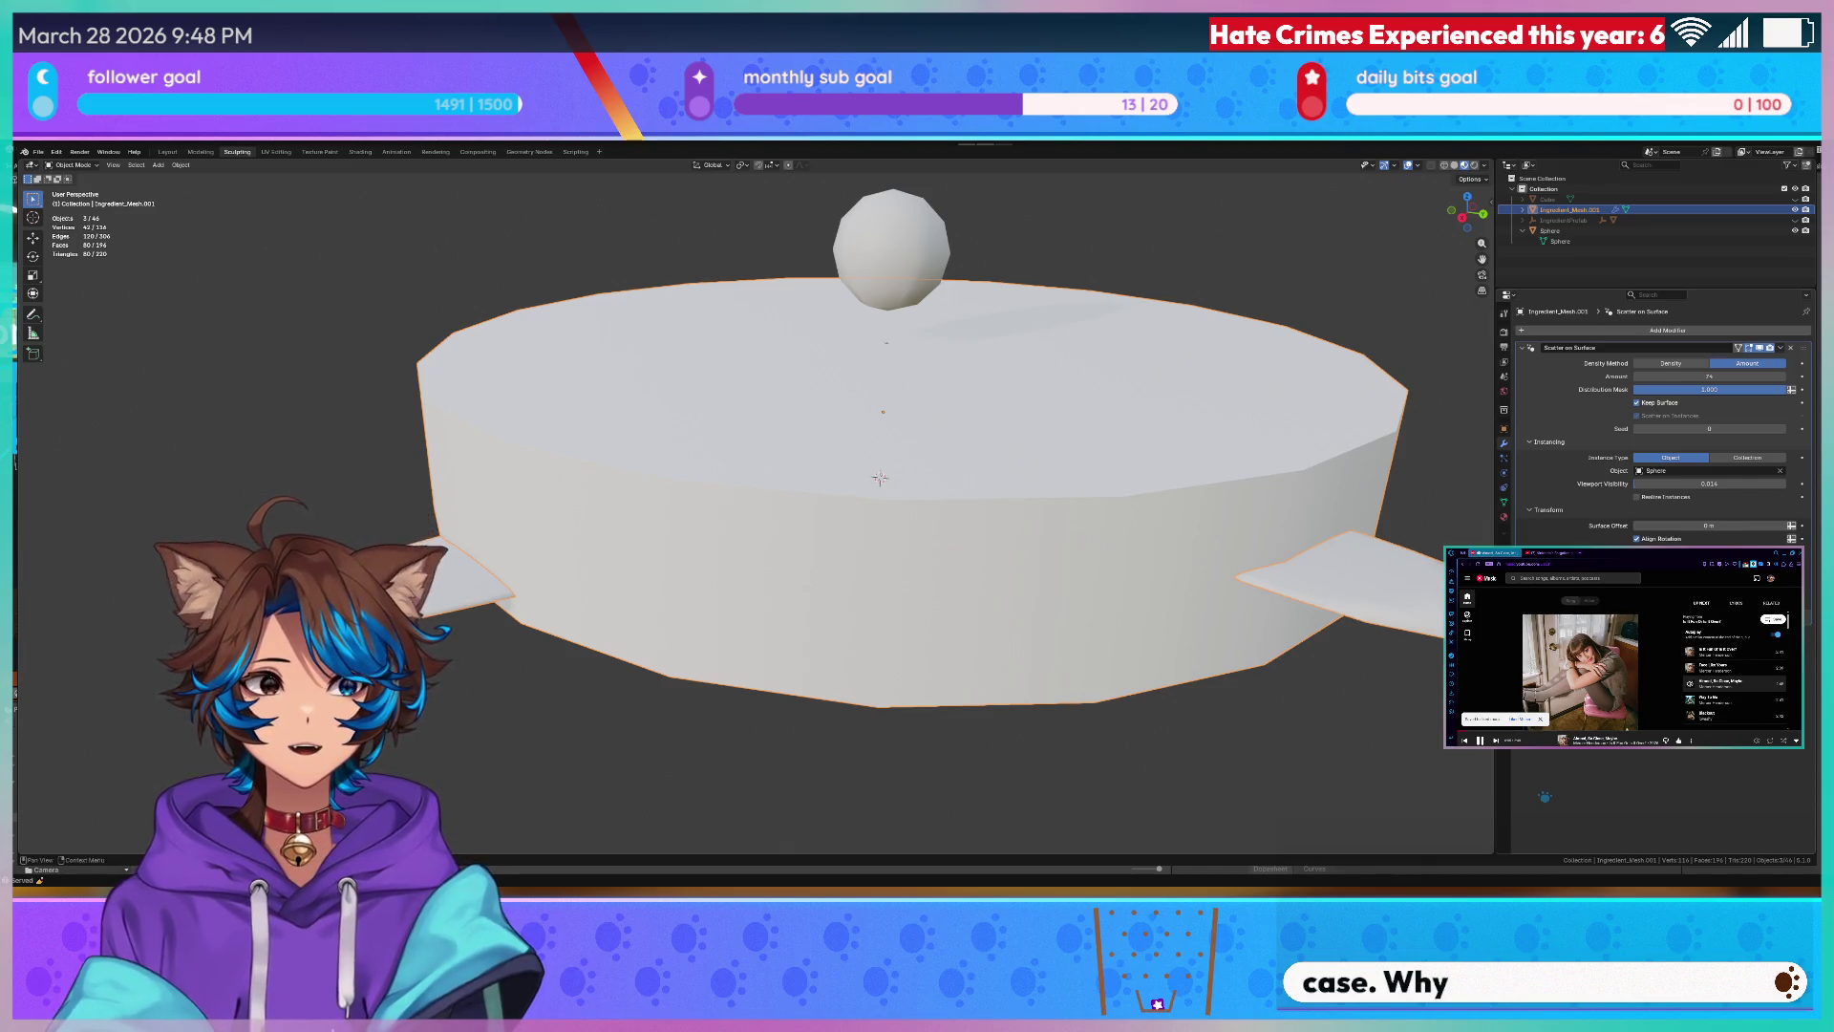
{"action": "key", "text": "ctrl+z"}
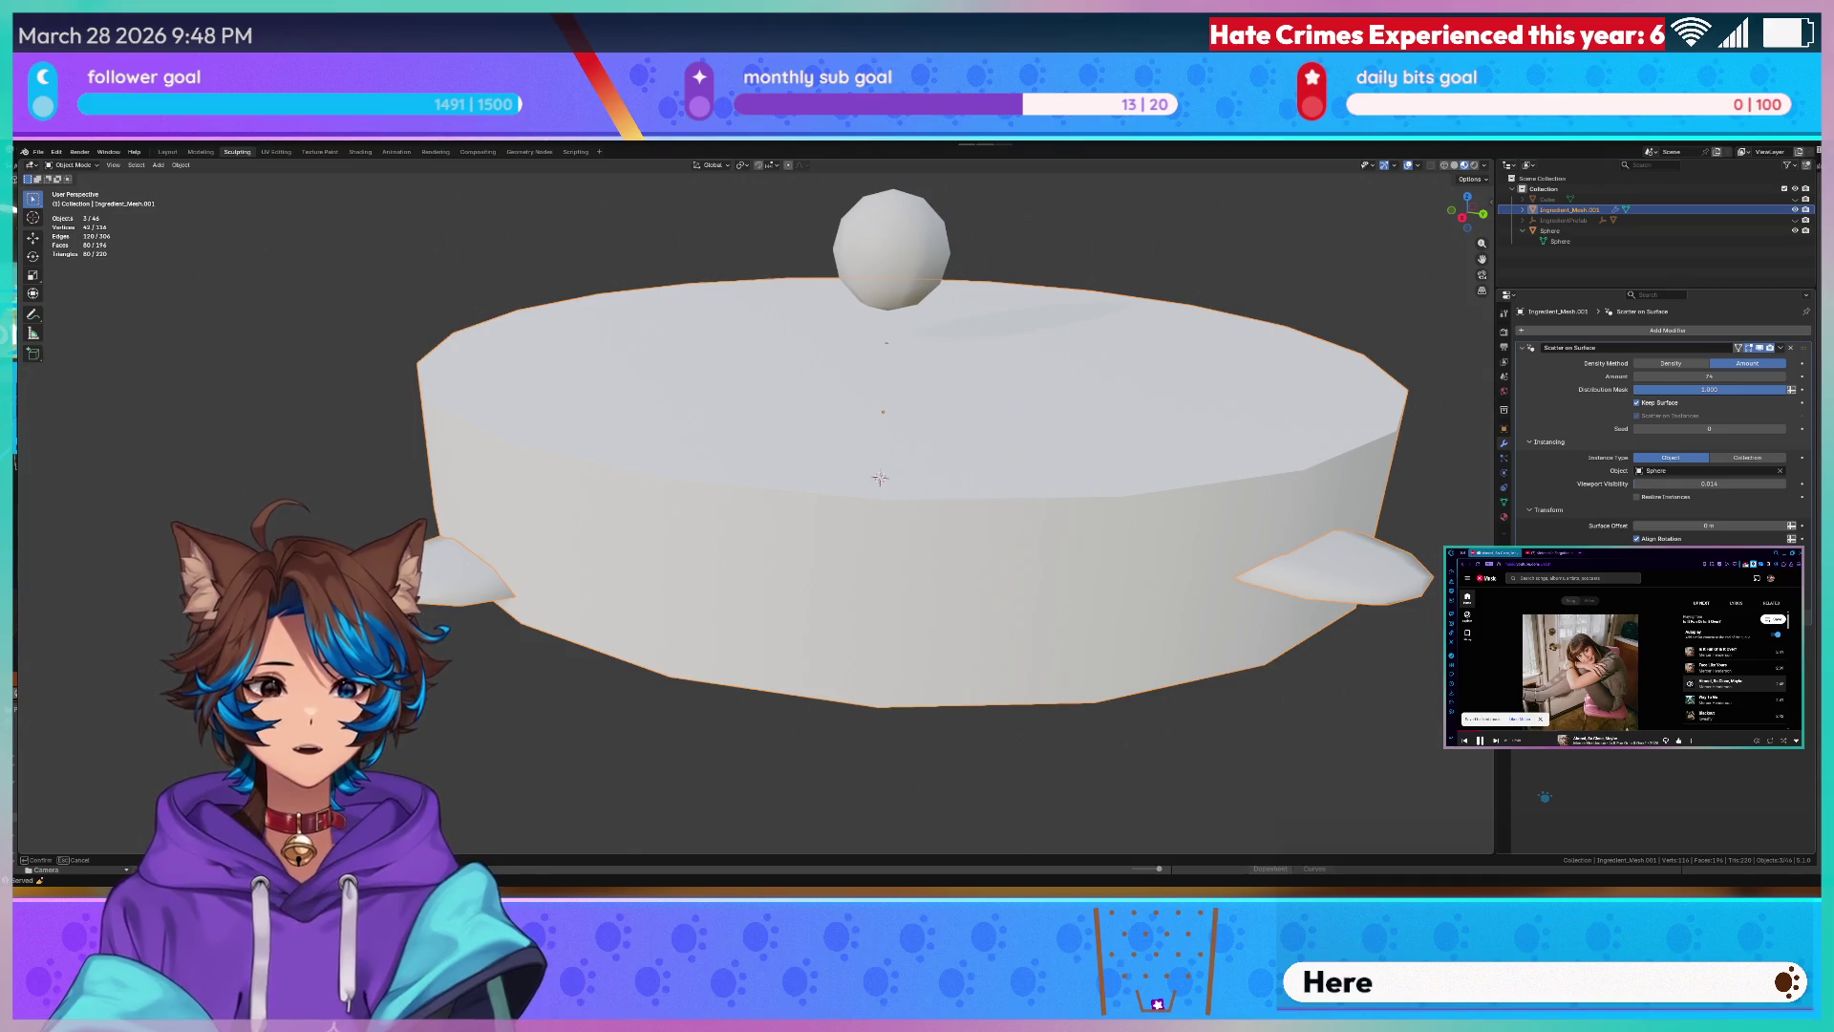
{"action": "mouse_move", "coordinate": [1167, 767]}
{"action": "middle_mouse_down"}
{"action": "mouse_move", "coordinate": [999, 711]}
{"action": "mouse_move", "coordinate": [742, 669]}
{"action": "mouse_move", "coordinate": [1026, 677]}
{"action": "mouse_move", "coordinate": [1290, 559]}
{"action": "middle_mouse_up"}
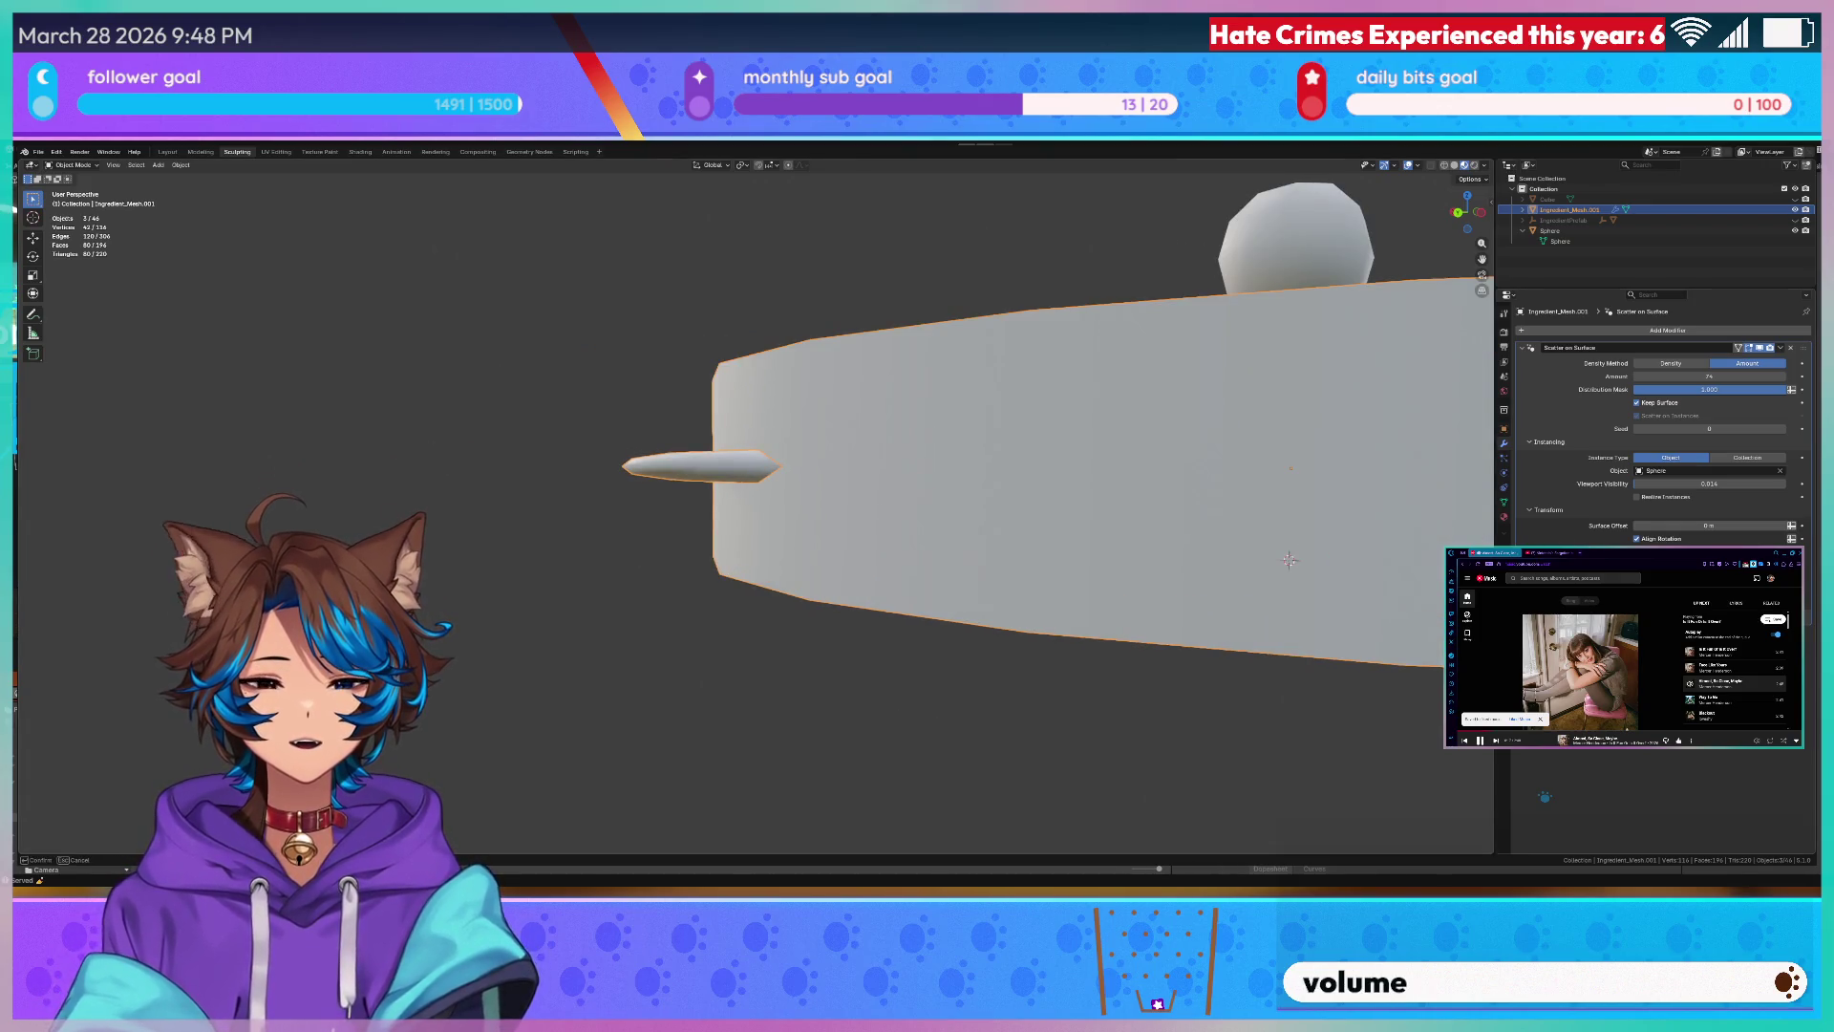
{"action": "scroll", "coordinate": [1291, 559], "scroll_direction": "up", "scroll_amount": 1}
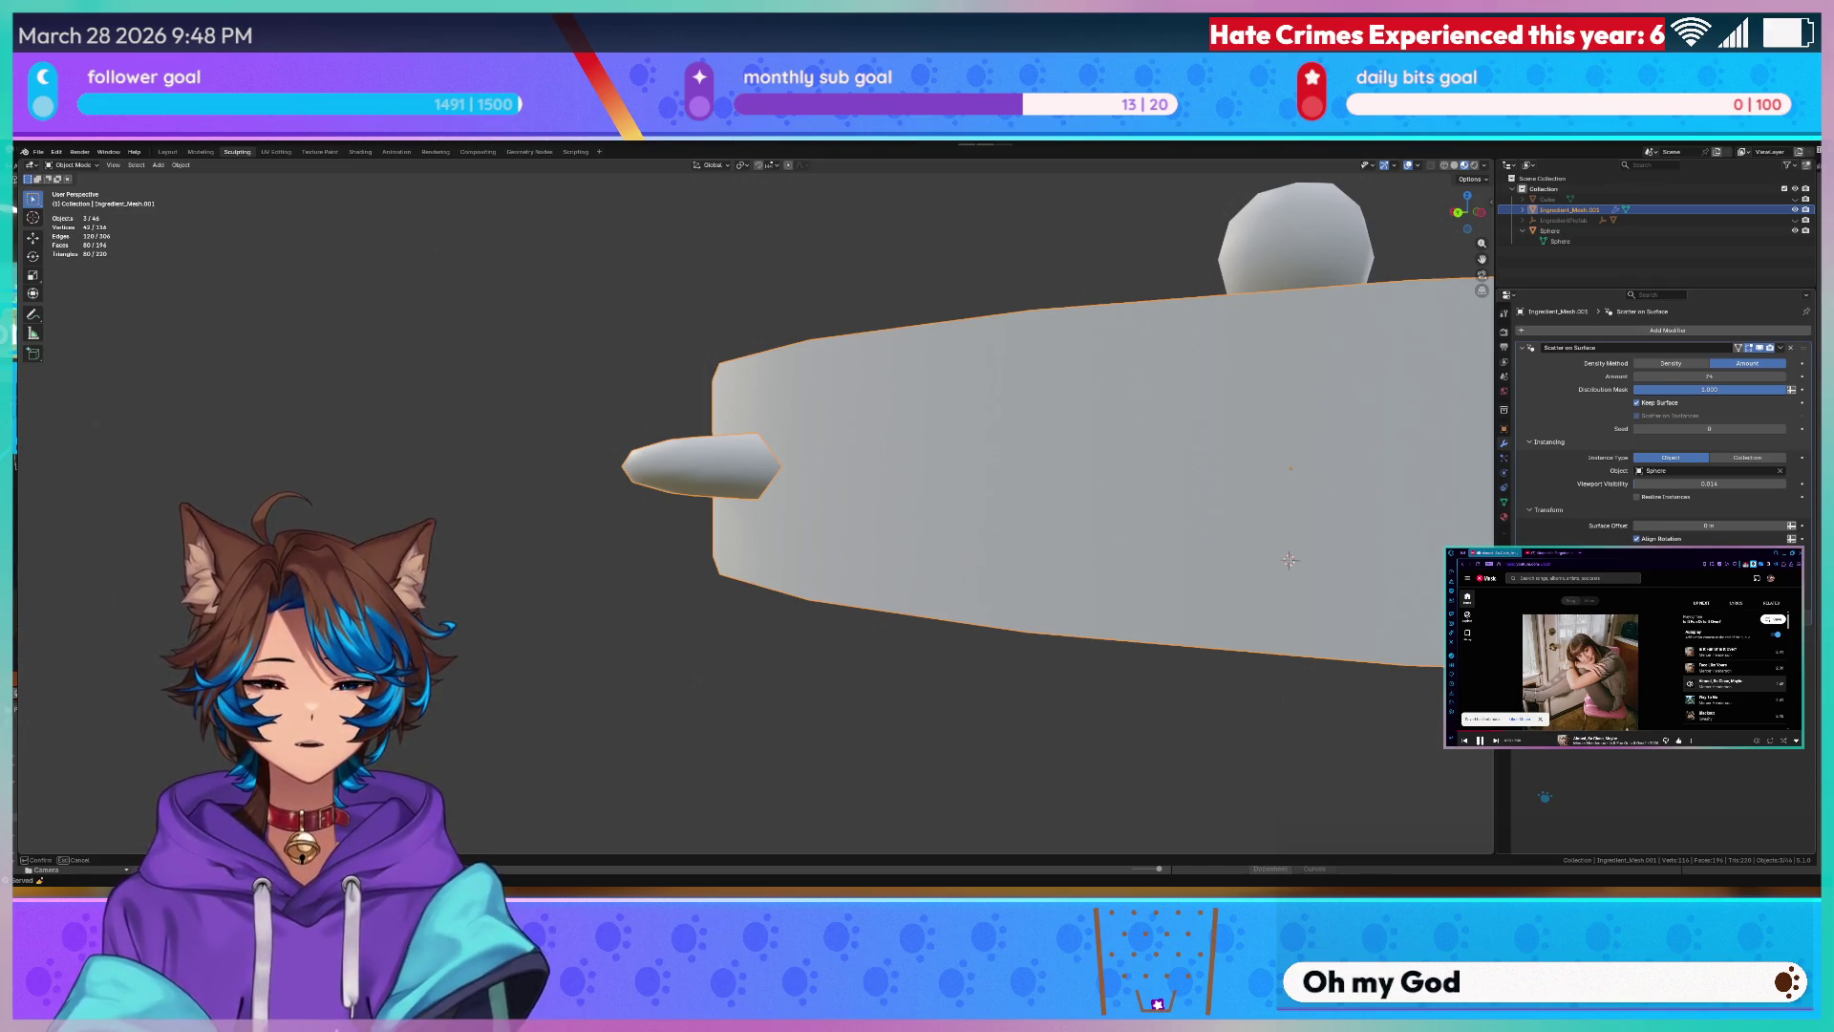
{"action": "scroll", "coordinate": [1291, 559], "scroll_direction": "up", "scroll_amount": 1}
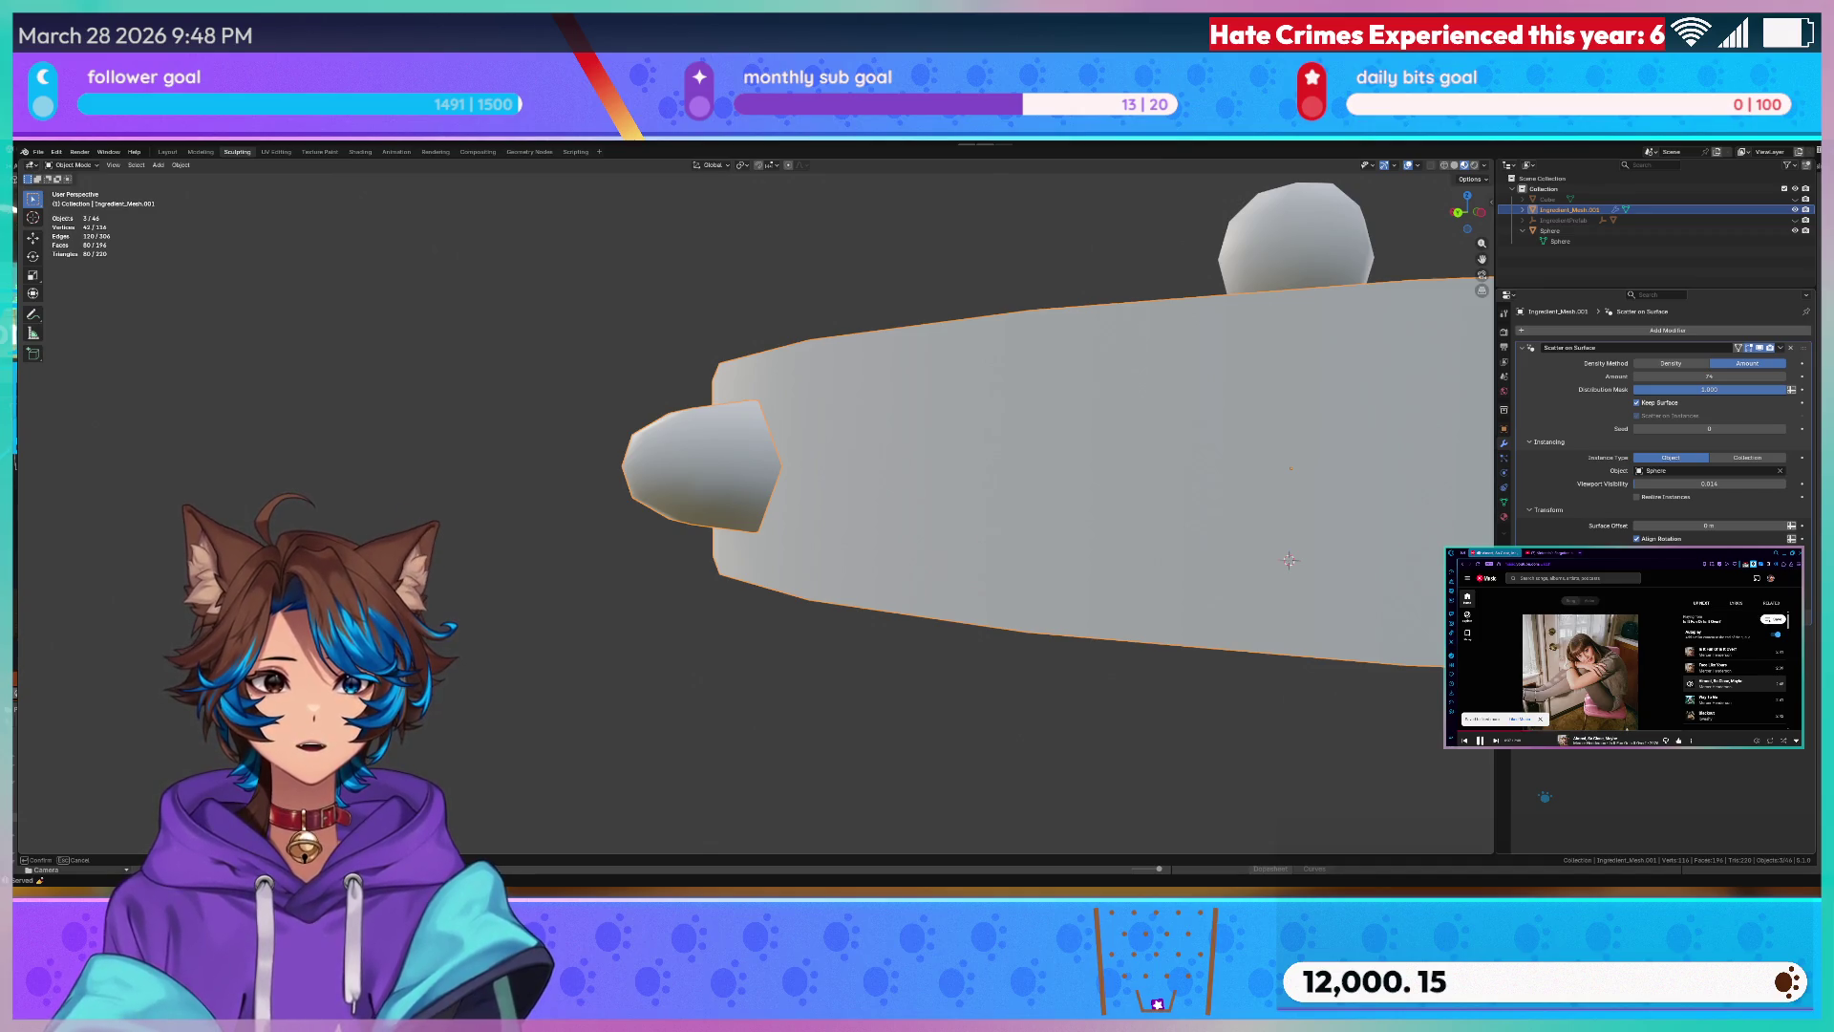
- Undo the oversized vertical pieces and scale the side piece into a rounder lump
{"action": "key", "text": "ctrl+z"}
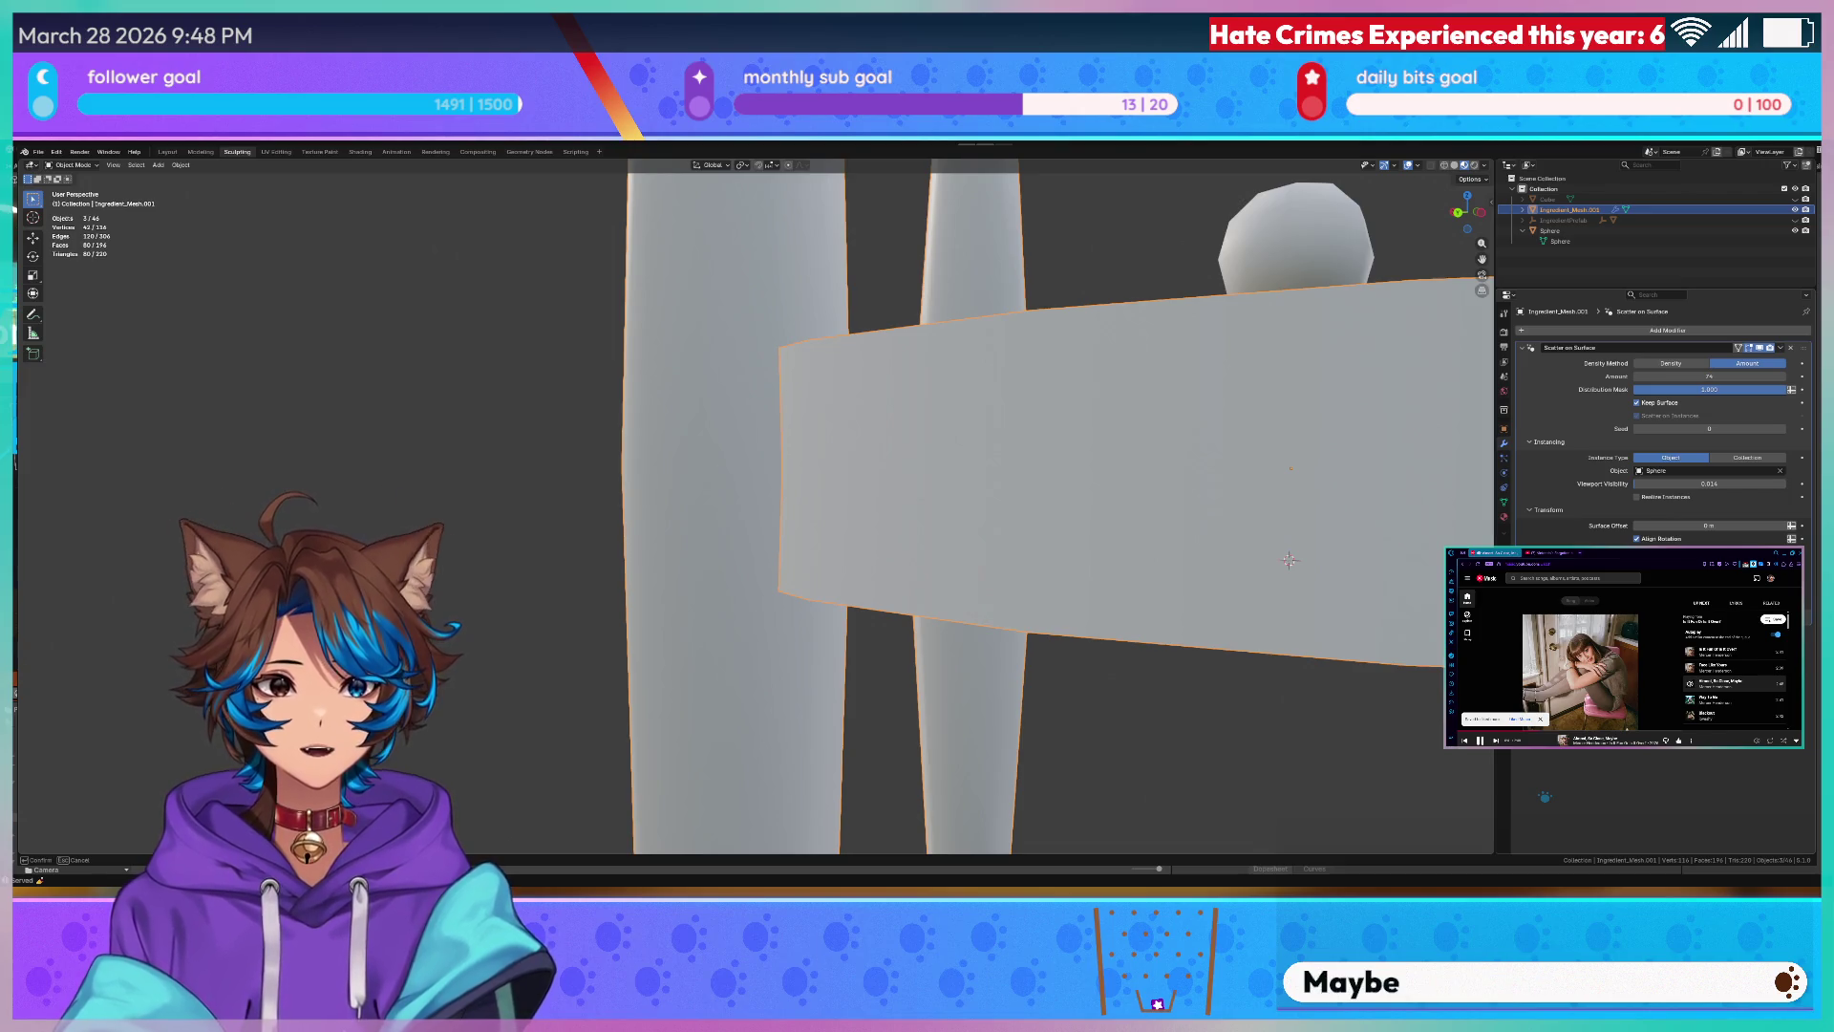
{"action": "key", "text": "ctrl+shift+z"}
{"action": "key", "text": "g"}
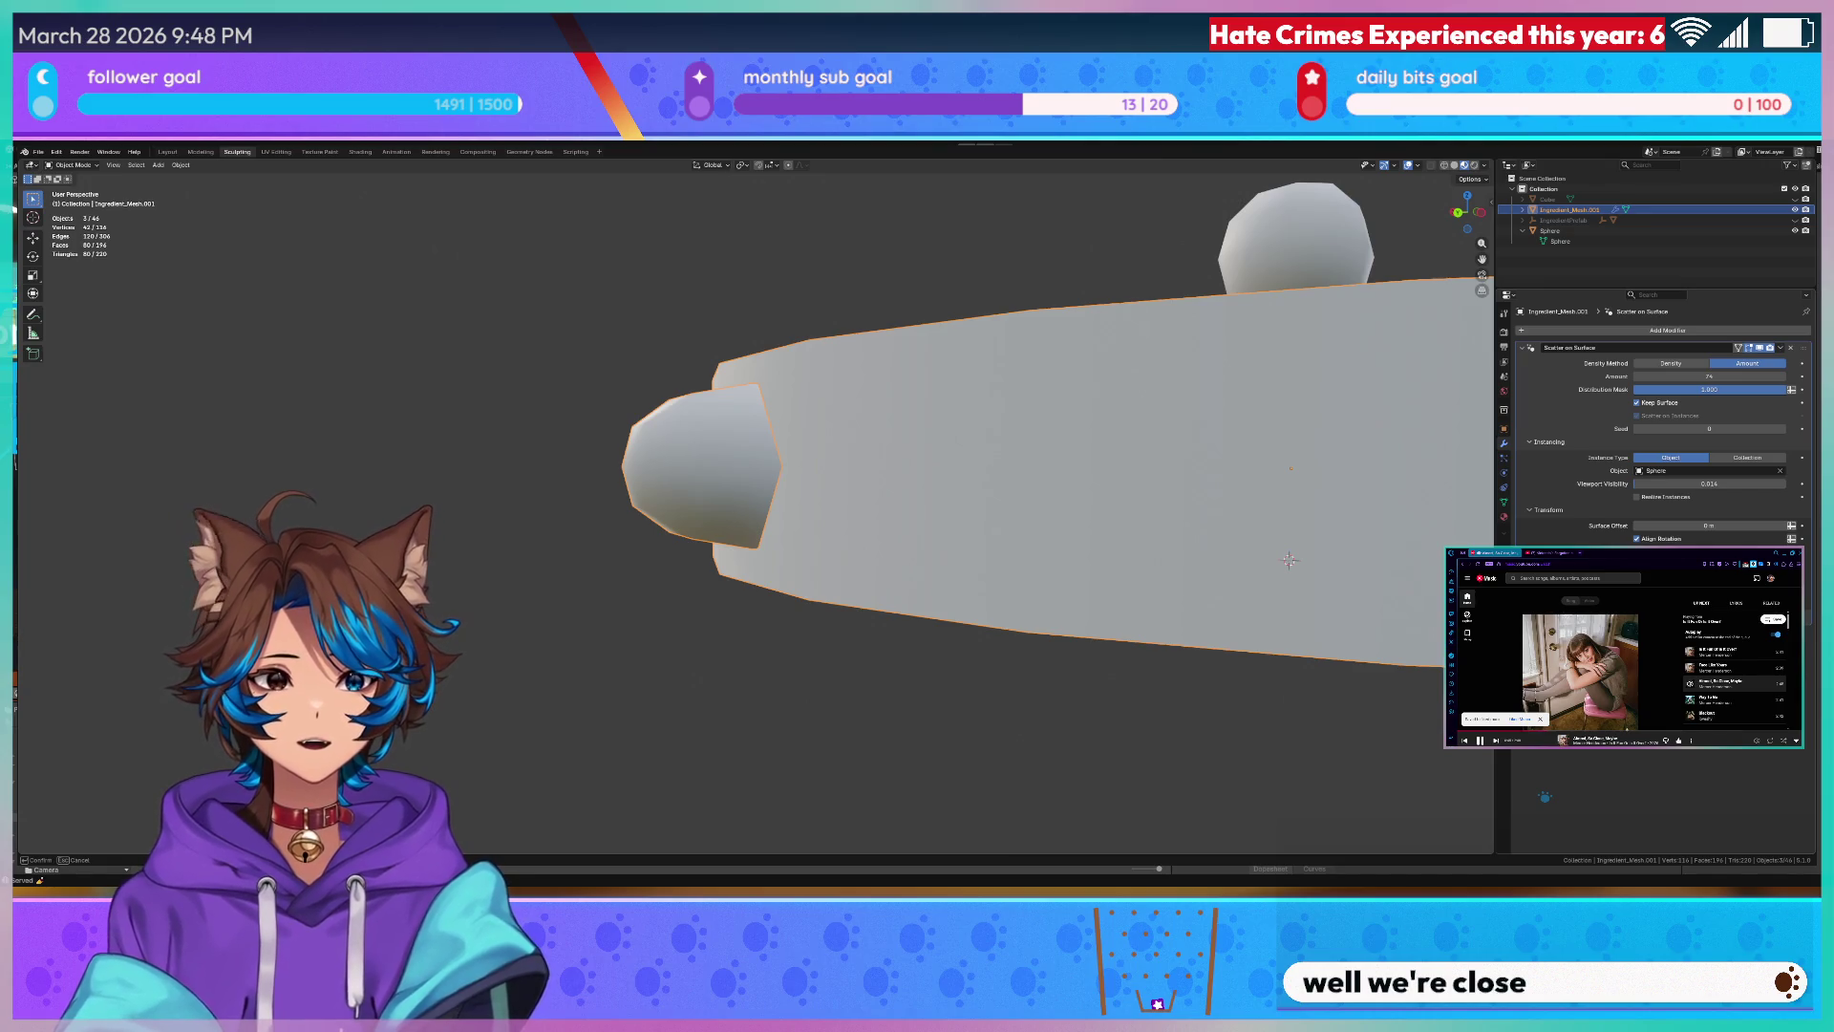
{"action": "key", "text": "s"}
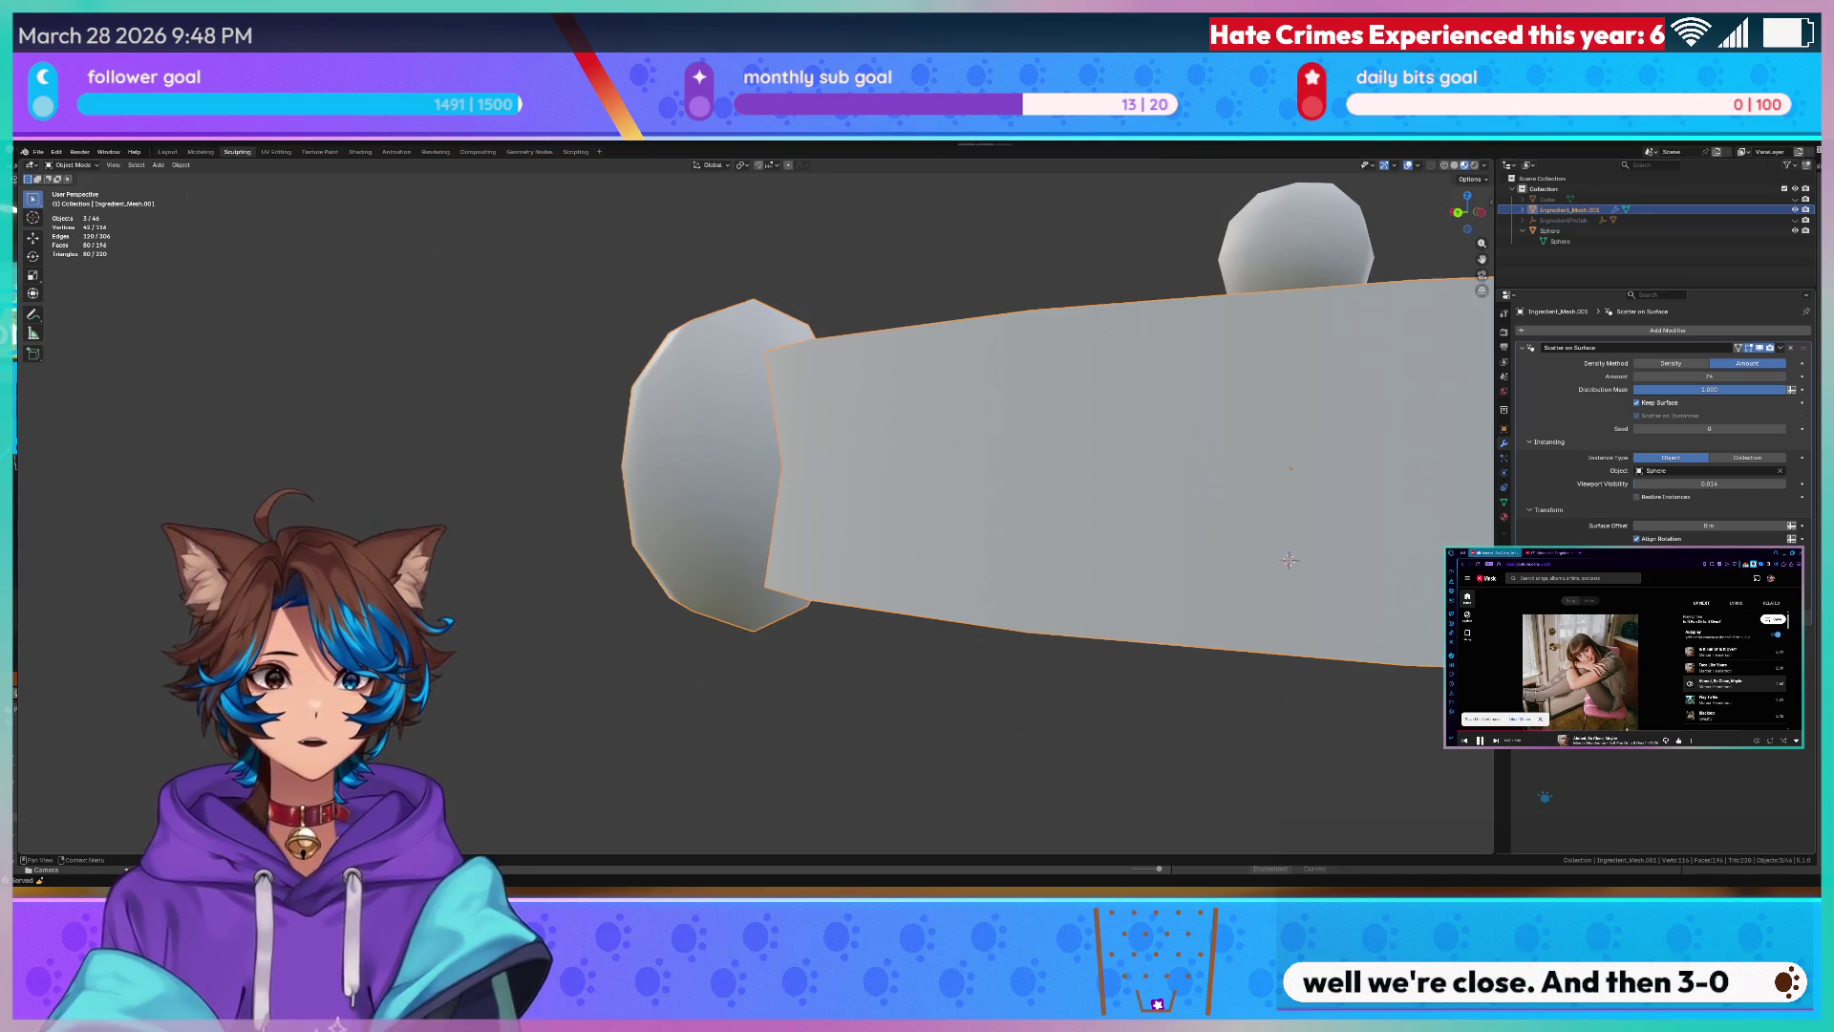
- Move the rounded blob with G so it sinks partway into the disc edge
{"action": "key", "text": "g"}
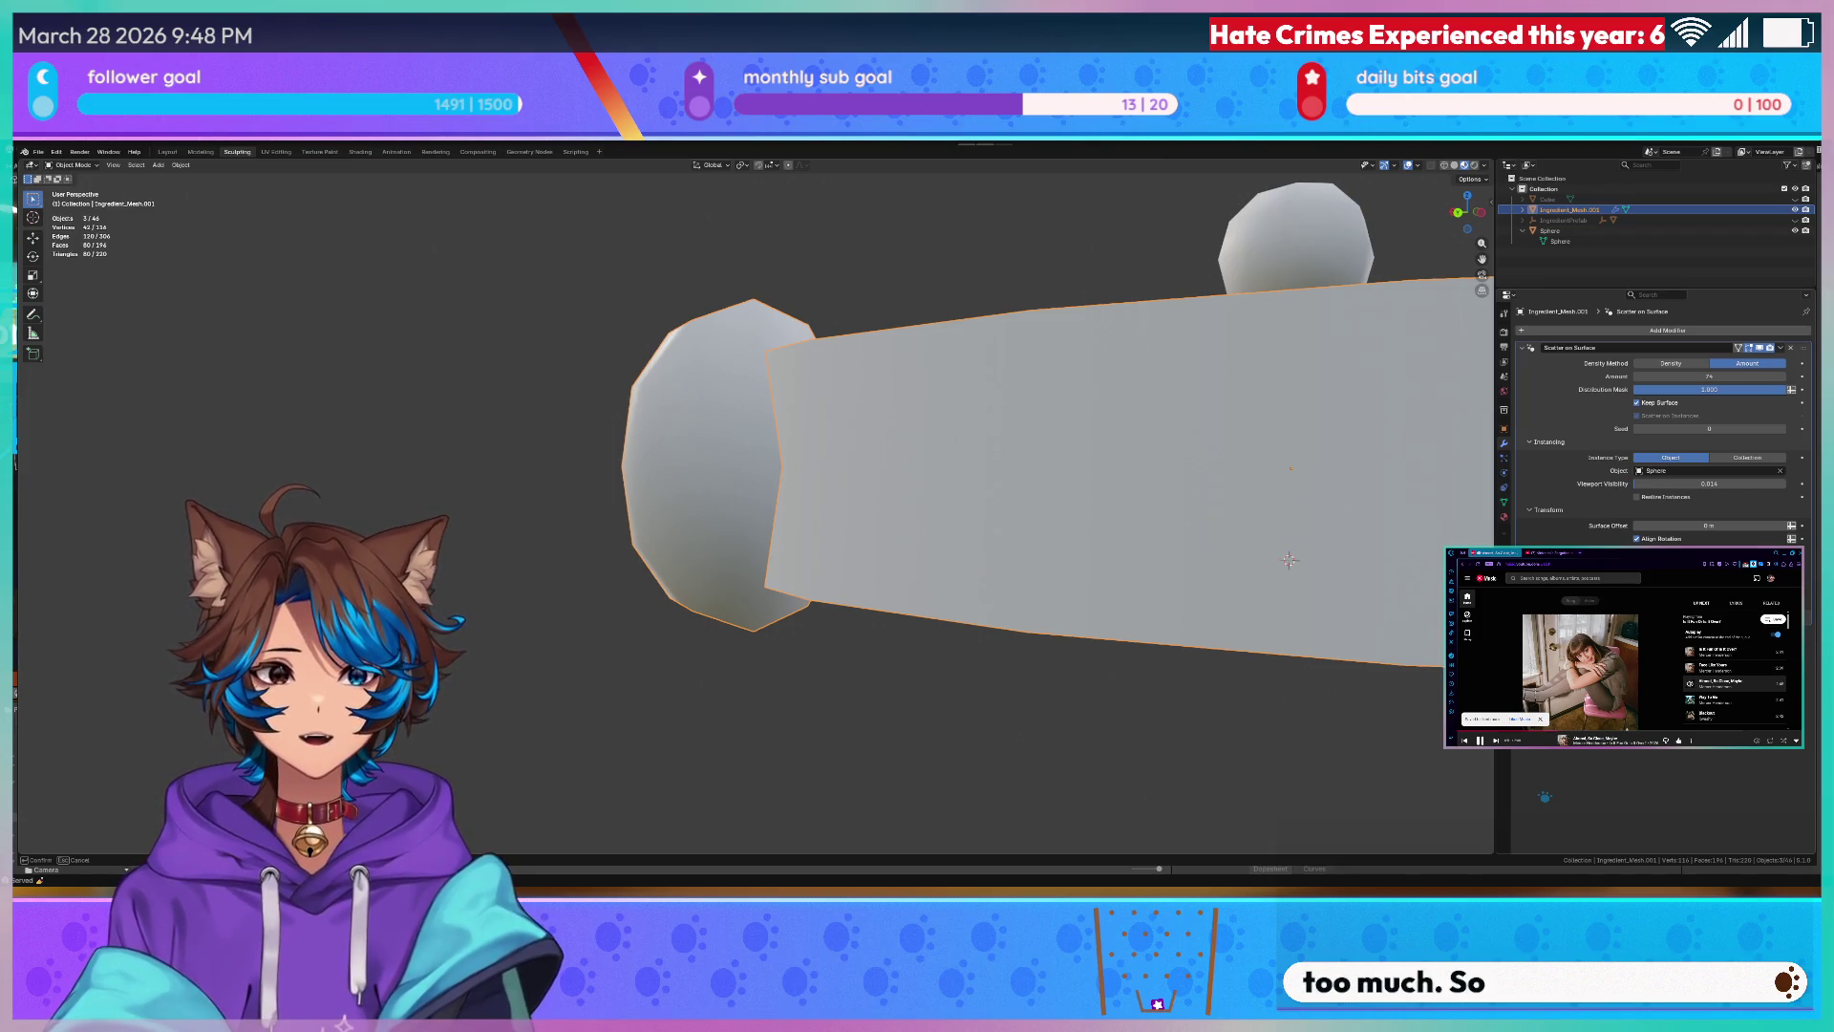
{"action": "key", "text": "g"}
{"action": "mouse_move", "coordinate": [1289, 559]}
{"action": "middle_mouse_down"}
{"action": "mouse_move", "coordinate": [1244, 502]}
{"action": "mouse_move", "coordinate": [1361, 475]}
{"action": "middle_mouse_up"}
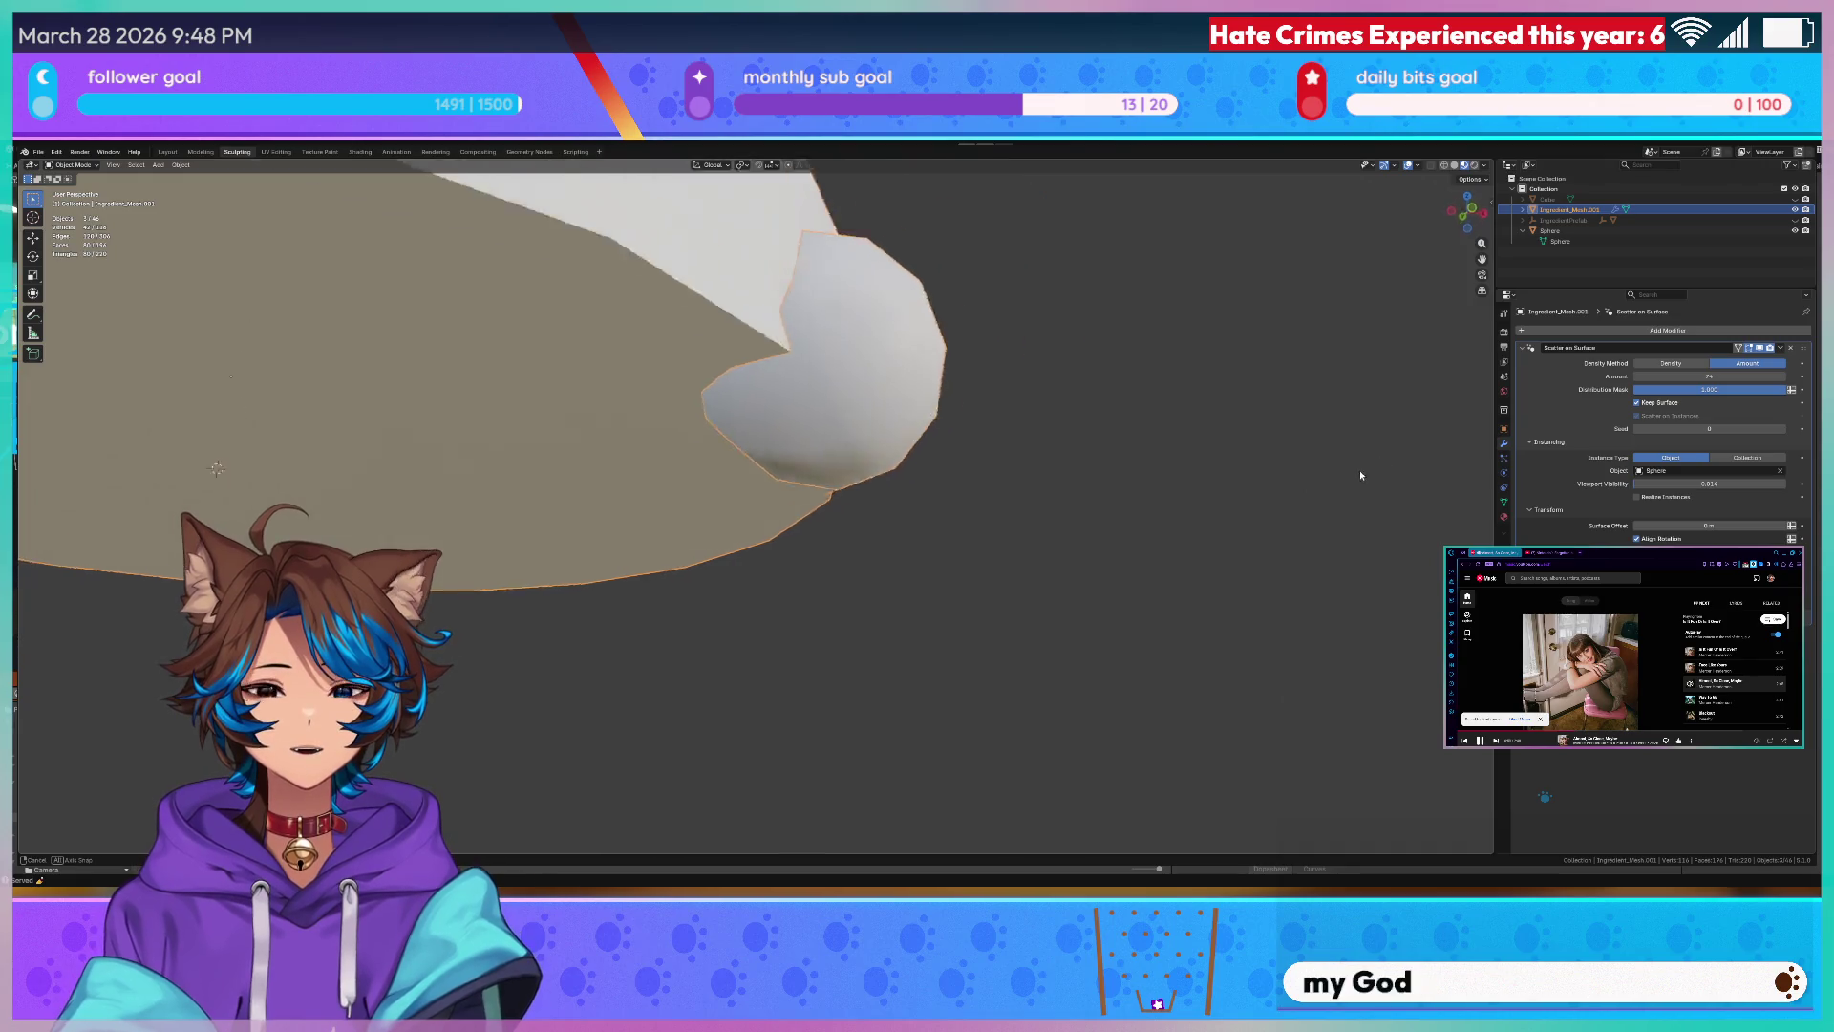
{"action": "scroll", "coordinate": [1362, 474], "scroll_direction": "down", "scroll_amount": 5}
- Frame the disc edge-on and drag the Amount up for many more sphere copies
{"action": "mouse_move", "coordinate": [1211, 498]}
{"action": "middle_mouse_down", "text": "shift"}
{"action": "mouse_move", "coordinate": [1293, 547]}
{"action": "mouse_move", "coordinate": [1278, 539]}
{"action": "middle_mouse_up", "text": "shift"}
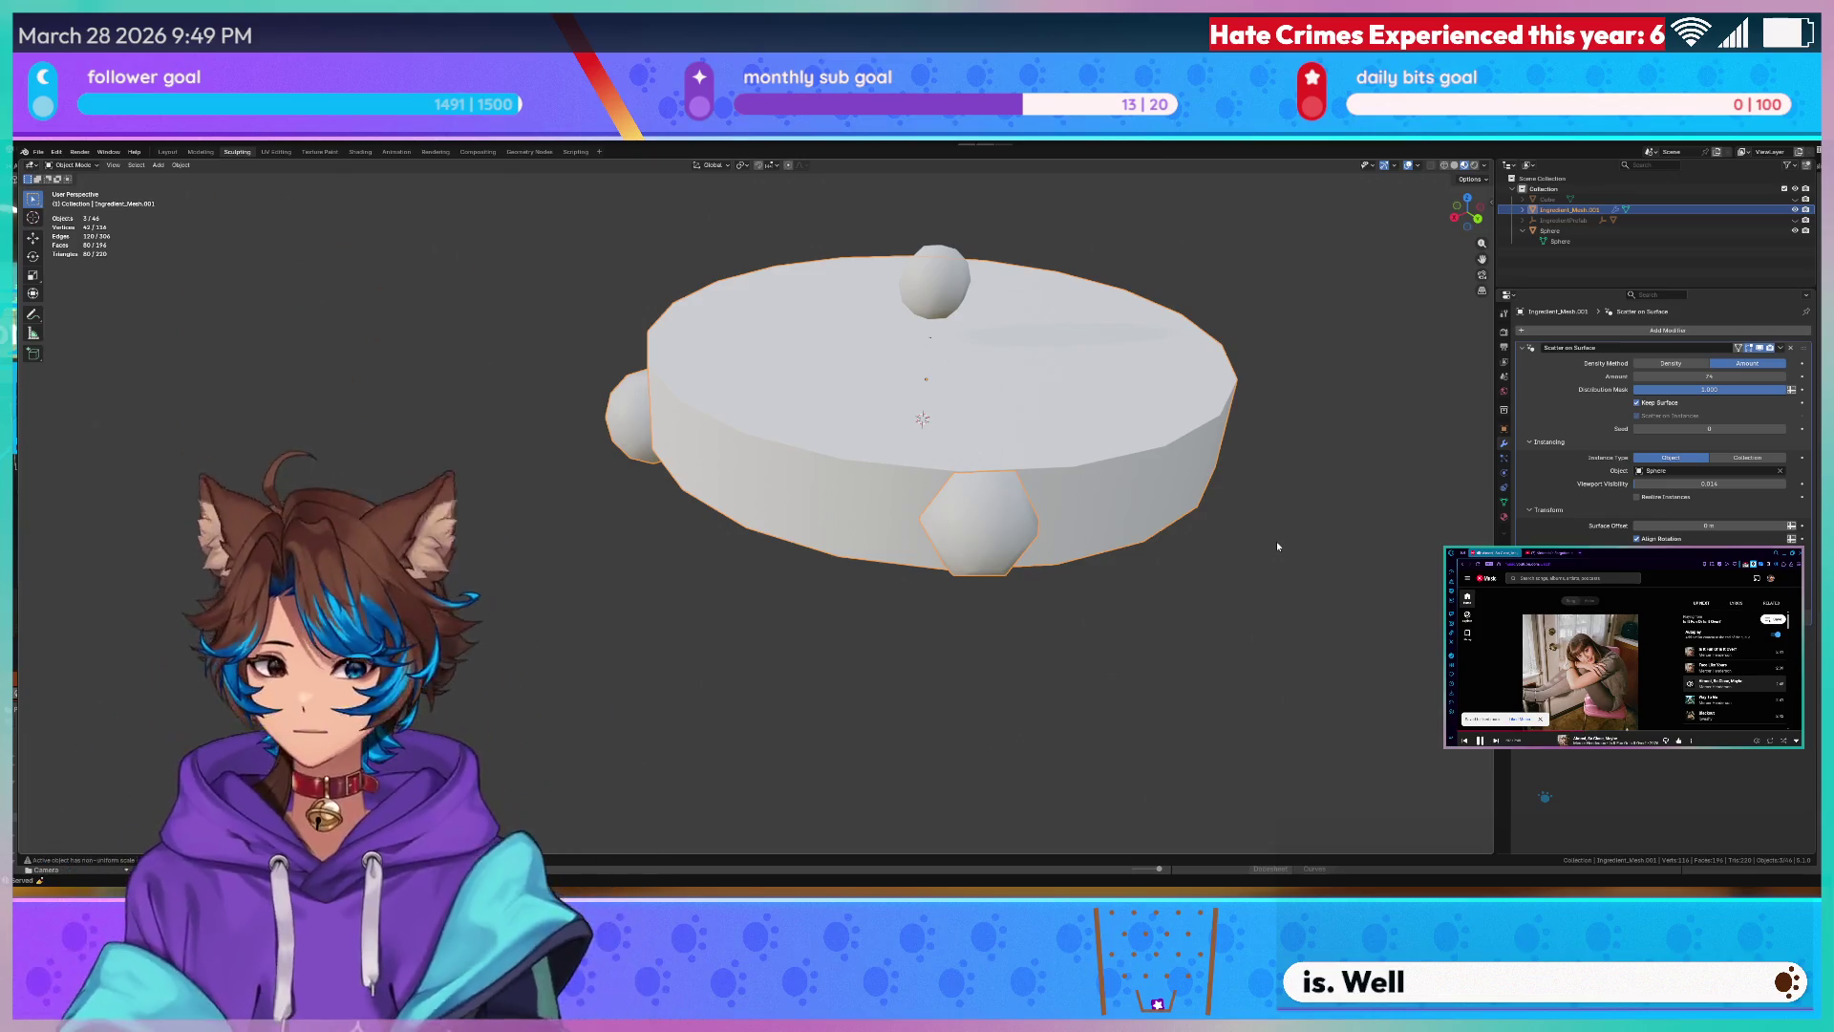
{"action": "scroll", "coordinate": [1303, 538], "scroll_direction": "up", "scroll_amount": 3}
{"action": "scroll", "coordinate": [1303, 537], "scroll_direction": "up", "scroll_amount": 3}
{"action": "mouse_move", "coordinate": [1303, 538]}
{"action": "middle_mouse_down"}
{"action": "mouse_move", "coordinate": [1064, 406]}
{"action": "mouse_move", "coordinate": [1168, 415]}
{"action": "middle_mouse_up"}
{"action": "scroll", "coordinate": [1169, 415], "scroll_direction": "down", "scroll_amount": 2}
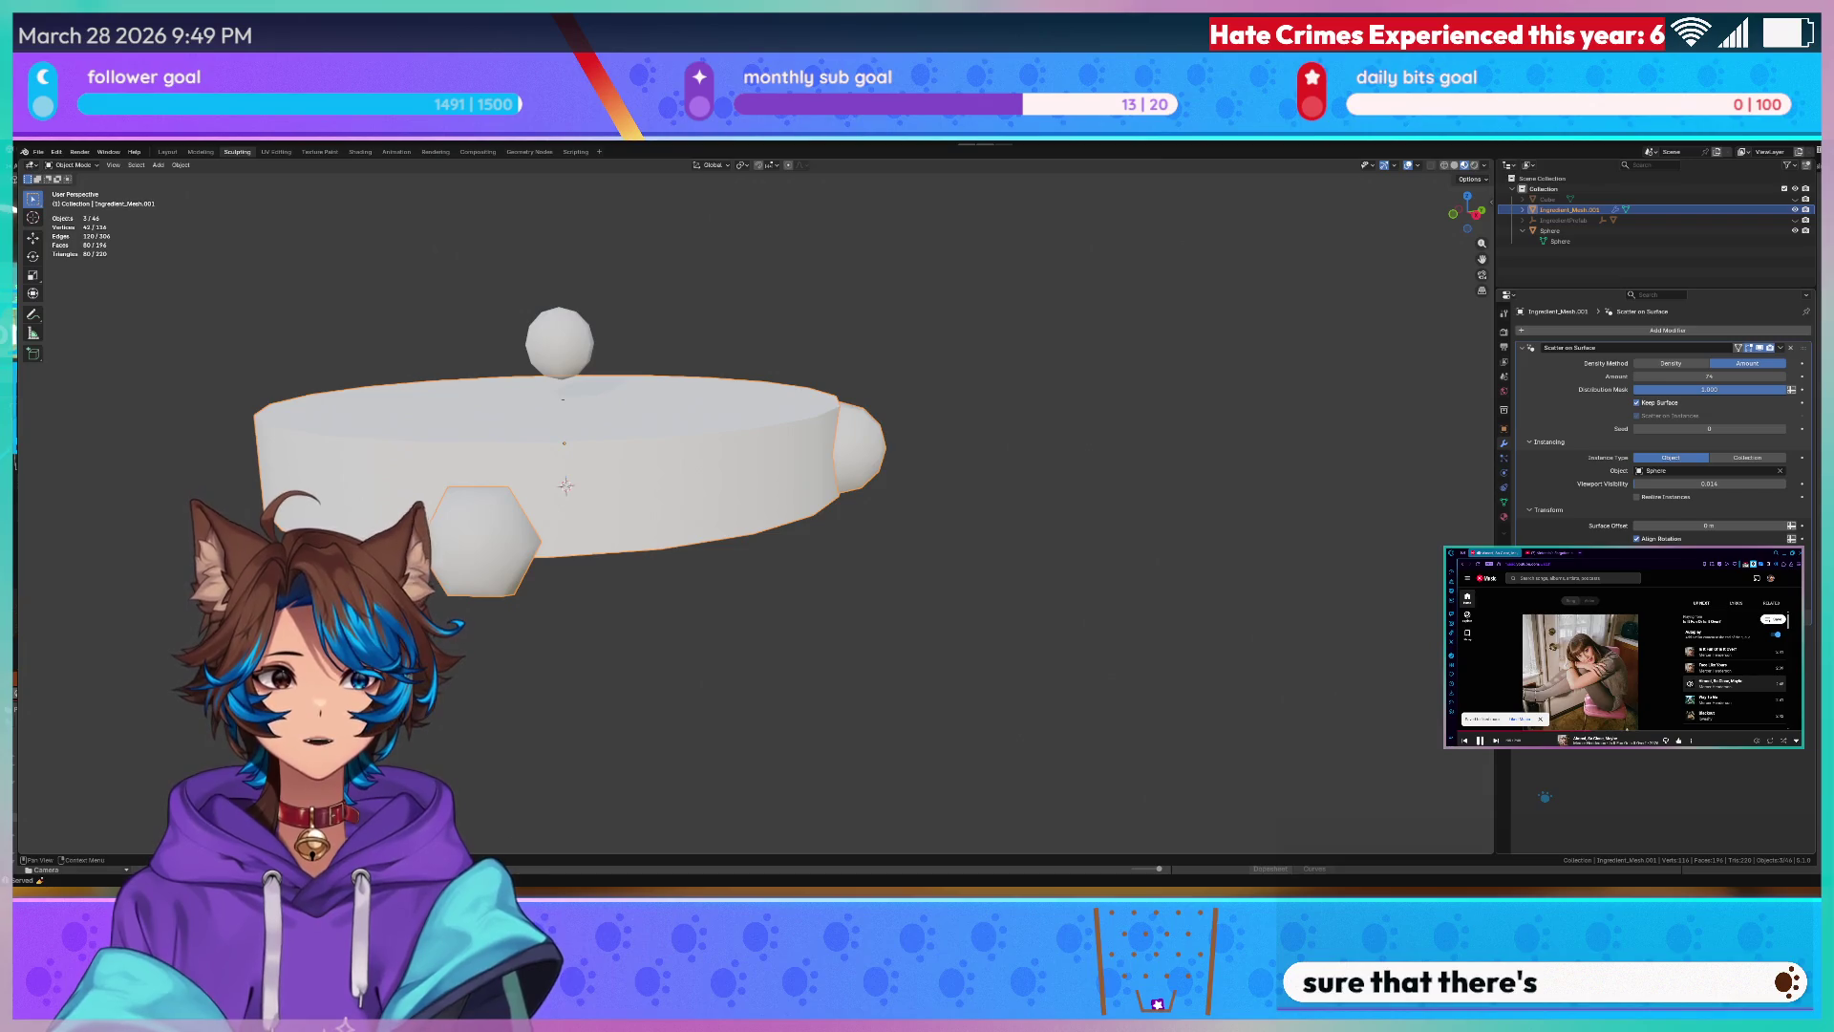
{"action": "middle_click_drag", "start_coordinate": [746, 487], "coordinate": [859, 473]}
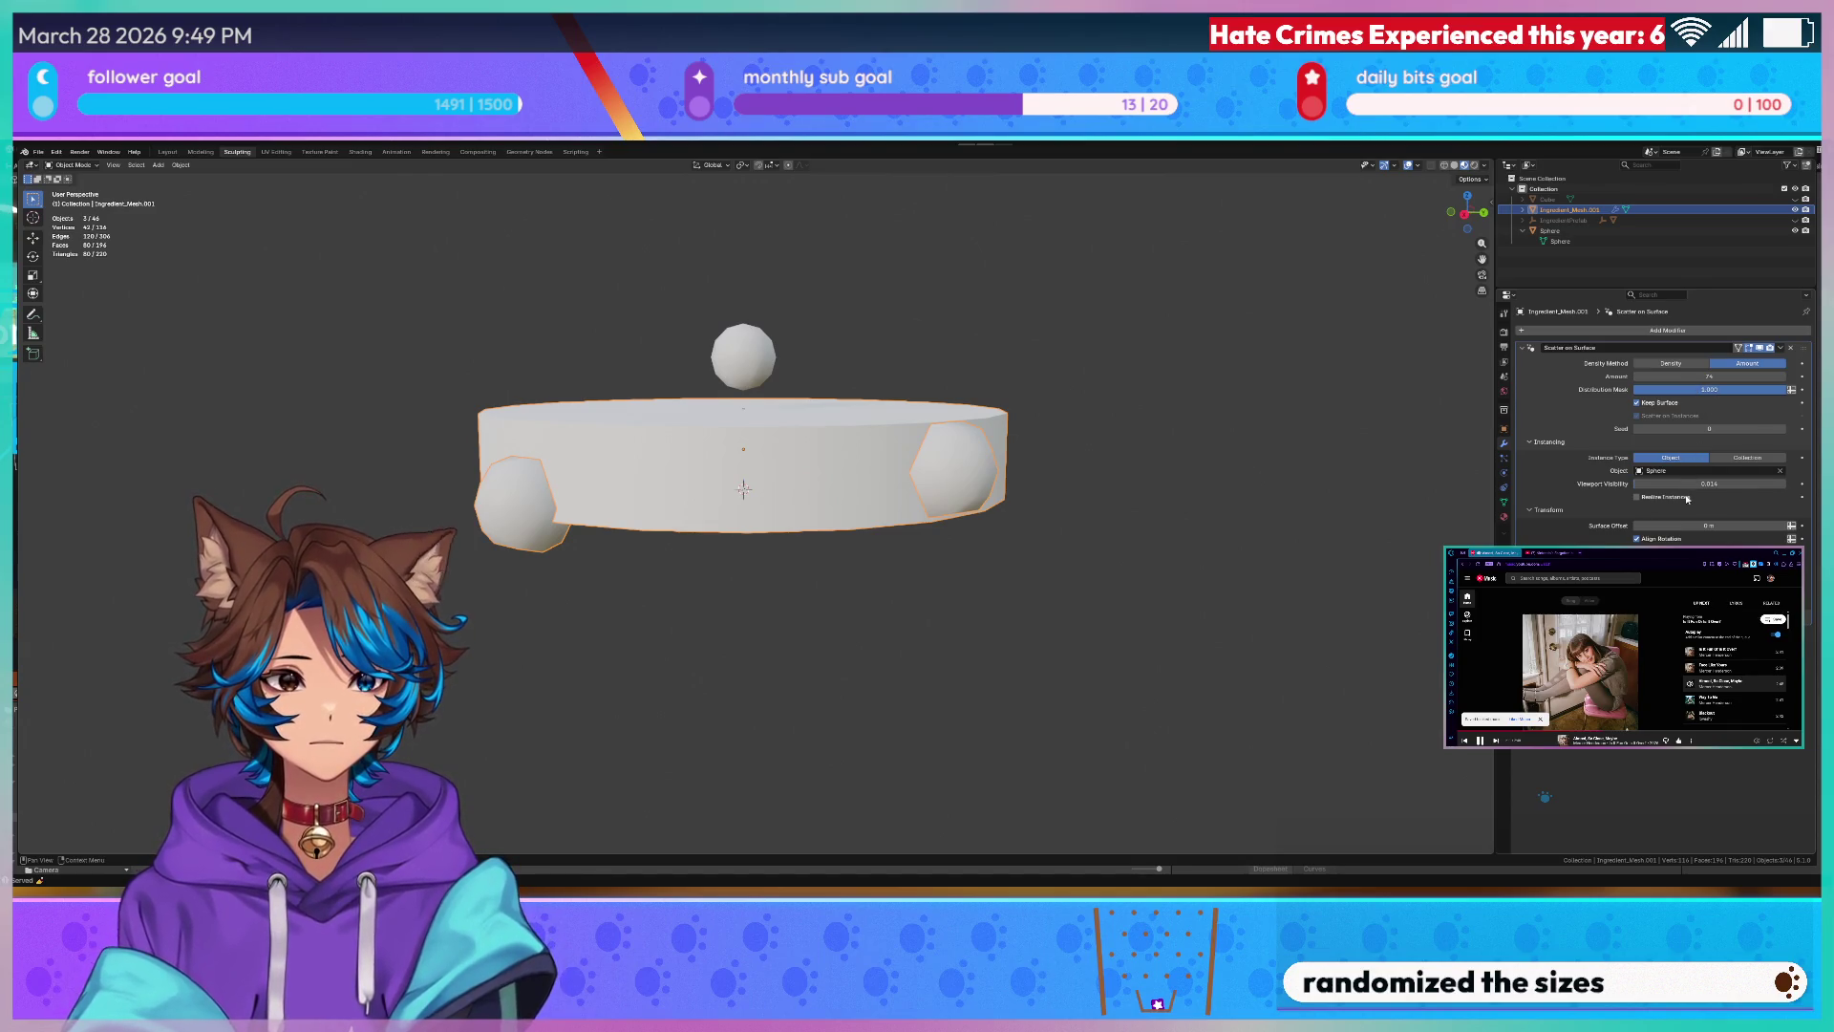
{"action": "left_click_drag", "start_coordinate": [1679, 488], "coordinate": [1327, 439]}
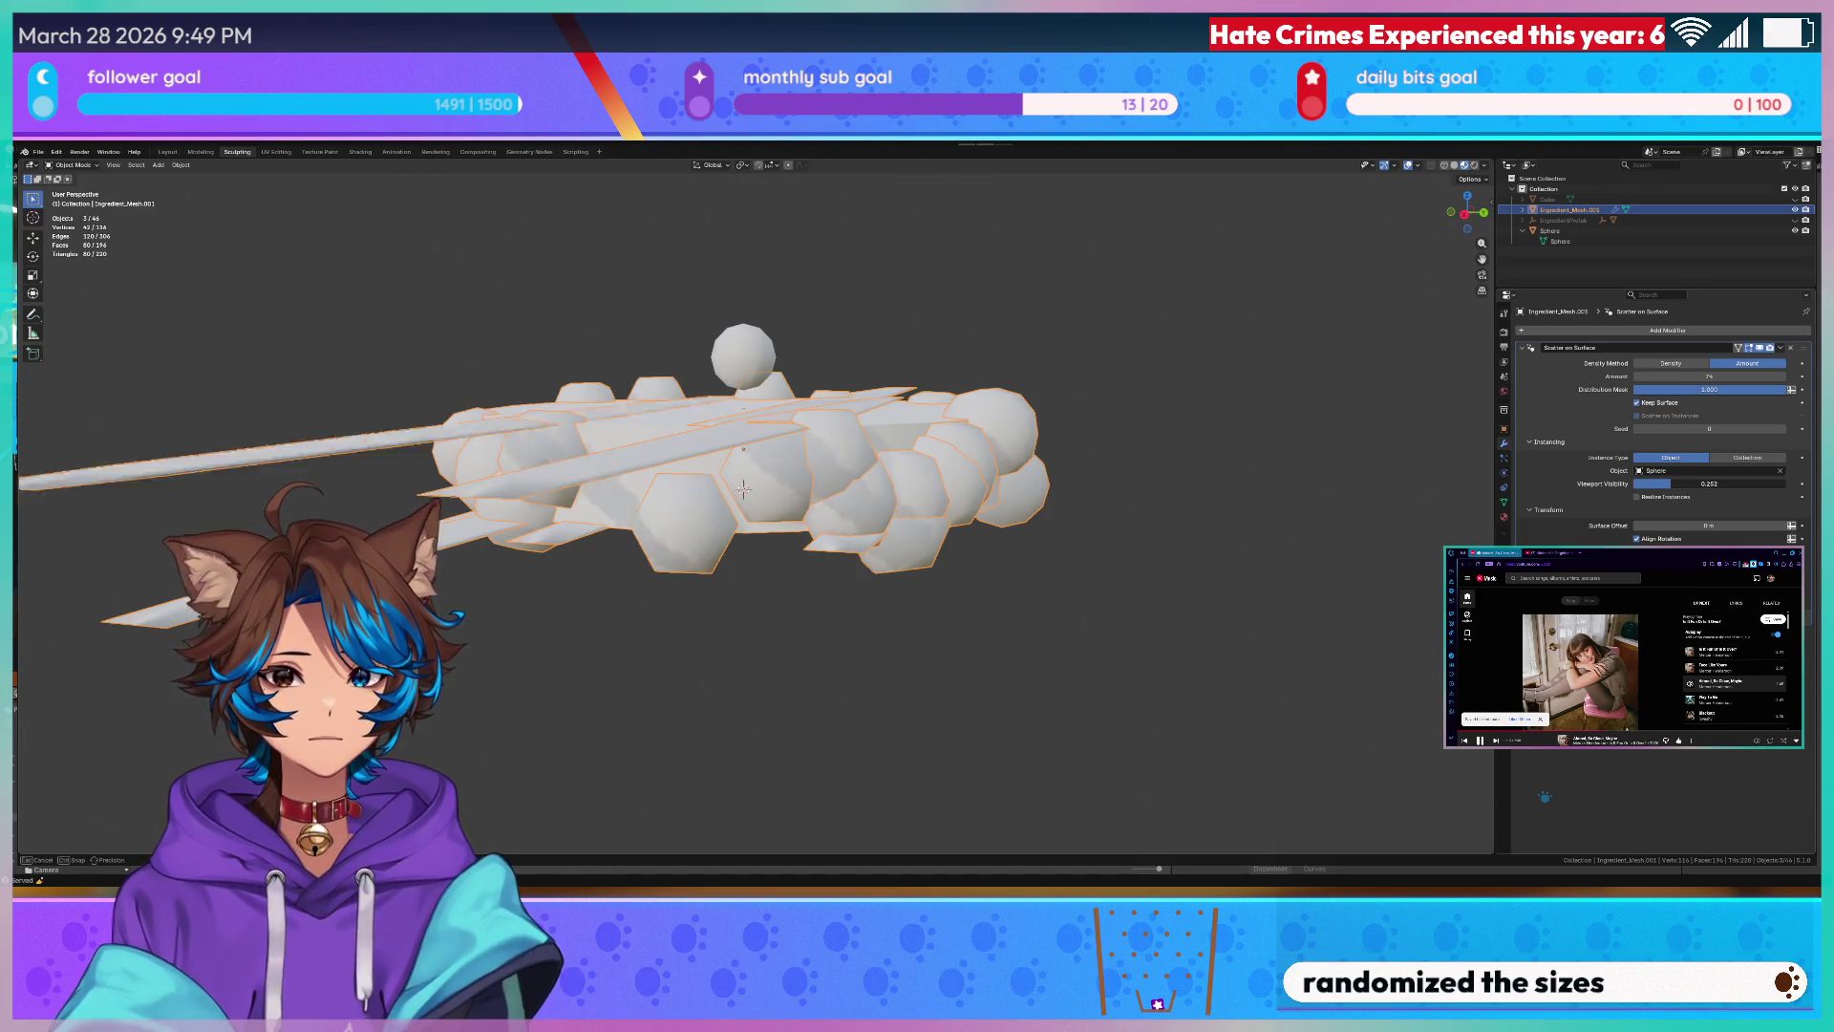
- Adjust the plank and sphere scatter amounts so lumps stud the fanned strips
{"action": "middle_click_drag", "start_coordinate": [1328, 440], "coordinate": [1267, 509]}
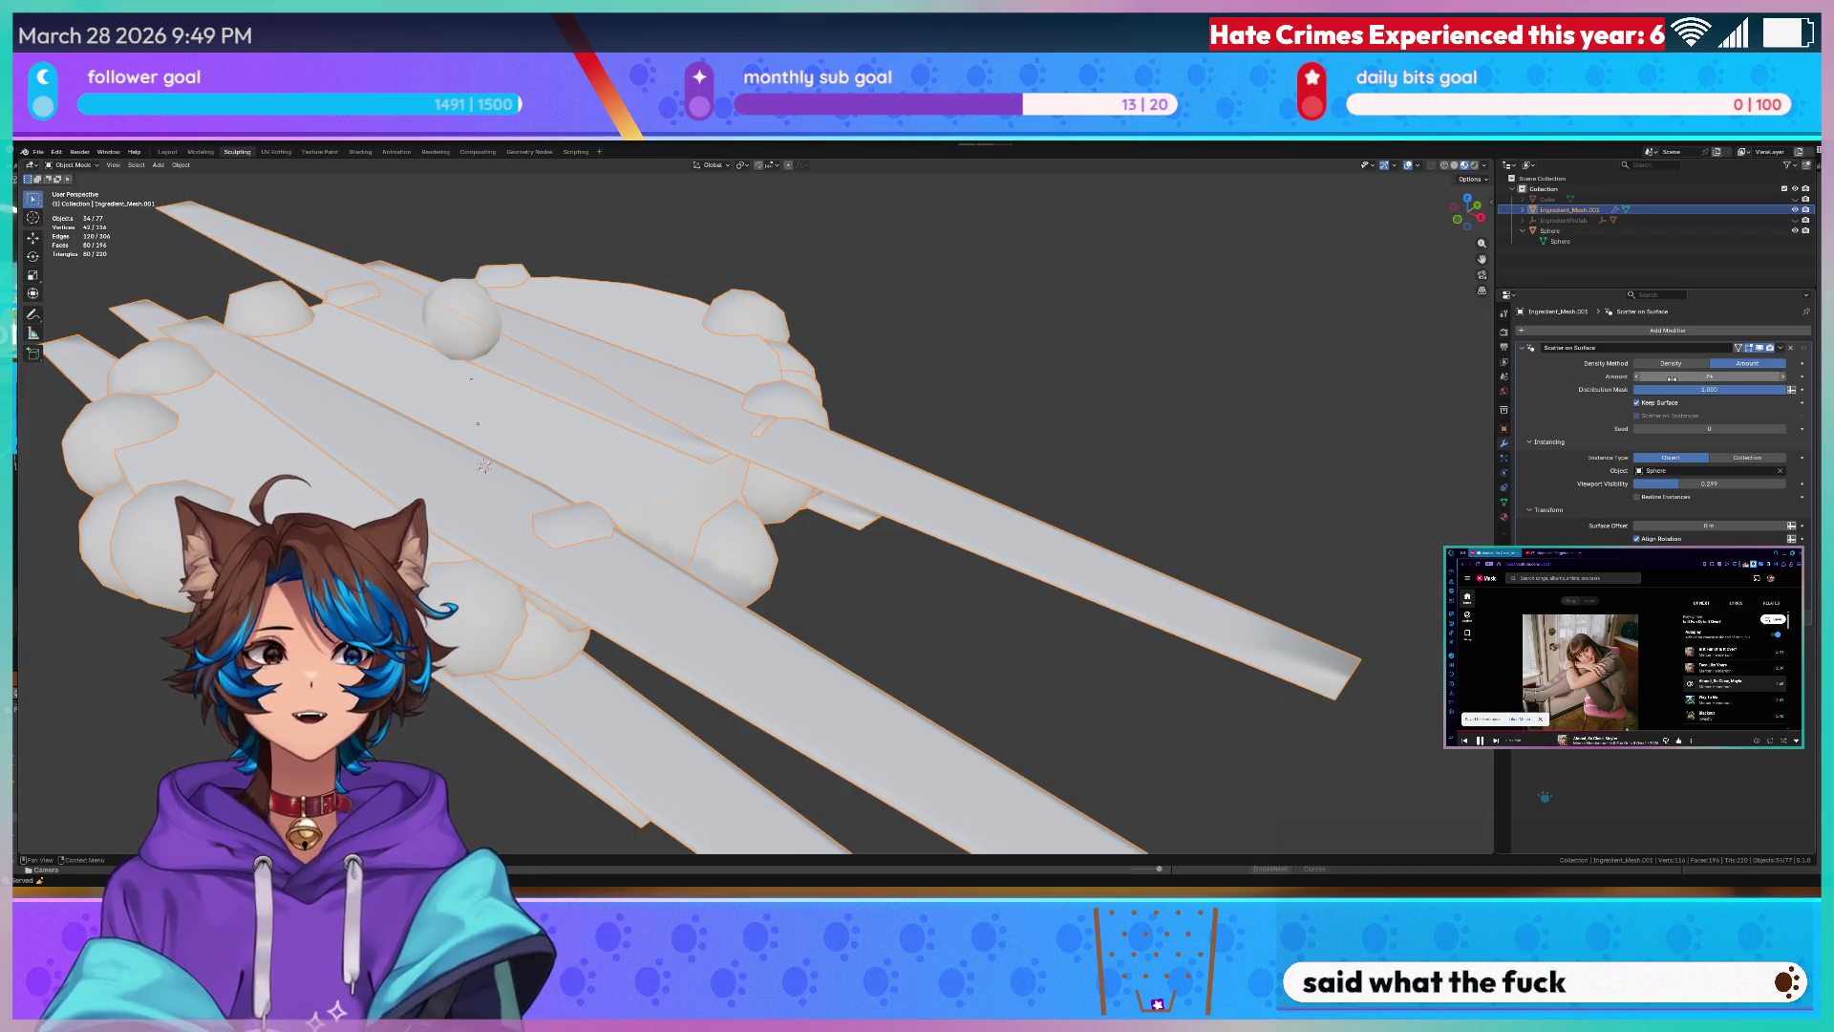
{"action": "left_click_drag", "start_coordinate": [1711, 377], "coordinate": [1648, 375]}
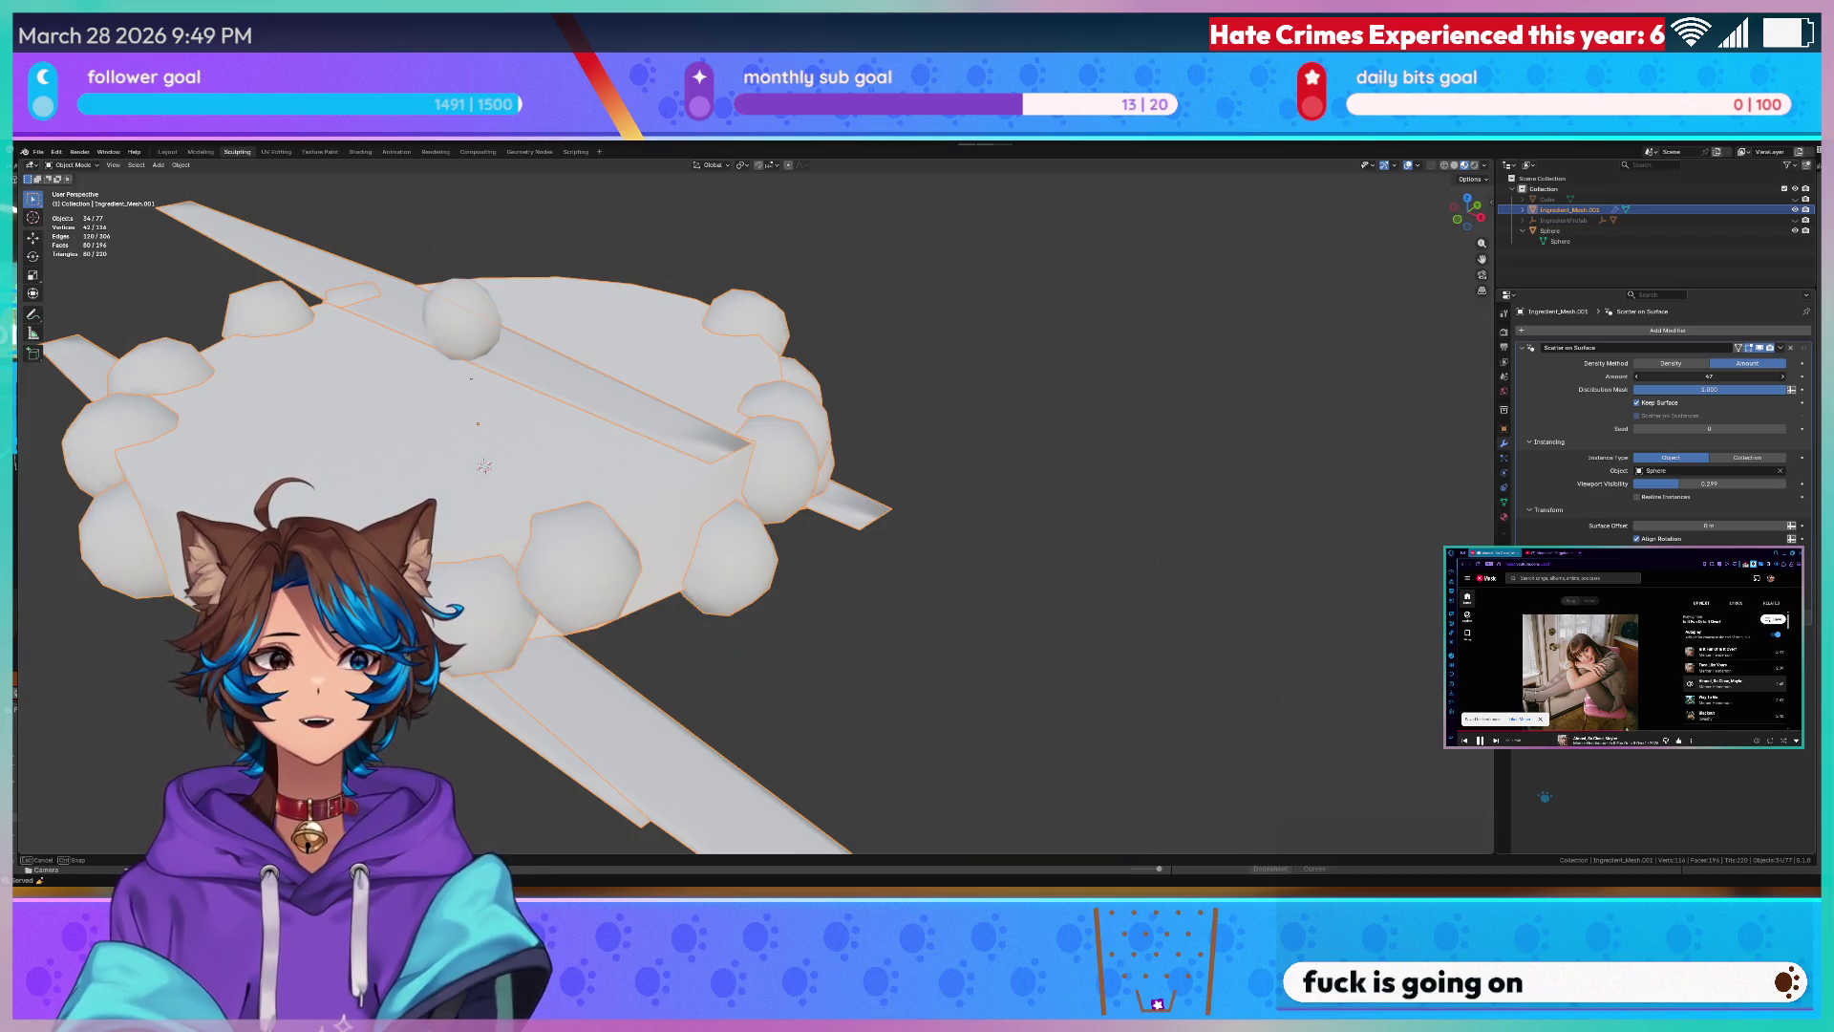
{"action": "left_click", "coordinate": [1718, 459]}
{"action": "left_click_drag", "start_coordinate": [1703, 486], "coordinate": [1765, 485]}
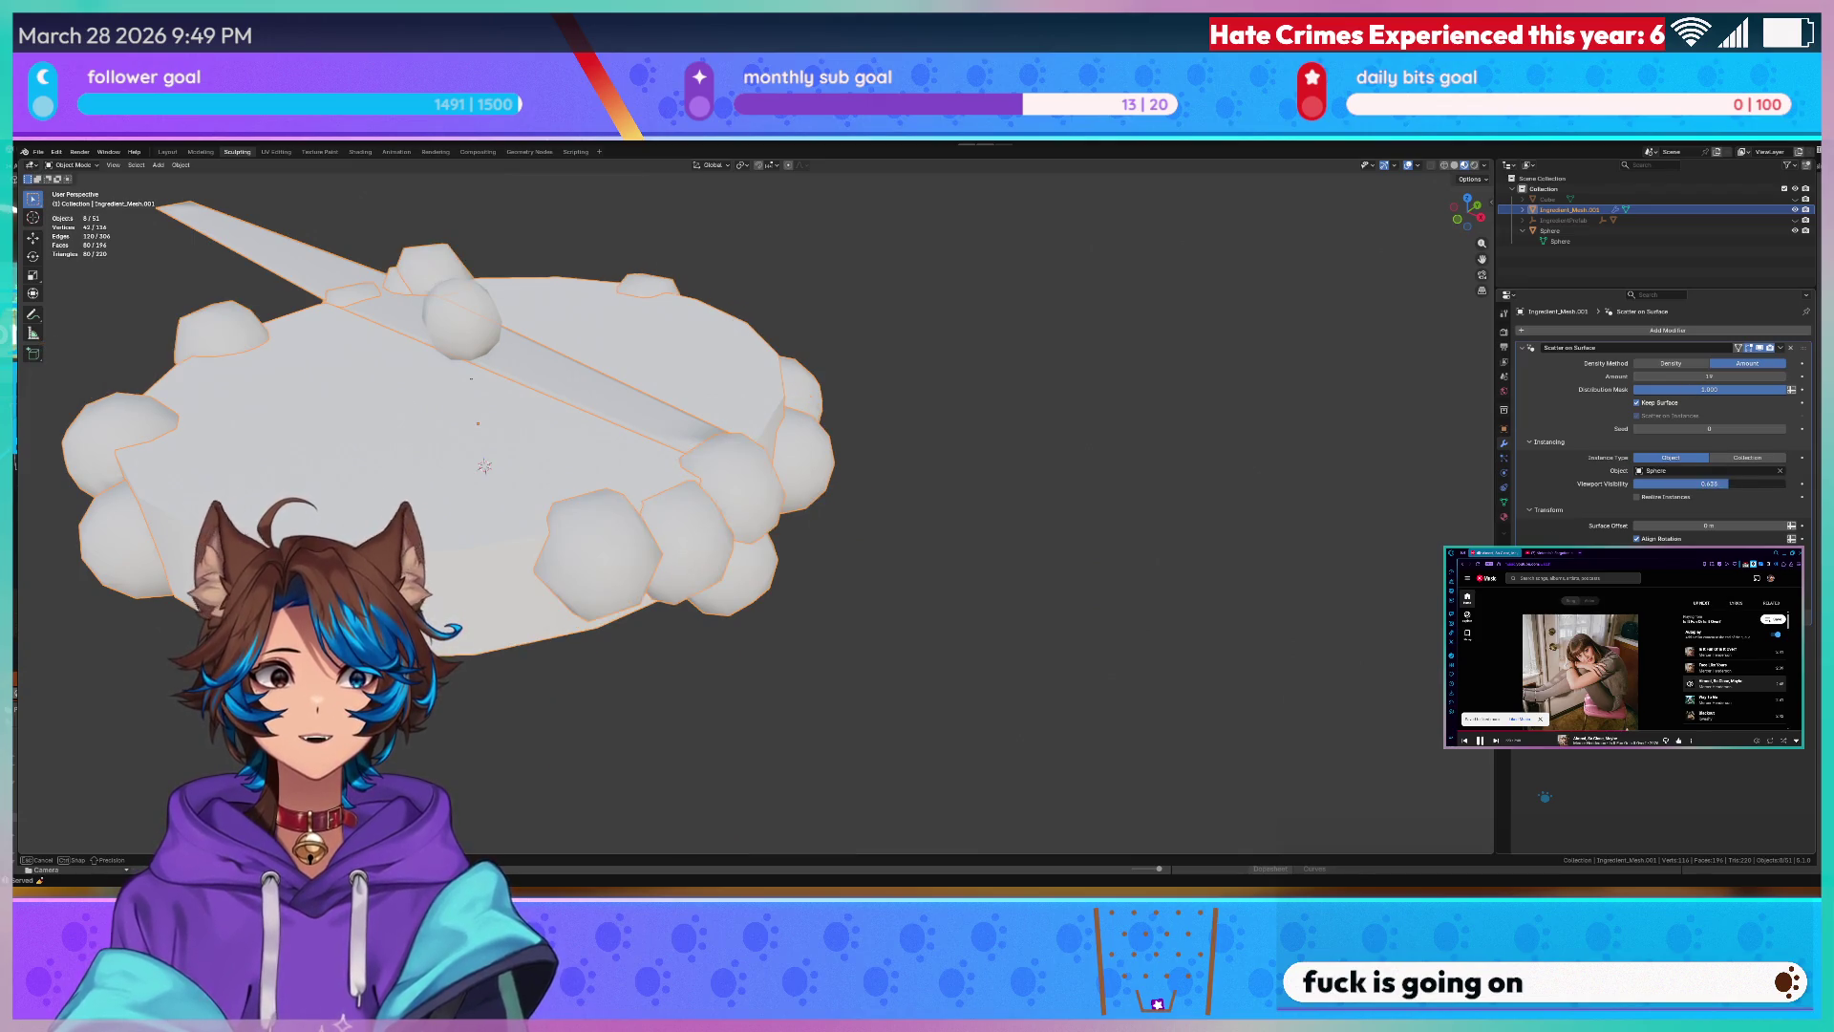
{"action": "left_click", "coordinate": [1710, 375]}
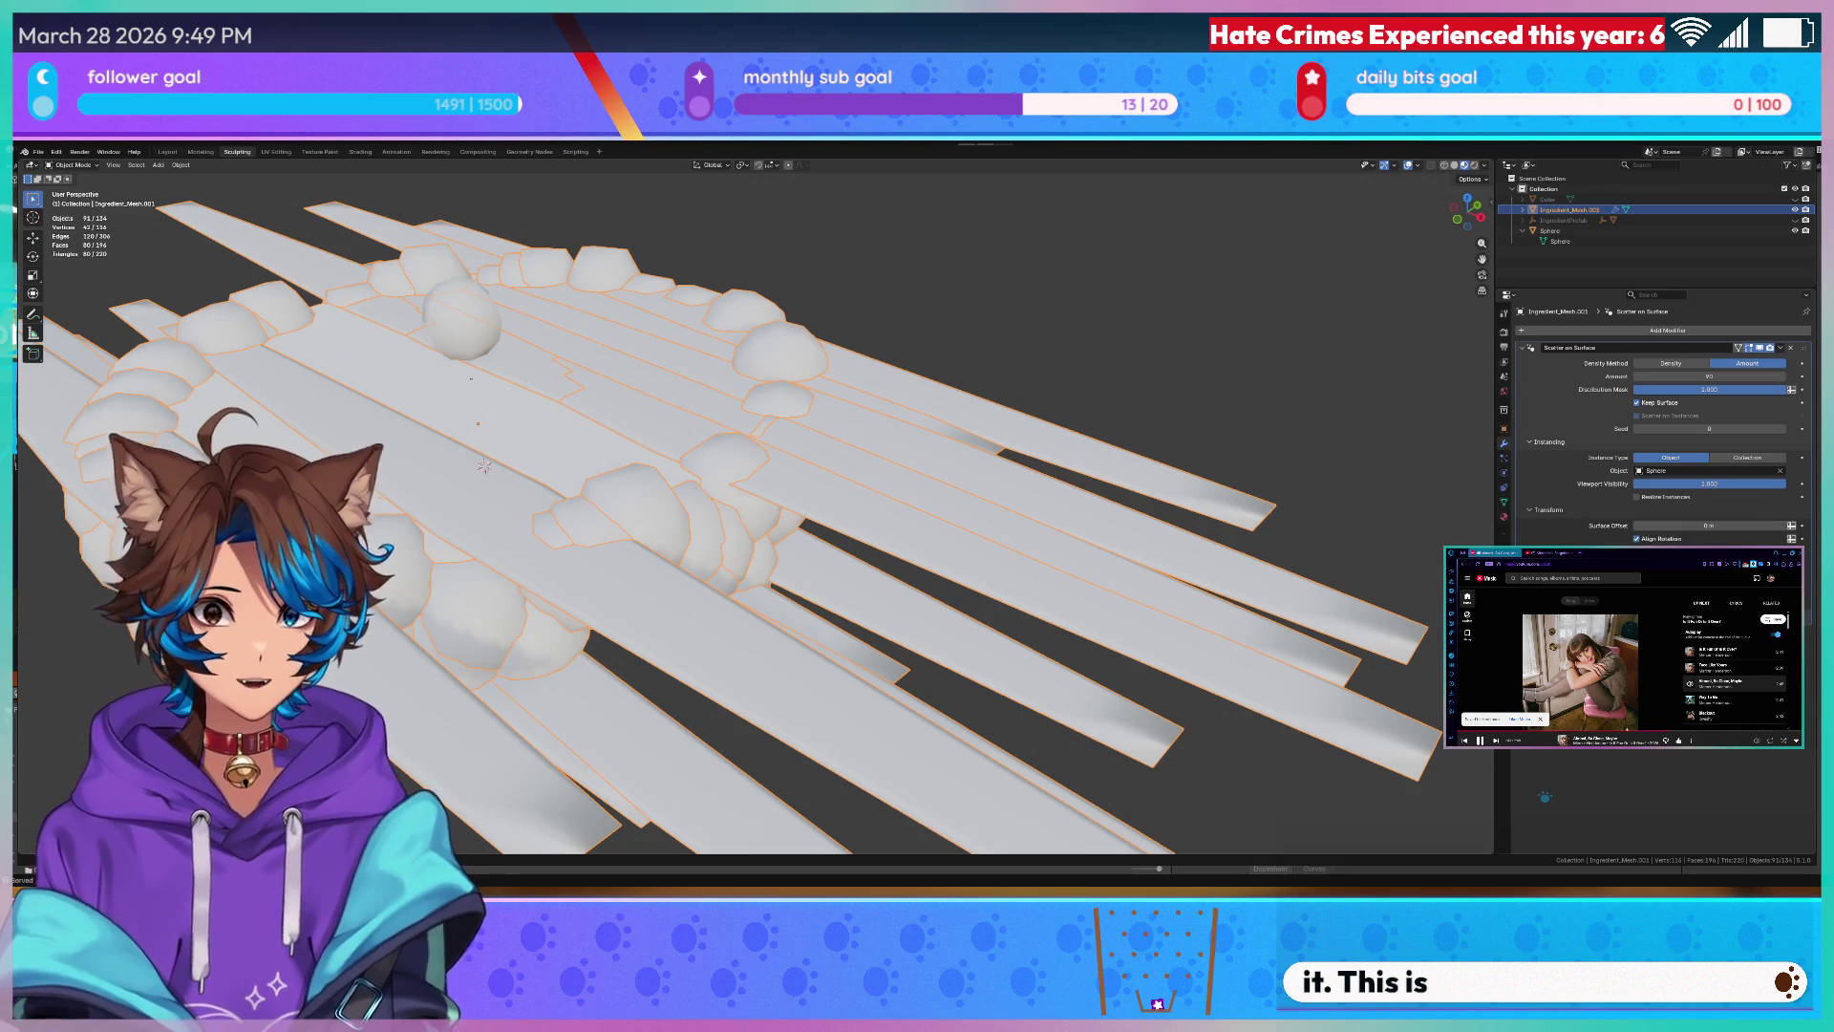
{"action": "scroll", "coordinate": [485, 466], "scroll_direction": "down", "scroll_amount": 6}
- Toggle the Distribution value off and on to clear then restore the copies
{"action": "mouse_move", "coordinate": [573, 430]}
{"action": "middle_mouse_down"}
{"action": "mouse_move", "coordinate": [538, 512]}
{"action": "mouse_move", "coordinate": [618, 492]}
{"action": "mouse_move", "coordinate": [734, 526]}
{"action": "middle_mouse_up"}
{"action": "scroll", "coordinate": [539, 512], "scroll_direction": "up", "scroll_amount": 6}
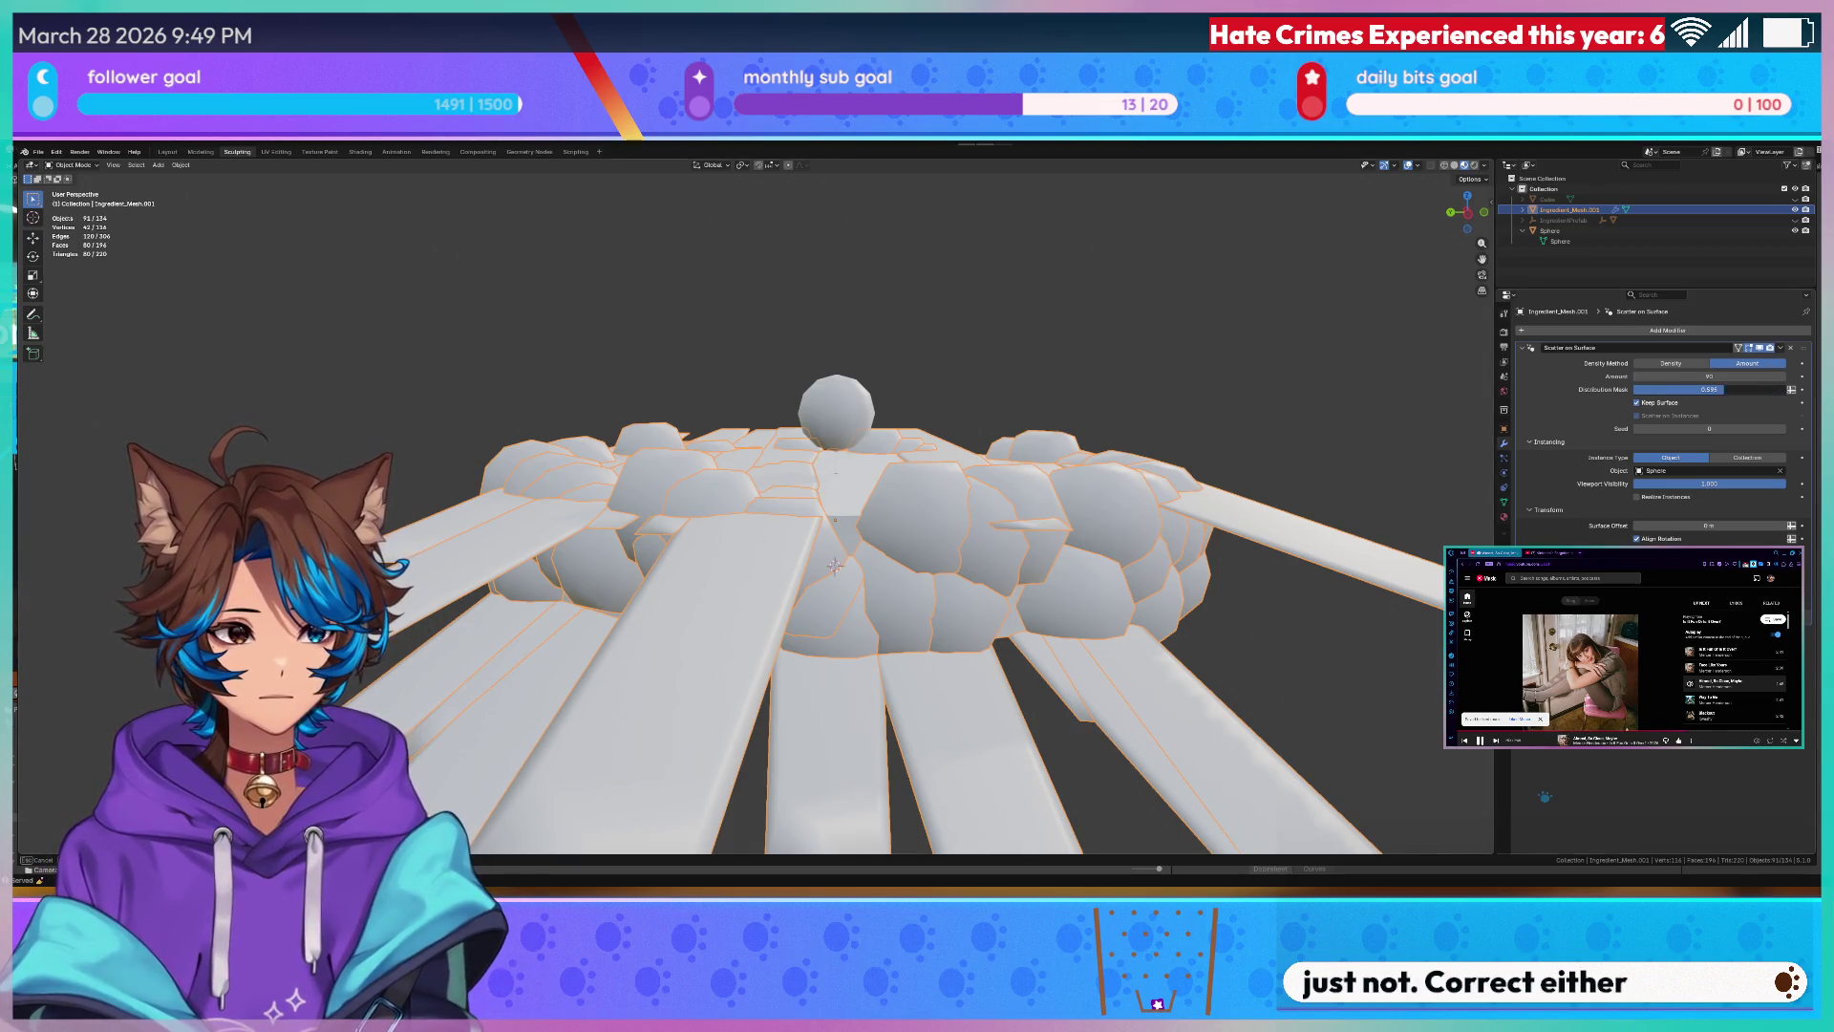
{"action": "left_click", "coordinate": [1680, 390]}
{"action": "left_click", "coordinate": [1679, 391]}
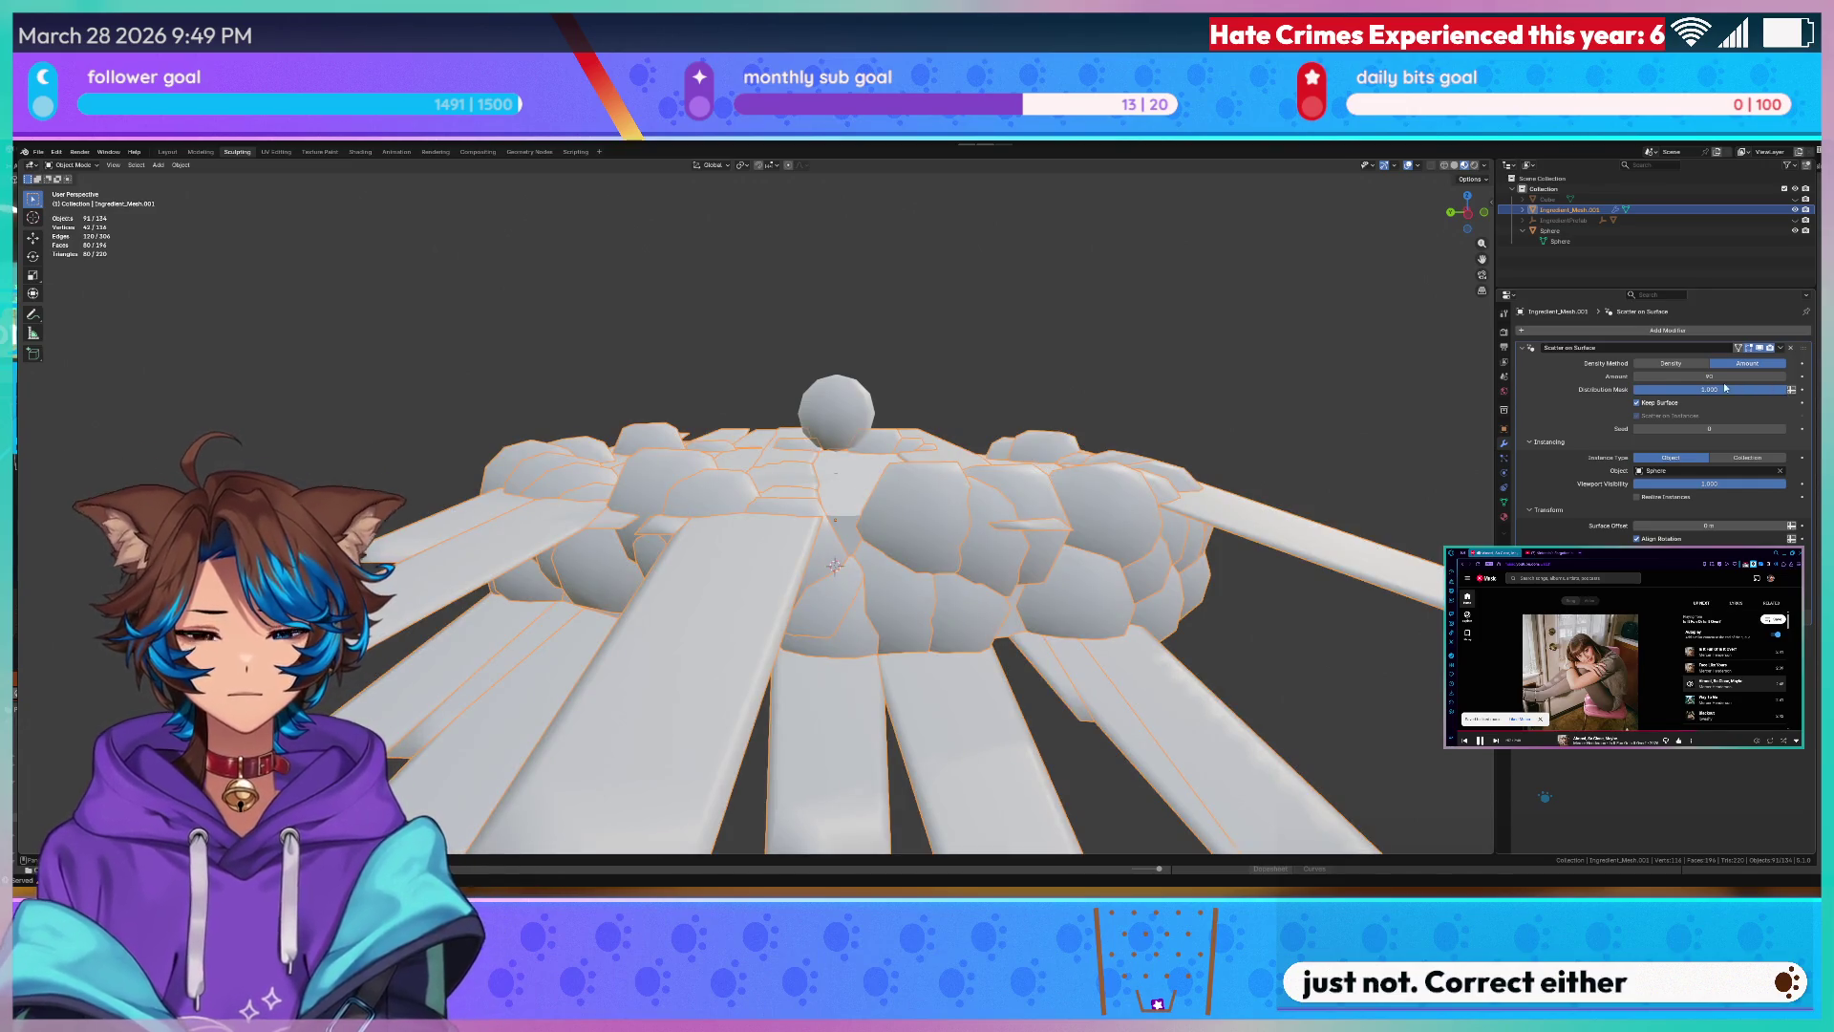
- Lower the Amount to a couple of spheres, then remove the scatter modifier entirely
{"action": "left_click_drag", "start_coordinate": [1727, 375], "coordinate": [1649, 377]}
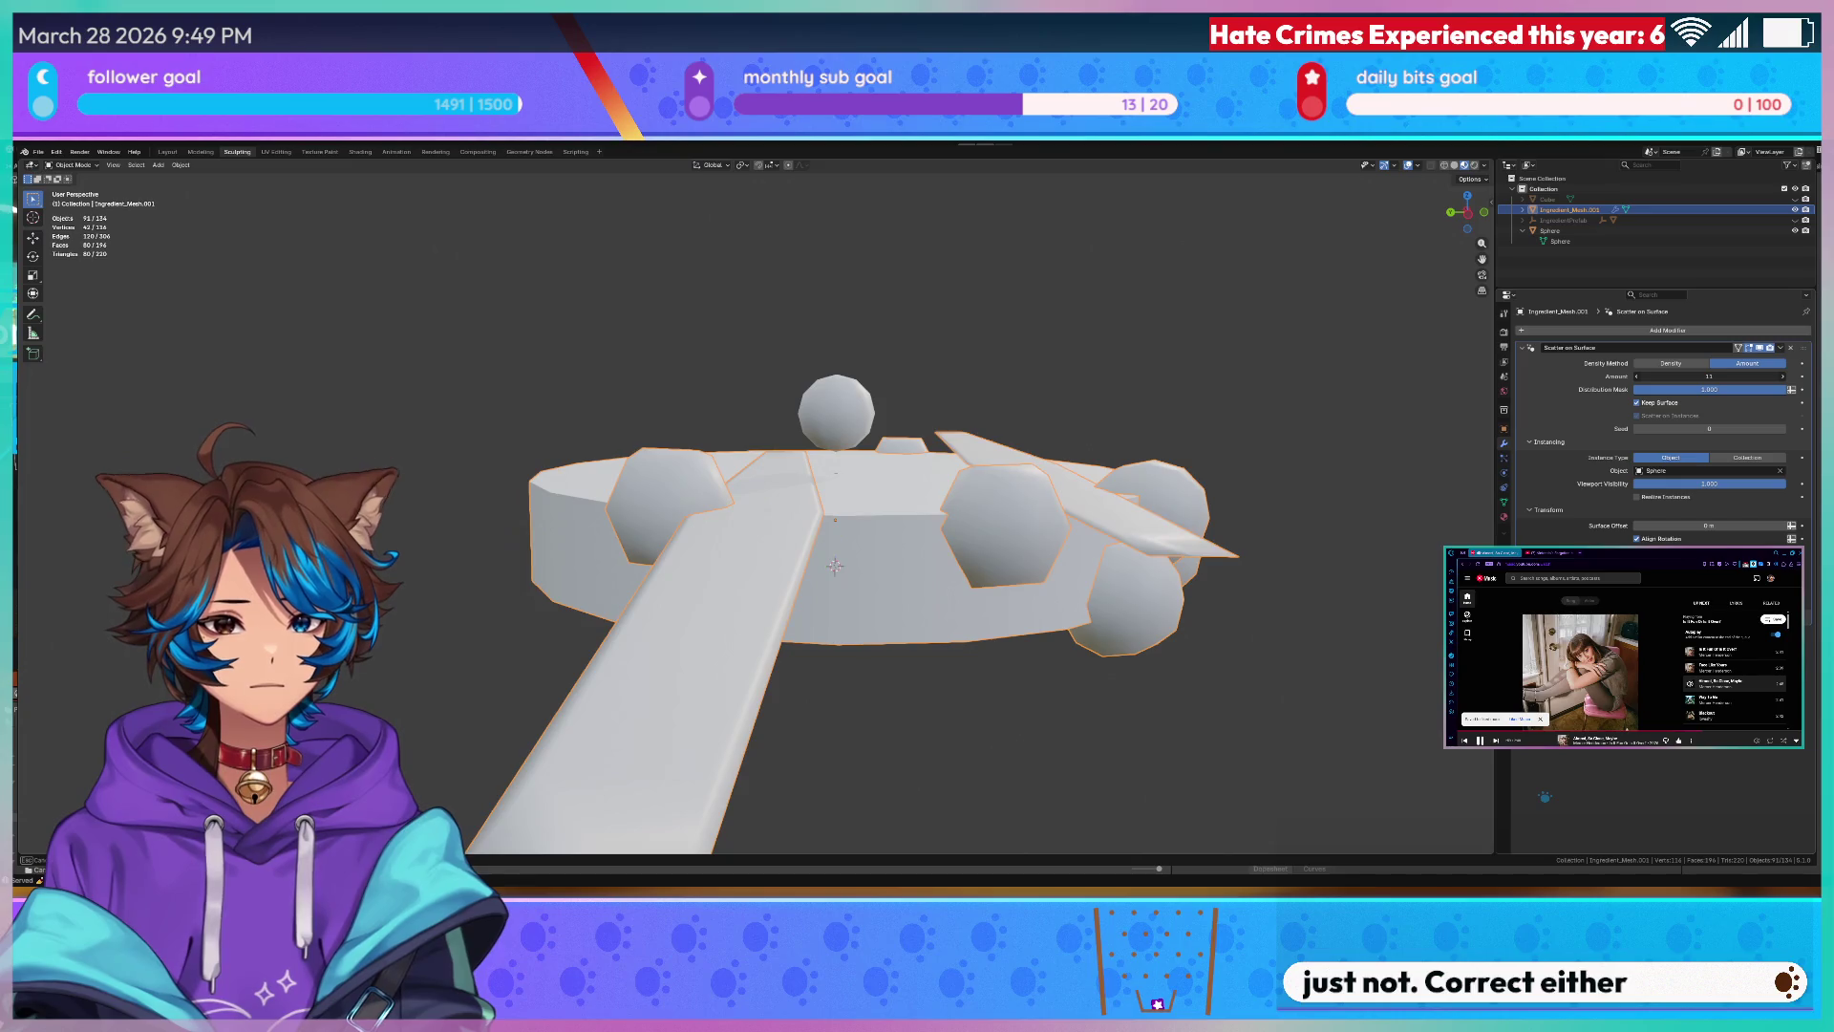
{"action": "middle_click_drag", "start_coordinate": [860, 502], "coordinate": [1230, 426]}
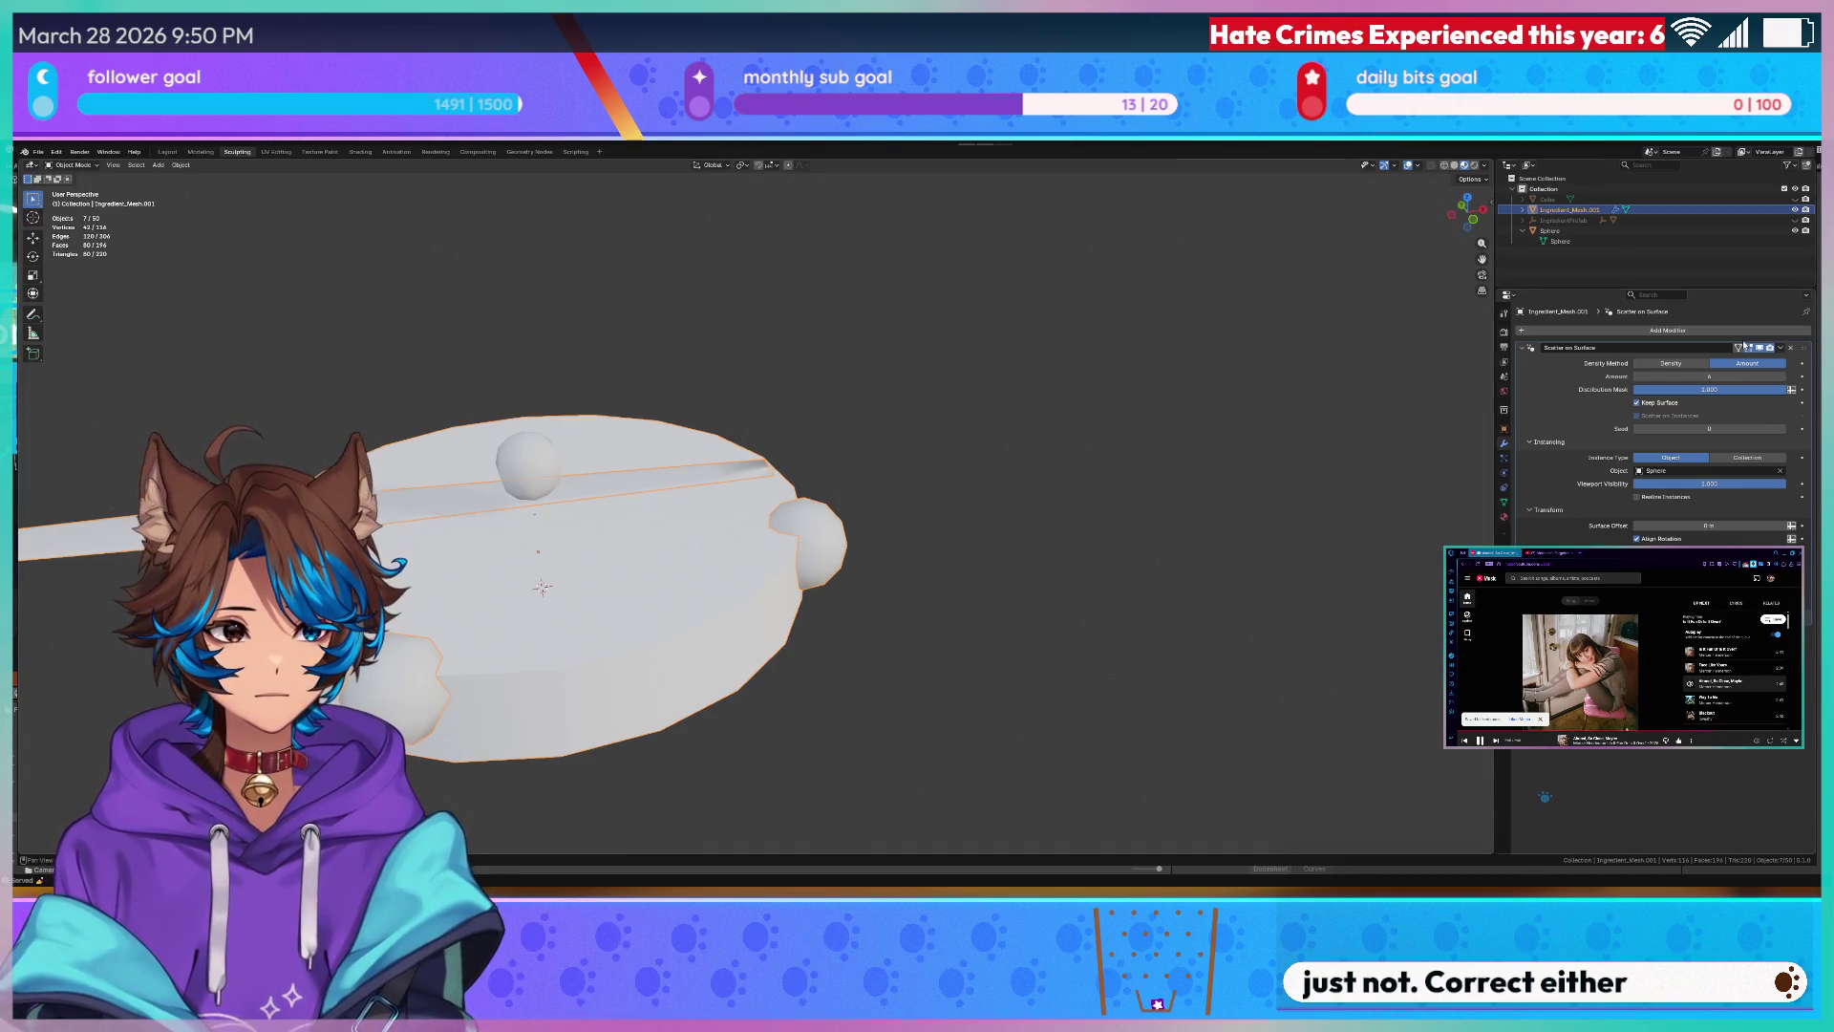
{"action": "left_click", "coordinate": [1793, 349]}
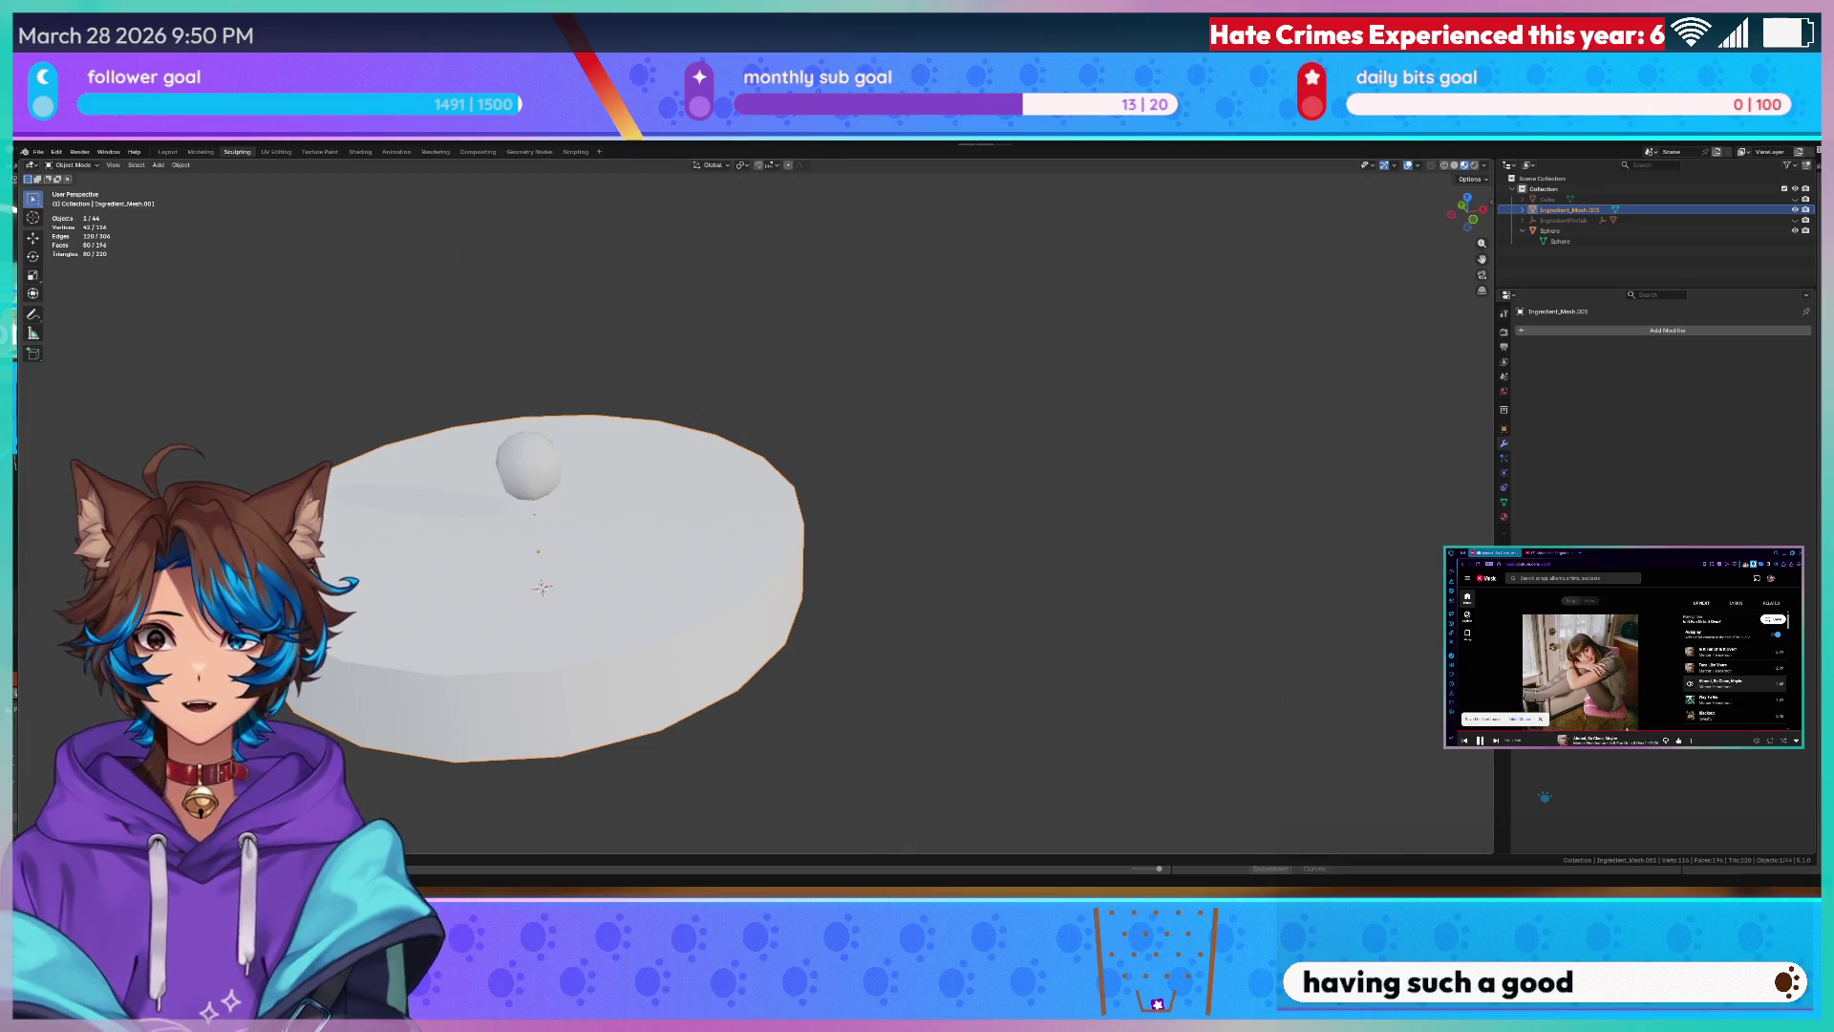
- Orbit to a lower side view and select the floating sphere above the plain disc
{"action": "middle_click_drag", "start_coordinate": [969, 515], "coordinate": [994, 454]}
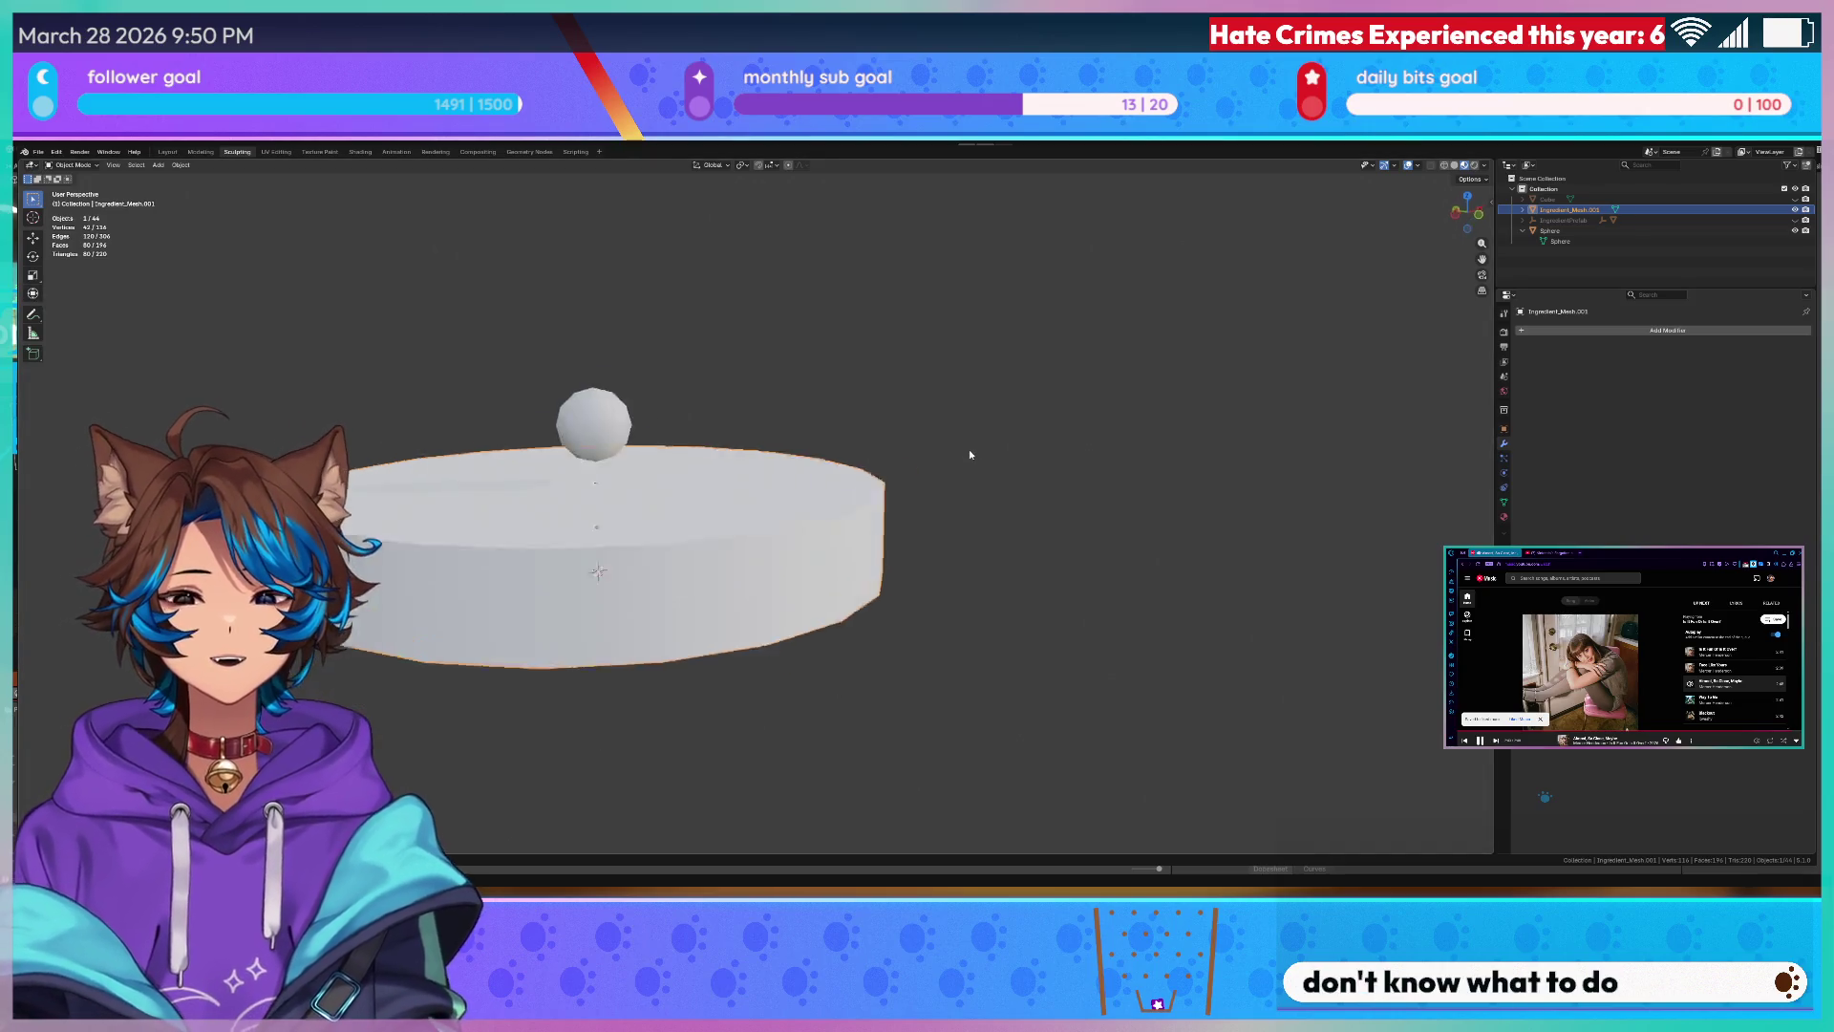
{"action": "scroll", "coordinate": [994, 455], "scroll_direction": "up", "scroll_amount": 1}
{"action": "scroll", "coordinate": [918, 474], "scroll_direction": "up", "scroll_amount": 1}
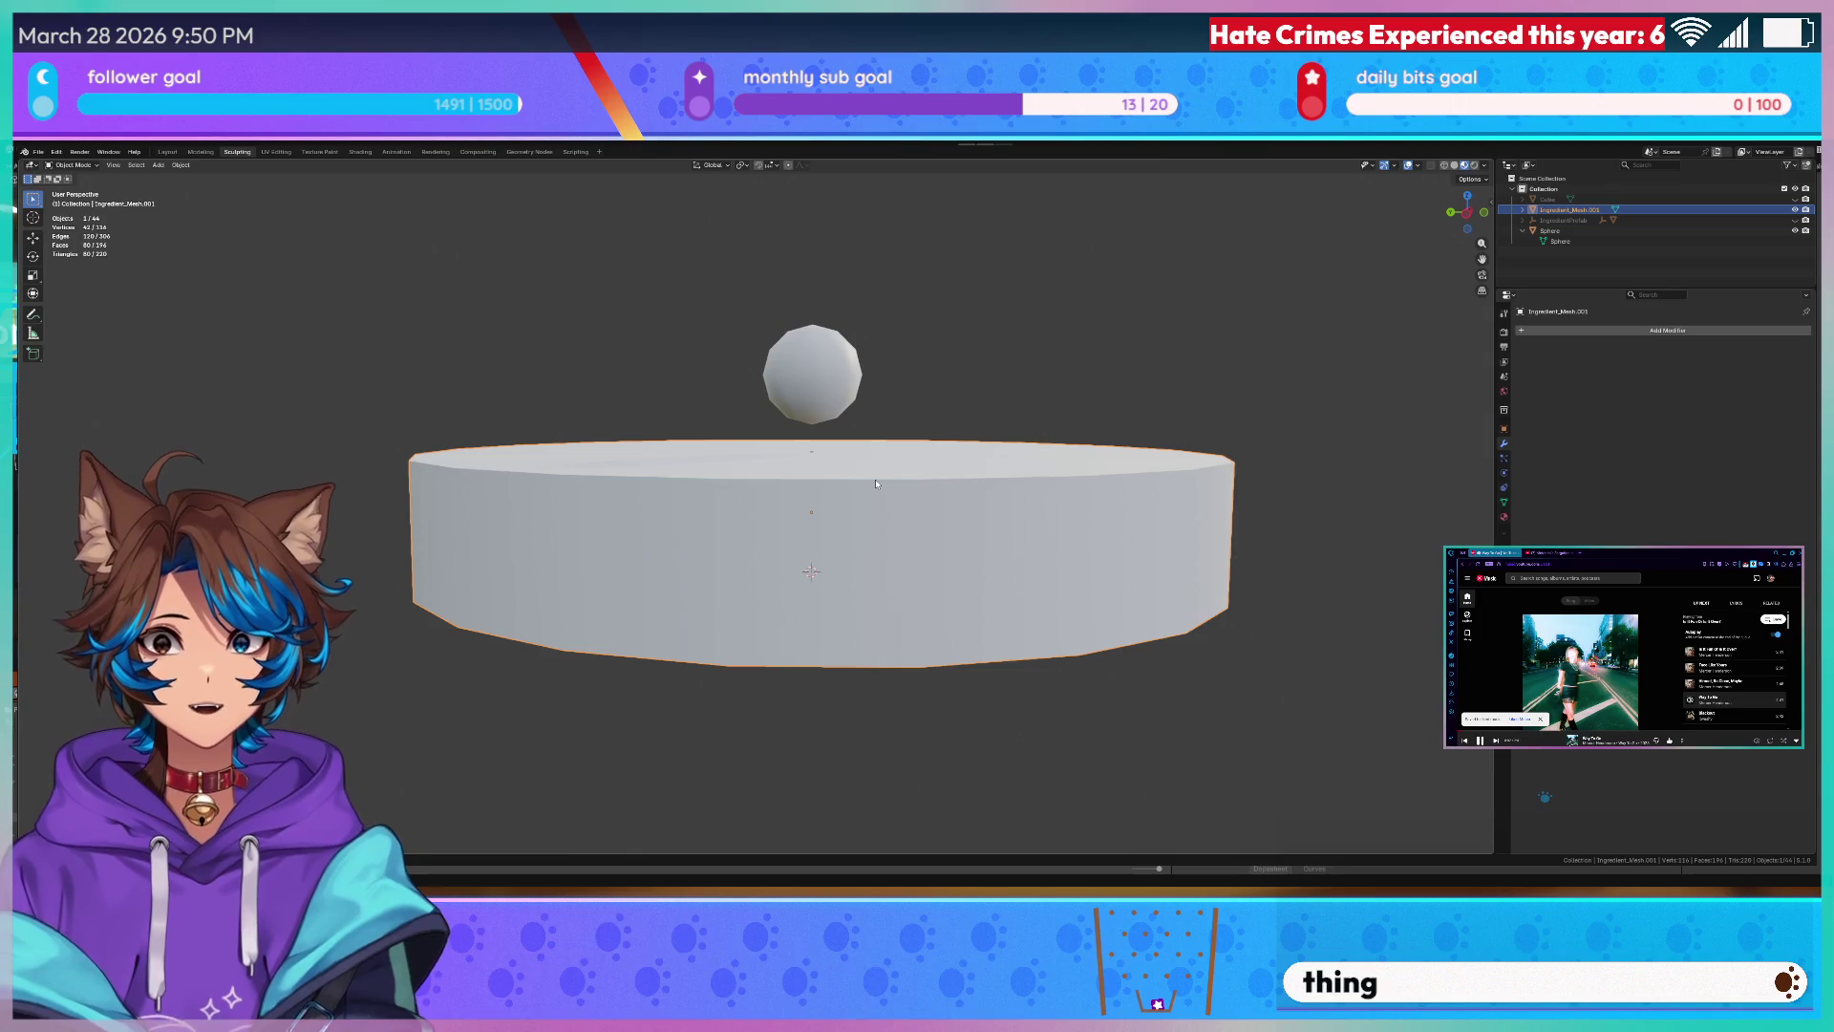
{"action": "left_click", "coordinate": [840, 375]}
- Frame the sphere, enter Edit Mode and scale all its vertices along the X axis
{"action": "middle_click_drag", "start_coordinate": [842, 375], "coordinate": [871, 367]}
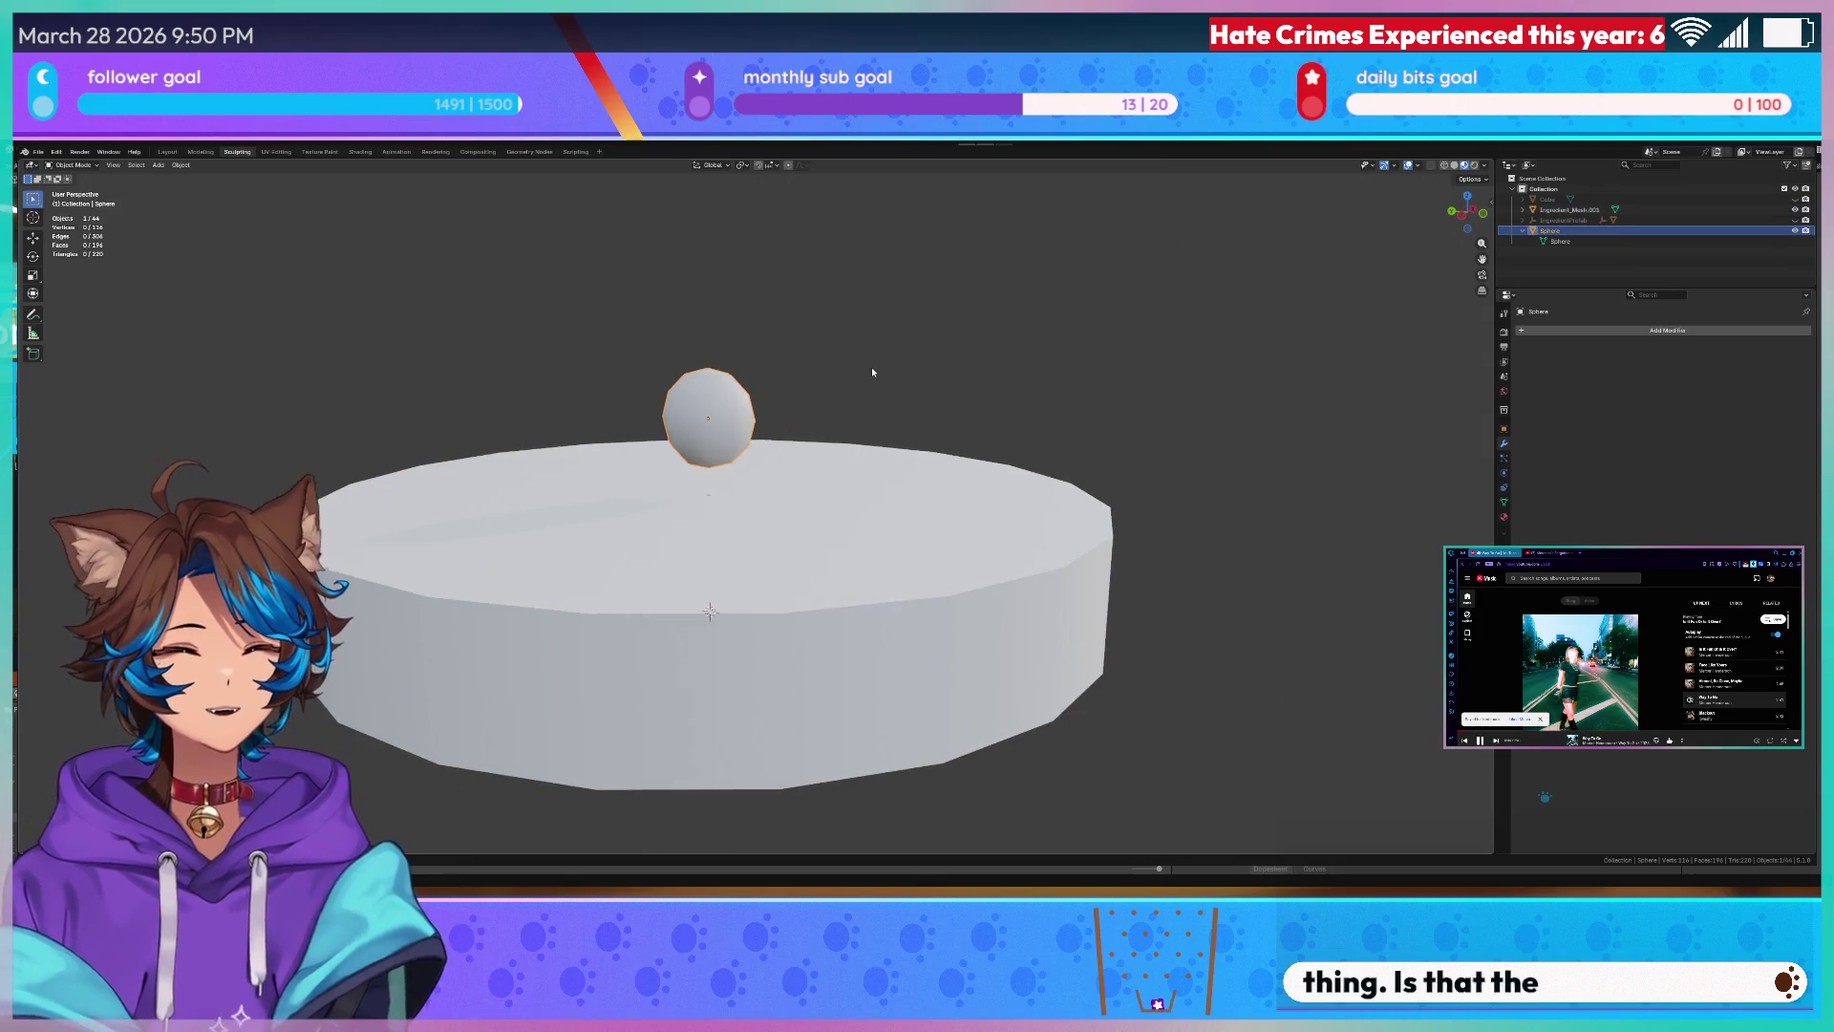
{"action": "key", "text": "KP_1"}
{"action": "scroll", "coordinate": [872, 366], "scroll_direction": "up", "scroll_amount": 3}
{"action": "mouse_move", "coordinate": [871, 367]}
{"action": "middle_mouse_down"}
{"action": "mouse_move", "coordinate": [611, 337]}
{"action": "mouse_move", "coordinate": [688, 367]}
{"action": "middle_mouse_up"}
{"action": "key", "text": "KP_3"}
{"action": "key", "text": "KP_1"}
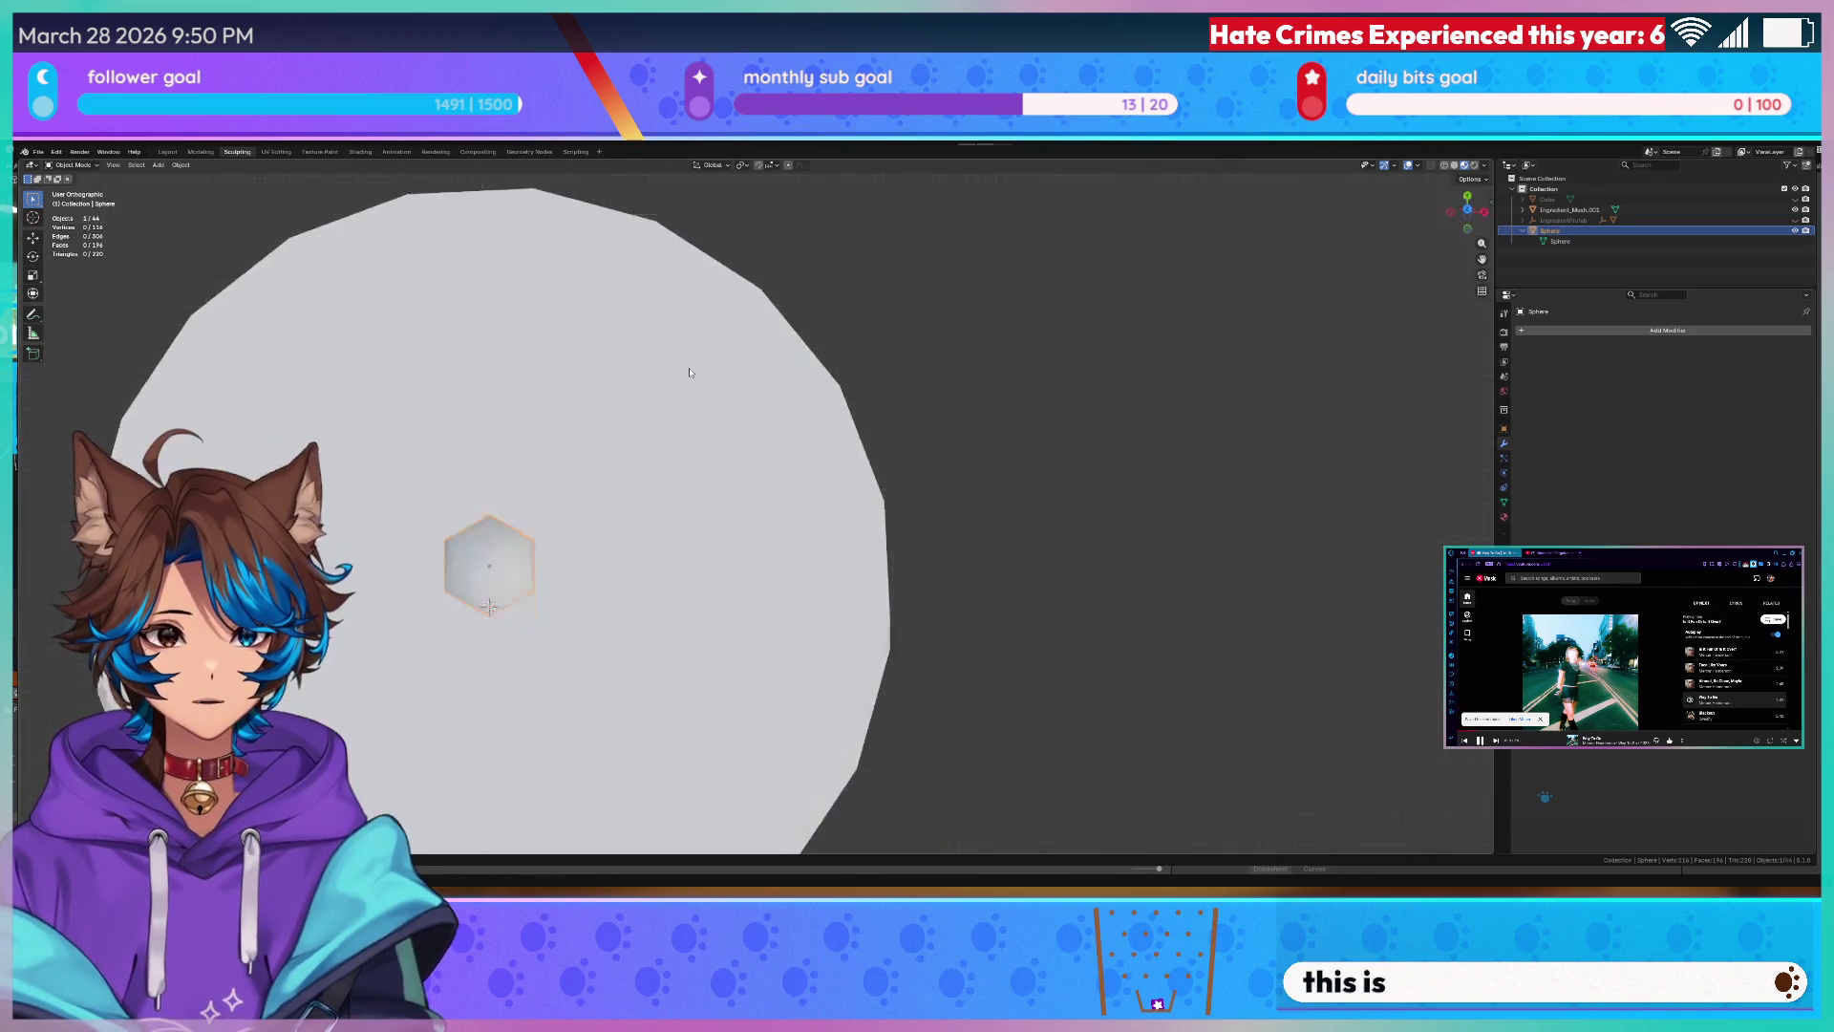
{"action": "key", "text": "KP_3"}
{"action": "scroll", "coordinate": [690, 367], "scroll_direction": "up", "scroll_amount": 3}
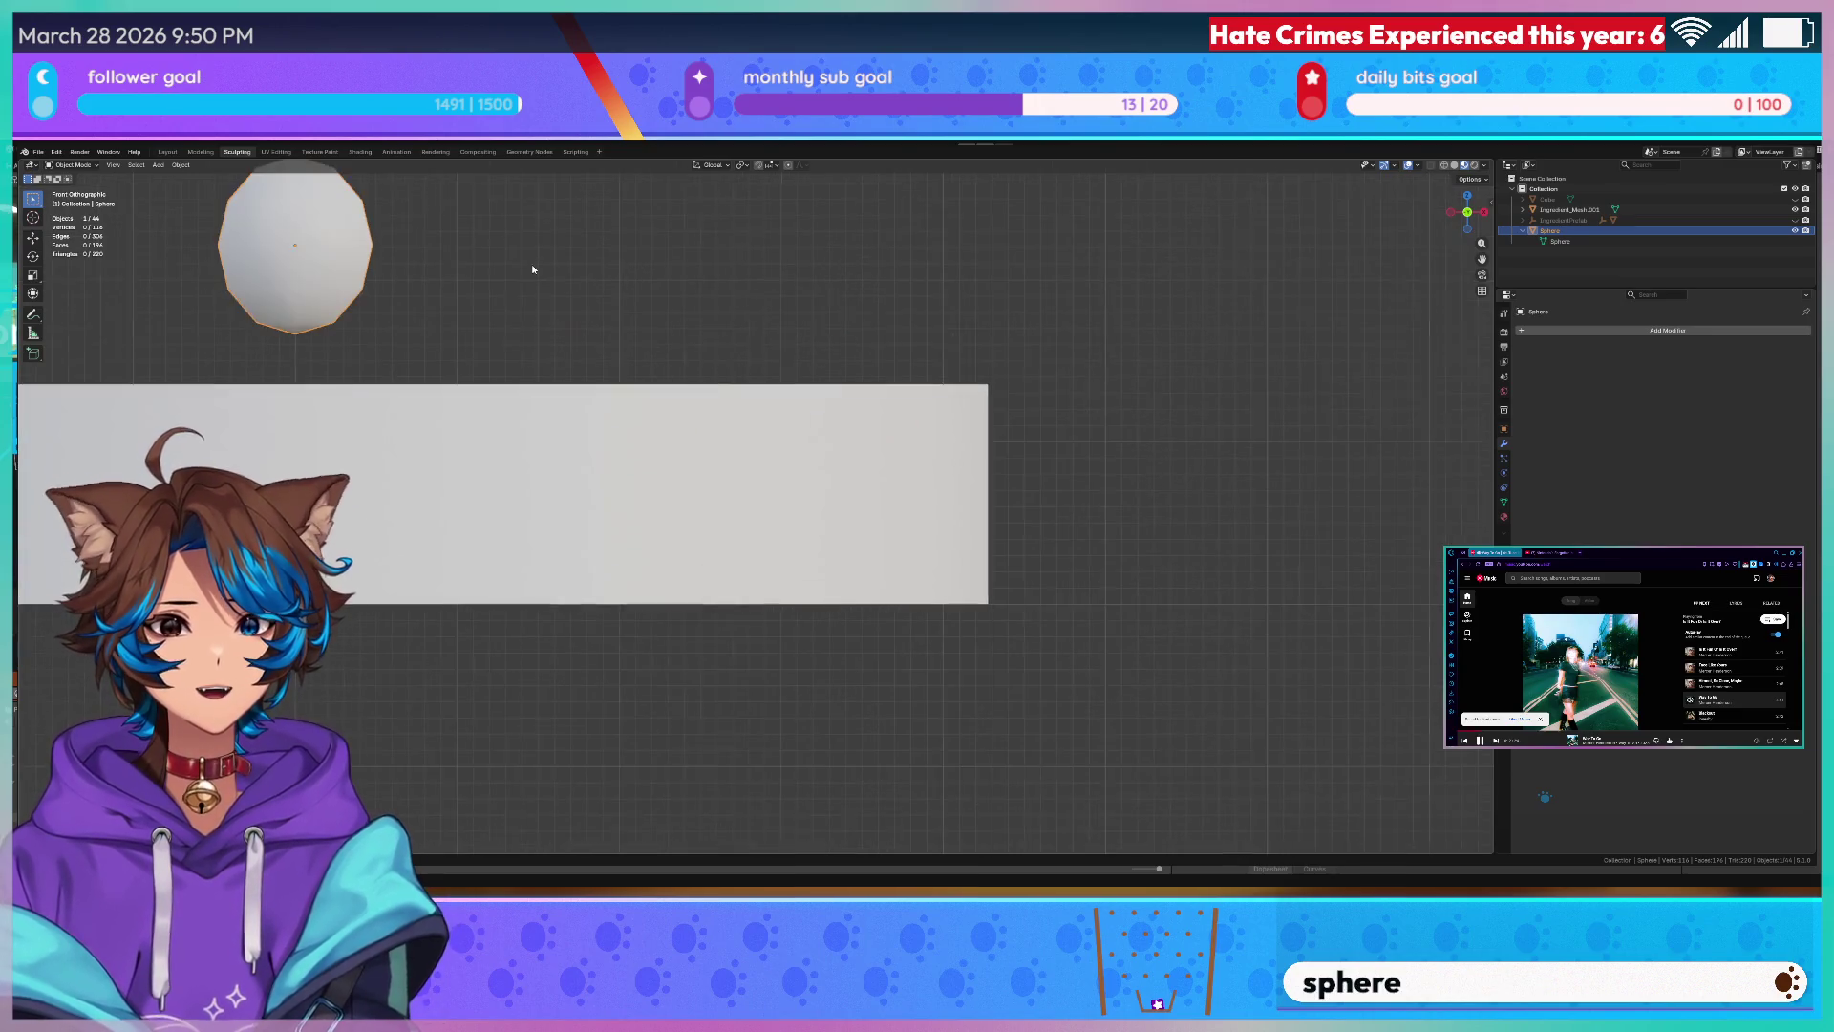
{"action": "middle_click_drag", "start_coordinate": [702, 357], "coordinate": [914, 511], "text": "shift"}
{"action": "key", "text": "Tab"}
{"action": "left_click_drag", "start_coordinate": [801, 364], "coordinate": [505, 622]}
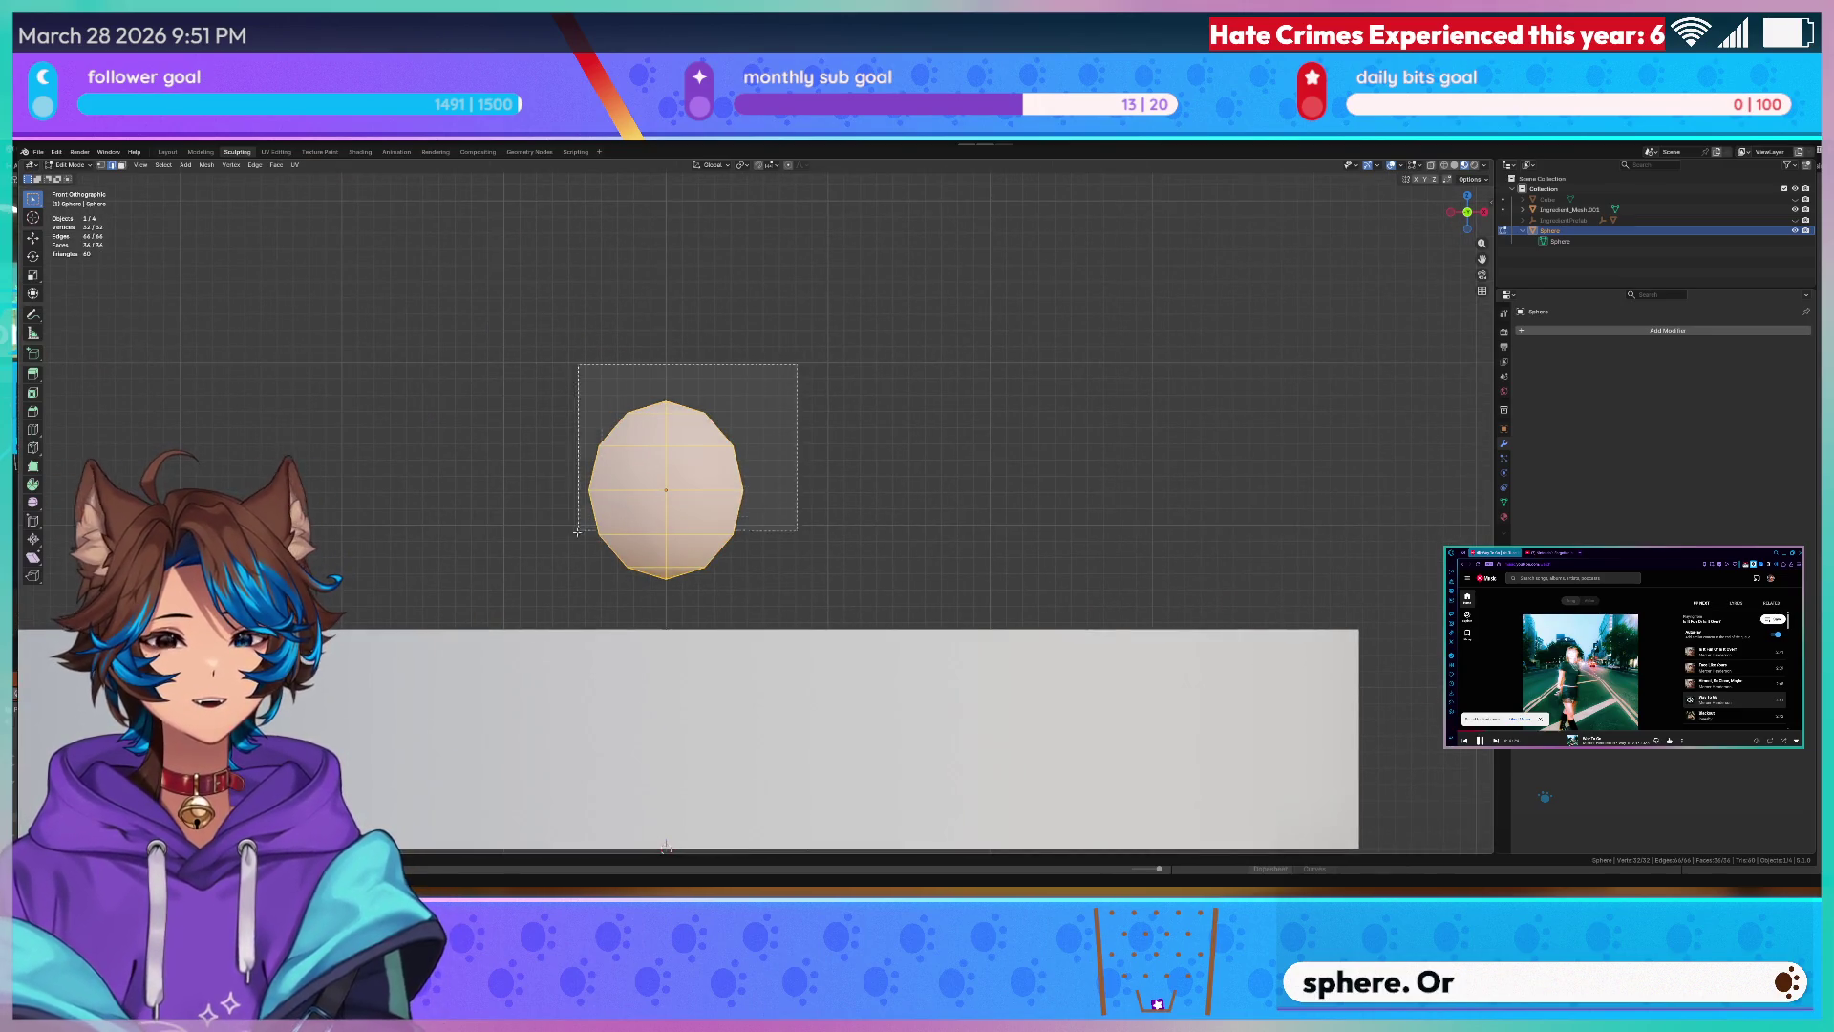
{"action": "key", "text": "s"}
{"action": "key", "text": "x"}
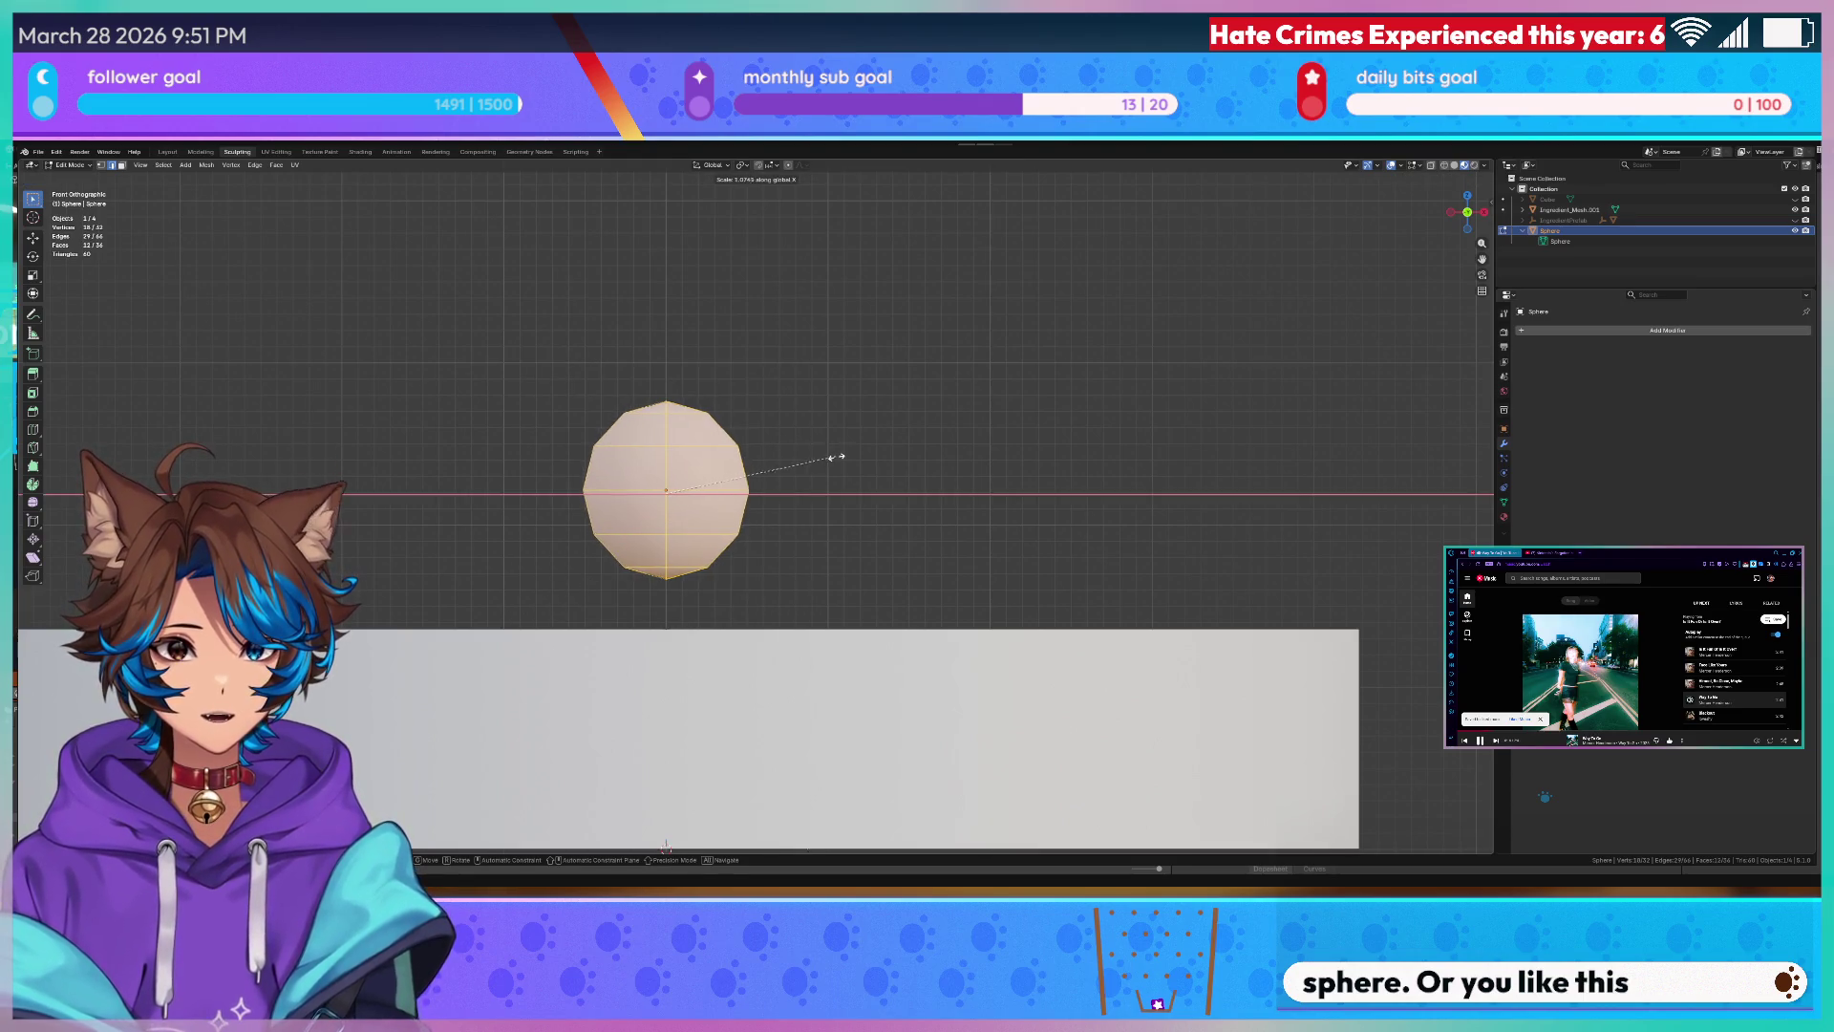
{"action": "left_click", "coordinate": [853, 461]}
{"action": "right_click", "coordinate": [774, 444]}
{"action": "key", "text": "Escape"}
- Widen the whole sphere along X a second time, then return to Object Mode
{"action": "middle_click_drag", "start_coordinate": [832, 431], "coordinate": [832, 376]}
{"action": "key", "text": "KP_1"}
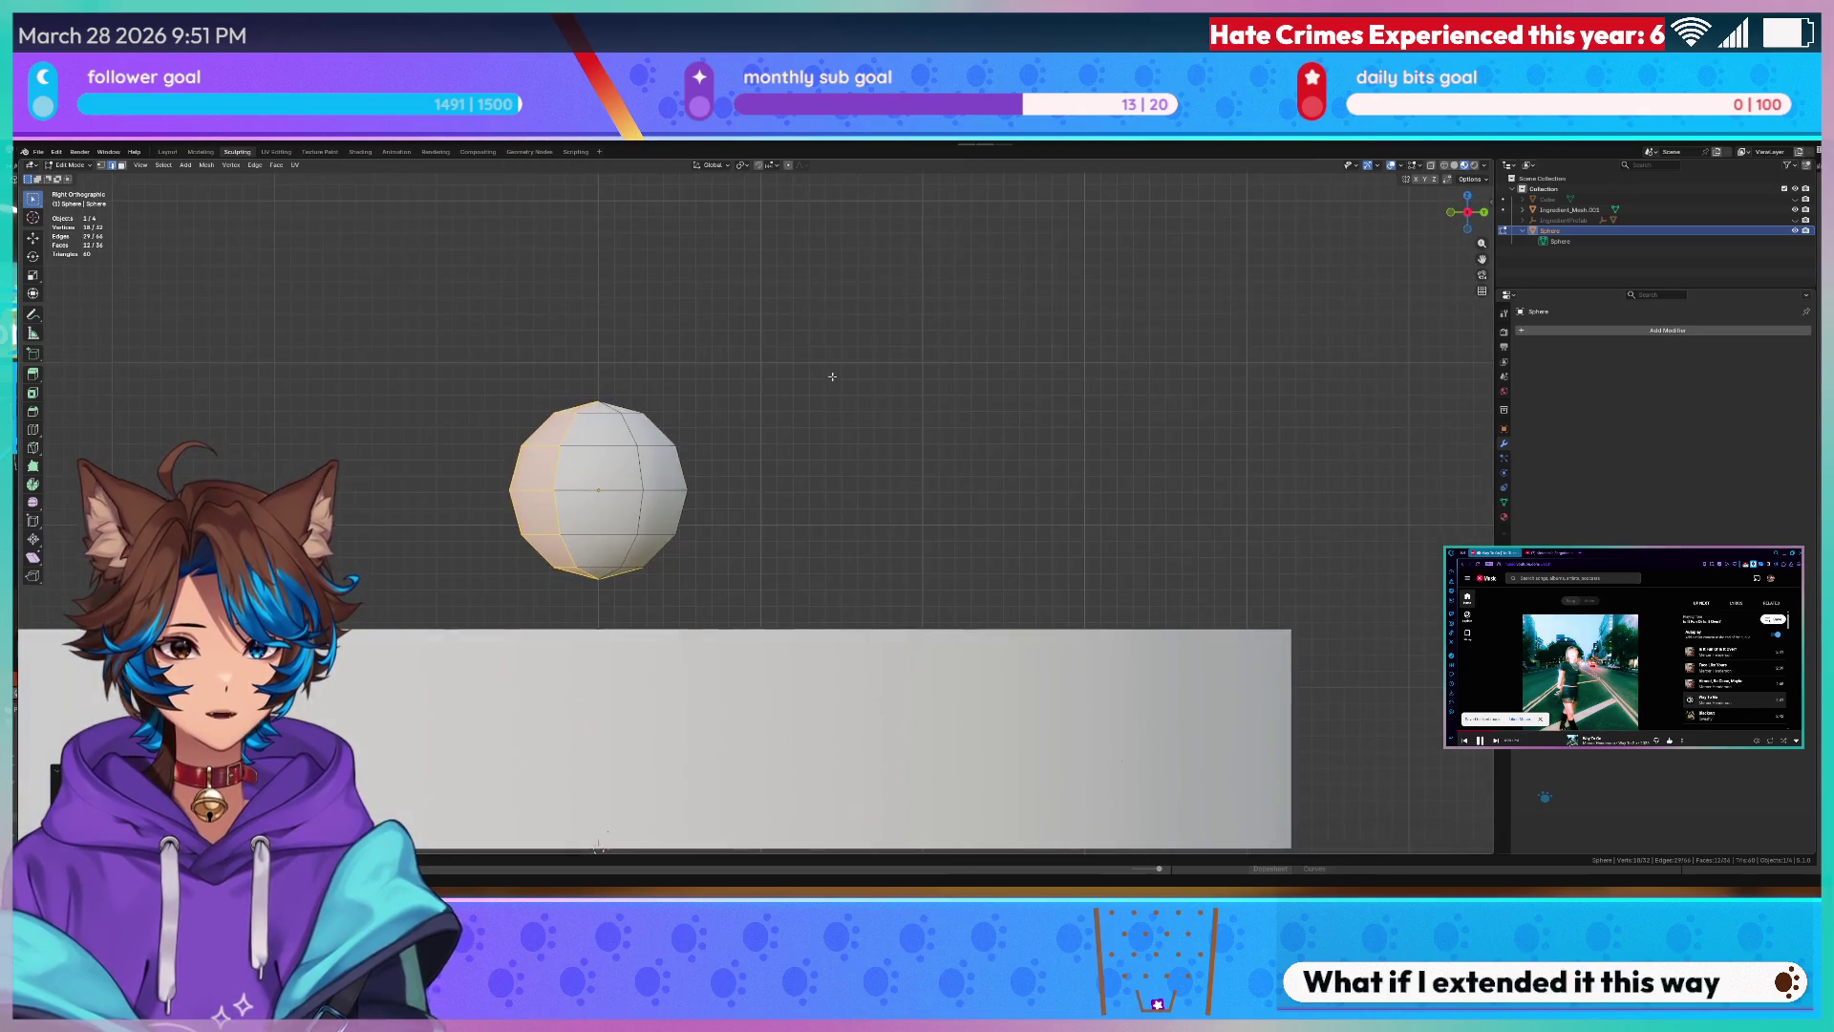
{"action": "scroll", "coordinate": [835, 375], "scroll_direction": "down", "scroll_amount": 1}
{"action": "left_click", "coordinate": [837, 376]}
{"action": "middle_click_drag", "start_coordinate": [774, 376], "coordinate": [841, 376], "text": "shift"}
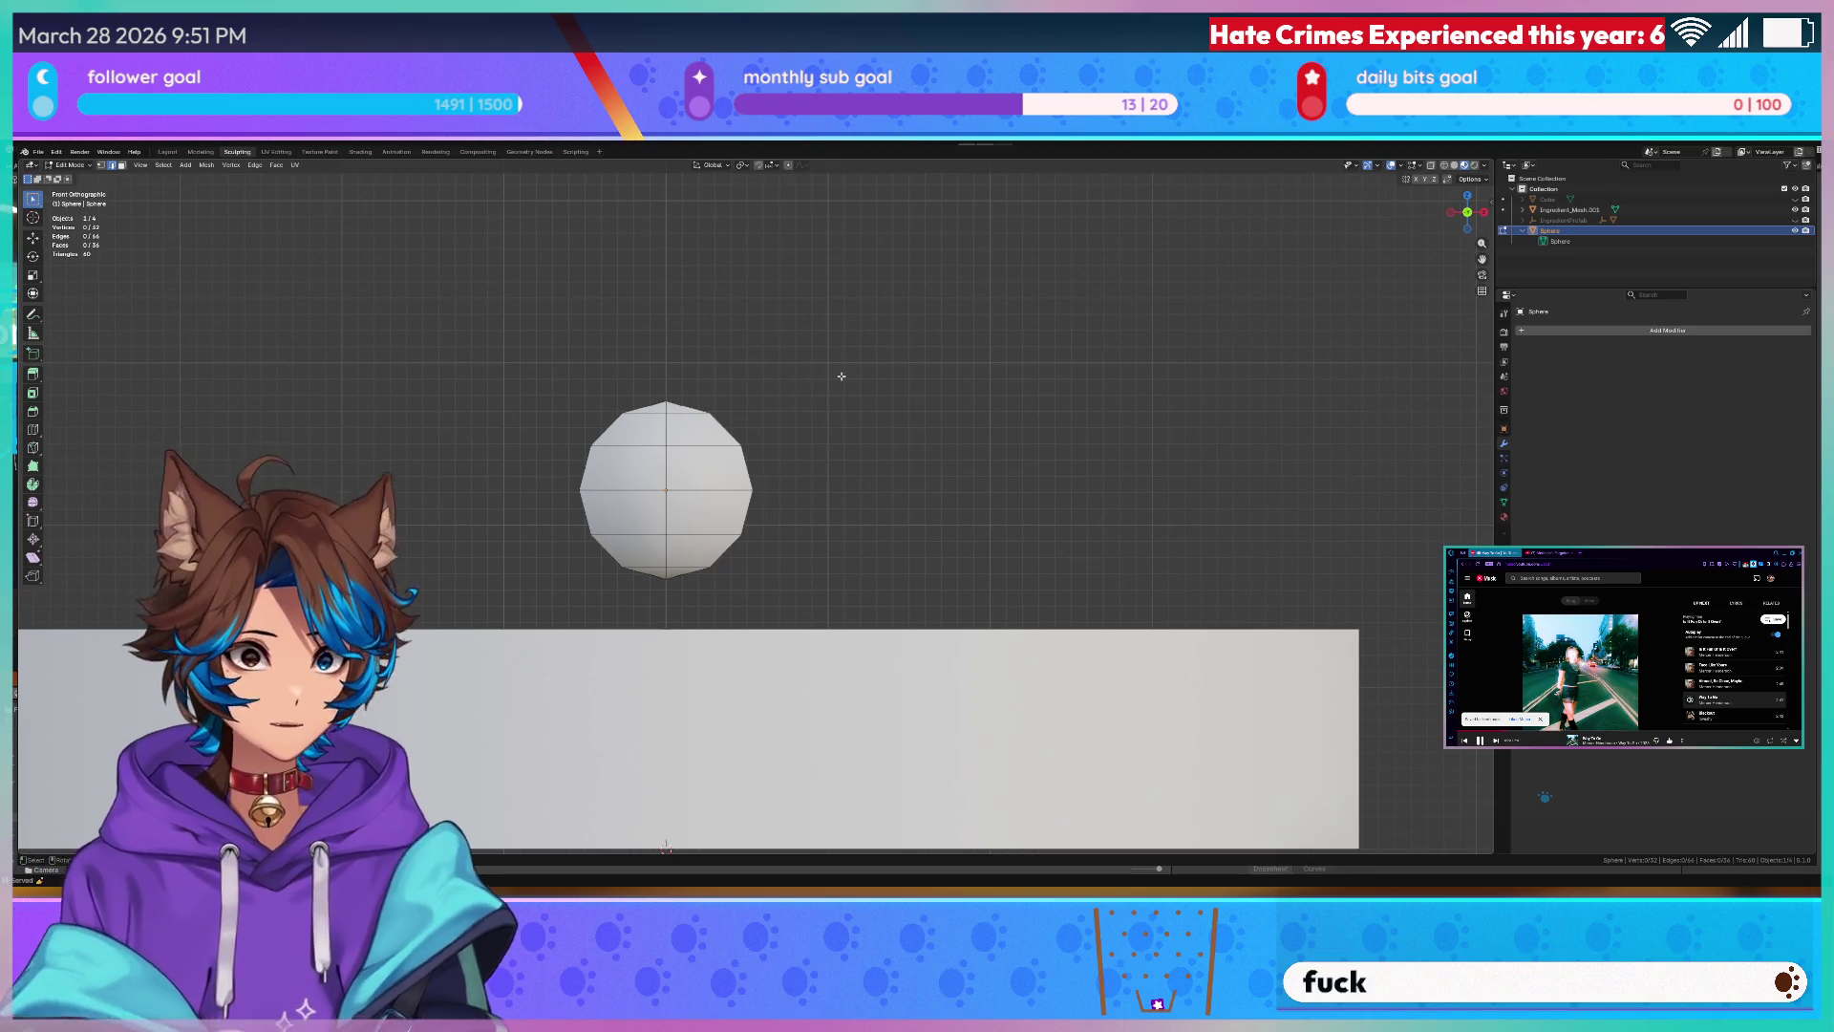
{"action": "middle_click_drag", "start_coordinate": [841, 376], "coordinate": [879, 479]}
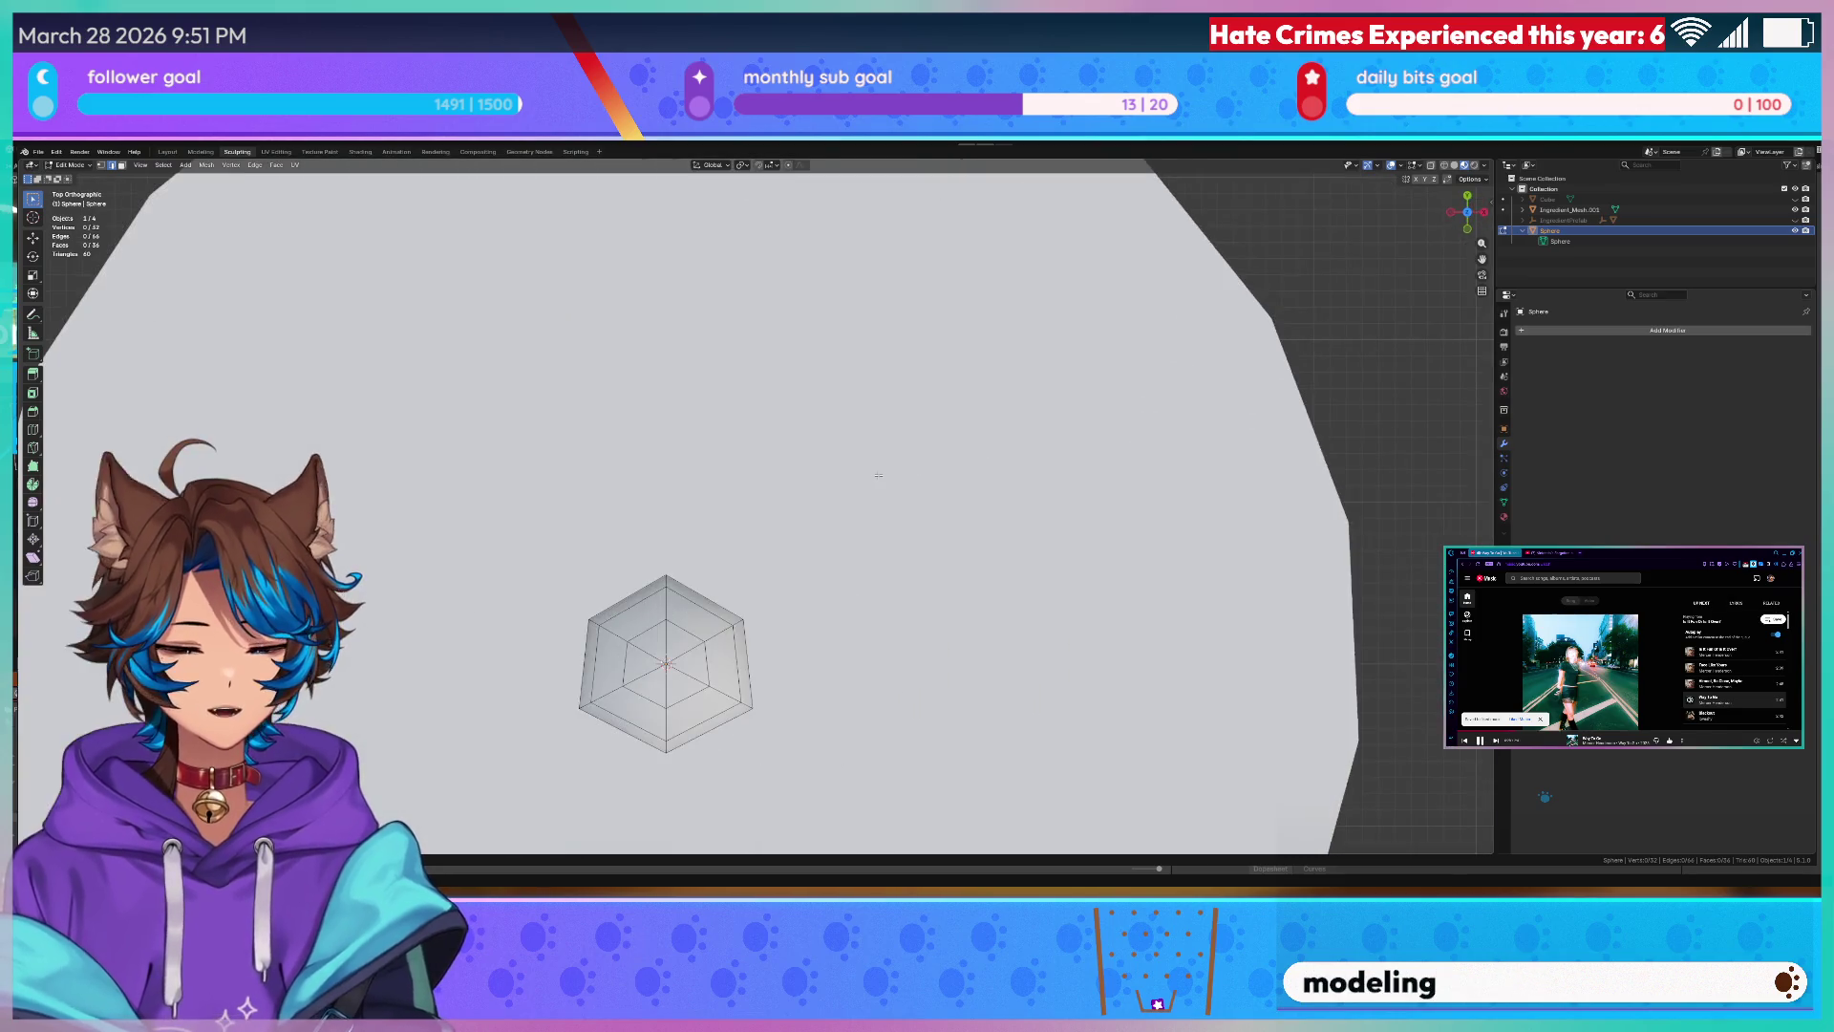
{"action": "left_click", "coordinate": [667, 709]}
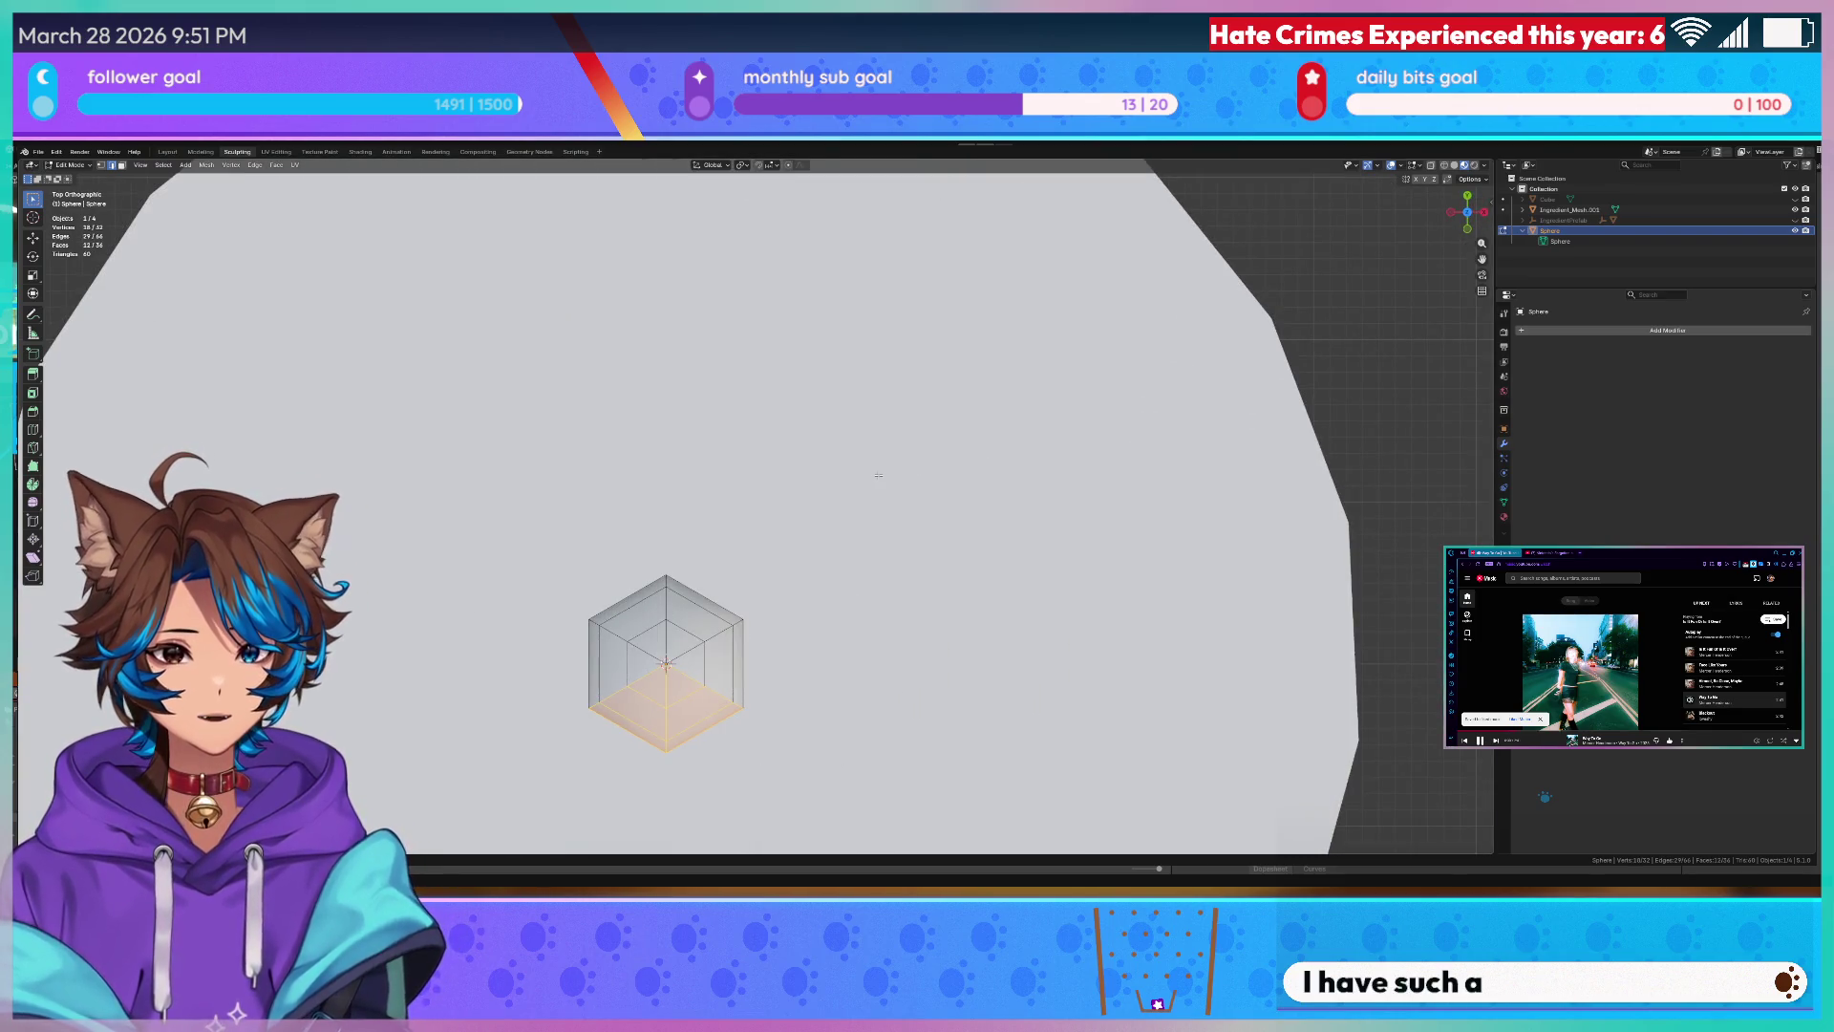
{"action": "key", "text": "KP_7"}
{"action": "key", "text": "Tab"}
{"action": "left_click_drag", "start_coordinate": [828, 339], "coordinate": [547, 585]}
{"action": "key", "text": "s"}
{"action": "key", "text": "x"}
{"action": "left_click", "coordinate": [939, 434]}
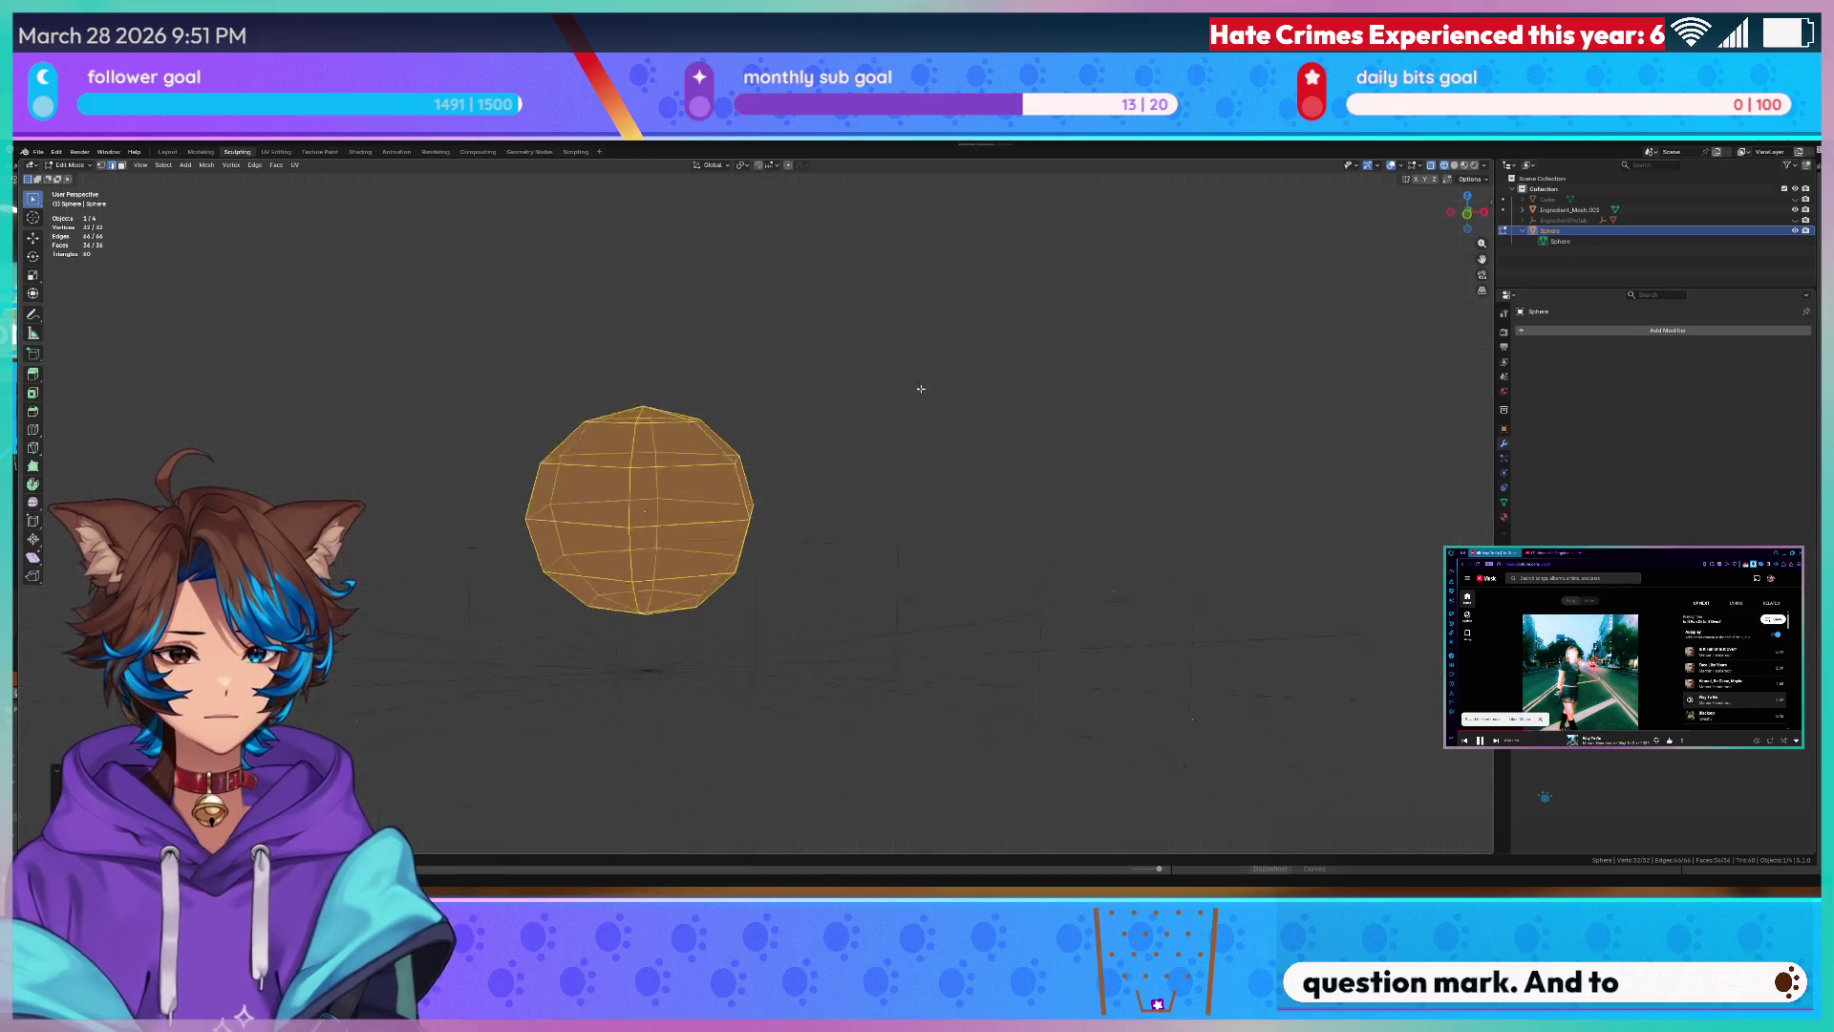
{"action": "middle_click_drag", "start_coordinate": [939, 433], "coordinate": [955, 426]}
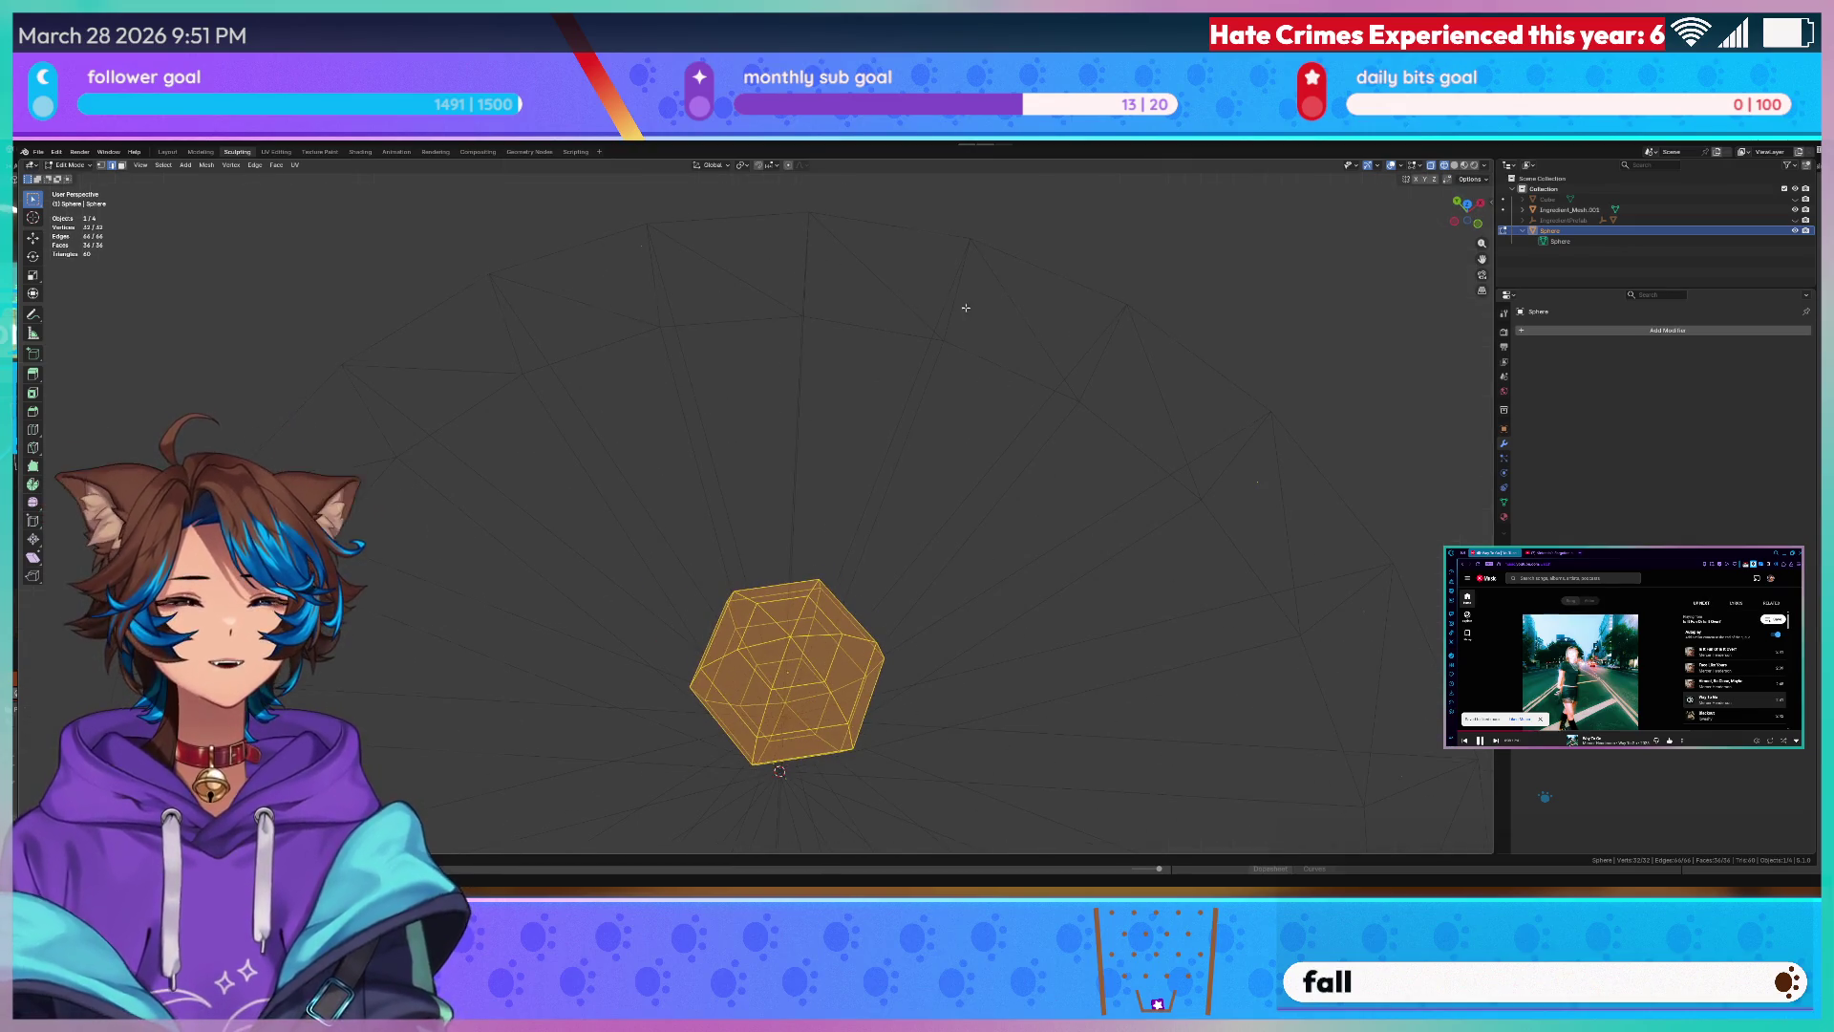
{"action": "key", "text": "KP_7"}
{"action": "key", "text": "KP_1"}
{"action": "key", "text": "Tab"}
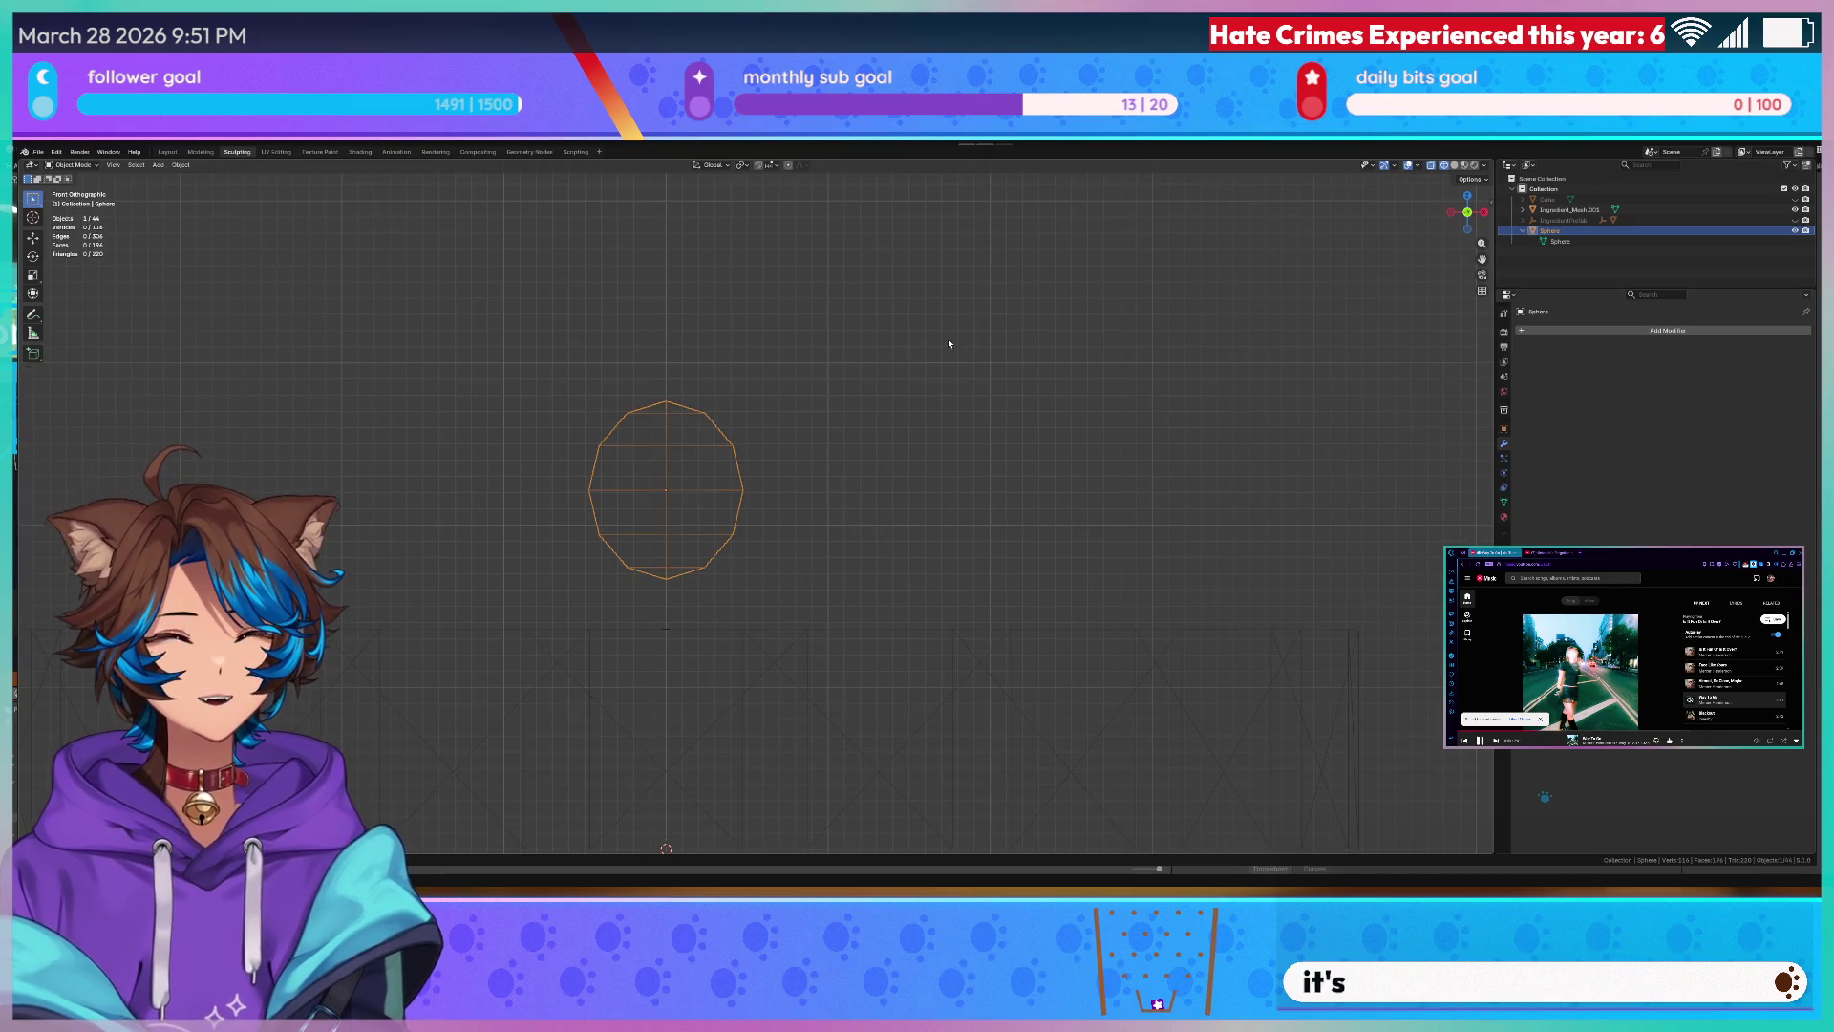
- Switch the viewport to solid shading, select the disc mesh and bring up its object context menu
{"action": "left_click", "coordinate": [911, 320]}
{"action": "key", "text": "z"}
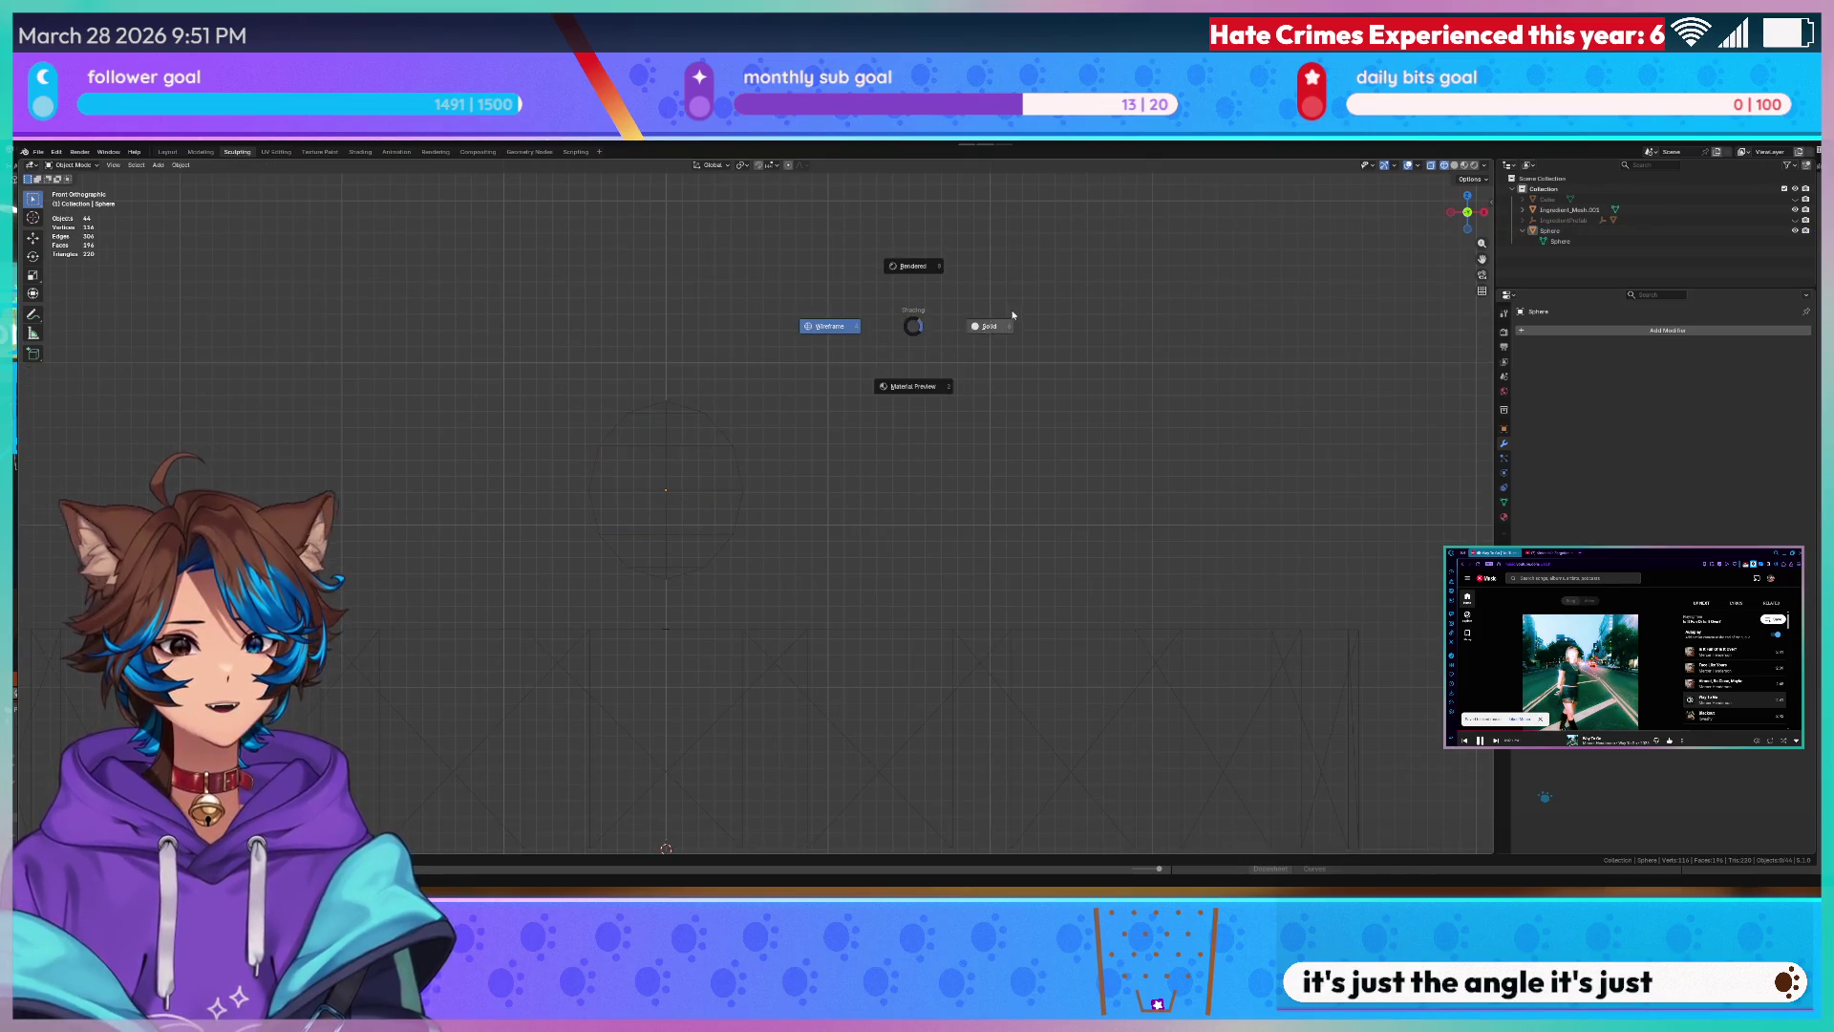
{"action": "left_click", "coordinate": [998, 316]}
{"action": "middle_click_drag", "start_coordinate": [997, 316], "coordinate": [897, 311]}
{"action": "mouse_move", "coordinate": [996, 355]}
{"action": "middle_mouse_down"}
{"action": "mouse_move", "coordinate": [1045, 345]}
{"action": "mouse_move", "coordinate": [975, 411]}
{"action": "mouse_move", "coordinate": [803, 460]}
{"action": "mouse_move", "coordinate": [861, 431]}
{"action": "middle_mouse_up"}
{"action": "key", "text": "grave"}
{"action": "left_click", "coordinate": [976, 412]}
{"action": "scroll", "coordinate": [1007, 399], "scroll_direction": "down", "scroll_amount": 4}
{"action": "scroll", "coordinate": [757, 472], "scroll_direction": "up", "scroll_amount": 4}
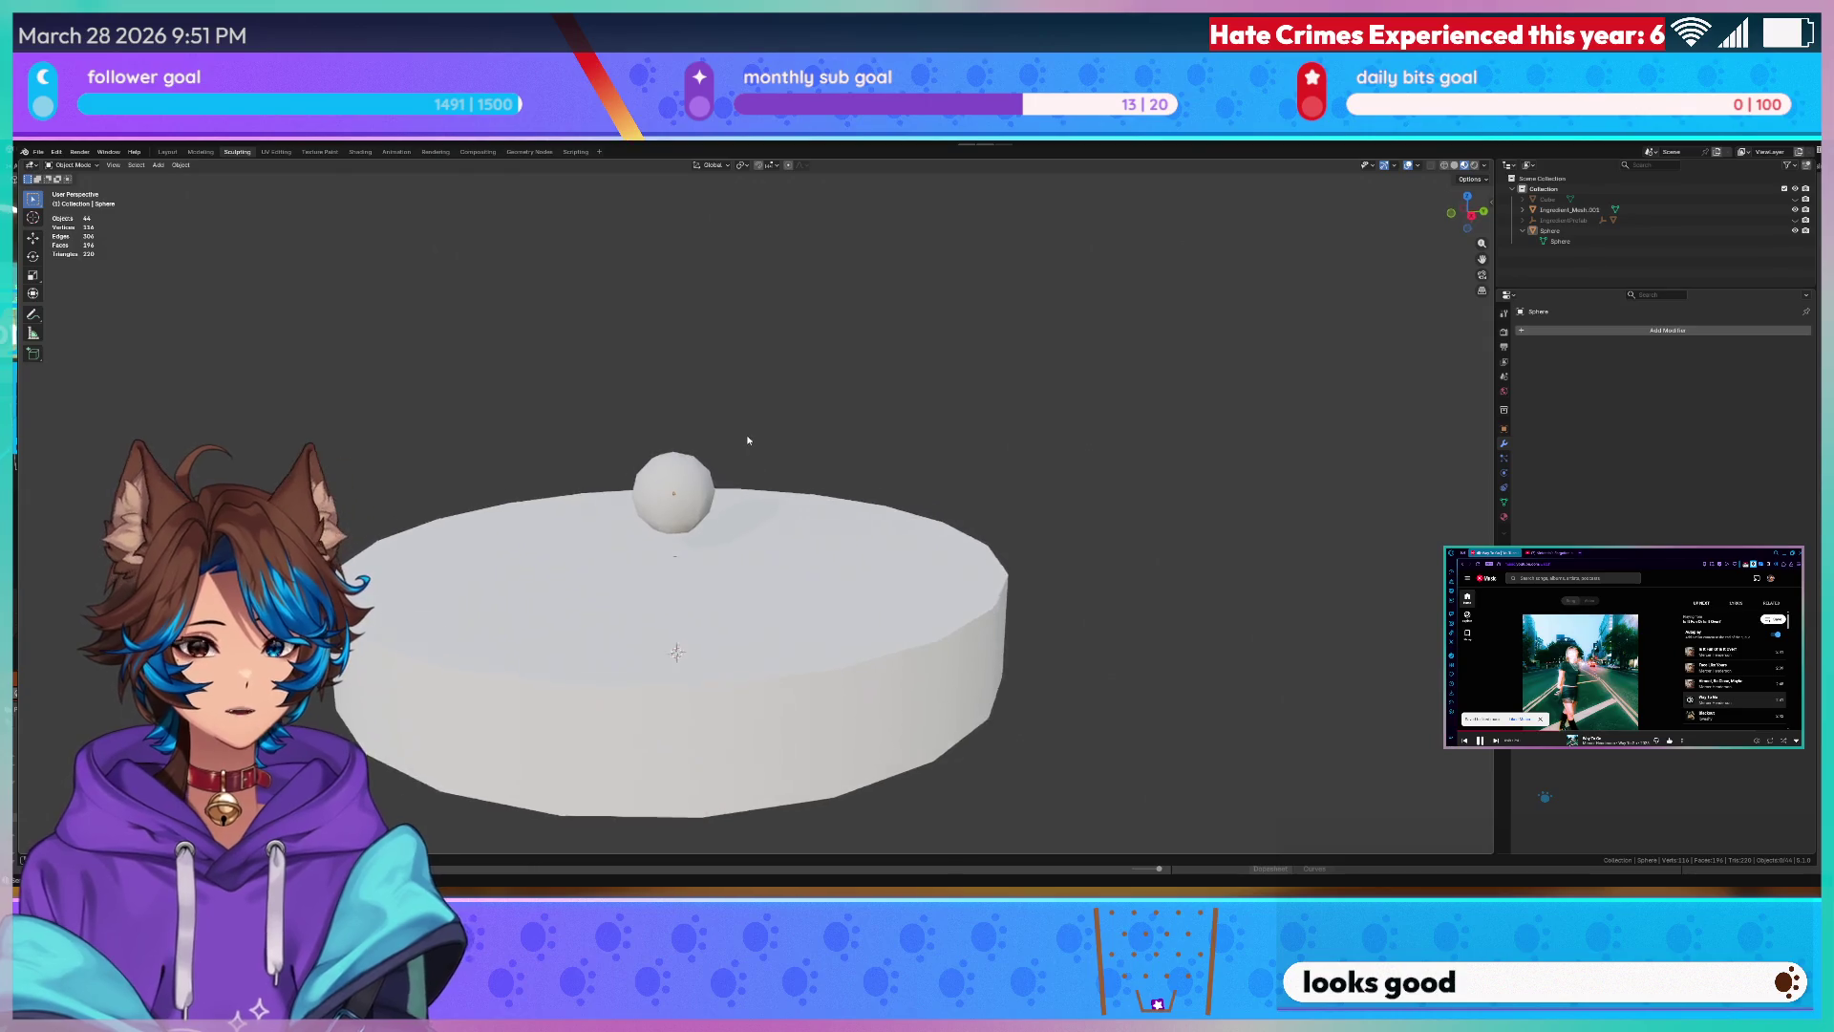
{"action": "left_click", "coordinate": [953, 601]}
{"action": "right_click", "coordinate": [953, 600]}
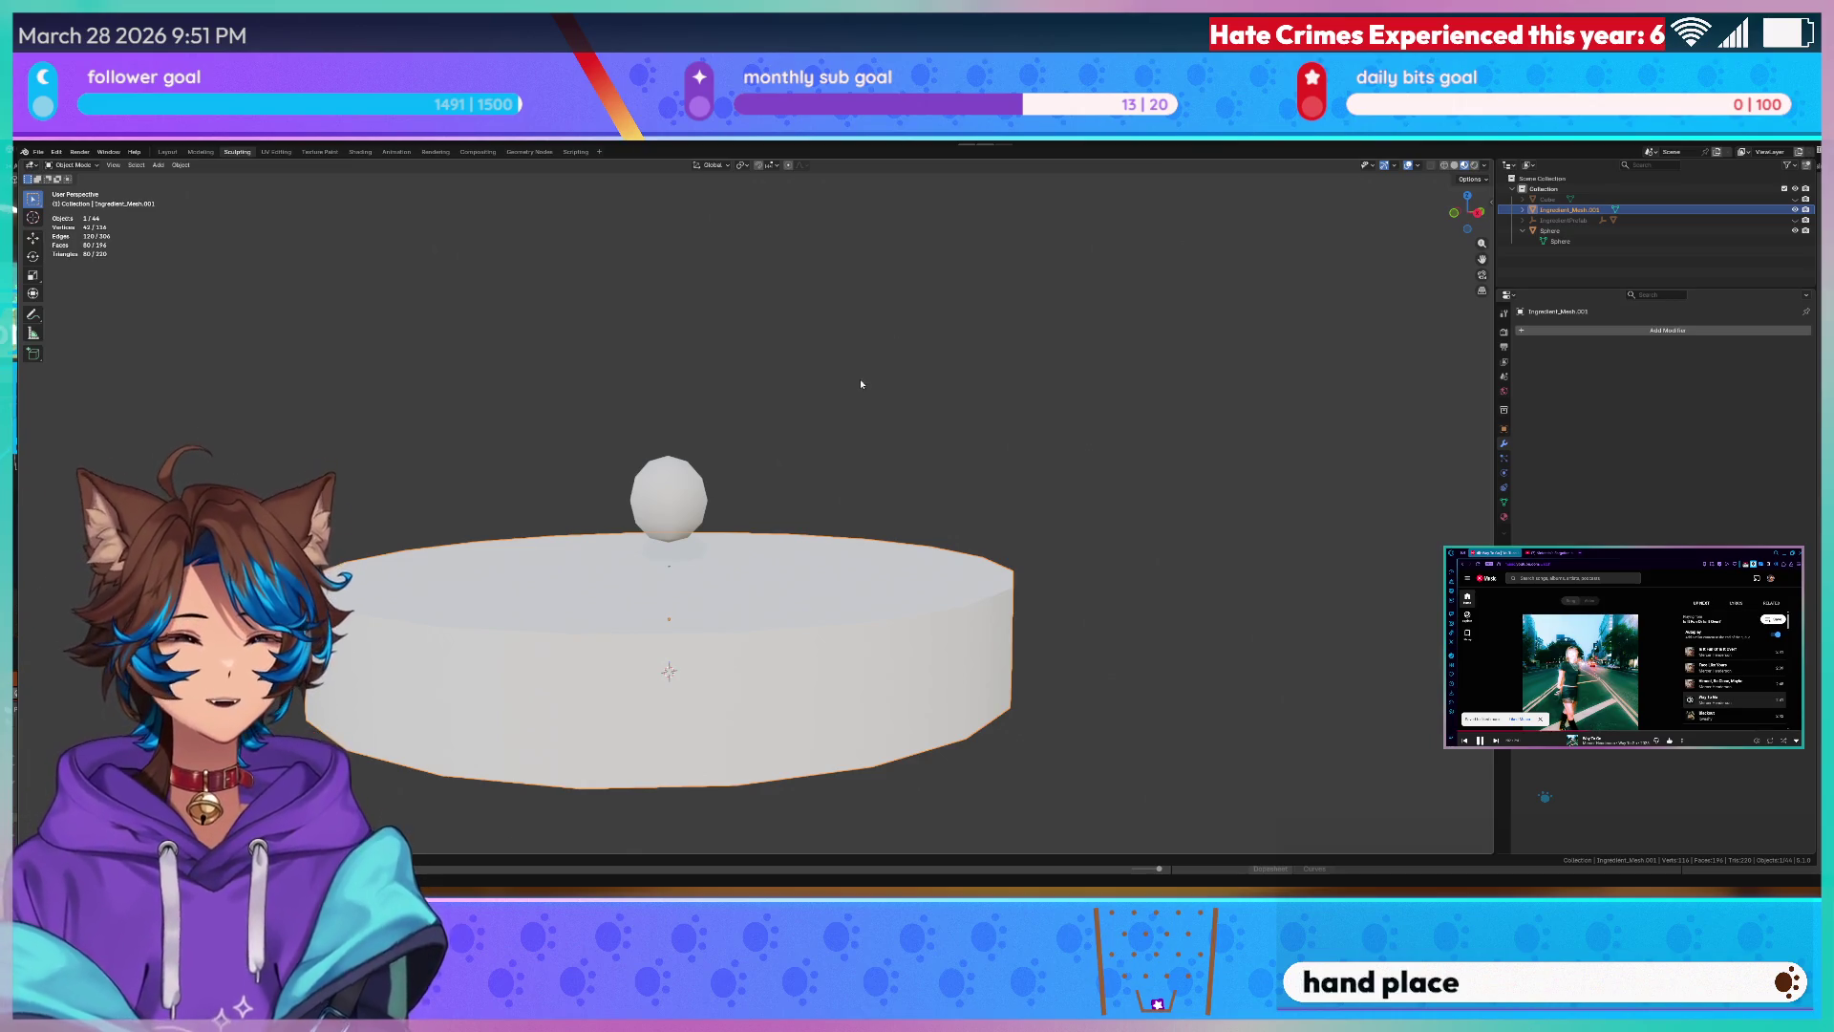
- Enter Edit Mode on the disc, start a Ctrl+R loop cut and cancel it
{"action": "left_click", "coordinate": [1593, 331]}
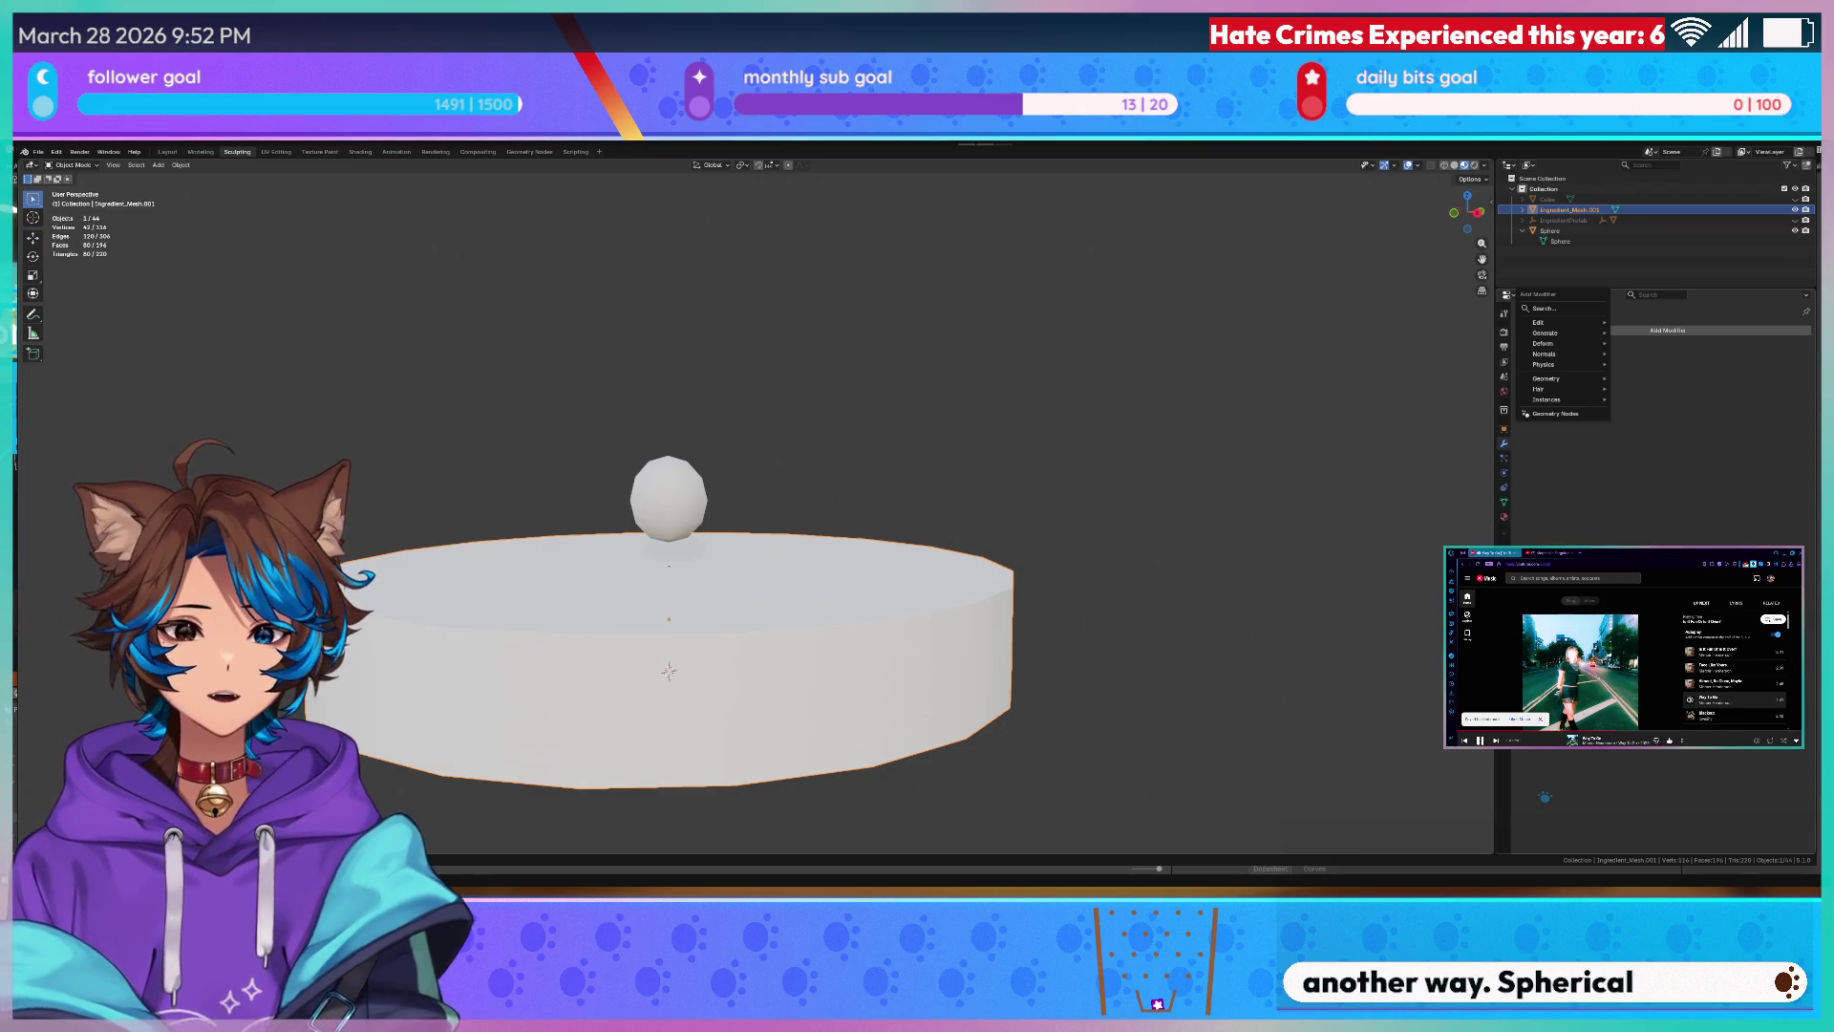
{"action": "key", "text": "Tab"}
{"action": "middle_click_drag", "start_coordinate": [668, 671], "coordinate": [675, 641]}
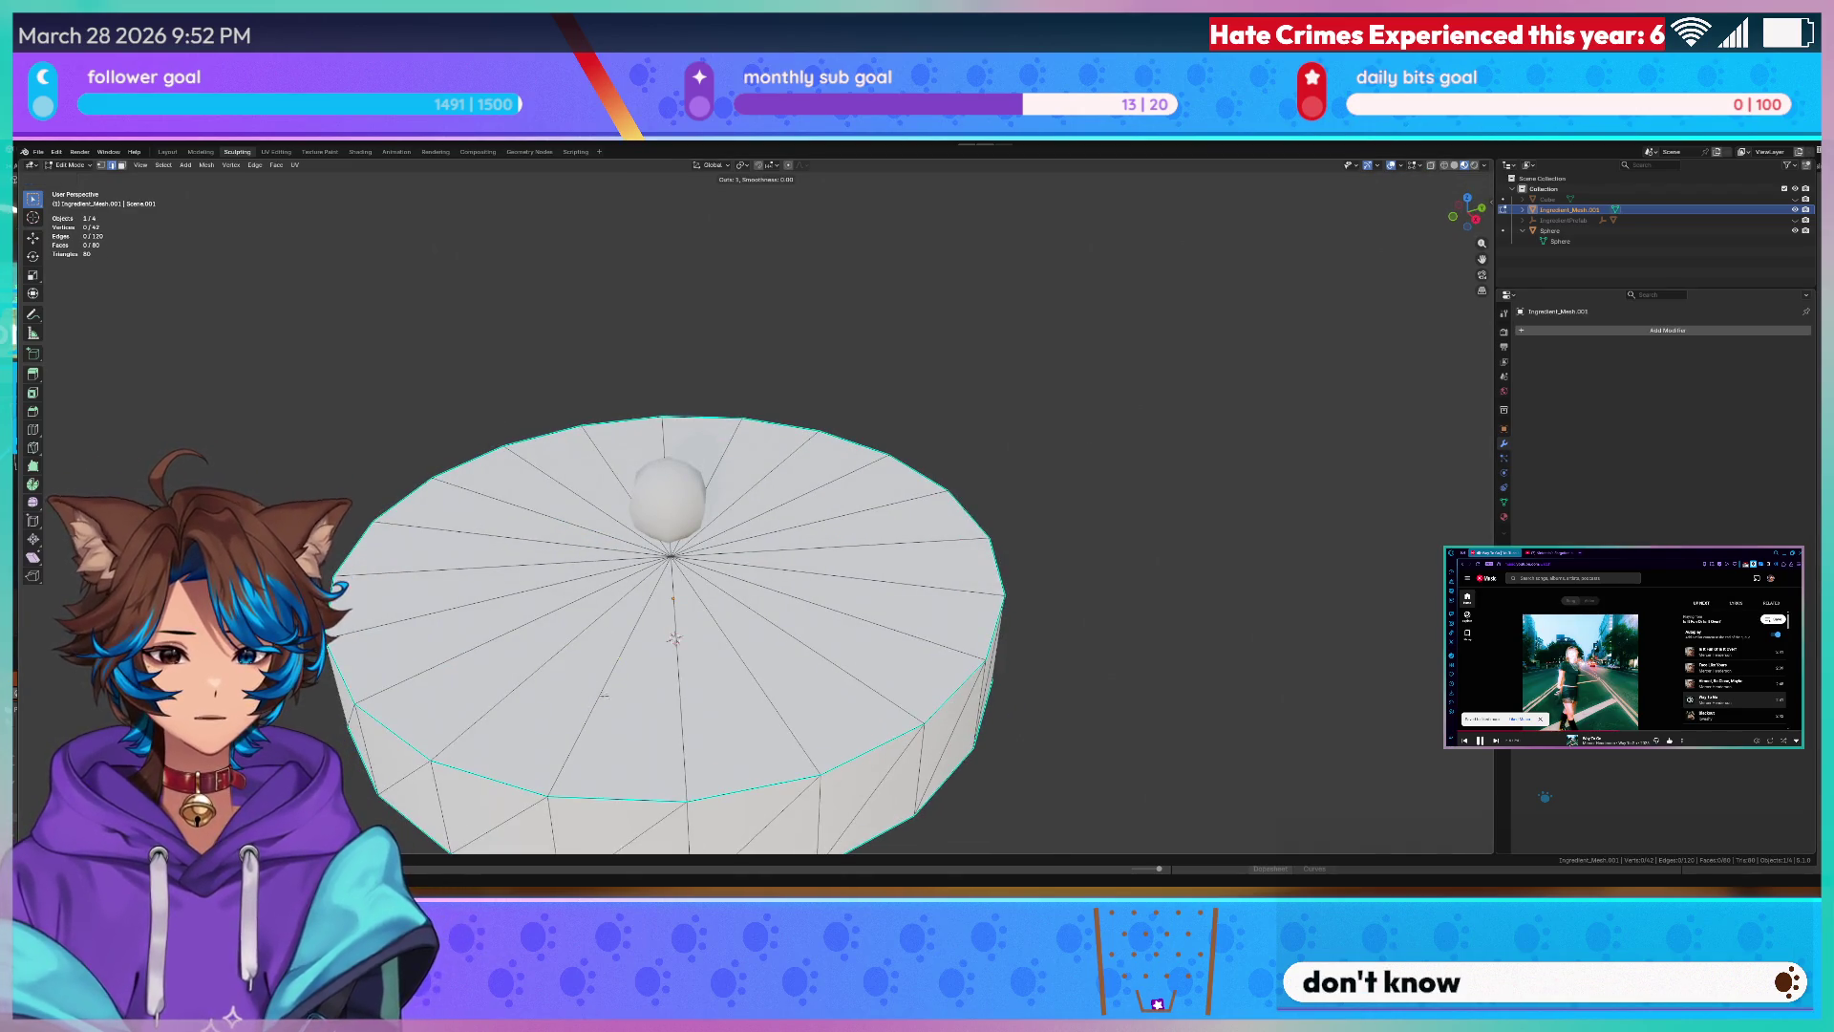
{"action": "key", "text": "ctrl+r"}
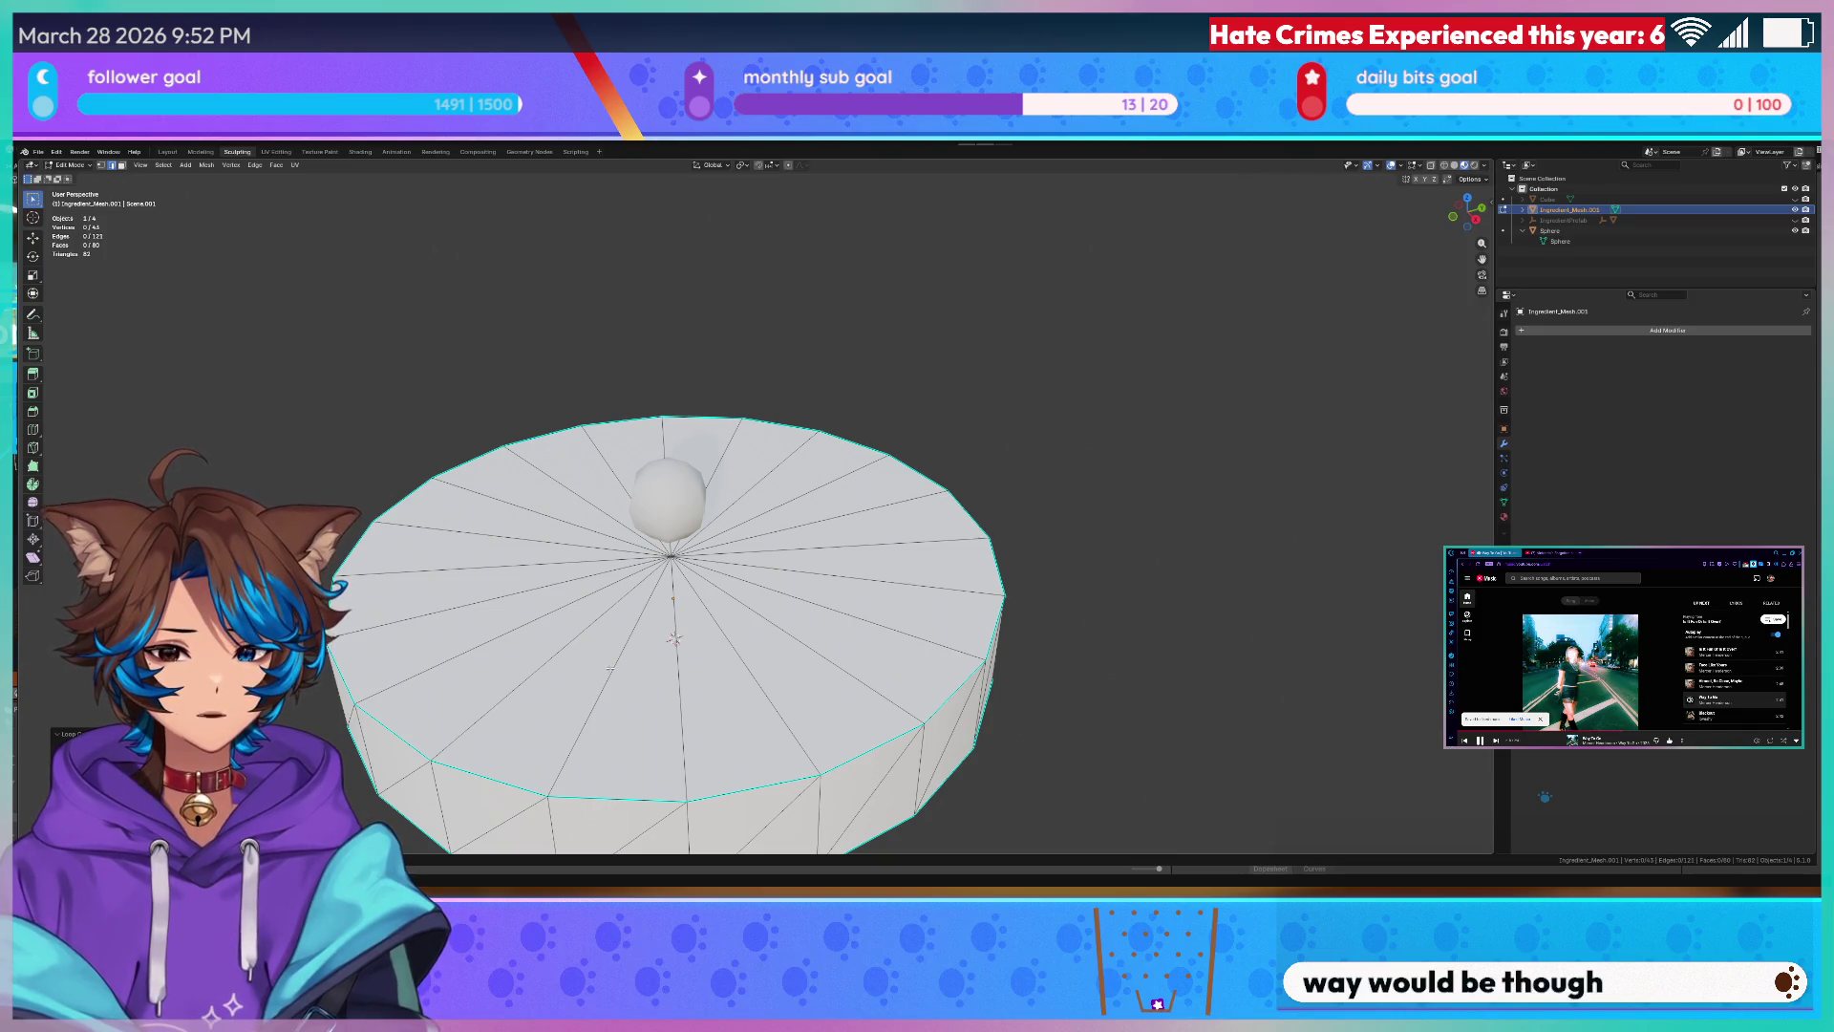
{"action": "right_click", "coordinate": [602, 670]}
{"action": "key", "text": "Escape"}
{"action": "middle_click_drag", "start_coordinate": [673, 640], "coordinate": [689, 430]}
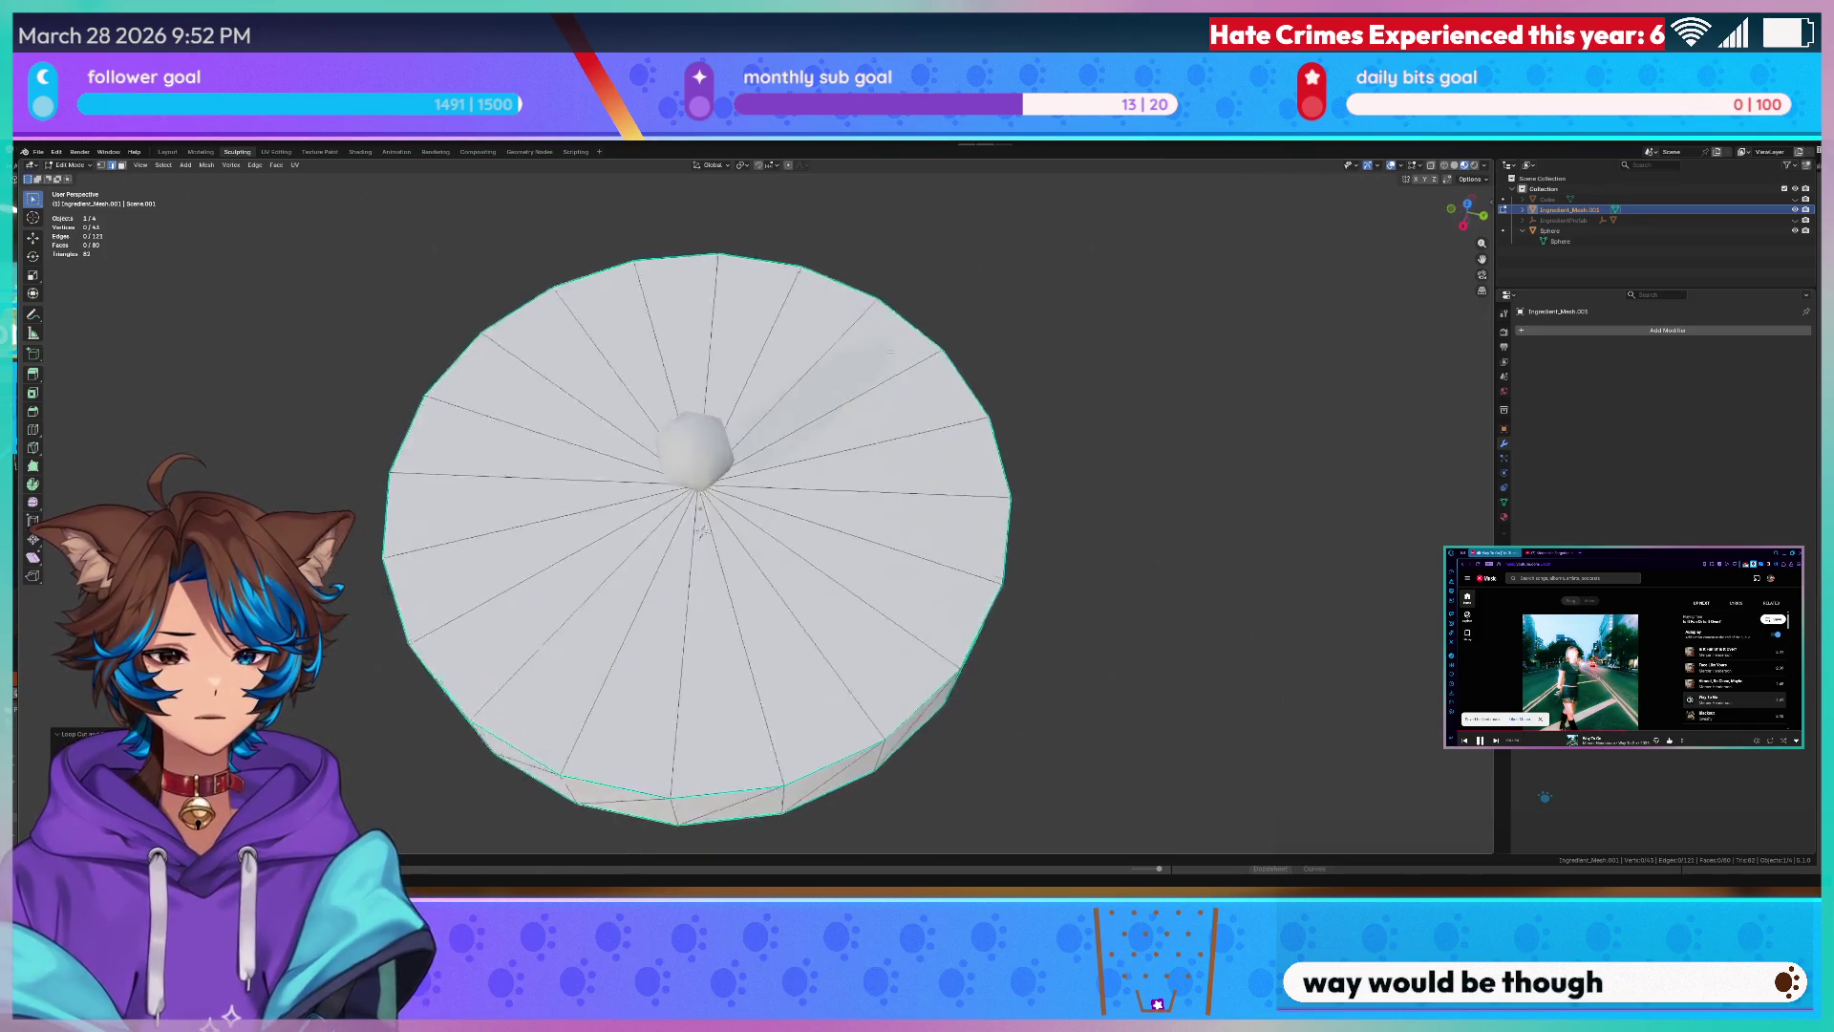
{"action": "scroll", "coordinate": [734, 501], "scroll_direction": "down", "scroll_amount": 3}
- Select the disc's faces and inset the top with I into a smaller central face and outer band
{"action": "middle_click_drag", "start_coordinate": [734, 501], "coordinate": [745, 546]}
{"action": "scroll", "coordinate": [734, 545], "scroll_direction": "up", "scroll_amount": 4}
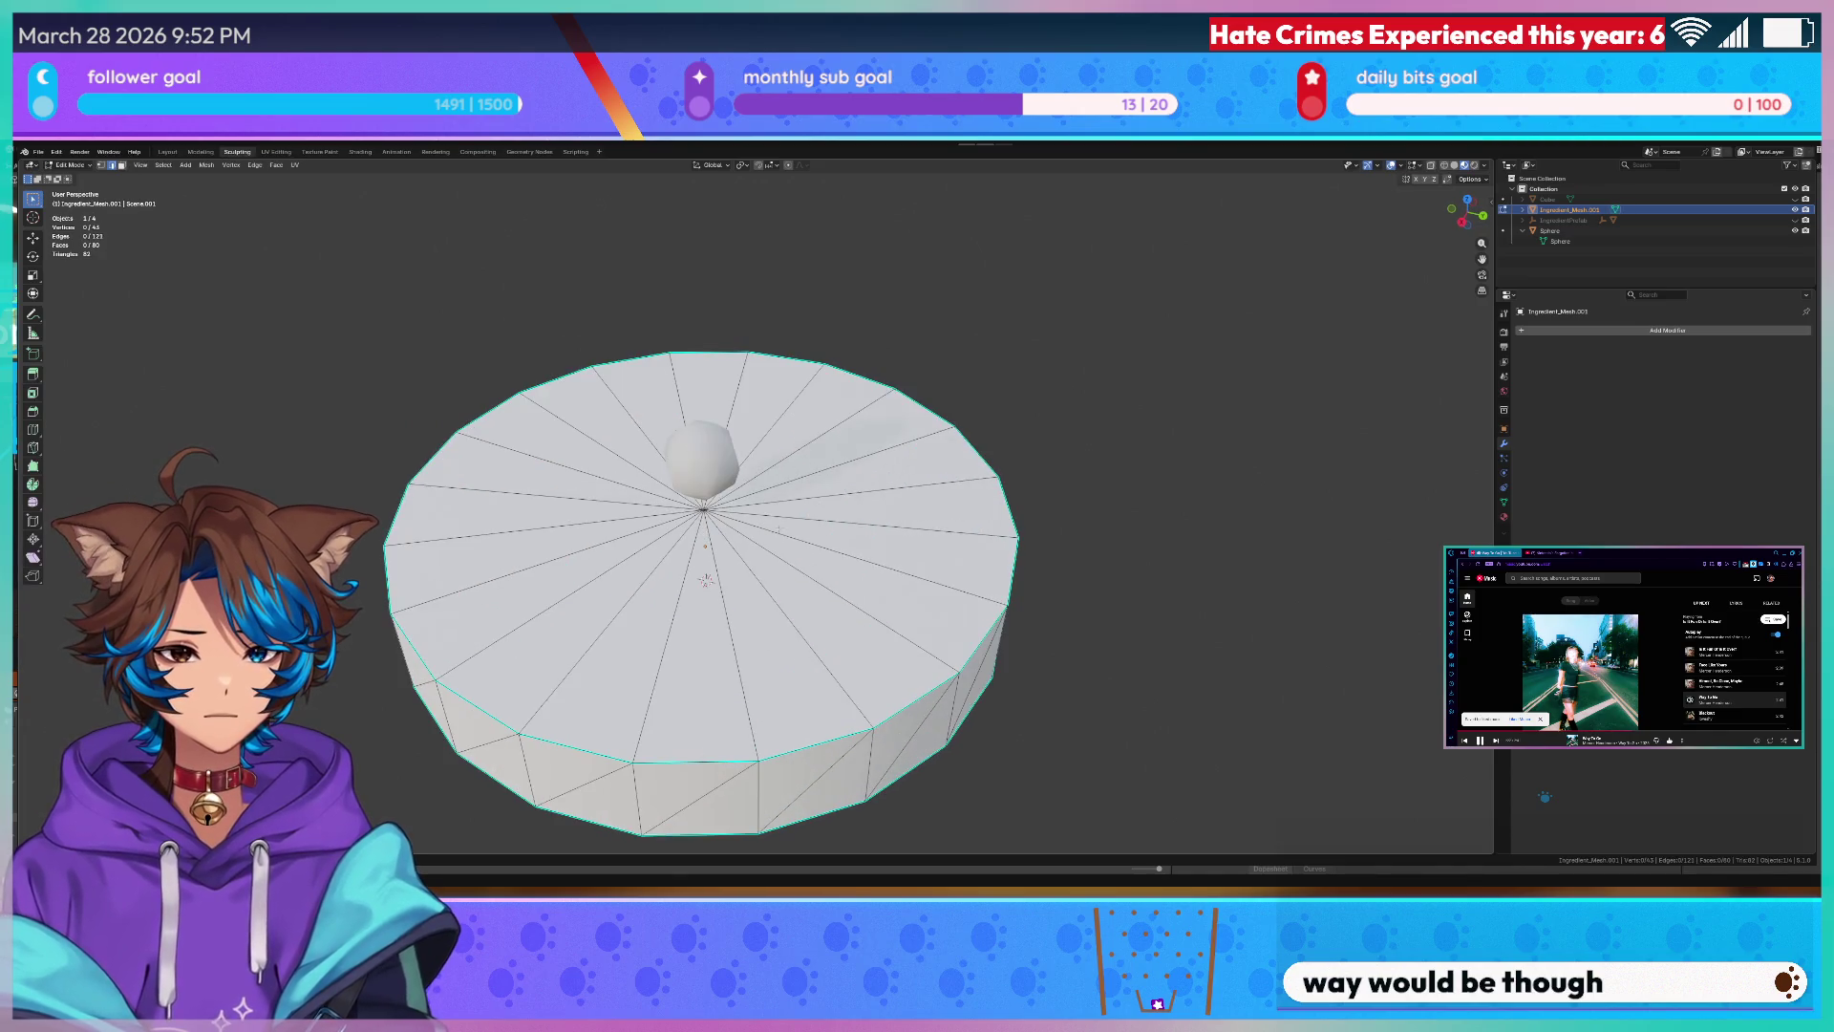
{"action": "middle_click_drag", "start_coordinate": [674, 487], "coordinate": [674, 659]}
{"action": "left_click_drag", "start_coordinate": [716, 559], "coordinate": [789, 631]}
{"action": "middle_click_drag", "start_coordinate": [700, 535], "coordinate": [717, 430]}
{"action": "scroll", "coordinate": [734, 502], "scroll_direction": "down", "scroll_amount": 3}
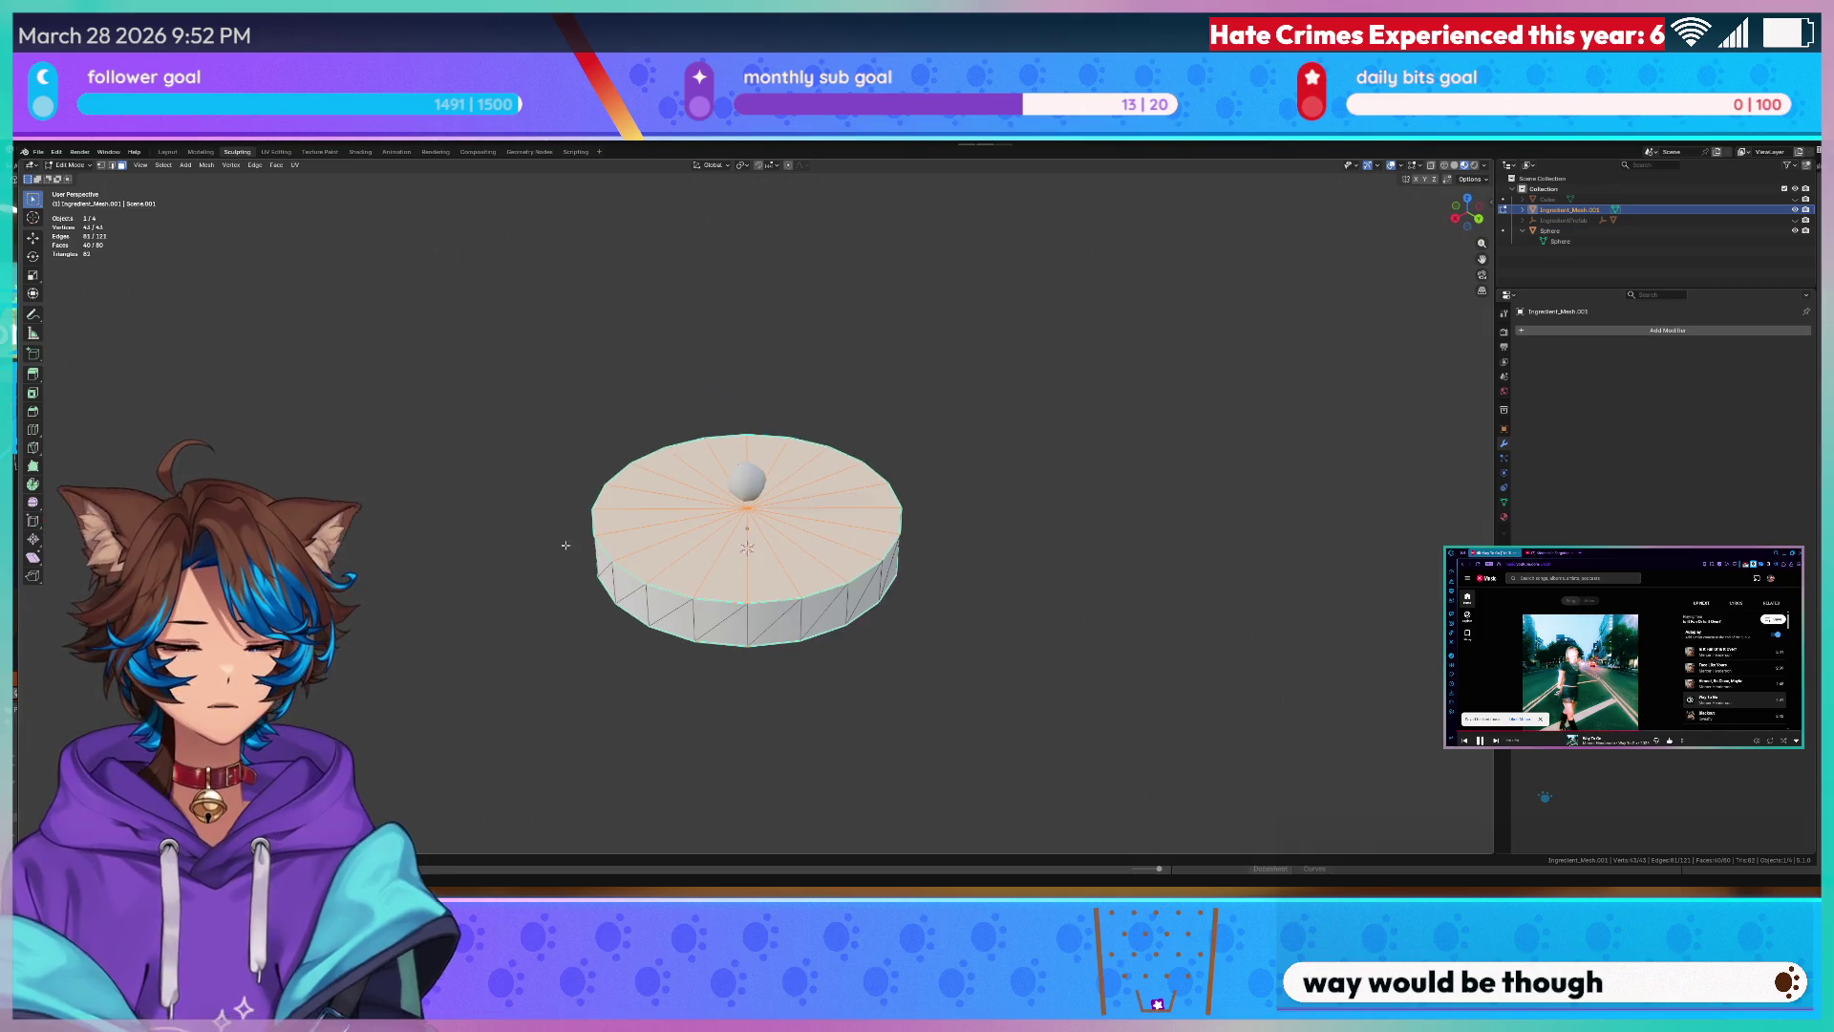
{"action": "scroll", "coordinate": [734, 502], "scroll_direction": "up", "scroll_amount": 2}
{"action": "key", "text": "i"}
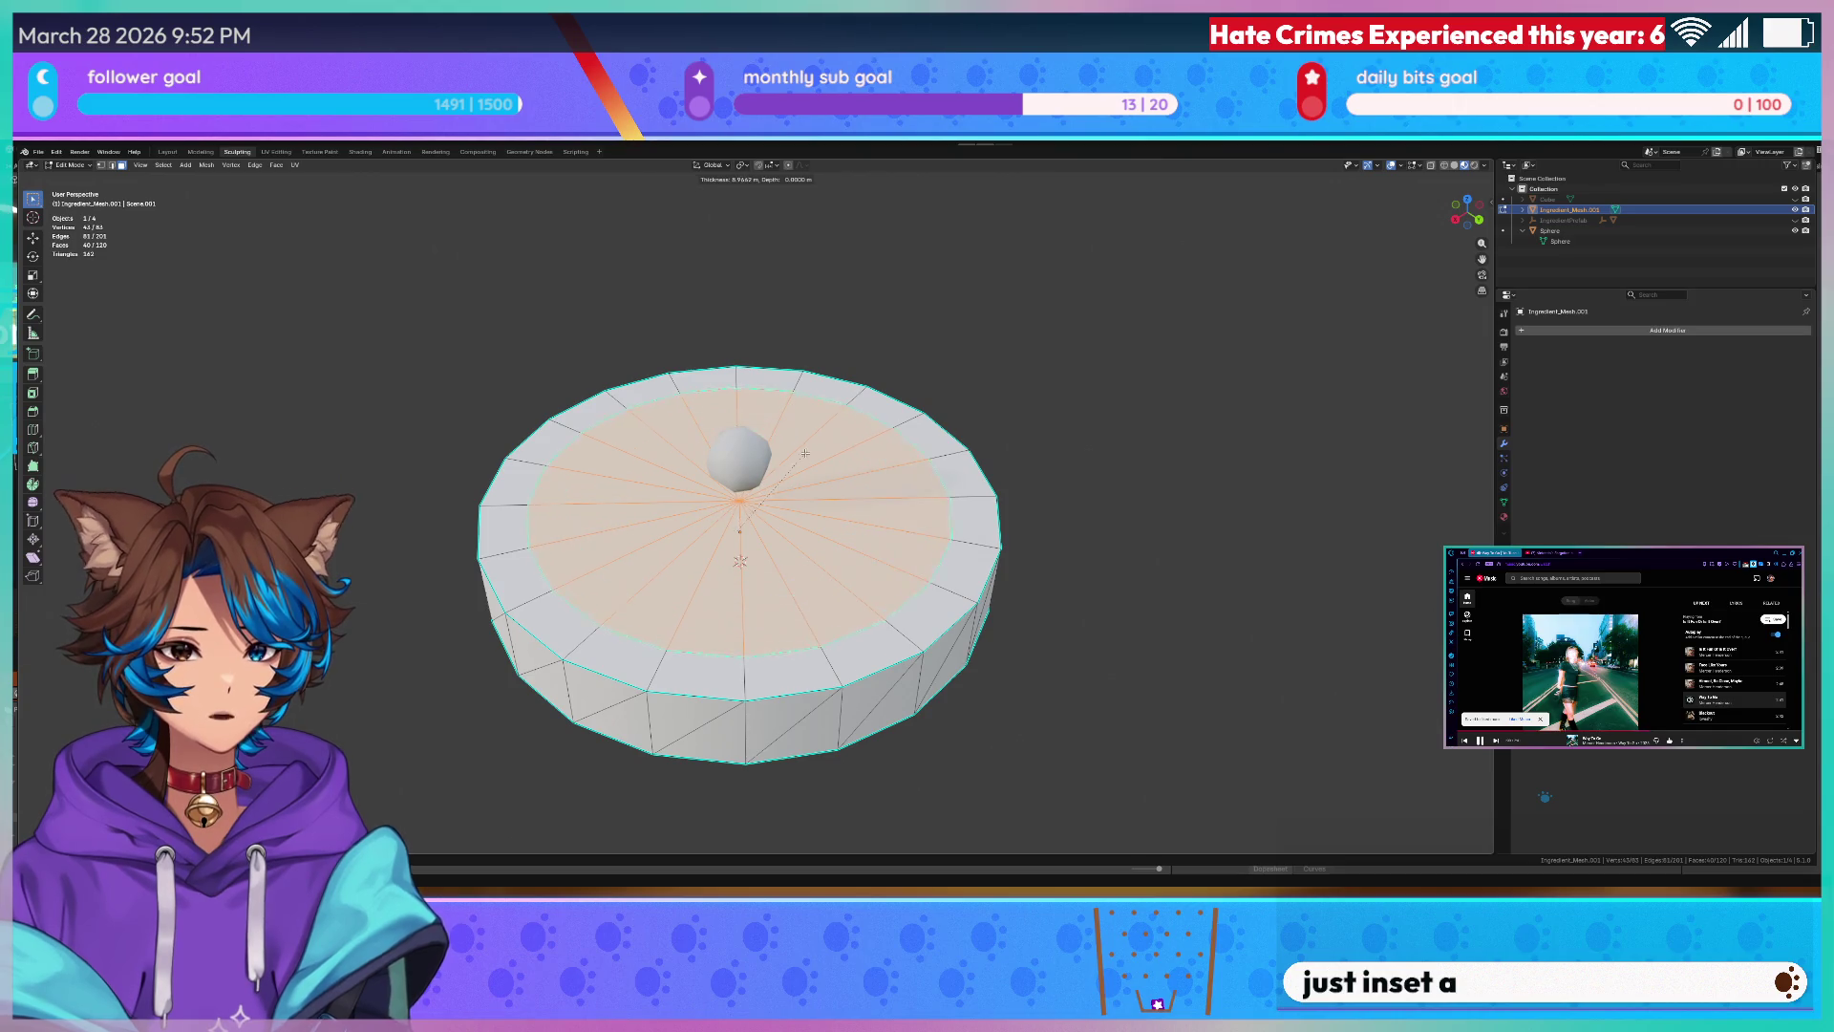
{"action": "key", "text": "Return"}
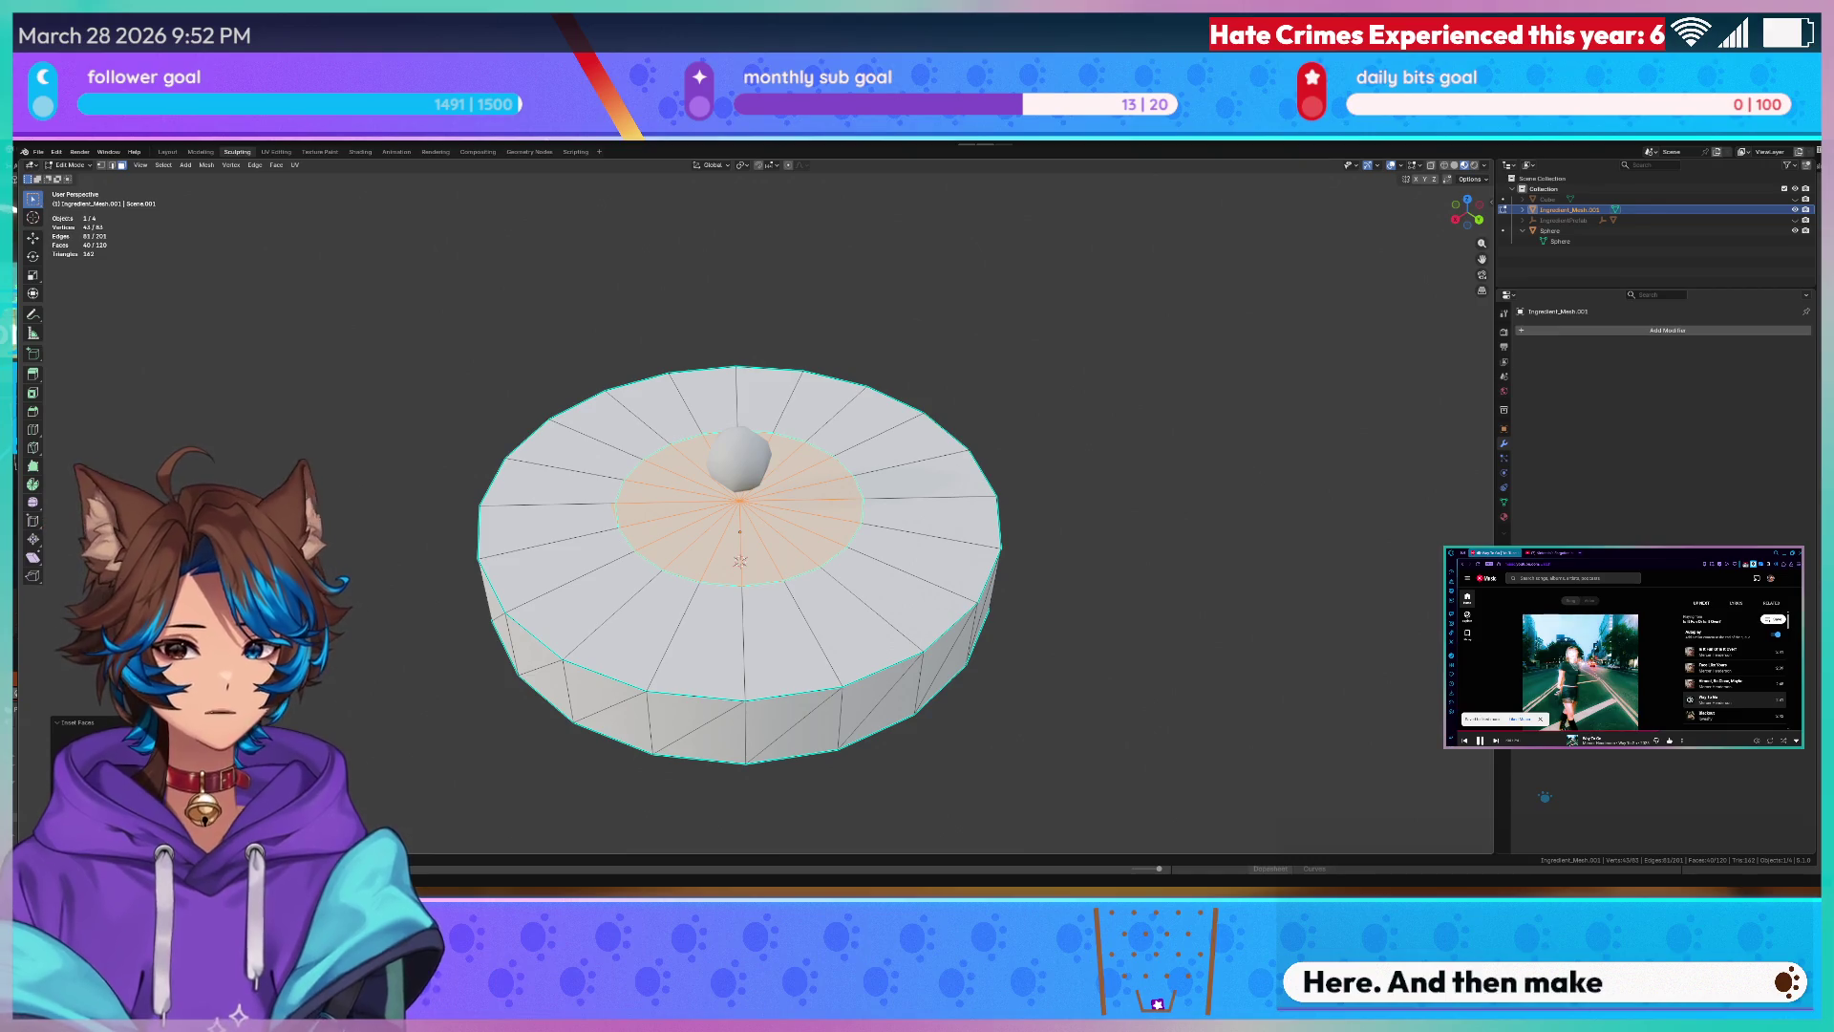
{"action": "right_click", "coordinate": [1178, 318]}
{"action": "key", "text": "Escape"}
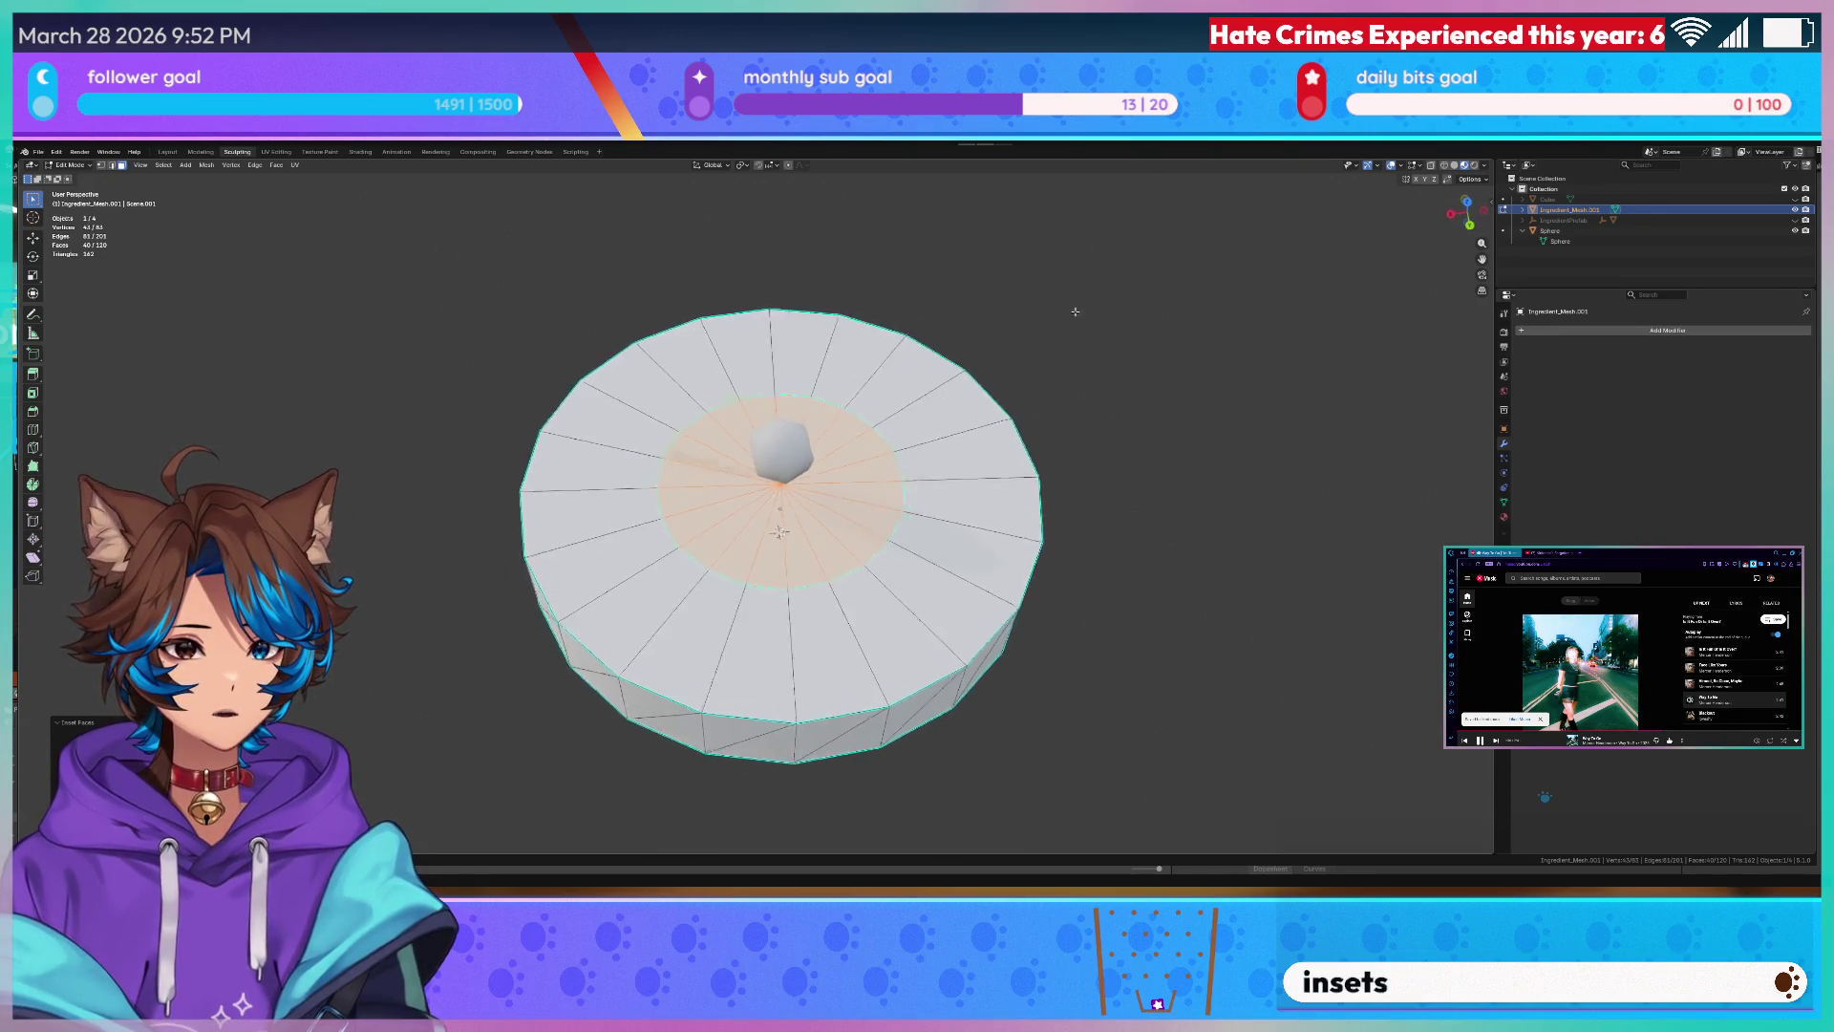
{"action": "scroll", "coordinate": [803, 473], "scroll_direction": "up", "scroll_amount": 5}
{"action": "middle_click_drag", "start_coordinate": [805, 556], "coordinate": [806, 430]}
{"action": "scroll", "coordinate": [717, 602], "scroll_direction": "down", "scroll_amount": 4}
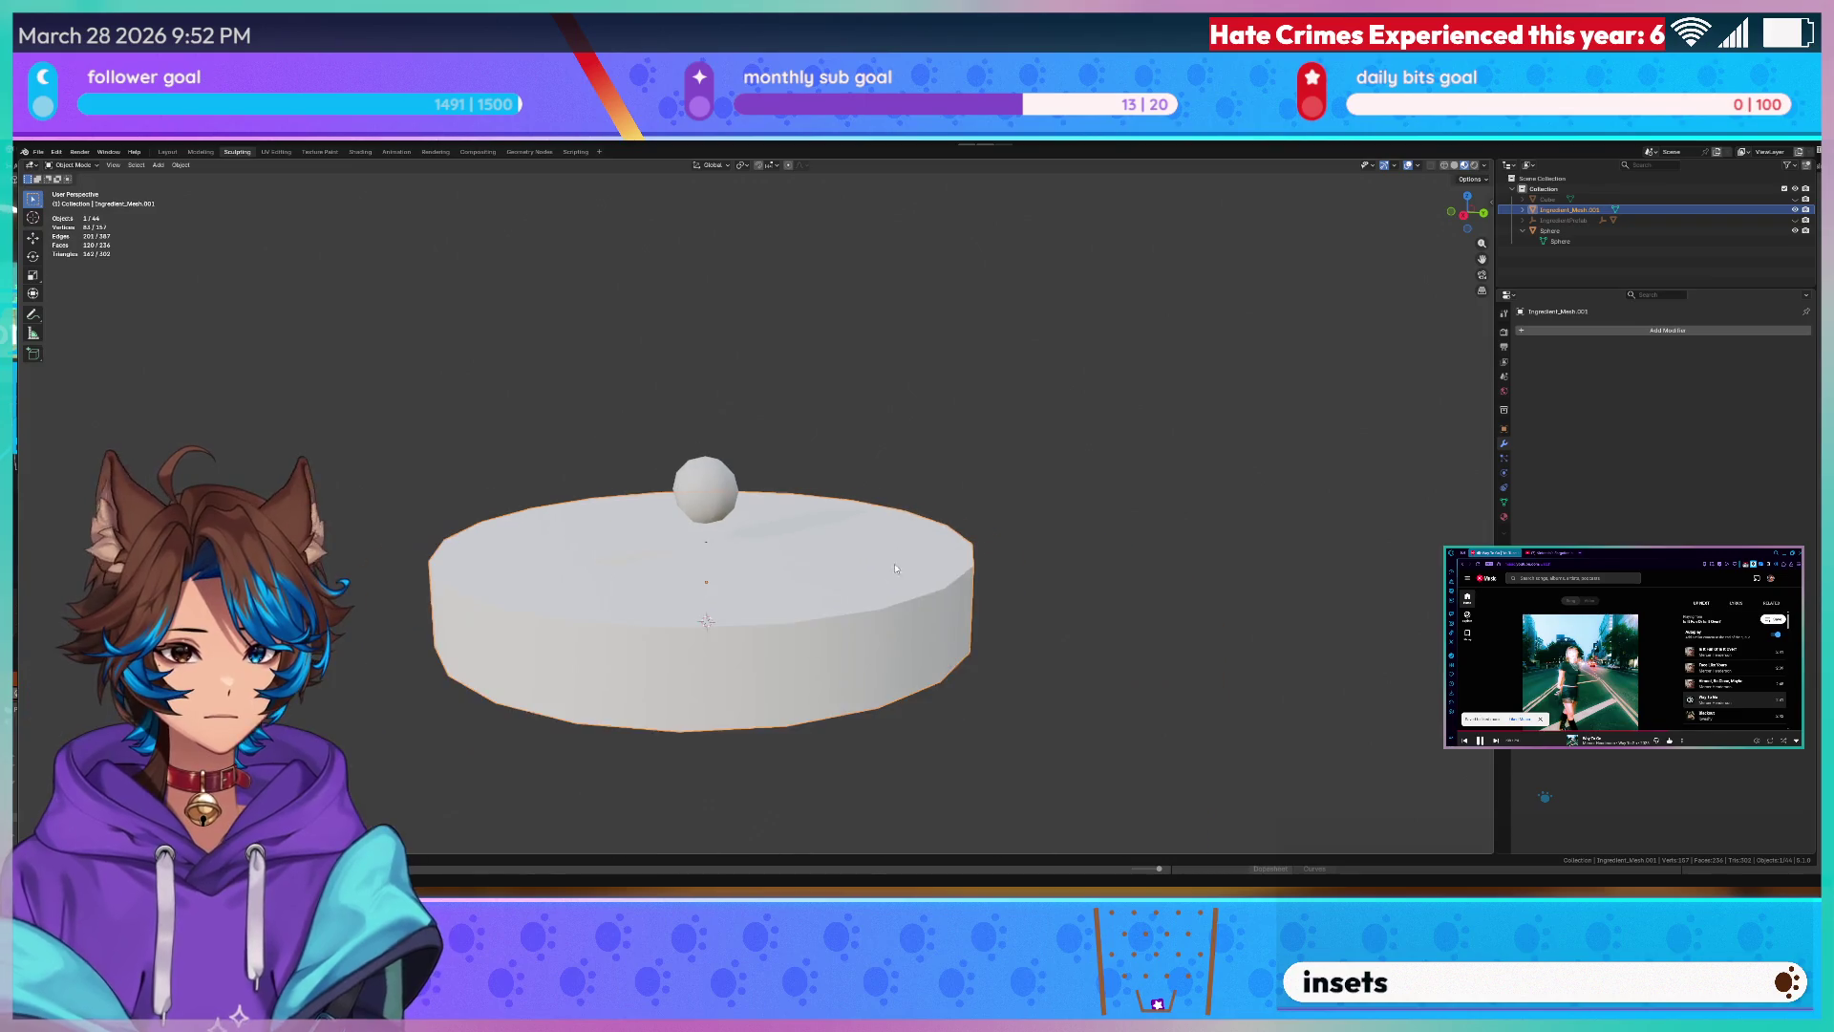
- Invert-select nearly all top faces from one outer-ring face and inset them into a second ring
{"action": "middle_click_drag", "start_coordinate": [706, 617], "coordinate": [826, 494]}
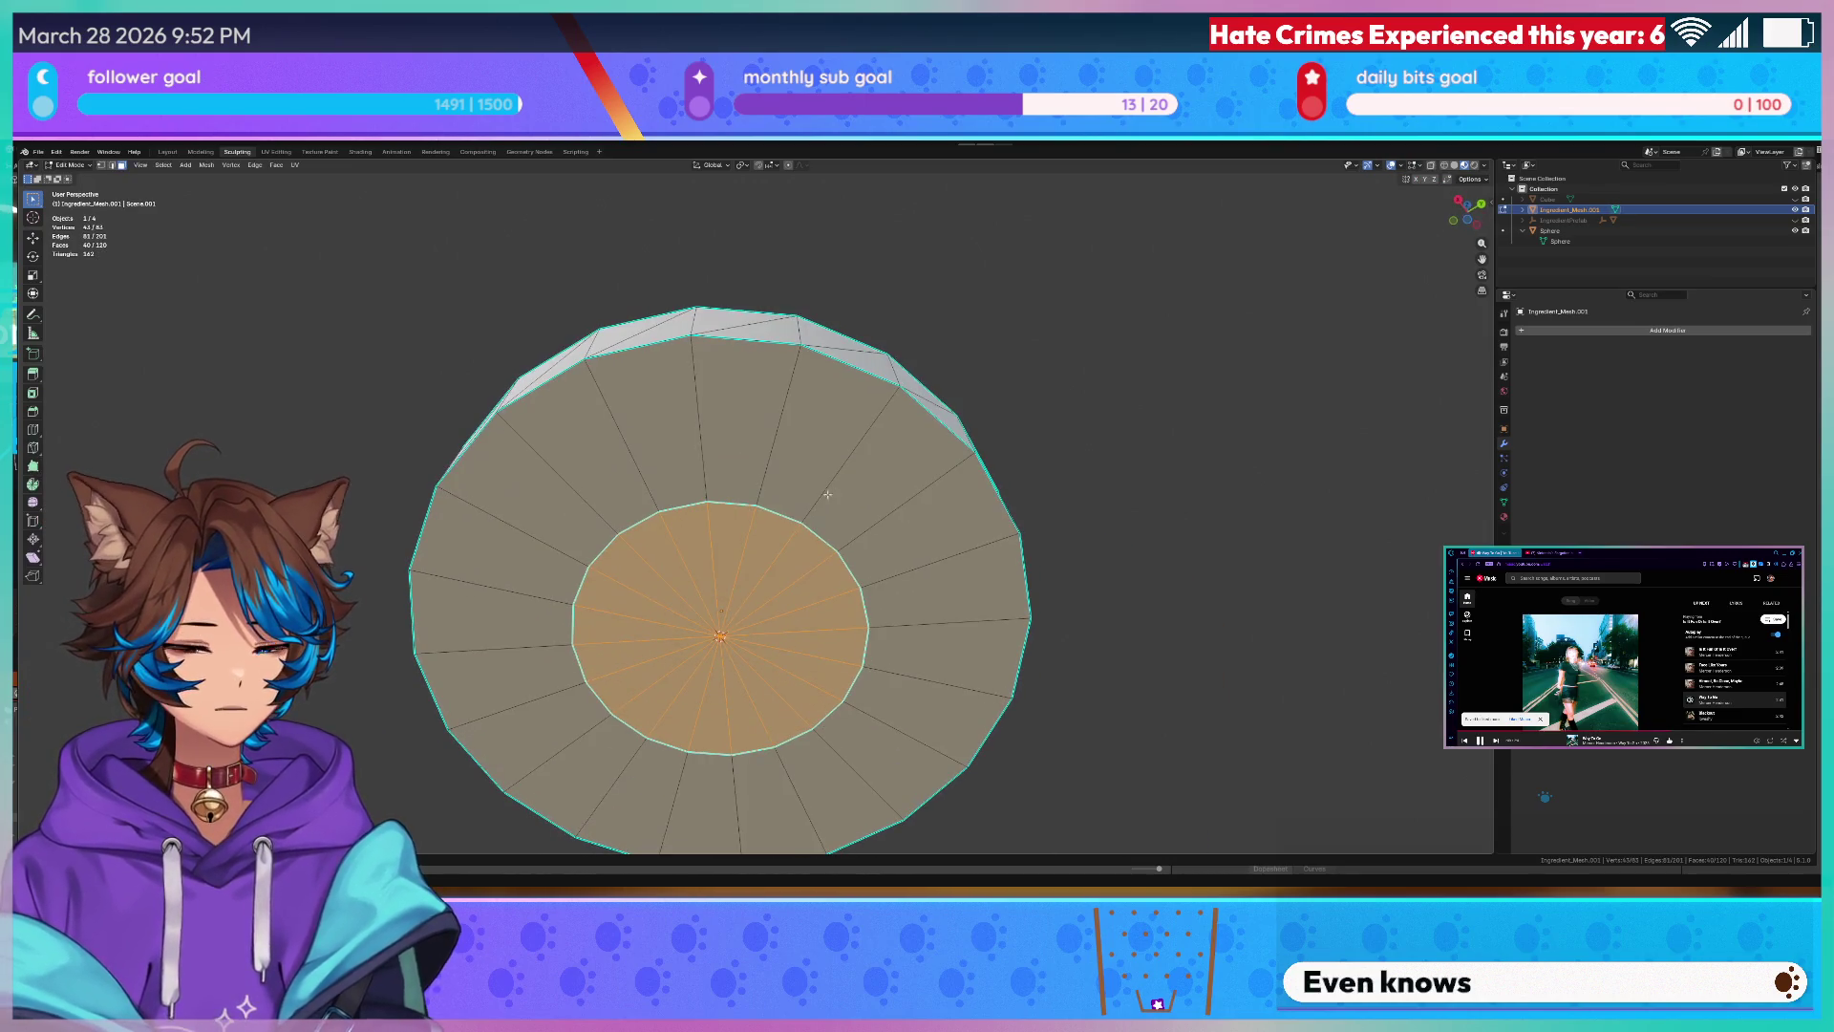
{"action": "left_click", "coordinate": [793, 454]}
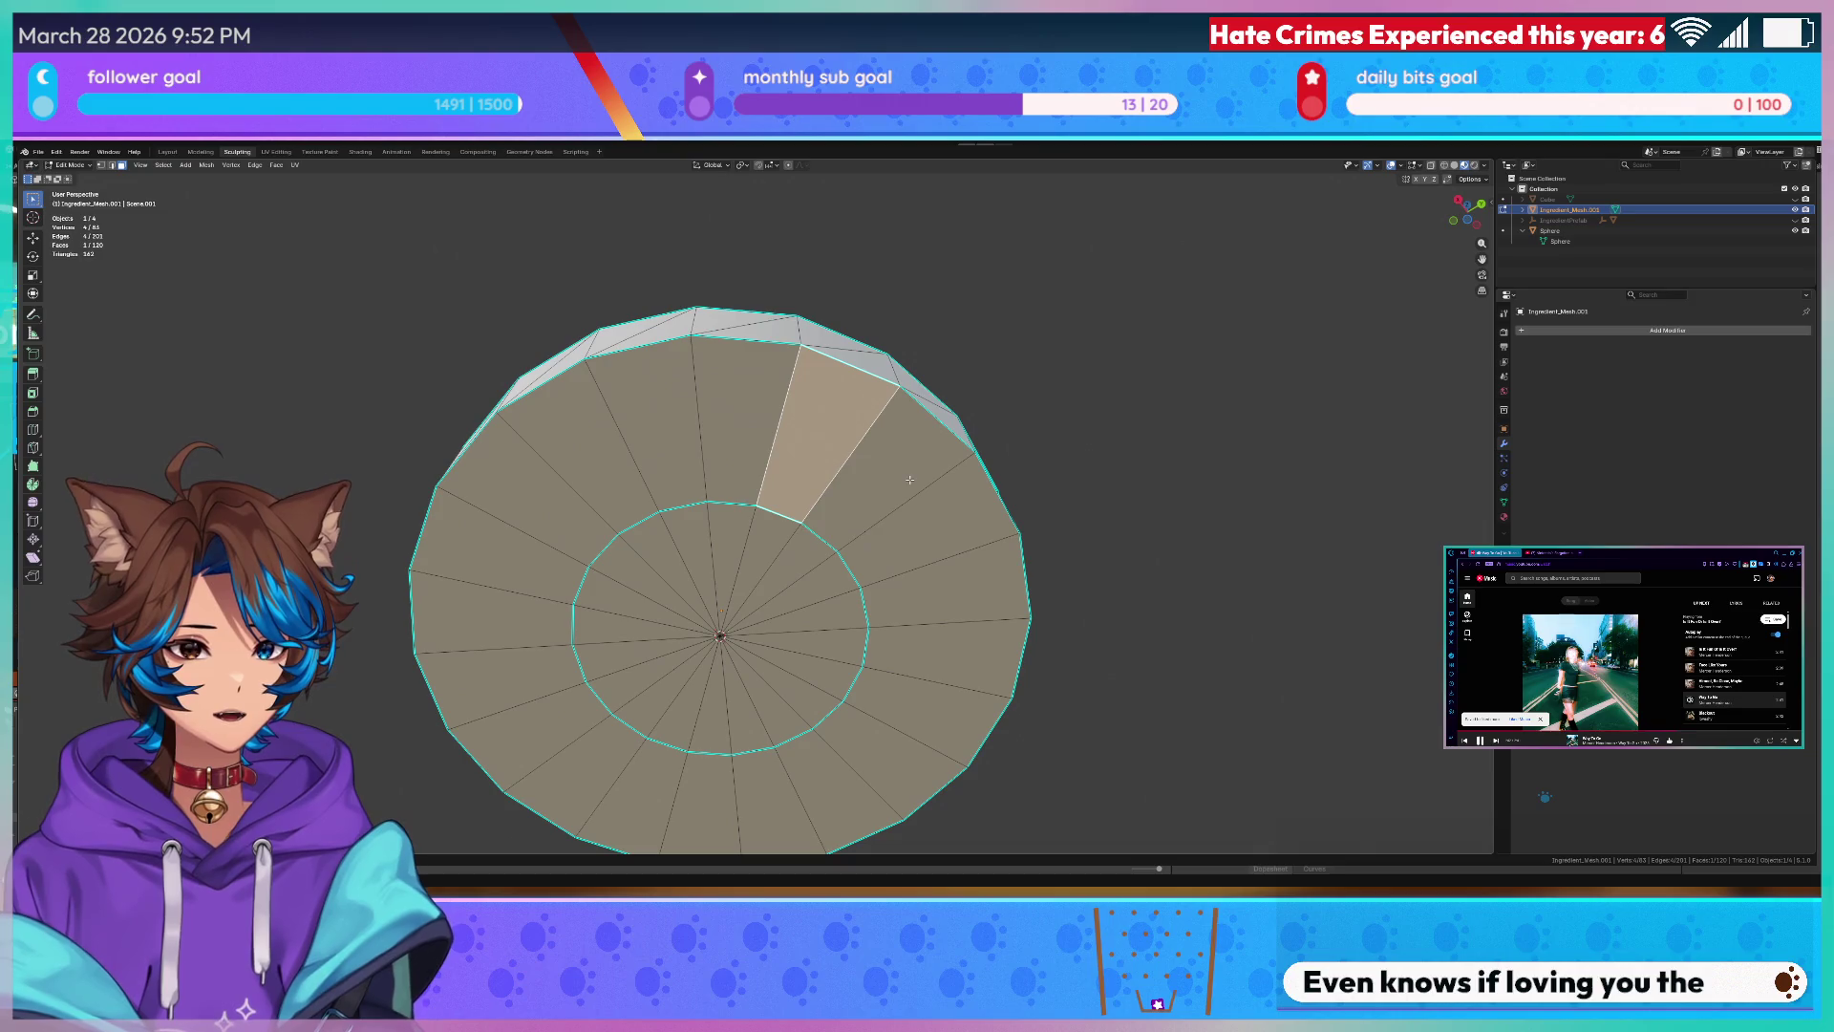
{"action": "middle_click_drag", "start_coordinate": [888, 574], "coordinate": [859, 519]}
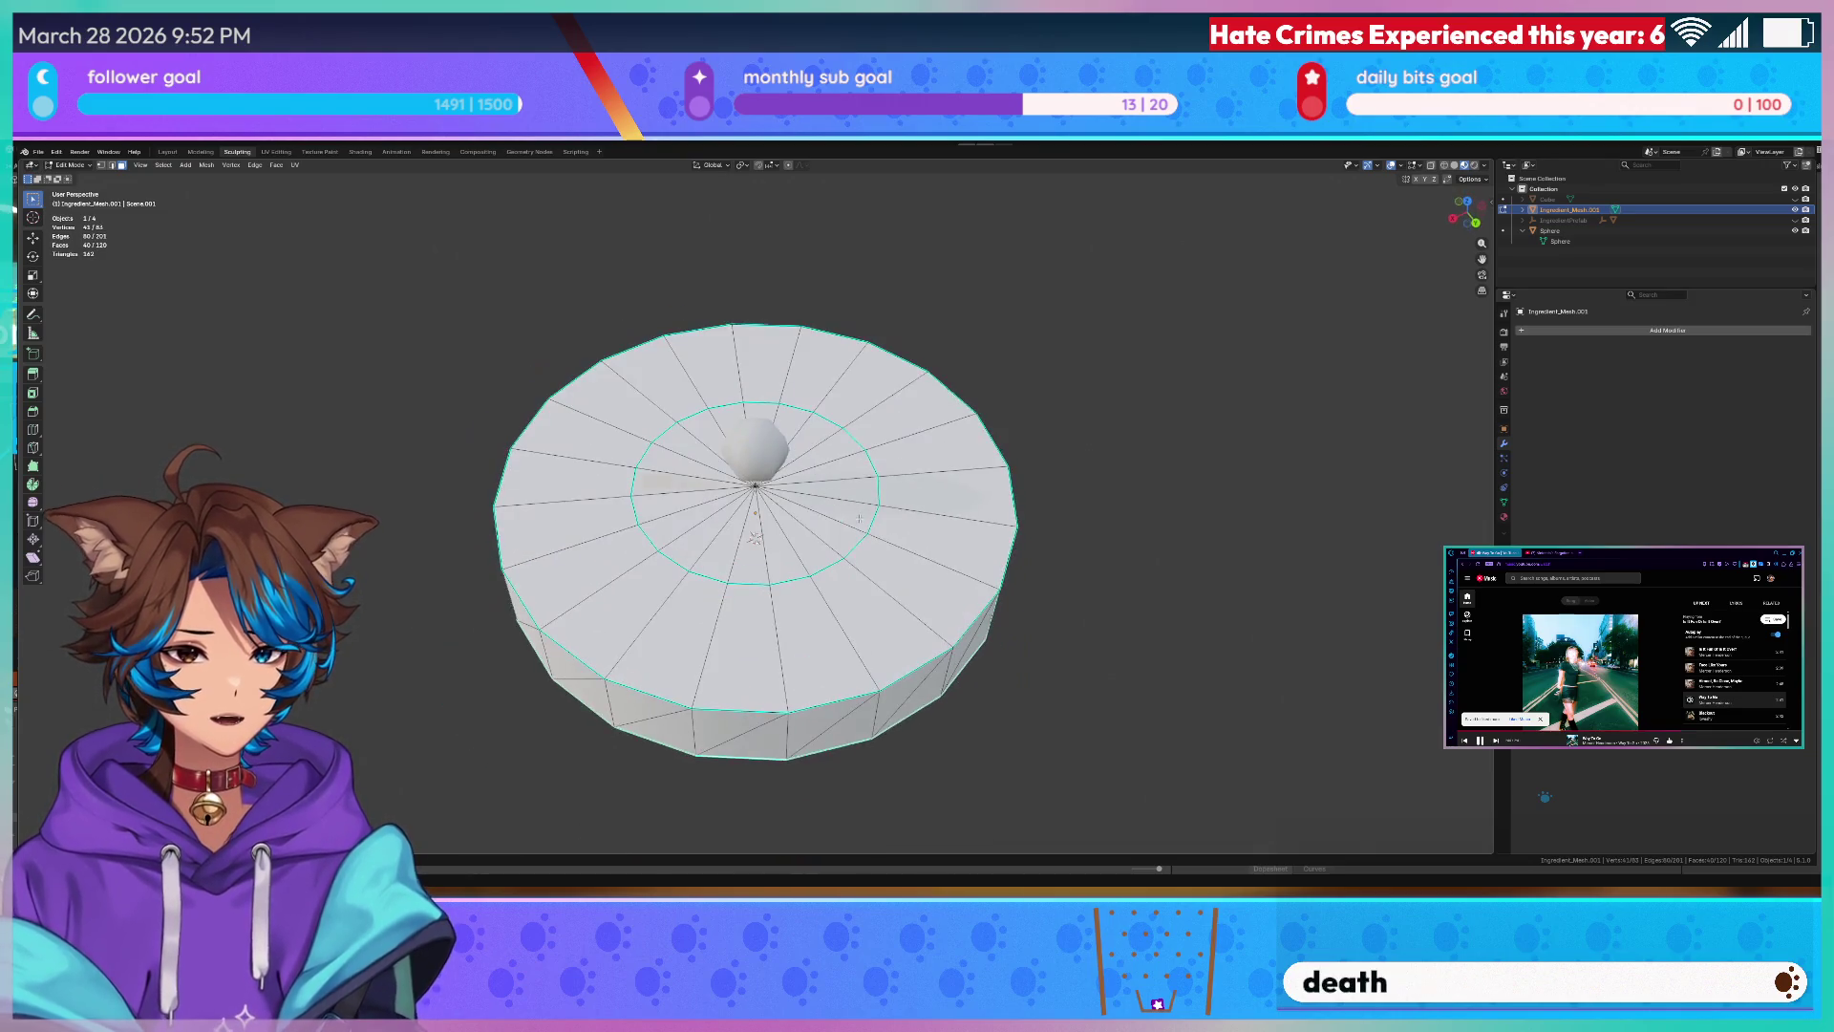
{"action": "key", "text": "ctrl+i"}
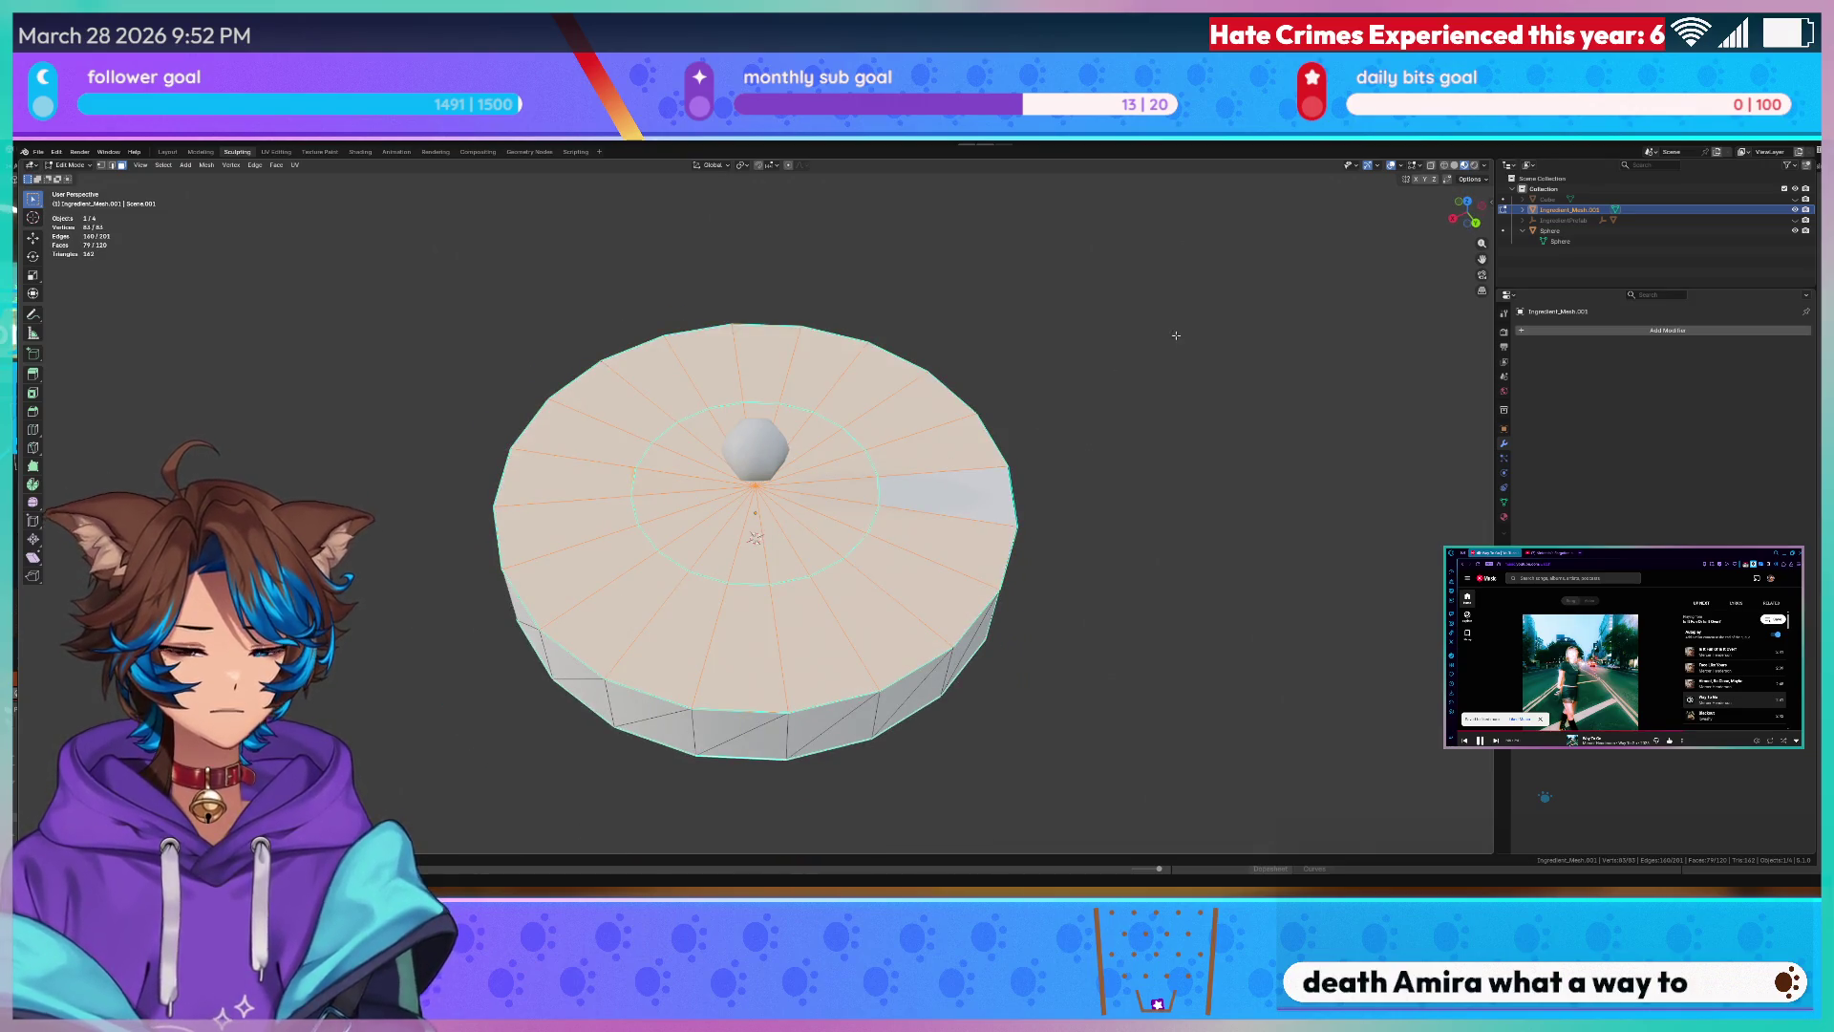
{"action": "key", "text": "i"}
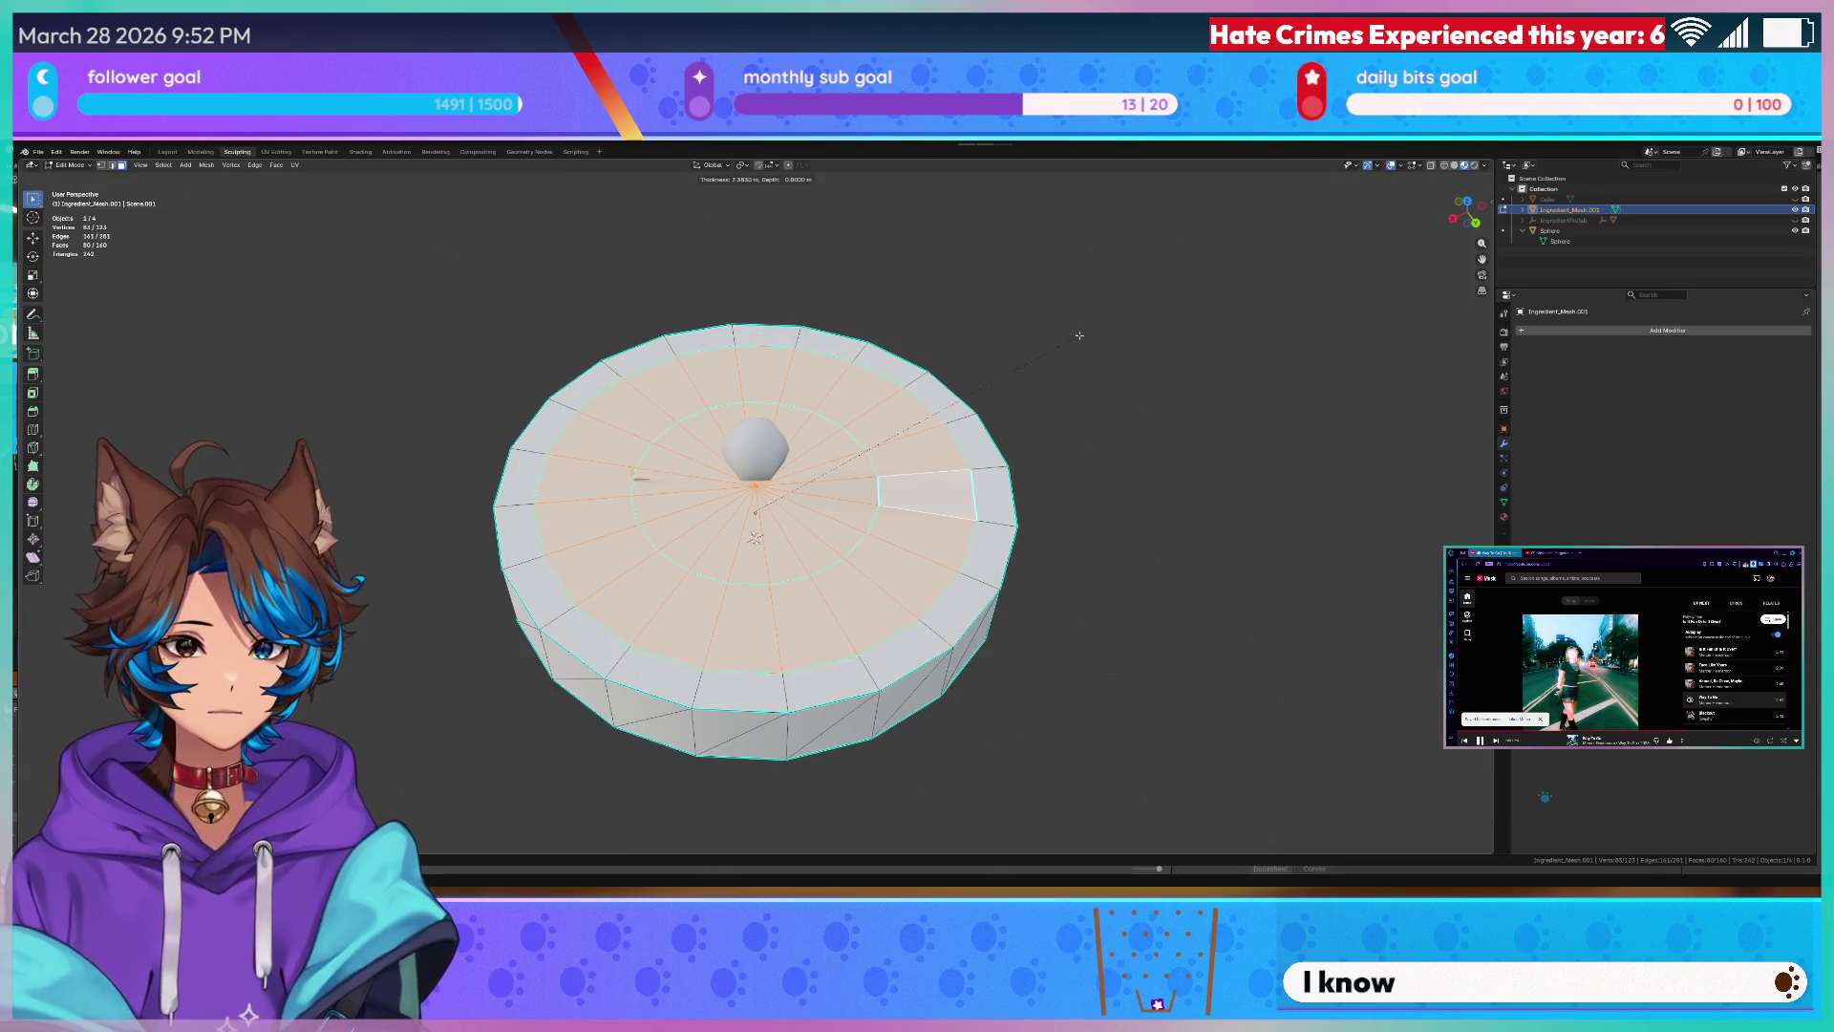
{"action": "left_click", "coordinate": [1067, 346]}
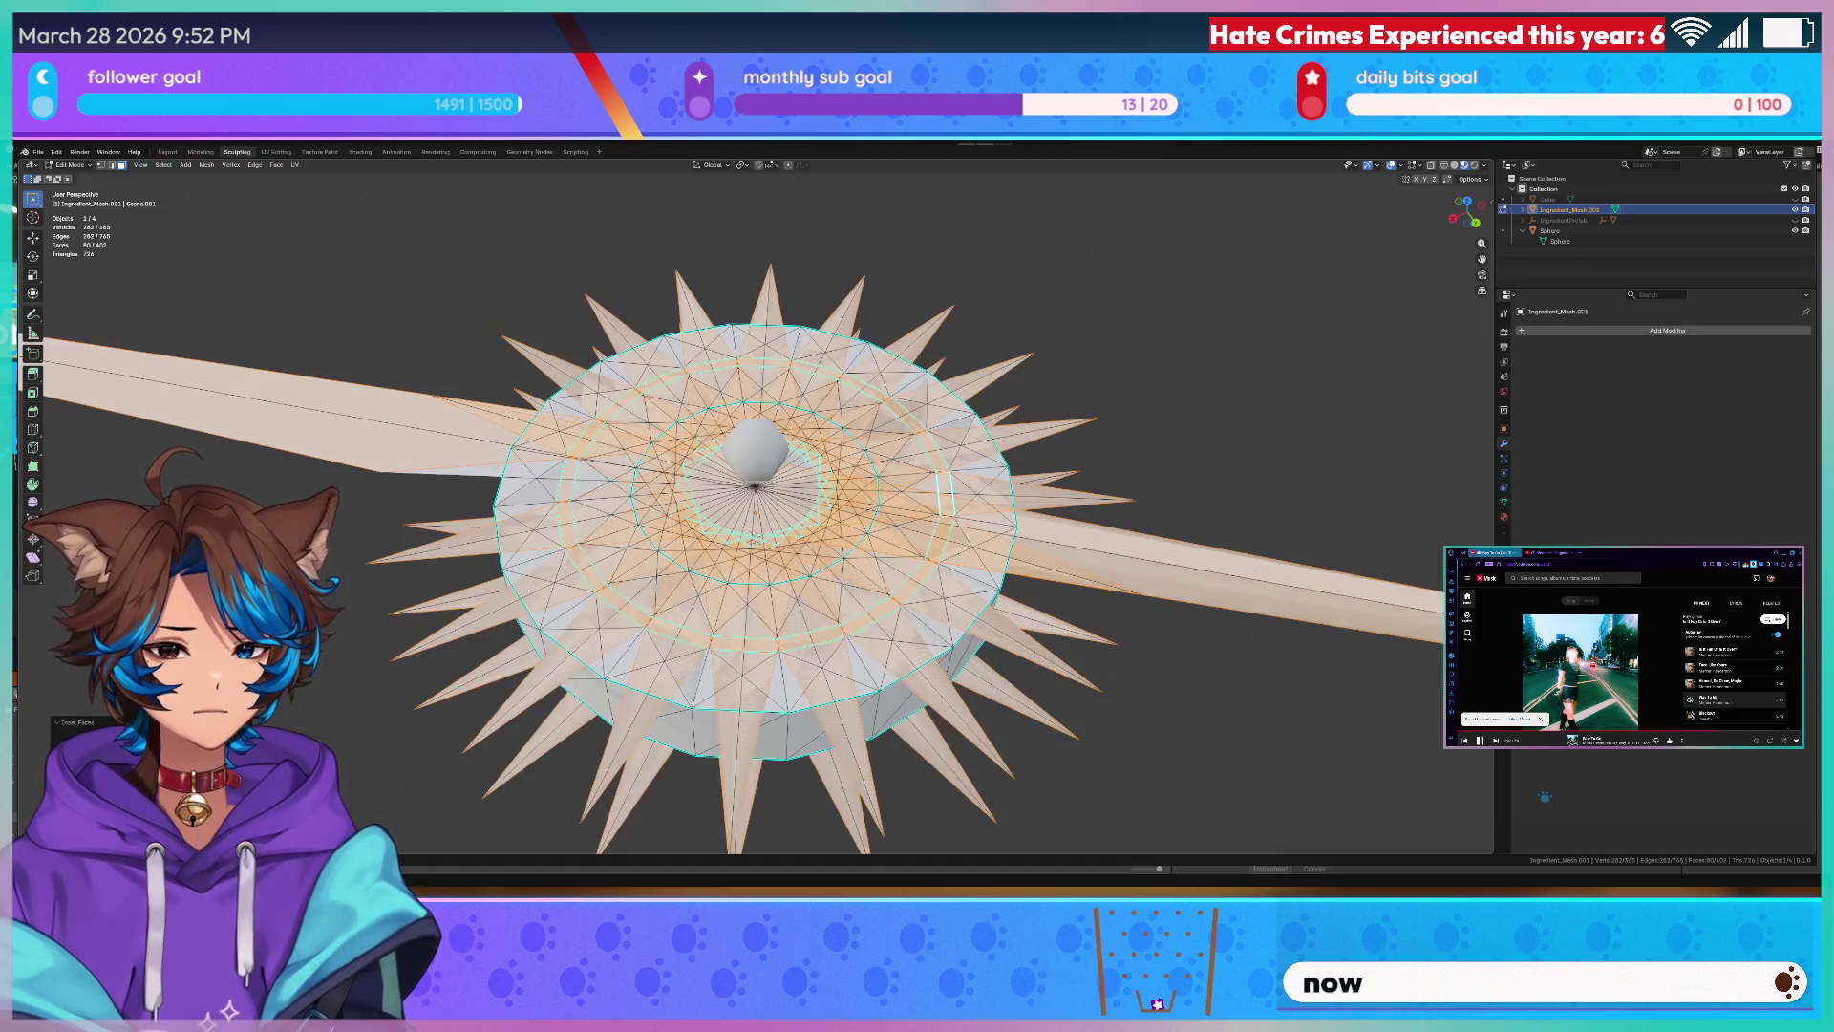
{"action": "key", "text": "ctrl+z"}
{"action": "scroll", "coordinate": [775, 537], "scroll_direction": "up", "scroll_amount": 3}
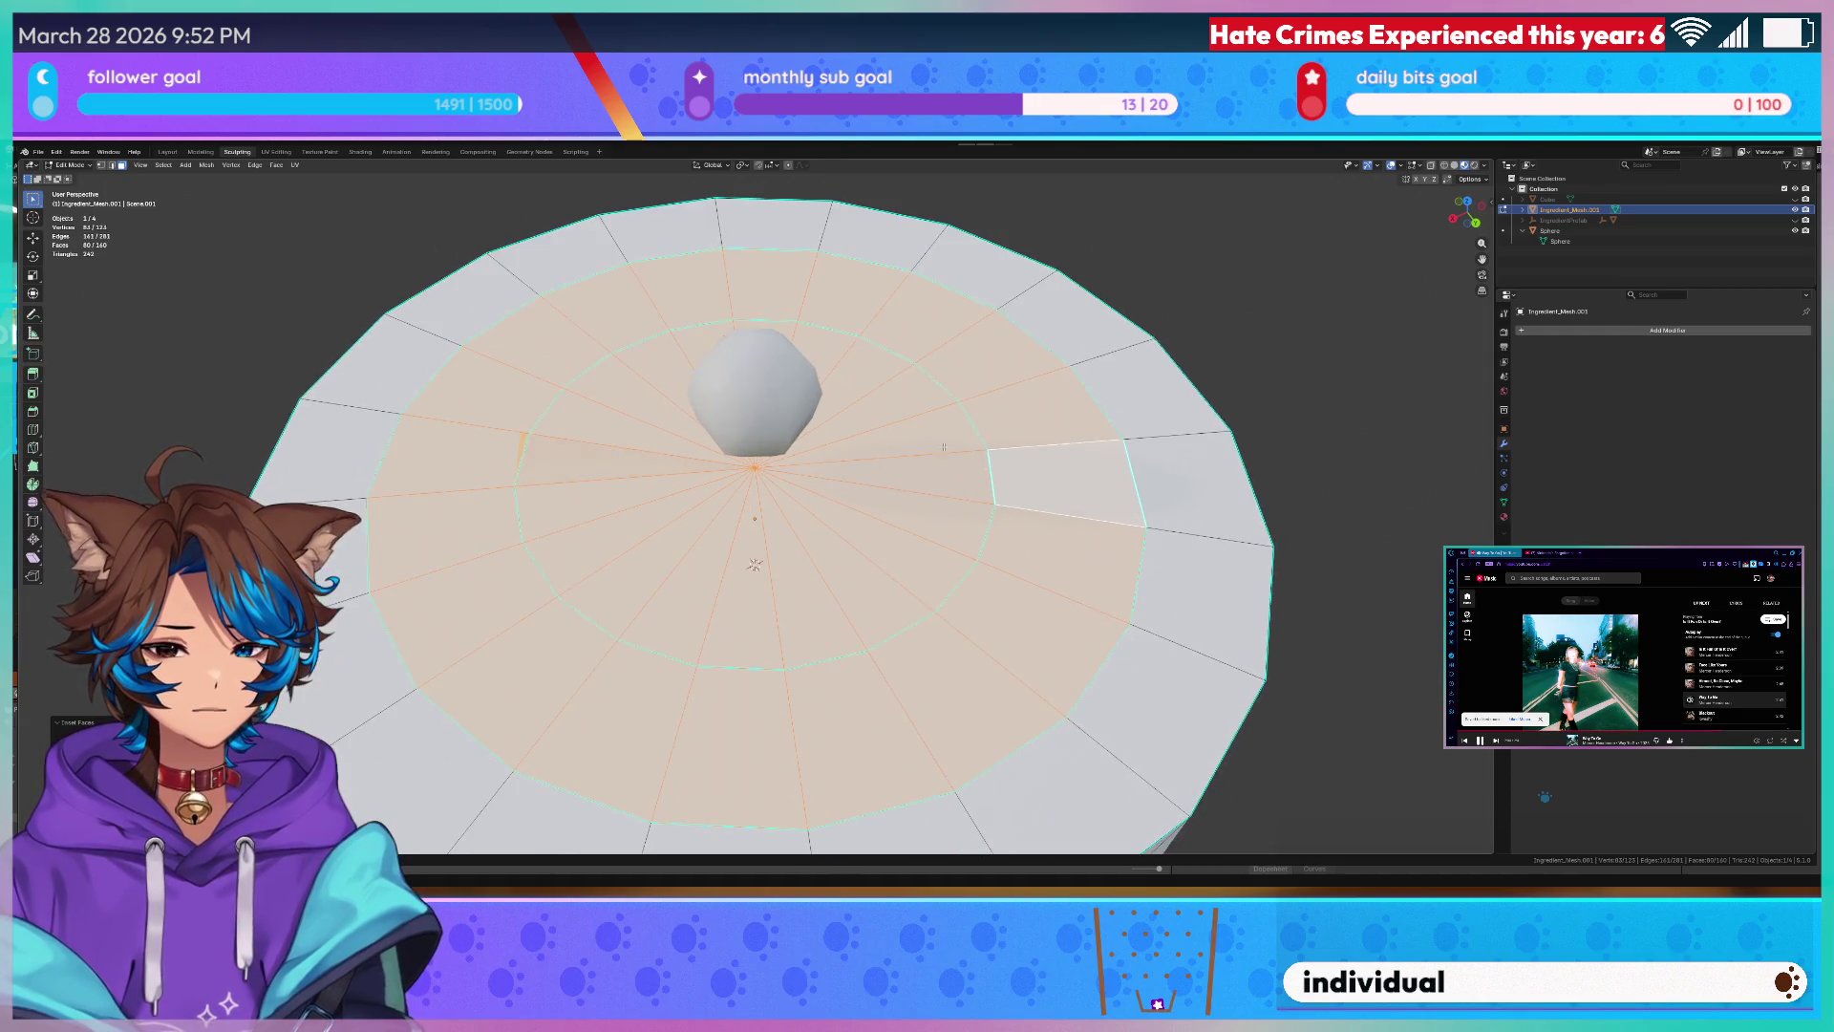
- Box-select the inner disc of top faces, then leave Edit Mode
{"action": "mouse_move", "coordinate": [776, 537]}
{"action": "middle_mouse_down"}
{"action": "mouse_move", "coordinate": [1016, 378]}
{"action": "mouse_move", "coordinate": [861, 473]}
{"action": "mouse_move", "coordinate": [688, 498]}
{"action": "middle_mouse_up"}
{"action": "left_click", "coordinate": [745, 431]}
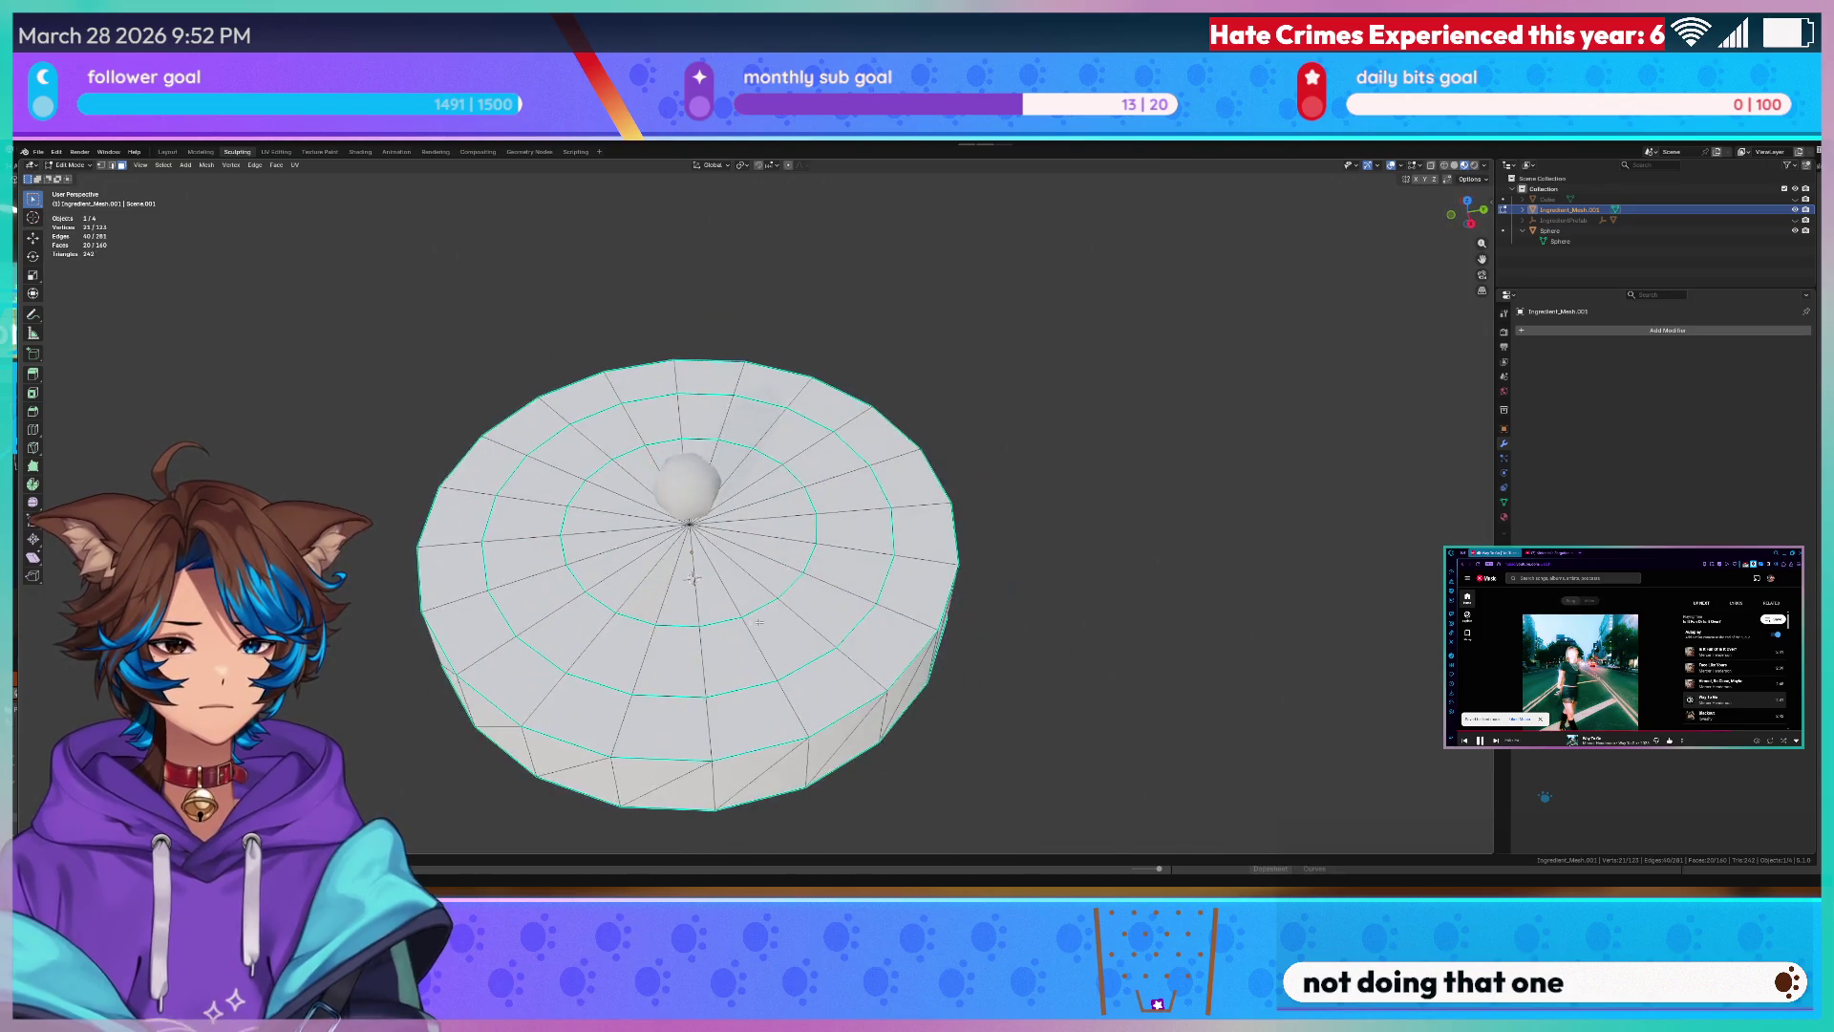
{"action": "scroll", "coordinate": [688, 496], "scroll_direction": "up", "scroll_amount": 3}
{"action": "left_click_drag", "start_coordinate": [574, 488], "coordinate": [685, 595]}
{"action": "scroll", "coordinate": [718, 545], "scroll_direction": "down", "scroll_amount": 4}
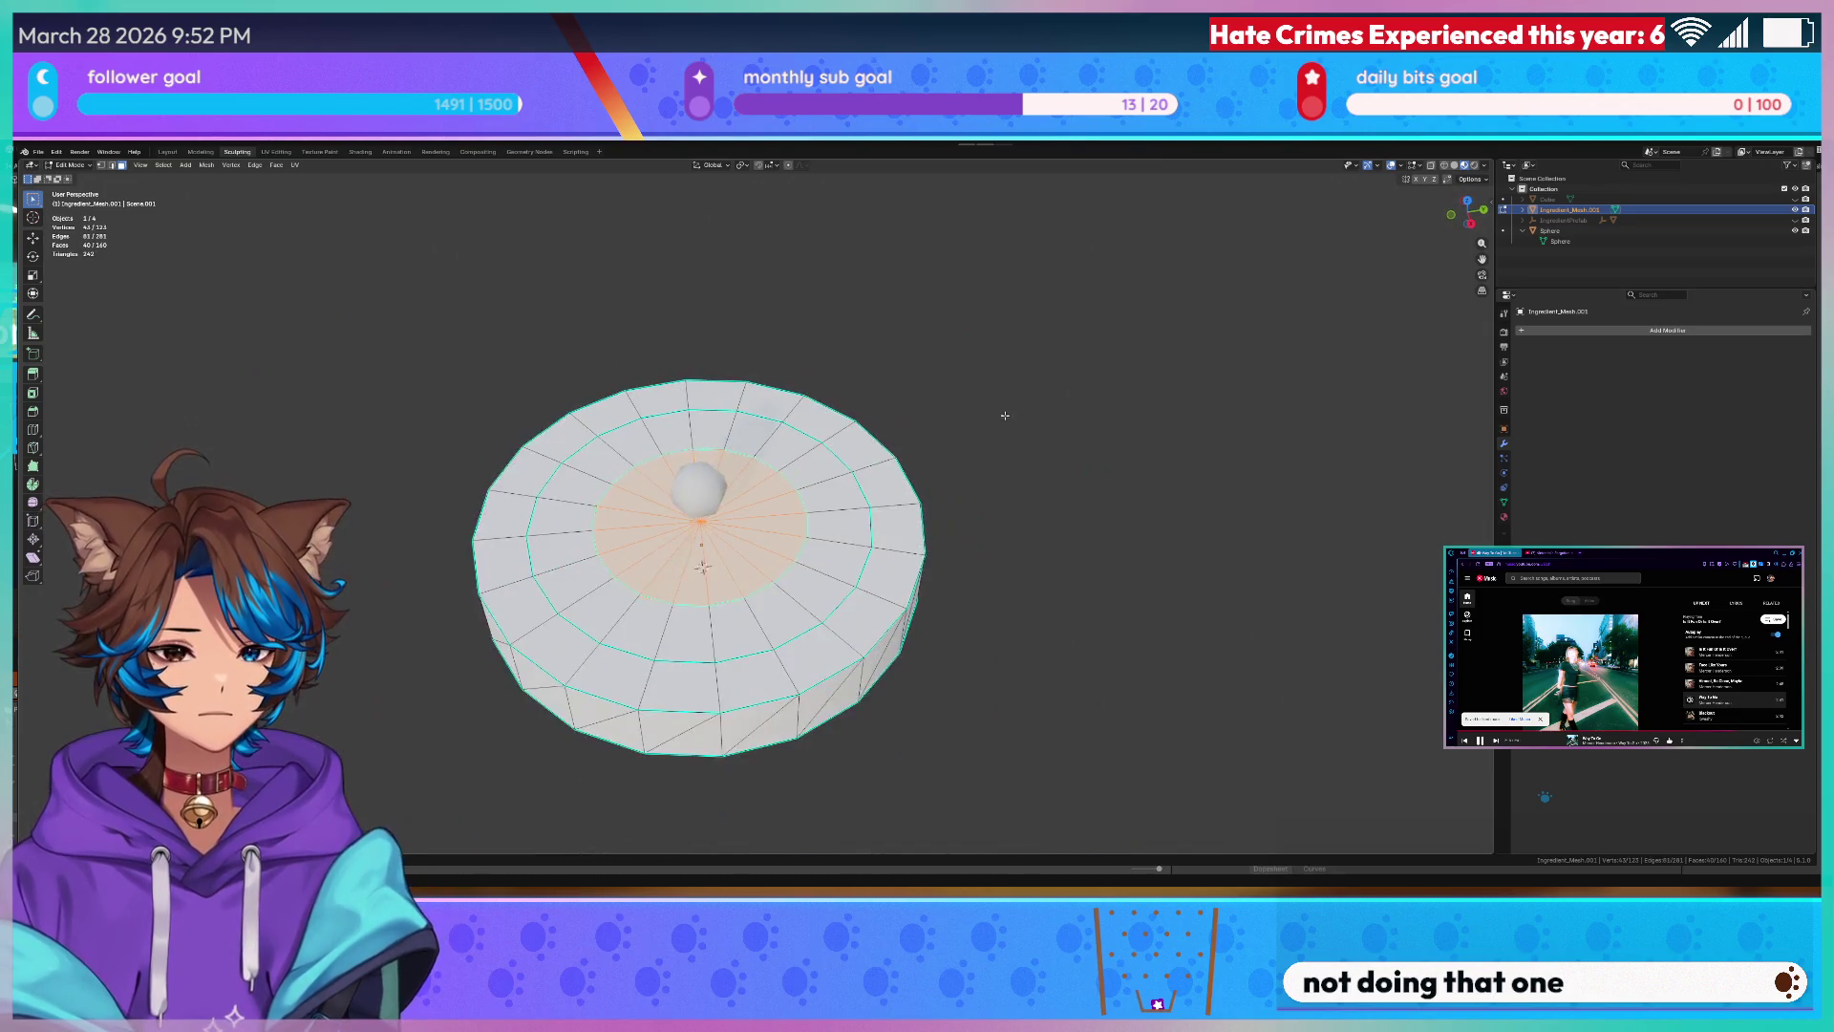
{"action": "middle_click_drag", "start_coordinate": [859, 473], "coordinate": [1050, 377]}
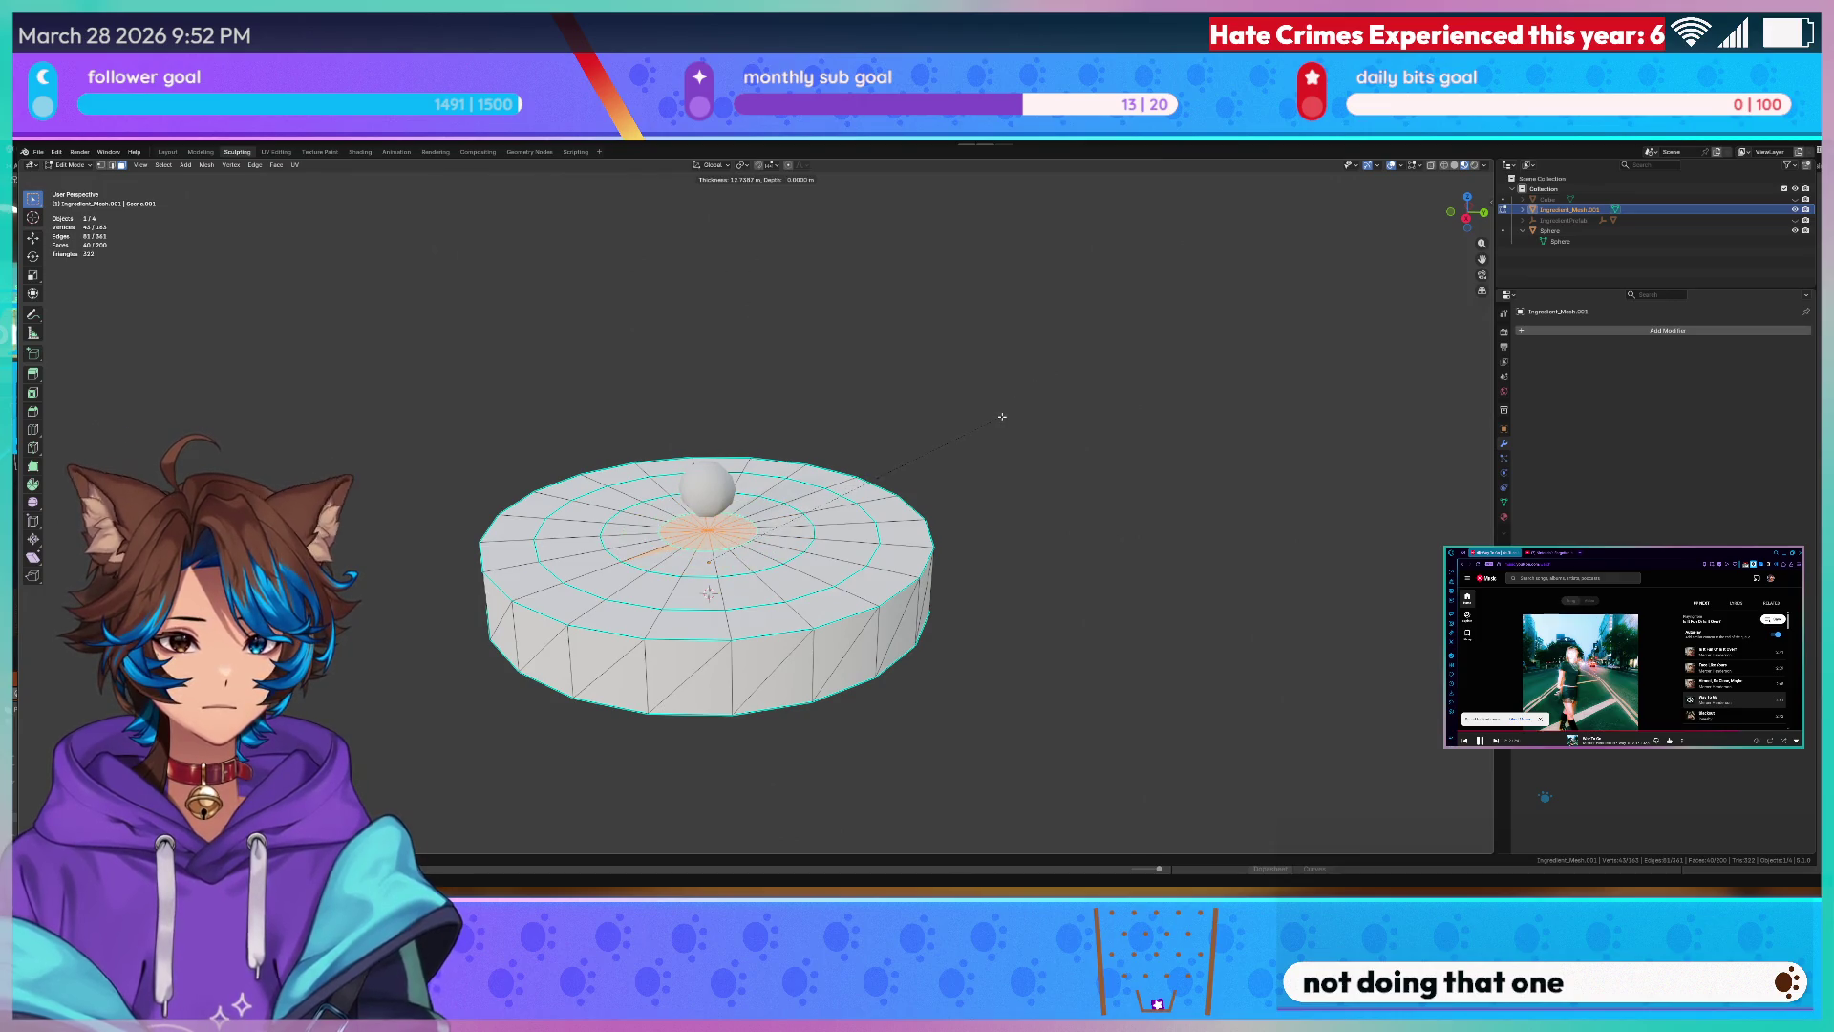
{"action": "key", "text": "Tab"}
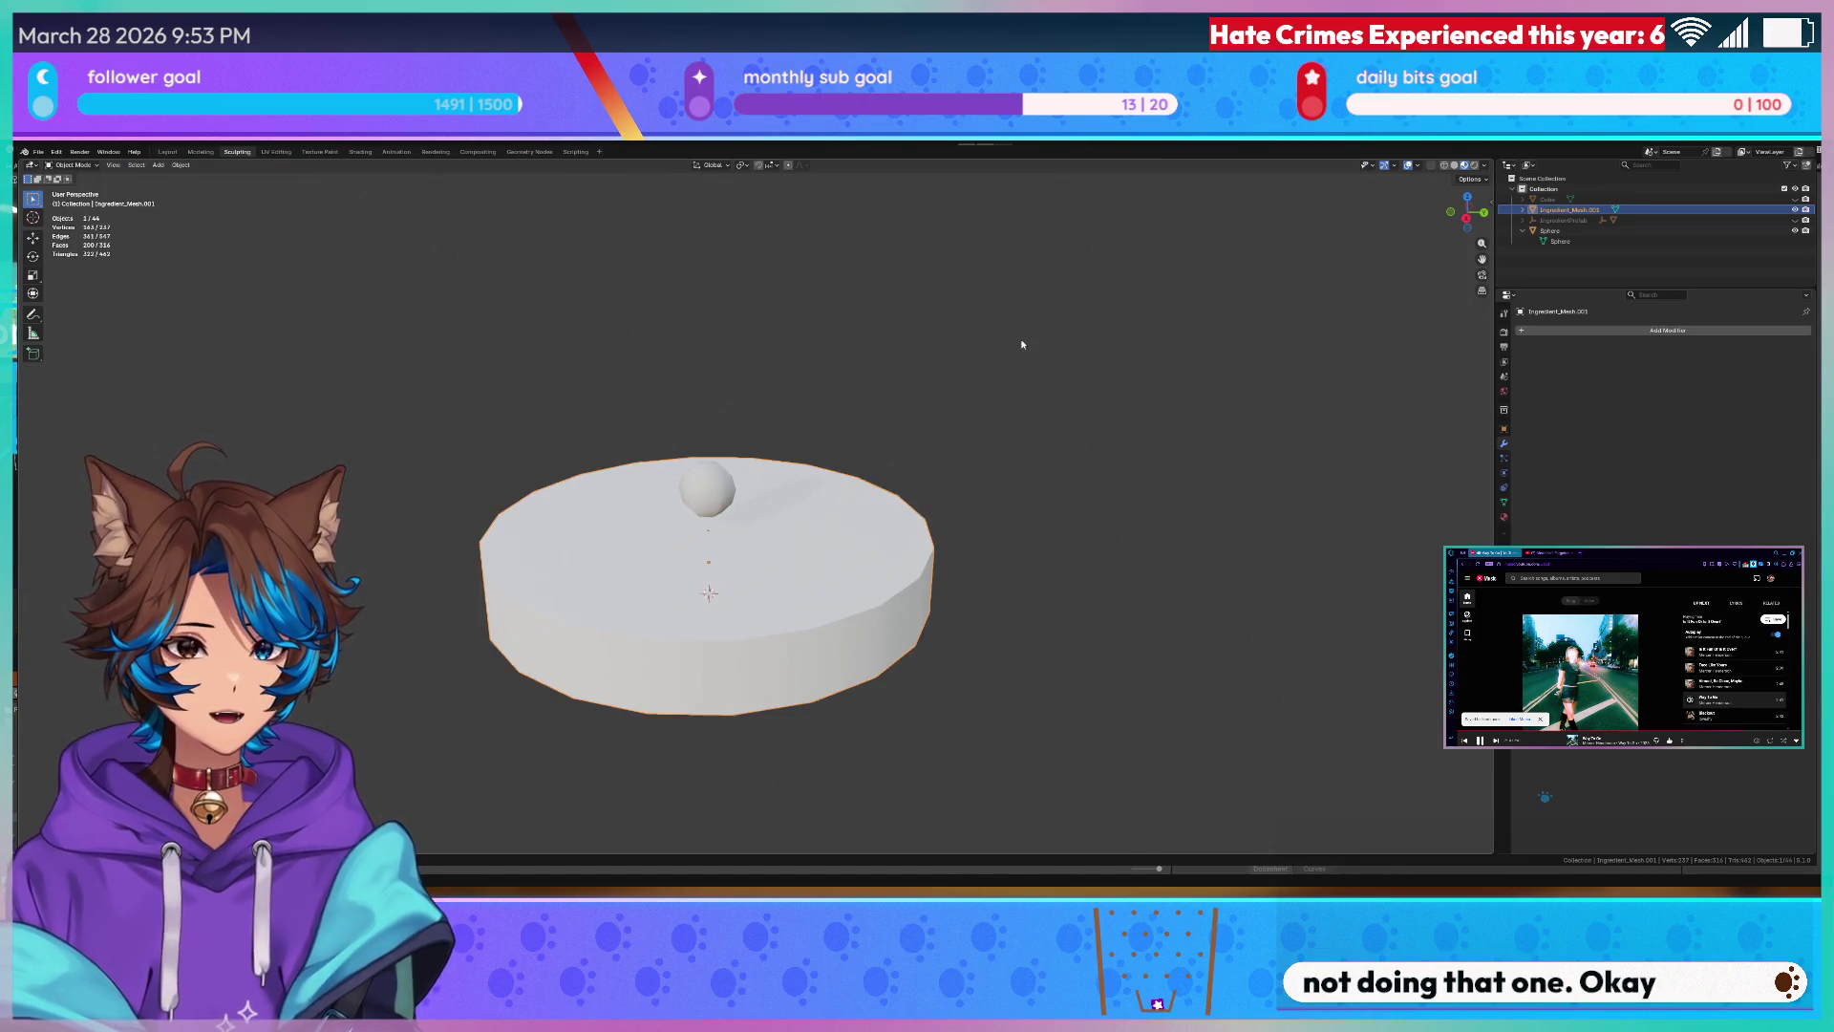
- Toggle Edit Mode on the disc while inspecting it and select a single top face
{"action": "key", "text": "Tab"}
{"action": "middle_click_drag", "start_coordinate": [1022, 350], "coordinate": [891, 559]}
{"action": "scroll", "coordinate": [774, 473], "scroll_direction": "up", "scroll_amount": 4}
{"action": "middle_click_drag", "start_coordinate": [861, 473], "coordinate": [860, 359]}
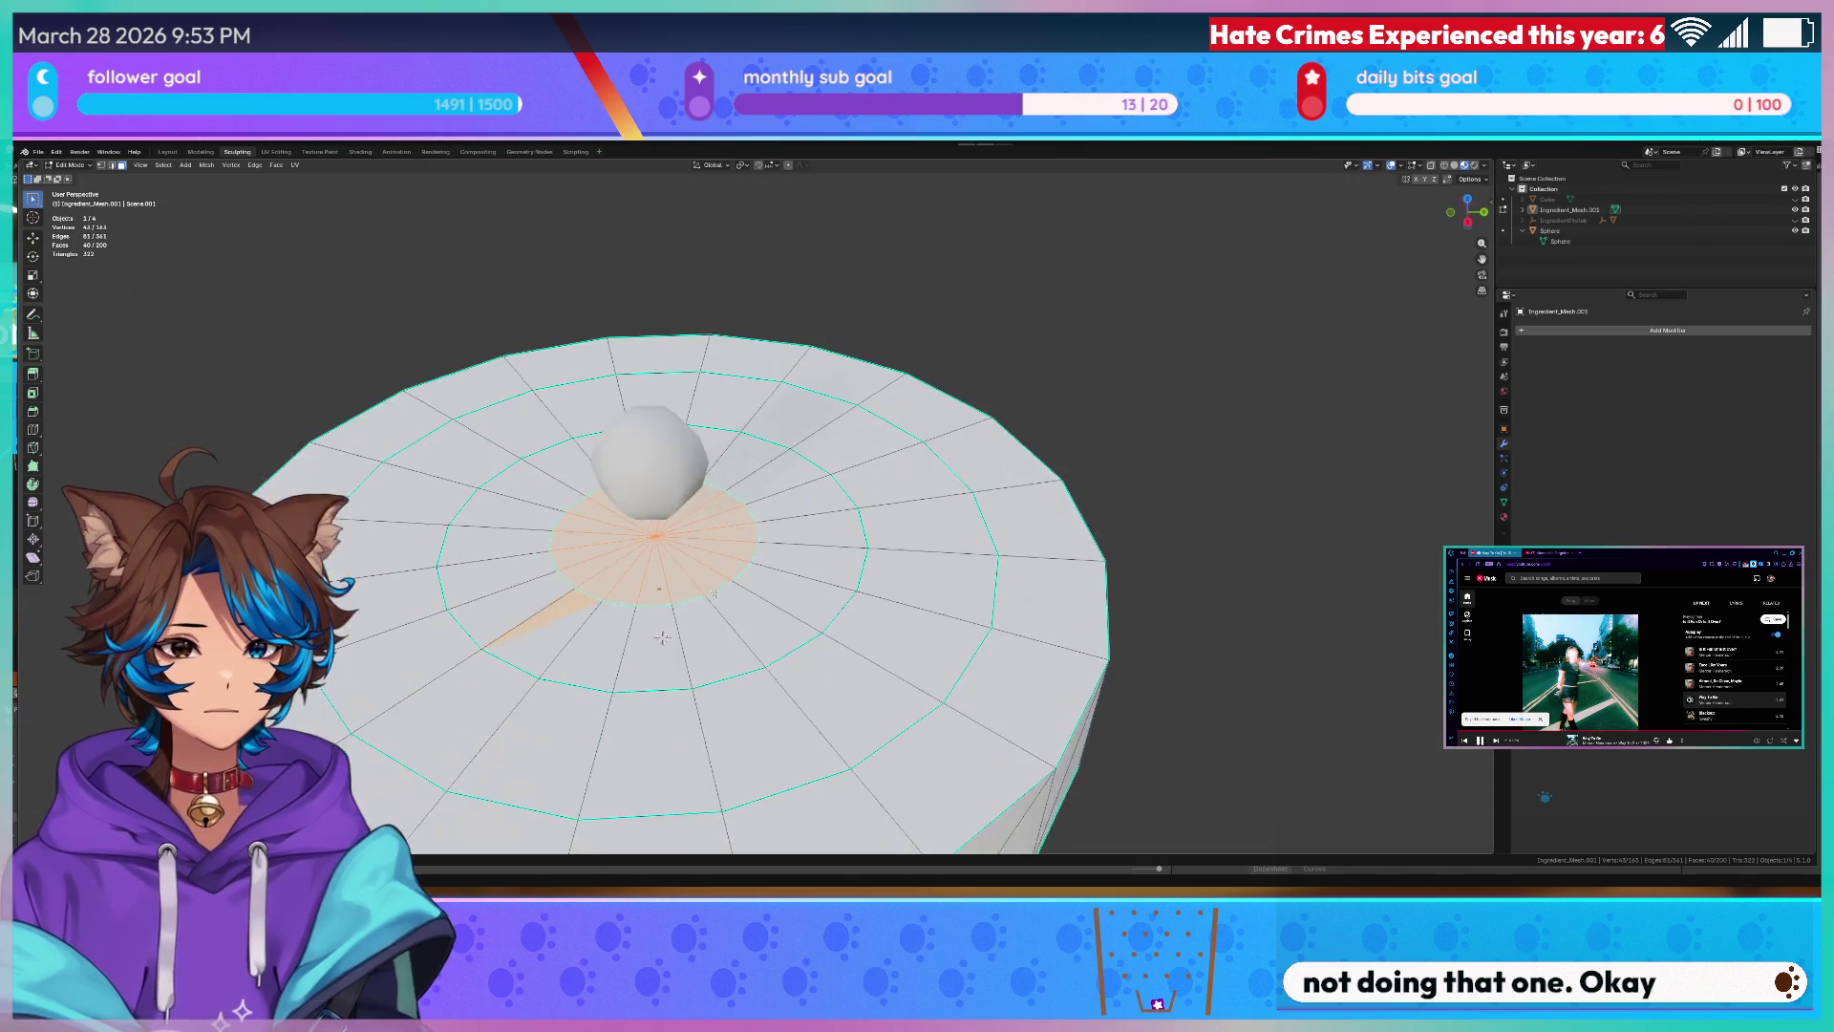
{"action": "key", "text": "Tab"}
{"action": "mouse_move", "coordinate": [858, 450]}
{"action": "middle_mouse_down"}
{"action": "mouse_move", "coordinate": [671, 672]}
{"action": "mouse_move", "coordinate": [674, 602]}
{"action": "middle_mouse_up"}
{"action": "key", "text": "Tab"}
{"action": "left_click", "coordinate": [659, 664]}
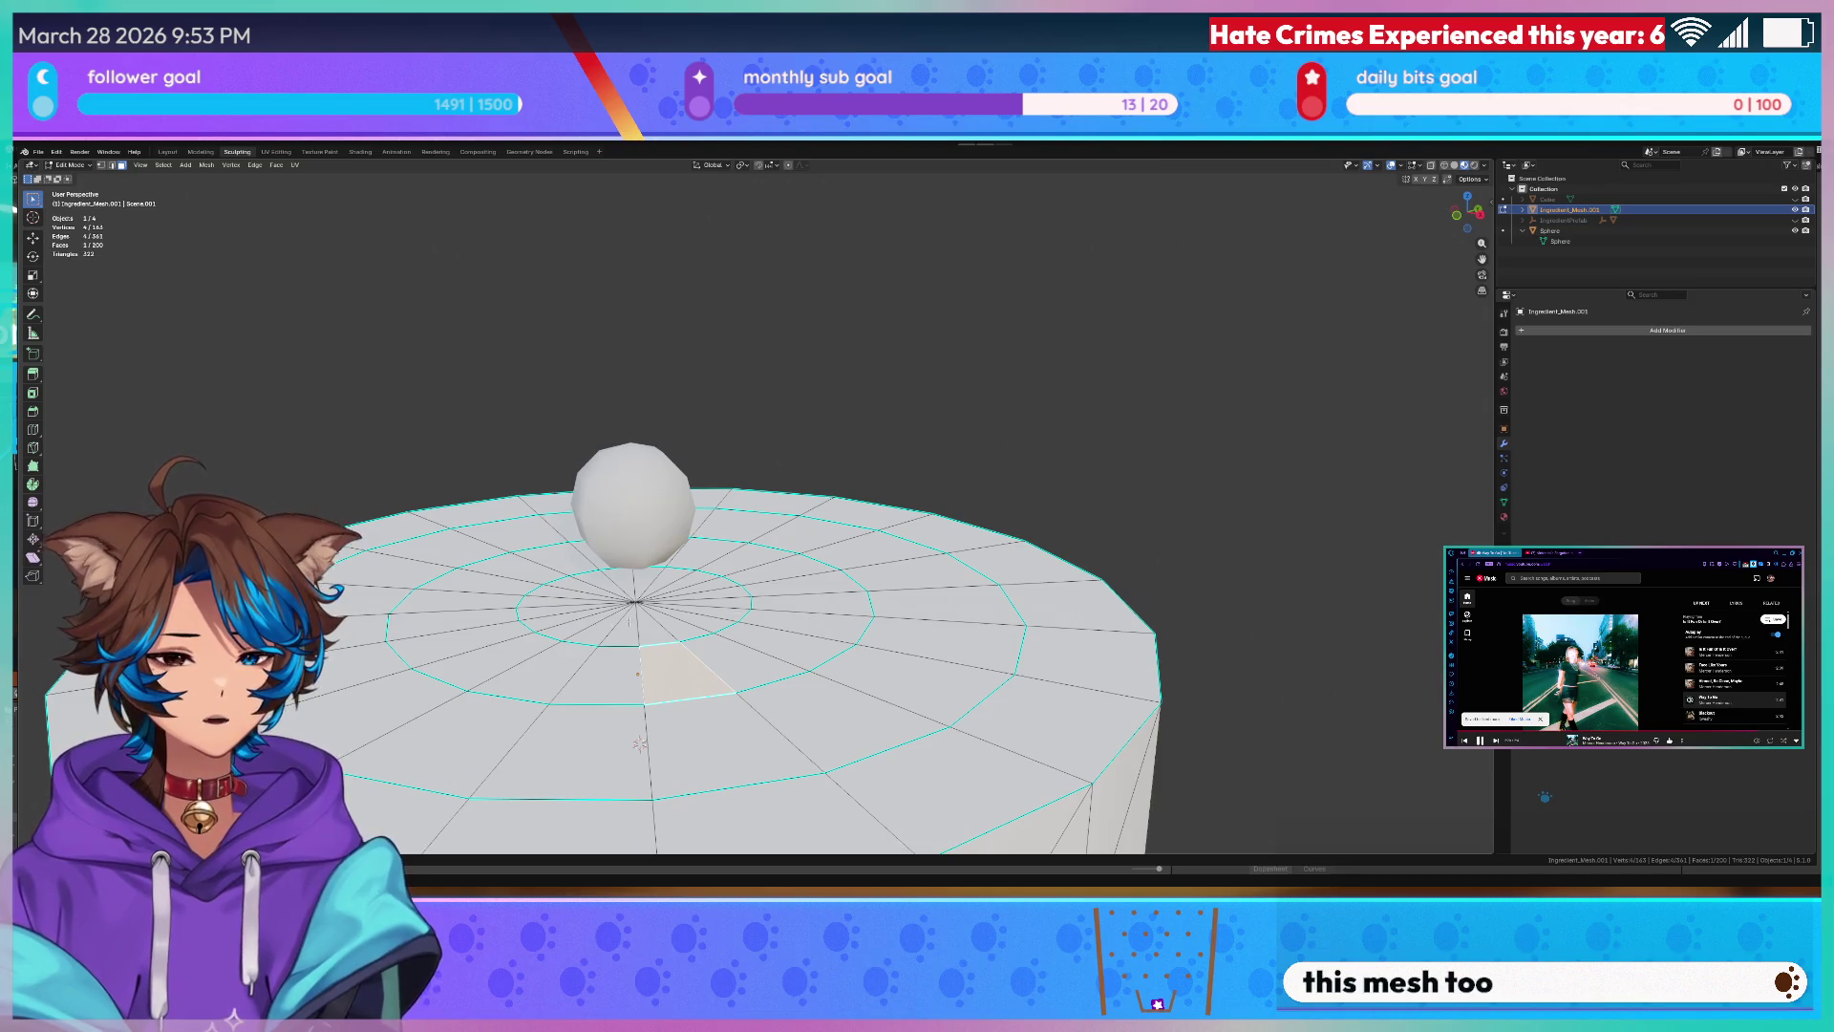
{"action": "scroll", "coordinate": [642, 717], "scroll_direction": "up", "scroll_amount": 2}
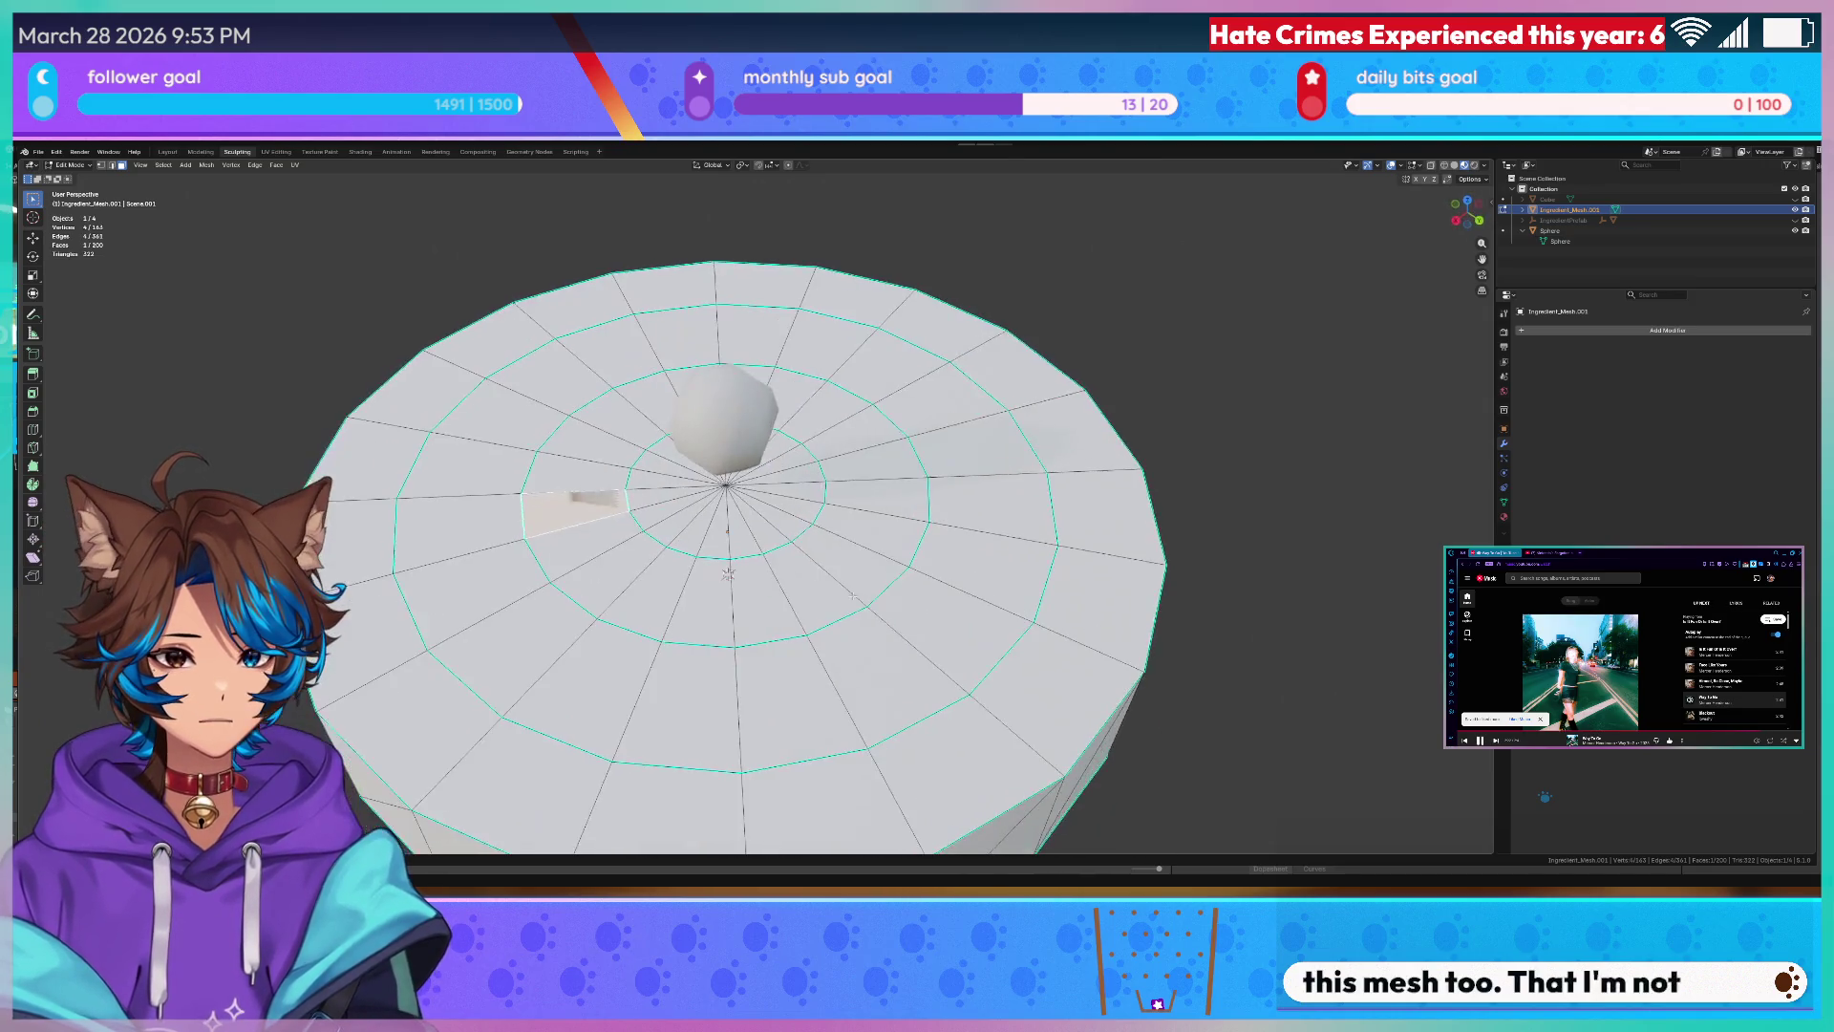
{"action": "scroll", "coordinate": [642, 718], "scroll_direction": "up", "scroll_amount": 2}
- Switch to vertex selection, leave Edit Mode and select the other disc object
{"action": "middle_click_drag", "start_coordinate": [643, 717], "coordinate": [684, 729]}
{"action": "key", "text": "1"}
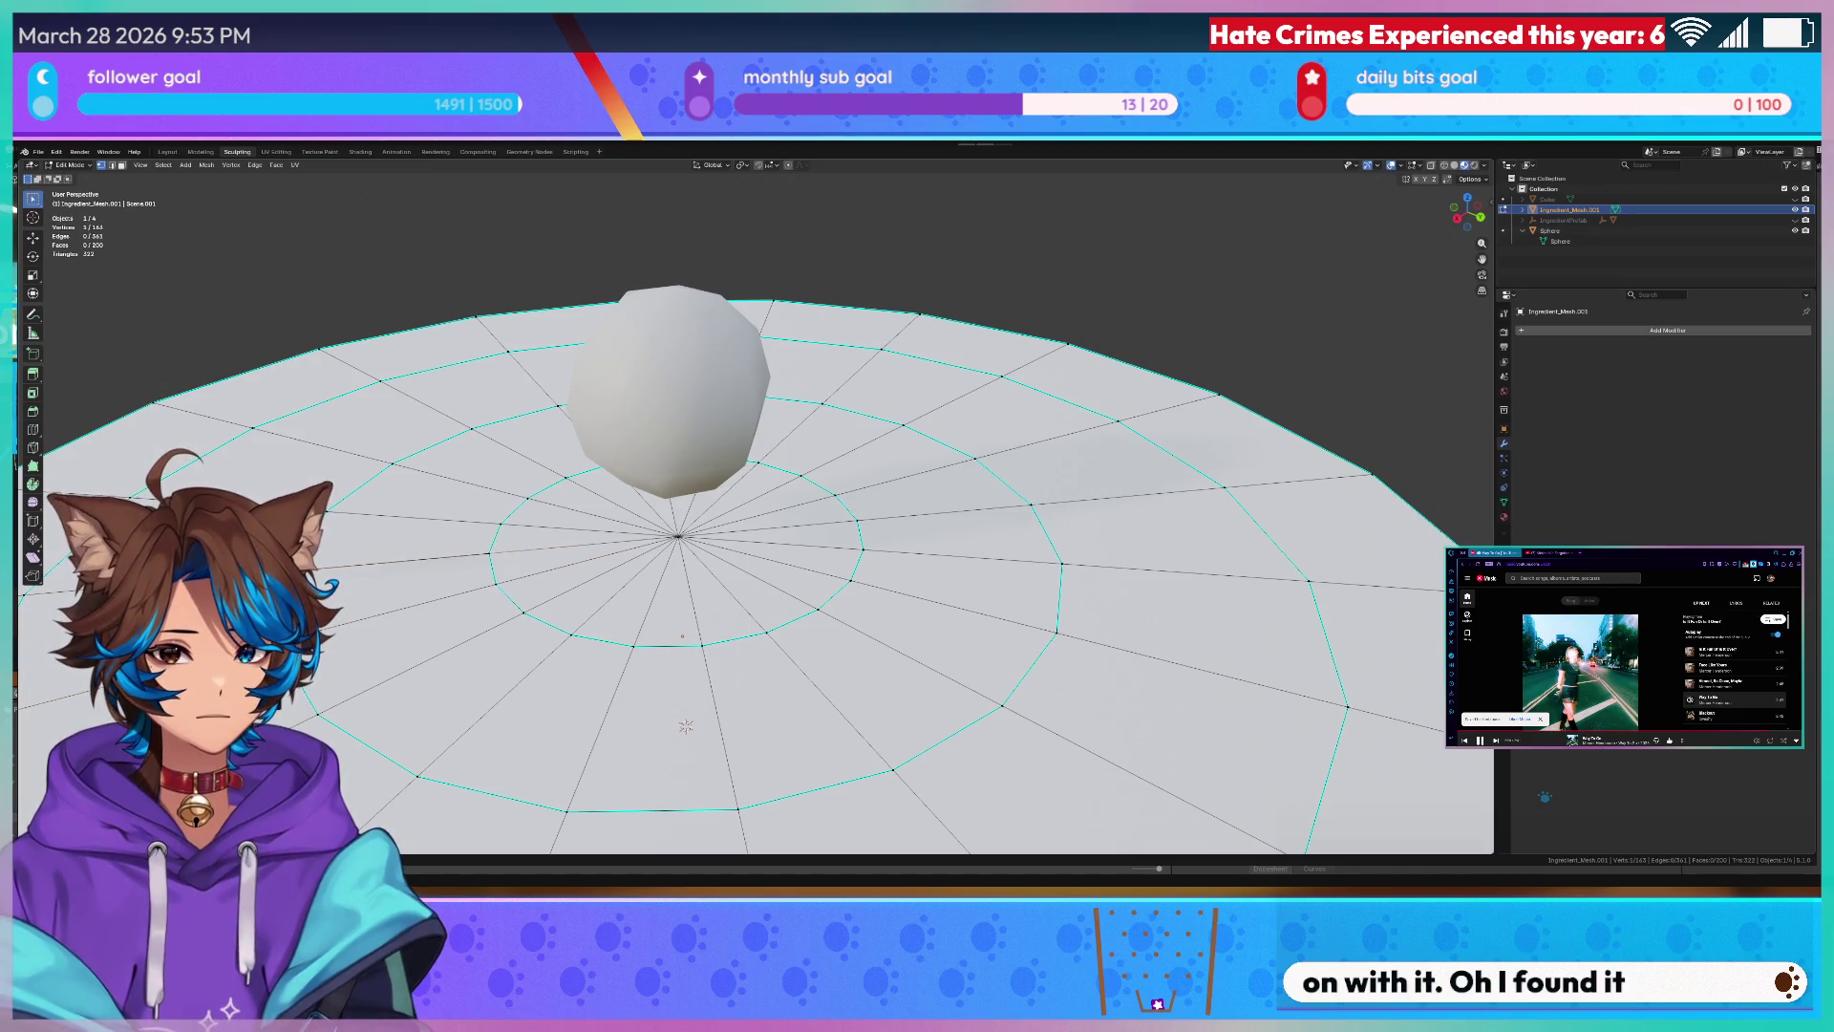
{"action": "scroll", "coordinate": [688, 574], "scroll_direction": "down", "scroll_amount": 4}
{"action": "key", "text": "Tab"}
{"action": "middle_click_drag", "start_coordinate": [926, 342], "coordinate": [940, 418]}
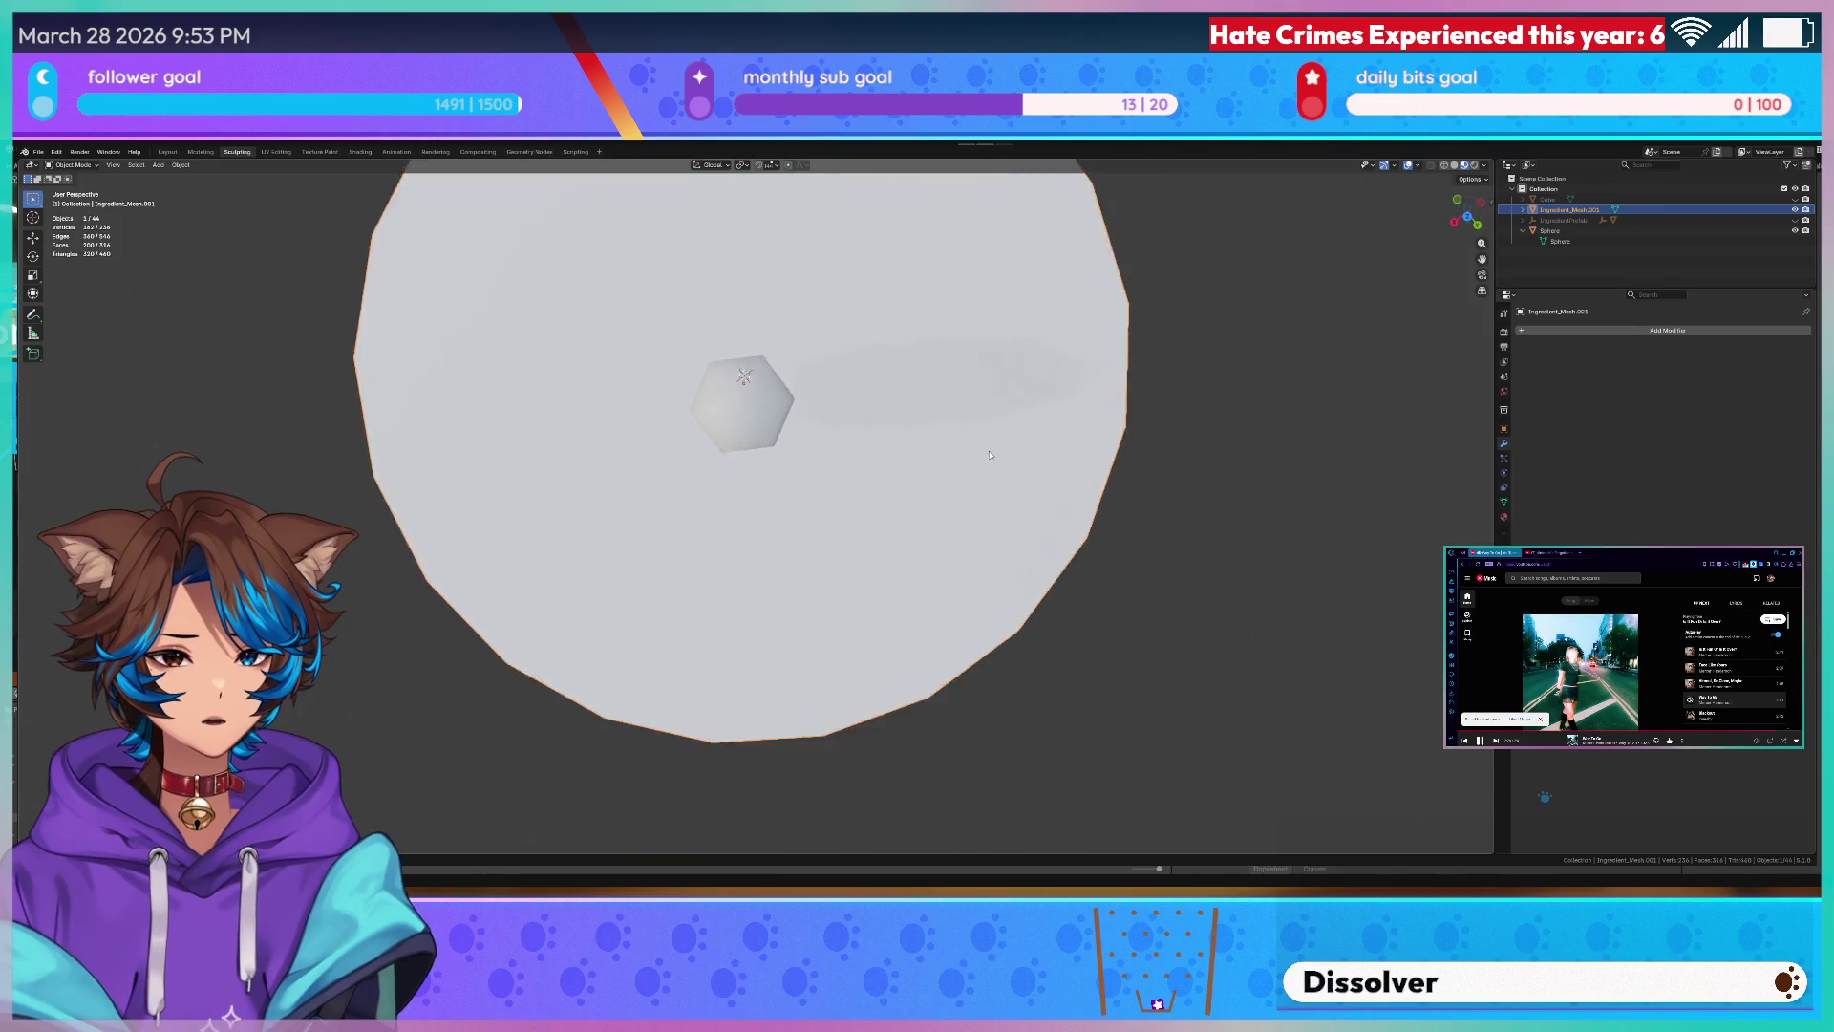
{"action": "scroll", "coordinate": [939, 417], "scroll_direction": "down", "scroll_amount": 3}
{"action": "key", "text": "Tab"}
{"action": "key", "text": "Tab"}
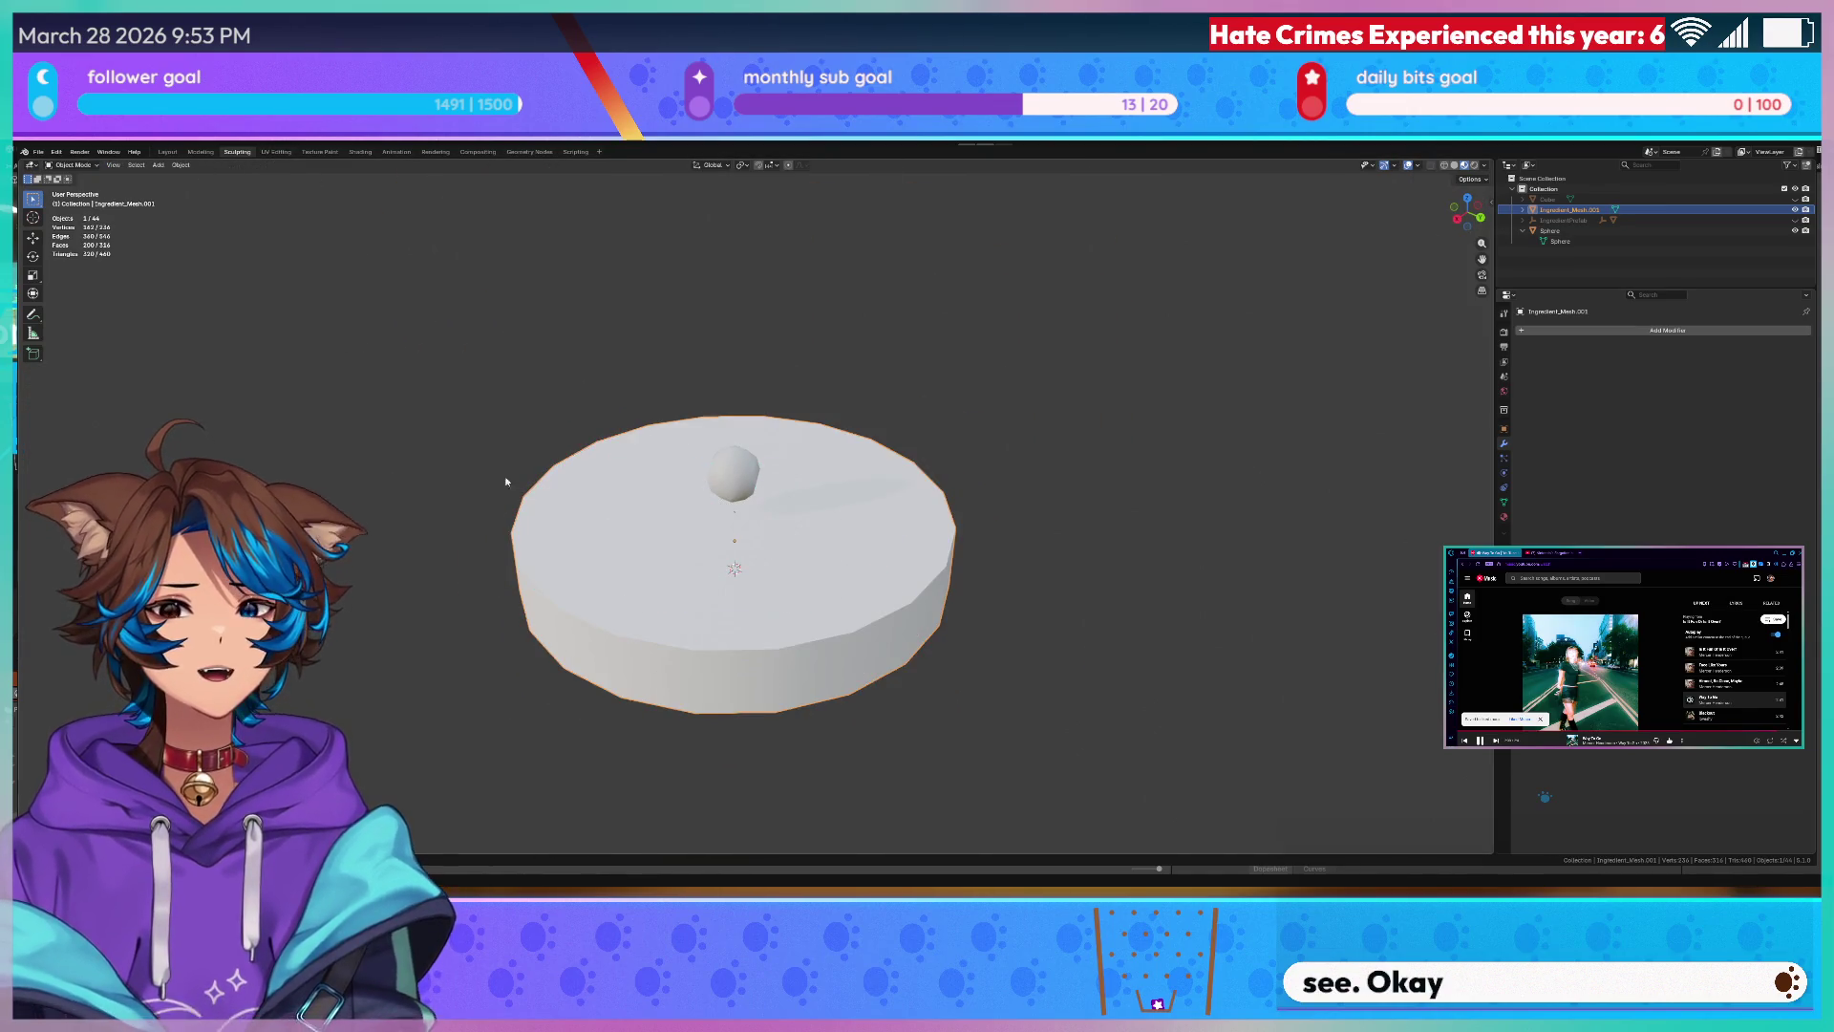
{"action": "left_click", "coordinate": [615, 577]}
{"action": "key", "text": "Tab"}
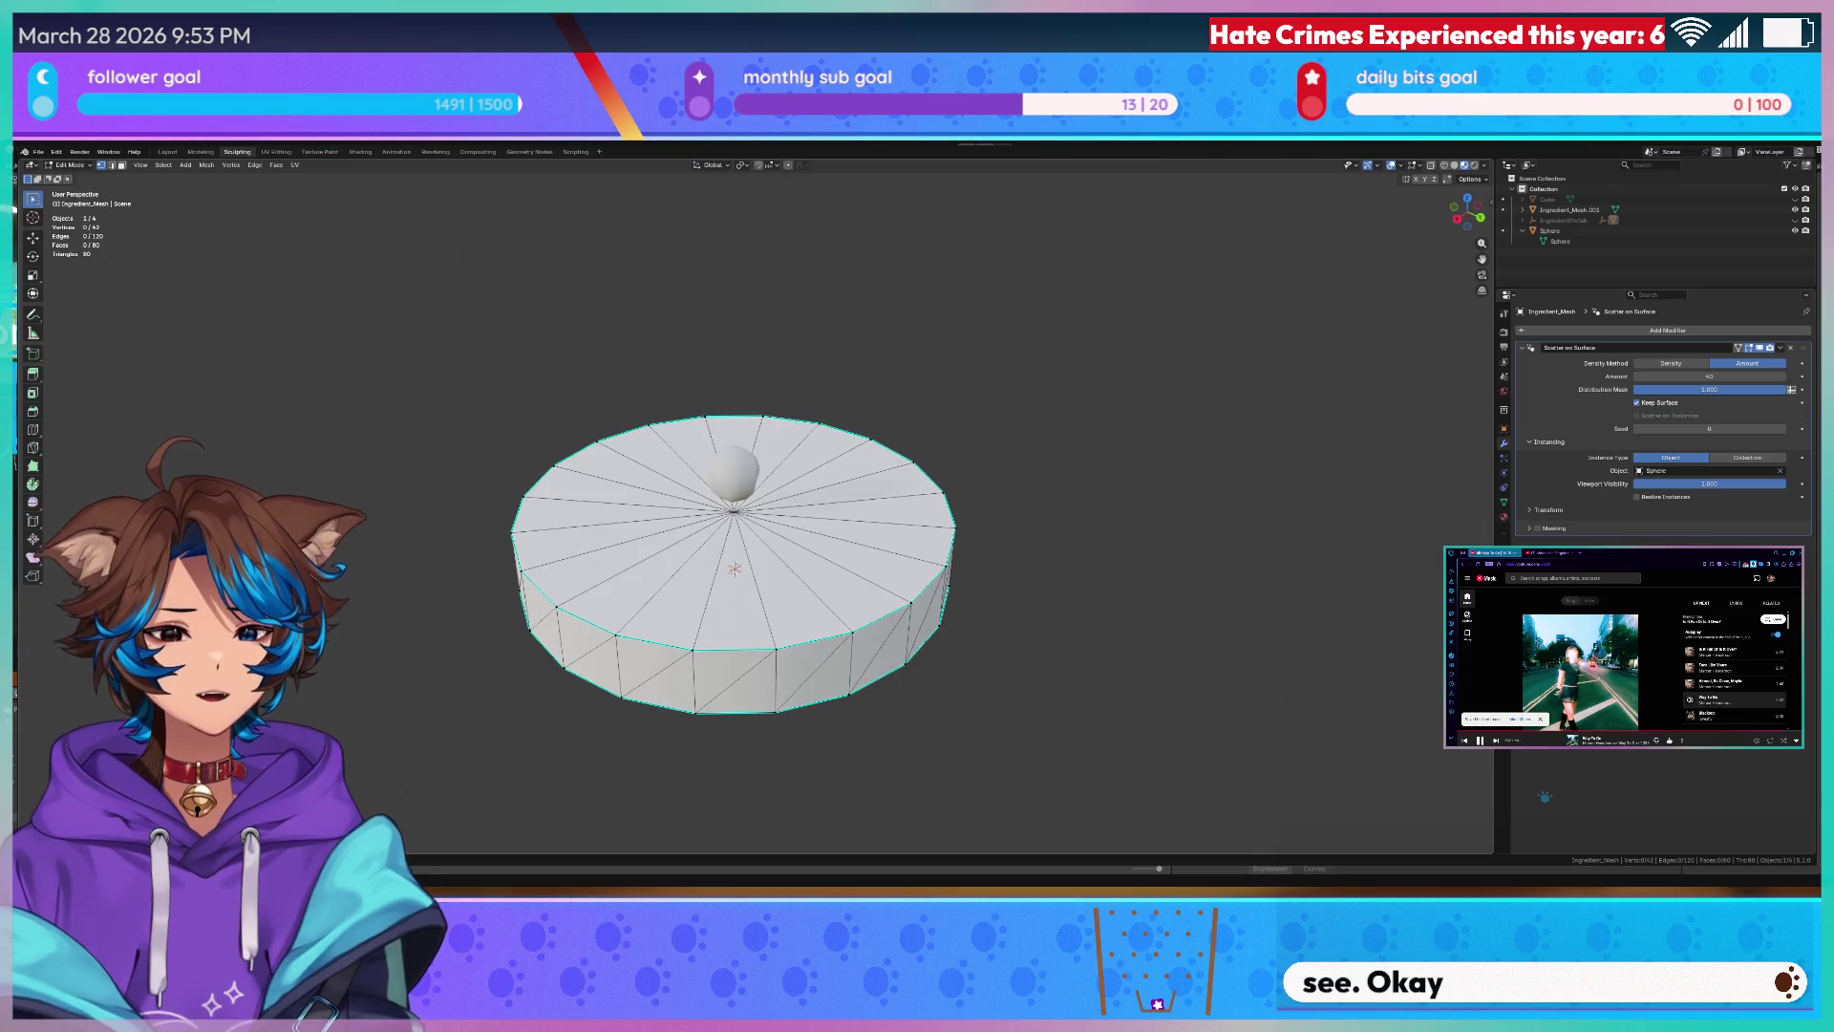
- Leave Edit Mode on the cylinder and orbit down to a side view of it
{"action": "key", "text": "a"}
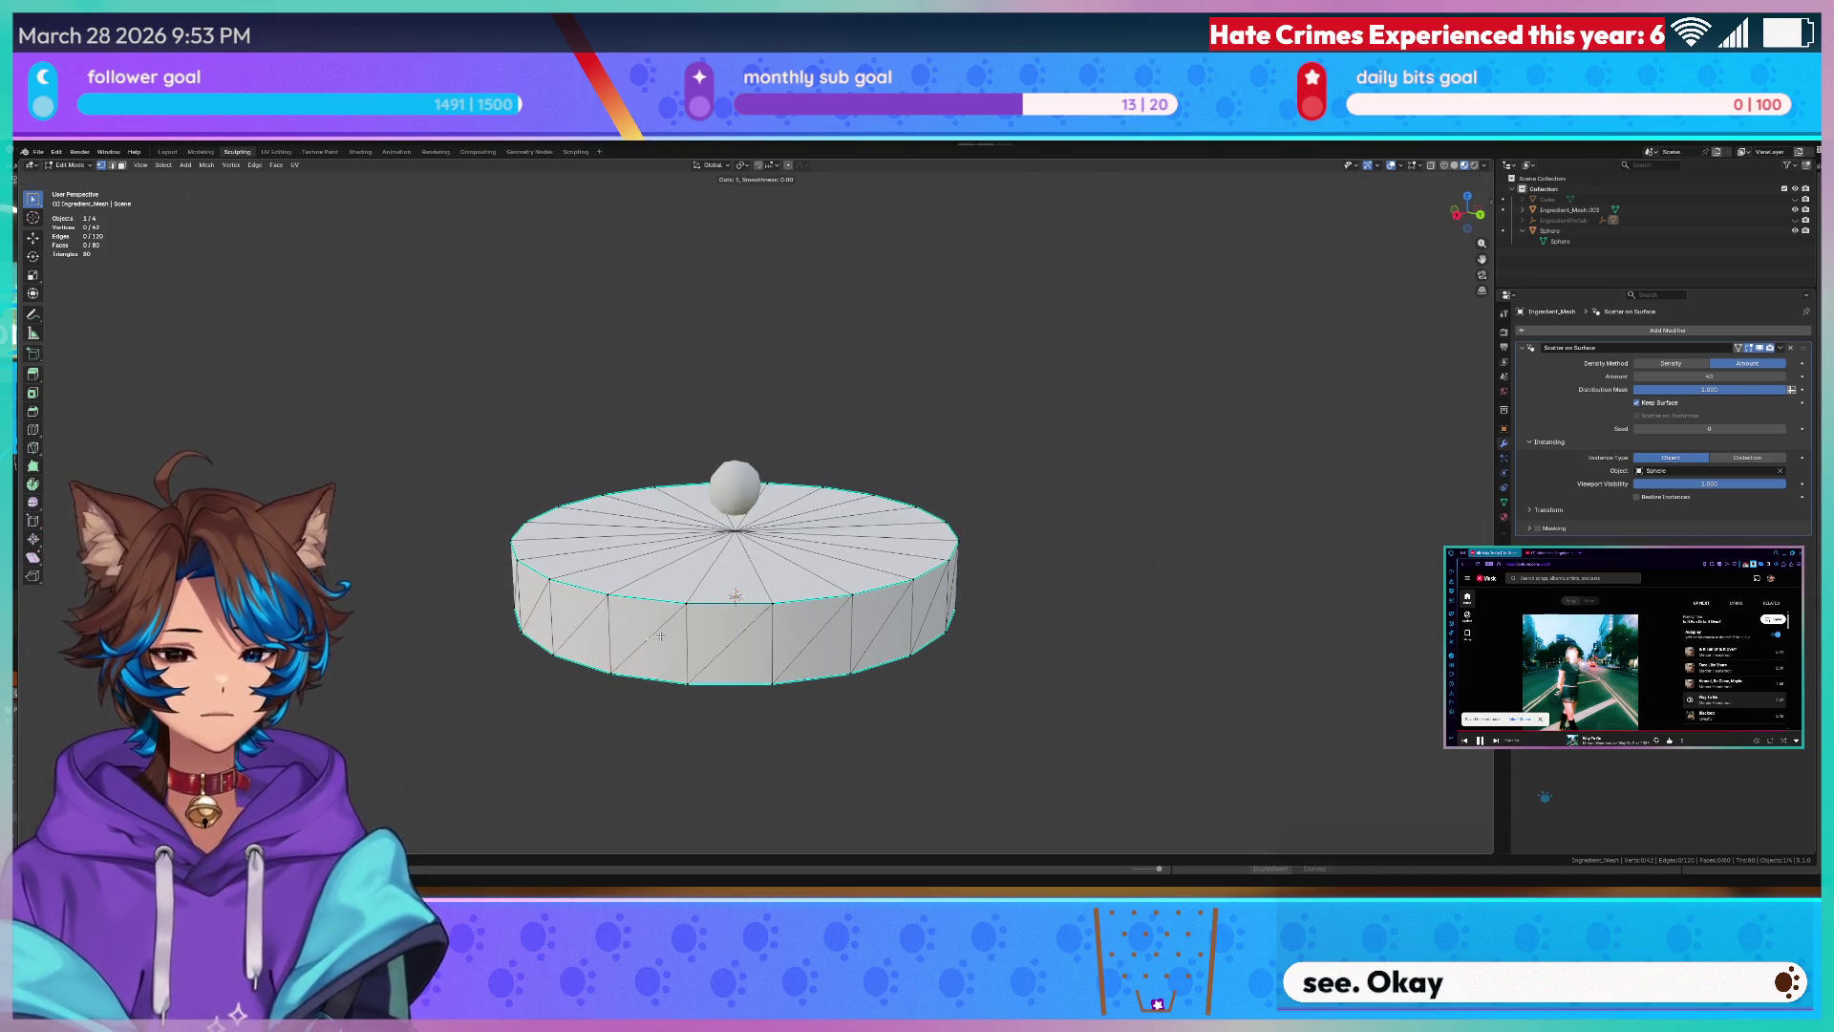
{"action": "key", "text": "Tab"}
{"action": "scroll", "coordinate": [1178, 411], "scroll_direction": "up", "scroll_amount": 5}
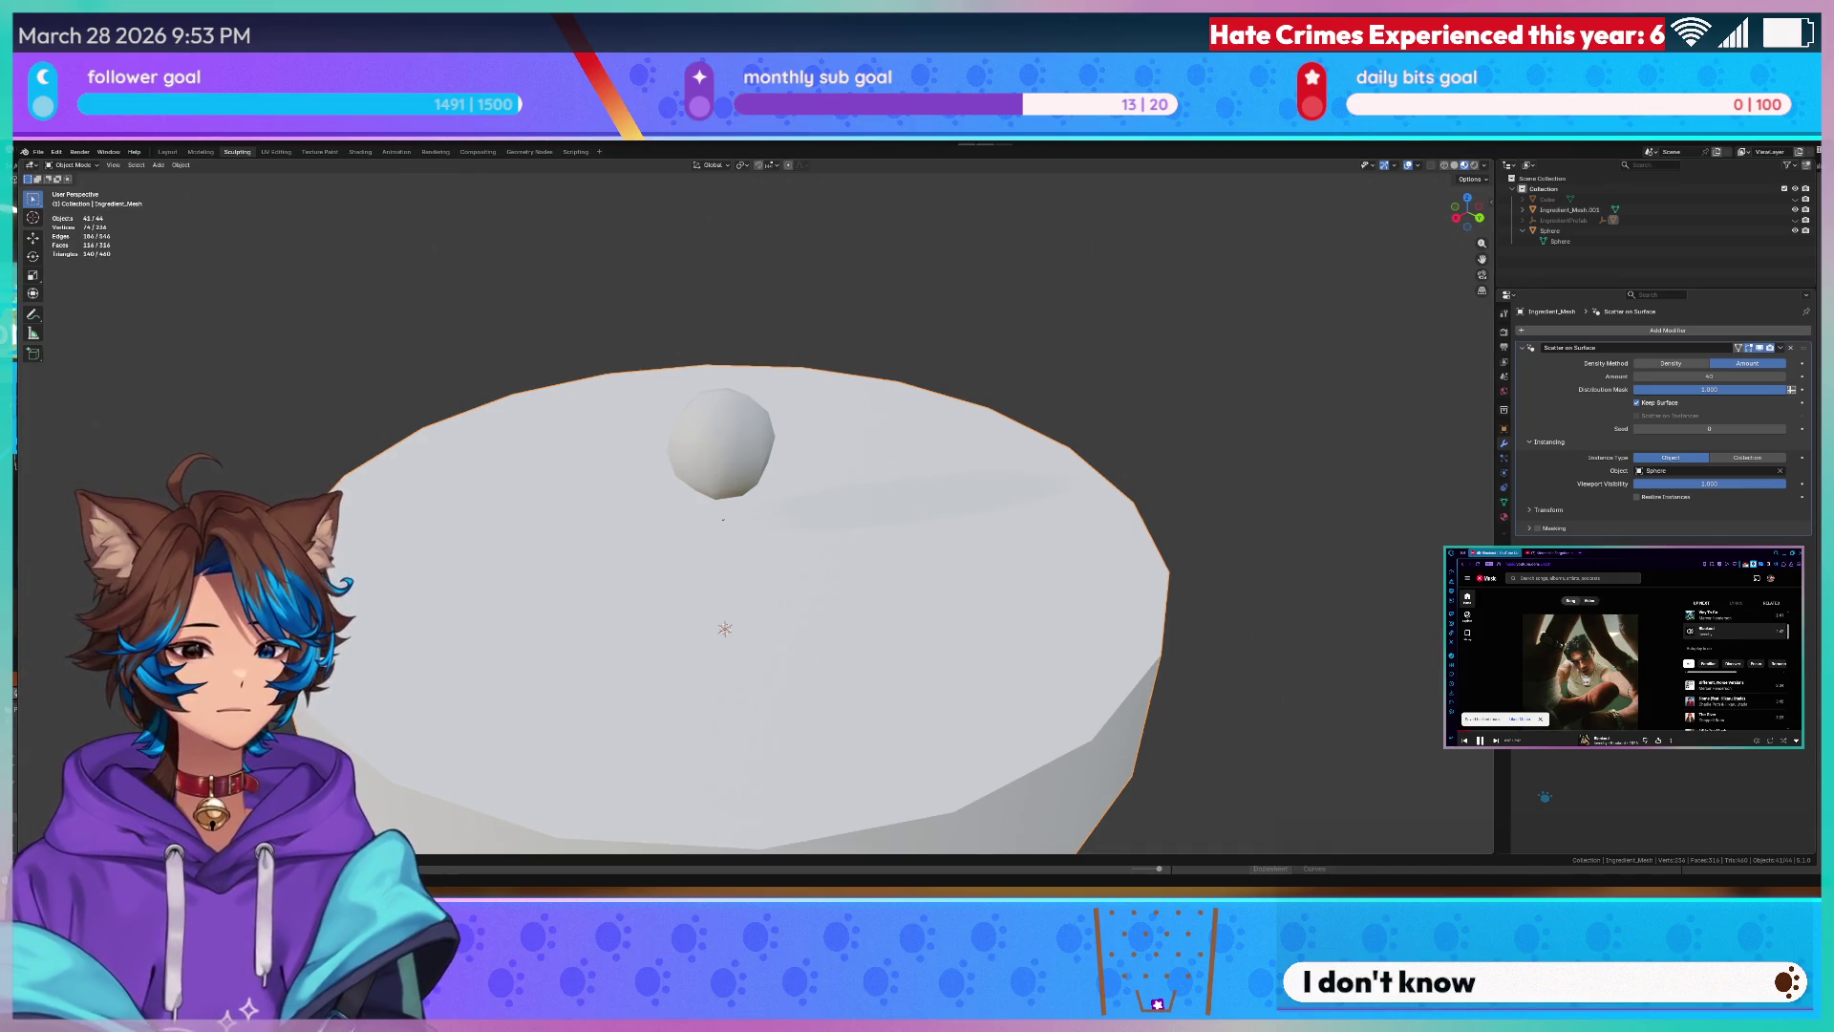
{"action": "left_click", "coordinate": [1468, 580]}
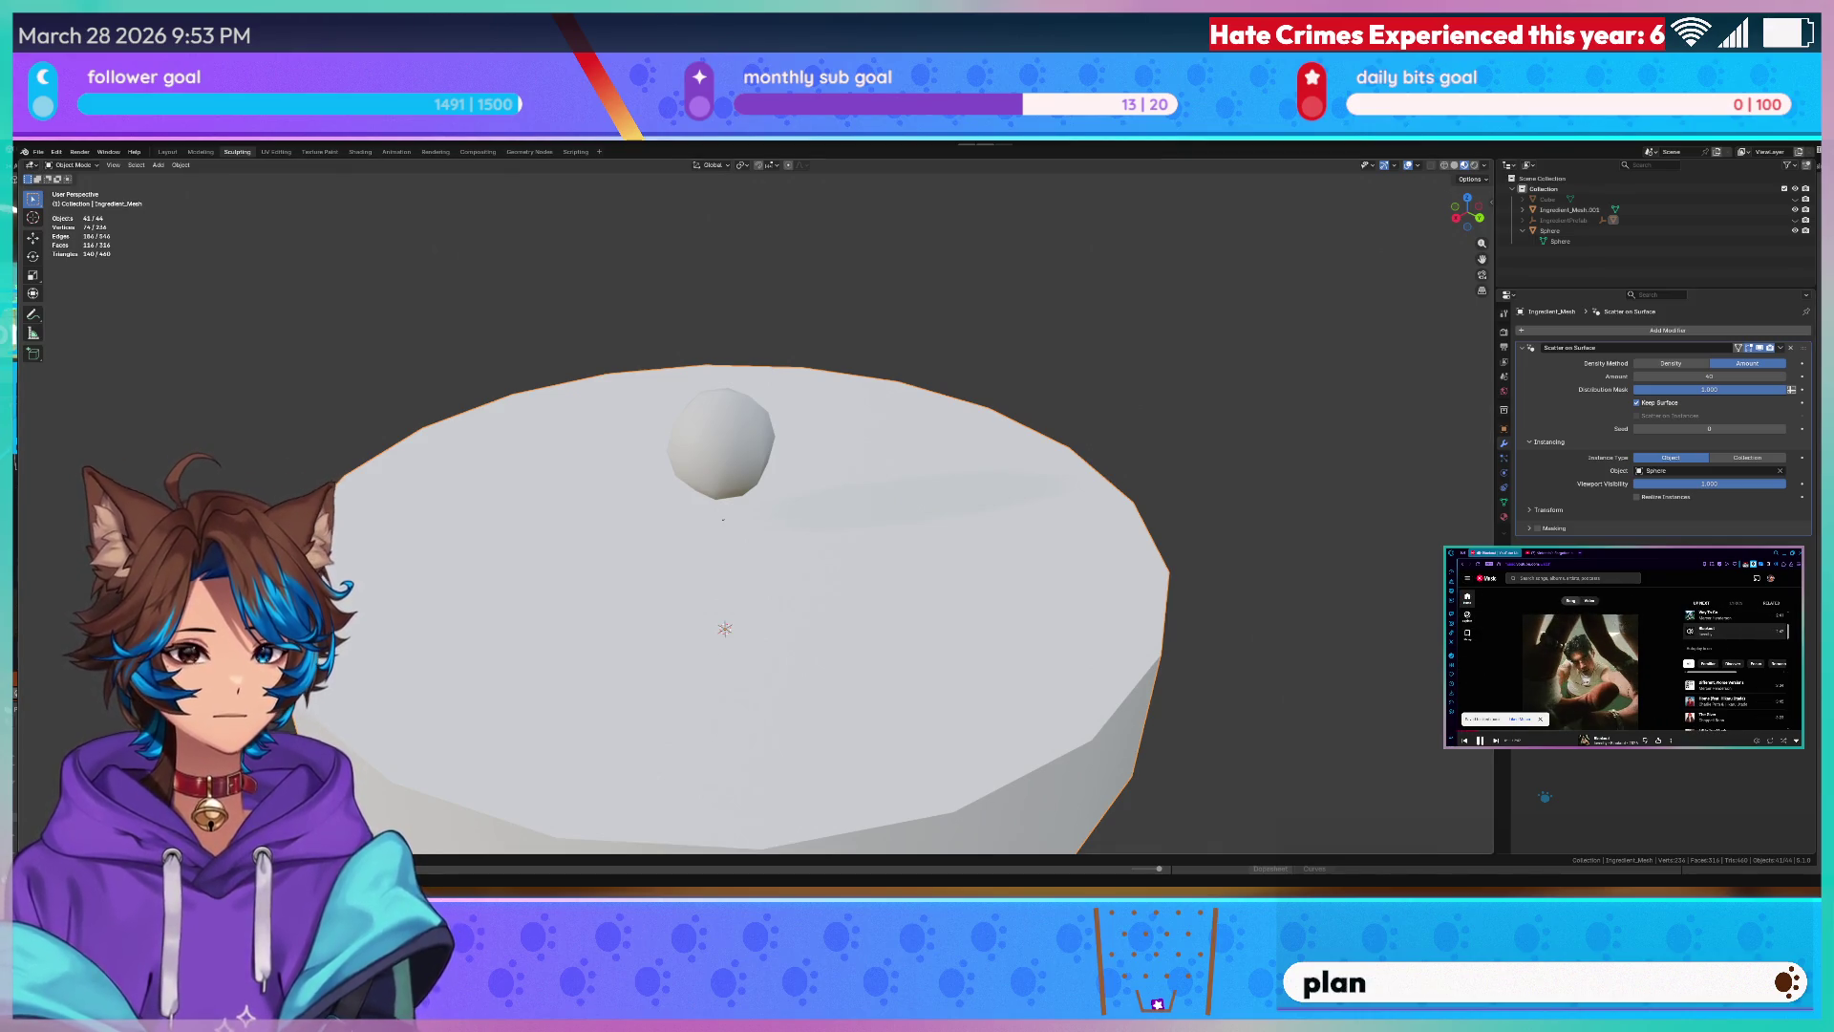
{"action": "middle_click_drag", "start_coordinate": [1322, 474], "coordinate": [1309, 465]}
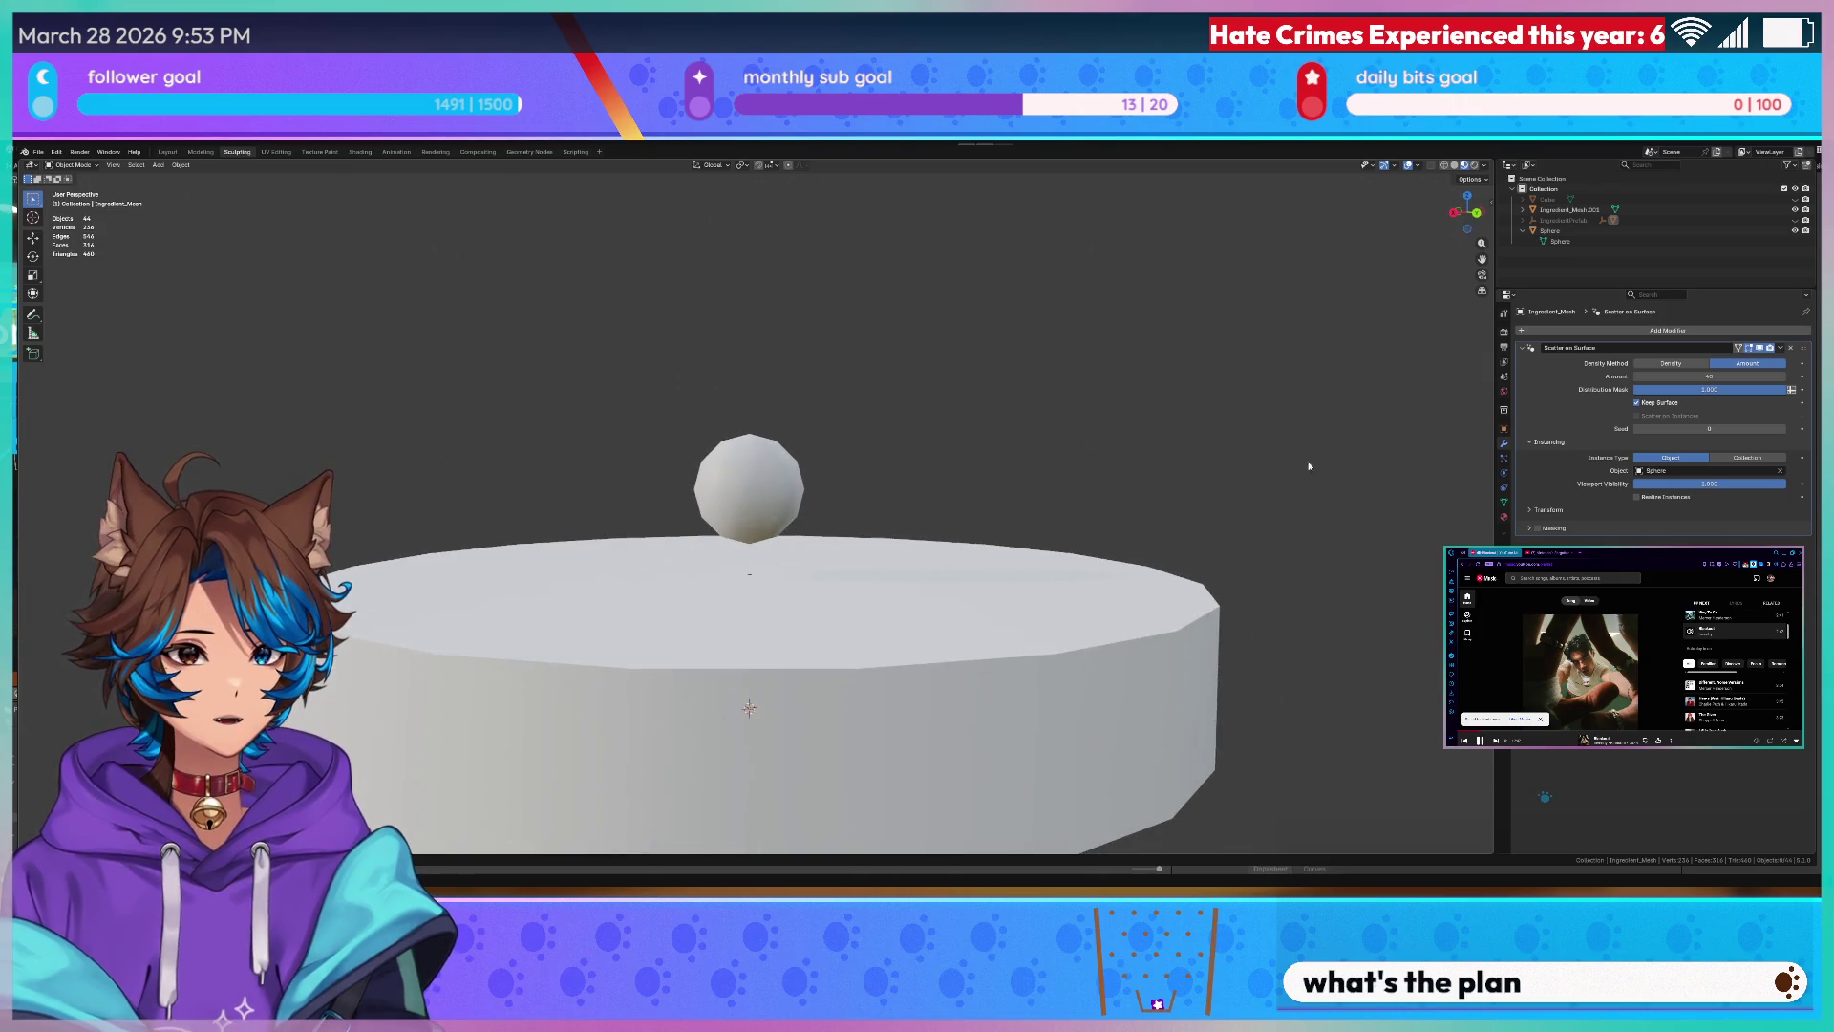
- Move the ball straight up along Z to float above the cylinder's top
{"action": "left_click", "coordinate": [761, 474]}
{"action": "key", "text": "g"}
{"action": "key", "text": "z"}
{"action": "left_click", "coordinate": [761, 273]}
{"action": "scroll", "coordinate": [793, 609], "scroll_direction": "up", "scroll_amount": 3}
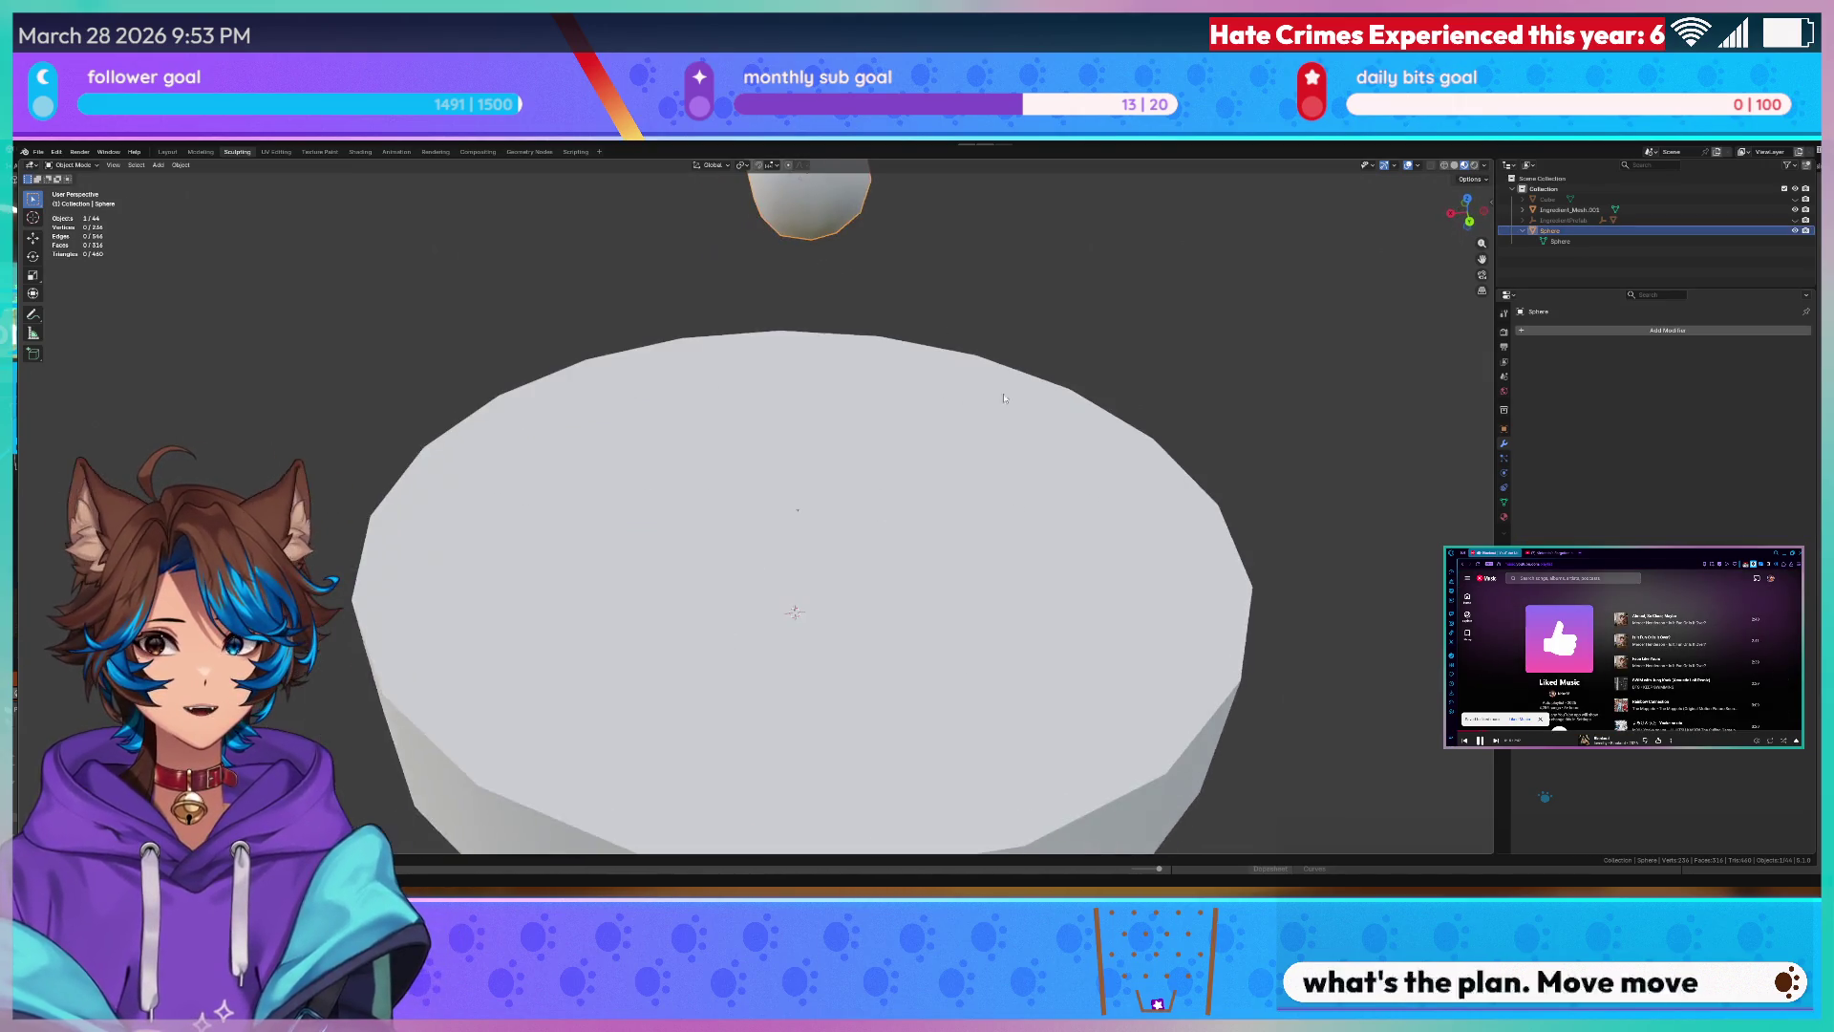
{"action": "scroll", "coordinate": [792, 612], "scroll_direction": "up", "scroll_amount": 1}
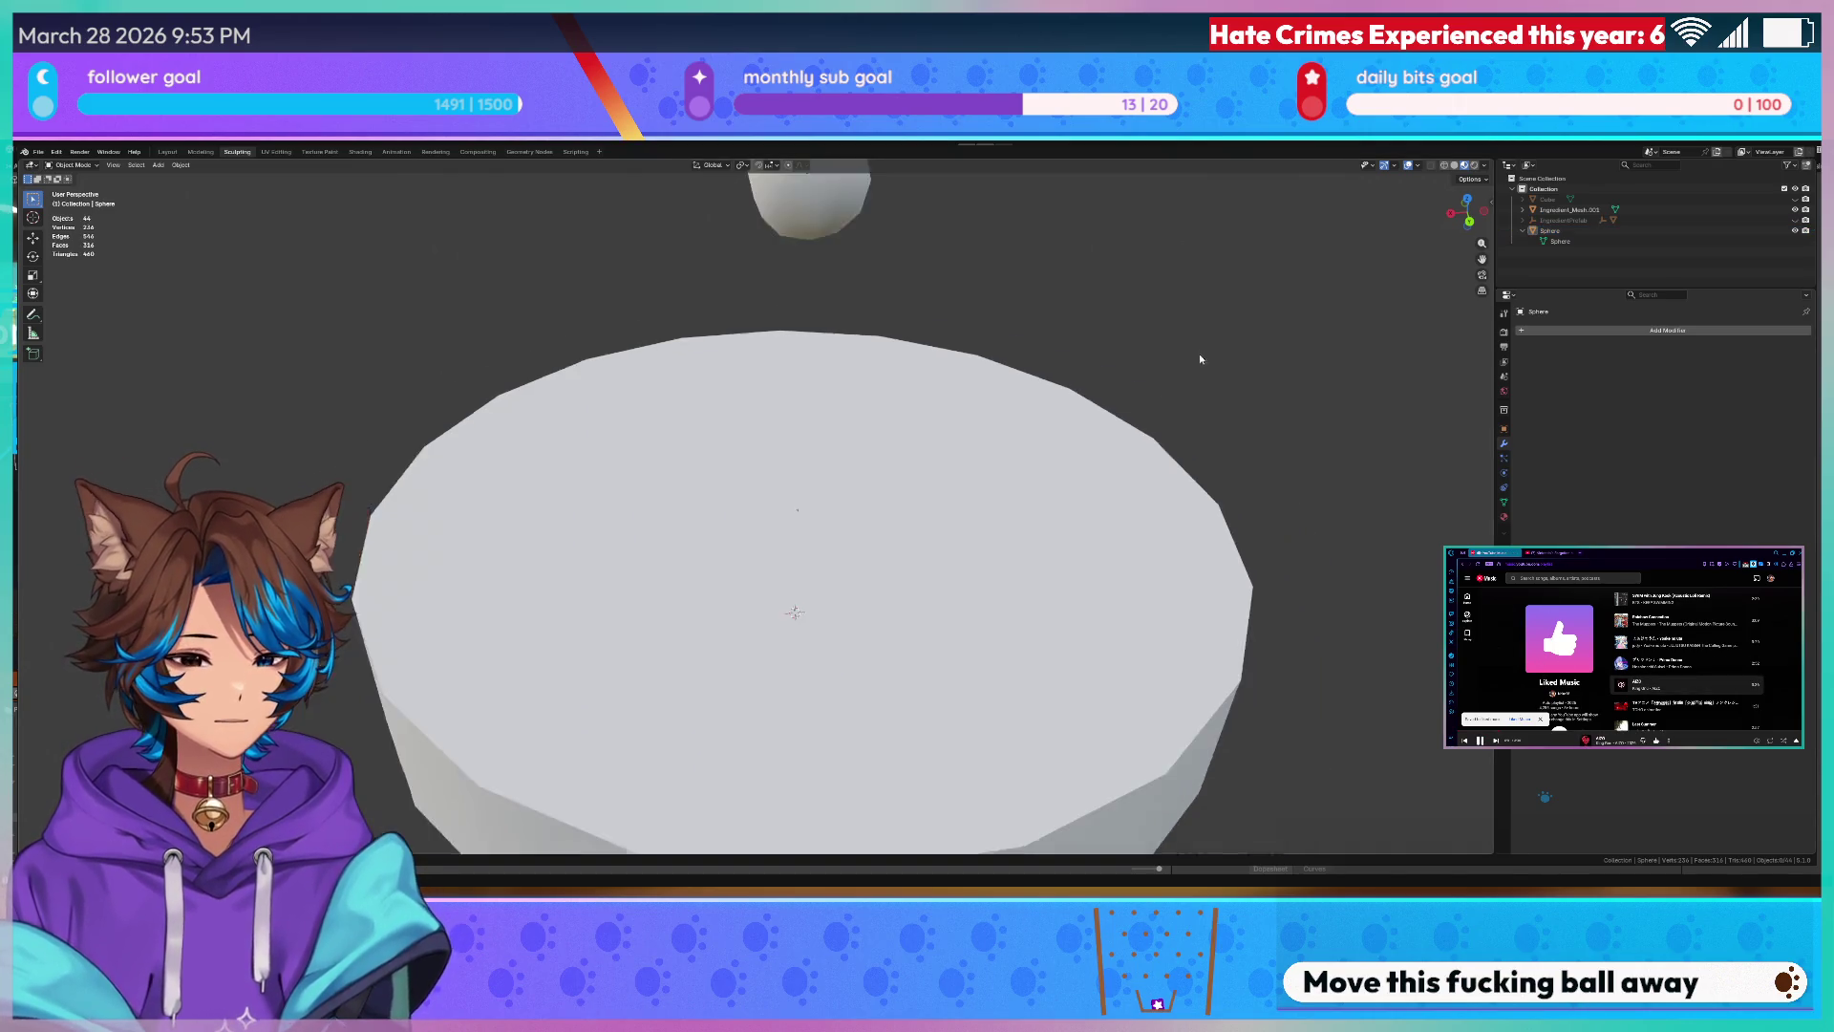
{"action": "scroll", "coordinate": [799, 627], "scroll_direction": "down", "scroll_amount": 3}
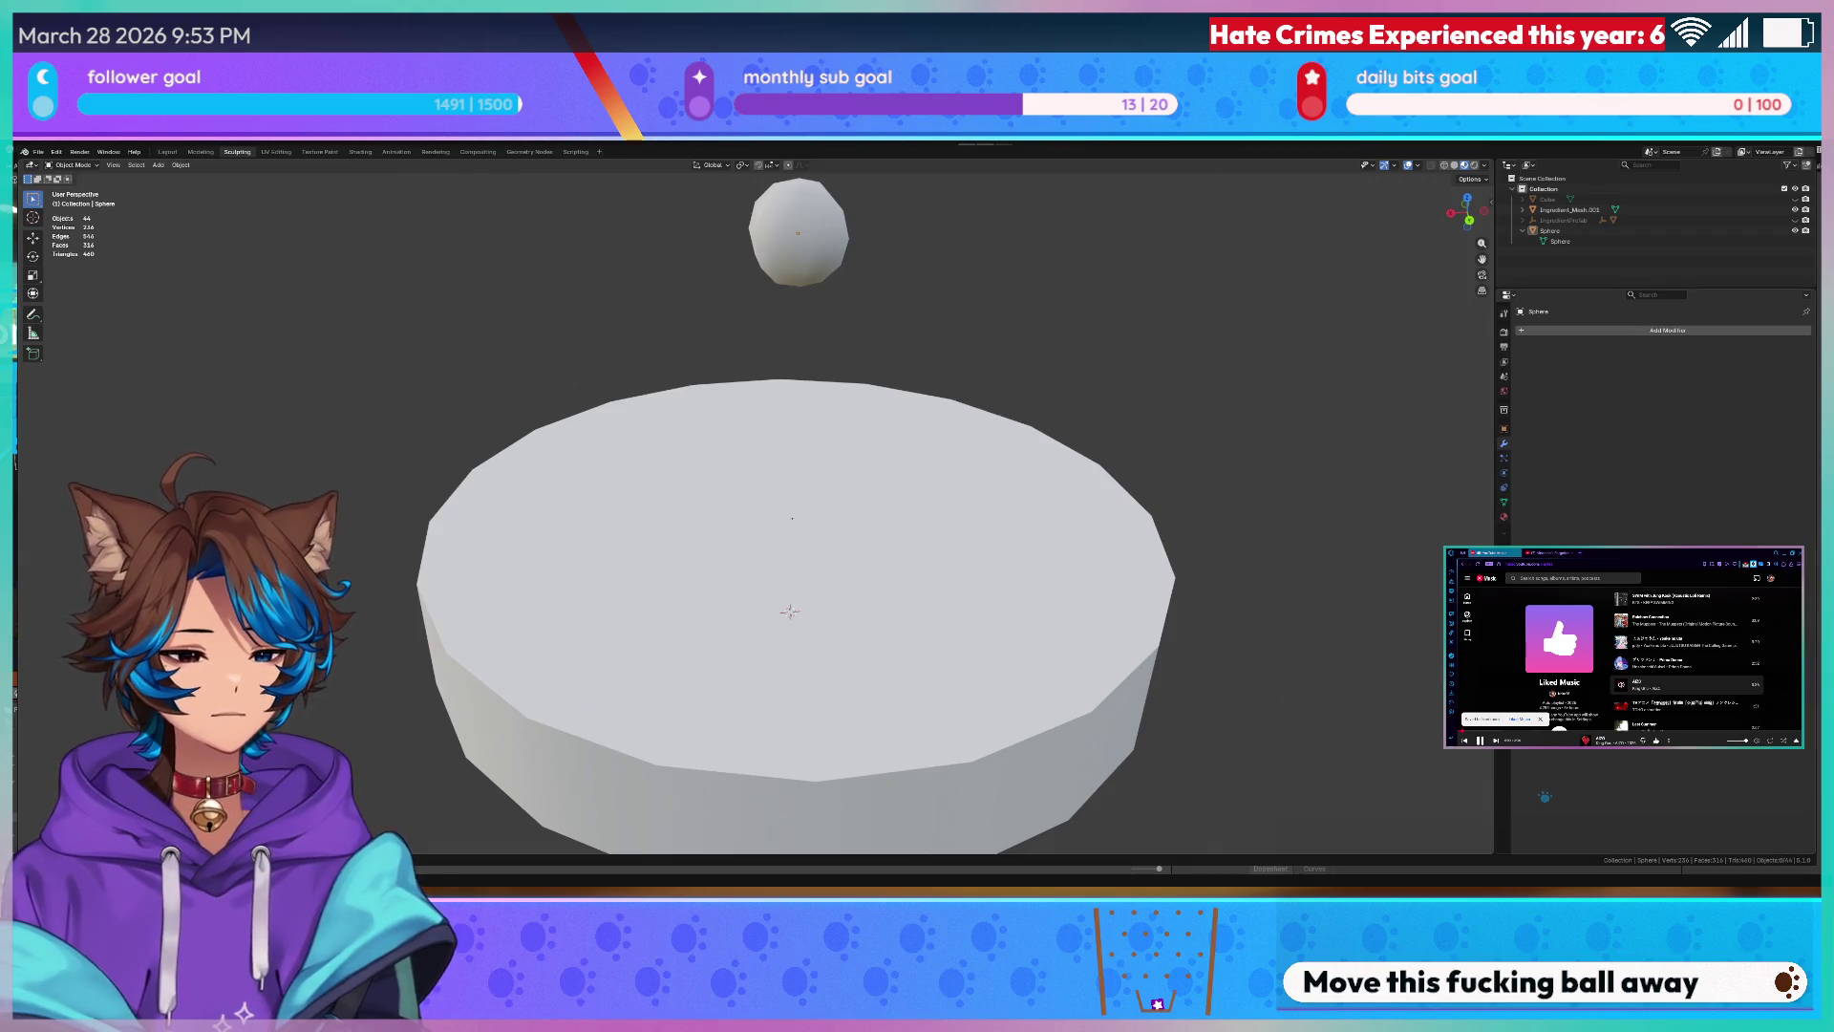
{"action": "scroll", "coordinate": [790, 612], "scroll_direction": "up", "scroll_amount": 3}
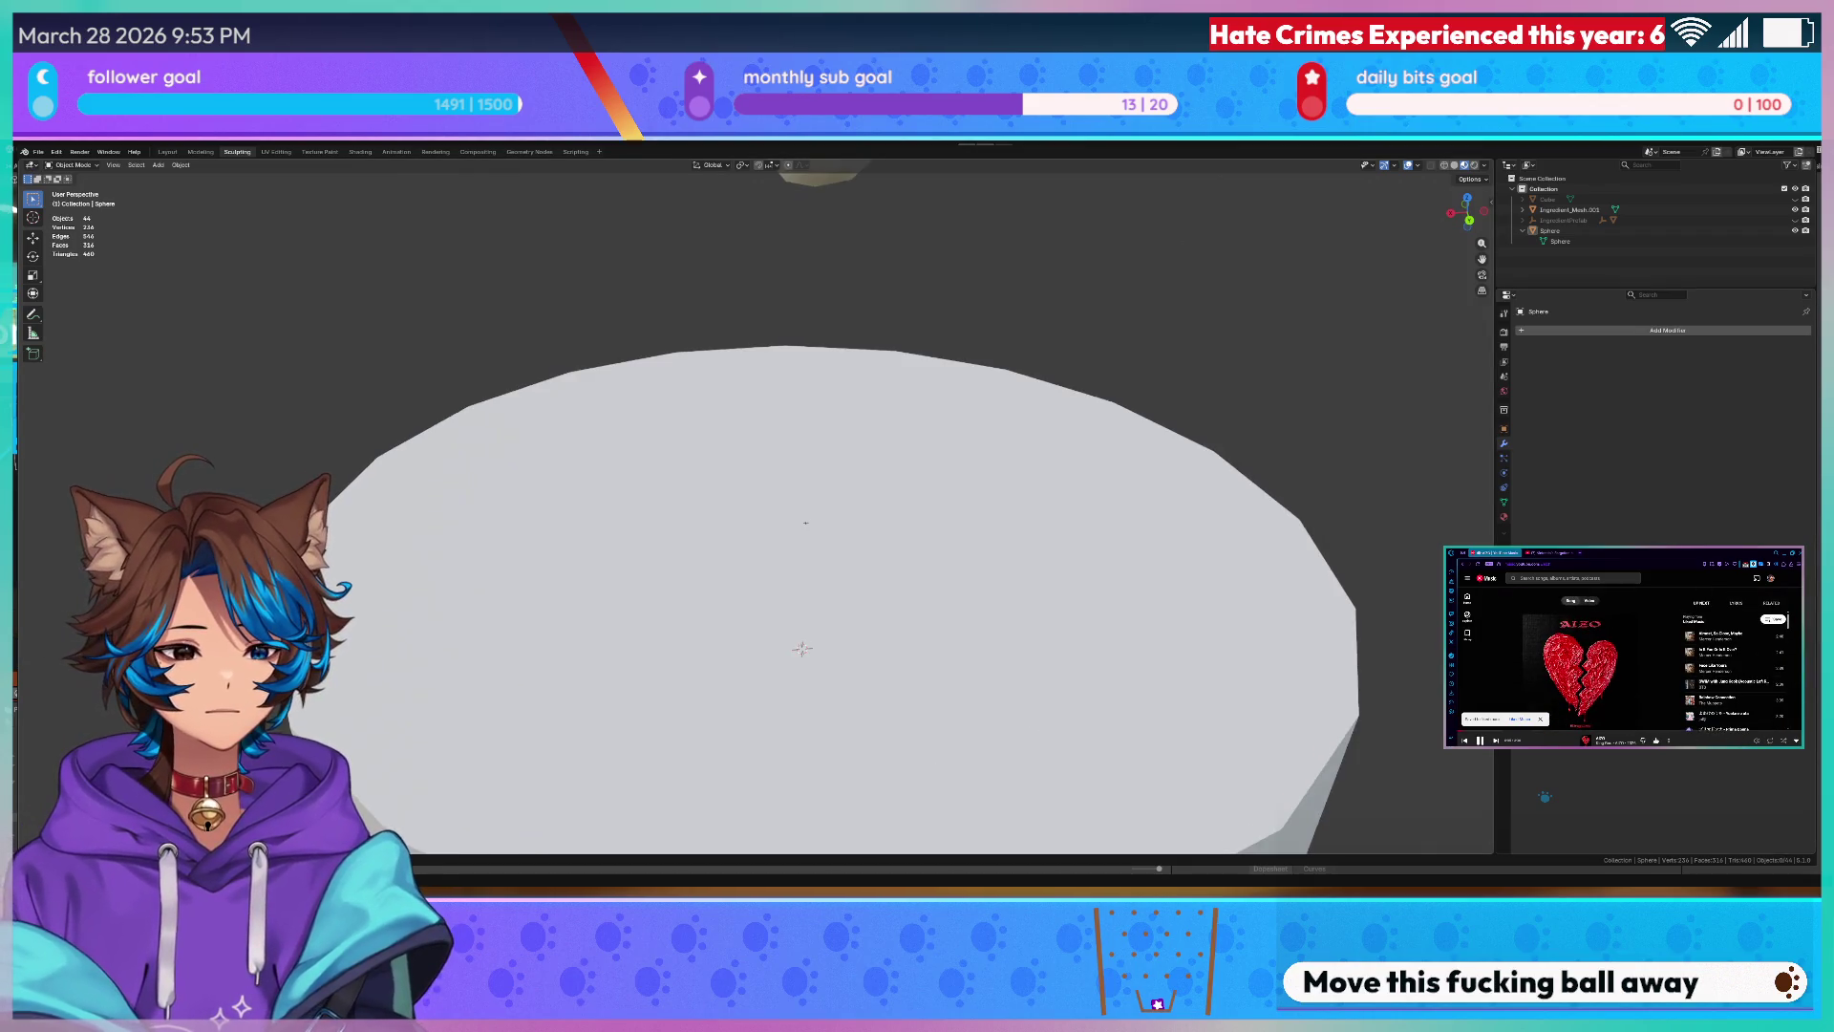
{"action": "scroll", "coordinate": [1225, 407], "scroll_direction": "down", "scroll_amount": 4}
- Select the cylinder and reopen its mesh in Edit Mode from a side view
{"action": "middle_click_drag", "start_coordinate": [1247, 417], "coordinate": [1225, 407]}
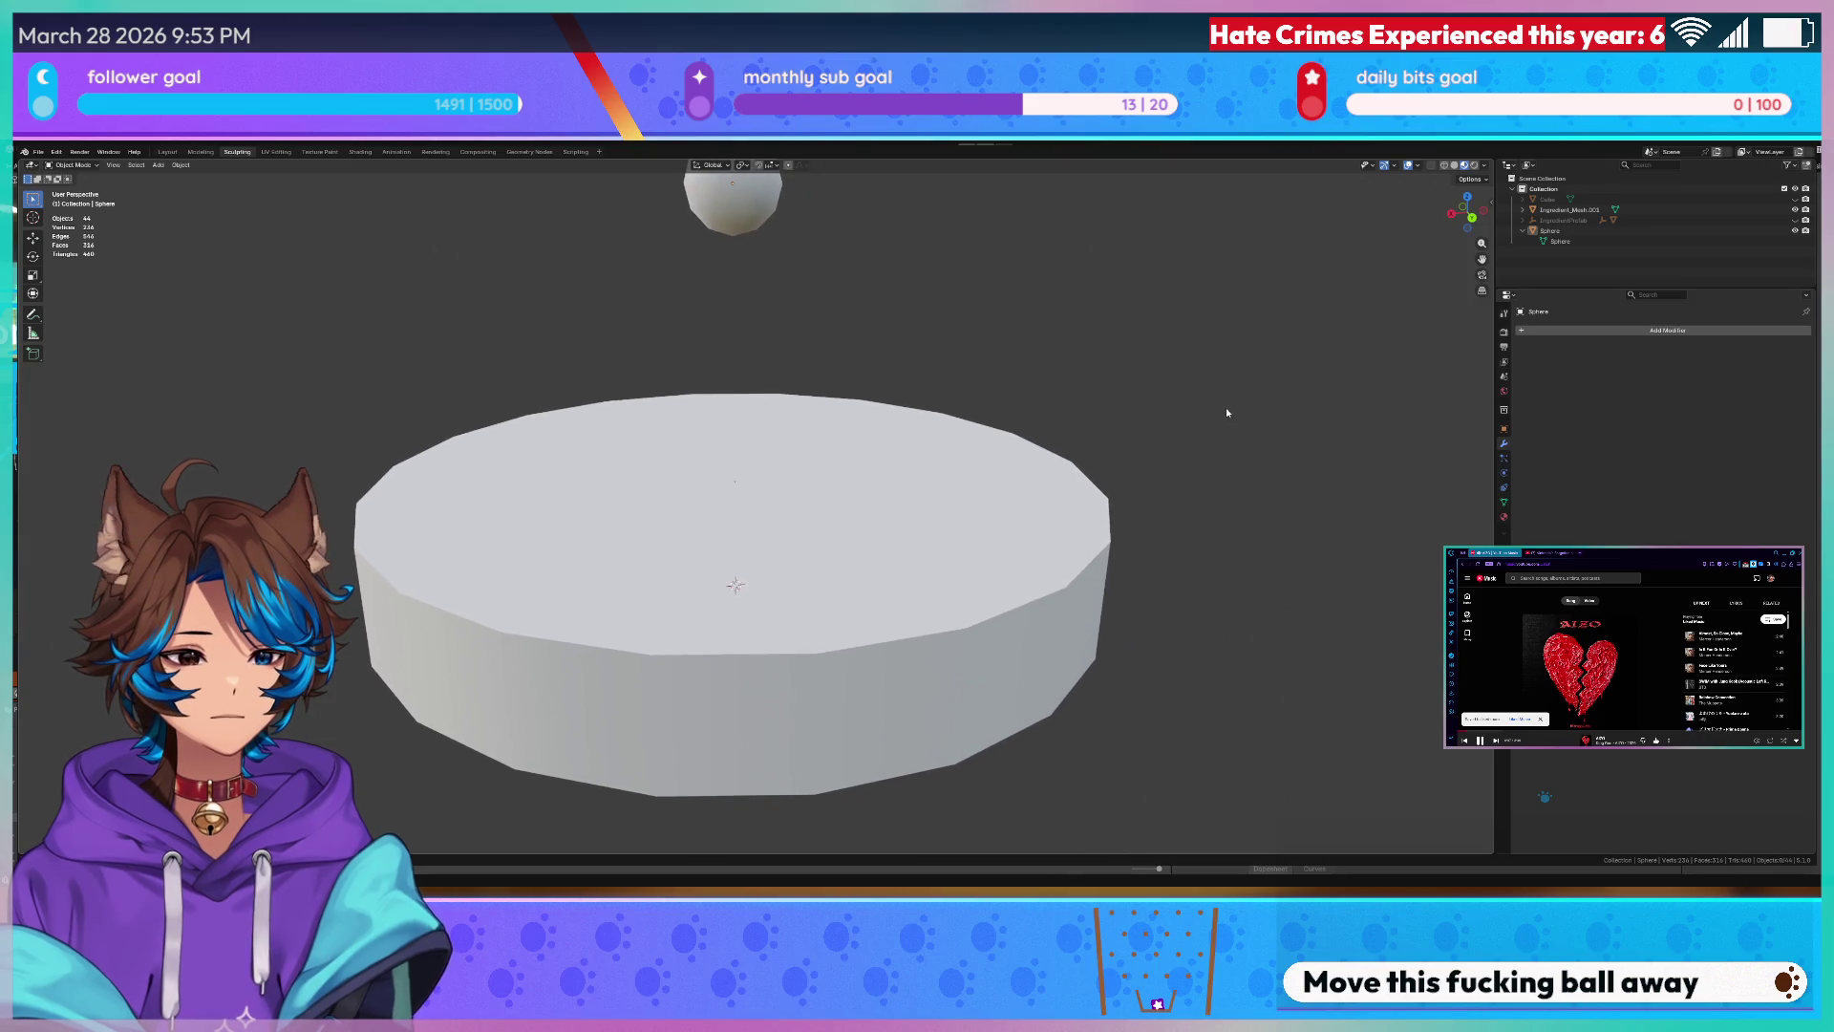
{"action": "key", "text": "Tab"}
{"action": "mouse_move", "coordinate": [798, 489]}
{"action": "middle_mouse_down"}
{"action": "mouse_move", "coordinate": [956, 405]}
{"action": "mouse_move", "coordinate": [1106, 393]}
{"action": "middle_mouse_up"}
{"action": "key", "text": "Tab"}
{"action": "key", "text": "Tab"}
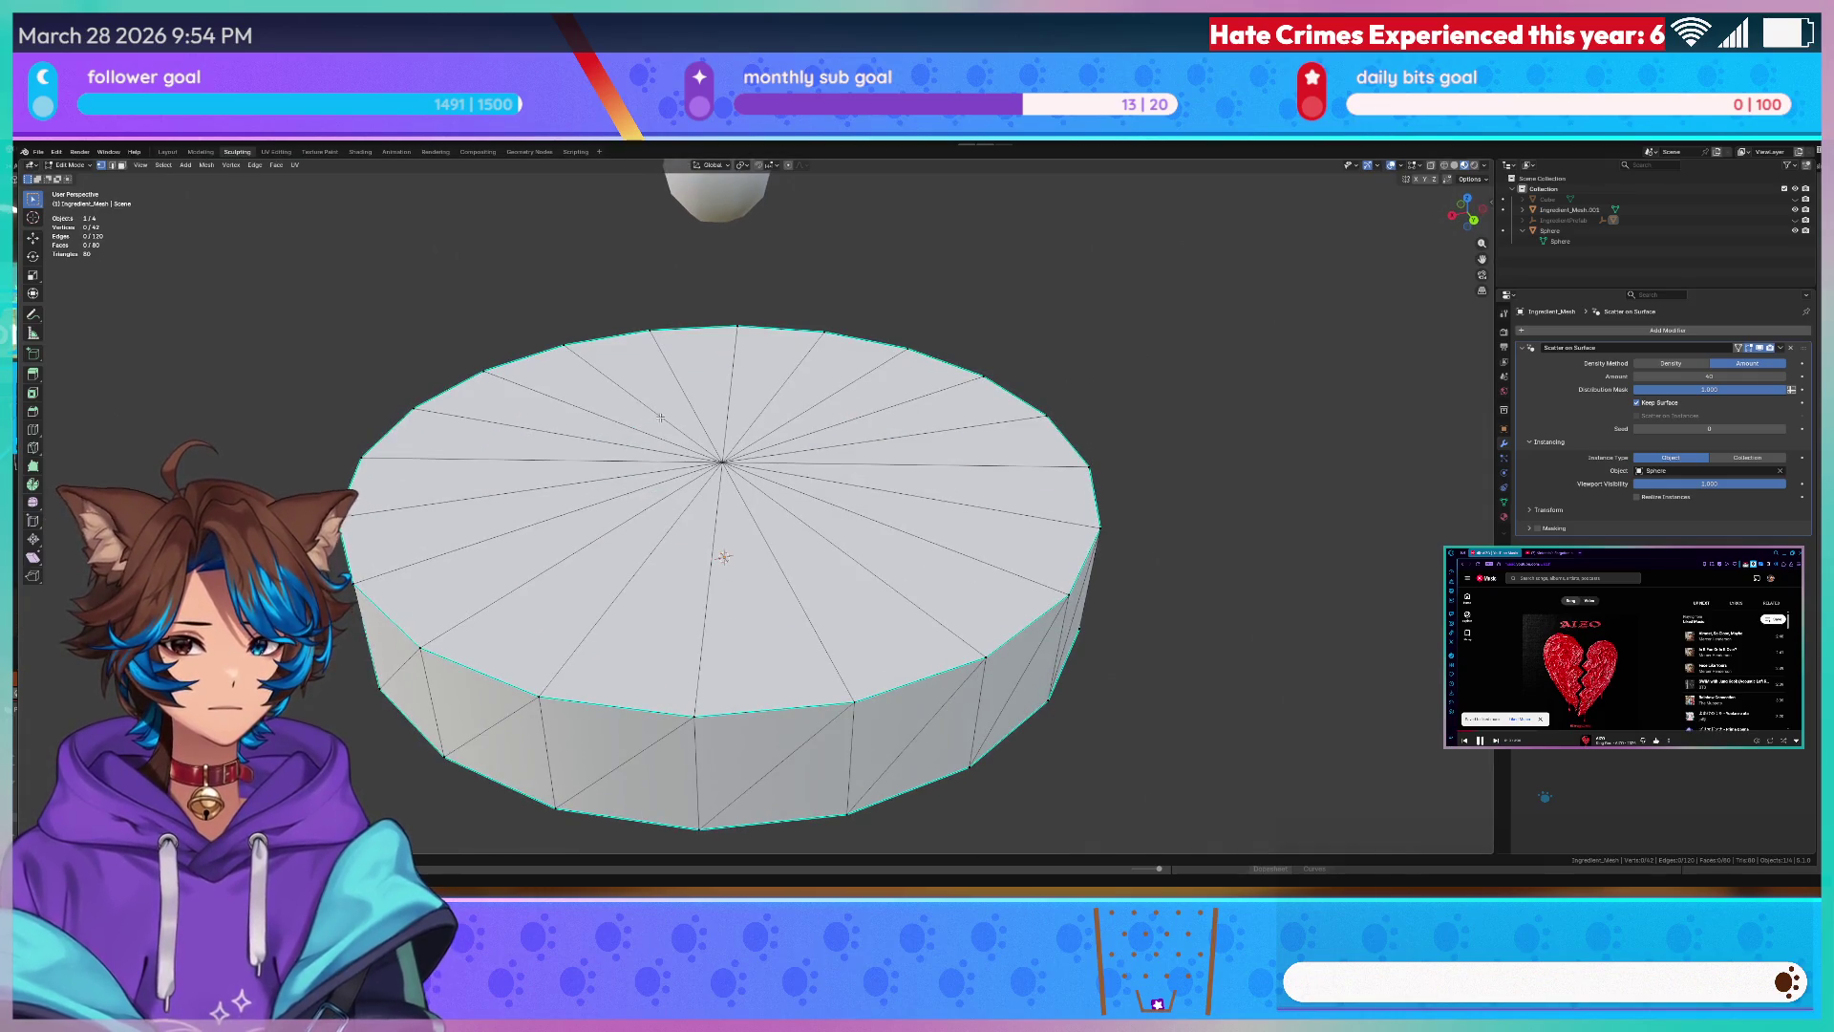
- Save the scene, delete the cylinder with X, undo to restore it, and select IngredientPrefab
{"action": "key", "text": "Tab"}
{"action": "key", "text": "ctrl+s"}
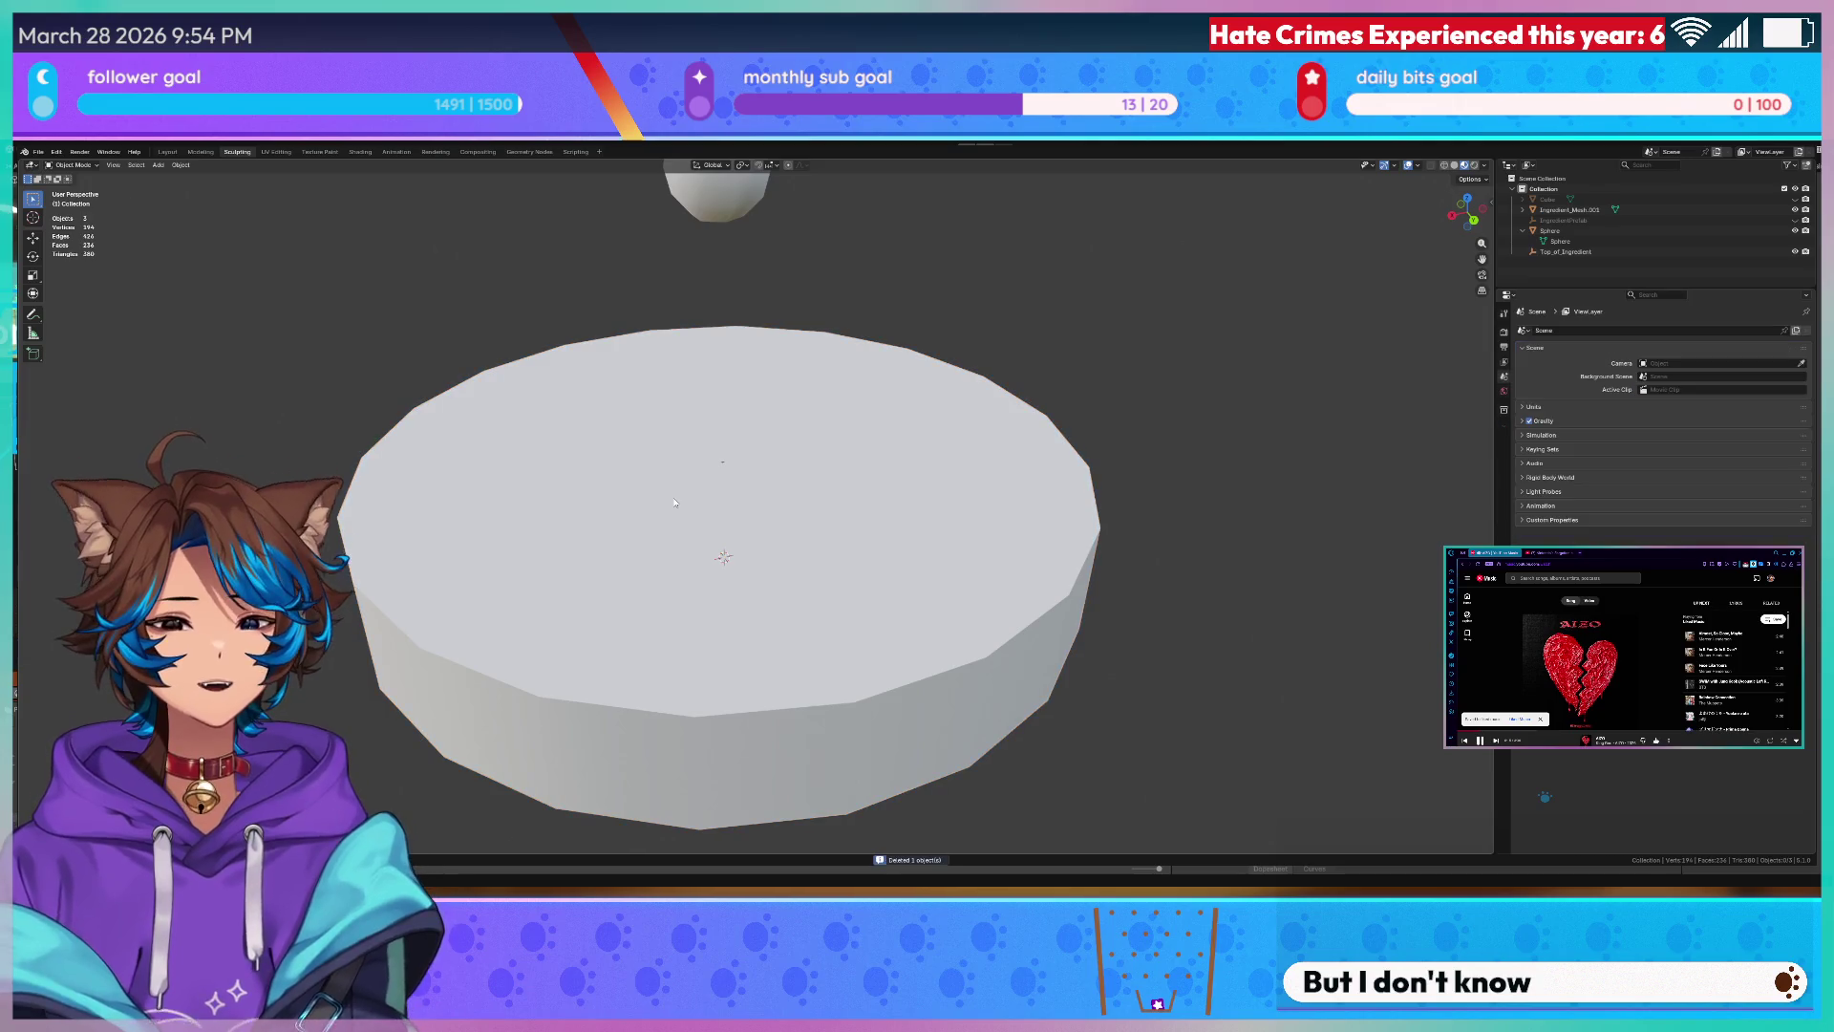
{"action": "key", "text": "x"}
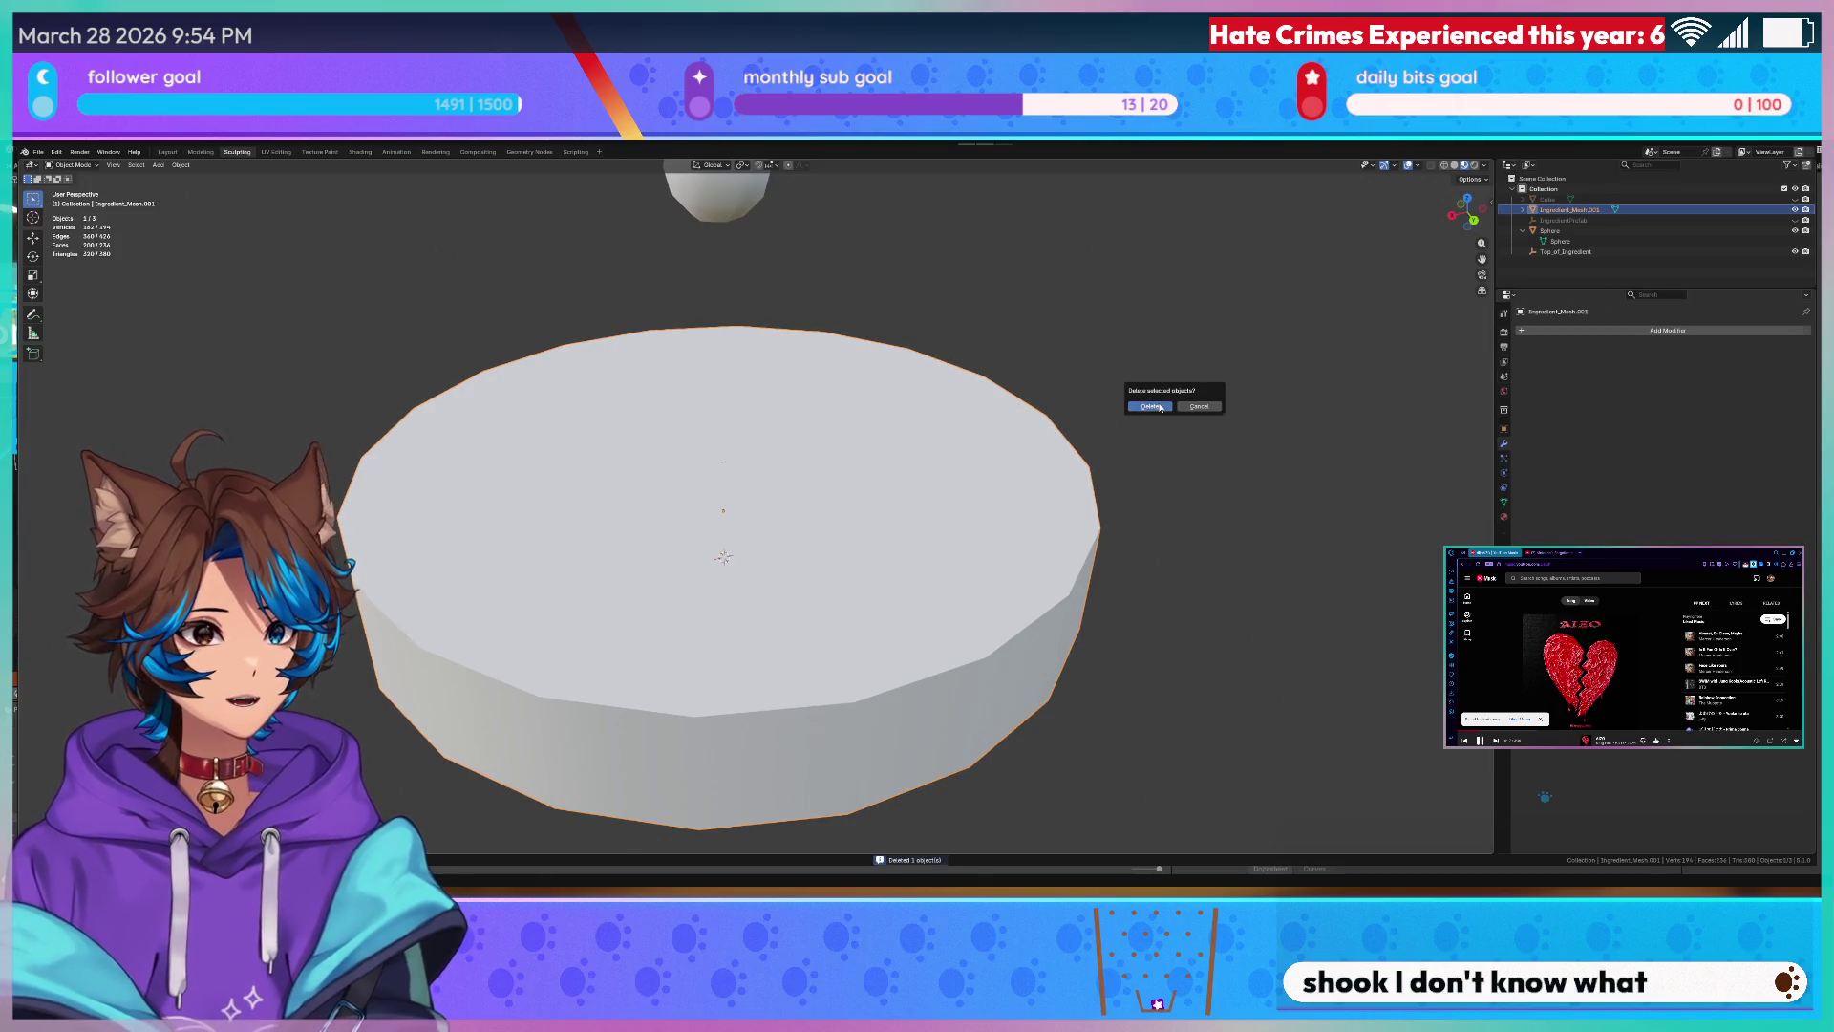
{"action": "left_click", "coordinate": [1146, 408]}
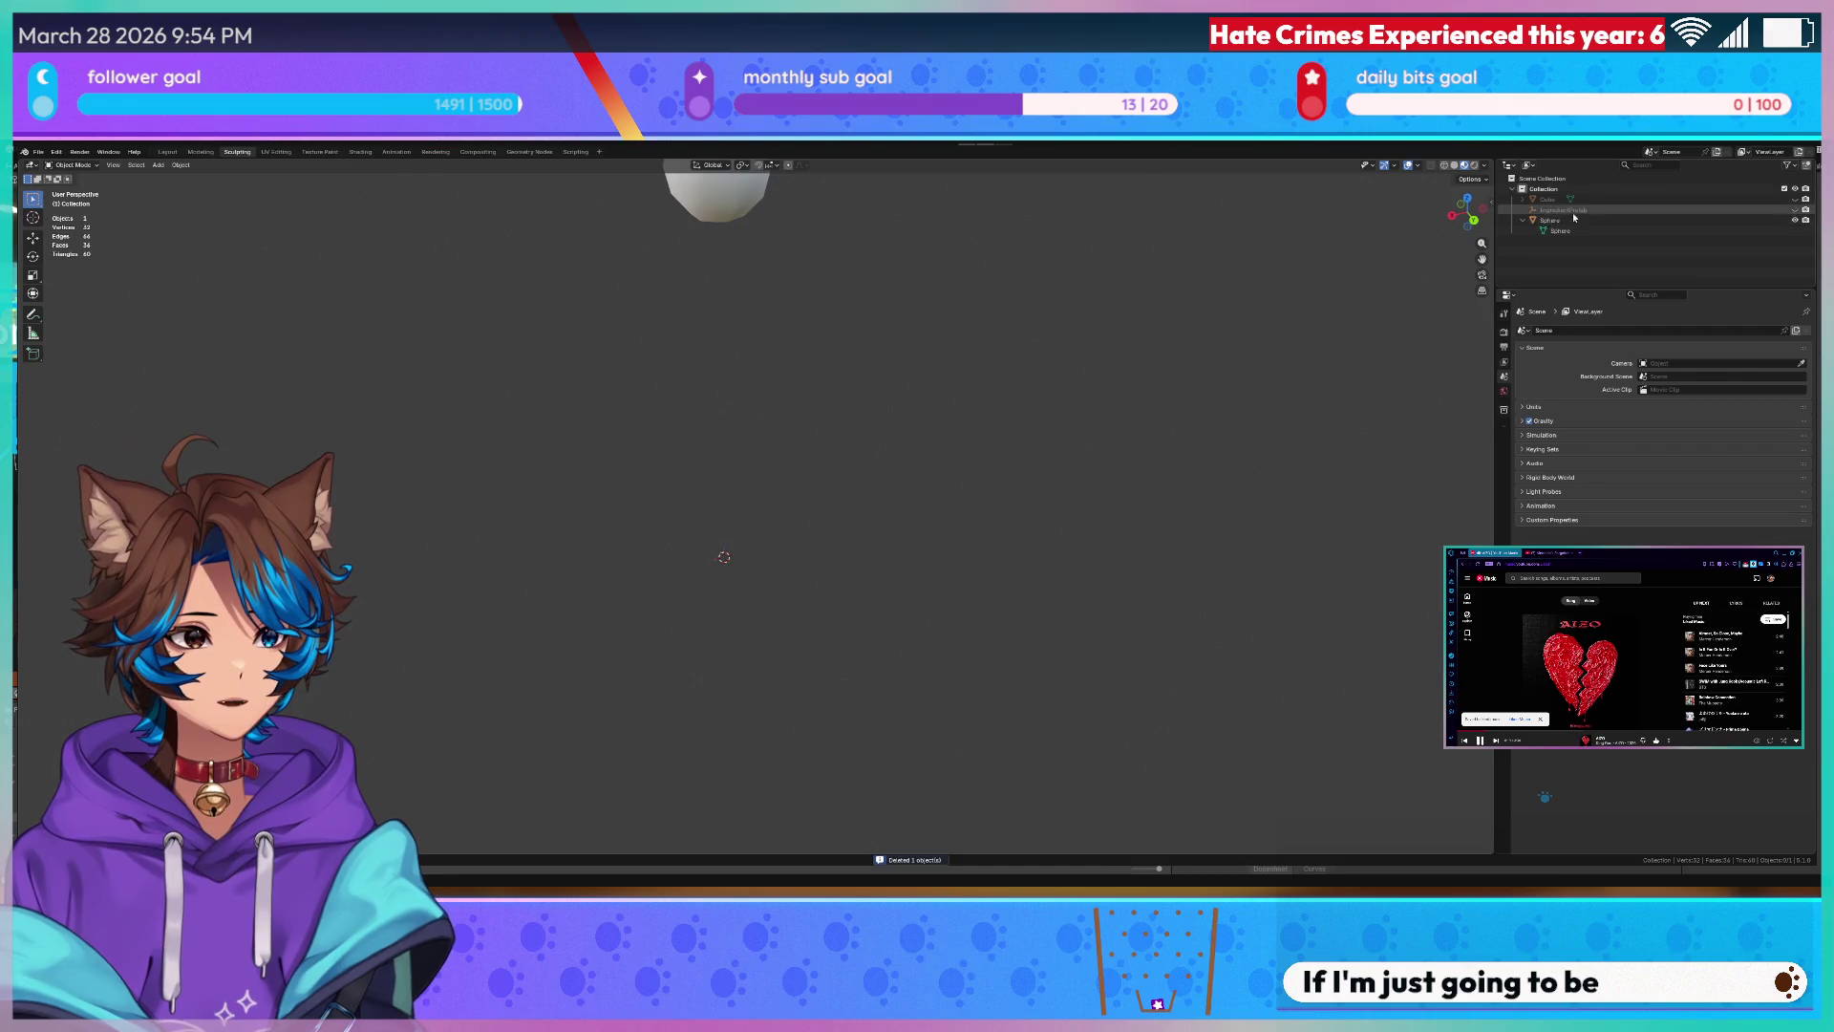
{"action": "scroll", "coordinate": [1273, 320], "scroll_direction": "down", "scroll_amount": 3}
{"action": "scroll", "coordinate": [1274, 320], "scroll_direction": "down", "scroll_amount": 2}
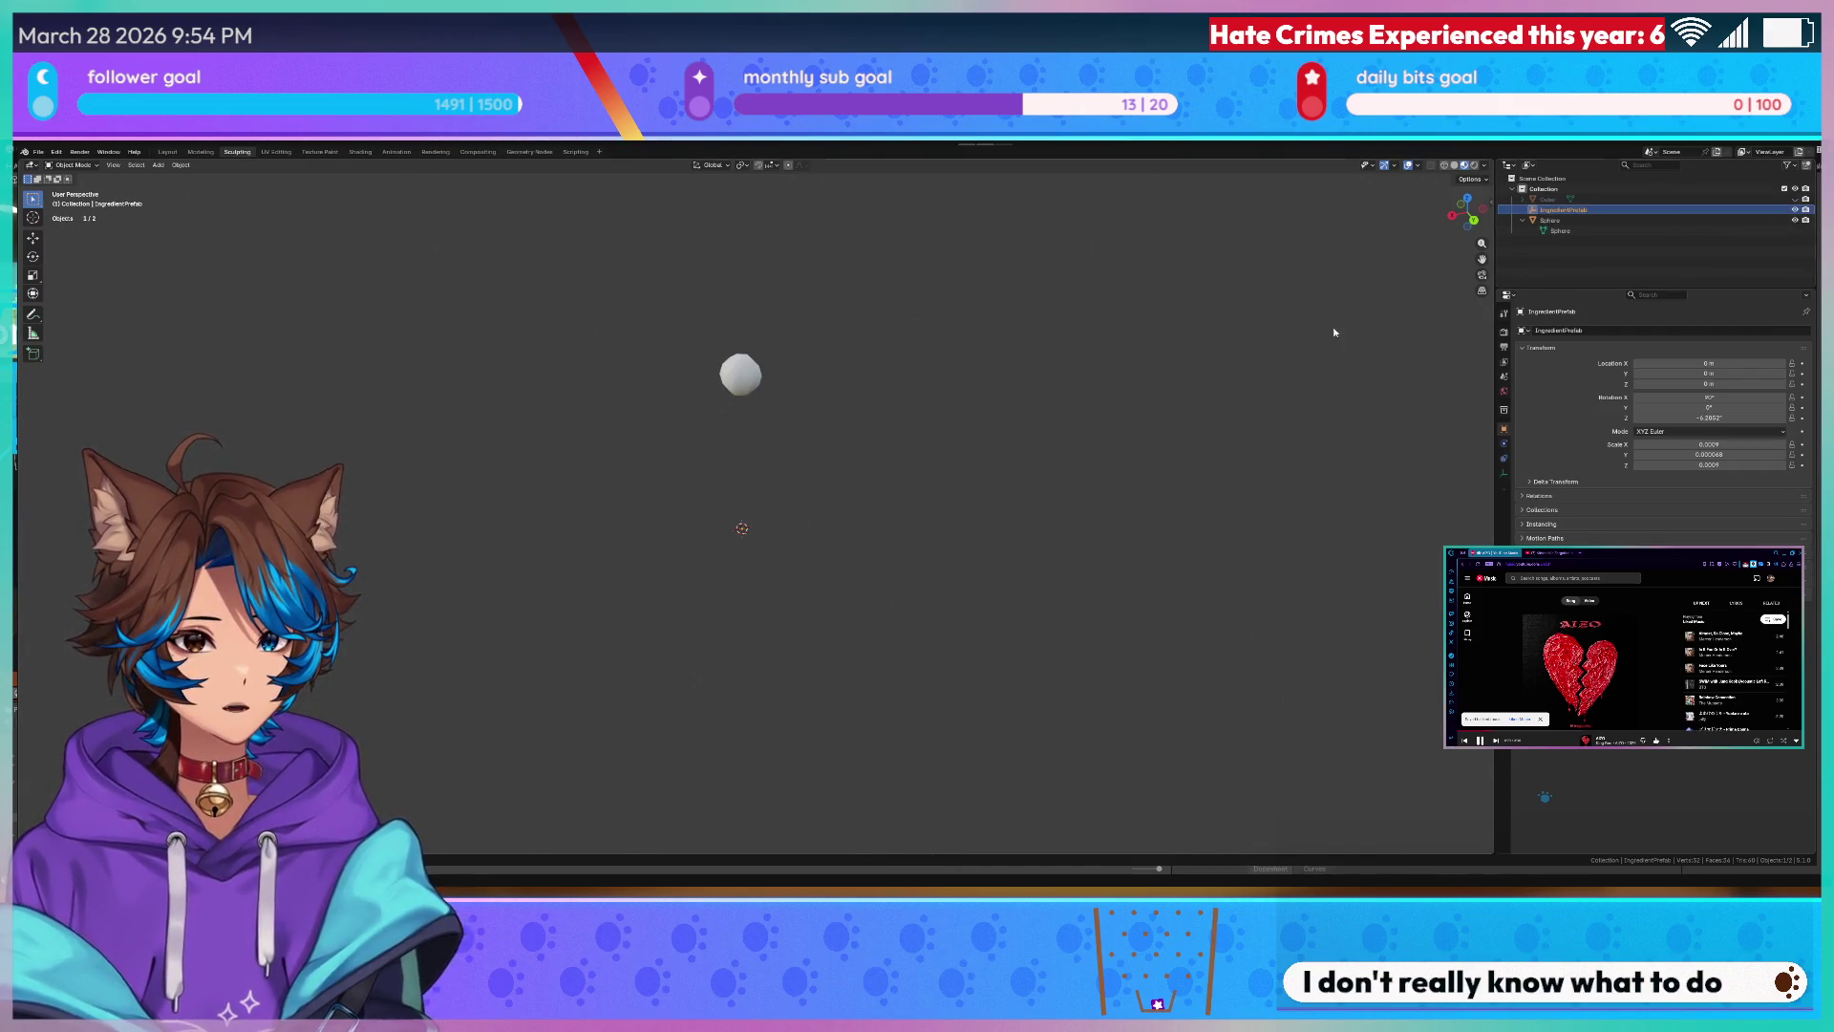
{"action": "scroll", "coordinate": [972, 398], "scroll_direction": "up", "scroll_amount": 4}
{"action": "key", "text": "ctrl+z"}
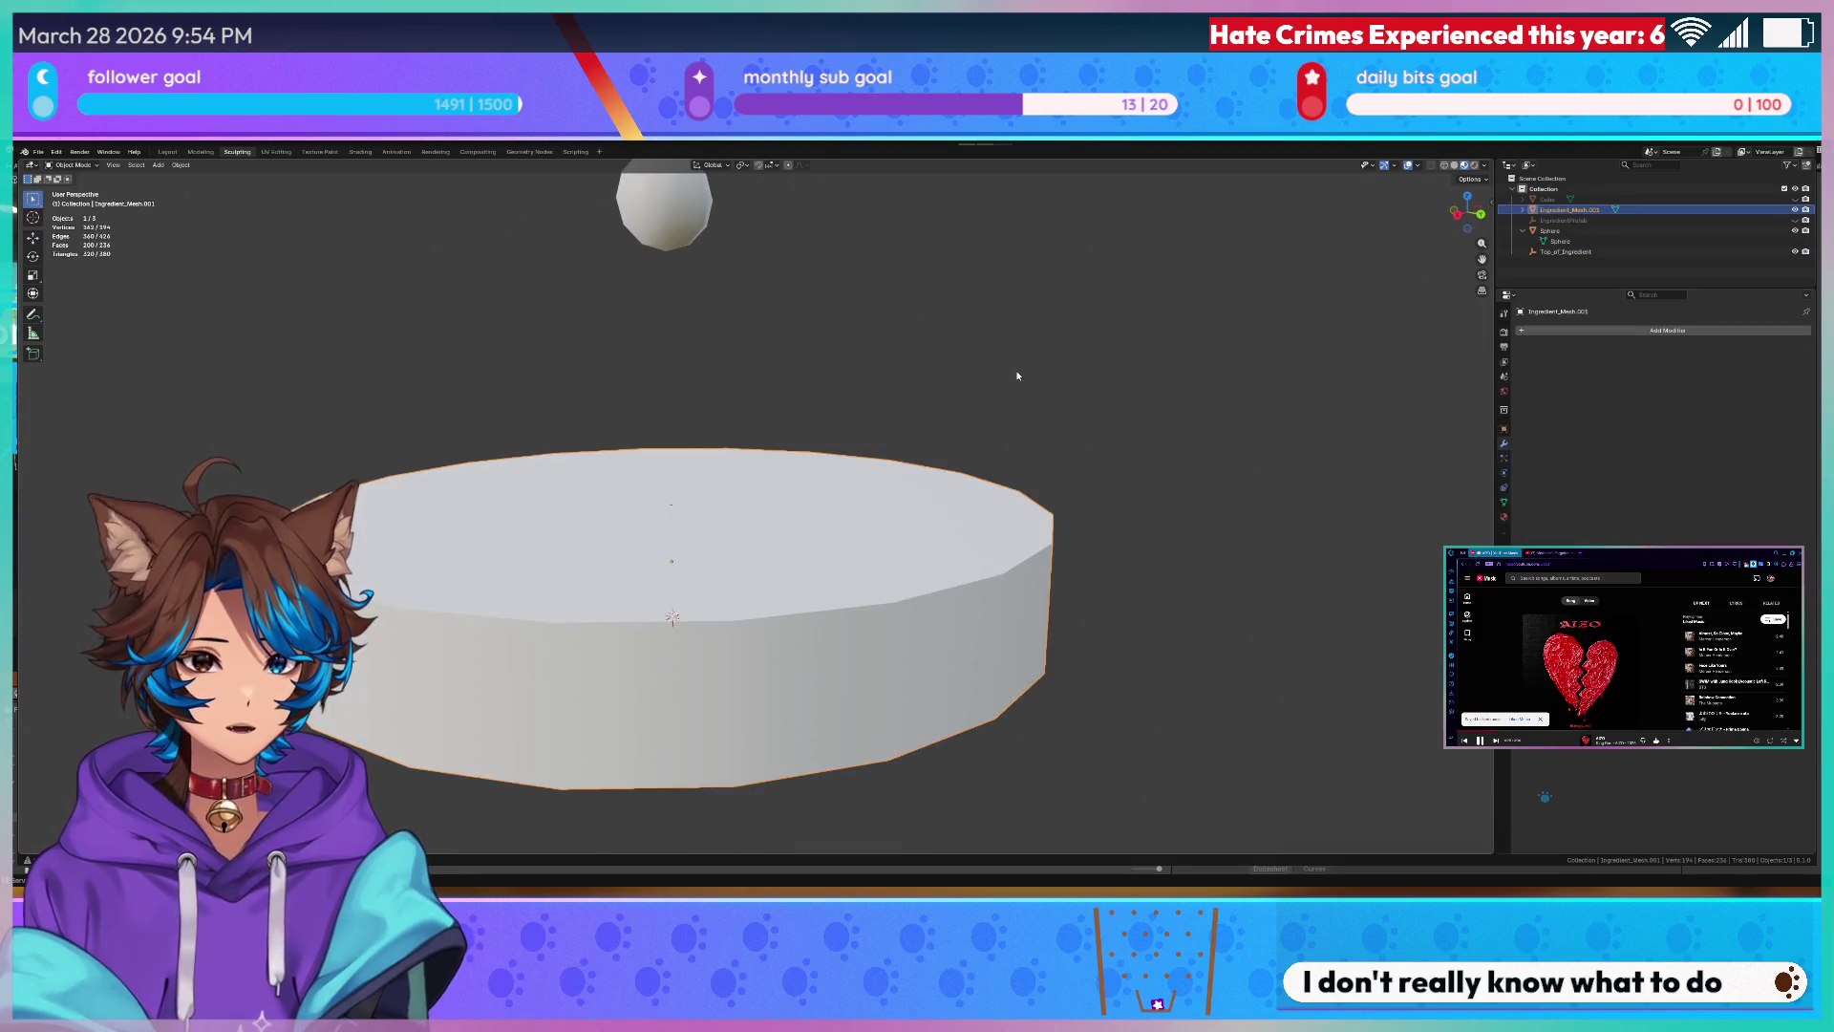
{"action": "left_click", "coordinate": [1569, 218]}
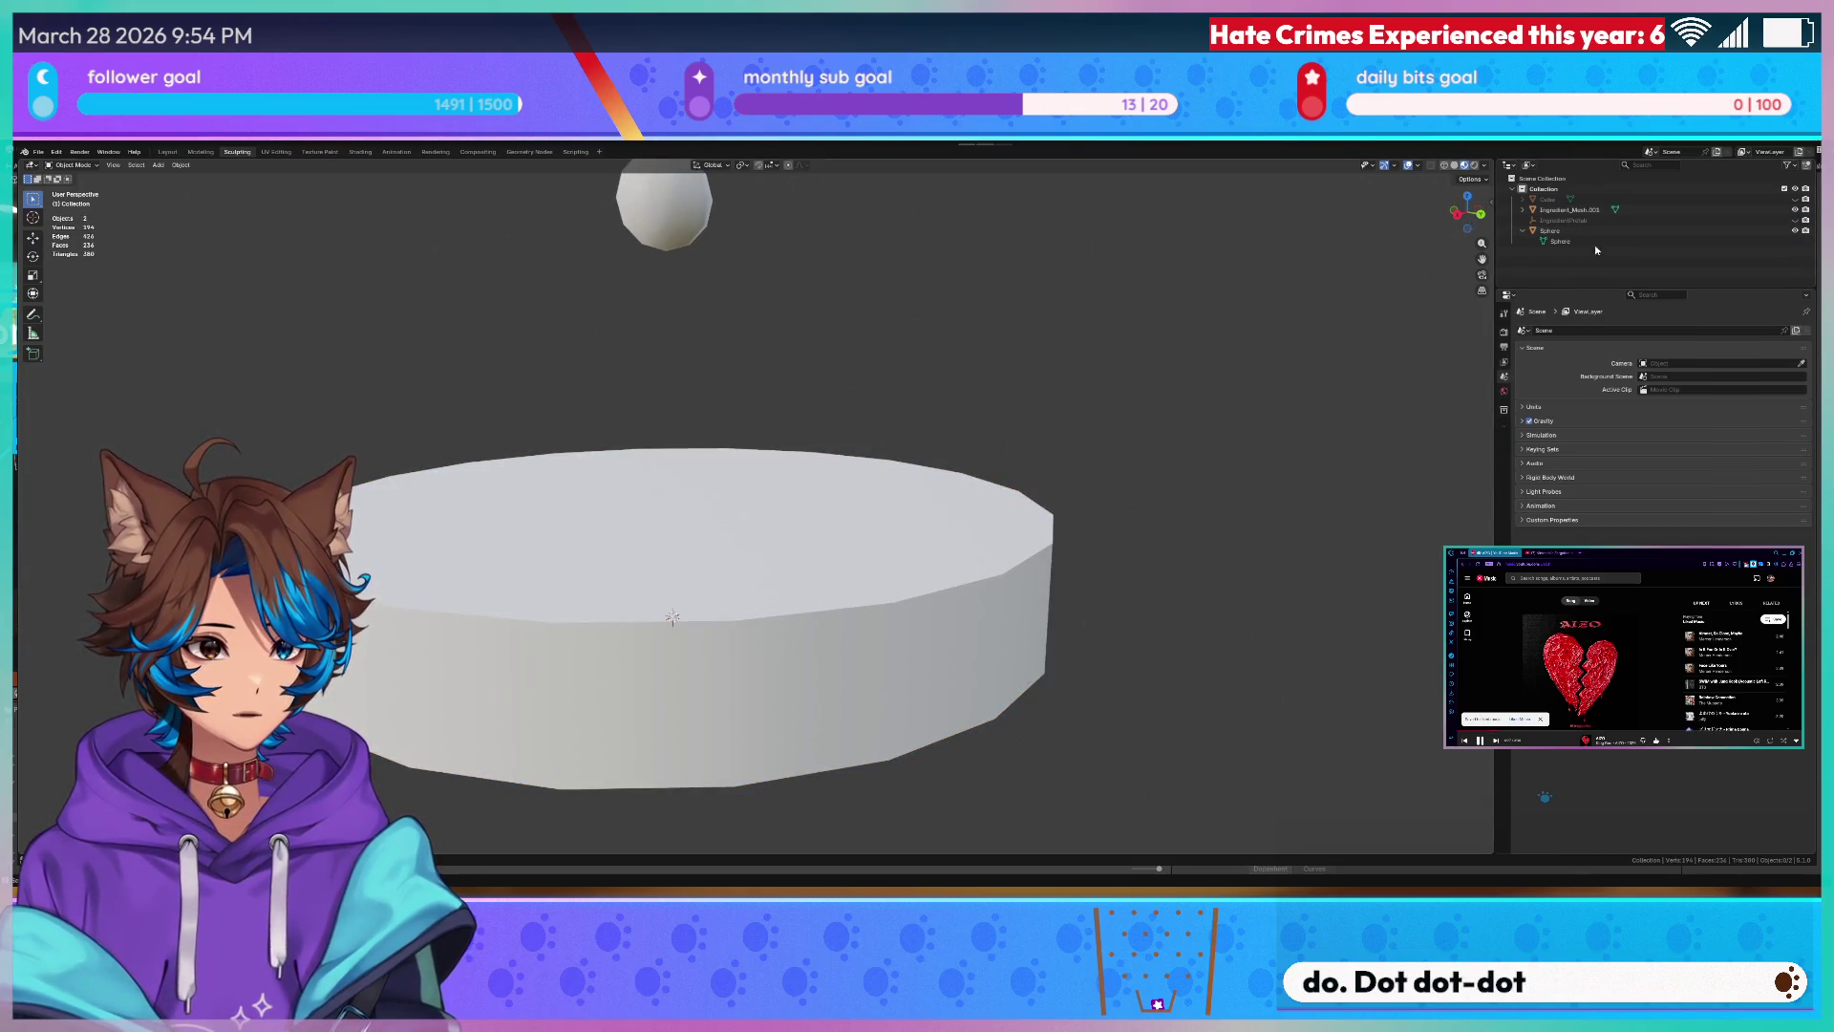
- Swap the cylinder for the flat Cube box and enter Edit Mode on it
{"action": "left_click", "coordinate": [1570, 229]}
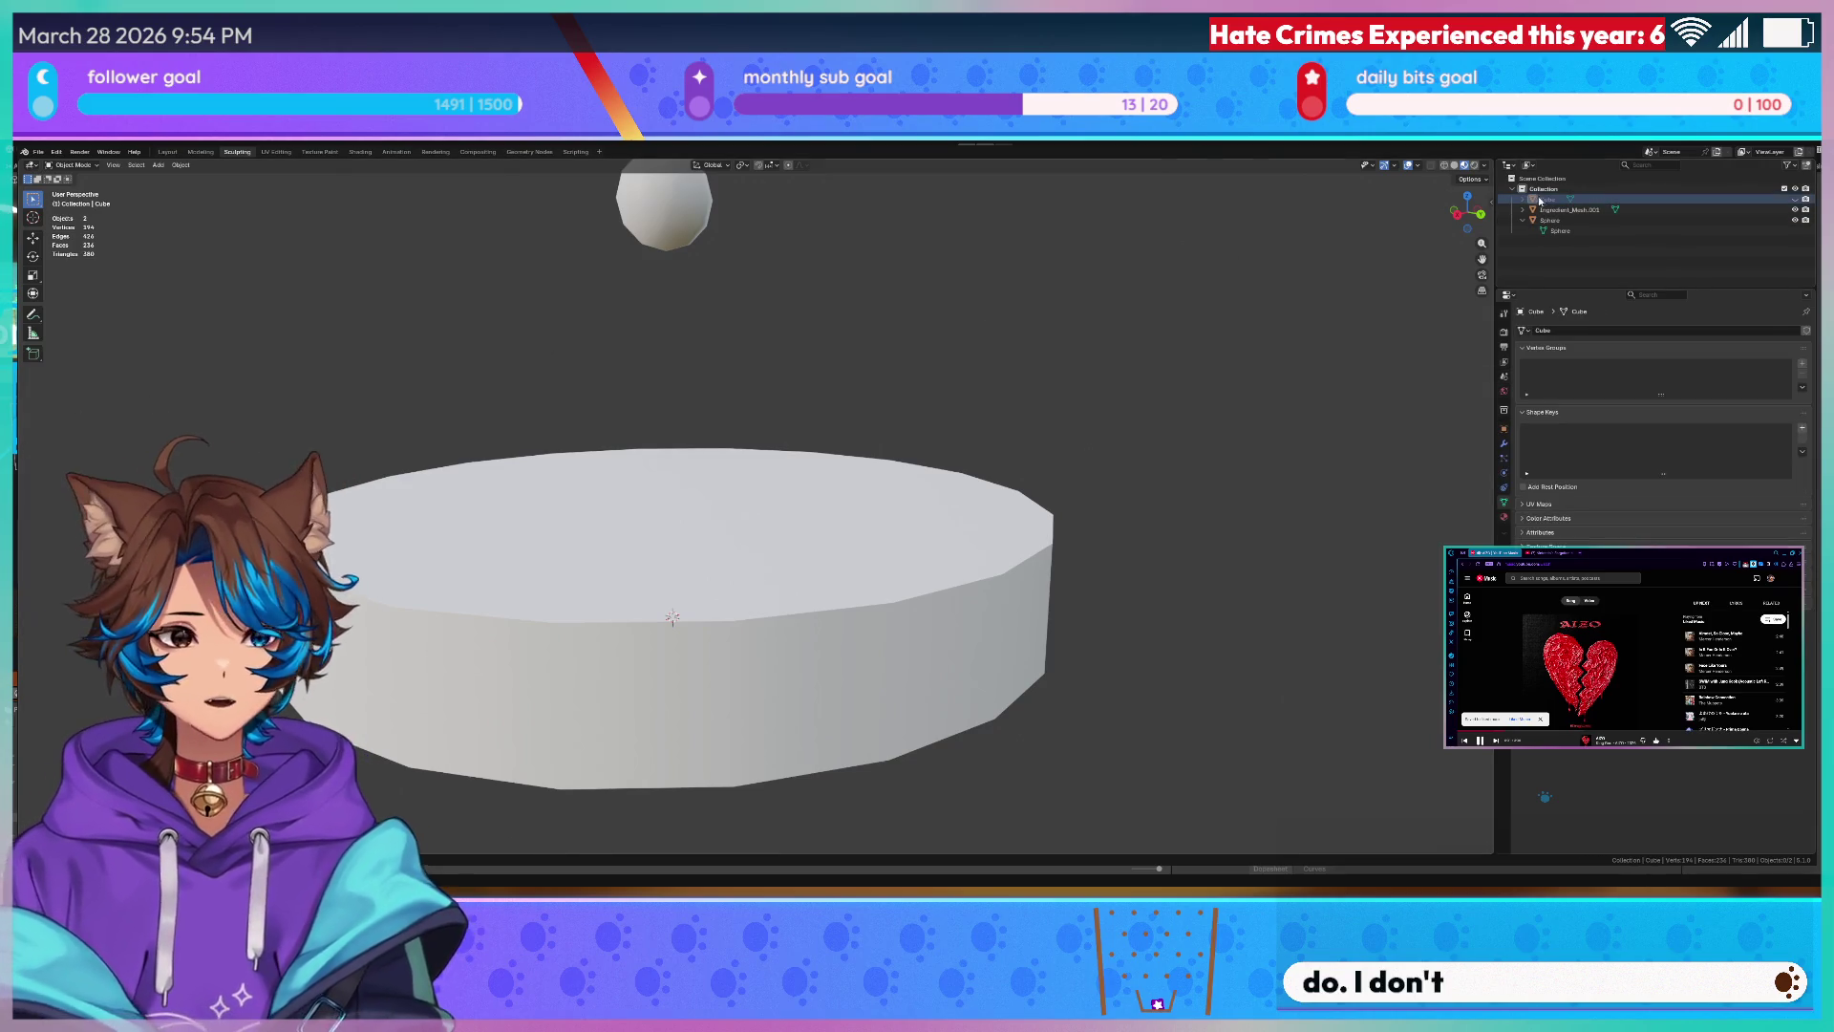
{"action": "key", "text": "ctrl+z"}
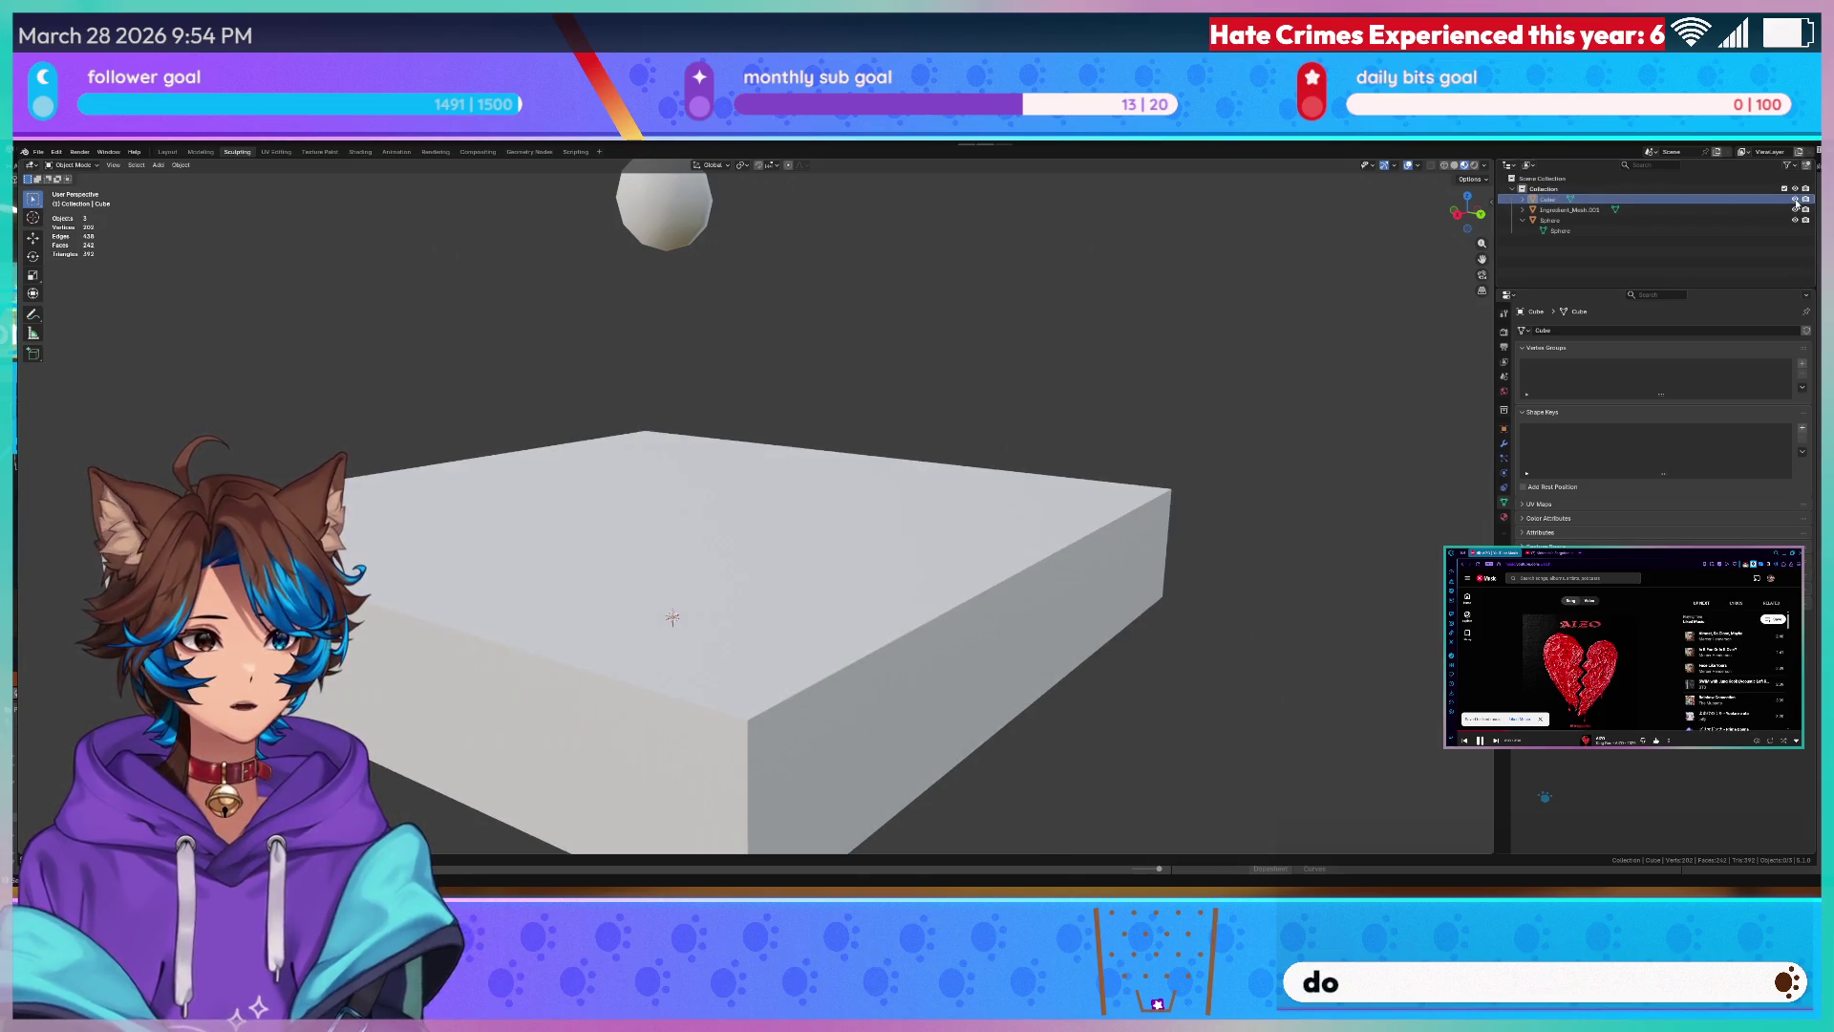
{"action": "key", "text": "Tab"}
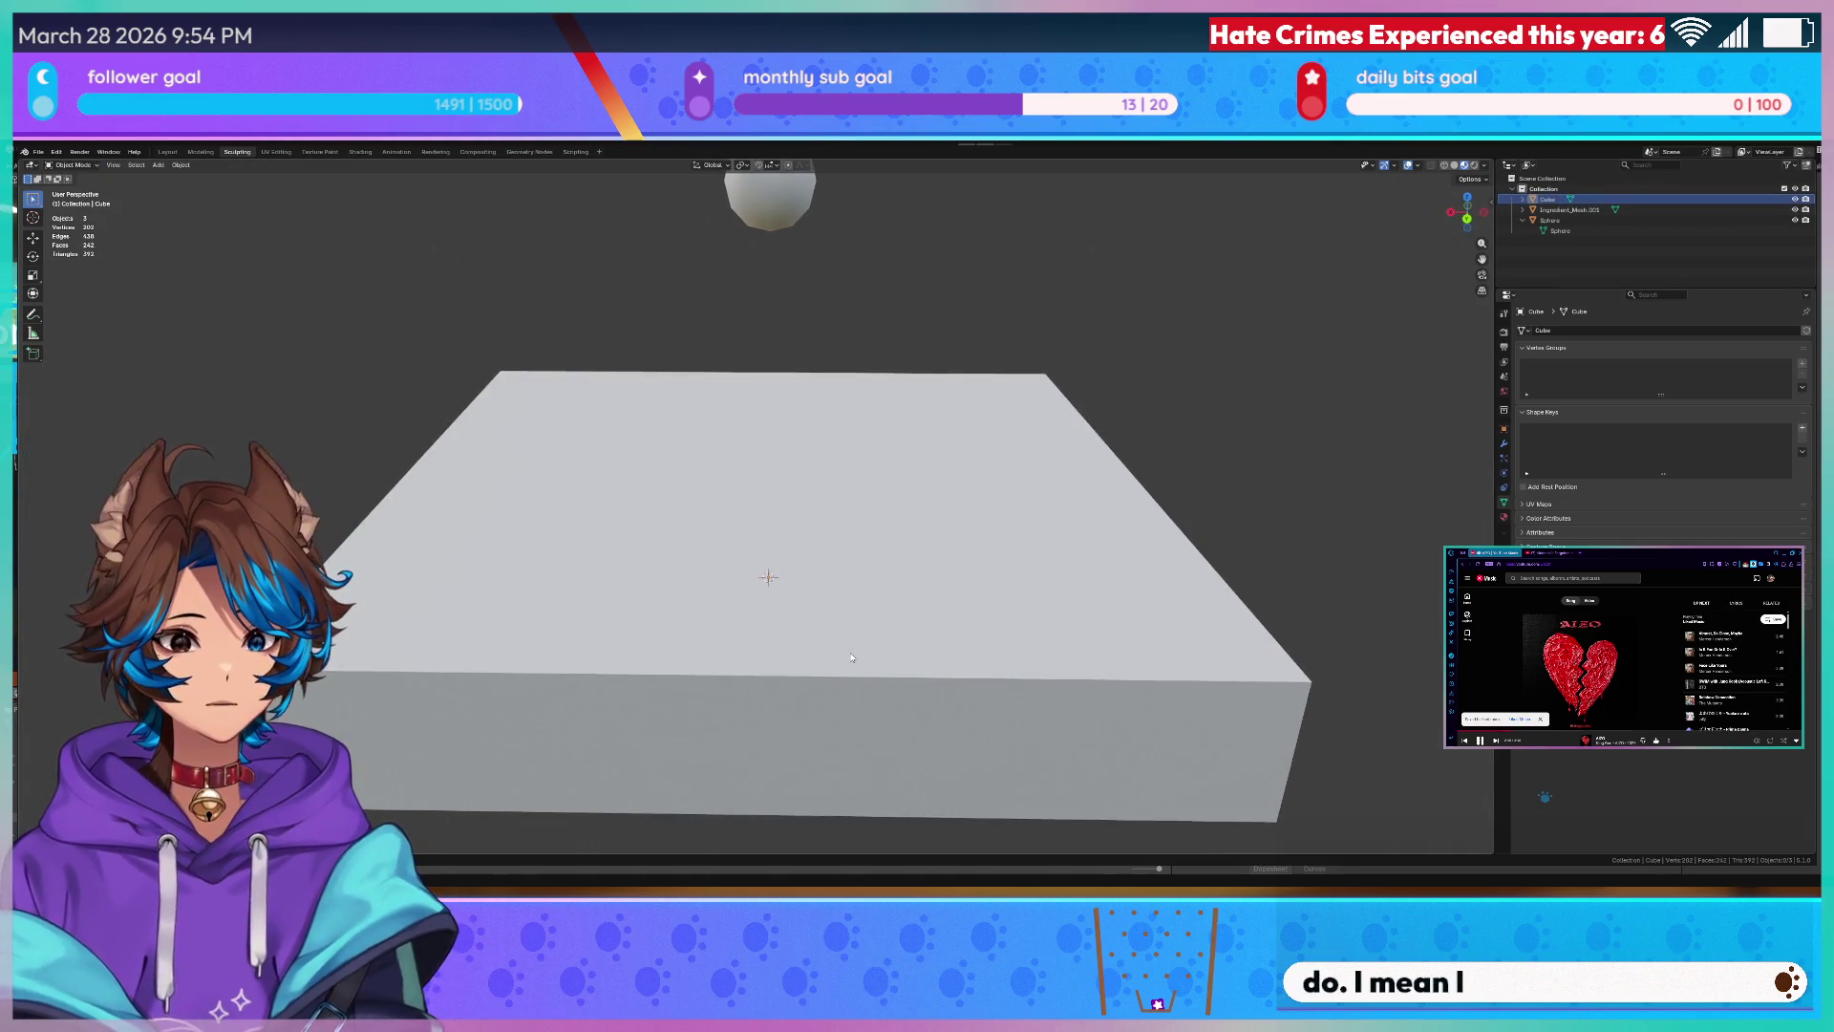
{"action": "middle_click_drag", "start_coordinate": [843, 670], "coordinate": [683, 636]}
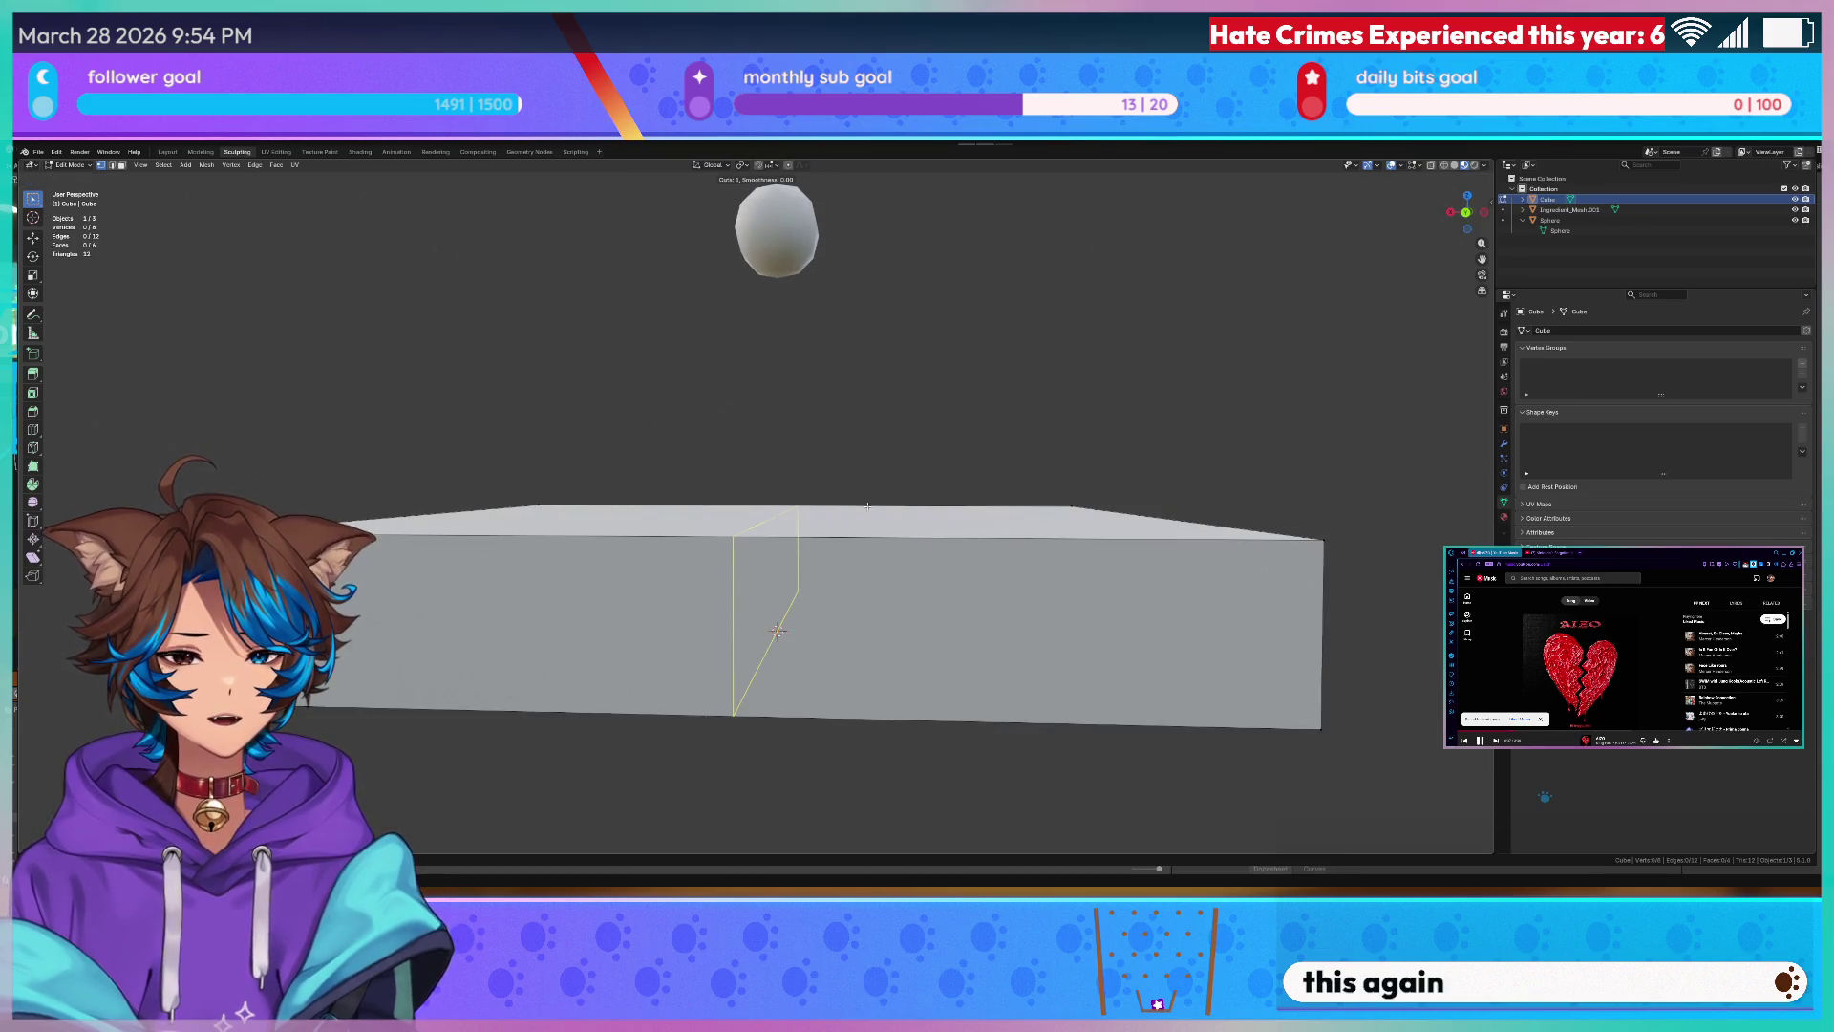
{"action": "scroll", "coordinate": [782, 630], "scroll_direction": "up", "scroll_amount": 3}
{"action": "scroll", "coordinate": [781, 631], "scroll_direction": "up", "scroll_amount": 3}
{"action": "scroll", "coordinate": [780, 630], "scroll_direction": "up", "scroll_amount": 3}
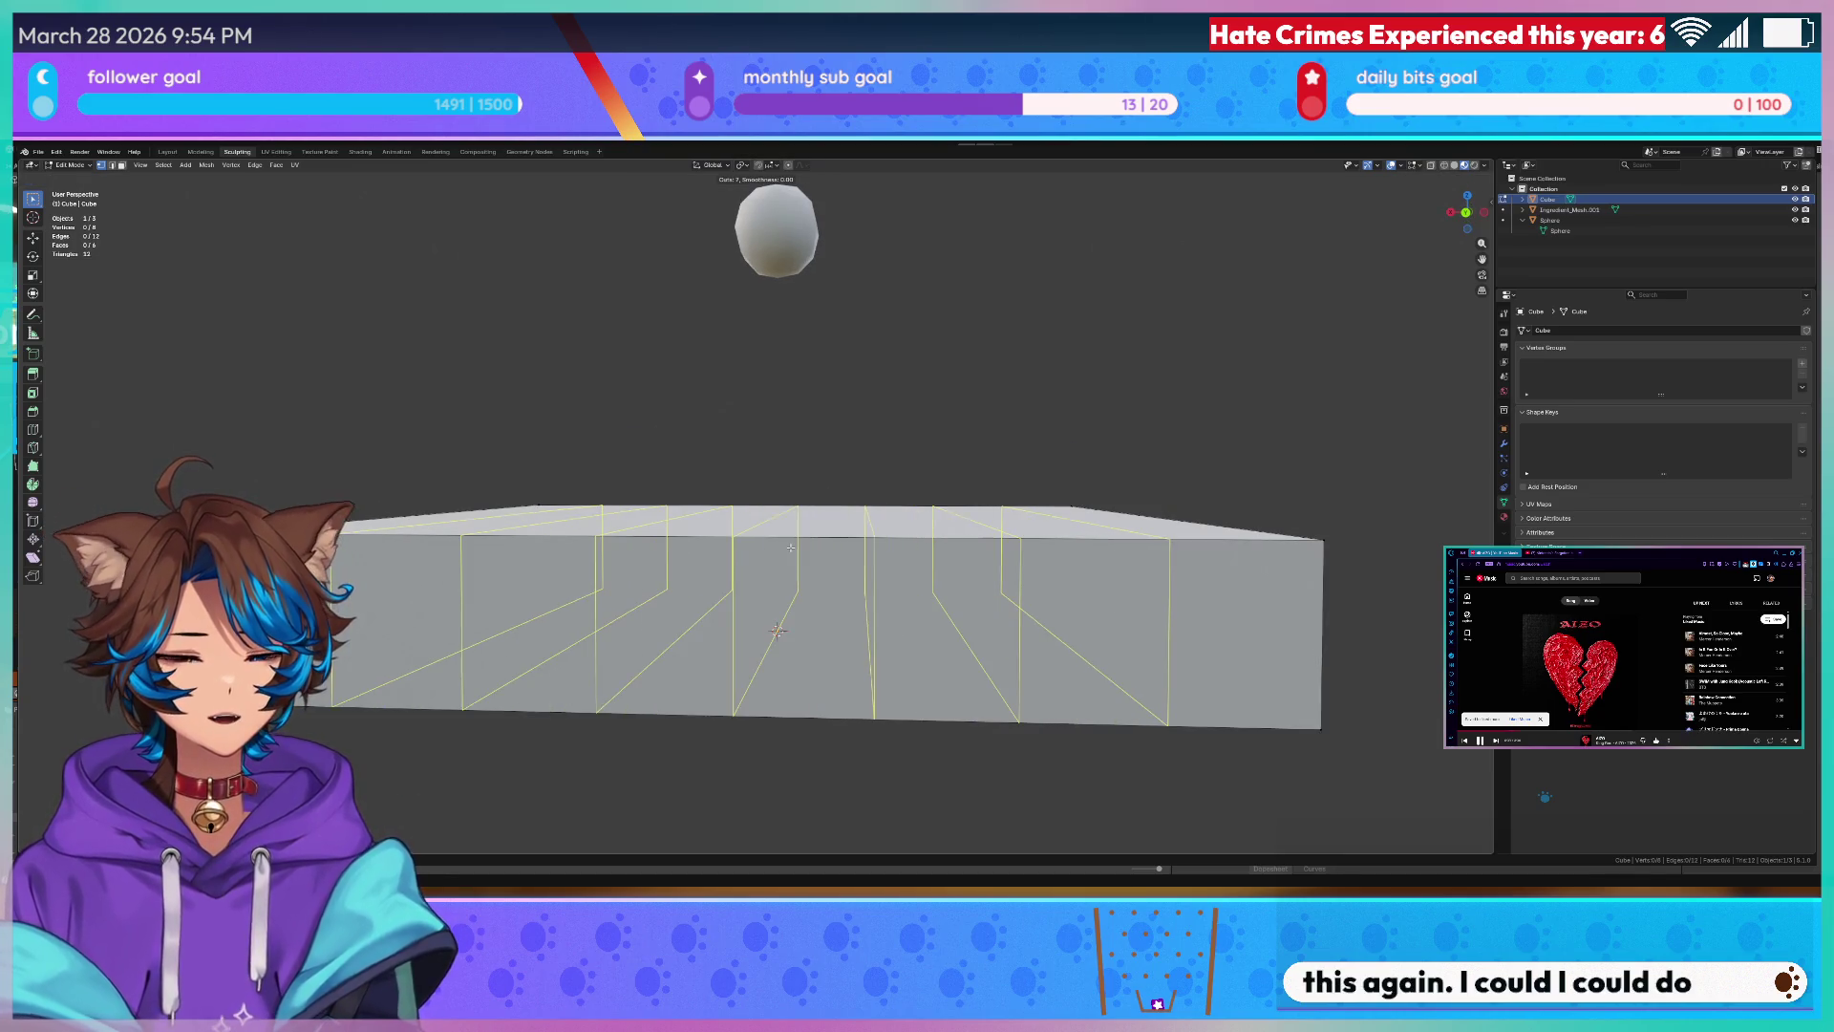
{"action": "scroll", "coordinate": [779, 631], "scroll_direction": "up", "scroll_amount": 3}
- Add evenly spaced Ctrl+R loop cuts in both directions to grid the box's top
{"action": "left_click", "coordinate": [777, 630]}
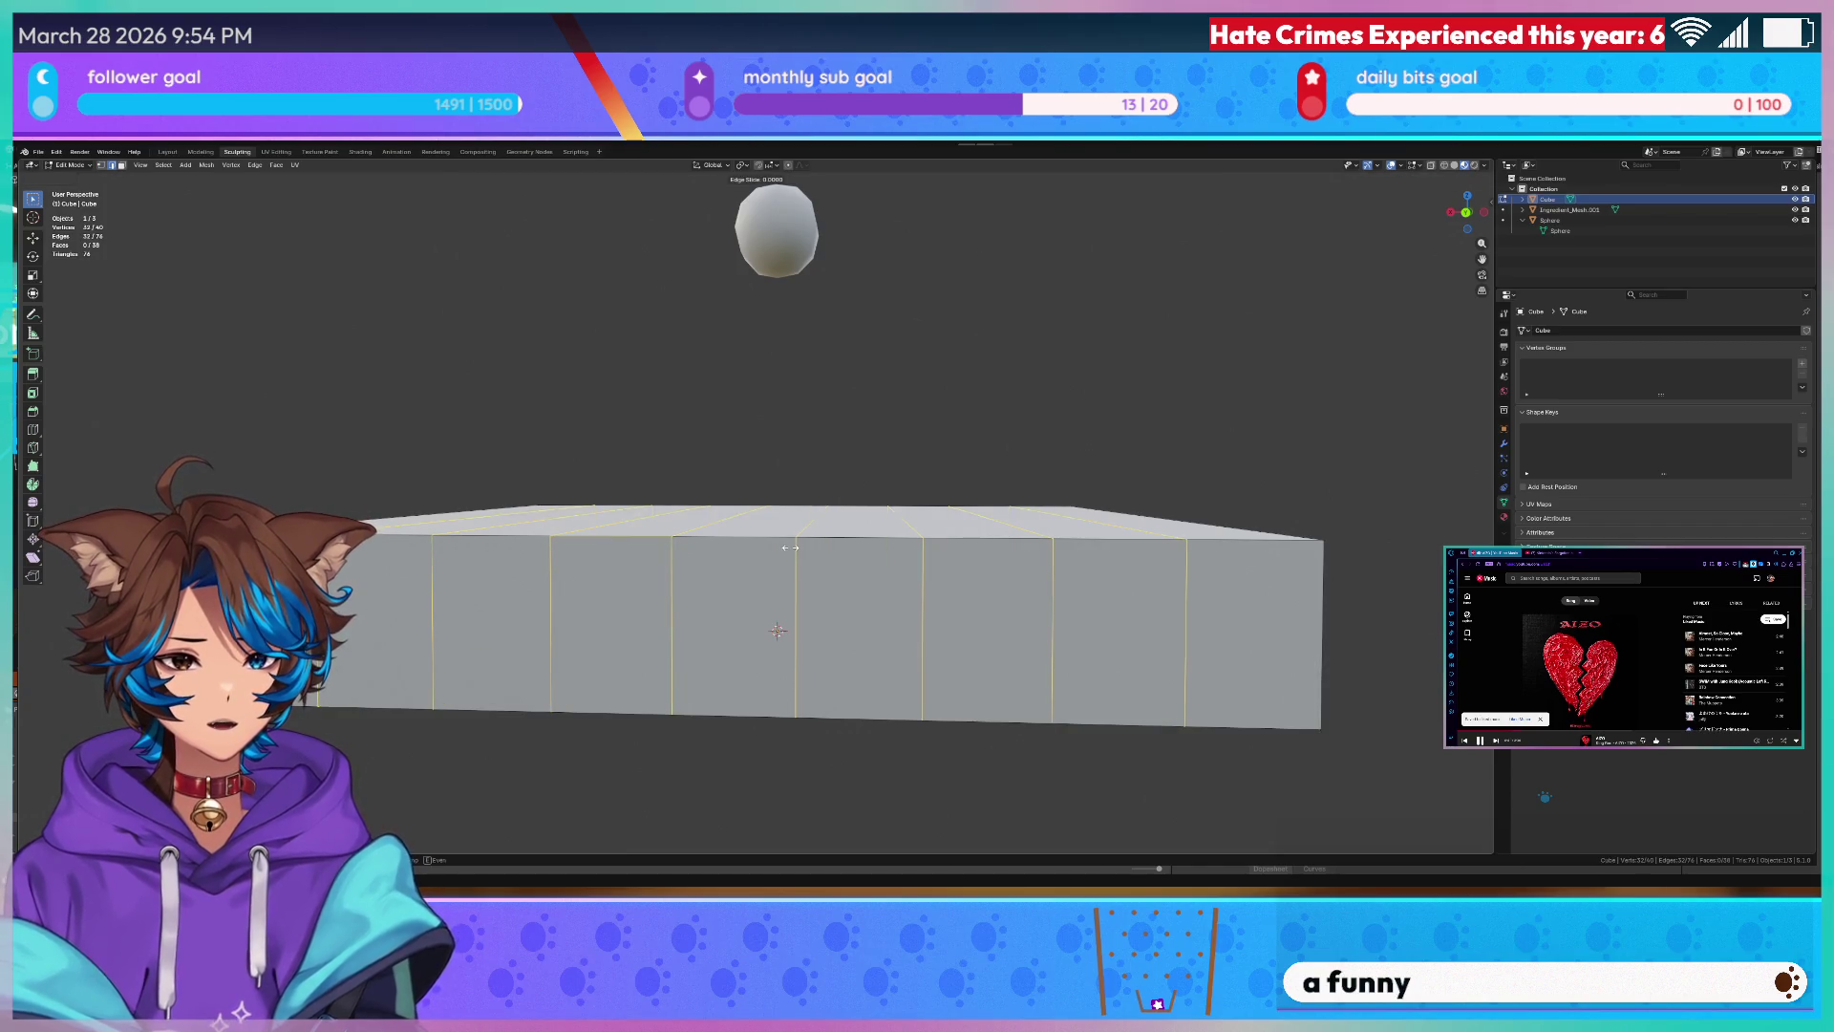
{"action": "left_click", "coordinate": [779, 631]}
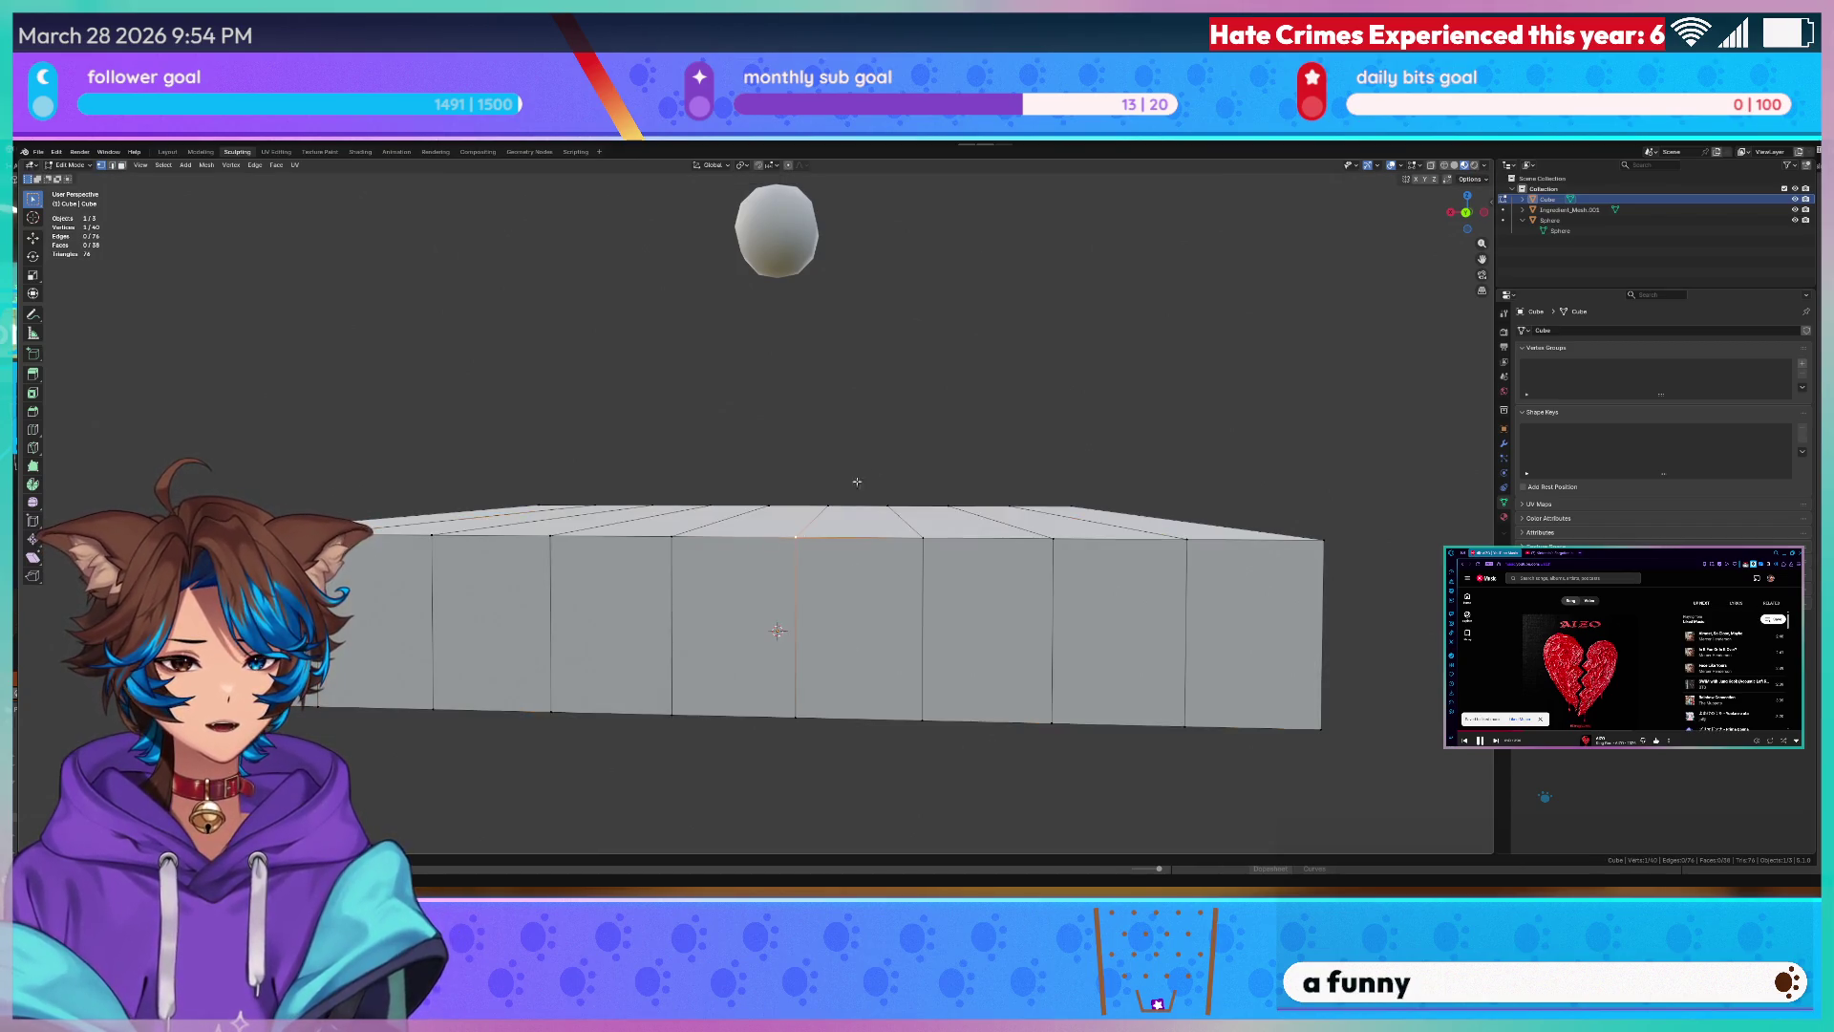
{"action": "middle_click_drag", "start_coordinate": [778, 630], "coordinate": [878, 647]}
{"action": "scroll", "coordinate": [878, 648], "scroll_direction": "up", "scroll_amount": 6}
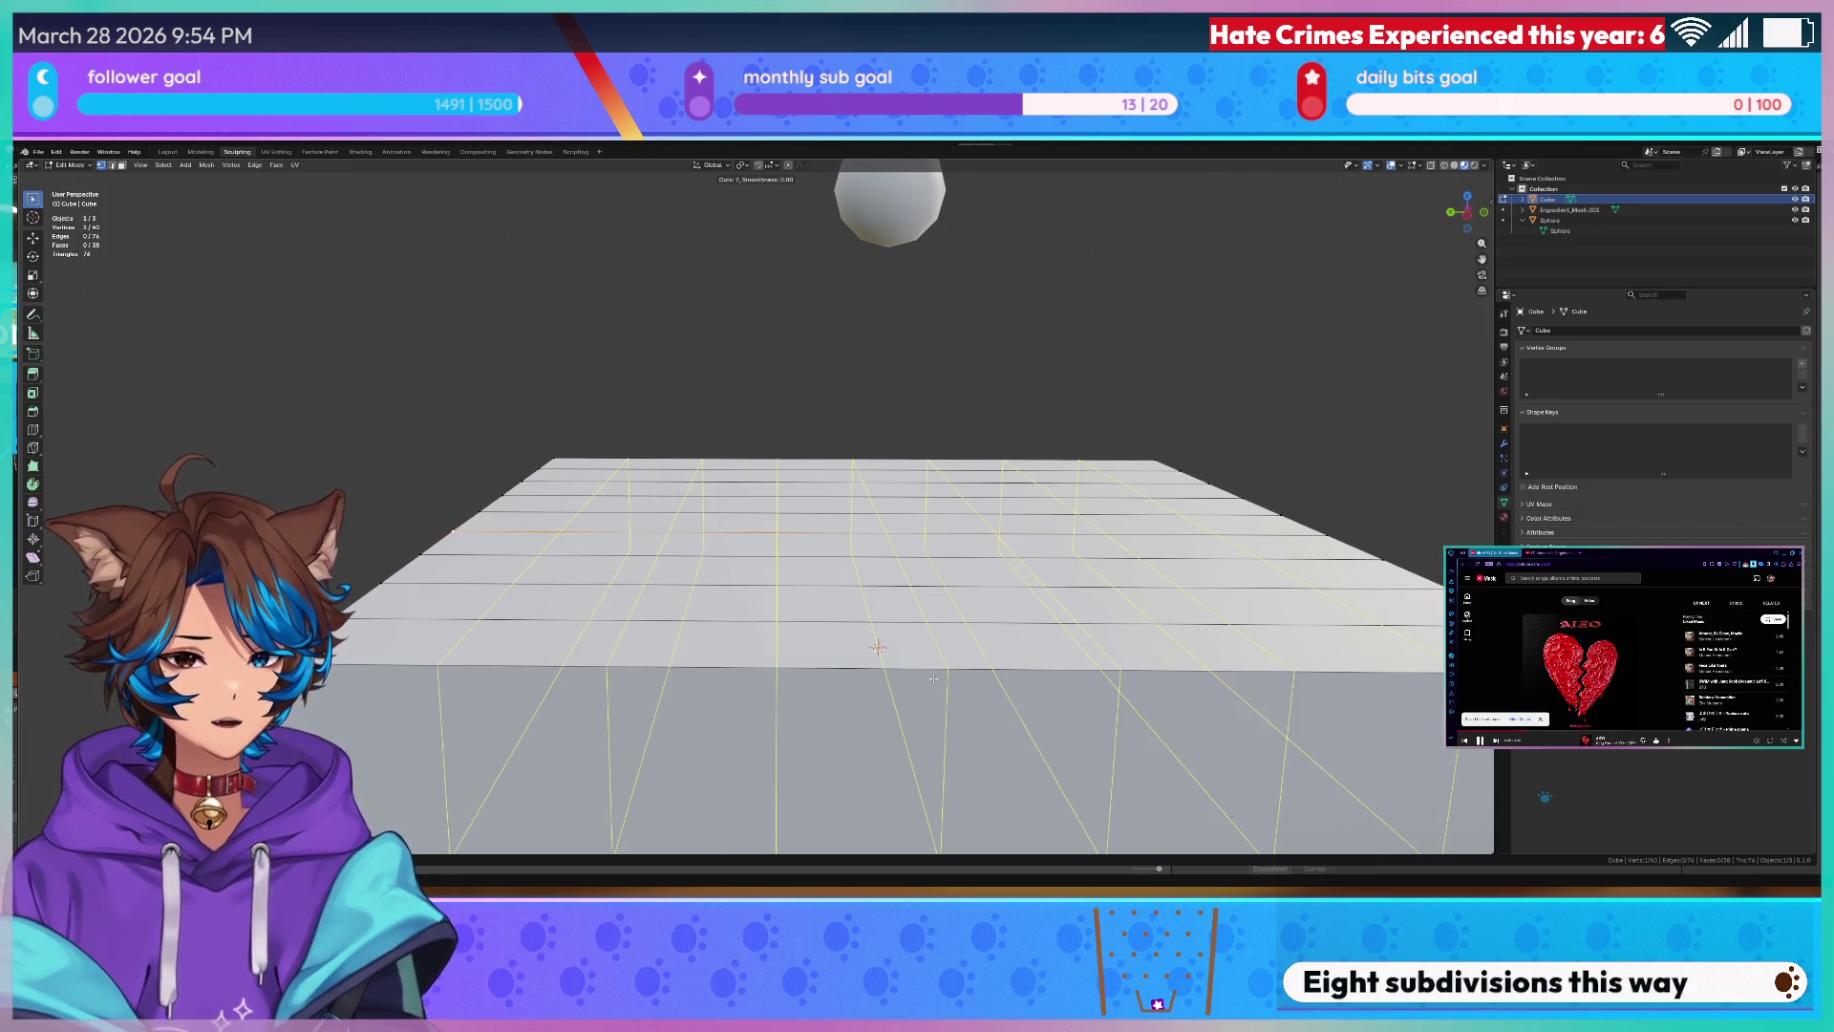
{"action": "left_click", "coordinate": [877, 649]}
{"action": "middle_click_drag", "start_coordinate": [877, 648], "coordinate": [902, 676]}
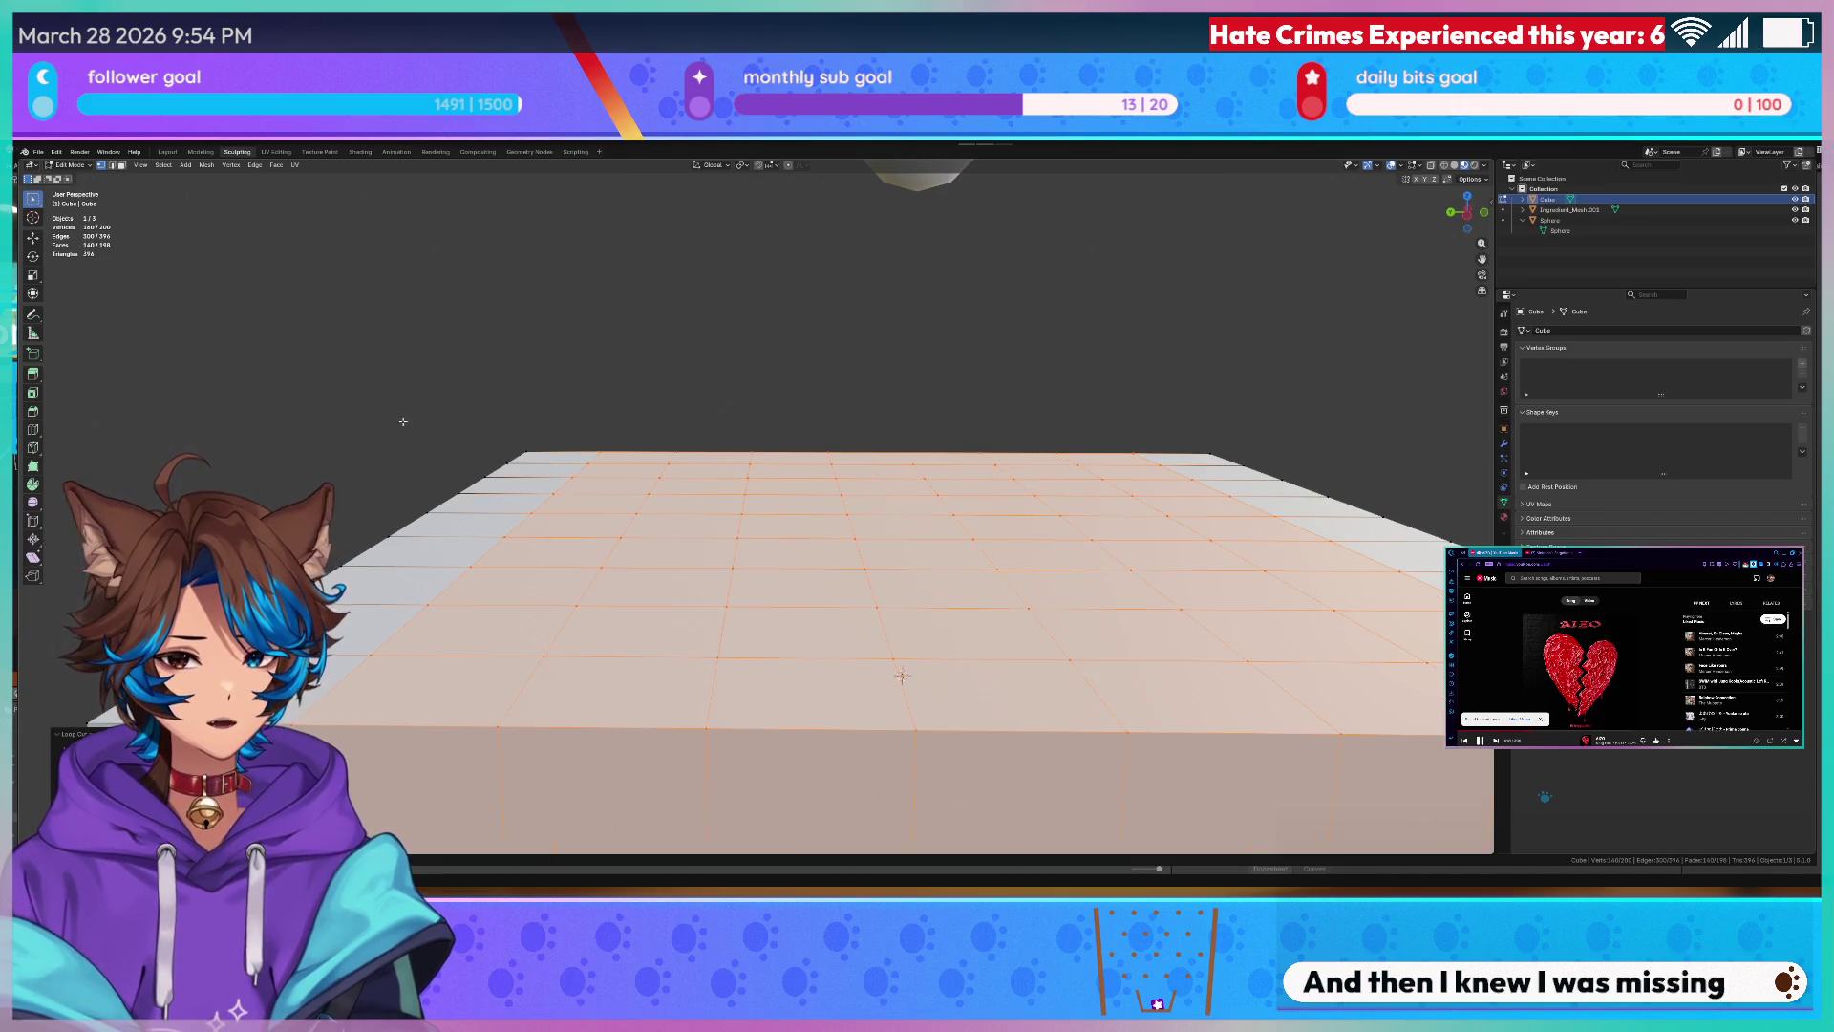
{"action": "scroll", "coordinate": [901, 676], "scroll_direction": "down", "scroll_amount": 5}
{"action": "key", "text": "Tab"}
- Add one horizontal loop cut around the box's sides, then leave the mesh editing view
{"action": "middle_click_drag", "start_coordinate": [580, 573], "coordinate": [586, 581]}
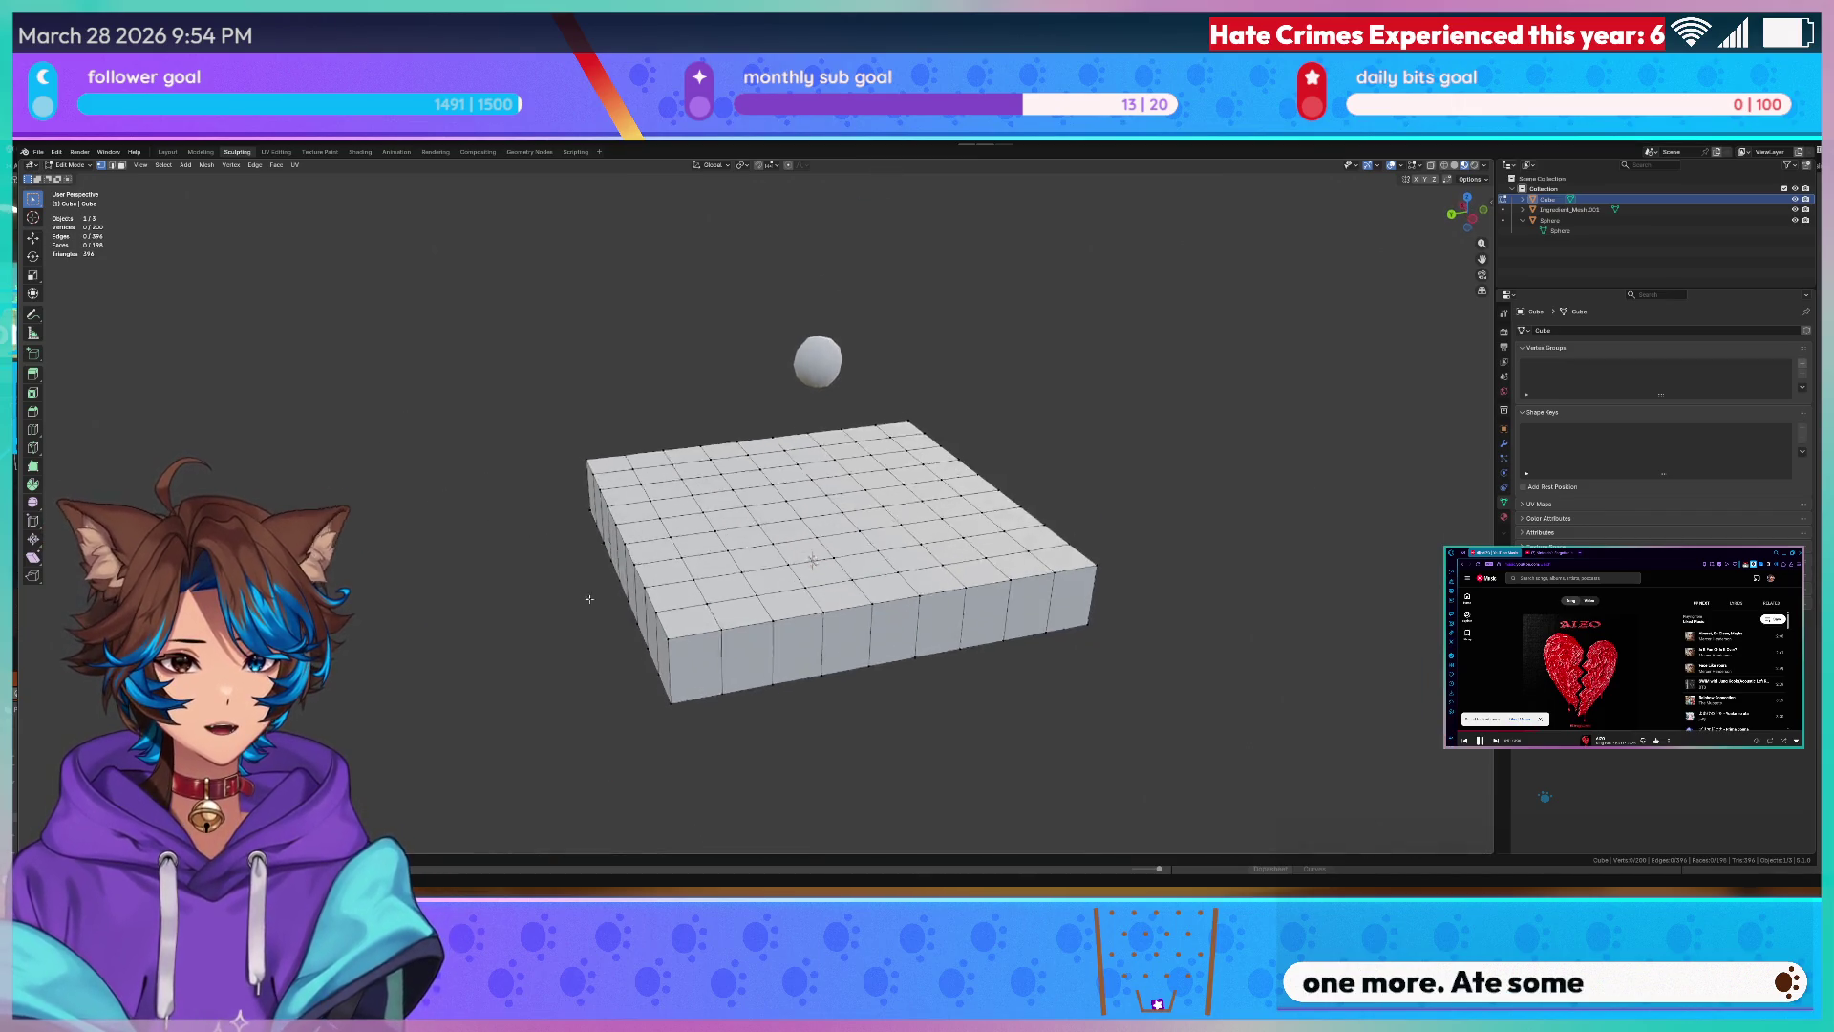
{"action": "key", "text": "ctrl+r"}
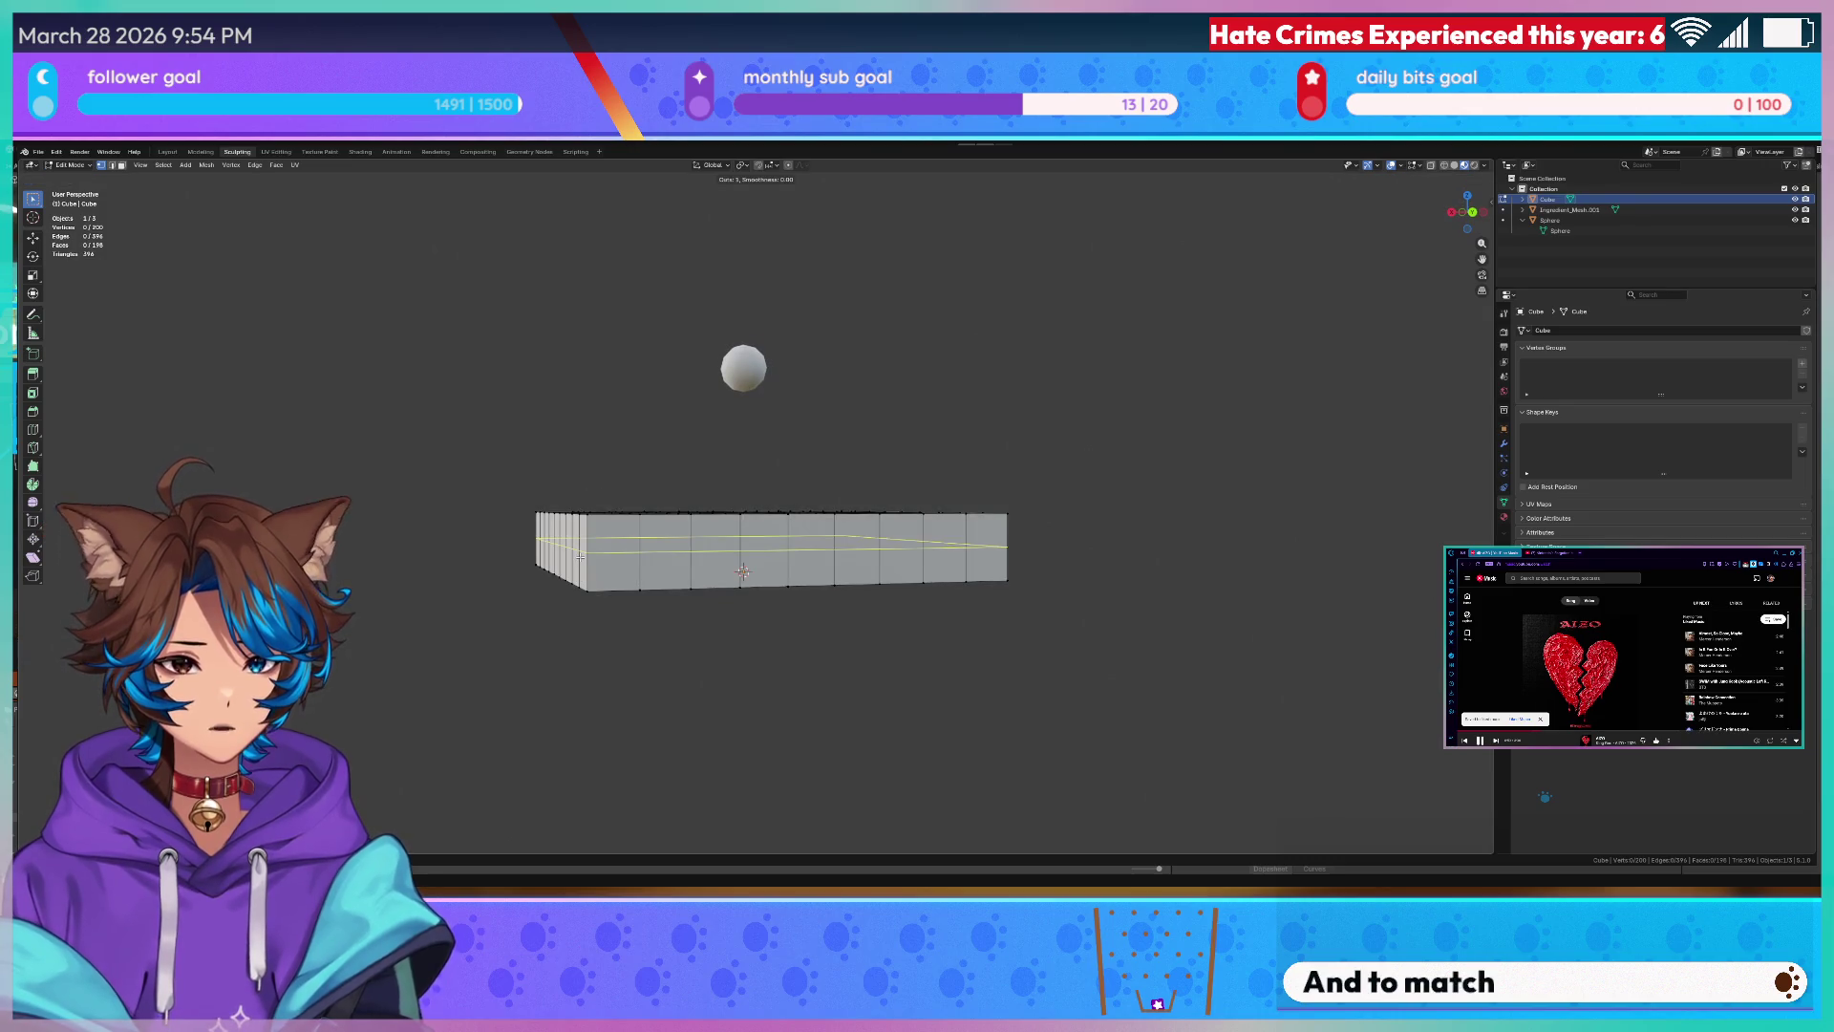
{"action": "scroll", "coordinate": [744, 572], "scroll_direction": "up", "scroll_amount": 1}
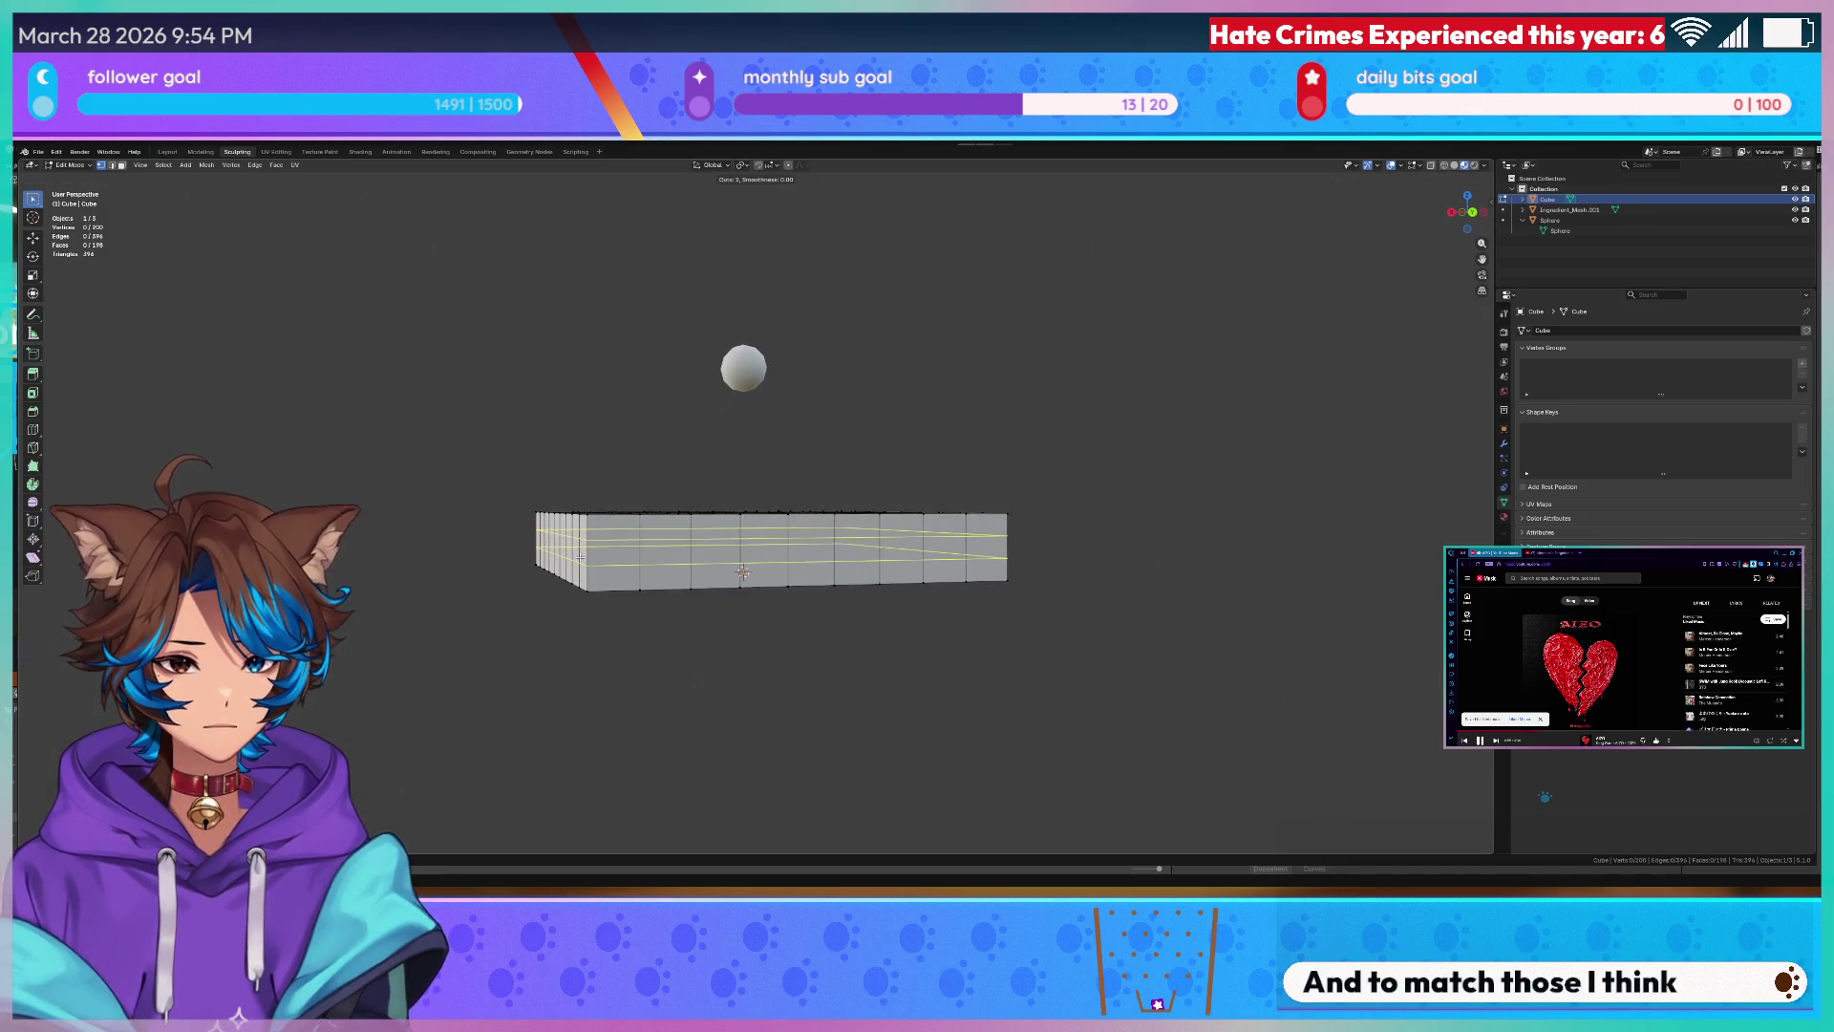
{"action": "scroll", "coordinate": [742, 572], "scroll_direction": "down", "scroll_amount": 1}
{"action": "left_click", "coordinate": [742, 570]}
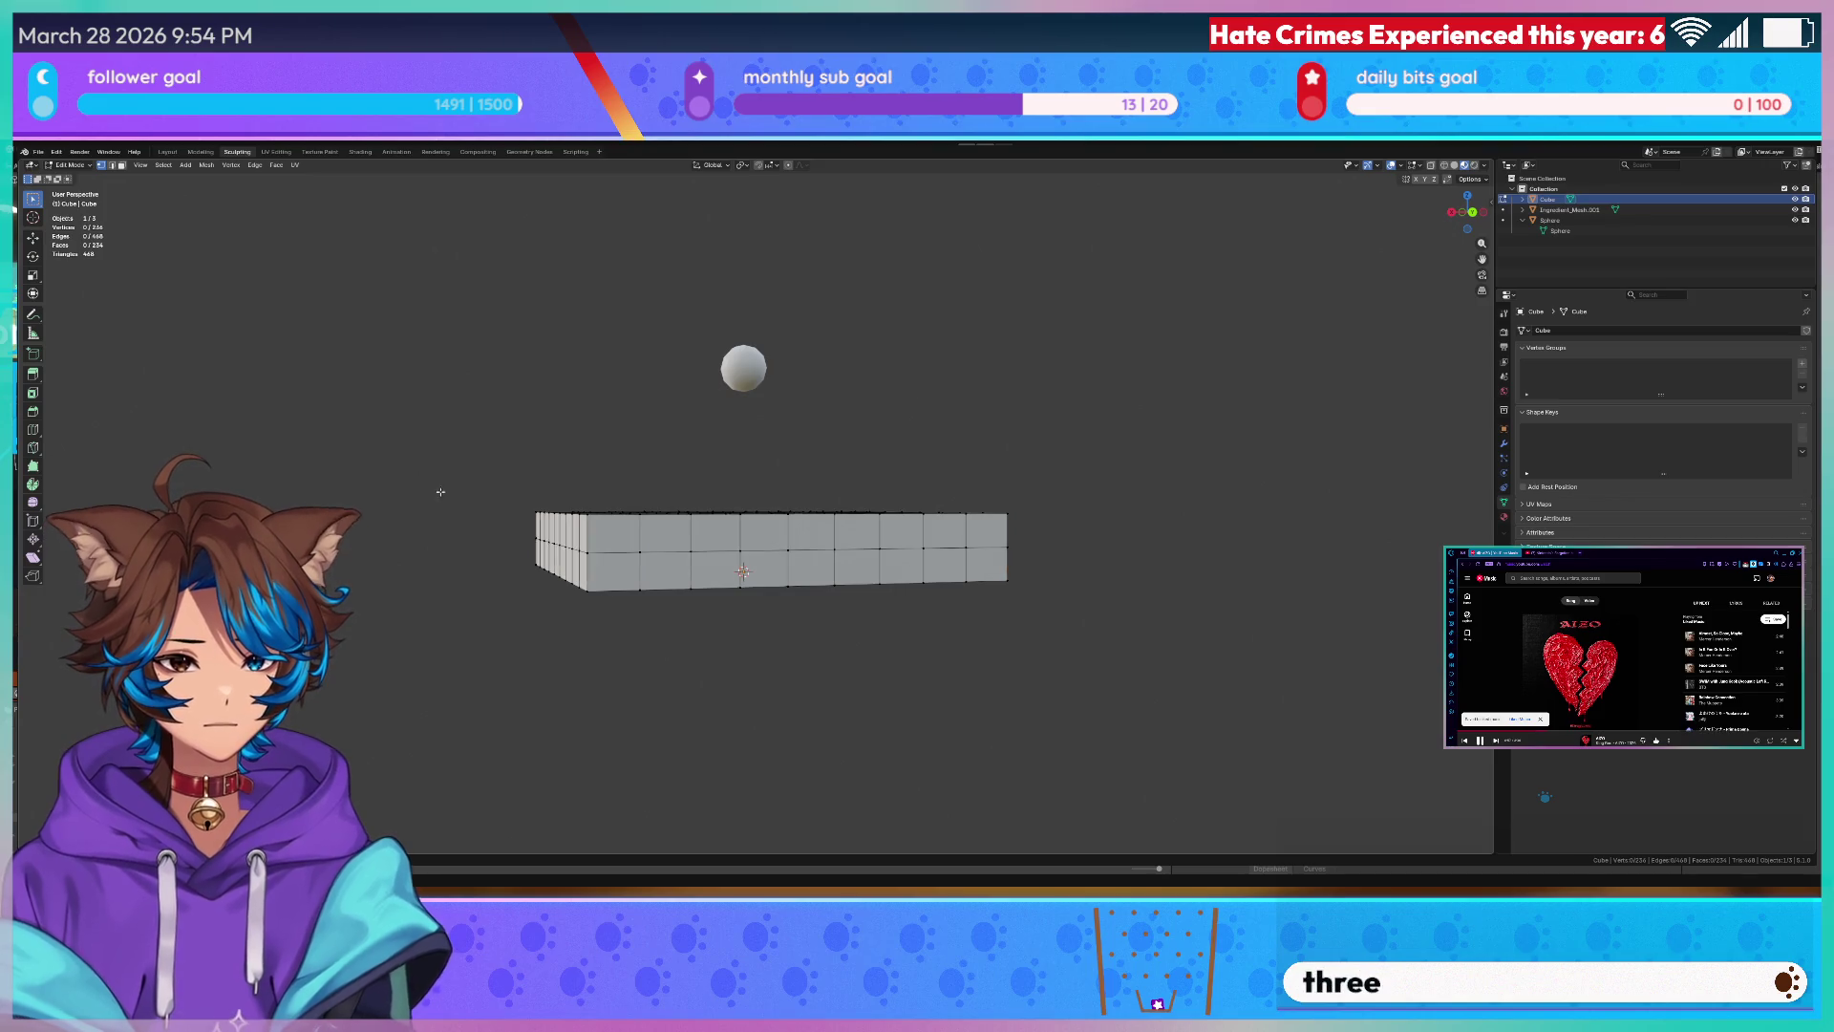
{"action": "mouse_move", "coordinate": [743, 571]}
{"action": "middle_mouse_down"}
{"action": "mouse_move", "coordinate": [404, 517]}
{"action": "mouse_move", "coordinate": [658, 430]}
{"action": "middle_mouse_up"}
{"action": "middle_click_drag", "start_coordinate": [781, 505], "coordinate": [769, 490]}
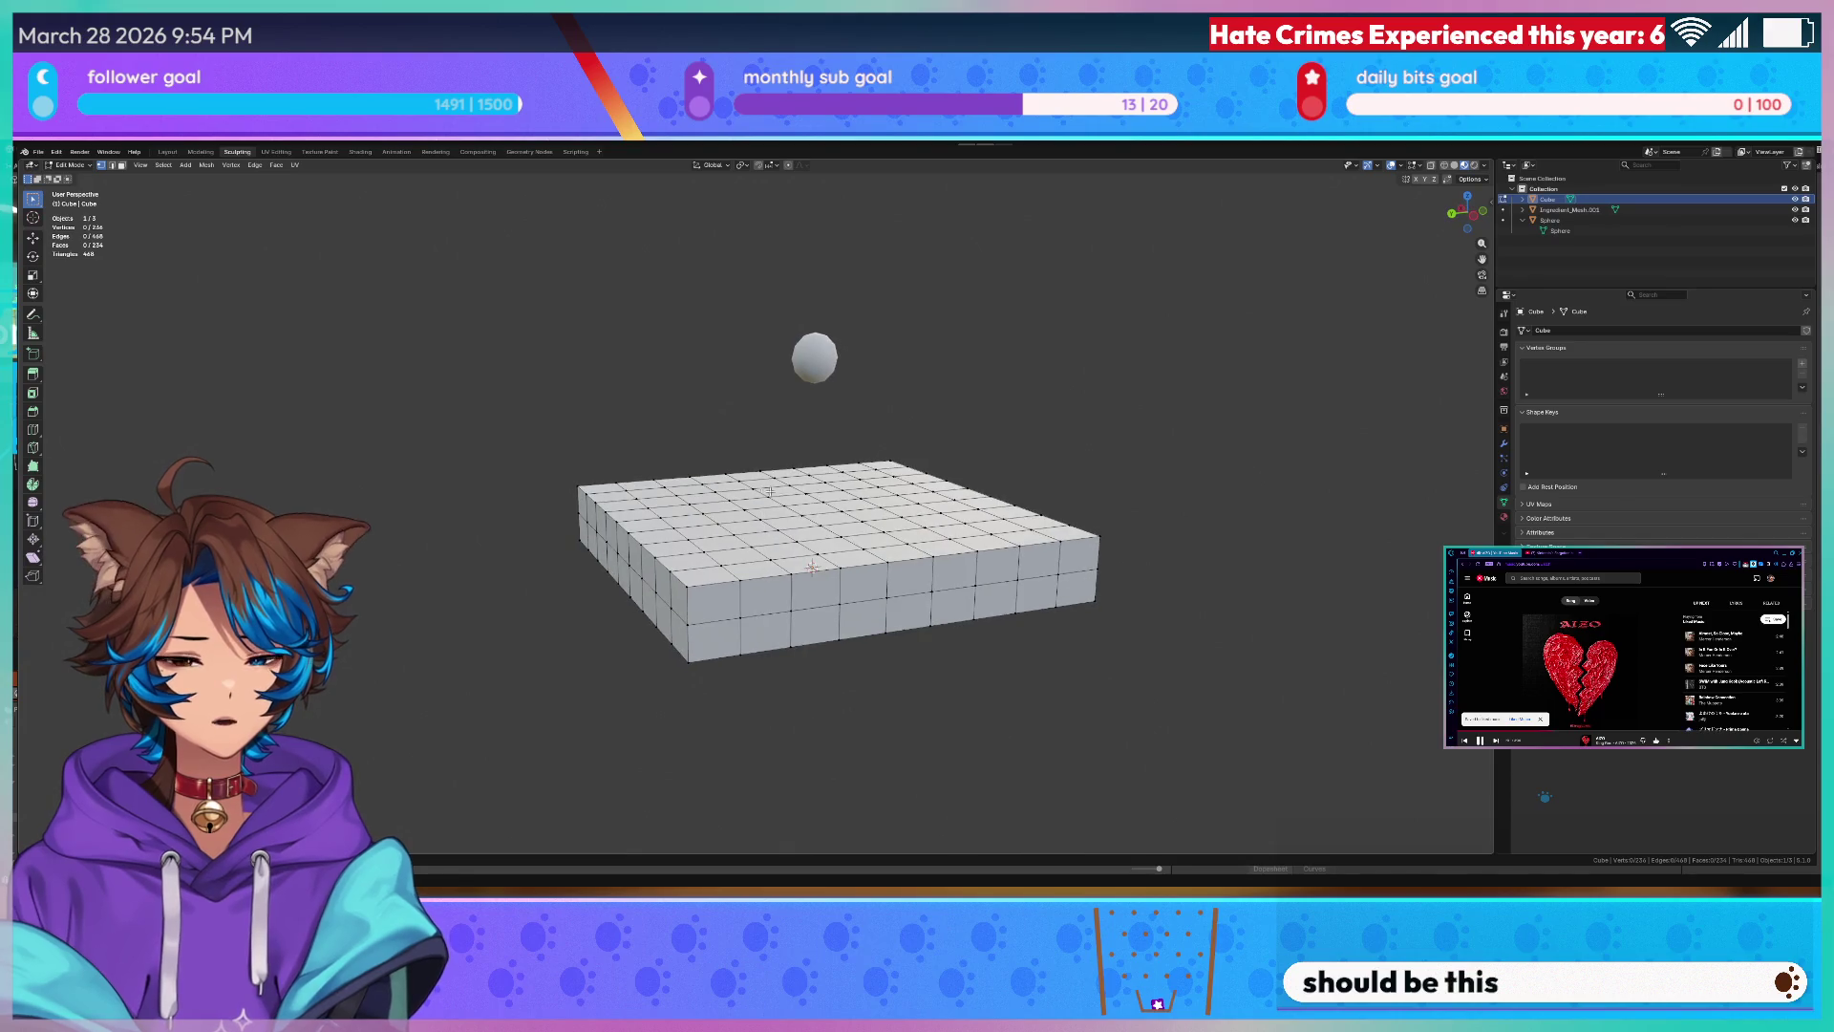
{"action": "left_click", "coordinate": [278, 154]}
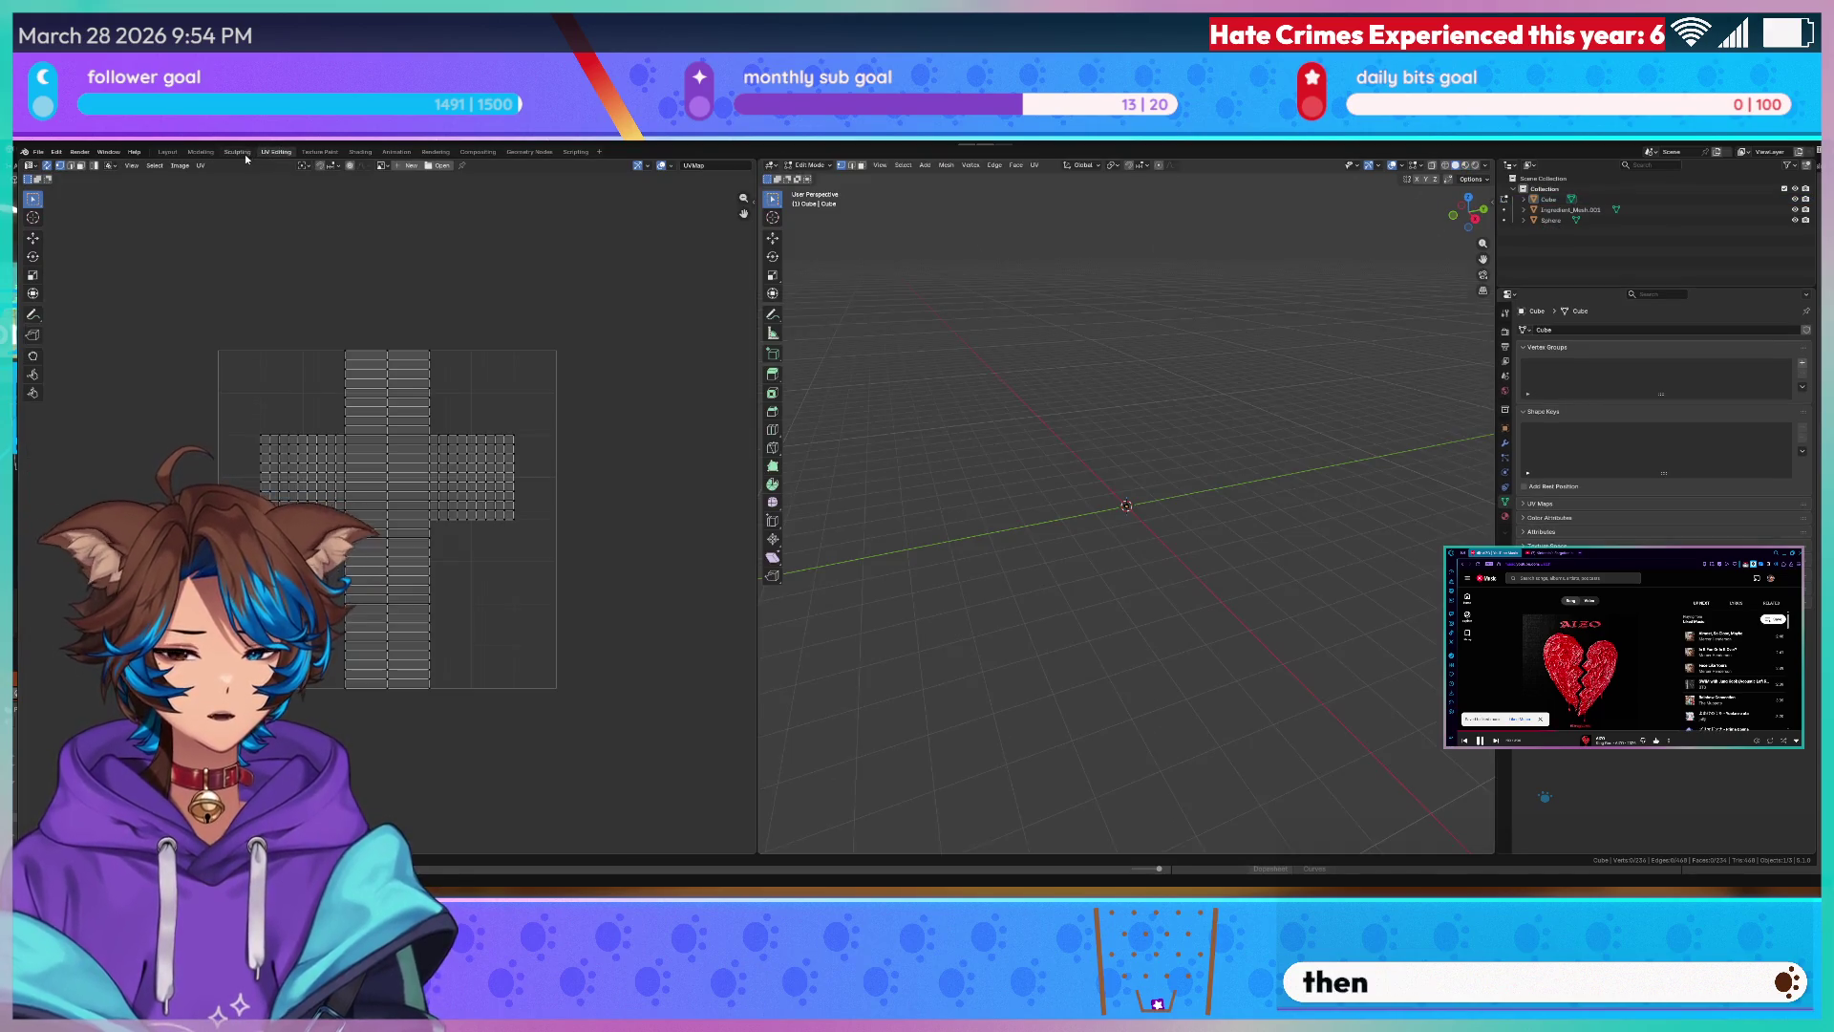
- Undo the last sculpt stroke and check the box's subdivisions in Edit Mode
{"action": "left_click", "coordinate": [246, 153]}
{"action": "middle_click_drag", "start_coordinate": [457, 335], "coordinate": [474, 358]}
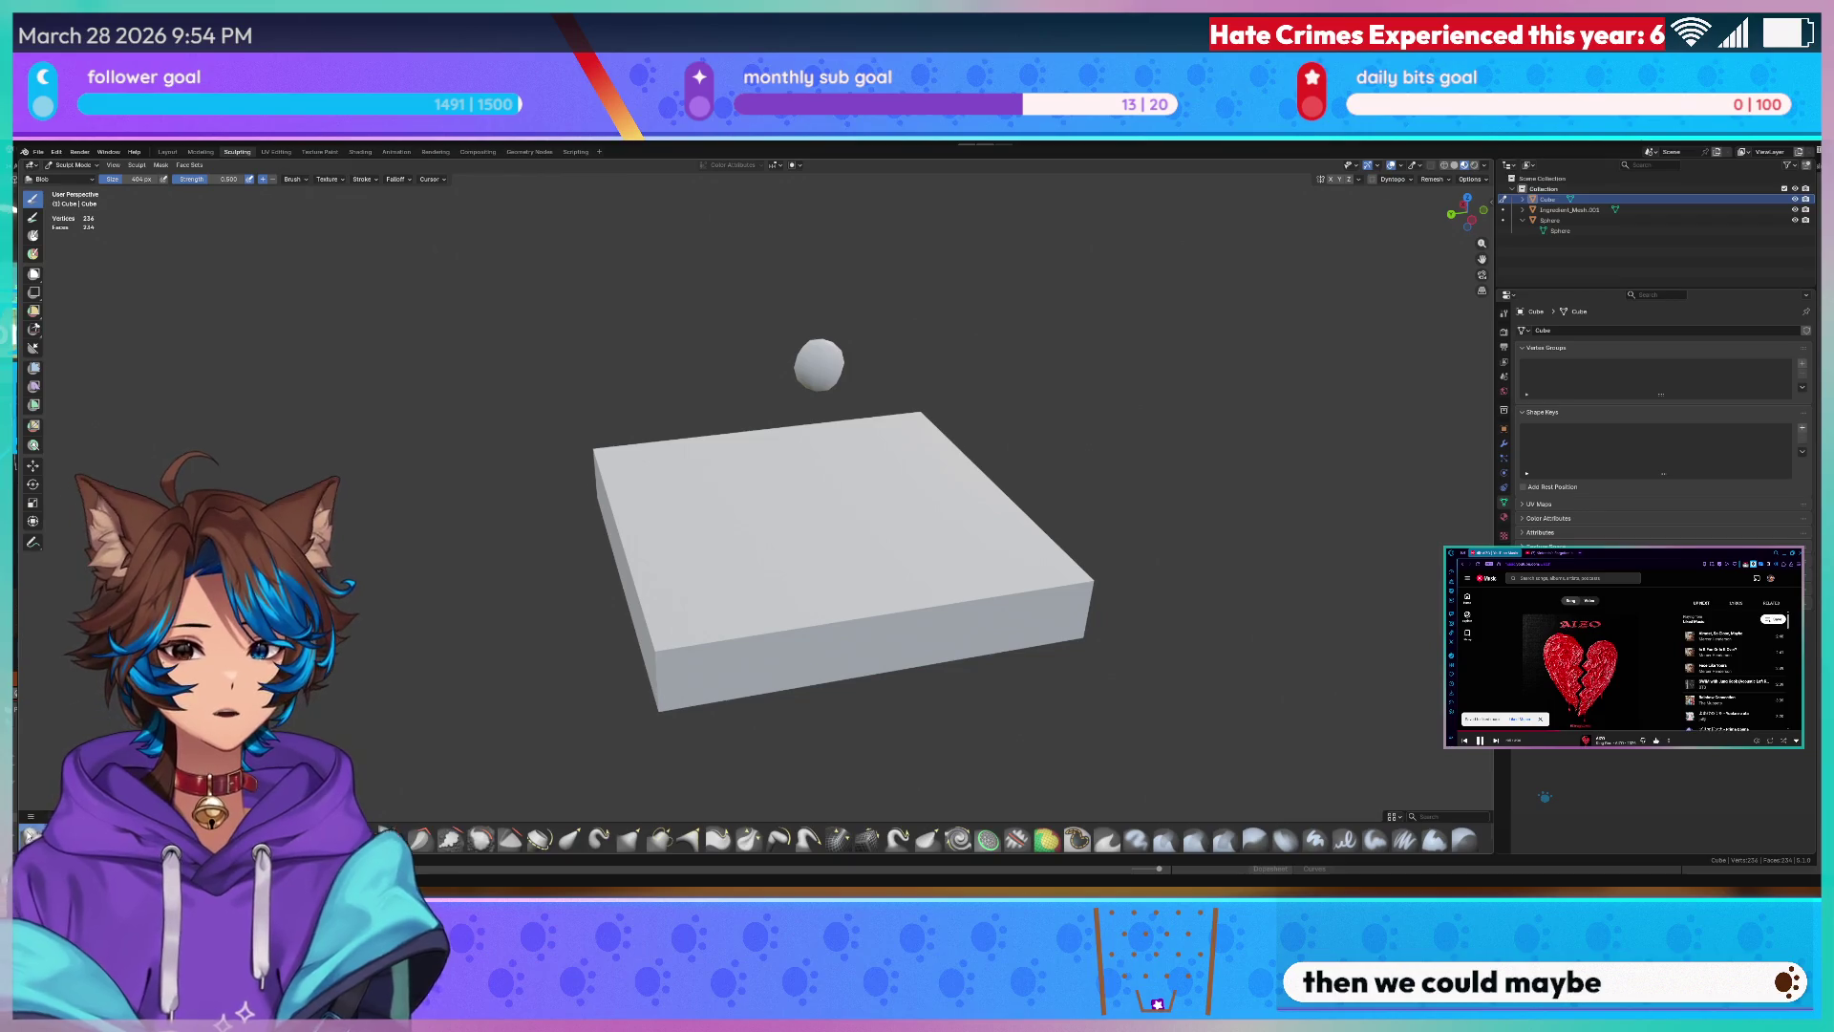
{"action": "scroll", "coordinate": [669, 587], "scroll_direction": "up", "scroll_amount": 3}
{"action": "scroll", "coordinate": [670, 587], "scroll_direction": "up", "scroll_amount": 2}
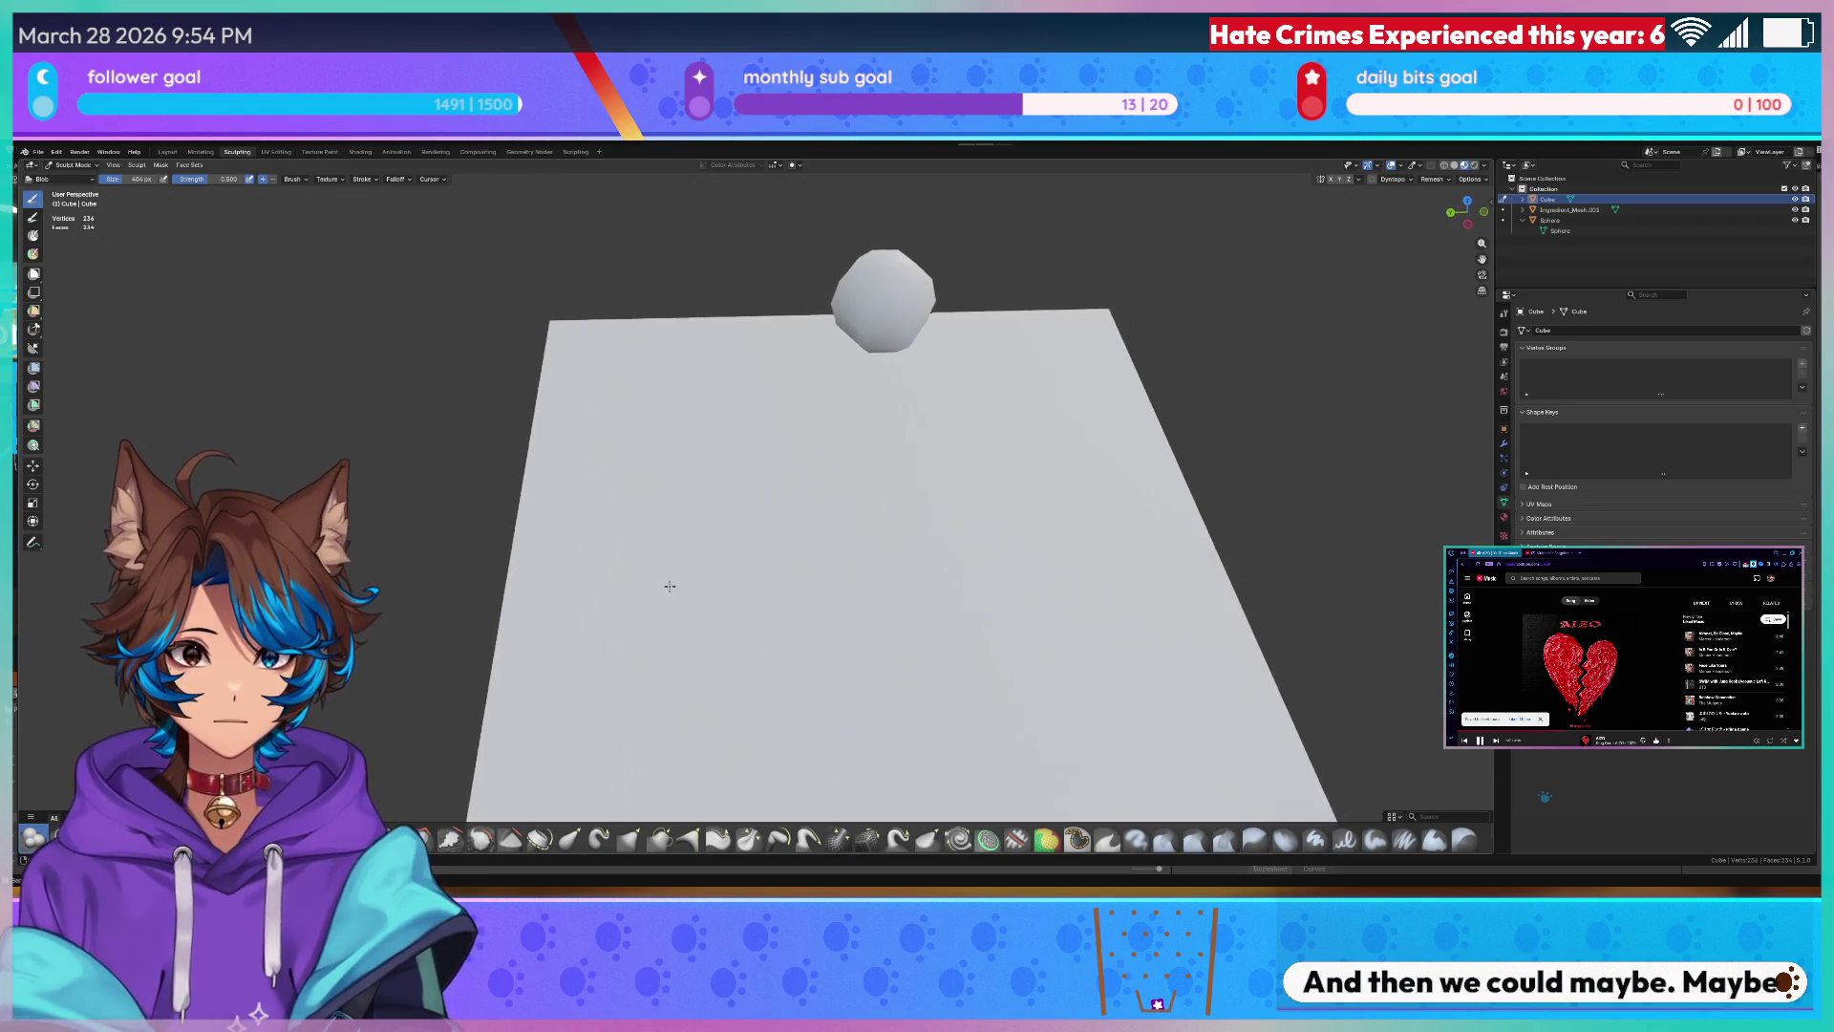
{"action": "mouse_move", "coordinate": [670, 585]}
{"action": "middle_mouse_down"}
{"action": "mouse_move", "coordinate": [746, 474]}
{"action": "mouse_move", "coordinate": [803, 516]}
{"action": "middle_mouse_up"}
{"action": "key", "text": "ctrl+z"}
{"action": "key", "text": "Tab"}
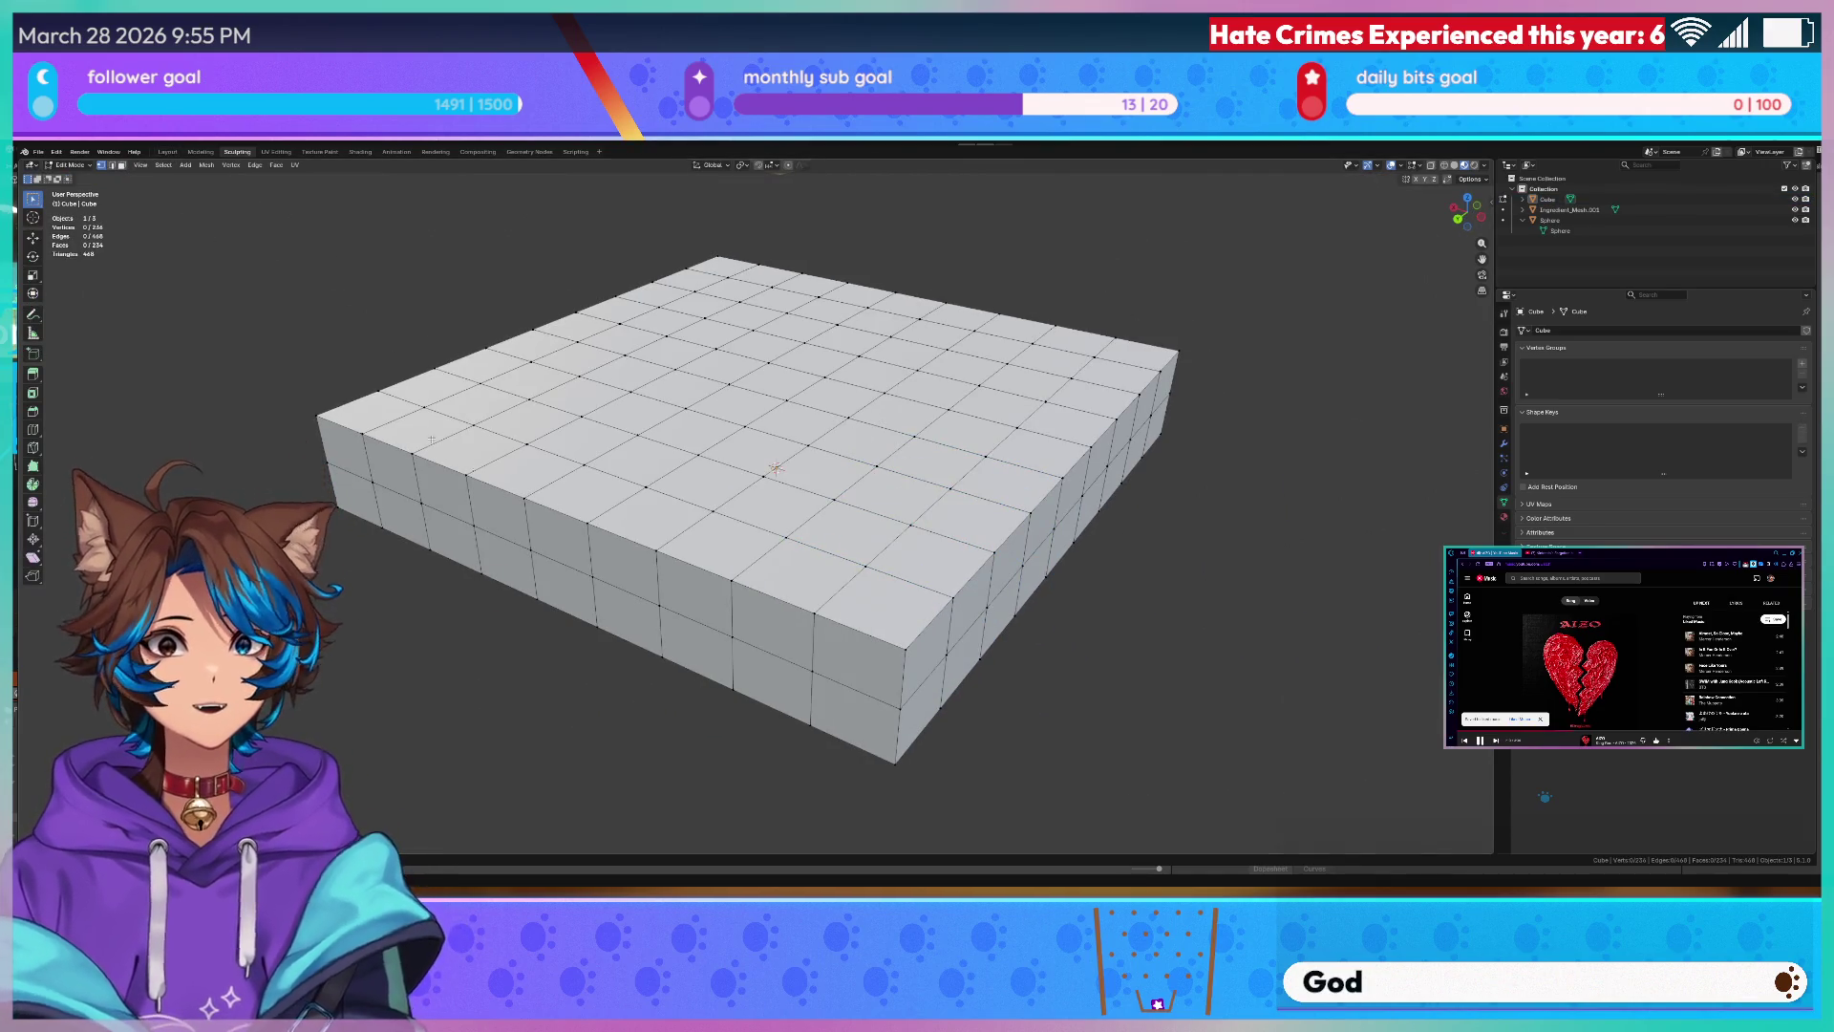
{"action": "key", "text": "Tab"}
{"action": "key", "text": "Tab"}
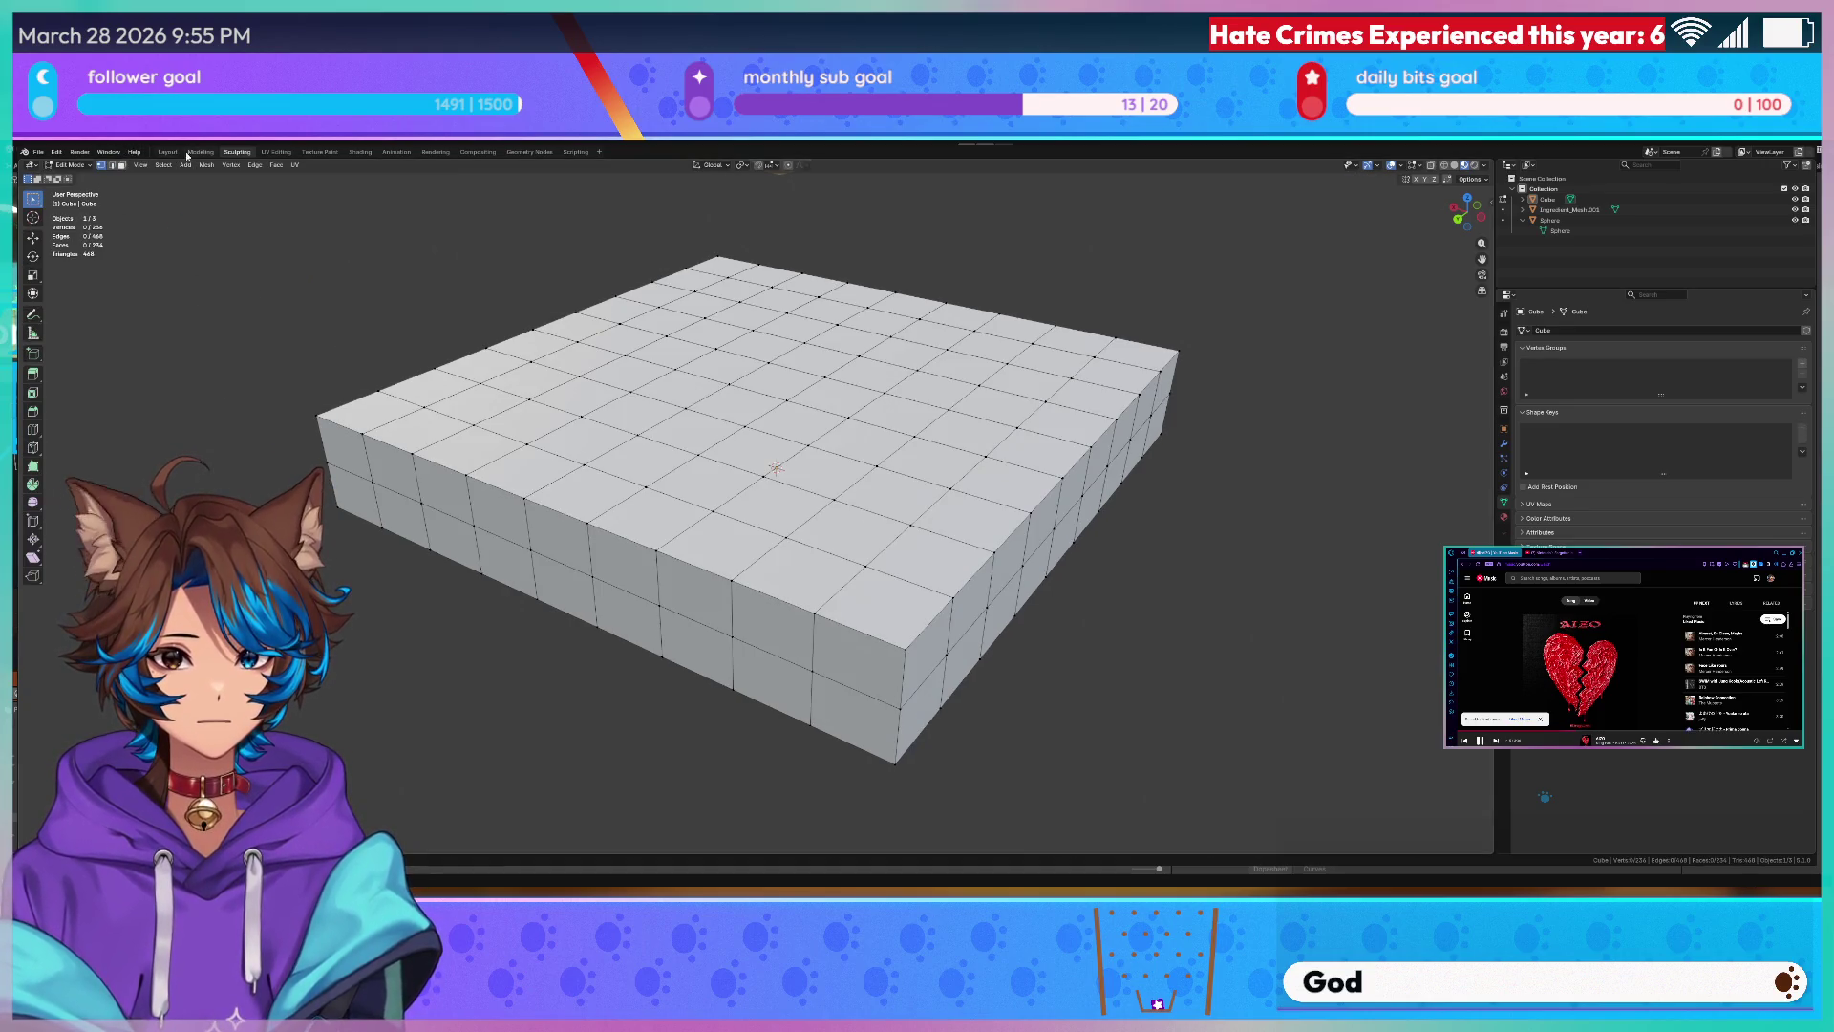
- Apply Shade Smooth to the box in Object Mode and return to the Sculpting workspace
{"action": "left_click", "coordinate": [186, 152]}
{"action": "middle_click_drag", "start_coordinate": [688, 444], "coordinate": [659, 409]}
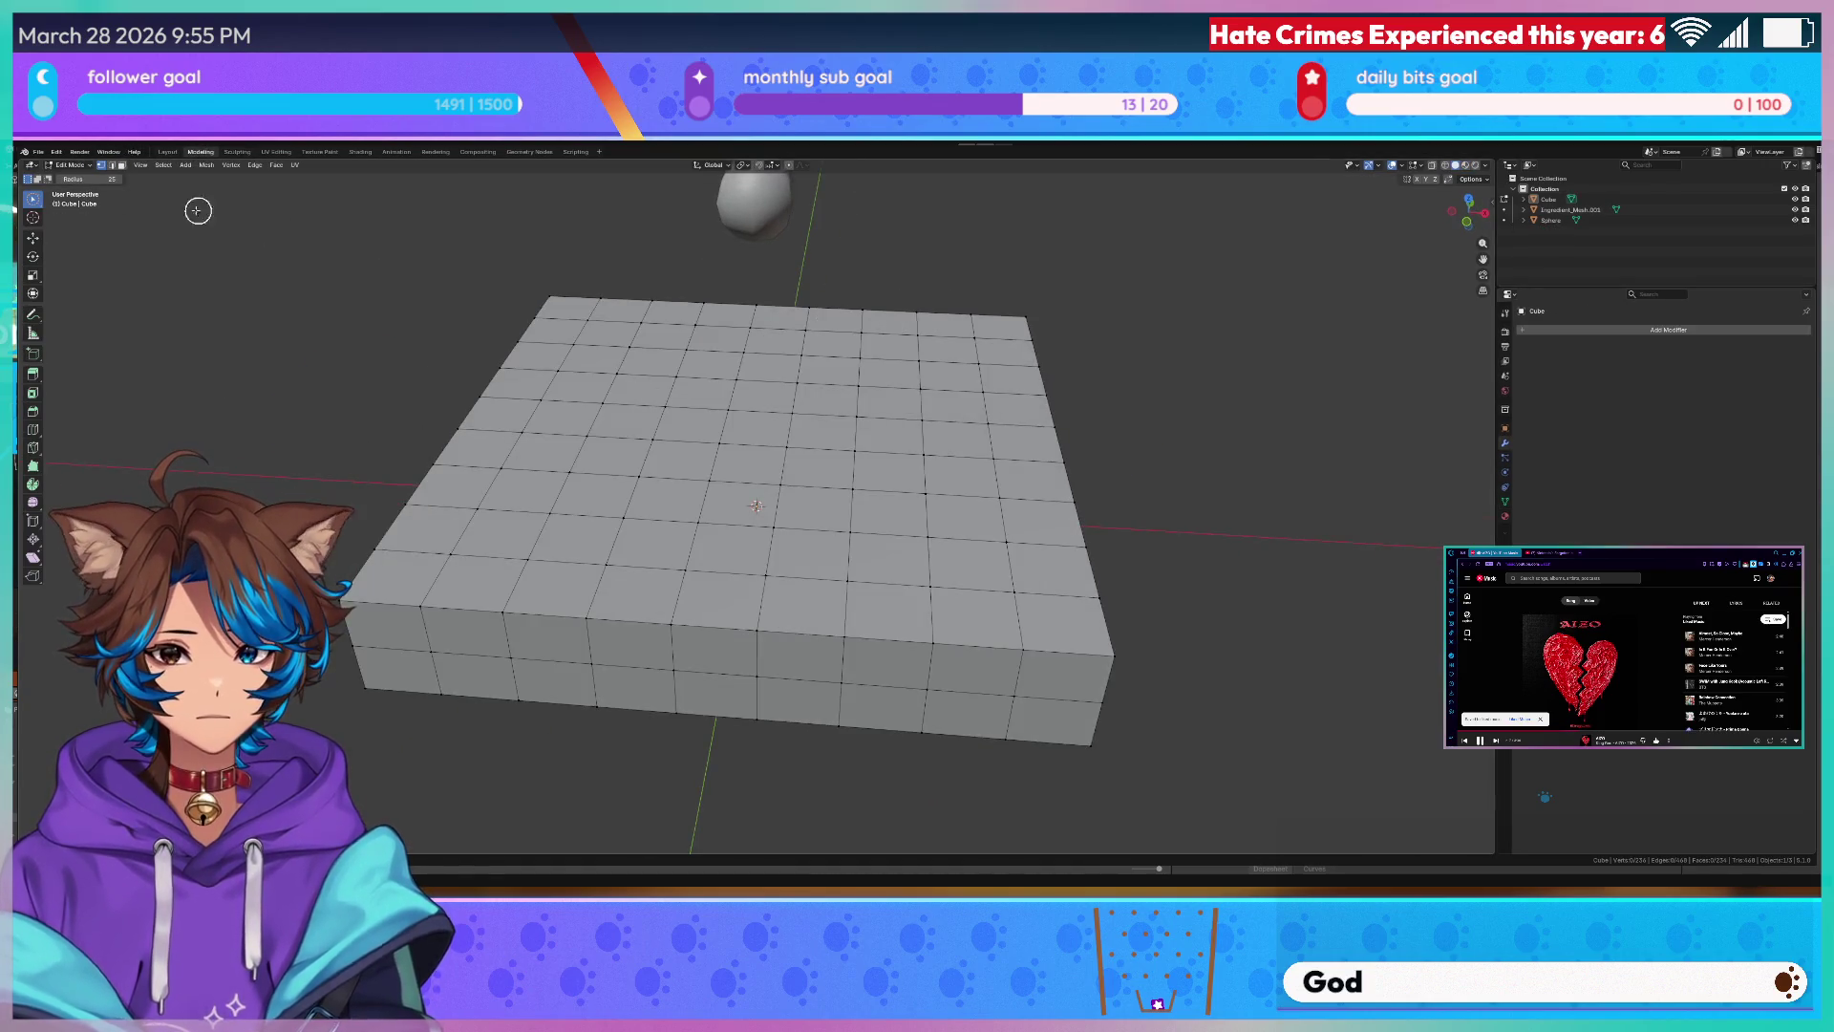
{"action": "left_click", "coordinate": [72, 165]}
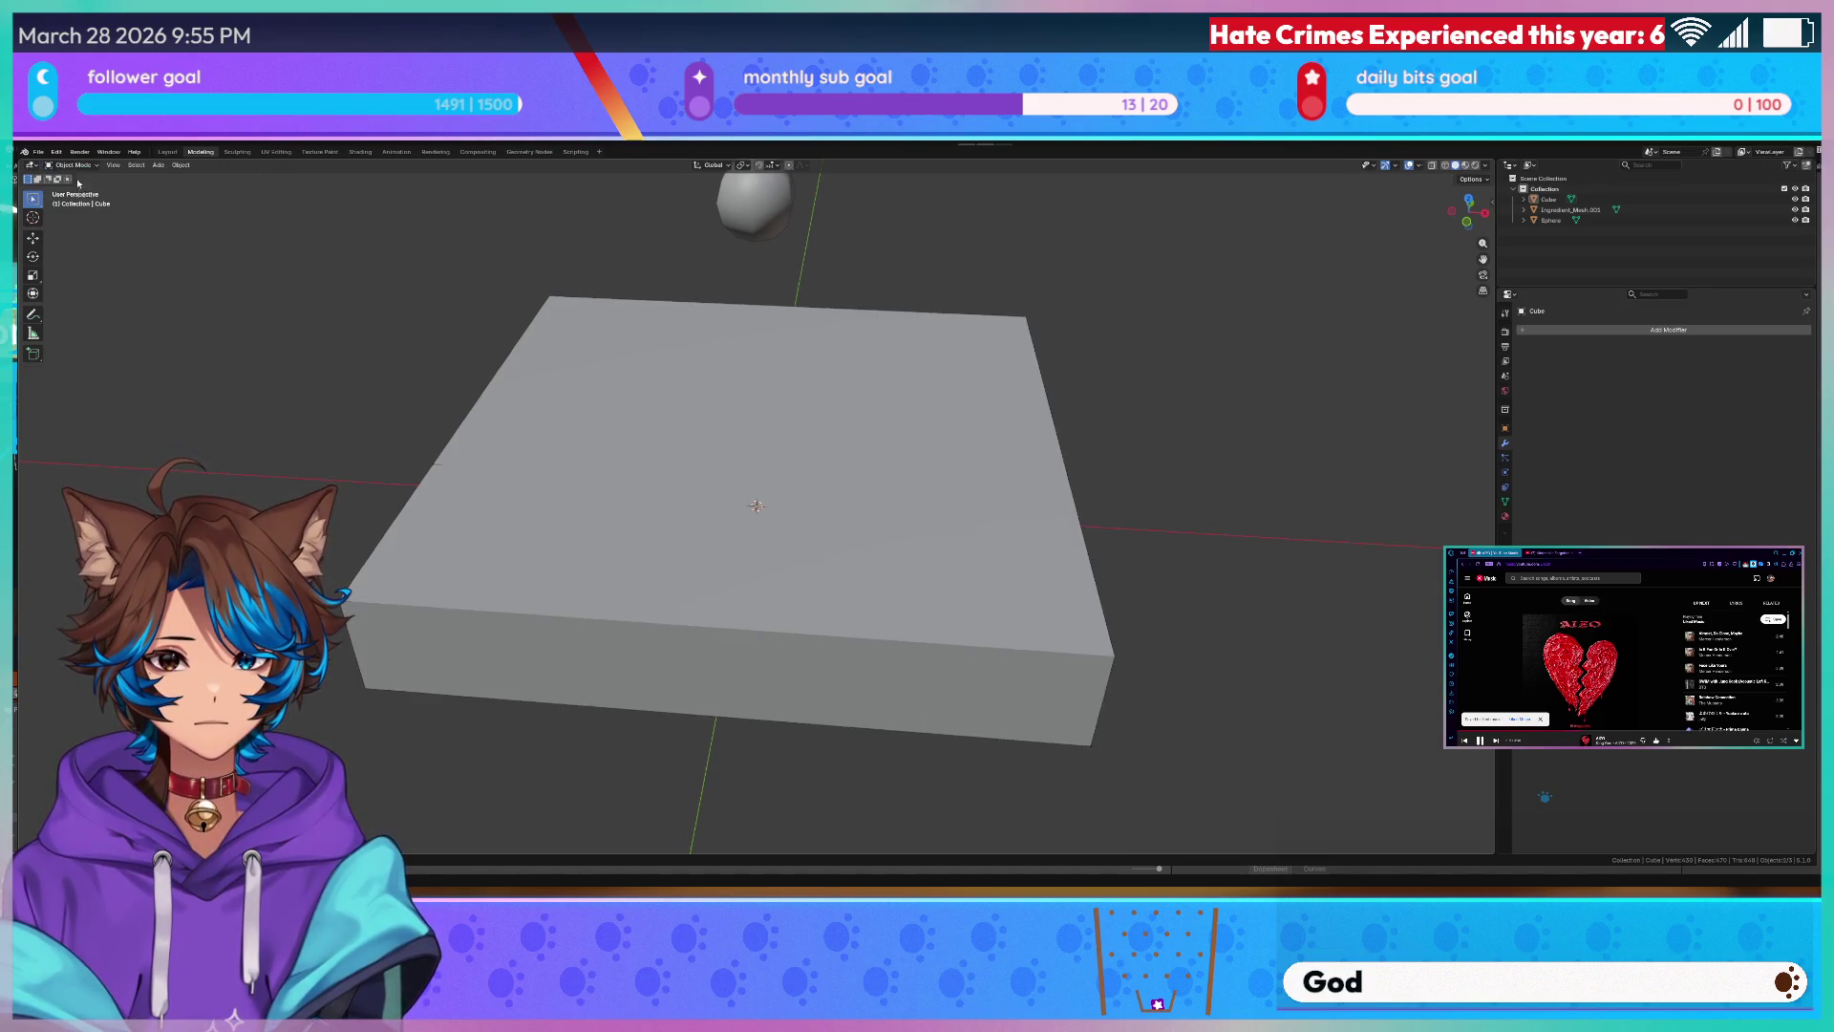
{"action": "right_click", "coordinate": [488, 505]}
{"action": "left_click", "coordinate": [586, 524]}
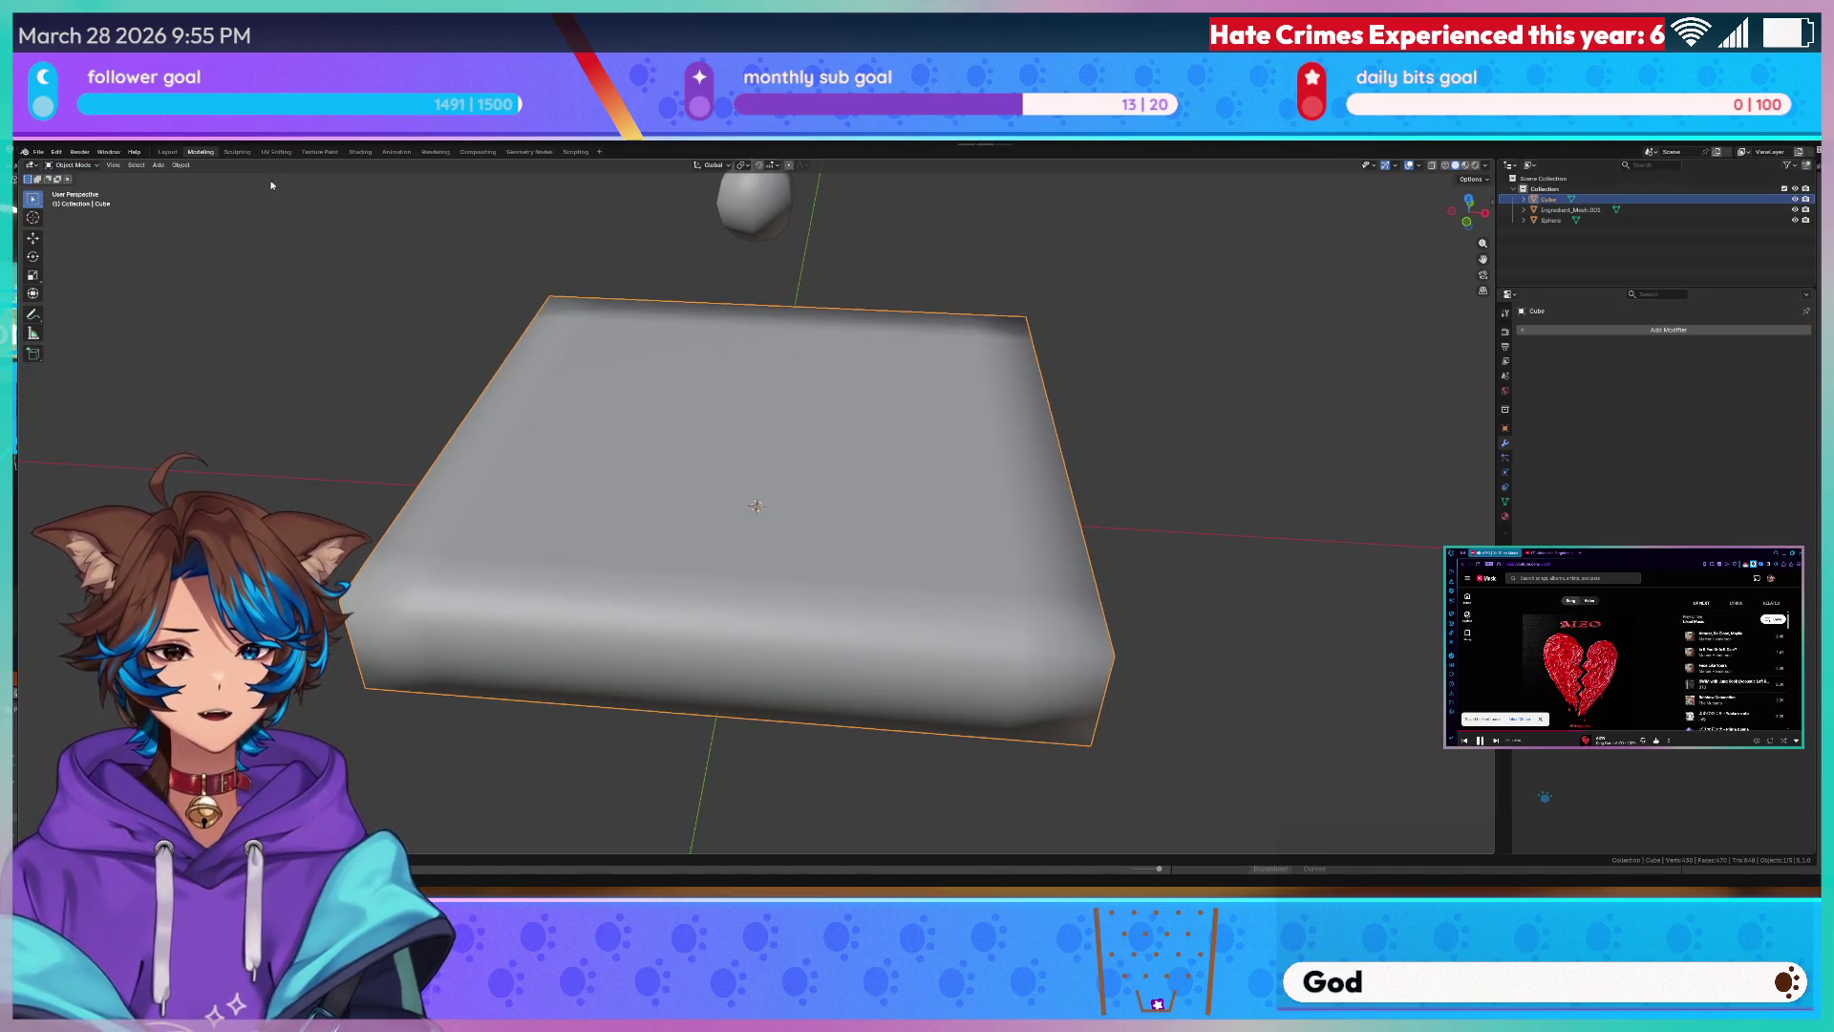
{"action": "left_click", "coordinate": [257, 154]}
{"action": "scroll", "coordinate": [804, 545], "scroll_direction": "up", "scroll_amount": 2}
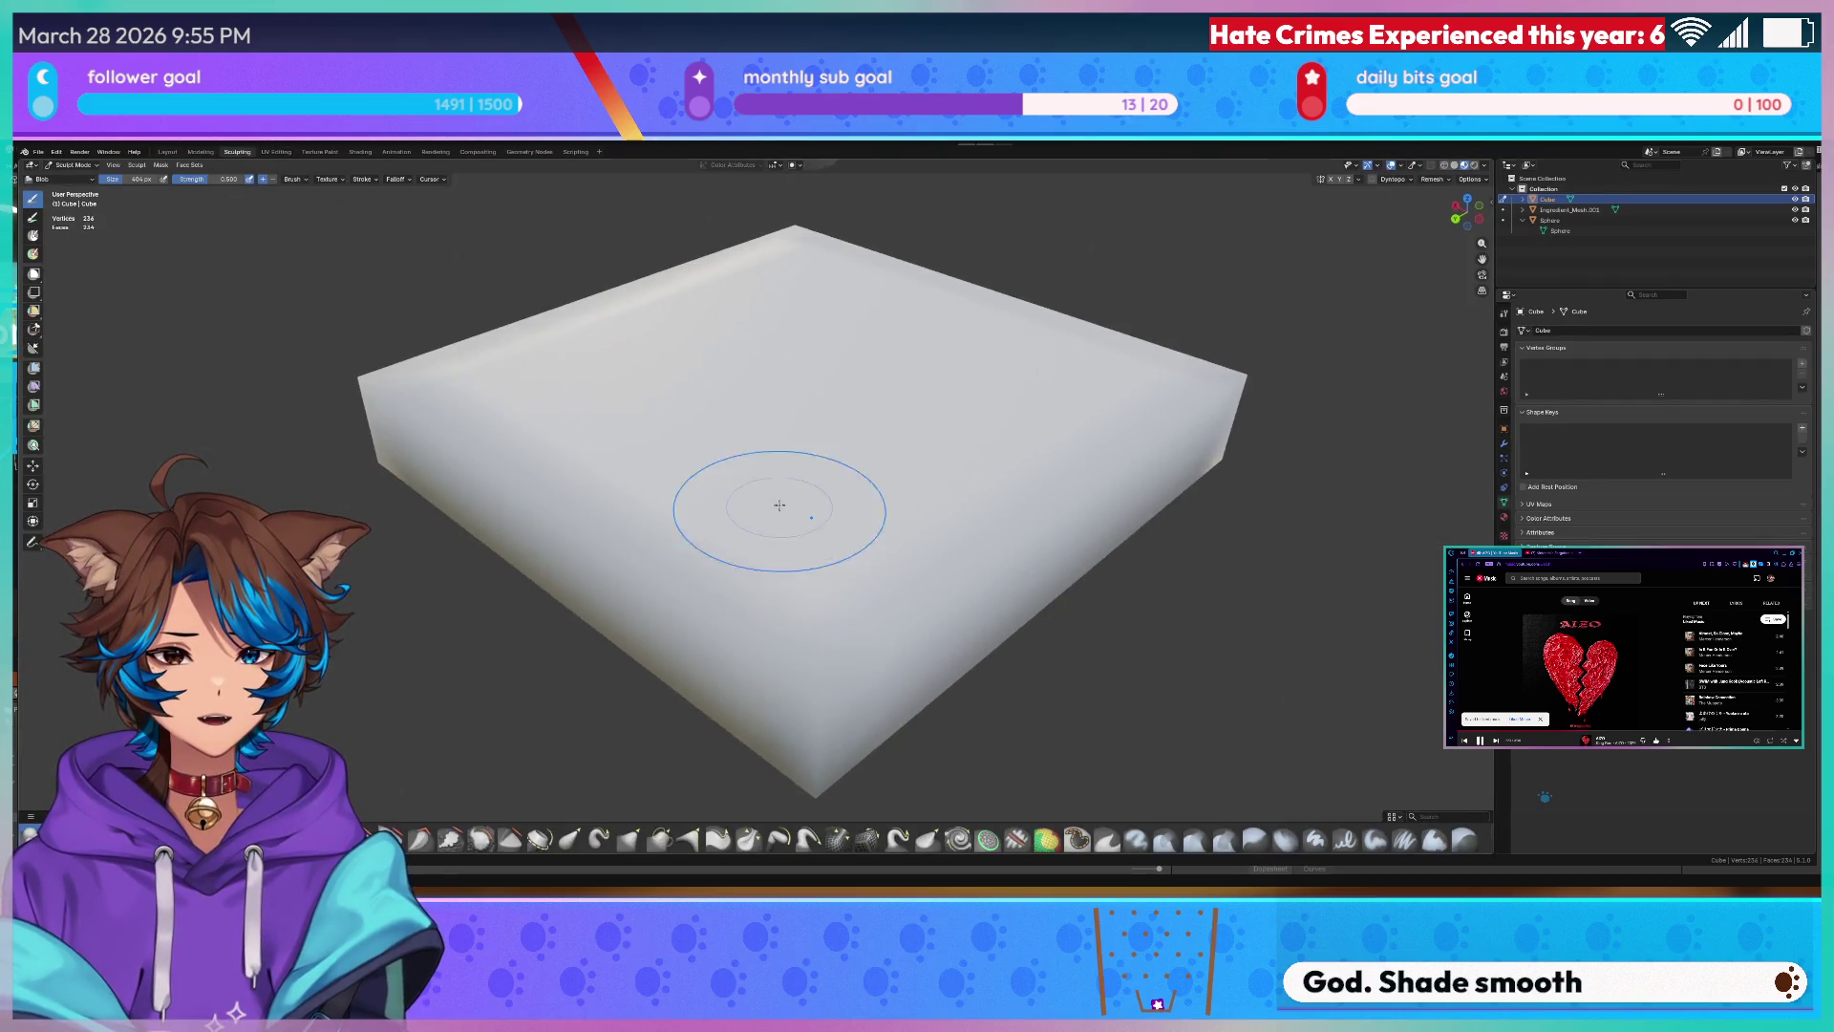
- Briefly unhide and re-hide the overlapping object, then frame the slab from several angles
{"action": "middle_click_drag", "start_coordinate": [802, 549], "coordinate": [888, 430]}
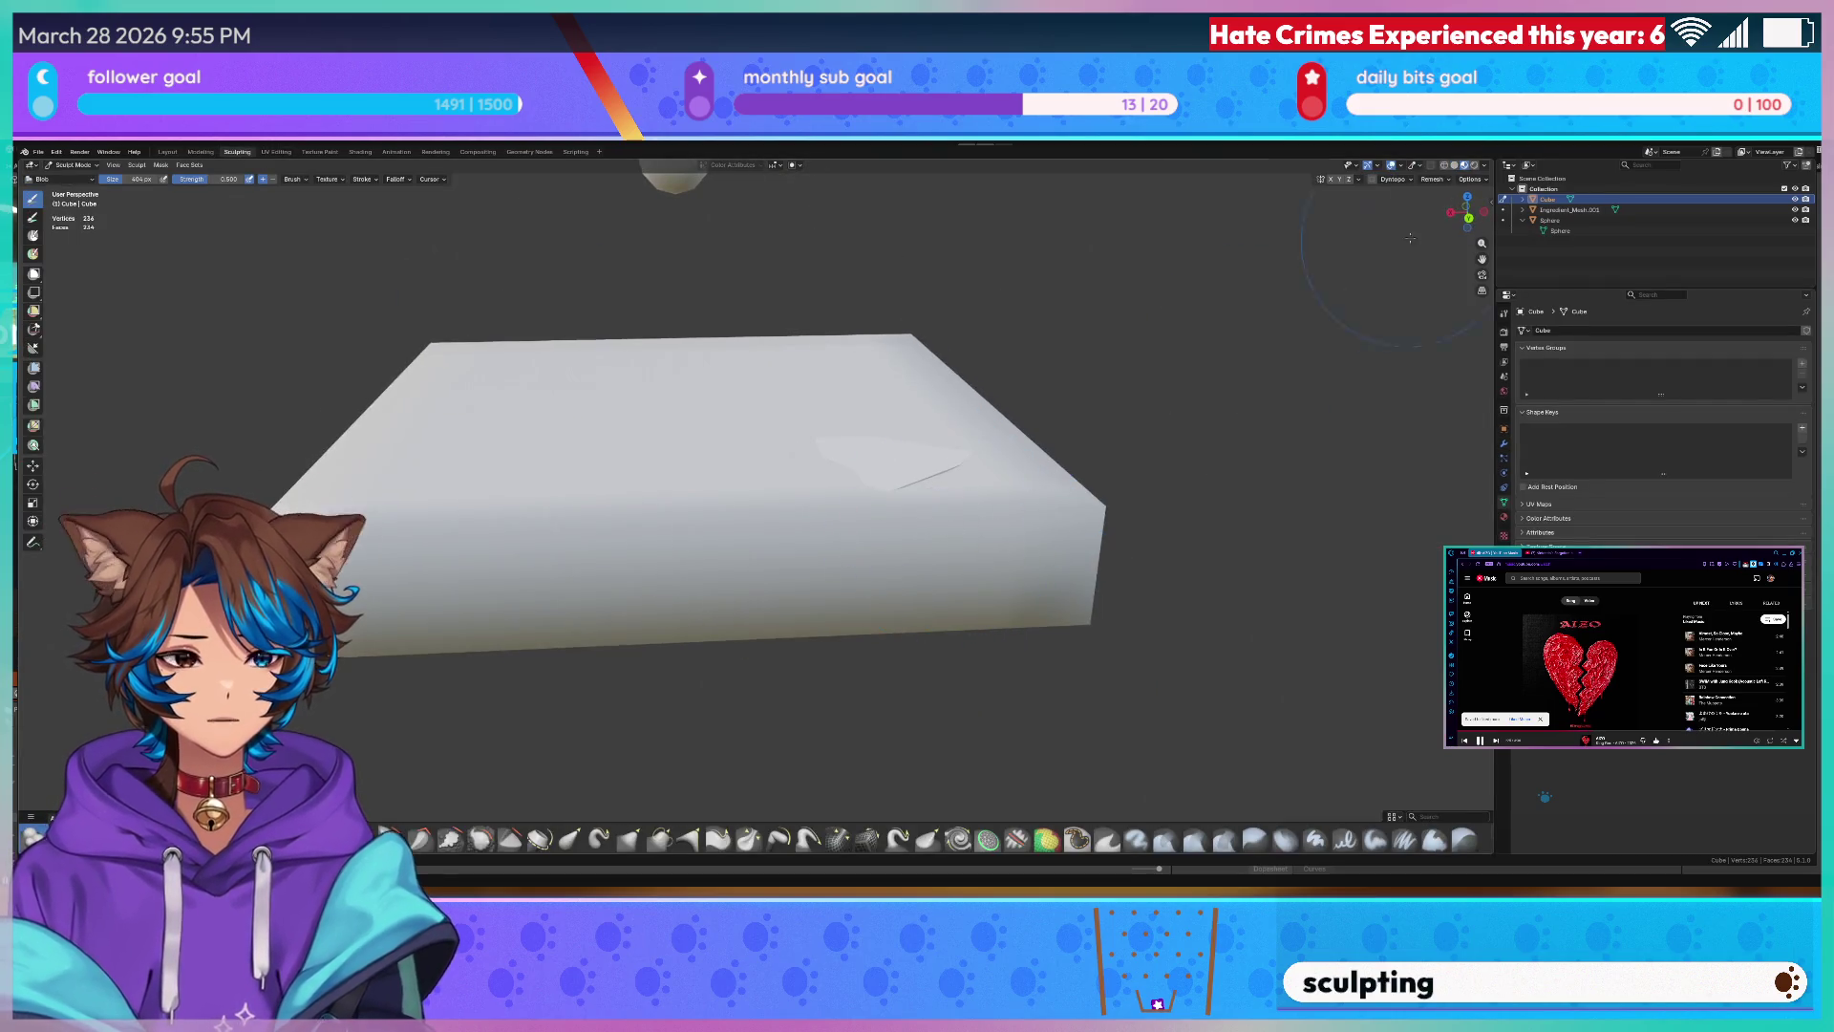
{"action": "left_click", "coordinate": [1801, 210]}
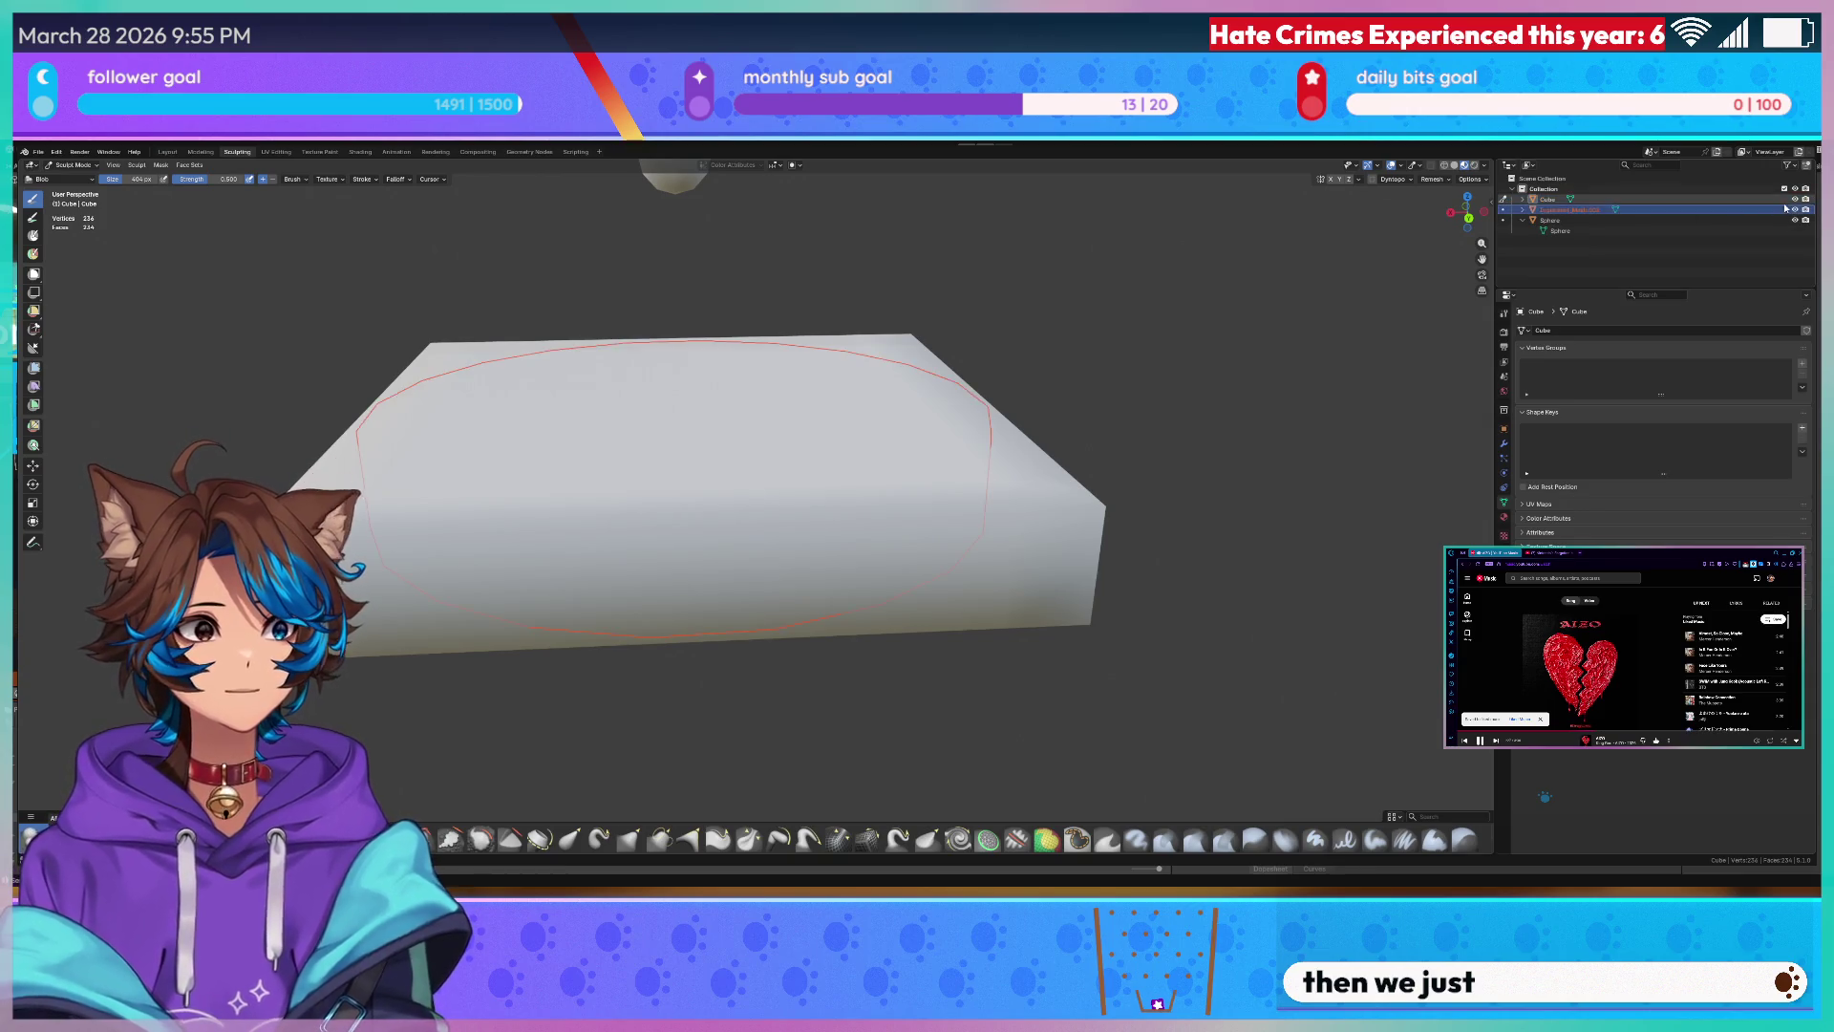
{"action": "left_click", "coordinate": [1801, 211]}
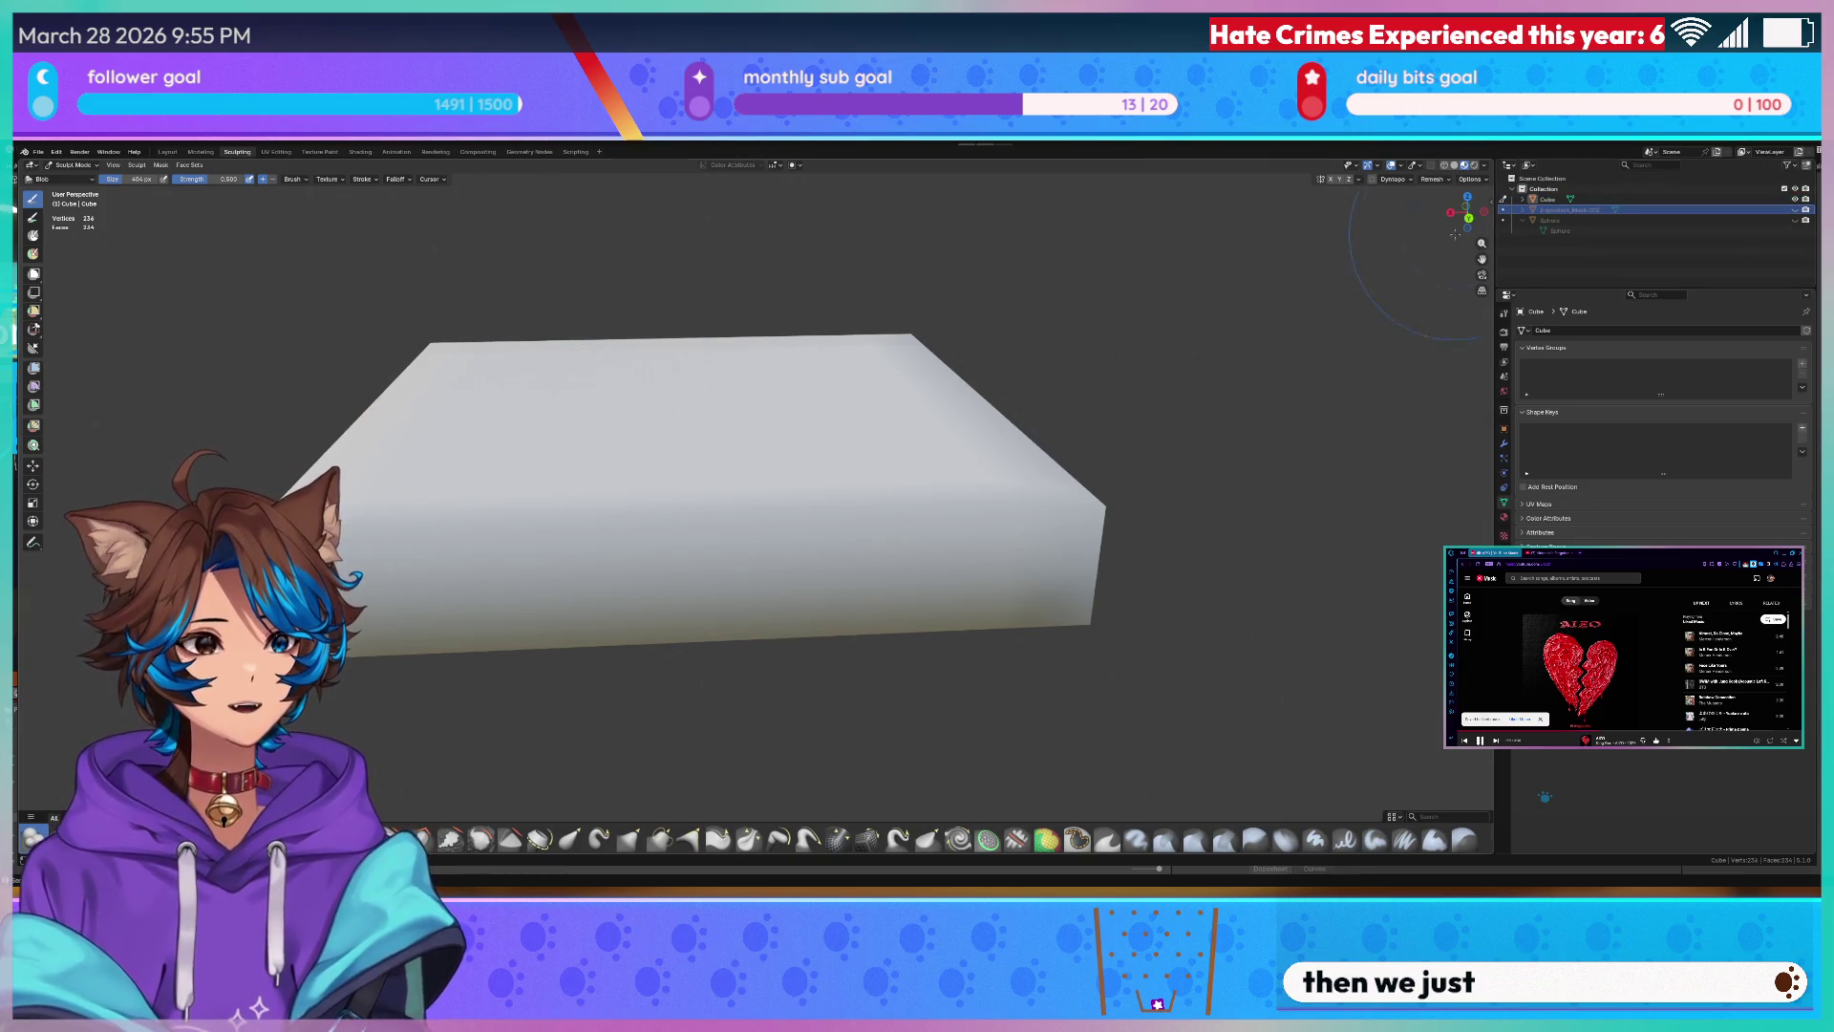
{"action": "middle_click_drag", "start_coordinate": [861, 431], "coordinate": [918, 504]}
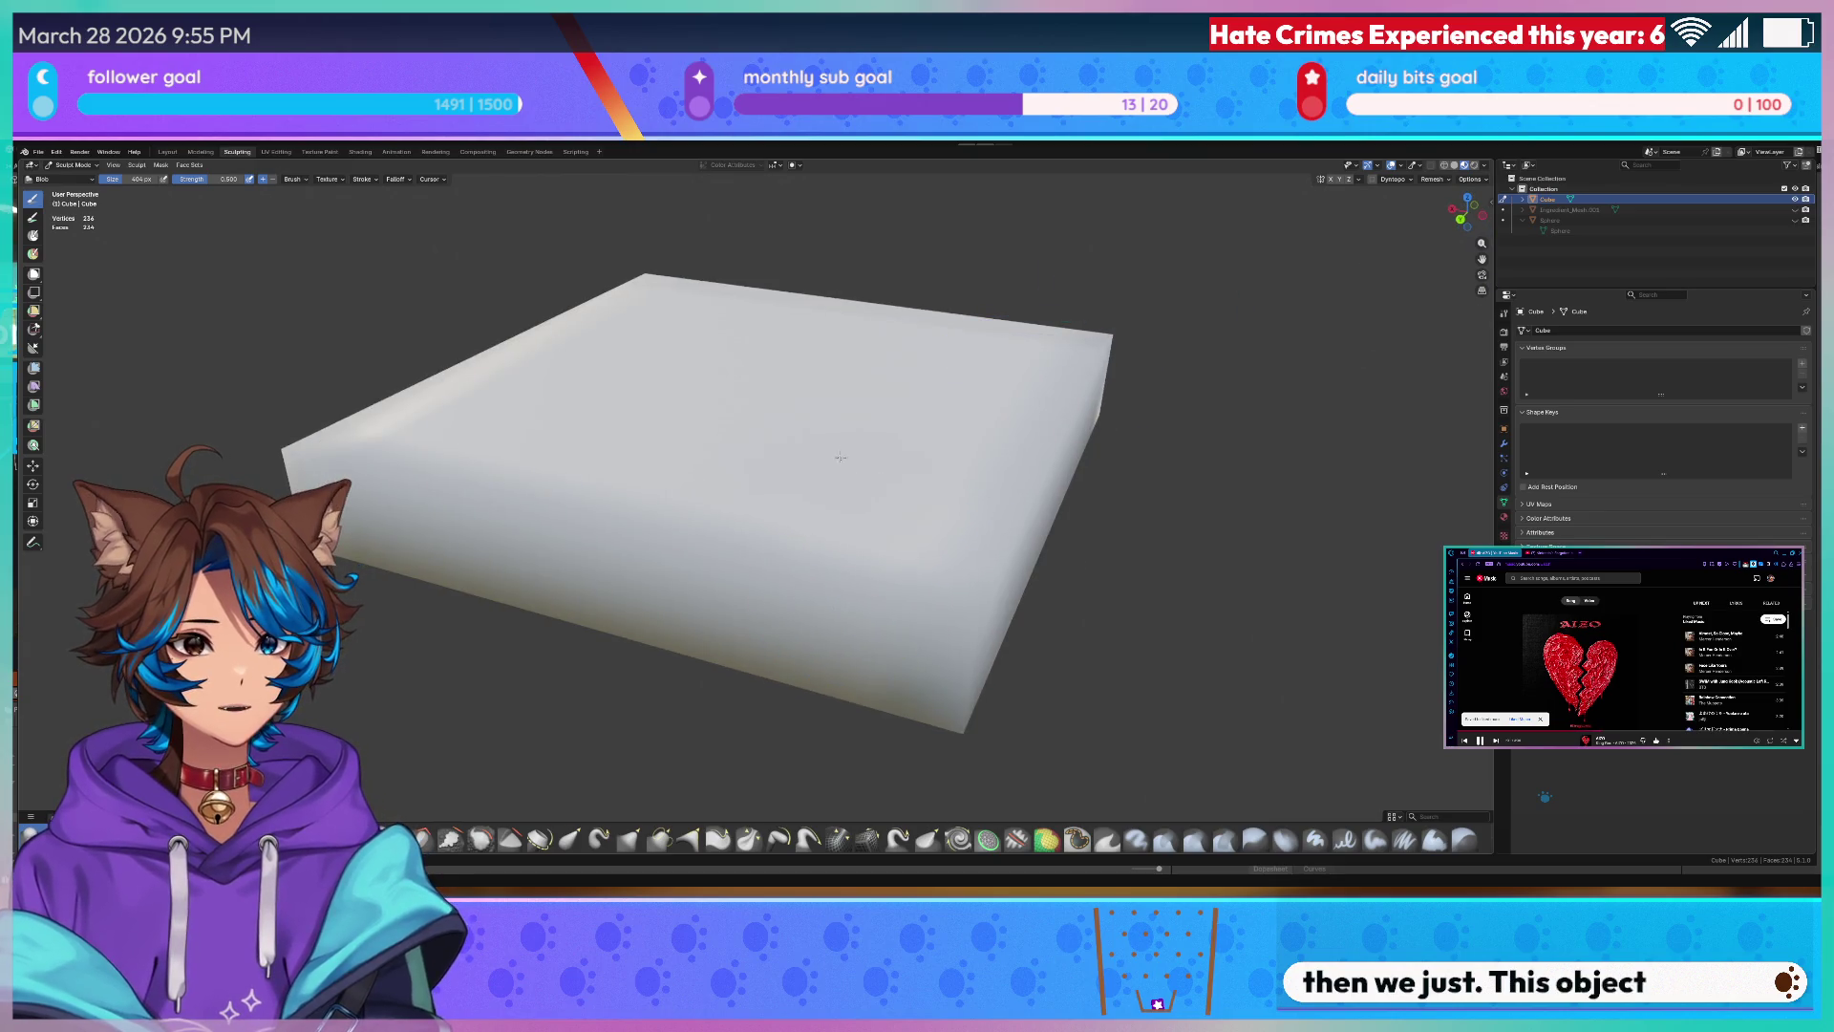
{"action": "mouse_move", "coordinate": [840, 457]}
{"action": "middle_mouse_down"}
{"action": "mouse_move", "coordinate": [731, 456]}
{"action": "mouse_move", "coordinate": [766, 468]}
{"action": "middle_mouse_up"}
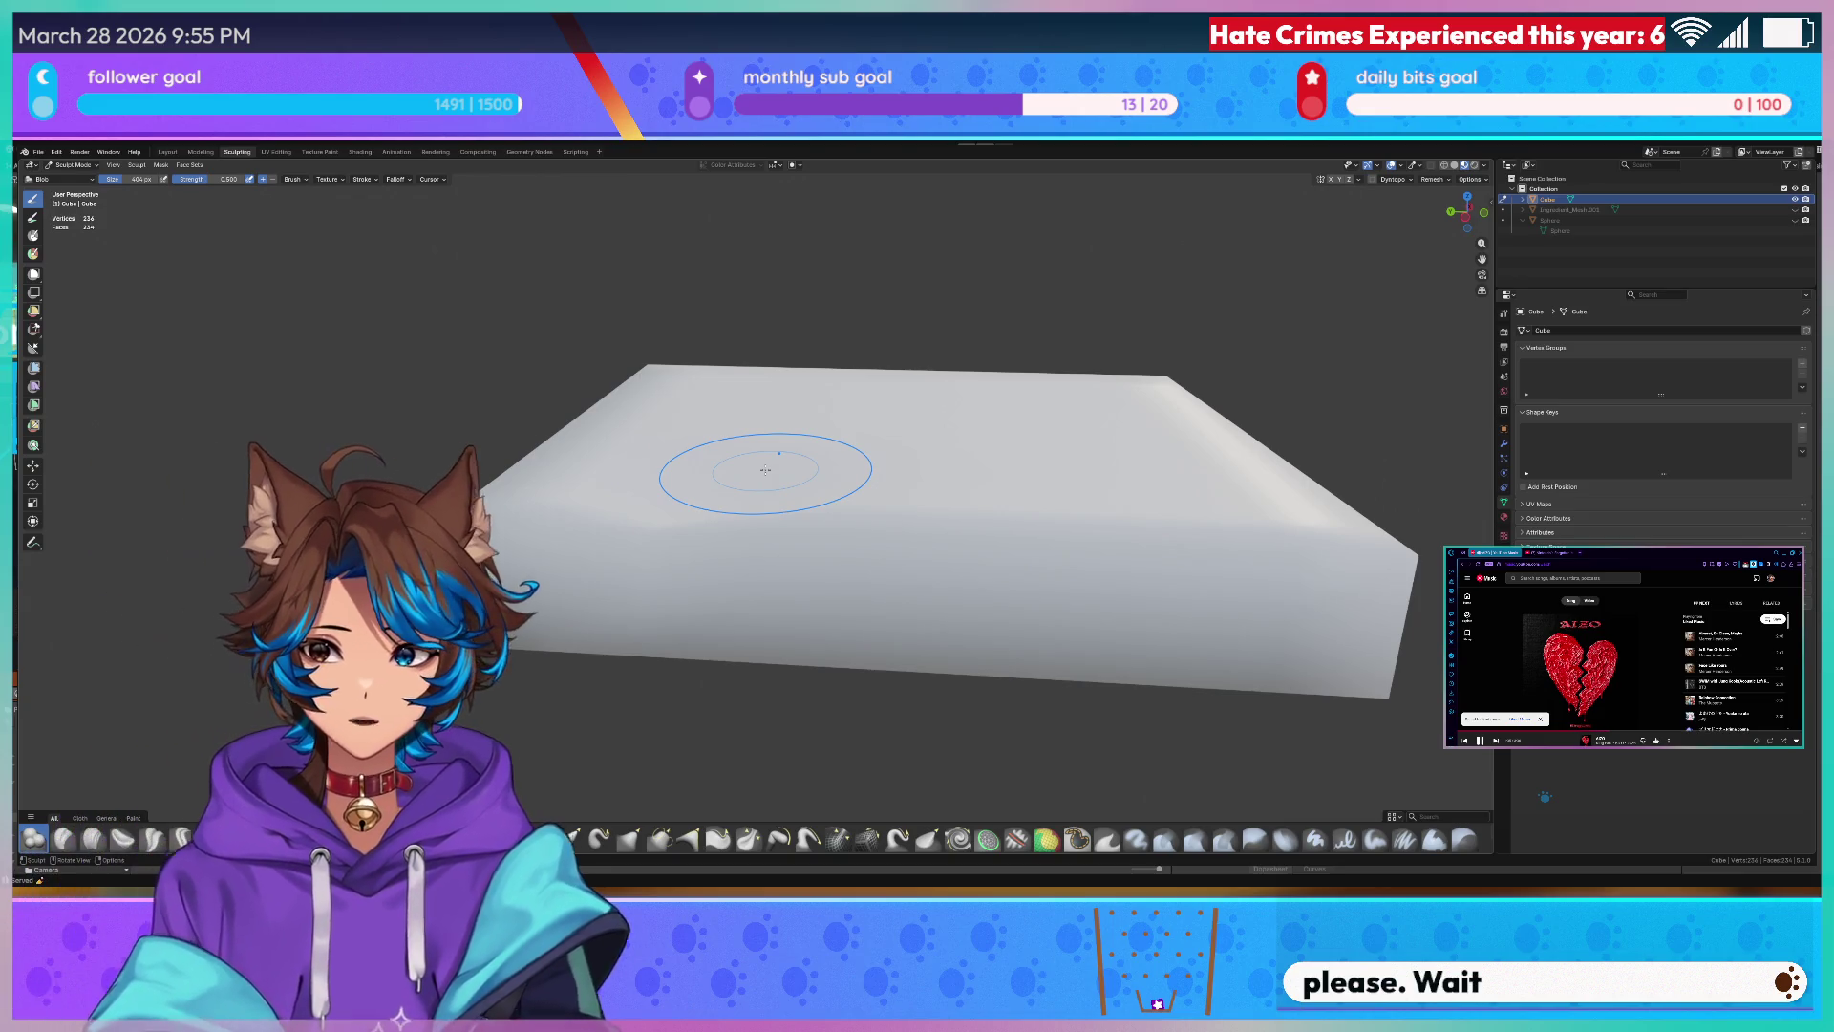
{"action": "mouse_move", "coordinate": [766, 467]}
{"action": "middle_mouse_down"}
{"action": "mouse_move", "coordinate": [806, 453]}
{"action": "mouse_move", "coordinate": [774, 437]}
{"action": "middle_mouse_up"}
{"action": "scroll", "coordinate": [770, 433], "scroll_direction": "up", "scroll_amount": 4}
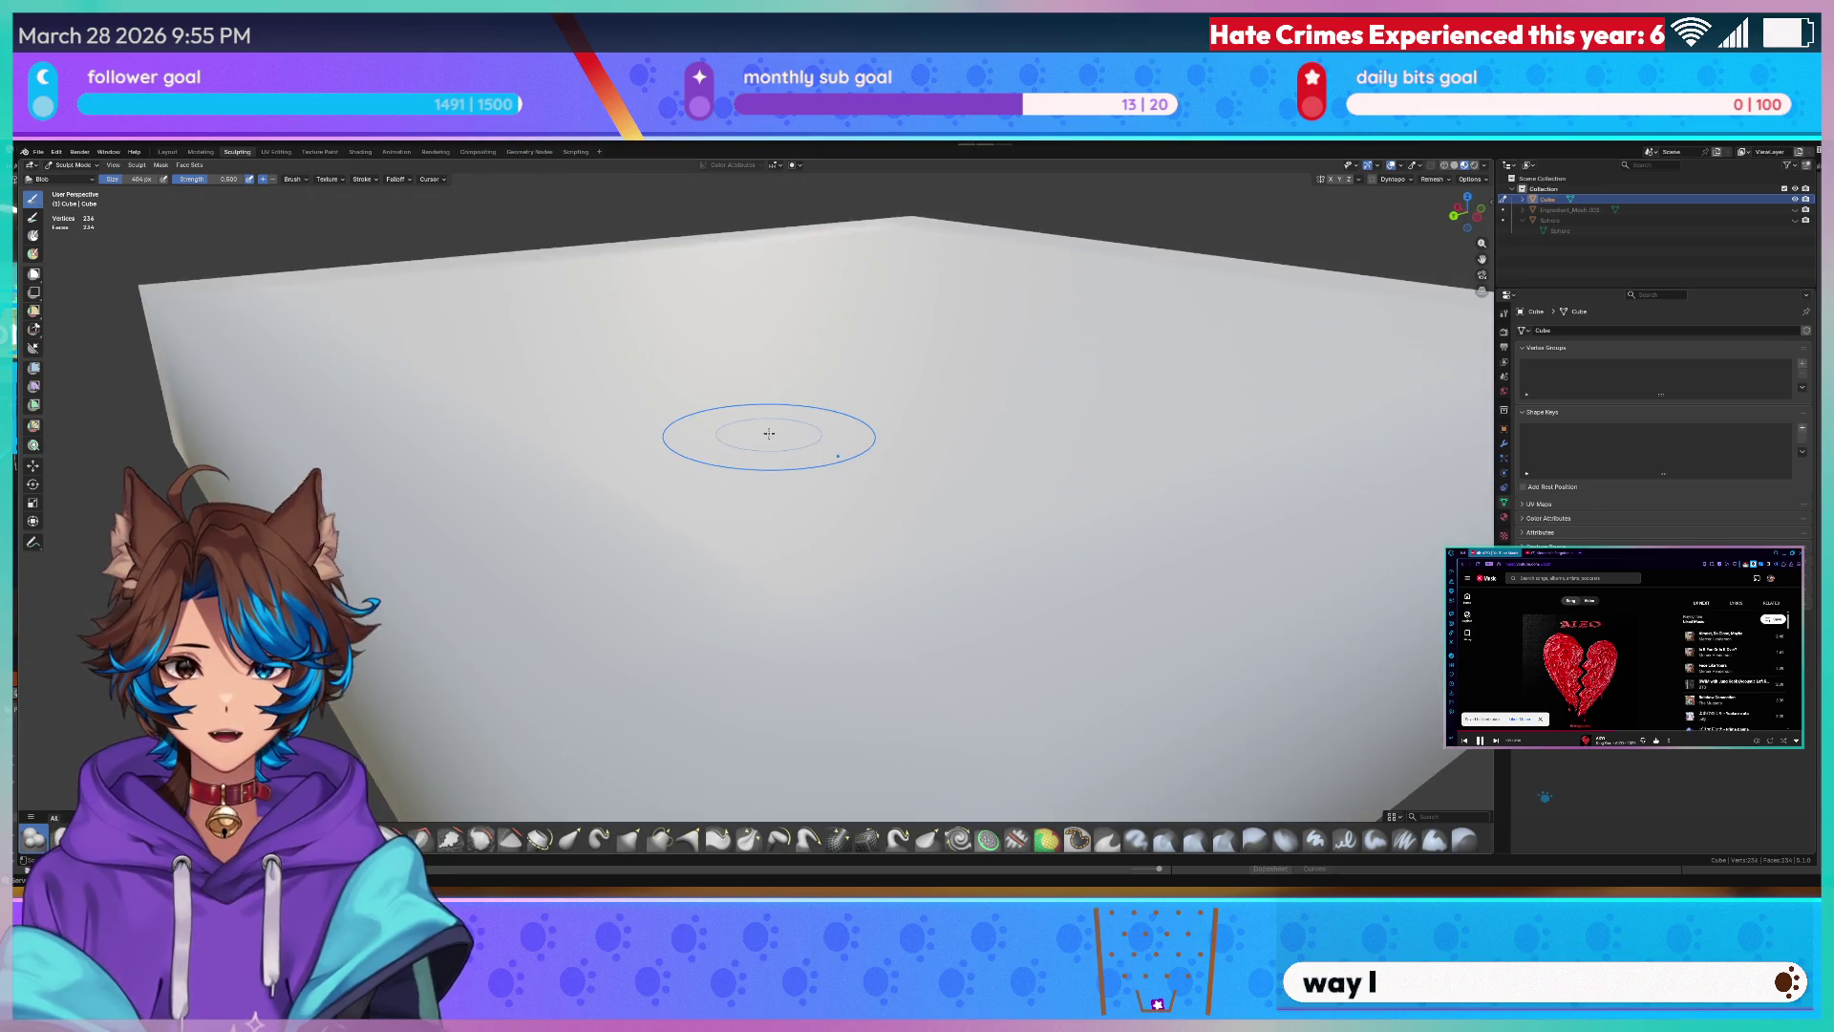
{"action": "key", "text": "Home"}
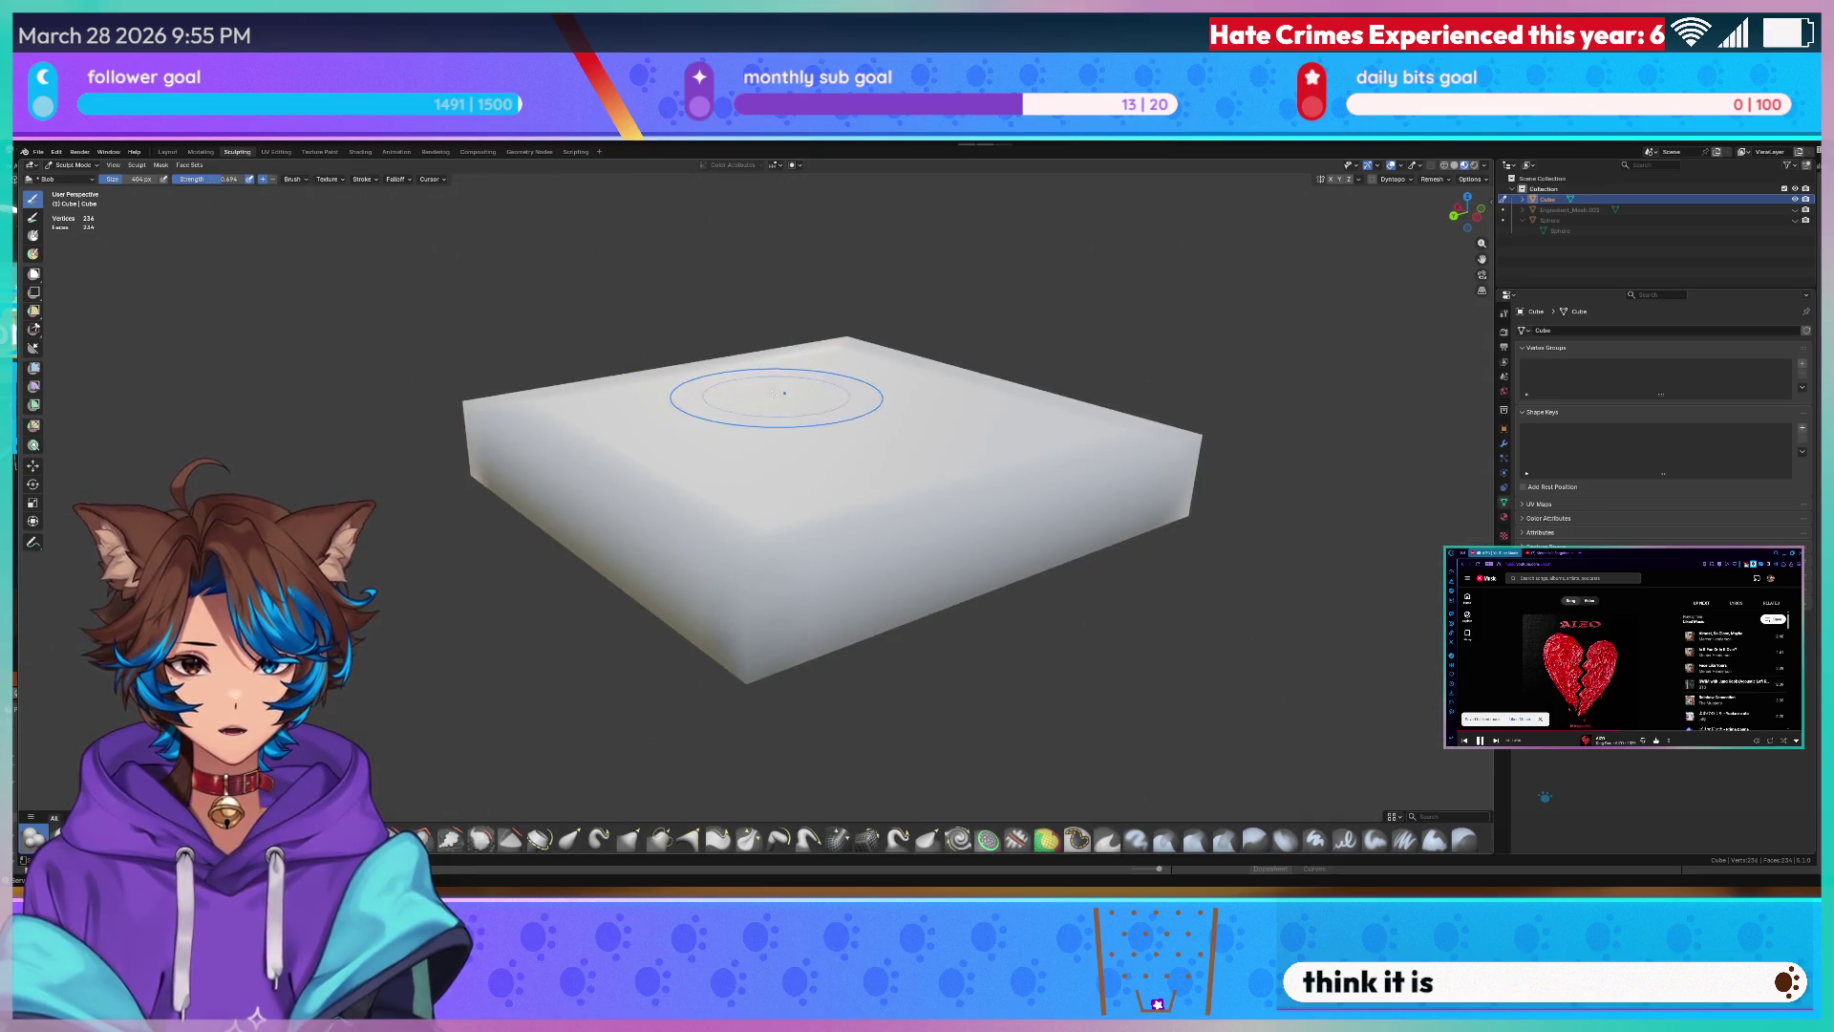
{"action": "middle_click_drag", "start_coordinate": [746, 421], "coordinate": [888, 459]}
{"action": "scroll", "coordinate": [932, 474], "scroll_direction": "up", "scroll_amount": 2}
- View the slab as wireframe, then return it to solid shading via the Z pie menu
{"action": "key", "text": "z"}
{"action": "left_click", "coordinate": [1043, 497]}
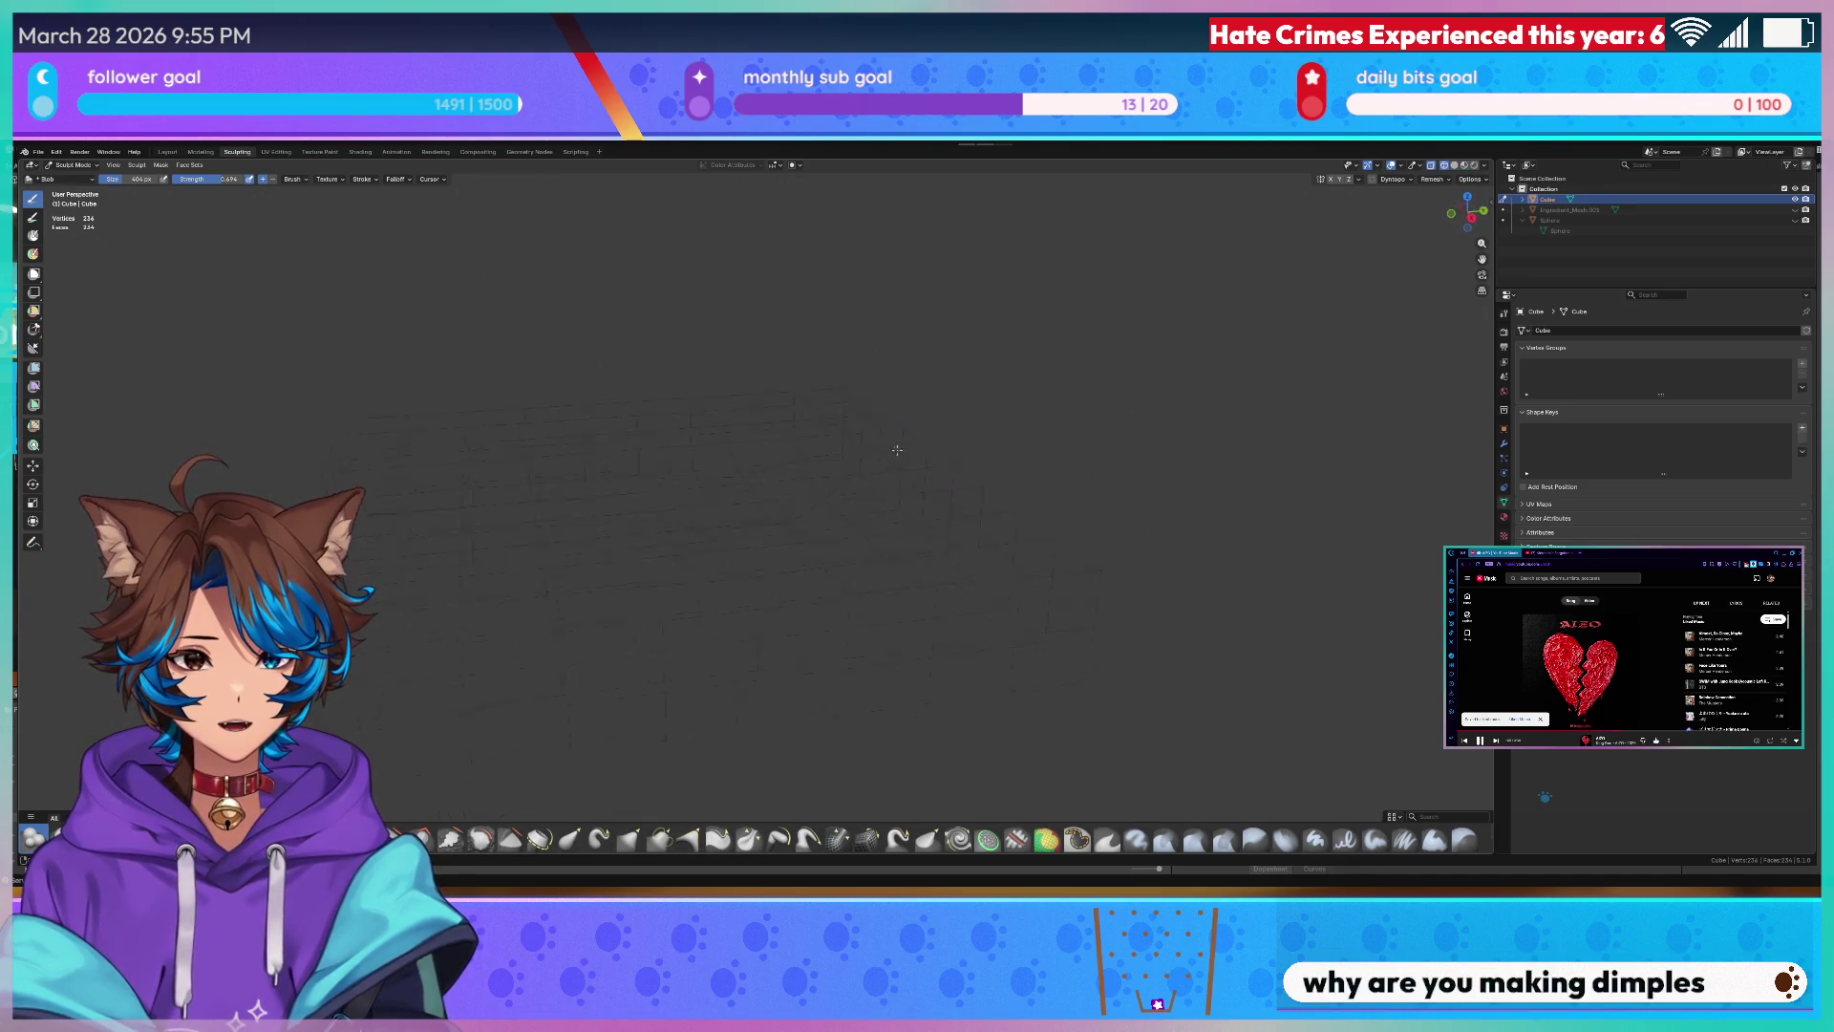
{"action": "middle_click_drag", "start_coordinate": [792, 458], "coordinate": [852, 443]}
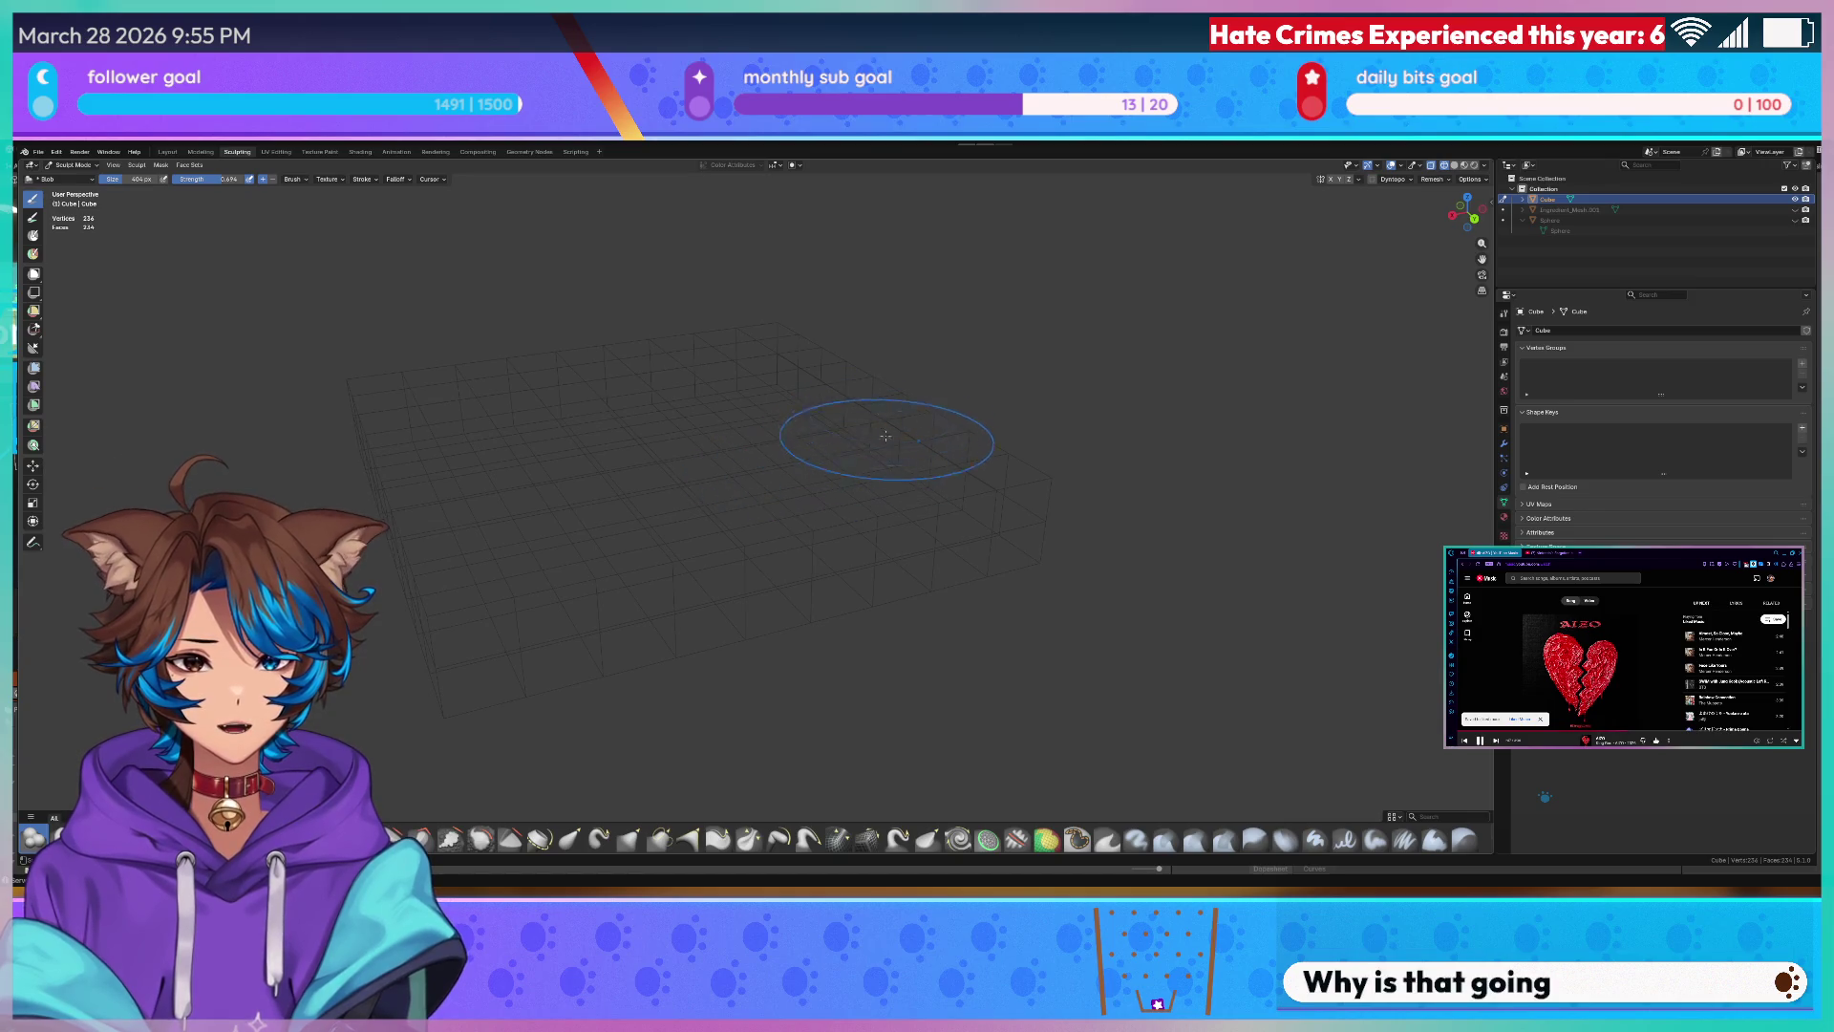
{"action": "key", "text": "z"}
{"action": "left_click", "coordinate": [889, 487]}
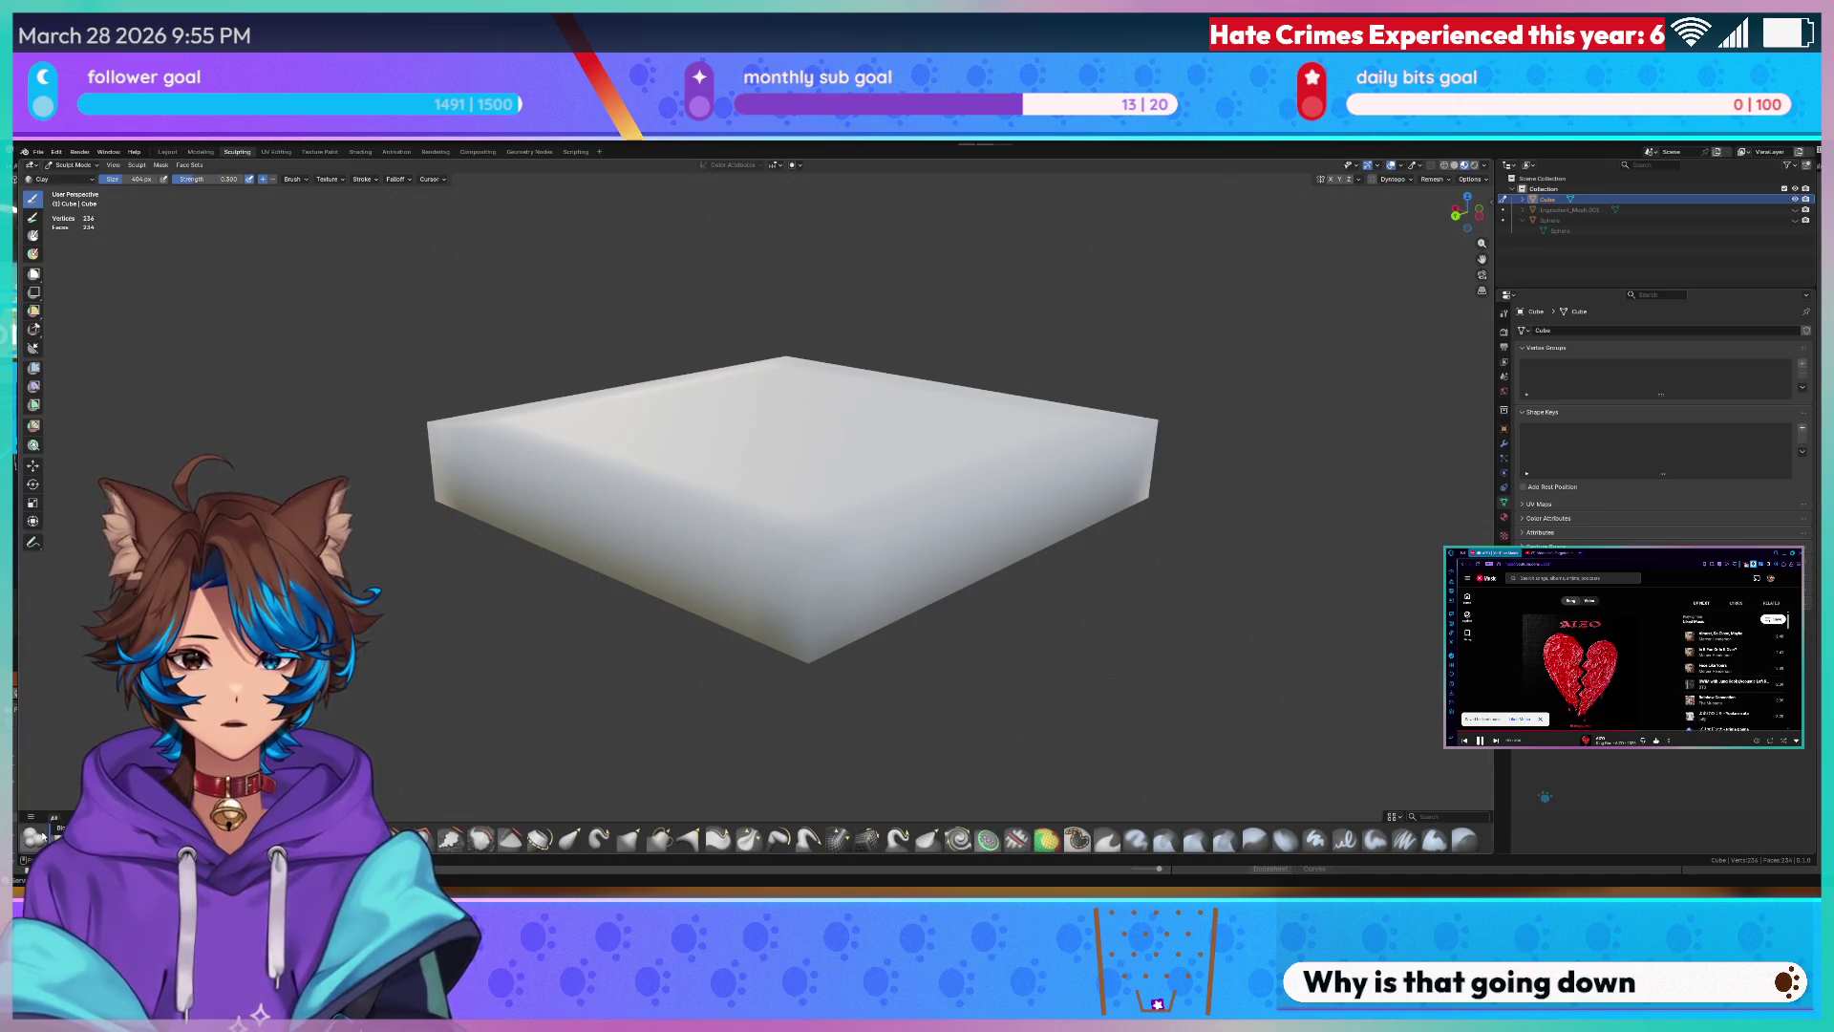
- Browse the sculpt brush asset library from the header thumbnail and close it
{"action": "left_click", "coordinate": [31, 183]}
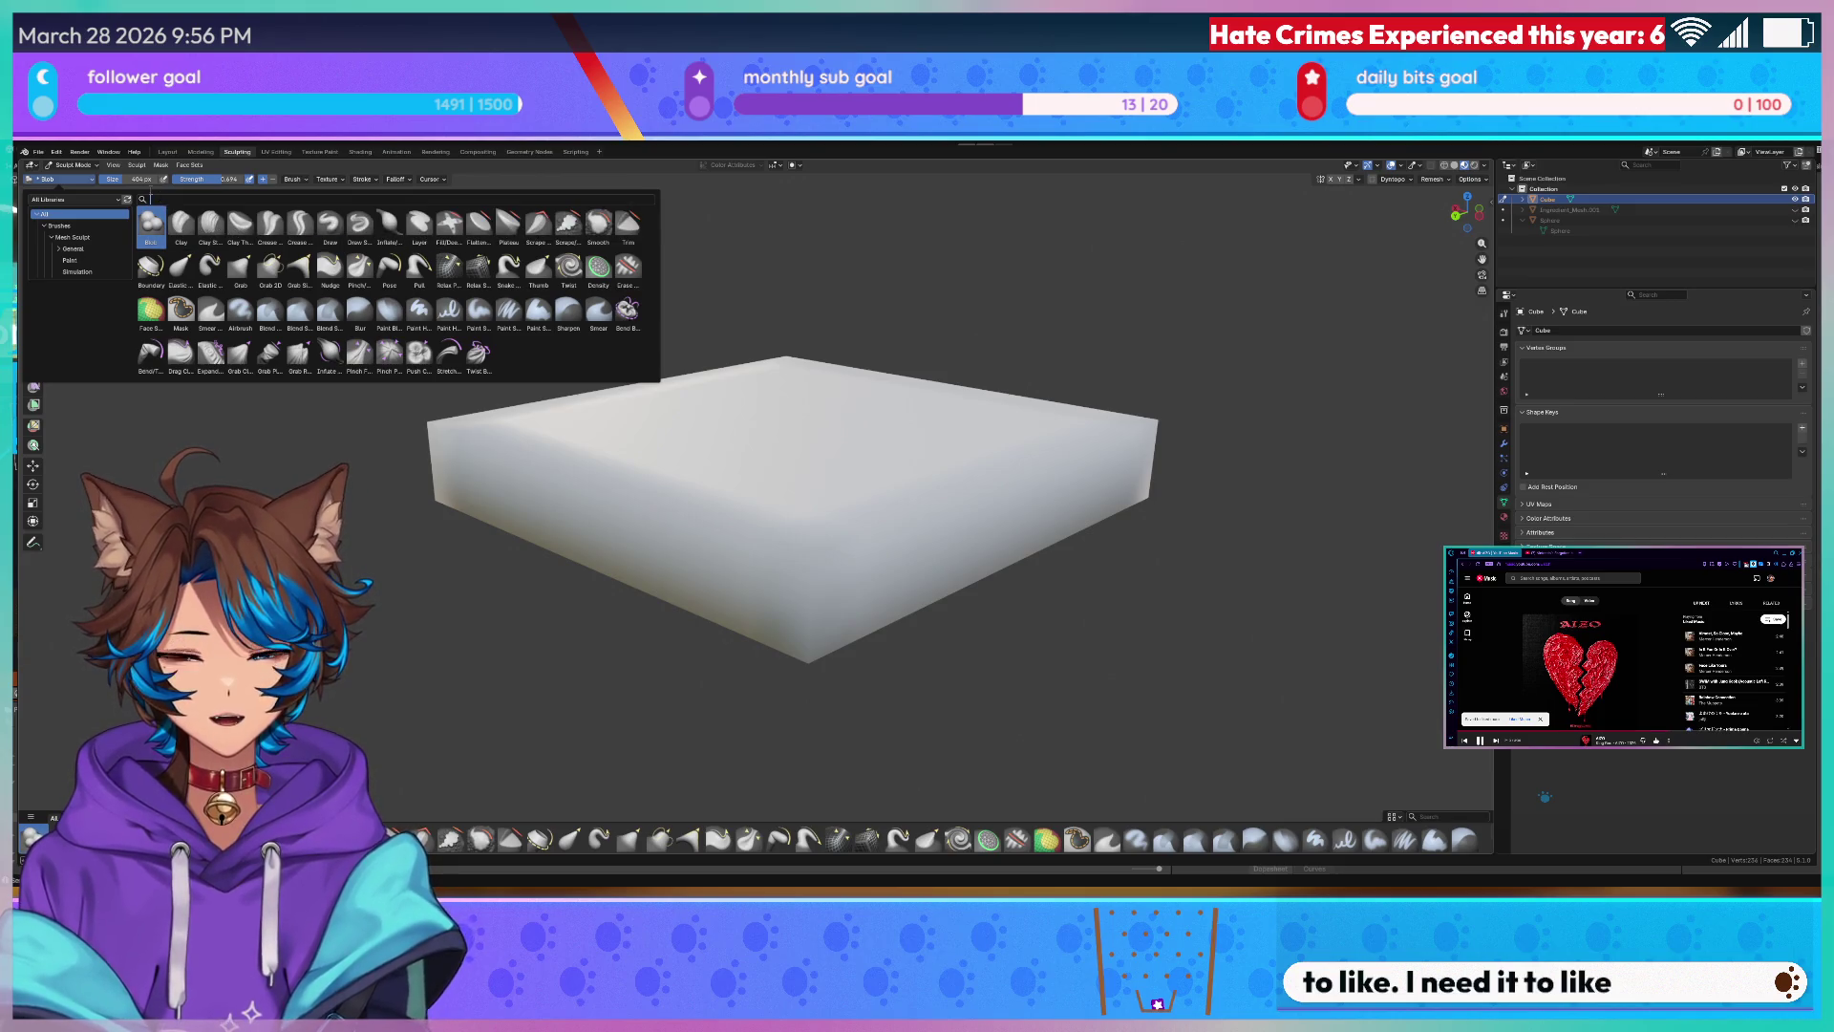
{"action": "left_click", "coordinate": [151, 180]}
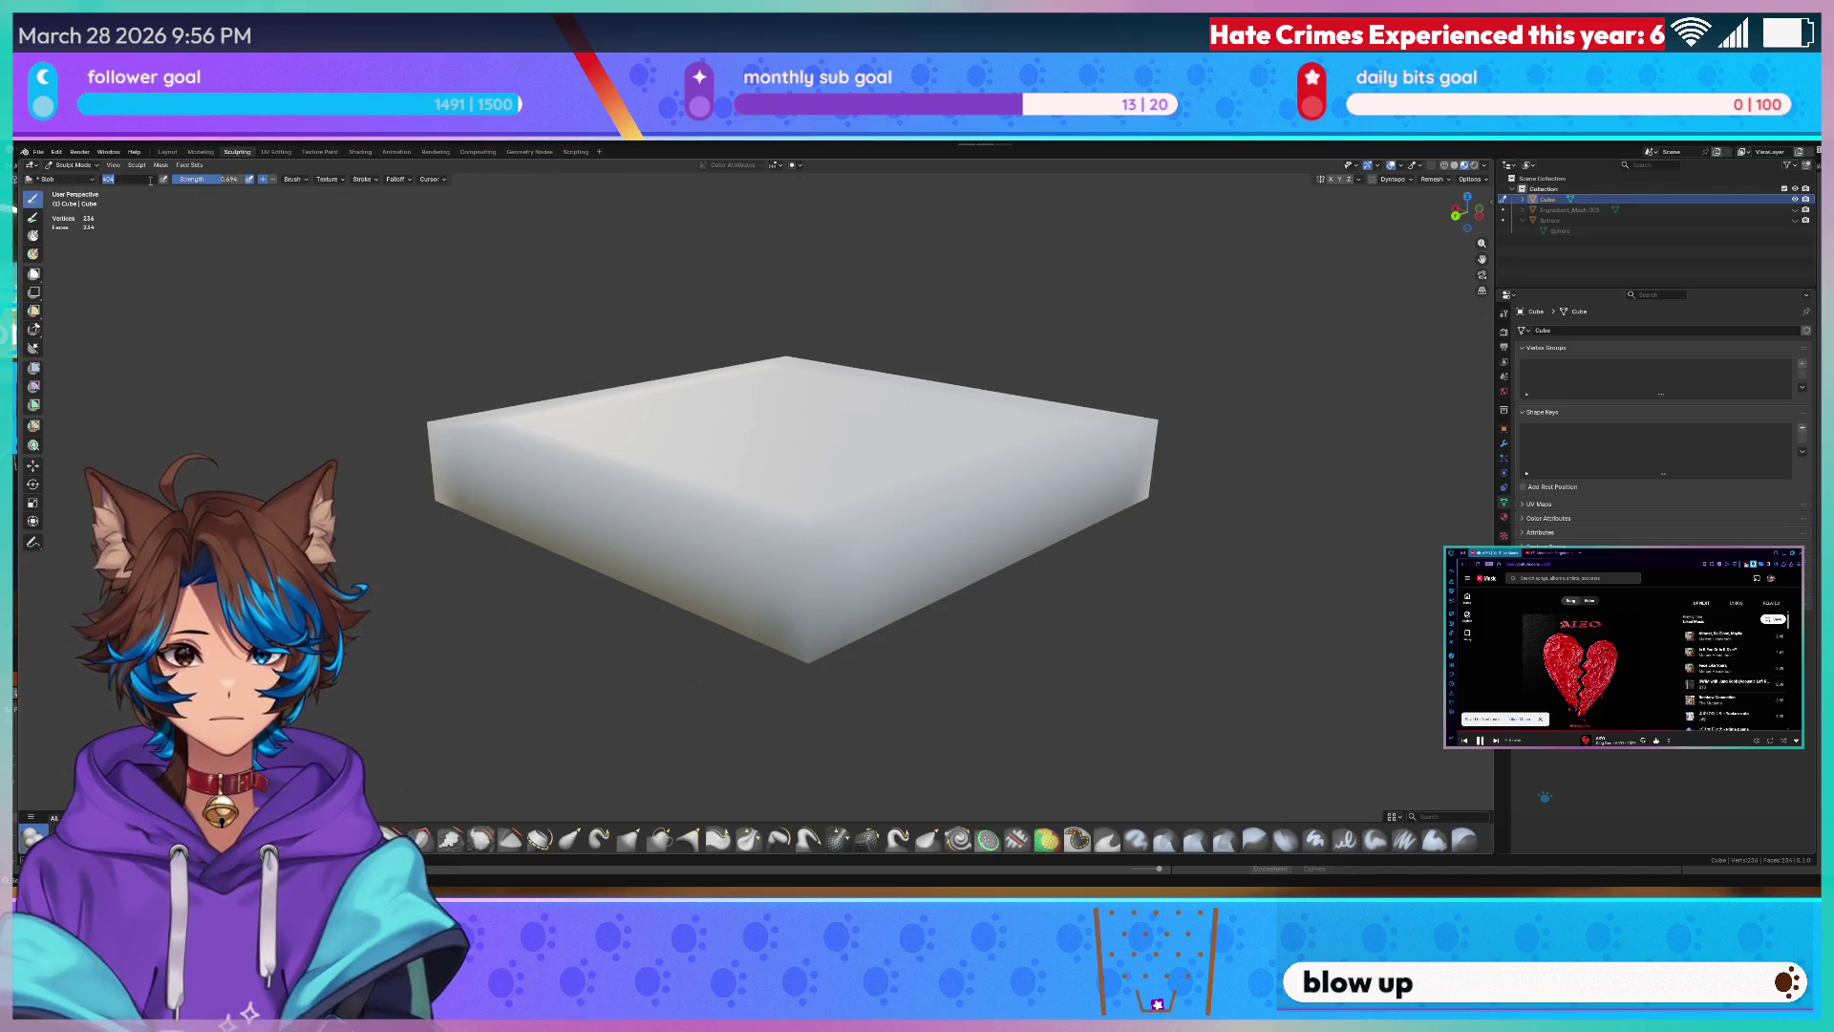
- Show the Stroke settings dropdown for the current sculpt brush
{"action": "left_click", "coordinate": [363, 180]}
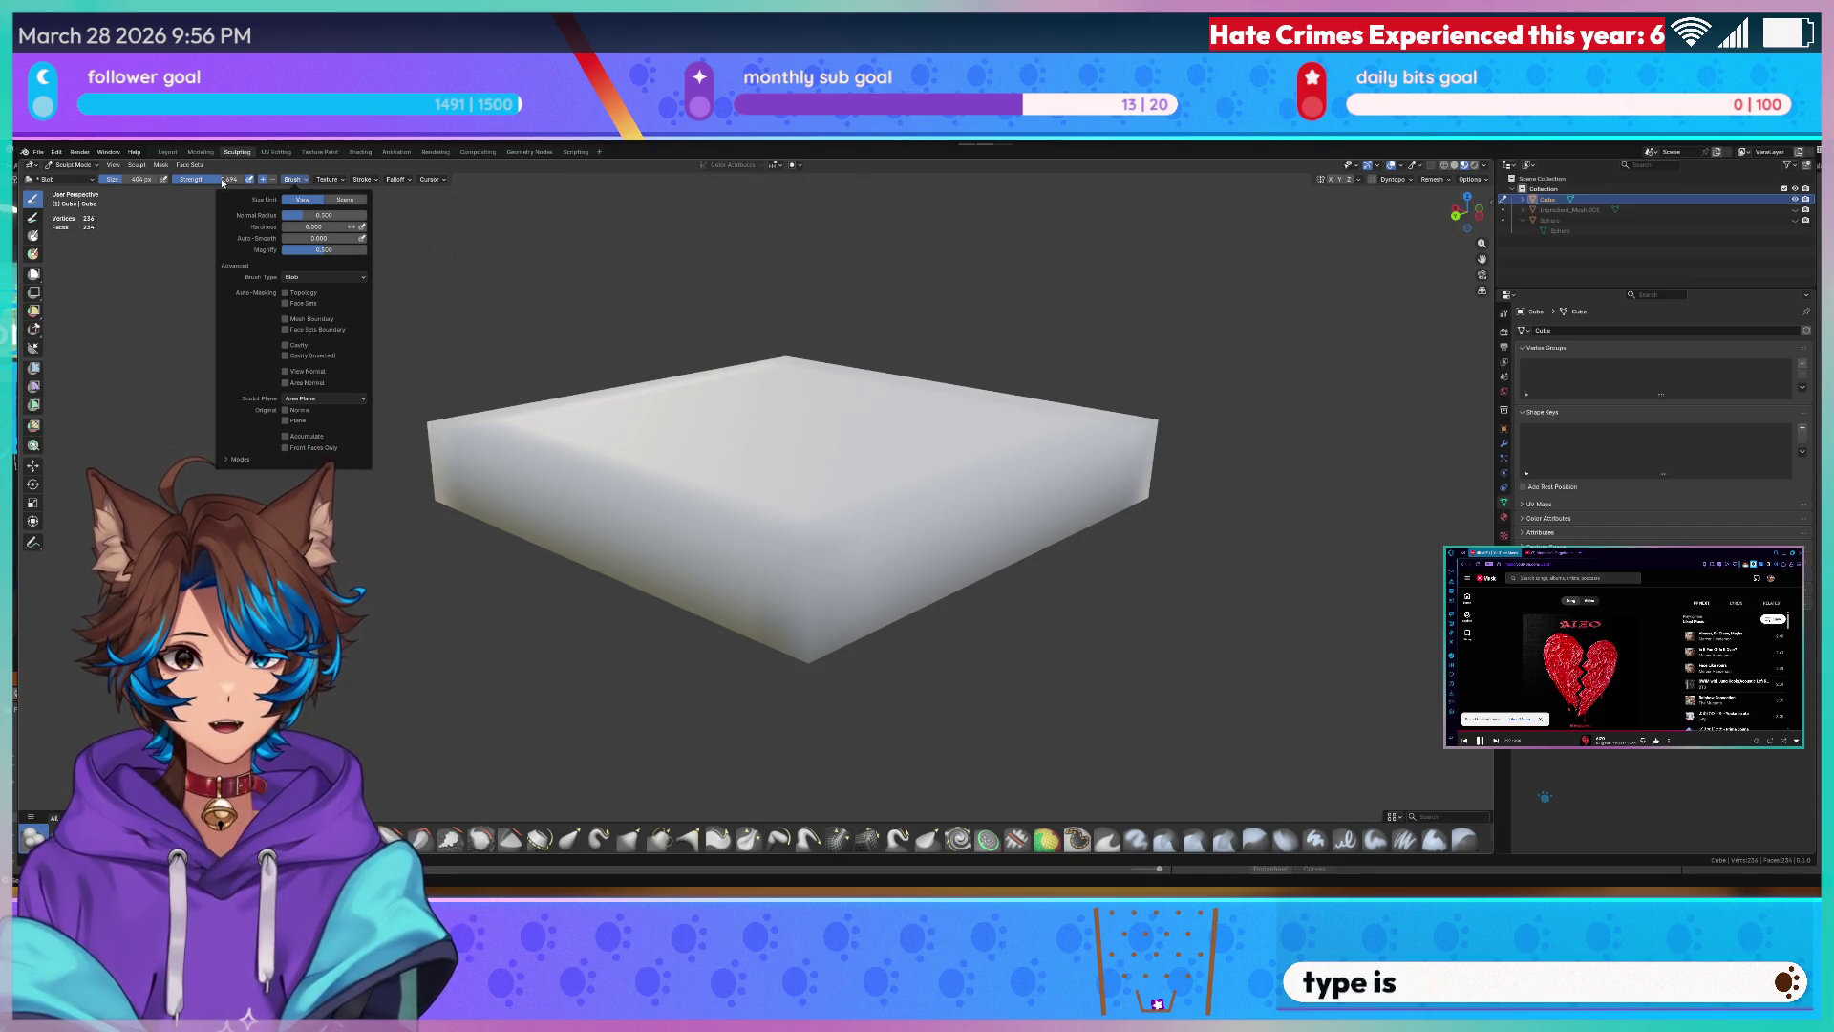
- Inspect the slab's wireframe grid from side, edge-on and high angles
{"action": "key", "text": "KP_1"}
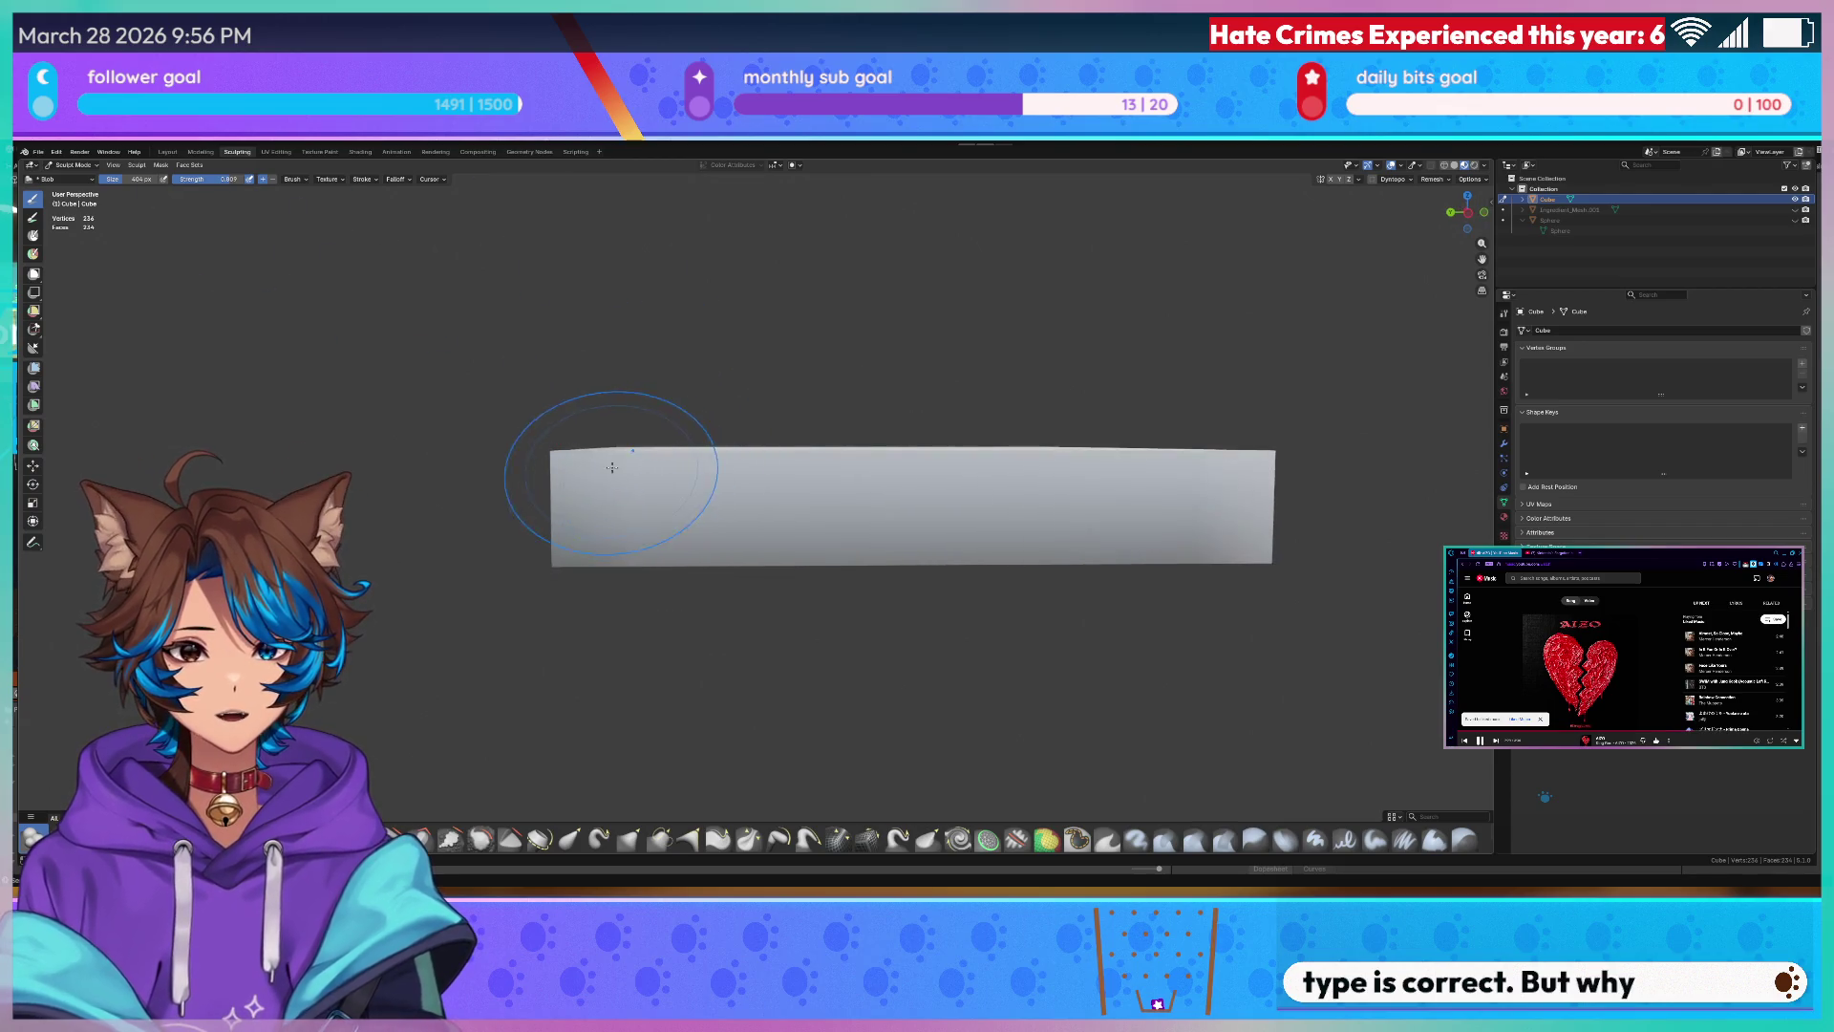
{"action": "middle_click_drag", "start_coordinate": [577, 472], "coordinate": [756, 477]}
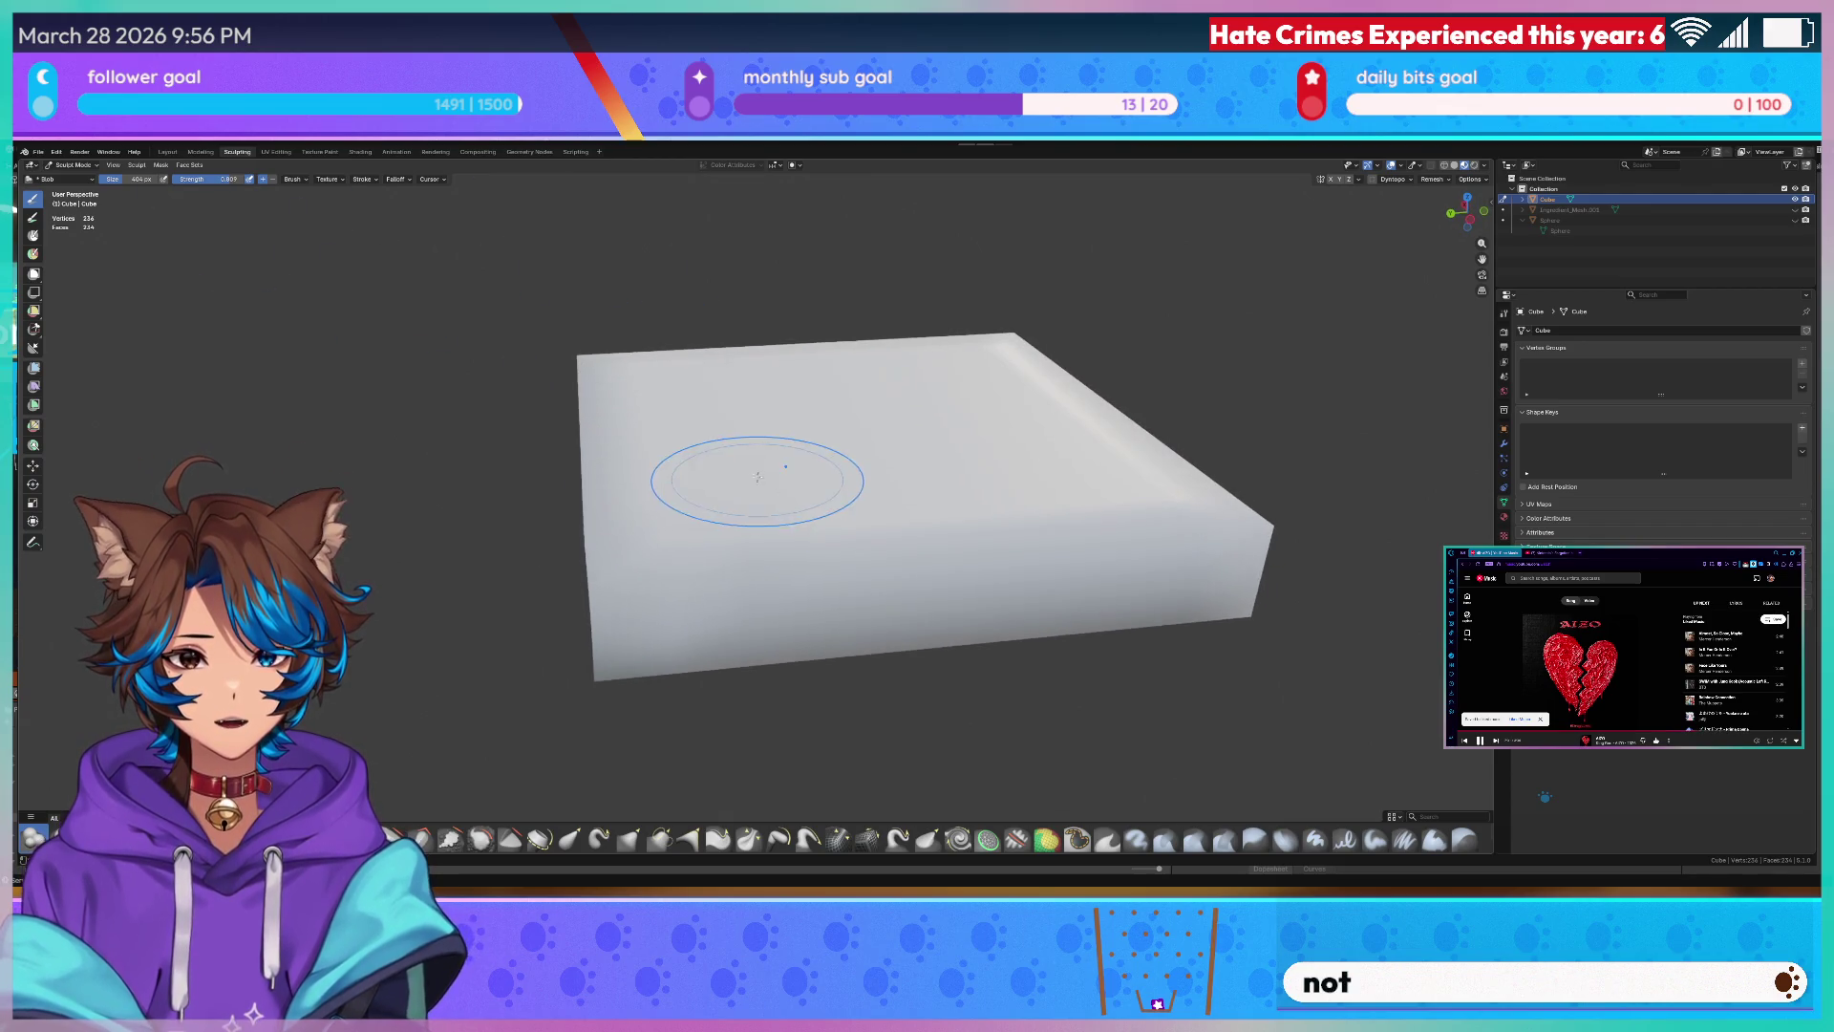
{"action": "scroll", "coordinate": [780, 495], "scroll_direction": "up", "scroll_amount": 6}
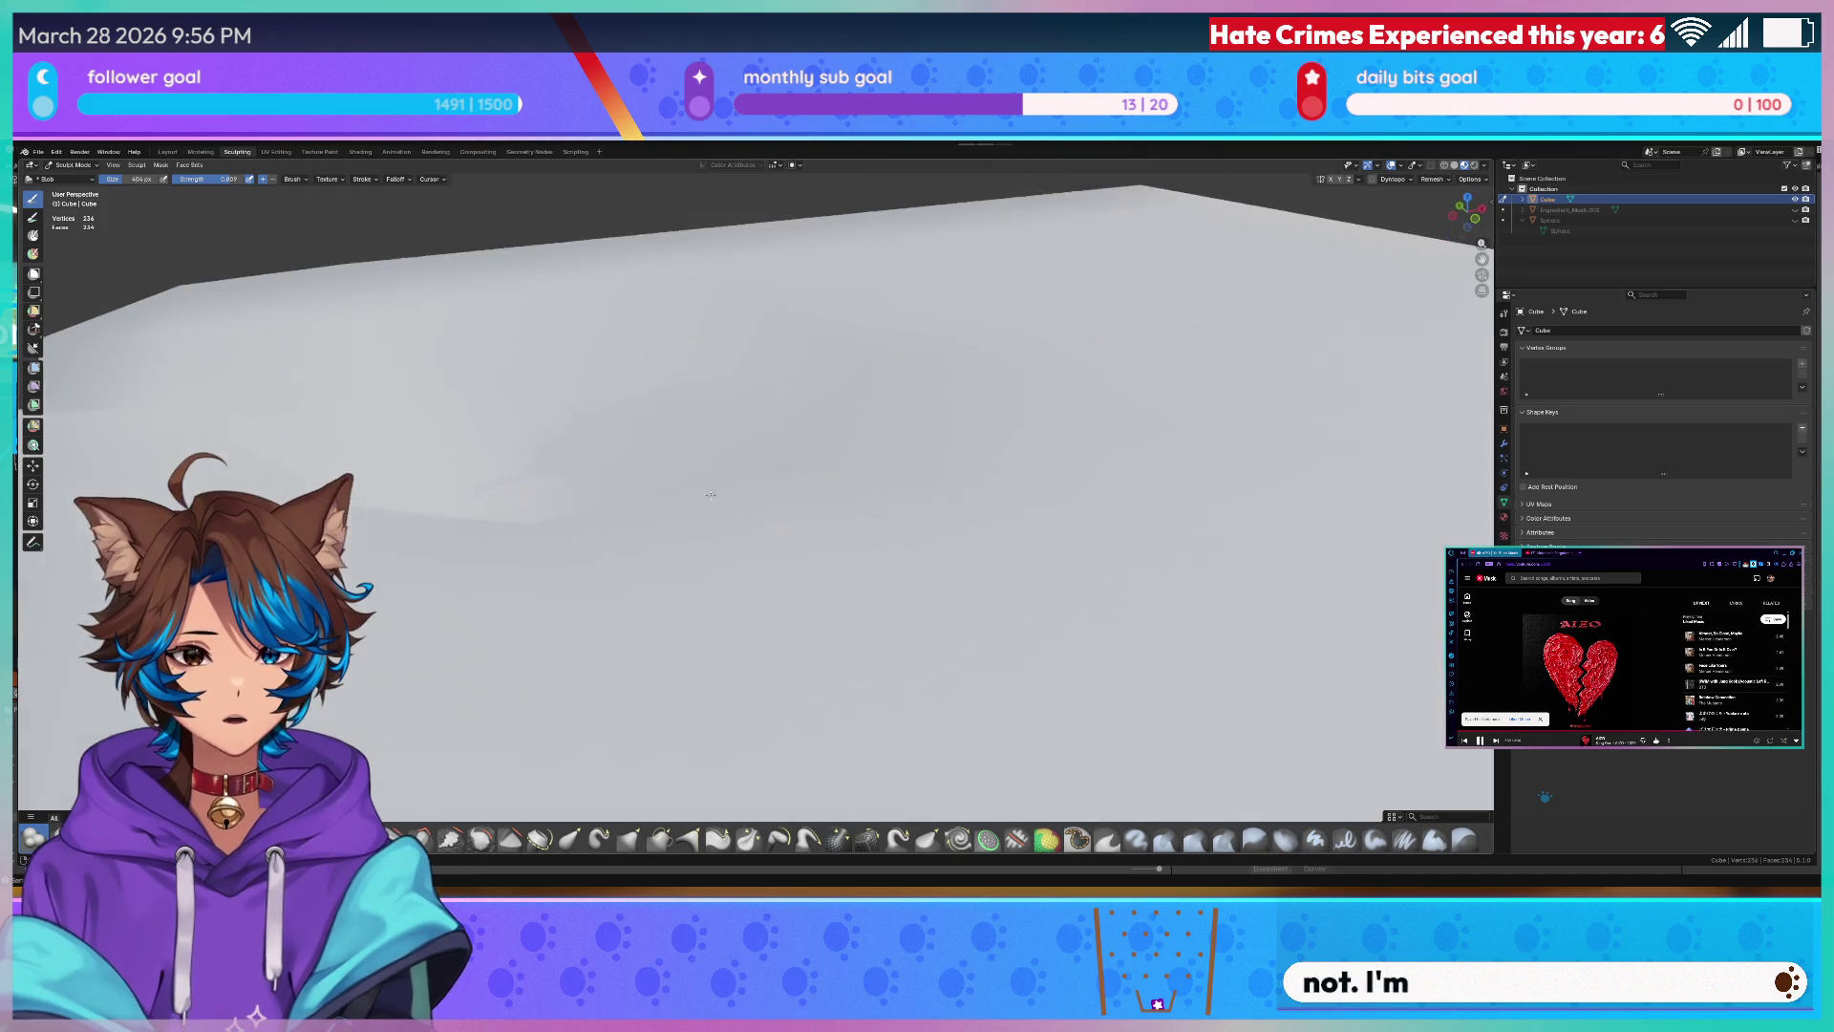
{"action": "key", "text": "shift+z"}
{"action": "scroll", "coordinate": [653, 502], "scroll_direction": "down", "scroll_amount": 5}
{"action": "middle_click_drag", "start_coordinate": [688, 473], "coordinate": [780, 562]}
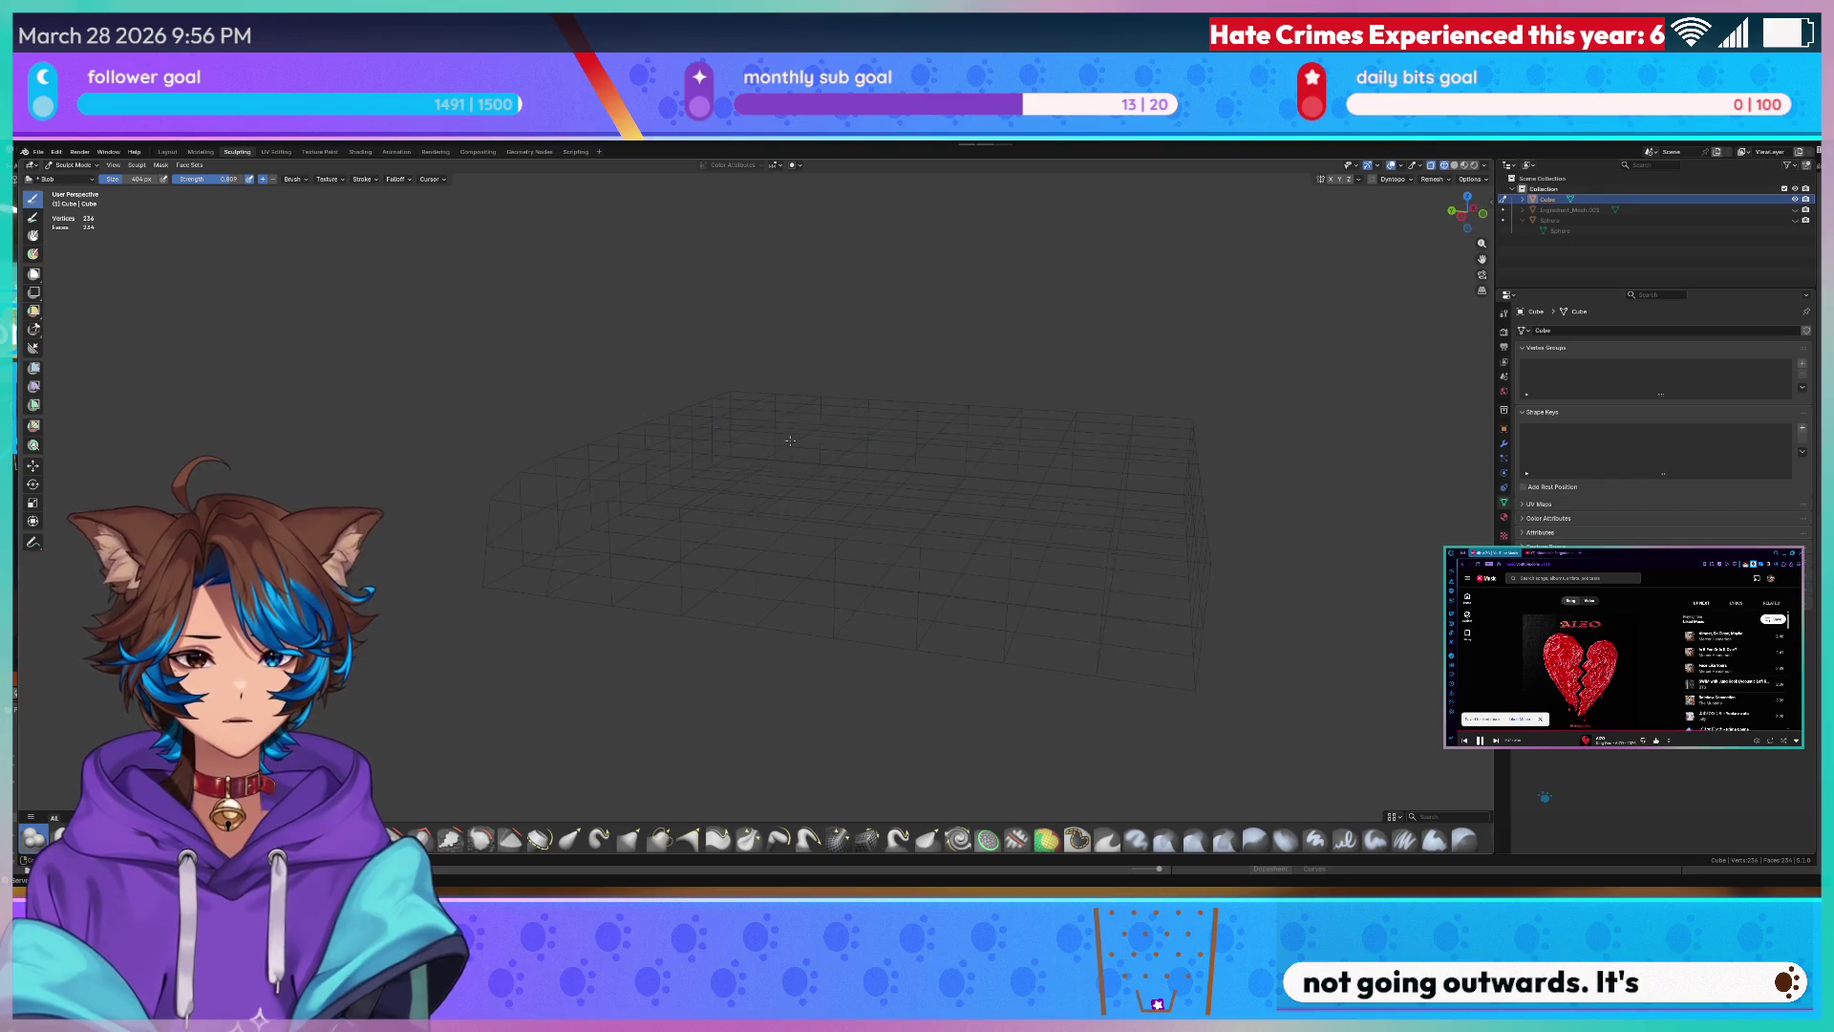
{"action": "middle_click_drag", "start_coordinate": [782, 412], "coordinate": [776, 418]}
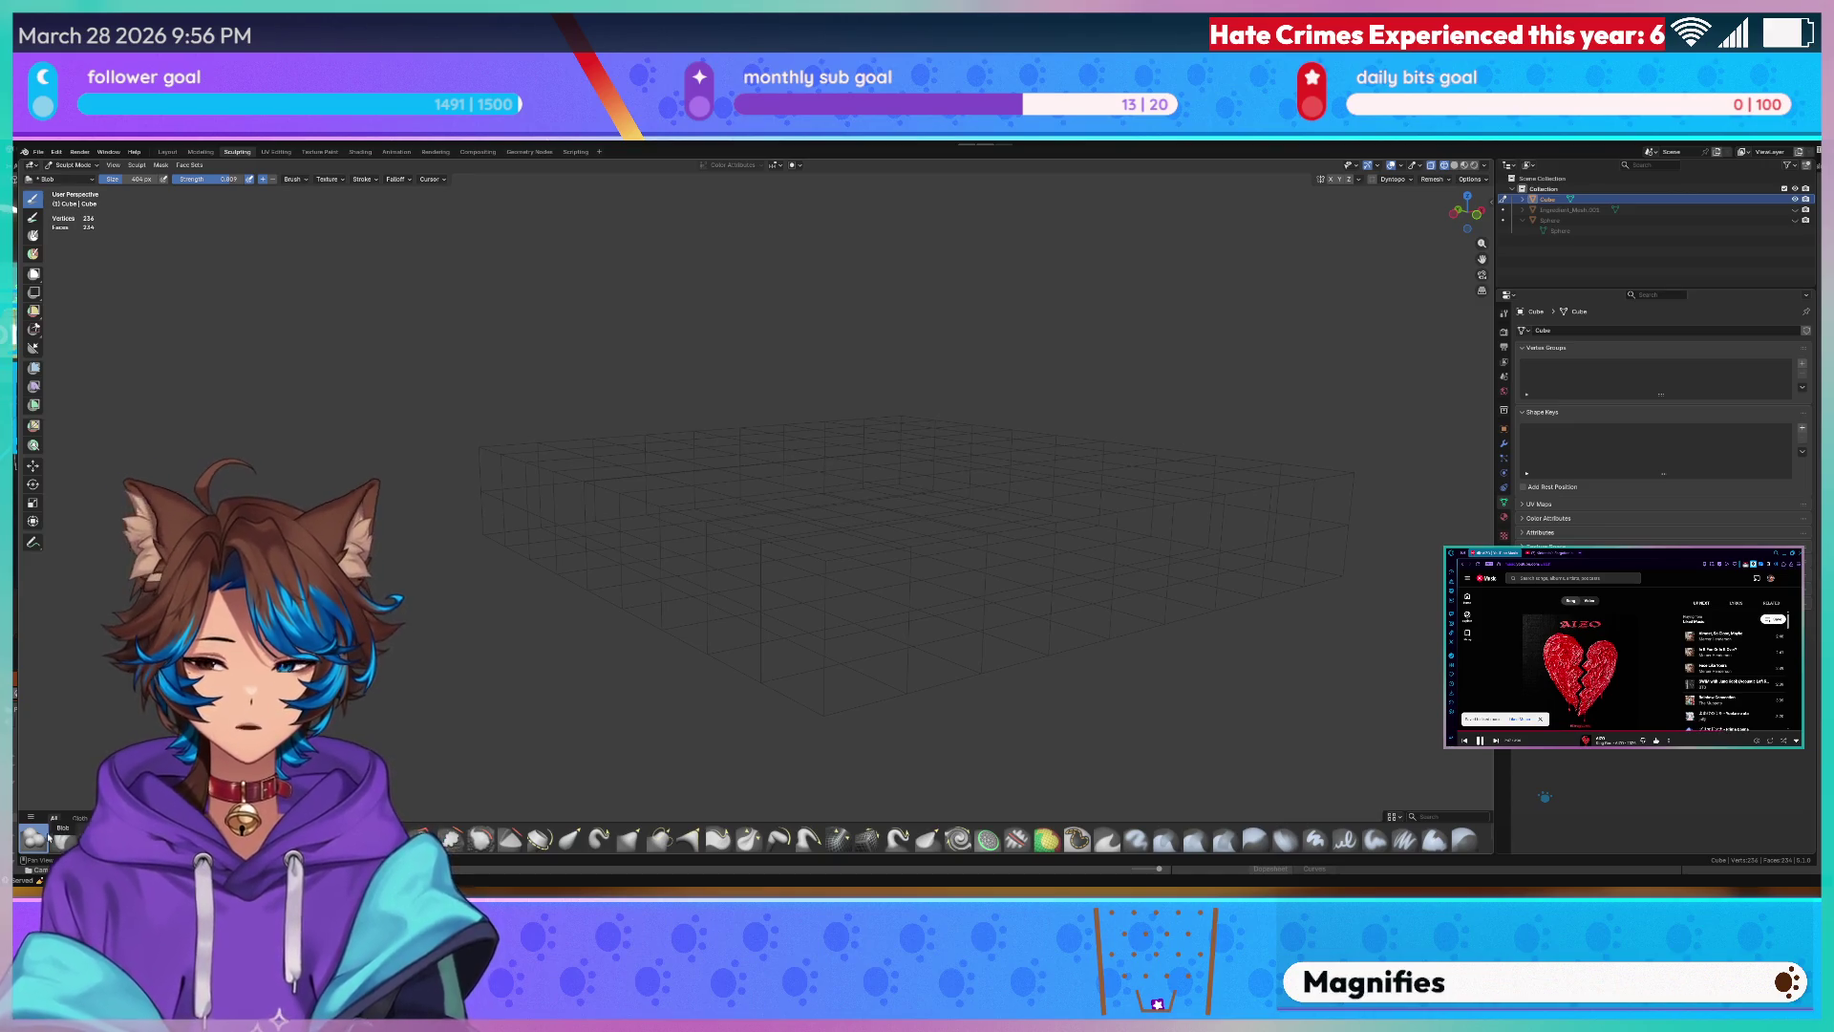
{"action": "middle_click_drag", "start_coordinate": [655, 442], "coordinate": [127, 421]}
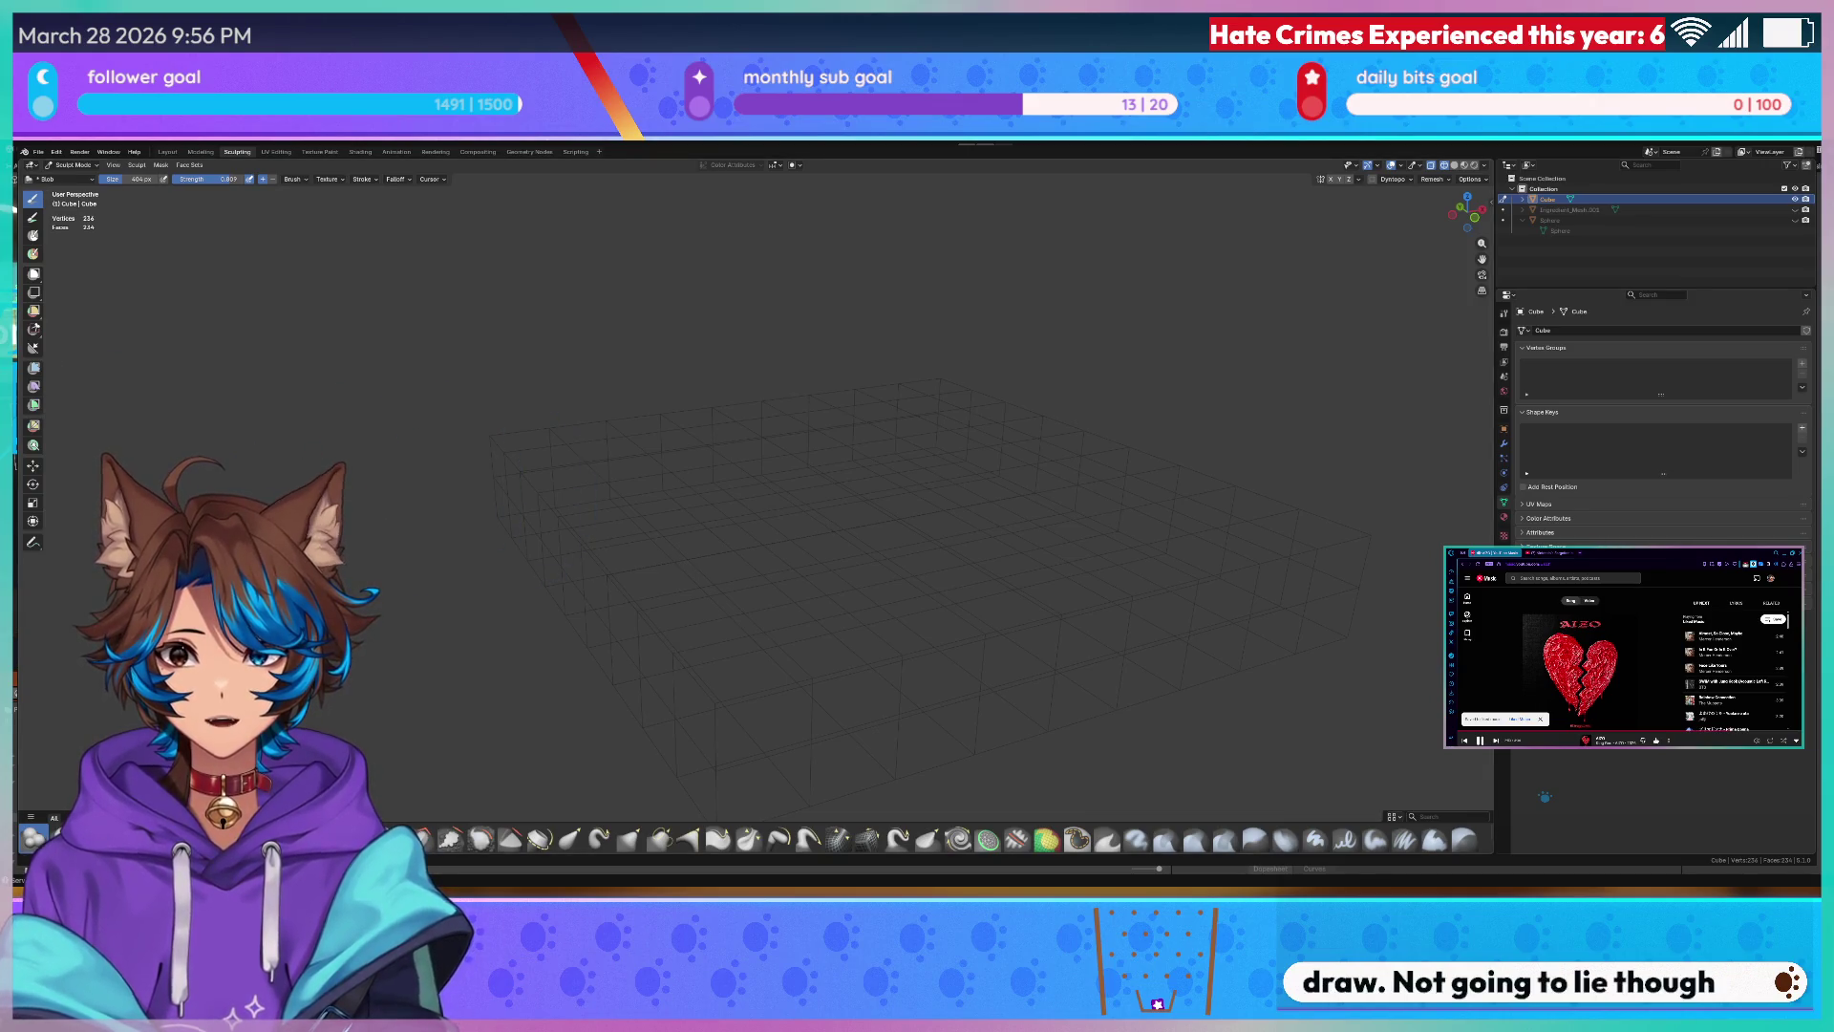
{"action": "mouse_move", "coordinate": [717, 495]}
{"action": "middle_mouse_down"}
{"action": "mouse_move", "coordinate": [802, 474]}
{"action": "mouse_move", "coordinate": [854, 565]}
{"action": "mouse_move", "coordinate": [718, 474]}
{"action": "mouse_move", "coordinate": [719, 394]}
{"action": "mouse_move", "coordinate": [808, 442]}
{"action": "mouse_move", "coordinate": [361, 201]}
{"action": "middle_mouse_up"}
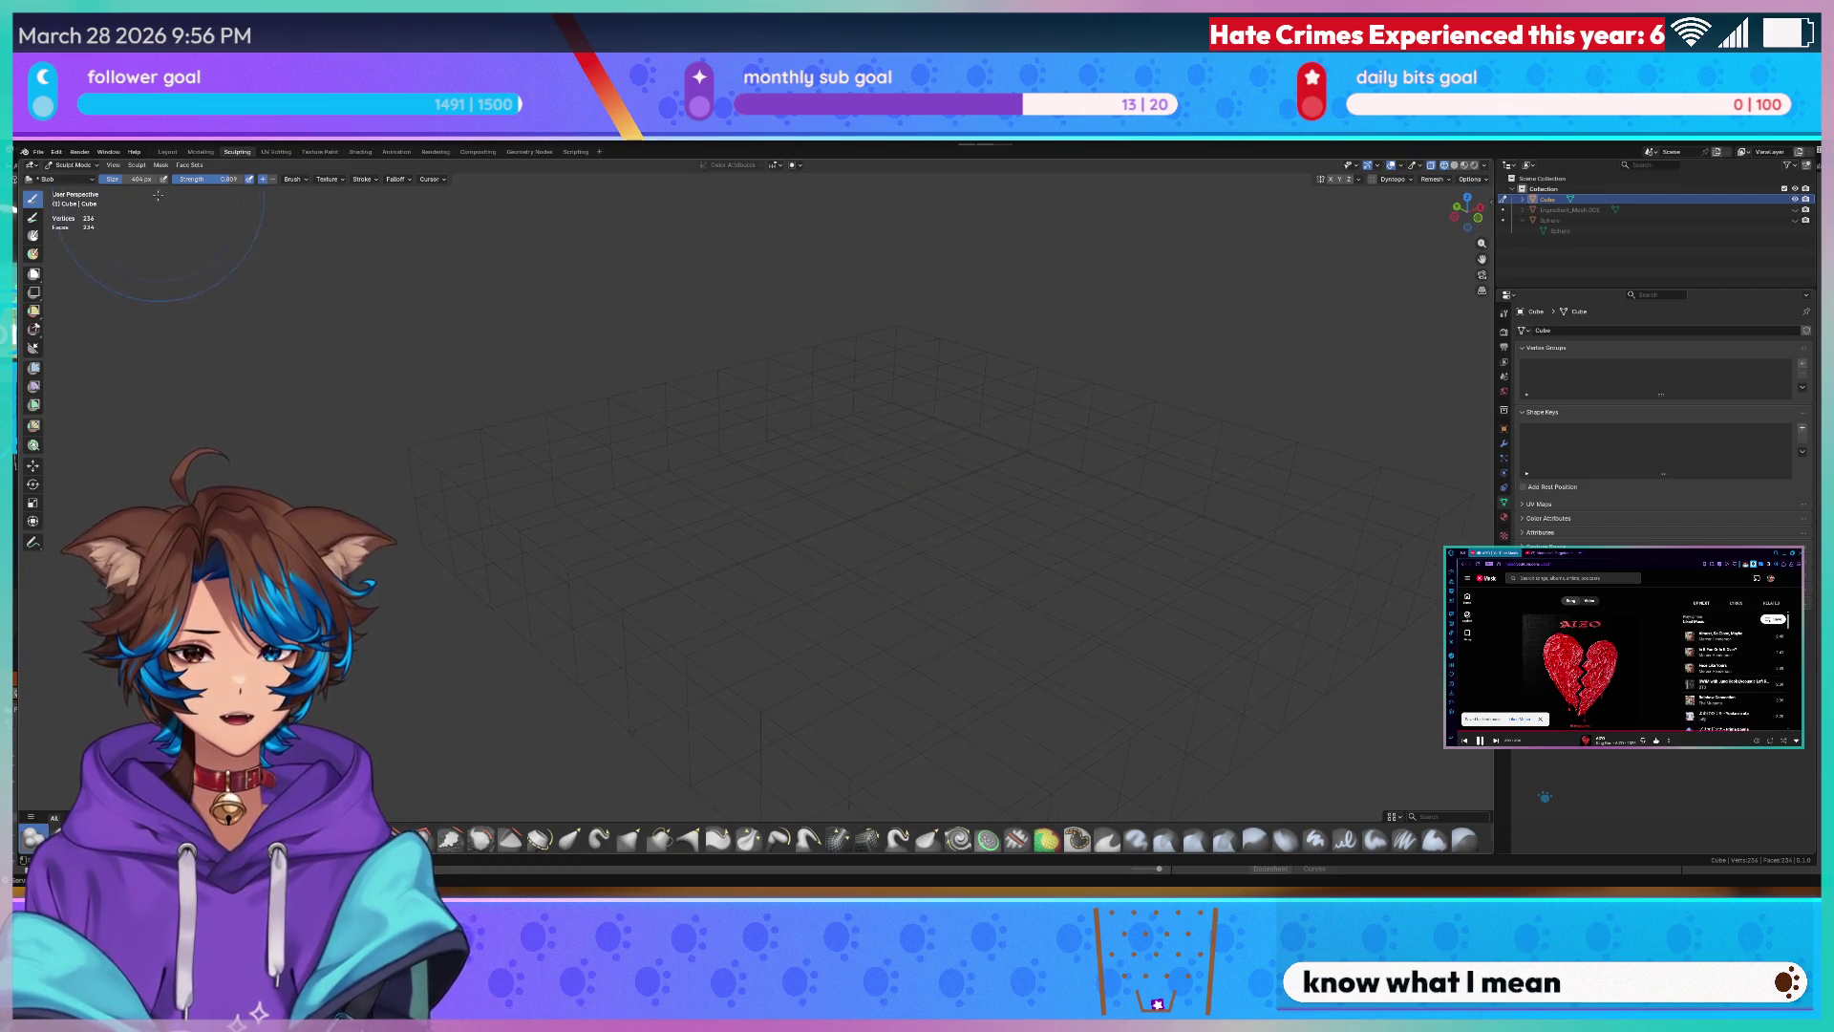
- Return to solid shading, zoom in and draw a raised peak on the box top
{"action": "key", "text": "z"}
{"action": "left_click", "coordinate": [470, 364]}
{"action": "key", "text": "z"}
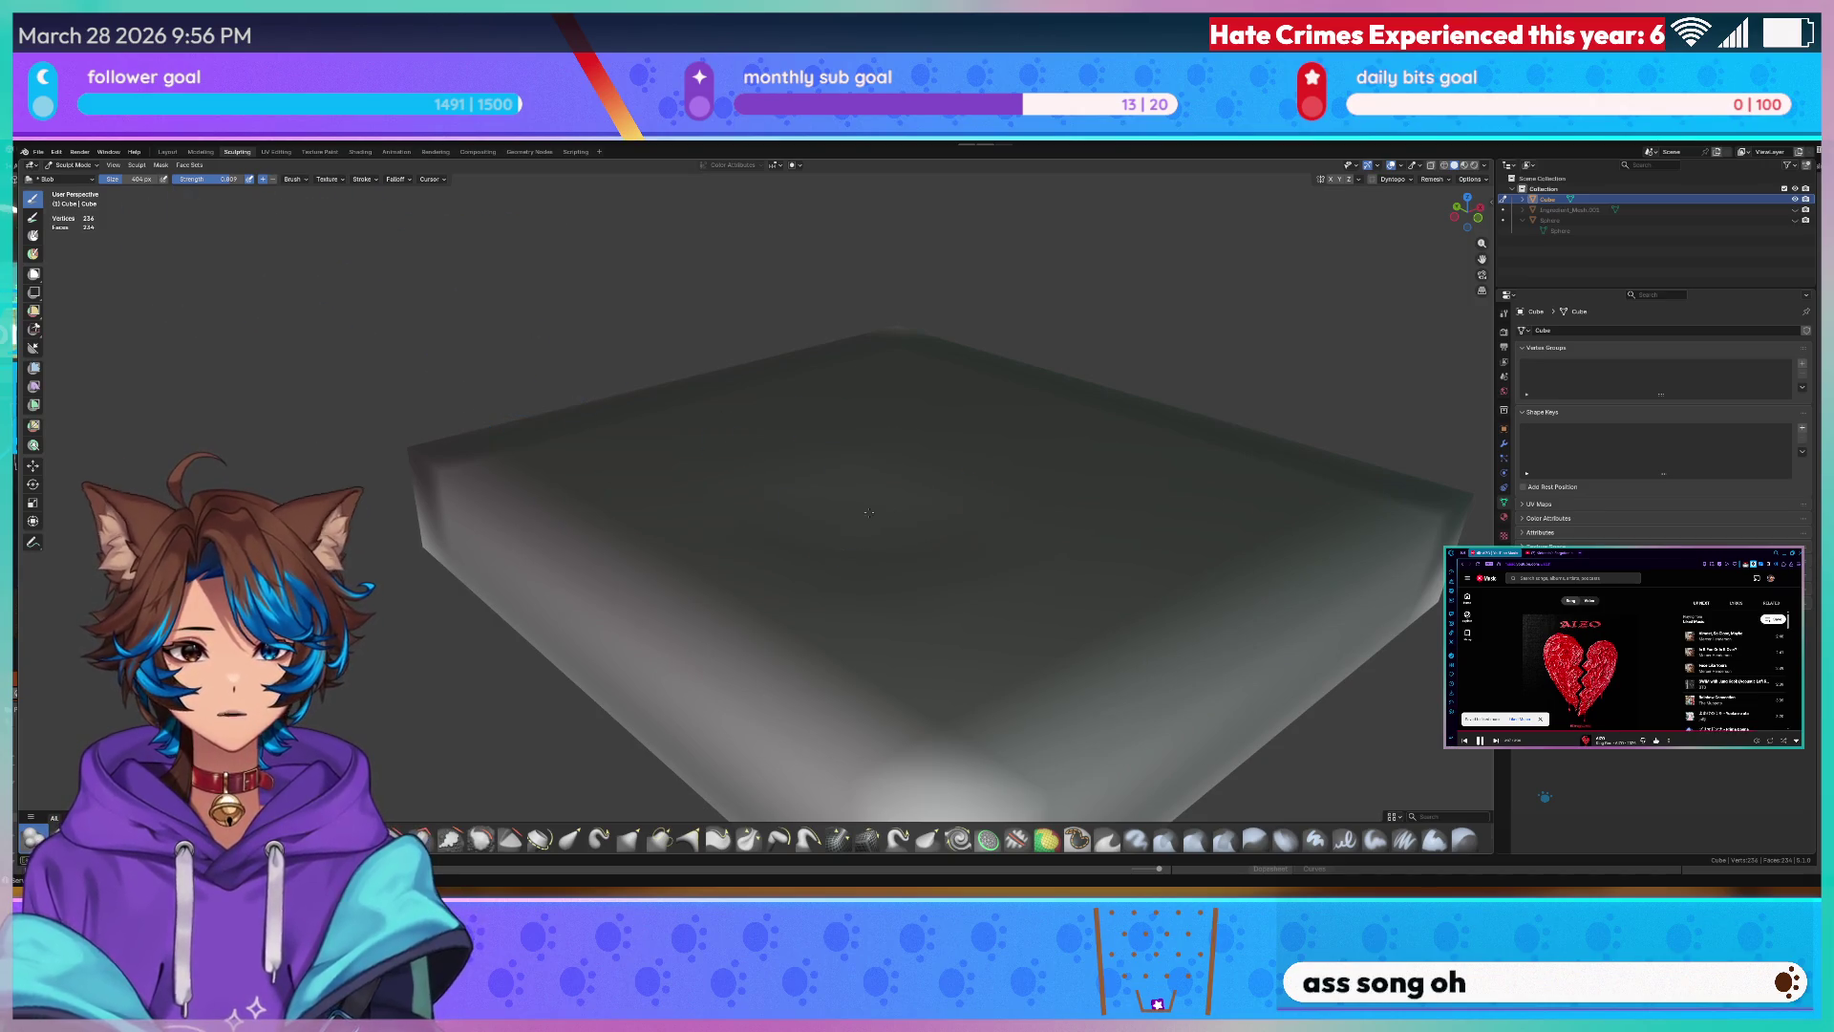
{"action": "mouse_move", "coordinate": [868, 512]}
{"action": "middle_mouse_down"}
{"action": "mouse_move", "coordinate": [431, 258]}
{"action": "mouse_move", "coordinate": [231, 183]}
{"action": "middle_mouse_up"}
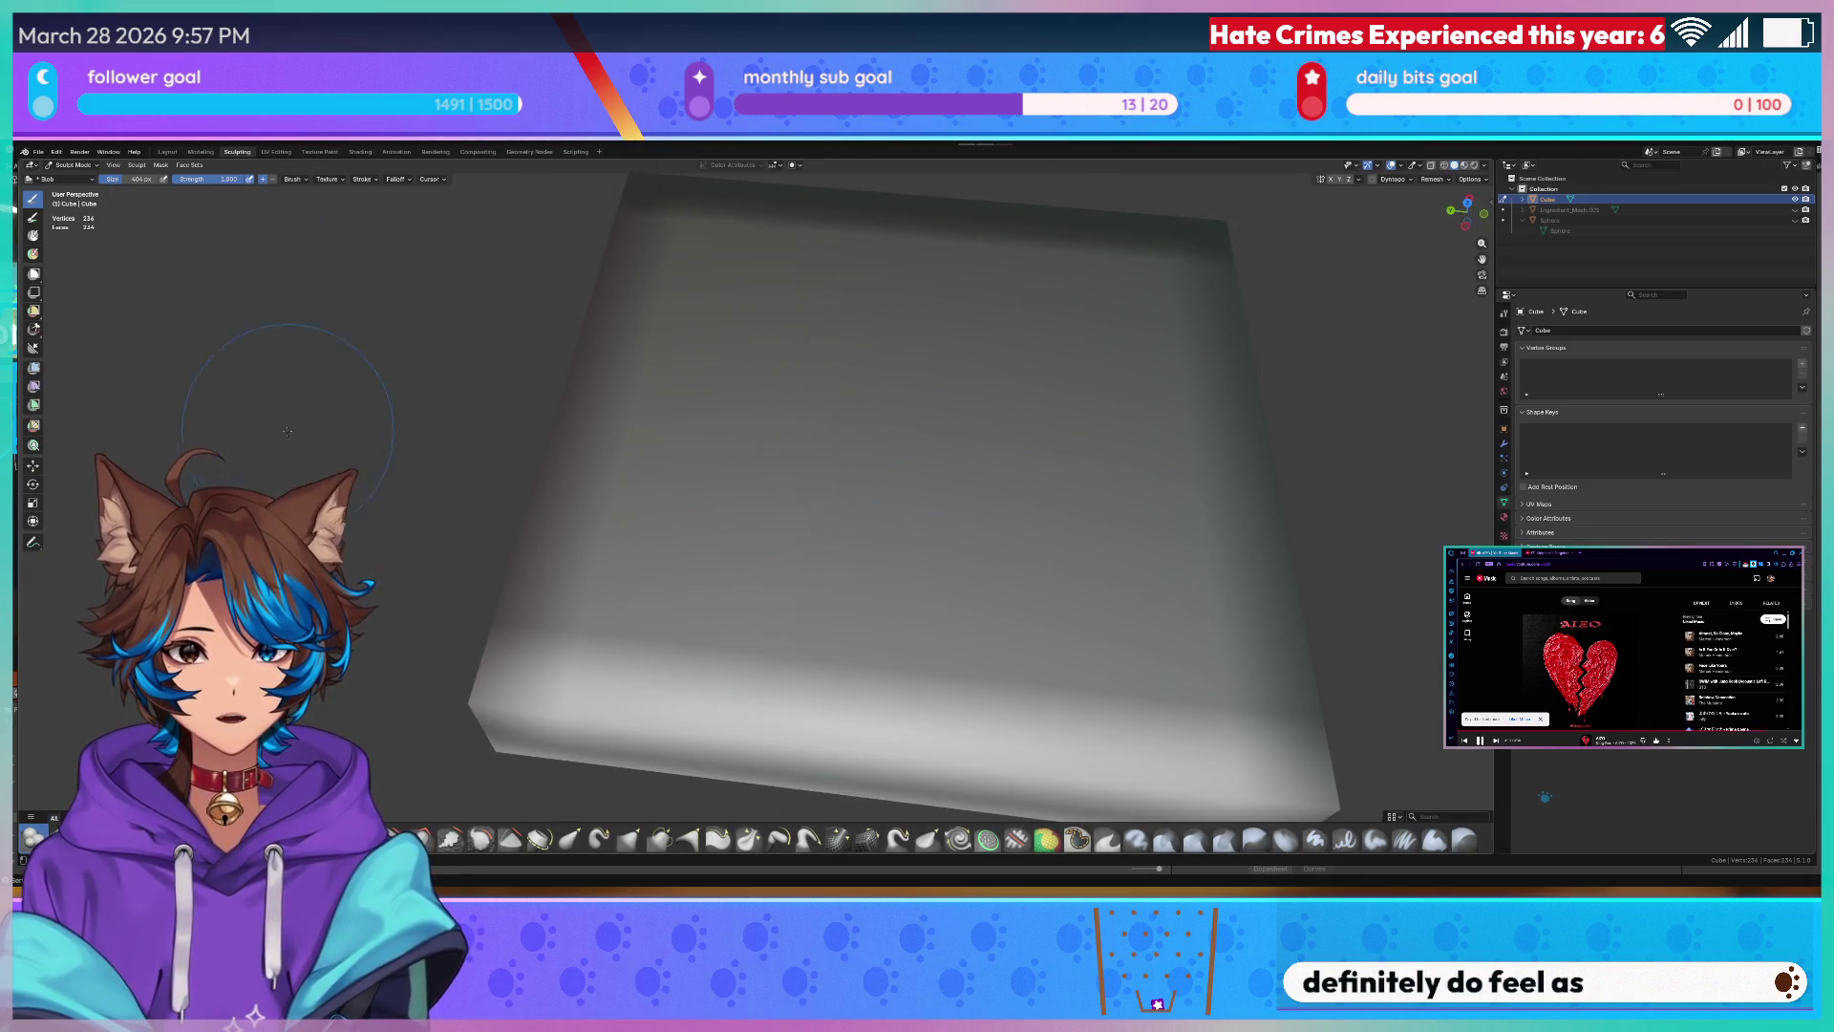
{"action": "scroll", "coordinate": [717, 489], "scroll_direction": "down", "scroll_amount": 5}
{"action": "scroll", "coordinate": [826, 517], "scroll_direction": "down", "scroll_amount": 3}
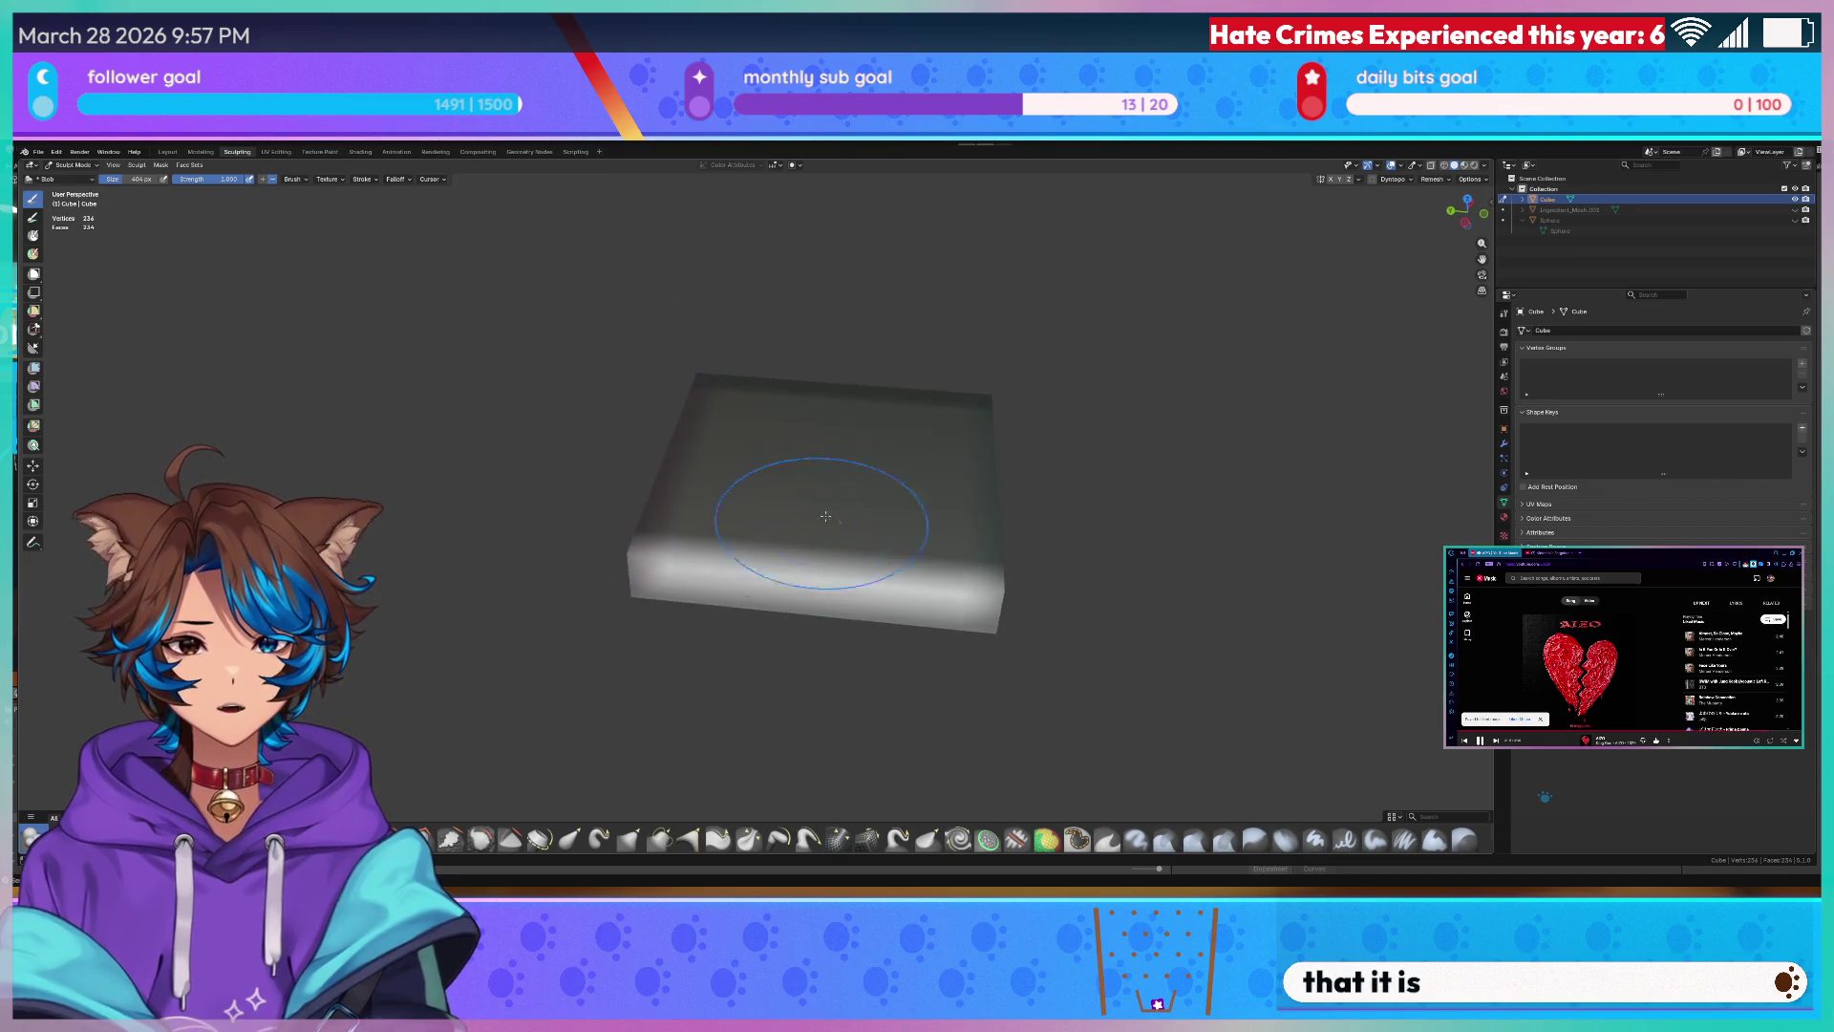
{"action": "scroll", "coordinate": [826, 516], "scroll_direction": "up", "scroll_amount": 3}
{"action": "left_click_drag", "start_coordinate": [817, 509], "coordinate": [838, 516]}
{"action": "middle_click_drag", "start_coordinate": [838, 517], "coordinate": [903, 430]}
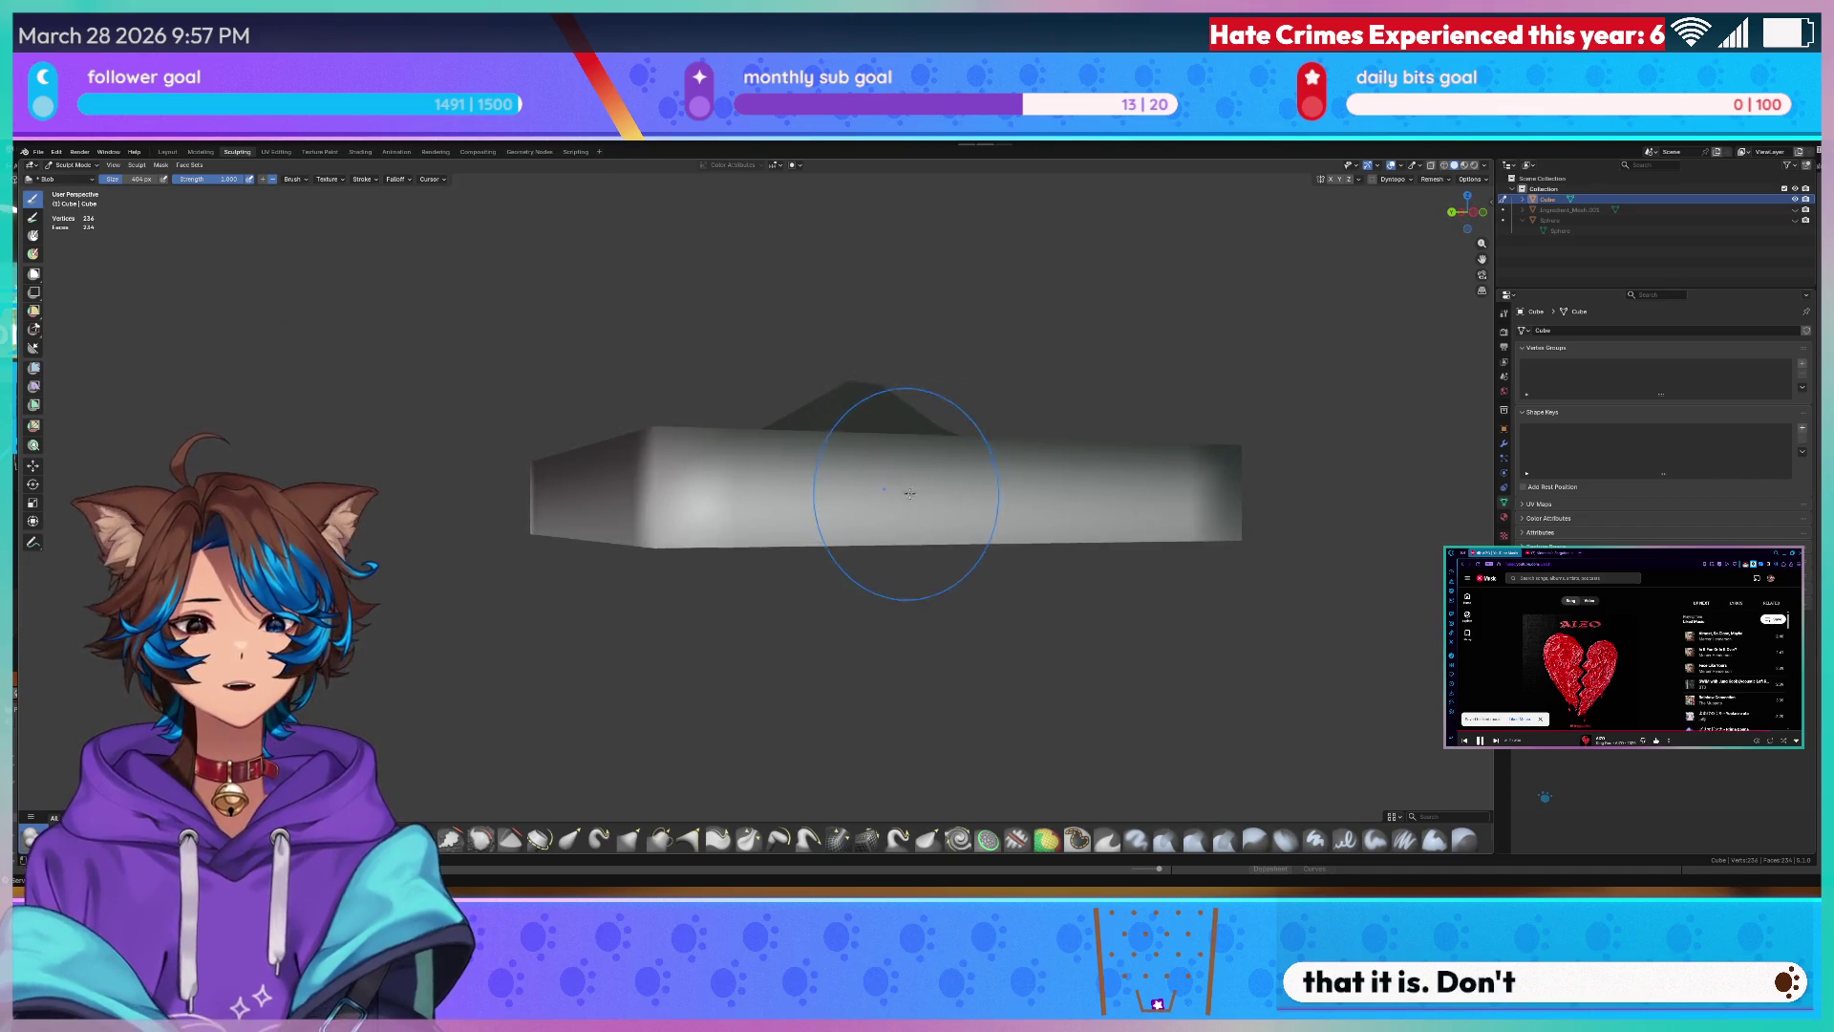
{"action": "scroll", "coordinate": [909, 494], "scroll_direction": "down", "scroll_amount": 3}
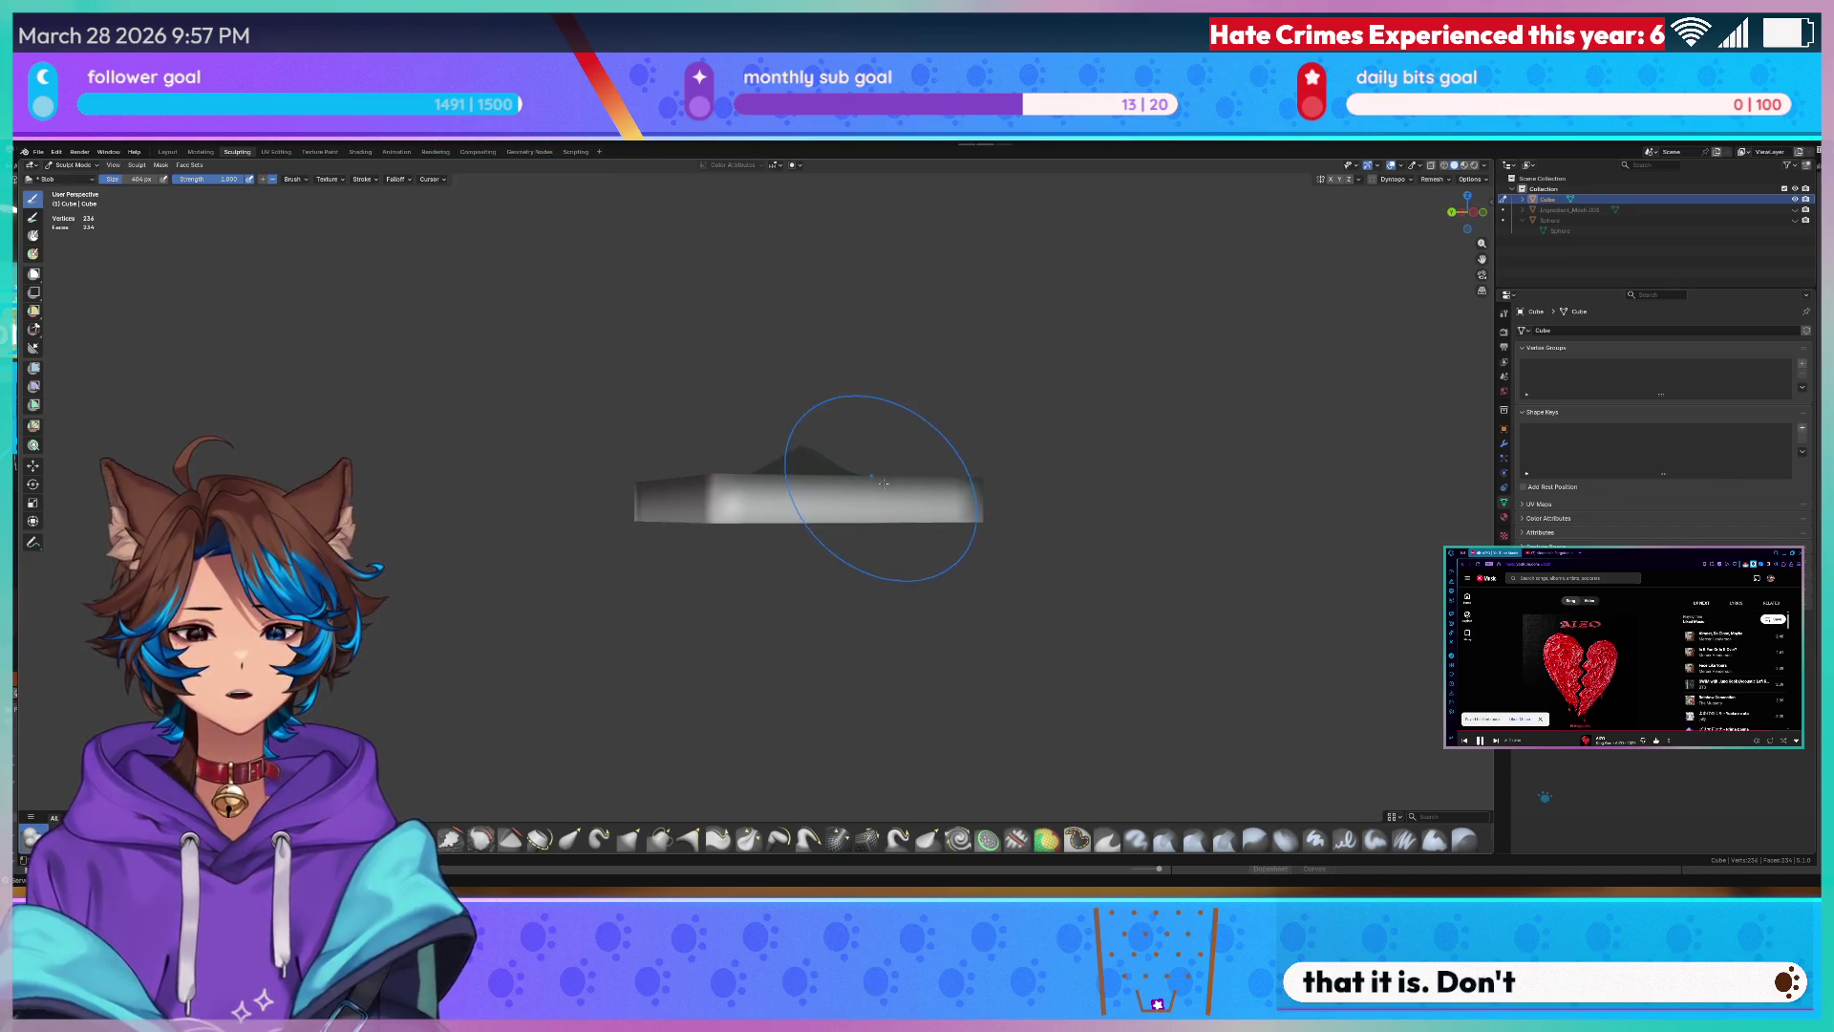
{"action": "left_click", "coordinate": [1414, 165]}
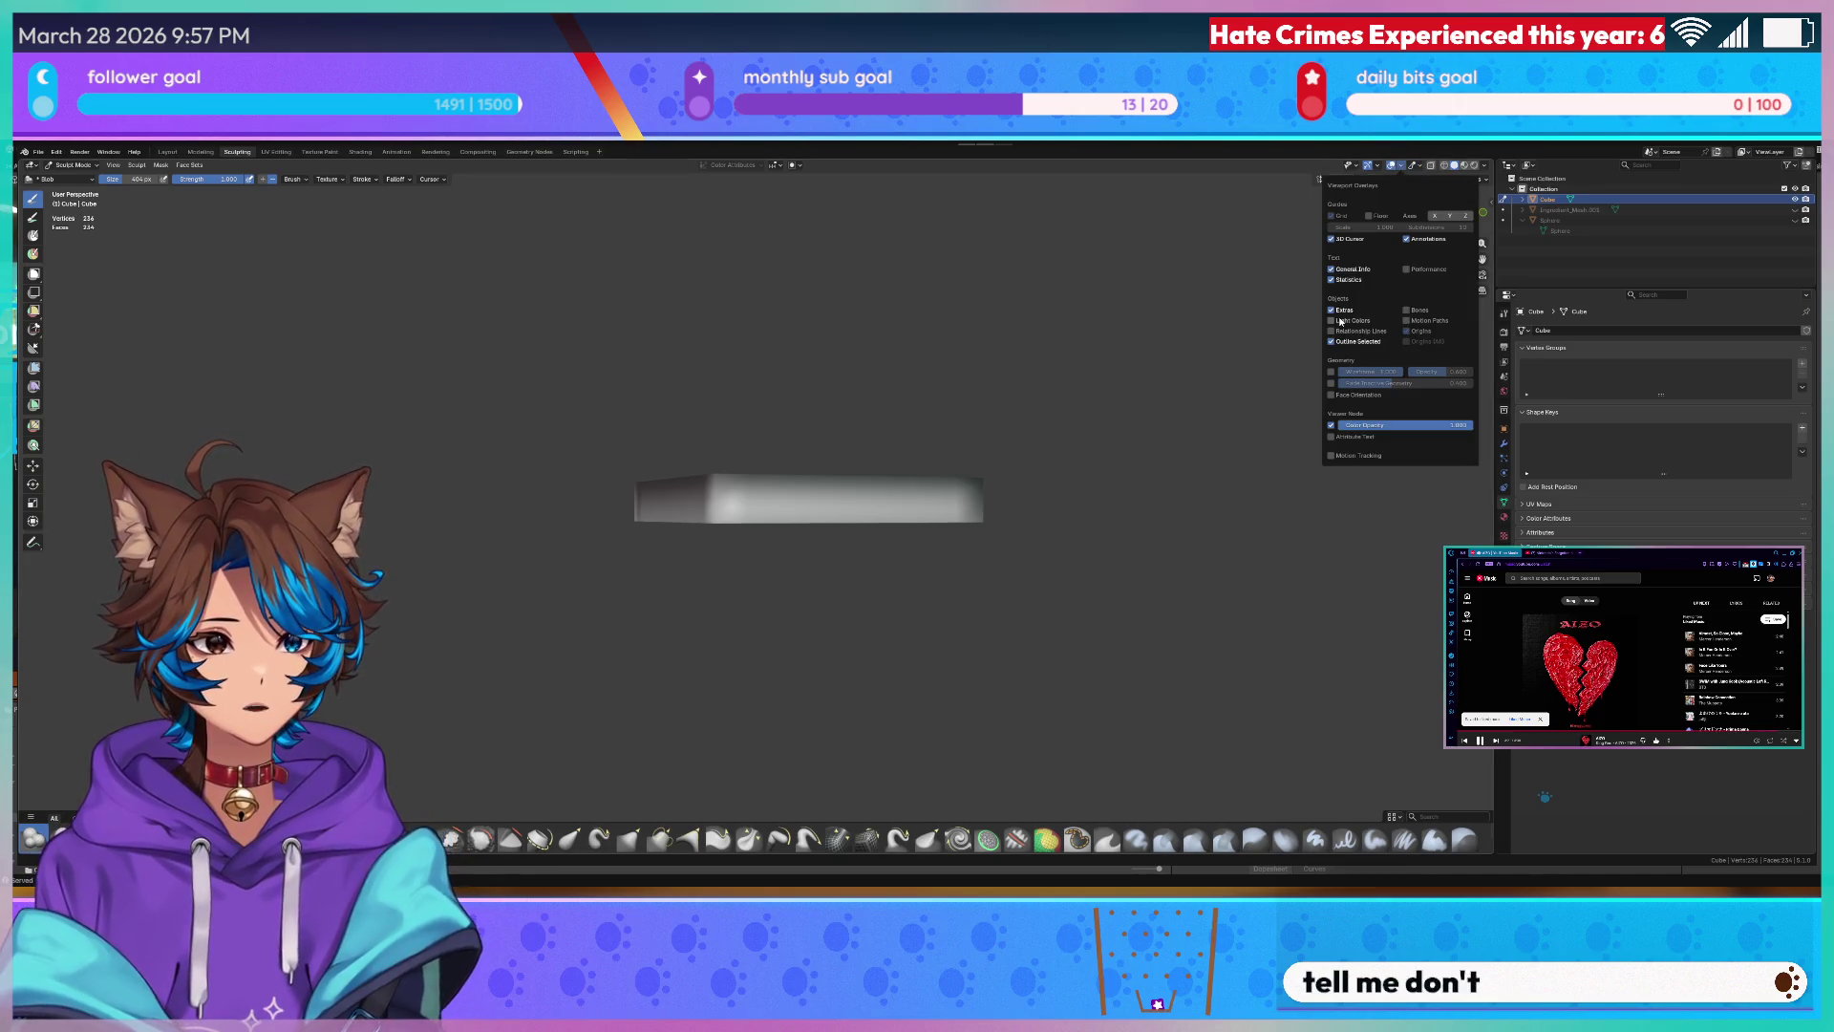
- Enable the Face Orientation overlay, enter Edit Mode and select the whole mesh with A
{"action": "left_click", "coordinate": [1331, 401]}
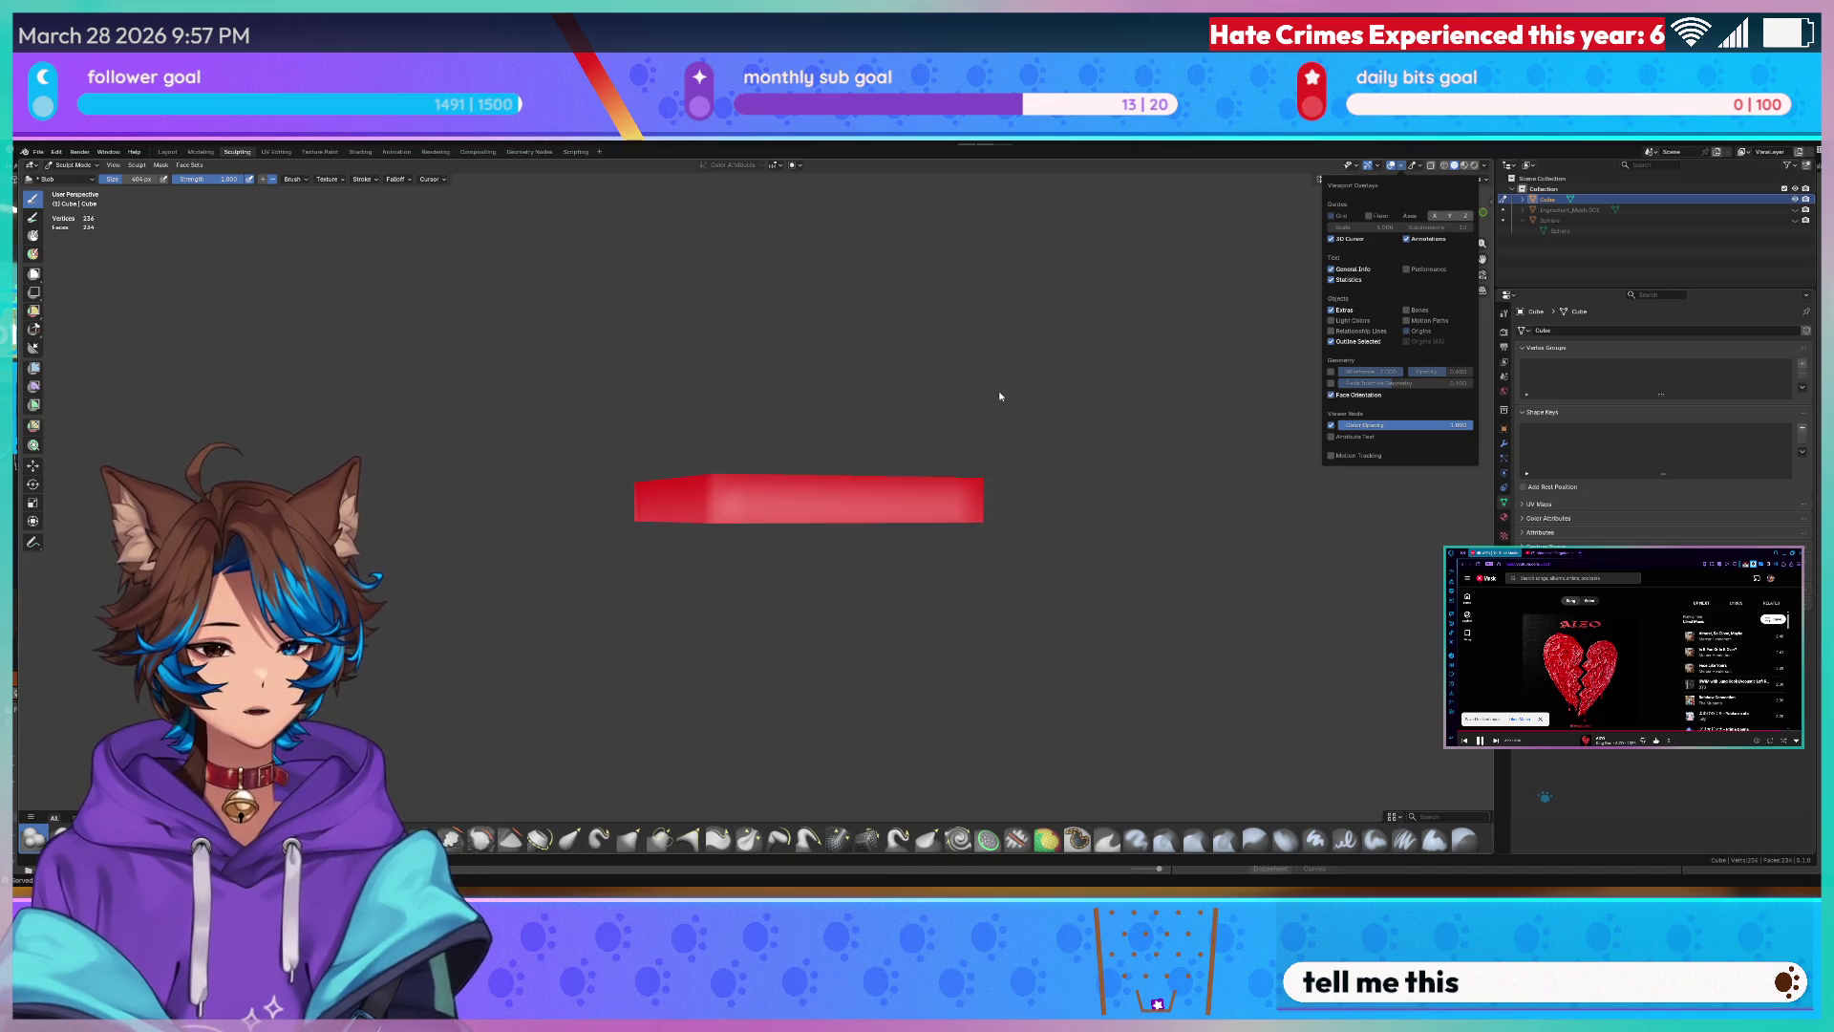
{"action": "key", "text": "Tab"}
{"action": "mouse_move", "coordinate": [861, 544]}
{"action": "middle_mouse_down"}
{"action": "mouse_move", "coordinate": [999, 491]}
{"action": "mouse_move", "coordinate": [613, 454]}
{"action": "middle_mouse_up"}
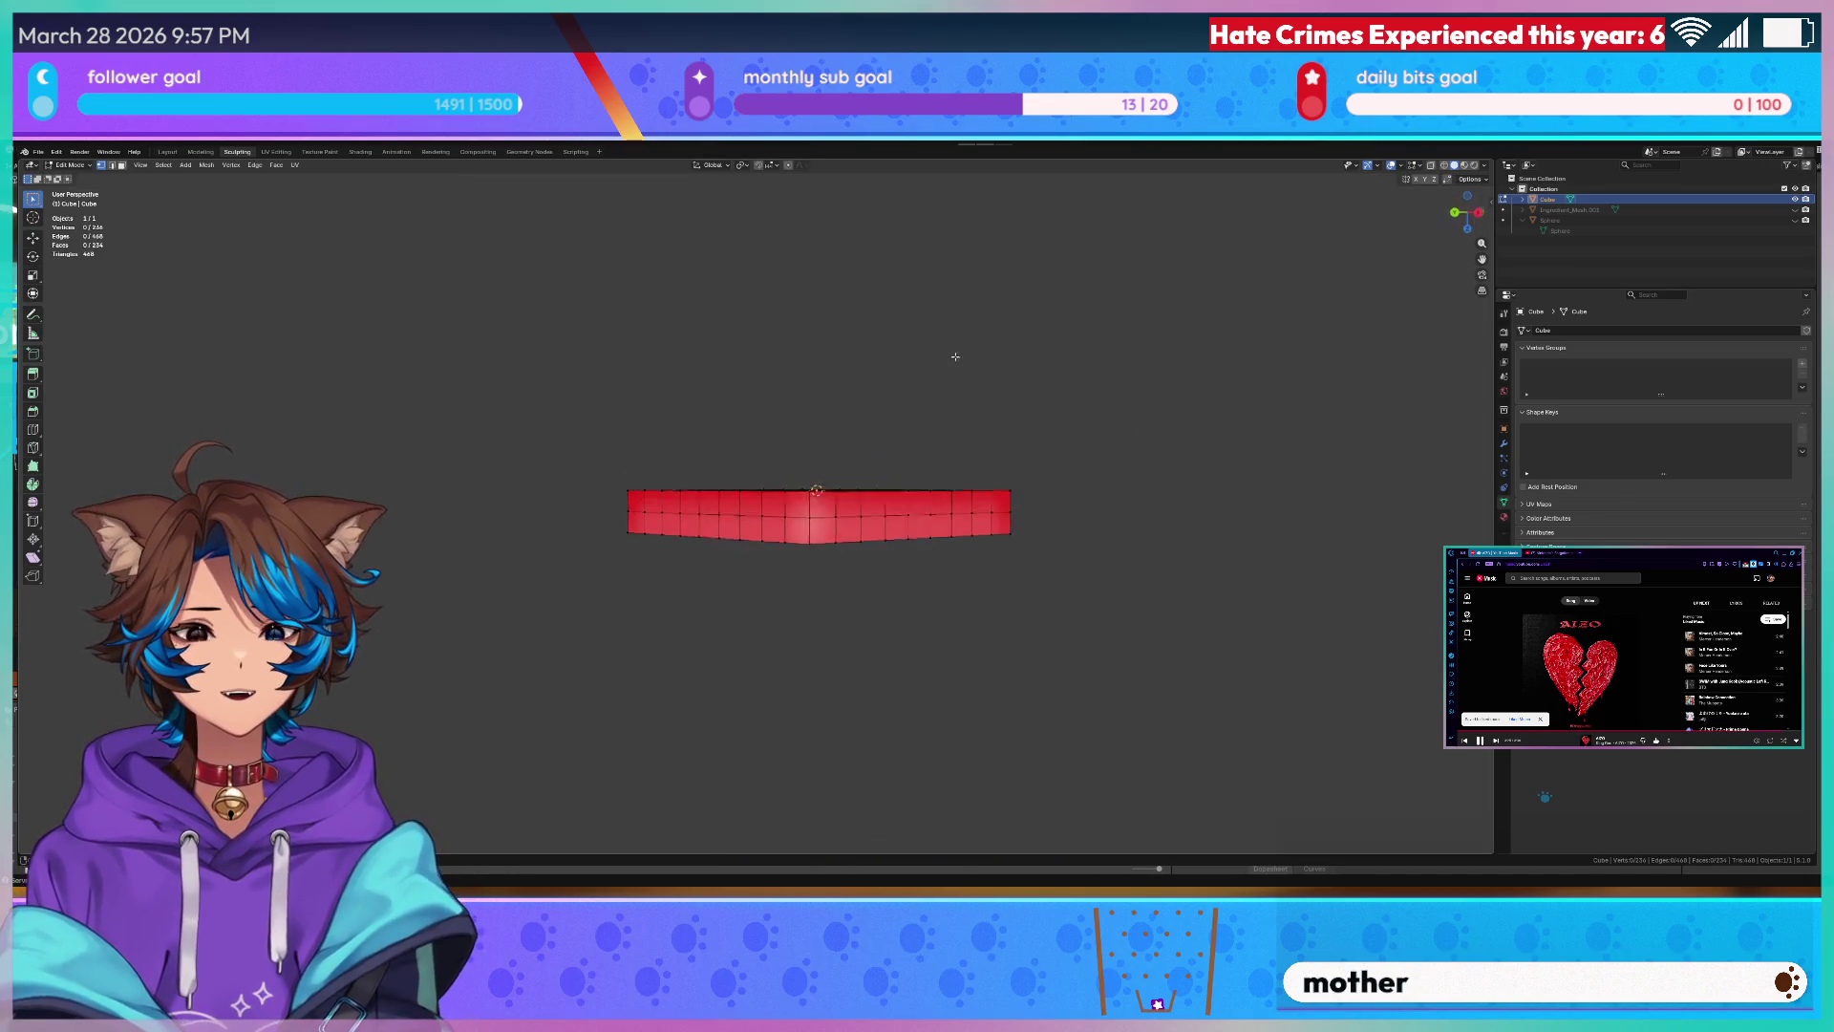
{"action": "key", "text": "a"}
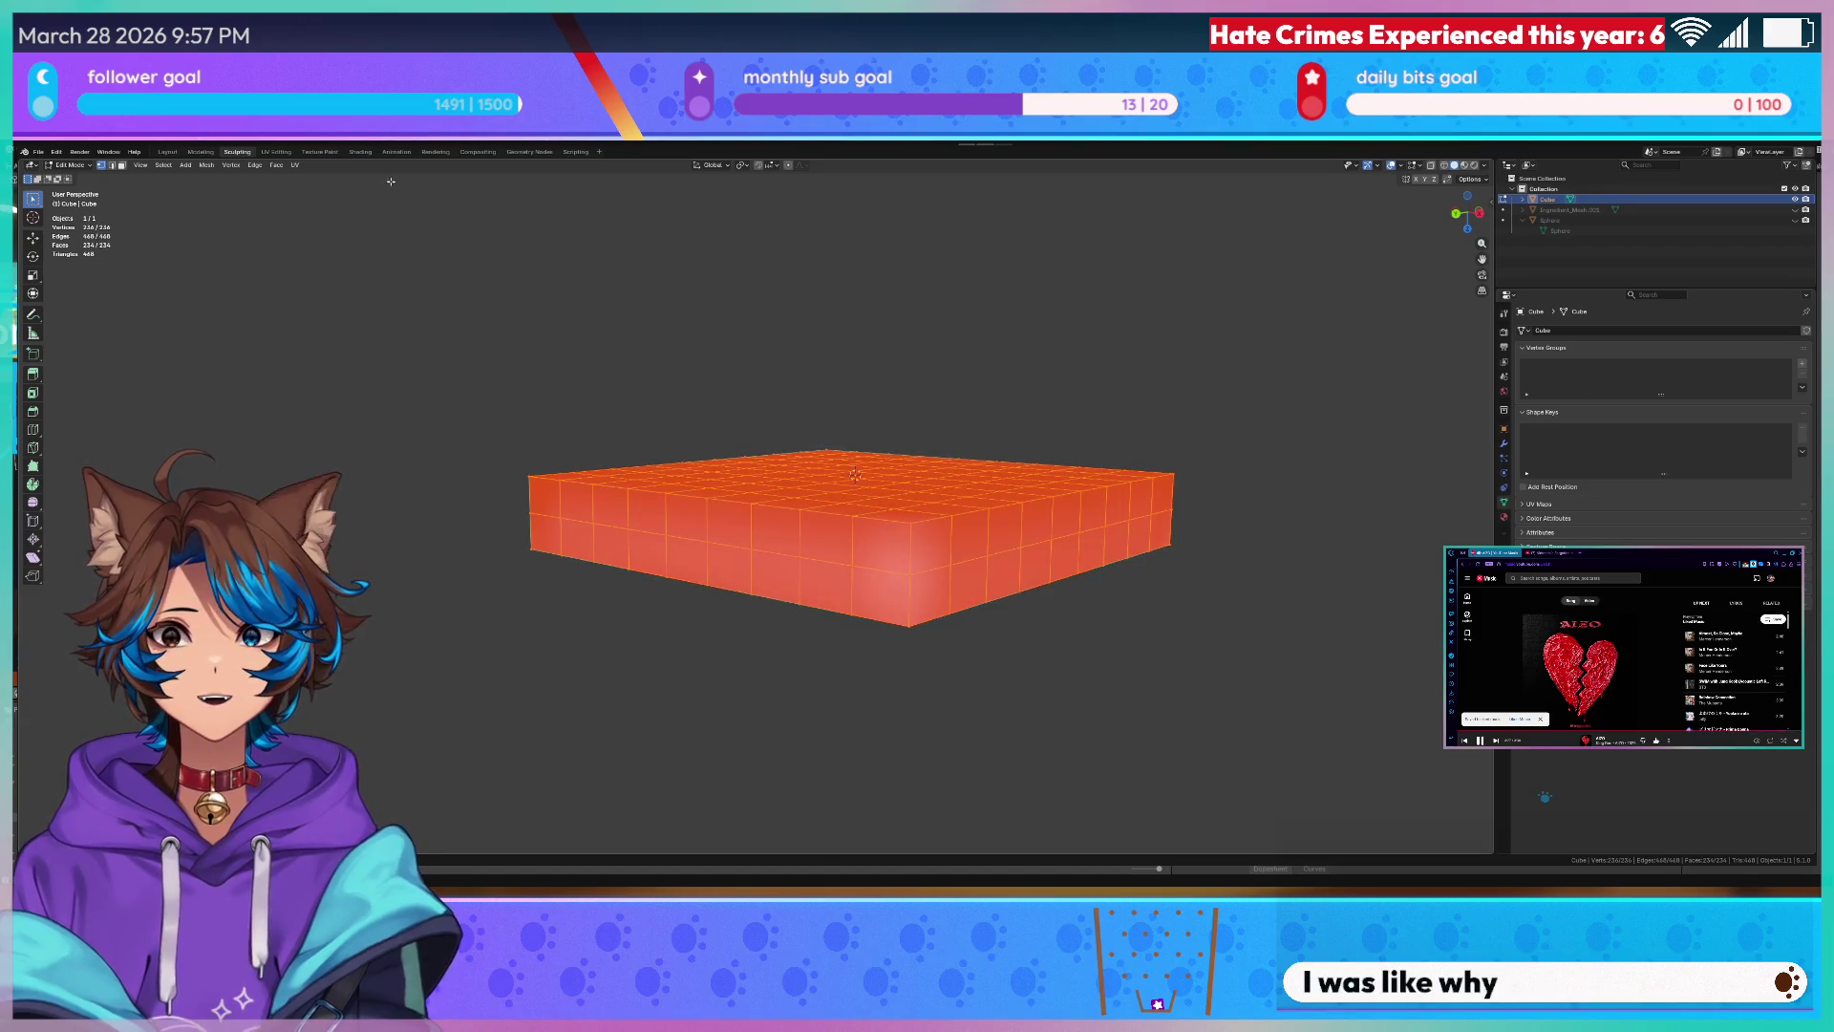
{"action": "left_click", "coordinate": [207, 166]}
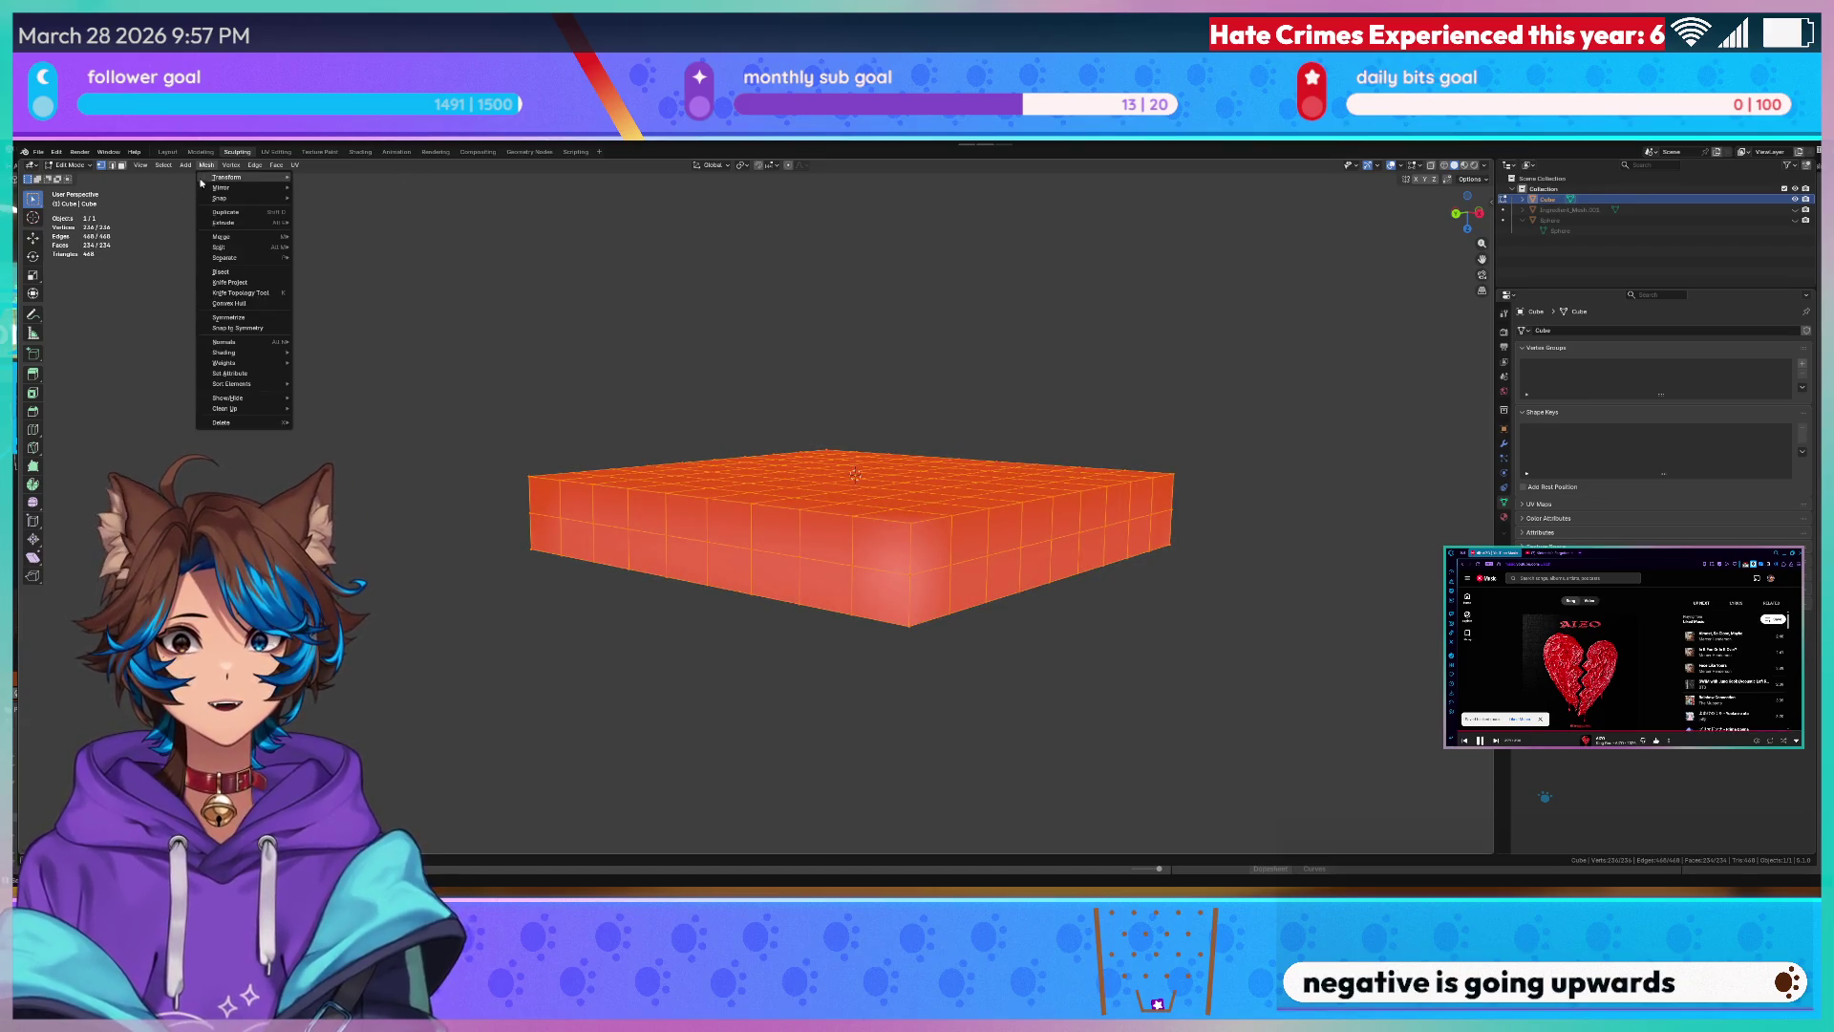
{"action": "mouse_move", "coordinate": [226, 342]}
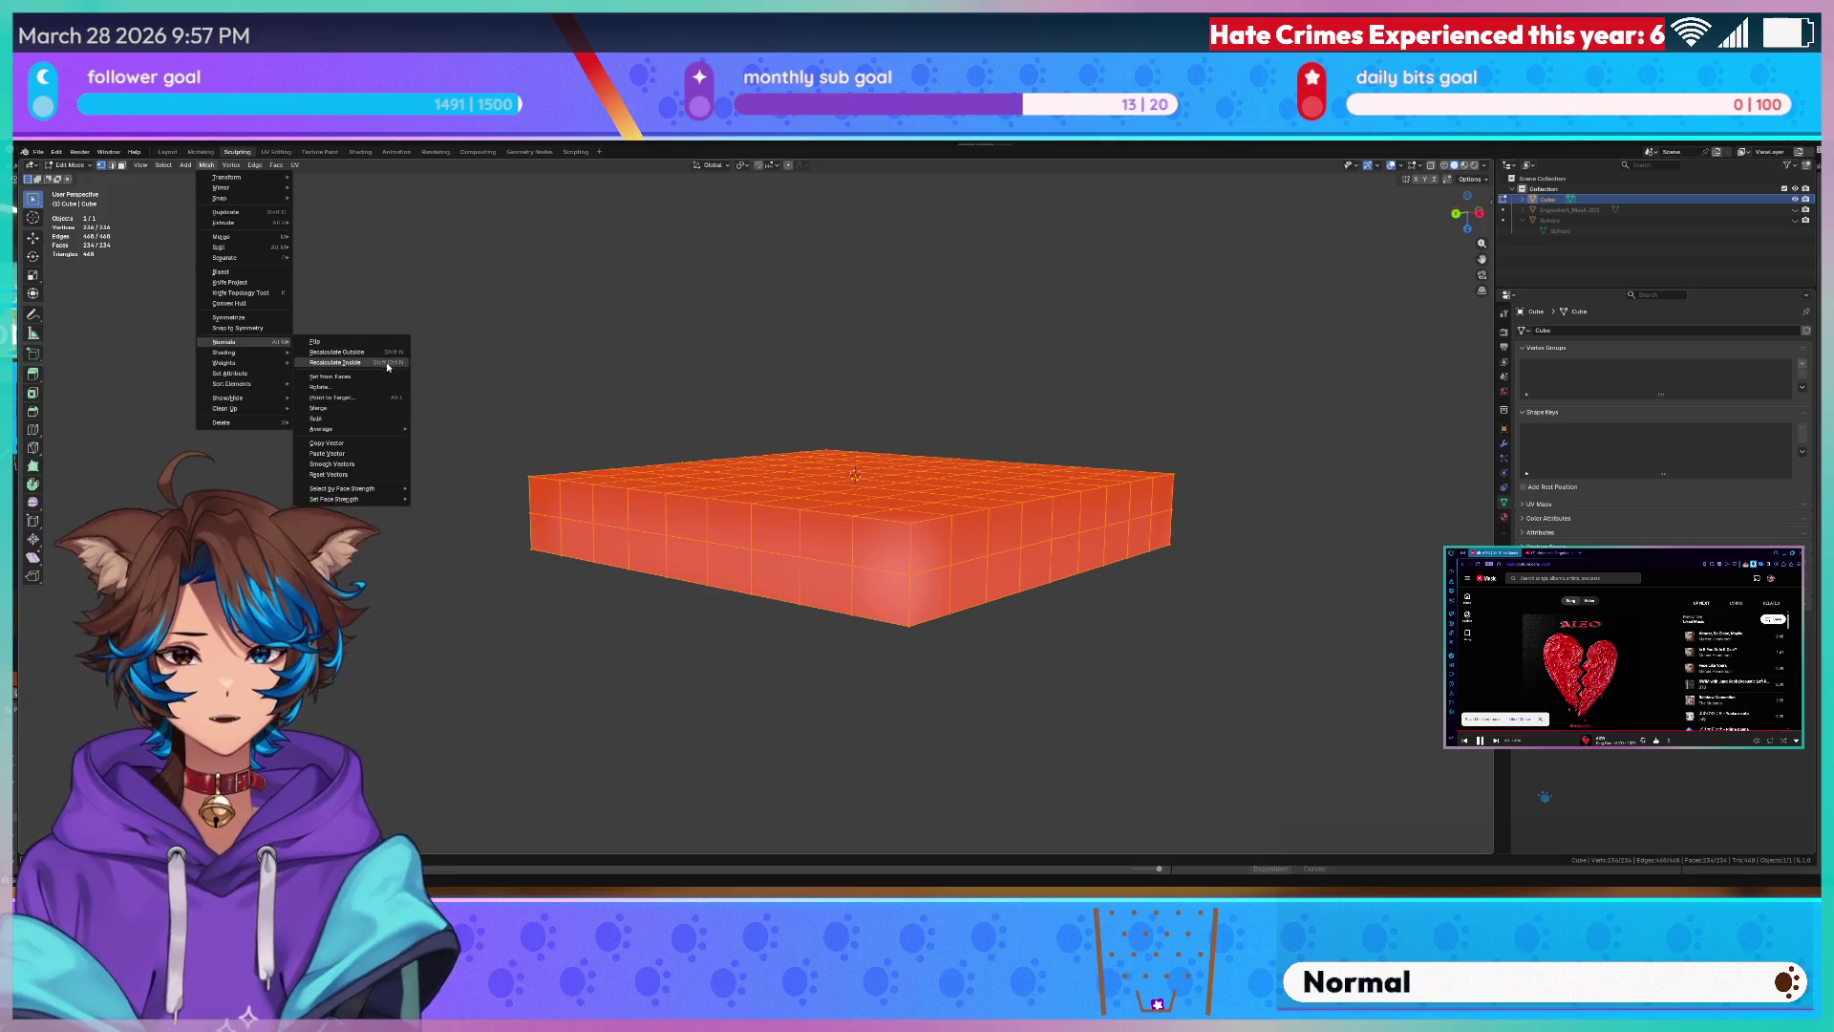
- Recalculate the normals outside and switch back to Sculpt Mode
{"action": "left_click", "coordinate": [393, 354]}
{"action": "key", "text": "ctrl+Tab"}
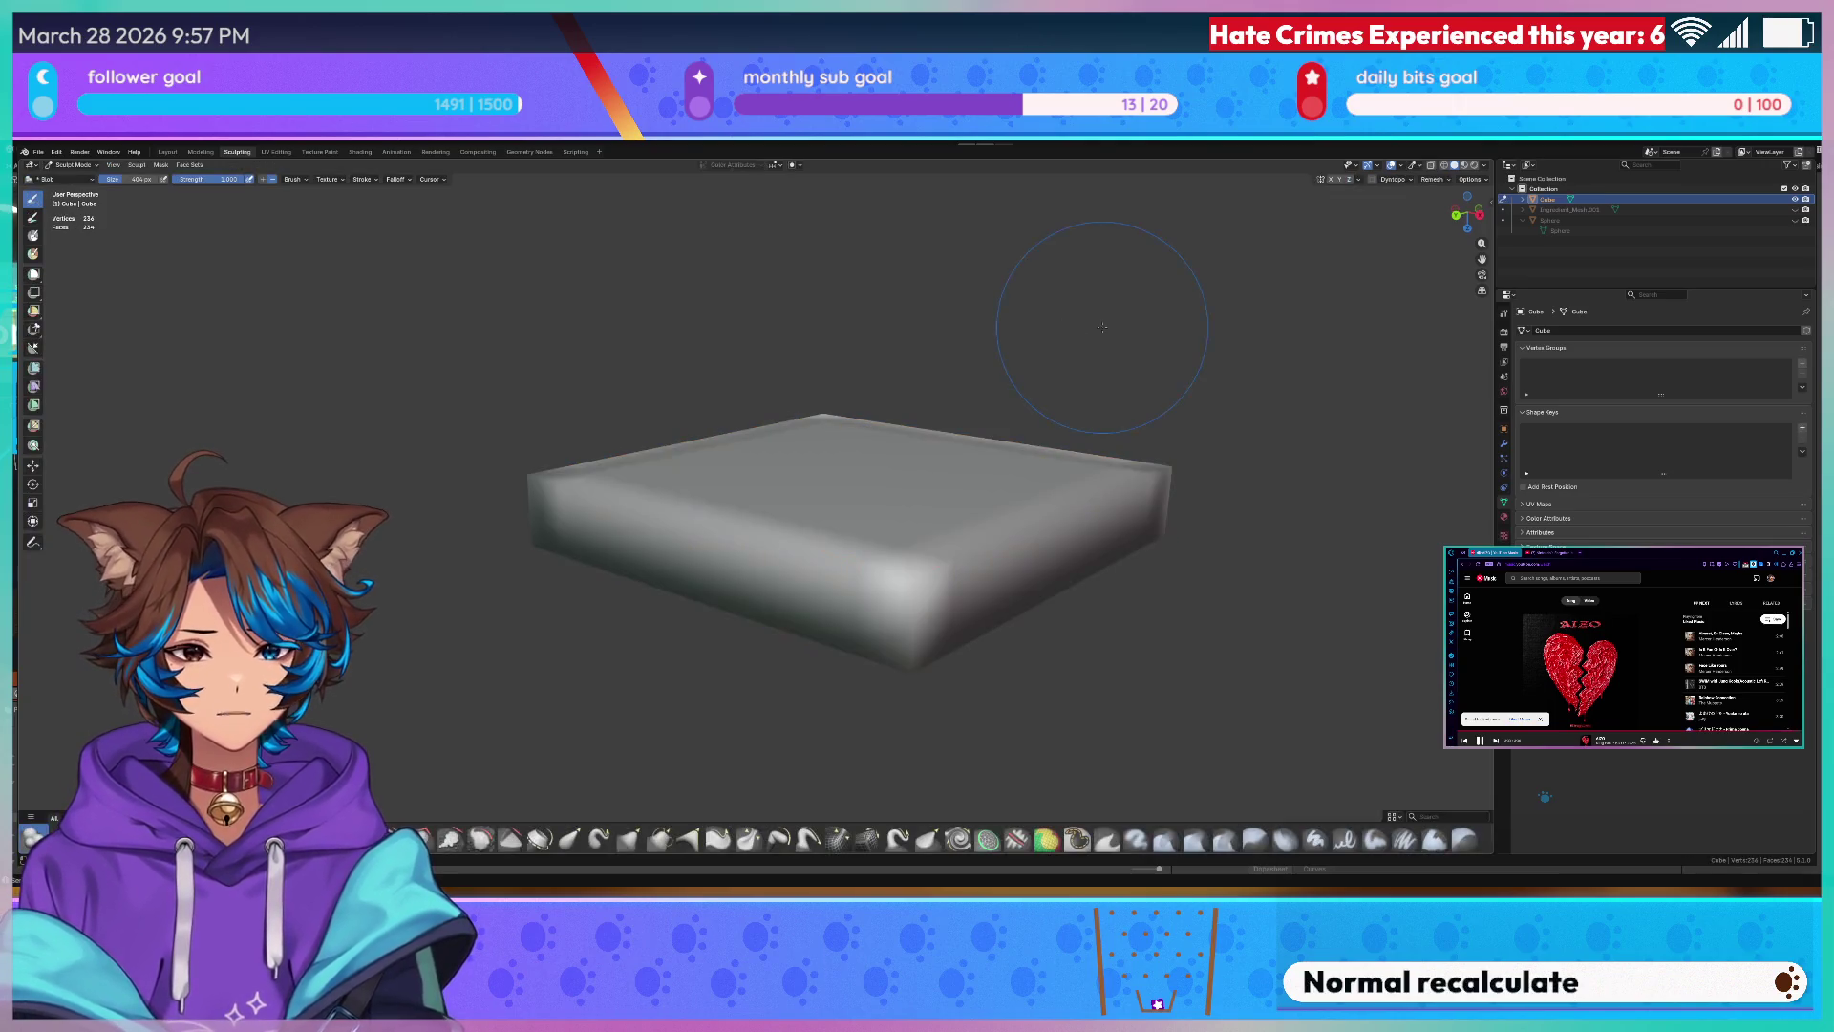
{"action": "scroll", "coordinate": [1133, 293], "scroll_direction": "up", "scroll_amount": 4}
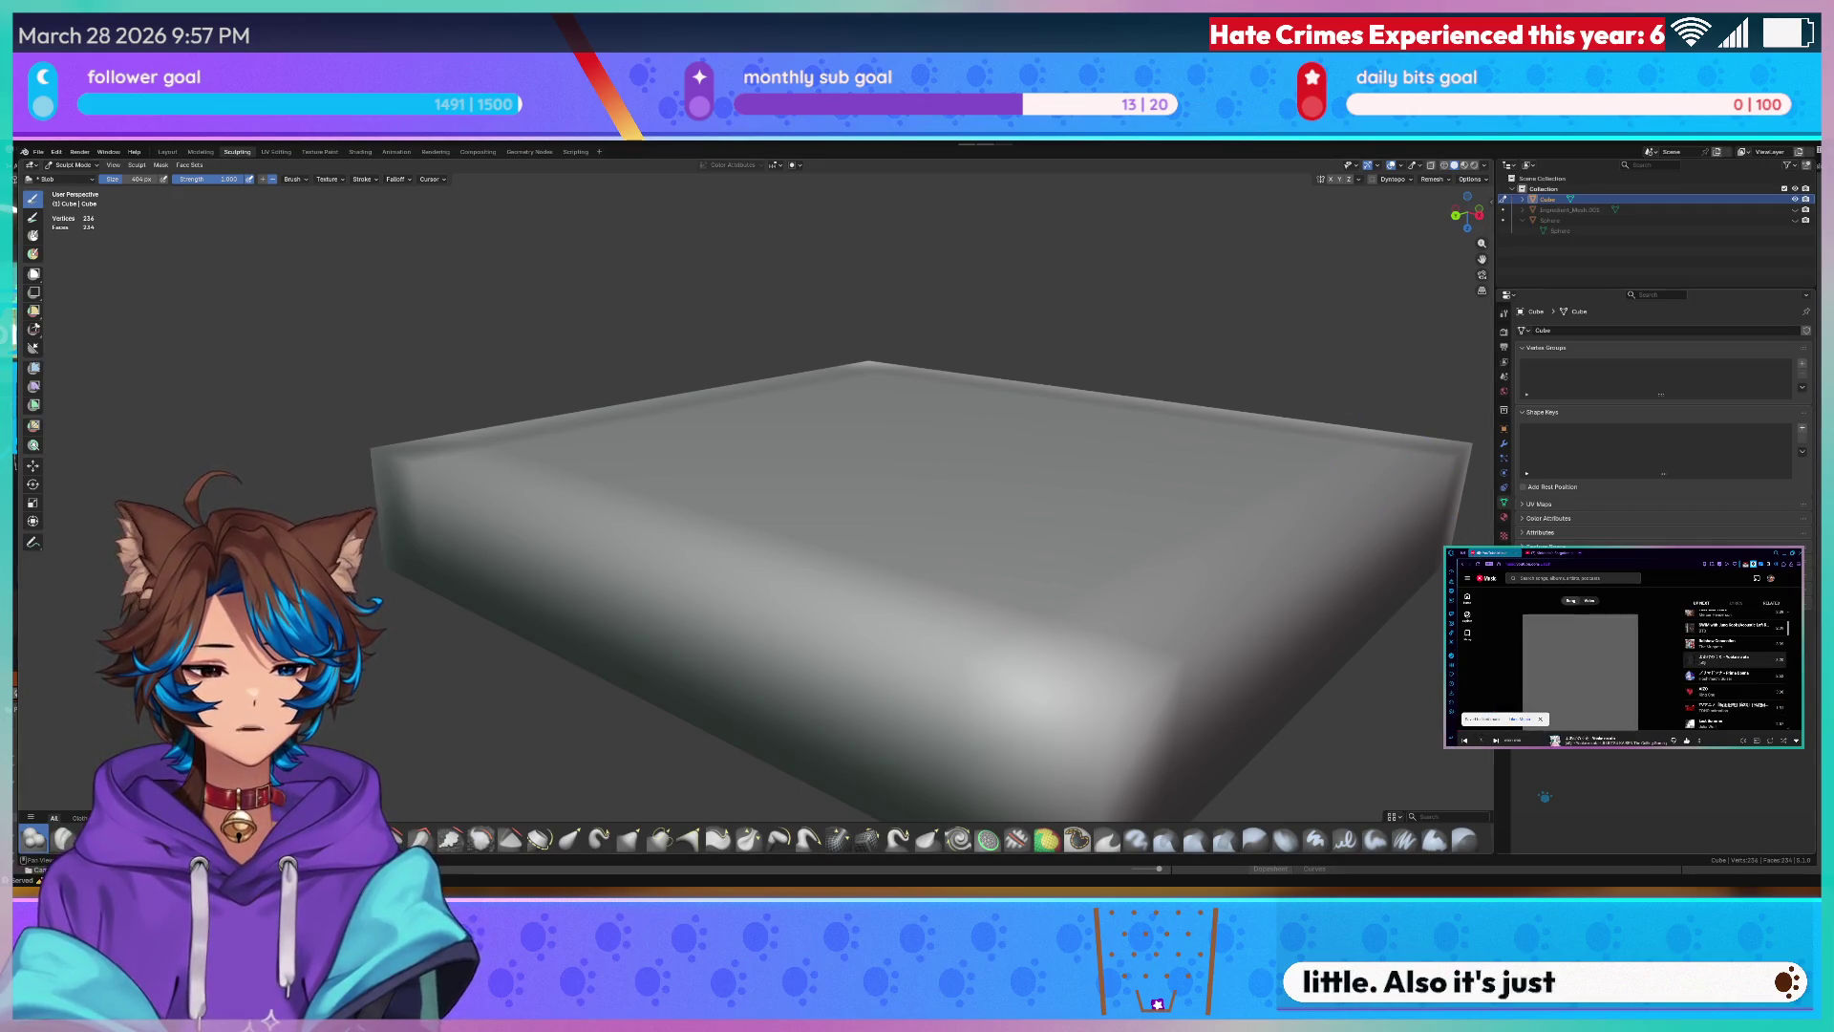
{"action": "mouse_move", "coordinate": [1003, 430]}
{"action": "middle_mouse_down"}
{"action": "mouse_move", "coordinate": [1191, 373]}
{"action": "mouse_move", "coordinate": [852, 553]}
{"action": "middle_mouse_up"}
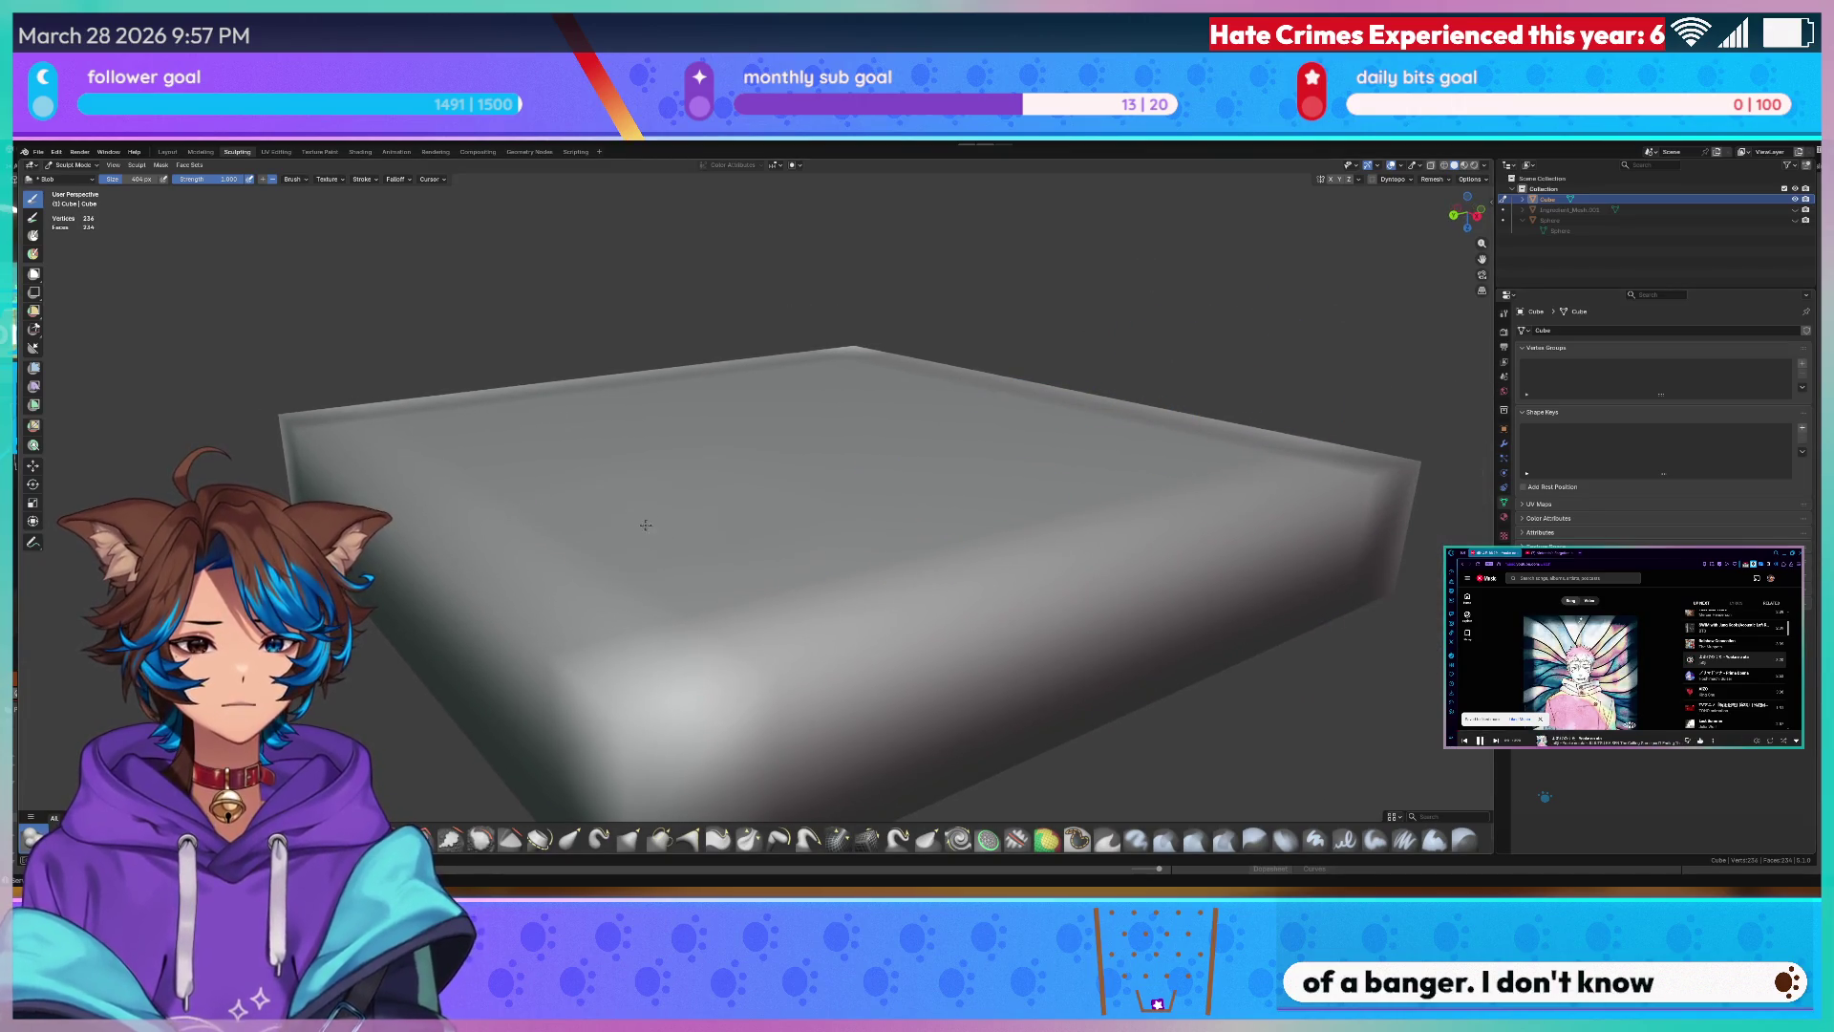
{"action": "middle_click_drag", "start_coordinate": [646, 524], "coordinate": [660, 430]}
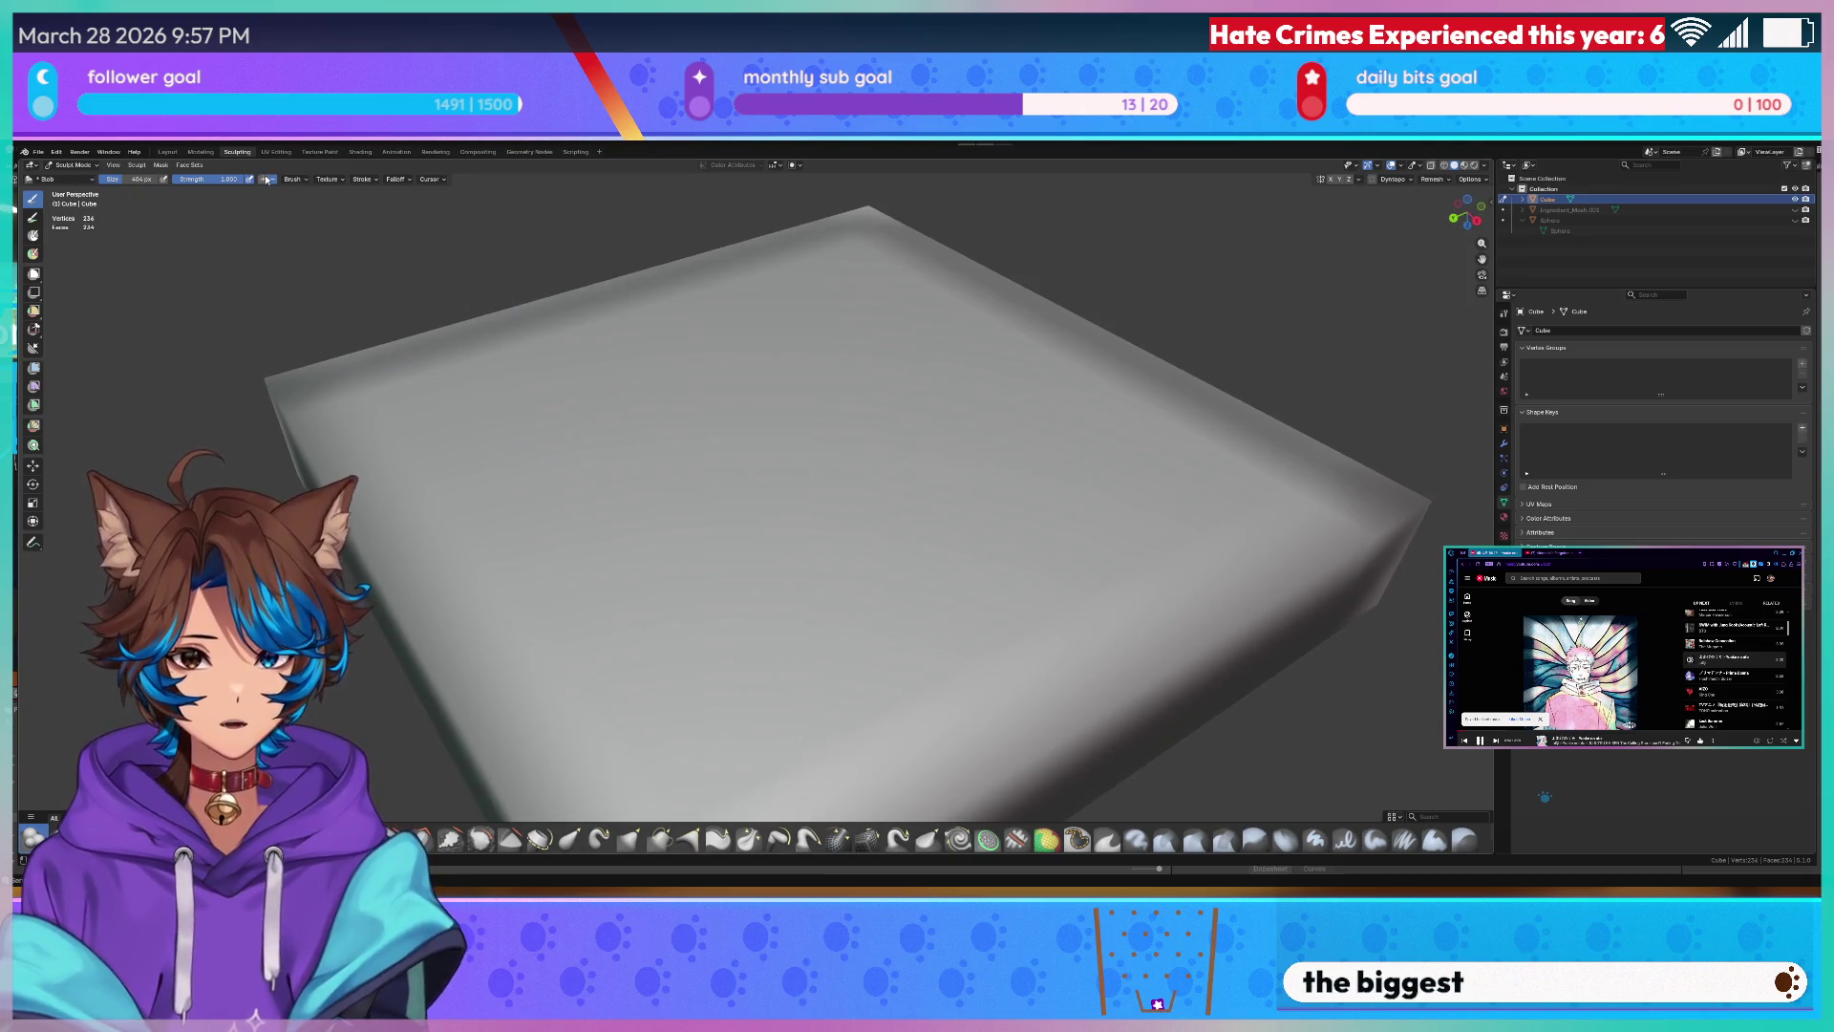
- Adjust the brush Strength slider, inspect the box, then leave sculpting for Object Mode
{"action": "left_click_drag", "start_coordinate": [189, 180], "coordinate": [230, 180]}
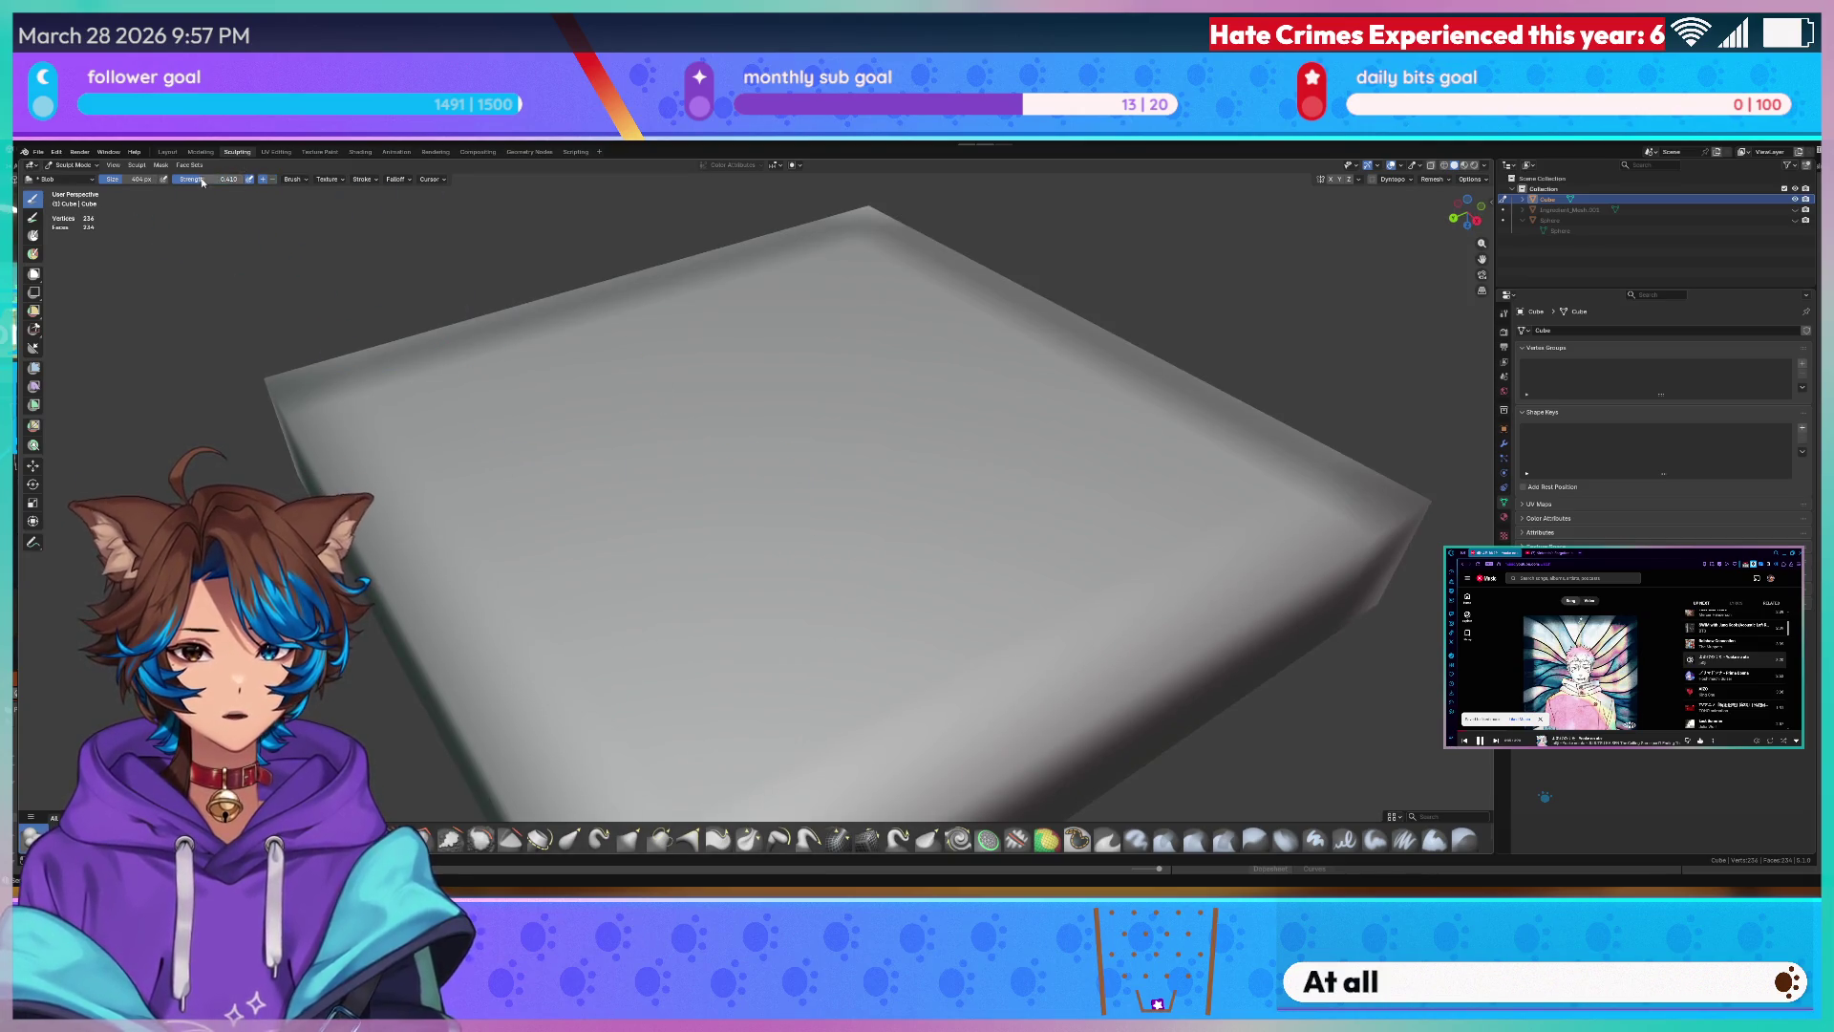
{"action": "mouse_move", "coordinate": [631, 581]}
{"action": "middle_mouse_down"}
{"action": "mouse_move", "coordinate": [653, 589]}
{"action": "mouse_move", "coordinate": [606, 576]}
{"action": "middle_mouse_up"}
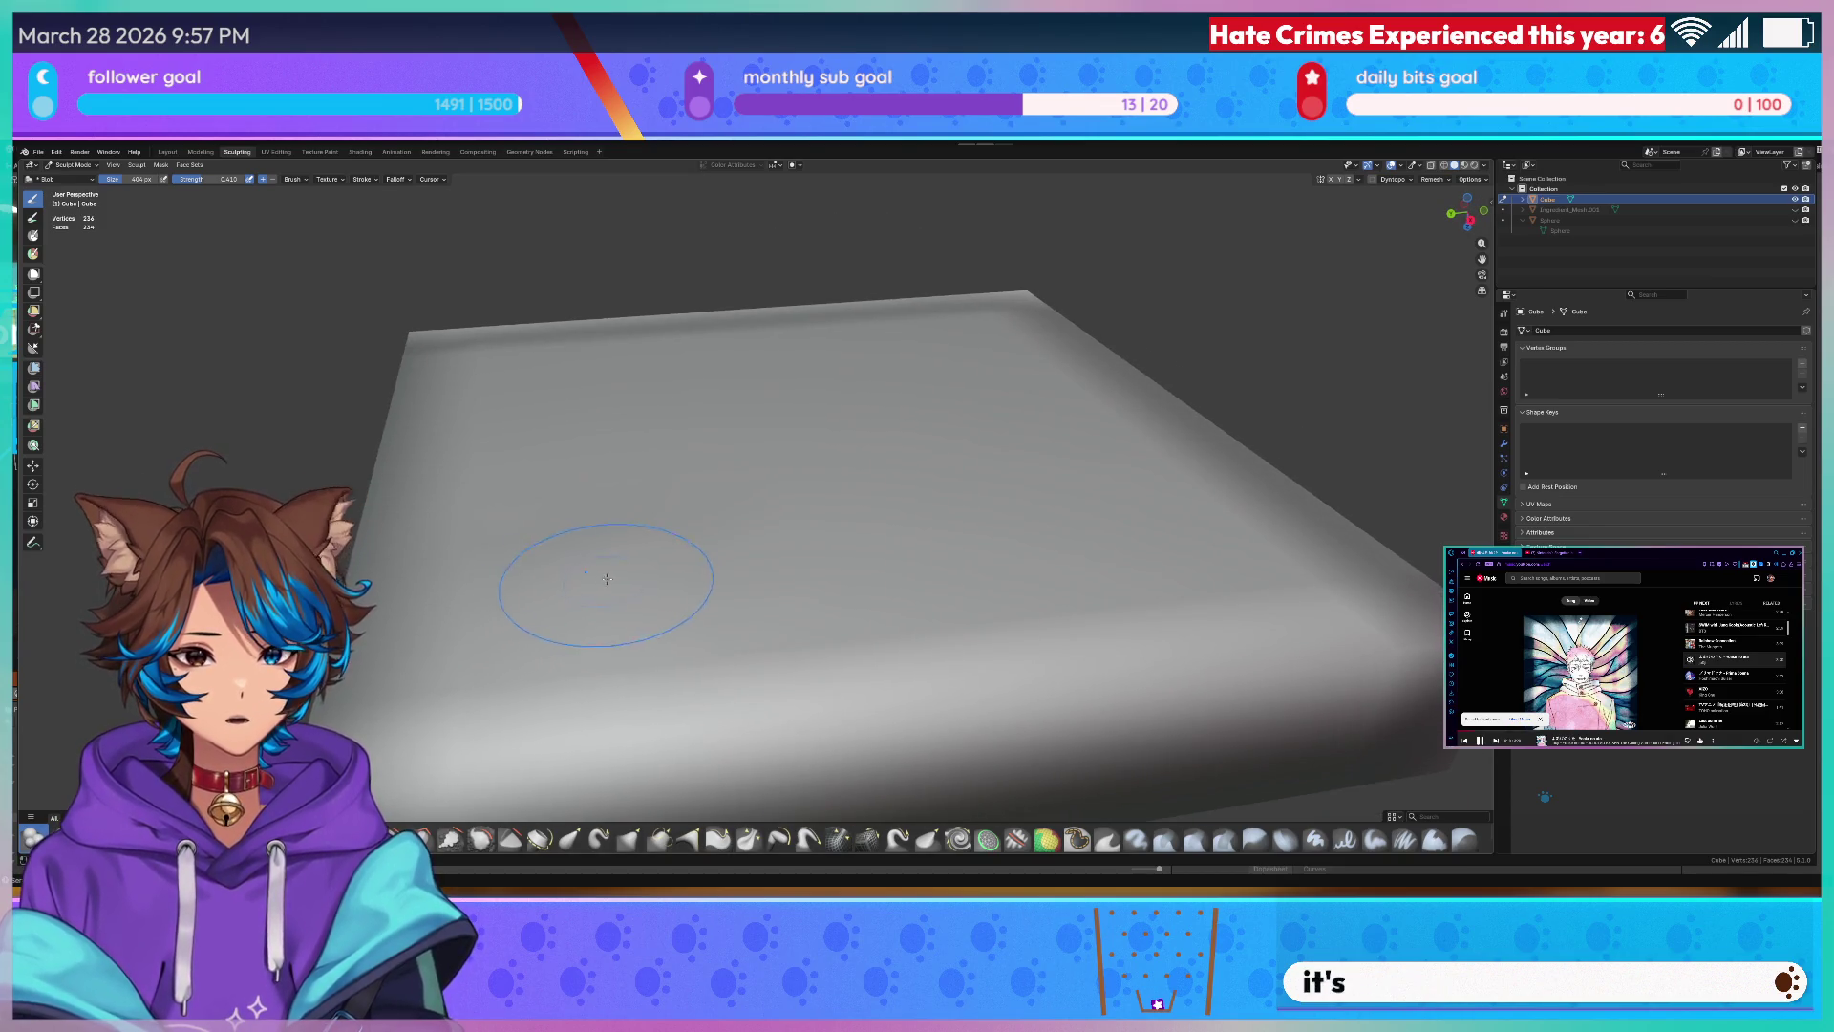
{"action": "scroll", "coordinate": [602, 573], "scroll_direction": "down", "scroll_amount": 3}
{"action": "scroll", "coordinate": [817, 546], "scroll_direction": "up", "scroll_amount": 4}
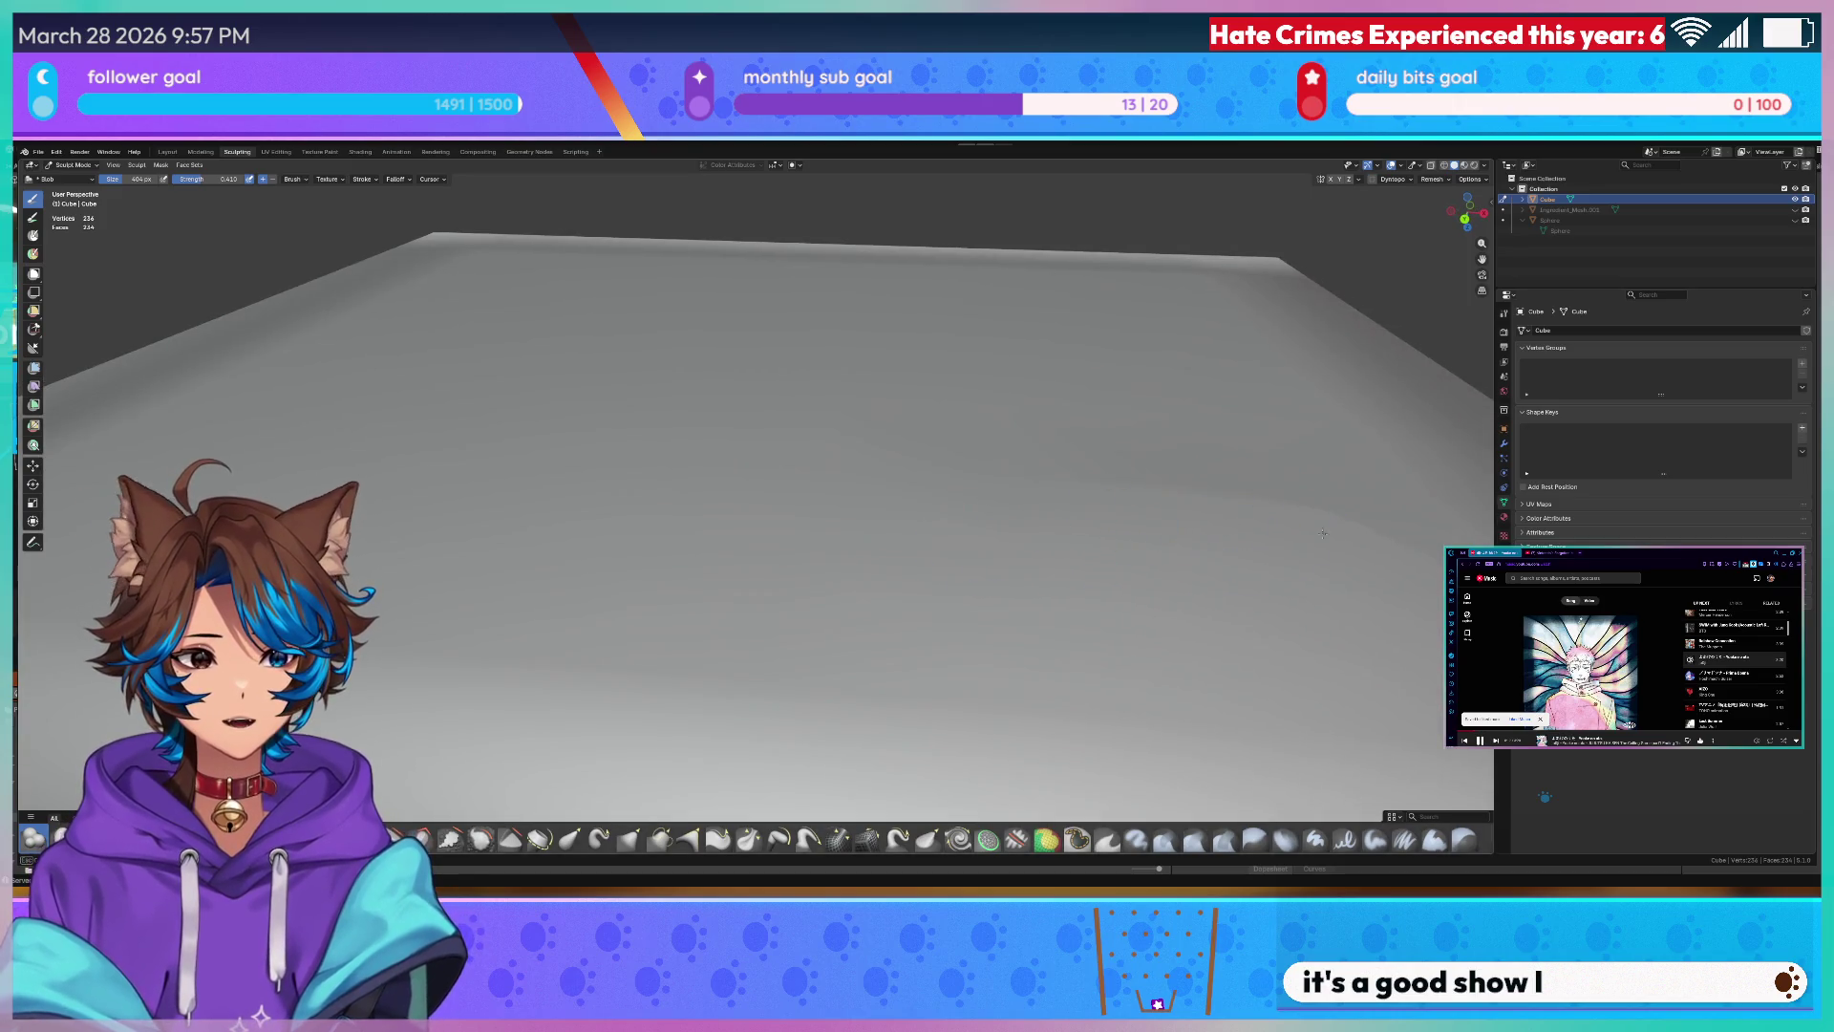
{"action": "scroll", "coordinate": [1137, 511], "scroll_direction": "down", "scroll_amount": 3}
{"action": "scroll", "coordinate": [1207, 510], "scroll_direction": "up", "scroll_amount": 1}
{"action": "middle_click_drag", "start_coordinate": [1208, 510], "coordinate": [802, 573]}
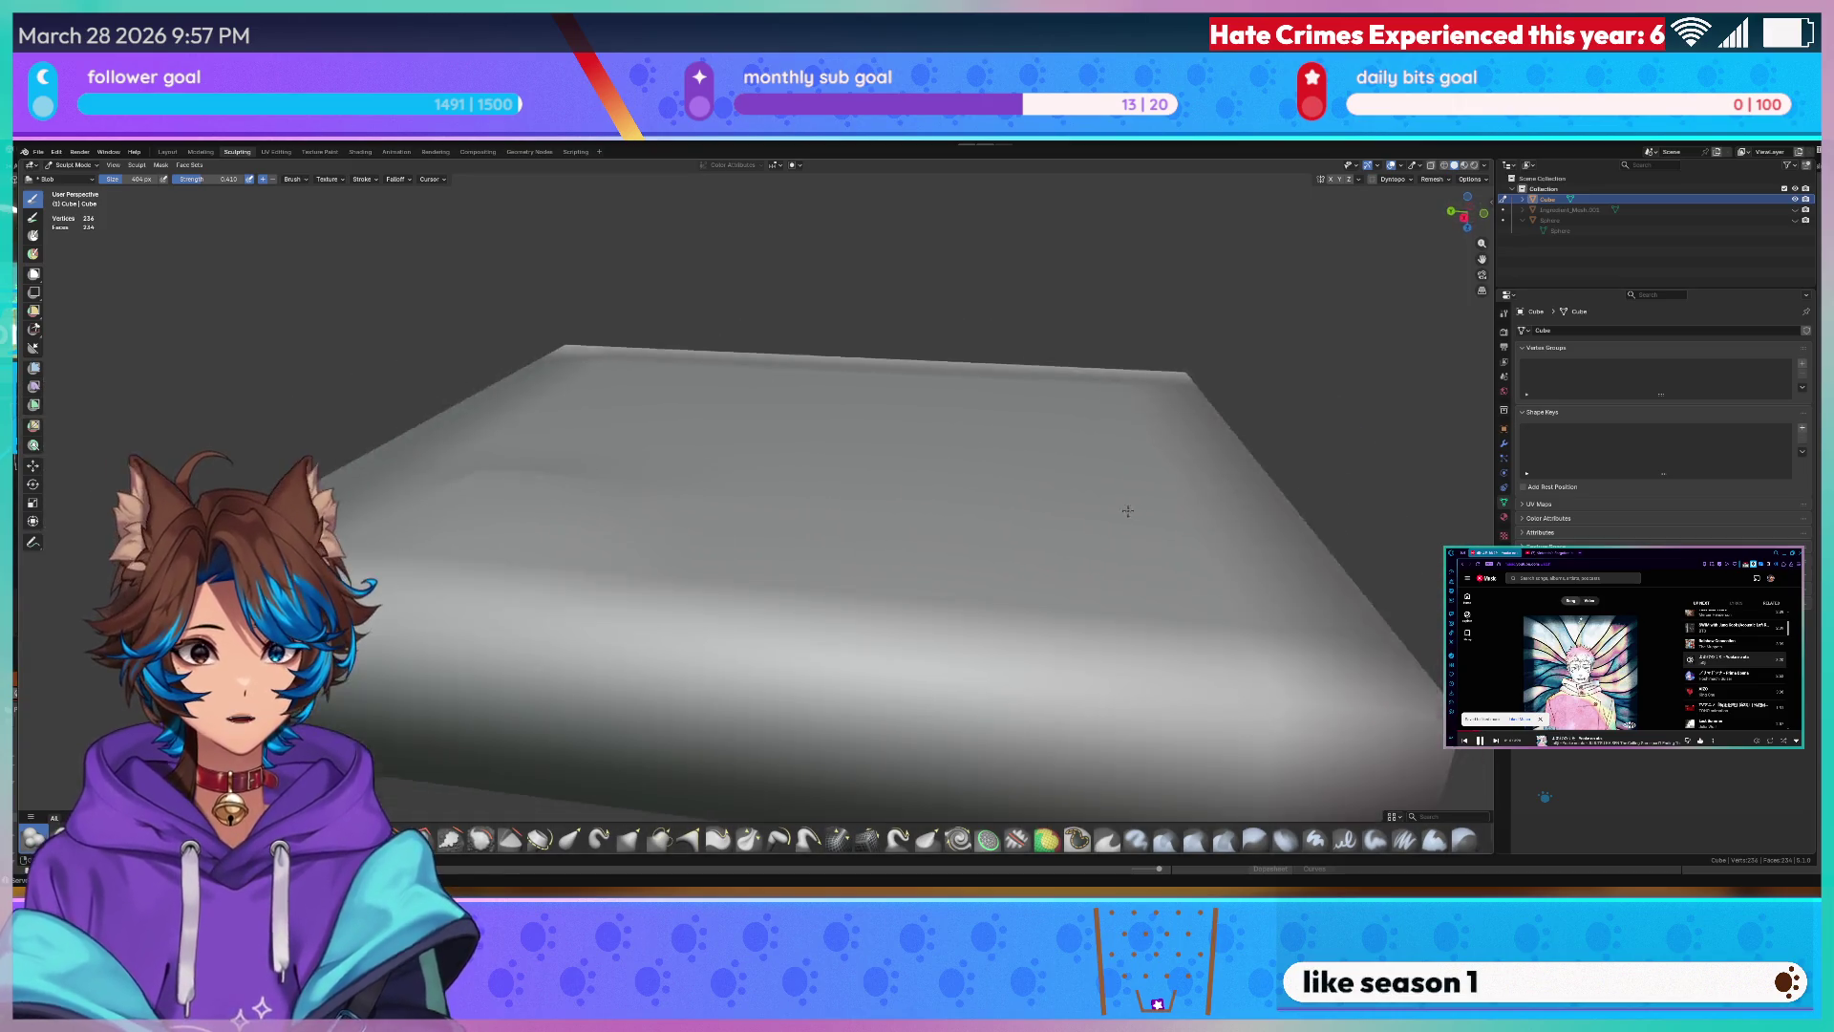
{"action": "scroll", "coordinate": [773, 588], "scroll_direction": "up", "scroll_amount": 2}
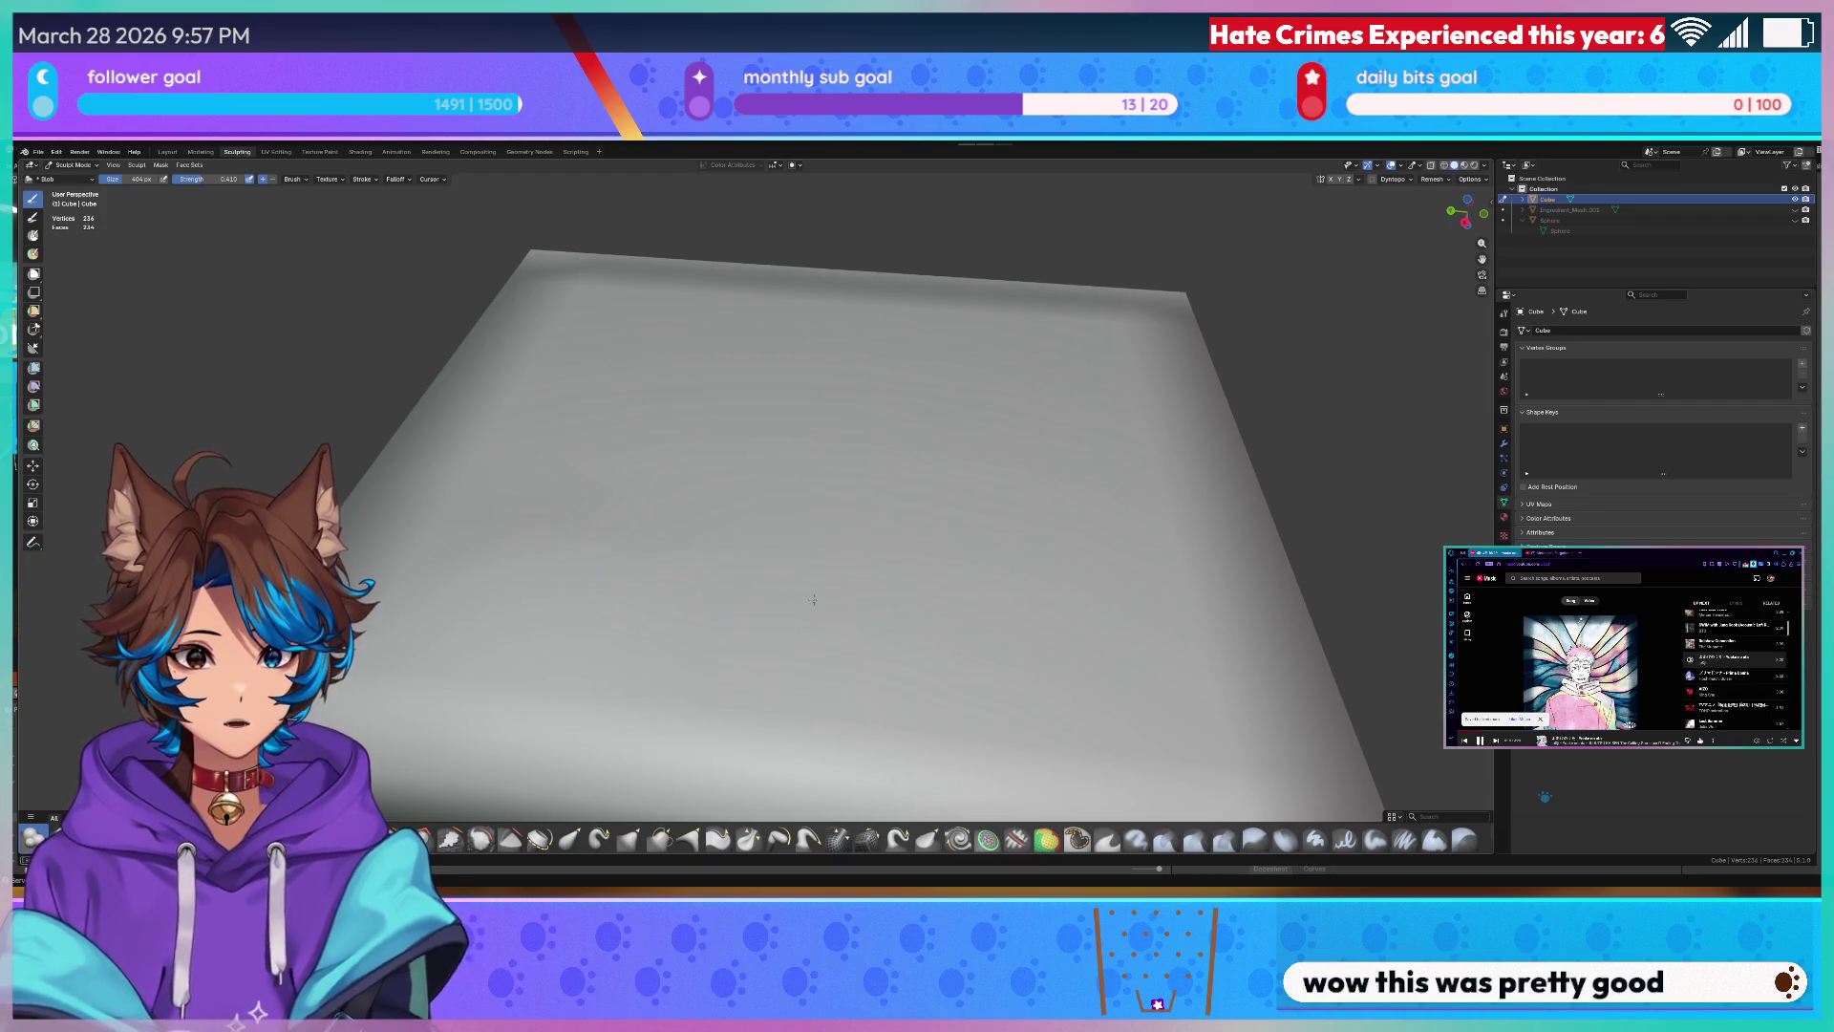
{"action": "middle_click_drag", "start_coordinate": [776, 645], "coordinate": [1010, 567]}
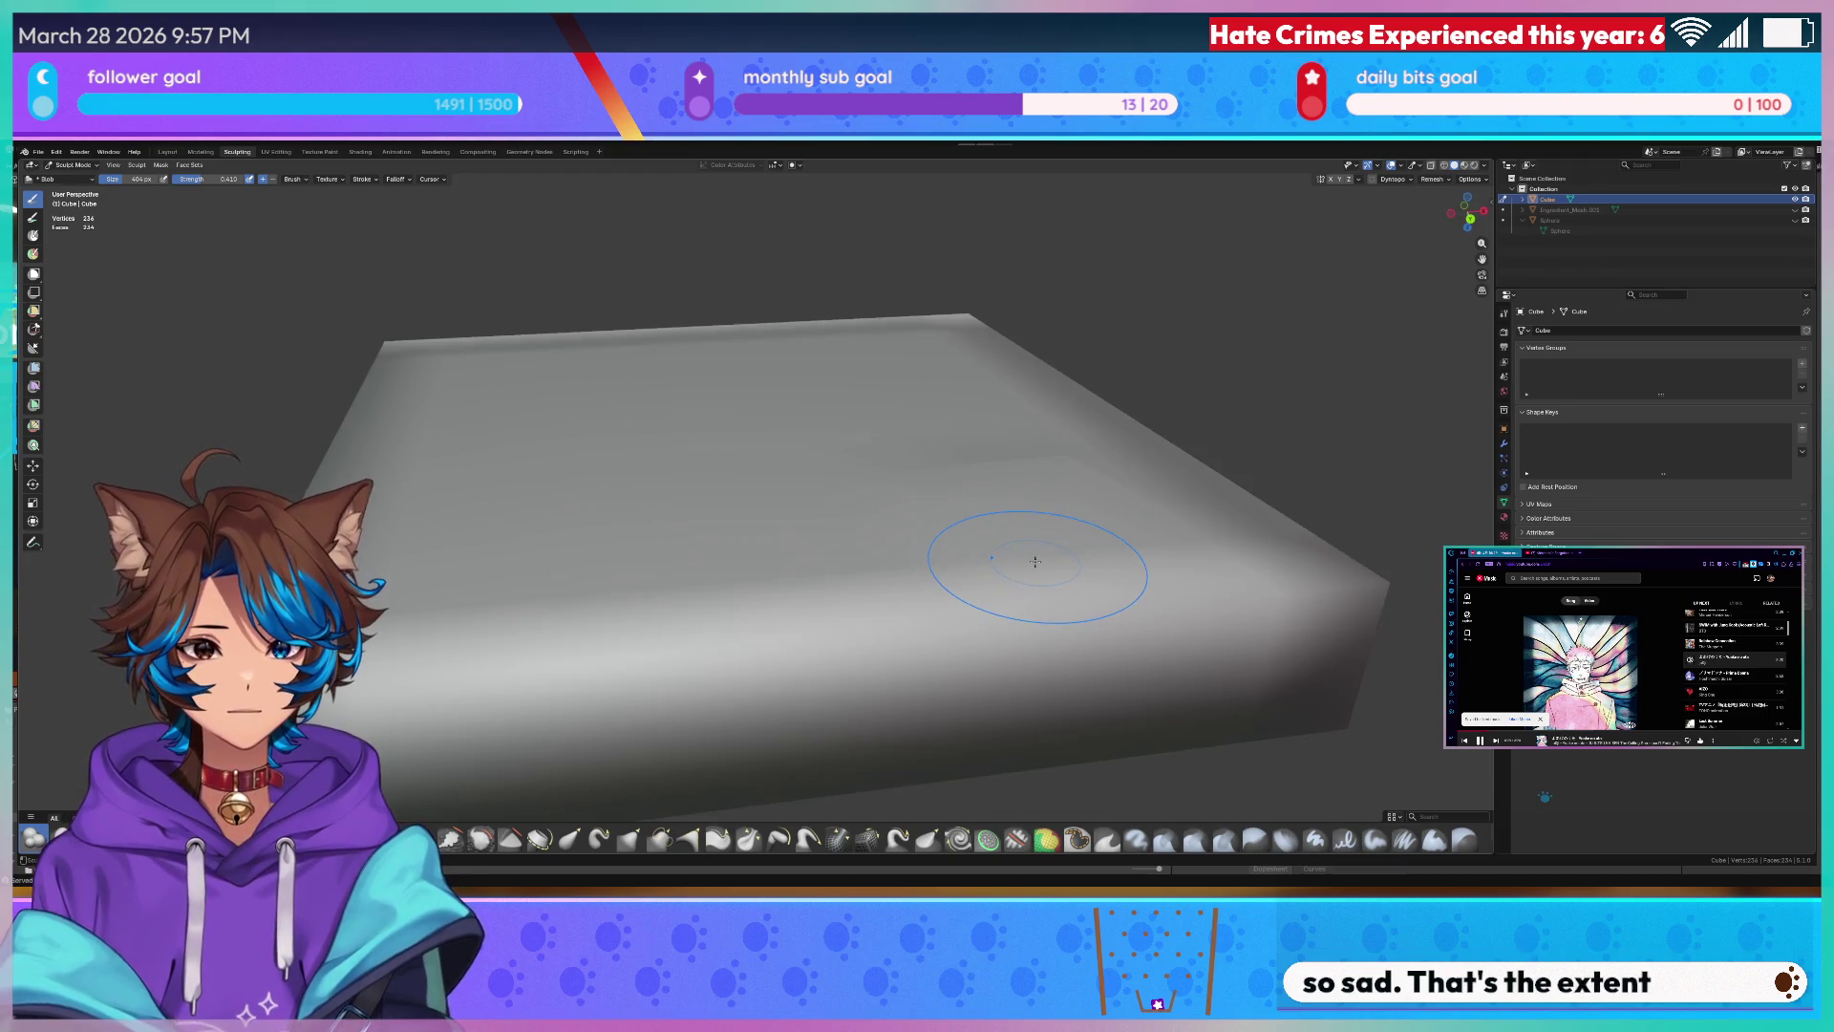
{"action": "scroll", "coordinate": [764, 485], "scroll_direction": "down", "scroll_amount": 5}
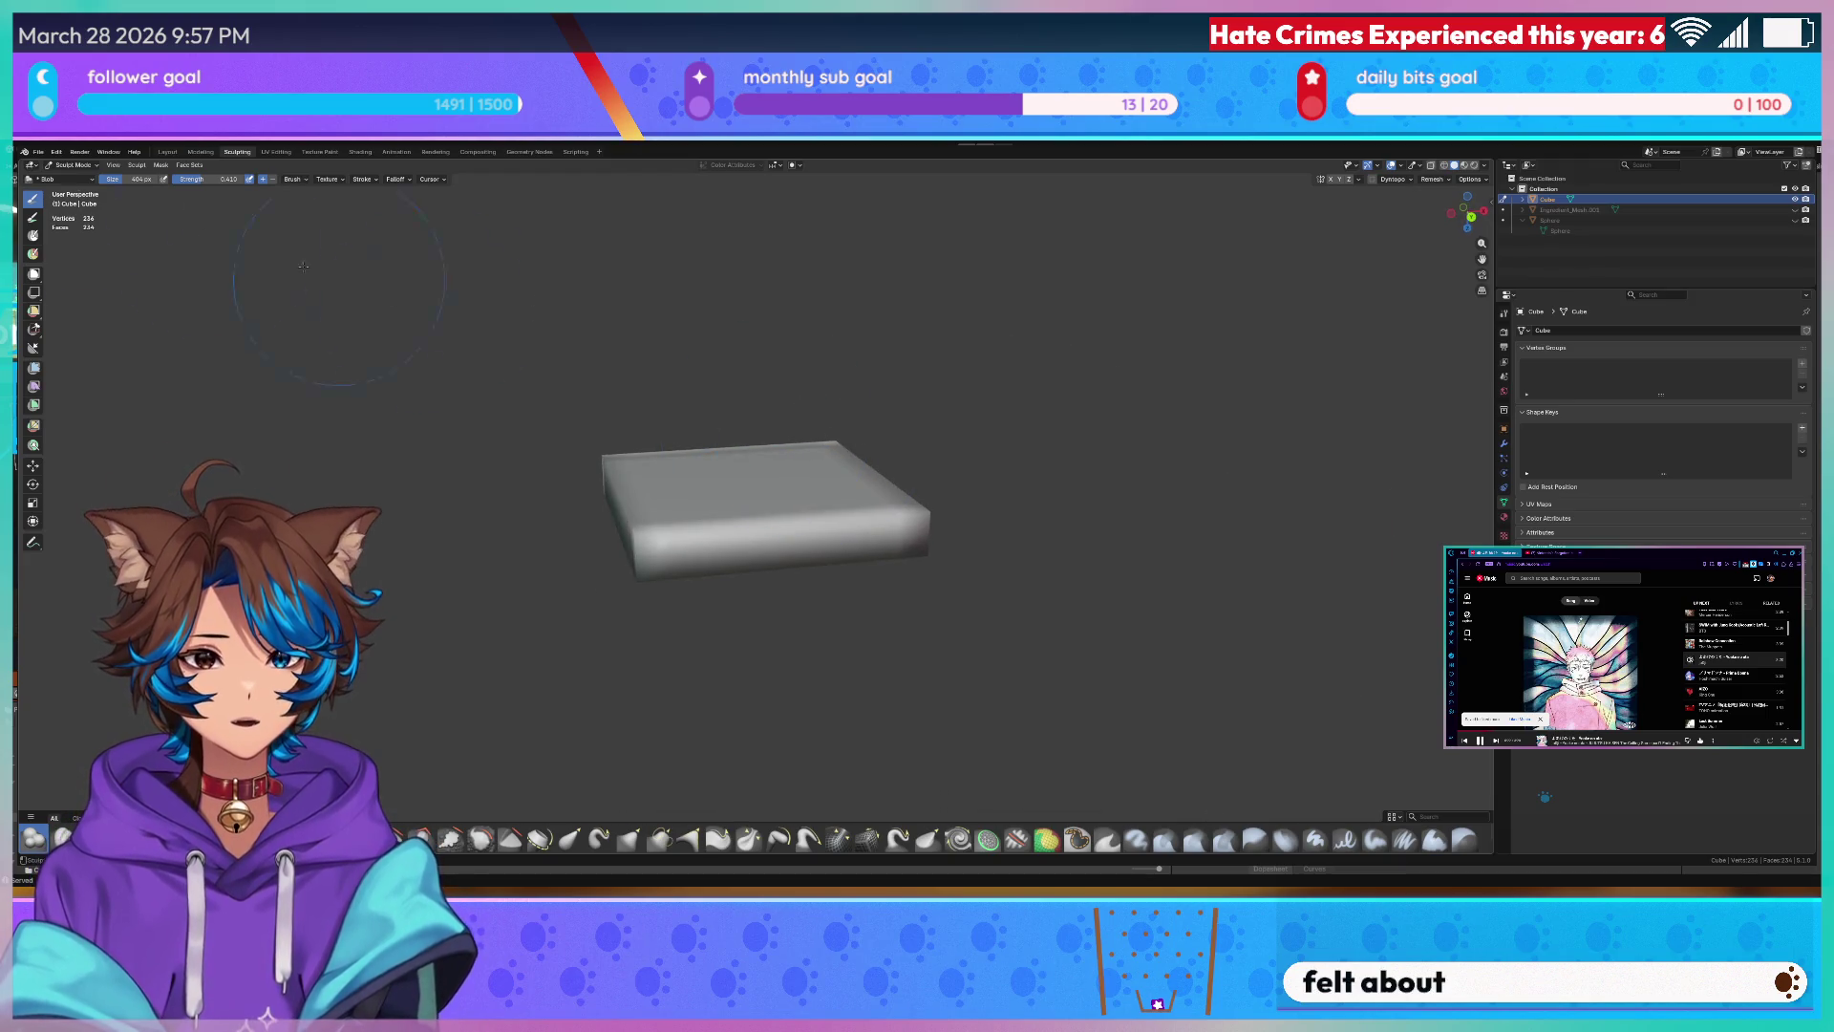
{"action": "scroll", "coordinate": [598, 442], "scroll_direction": "up", "scroll_amount": 6}
{"action": "key", "text": "ctrl+Tab"}
{"action": "key", "text": "ctrl+Tab"}
- Enter Edit Mode, select all geometry and undo the box's extra subdivision edges
{"action": "key", "text": "Tab"}
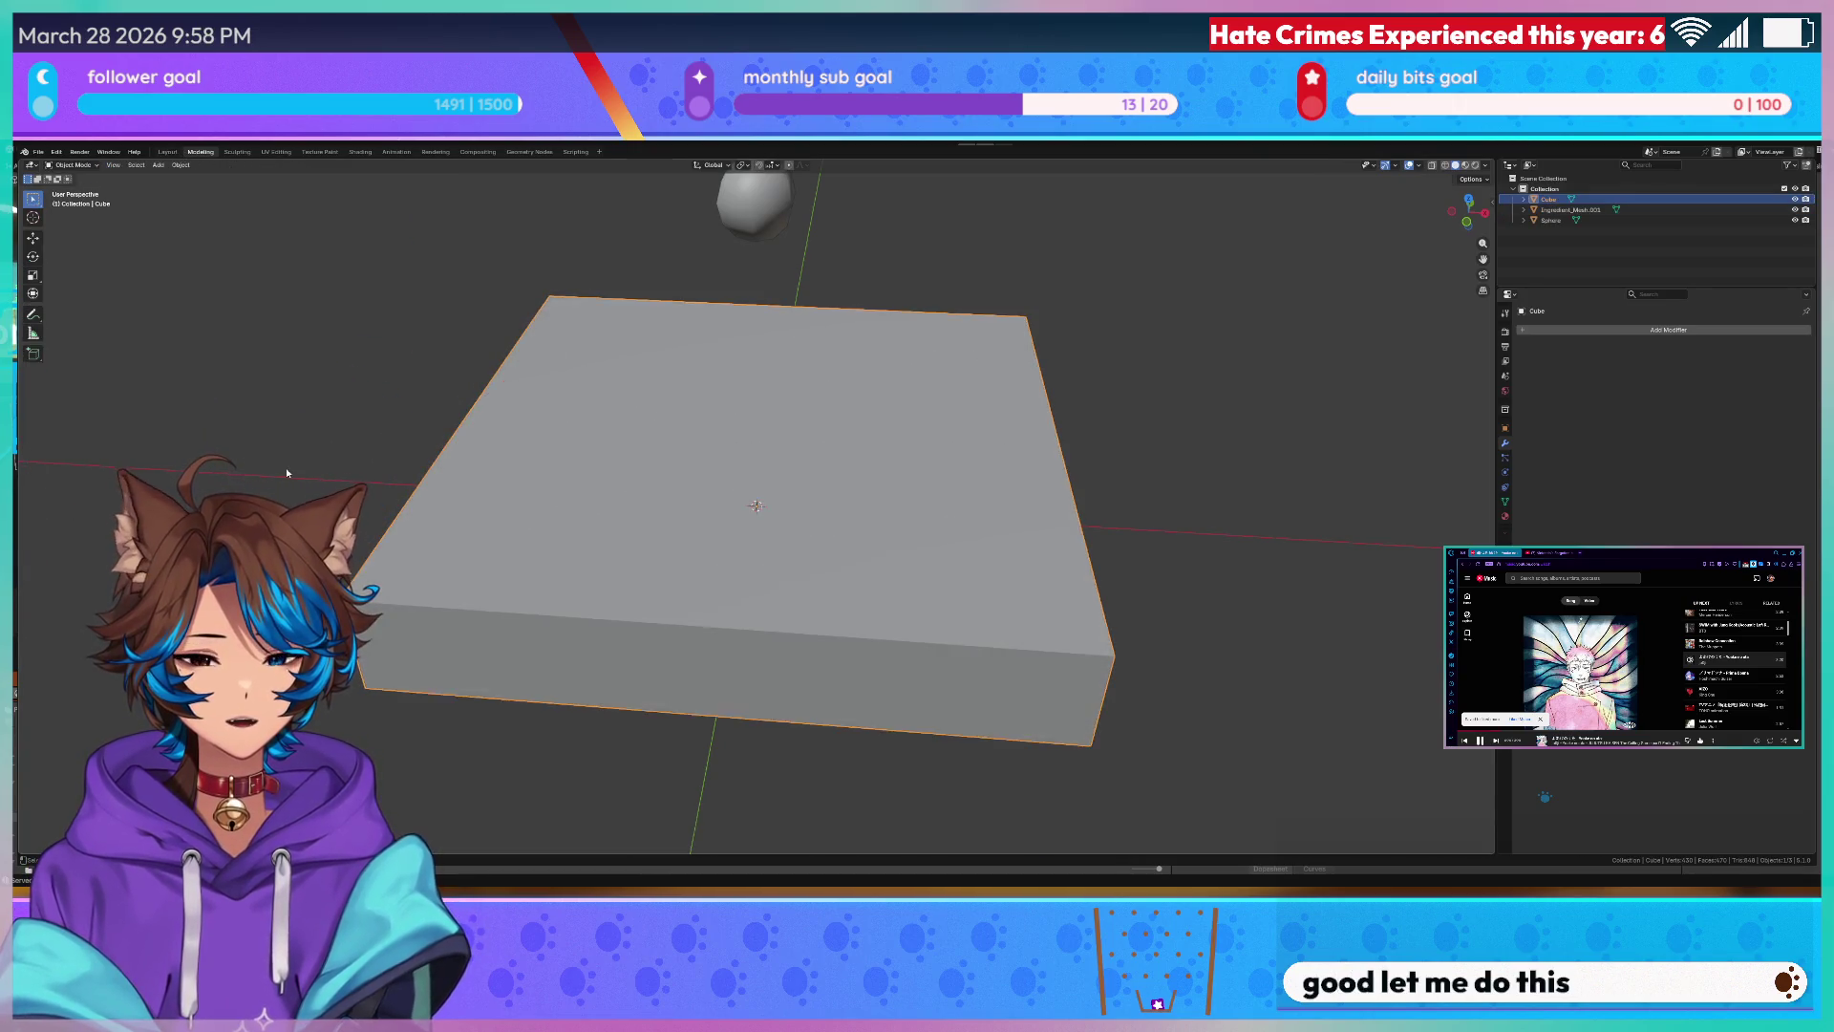
{"action": "key", "text": "Tab"}
{"action": "key", "text": "ctrl+Tab"}
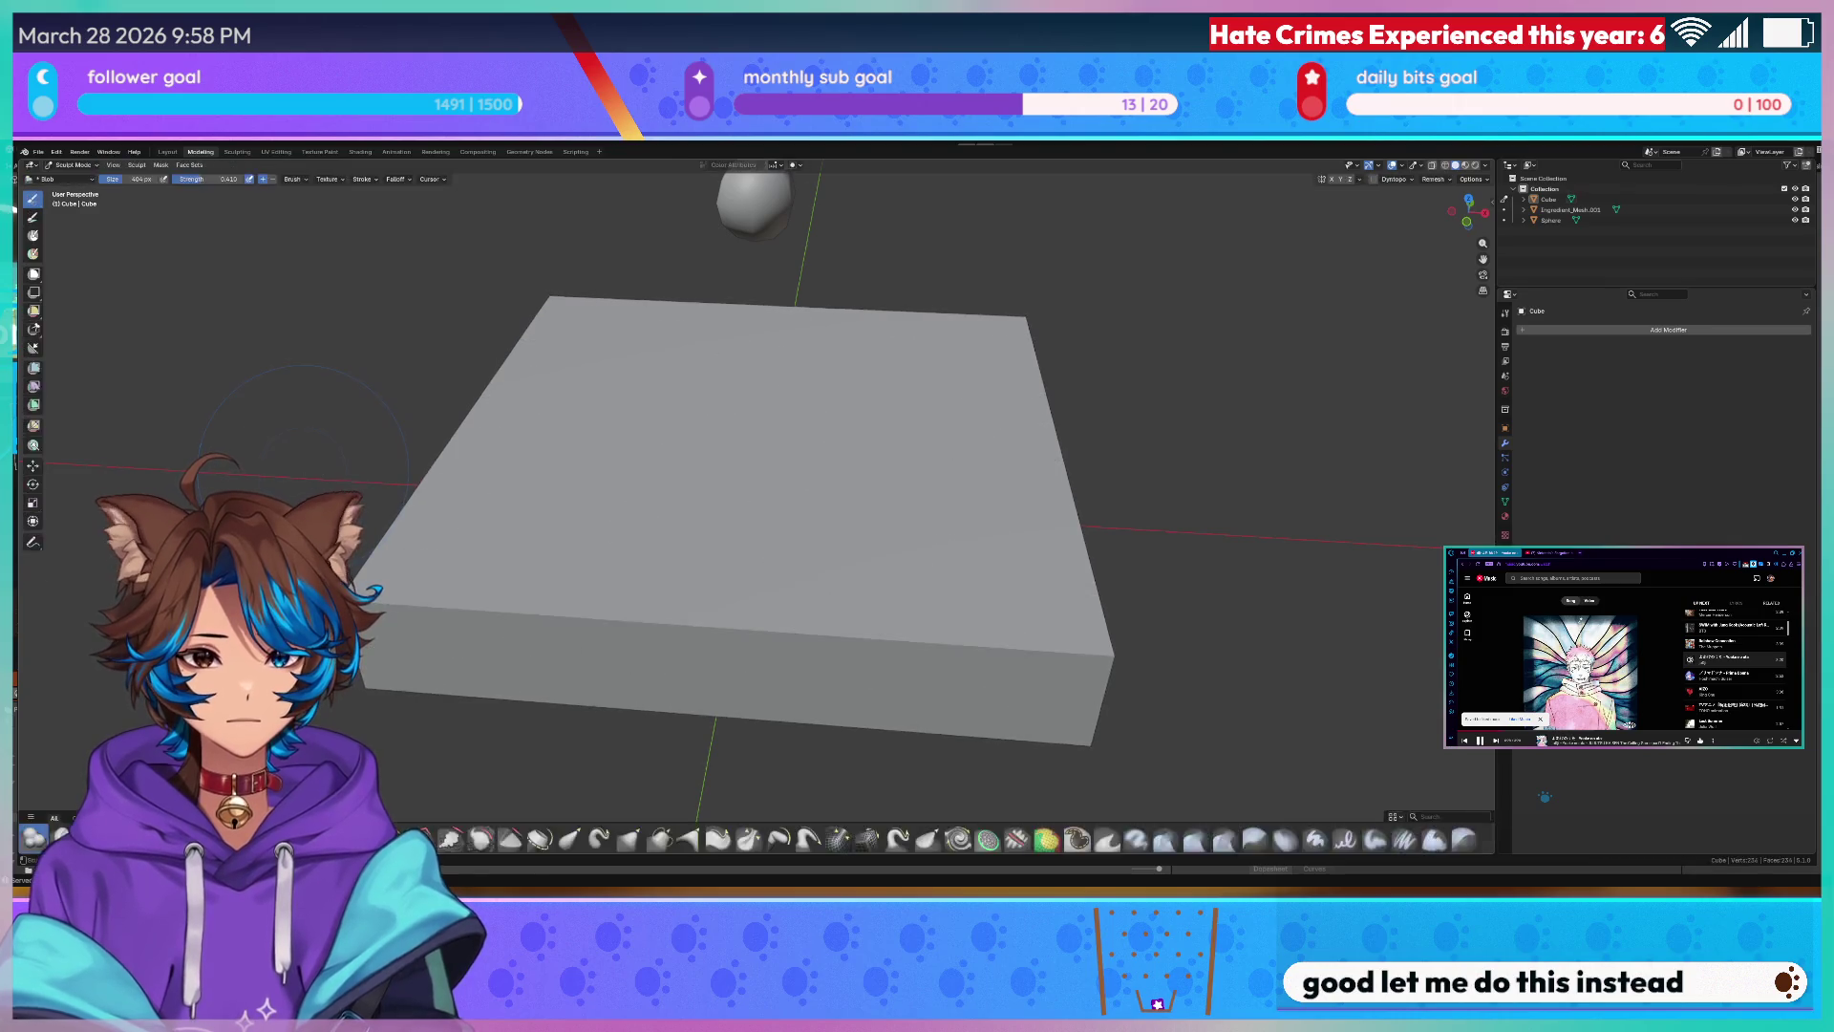
{"action": "key", "text": "Tab"}
{"action": "key", "text": "a"}
{"action": "key", "text": "ctrl+z"}
{"action": "middle_click_drag", "start_coordinate": [755, 505], "coordinate": [756, 602]}
- Add a loop cut band around the box's sides with Ctrl+R, then return to the Sculpting workspace
{"action": "key", "text": "ctrl+r"}
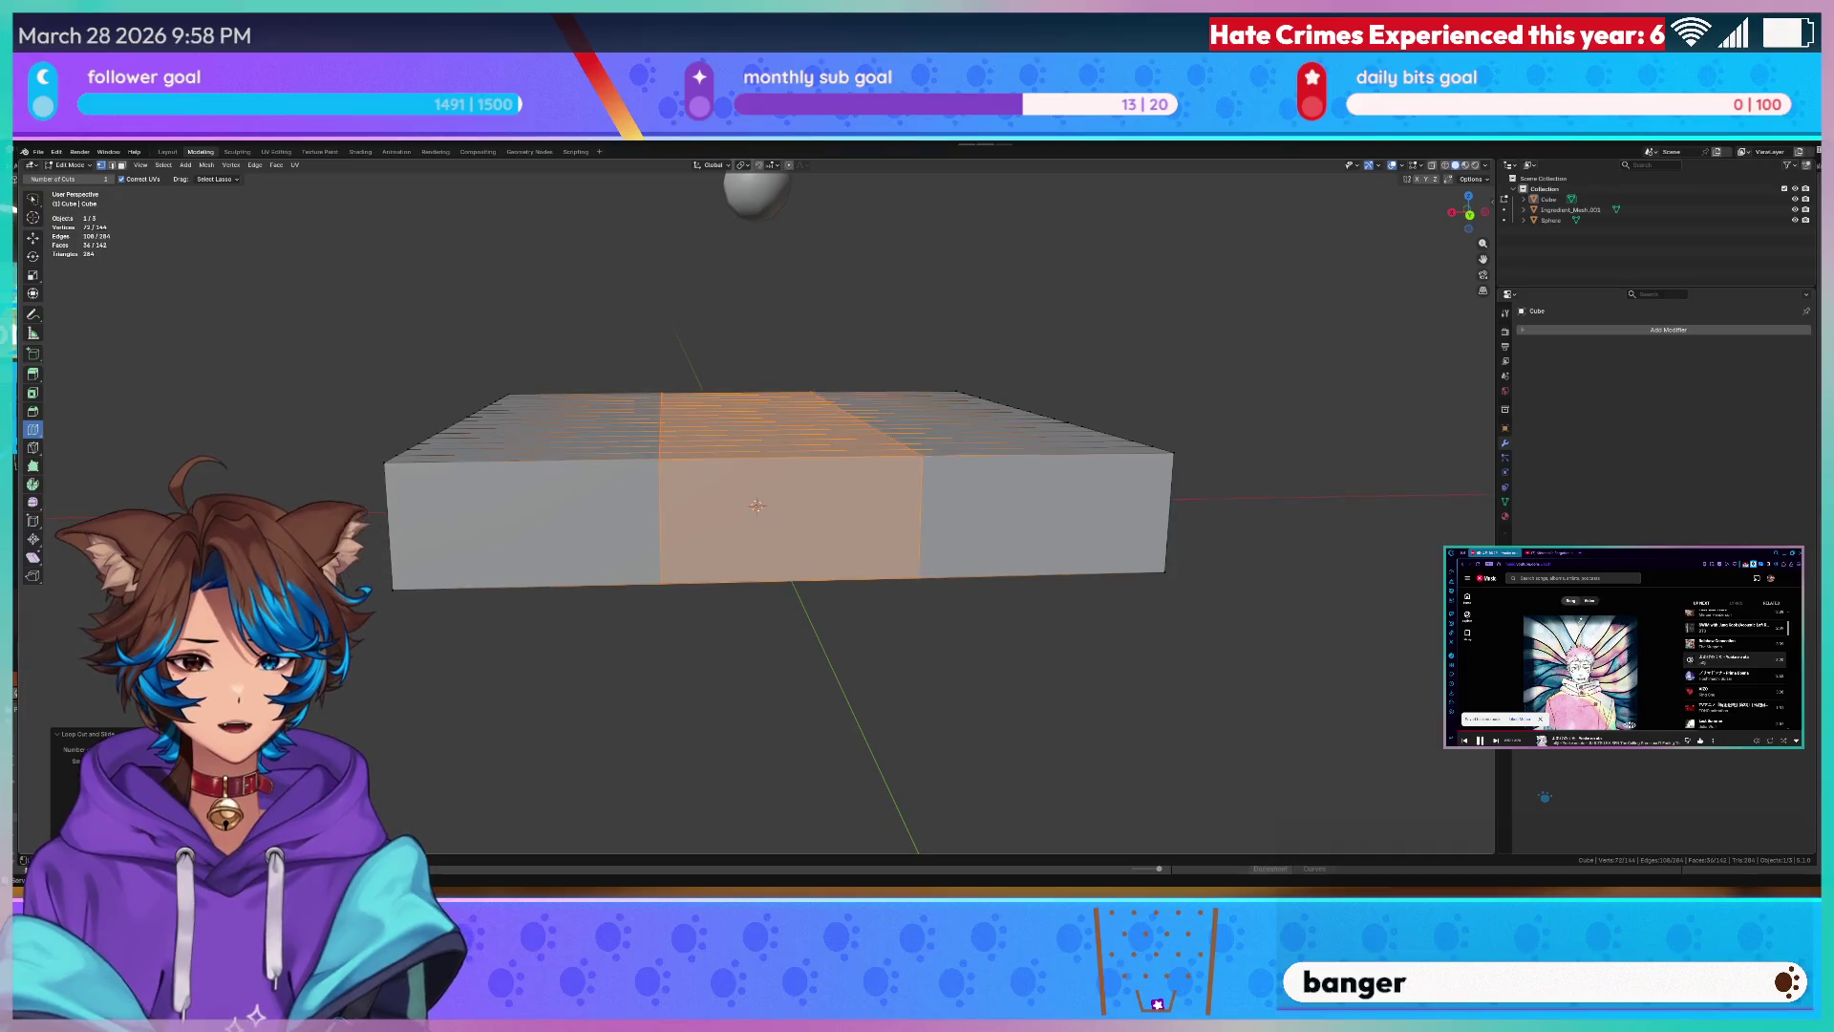
{"action": "scroll", "coordinate": [755, 504], "scroll_direction": "up", "scroll_amount": 6}
{"action": "scroll", "coordinate": [755, 504], "scroll_direction": "up", "scroll_amount": 2}
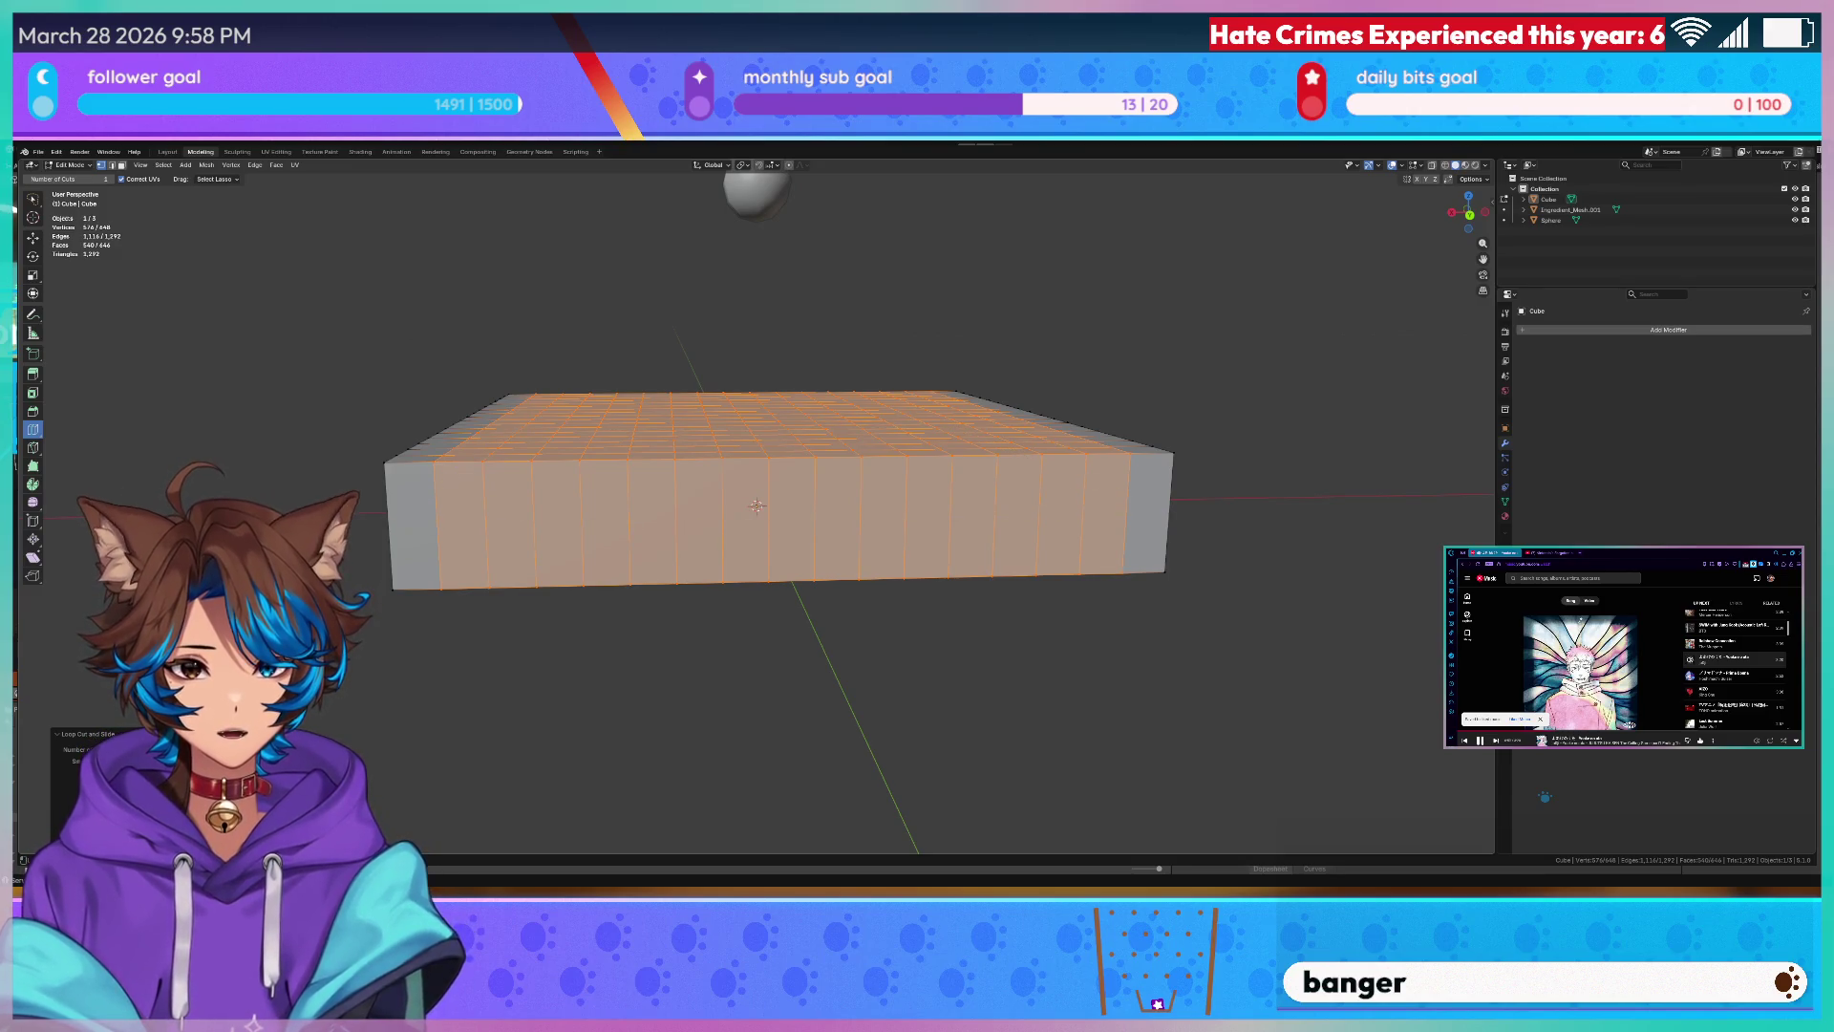
{"action": "left_click", "coordinate": [756, 506]}
{"action": "left_click", "coordinate": [757, 505], "text": "alt"}
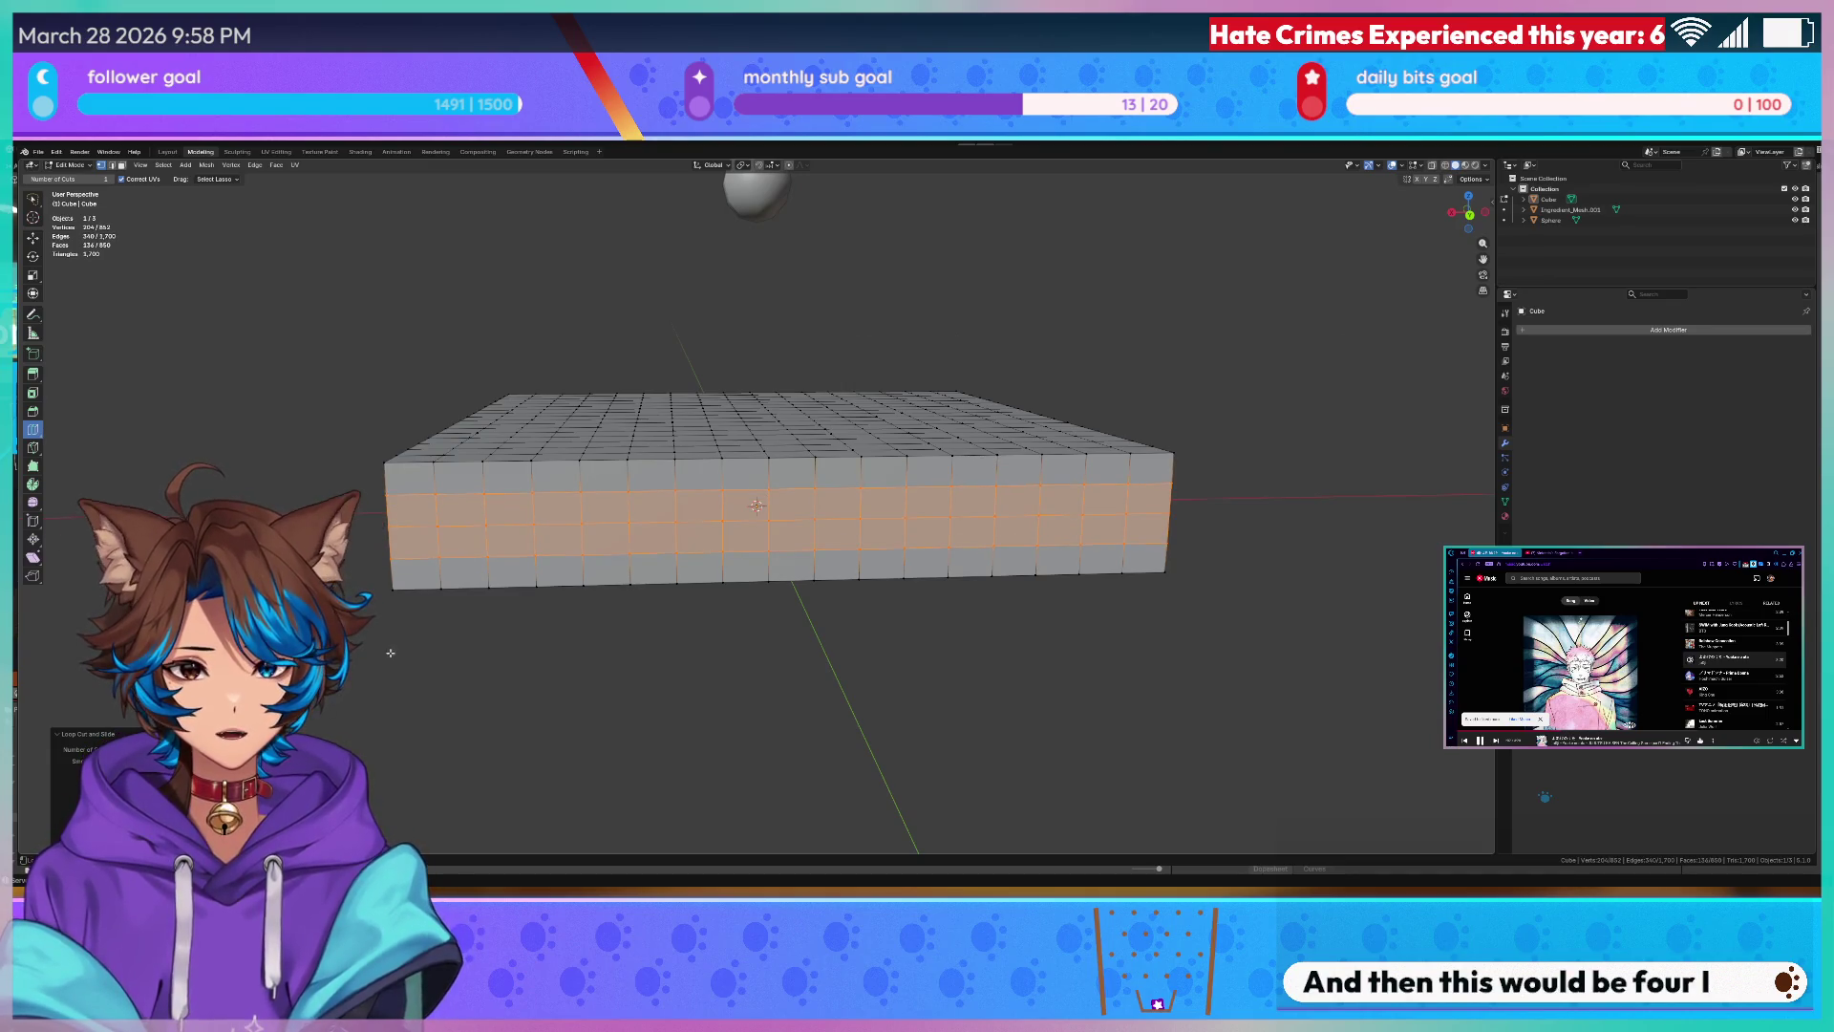
{"action": "key", "text": "KP_1"}
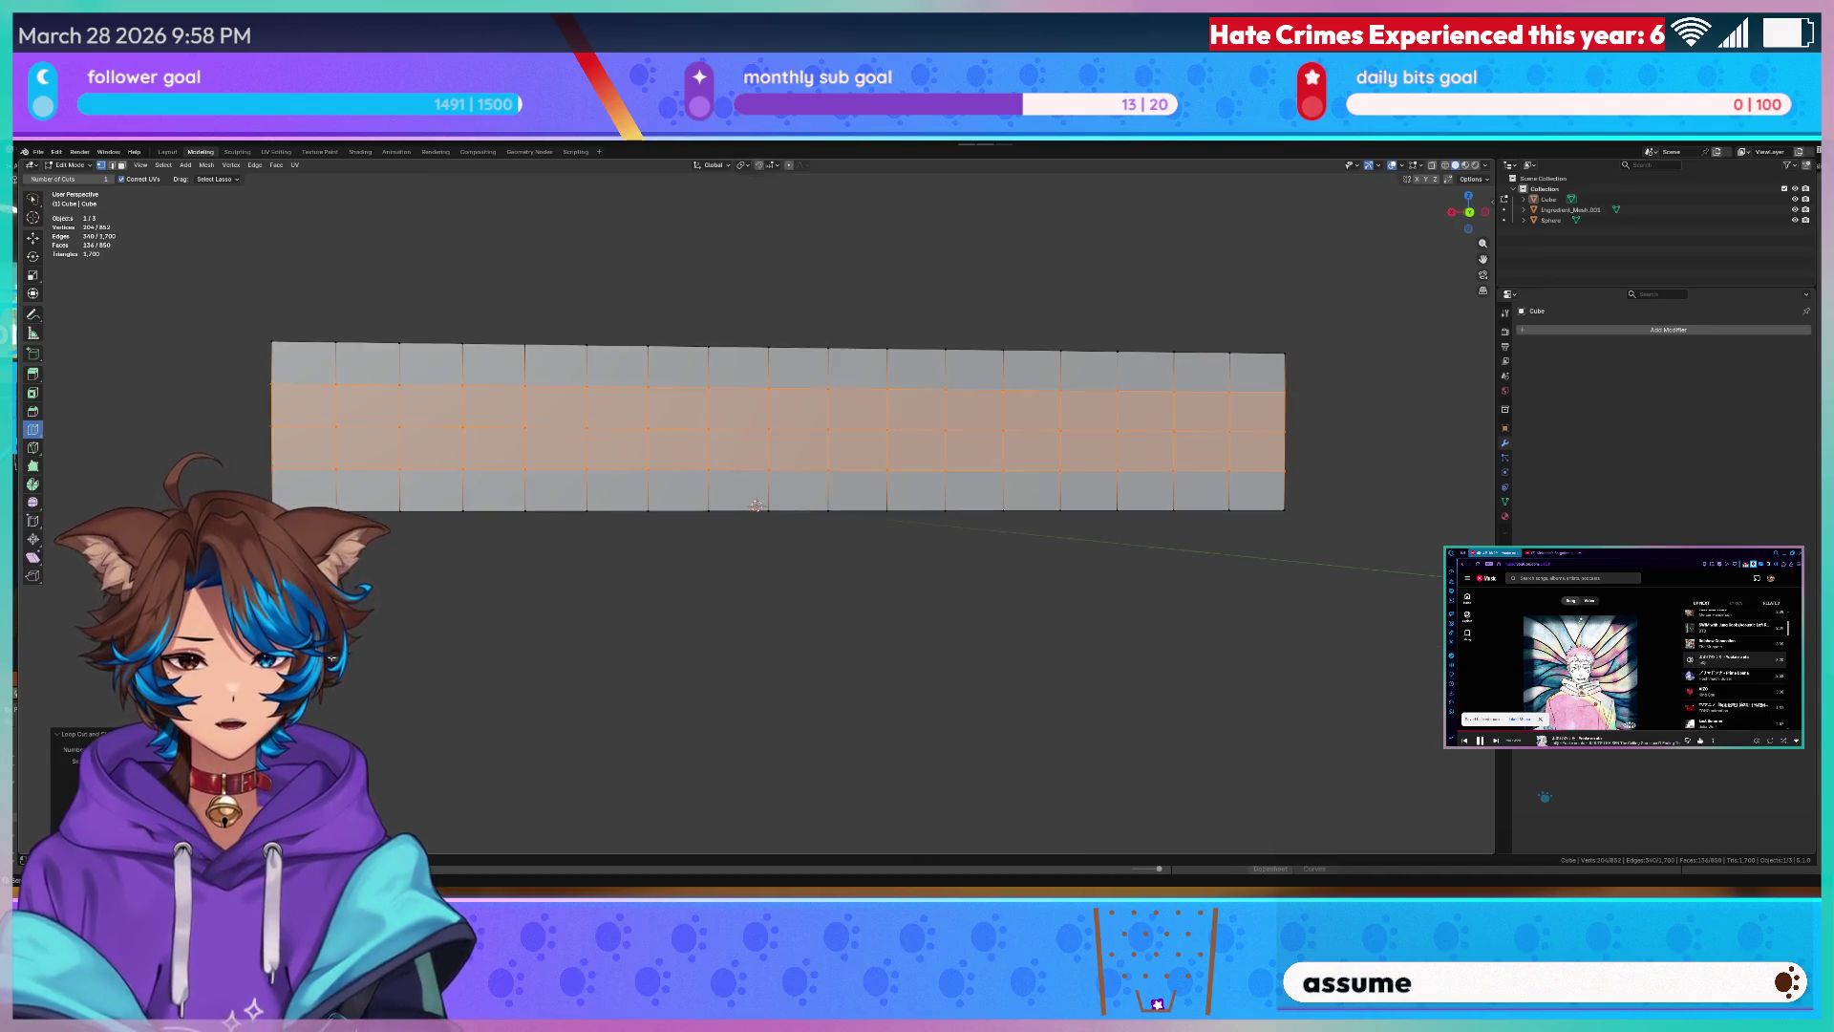
{"action": "mouse_move", "coordinate": [757, 506]}
{"action": "middle_mouse_down"}
{"action": "mouse_move", "coordinate": [520, 734]}
{"action": "mouse_move", "coordinate": [516, 617]}
{"action": "mouse_move", "coordinate": [511, 694]}
{"action": "mouse_move", "coordinate": [623, 683]}
{"action": "mouse_move", "coordinate": [638, 433]}
{"action": "mouse_move", "coordinate": [871, 389]}
{"action": "middle_mouse_up"}
{"action": "key", "text": "Tab"}
{"action": "key", "text": "Tab"}
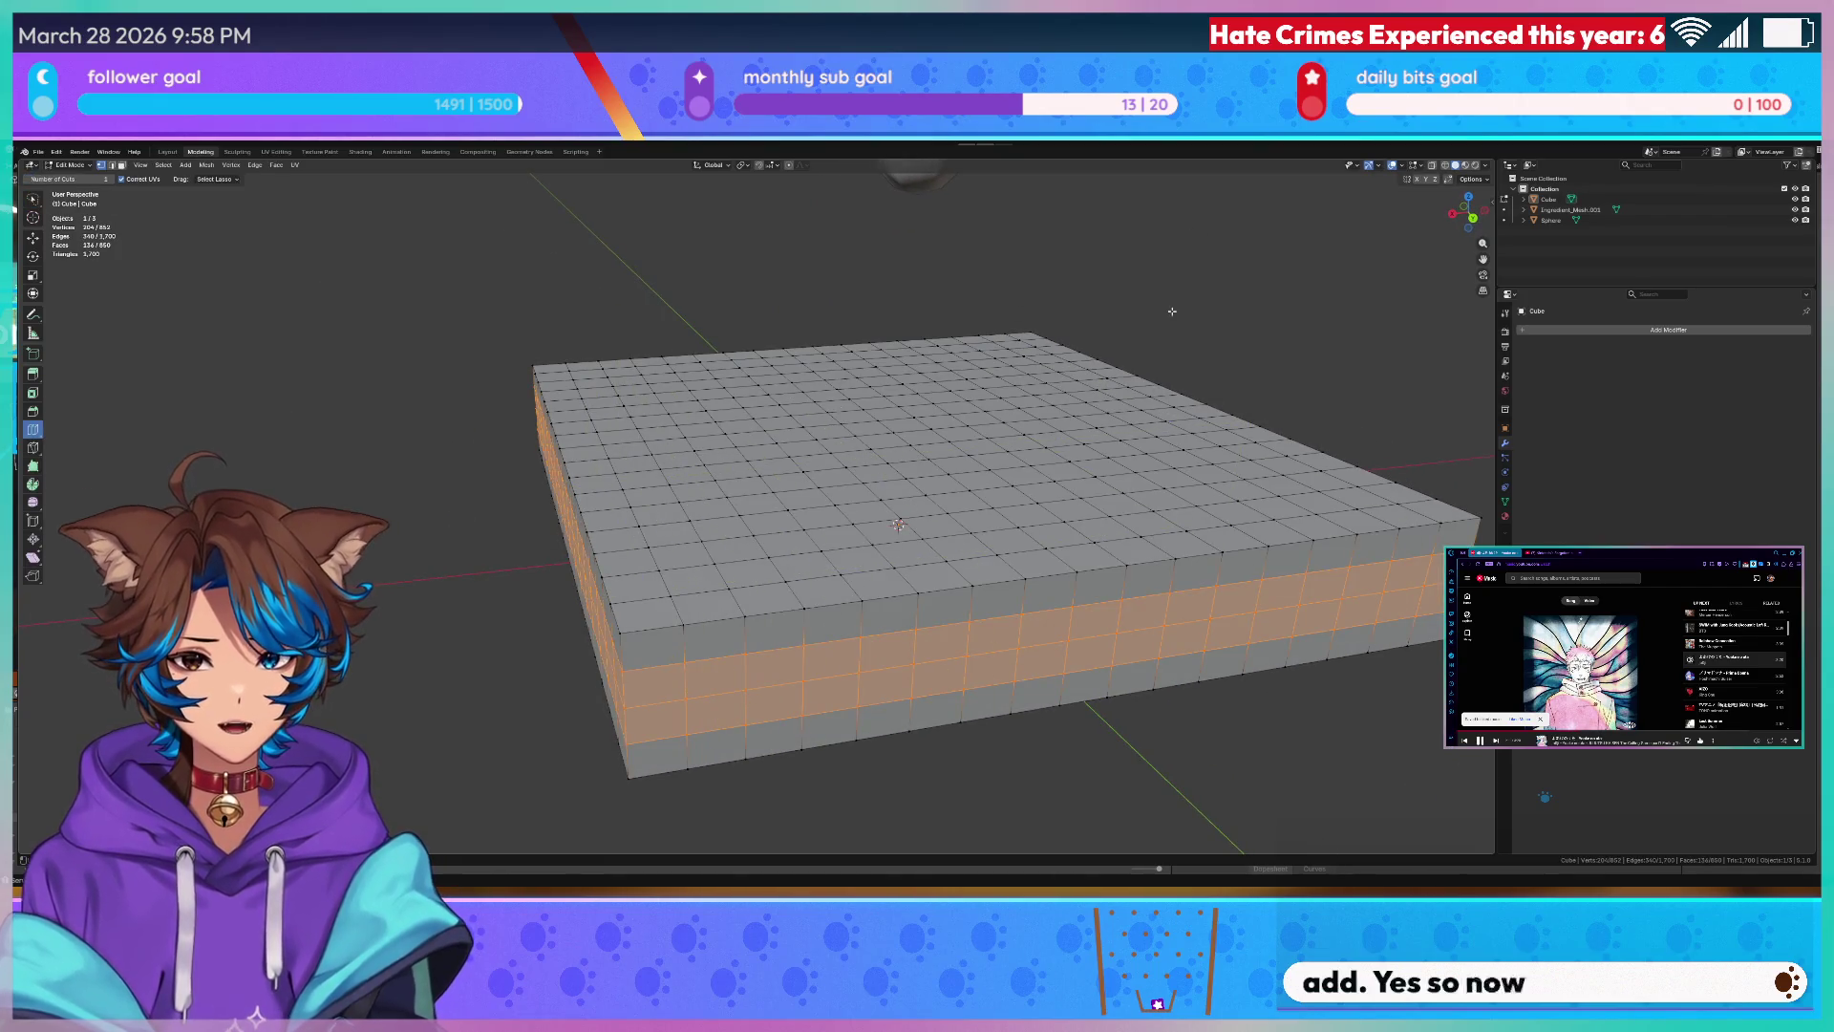
{"action": "scroll", "coordinate": [1173, 312], "scroll_direction": "down", "scroll_amount": 3}
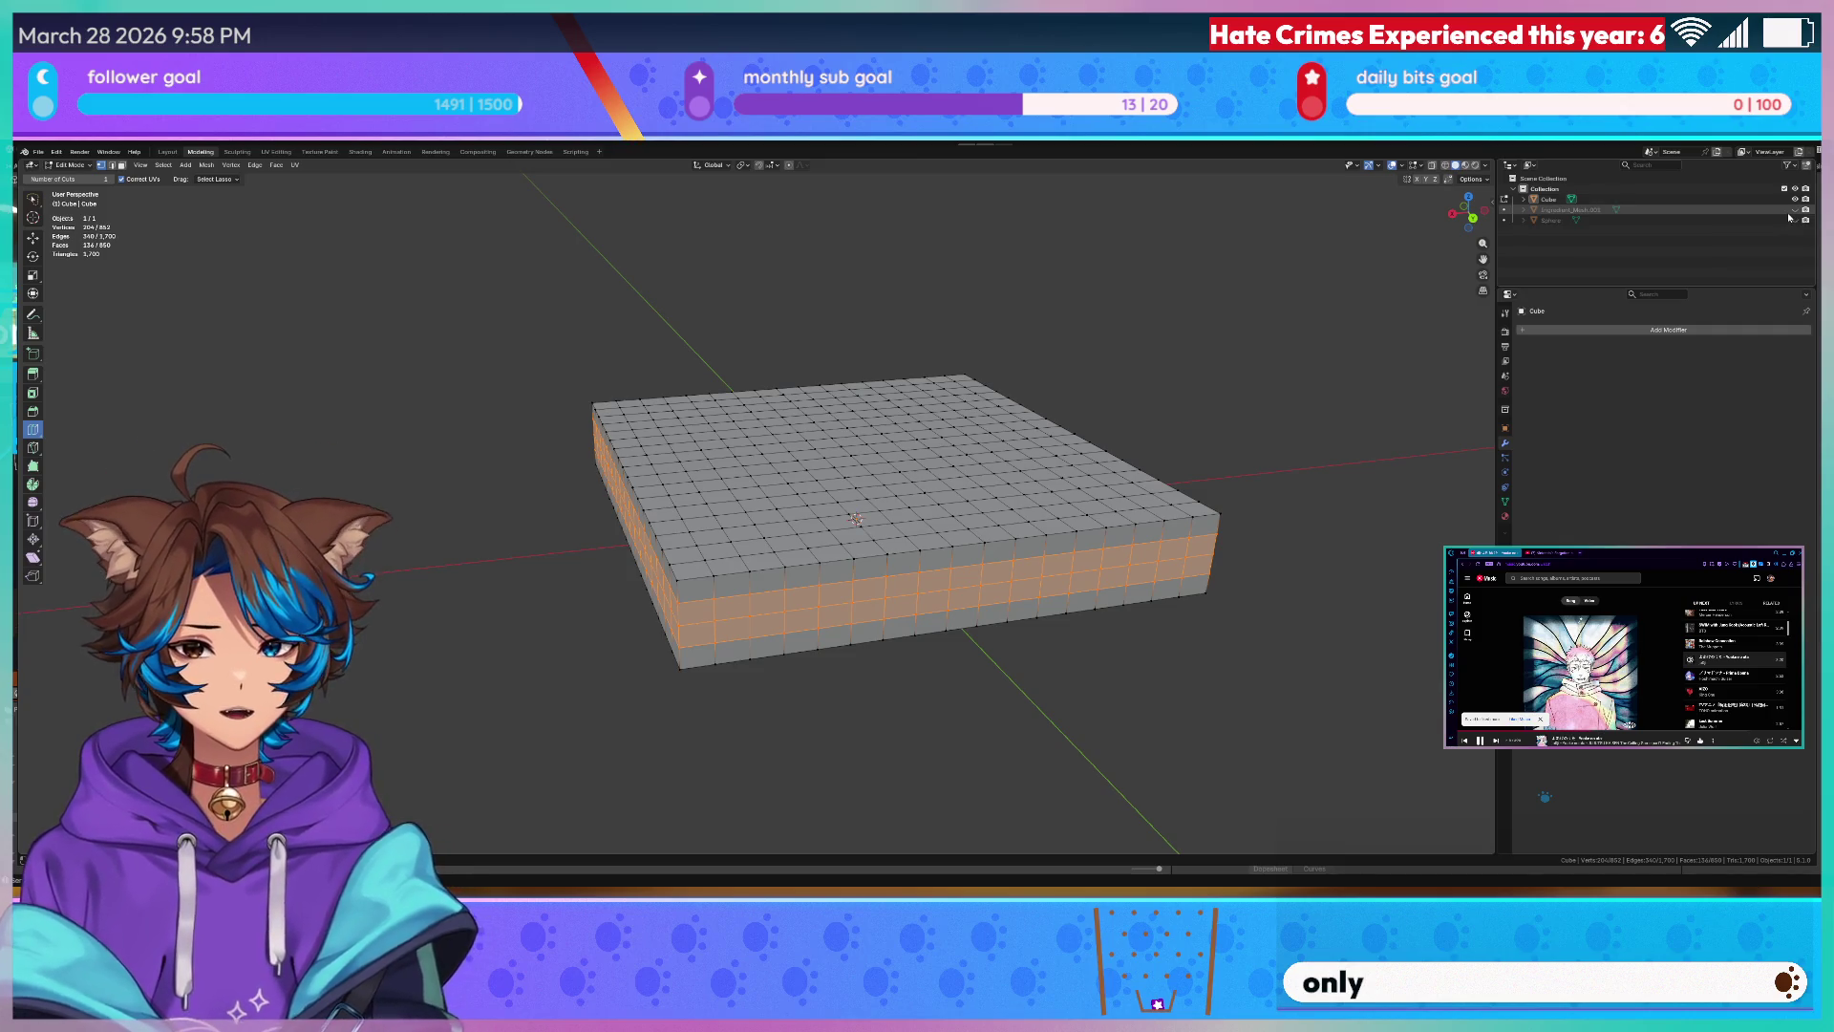
{"action": "scroll", "coordinate": [734, 257], "scroll_direction": "up", "scroll_amount": 3}
{"action": "middle_click_drag", "start_coordinate": [736, 257], "coordinate": [761, 482]}
{"action": "key", "text": "Tab"}
{"action": "key", "text": "Tab"}
{"action": "key", "text": "Tab"}
{"action": "left_click", "coordinate": [238, 150]}
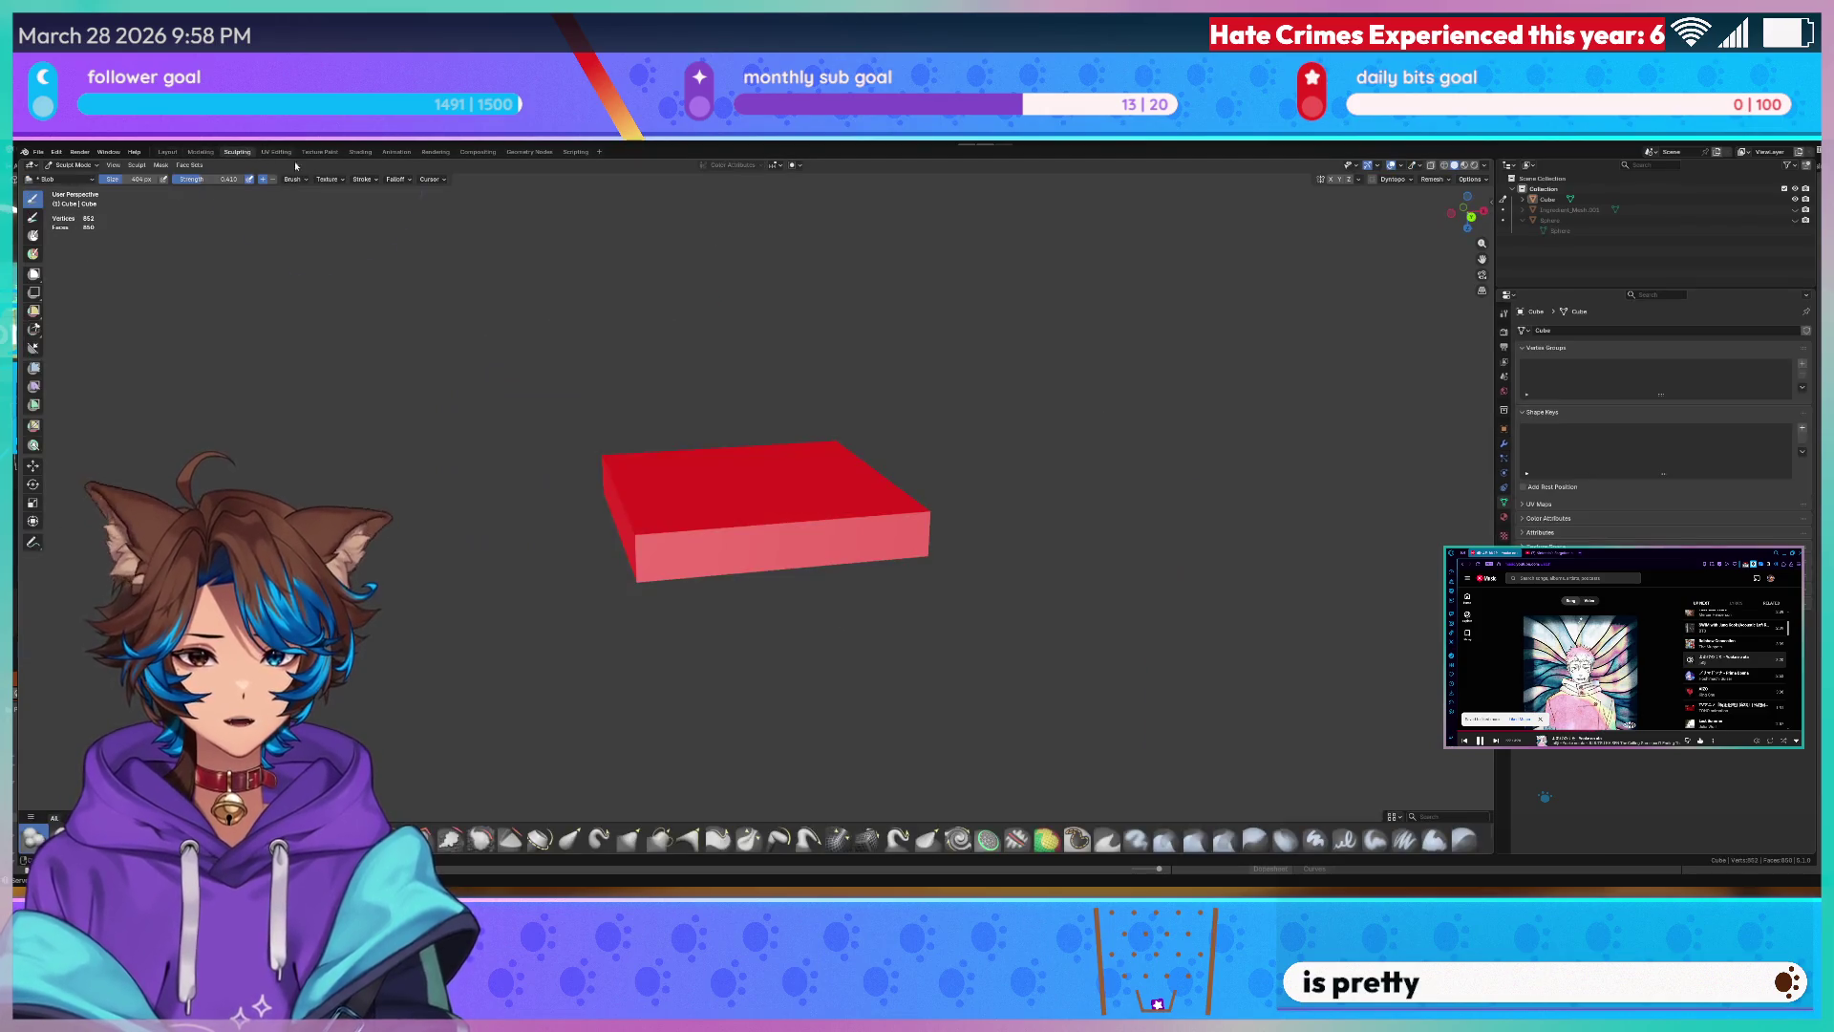
- Dismiss the mask and Quick Favorites pop-ups and enter Edit Mode on the box
{"action": "key", "text": "a"}
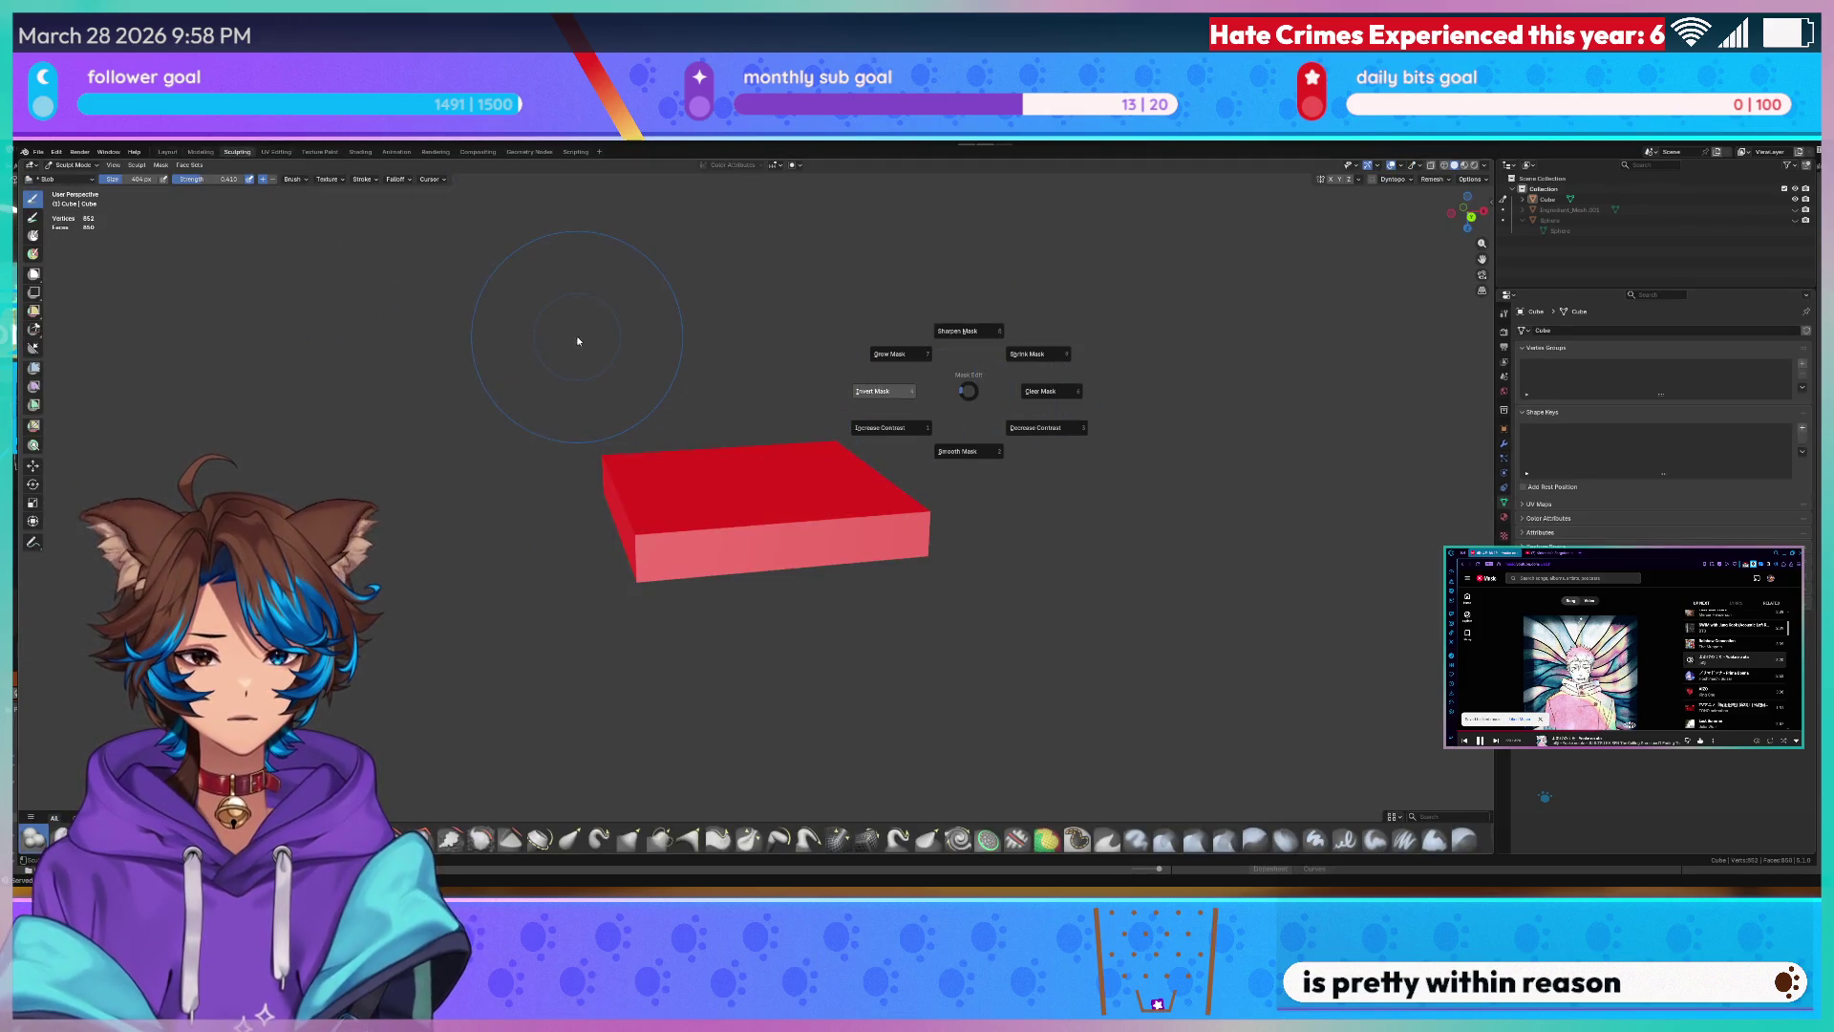
{"action": "key", "text": "Escape"}
{"action": "key", "text": "Tab"}
{"action": "left_click", "coordinate": [205, 166]}
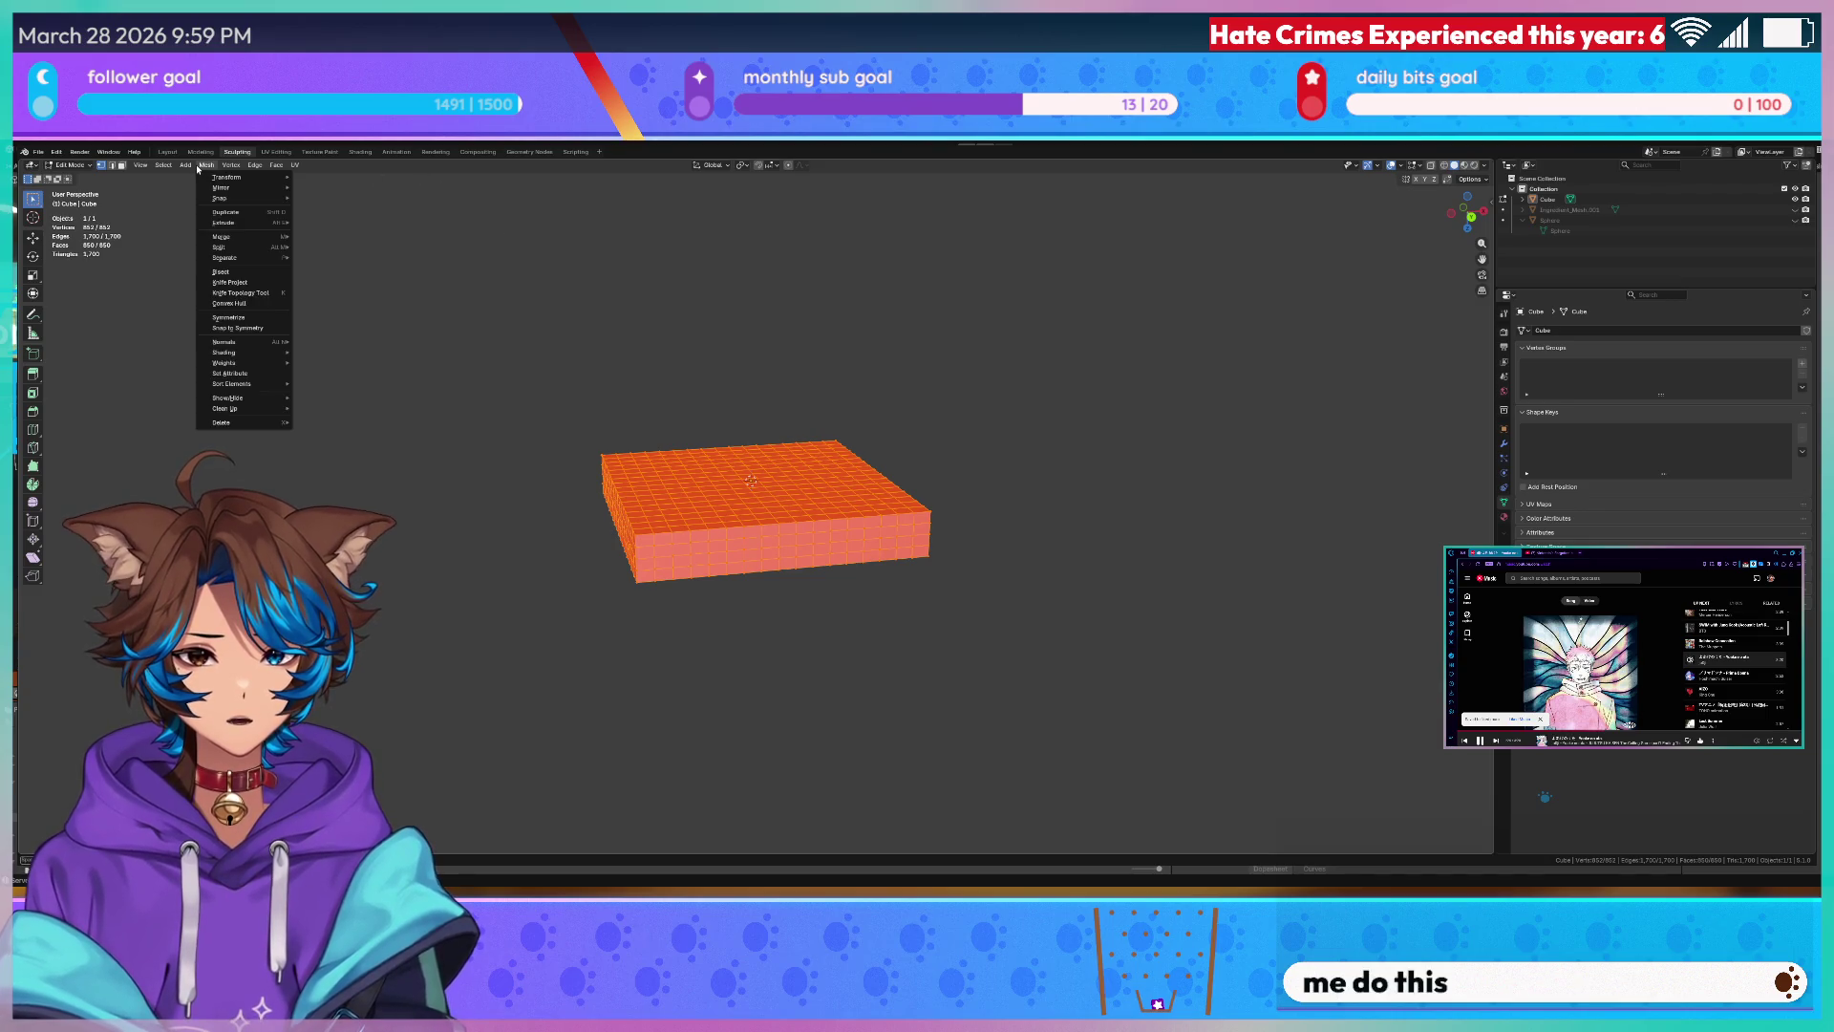
{"action": "key", "text": "Escape"}
{"action": "key", "text": "q"}
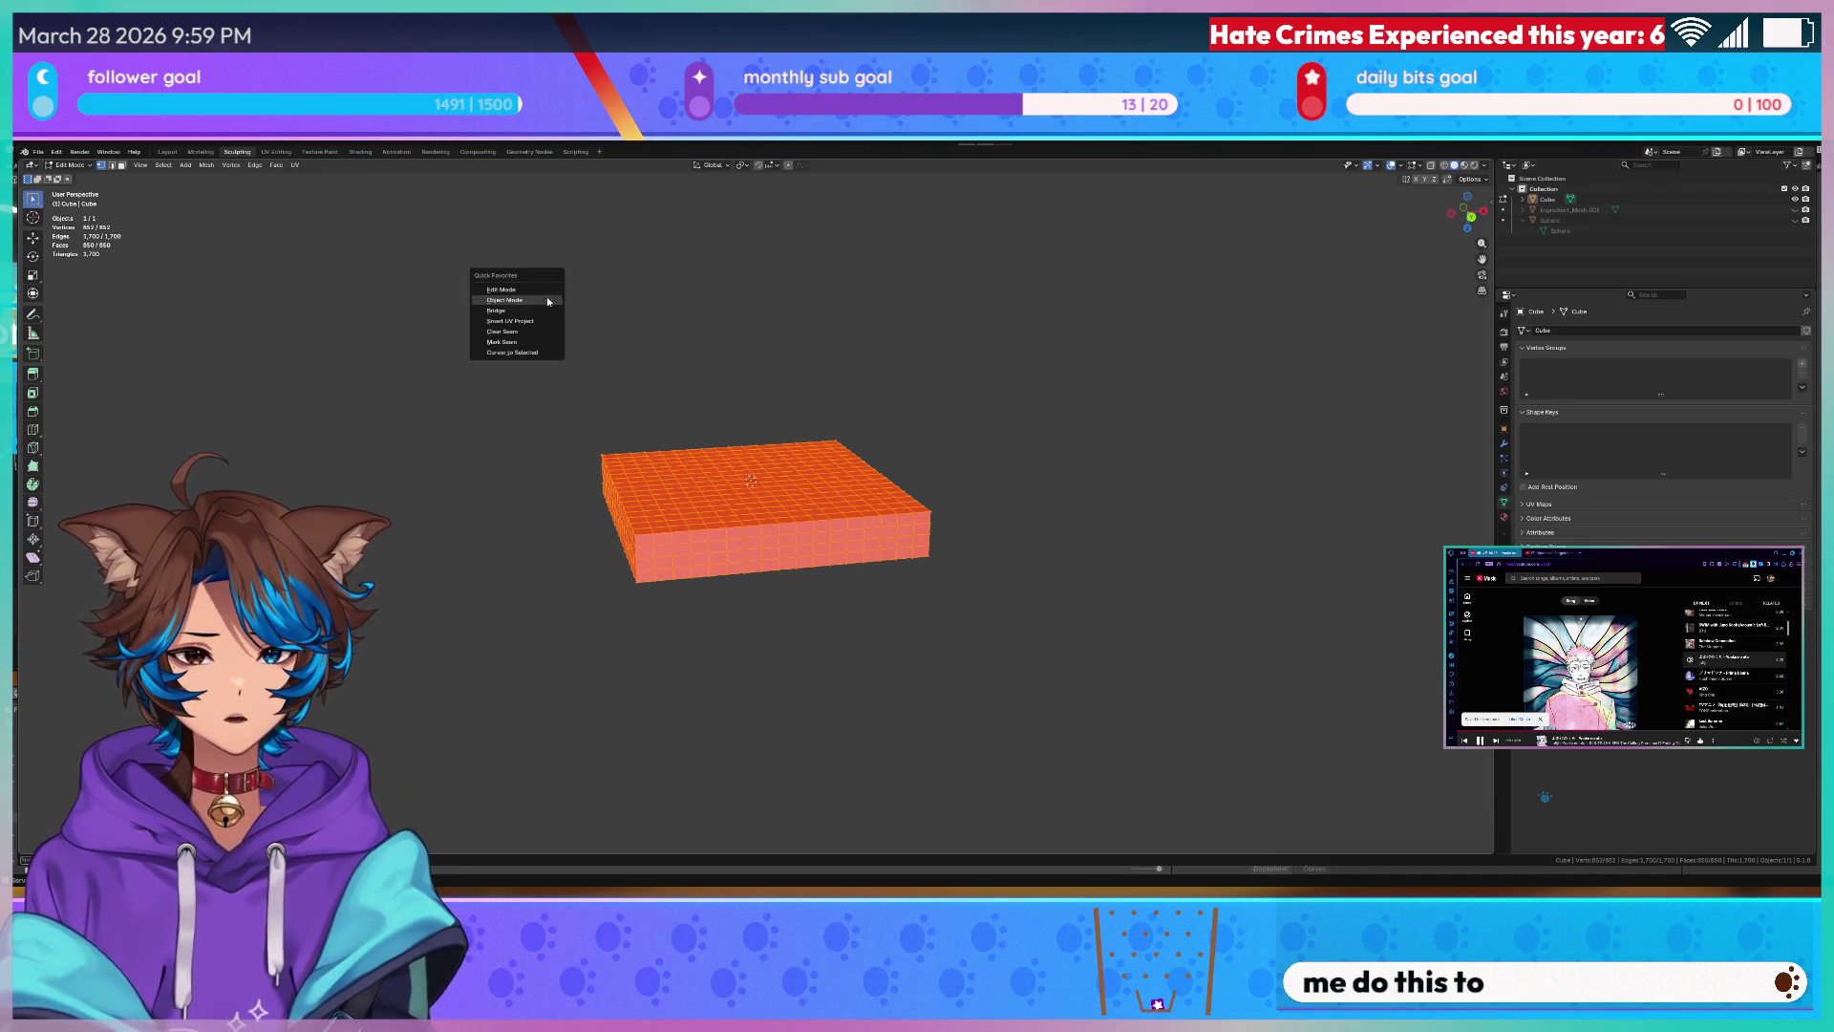
{"action": "key", "text": "Escape"}
- Recalculate the mesh normals outside from the Mesh menu and return to Sculpt Mode
{"action": "left_click", "coordinate": [206, 165]}
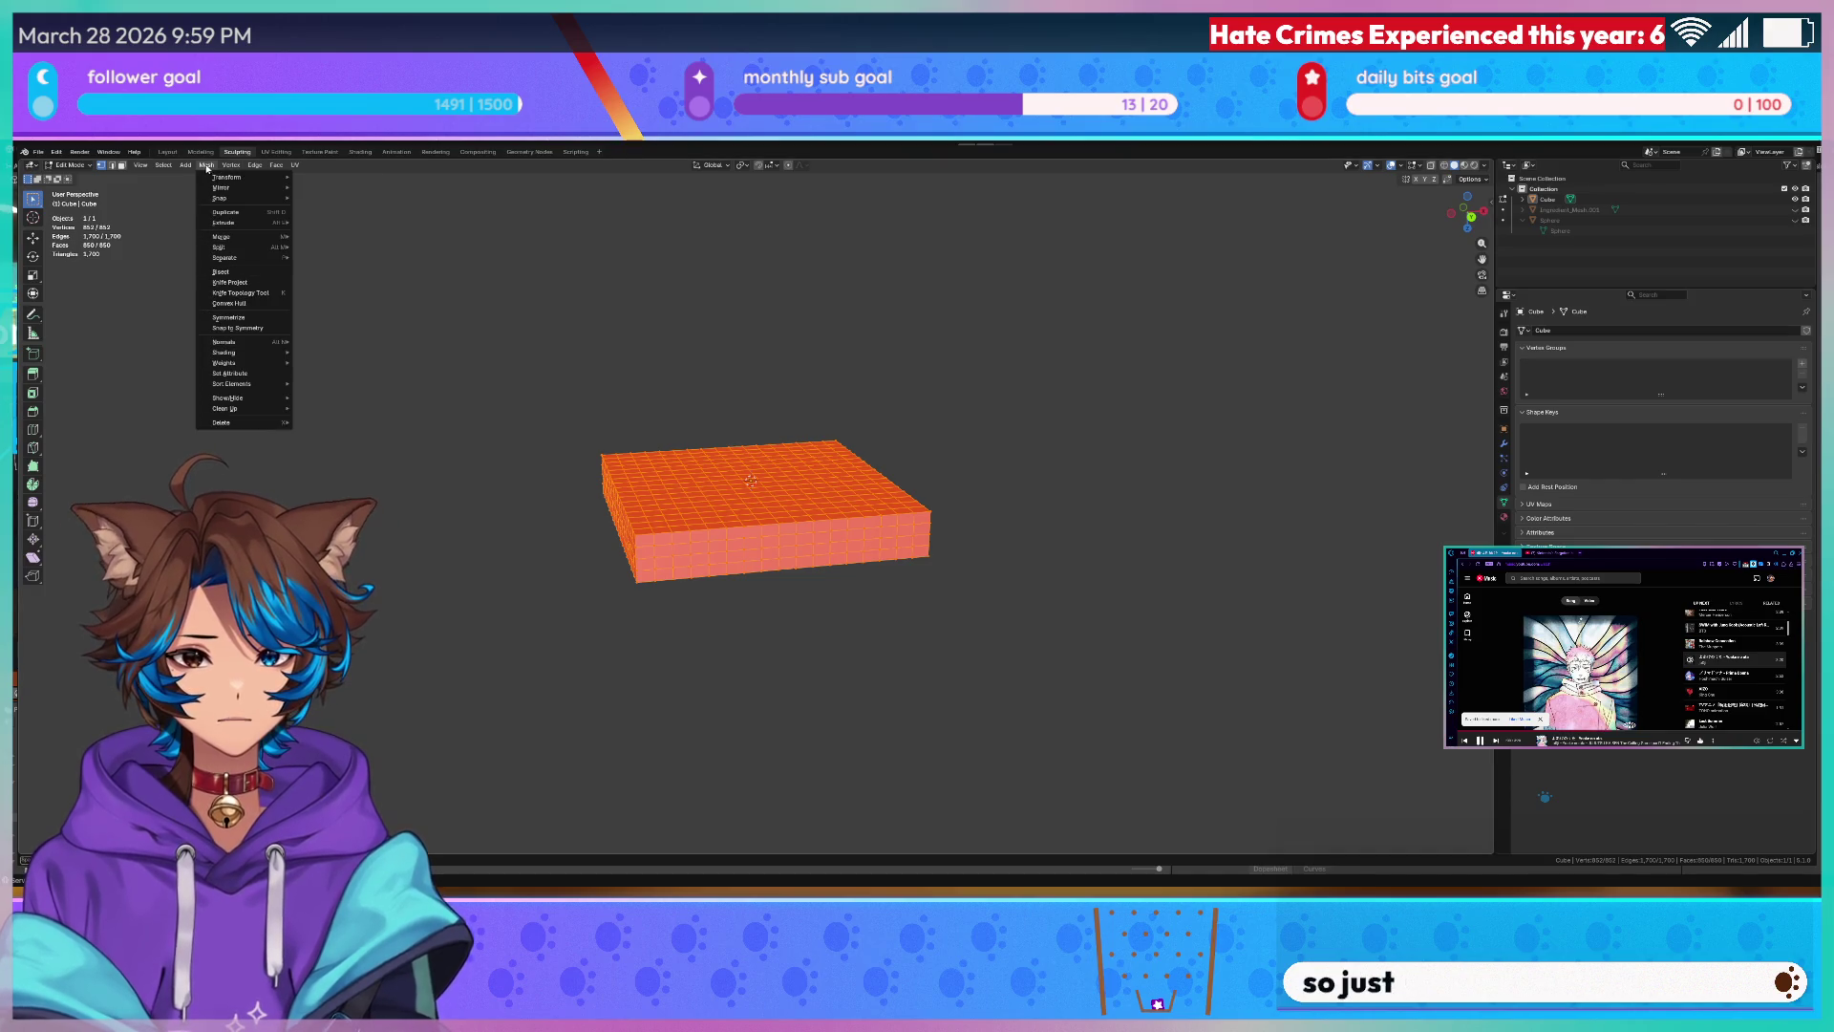
{"action": "left_click", "coordinate": [211, 166]}
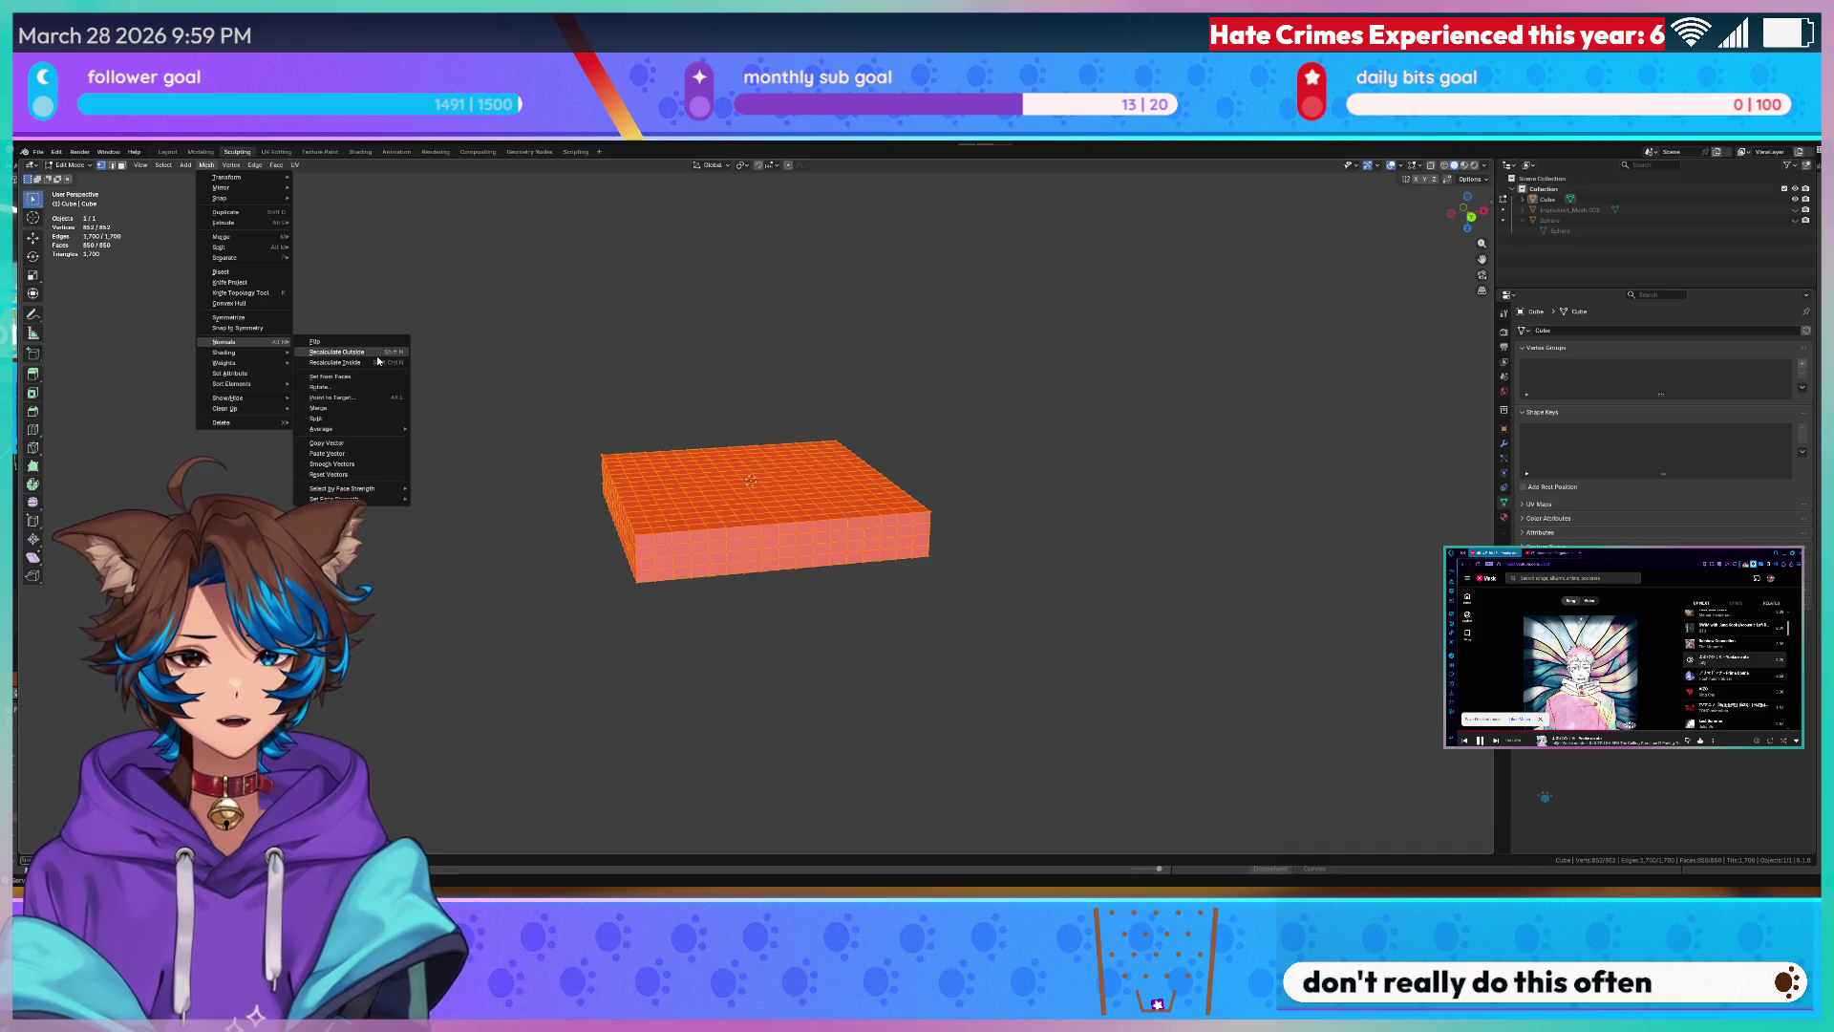
{"action": "left_click", "coordinate": [352, 358]}
{"action": "key", "text": "ctrl+Tab"}
{"action": "scroll", "coordinate": [774, 501], "scroll_direction": "up", "scroll_amount": 3}
{"action": "mouse_move", "coordinate": [775, 502]}
{"action": "middle_mouse_down"}
{"action": "mouse_move", "coordinate": [874, 473]}
{"action": "mouse_move", "coordinate": [860, 431]}
{"action": "mouse_move", "coordinate": [620, 473]}
{"action": "middle_mouse_up"}
{"action": "scroll", "coordinate": [860, 431], "scroll_direction": "up", "scroll_amount": 2}
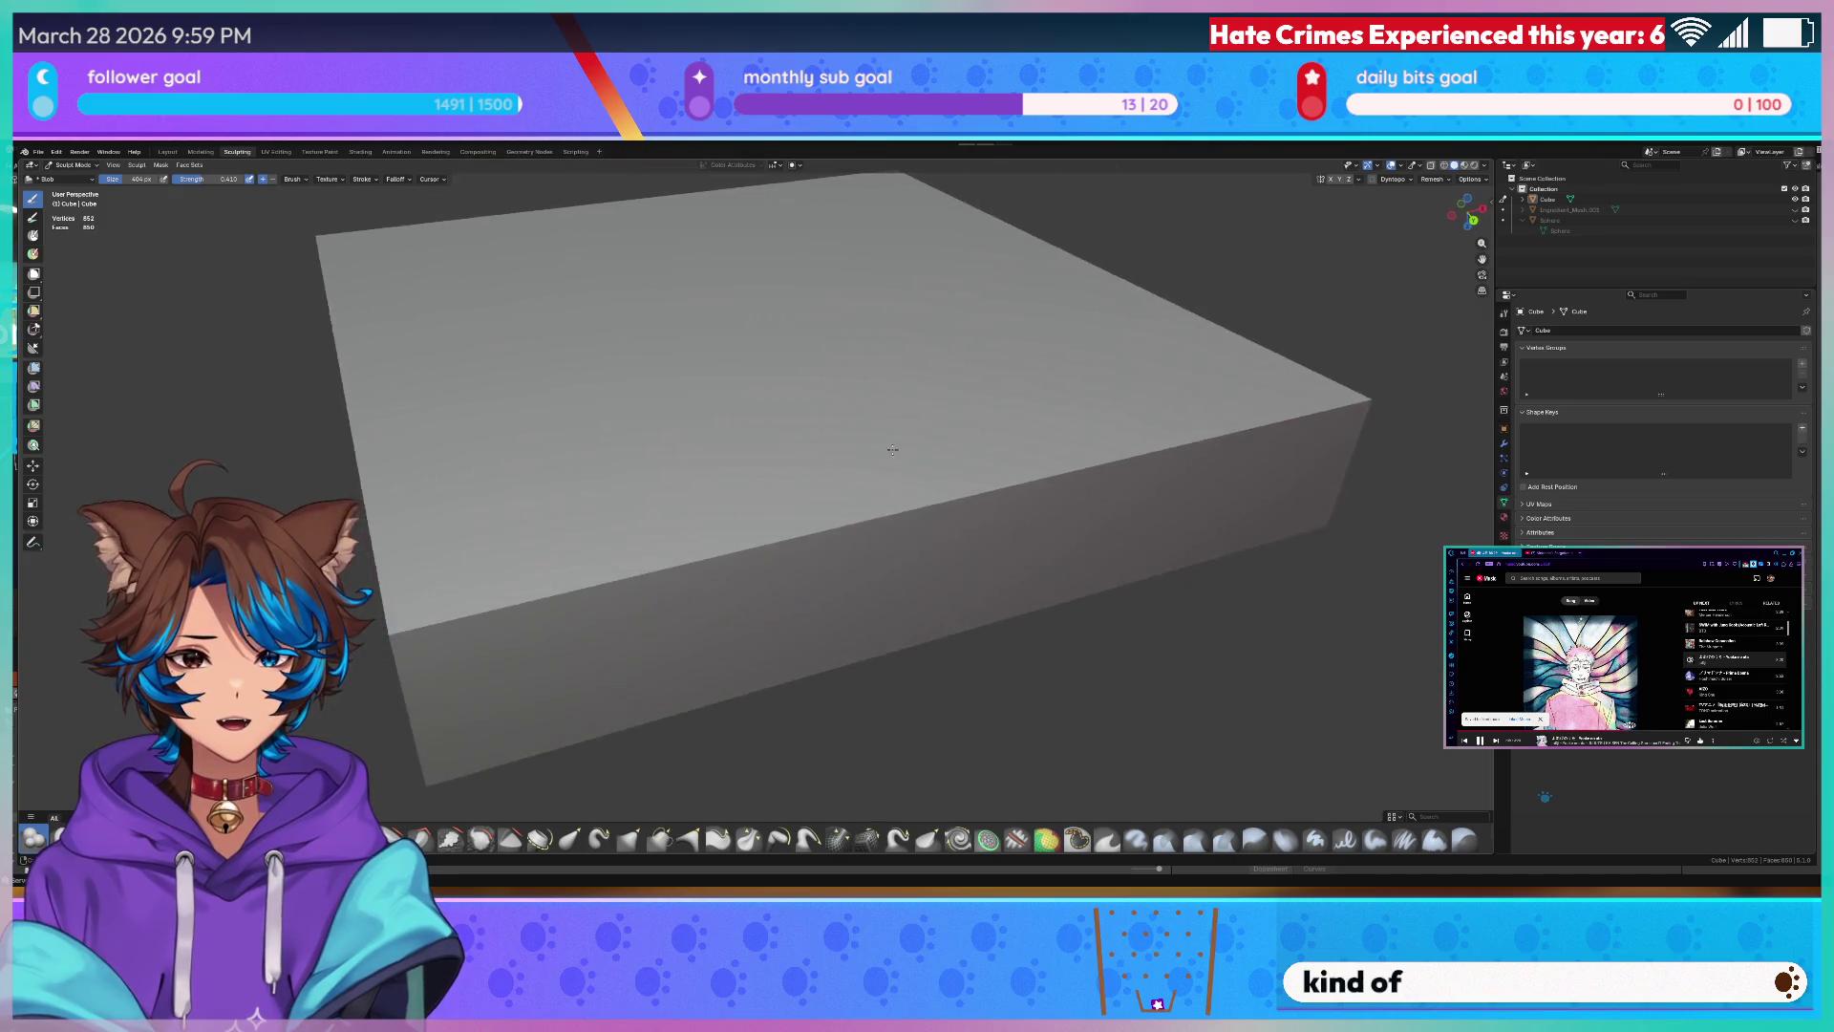
- Sculpt a series of square bumps and dents across the box's top surface
{"action": "left_click_drag", "start_coordinate": [594, 473], "coordinate": [616, 467]}
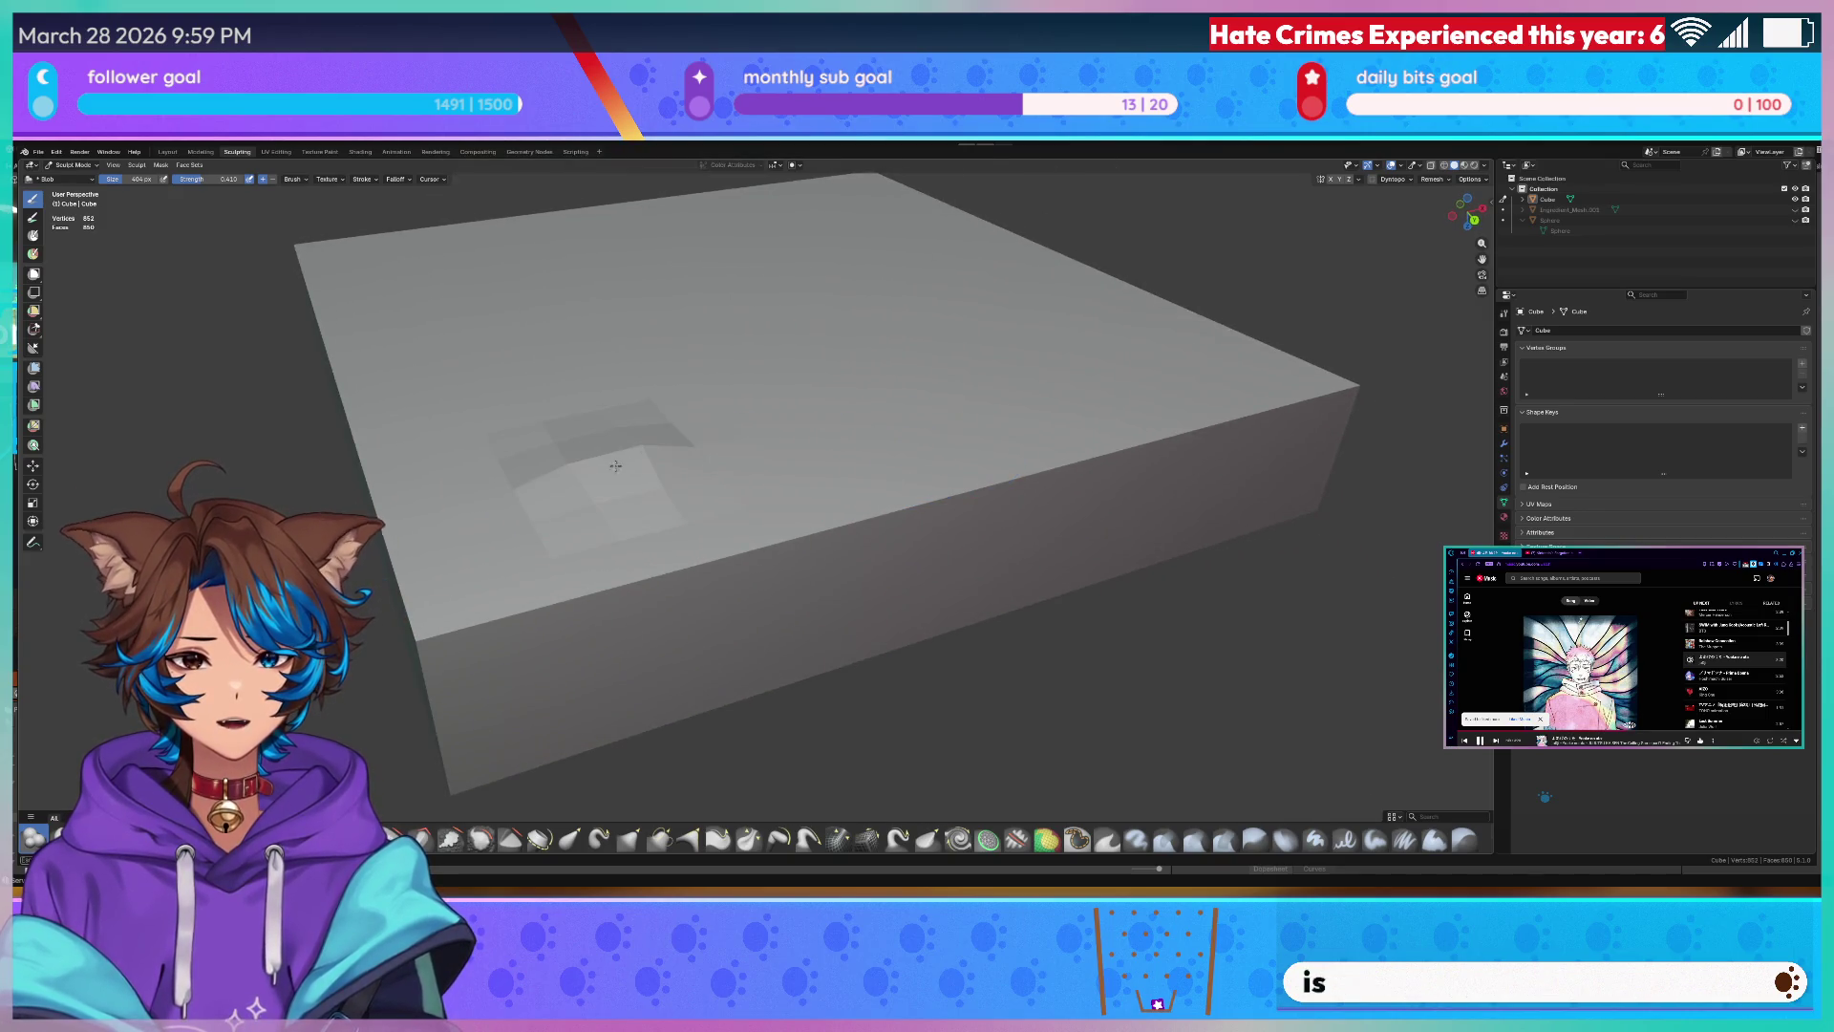
{"action": "left_click_drag", "start_coordinate": [800, 377], "coordinate": [817, 380]}
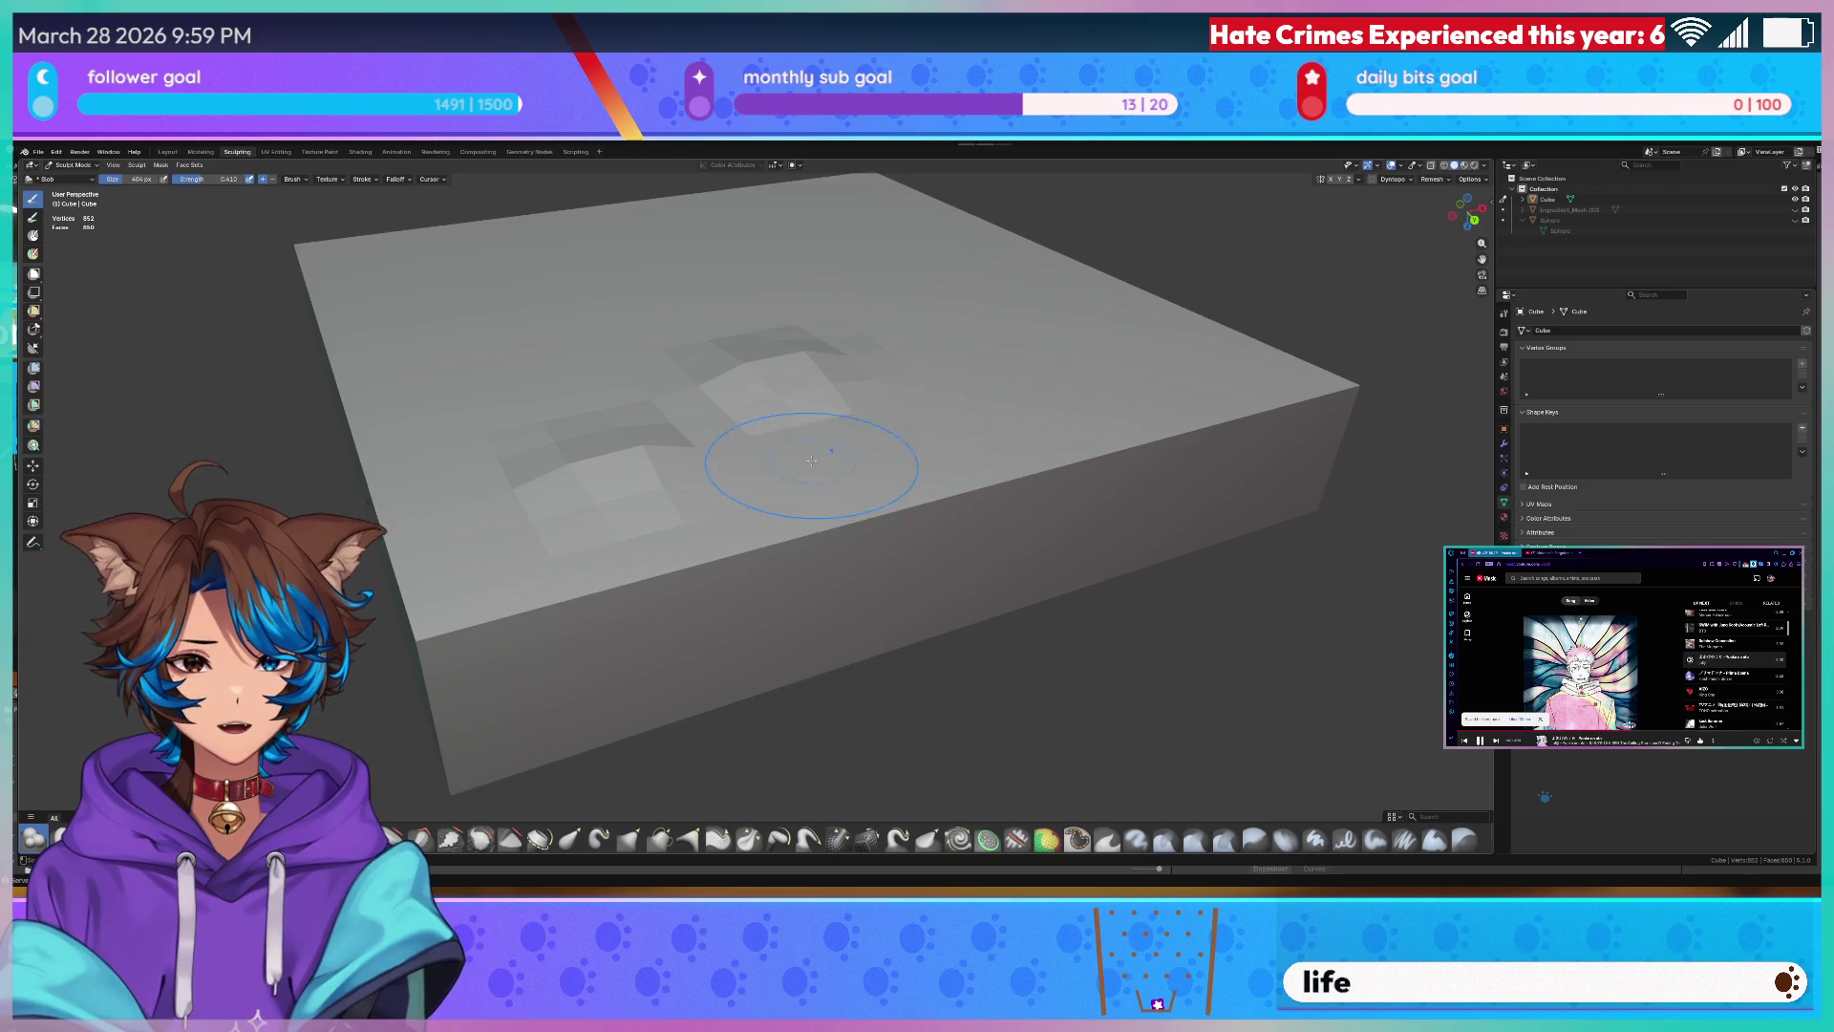
{"action": "middle_click_drag", "start_coordinate": [860, 415], "coordinate": [940, 443]}
{"action": "left_click_drag", "start_coordinate": [771, 410], "coordinate": [781, 430]}
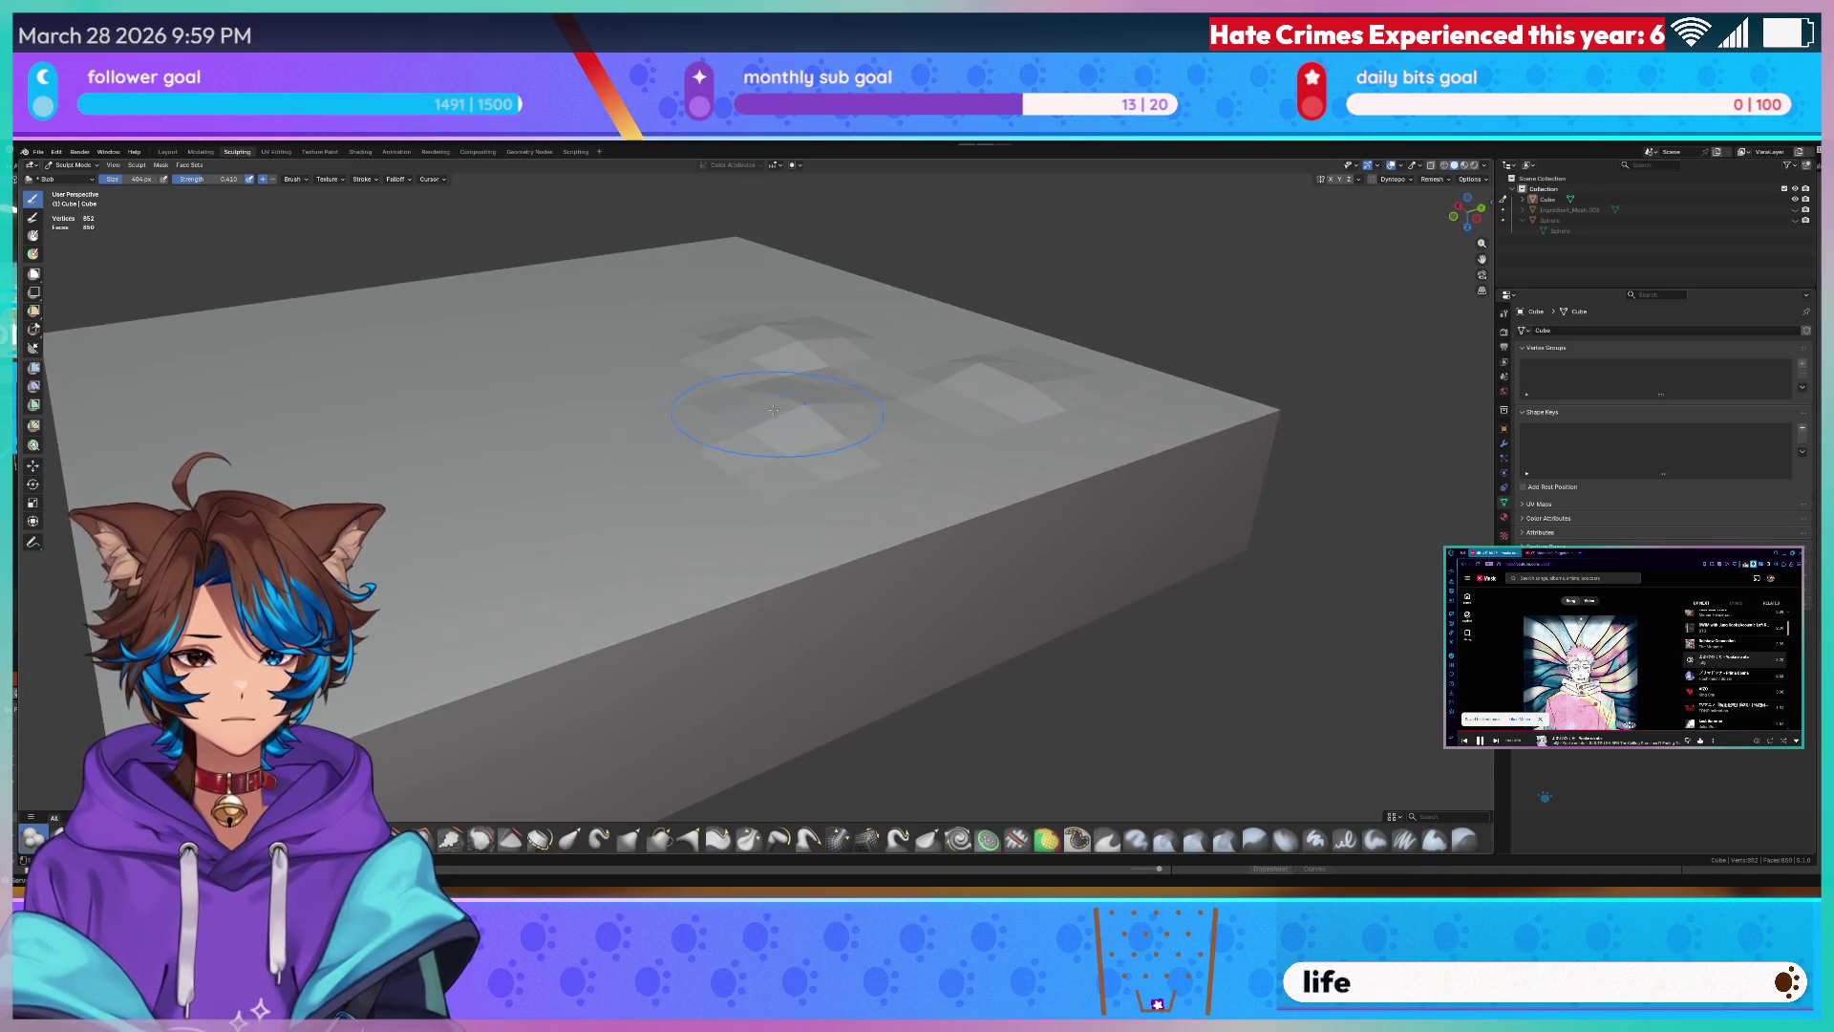
{"action": "middle_click_drag", "start_coordinate": [781, 430], "coordinate": [803, 544]}
{"action": "left_click_drag", "start_coordinate": [774, 516], "coordinate": [755, 492]}
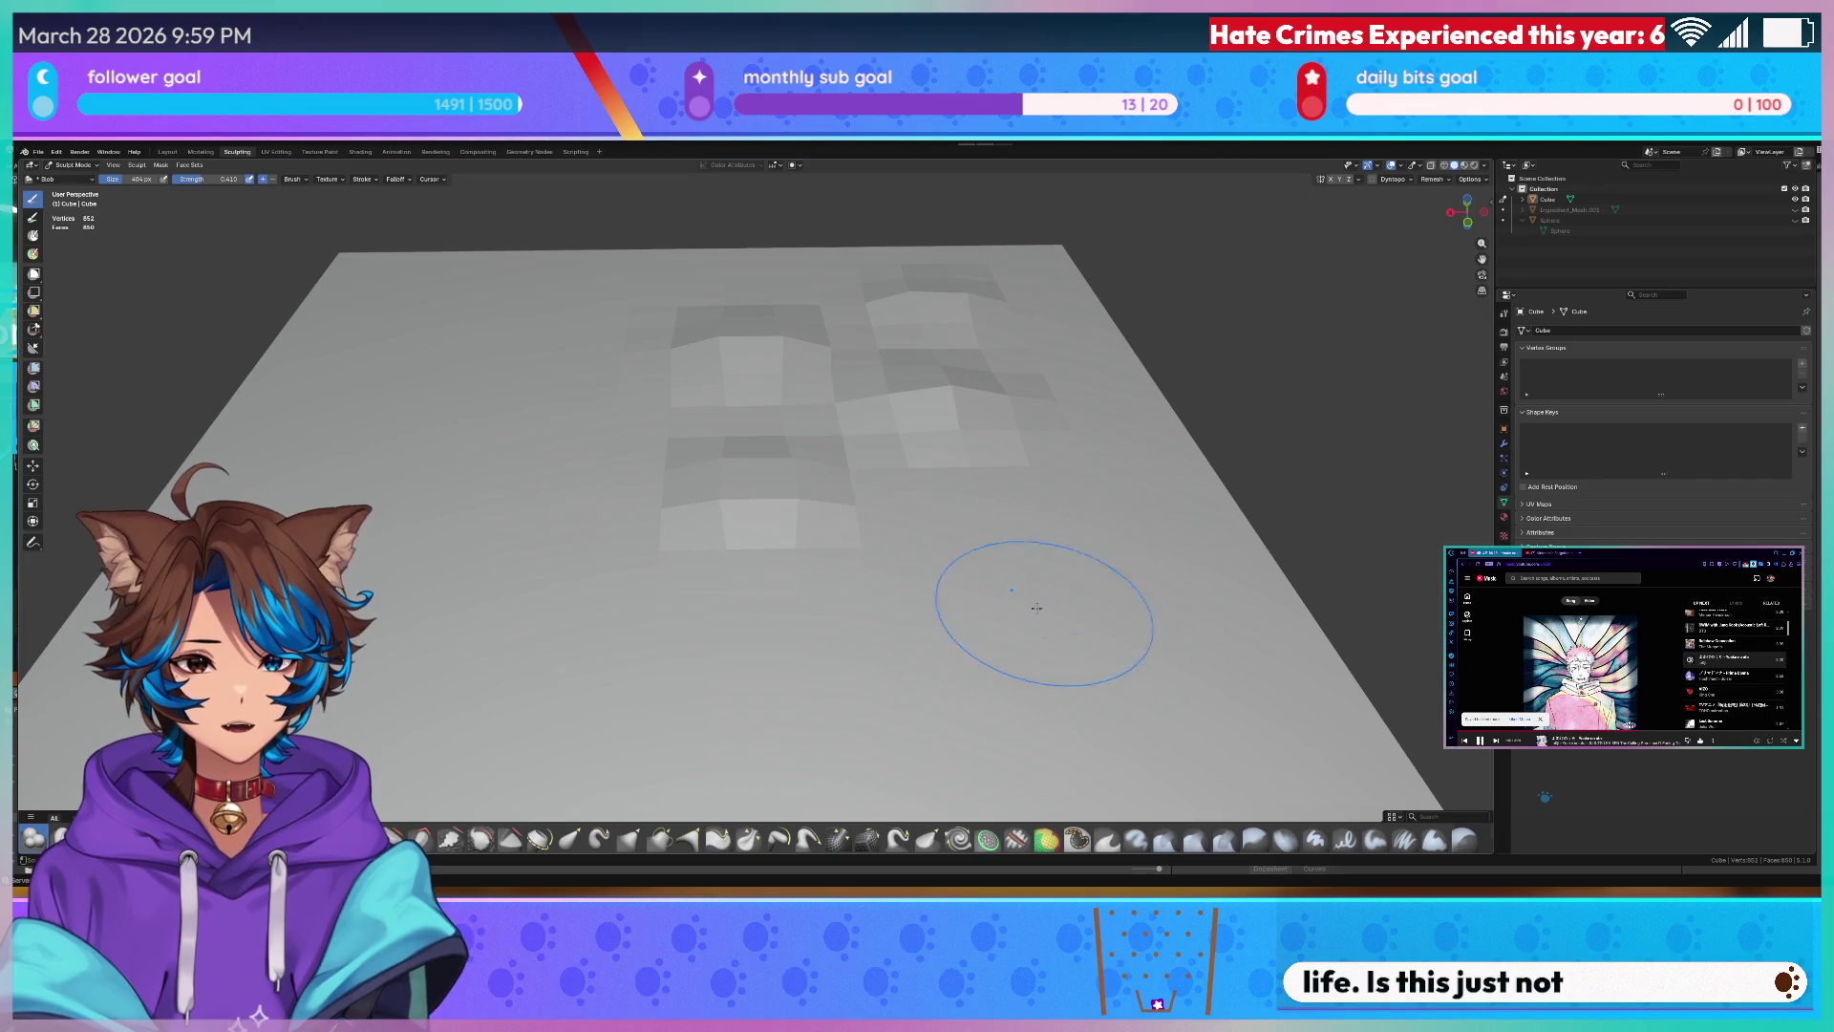
{"action": "left_click_drag", "start_coordinate": [989, 587], "coordinate": [976, 559]}
{"action": "mouse_move", "coordinate": [989, 558]}
{"action": "middle_mouse_down"}
{"action": "mouse_move", "coordinate": [1055, 506]}
{"action": "mouse_move", "coordinate": [1032, 581]}
{"action": "middle_mouse_up"}
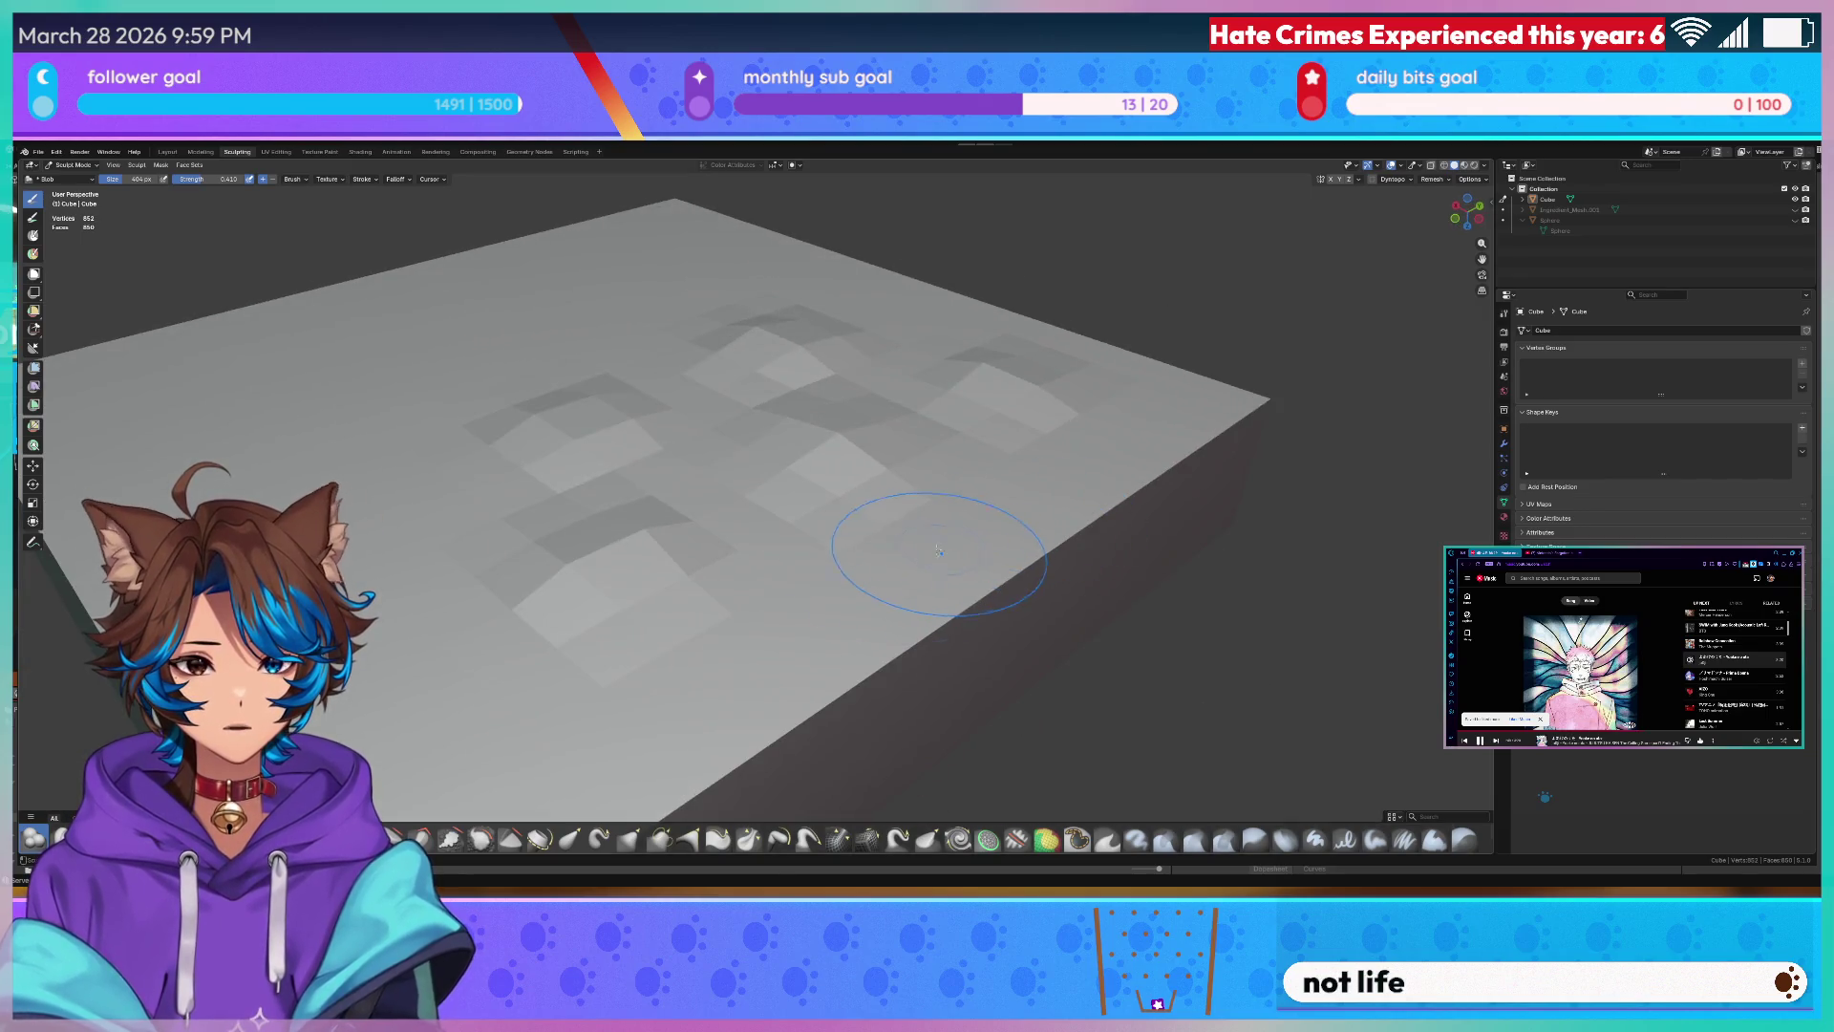
- Orbit around the box to inspect the lumpy top from low and high angles
{"action": "mouse_move", "coordinate": [832, 601]}
{"action": "middle_mouse_down"}
{"action": "mouse_move", "coordinate": [906, 575]}
{"action": "mouse_move", "coordinate": [1015, 466]}
{"action": "middle_mouse_up"}
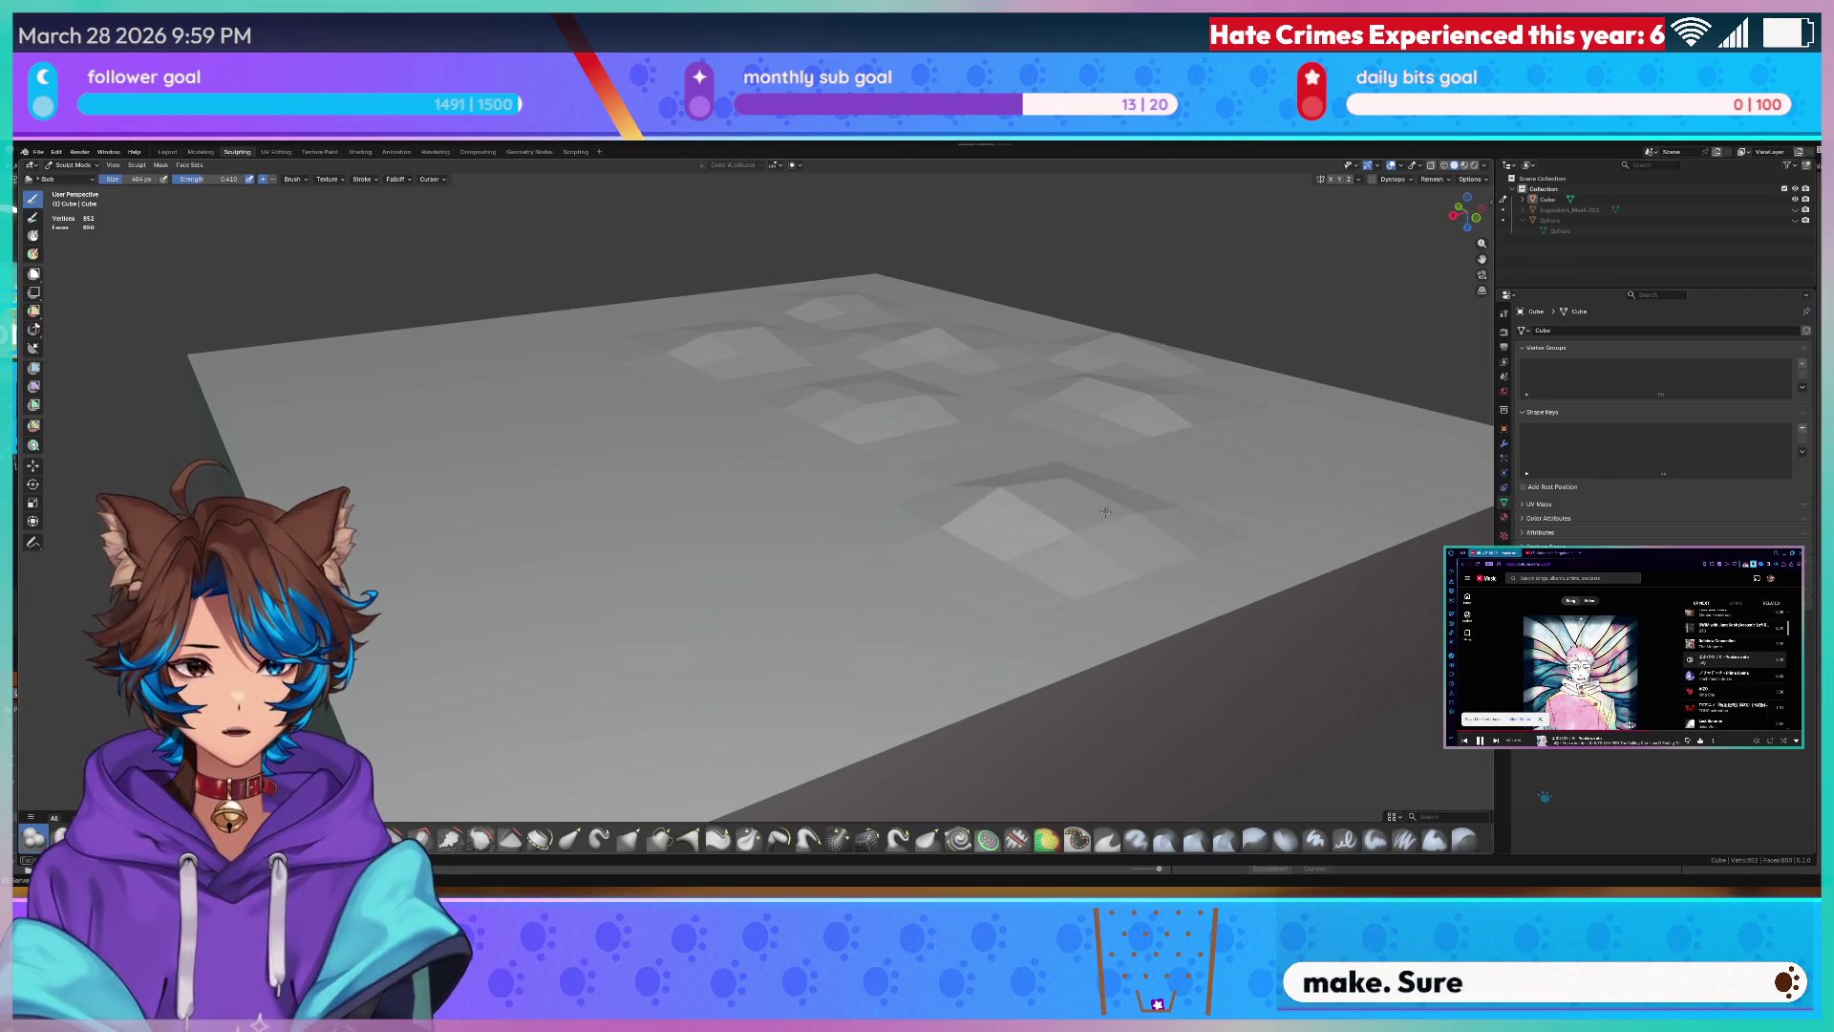
{"action": "scroll", "coordinate": [1104, 511], "scroll_direction": "up", "scroll_amount": 3}
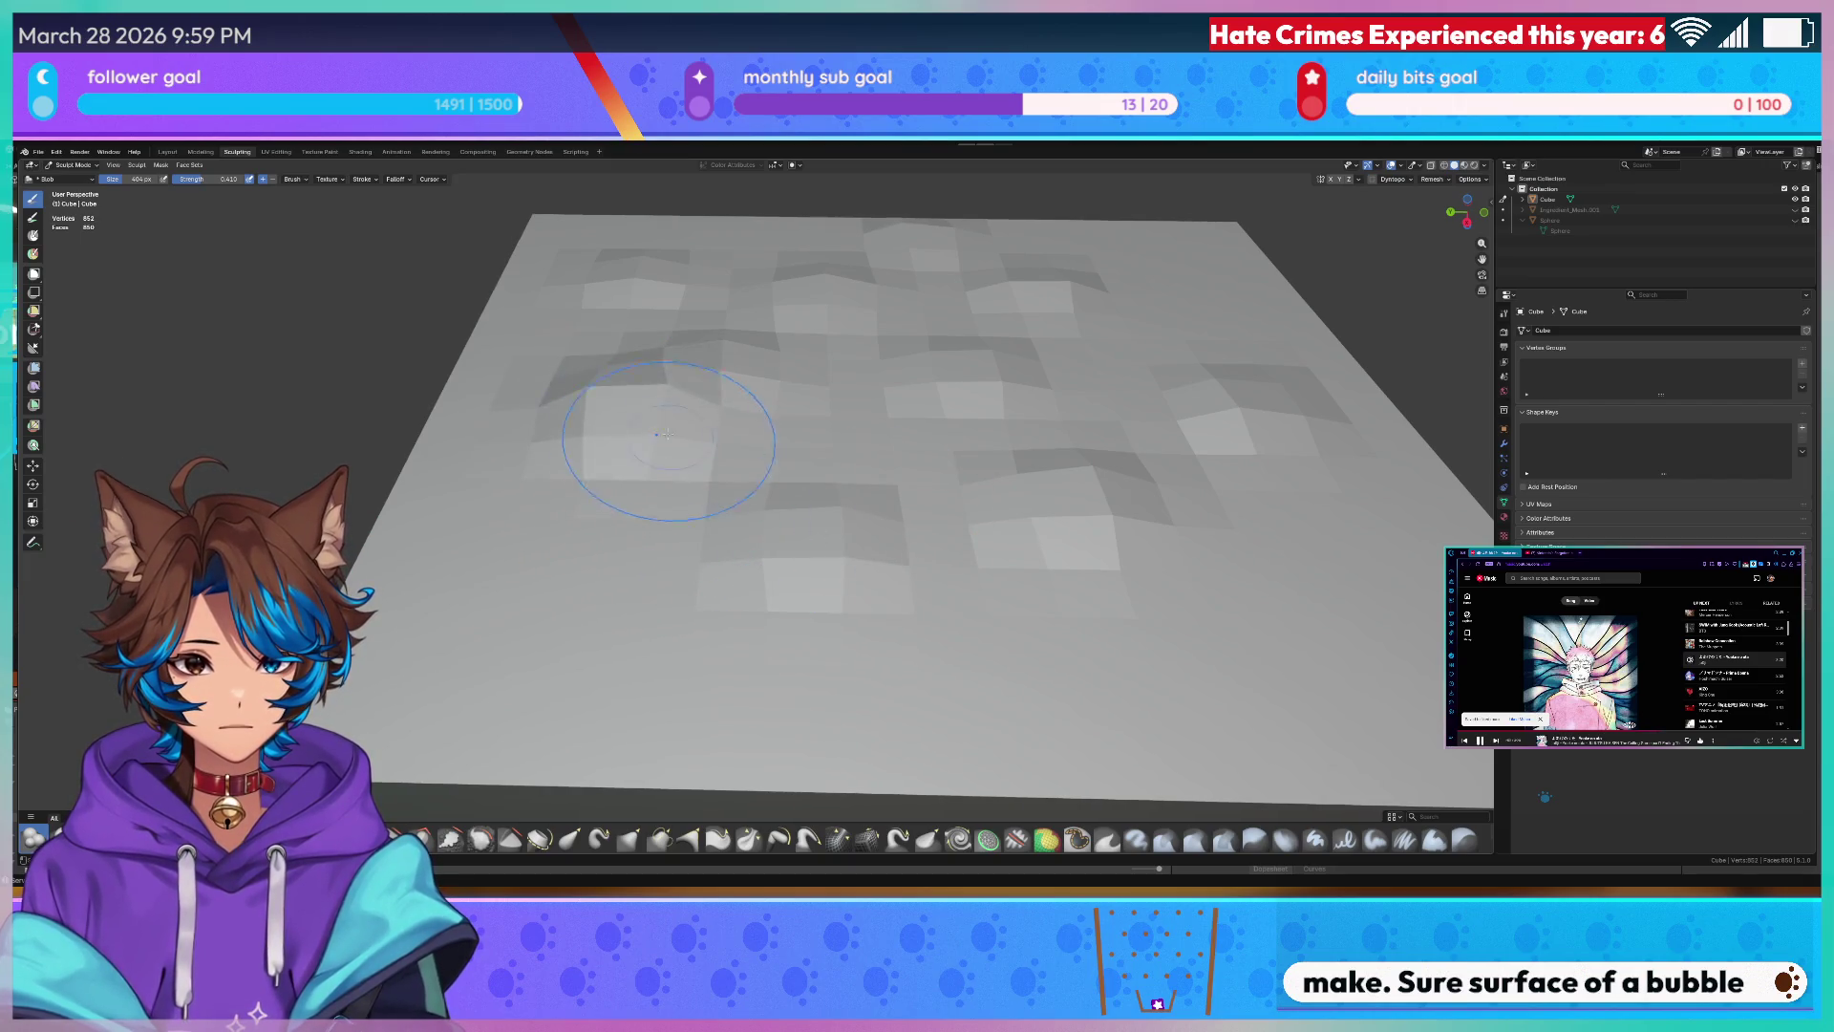
{"action": "middle_click_drag", "start_coordinate": [616, 401], "coordinate": [974, 498]}
{"action": "mouse_move", "coordinate": [889, 560]}
{"action": "middle_mouse_down"}
{"action": "mouse_move", "coordinate": [738, 527]}
{"action": "mouse_move", "coordinate": [881, 618]}
{"action": "mouse_move", "coordinate": [803, 602]}
{"action": "middle_mouse_up"}
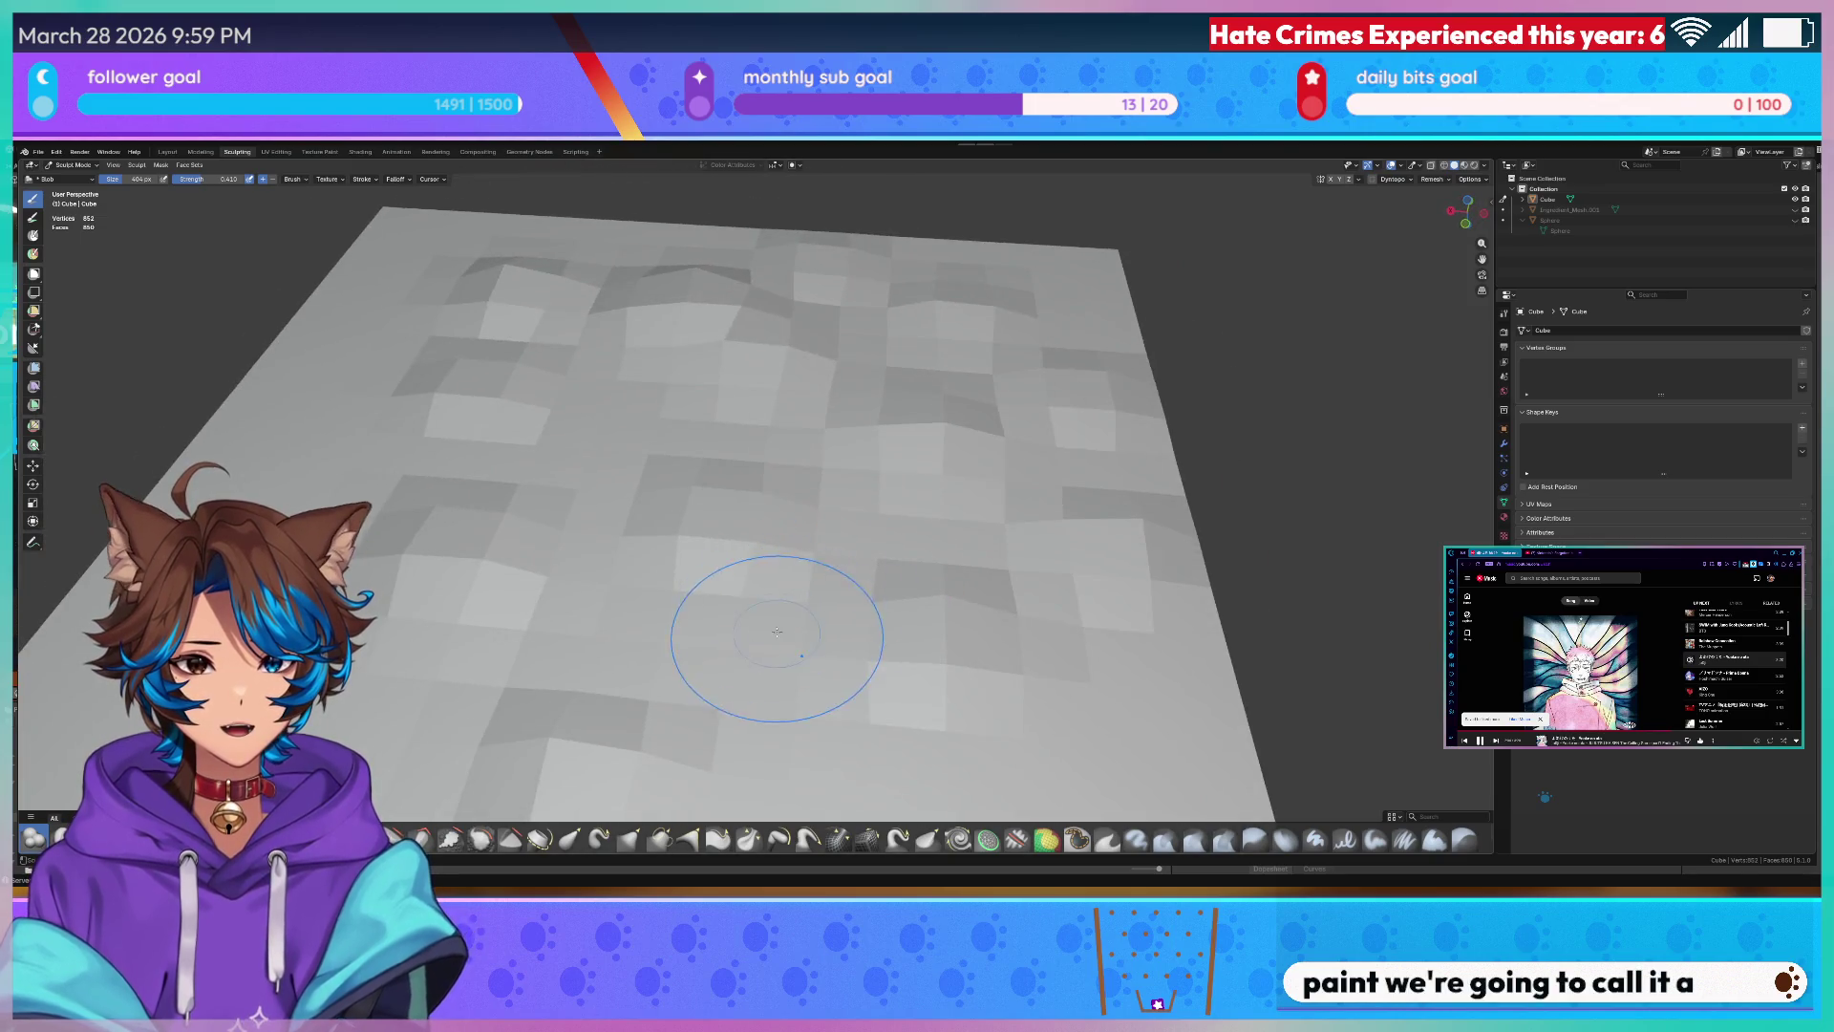
{"action": "mouse_move", "coordinate": [601, 505]}
{"action": "middle_mouse_down"}
{"action": "mouse_move", "coordinate": [803, 494]}
{"action": "mouse_move", "coordinate": [674, 510]}
{"action": "mouse_move", "coordinate": [803, 430]}
{"action": "middle_mouse_up"}
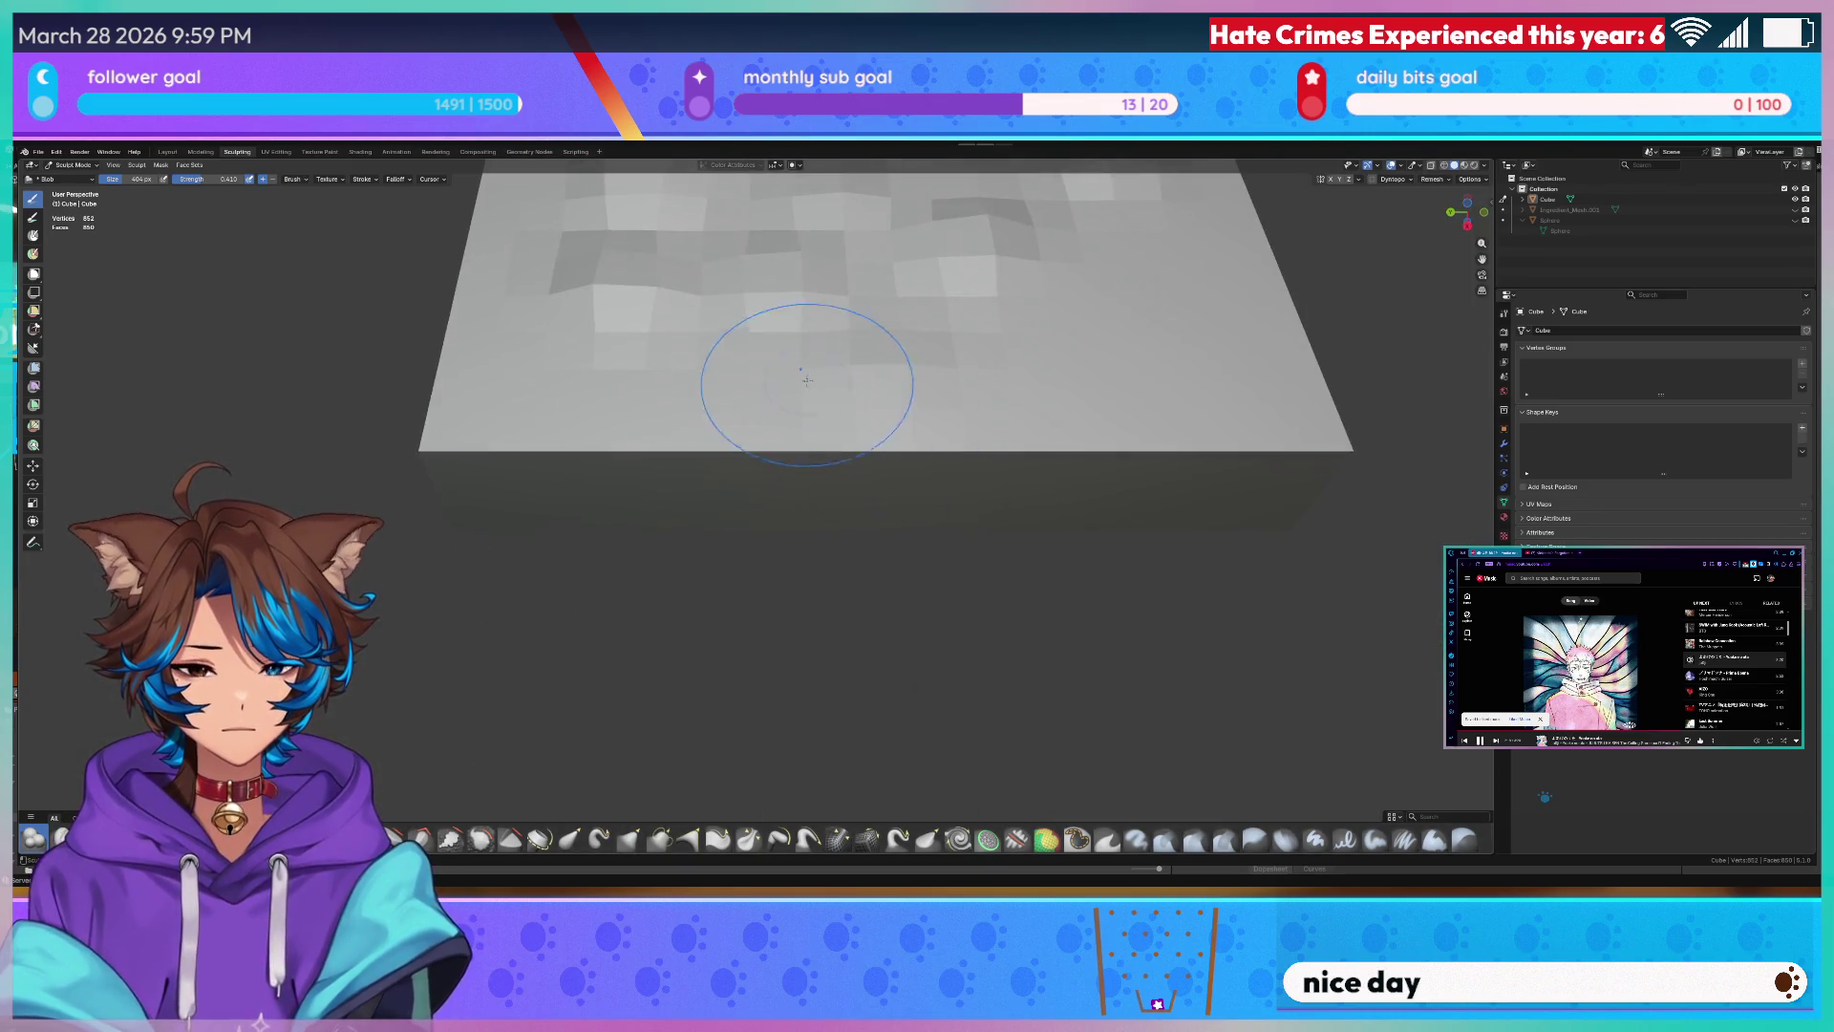
{"action": "mouse_move", "coordinate": [677, 384]}
{"action": "middle_mouse_down"}
{"action": "mouse_move", "coordinate": [767, 367]}
{"action": "mouse_move", "coordinate": [950, 519]}
{"action": "middle_mouse_up"}
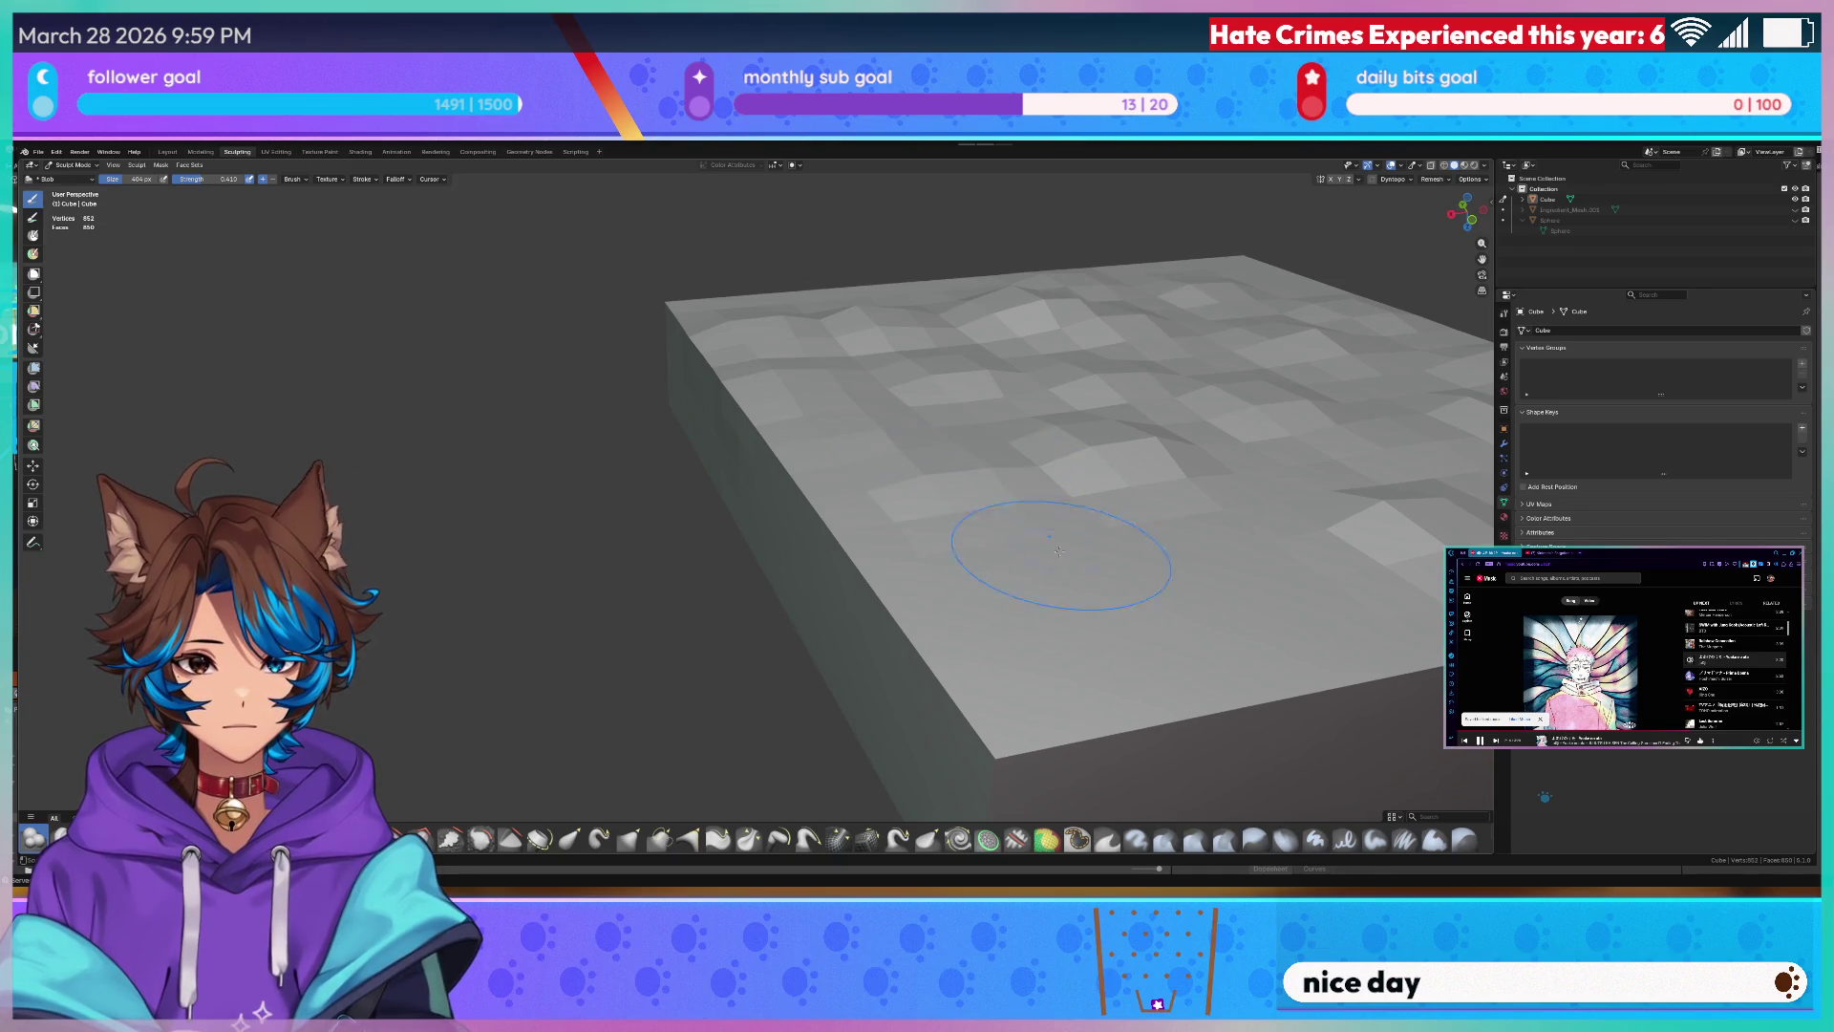
{"action": "scroll", "coordinate": [1059, 552], "scroll_direction": "up", "scroll_amount": 2}
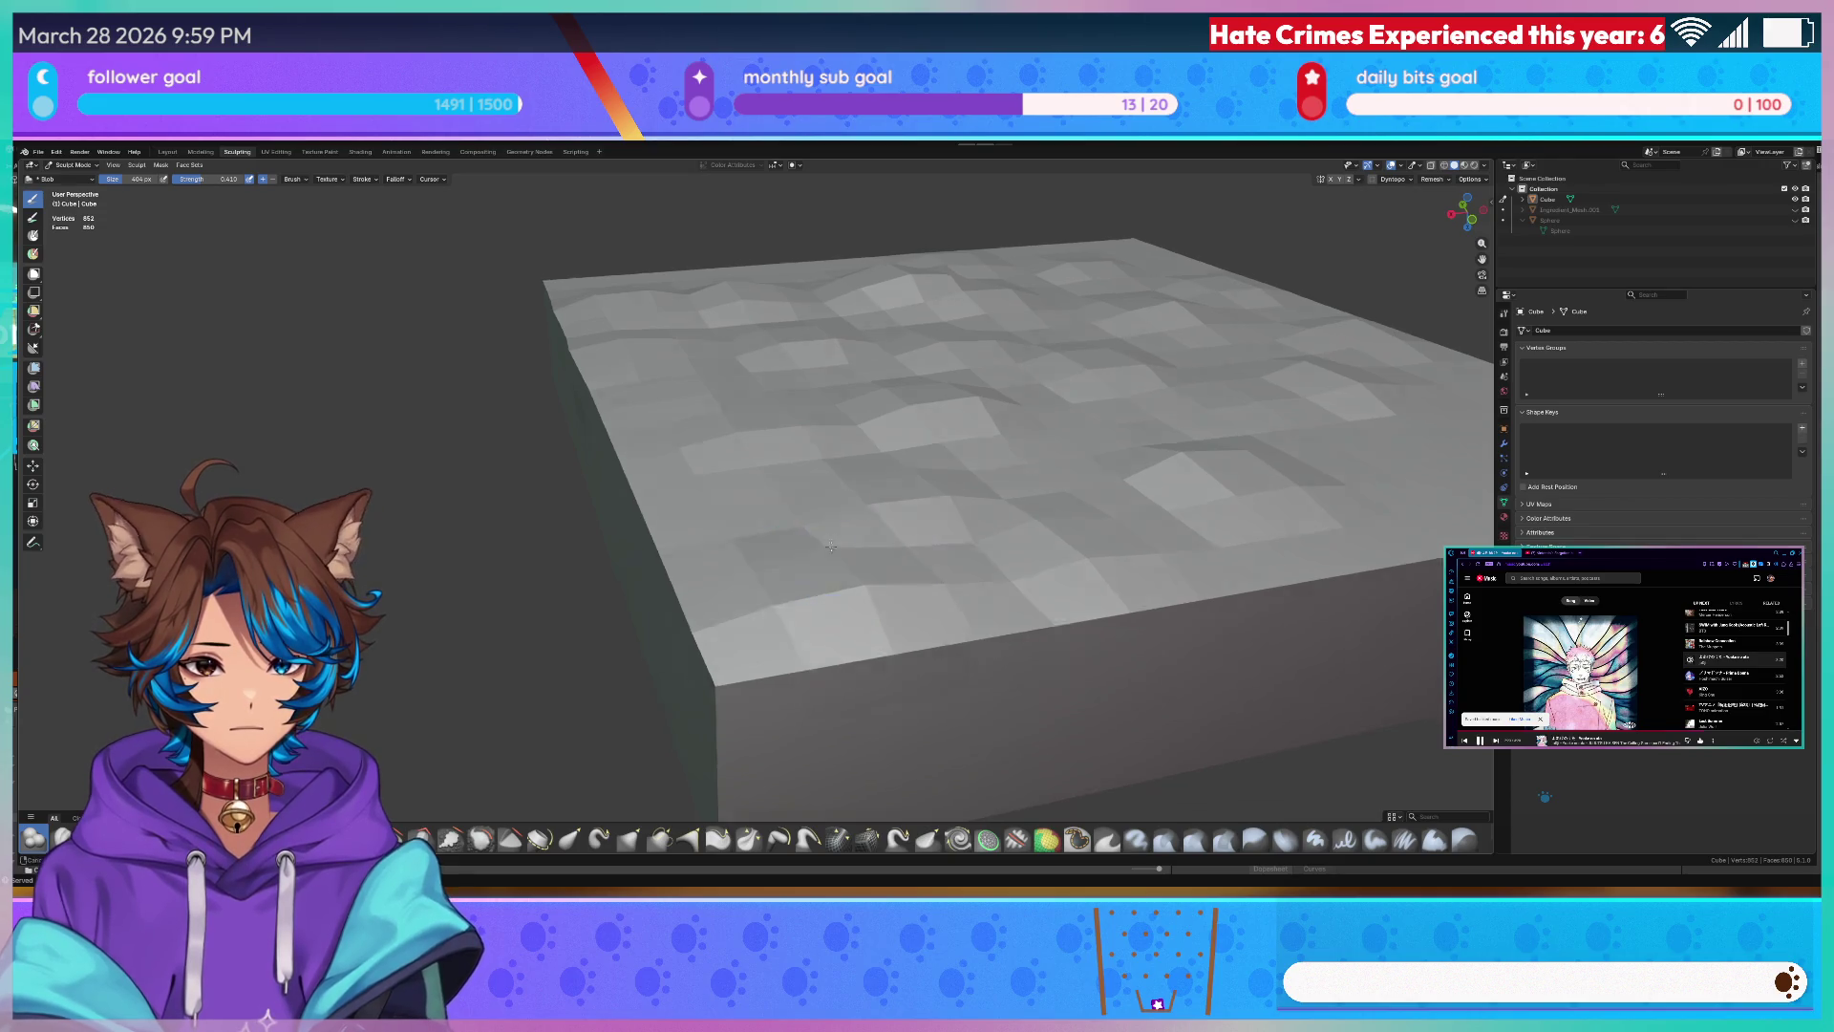
{"action": "middle_click_drag", "start_coordinate": [849, 553], "coordinate": [984, 384]}
- Apply Shade Smooth to the lumpy box from the Layout workspace's object menu
{"action": "key", "text": "Tab"}
{"action": "right_click", "coordinate": [981, 385]}
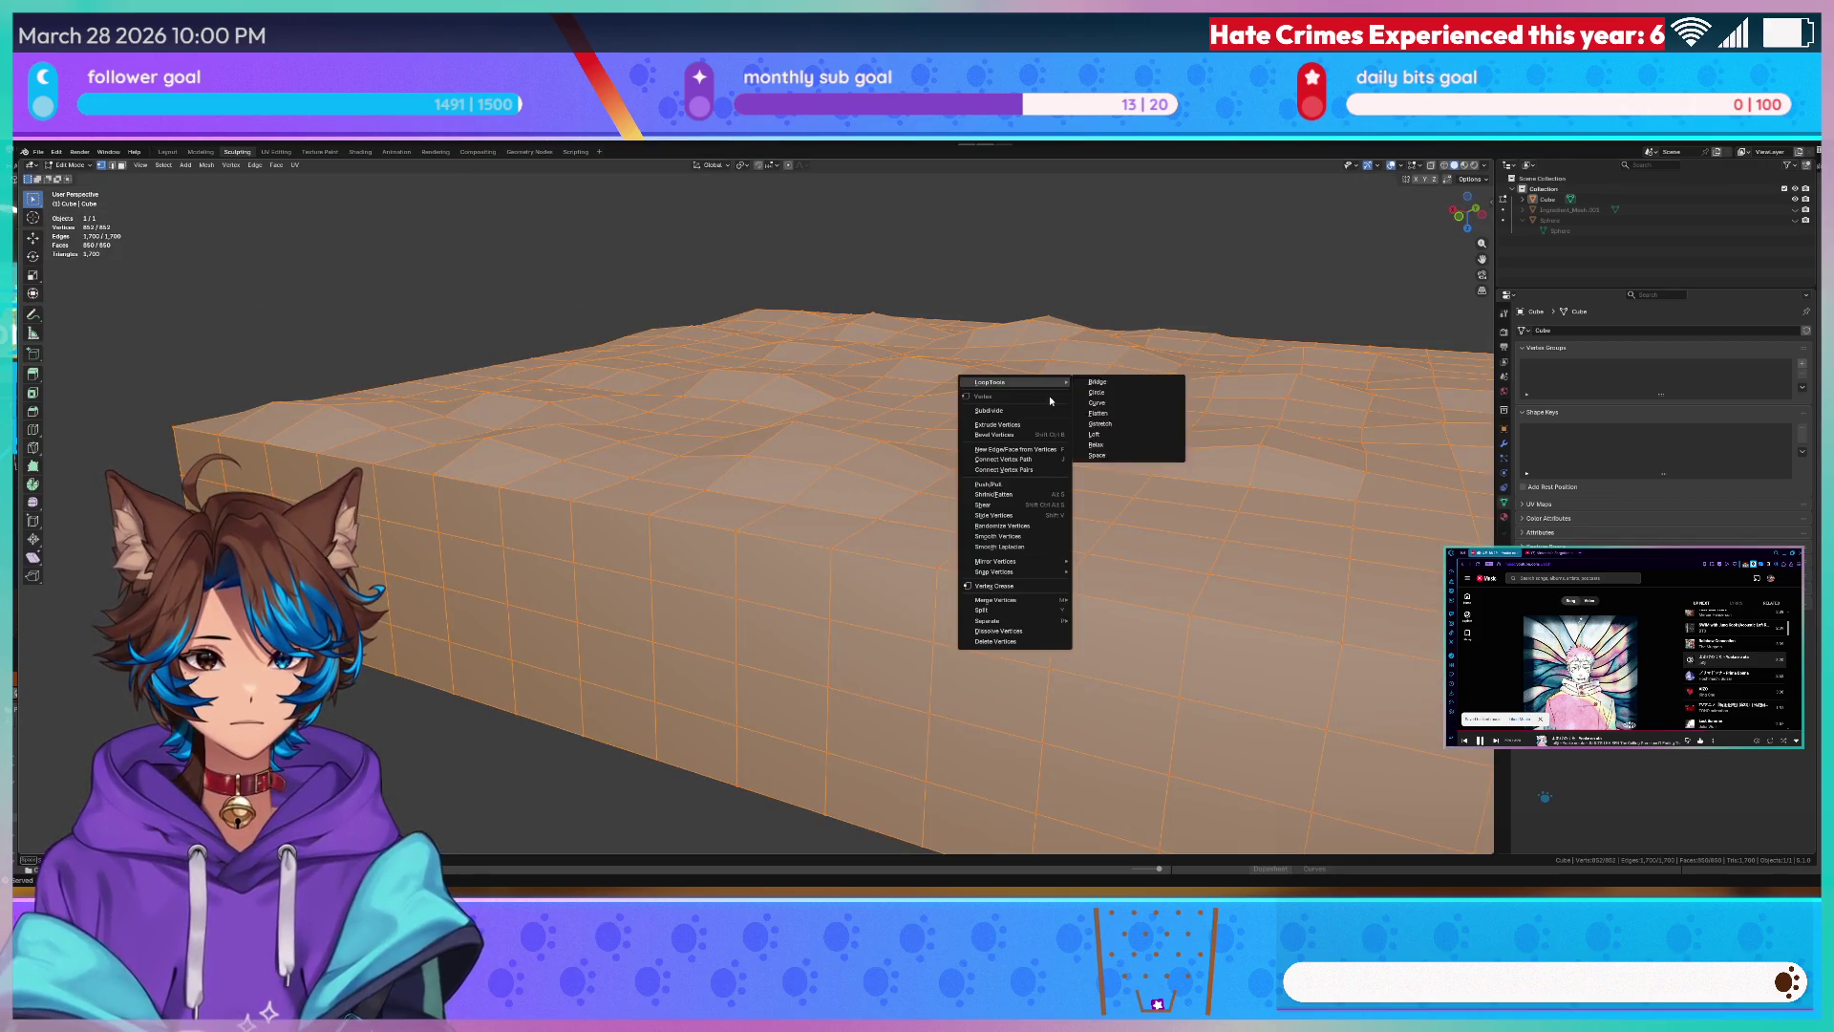
{"action": "left_click", "coordinate": [172, 151]}
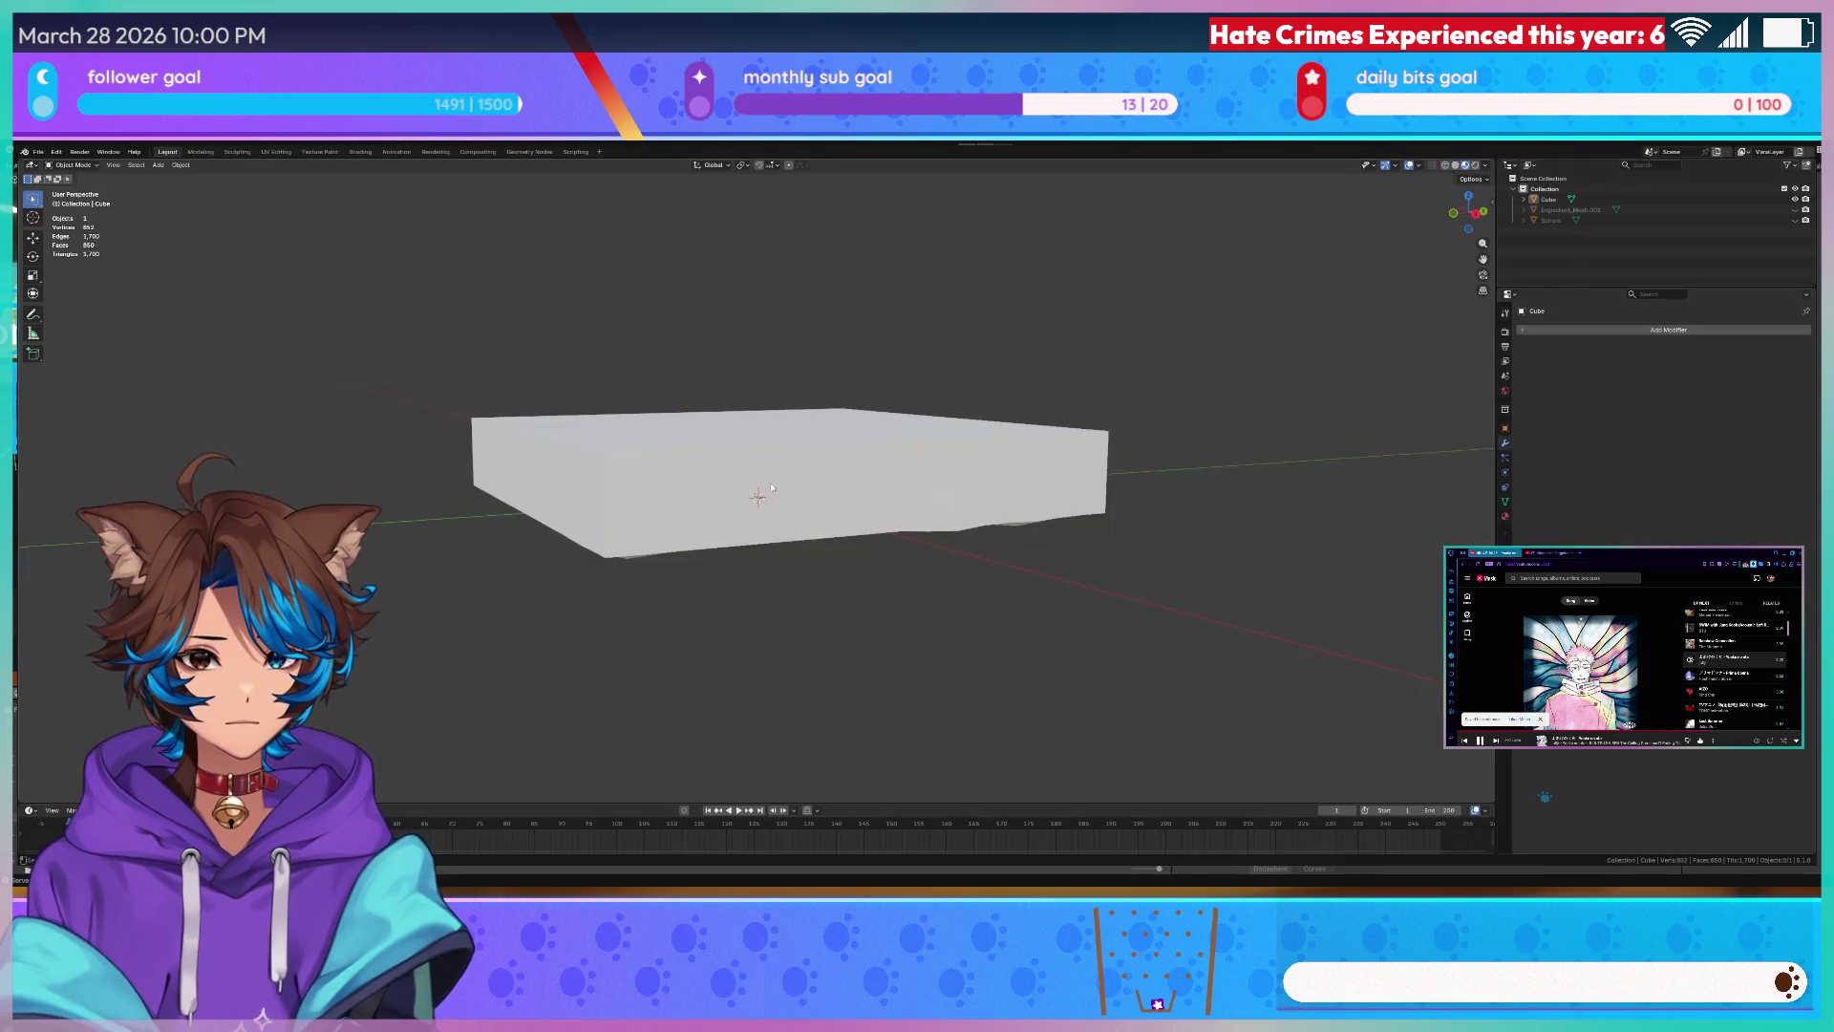
{"action": "right_click", "coordinate": [773, 471]}
{"action": "left_click", "coordinate": [745, 457]}
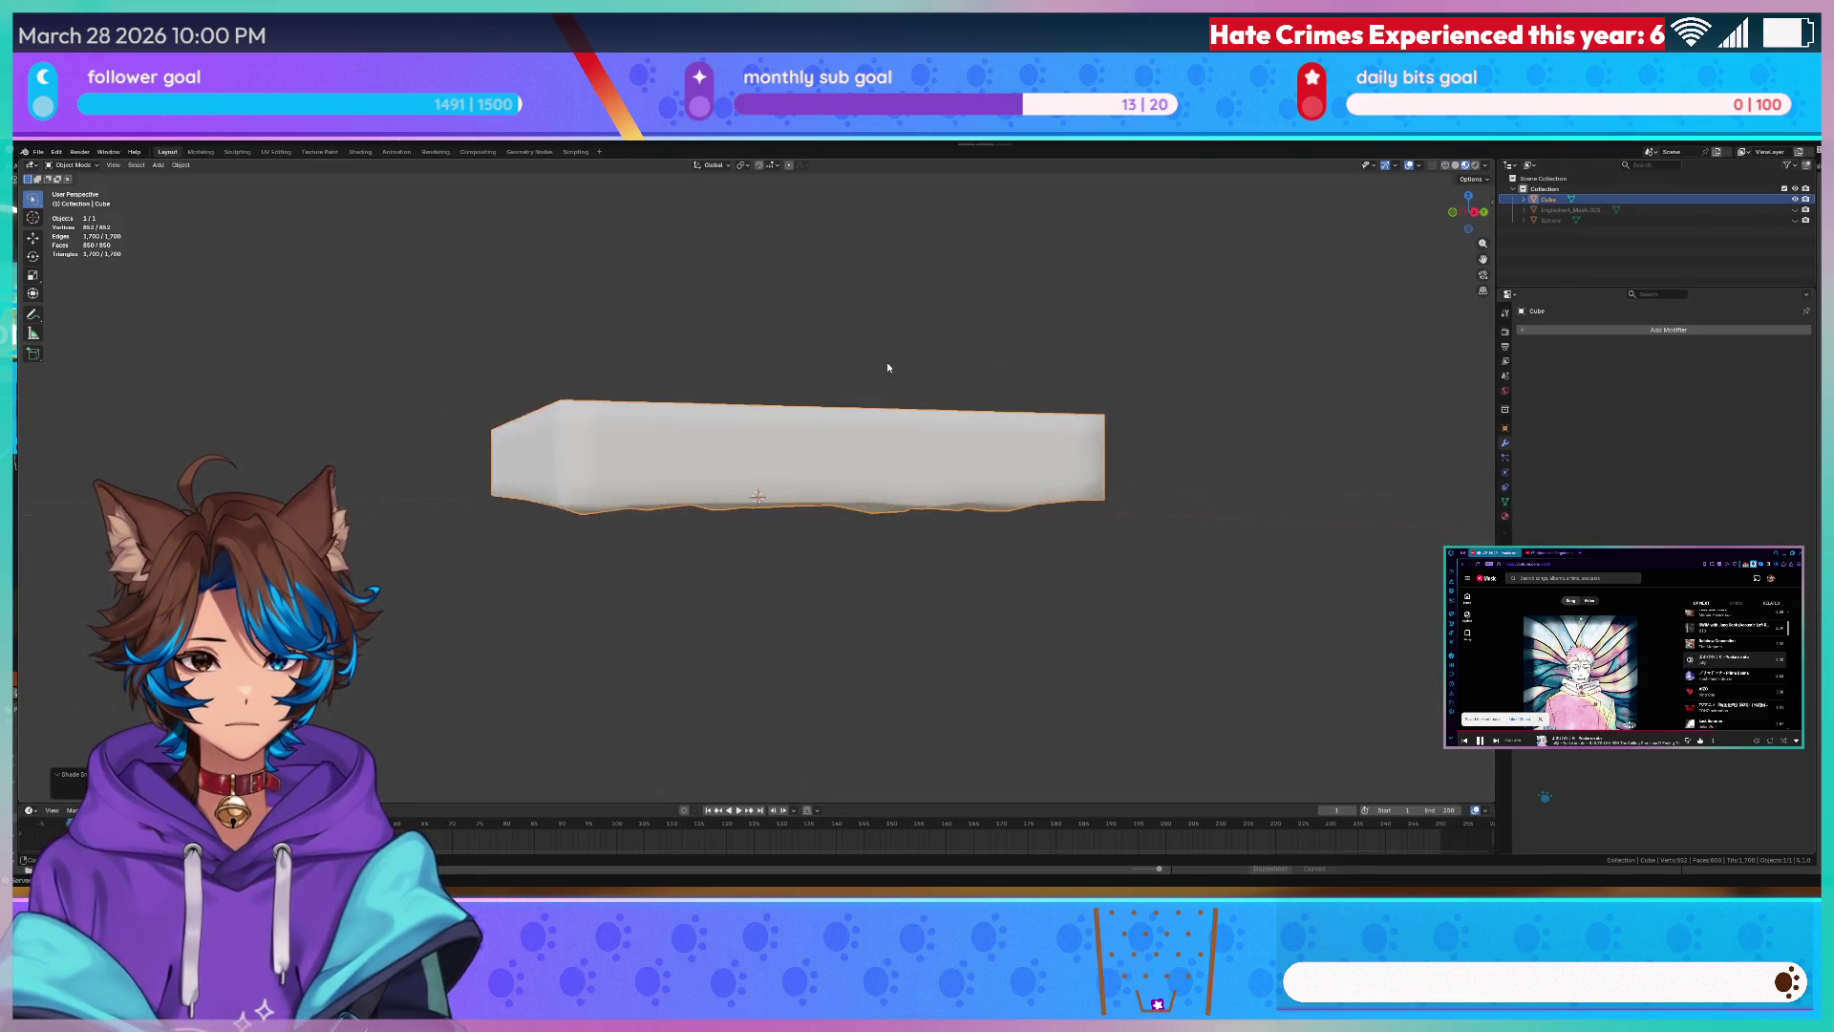
{"action": "mouse_move", "coordinate": [889, 374]}
{"action": "middle_mouse_down"}
{"action": "mouse_move", "coordinate": [856, 309]}
{"action": "mouse_move", "coordinate": [835, 774]}
{"action": "mouse_move", "coordinate": [948, 795]}
{"action": "mouse_move", "coordinate": [860, 430]}
{"action": "mouse_move", "coordinate": [1089, 301]}
{"action": "mouse_move", "coordinate": [1044, 402]}
{"action": "middle_mouse_up"}
- Visit the Modeling, UV Editing and Sculpting workspaces, then enter Edit Mode on the slab
{"action": "left_click", "coordinate": [201, 151]}
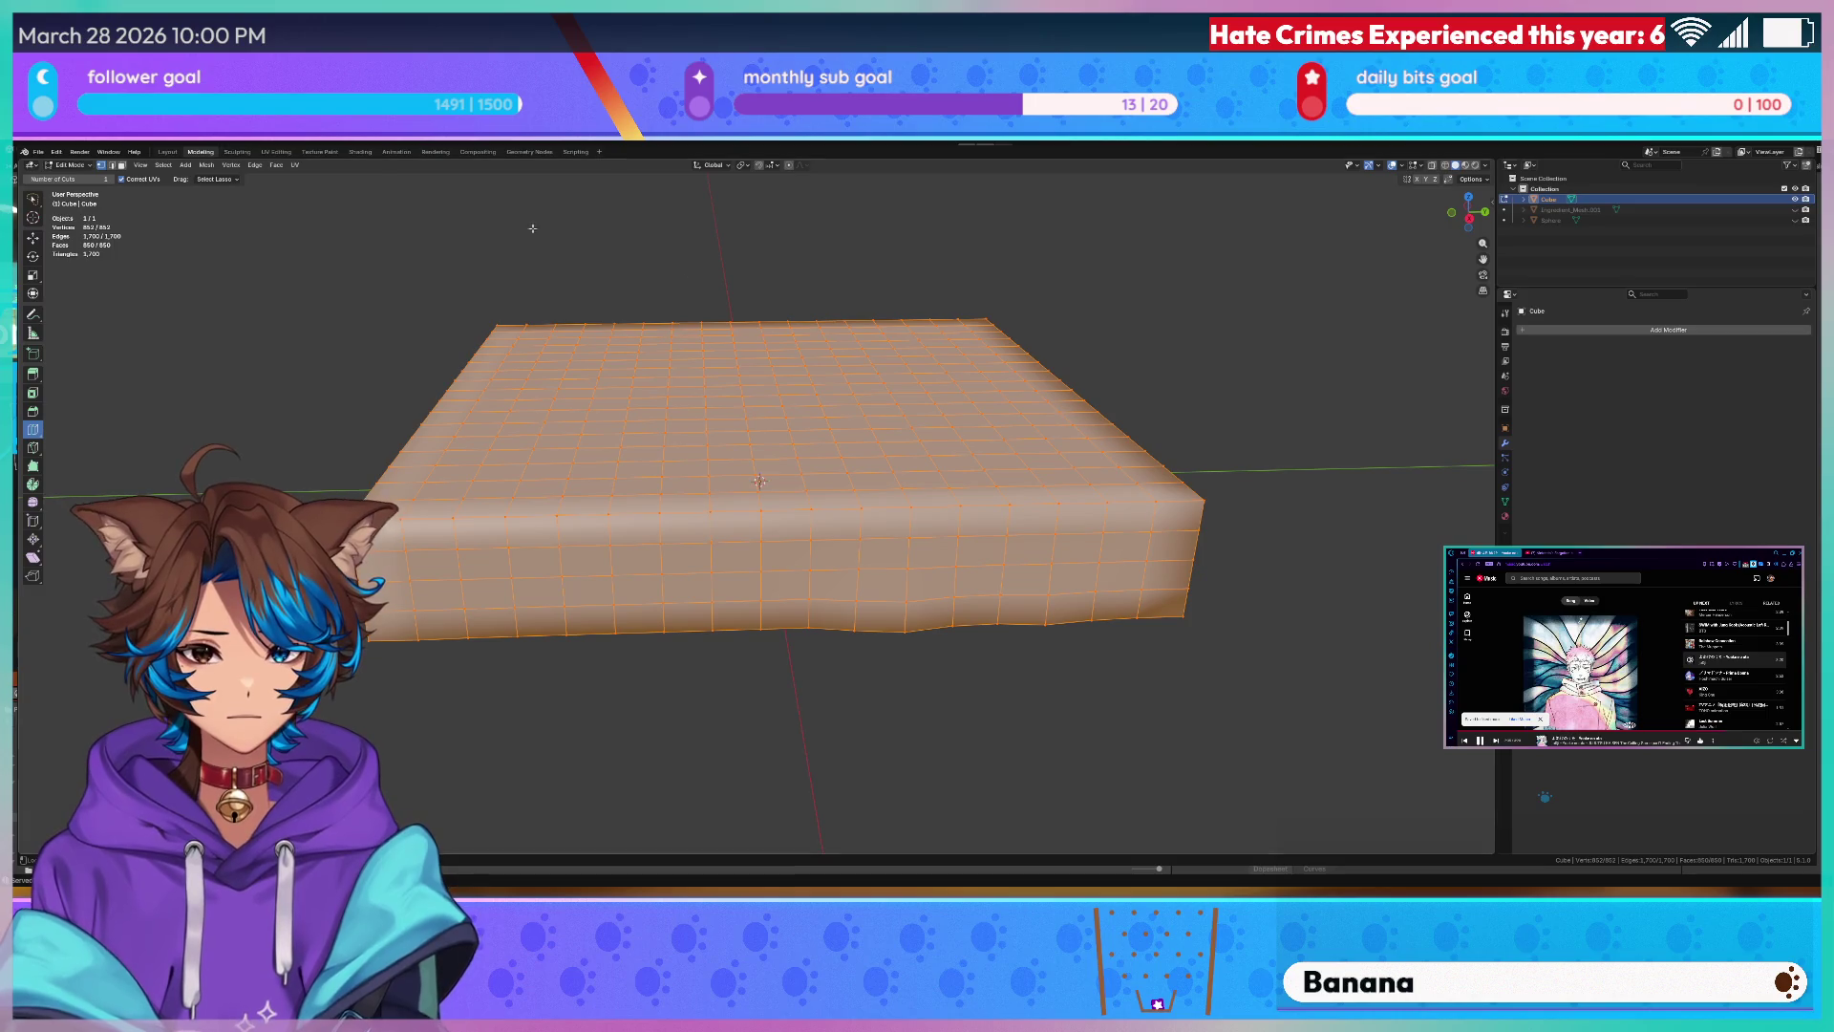
{"action": "key", "text": "Tab"}
{"action": "left_click", "coordinate": [277, 151]}
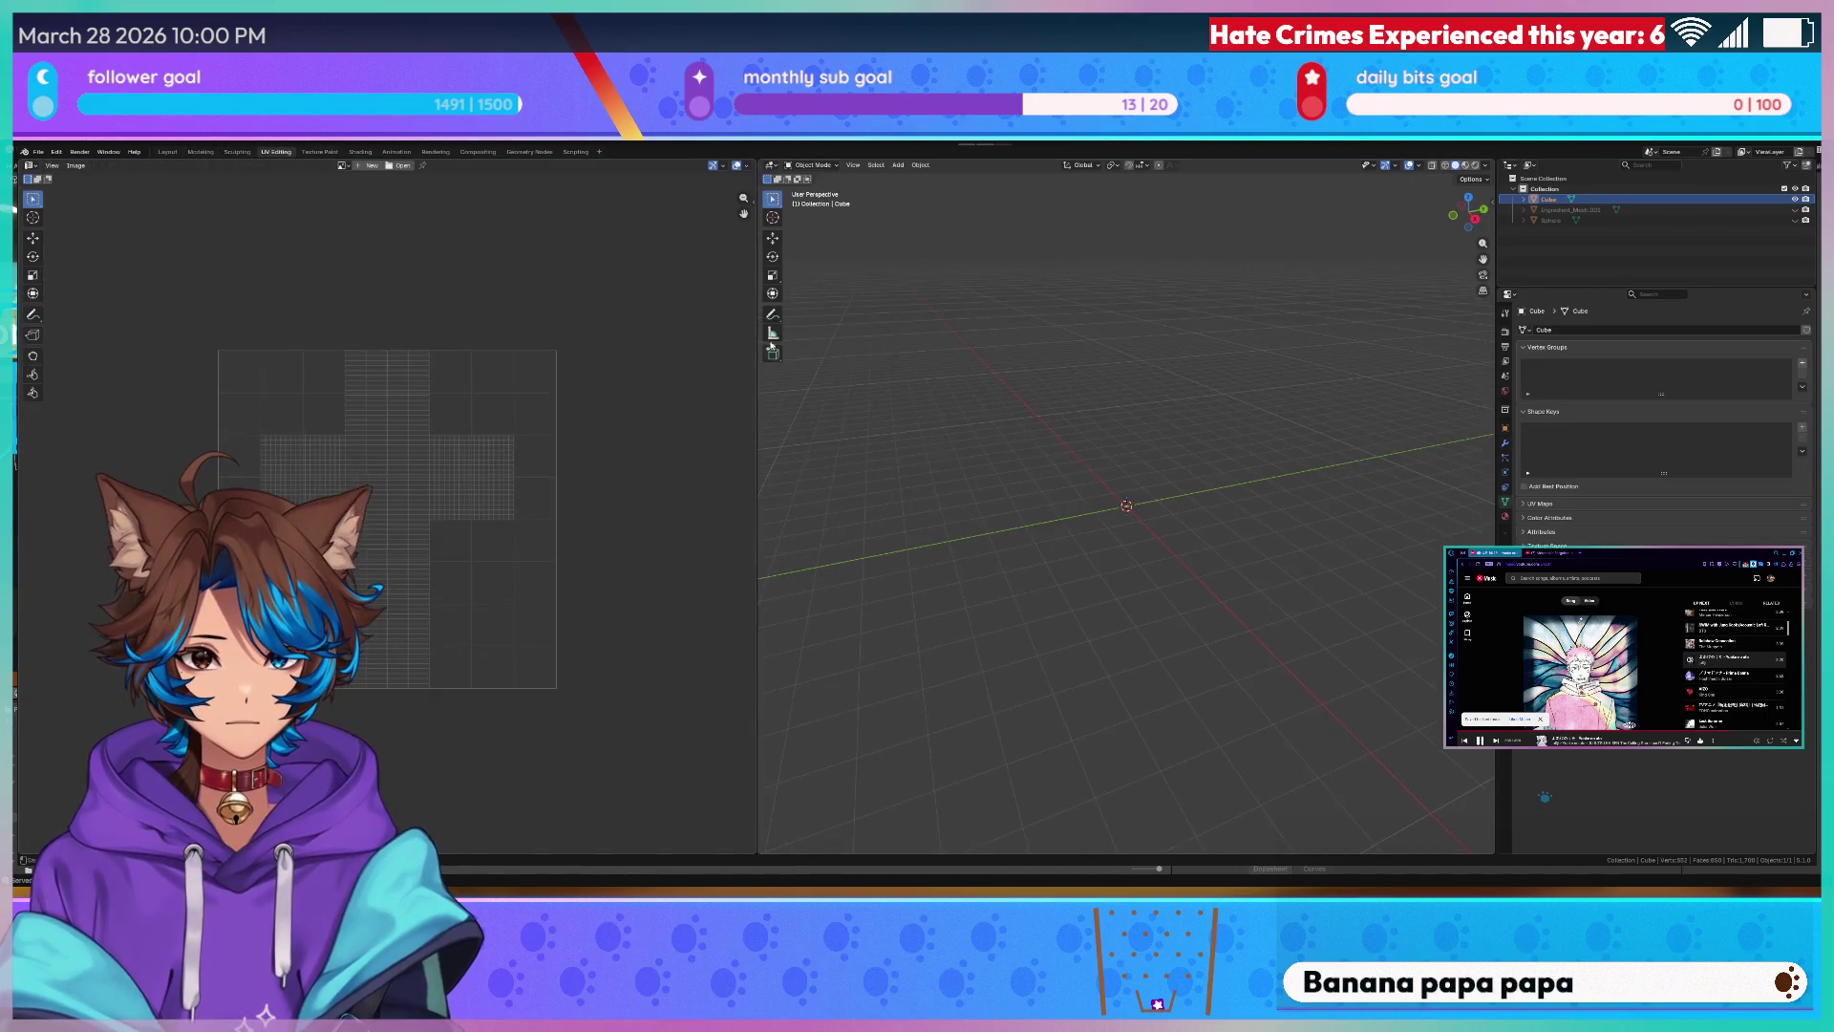
{"action": "left_click", "coordinate": [238, 151]}
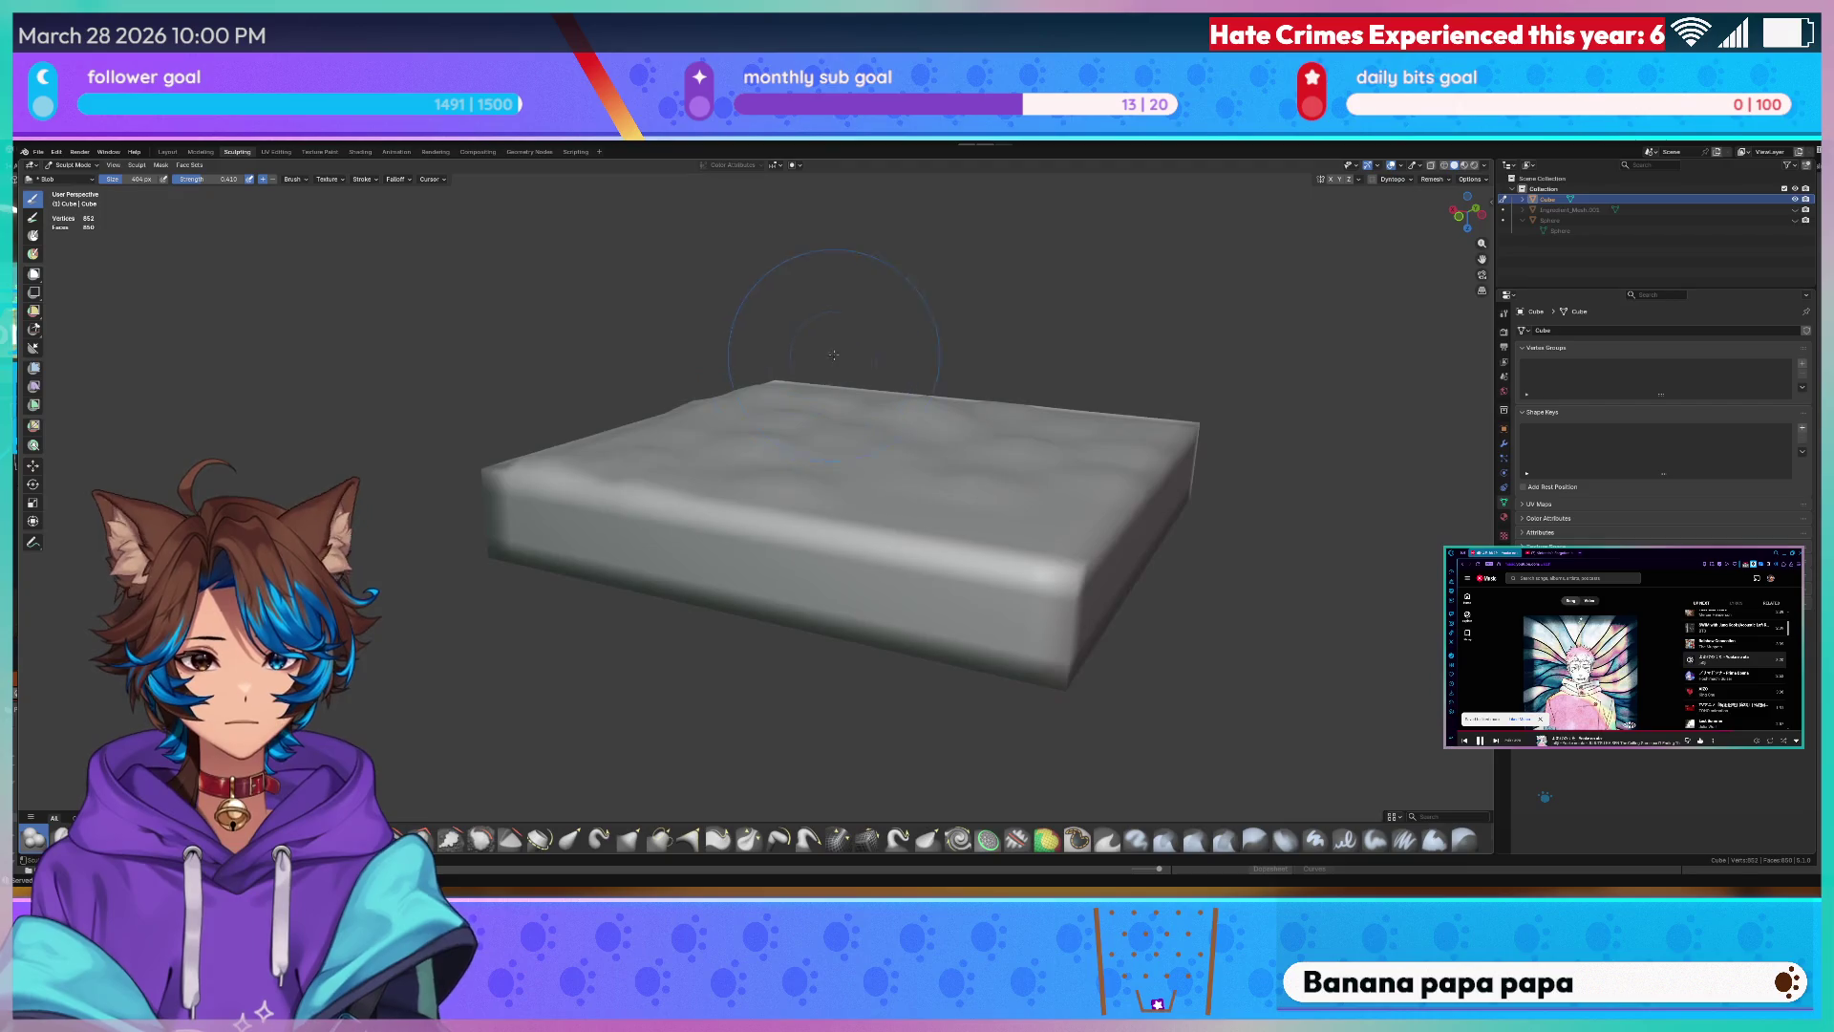
{"action": "key", "text": "Tab"}
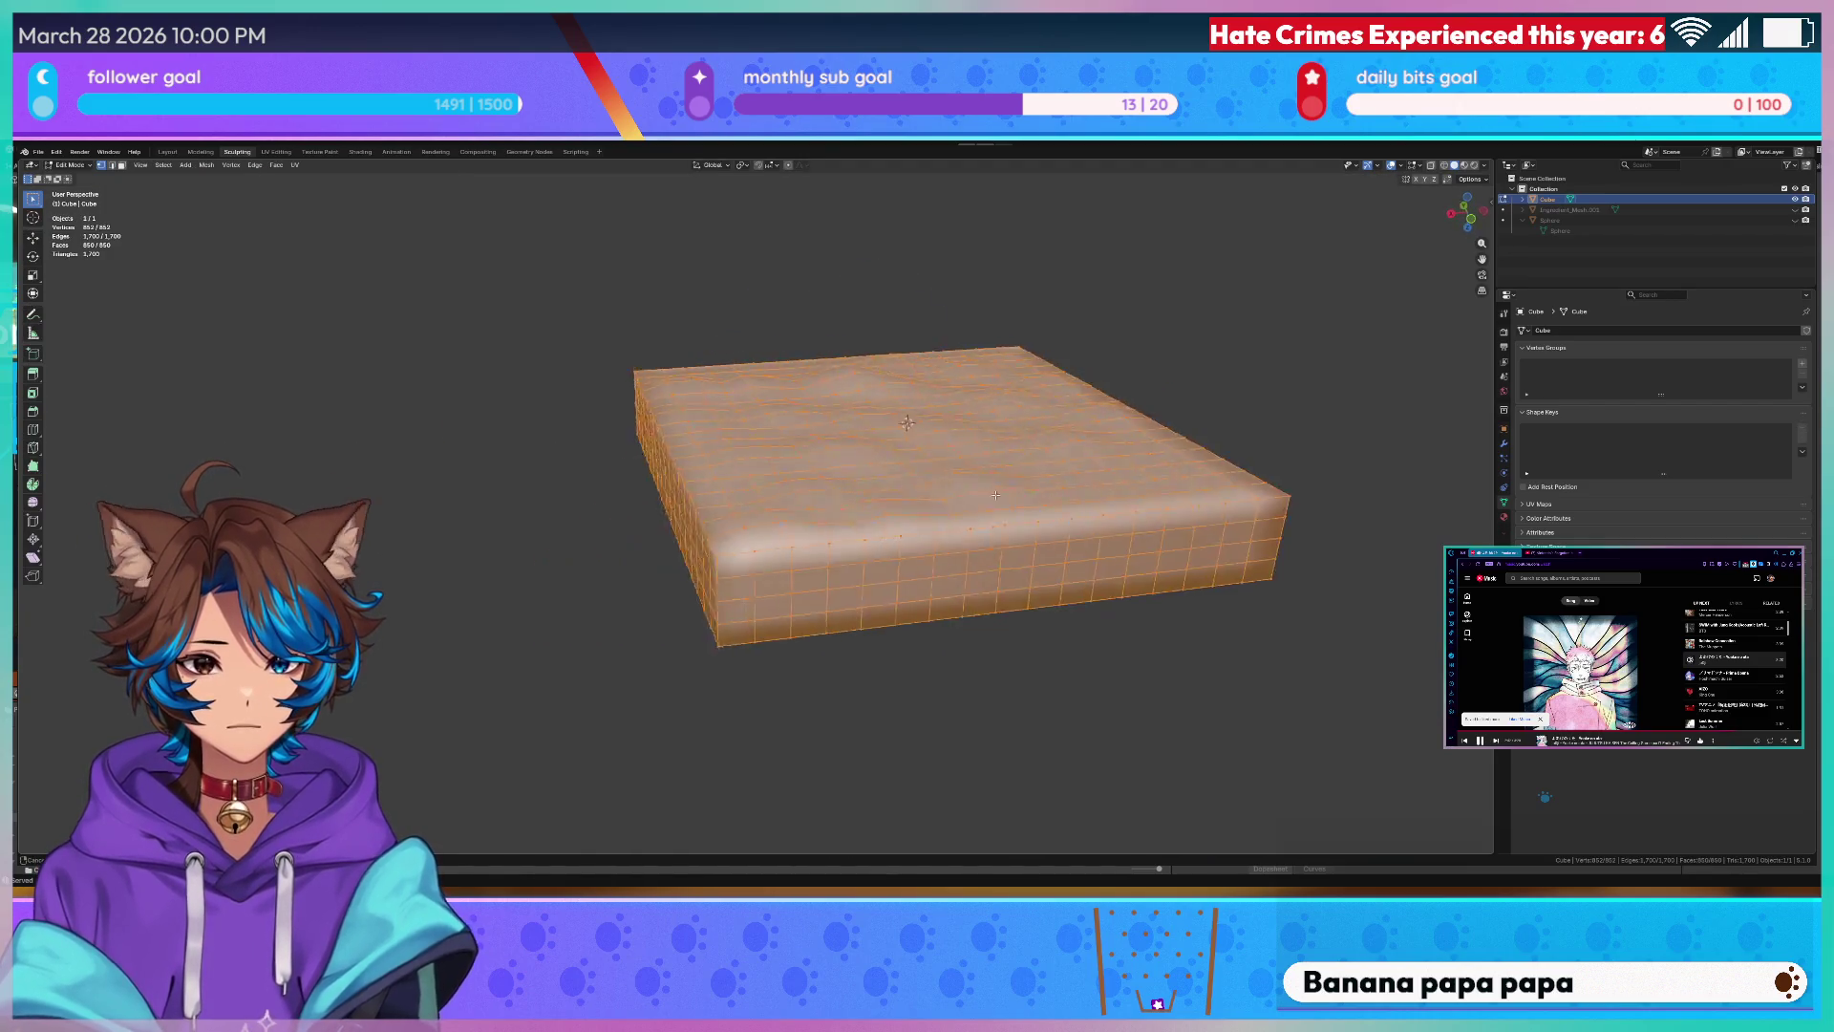
{"action": "scroll", "coordinate": [861, 474], "scroll_direction": "up", "scroll_amount": 2}
{"action": "scroll", "coordinate": [813, 463], "scroll_direction": "up", "scroll_amount": 2}
{"action": "middle_click_drag", "start_coordinate": [813, 464], "coordinate": [708, 458]}
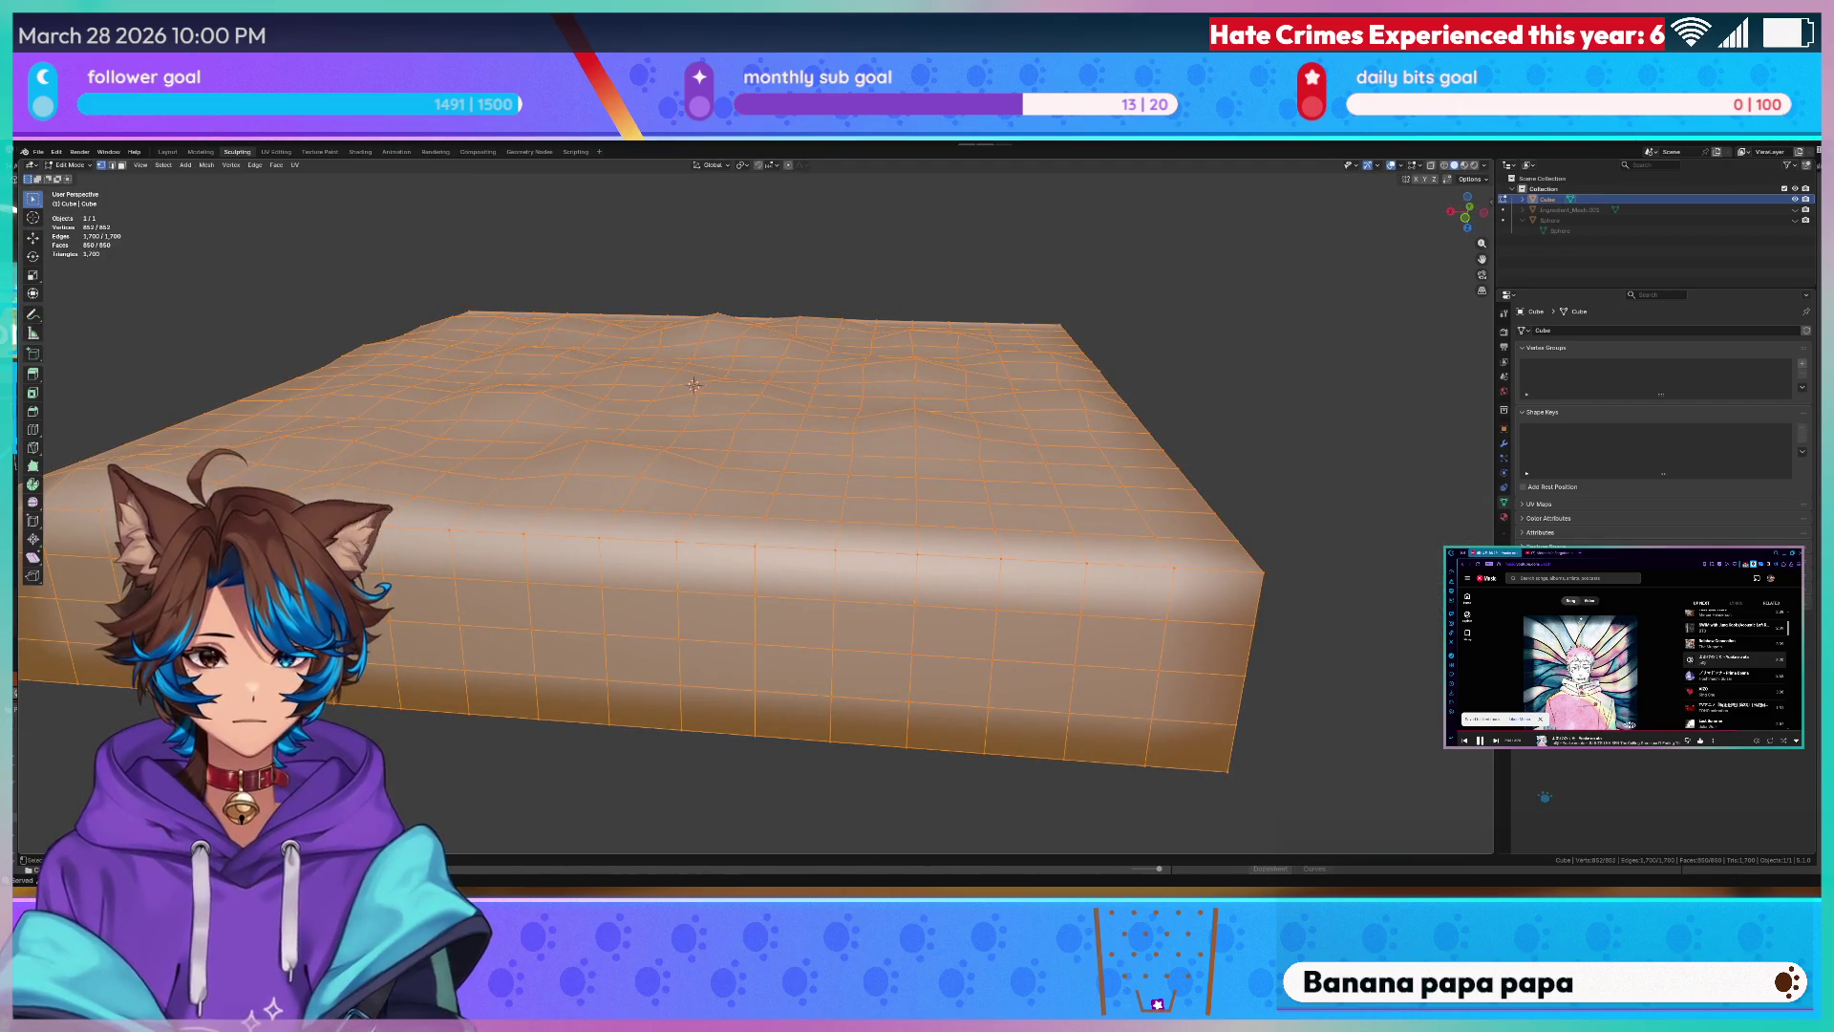
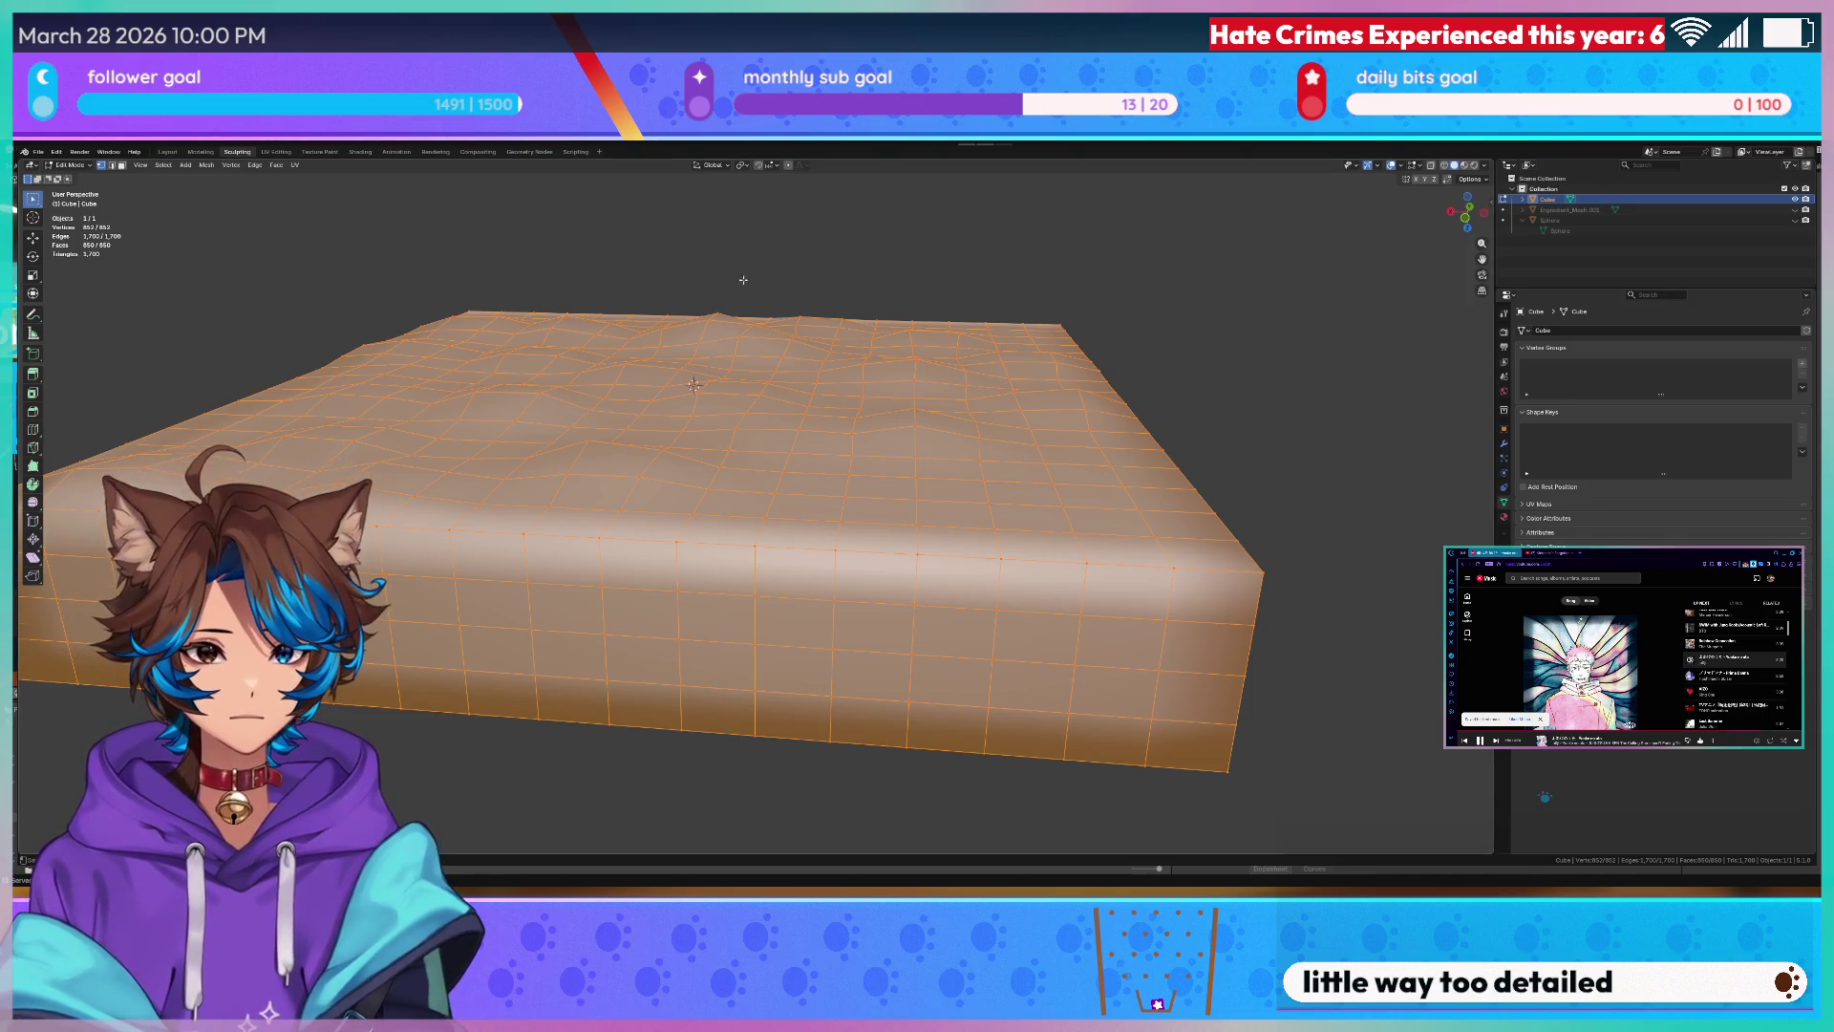
- Enter Sculpt Mode on the slab and orbit to view its top, side and underside
{"action": "key", "text": "ctrl+Tab"}
{"action": "scroll", "coordinate": [832, 537], "scroll_direction": "down", "scroll_amount": 4}
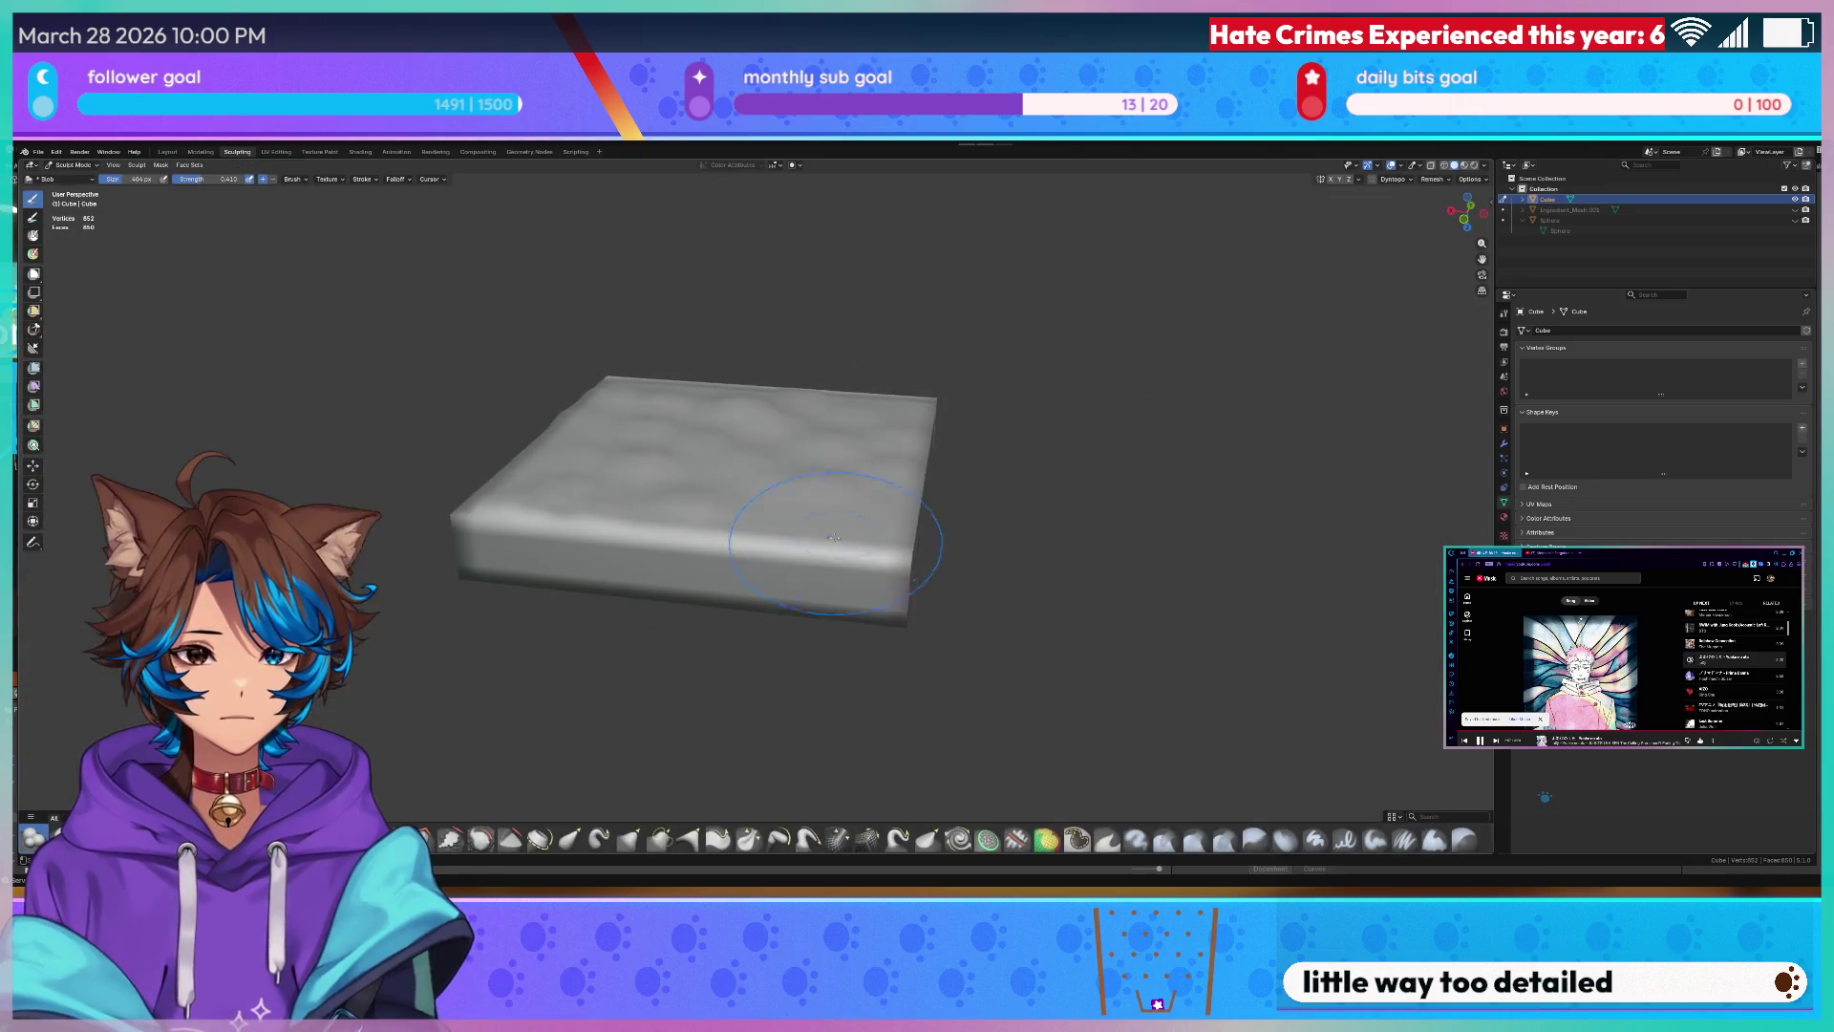
{"action": "middle_click_drag", "start_coordinate": [825, 543], "coordinate": [738, 630]}
{"action": "scroll", "coordinate": [657, 450], "scroll_direction": "up", "scroll_amount": 3}
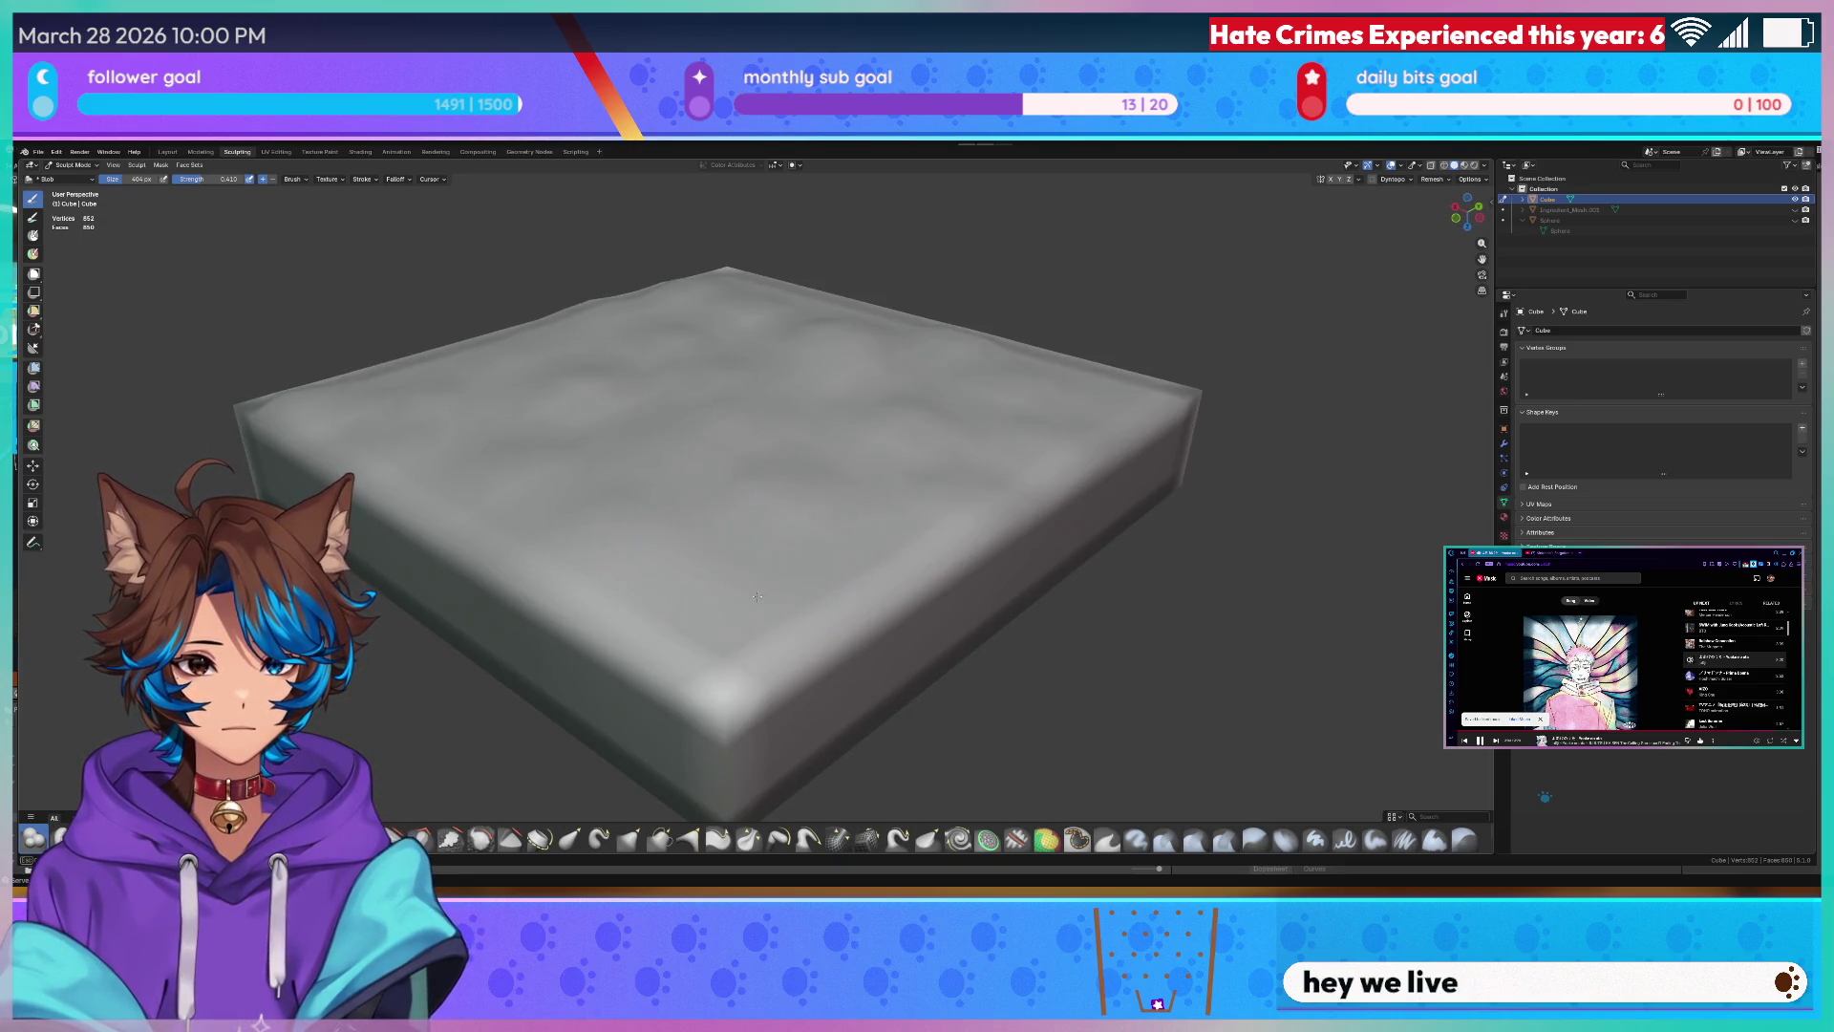
{"action": "middle_click_drag", "start_coordinate": [742, 602], "coordinate": [556, 552]}
{"action": "scroll", "coordinate": [556, 551], "scroll_direction": "up", "scroll_amount": 2}
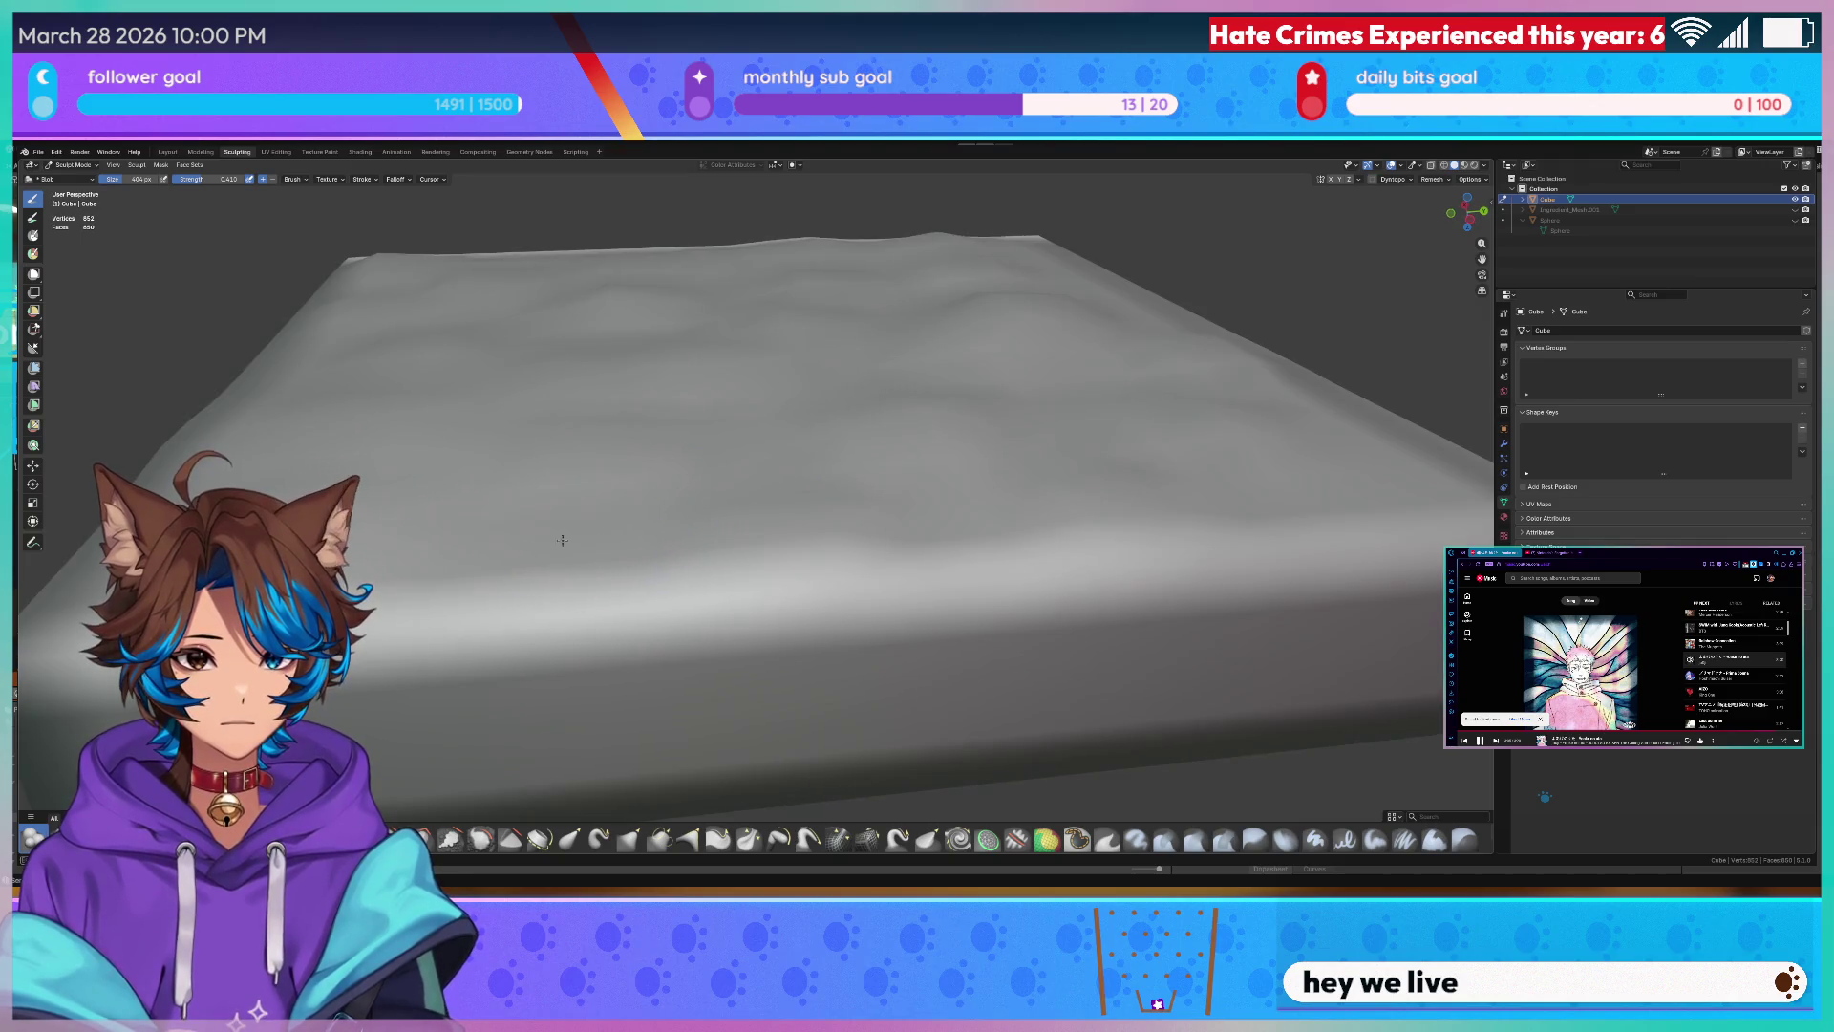
{"action": "scroll", "coordinate": [579, 546], "scroll_direction": "down", "scroll_amount": 4}
{"action": "mouse_move", "coordinate": [603, 530]}
{"action": "middle_mouse_down"}
{"action": "mouse_move", "coordinate": [716, 430]}
{"action": "mouse_move", "coordinate": [760, 362]}
{"action": "mouse_move", "coordinate": [802, 473]}
{"action": "middle_mouse_up"}
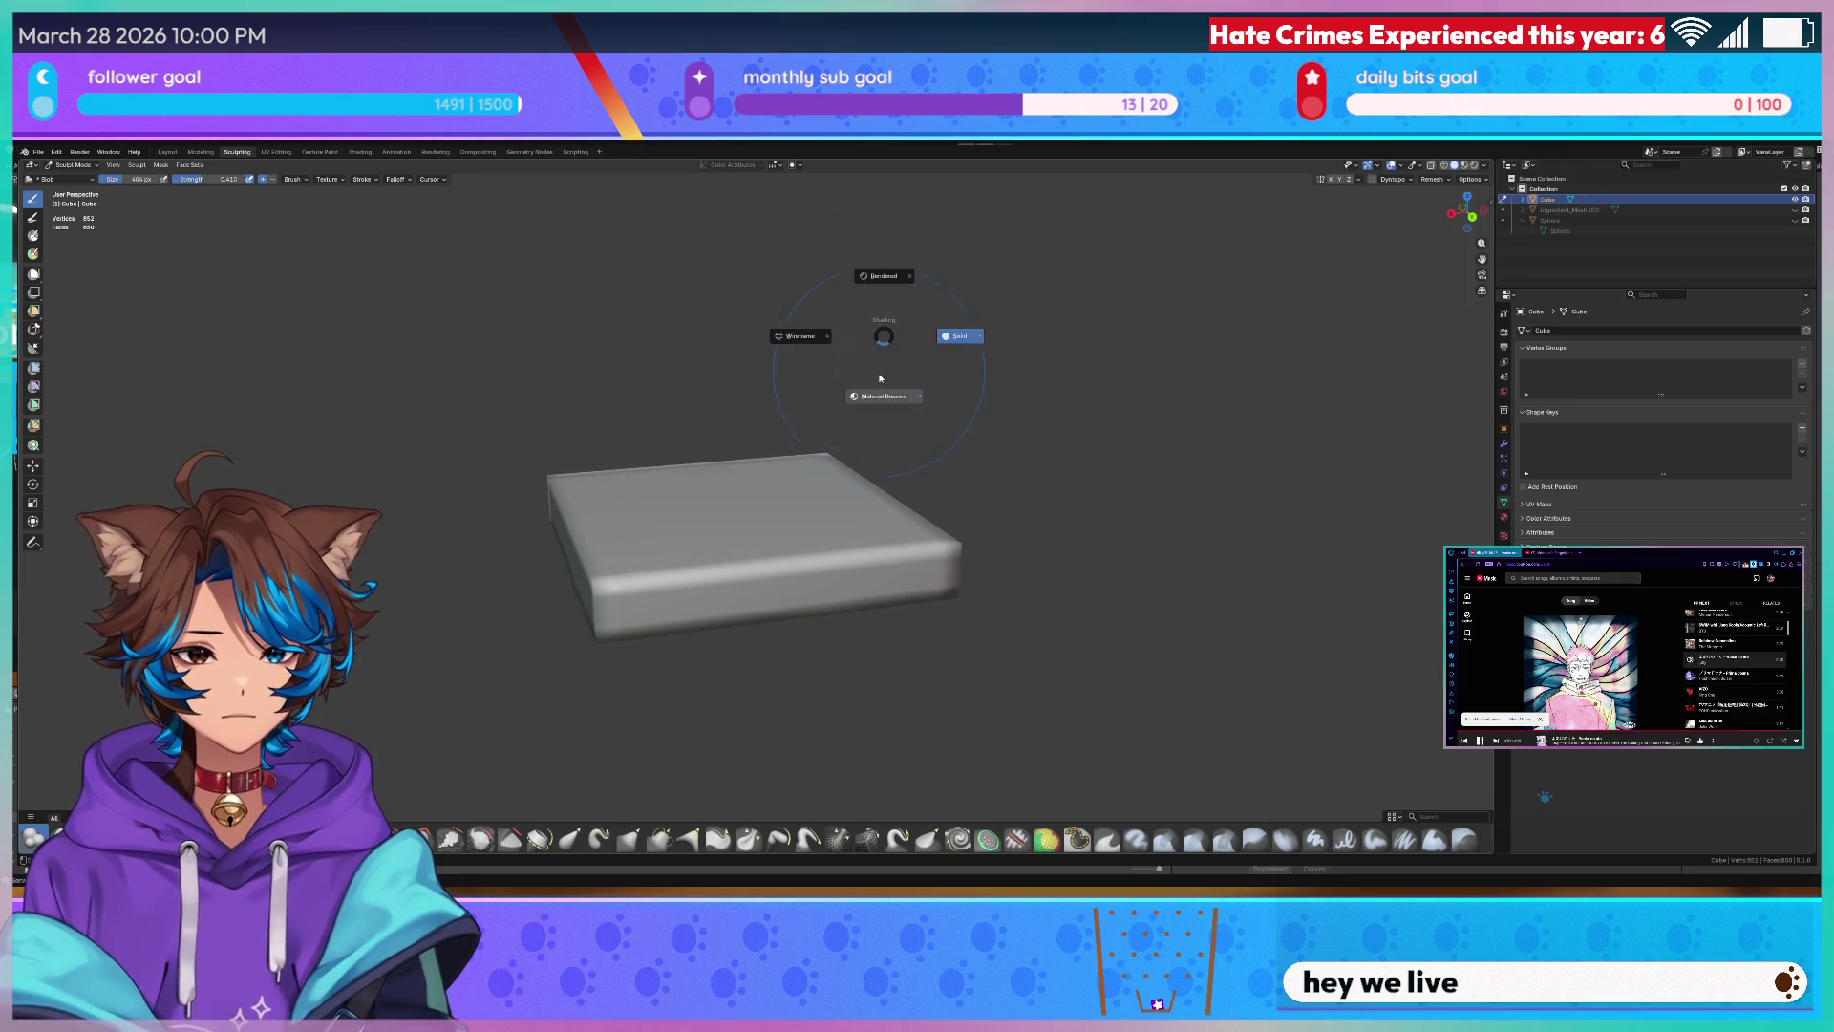
{"action": "scroll", "coordinate": [716, 559], "scroll_direction": "up", "scroll_amount": 3}
{"action": "scroll", "coordinate": [720, 560], "scroll_direction": "up", "scroll_amount": 2}
{"action": "scroll", "coordinate": [677, 591], "scroll_direction": "up", "scroll_amount": 2}
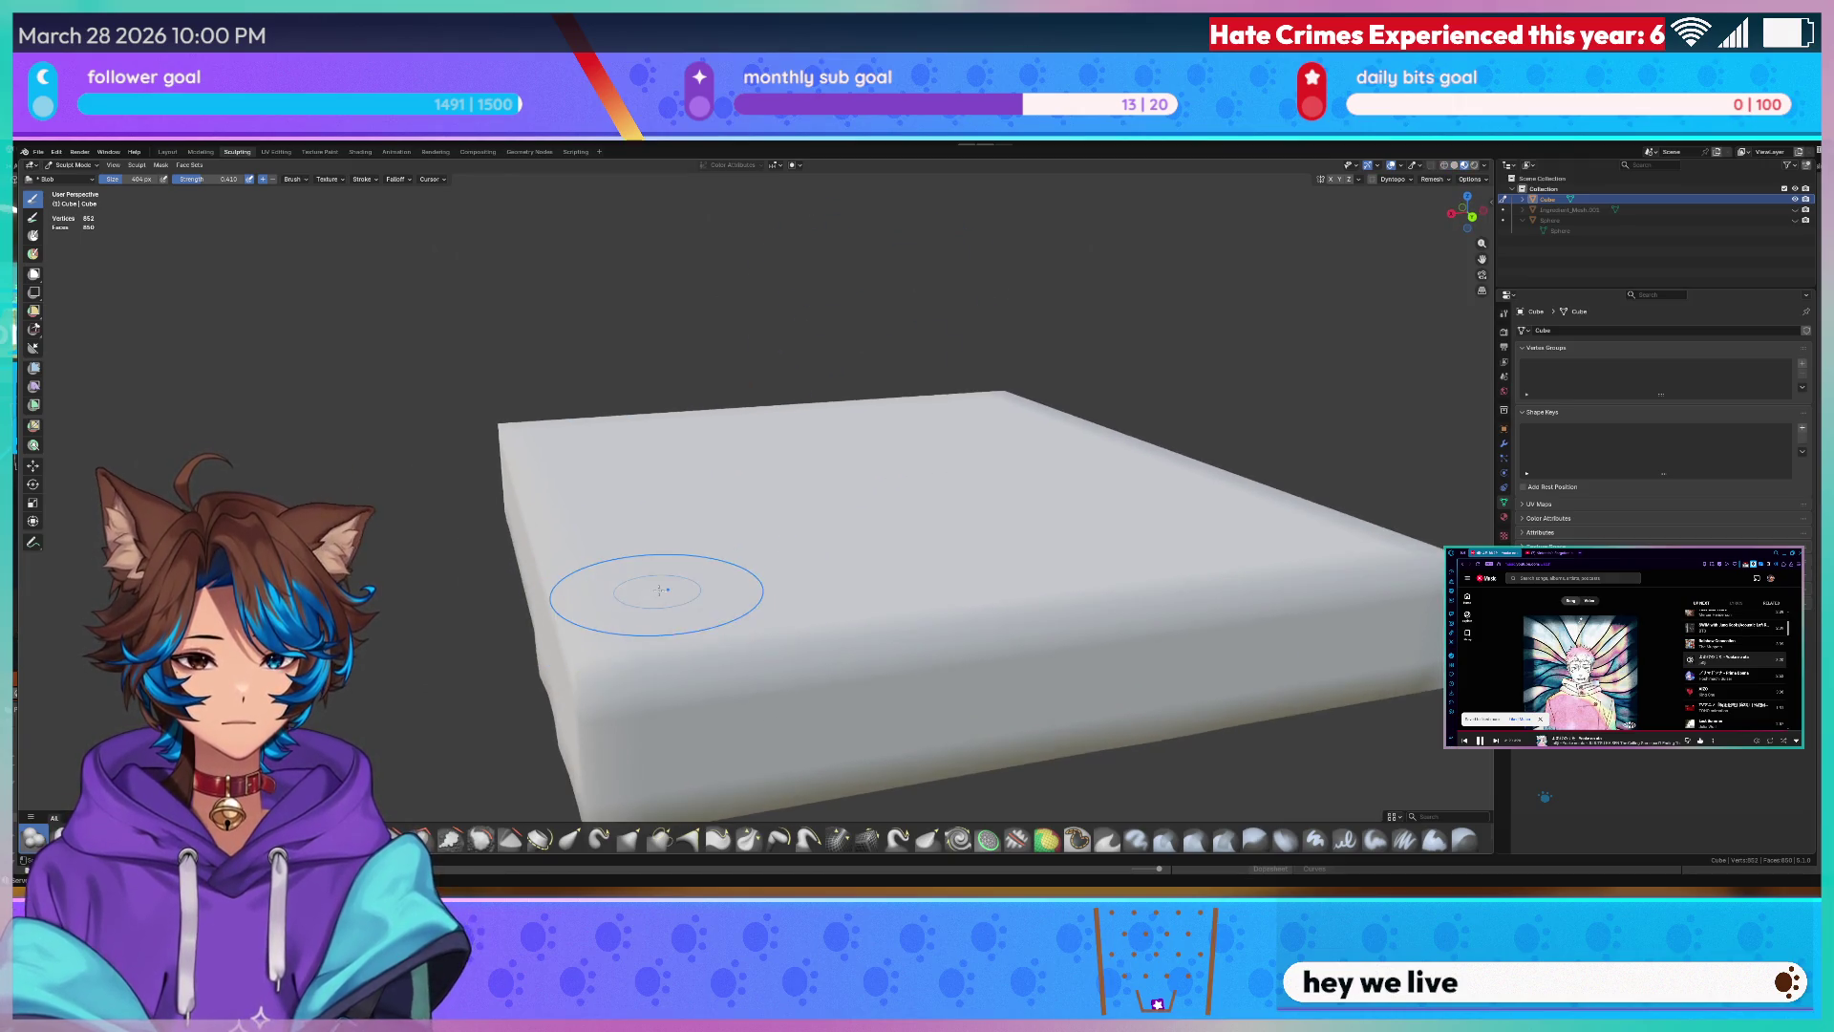
- Raise a soft bump on the slab's top with the sculpt brush, checking it from above and the side
{"action": "middle_click_drag", "start_coordinate": [685, 606], "coordinate": [860, 545]}
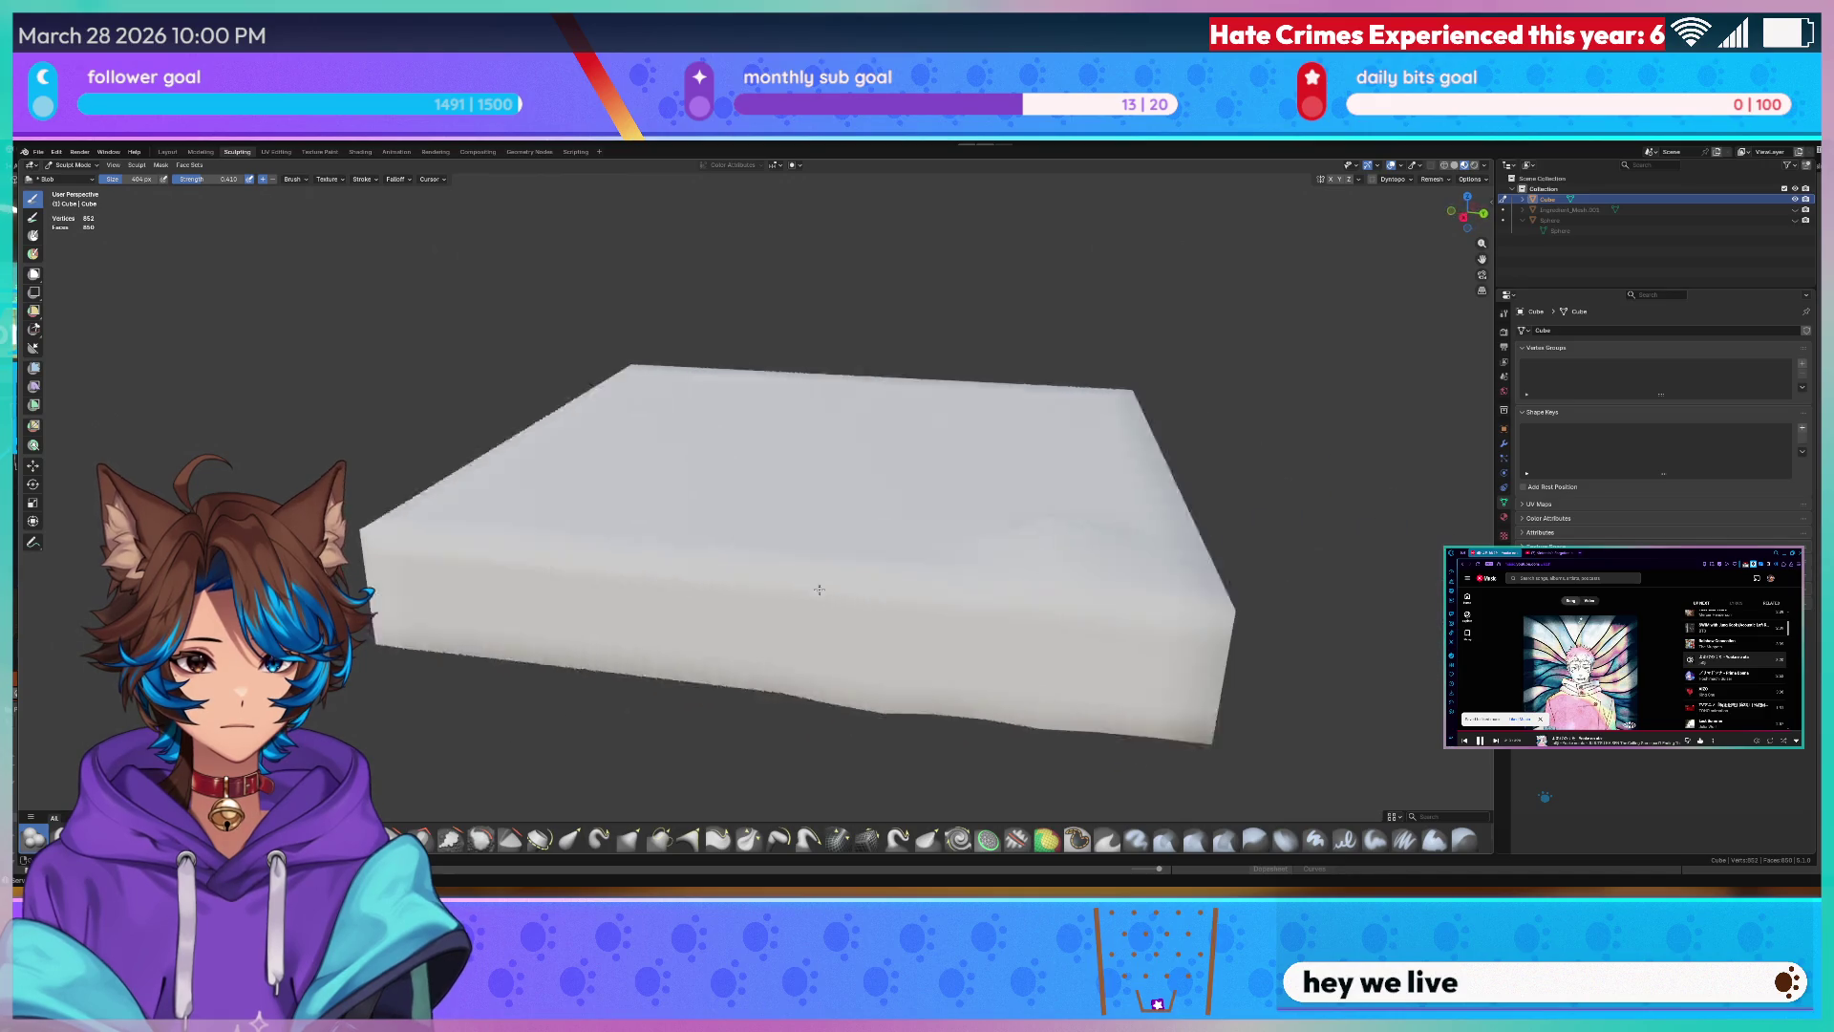
{"action": "scroll", "coordinate": [989, 516], "scroll_direction": "up", "scroll_amount": 3}
{"action": "scroll", "coordinate": [989, 544], "scroll_direction": "up", "scroll_amount": 3}
{"action": "scroll", "coordinate": [977, 559], "scroll_direction": "down", "scroll_amount": 2}
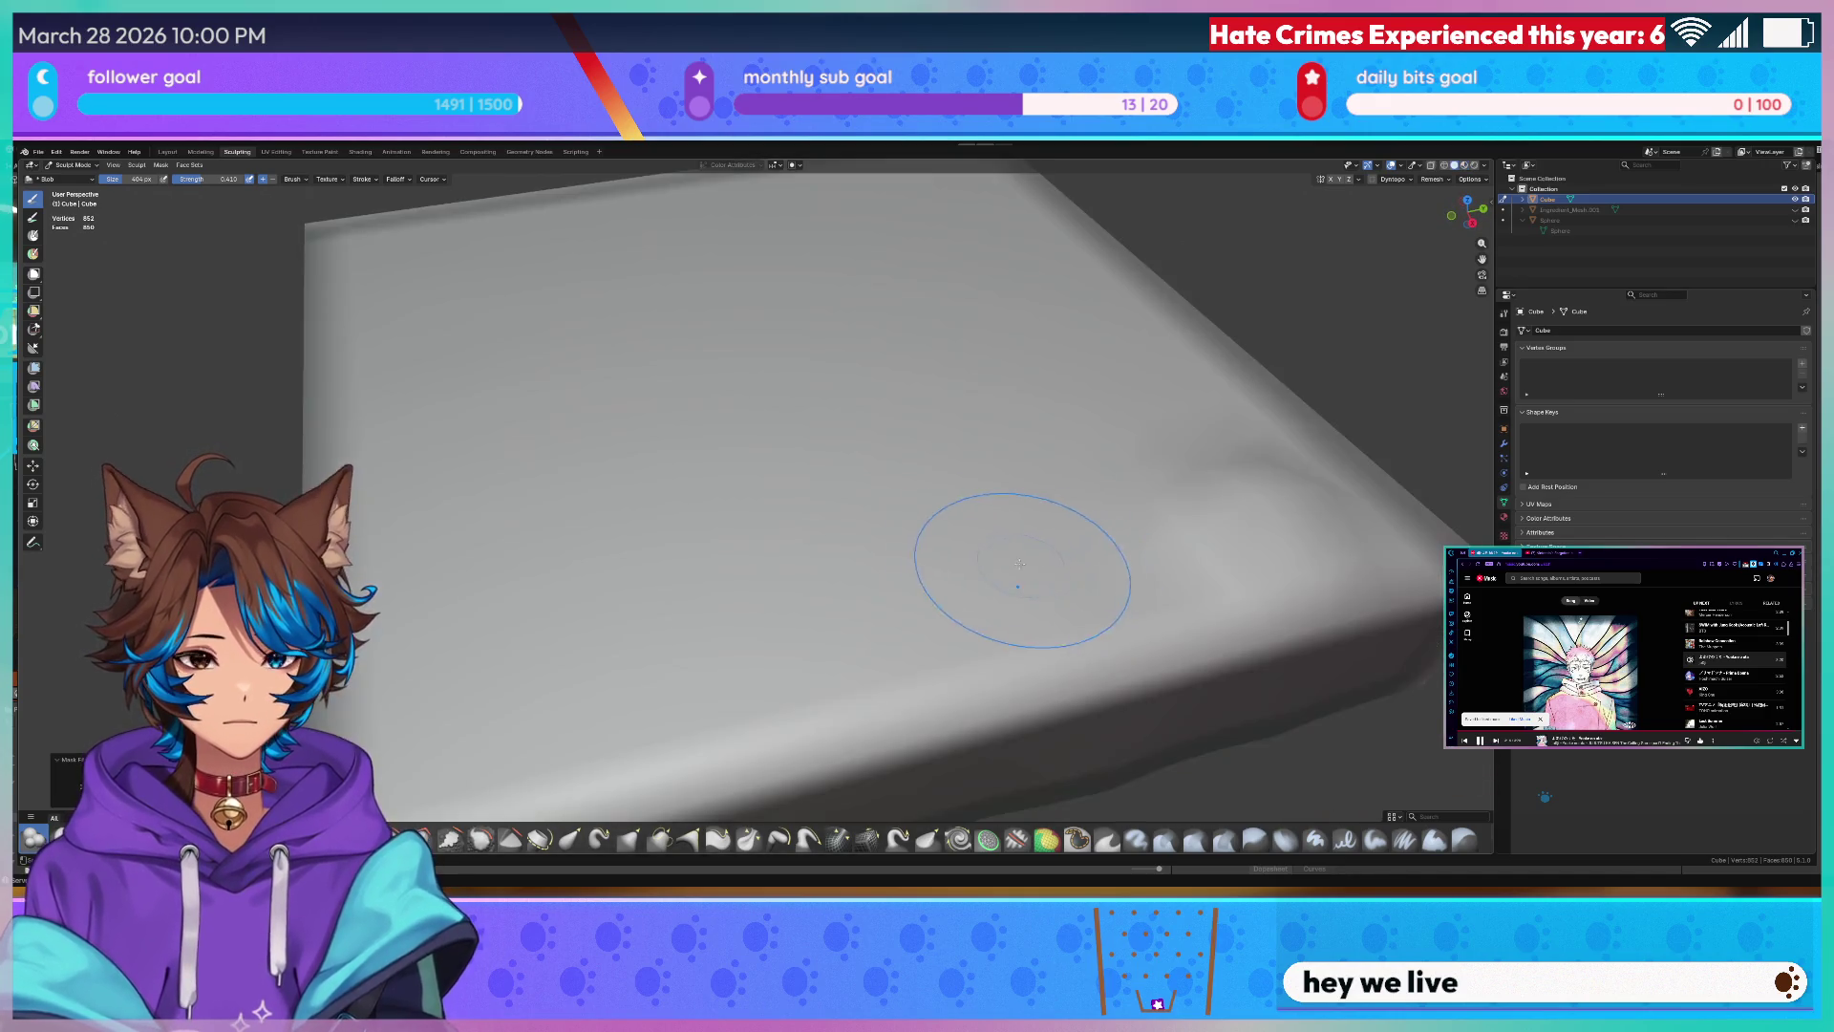
{"action": "scroll", "coordinate": [989, 509], "scroll_direction": "down", "scroll_amount": 2}
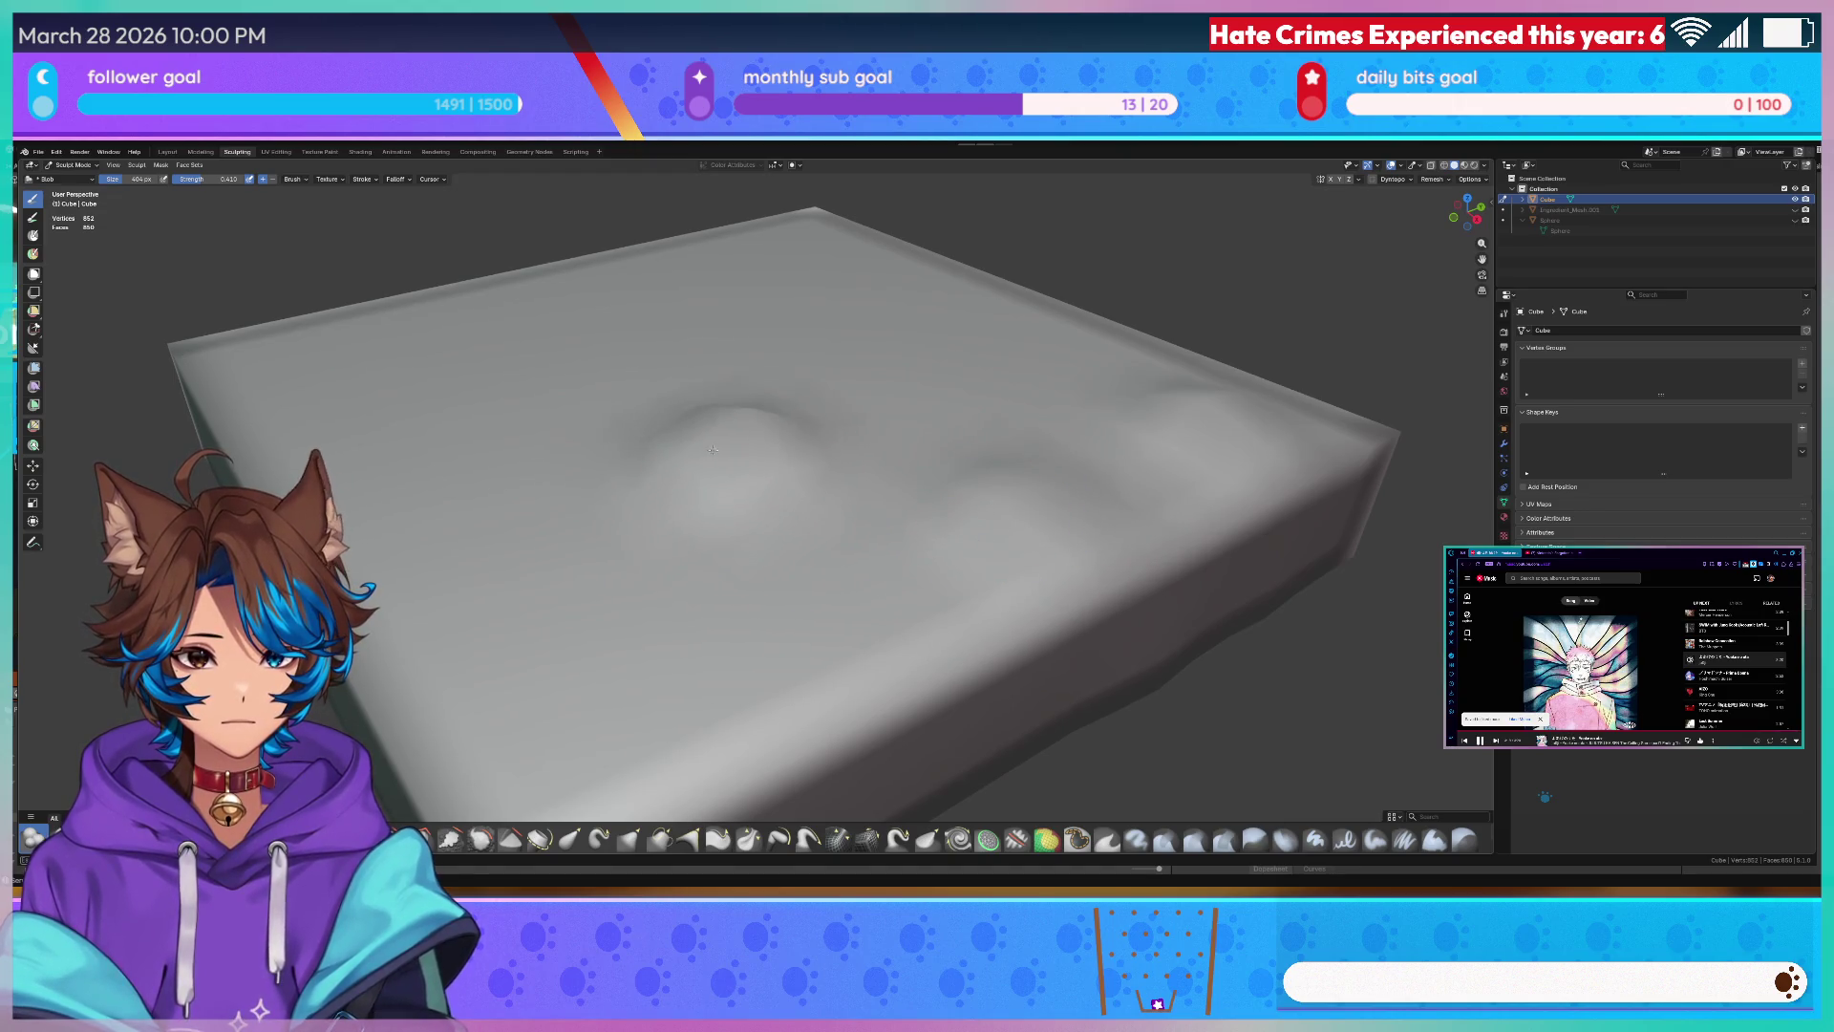
{"action": "left_click", "coordinate": [573, 623]}
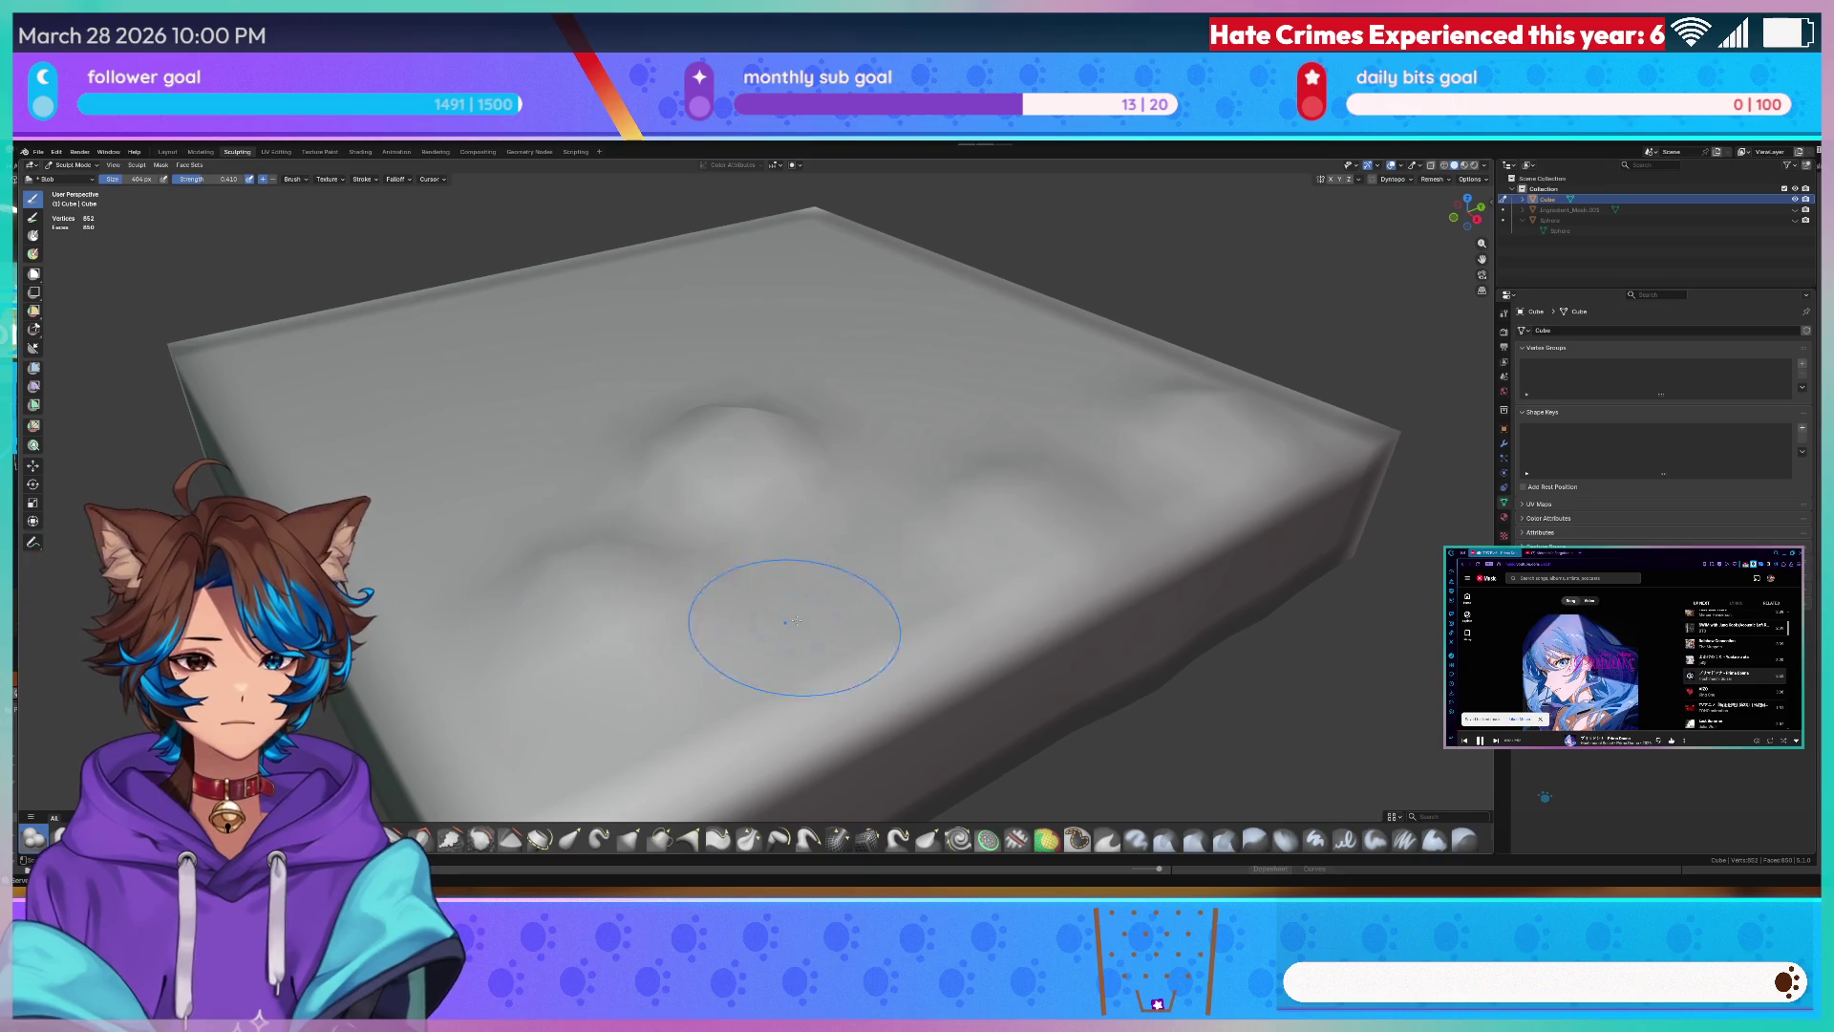
{"action": "scroll", "coordinate": [1003, 429], "scroll_direction": "up", "scroll_amount": 3}
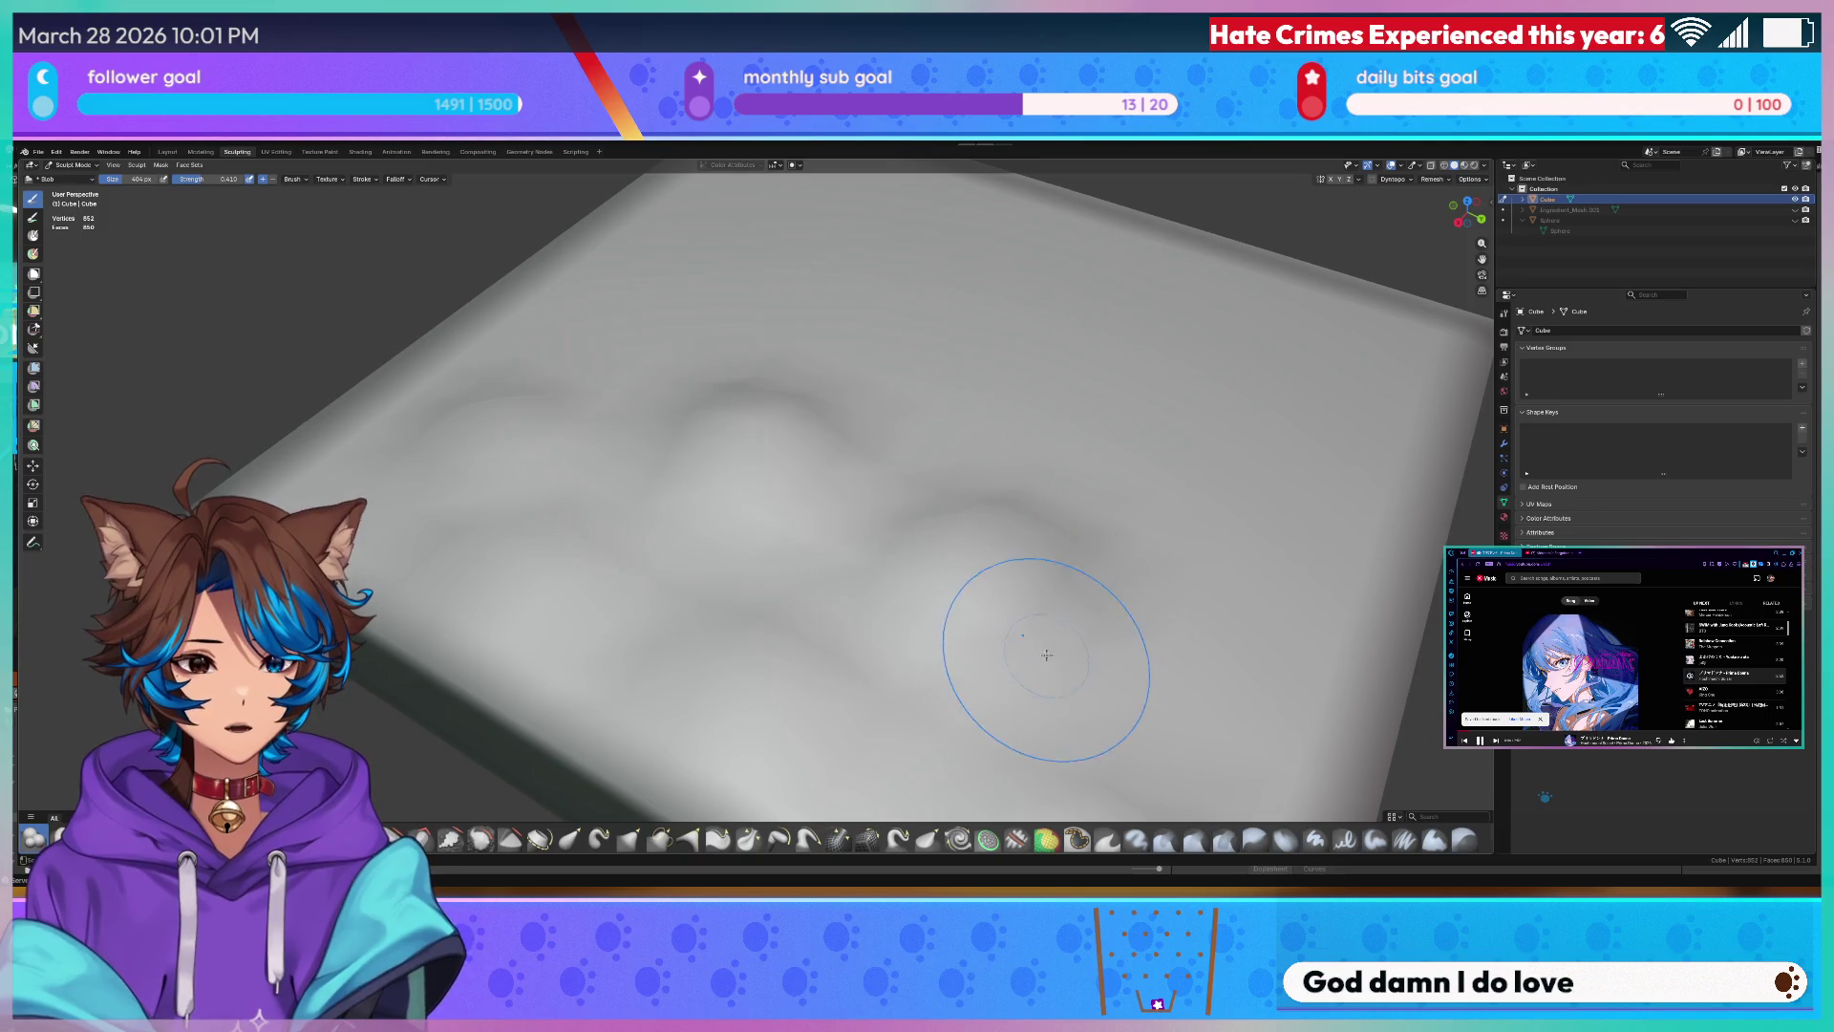
{"action": "middle_click_drag", "start_coordinate": [949, 564], "coordinate": [787, 658]}
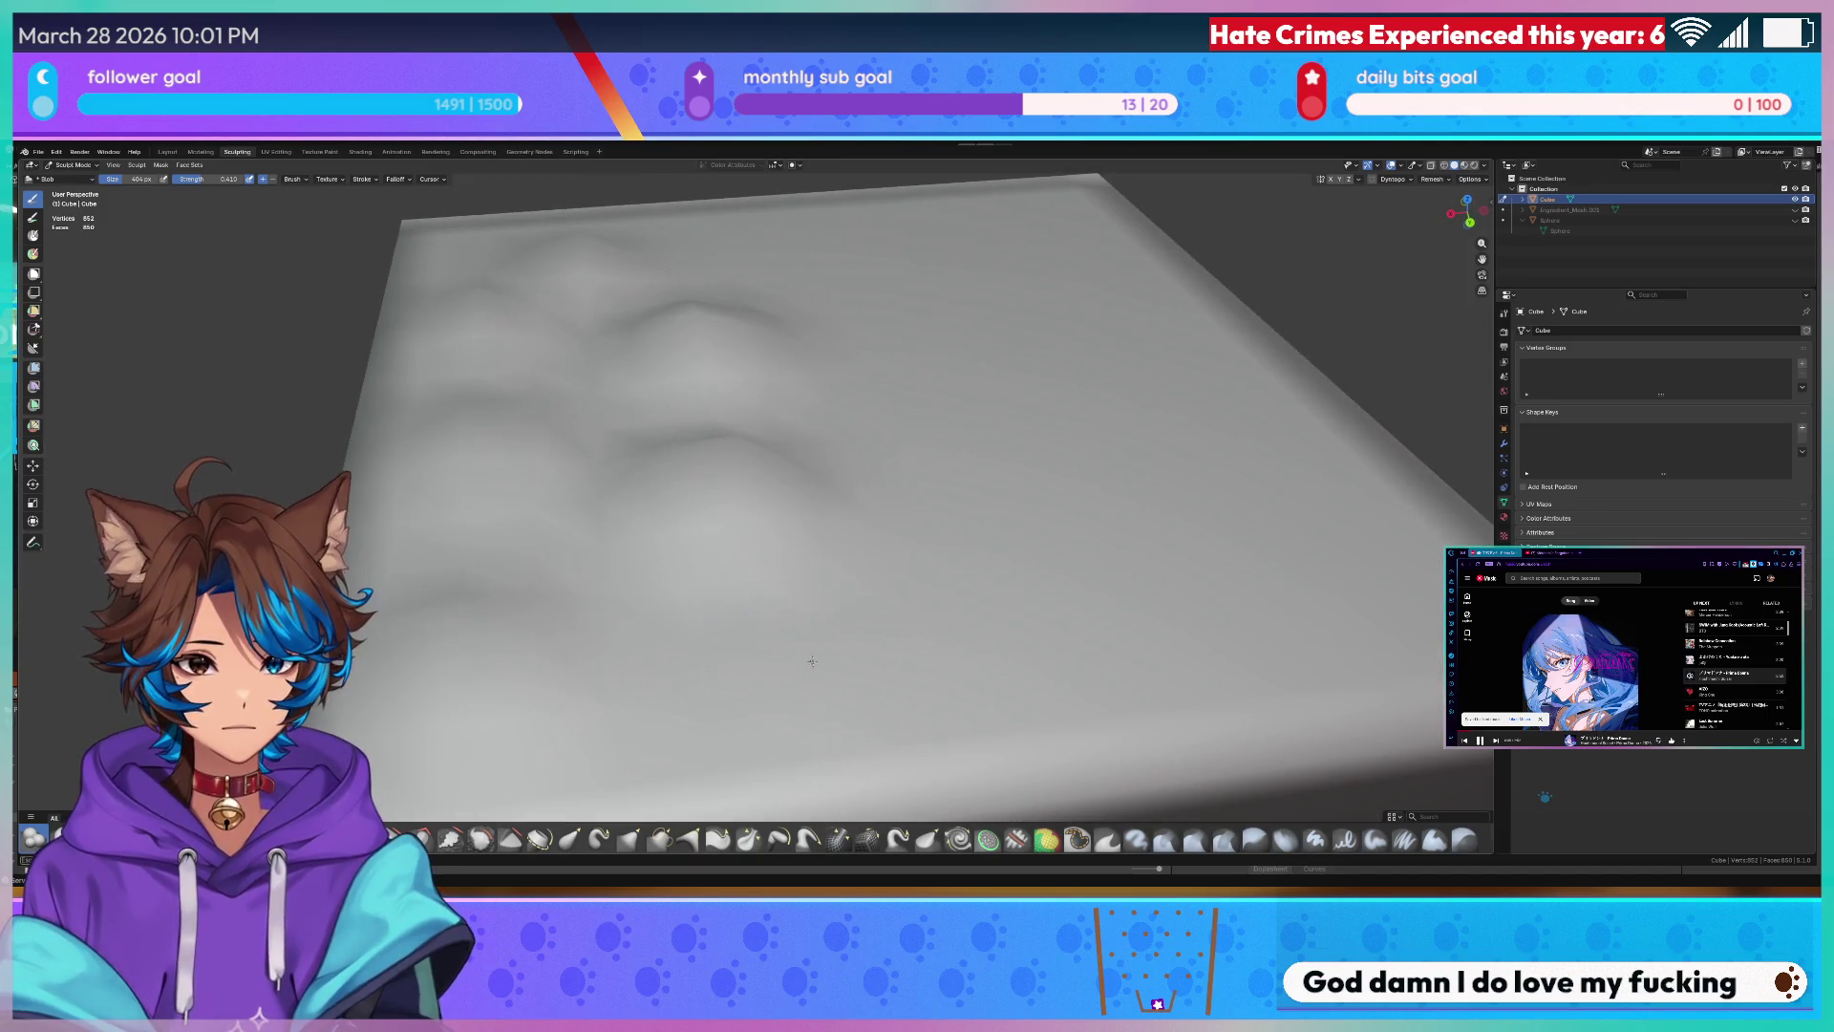
{"action": "middle_click_drag", "start_coordinate": [796, 631], "coordinate": [817, 602]}
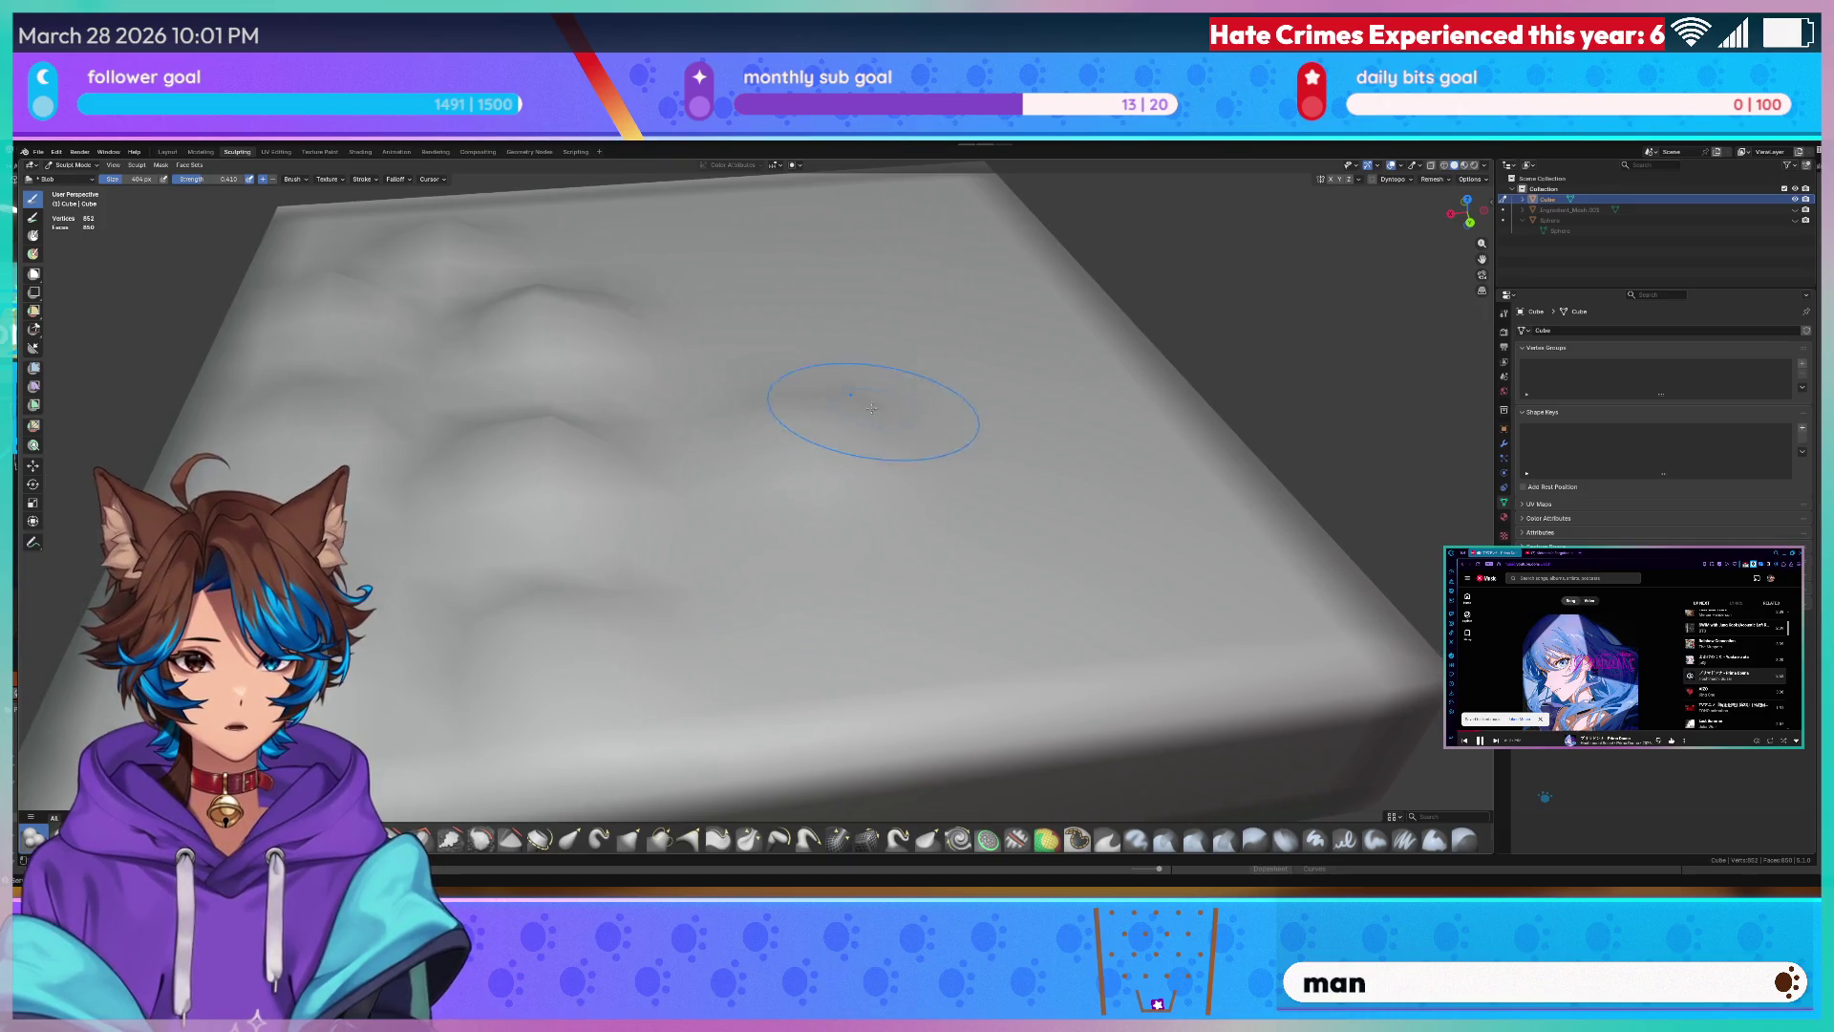
{"action": "middle_click_drag", "start_coordinate": [871, 407], "coordinate": [963, 497]}
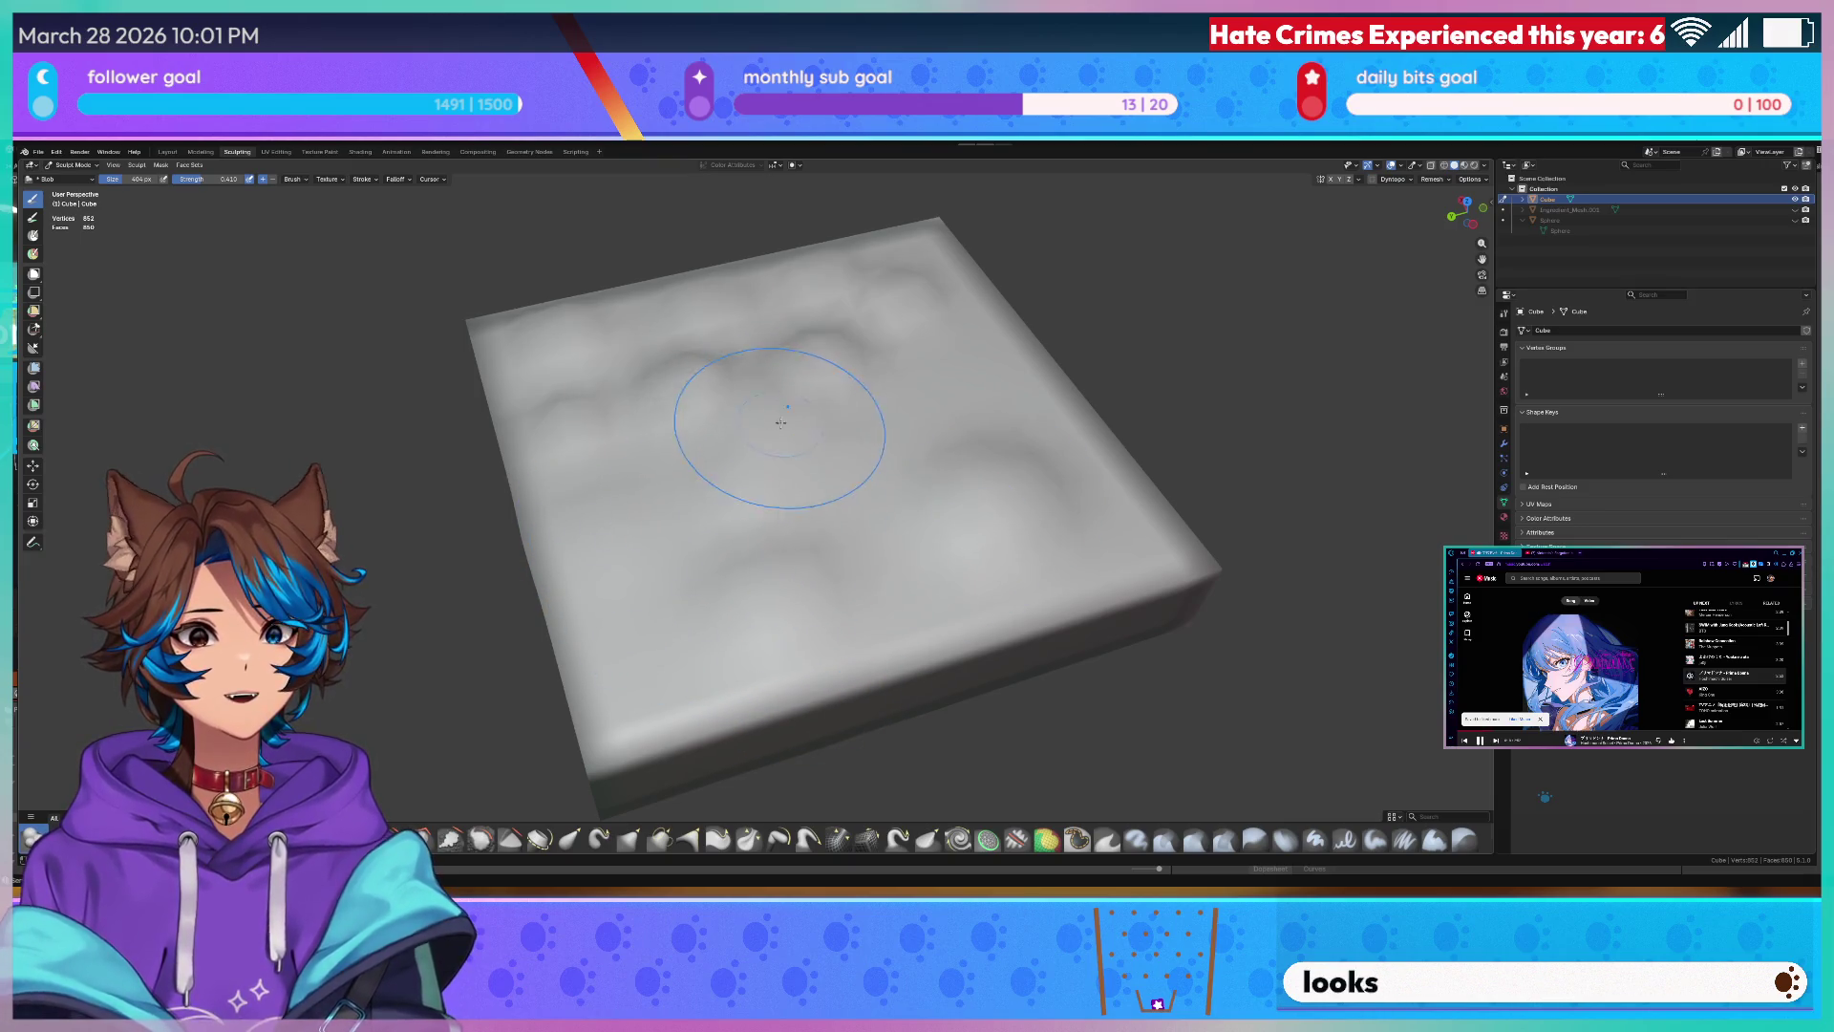
{"action": "scroll", "coordinate": [773, 418], "scroll_direction": "up", "scroll_amount": 4}
{"action": "mouse_move", "coordinate": [773, 430]}
{"action": "middle_mouse_down"}
{"action": "mouse_move", "coordinate": [858, 461]}
{"action": "mouse_move", "coordinate": [803, 501]}
{"action": "middle_mouse_up"}
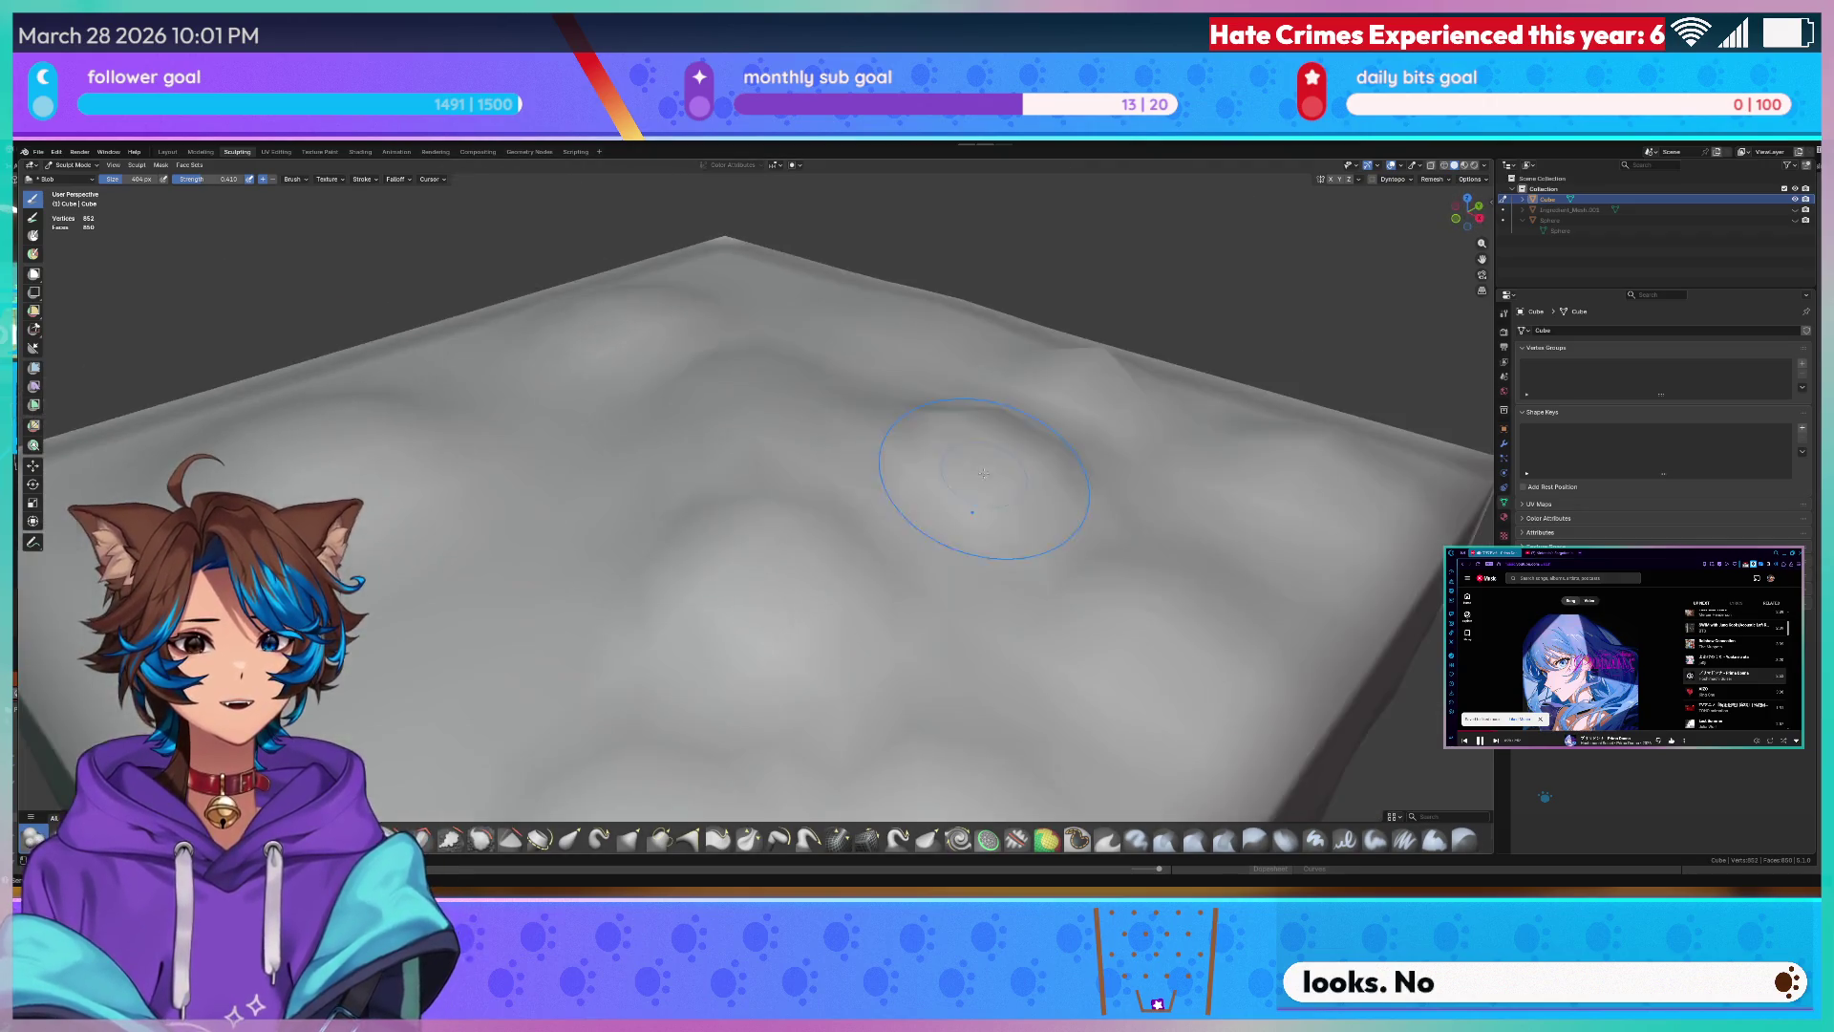
{"action": "scroll", "coordinate": [718, 575], "scroll_direction": "up", "scroll_amount": 3}
{"action": "scroll", "coordinate": [658, 620], "scroll_direction": "down", "scroll_amount": 5}
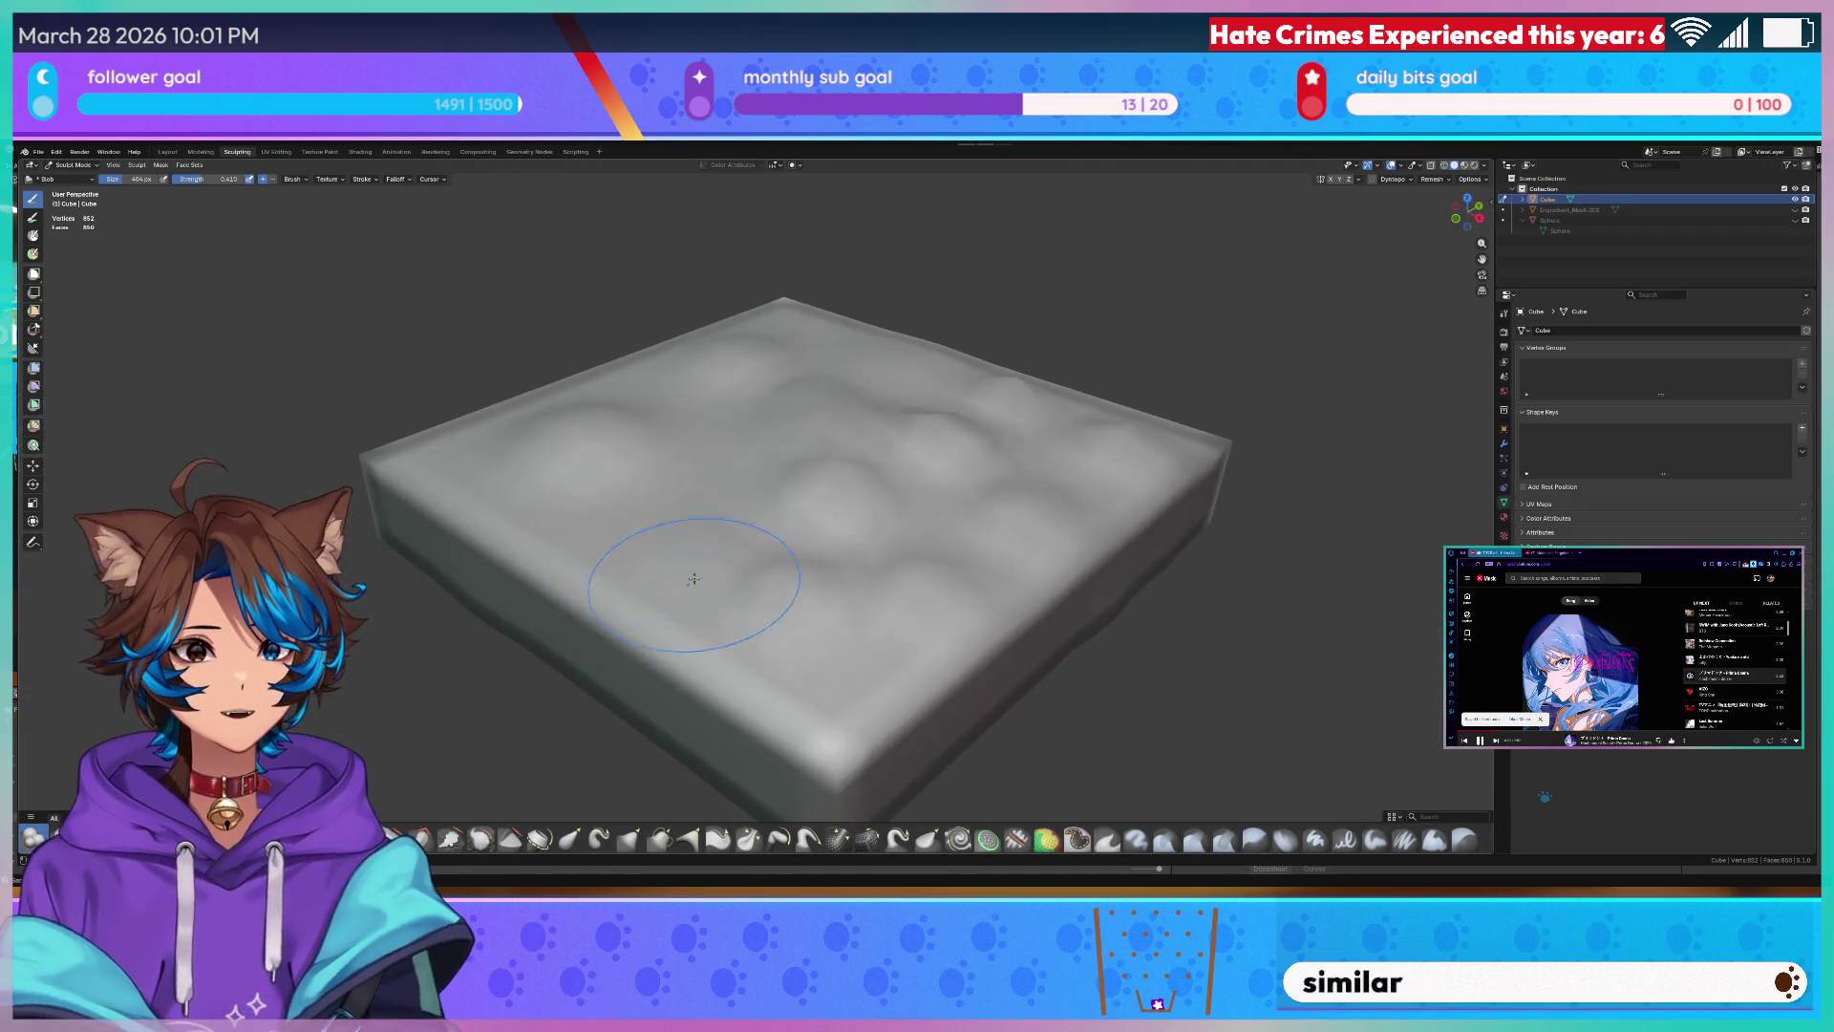
{"action": "middle_click_drag", "start_coordinate": [731, 554], "coordinate": [803, 573]}
{"action": "scroll", "coordinate": [860, 588], "scroll_direction": "up", "scroll_amount": 2}
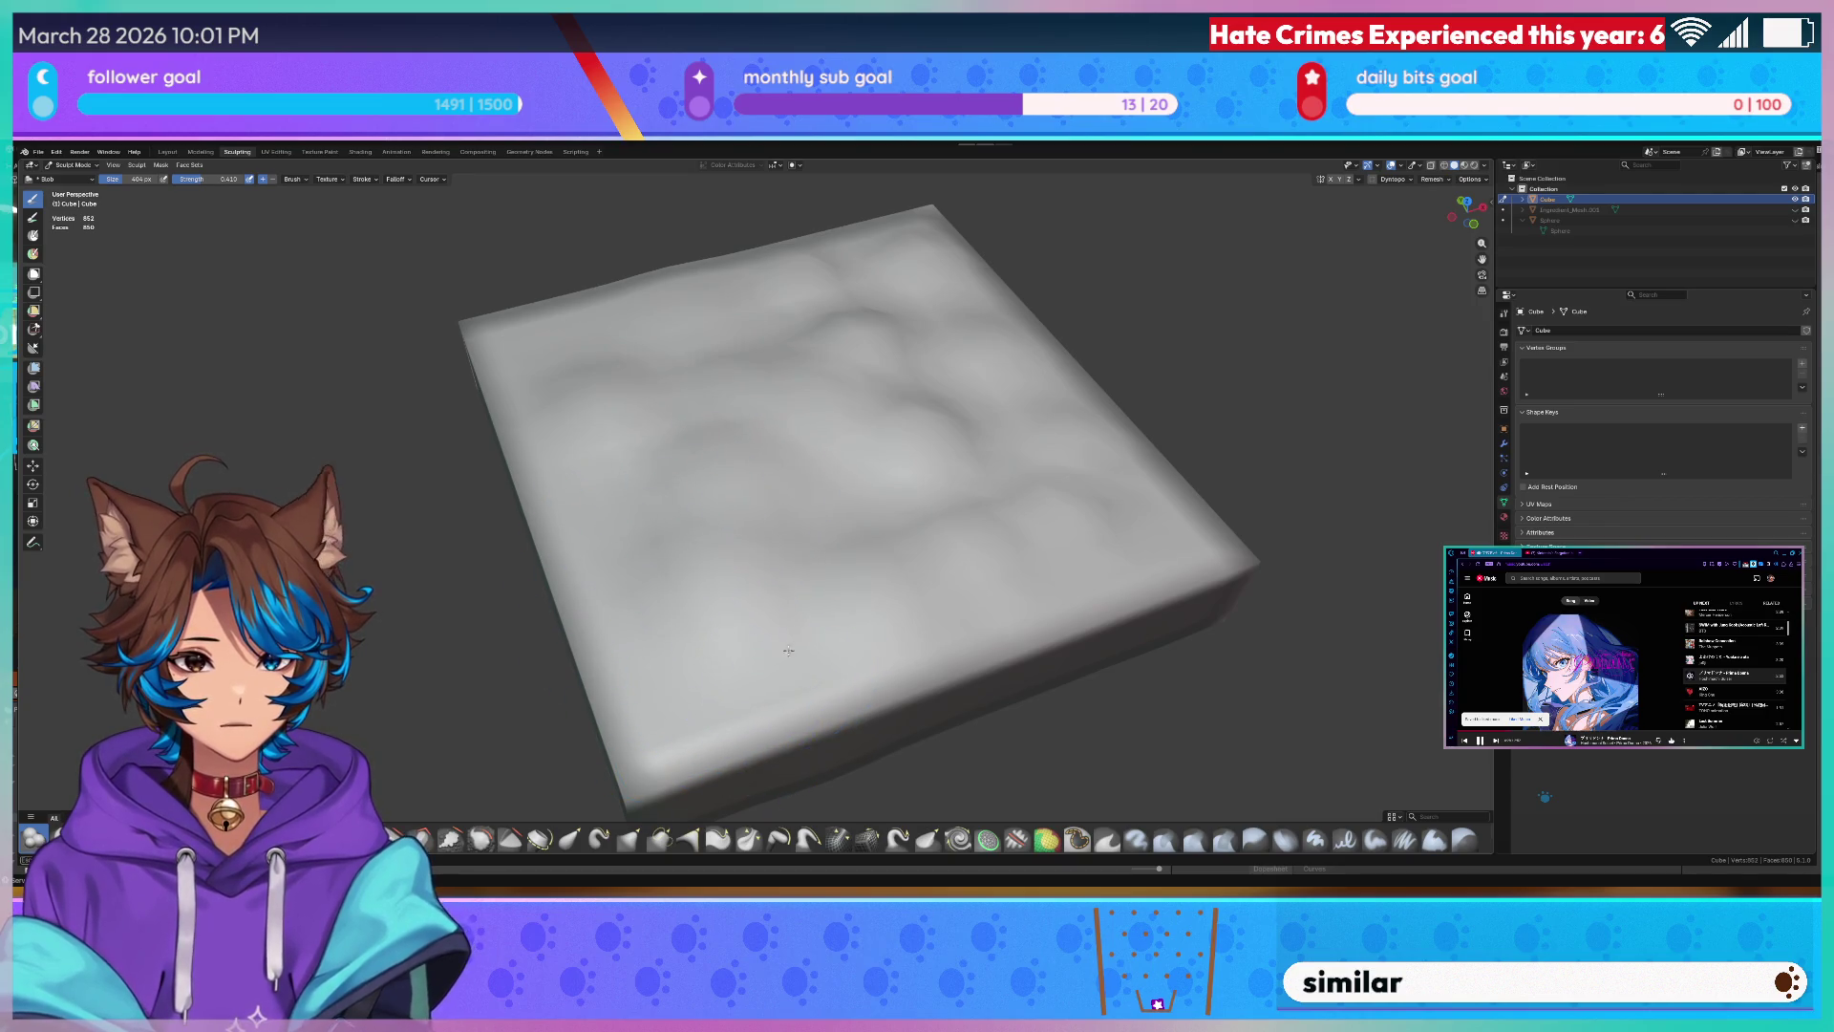
- Work more lumps across the slab's top while orbiting between head-on, top-down and low angles
{"action": "middle_click_drag", "start_coordinate": [768, 658], "coordinate": [841, 530]}
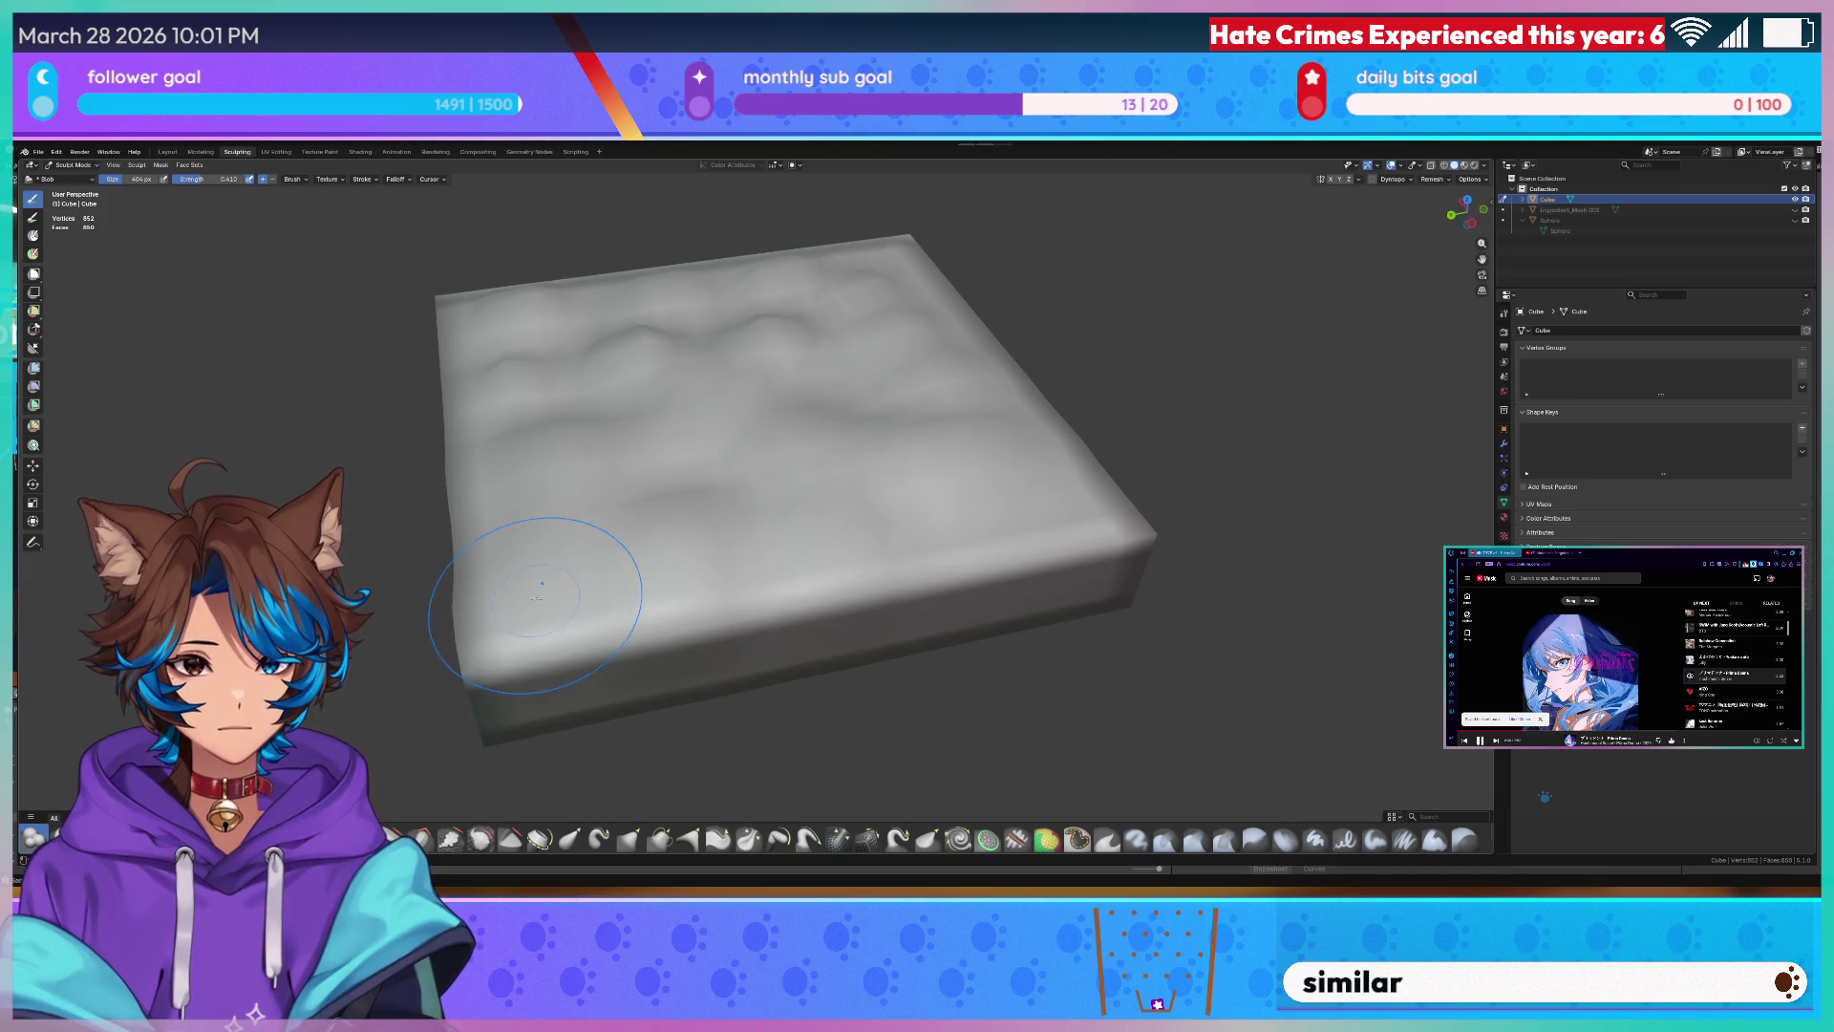
{"action": "middle_click_drag", "start_coordinate": [541, 588], "coordinate": [552, 318]}
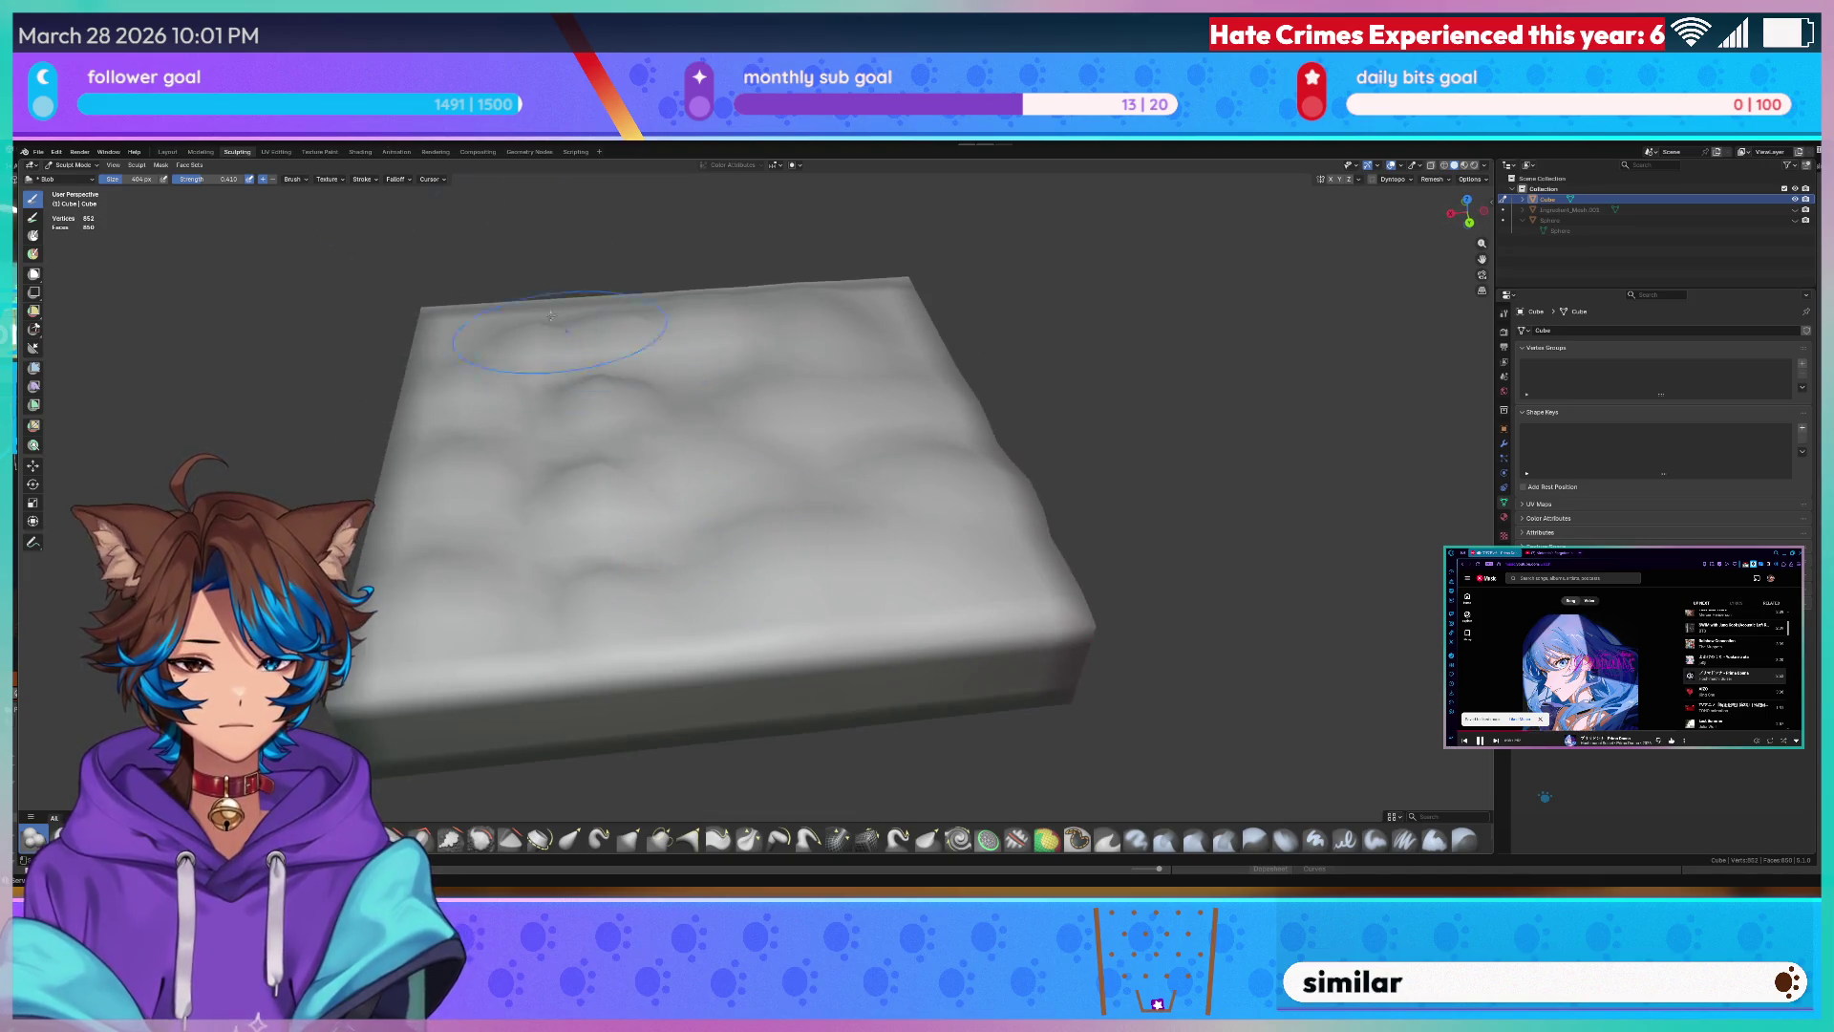
{"action": "scroll", "coordinate": [716, 517], "scroll_direction": "up", "scroll_amount": 5}
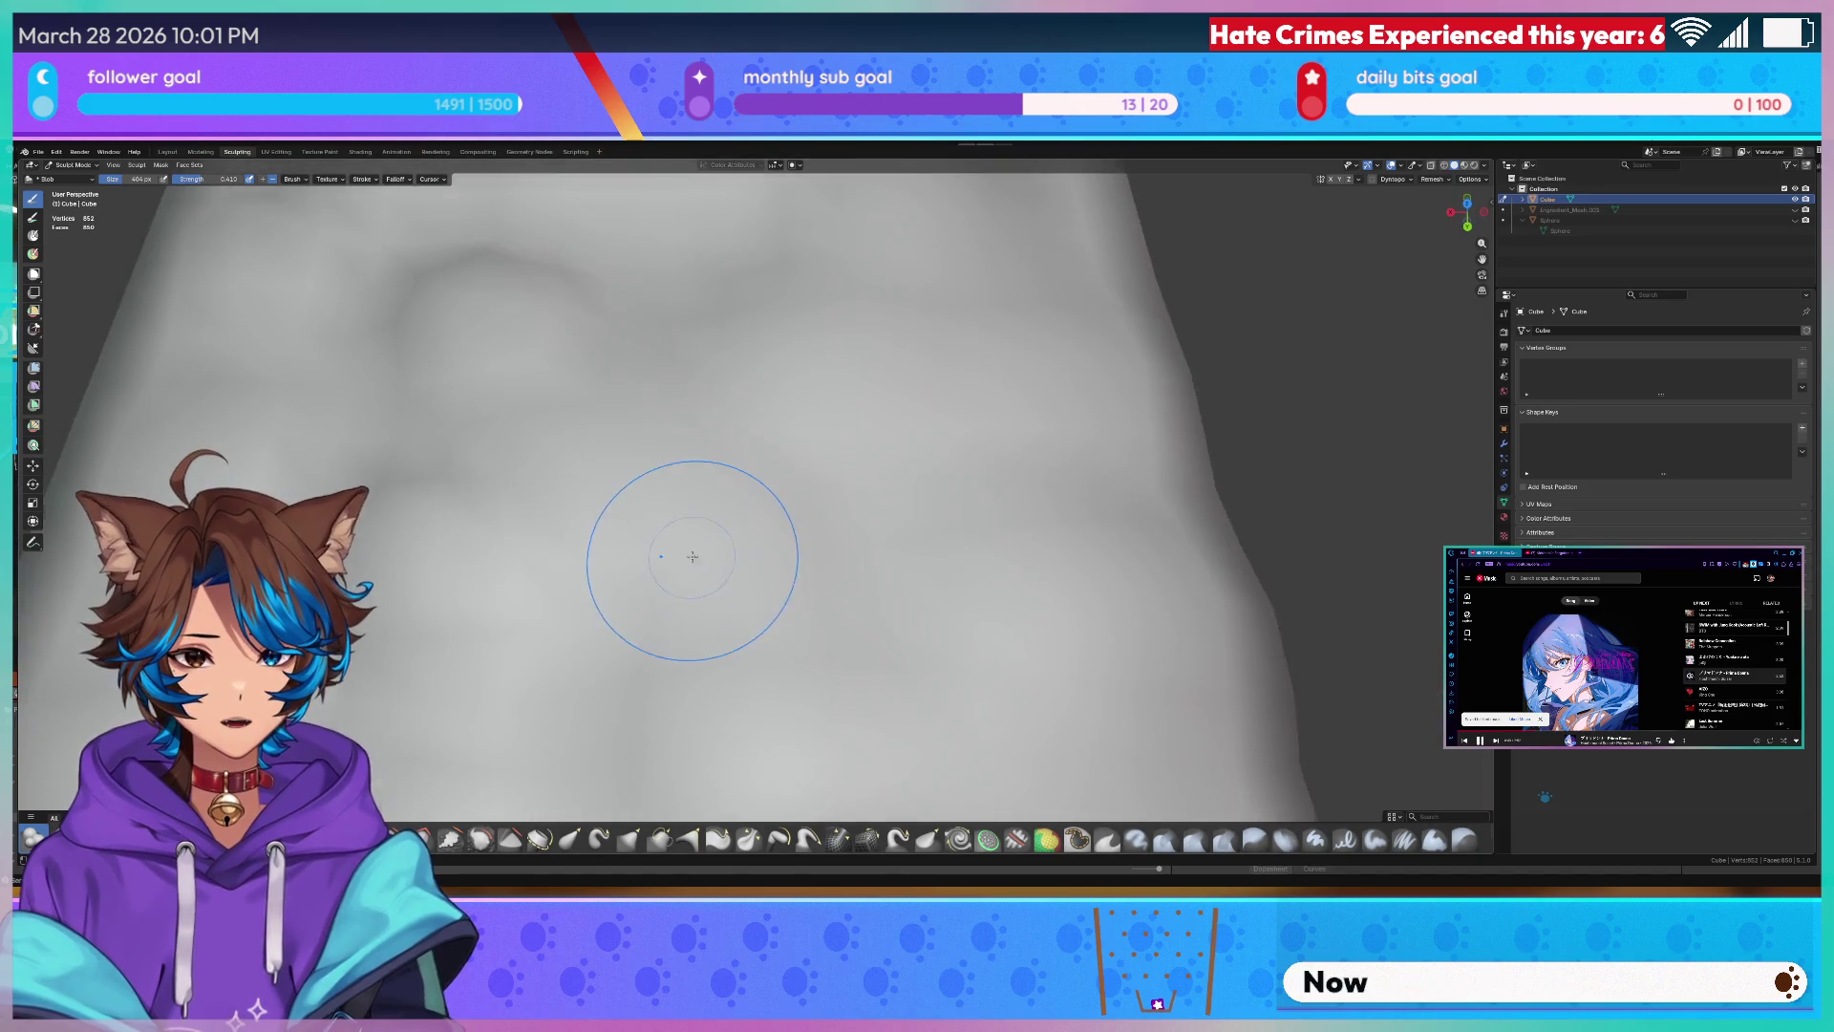
{"action": "scroll", "coordinate": [688, 545], "scroll_direction": "down", "scroll_amount": 6}
{"action": "mouse_move", "coordinate": [717, 501]}
{"action": "middle_mouse_down"}
{"action": "mouse_move", "coordinate": [834, 505]}
{"action": "mouse_move", "coordinate": [716, 489]}
{"action": "middle_mouse_up"}
{"action": "scroll", "coordinate": [828, 501], "scroll_direction": "up", "scroll_amount": 4}
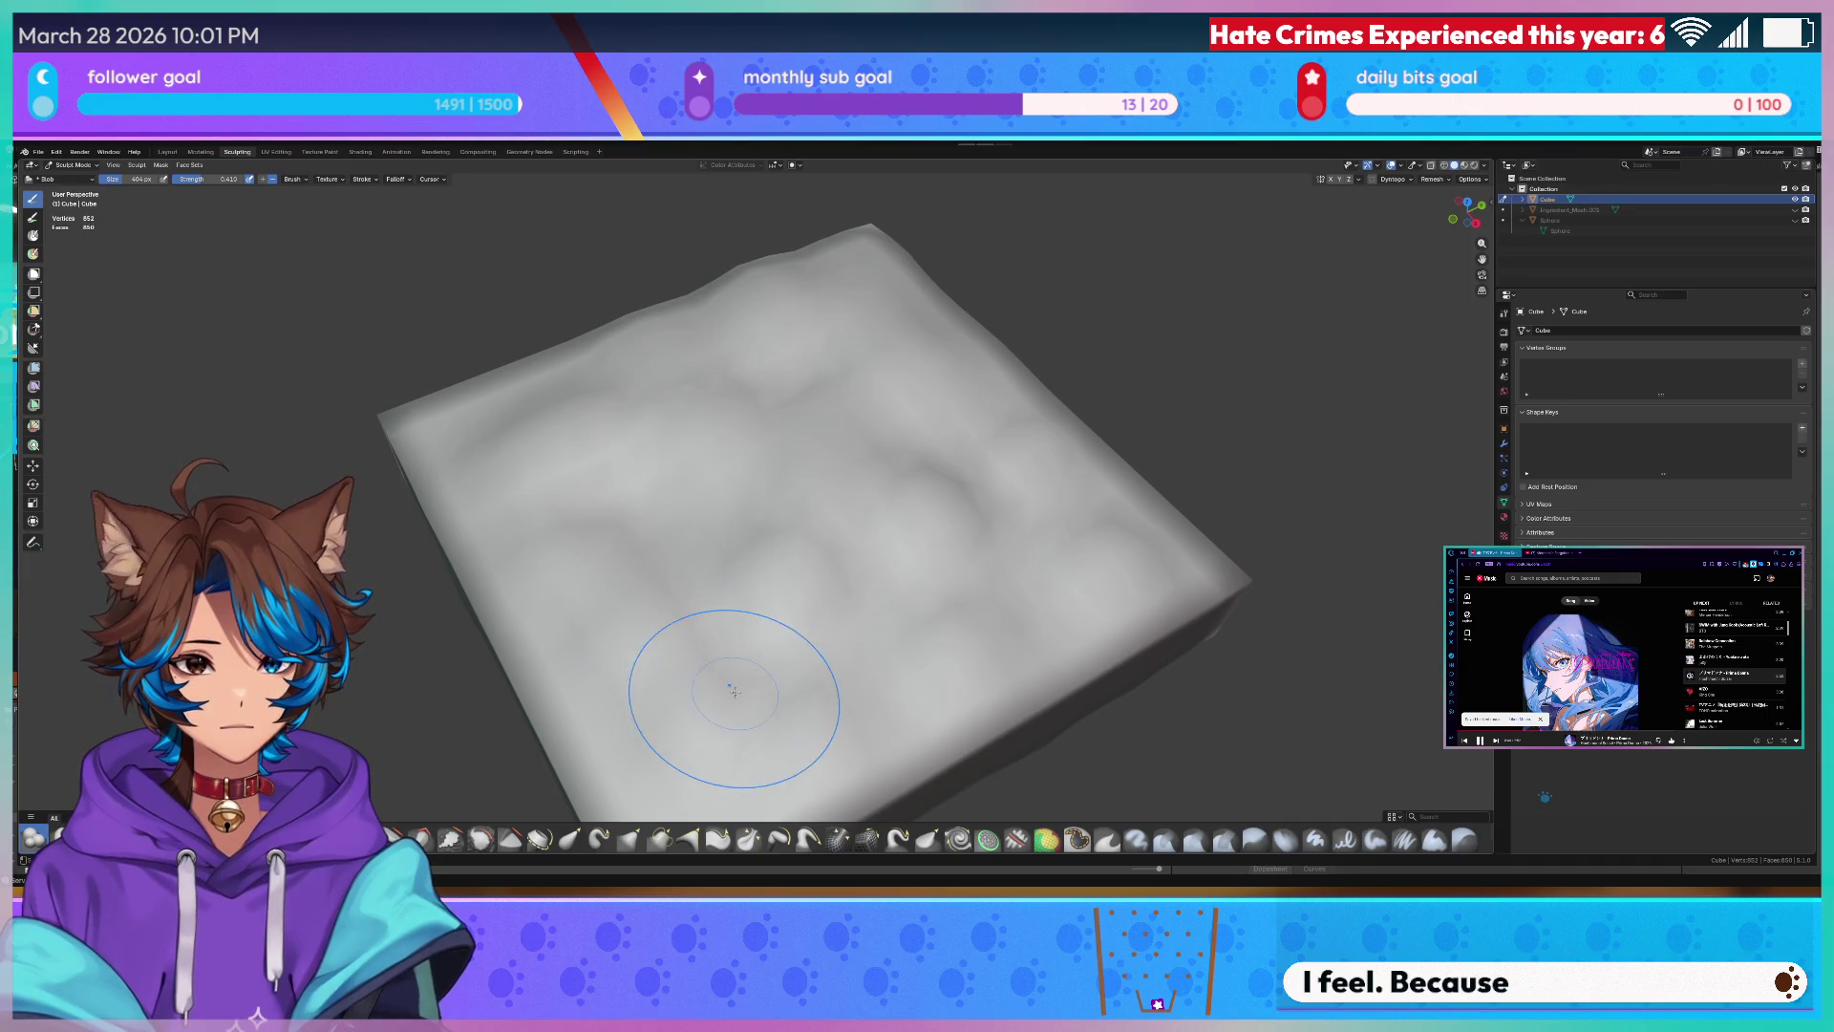
{"action": "scroll", "coordinate": [742, 688], "scroll_direction": "up", "scroll_amount": 4}
{"action": "scroll", "coordinate": [674, 545], "scroll_direction": "up", "scroll_amount": 3}
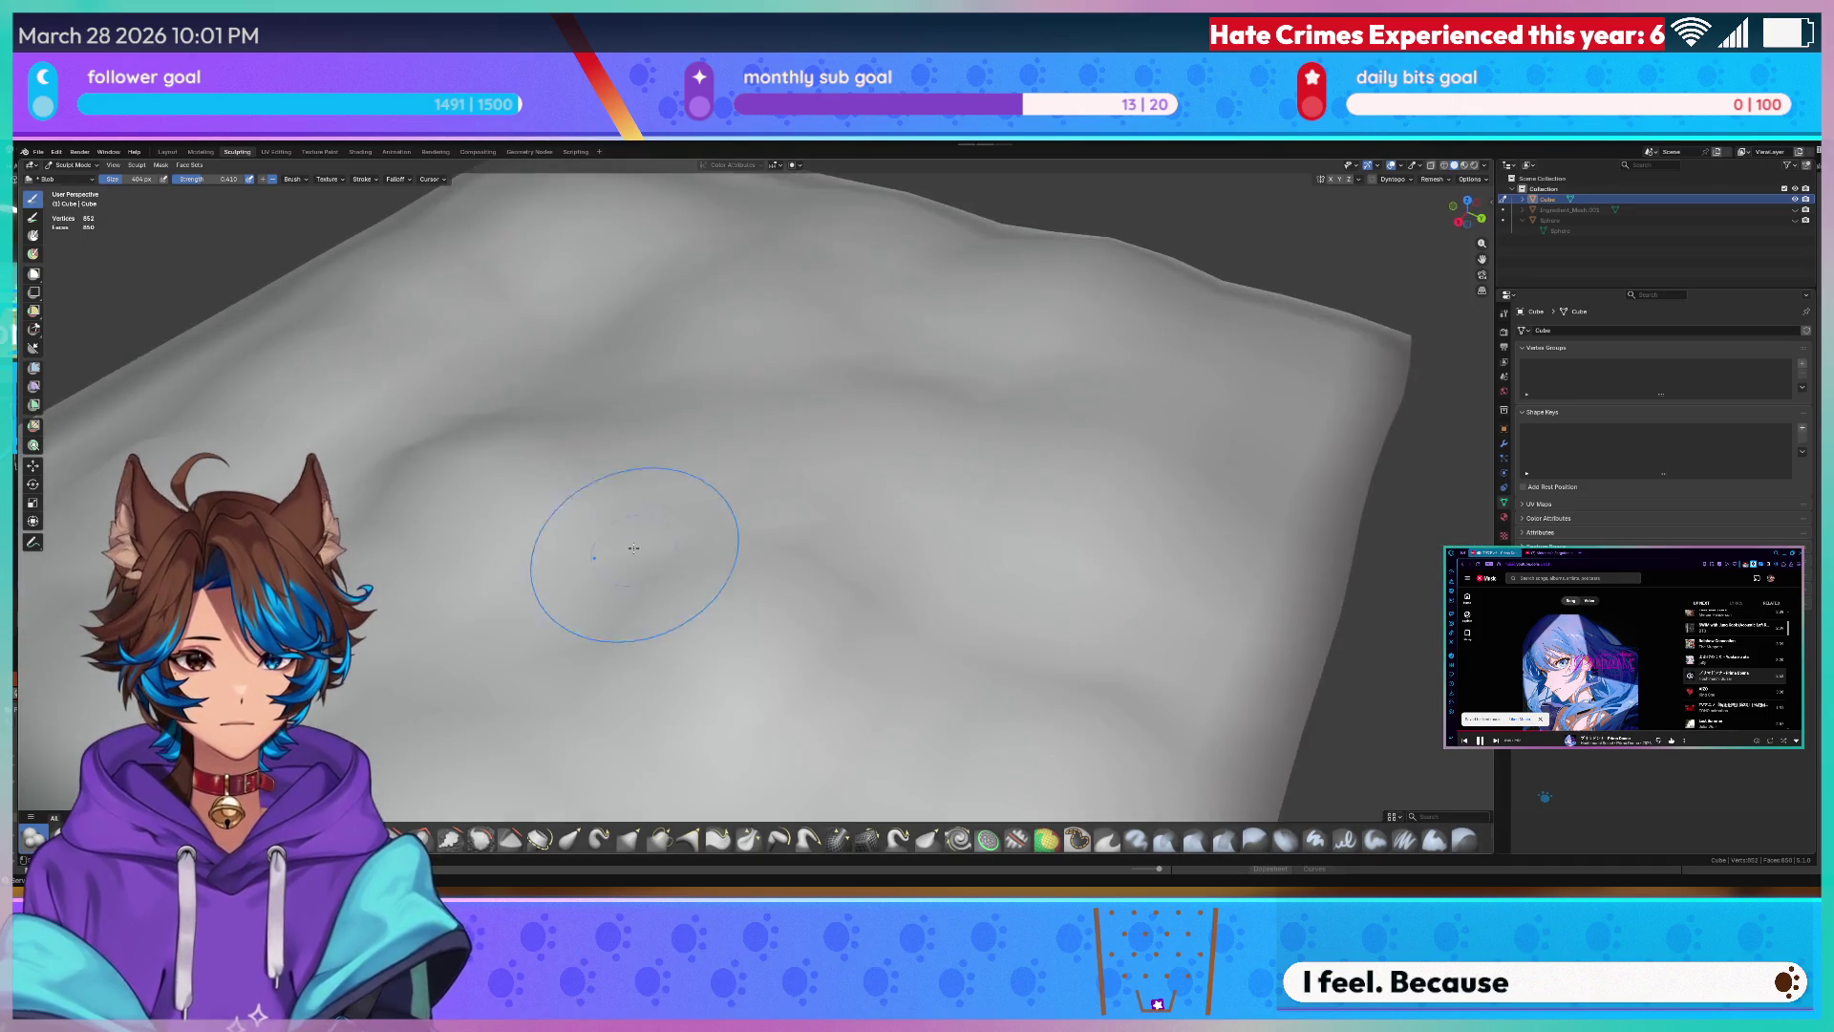
{"action": "scroll", "coordinate": [721, 519], "scroll_direction": "up", "scroll_amount": 2}
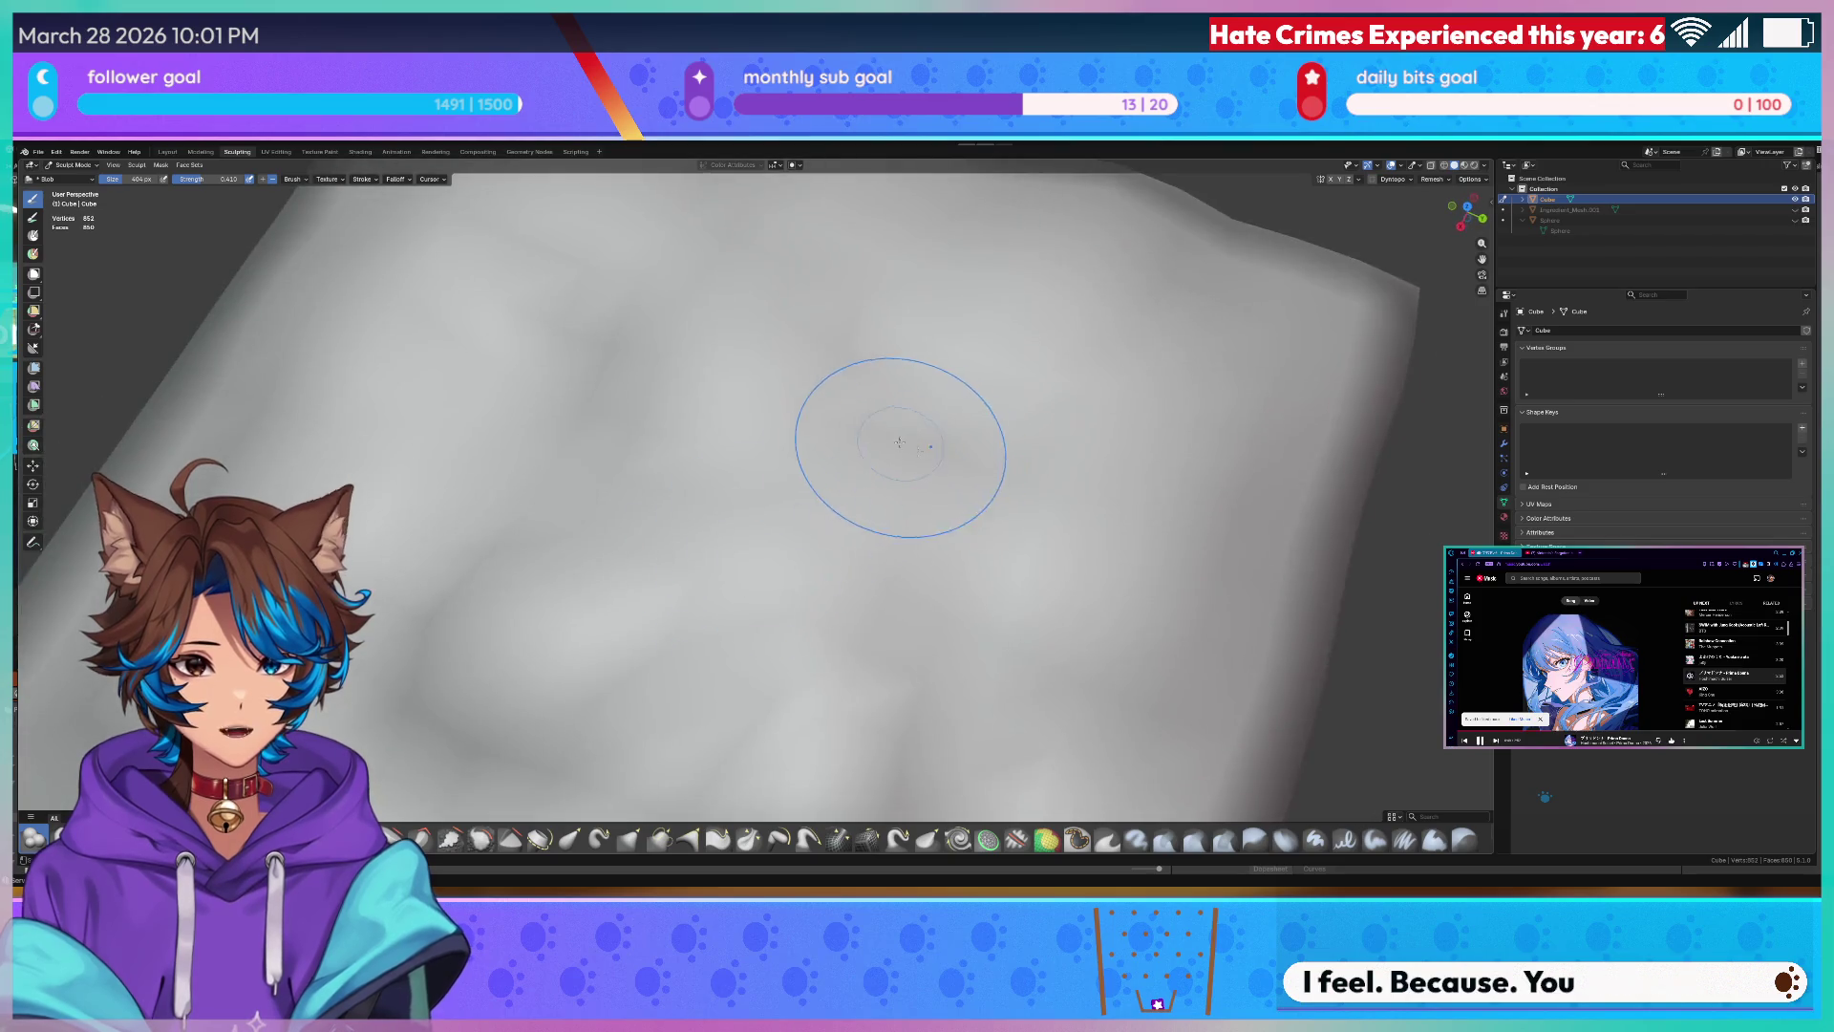
{"action": "middle_click_drag", "start_coordinate": [889, 458], "coordinate": [803, 481]}
{"action": "scroll", "coordinate": [804, 481], "scroll_direction": "down", "scroll_amount": 5}
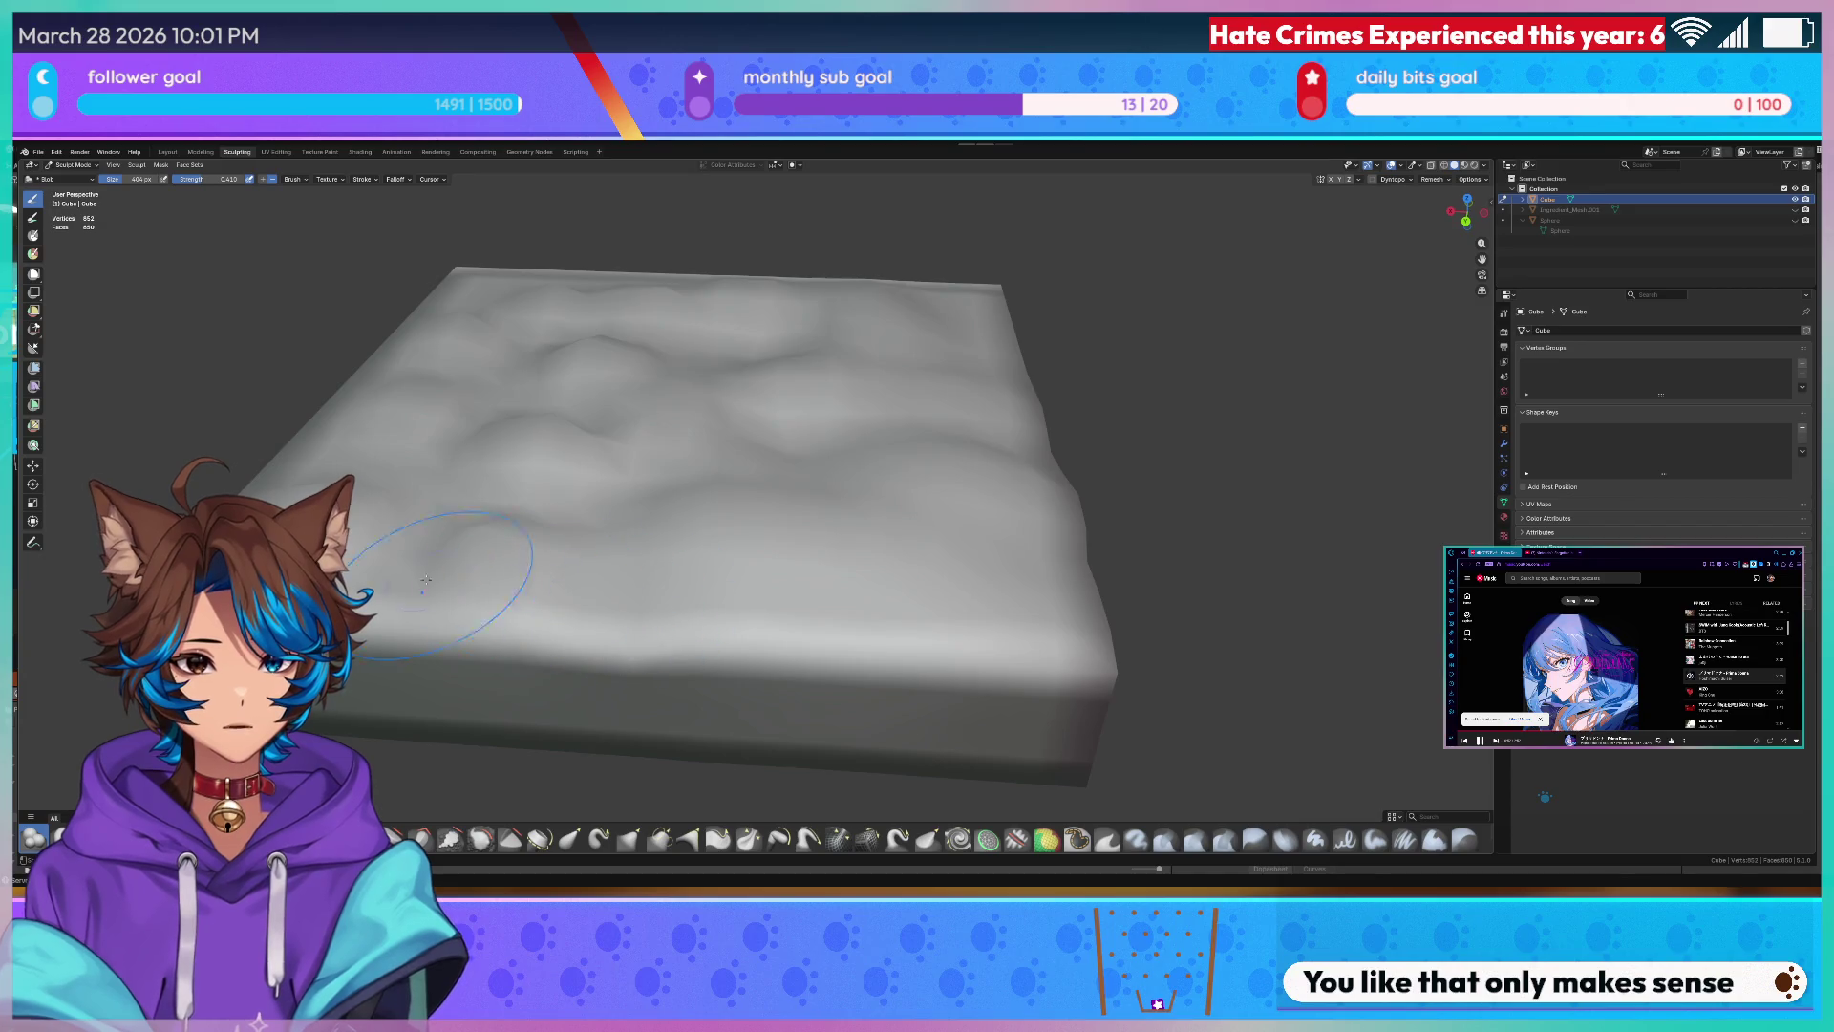
{"action": "middle_click_drag", "start_coordinate": [385, 588], "coordinate": [582, 606]}
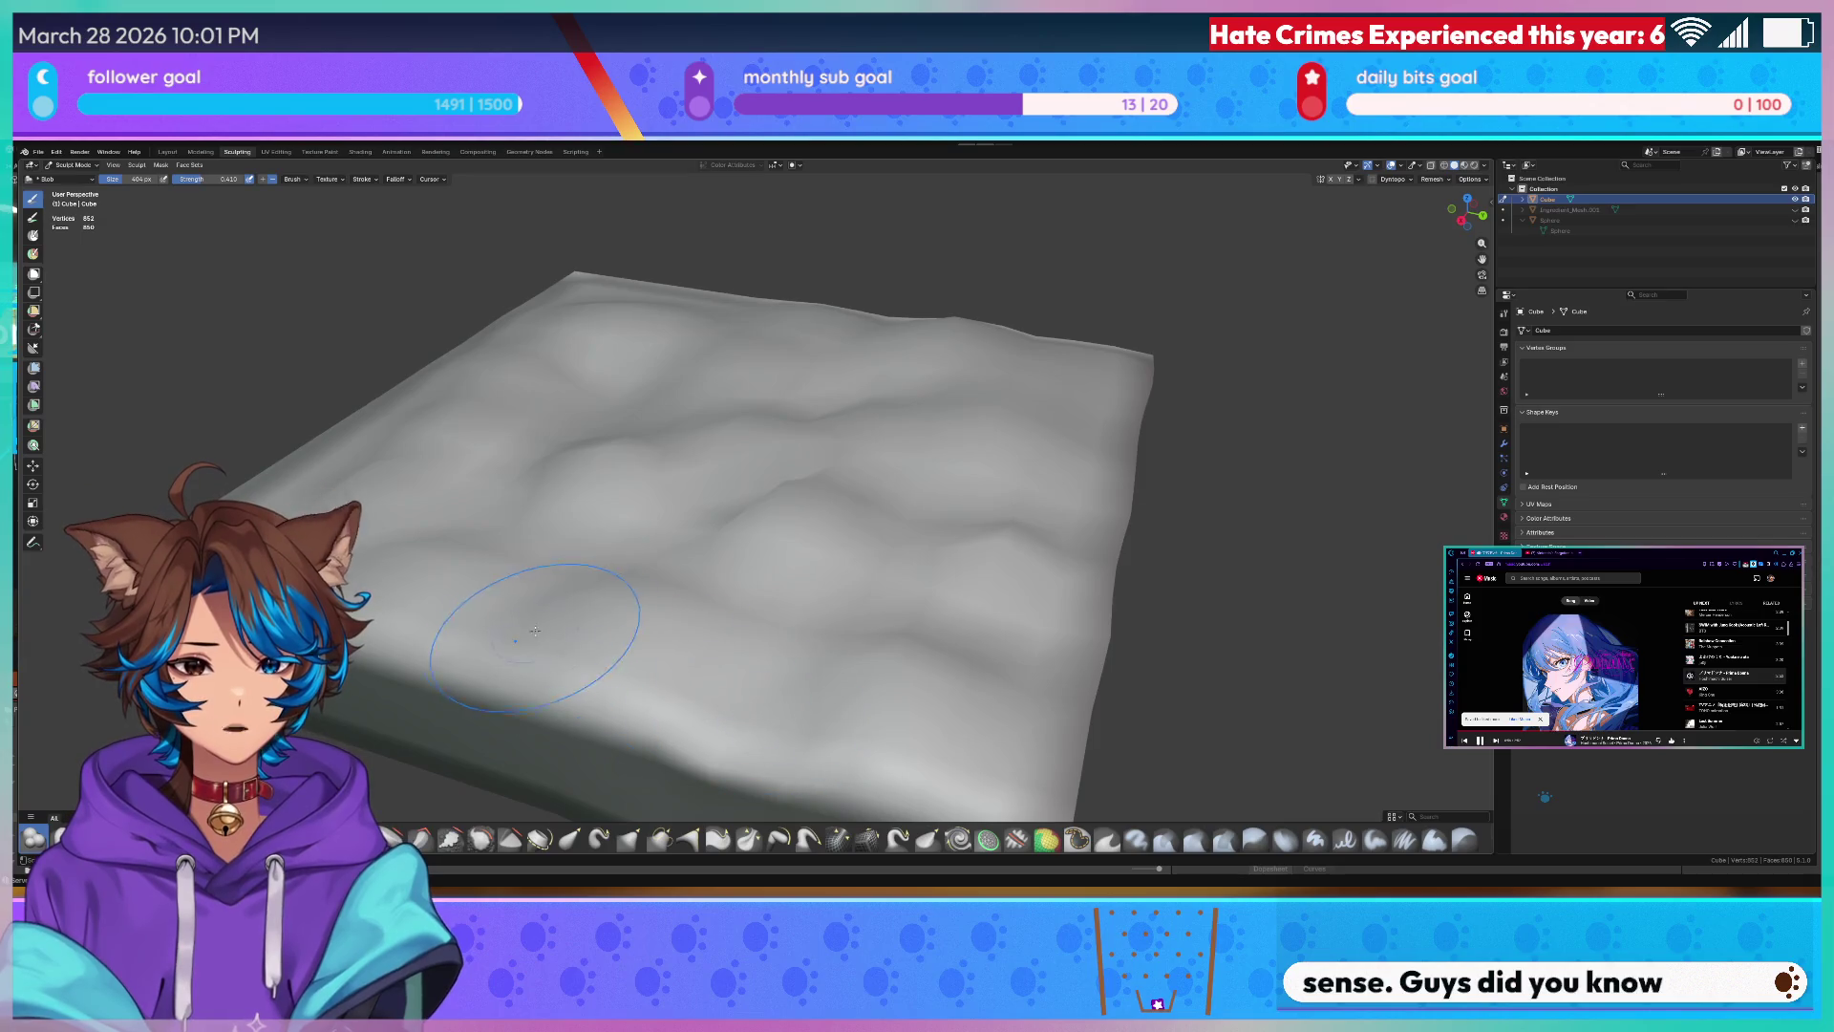
{"action": "middle_click_drag", "start_coordinate": [449, 610], "coordinate": [652, 638]}
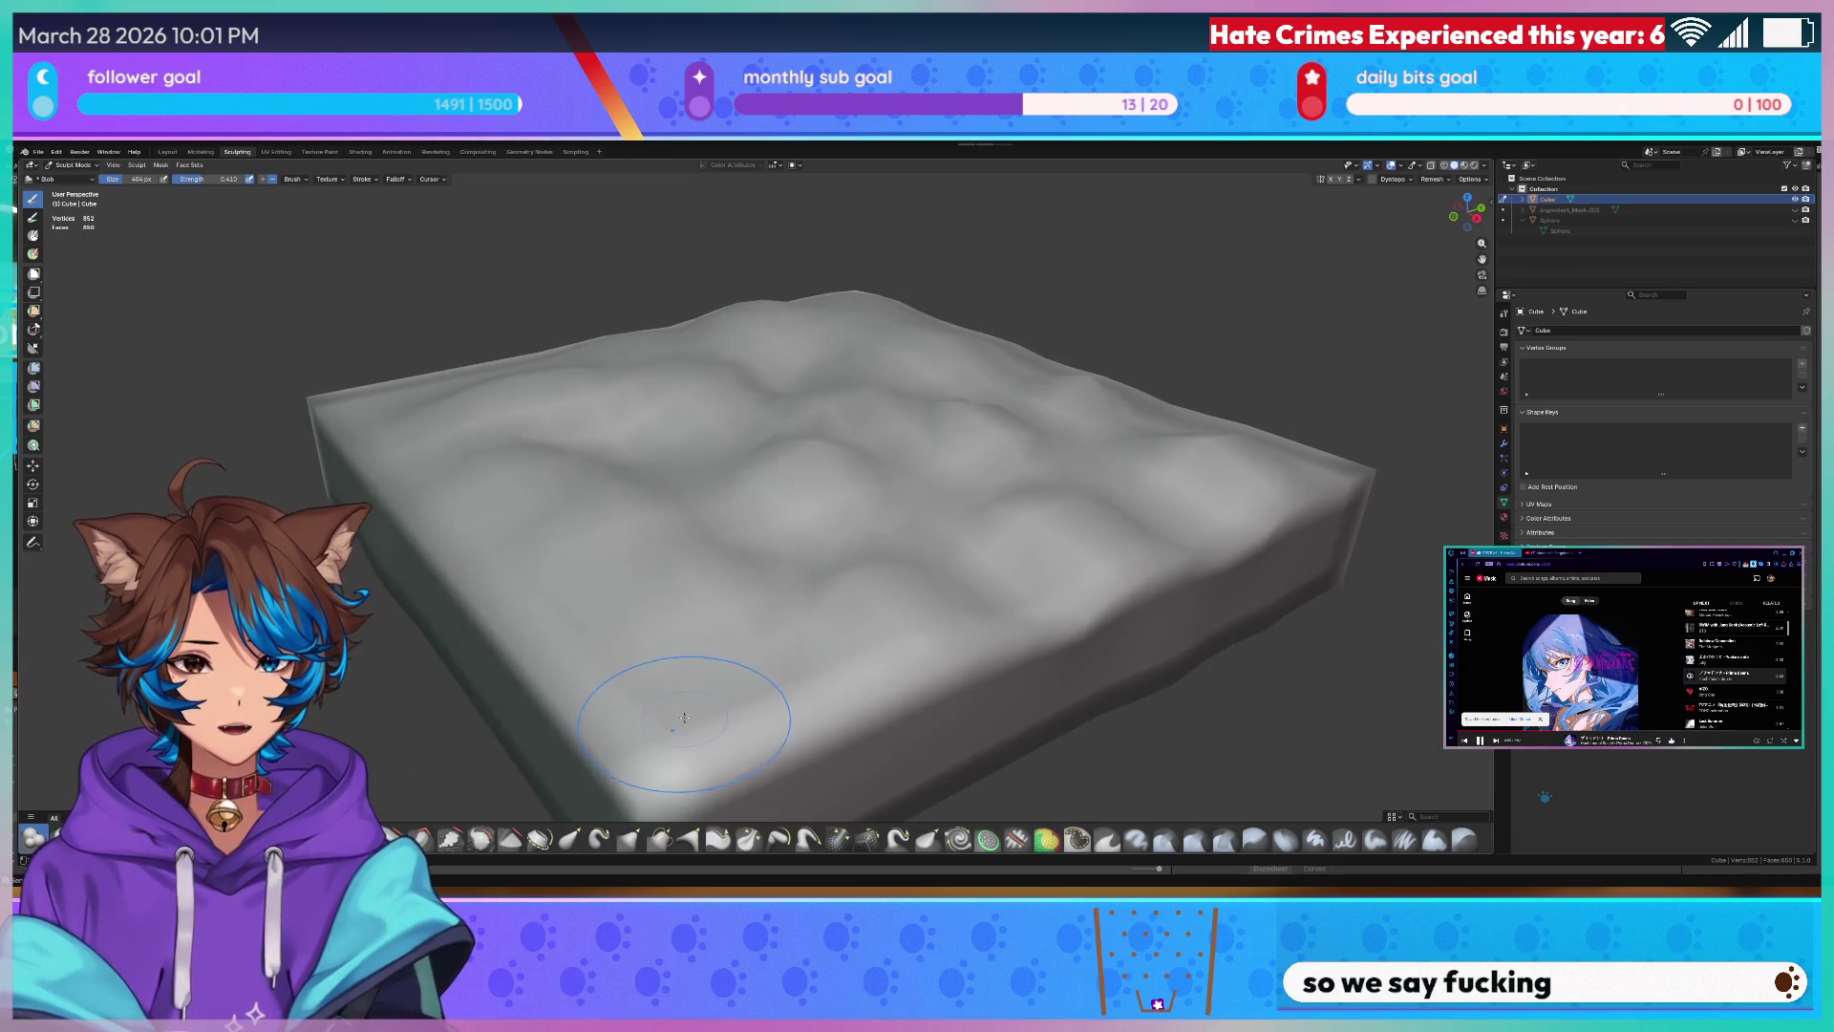
{"action": "middle_click_drag", "start_coordinate": [673, 720], "coordinate": [1042, 661]}
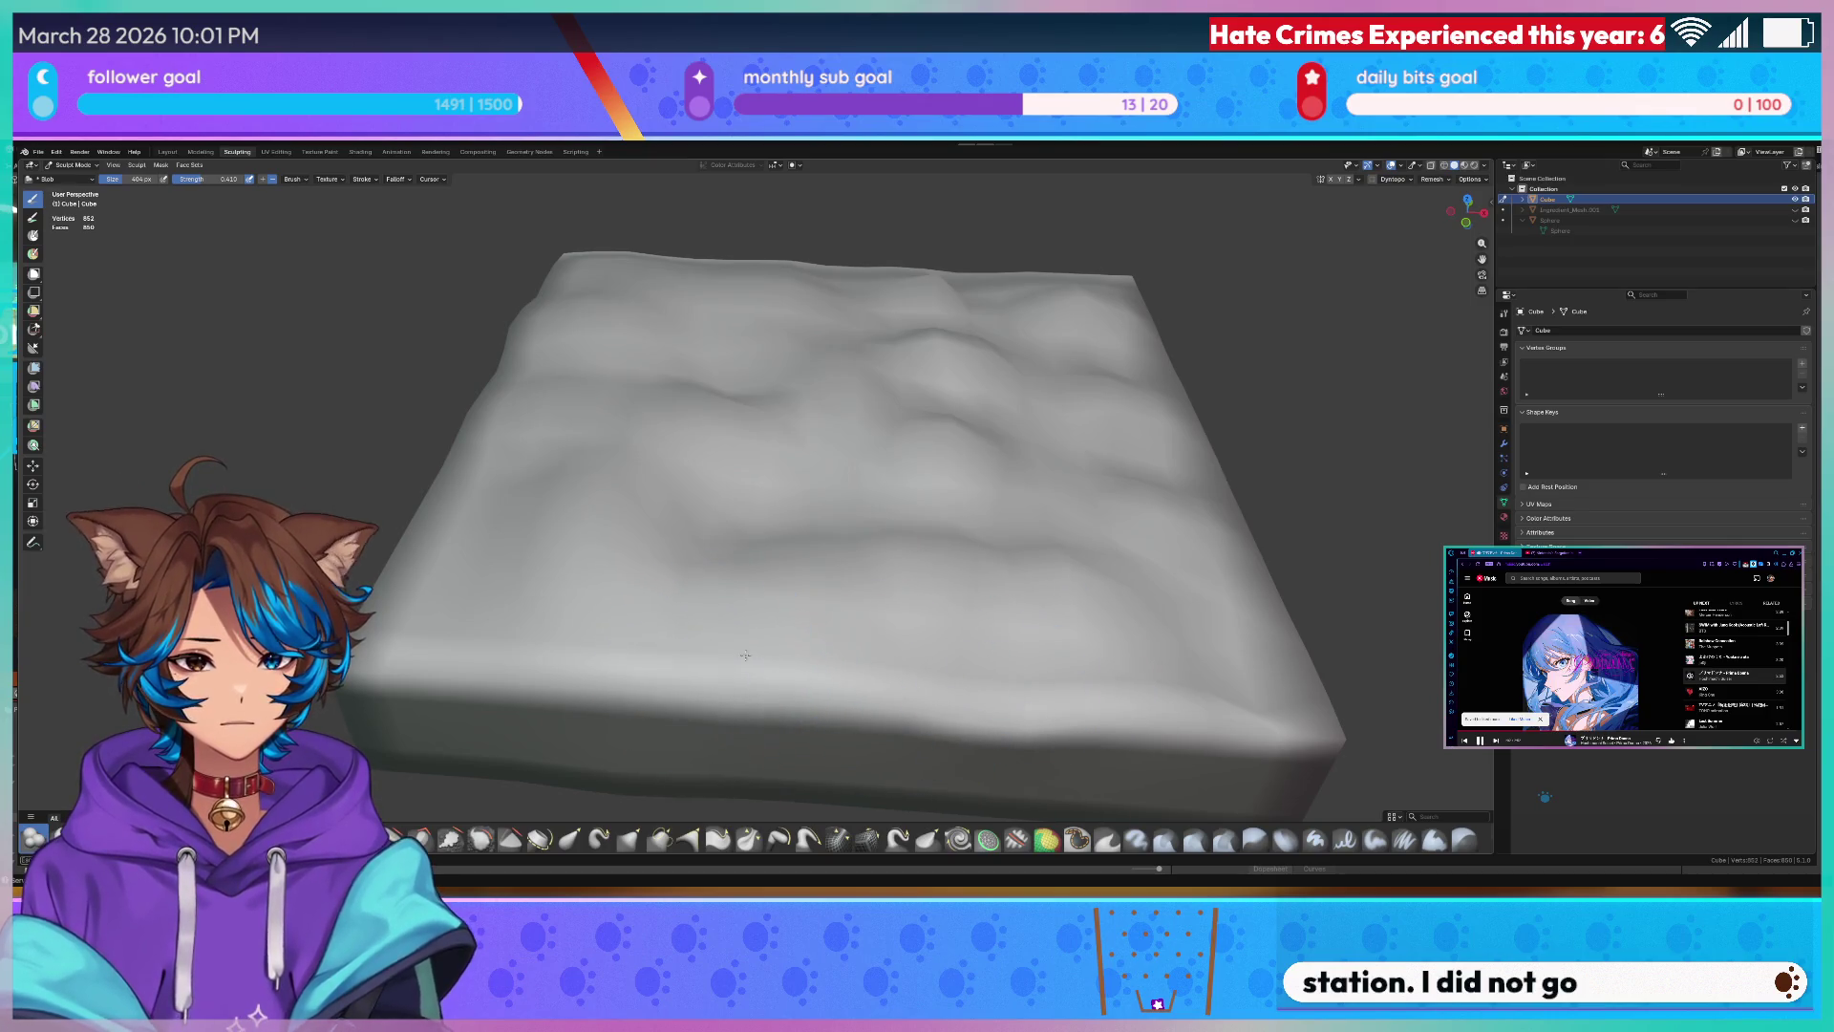
{"action": "middle_click_drag", "start_coordinate": [726, 663], "coordinate": [946, 745]}
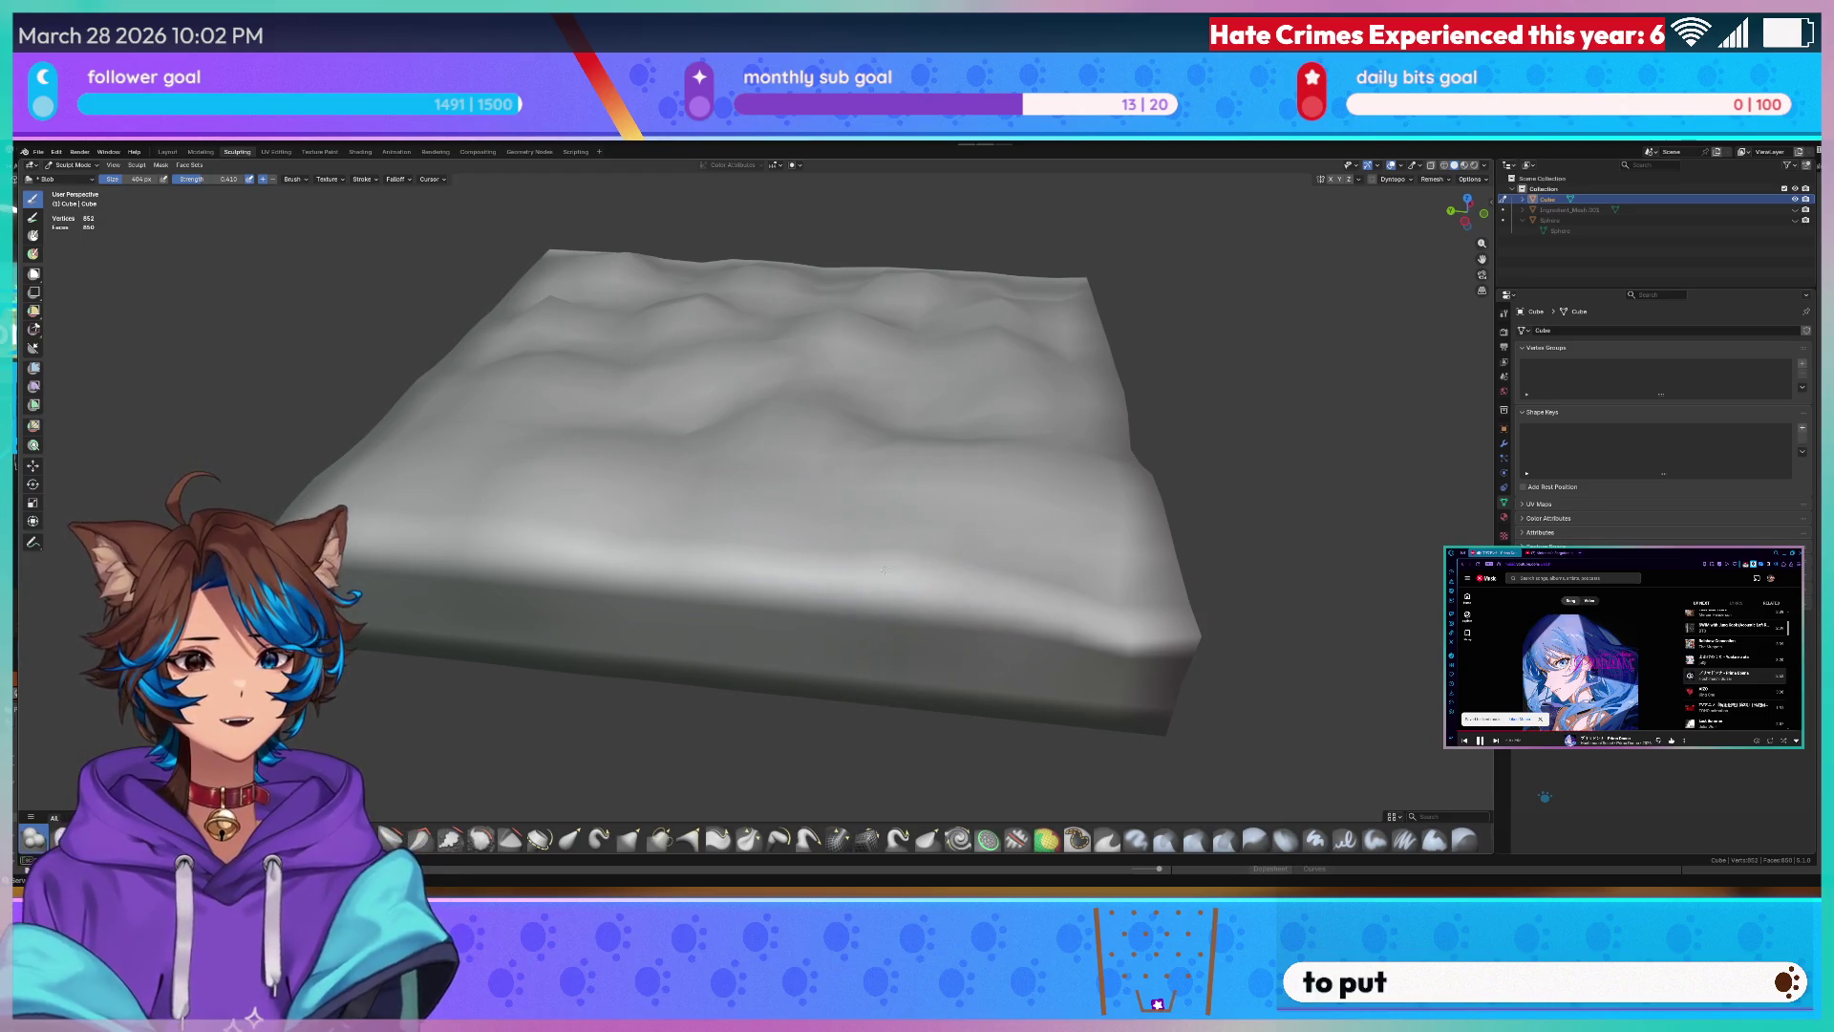
{"action": "middle_click_drag", "start_coordinate": [897, 543], "coordinate": [803, 573]}
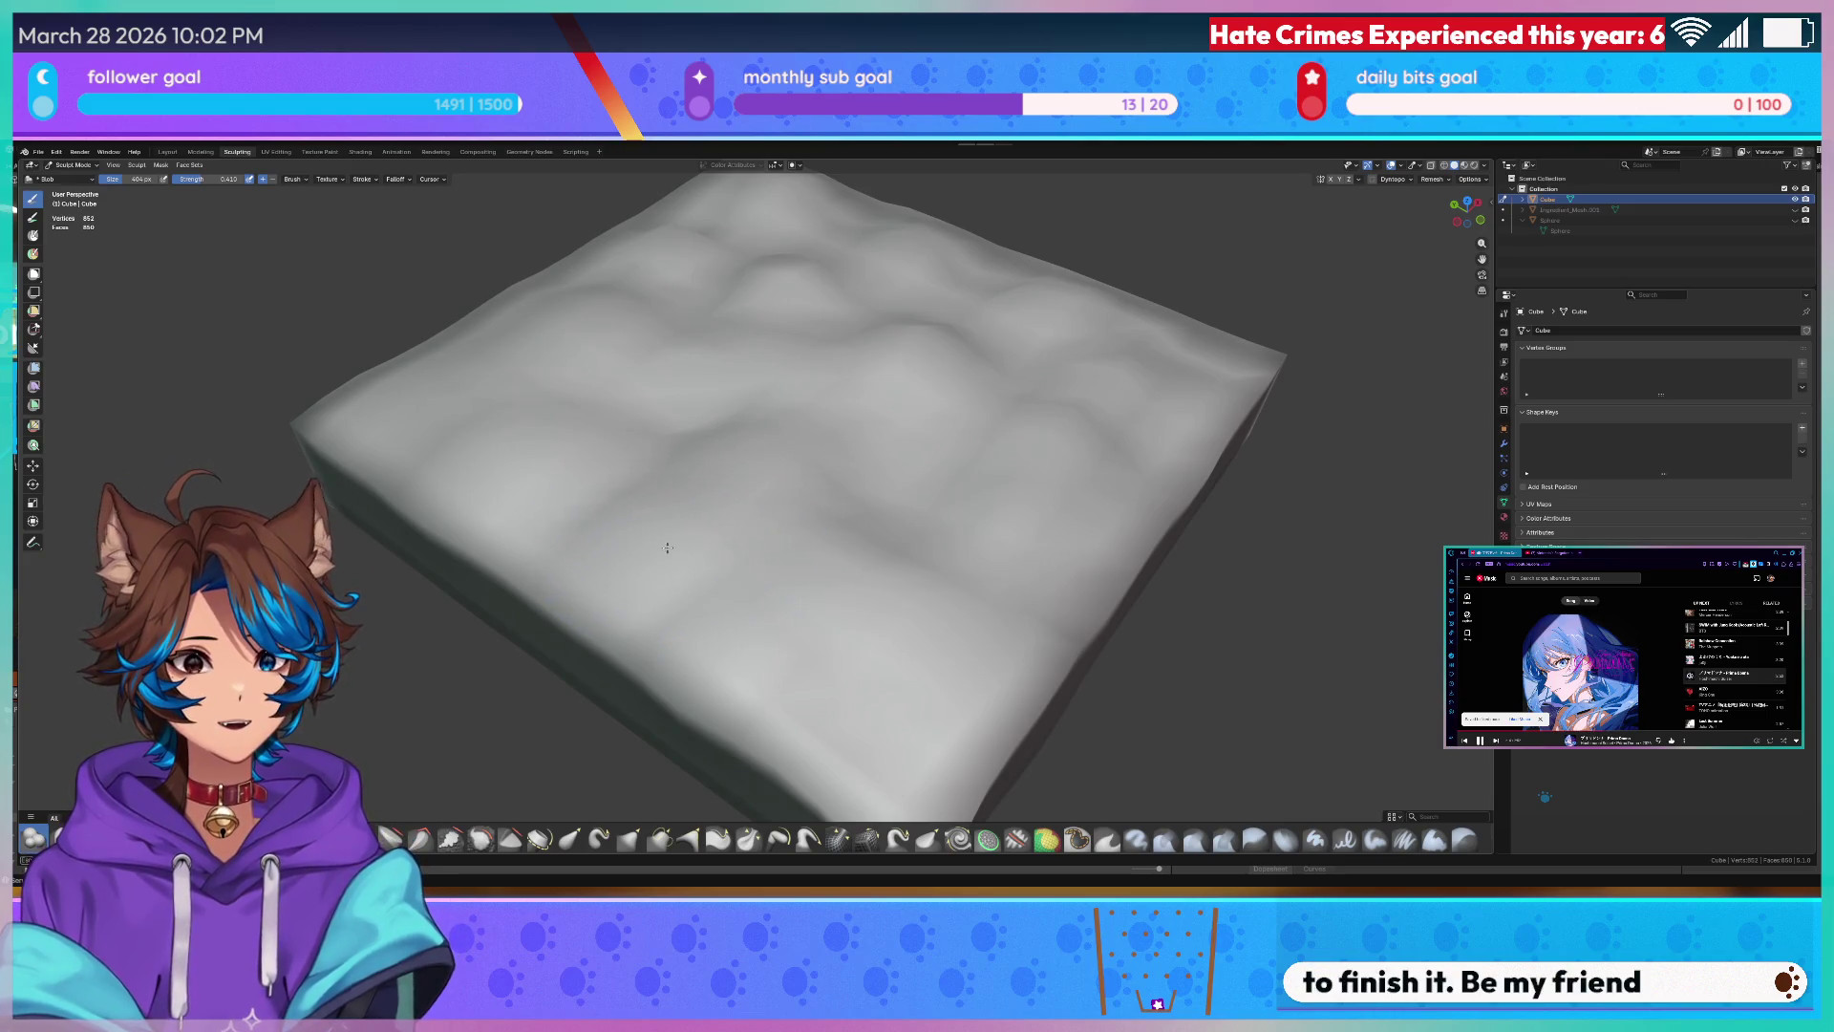
{"action": "mouse_move", "coordinate": [655, 529]}
{"action": "middle_mouse_down"}
{"action": "mouse_move", "coordinate": [584, 533]}
{"action": "mouse_move", "coordinate": [603, 516]}
{"action": "middle_mouse_up"}
{"action": "scroll", "coordinate": [1004, 531], "scroll_direction": "down", "scroll_amount": 4}
{"action": "mouse_move", "coordinate": [1003, 530]}
{"action": "middle_mouse_down"}
{"action": "mouse_move", "coordinate": [1054, 497]}
{"action": "mouse_move", "coordinate": [964, 534]}
{"action": "middle_mouse_up"}
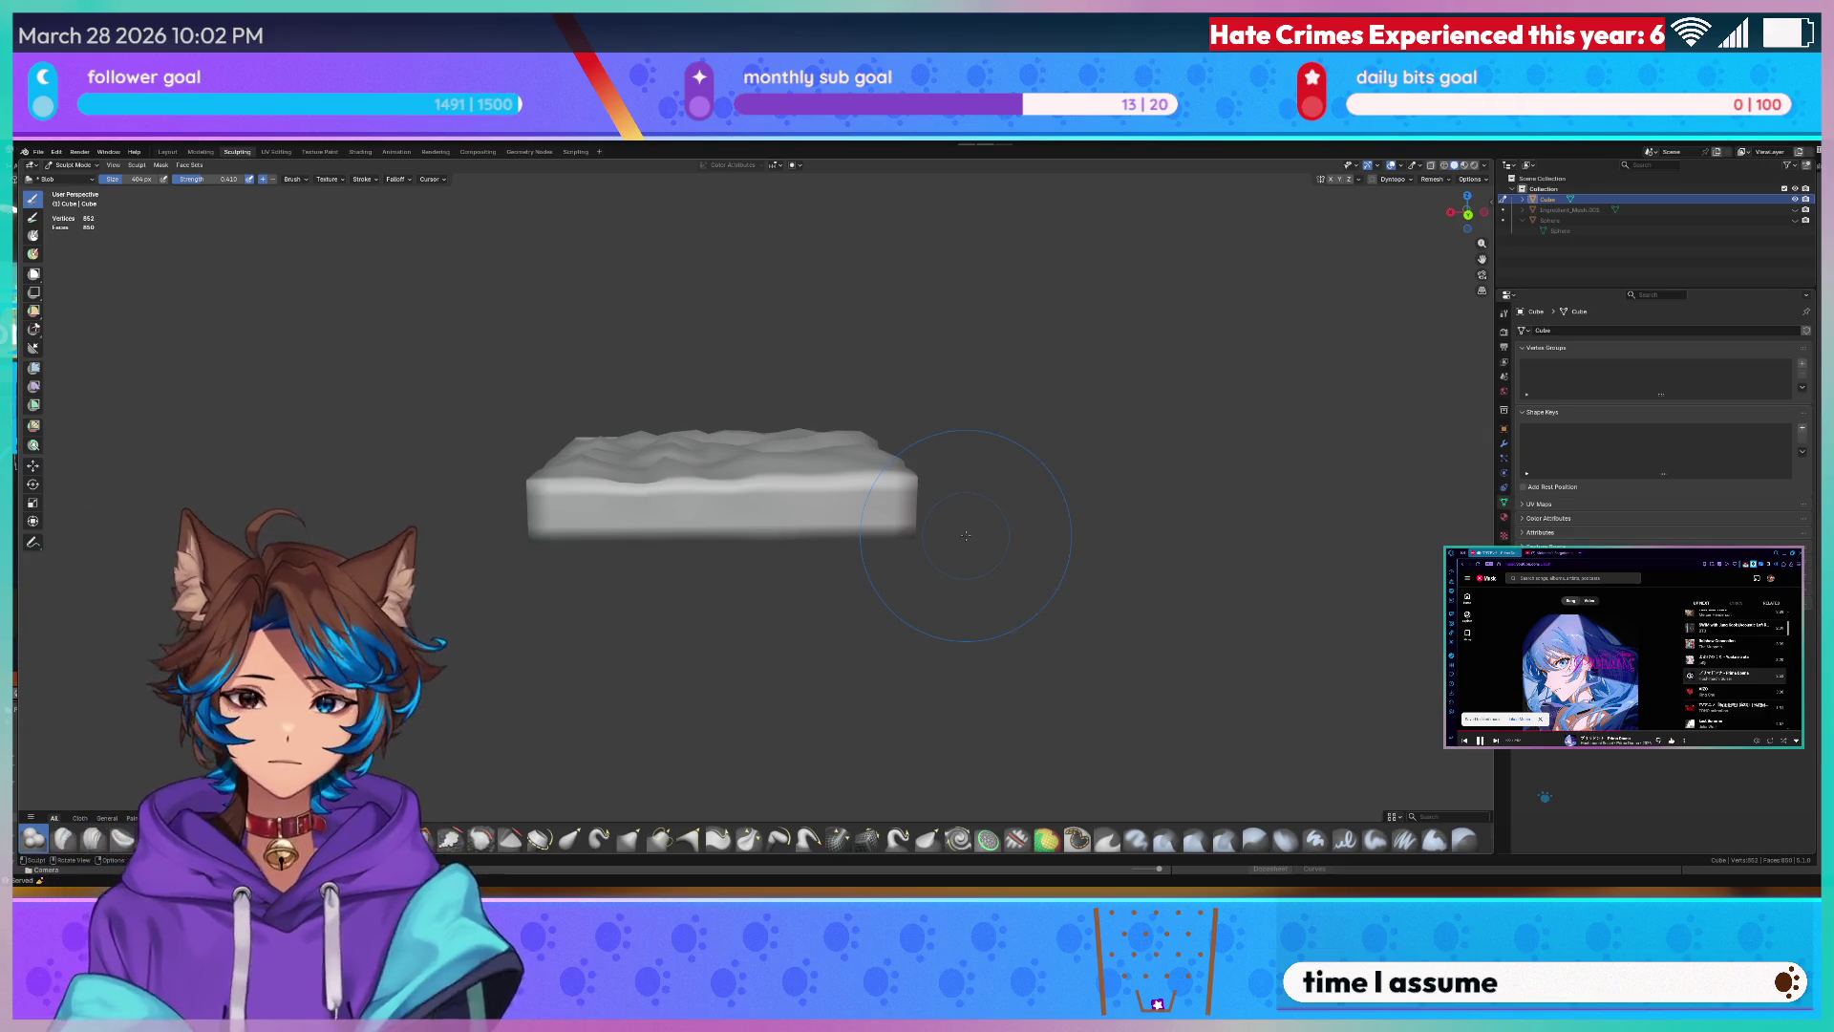
{"action": "scroll", "coordinate": [965, 535], "scroll_direction": "up", "scroll_amount": 4}
- Inspect the lumpy sculpt from several high and low angles, then enter Edit Mode on the slab
{"action": "mouse_move", "coordinate": [964, 535]}
{"action": "middle_mouse_down"}
{"action": "mouse_move", "coordinate": [925, 588]}
{"action": "mouse_move", "coordinate": [810, 580]}
{"action": "mouse_move", "coordinate": [839, 512]}
{"action": "middle_mouse_up"}
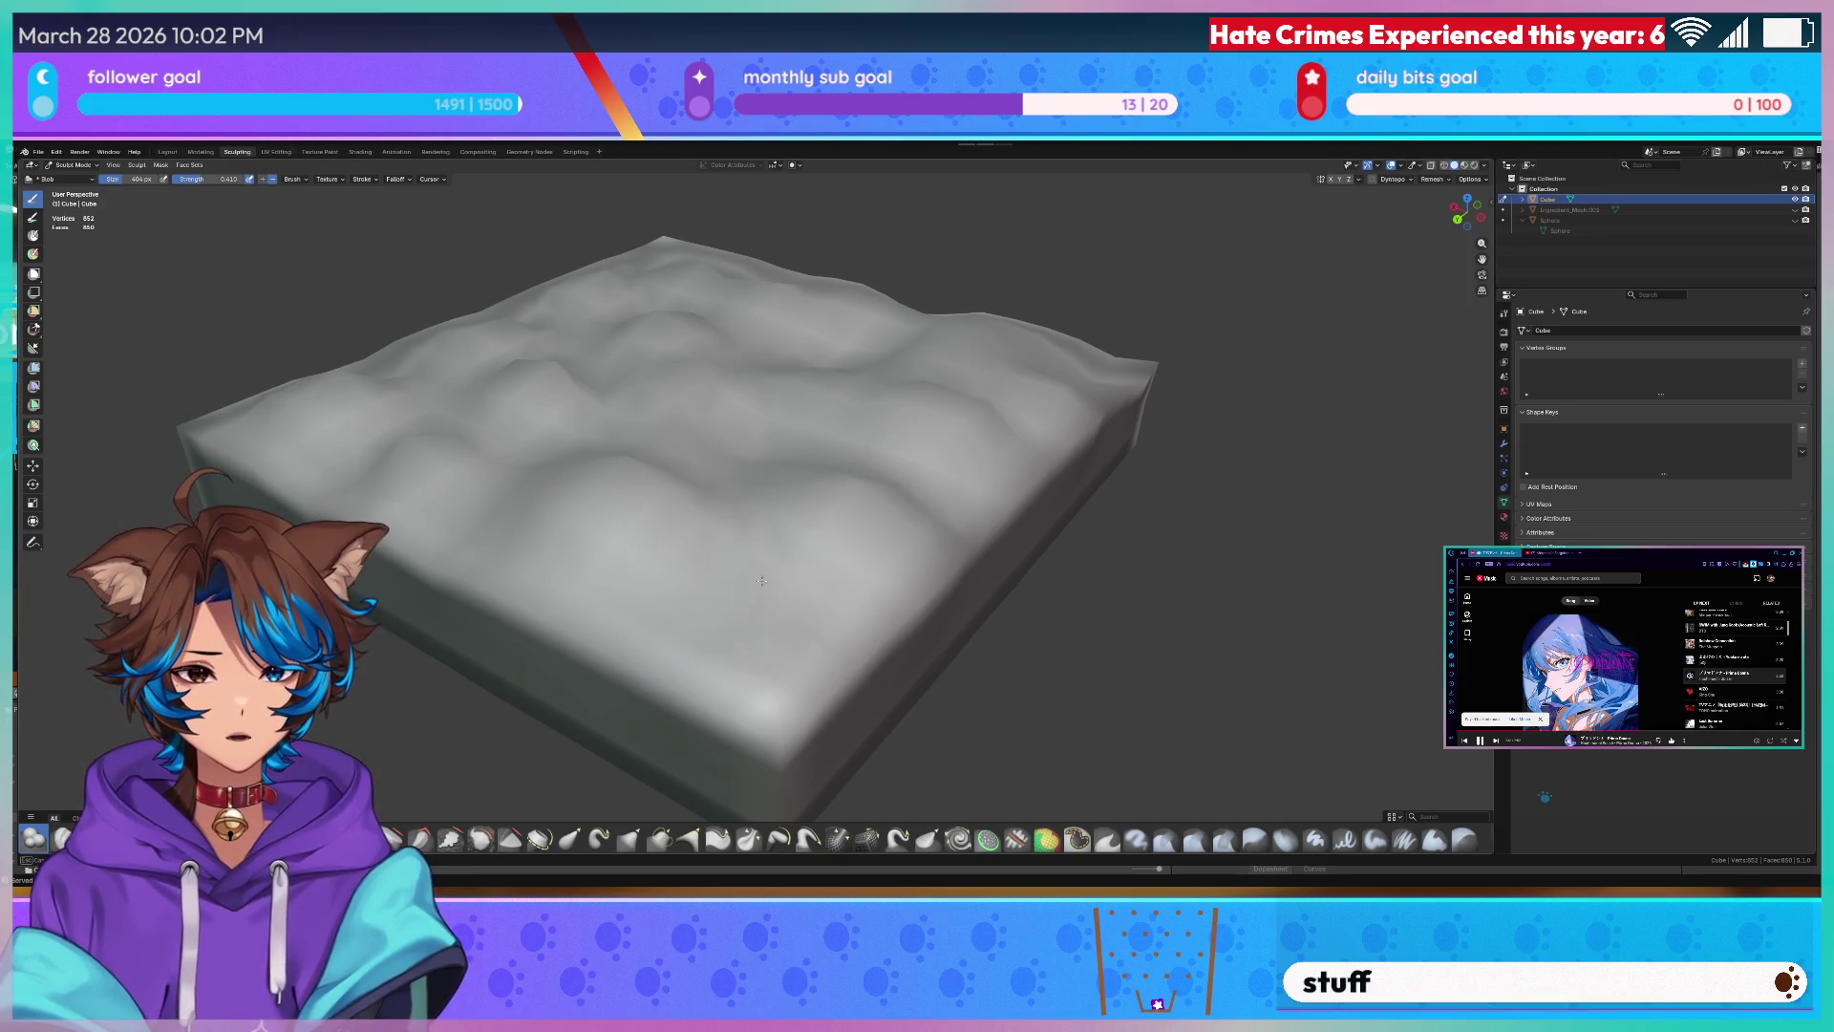
{"action": "middle_click_drag", "start_coordinate": [757, 578], "coordinate": [826, 592]}
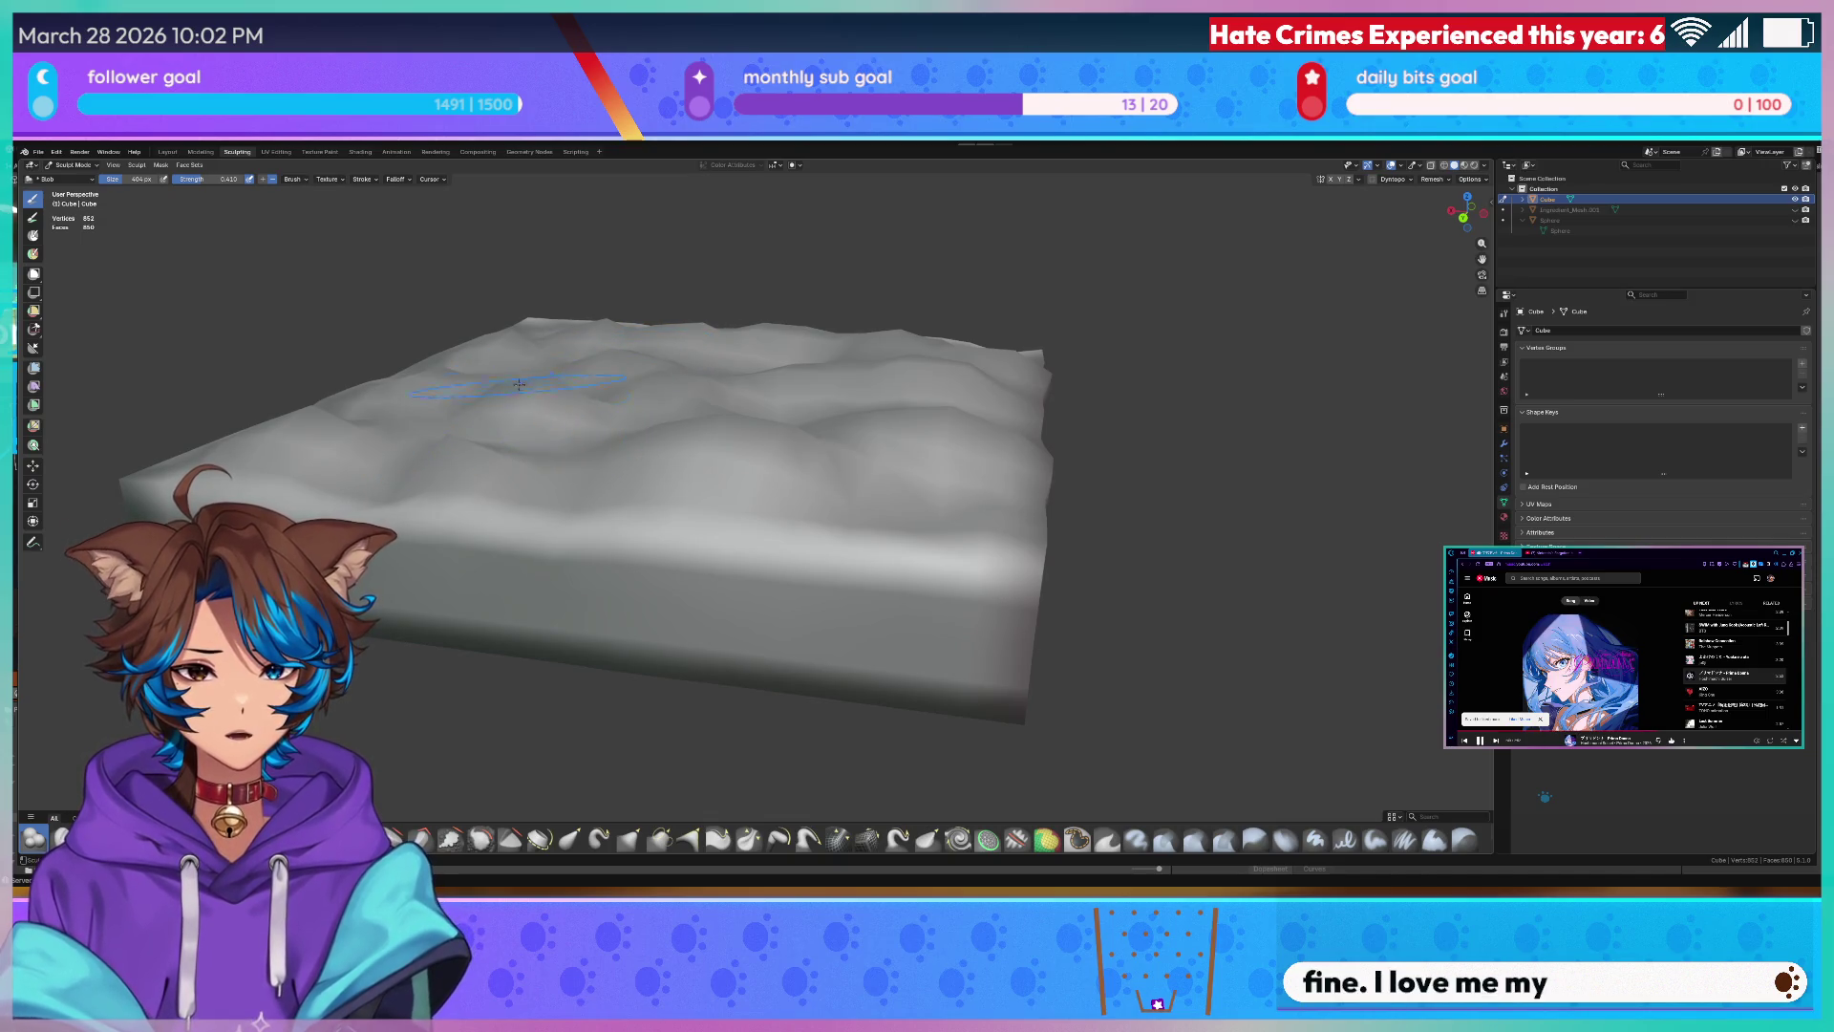
{"action": "middle_click_drag", "start_coordinate": [541, 385], "coordinate": [694, 402]}
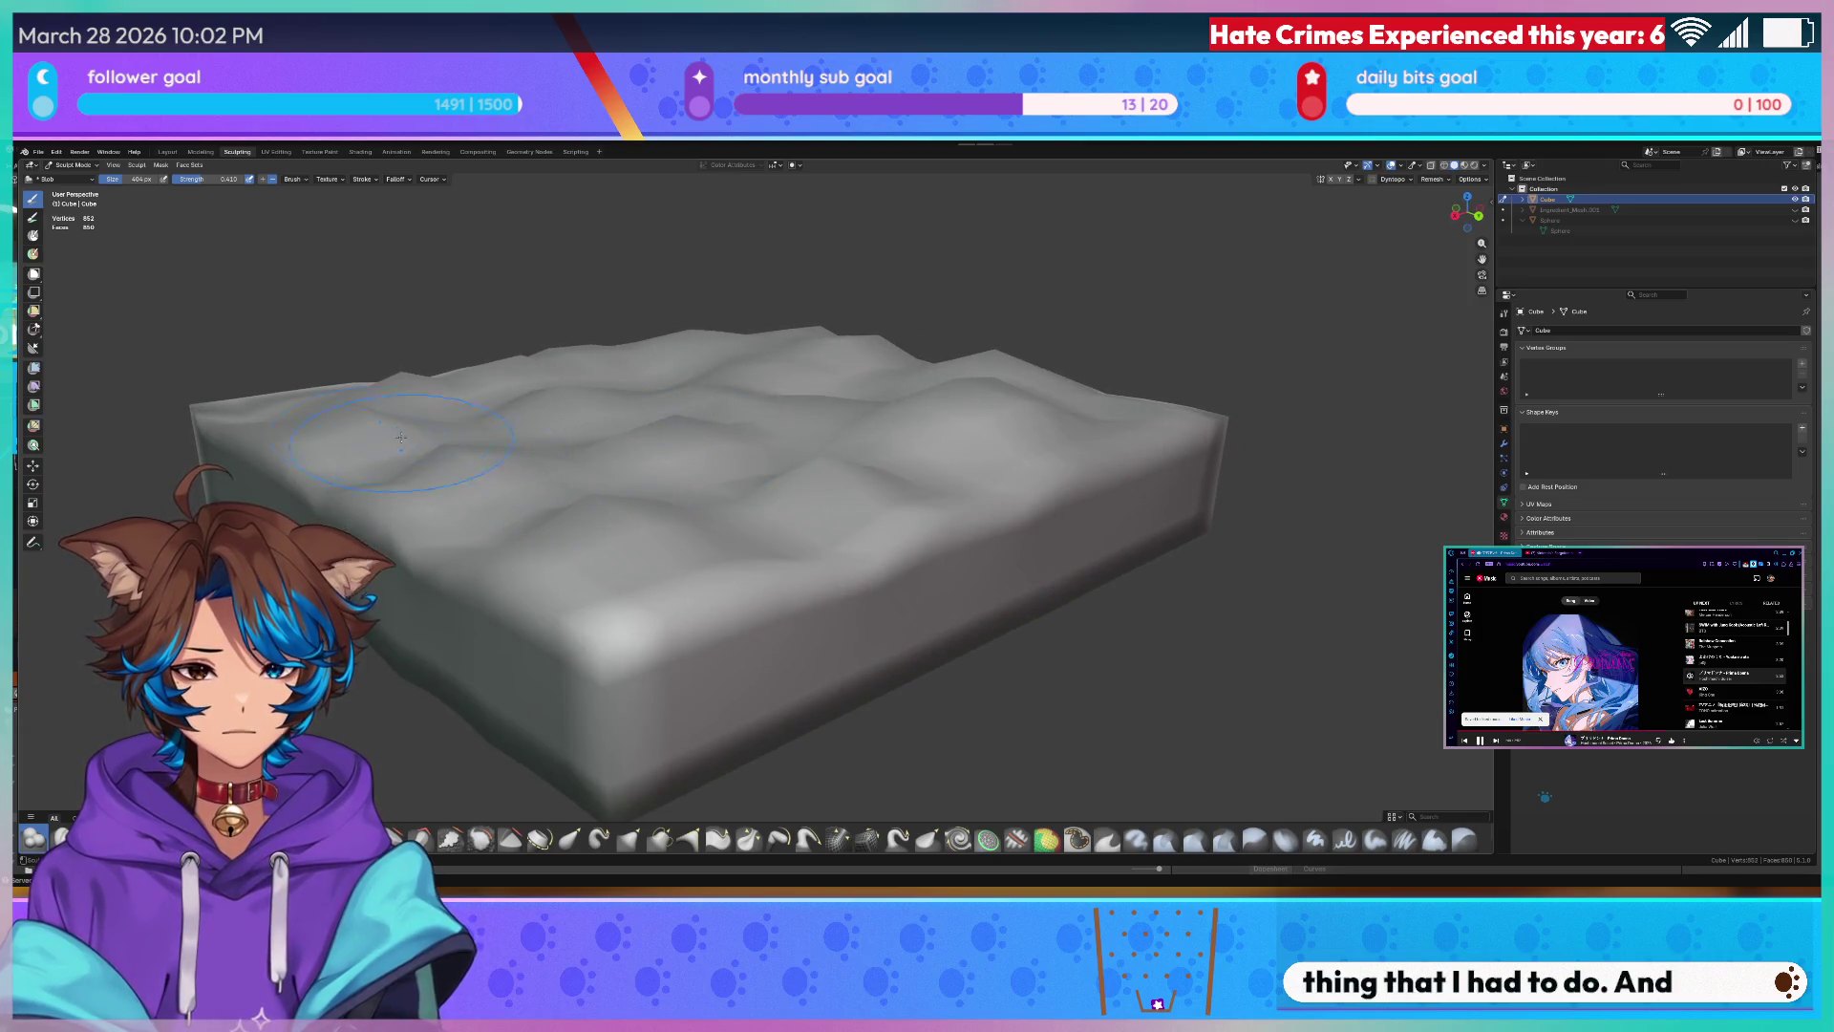
{"action": "middle_click_drag", "start_coordinate": [359, 411], "coordinate": [723, 423]}
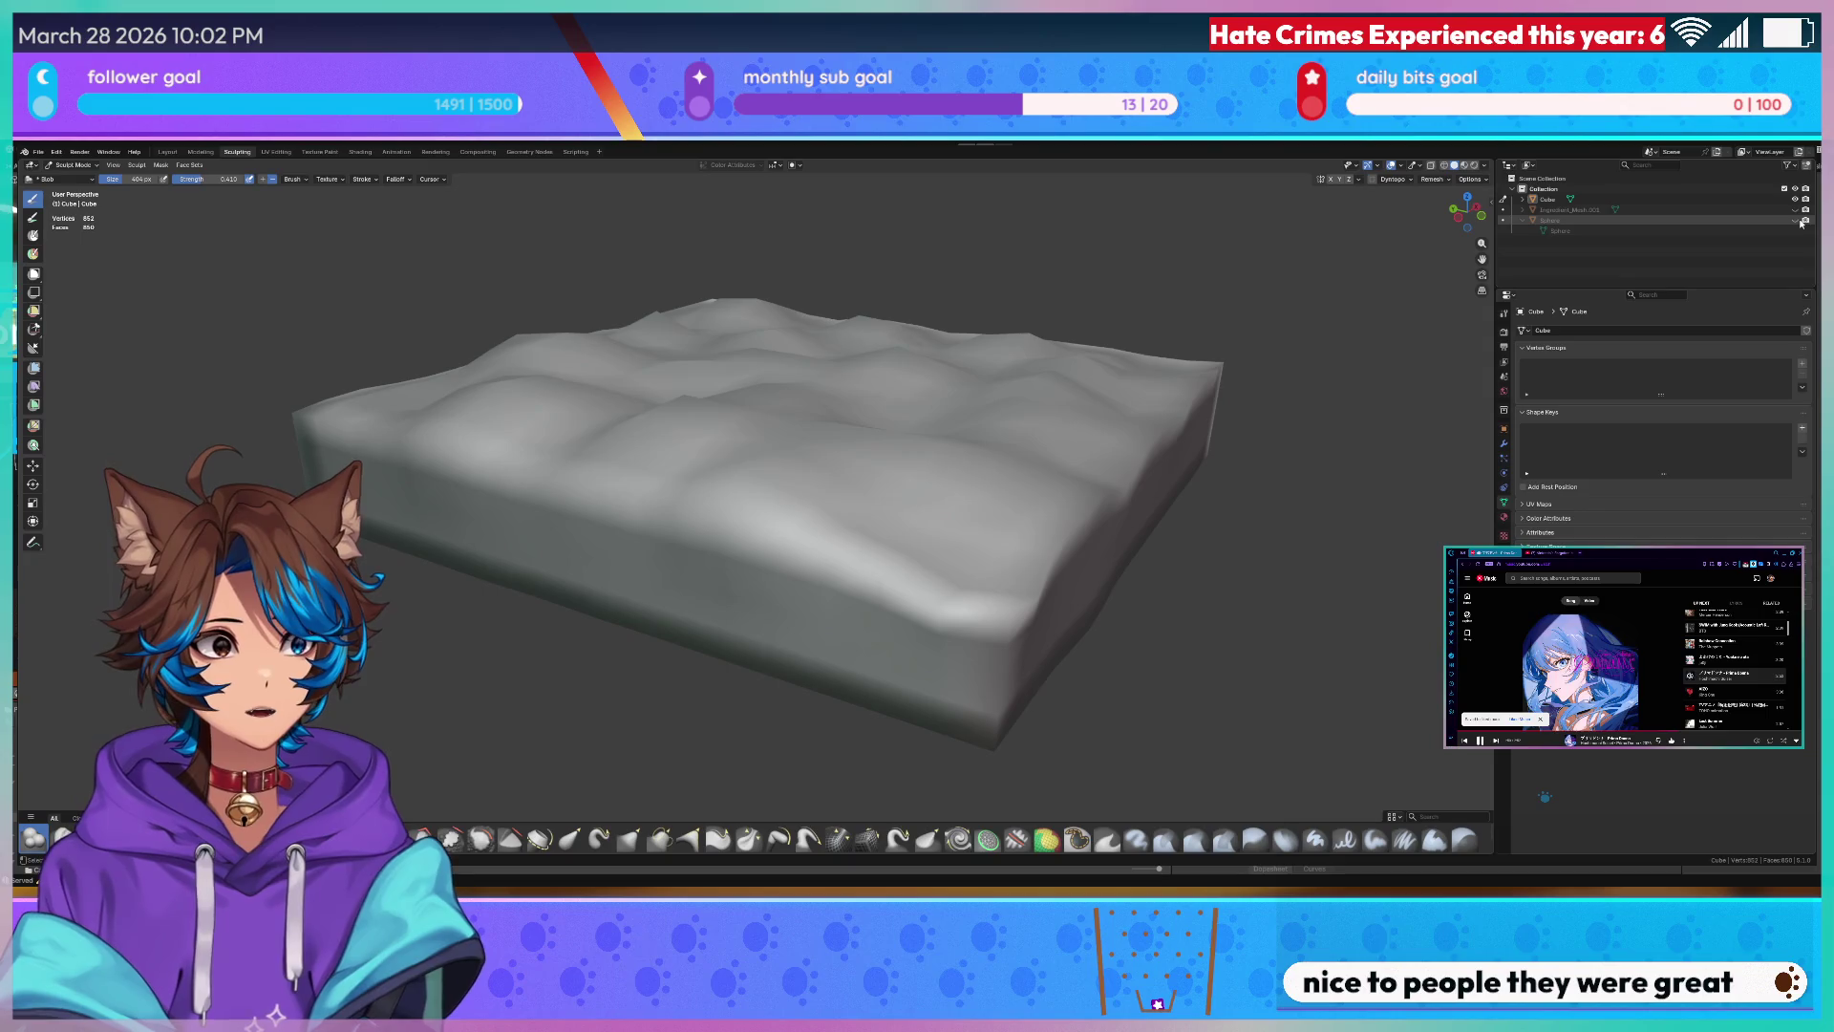
{"action": "middle_click_drag", "start_coordinate": [603, 473], "coordinate": [817, 516]}
{"action": "key", "text": "Tab"}
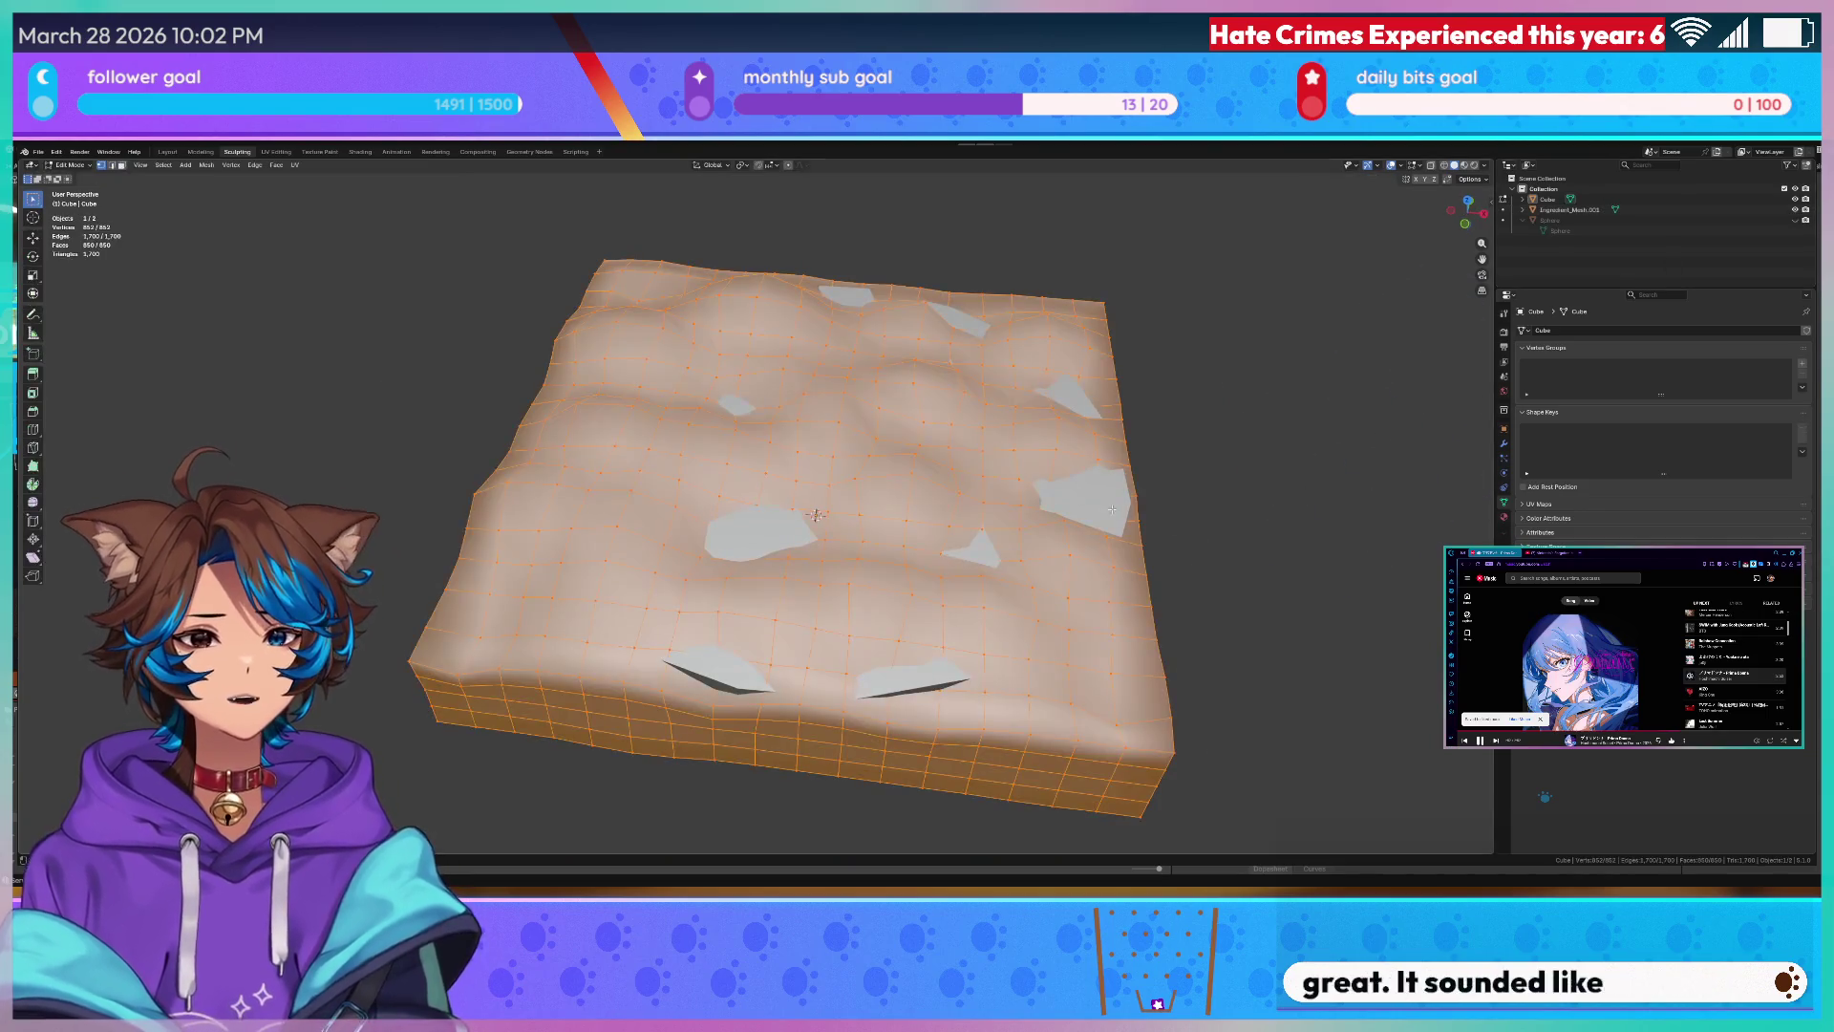
- Return to the Layout workspace, select Ingredient_Mesh and set viewport shading to Wireframe
{"action": "key", "text": "Tab"}
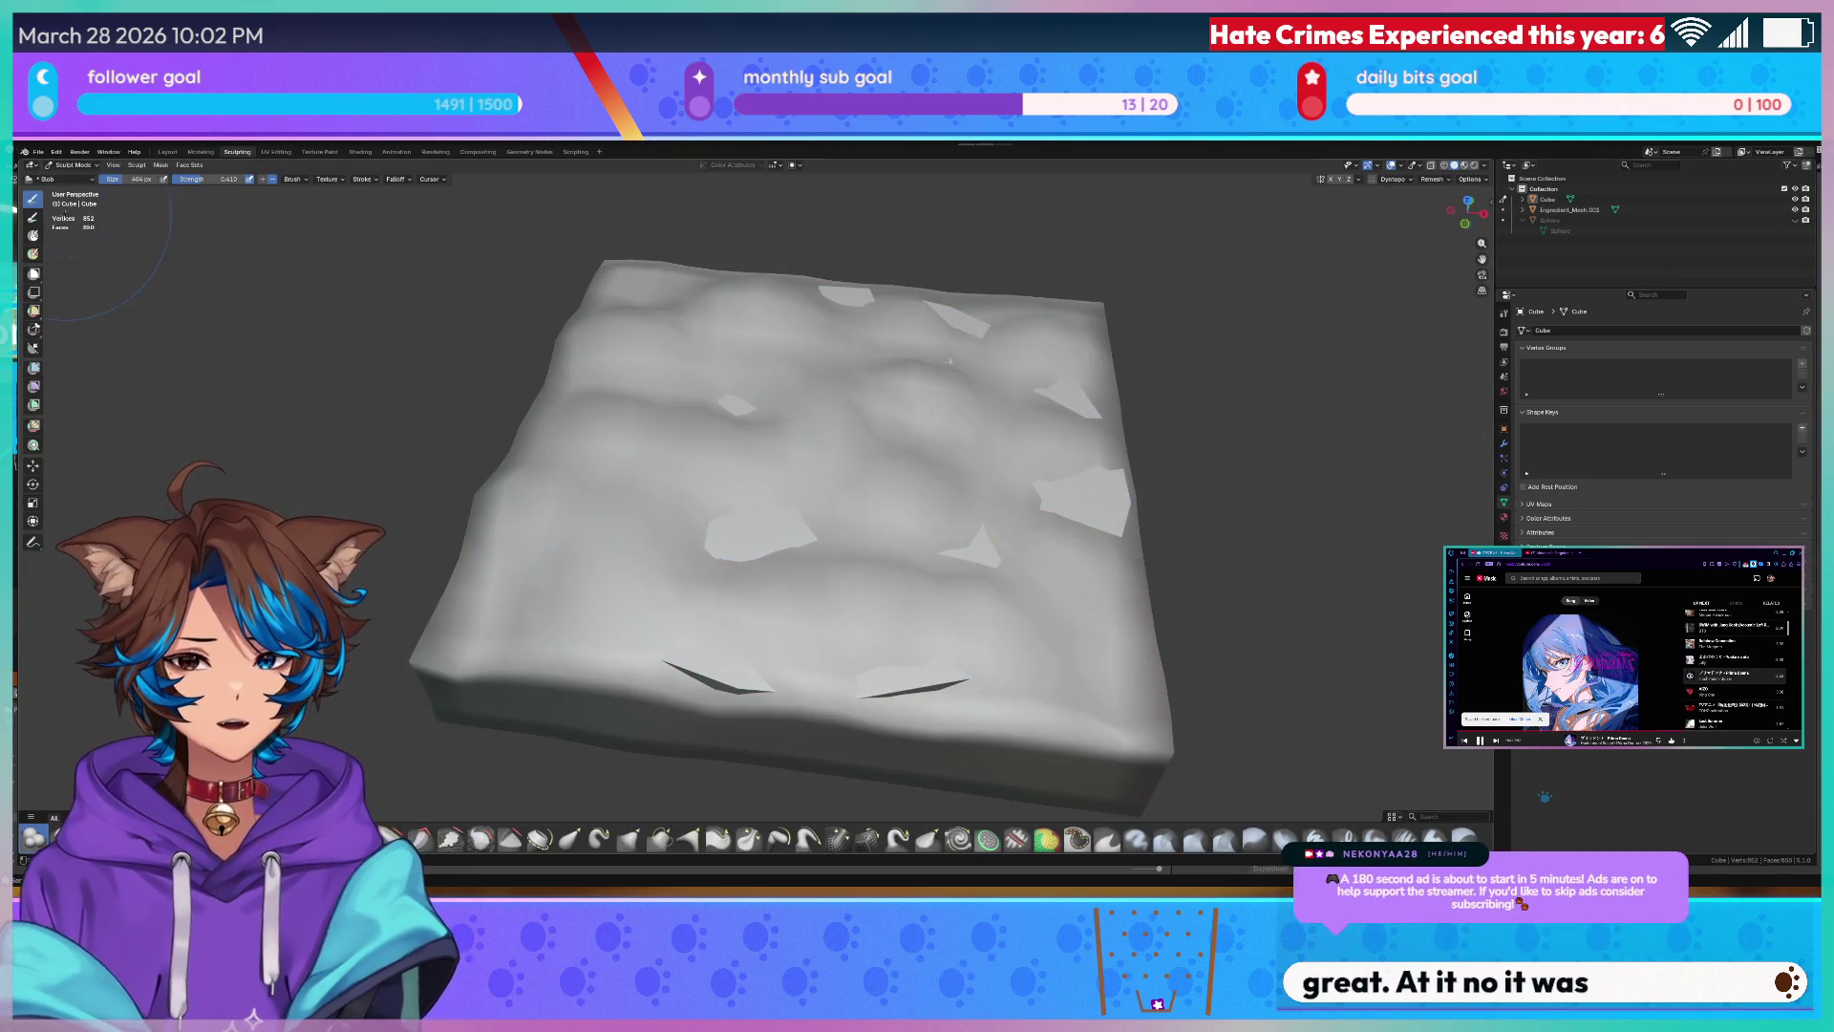
{"action": "left_click", "coordinate": [168, 152]}
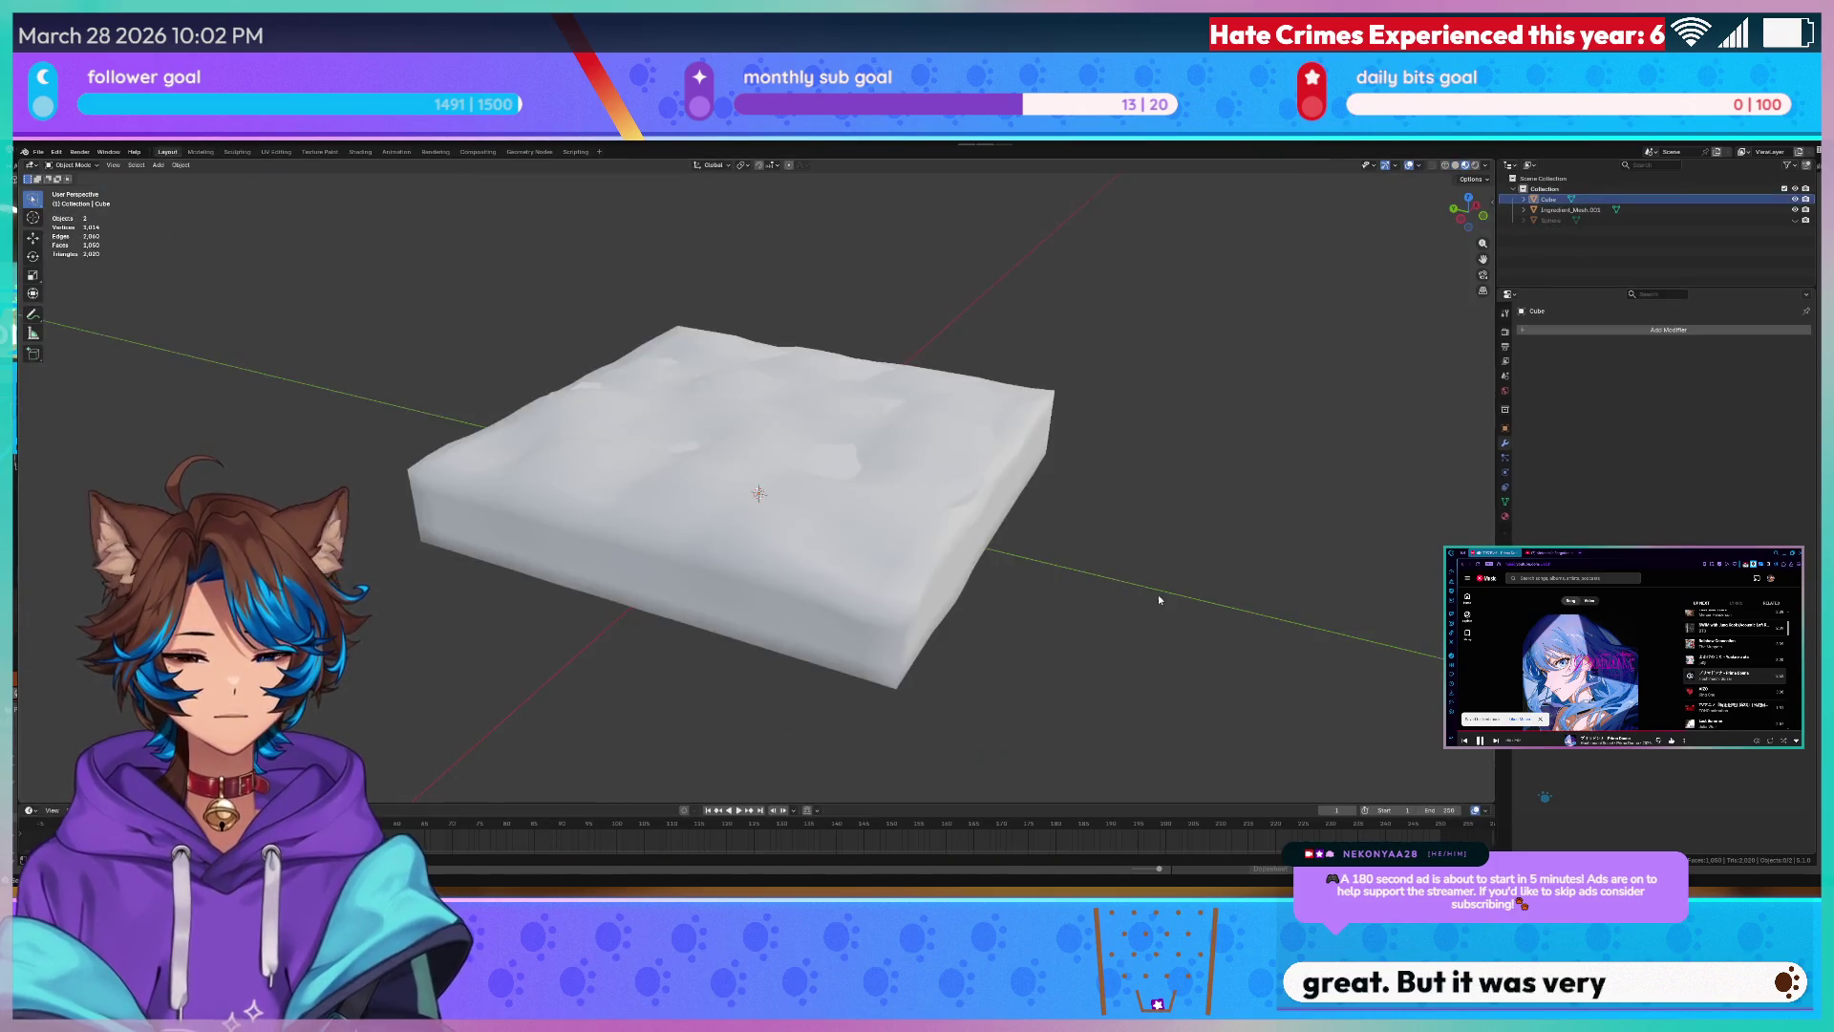
{"action": "left_click", "coordinate": [1570, 209]}
{"action": "mouse_move", "coordinate": [822, 473]}
{"action": "middle_mouse_down"}
{"action": "mouse_move", "coordinate": [1046, 525]}
{"action": "mouse_move", "coordinate": [1033, 566]}
{"action": "middle_mouse_up"}
{"action": "key", "text": "z"}
{"action": "left_click", "coordinate": [1030, 580]}
{"action": "key", "text": "z"}
{"action": "left_click", "coordinate": [1012, 500]}
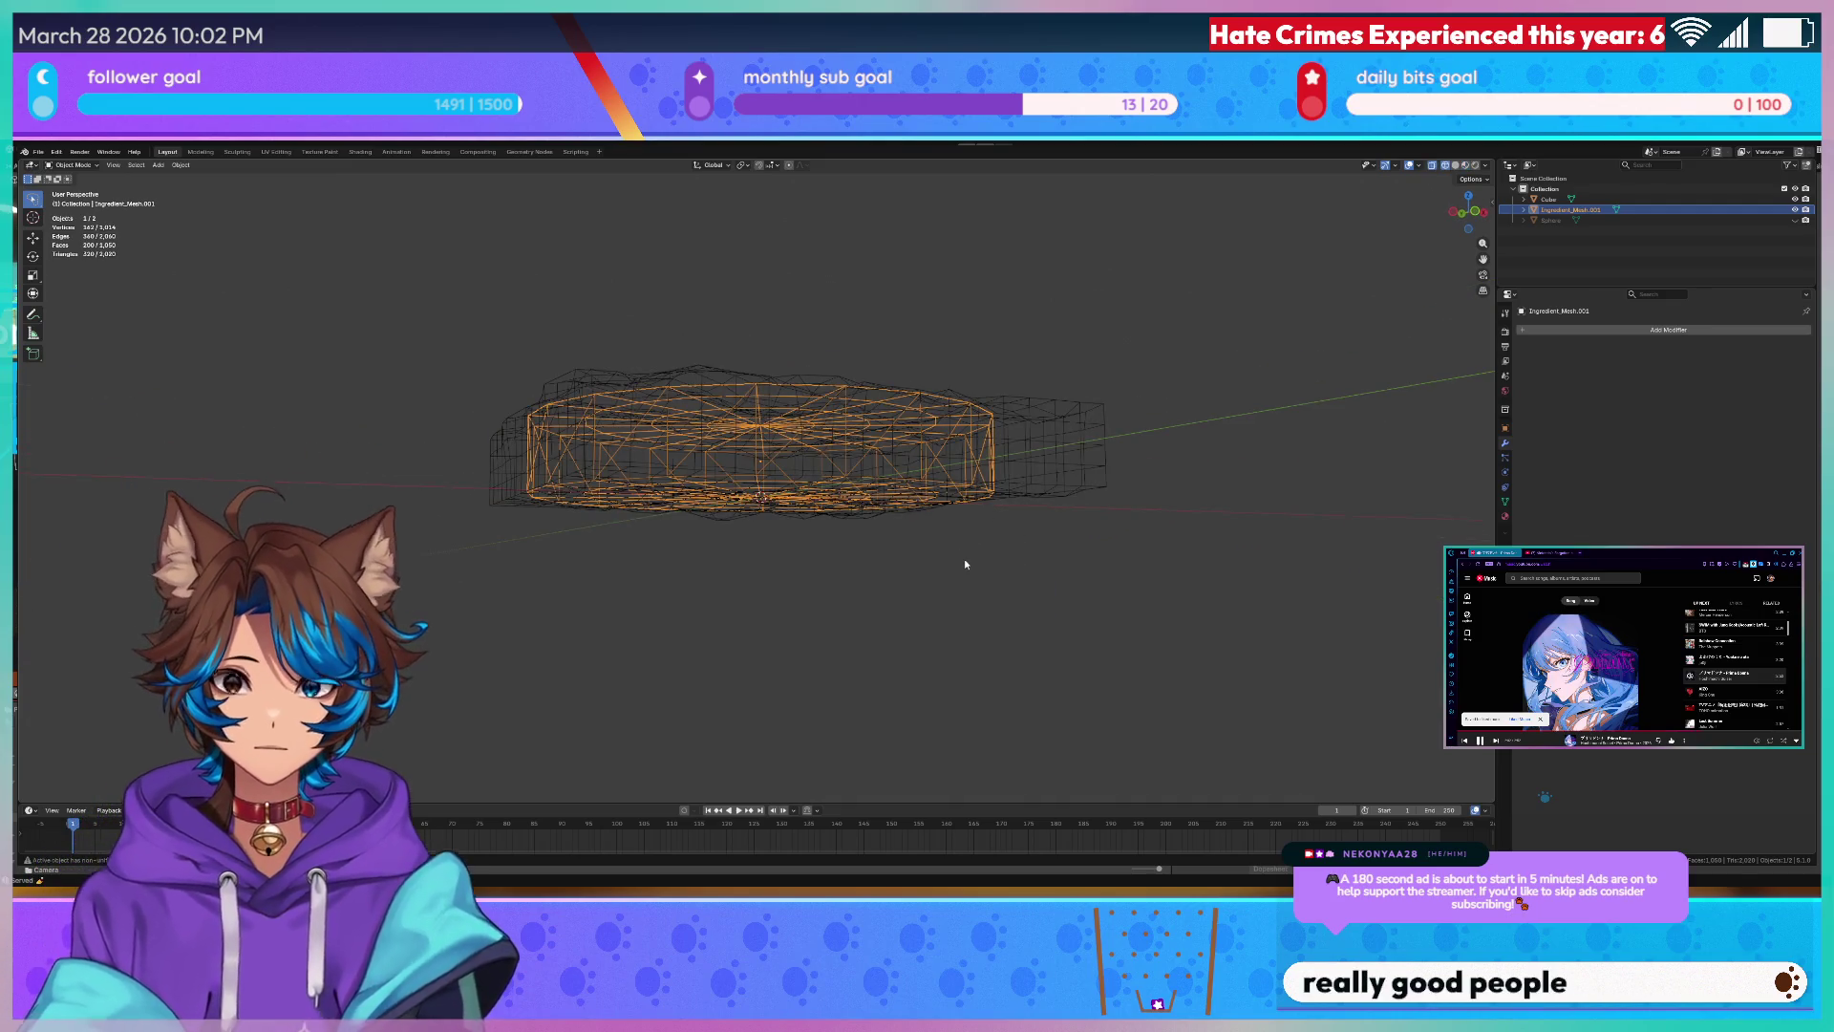
- Edit the ingredient cylinder in front ortho view, select its faces and scale it taller
{"action": "key", "text": "a"}
{"action": "middle_click_drag", "start_coordinate": [1063, 560], "coordinate": [1132, 250]}
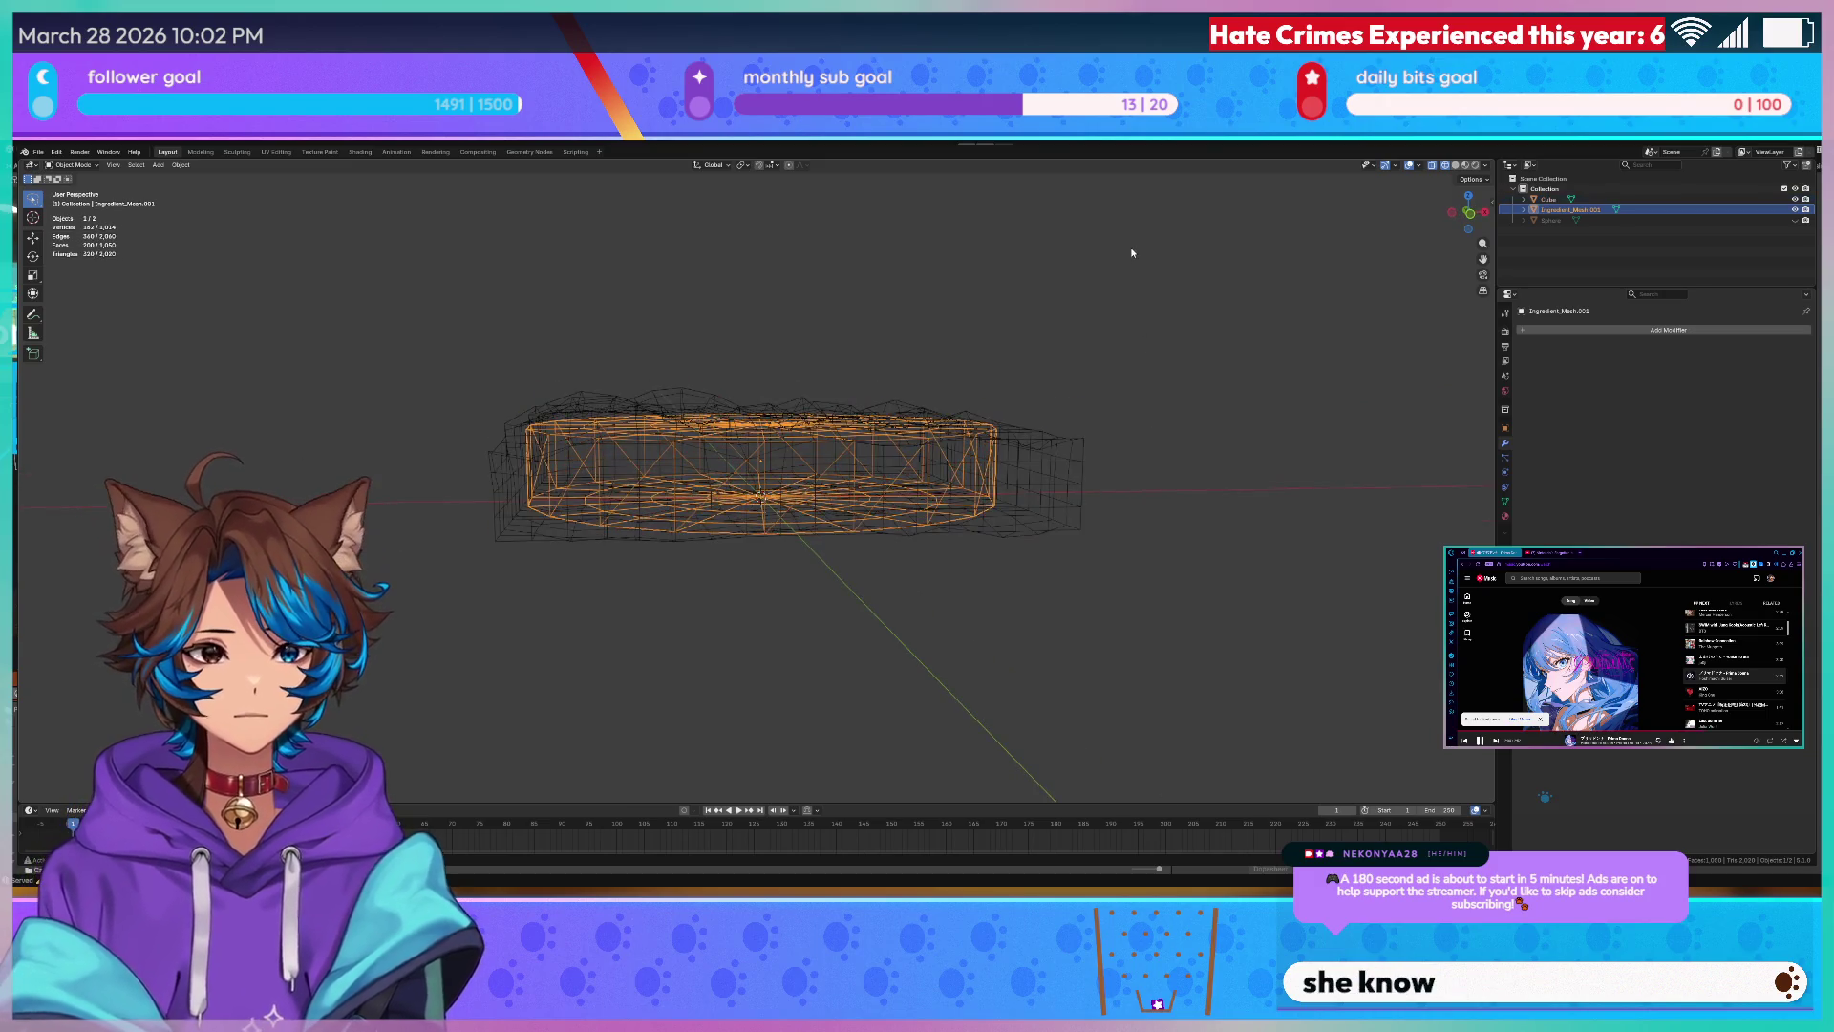
{"action": "key", "text": "alt+a"}
{"action": "scroll", "coordinate": [763, 534], "scroll_direction": "up", "scroll_amount": 3}
{"action": "left_click", "coordinate": [482, 575]}
{"action": "mouse_move", "coordinate": [716, 502]}
{"action": "middle_mouse_down"}
{"action": "mouse_move", "coordinate": [1087, 453]}
{"action": "mouse_move", "coordinate": [1089, 431]}
{"action": "middle_mouse_up"}
{"action": "key", "text": "Tab"}
{"action": "scroll", "coordinate": [1111, 419], "scroll_direction": "down", "scroll_amount": 3}
{"action": "key", "text": "KP_1"}
{"action": "left_click_drag", "start_coordinate": [1059, 438], "coordinate": [488, 437], "text": "ctrl"}
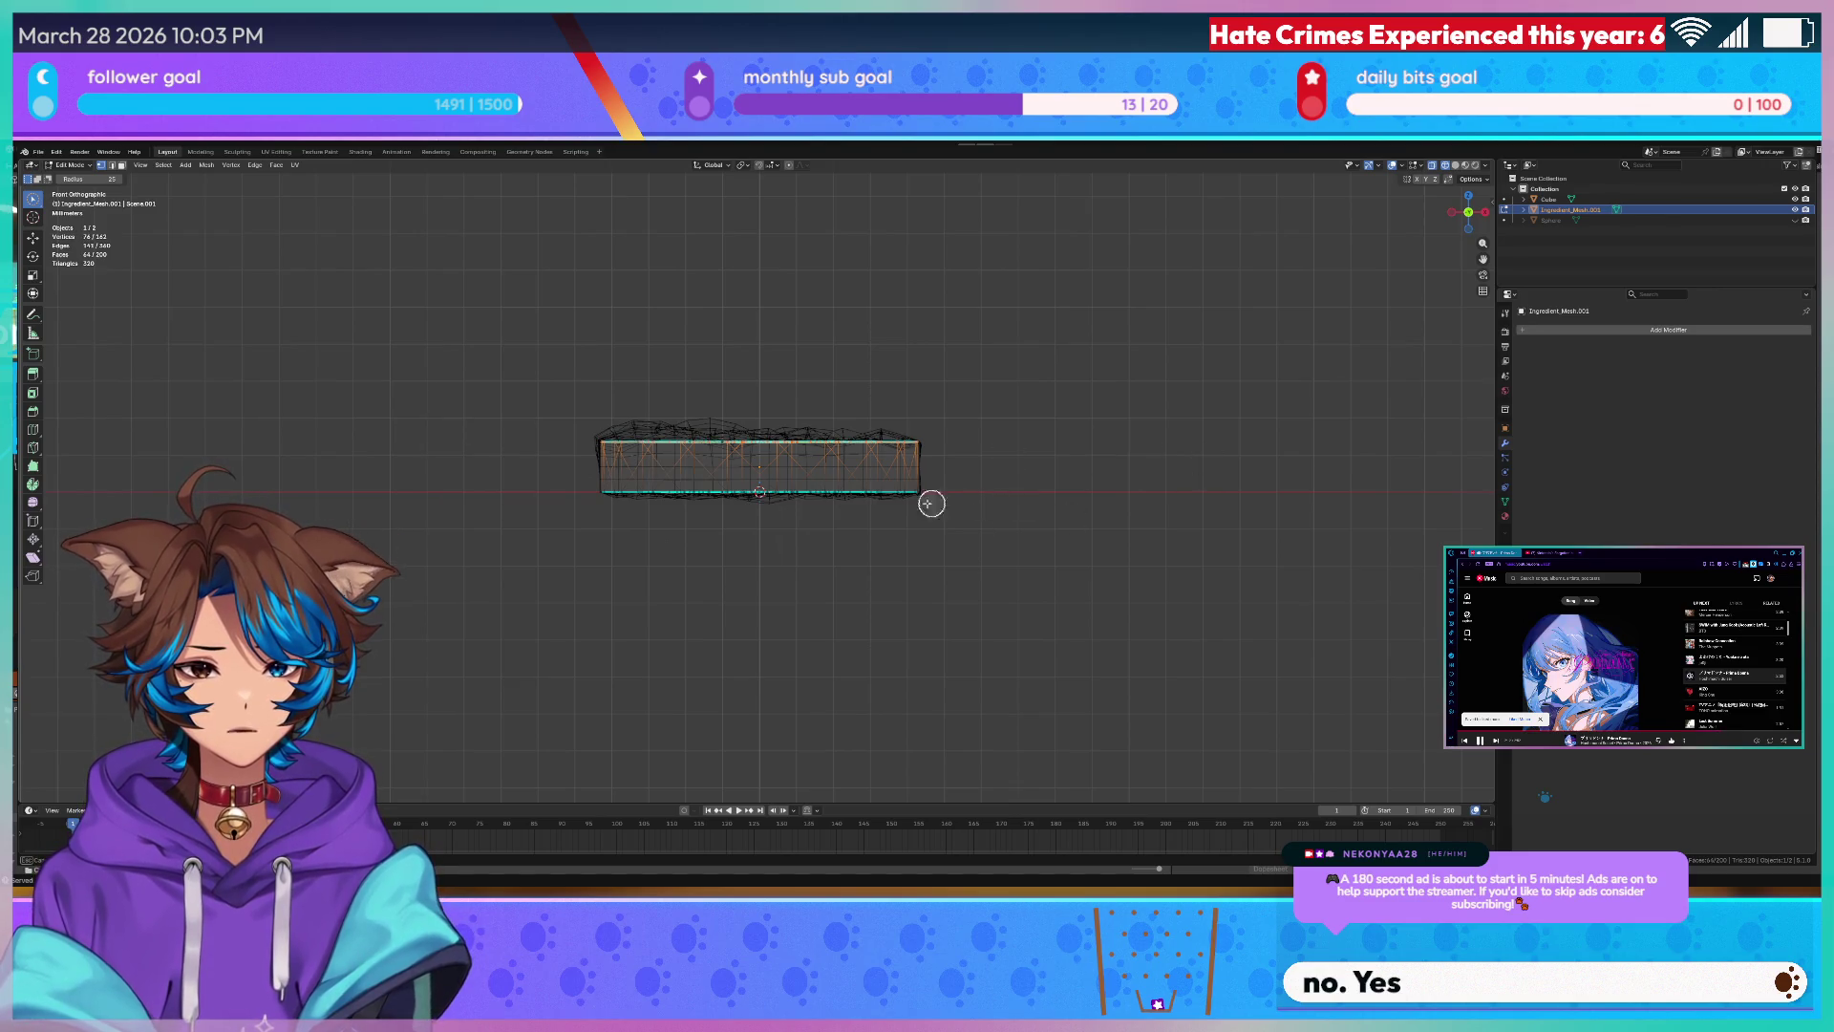
{"action": "left_click_drag", "start_coordinate": [1070, 520], "coordinate": [498, 491]}
{"action": "key", "text": "s"}
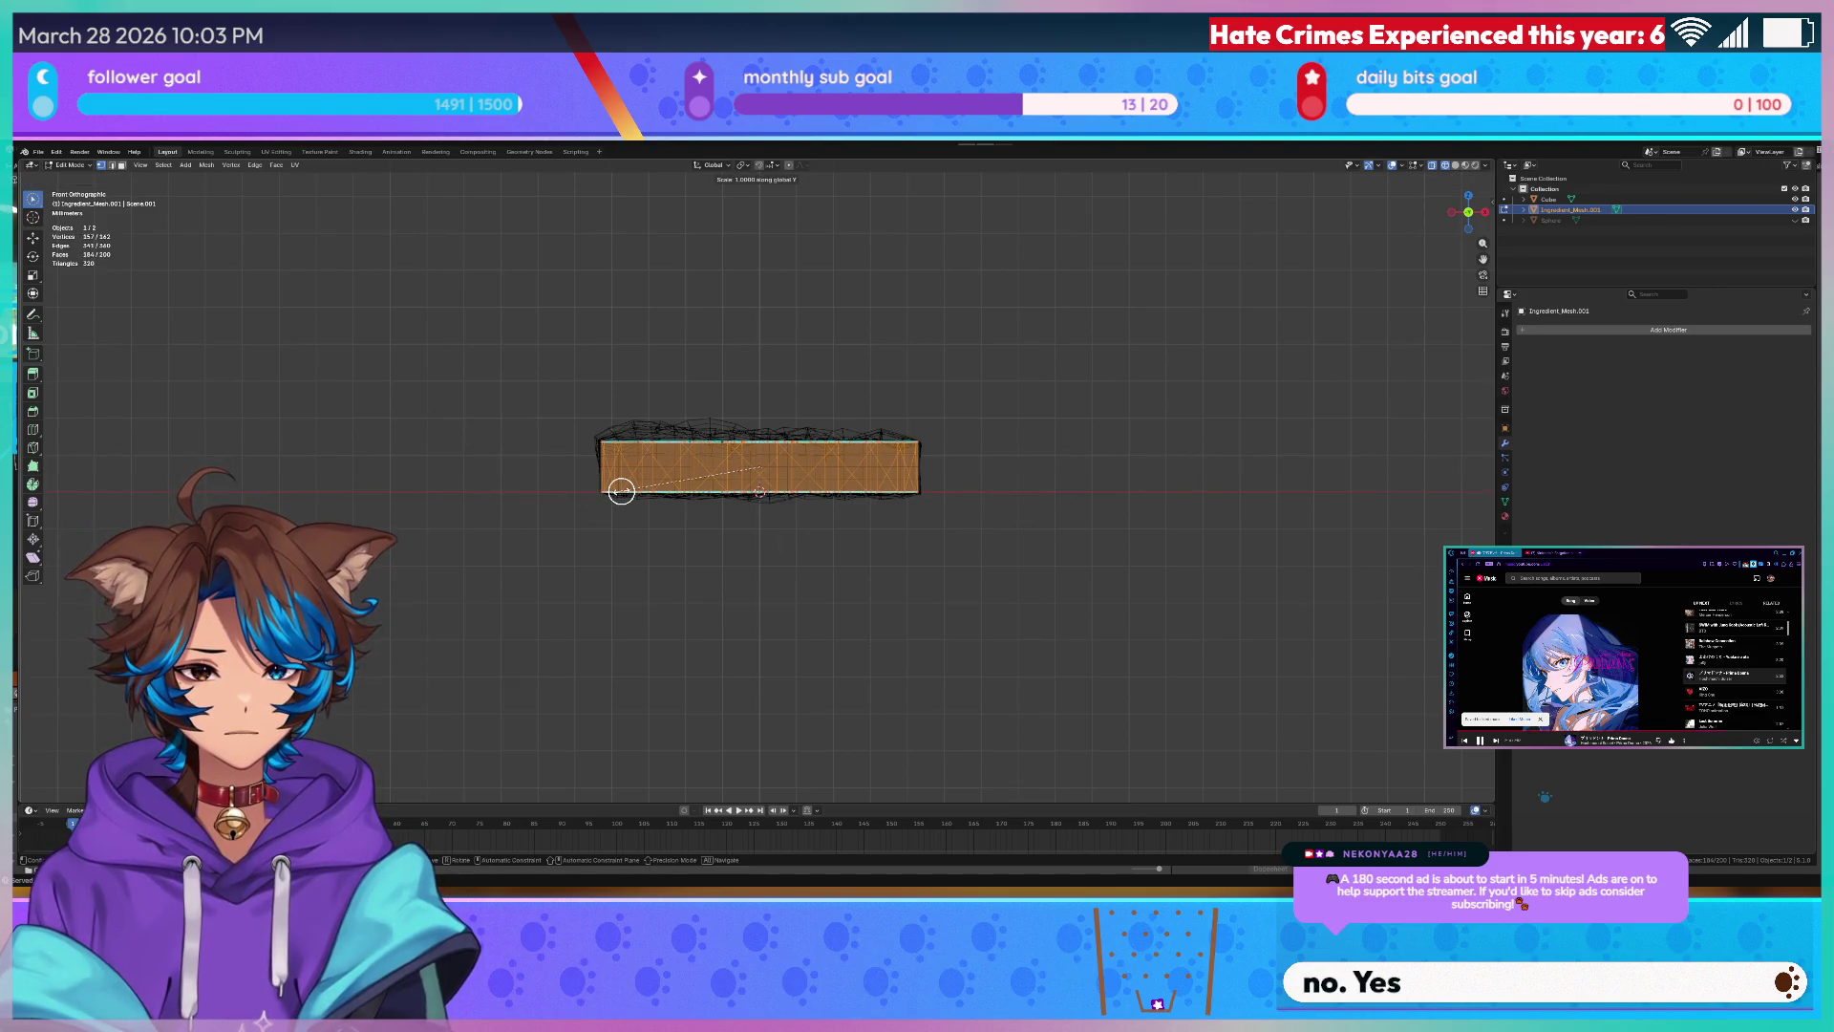
{"action": "left_click", "coordinate": [488, 560]}
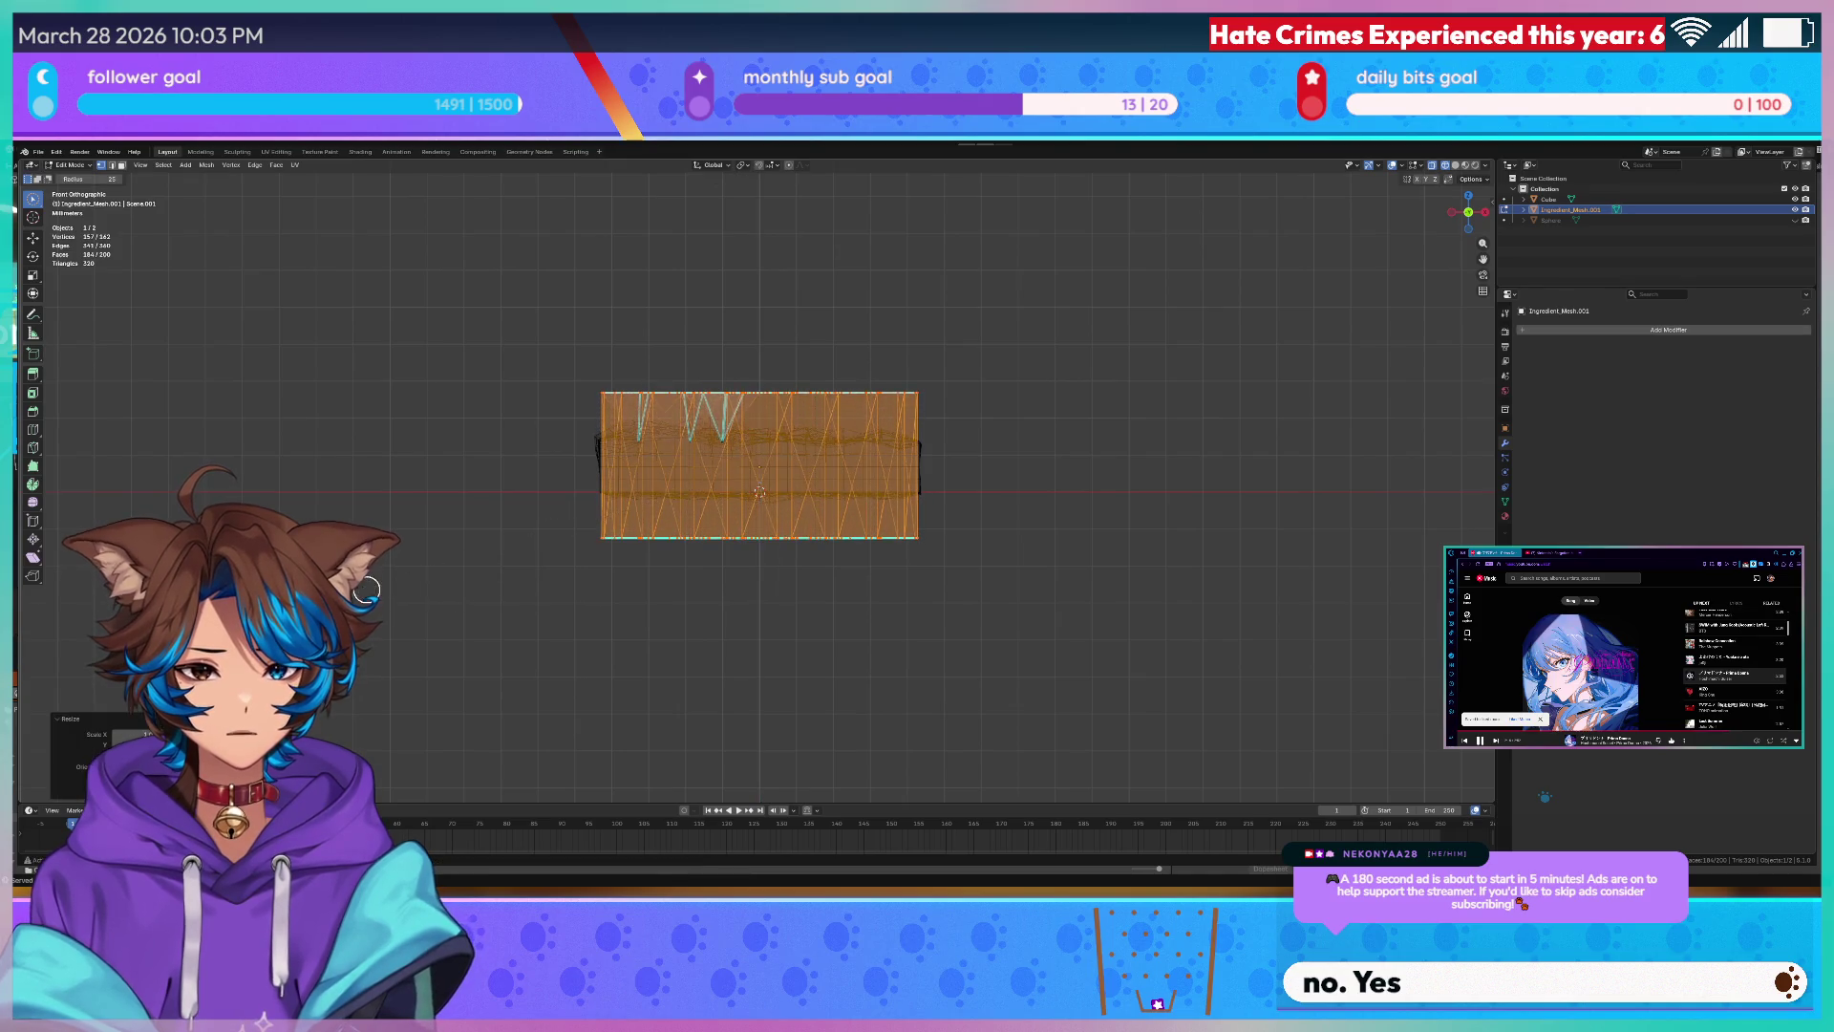
- Back in object mode with solid shading, move the cylinder upward off the slab and hide it
{"action": "key", "text": "Tab"}
{"action": "middle_click_drag", "start_coordinate": [443, 478], "coordinate": [473, 430]}
{"action": "key", "text": "z"}
{"action": "left_click", "coordinate": [457, 492]}
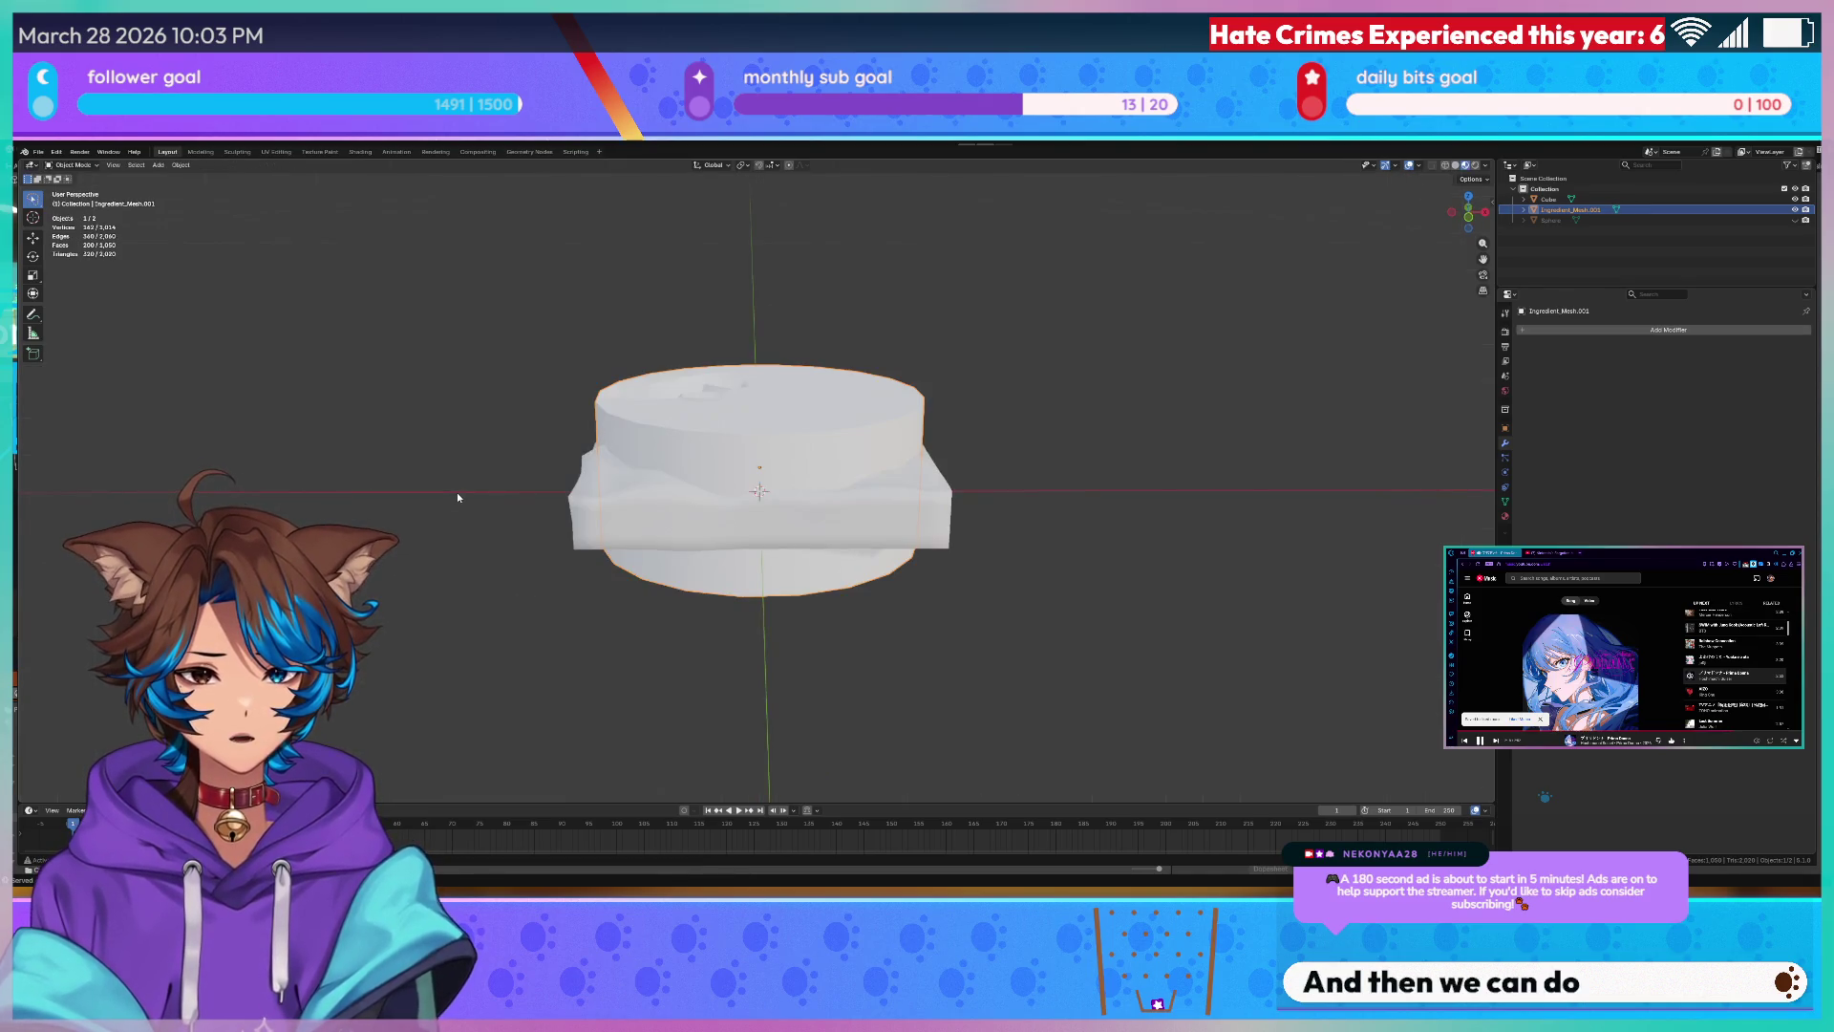
{"action": "scroll", "coordinate": [746, 519], "scroll_direction": "up", "scroll_amount": 3}
{"action": "mouse_move", "coordinate": [746, 431]}
{"action": "middle_mouse_down"}
{"action": "mouse_move", "coordinate": [860, 487]}
{"action": "mouse_move", "coordinate": [942, 491]}
{"action": "mouse_move", "coordinate": [803, 416]}
{"action": "mouse_move", "coordinate": [854, 350]}
{"action": "middle_mouse_up"}
{"action": "scroll", "coordinate": [943, 490], "scroll_direction": "down", "scroll_amount": 3}
{"action": "scroll", "coordinate": [861, 458], "scroll_direction": "up", "scroll_amount": 6}
{"action": "scroll", "coordinate": [771, 391], "scroll_direction": "down", "scroll_amount": 5}
{"action": "key", "text": "g"}
{"action": "left_click", "coordinate": [772, 330]}
{"action": "key", "text": "h"}
- Edit the slab in wireframe side ortho view and scale all its faces taller along Z only
{"action": "key", "text": "Tab"}
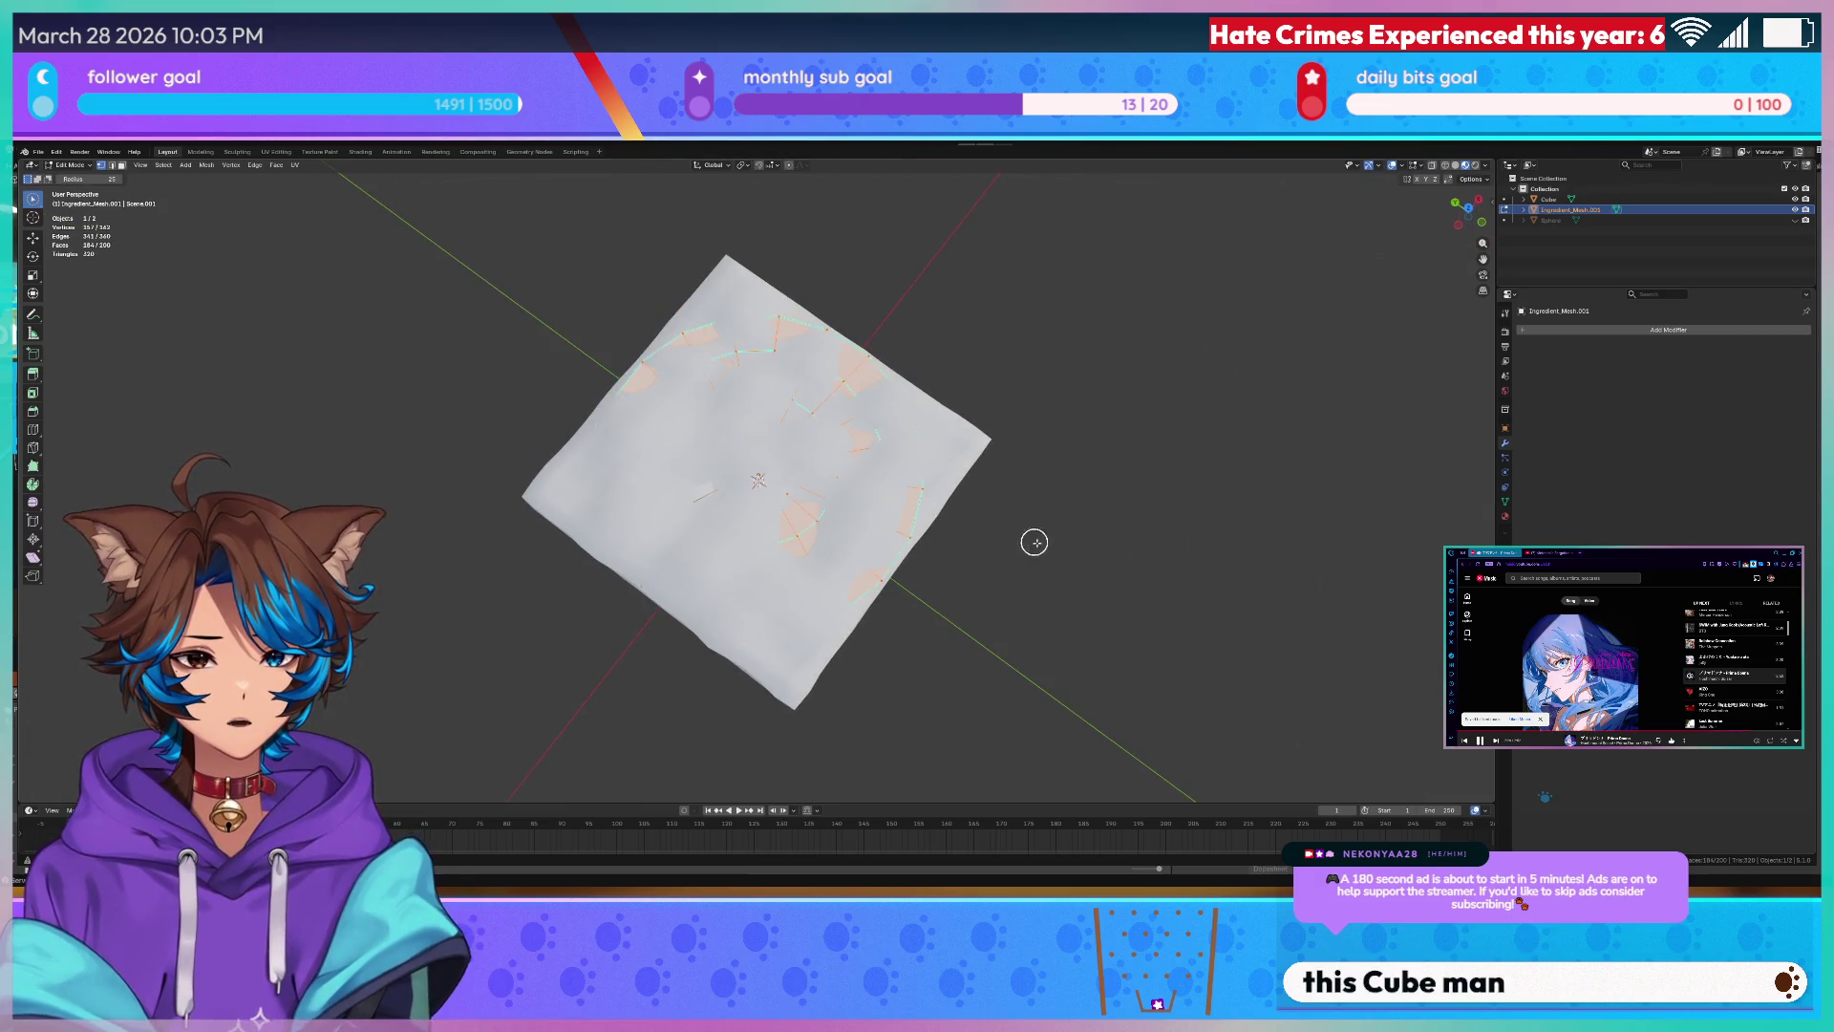
{"action": "middle_click_drag", "start_coordinate": [1123, 620], "coordinate": [1060, 546]}
{"action": "key", "text": "z"}
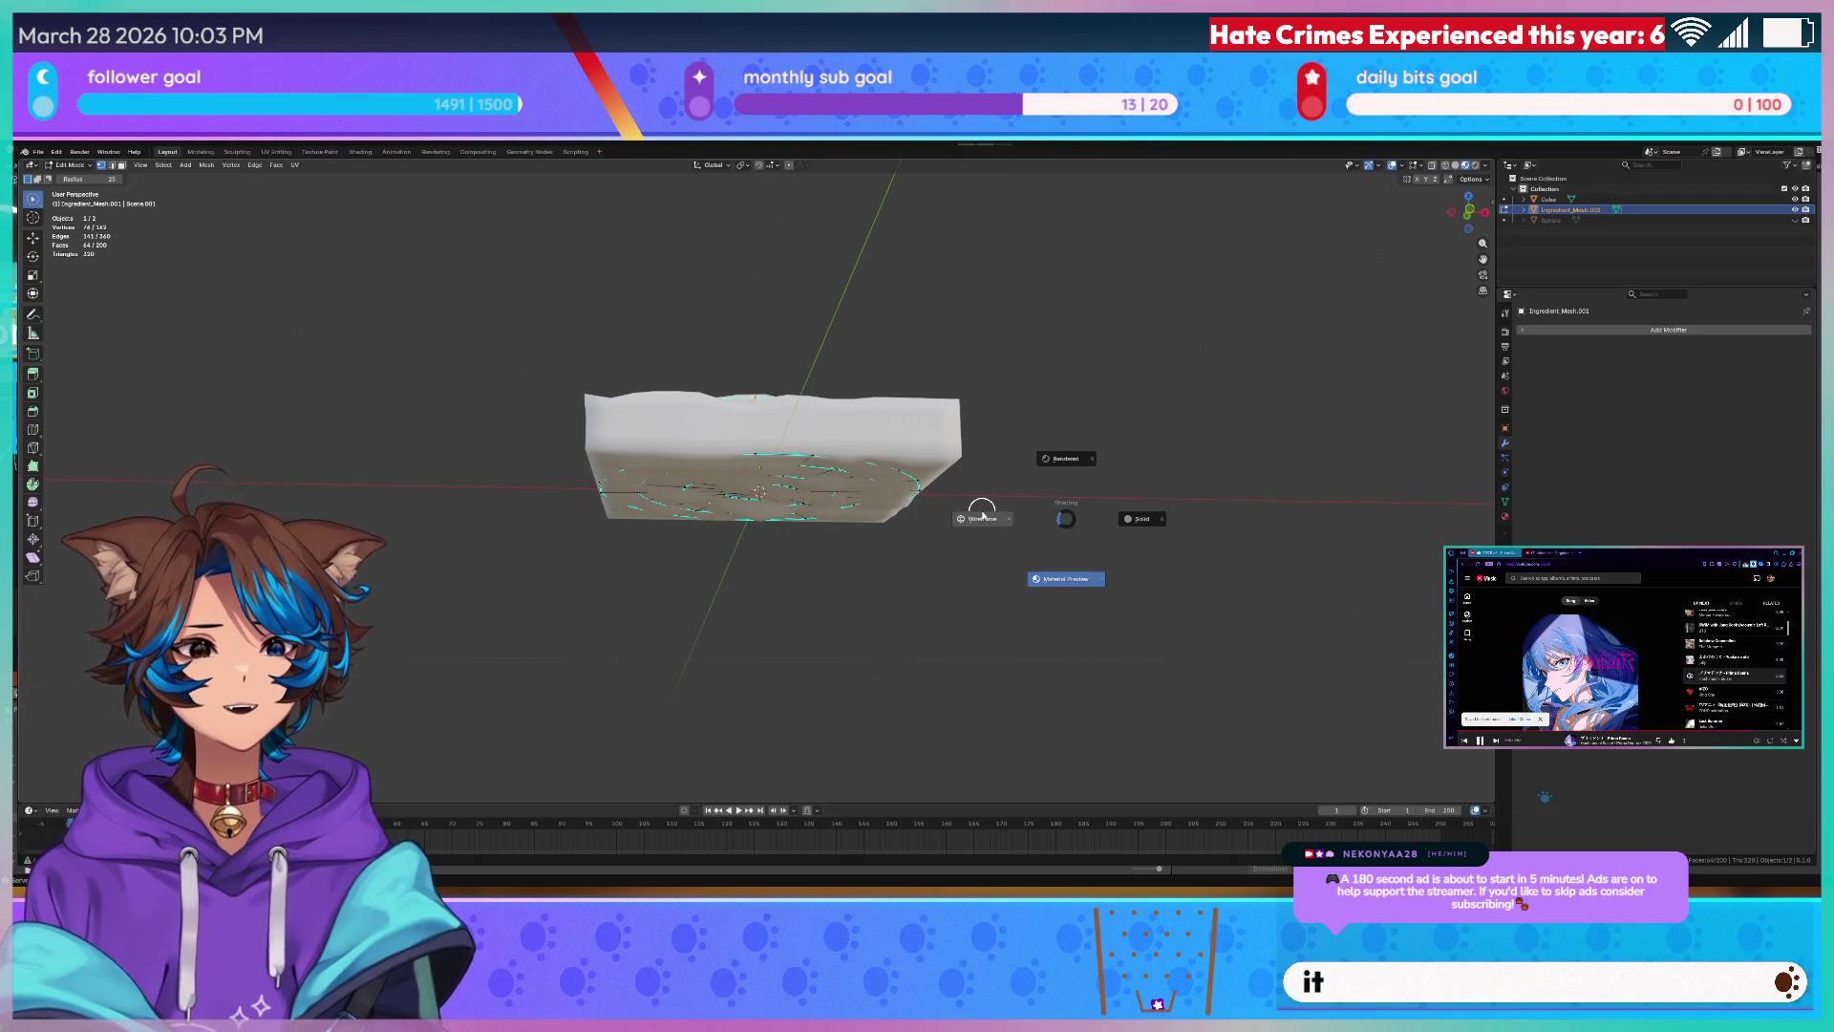
{"action": "left_click", "coordinate": [982, 516]}
{"action": "key", "text": "KP_3"}
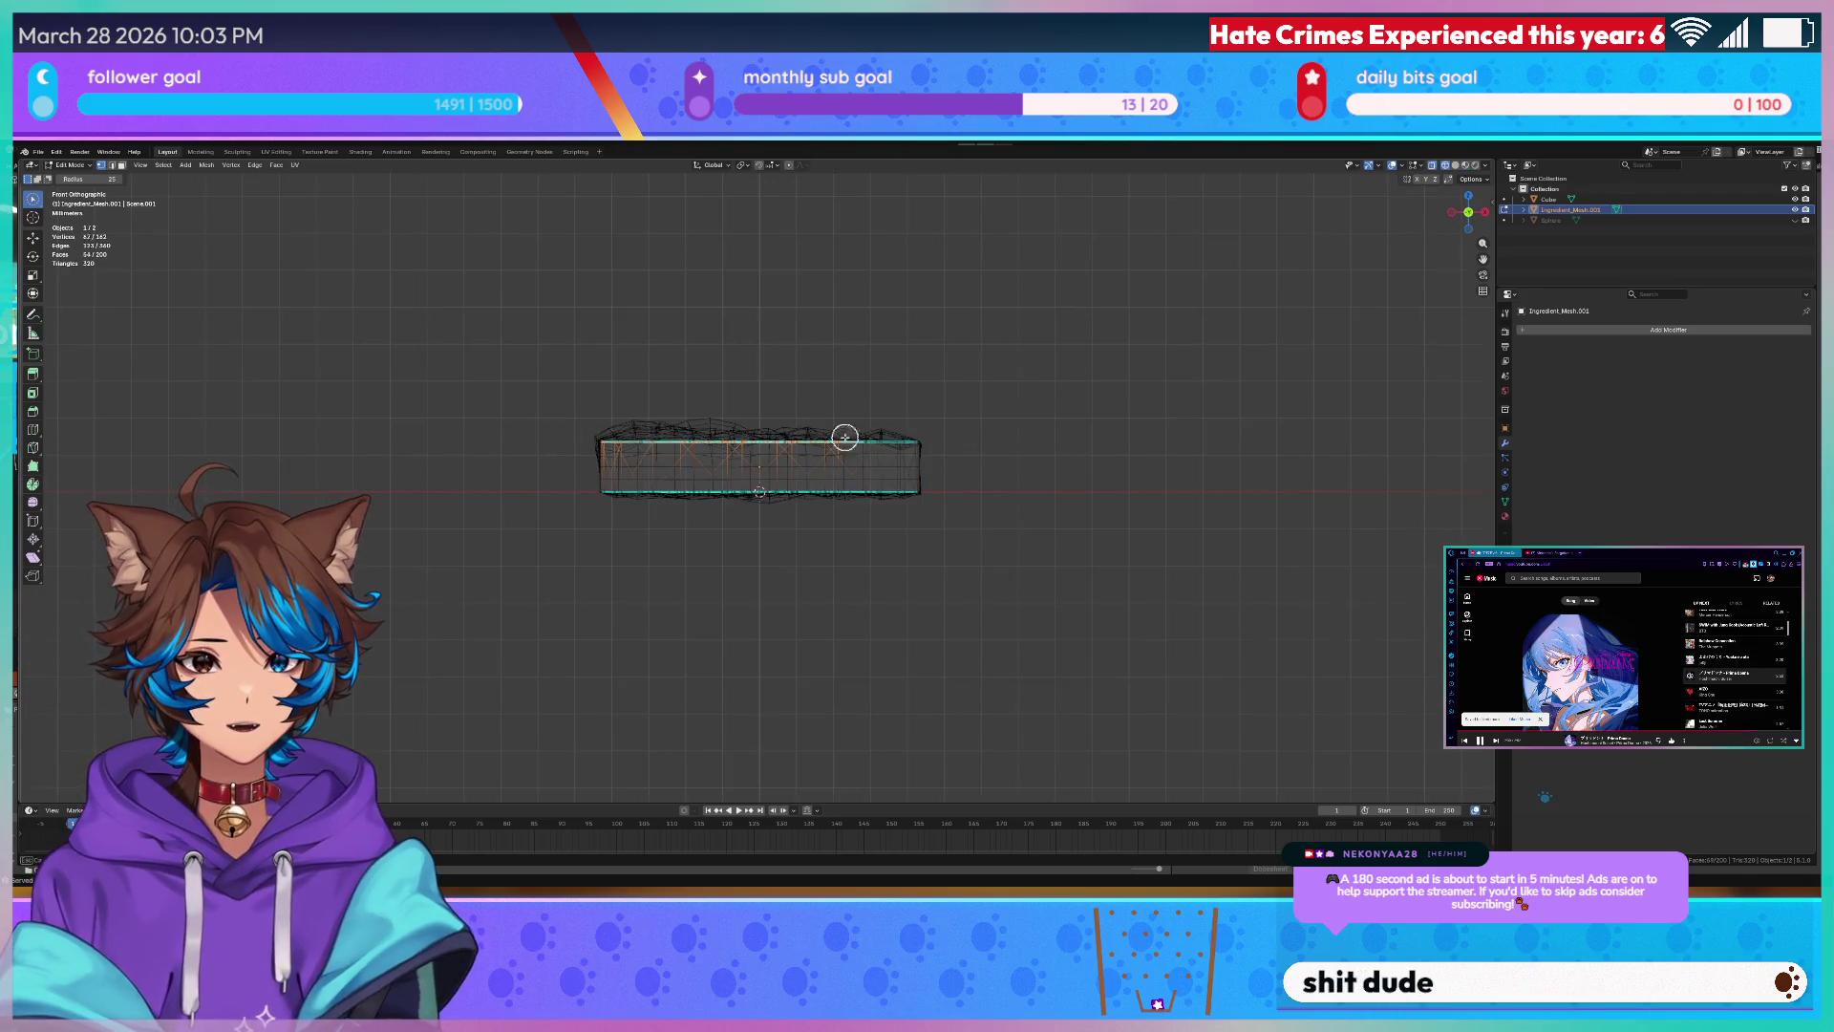
{"action": "left_click_drag", "start_coordinate": [1151, 460], "coordinate": [609, 497]}
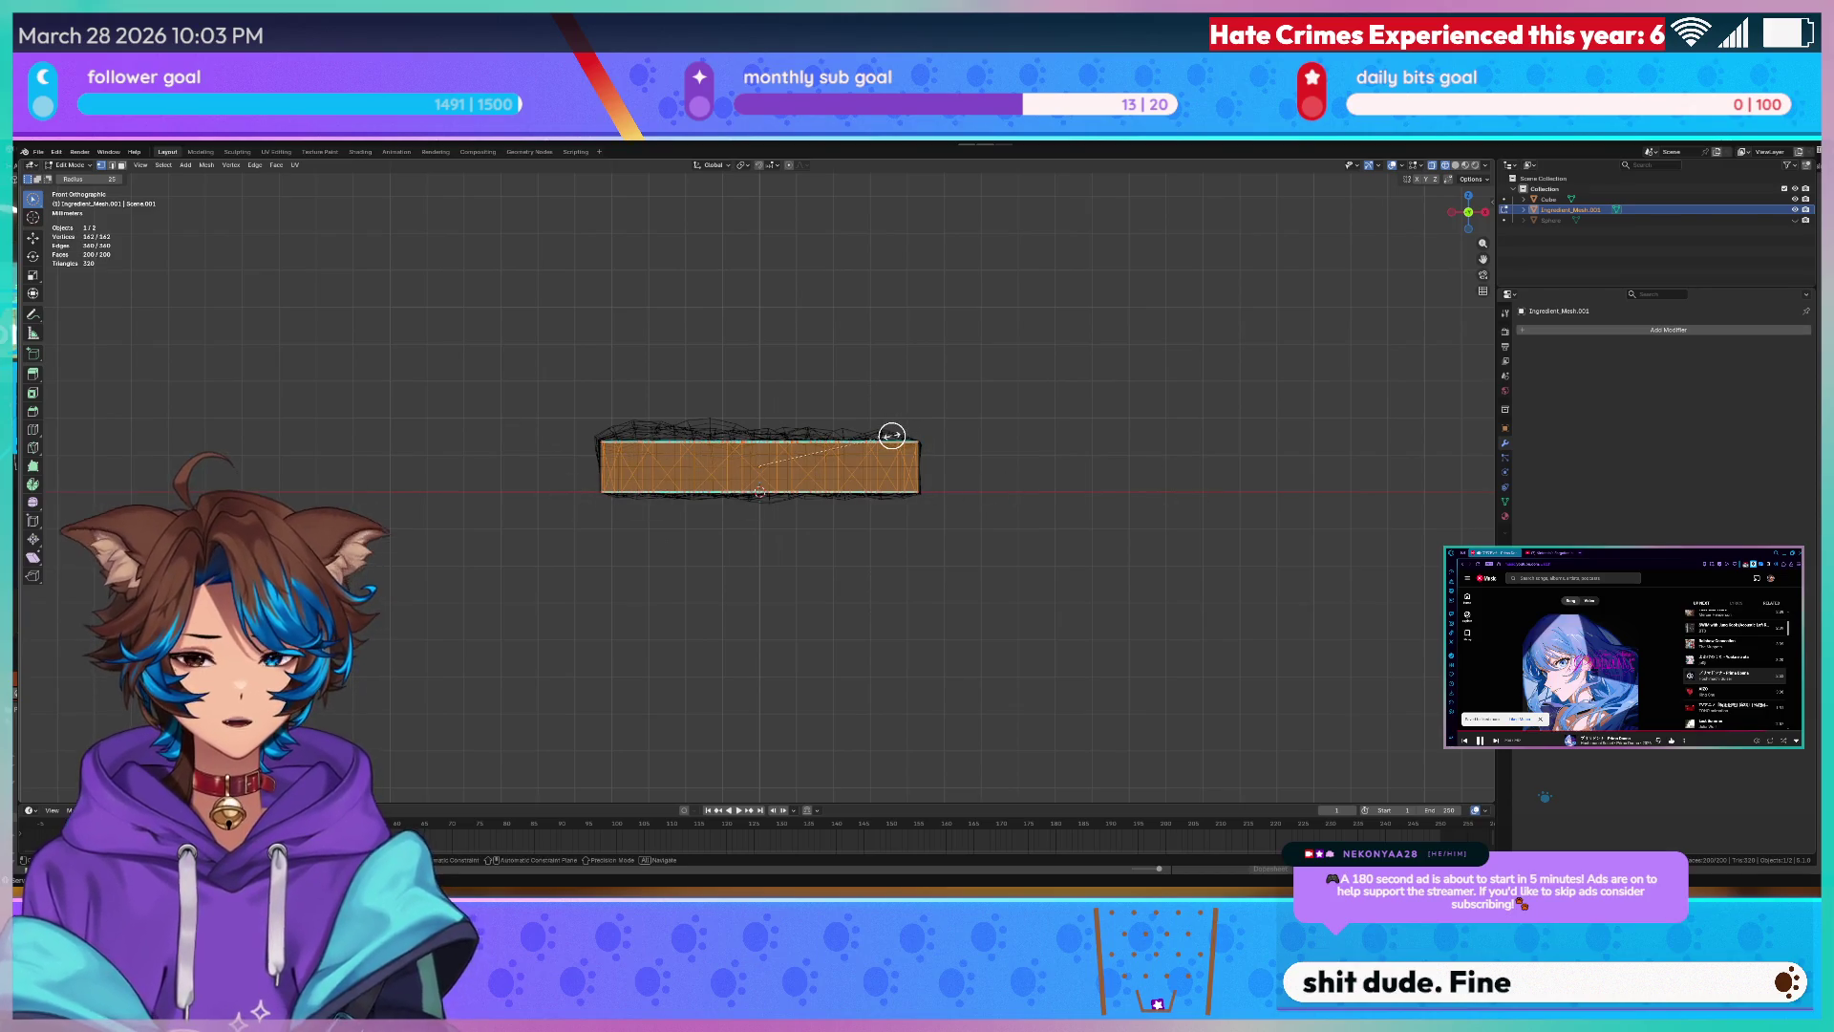
{"action": "key", "text": "s"}
{"action": "key", "text": "x"}
{"action": "key", "text": "z"}
{"action": "left_click", "coordinate": [1116, 448]}
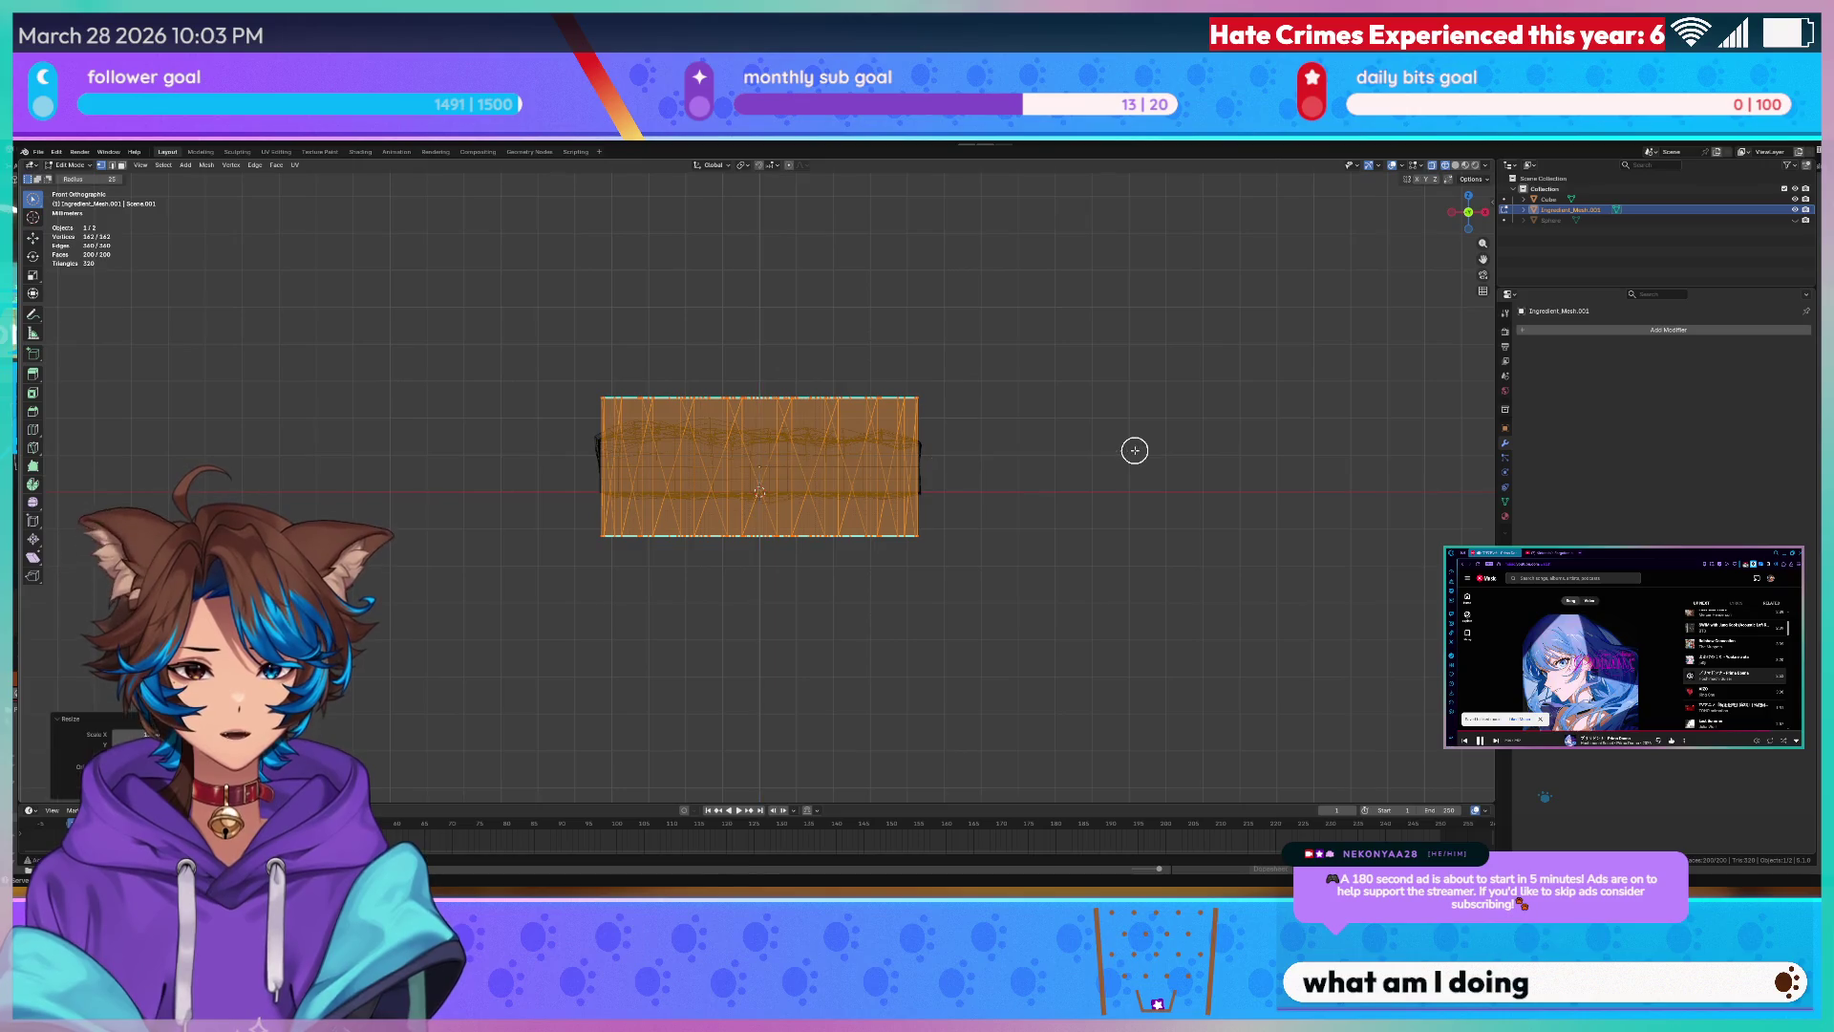
{"action": "key", "text": "Tab"}
{"action": "mouse_move", "coordinate": [997, 352]}
{"action": "middle_mouse_down"}
{"action": "mouse_move", "coordinate": [1048, 414]}
{"action": "mouse_move", "coordinate": [1006, 484]}
{"action": "middle_mouse_up"}
{"action": "scroll", "coordinate": [1047, 413], "scroll_direction": "up", "scroll_amount": 3}
- Add a Boolean modifier to the slab with Ingredient_Mesh as object, set to Intersect
{"action": "left_click", "coordinate": [996, 507]}
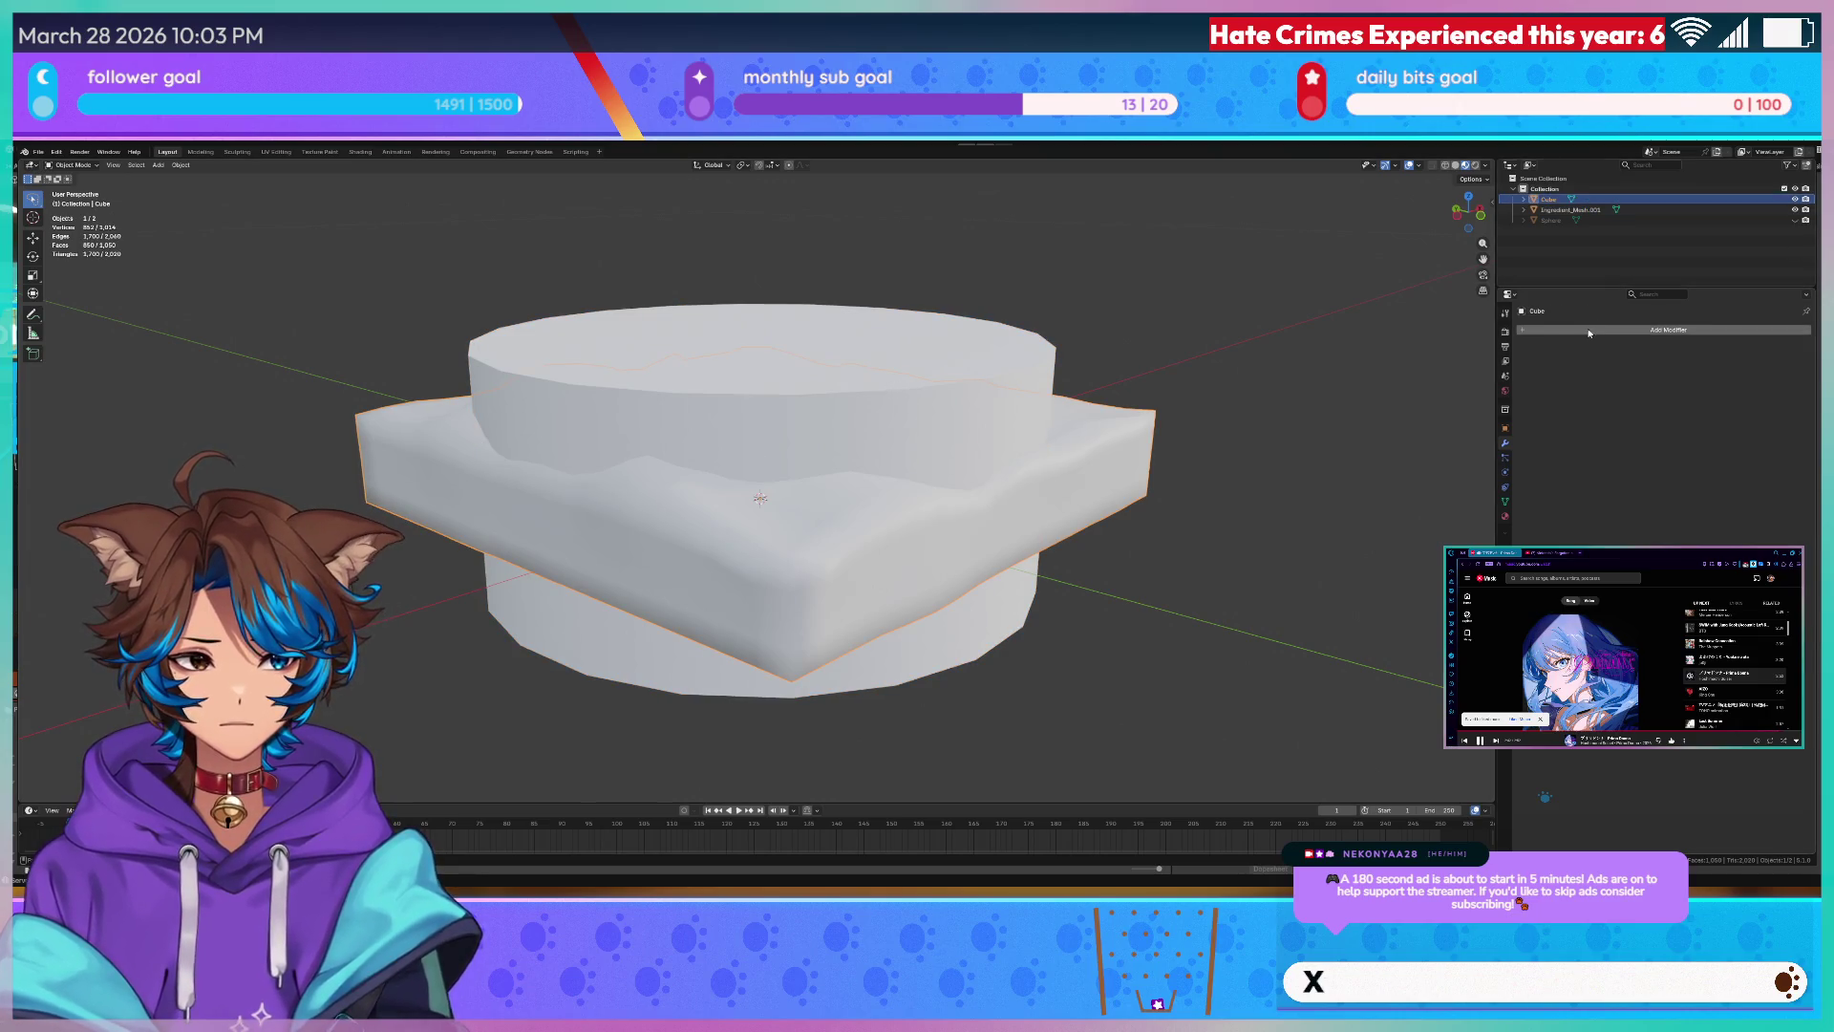
{"action": "left_click", "coordinate": [875, 553]}
{"action": "left_click", "coordinate": [931, 488]}
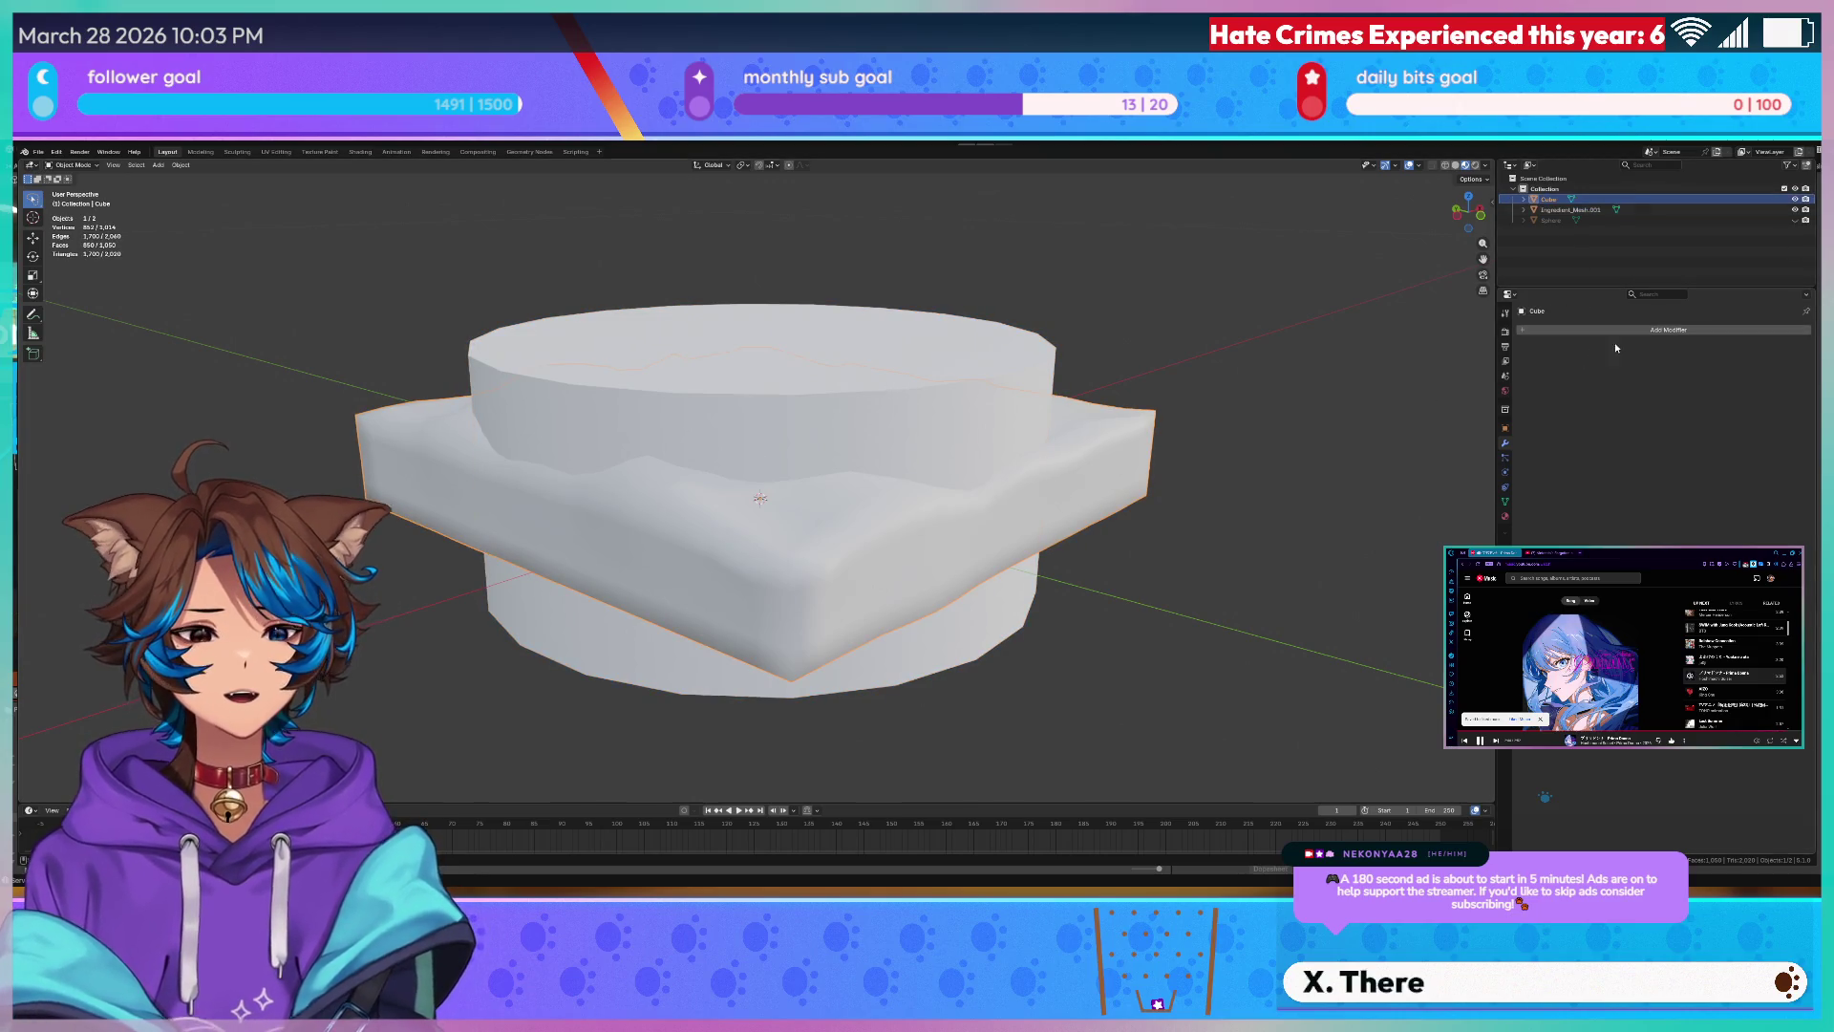
{"action": "left_click", "coordinate": [1667, 330]}
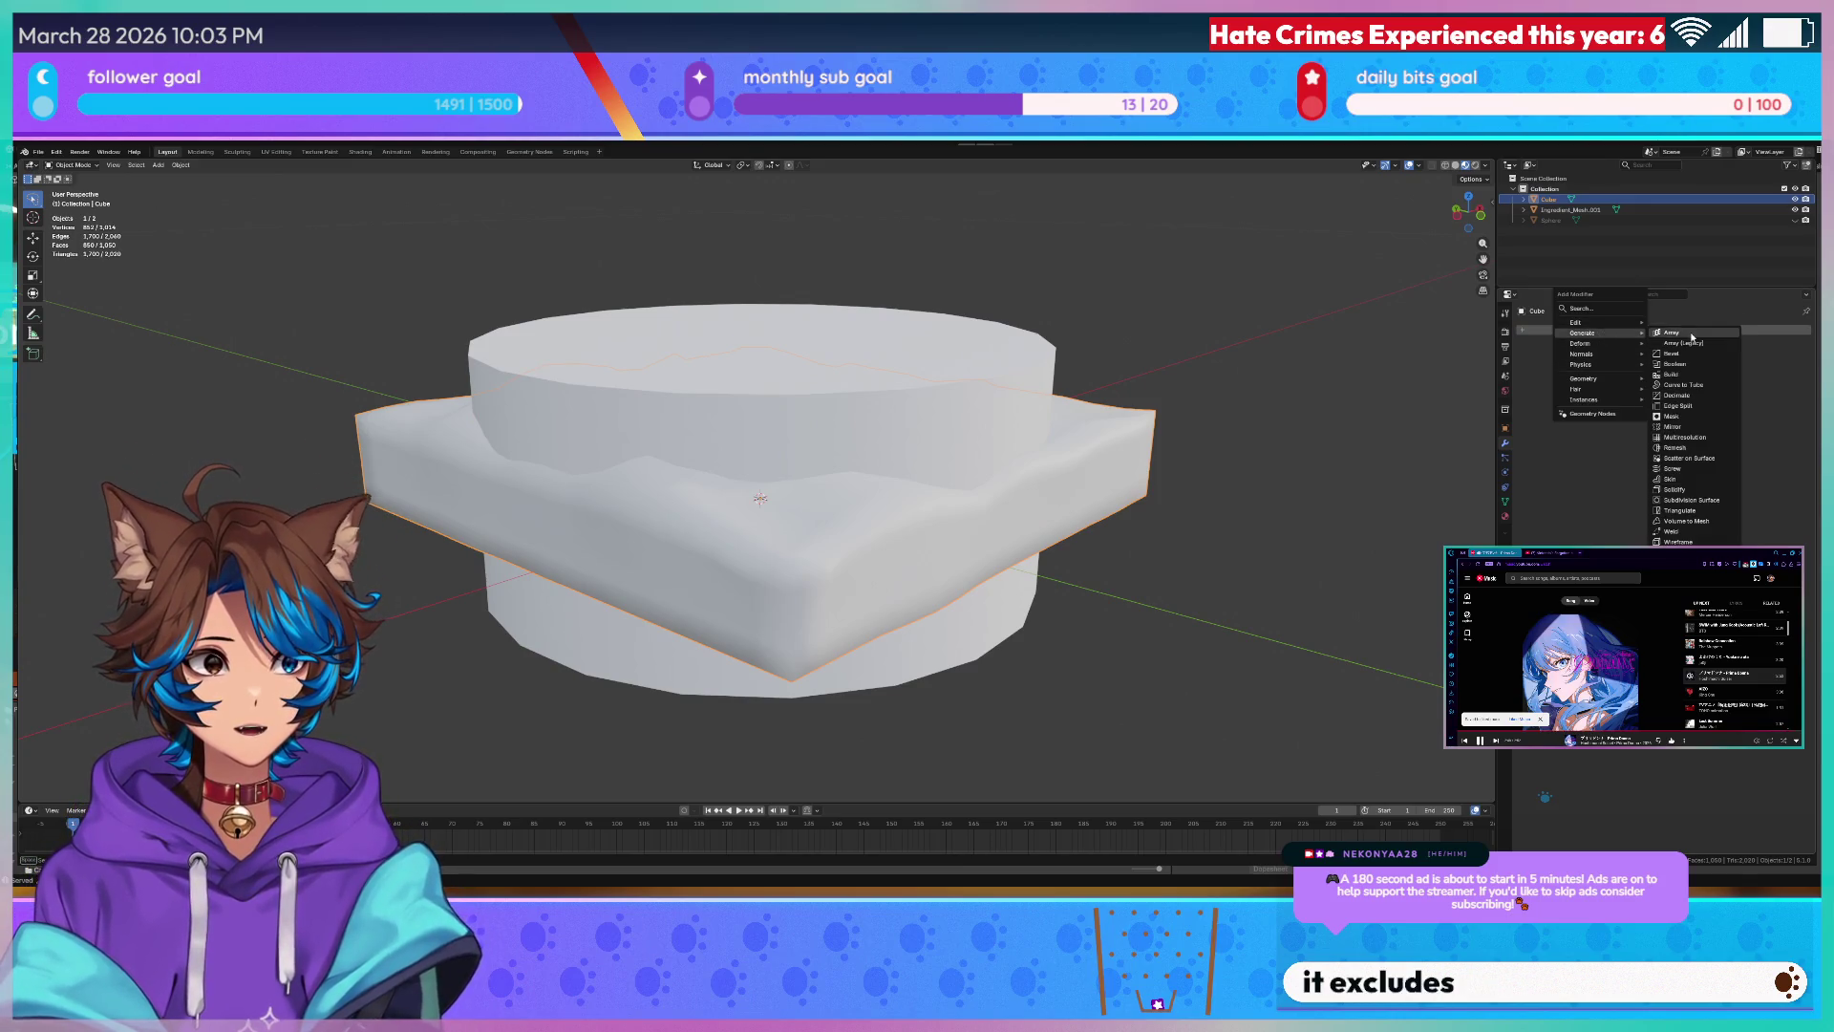
{"action": "left_click", "coordinate": [1693, 368]}
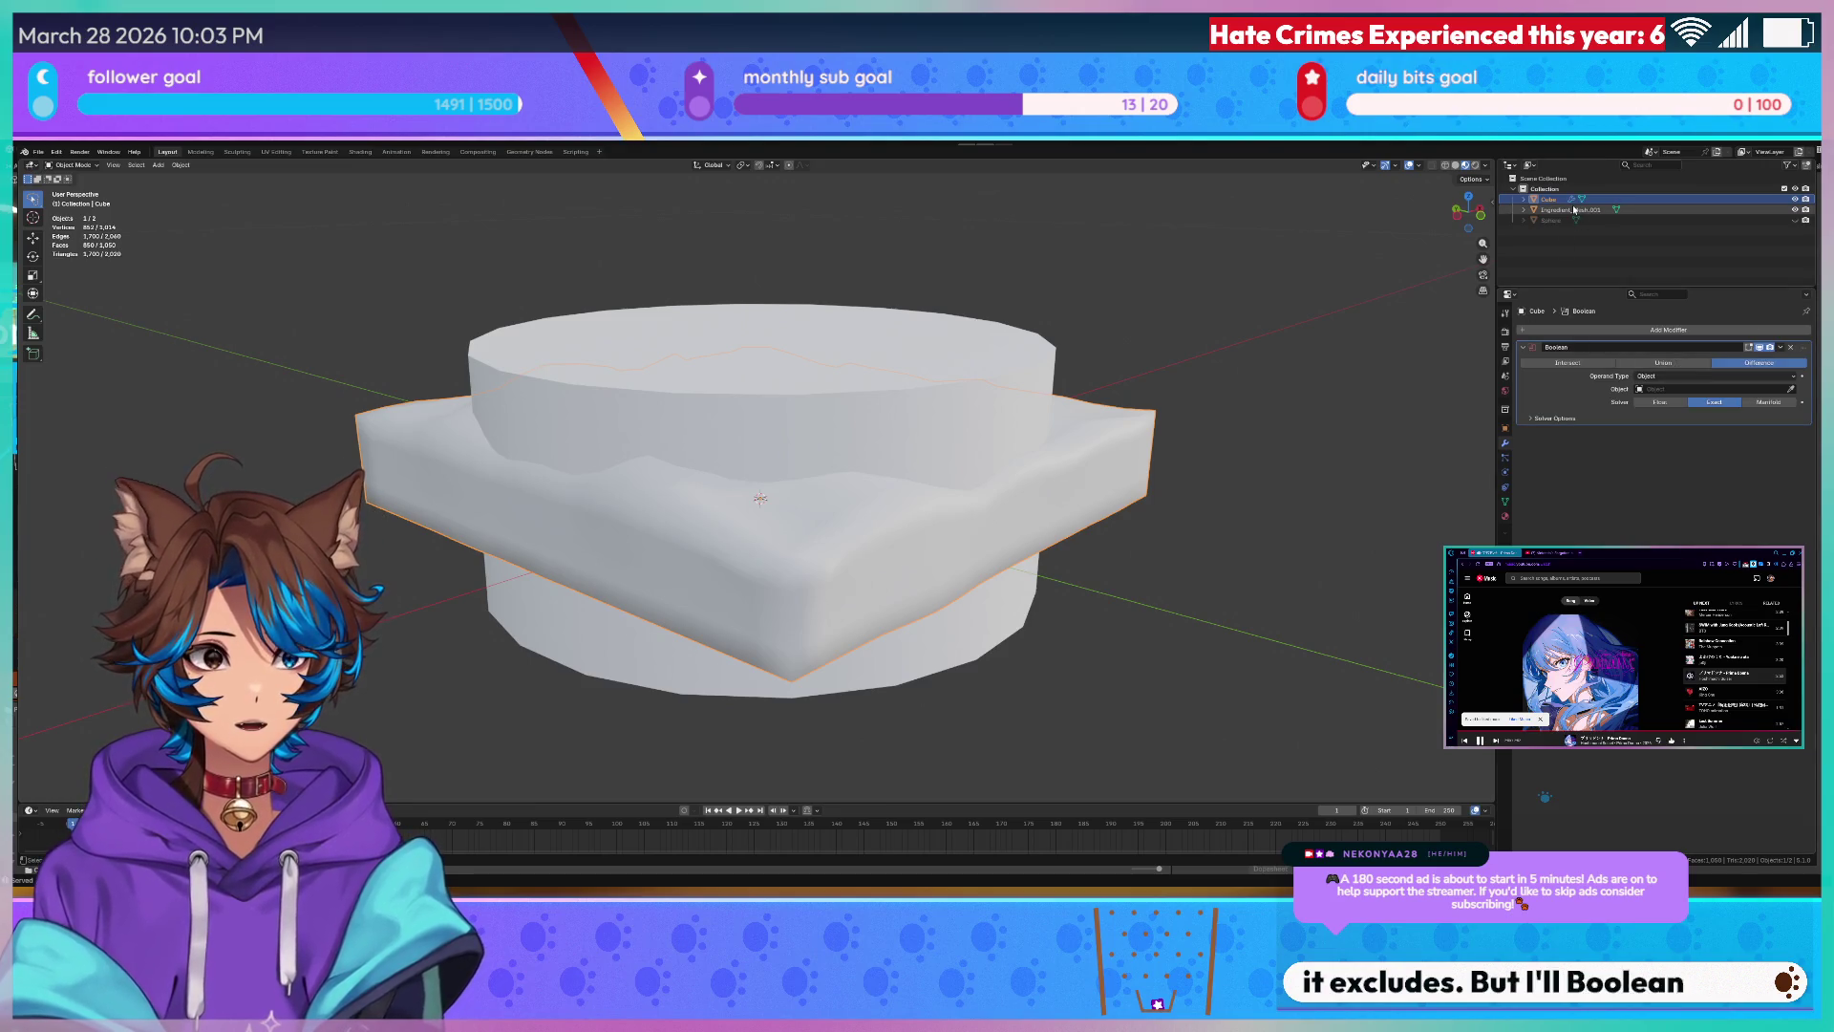
{"action": "left_click", "coordinate": [1695, 351]}
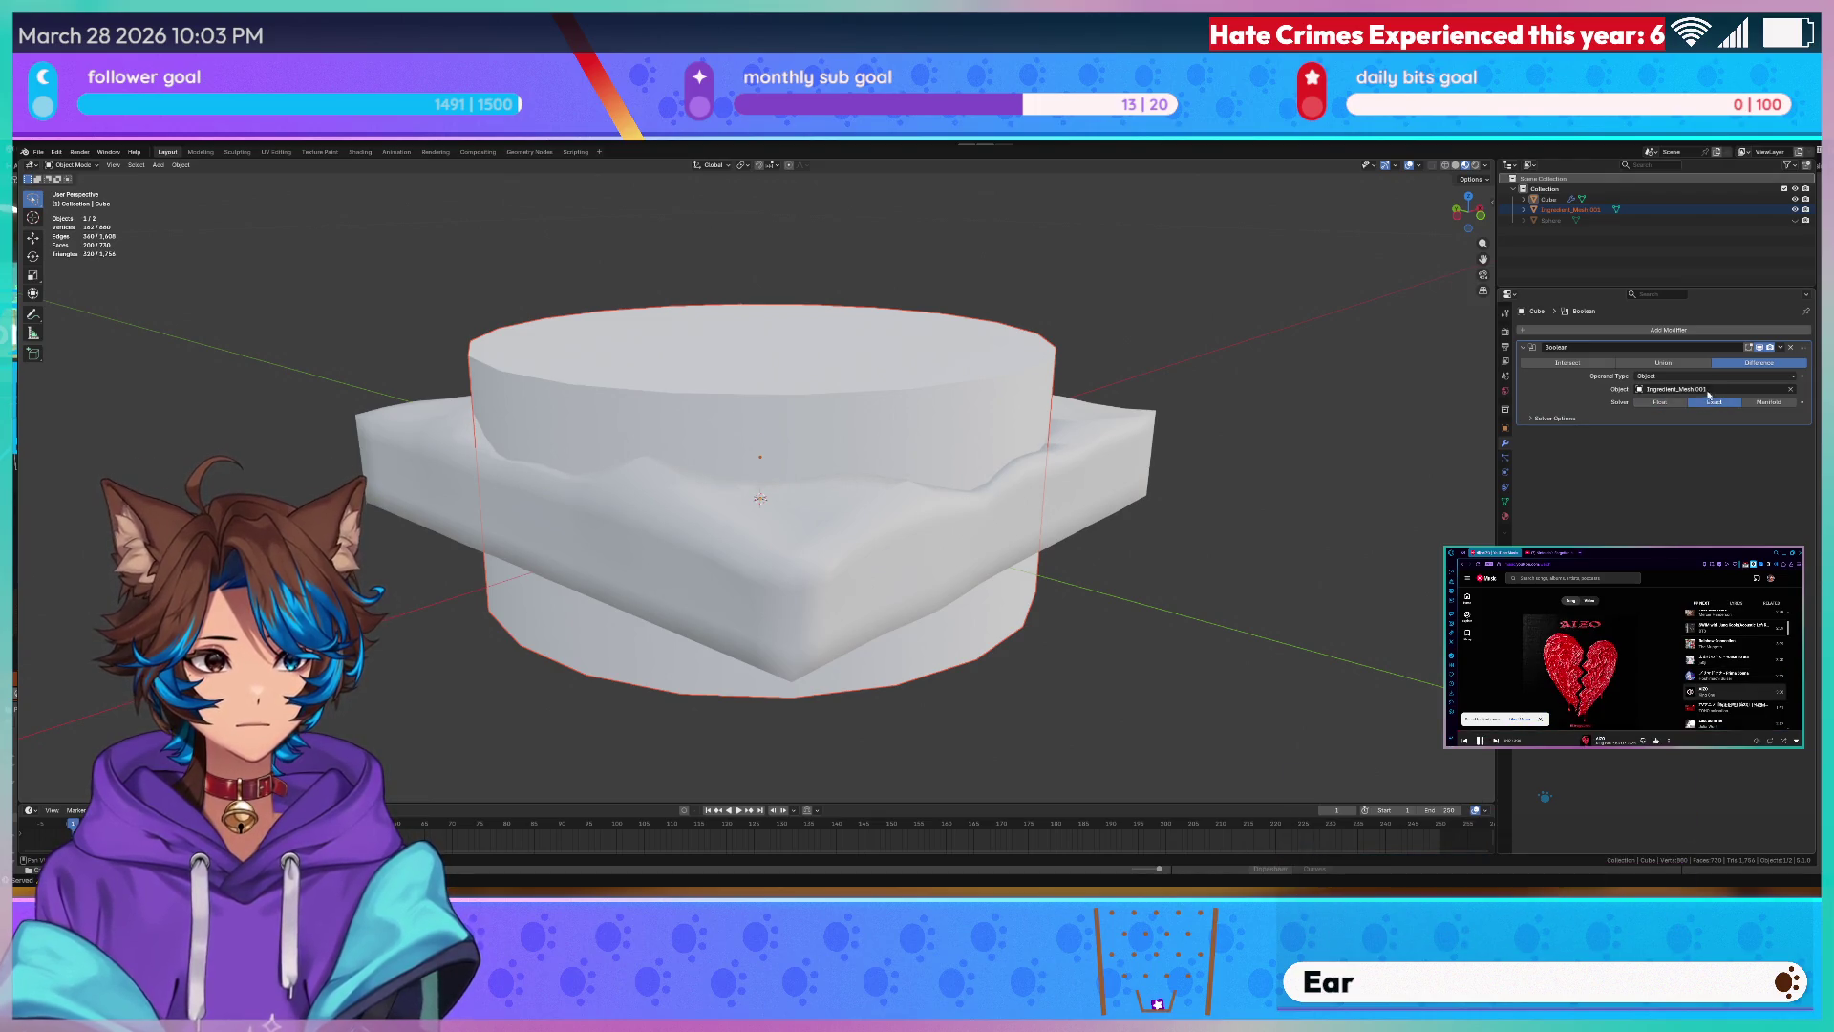
{"action": "left_click", "coordinate": [1673, 365]}
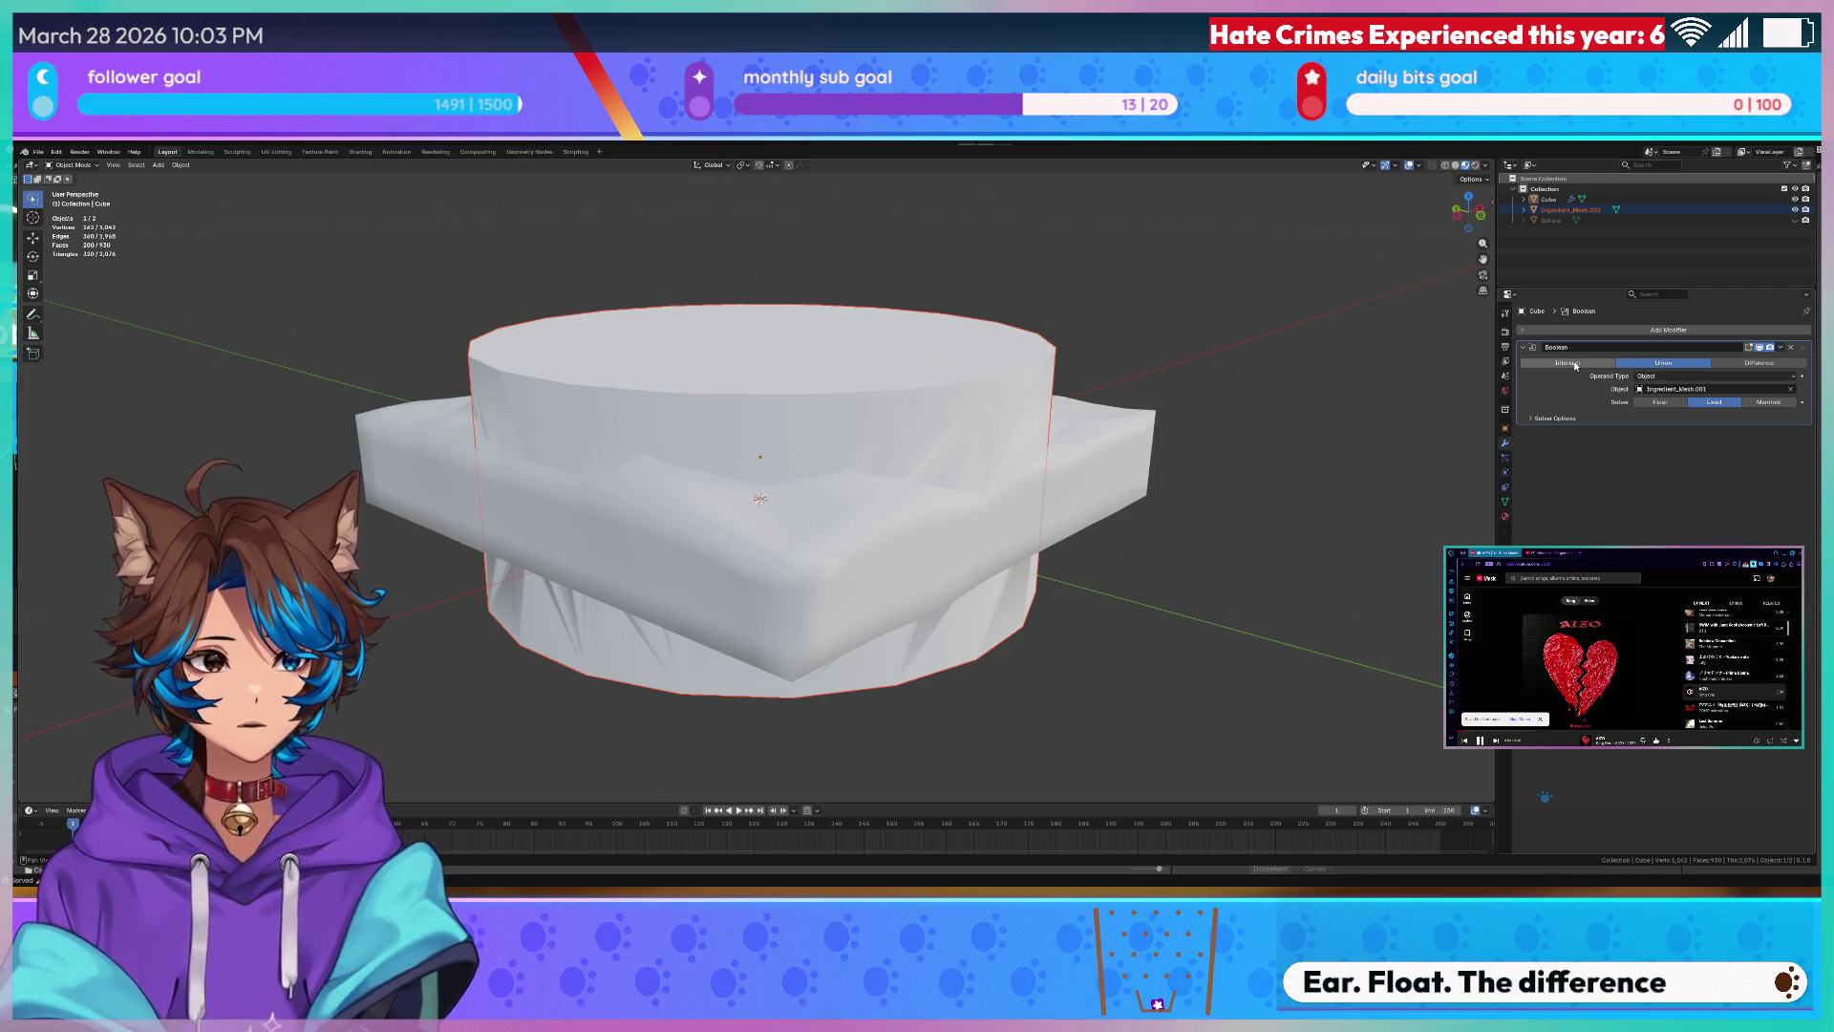
{"action": "left_click", "coordinate": [1574, 365]}
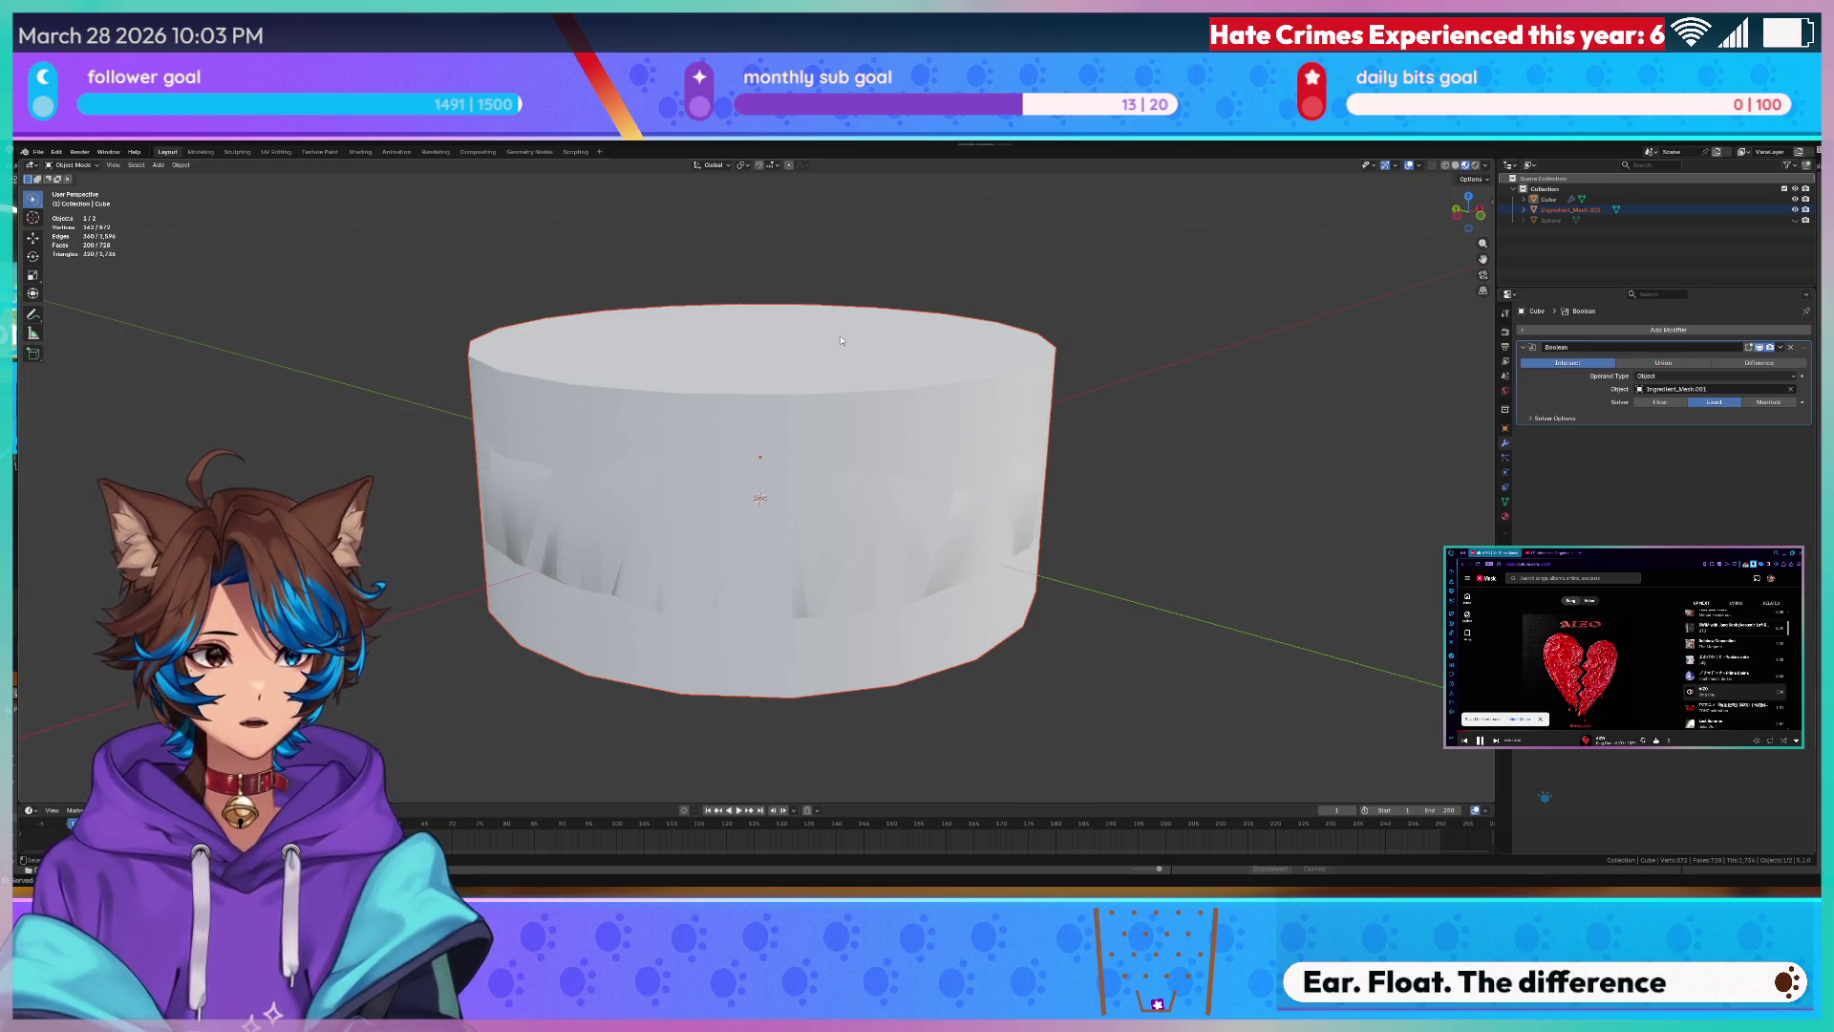
- Hide the cylinder and orbit to view the resulting round lumpy cake layer, then select the slab
{"action": "key", "text": "h"}
{"action": "middle_click_drag", "start_coordinate": [1114, 362], "coordinate": [947, 365]}
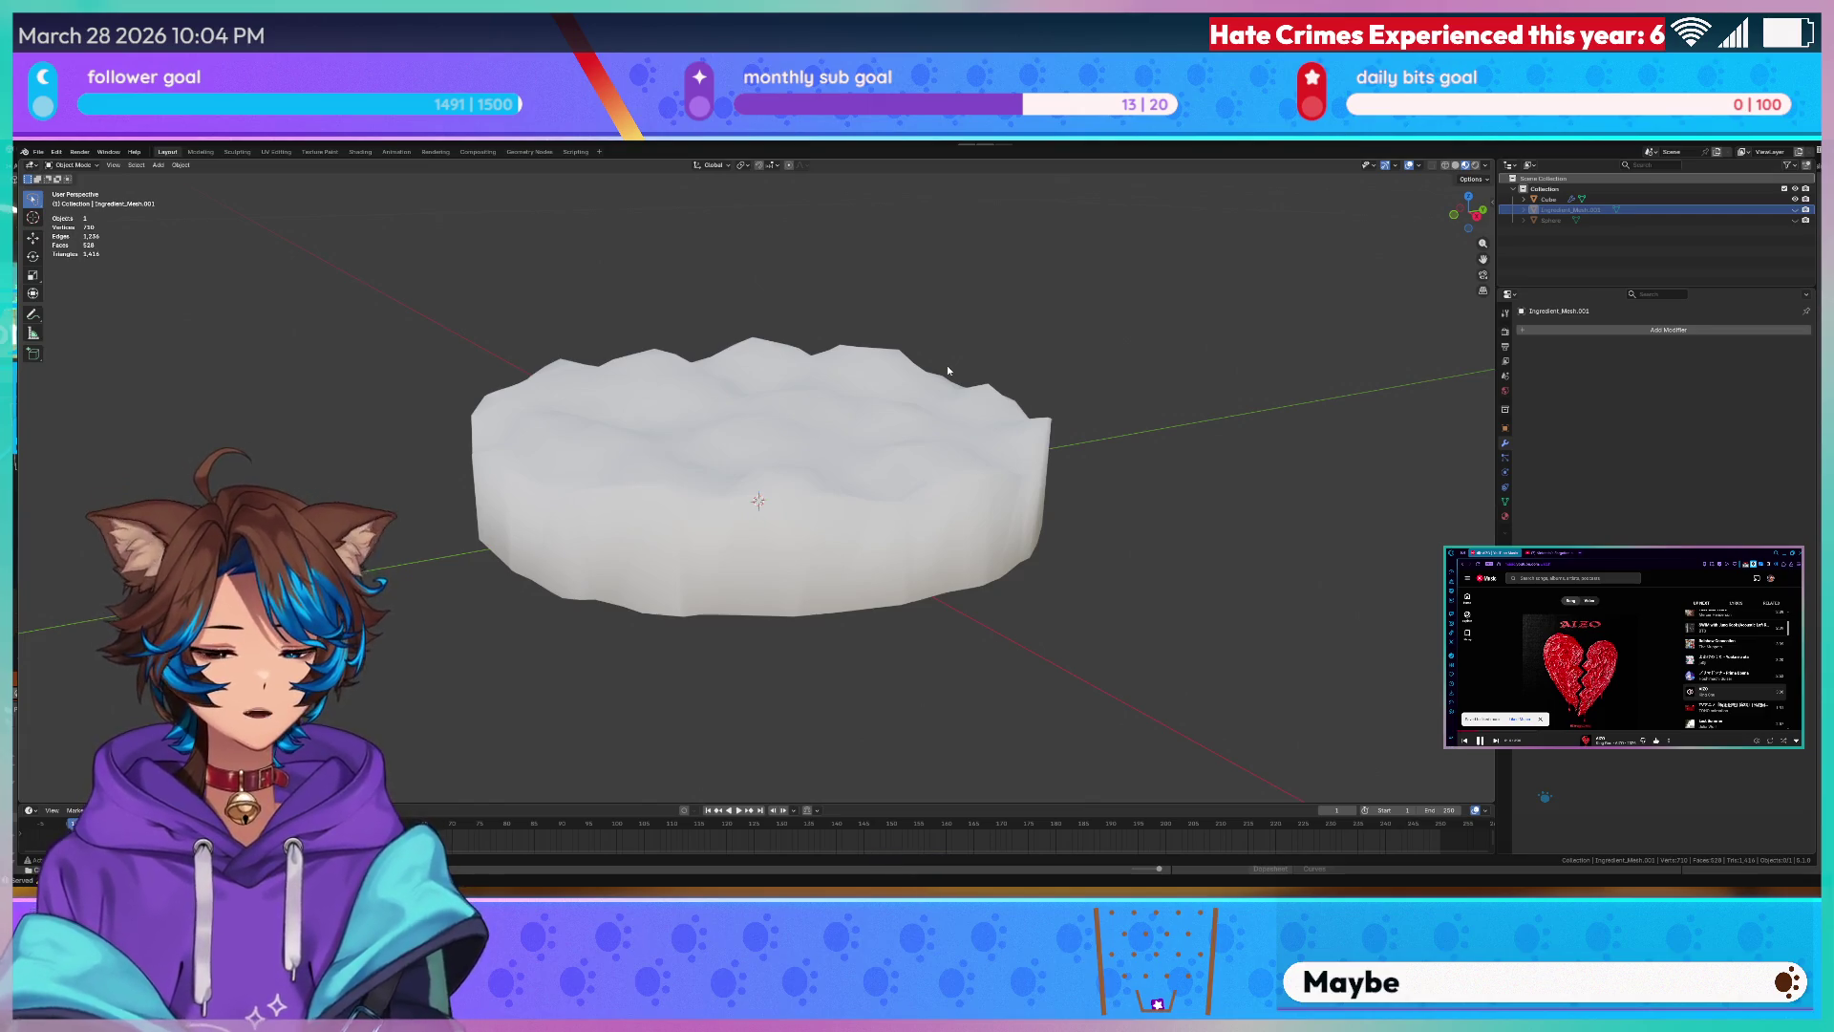
{"action": "scroll", "coordinate": [934, 370], "scroll_direction": "down", "scroll_amount": 3}
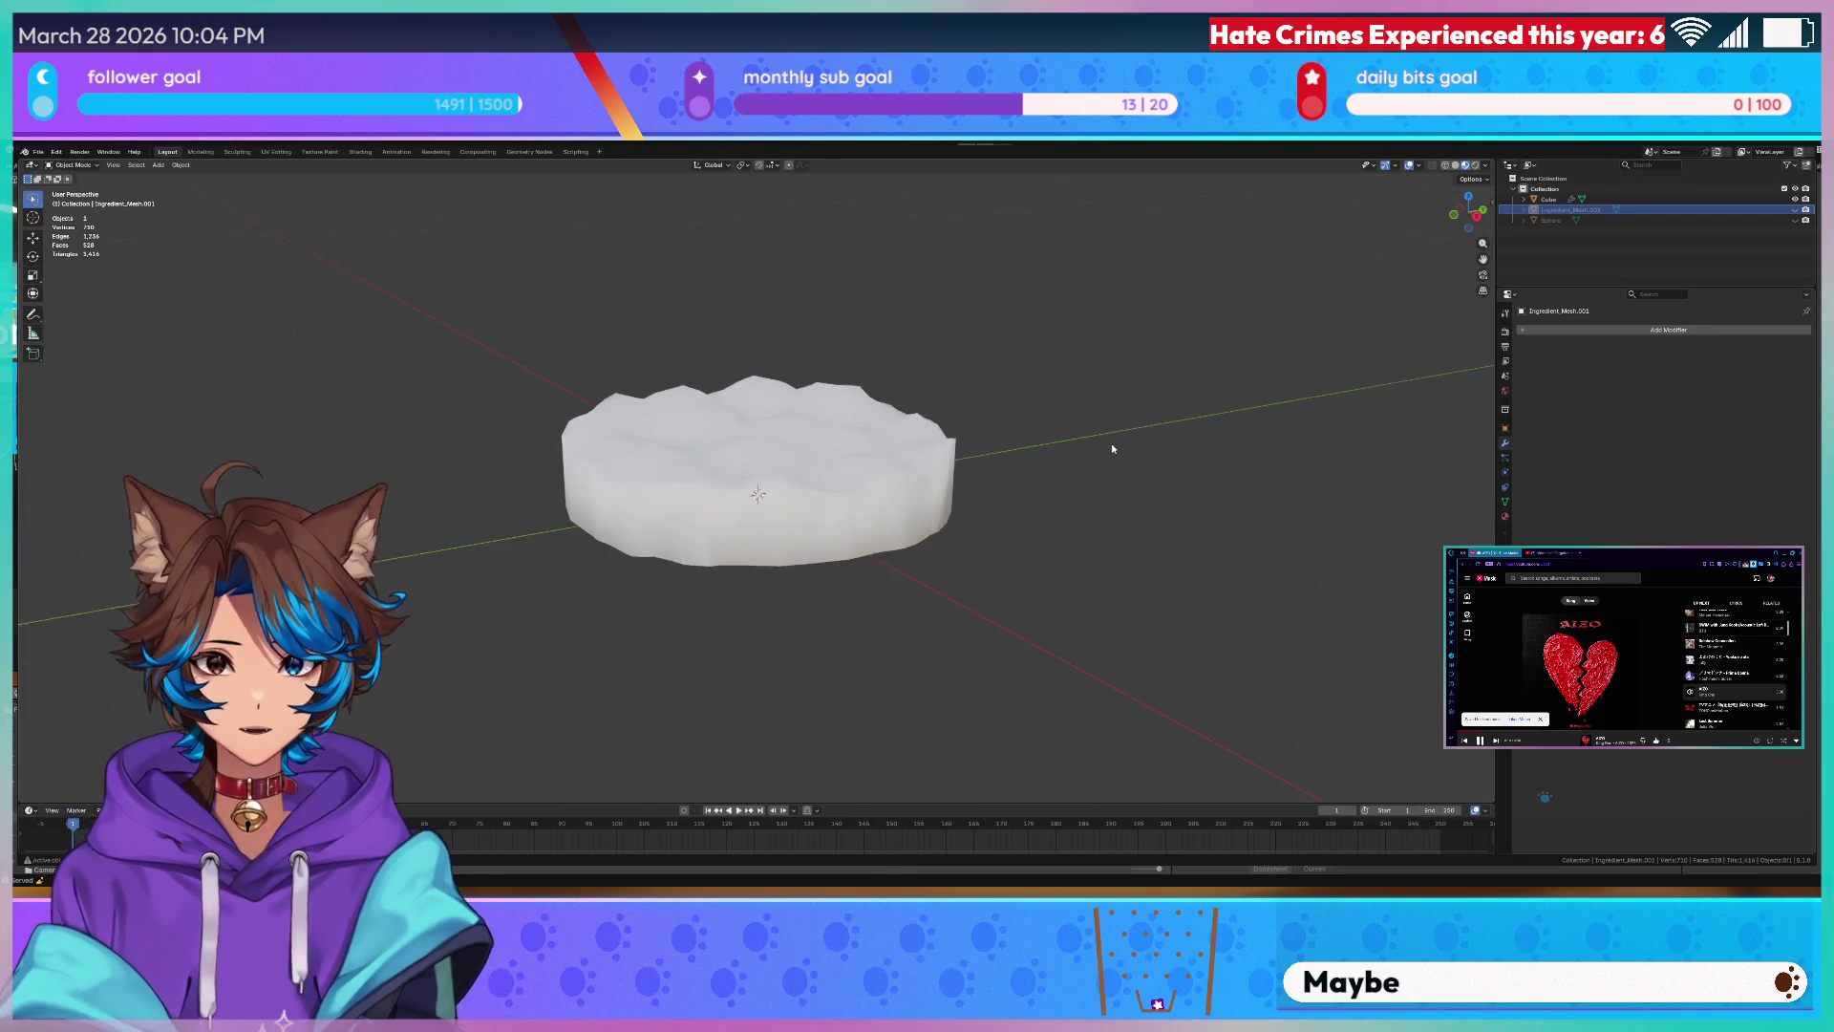
{"action": "middle_click_drag", "start_coordinate": [1090, 387], "coordinate": [1056, 426]}
{"action": "scroll", "coordinate": [1057, 426], "scroll_direction": "up", "scroll_amount": 3}
{"action": "left_click", "coordinate": [1547, 200]}
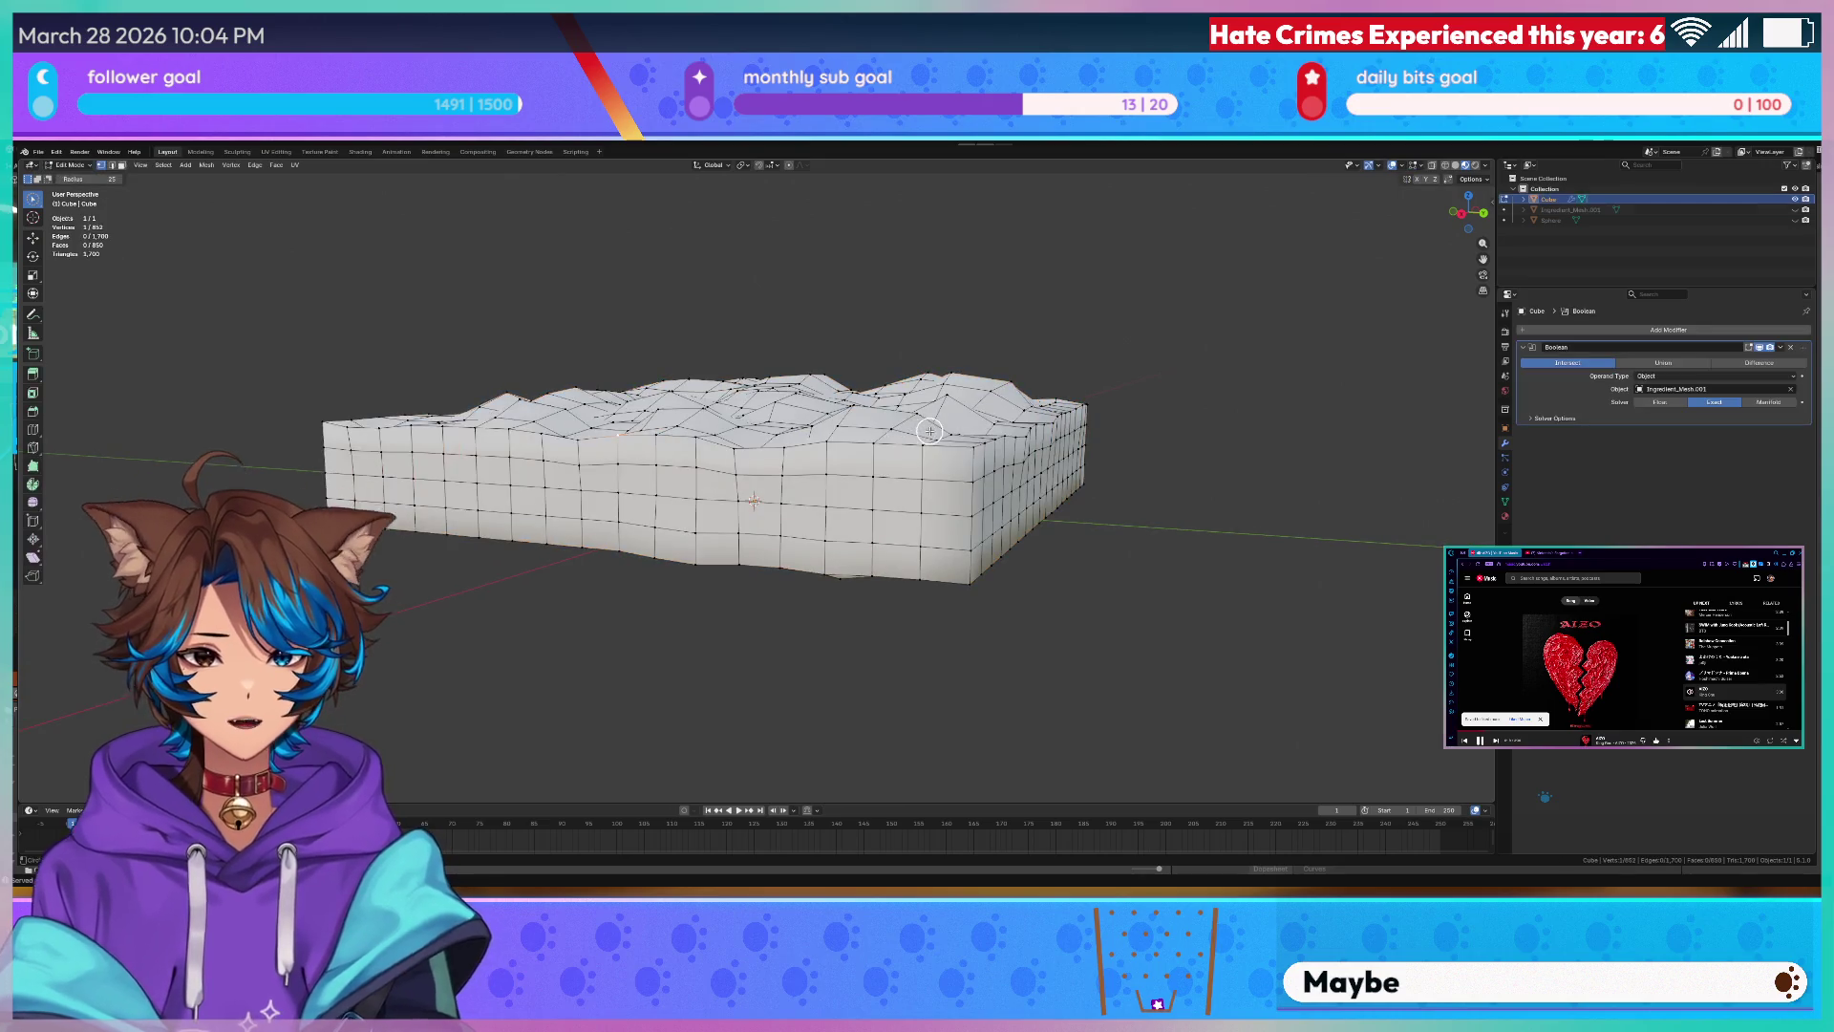
- Orbit around the slab and toggle into and out of Edit Mode to check its grid mesh
{"action": "mouse_move", "coordinate": [1206, 447]}
{"action": "middle_mouse_down"}
{"action": "mouse_move", "coordinate": [1047, 439]}
{"action": "mouse_move", "coordinate": [1286, 440]}
{"action": "mouse_move", "coordinate": [1206, 472]}
{"action": "mouse_move", "coordinate": [1247, 488]}
{"action": "mouse_move", "coordinate": [1374, 458]}
{"action": "mouse_move", "coordinate": [1367, 438]}
{"action": "mouse_move", "coordinate": [1336, 476]}
{"action": "mouse_move", "coordinate": [1403, 439]}
{"action": "mouse_move", "coordinate": [1404, 400]}
{"action": "mouse_move", "coordinate": [1421, 412]}
{"action": "mouse_move", "coordinate": [1436, 385]}
{"action": "mouse_move", "coordinate": [940, 377]}
{"action": "mouse_move", "coordinate": [988, 325]}
{"action": "mouse_move", "coordinate": [1082, 298]}
{"action": "mouse_move", "coordinate": [1073, 193]}
{"action": "mouse_move", "coordinate": [981, 349]}
{"action": "mouse_move", "coordinate": [1039, 316]}
{"action": "mouse_move", "coordinate": [1046, 782]}
{"action": "mouse_move", "coordinate": [1089, 803]}
{"action": "mouse_move", "coordinate": [1122, 780]}
{"action": "middle_mouse_up"}
{"action": "scroll", "coordinate": [1365, 440], "scroll_direction": "up", "scroll_amount": 3}
{"action": "scroll", "coordinate": [1366, 439], "scroll_direction": "down", "scroll_amount": 3}
{"action": "key", "text": "Tab"}
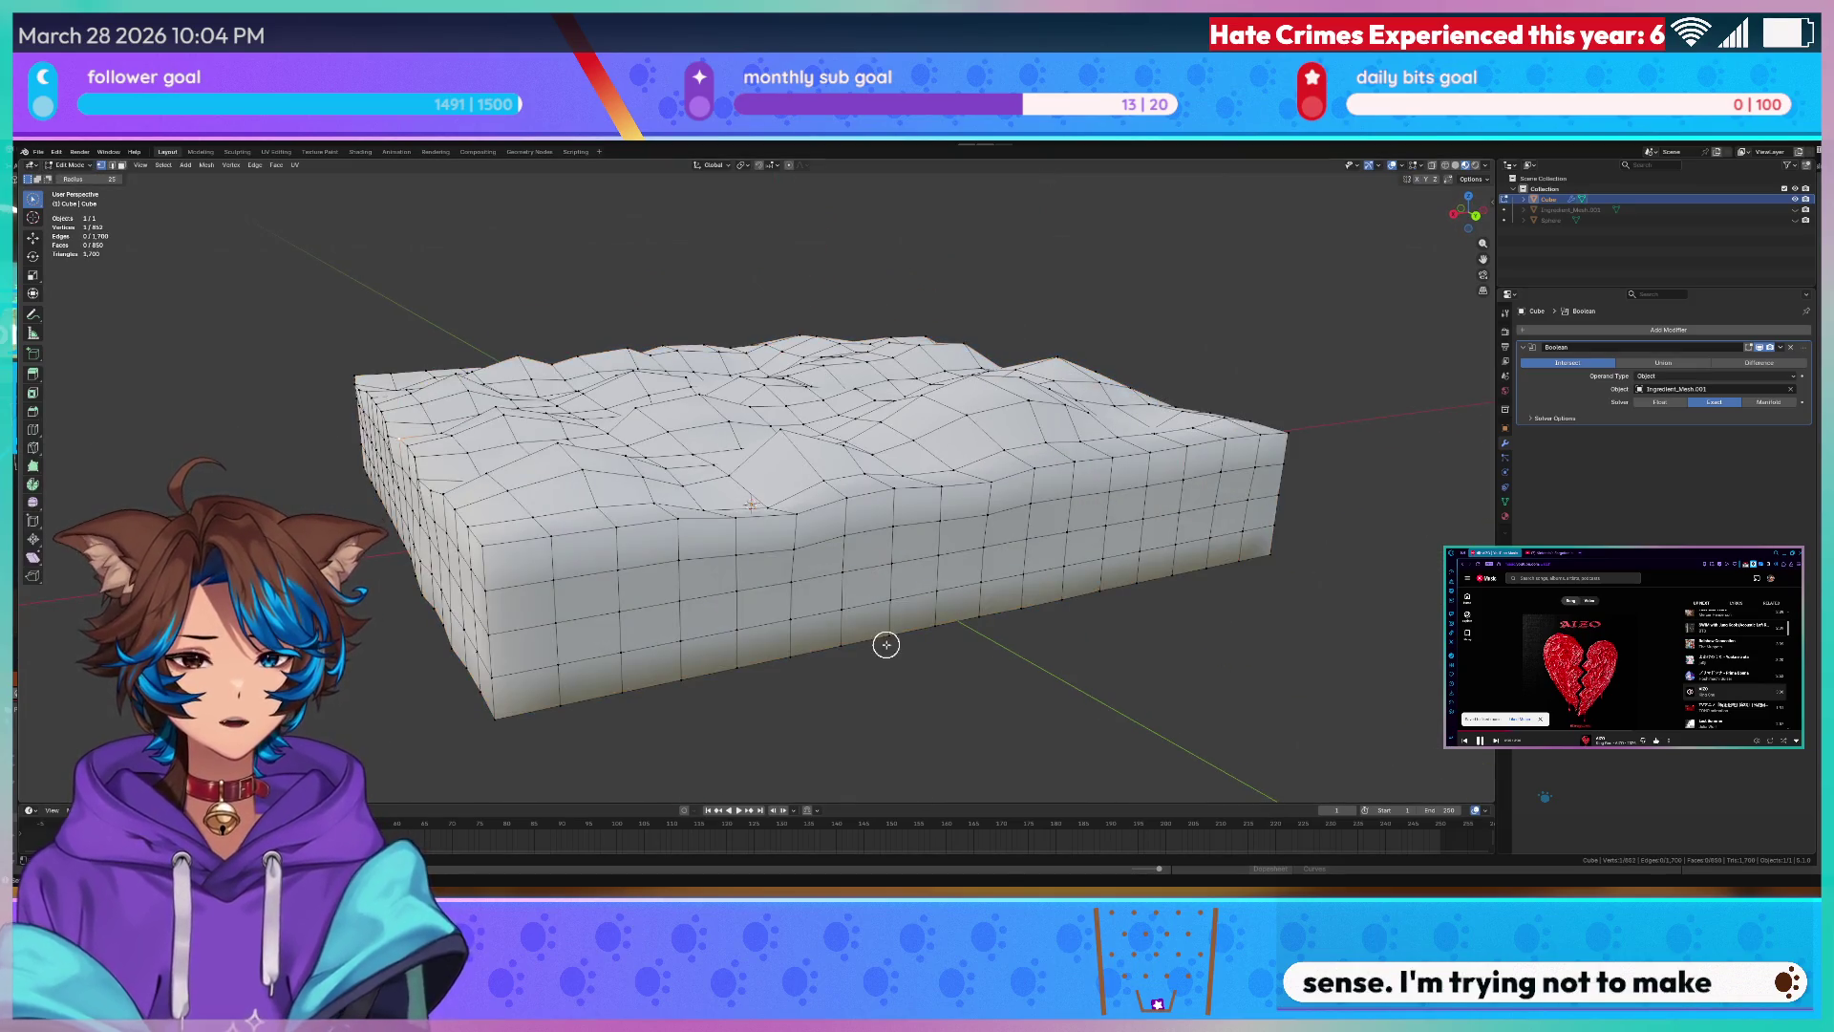
{"action": "key", "text": "Tab"}
{"action": "key", "text": "Tab"}
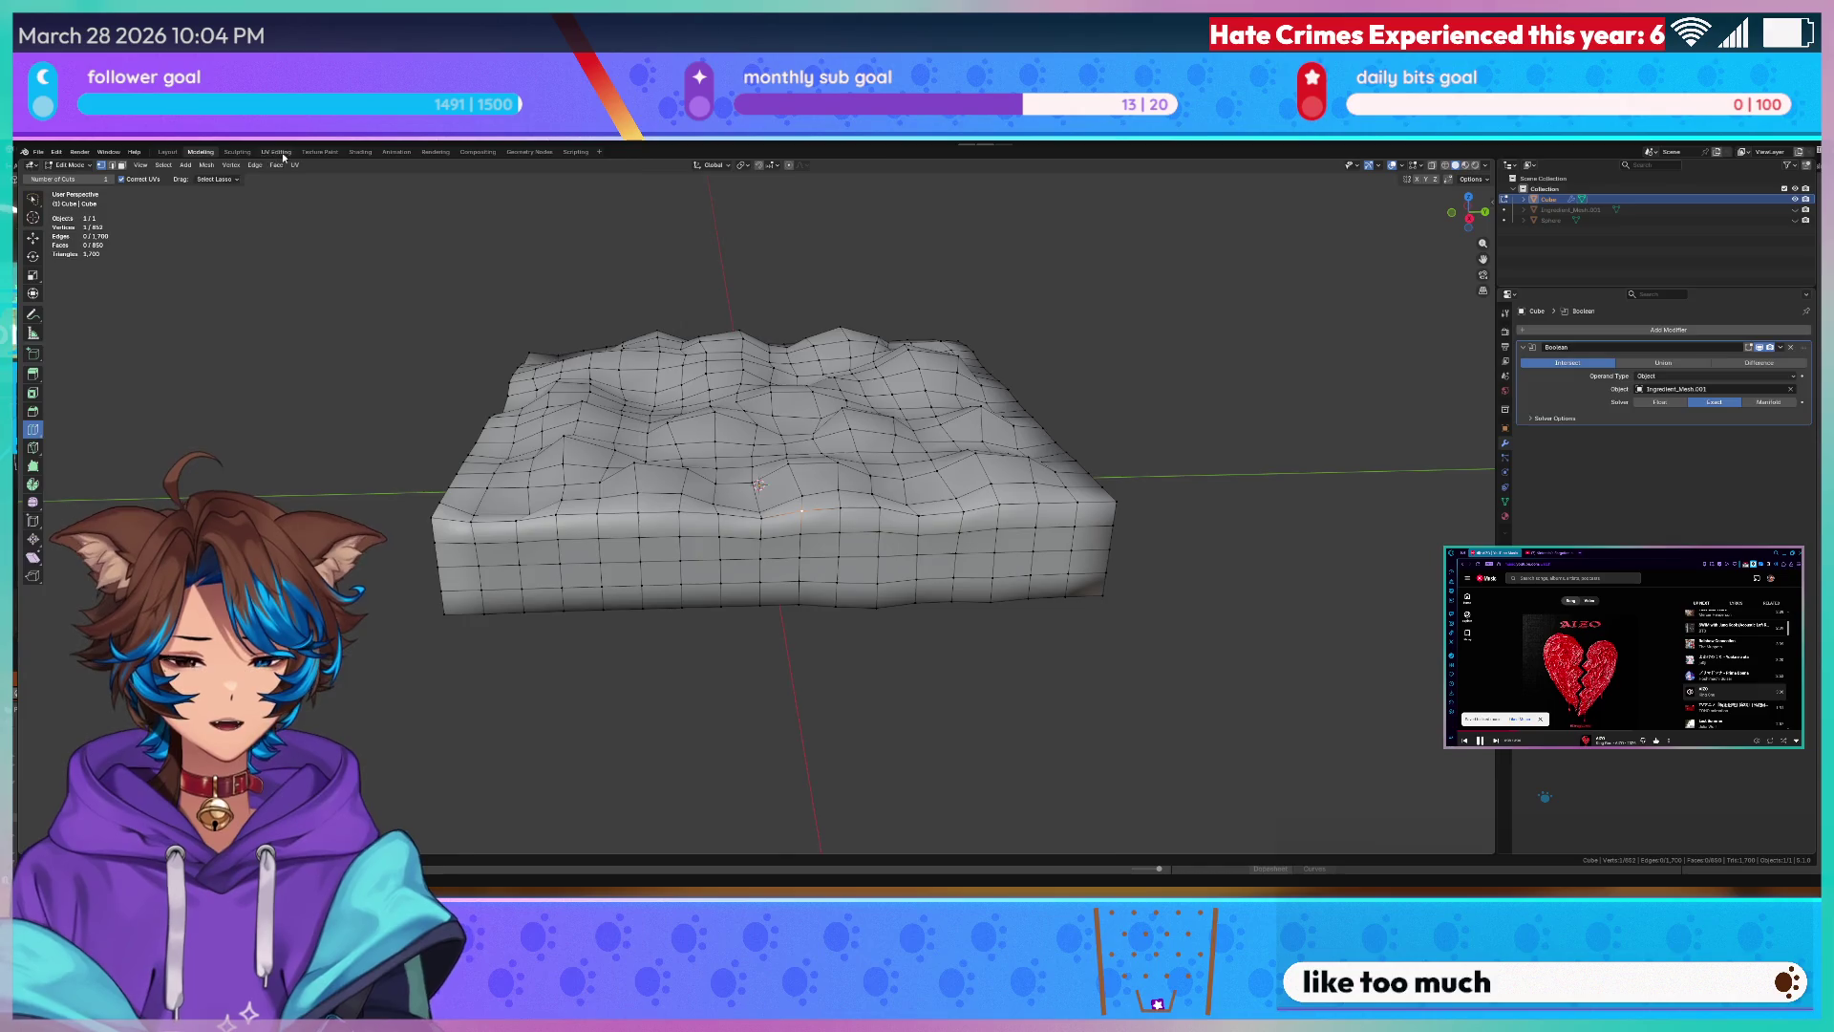
- In the Sculpting workspace, pick the Smooth brush and smooth the left bump and top ridge
{"action": "left_click", "coordinate": [239, 152]}
{"action": "left_click", "coordinate": [232, 151]}
{"action": "scroll", "coordinate": [793, 448], "scroll_direction": "down", "scroll_amount": 4}
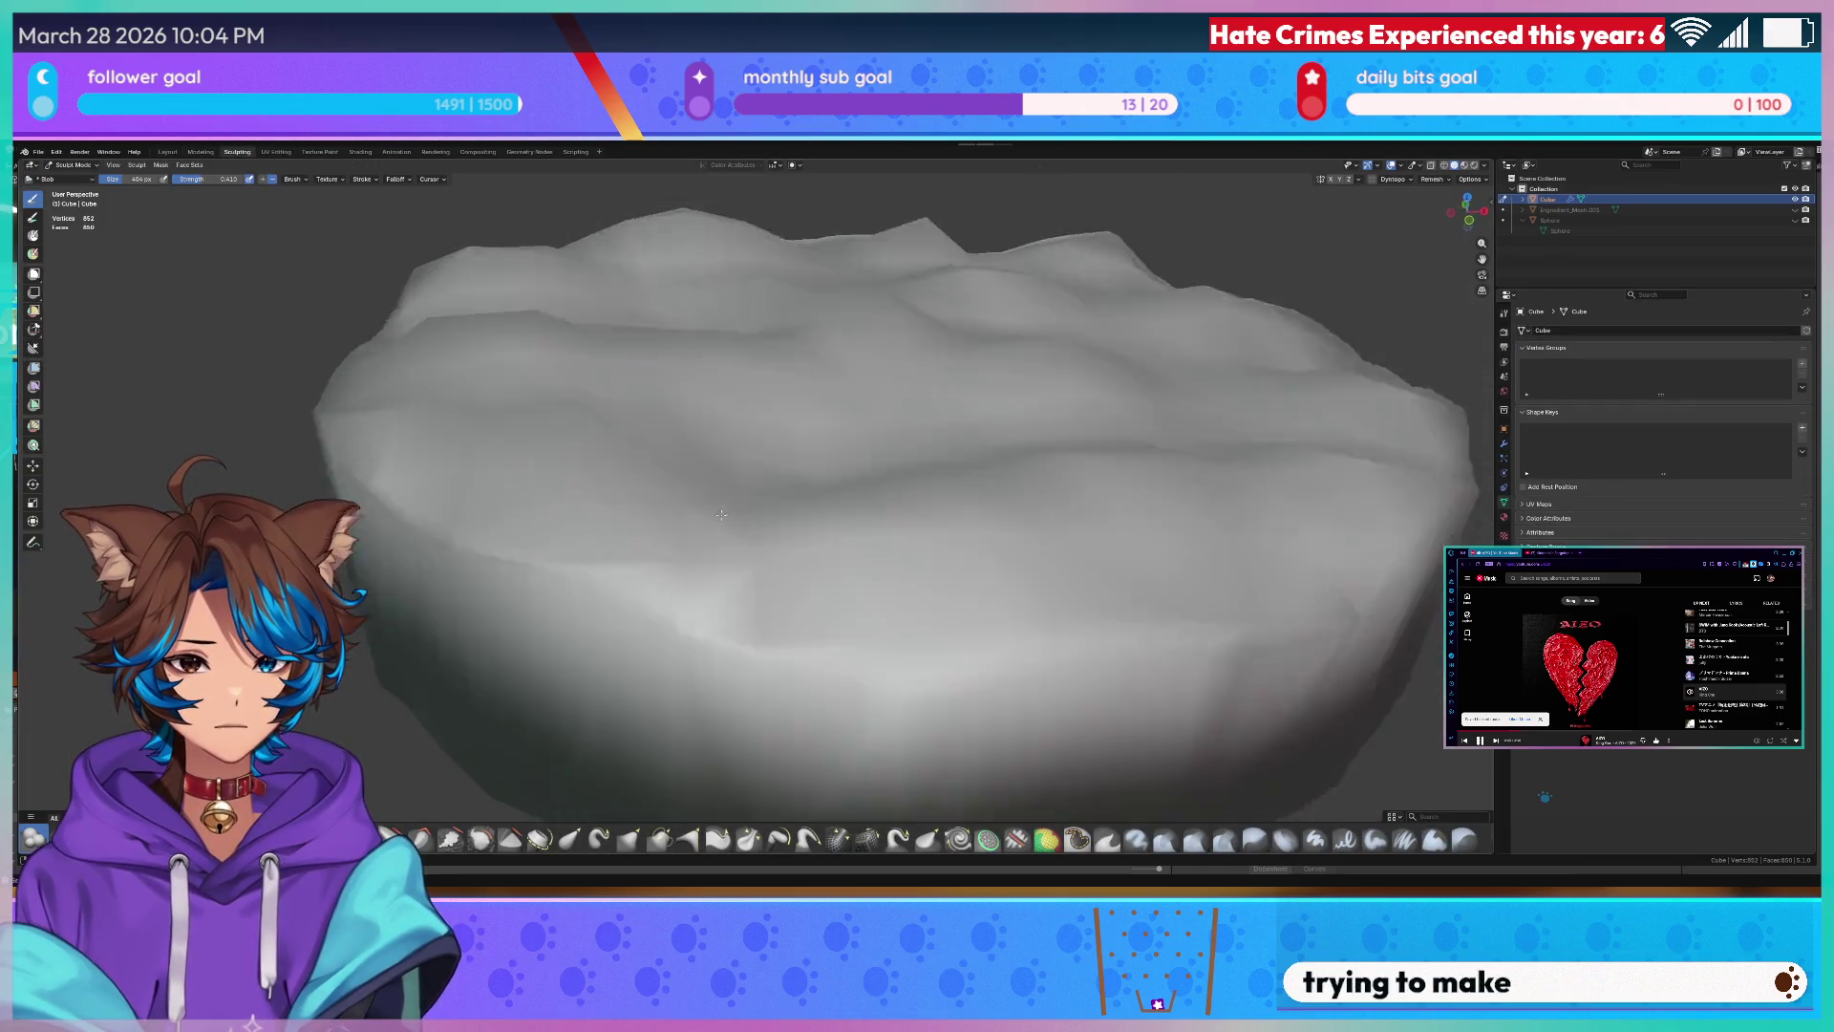
{"action": "scroll", "coordinate": [792, 449], "scroll_direction": "down", "scroll_amount": 3}
{"action": "scroll", "coordinate": [792, 449], "scroll_direction": "down", "scroll_amount": 3}
{"action": "mouse_move", "coordinate": [793, 448]}
{"action": "middle_mouse_down"}
{"action": "mouse_move", "coordinate": [789, 431]}
{"action": "mouse_move", "coordinate": [716, 430]}
{"action": "middle_mouse_up"}
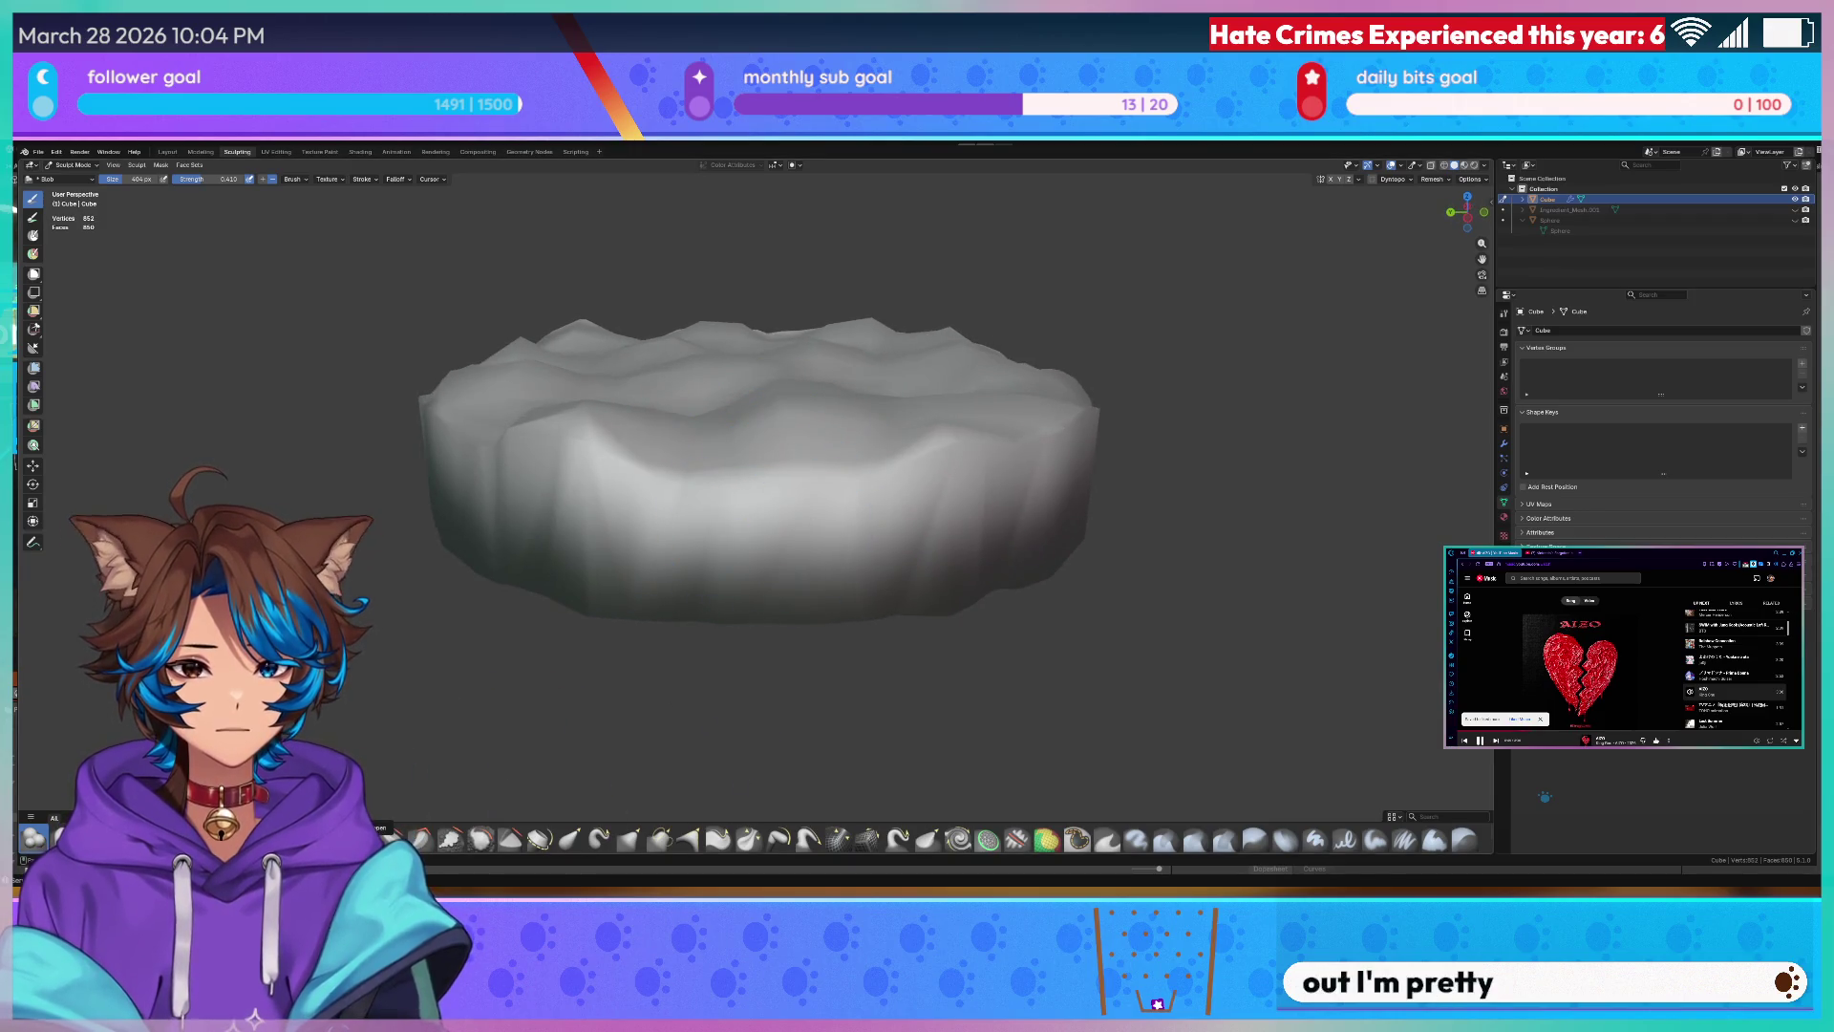
{"action": "left_click", "coordinate": [485, 840]}
{"action": "middle_click_drag", "start_coordinate": [921, 428], "coordinate": [932, 458]}
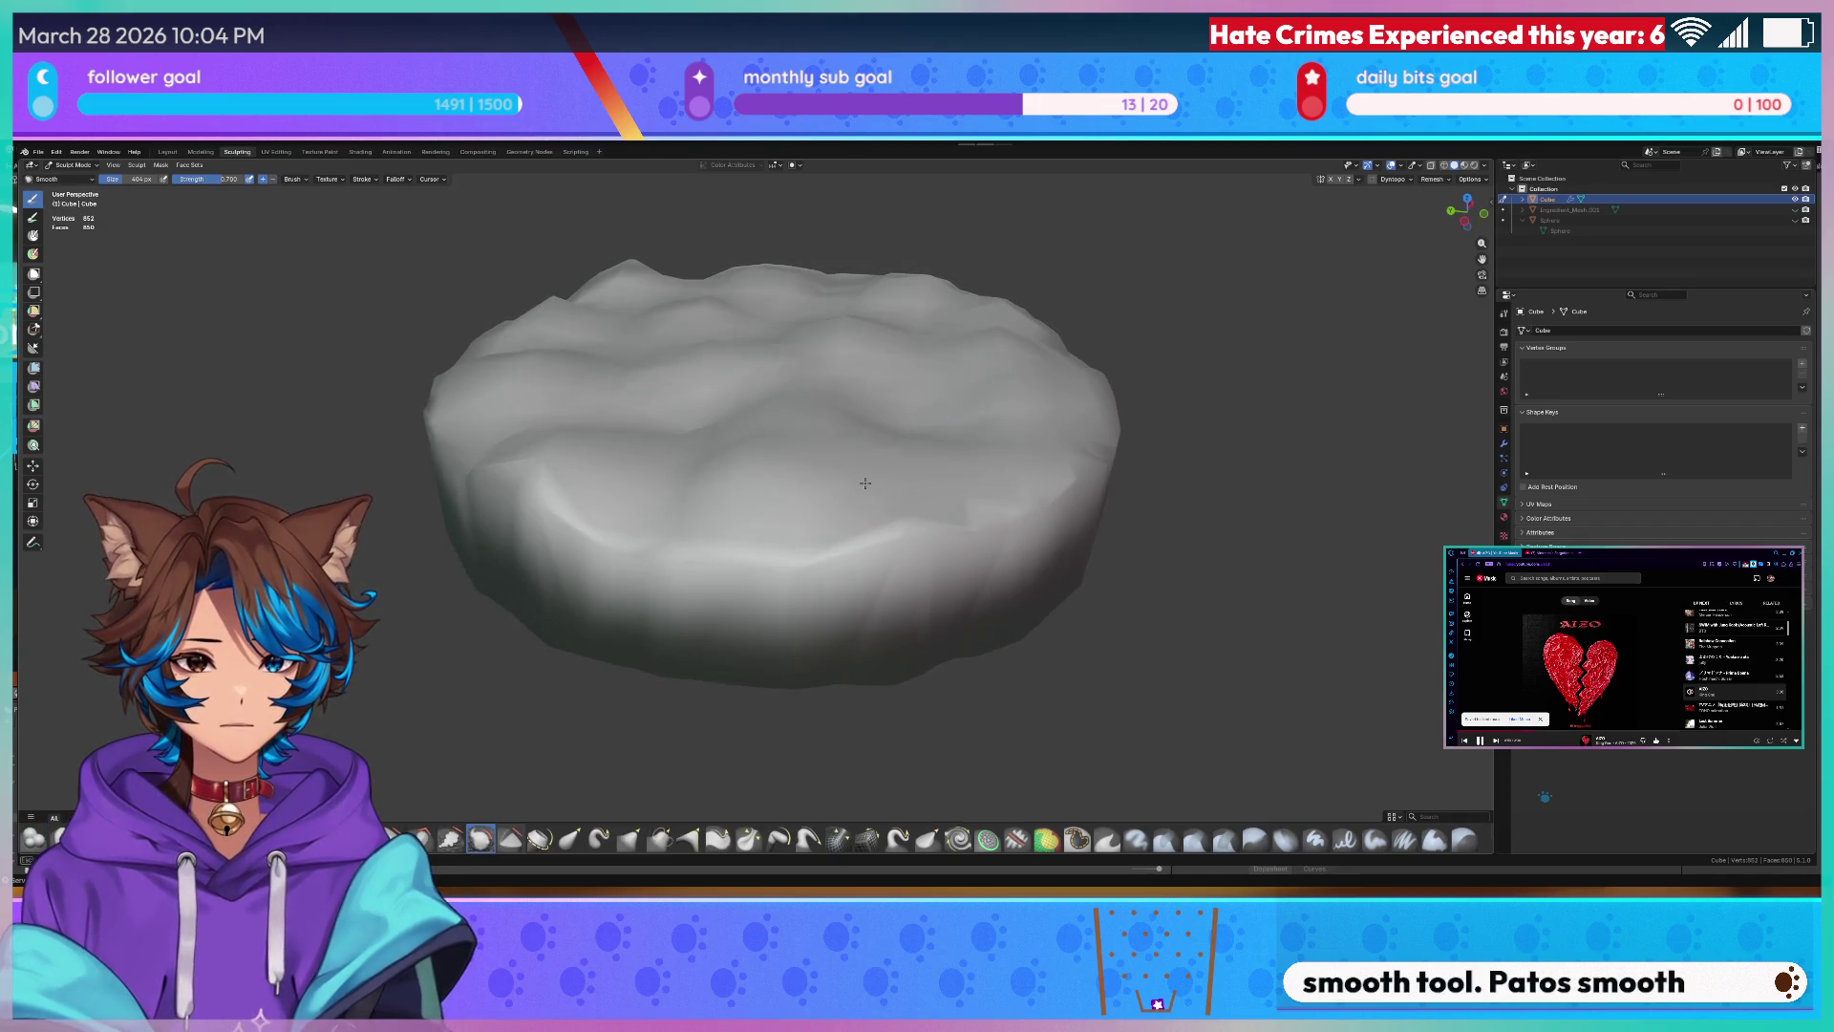
{"action": "left_click_drag", "start_coordinate": [543, 456], "coordinate": [558, 473]}
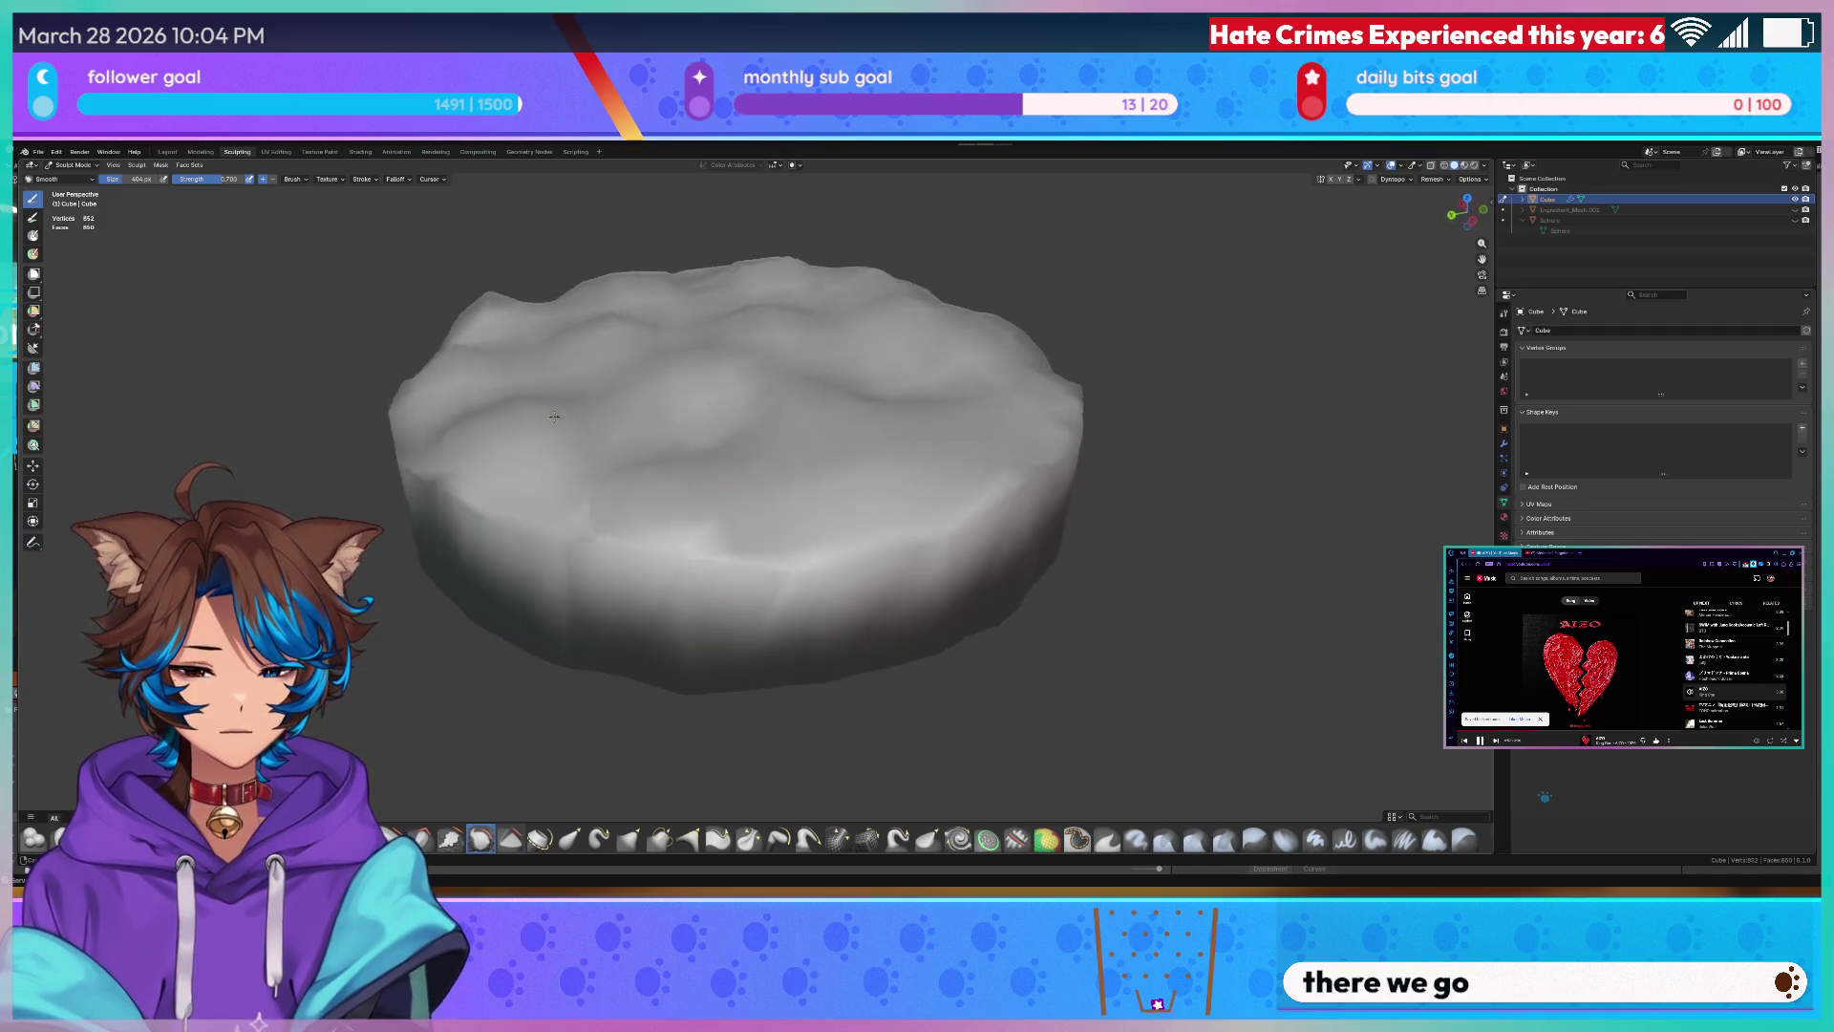
{"action": "middle_click_drag", "start_coordinate": [603, 445], "coordinate": [674, 373]}
{"action": "left_click_drag", "start_coordinate": [701, 397], "coordinate": [717, 430]}
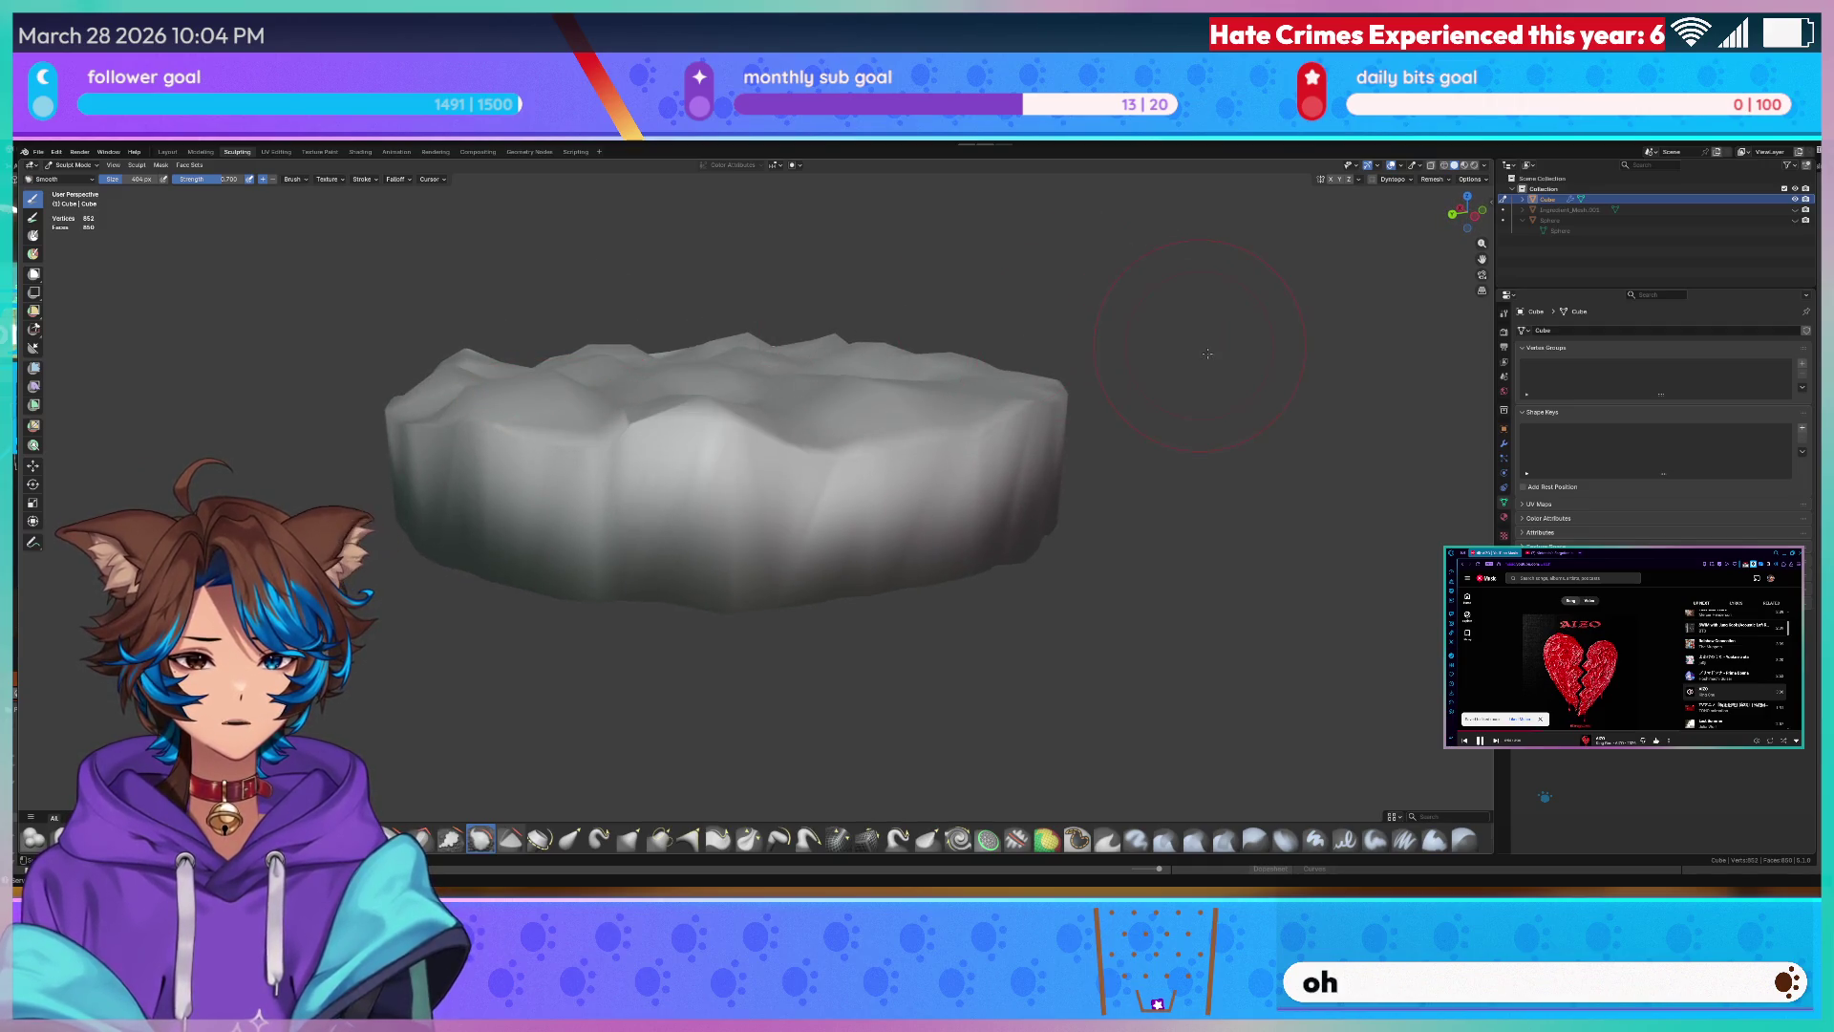
- Smooth the jagged top edge of the slab, then enter Edit Mode on its vertices
{"action": "middle_click_drag", "start_coordinate": [1227, 364], "coordinate": [1201, 387]}
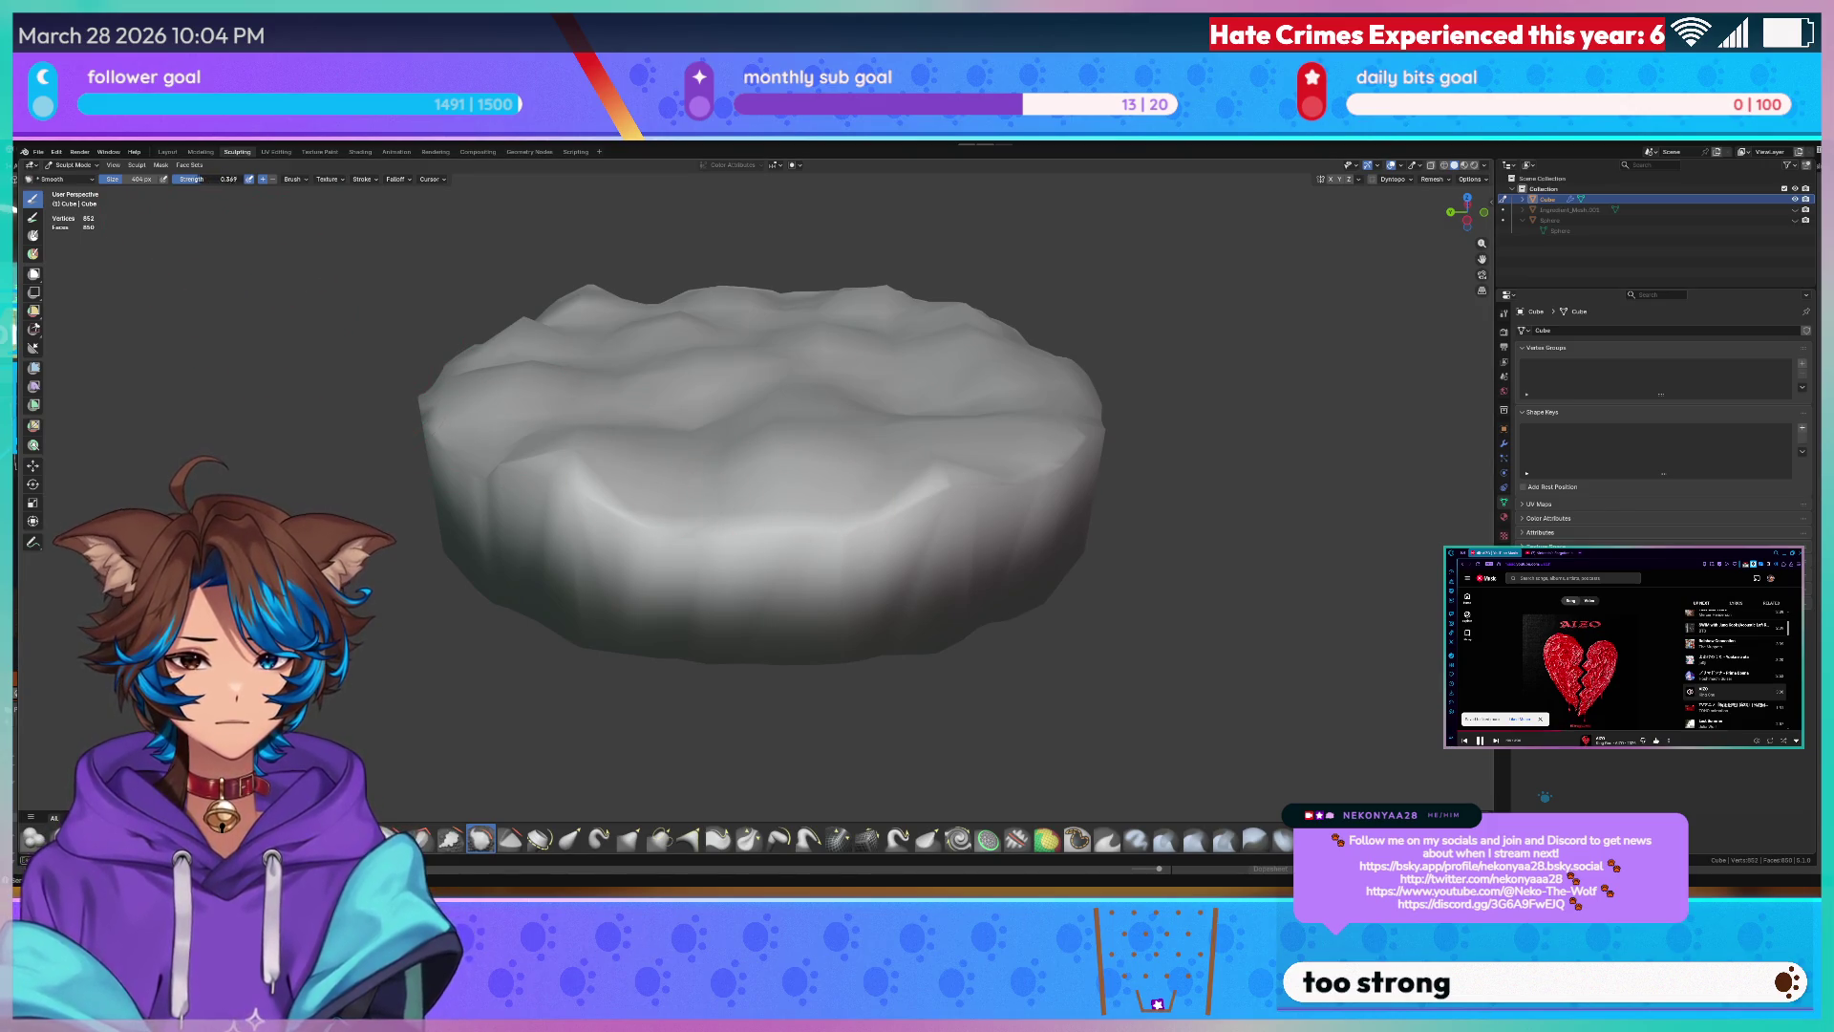
{"action": "left_click_drag", "start_coordinate": [642, 459], "coordinate": [617, 472]}
{"action": "middle_click_drag", "start_coordinate": [645, 473], "coordinate": [803, 430]}
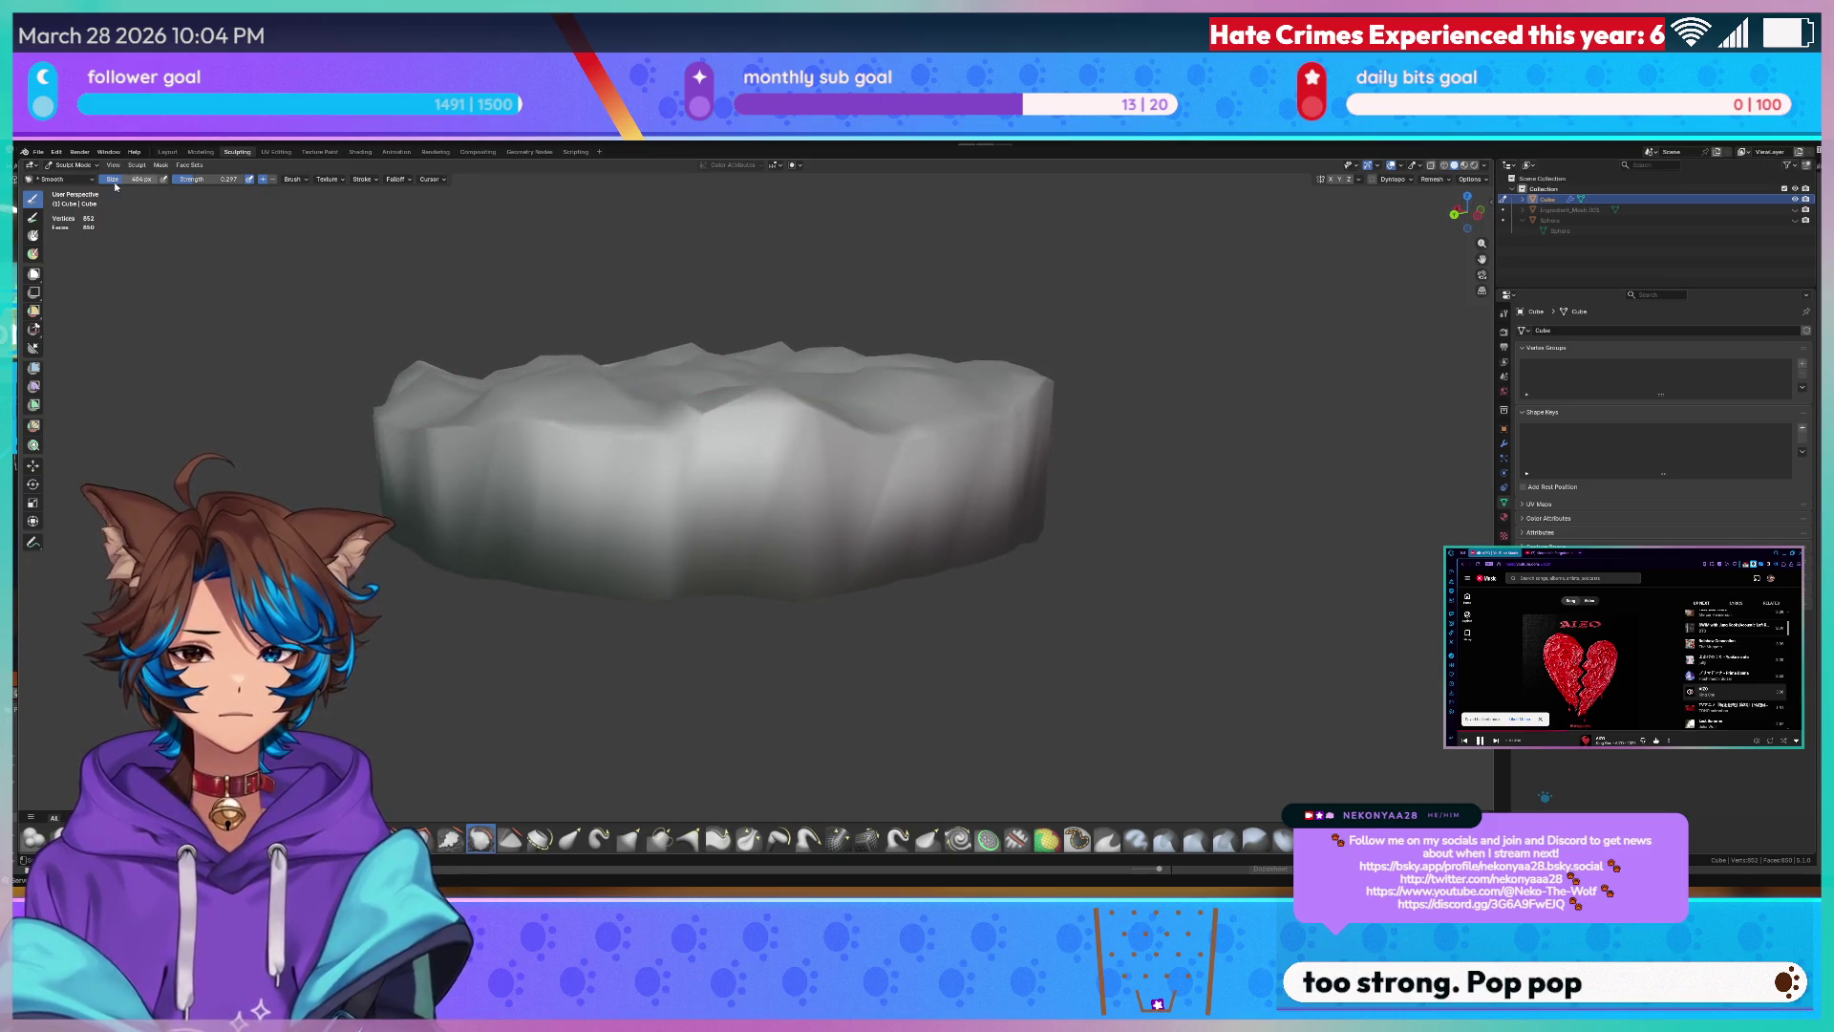
{"action": "key", "text": "Tab"}
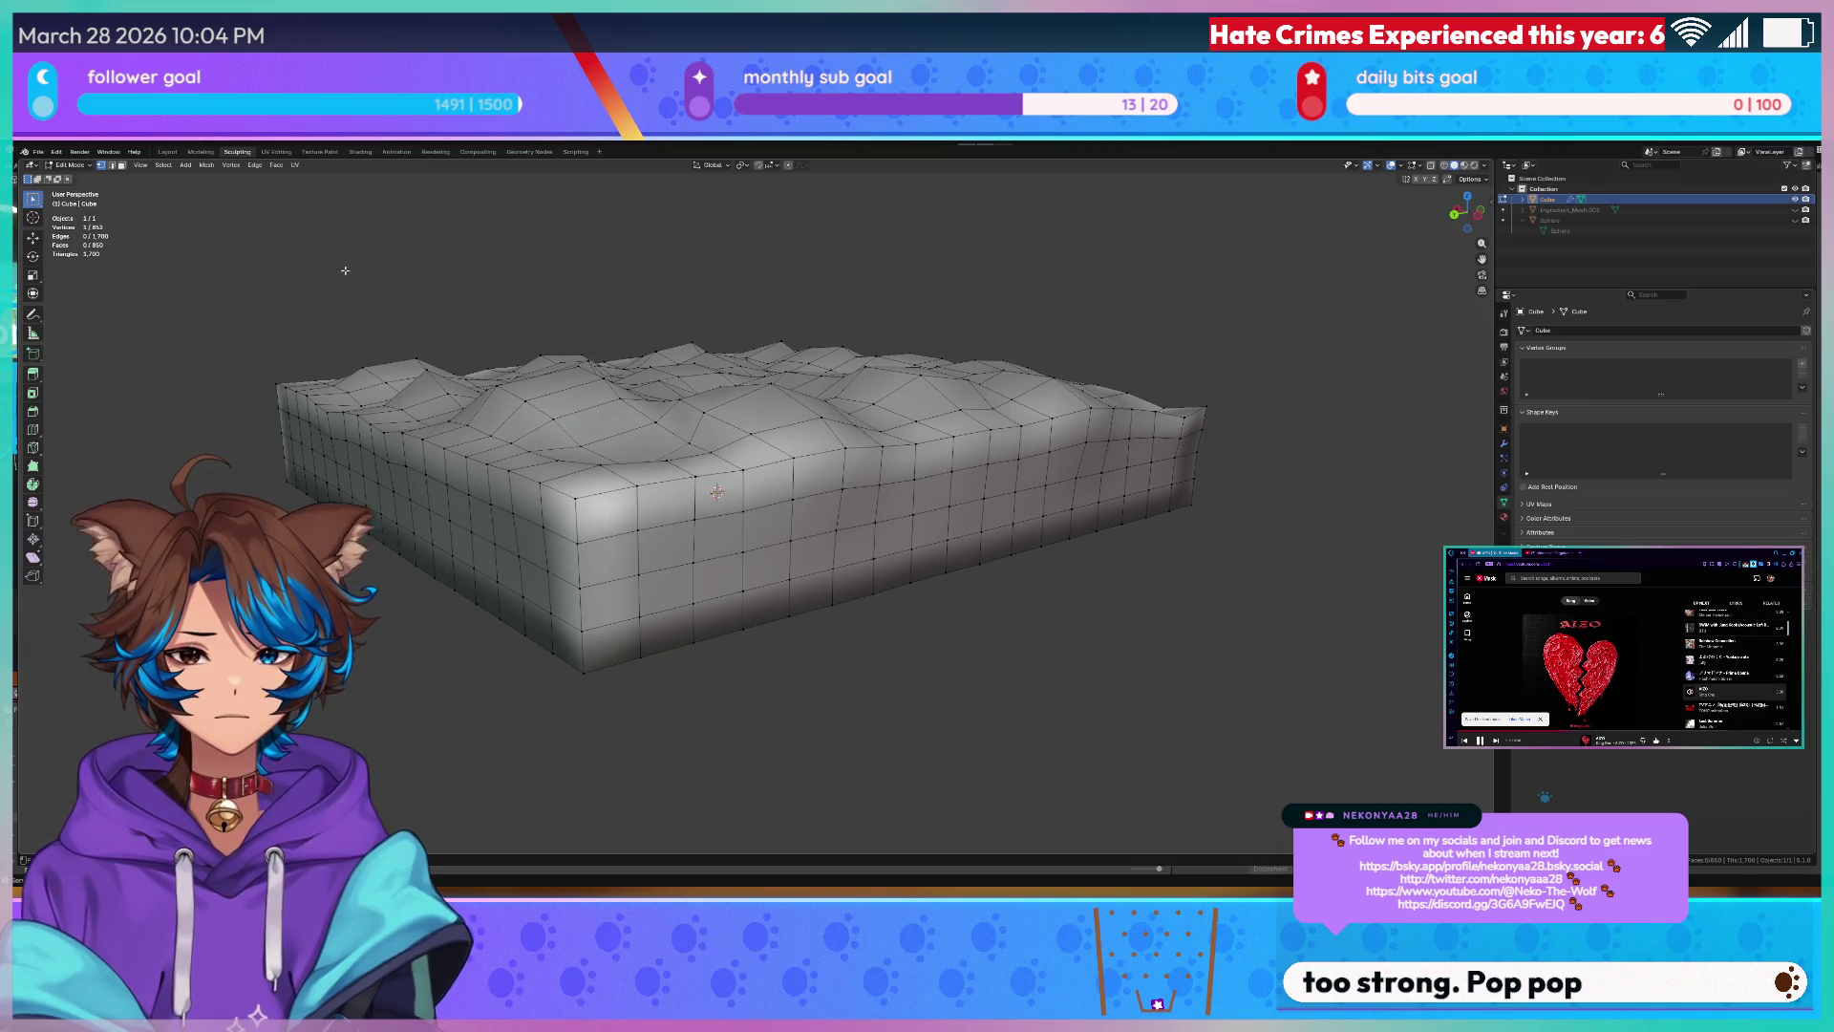
- Return to Sculpt Mode and smooth away the pointed bump on the slab's top
{"action": "key", "text": "Tab"}
{"action": "middle_click_drag", "start_coordinate": [537, 297], "coordinate": [353, 248]}
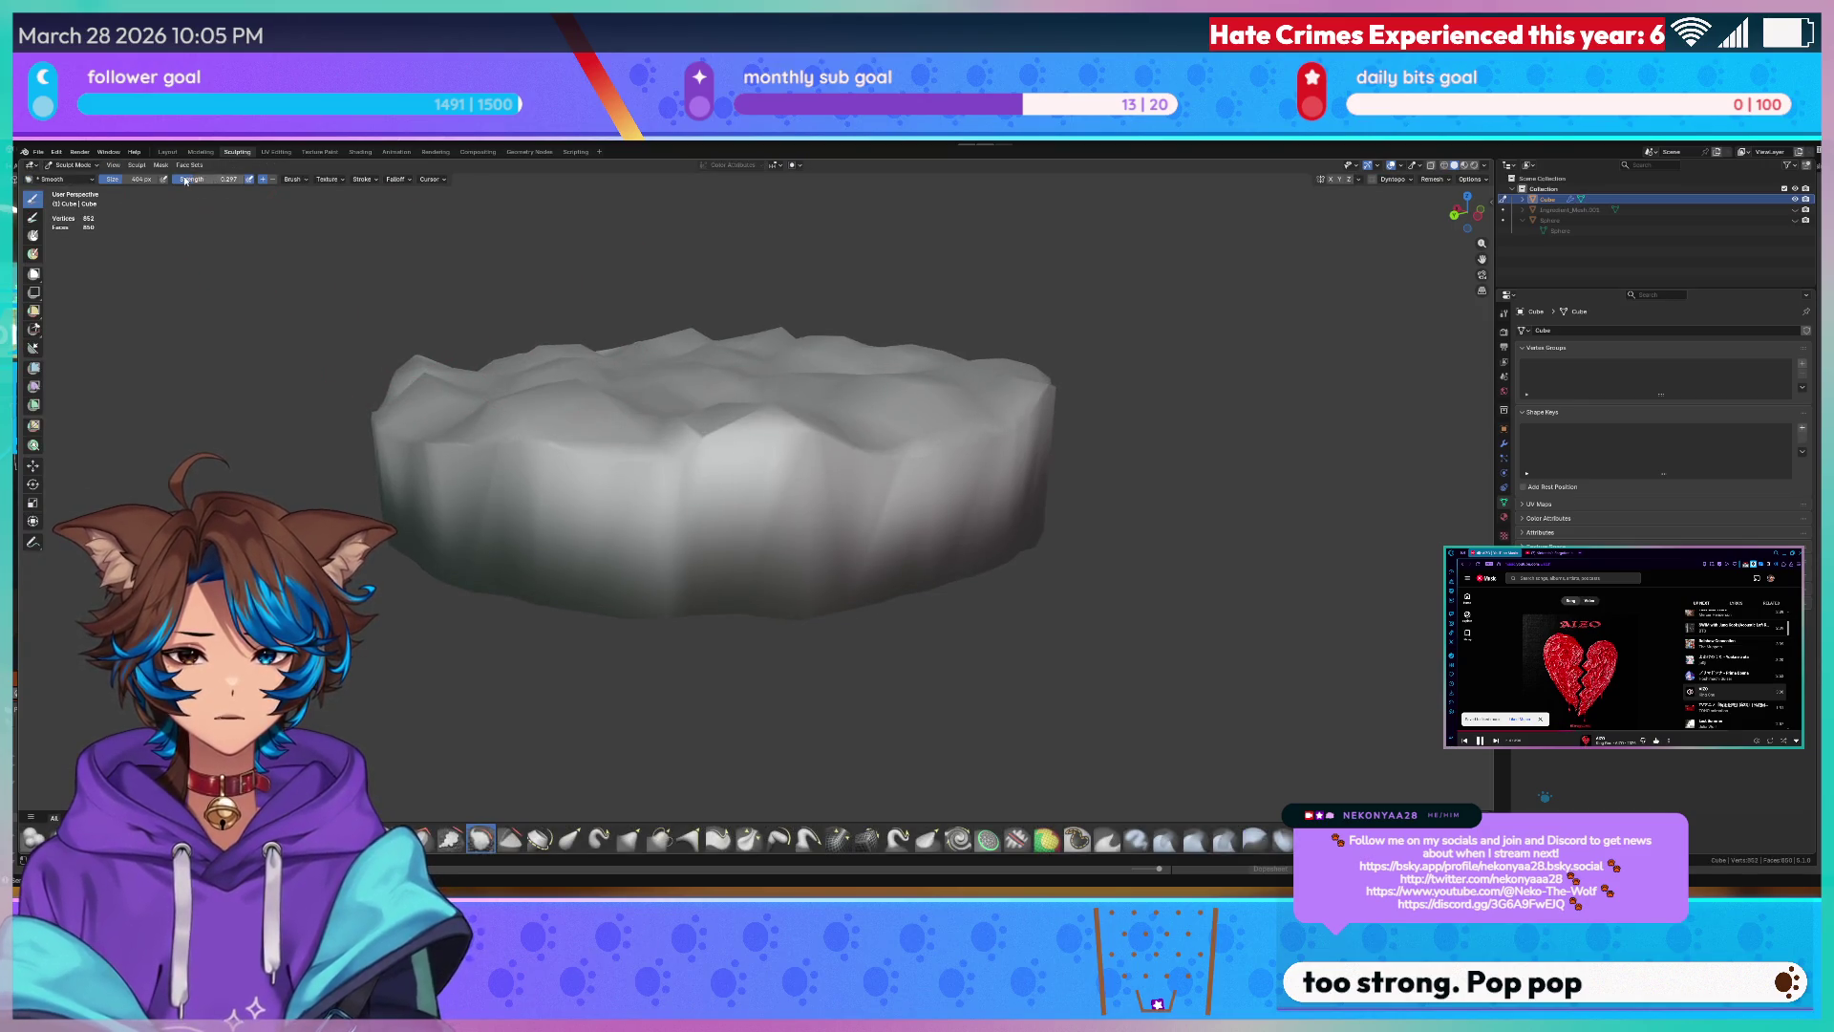
{"action": "middle_click_drag", "start_coordinate": [230, 202], "coordinate": [552, 405]}
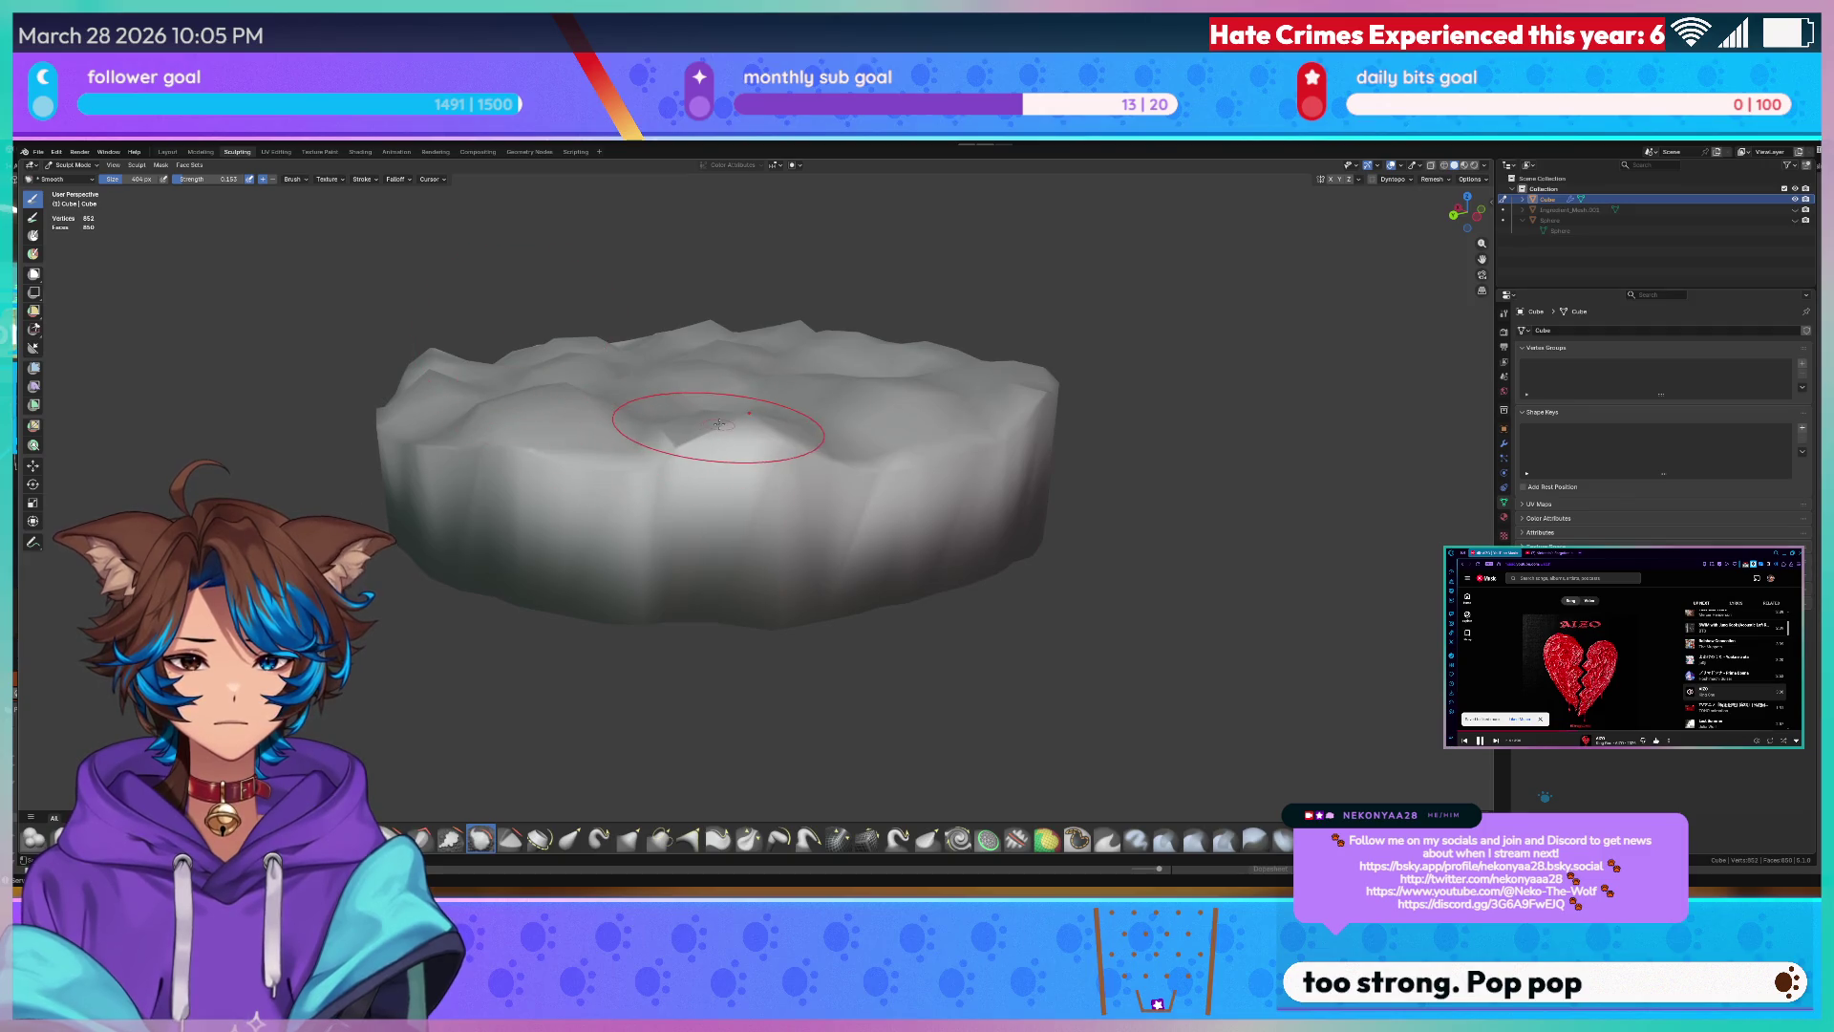
{"action": "left_click_drag", "start_coordinate": [721, 419], "coordinate": [710, 430]}
{"action": "middle_click_drag", "start_coordinate": [709, 429], "coordinate": [799, 470]}
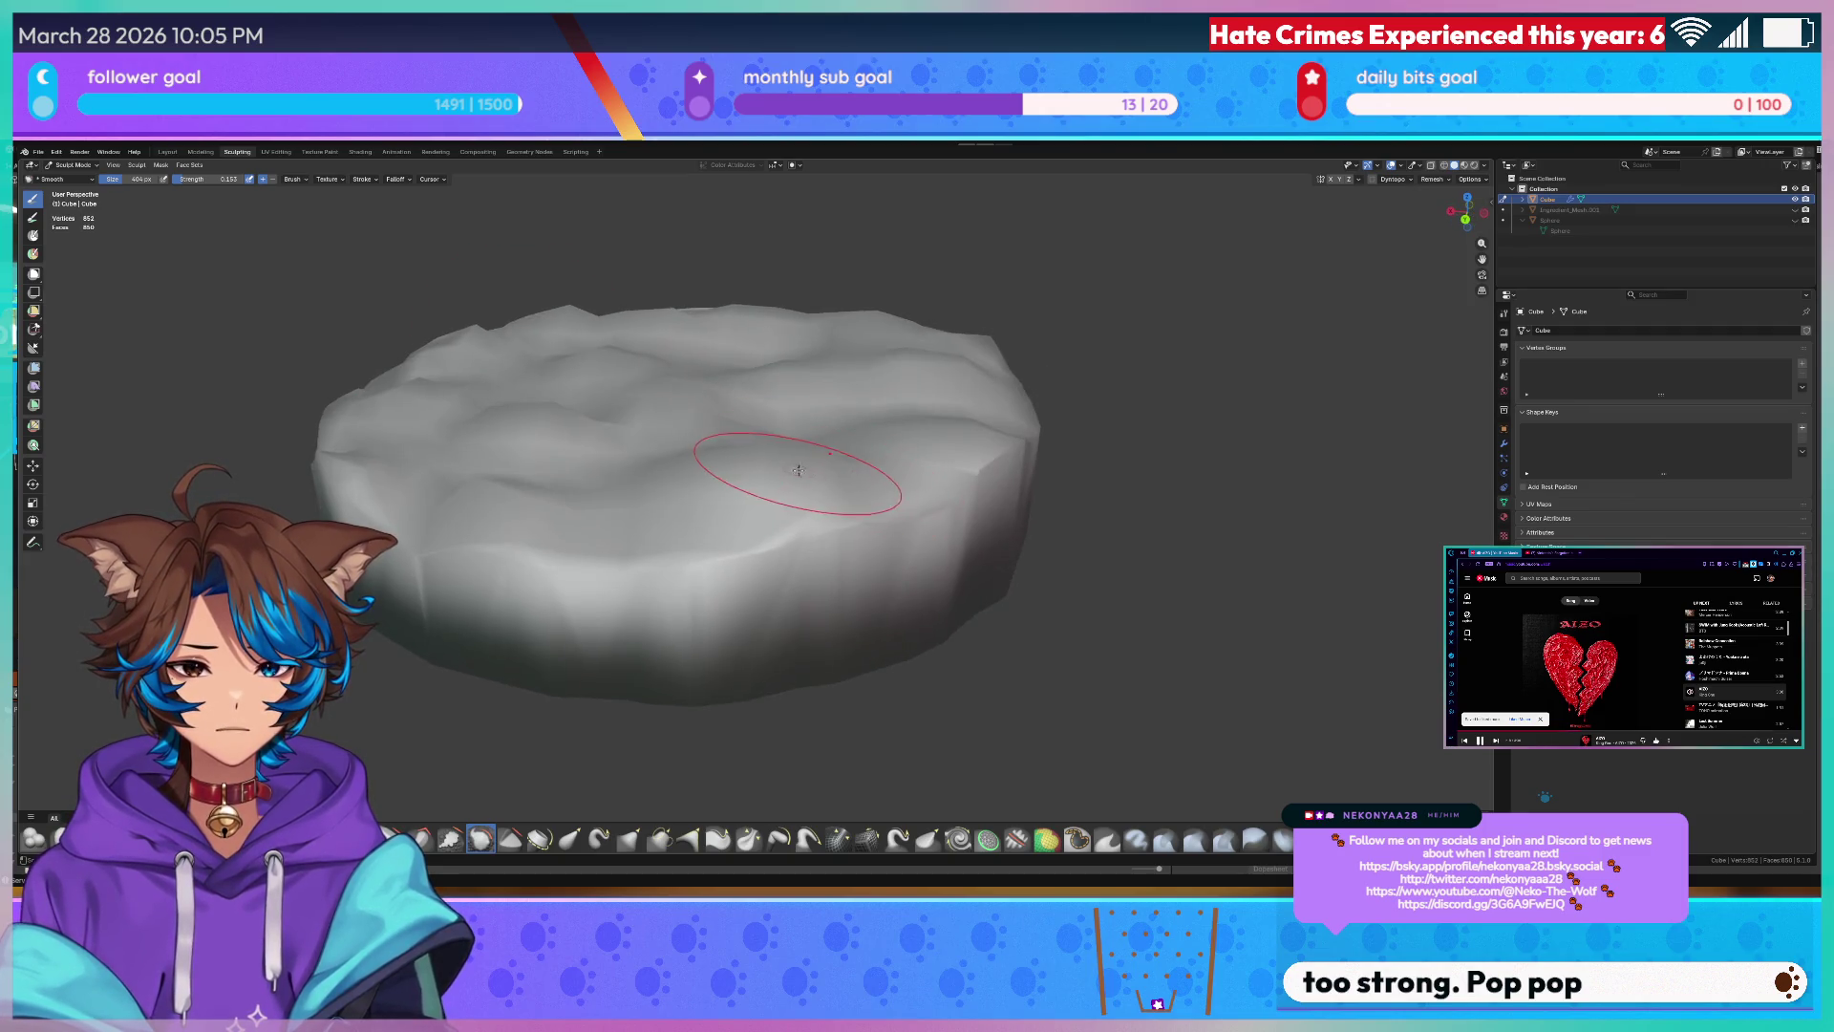
- Check the slab from low and high angles, then smooth the remaining top surface
{"action": "middle_click_drag", "start_coordinate": [794, 532], "coordinate": [722, 486]}
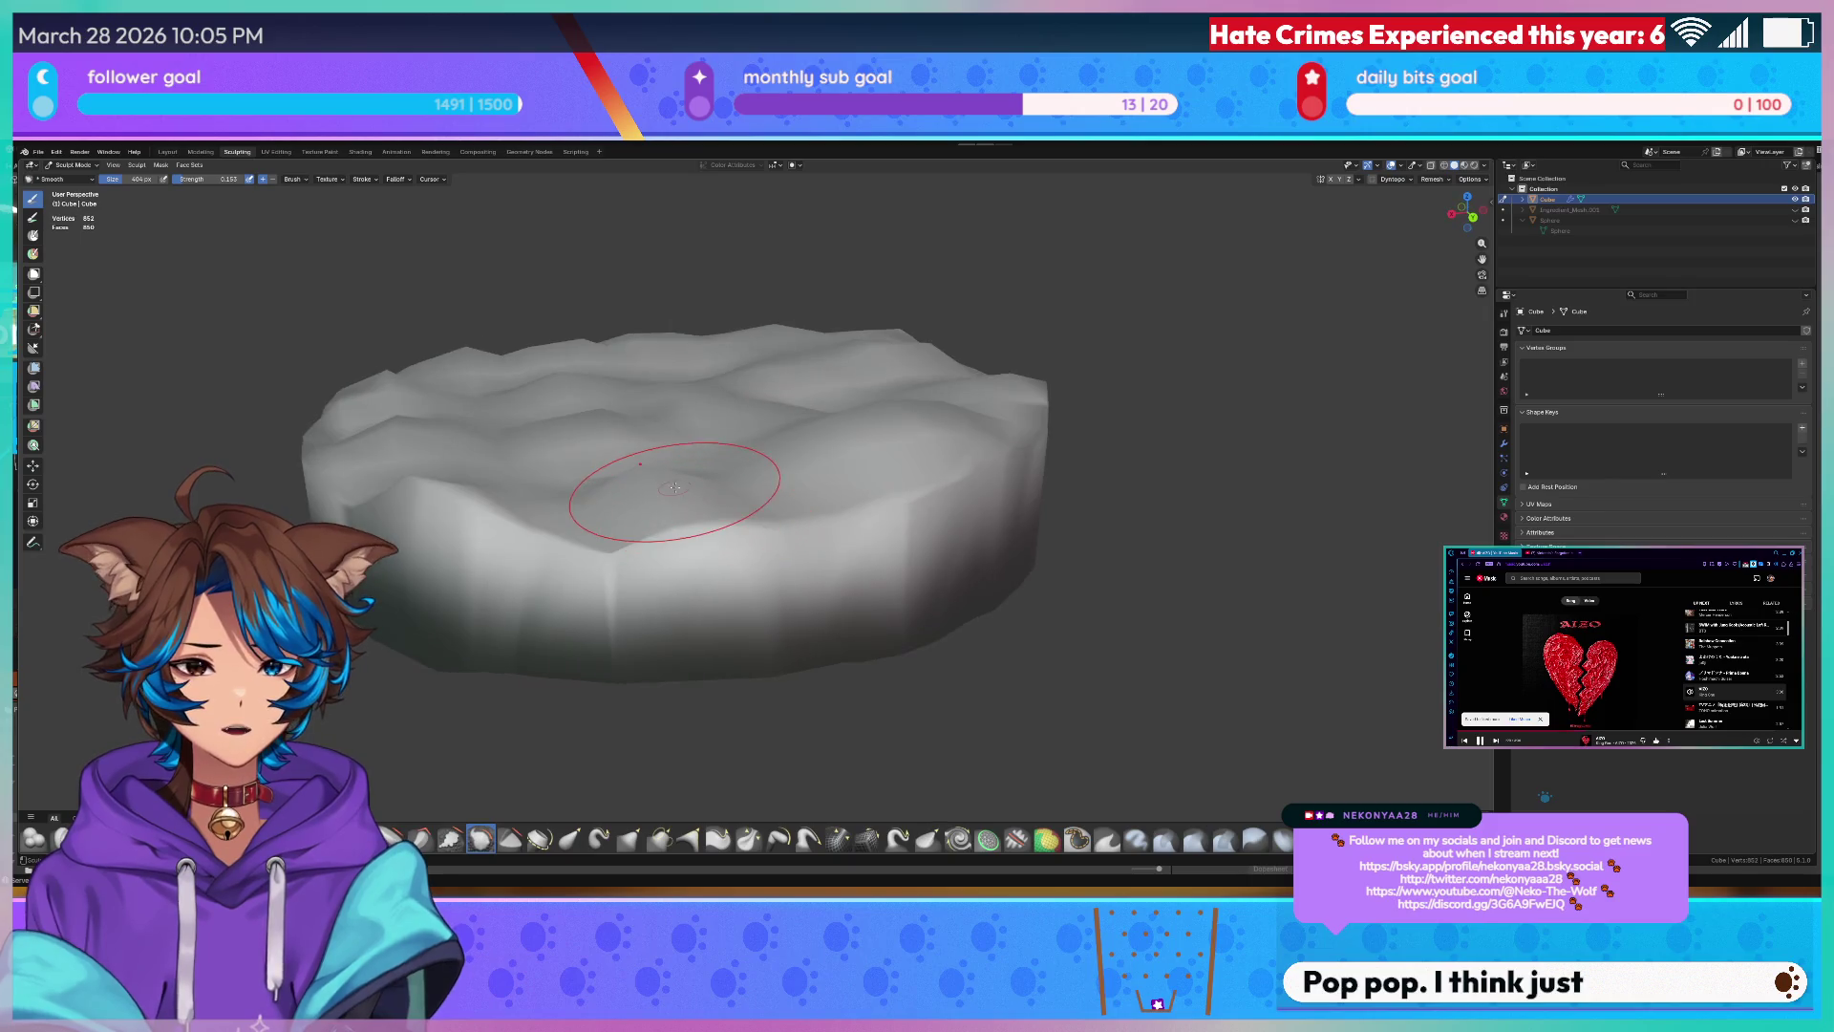
{"action": "middle_click_drag", "start_coordinate": [576, 498], "coordinate": [674, 534]}
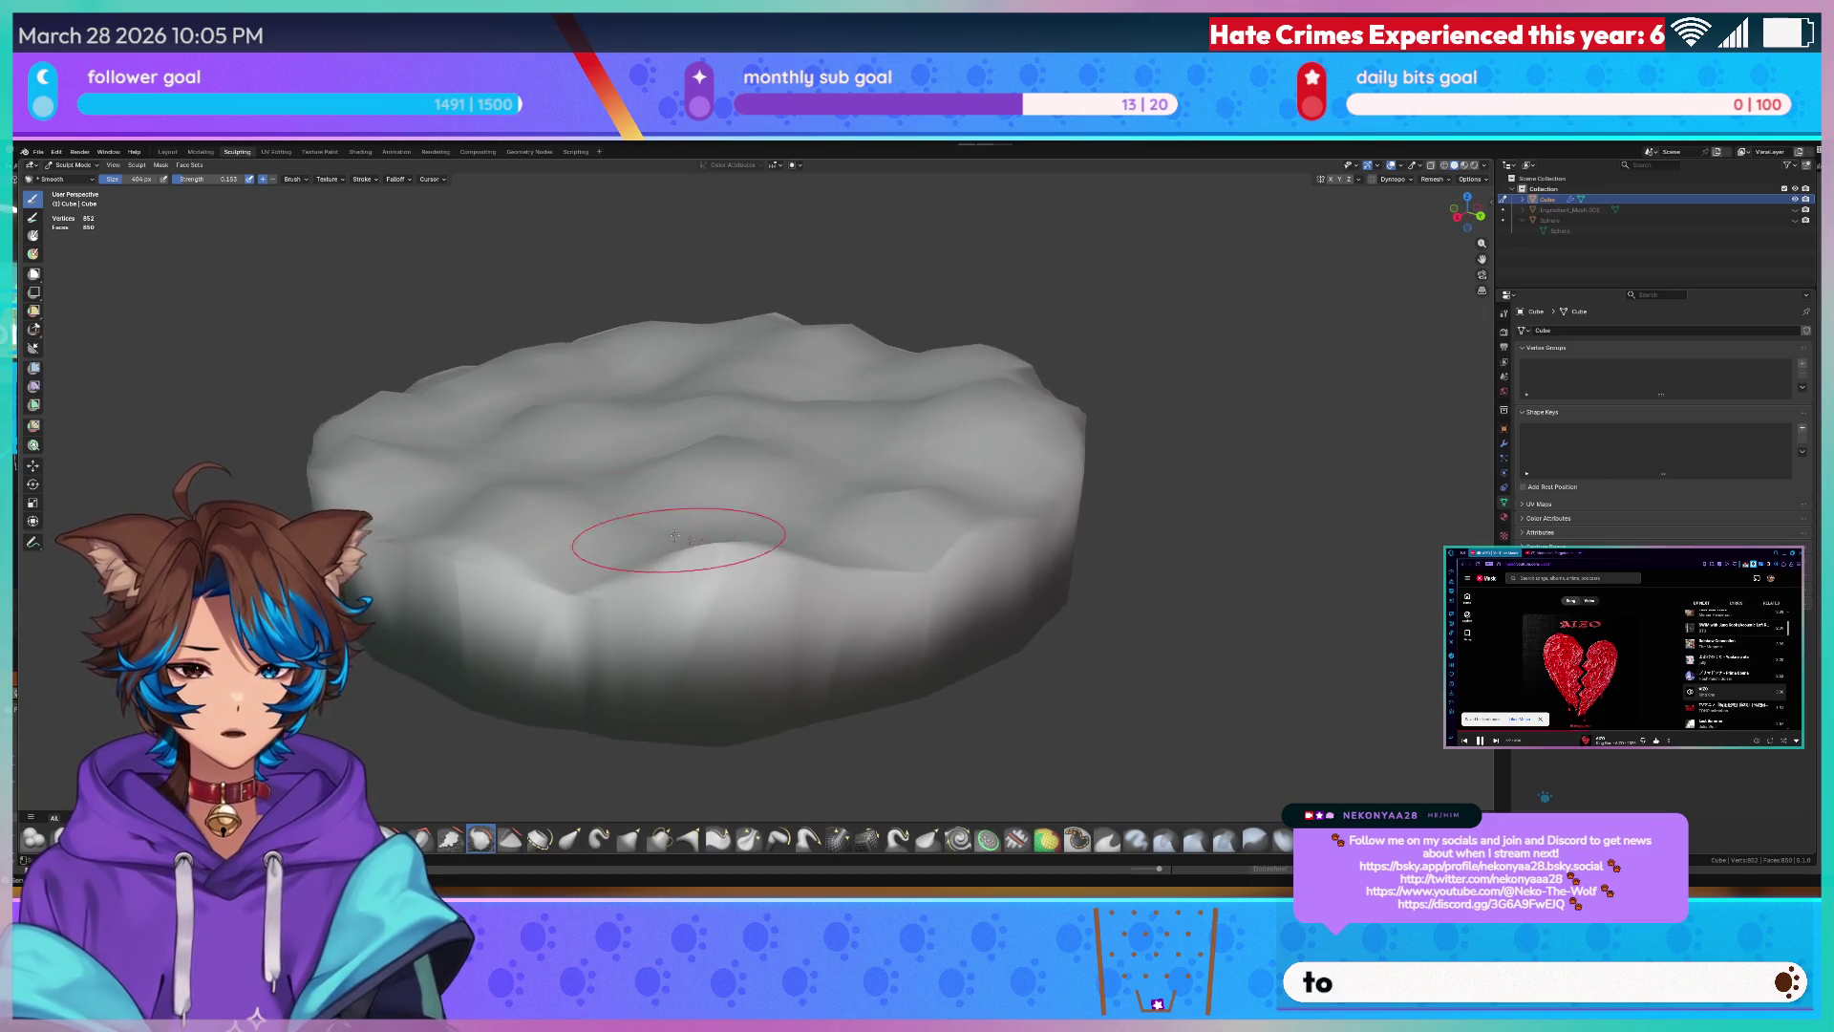
{"action": "middle_click_drag", "start_coordinate": [770, 550], "coordinate": [803, 502]}
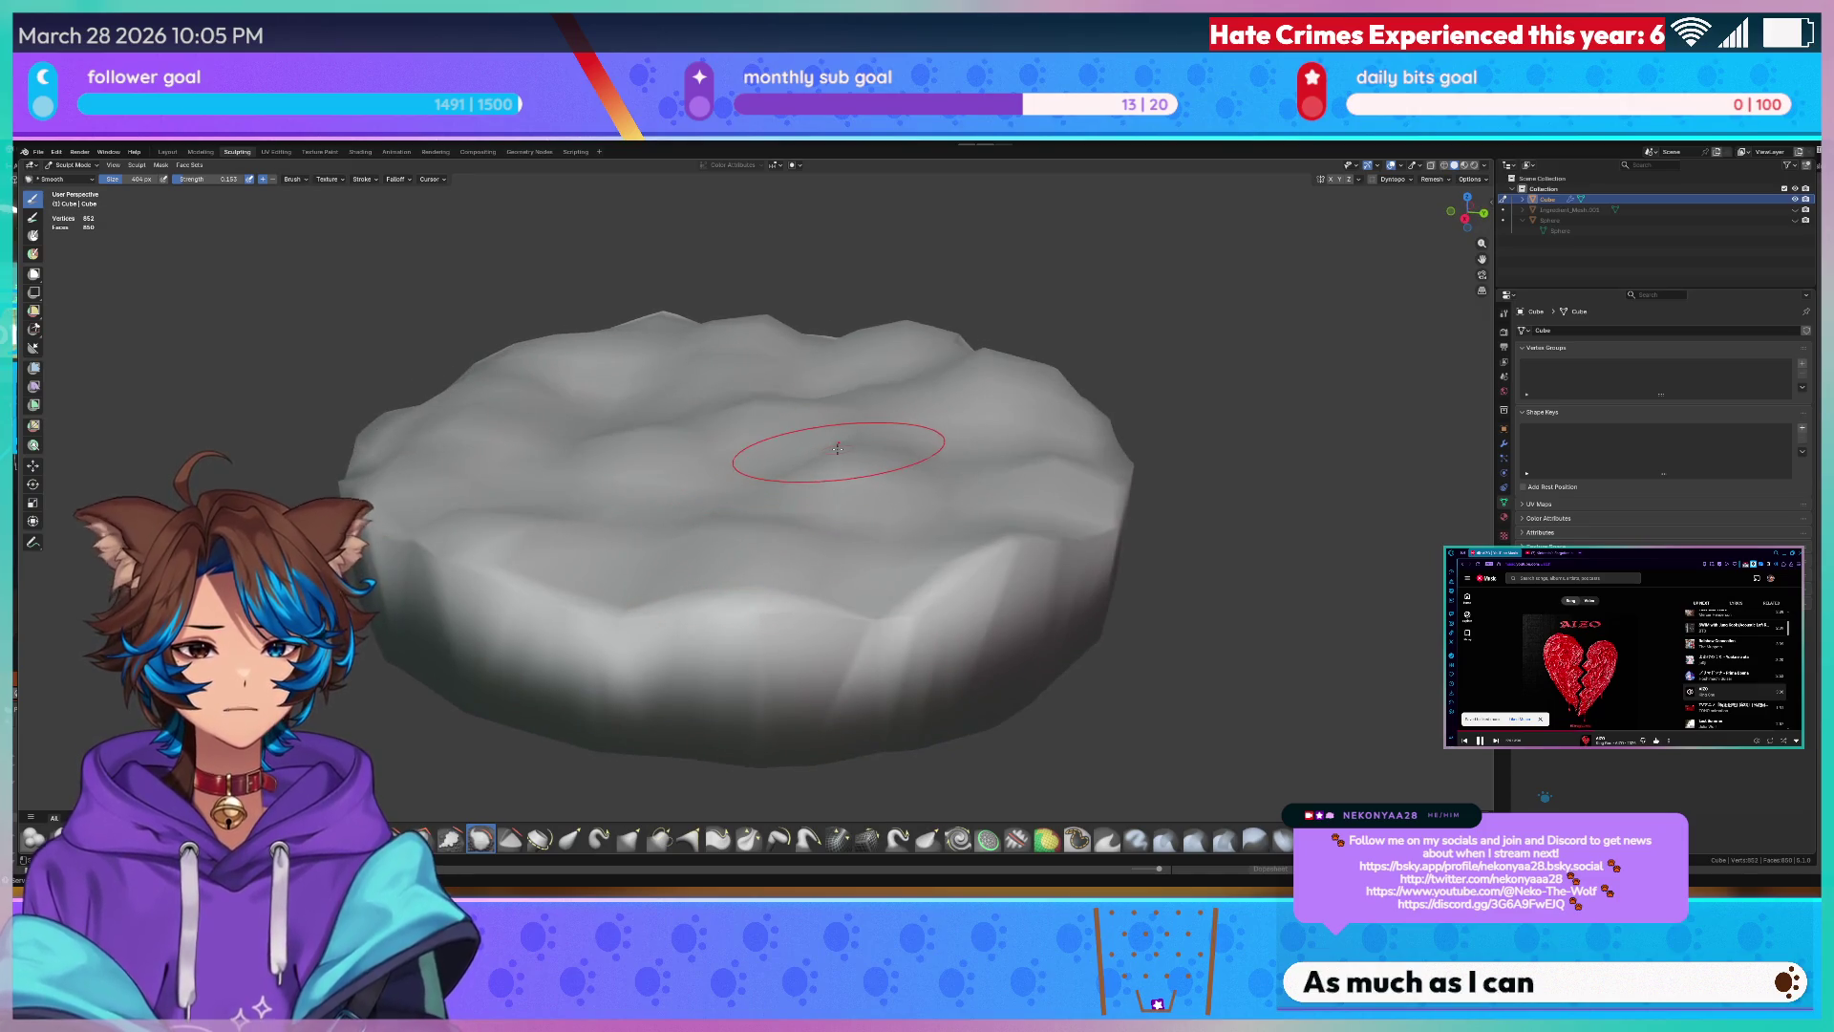
{"action": "middle_click_drag", "start_coordinate": [839, 451], "coordinate": [761, 465]}
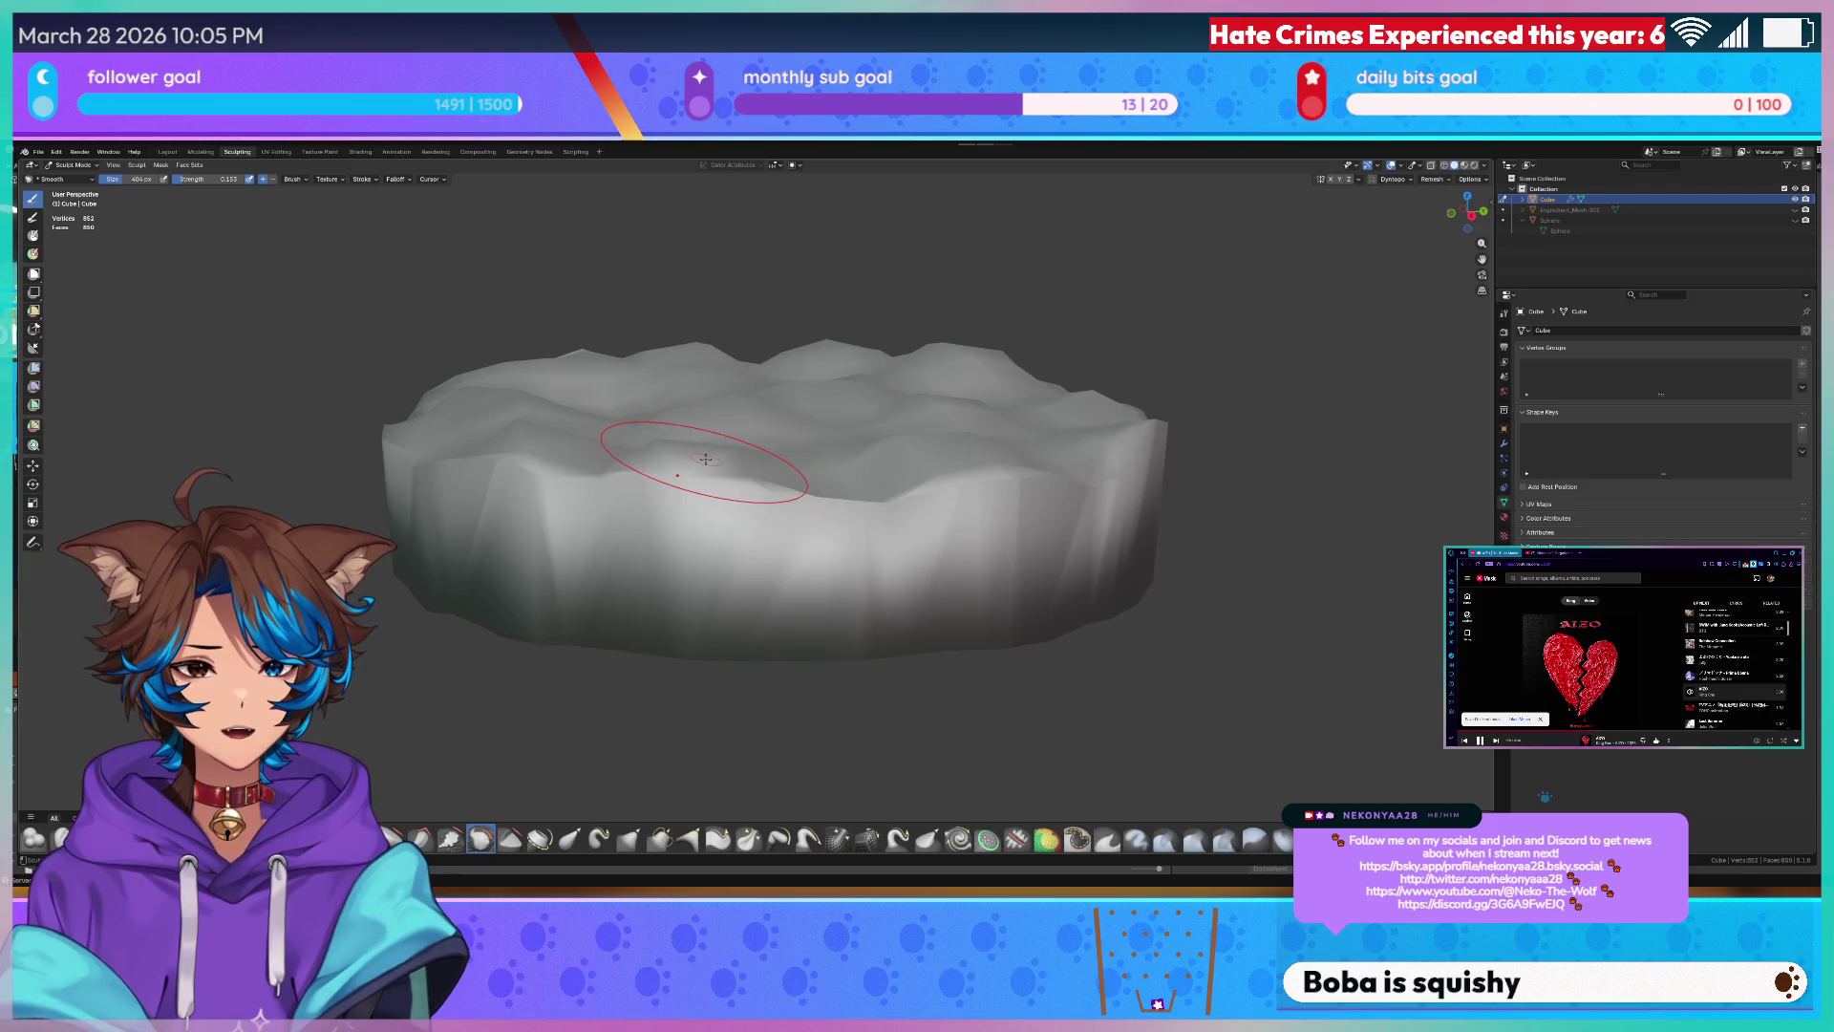
{"action": "middle_click_drag", "start_coordinate": [739, 463], "coordinate": [996, 495]}
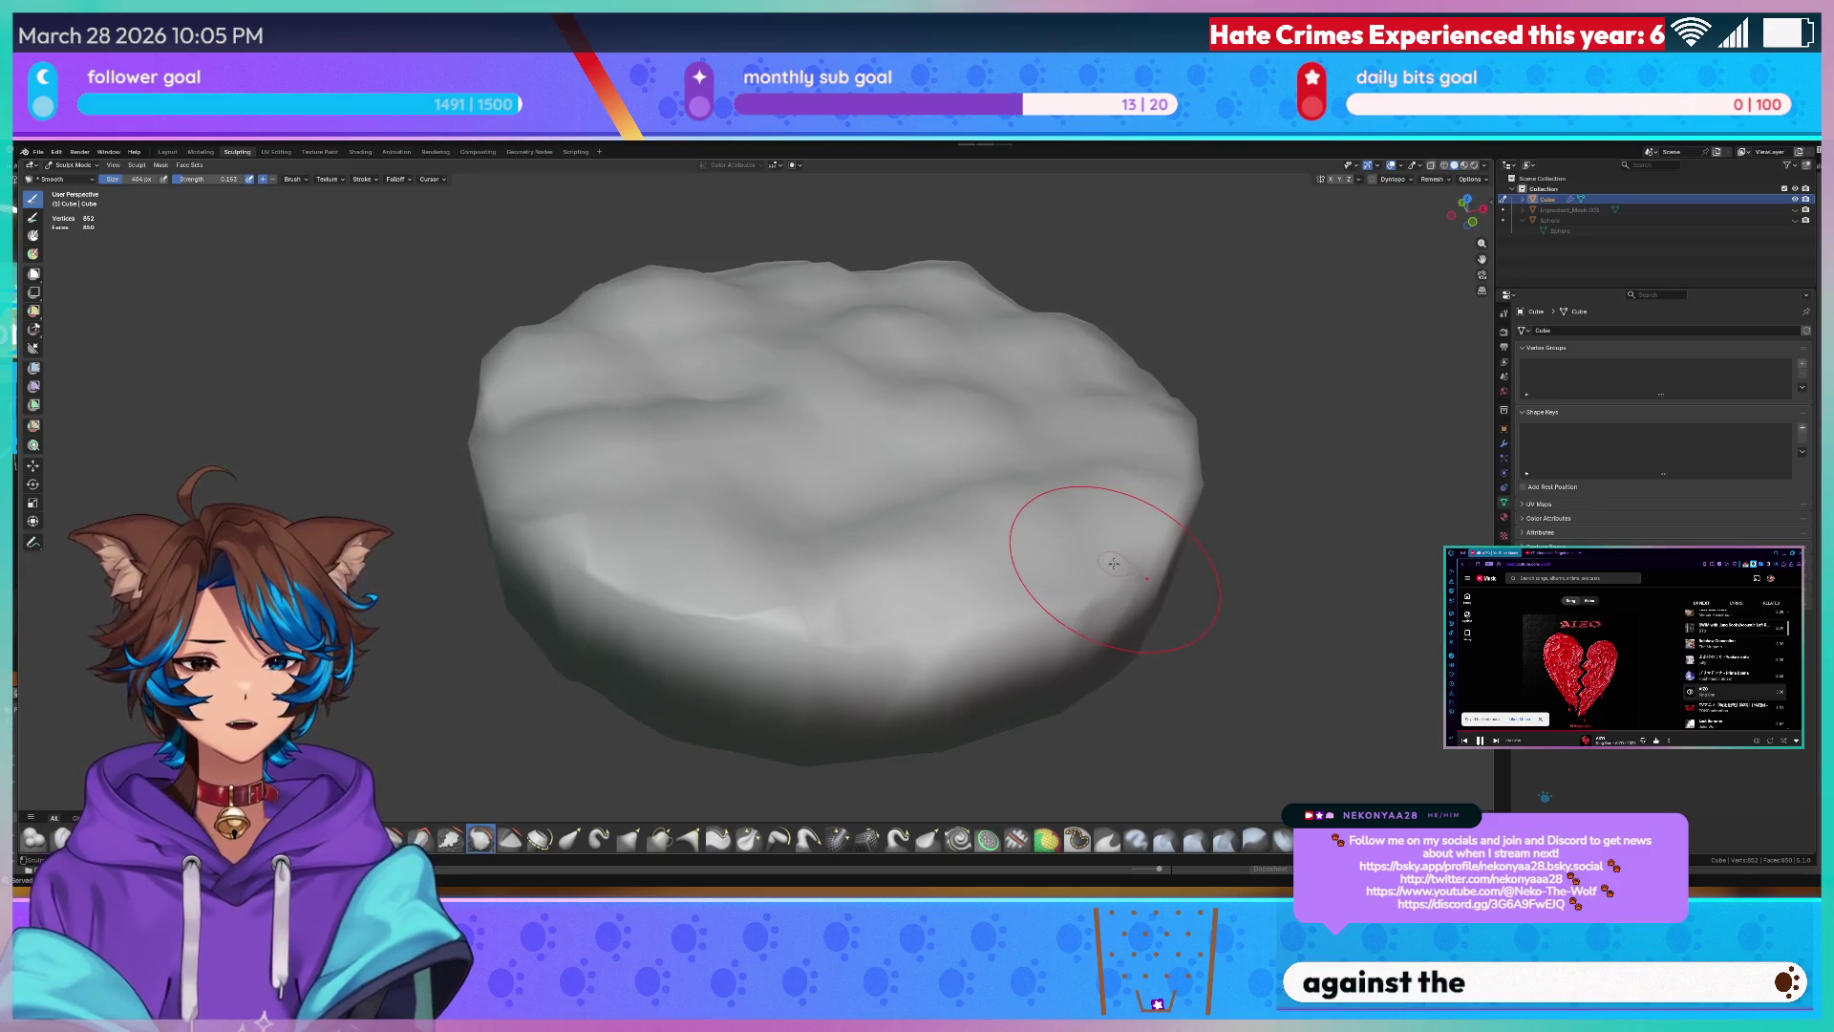
{"action": "mouse_move", "coordinate": [1003, 575]}
{"action": "middle_mouse_down"}
{"action": "mouse_move", "coordinate": [1029, 569]}
{"action": "mouse_move", "coordinate": [922, 529]}
{"action": "mouse_move", "coordinate": [918, 495]}
{"action": "mouse_move", "coordinate": [653, 510]}
{"action": "mouse_move", "coordinate": [559, 469]}
{"action": "mouse_move", "coordinate": [691, 458]}
{"action": "middle_mouse_up"}
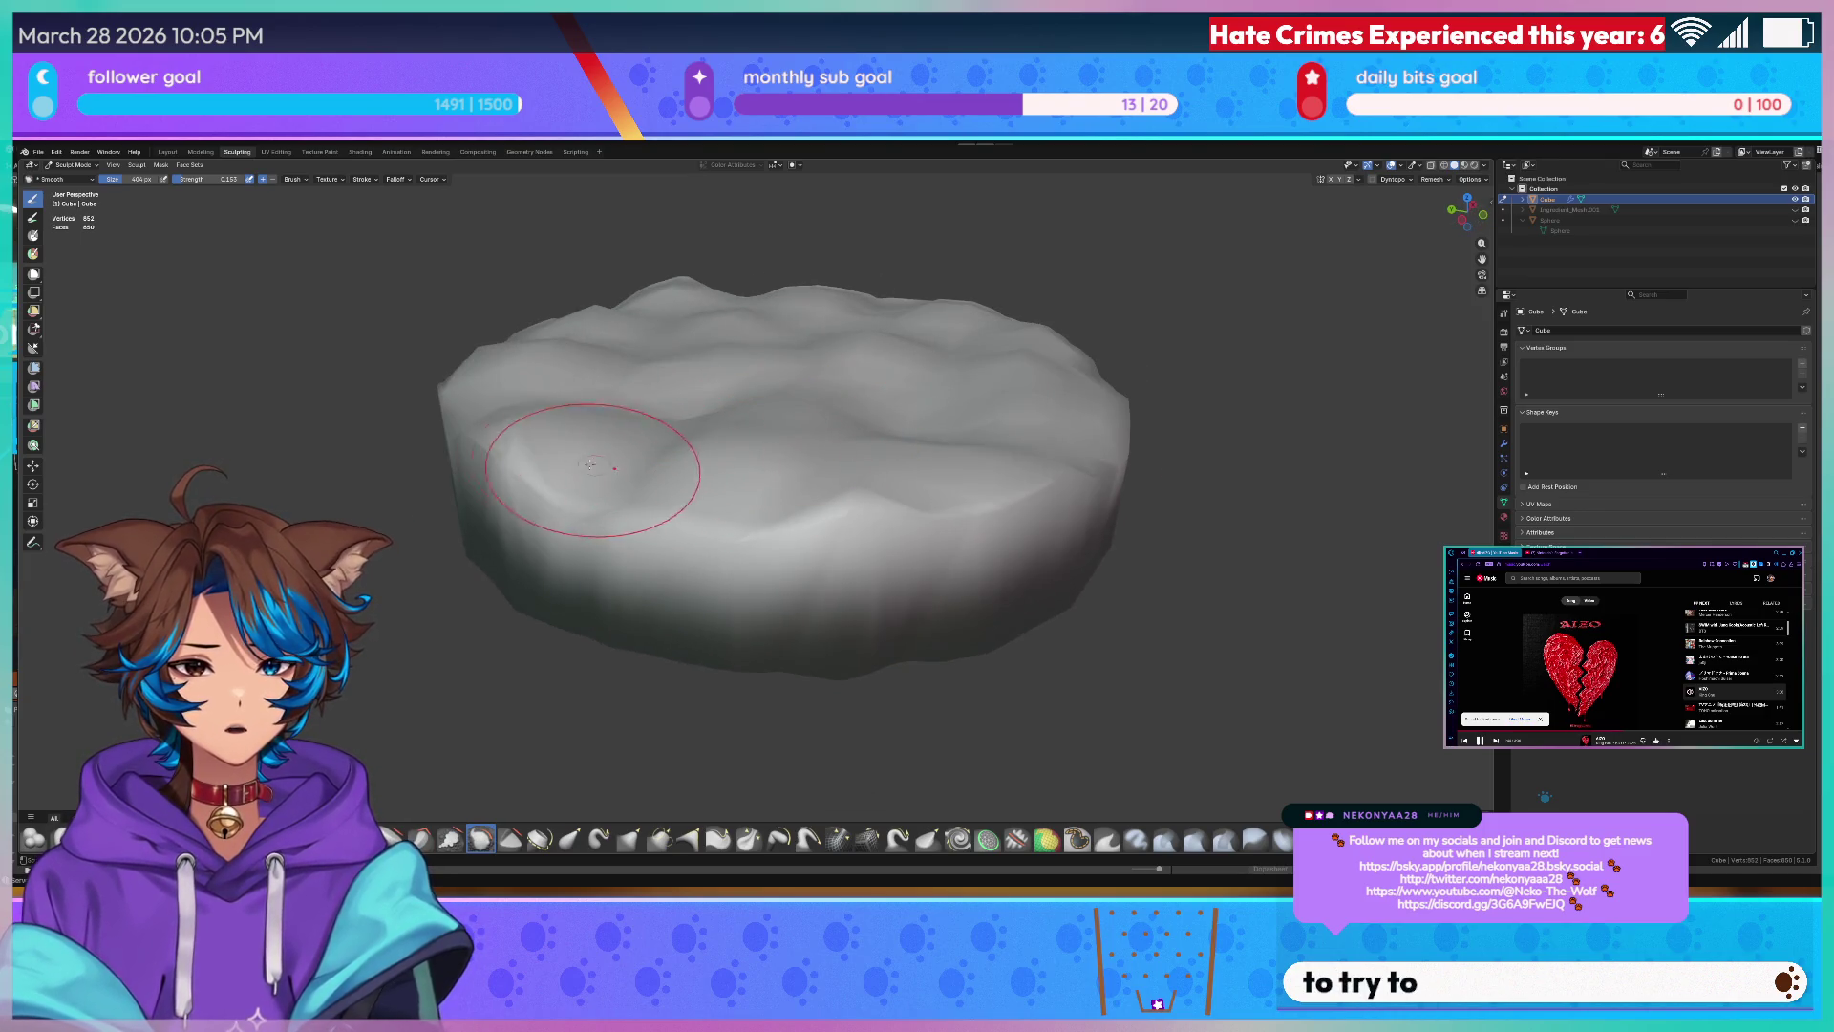
{"action": "middle_click_drag", "start_coordinate": [569, 450], "coordinate": [675, 429]}
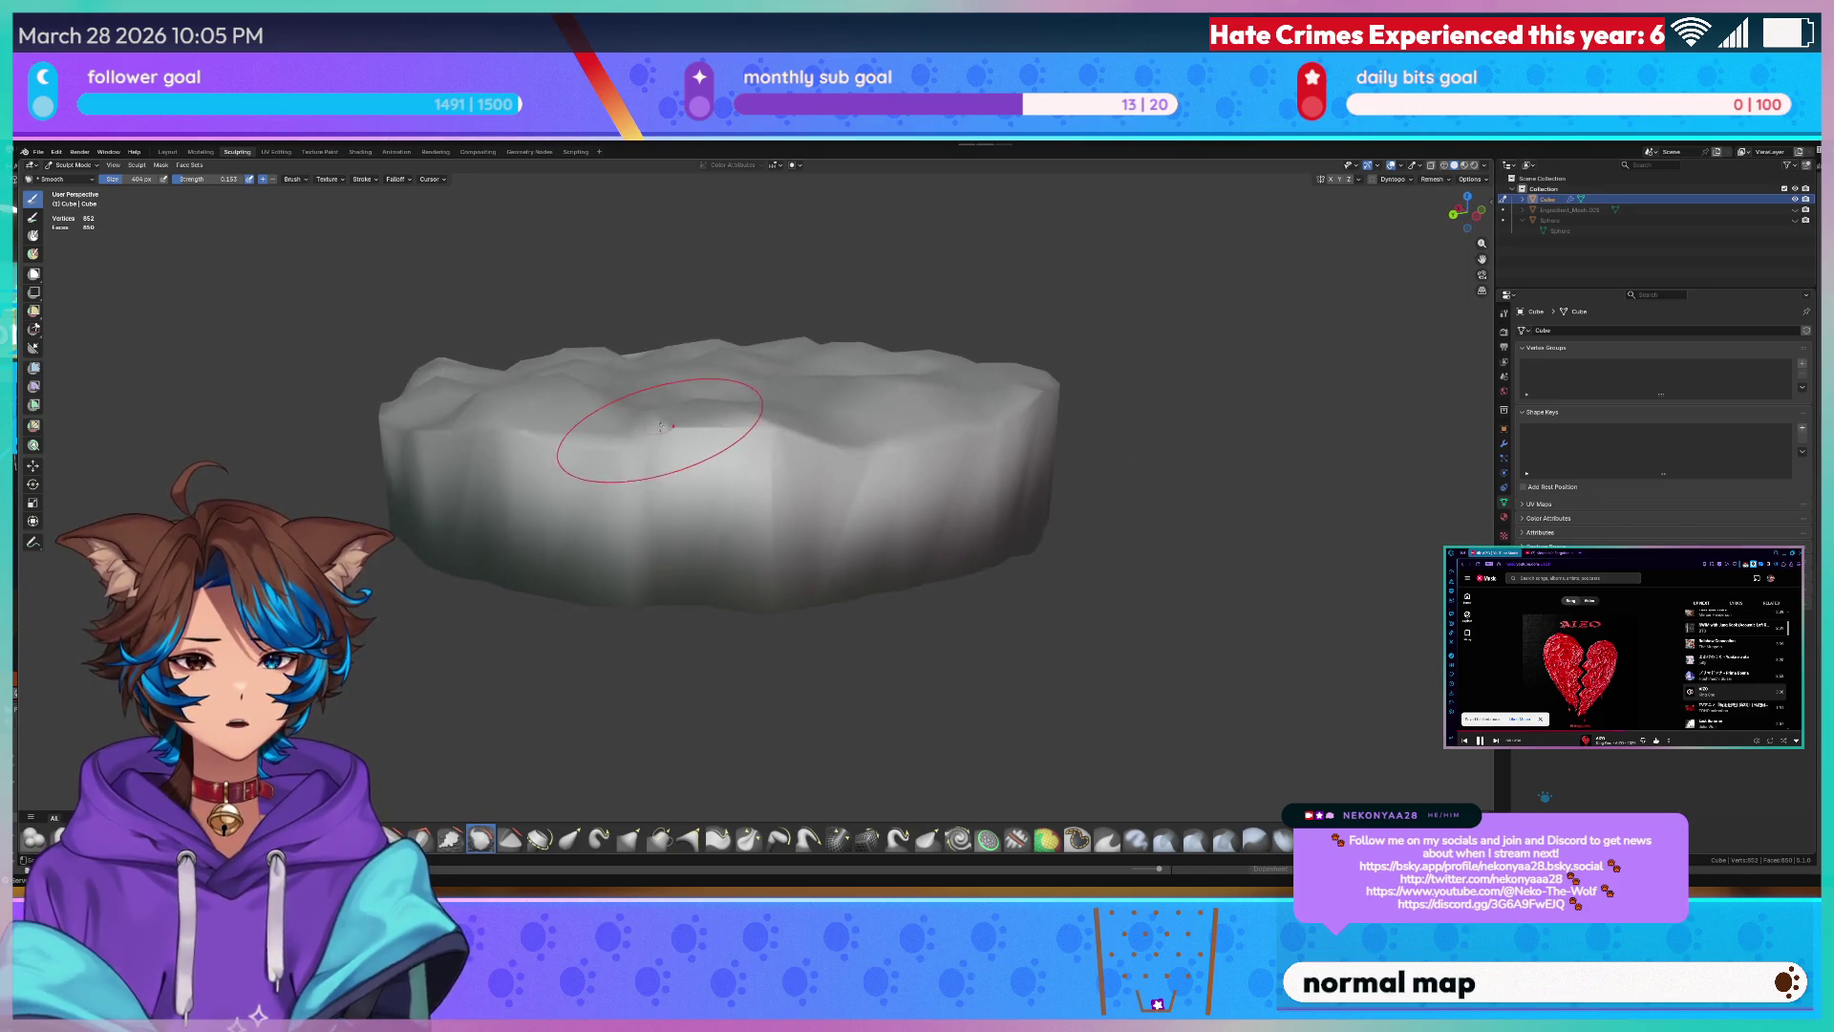
{"action": "left_click_drag", "start_coordinate": [745, 444], "coordinate": [677, 442]}
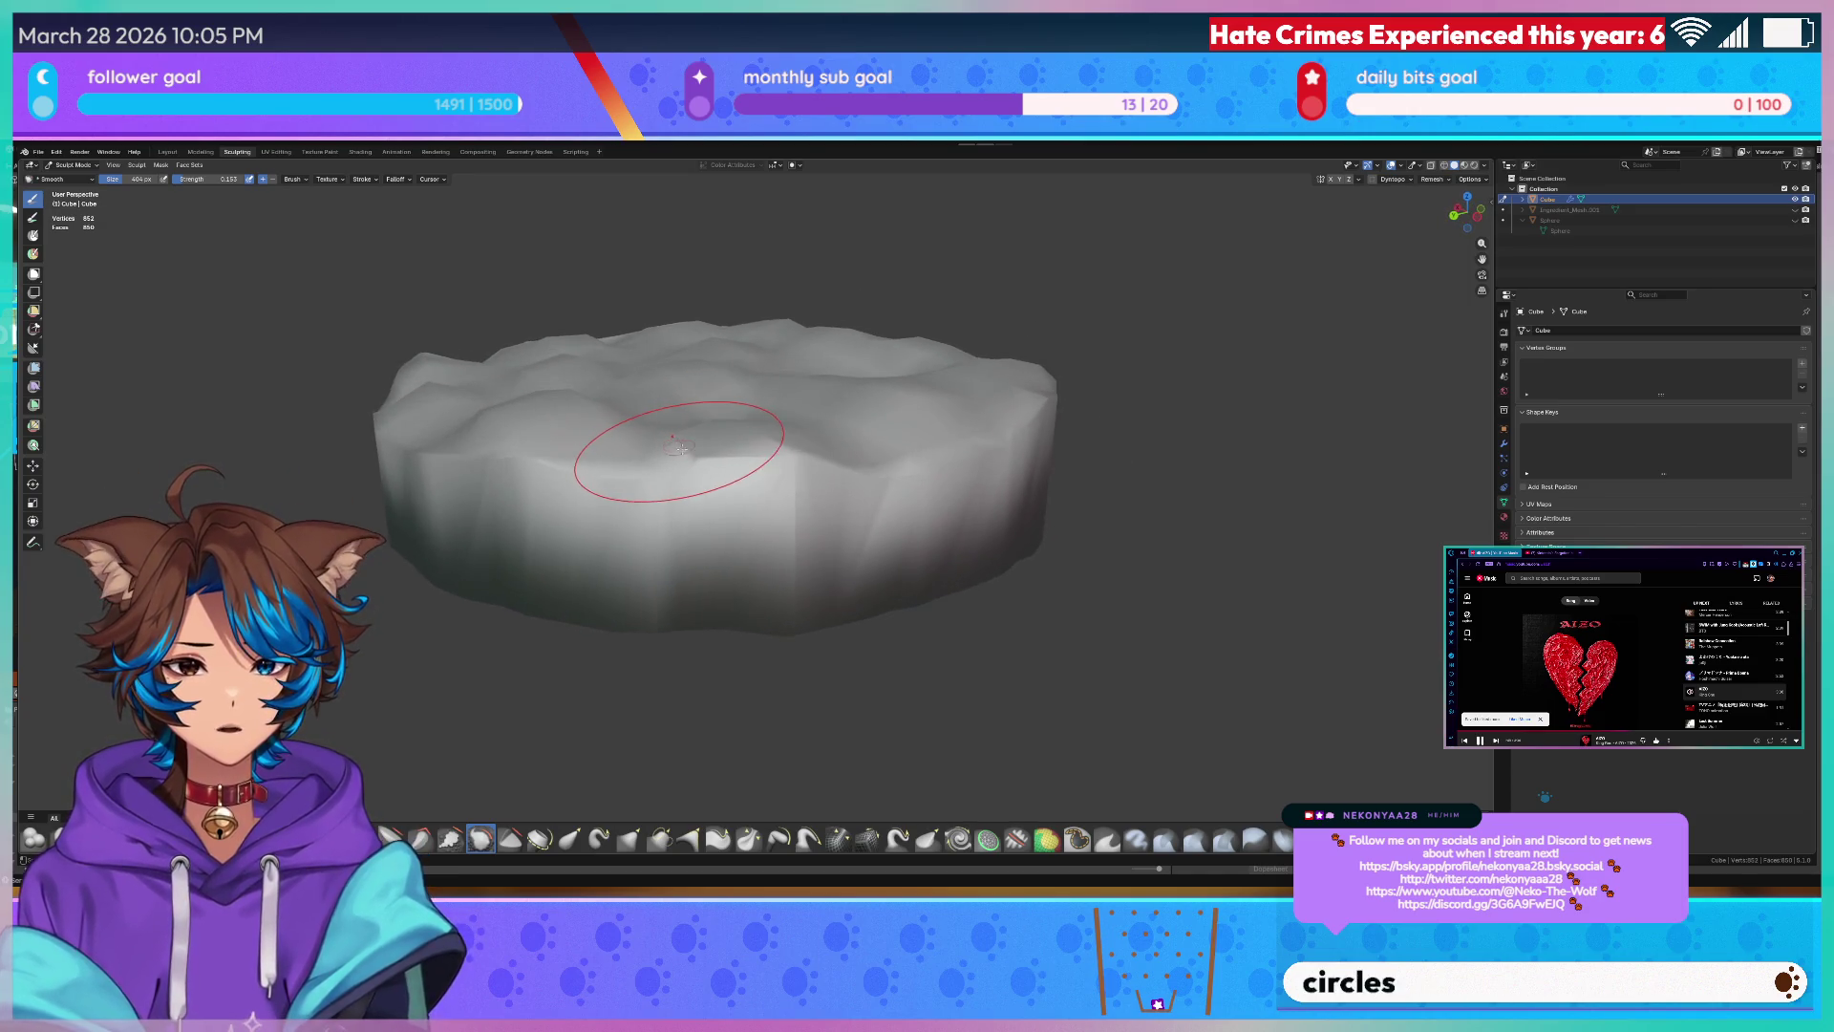
- Inspect the smoothed top from all sides, then switch to the UV Editing workspace
{"action": "middle_click_drag", "start_coordinate": [674, 445], "coordinate": [638, 495]}
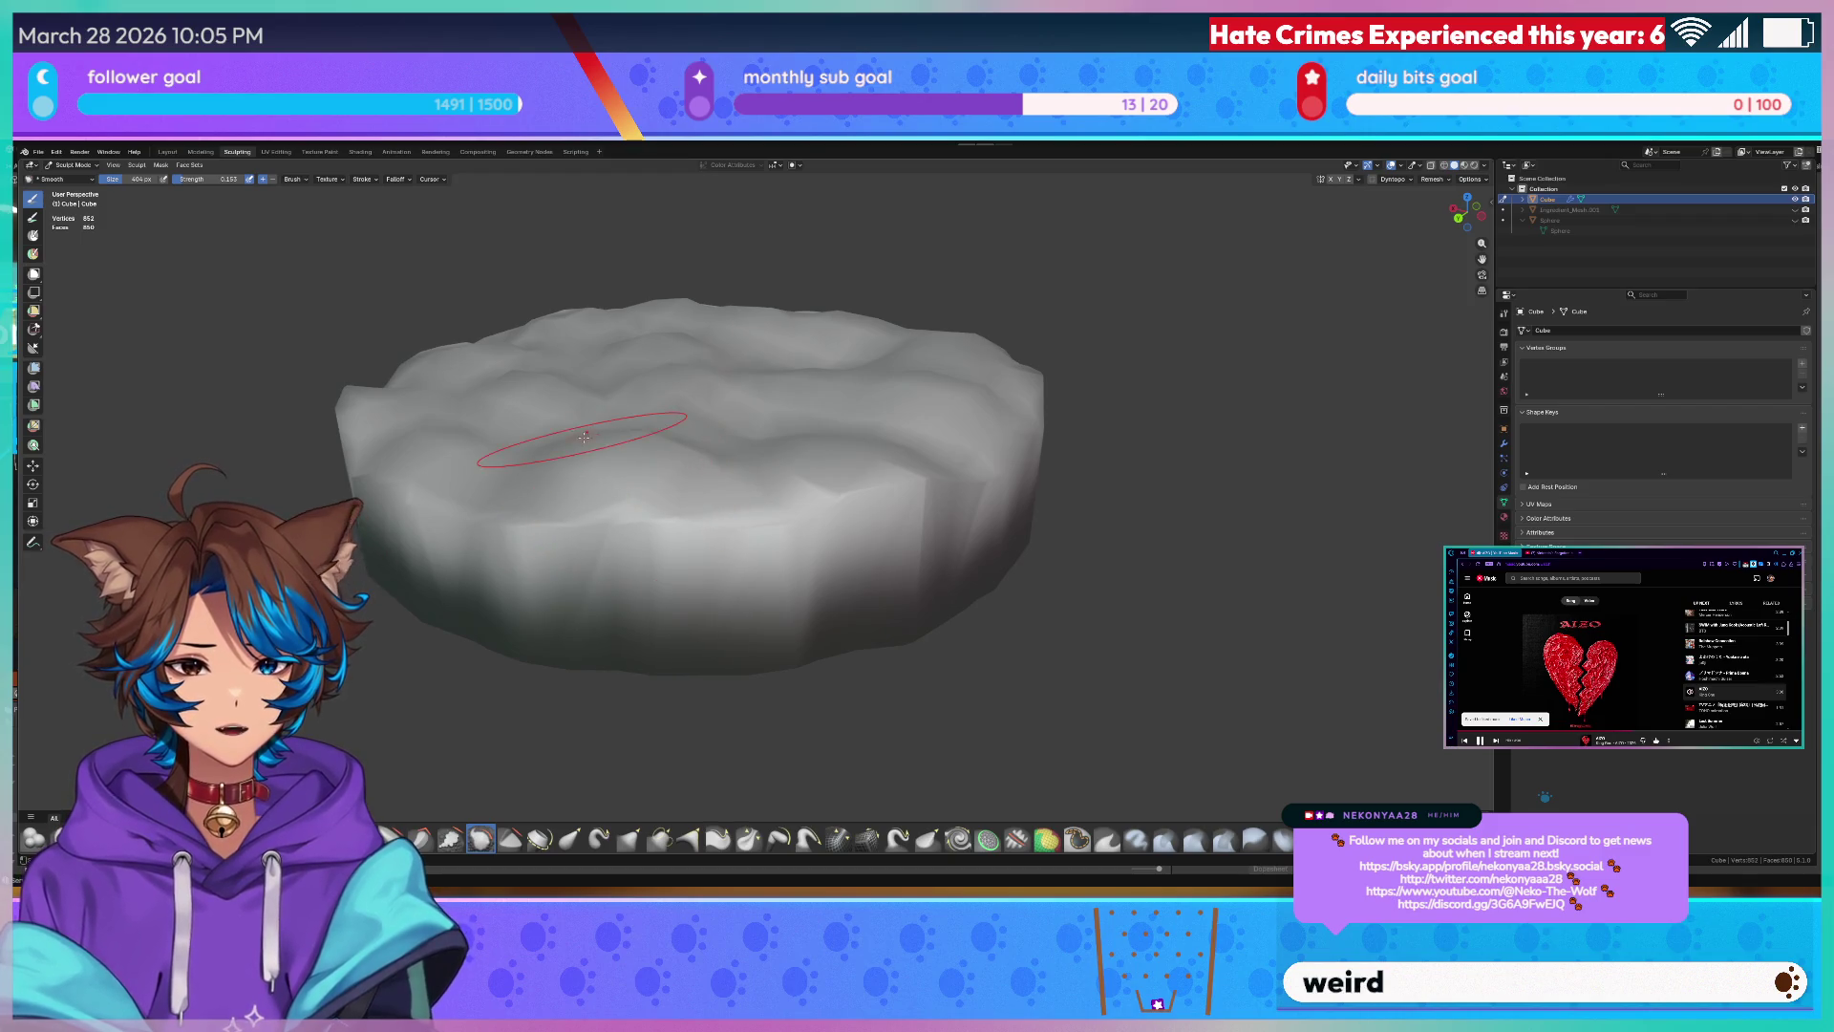
{"action": "middle_click_drag", "start_coordinate": [680, 459], "coordinate": [625, 516]}
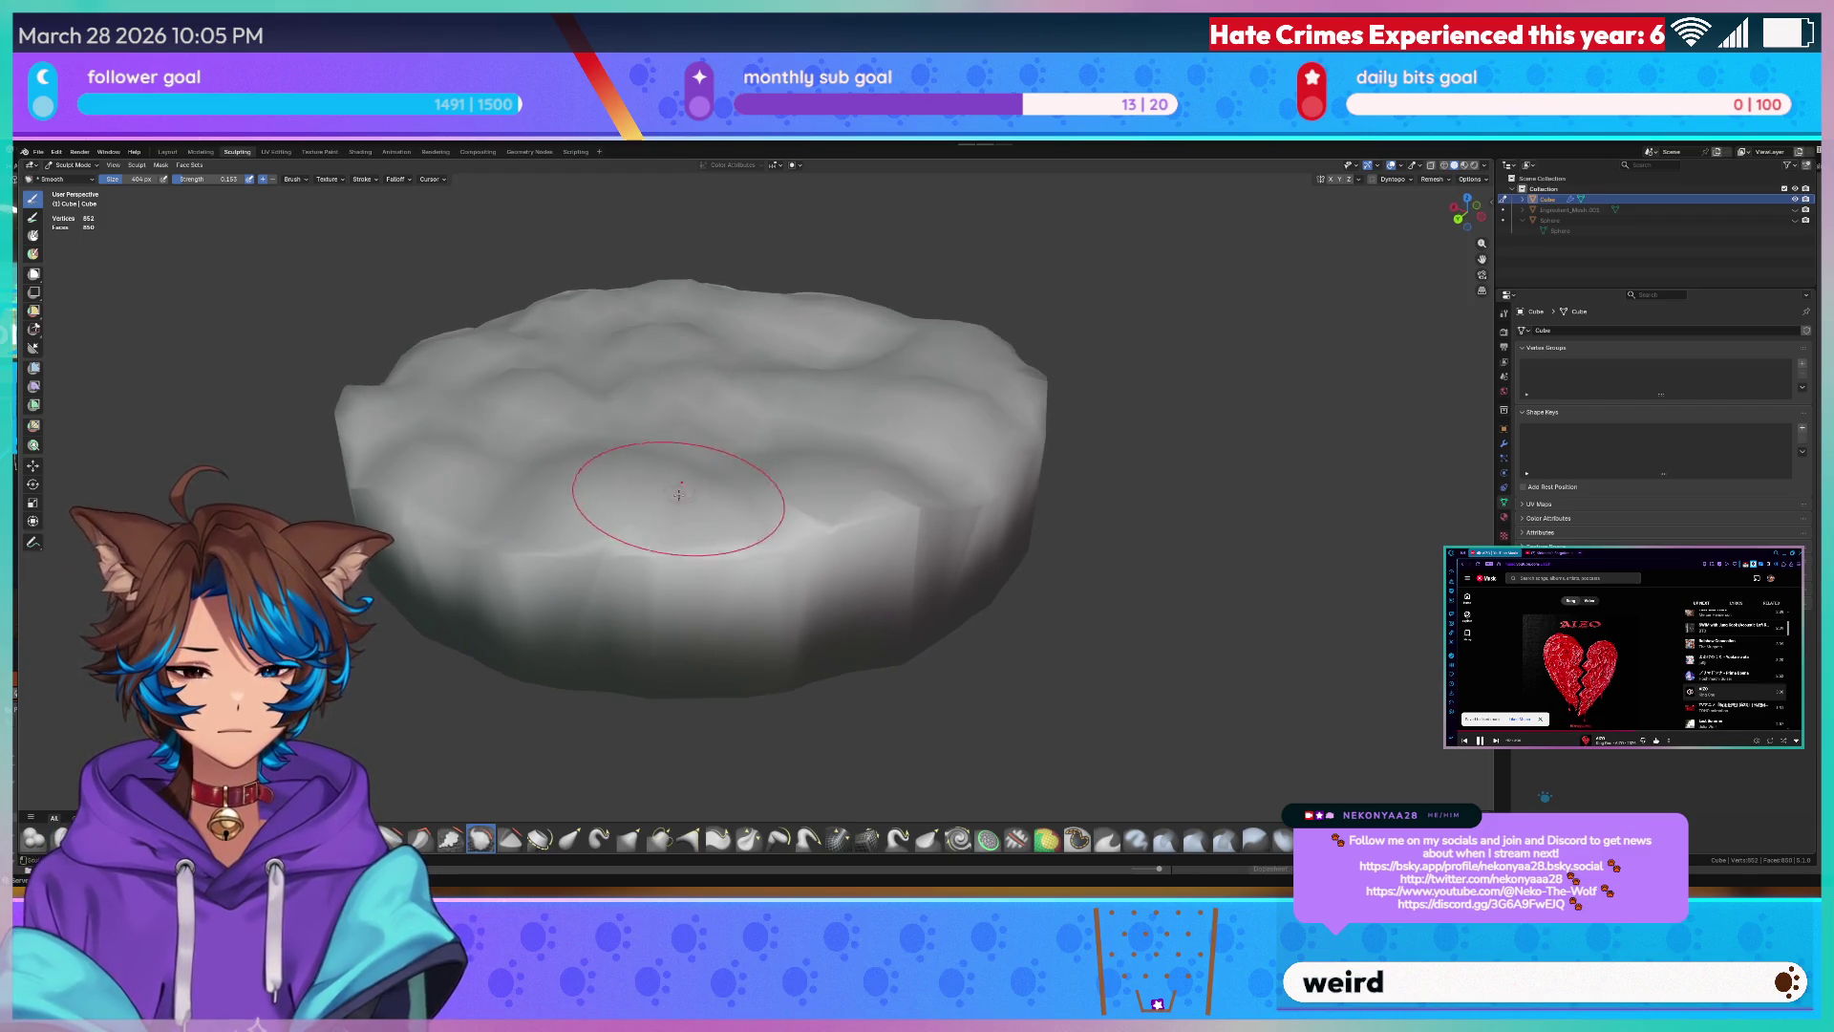
{"action": "middle_click_drag", "start_coordinate": [644, 425], "coordinate": [600, 406]}
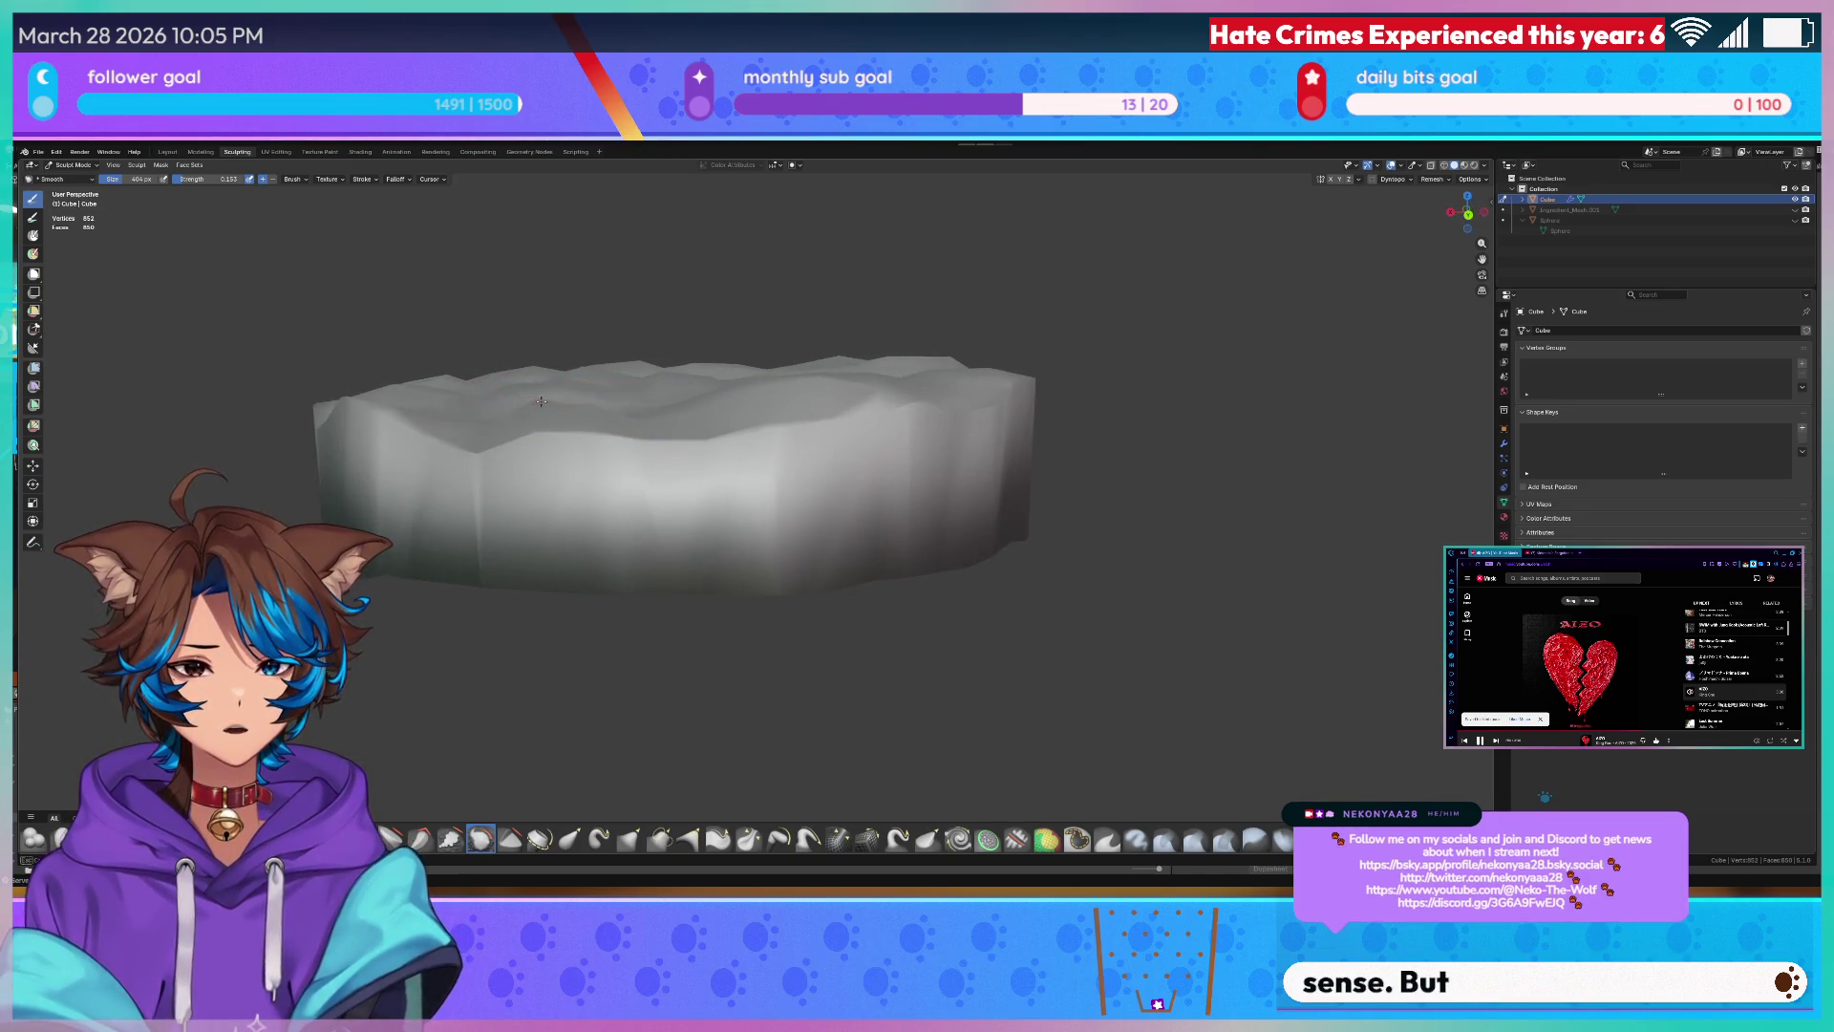
{"action": "middle_click_drag", "start_coordinate": [538, 409], "coordinate": [532, 460]}
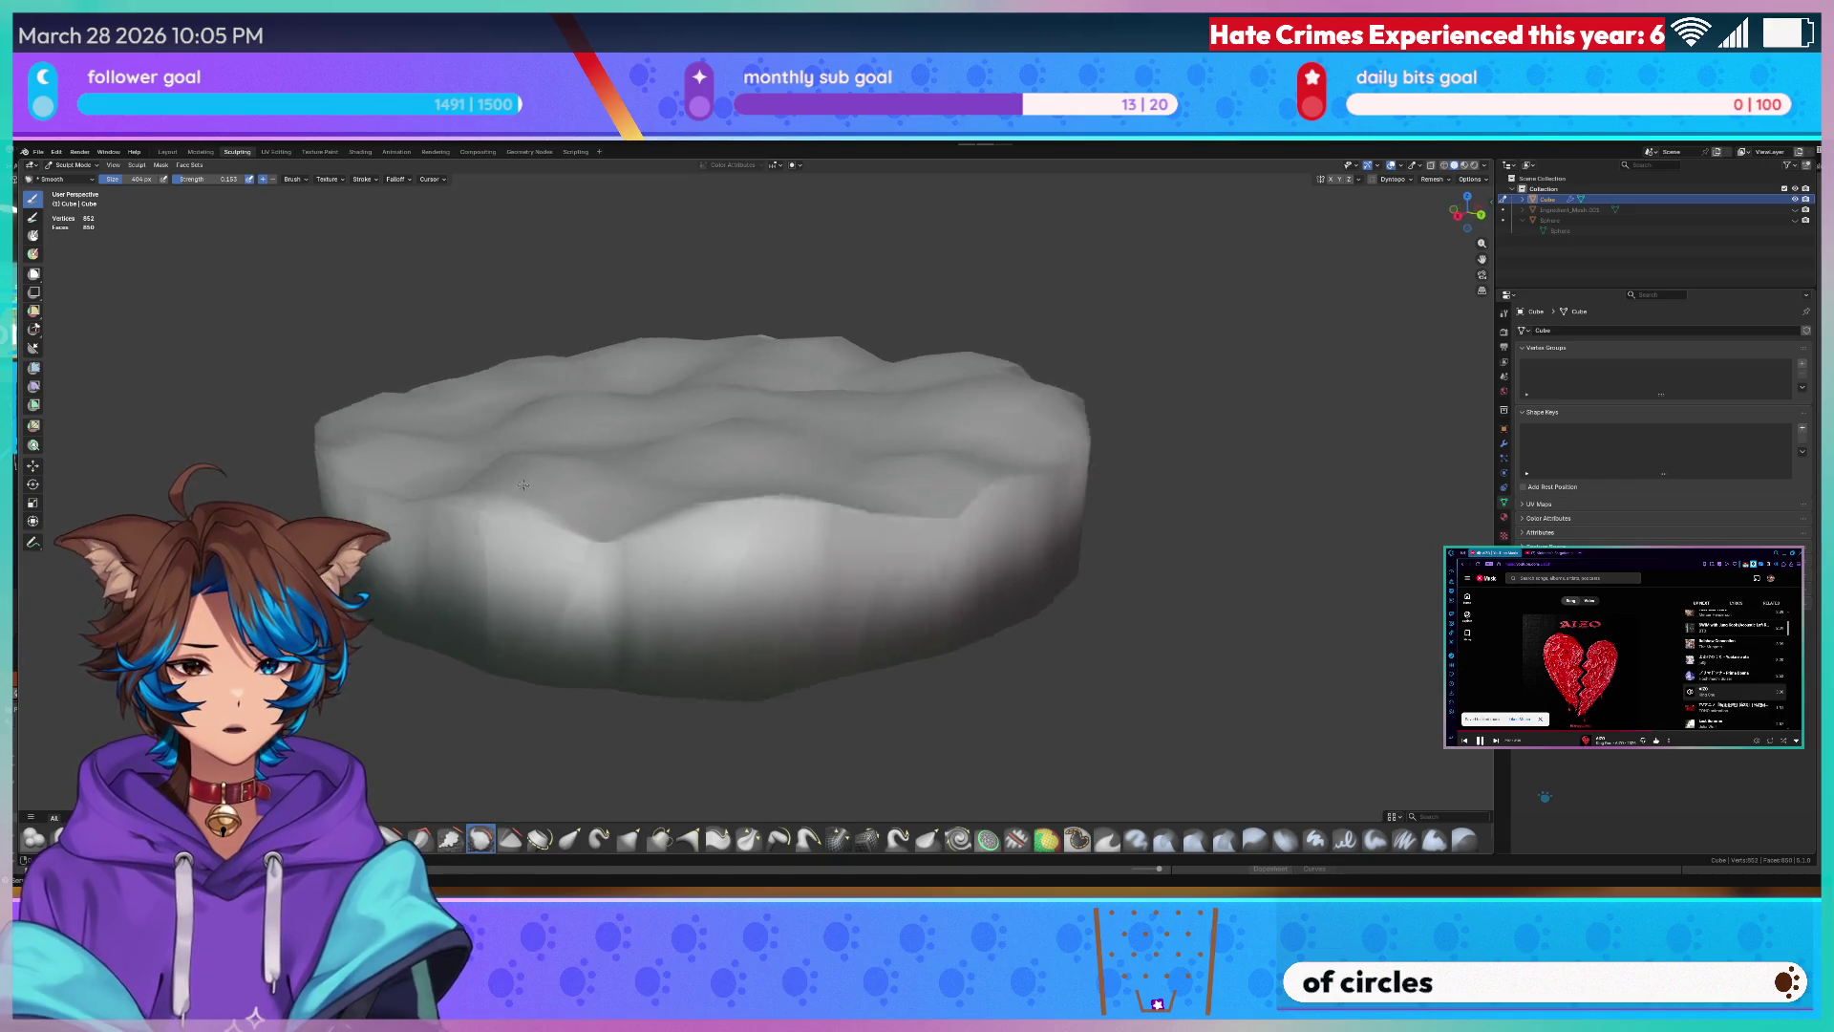
{"action": "middle_click_drag", "start_coordinate": [474, 487], "coordinate": [717, 474]}
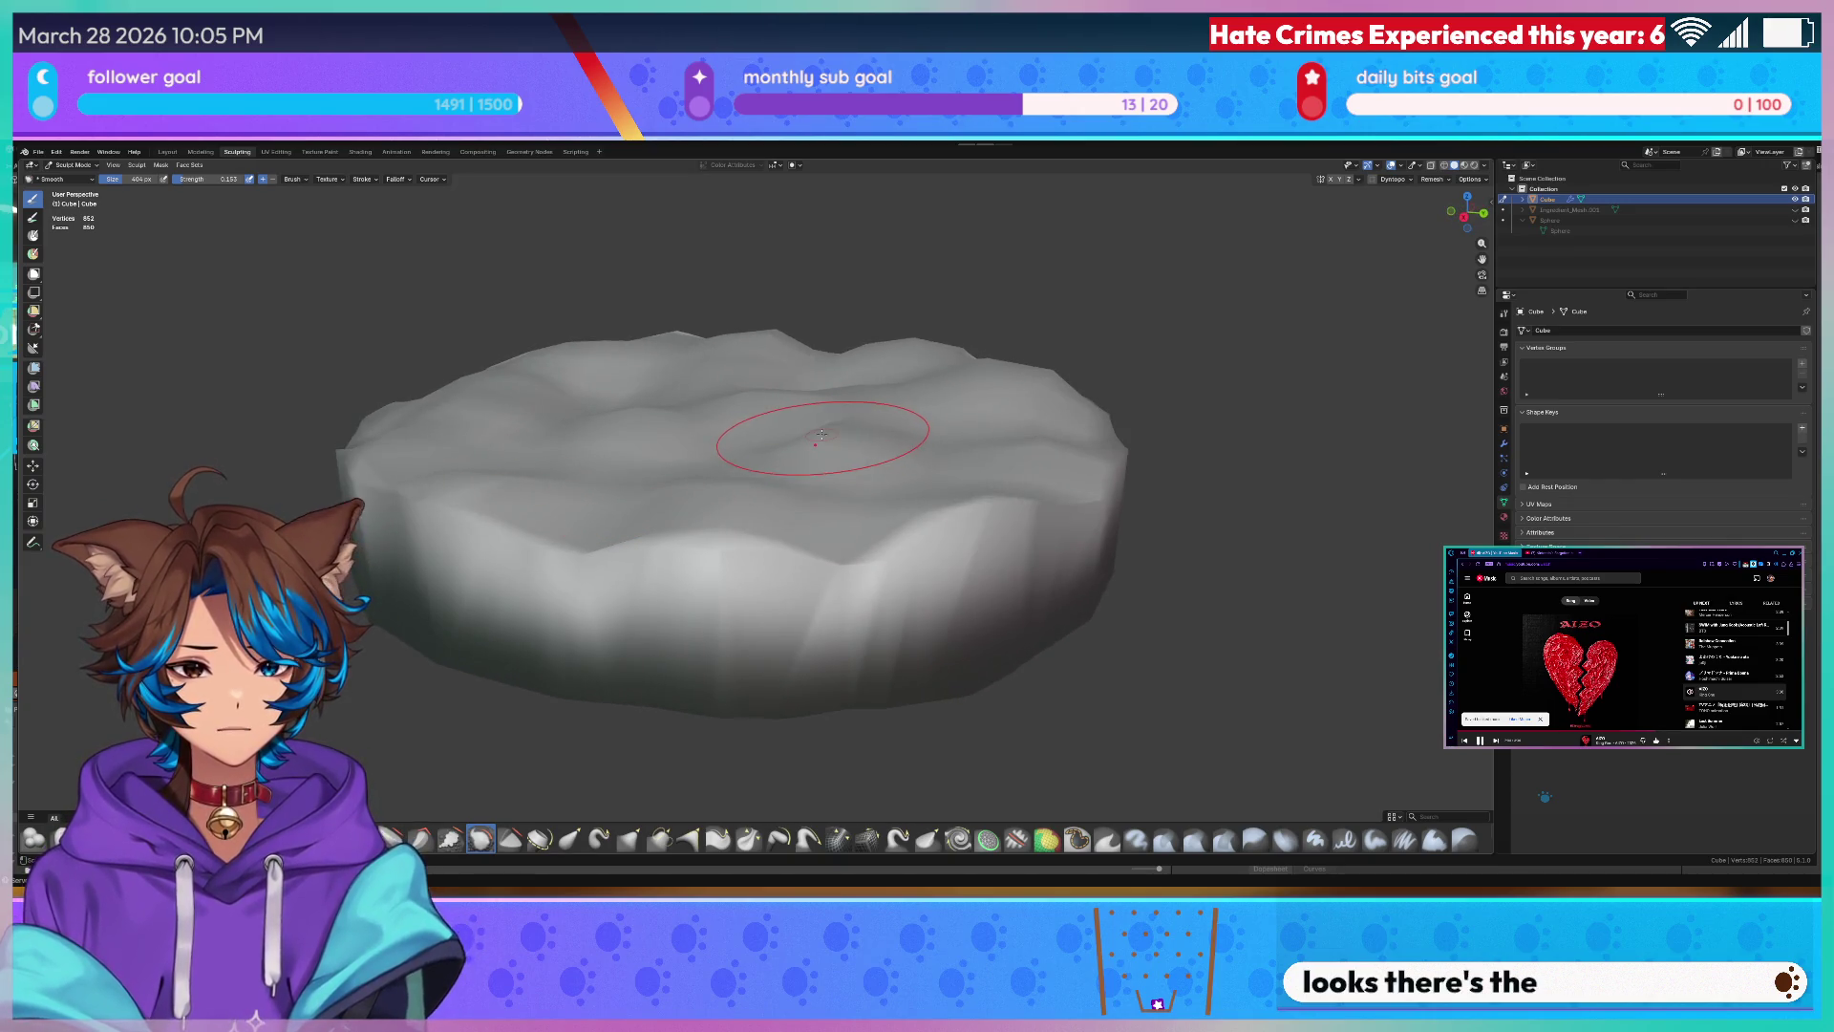
{"action": "mouse_move", "coordinate": [424, 463]}
{"action": "middle_mouse_down"}
{"action": "mouse_move", "coordinate": [745, 430]}
{"action": "mouse_move", "coordinate": [803, 387]}
{"action": "mouse_move", "coordinate": [863, 274]}
{"action": "mouse_move", "coordinate": [831, 359]}
{"action": "mouse_move", "coordinate": [804, 287]}
{"action": "mouse_move", "coordinate": [811, 632]}
{"action": "mouse_move", "coordinate": [812, 351]}
{"action": "middle_mouse_up"}
{"action": "scroll", "coordinate": [769, 439], "scroll_direction": "down", "scroll_amount": 3}
{"action": "scroll", "coordinate": [789, 406], "scroll_direction": "up", "scroll_amount": 2}
{"action": "scroll", "coordinate": [789, 405], "scroll_direction": "up", "scroll_amount": 2}
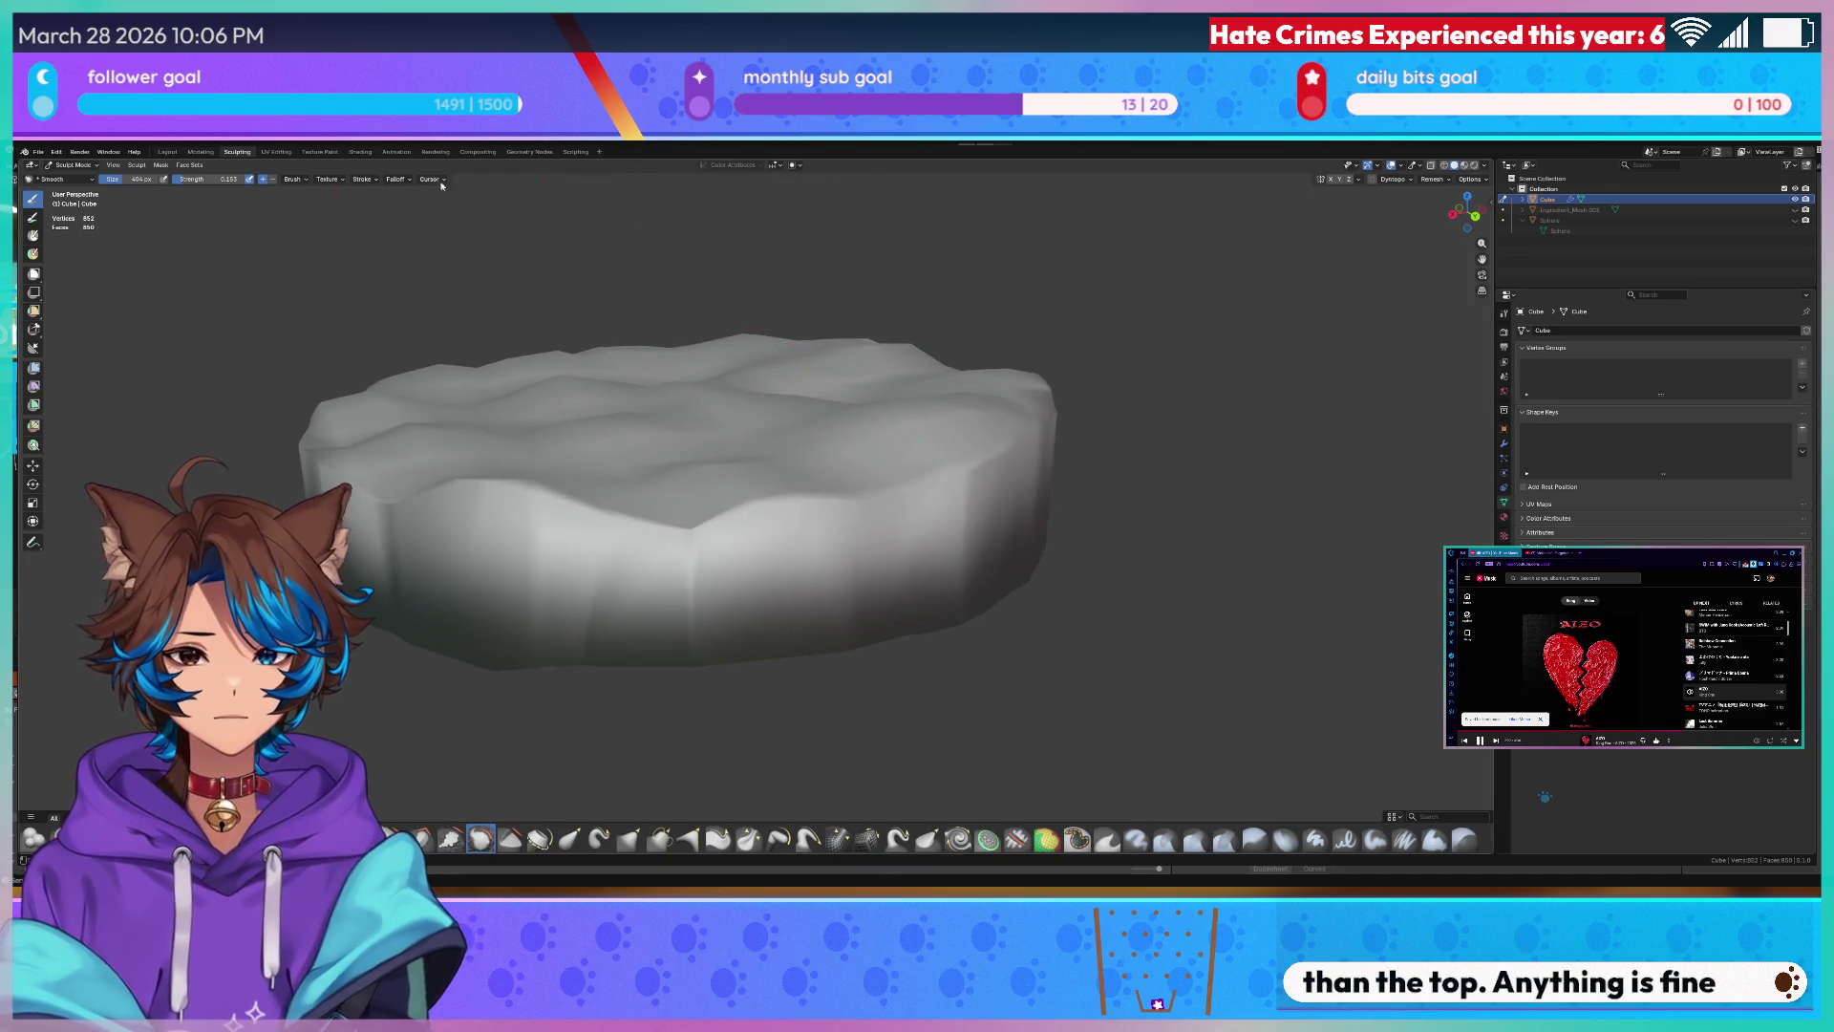
{"action": "left_click", "coordinate": [273, 153]}
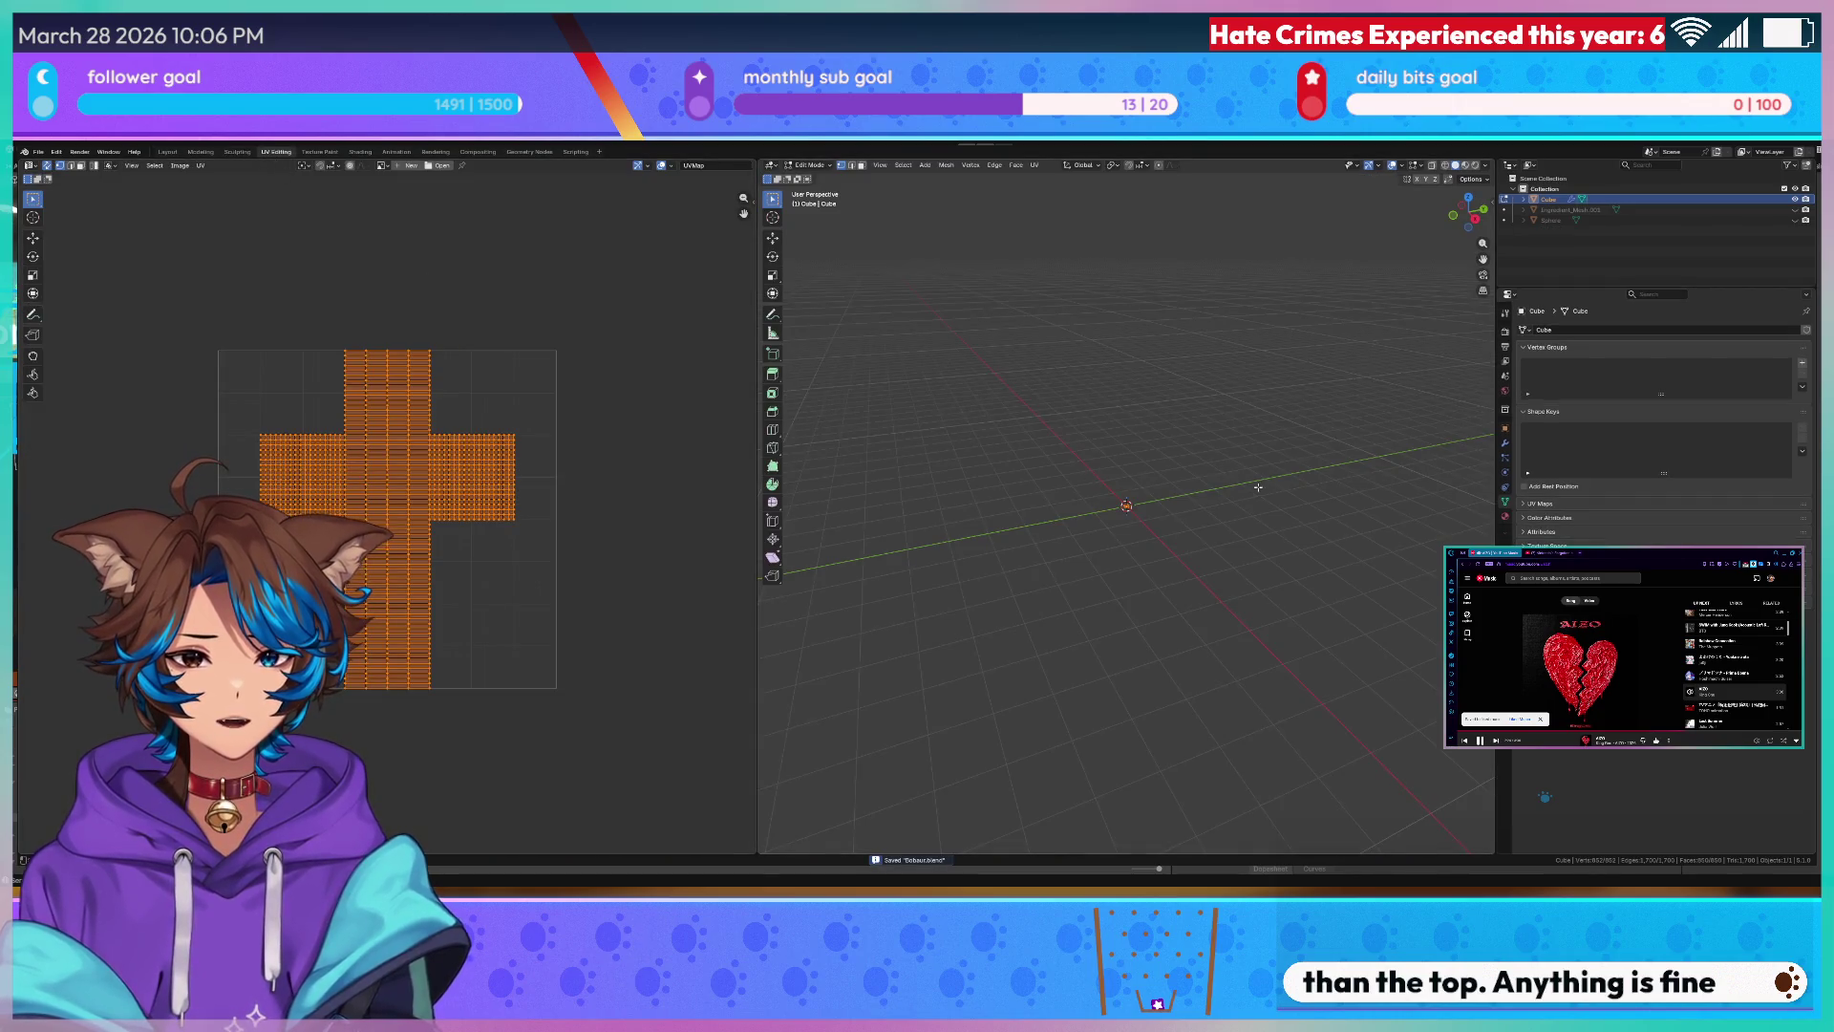
{"action": "scroll", "coordinate": [1167, 473], "scroll_direction": "down", "scroll_amount": 3}
- Re-unwrap the slab's UVs, deselect the mesh and return to the Modeling workspace
{"action": "key", "text": "u"}
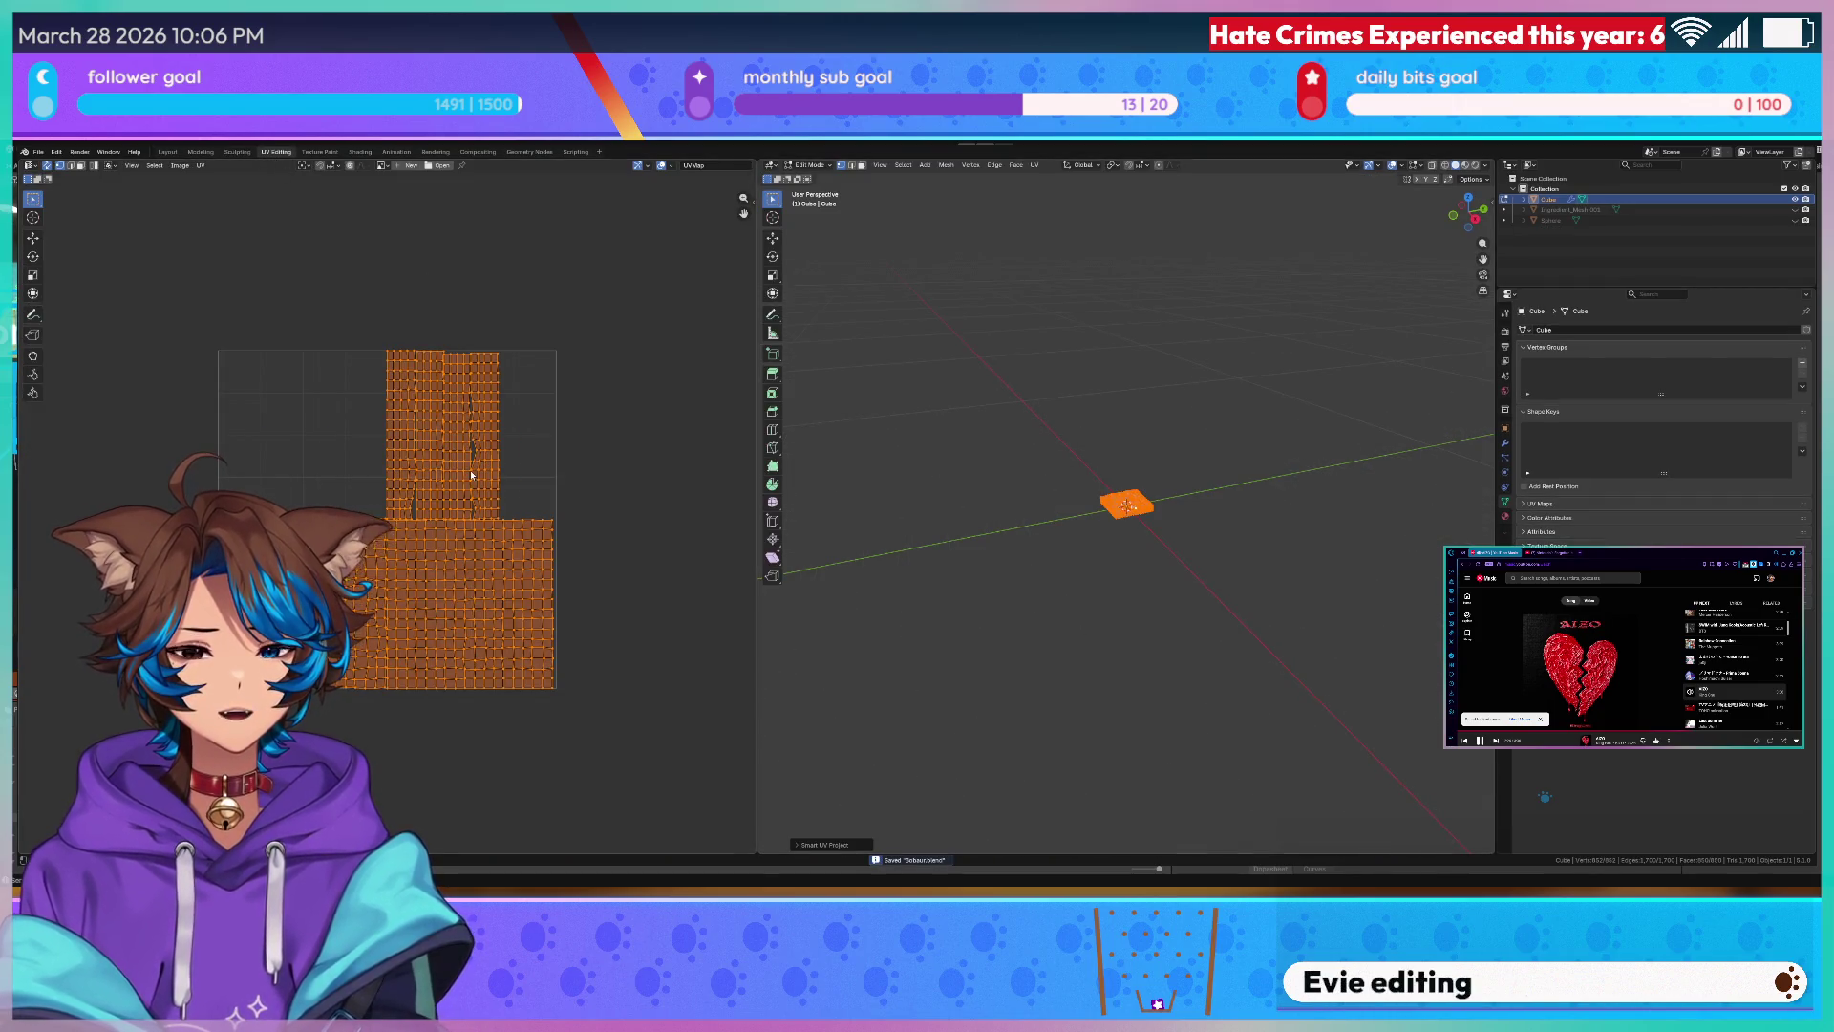
{"action": "scroll", "coordinate": [1115, 473], "scroll_direction": "up", "scroll_amount": 3}
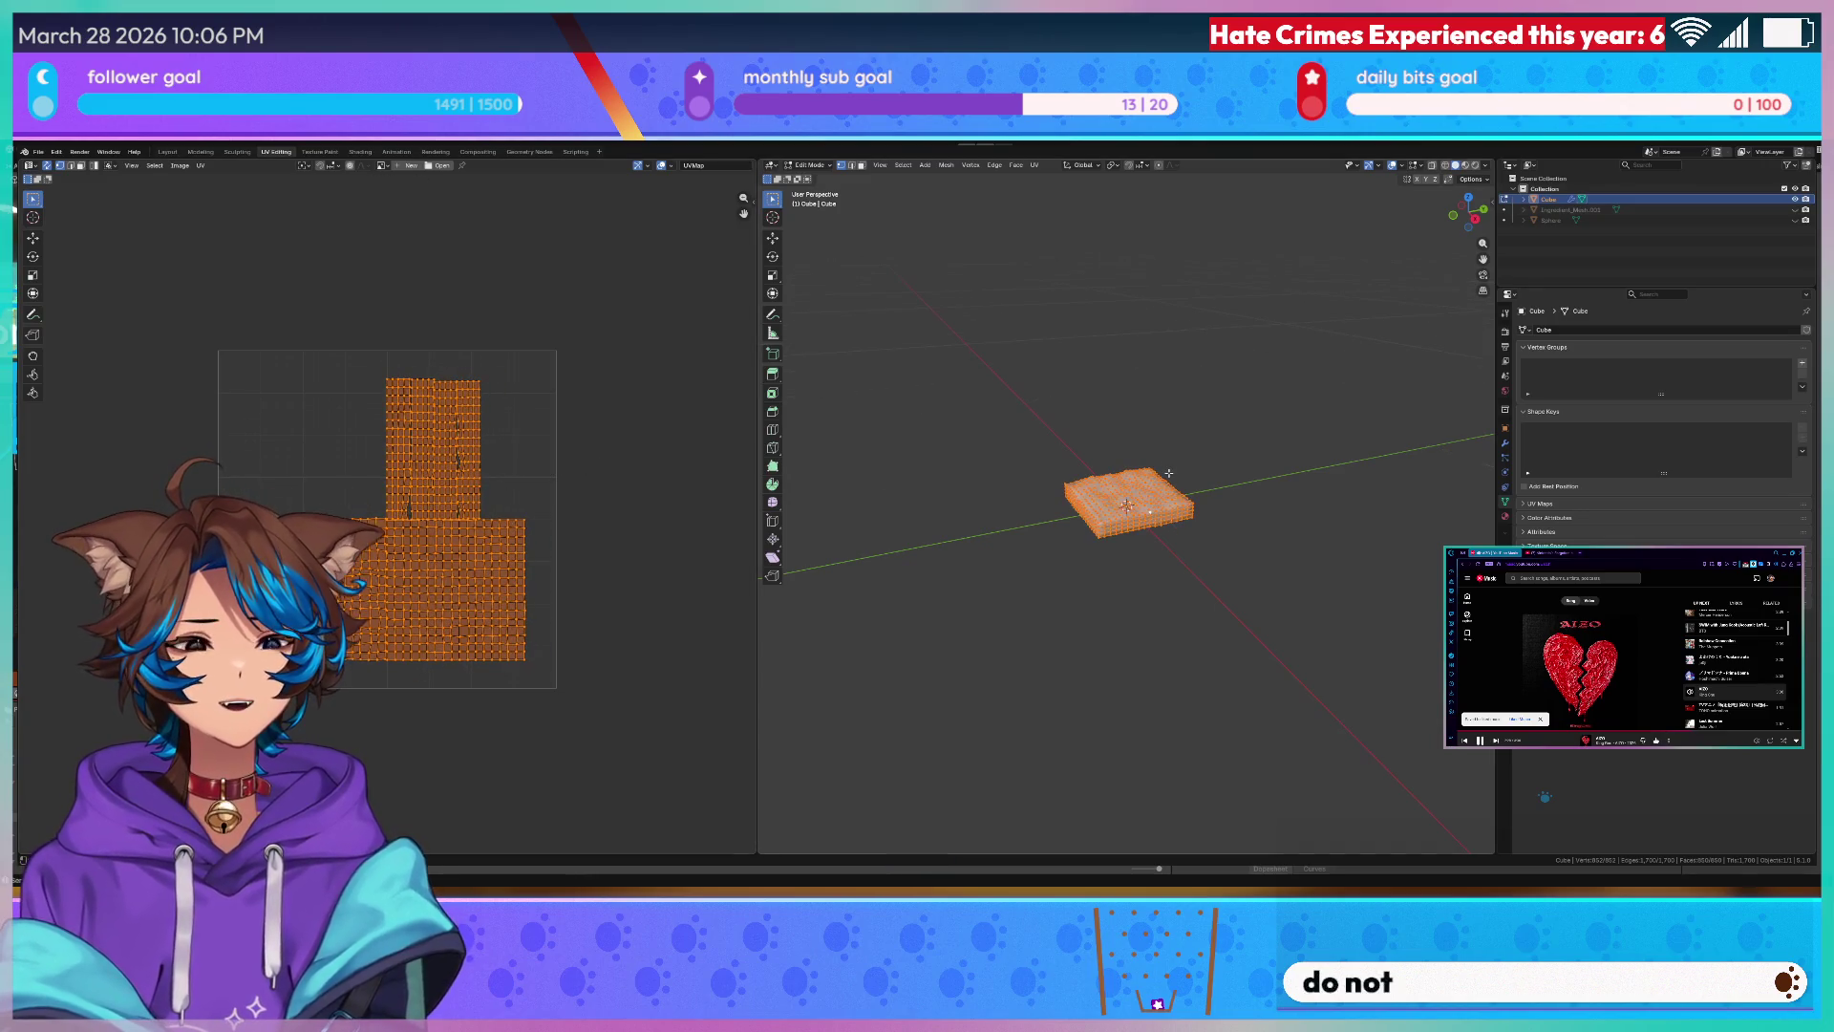
{"action": "key", "text": "alt+a"}
{"action": "scroll", "coordinate": [1115, 408], "scroll_direction": "up", "scroll_amount": 3}
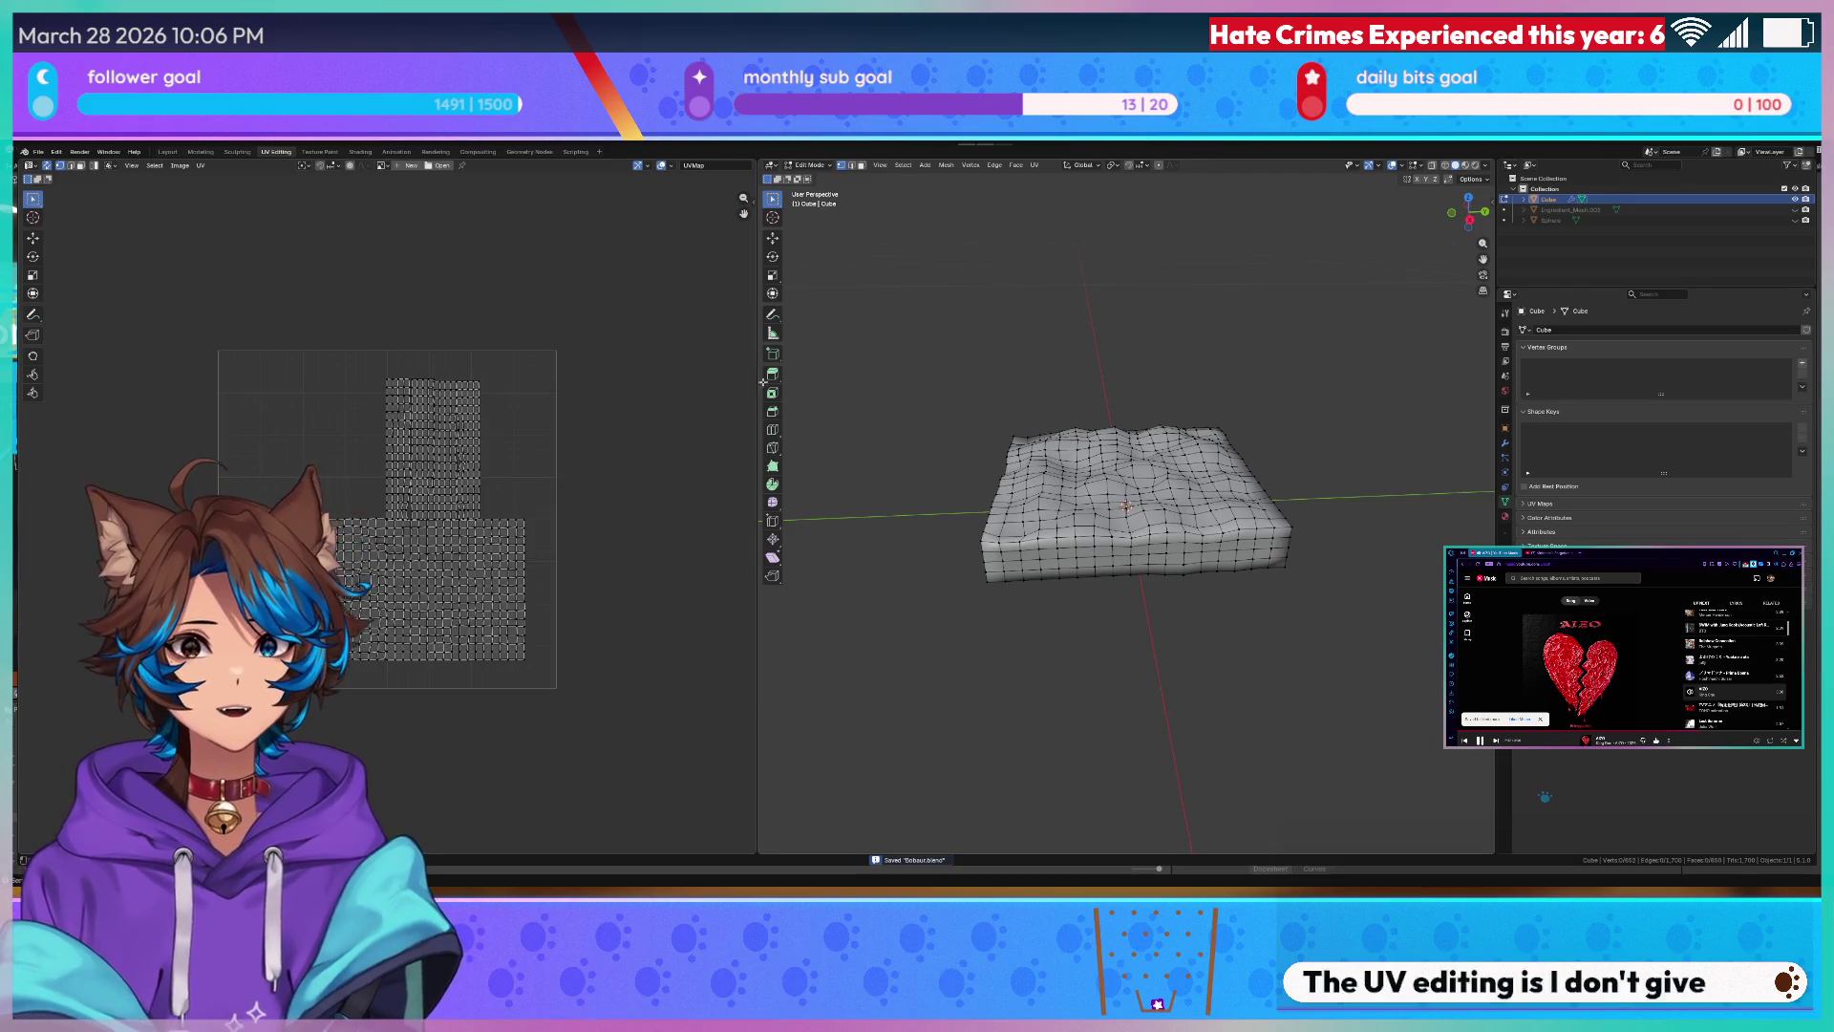
{"action": "left_click", "coordinate": [198, 152]}
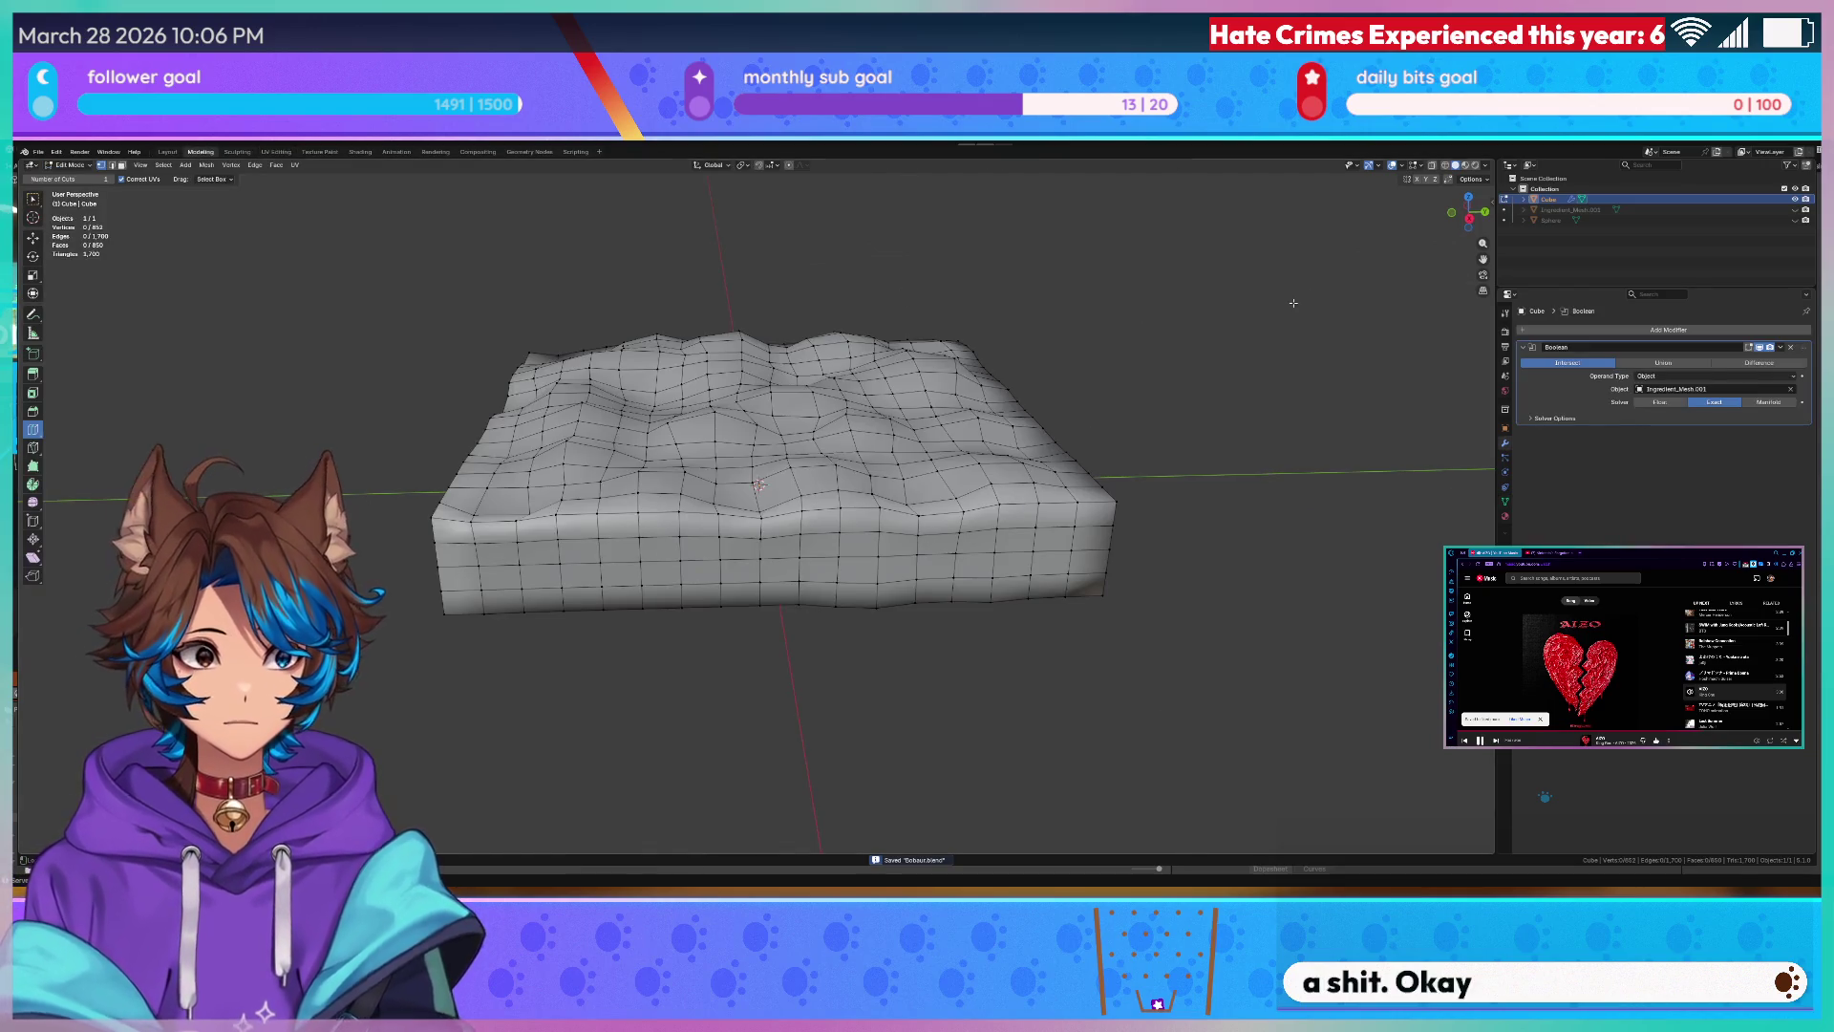
- Leave edit mode and compare the boolean's Float, Exact and Manifold solvers from a side view
{"action": "key", "text": "Tab"}
{"action": "mouse_move", "coordinate": [1261, 356]}
{"action": "middle_mouse_down"}
{"action": "mouse_move", "coordinate": [1040, 325]}
{"action": "mouse_move", "coordinate": [966, 385]}
{"action": "mouse_move", "coordinate": [1033, 358]}
{"action": "middle_mouse_up"}
{"action": "scroll", "coordinate": [1048, 308], "scroll_direction": "down", "scroll_amount": 2}
{"action": "scroll", "coordinate": [983, 347], "scroll_direction": "up", "scroll_amount": 2}
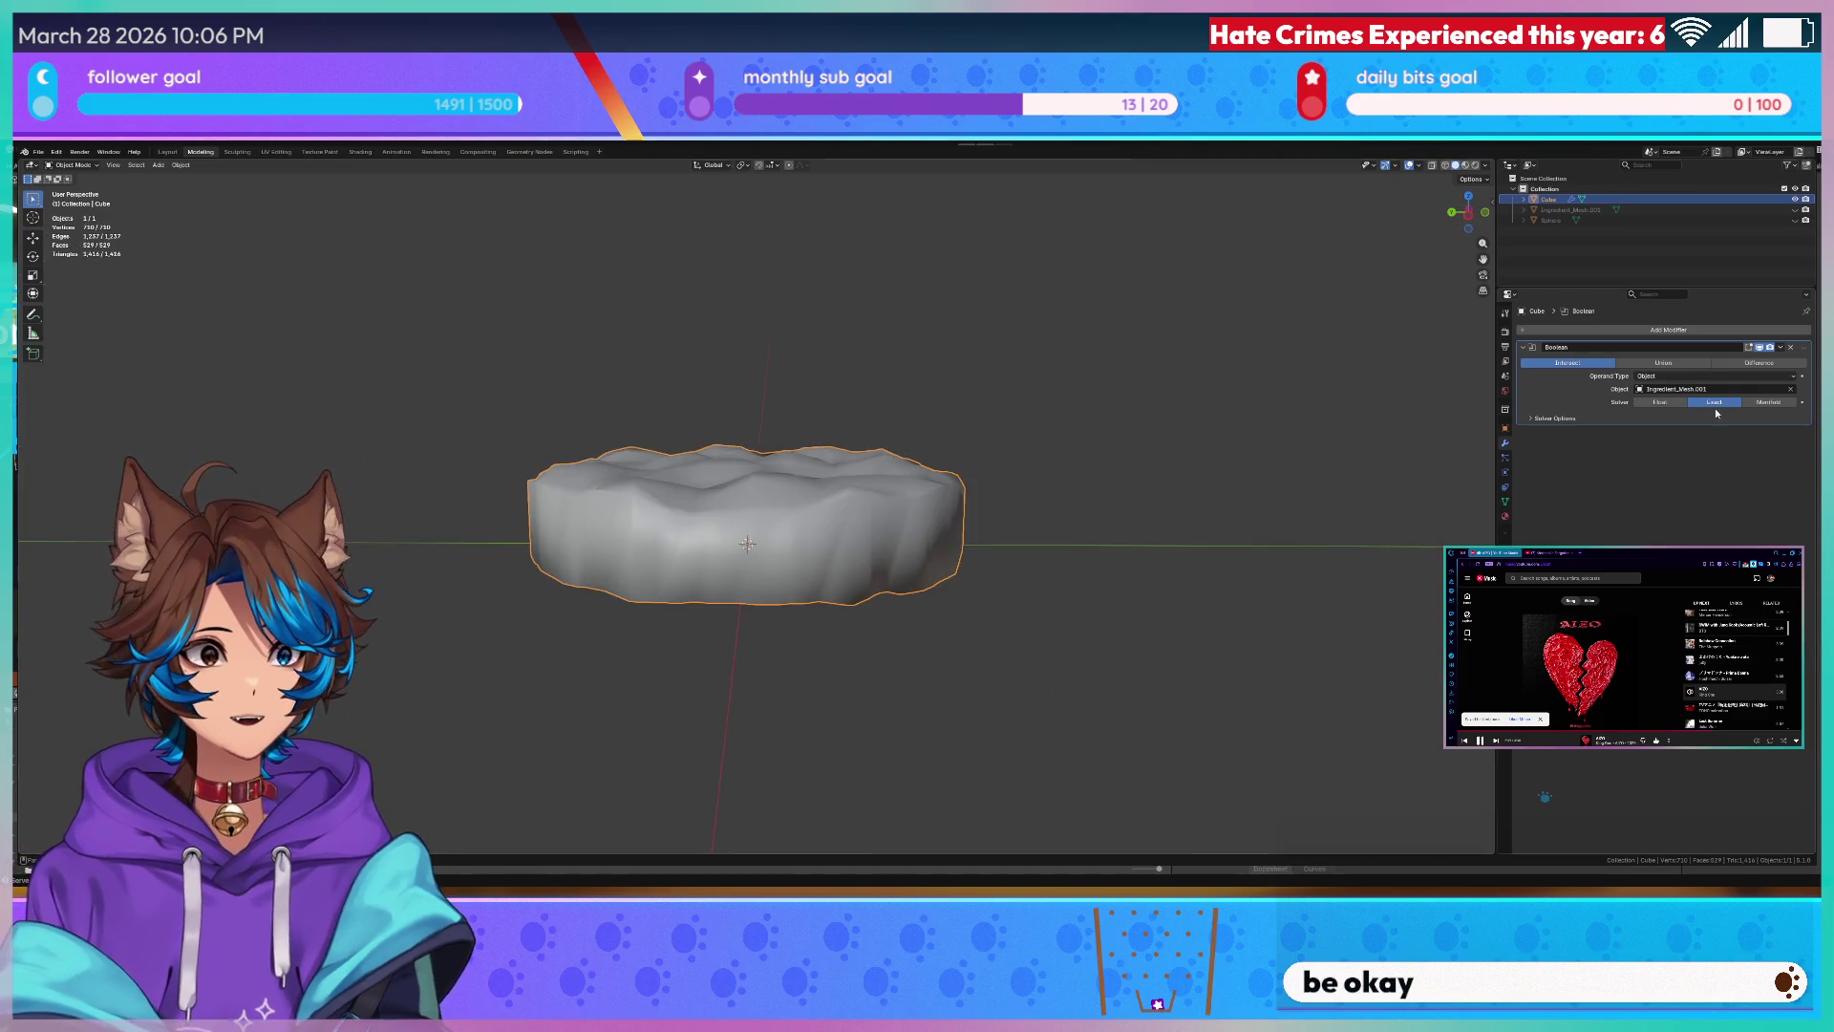
{"action": "left_click", "coordinate": [1663, 406]}
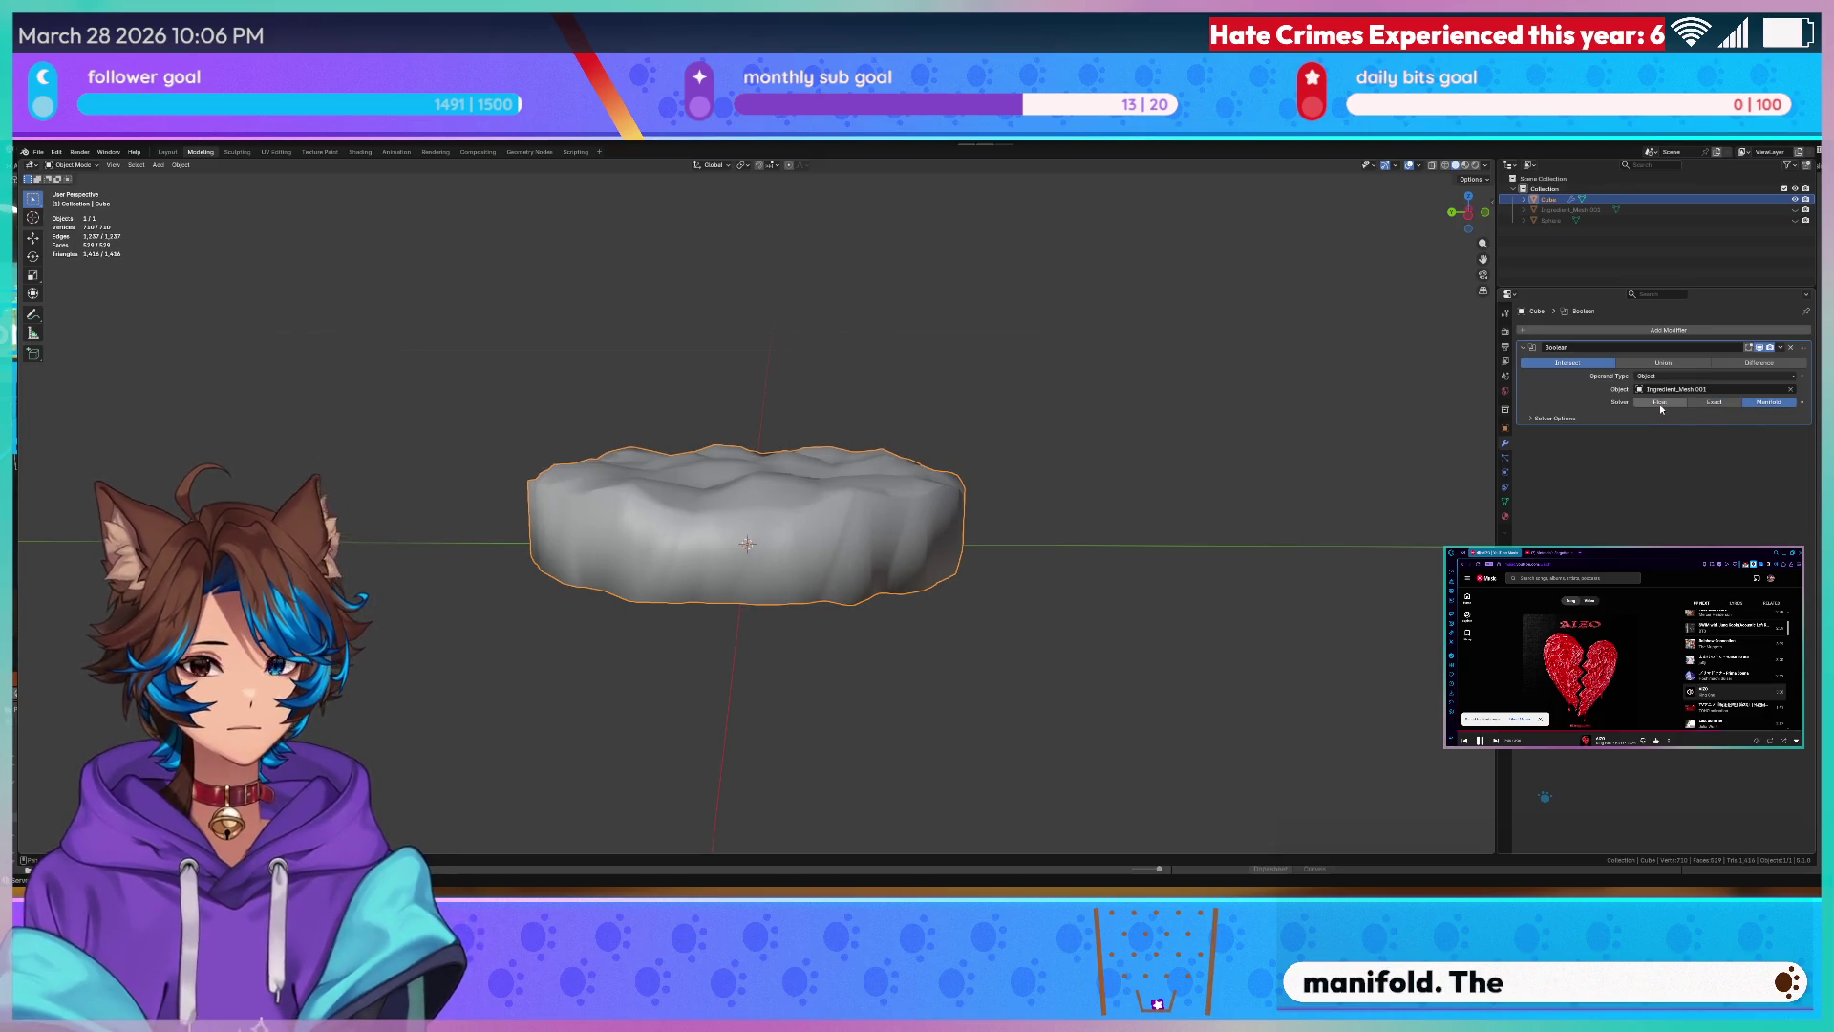
{"action": "left_click", "coordinate": [1719, 403]}
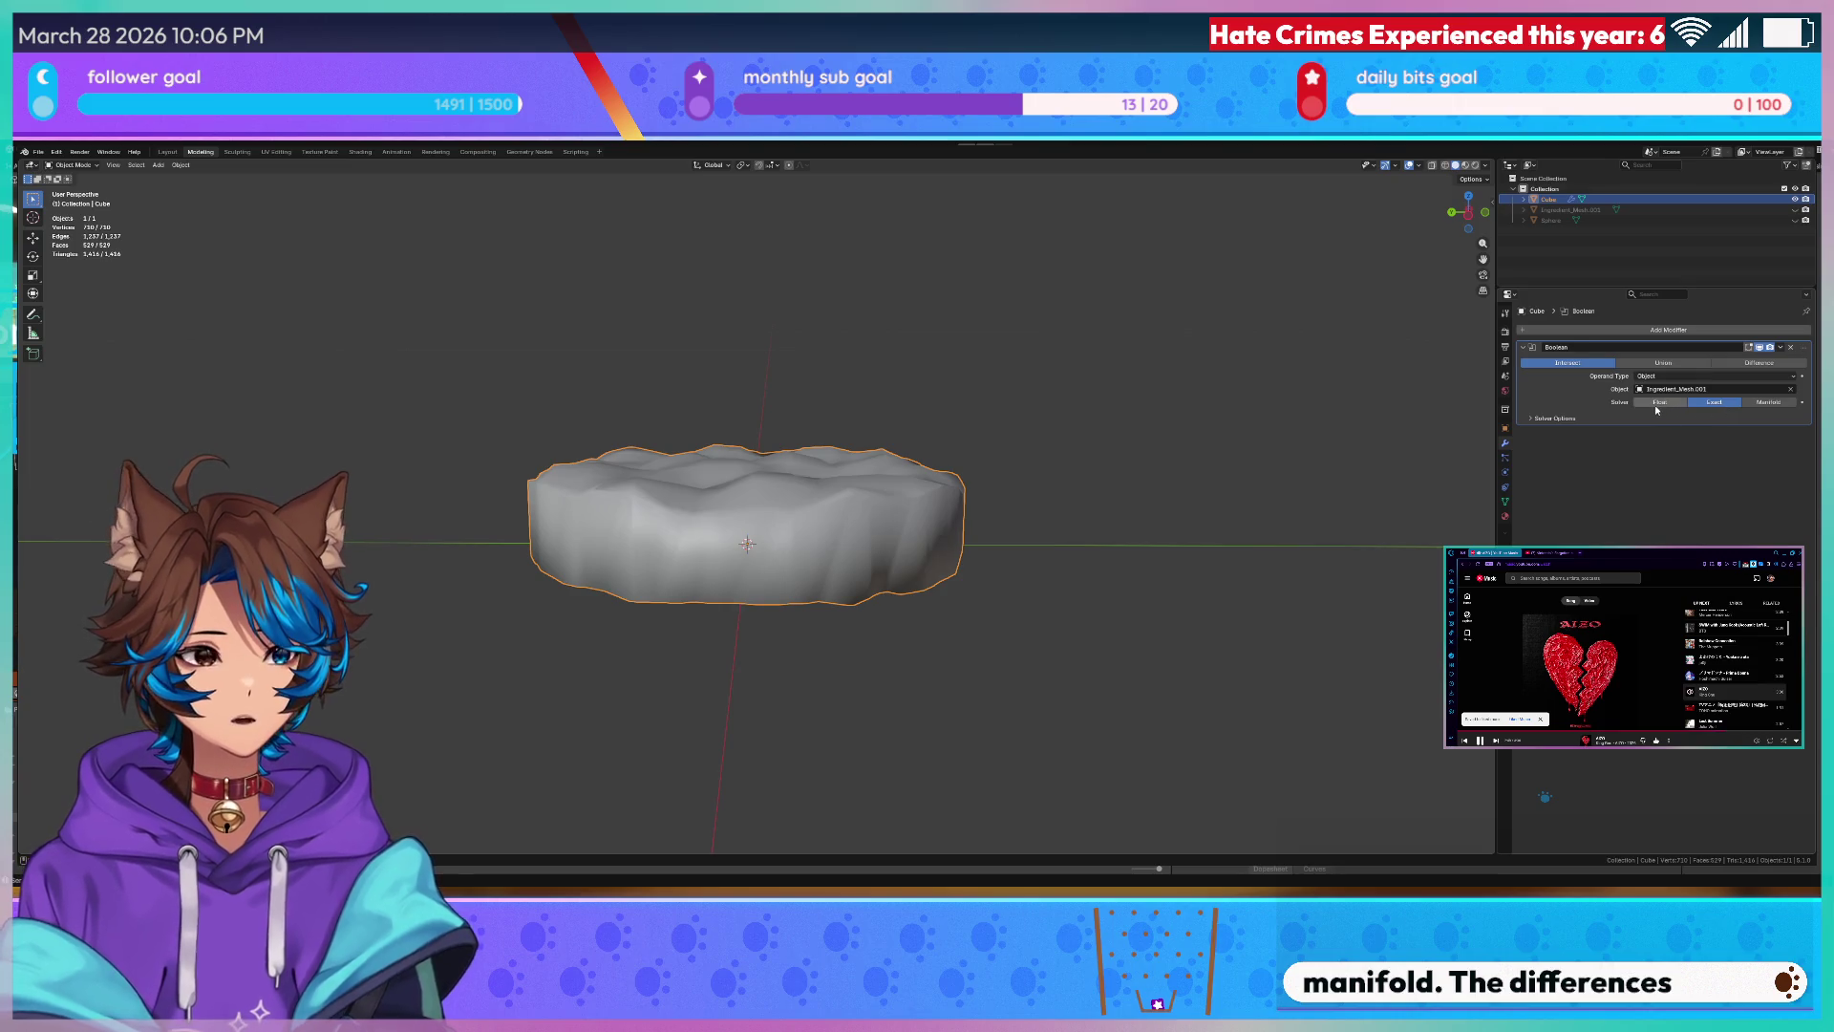
{"action": "left_click", "coordinate": [1745, 402]}
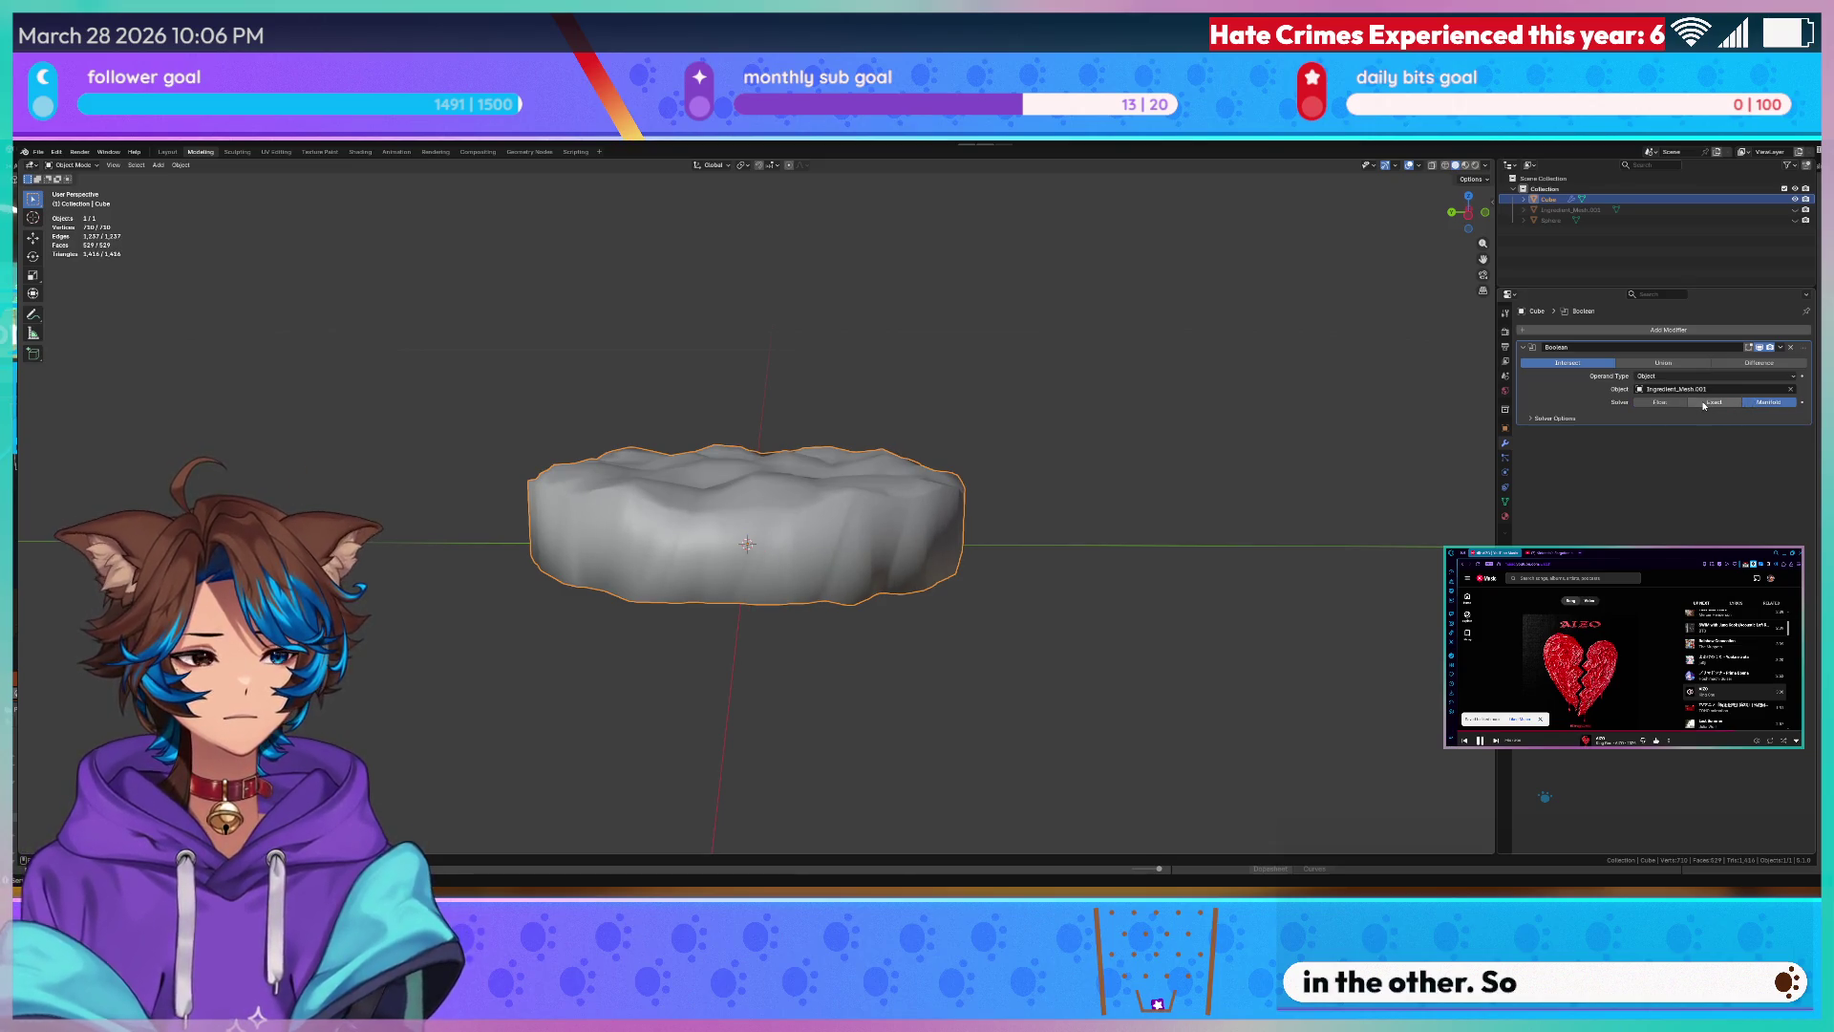
- Try the boolean as Union and Difference, then settle back on Intersect for a solid disc
{"action": "left_click", "coordinate": [1673, 362]}
{"action": "left_click", "coordinate": [1748, 365]}
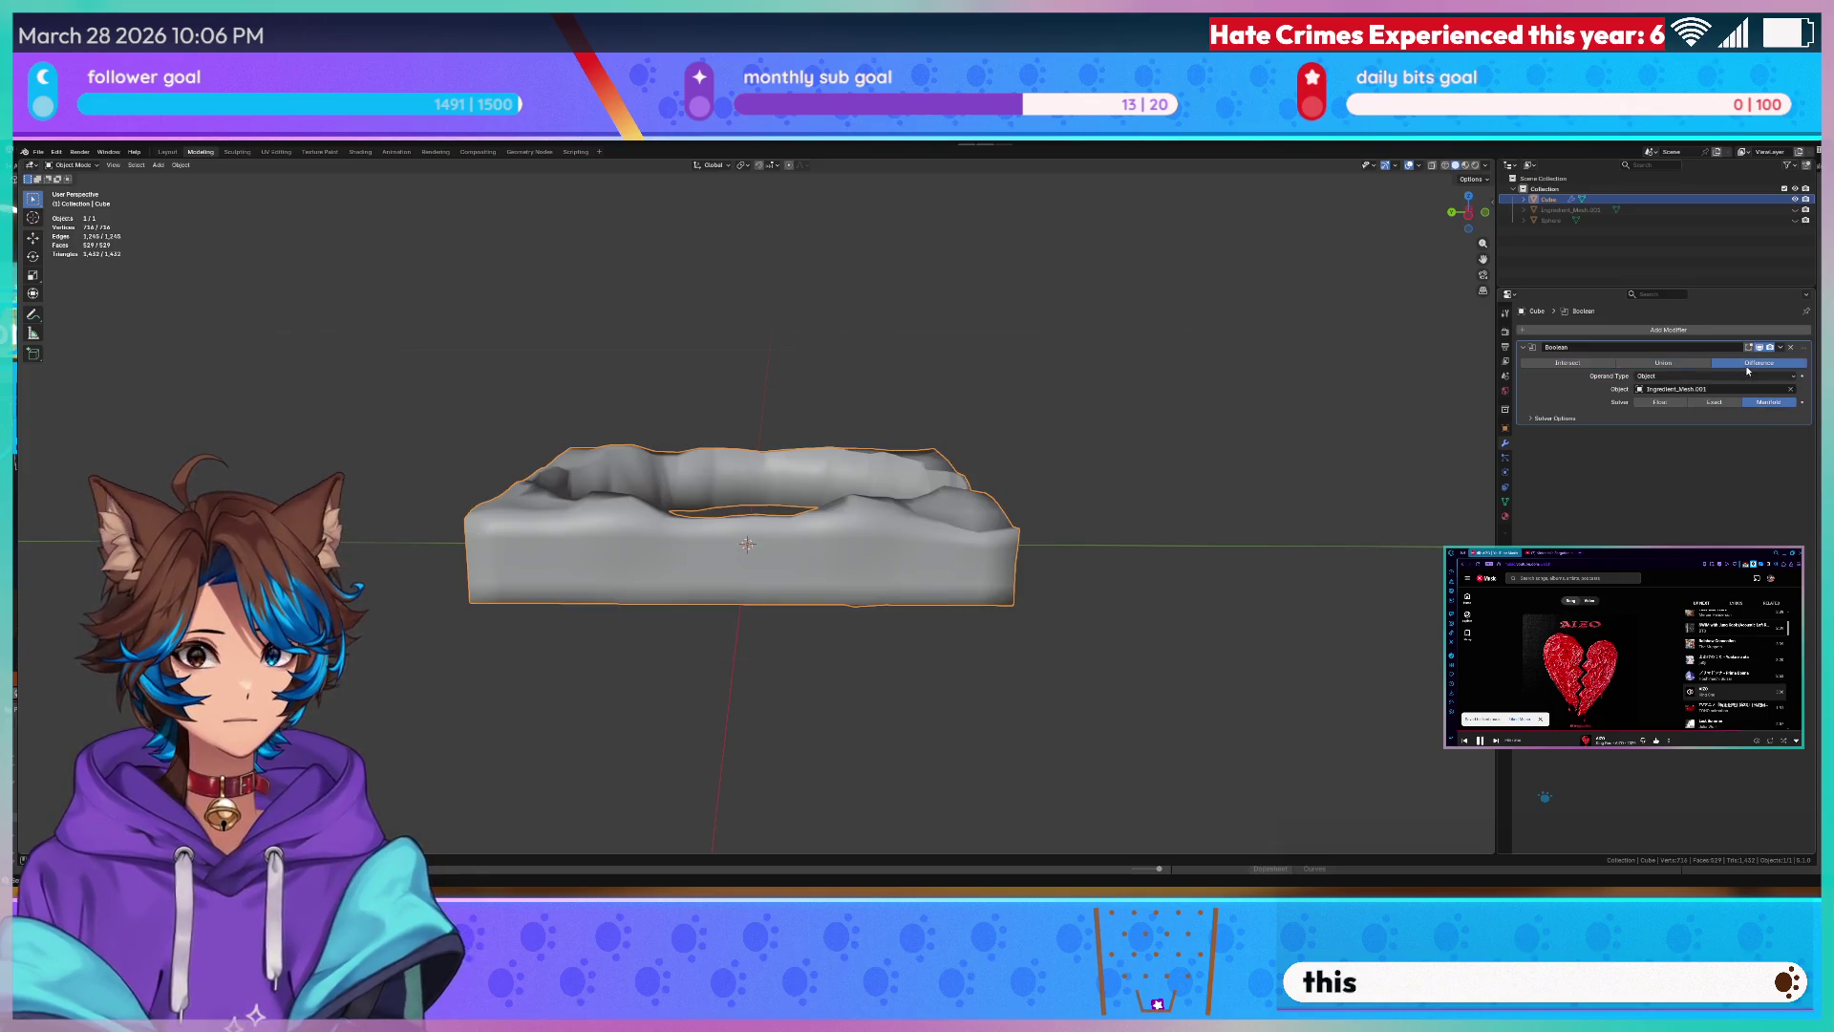
{"action": "middle_click_drag", "start_coordinate": [968, 350], "coordinate": [933, 430]}
{"action": "scroll", "coordinate": [931, 430], "scroll_direction": "up", "scroll_amount": 4}
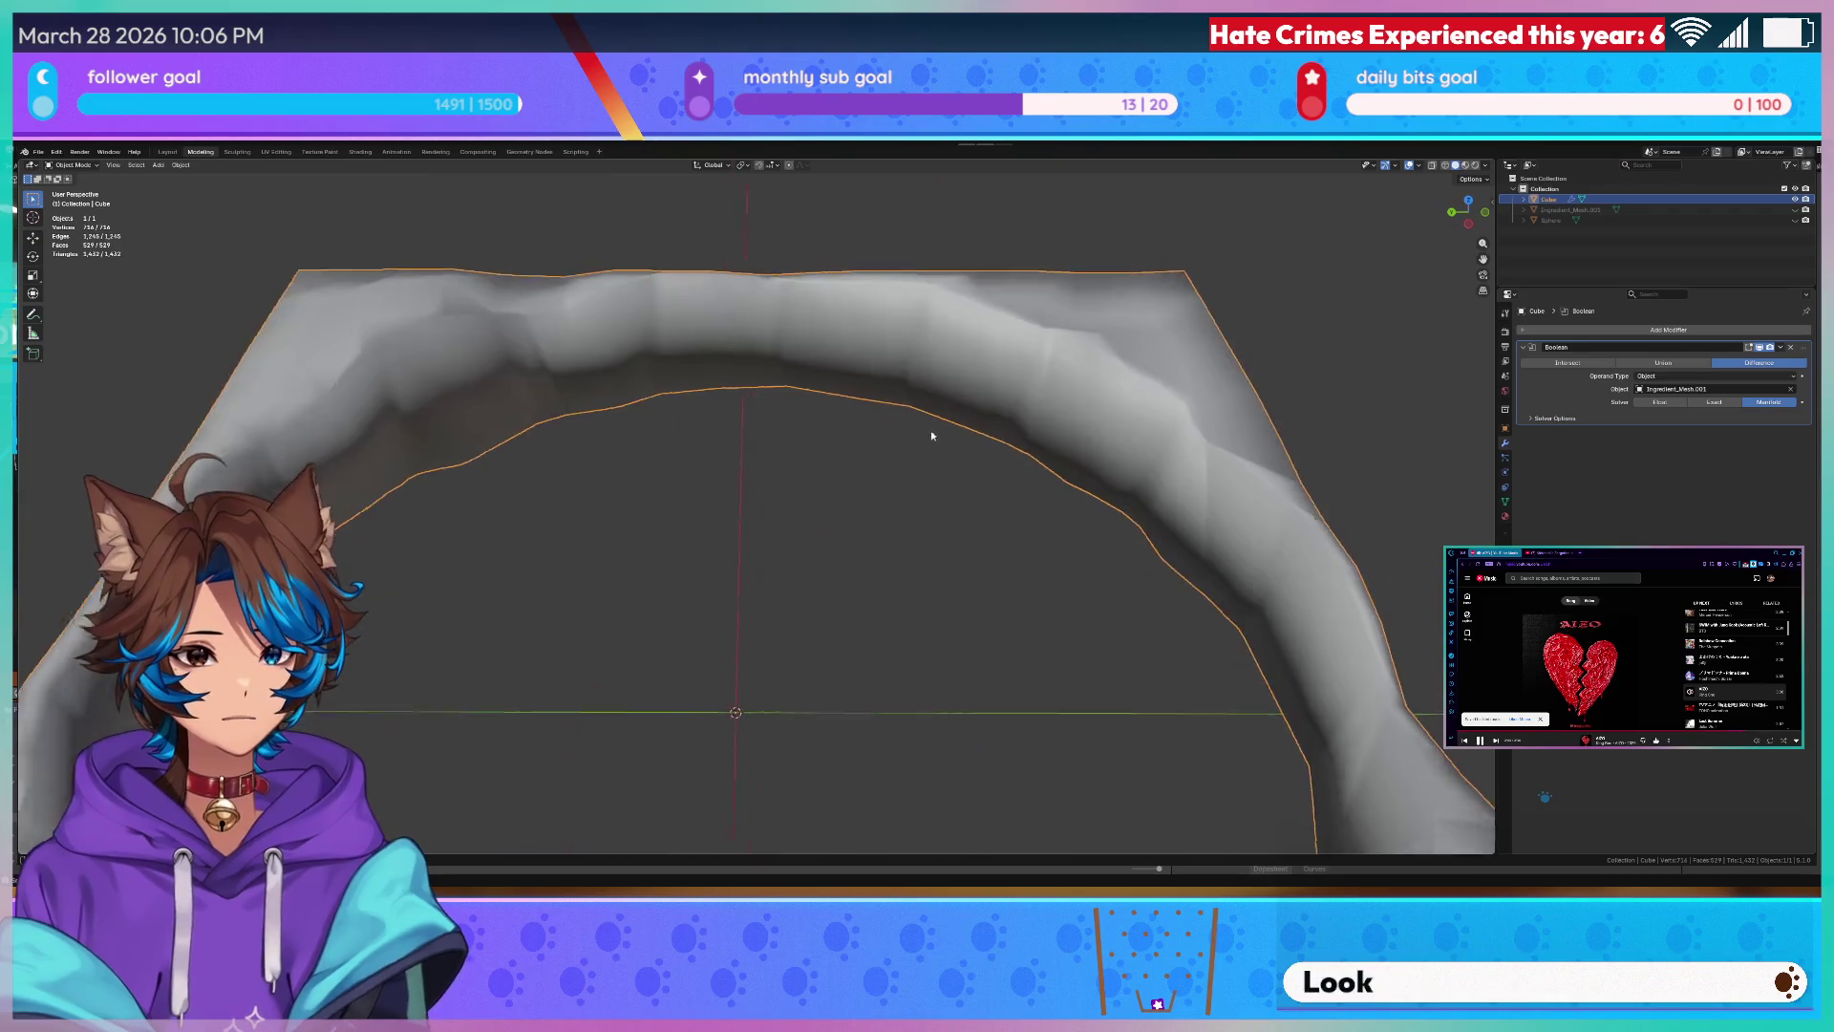
{"action": "scroll", "coordinate": [786, 423], "scroll_direction": "up", "scroll_amount": 3}
{"action": "scroll", "coordinate": [988, 414], "scroll_direction": "up", "scroll_amount": 2}
{"action": "left_click", "coordinate": [1568, 363]}
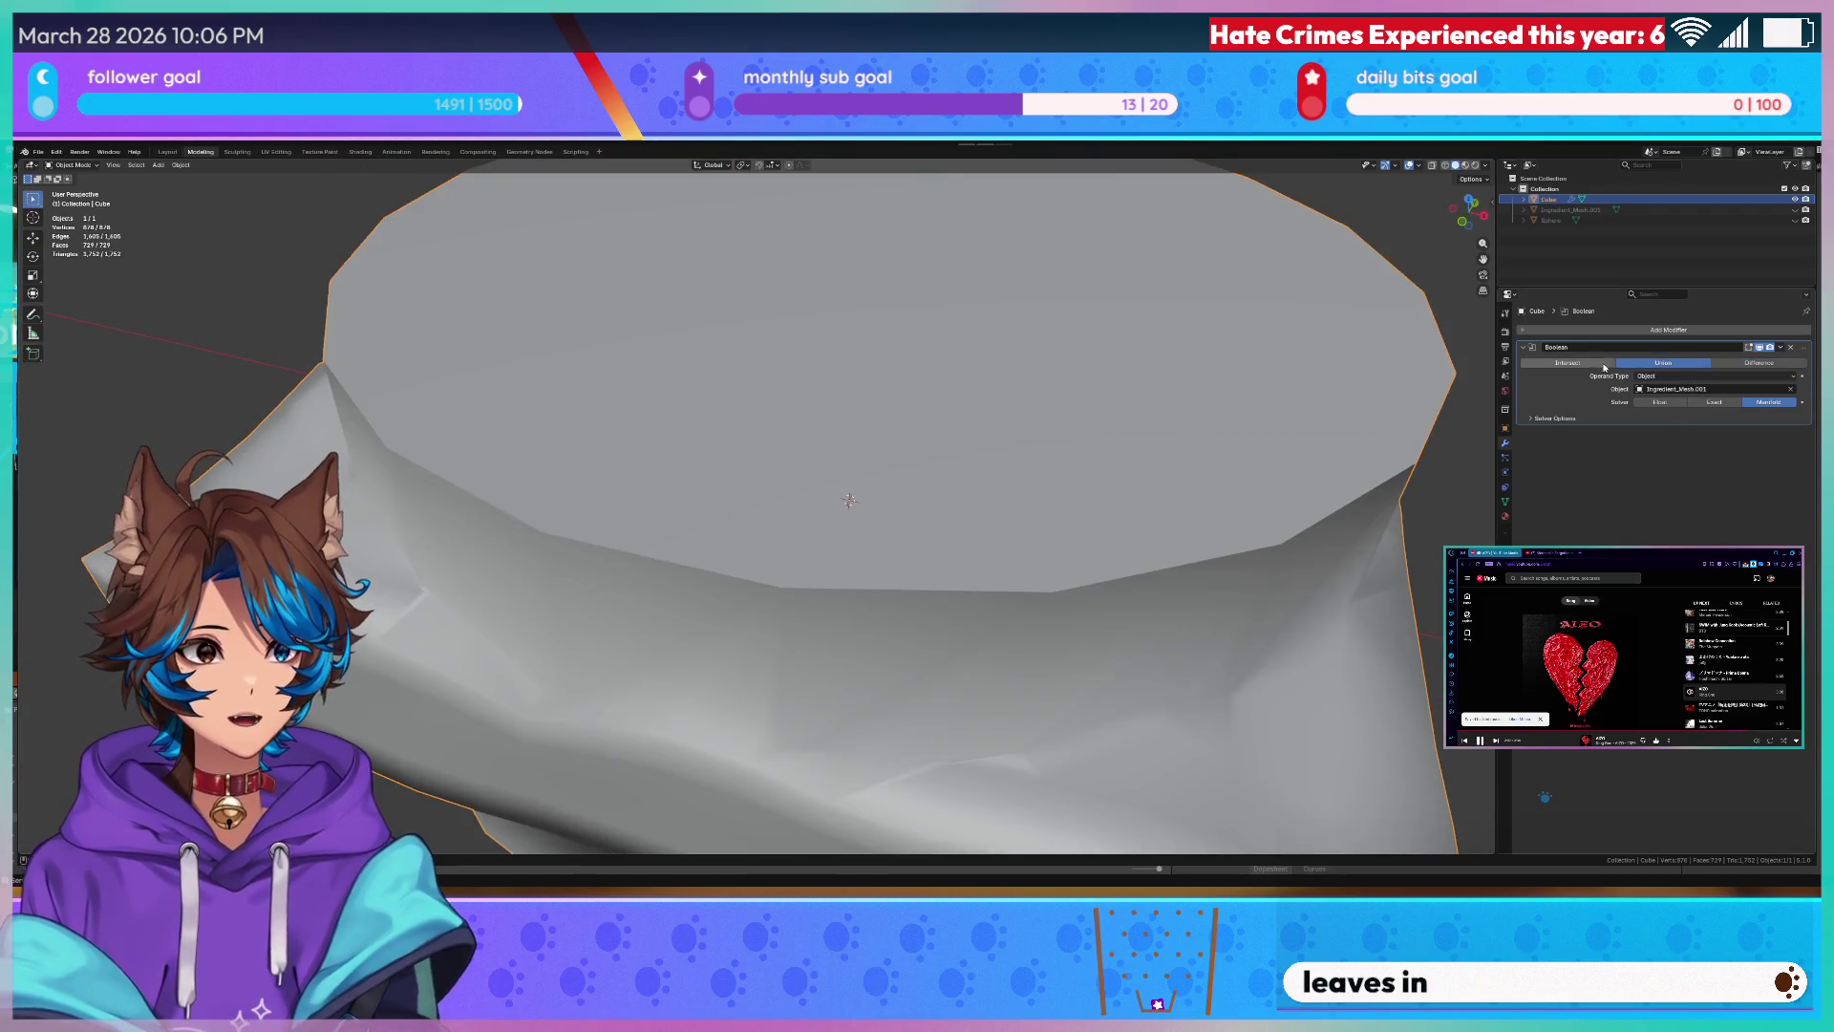
- Expand the boolean's Solver Options and review its Materials handling choices
{"action": "left_click", "coordinate": [1532, 416]}
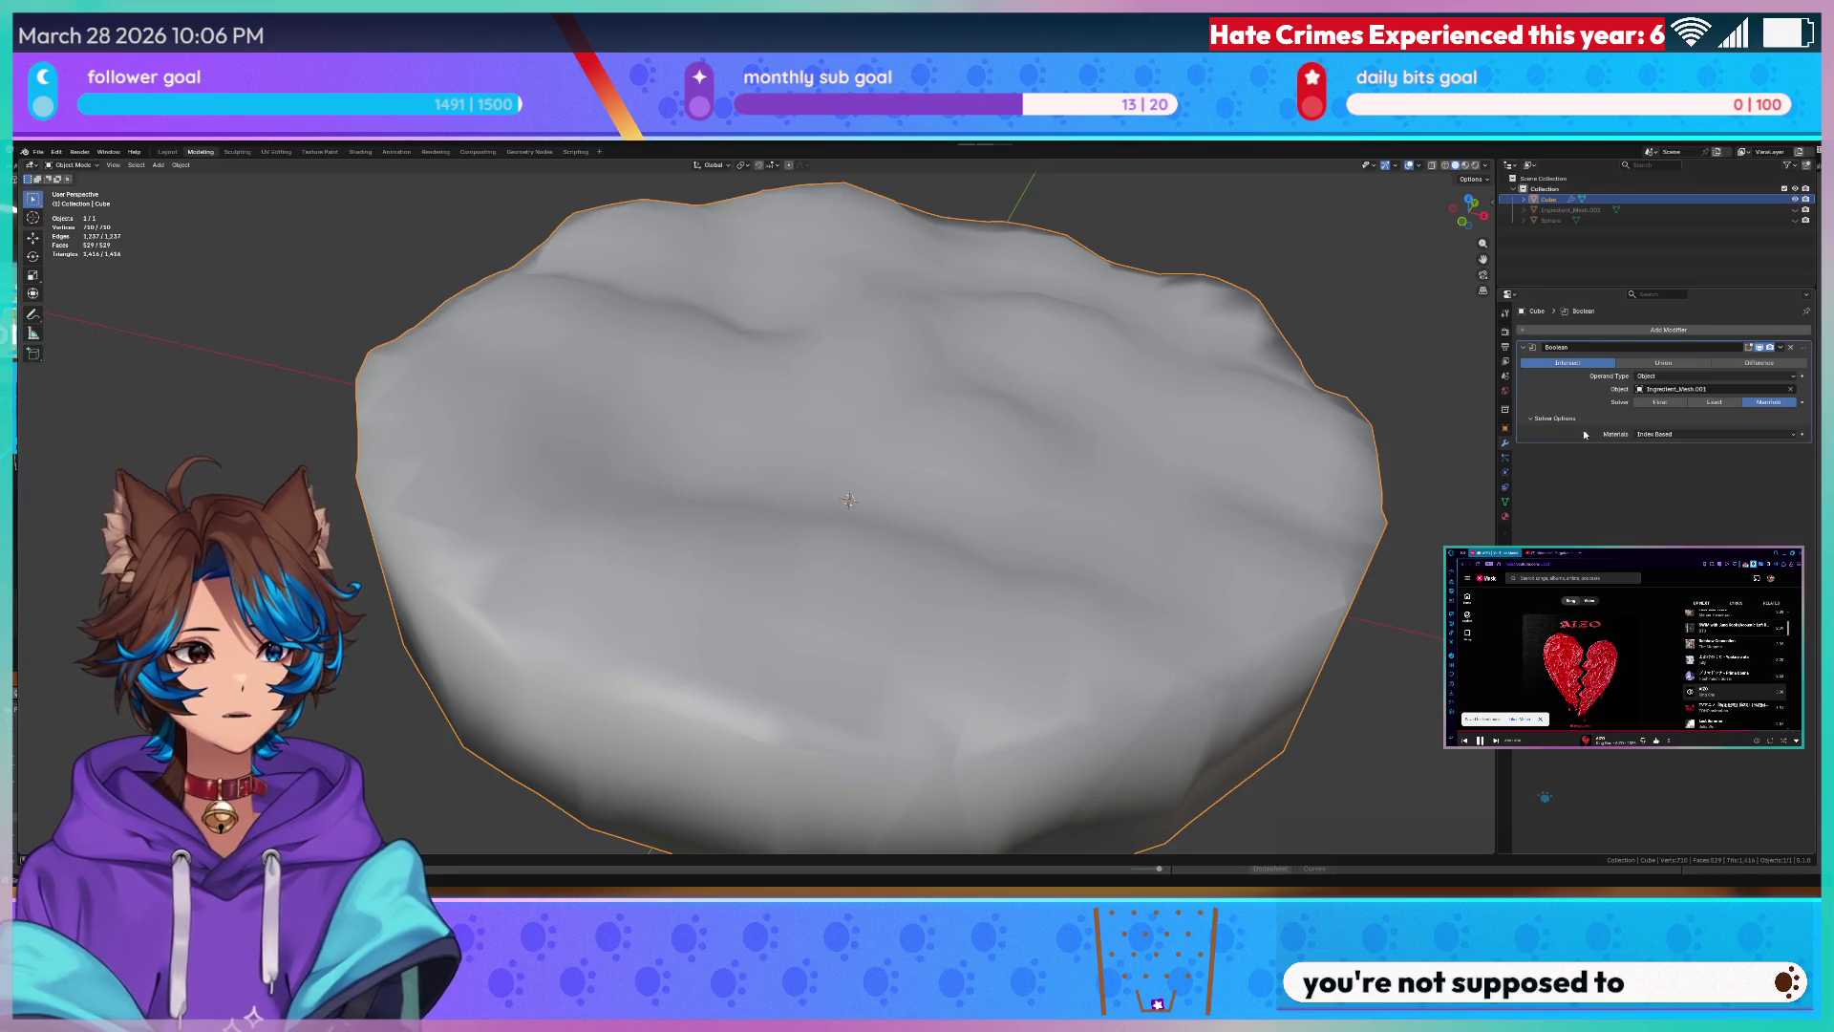
{"action": "left_click", "coordinate": [1713, 433]}
{"action": "scroll", "coordinate": [1094, 233], "scroll_direction": "down", "scroll_amount": 4}
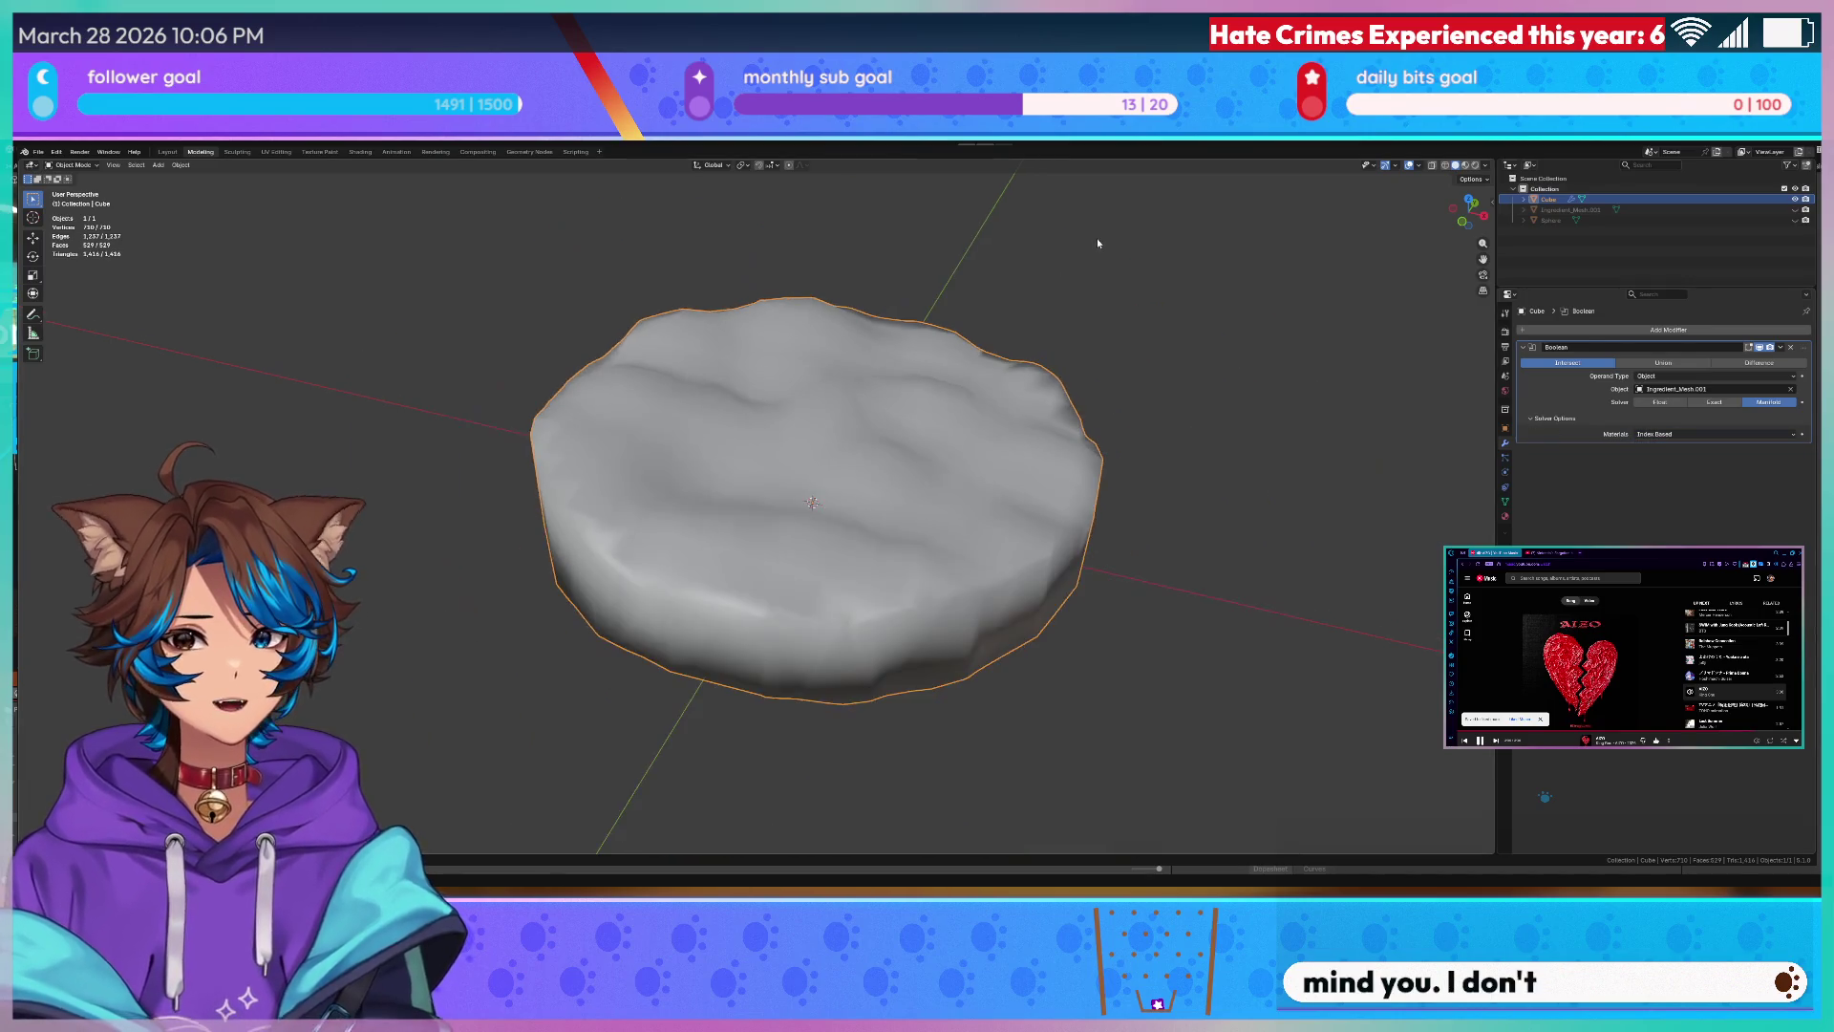
{"action": "scroll", "coordinate": [1104, 257], "scroll_direction": "down", "scroll_amount": 2}
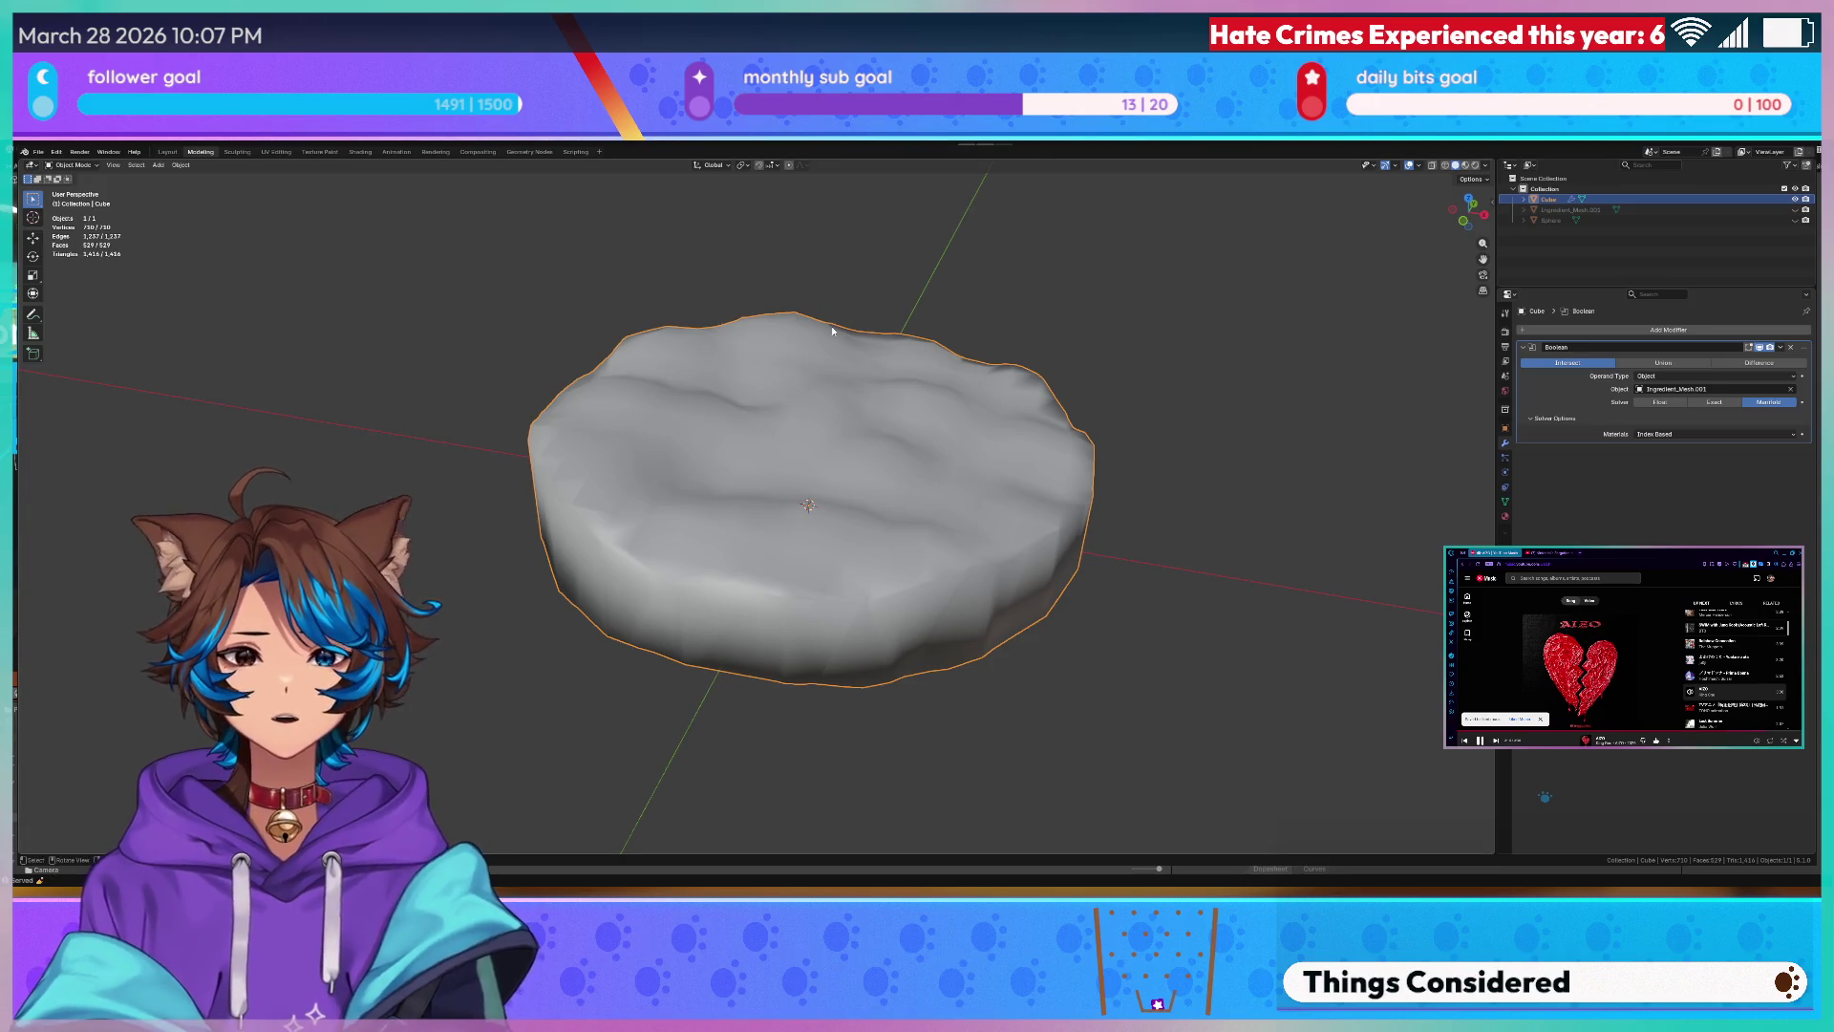
{"action": "mouse_move", "coordinate": [833, 331]}
{"action": "middle_mouse_down"}
{"action": "mouse_move", "coordinate": [835, 411]}
{"action": "mouse_move", "coordinate": [914, 401]}
{"action": "middle_mouse_up"}
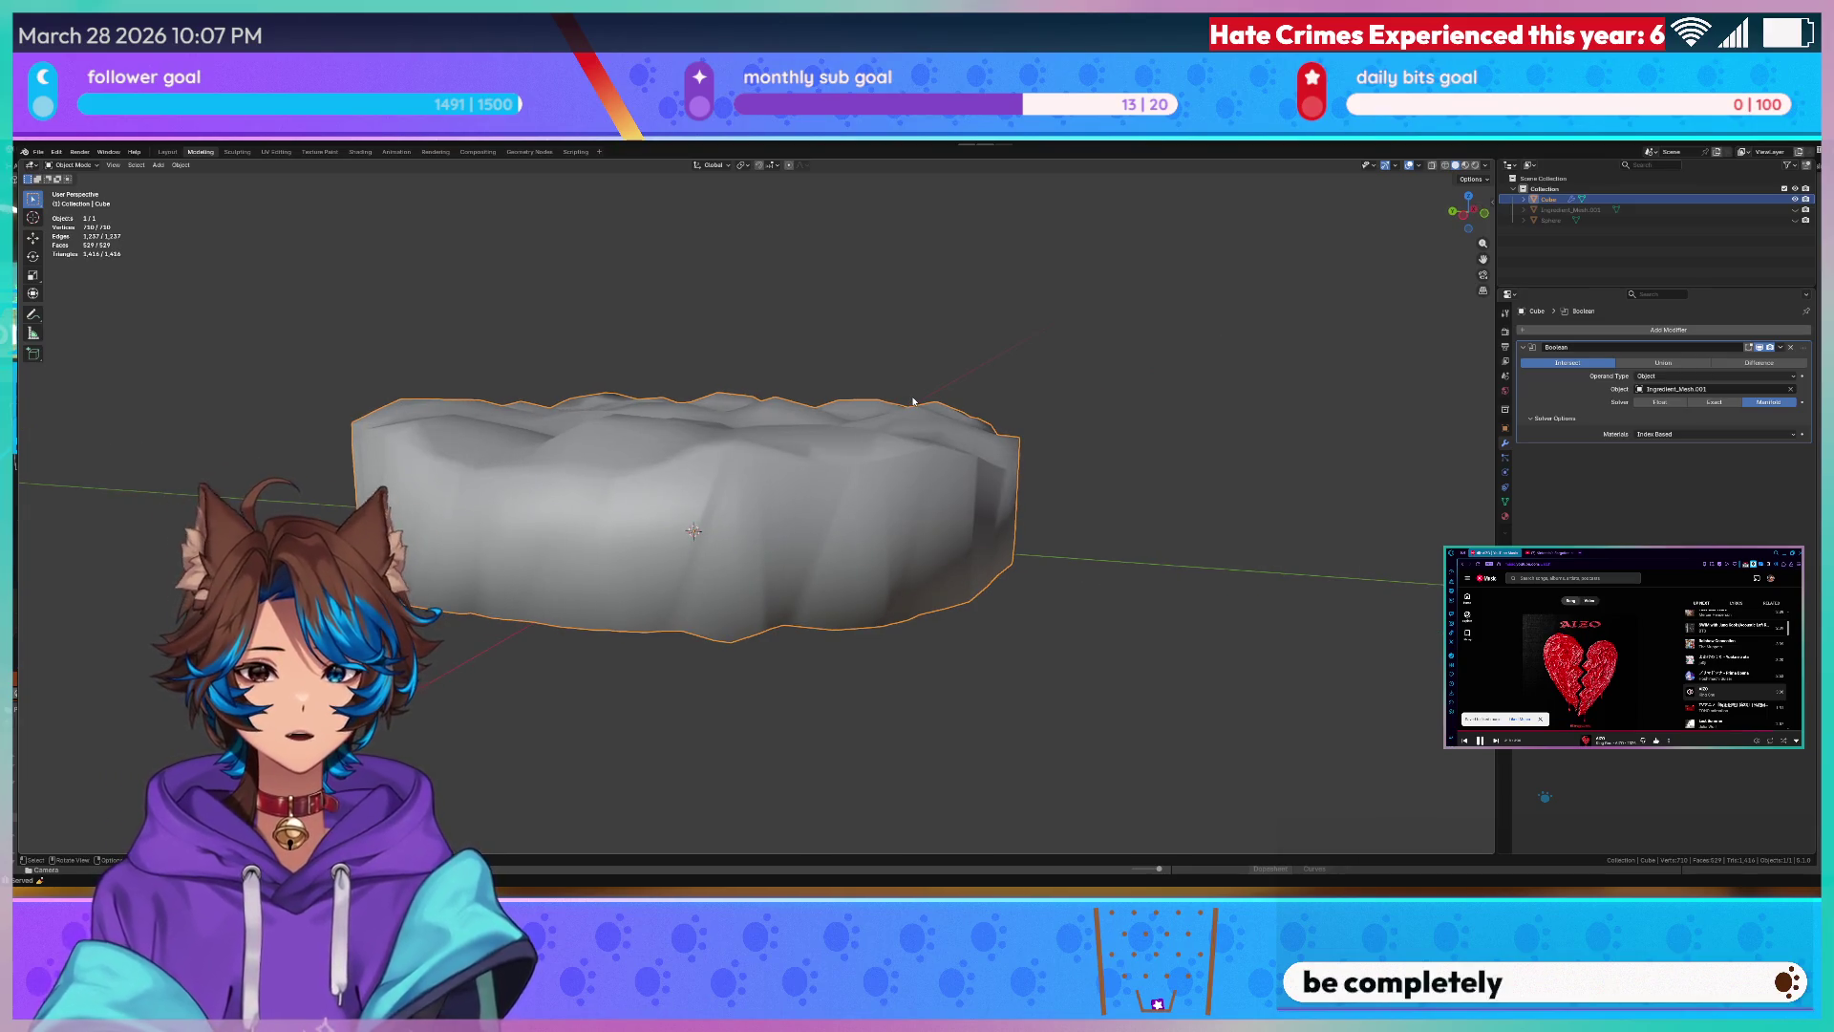
{"action": "scroll", "coordinate": [443, 224], "scroll_direction": "up", "scroll_amount": 1}
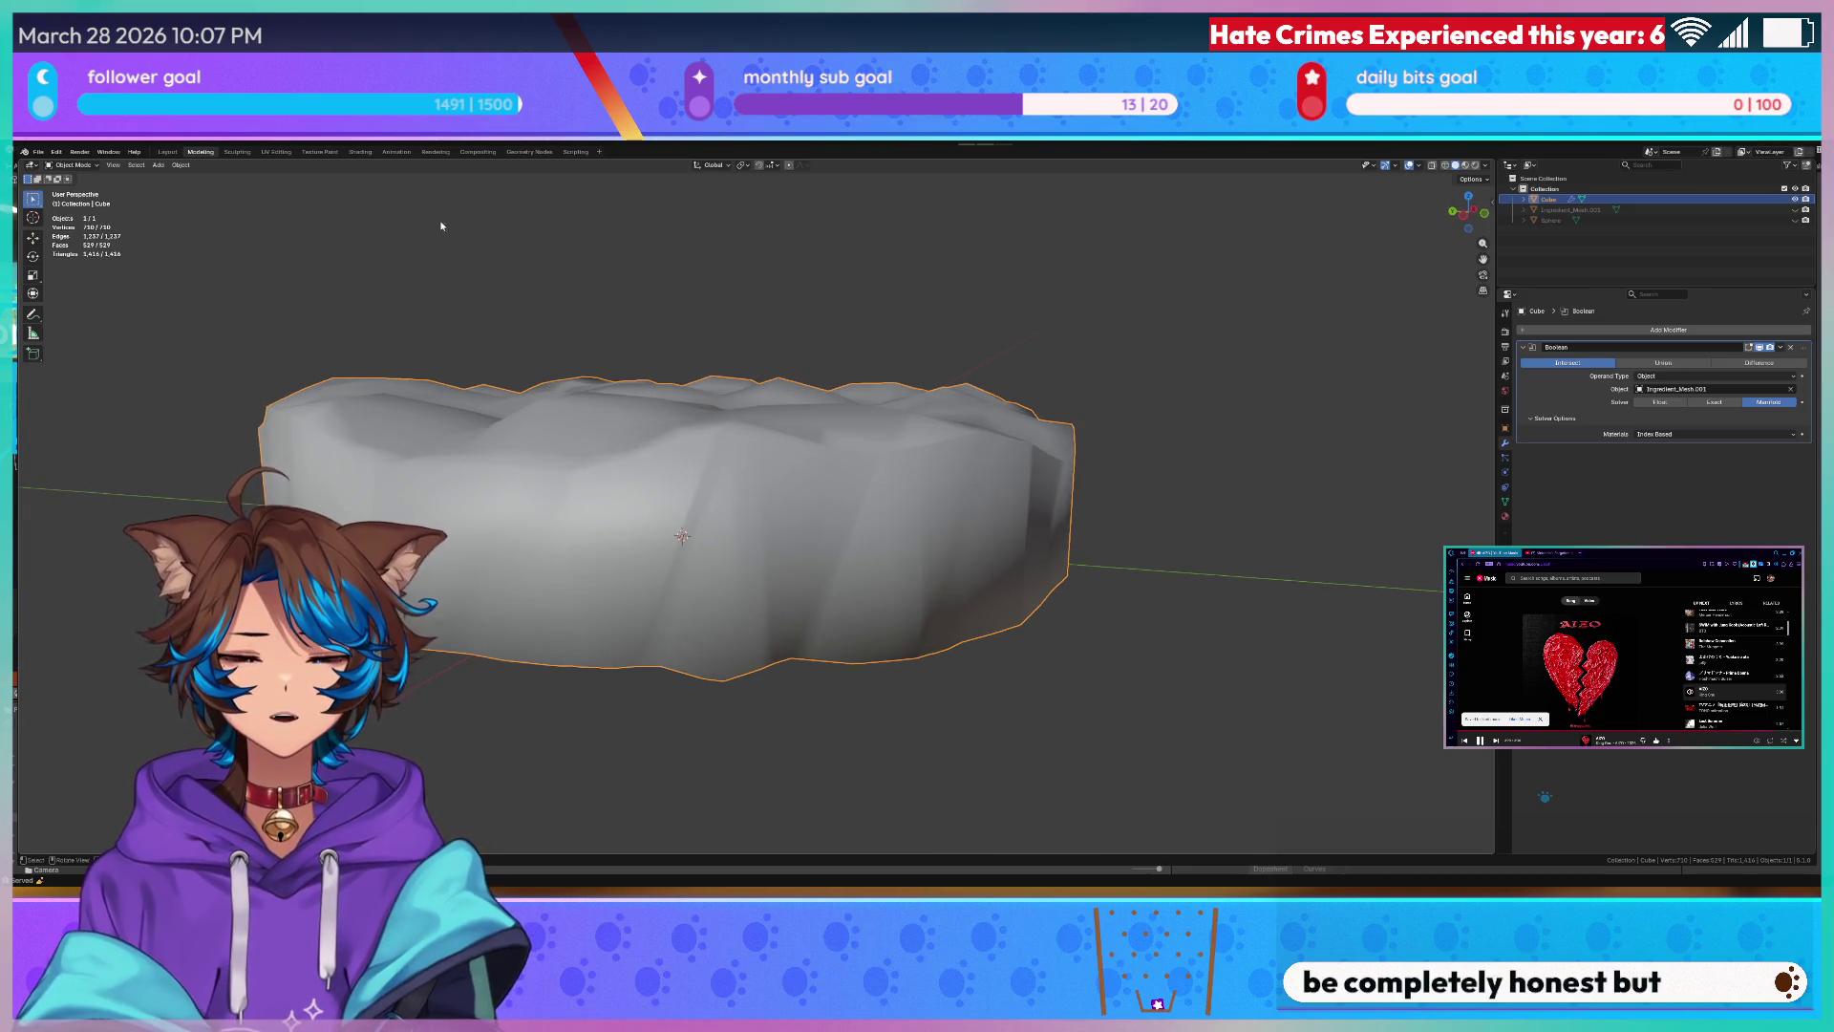
{"action": "middle_click_drag", "start_coordinate": [442, 225], "coordinate": [616, 300]}
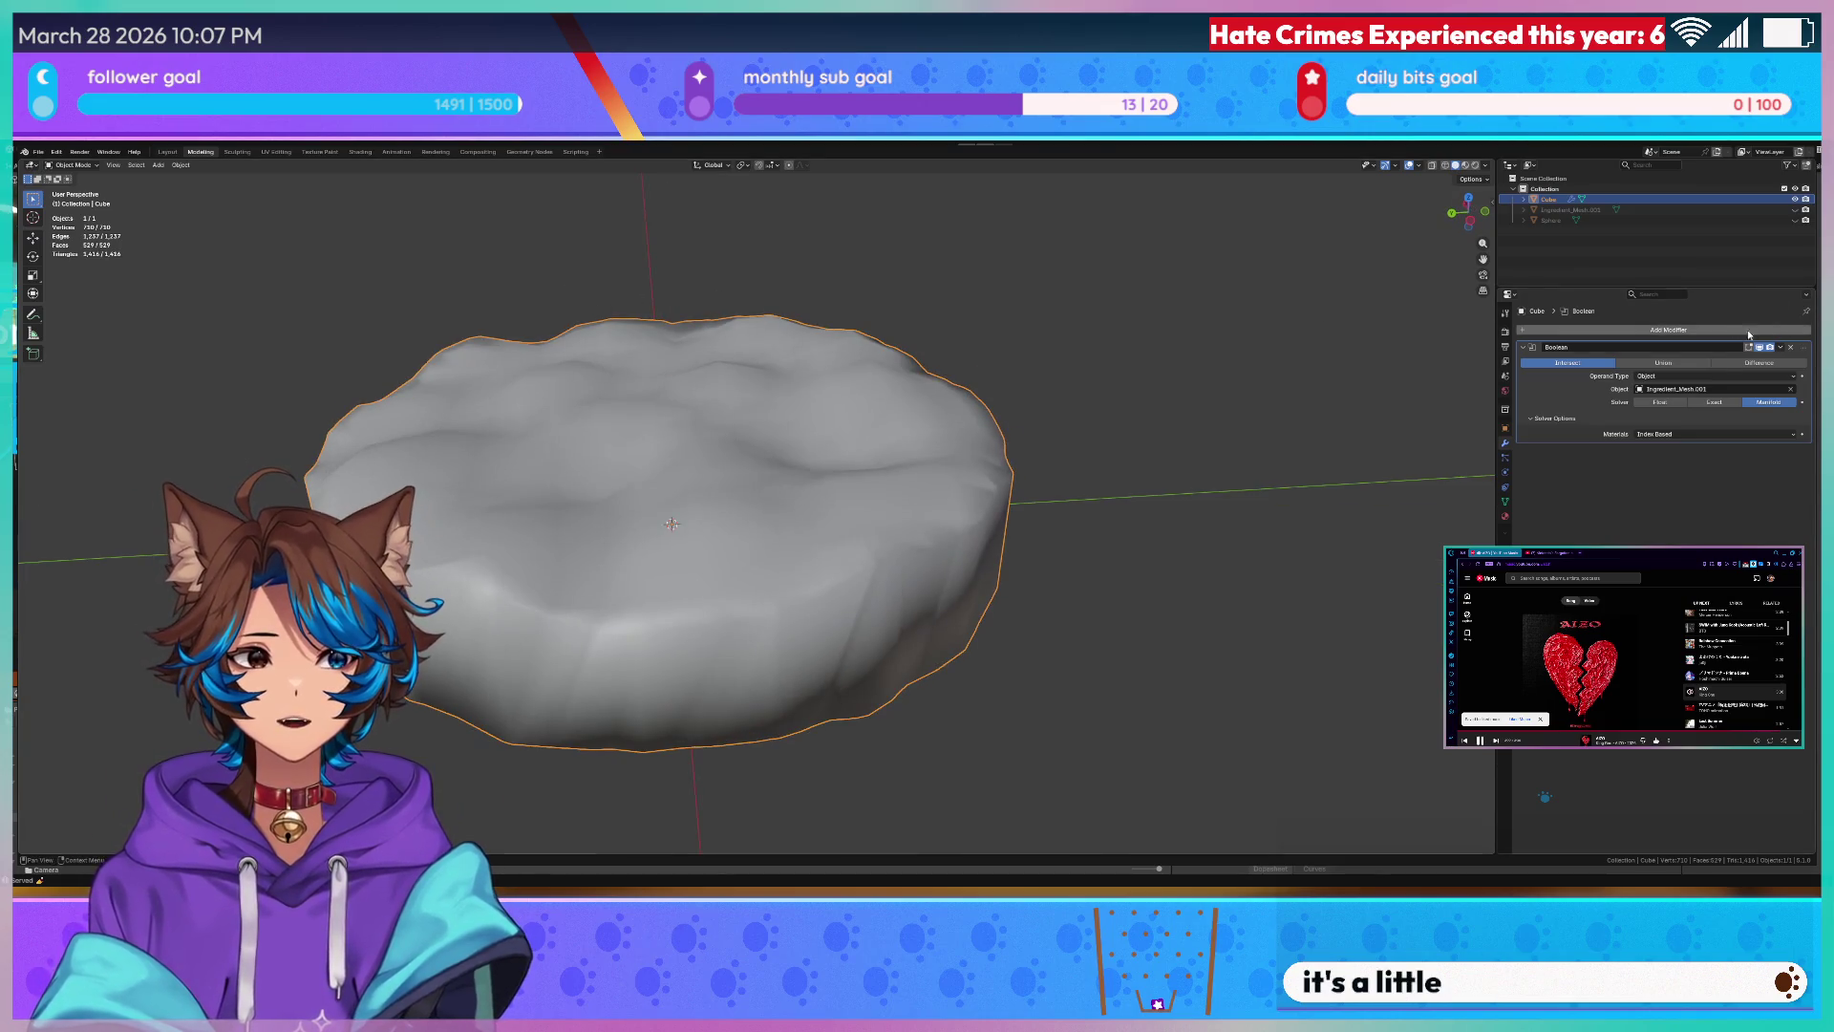
{"action": "left_click", "coordinate": [1748, 335]}
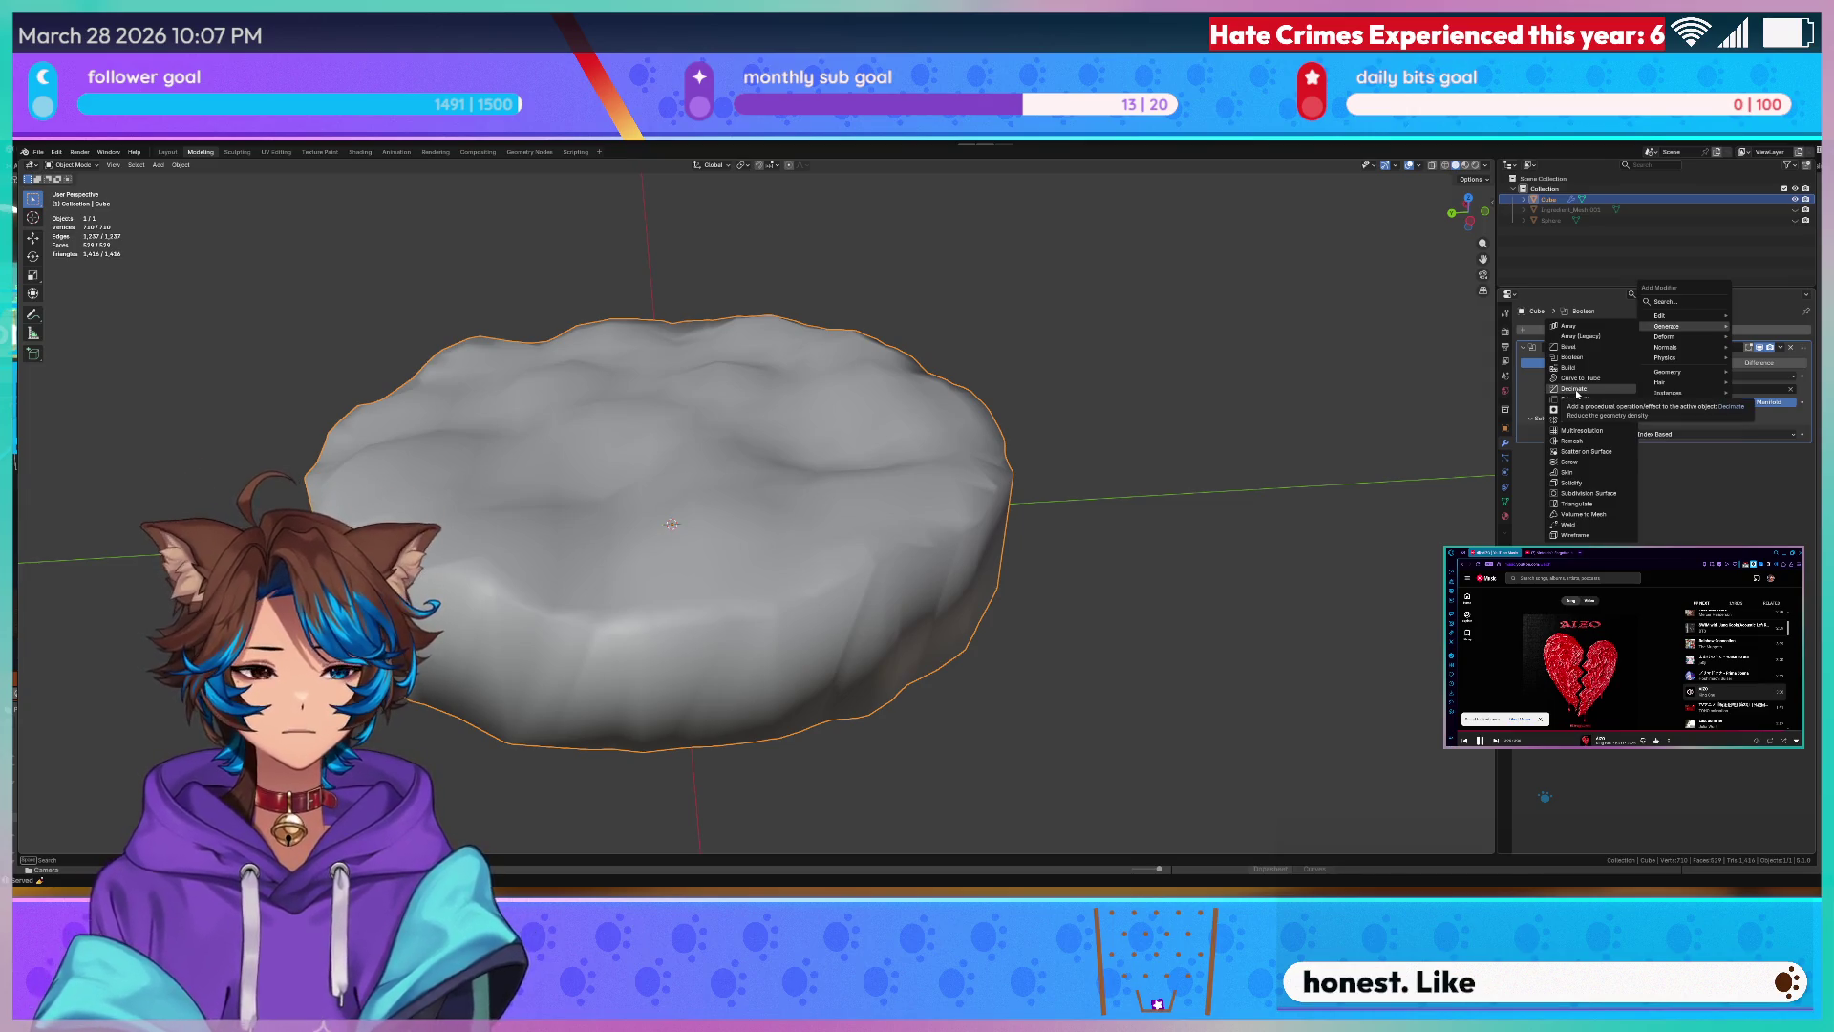
- Add a Decimate modifier to the disc in Un-Subdivide mode and adjust its iterations
{"action": "left_click", "coordinate": [1574, 389]}
{"action": "mouse_move", "coordinate": [1393, 397]}
{"action": "middle_mouse_down"}
{"action": "mouse_move", "coordinate": [779, 353]}
{"action": "mouse_move", "coordinate": [824, 310]}
{"action": "middle_mouse_up"}
{"action": "scroll", "coordinate": [824, 310], "scroll_direction": "up", "scroll_amount": 2}
{"action": "scroll", "coordinate": [825, 309], "scroll_direction": "down", "scroll_amount": 2}
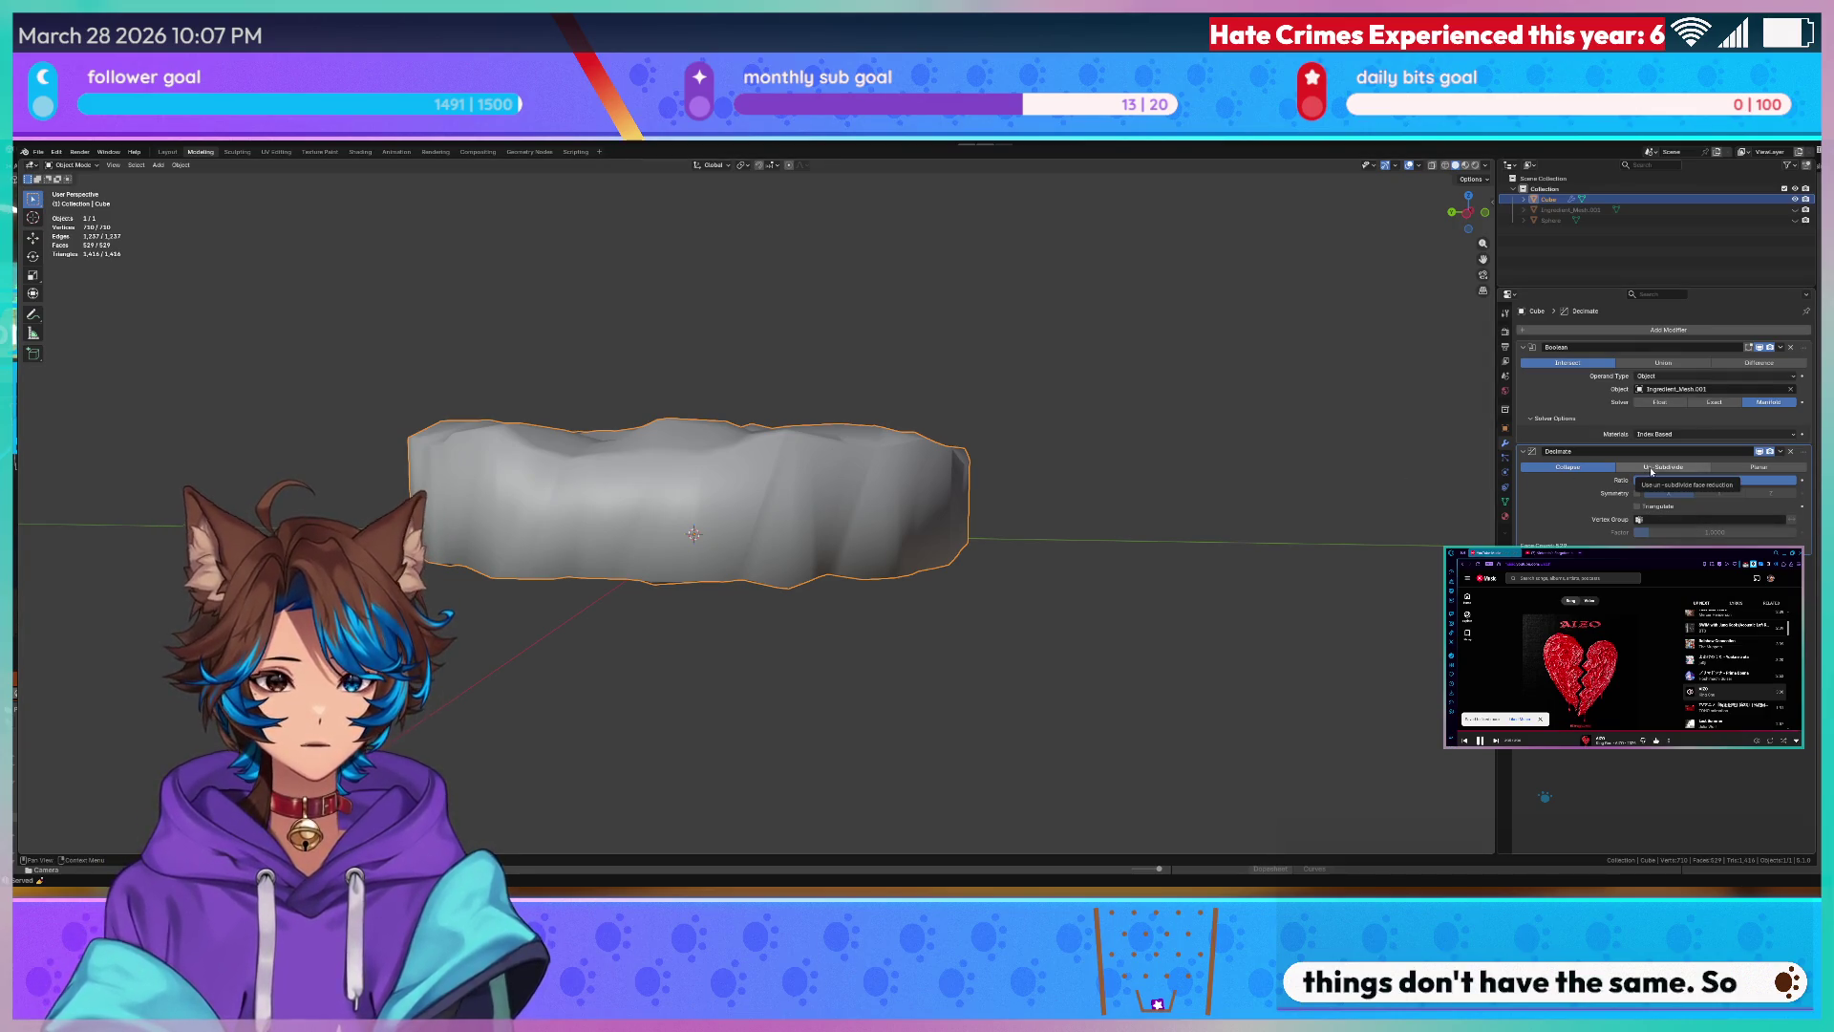
{"action": "left_click", "coordinate": [1648, 468]}
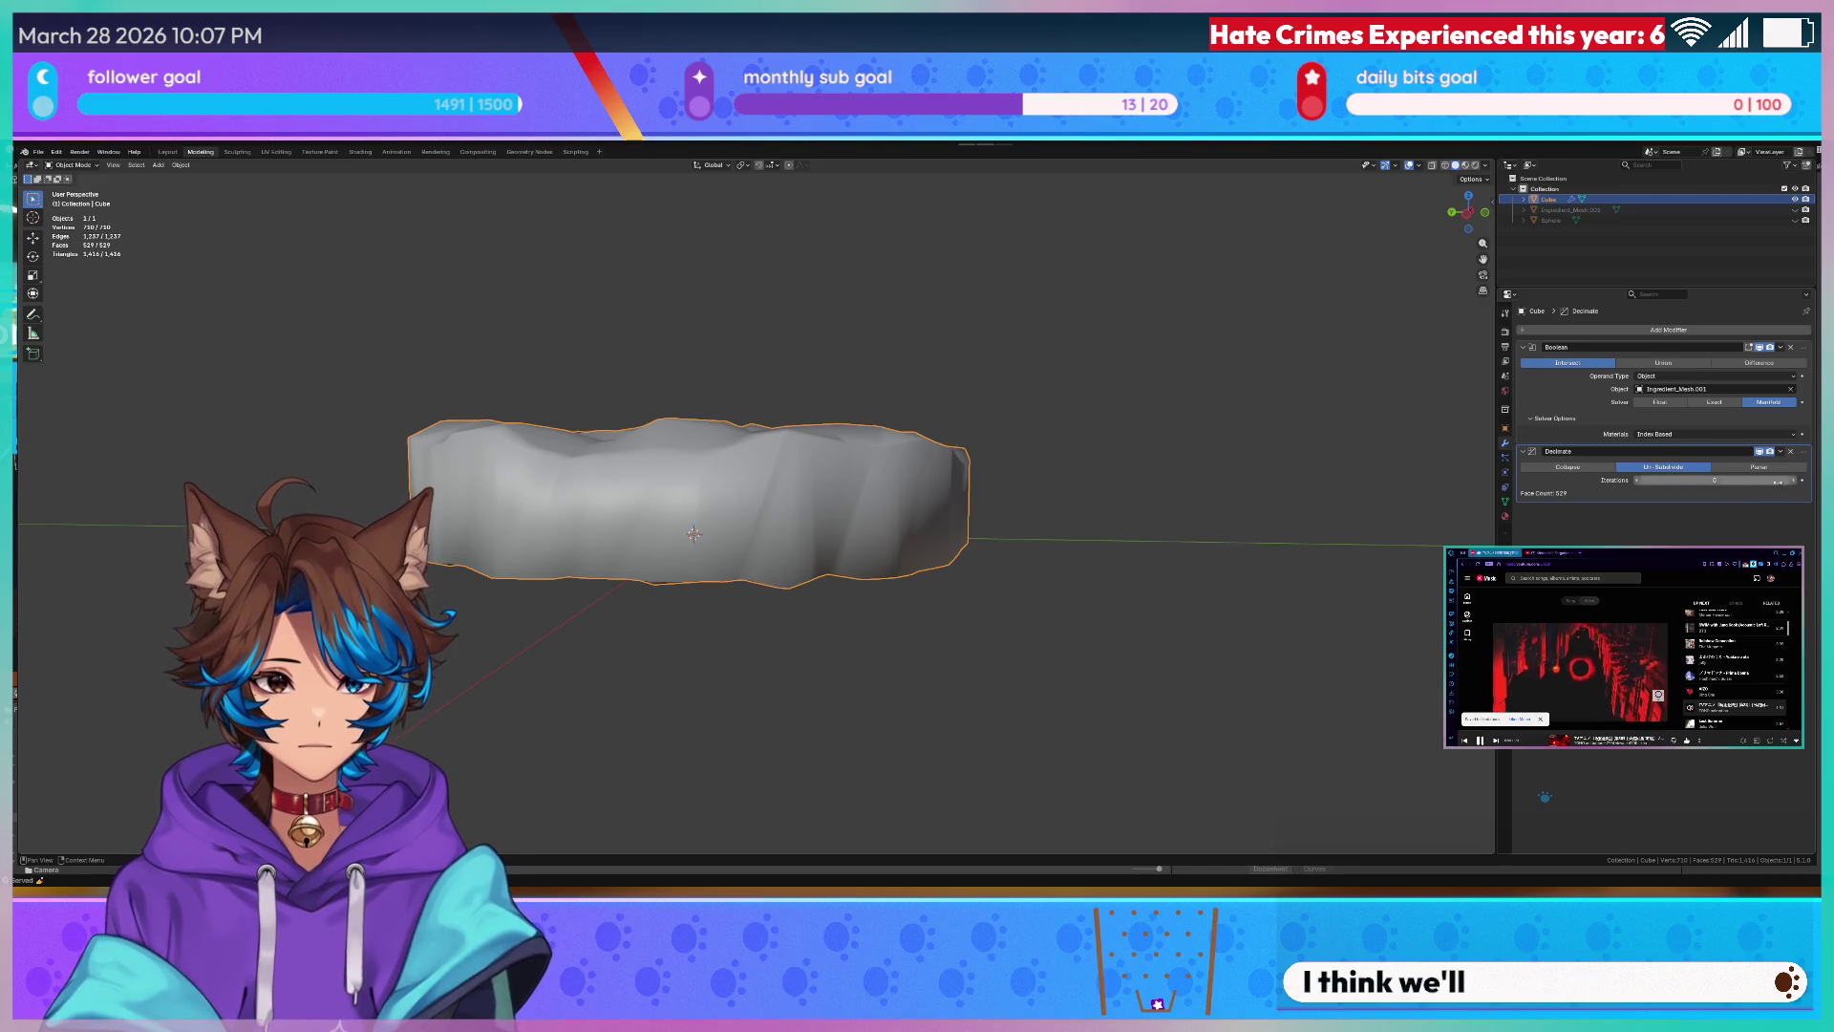
{"action": "left_click", "coordinate": [1800, 492]}
{"action": "mouse_move", "coordinate": [1237, 459]}
{"action": "middle_mouse_down"}
{"action": "mouse_move", "coordinate": [1237, 426]}
{"action": "mouse_move", "coordinate": [1112, 455]}
{"action": "middle_mouse_up"}
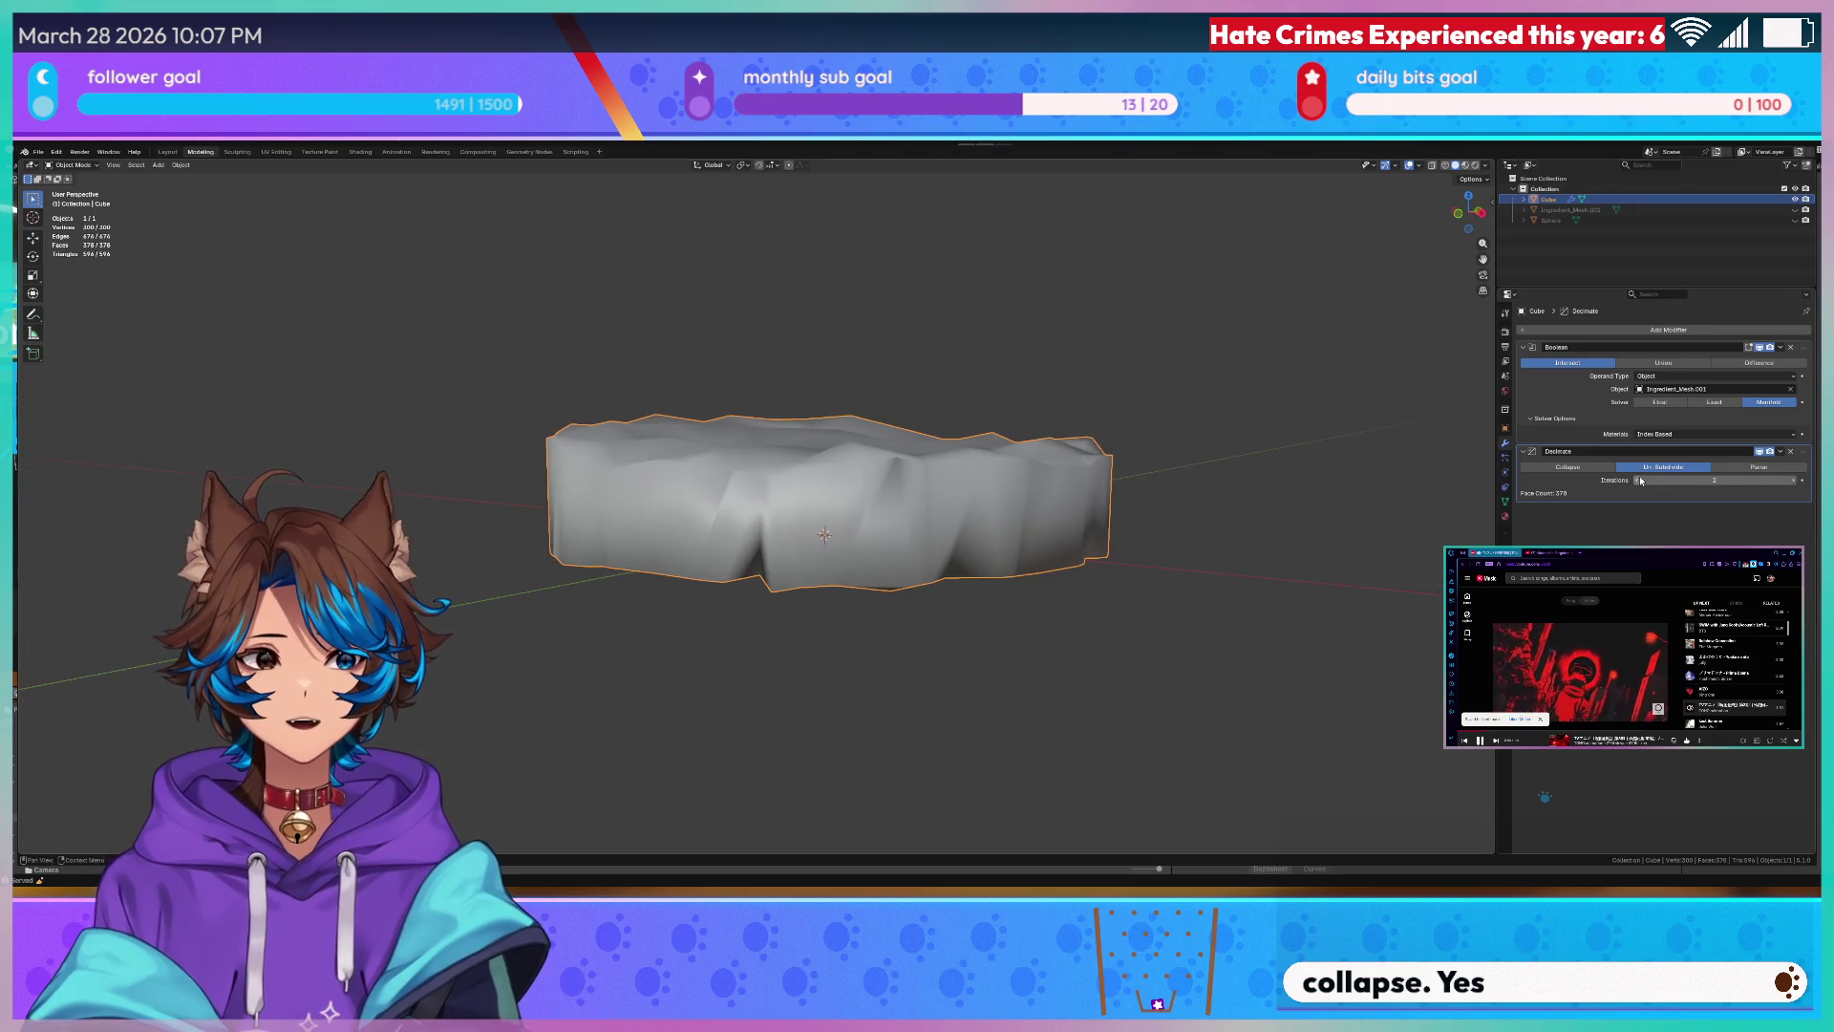
{"action": "mouse_move", "coordinate": [1171, 516]}
{"action": "middle_mouse_down"}
{"action": "mouse_move", "coordinate": [1171, 436]}
{"action": "mouse_move", "coordinate": [1181, 472]}
{"action": "mouse_move", "coordinate": [1261, 422]}
{"action": "middle_mouse_up"}
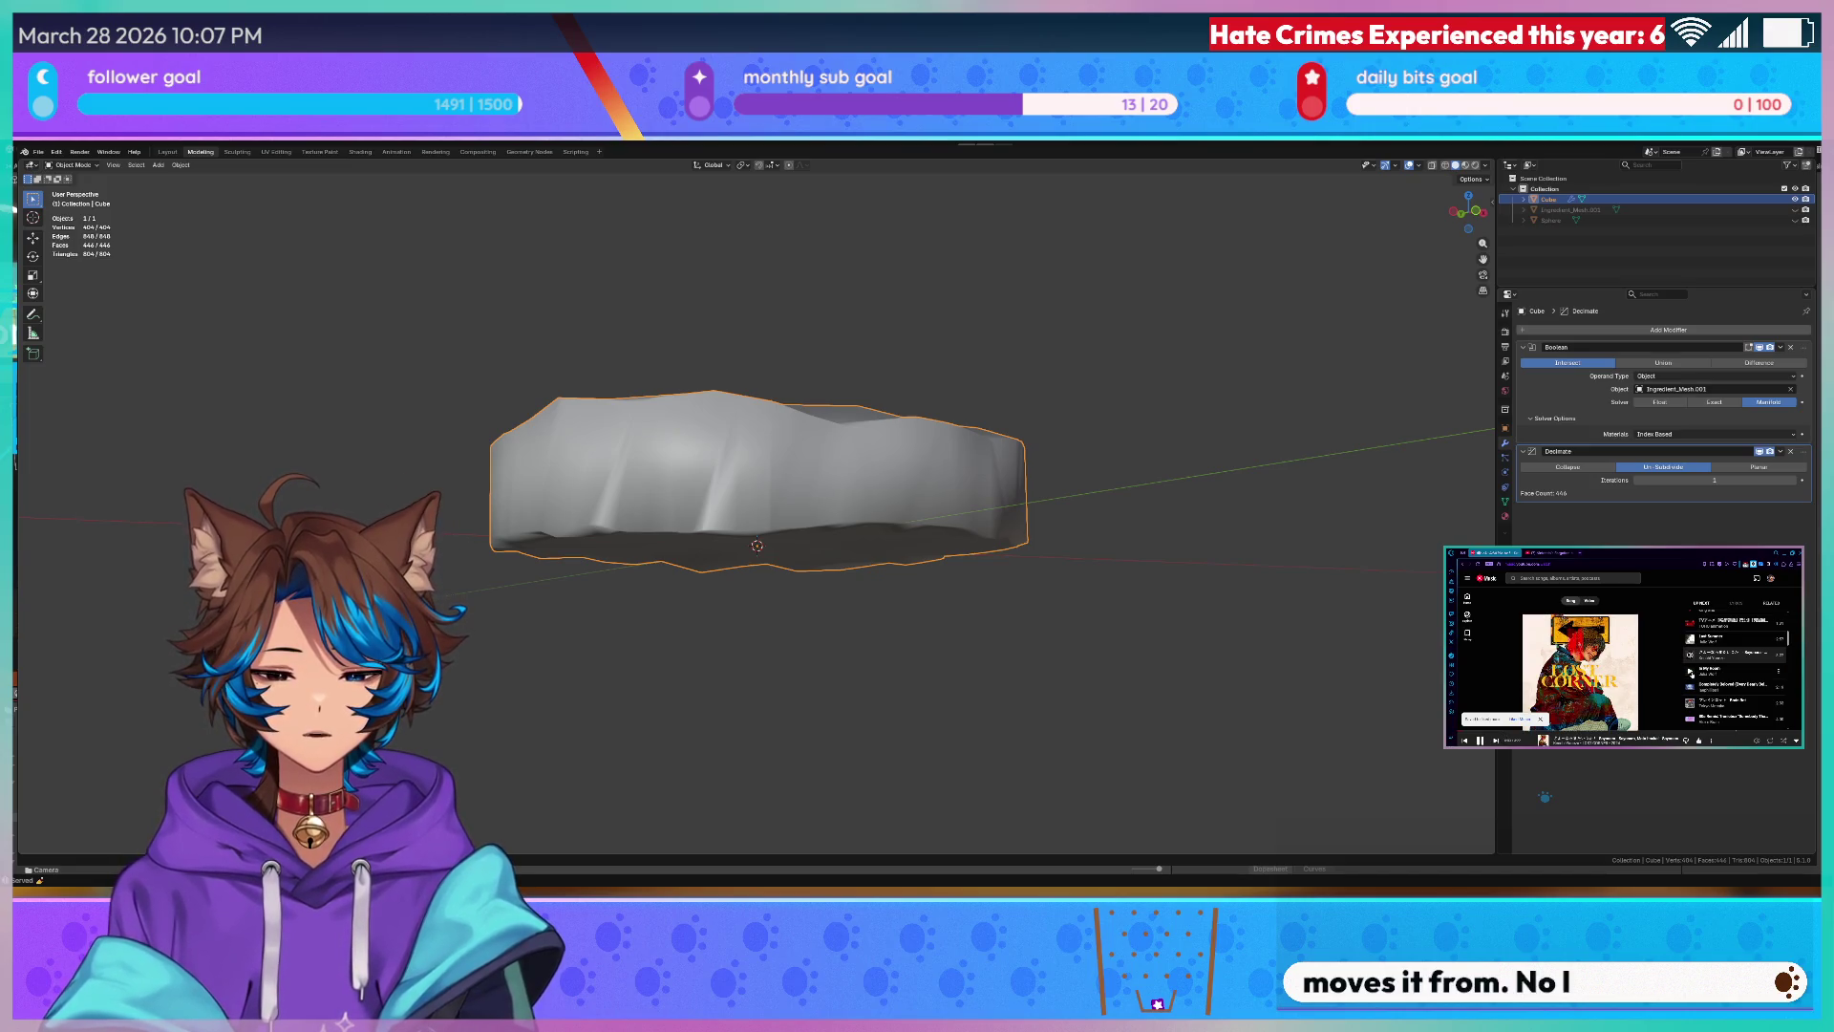
{"action": "middle_click_drag", "start_coordinate": [889, 373], "coordinate": [925, 325]}
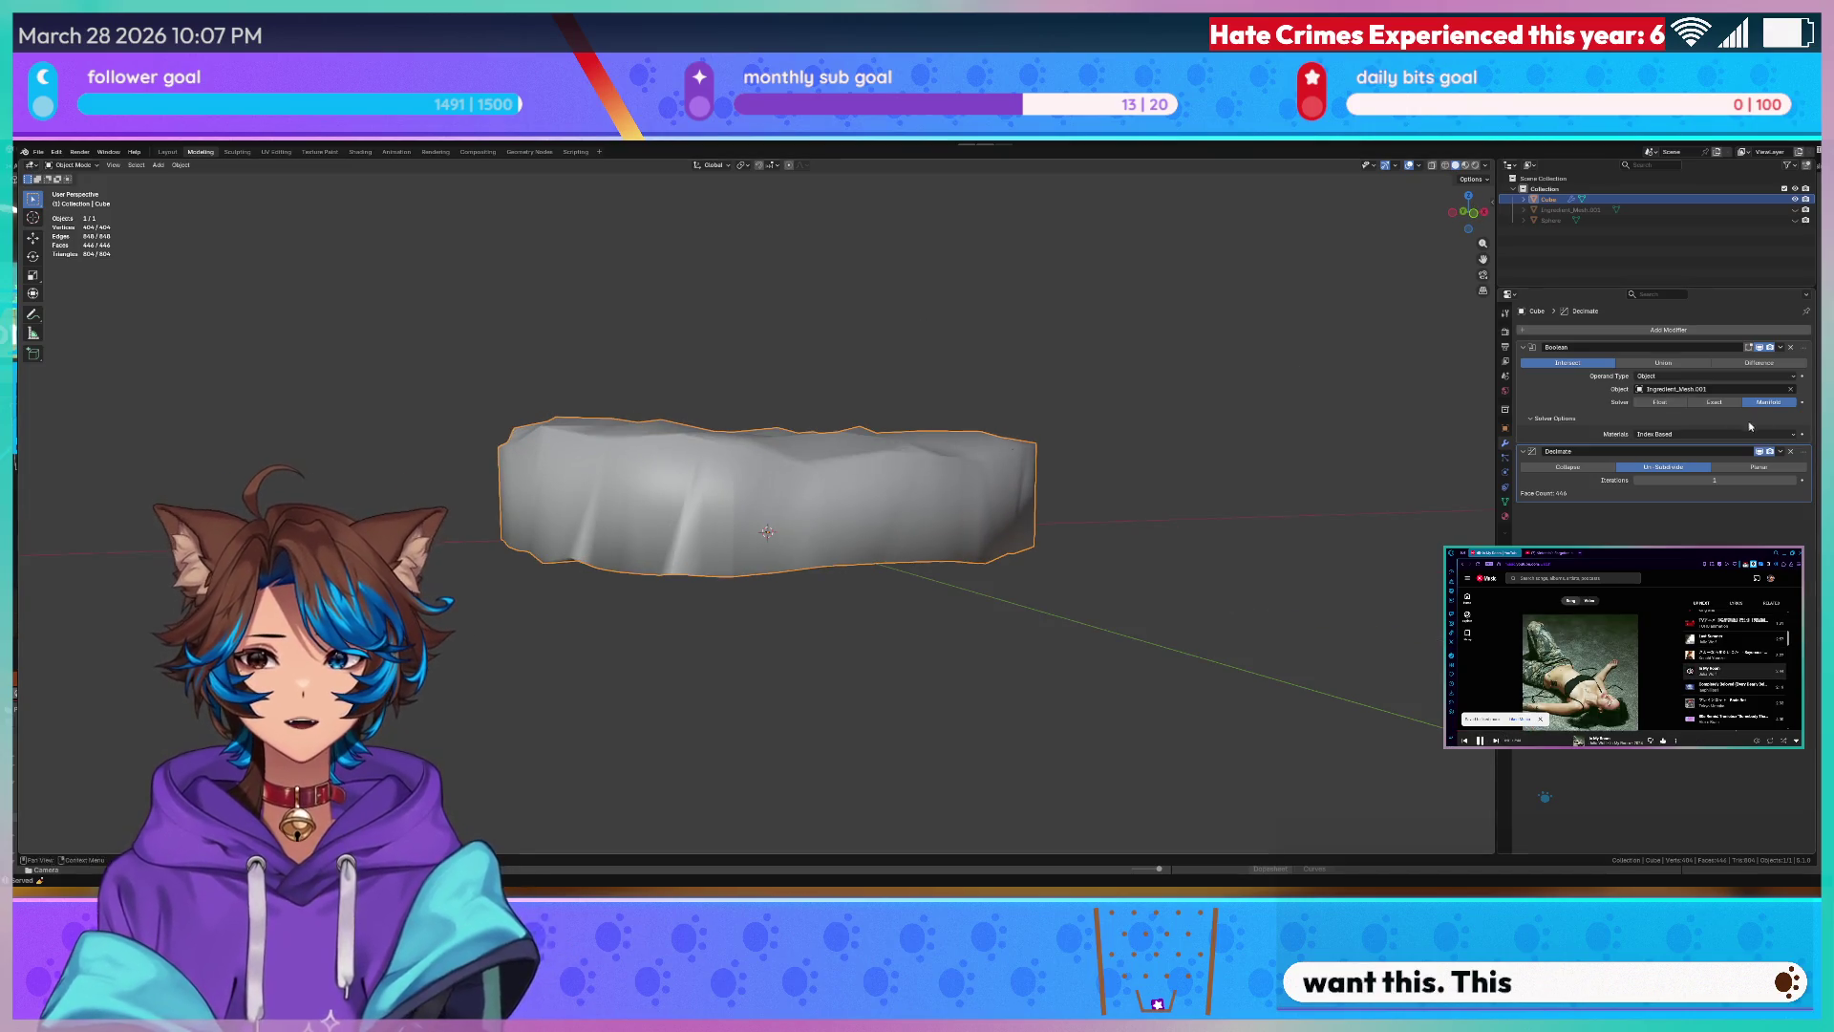
- Toggle the Decimate modifier's viewport display repeatedly to compare the mesh with and without it
{"action": "left_click", "coordinate": [1766, 456]}
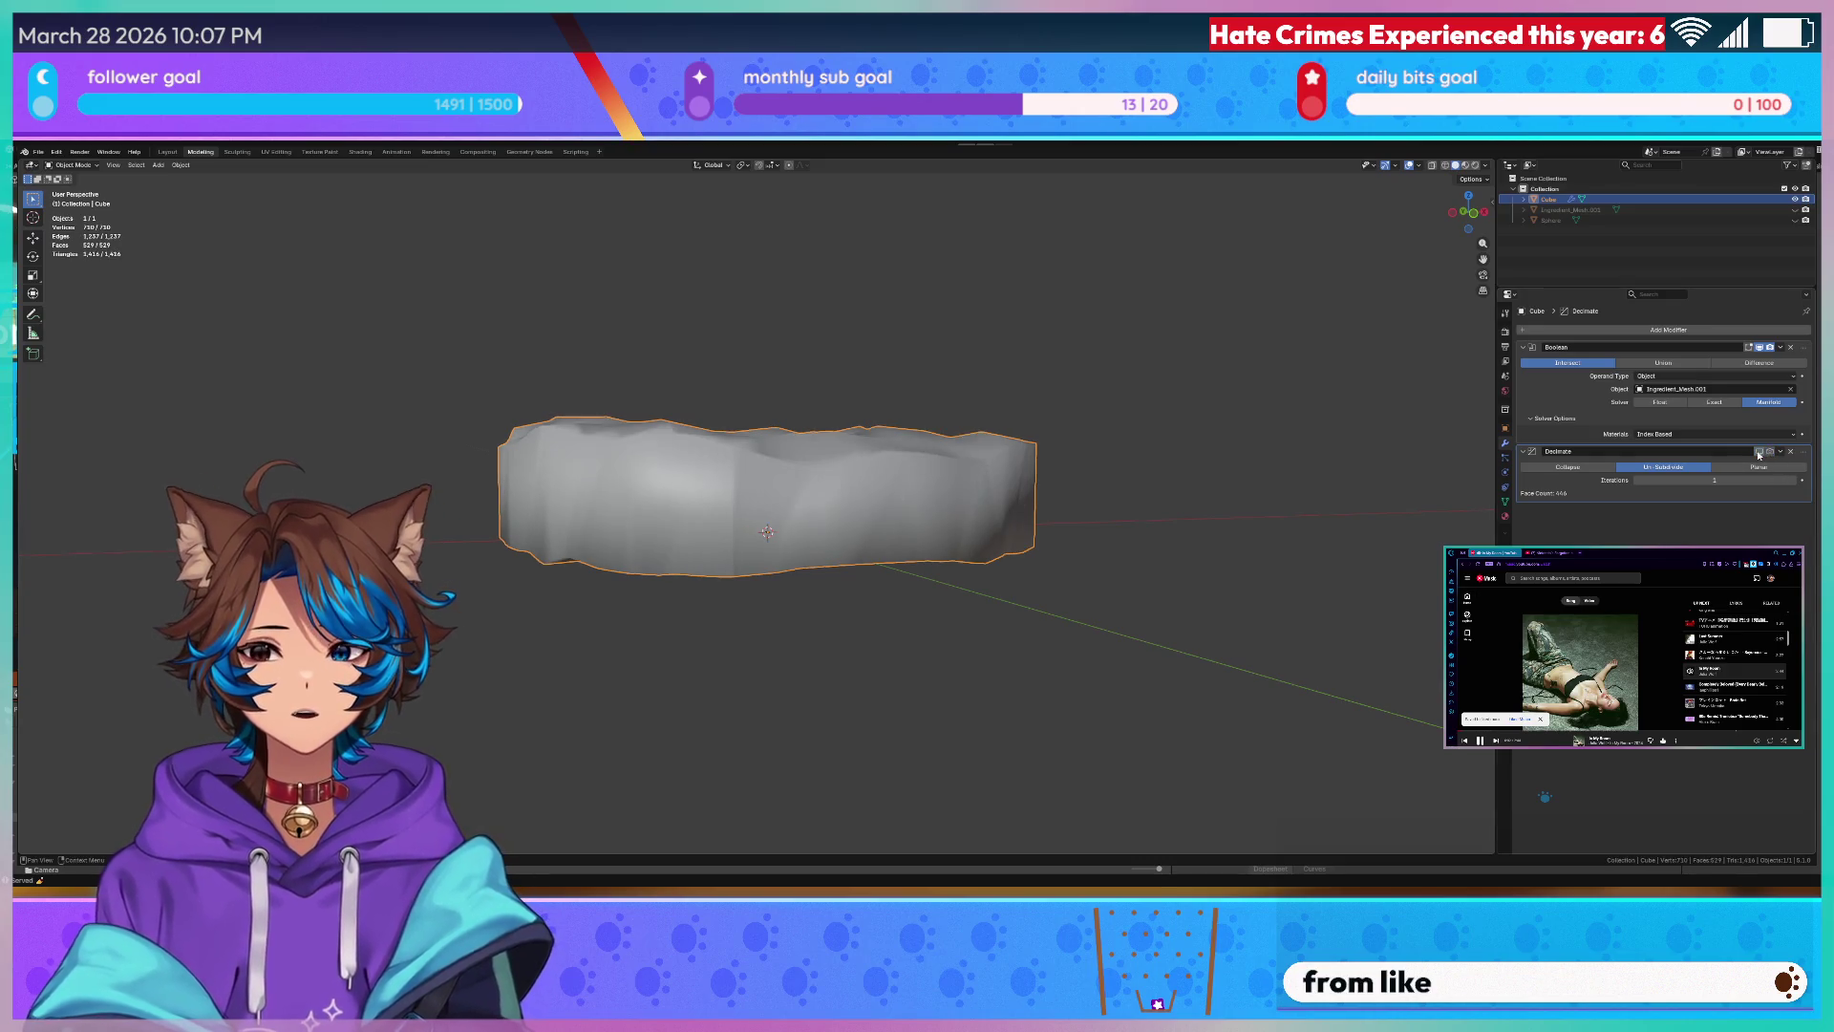
{"action": "left_click", "coordinate": [1765, 457]}
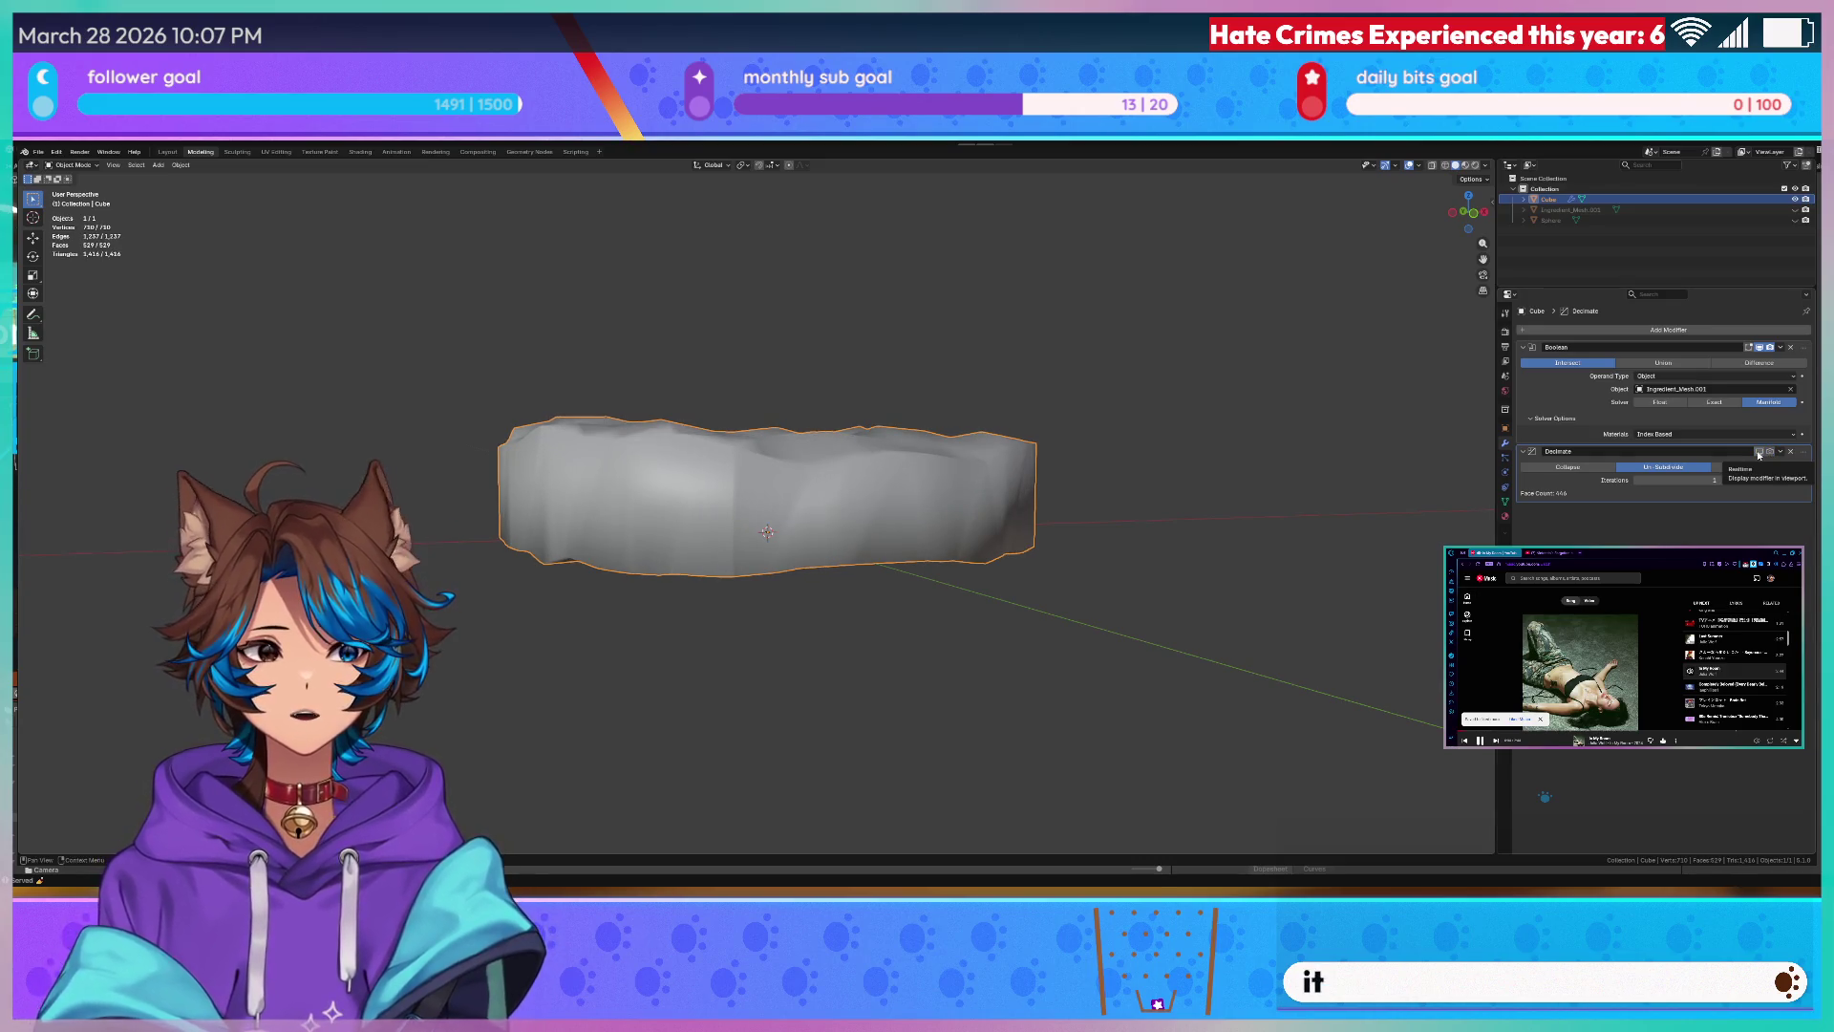
{"action": "left_click", "coordinate": [1759, 456]}
{"action": "left_click", "coordinate": [1760, 456]}
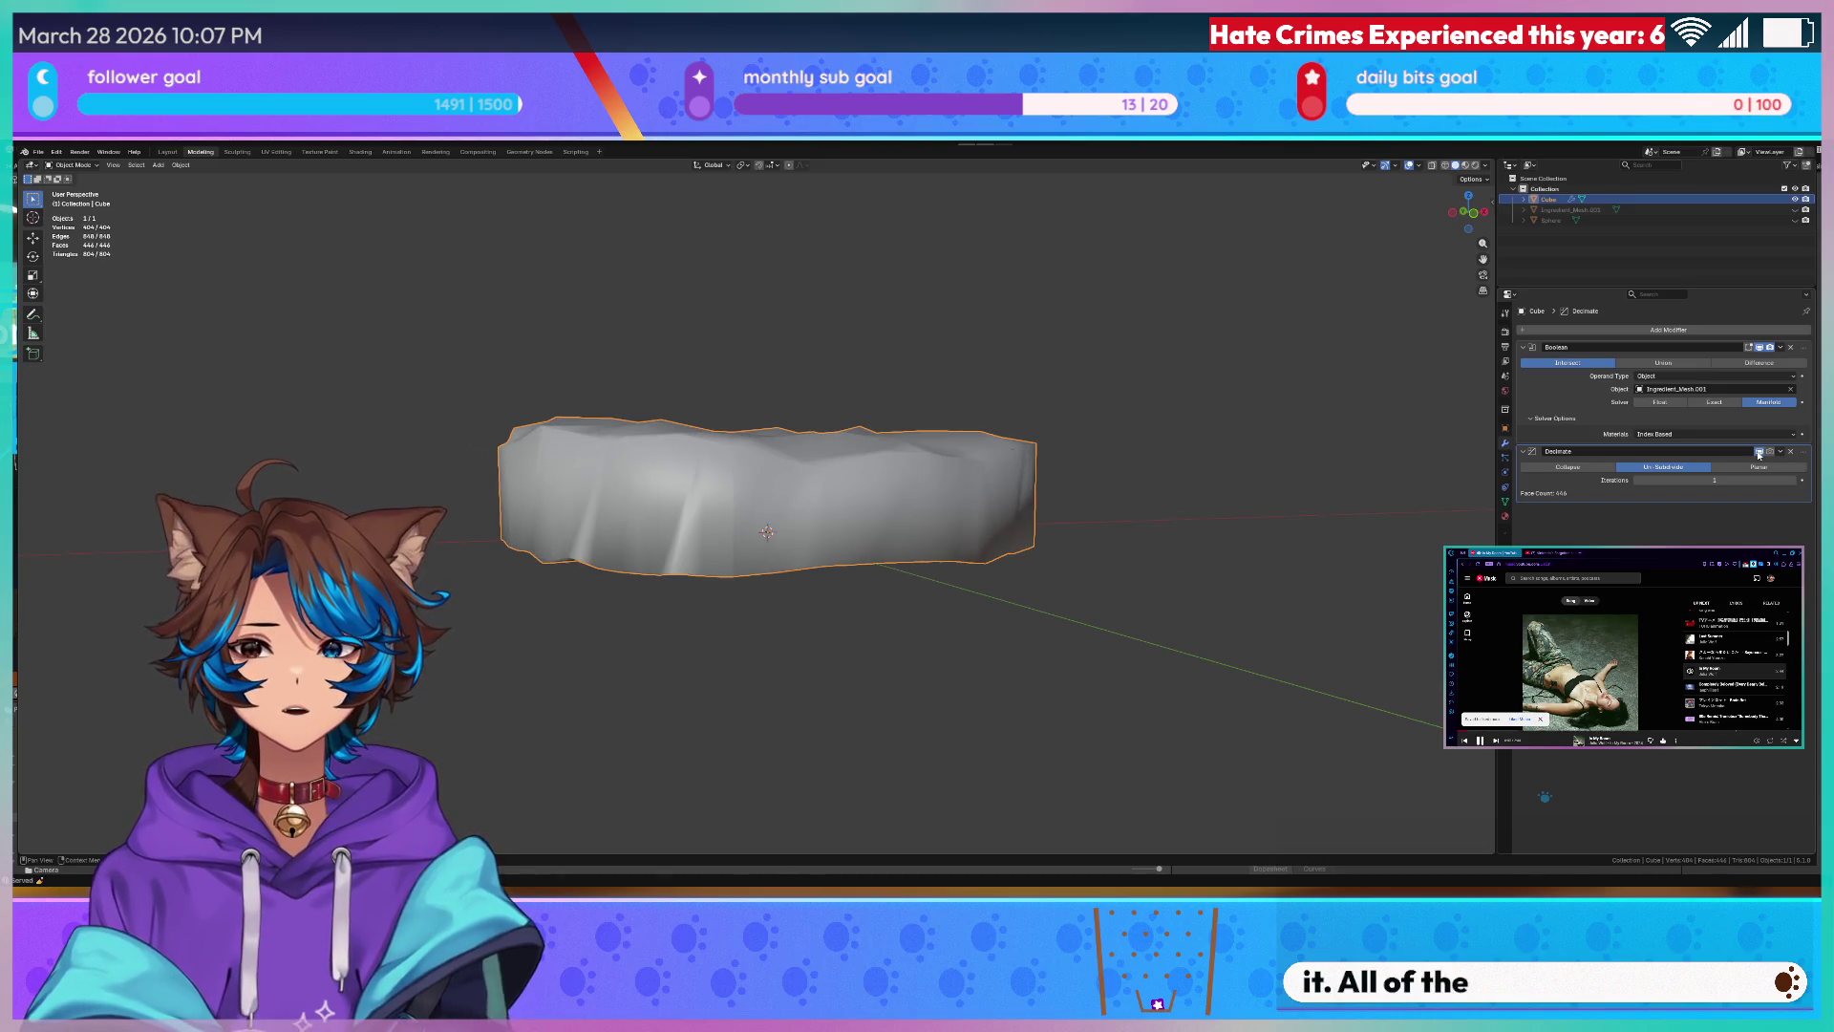
{"action": "left_click", "coordinate": [1760, 455]}
{"action": "left_click", "coordinate": [1760, 454]}
{"action": "left_click", "coordinate": [1759, 455]}
{"action": "left_click", "coordinate": [1760, 455]}
{"action": "left_click", "coordinate": [1760, 455]}
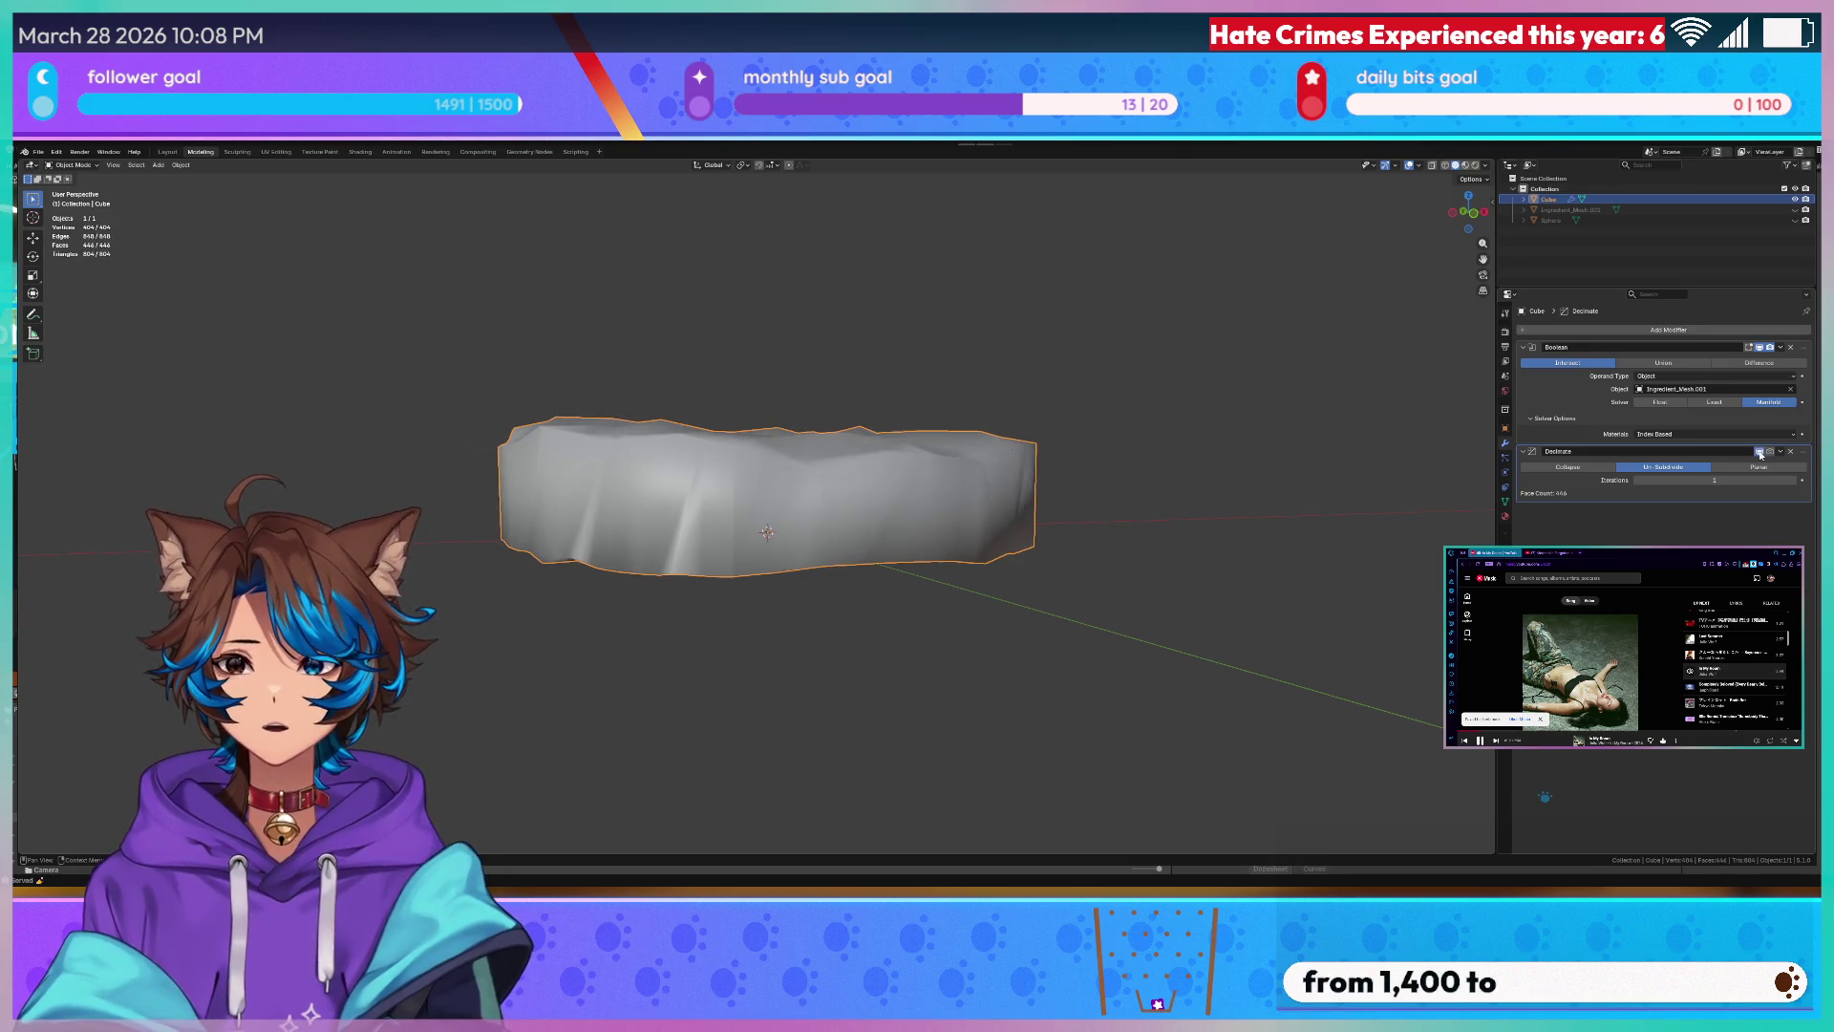
{"action": "left_click", "coordinate": [1760, 455]}
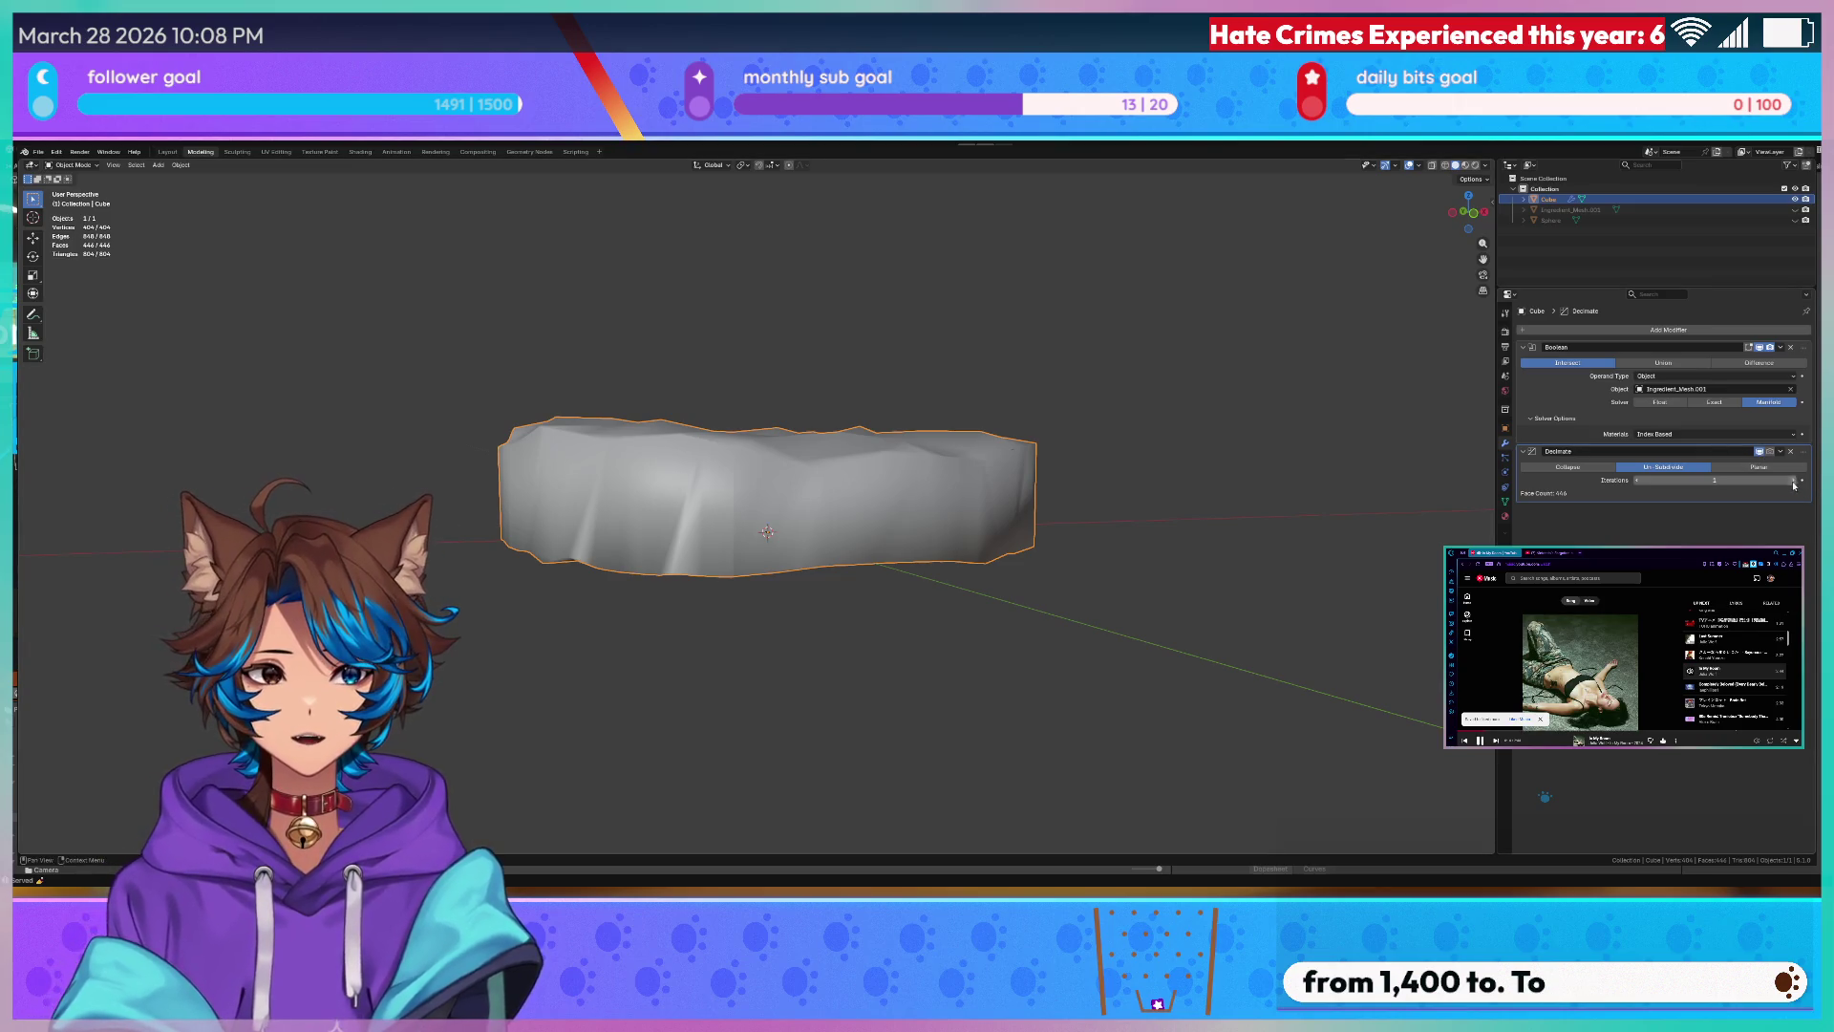
- Tune the decimation strength so the disc lands around 340 faces and inspect its surface from above
{"action": "left_click_drag", "start_coordinate": [1791, 482], "coordinate": [1714, 482]}
{"action": "mouse_move", "coordinate": [1020, 459]}
{"action": "middle_mouse_down"}
{"action": "mouse_move", "coordinate": [1000, 401]}
{"action": "mouse_move", "coordinate": [910, 373]}
{"action": "mouse_move", "coordinate": [950, 371]}
{"action": "middle_mouse_up"}
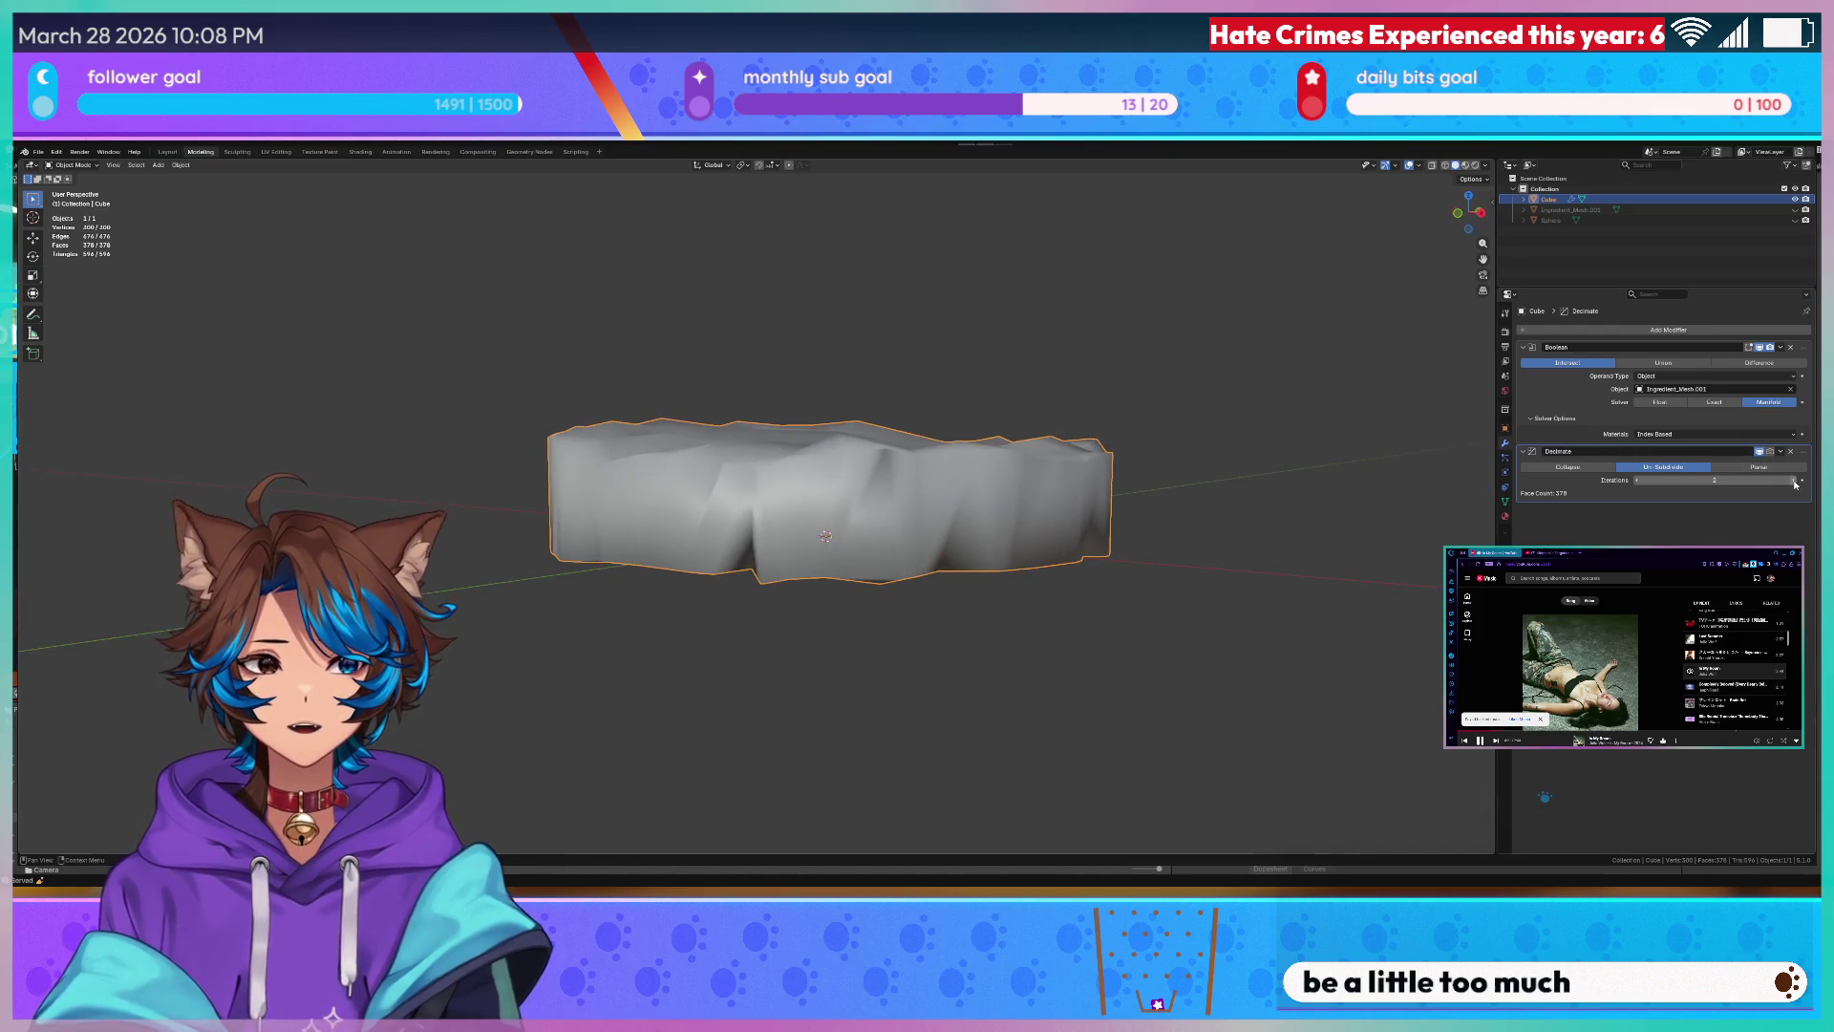
{"action": "mouse_move", "coordinate": [1715, 481]}
{"action": "left_mouse_down"}
{"action": "mouse_move", "coordinate": [1794, 483]}
{"action": "mouse_move", "coordinate": [1714, 482]}
{"action": "left_mouse_up"}
{"action": "left_click", "coordinate": [764, 254]}
{"action": "middle_click_drag", "start_coordinate": [763, 286], "coordinate": [947, 305]}
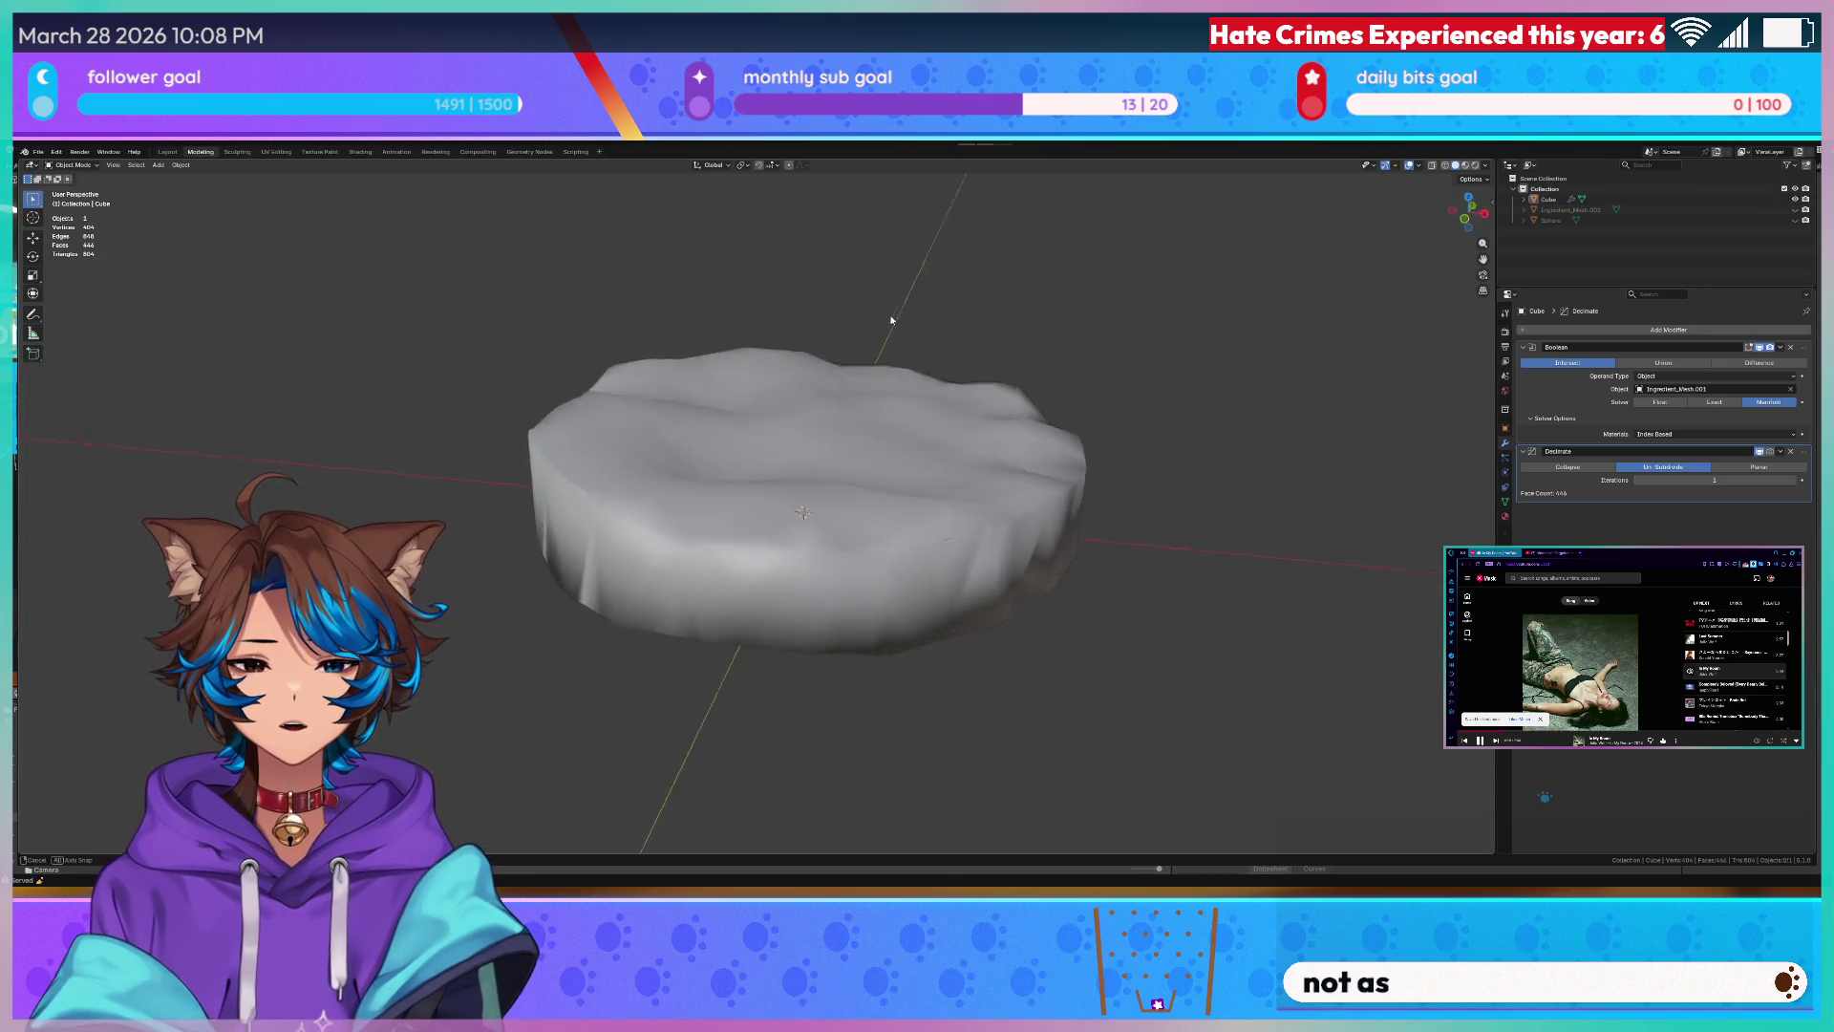
{"action": "scroll", "coordinate": [938, 301], "scroll_direction": "up", "scroll_amount": 3}
{"action": "scroll", "coordinate": [973, 296], "scroll_direction": "up", "scroll_amount": 3}
{"action": "scroll", "coordinate": [973, 297], "scroll_direction": "down", "scroll_amount": 3}
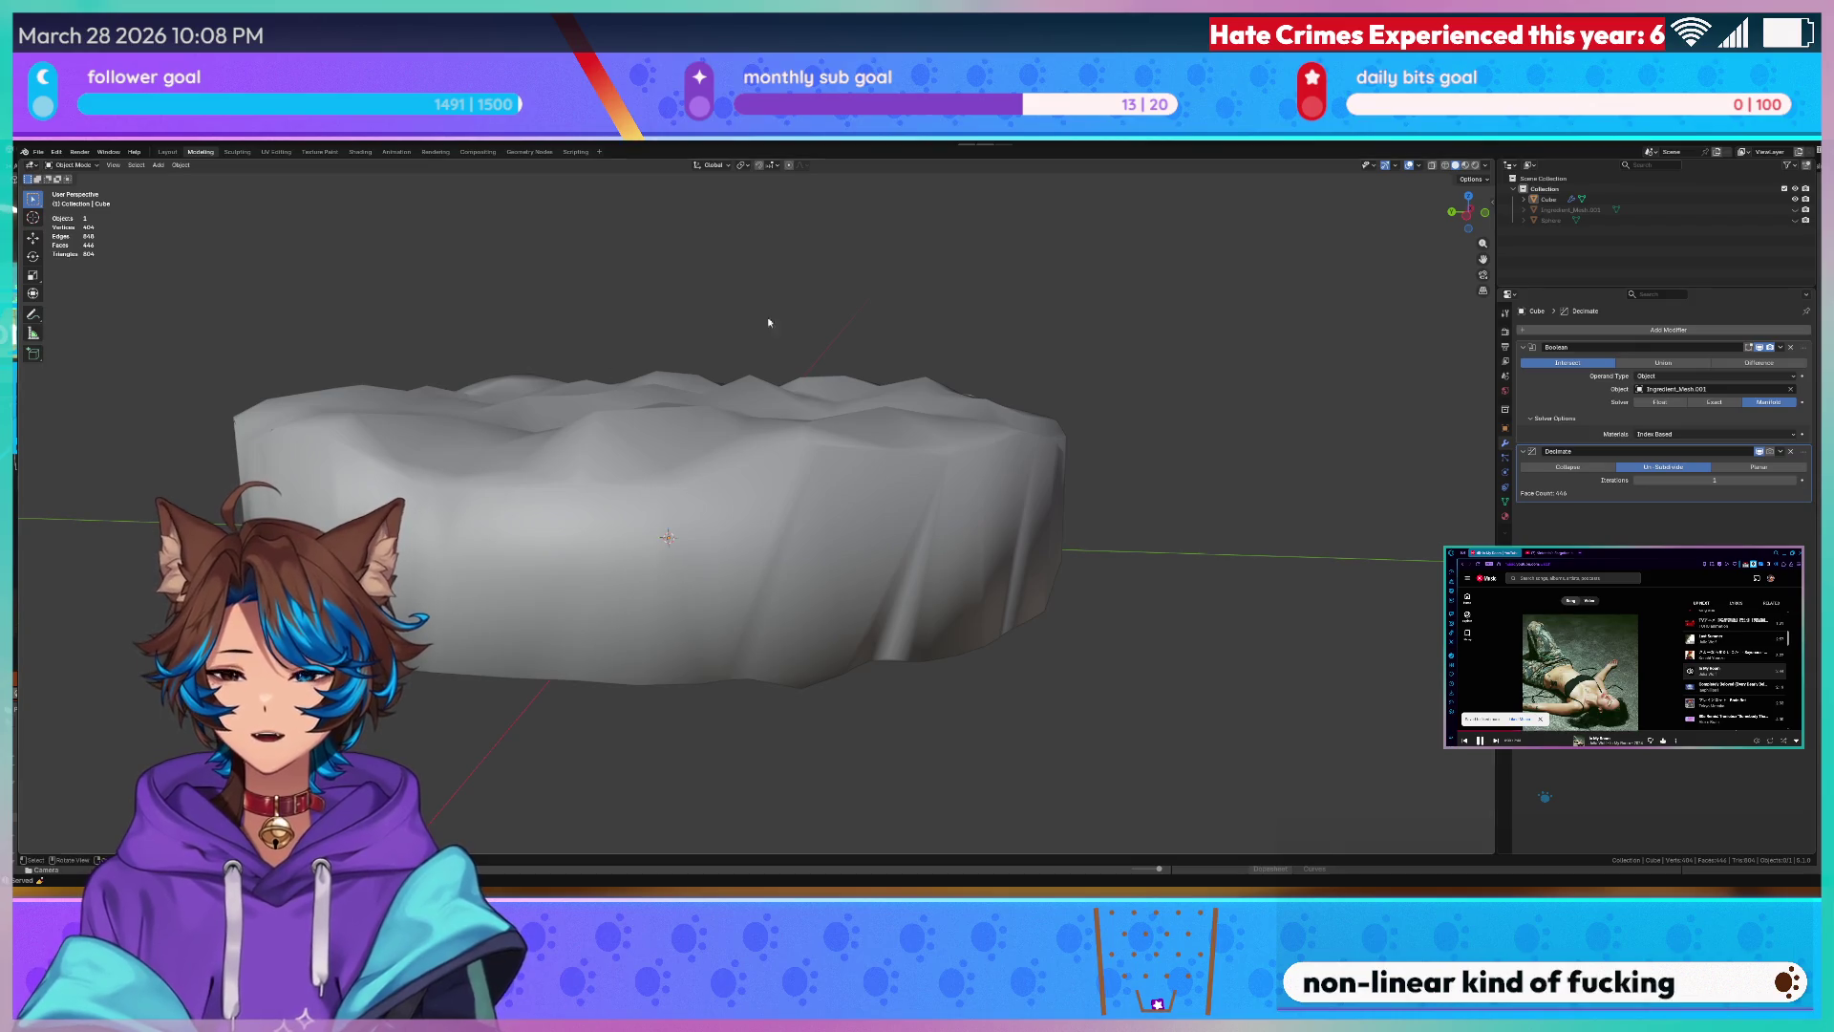
{"action": "middle_click_drag", "start_coordinate": [640, 277], "coordinate": [605, 215]}
{"action": "scroll", "coordinate": [717, 315], "scroll_direction": "down", "scroll_amount": 3}
{"action": "left_click", "coordinate": [776, 441]}
{"action": "mouse_move", "coordinate": [775, 442]}
{"action": "middle_mouse_down"}
{"action": "mouse_move", "coordinate": [639, 311]}
{"action": "mouse_move", "coordinate": [780, 349]}
{"action": "middle_mouse_up"}
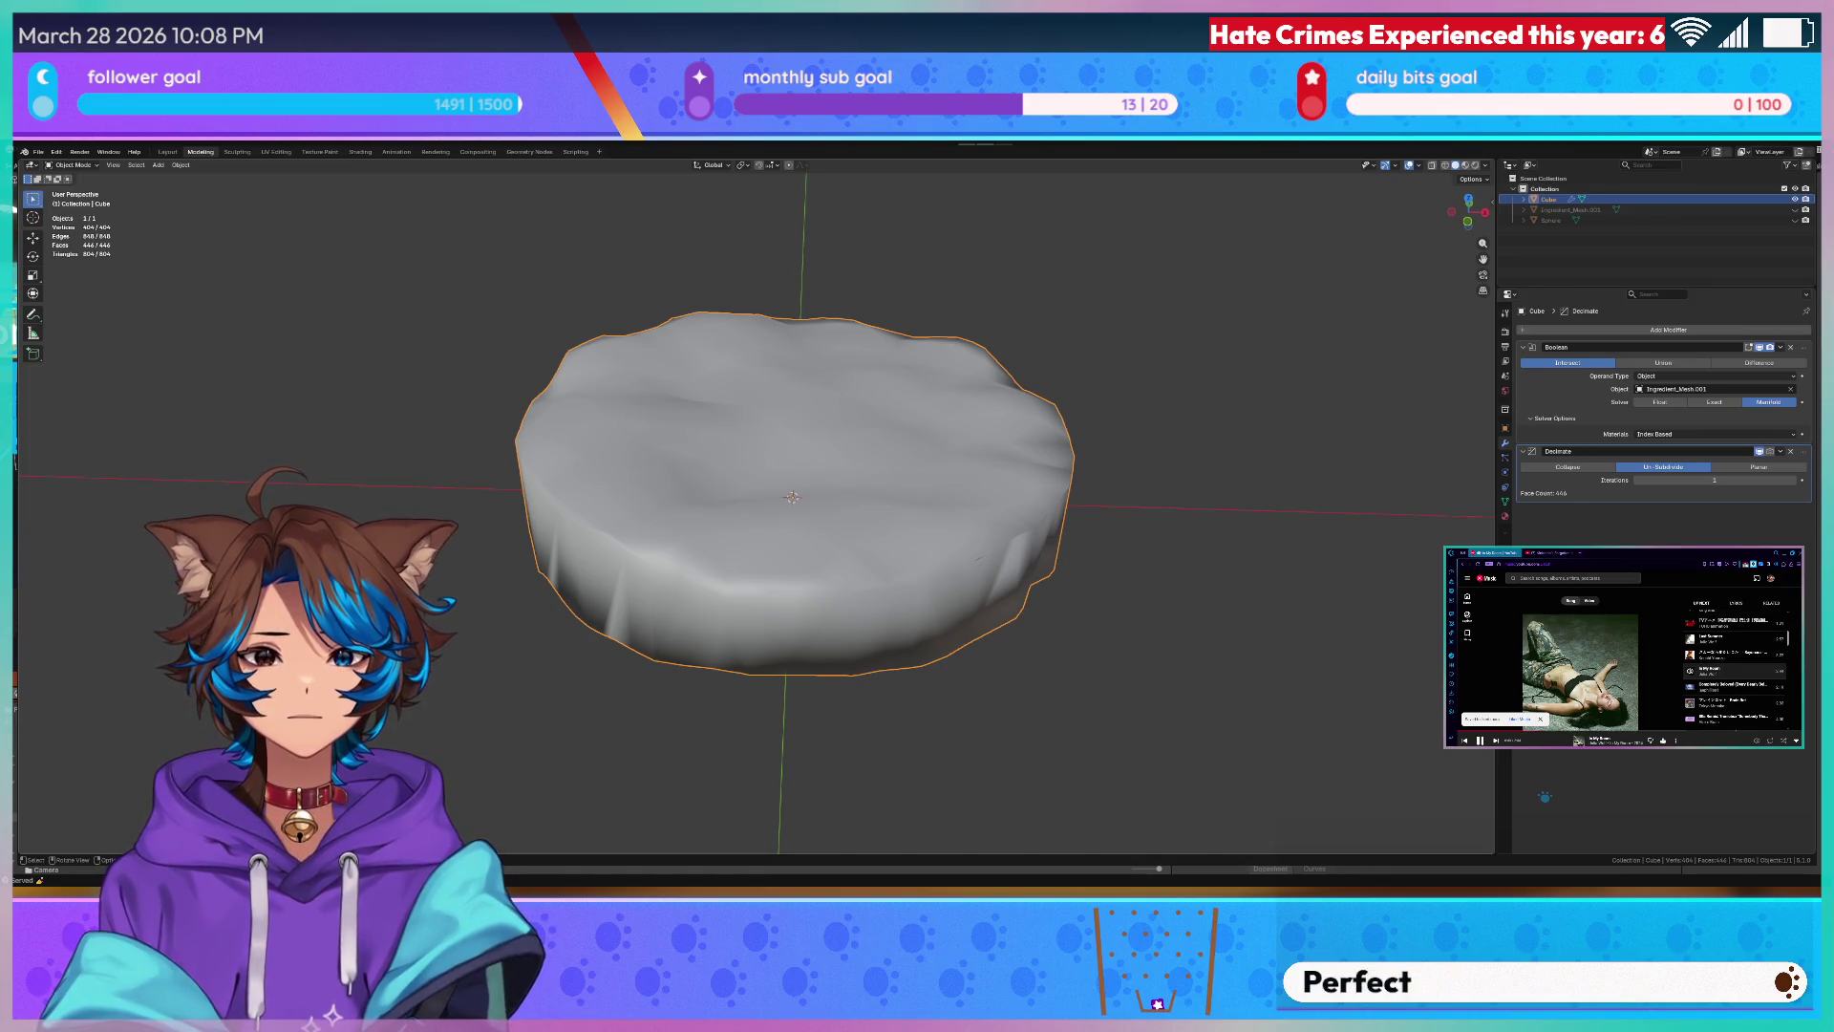
{"action": "left_click", "coordinate": [288, 343]}
{"action": "middle_click_drag", "start_coordinate": [288, 343], "coordinate": [375, 327]}
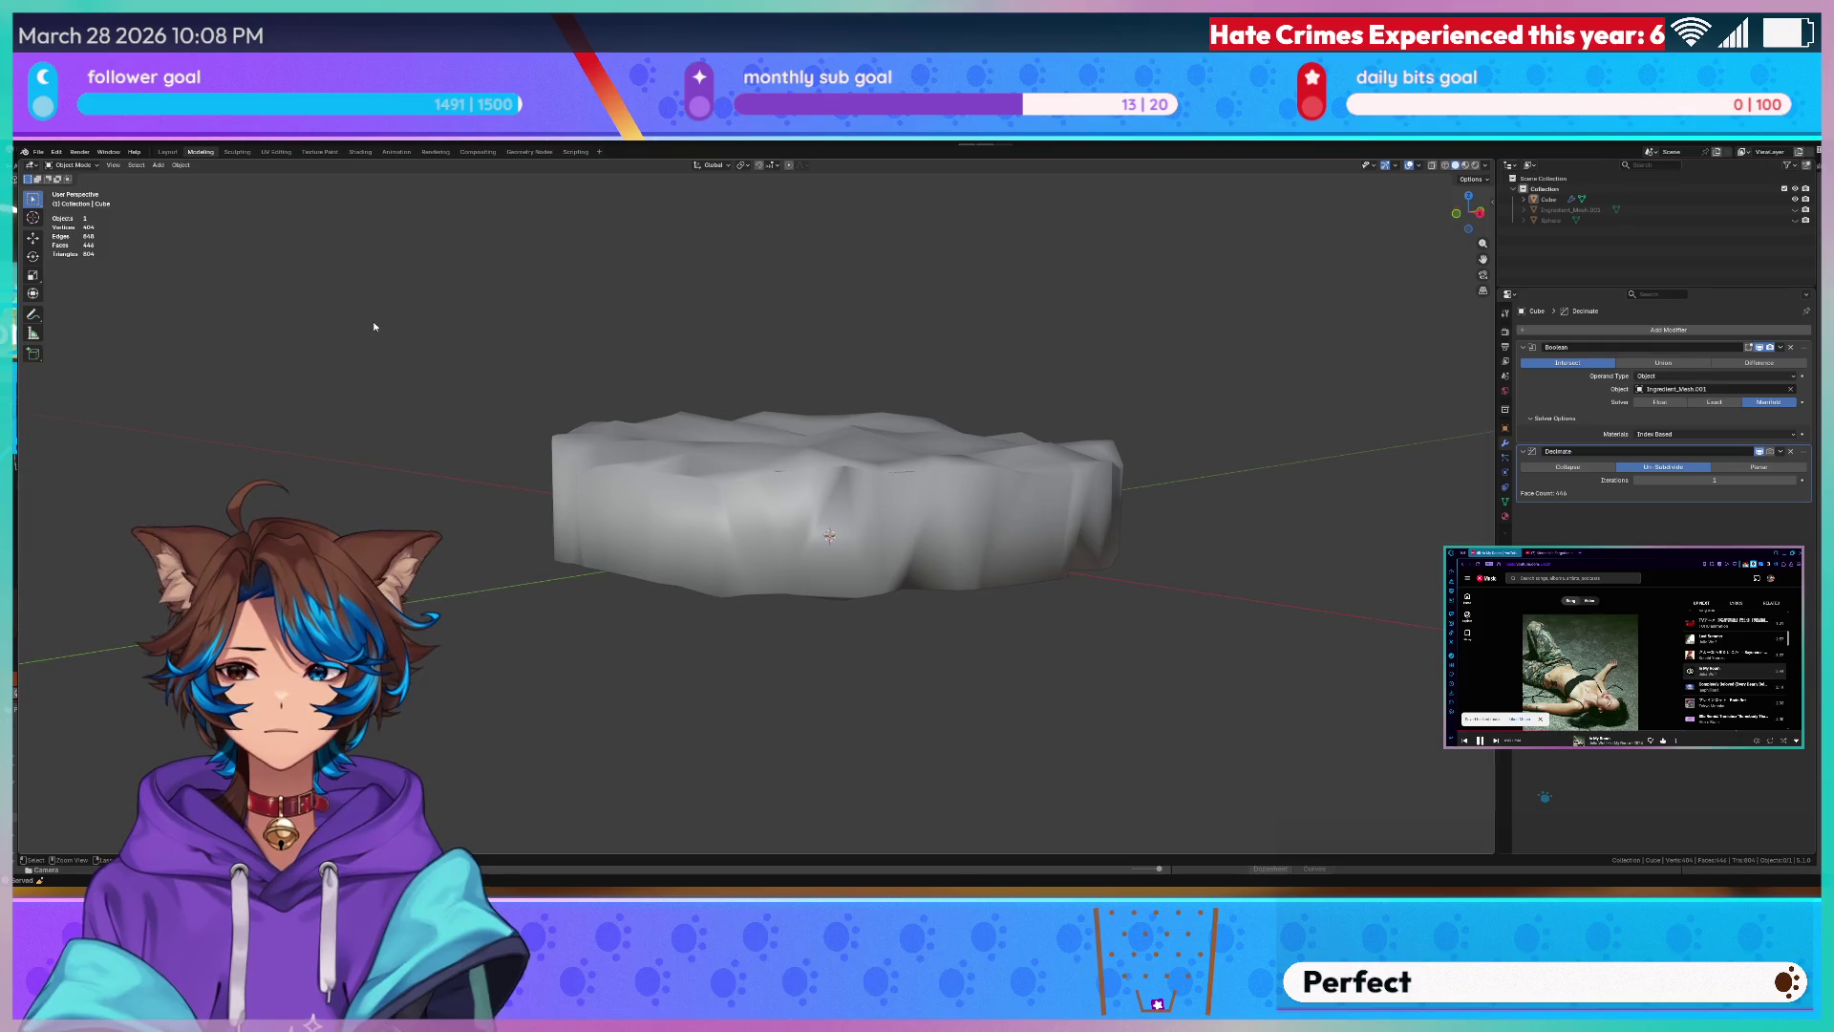
{"action": "left_click", "coordinate": [39, 152]}
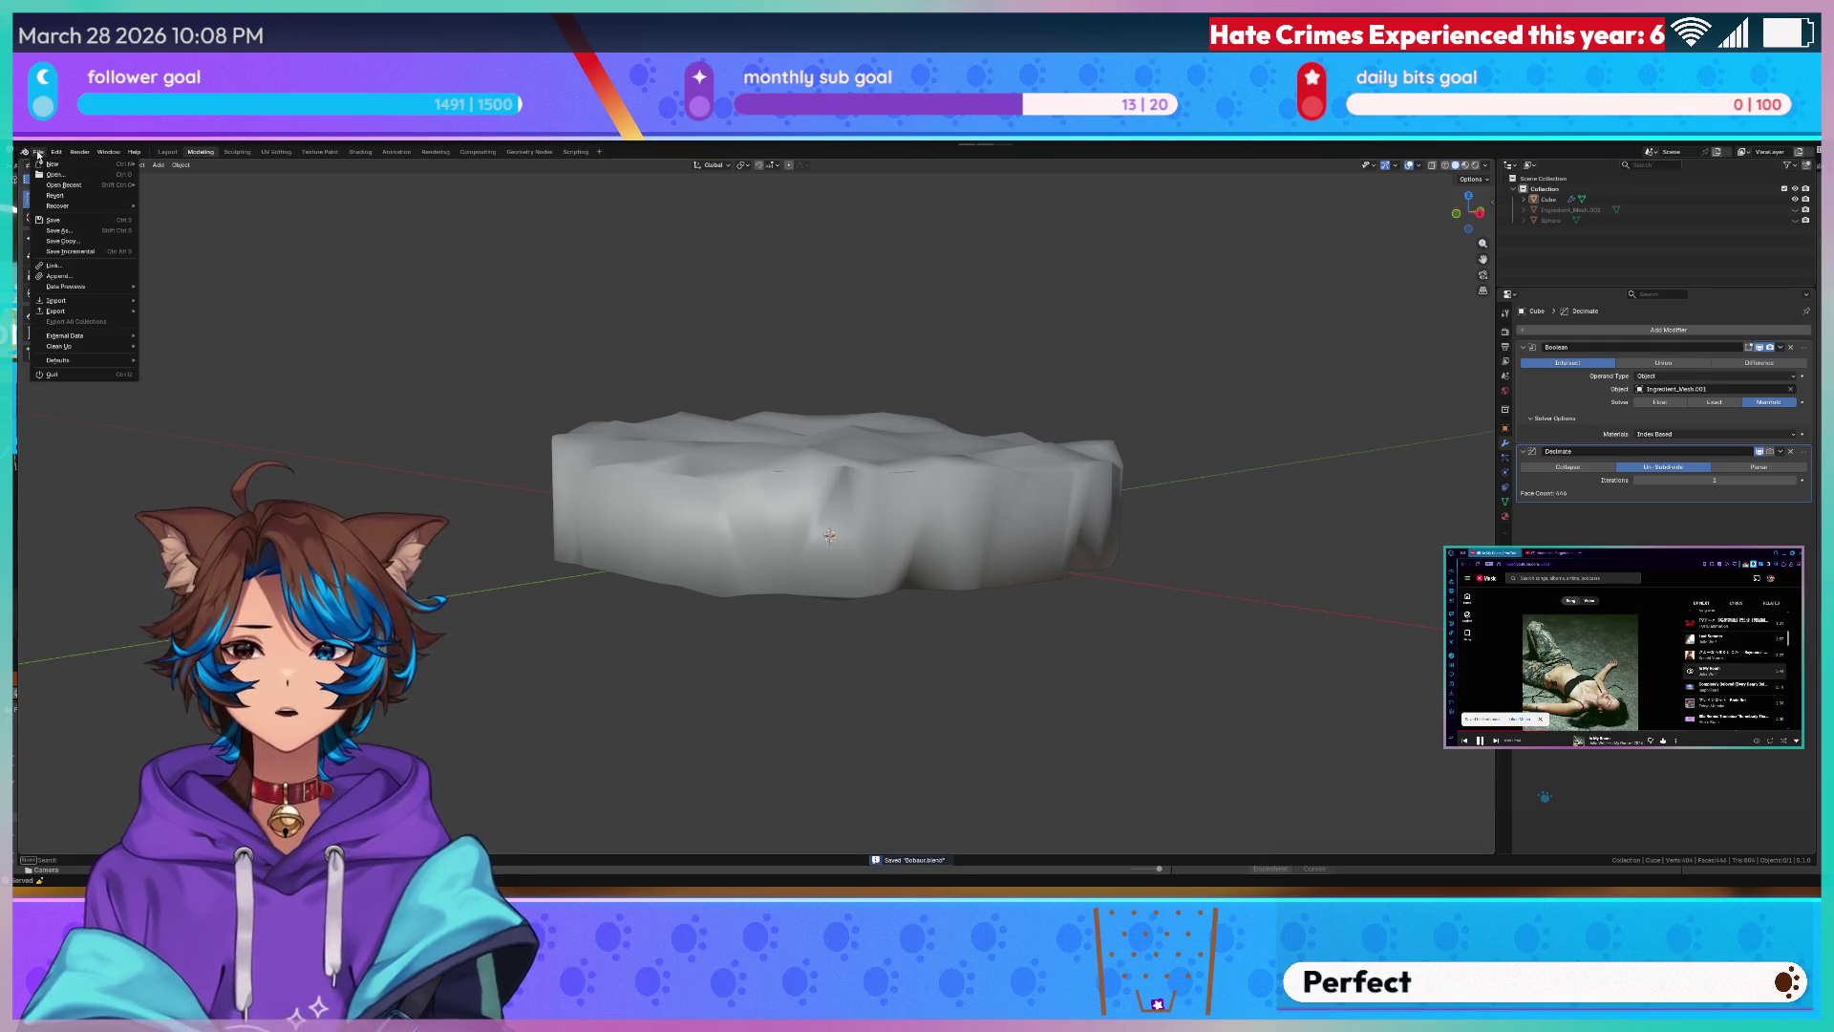
{"action": "mouse_move", "coordinate": [58, 310]}
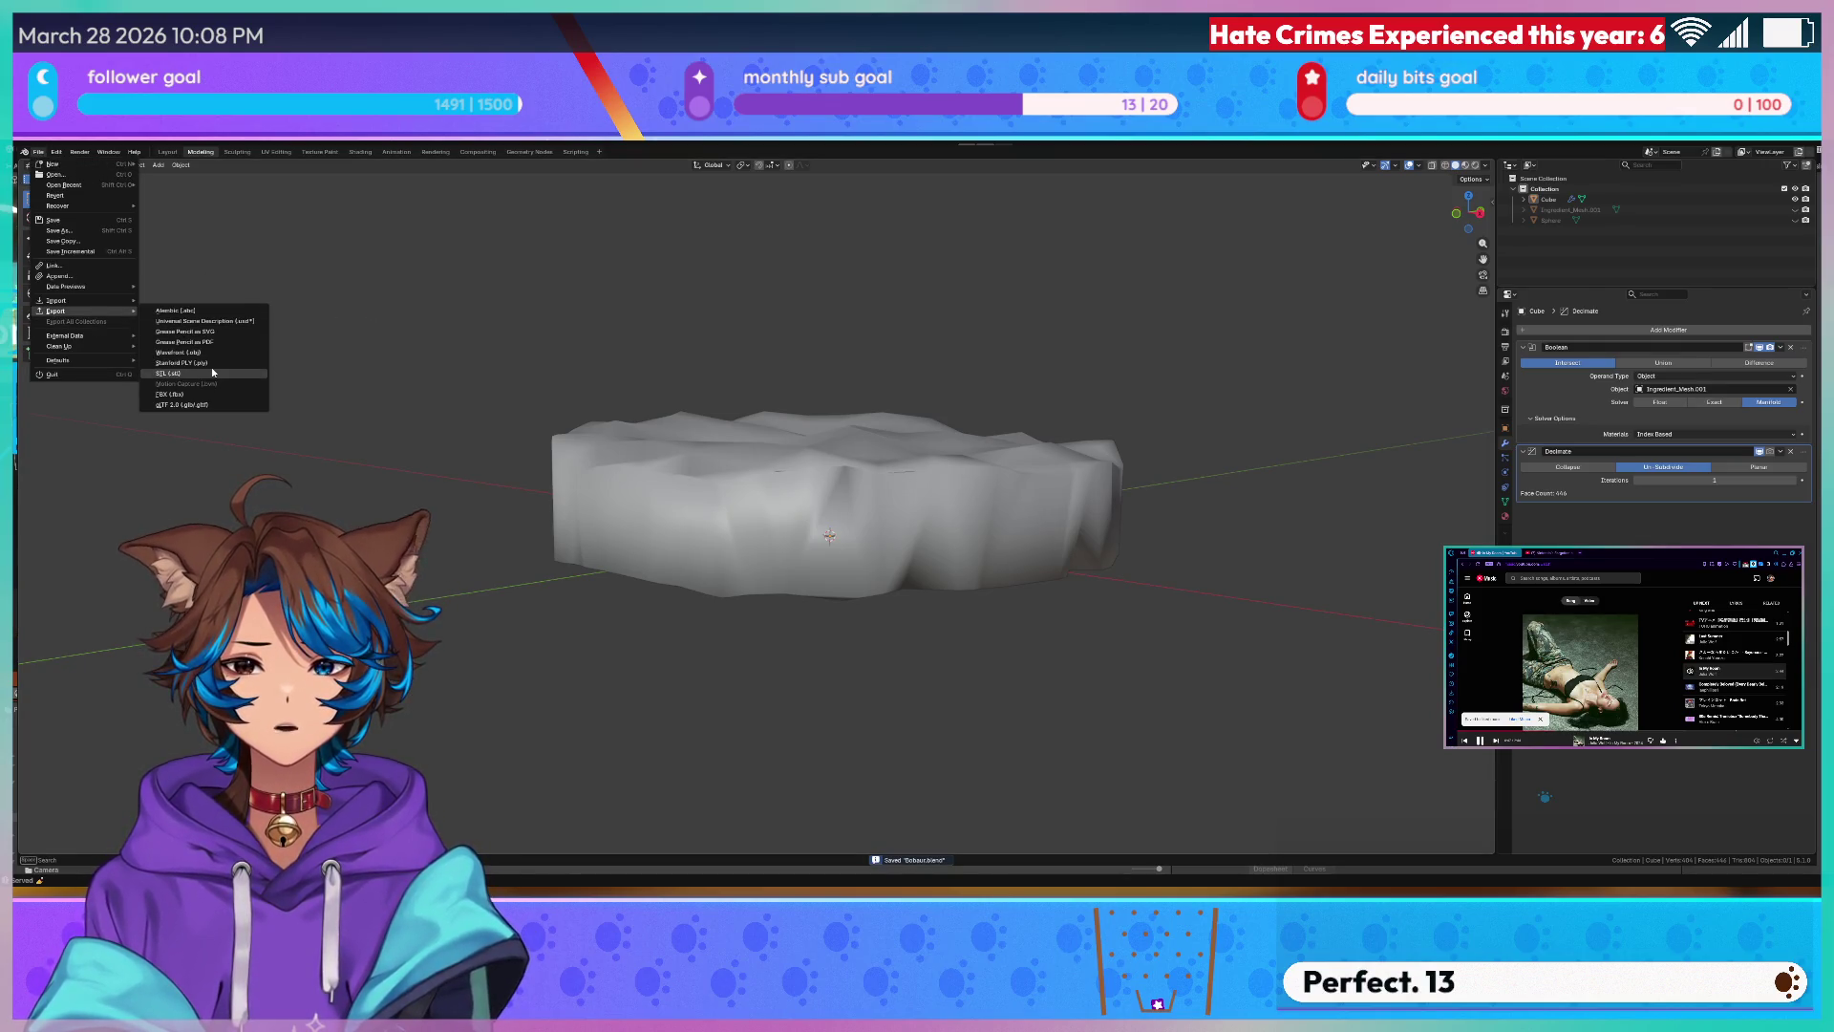
- Close the File menu without exporting and switch over to the Unity editor
{"action": "left_click", "coordinate": [887, 387]}
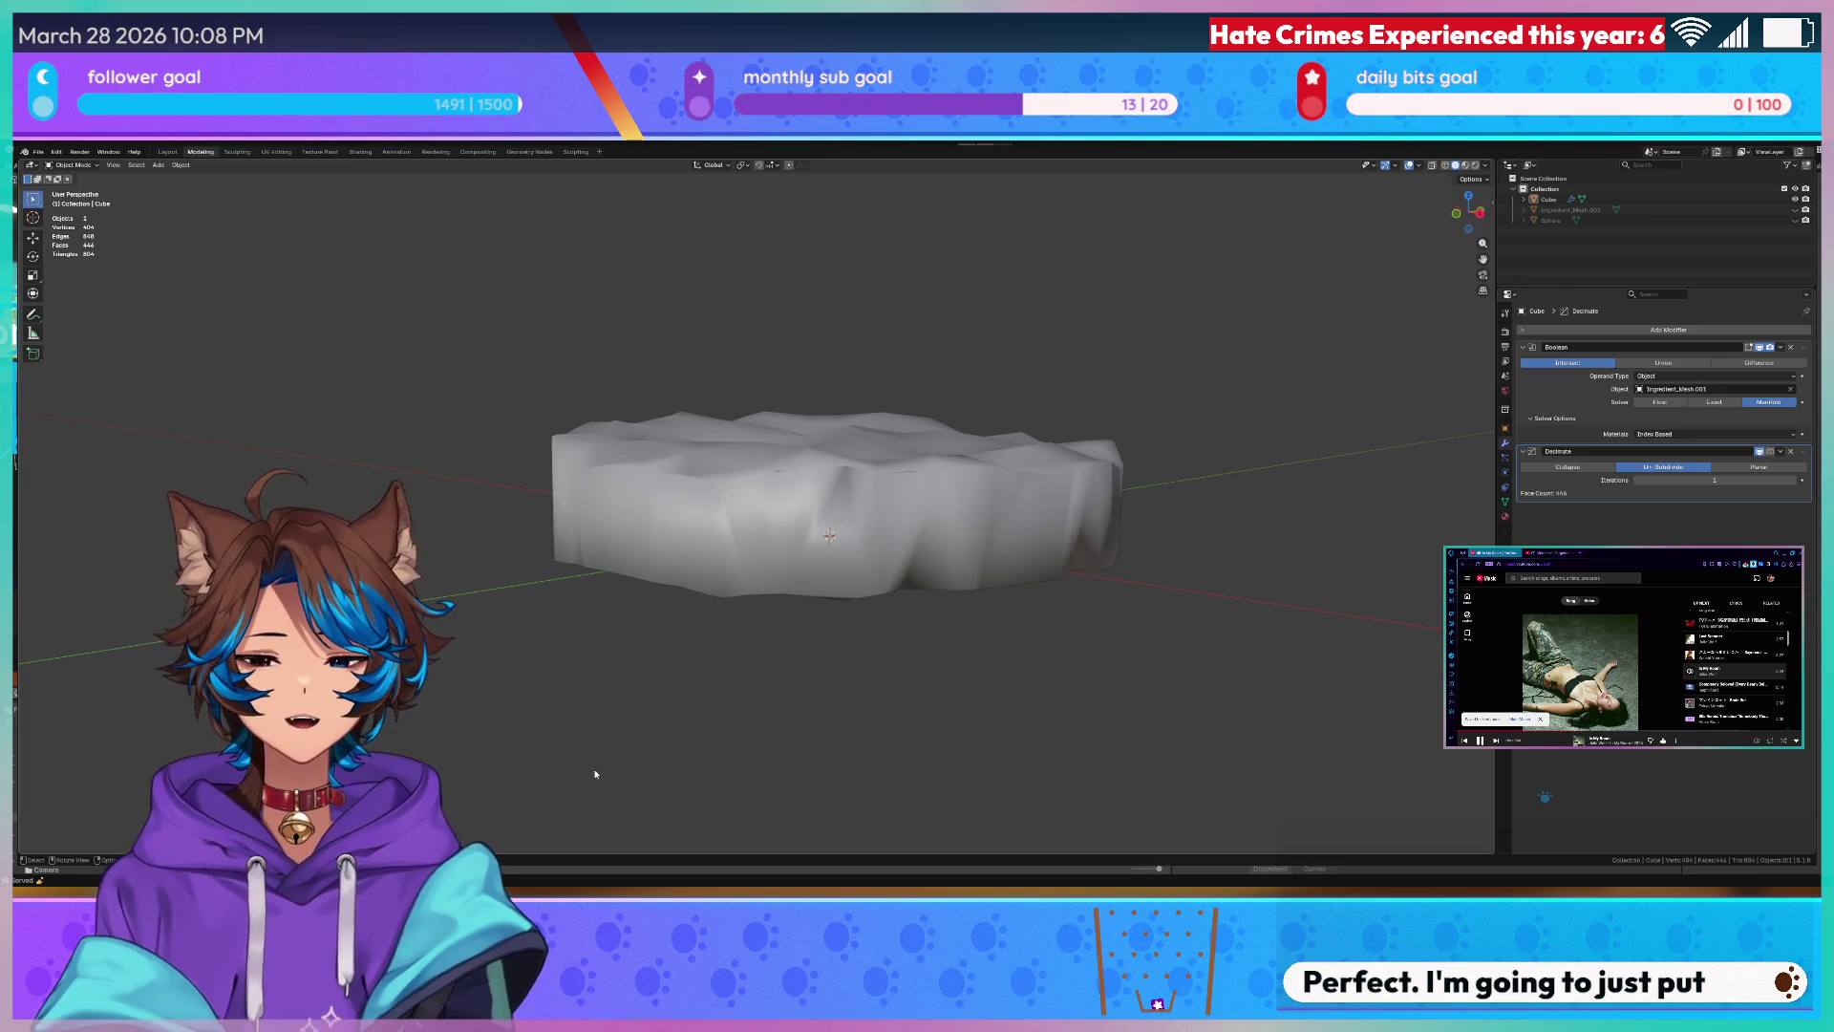
{"action": "key", "text": "alt+Tab"}
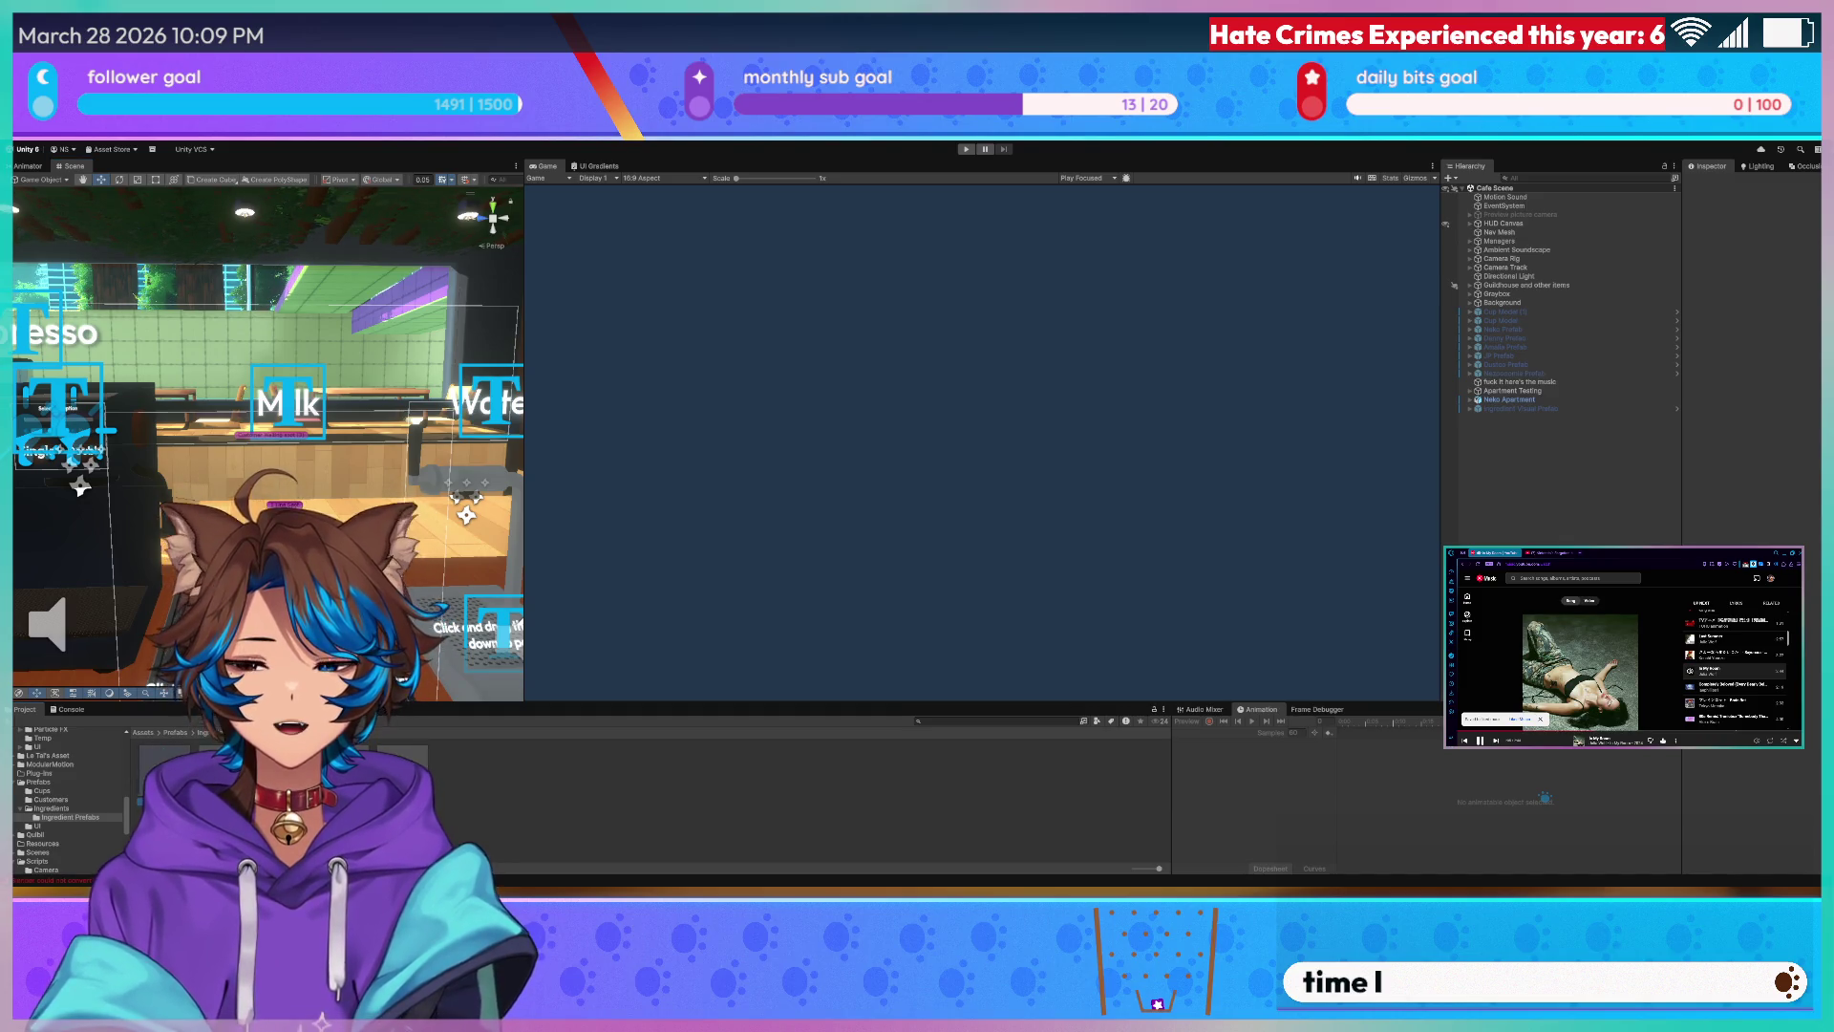
- Open the Boba Prefab asset for editing in Unity, look around it, then switch back to Blender
{"action": "left_click", "coordinate": [1265, 827]}
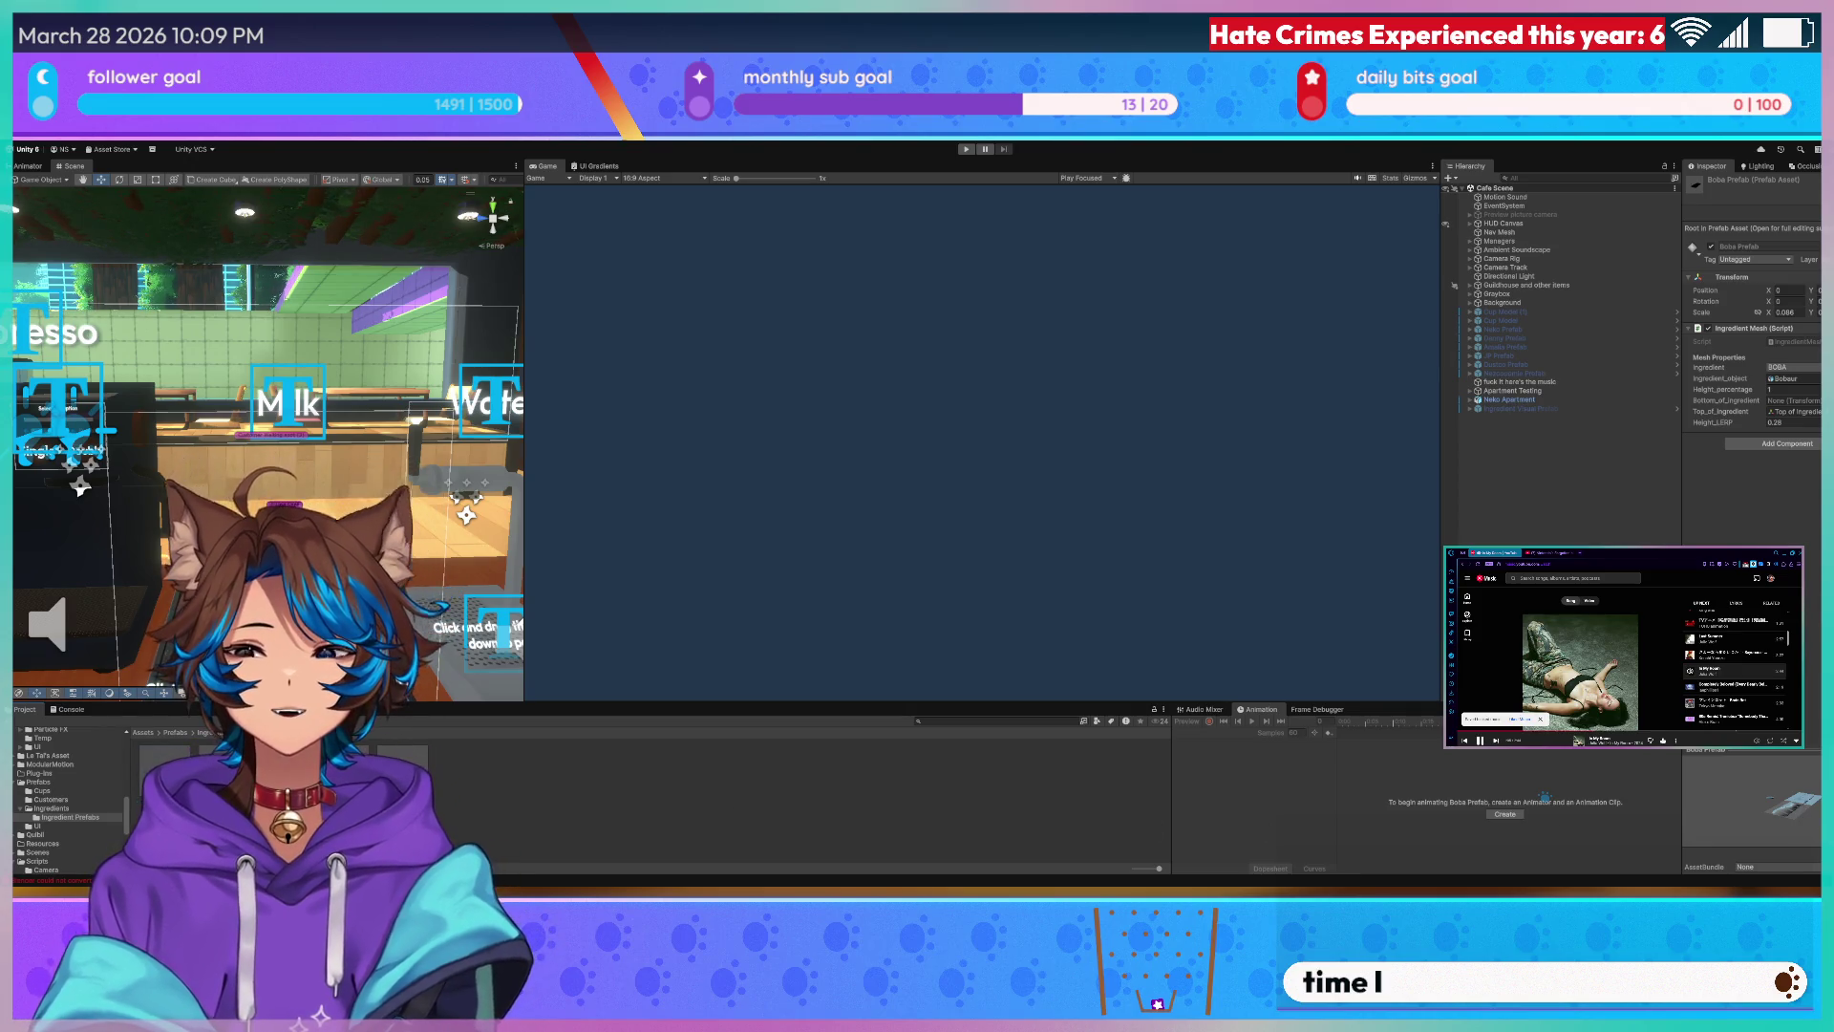
{"action": "double_click", "coordinate": [1263, 828]}
{"action": "right_click_drag", "start_coordinate": [303, 473], "coordinate": [495, 229]}
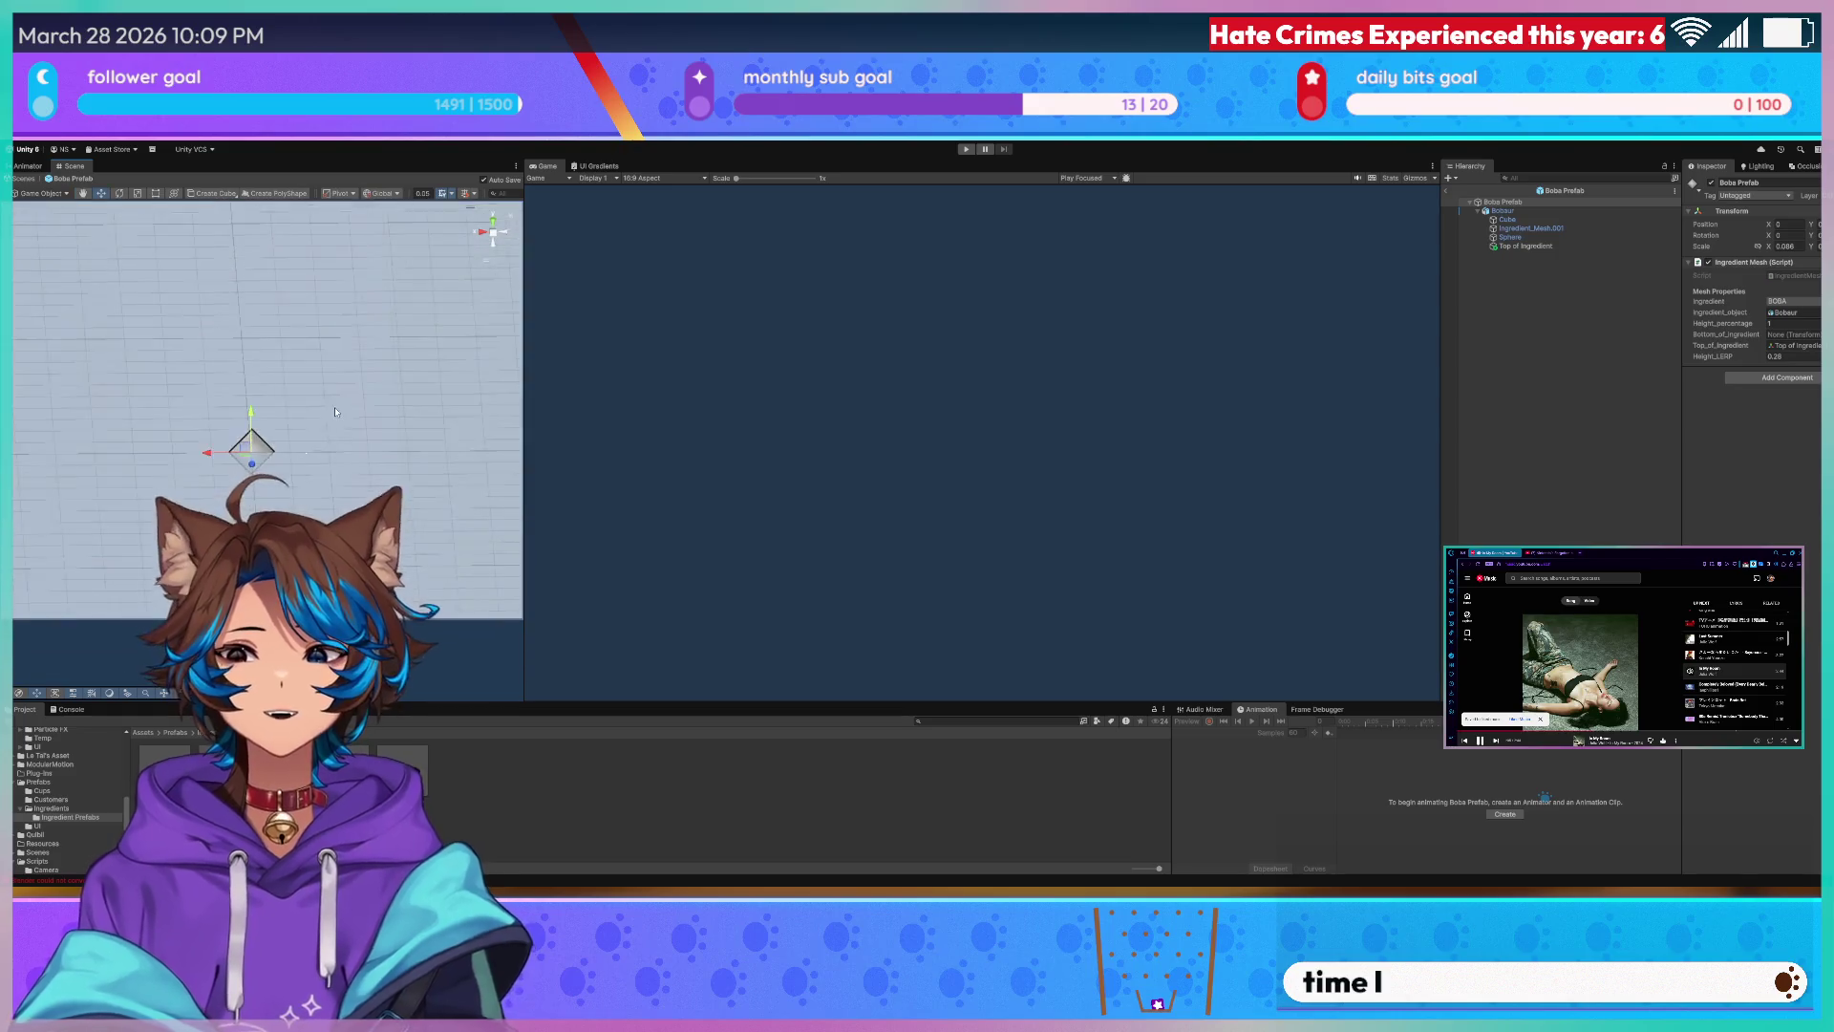
{"action": "scroll", "coordinate": [287, 430], "scroll_direction": "up", "scroll_amount": 6}
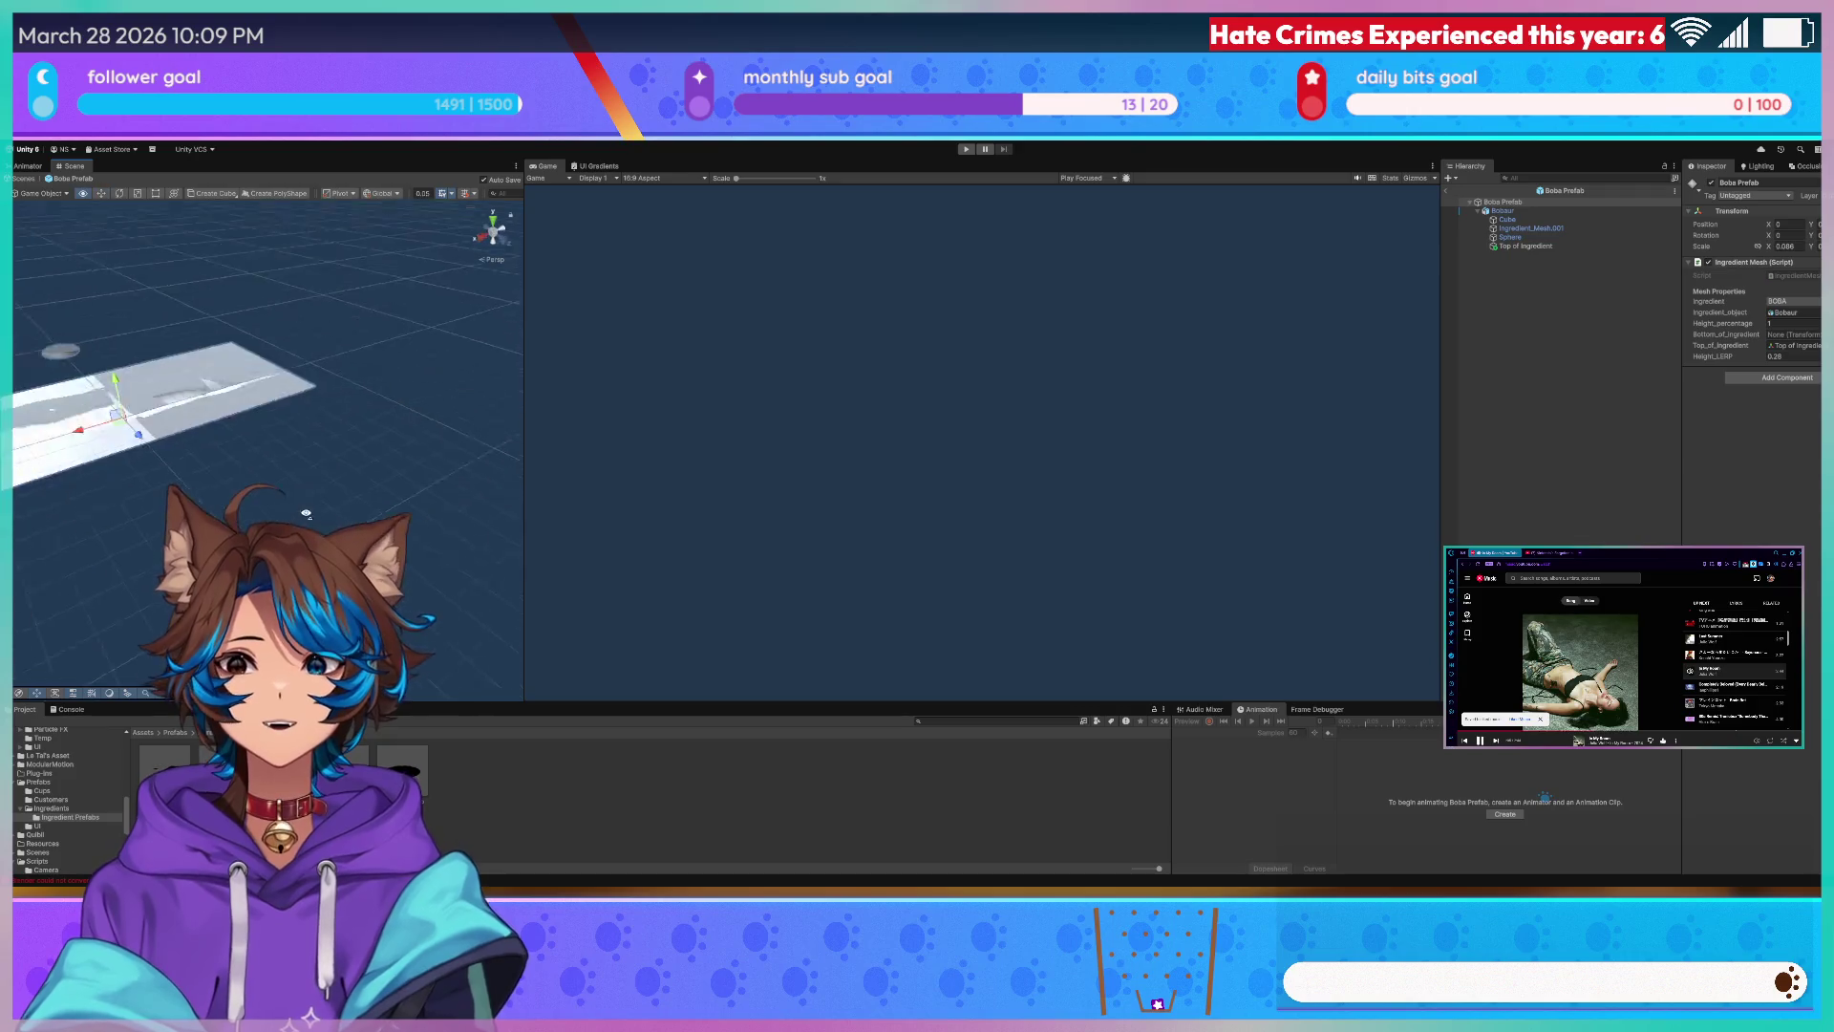
{"action": "key", "text": "alt+Tab"}
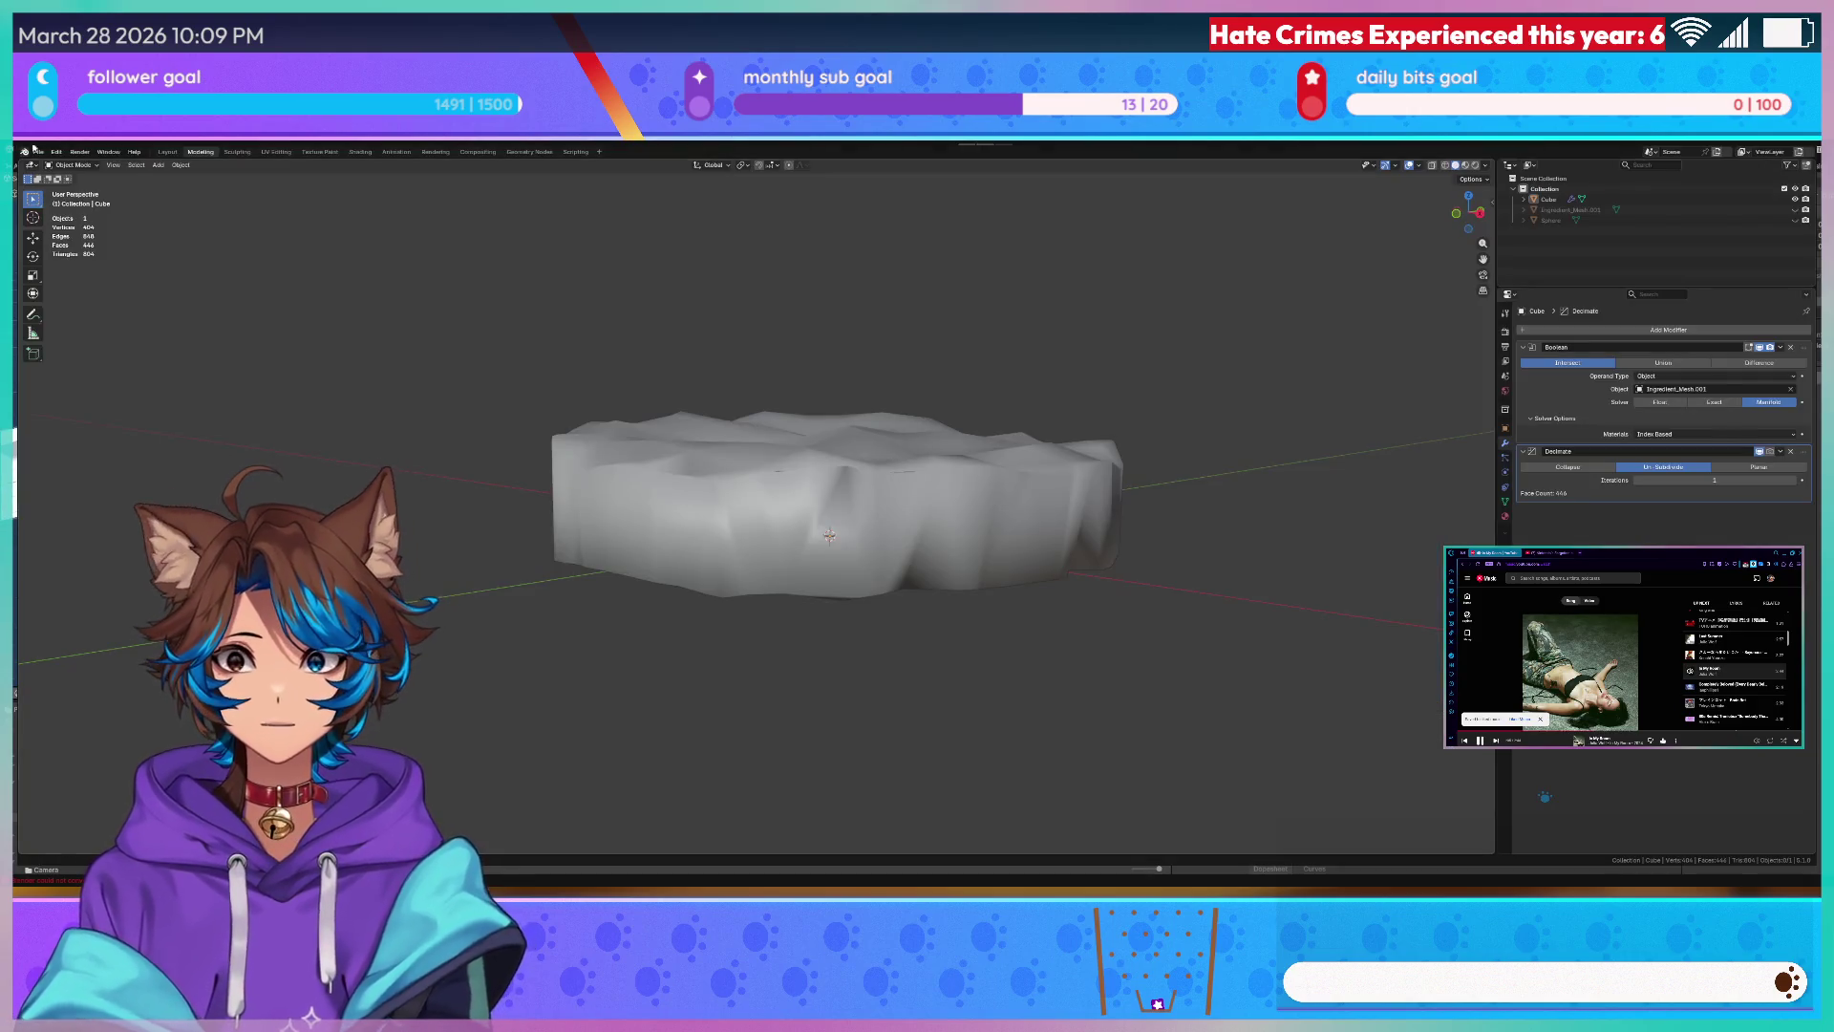
- Save the Blender file, inspect the imported layer mesh in Unity's Scene view, then start outlining its bottom vertices
{"action": "key", "text": "q"}
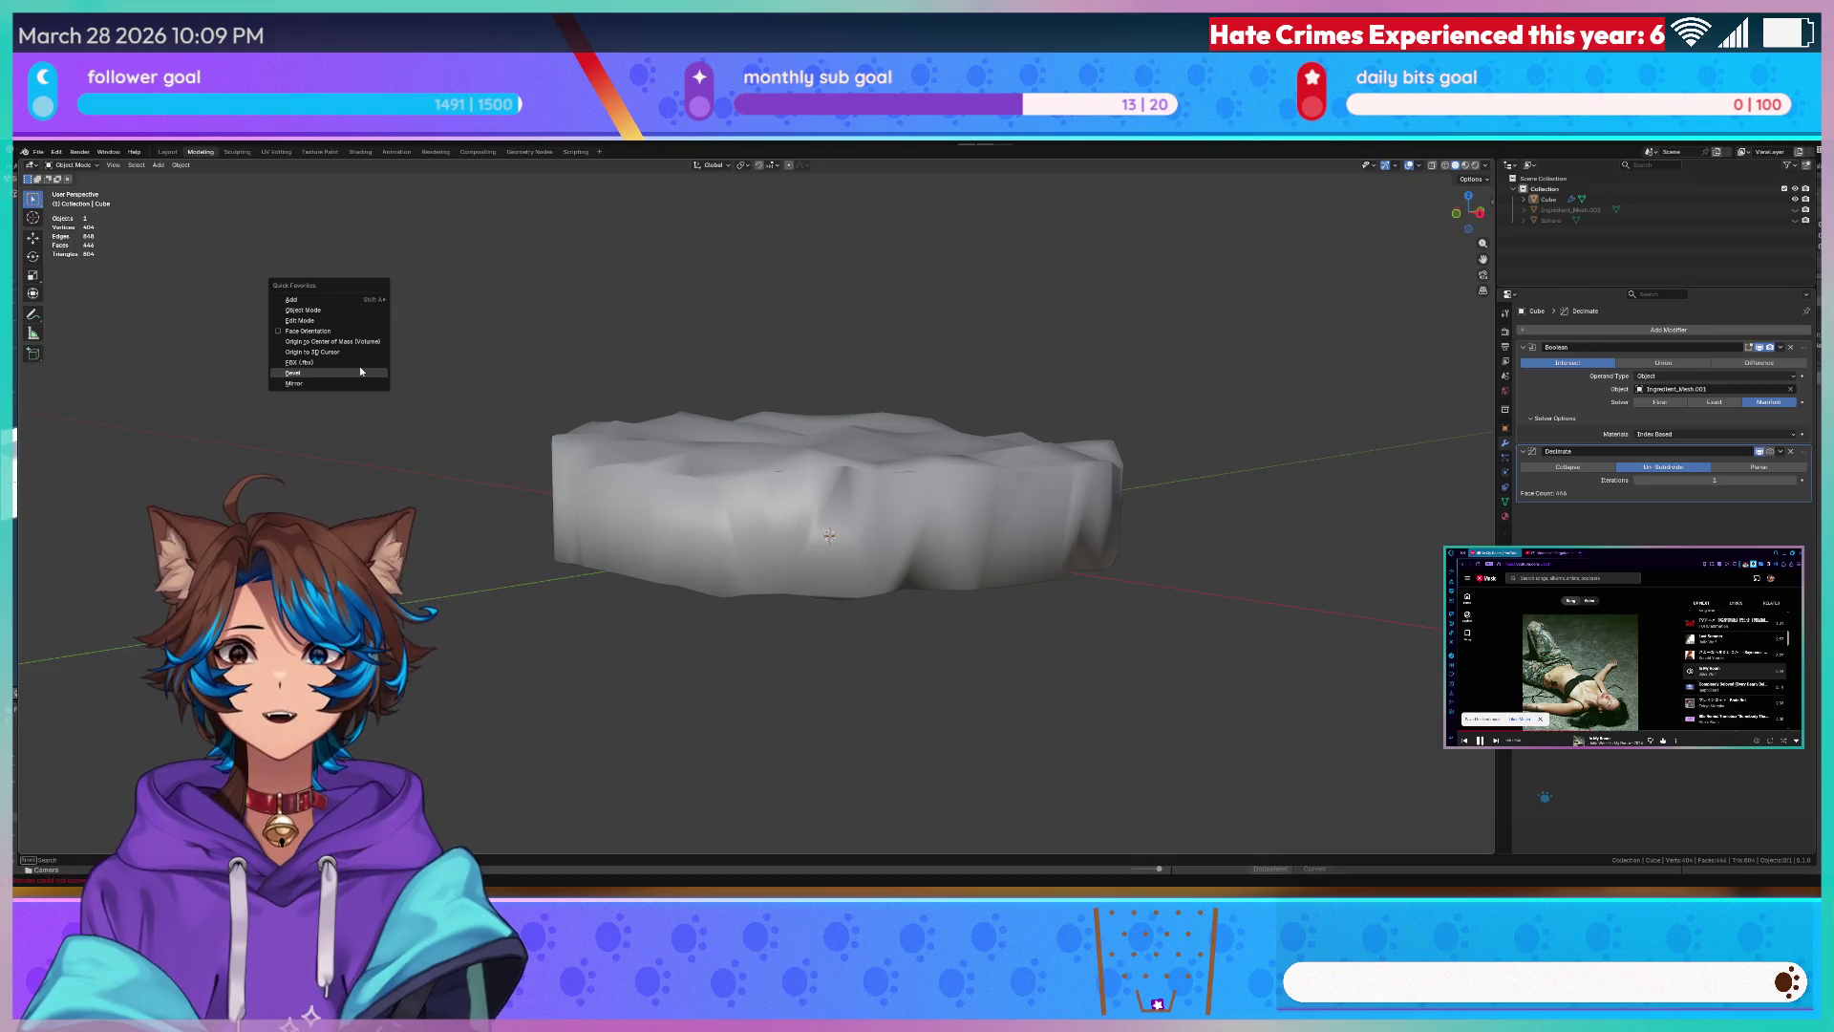
{"action": "left_click", "coordinate": [375, 341]}
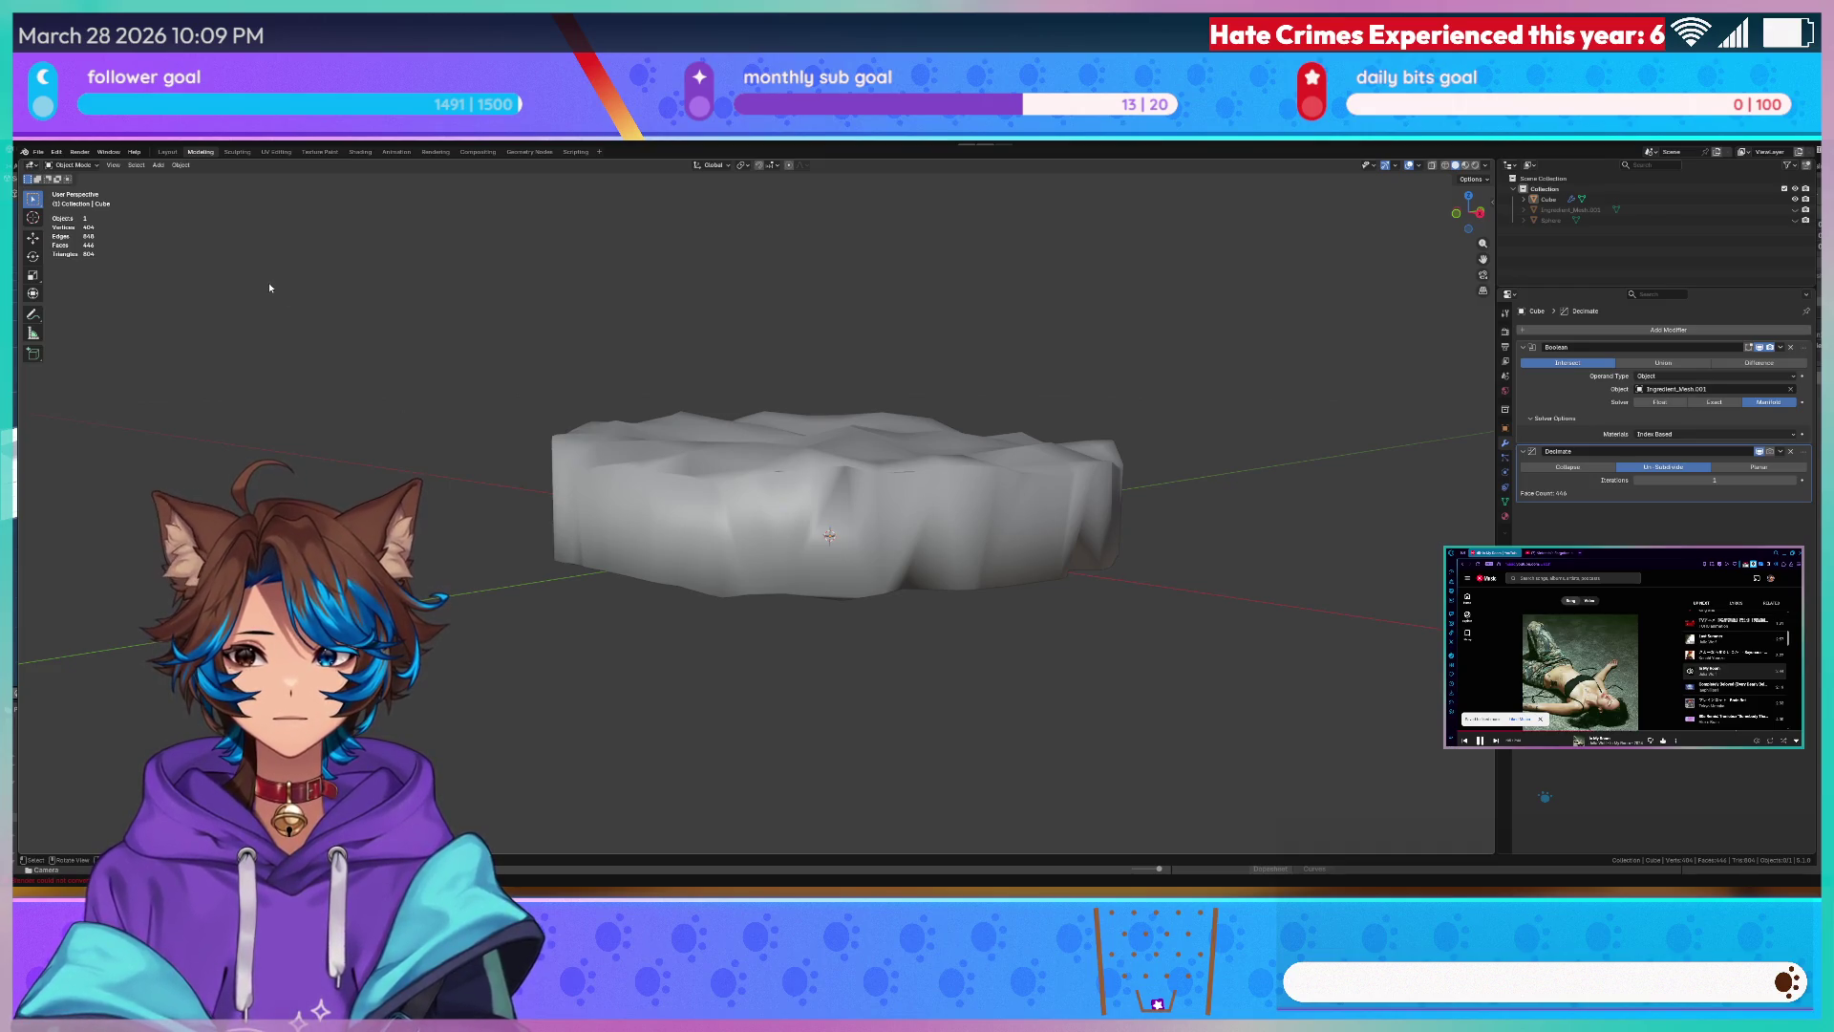
{"action": "key", "text": "ctrl+s"}
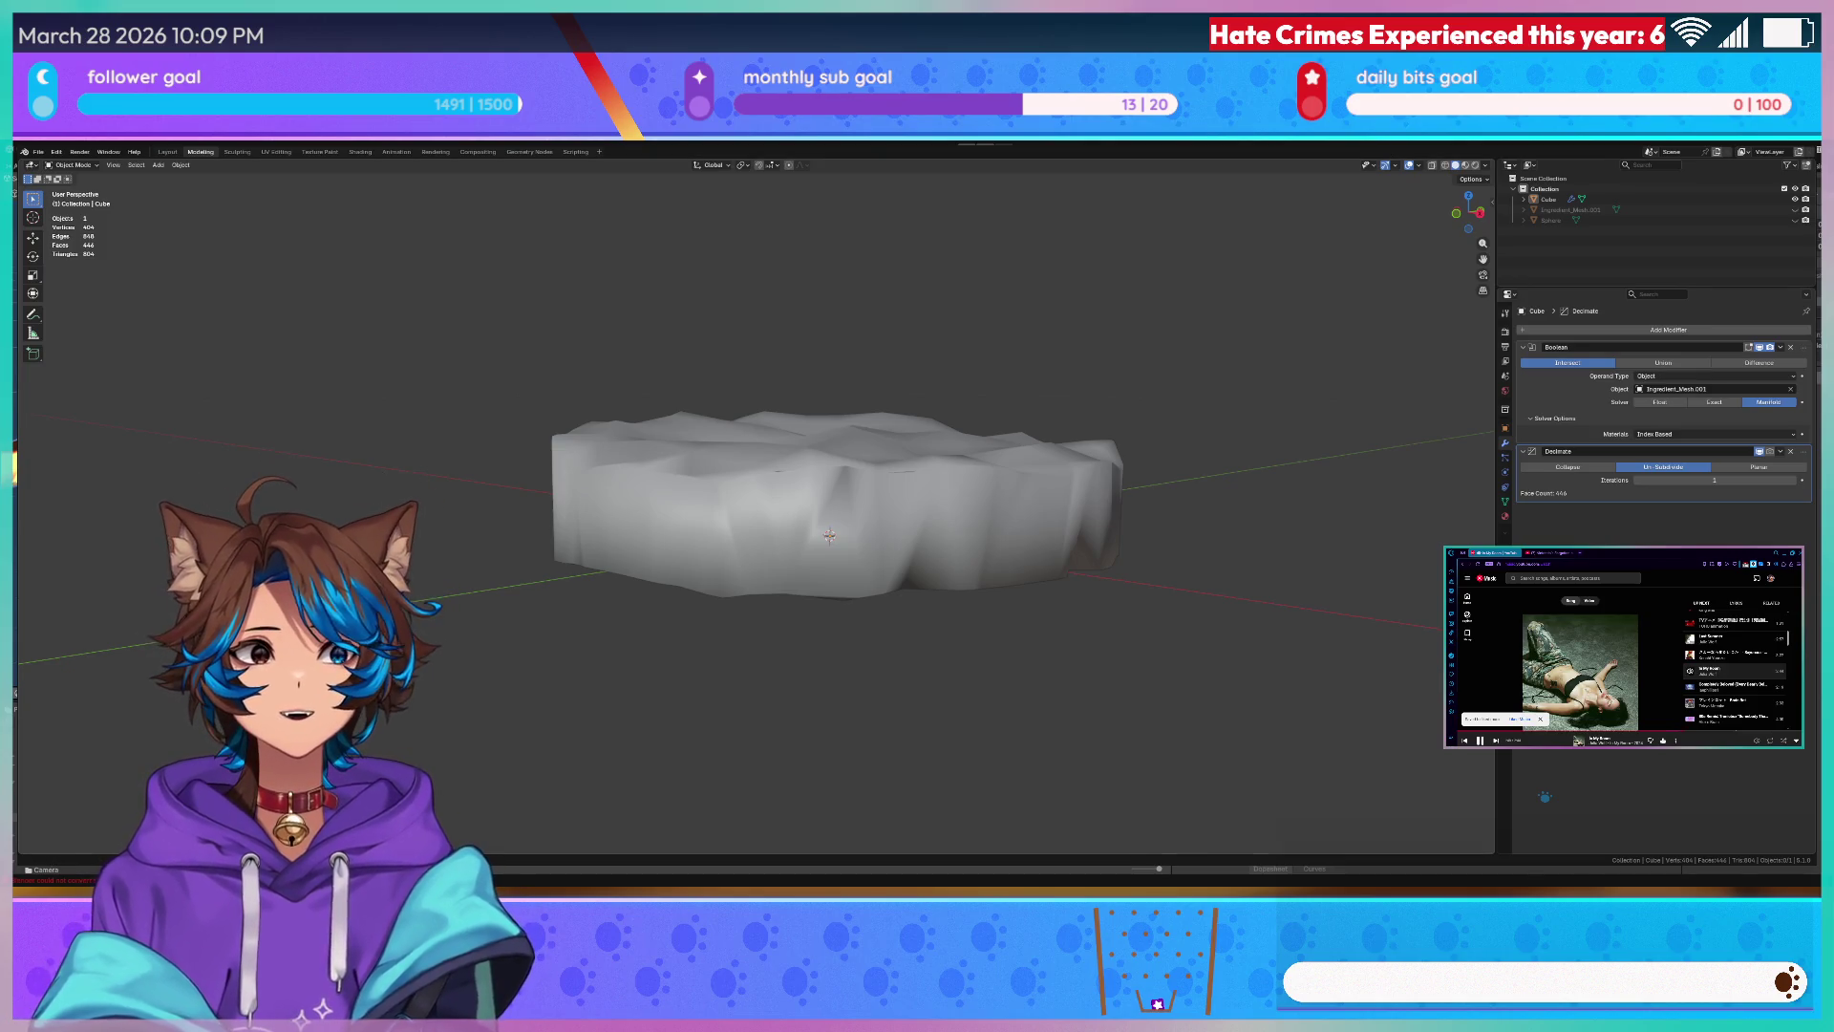
{"action": "key", "text": "alt+Tab"}
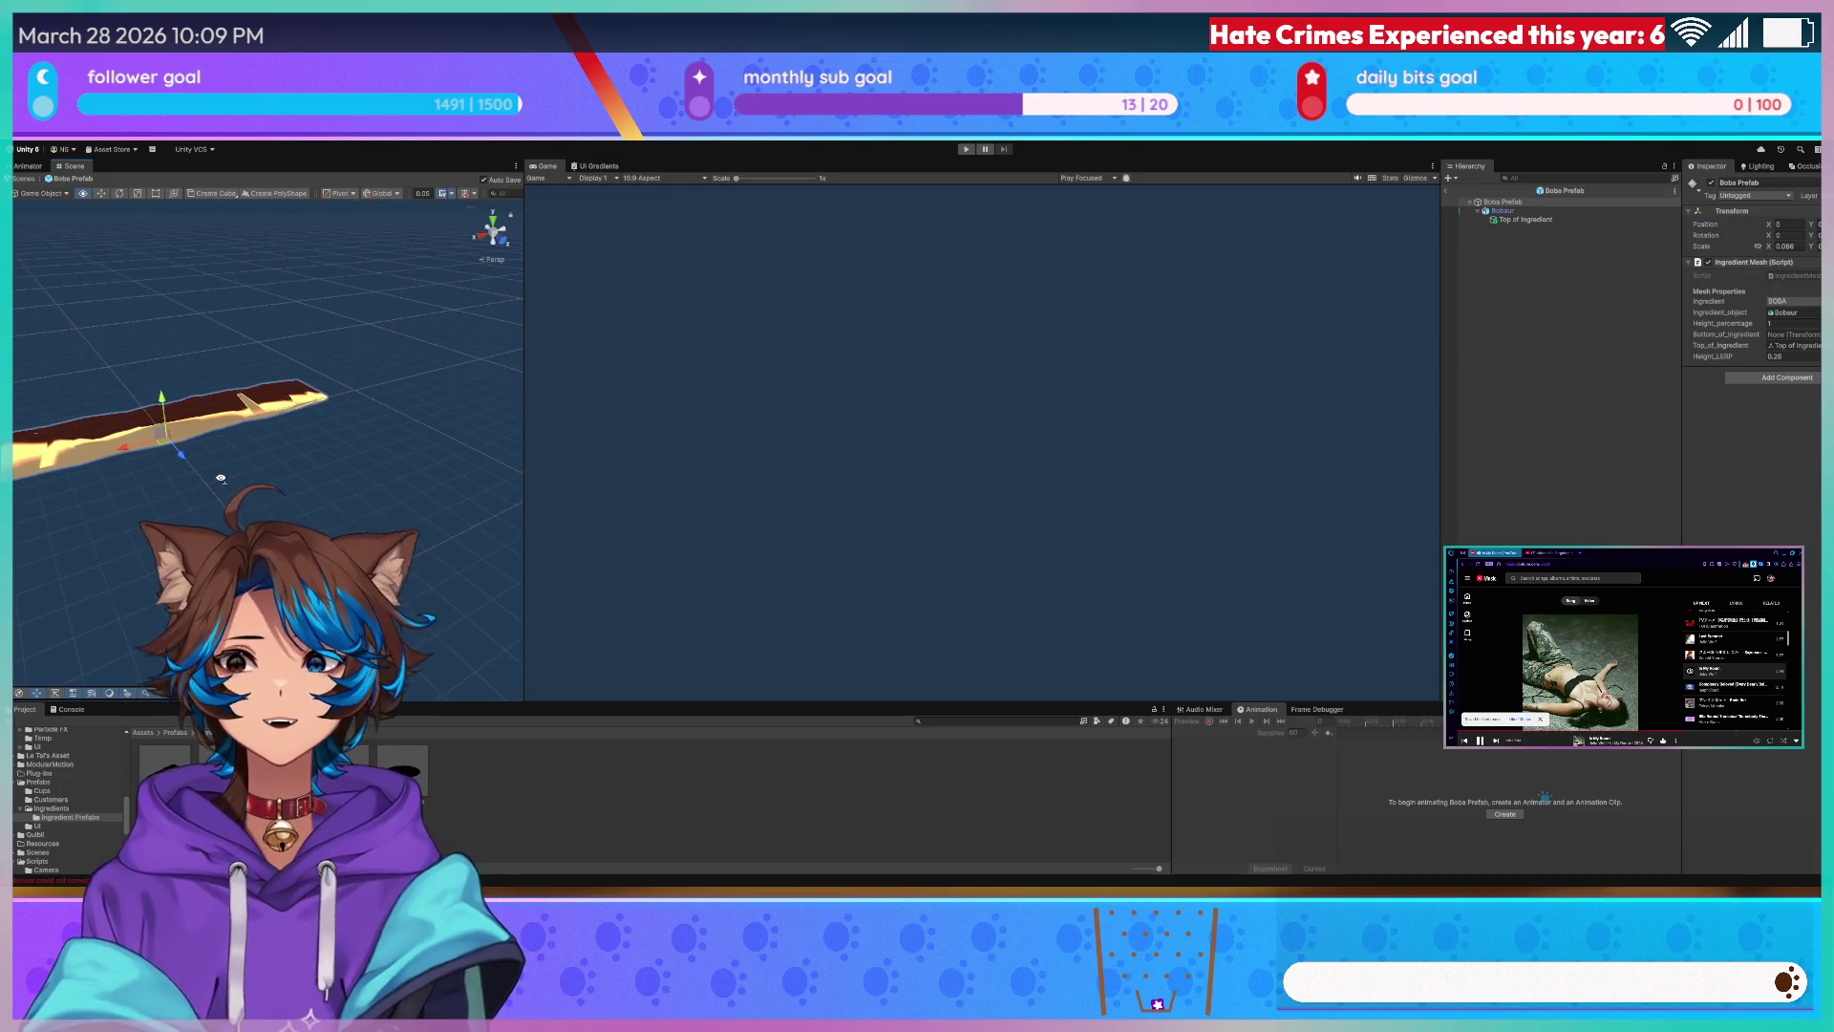
{"action": "mouse_move", "coordinate": [220, 477]}
{"action": "right_mouse_down"}
{"action": "mouse_move", "coordinate": [400, 462]}
{"action": "mouse_move", "coordinate": [488, 230]}
{"action": "right_mouse_up"}
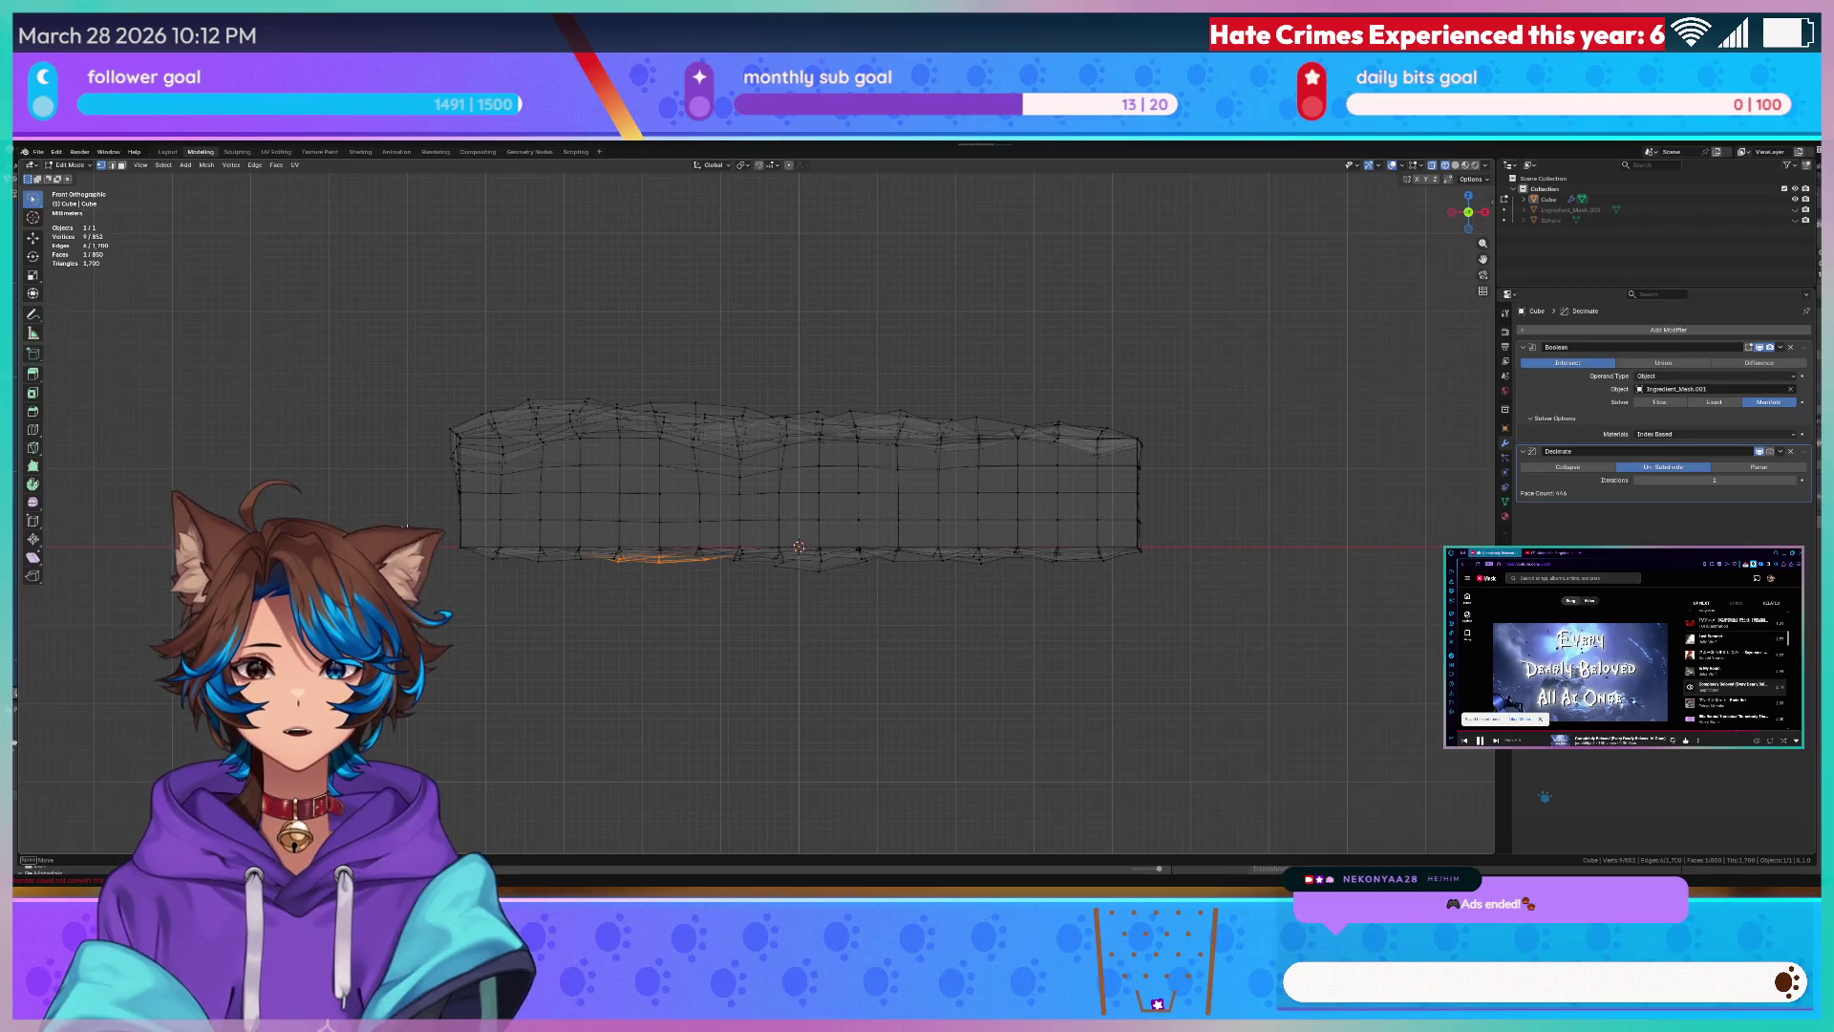
{"action": "mouse_move", "coordinate": [504, 537]}
{"action": "left_mouse_down"}
{"action": "mouse_move", "coordinate": [1213, 546]}
{"action": "mouse_move", "coordinate": [504, 542]}
{"action": "left_mouse_up"}
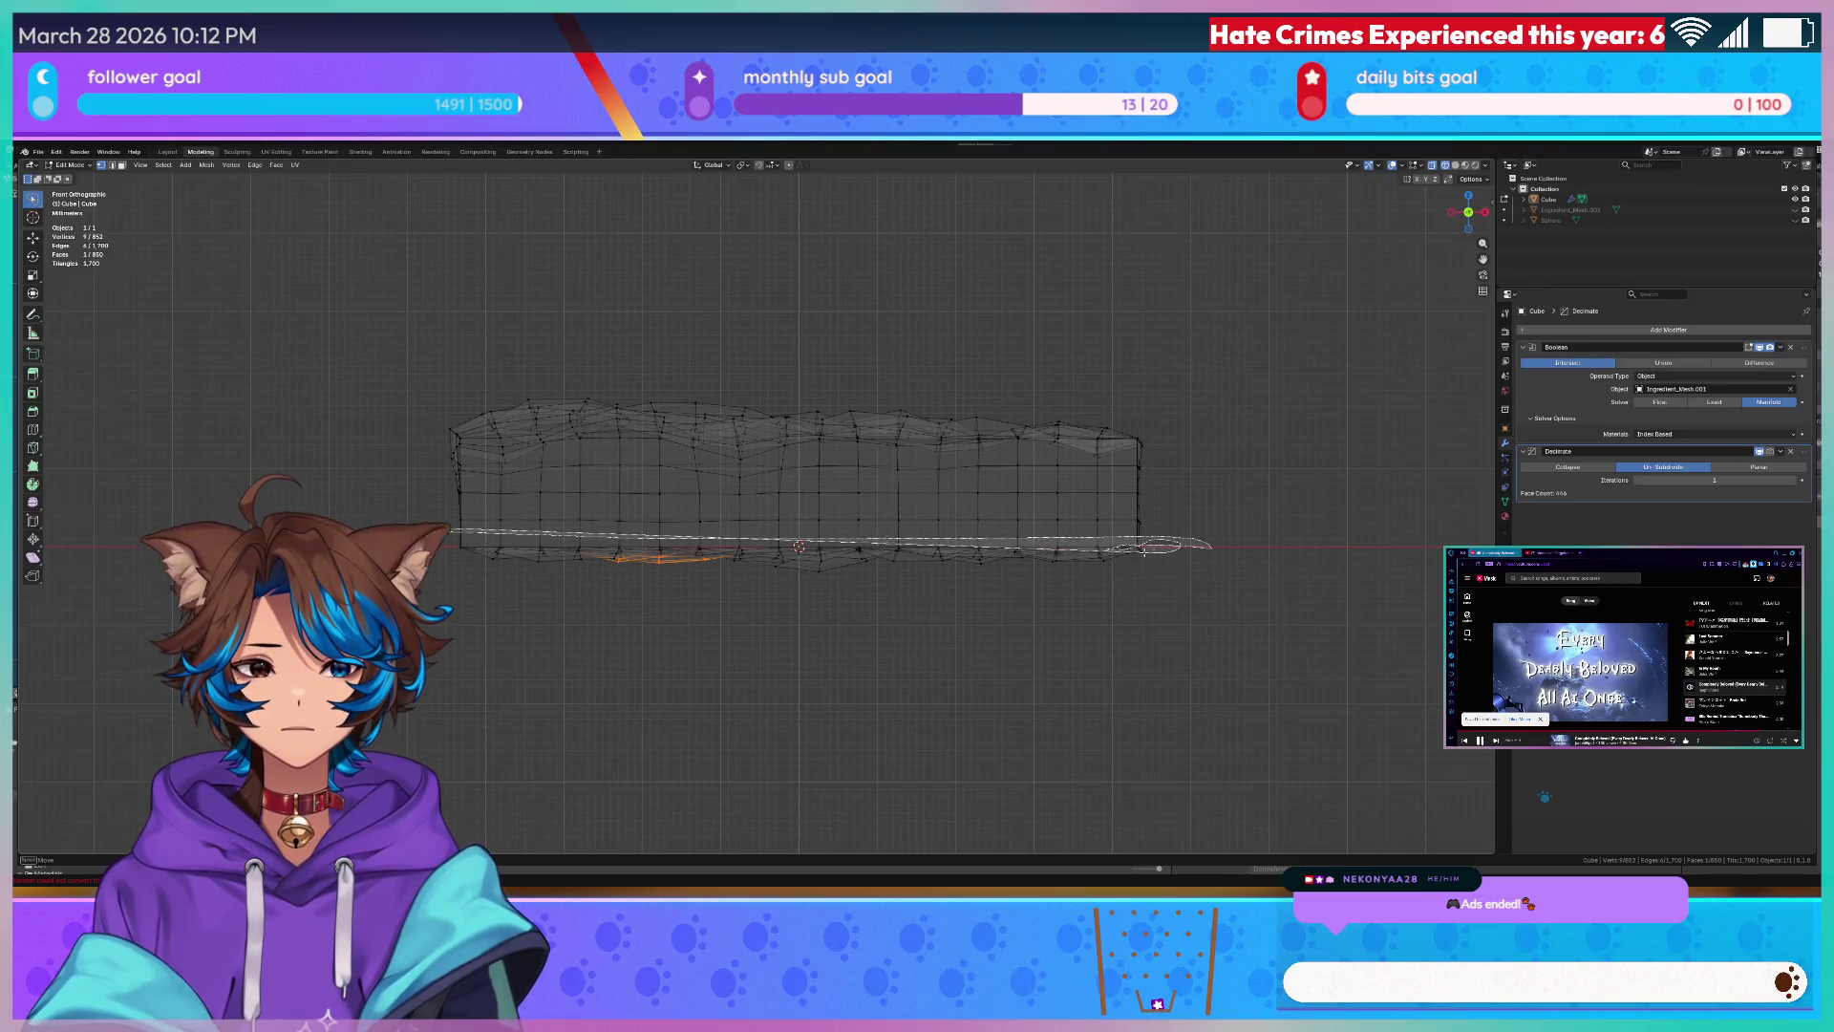
- Select and reposition the bottom row of vertices, then snap the 3D cursor to them via Quick Favorites
{"action": "mouse_move", "coordinate": [1212, 544]}
{"action": "left_mouse_down"}
{"action": "mouse_move", "coordinate": [459, 544]}
{"action": "mouse_move", "coordinate": [1290, 550]}
{"action": "left_mouse_up"}
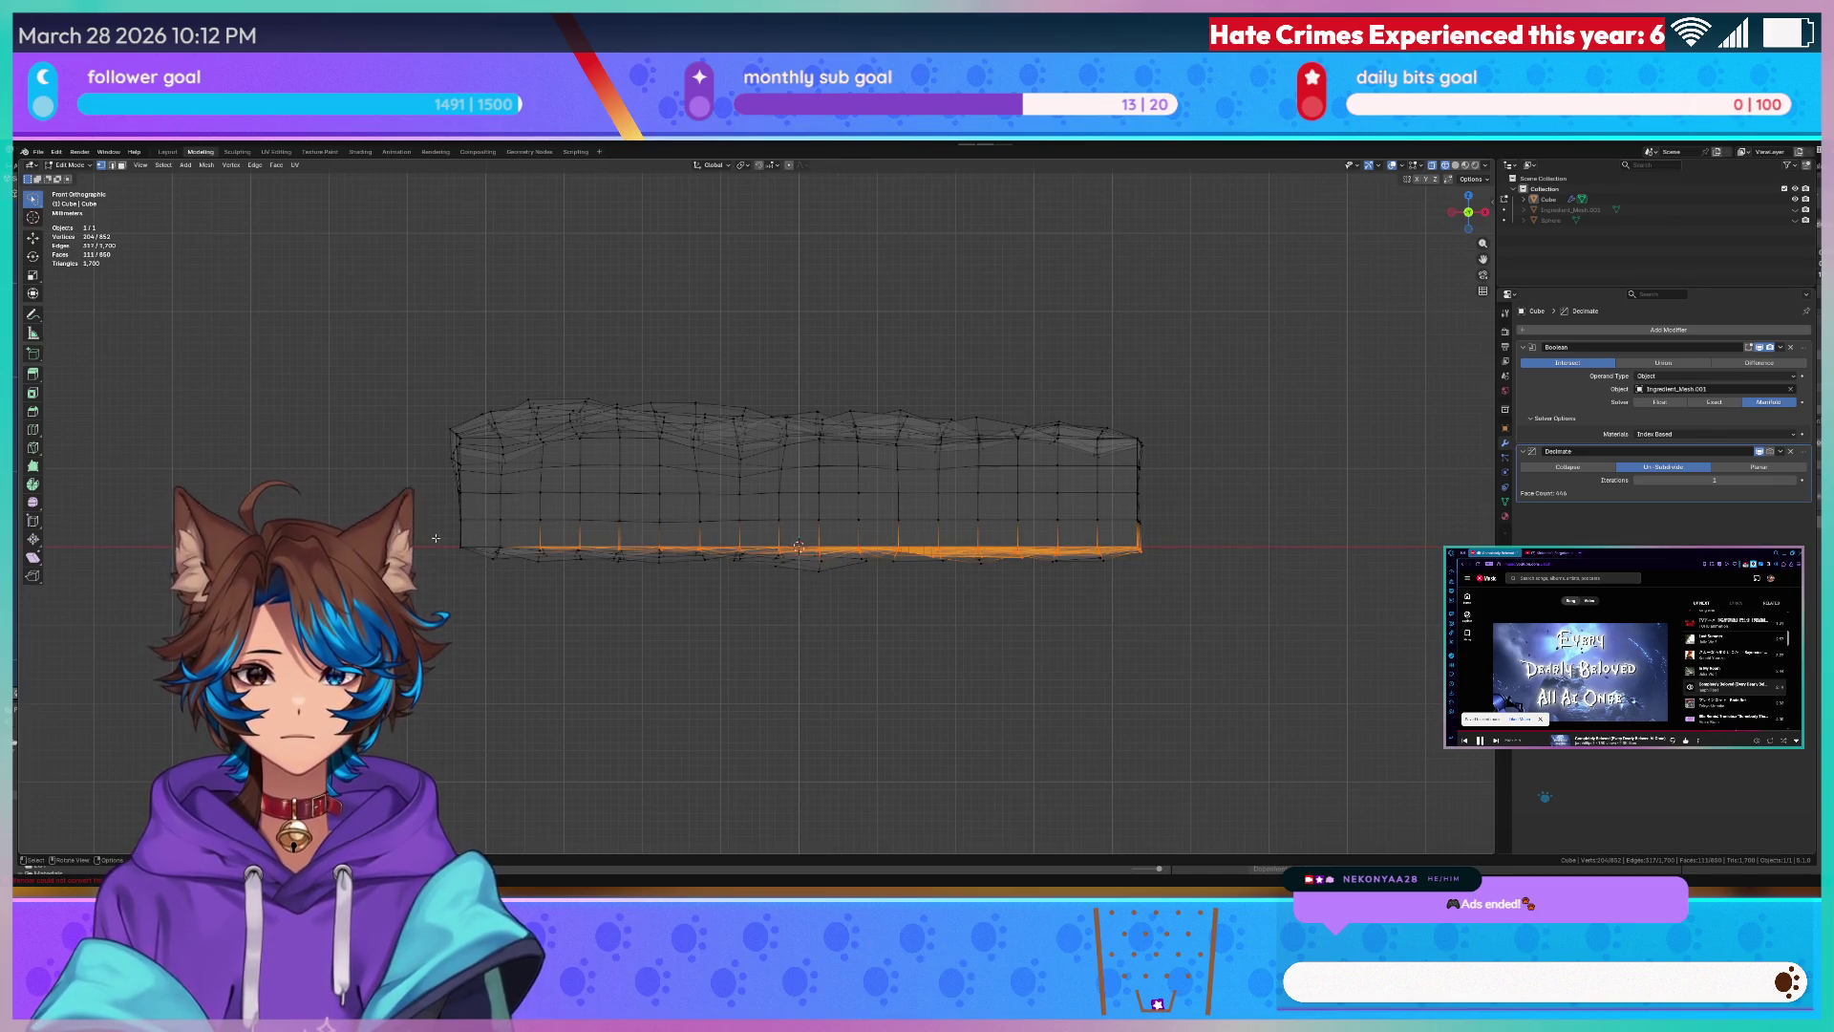
{"action": "left_click_drag", "start_coordinate": [1040, 535], "coordinate": [1189, 550]}
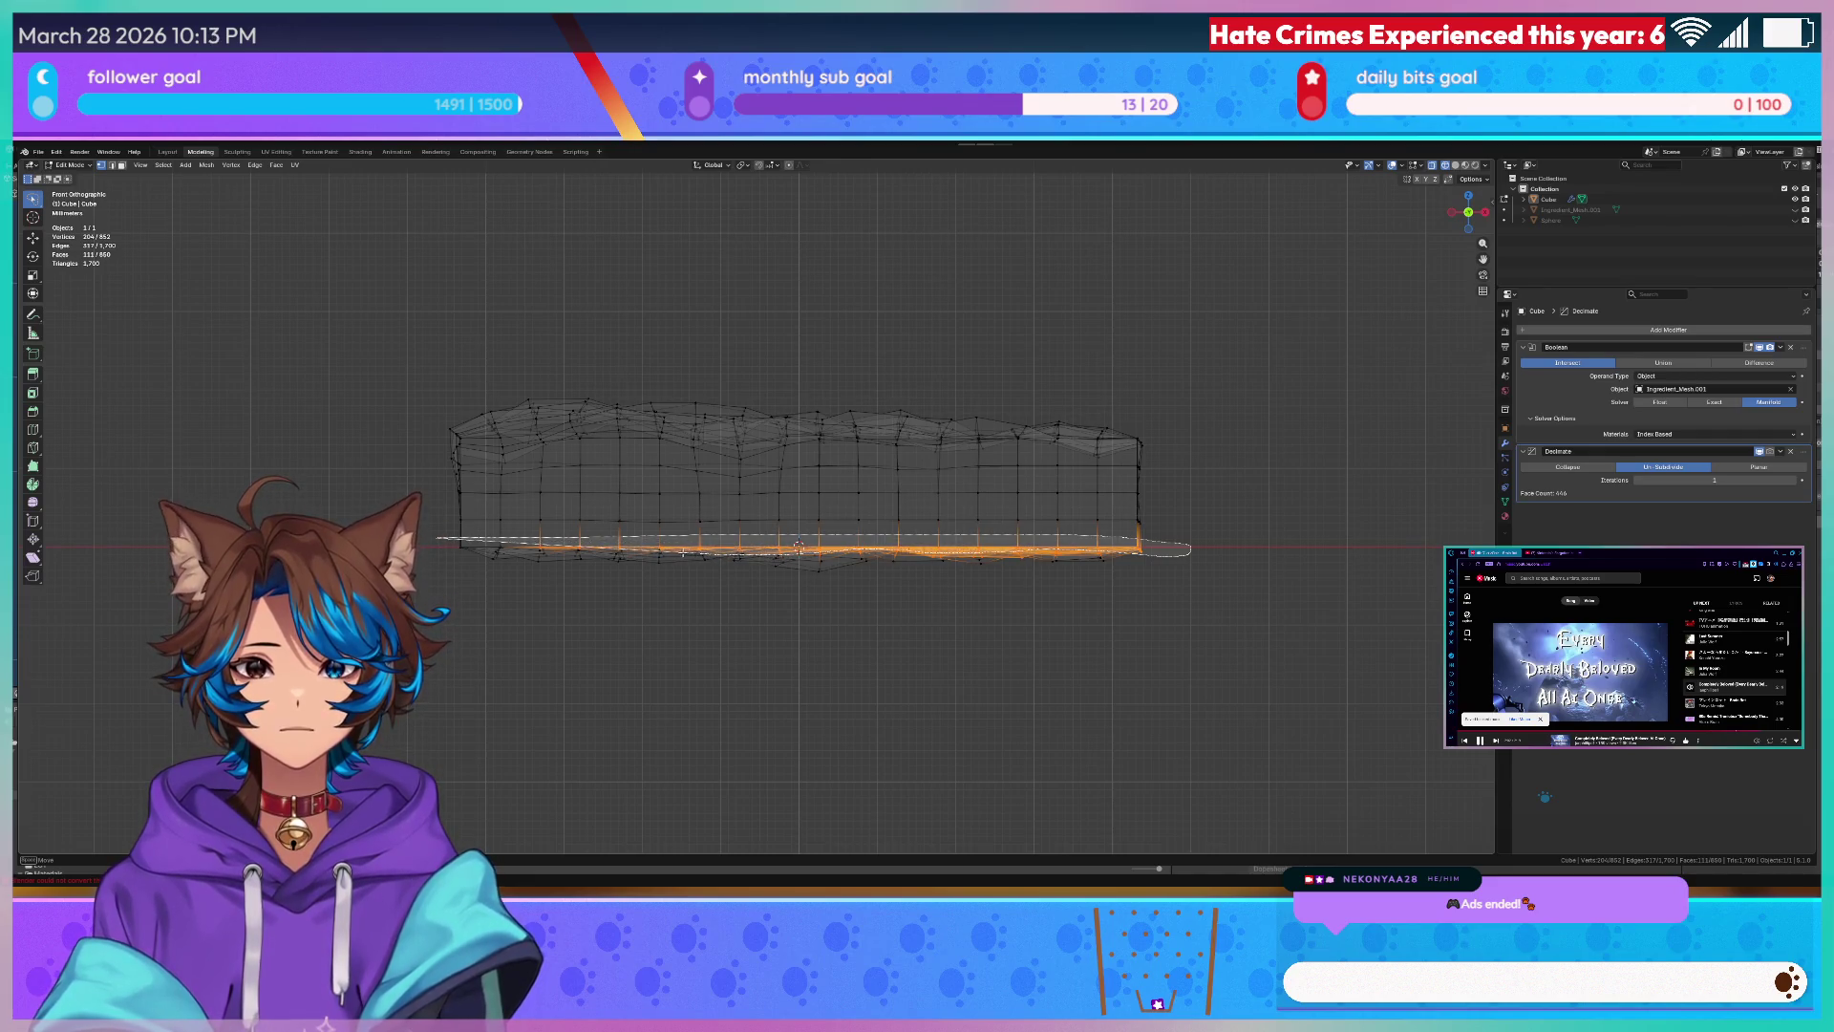
{"action": "left_click", "coordinate": [798, 548]}
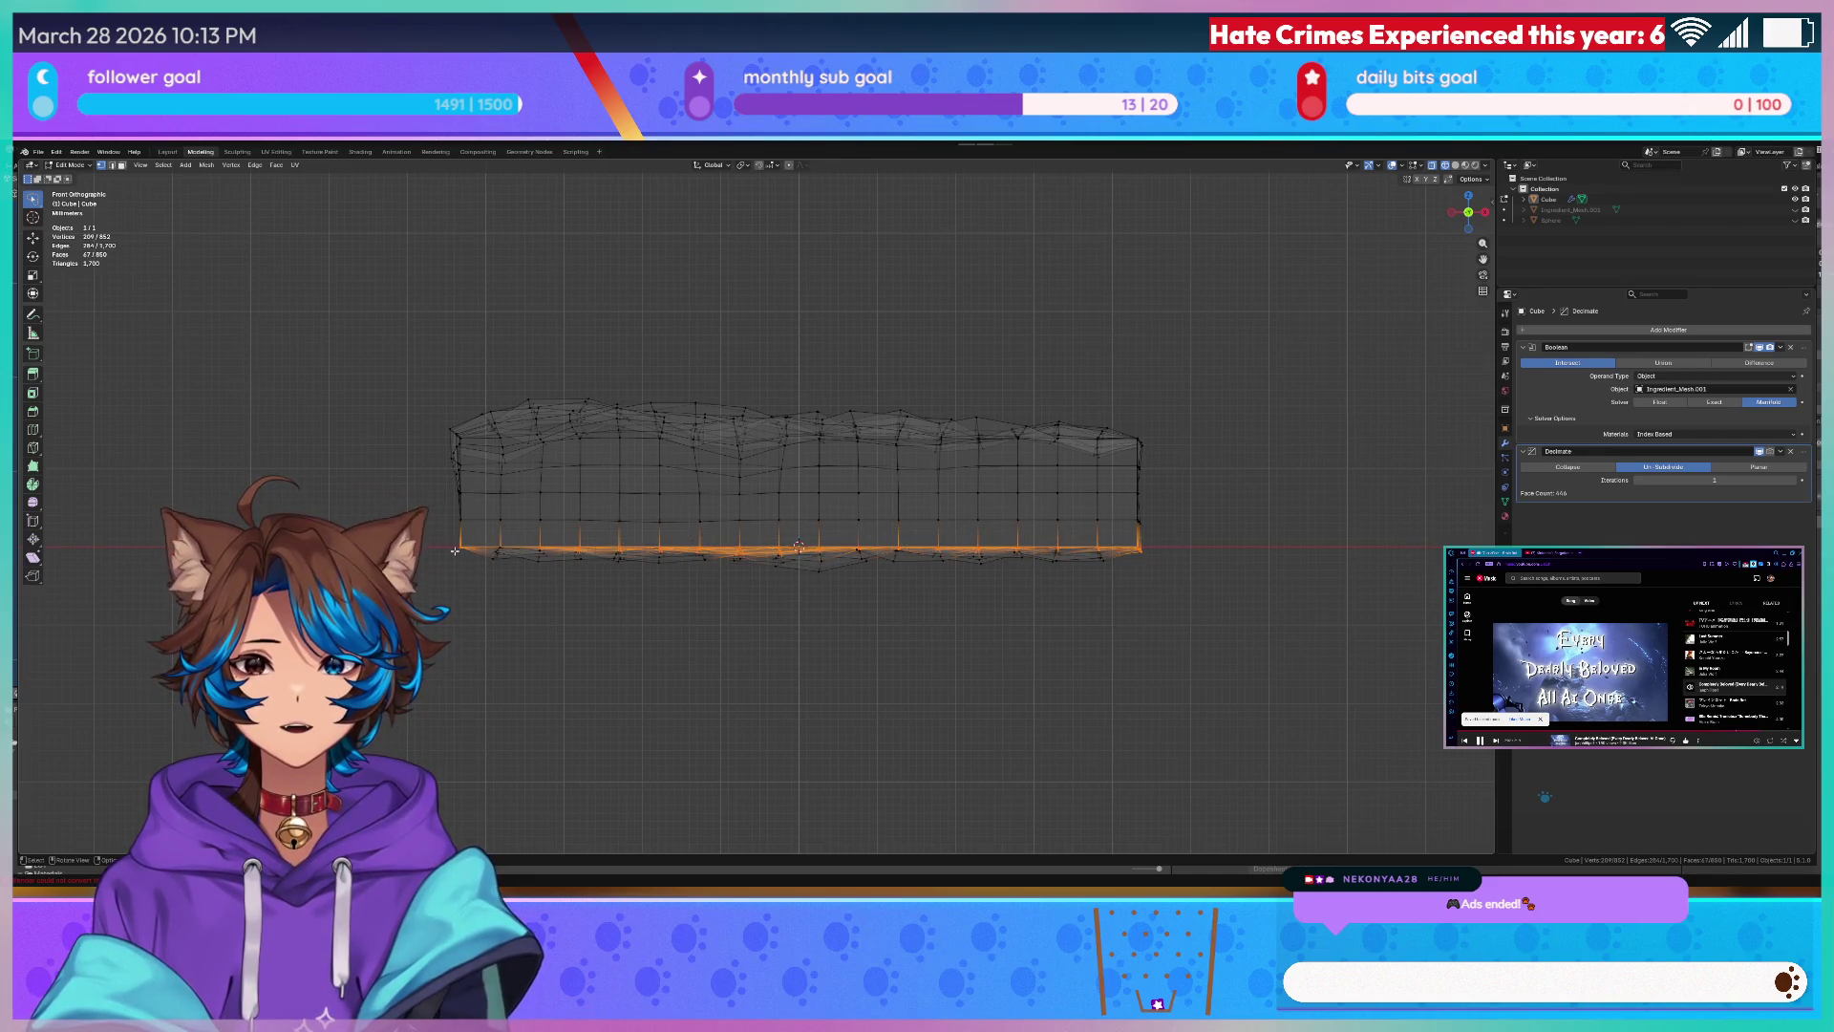
{"action": "key", "text": "q"}
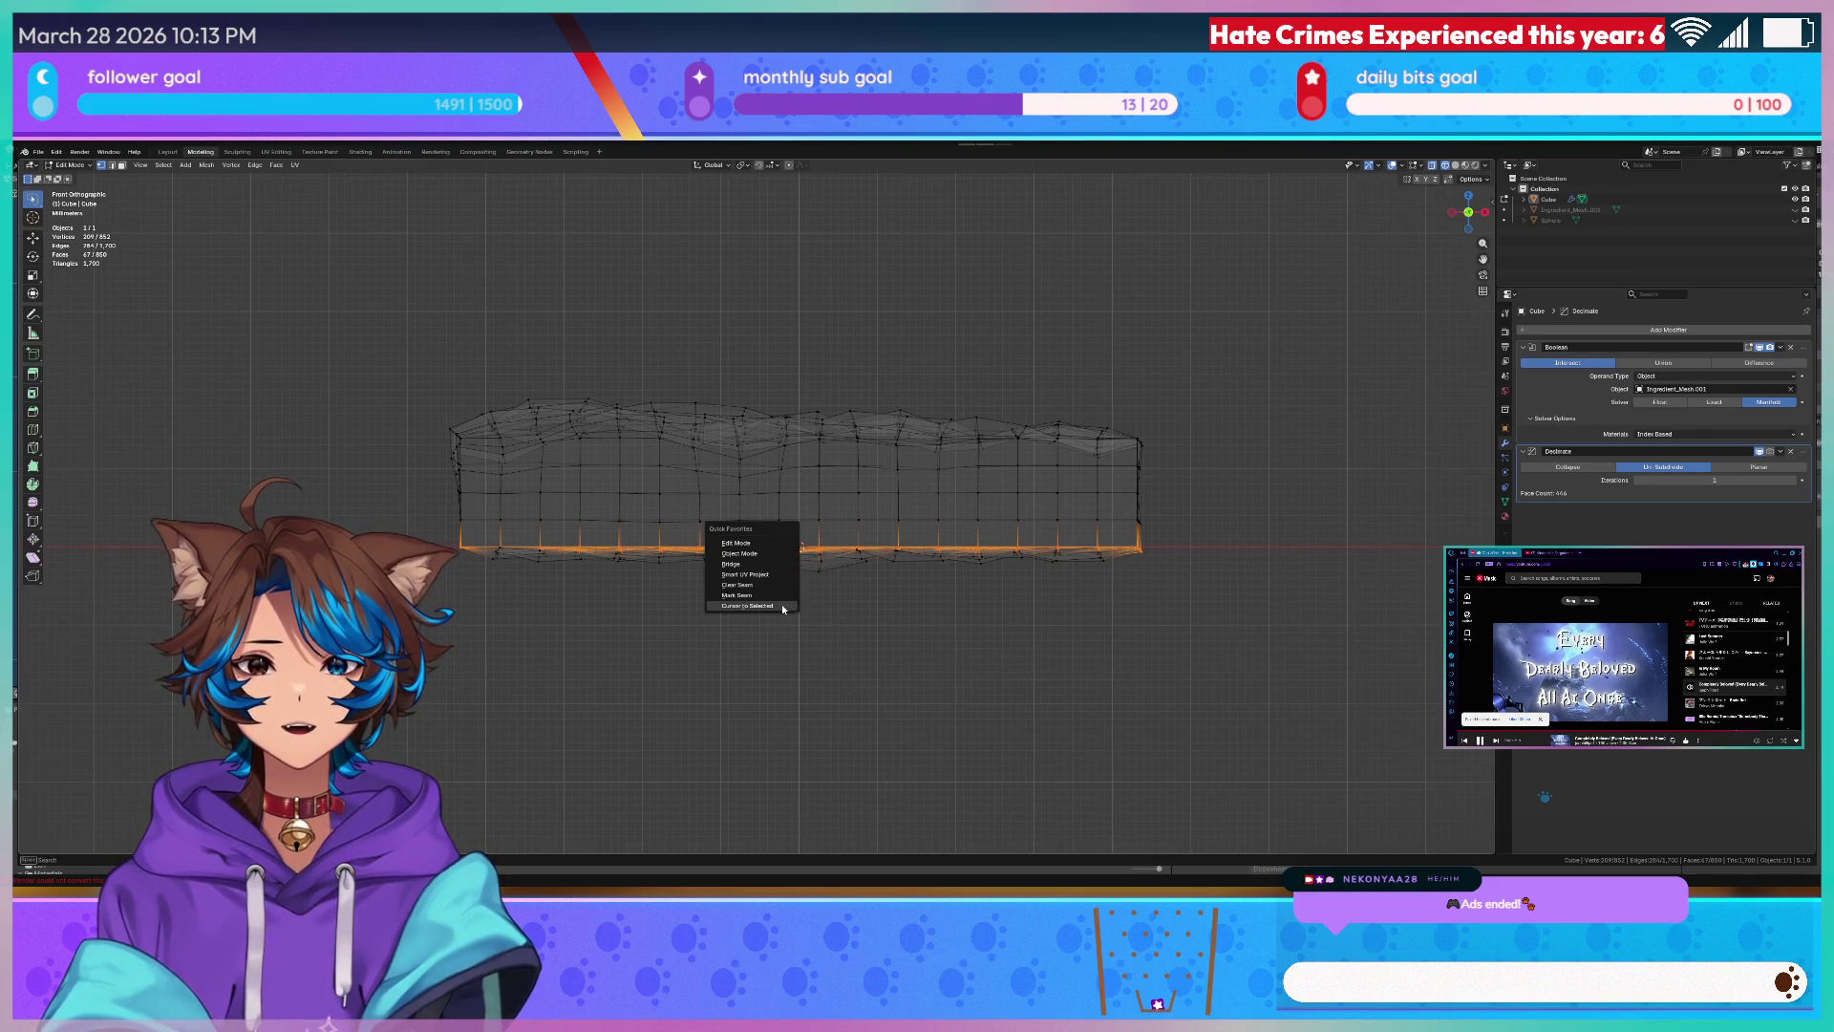
{"action": "left_click", "coordinate": [782, 609]}
- From the front orthographic view box-select more bottom vertices, then return to object mode
{"action": "middle_click_drag", "start_coordinate": [802, 574], "coordinate": [888, 473]}
{"action": "scroll", "coordinate": [900, 464], "scroll_direction": "down", "scroll_amount": 4}
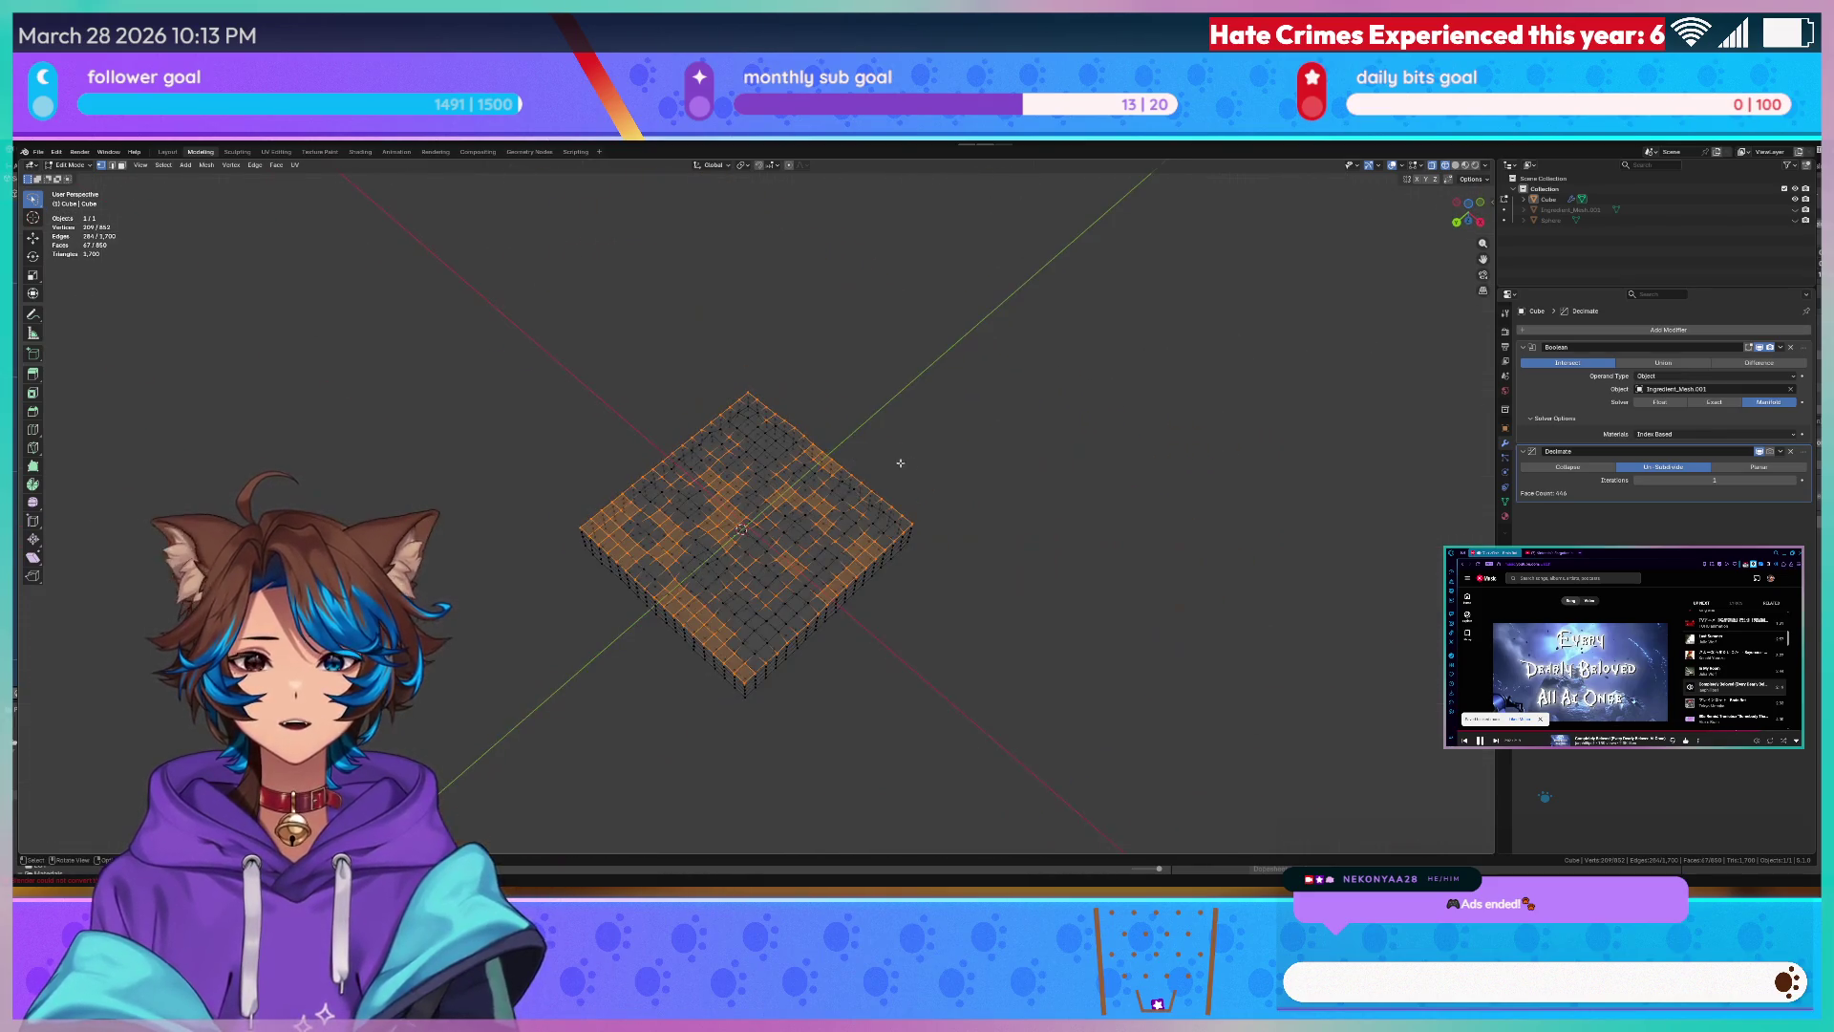
{"action": "key", "text": "KP_1"}
{"action": "scroll", "coordinate": [927, 464], "scroll_direction": "up", "scroll_amount": 3}
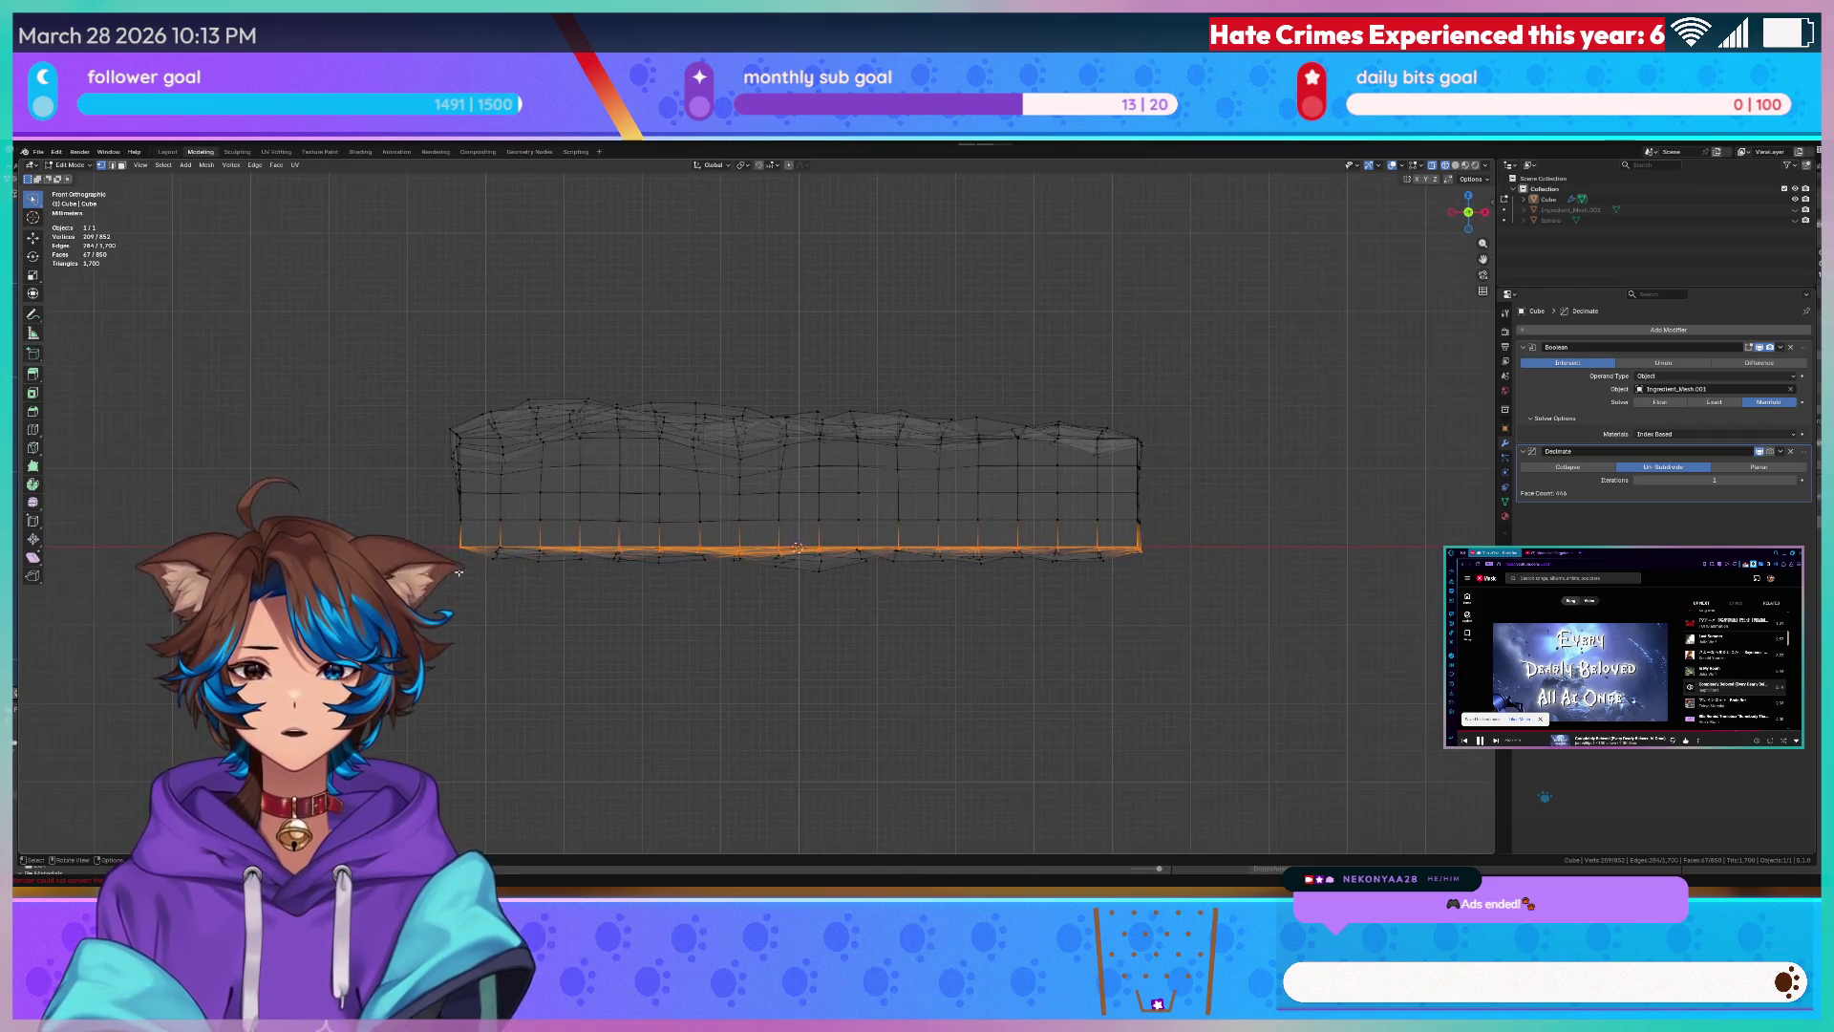
{"action": "left_click_drag", "start_coordinate": [1261, 538], "coordinate": [459, 616]}
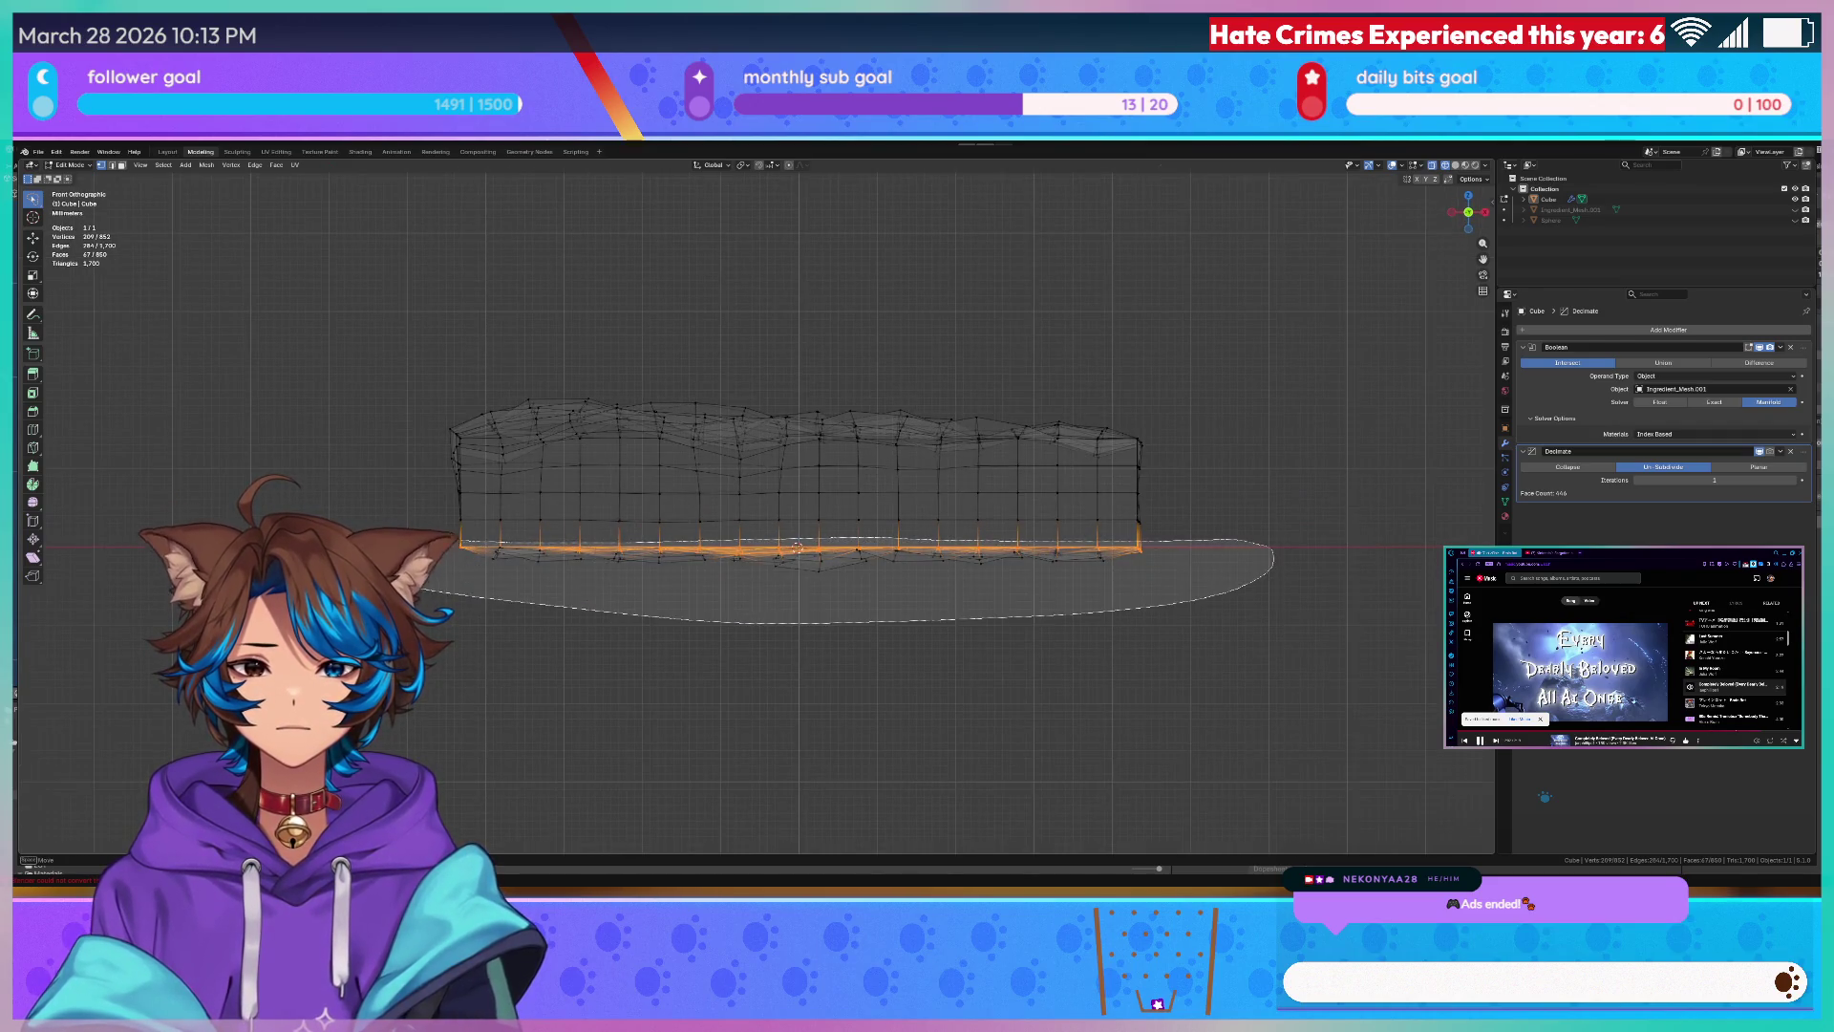
{"action": "key", "text": "q"}
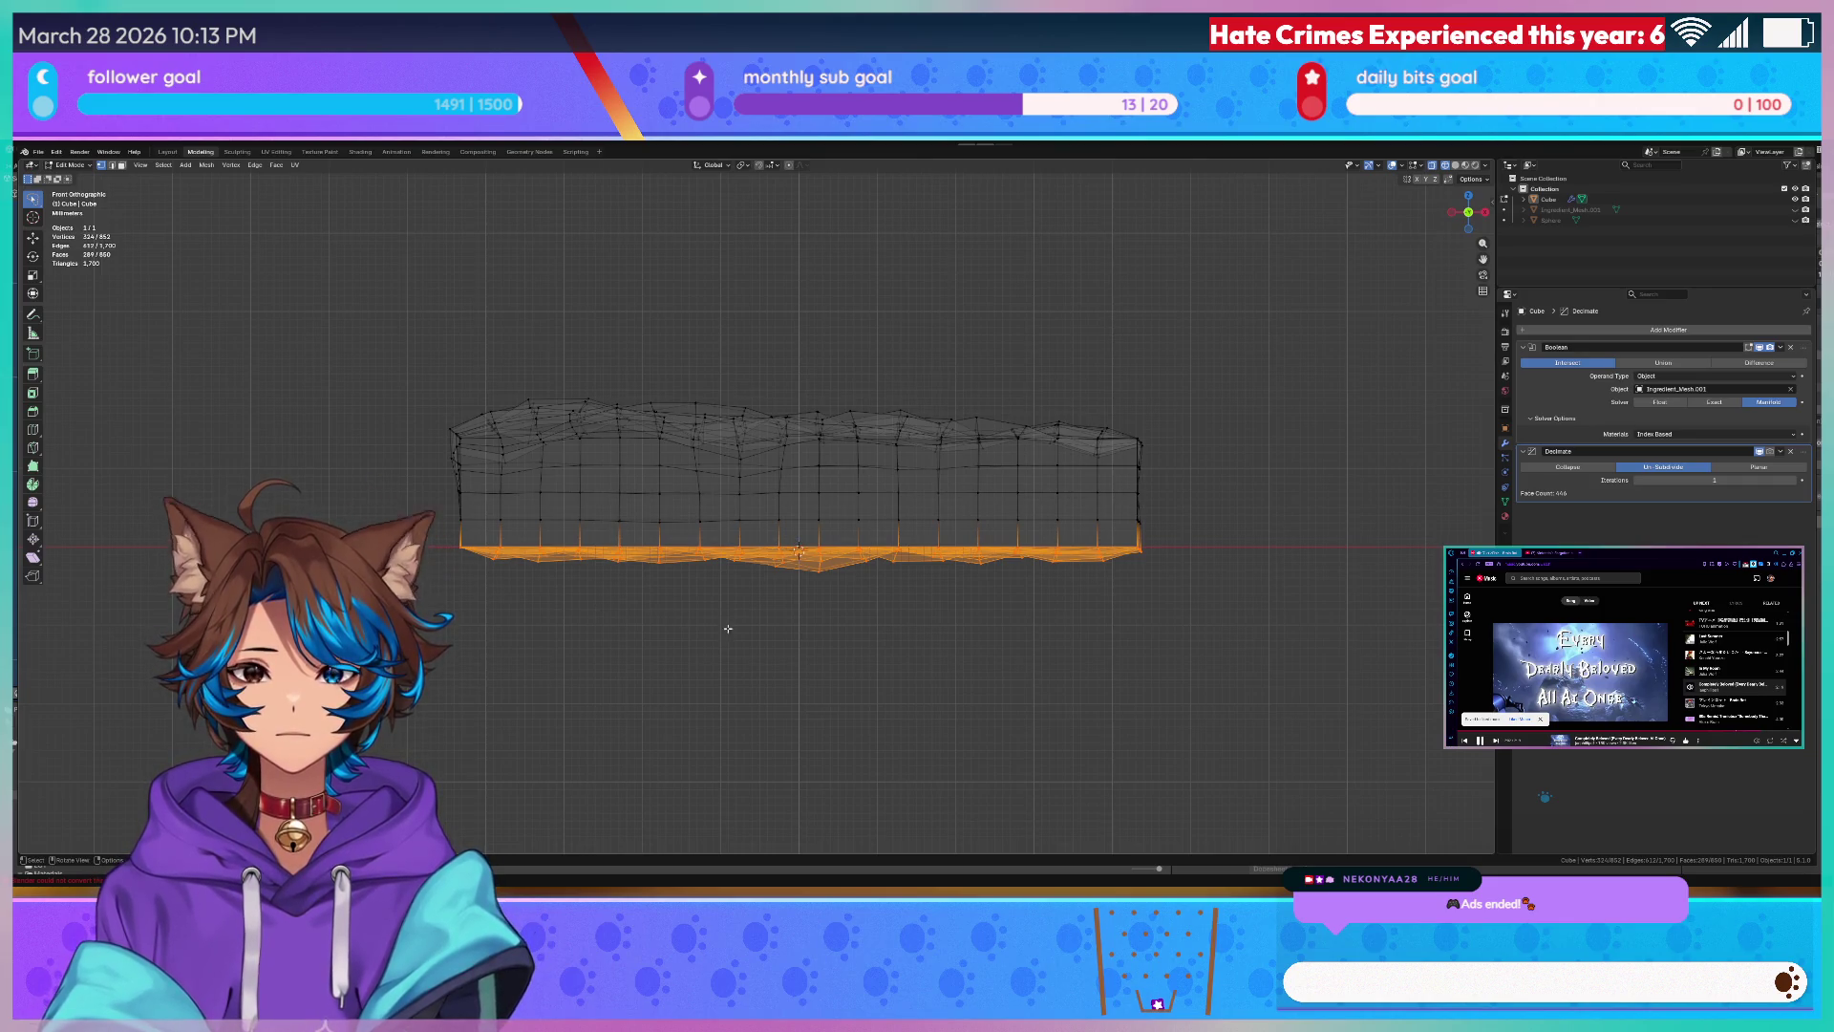
{"action": "middle_click_drag", "start_coordinate": [729, 628], "coordinate": [861, 573]}
{"action": "key", "text": "Tab"}
{"action": "key", "text": "q"}
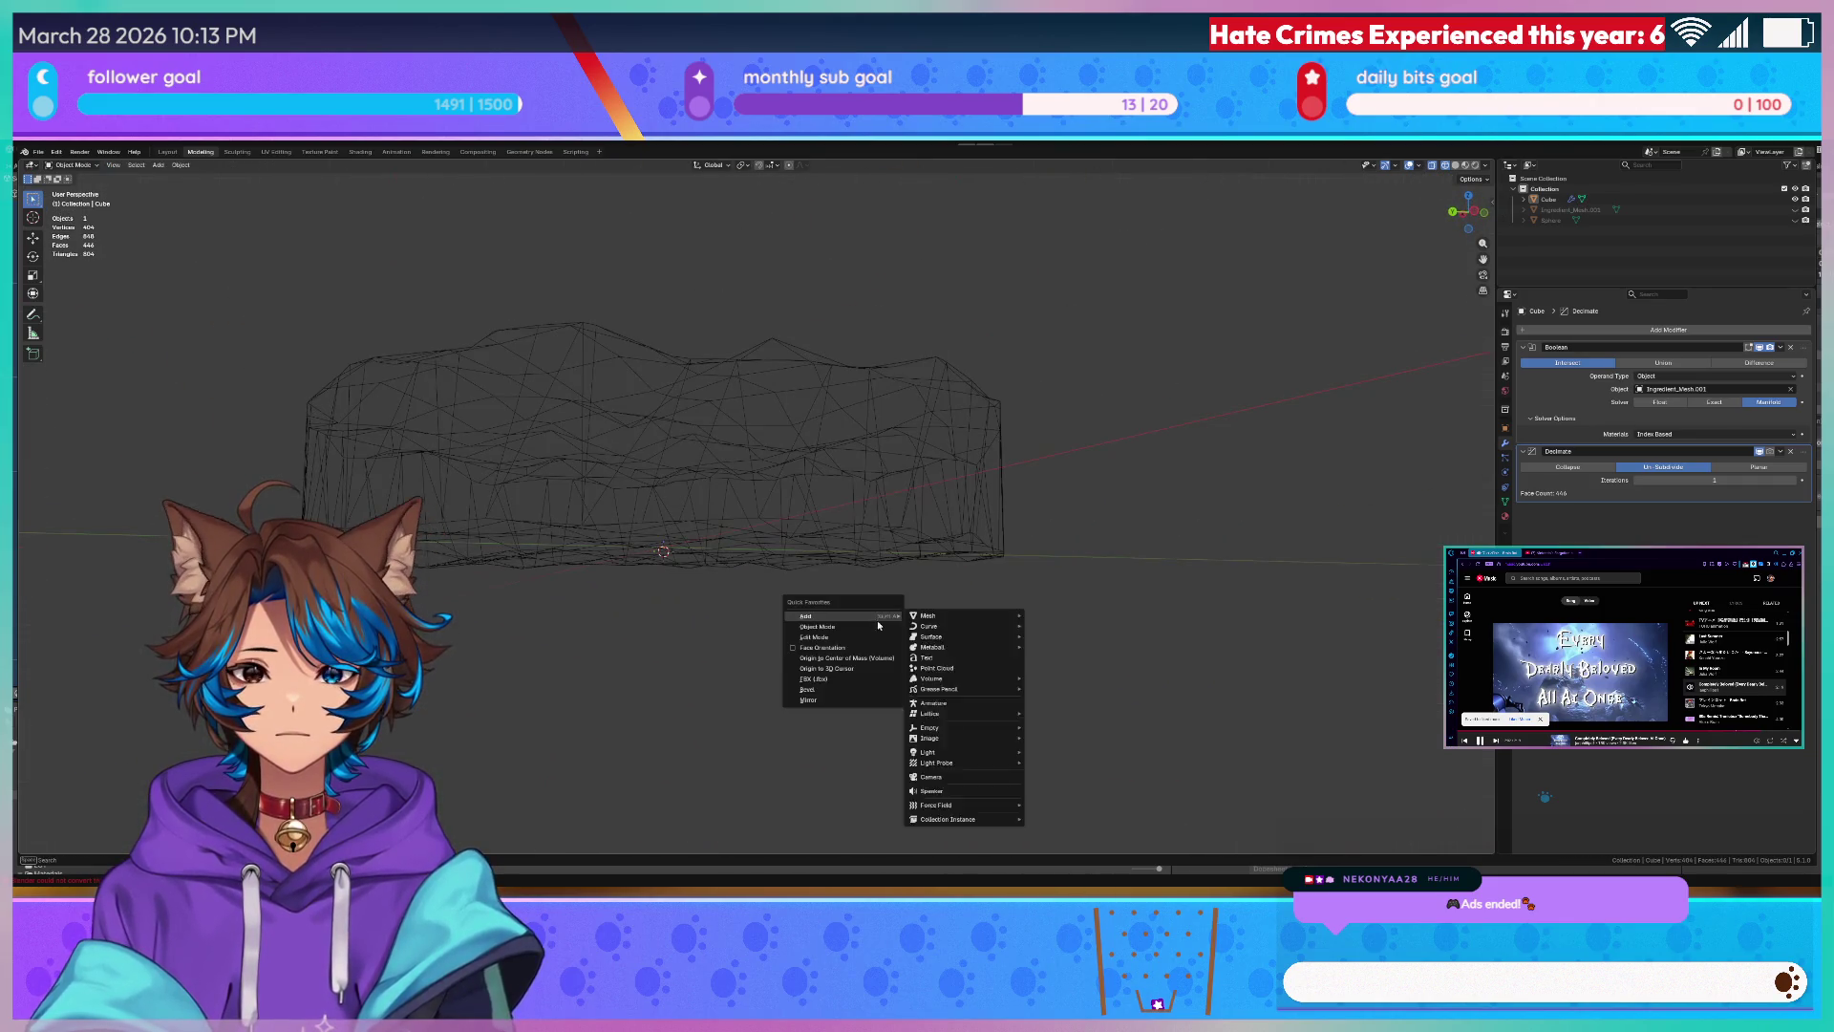
- Select the layer mesh, set its origin to the 3D cursor via Quick Favorites, then switch to Unity
{"action": "left_click", "coordinate": [865, 672]}
{"action": "middle_click_drag", "start_coordinate": [861, 631], "coordinate": [803, 573]}
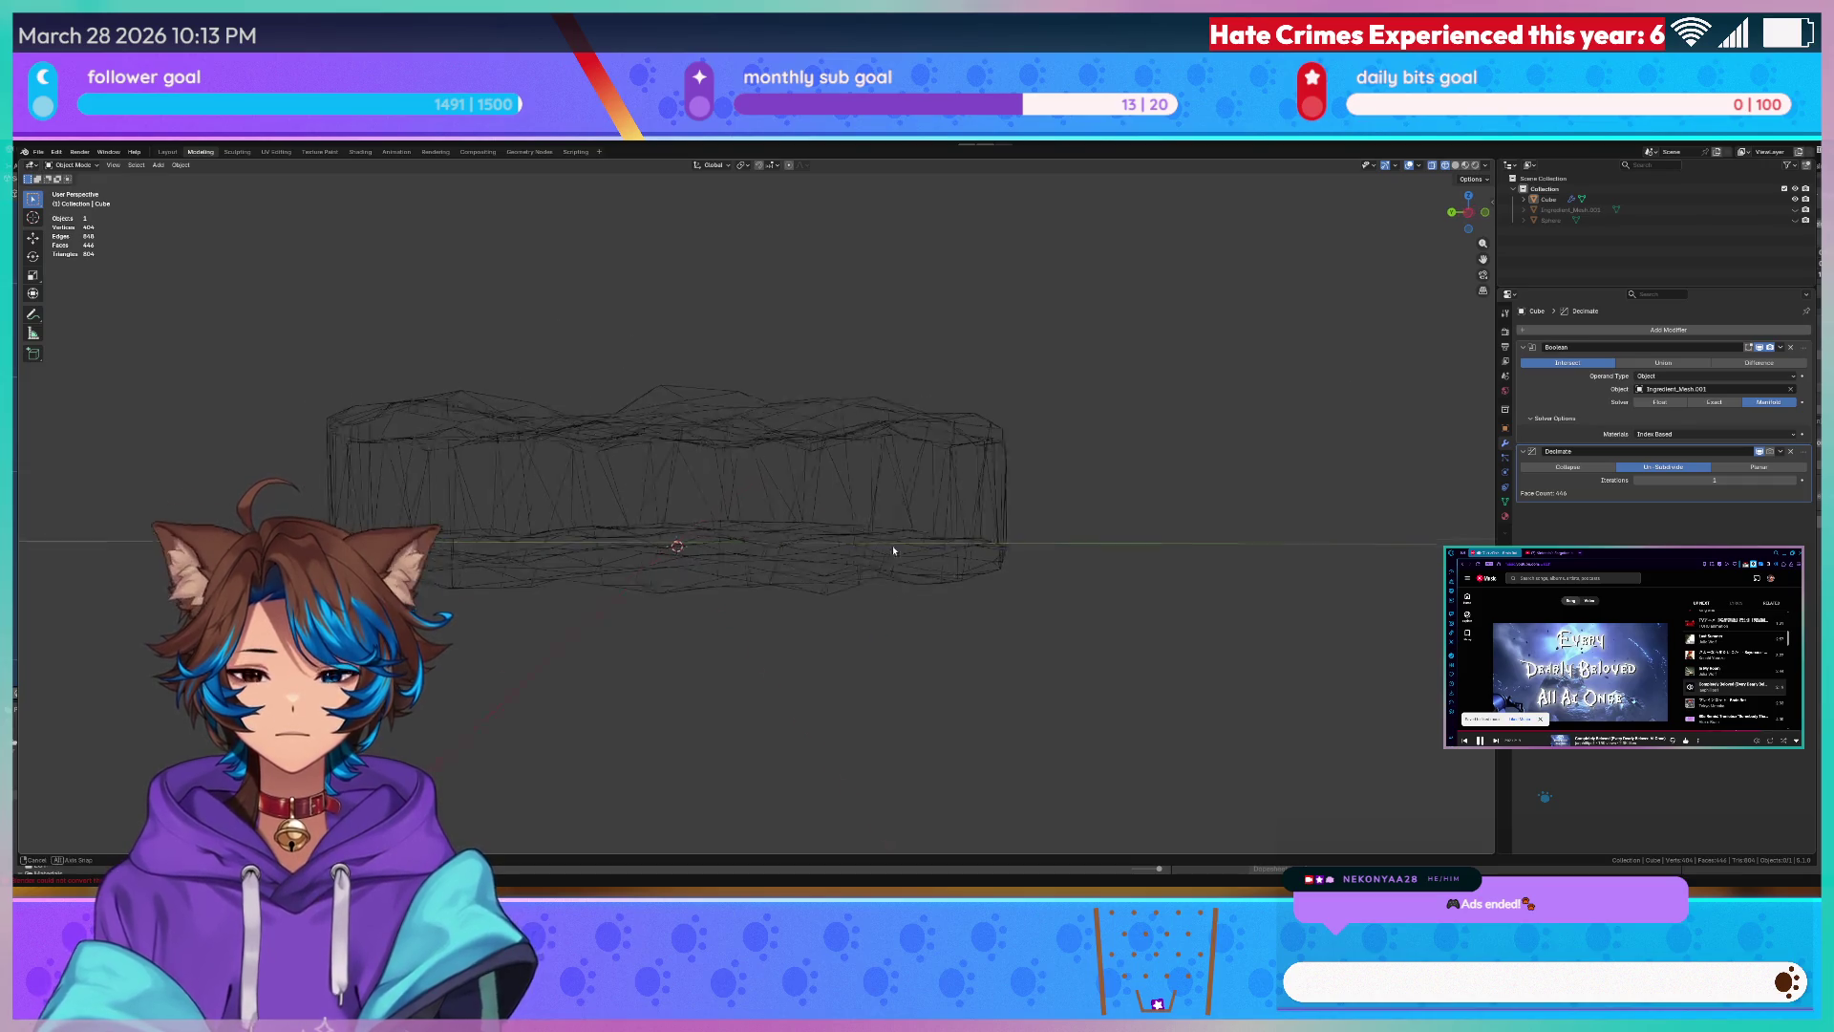
{"action": "left_click", "coordinate": [717, 487]}
{"action": "key", "text": "q"}
{"action": "left_click", "coordinate": [841, 557]}
{"action": "left_click", "coordinate": [1162, 560]}
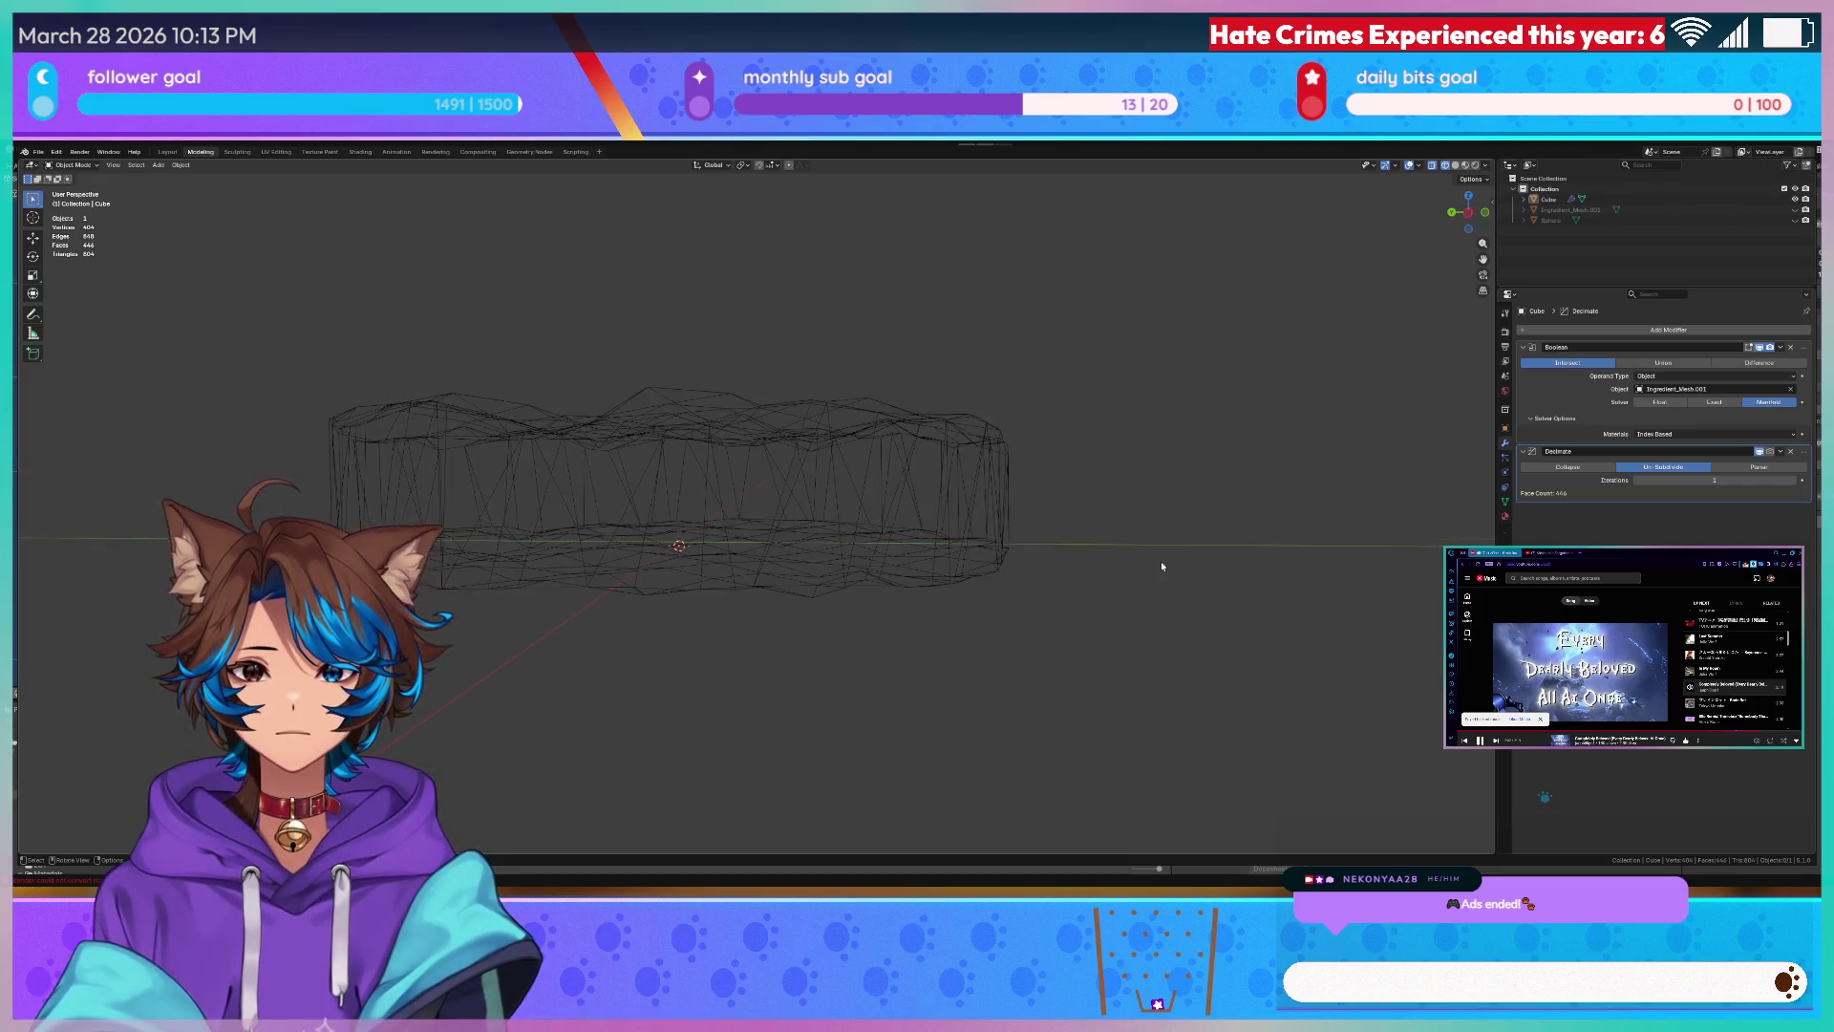
{"action": "key", "text": "q"}
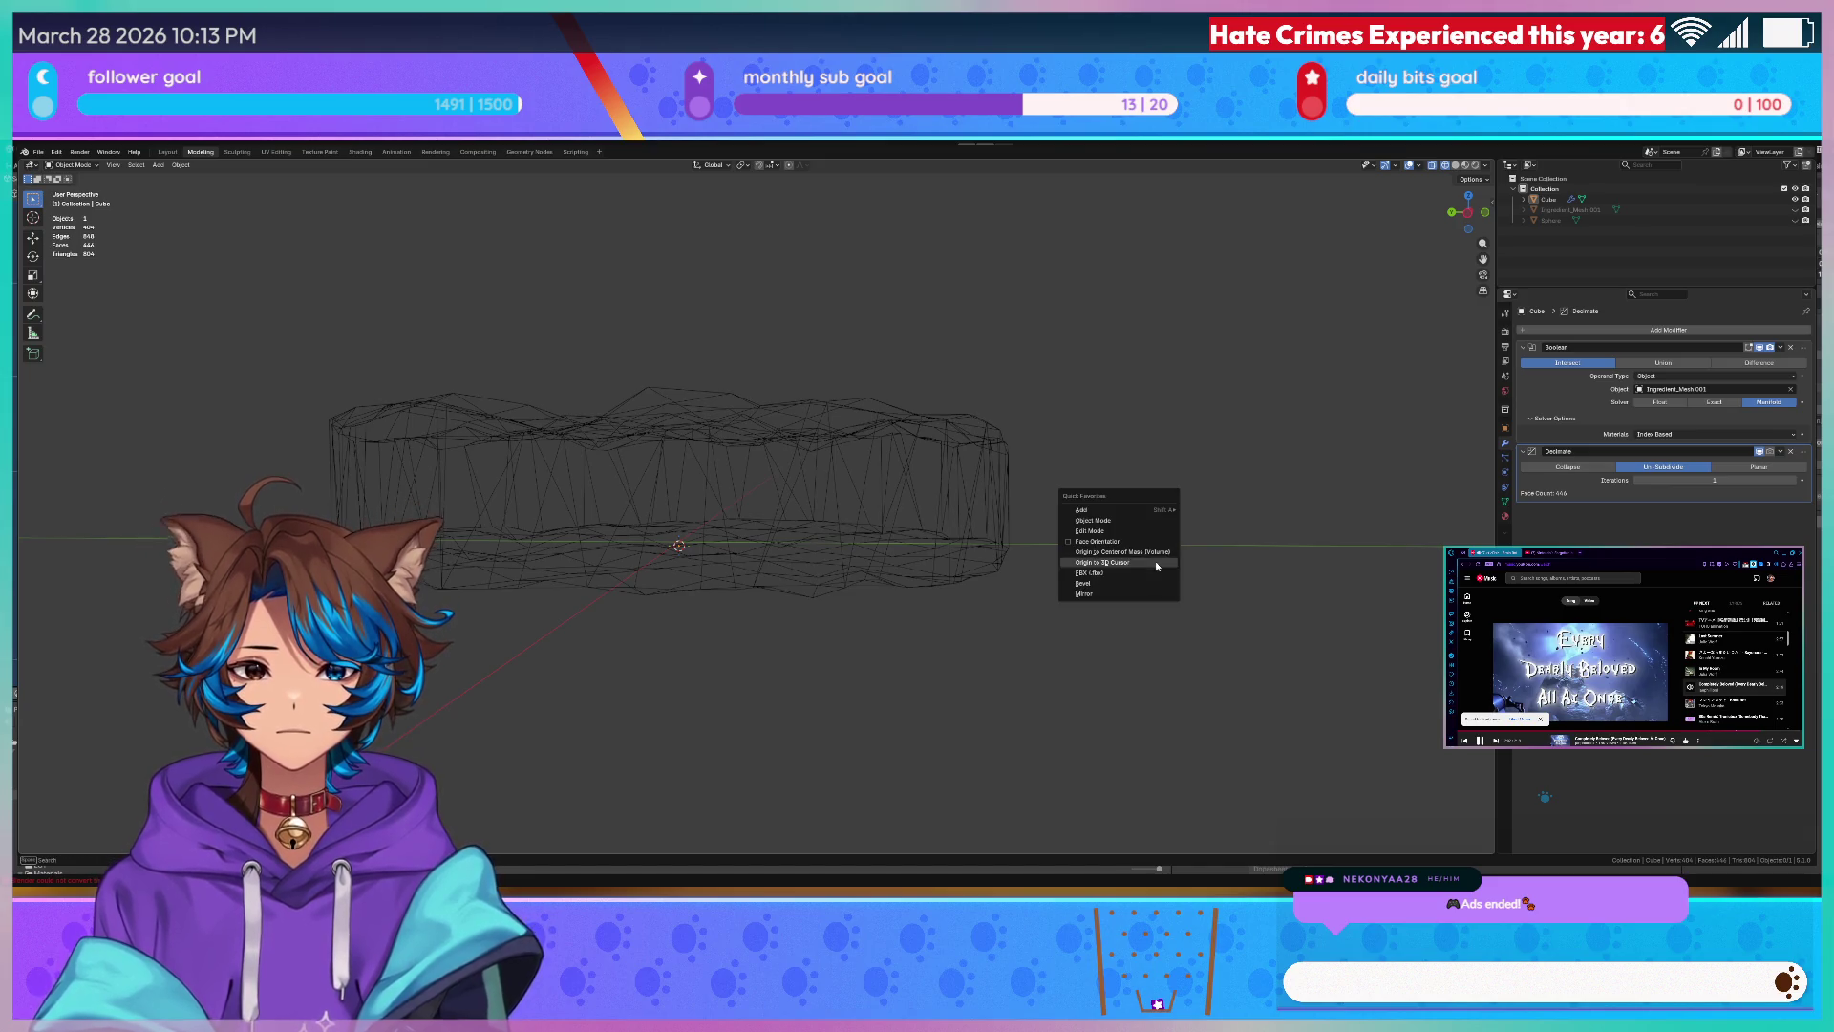
{"action": "left_click", "coordinate": [1143, 577]}
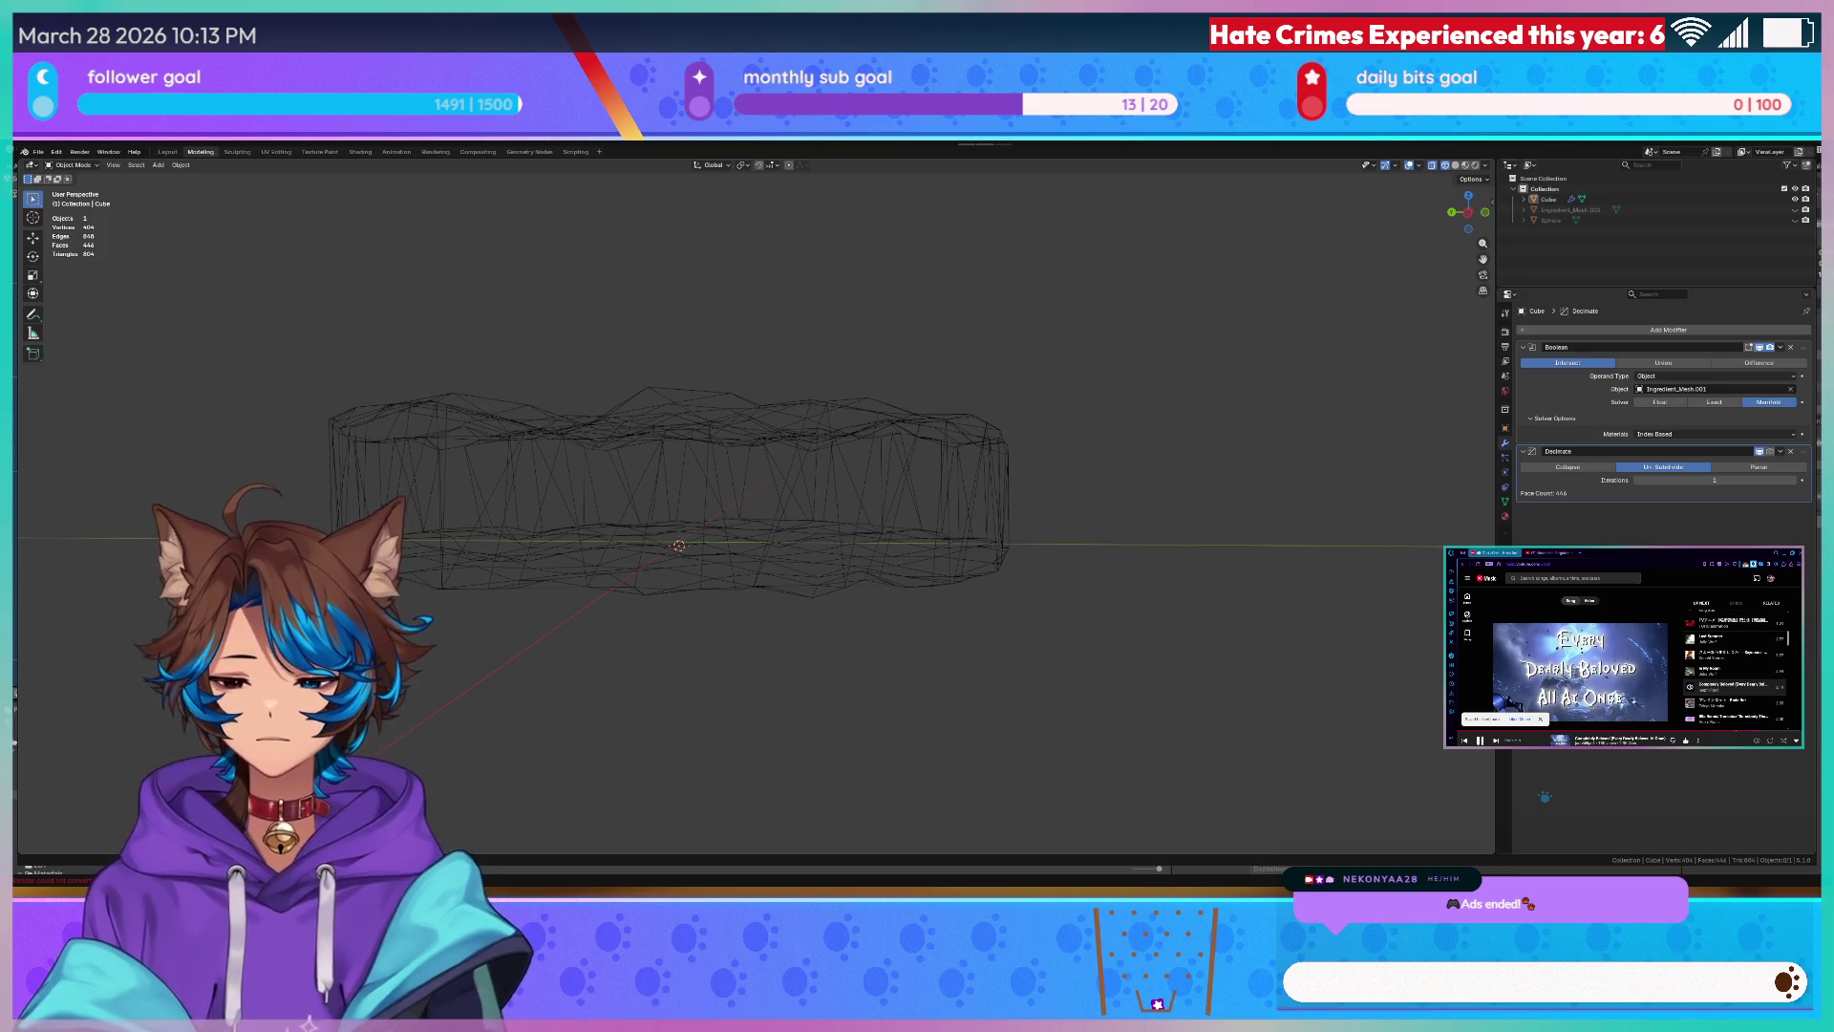
{"action": "key", "text": "alt+Tab"}
{"action": "scroll", "coordinate": [171, 289], "scroll_direction": "up", "scroll_amount": 1}
{"action": "scroll", "coordinate": [170, 288], "scroll_direction": "up", "scroll_amount": 1}
{"action": "scroll", "coordinate": [170, 287], "scroll_direction": "up", "scroll_amount": 1}
{"action": "scroll", "coordinate": [190, 255], "scroll_direction": "up", "scroll_amount": 2}
{"action": "scroll", "coordinate": [190, 256], "scroll_direction": "up", "scroll_amount": 2}
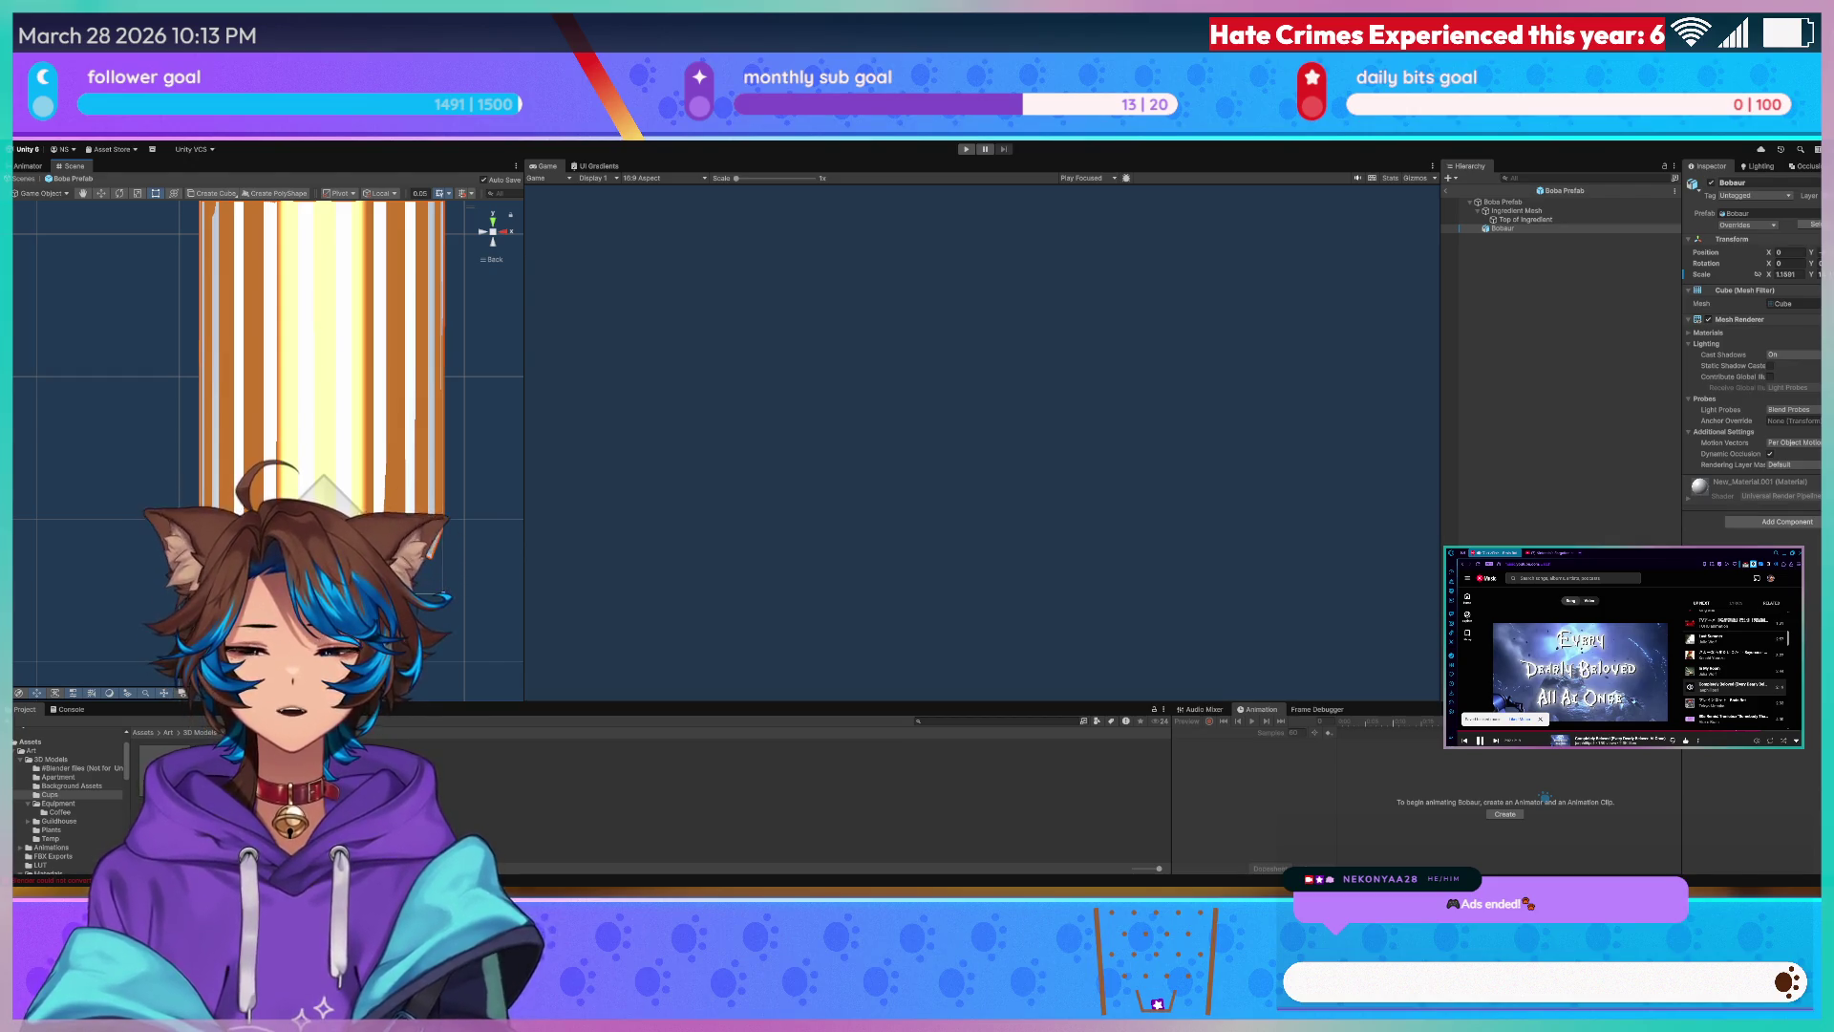
{"action": "scroll", "coordinate": [280, 418], "scroll_direction": "down", "scroll_amount": 4}
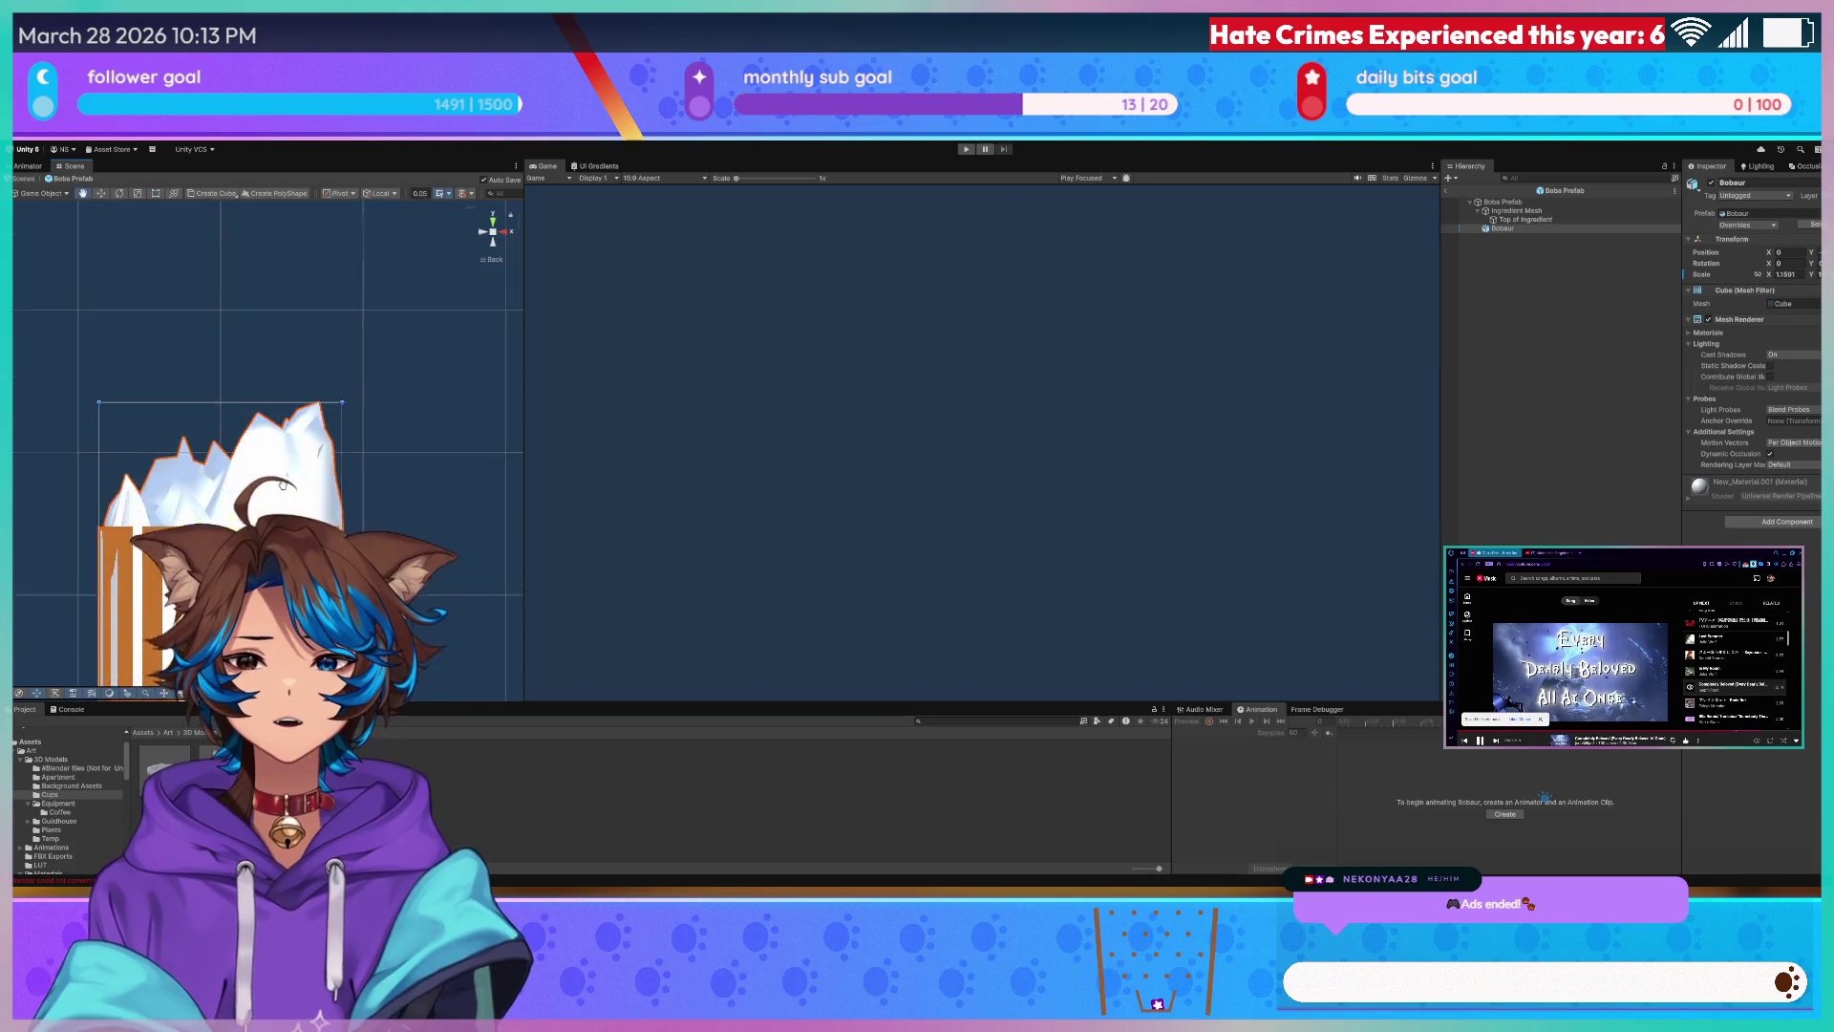
{"action": "scroll", "coordinate": [318, 368], "scroll_direction": "down", "scroll_amount": 1}
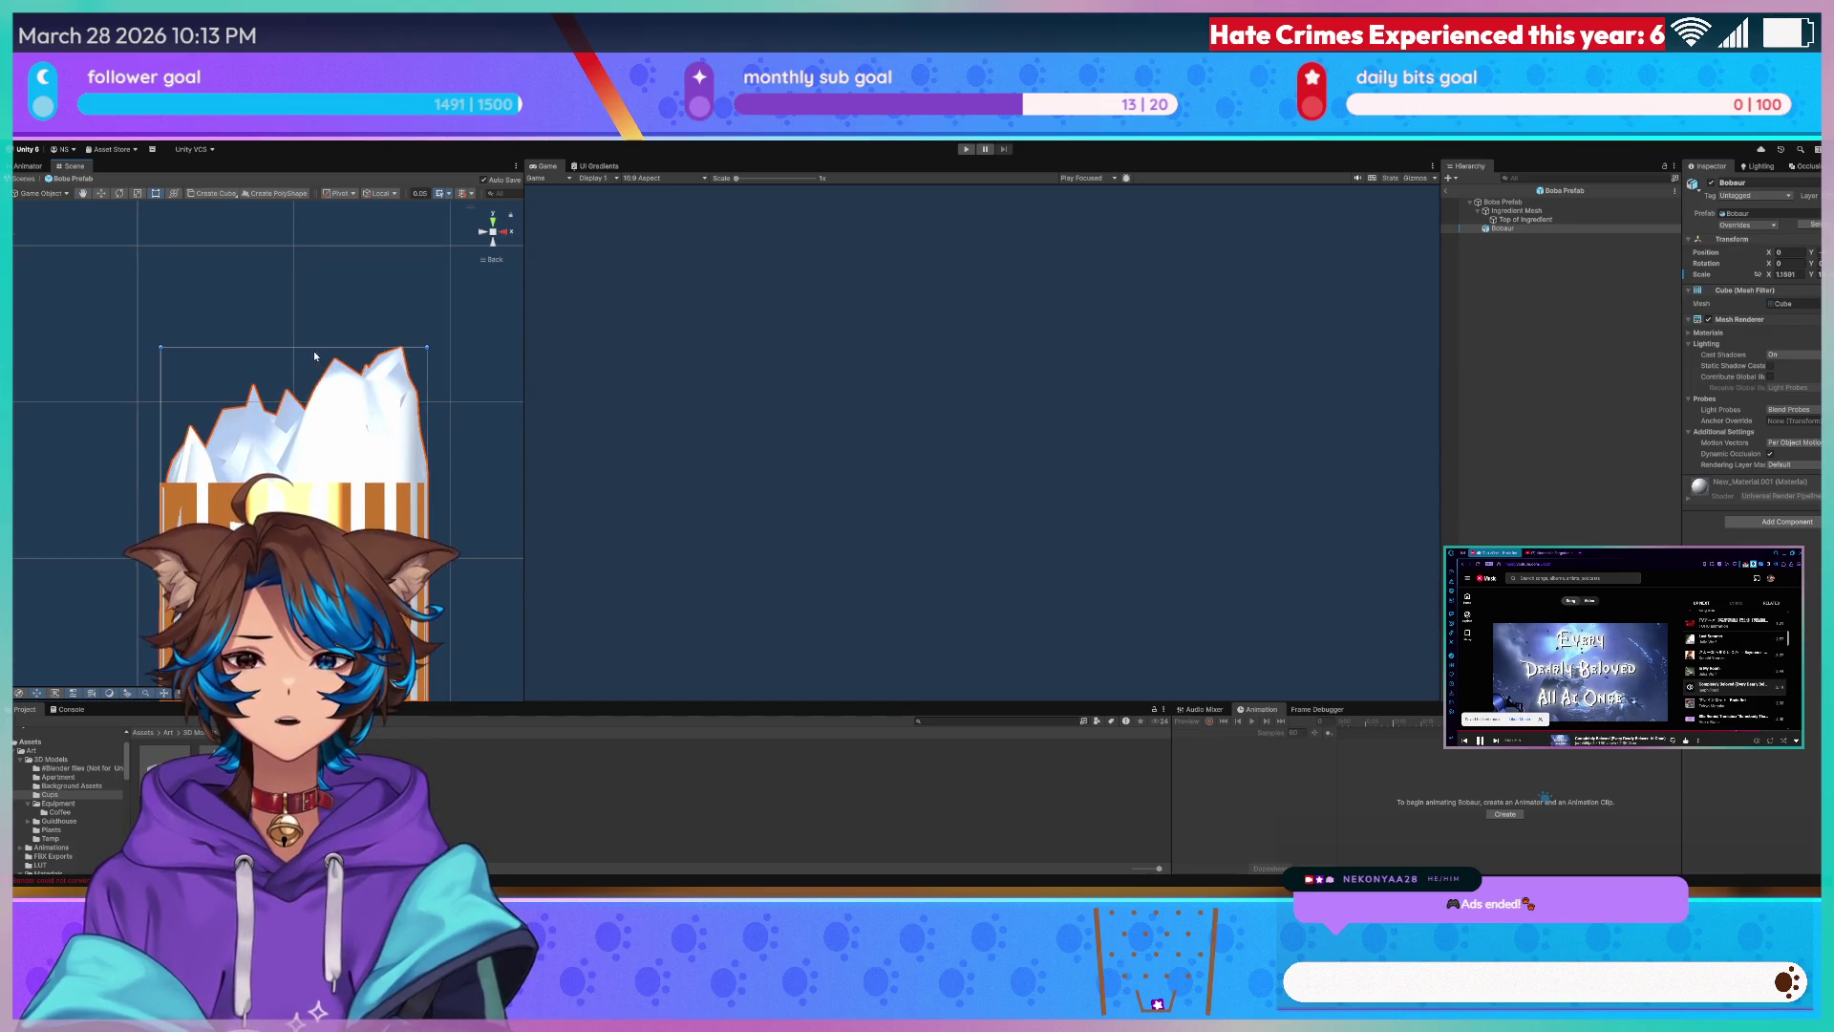
- Scale the layer mesh taller, drag the Boba material onto it and select Top of Ingredient
{"action": "mouse_move", "coordinate": [316, 349]}
{"action": "left_mouse_down"}
{"action": "mouse_move", "coordinate": [325, 211]}
{"action": "mouse_move", "coordinate": [317, 307]}
{"action": "left_mouse_up"}
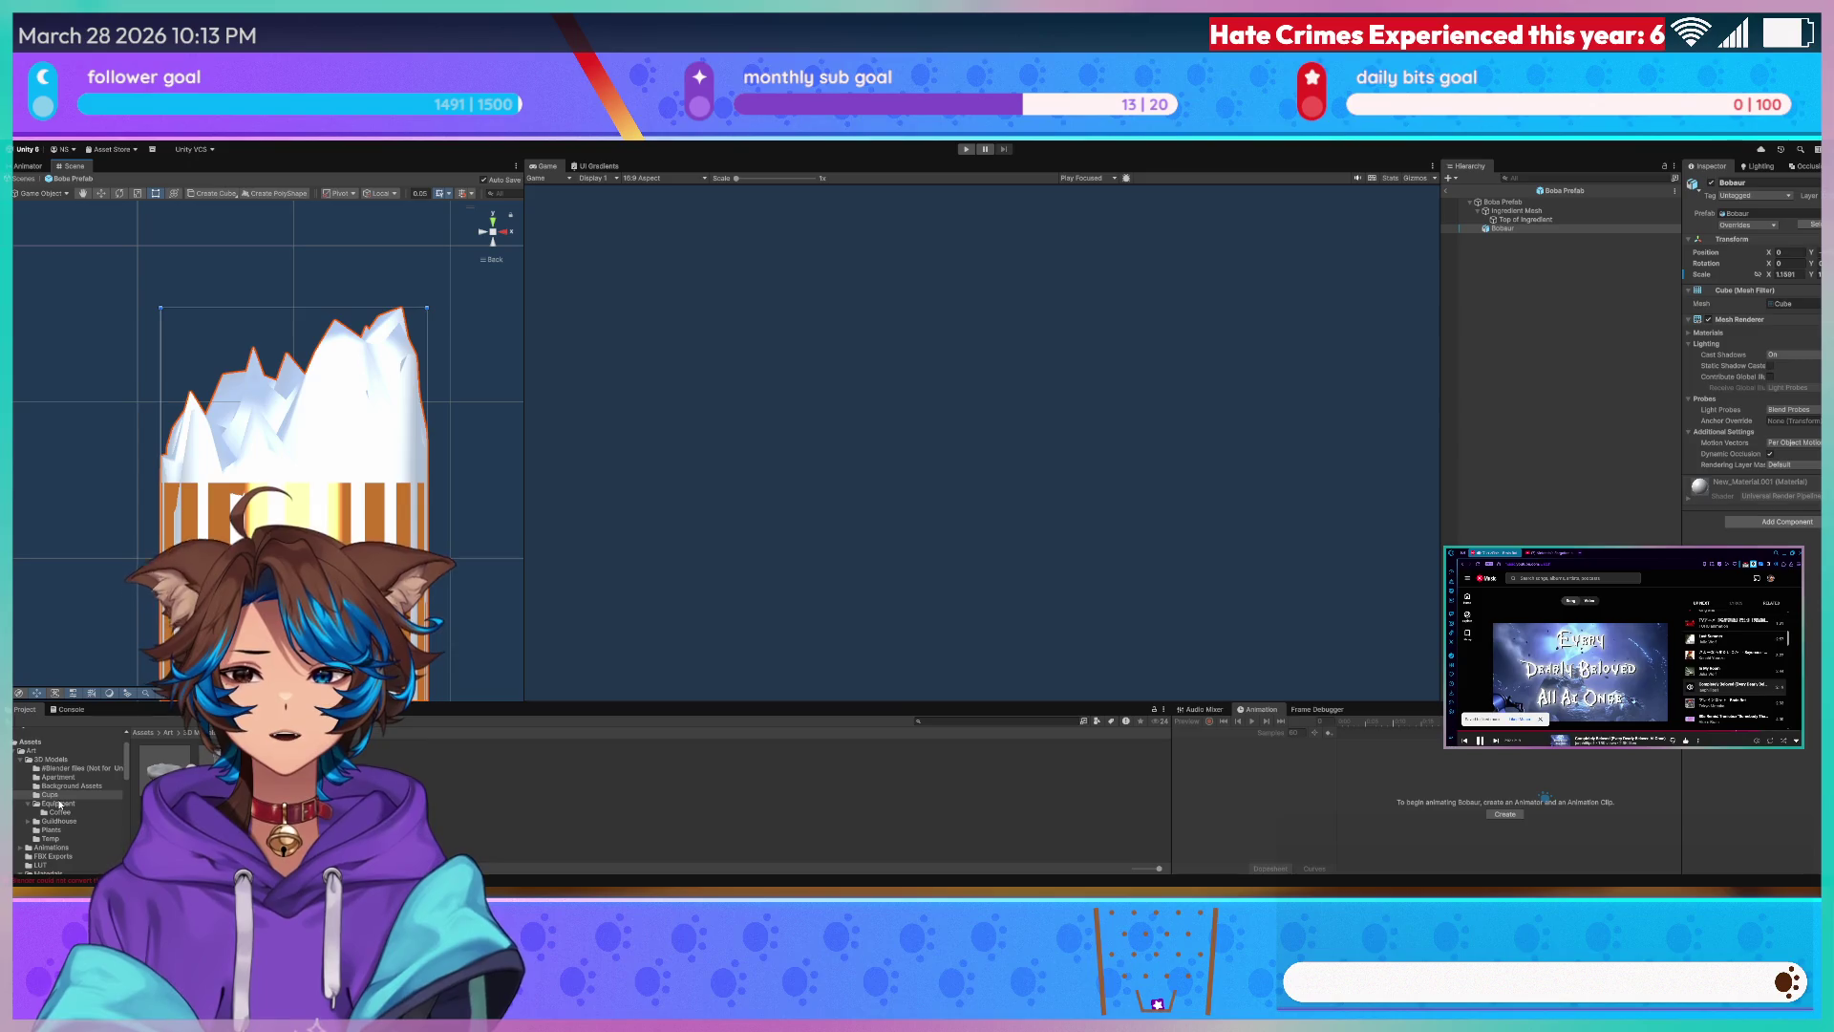
{"action": "scroll", "coordinate": [59, 804], "scroll_direction": "down", "scroll_amount": 3}
{"action": "scroll", "coordinate": [66, 821], "scroll_direction": "down", "scroll_amount": 2}
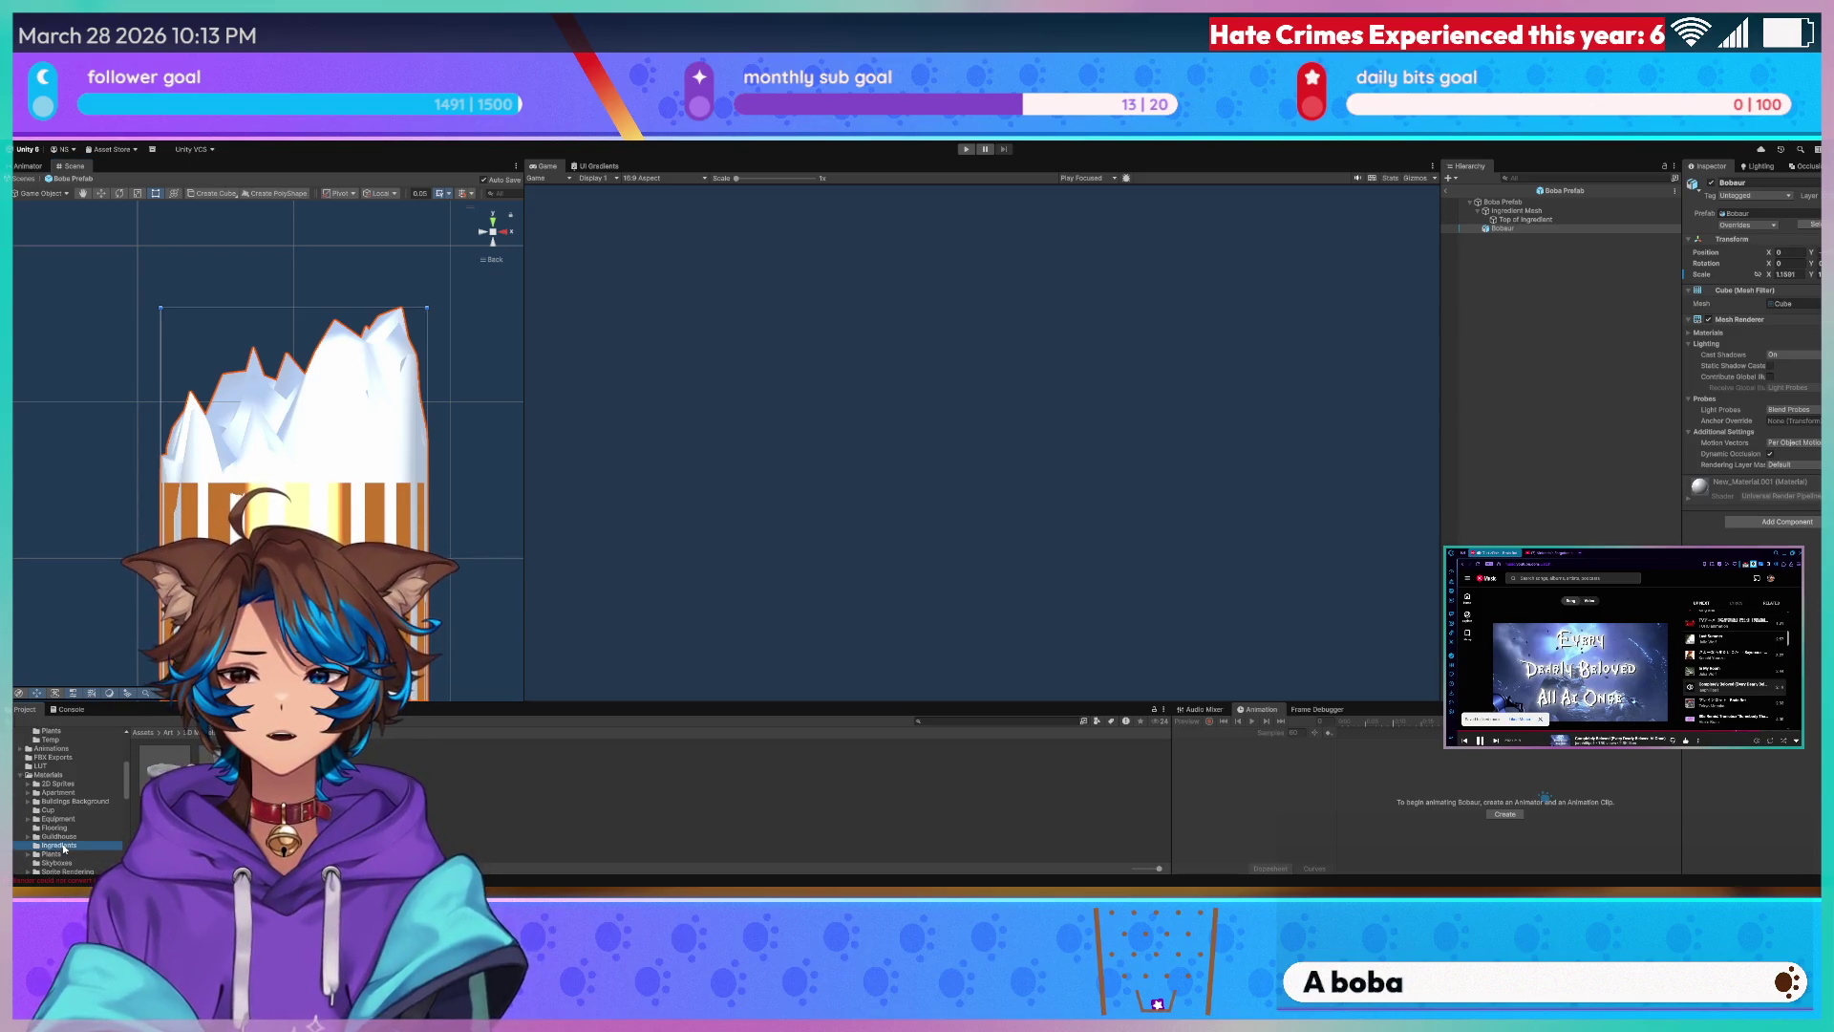
{"action": "left_click_drag", "start_coordinate": [173, 804], "coordinate": [354, 403]}
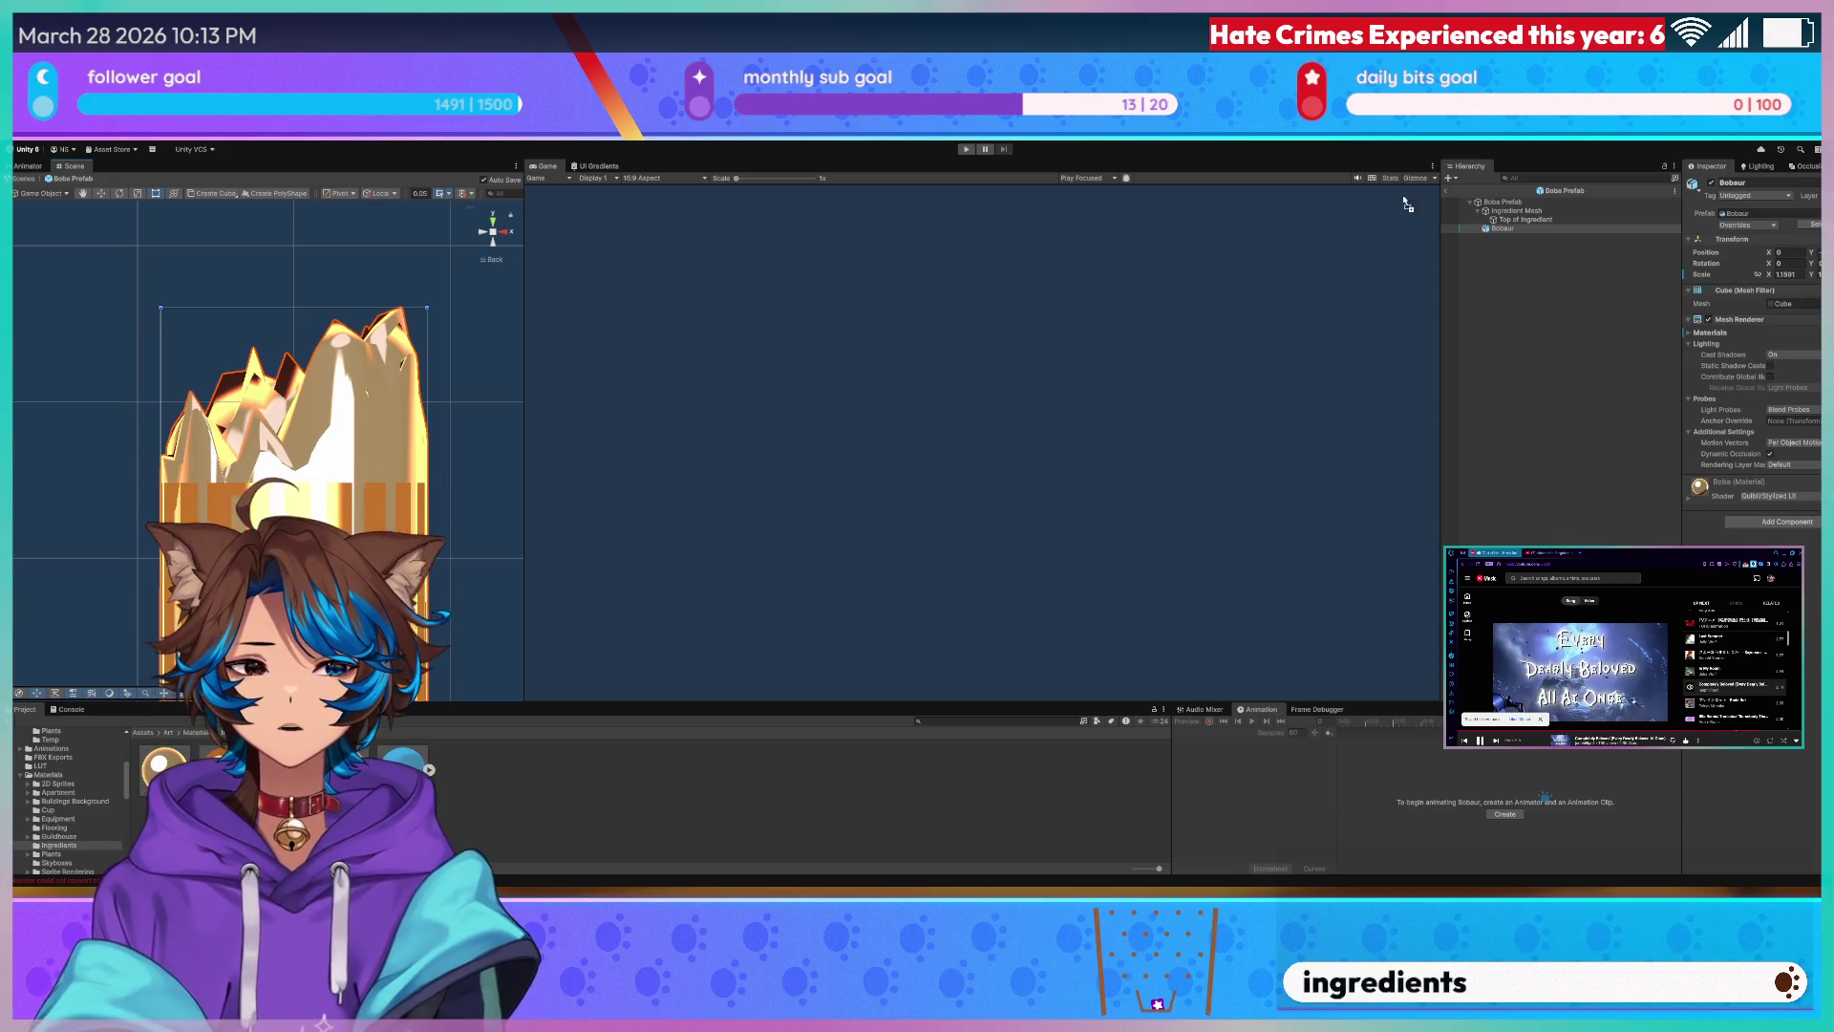
{"action": "left_click", "coordinate": [1519, 220]}
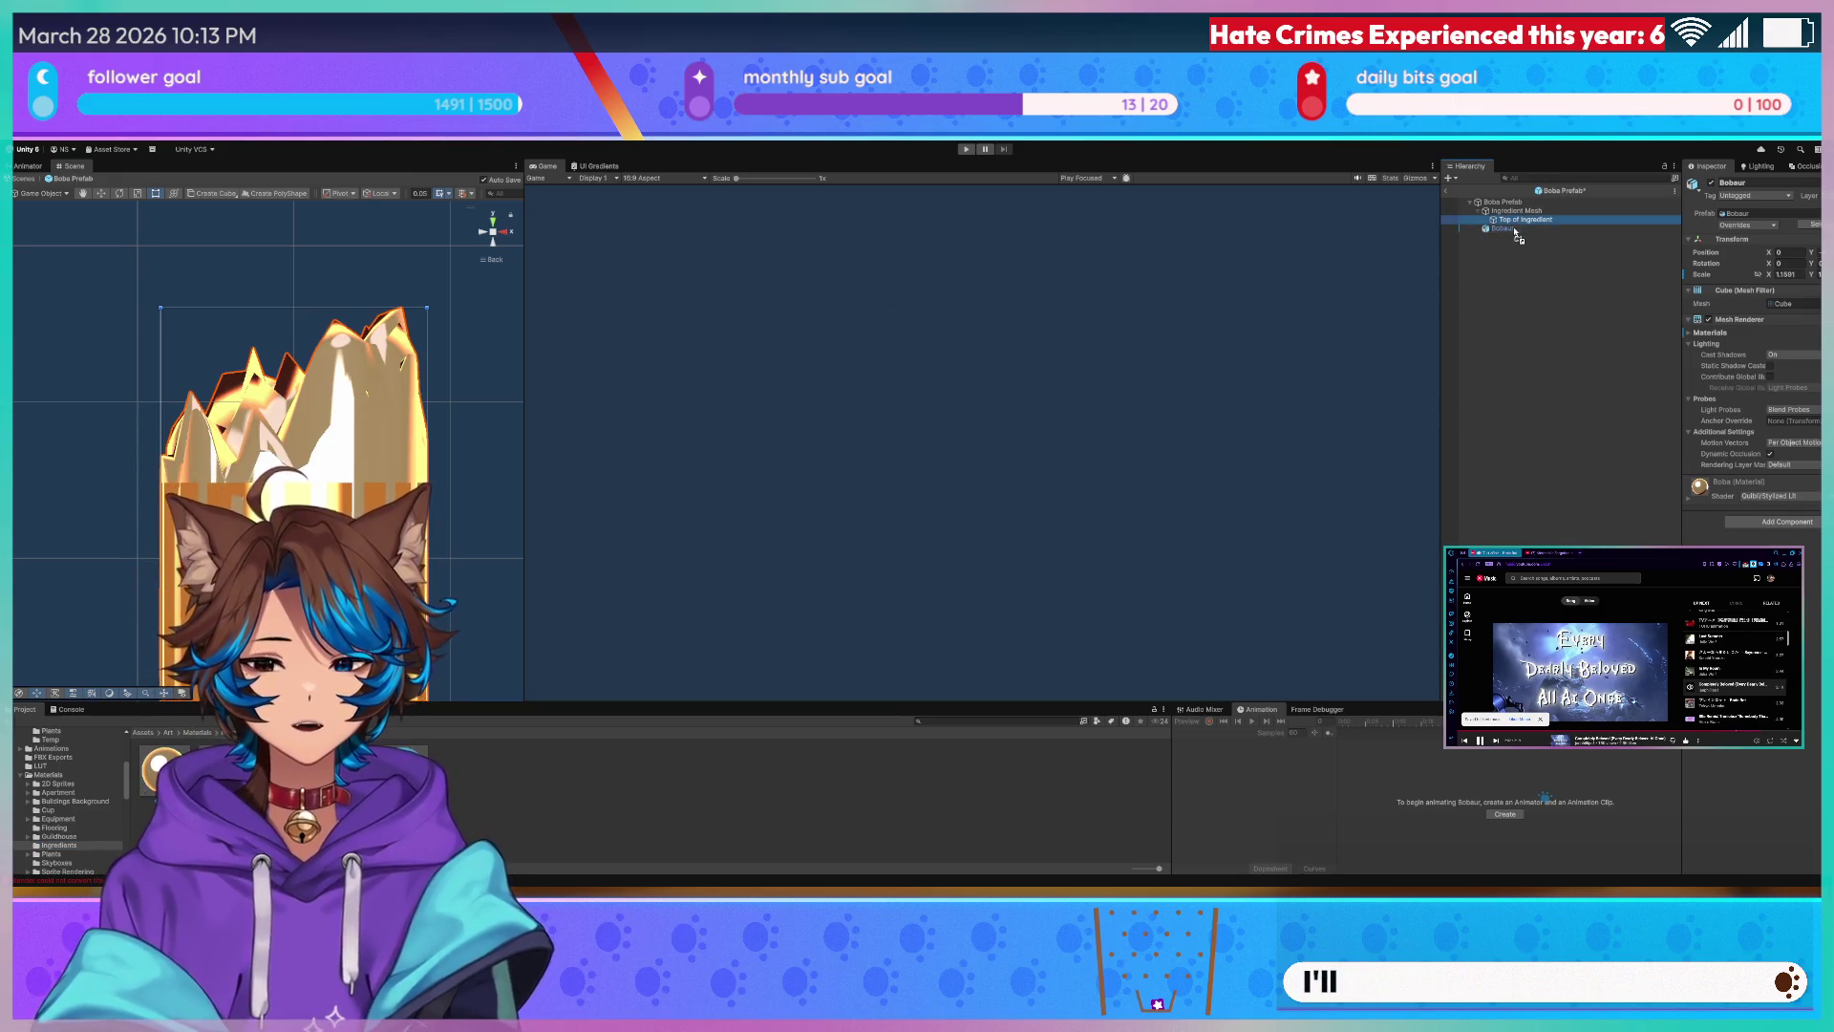
{"action": "scroll", "coordinate": [172, 258], "scroll_direction": "down", "scroll_amount": 5}
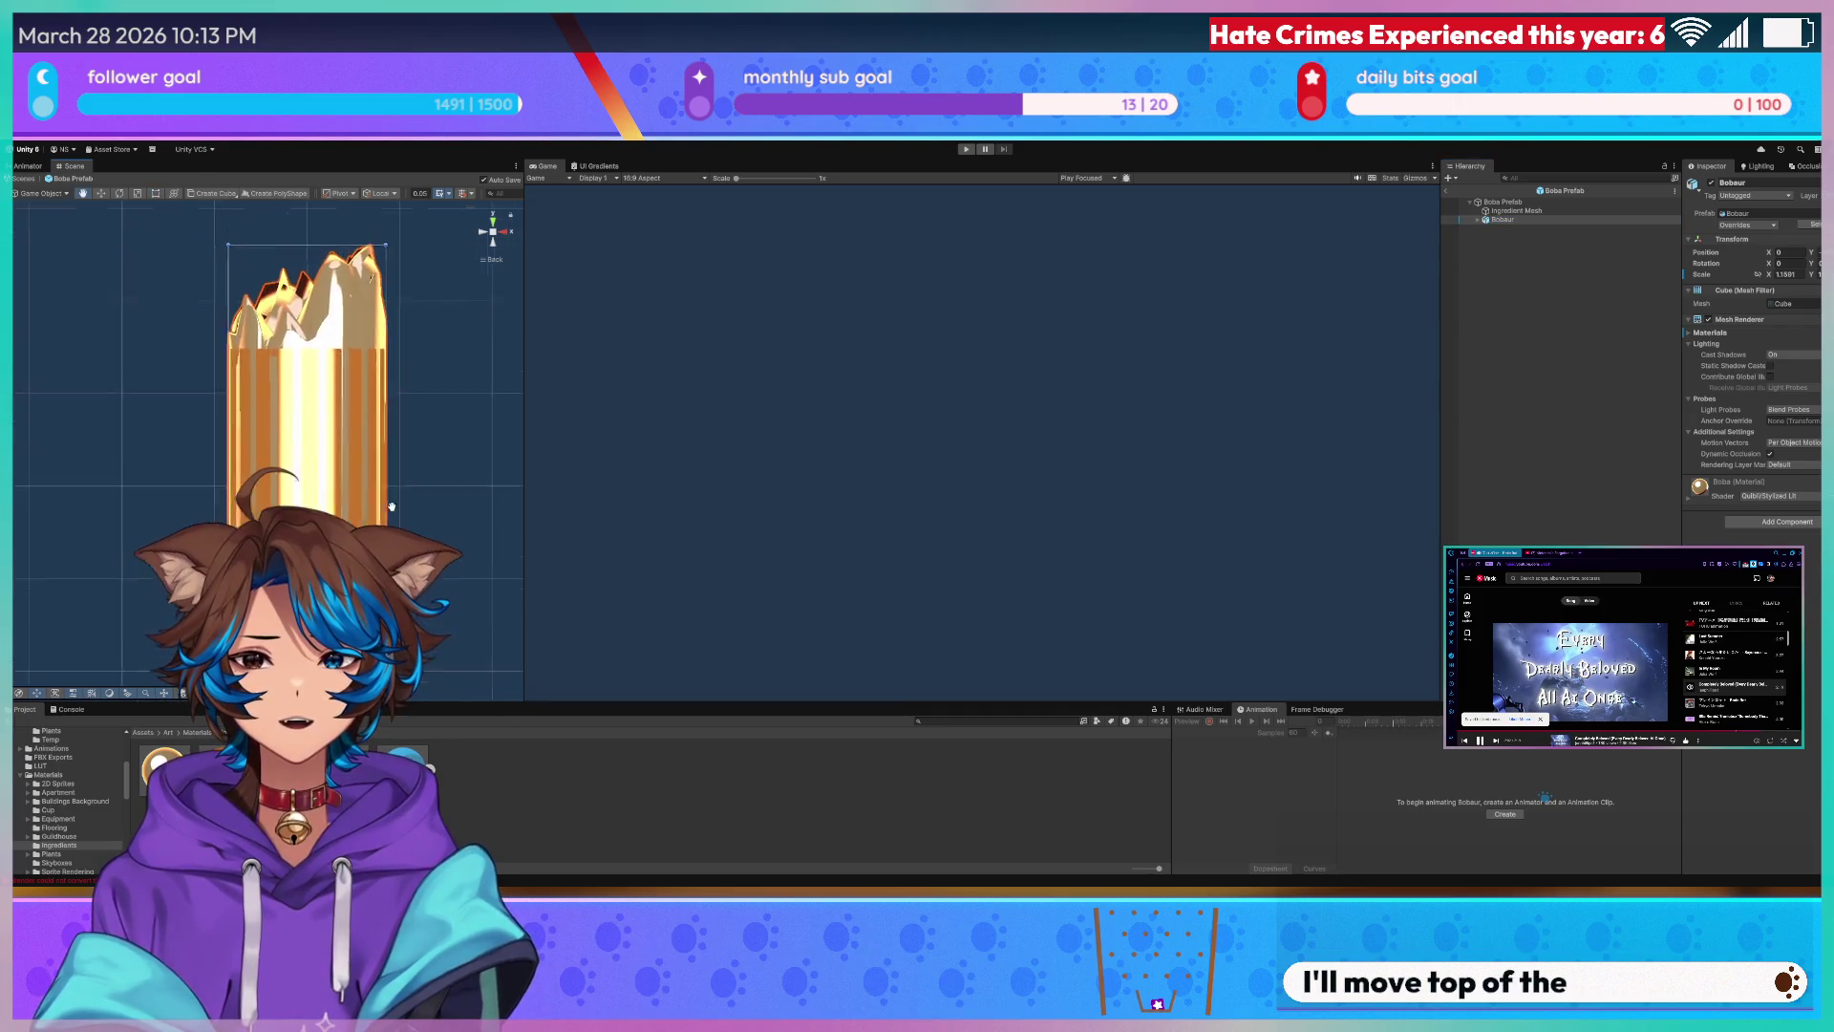
- On the Boba Prefab root's Ingredient Mesh script, set ingredient_object to the new boba mesh object
{"action": "left_click", "coordinate": [1504, 228]}
{"action": "type", "text": "Top of Ingredient"}
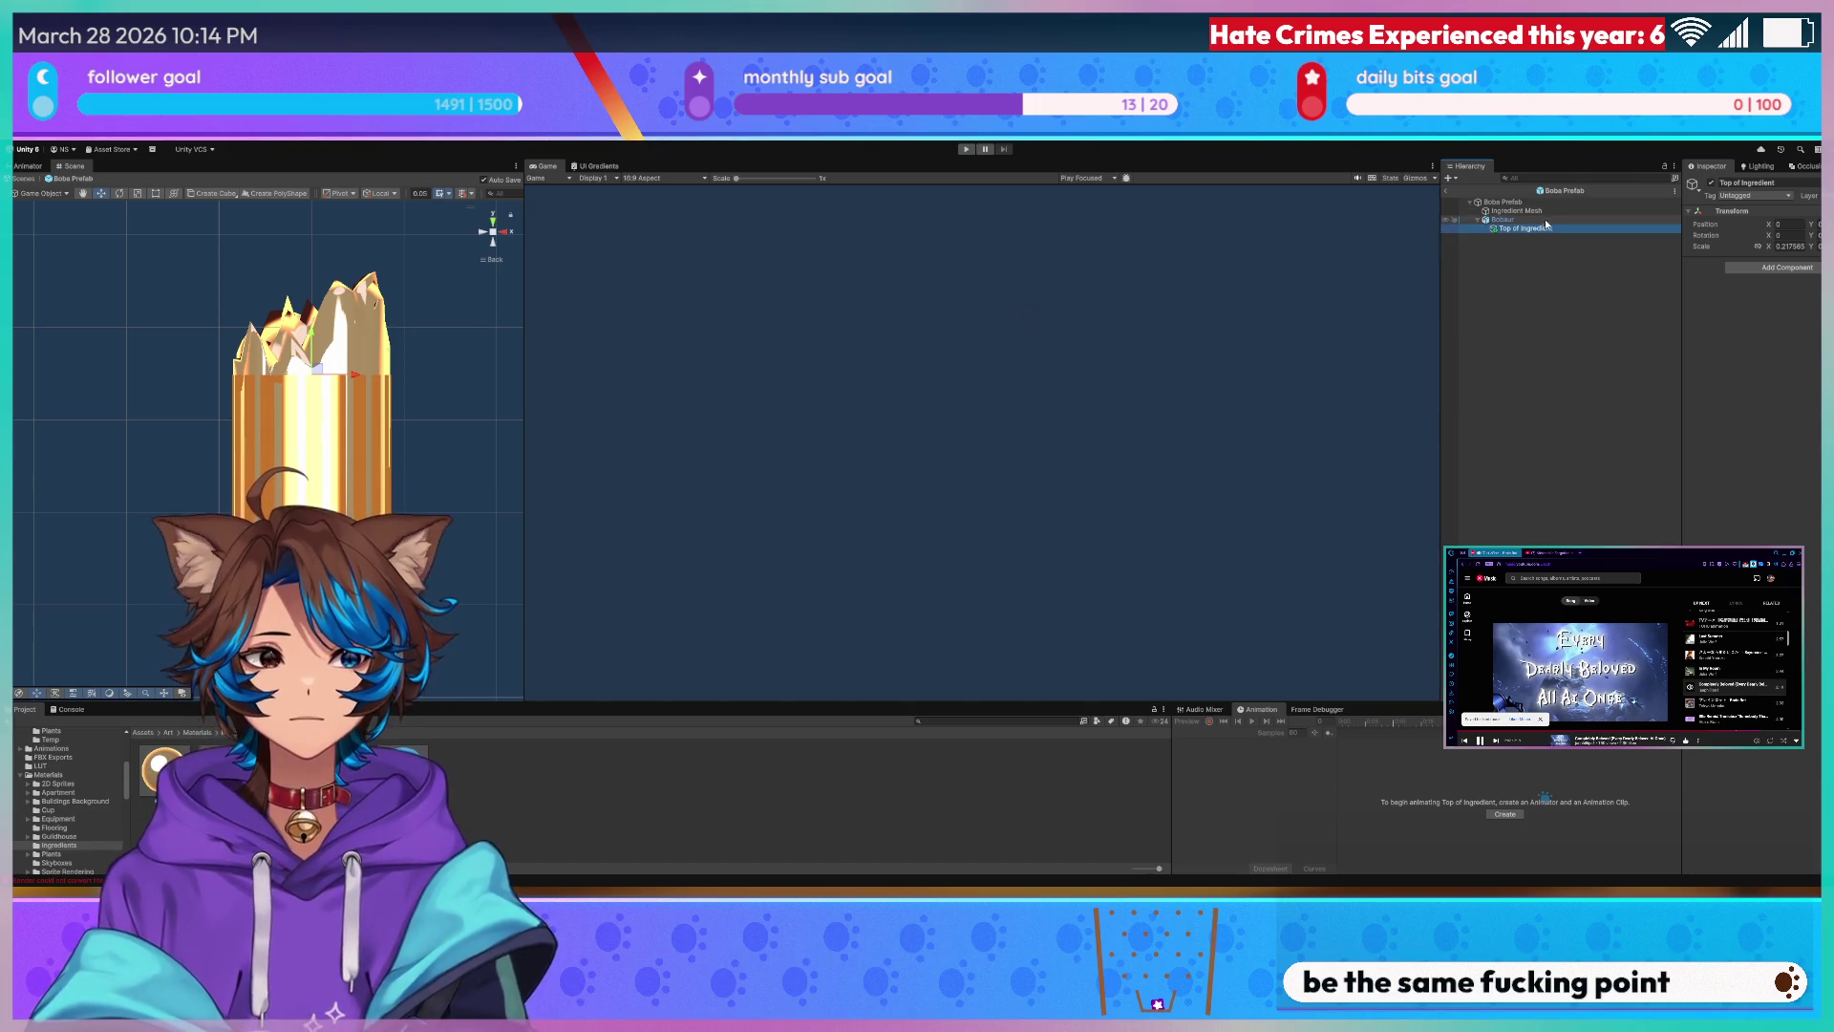
{"action": "left_click", "coordinate": [1502, 218]}
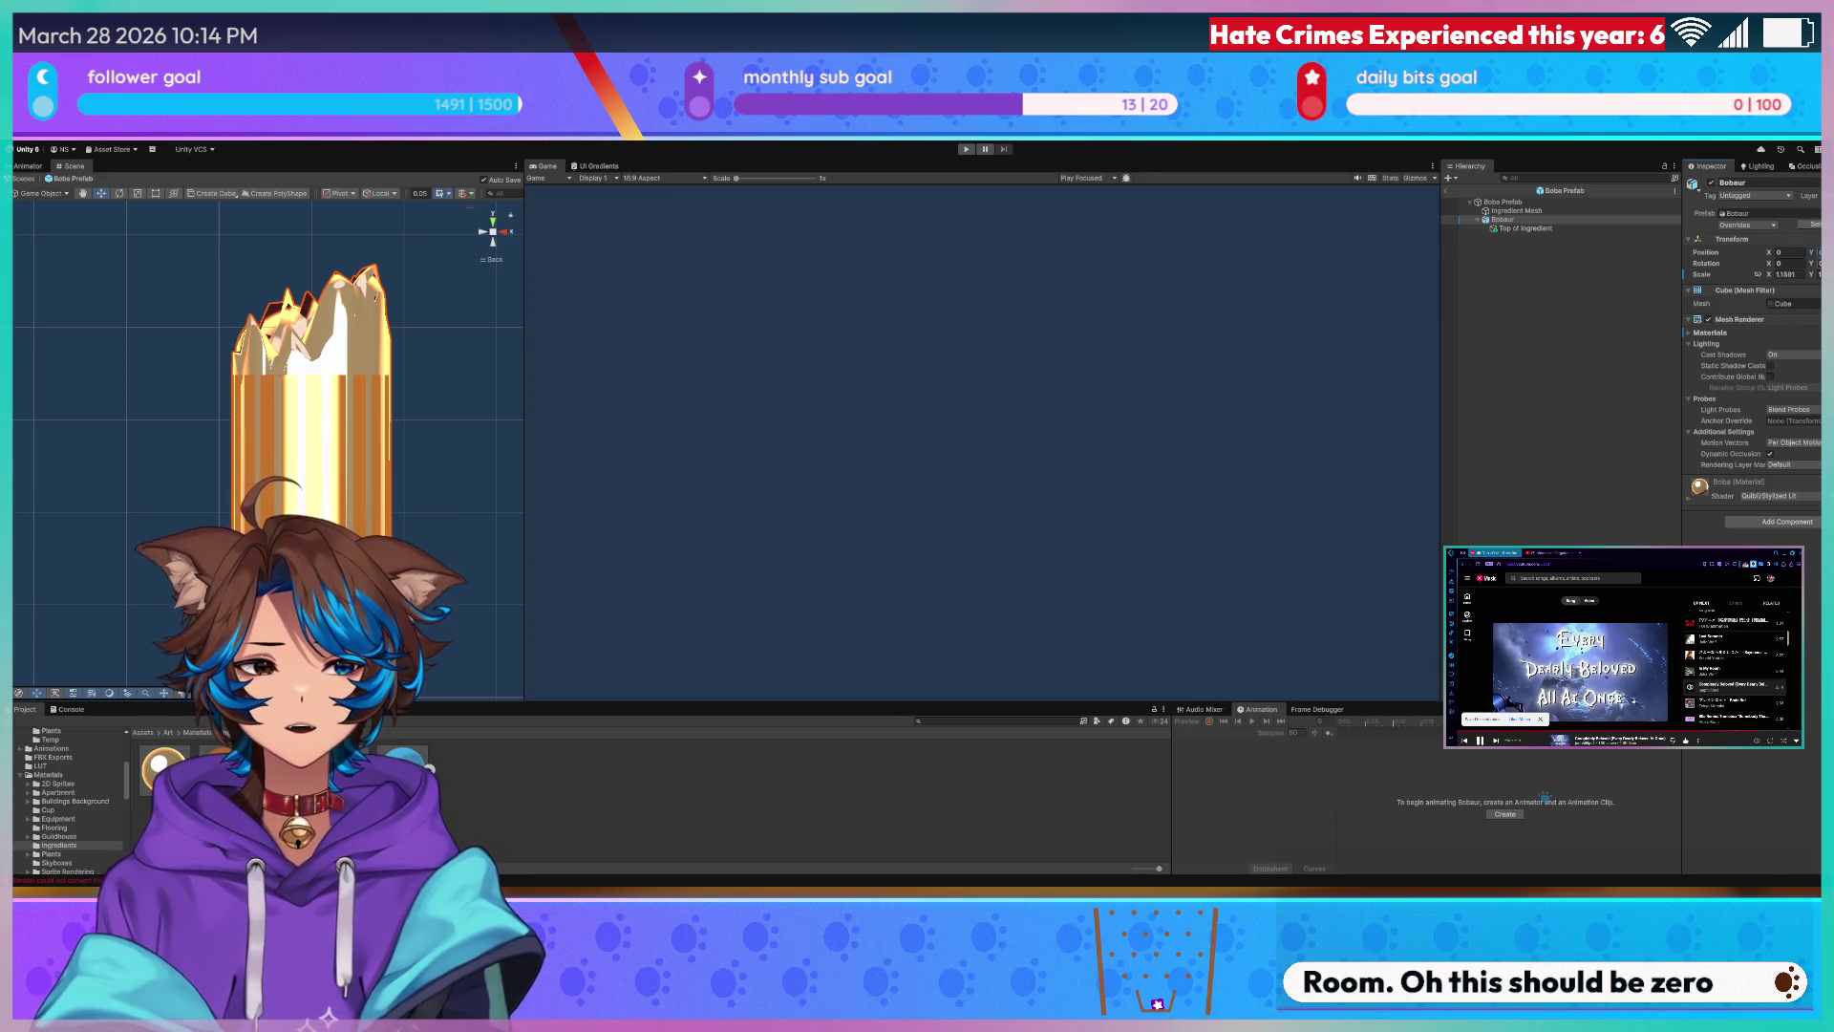
{"action": "left_click", "coordinate": [1552, 212]}
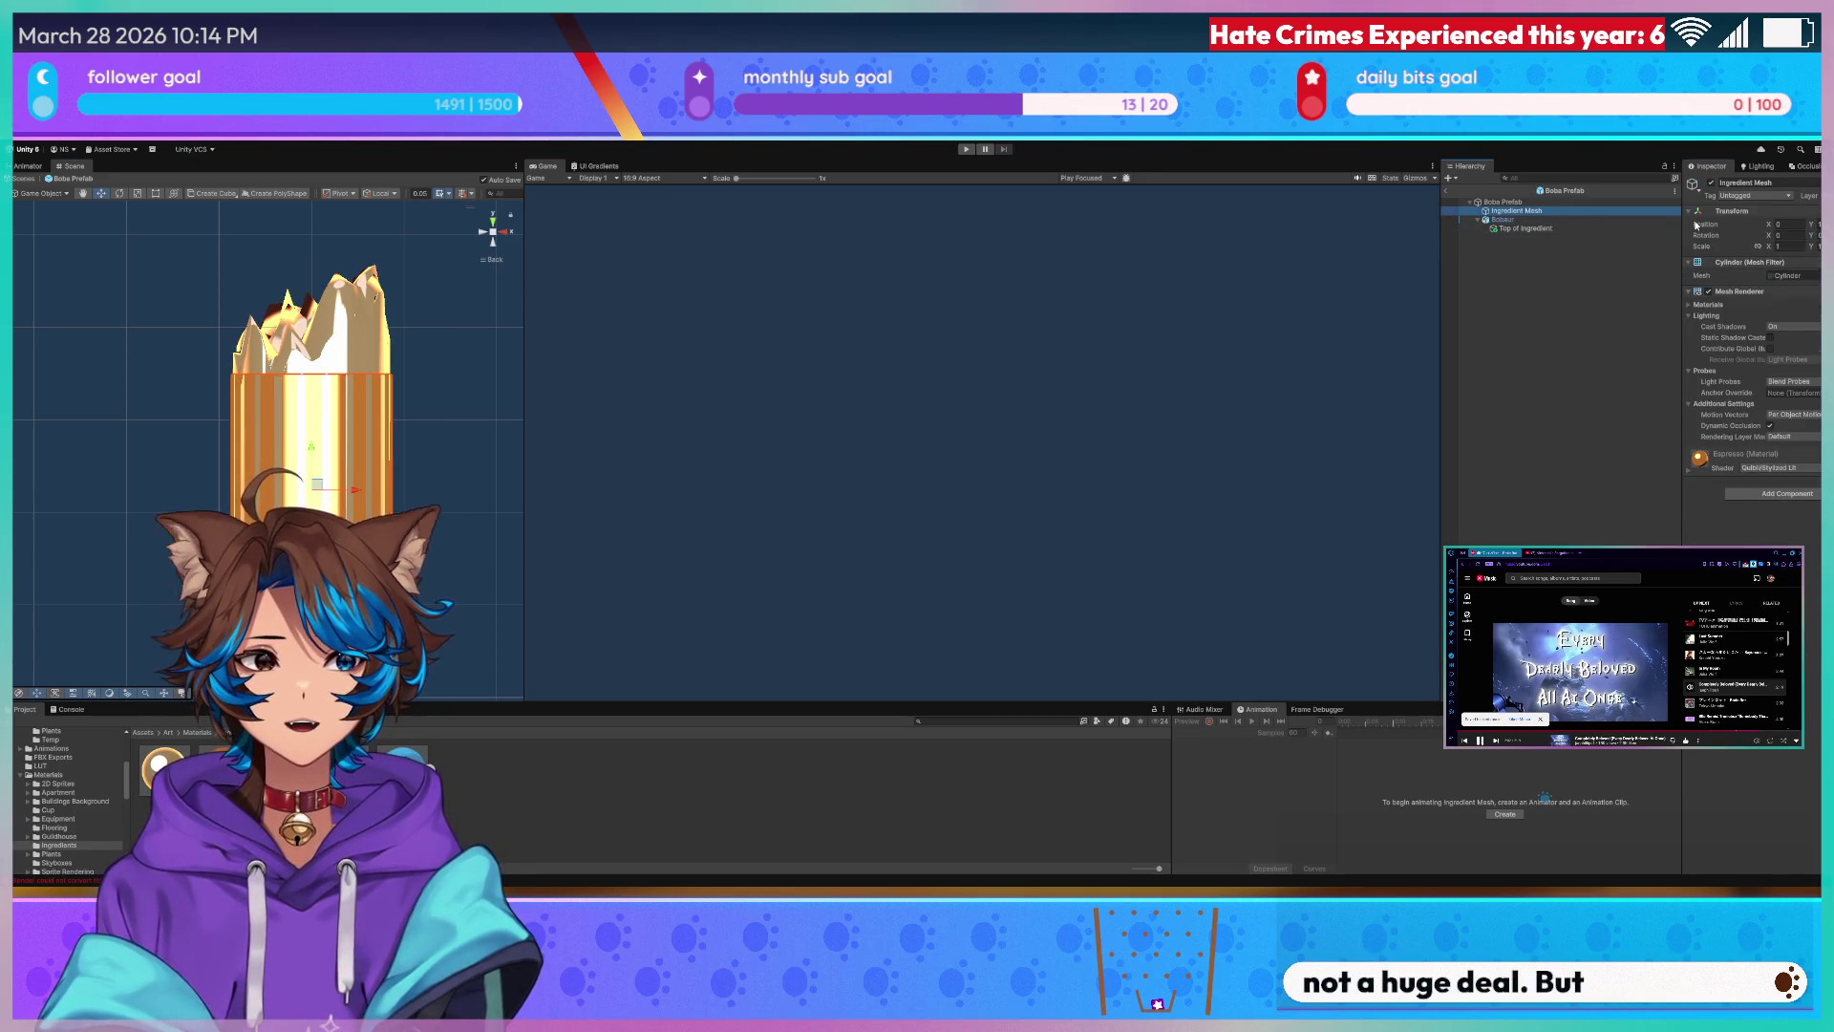
{"action": "left_click", "coordinate": [1515, 200]}
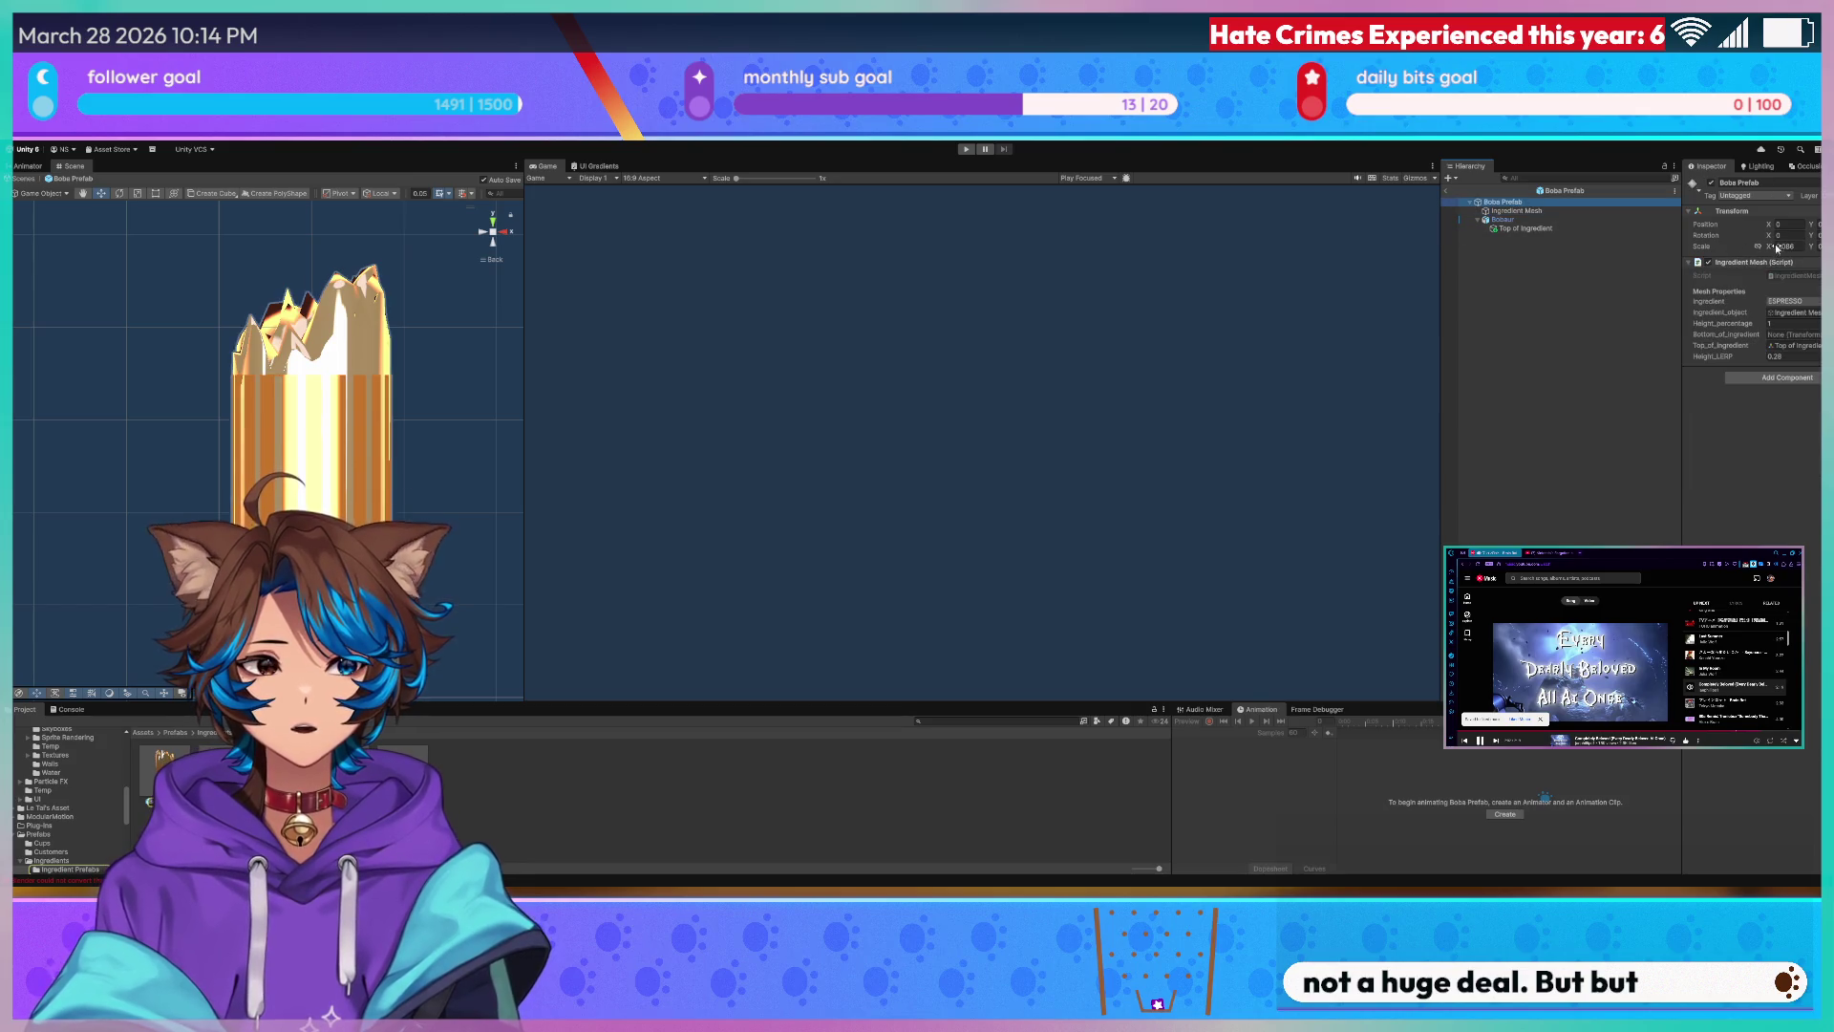
{"action": "left_click", "coordinate": [1771, 314]}
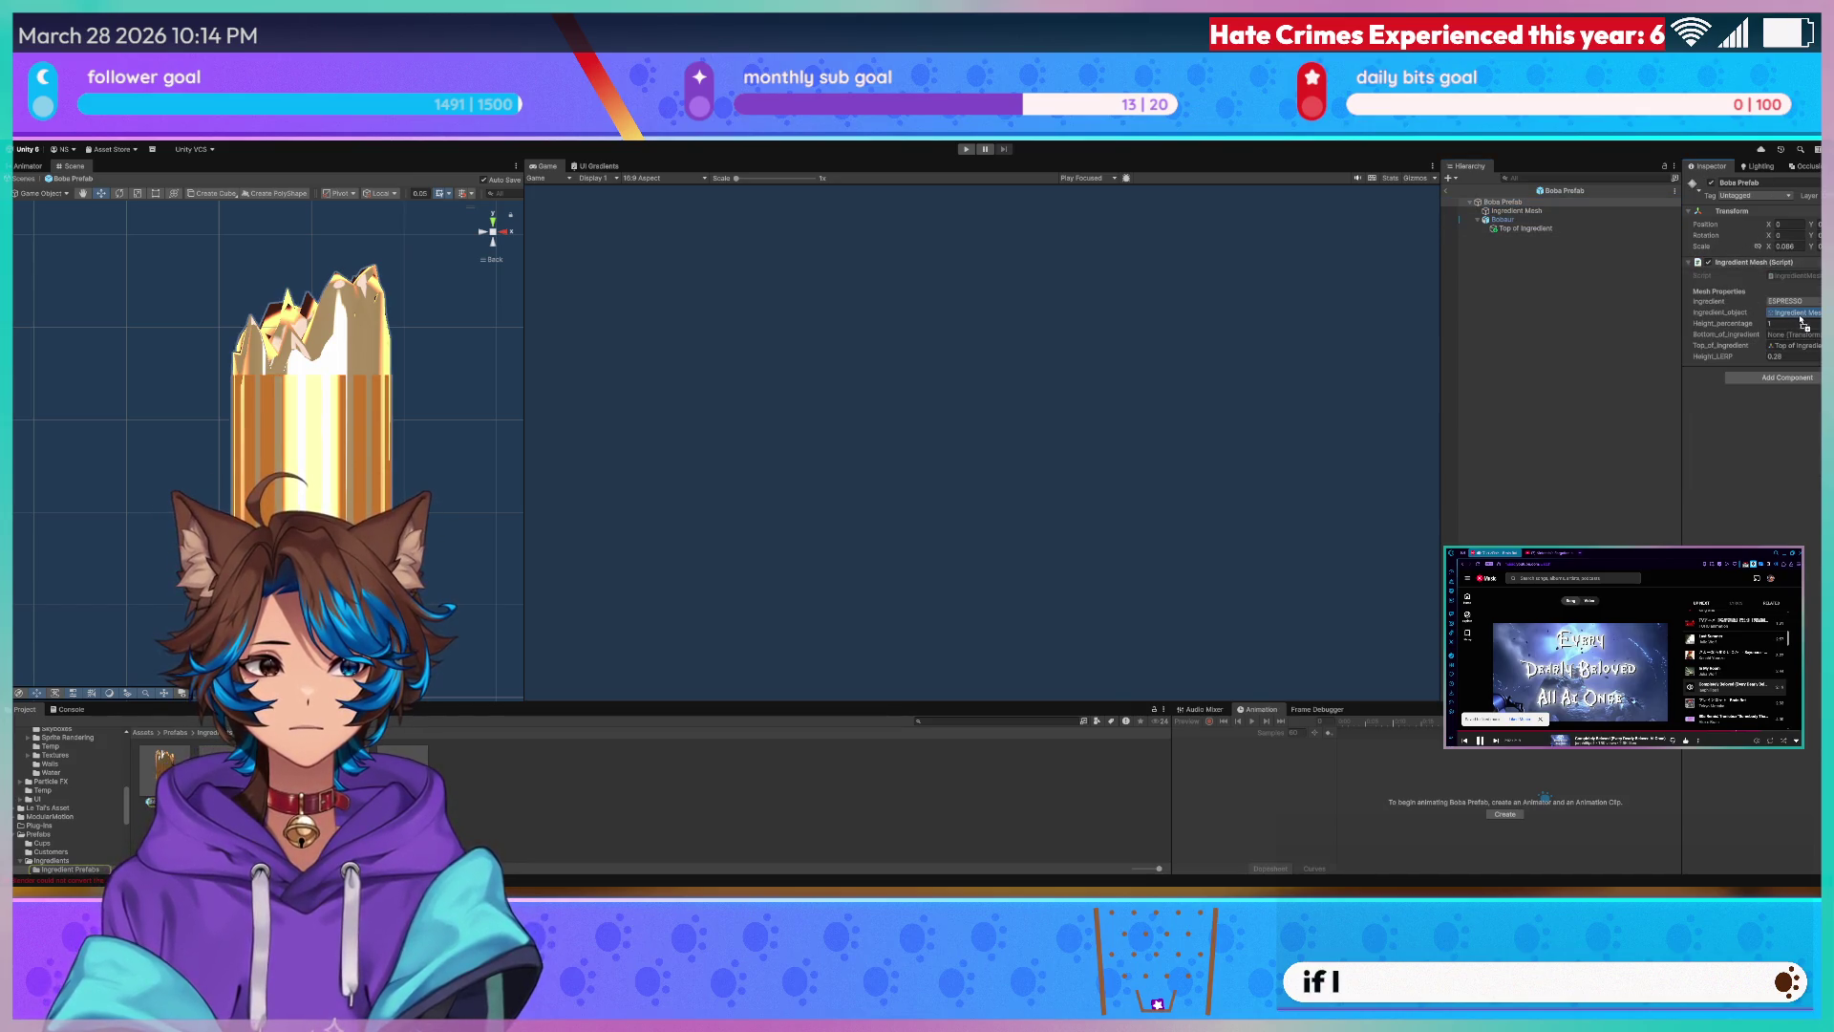
{"action": "left_click", "coordinate": [1526, 201]}
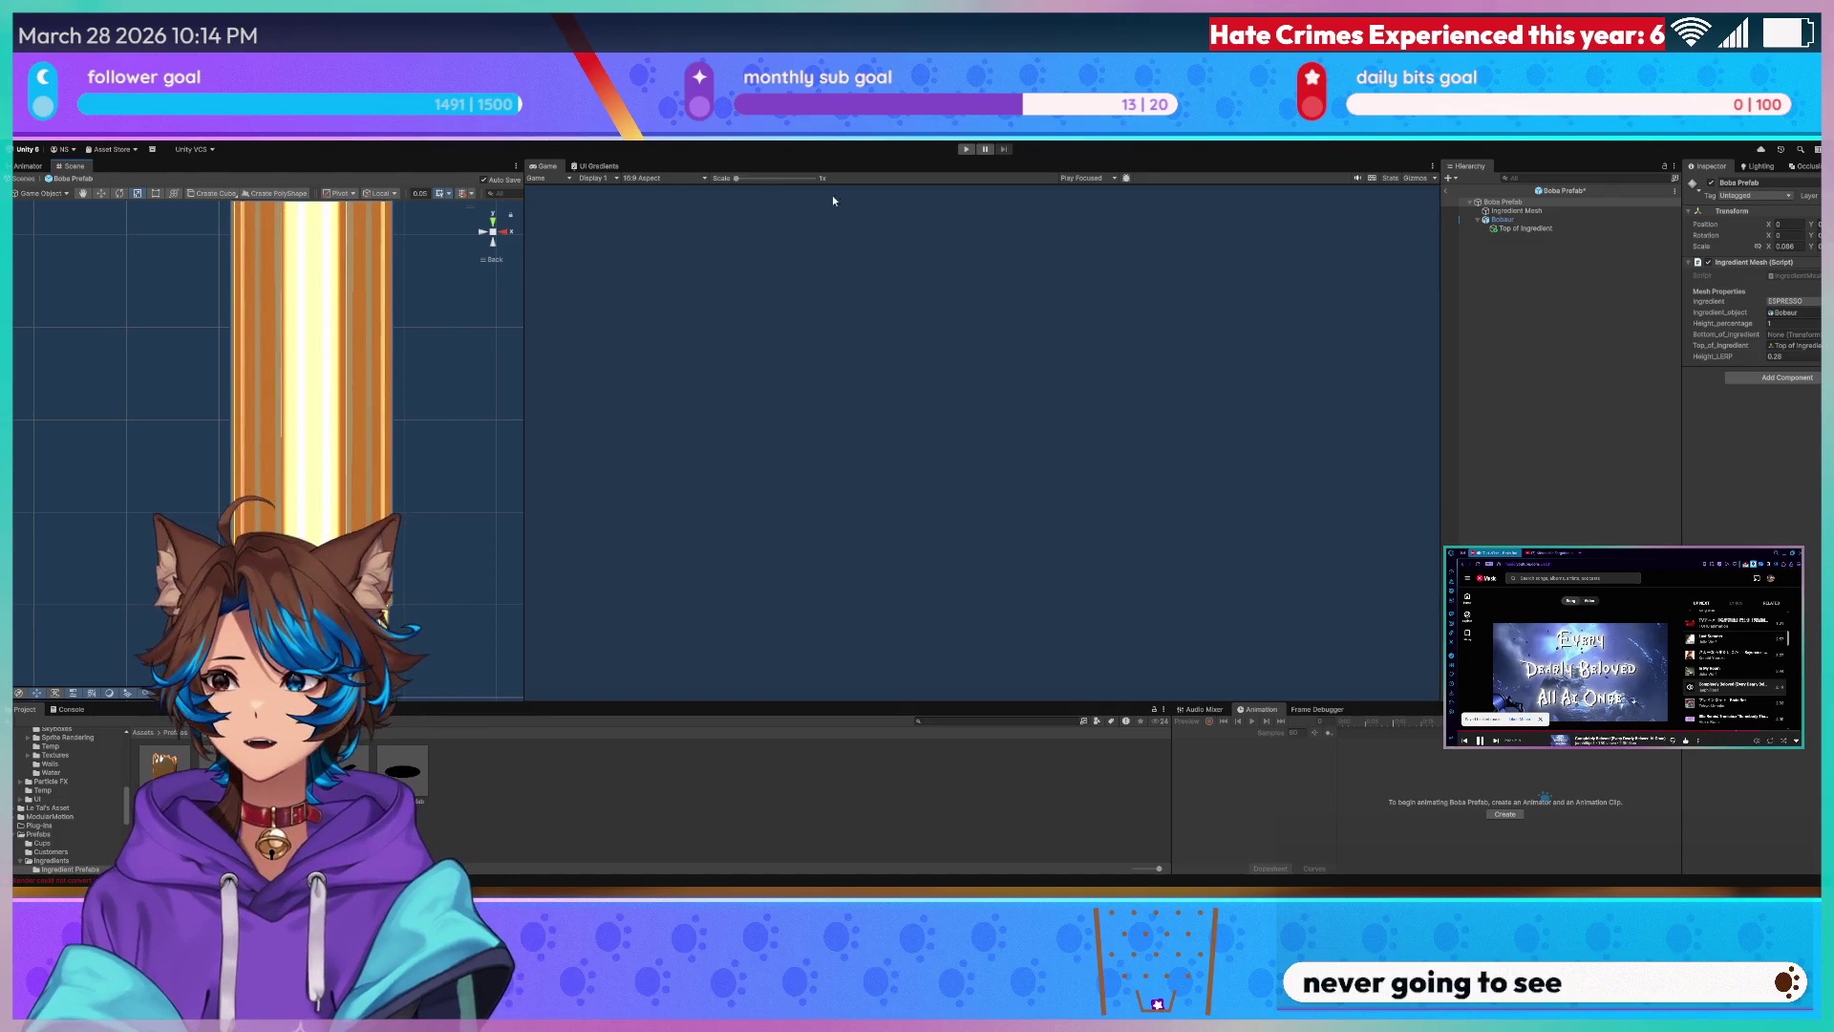
- Enlarge the Scene view and hide the tall cylinder mesh to inspect the lumpy boba disc
{"action": "left_click_drag", "start_coordinate": [529, 380], "coordinate": [1505, 237]}
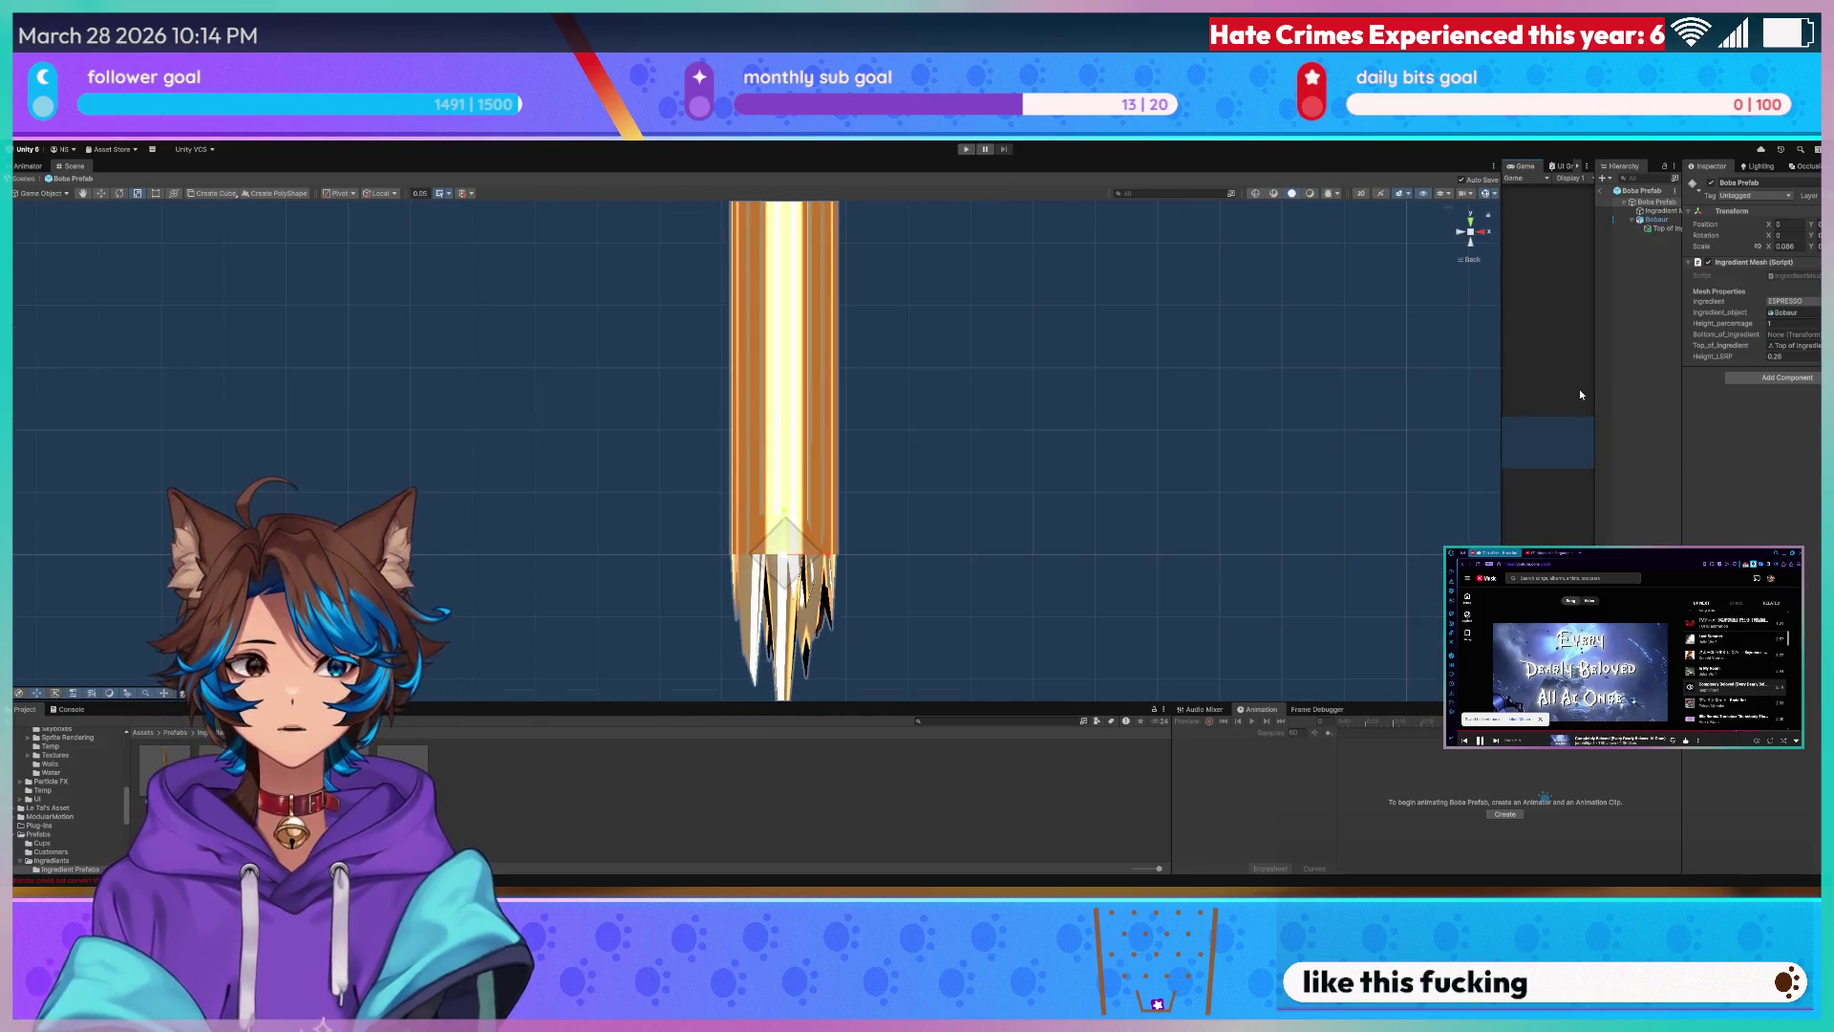
{"action": "left_click_drag", "start_coordinate": [1595, 398], "coordinate": [1420, 398]}
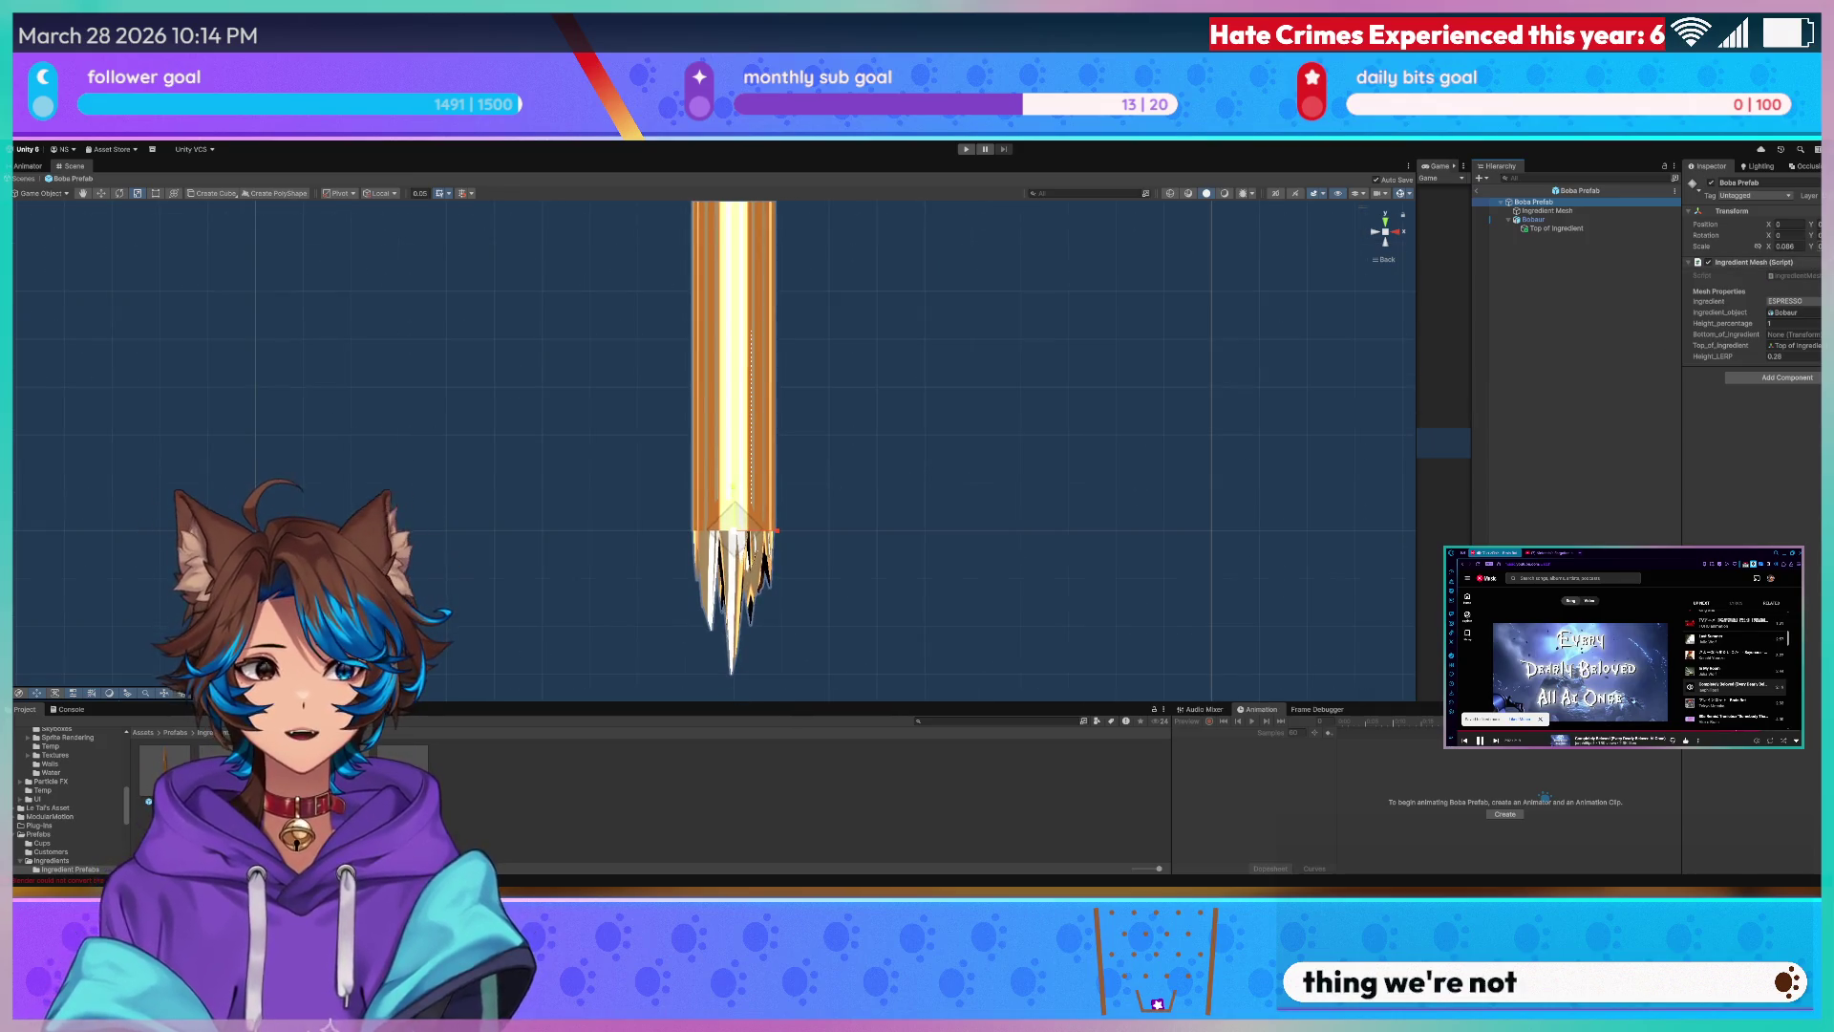
{"action": "left_click", "coordinate": [1699, 263]}
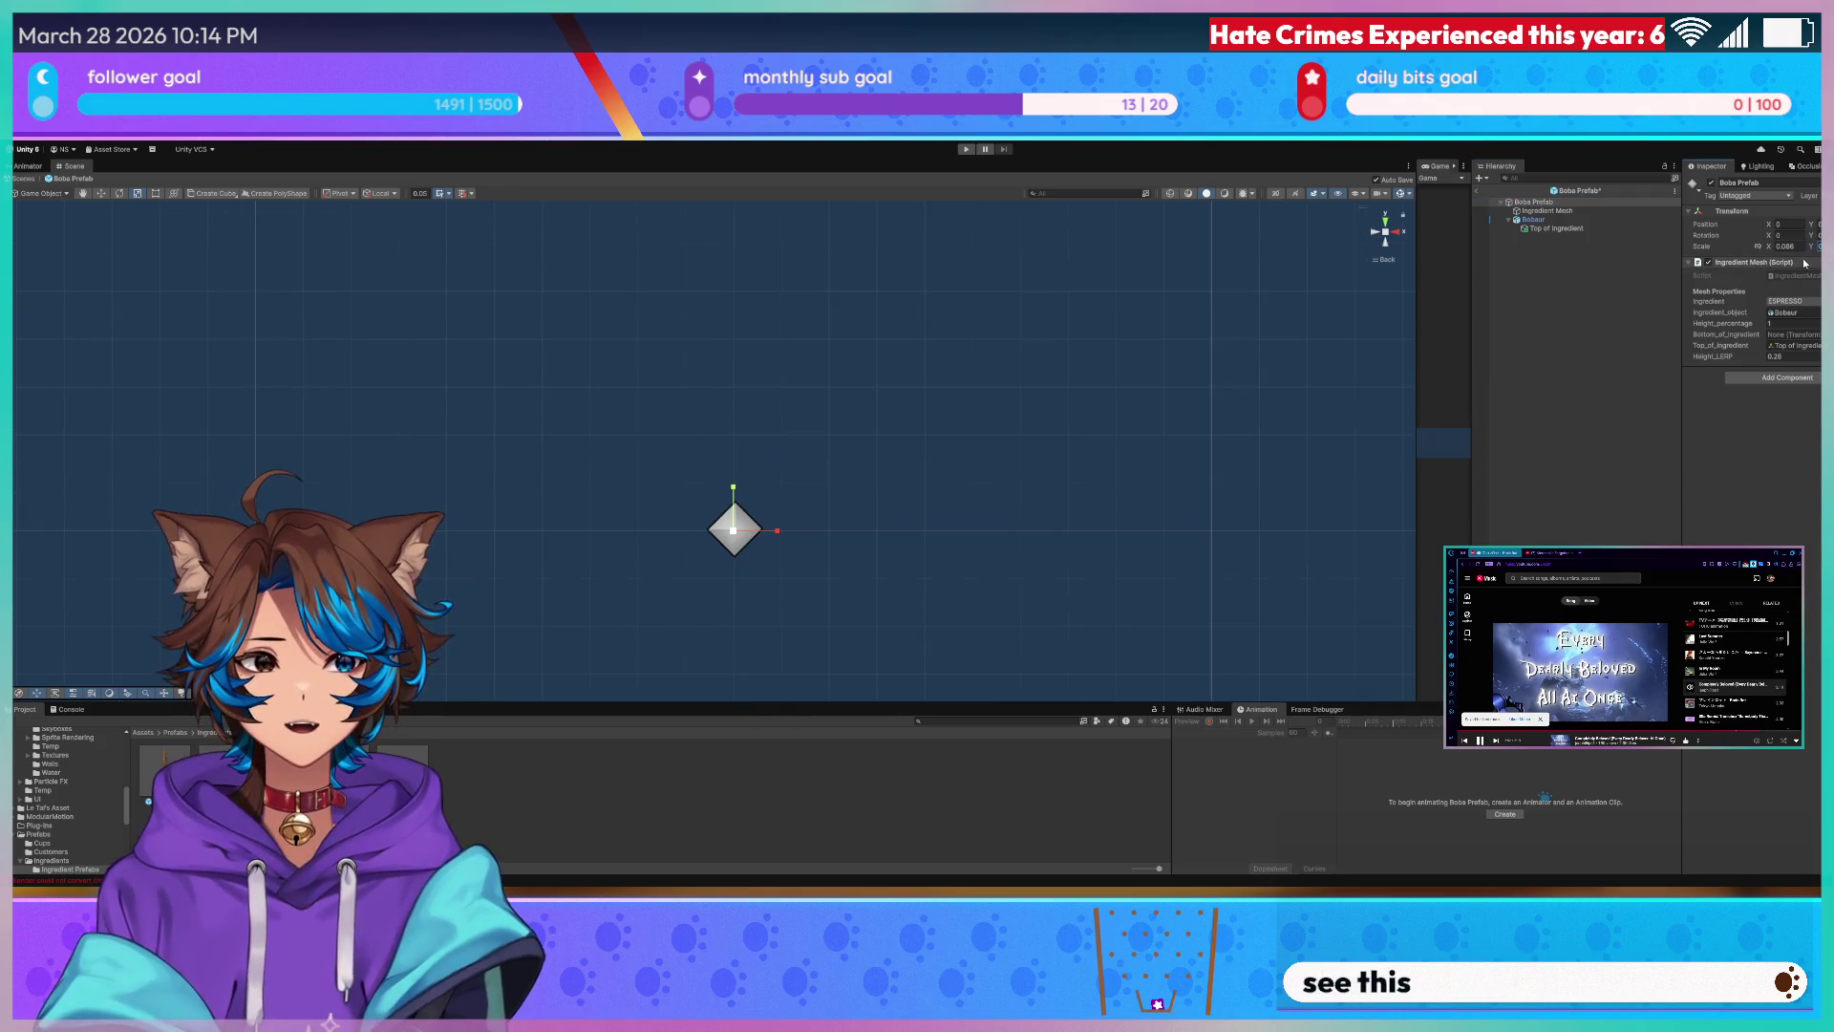
{"action": "left_click", "coordinate": [919, 417]}
{"action": "middle_click_drag", "start_coordinate": [913, 435], "coordinate": [936, 413]}
{"action": "right_click_drag", "start_coordinate": [935, 413], "coordinate": [929, 456], "text": "alt"}
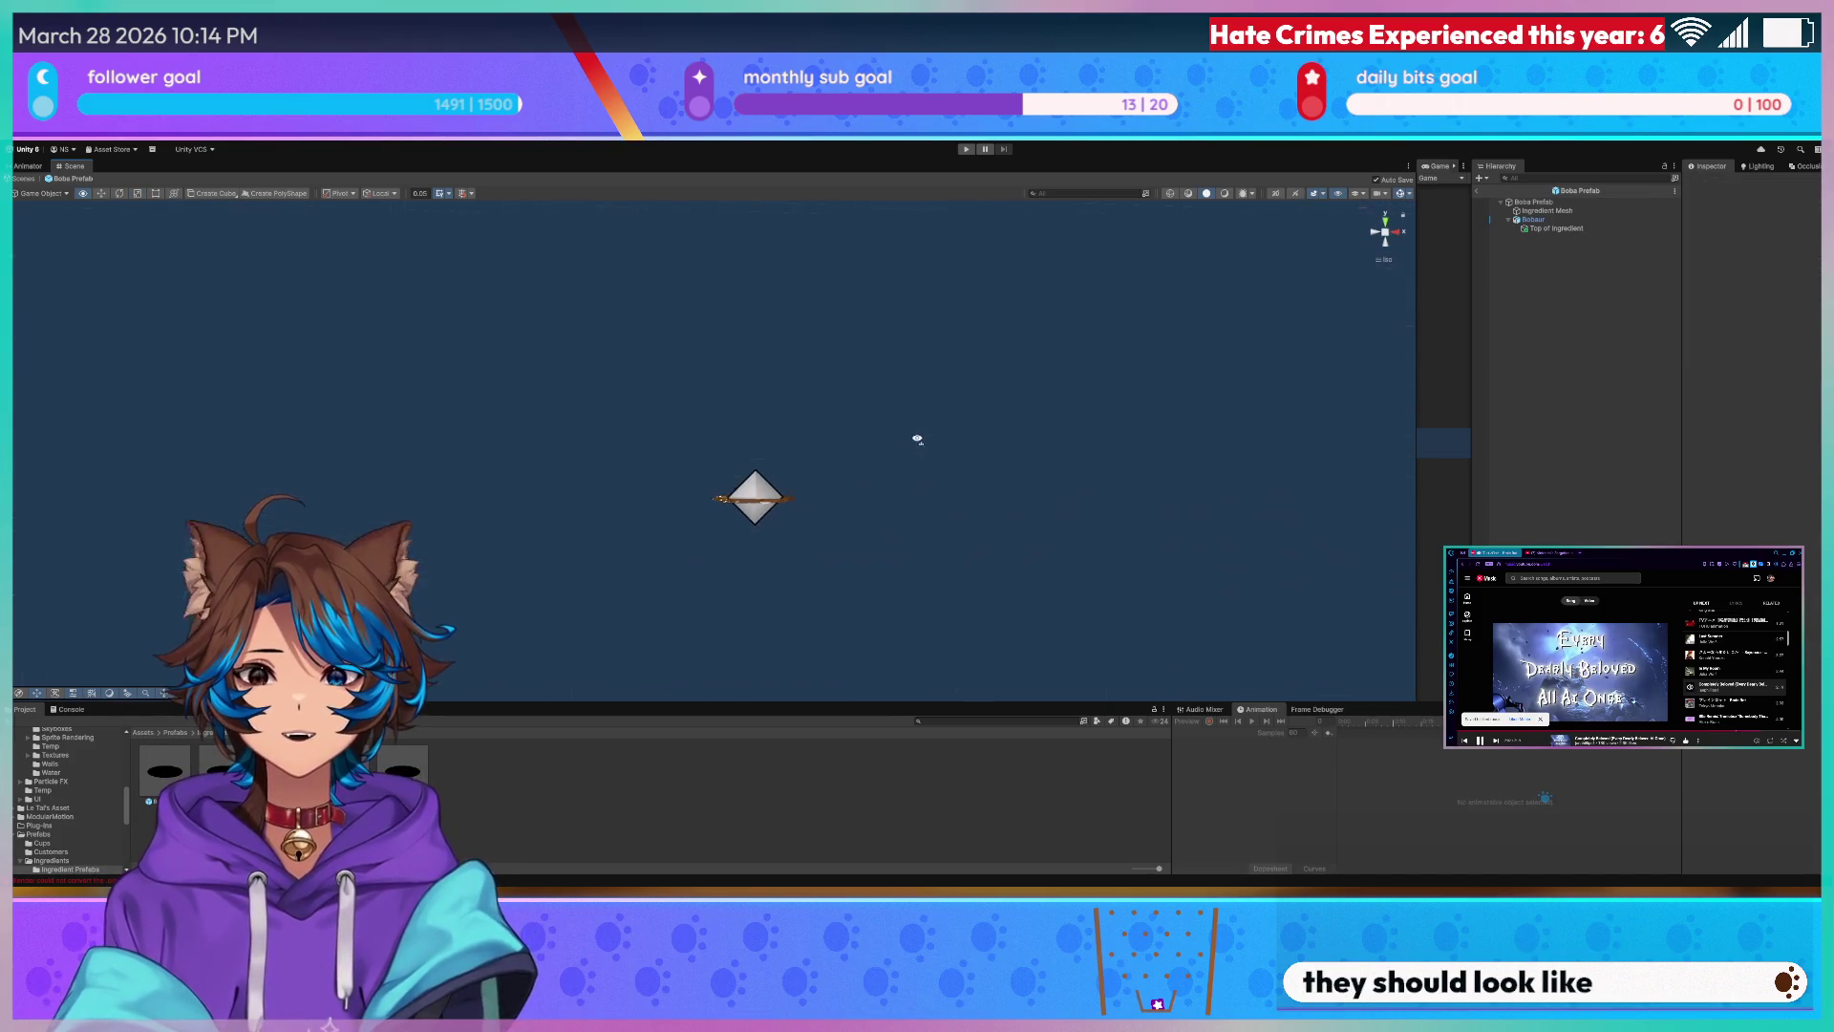
{"action": "scroll", "coordinate": [929, 456], "scroll_direction": "down", "scroll_amount": 3}
{"action": "scroll", "coordinate": [930, 456], "scroll_direction": "down", "scroll_amount": 2}
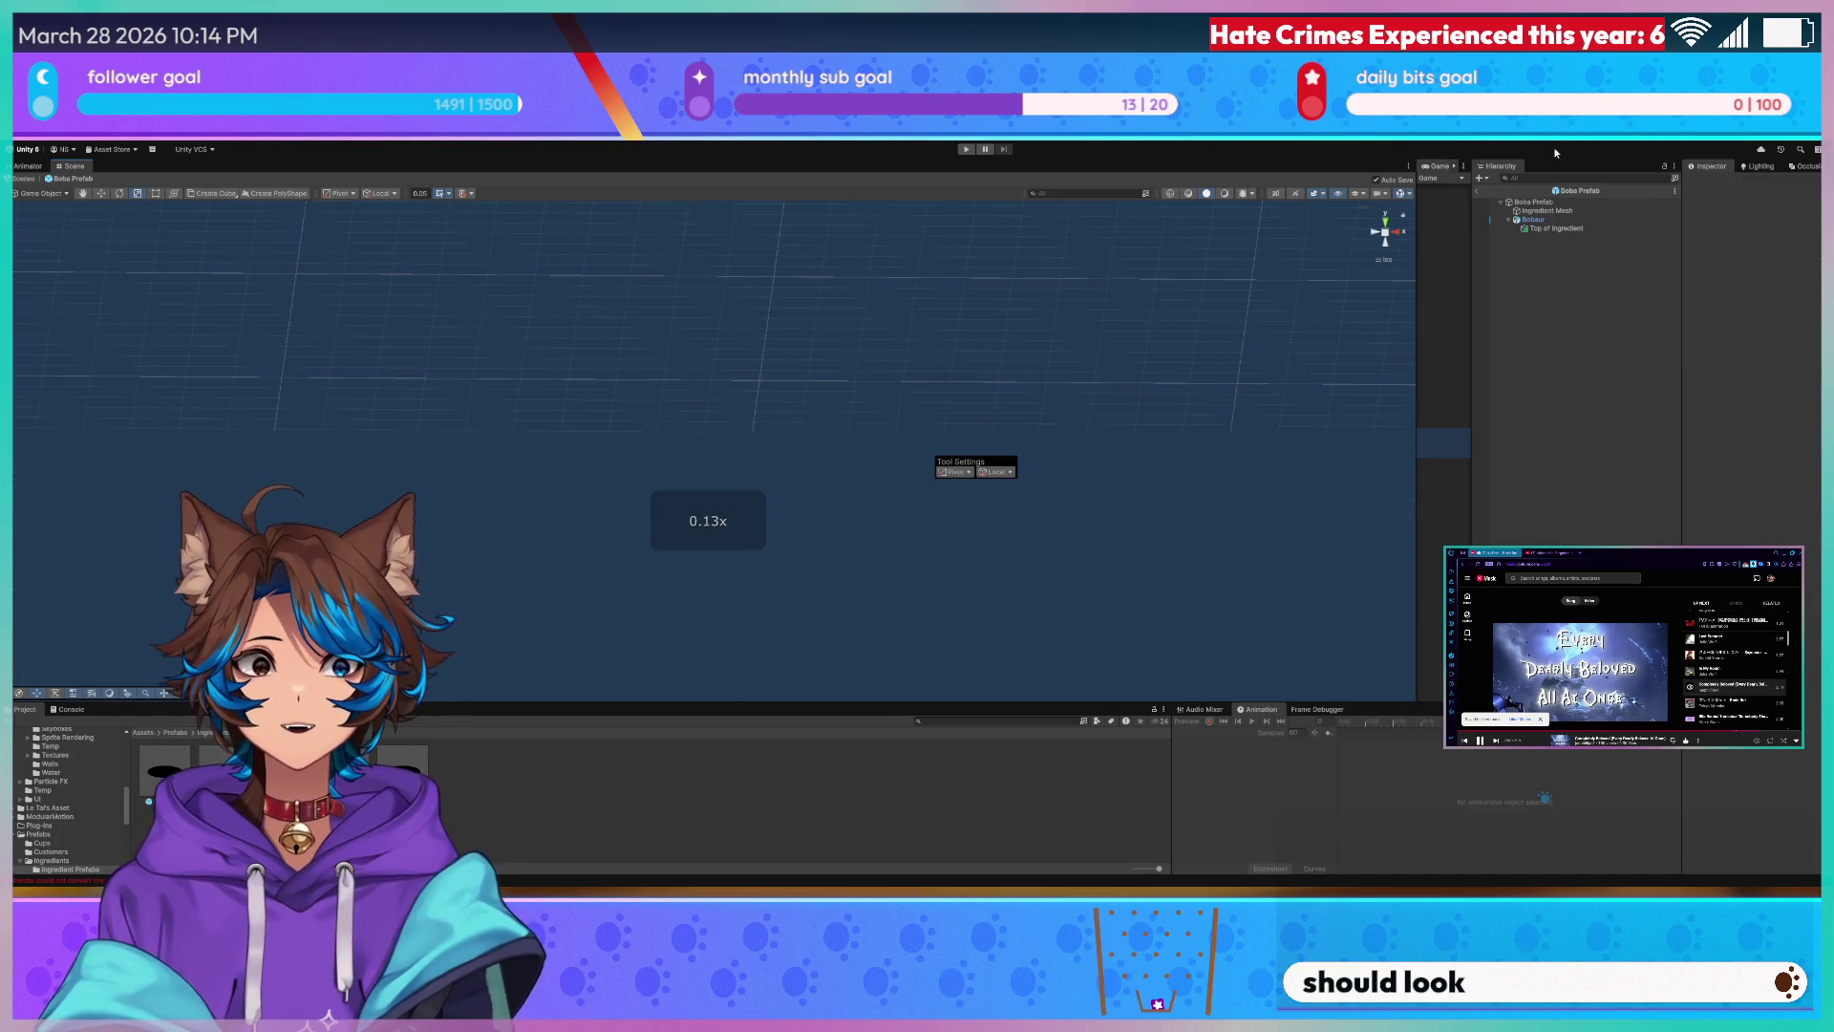
- Select the old Ingredient Mesh object, view the cookie-textured disc from above and edge-on, then delete it
{"action": "left_click", "coordinate": [1540, 219]}
{"action": "left_click", "coordinate": [1551, 212]}
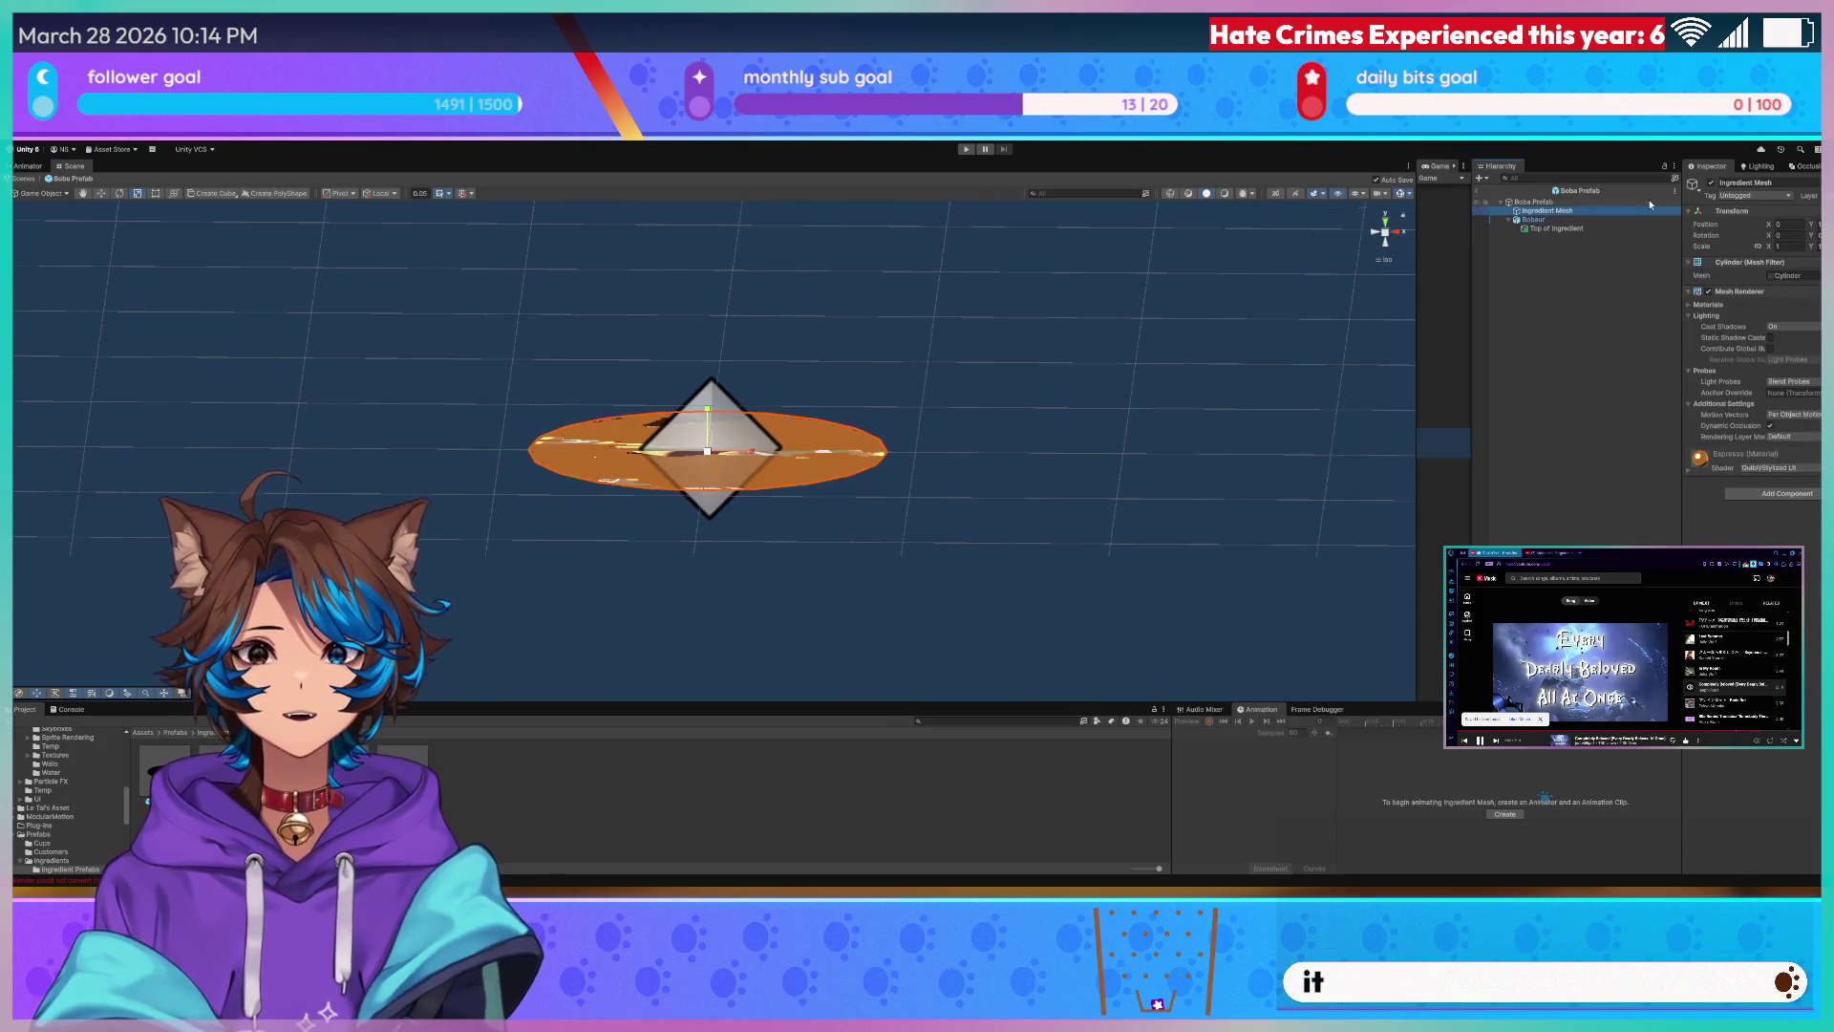
{"action": "mouse_move", "coordinate": [1044, 354]}
{"action": "right_mouse_down"}
{"action": "mouse_move", "coordinate": [1016, 474]}
{"action": "mouse_move", "coordinate": [1241, 332]}
{"action": "right_mouse_up"}
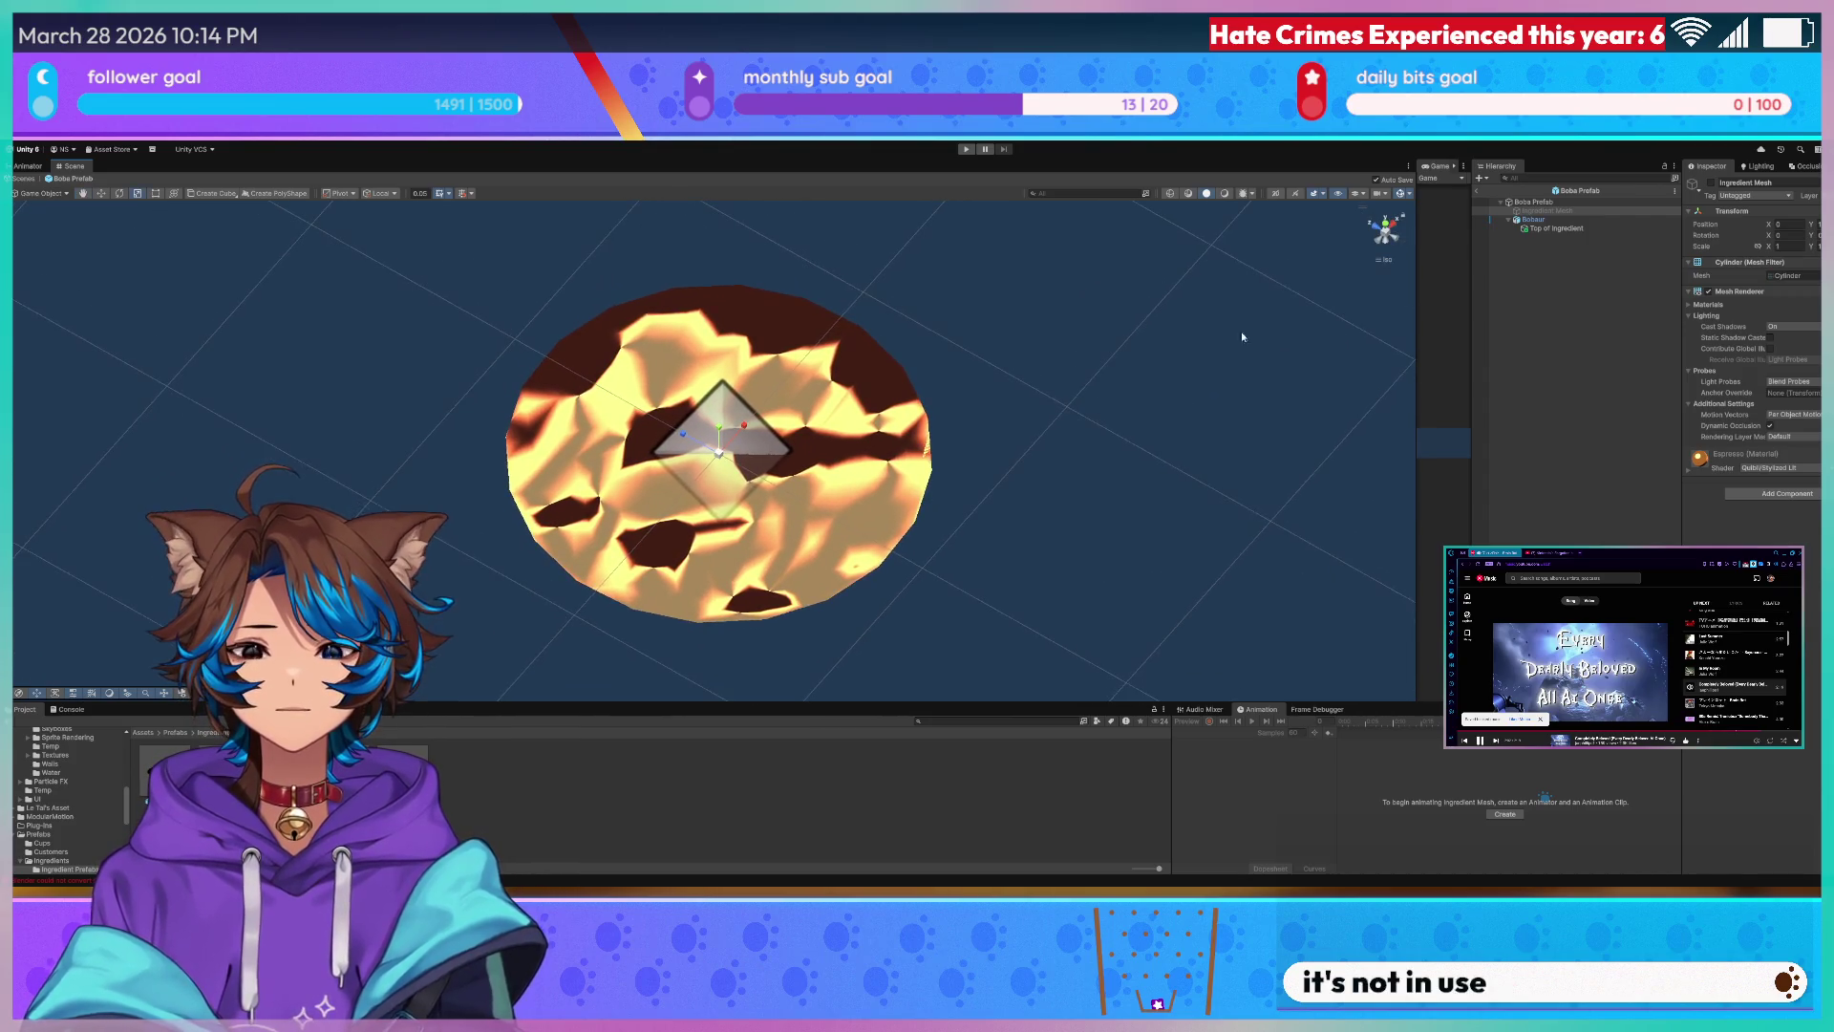
{"action": "mouse_move", "coordinate": [732, 430]}
{"action": "right_mouse_down"}
{"action": "mouse_move", "coordinate": [767, 521]}
{"action": "mouse_move", "coordinate": [780, 450]}
{"action": "mouse_move", "coordinate": [834, 488]}
{"action": "right_mouse_up"}
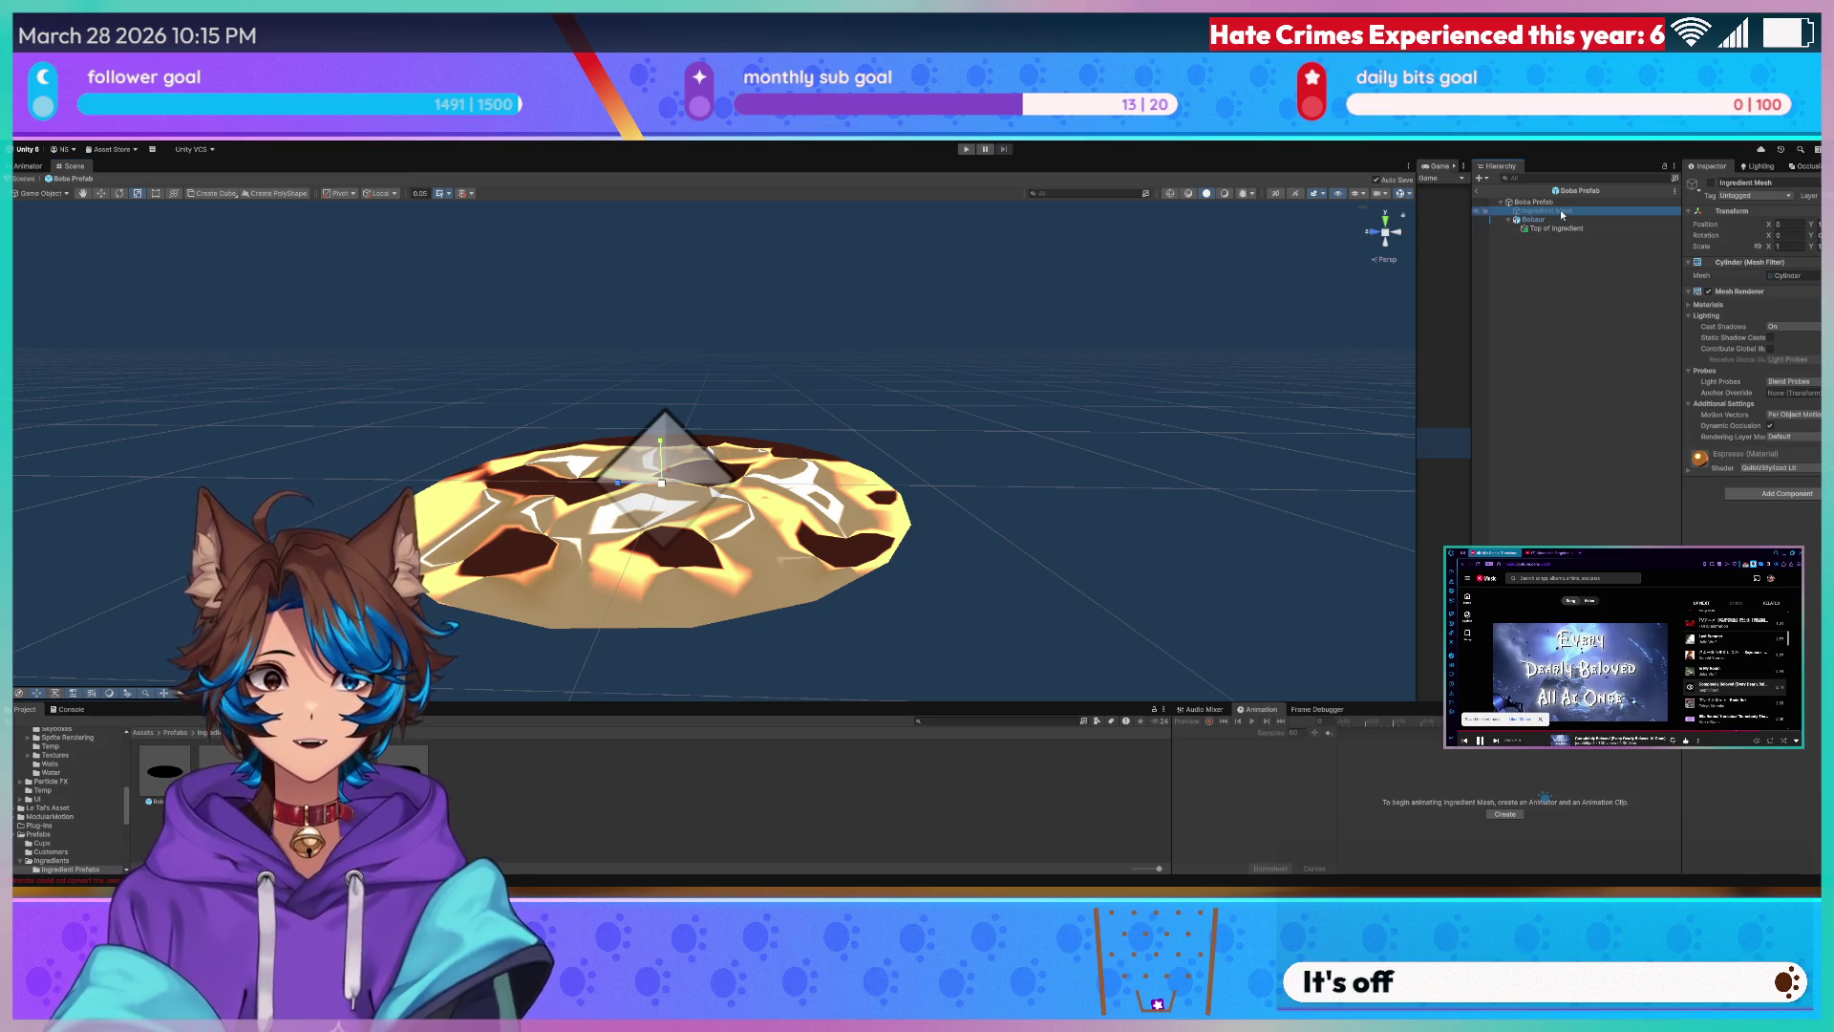
{"action": "key", "text": "Delete"}
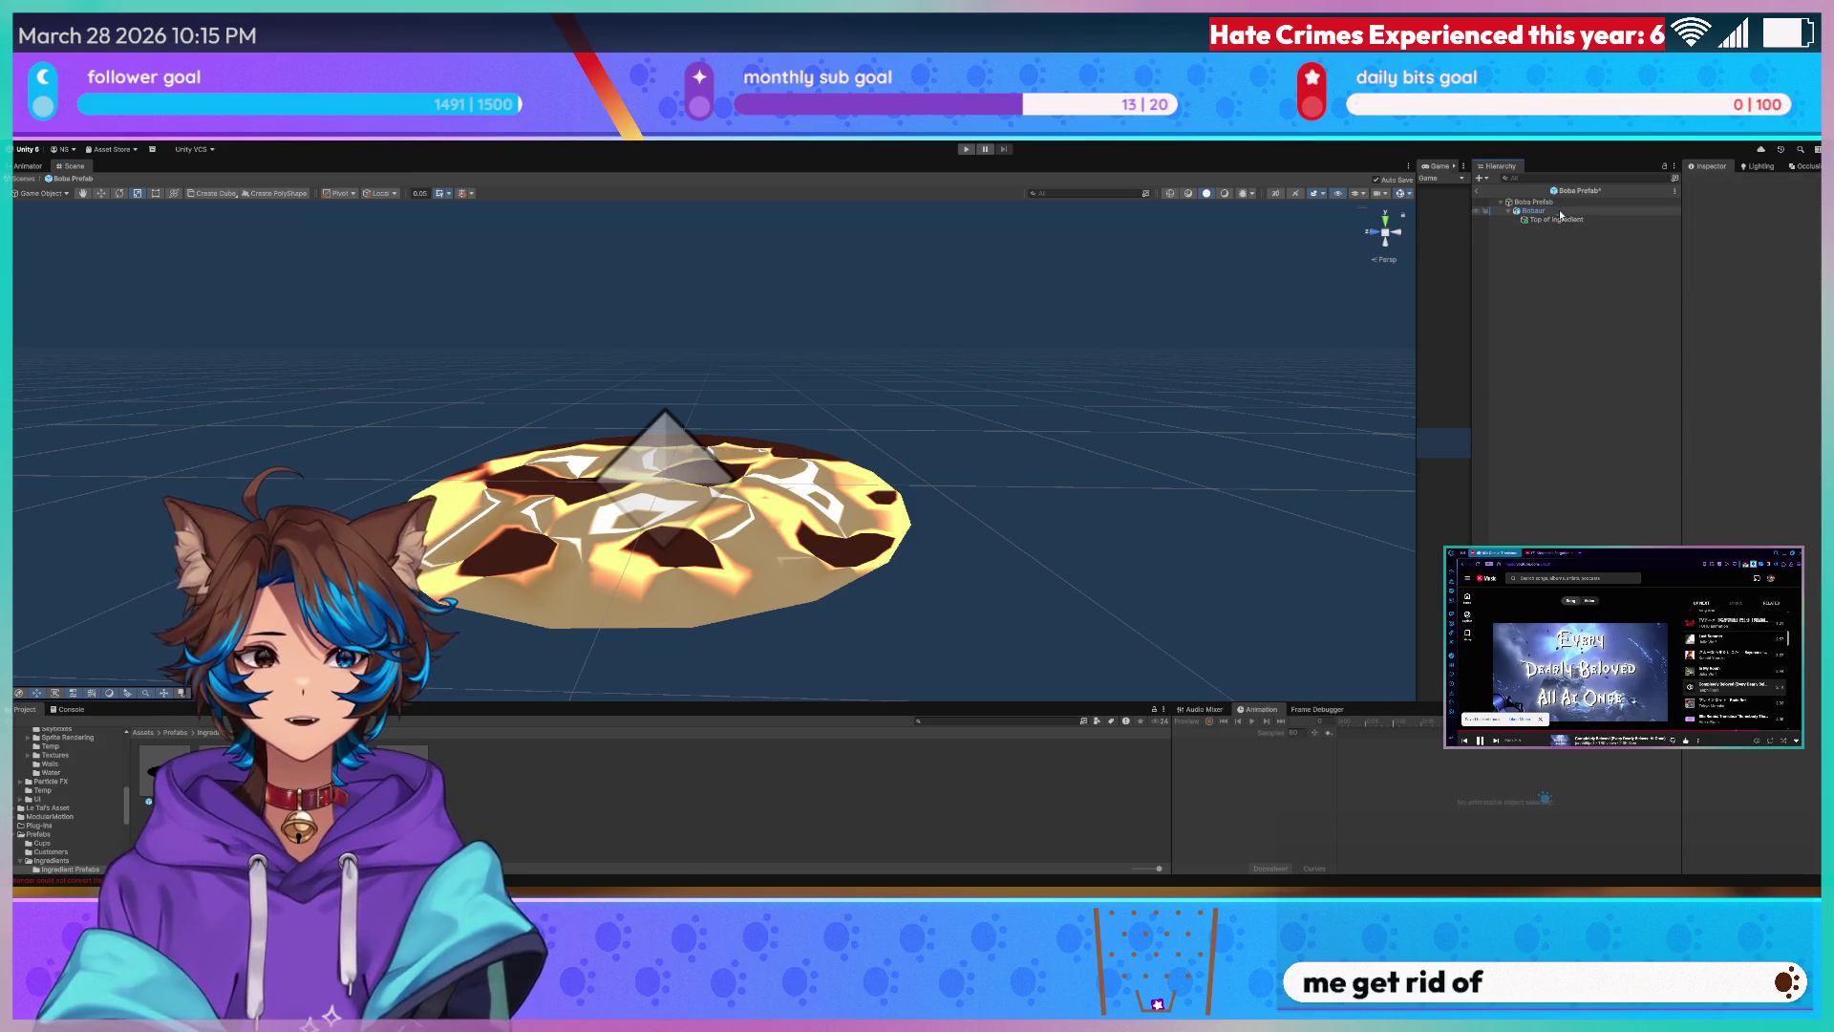
- From the Project window's Ingredients folder, open the Sago Prefab for editing in prefab mode
{"action": "left_click", "coordinate": [1556, 201]}
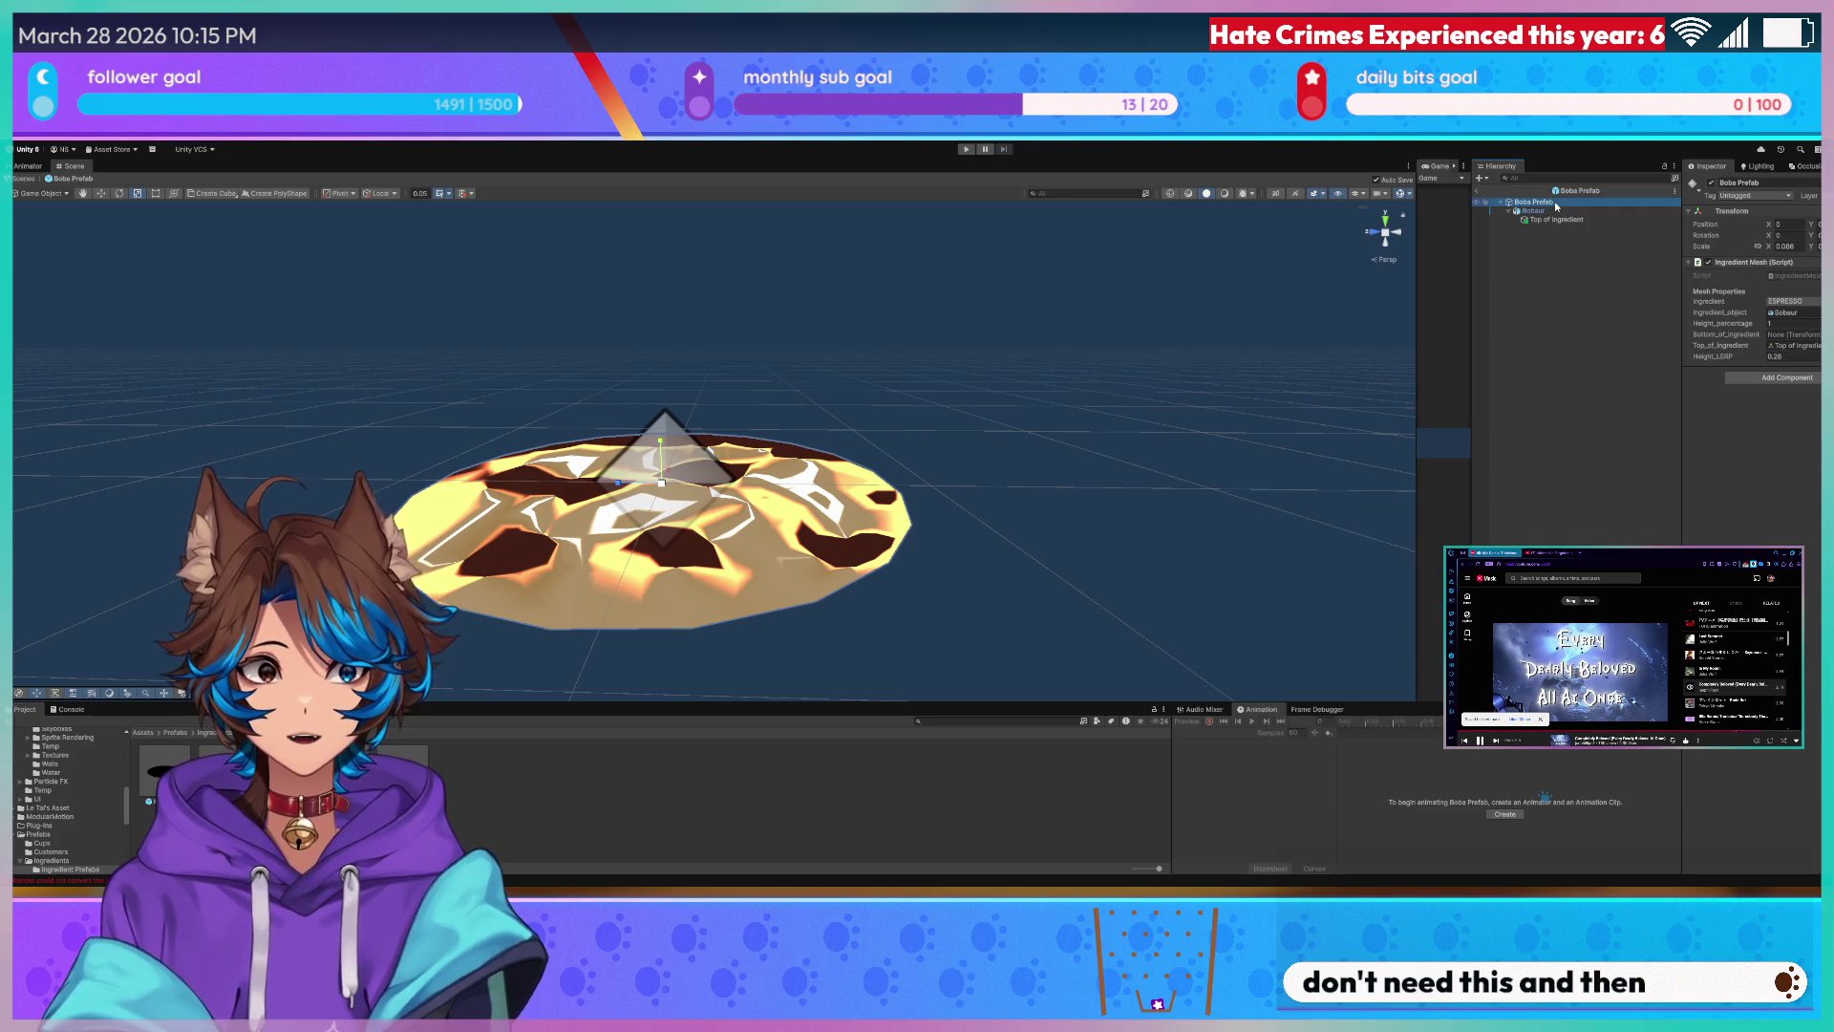
{"action": "left_click", "coordinate": [798, 737]}
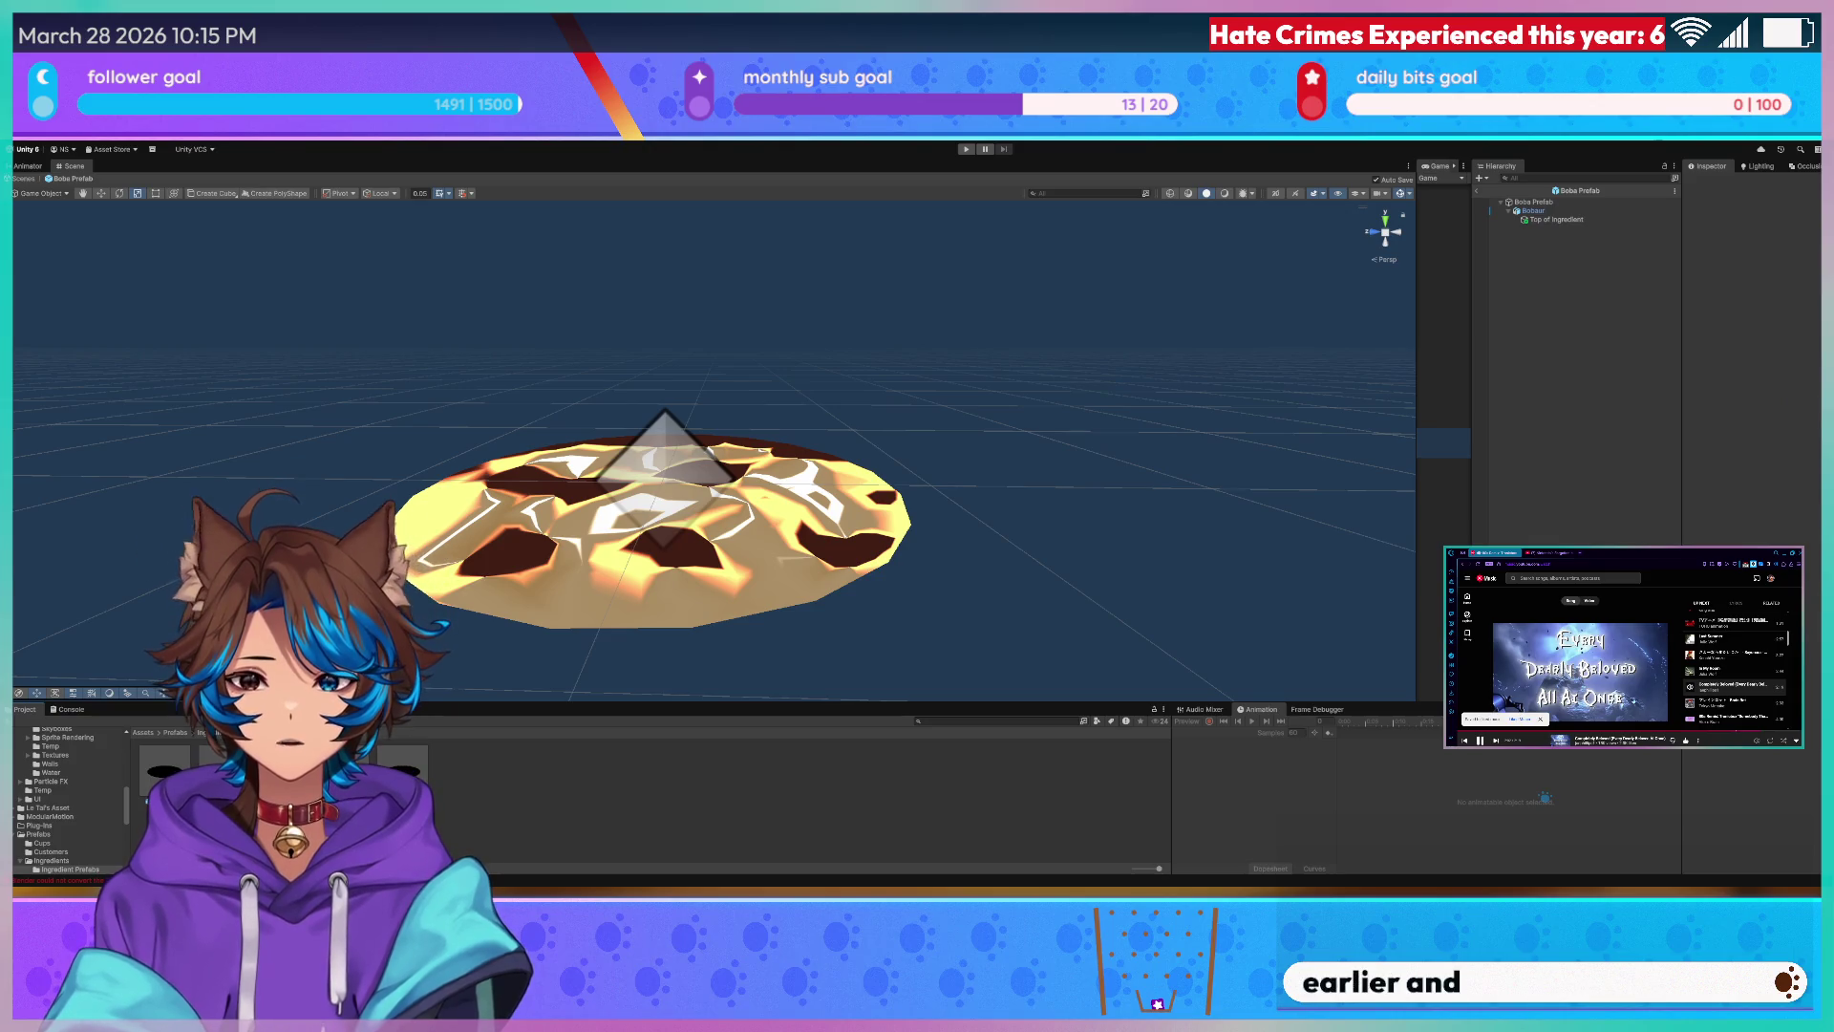
{"action": "left_click", "coordinate": [1544, 797]}
{"action": "left_click", "coordinate": [1543, 797]}
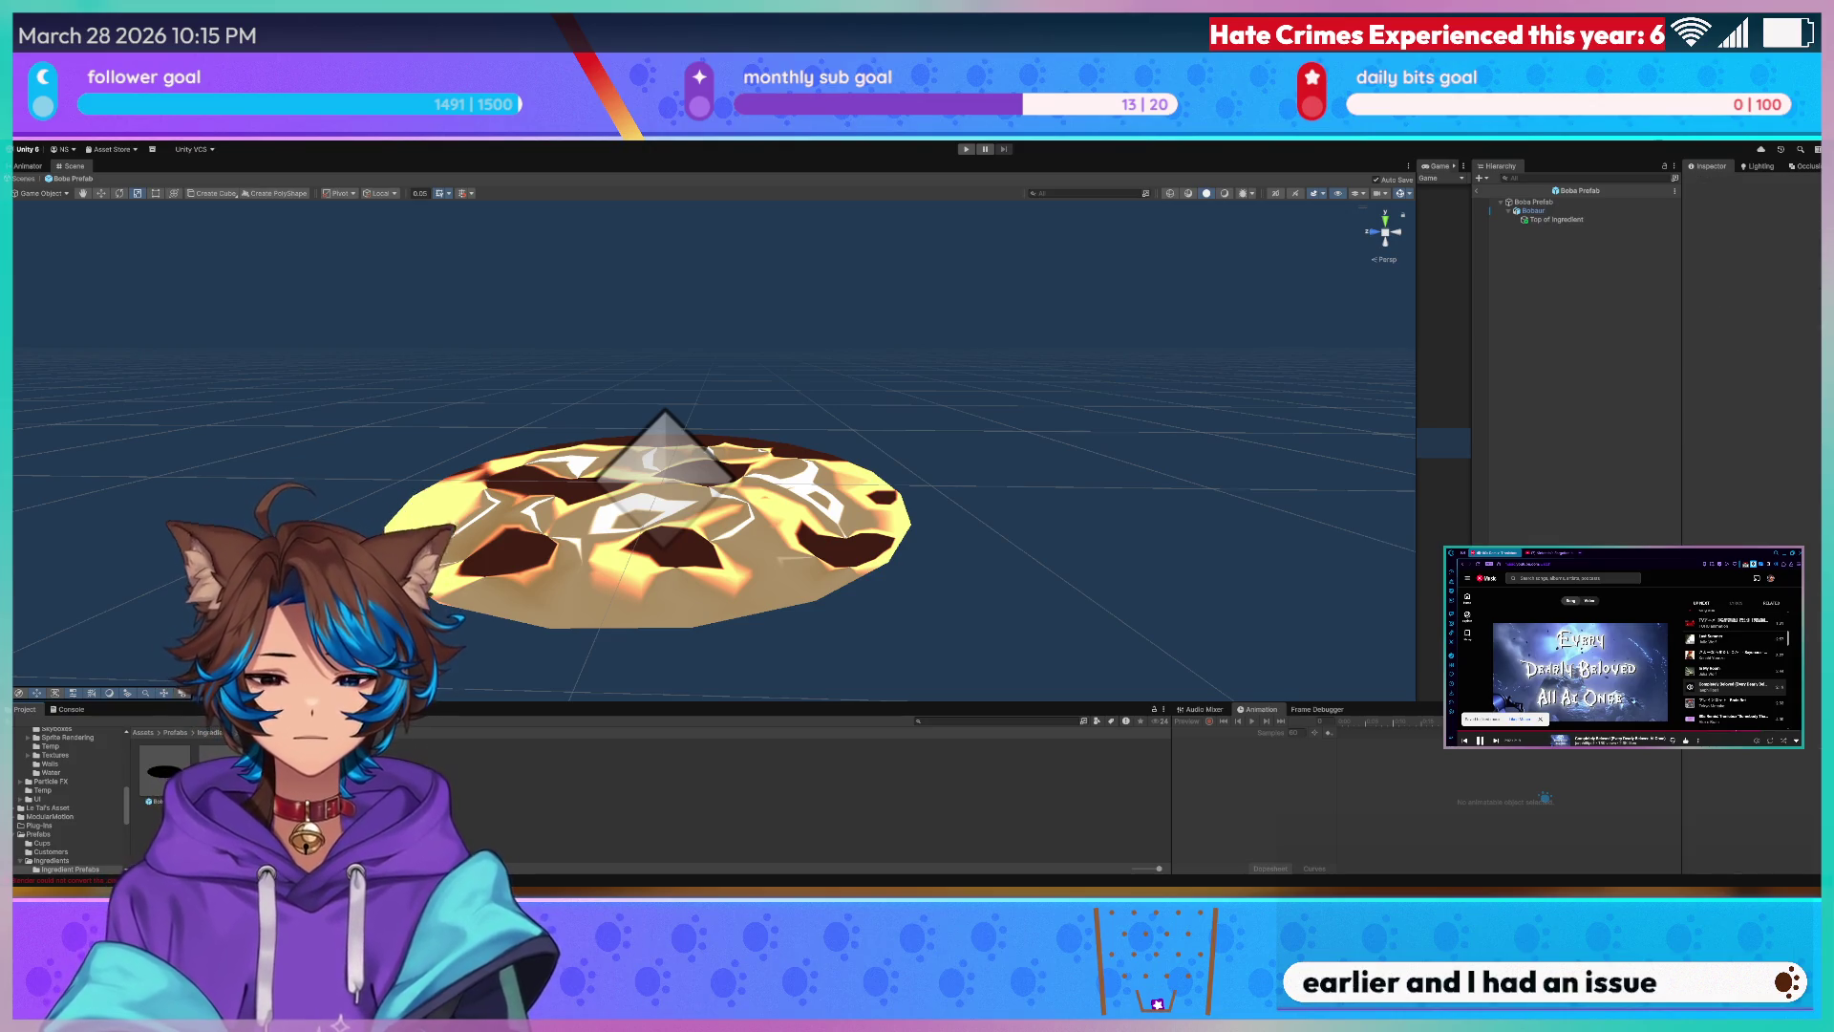
{"action": "left_click", "coordinate": [1543, 798]}
{"action": "left_click", "coordinate": [1543, 797]}
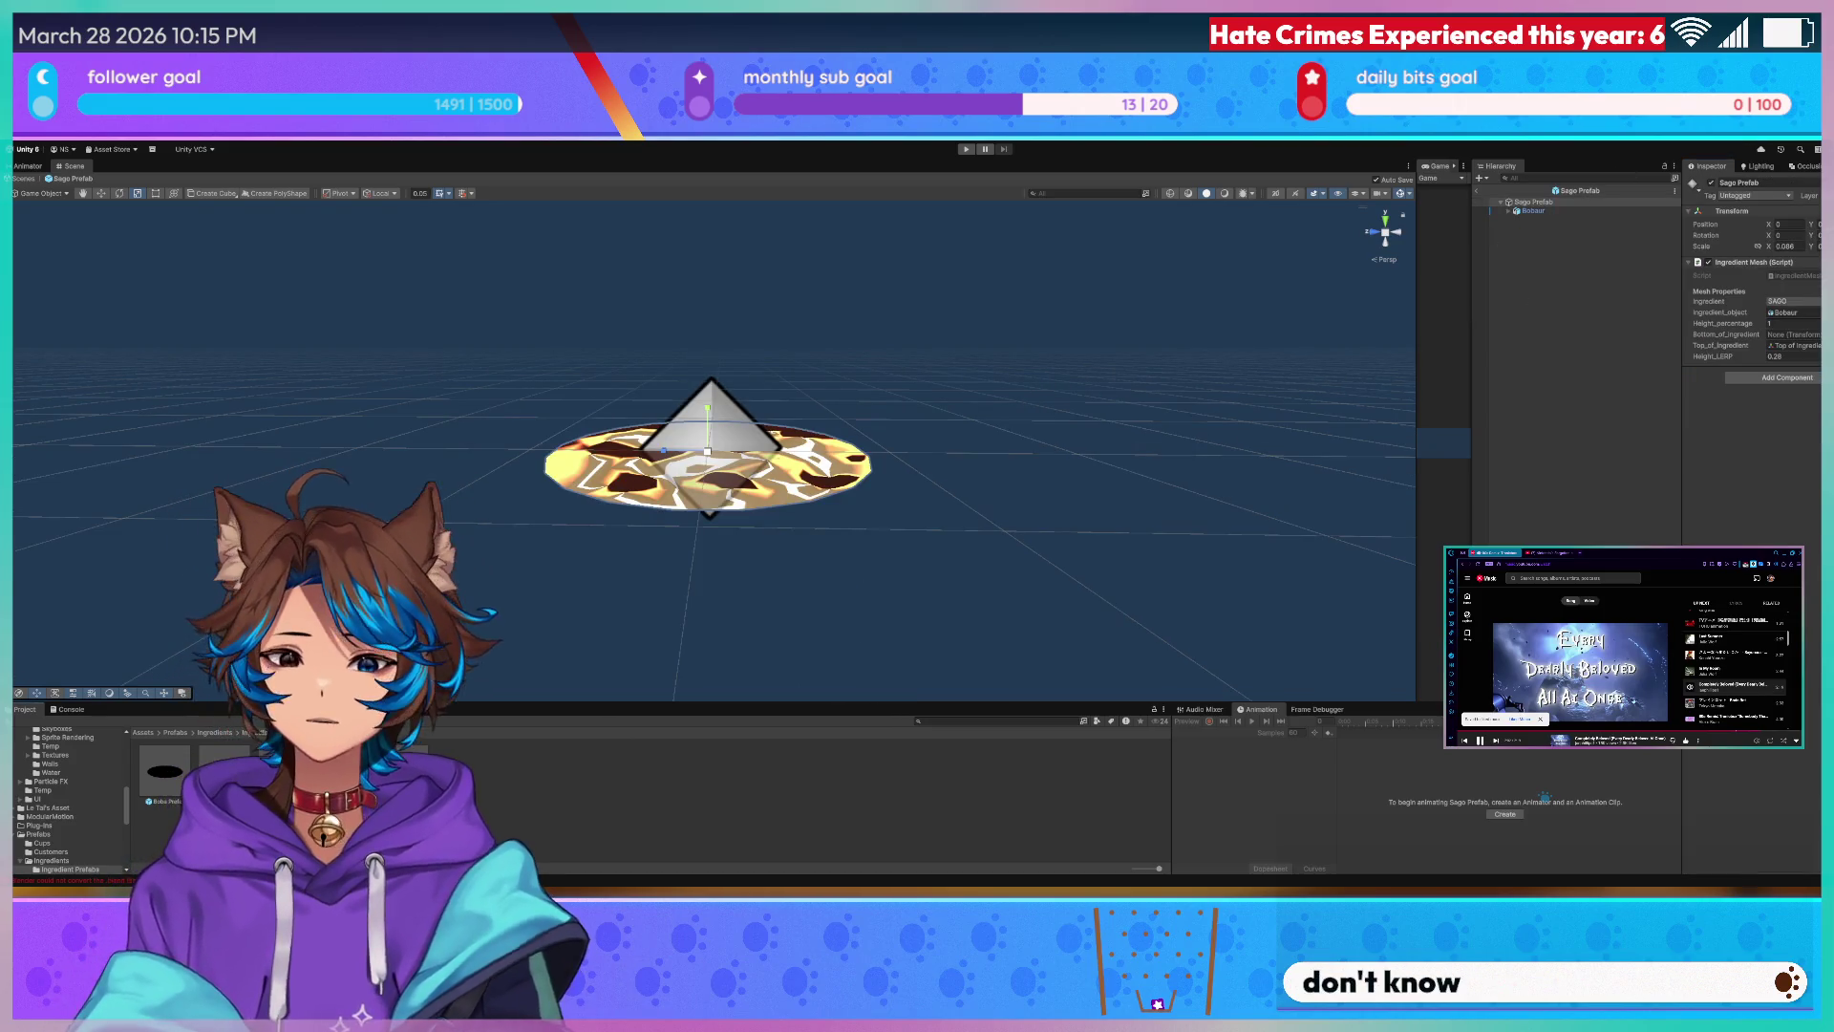
{"action": "scroll", "coordinate": [67, 791], "scroll_direction": "up", "scroll_amount": 3}
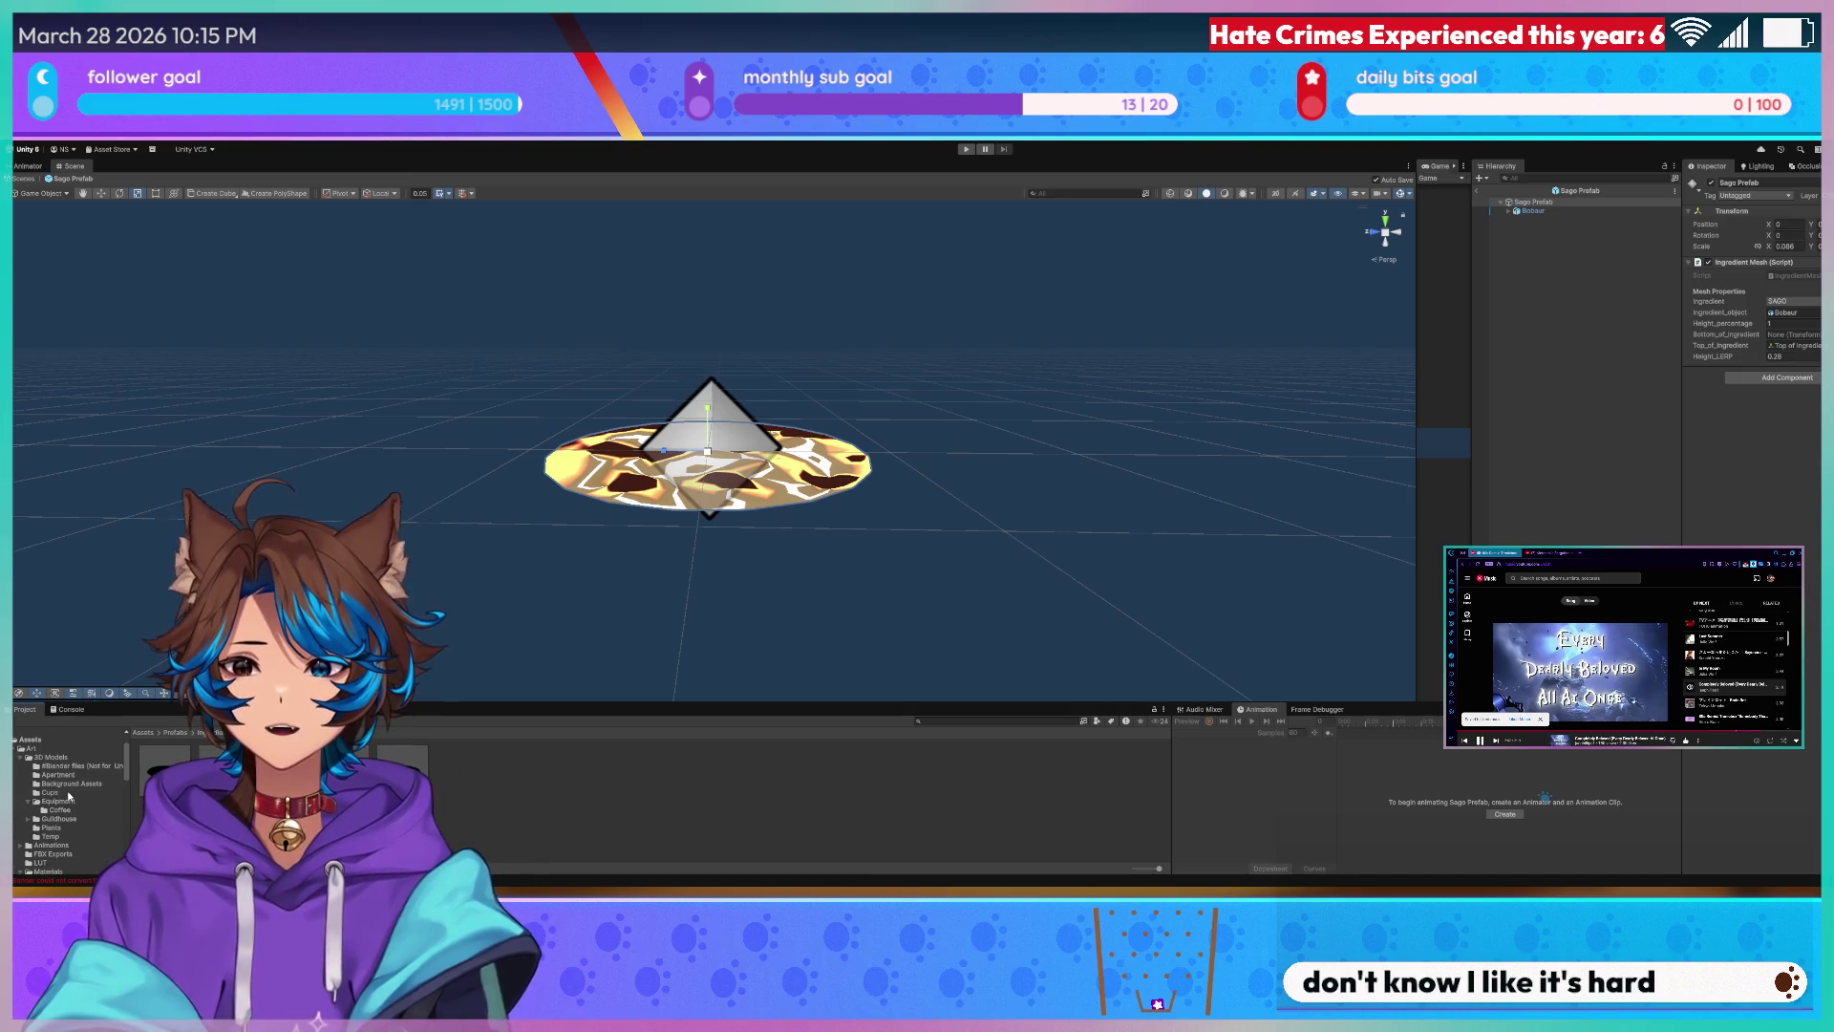
{"action": "scroll", "coordinate": [74, 787], "scroll_direction": "down", "scroll_amount": 3}
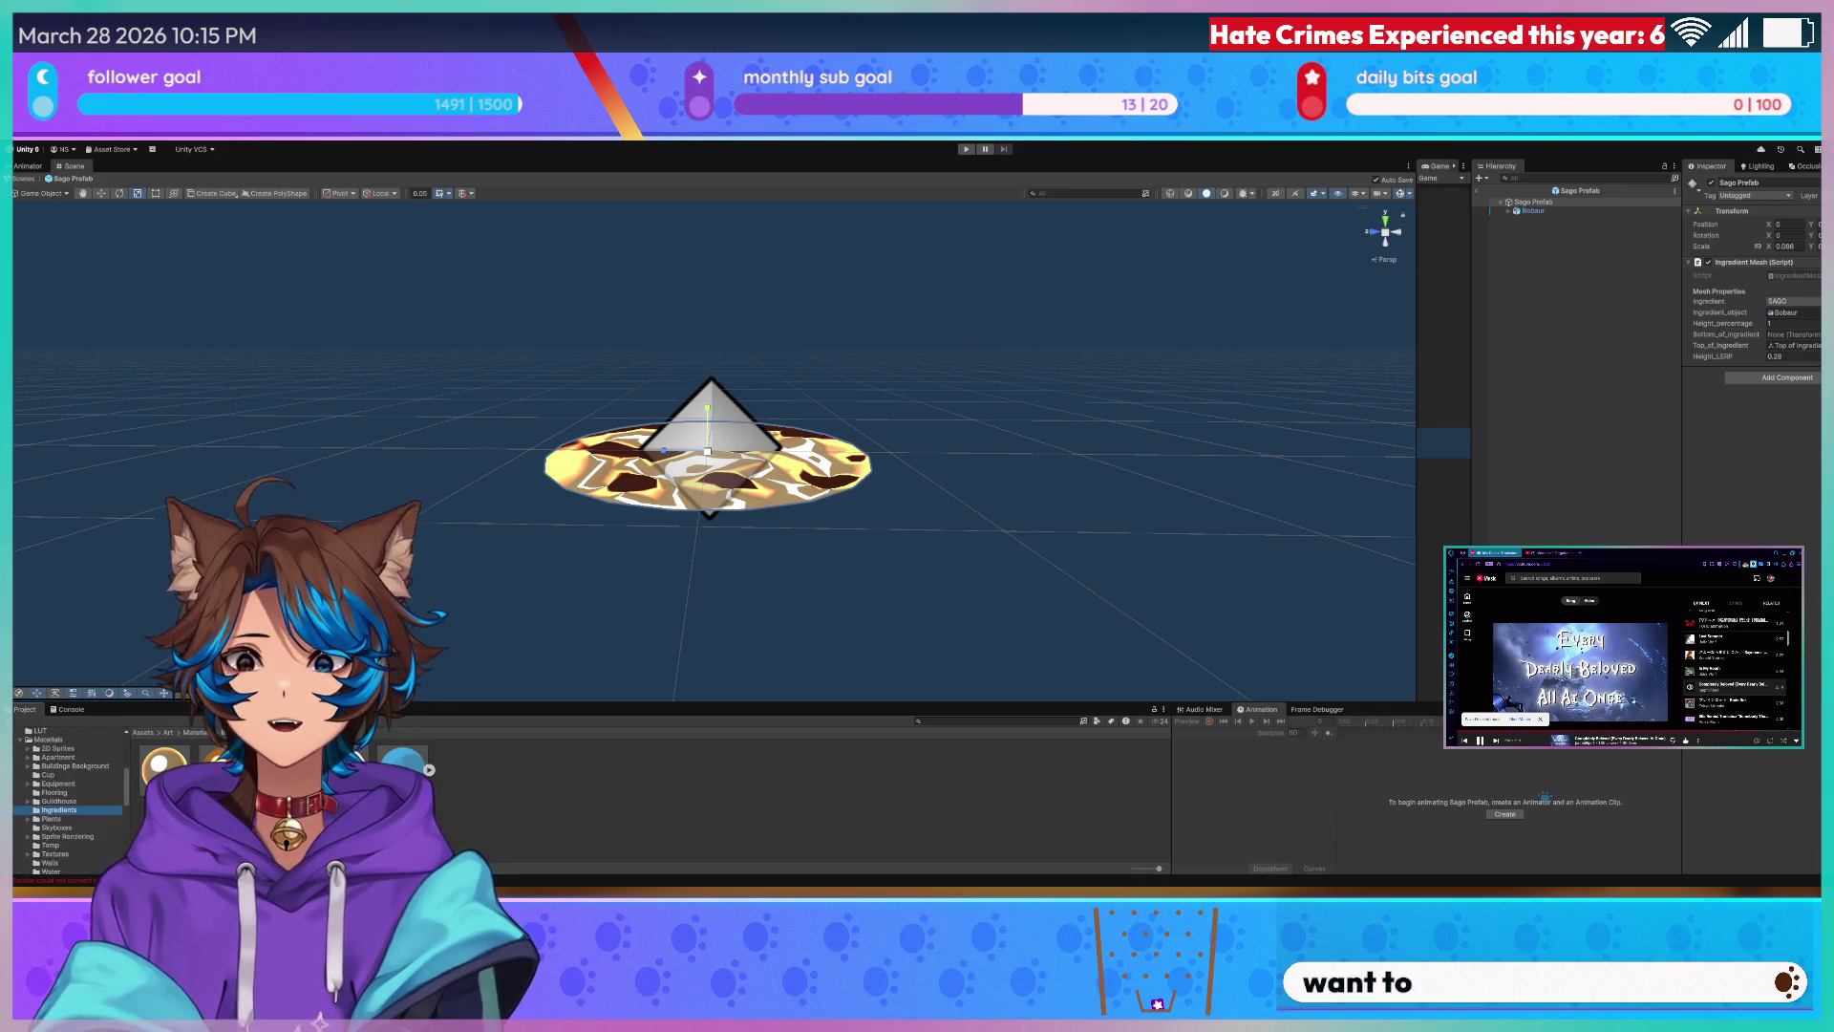
- Apply the grey material from Assets > Art > Materials to the sago disc, replacing the cookie texture
{"action": "left_click", "coordinate": [67, 810]}
{"action": "left_click_drag", "start_coordinate": [582, 471], "coordinate": [583, 471]}
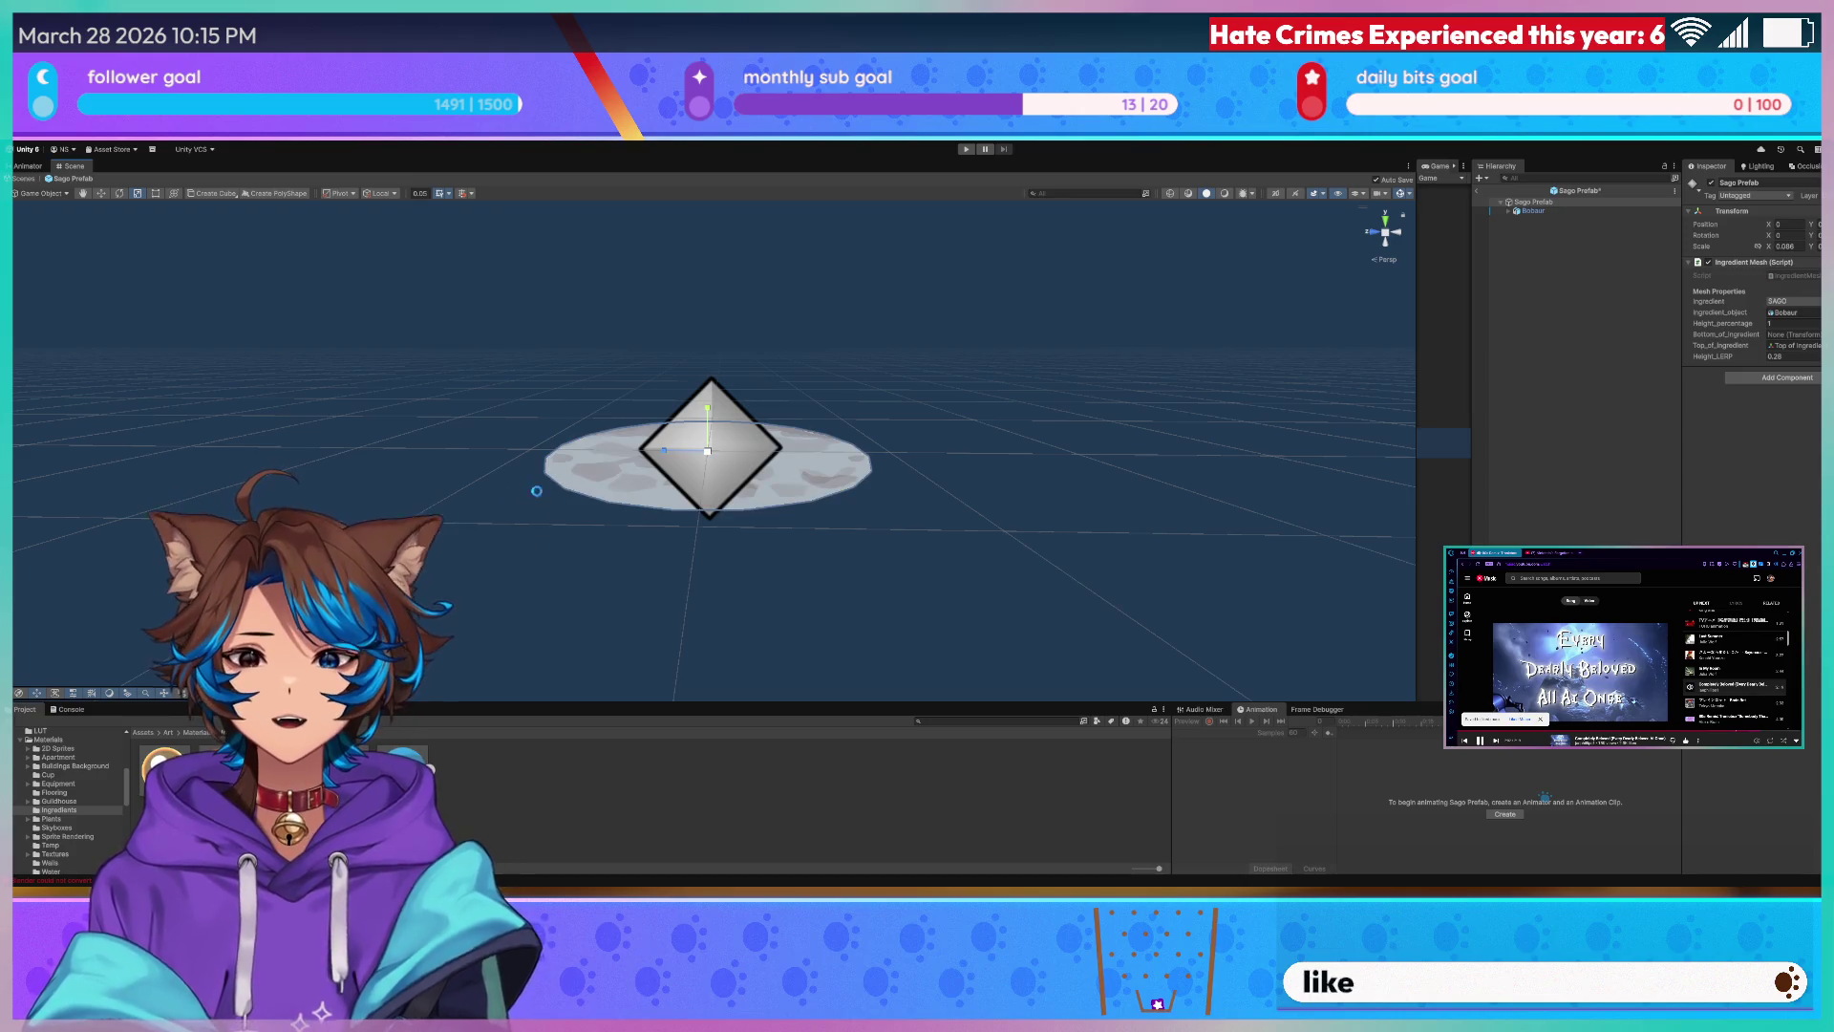
{"action": "right_click_drag", "start_coordinate": [573, 515], "coordinate": [603, 528]}
{"action": "scroll", "coordinate": [604, 527], "scroll_direction": "up", "scroll_amount": 3}
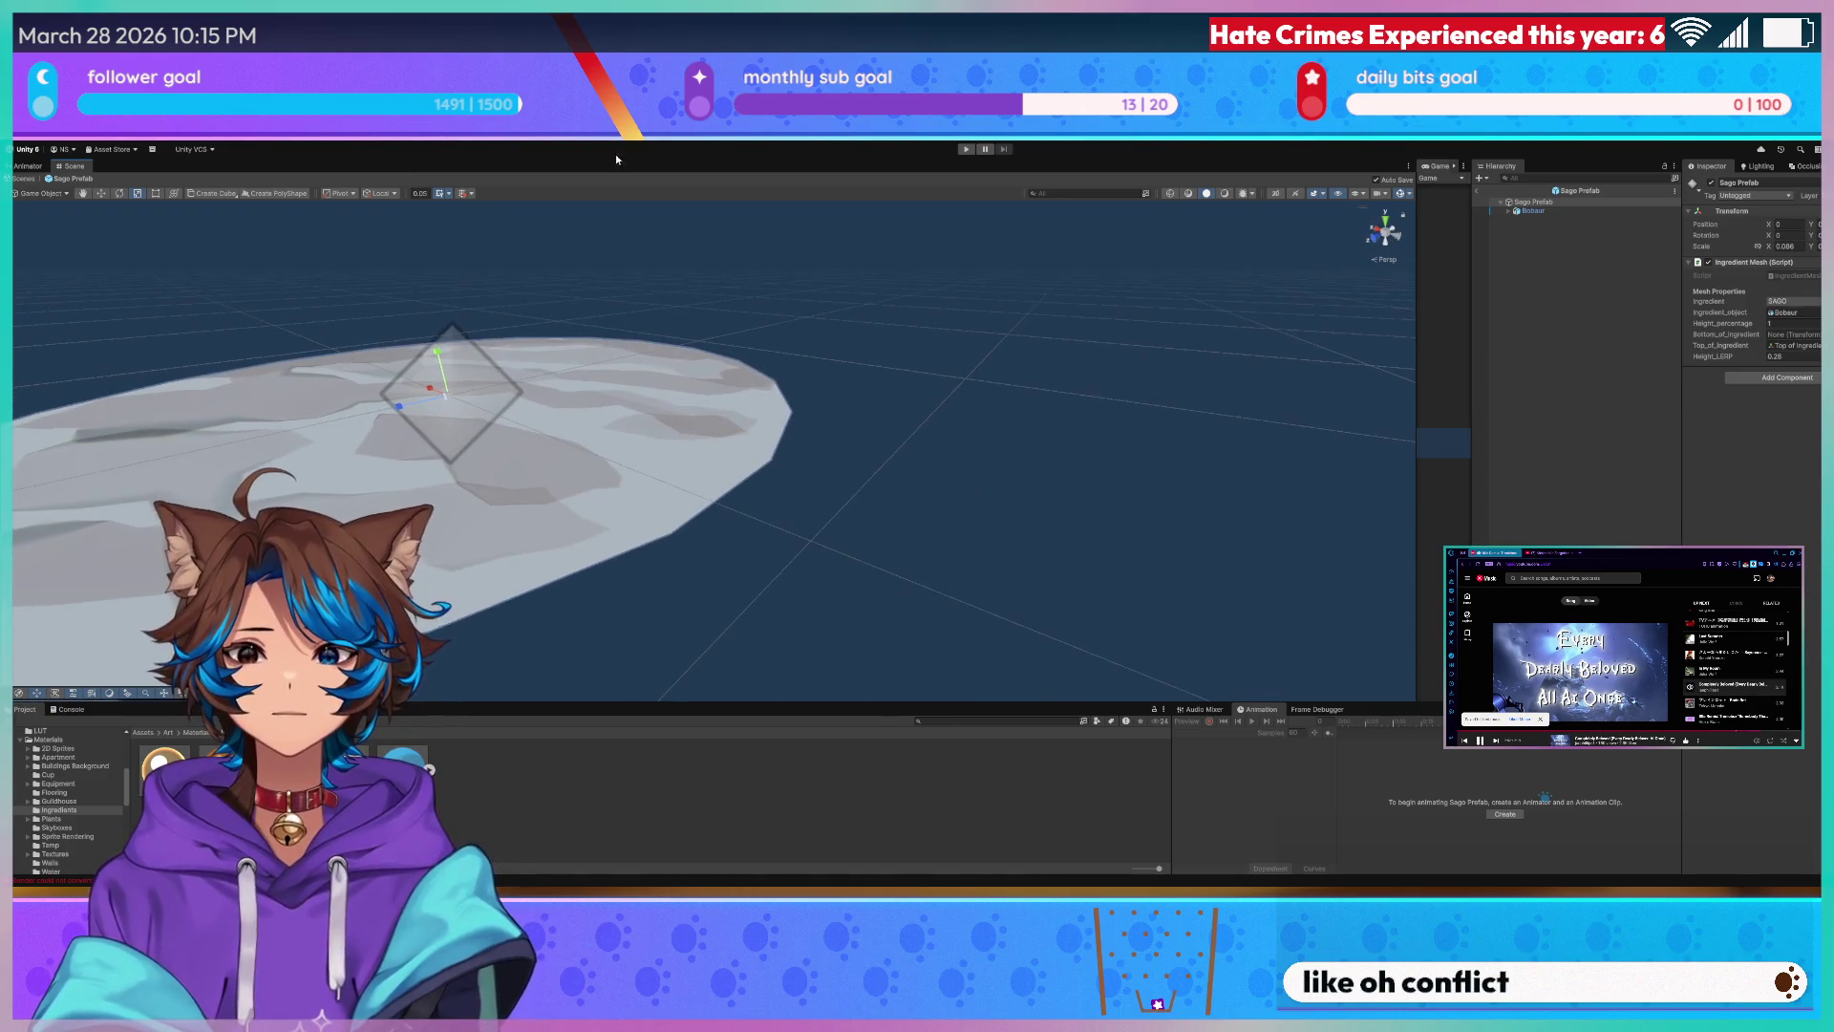
- Return to the 3D scene and bring the Game view back beside it
{"action": "left_click", "coordinate": [32, 167]}
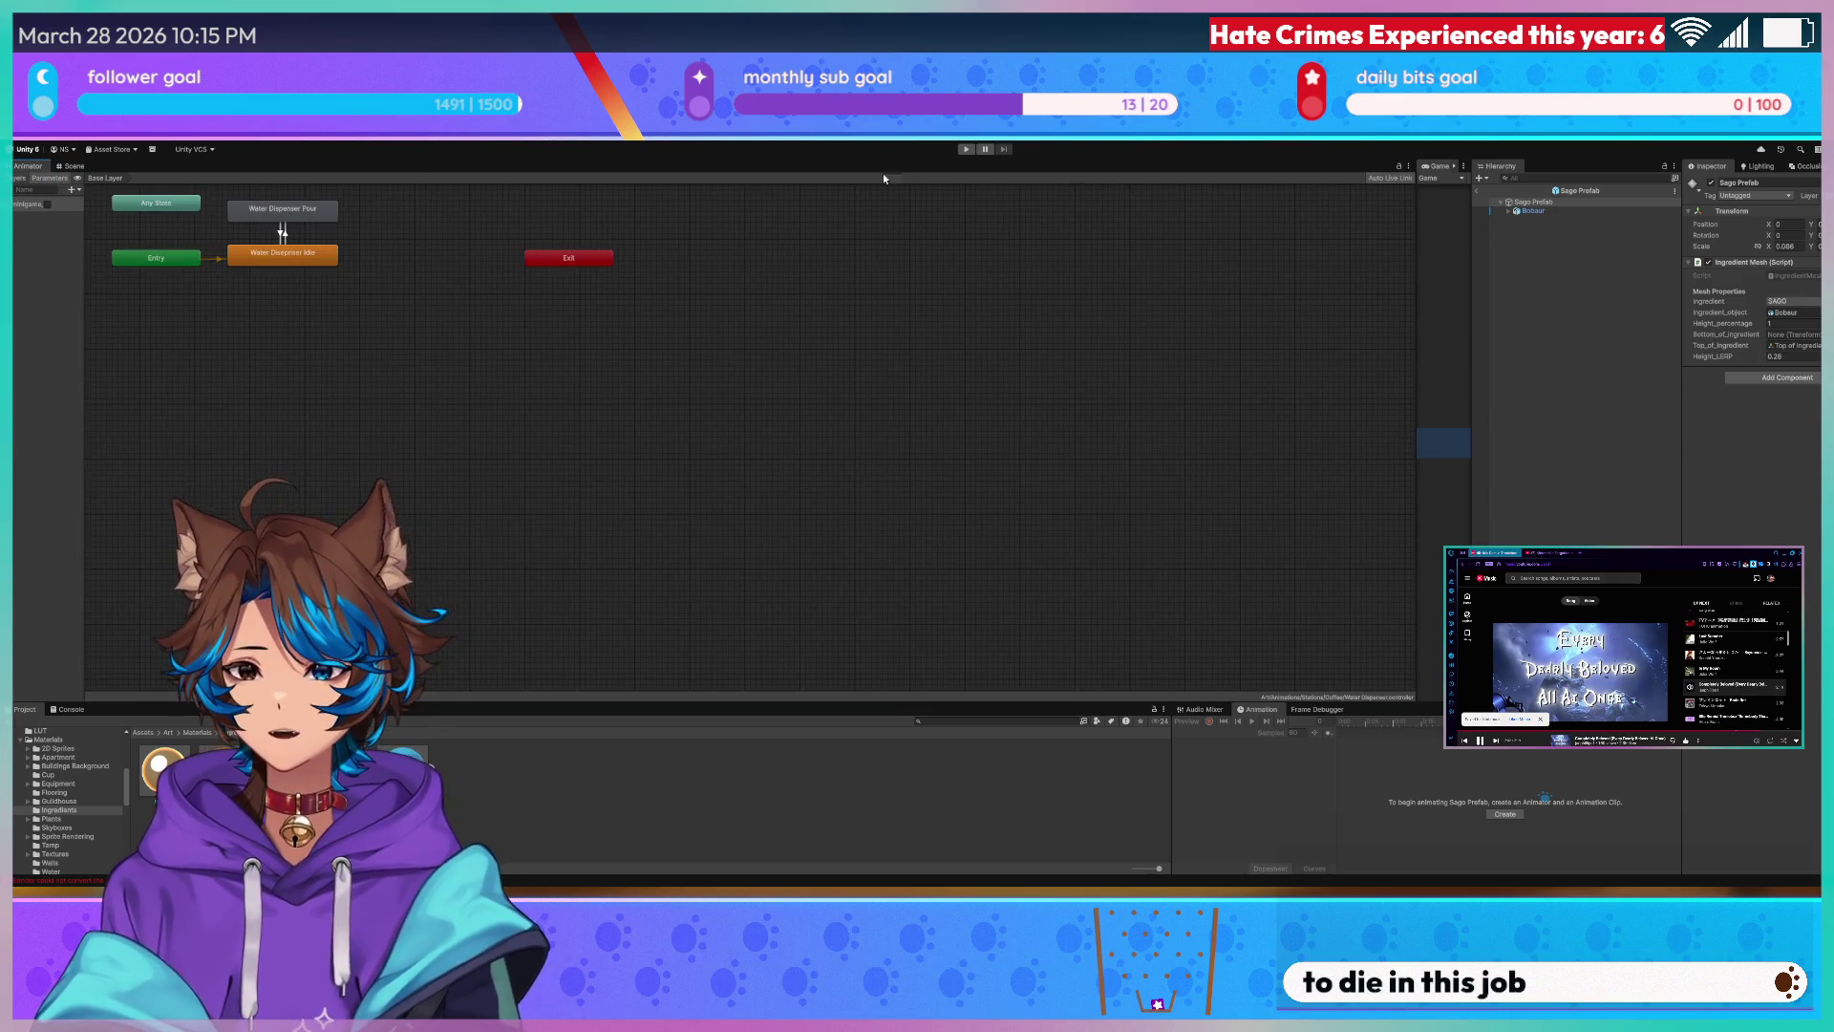
{"action": "left_click", "coordinate": [73, 166]}
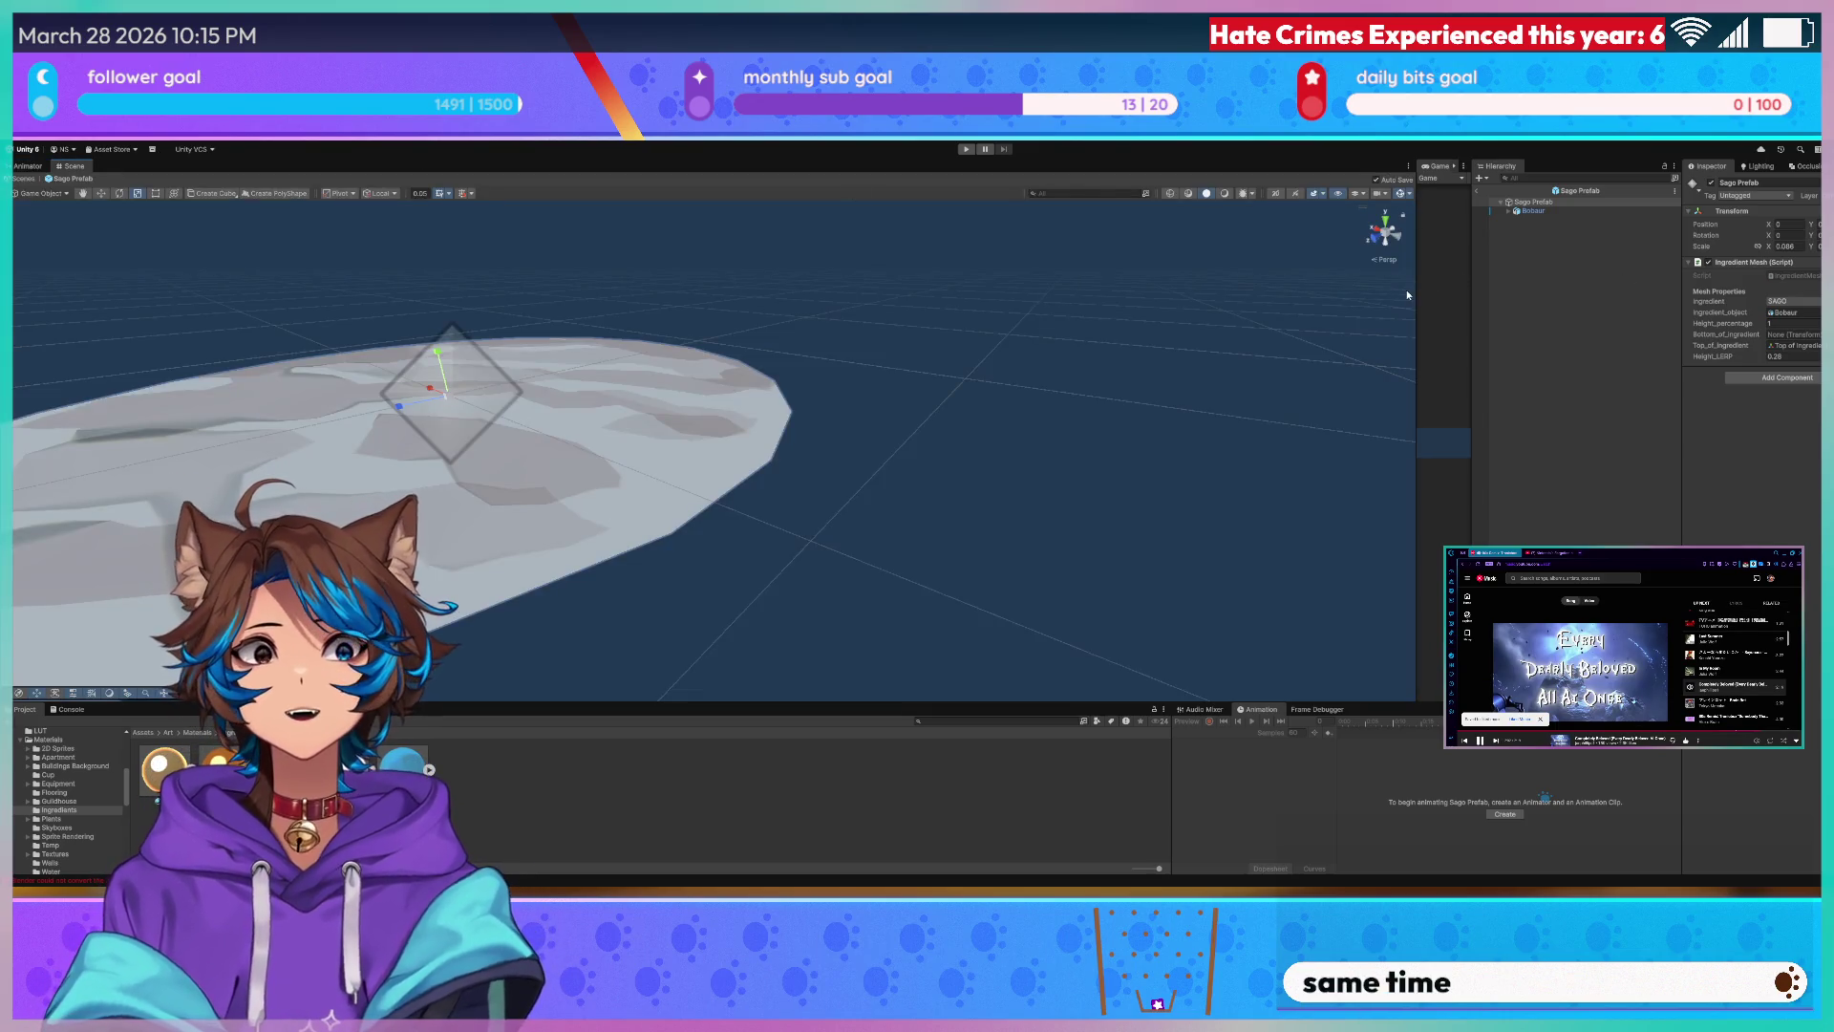
{"action": "left_click_drag", "start_coordinate": [1416, 290], "coordinate": [682, 294]}
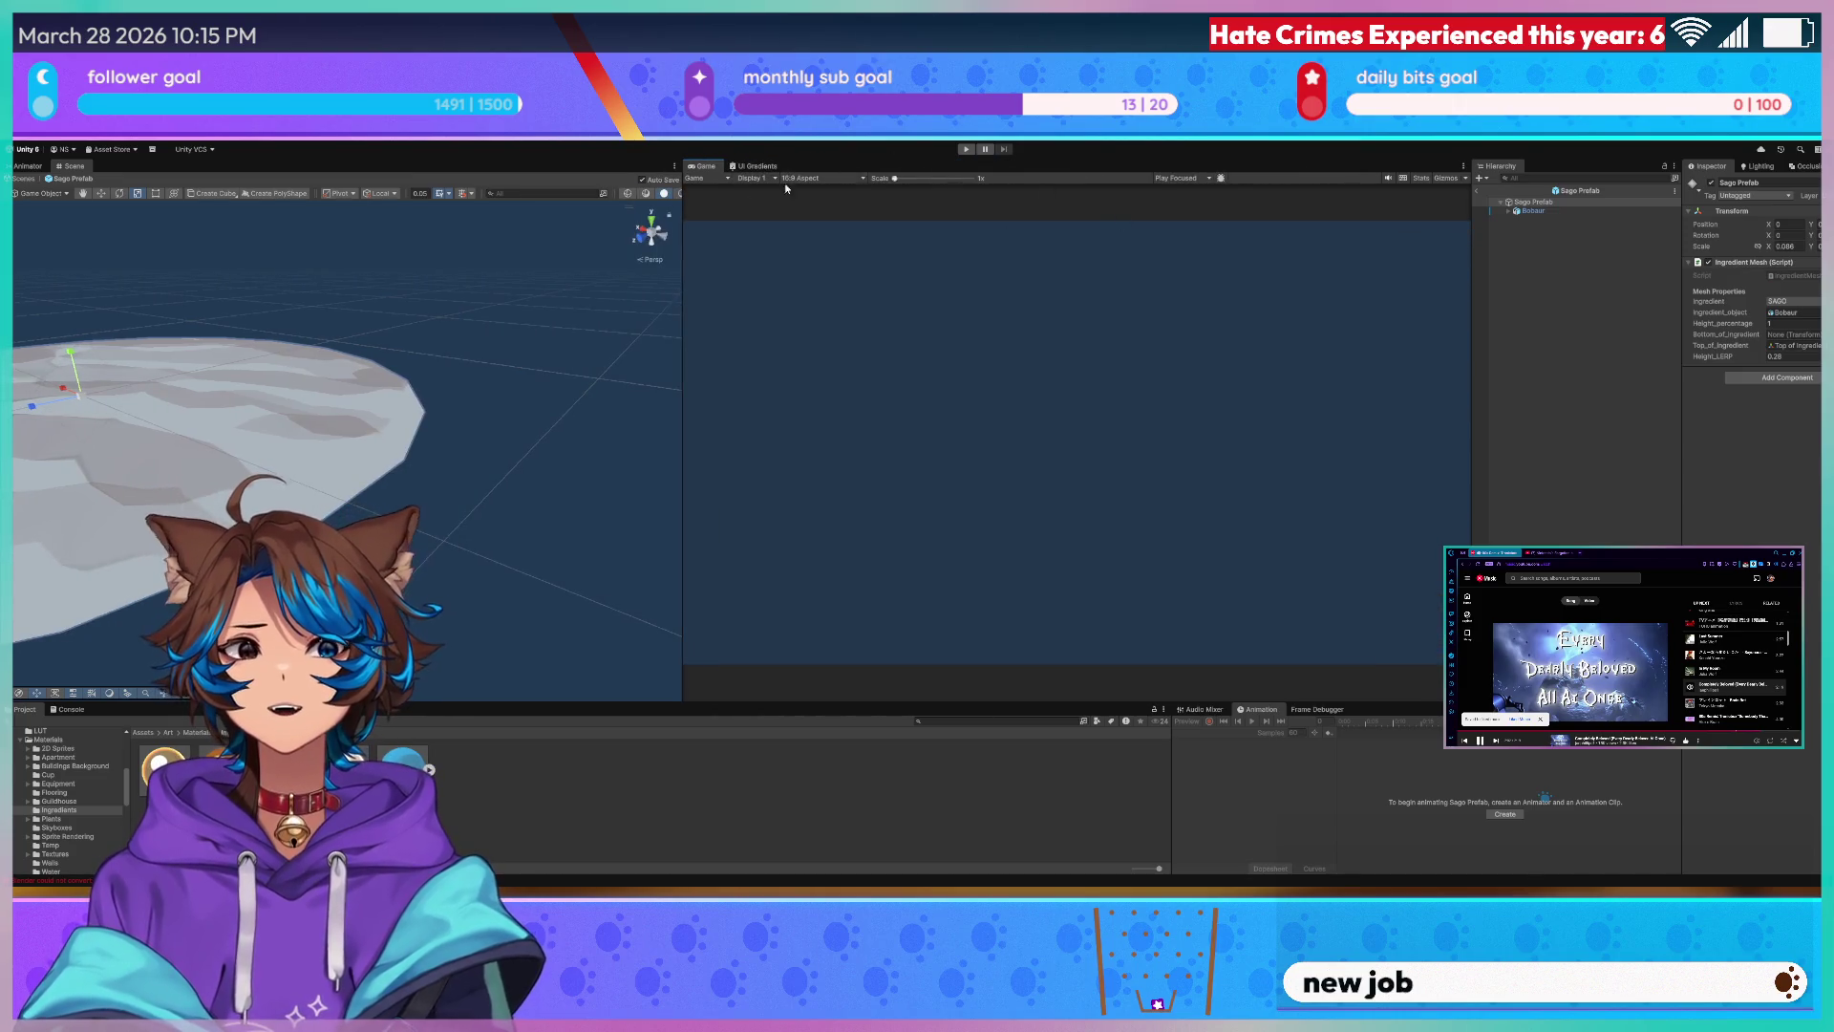
- Play the game, take the espresso order, move the cup to the topping tray close-up, then stop Play mode
{"action": "left_click", "coordinate": [963, 149]}
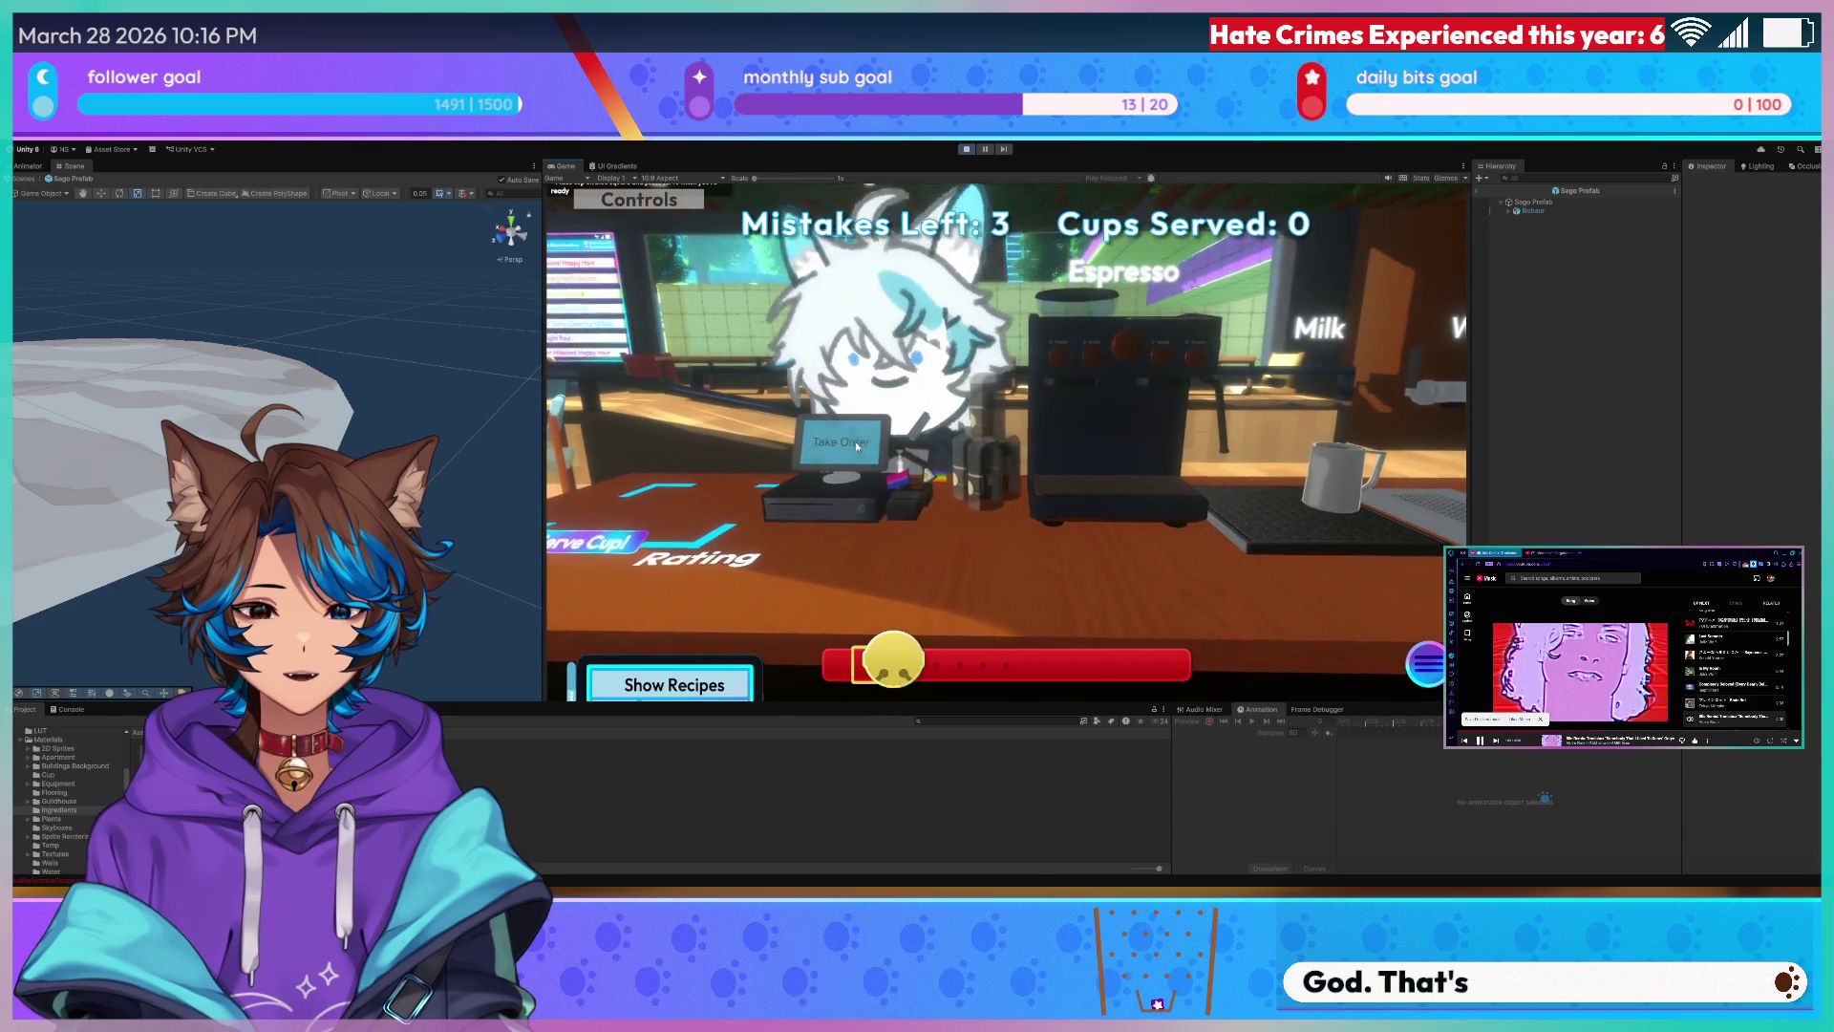
{"action": "left_click", "coordinate": [858, 444]}
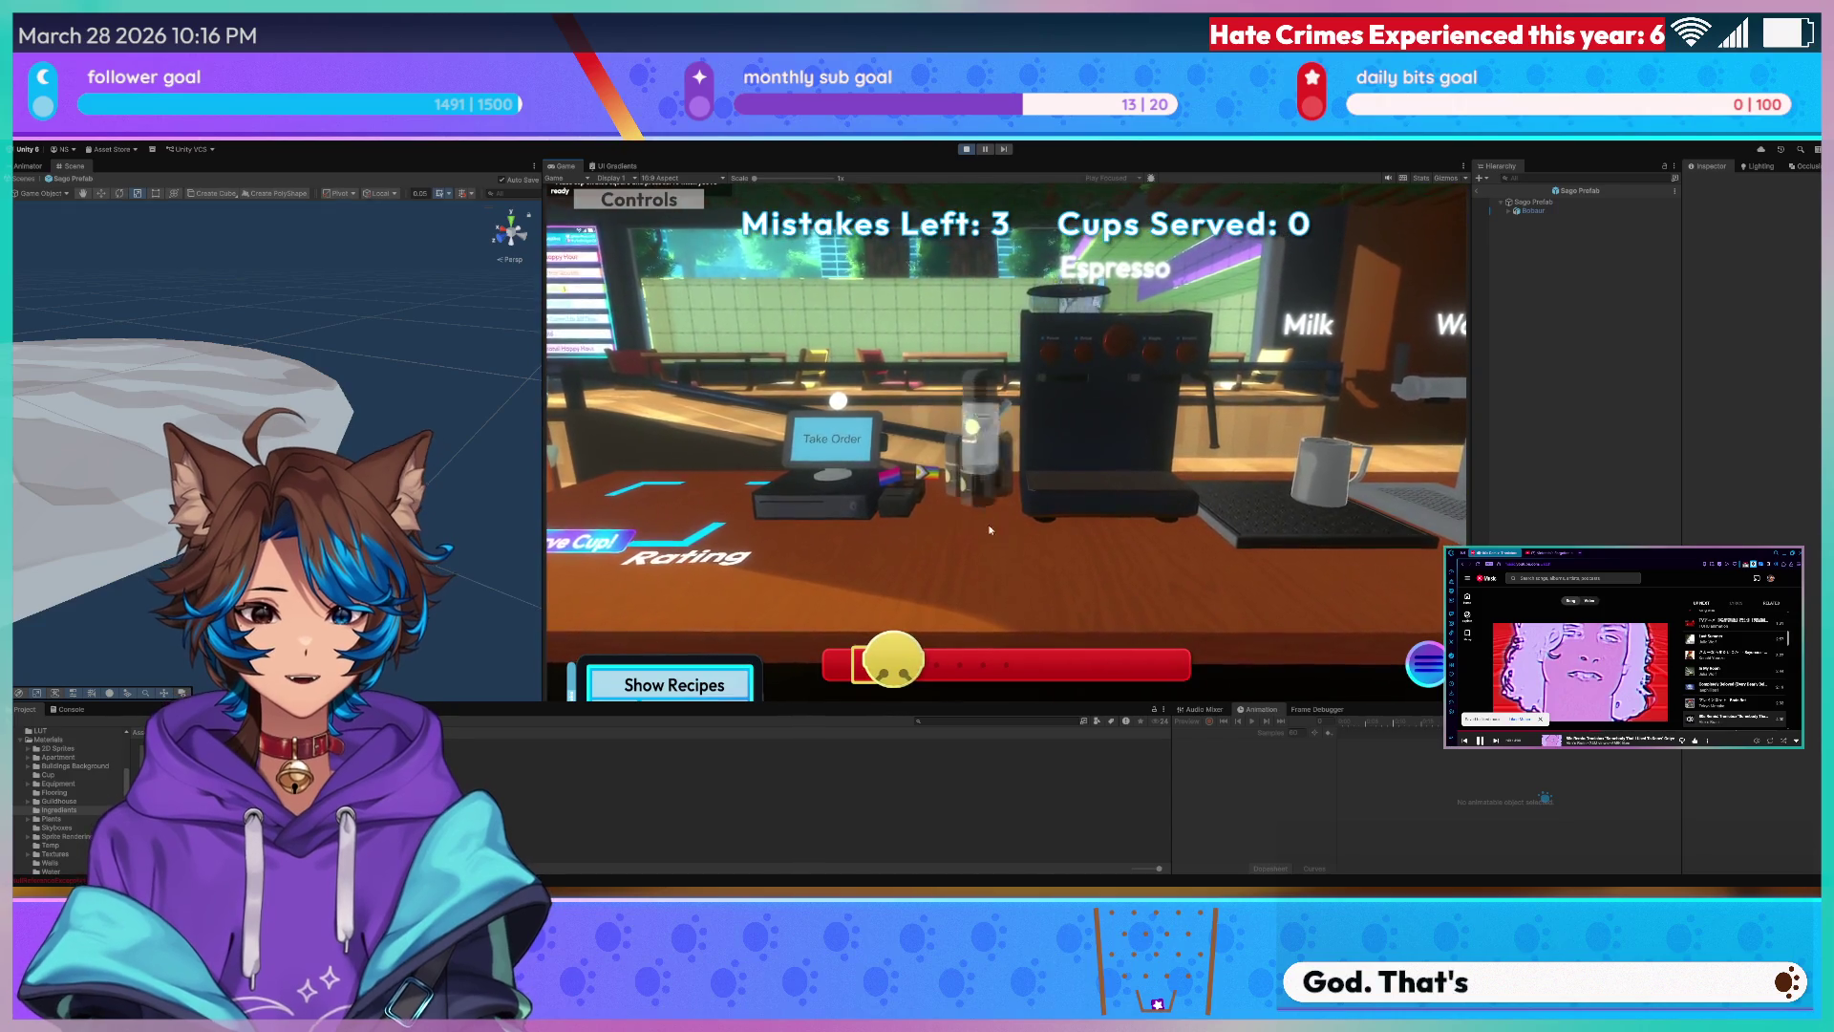
{"action": "left_click_drag", "start_coordinate": [1085, 566], "coordinate": [1118, 487]}
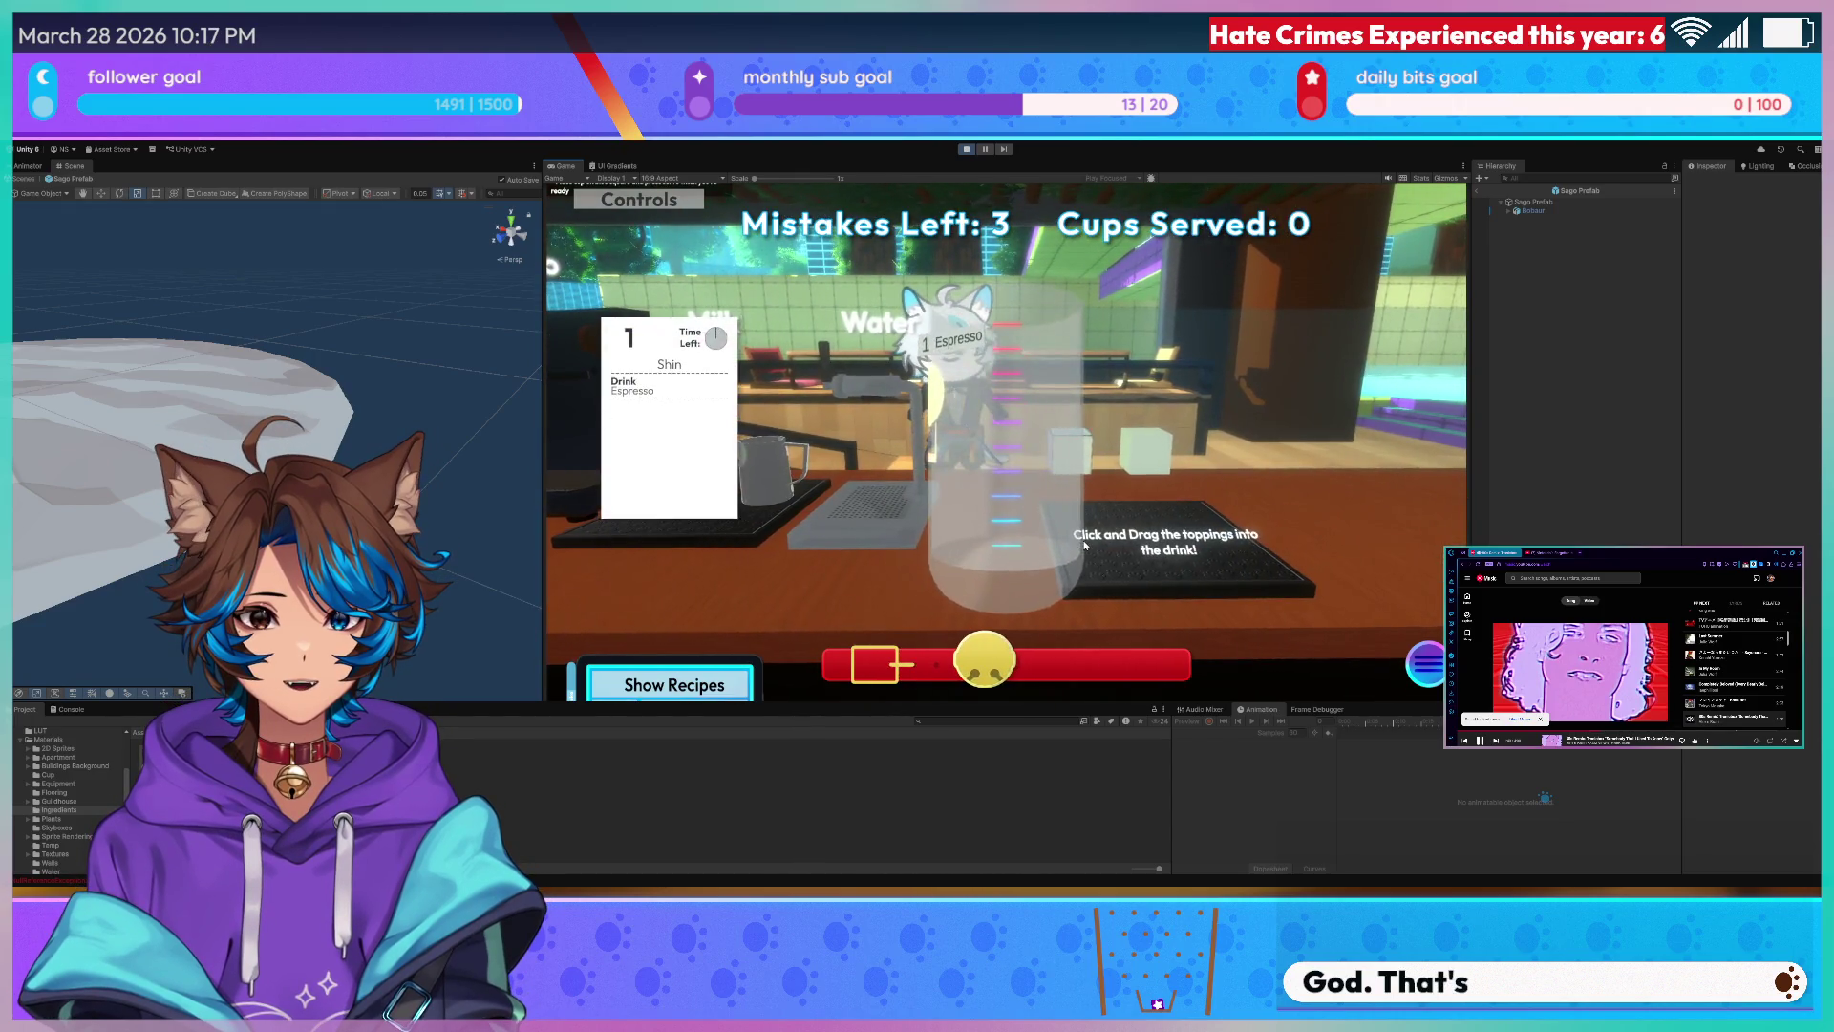
{"action": "left_click", "coordinate": [1078, 537]}
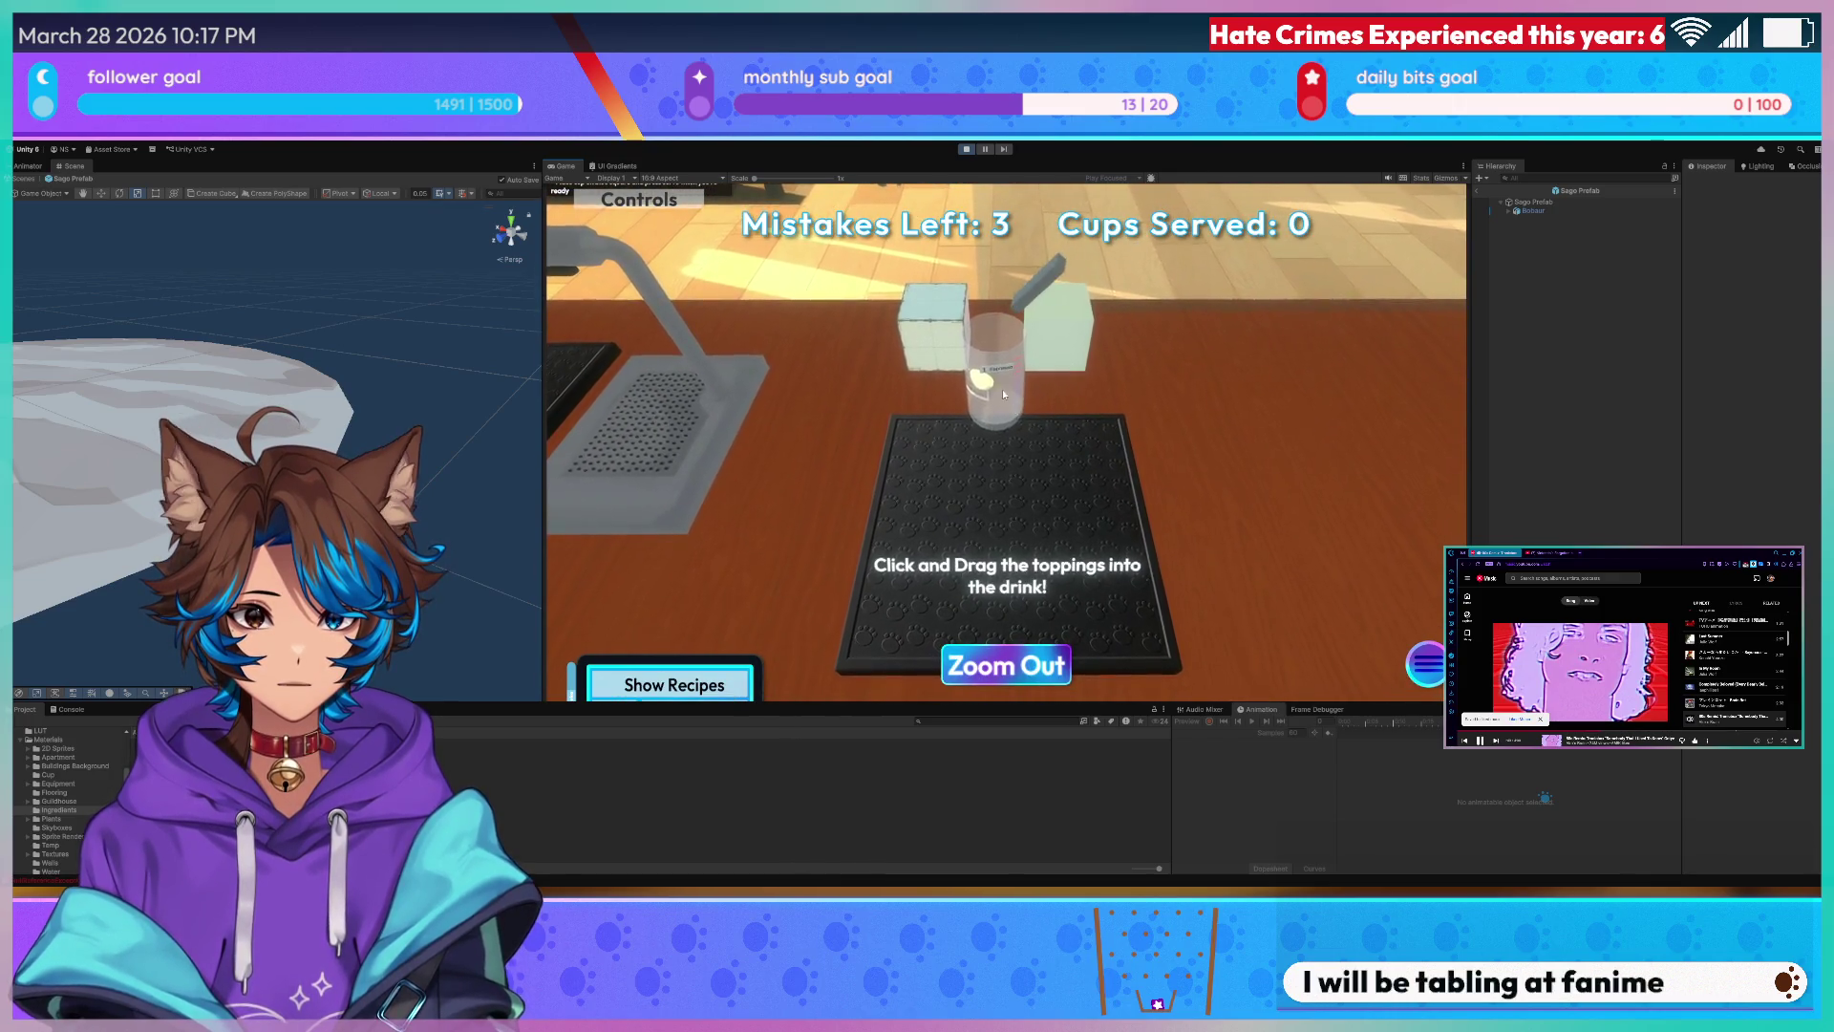
{"action": "left_click", "coordinate": [967, 150]}
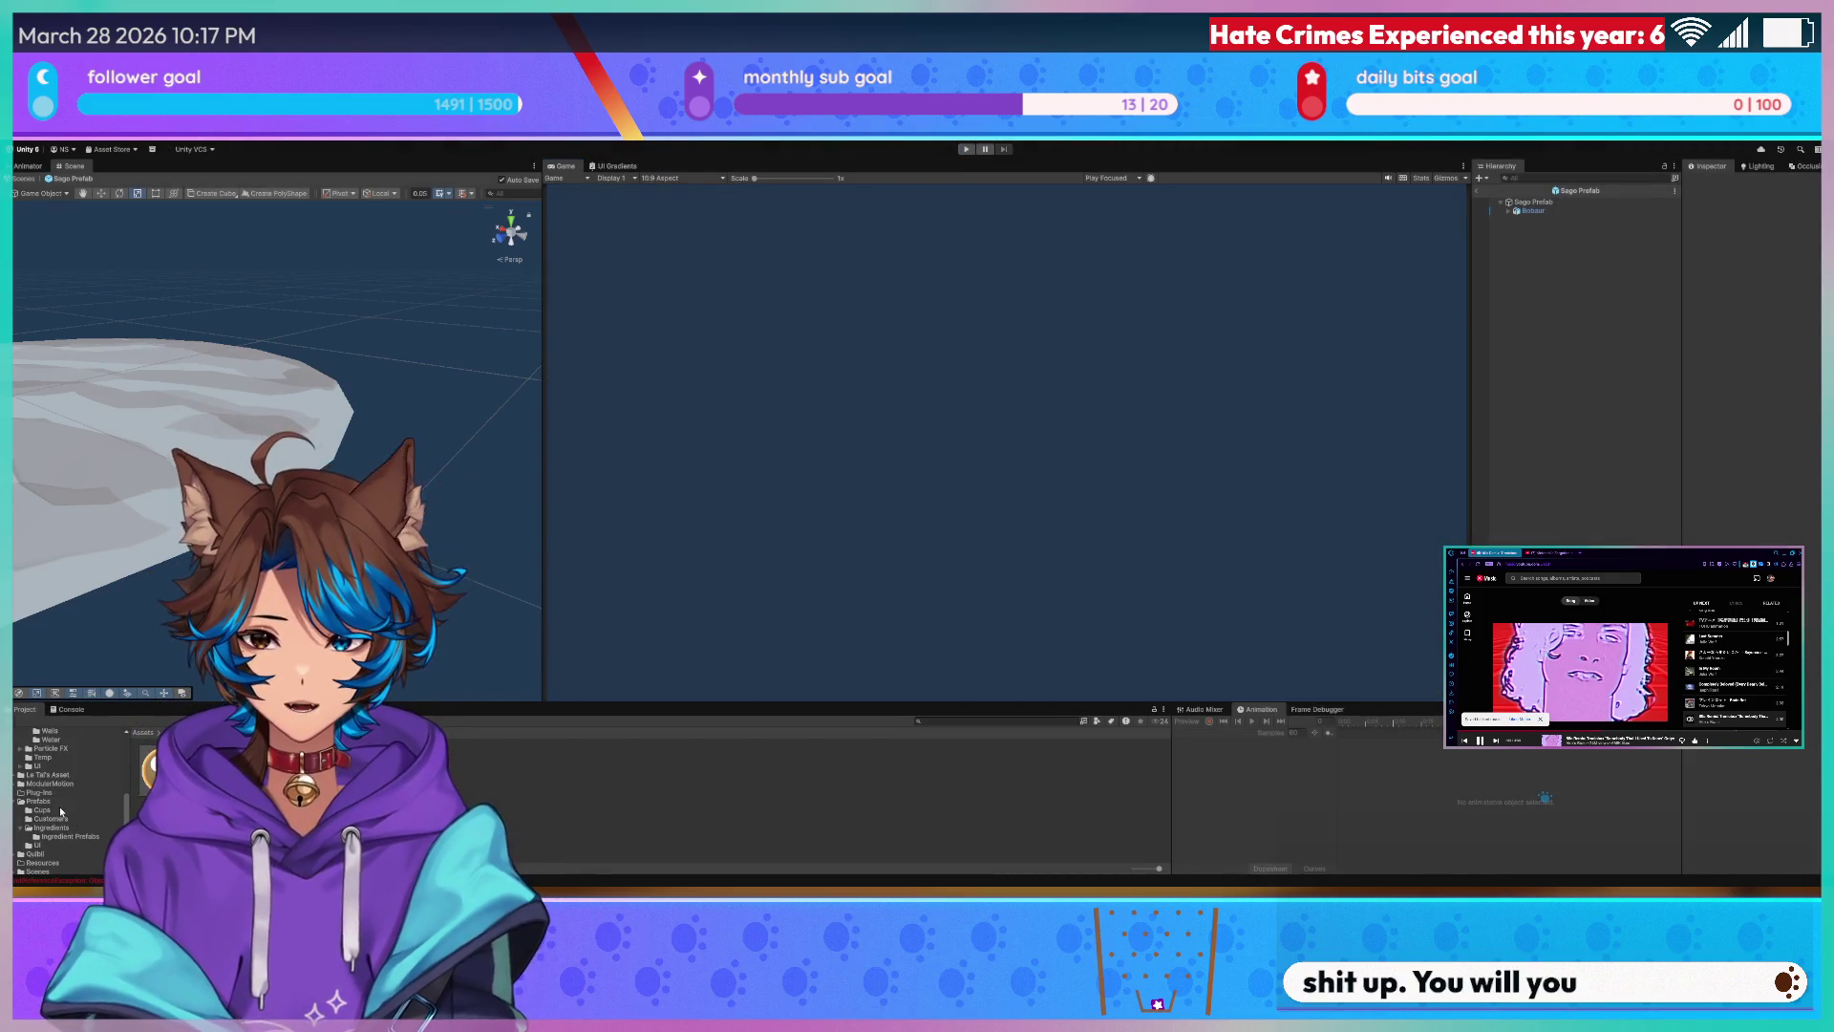
- Locate the Cup Prefab asset in the Project window and open it in prefab mode
{"action": "left_click", "coordinate": [50, 812]}
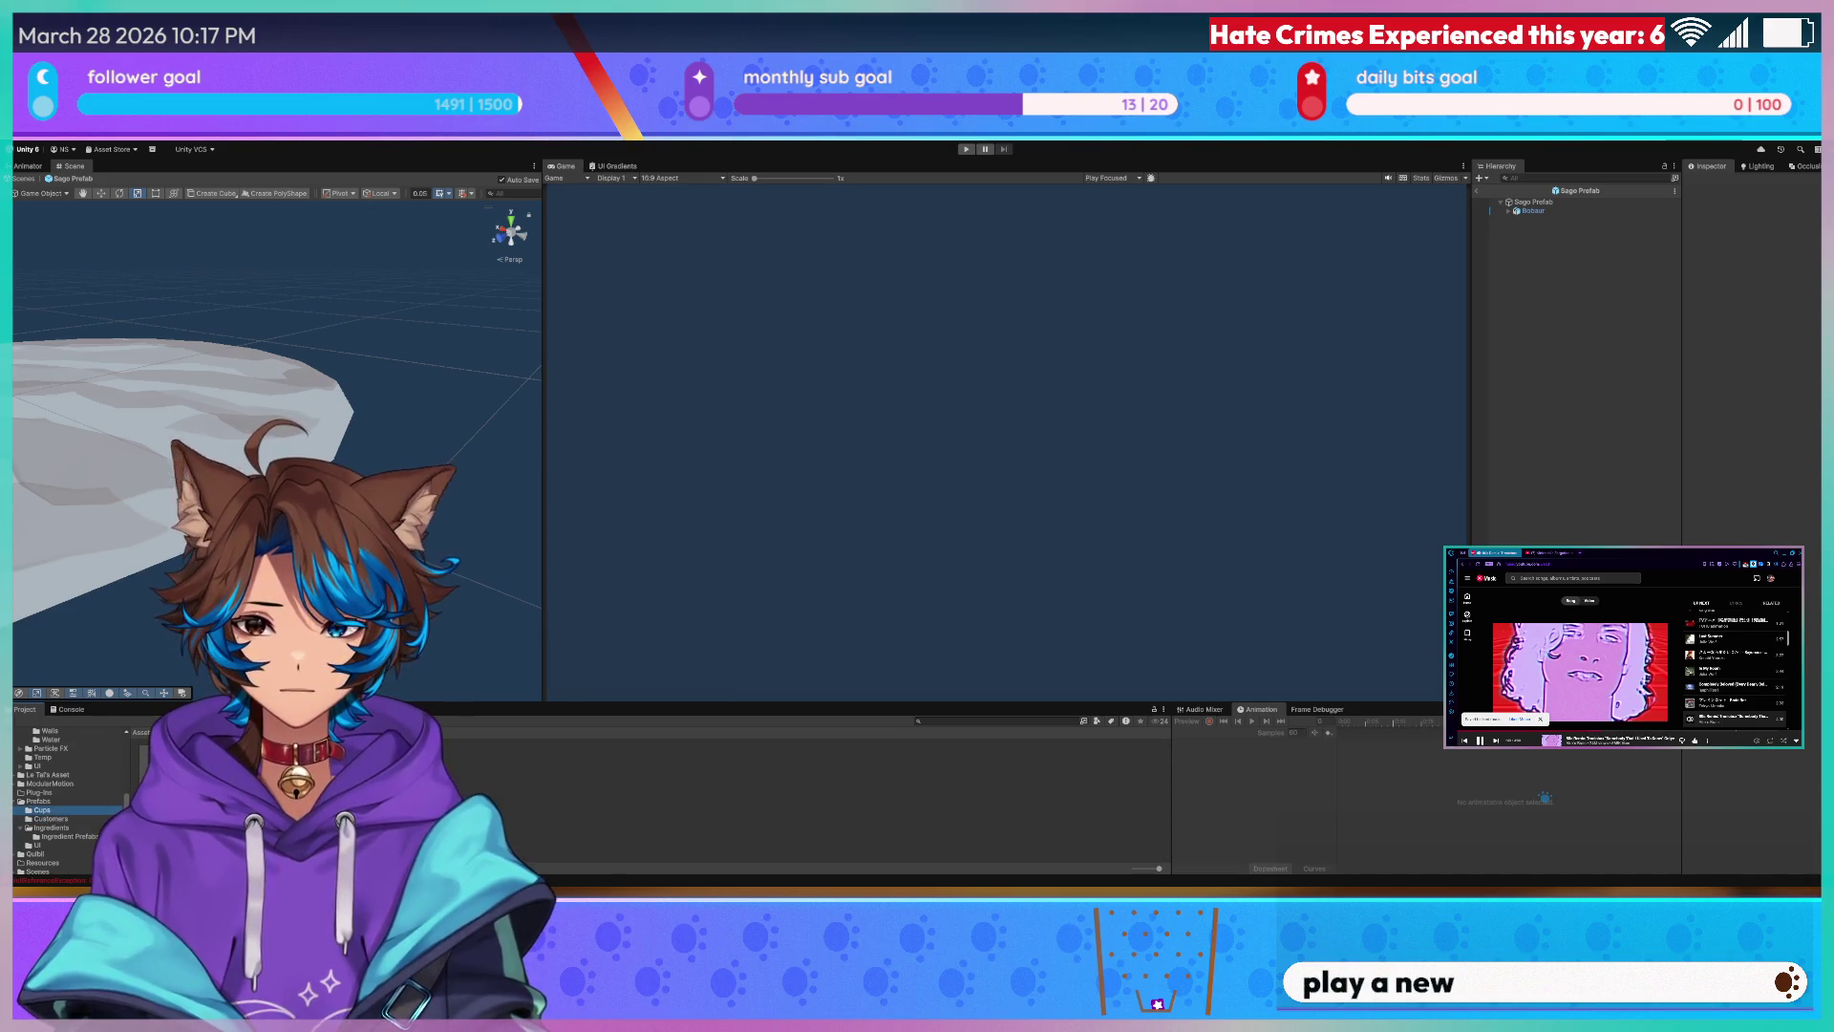
{"action": "left_click", "coordinate": [50, 829]}
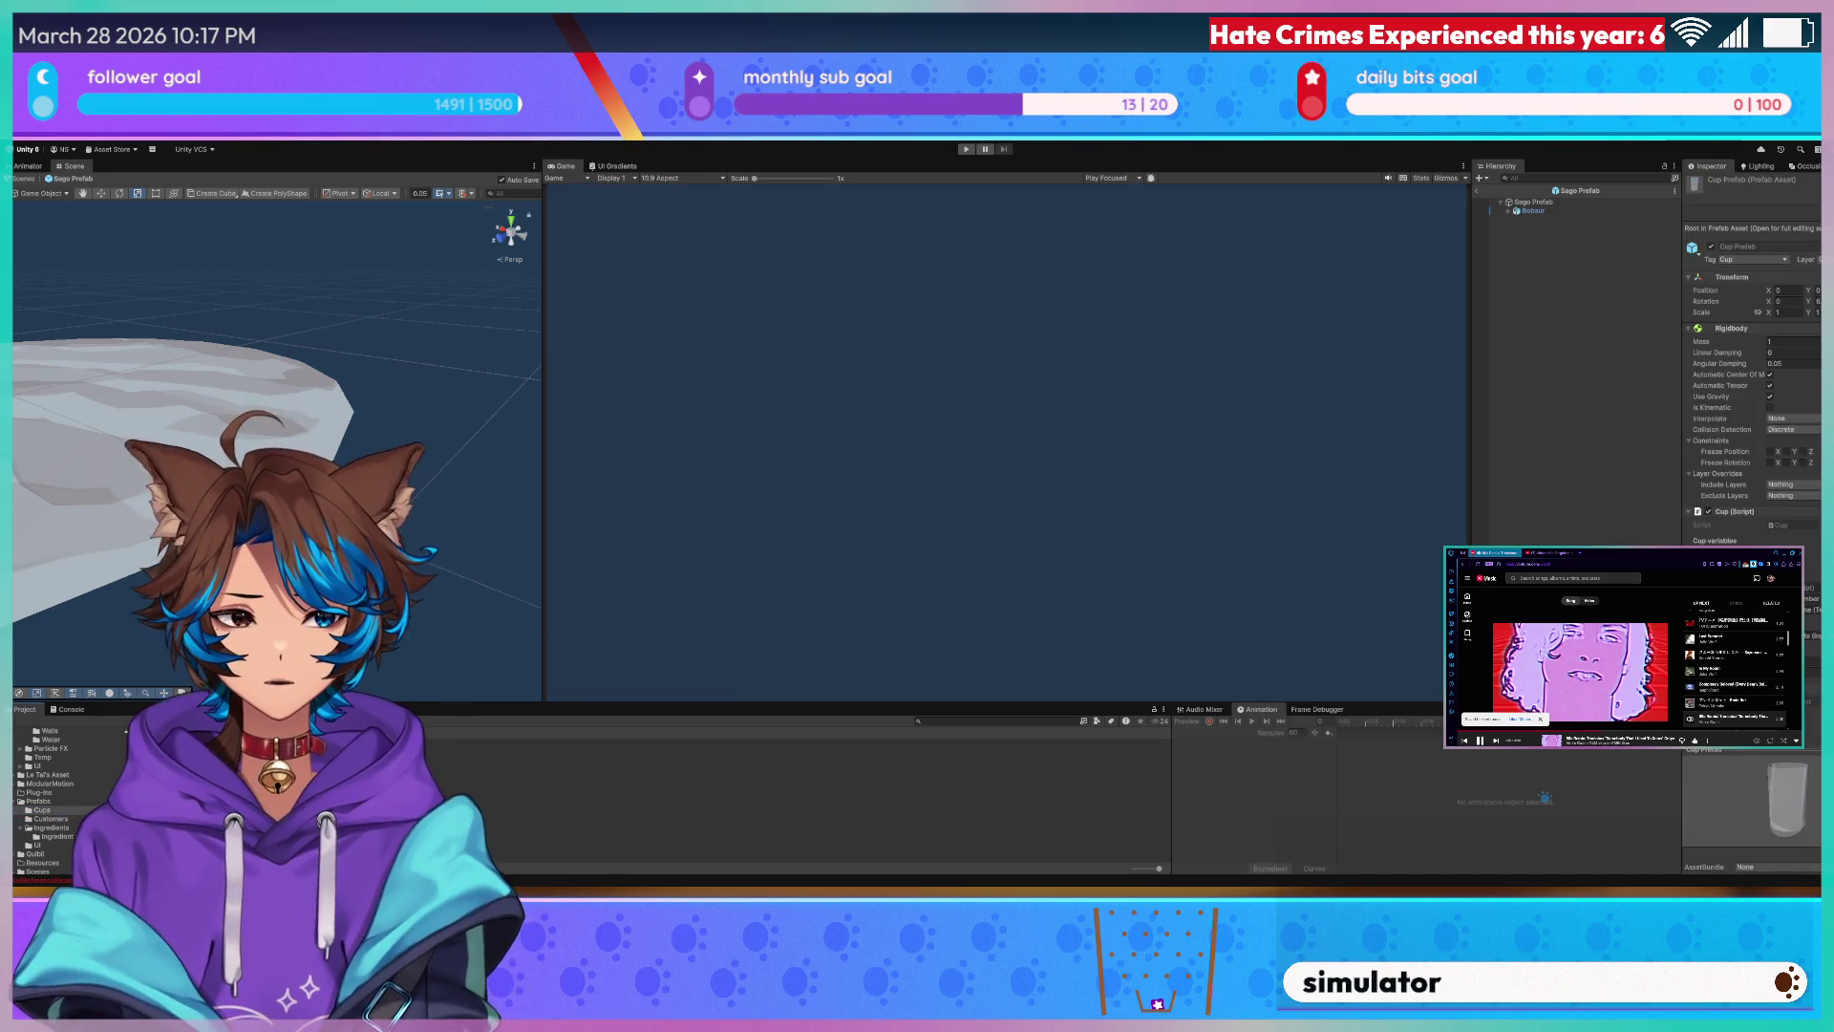
{"action": "double_click", "coordinate": [1786, 803]}
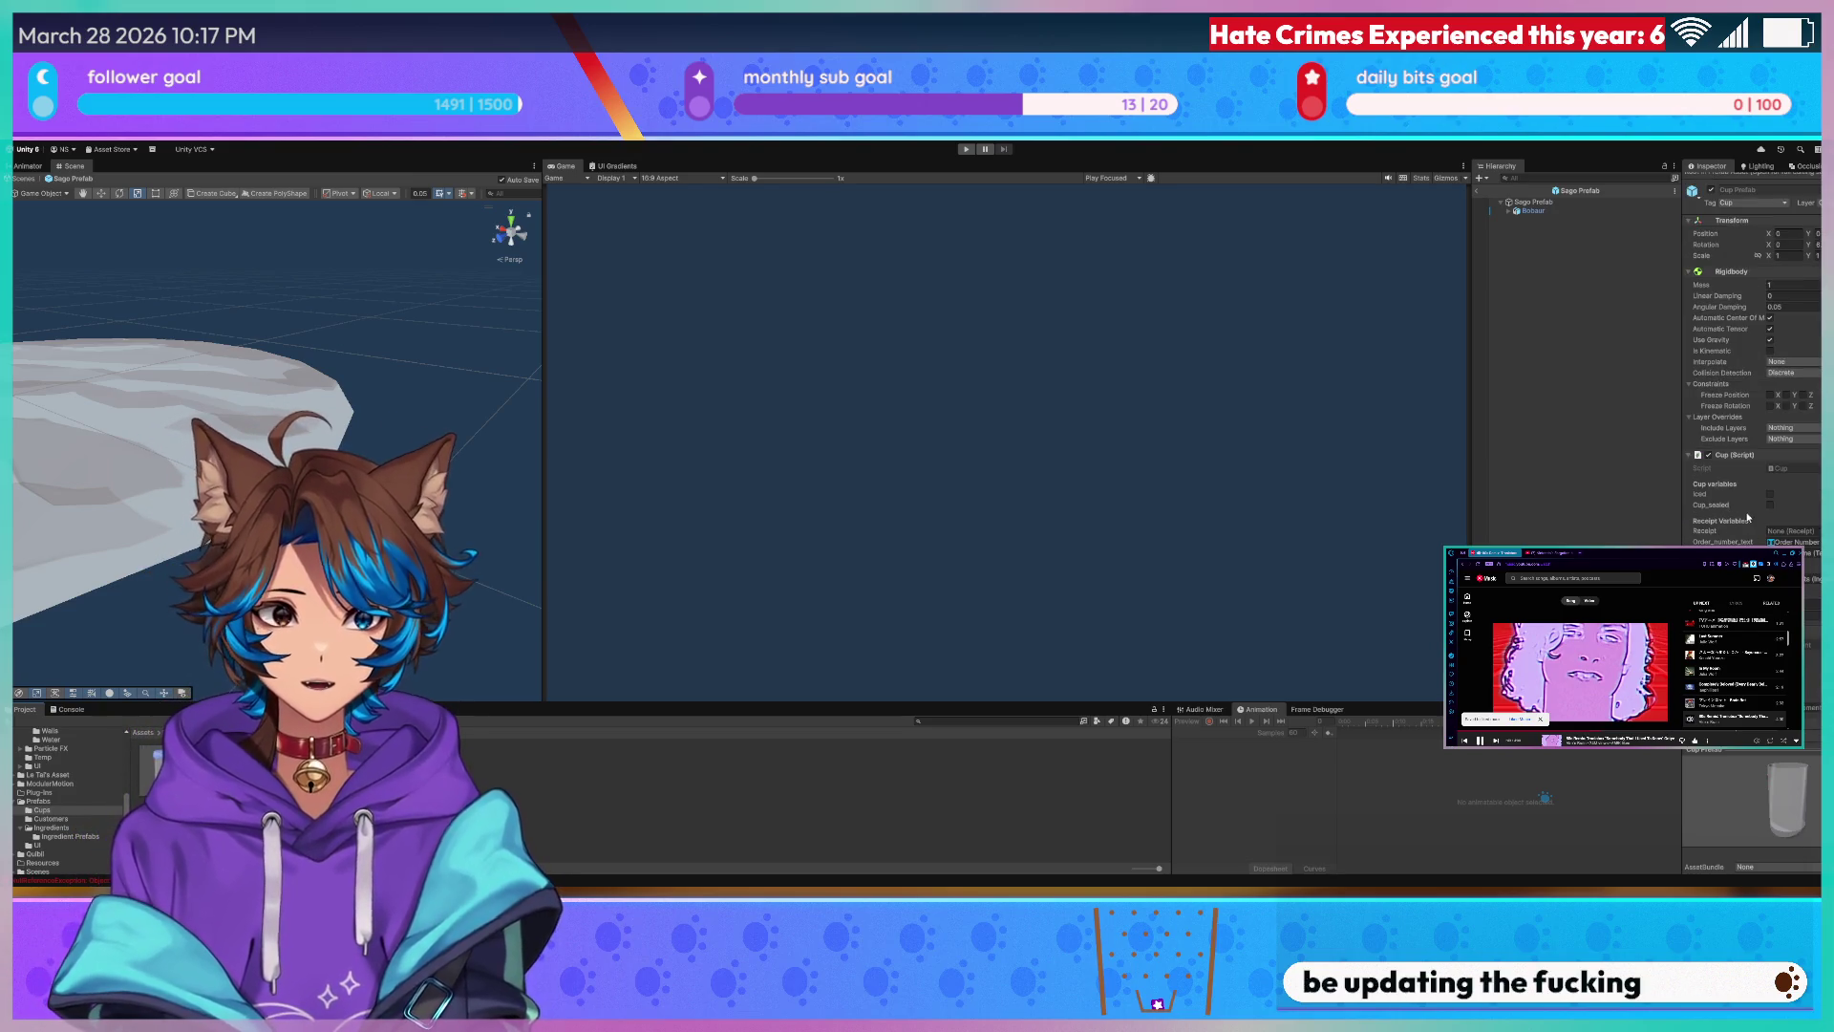
{"action": "scroll", "coordinate": [1747, 519], "scroll_direction": "down", "scroll_amount": 2}
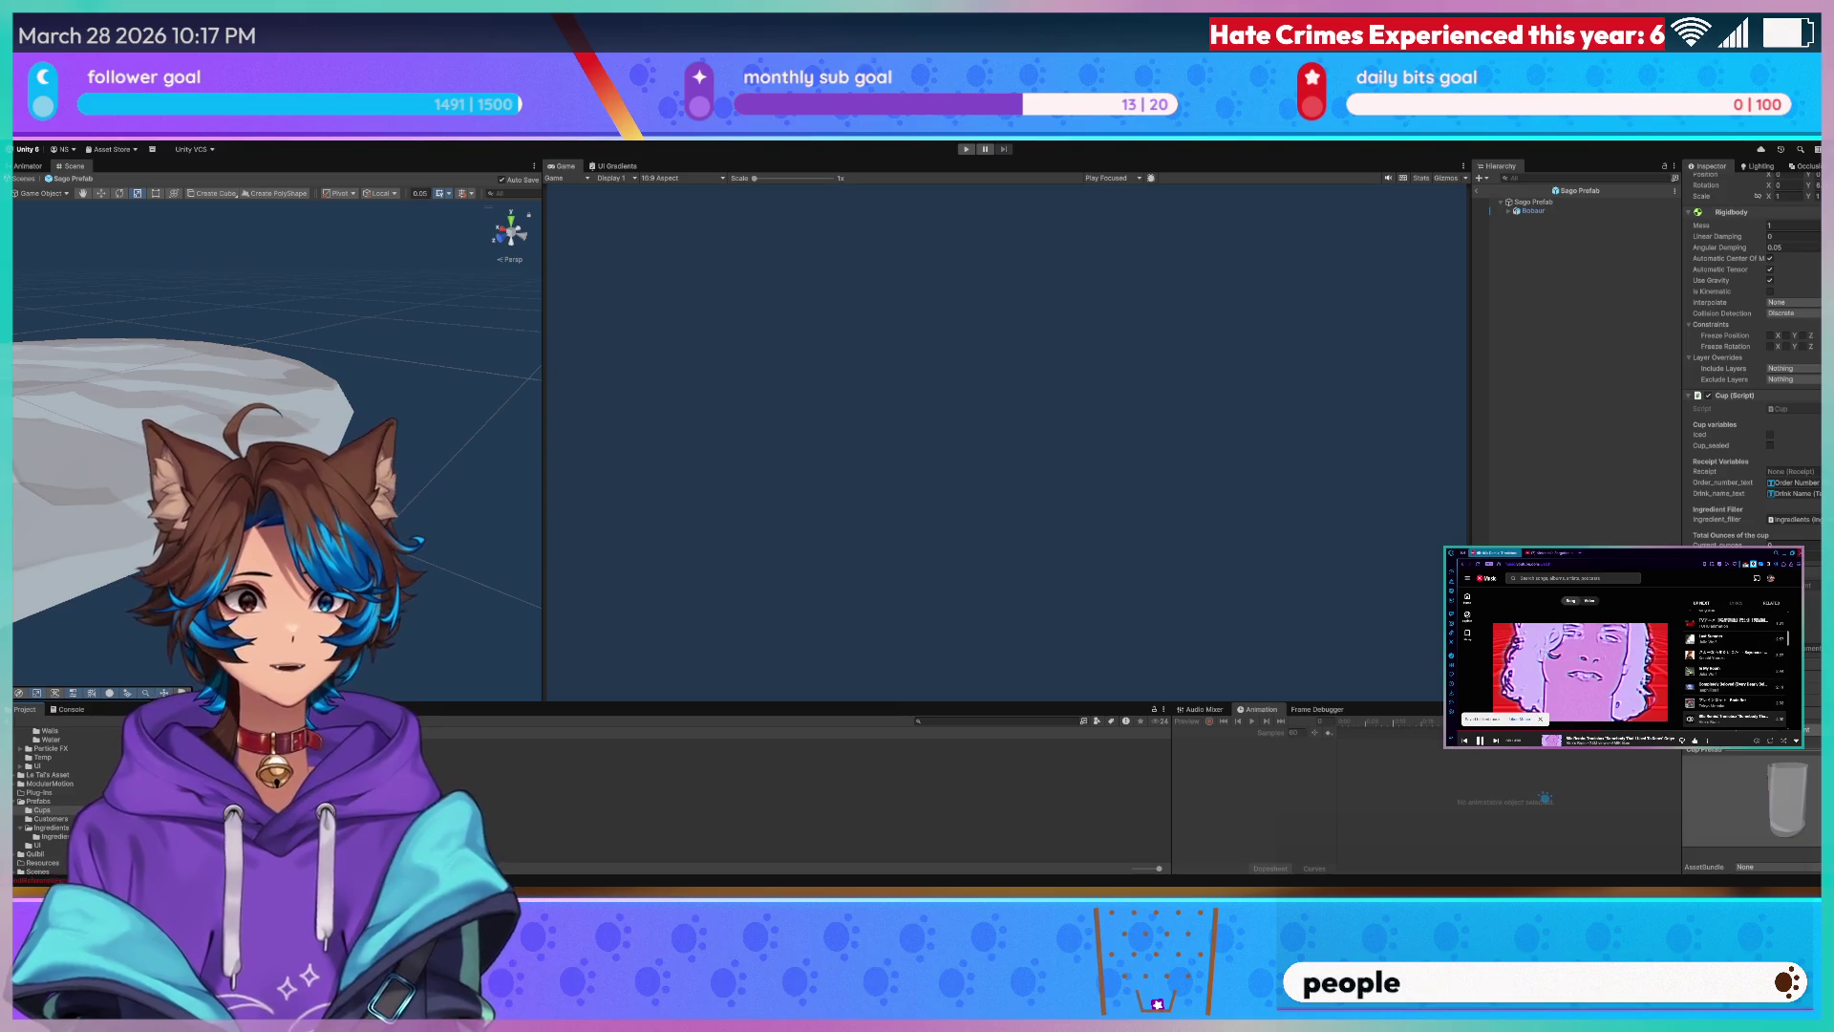
{"action": "double_click", "coordinate": [627, 765]}
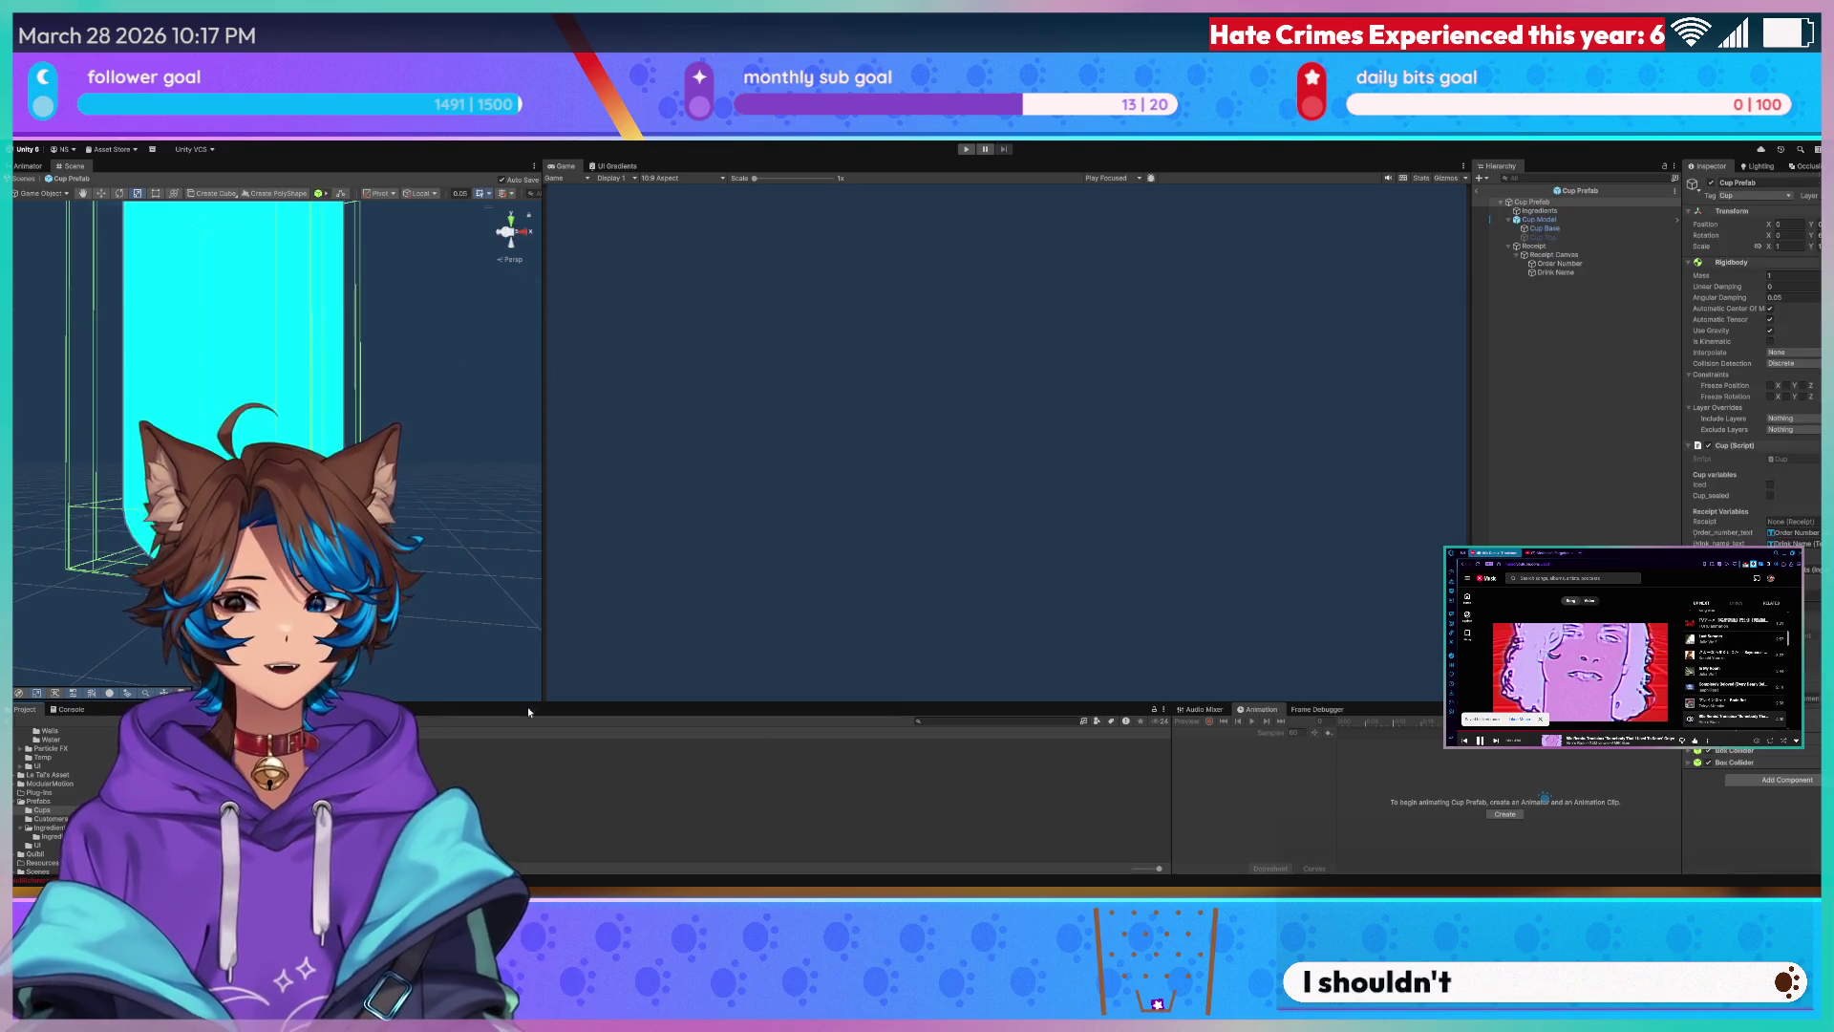
- Review the cup's Ingredients object in the Inspector, then start Play mode and pan toward the espresso machine
{"action": "left_click", "coordinate": [1540, 210]}
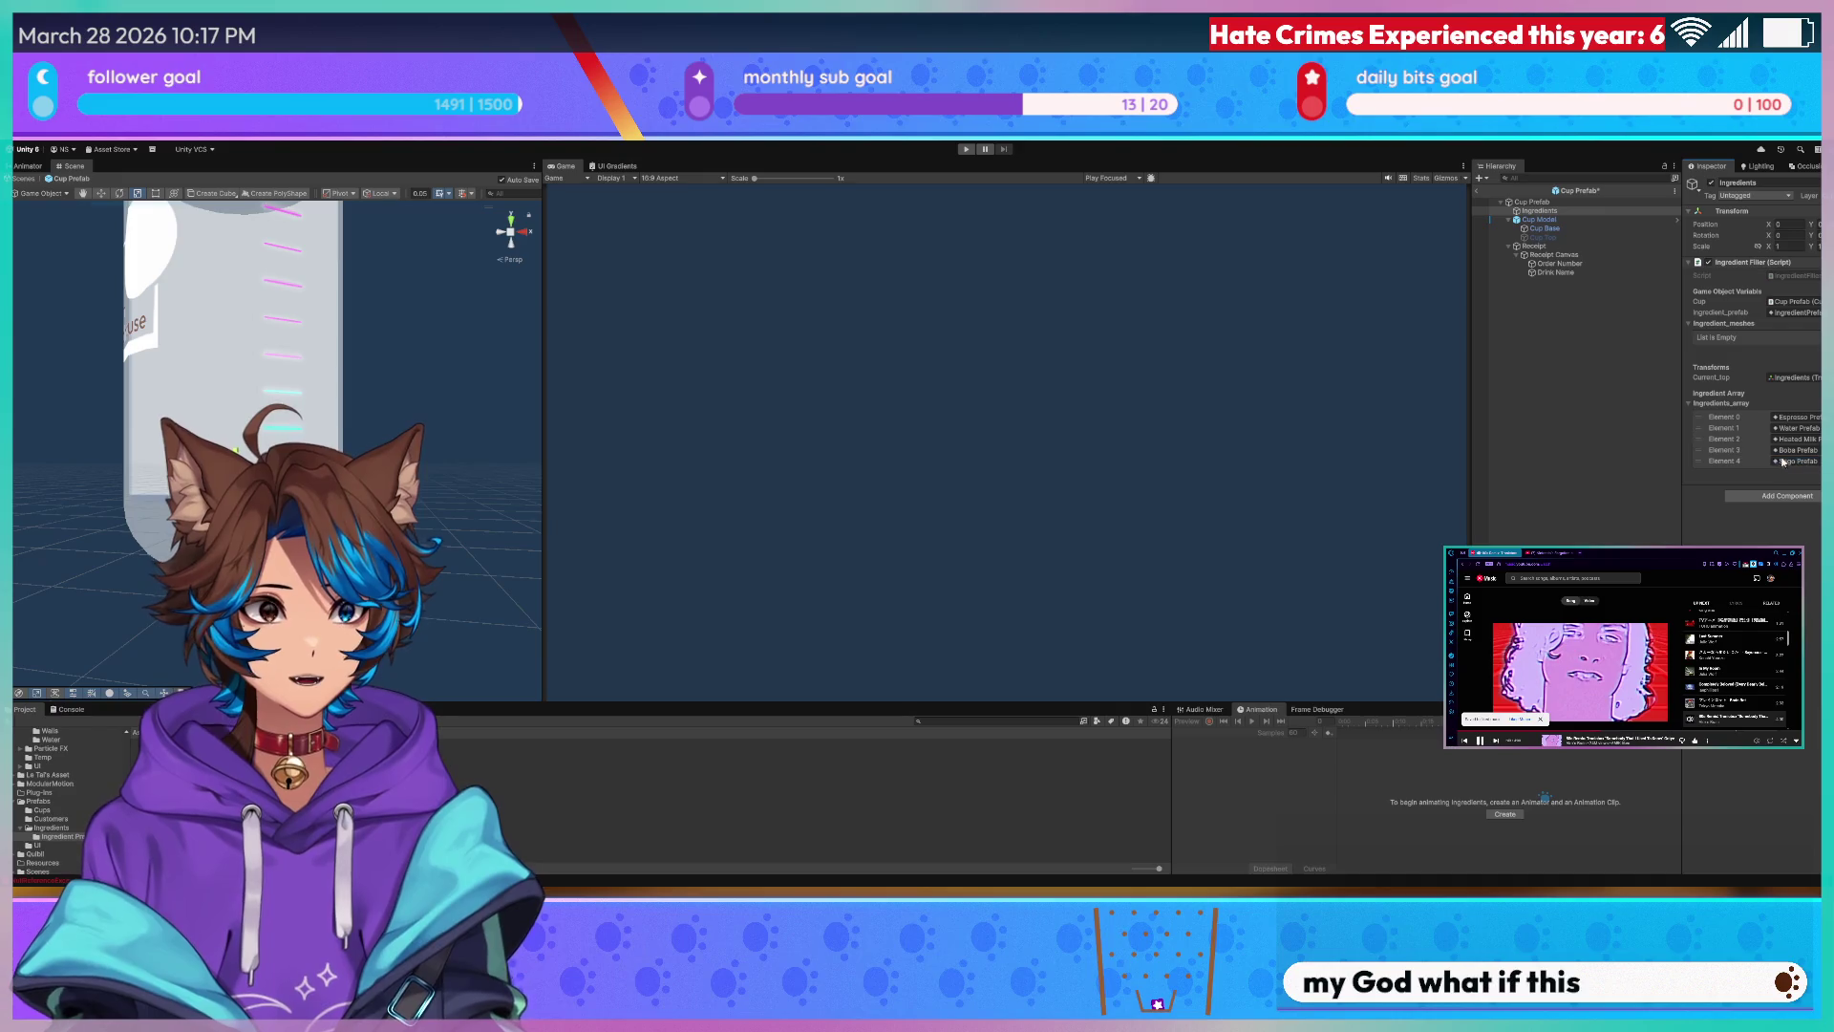
{"action": "left_click", "coordinate": [965, 149]}
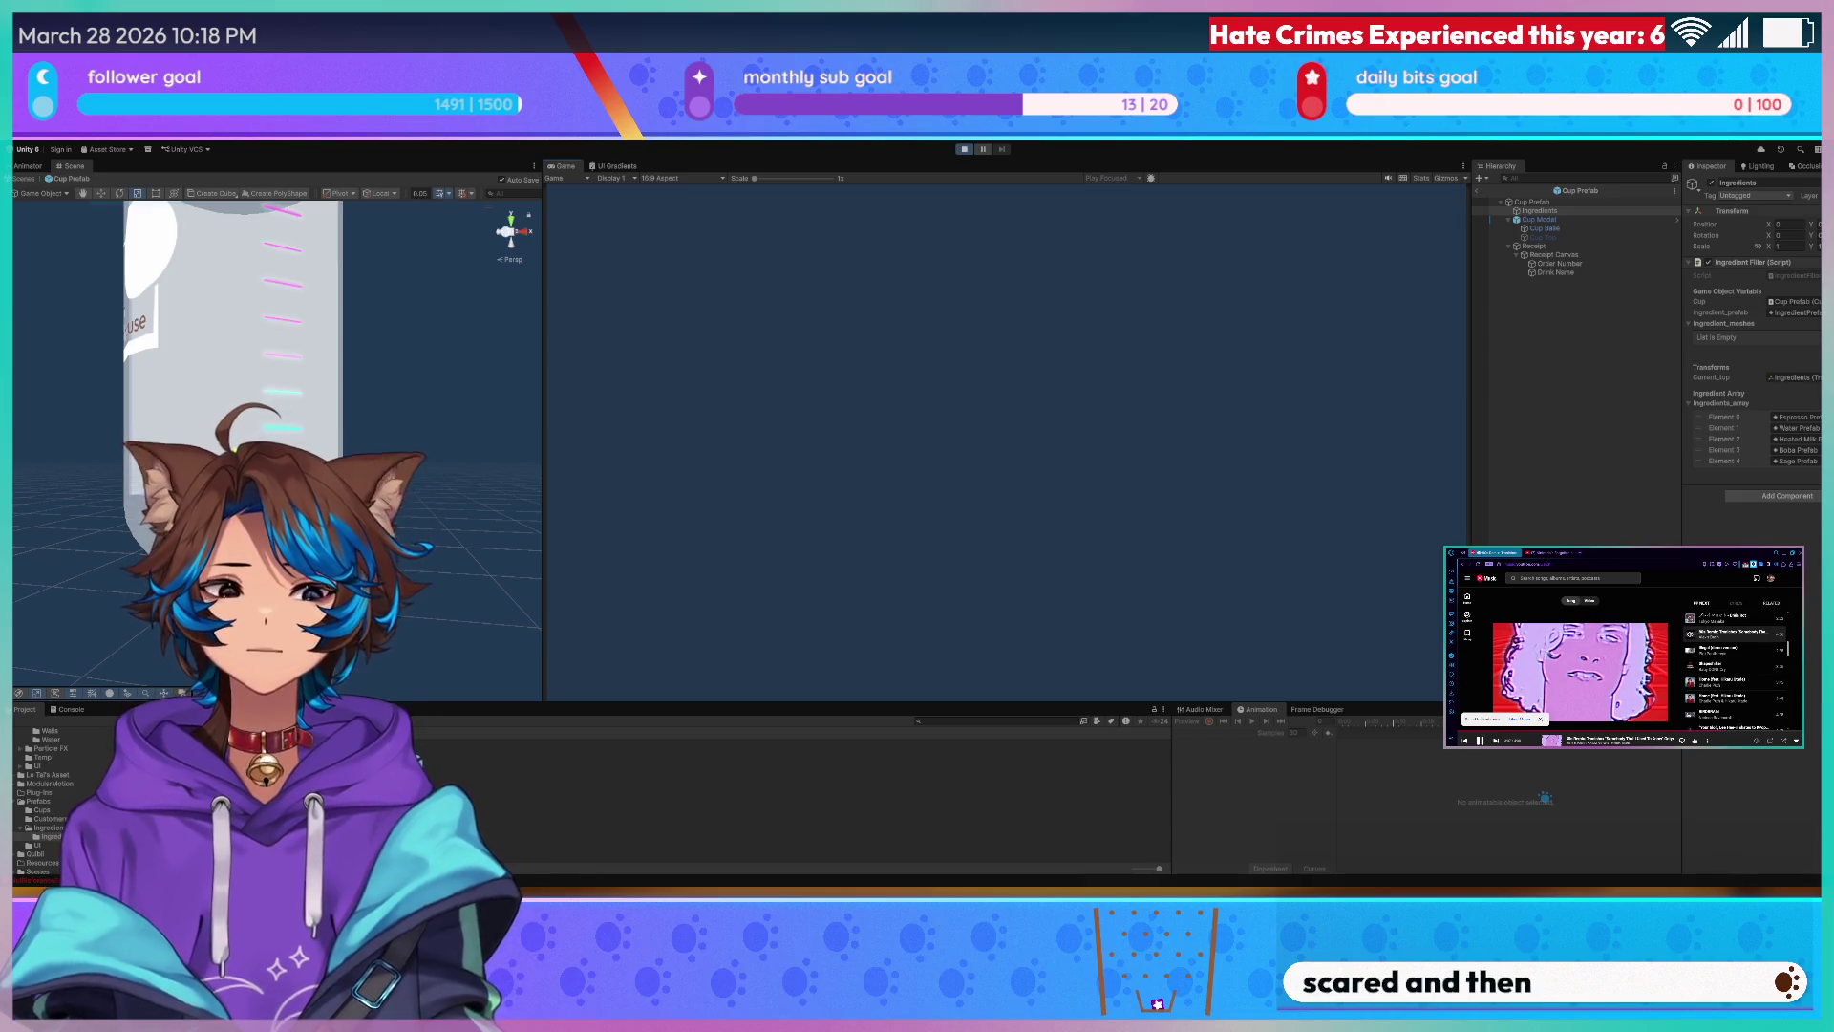
{"action": "key", "text": "a"}
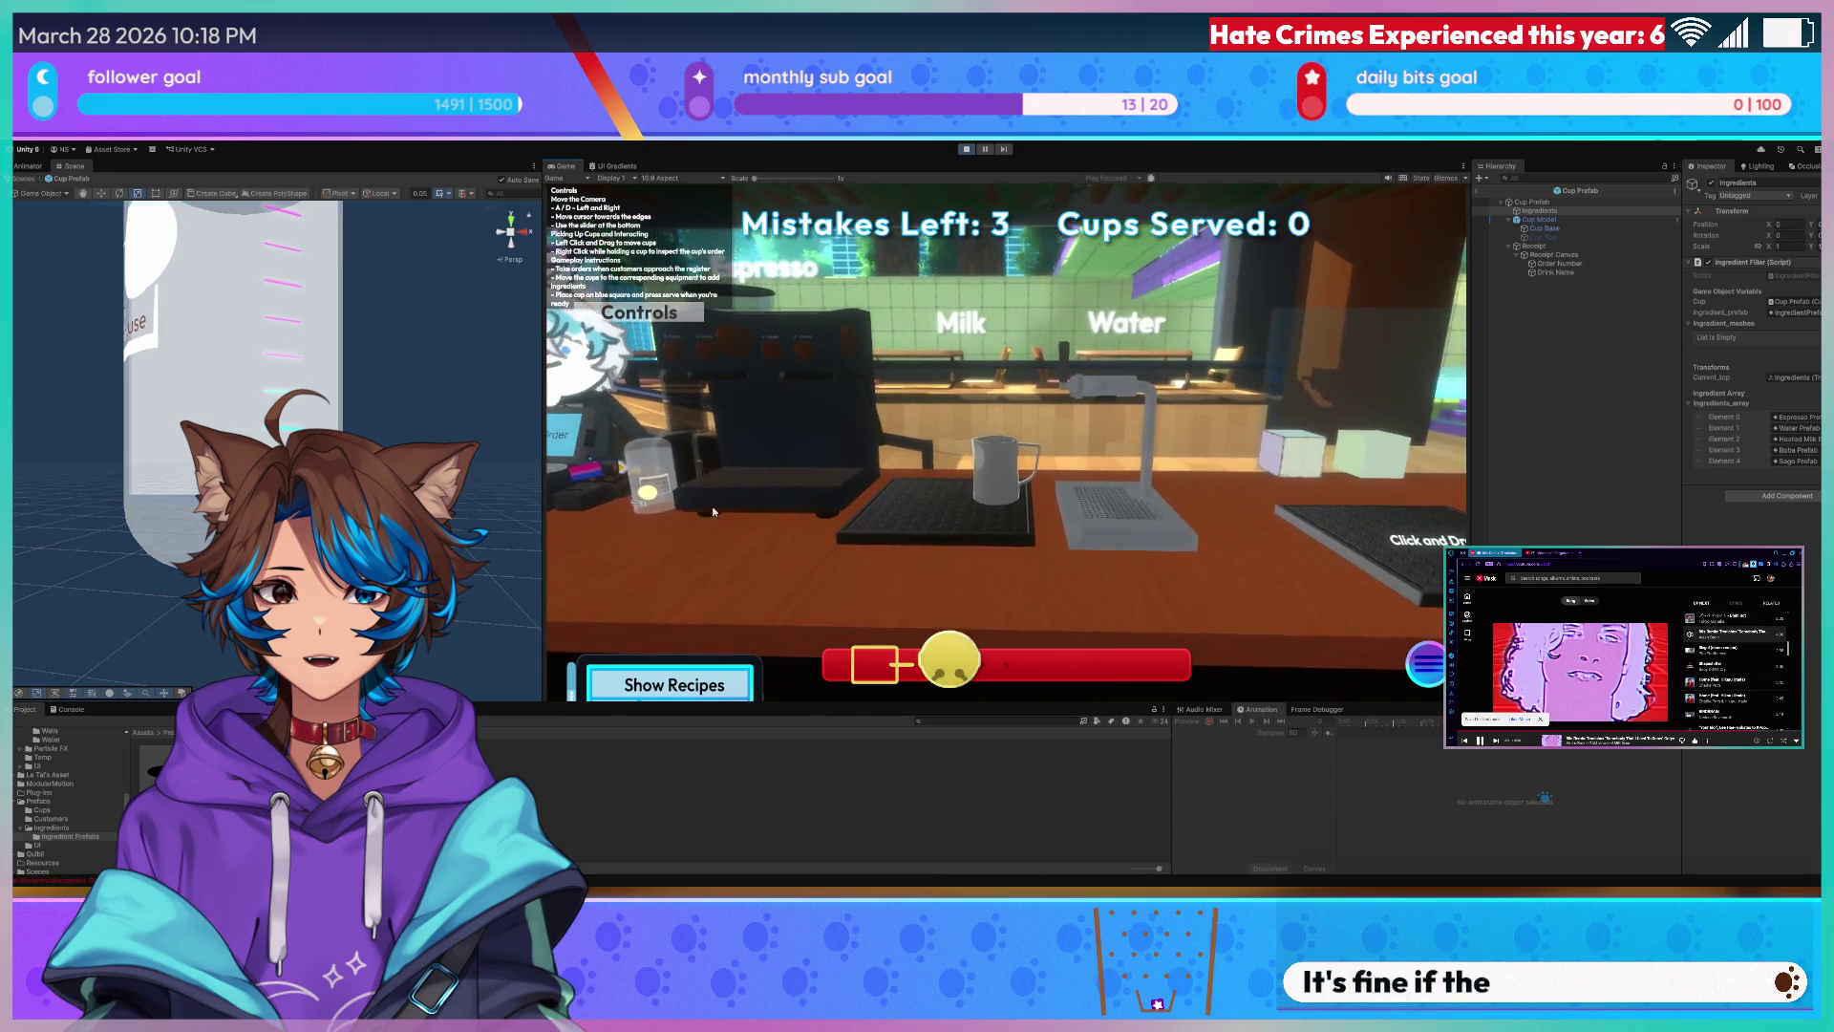
- Carry the glass cup to the toppings station and inspect the Double Shot Americano cup up close
{"action": "mouse_move", "coordinate": [610, 473]}
{"action": "left_mouse_down"}
{"action": "mouse_move", "coordinate": [1269, 558]}
{"action": "mouse_move", "coordinate": [1318, 530]}
{"action": "left_mouse_up"}
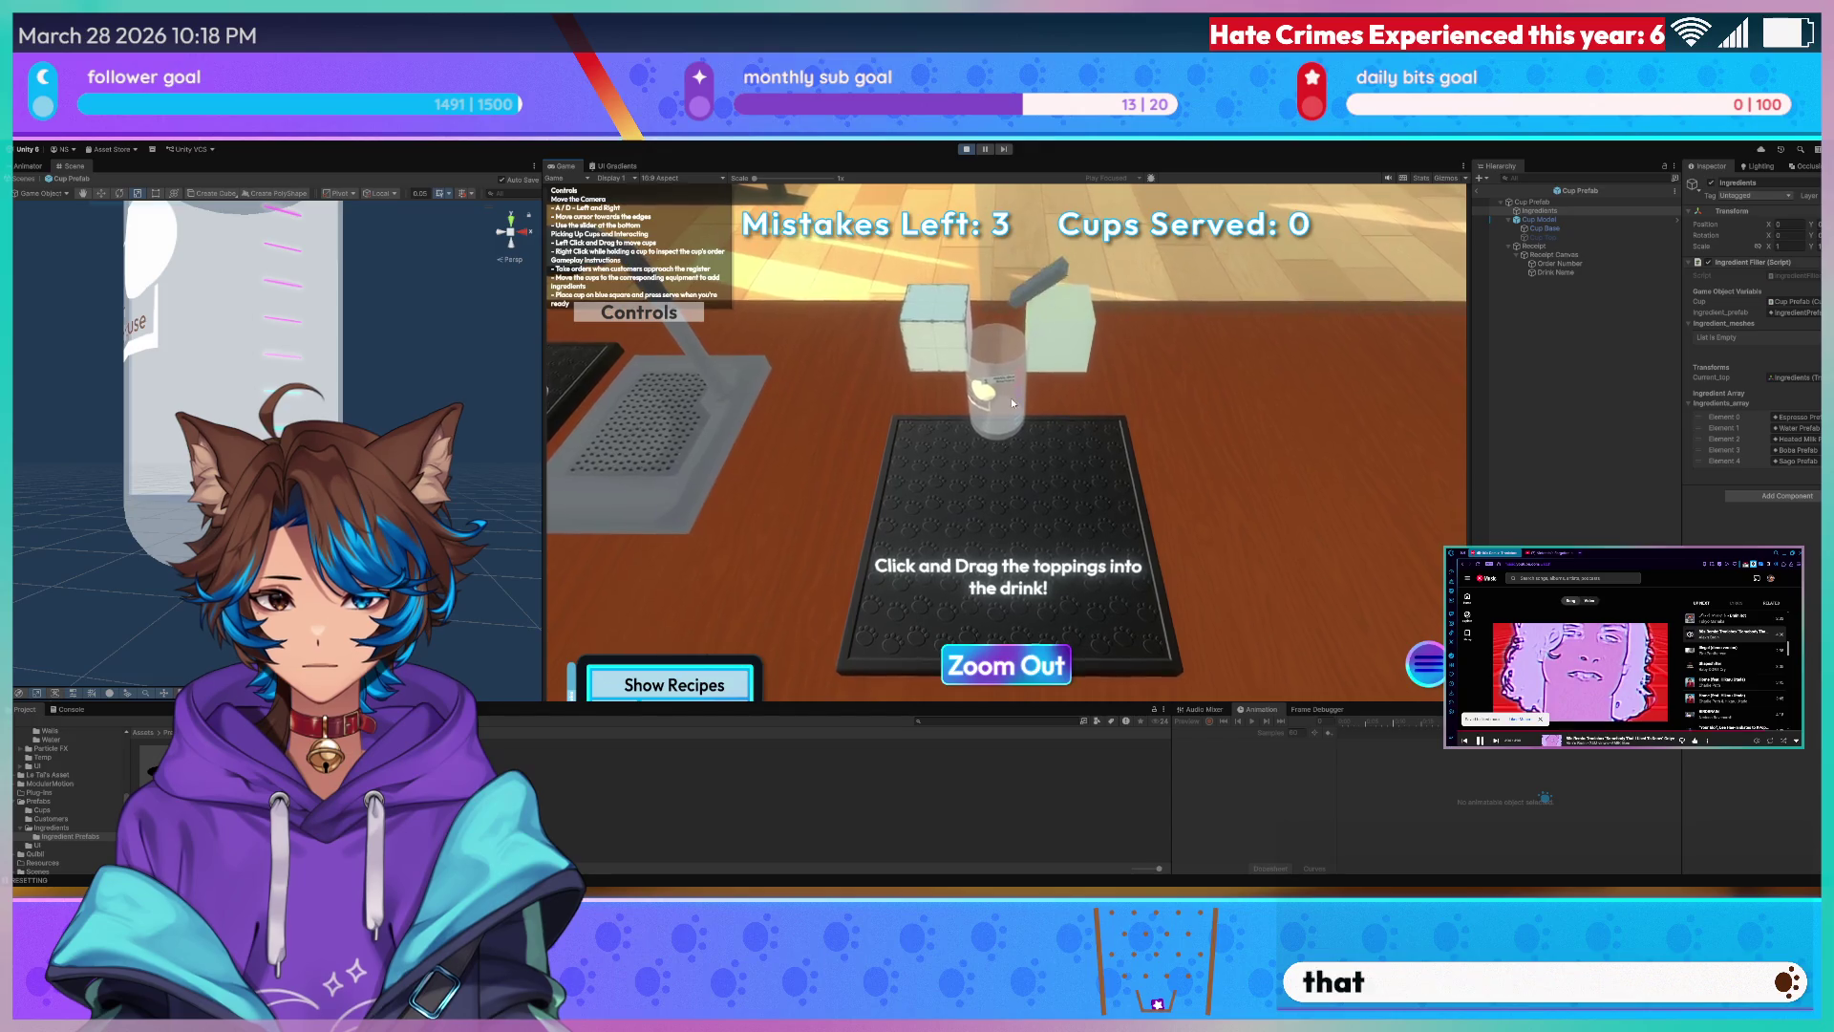
{"action": "left_click", "coordinate": [1006, 664]}
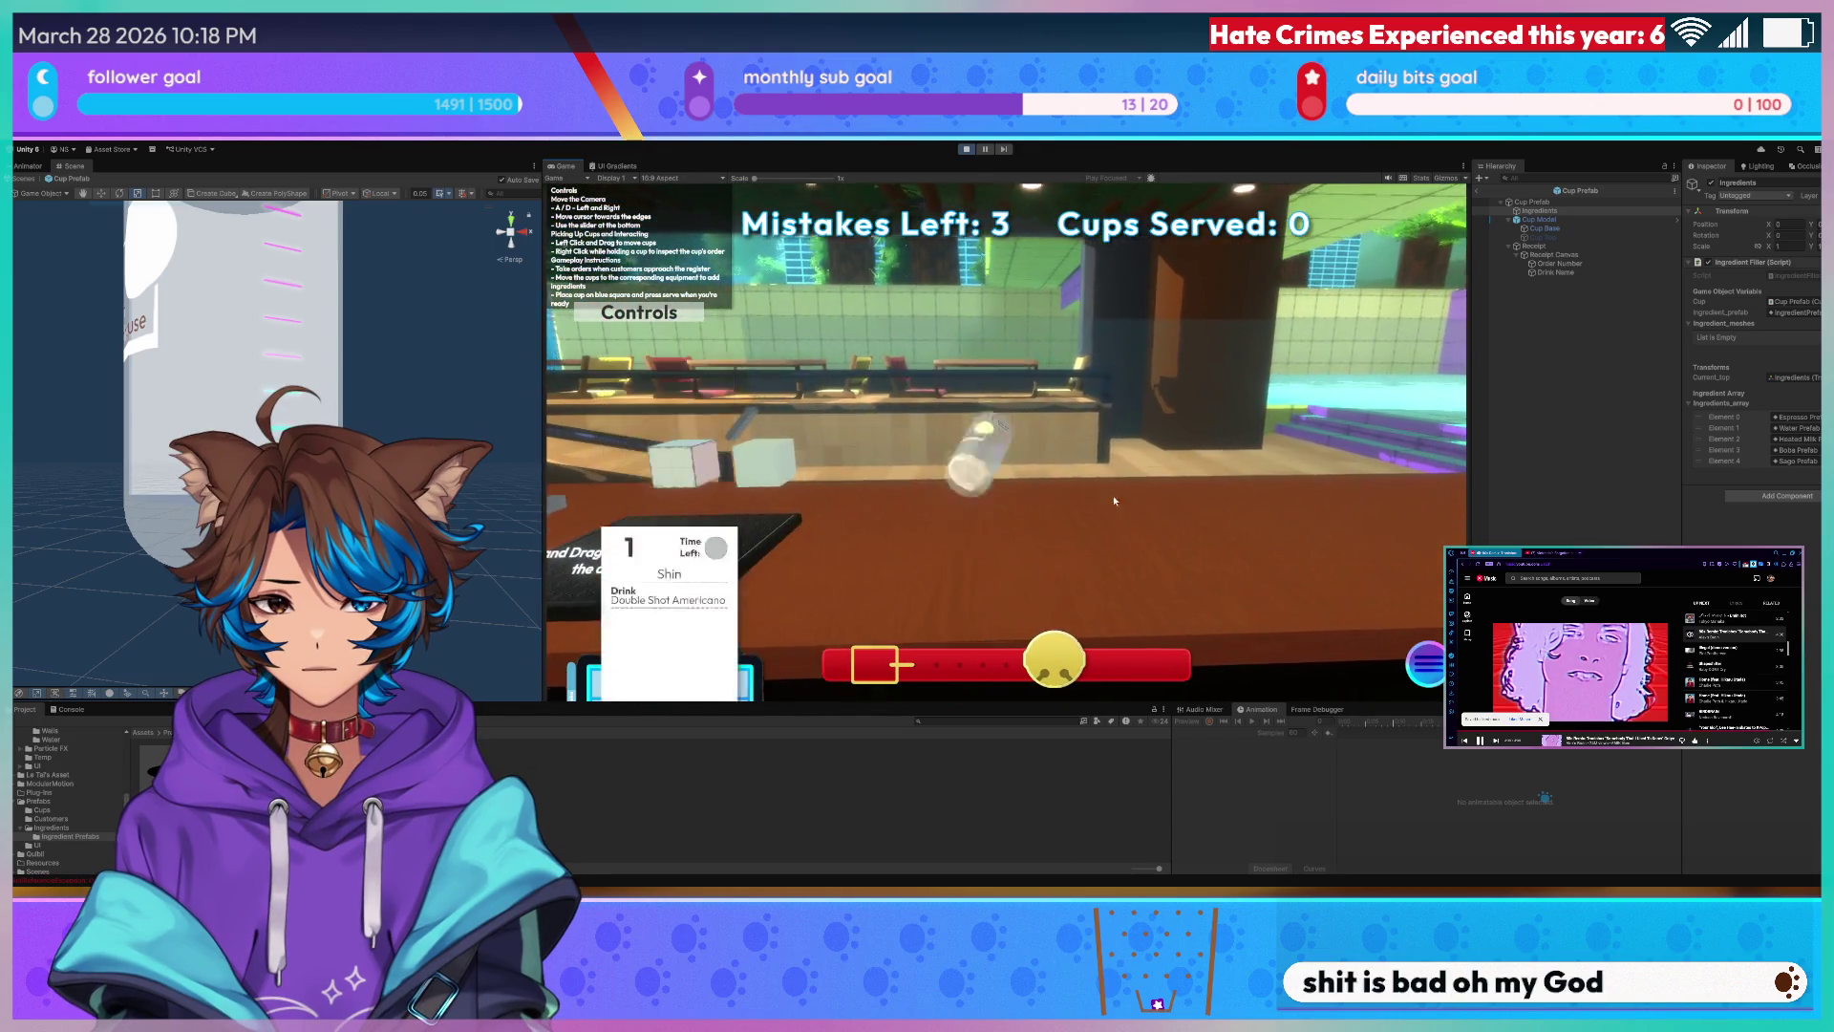
{"action": "left_click", "coordinate": [1095, 521]}
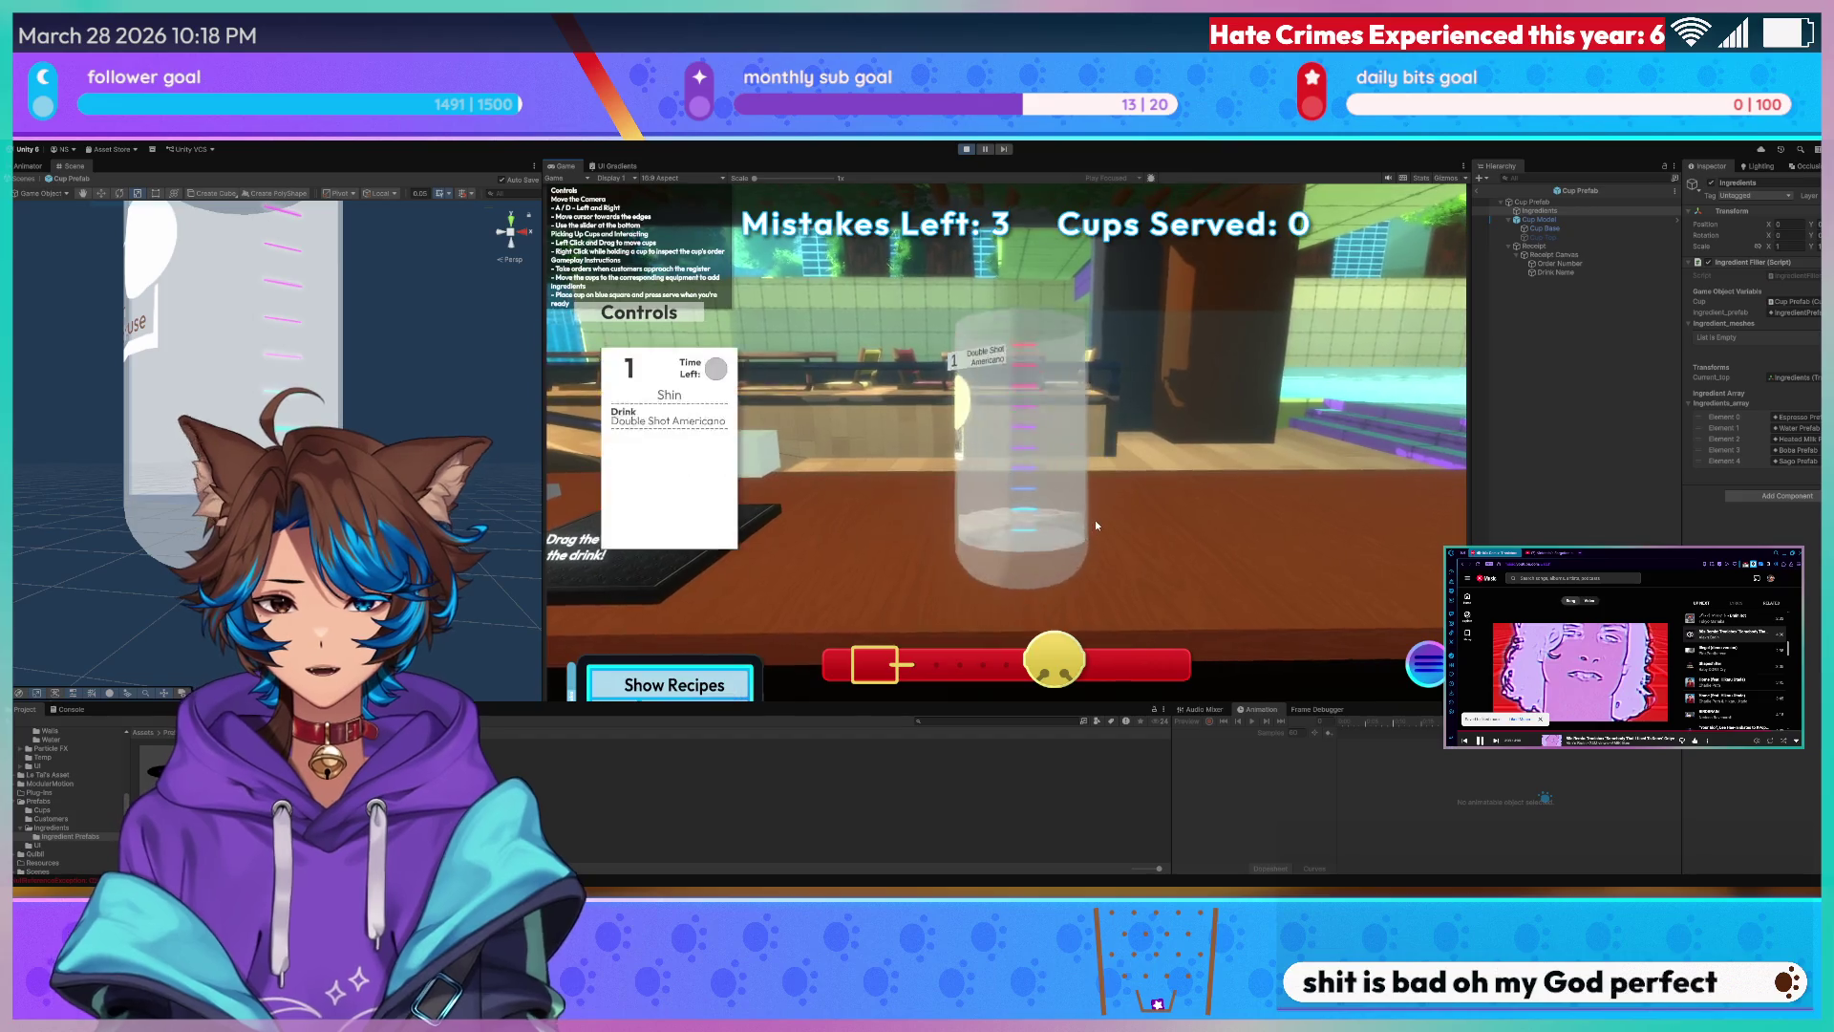
{"action": "left_click", "coordinate": [1033, 360]}
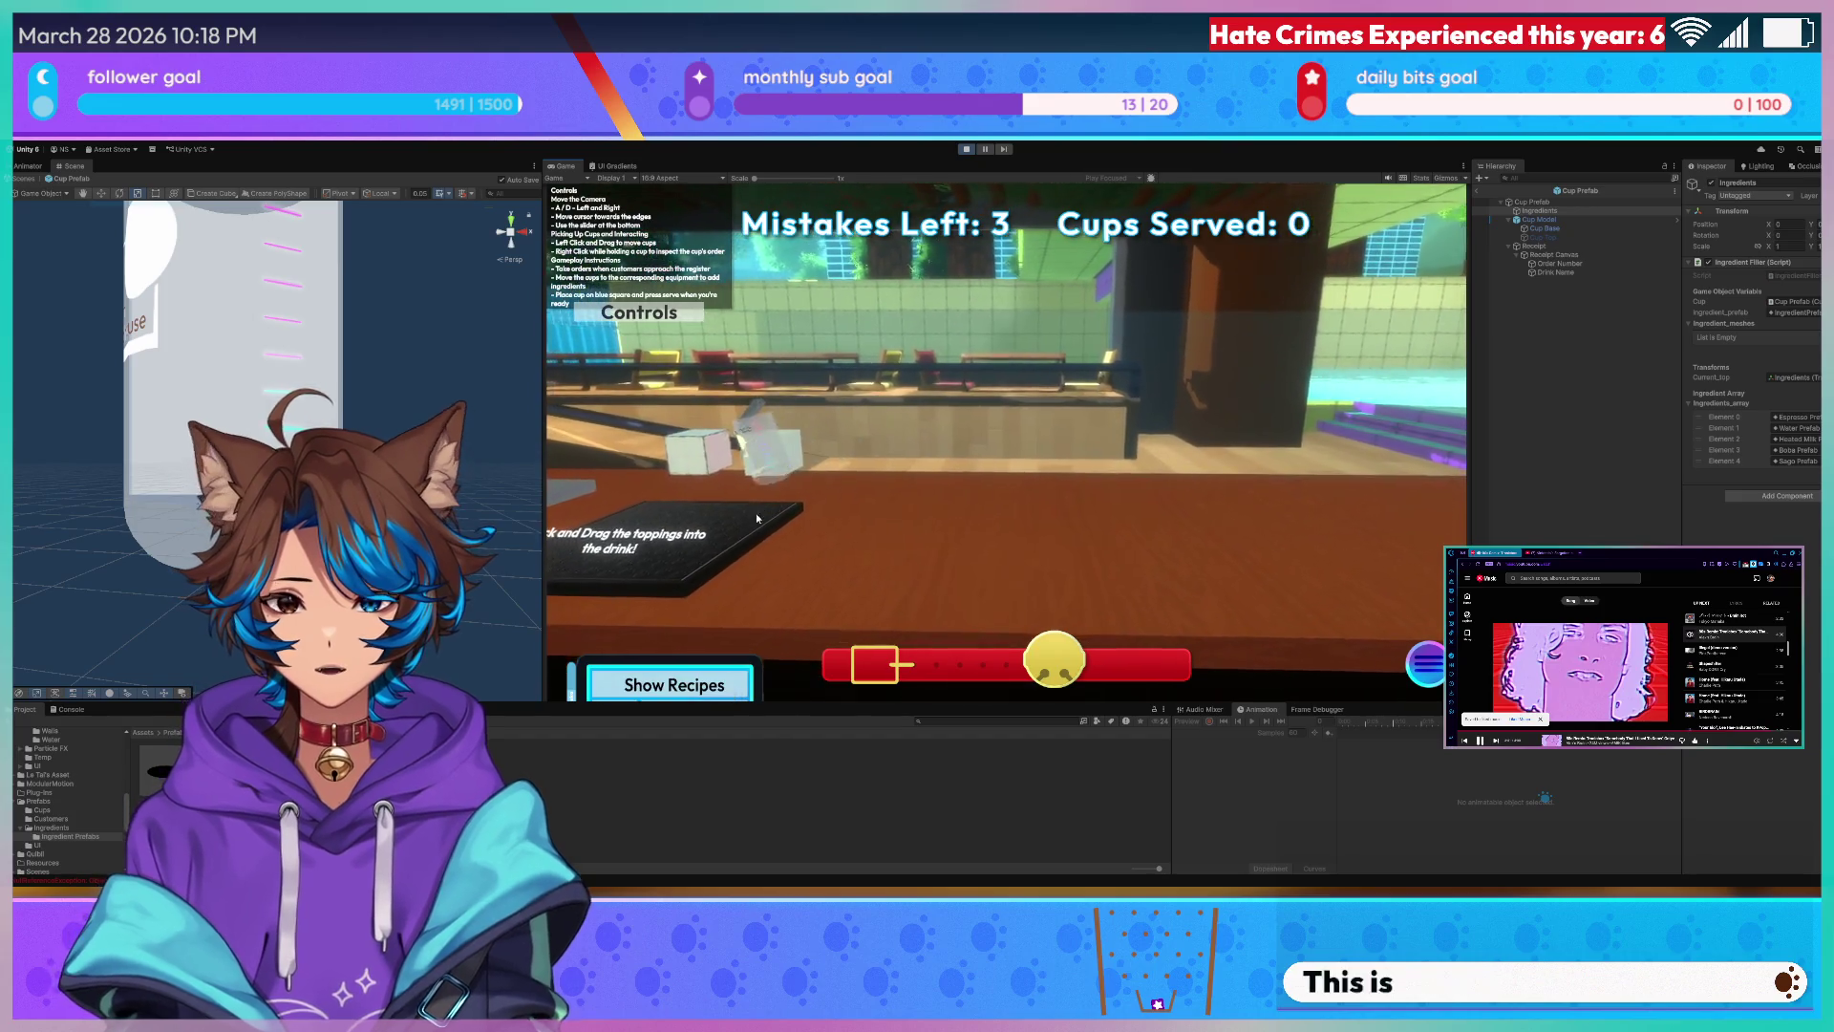
- Zoom into the topping mat, inspect the cup again, exit the close-up and stop the game with Ctrl+P
{"action": "left_click", "coordinate": [917, 430]}
{"action": "left_click", "coordinate": [1007, 664]}
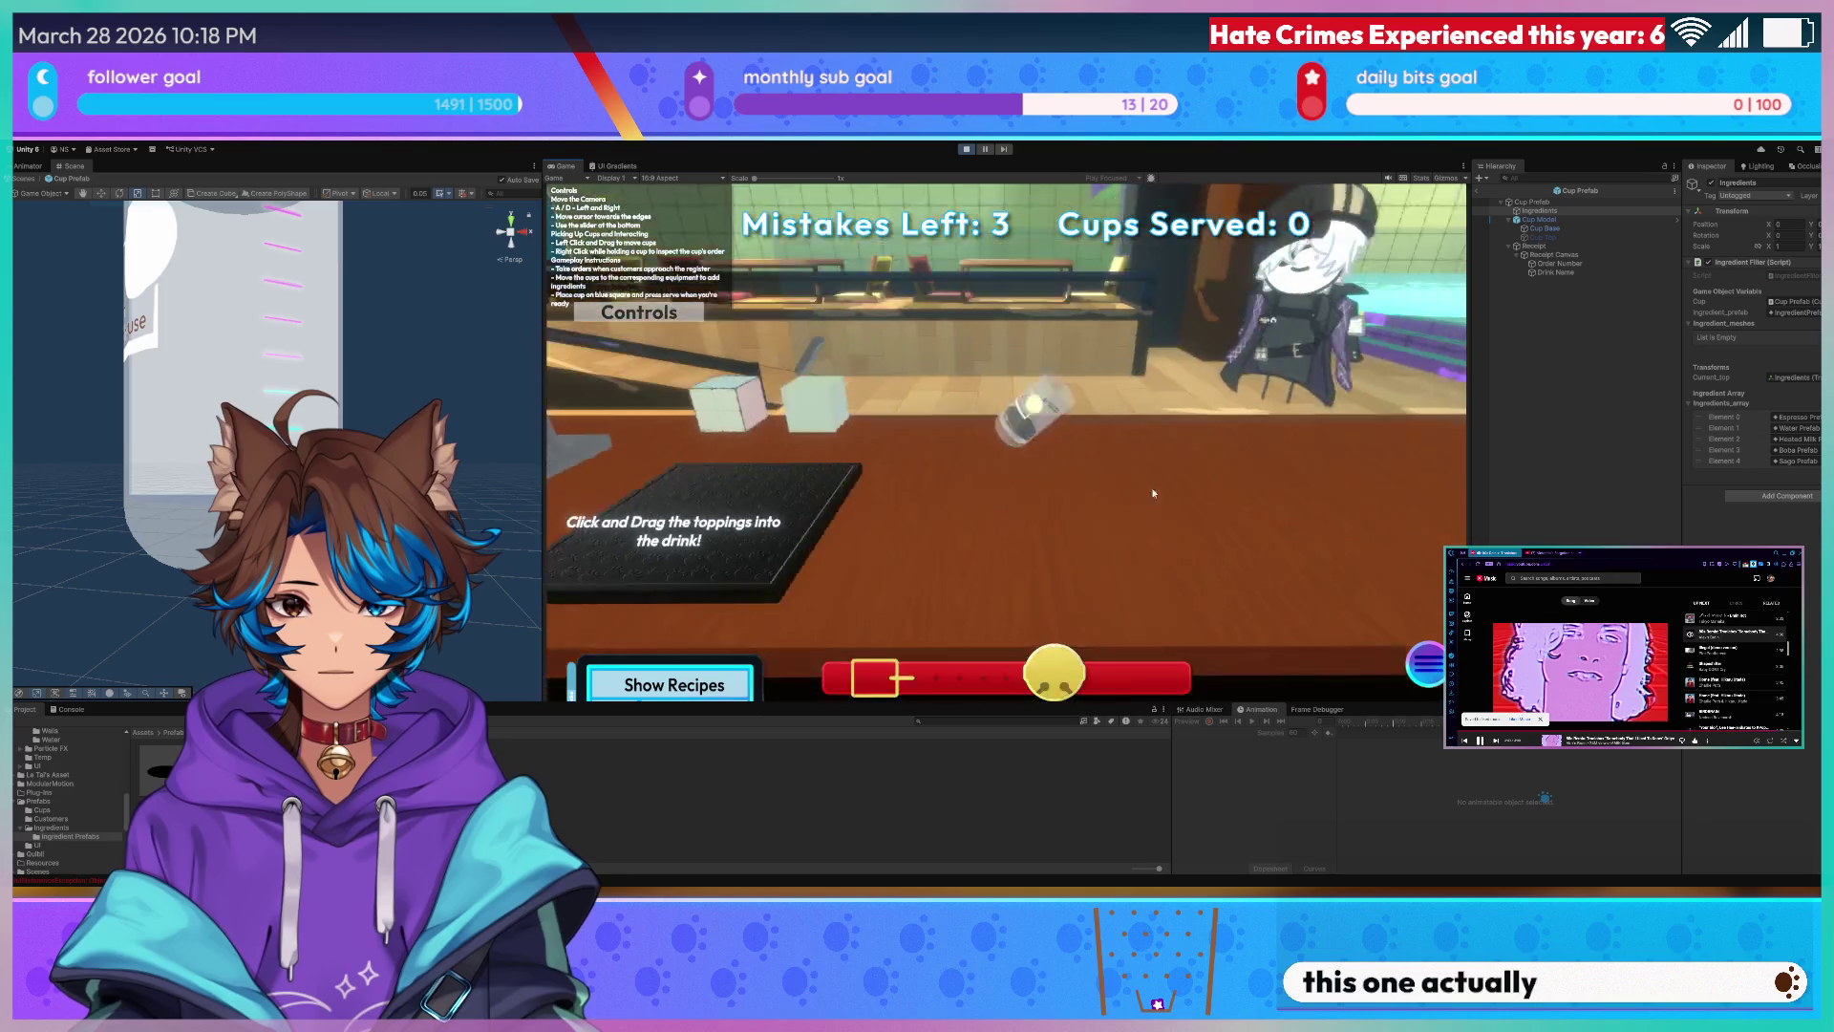
{"action": "left_click", "coordinate": [1003, 430]}
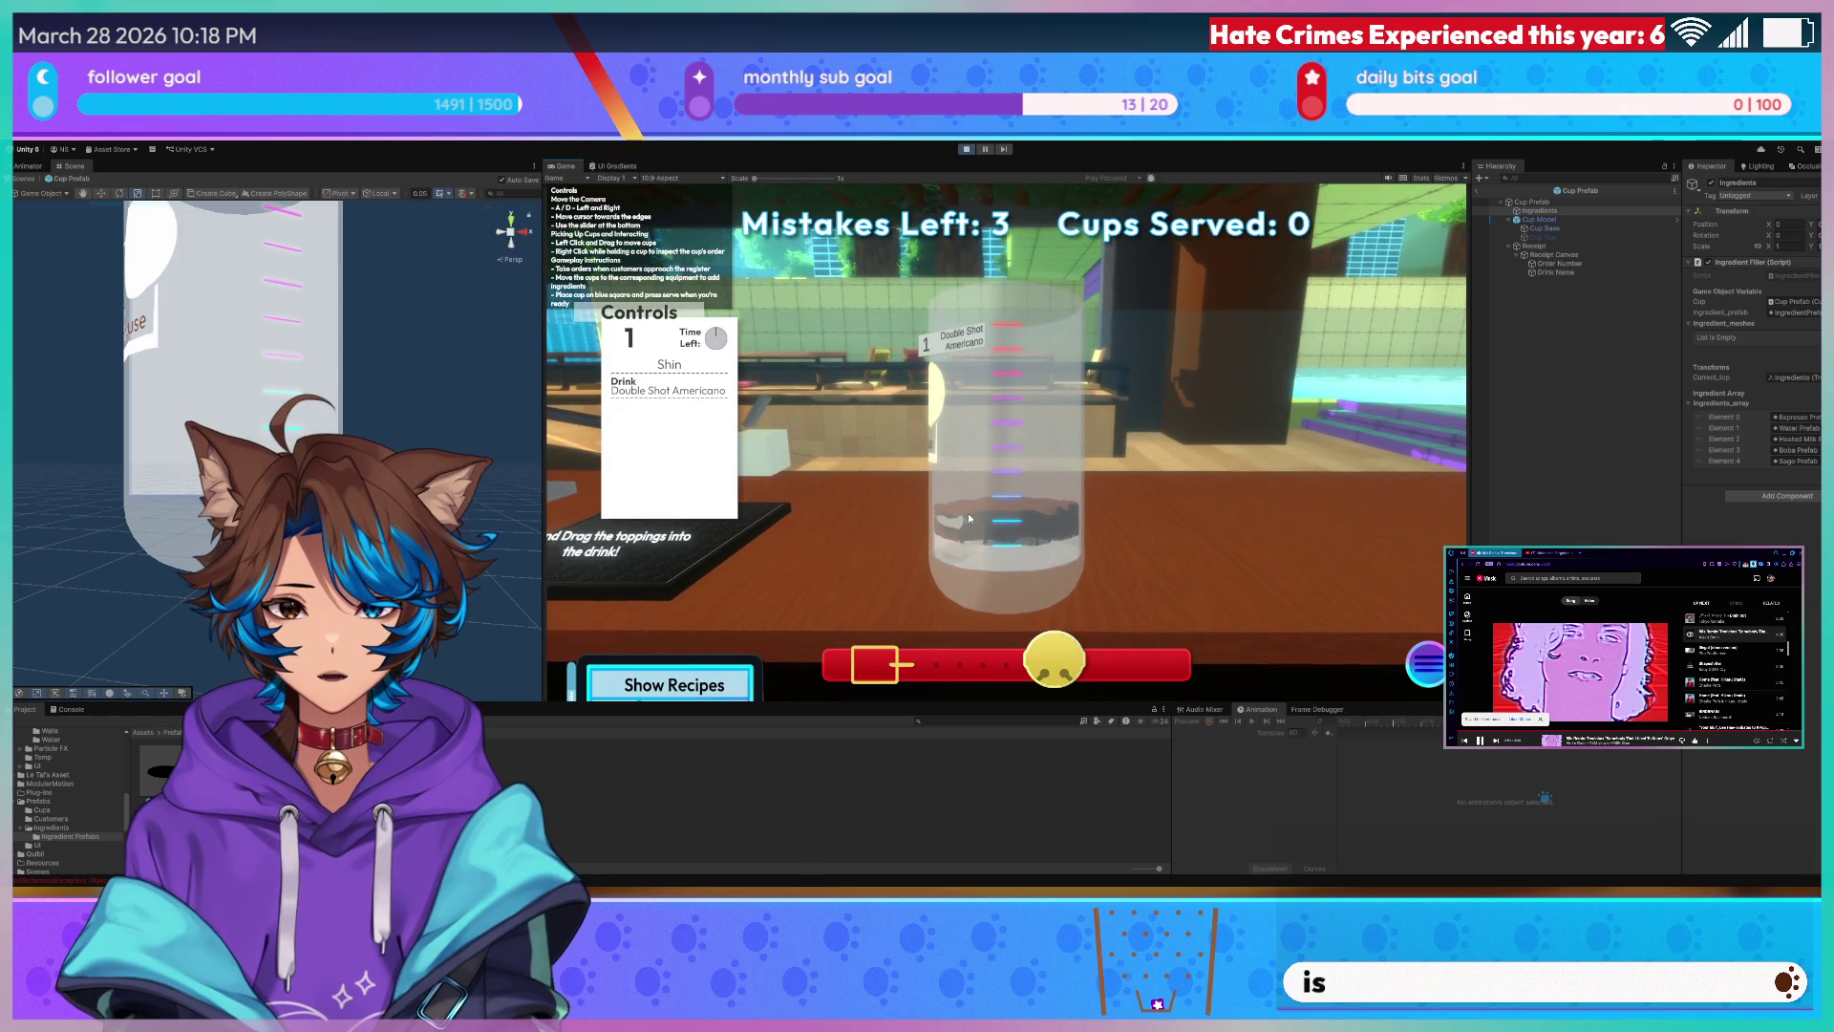
{"action": "right_click", "coordinate": [1014, 530]}
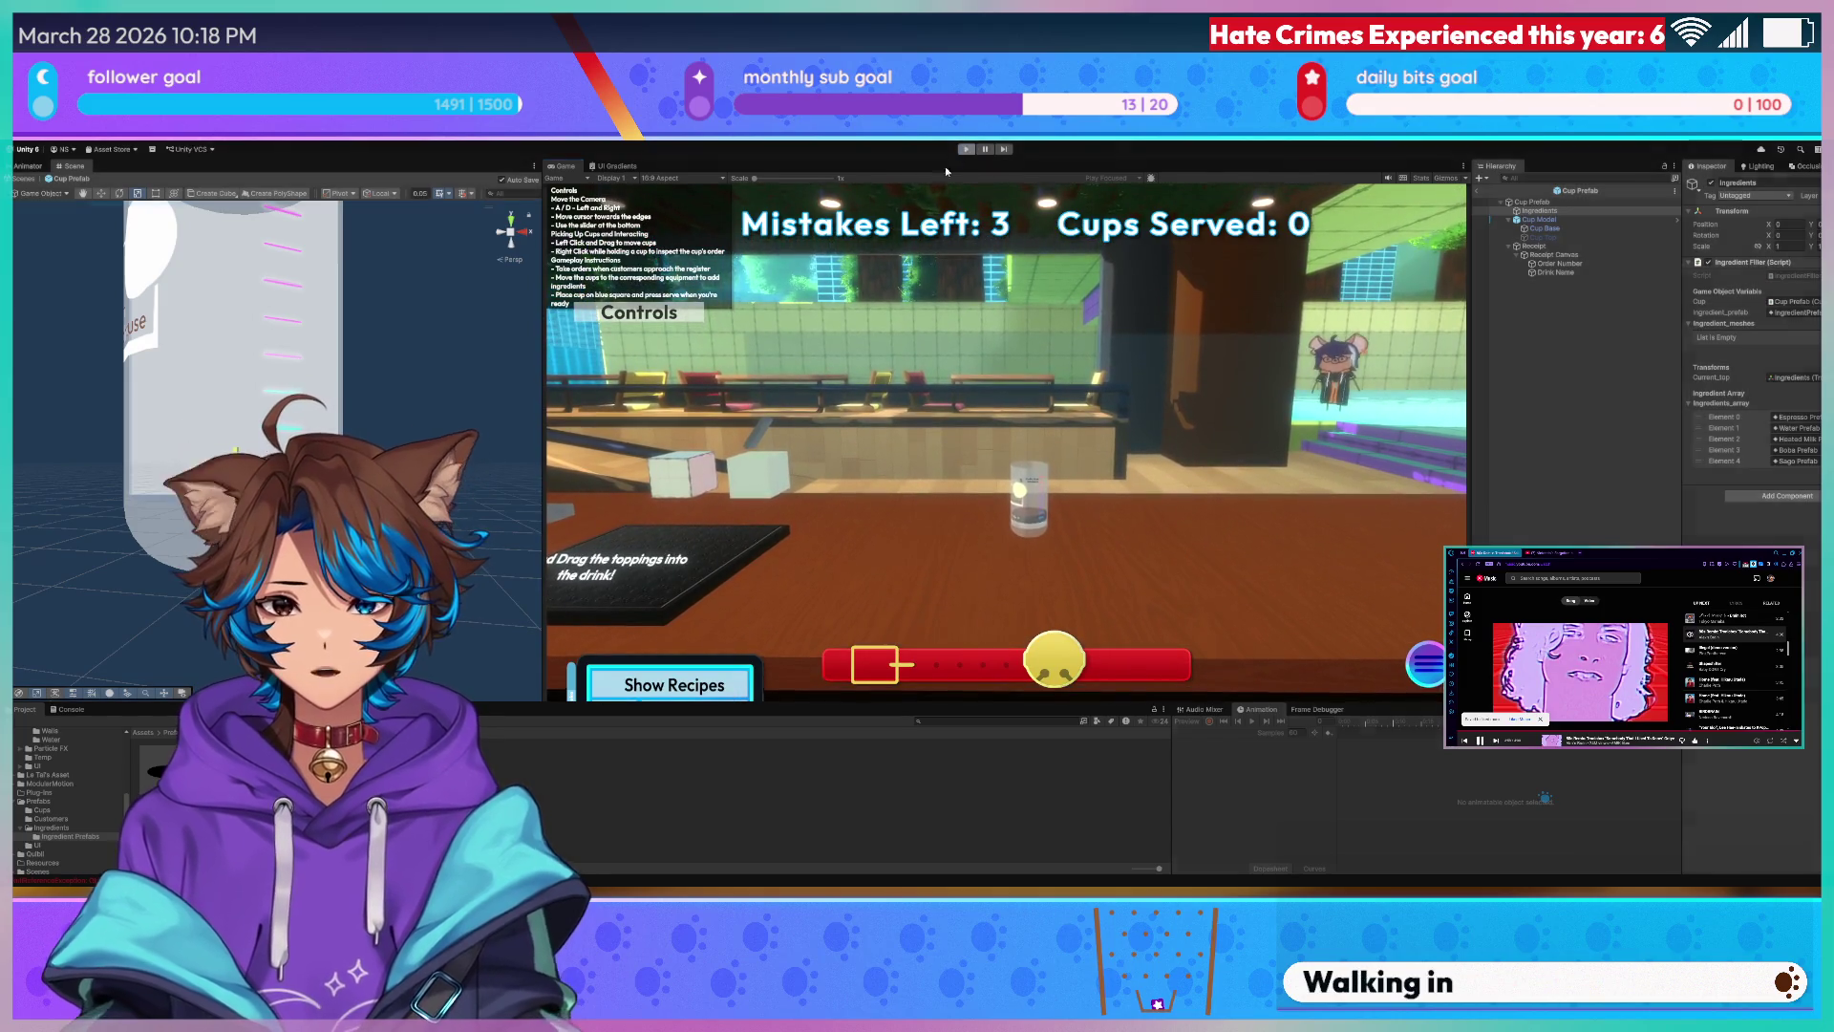
{"action": "key", "text": "ctrl+p"}
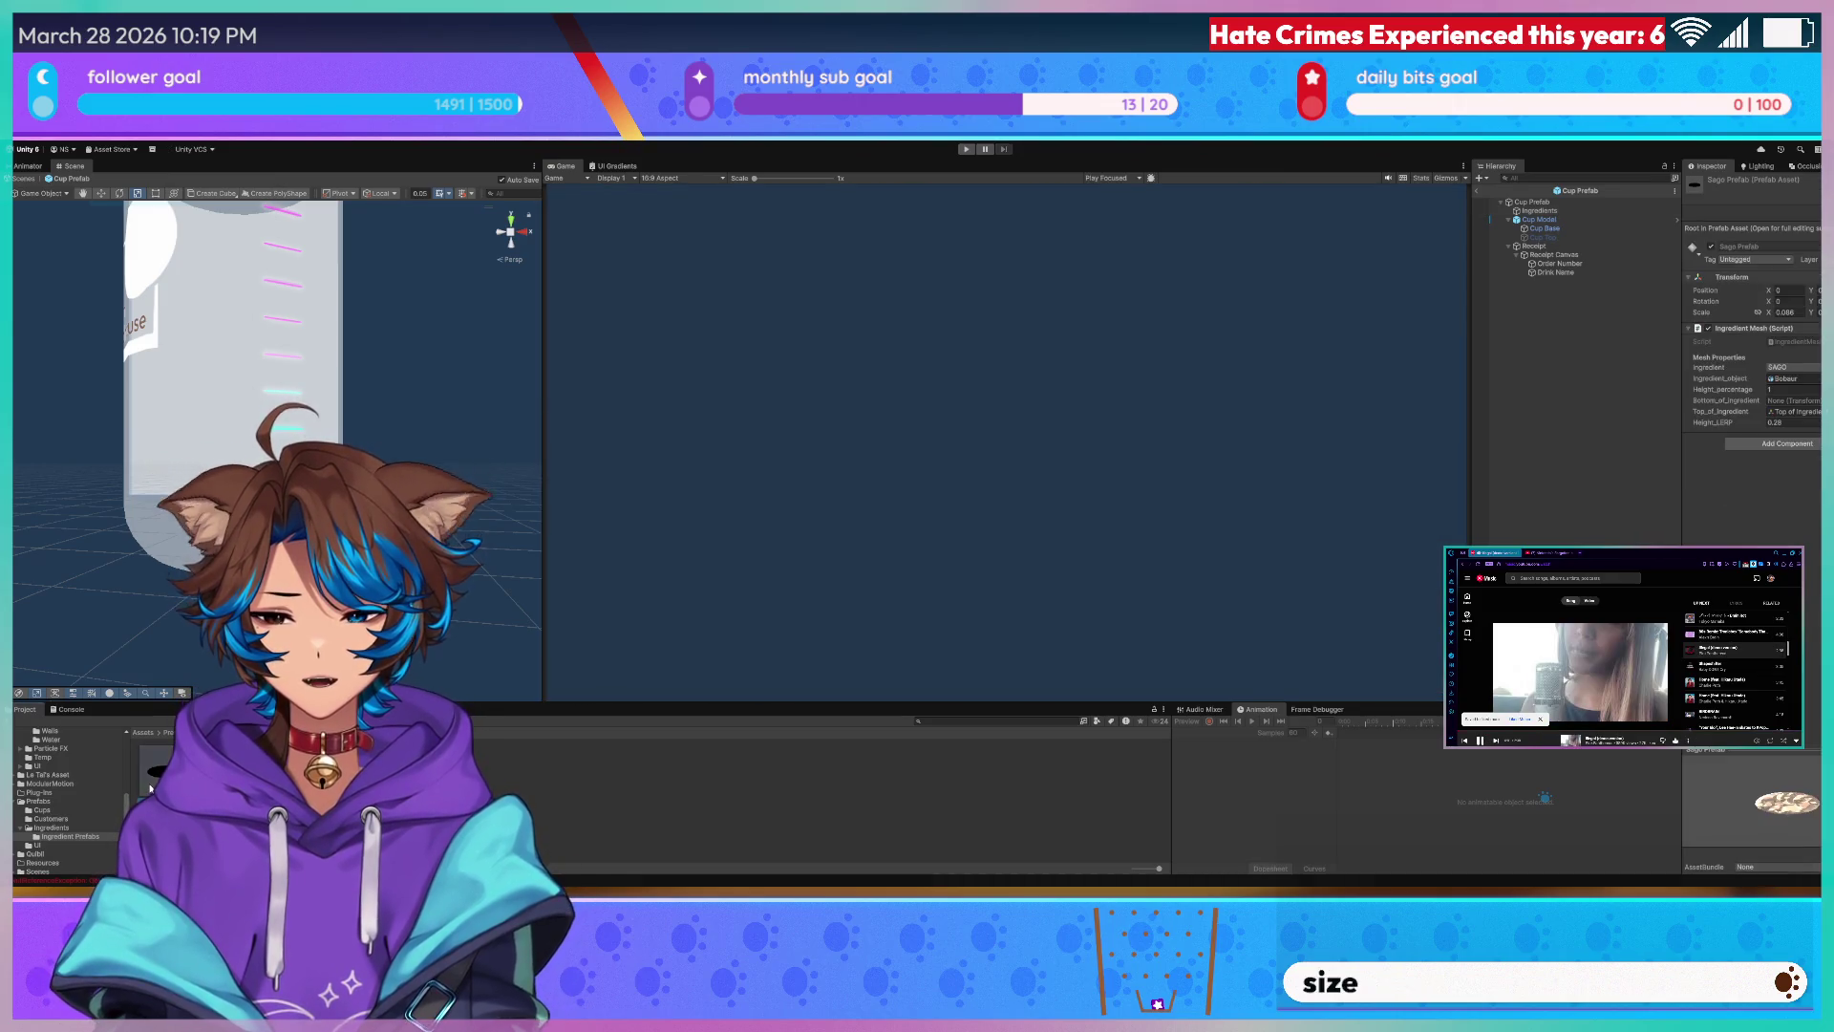
- Compare the Boba Prefab's Bobaur mesh and material against the root's ingredient settings in the Inspector
{"action": "left_click", "coordinate": [1552, 221]}
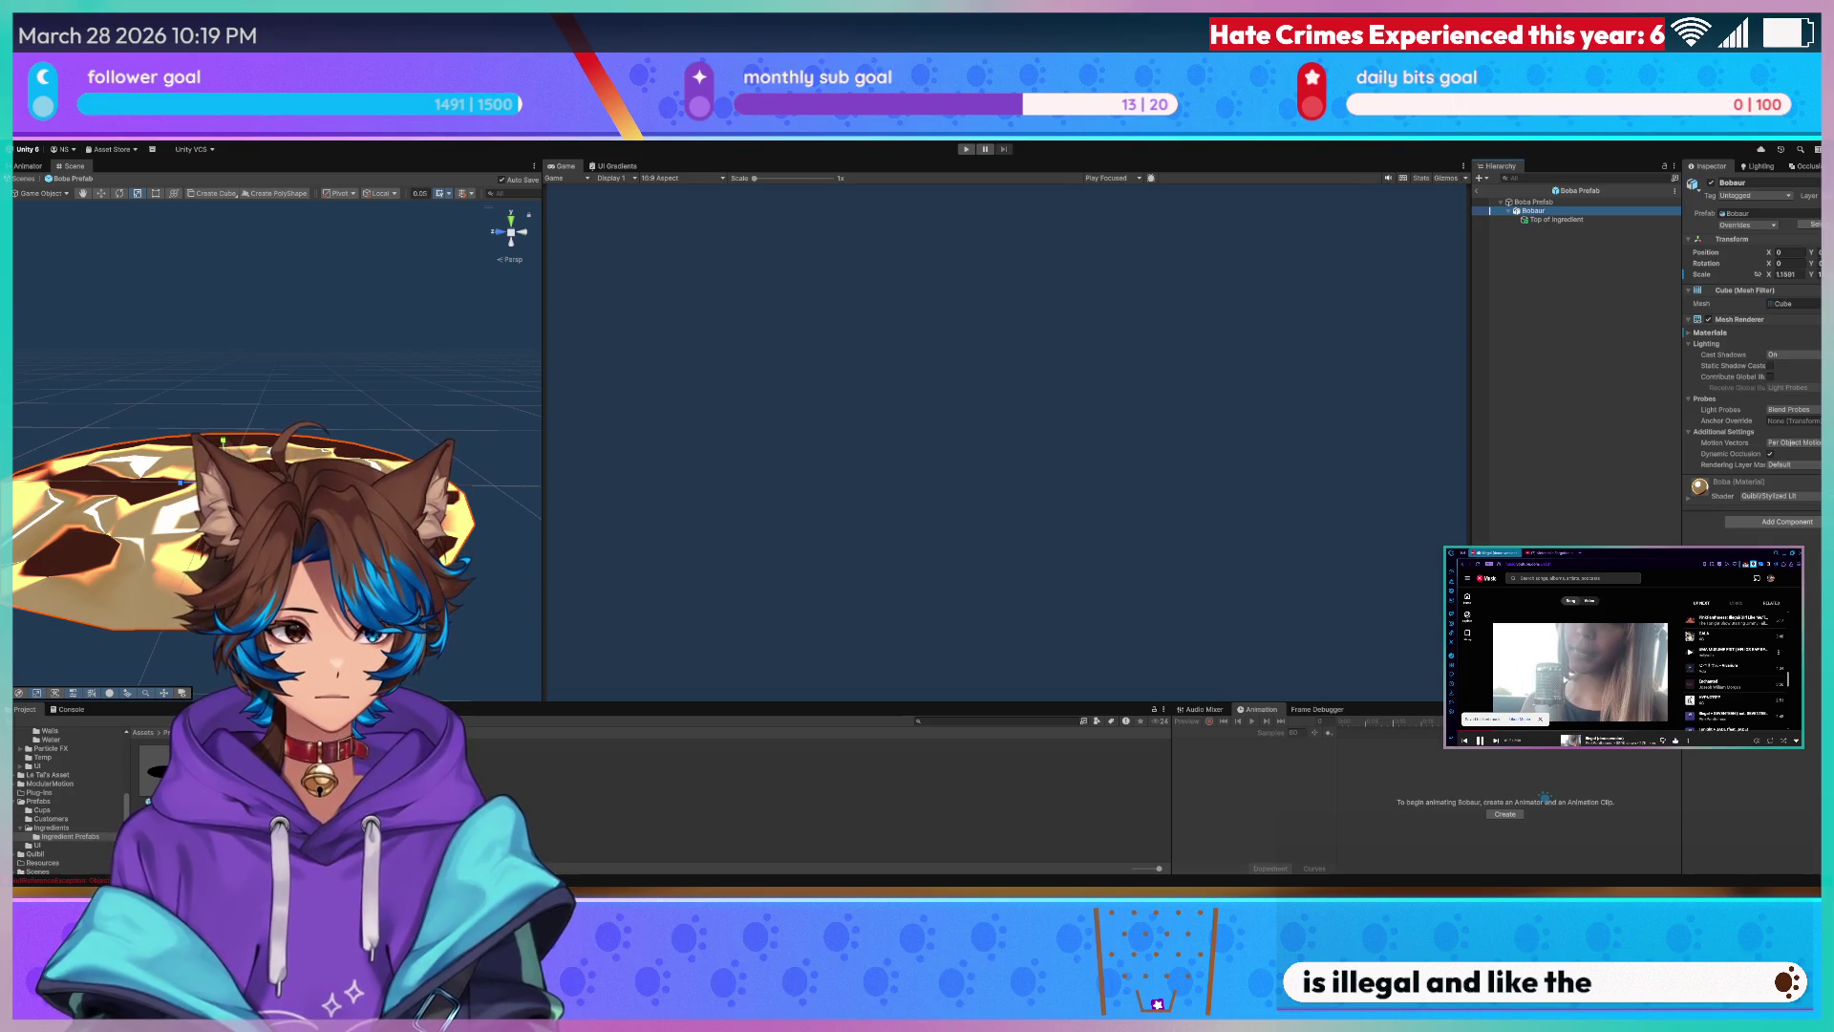
{"action": "left_click", "coordinate": [1606, 210]}
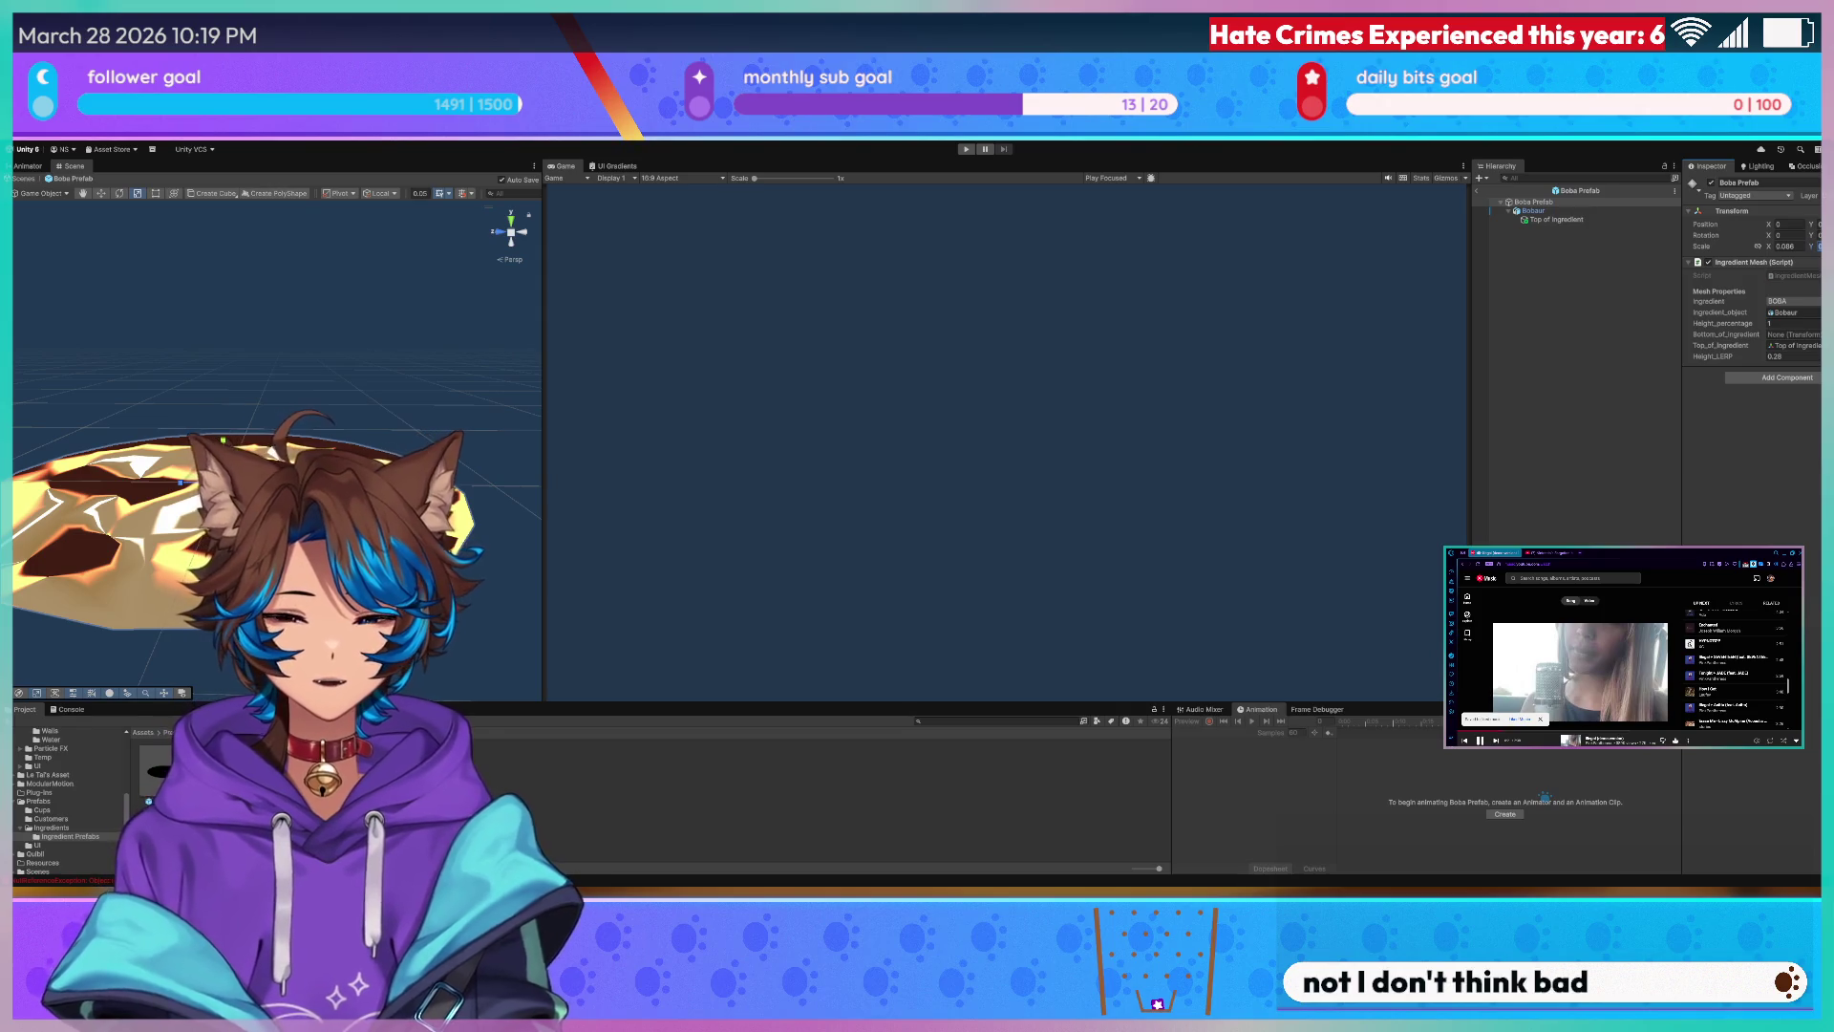
{"action": "scroll", "coordinate": [287, 431], "scroll_direction": "up", "scroll_amount": 5}
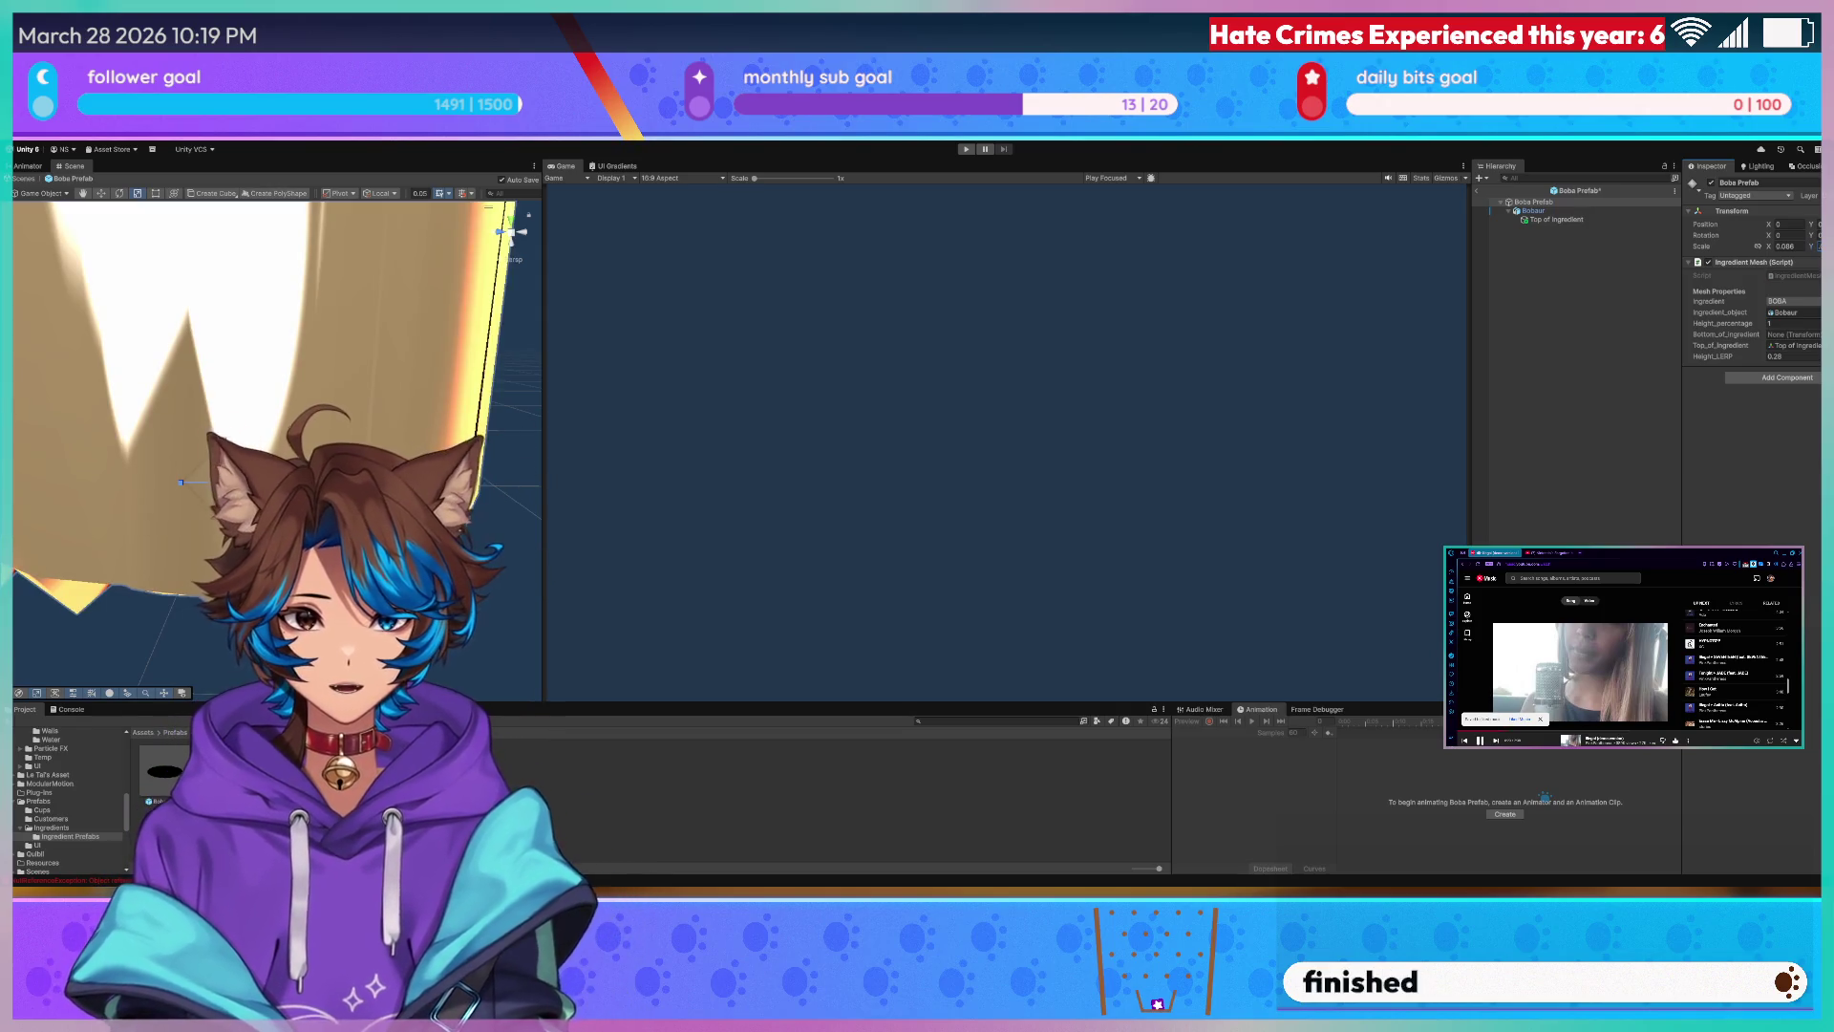
{"action": "left_click", "coordinate": [1617, 211]}
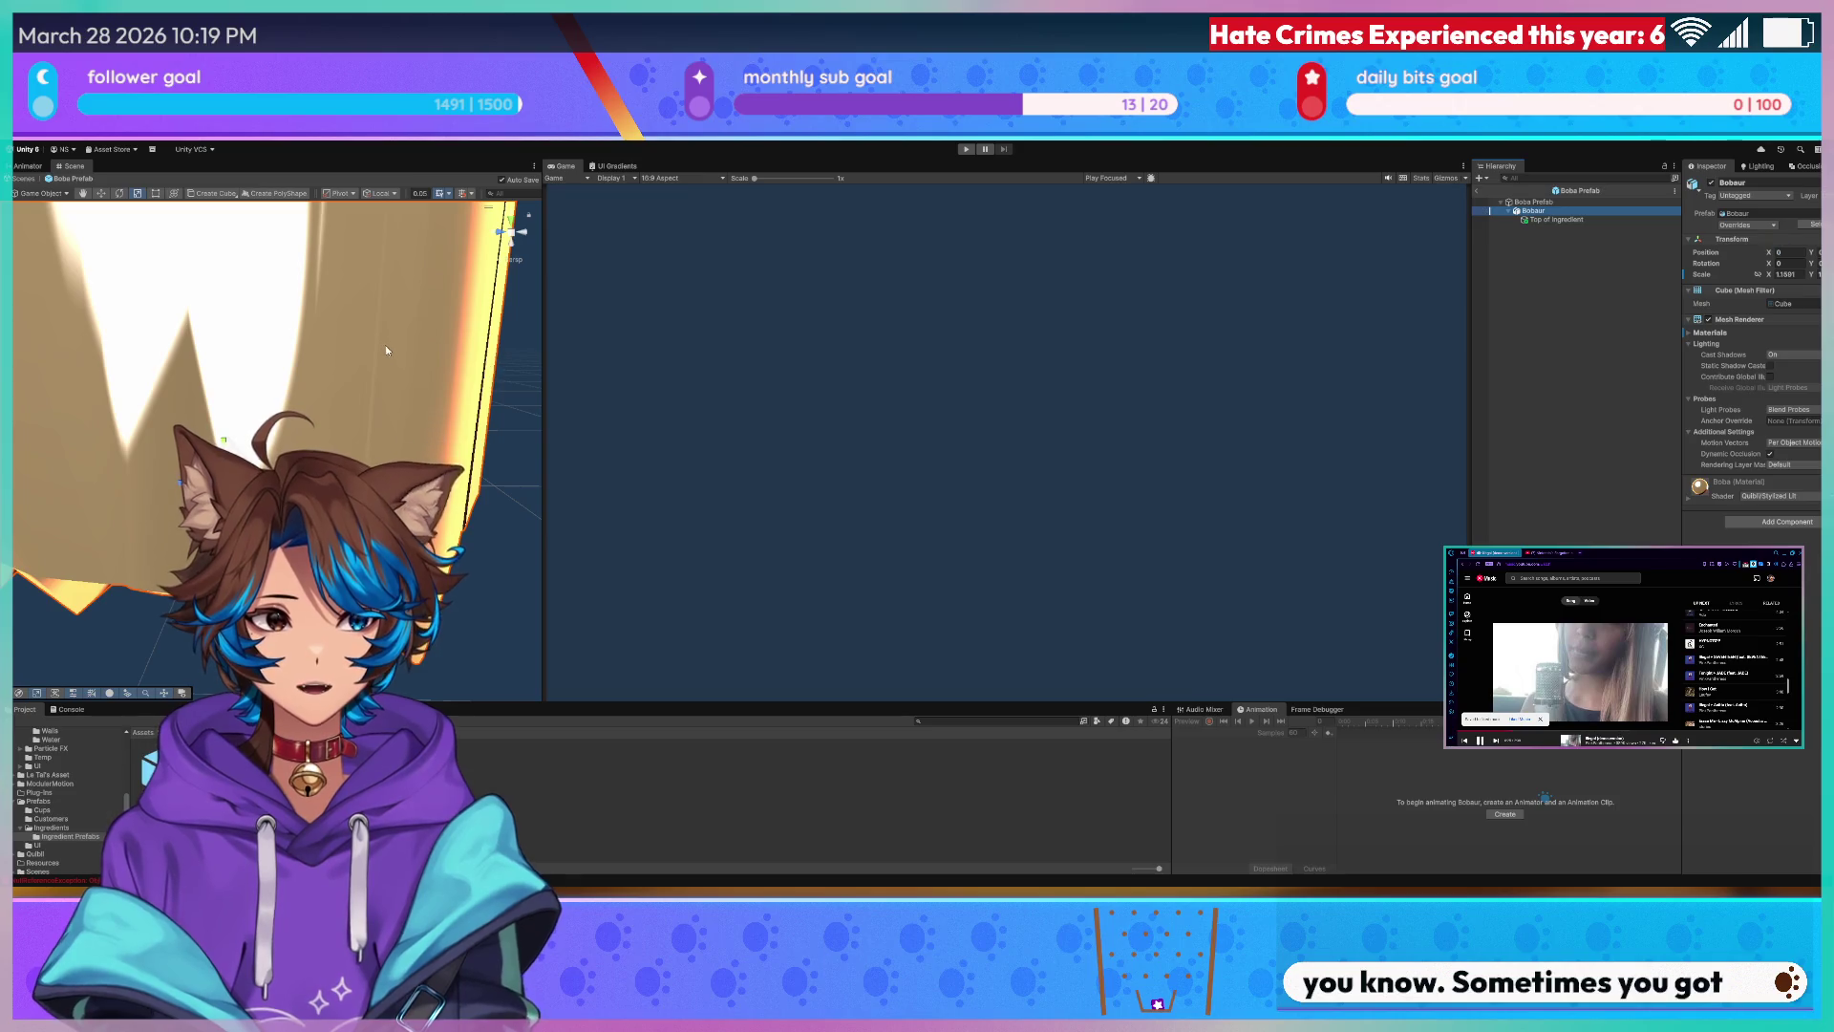
{"action": "scroll", "coordinate": [387, 350], "scroll_direction": "down", "scroll_amount": 5}
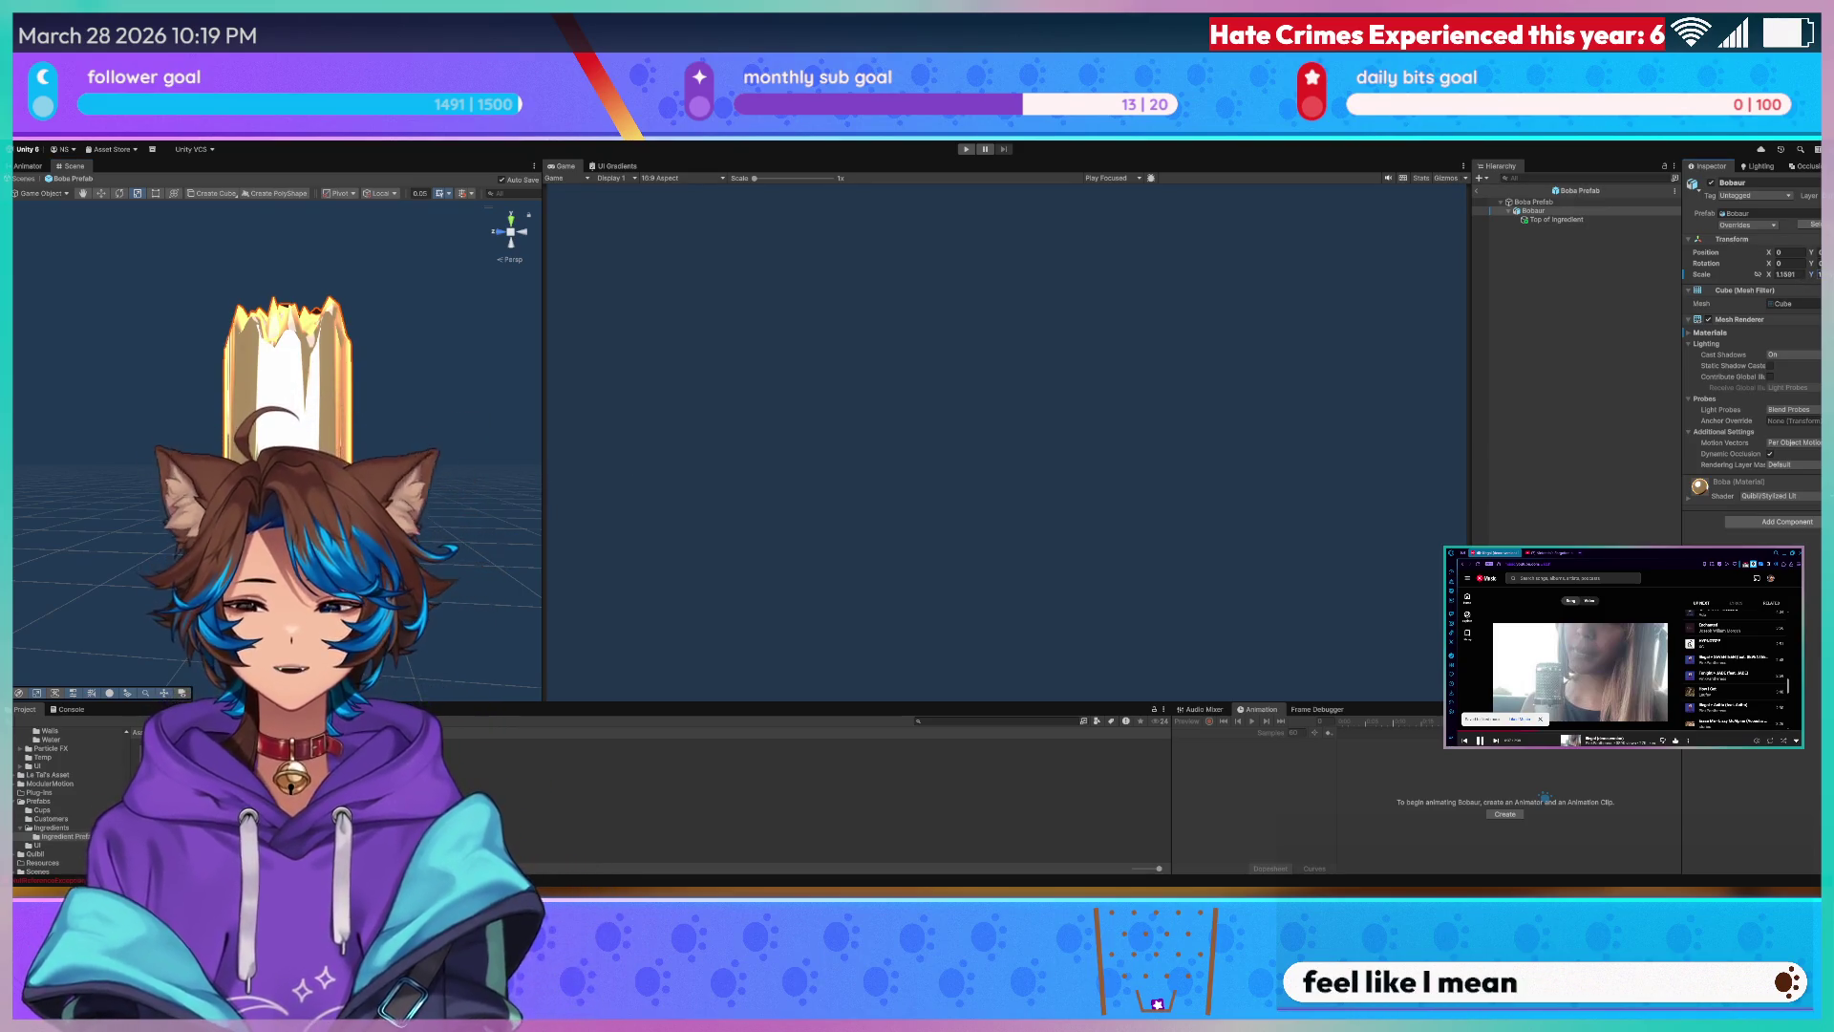
{"action": "left_click", "coordinate": [1571, 203]}
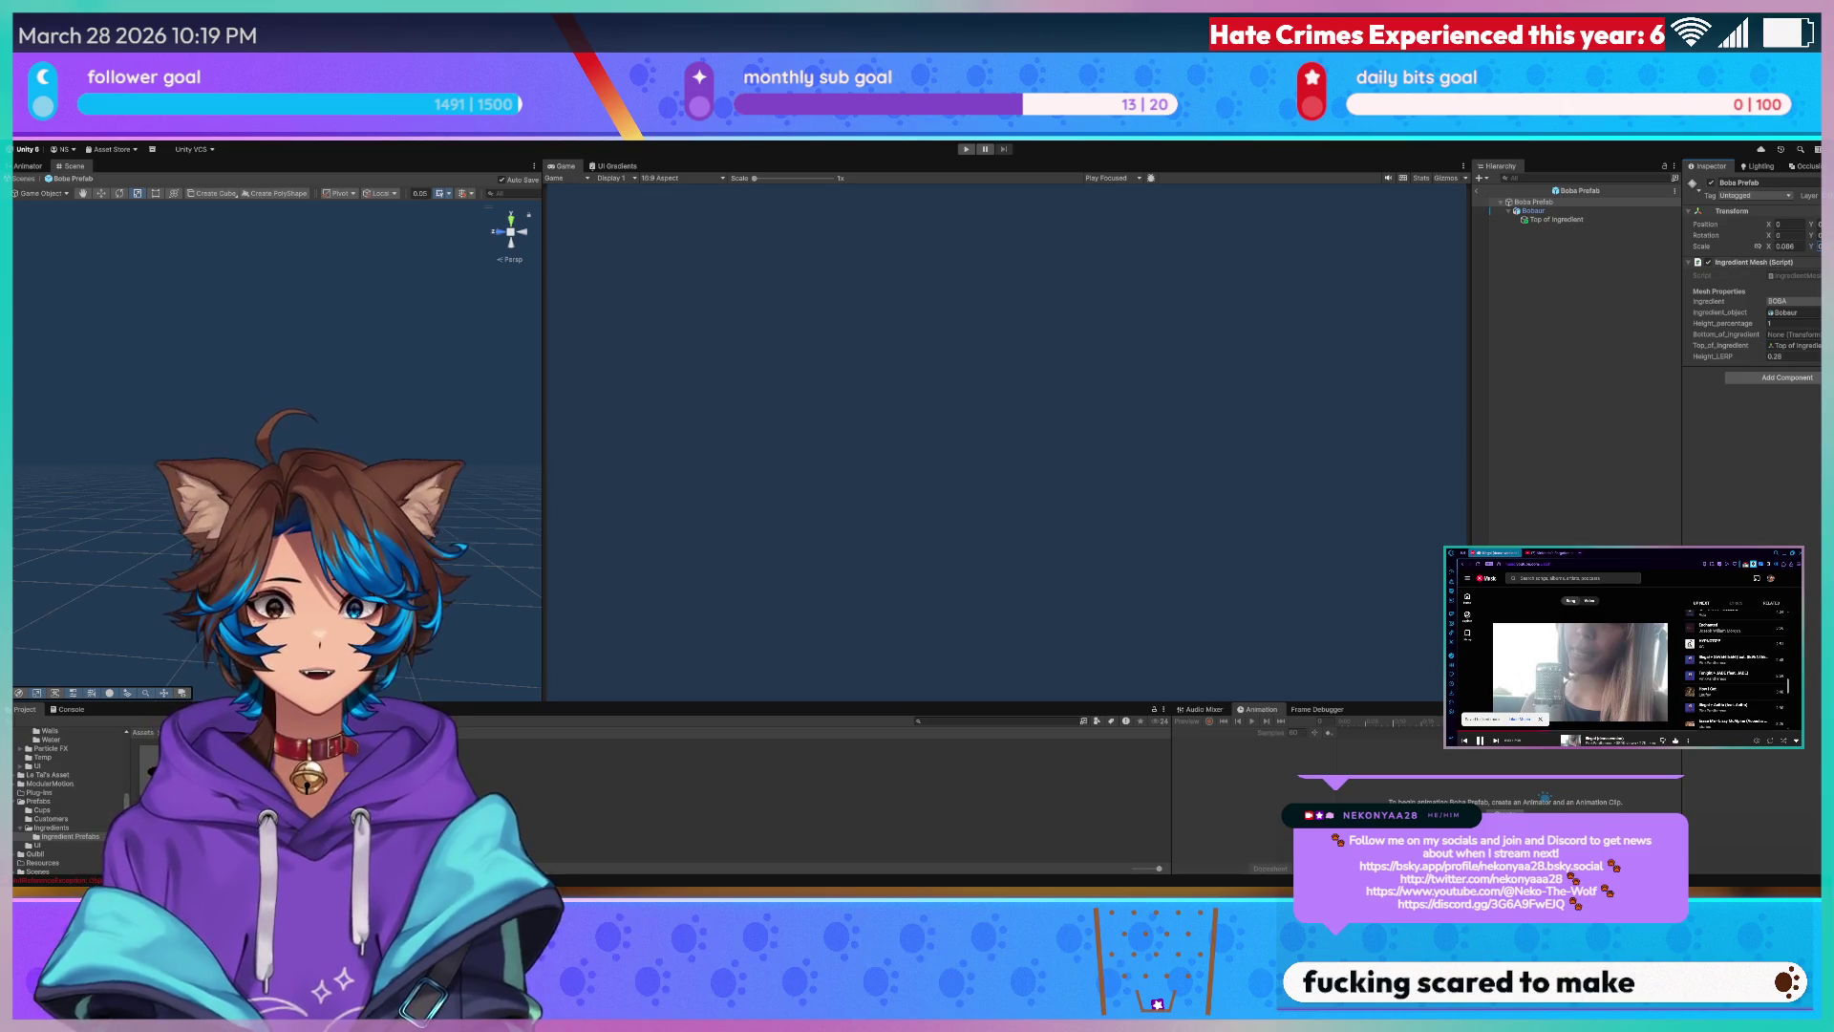
{"action": "left_click", "coordinate": [1582, 212]}
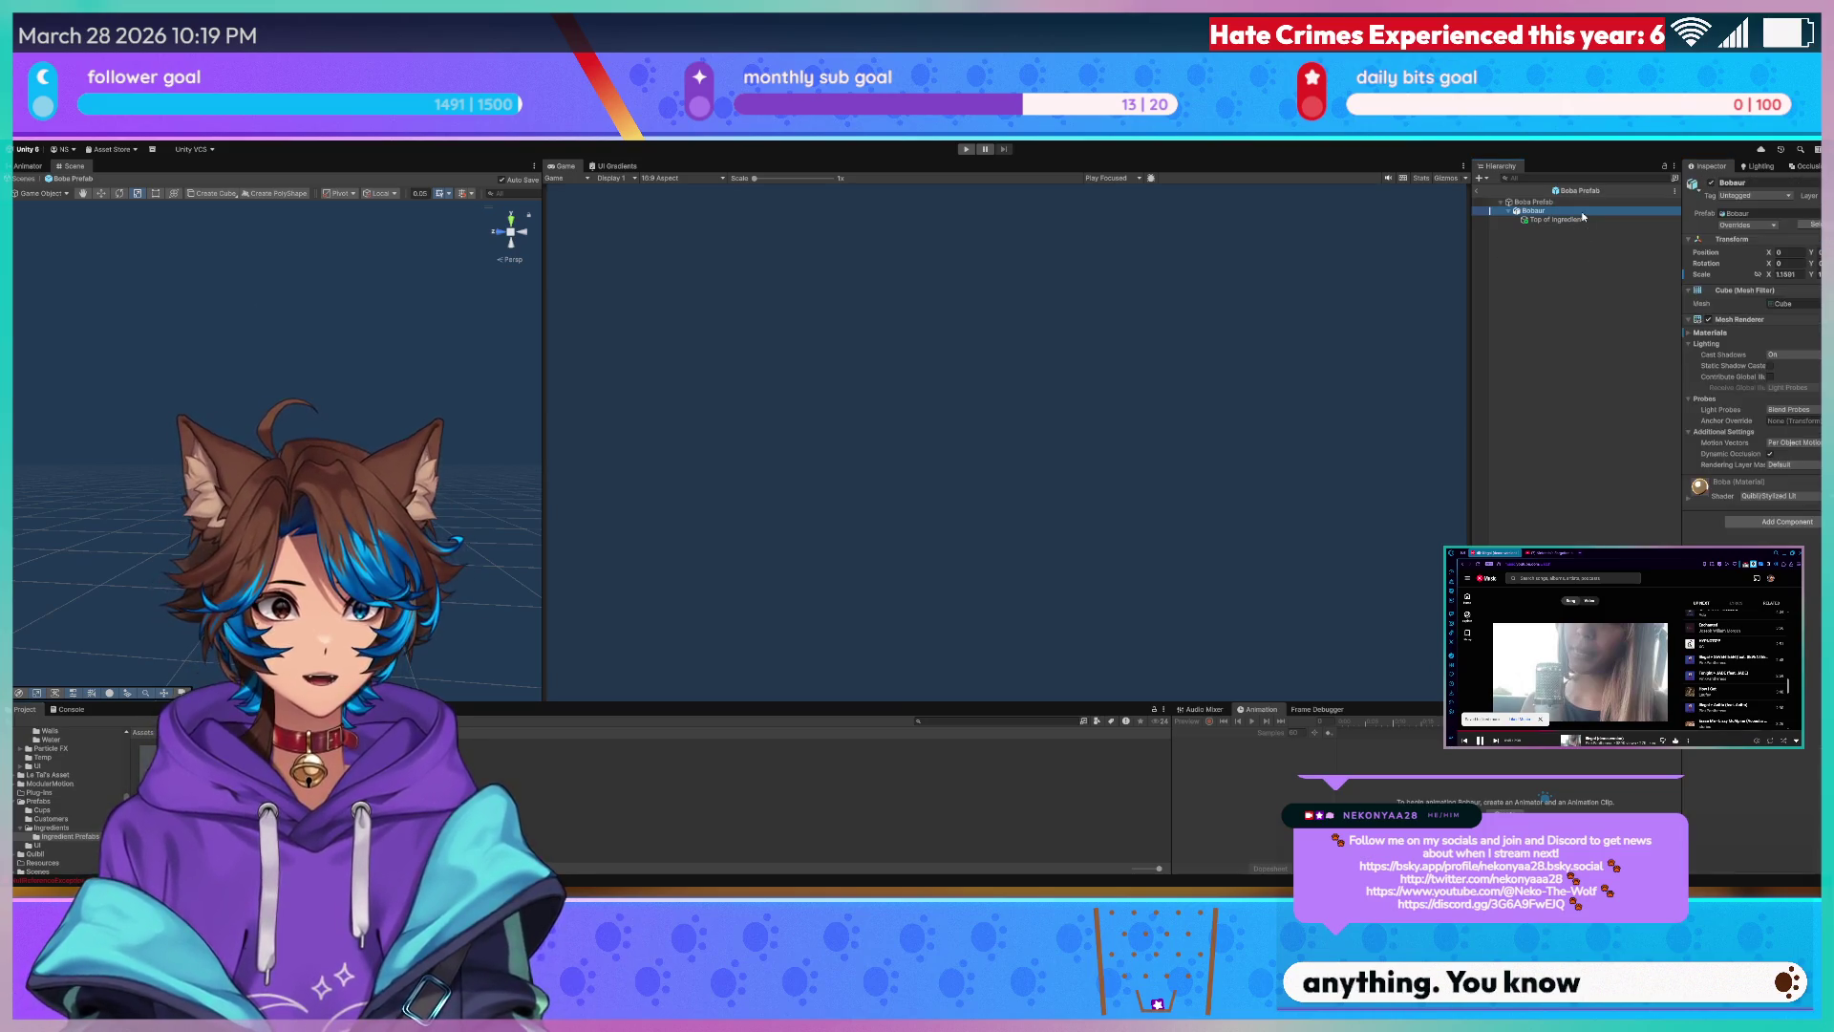
- Open the Sago Prefab, inspect its mesh object and material, then look around the shop counter in Play mode
{"action": "left_click", "coordinate": [1555, 219]}
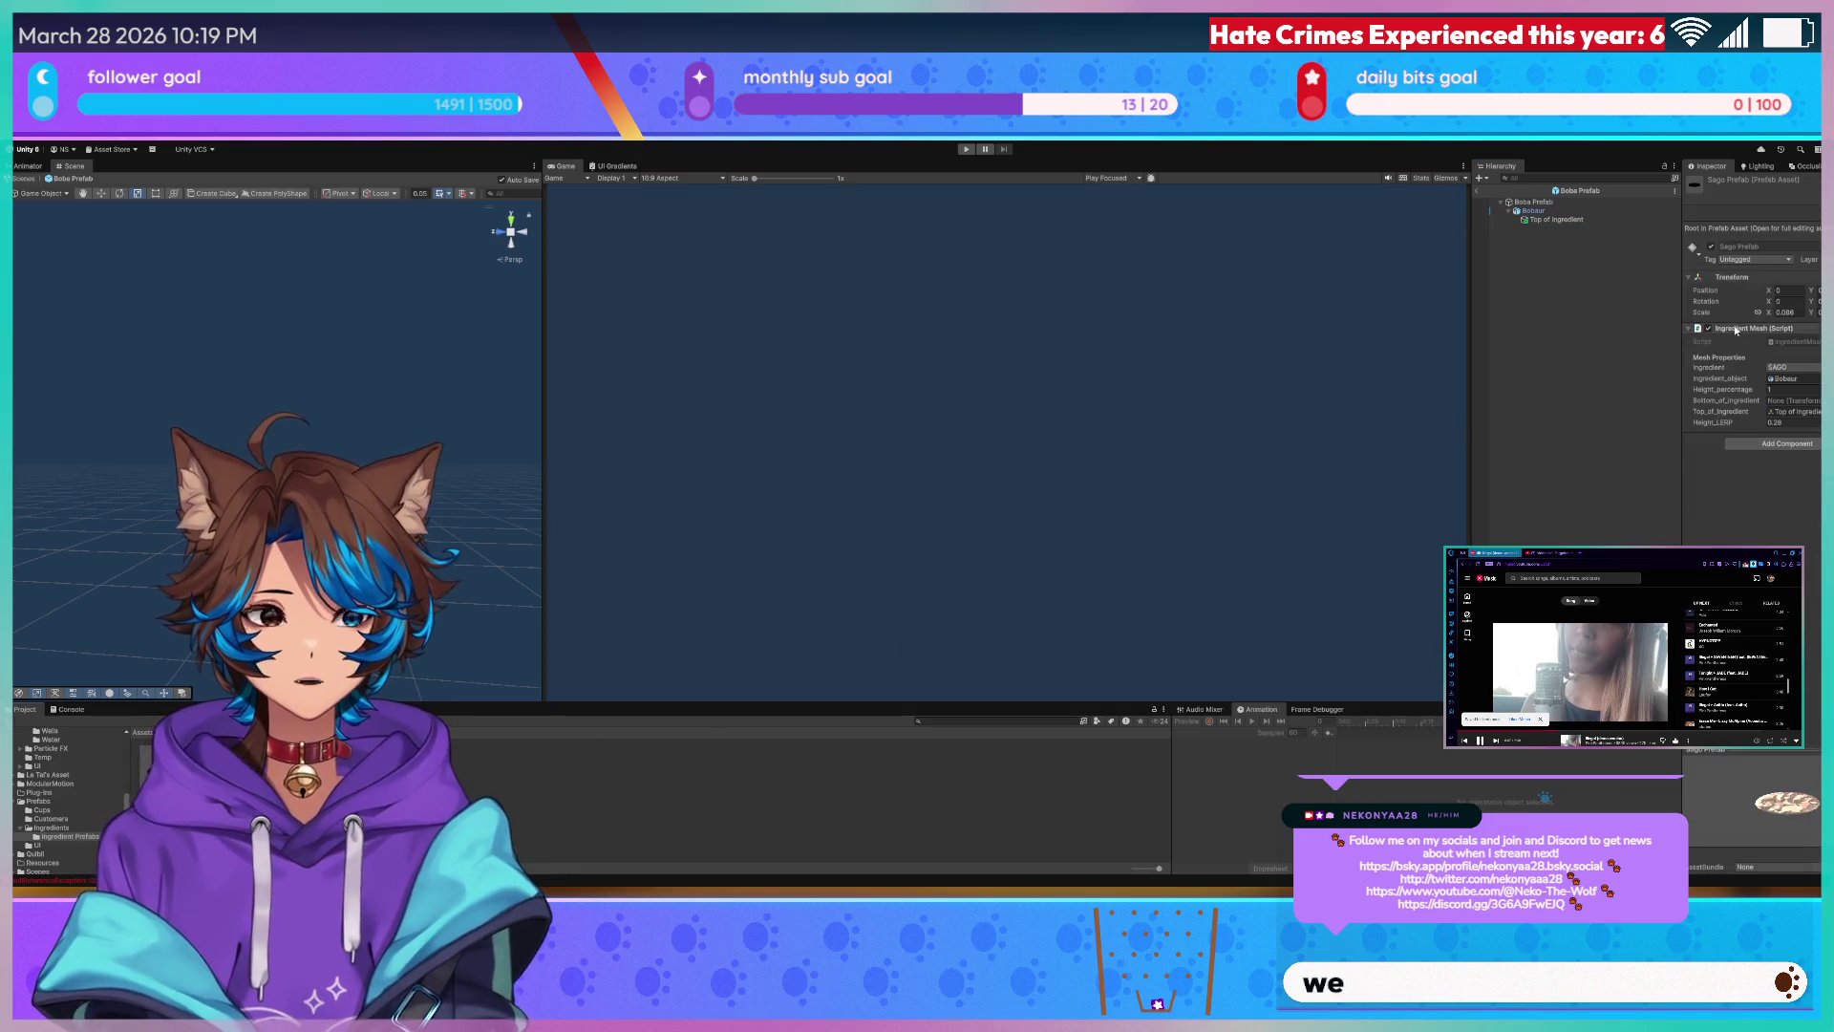
{"action": "left_click", "coordinate": [1529, 216]}
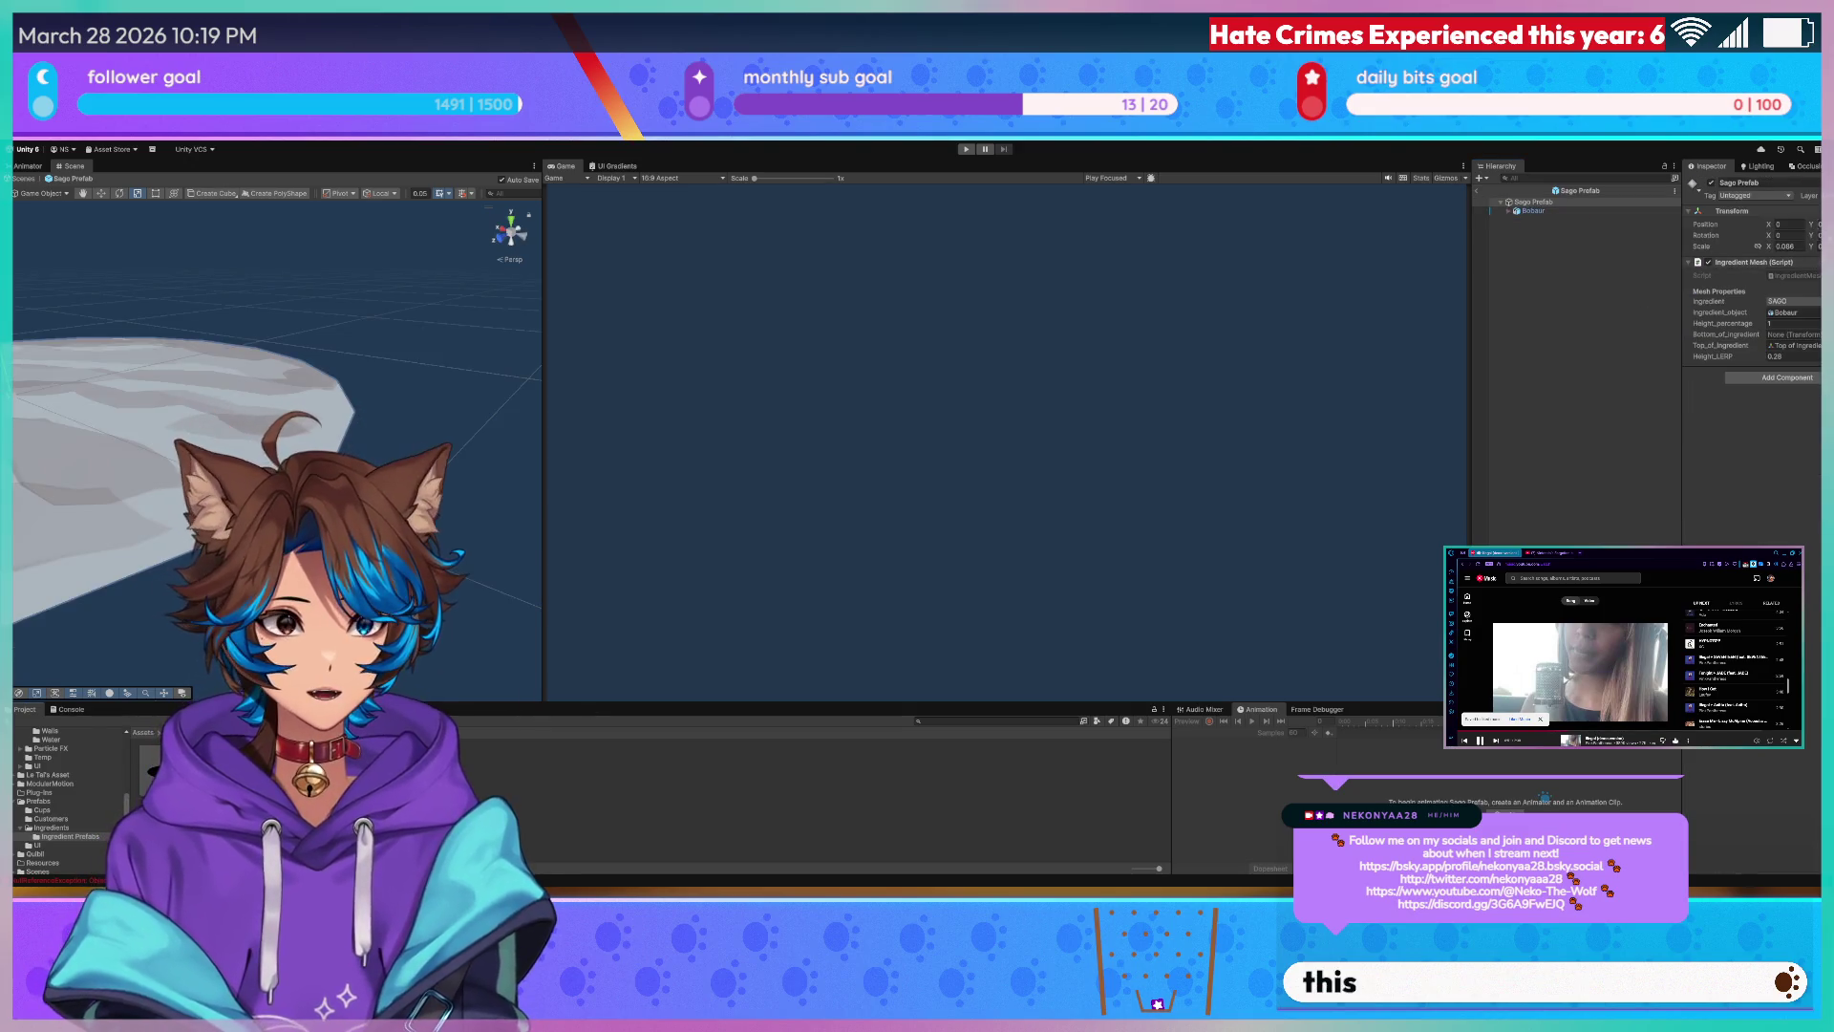
{"action": "left_click", "coordinate": [1527, 212]}
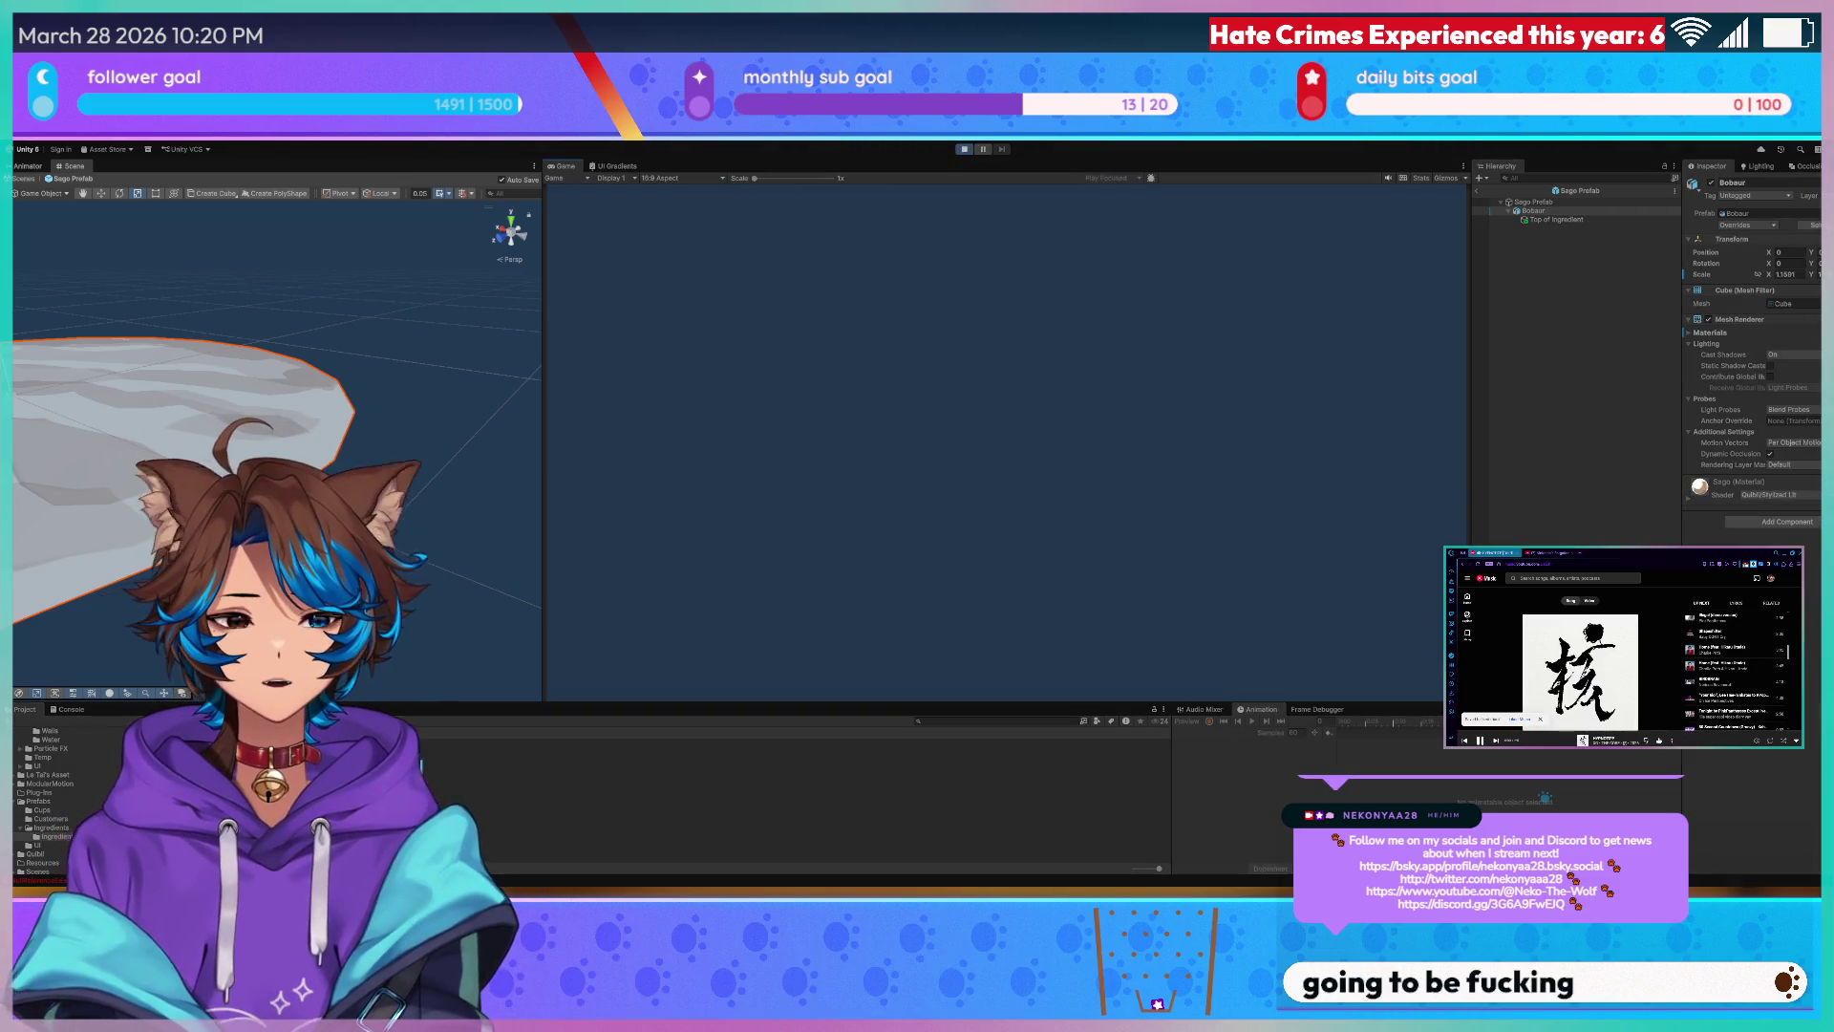
{"action": "key", "text": "a"}
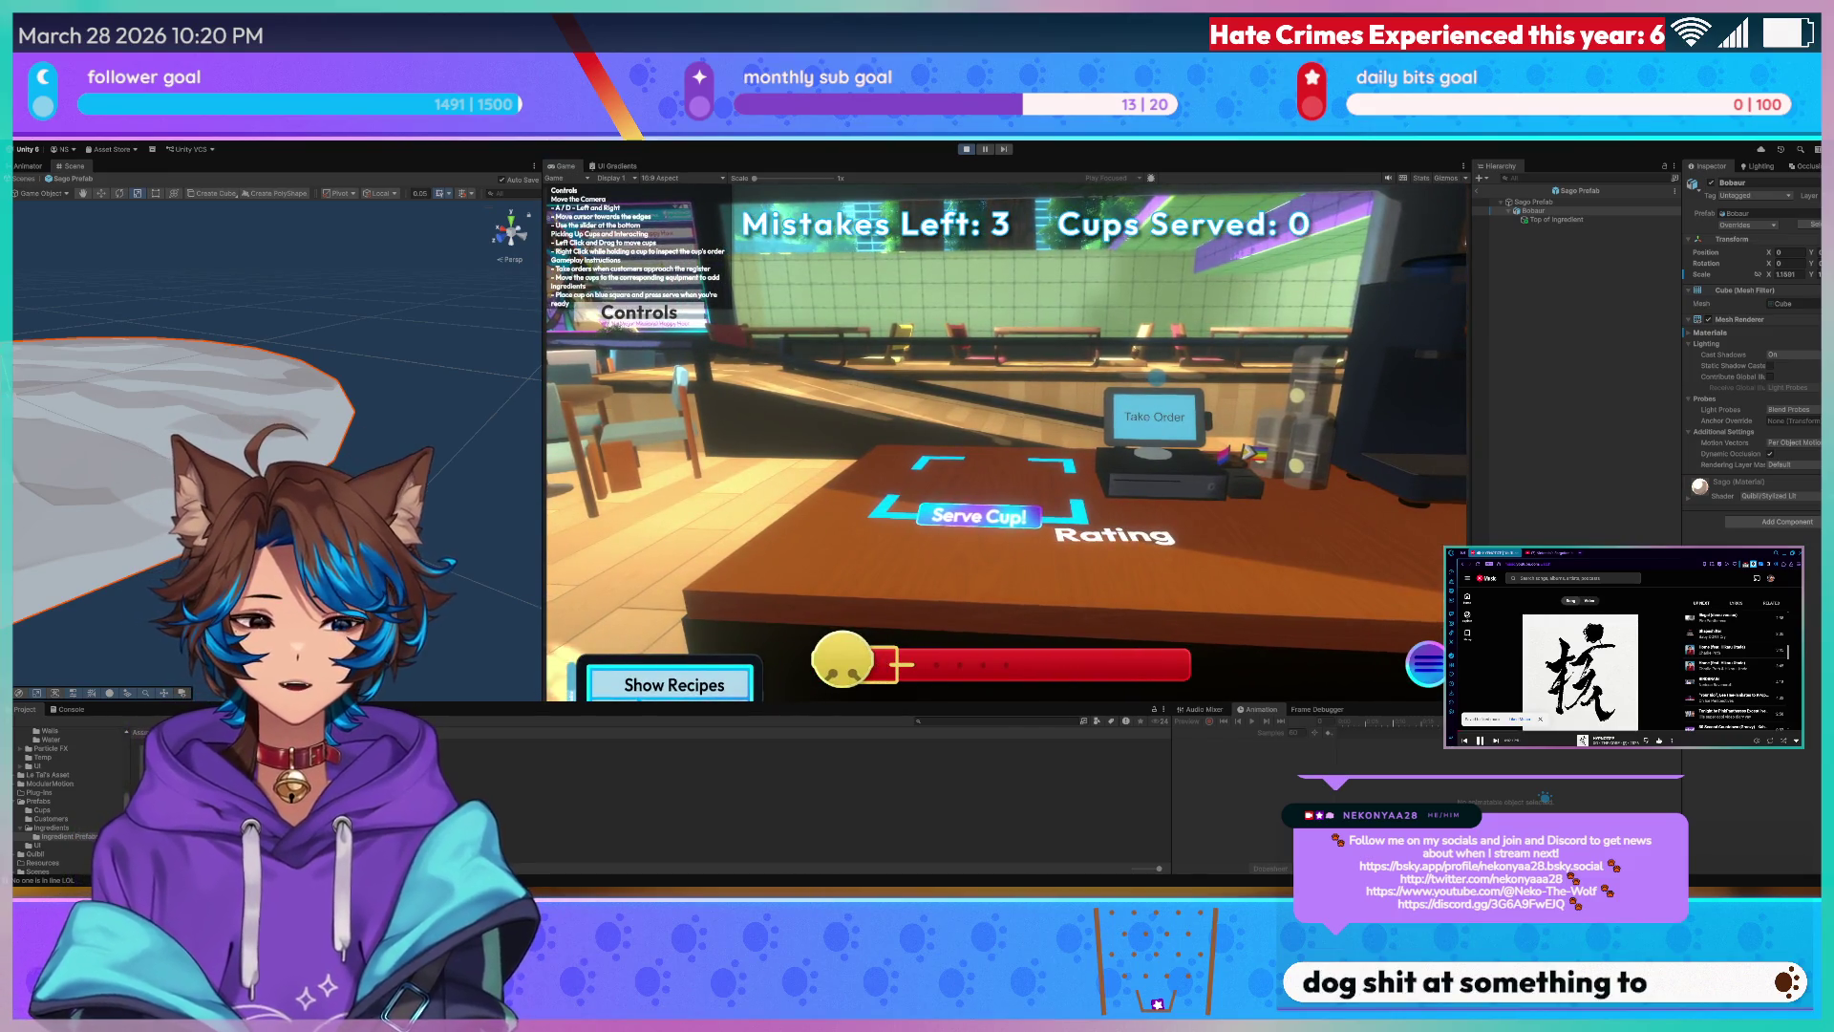
- Pan the game camera around the shop, take the waiting customer's order and move to the toppings counter
{"action": "key", "text": "a"}
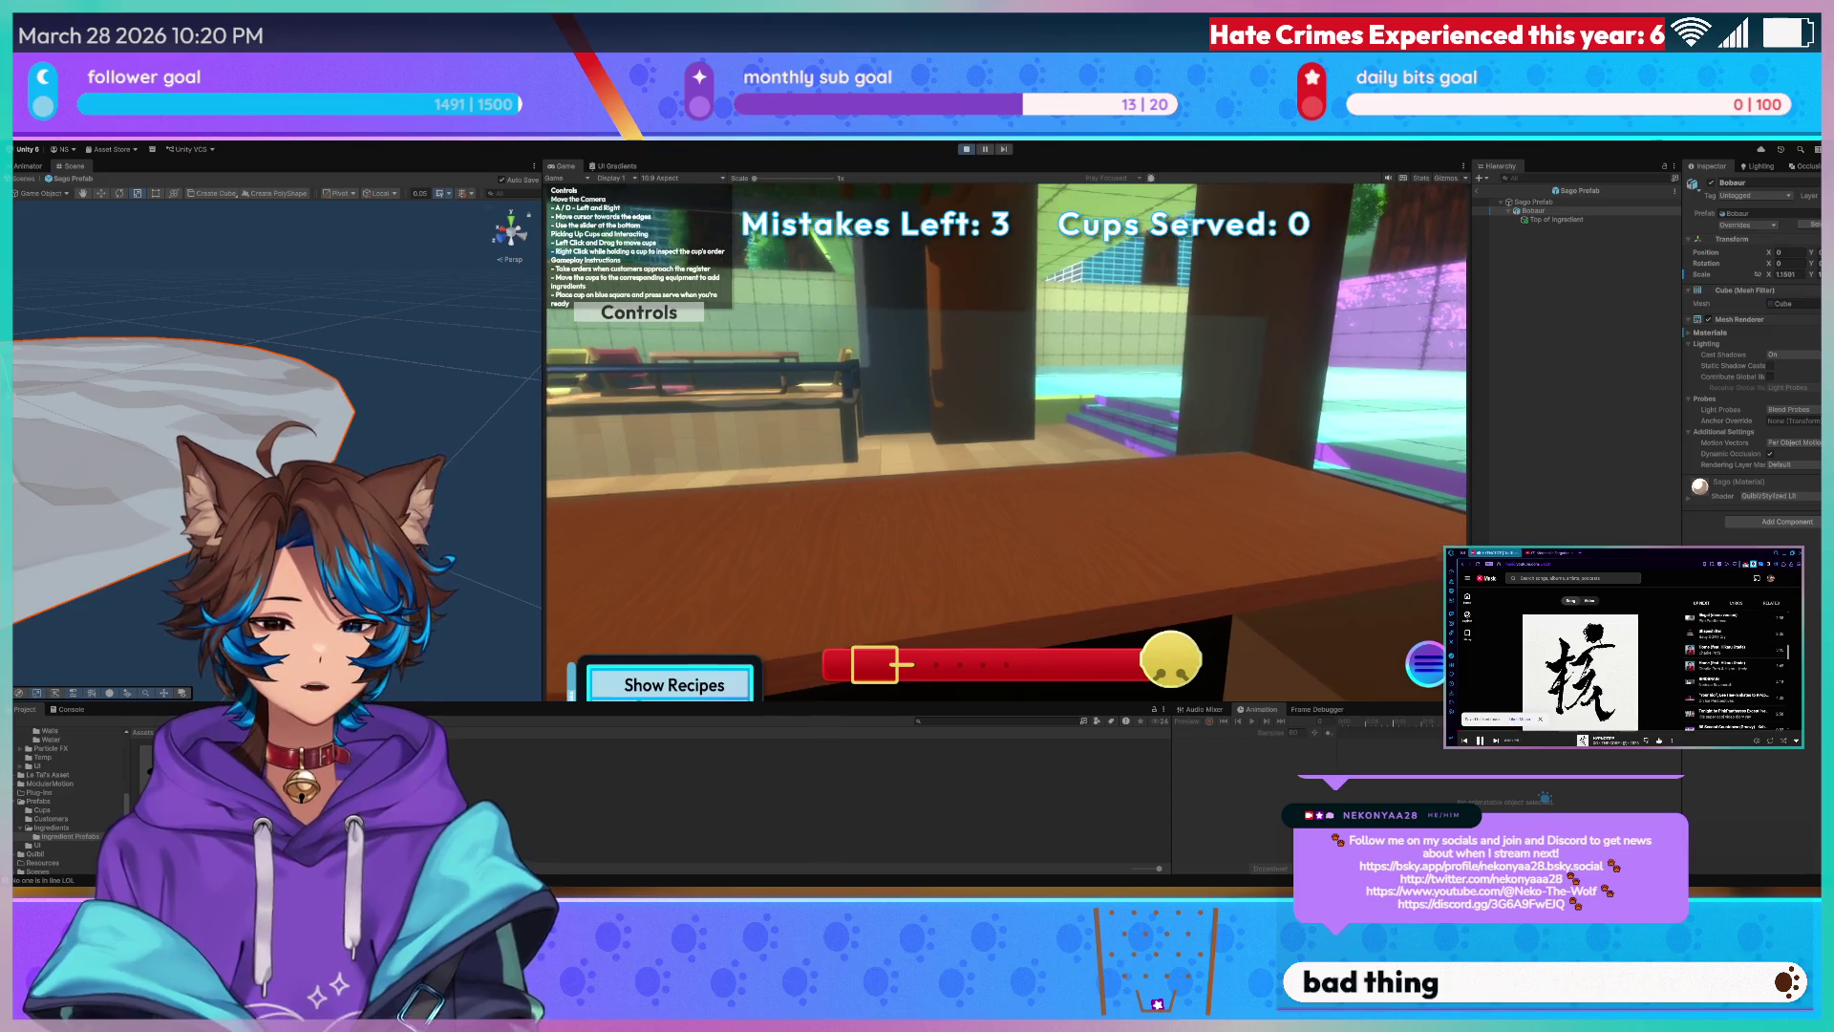
{"action": "key", "text": "d"}
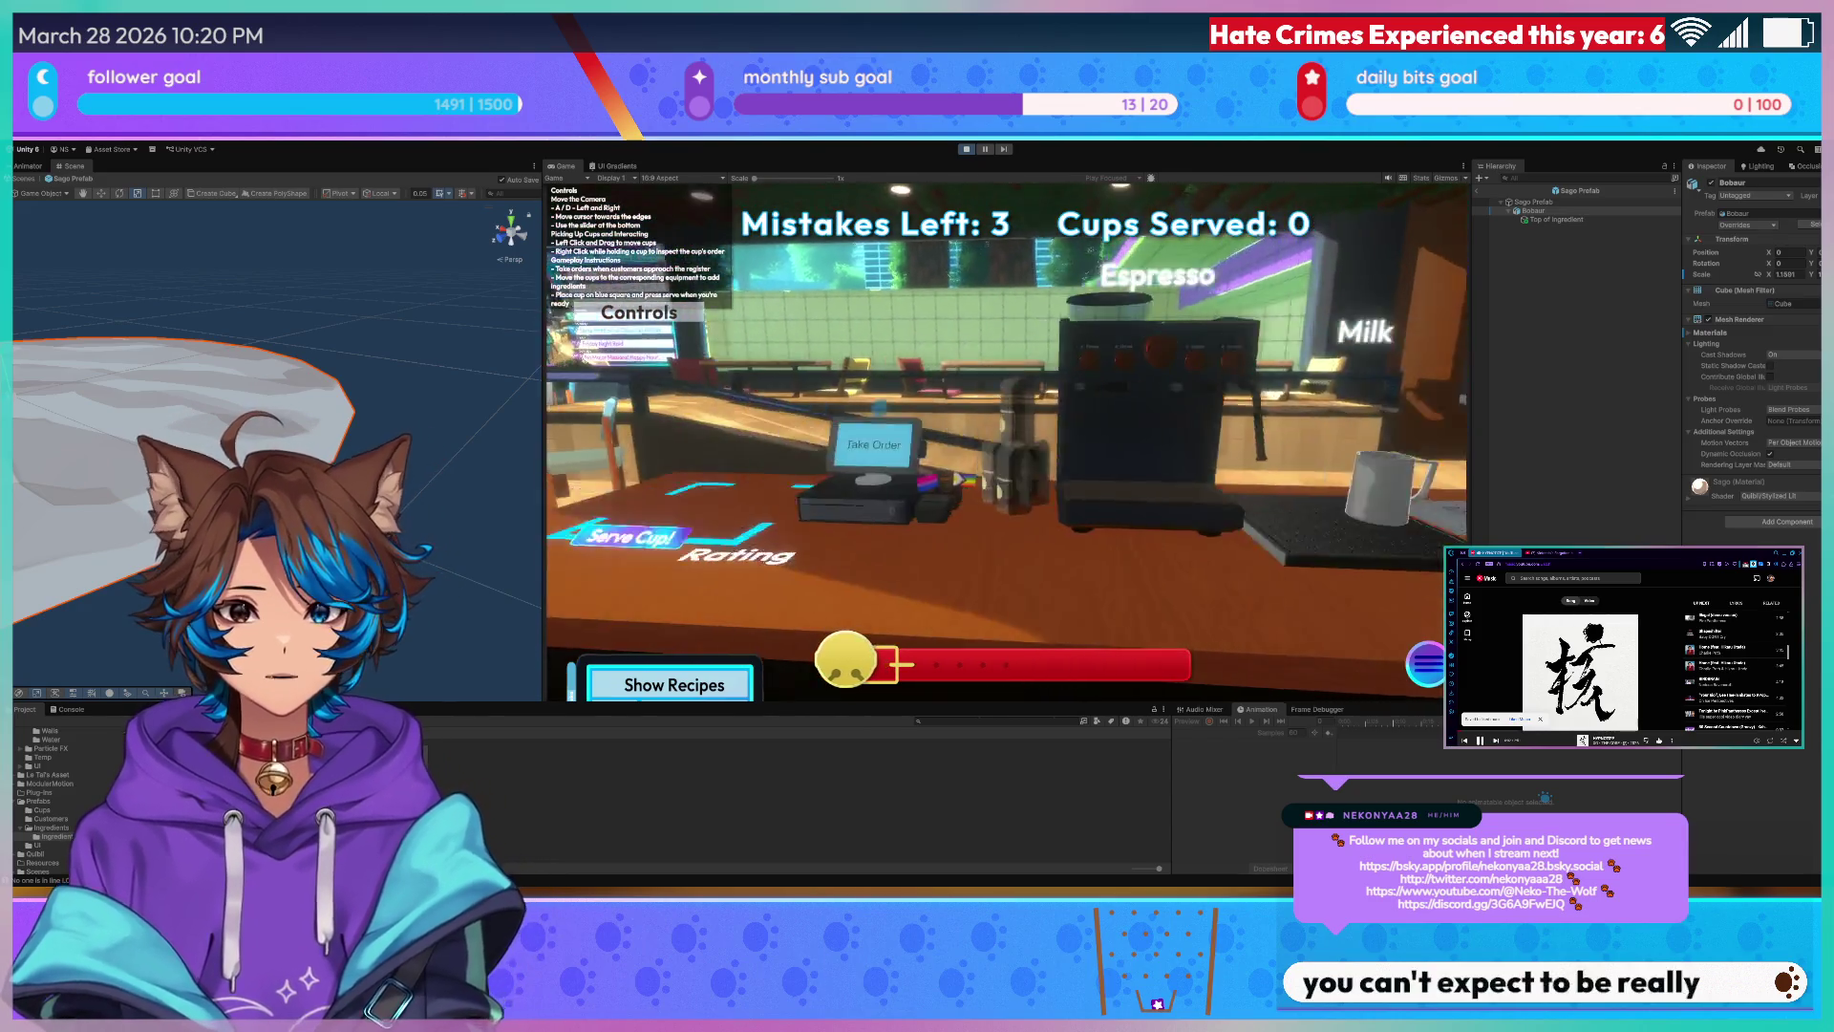
{"action": "key", "text": "a"}
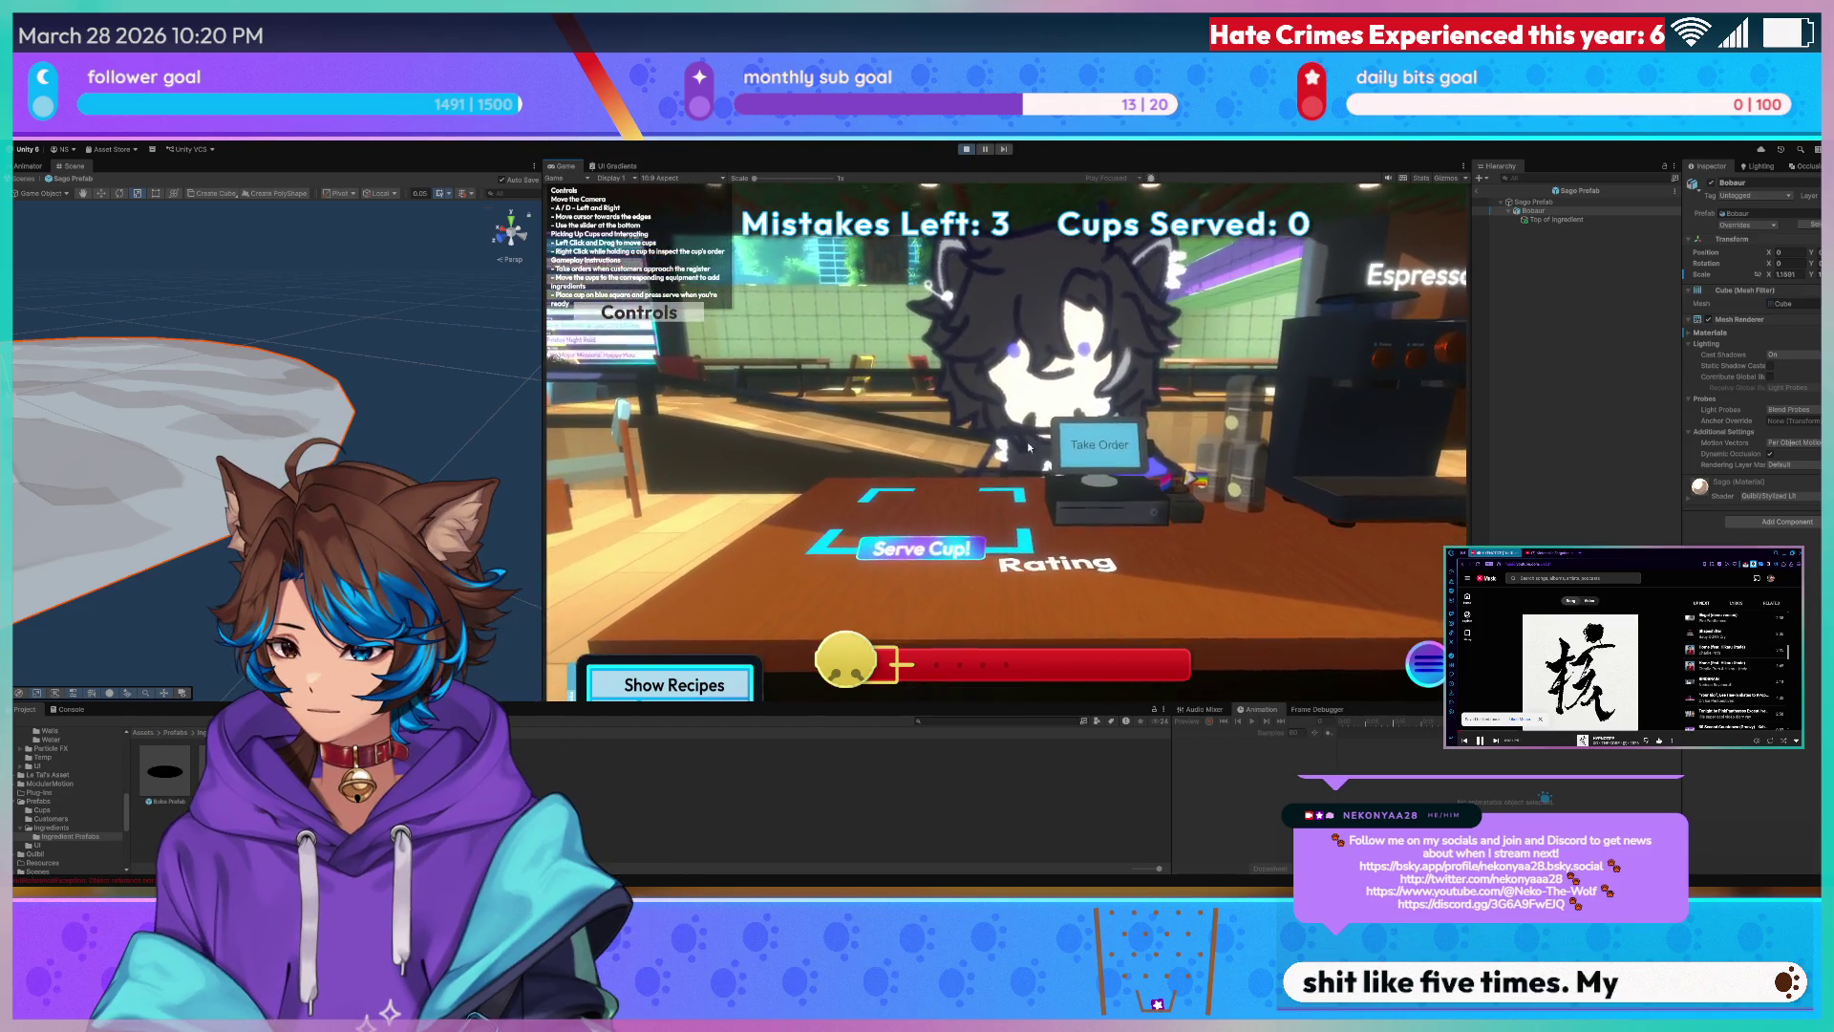
{"action": "left_click", "coordinate": [1085, 449]}
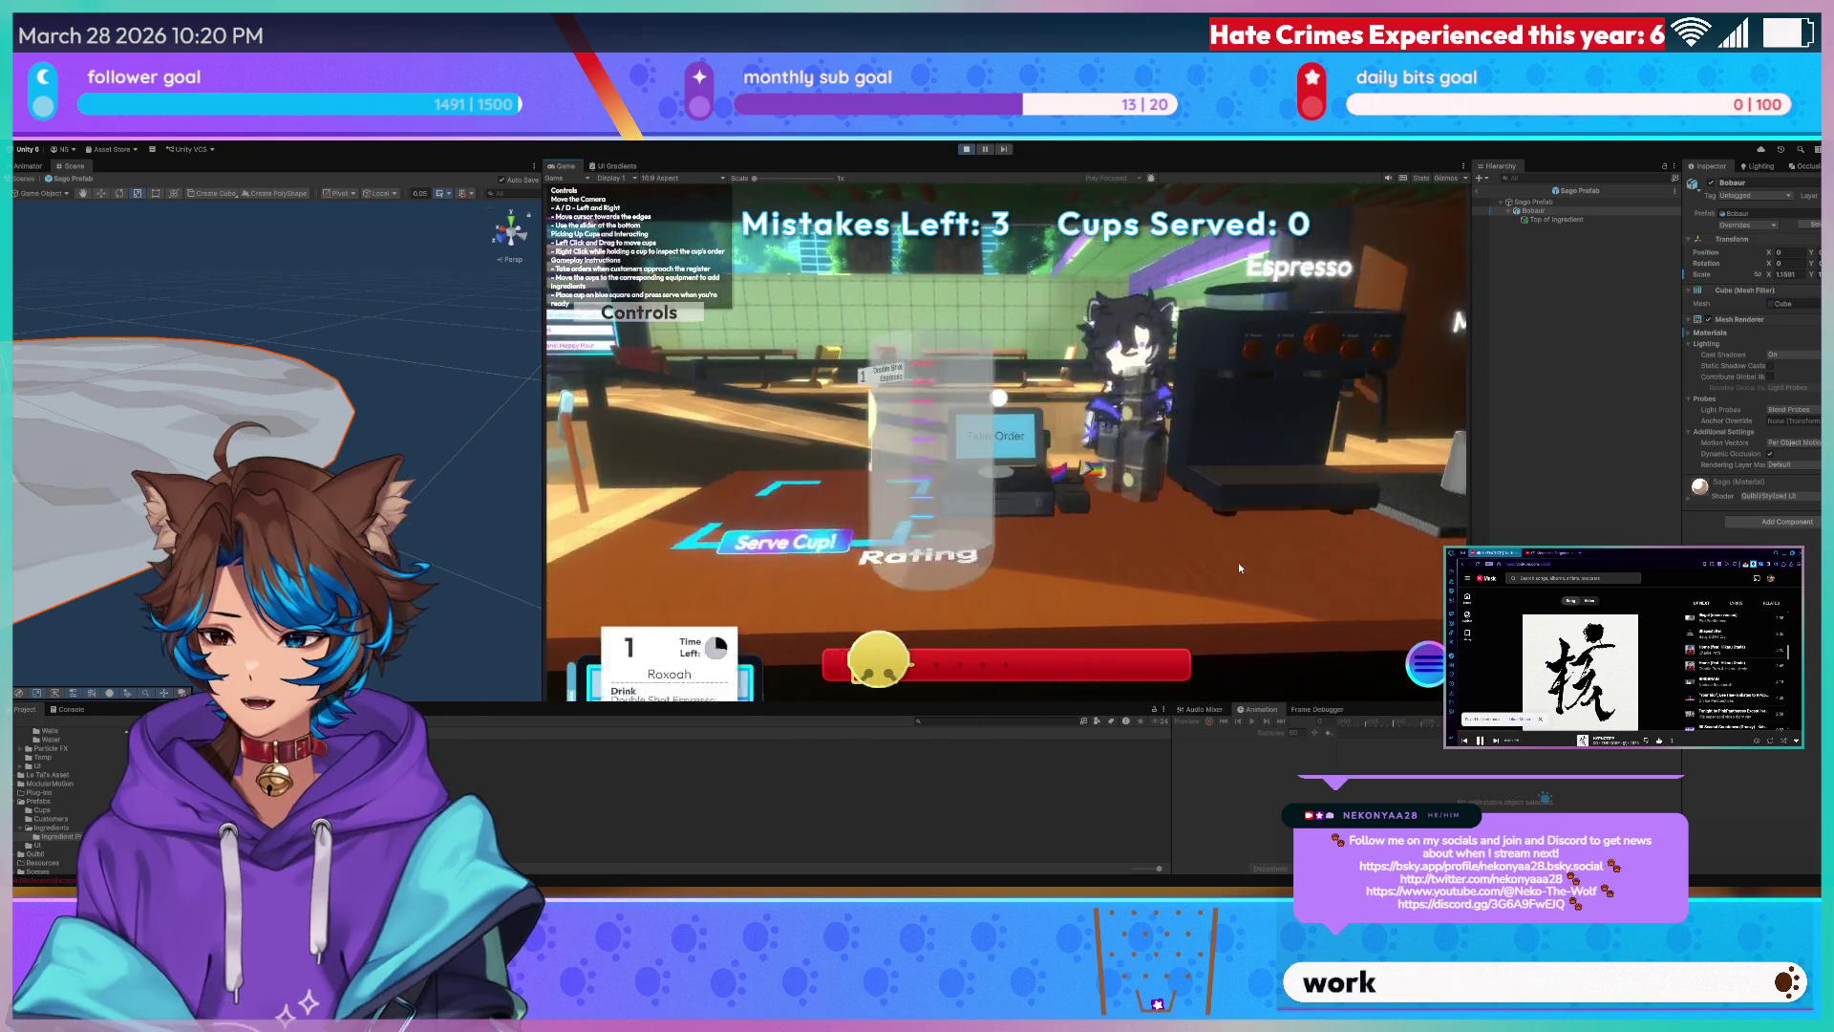
{"action": "key", "text": "a"}
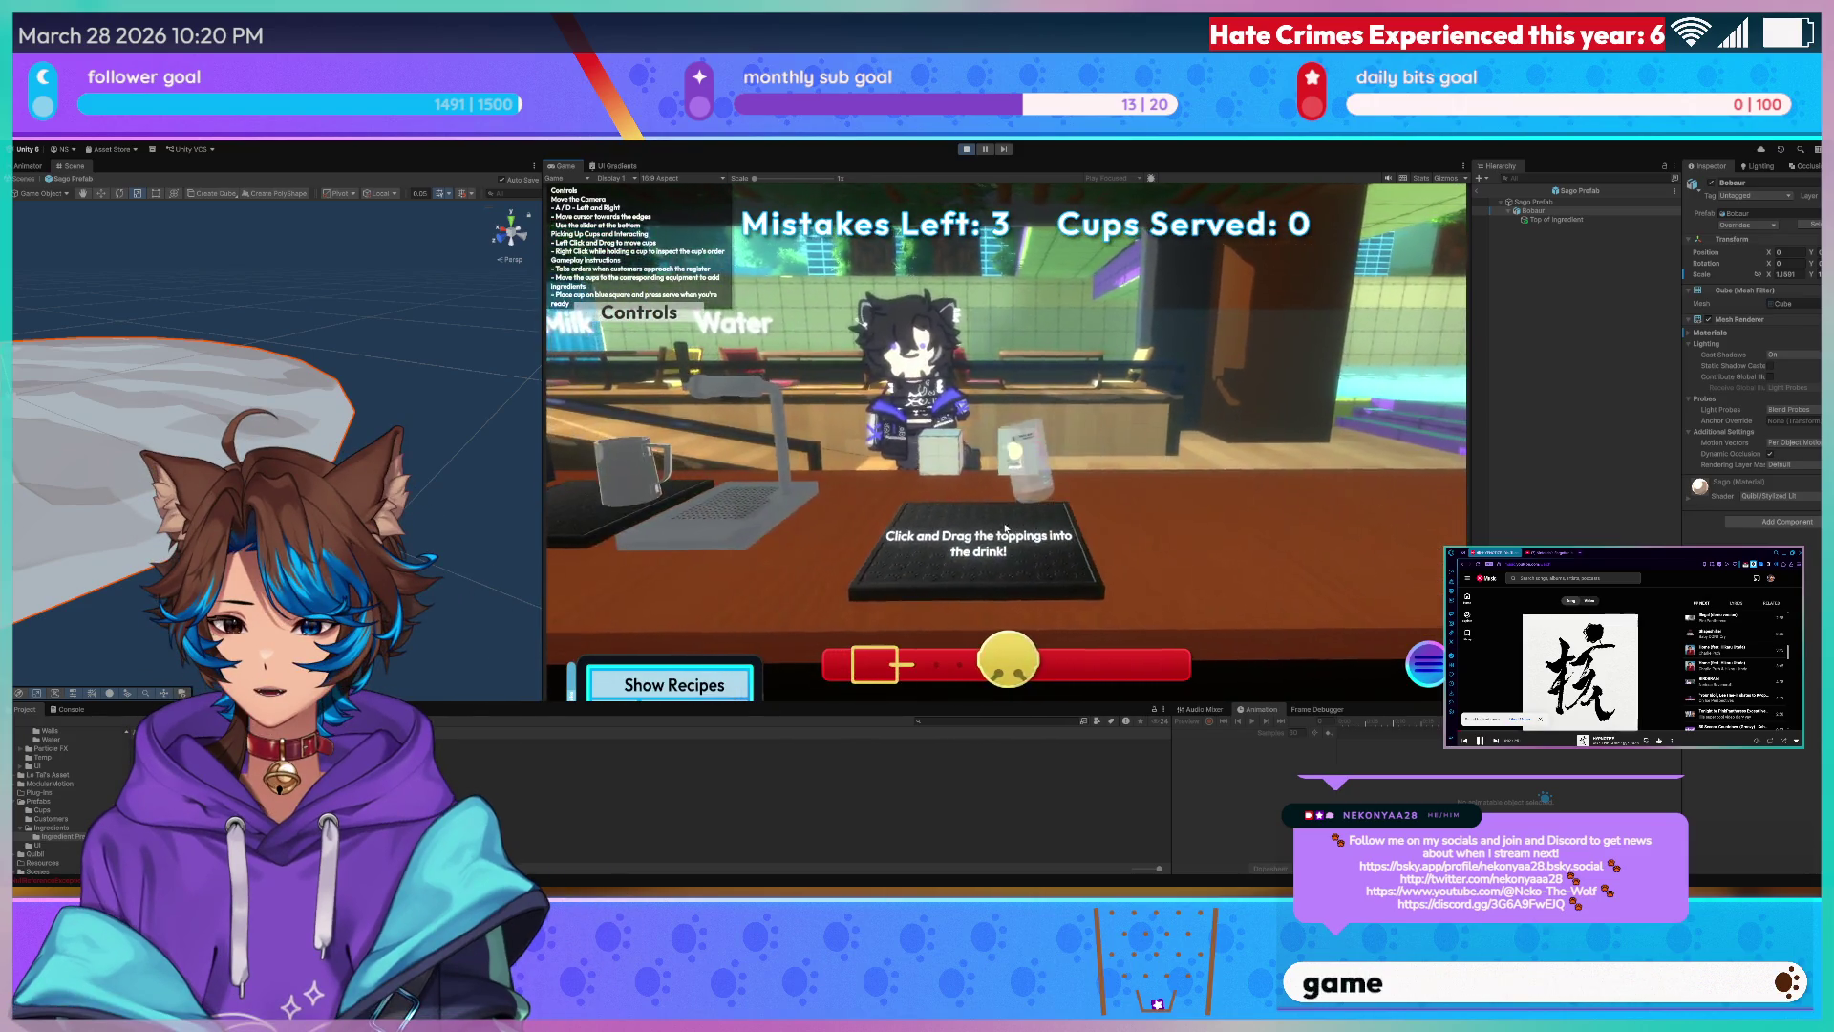
- Pick up the Double Shot Espresso cup, set it on the topping mat, inspect it closely and carry it back
{"action": "left_click", "coordinate": [1005, 528]}
{"action": "left_click", "coordinate": [1004, 666]}
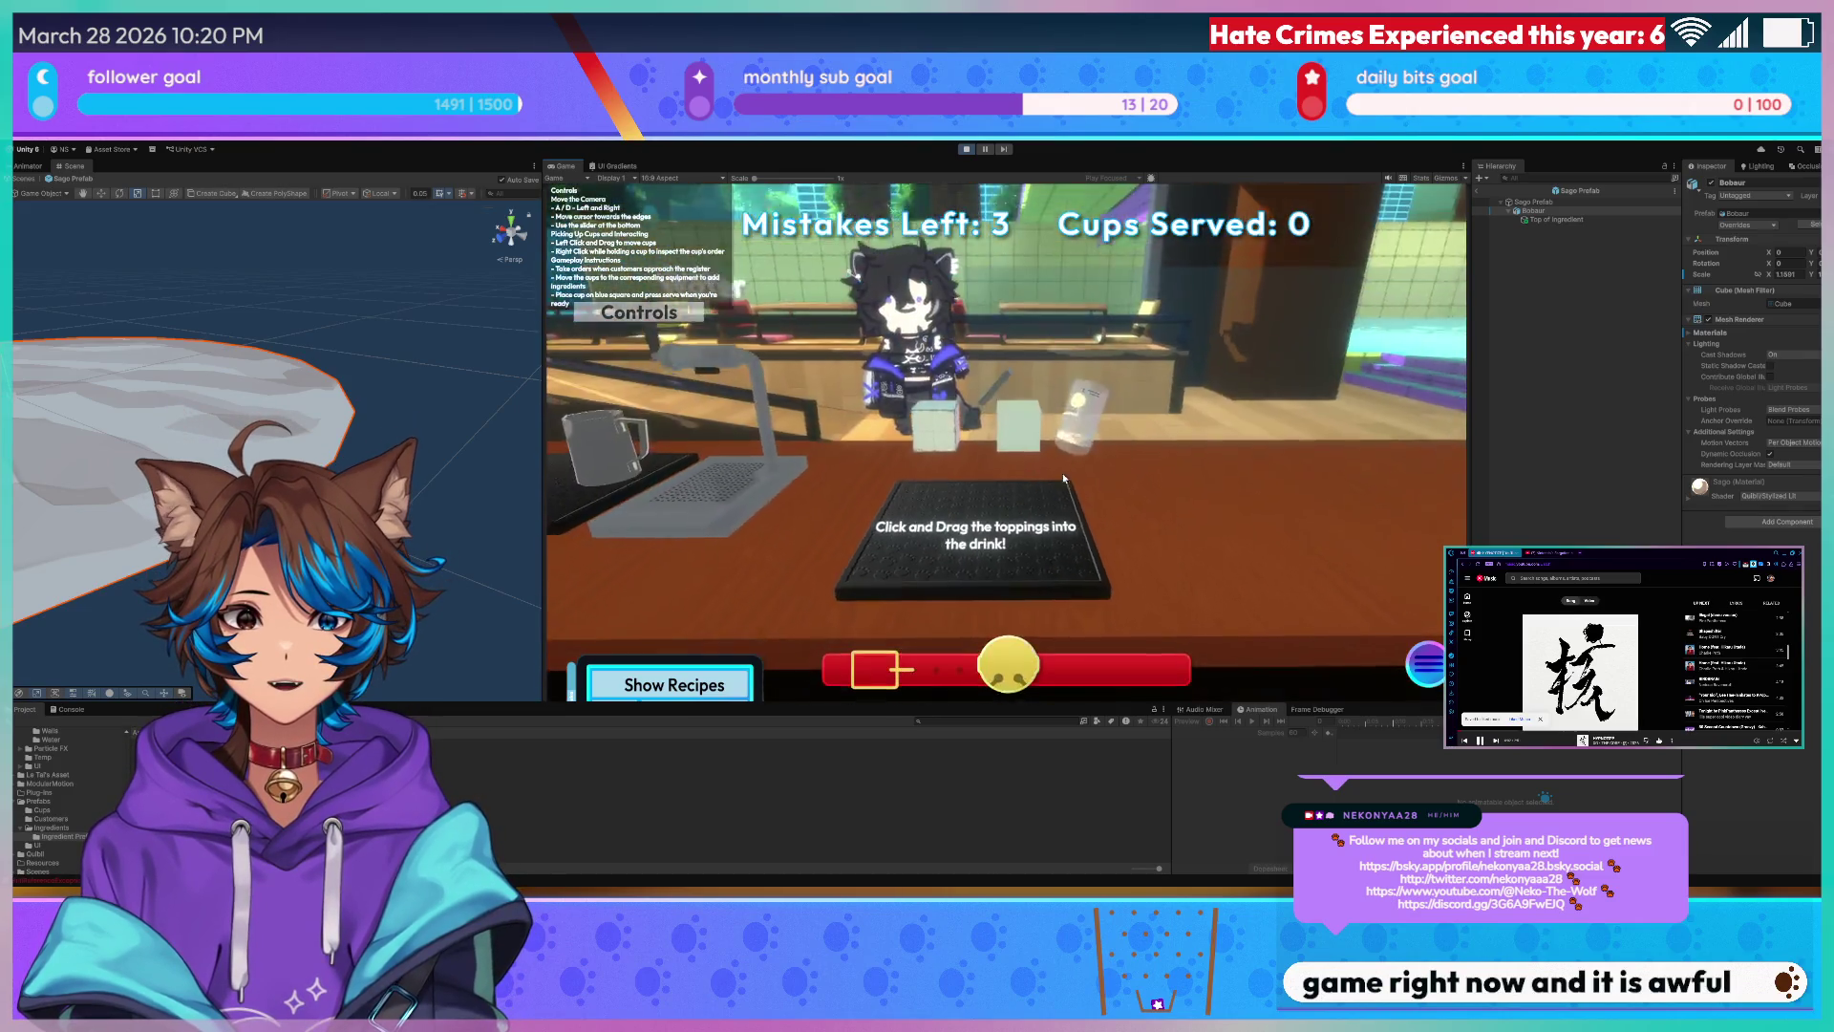
{"action": "left_click", "coordinate": [1076, 416]}
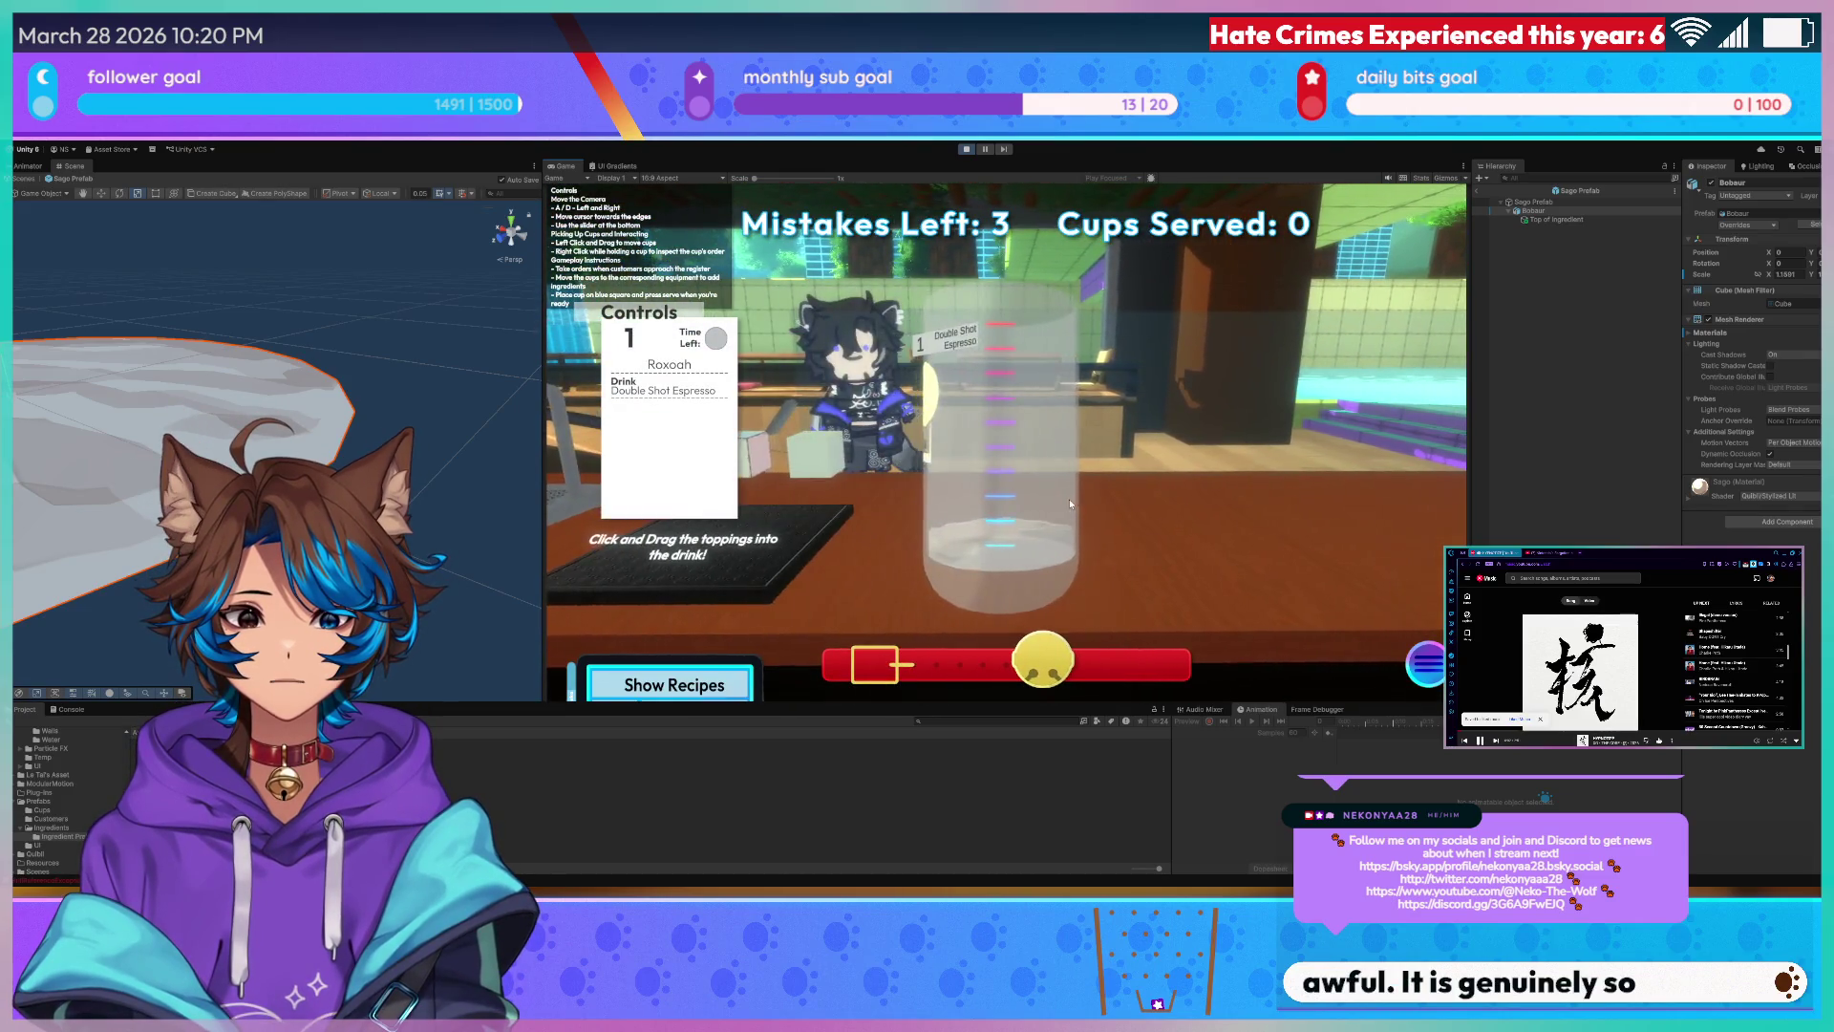
{"action": "left_click", "coordinate": [1069, 499]}
{"action": "left_click", "coordinate": [903, 509]}
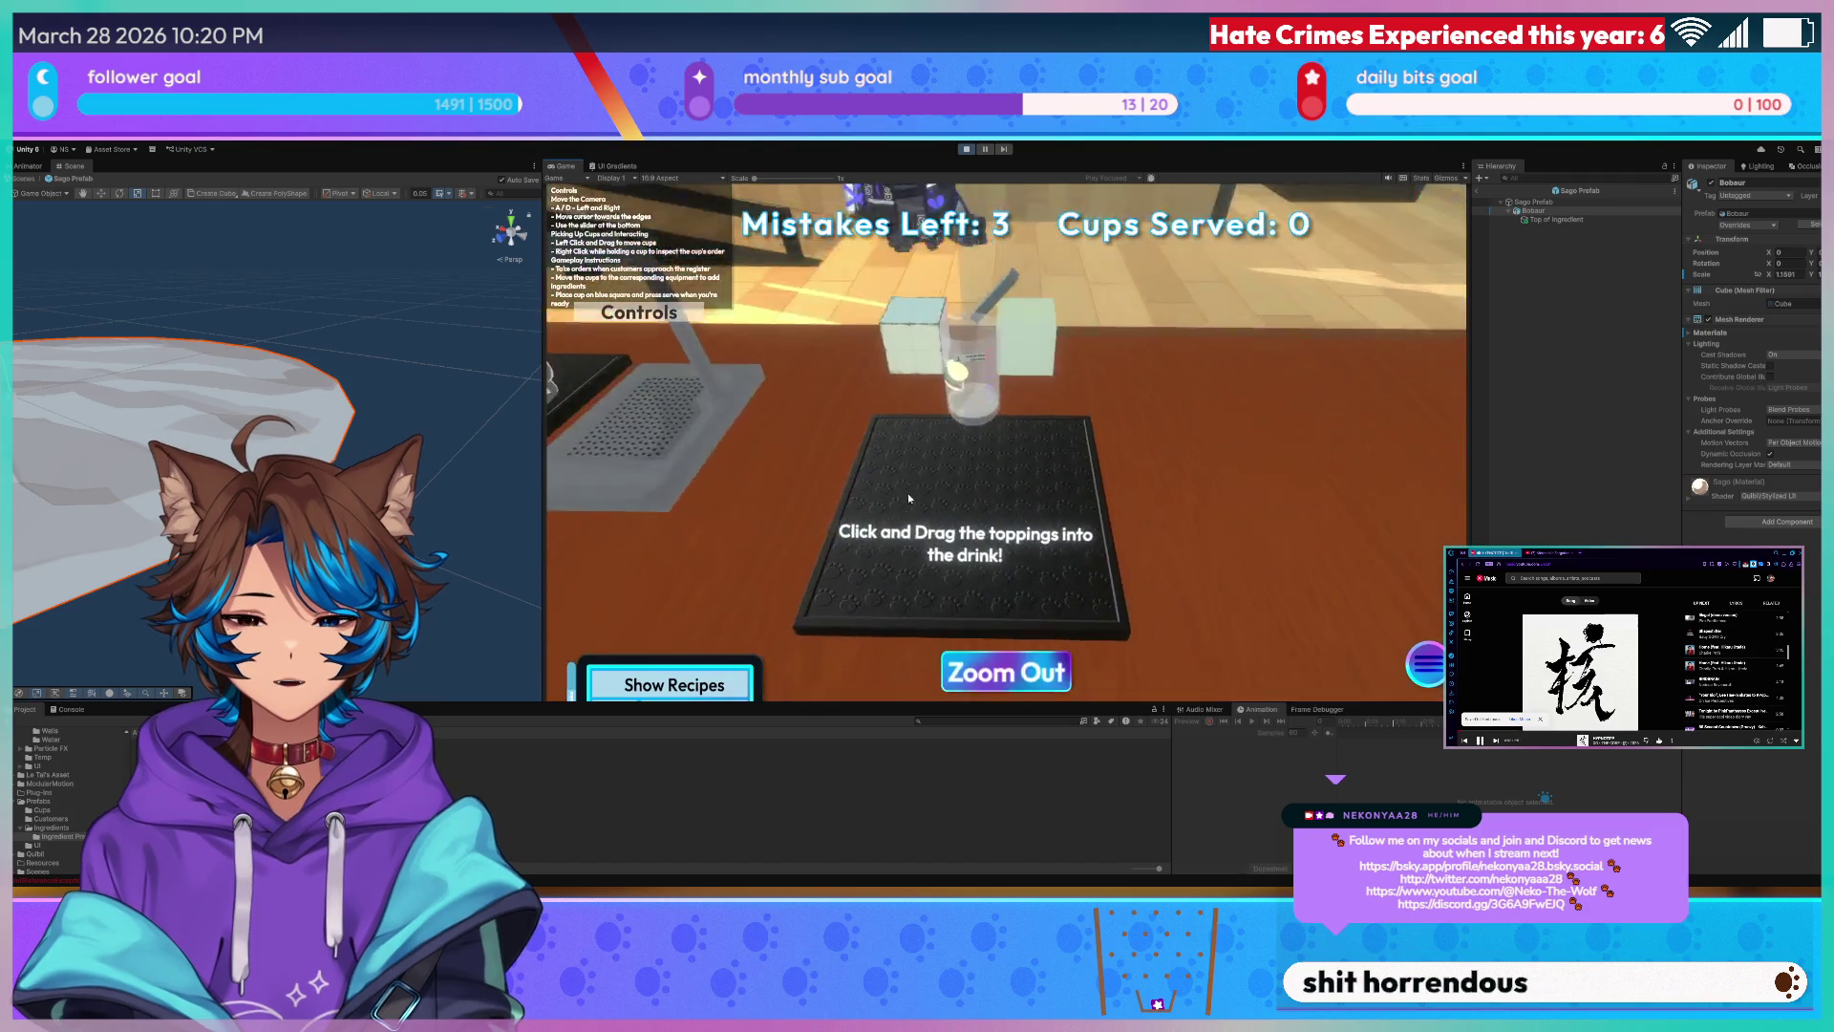
{"action": "left_click", "coordinate": [1004, 666]}
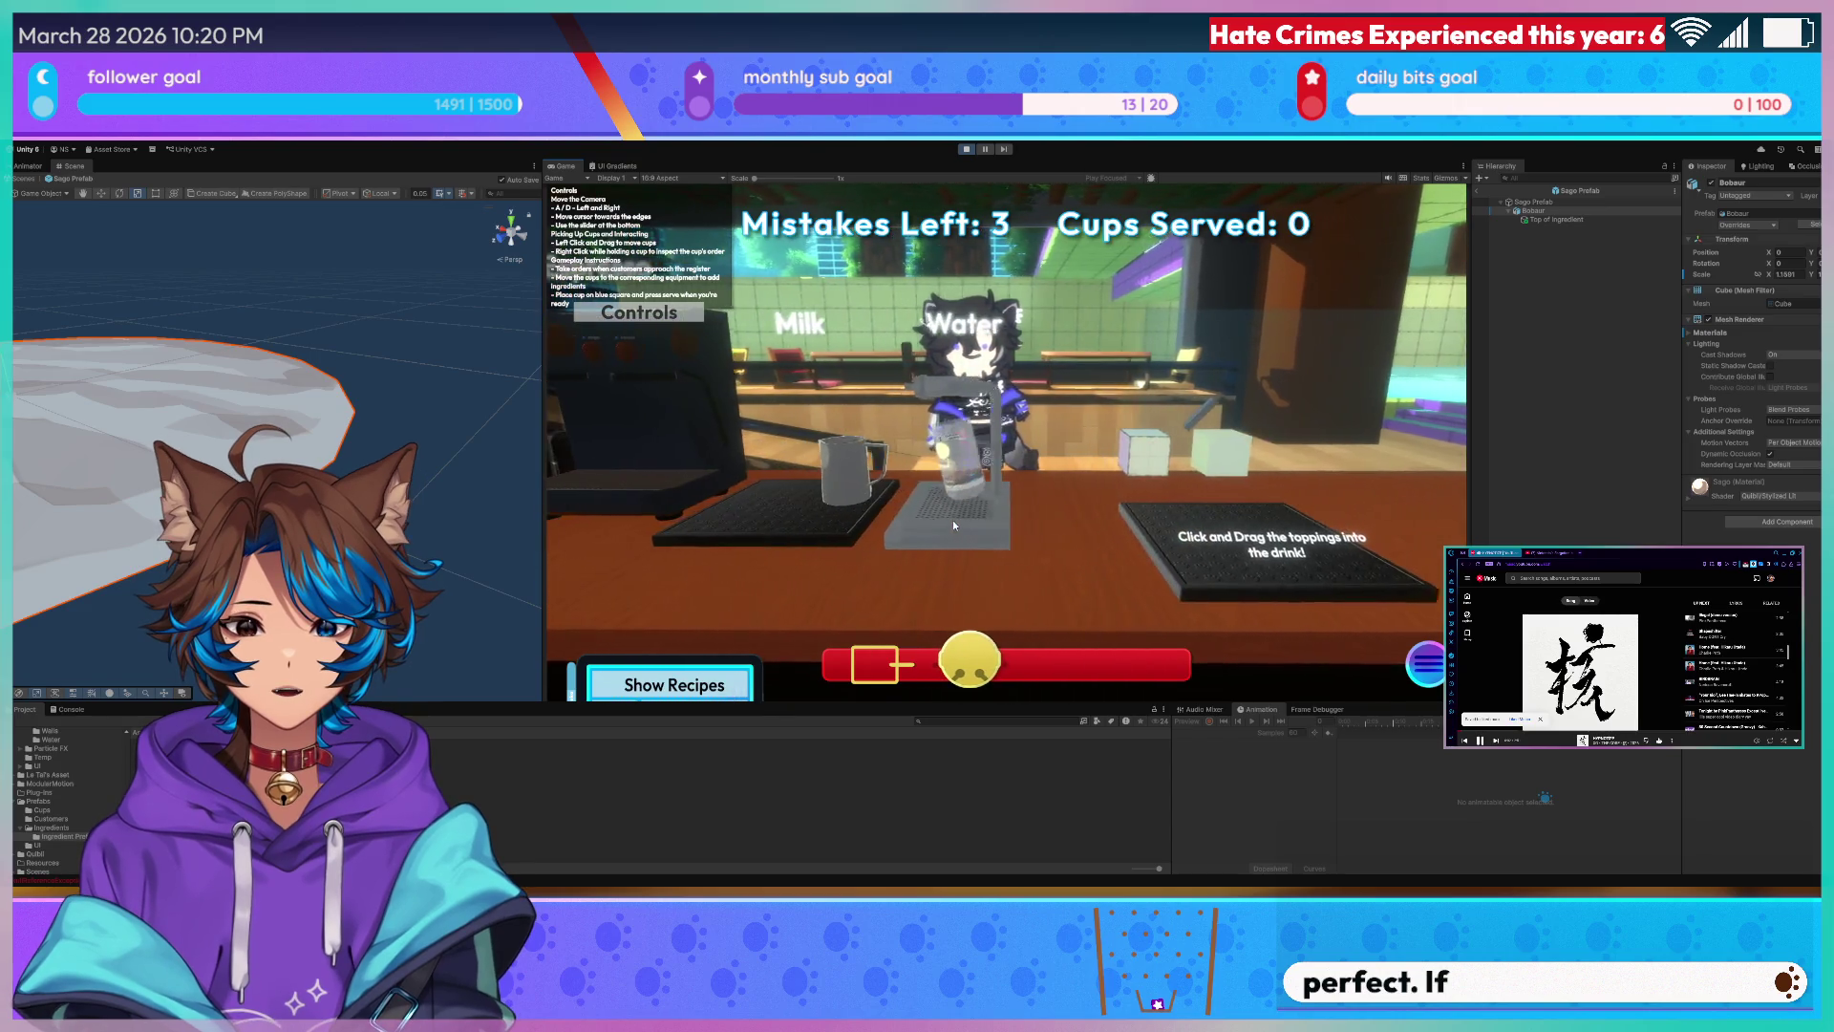
- Pour water from the pitcher into the cup and carry it along the counter toward the espresso station
{"action": "left_click", "coordinate": [953, 520]}
{"action": "left_click_drag", "start_coordinate": [918, 460], "coordinate": [1081, 348]}
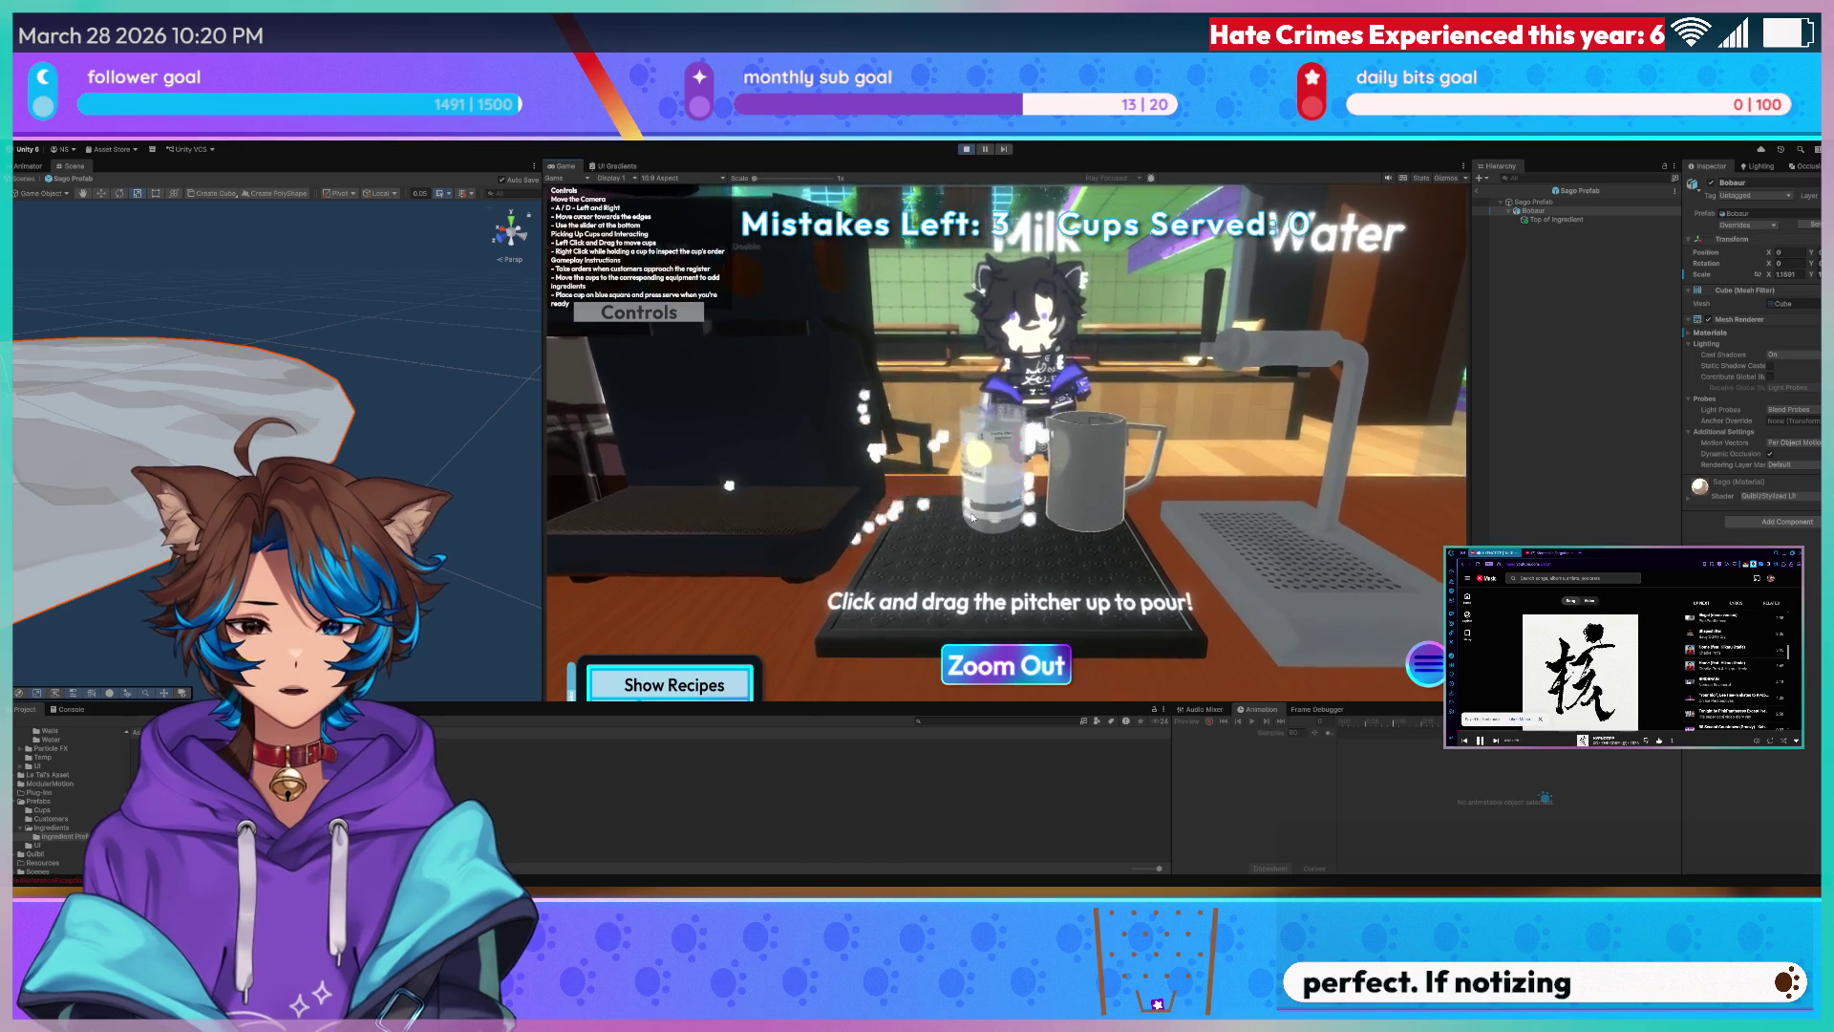
{"action": "left_click", "coordinate": [1006, 666]}
{"action": "left_click_drag", "start_coordinate": [745, 473], "coordinate": [1061, 430]}
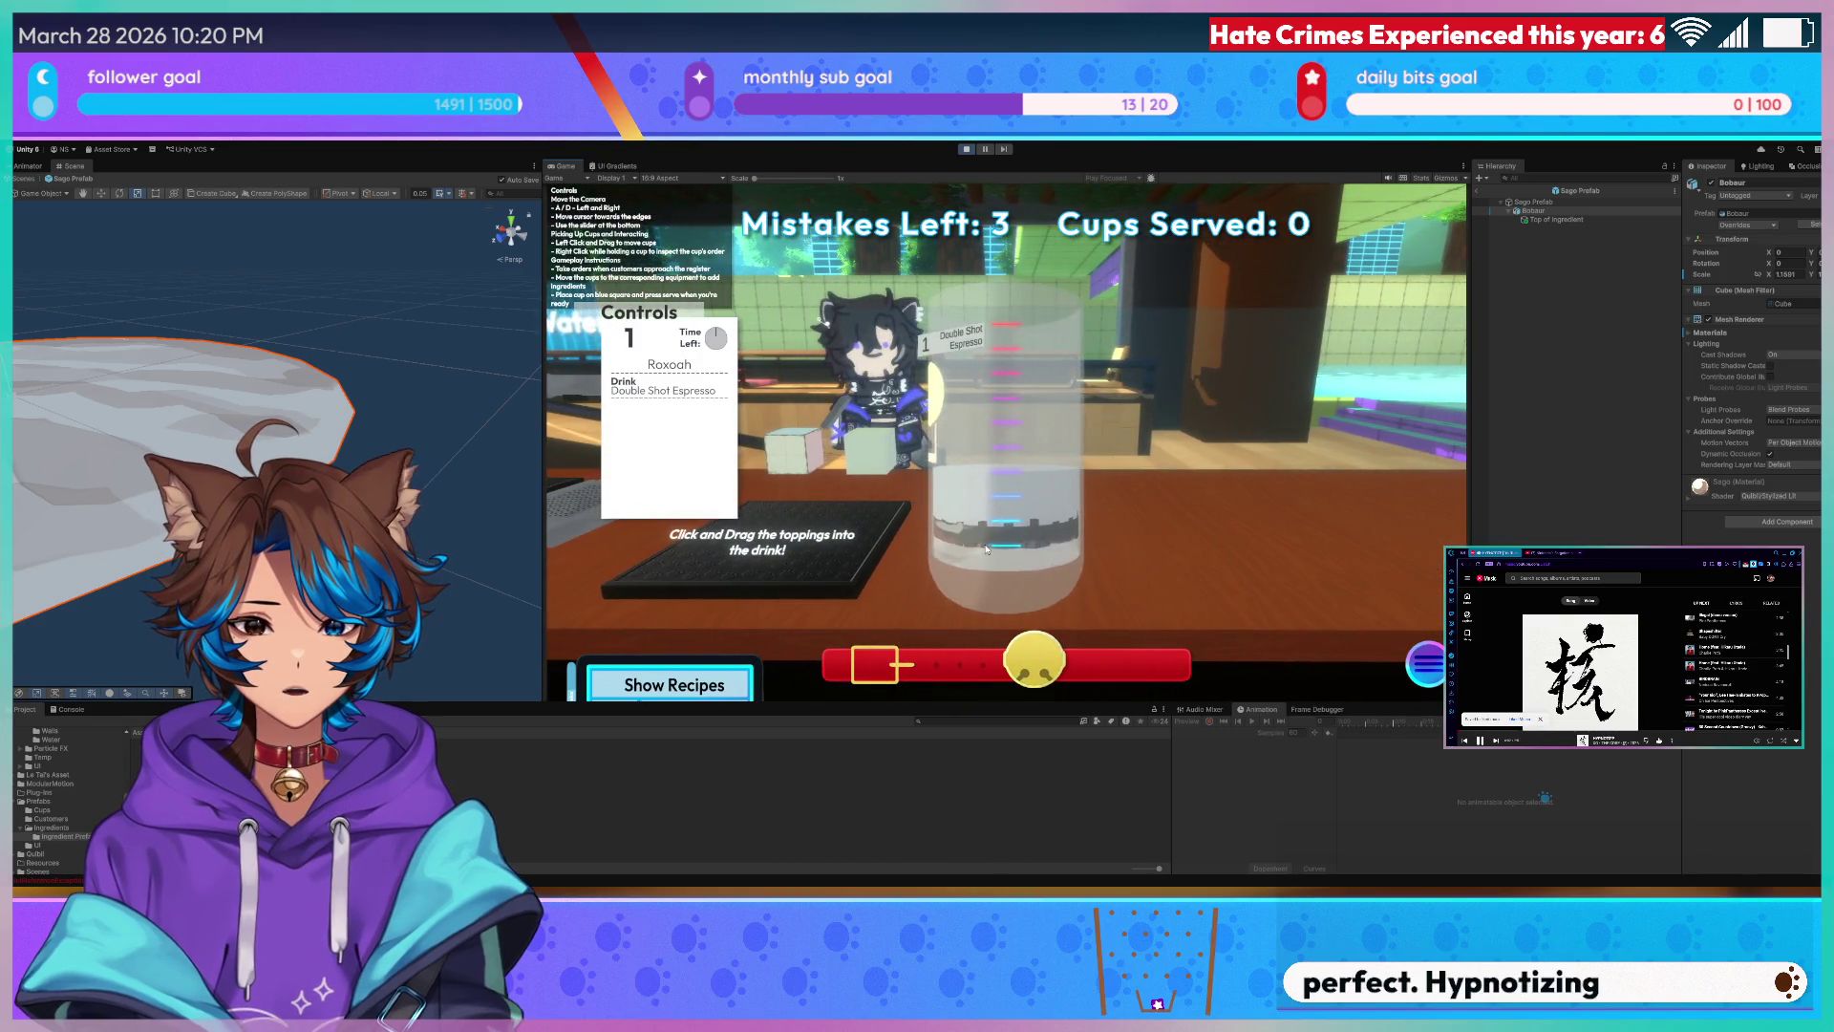
{"action": "left_click_drag", "start_coordinate": [985, 542], "coordinate": [984, 543]}
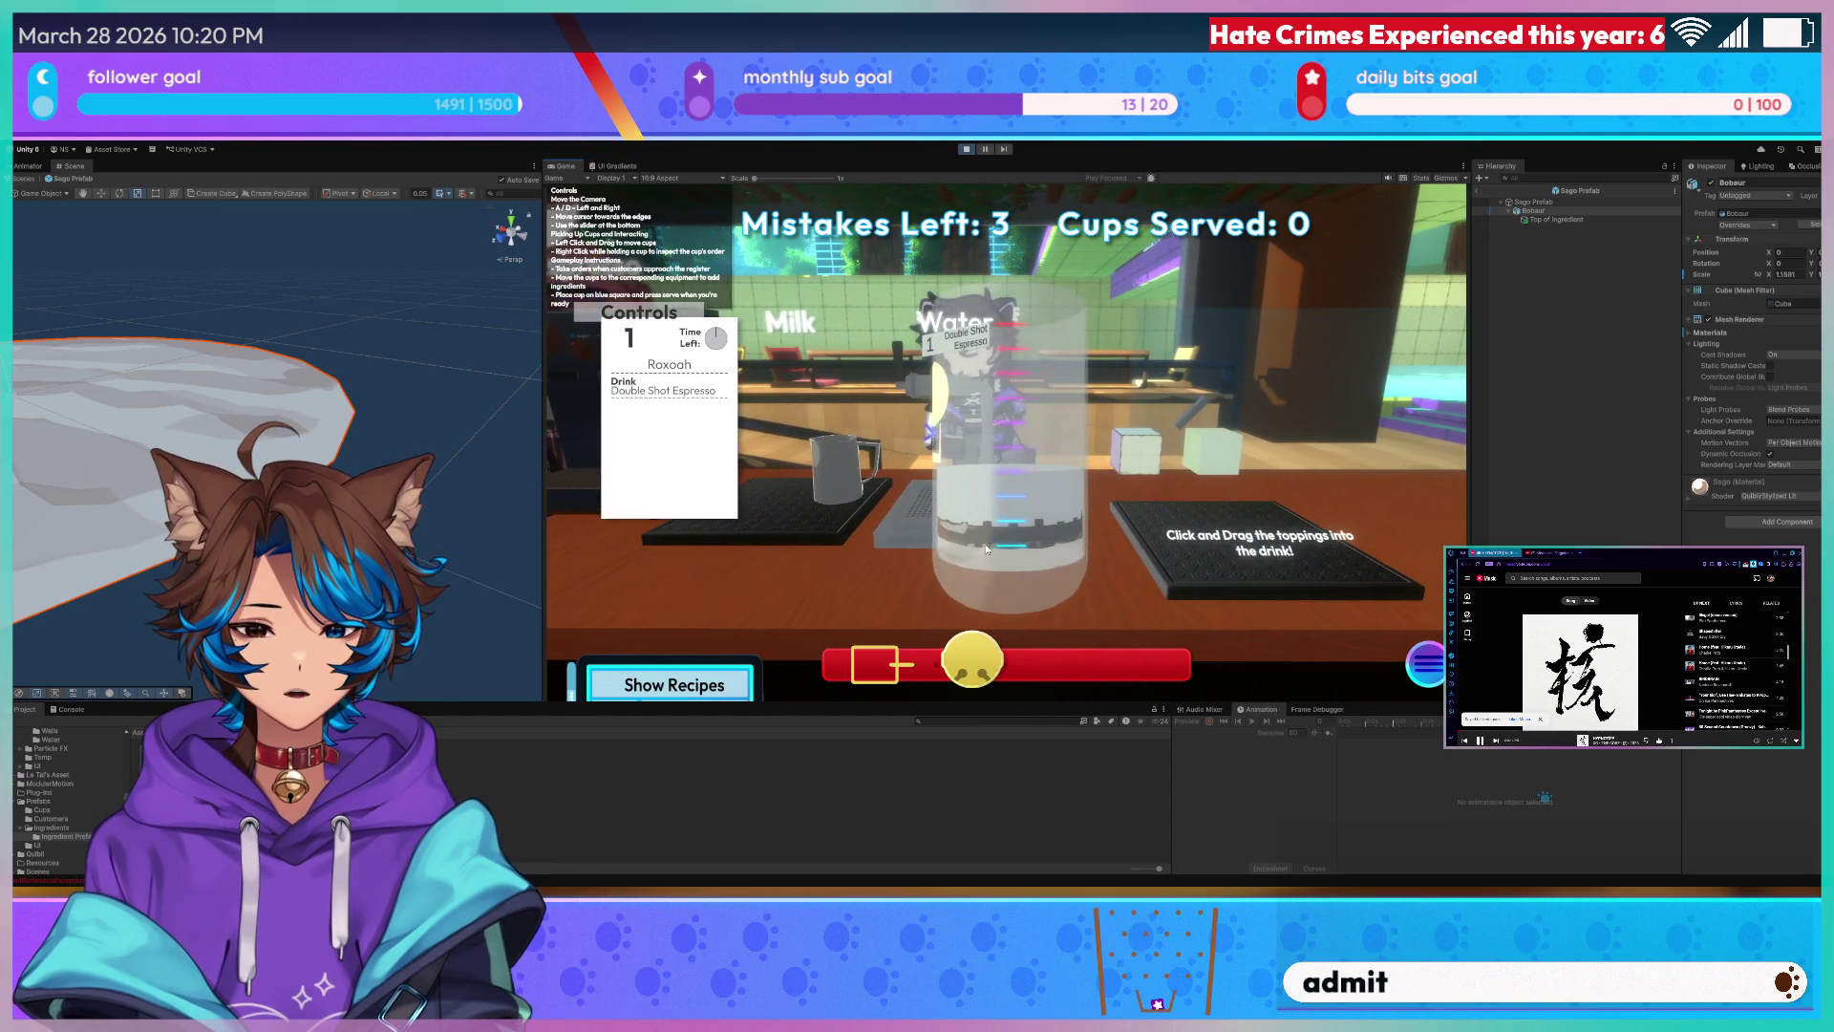
{"action": "key", "text": "a"}
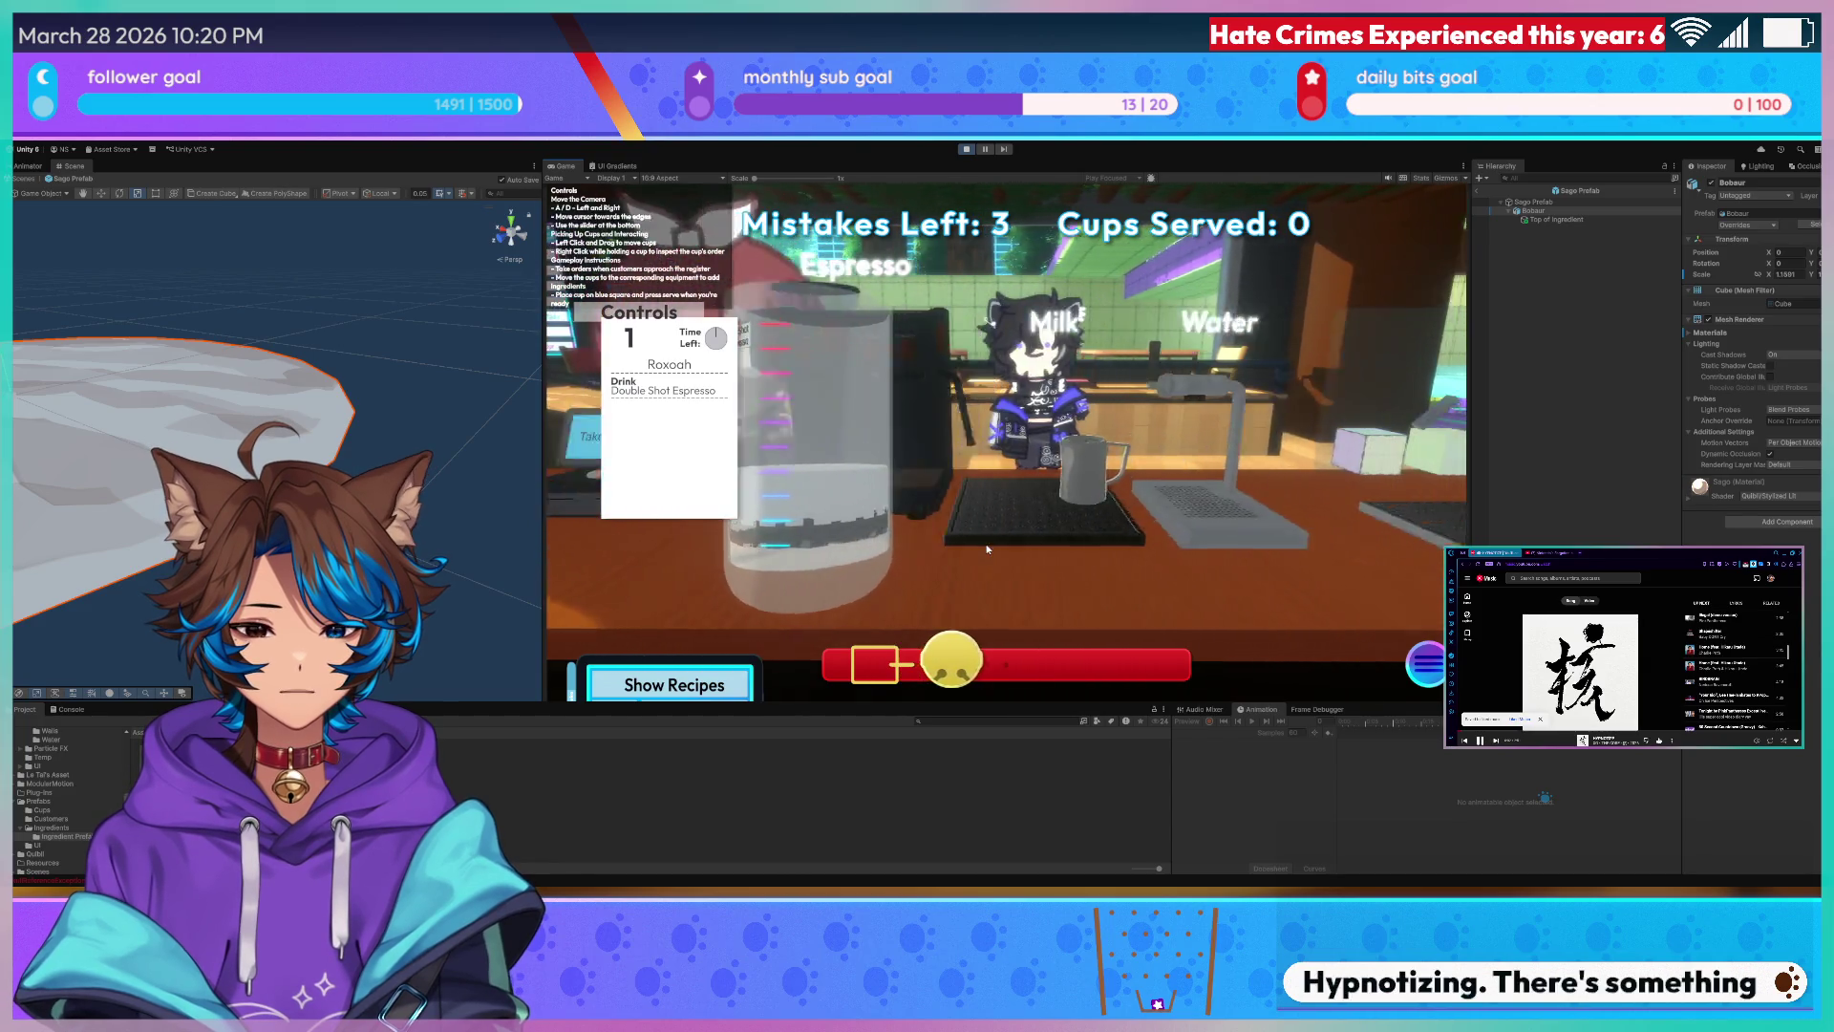
- Repeatedly place the cup on the topping mat, inspect it and lift it back off between stations
{"action": "left_click", "coordinate": [985, 549]}
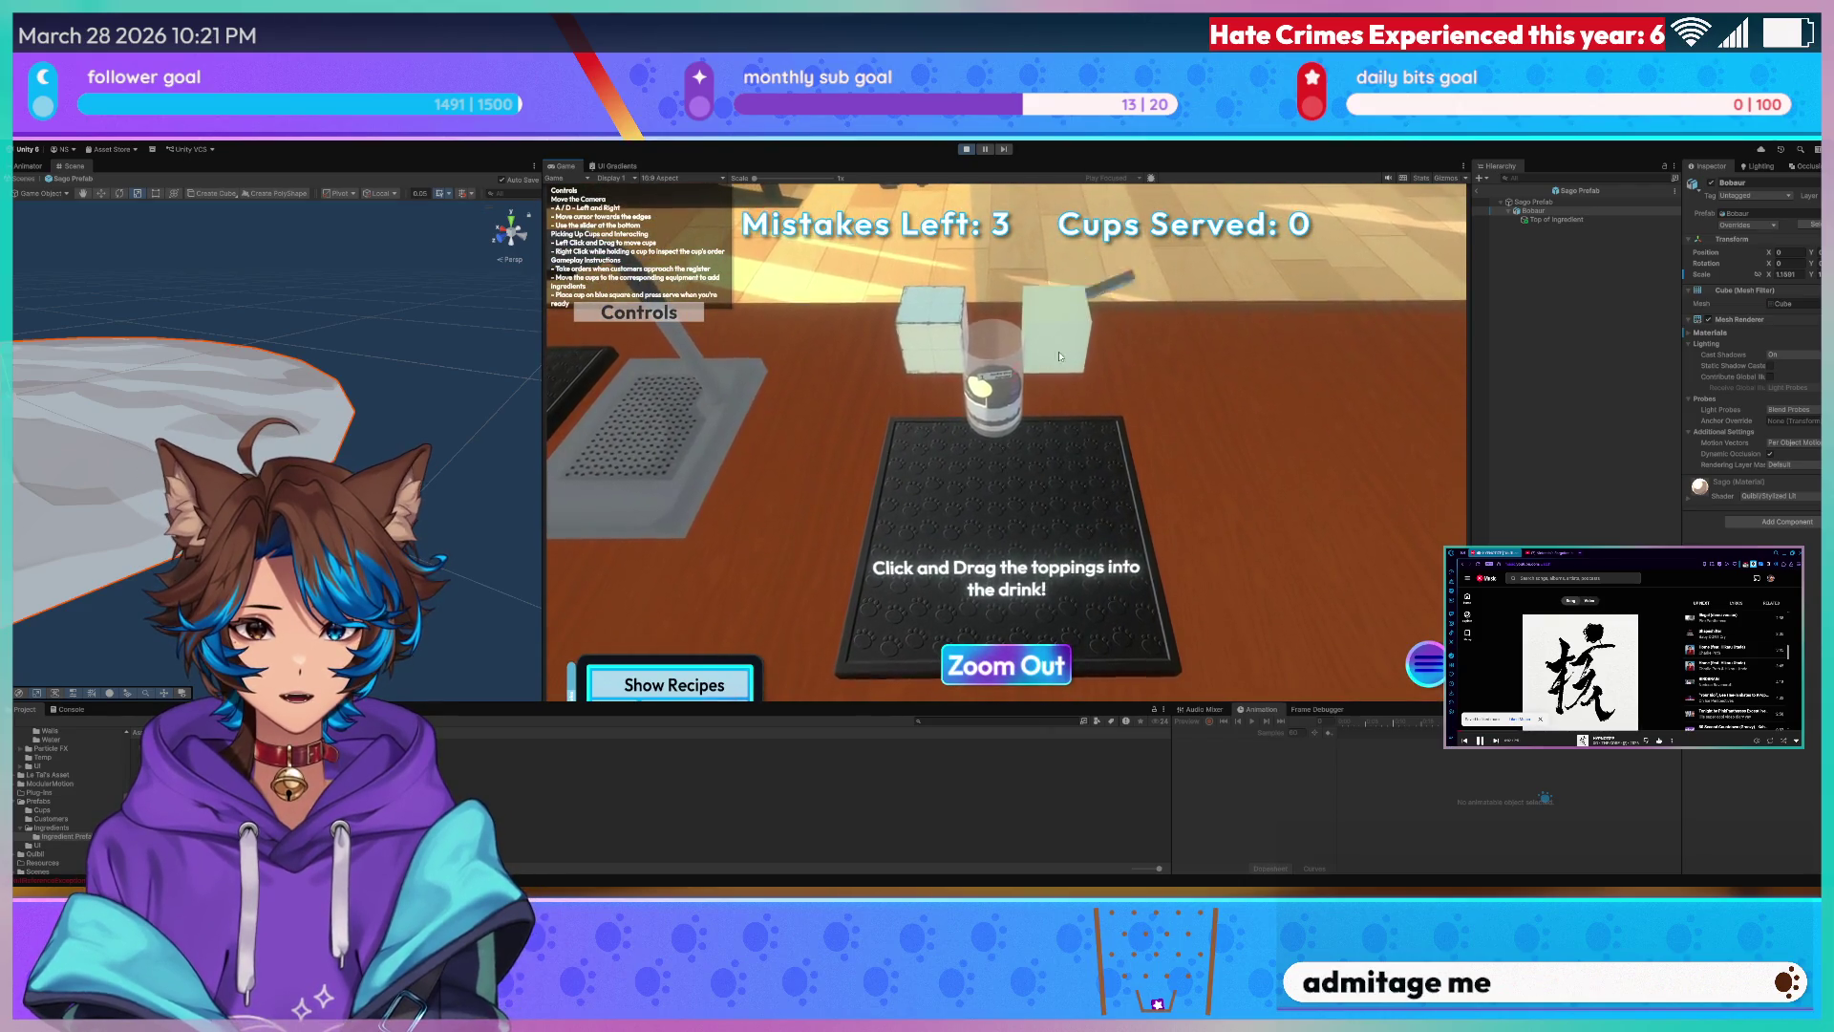
{"action": "left_click", "coordinate": [1006, 665]}
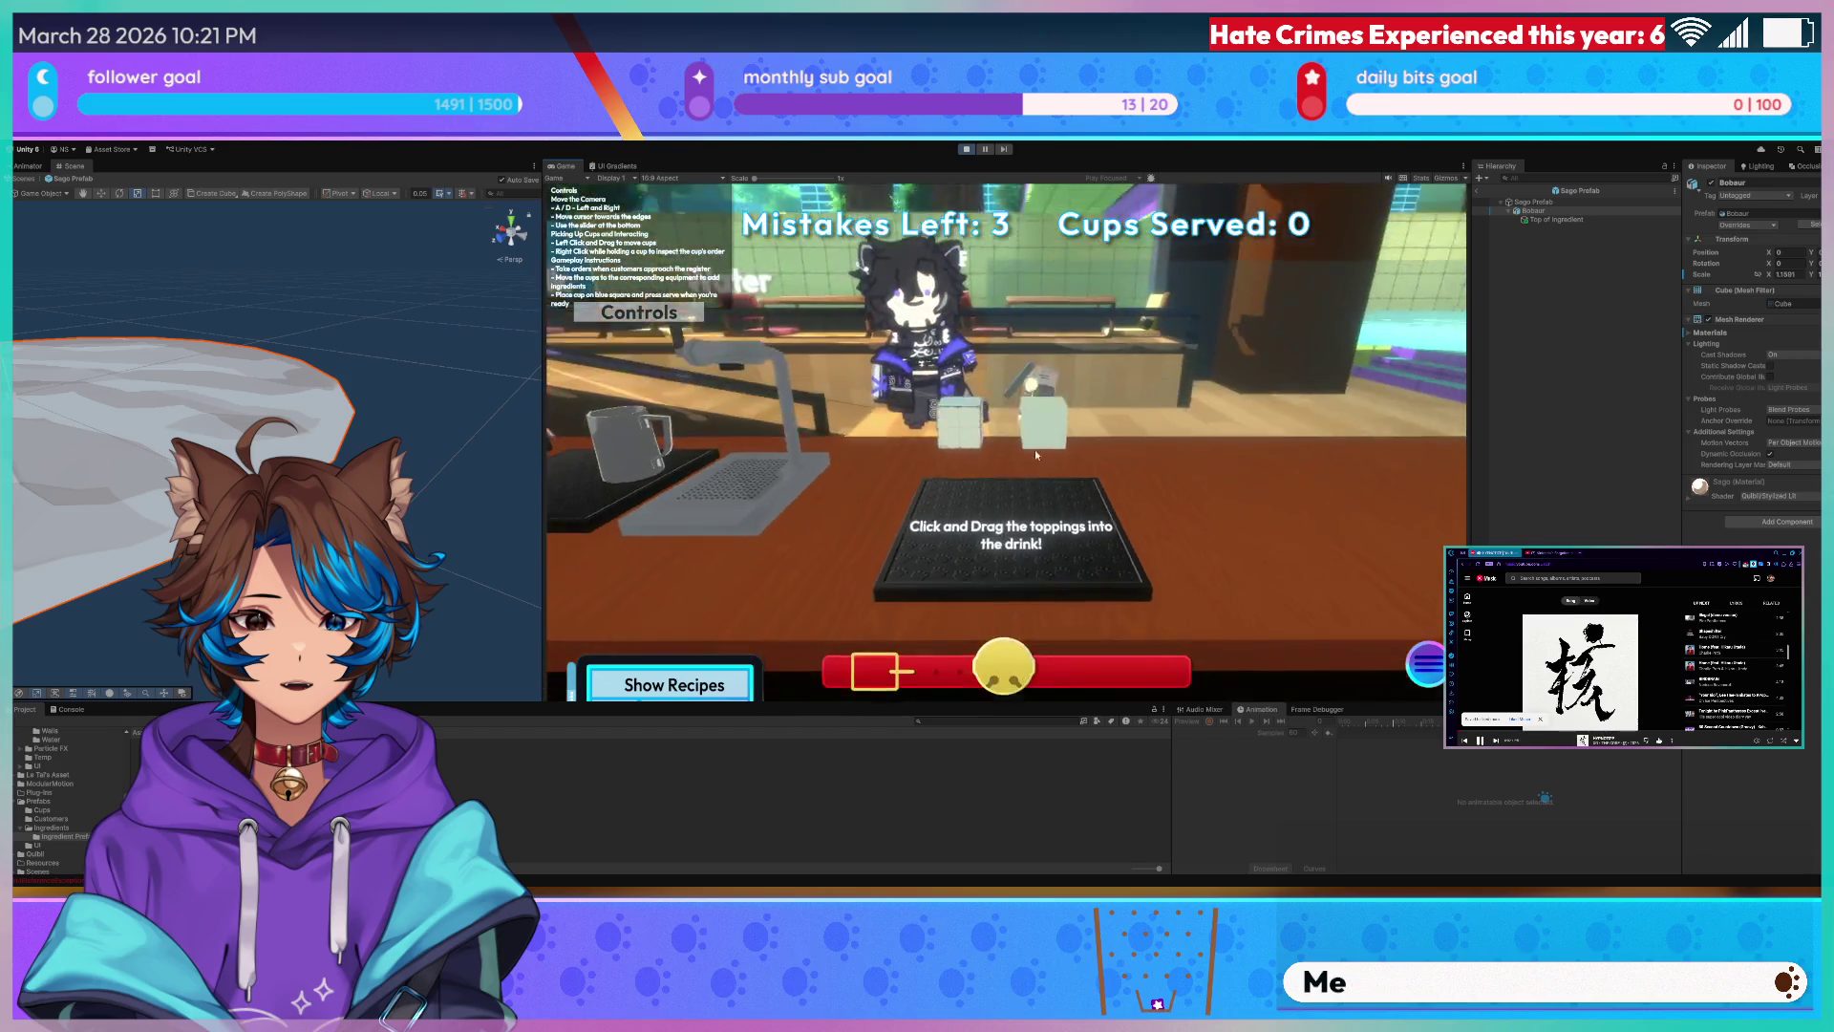
{"action": "left_click", "coordinate": [1016, 525]}
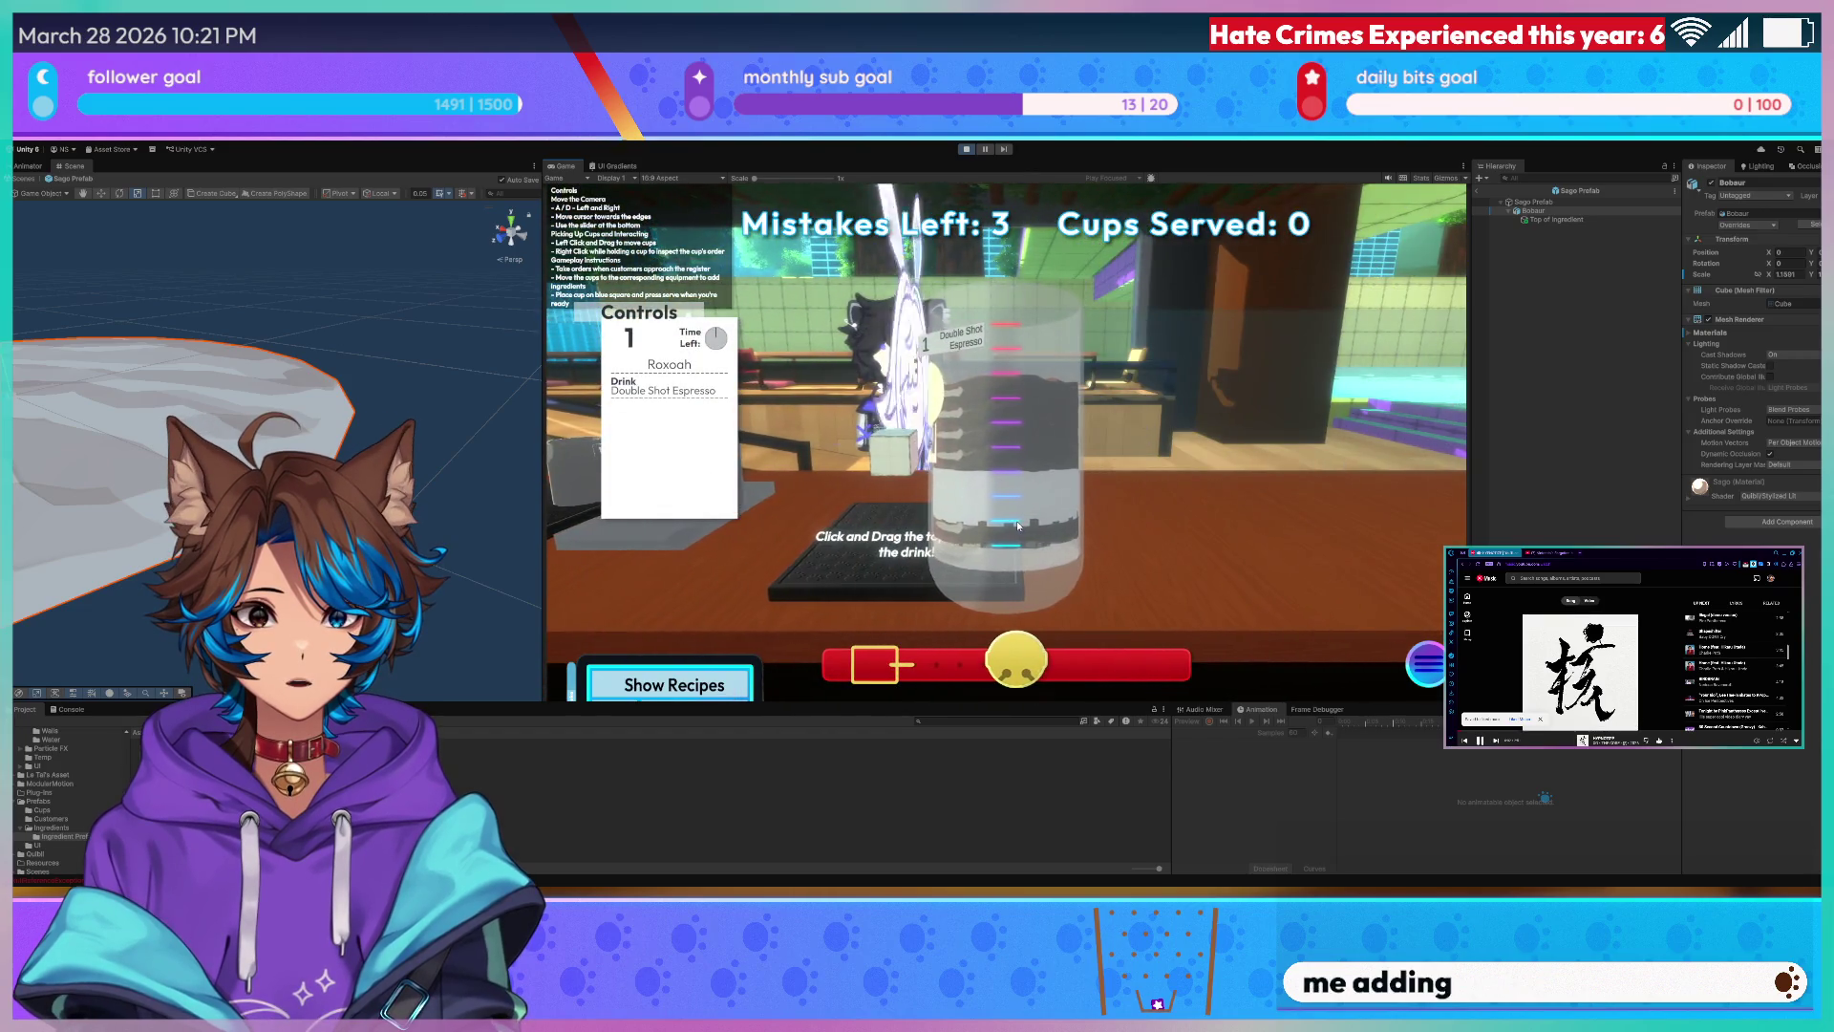
{"action": "left_click", "coordinate": [977, 527]}
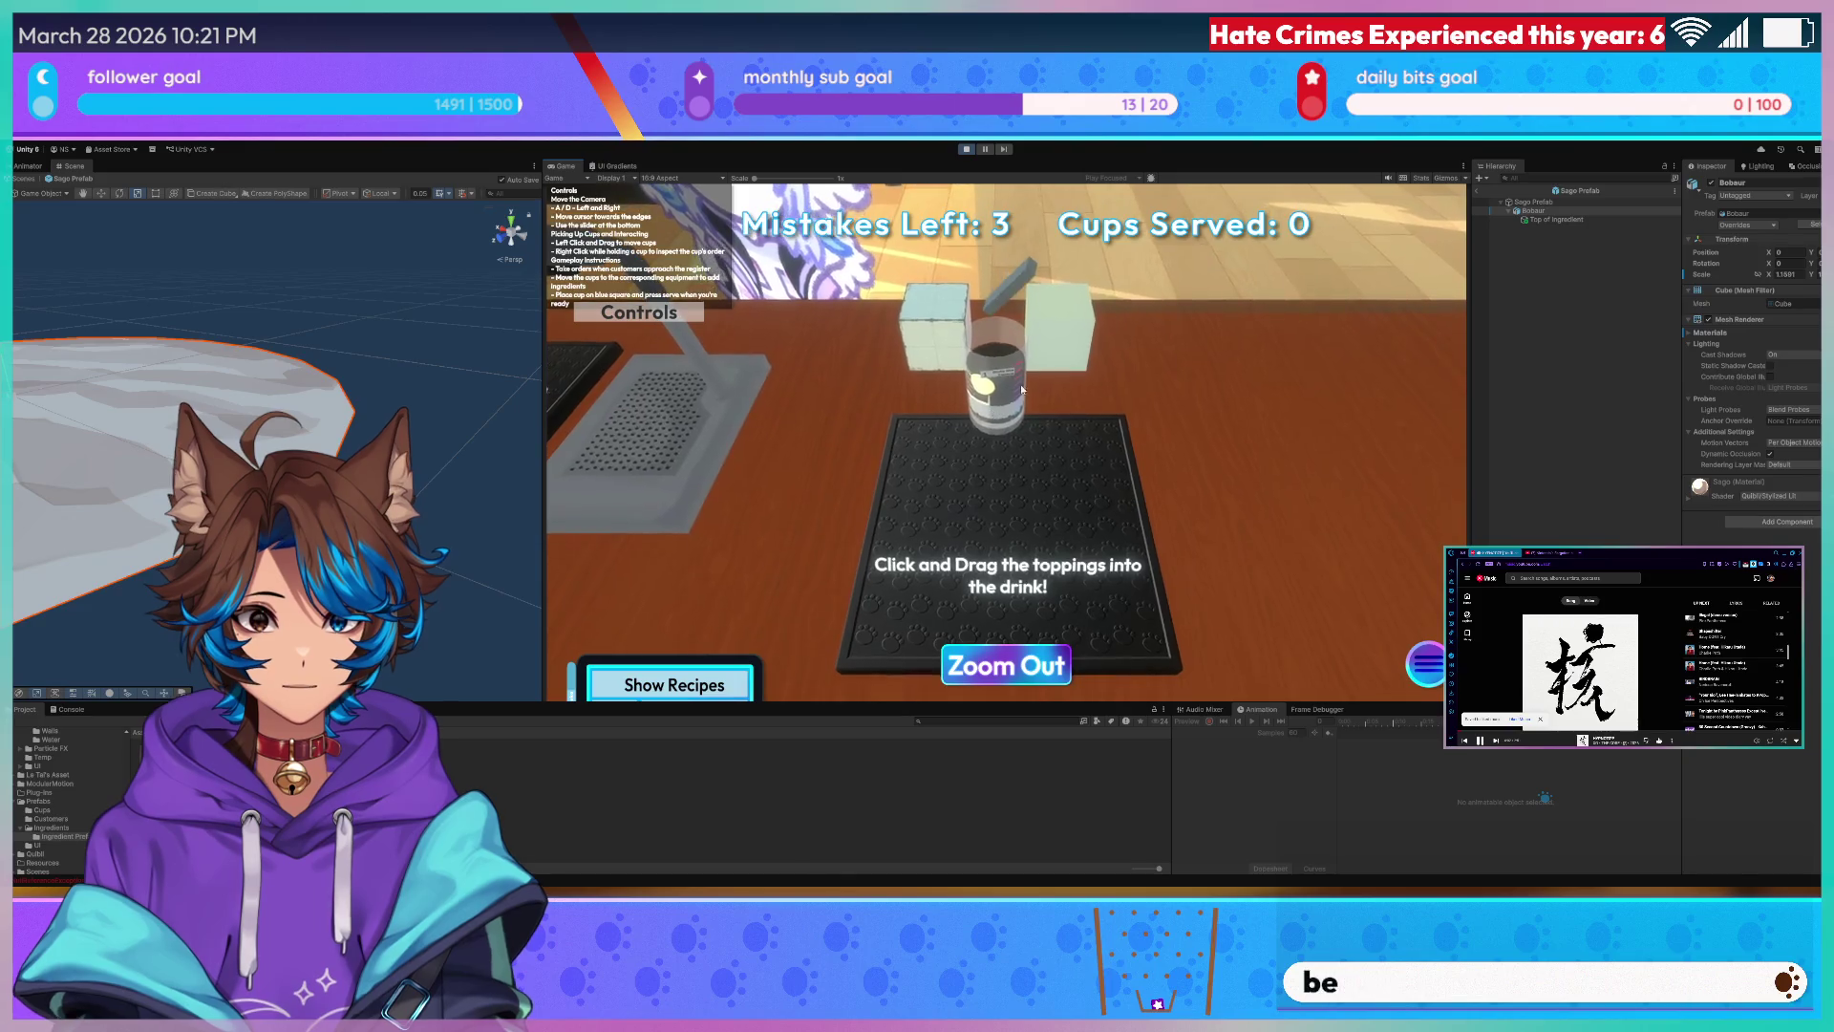
{"action": "left_click", "coordinate": [1007, 659]}
{"action": "left_click", "coordinate": [978, 435]}
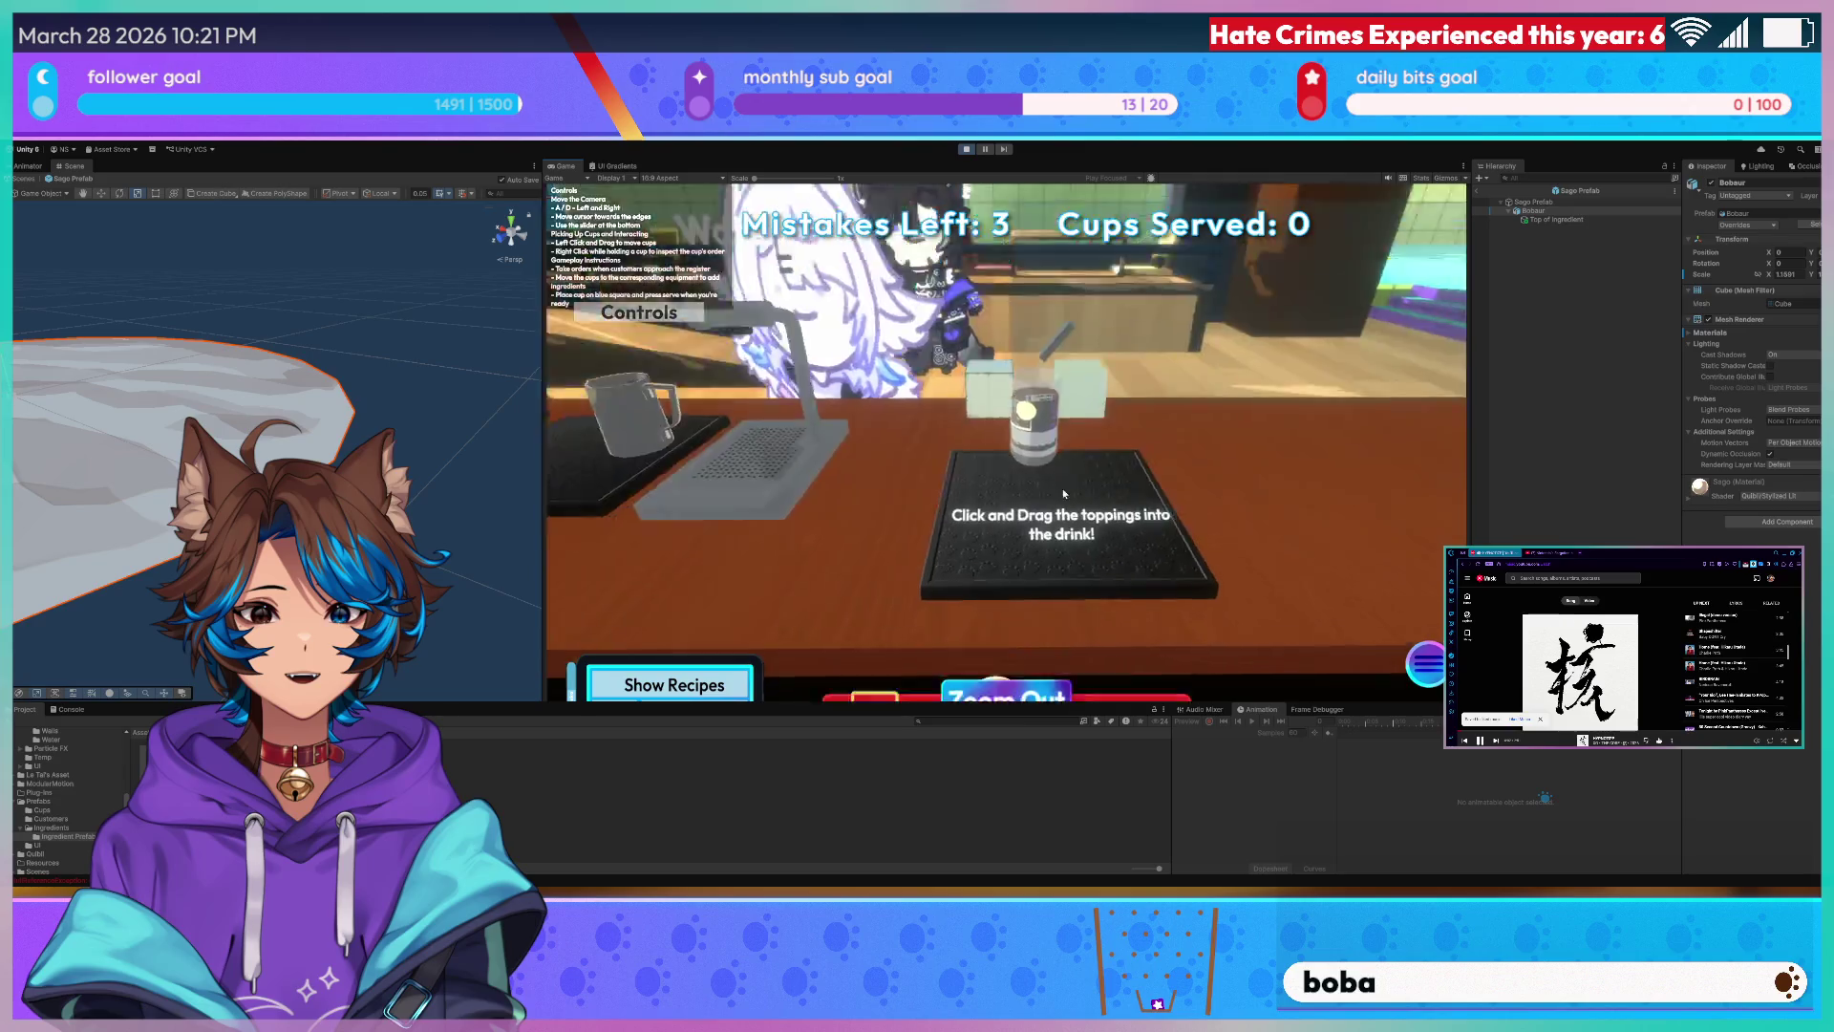
{"action": "left_click", "coordinate": [1062, 489]}
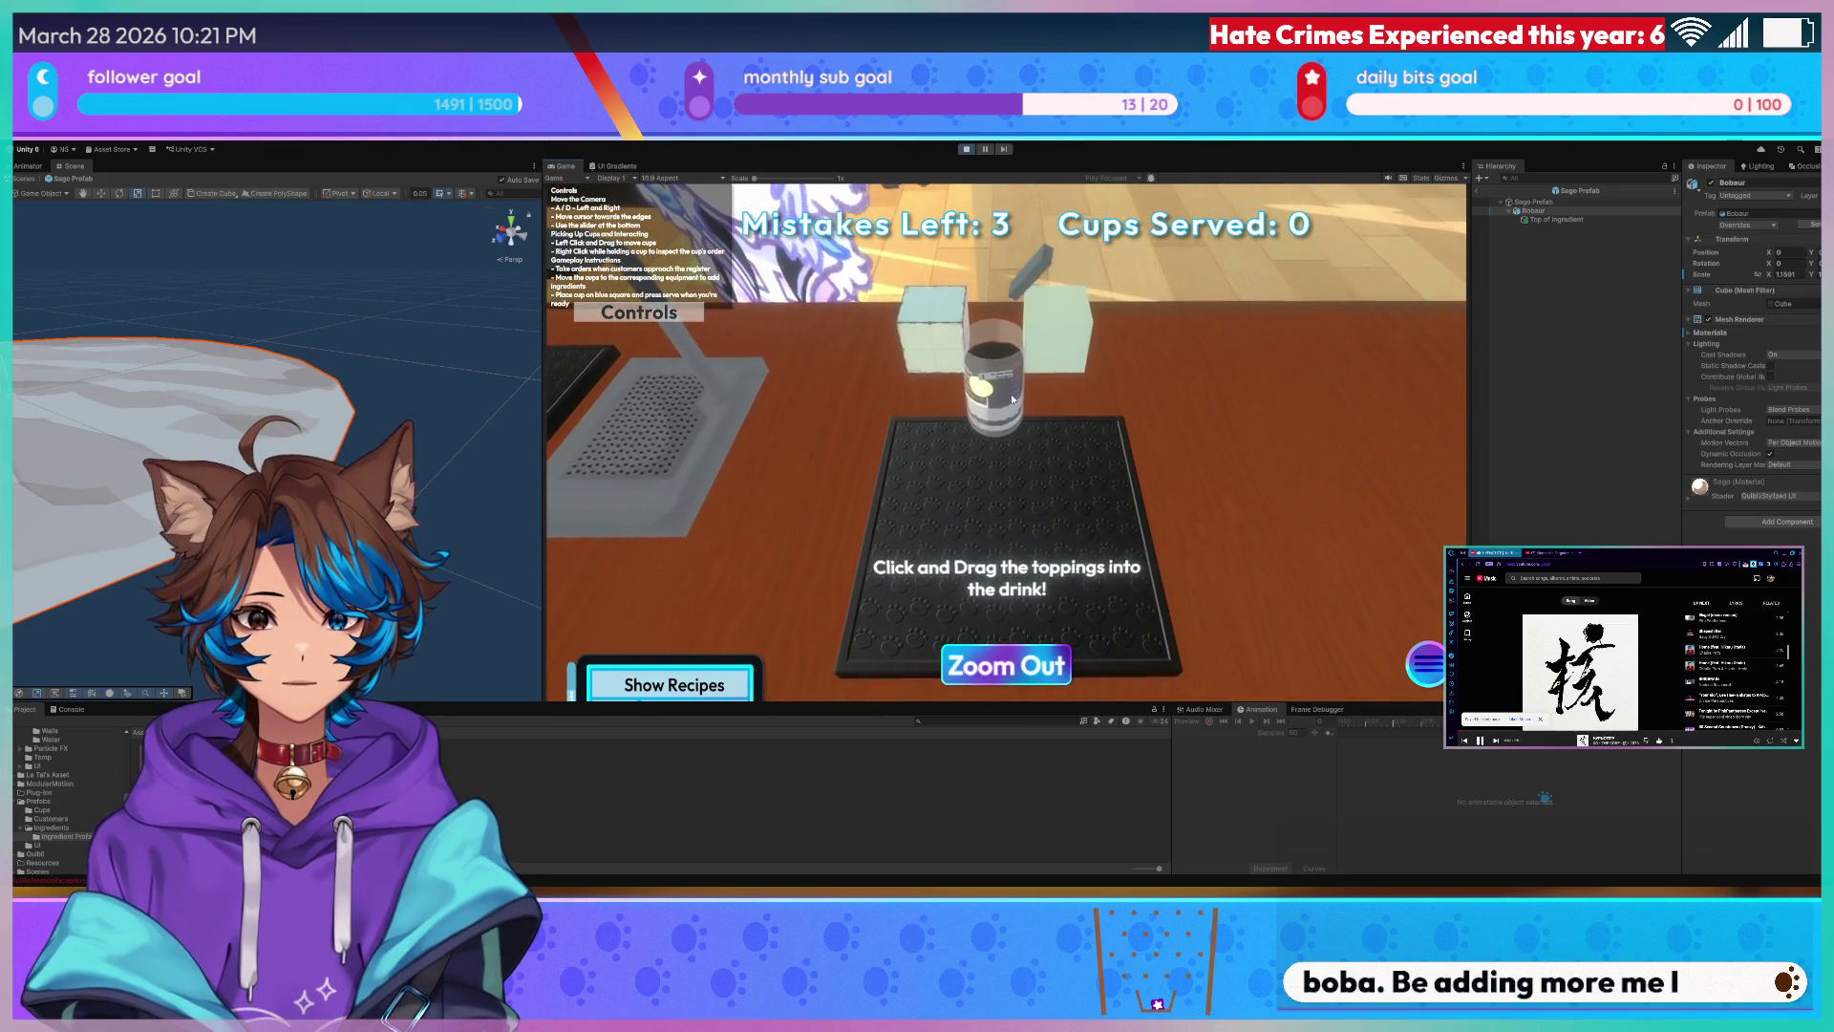
{"action": "left_click", "coordinate": [1006, 665]}
{"action": "left_click", "coordinate": [939, 547]}
- Set the cup at the register, take the Double Shot Americano order, add the dark boba topping and carry the cup away
{"action": "key", "text": "a"}
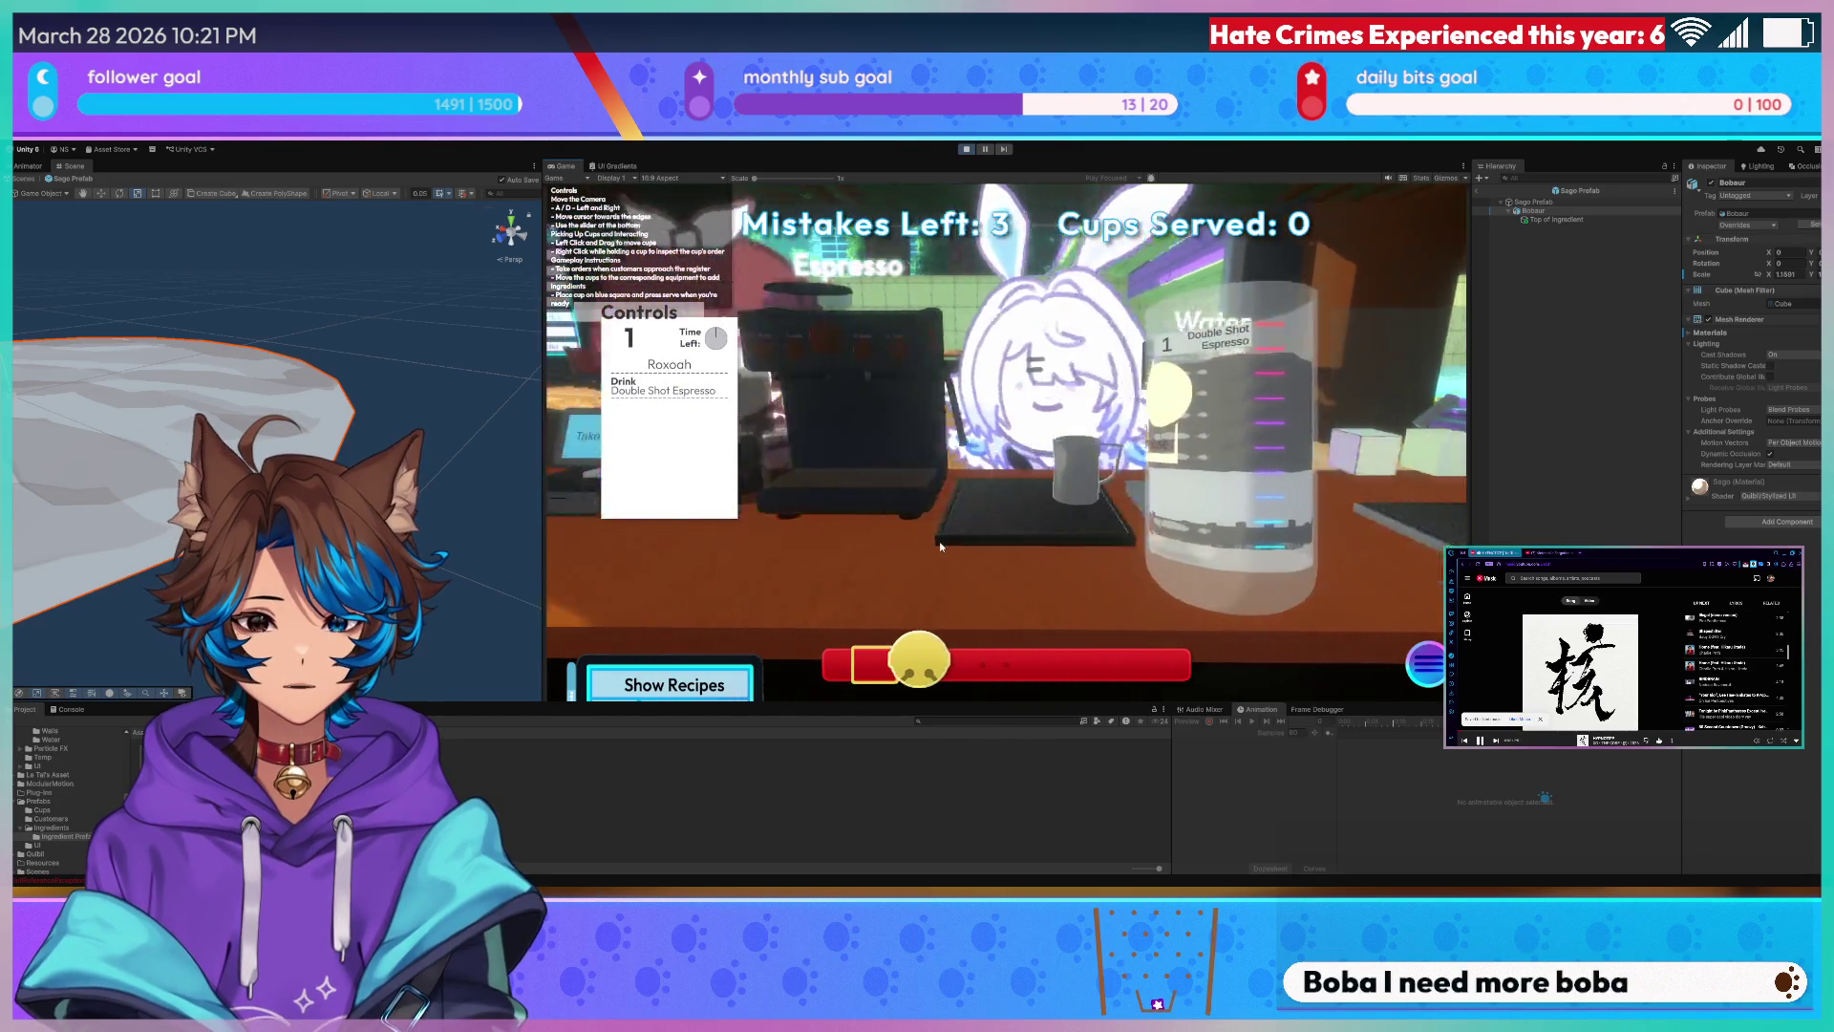
{"action": "left_click", "coordinate": [932, 541]}
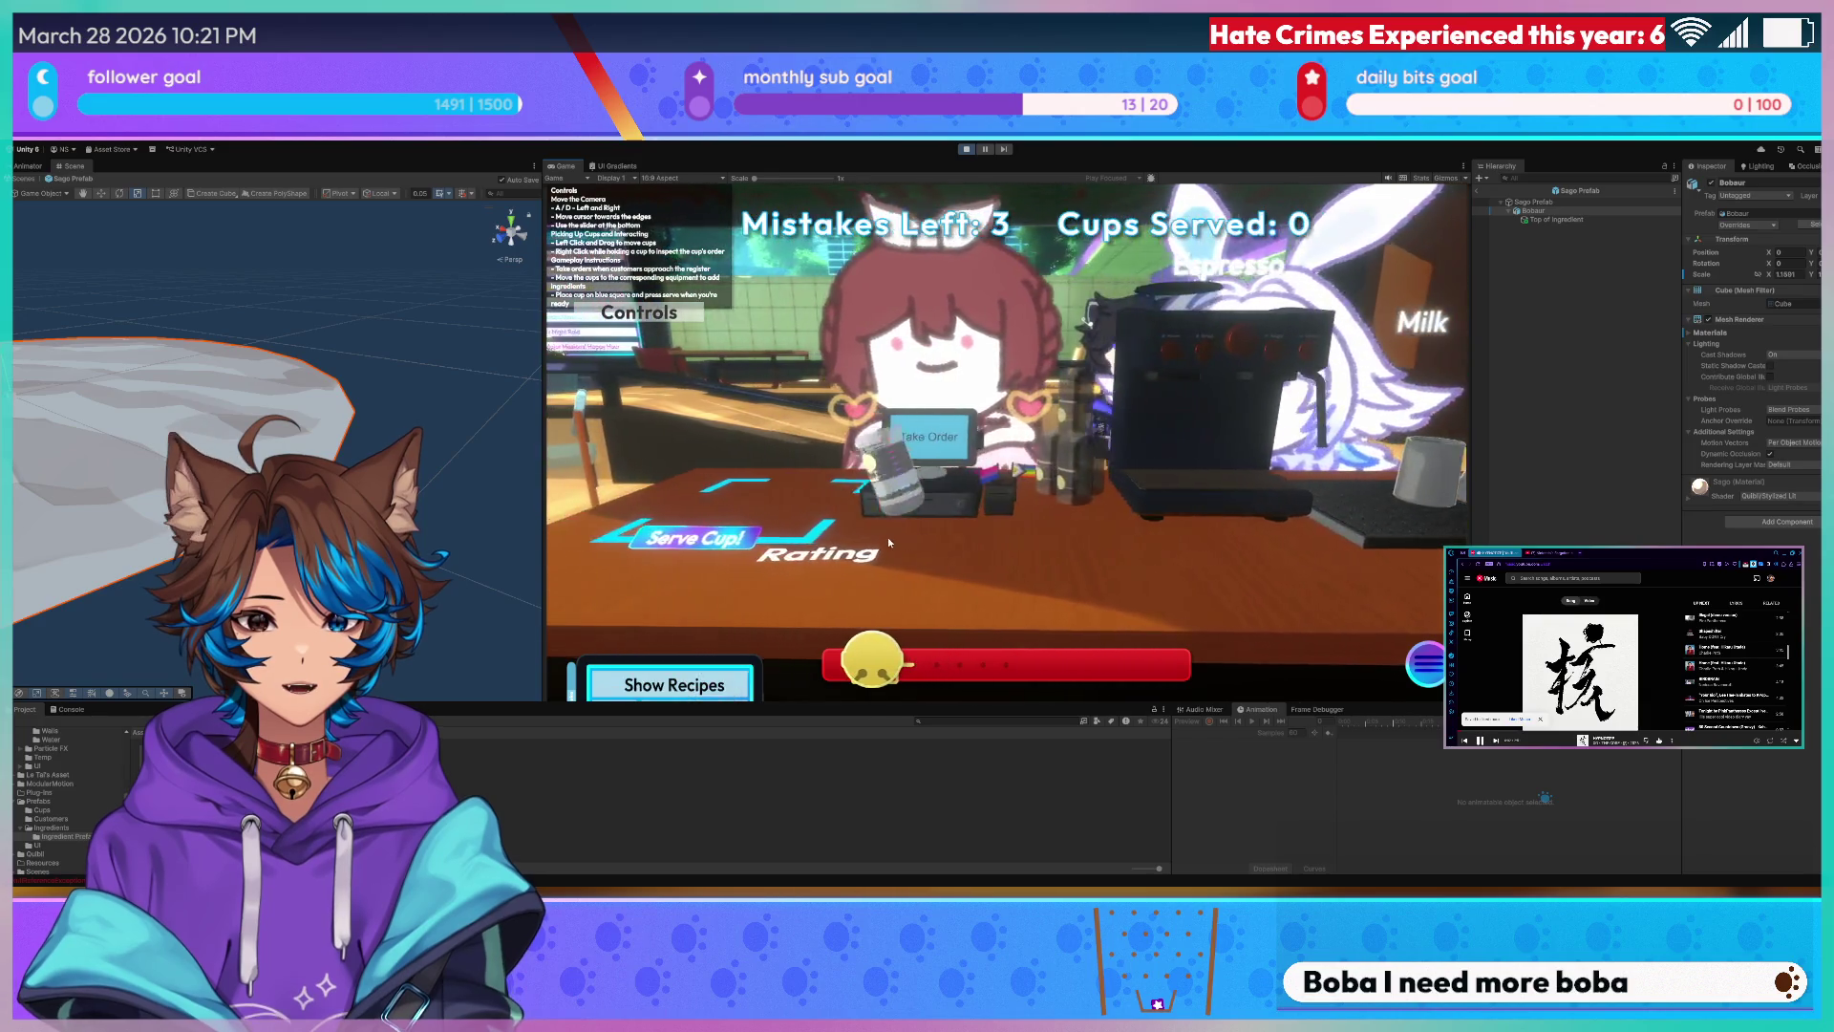
{"action": "left_click", "coordinate": [954, 441]}
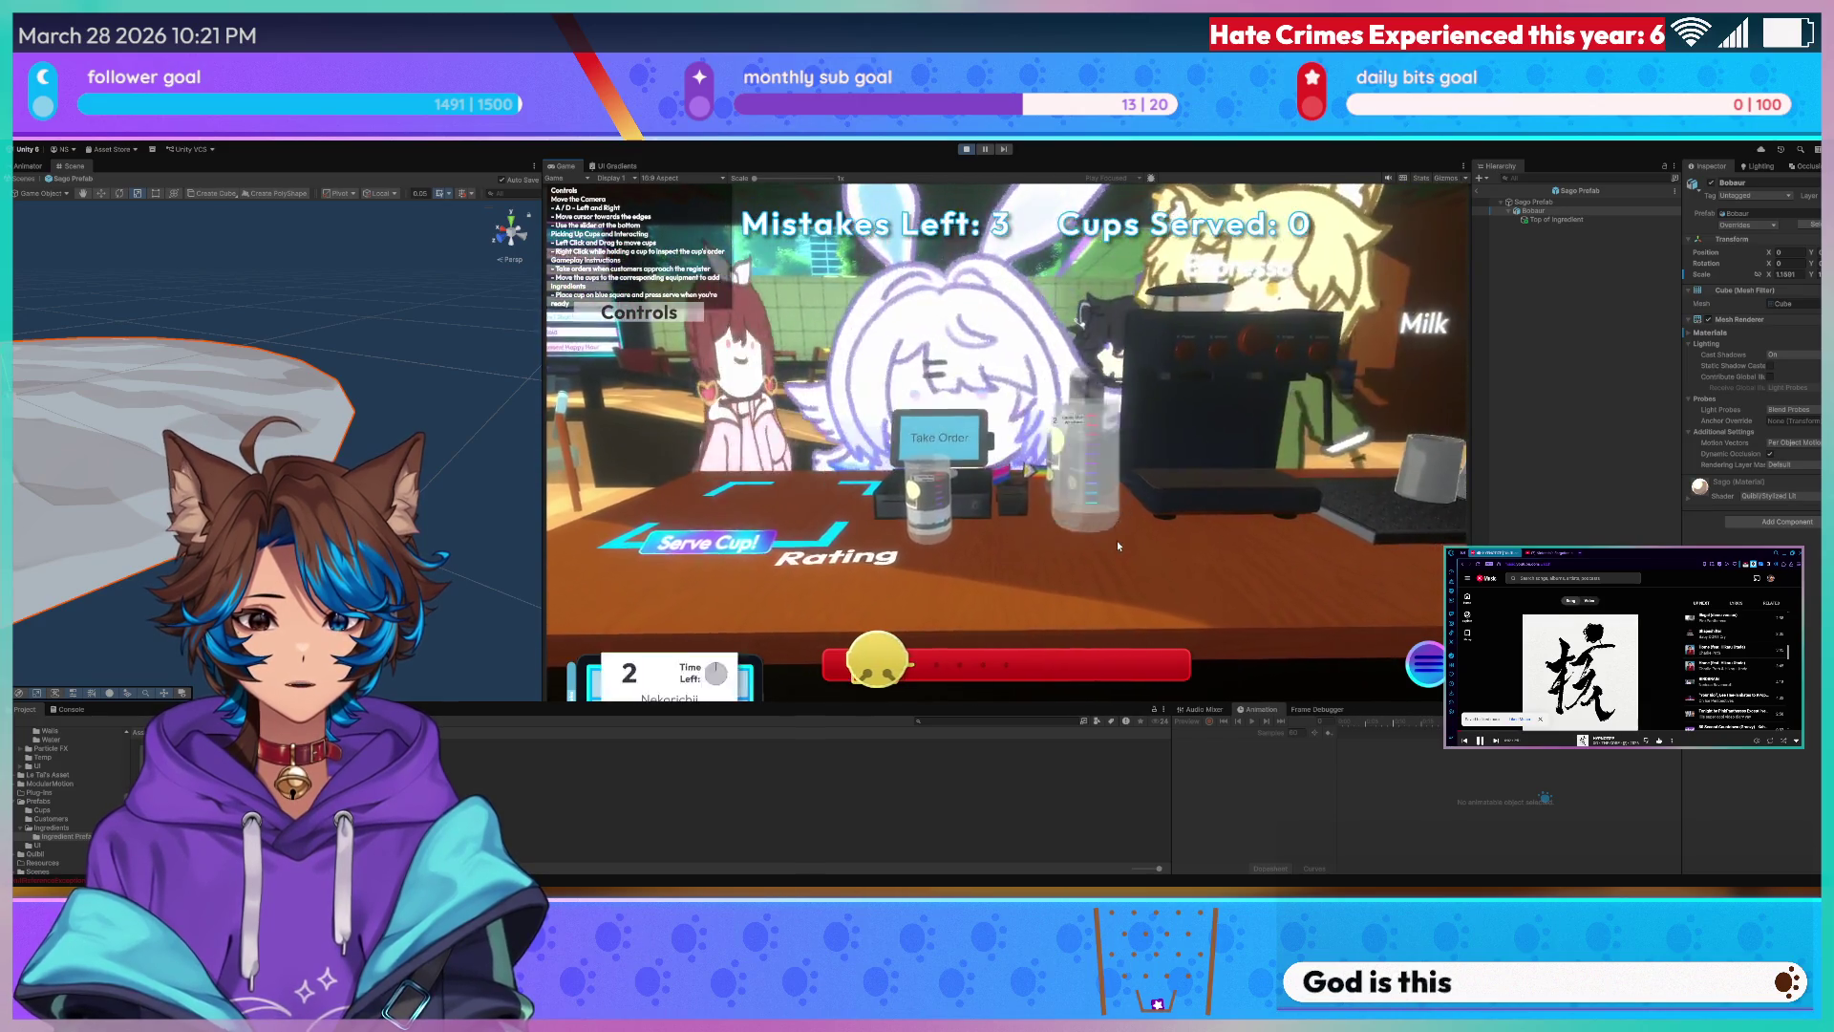
{"action": "key", "text": "d"}
{"action": "left_click", "coordinate": [1051, 560]}
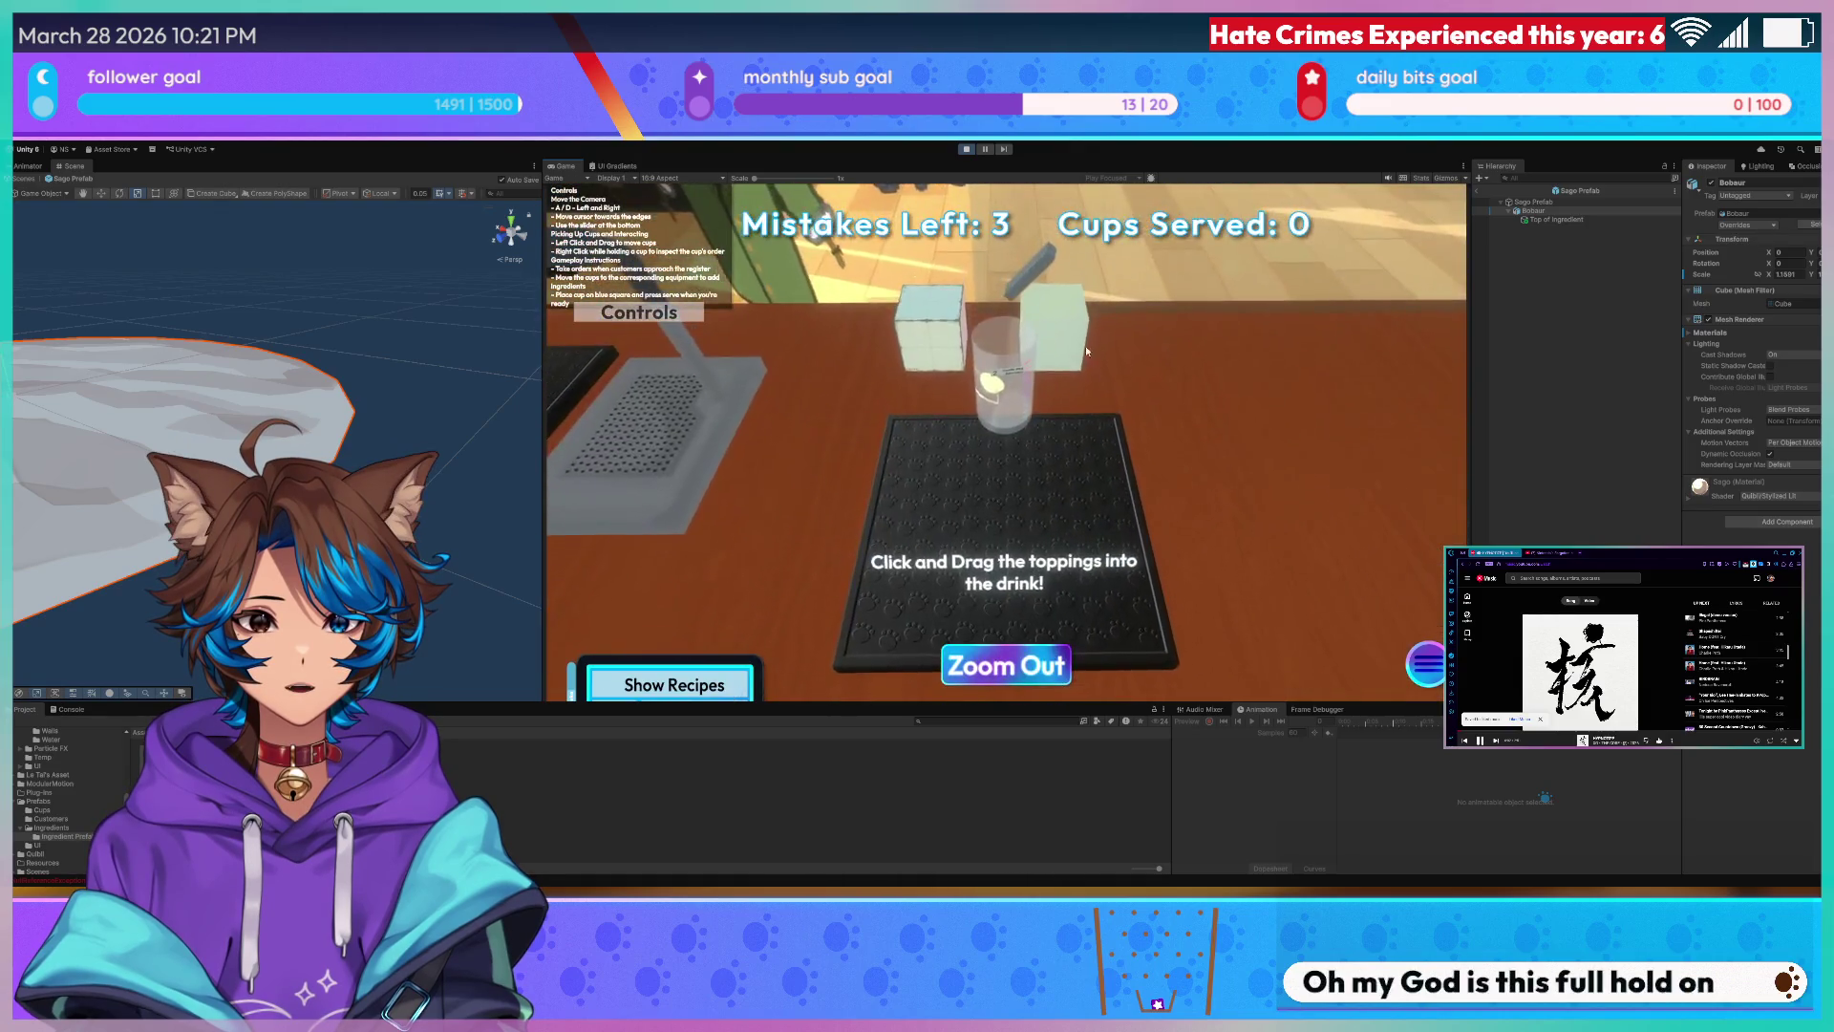
{"action": "left_click_drag", "start_coordinate": [1067, 280], "coordinate": [1007, 386]}
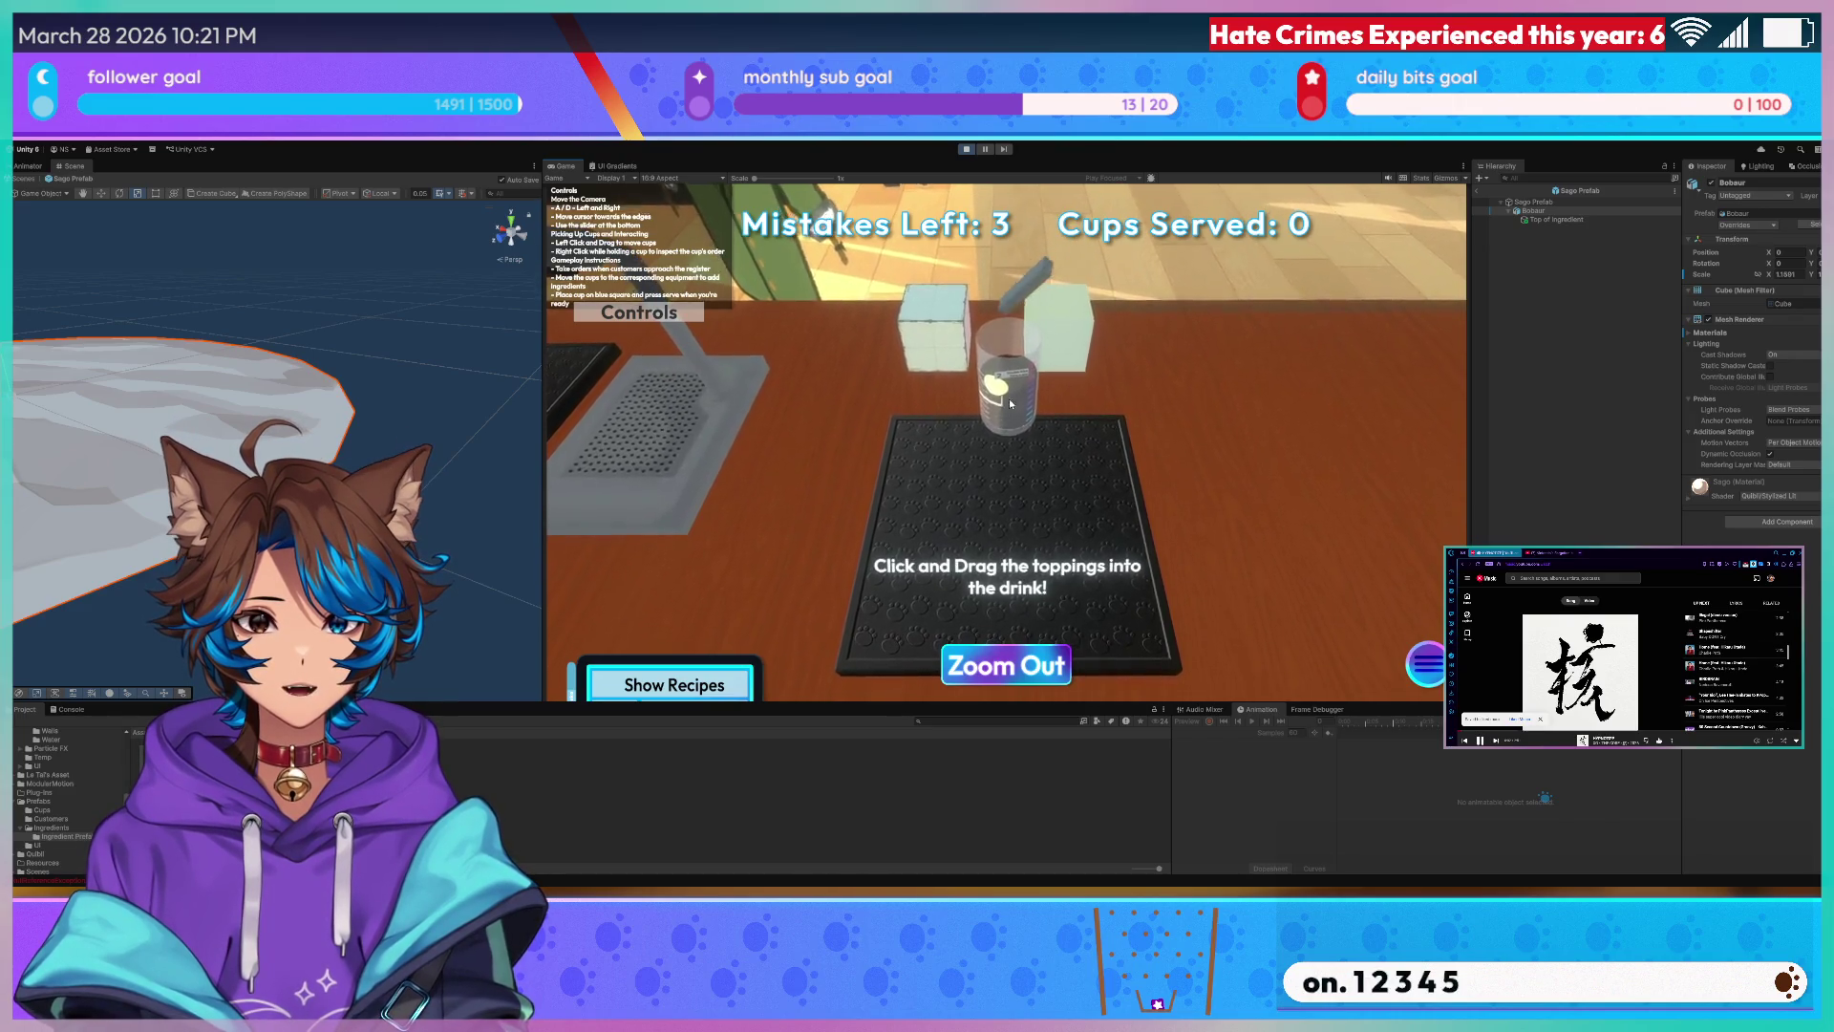
{"action": "left_click", "coordinate": [1006, 665]}
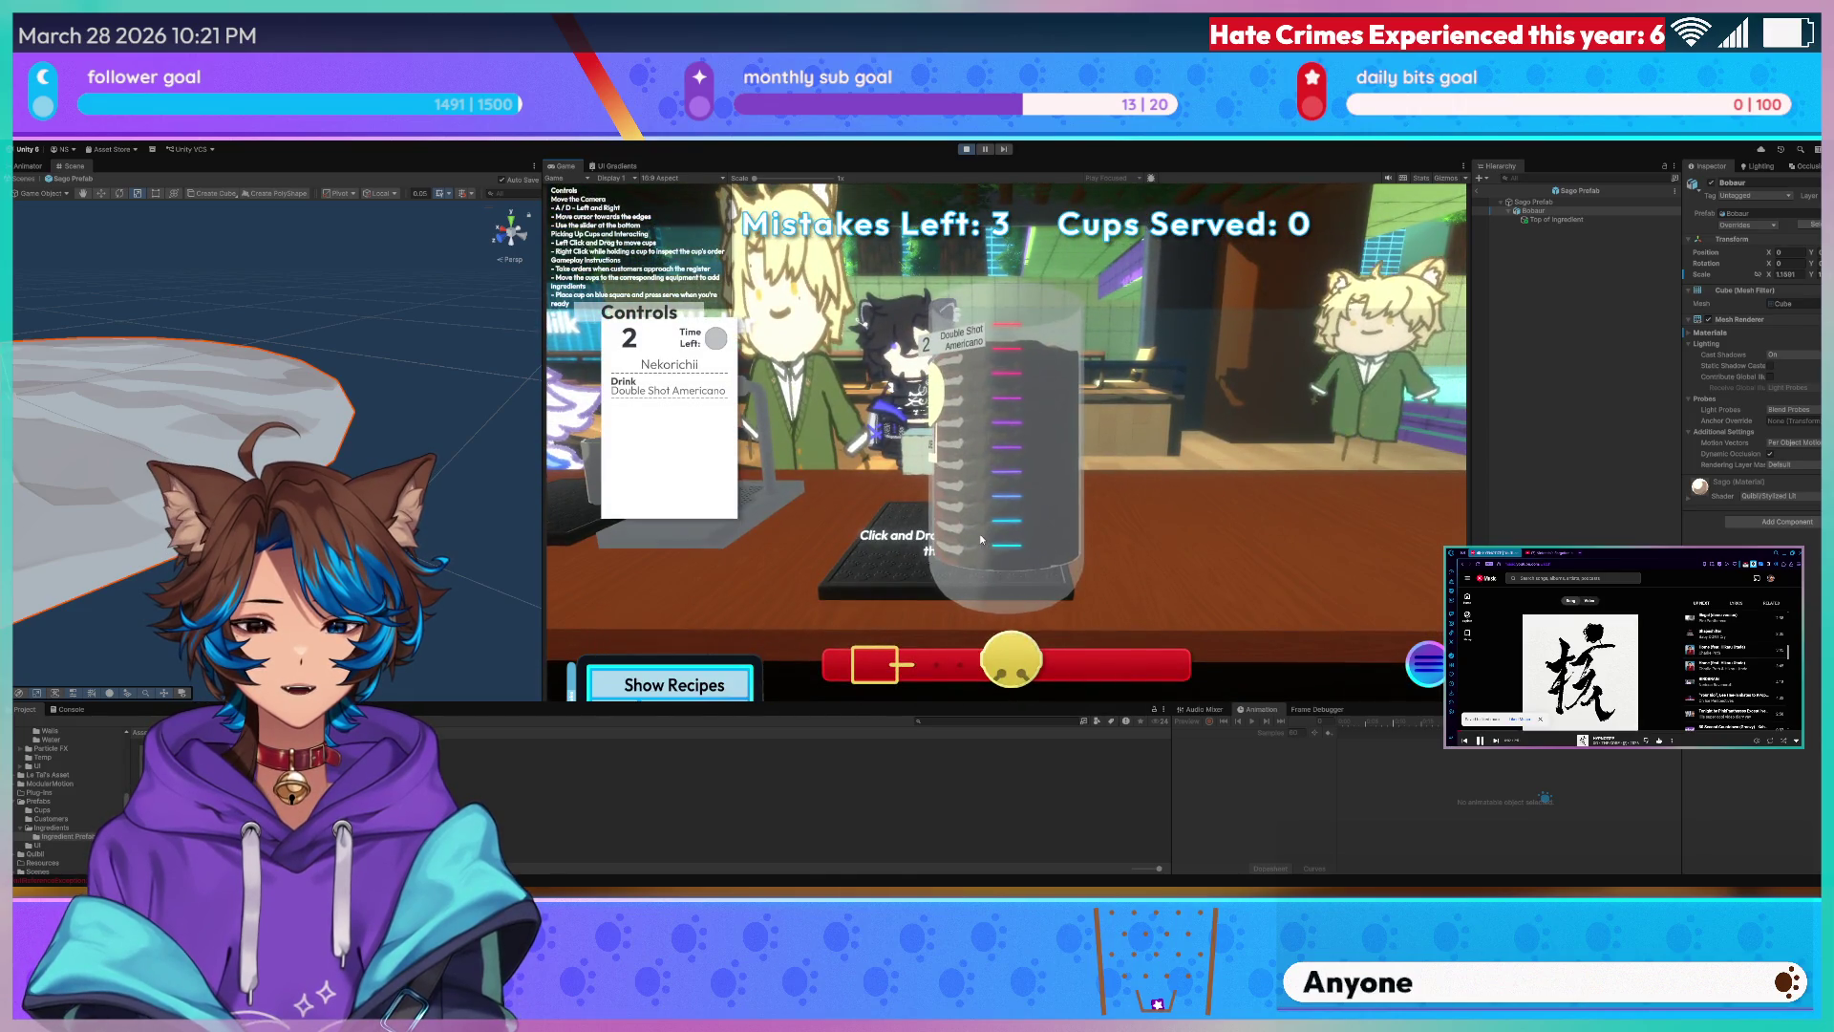
- Set the cup on the topping mat, walk the counter past the milk and espresso stations, then stop the game
{"action": "left_click", "coordinate": [979, 533]}
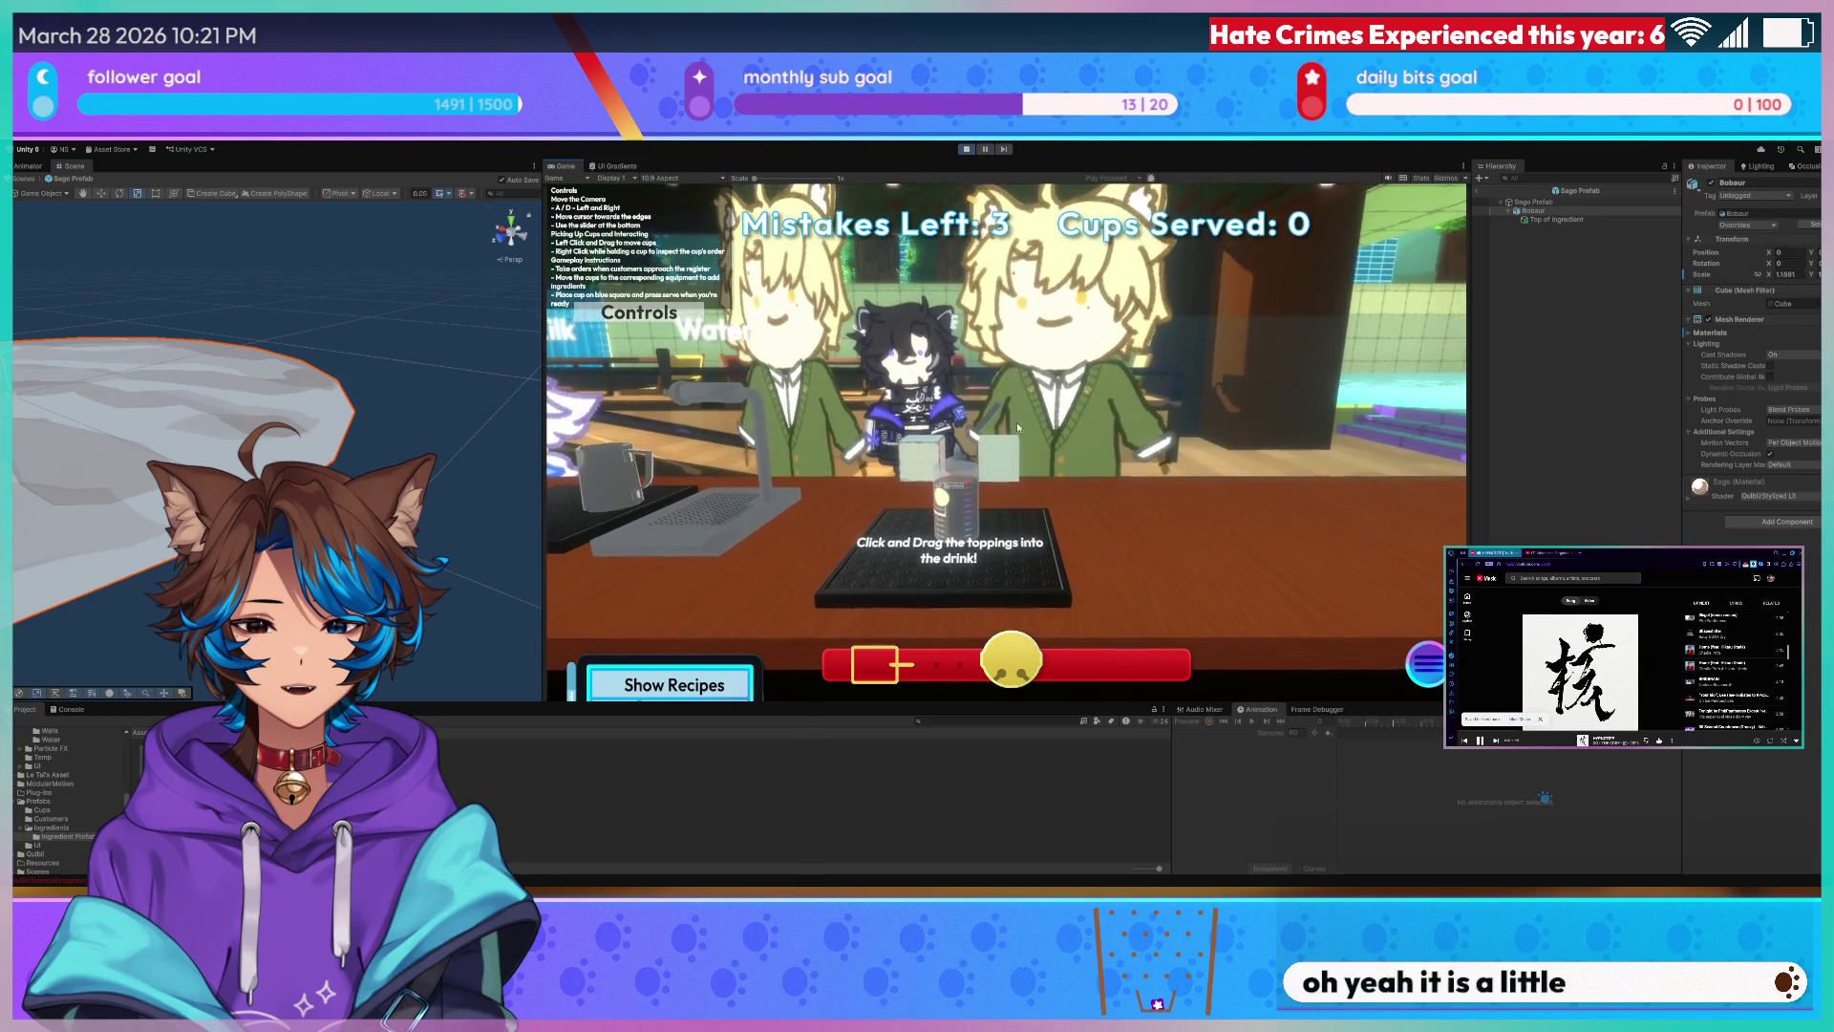
{"action": "left_click", "coordinate": [976, 500]}
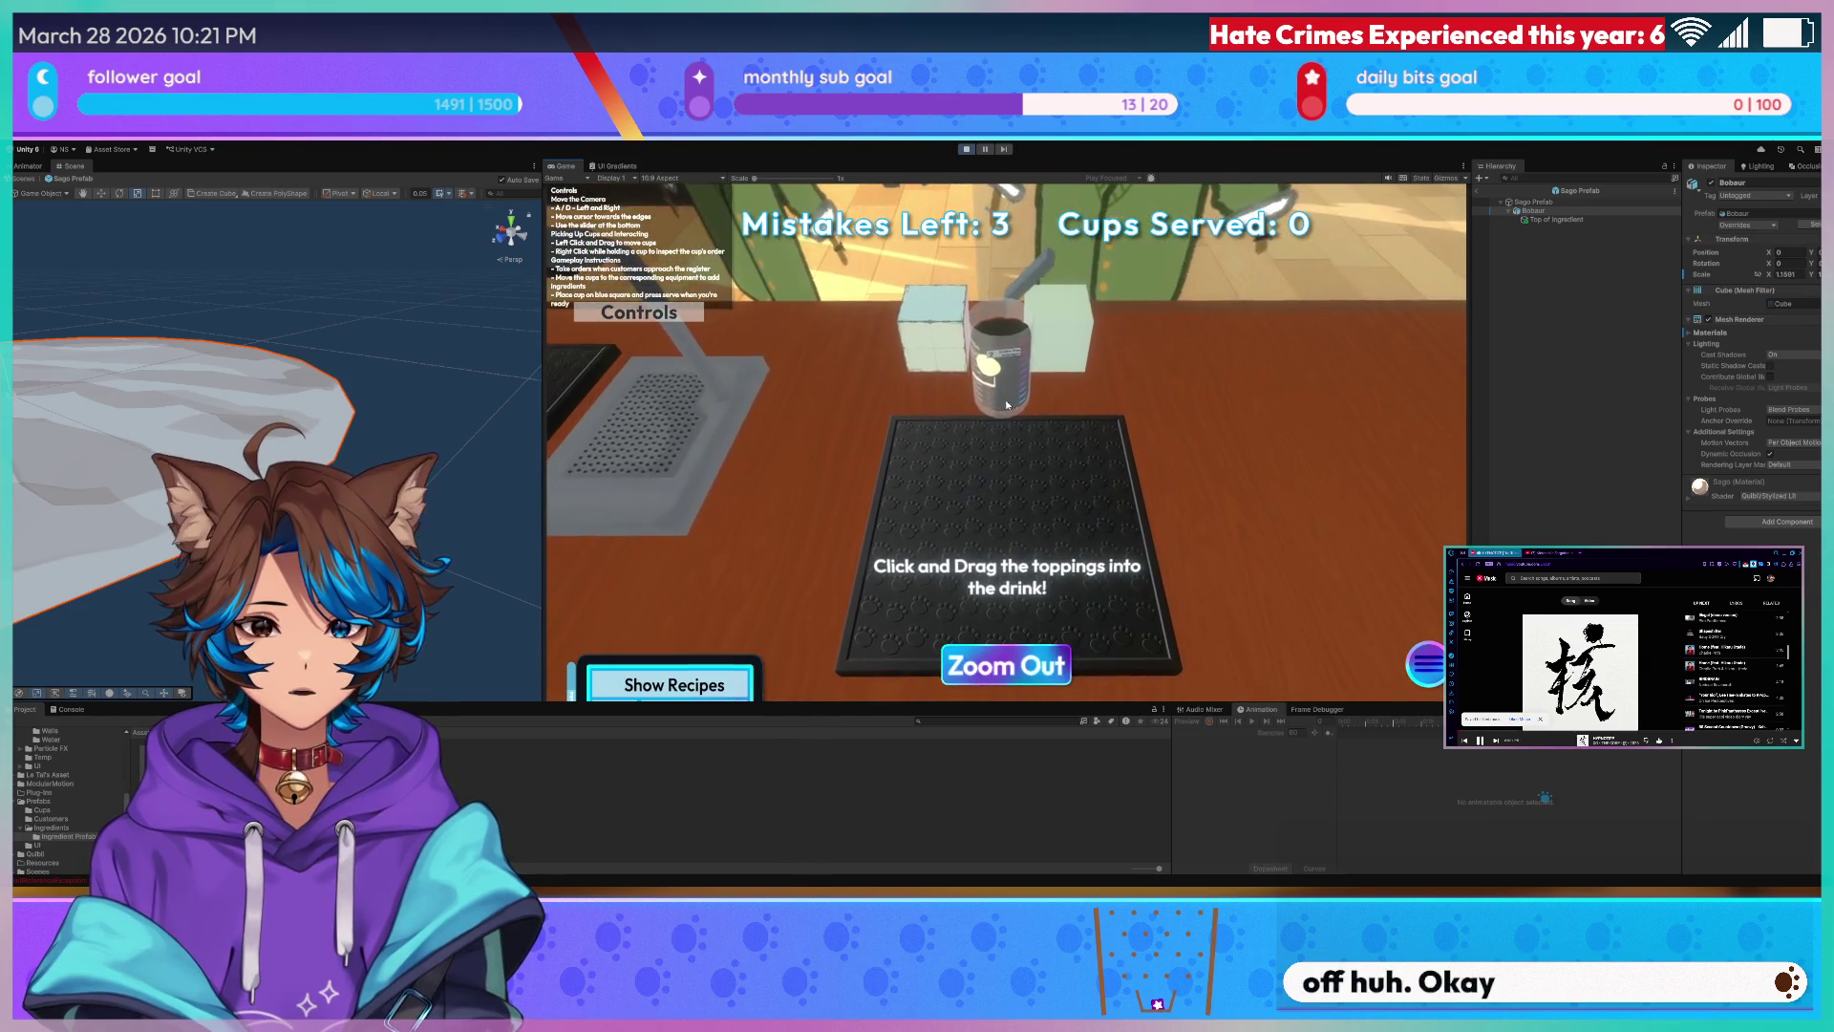
{"action": "left_click", "coordinate": [1006, 665]}
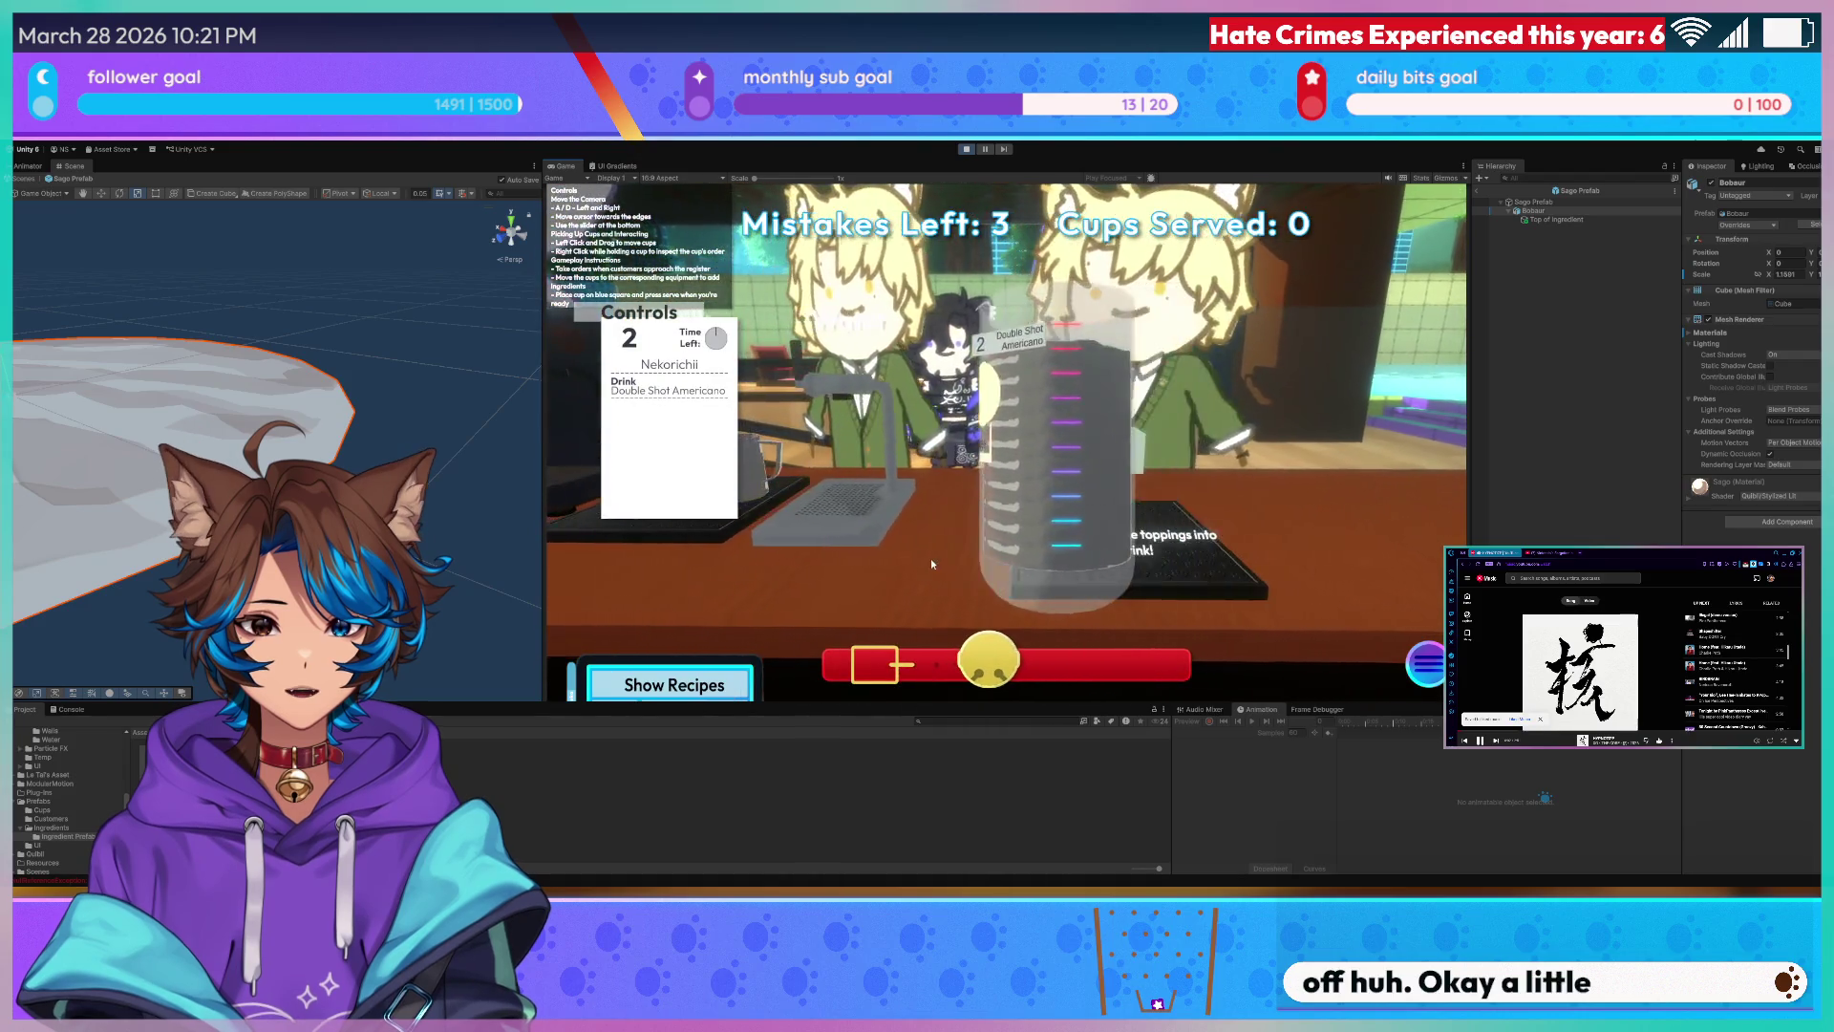
{"action": "key", "text": "a"}
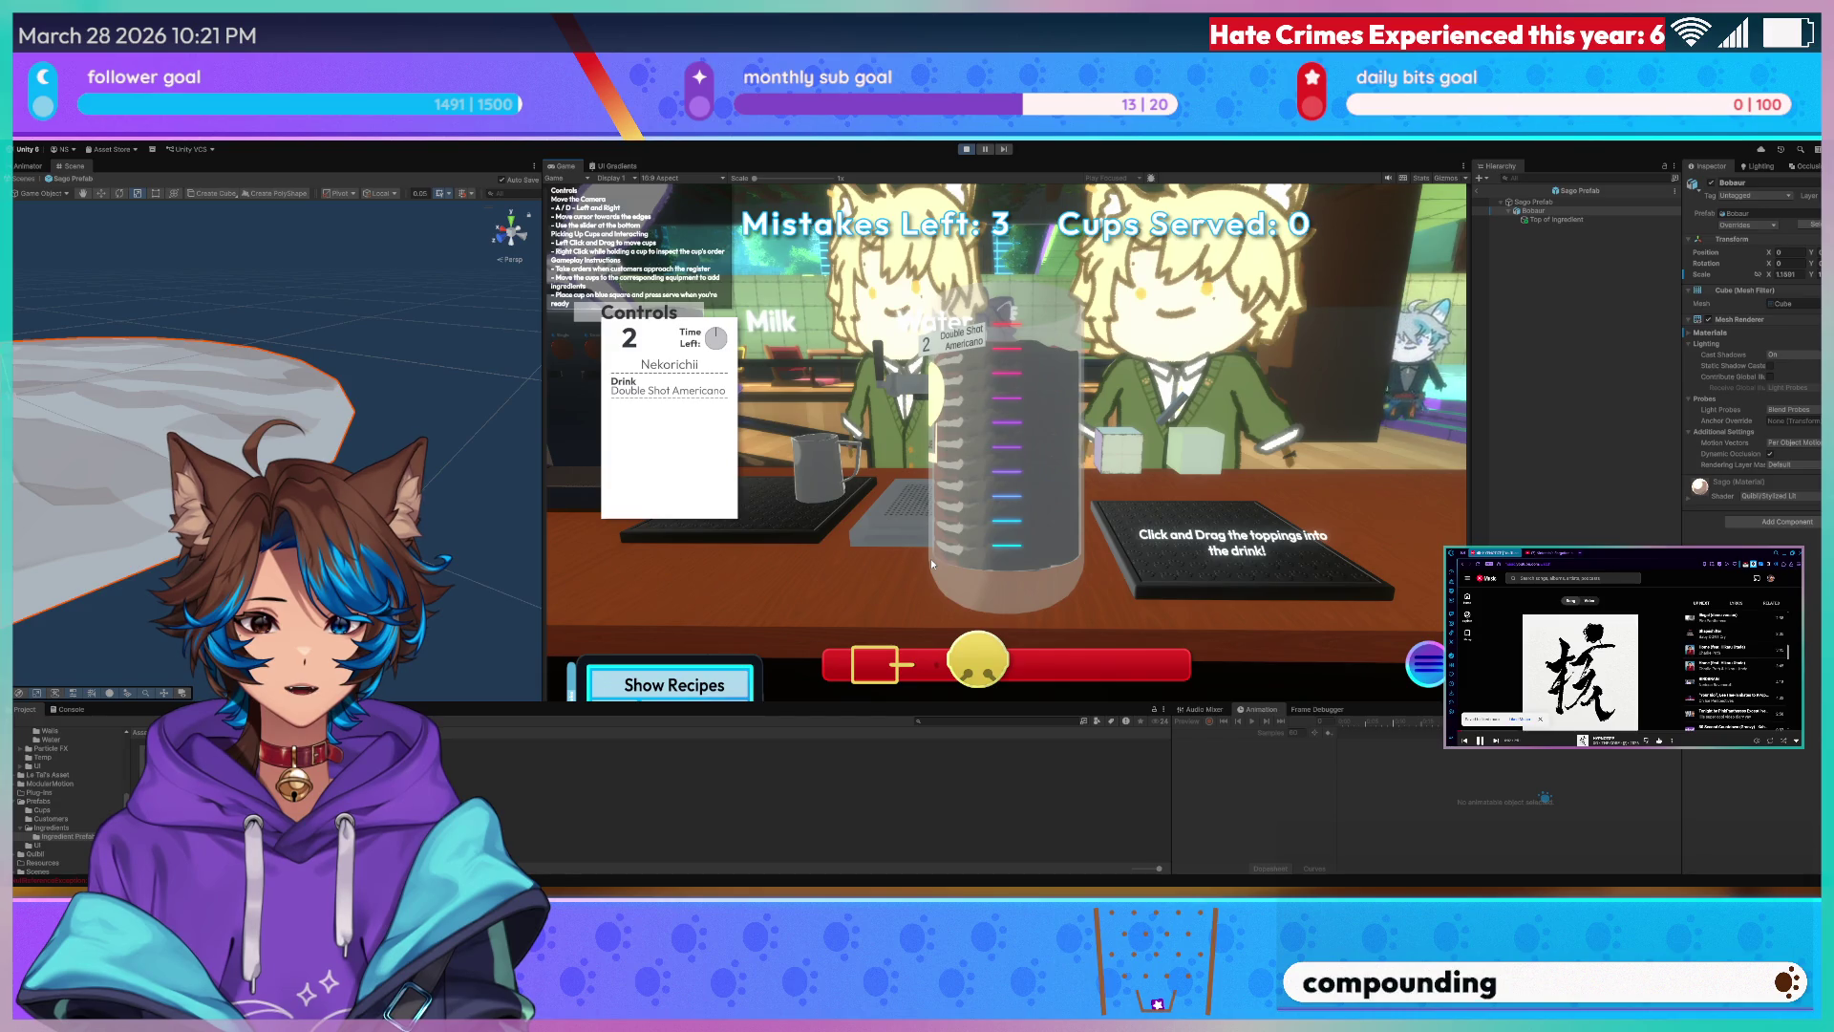
{"action": "key", "text": "a"}
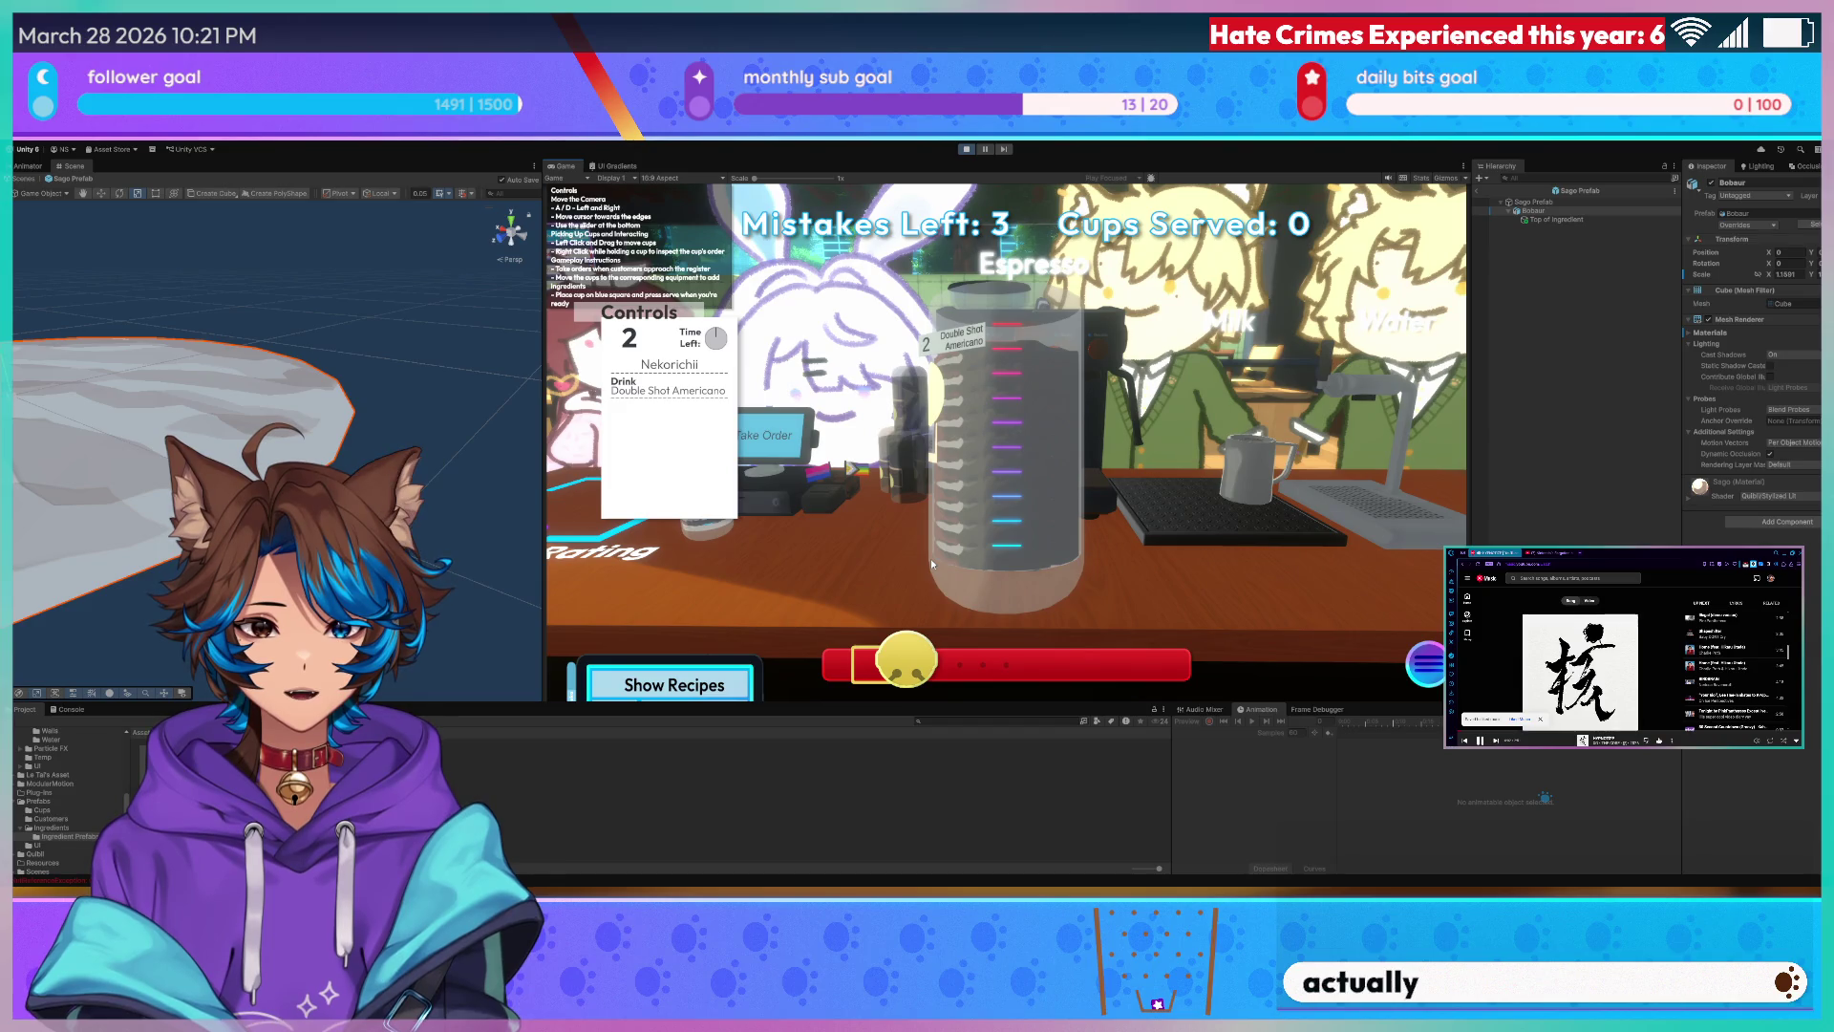
{"action": "key", "text": "d"}
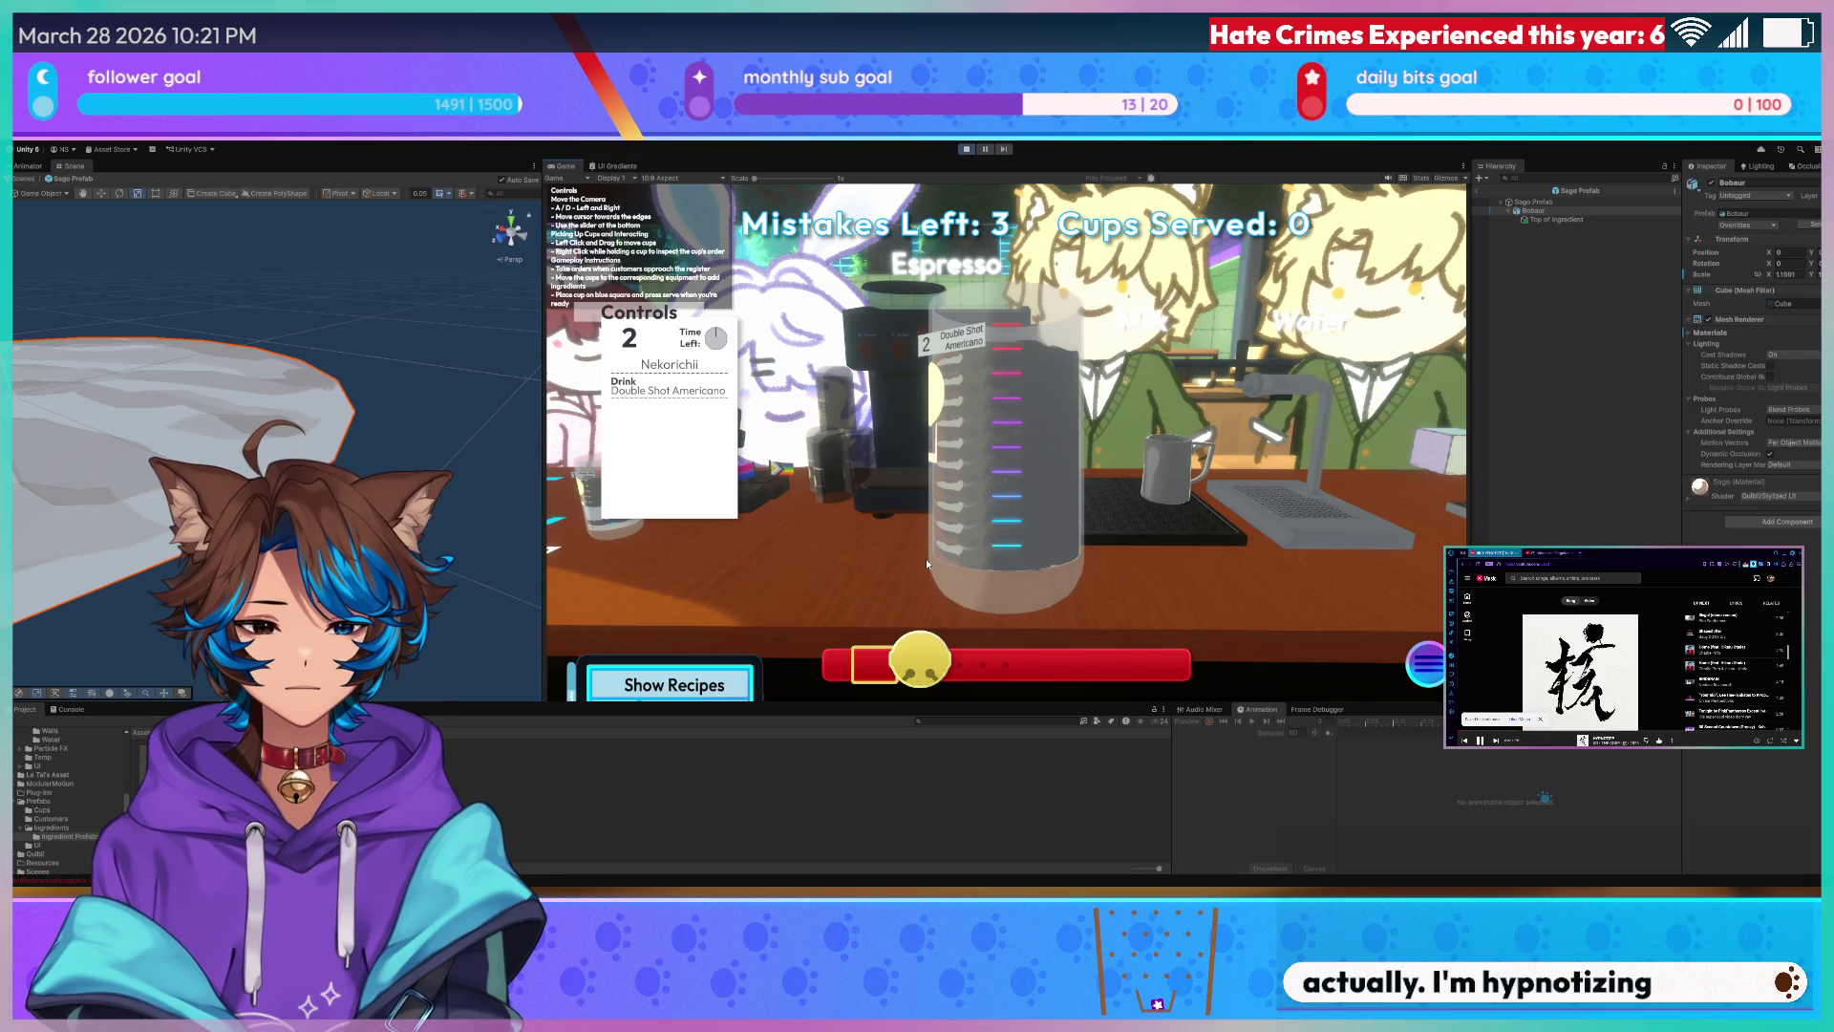
{"action": "right_click", "coordinate": [908, 565]}
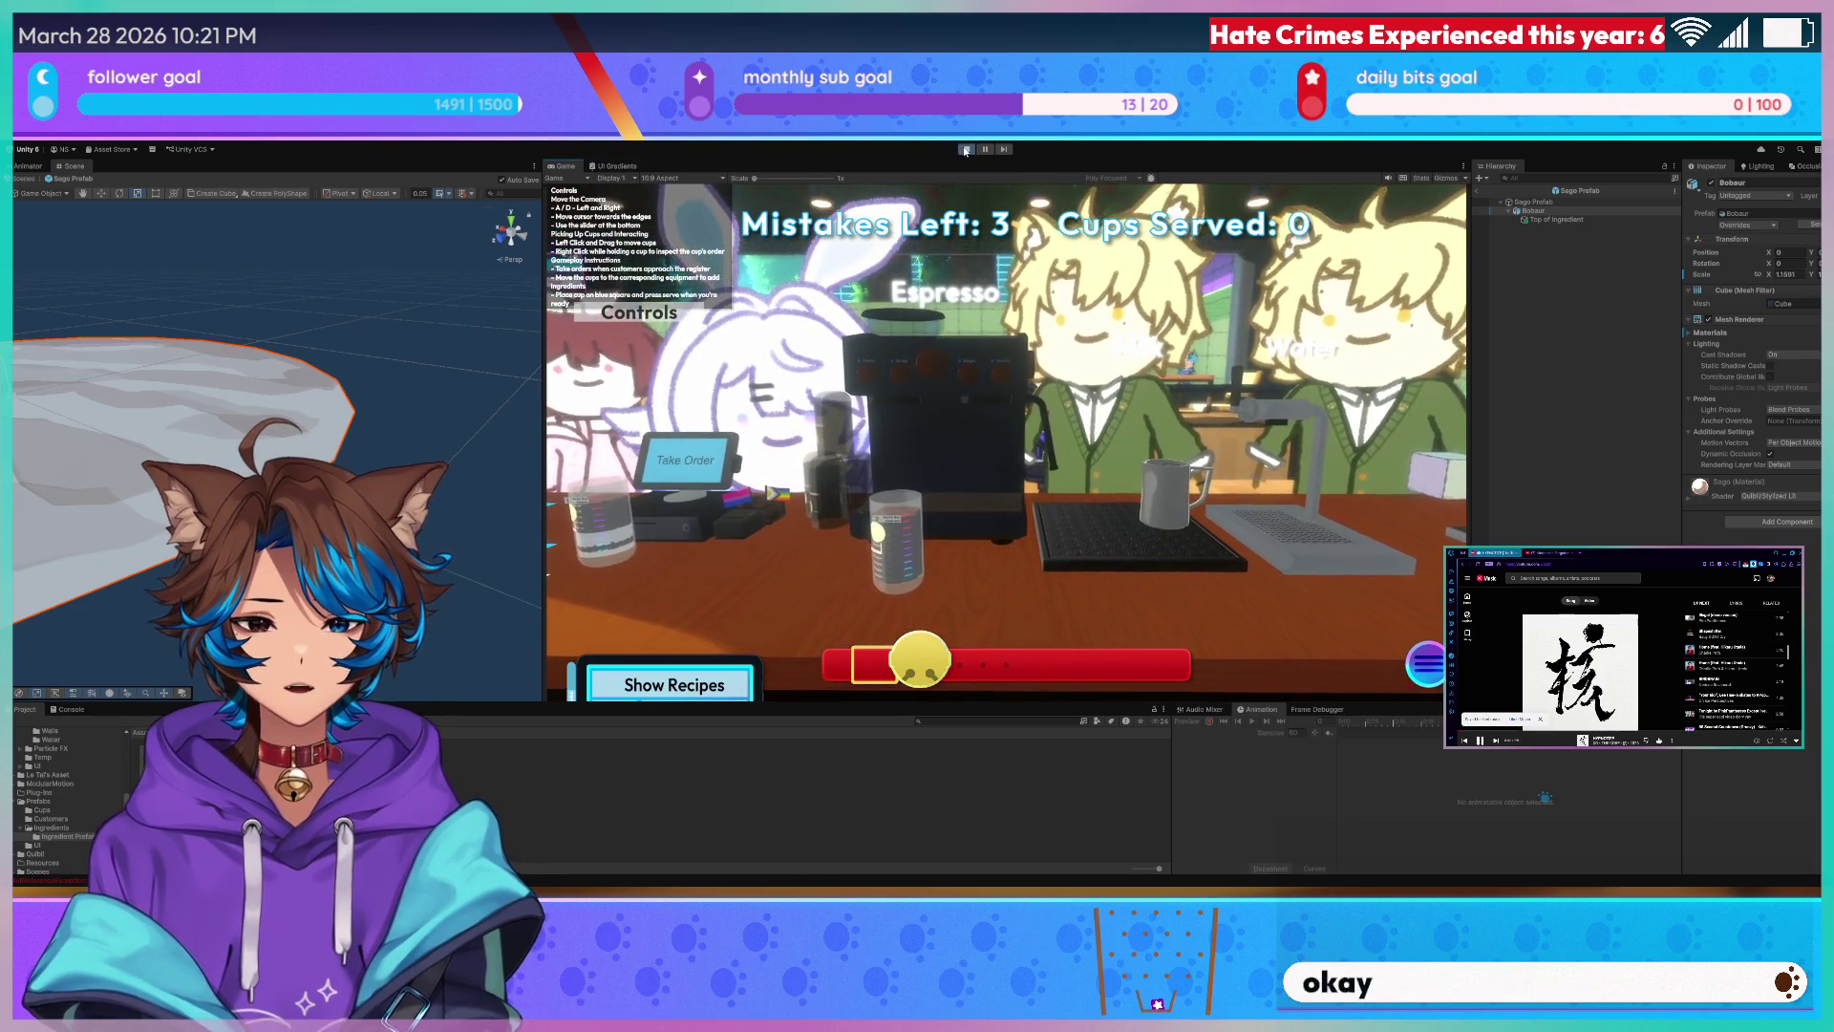
{"action": "key", "text": "ctrl+p"}
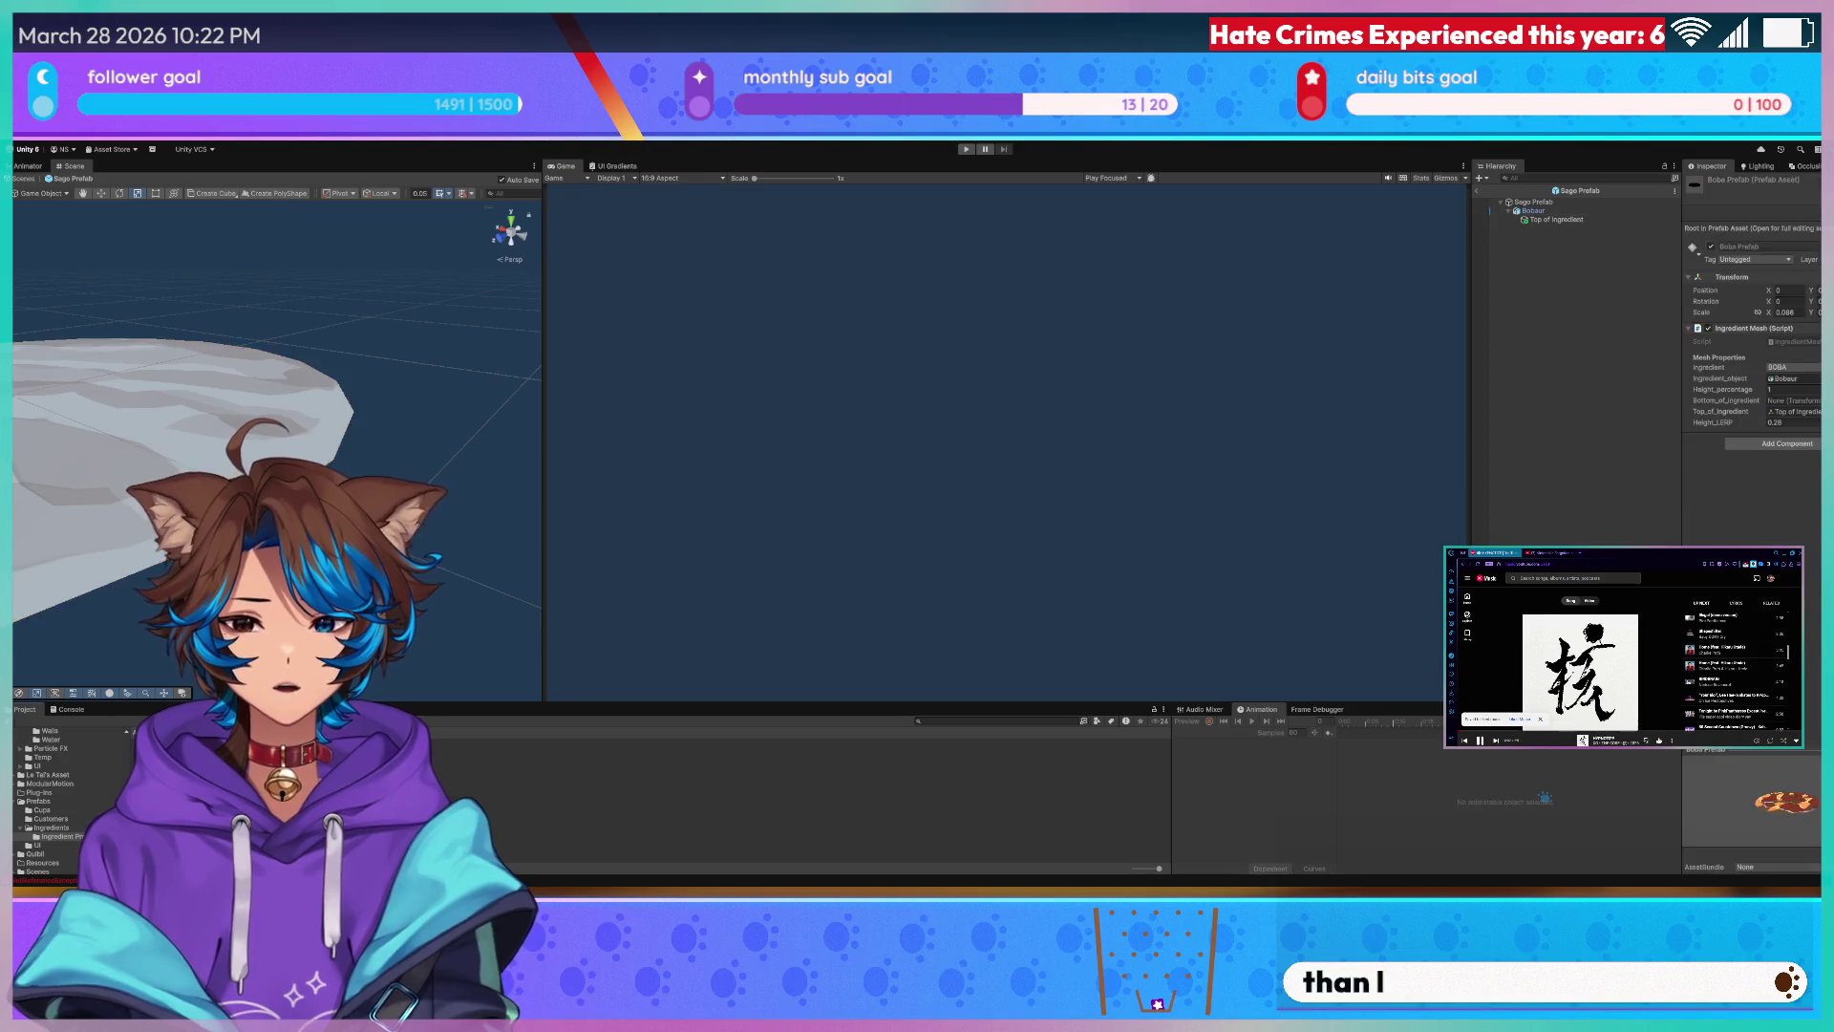
- Select the Boba mesh child, then the Sago Prefab's inner lumpy-disc mesh with its Sago material
{"action": "left_click", "coordinate": [1556, 212]}
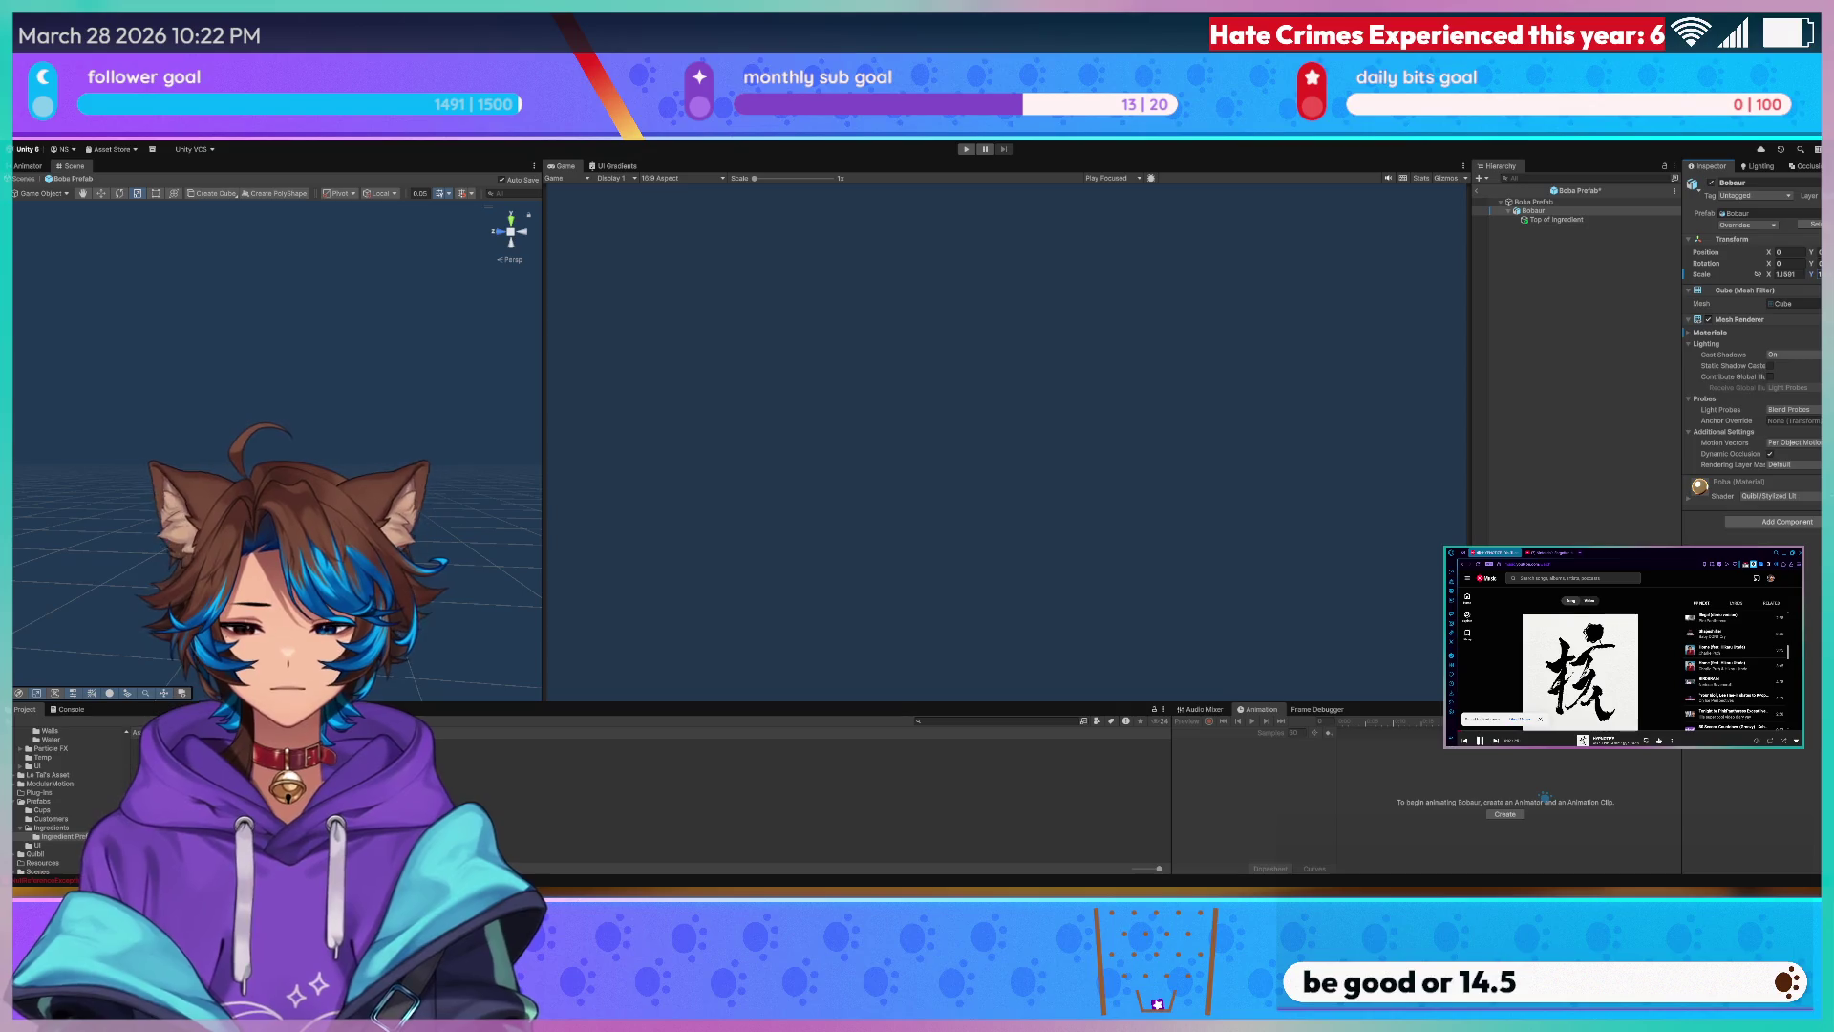
{"action": "left_click", "coordinate": [1577, 201]}
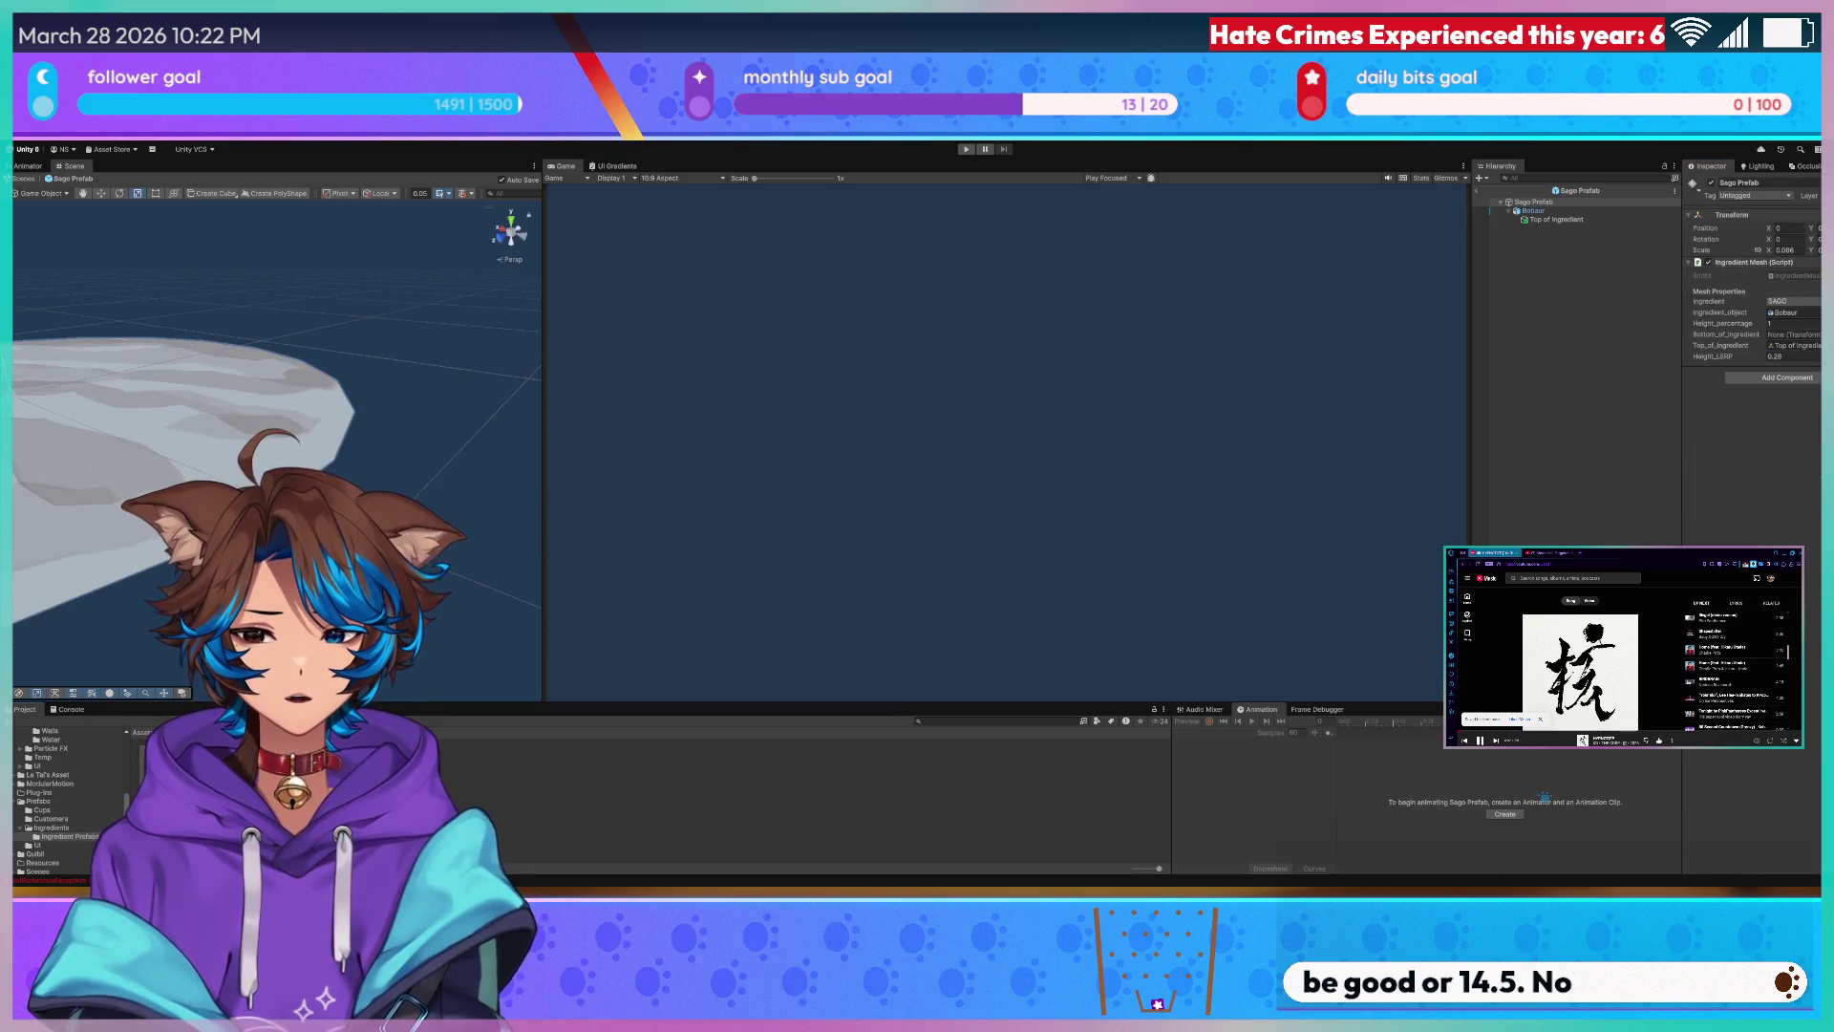
{"action": "left_click", "coordinate": [1591, 212]}
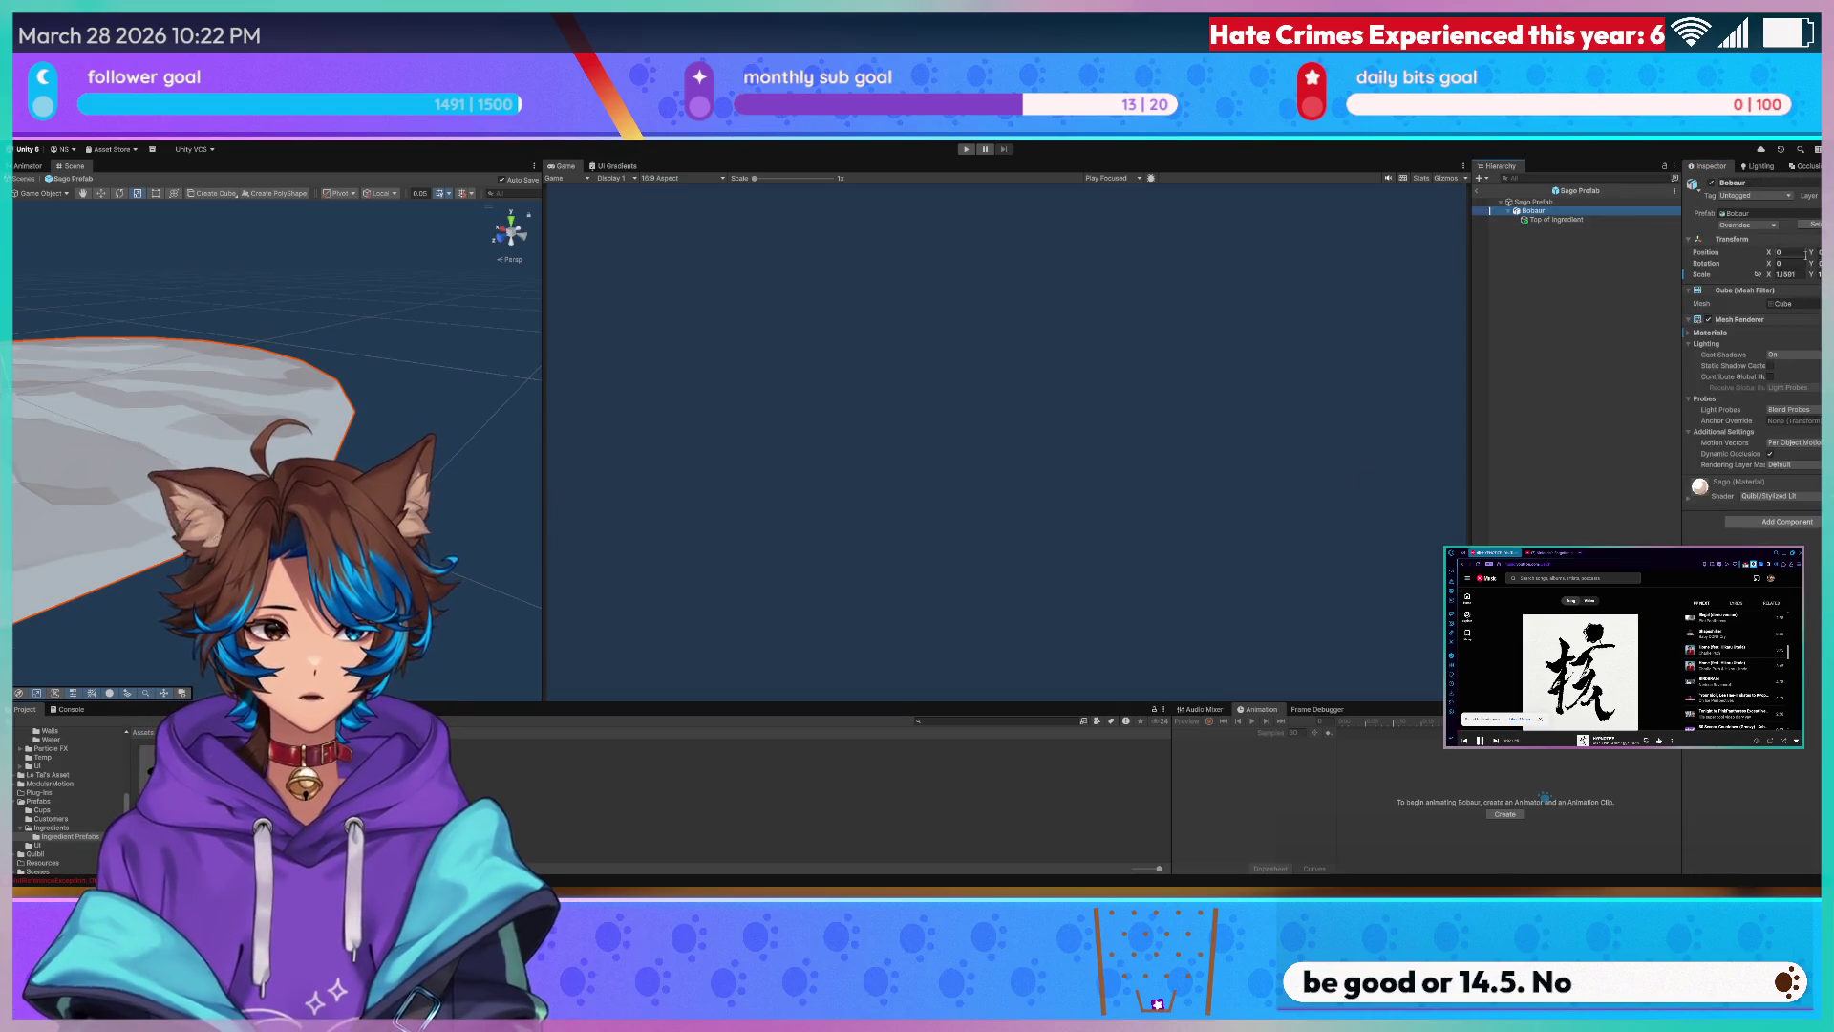
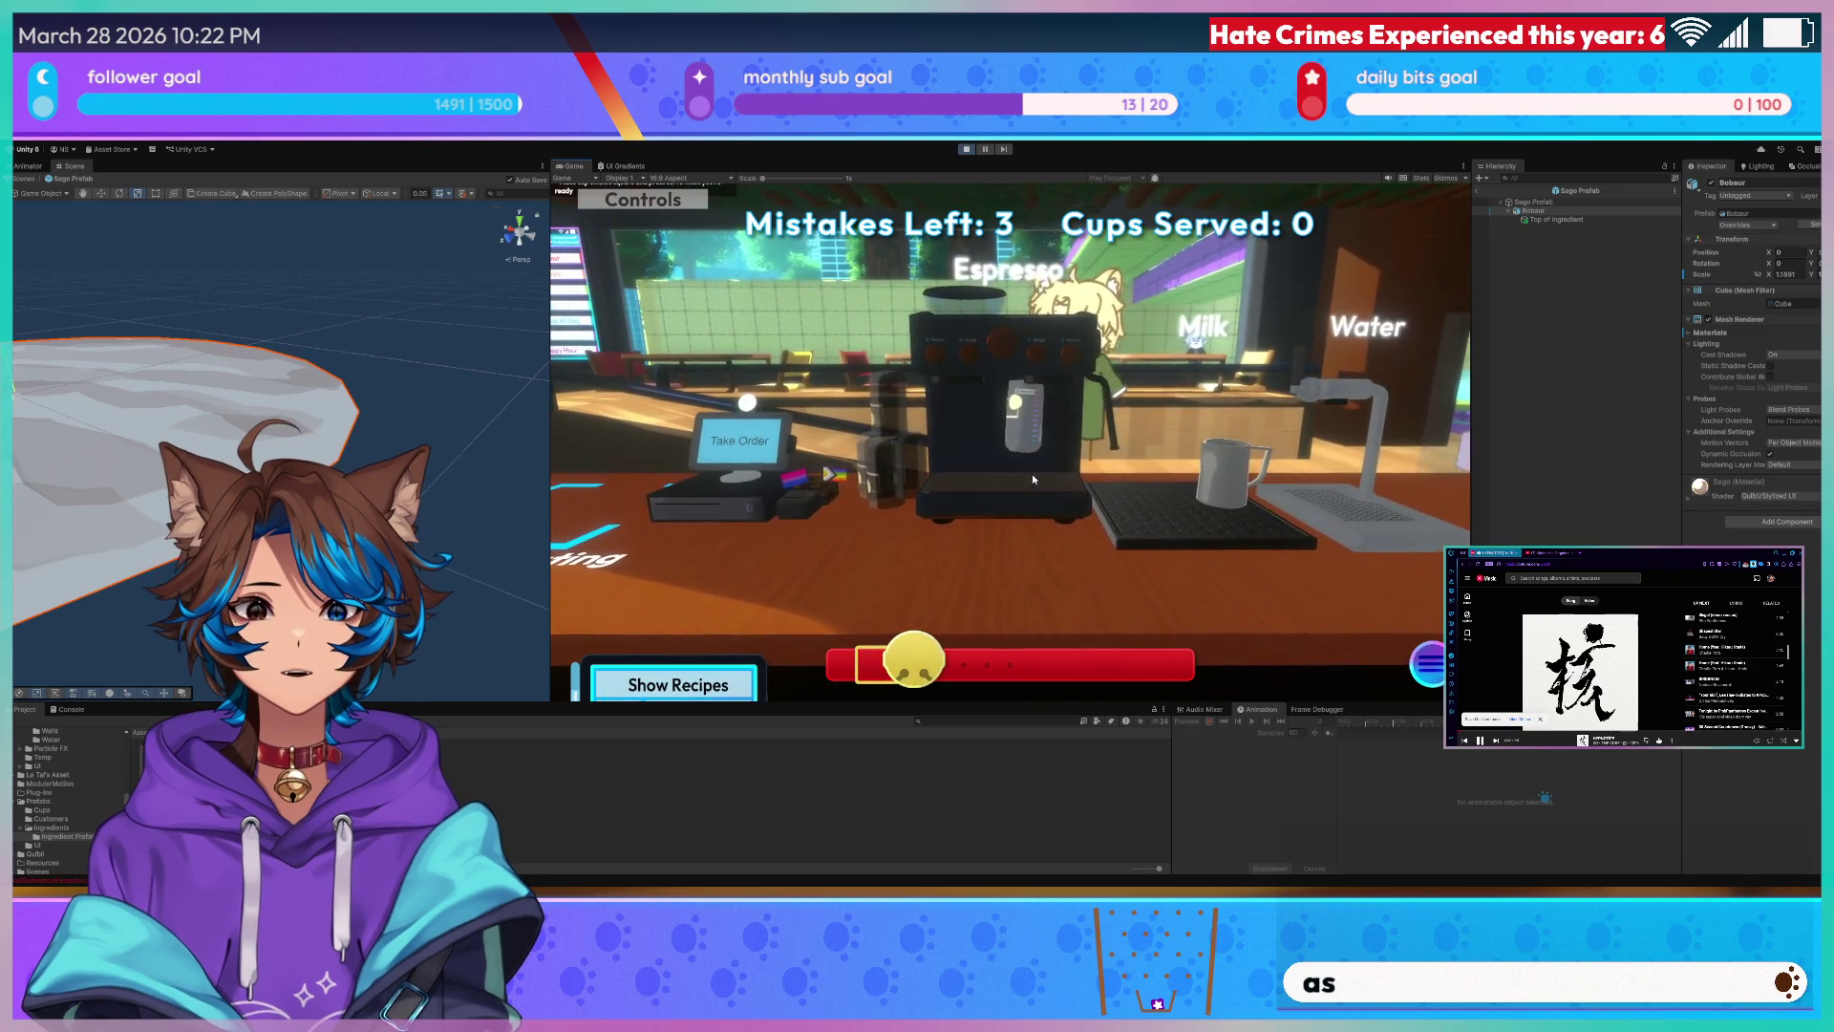
- Zoom into the espresso machine and pick up the Americano cup from the tray
{"action": "left_click", "coordinate": [1059, 480]}
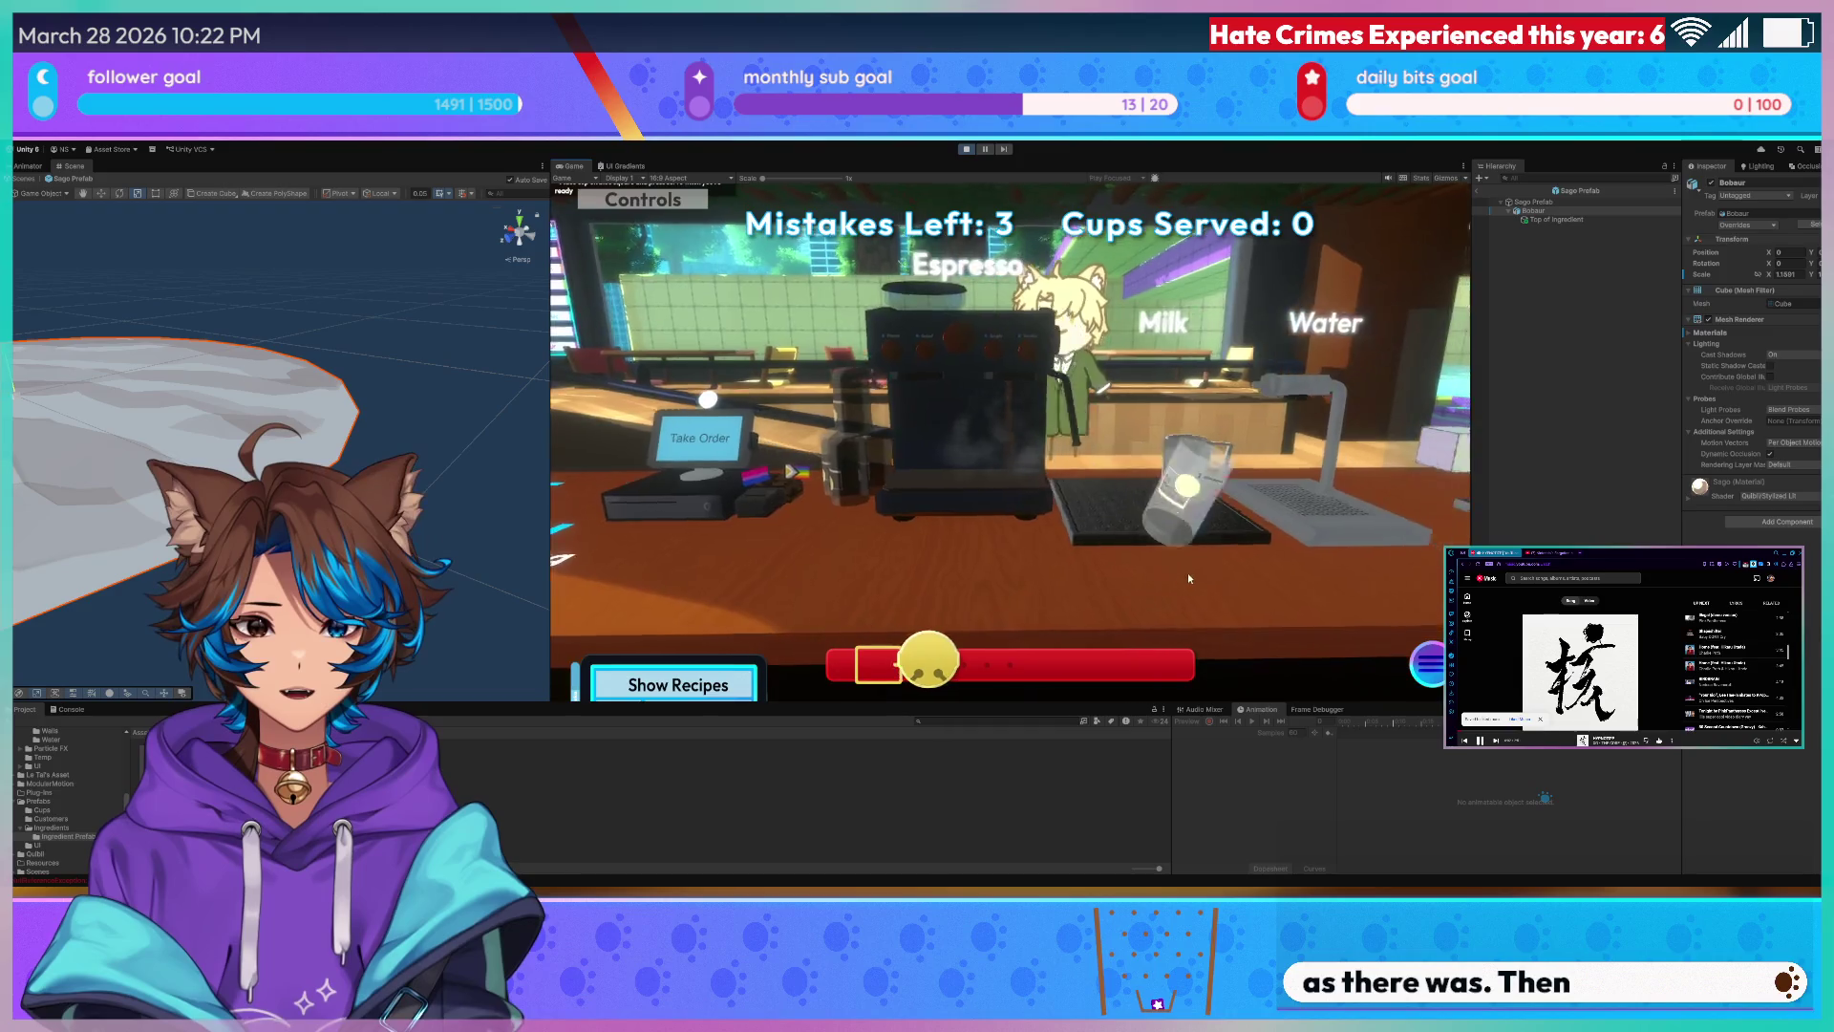
{"action": "left_click", "coordinate": [917, 473]}
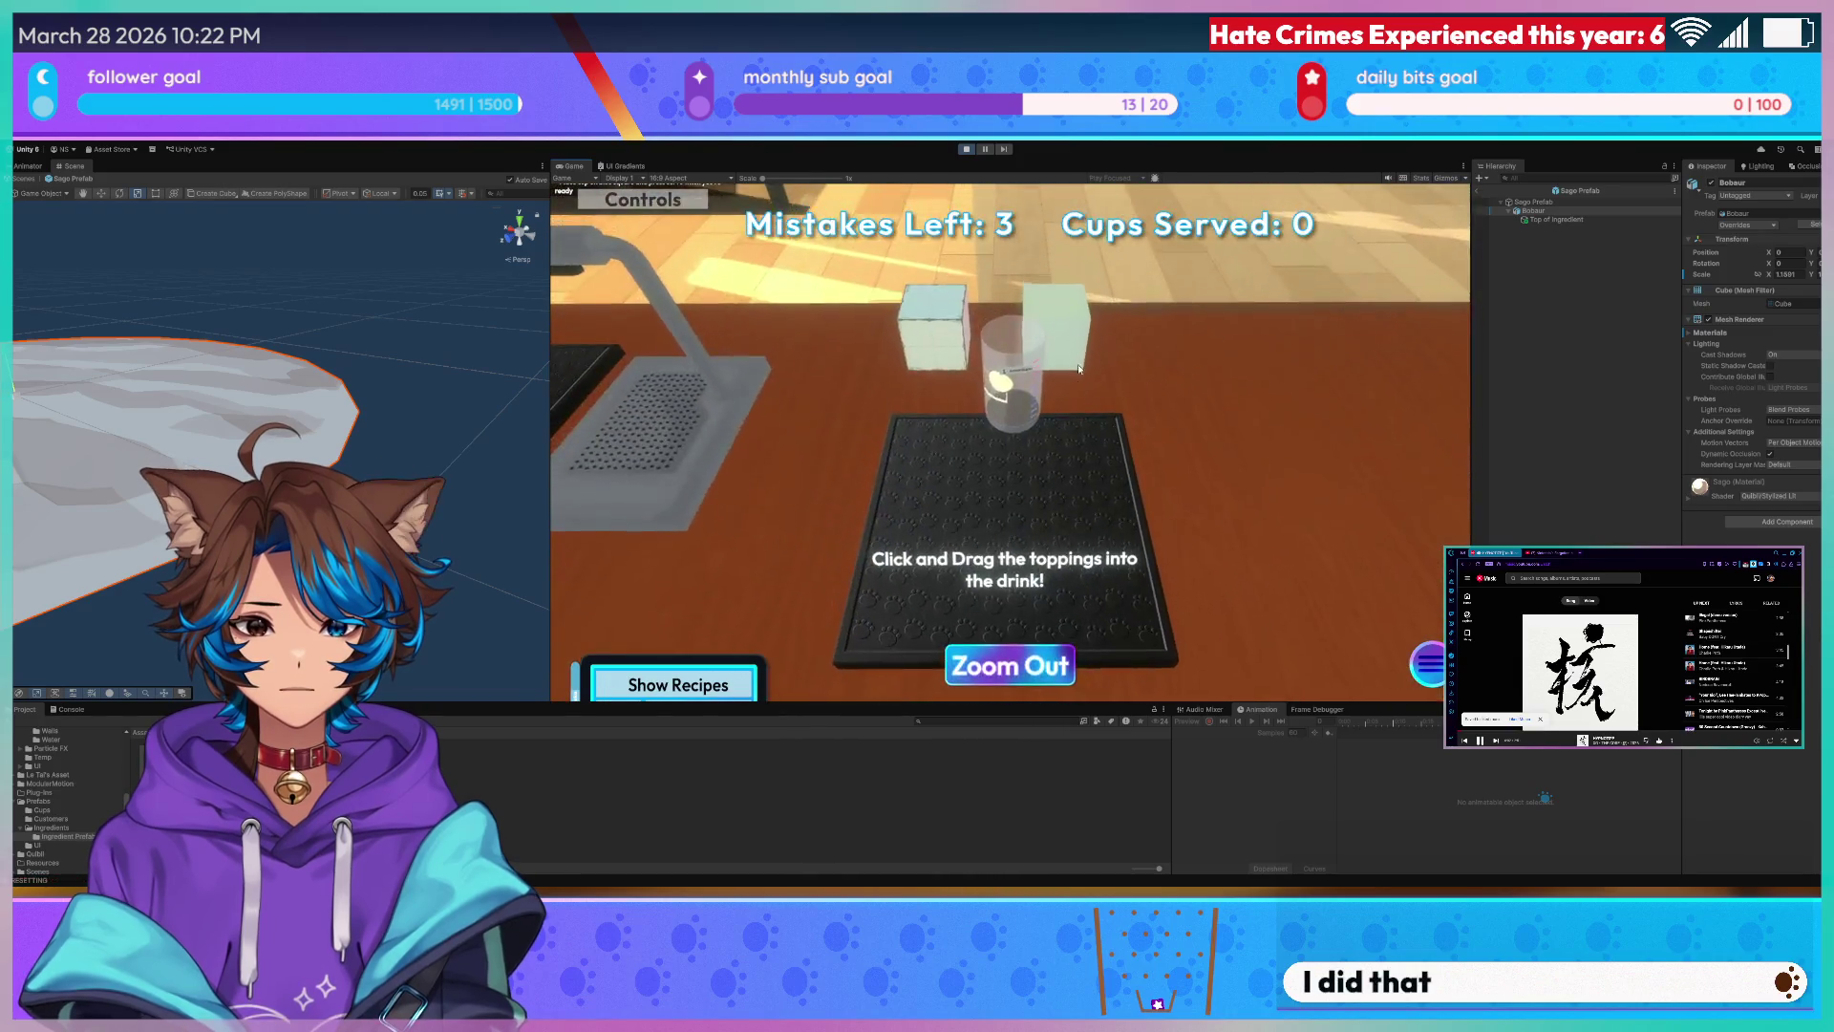
{"action": "left_click", "coordinate": [1006, 659]}
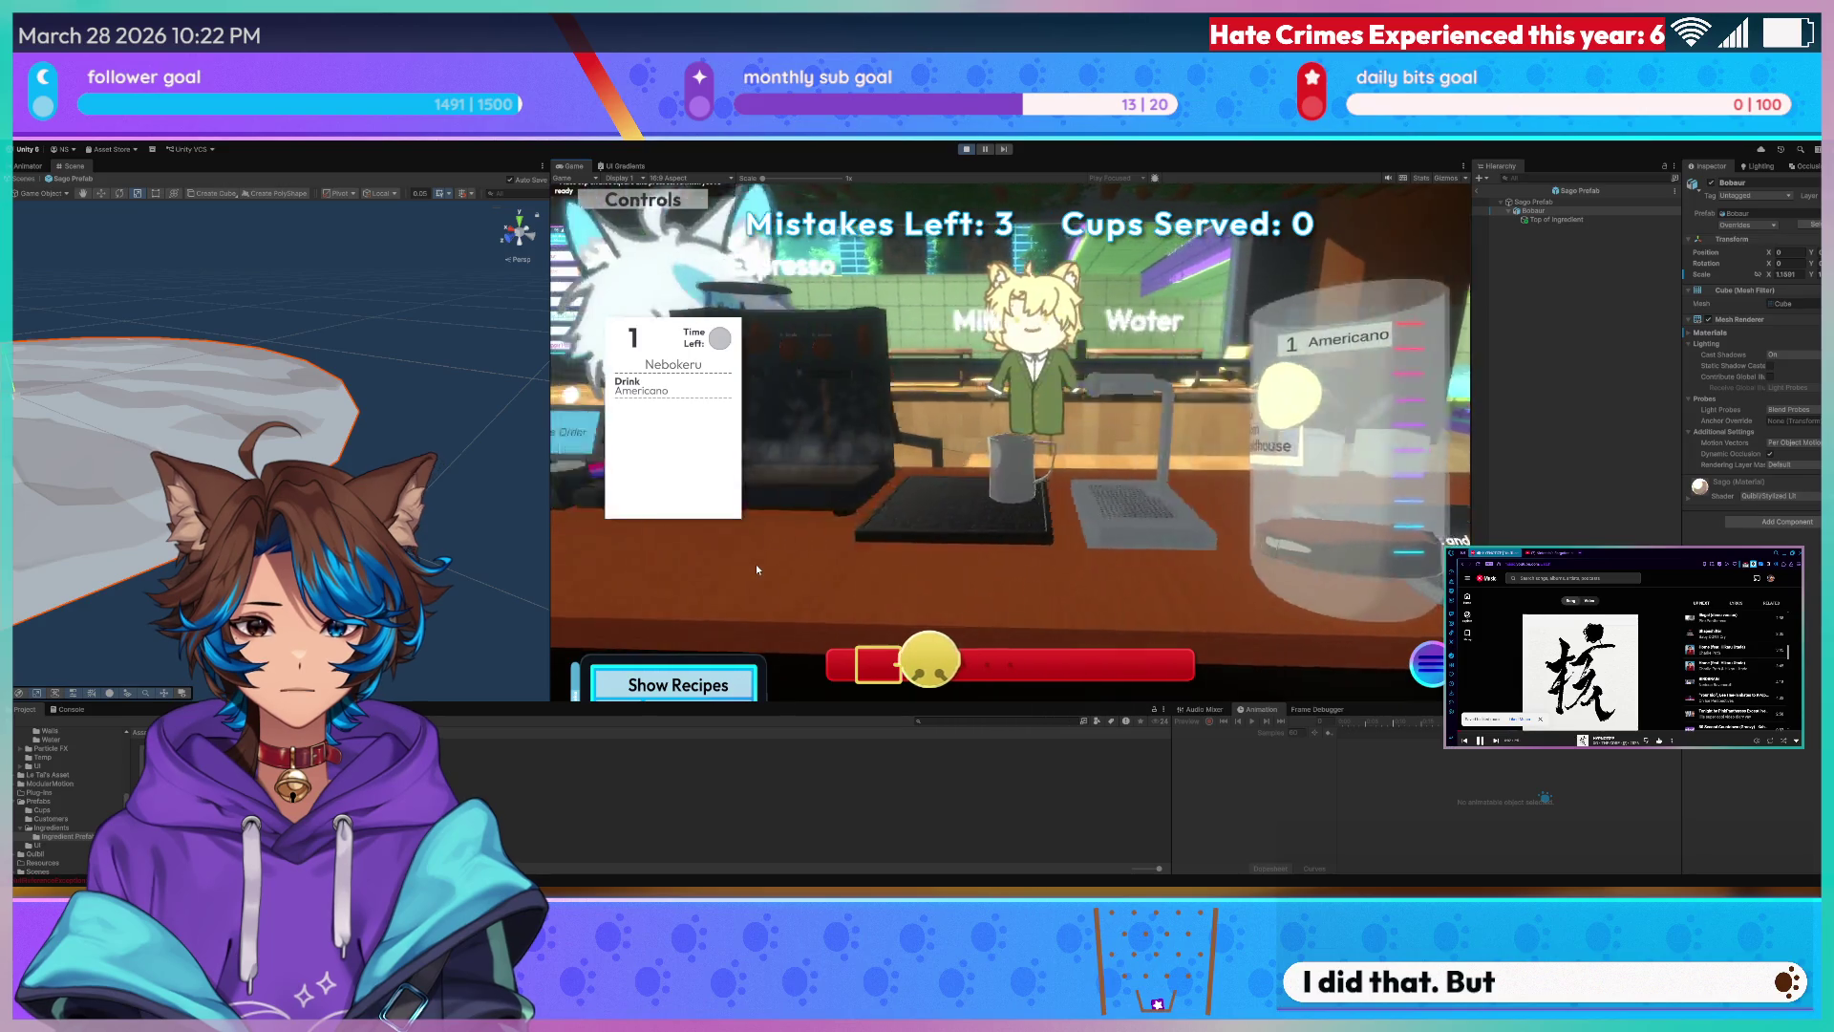
- Bring the cup to the topping station, inspect the tray, then pick the cup back up to serve
{"action": "left_click", "coordinate": [1006, 503]}
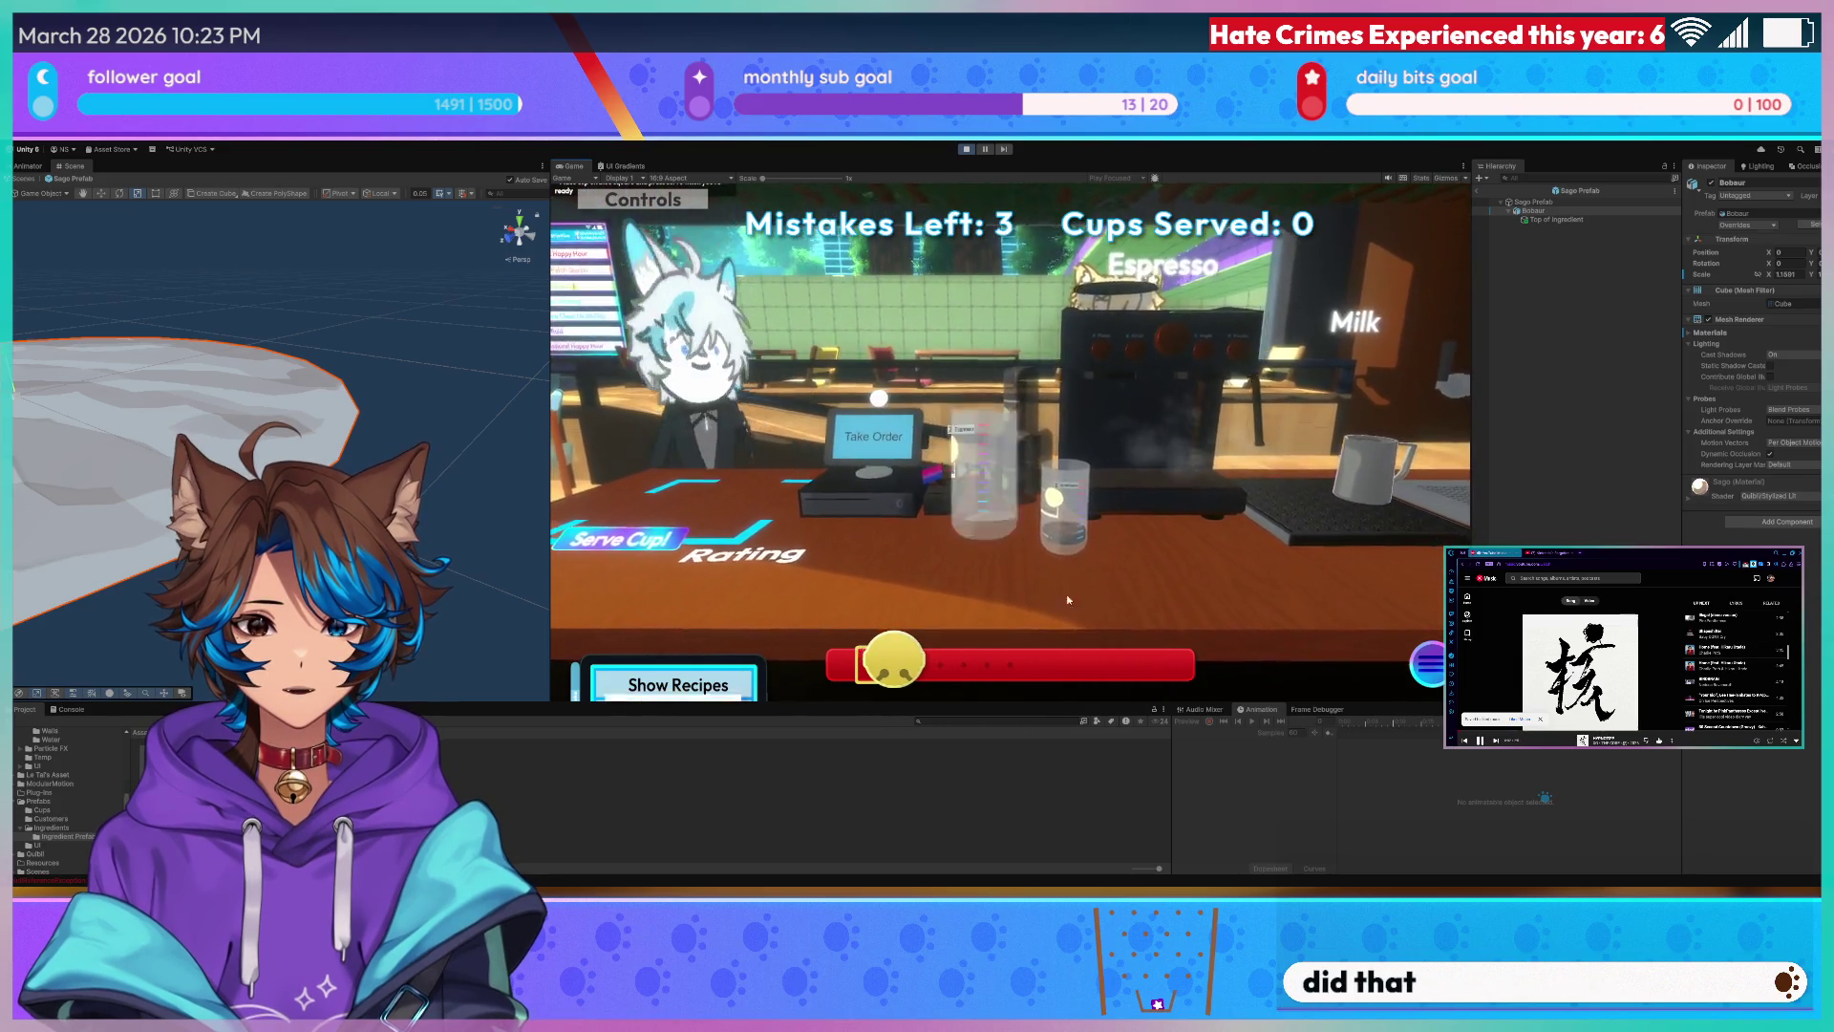
{"action": "left_click", "coordinate": [1063, 517]}
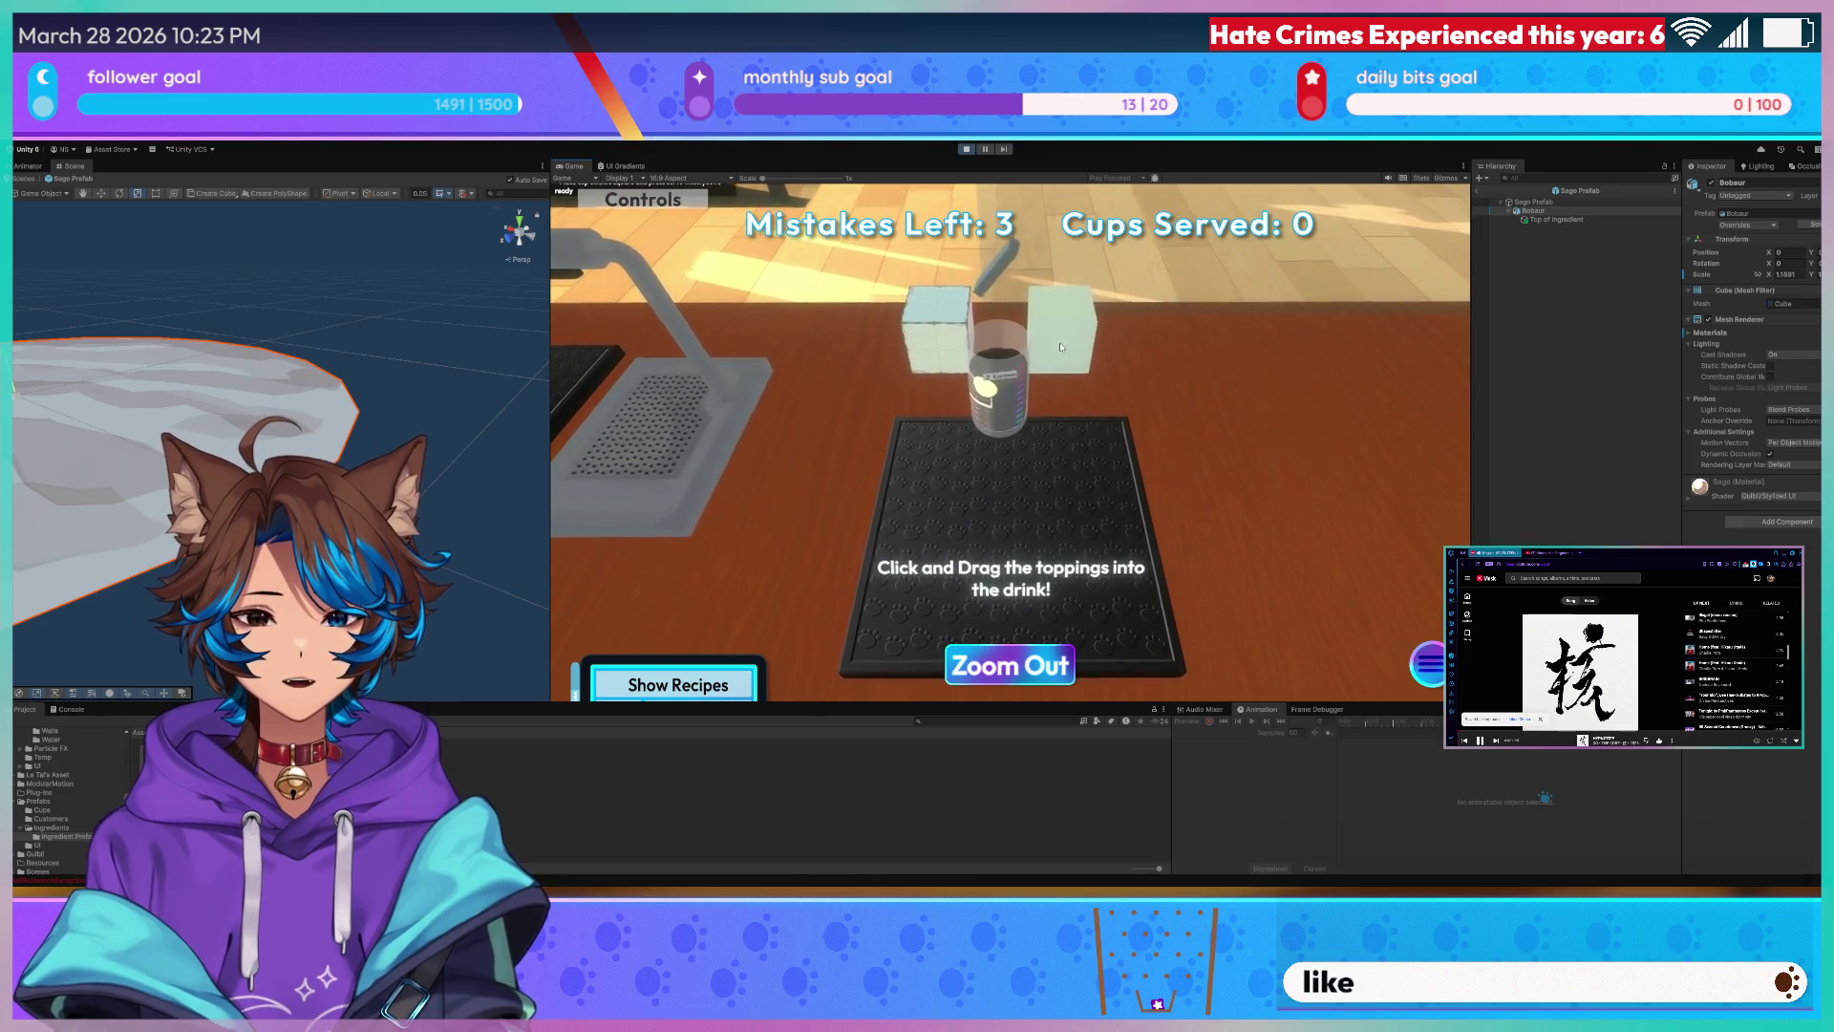
{"action": "left_click", "coordinate": [1009, 664]}
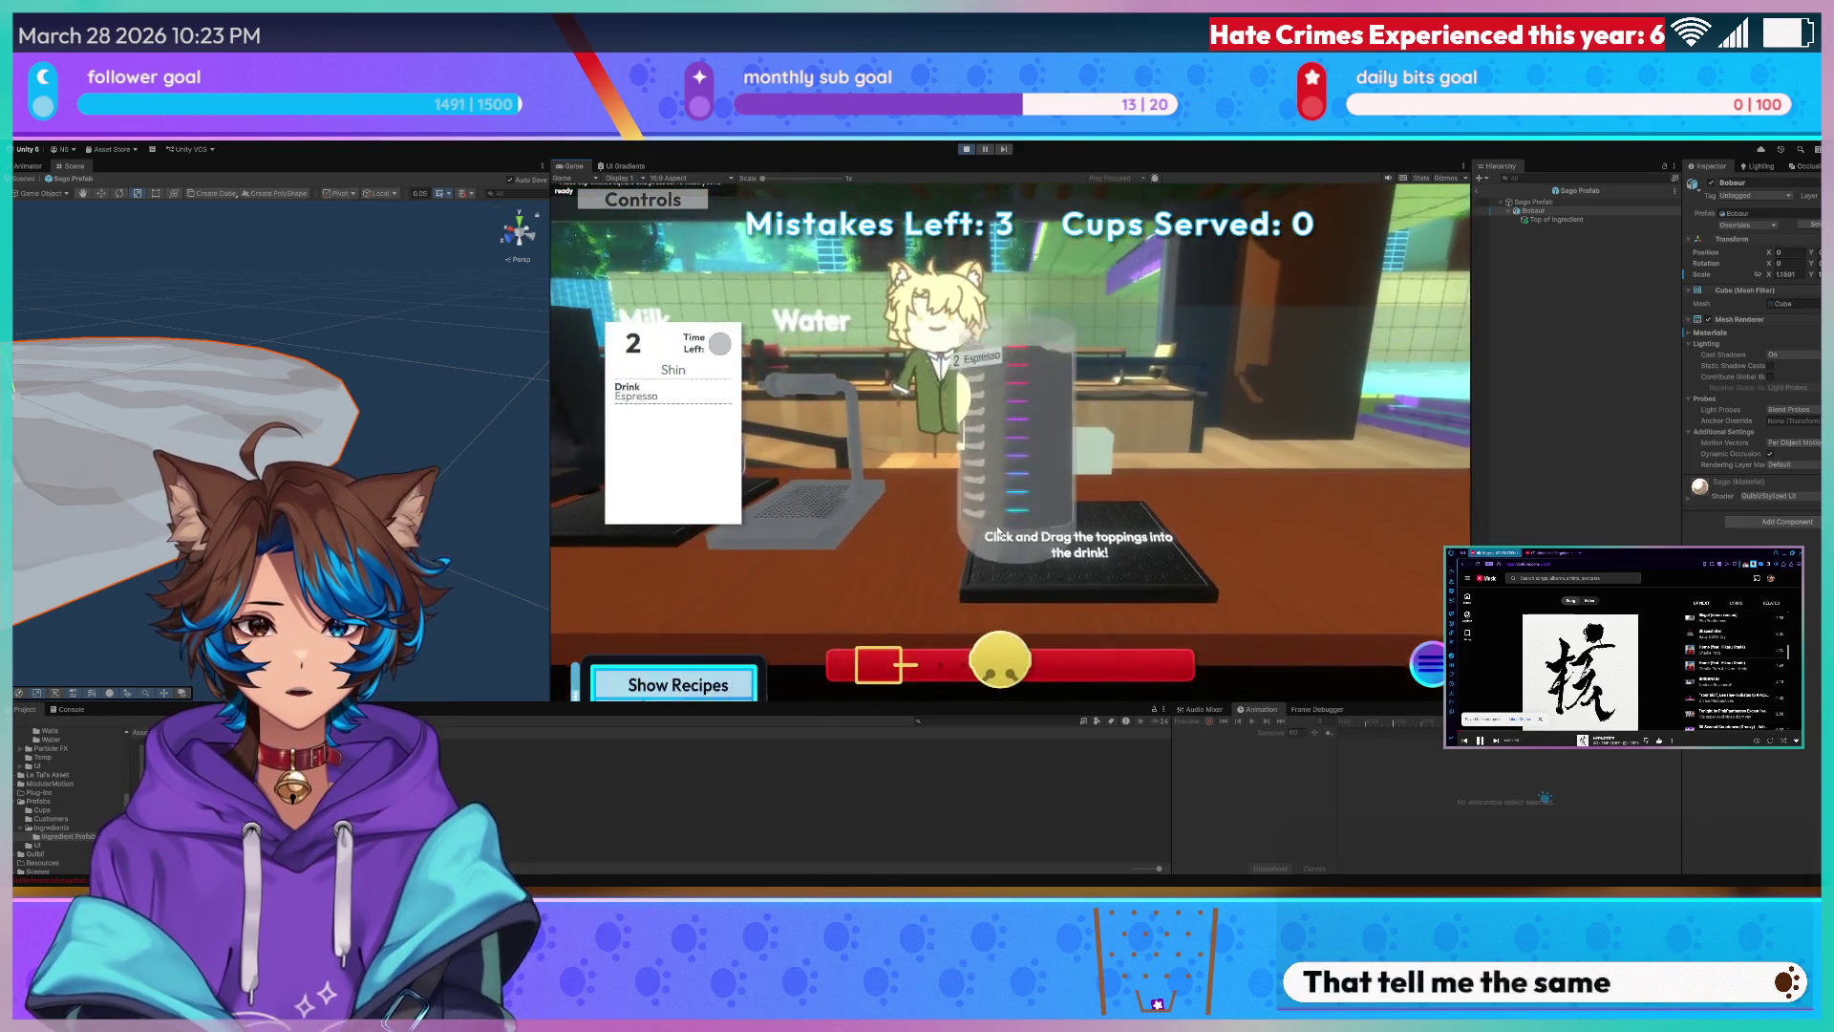
{"action": "left_click", "coordinate": [999, 532]}
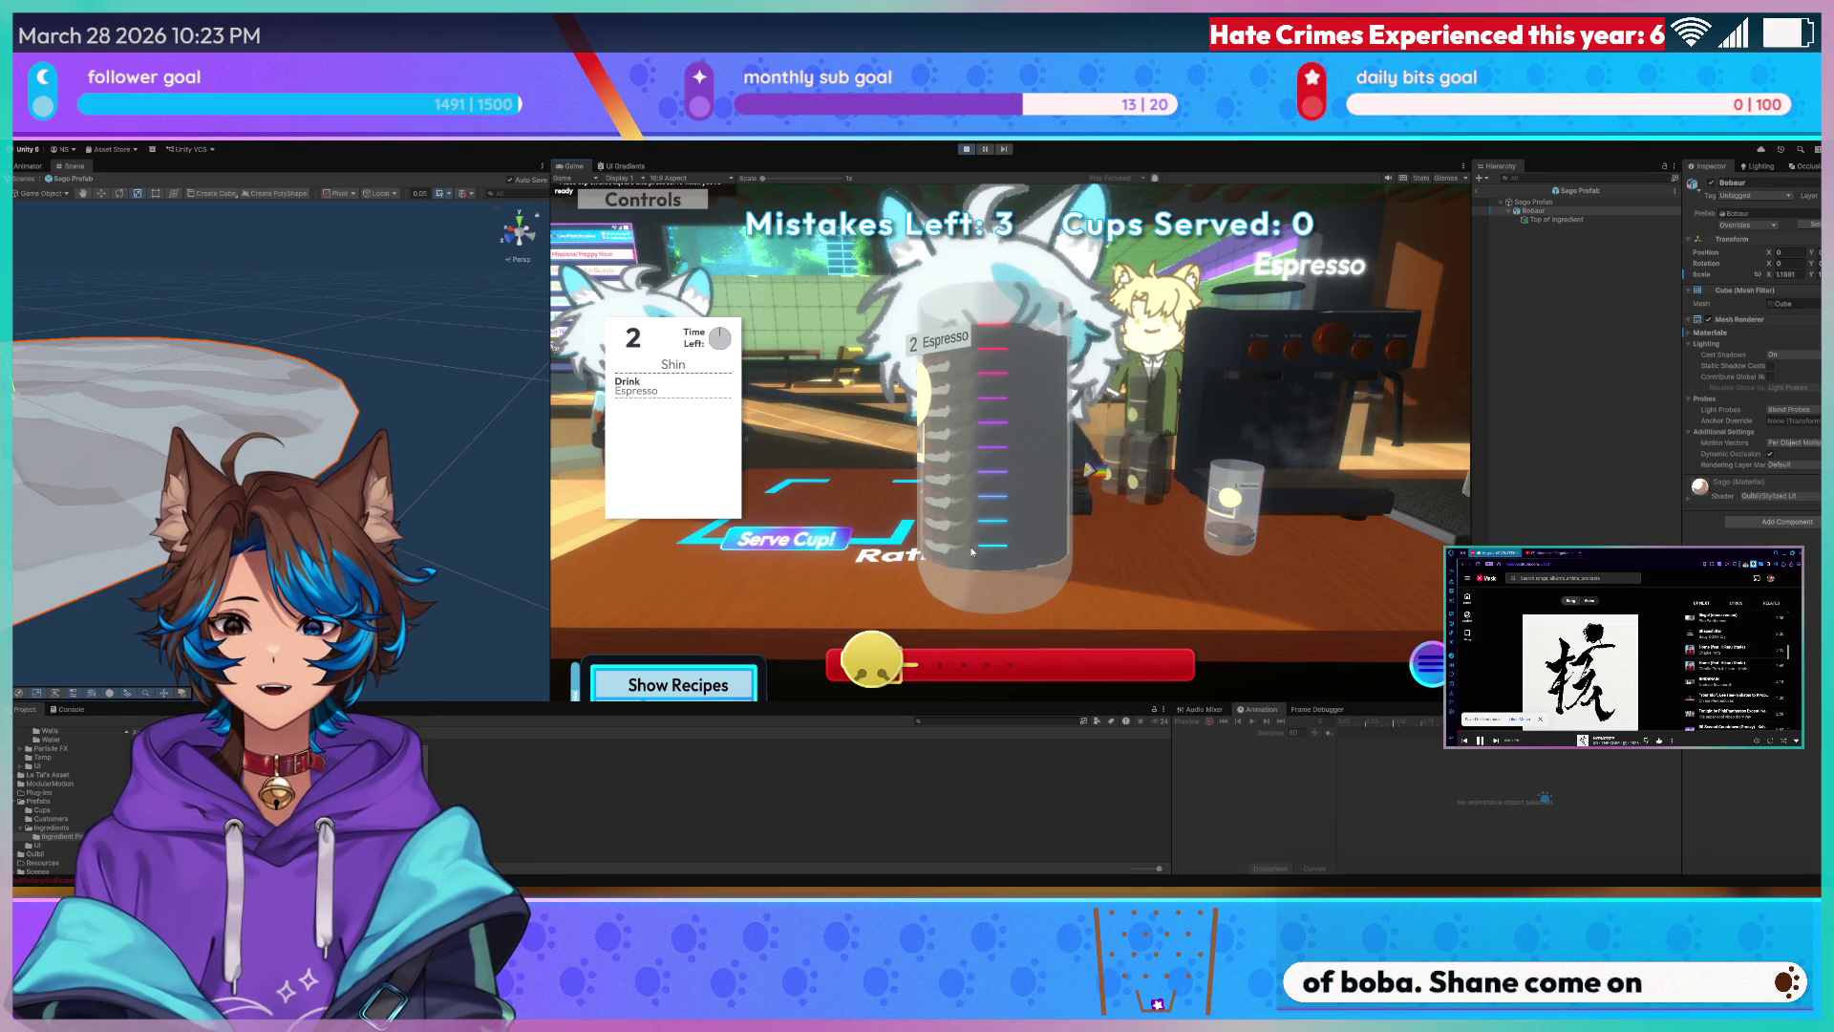
- Turn toward the ingredient counter and set the carried cup down by the register
{"action": "key", "text": "d"}
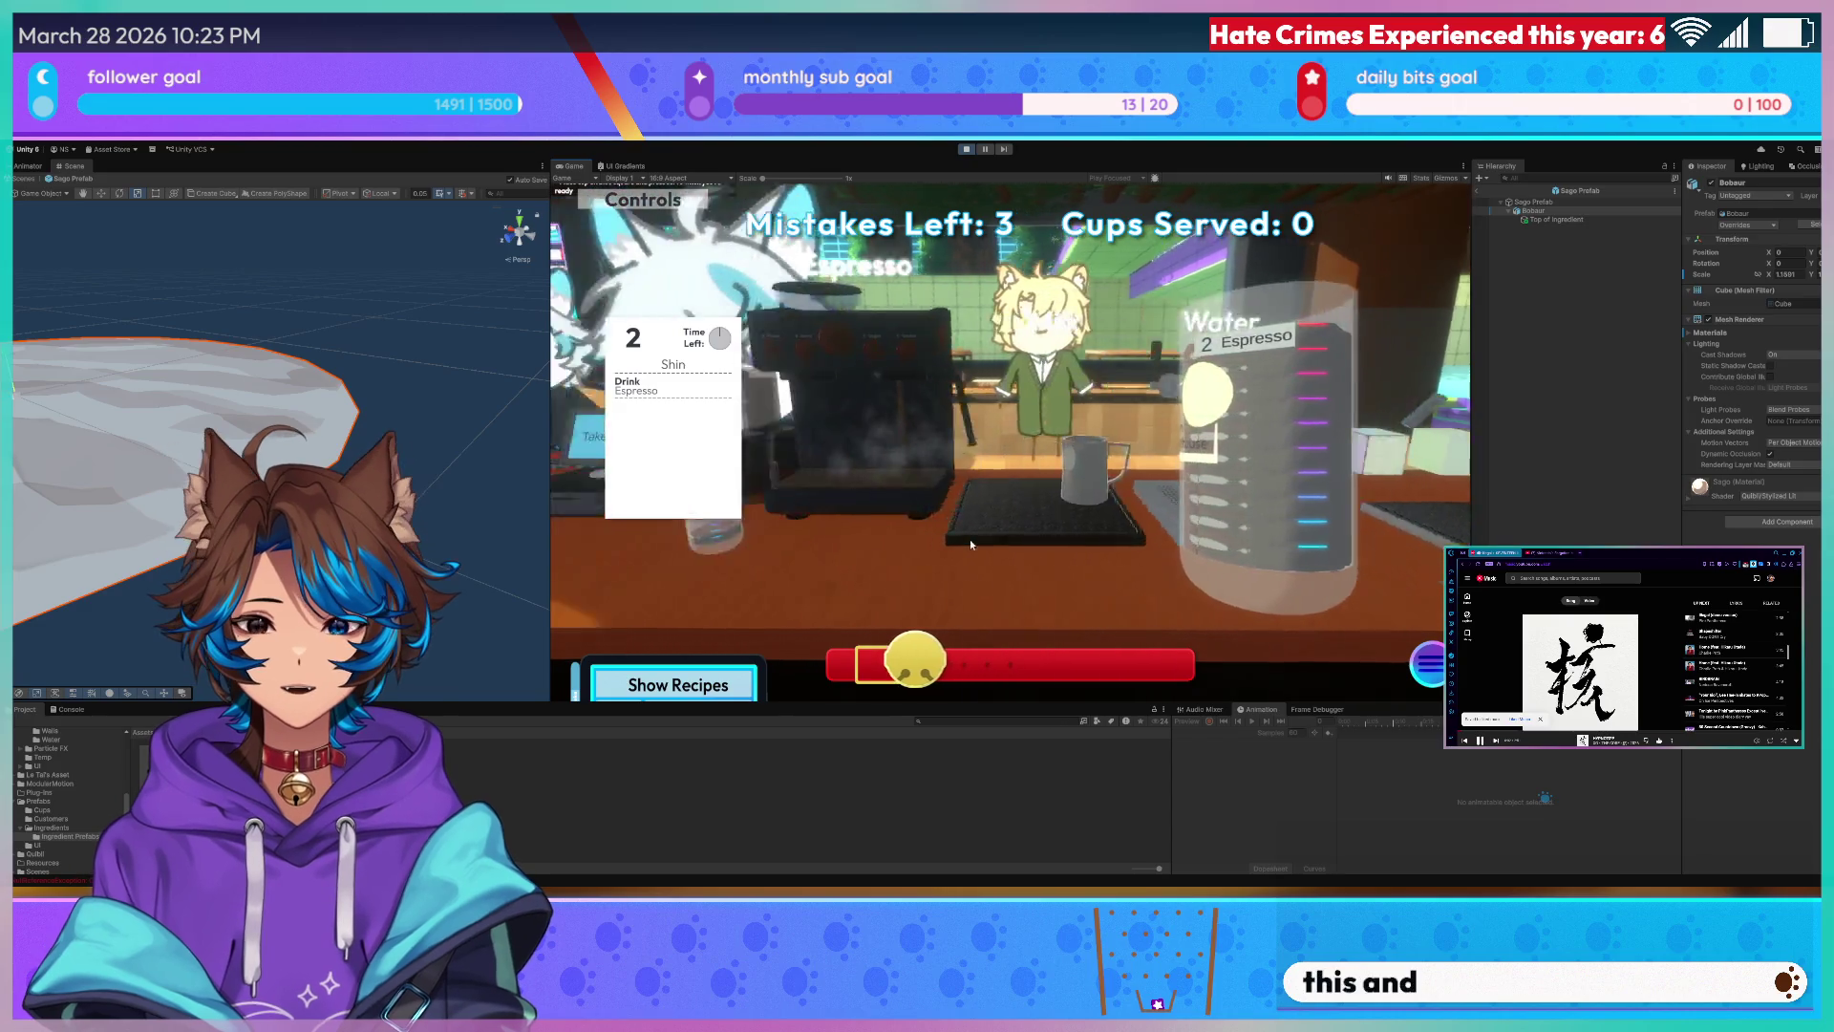
{"action": "key", "text": "a"}
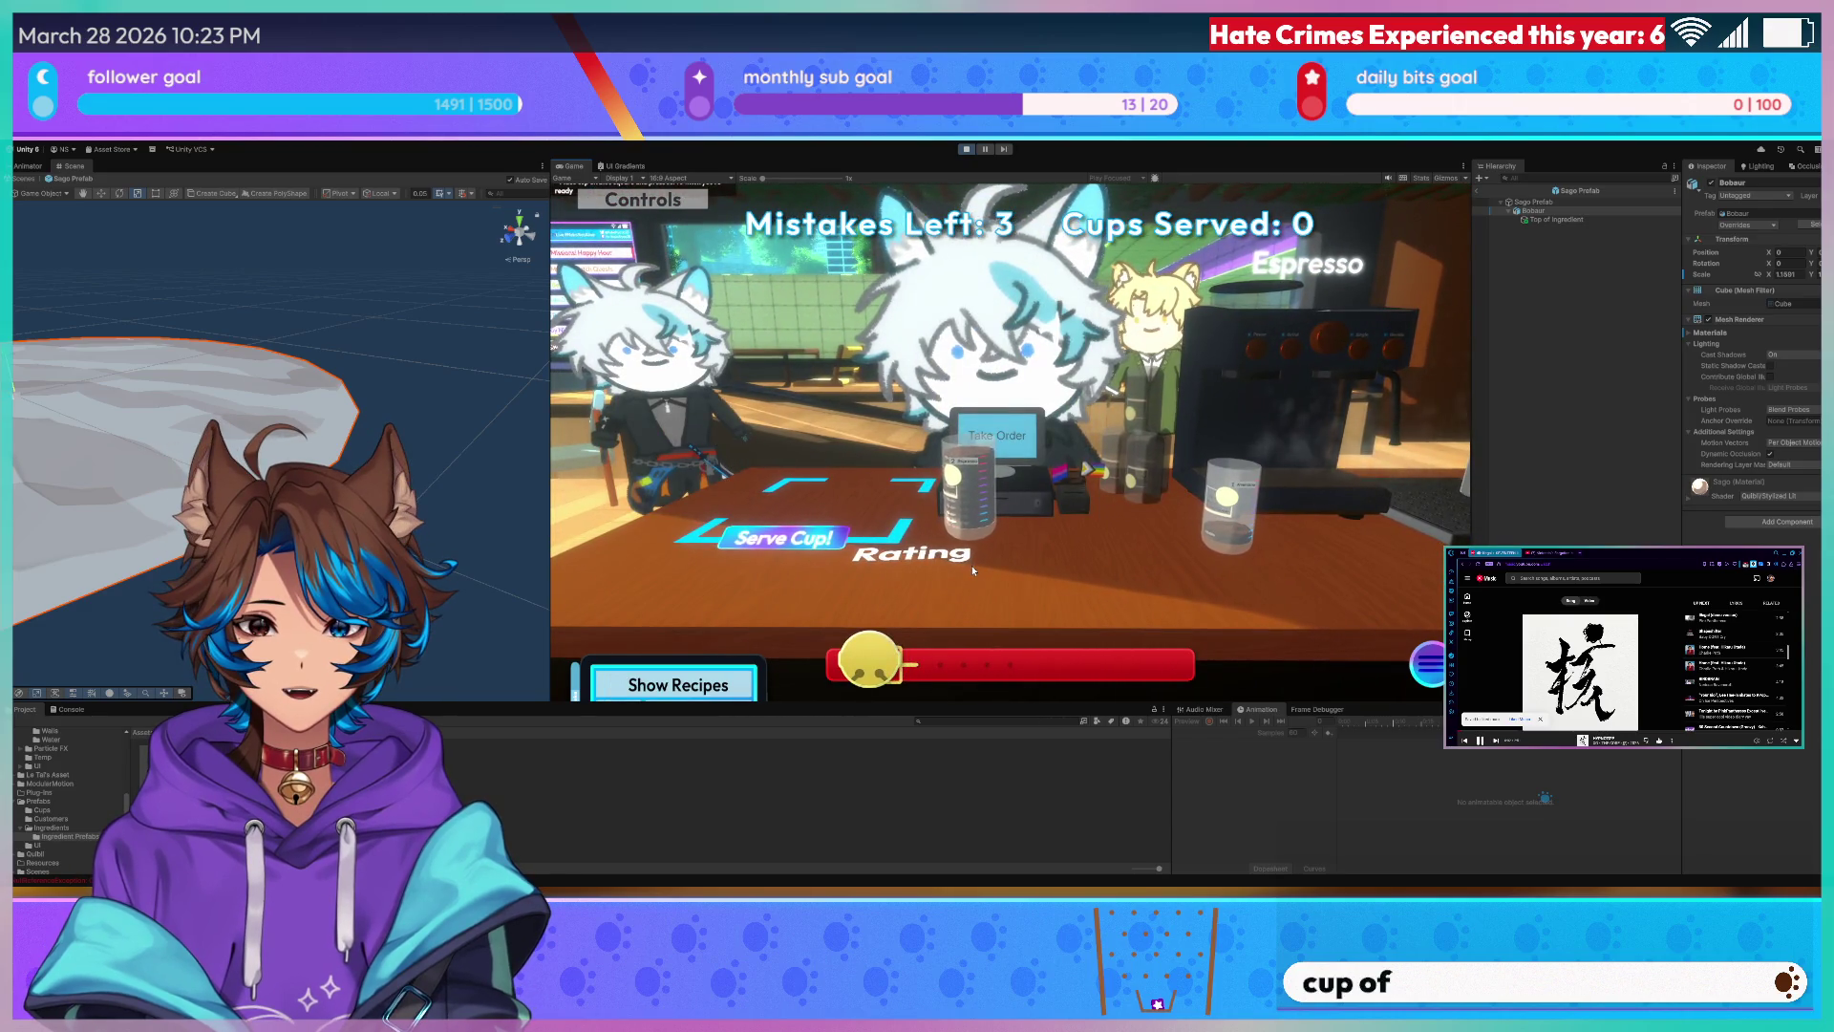
{"action": "key", "text": "w"}
{"action": "key", "text": "w"}
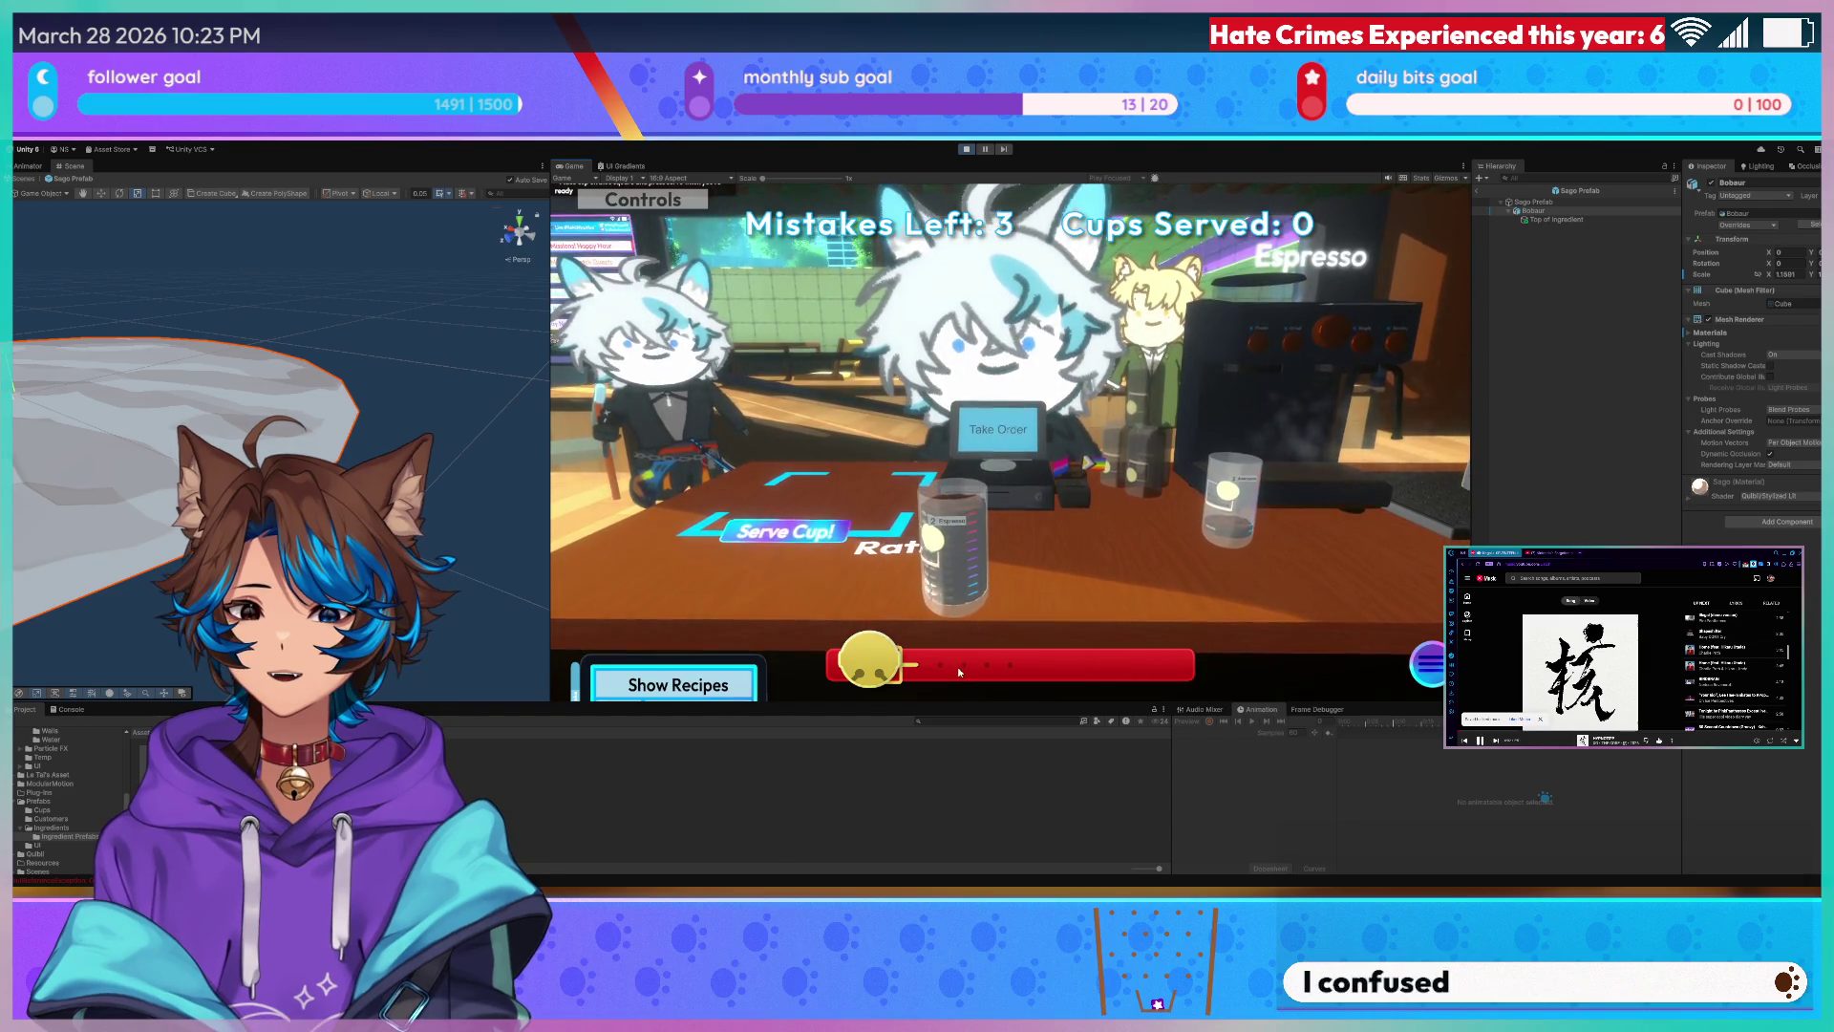
{"action": "left_click", "coordinate": [962, 580]}
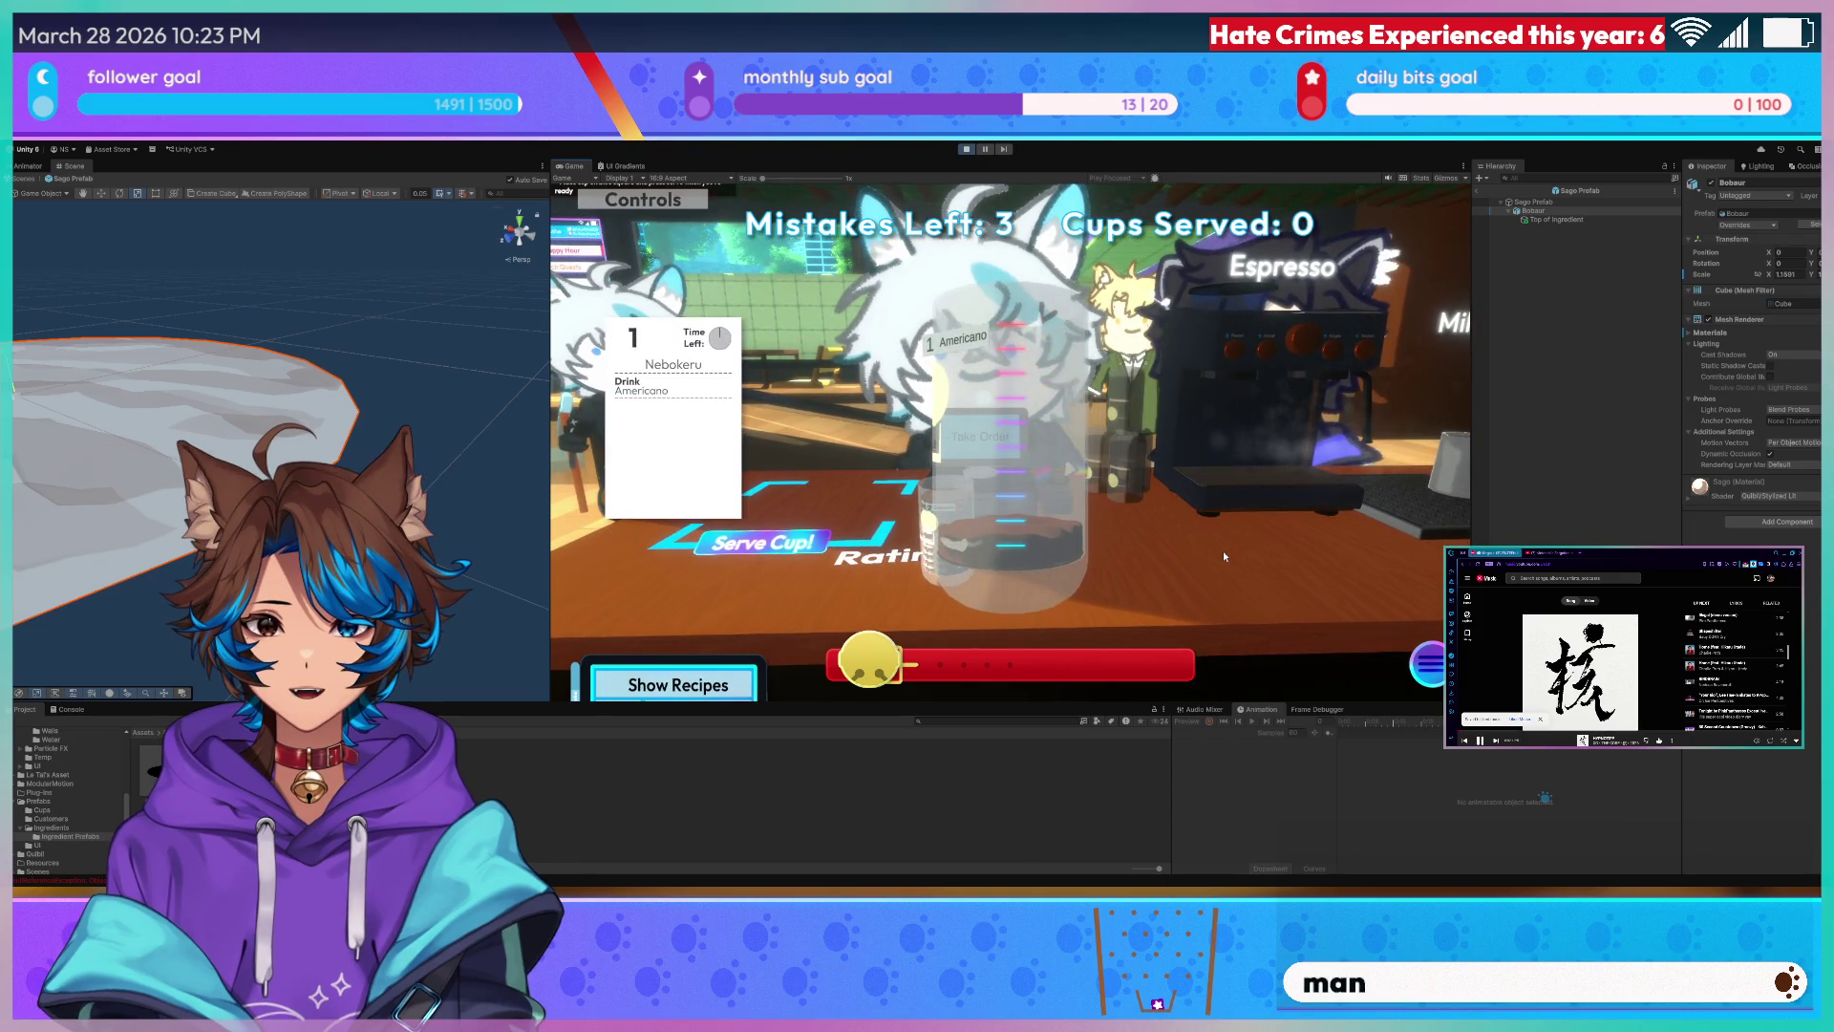
{"action": "left_click", "coordinate": [1223, 550]}
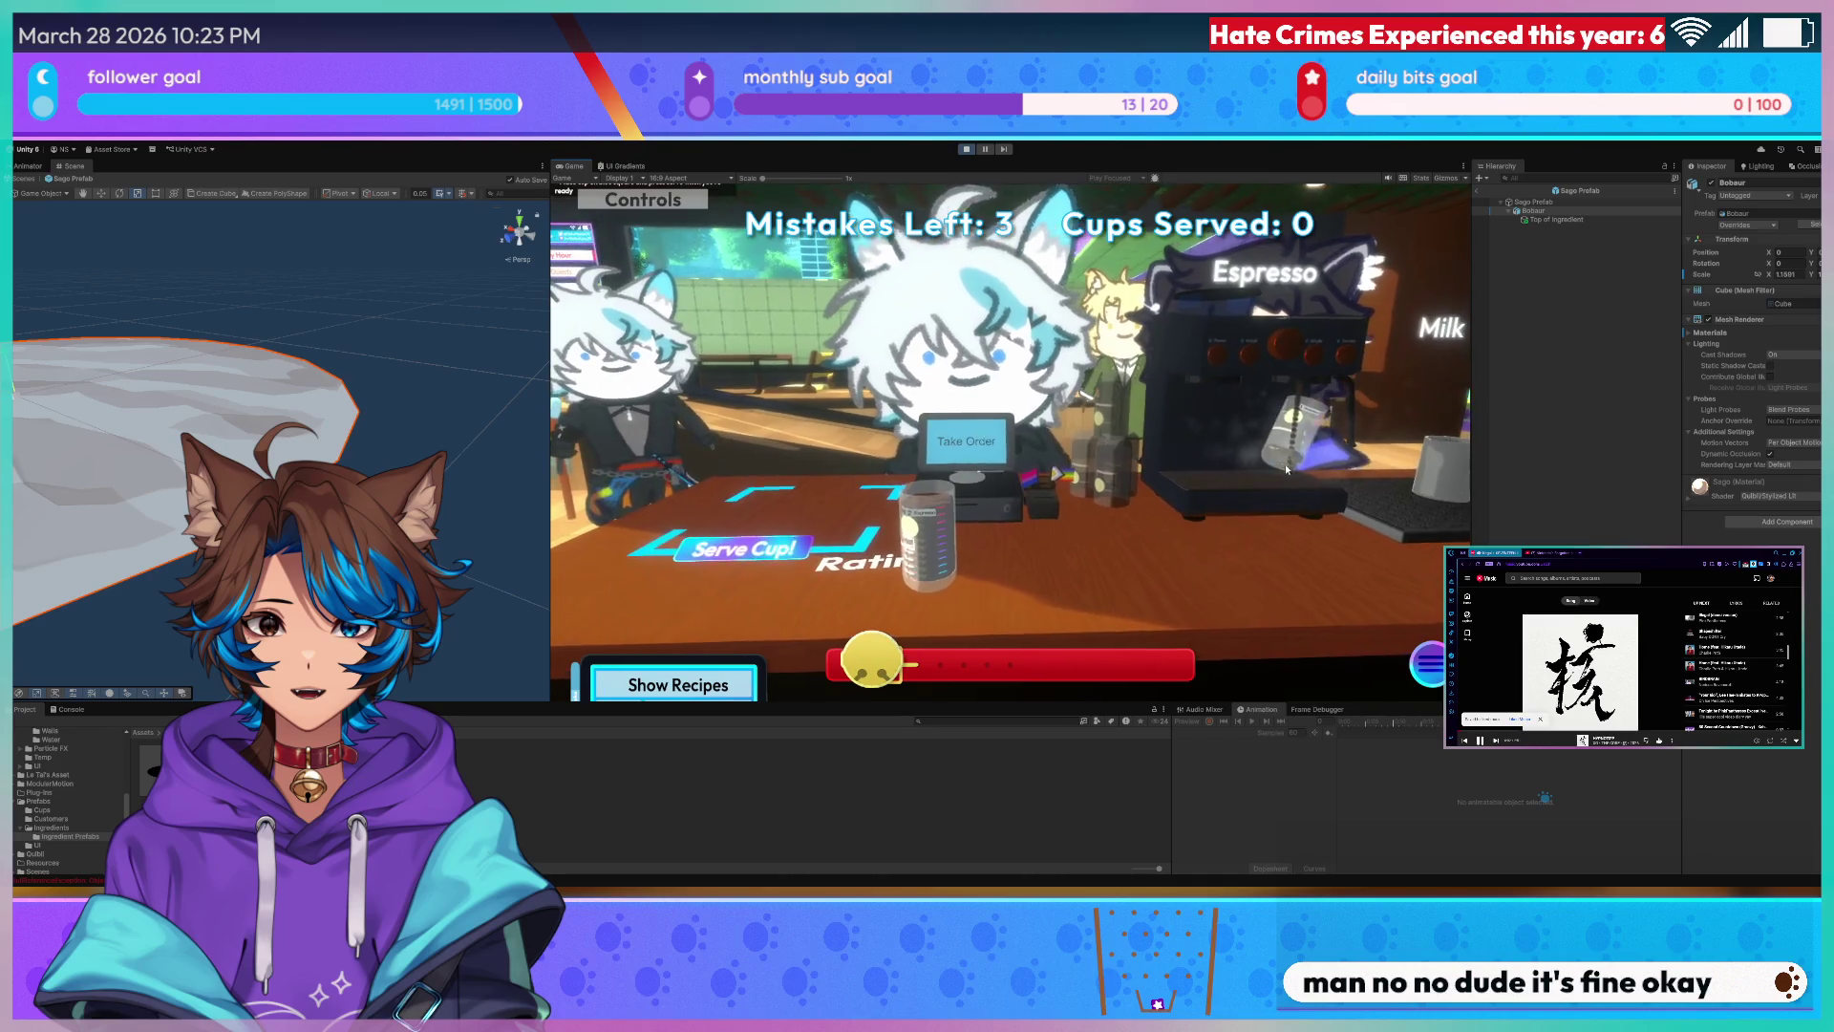
- Brew an espresso shot, pick up the filled glass and place it at the milk station
{"action": "left_click", "coordinate": [1286, 402]}
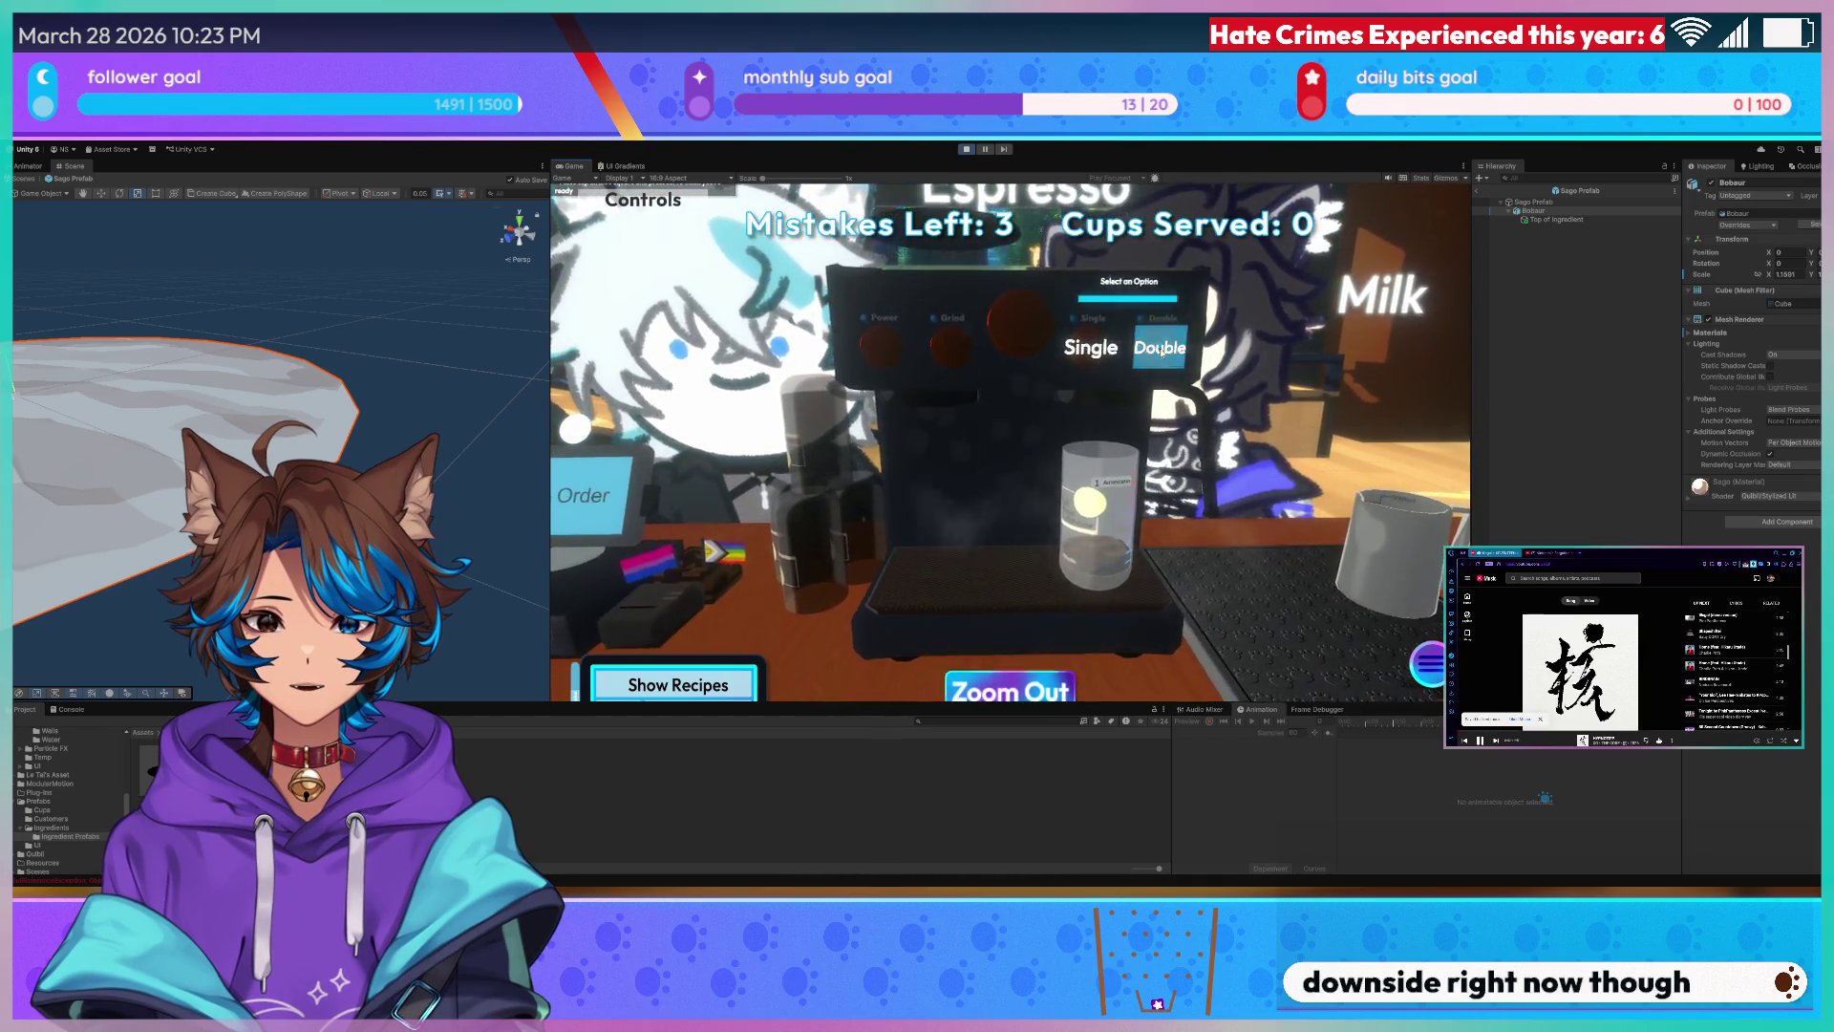
{"action": "left_click", "coordinate": [1165, 350]}
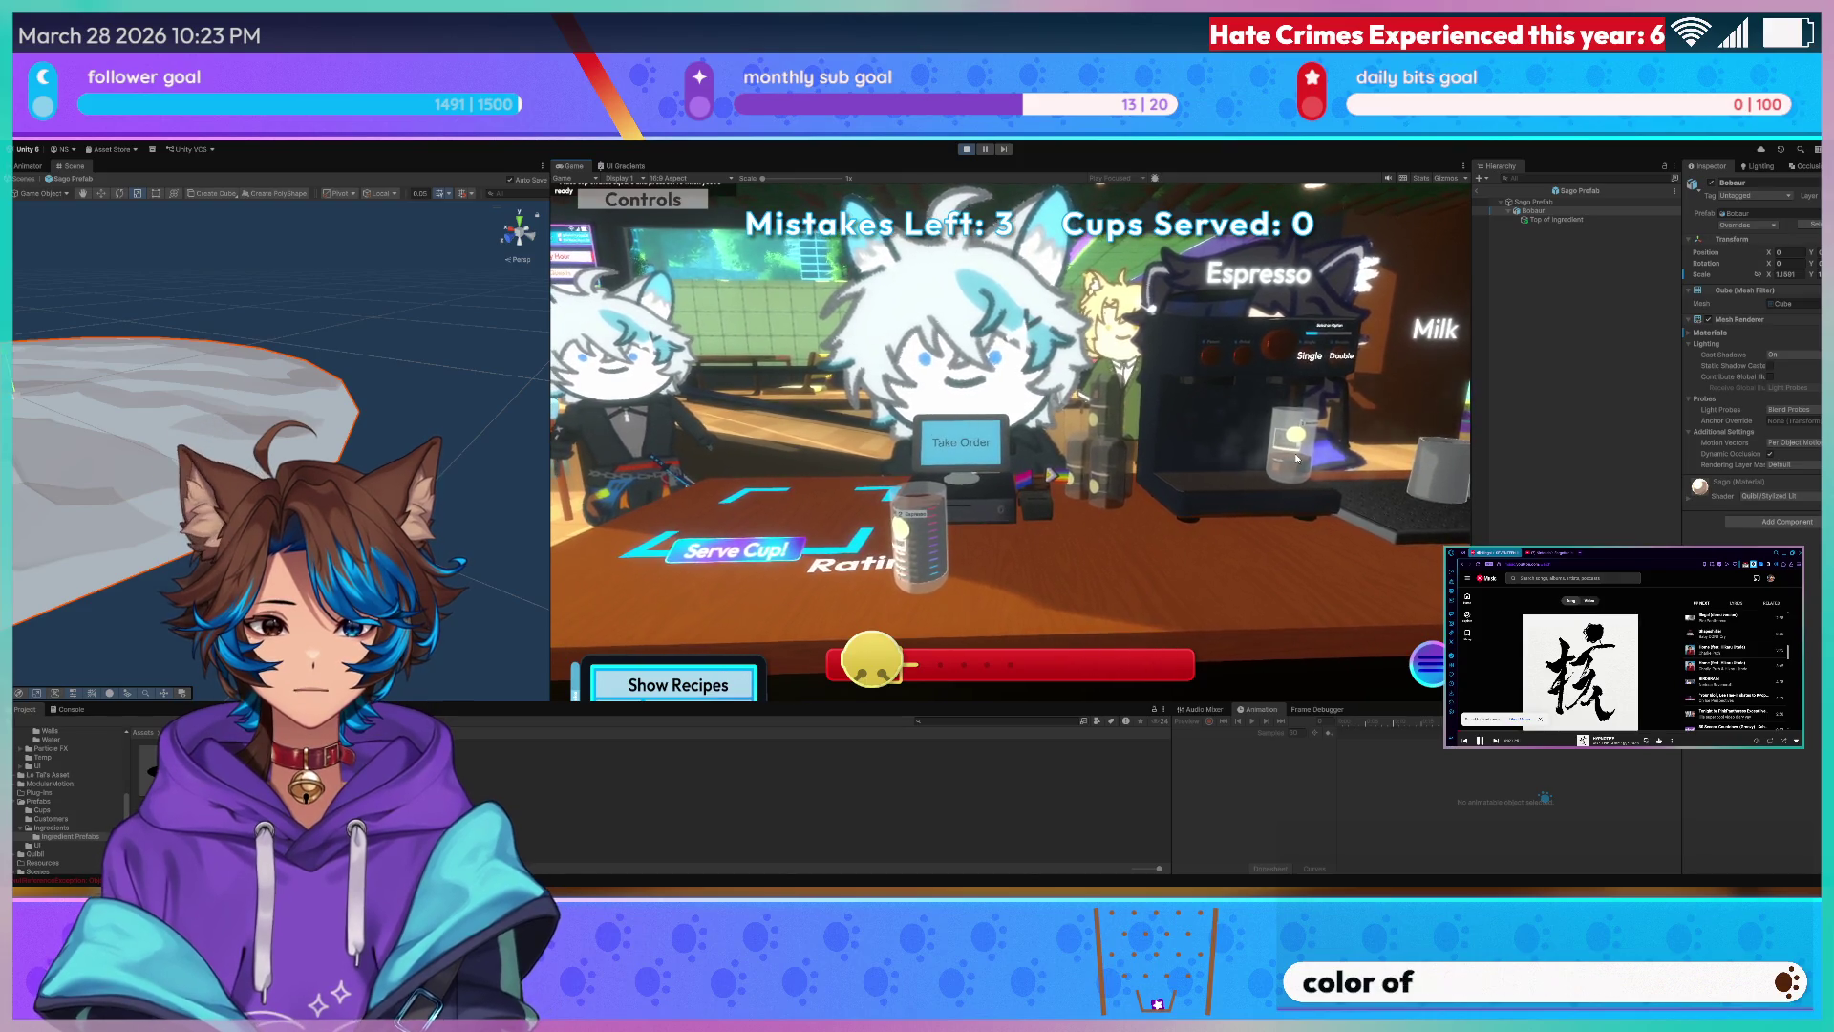
{"action": "left_click", "coordinate": [1292, 473]}
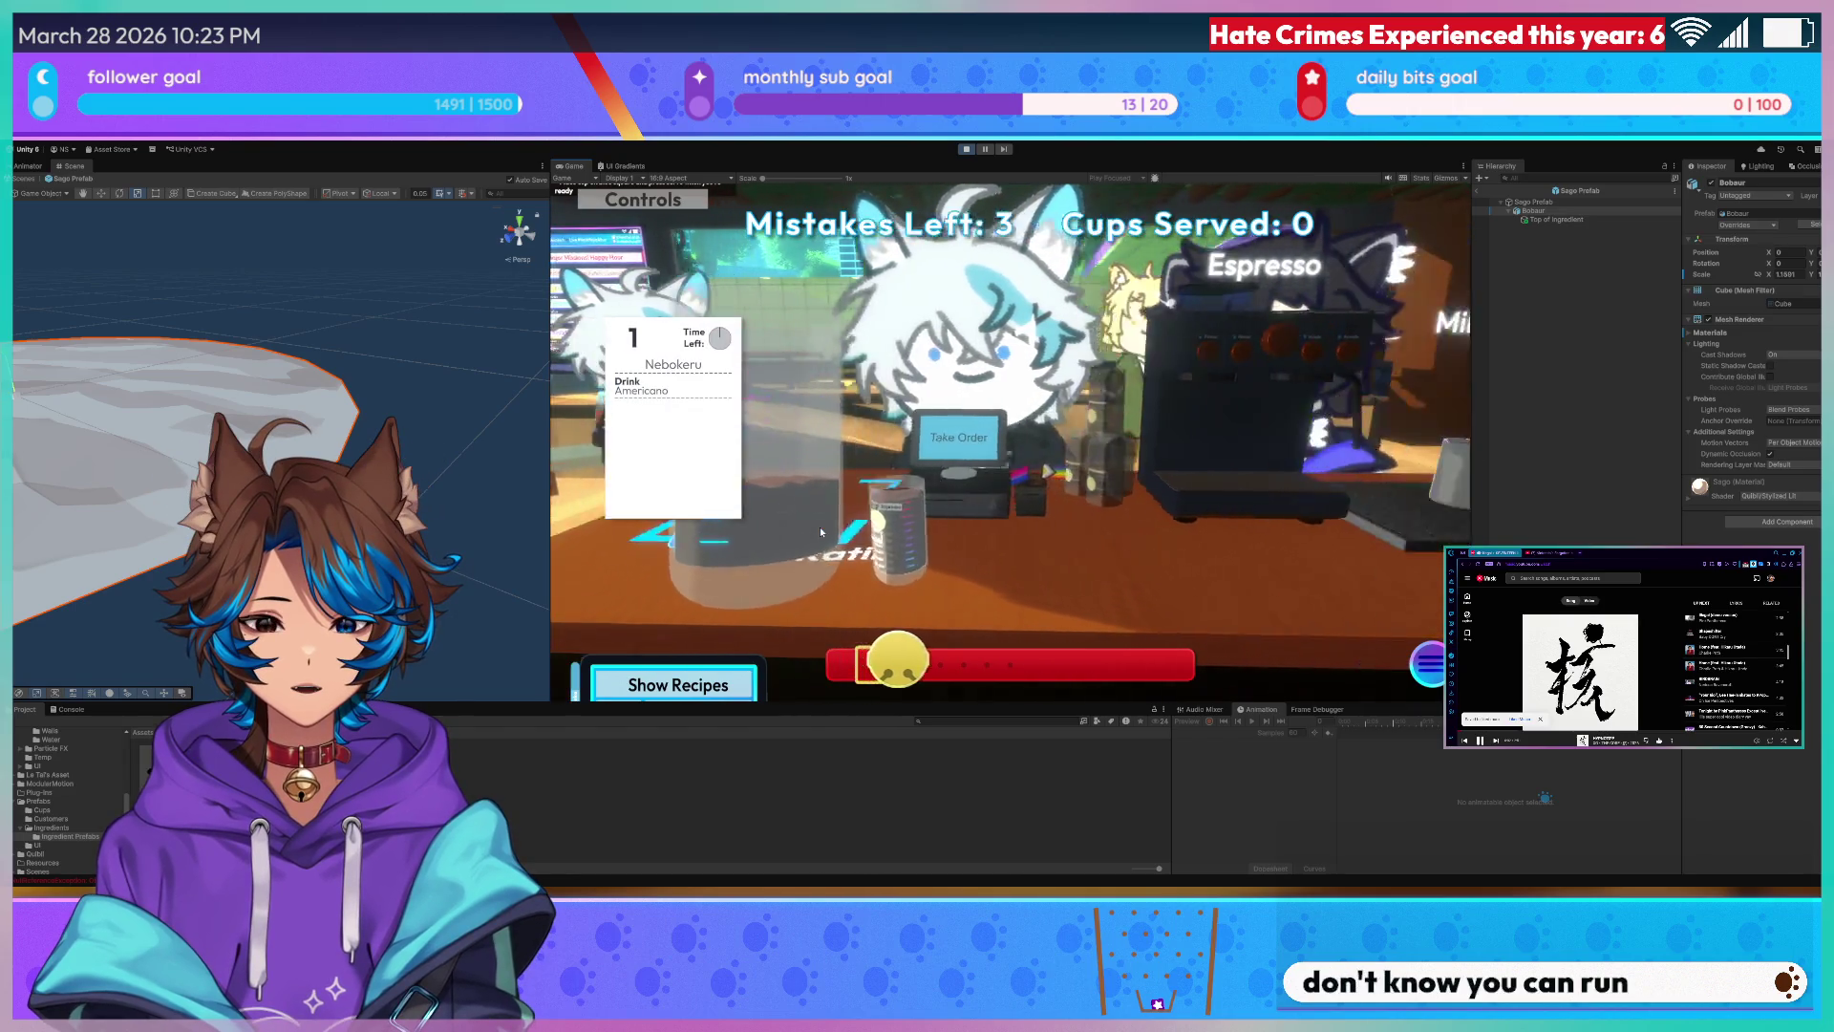
{"action": "left_click", "coordinate": [820, 527]}
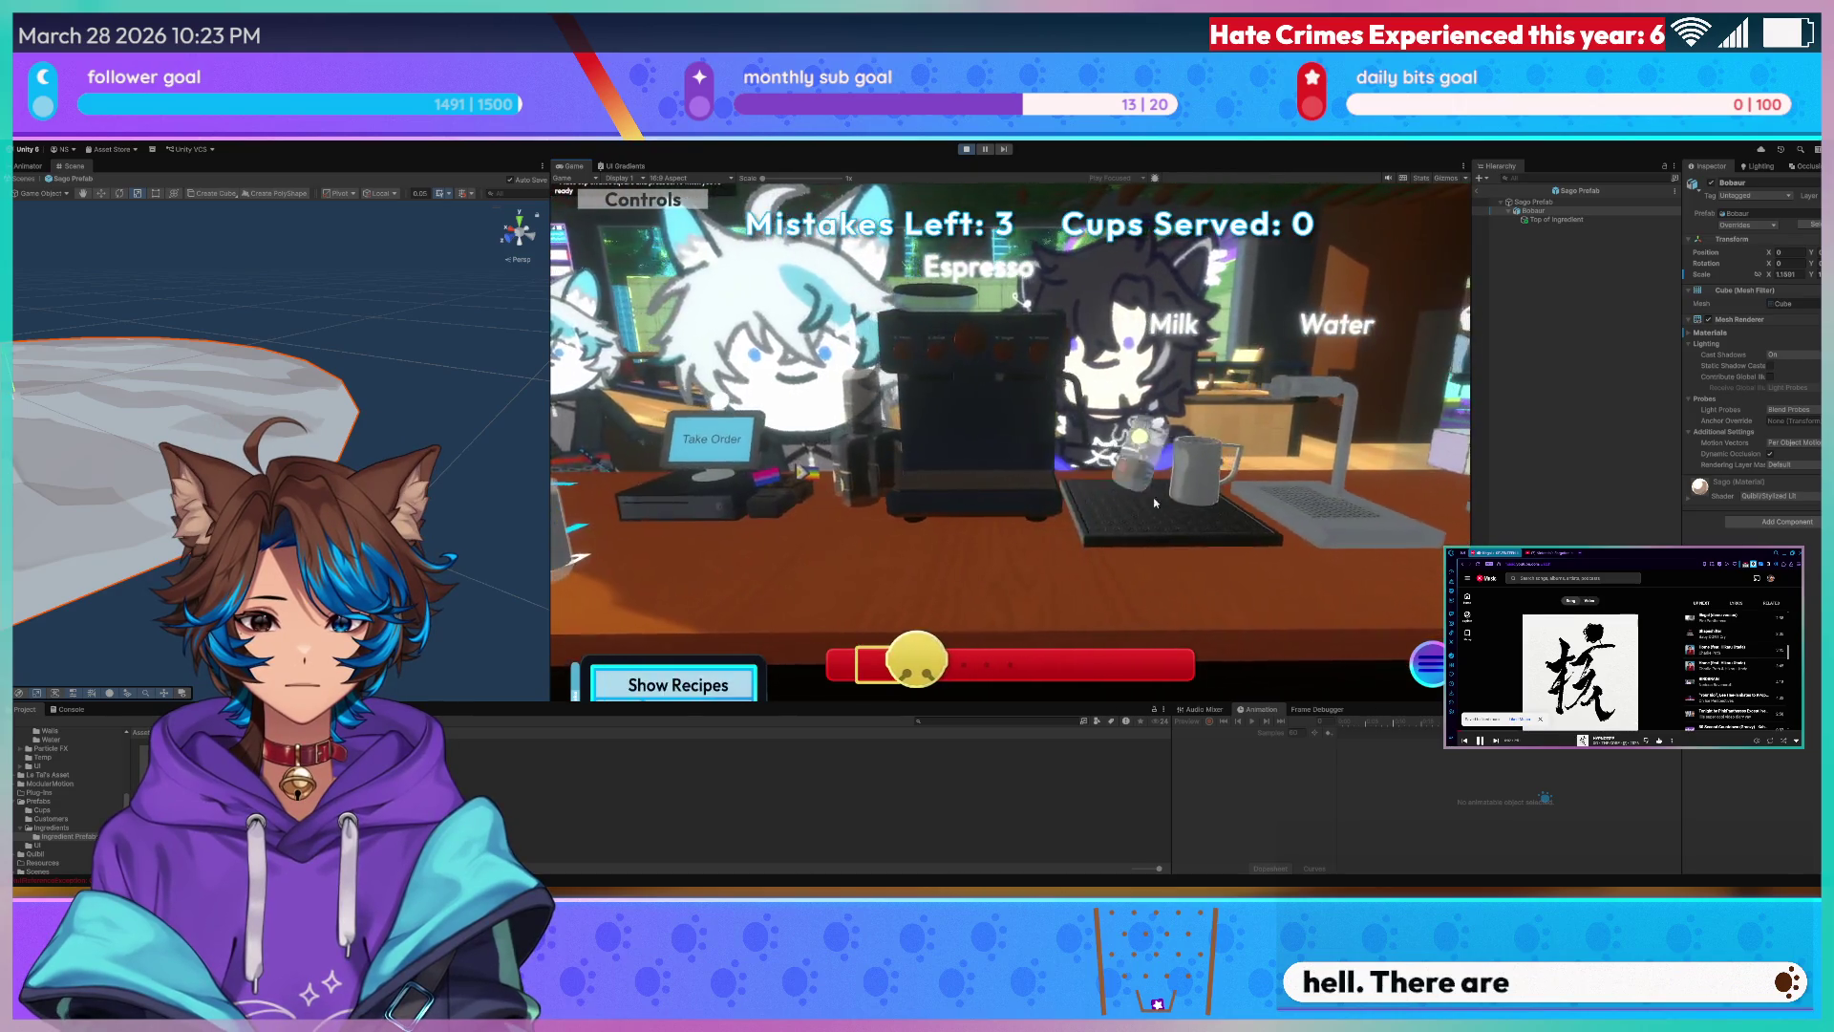
- Pour milk into the espresso glass and set the filled glass down by the register
{"action": "left_click_drag", "start_coordinate": [1111, 458], "coordinate": [1104, 330]}
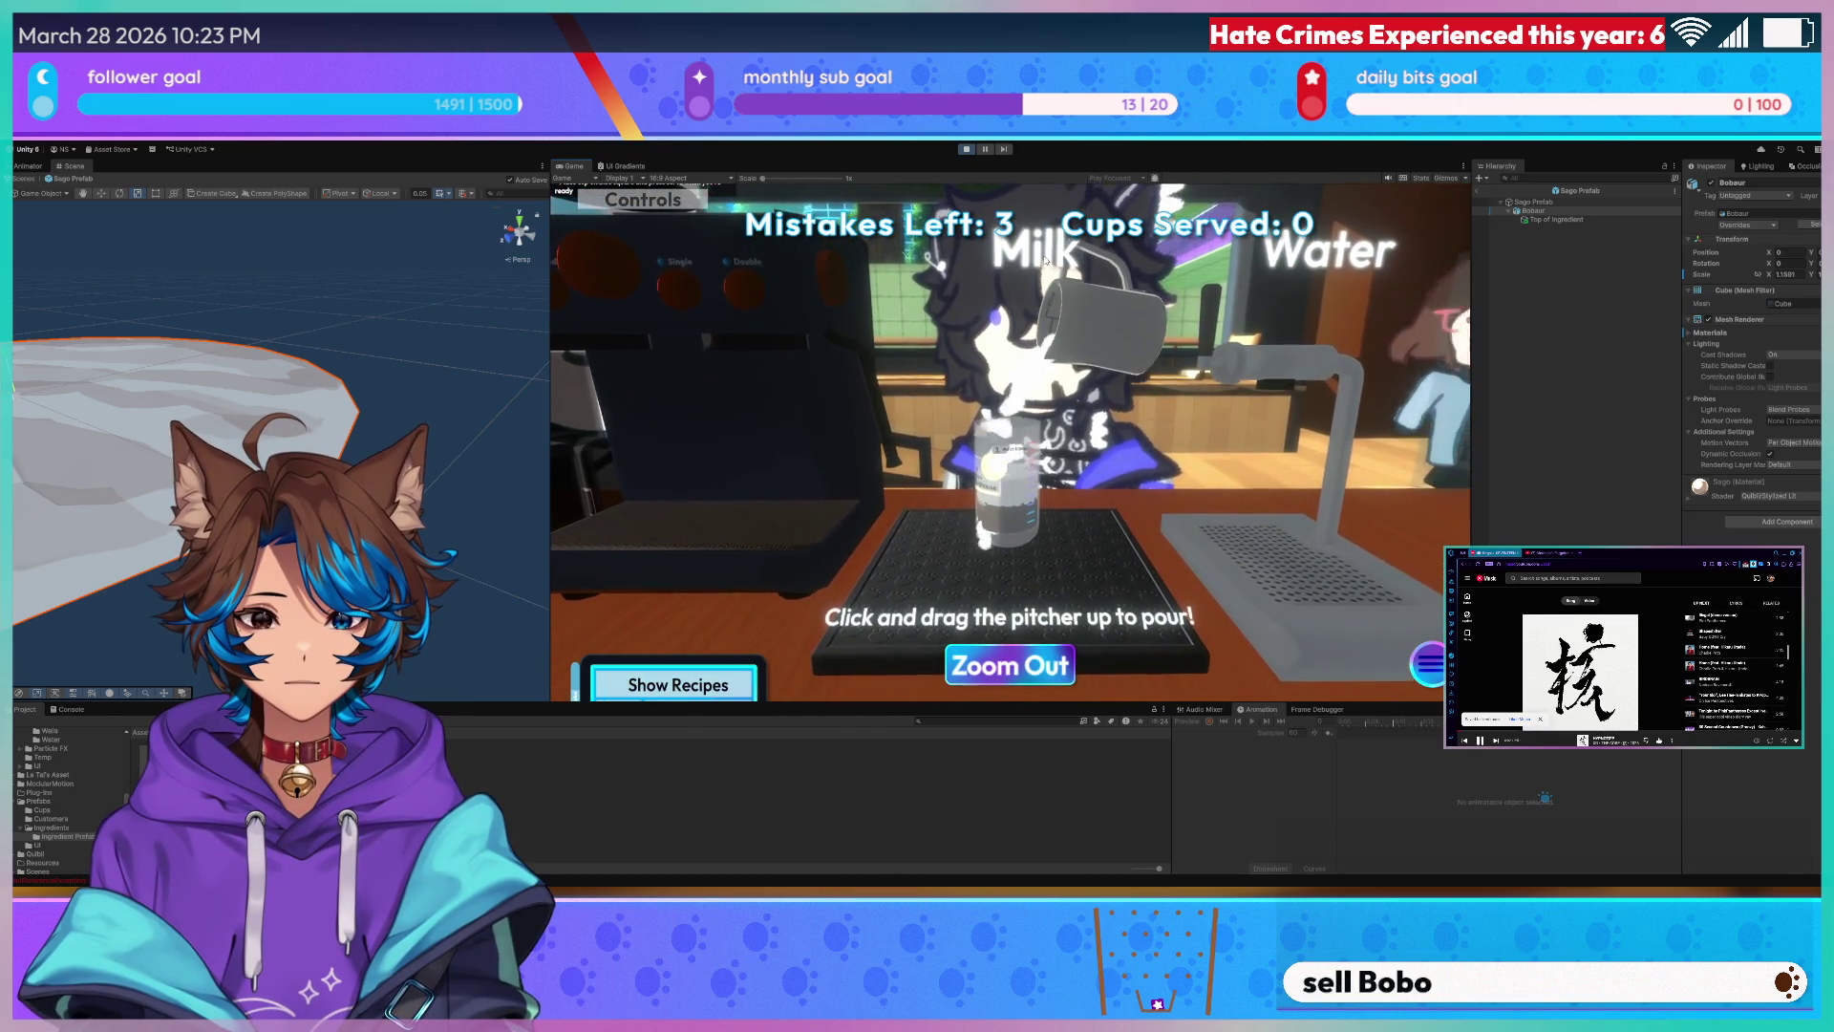
{"action": "left_click", "coordinate": [1010, 665]}
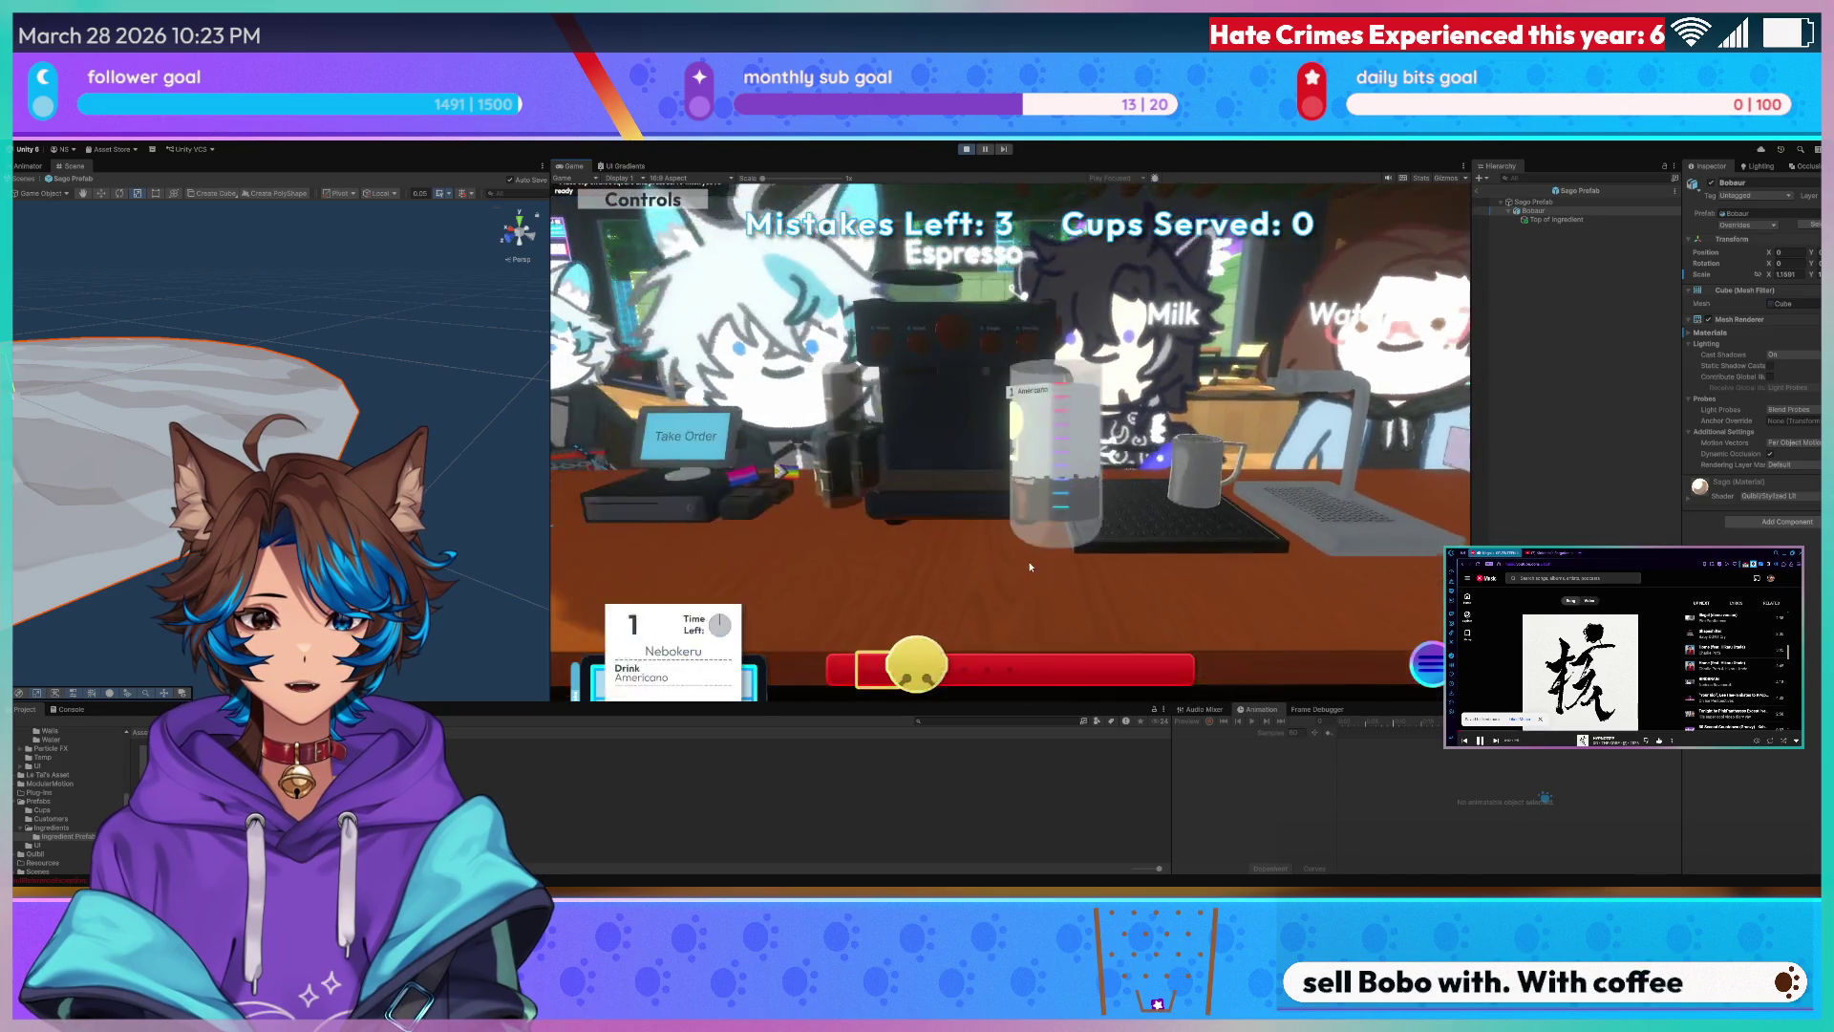
{"action": "left_click", "coordinate": [1029, 567]}
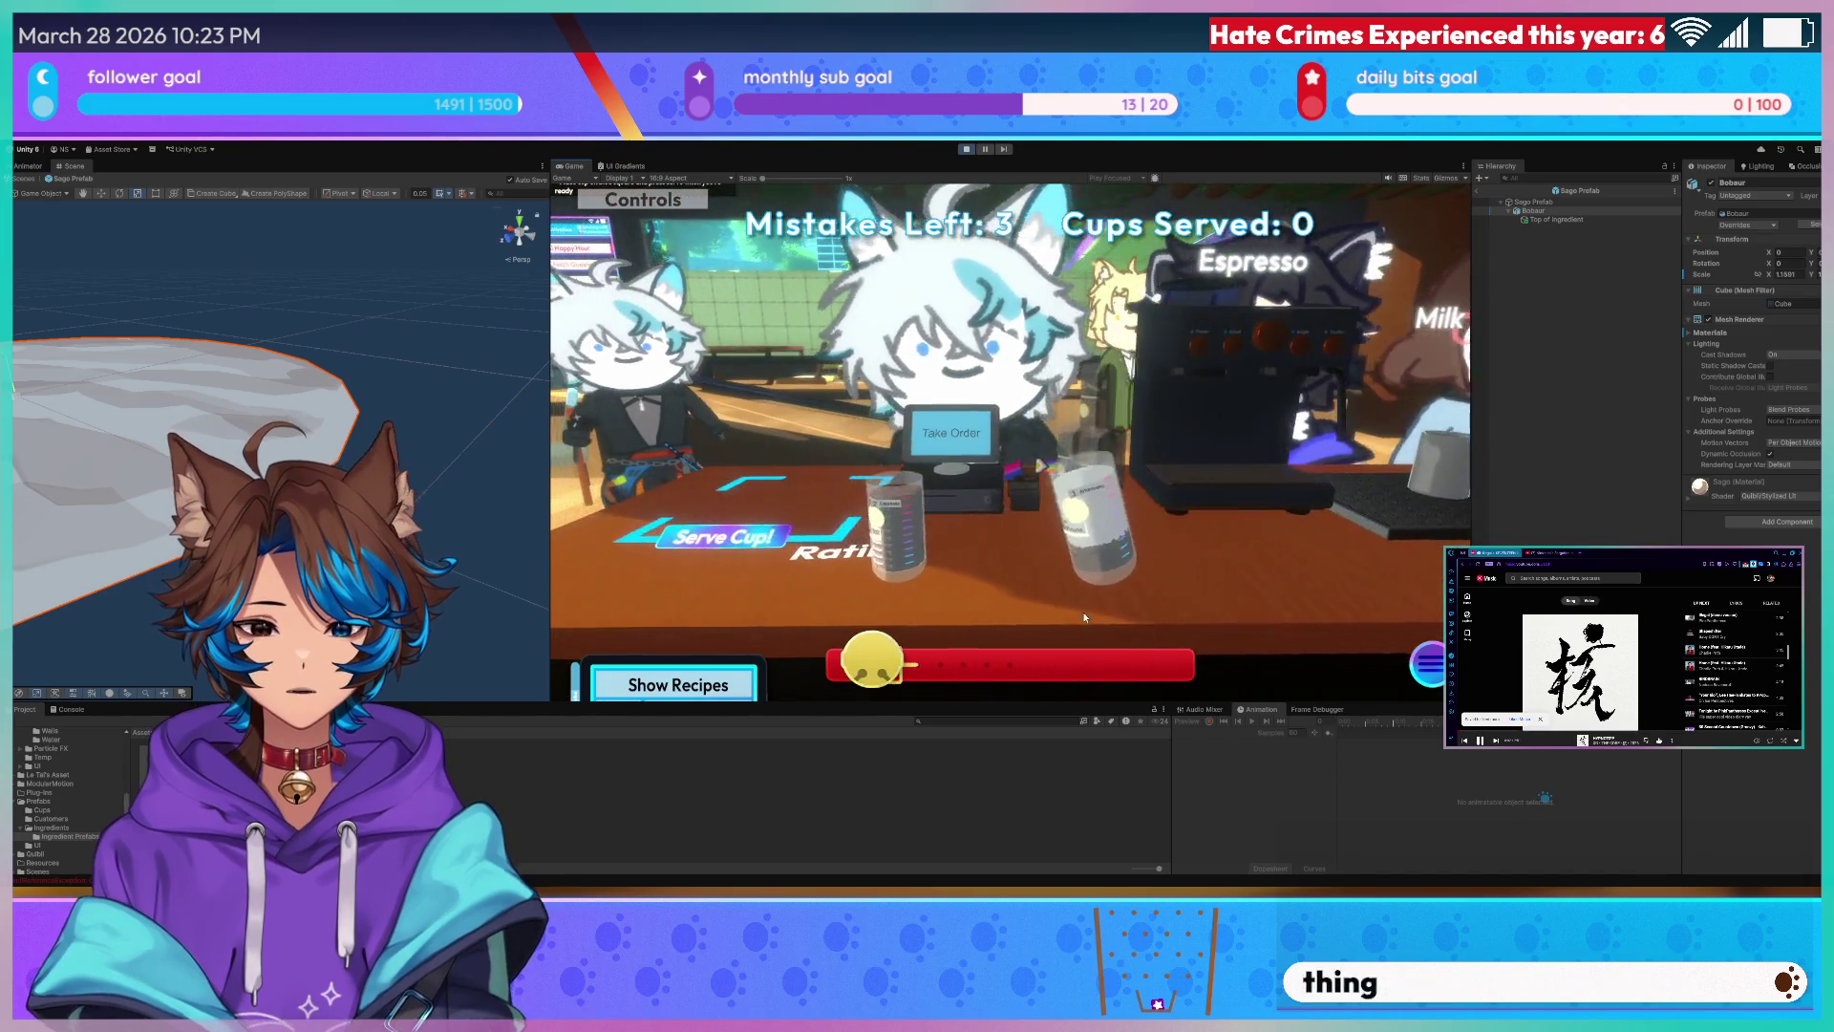
- Arrange the glasses onto the serving spot, serve the drink for a rating, then stop the playtest
{"action": "left_click", "coordinate": [1013, 570]}
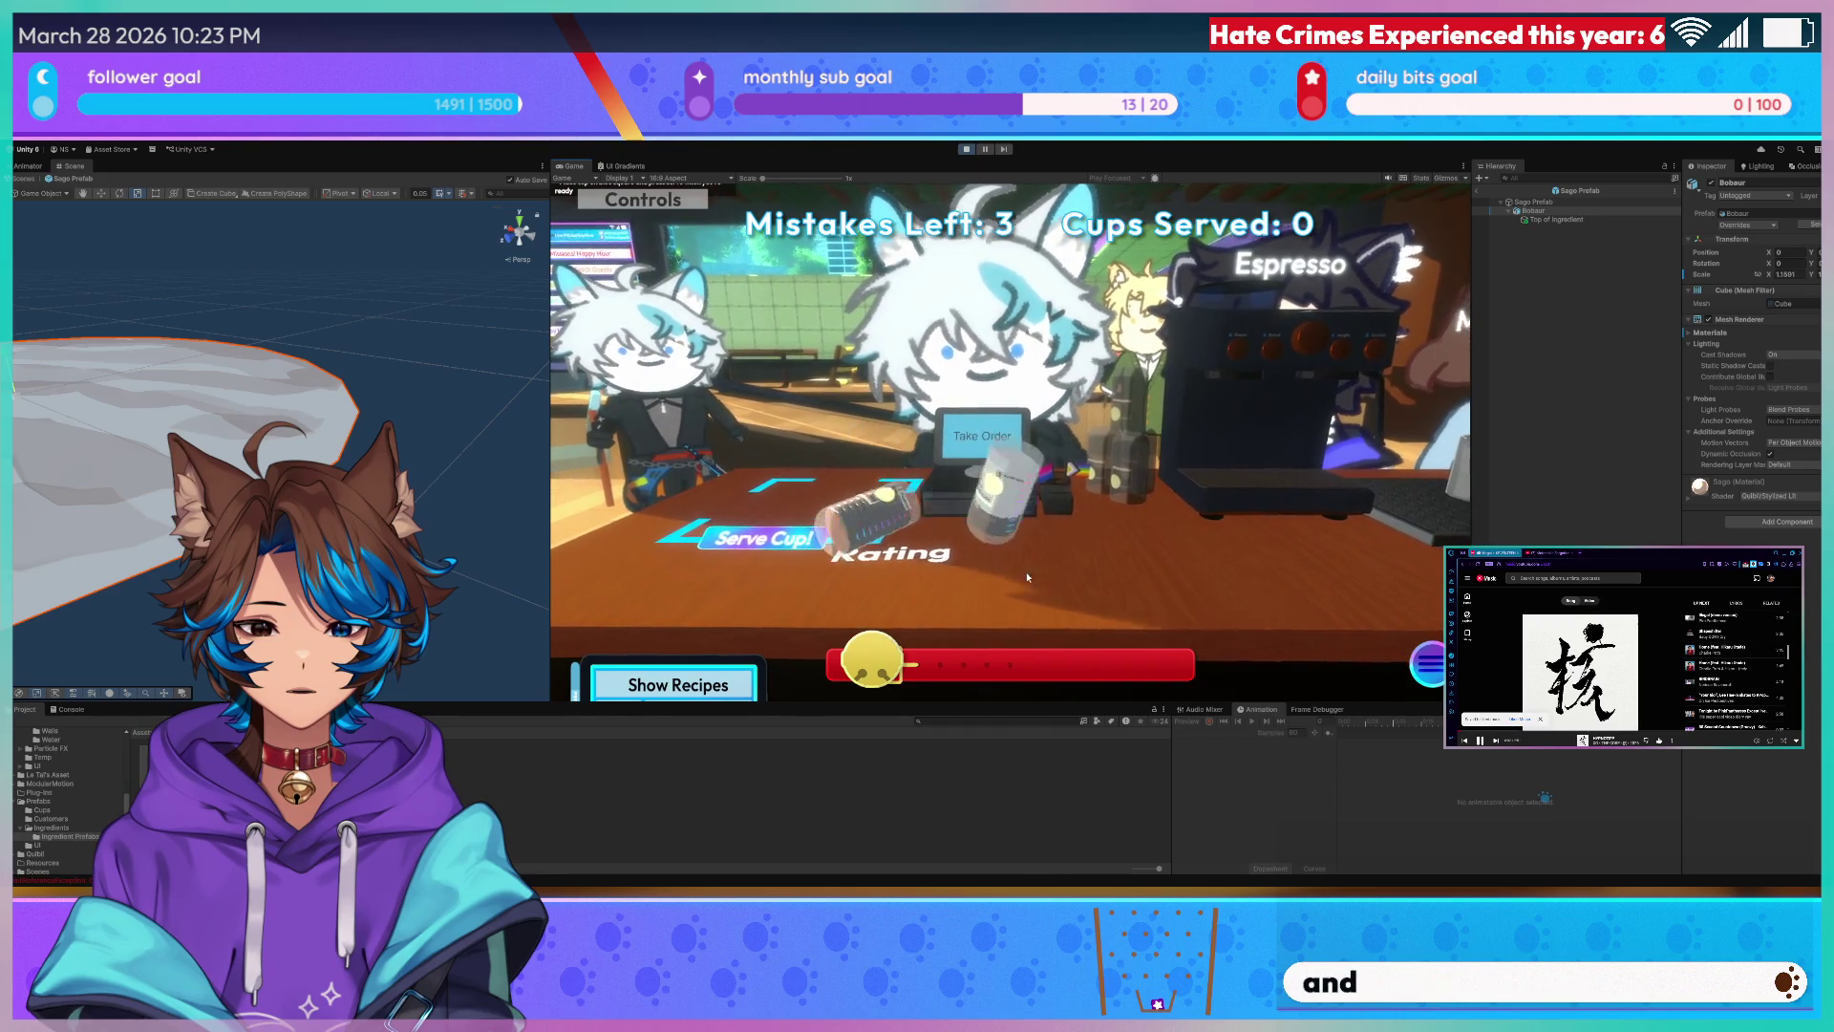
{"action": "left_click", "coordinate": [900, 533]}
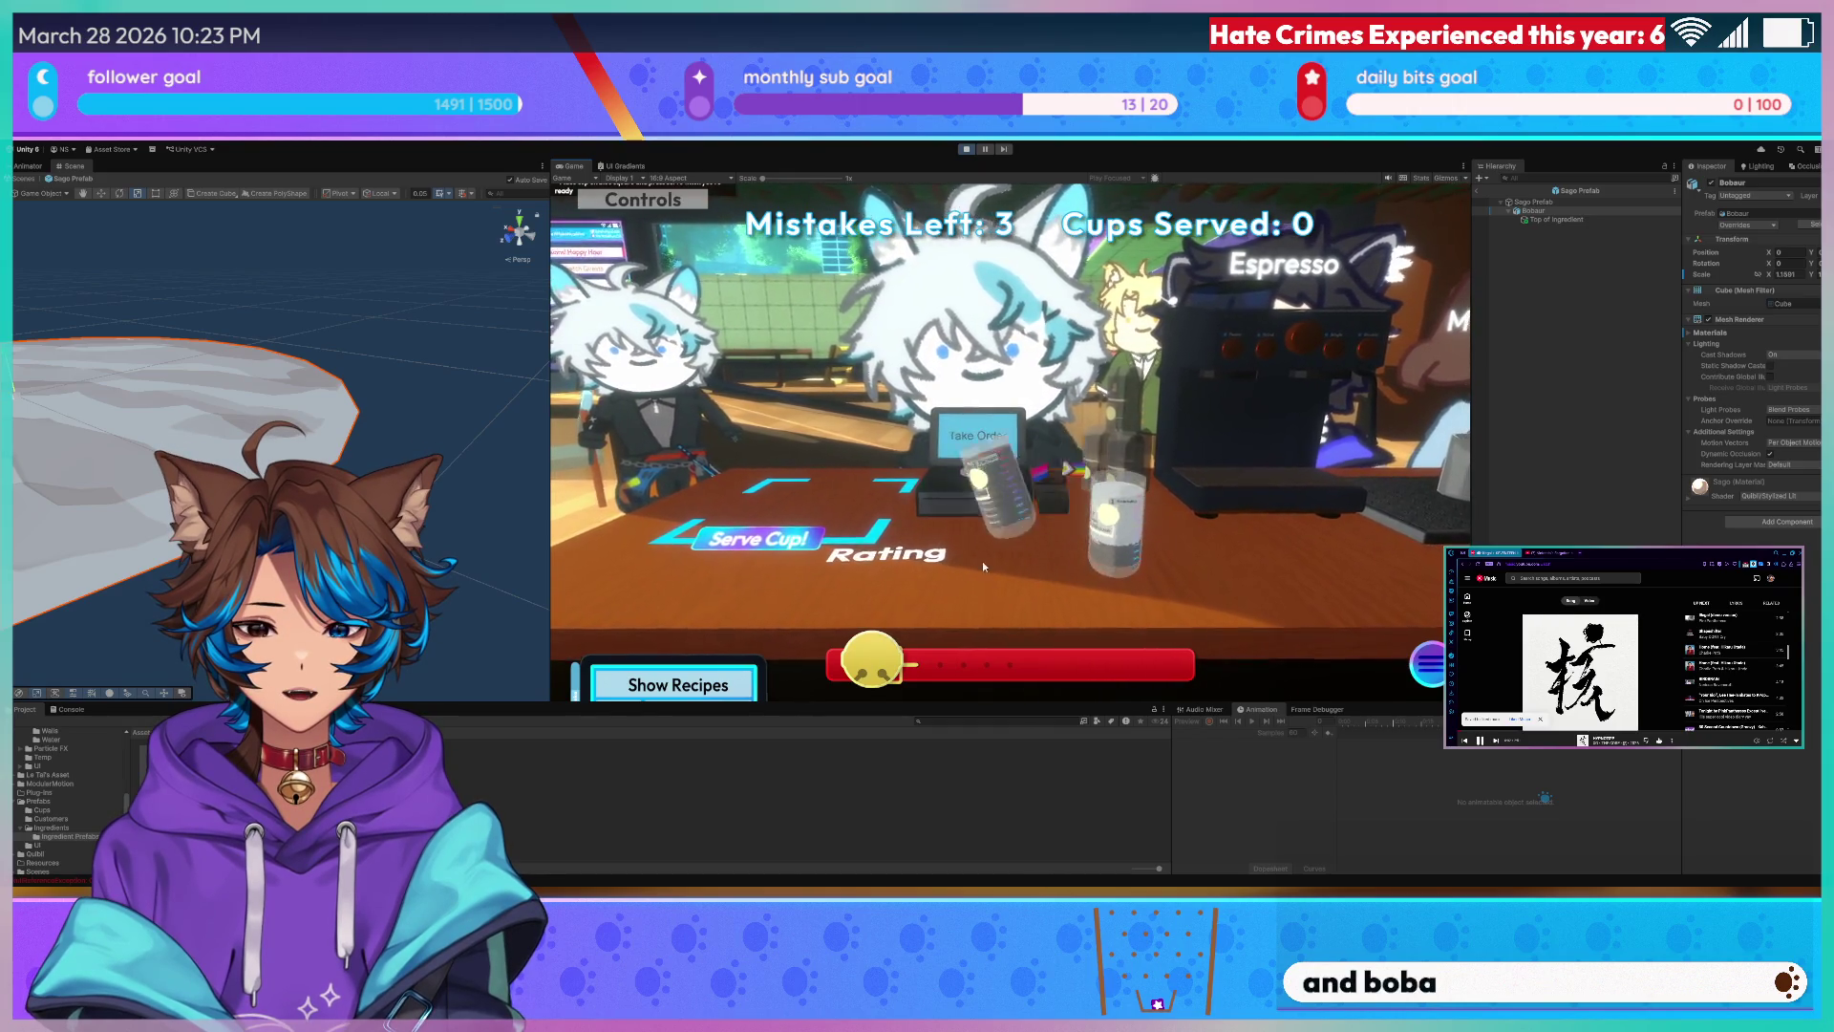
{"action": "left_click", "coordinate": [1098, 545]}
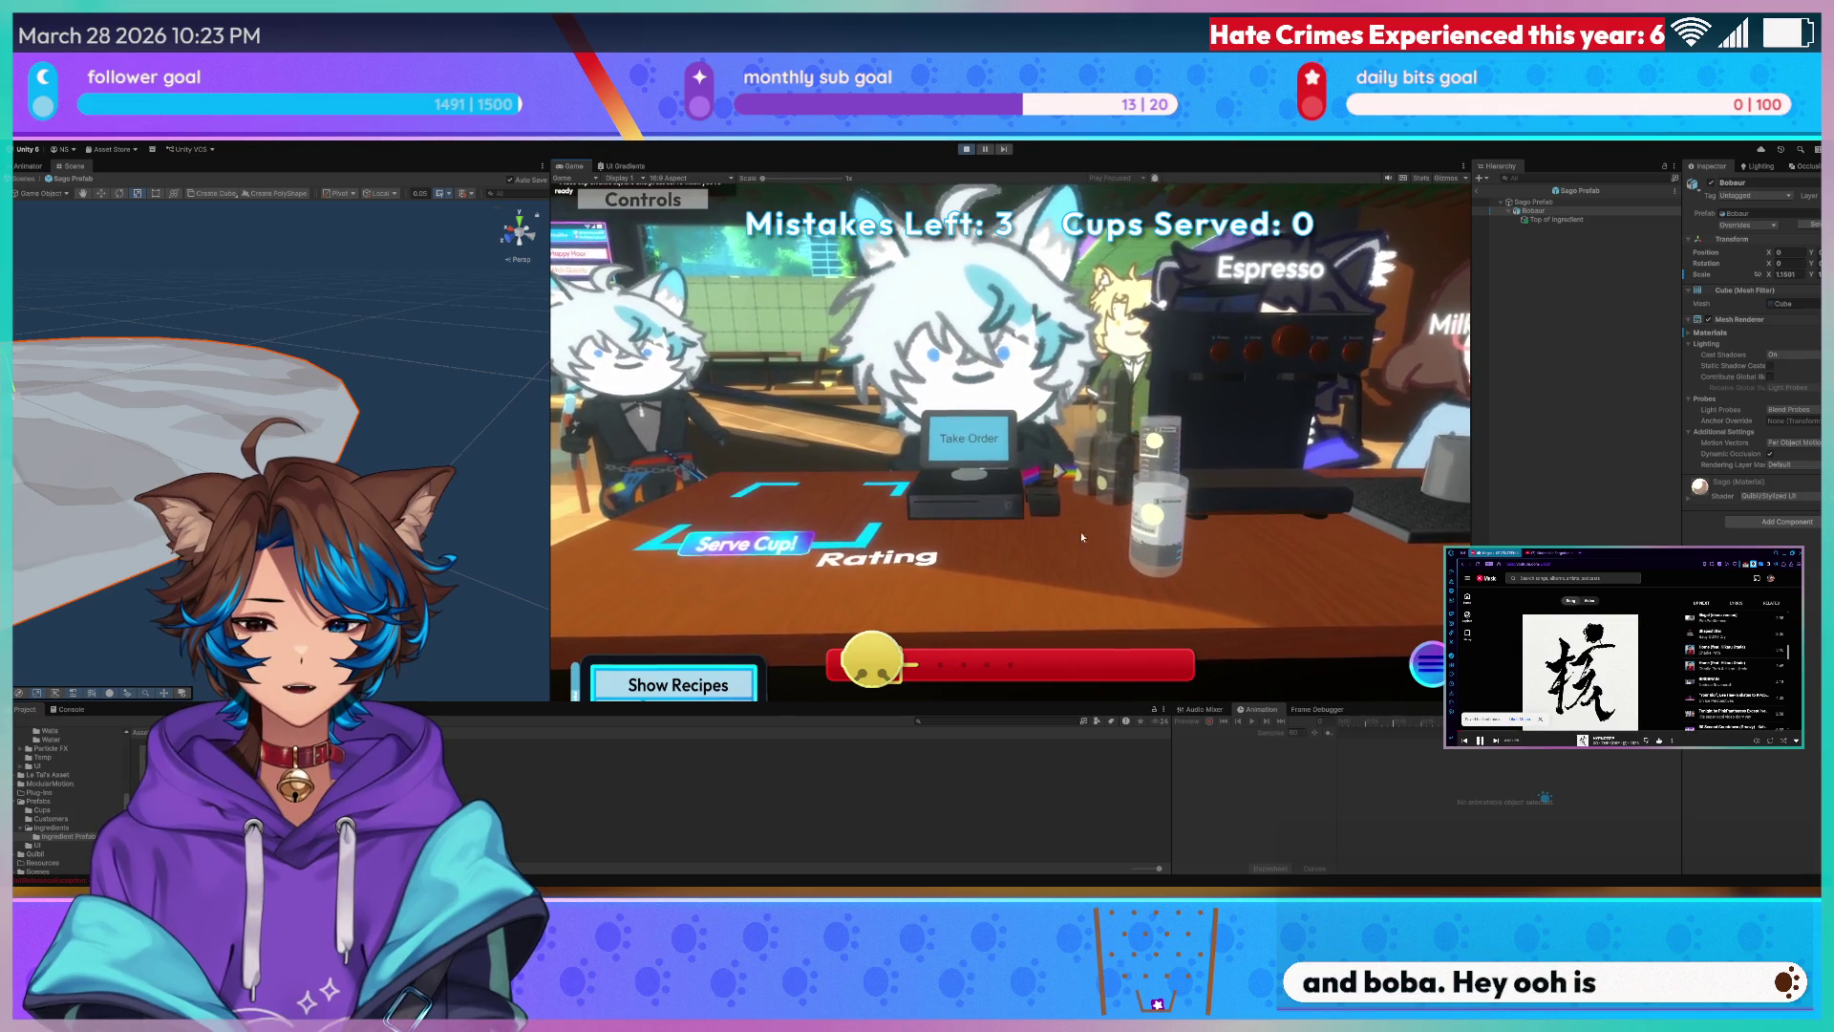
{"action": "mouse_move", "coordinate": [1081, 532]}
{"action": "left_mouse_down"}
{"action": "mouse_move", "coordinate": [990, 557]}
{"action": "mouse_move", "coordinate": [849, 522]}
{"action": "left_mouse_up"}
{"action": "left_click", "coordinate": [774, 539]}
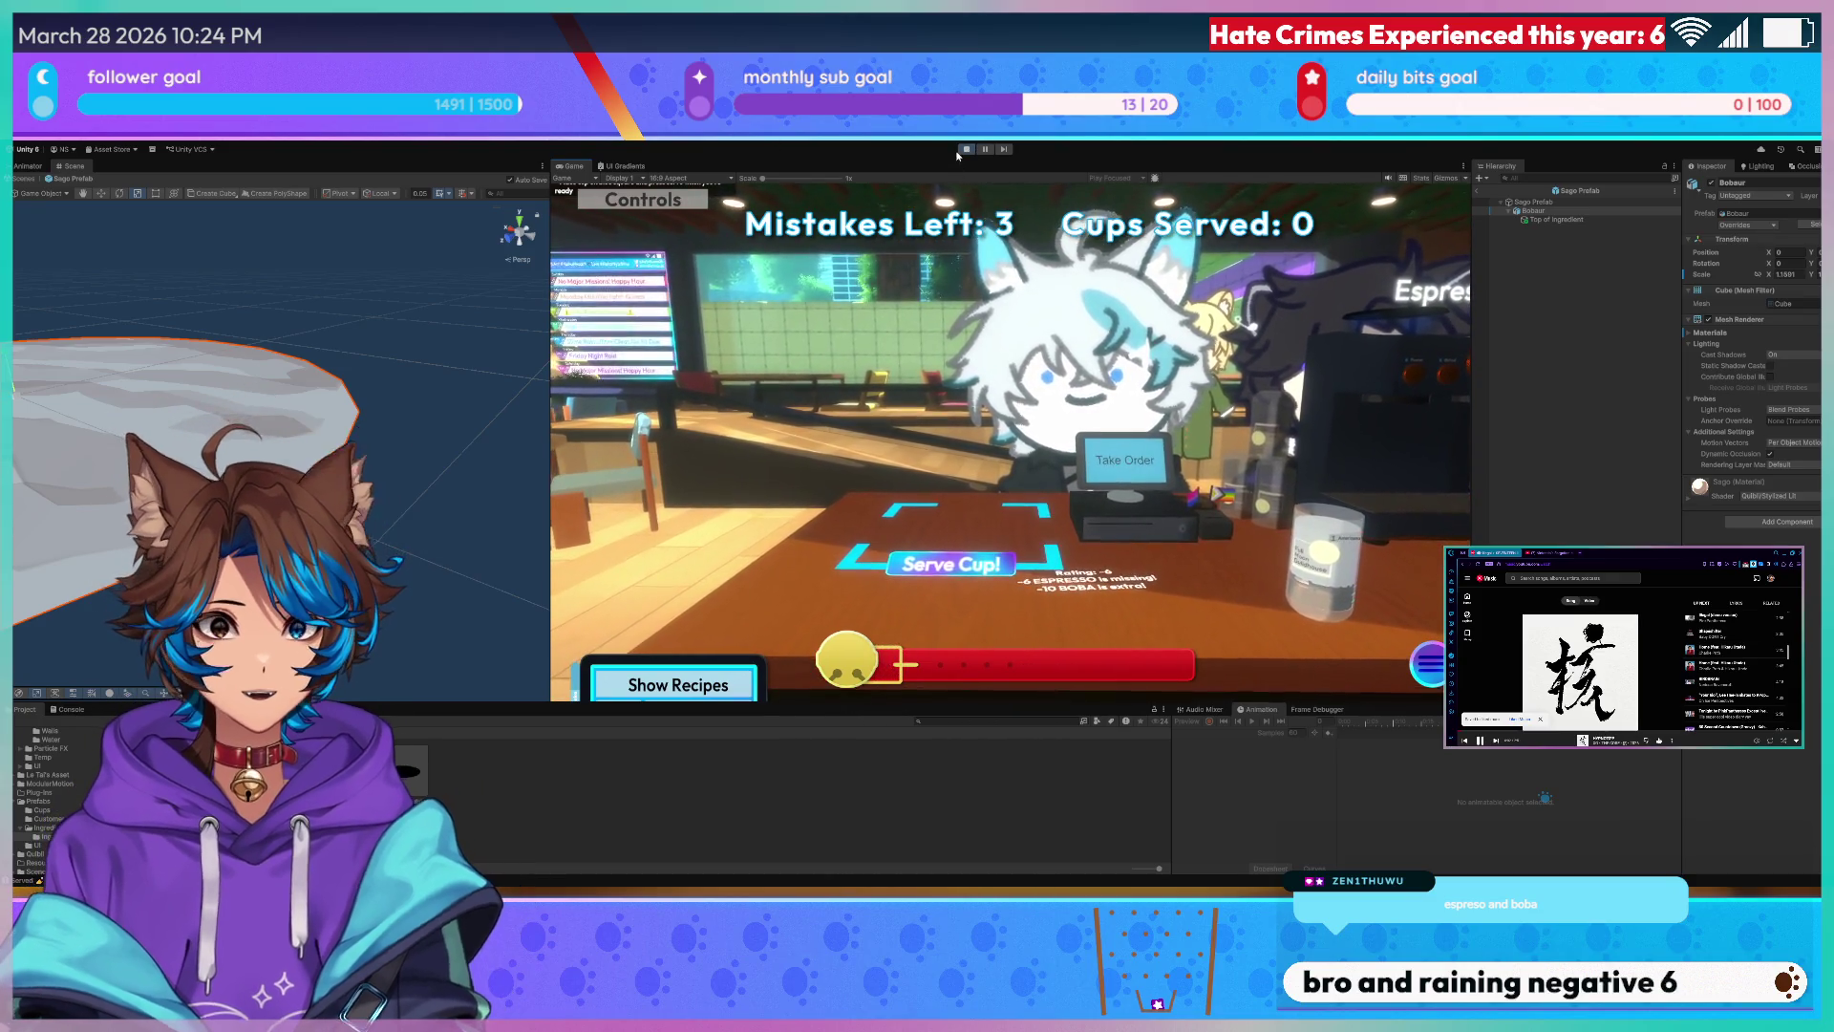
{"action": "left_click", "coordinate": [965, 151]}
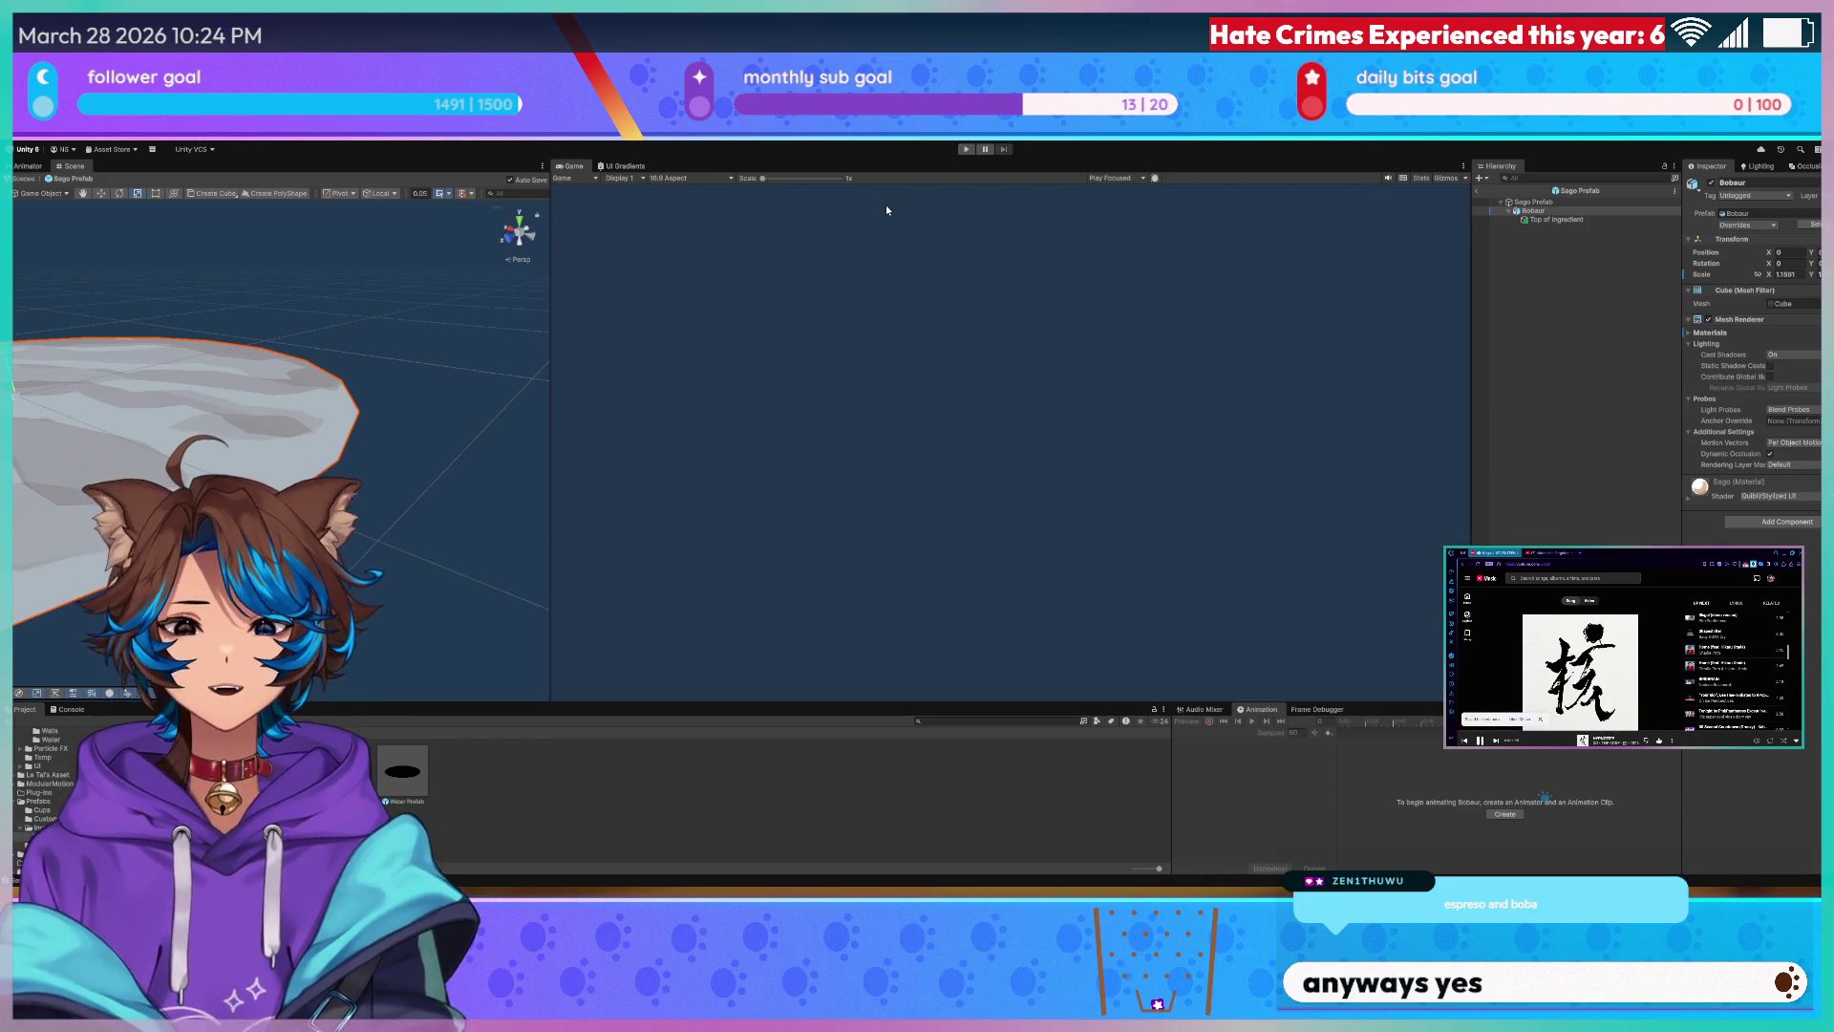
- Widen the prefab's Scene view, then switch over to Blender
{"action": "left_click_drag", "start_coordinate": [546, 363], "coordinate": [910, 363]}
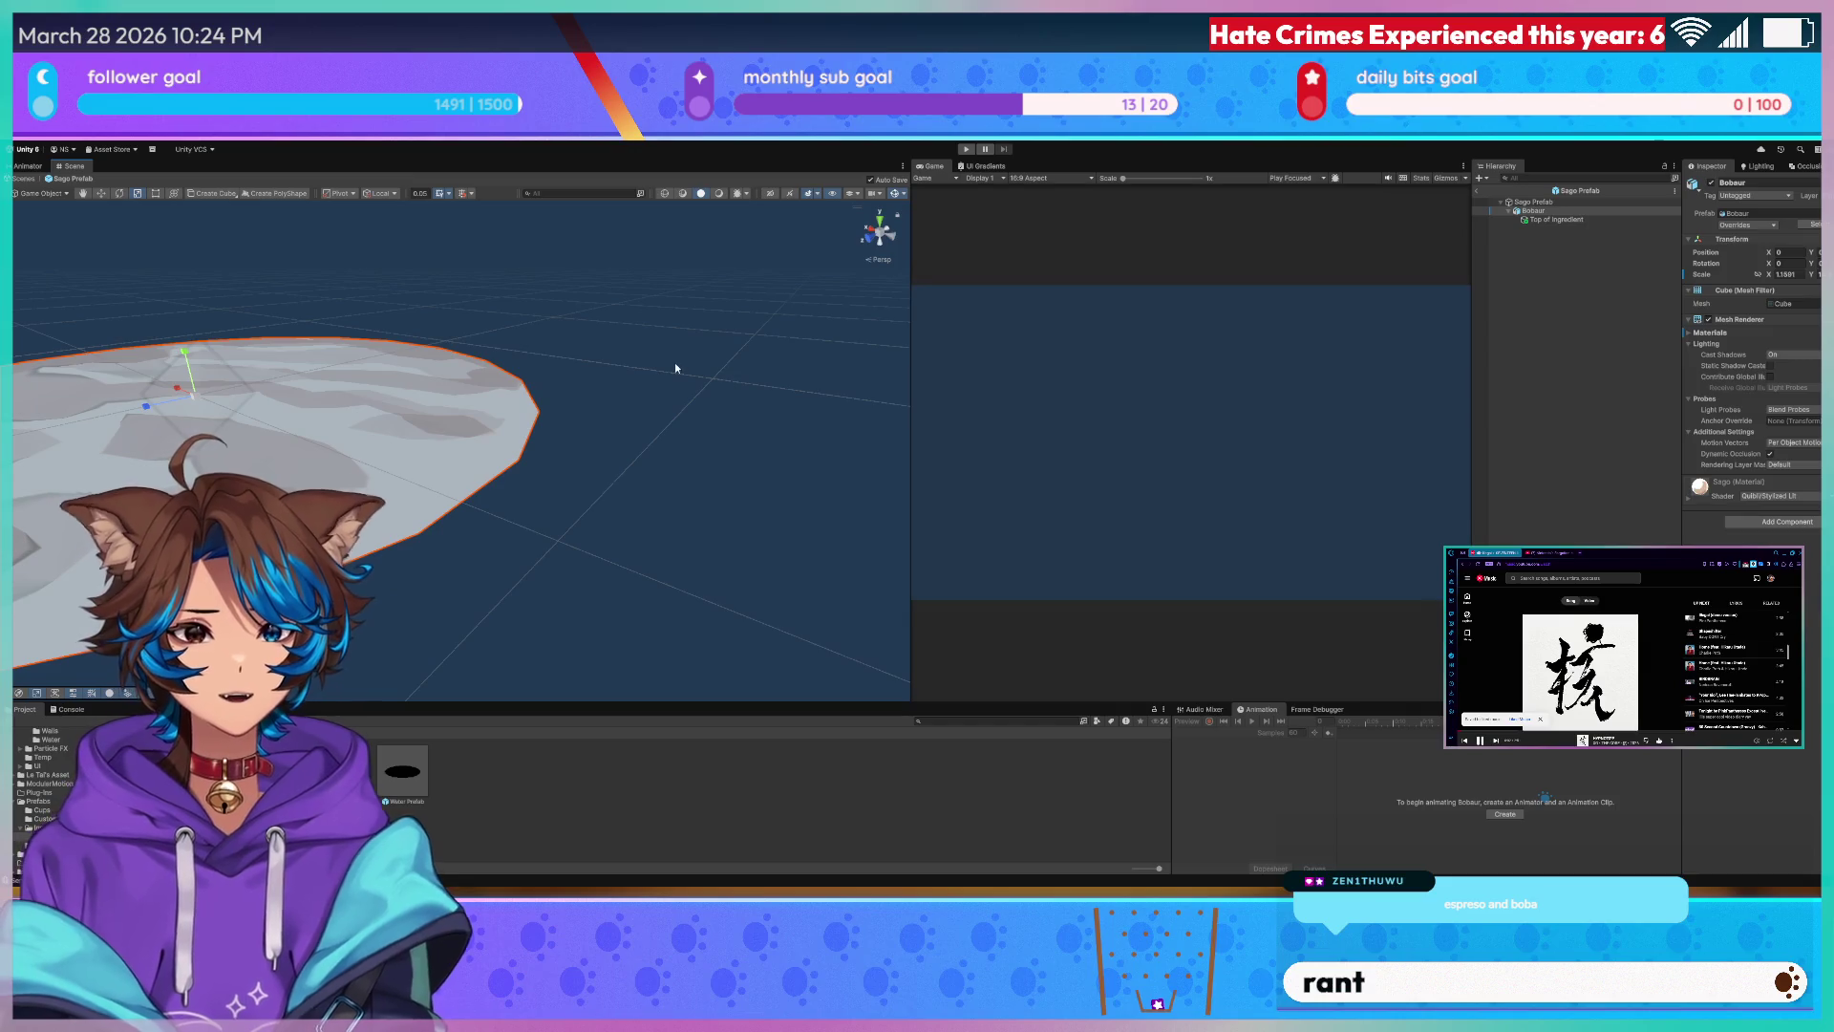
{"action": "scroll", "coordinate": [693, 405], "scroll_direction": "down", "scroll_amount": 5}
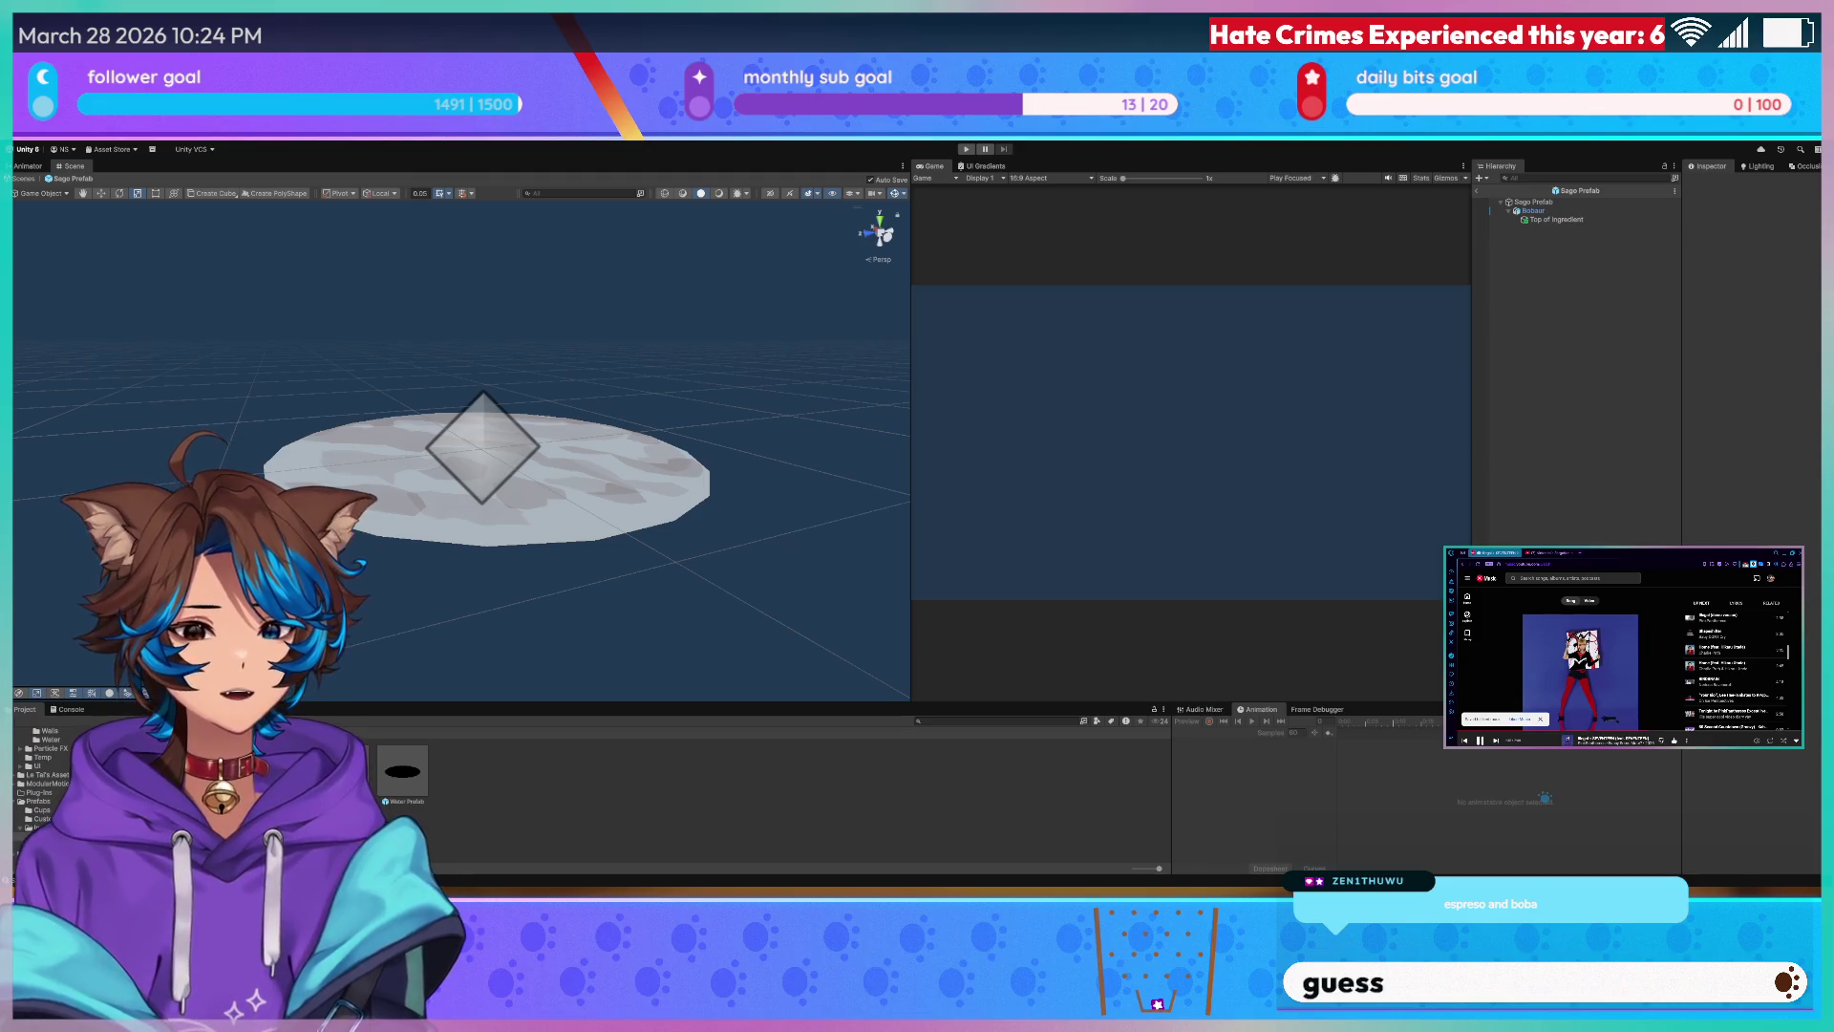
{"action": "key", "text": "alt+Tab"}
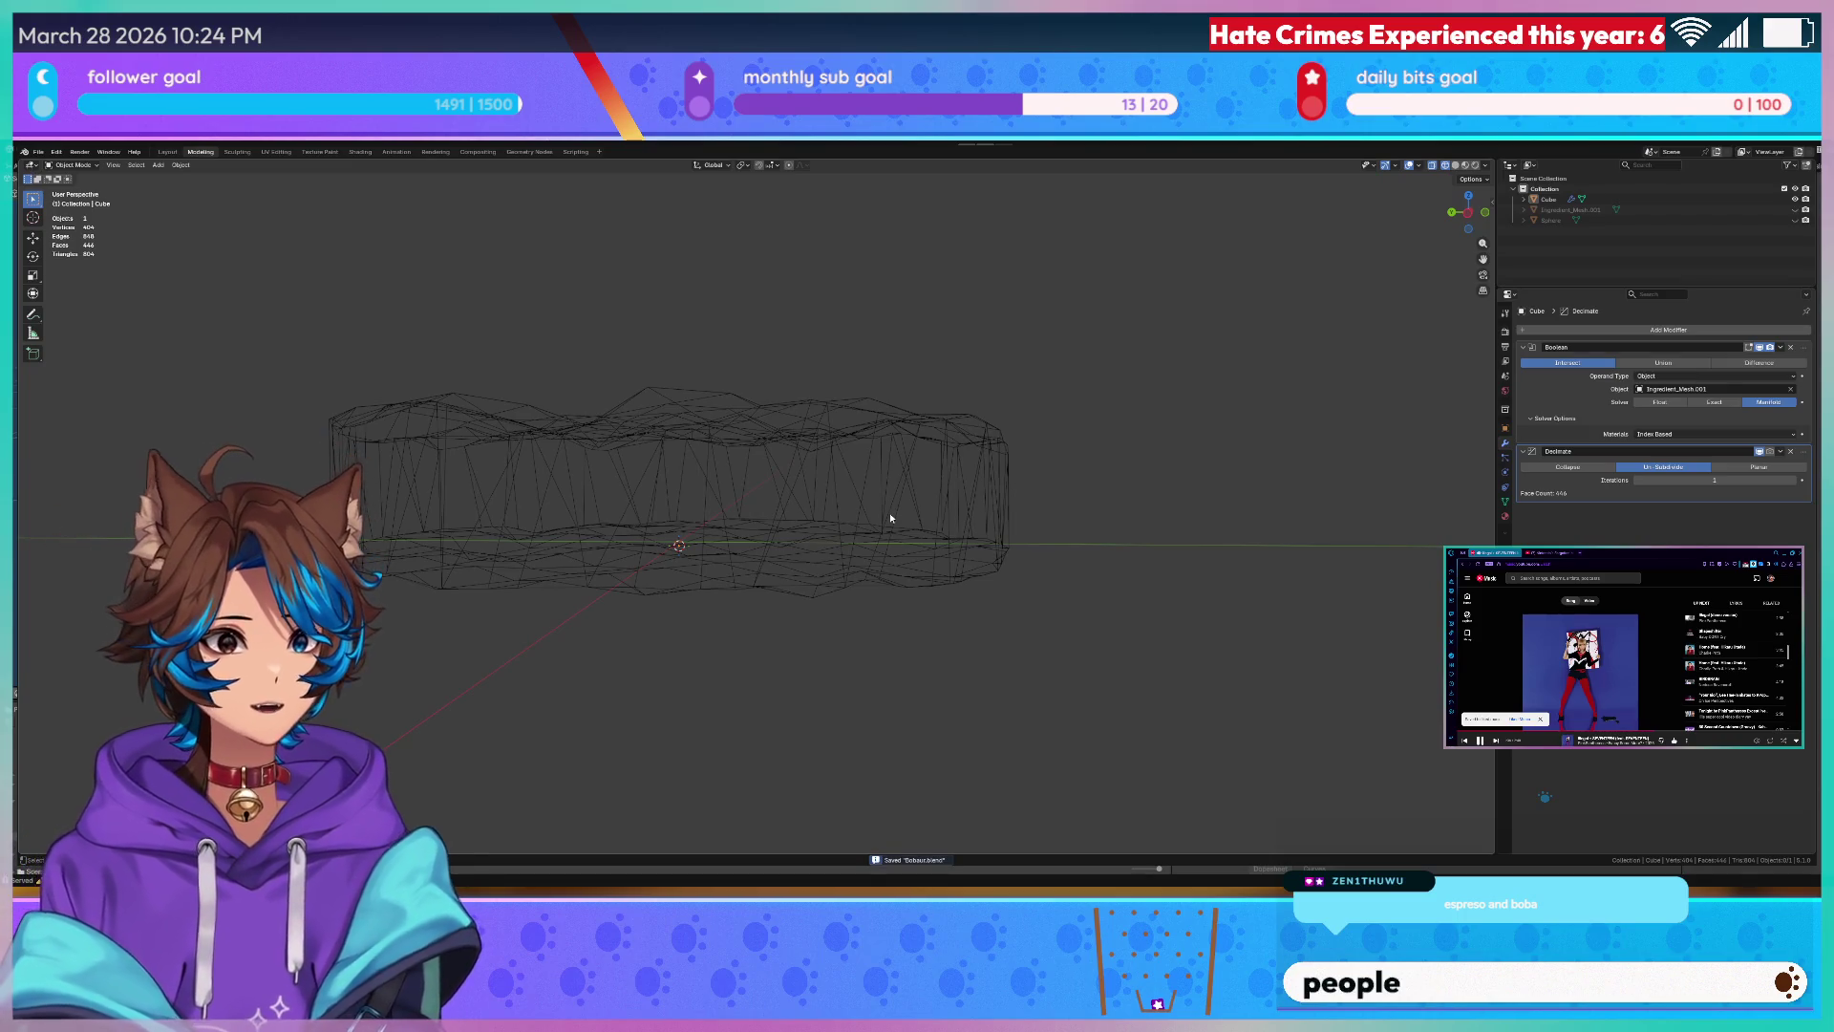
- Switch back from Blender to the Unity editor with the disc prefab
{"action": "key", "text": "alt+Tab"}
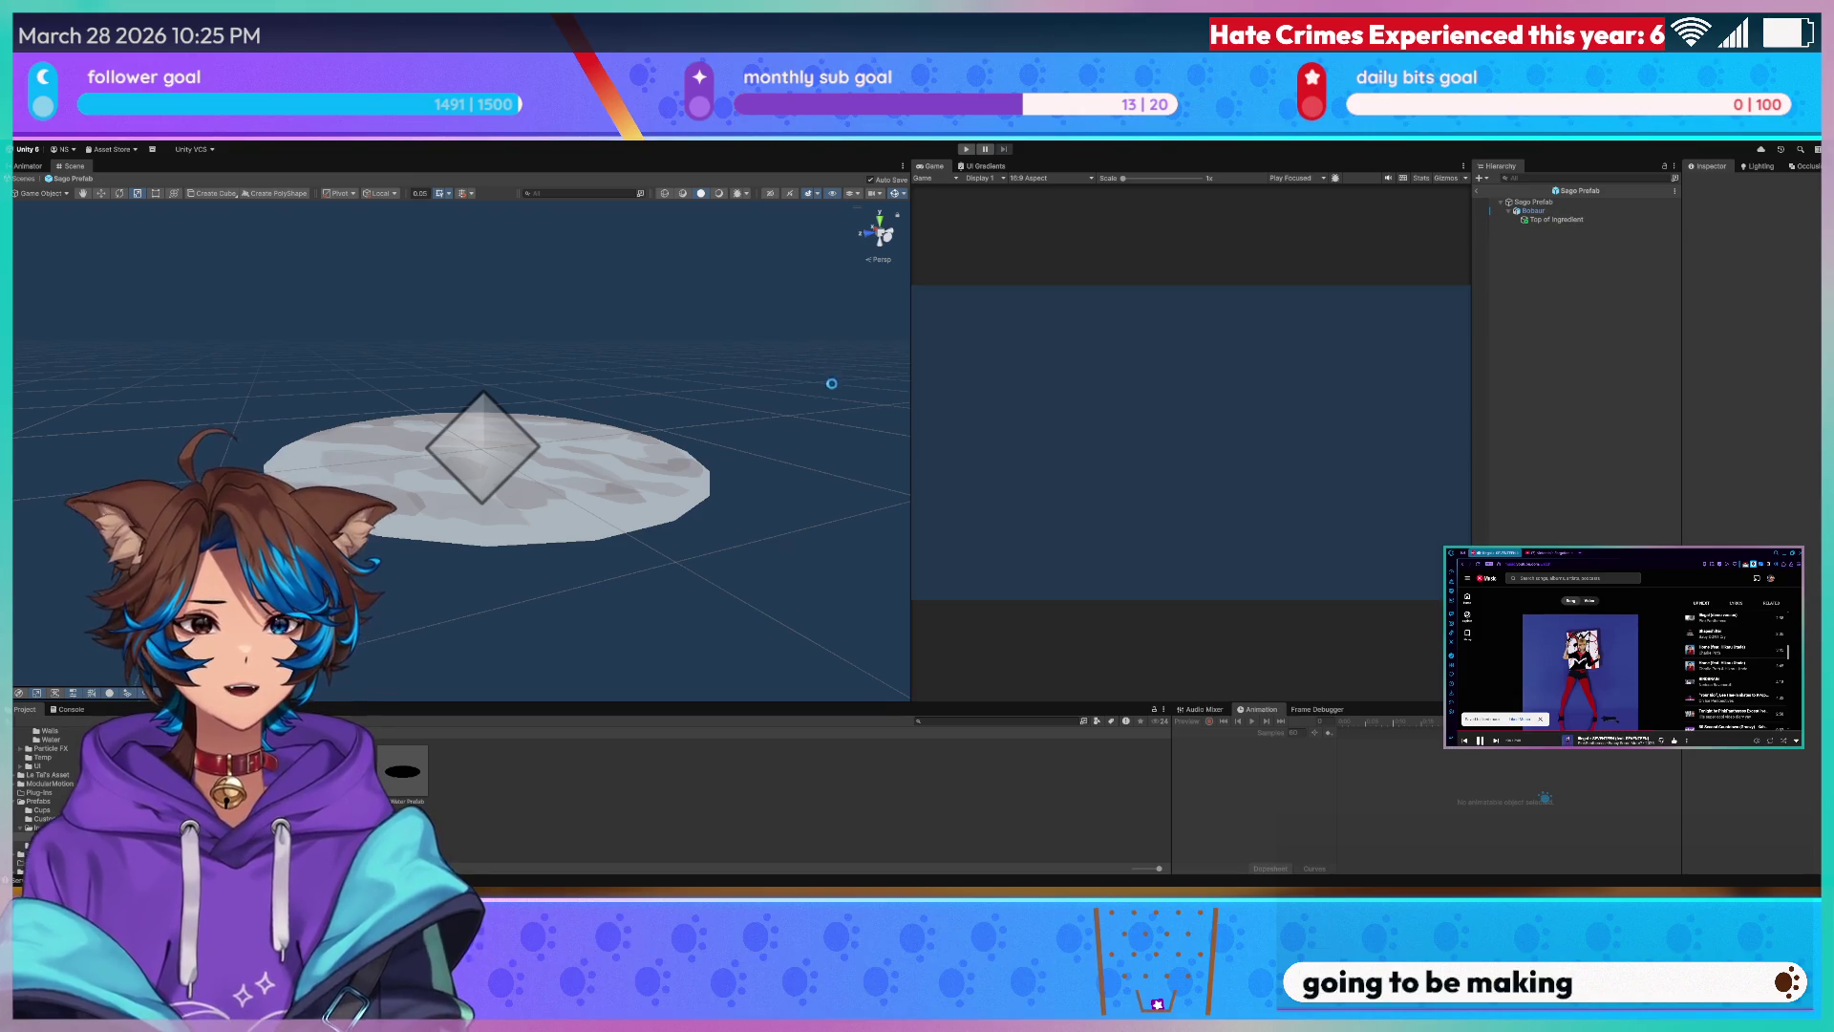
- Orbit the disc platform, then exit the prefab to the full Cafe Scene
{"action": "right_click_drag", "start_coordinate": [831, 383], "coordinate": [767, 410]}
{"action": "right_click_drag", "start_coordinate": [710, 355], "coordinate": [746, 361]}
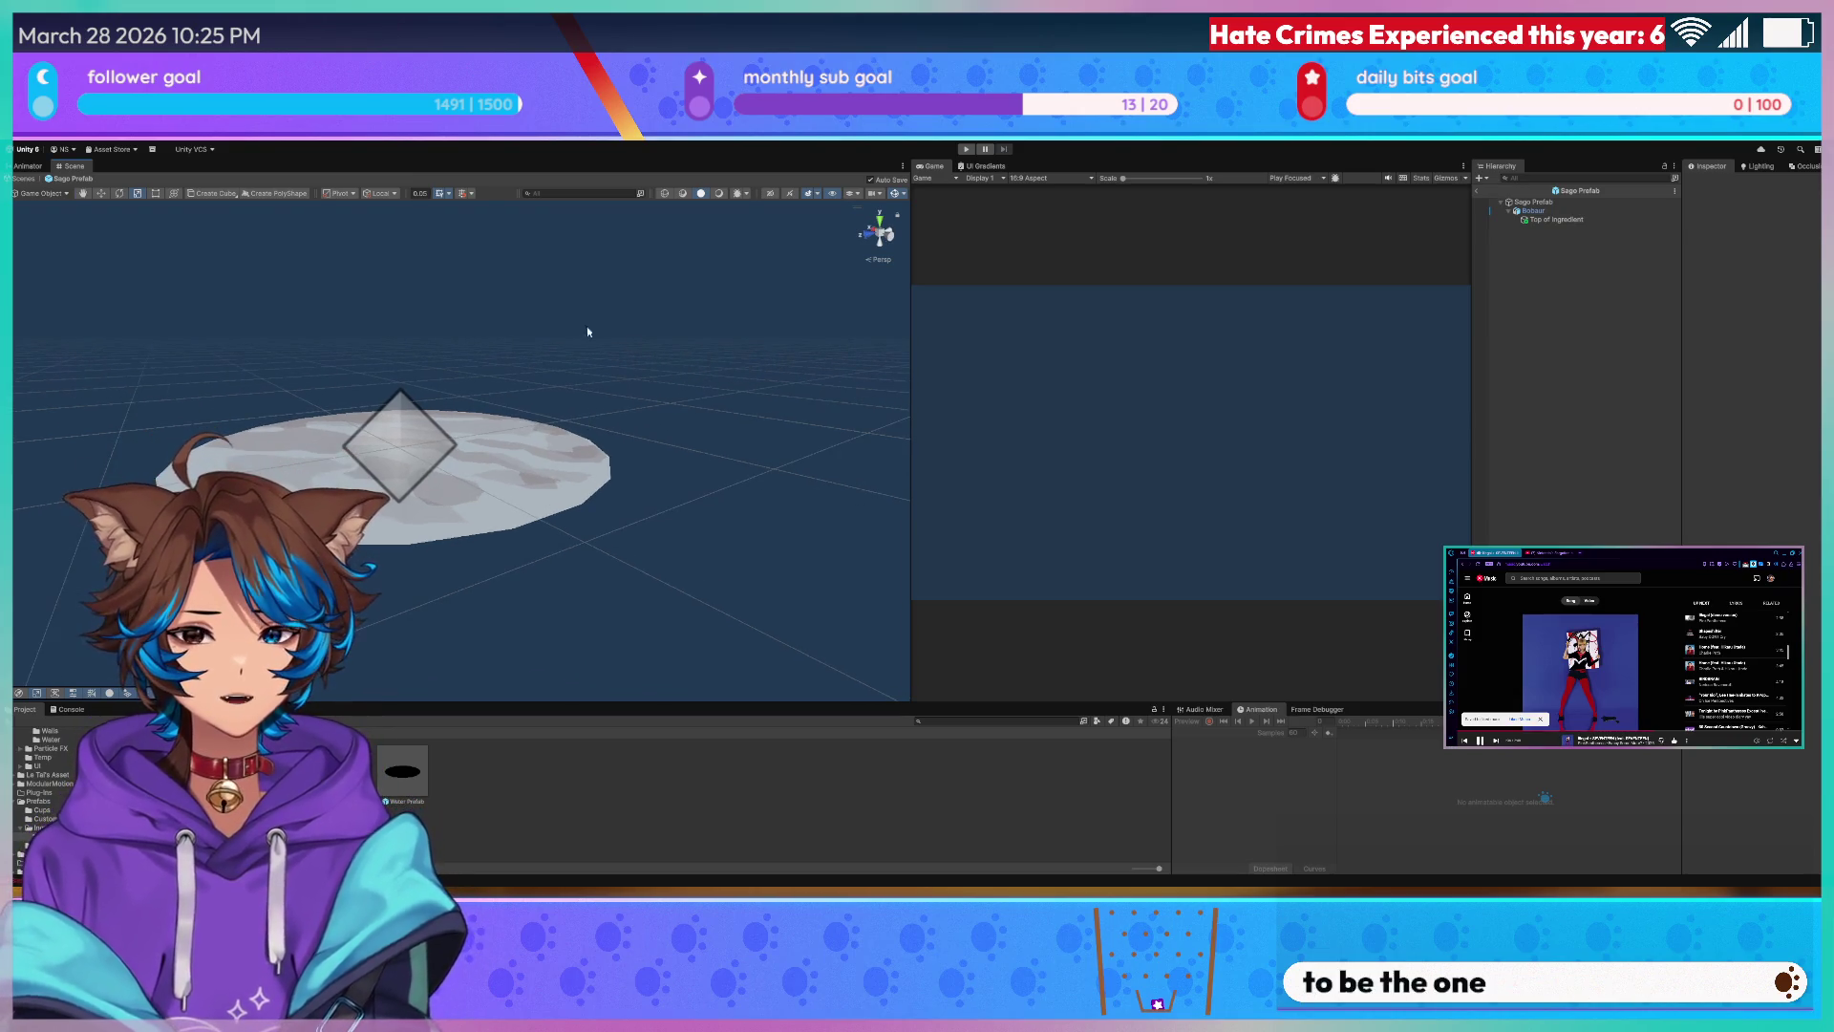
{"action": "left_click", "coordinate": [31, 182]}
- Fly the view up toward the sky and select a cloud and the whole CLOUDS group
{"action": "mouse_move", "coordinate": [573, 401]}
{"action": "right_mouse_down"}
{"action": "mouse_move", "coordinate": [666, 339]}
{"action": "mouse_move", "coordinate": [642, 355]}
{"action": "mouse_move", "coordinate": [492, 294]}
{"action": "right_mouse_up"}
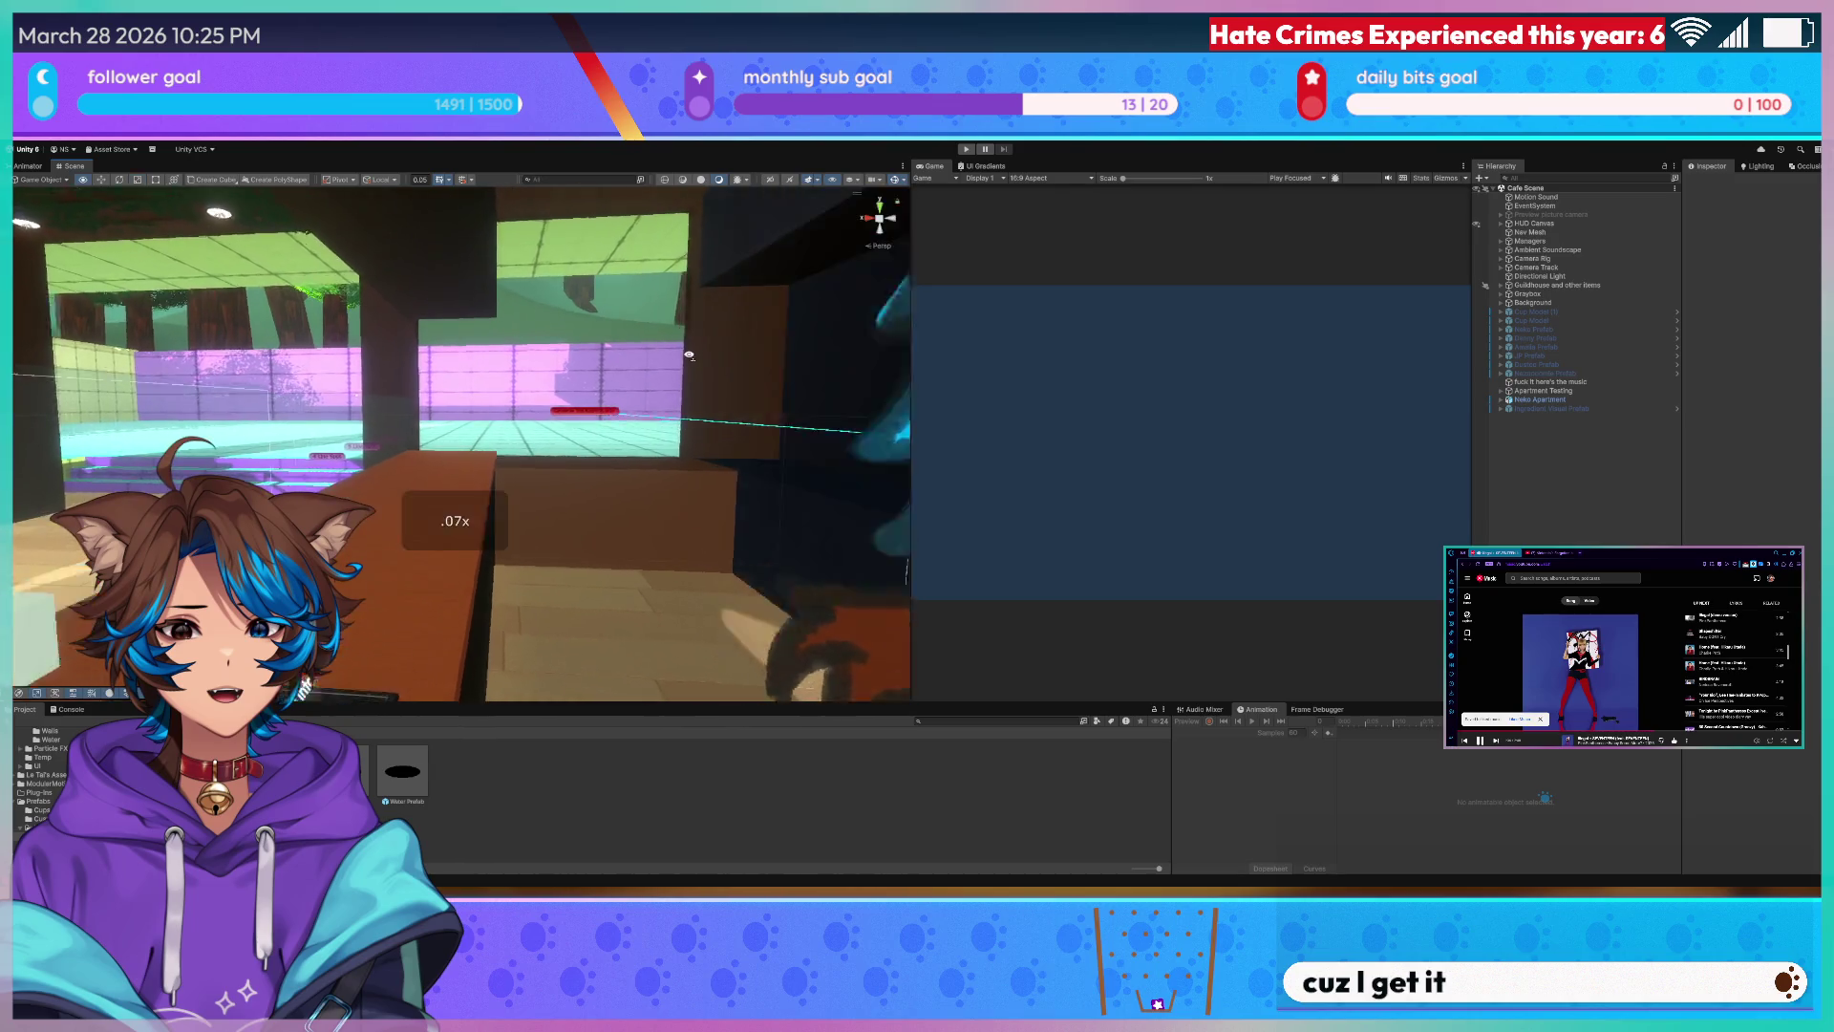
{"action": "mouse_move", "coordinate": [417, 309]}
{"action": "right_mouse_down"}
{"action": "mouse_move", "coordinate": [459, 242]}
{"action": "mouse_move", "coordinate": [599, 359]}
{"action": "mouse_move", "coordinate": [691, 396]}
{"action": "right_mouse_up"}
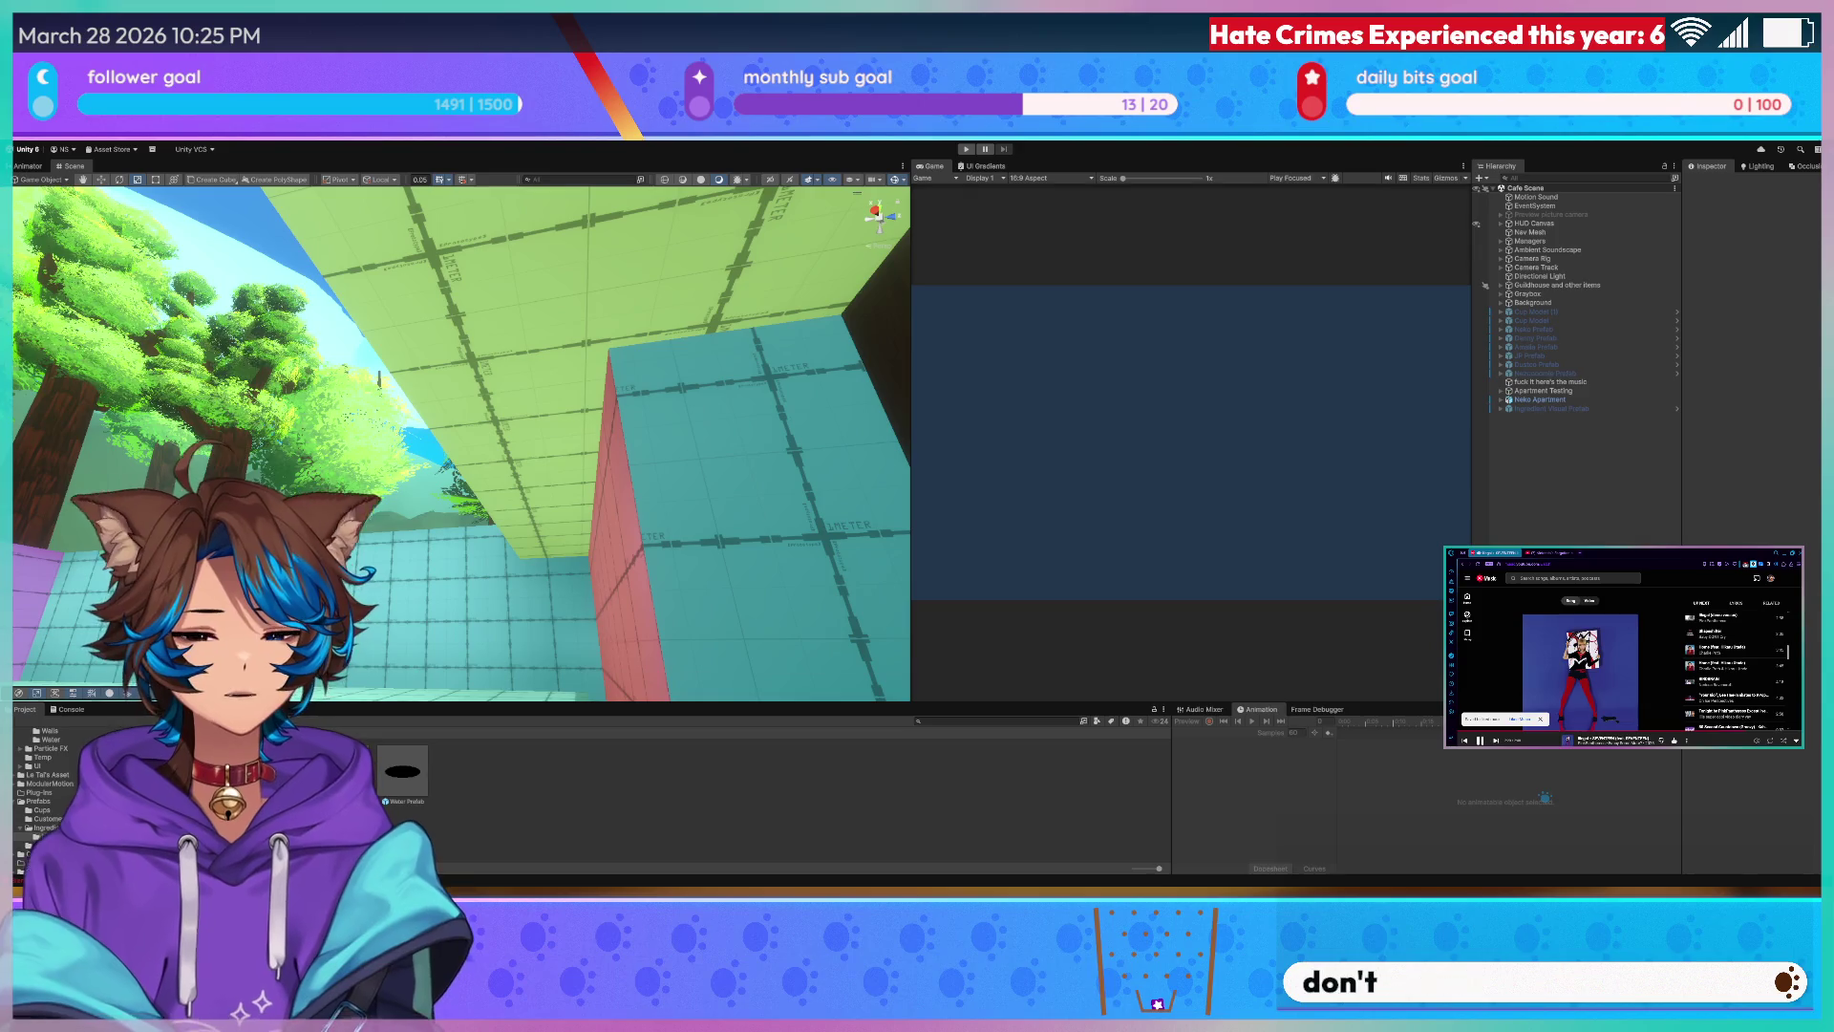
{"action": "mouse_move", "coordinate": [375, 378]}
{"action": "right_mouse_down"}
{"action": "mouse_move", "coordinate": [290, 469]}
{"action": "mouse_move", "coordinate": [385, 409]}
{"action": "mouse_move", "coordinate": [370, 441]}
{"action": "mouse_move", "coordinate": [292, 401]}
{"action": "mouse_move", "coordinate": [553, 361]}
{"action": "right_mouse_up"}
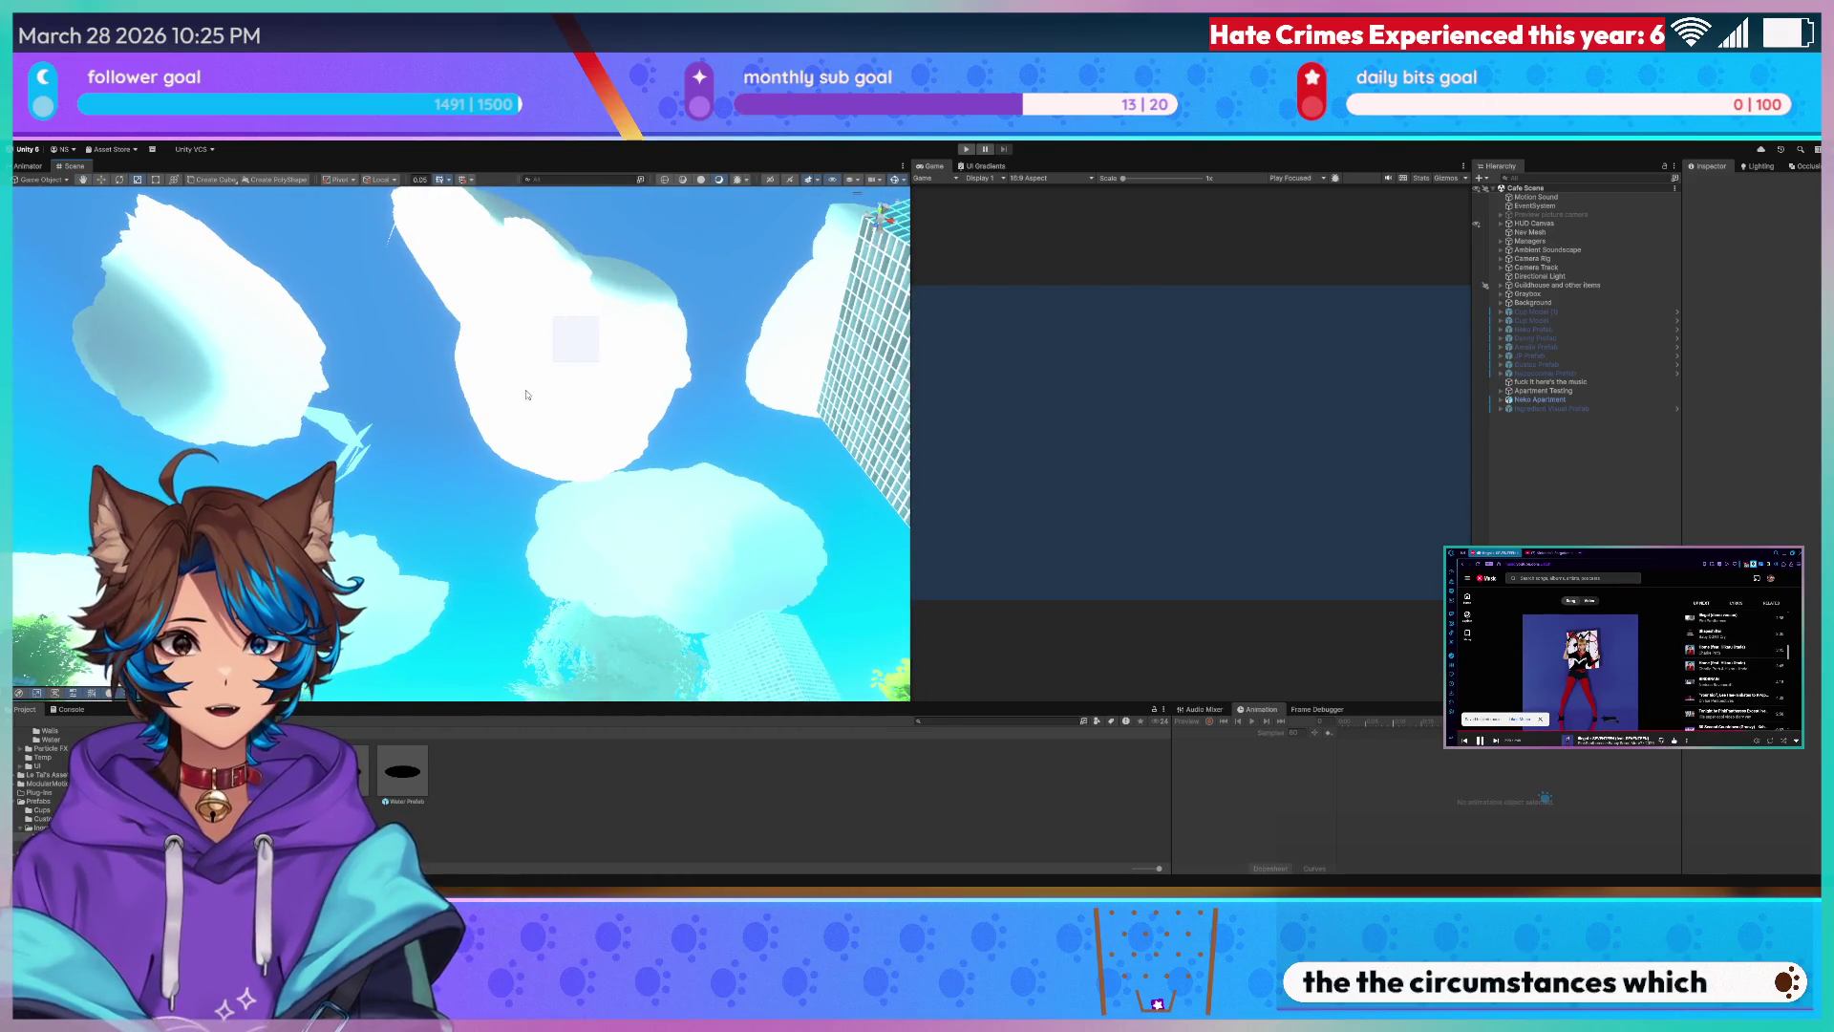
{"action": "left_click", "coordinate": [527, 394]}
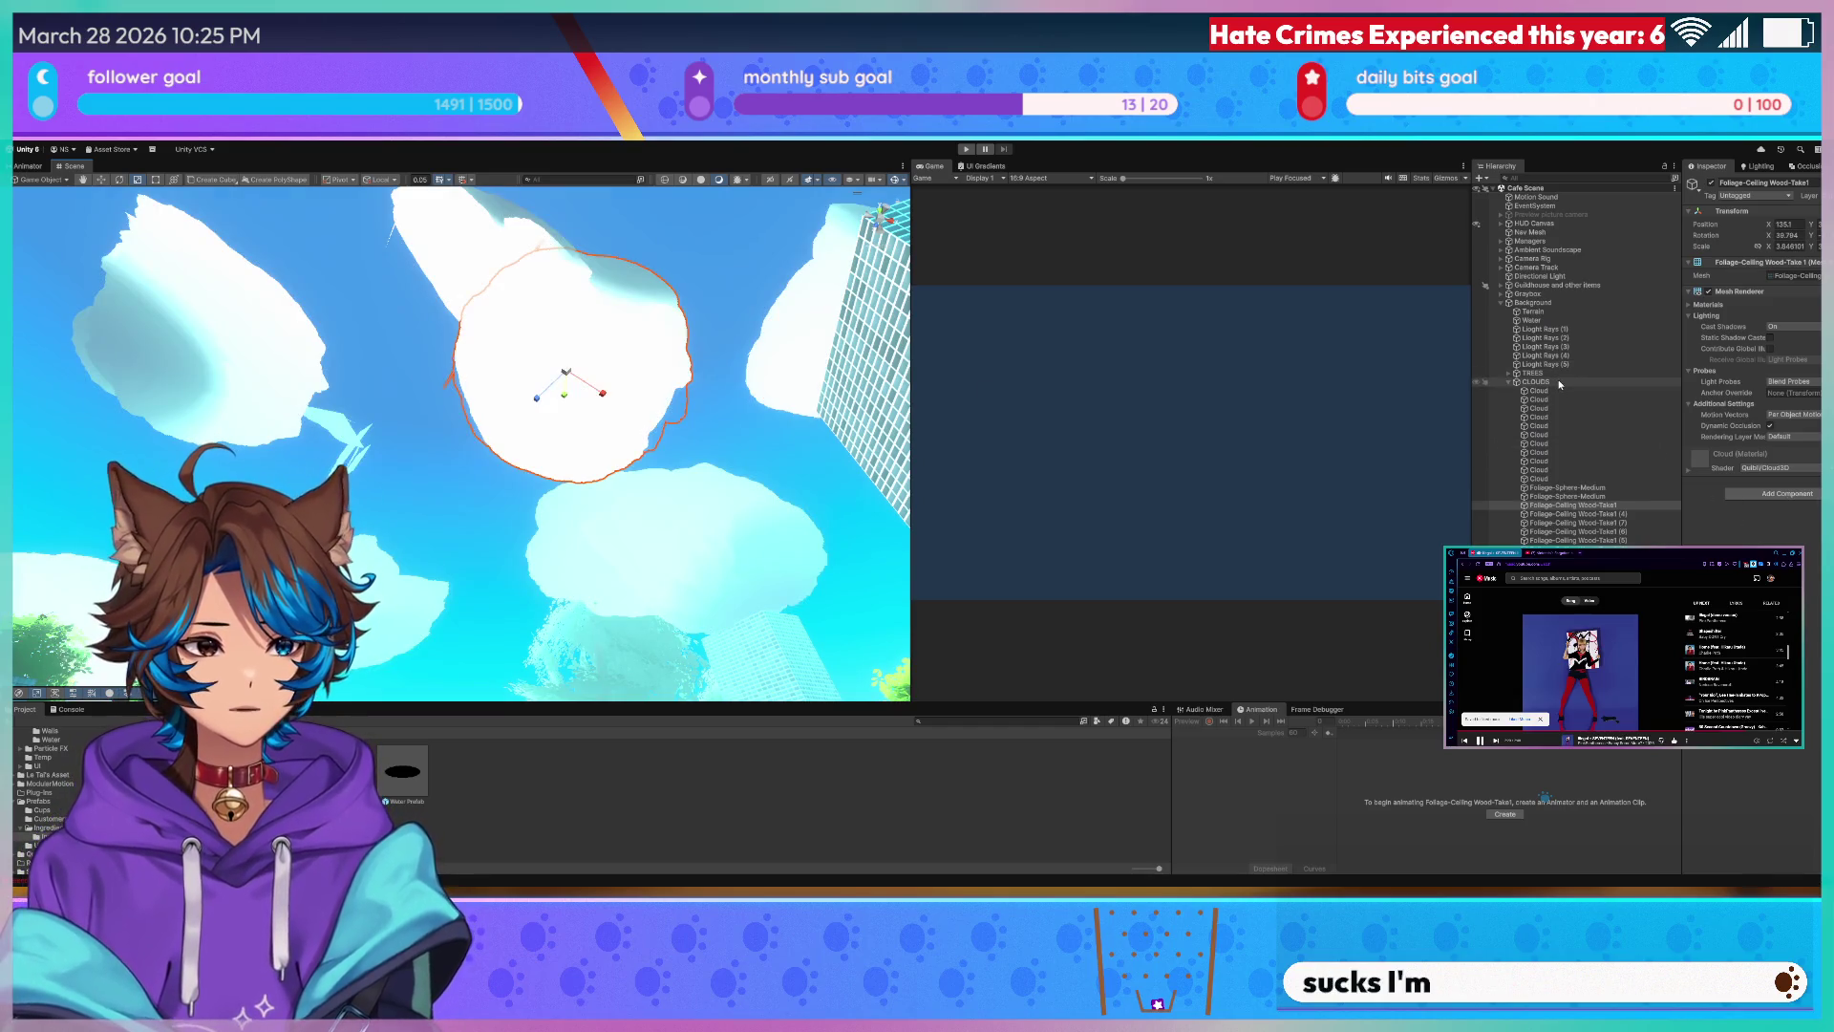
{"action": "left_click", "coordinate": [1559, 384]}
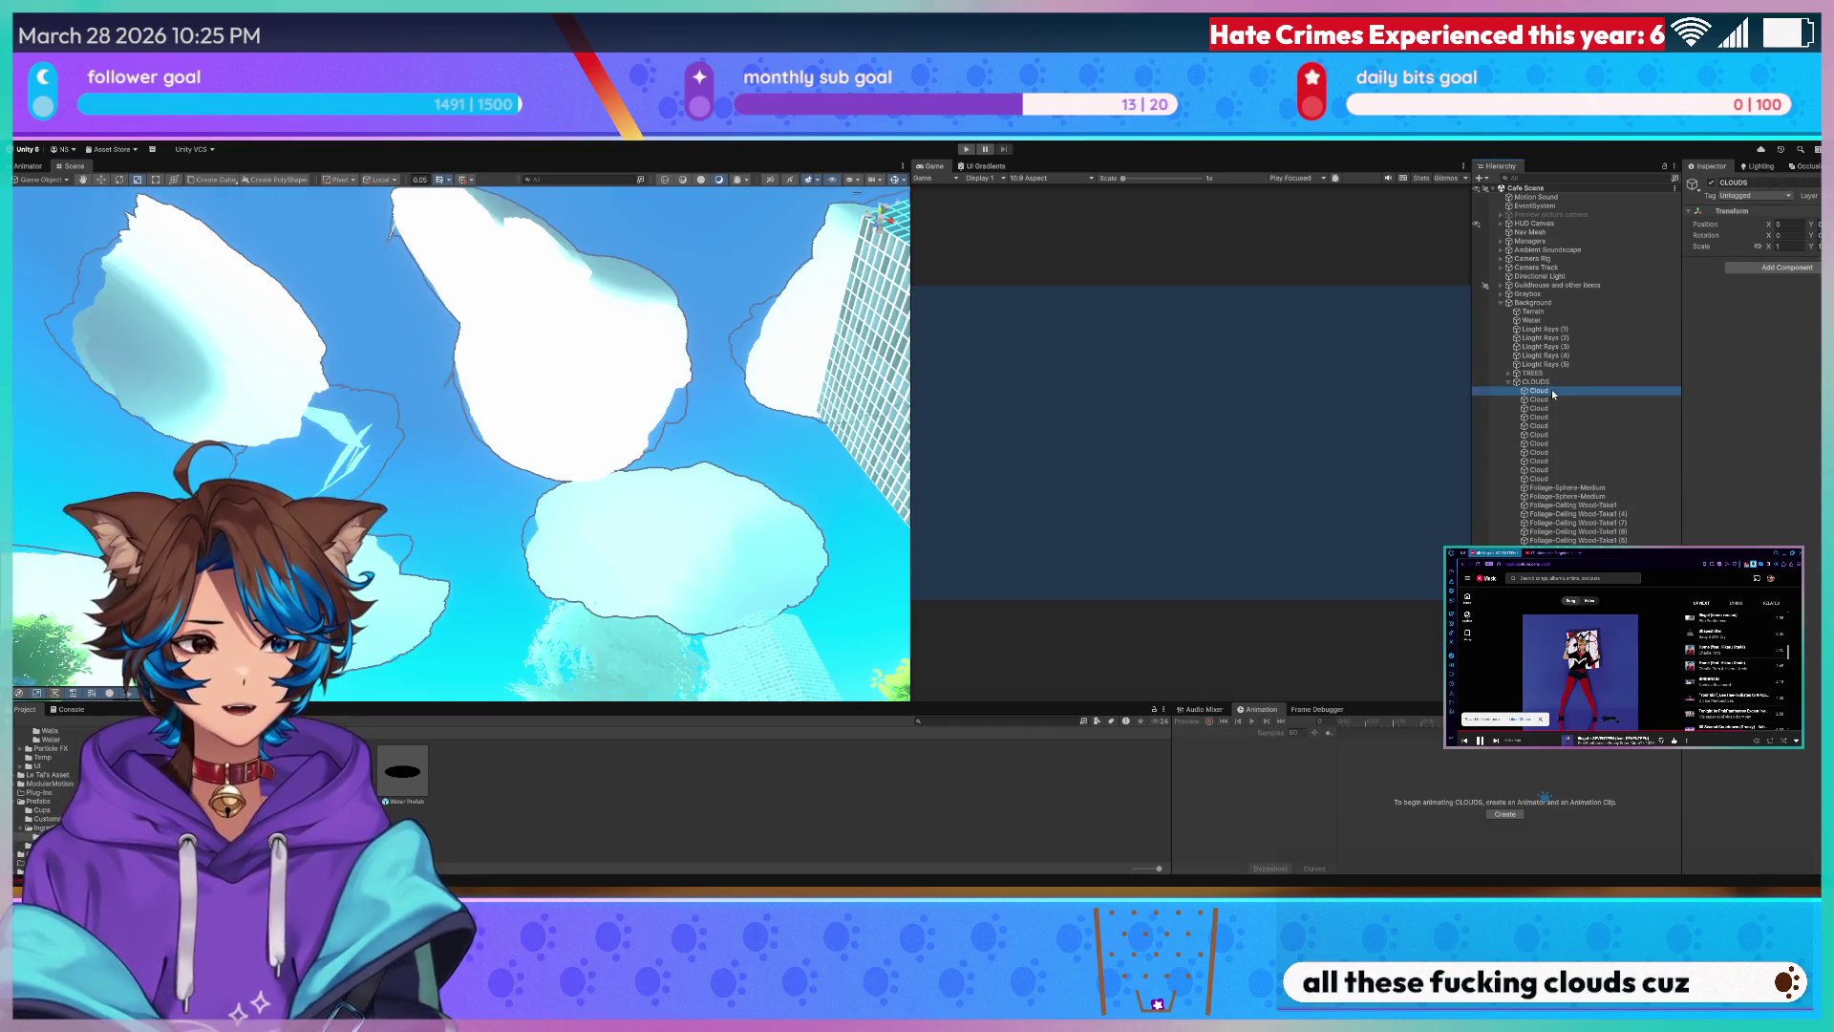
- Extend the selection across all Cloud objects and fly through them for a close look
{"action": "left_click", "coordinate": [1552, 396]}
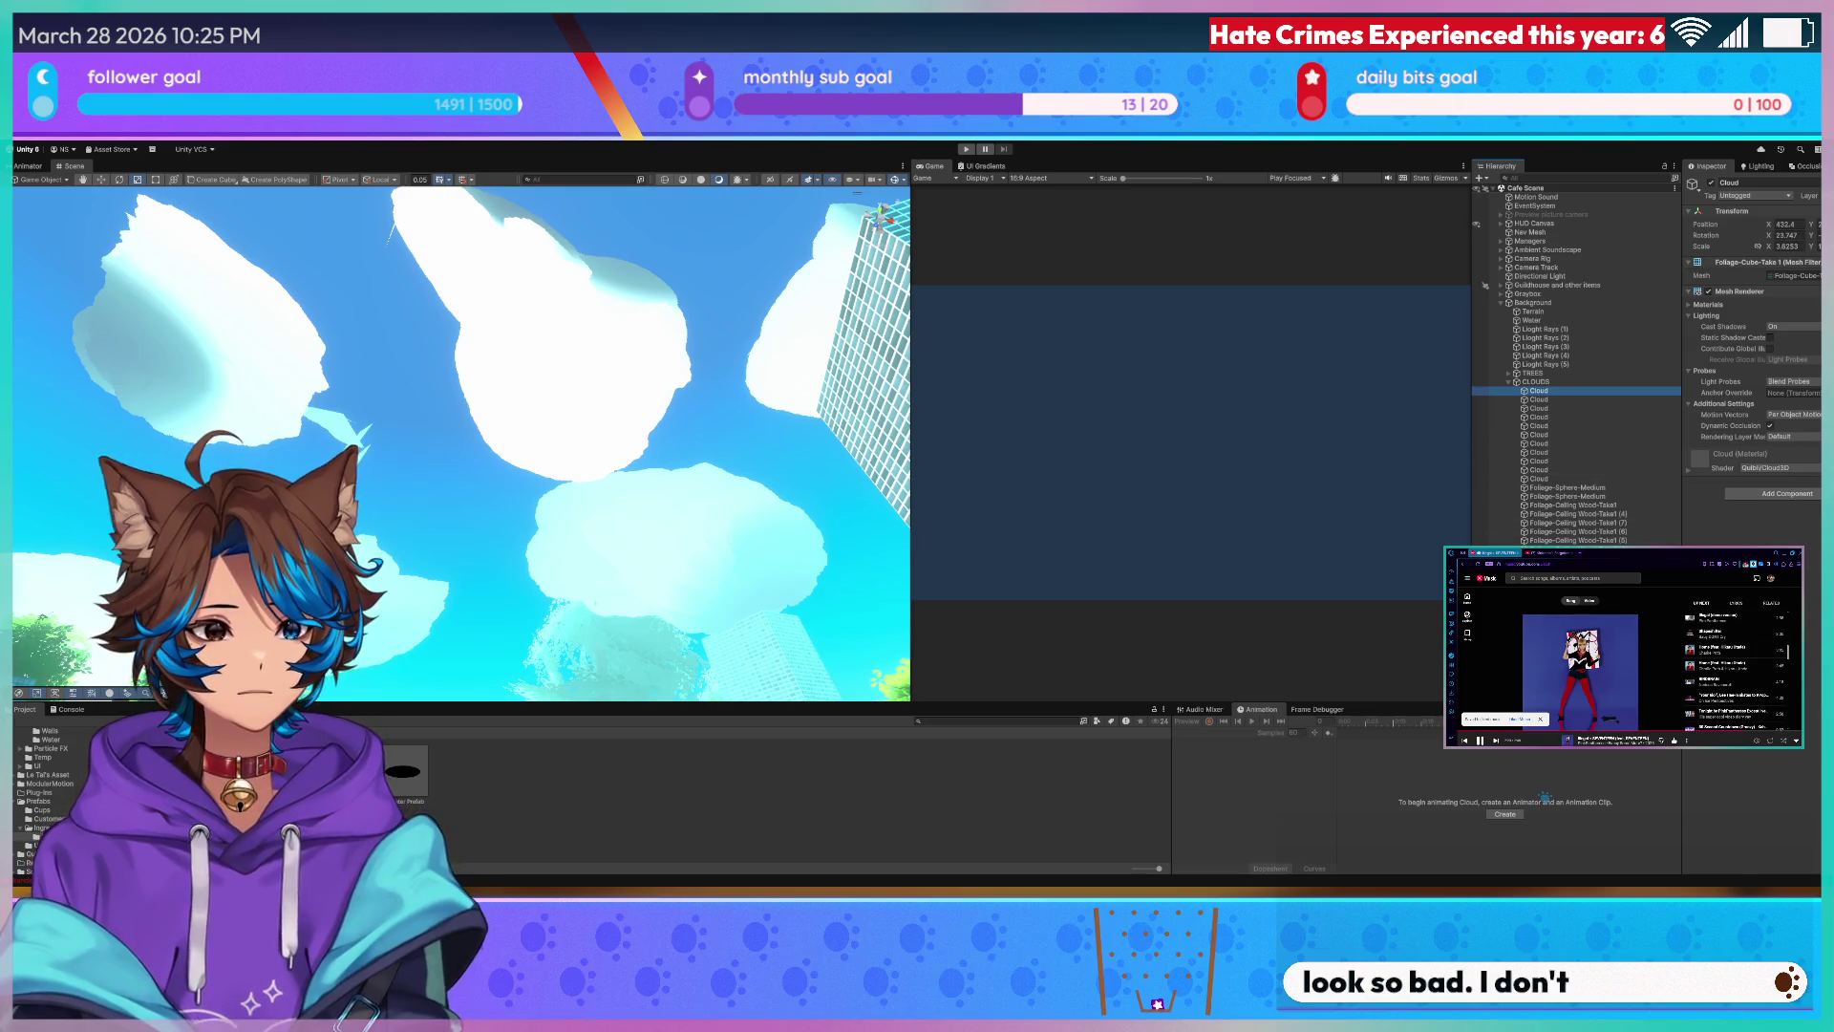
{"action": "key", "text": "shift+End"}
{"action": "left_click", "coordinate": [1604, 447]}
{"action": "right_click_drag", "start_coordinate": [460, 359], "coordinate": [634, 477]}
{"action": "scroll", "coordinate": [635, 477], "scroll_direction": "up", "scroll_amount": 5}
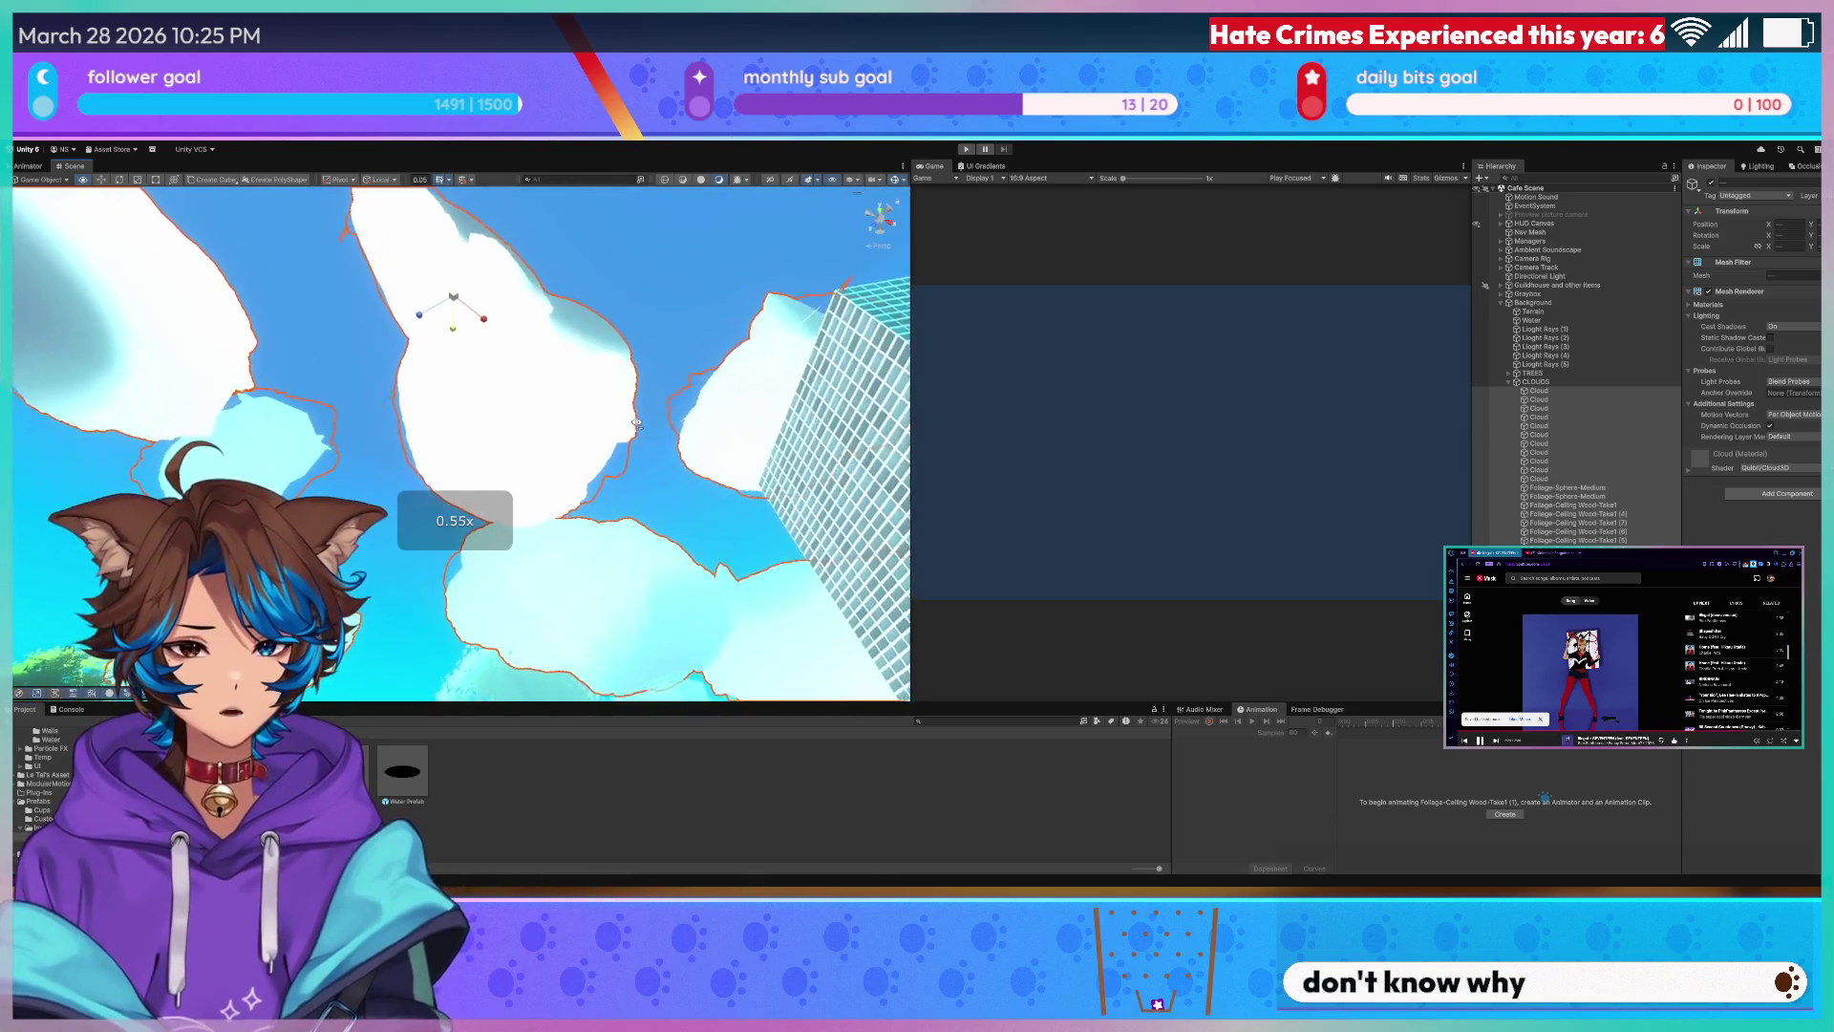
{"action": "scroll", "coordinate": [638, 429], "scroll_direction": "up", "scroll_amount": 4}
{"action": "mouse_move", "coordinate": [641, 419]}
{"action": "right_mouse_down"}
{"action": "mouse_move", "coordinate": [603, 524]}
{"action": "mouse_move", "coordinate": [444, 569]}
{"action": "mouse_move", "coordinate": [618, 496]}
{"action": "mouse_move", "coordinate": [660, 514]}
{"action": "right_mouse_up"}
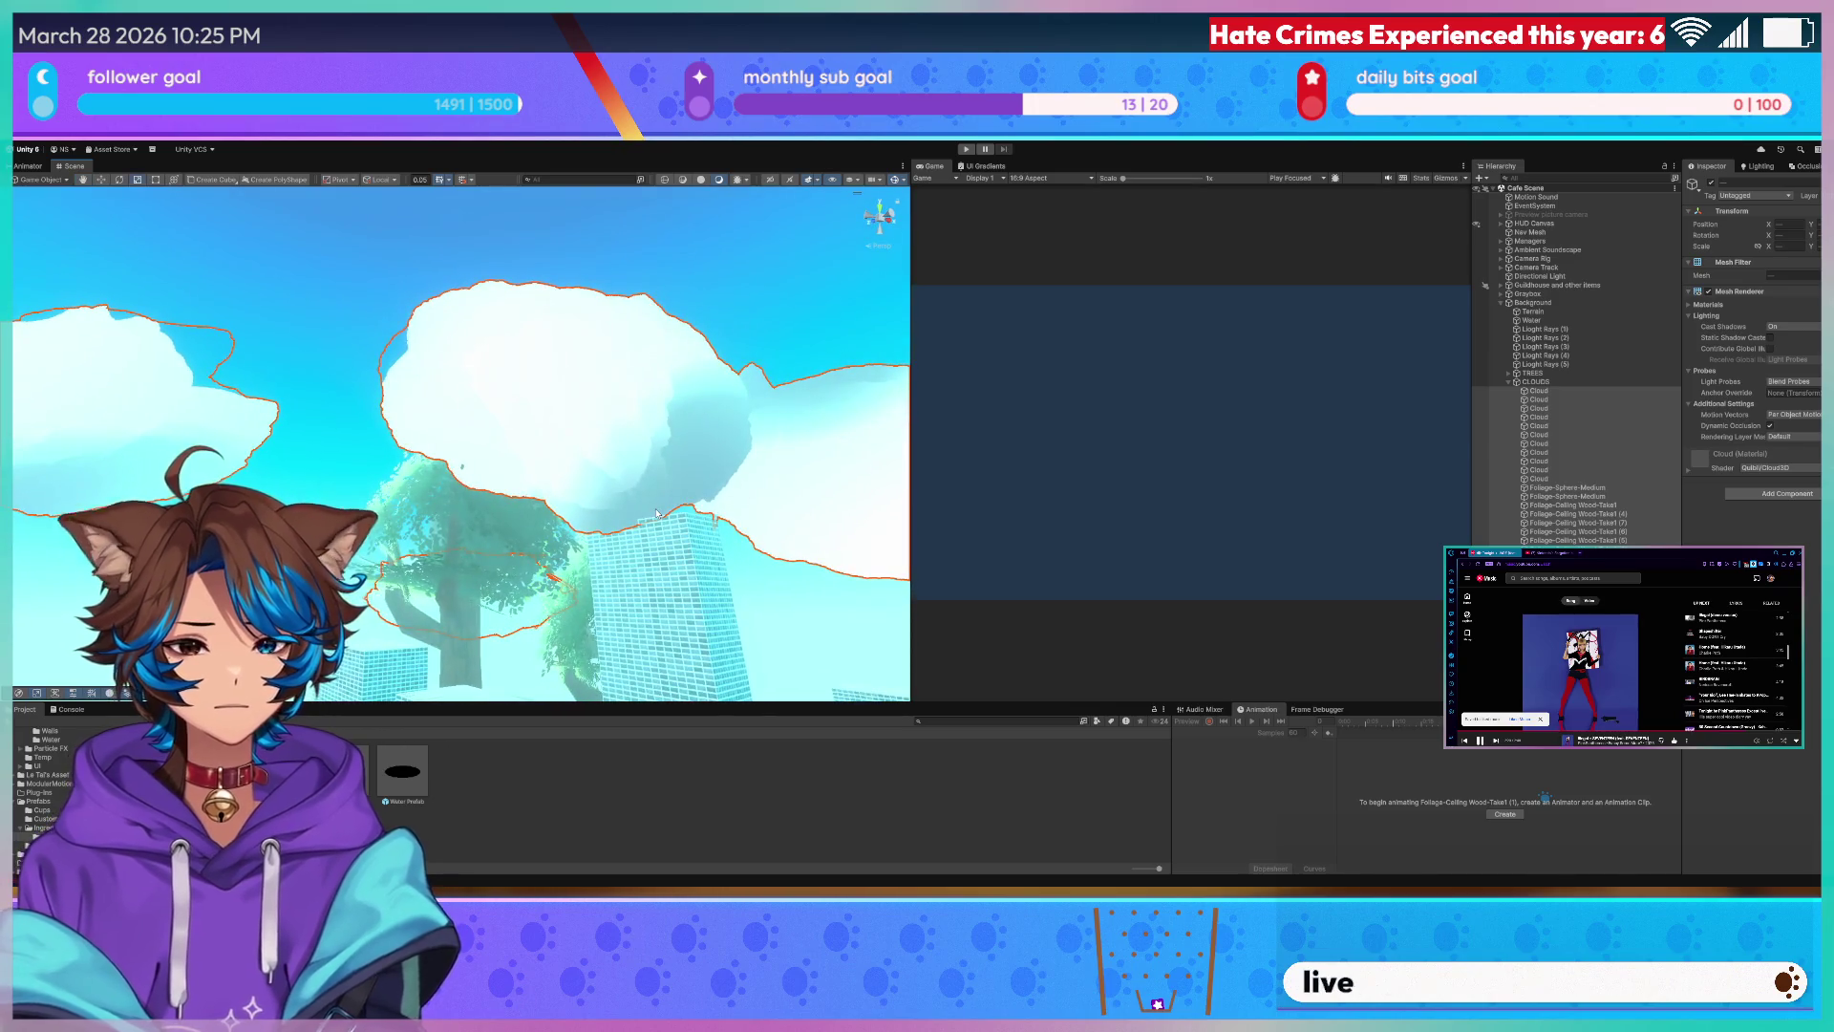
- Delete the selected clouds, fly down over the plaza and buildings, and select the HUD overlay object
{"action": "key", "text": "Delete"}
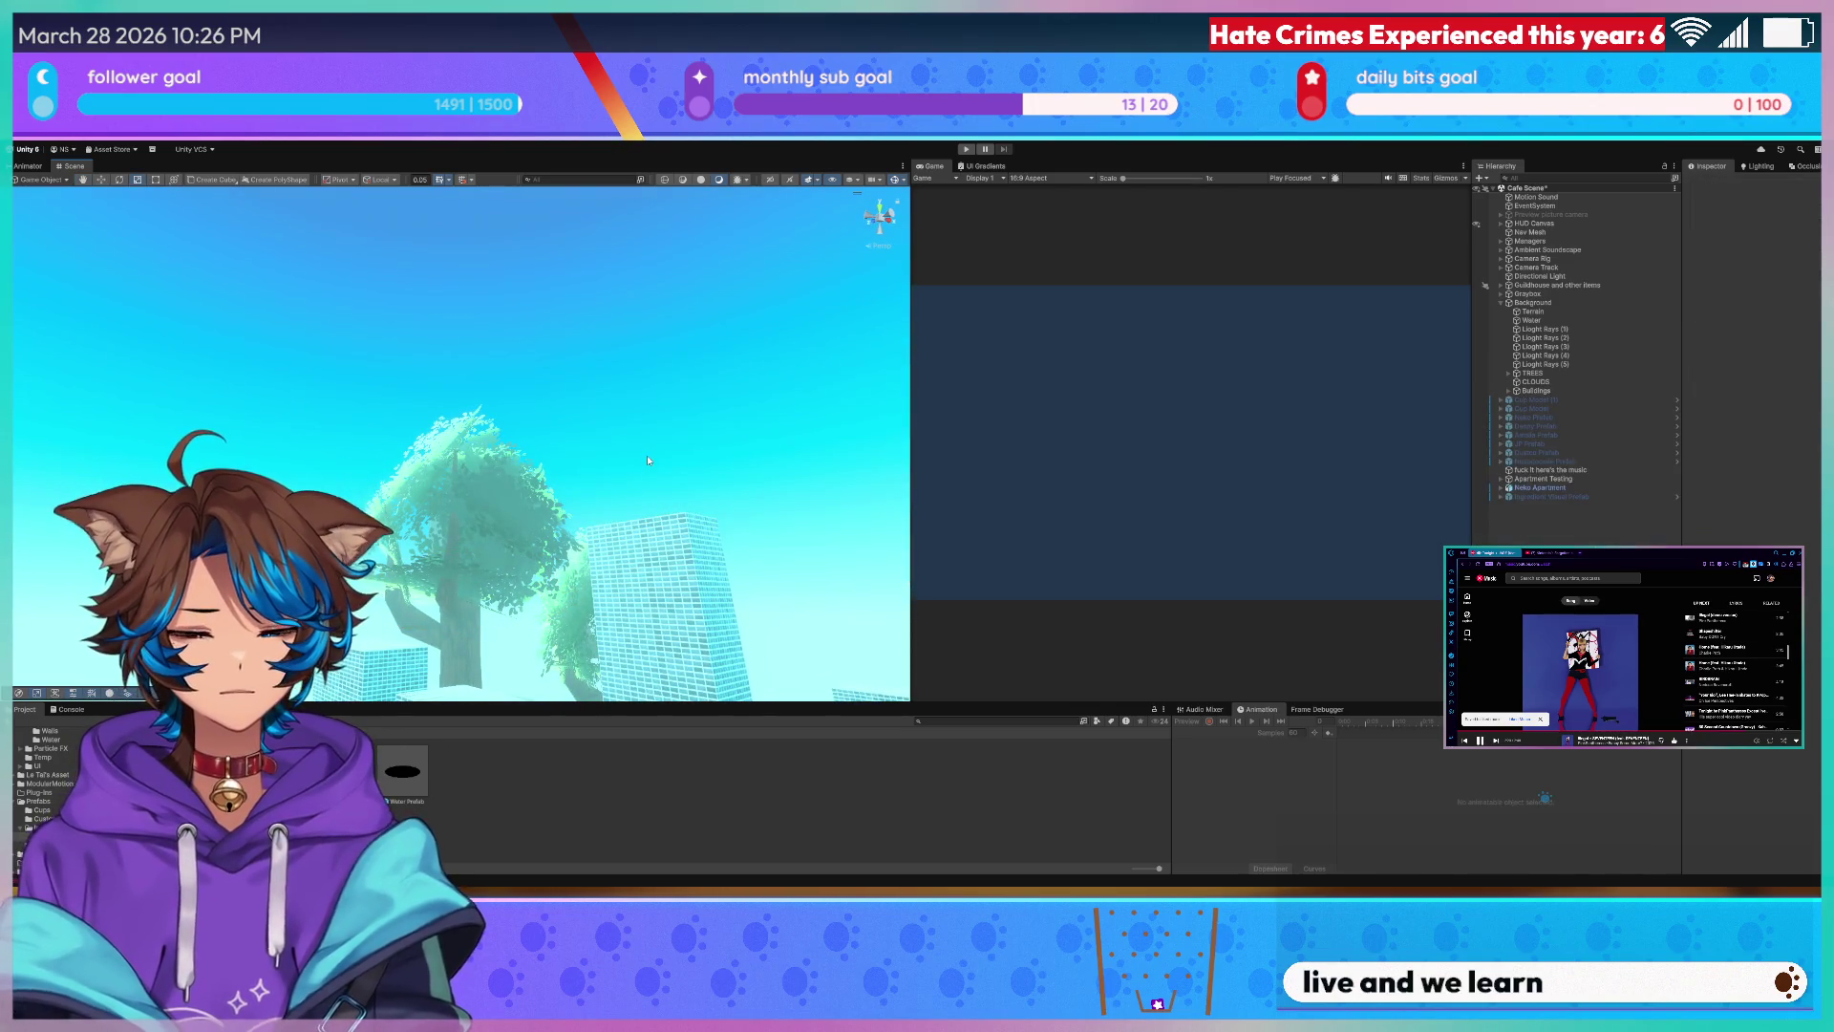
{"action": "right_click_drag", "start_coordinate": [403, 375], "coordinate": [573, 430]}
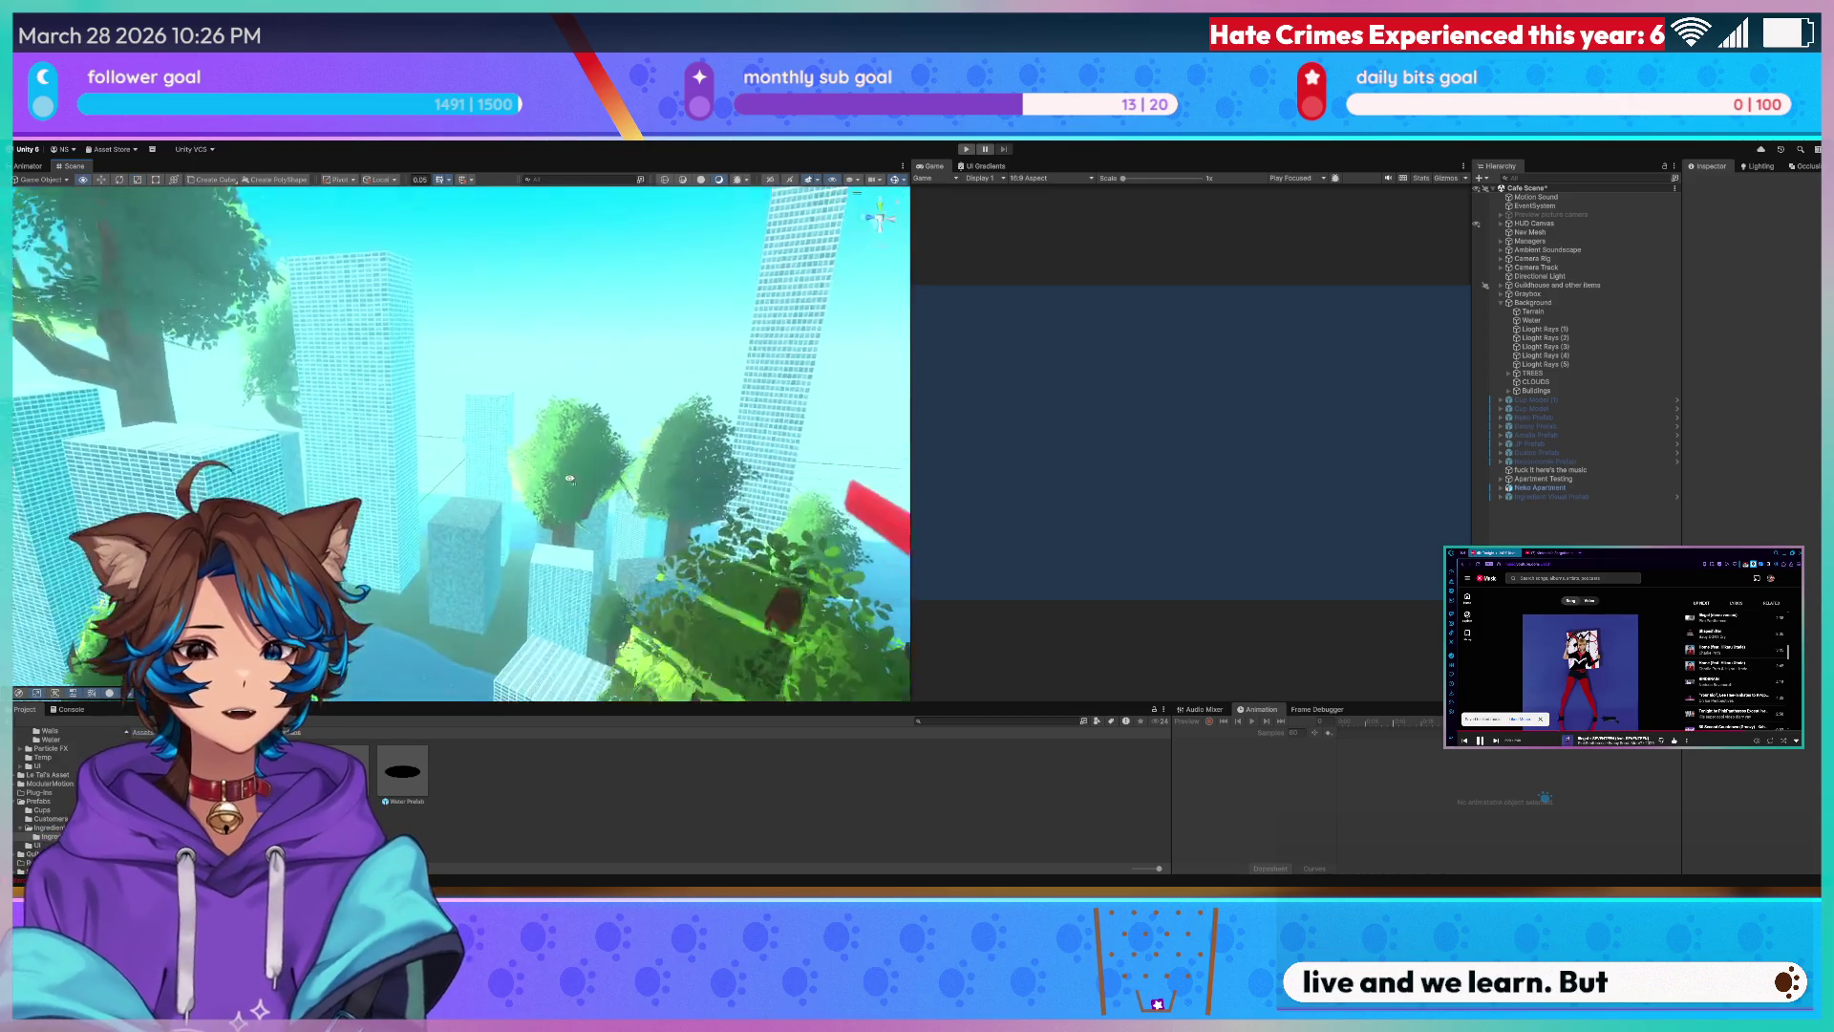
{"action": "mouse_move", "coordinate": [603, 500]}
{"action": "right_mouse_down"}
{"action": "mouse_move", "coordinate": [545, 430]}
{"action": "mouse_move", "coordinate": [425, 432]}
{"action": "mouse_move", "coordinate": [606, 452]}
{"action": "mouse_move", "coordinate": [571, 521]}
{"action": "mouse_move", "coordinate": [687, 459]}
{"action": "mouse_move", "coordinate": [513, 429]}
{"action": "mouse_move", "coordinate": [664, 464]}
{"action": "mouse_move", "coordinate": [667, 431]}
{"action": "mouse_move", "coordinate": [885, 425]}
{"action": "mouse_move", "coordinate": [373, 425]}
{"action": "right_mouse_up"}
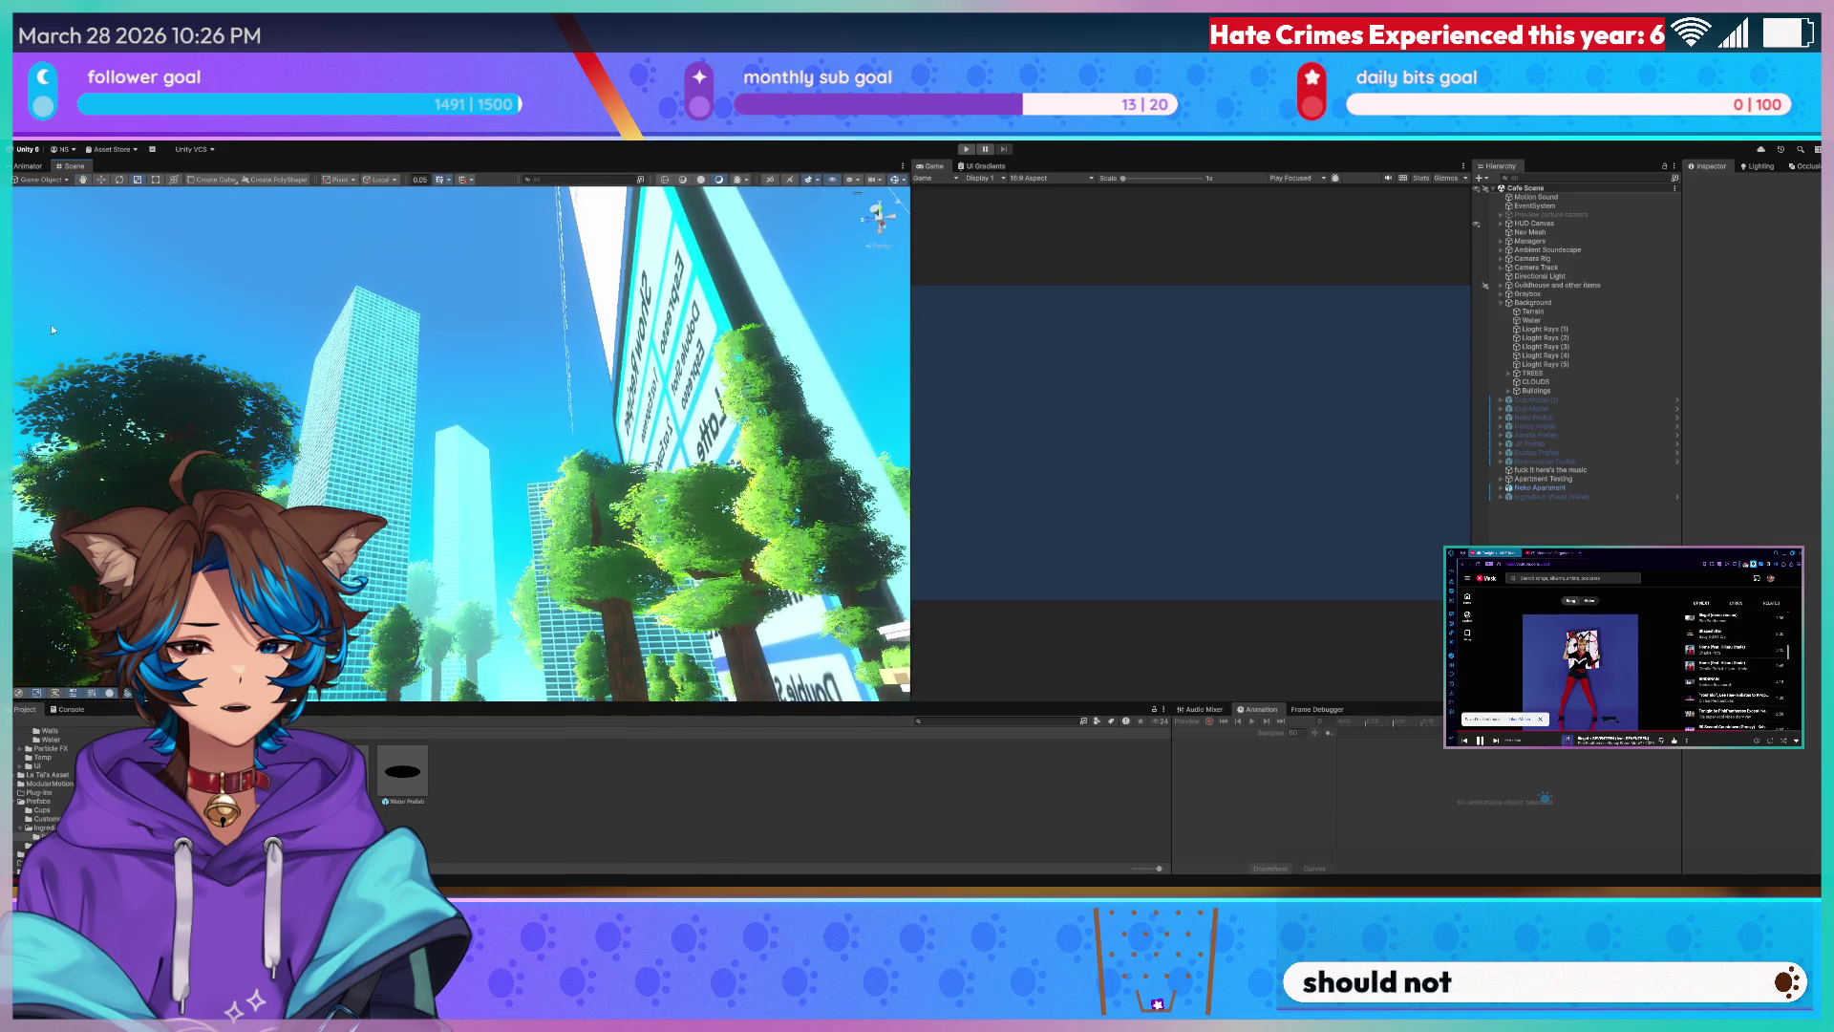
{"action": "right_click_drag", "start_coordinate": [578, 368], "coordinate": [640, 317]}
{"action": "left_click", "coordinate": [1554, 301]}
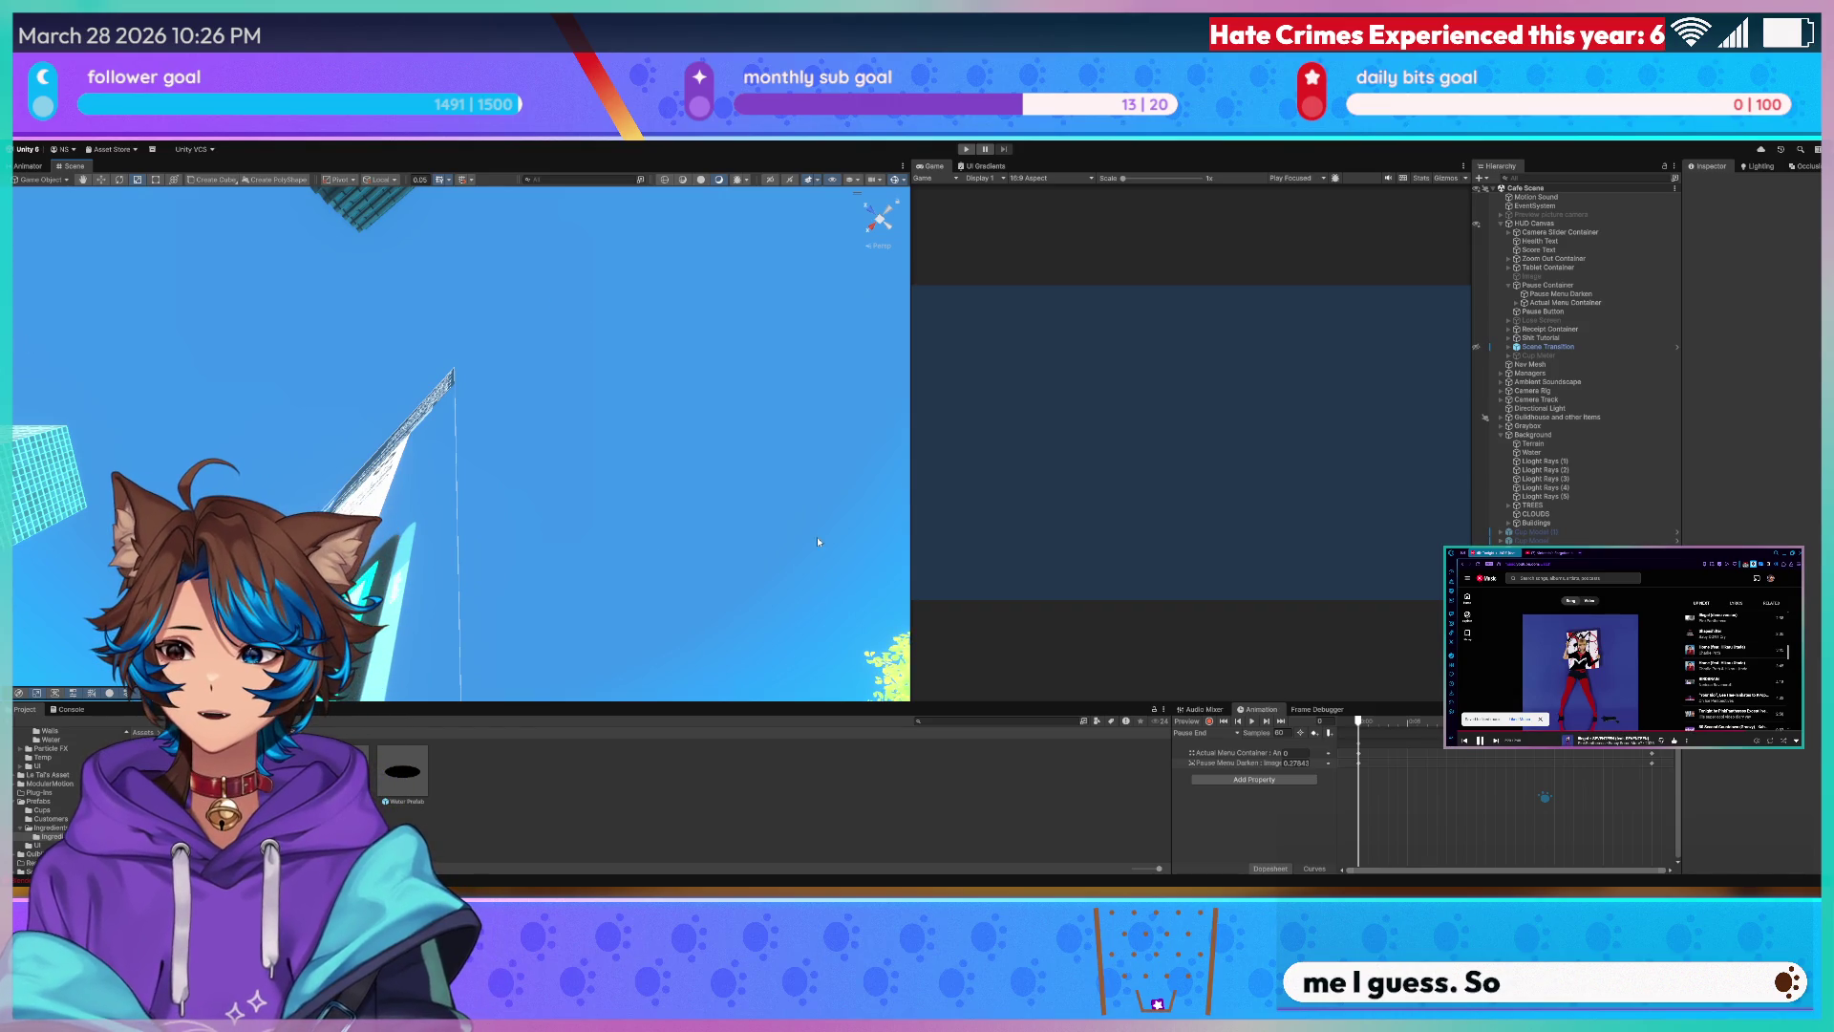
- Fly among the teal towers and trees and into the cafe building past the hanging lamp
{"action": "mouse_move", "coordinate": [430, 431]}
{"action": "right_mouse_down"}
{"action": "mouse_move", "coordinate": [395, 453]}
{"action": "mouse_move", "coordinate": [575, 534]}
{"action": "mouse_move", "coordinate": [574, 386]}
{"action": "mouse_move", "coordinate": [249, 403]}
{"action": "mouse_move", "coordinate": [381, 336]}
{"action": "right_mouse_up"}
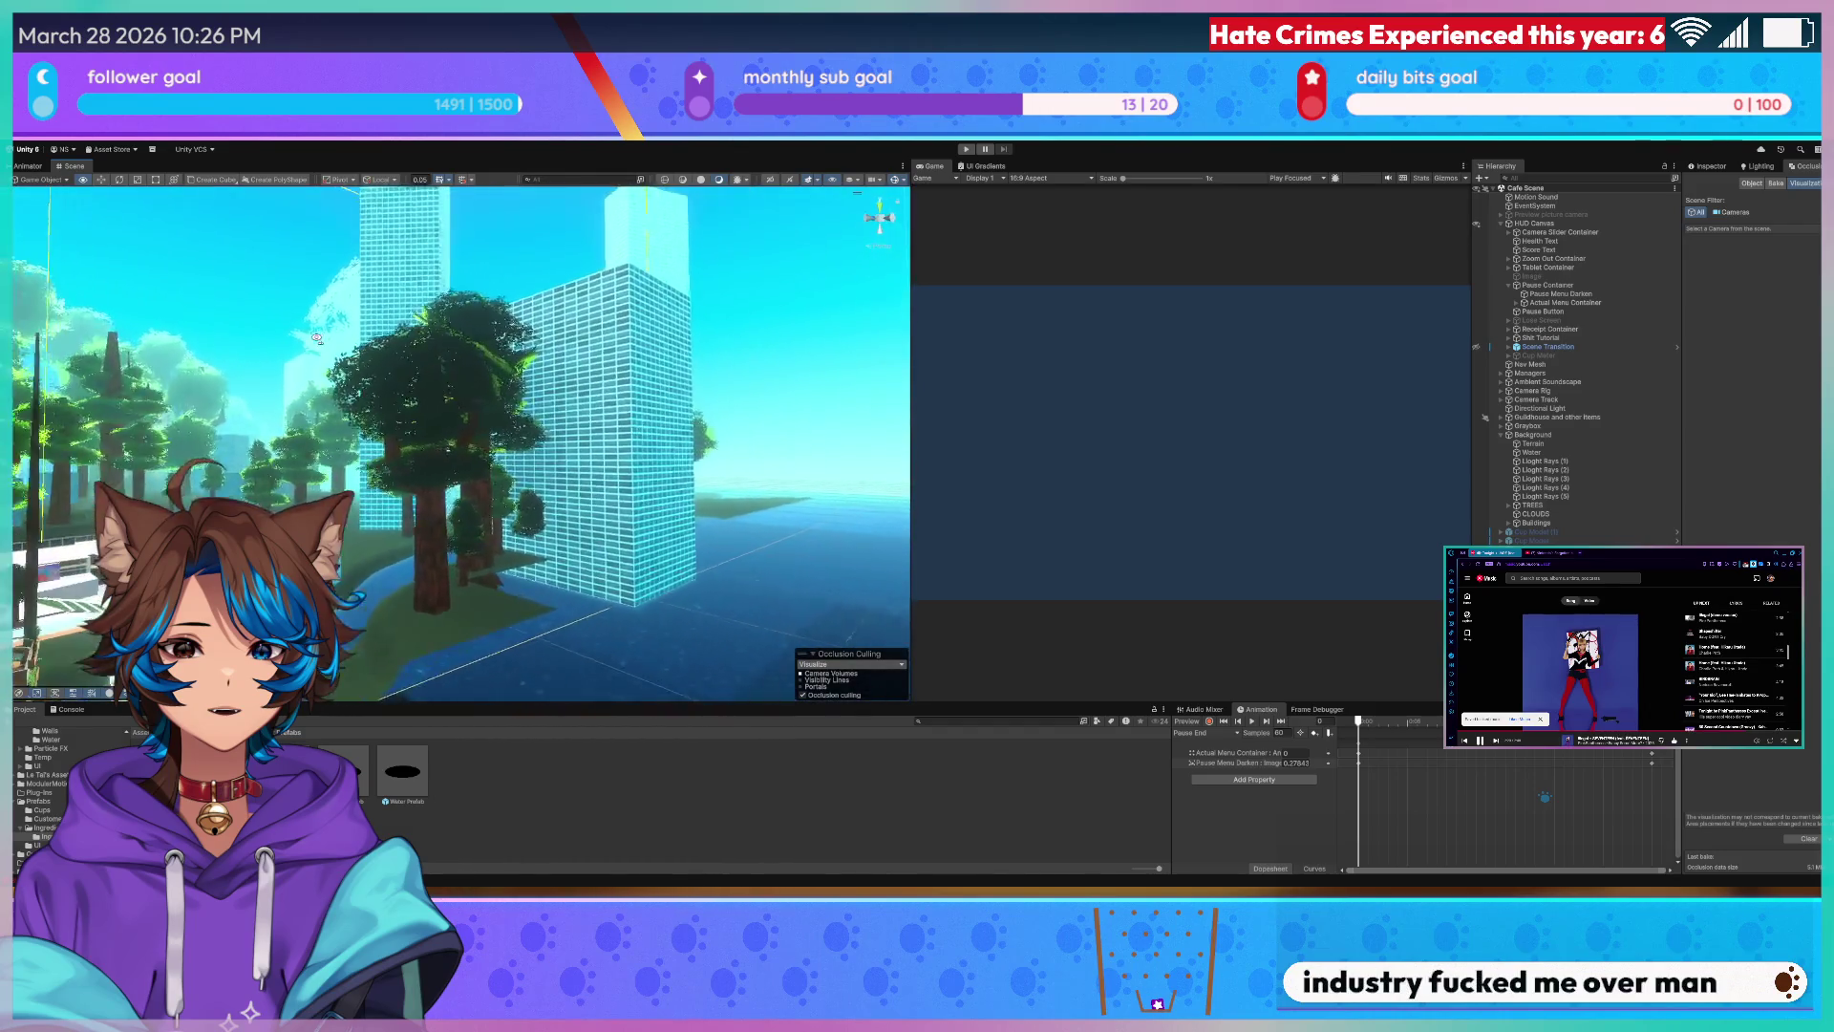
{"action": "right_click_drag", "start_coordinate": [381, 336], "coordinate": [230, 358]}
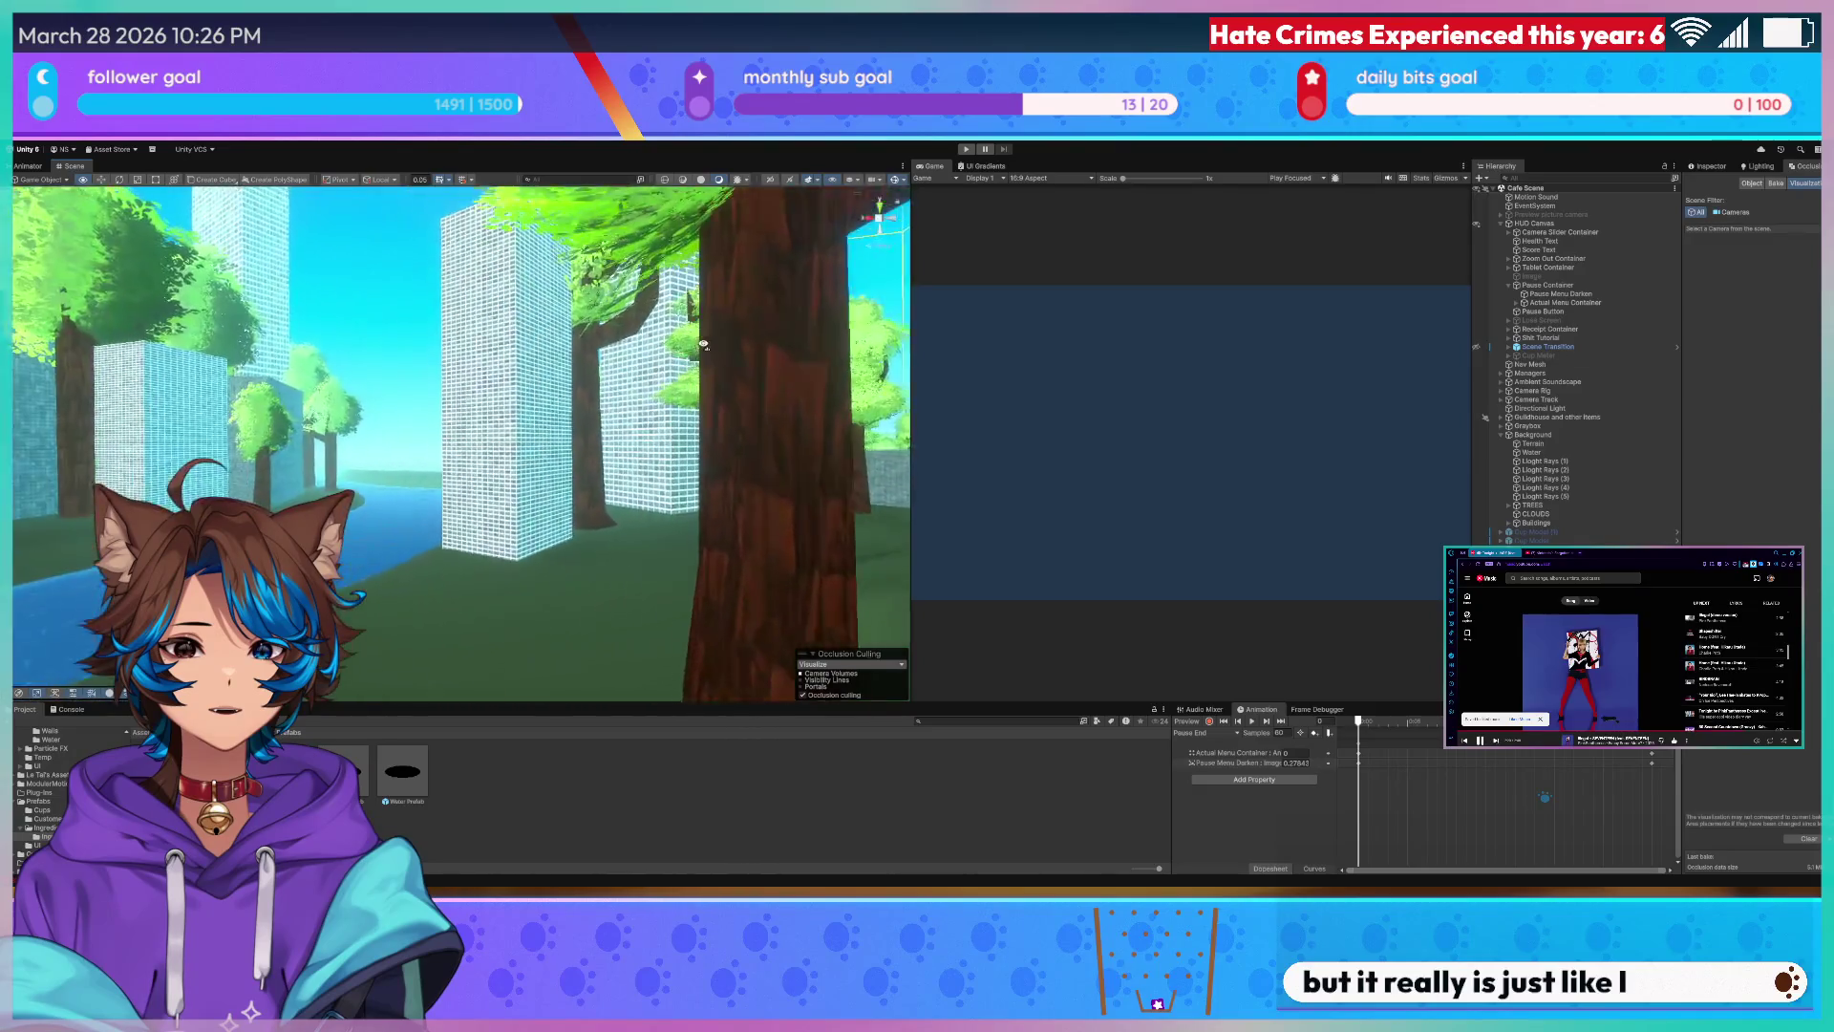
{"action": "right_click_drag", "start_coordinate": [75, 332], "coordinate": [906, 344]}
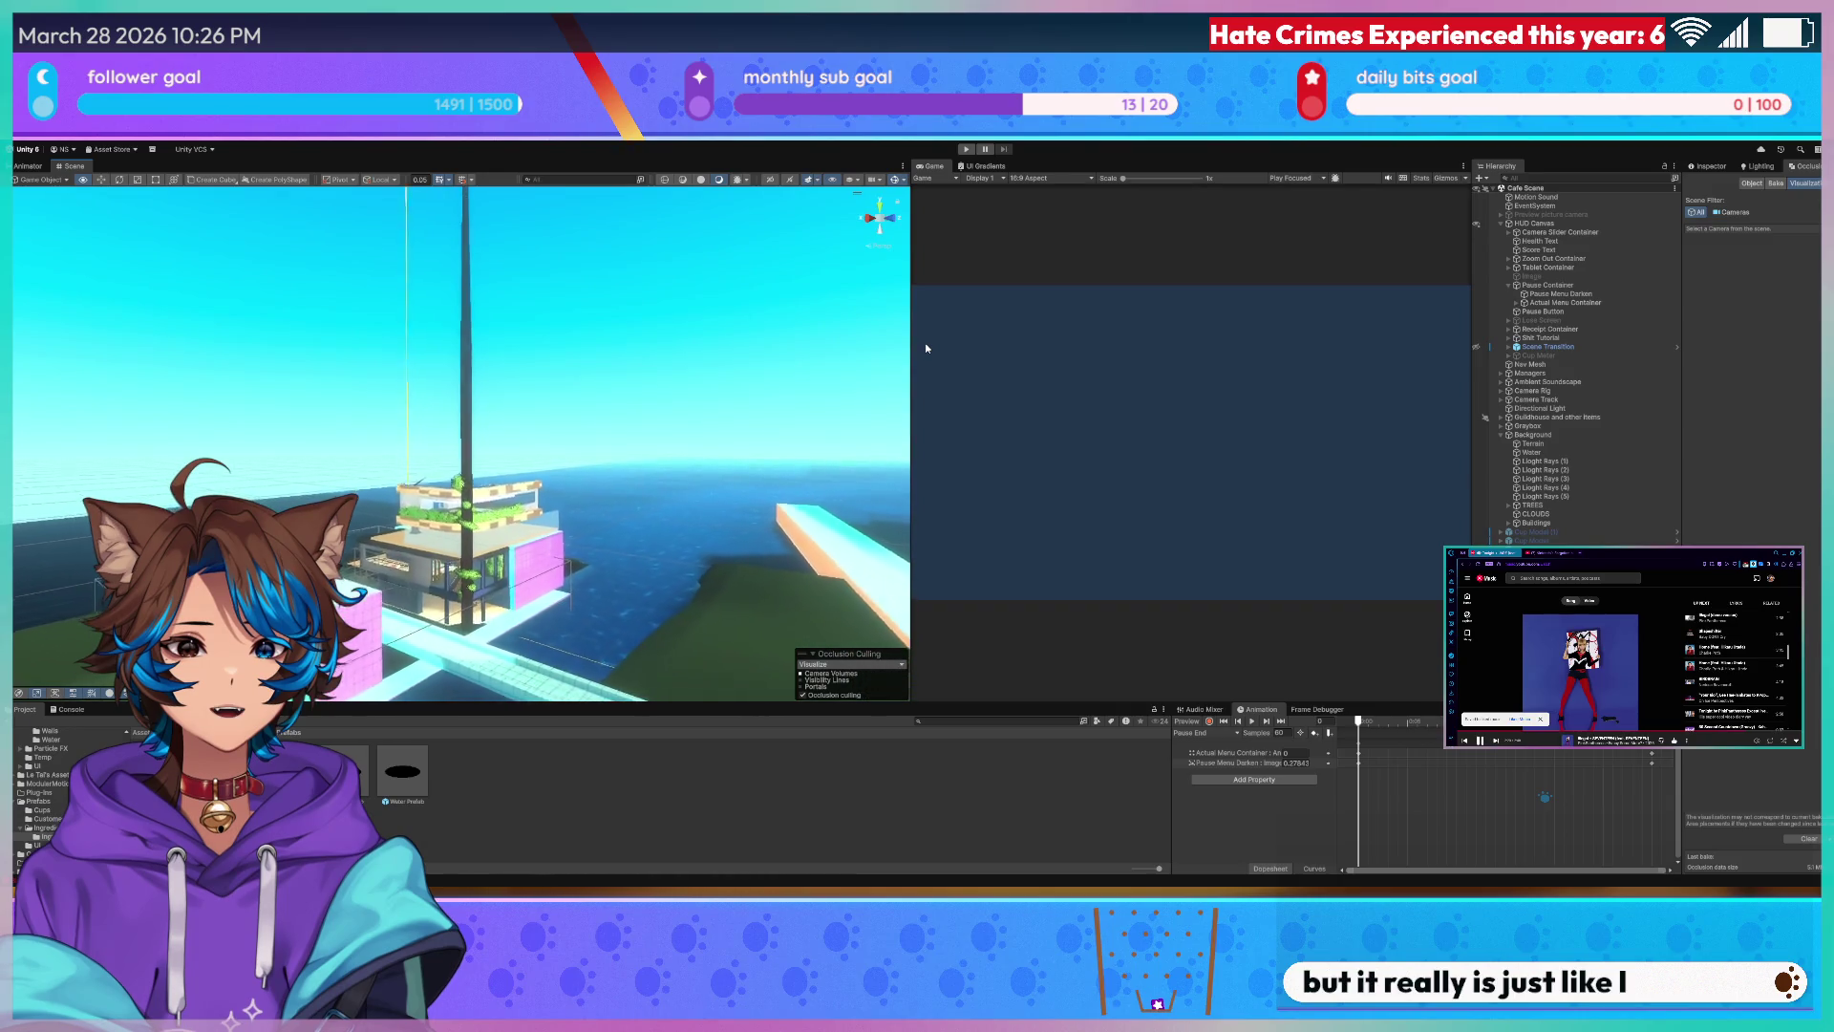
{"action": "key", "text": "w"}
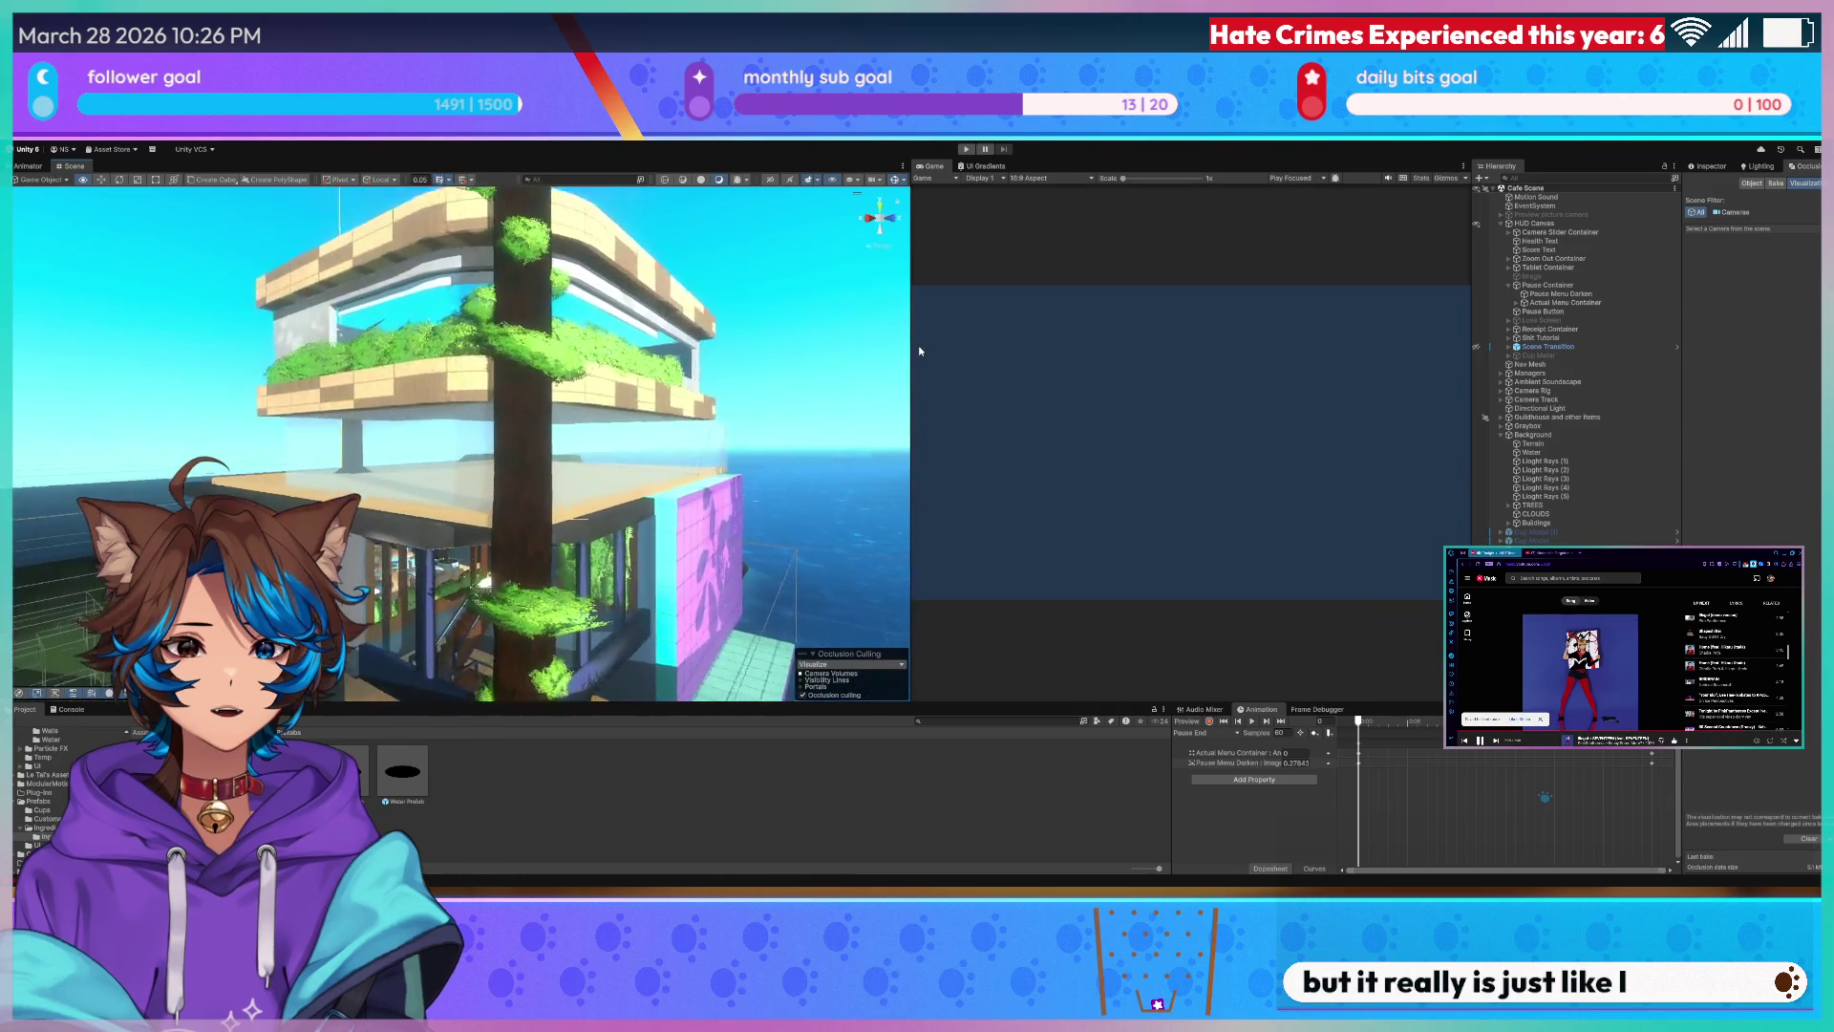
{"action": "right_click_drag", "start_coordinate": [919, 346], "coordinate": [1135, 344]}
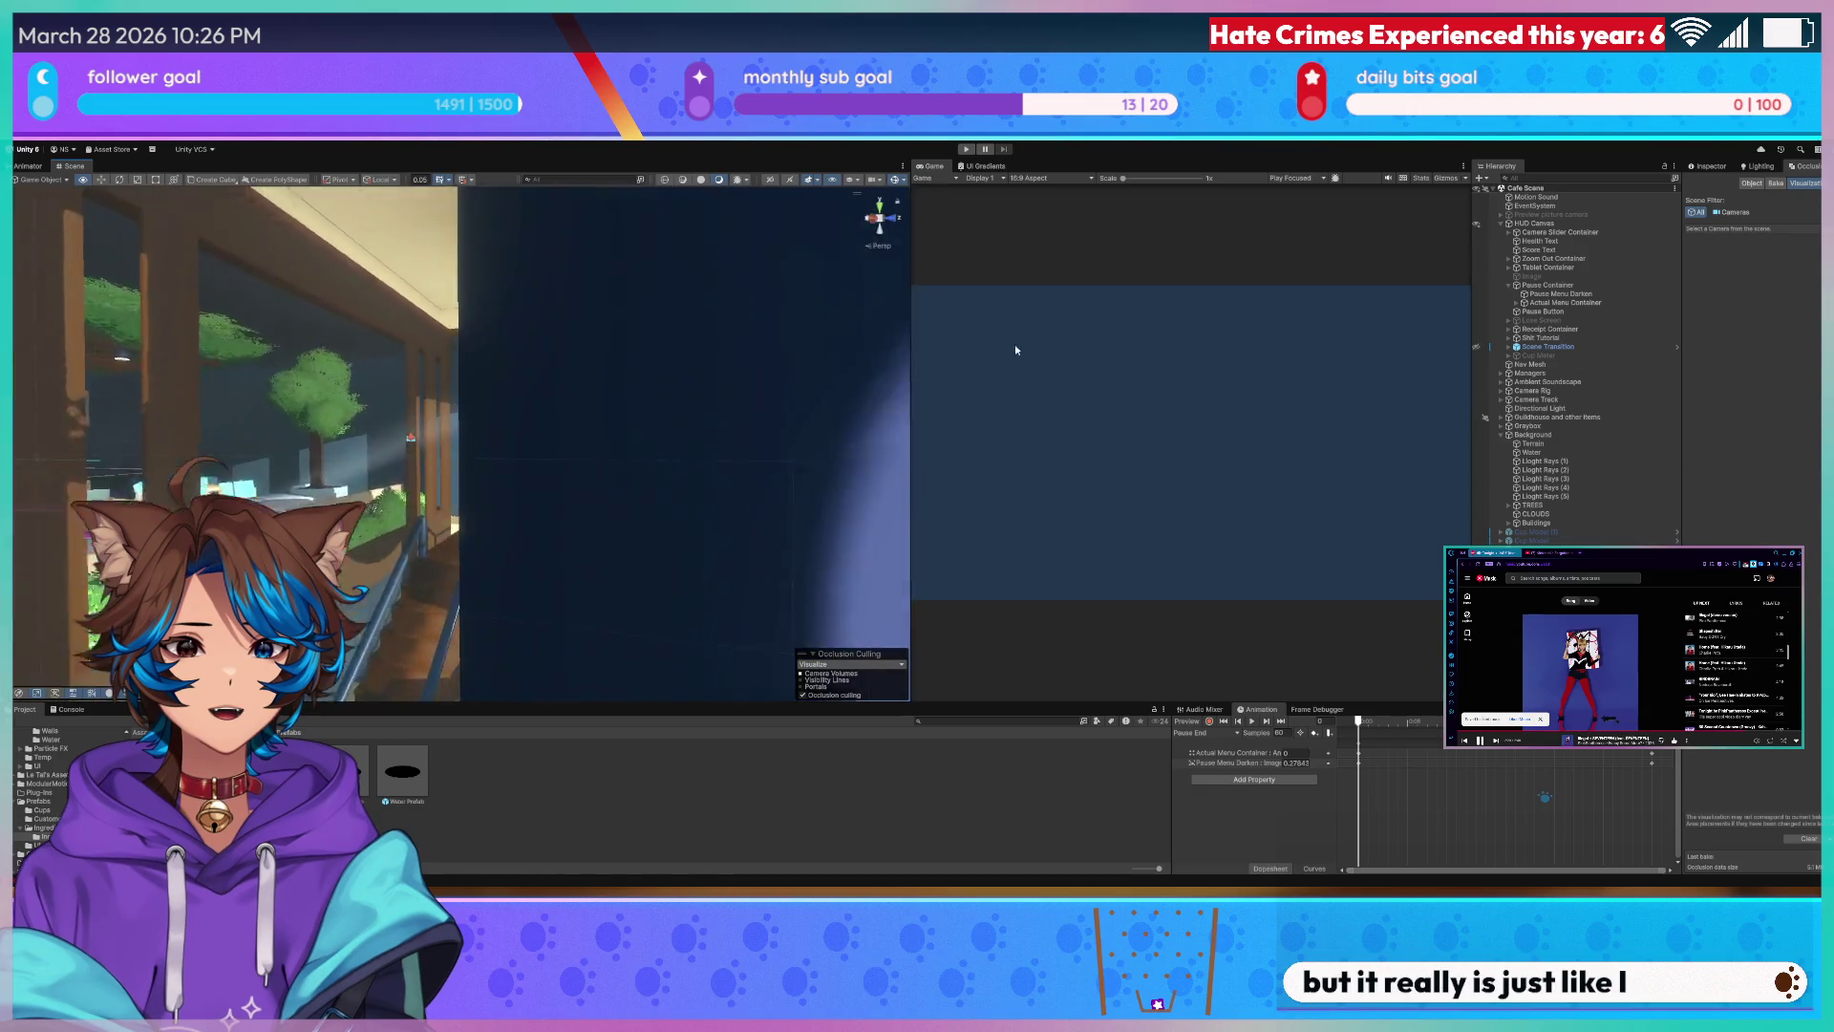
{"action": "mouse_move", "coordinate": [489, 393]}
{"action": "right_mouse_down"}
{"action": "mouse_move", "coordinate": [422, 378]}
{"action": "mouse_move", "coordinate": [348, 396]}
{"action": "mouse_move", "coordinate": [623, 384]}
{"action": "mouse_move", "coordinate": [689, 406]}
{"action": "mouse_move", "coordinate": [591, 411]}
{"action": "right_mouse_up"}
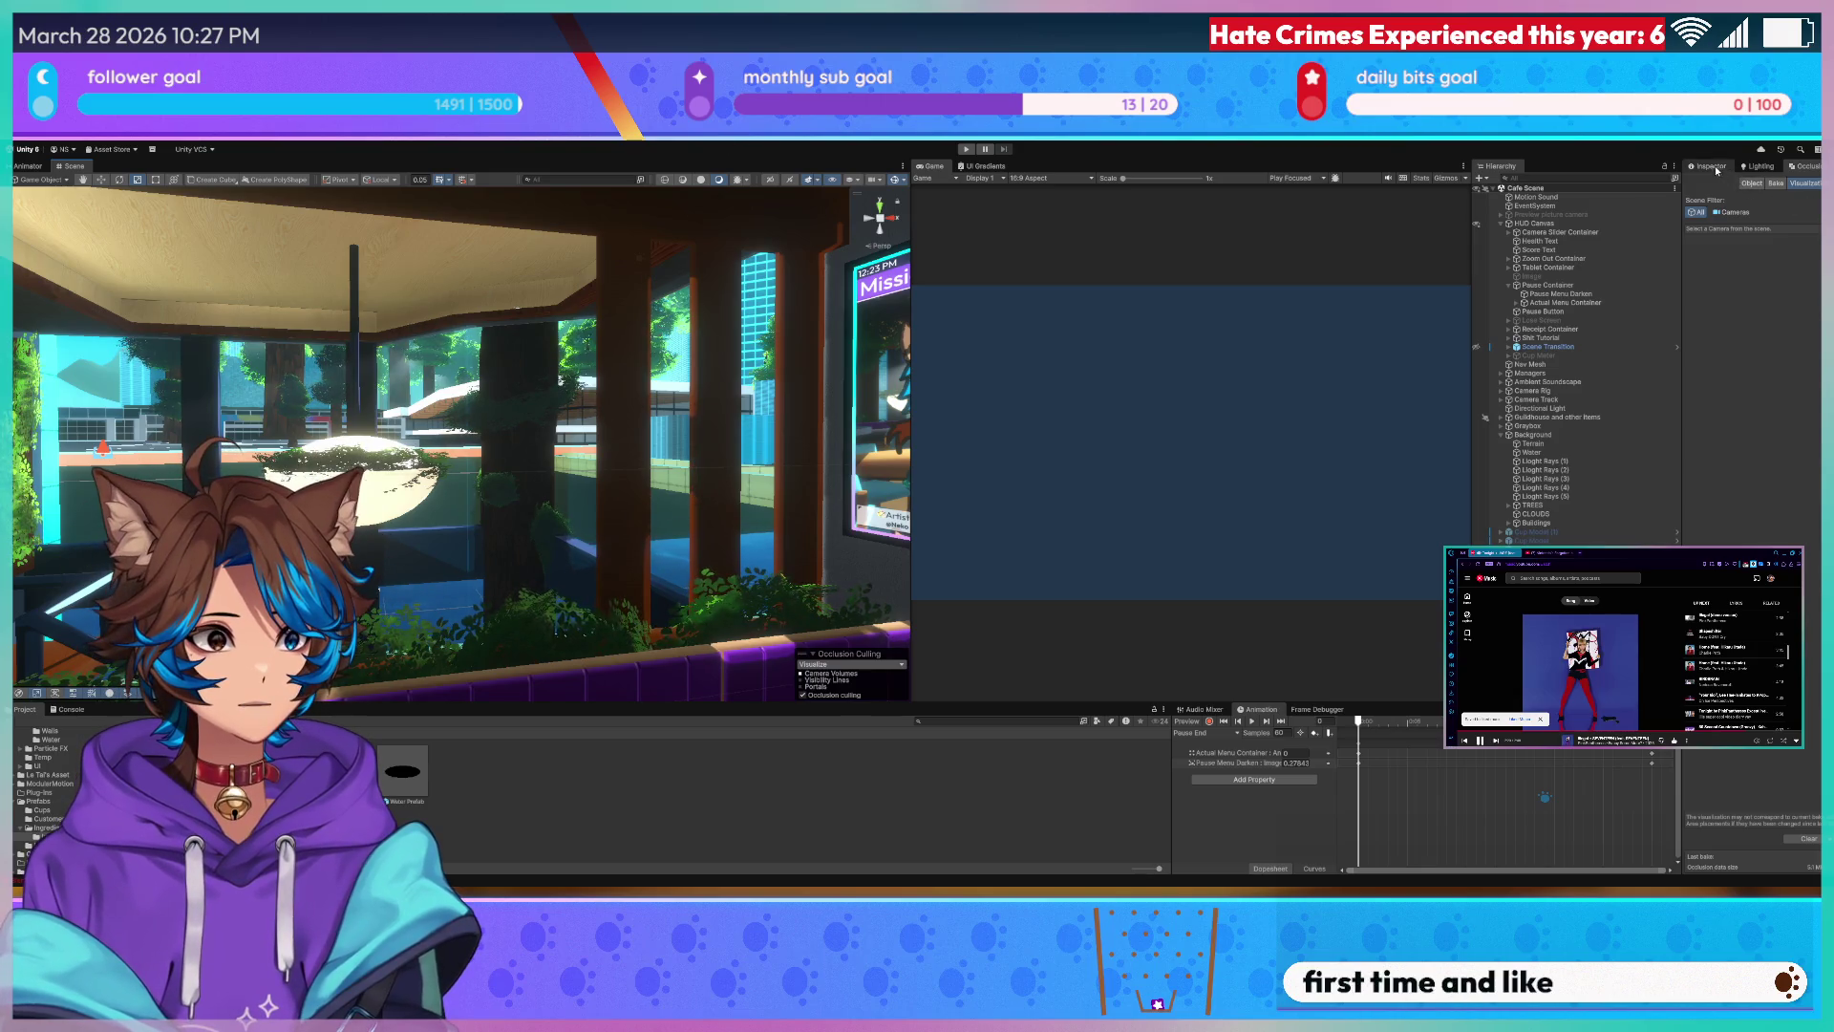
{"action": "mouse_move", "coordinate": [590, 356]}
{"action": "right_mouse_down"}
{"action": "mouse_move", "coordinate": [617, 399]}
{"action": "mouse_move", "coordinate": [860, 415]}
{"action": "right_mouse_up"}
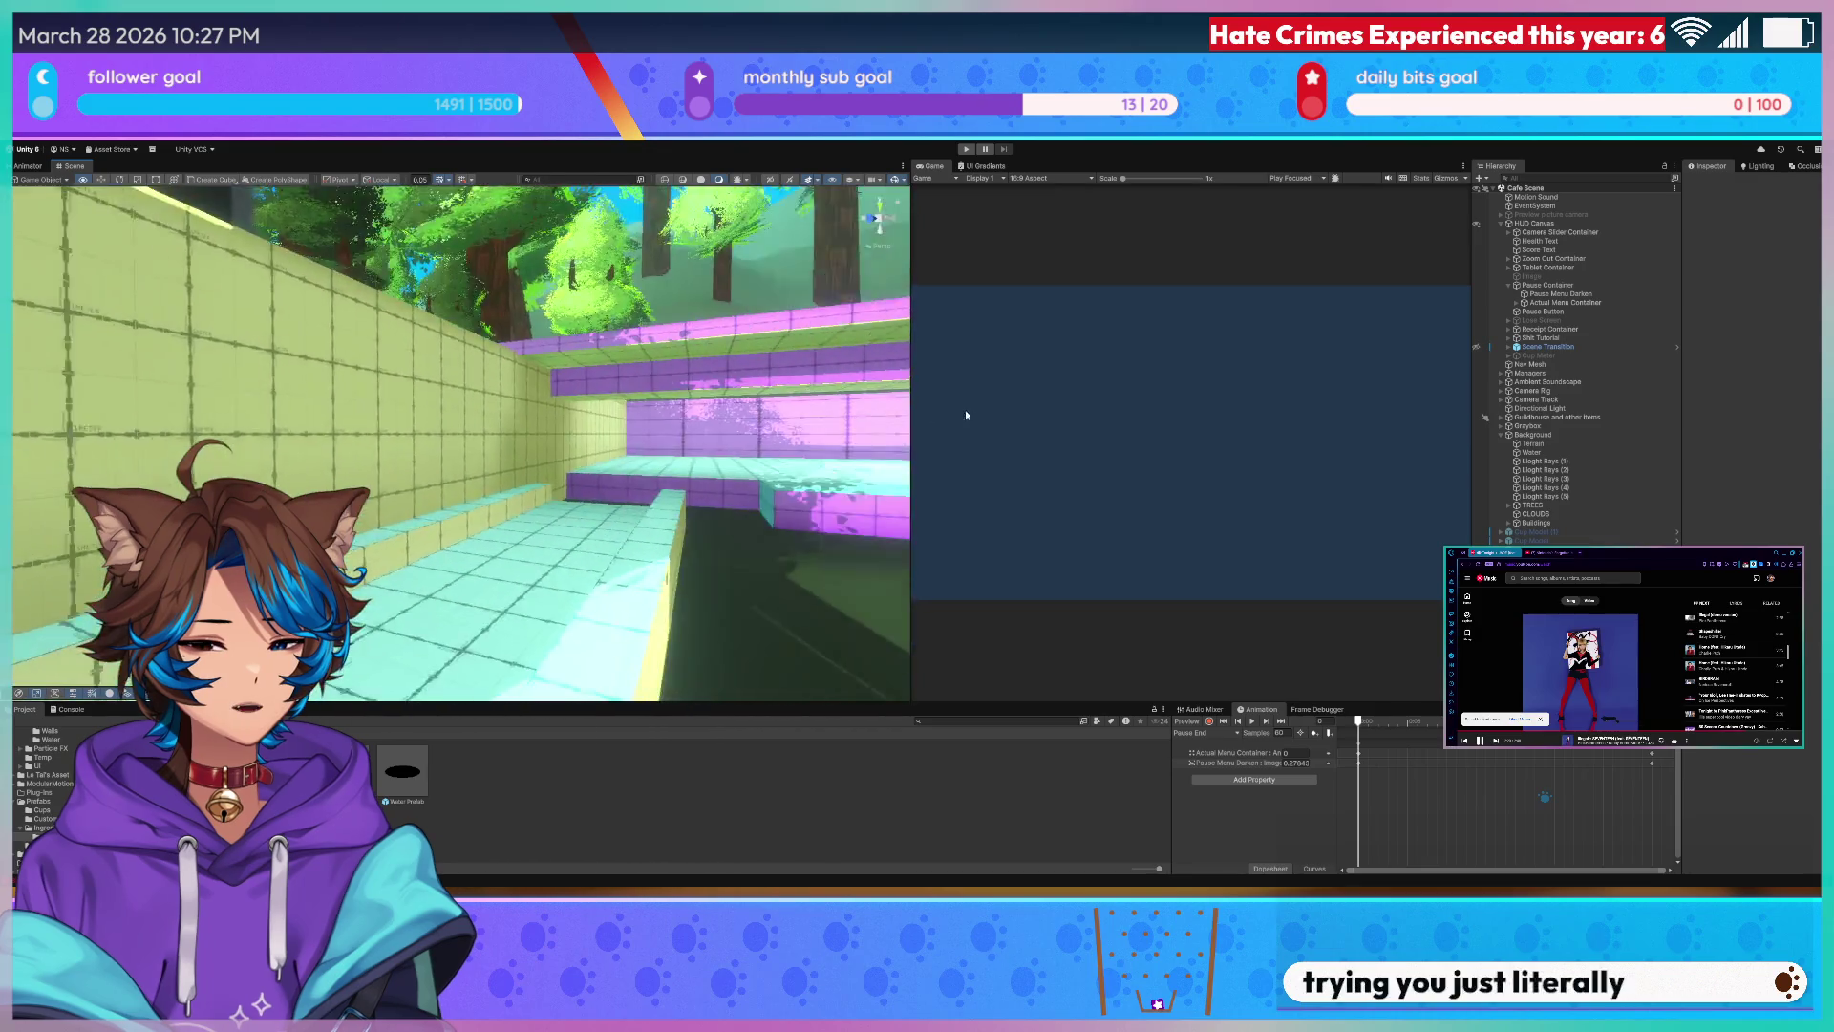
{"action": "mouse_move", "coordinate": [574, 431]}
{"action": "right_mouse_down"}
{"action": "mouse_move", "coordinate": [495, 381]}
{"action": "mouse_move", "coordinate": [484, 403]}
{"action": "right_mouse_up"}
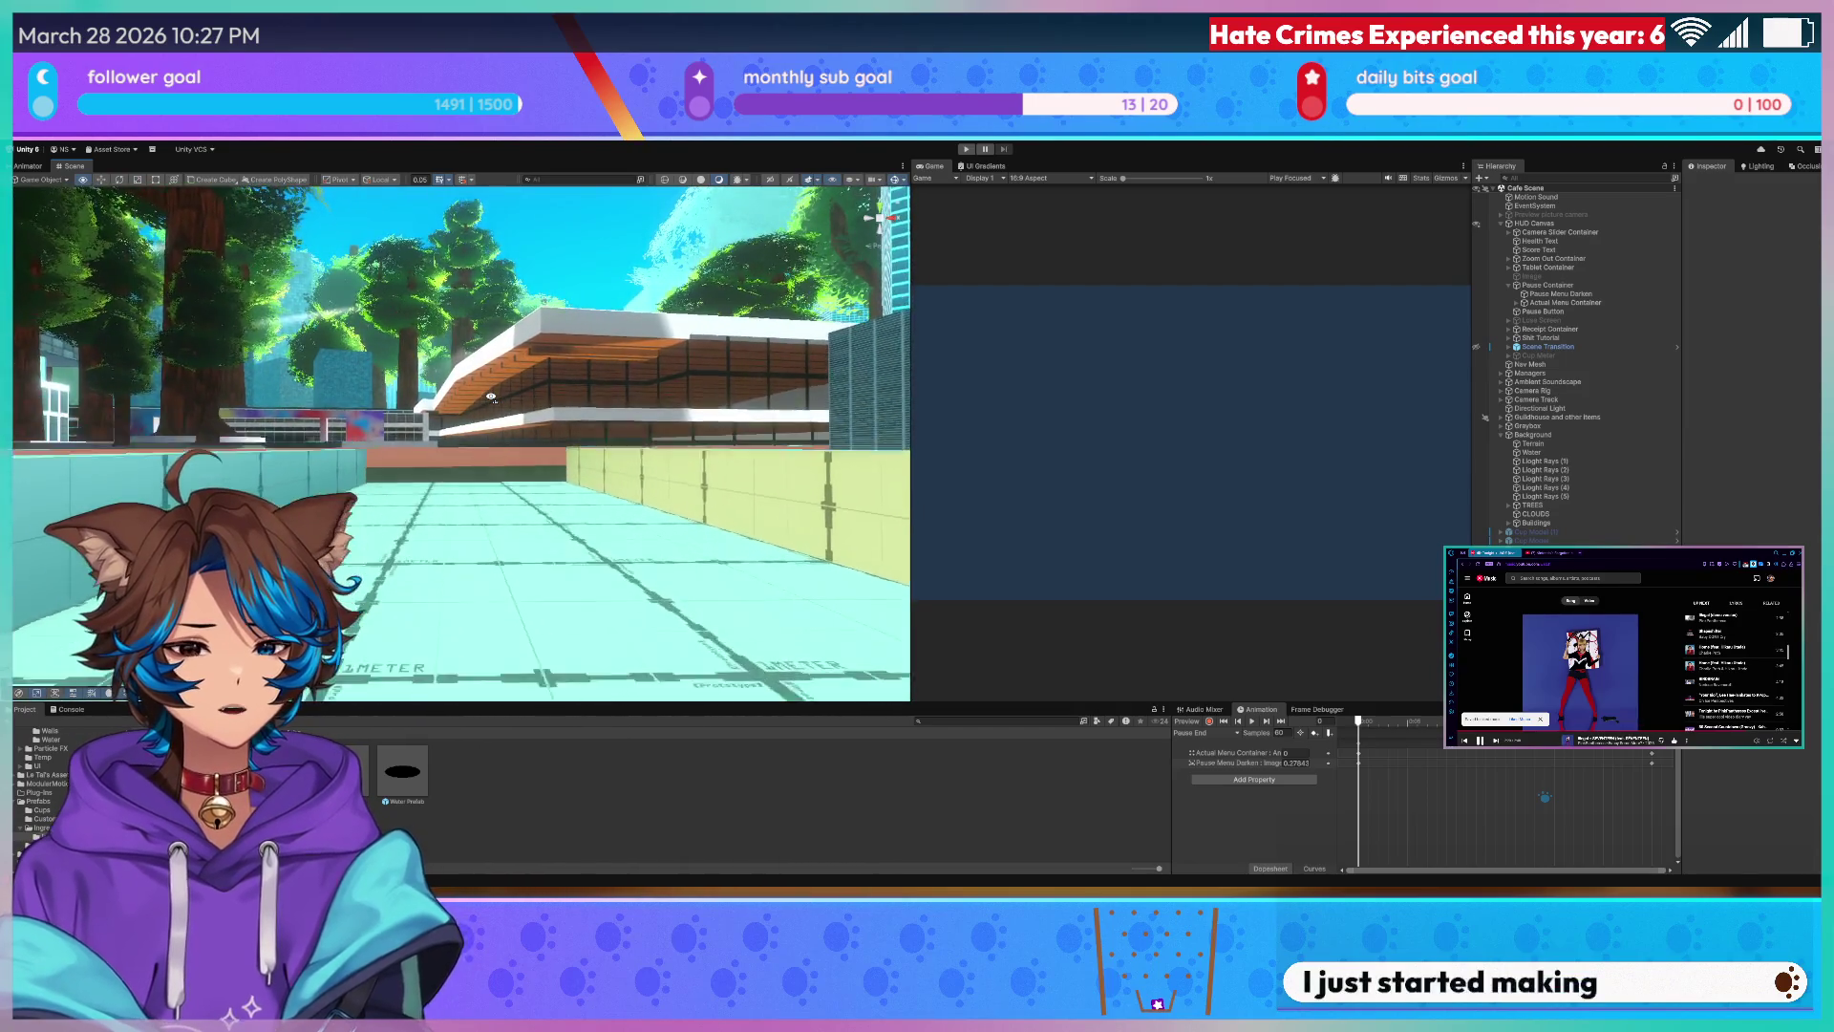
{"action": "mouse_move", "coordinate": [486, 404]}
{"action": "right_mouse_down"}
{"action": "mouse_move", "coordinate": [889, 409]}
{"action": "mouse_move", "coordinate": [539, 403]}
{"action": "right_mouse_up"}
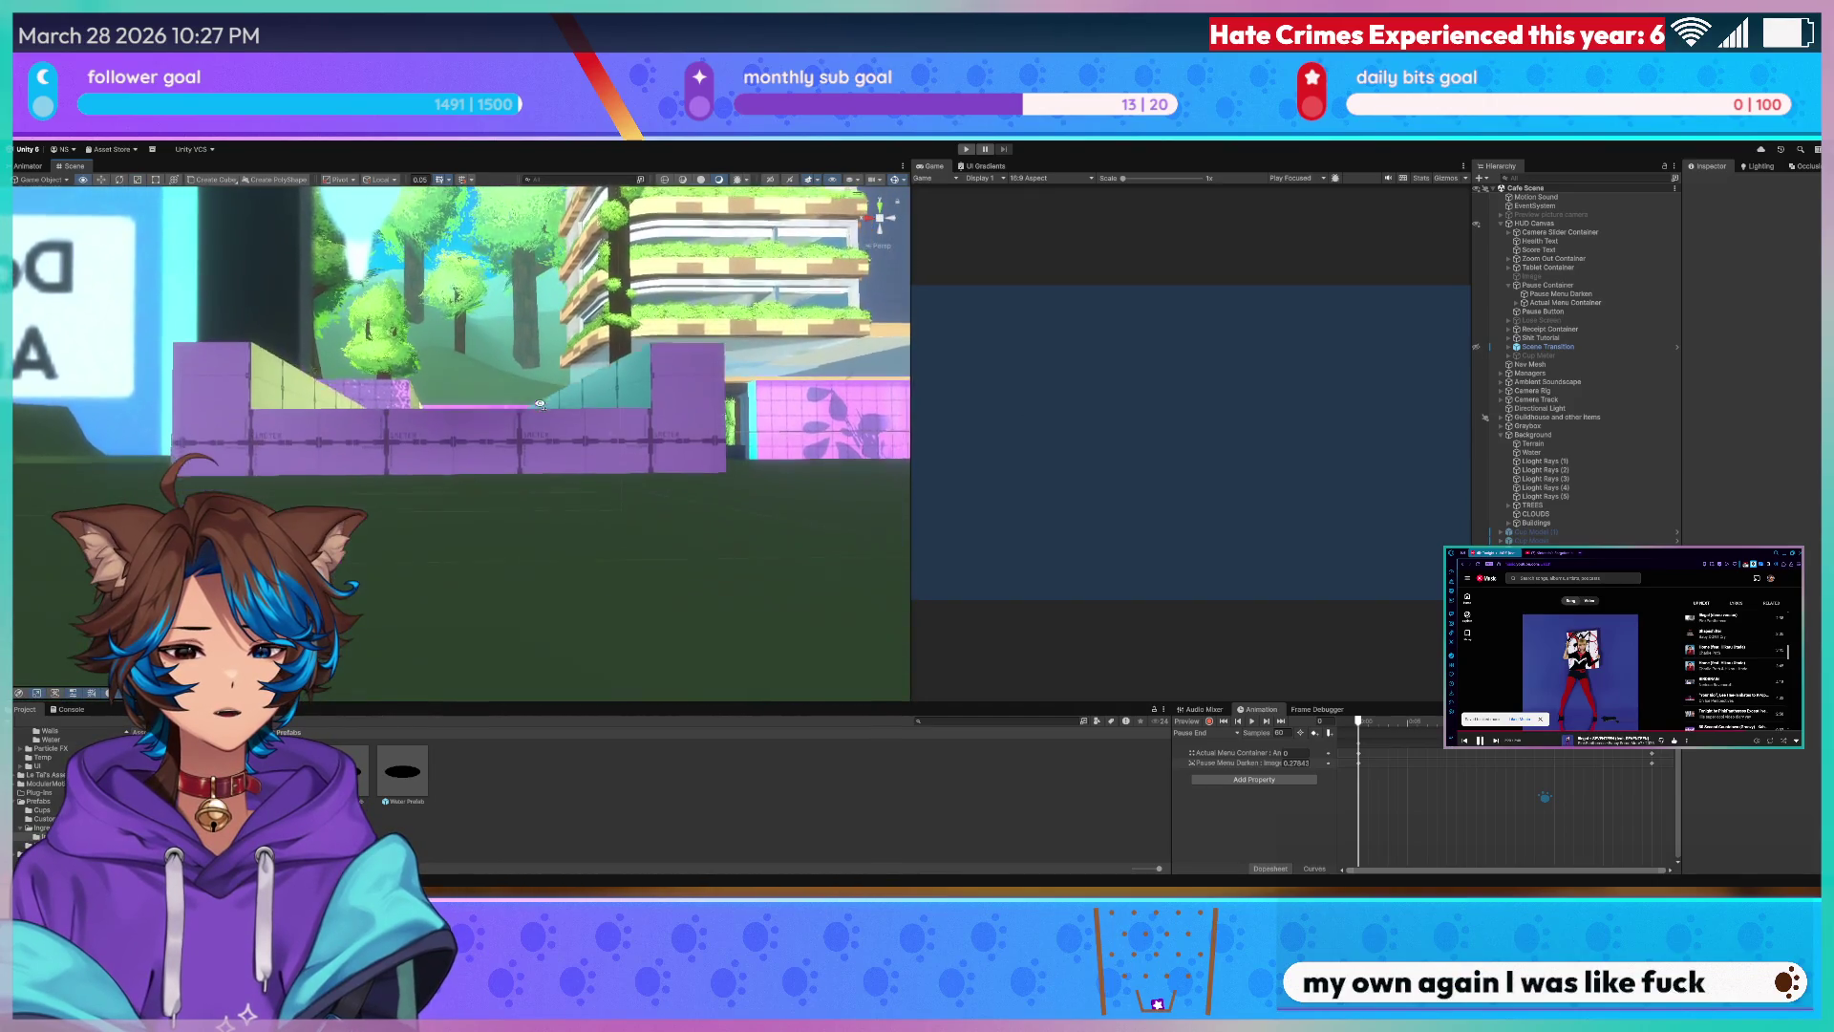
{"action": "mouse_move", "coordinate": [540, 405]}
{"action": "right_mouse_down"}
{"action": "mouse_move", "coordinate": [851, 429]}
{"action": "mouse_move", "coordinate": [961, 401]}
{"action": "mouse_move", "coordinate": [1072, 408]}
{"action": "mouse_move", "coordinate": [1109, 440]}
{"action": "right_mouse_up"}
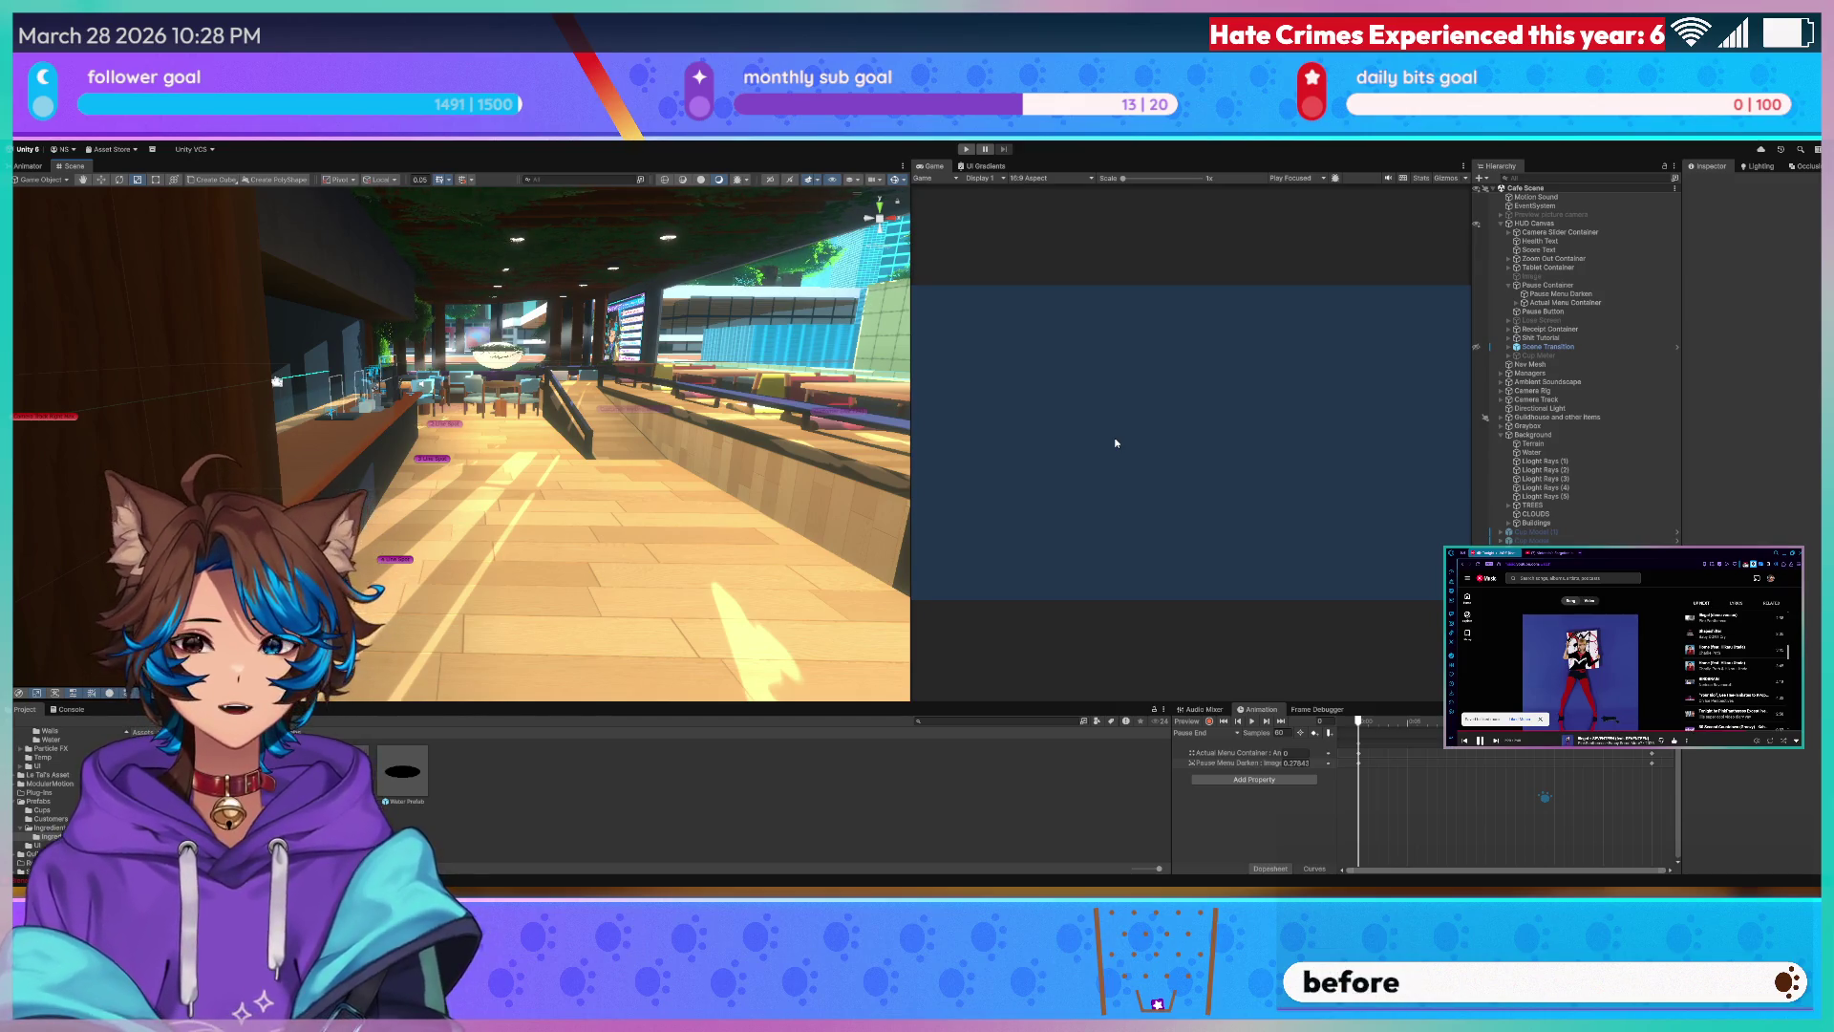
{"action": "mouse_move", "coordinate": [675, 444]}
{"action": "right_mouse_down"}
{"action": "mouse_move", "coordinate": [431, 409]}
{"action": "mouse_move", "coordinate": [575, 415]}
{"action": "mouse_move", "coordinate": [434, 284]}
{"action": "right_mouse_up"}
{"action": "left_click", "coordinate": [529, 467]}
{"action": "mouse_move", "coordinate": [460, 430]}
{"action": "right_mouse_down"}
{"action": "mouse_move", "coordinate": [374, 401]}
{"action": "mouse_move", "coordinate": [389, 375]}
{"action": "mouse_move", "coordinate": [536, 375]}
{"action": "mouse_move", "coordinate": [473, 376]}
{"action": "right_mouse_up"}
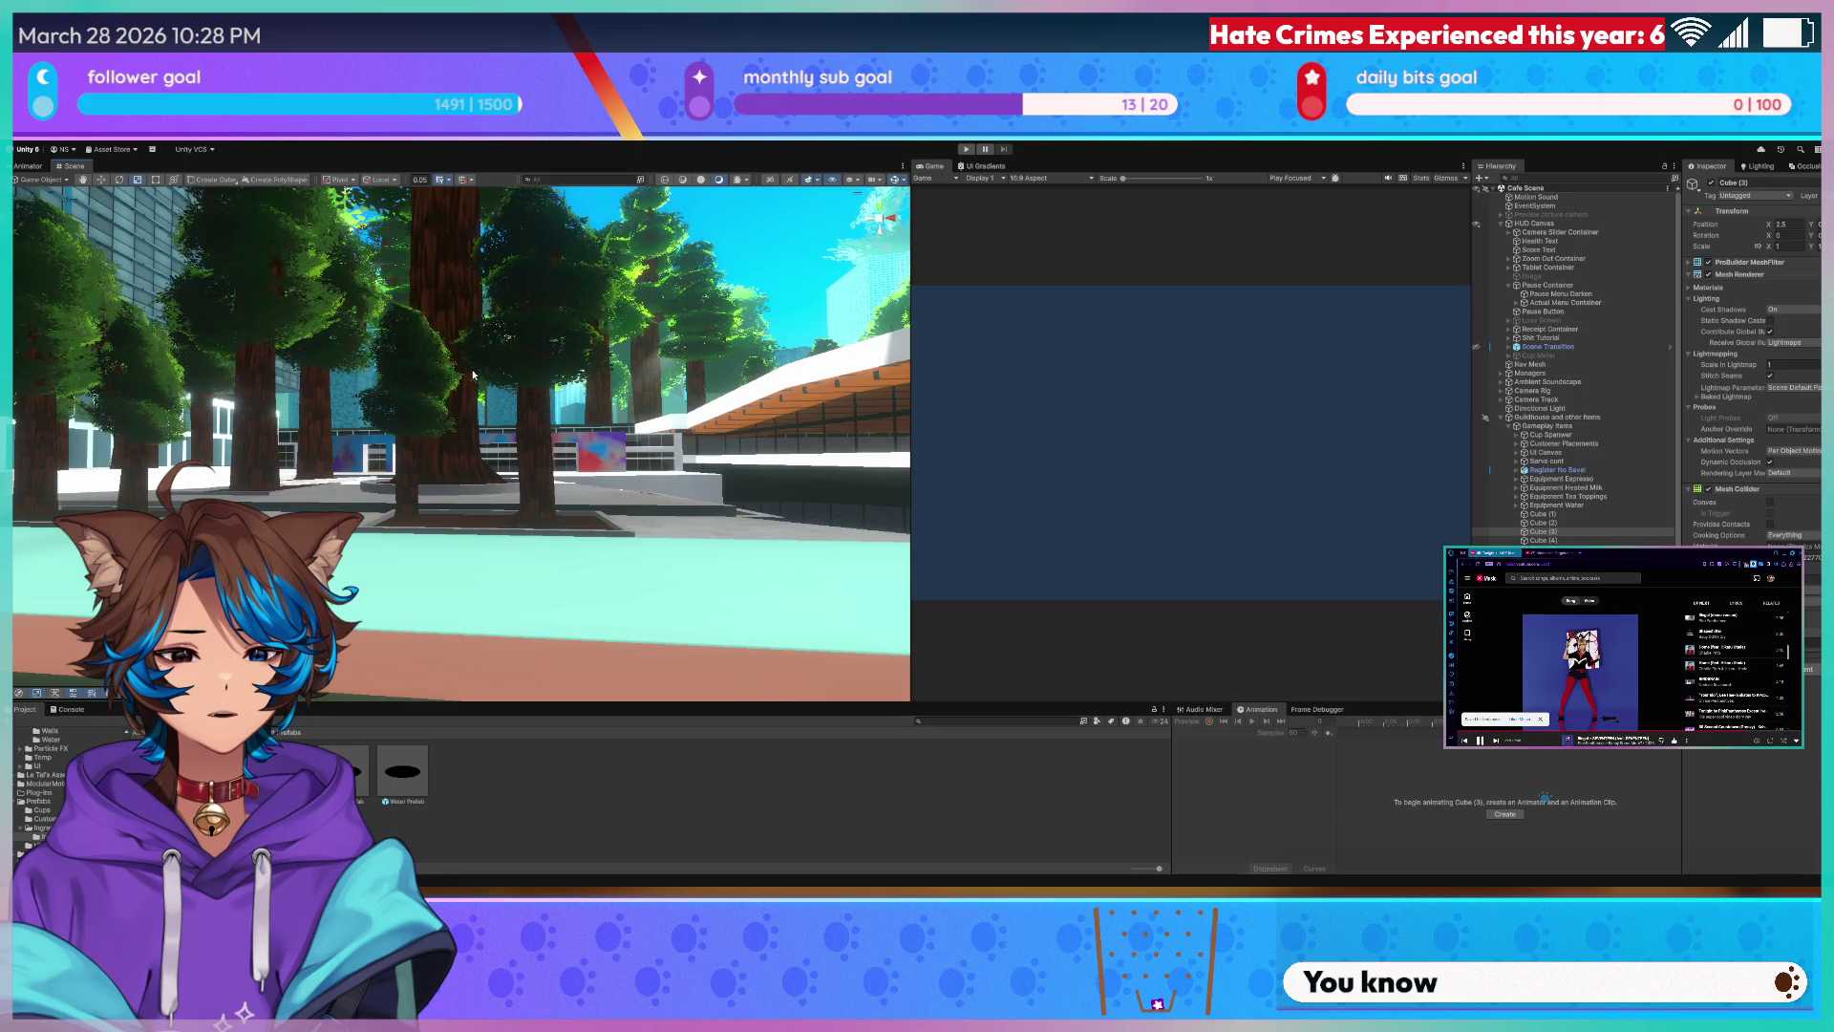
{"action": "mouse_move", "coordinate": [436, 409]}
{"action": "right_mouse_down"}
{"action": "mouse_move", "coordinate": [950, 489]}
{"action": "mouse_move", "coordinate": [538, 502]}
{"action": "right_mouse_up"}
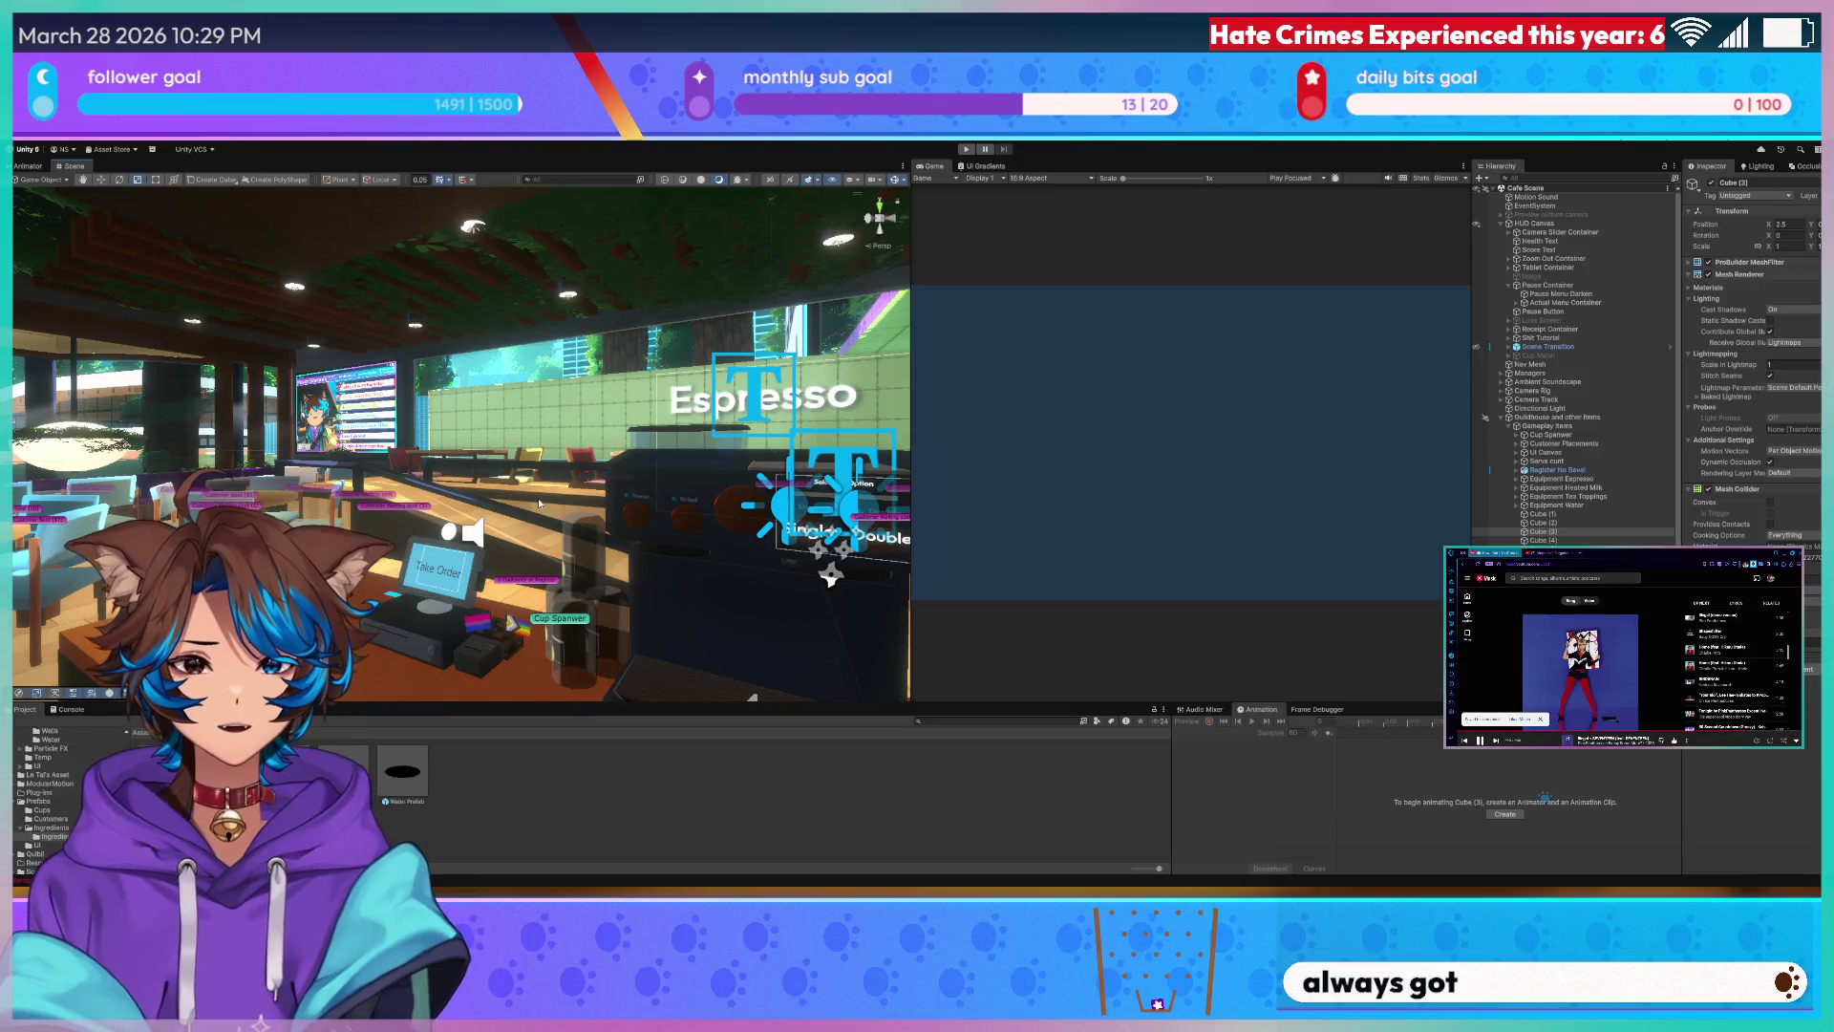
- Fly the view around the cafe tables and along the counter to the espresso machine
{"action": "mouse_move", "coordinate": [829, 577]}
{"action": "right_mouse_down"}
{"action": "mouse_move", "coordinate": [682, 424]}
{"action": "mouse_move", "coordinate": [371, 475]}
{"action": "mouse_move", "coordinate": [467, 668]}
{"action": "mouse_move", "coordinate": [429, 474]}
{"action": "mouse_move", "coordinate": [557, 546]}
{"action": "mouse_move", "coordinate": [516, 490]}
{"action": "mouse_move", "coordinate": [608, 527]}
{"action": "mouse_move", "coordinate": [558, 475]}
{"action": "mouse_move", "coordinate": [533, 364]}
{"action": "mouse_move", "coordinate": [573, 430]}
{"action": "mouse_move", "coordinate": [544, 458]}
{"action": "mouse_move", "coordinate": [503, 402]}
{"action": "right_mouse_up"}
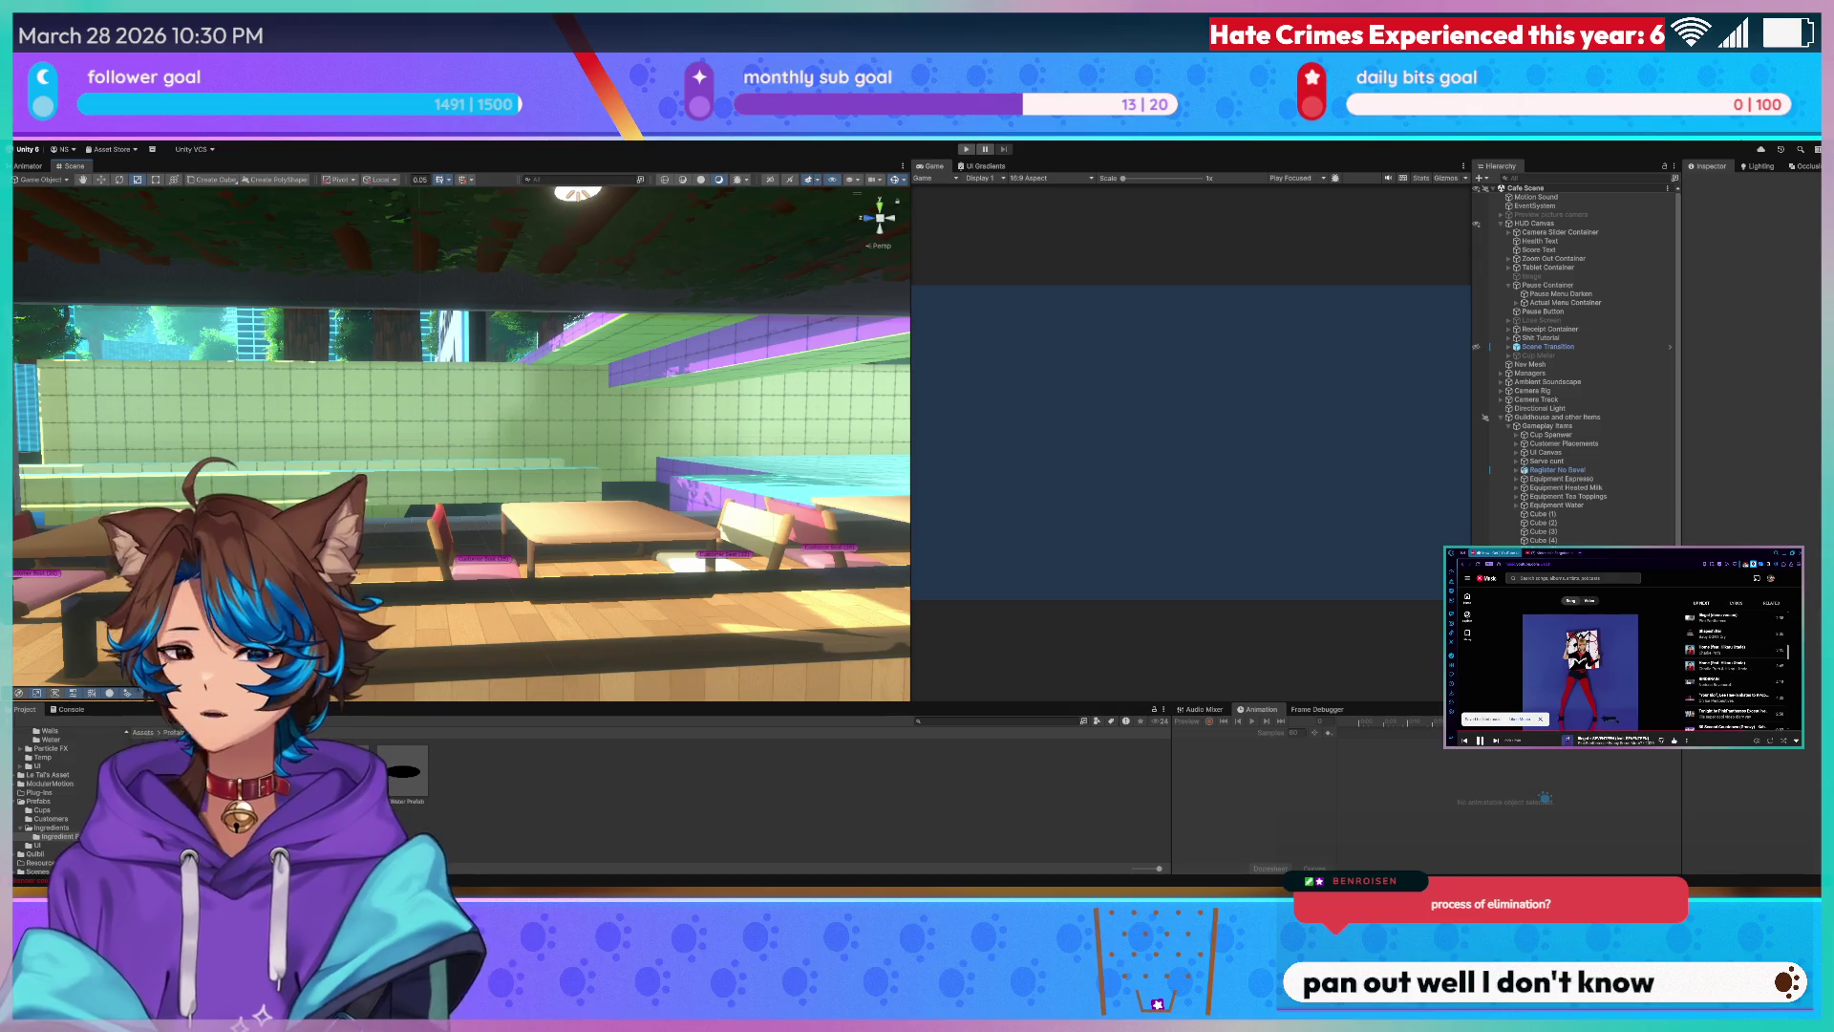
{"action": "right_click_drag", "start_coordinate": [426, 512], "coordinate": [808, 435]}
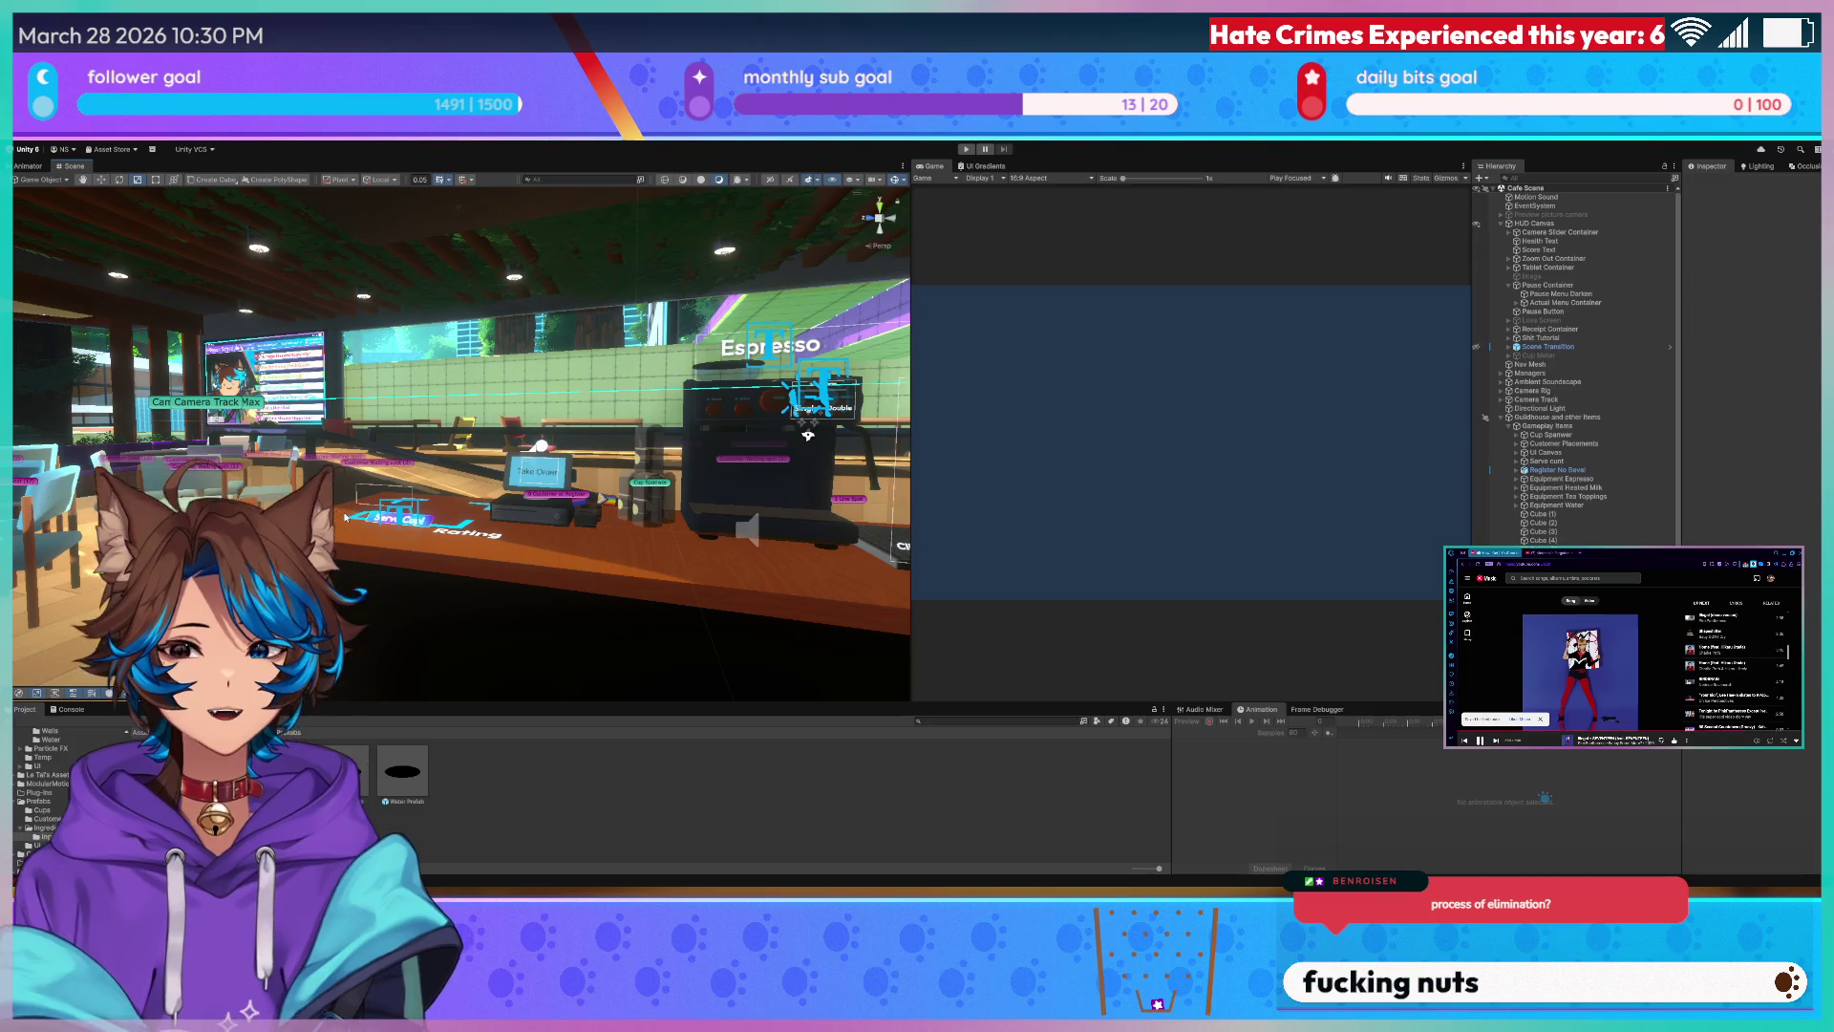
{"action": "mouse_move", "coordinate": [806, 434]}
{"action": "right_mouse_down"}
{"action": "mouse_move", "coordinate": [644, 458]}
{"action": "mouse_move", "coordinate": [454, 526]}
{"action": "mouse_move", "coordinate": [573, 550]}
{"action": "mouse_move", "coordinate": [377, 503]}
{"action": "right_mouse_up"}
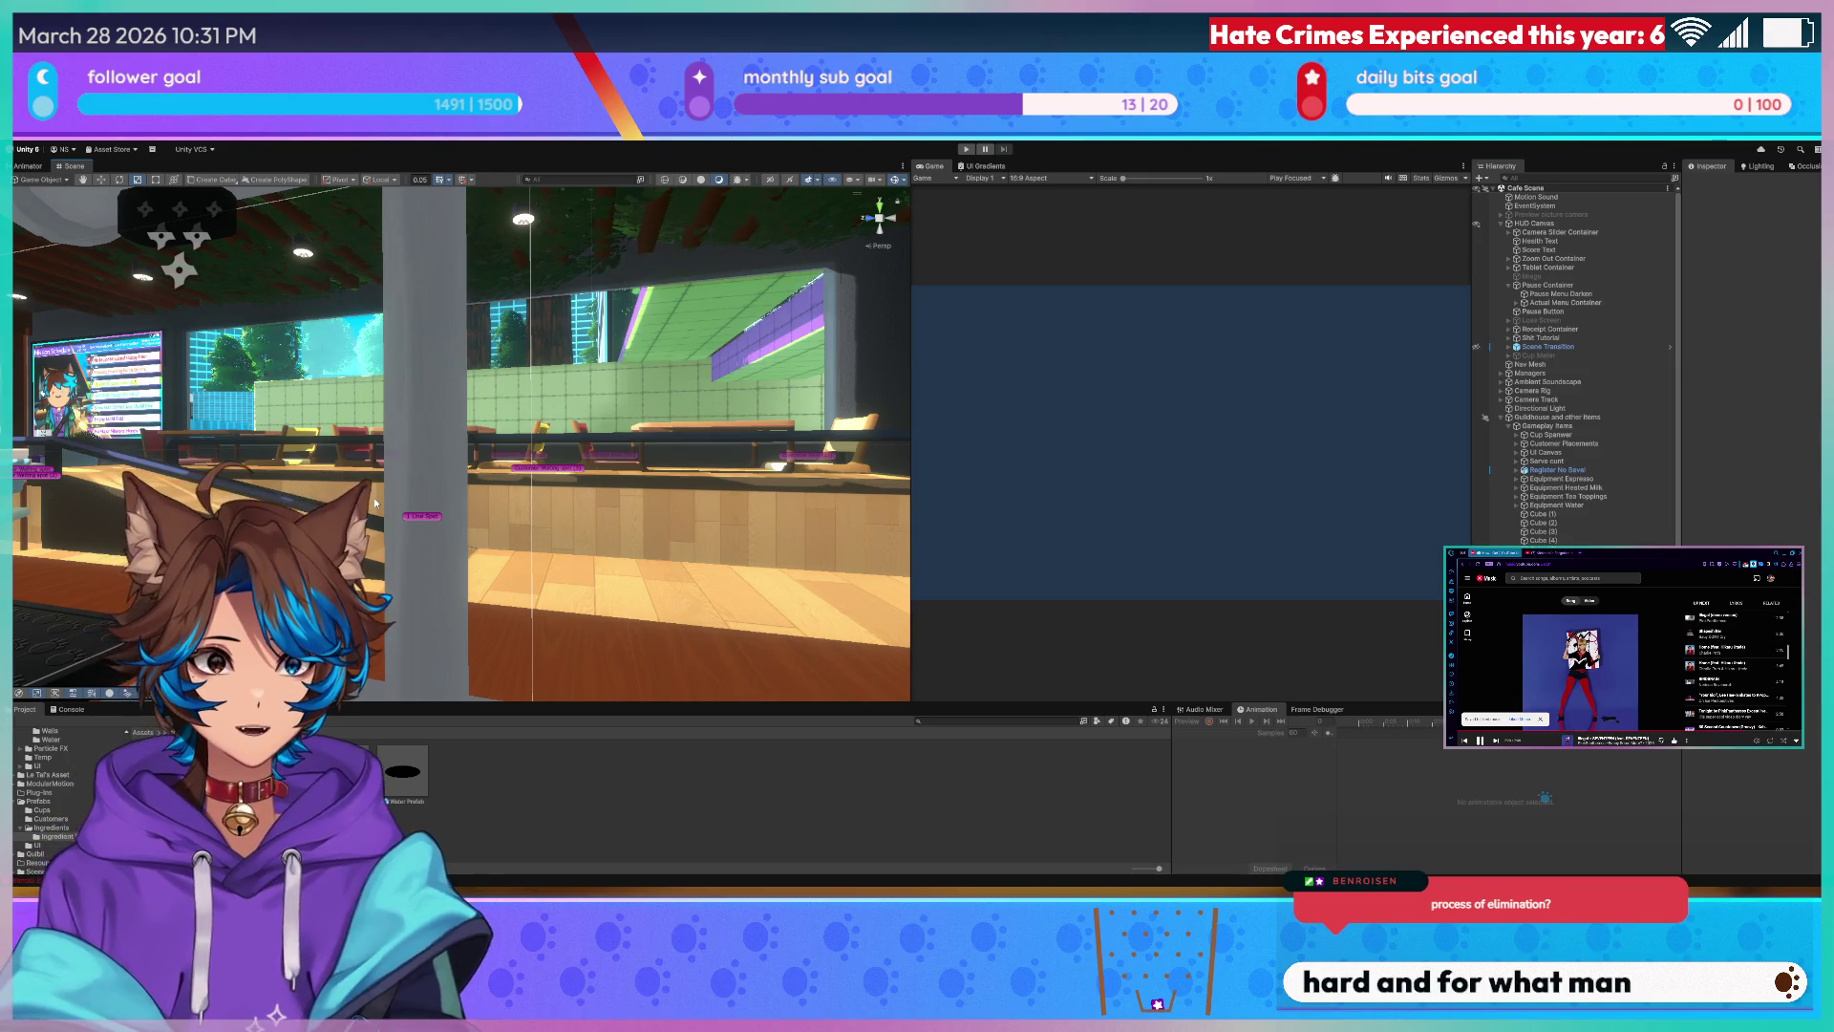
{"action": "mouse_move", "coordinate": [374, 498]}
{"action": "right_mouse_down"}
{"action": "mouse_move", "coordinate": [504, 409]}
{"action": "mouse_move", "coordinate": [471, 401]}
{"action": "right_mouse_up"}
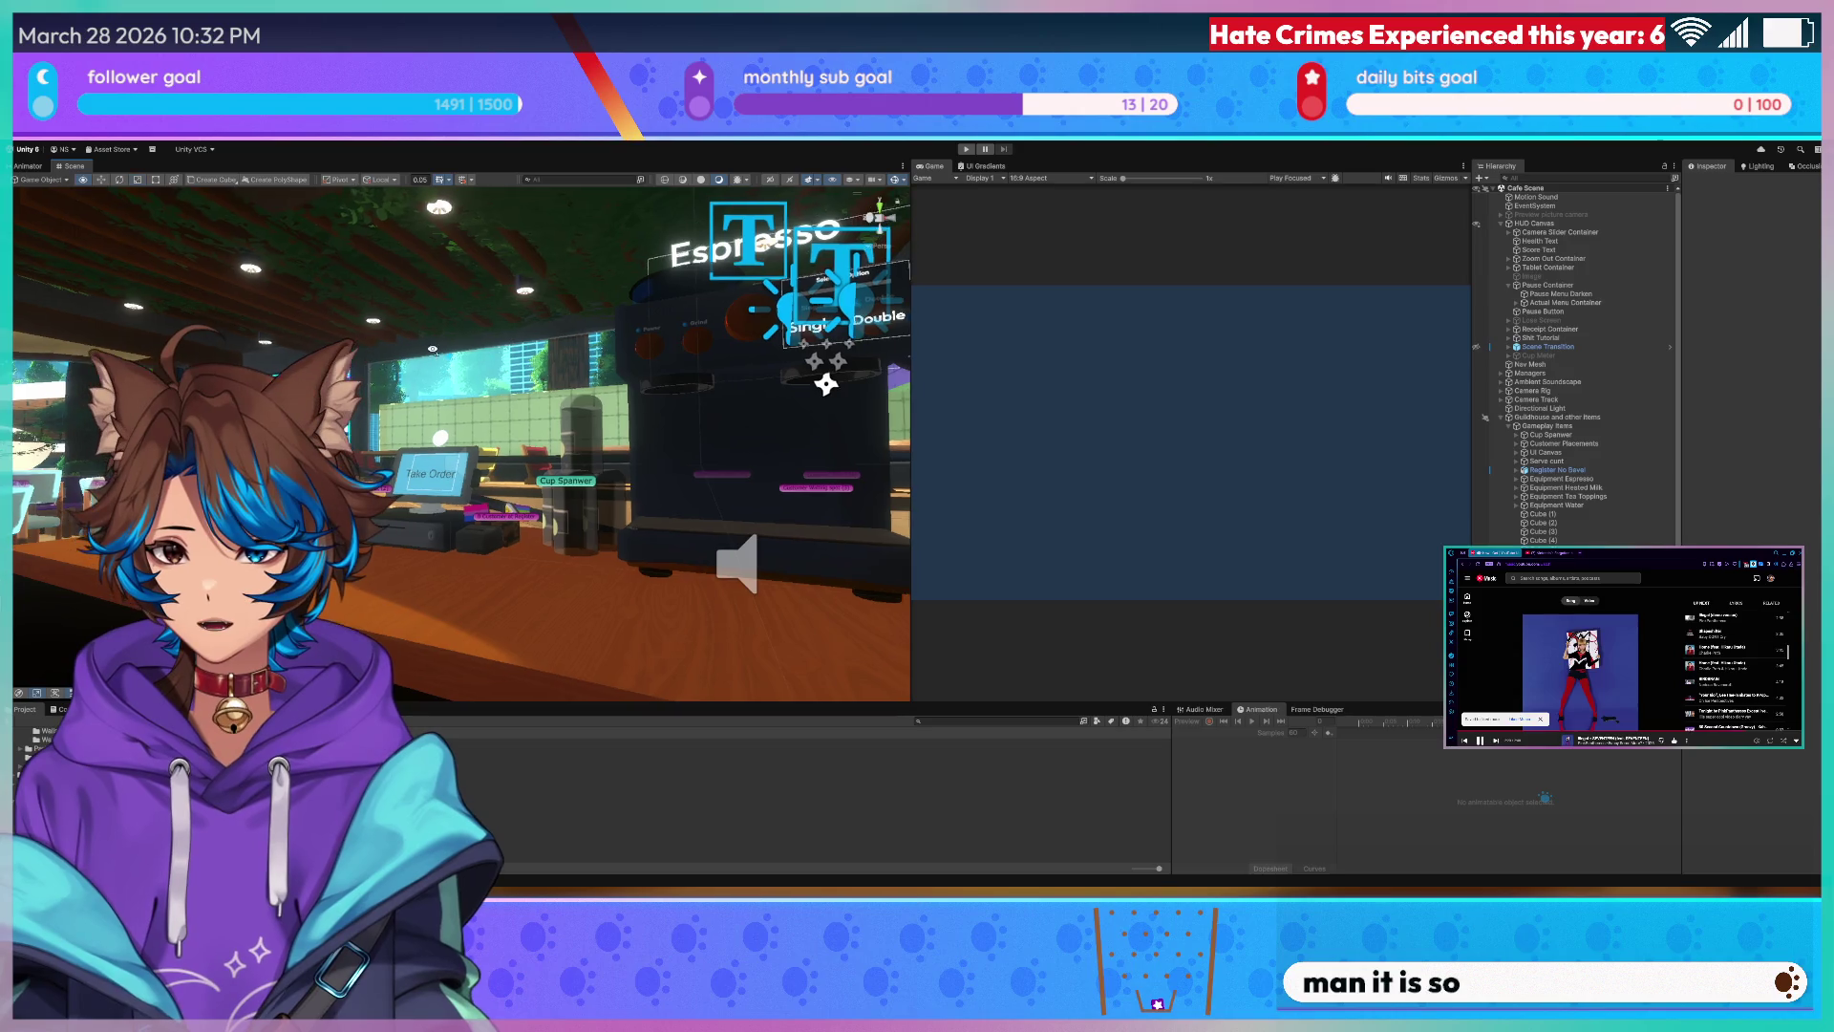
- Widen the Scene view on the espresso machine, then switch over to Blender
{"action": "right_click_drag", "start_coordinate": [891, 356], "coordinate": [917, 326]}
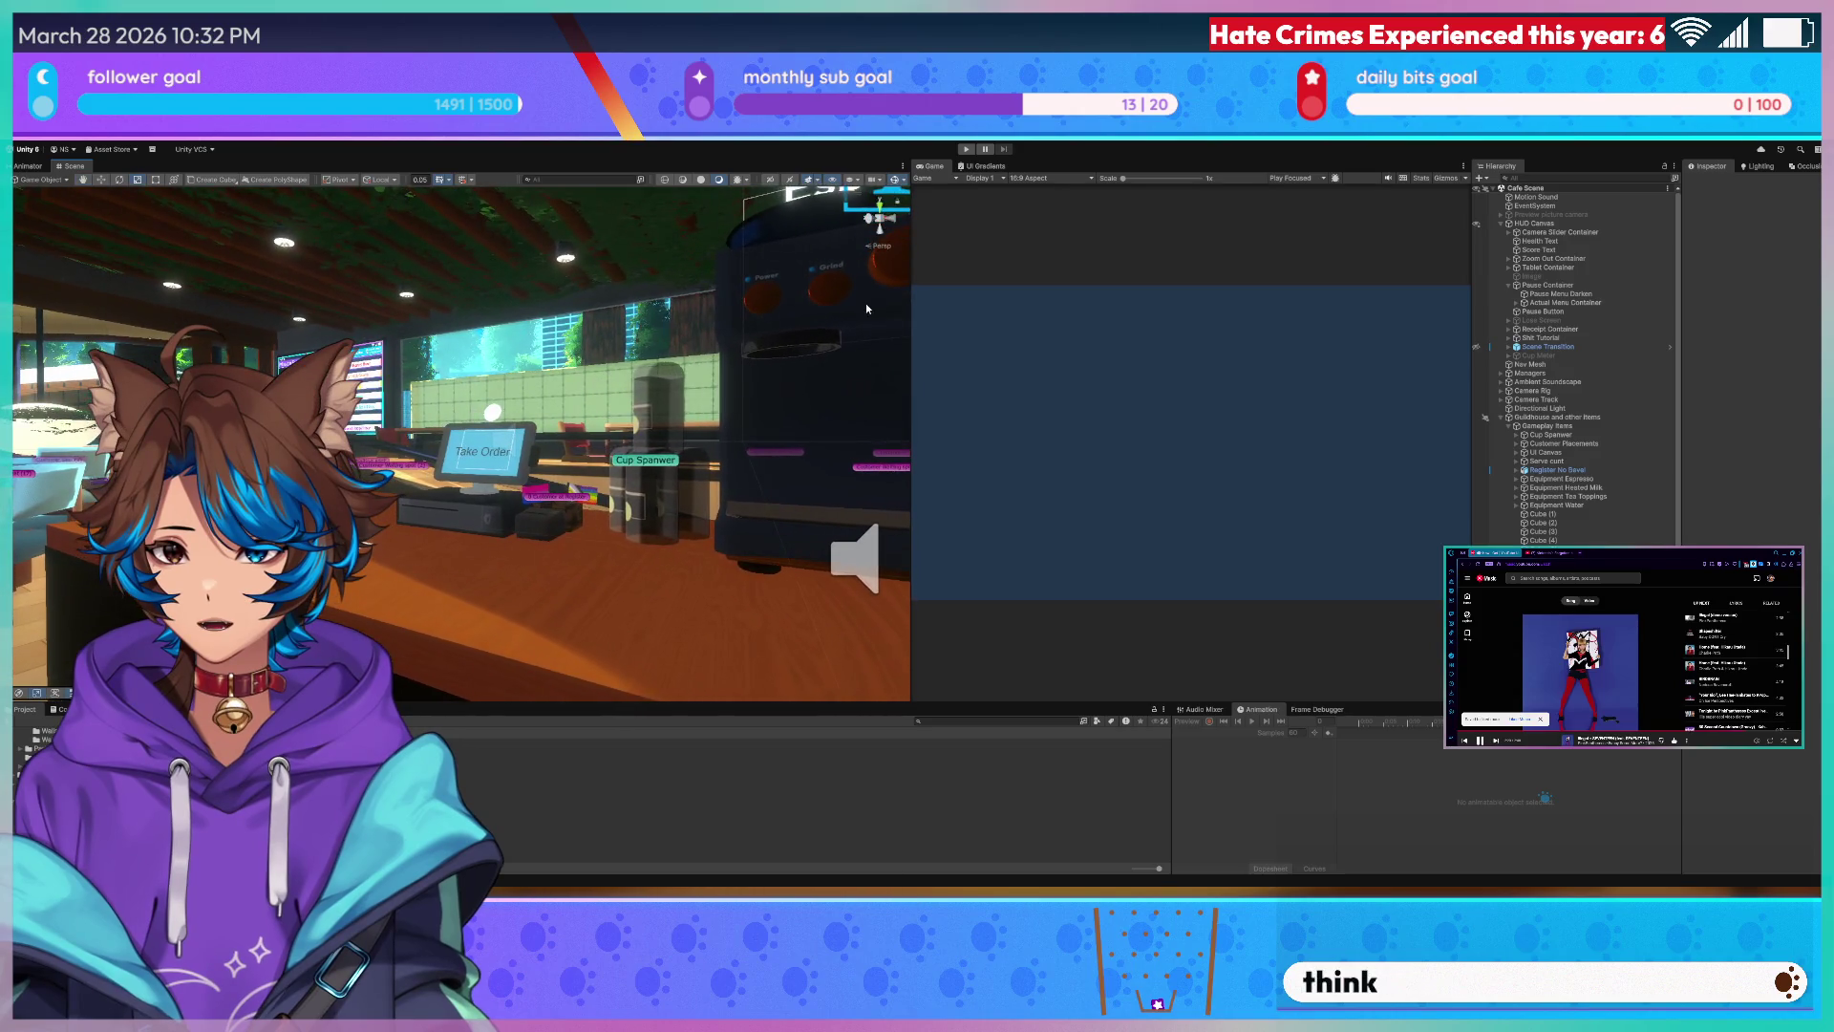
{"action": "left_click_drag", "start_coordinate": [915, 325], "coordinate": [1417, 330]}
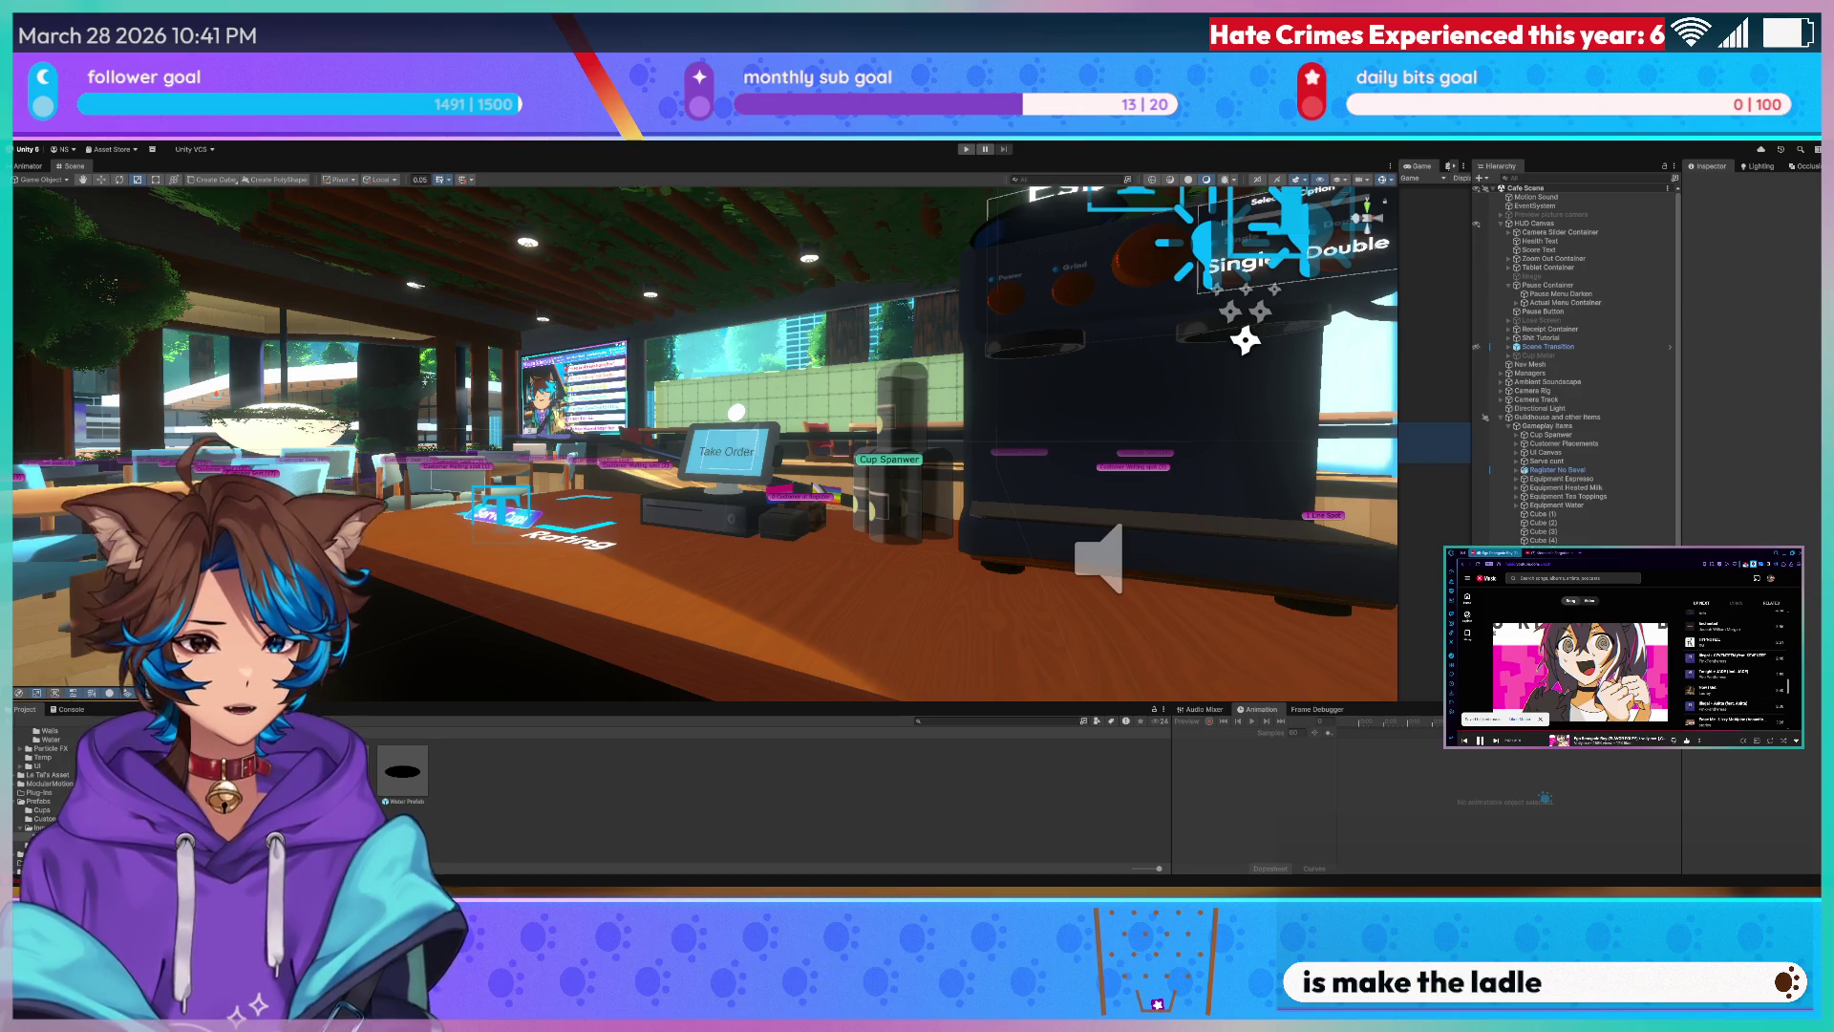
{"action": "key", "text": "alt+Tab"}
{"action": "scroll", "coordinate": [546, 271], "scroll_direction": "down", "scroll_amount": 3}
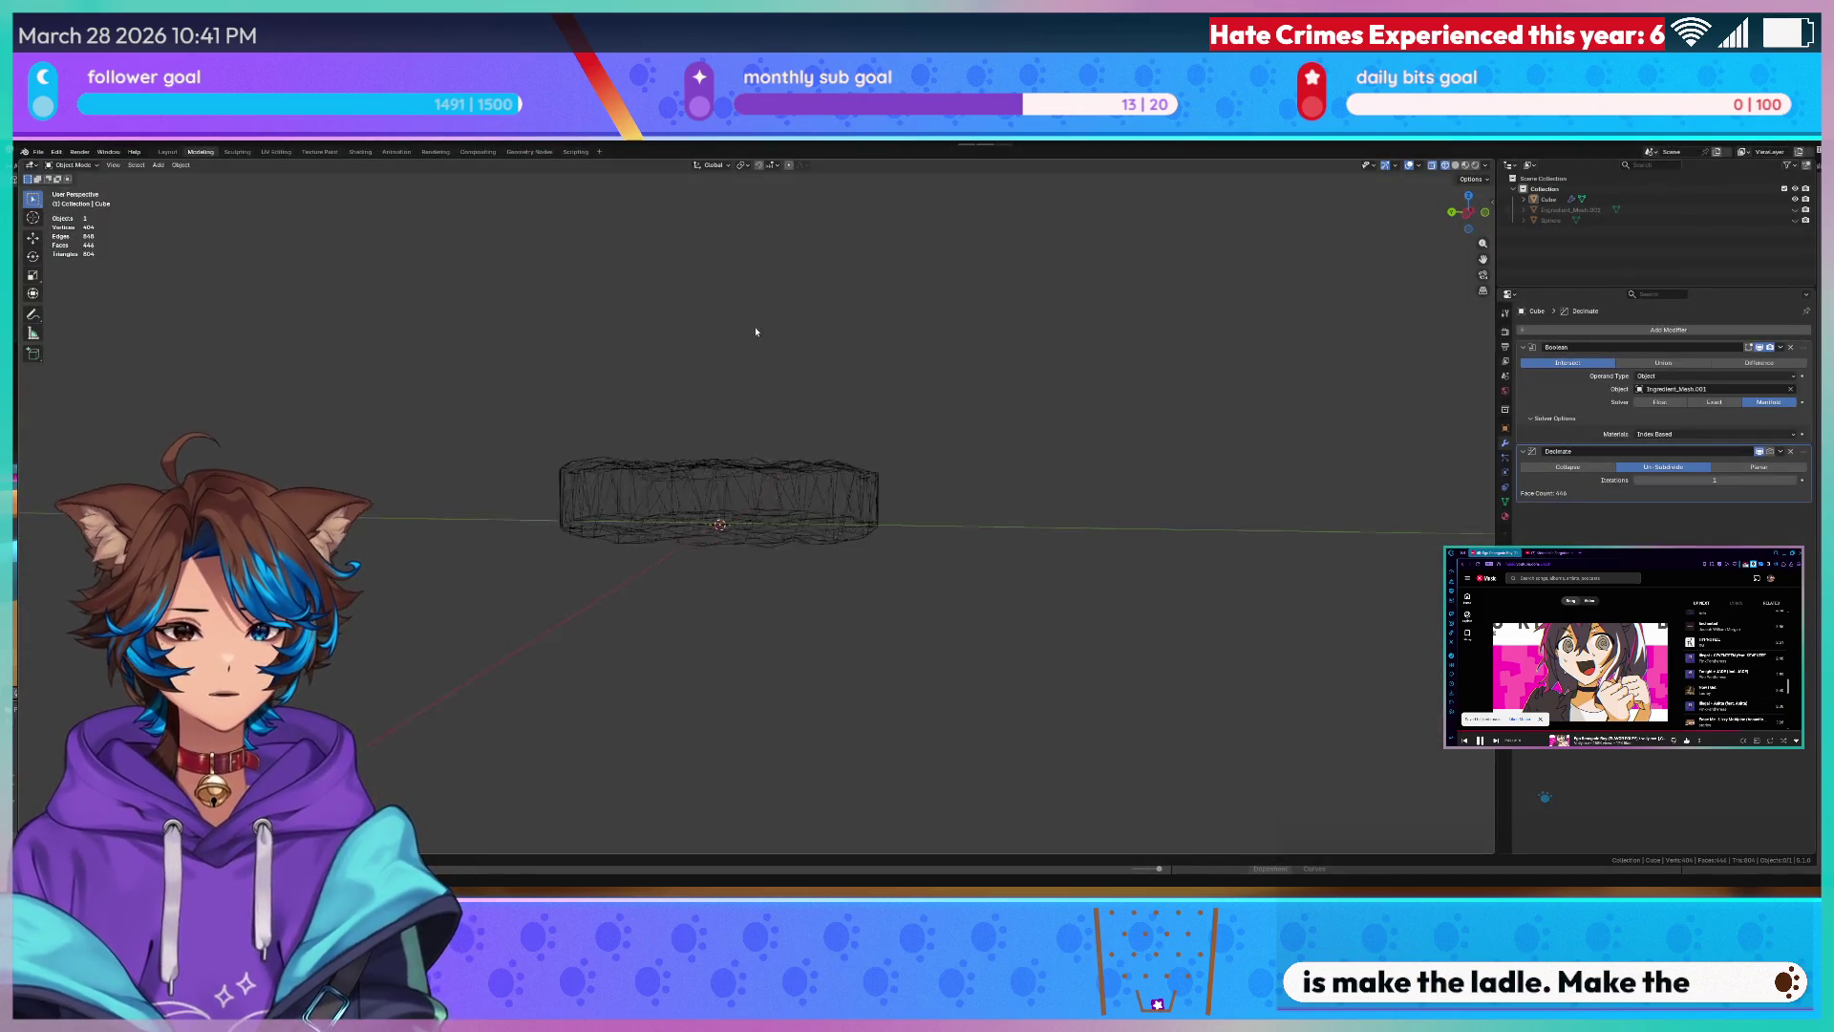
- Orbit the viewport to look down on the wireframe disc mesh from above
{"action": "middle_click_drag", "start_coordinate": [755, 331], "coordinate": [703, 357]}
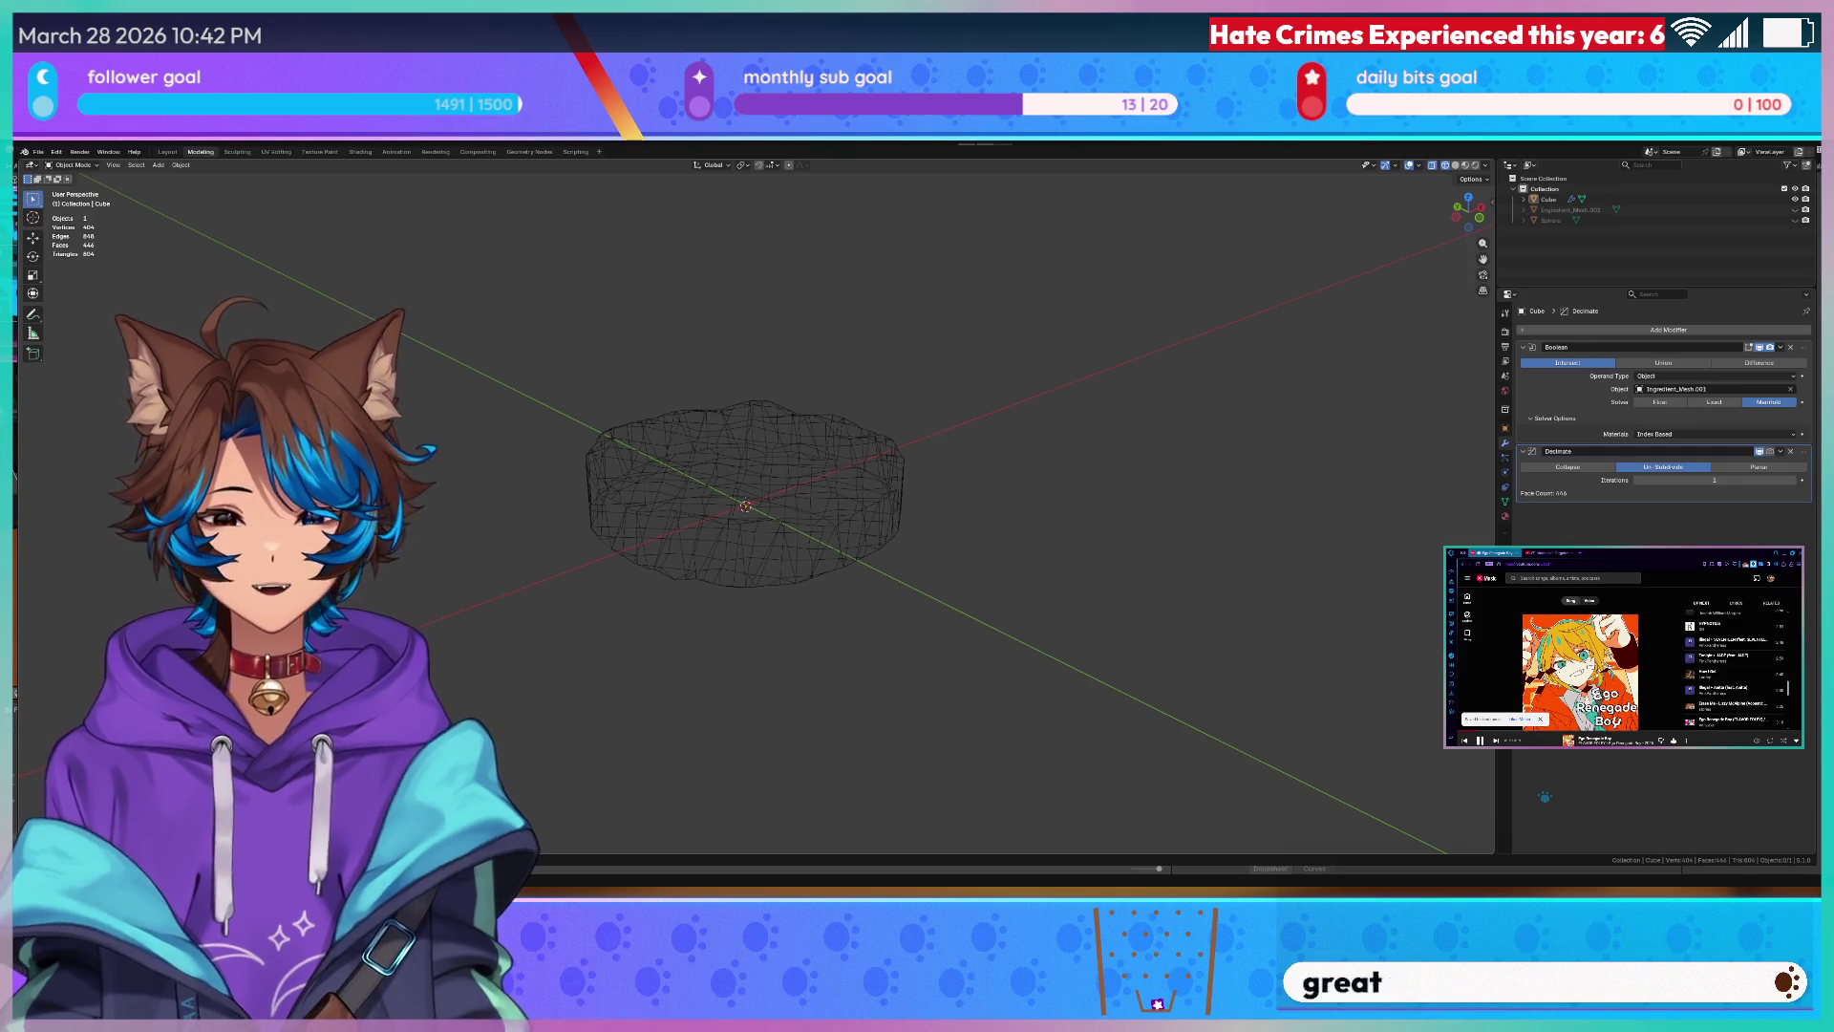
- Apply Shade Smooth to the disc mesh and orbit to view it from the side
{"action": "right_click", "coordinate": [777, 390]}
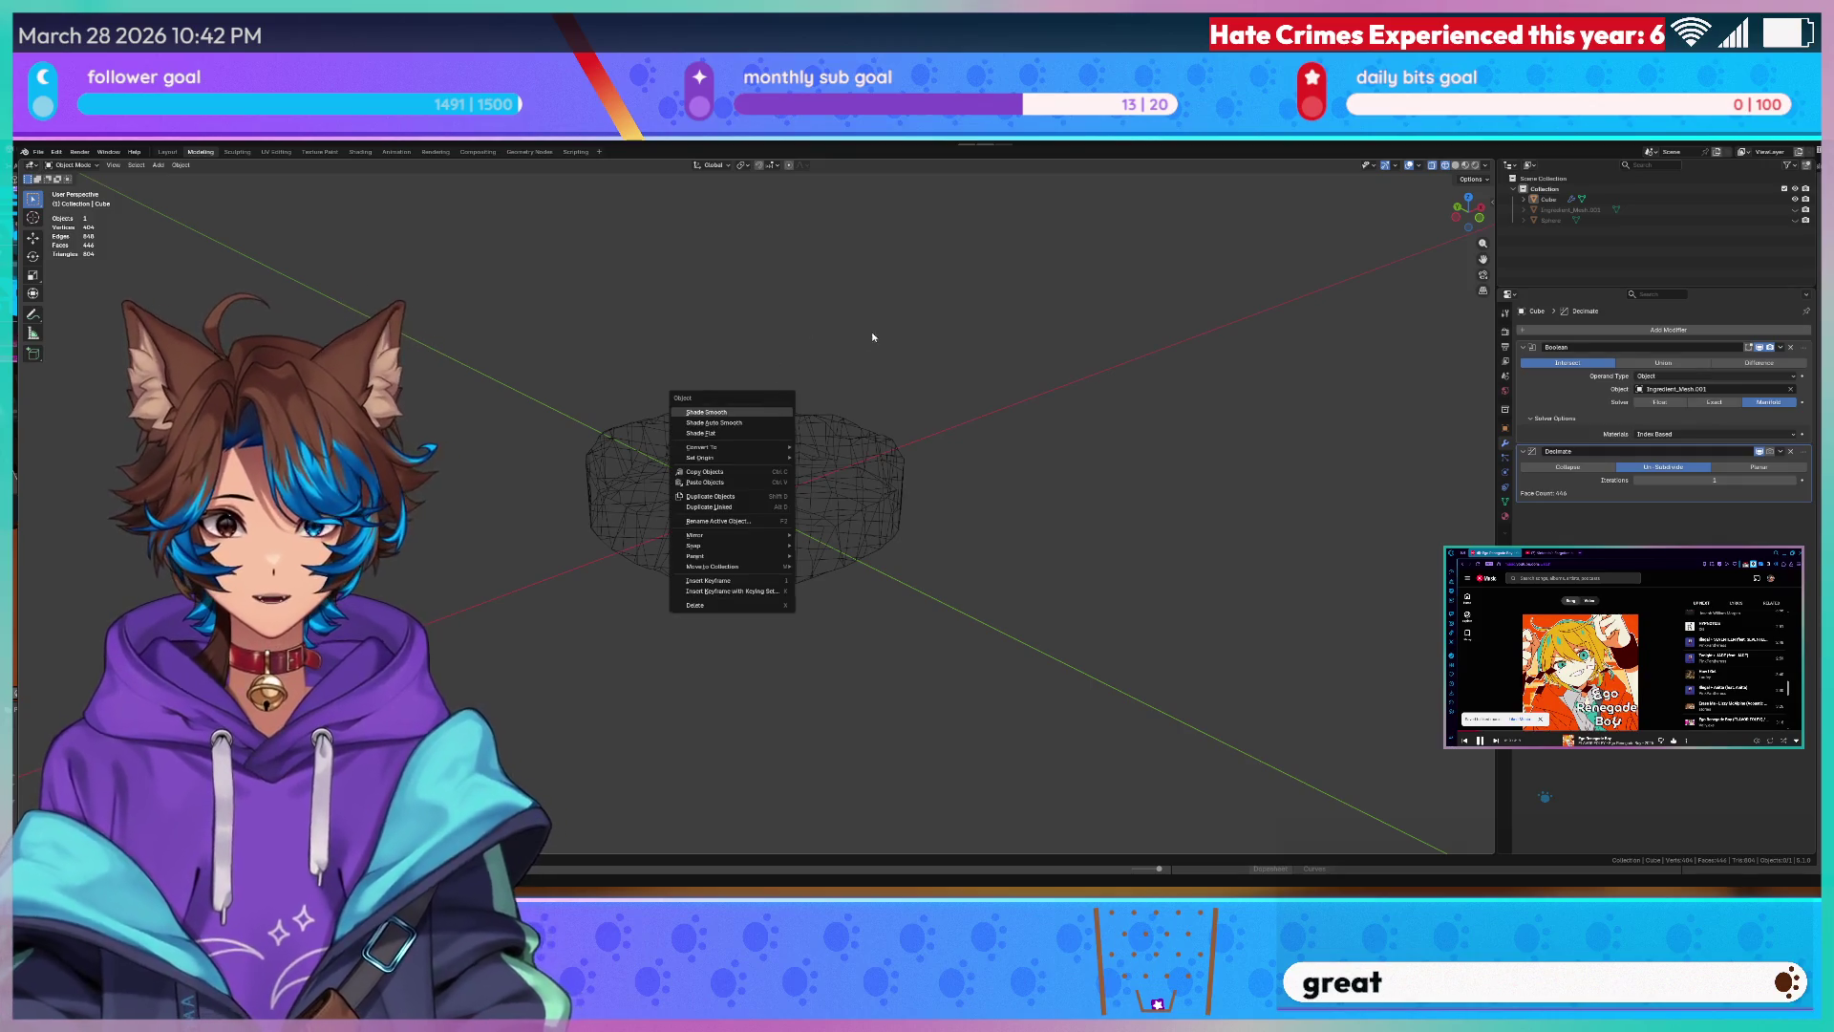
{"action": "left_click", "coordinate": [705, 411]}
{"action": "middle_click_drag", "start_coordinate": [871, 335], "coordinate": [509, 267]}
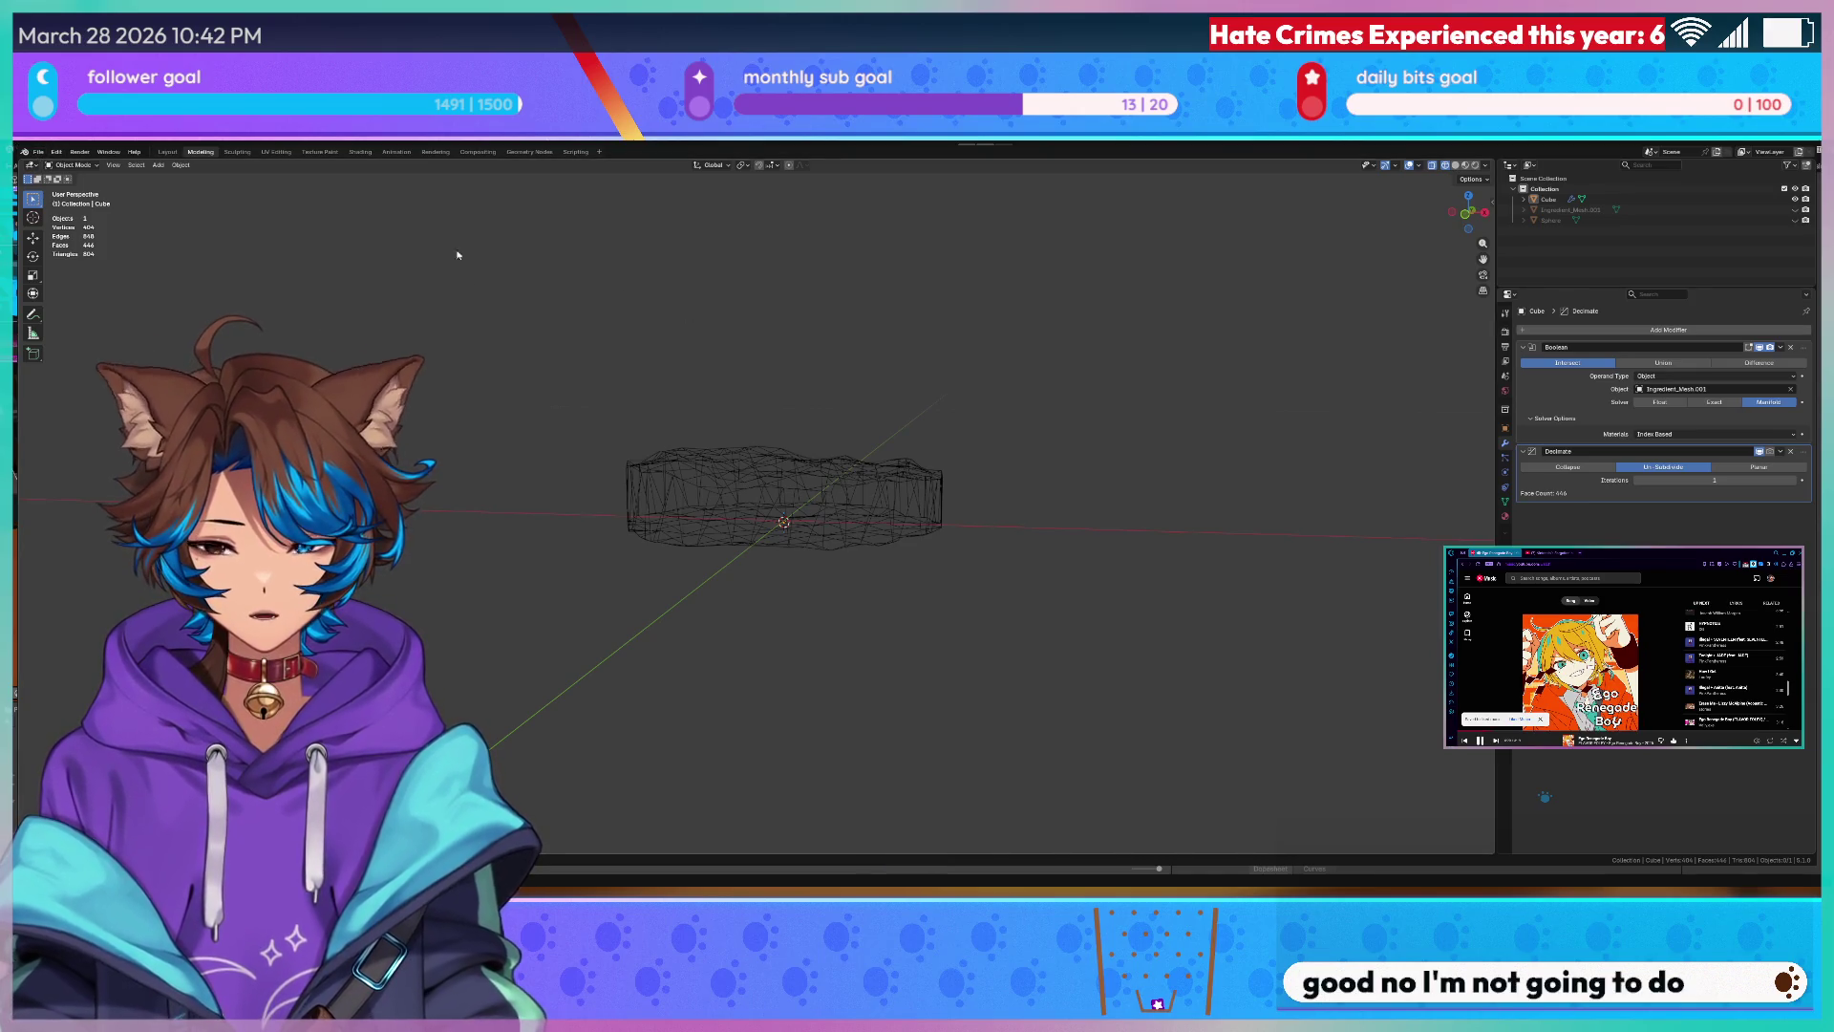
{"action": "scroll", "coordinate": [458, 255], "scroll_direction": "down", "scroll_amount": 3}
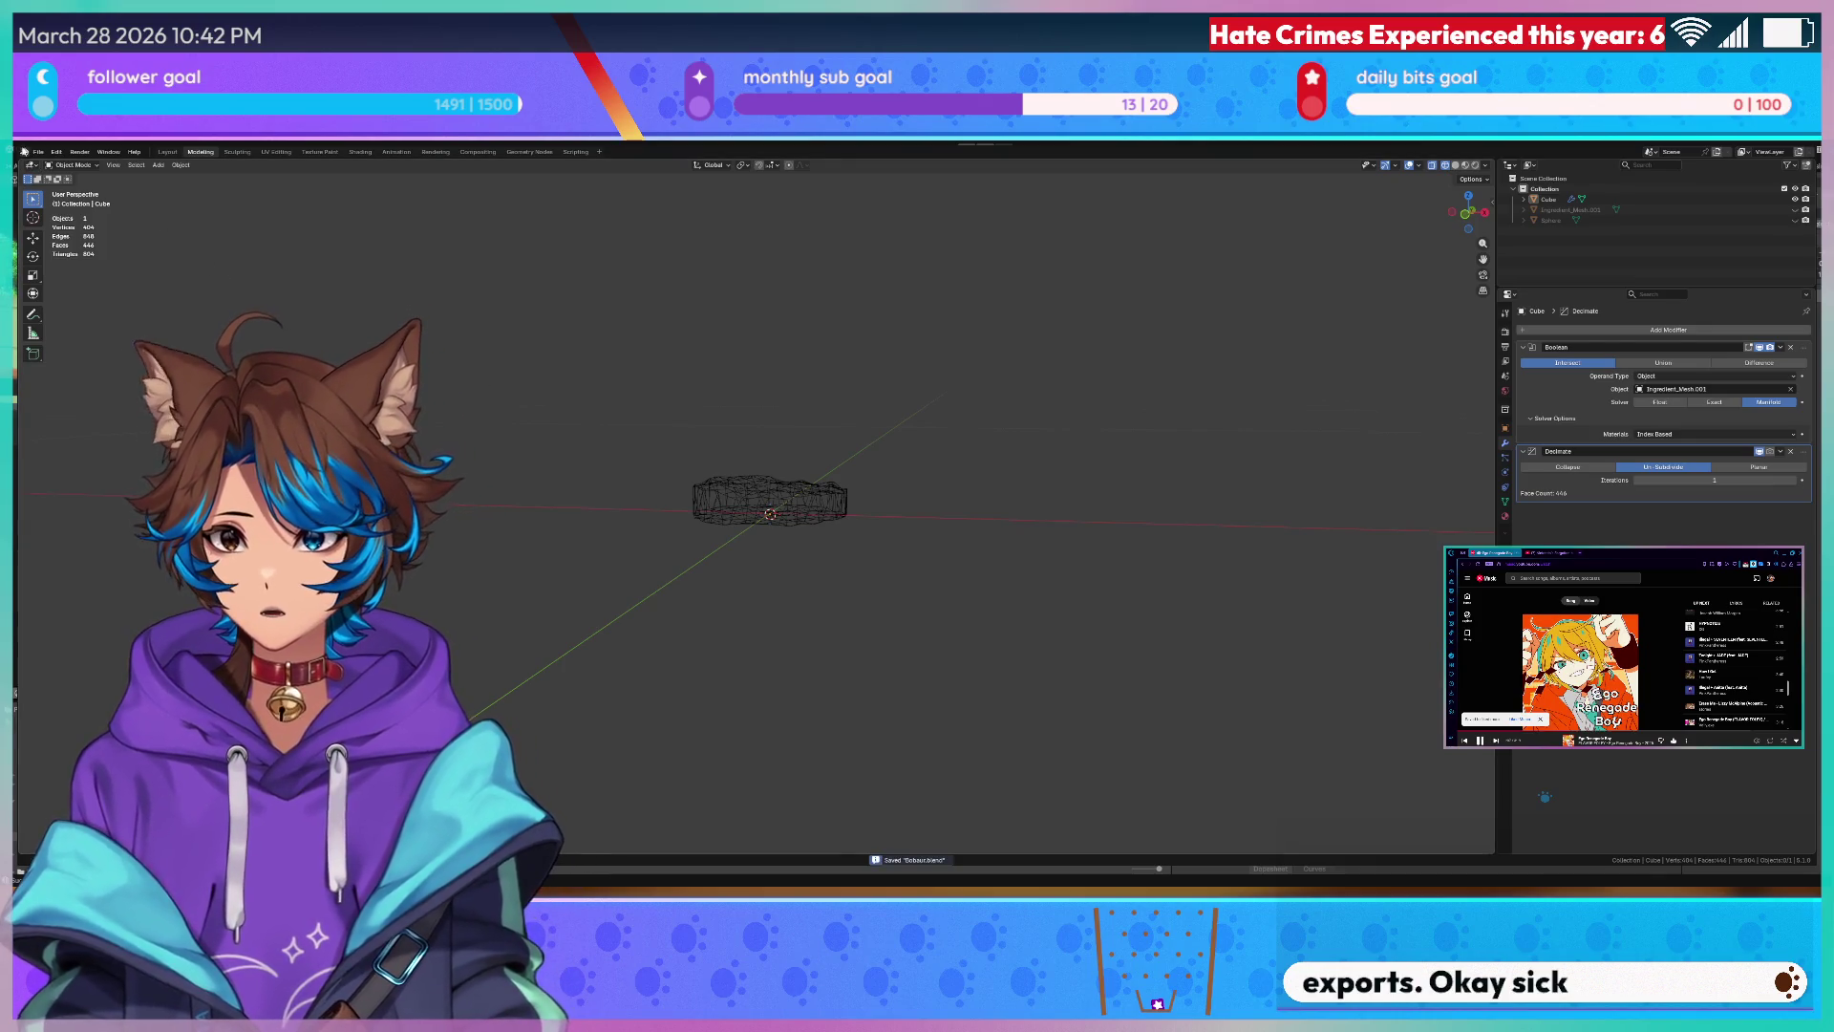
- Save the mesh file, start a new General scene and delete its default cube, camera and light
{"action": "key", "text": "ctrl+s"}
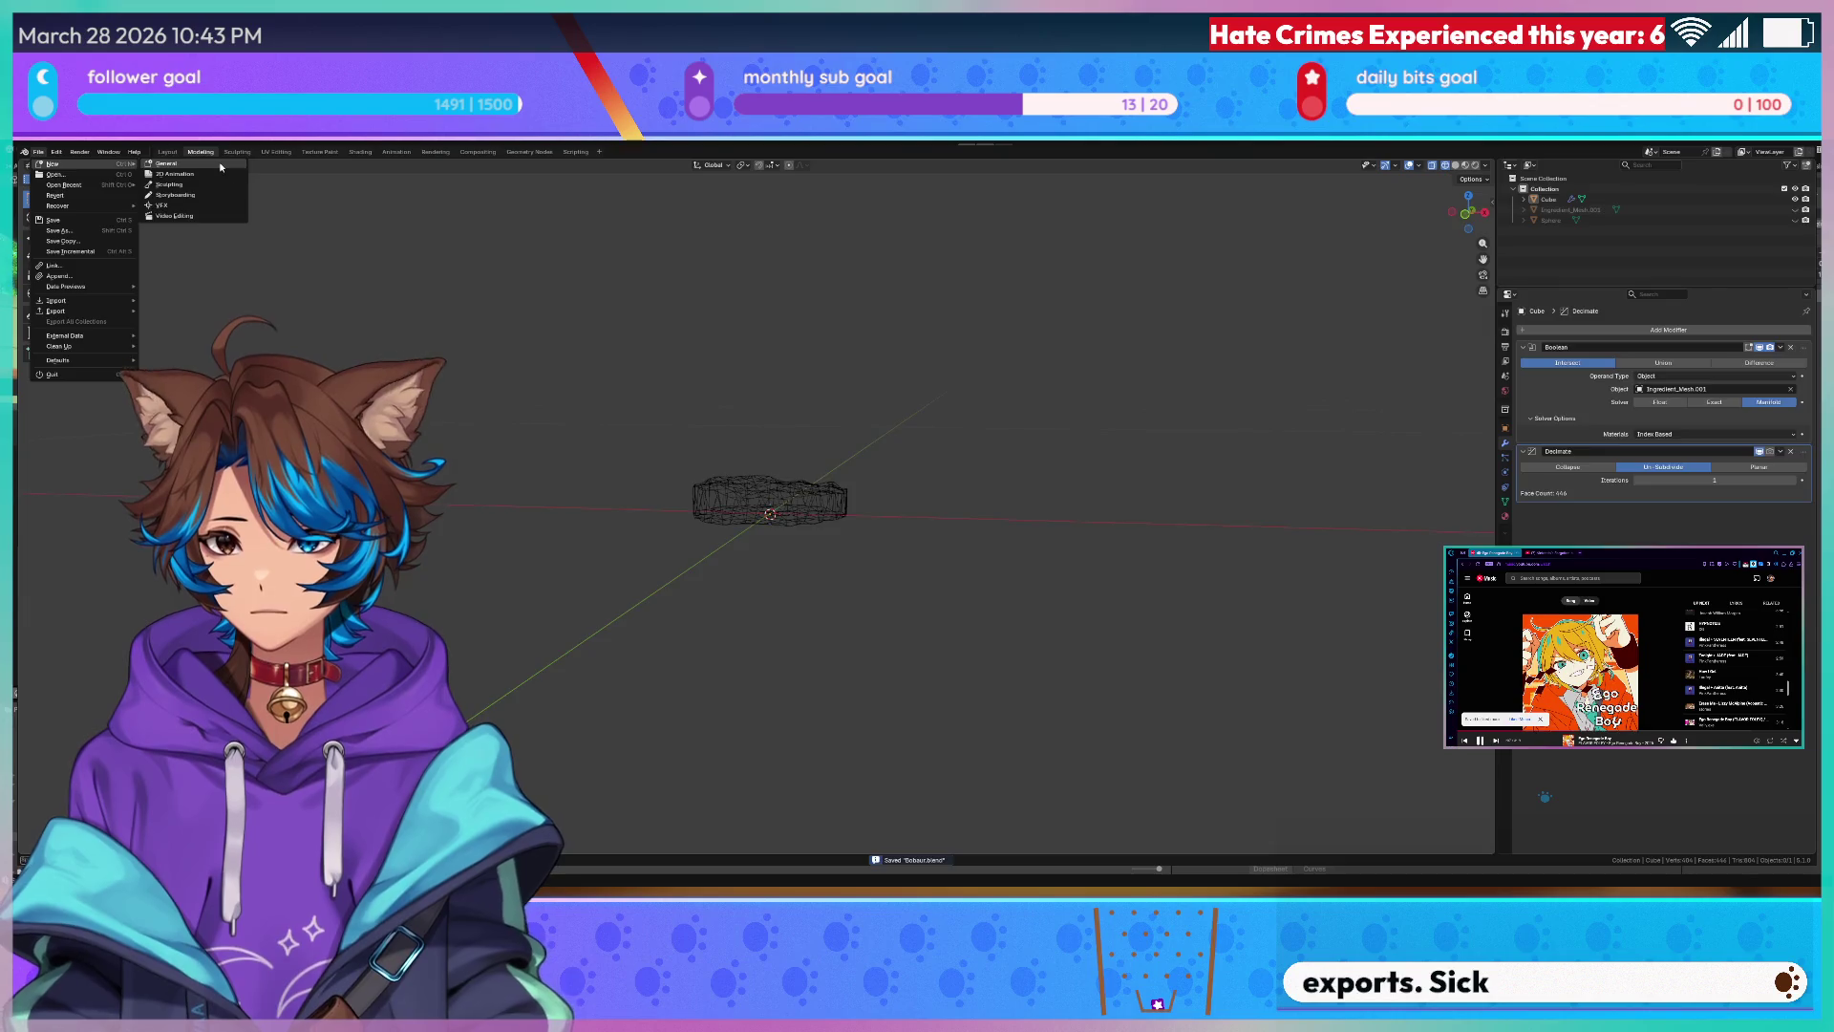
{"action": "left_click", "coordinate": [219, 163]}
{"action": "left_click_drag", "start_coordinate": [939, 332], "coordinate": [569, 622]}
{"action": "key", "text": "Delete"}
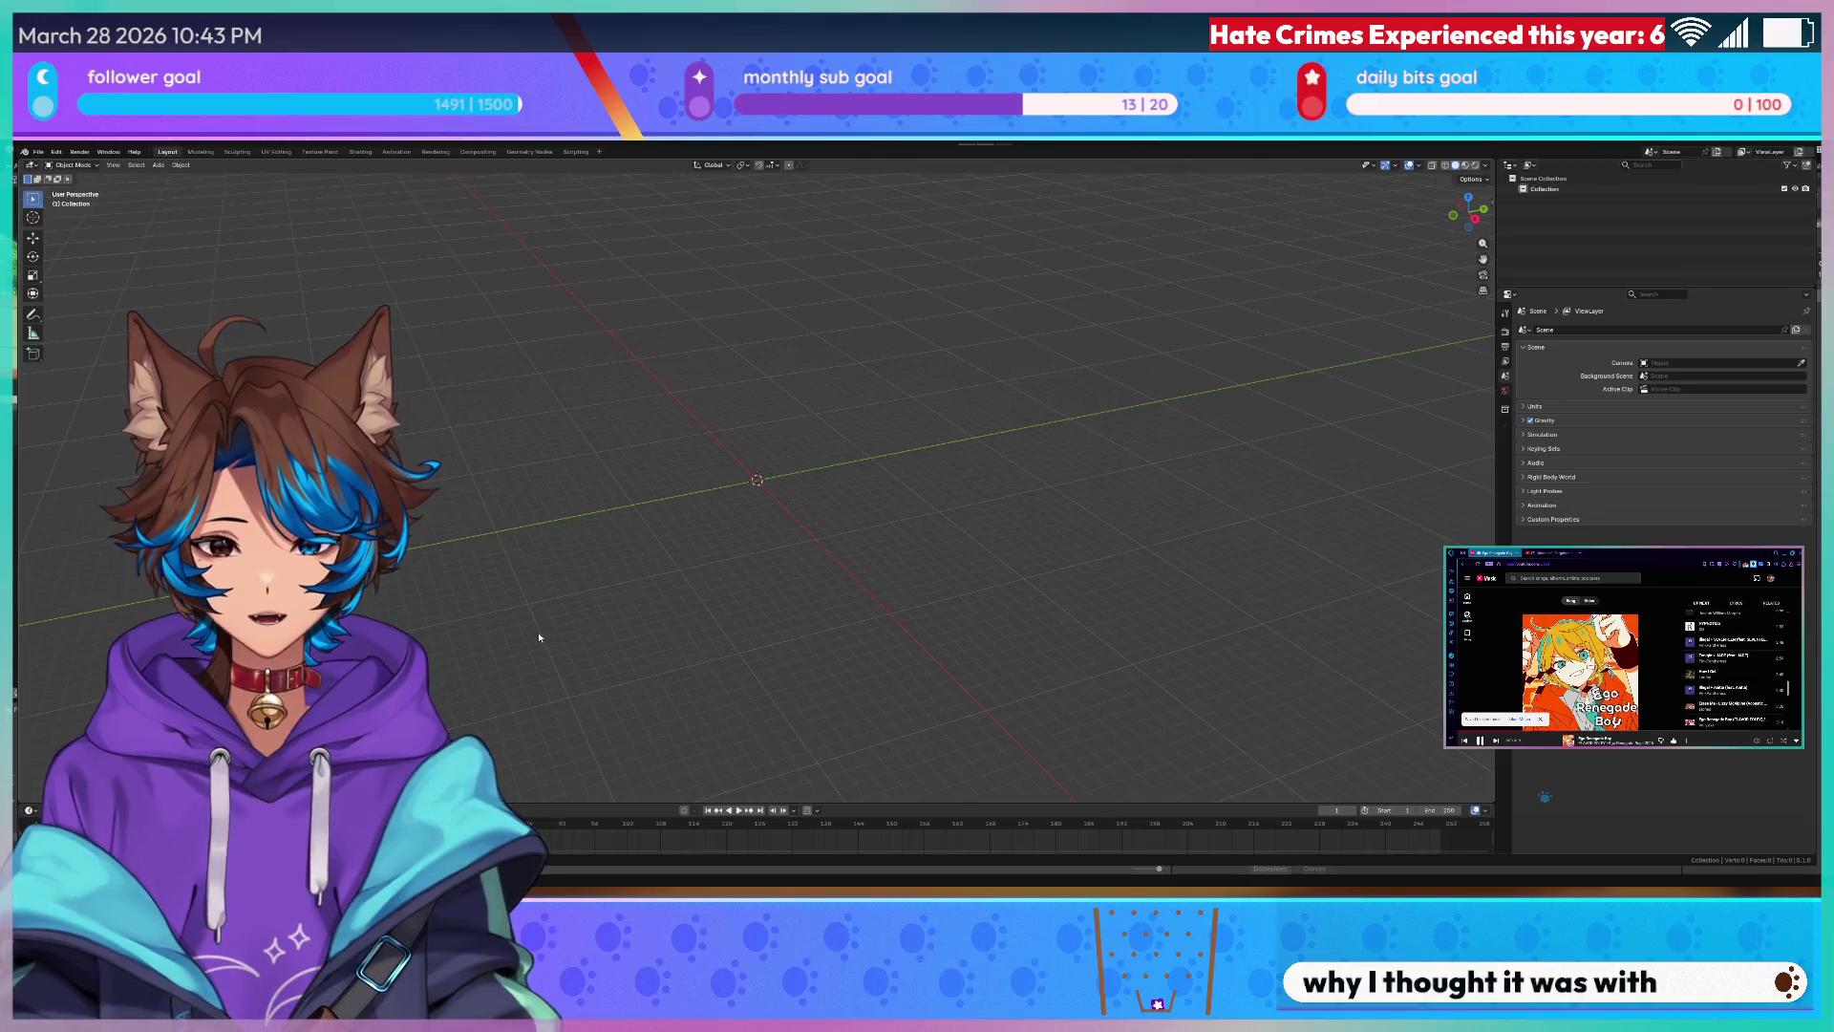
- Save the empty scene as its own file and bring up the File > Import format list
{"action": "key", "text": "ctrl+s"}
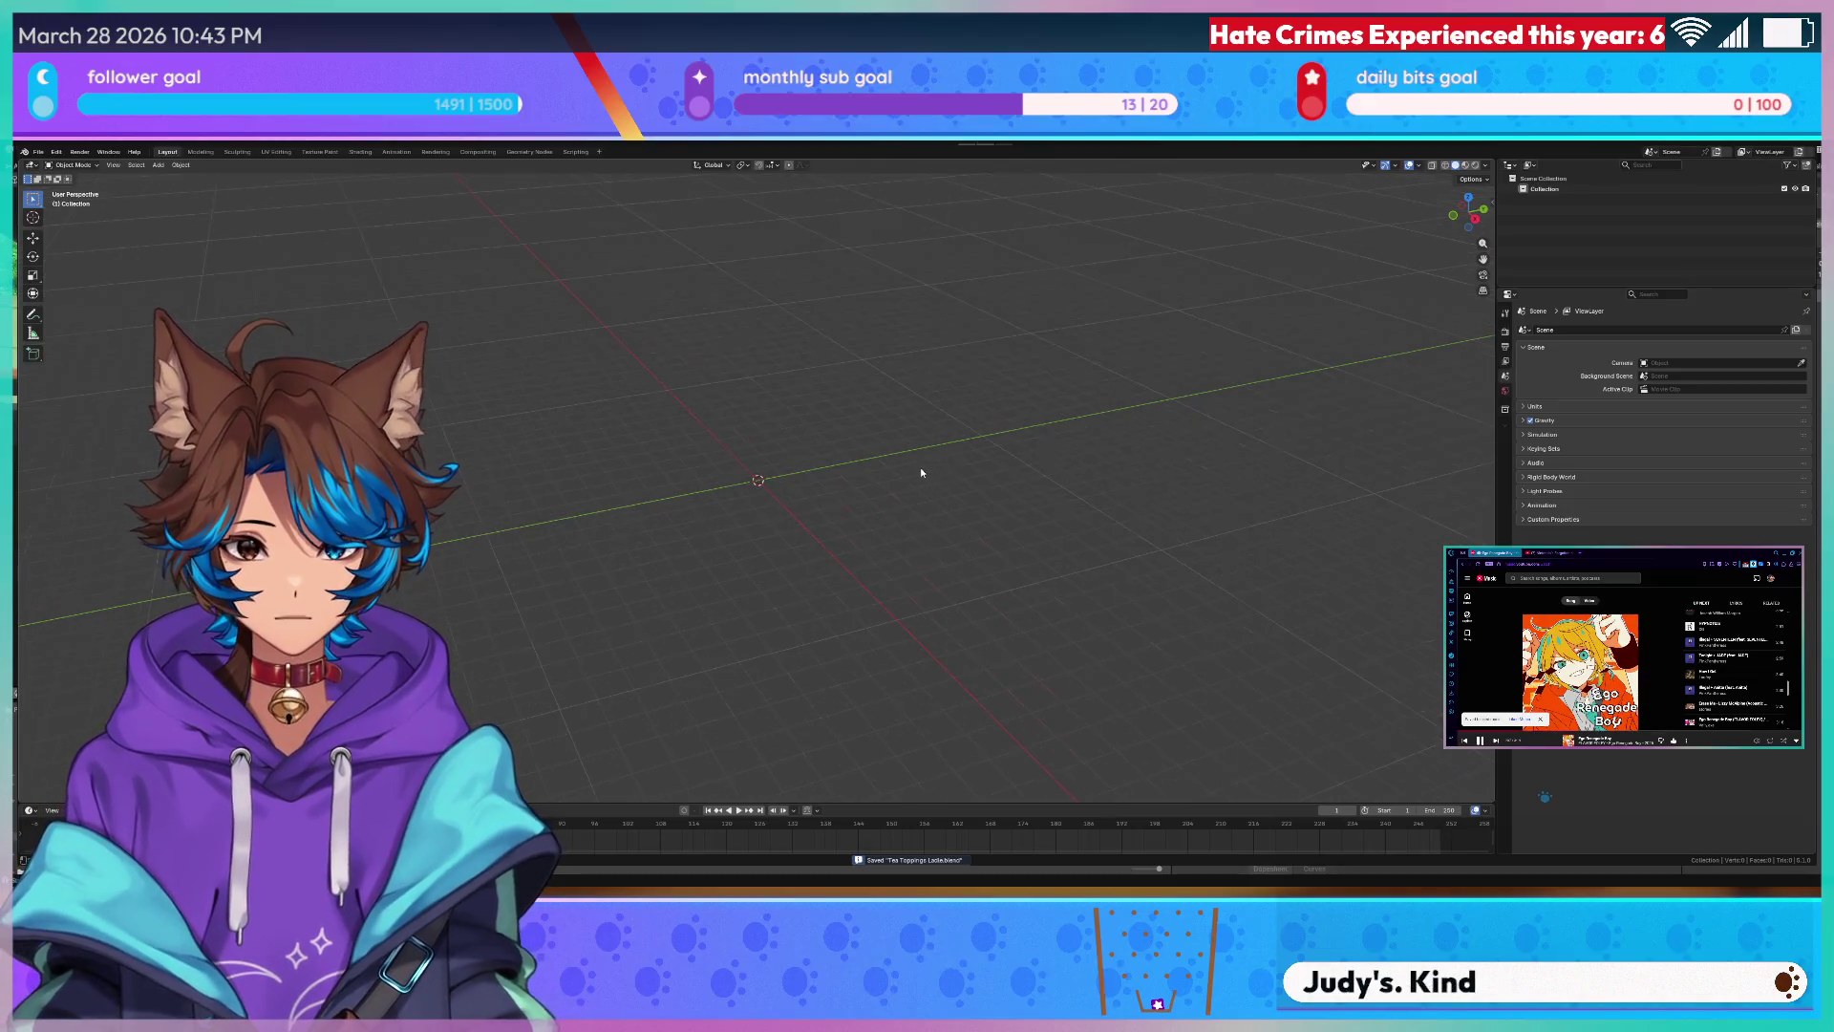
{"action": "middle_click_drag", "start_coordinate": [940, 462], "coordinate": [975, 444]}
{"action": "left_click", "coordinate": [51, 153]}
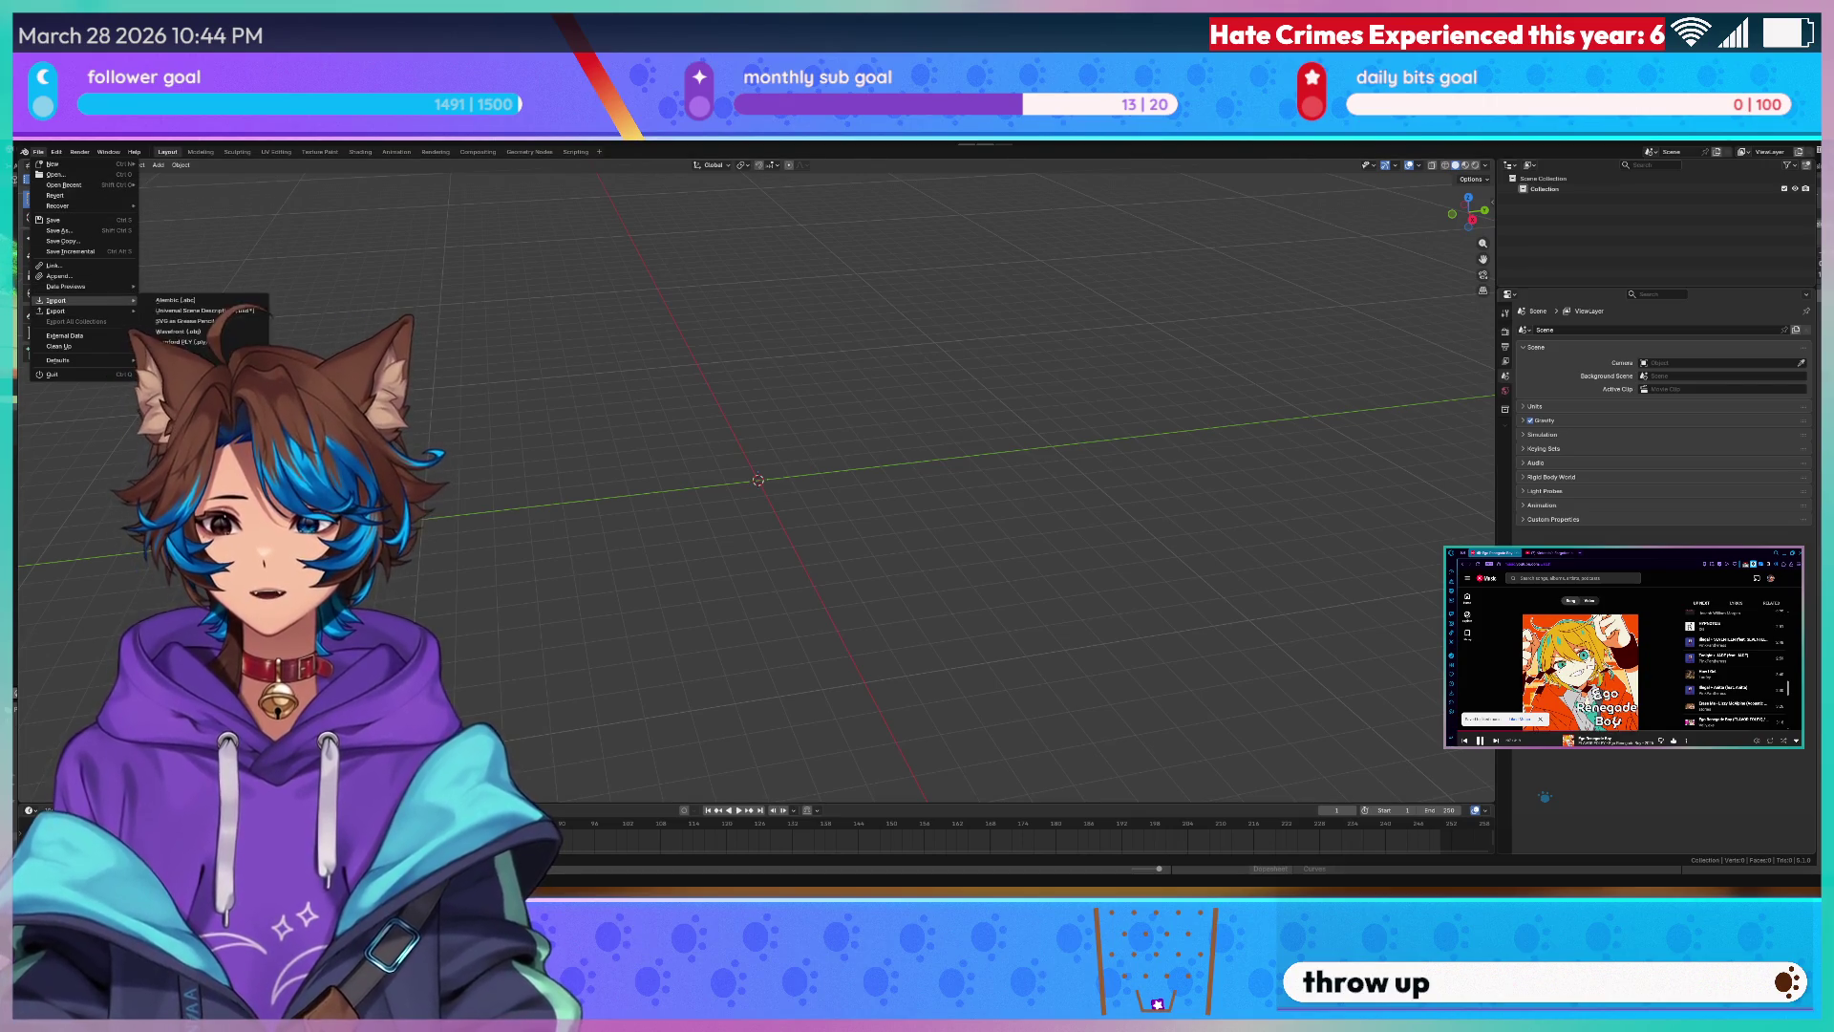
{"action": "mouse_move", "coordinate": [58, 309]}
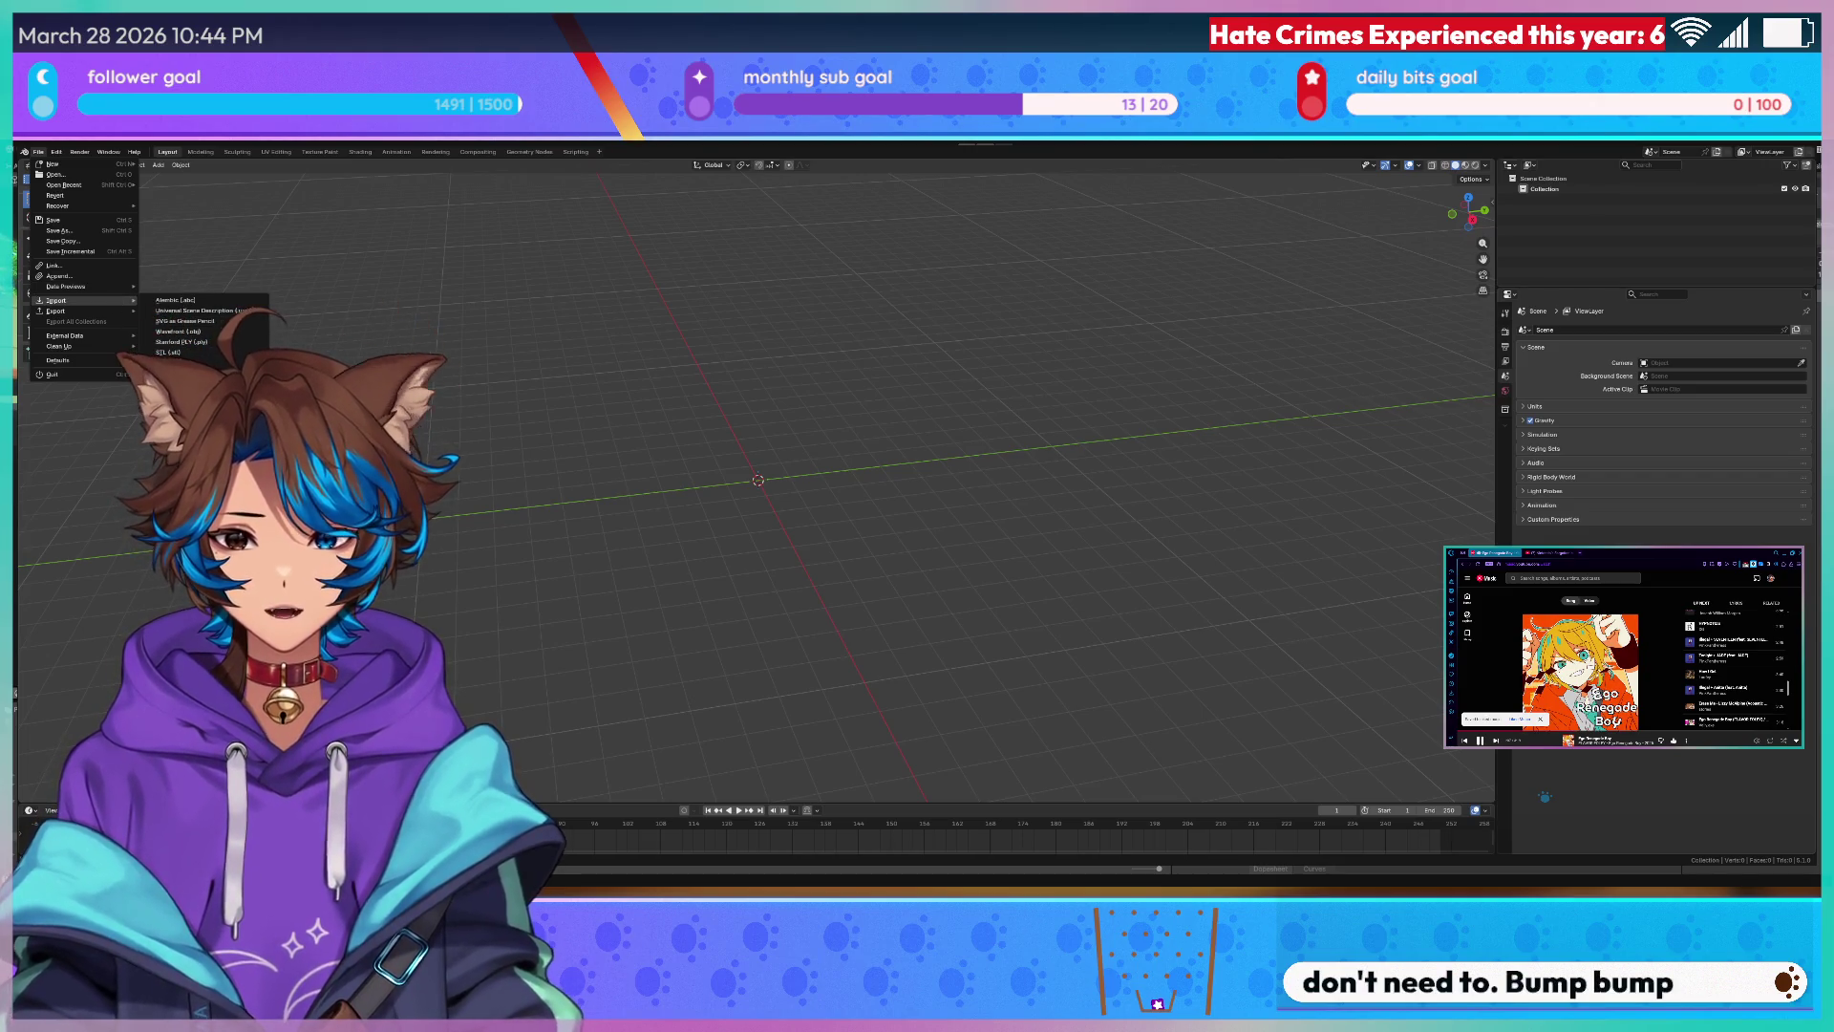
- Import the Ingredient_Visual_Prefab model, retrying with another format after the first fails
{"action": "left_click", "coordinate": [525, 625]}
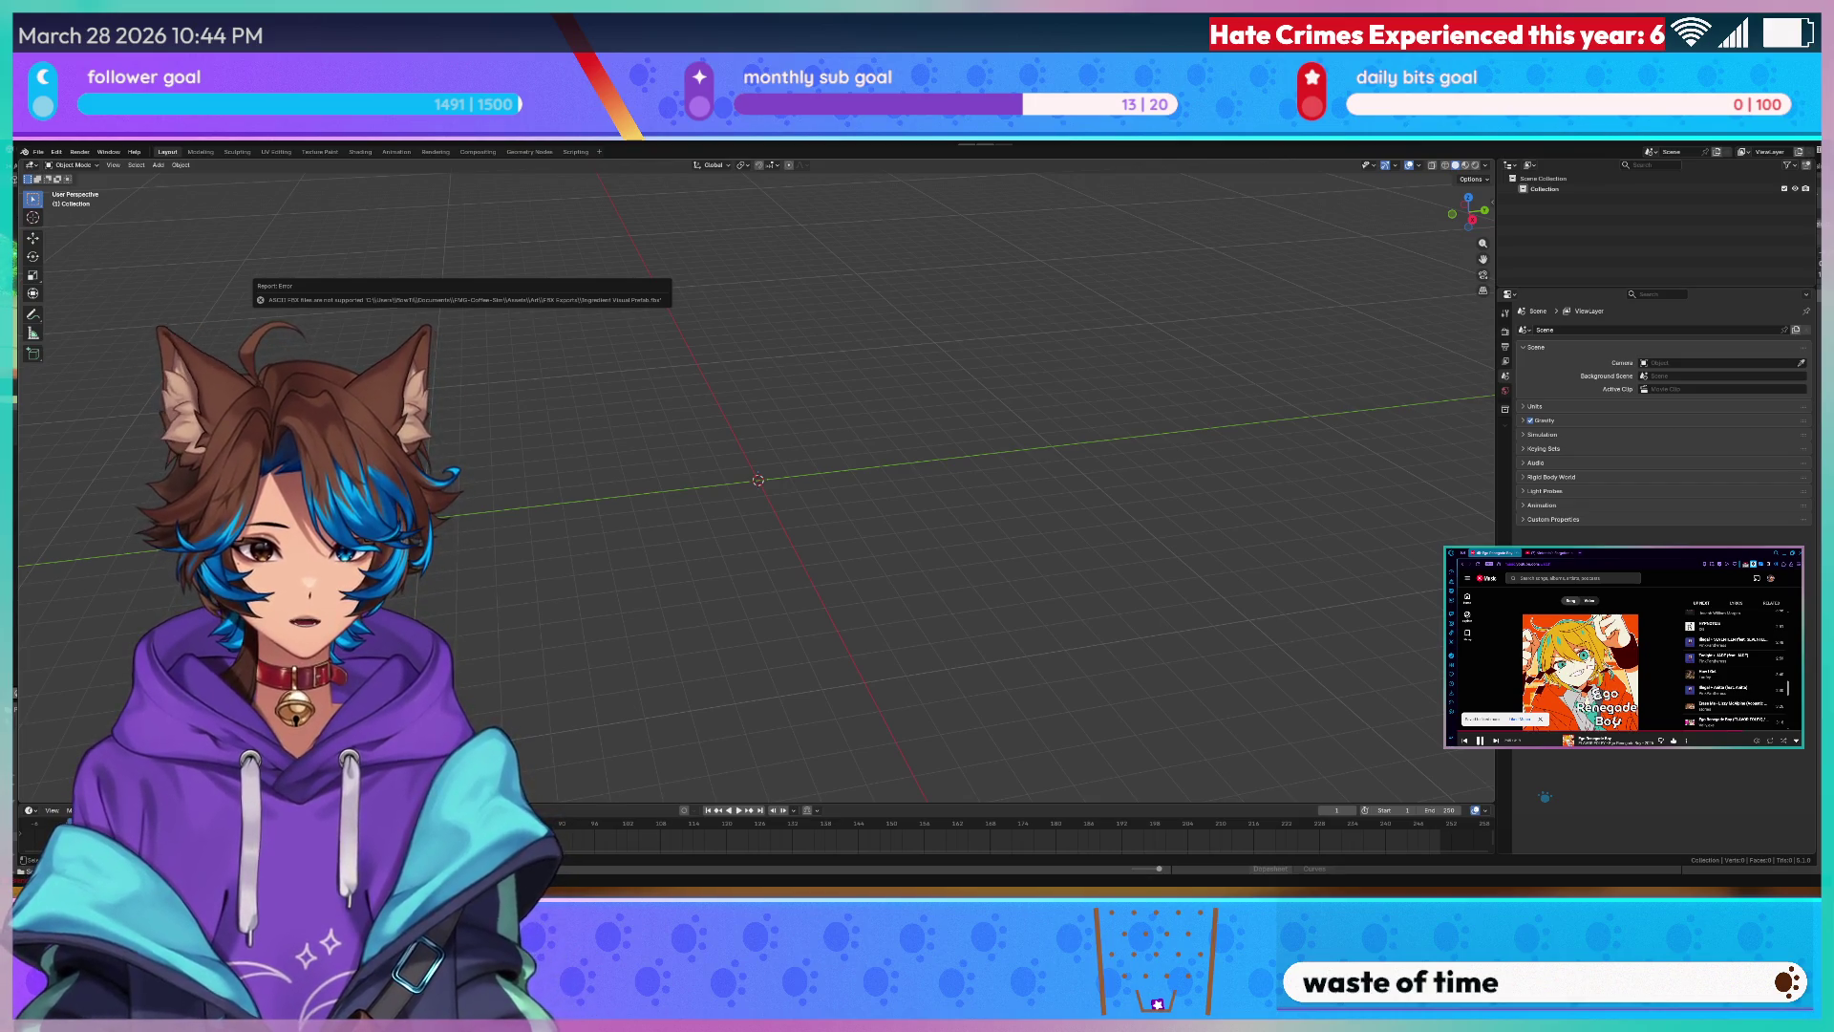
{"action": "left_click", "coordinate": [37, 151]}
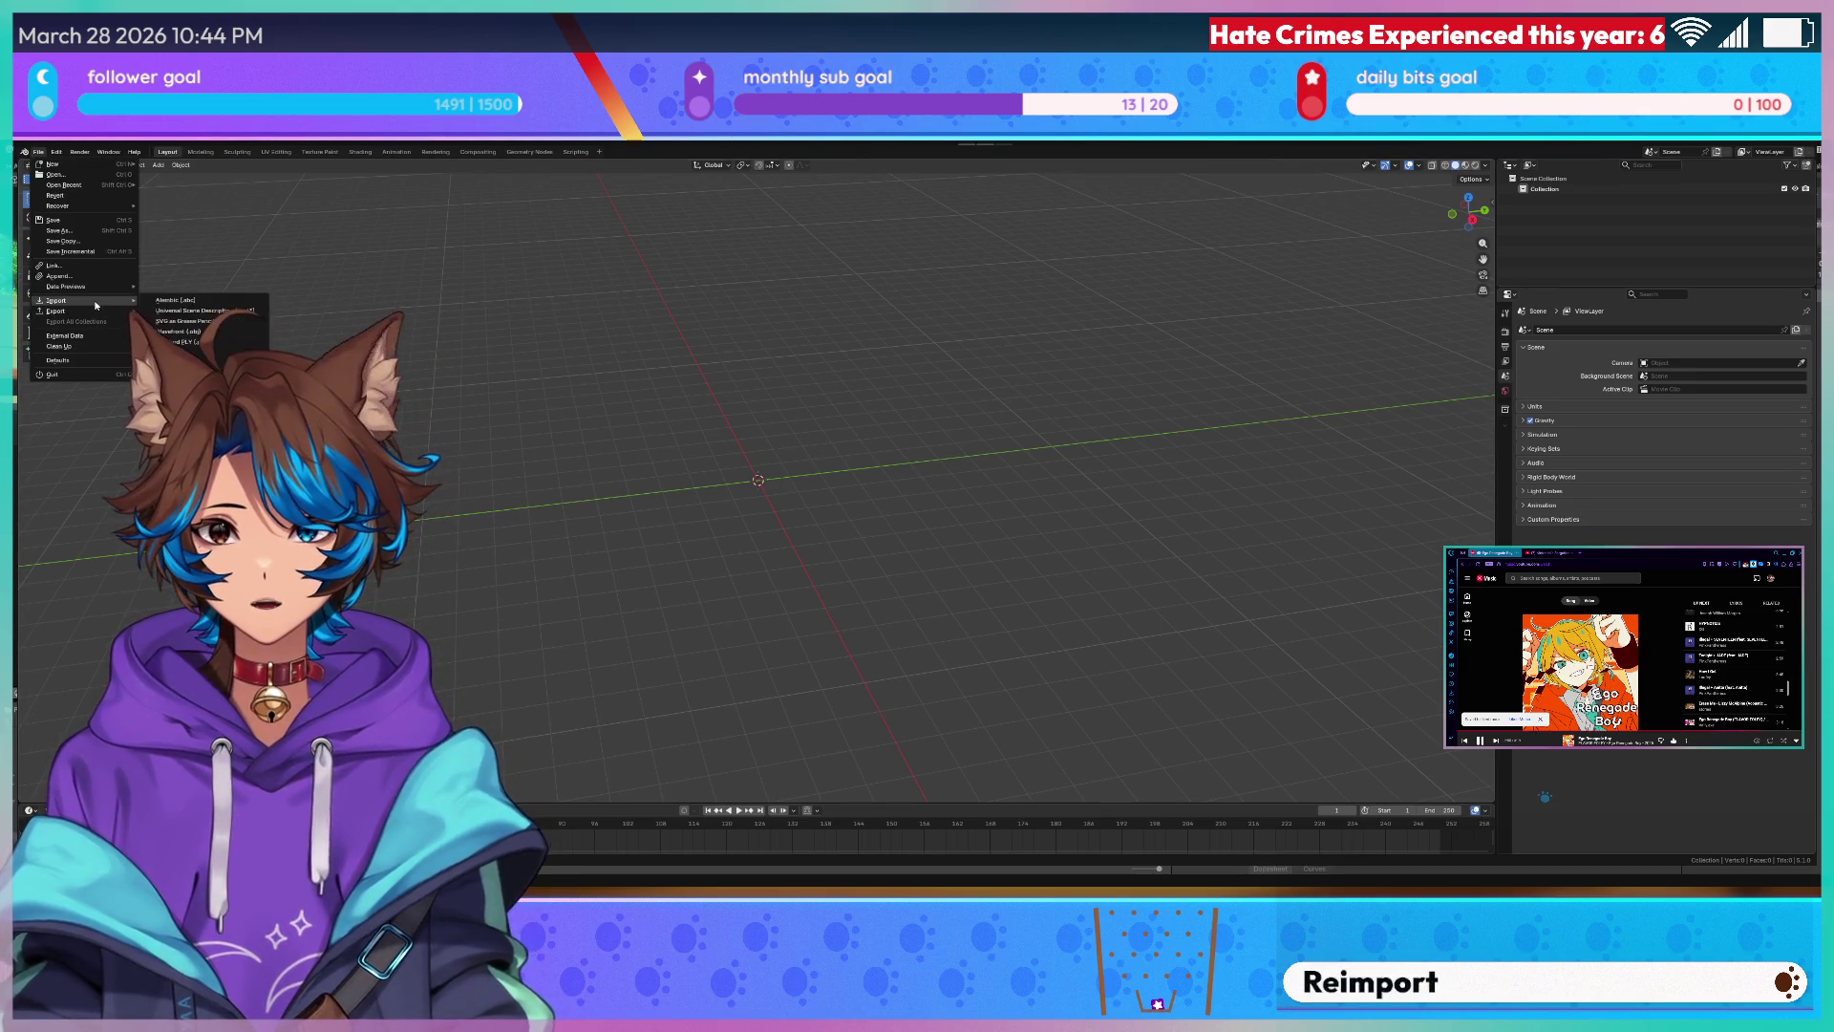
{"action": "left_click", "coordinate": [739, 380]}
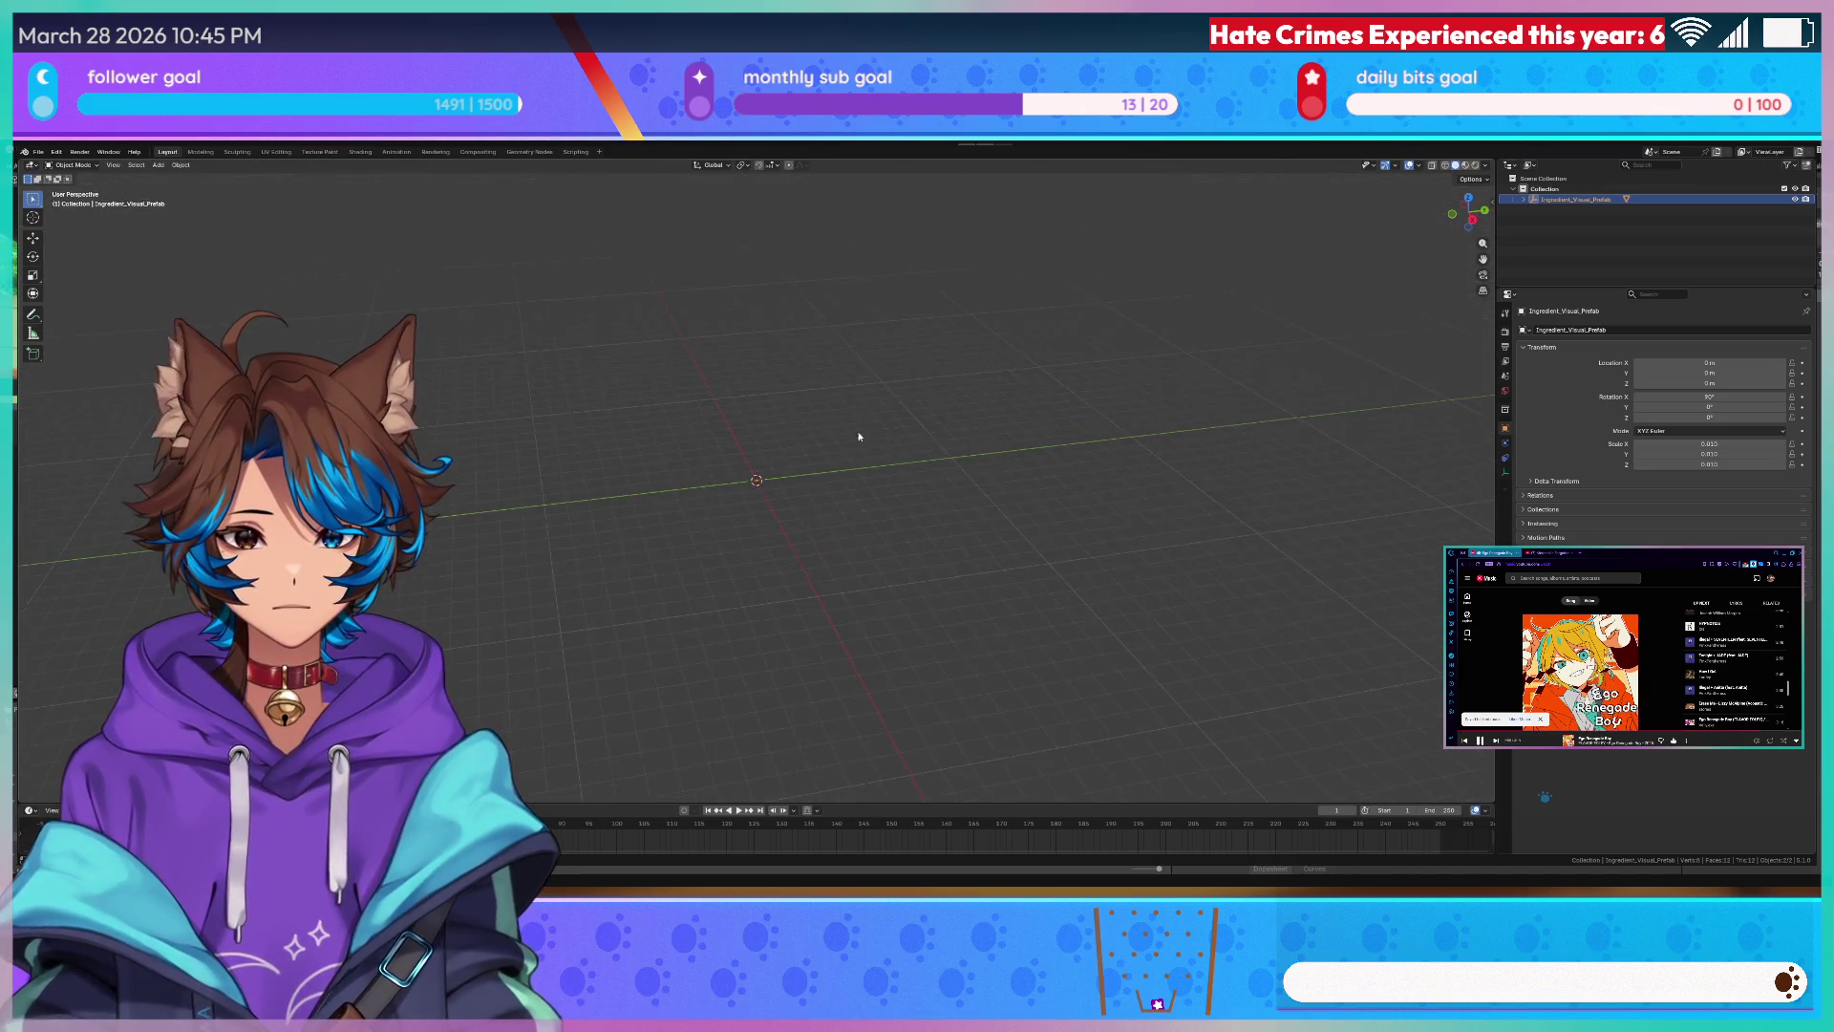
{"action": "scroll", "coordinate": [909, 394], "scroll_direction": "up", "scroll_amount": 3}
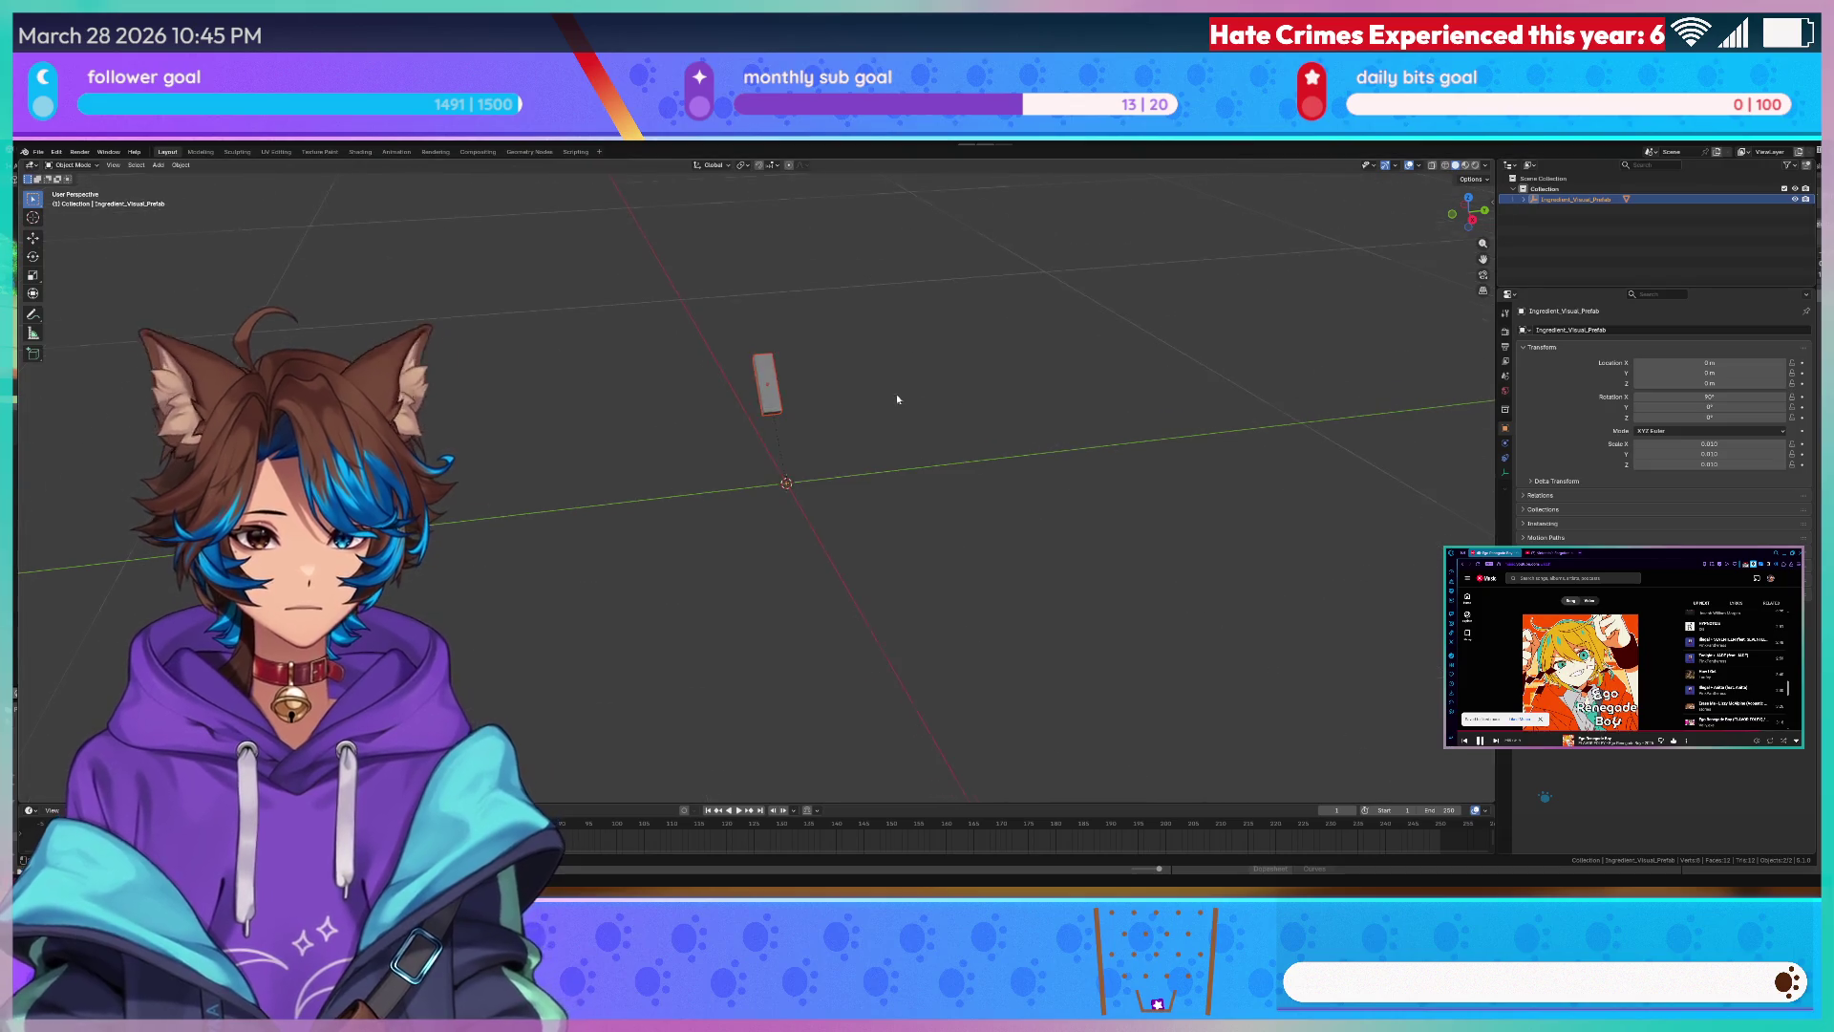
- Orbit around the imported handle and bring up the Add > Mesh shape list
{"action": "middle_click_drag", "start_coordinate": [964, 382], "coordinate": [890, 357]}
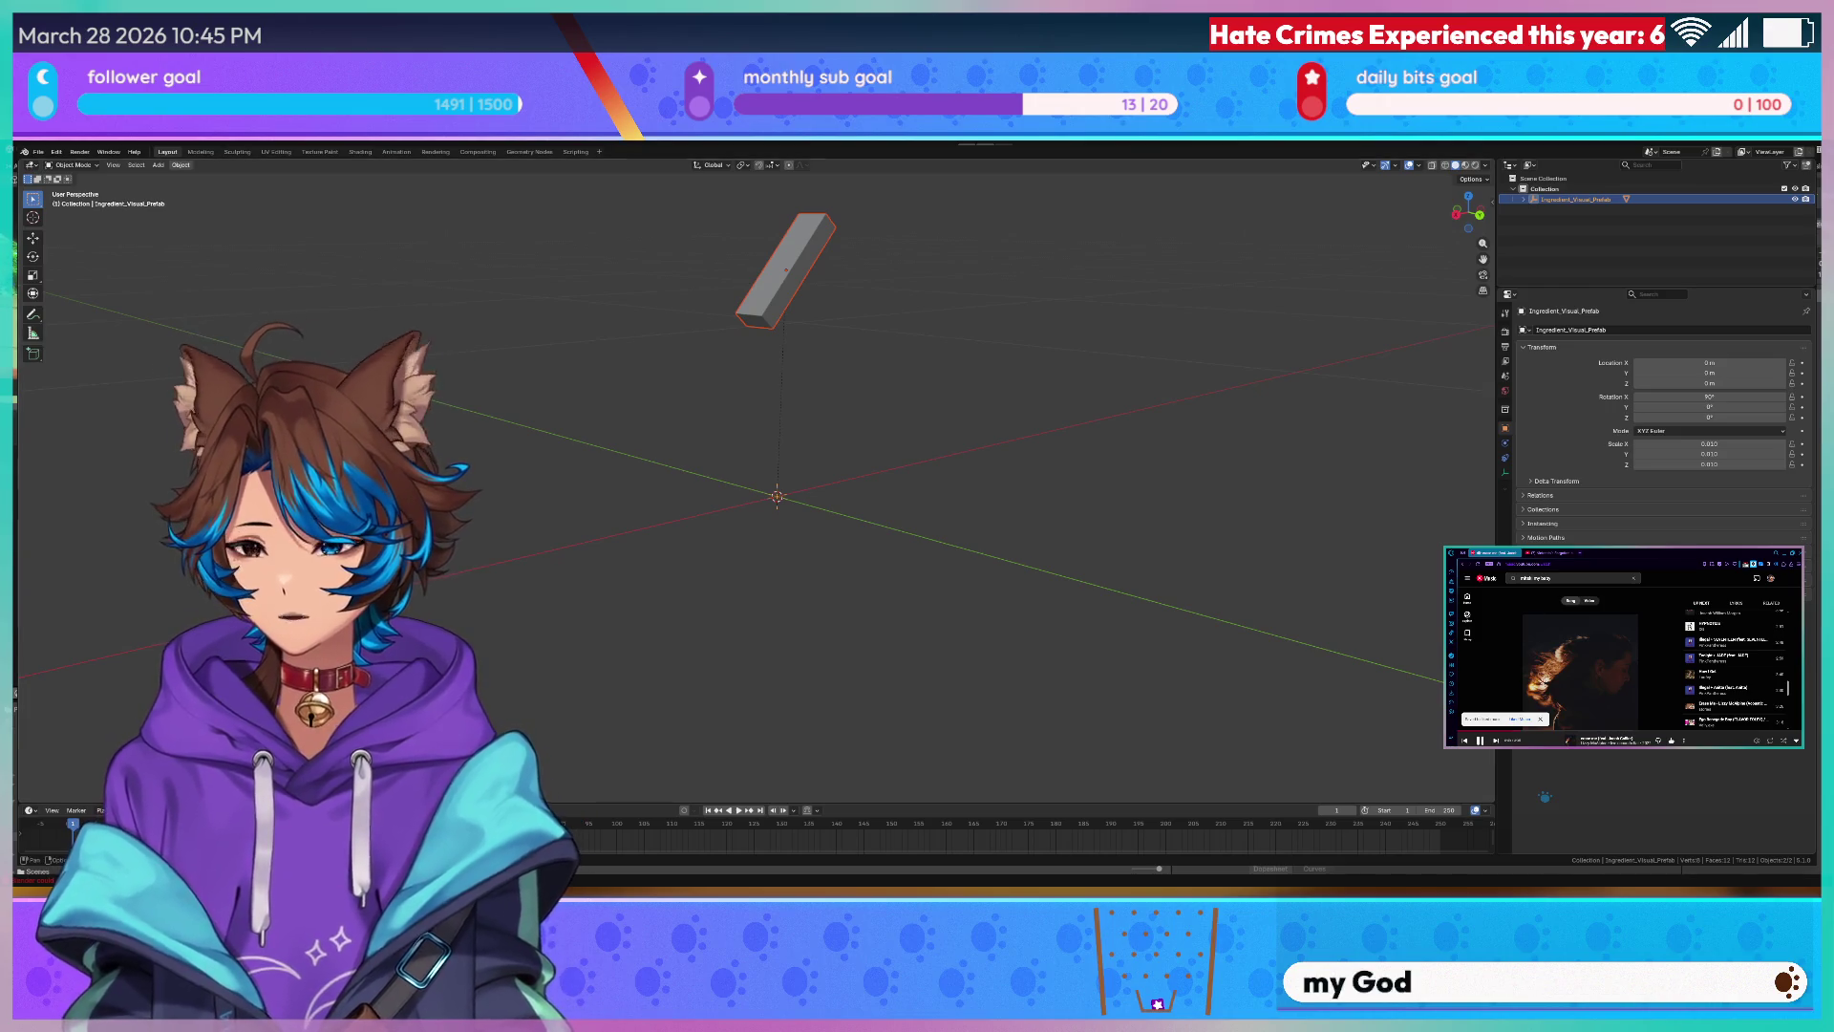
{"action": "left_click", "coordinate": [159, 165]}
{"action": "mouse_move", "coordinate": [178, 176]}
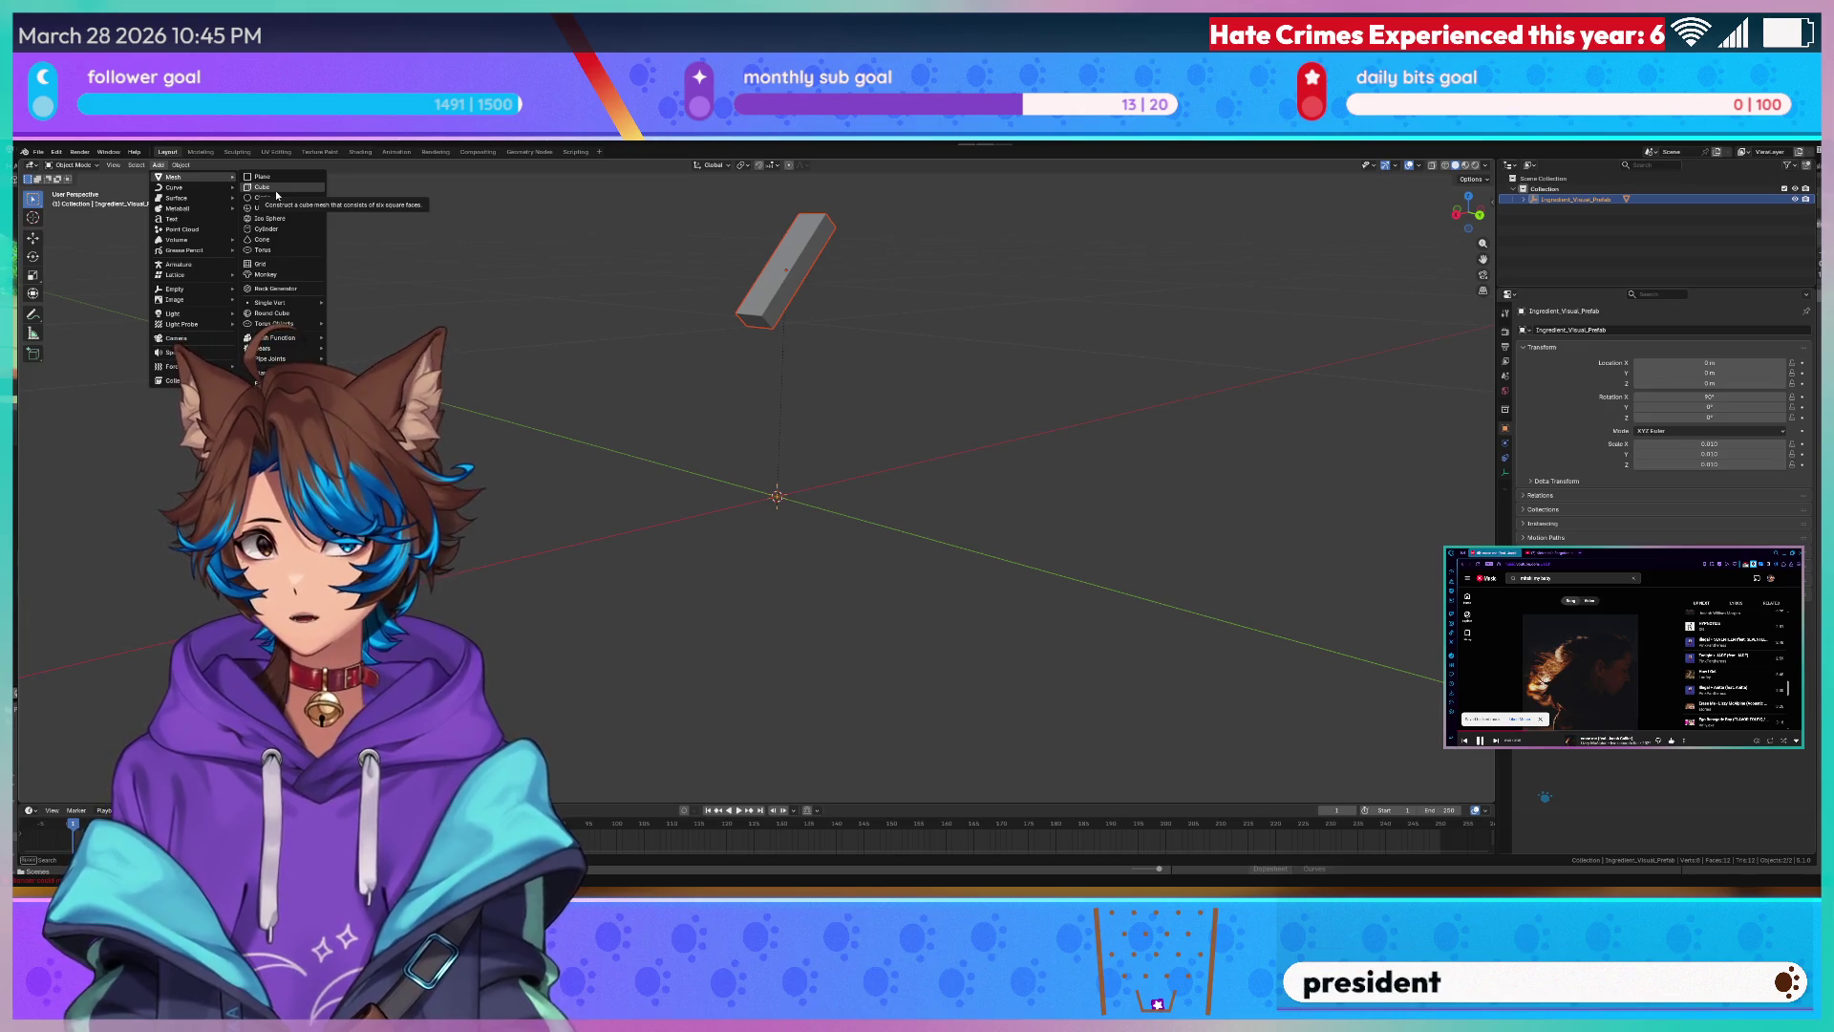
- Add a cube and, in front view, lower its top vertices to flatten it into a thin slab
{"action": "left_click", "coordinate": [276, 191]}
{"action": "scroll", "coordinate": [682, 391], "scroll_direction": "down", "scroll_amount": 5}
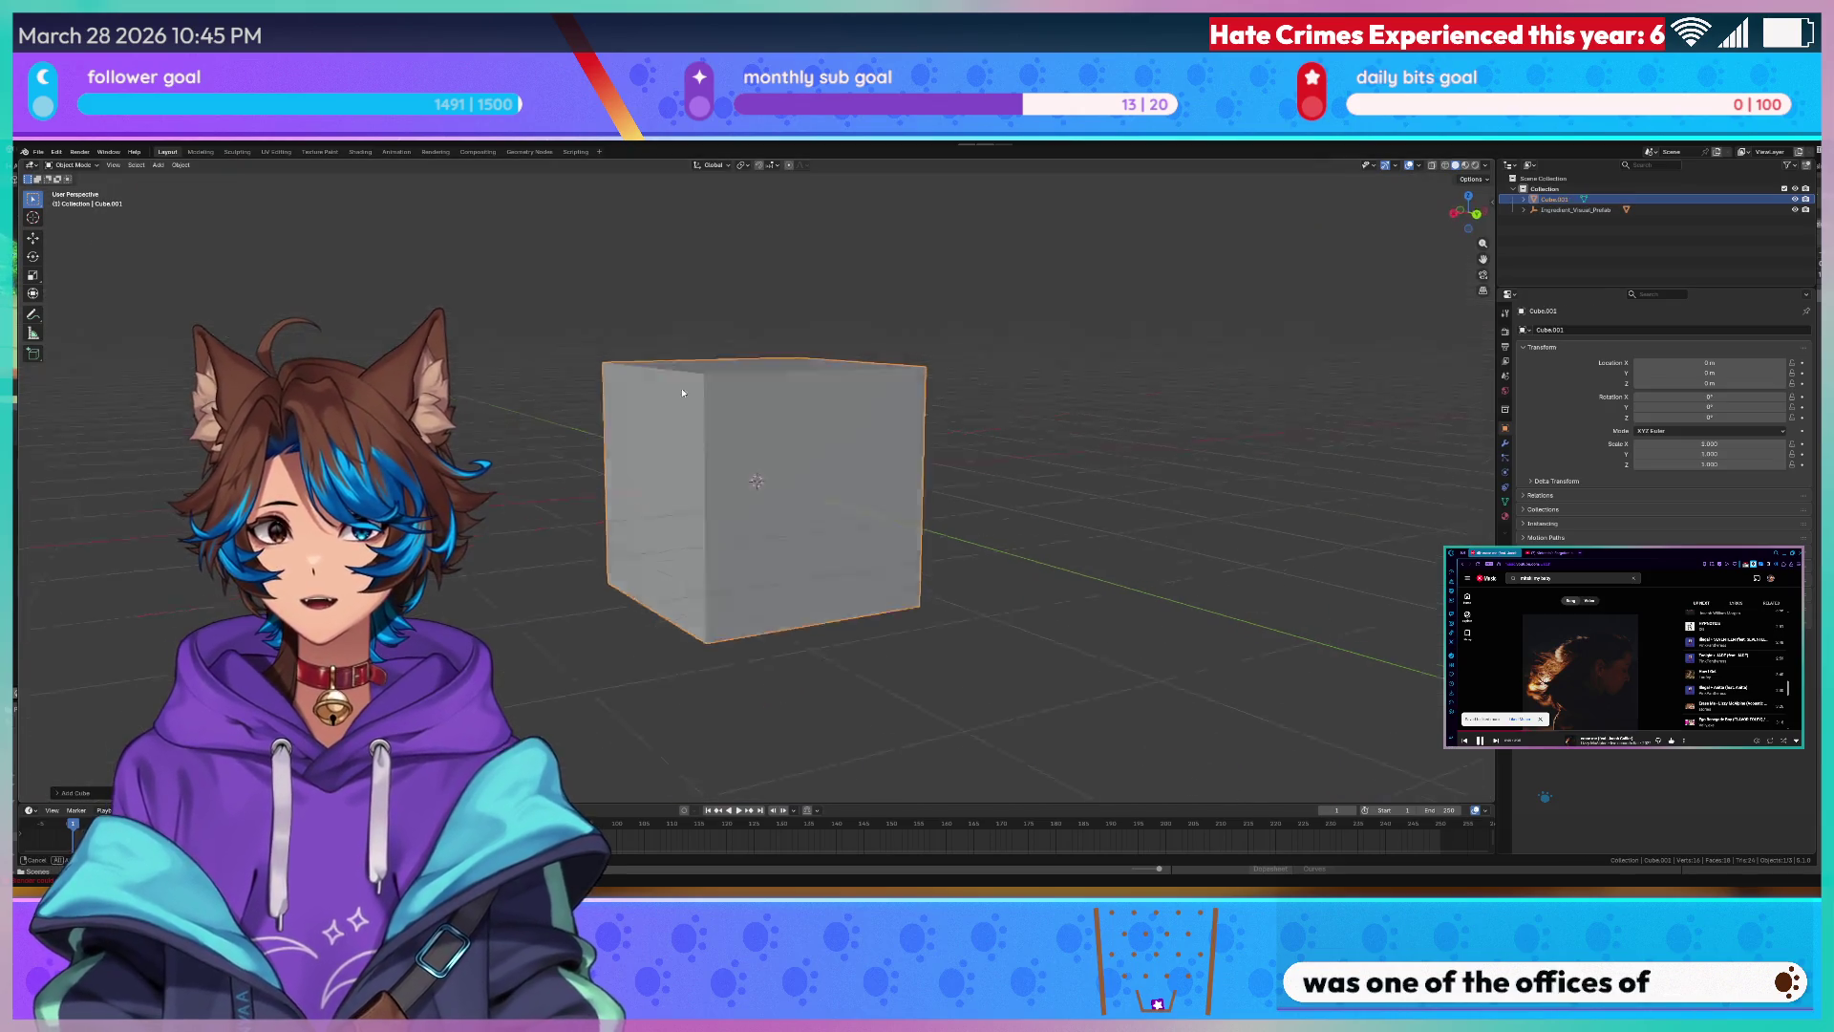
{"action": "key", "text": "KP_1"}
{"action": "key", "text": "KP_3"}
{"action": "scroll", "coordinate": [577, 390], "scroll_direction": "up", "scroll_amount": 5}
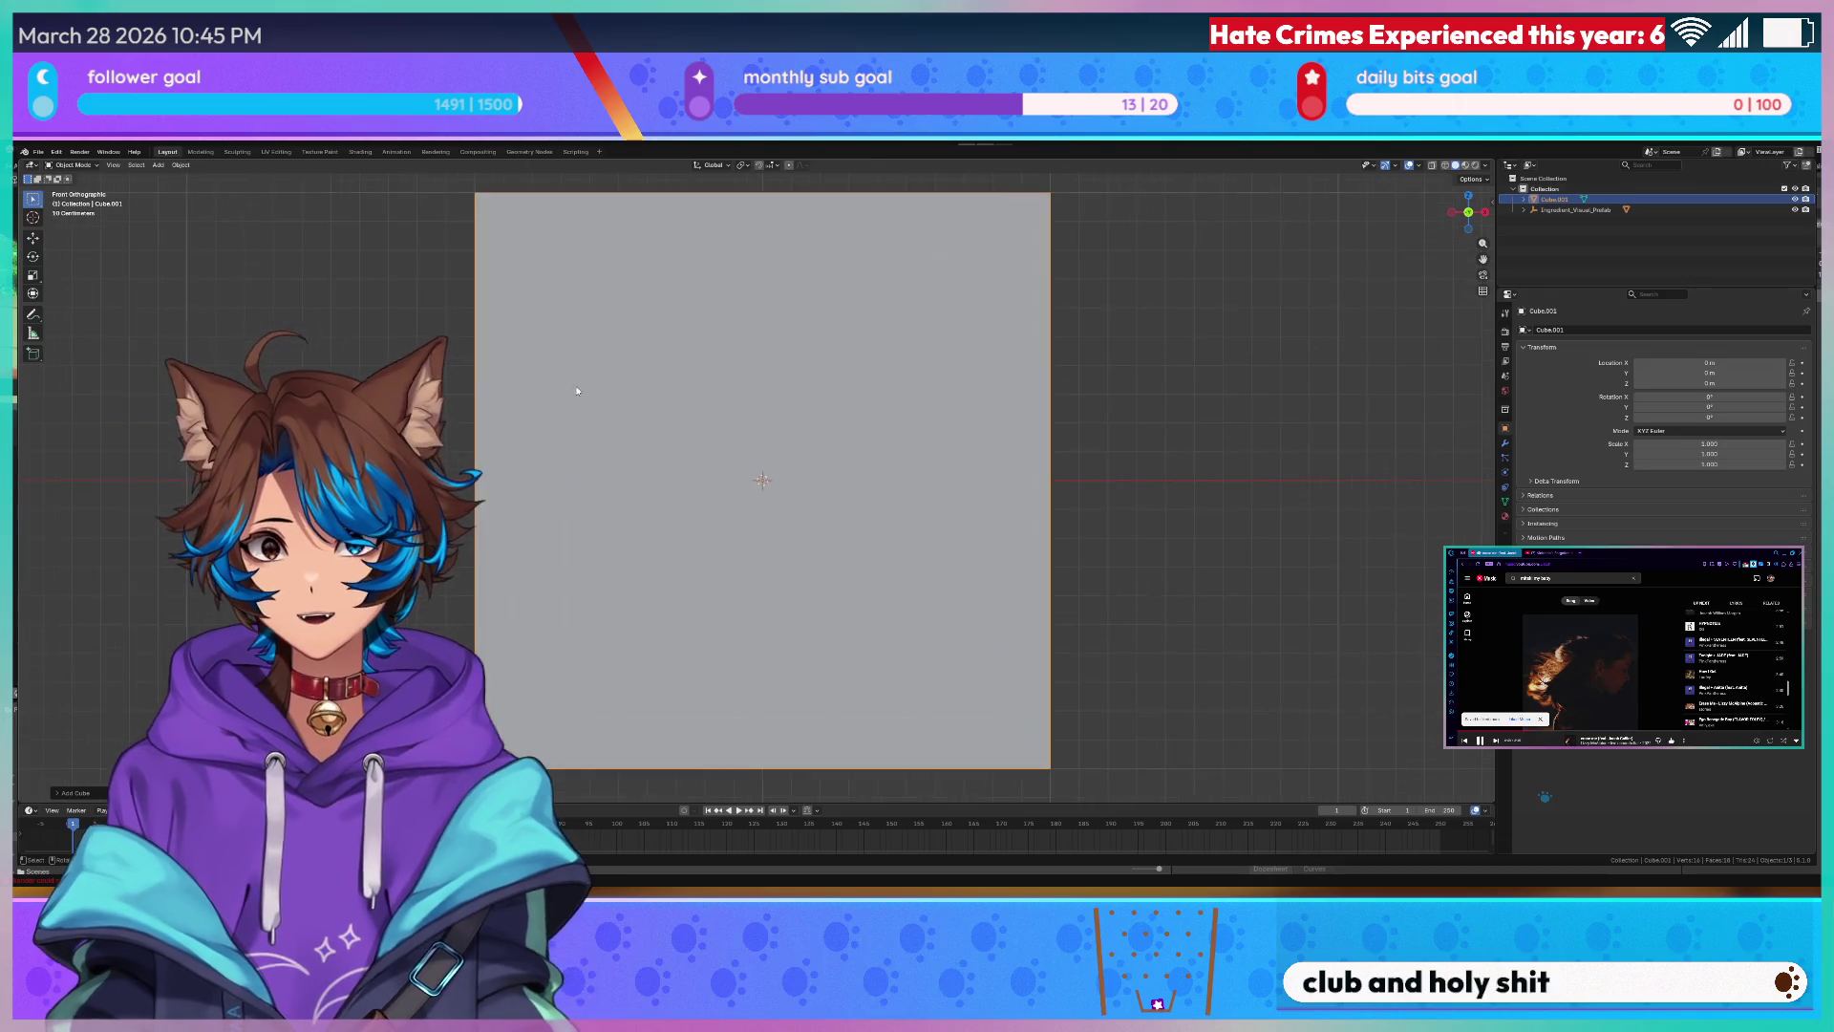
{"action": "scroll", "coordinate": [578, 390], "scroll_direction": "down", "scroll_amount": 8}
{"action": "scroll", "coordinate": [625, 360], "scroll_direction": "up", "scroll_amount": 2}
{"action": "scroll", "coordinate": [625, 359], "scroll_direction": "up", "scroll_amount": 2}
{"action": "scroll", "coordinate": [680, 340], "scroll_direction": "up", "scroll_amount": 1}
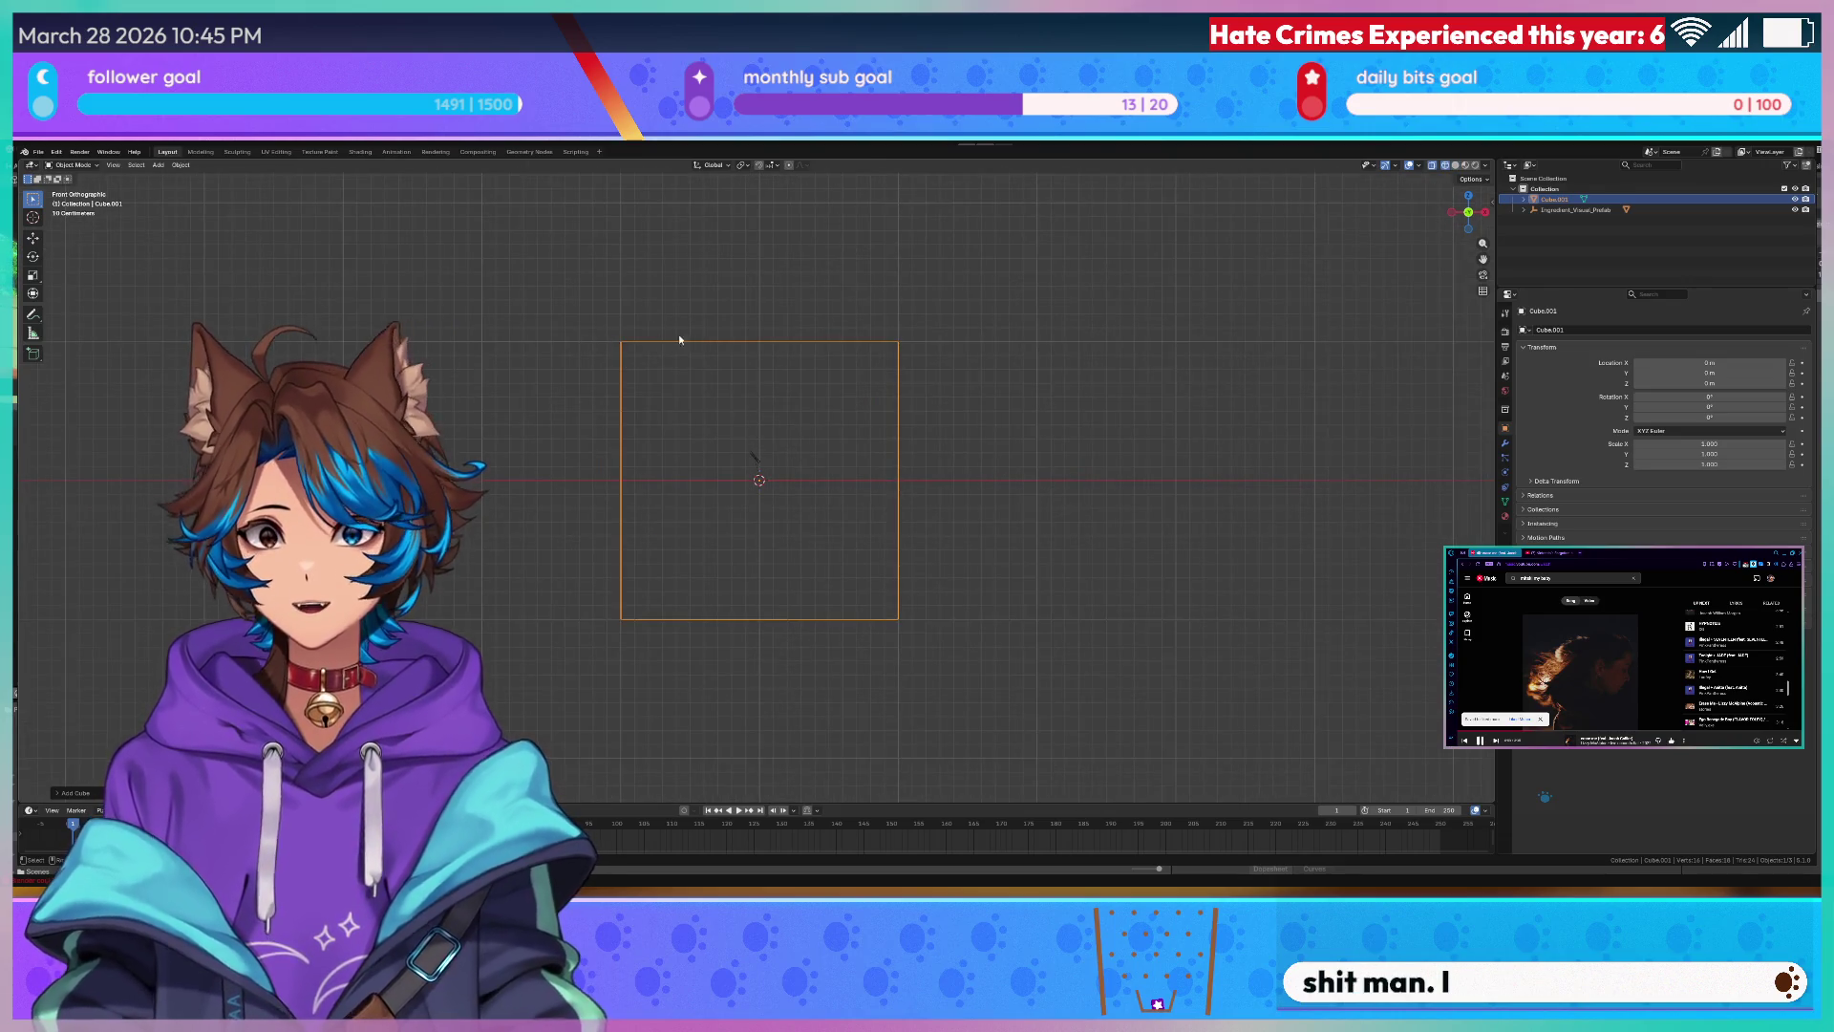
{"action": "key", "text": "Tab"}
{"action": "left_click_drag", "start_coordinate": [591, 319], "coordinate": [1110, 361]}
{"action": "scroll", "coordinate": [1072, 361], "scroll_direction": "up", "scroll_amount": 3}
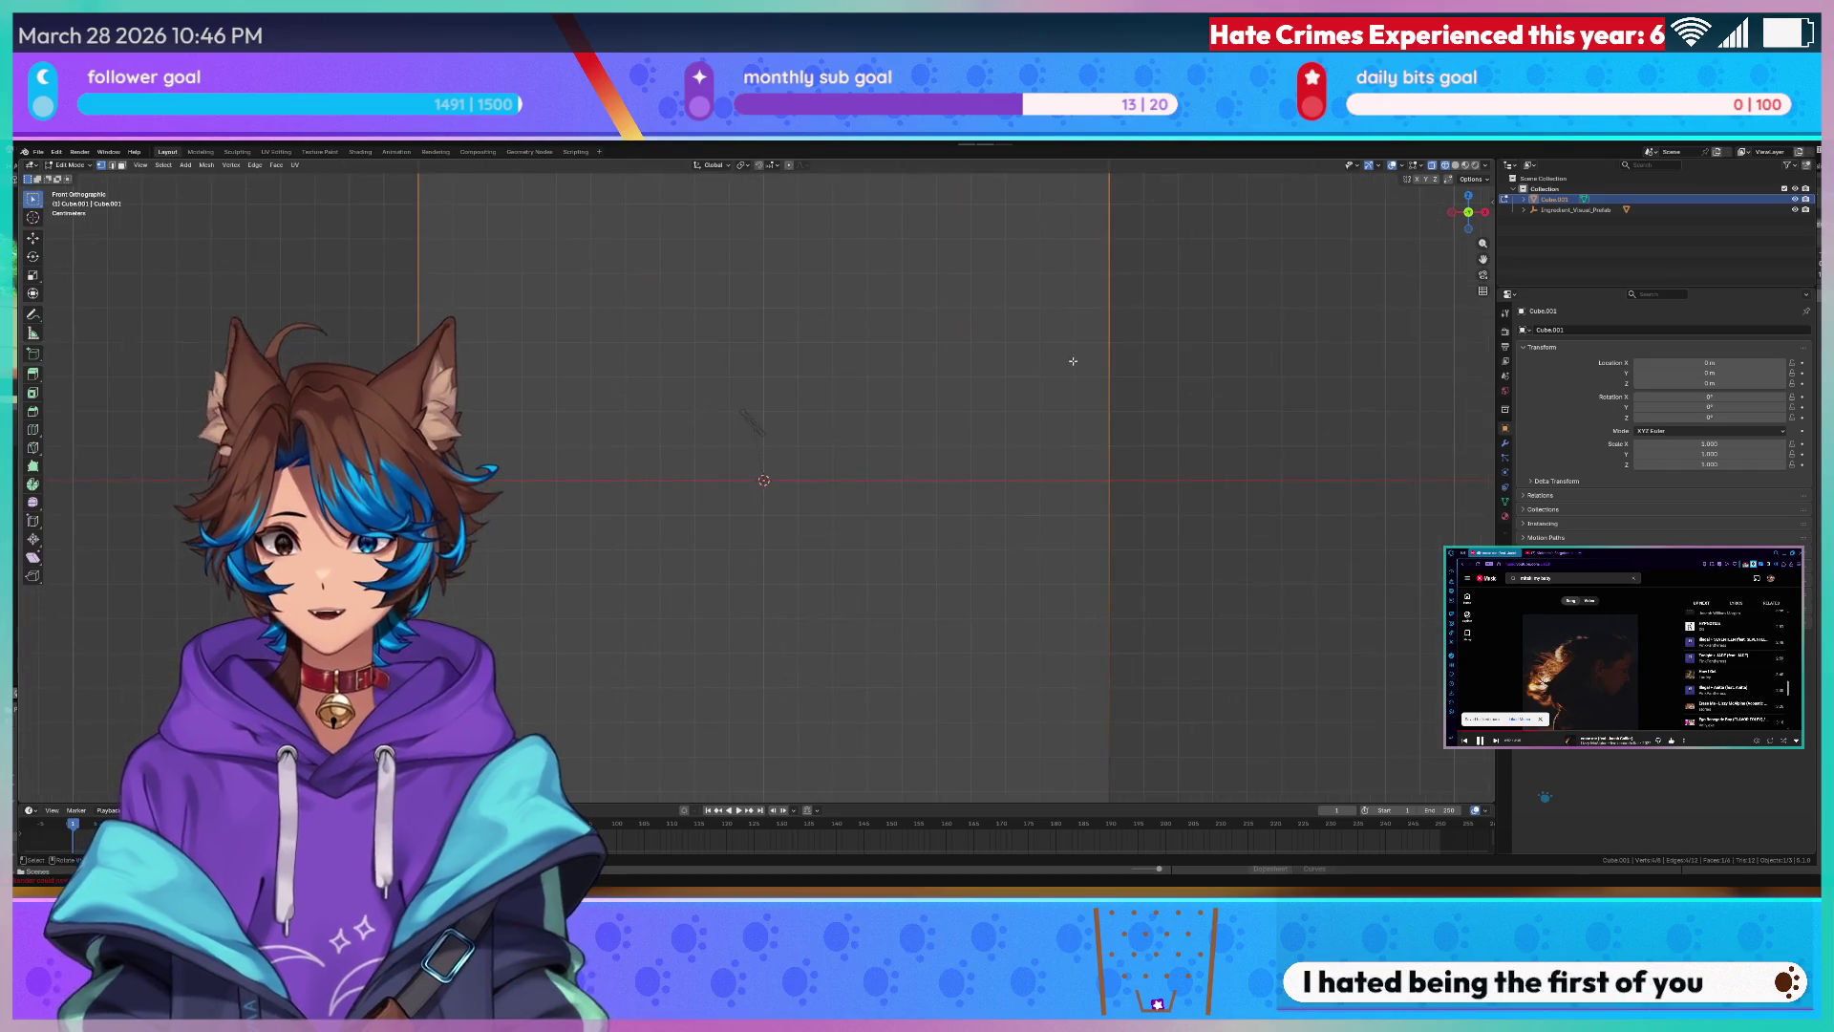
{"action": "scroll", "coordinate": [1073, 362], "scroll_direction": "down", "scroll_amount": 3}
{"action": "key", "text": "g"}
{"action": "key", "text": "z"}
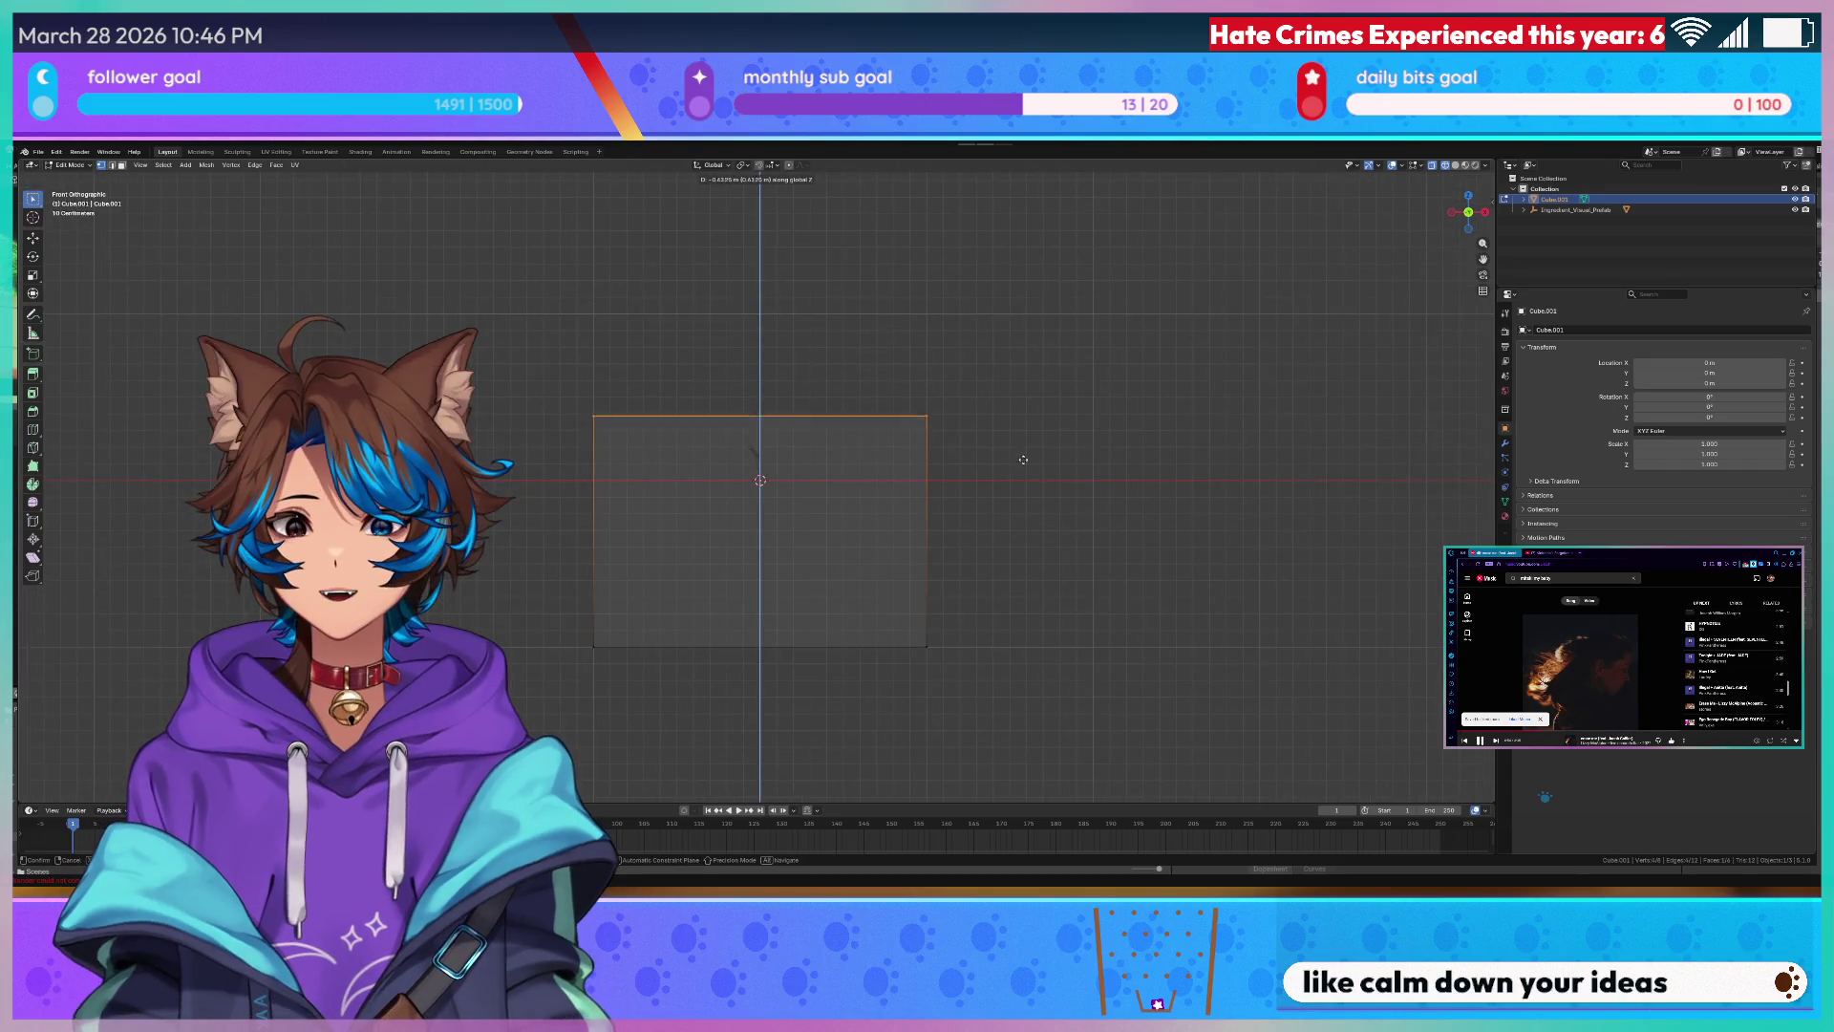
{"action": "left_click", "coordinate": [1017, 494]}
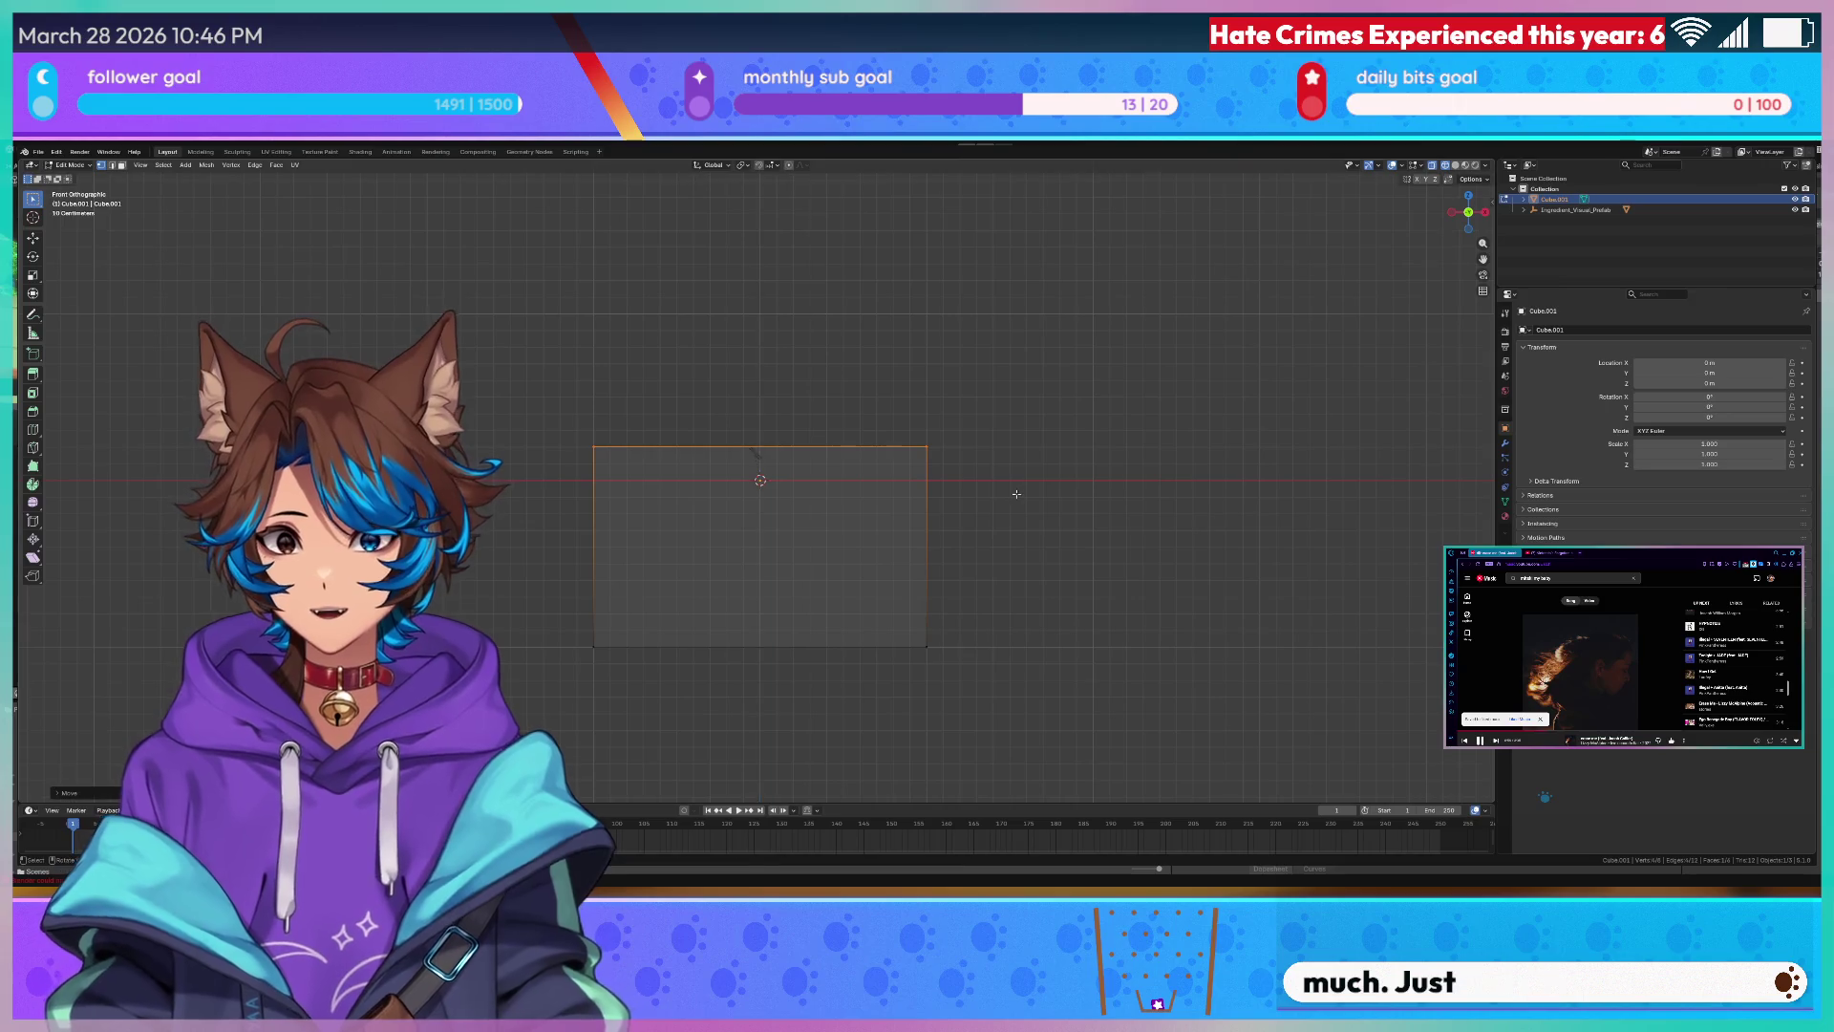
{"action": "key", "text": "a"}
{"action": "key", "text": "g"}
{"action": "key", "text": "z"}
{"action": "left_click", "coordinate": [505, 520]}
{"action": "scroll", "coordinate": [760, 431], "scroll_direction": "up", "scroll_amount": 3}
- Stretch the whole slab longer along X and slide it sideways into position
{"action": "left_click_drag", "start_coordinate": [294, 329], "coordinate": [1304, 420]}
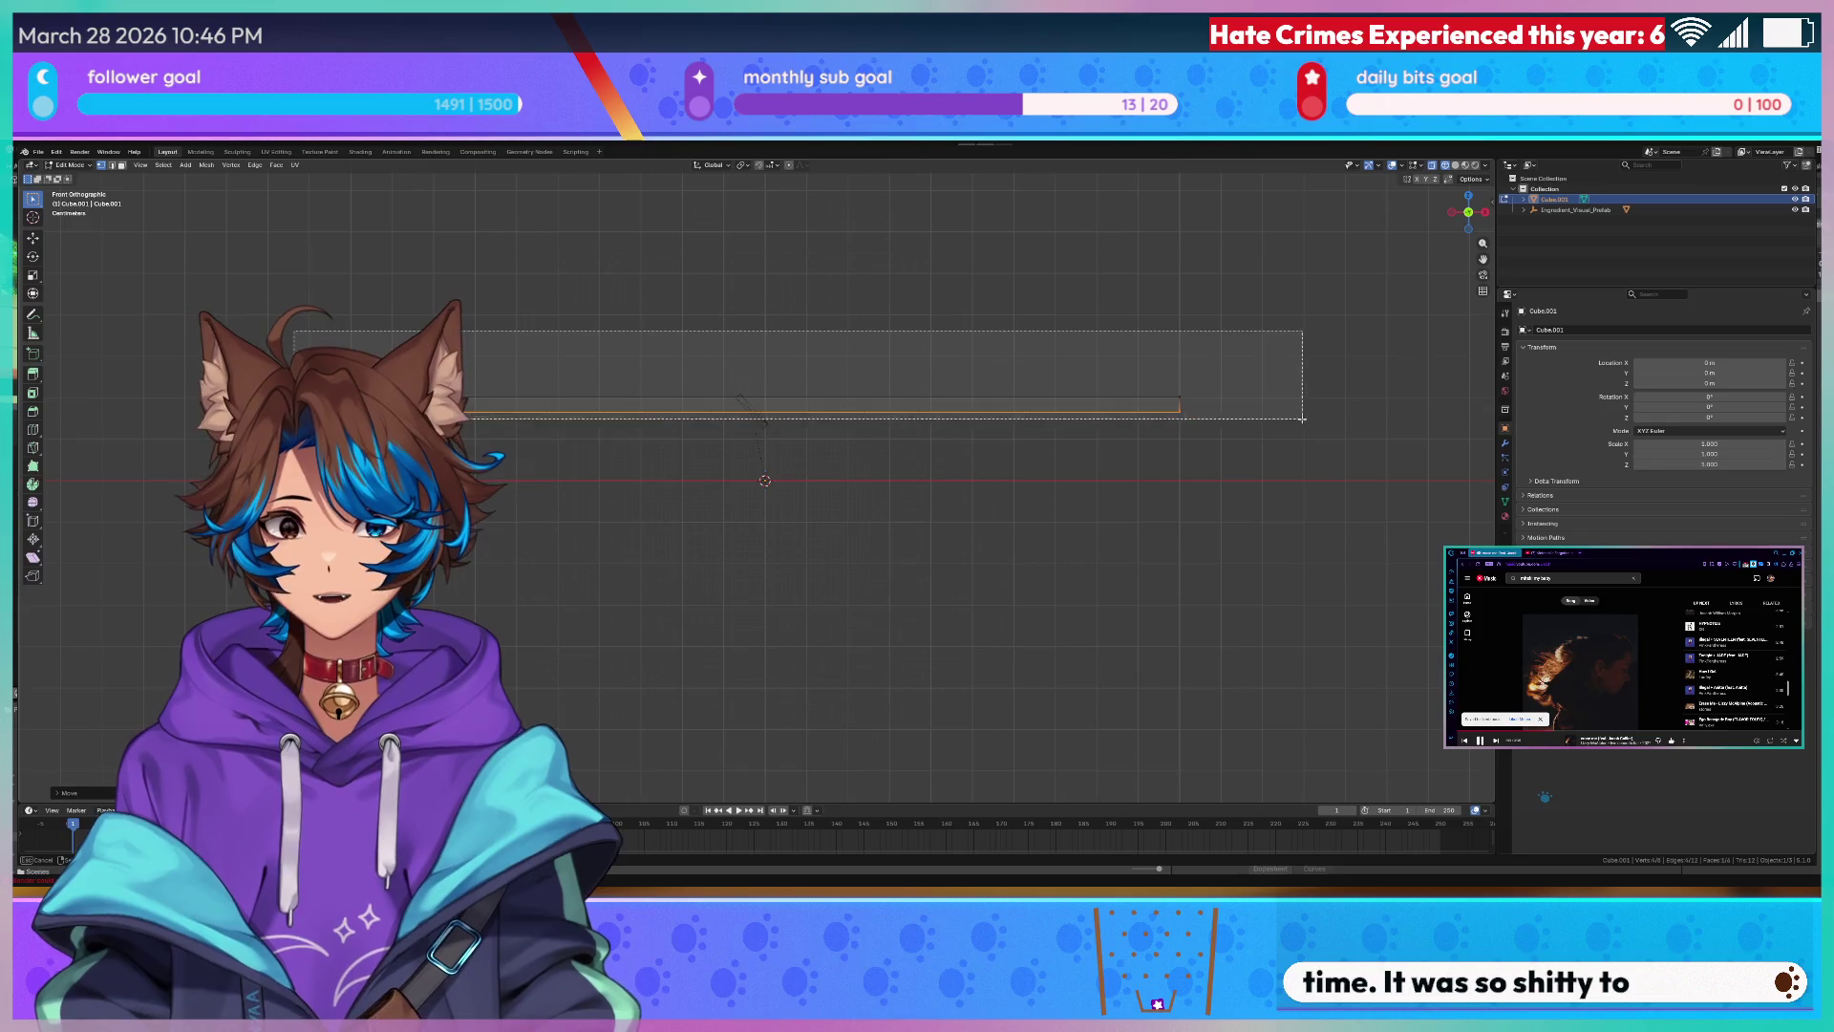
{"action": "key", "text": "s"}
{"action": "key", "text": "x"}
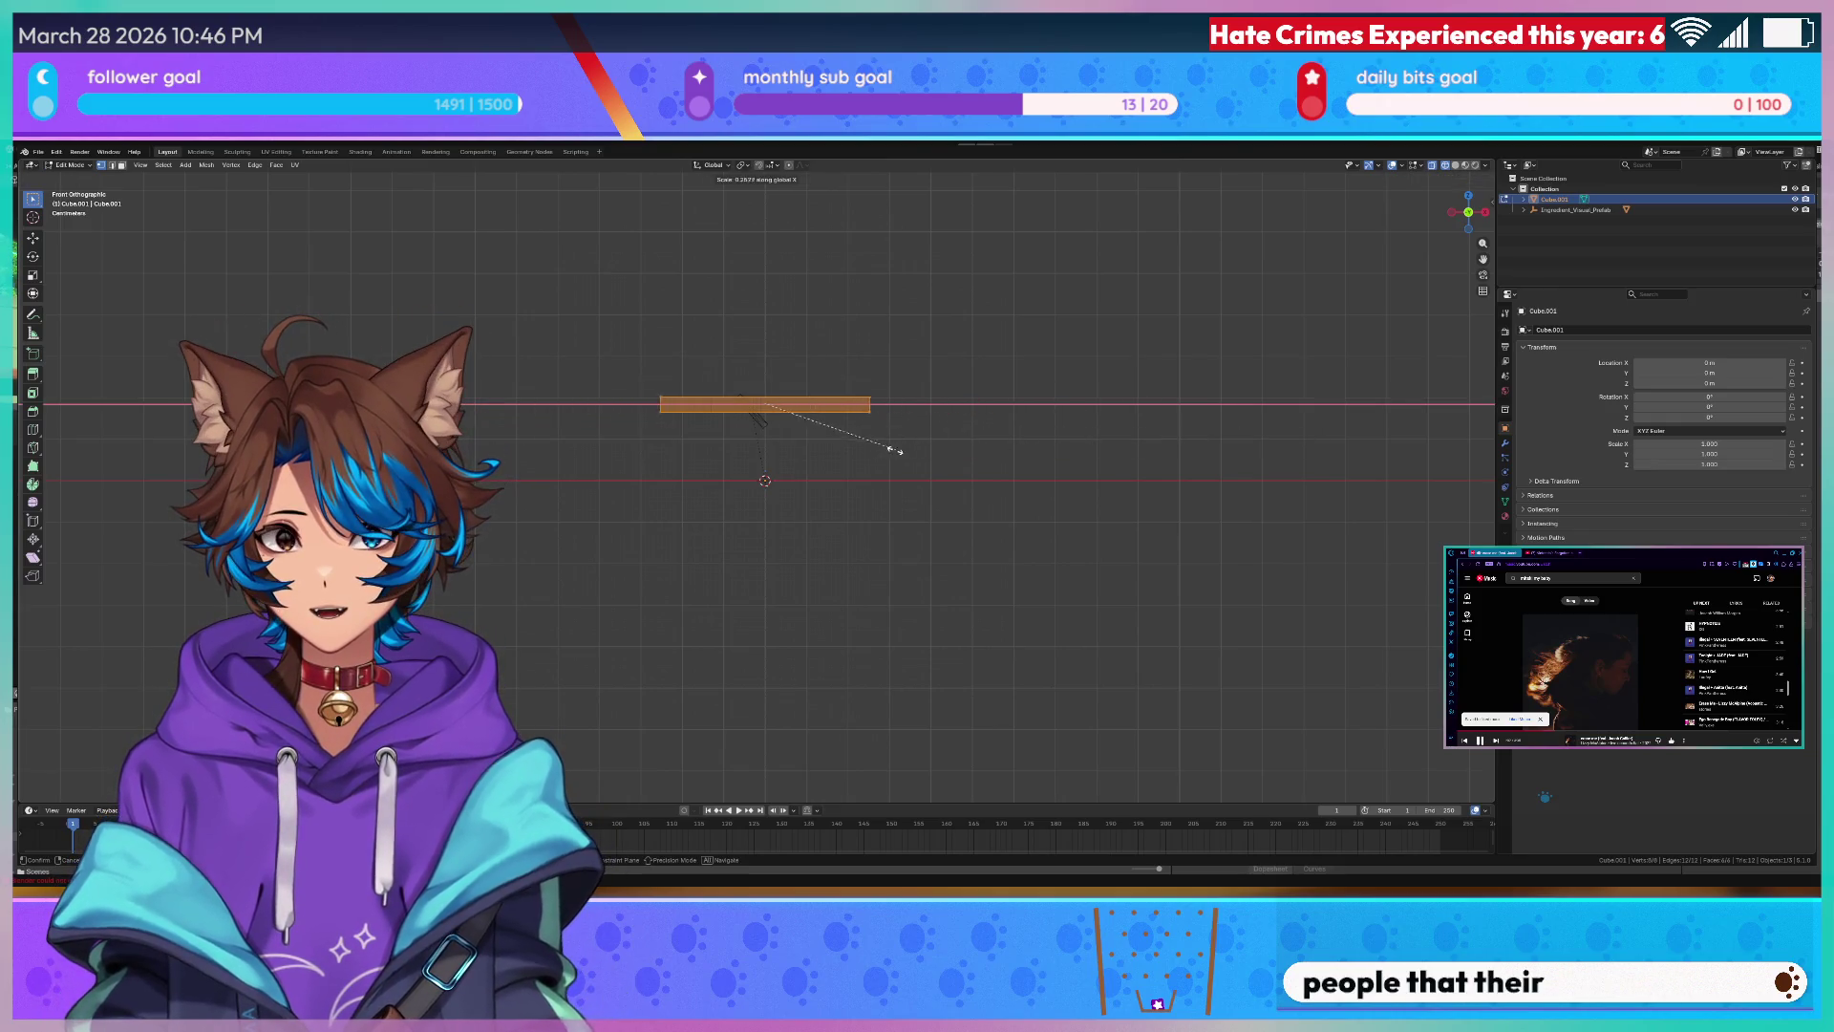
{"action": "left_click", "coordinate": [892, 451]}
{"action": "scroll", "coordinate": [861, 450], "scroll_direction": "down", "scroll_amount": 1}
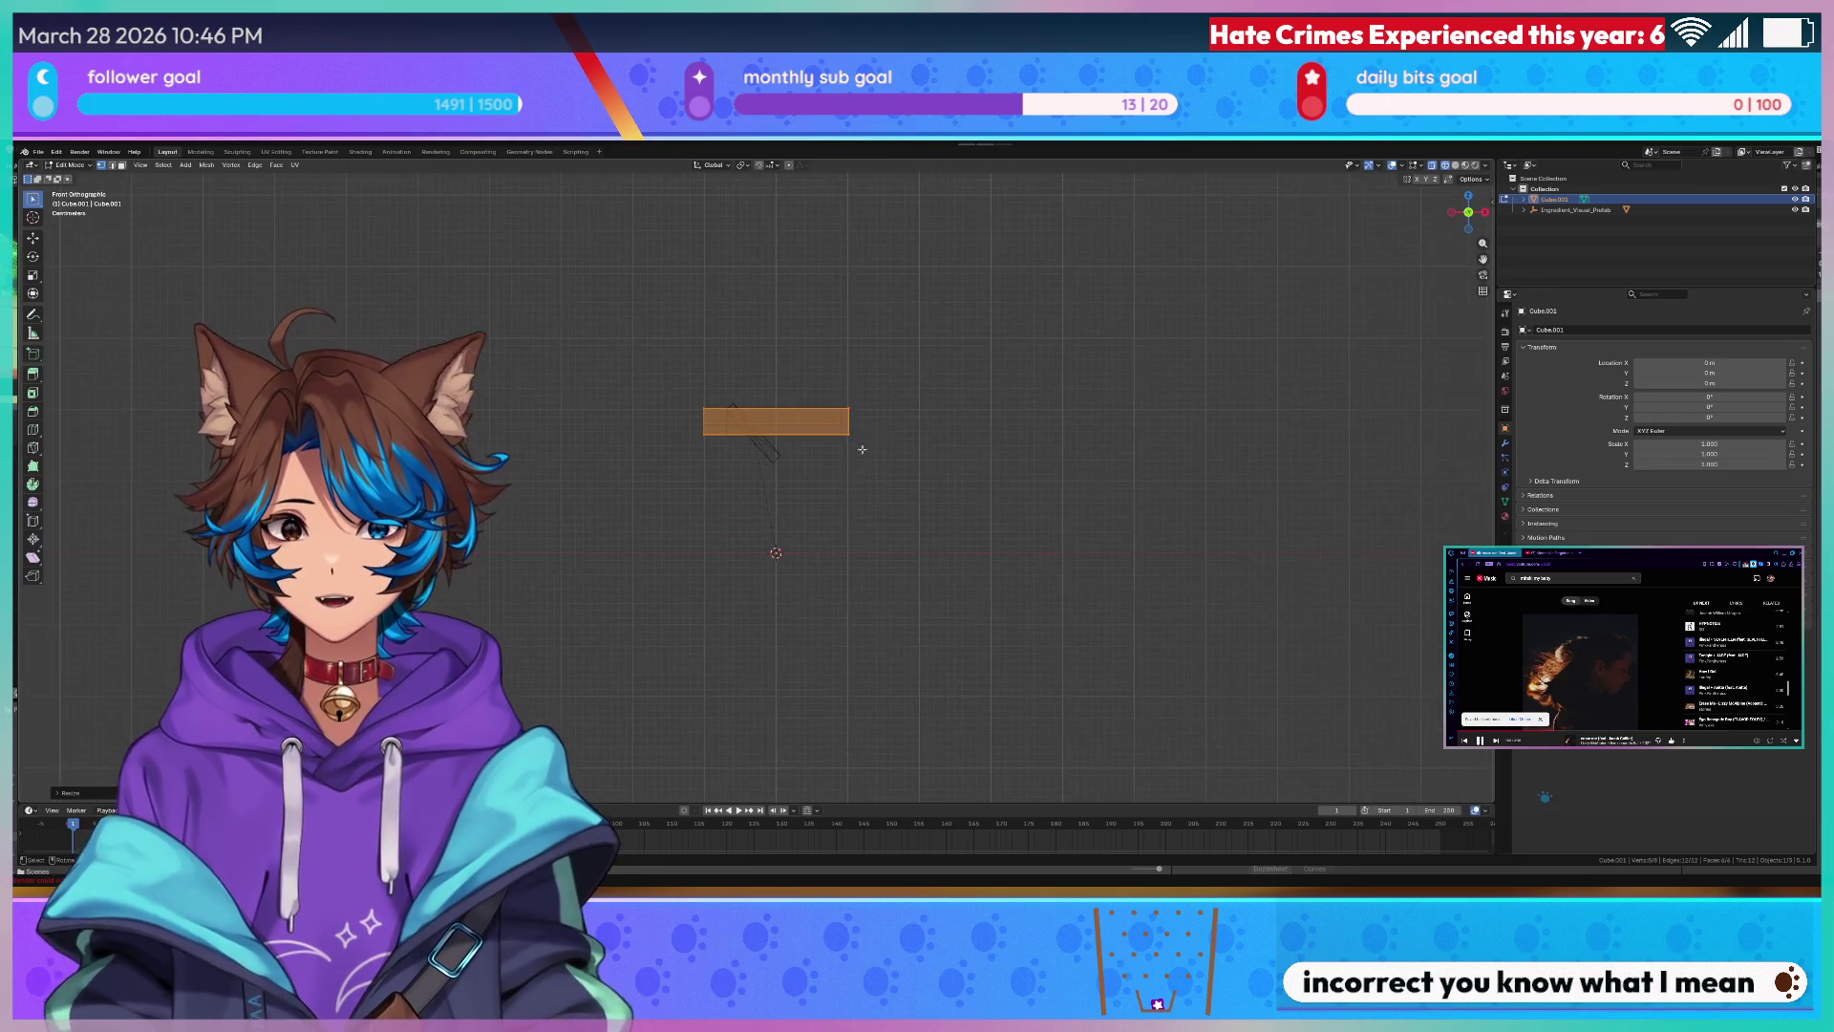
{"action": "scroll", "coordinate": [861, 451], "scroll_direction": "up", "scroll_amount": 1}
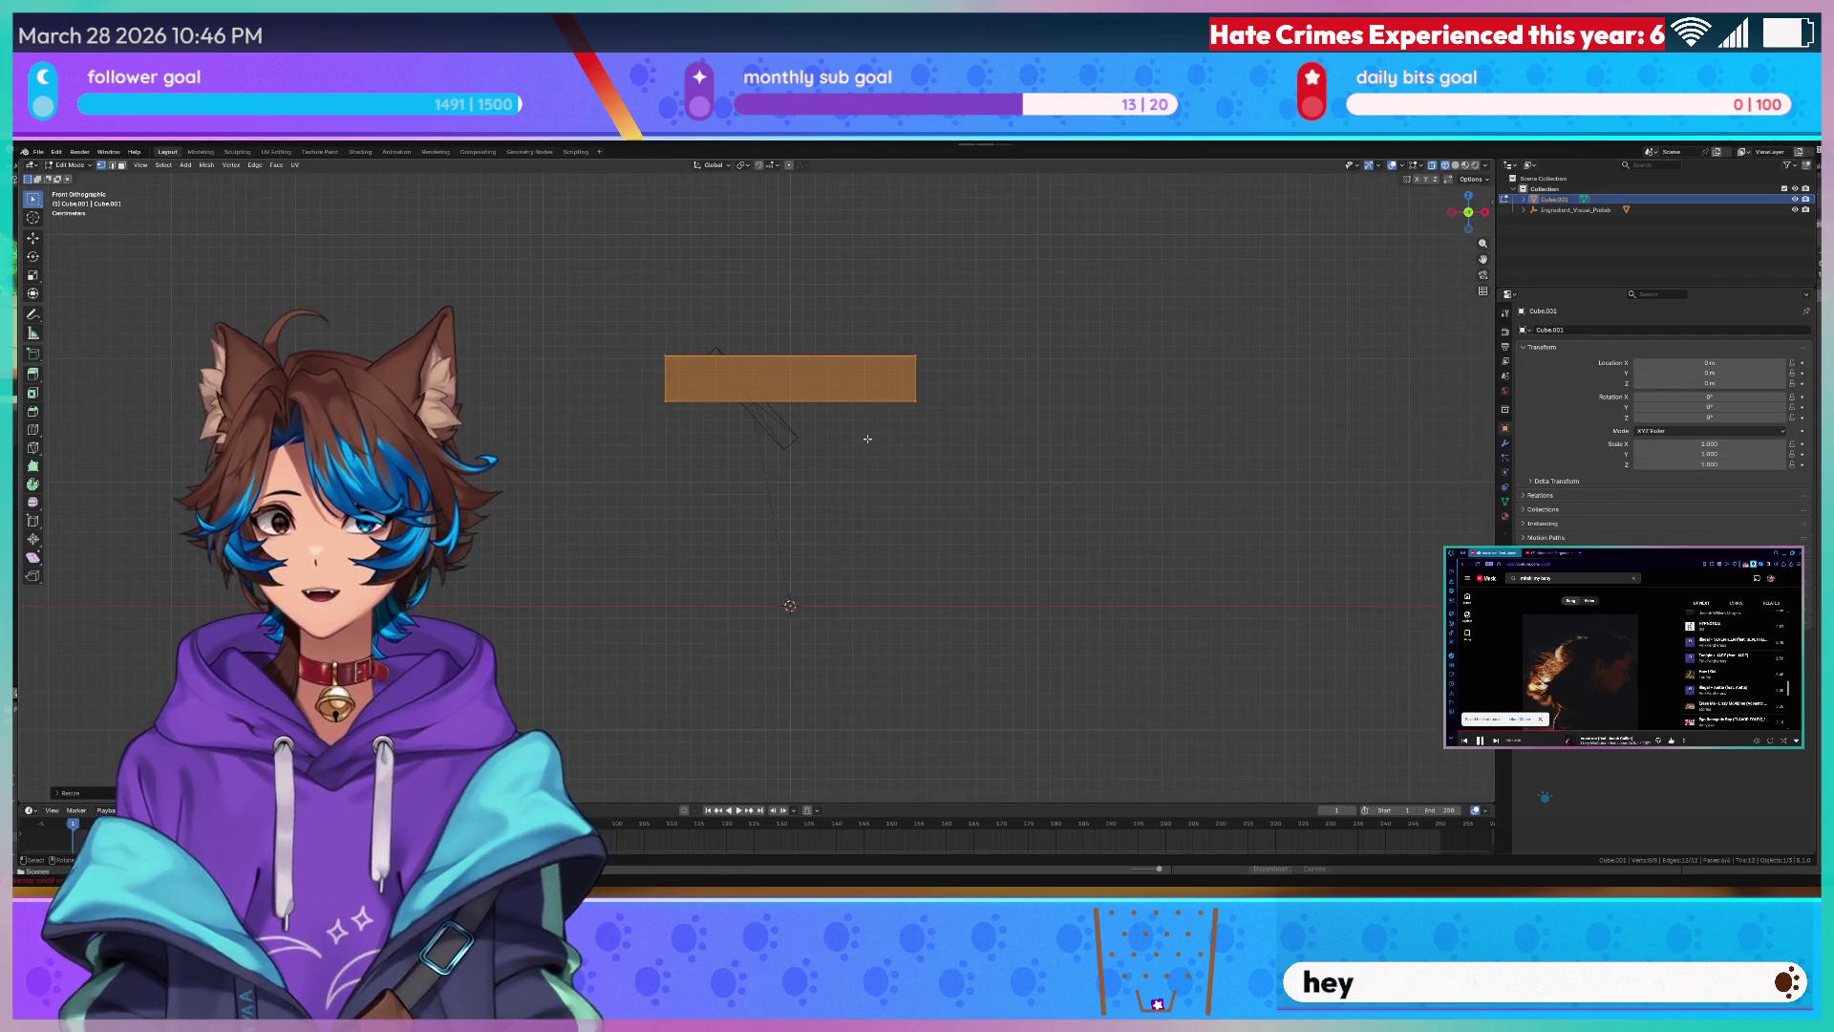
{"action": "key", "text": "g"}
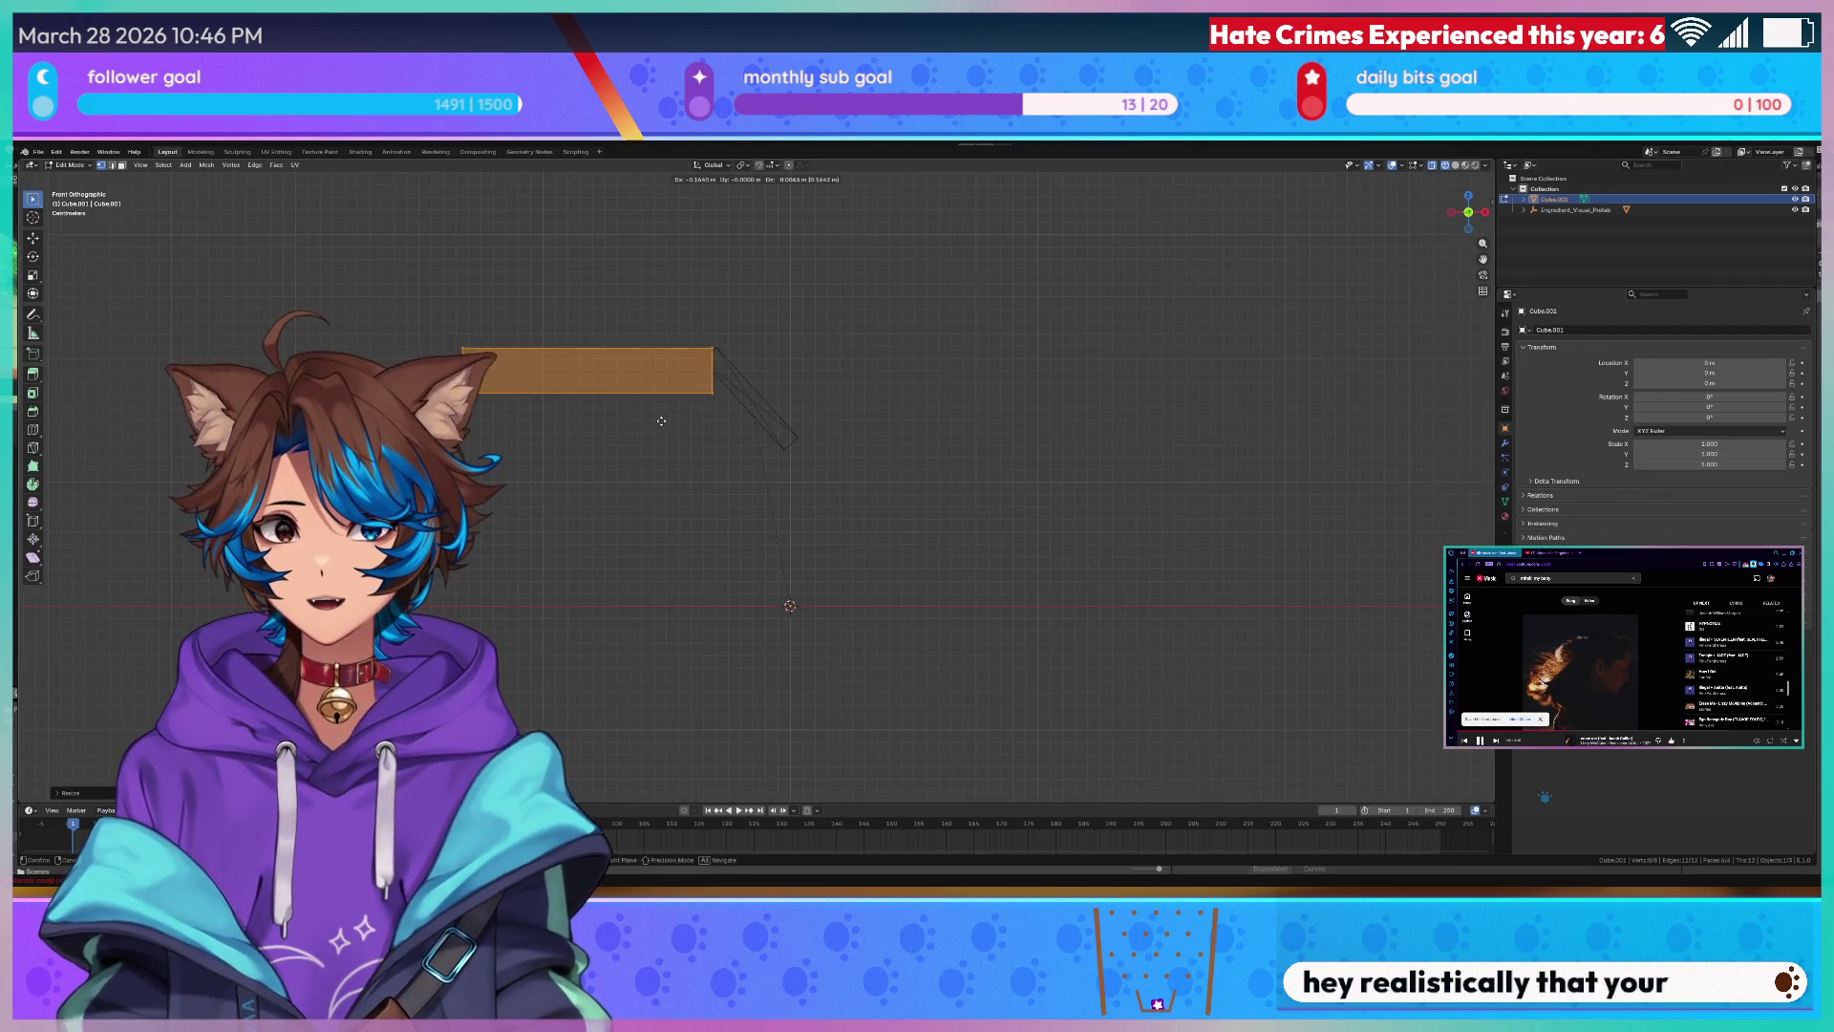
{"action": "key", "text": "g"}
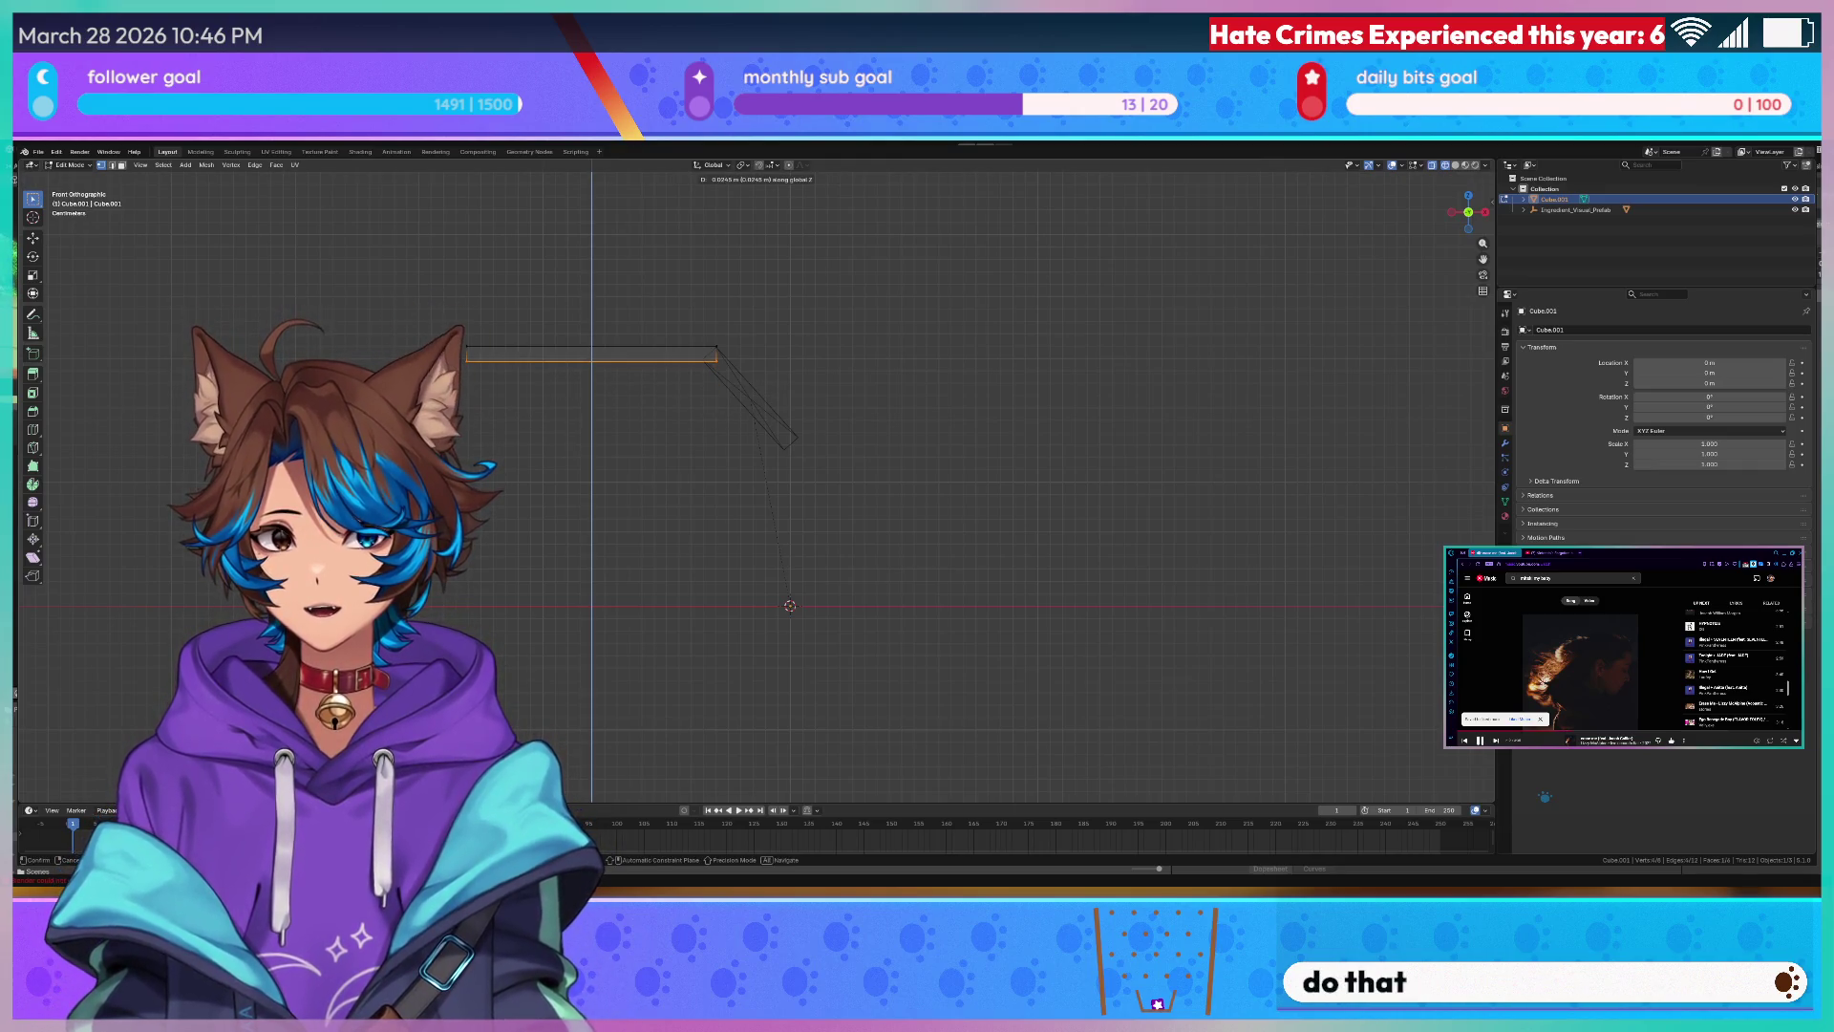
{"action": "key", "text": "x"}
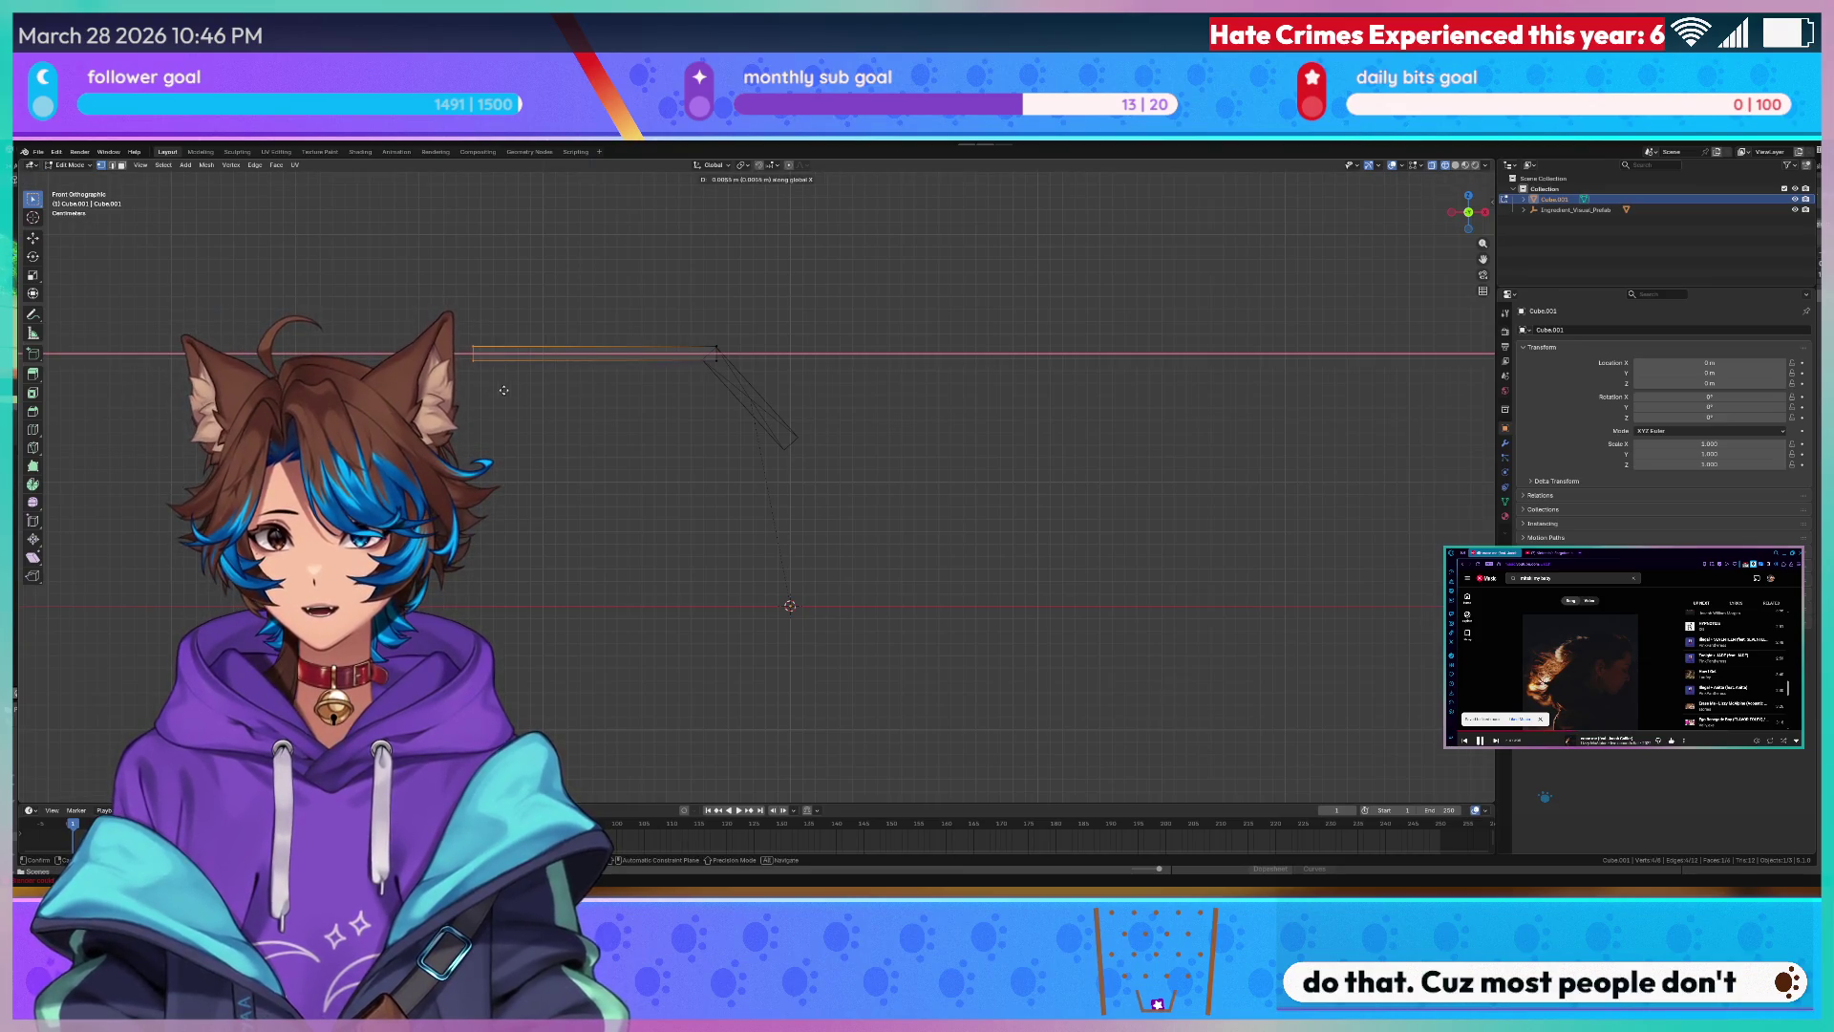
{"action": "left_click", "coordinate": [674, 391]}
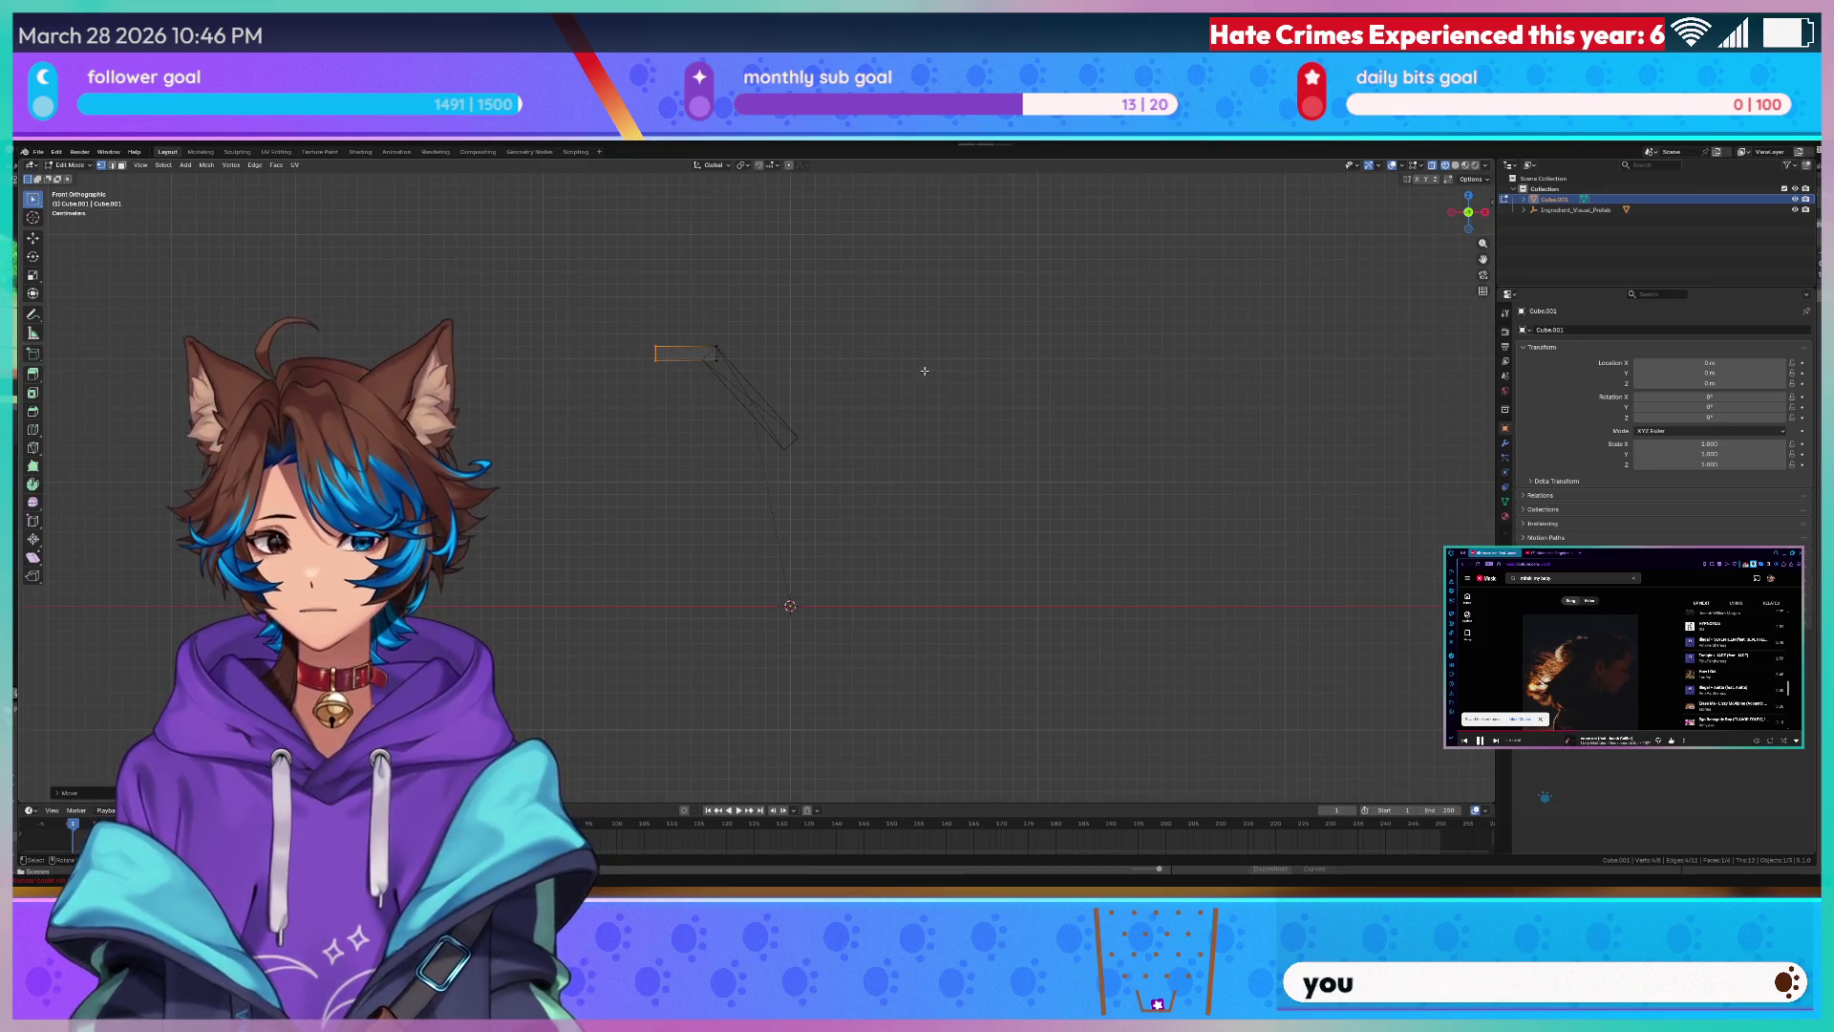
- From top view, scale the slab down along Y twice to narrow its depth
{"action": "key", "text": "KP_7"}
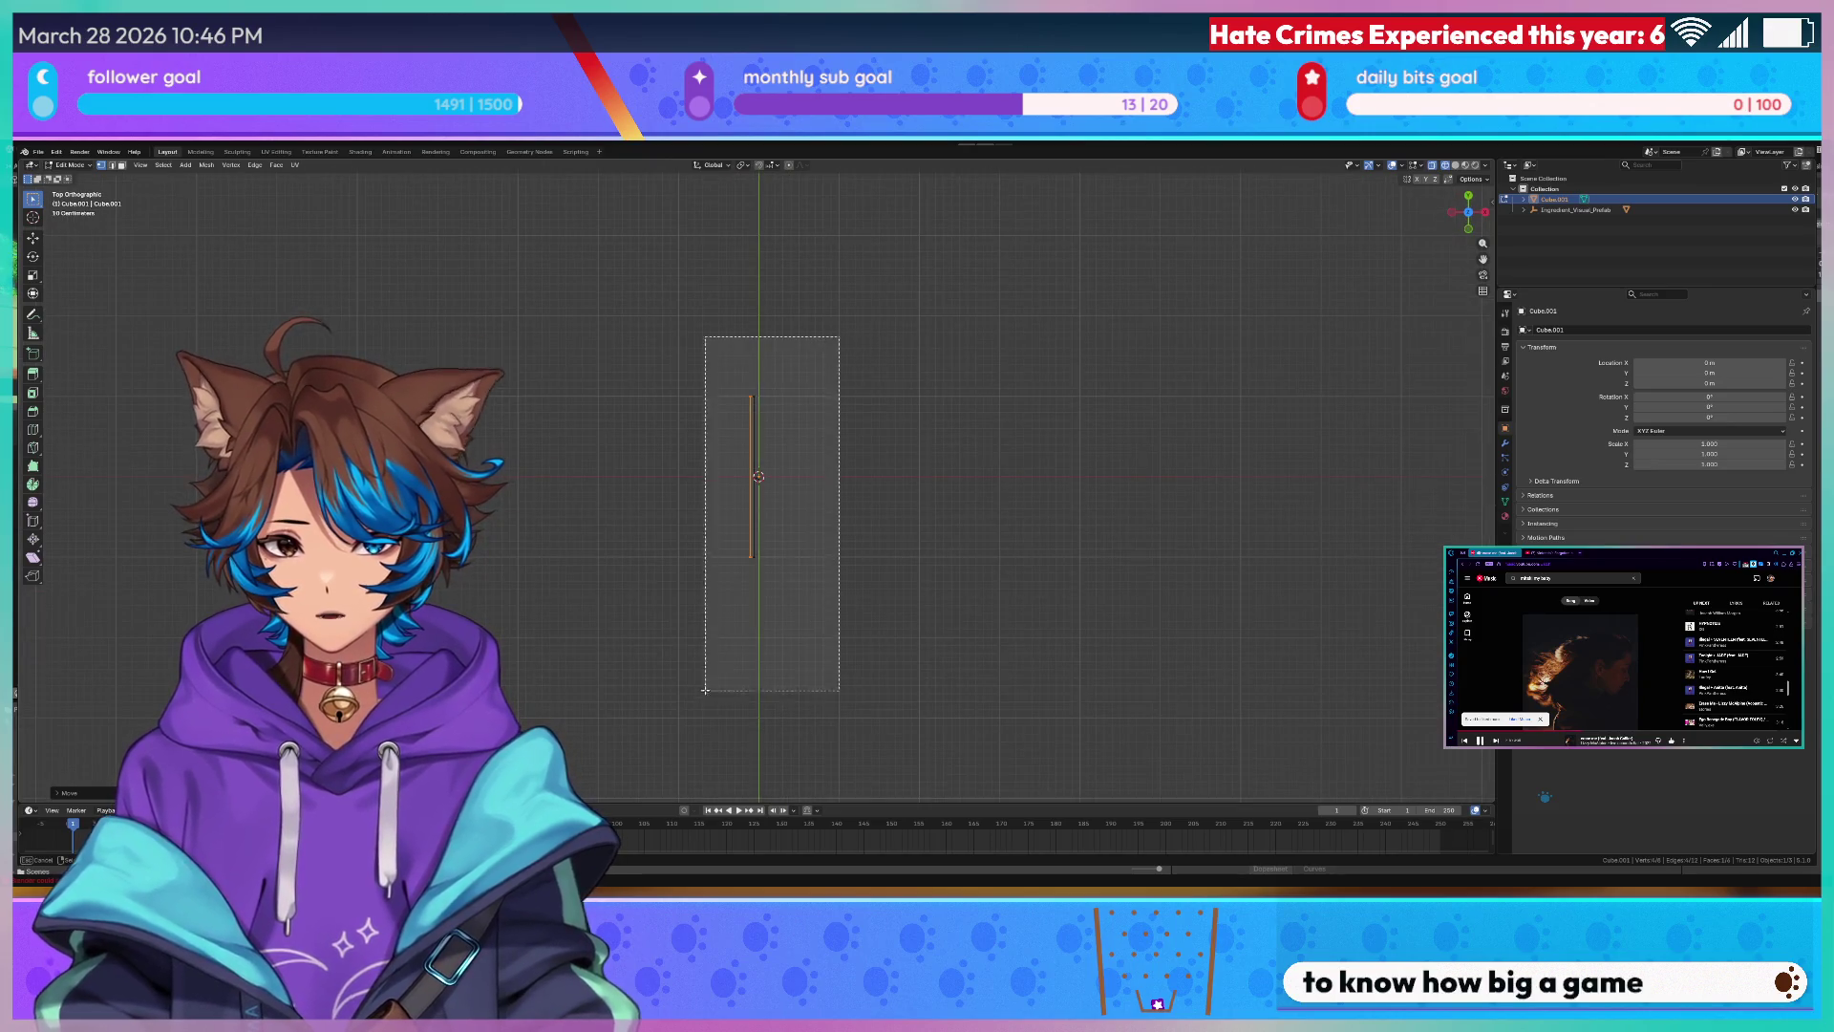
{"action": "key", "text": "s"}
{"action": "key", "text": "y"}
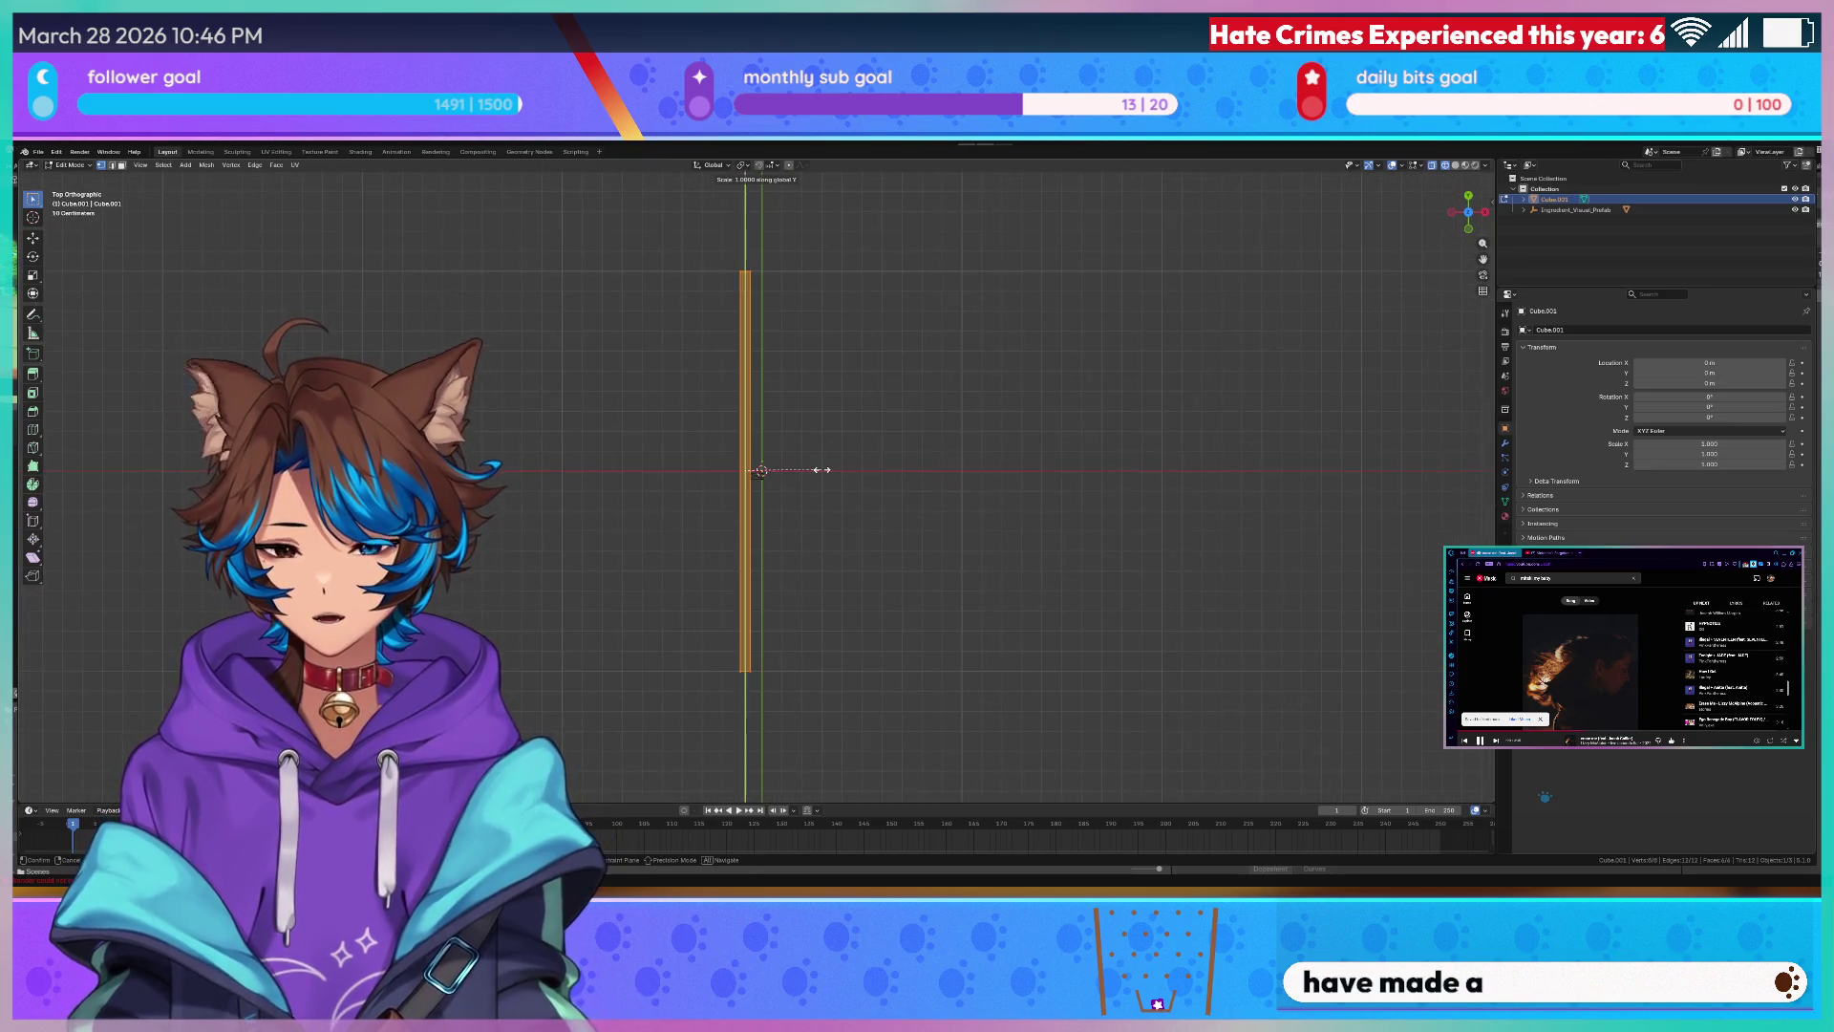
{"action": "left_click", "coordinate": [762, 476]}
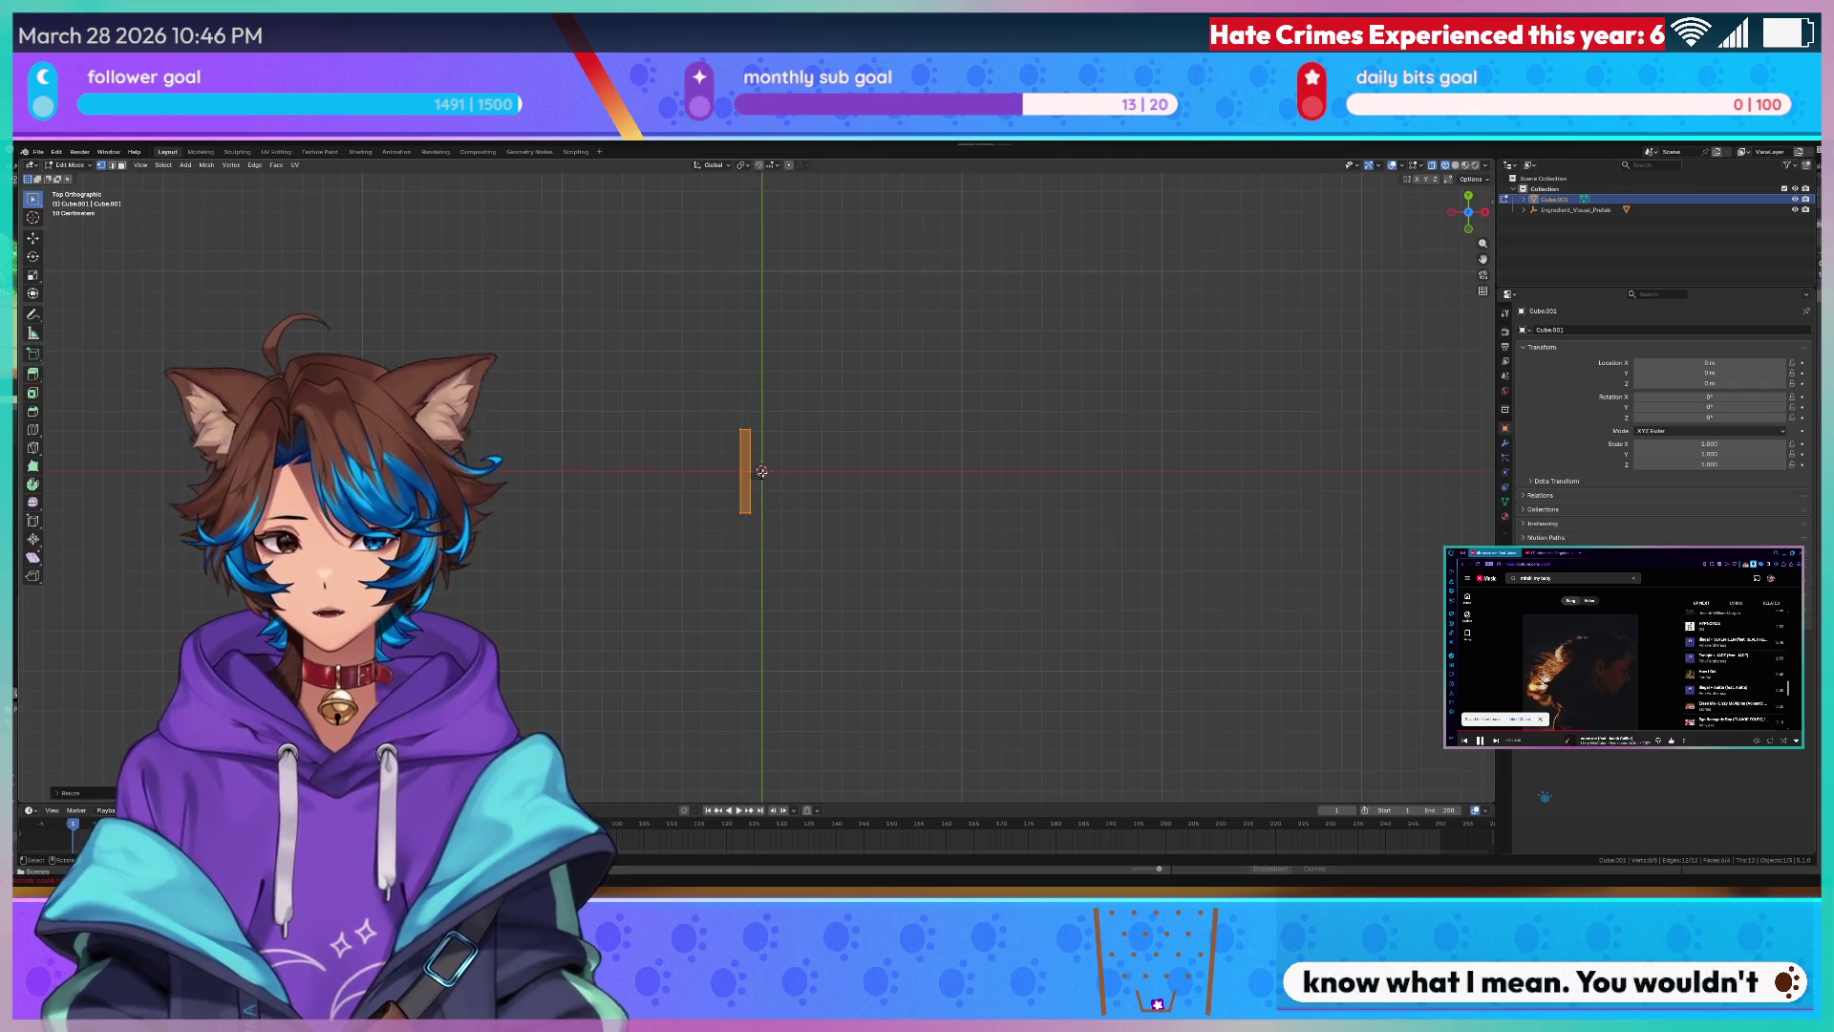
{"action": "scroll", "coordinate": [775, 456], "scroll_direction": "up", "scroll_amount": 3}
{"action": "key", "text": "s"}
{"action": "key", "text": "y"}
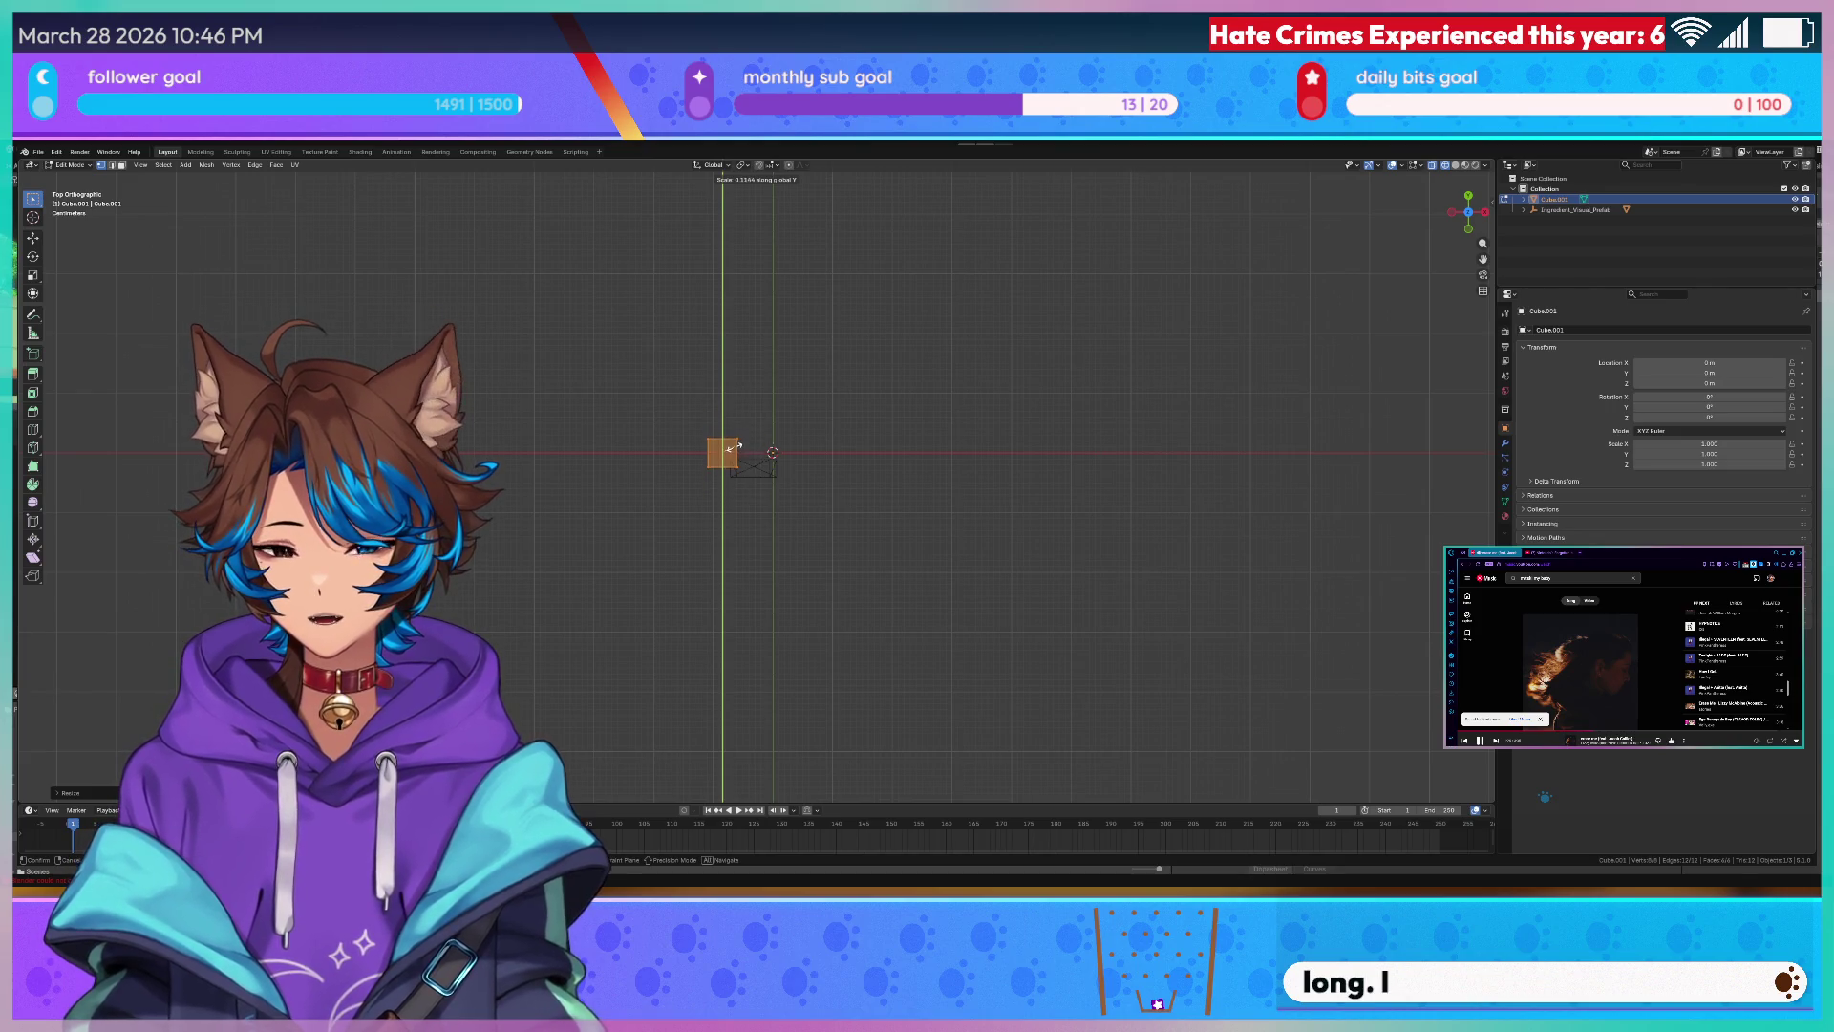
{"action": "left_click", "coordinate": [772, 454]}
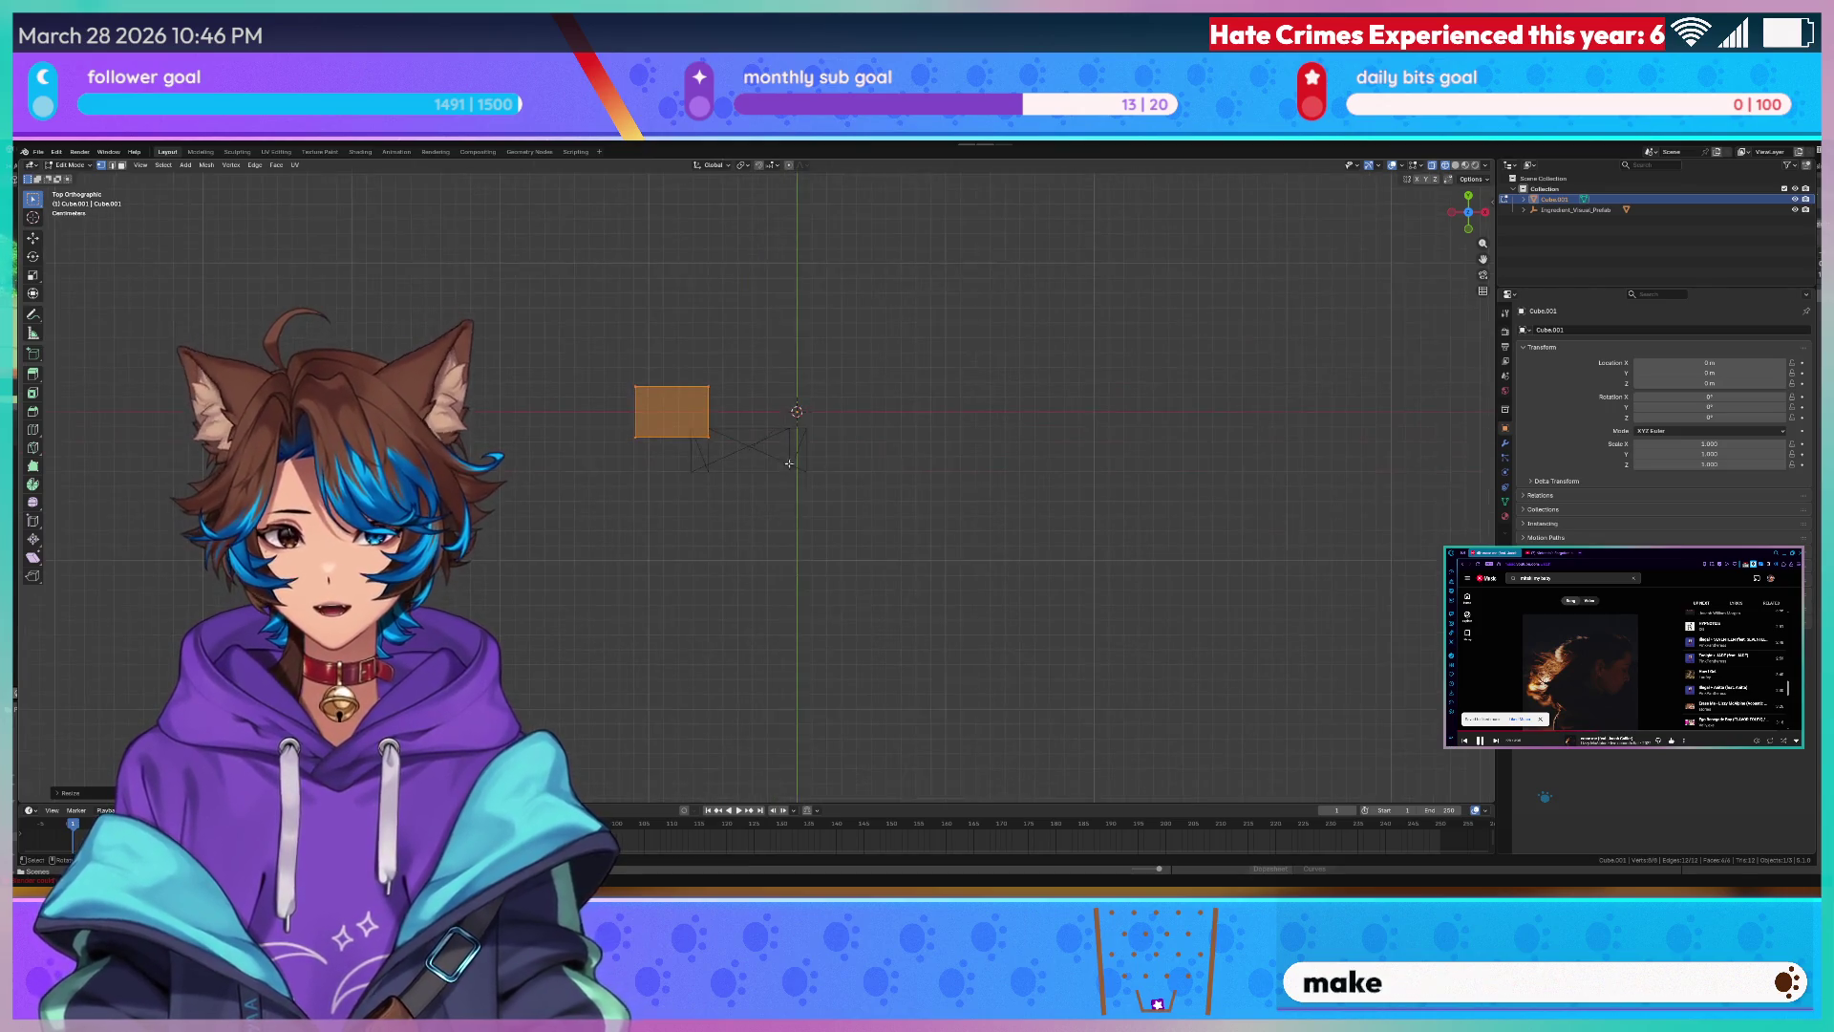
- In Object Mode shift the flat box along X, switch to solid shading and delete the duplicate cube
{"action": "key", "text": "Tab"}
{"action": "left_click", "coordinate": [803, 451]}
{"action": "key", "text": "g"}
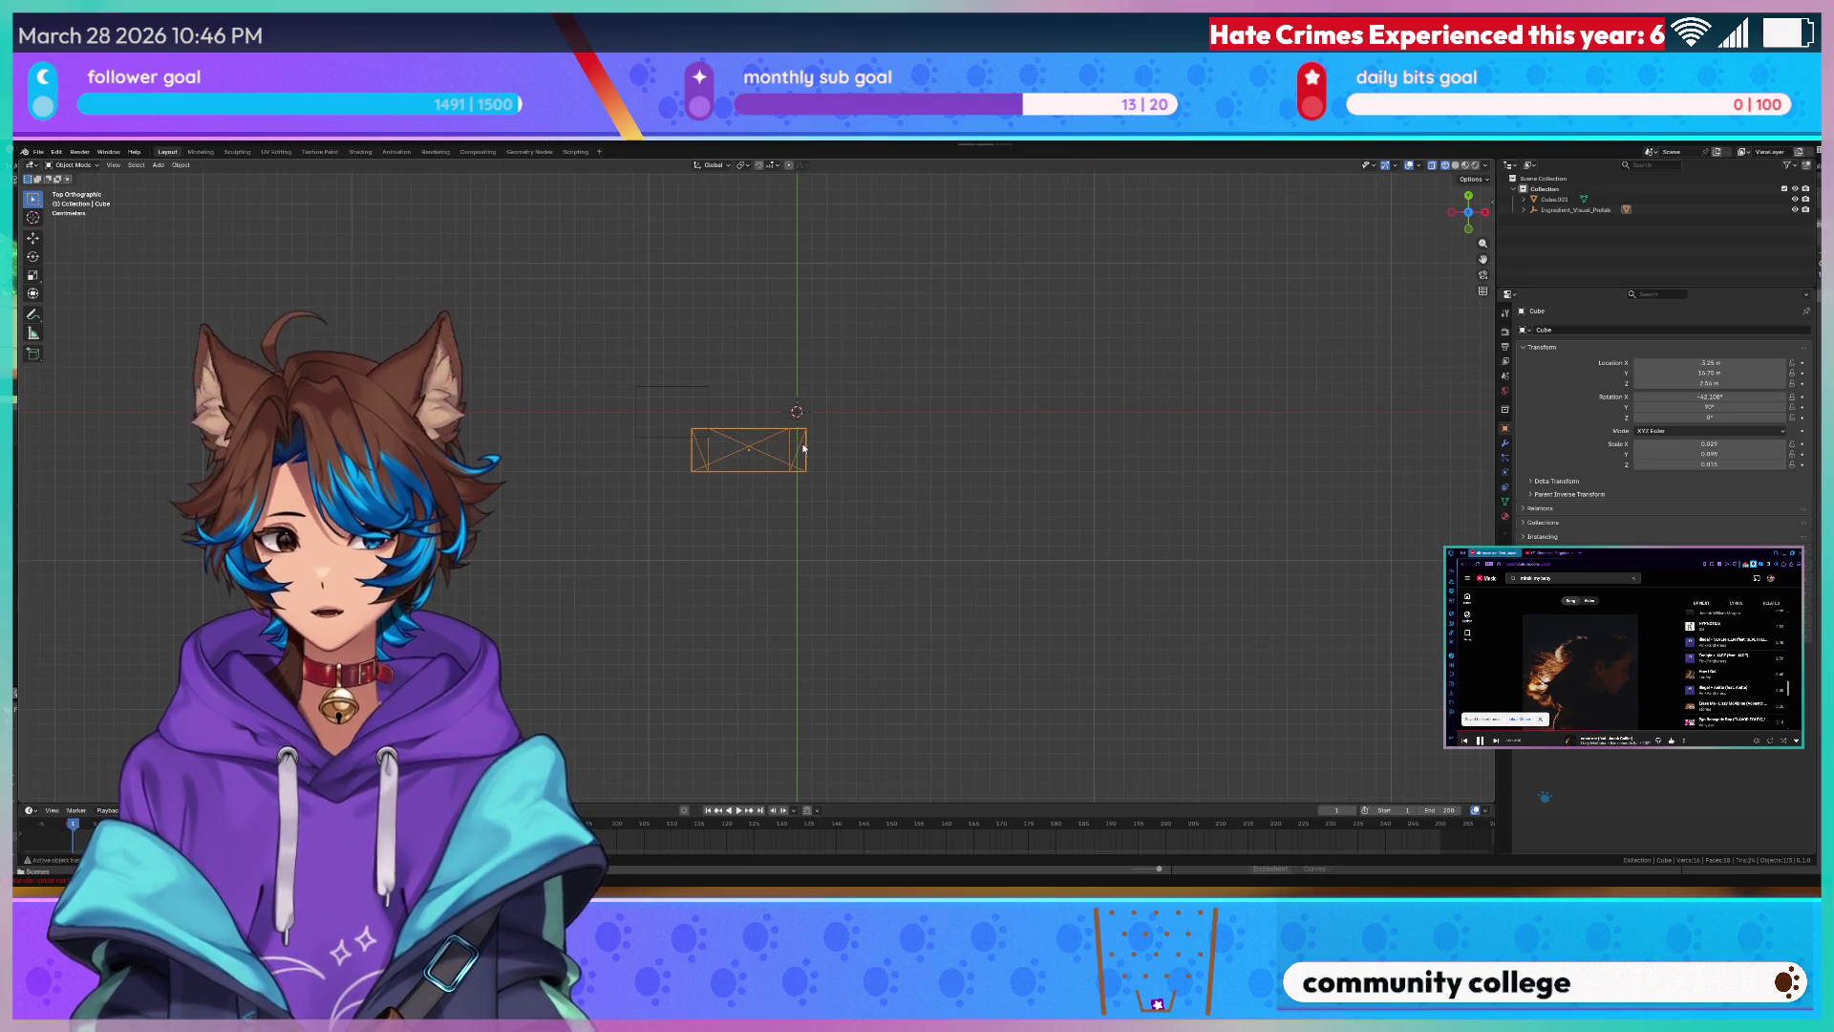
{"action": "key", "text": "x"}
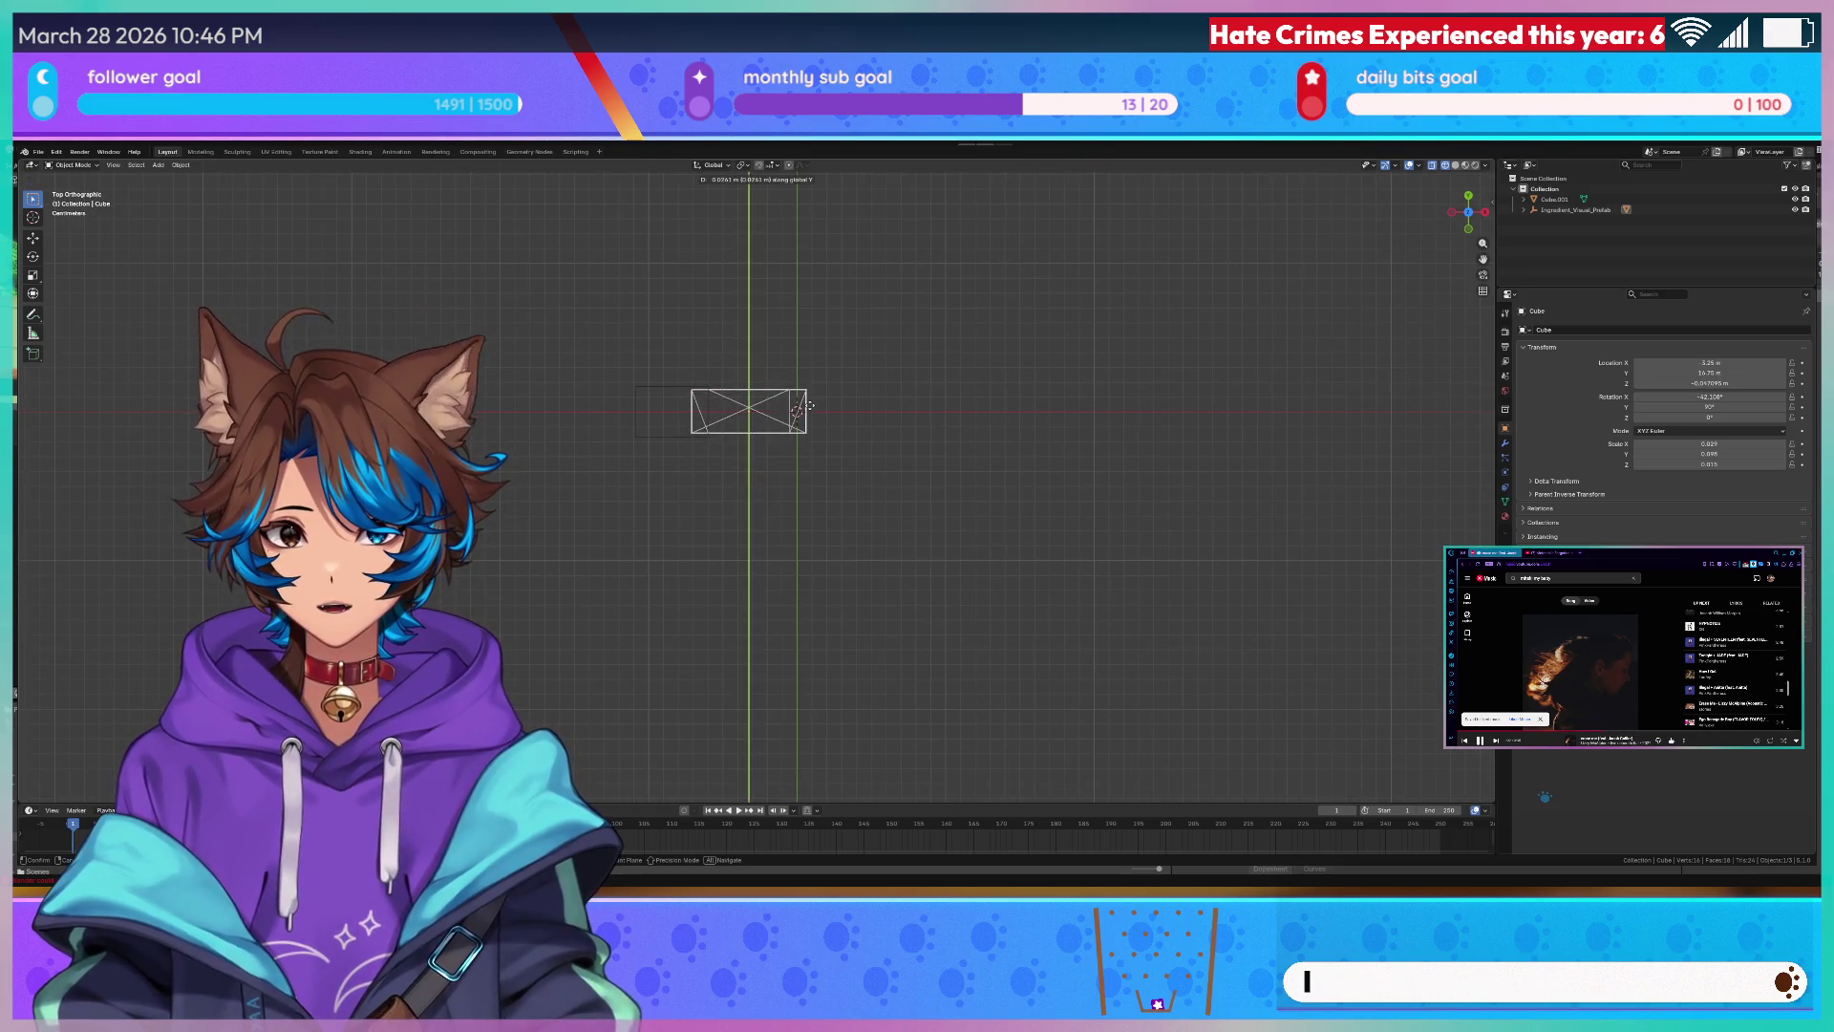
{"action": "left_click", "coordinate": [800, 410]}
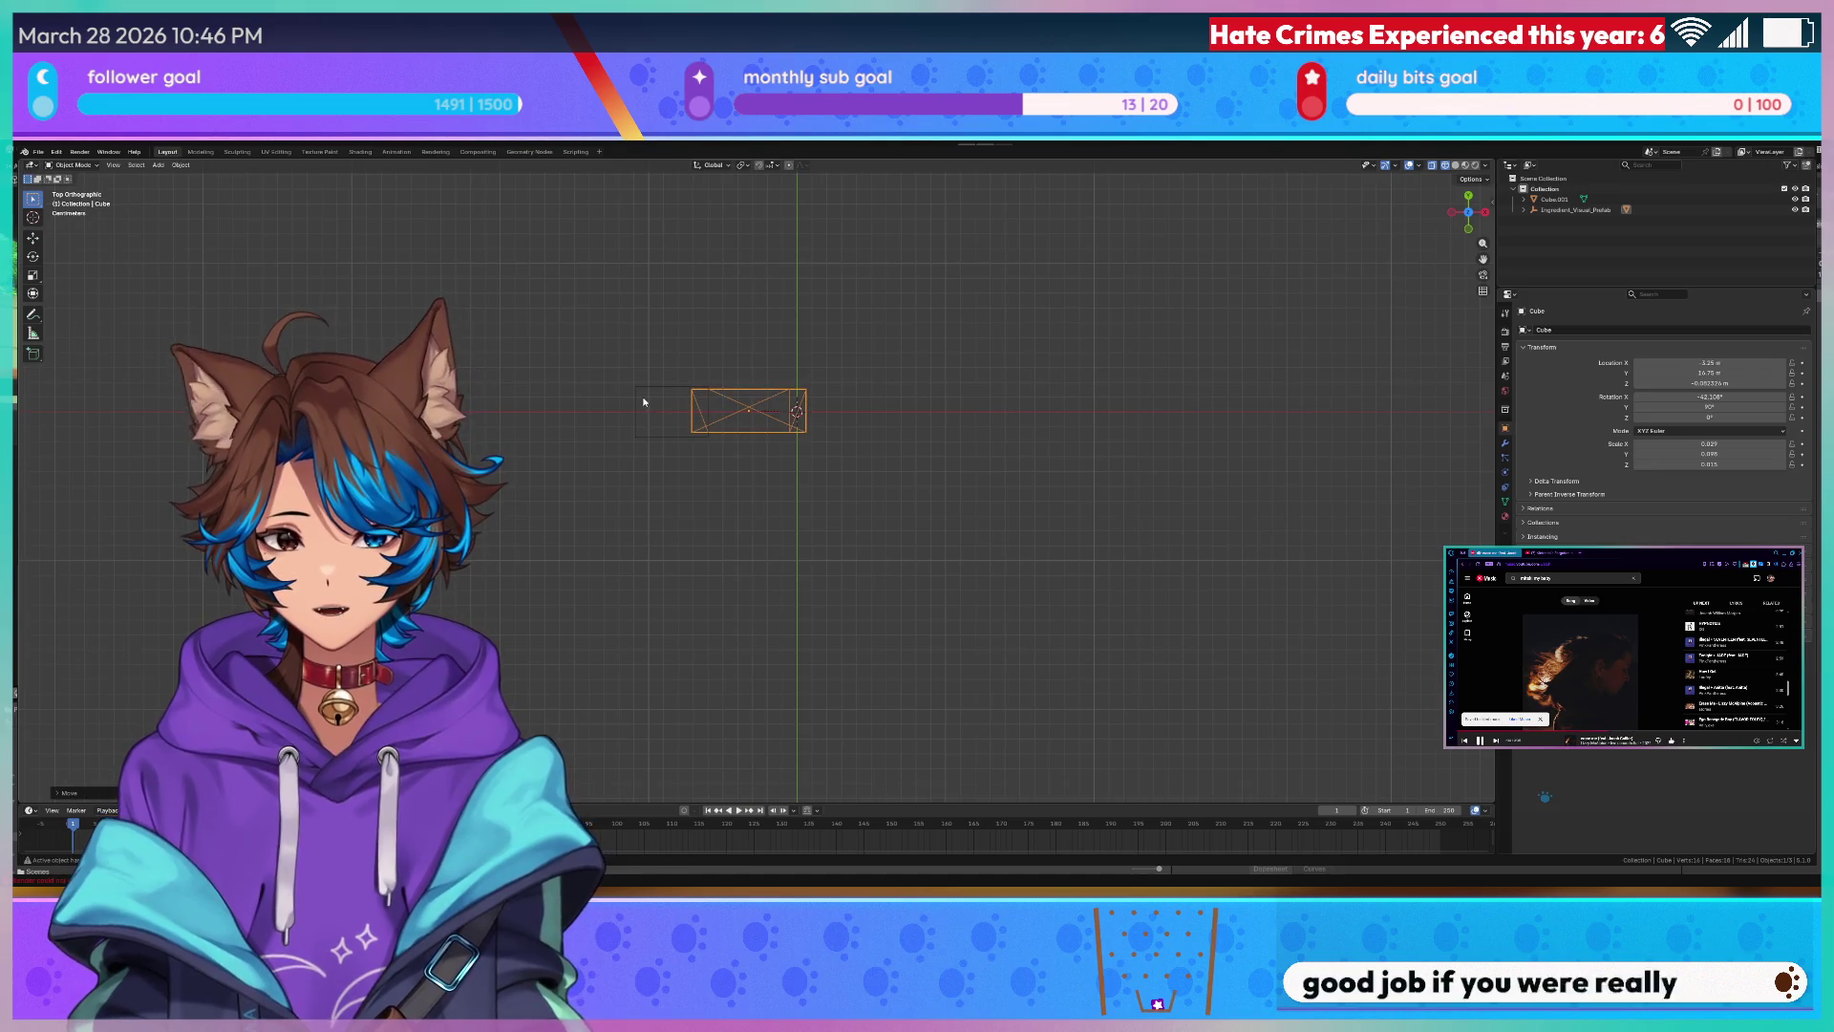
{"action": "mouse_move", "coordinate": [643, 392]}
{"action": "middle_mouse_down"}
{"action": "mouse_move", "coordinate": [686, 409]}
{"action": "mouse_move", "coordinate": [715, 347]}
{"action": "middle_mouse_up"}
{"action": "scroll", "coordinate": [715, 346], "scroll_direction": "up", "scroll_amount": 3}
{"action": "key", "text": "z"}
{"action": "left_click", "coordinate": [881, 392]}
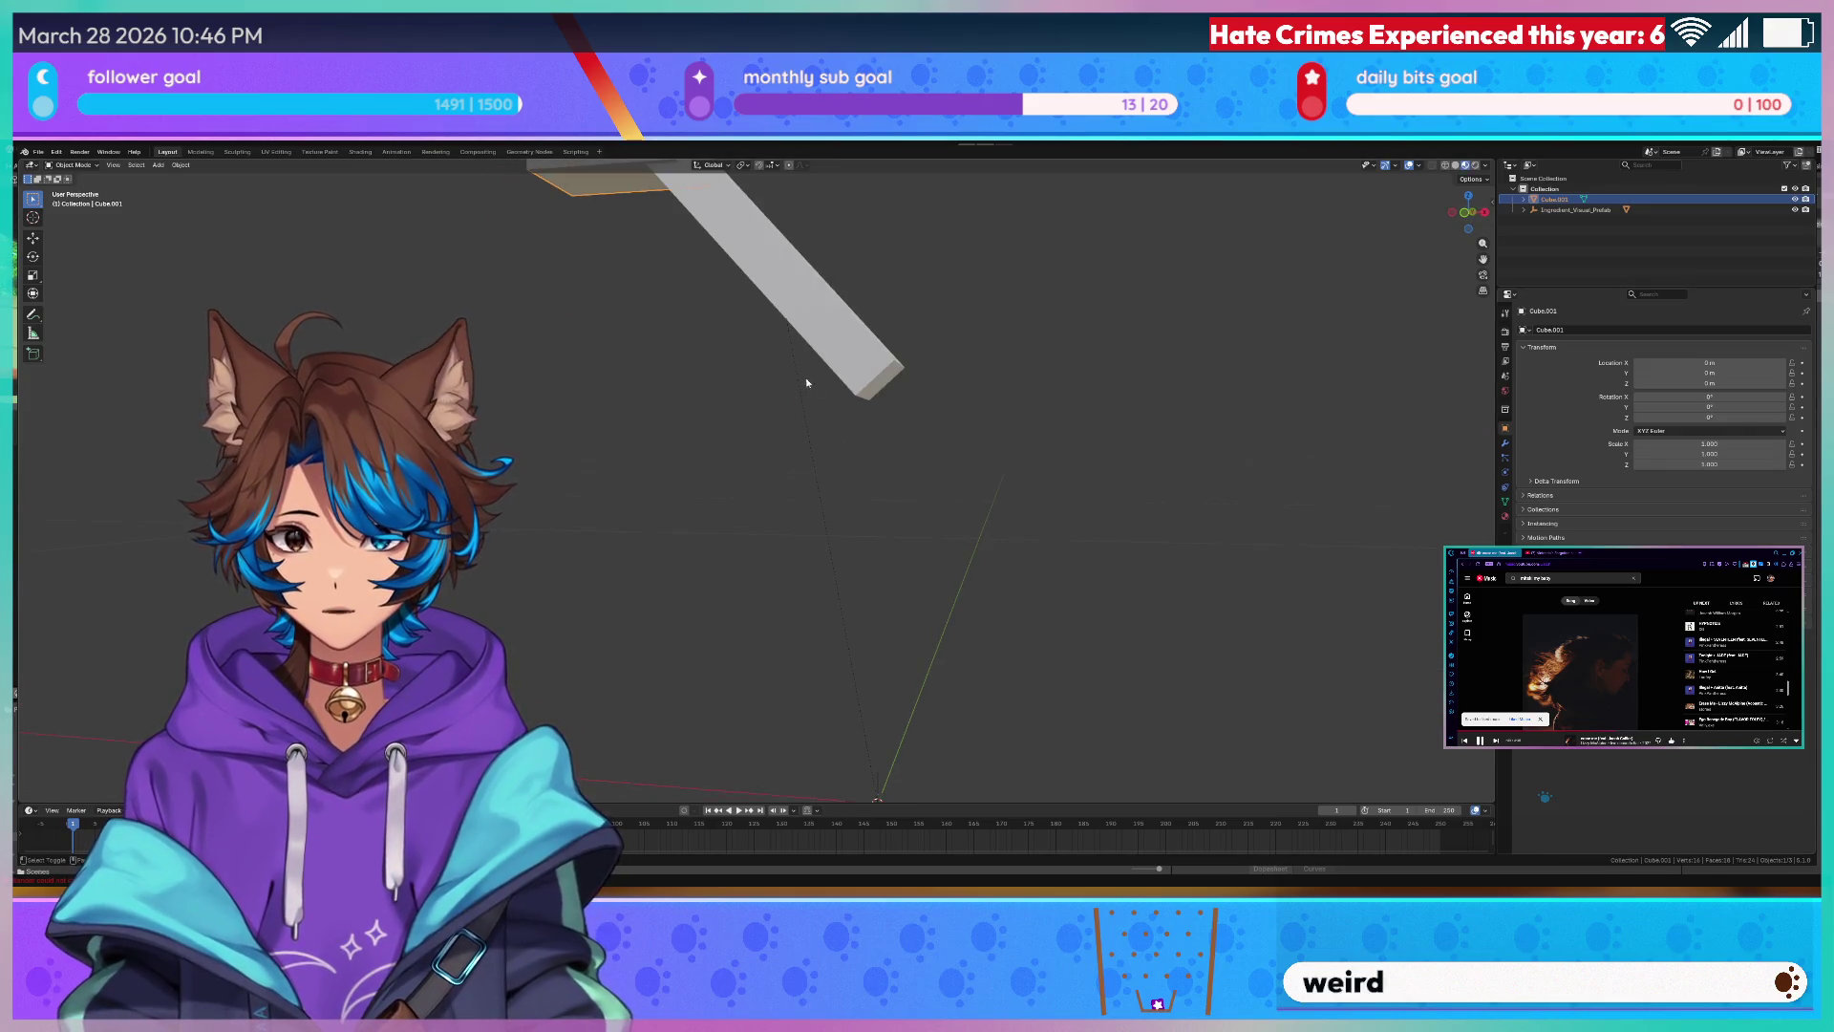
{"action": "middle_click_drag", "start_coordinate": [816, 430], "coordinate": [832, 543]}
{"action": "key", "text": "Delete"}
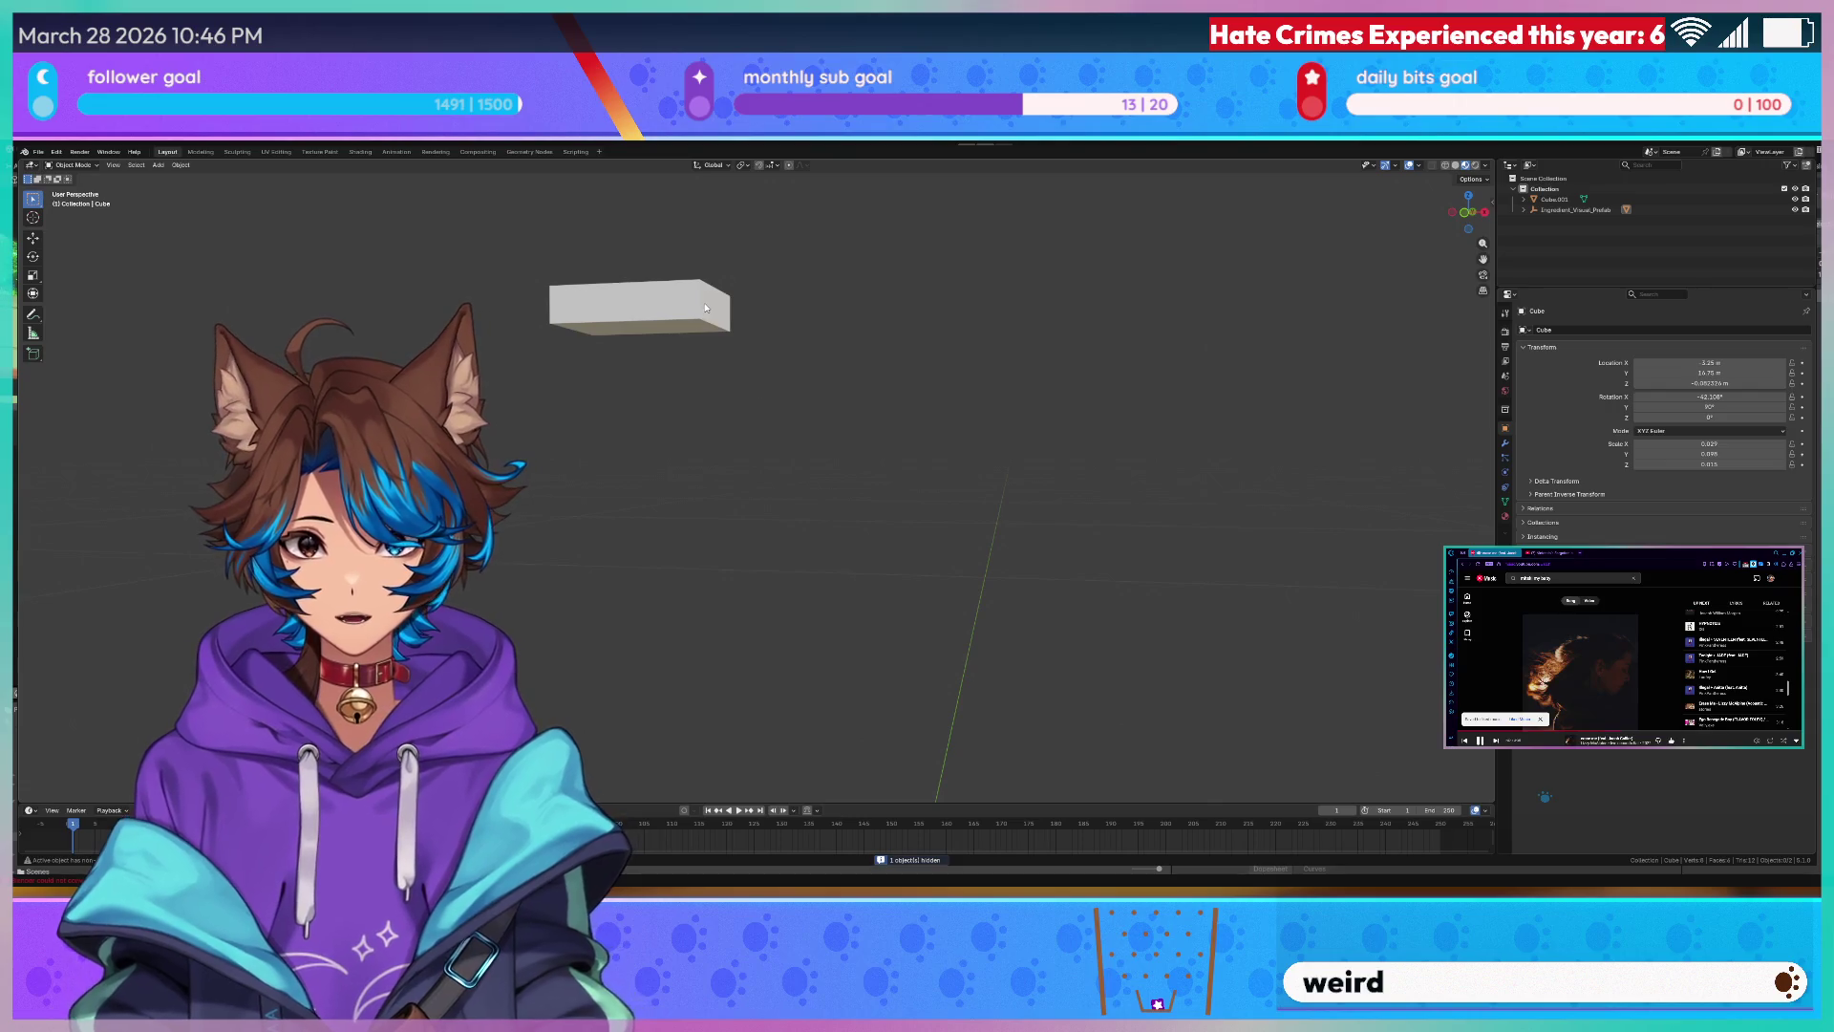
- Extrude the box's end face along X to extend it into a long bar
{"action": "key", "text": "Tab"}
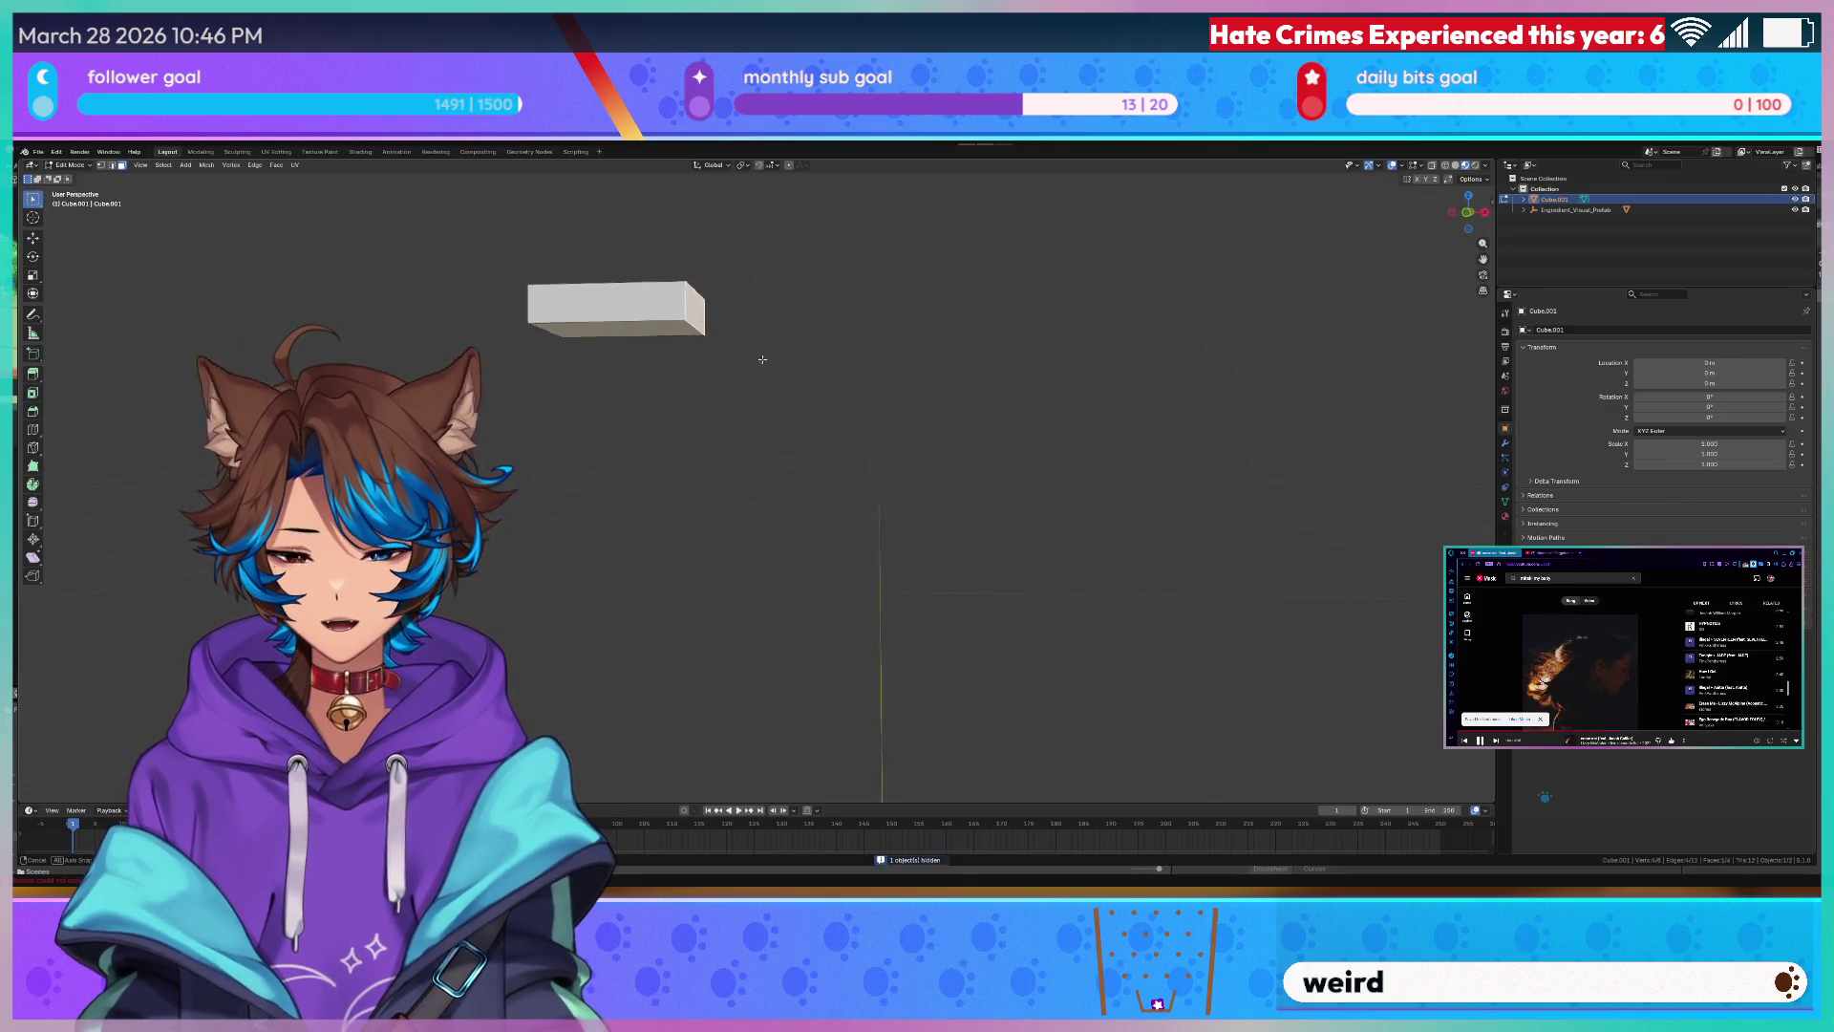
{"action": "middle_click_drag", "start_coordinate": [803, 351], "coordinate": [768, 357], "text": "shift"}
{"action": "key", "text": "e"}
{"action": "key", "text": "x"}
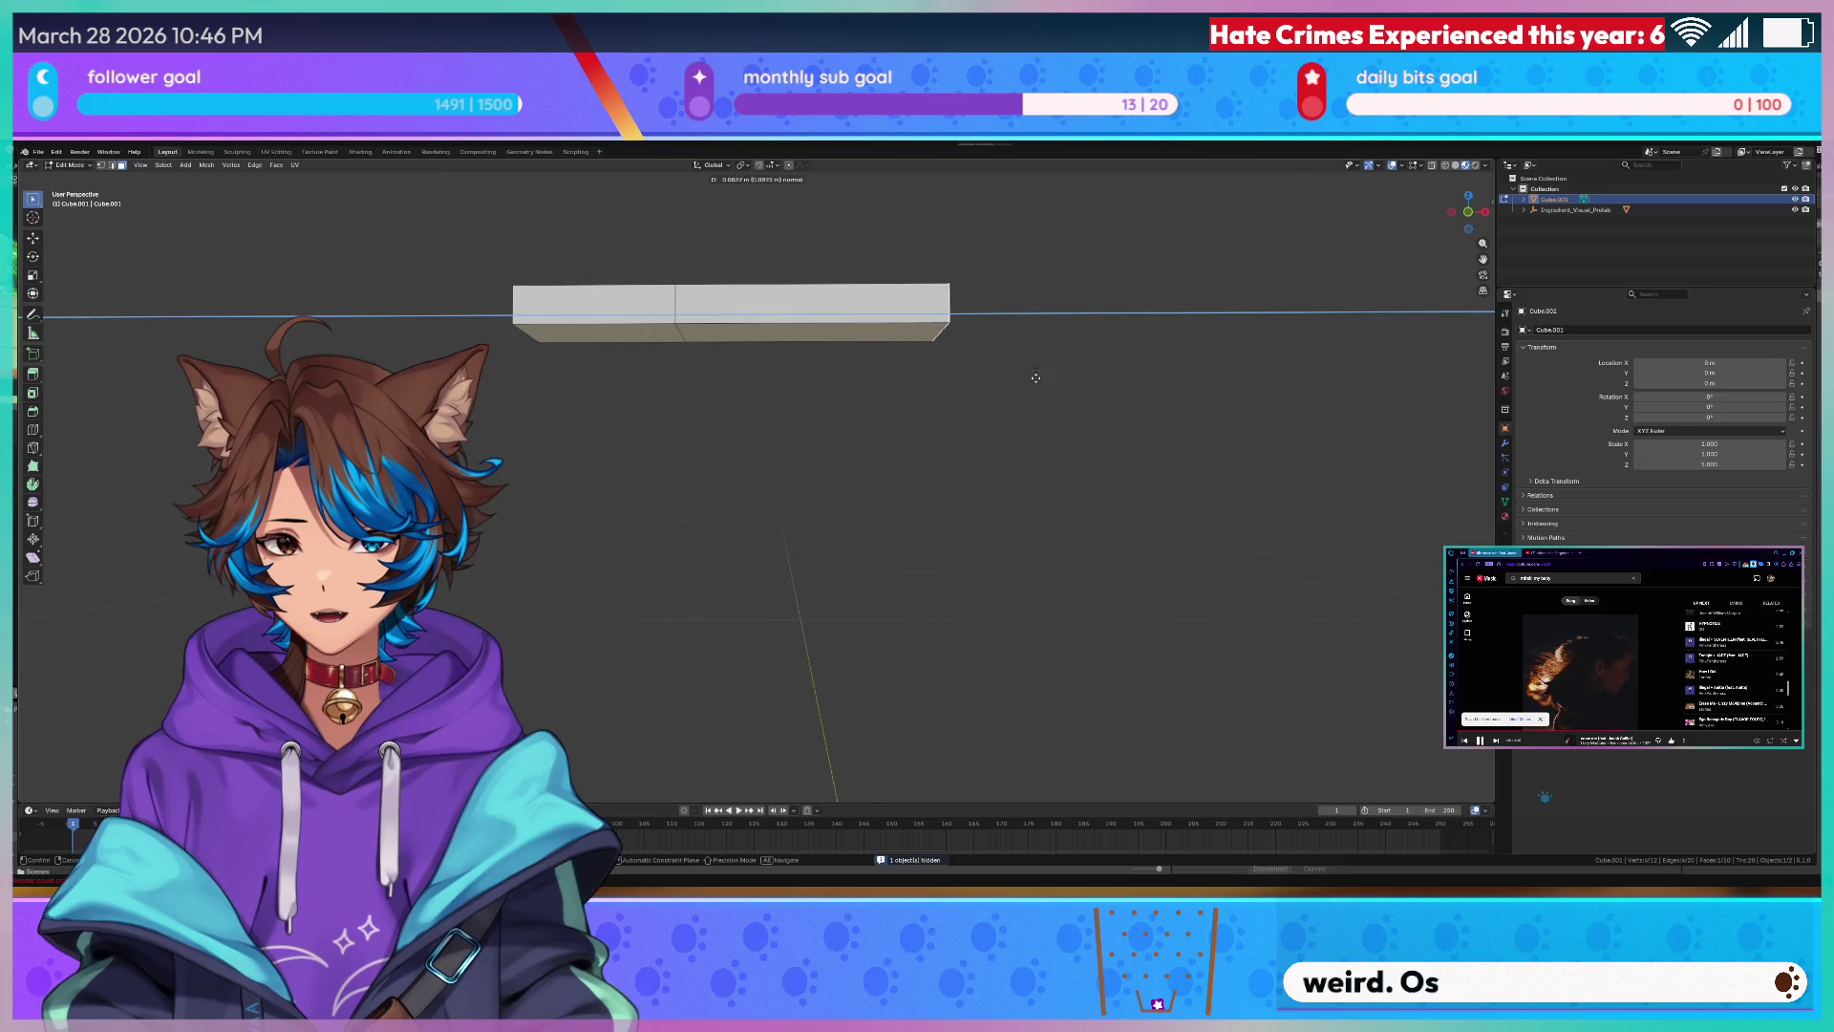
{"action": "left_click", "coordinate": [1103, 371]}
{"action": "scroll", "coordinate": [1104, 370], "scroll_direction": "down", "scroll_amount": 2}
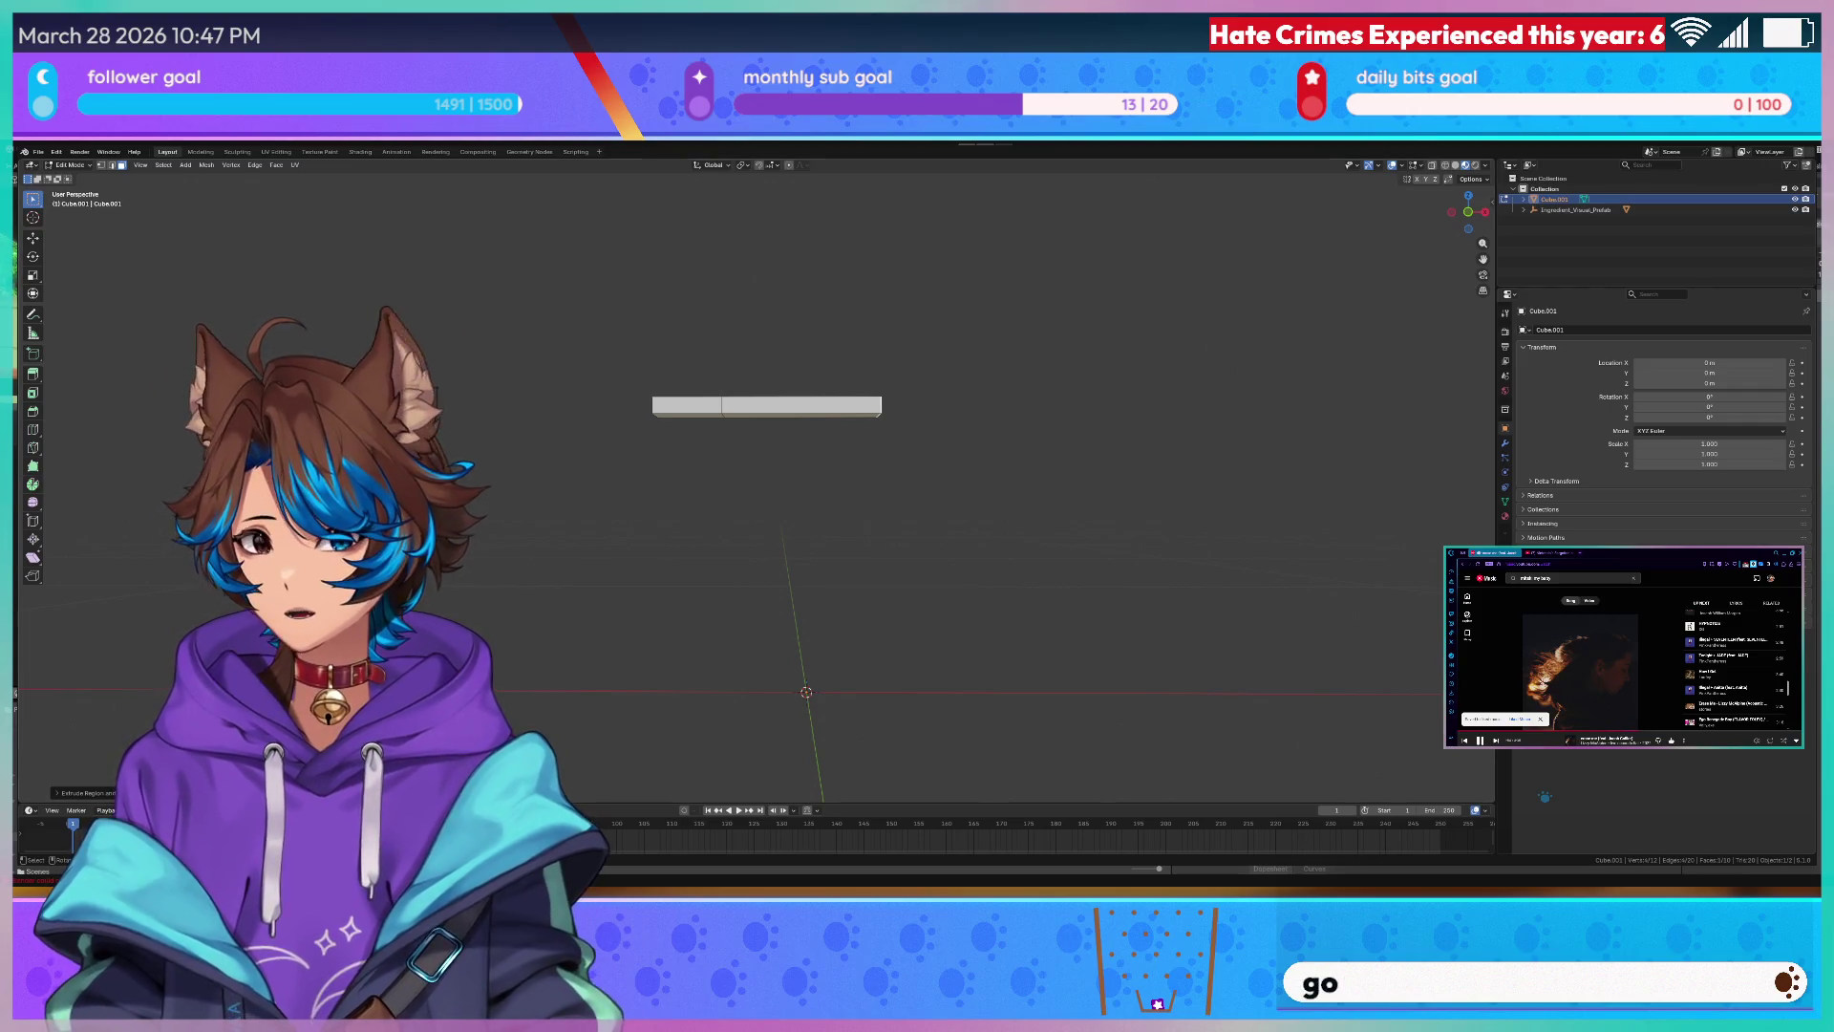
- Drop the bar's far end down along Z and shift it along X to form a slanted bend
{"action": "right_click", "coordinate": [834, 398]}
{"action": "left_click", "coordinate": [922, 338]}
{"action": "key", "text": "g"}
{"action": "key", "text": "z"}
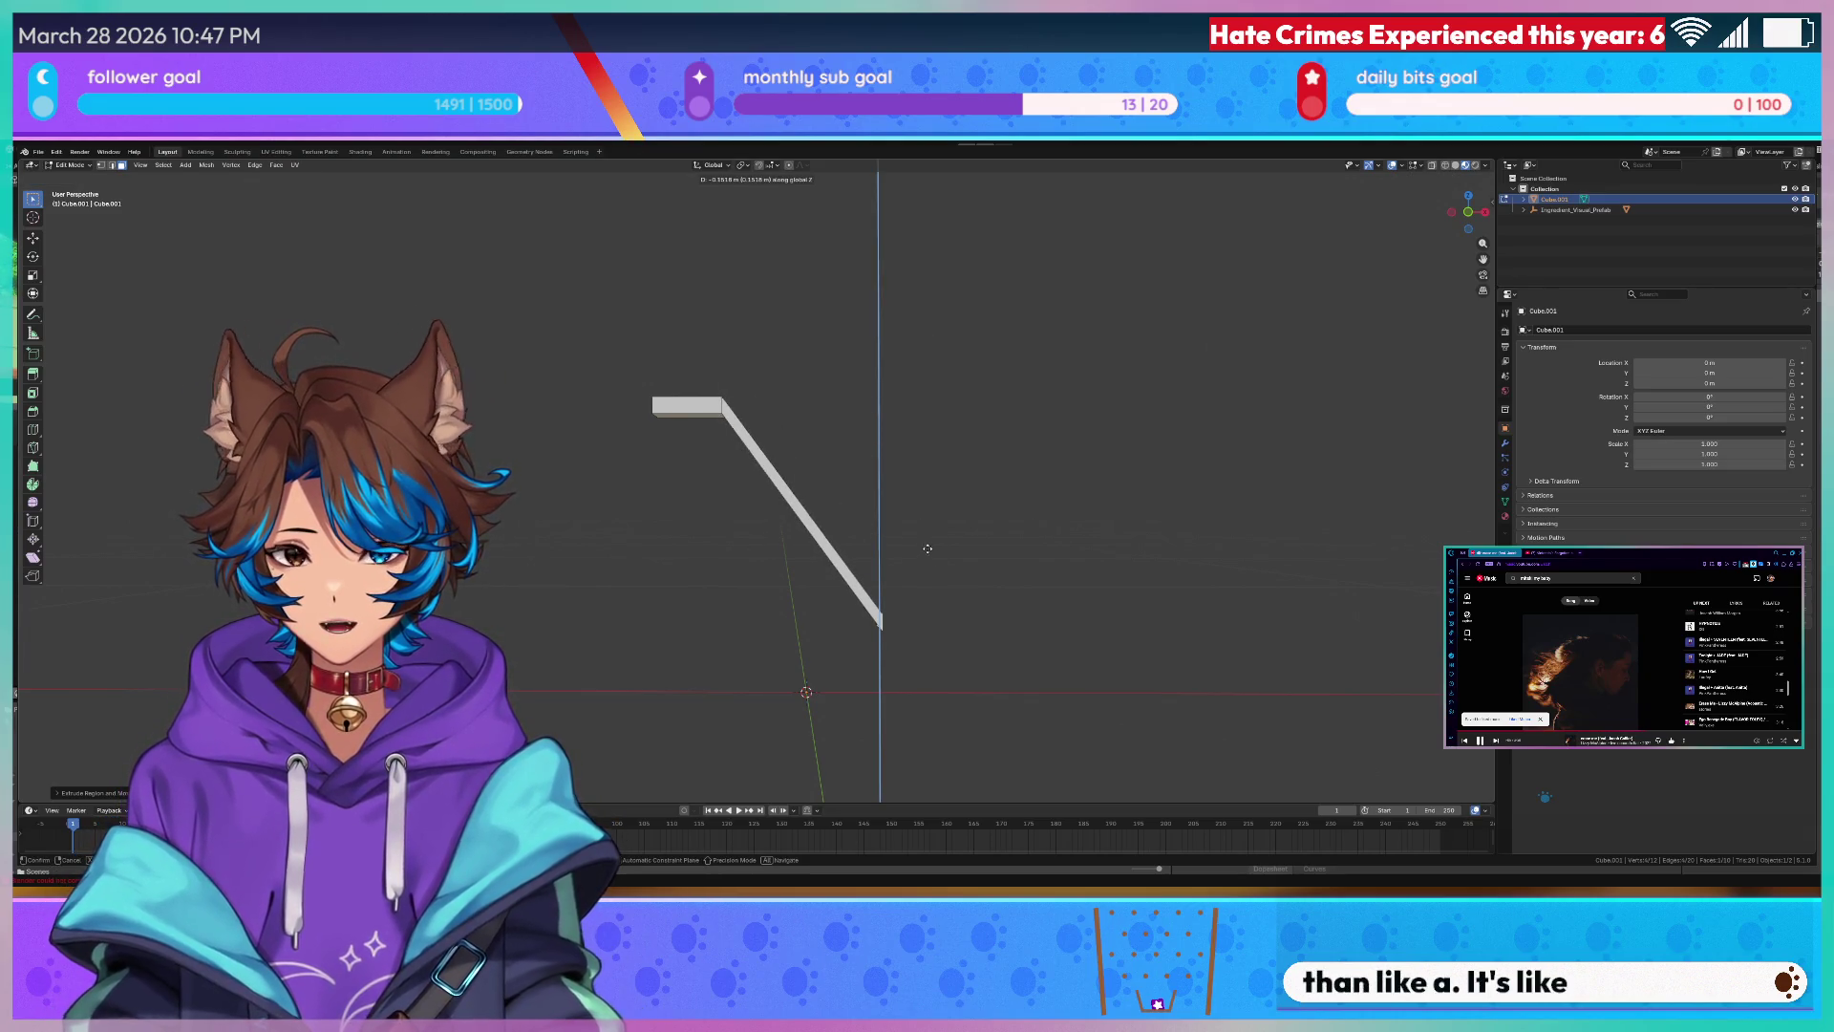
{"action": "left_click", "coordinate": [923, 556]}
{"action": "key", "text": "KP_1"}
{"action": "key", "text": "g"}
{"action": "key", "text": "x"}
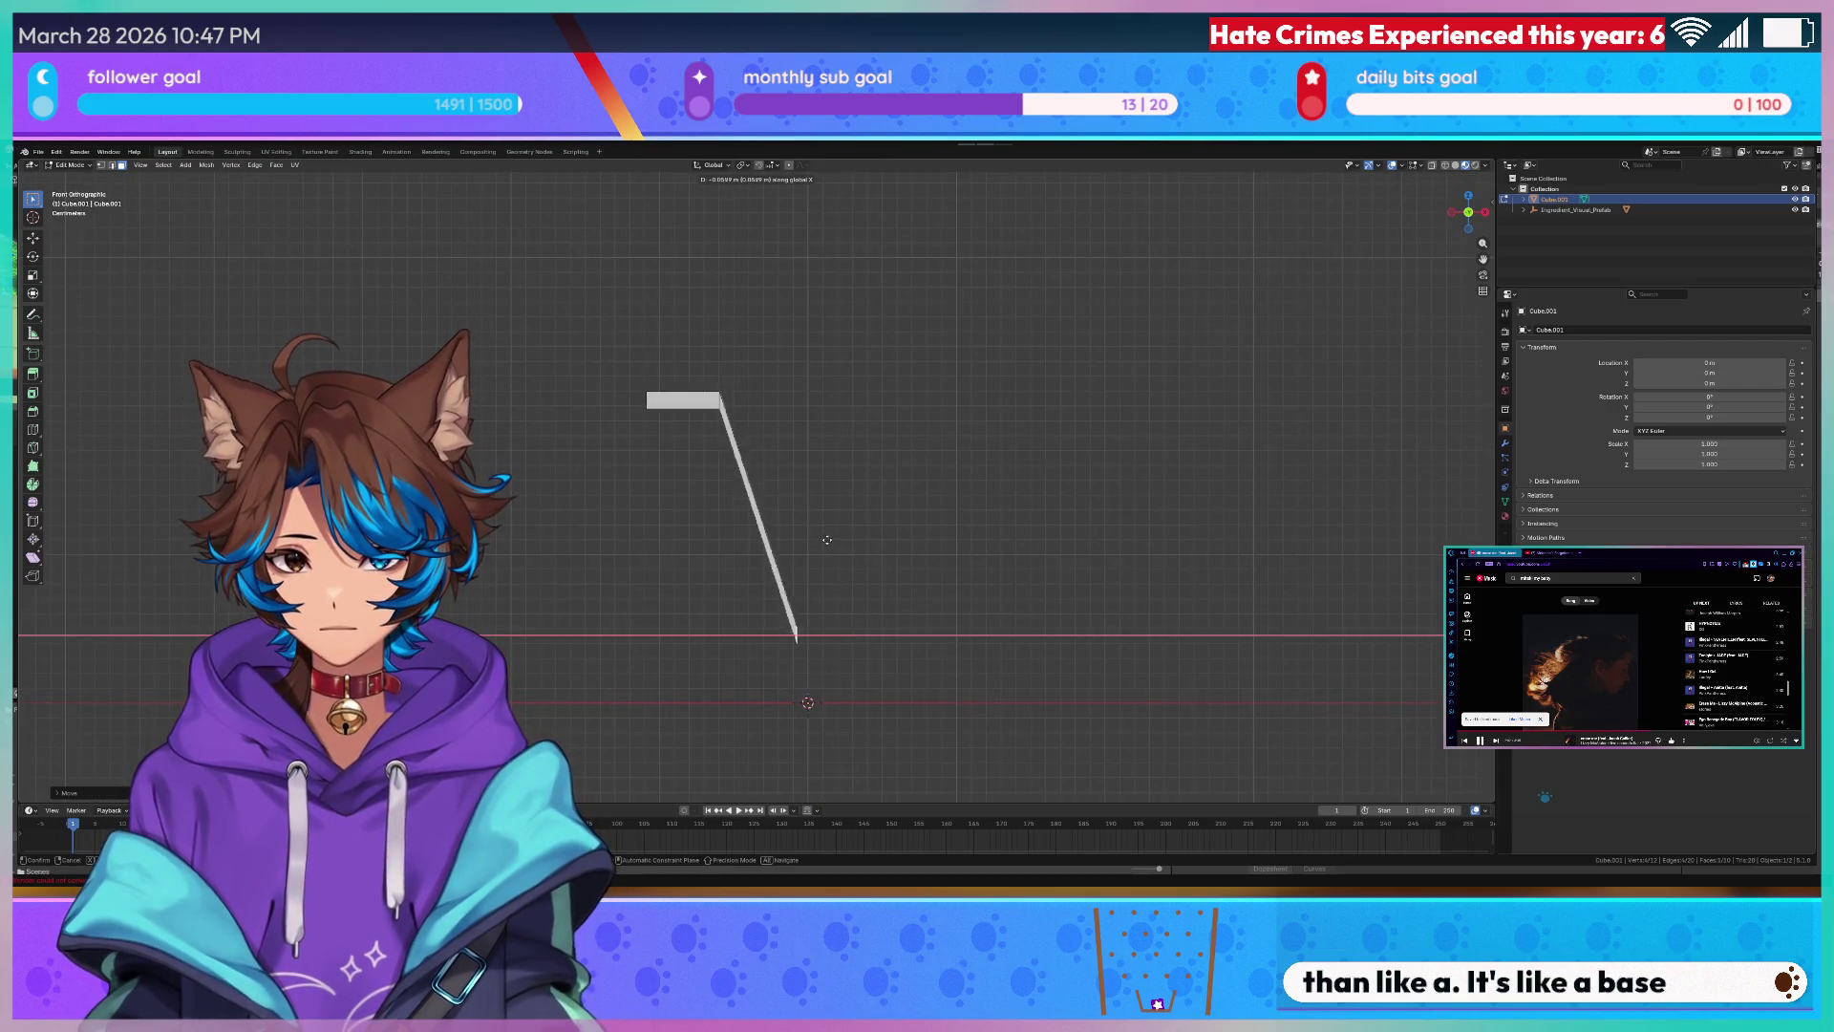
{"action": "left_click", "coordinate": [821, 539]}
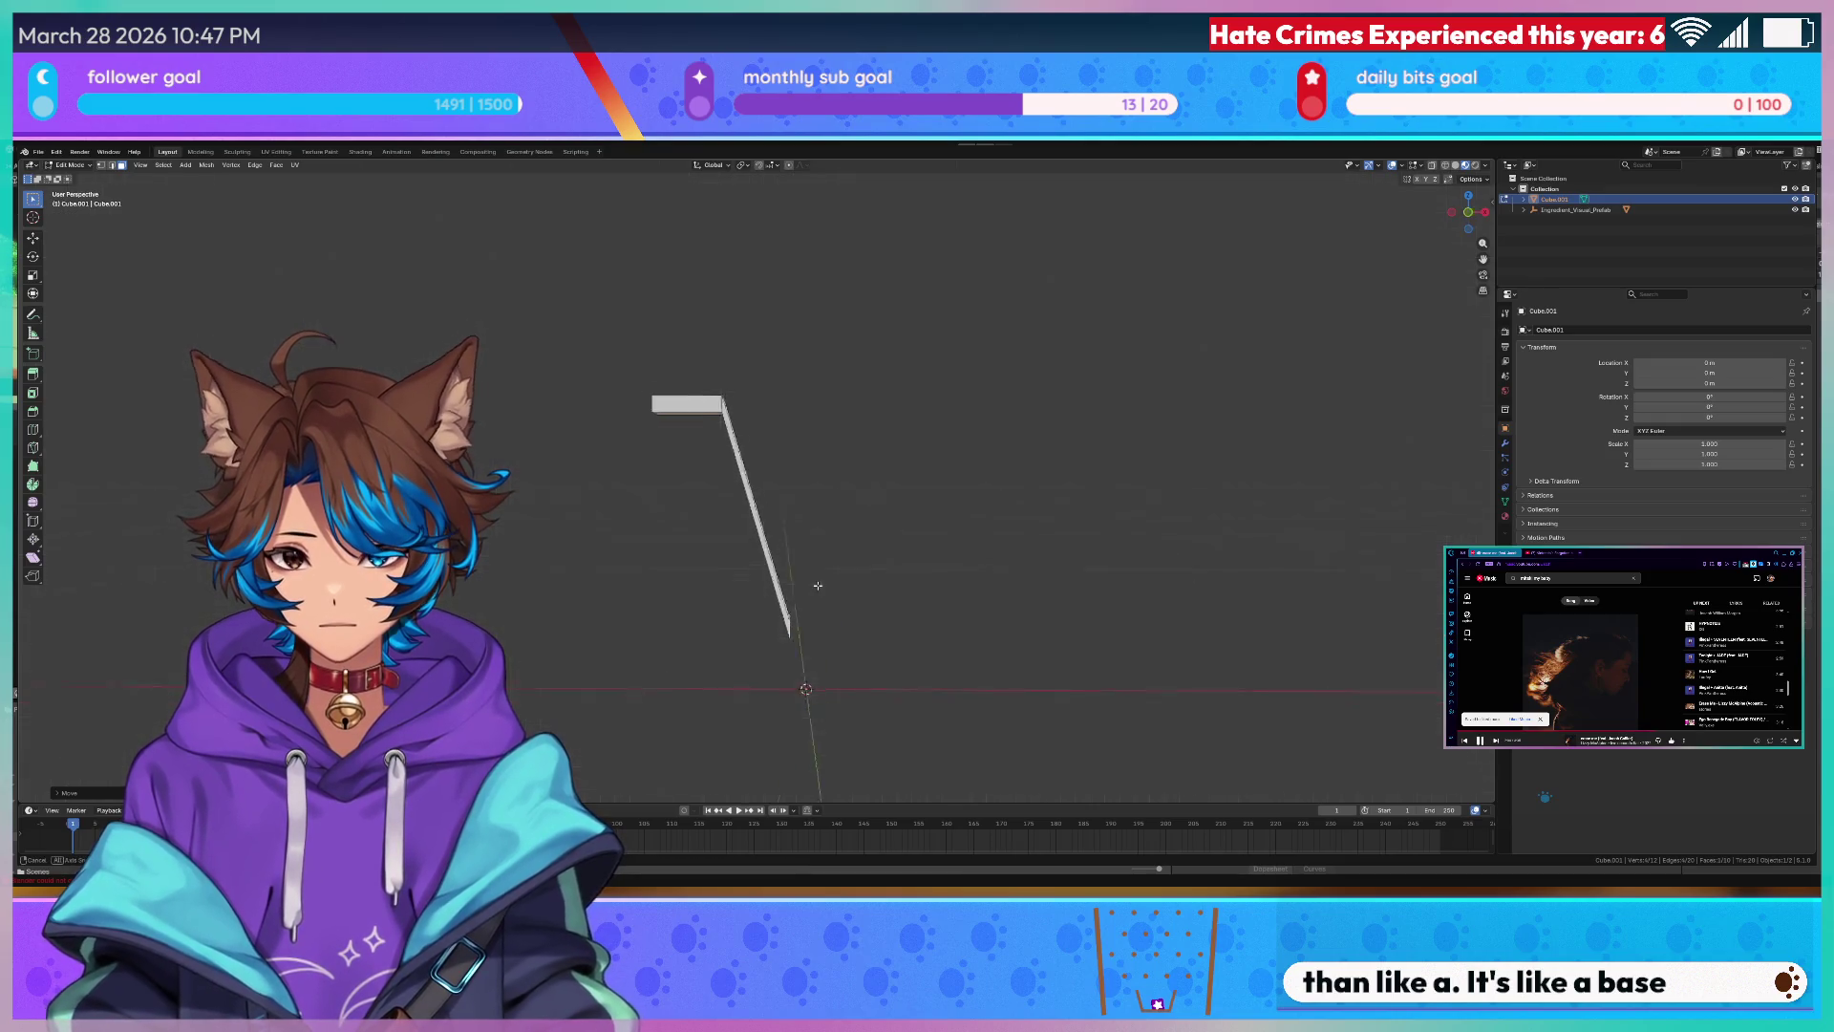
- Check the bent bar in 3D, return to front view and begin moving its lower end vertically
{"action": "middle_click_drag", "start_coordinate": [807, 585], "coordinate": [793, 595]}
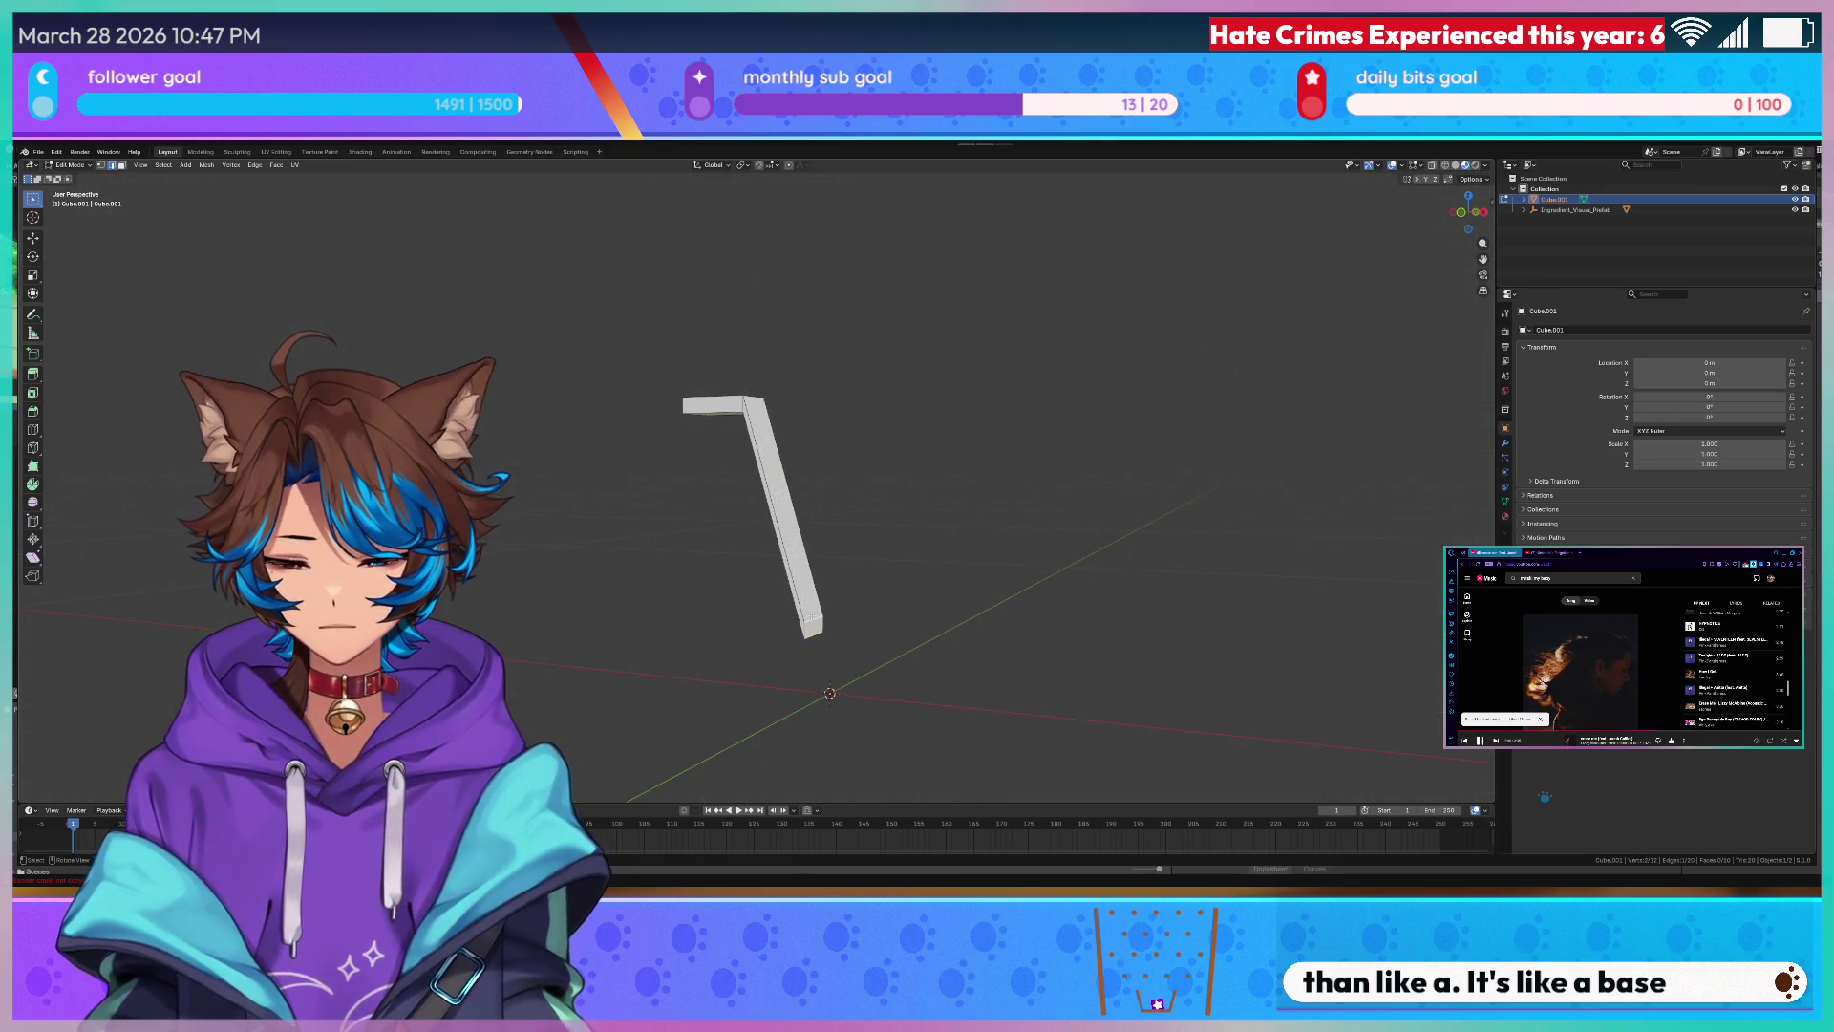
{"action": "key", "text": "KP_1"}
{"action": "key", "text": "g"}
{"action": "key", "text": "z"}
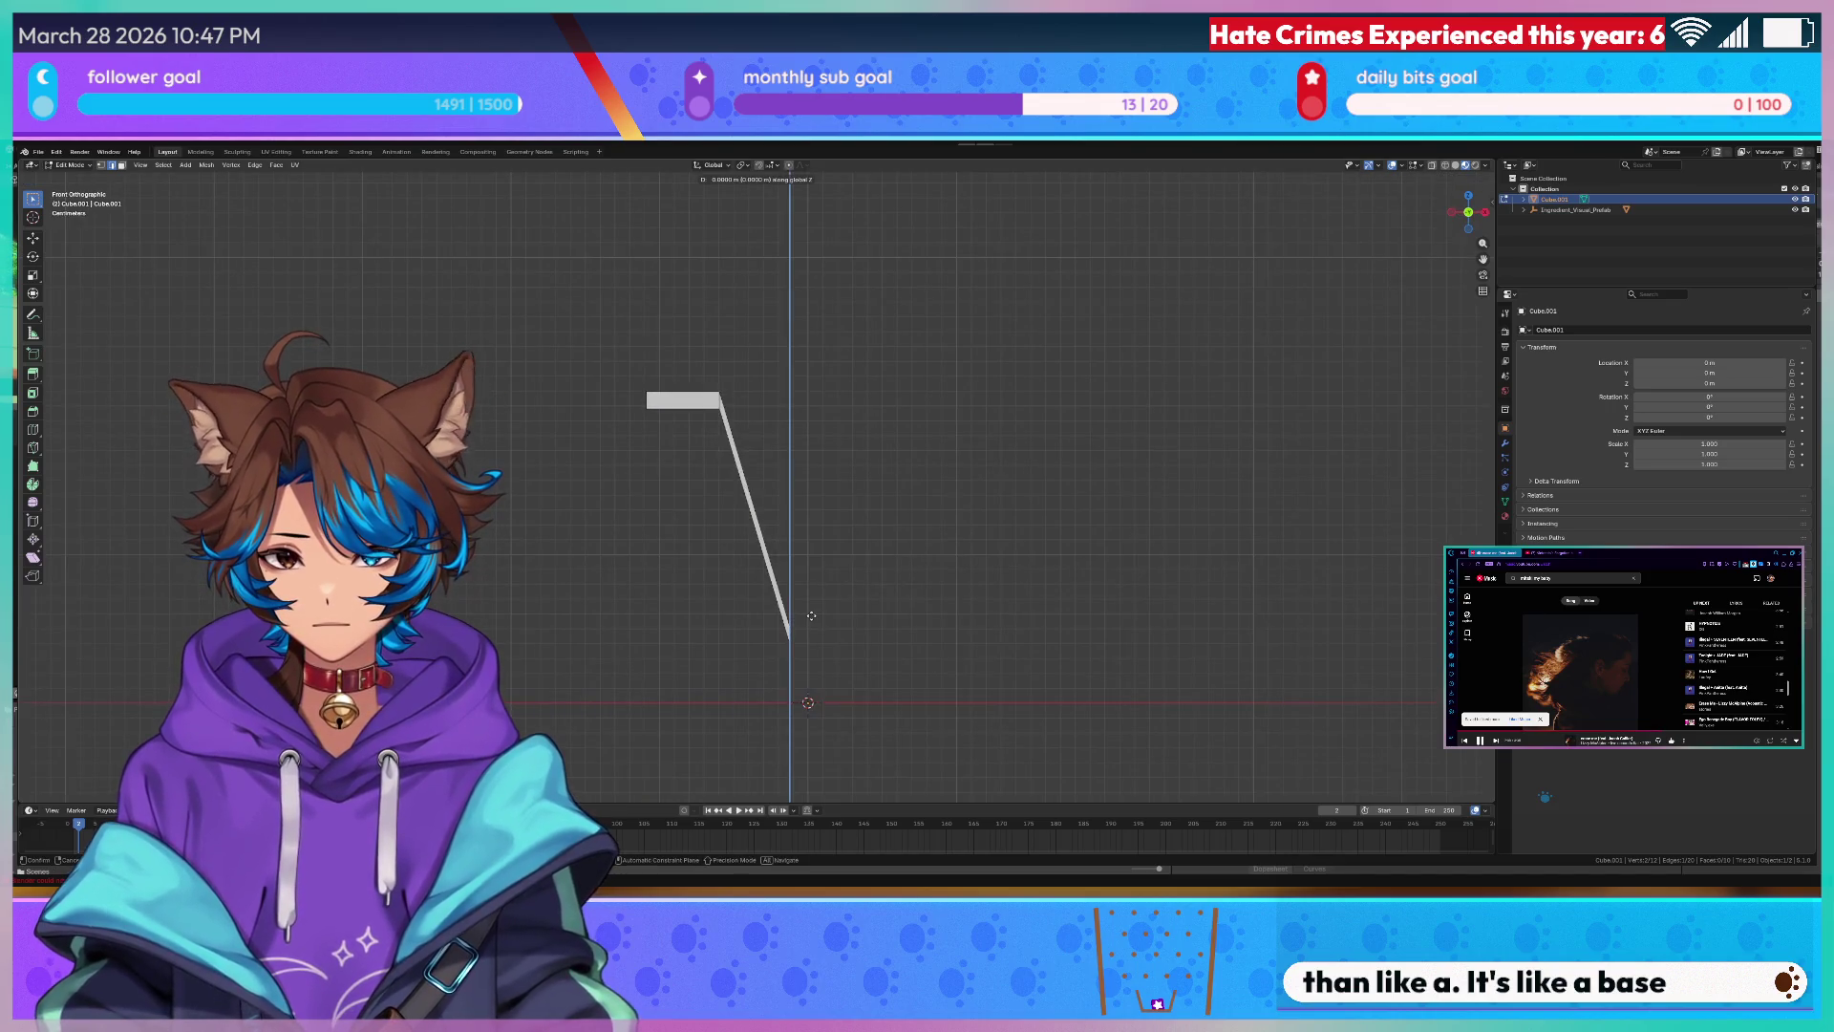
- Set the lower end's height, then nudge it again along Z to level it with the slab
{"action": "left_click", "coordinate": [816, 596]}
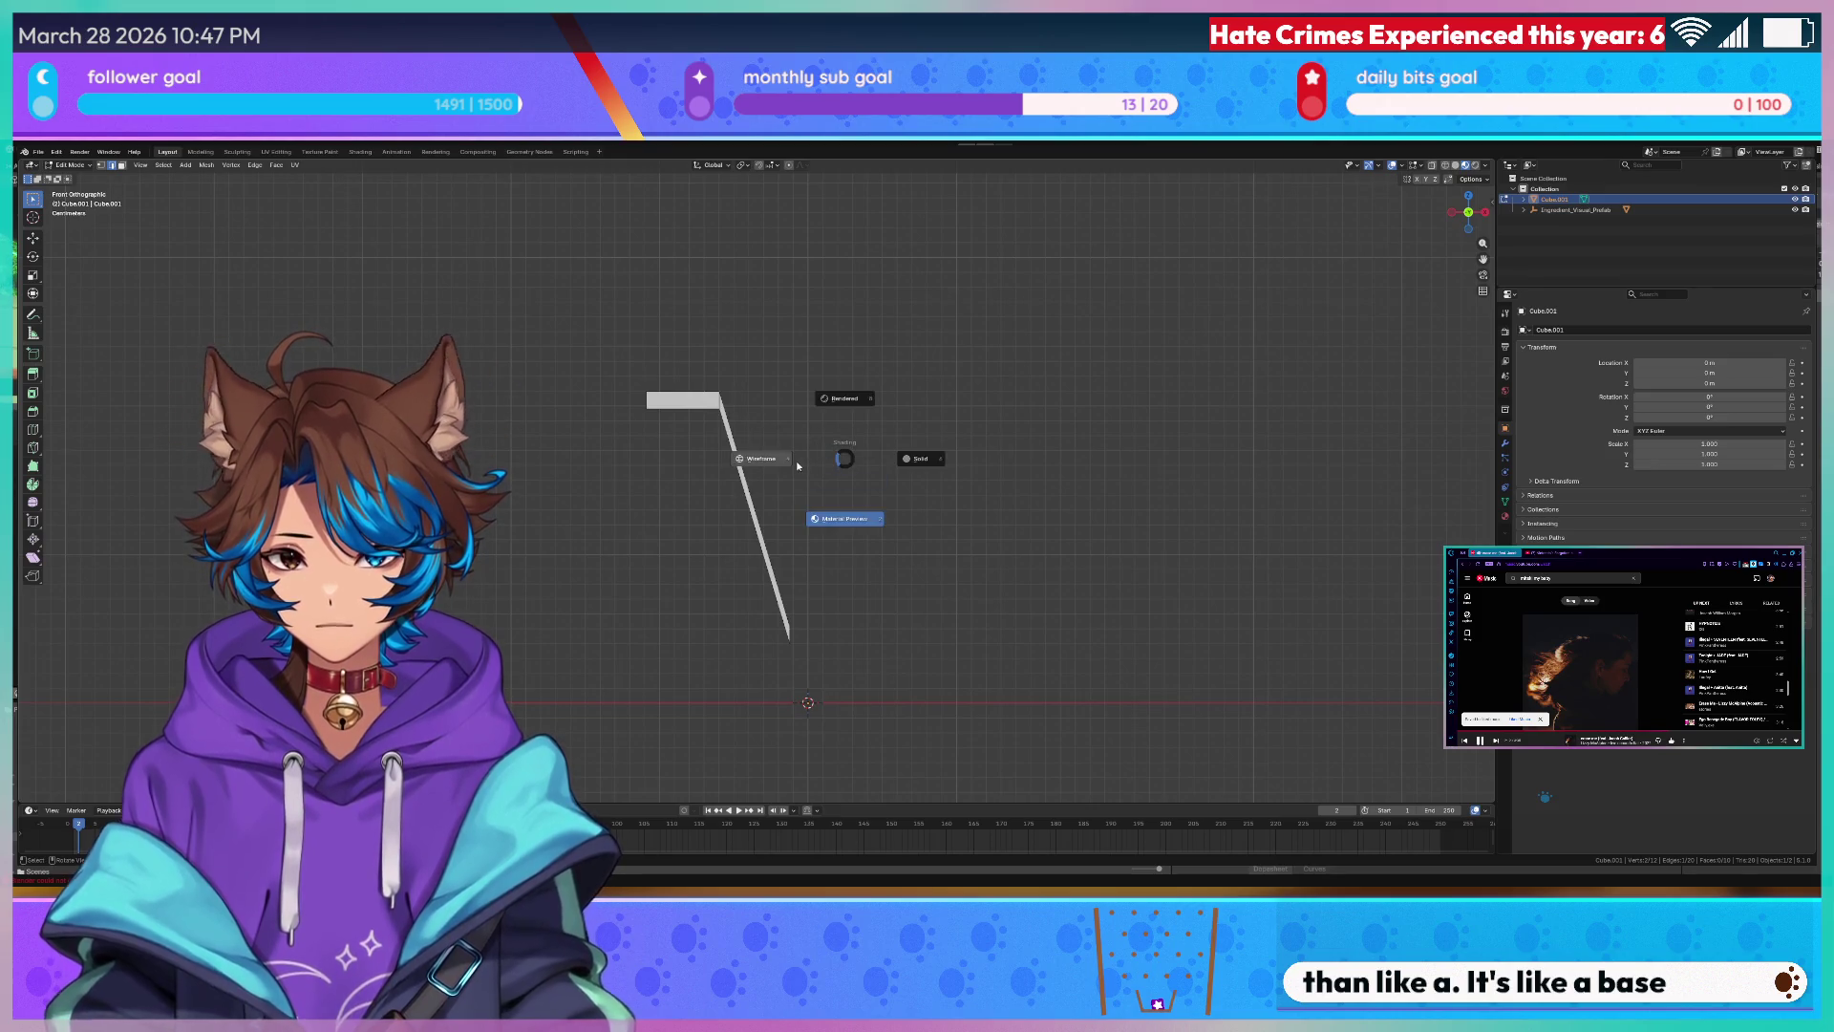
{"action": "left_click", "coordinate": [765, 459]}
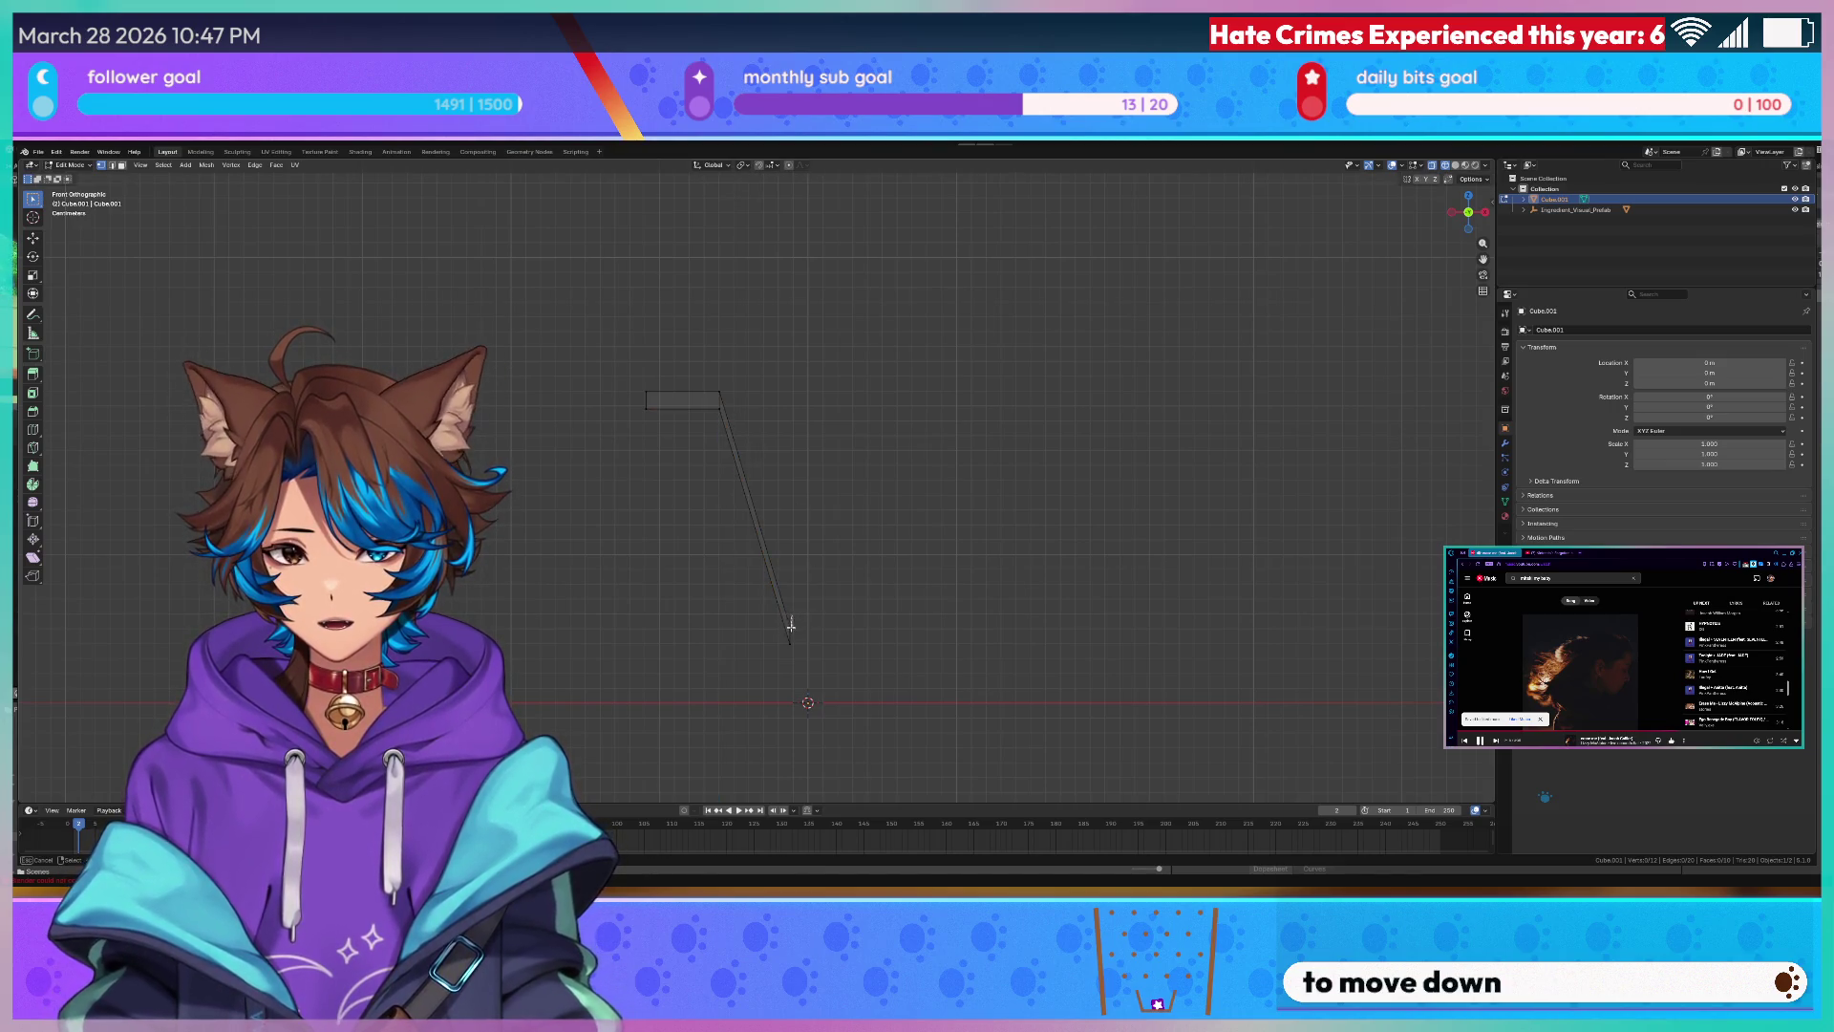
{"action": "key", "text": "g"}
{"action": "key", "text": "z"}
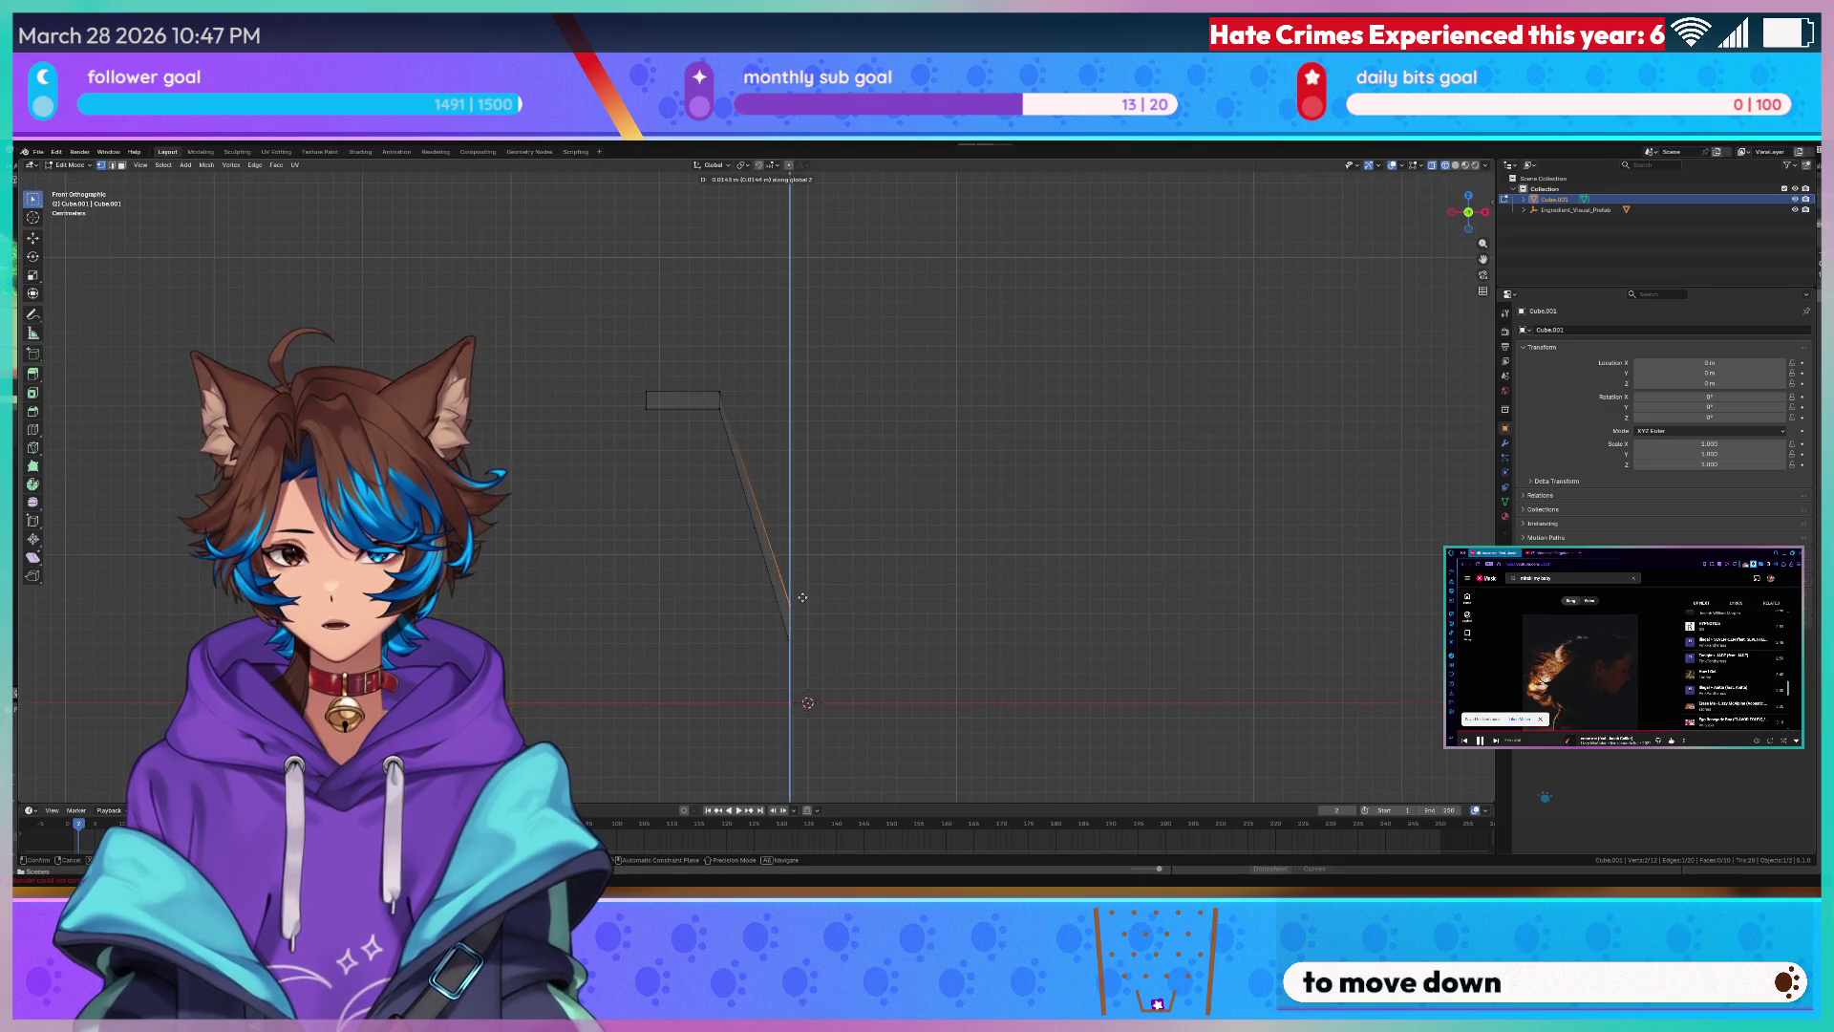
{"action": "left_click", "coordinate": [804, 594]}
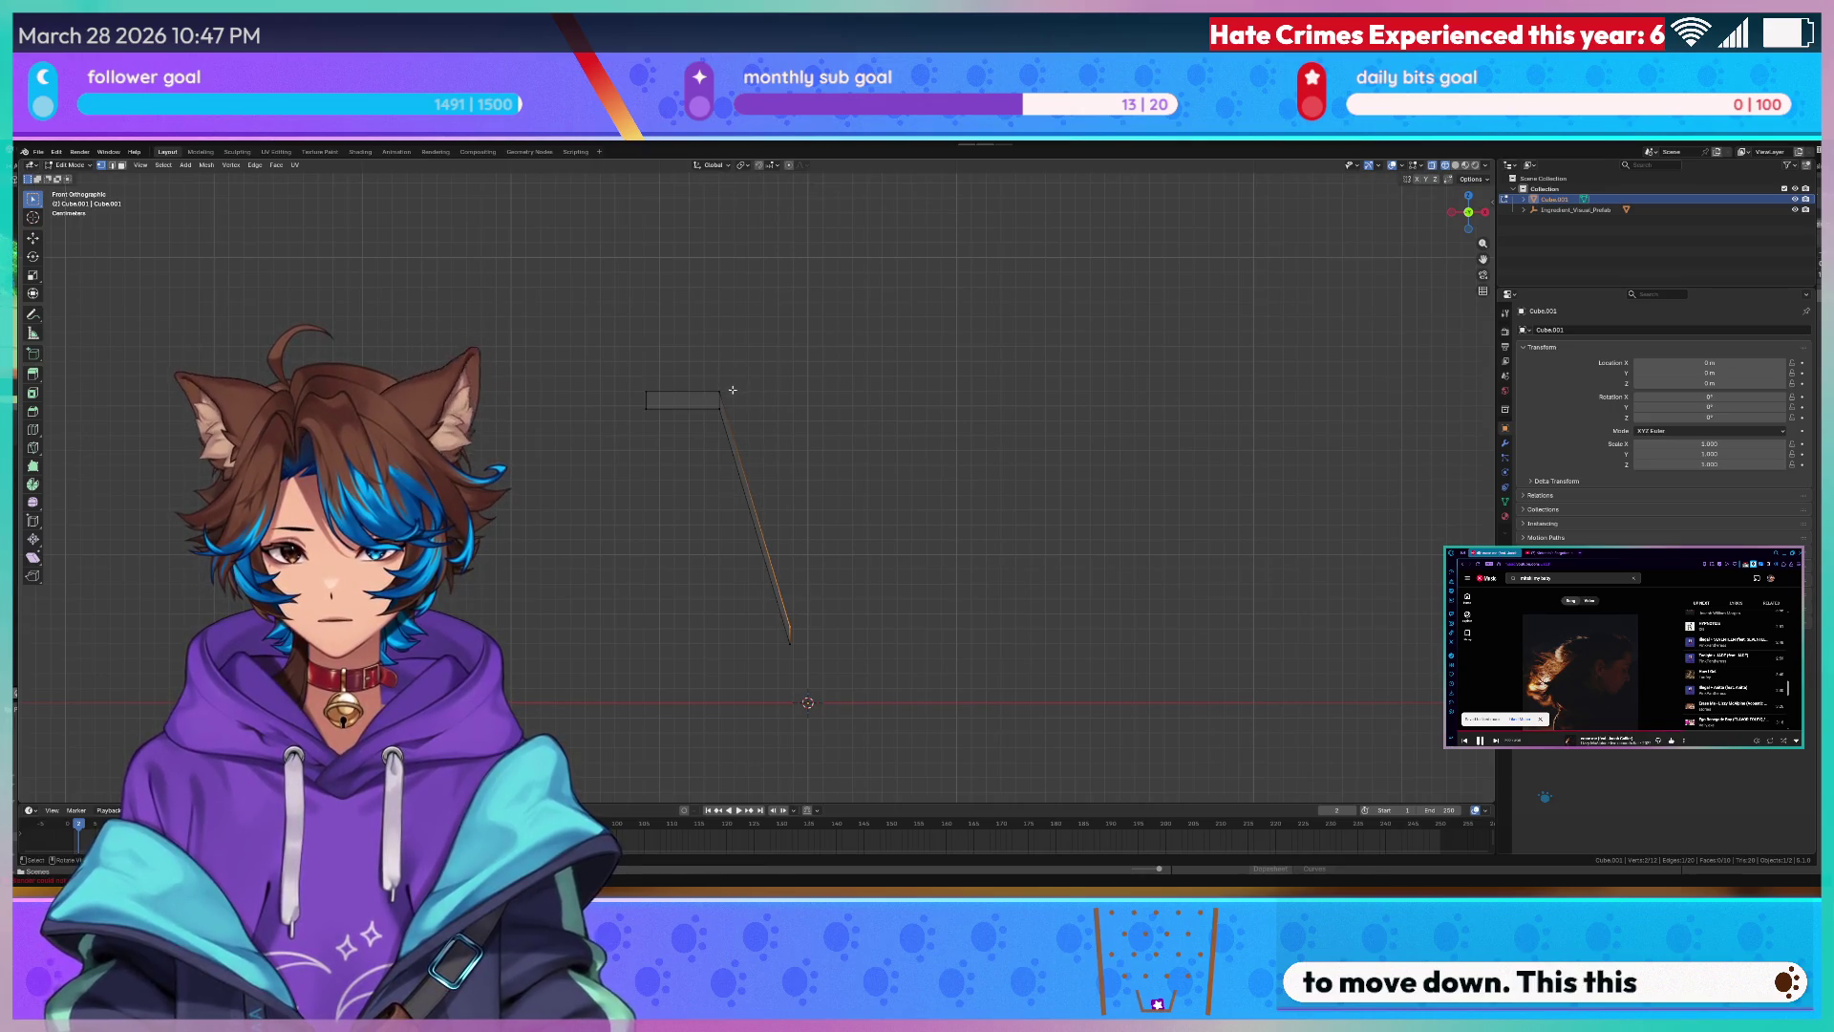
{"action": "scroll", "coordinate": [740, 397], "scroll_direction": "up", "scroll_amount": 3}
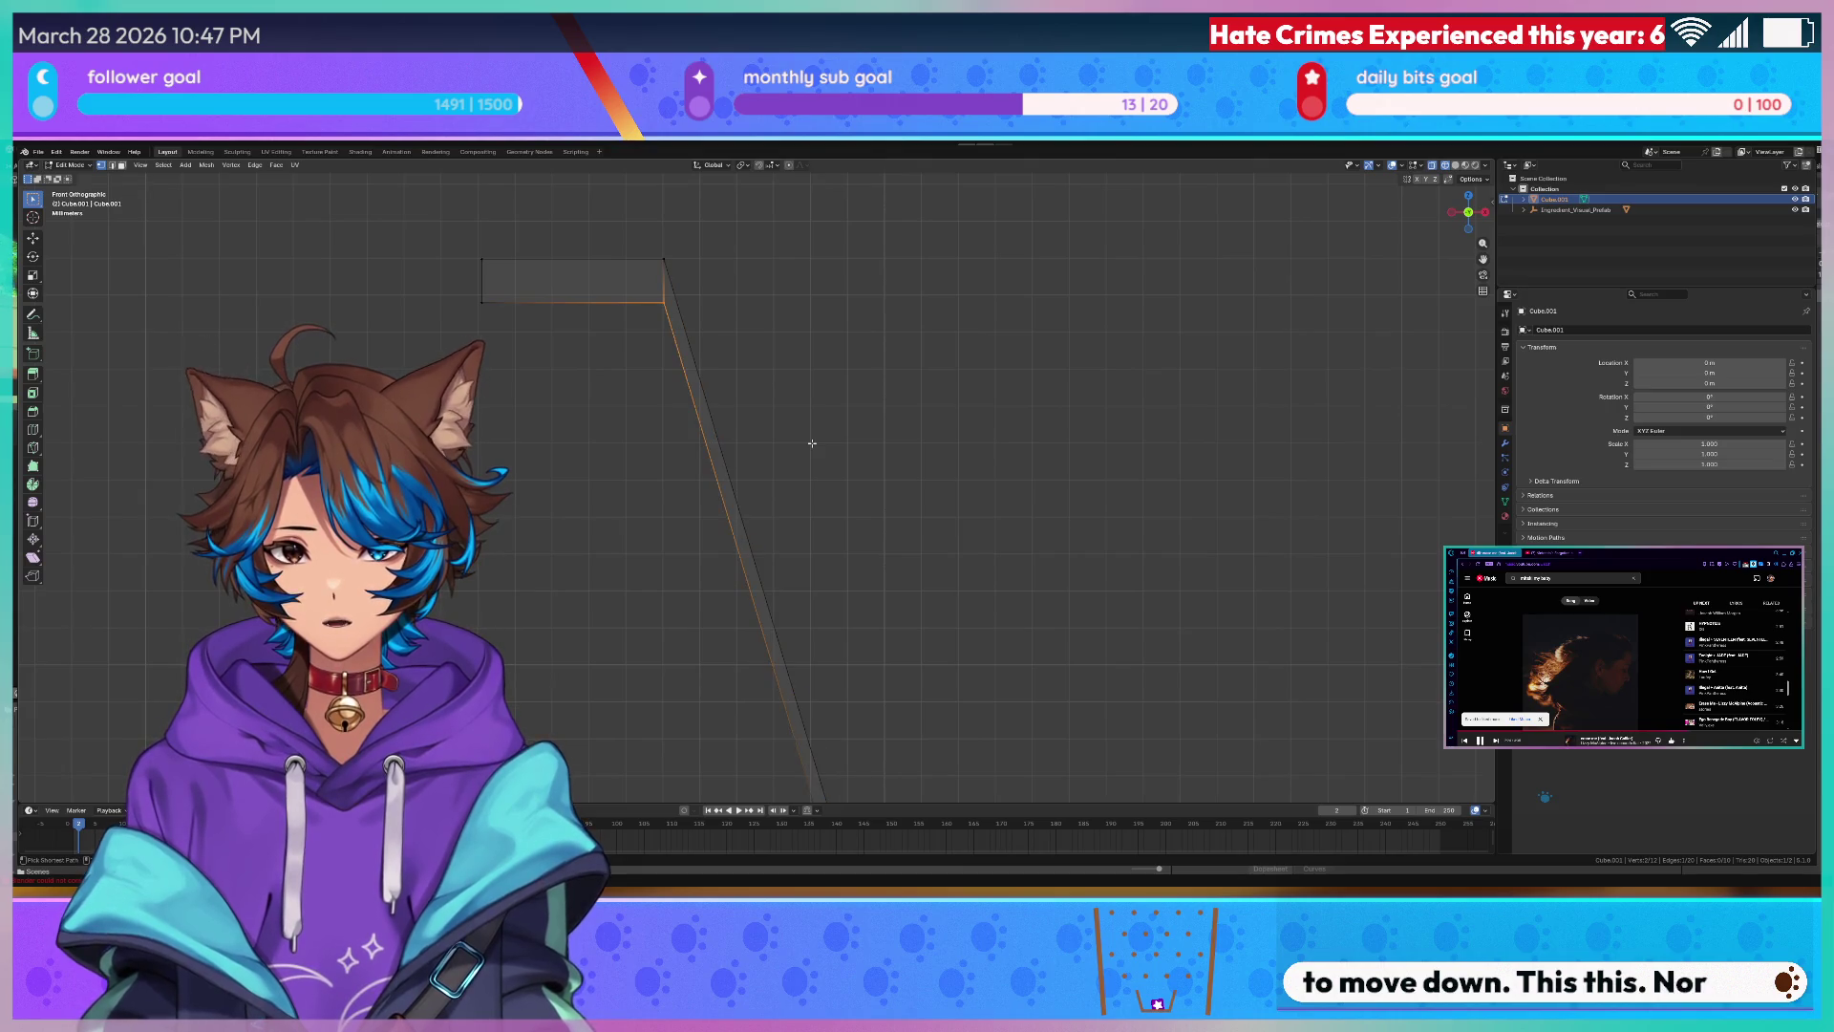
- Turn the view along the bar and begin sliding its end edge along X
{"action": "middle_click_drag", "start_coordinate": [806, 437], "coordinate": [974, 382]}
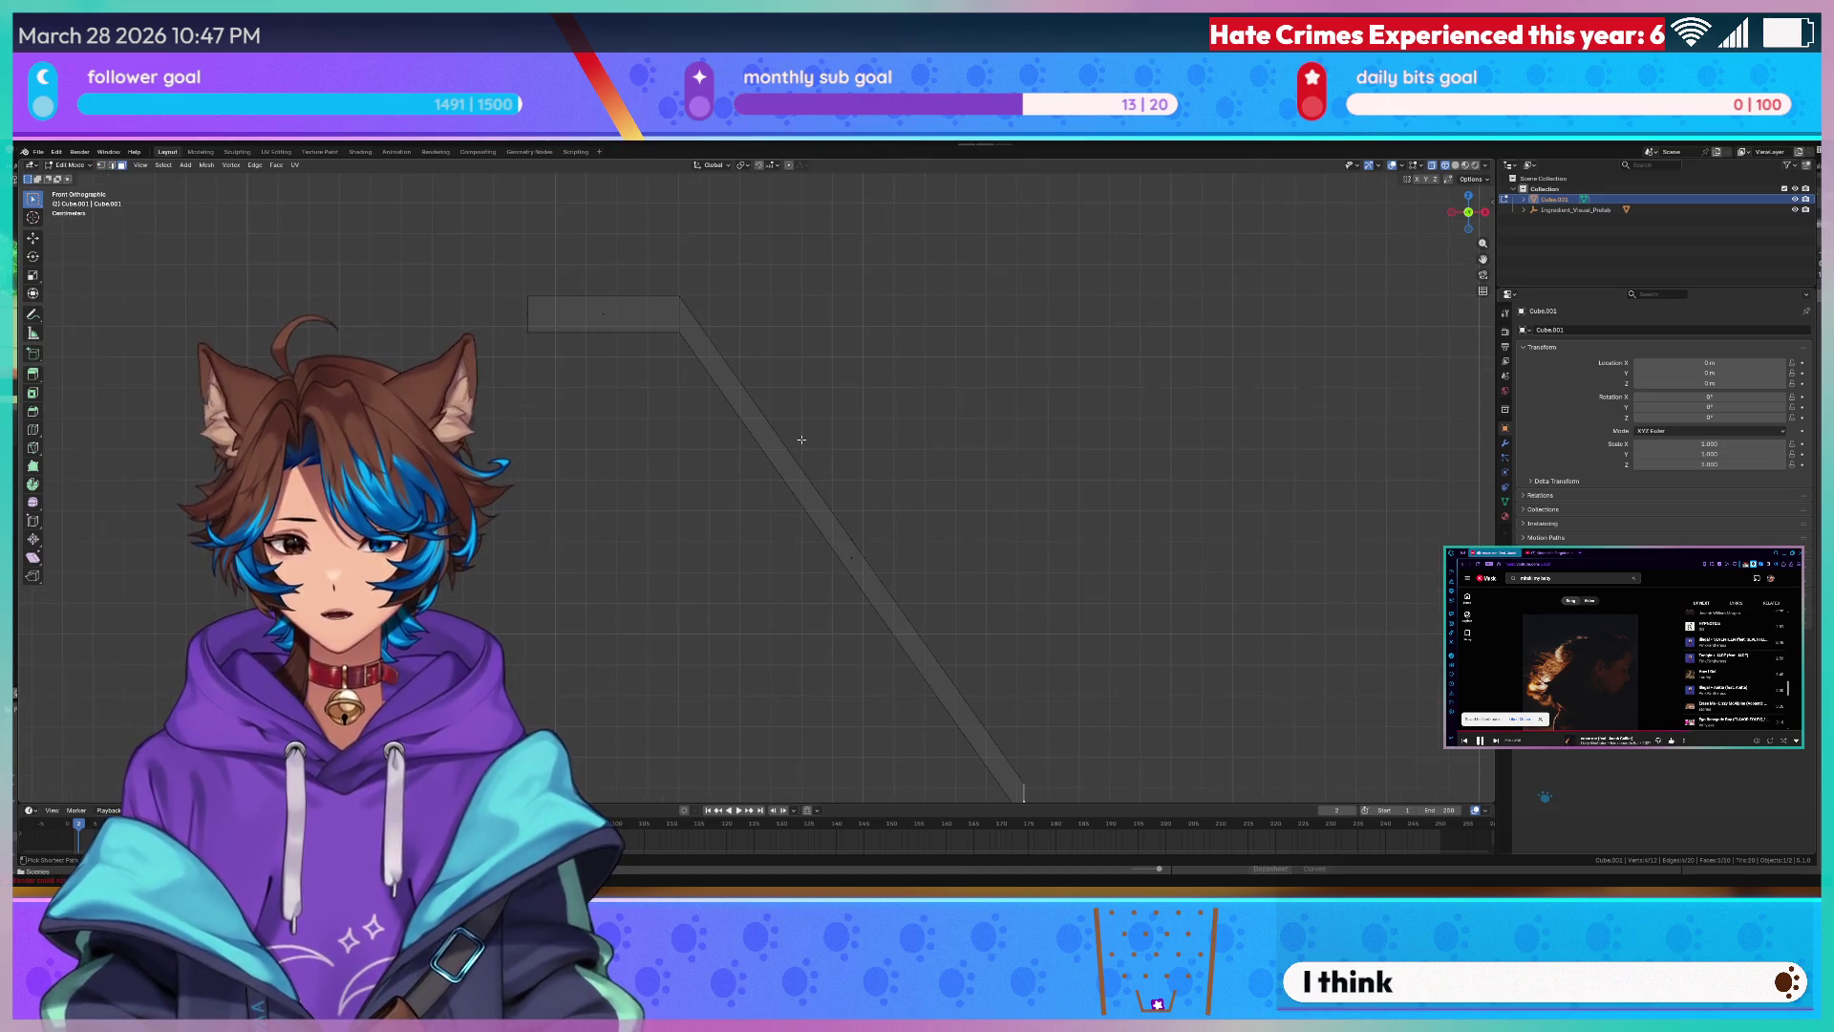
{"action": "key", "text": "g"}
{"action": "key", "text": "x"}
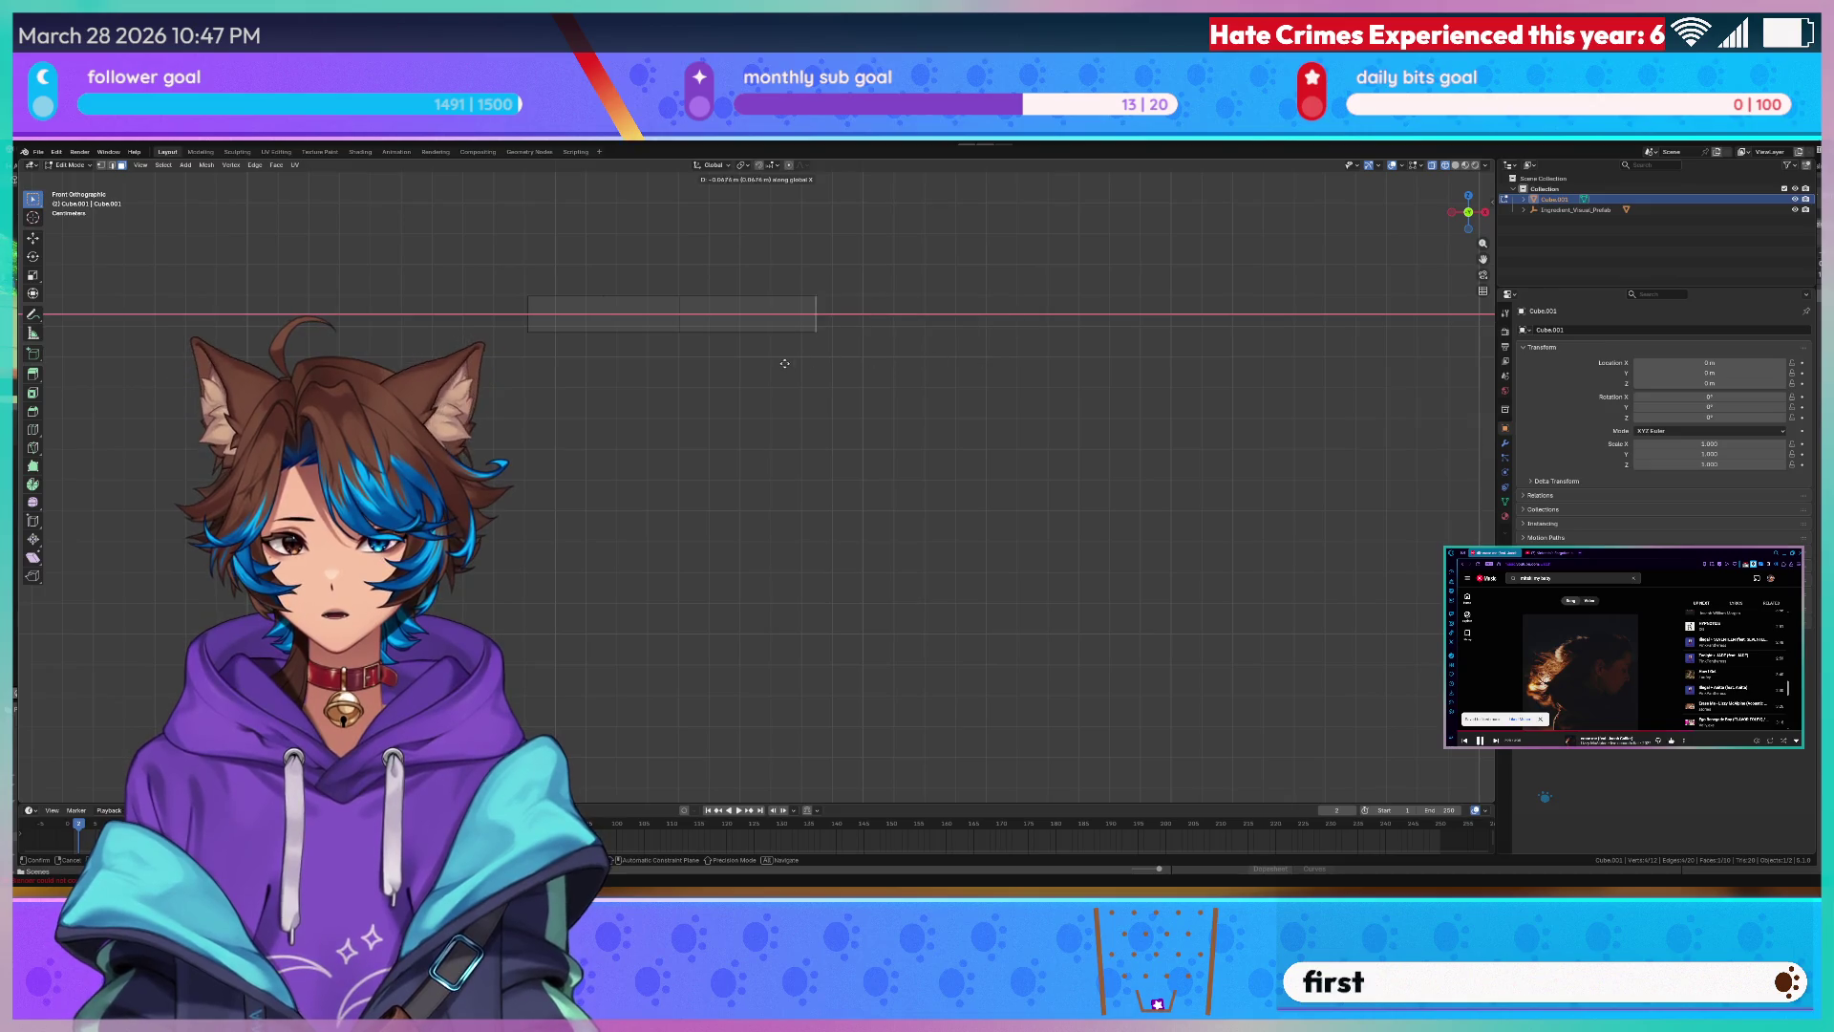
- Cancel the move, glance at snapping settings, then pull the bar's right edge along X to adjust its length
{"action": "right_click", "coordinate": [682, 358]}
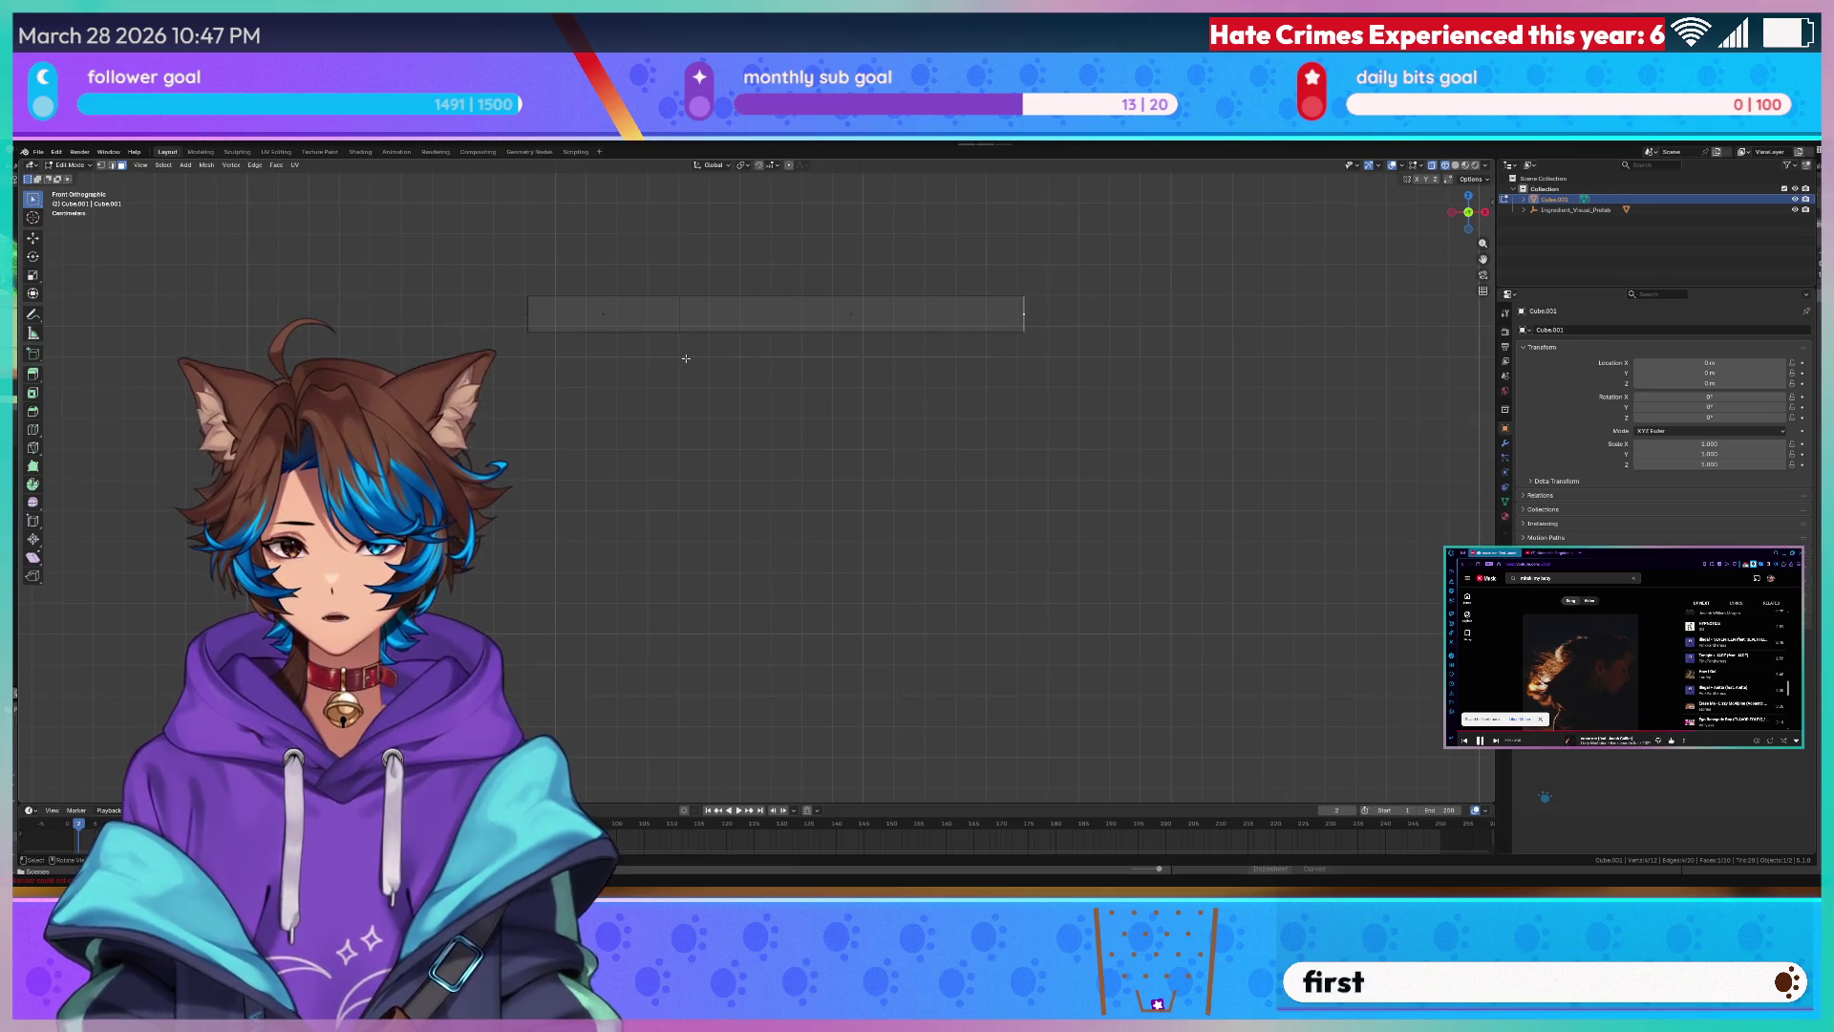
{"action": "left_click", "coordinate": [770, 165]}
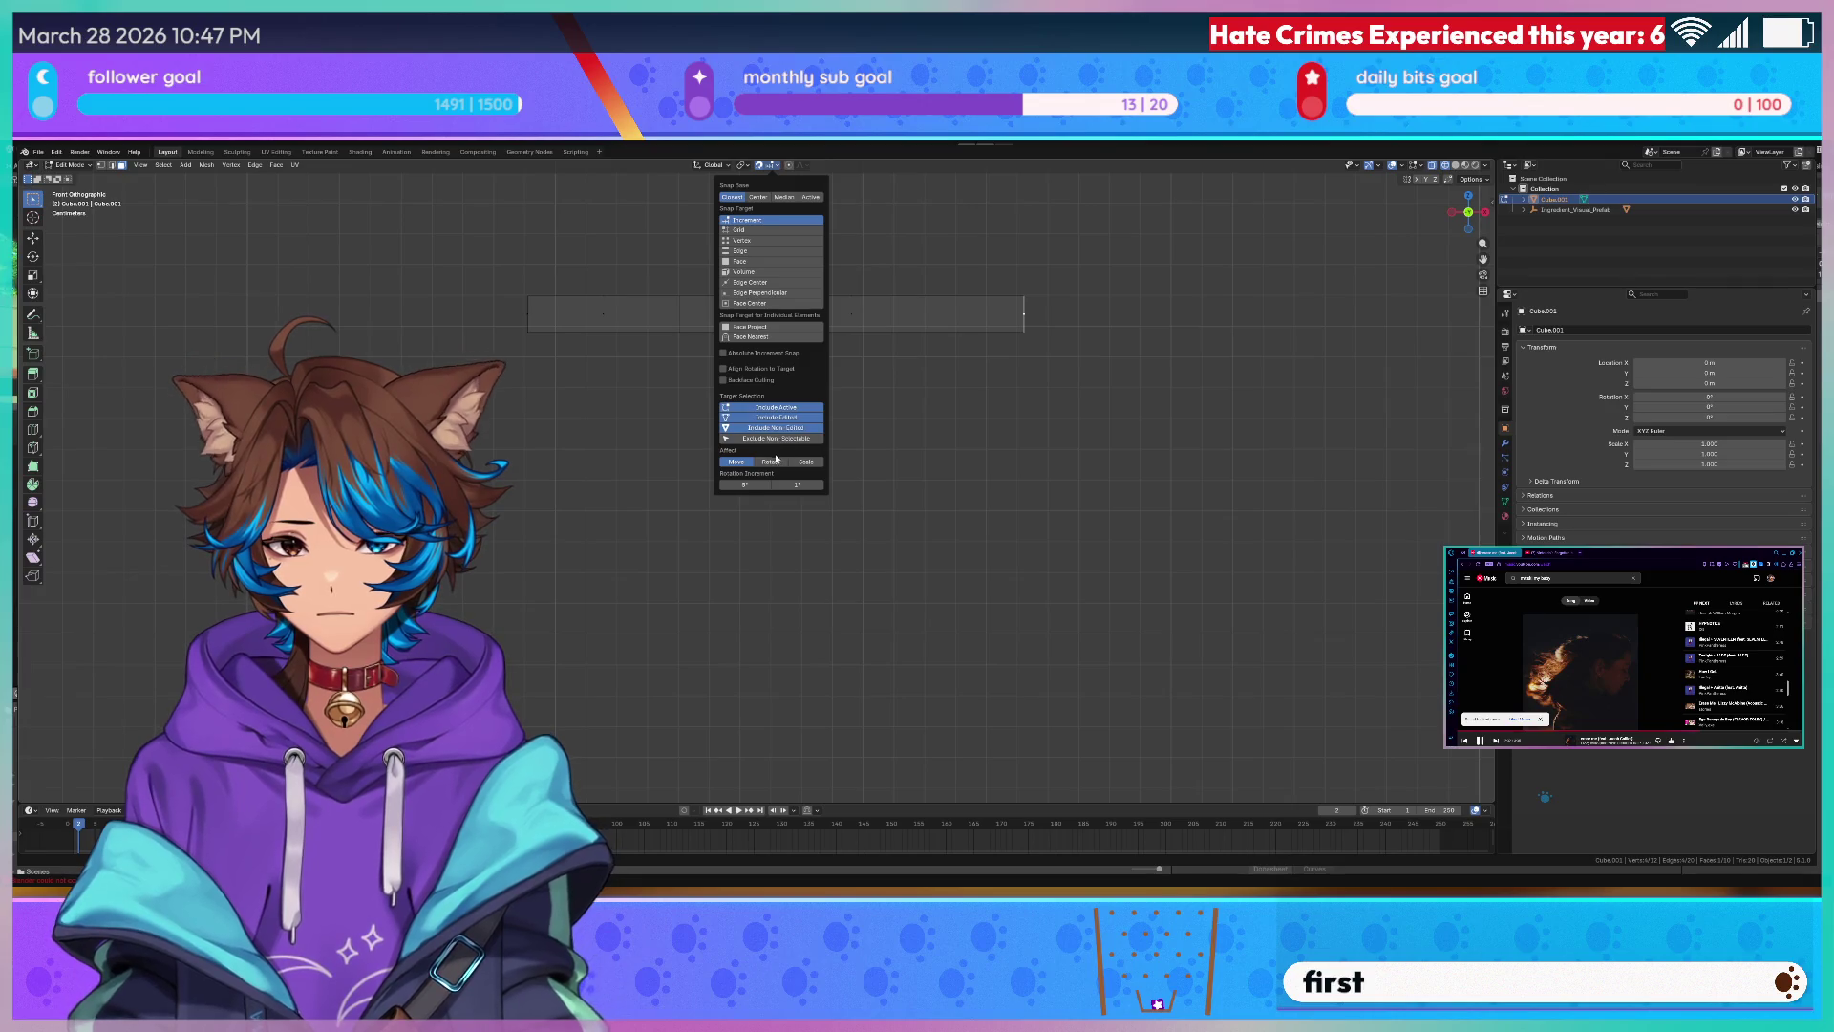
{"action": "left_click", "coordinate": [1056, 262]}
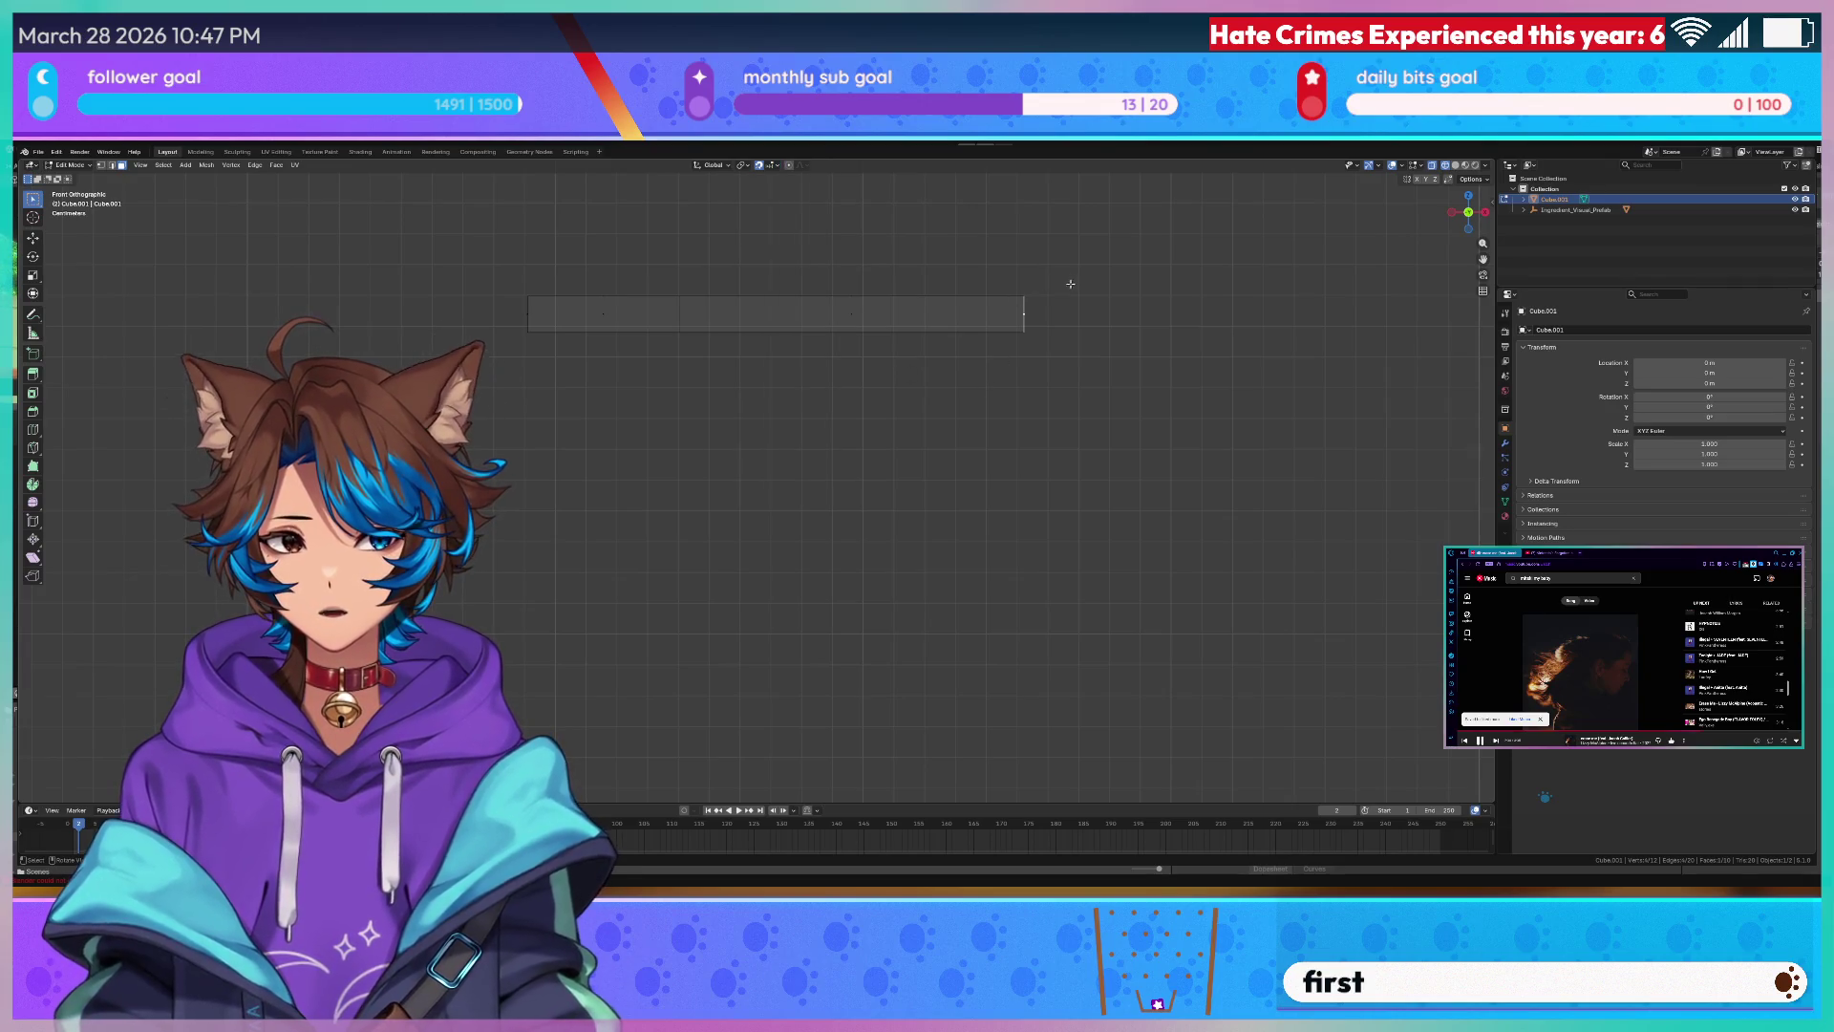
{"action": "key", "text": "g"}
{"action": "key", "text": "x"}
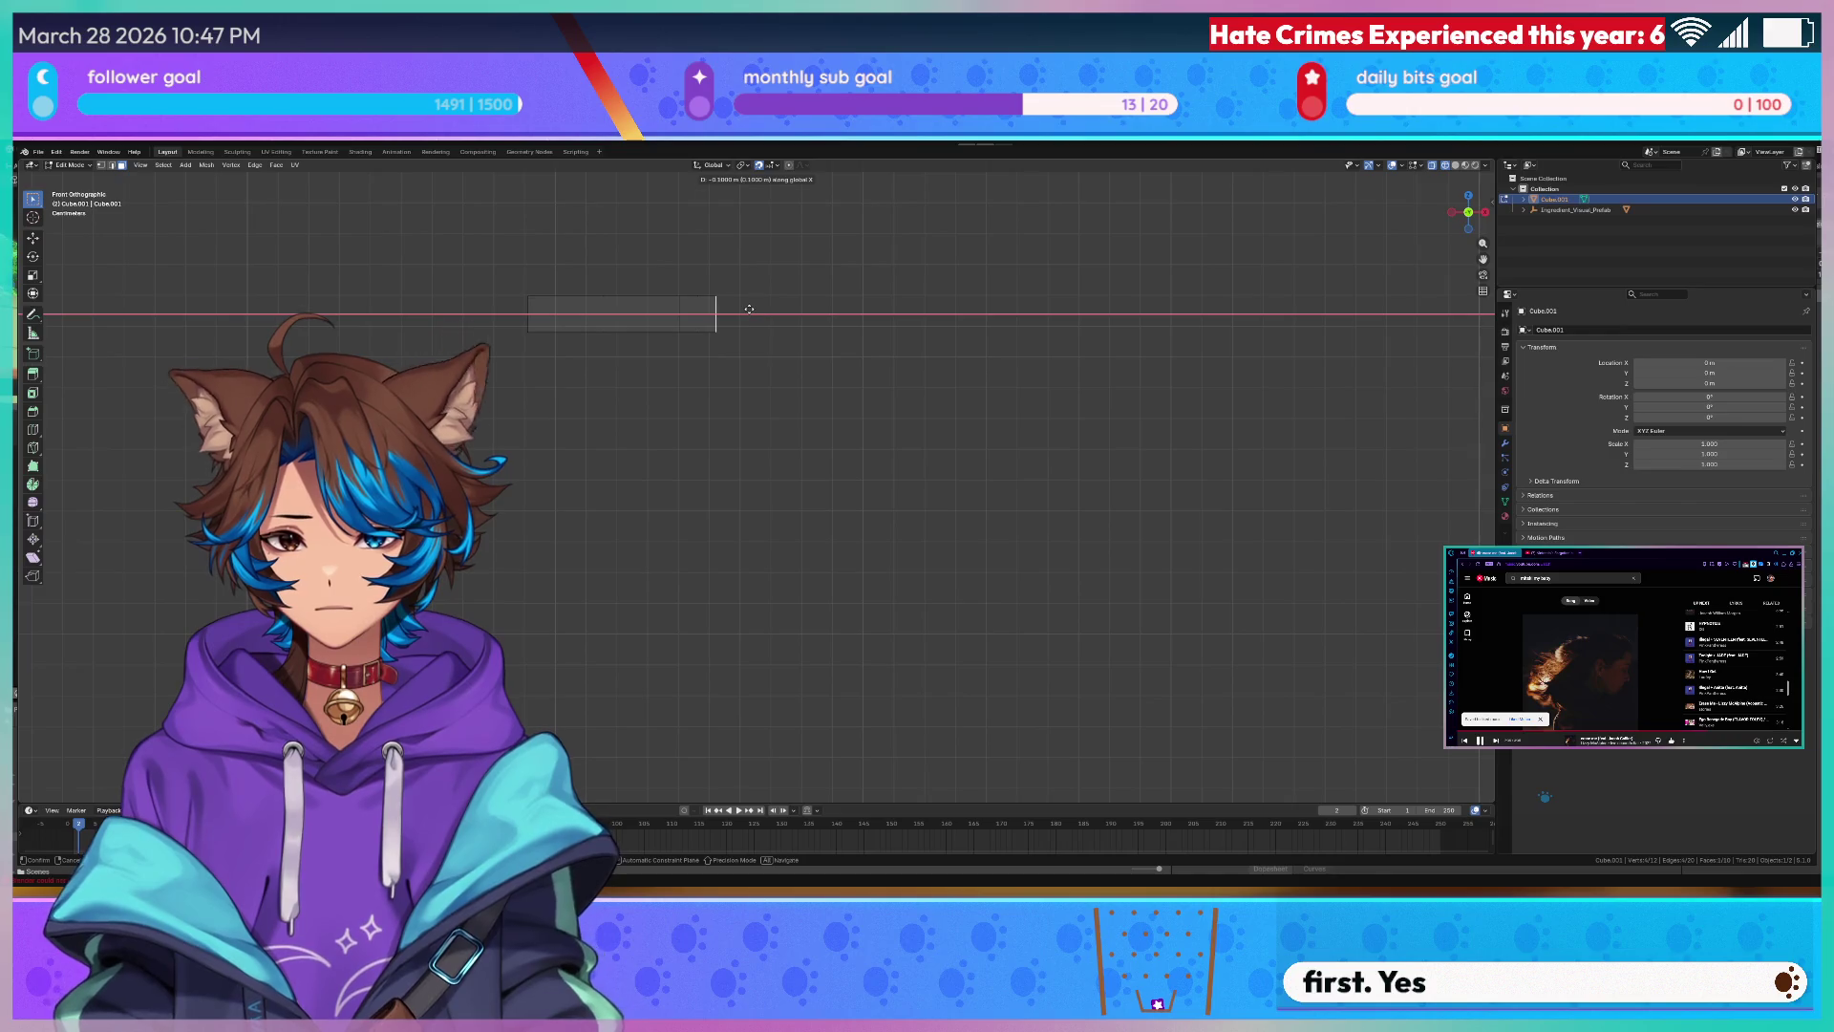
{"action": "left_click", "coordinate": [746, 307]}
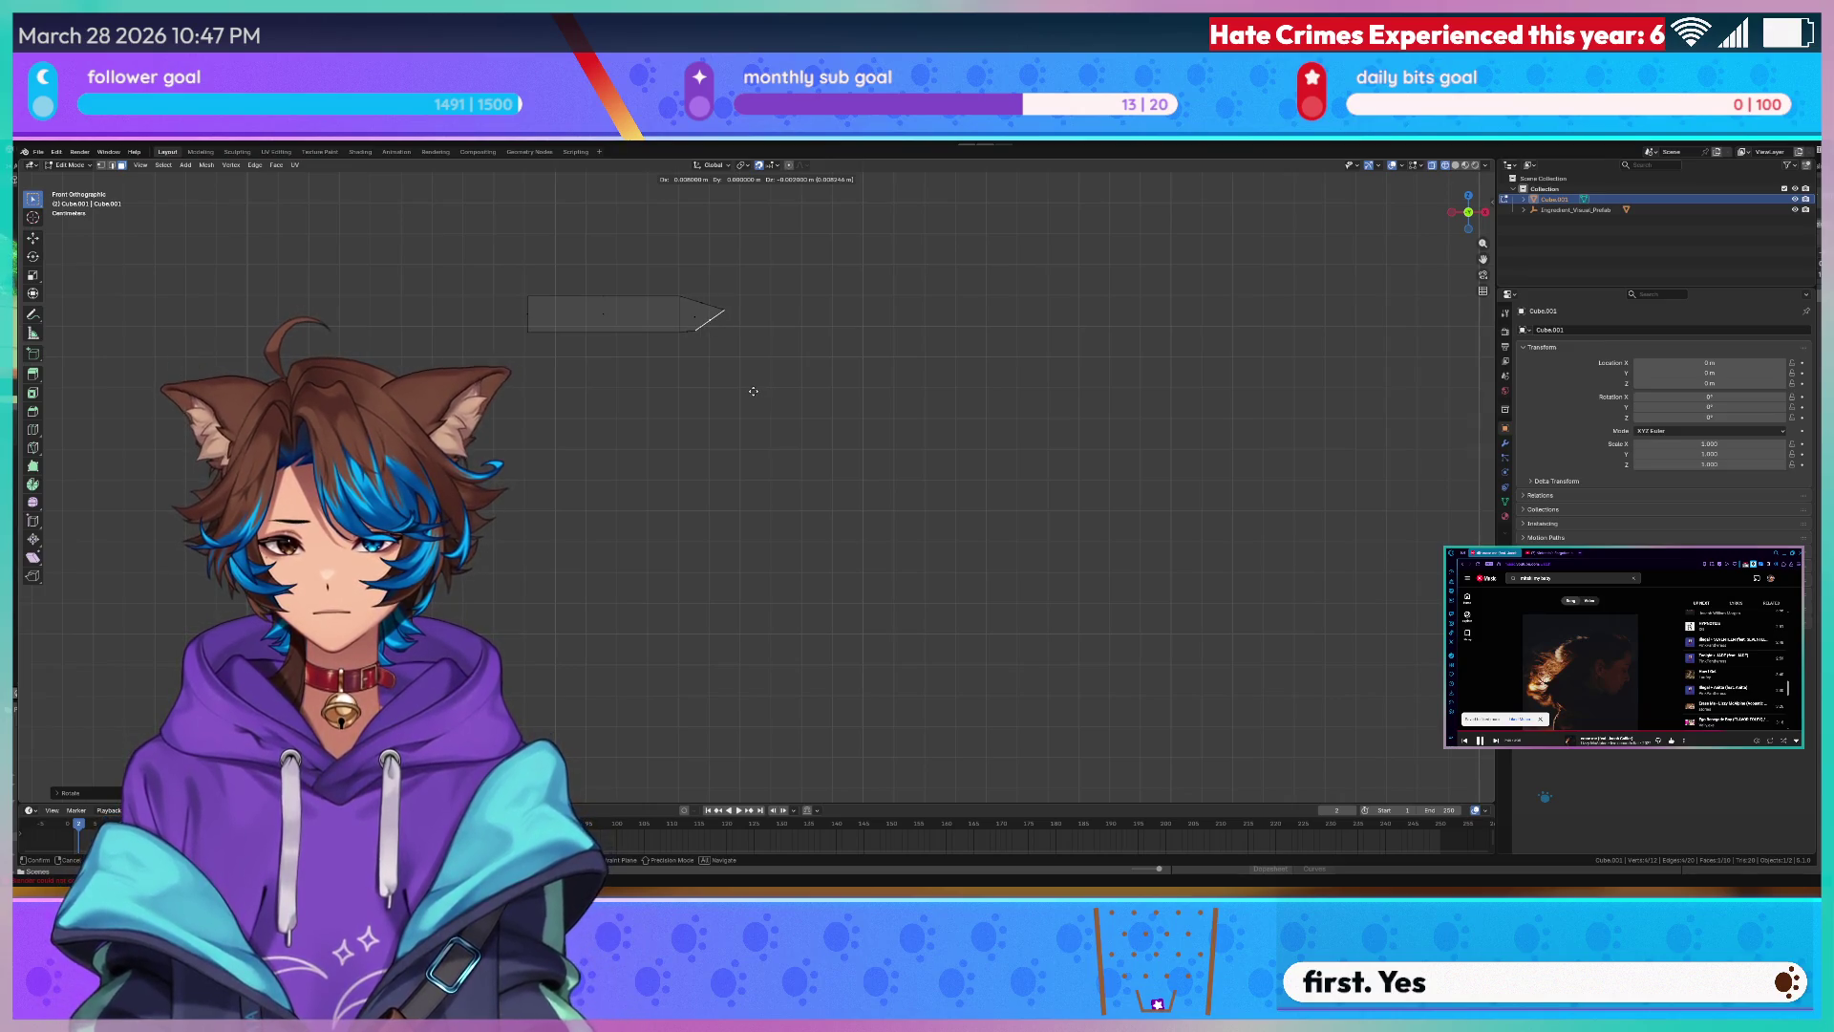
{"action": "scroll", "coordinate": [753, 391], "scroll_direction": "up", "scroll_amount": 3}
{"action": "scroll", "coordinate": [688, 408], "scroll_direction": "up", "scroll_amount": 4}
- Move the end vertices and extrude them so the strip's far end tapers to a slanted point
{"action": "key", "text": "g"}
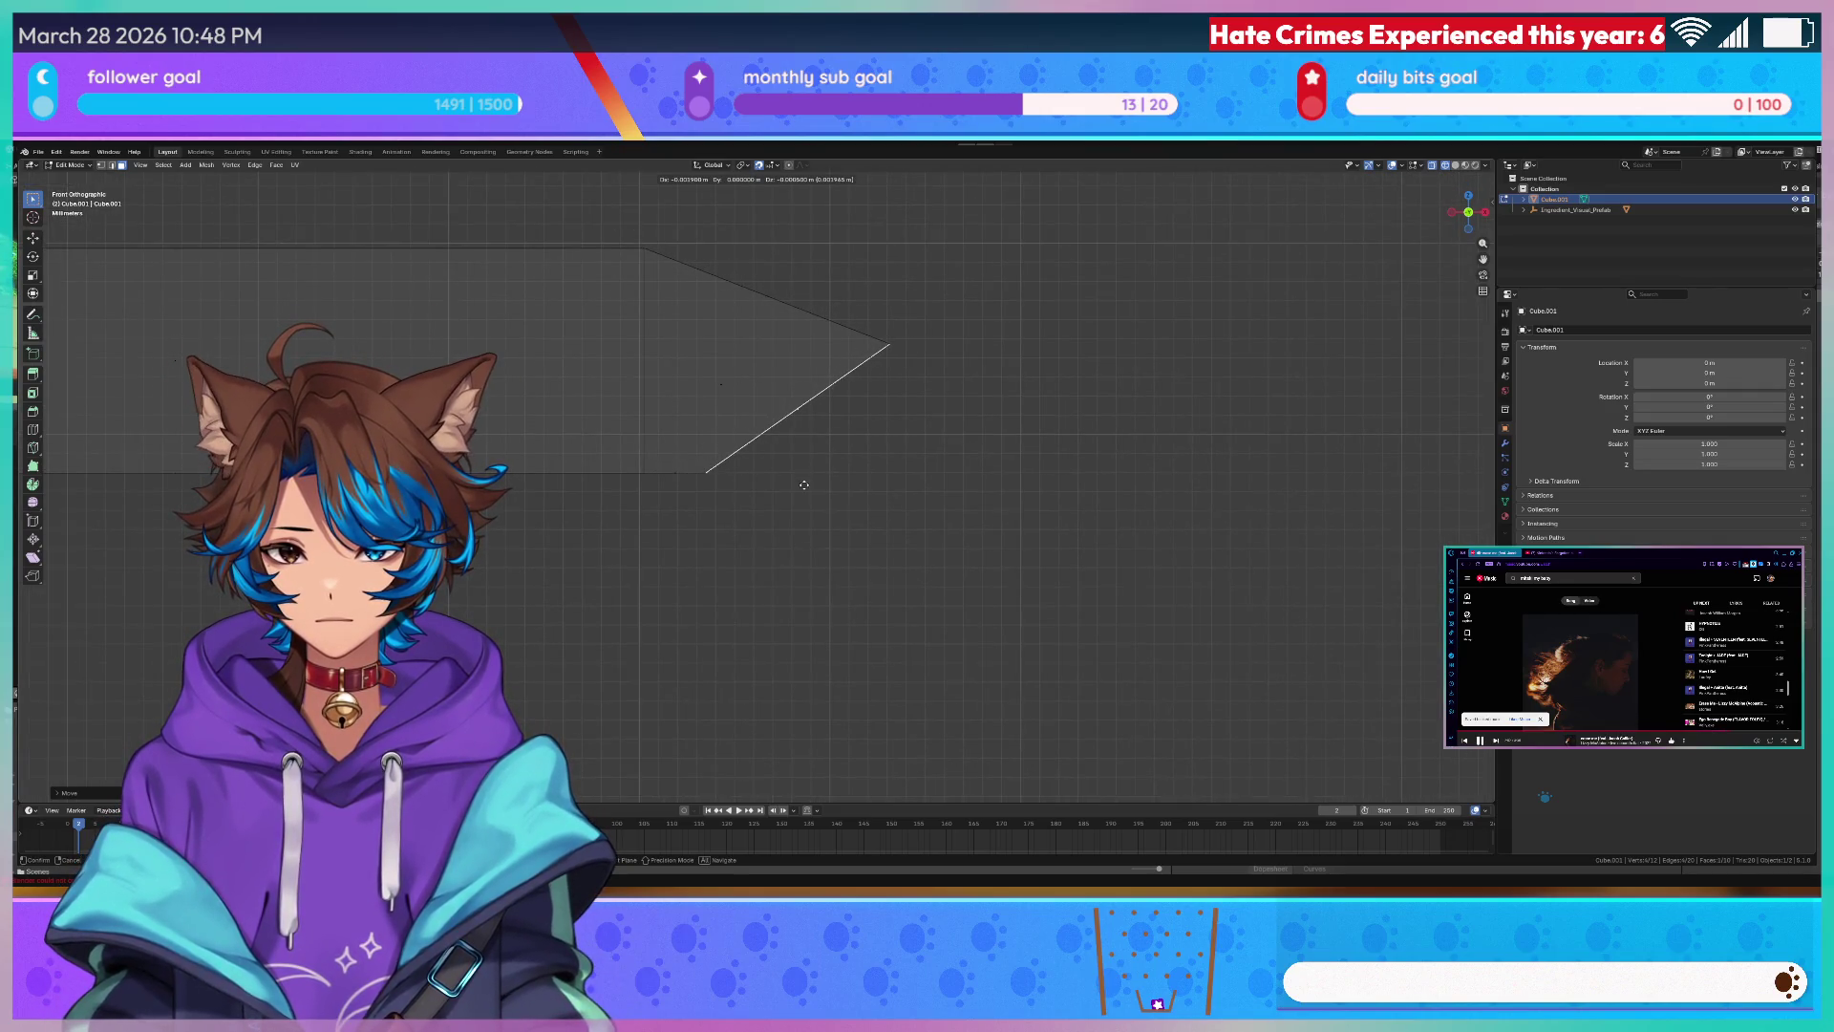
{"action": "left_click", "coordinate": [805, 484]}
{"action": "scroll", "coordinate": [774, 458], "scroll_direction": "down", "scroll_amount": 5}
{"action": "scroll", "coordinate": [749, 432], "scroll_direction": "down", "scroll_amount": 3}
{"action": "key", "text": "g"}
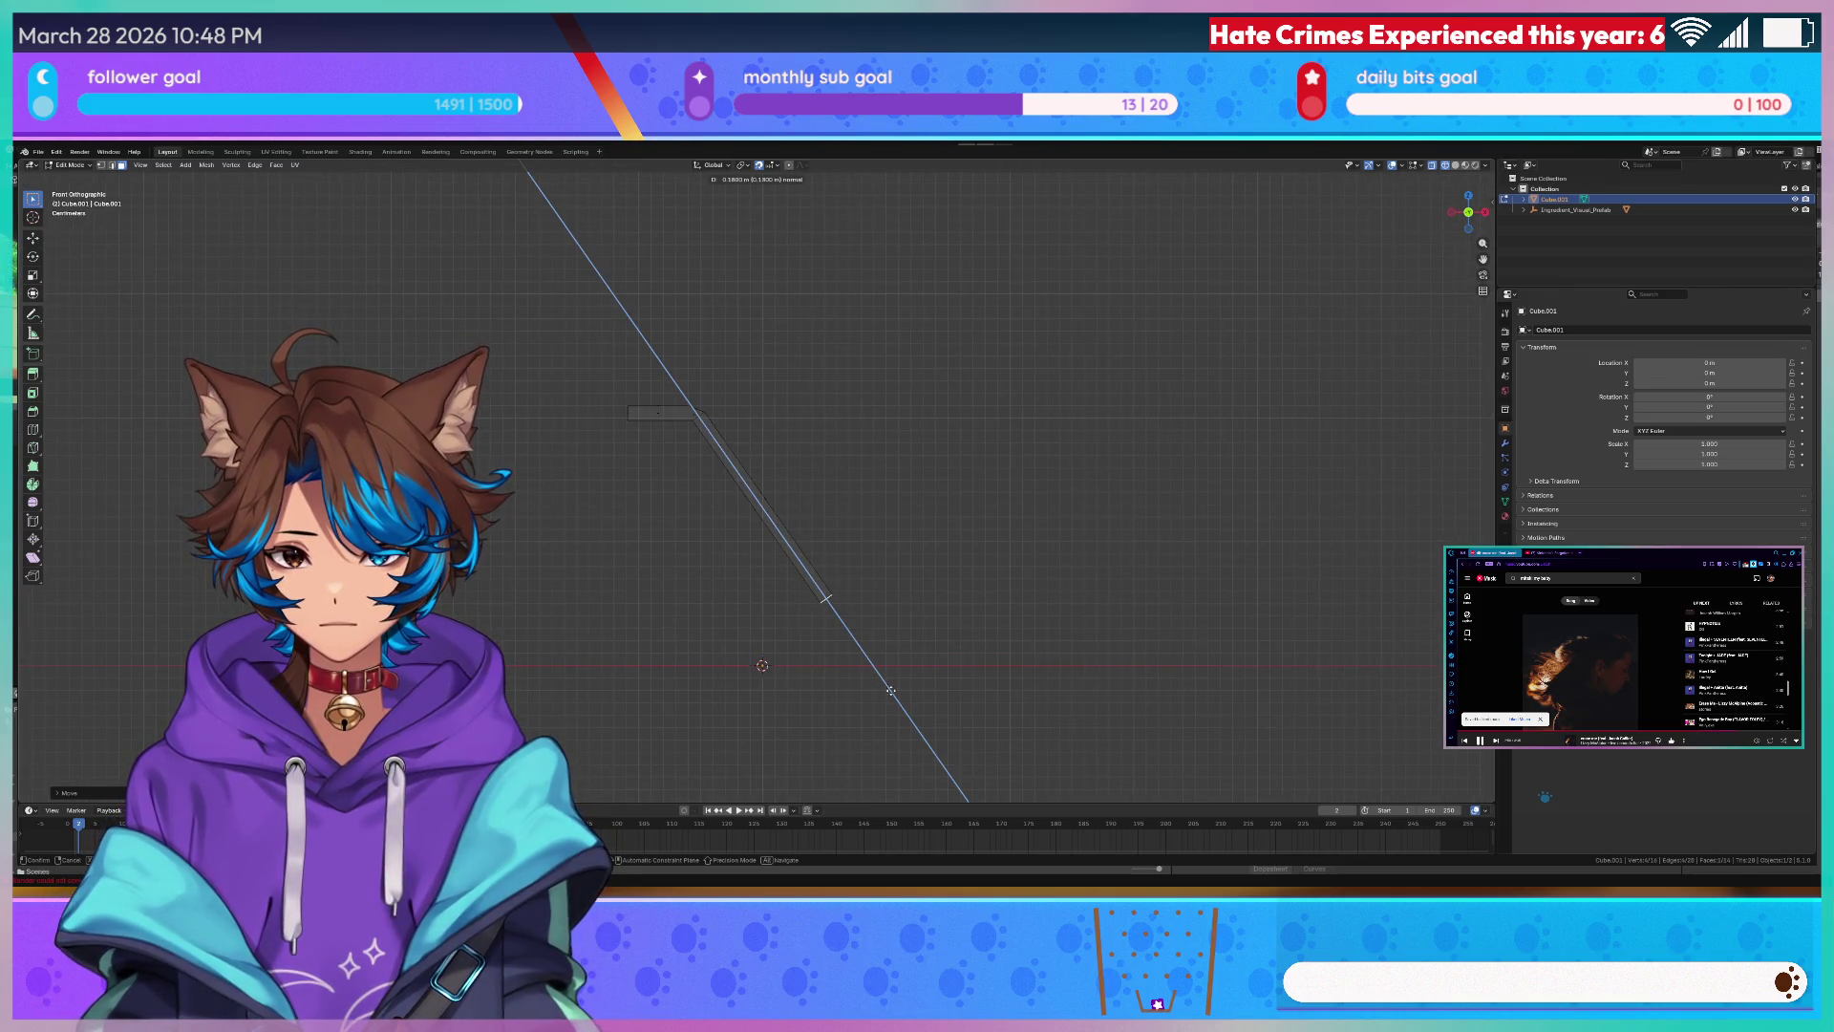
{"action": "key", "text": "z"}
{"action": "left_click", "coordinate": [789, 462]}
{"action": "left_click", "coordinate": [761, 528]}
{"action": "scroll", "coordinate": [788, 503], "scroll_direction": "up", "scroll_amount": 4}
- Centre the view on the wedge end and start pulling its corner along the vertical axis
{"action": "middle_click_drag", "start_coordinate": [788, 503], "coordinate": [828, 554], "text": "shift"}
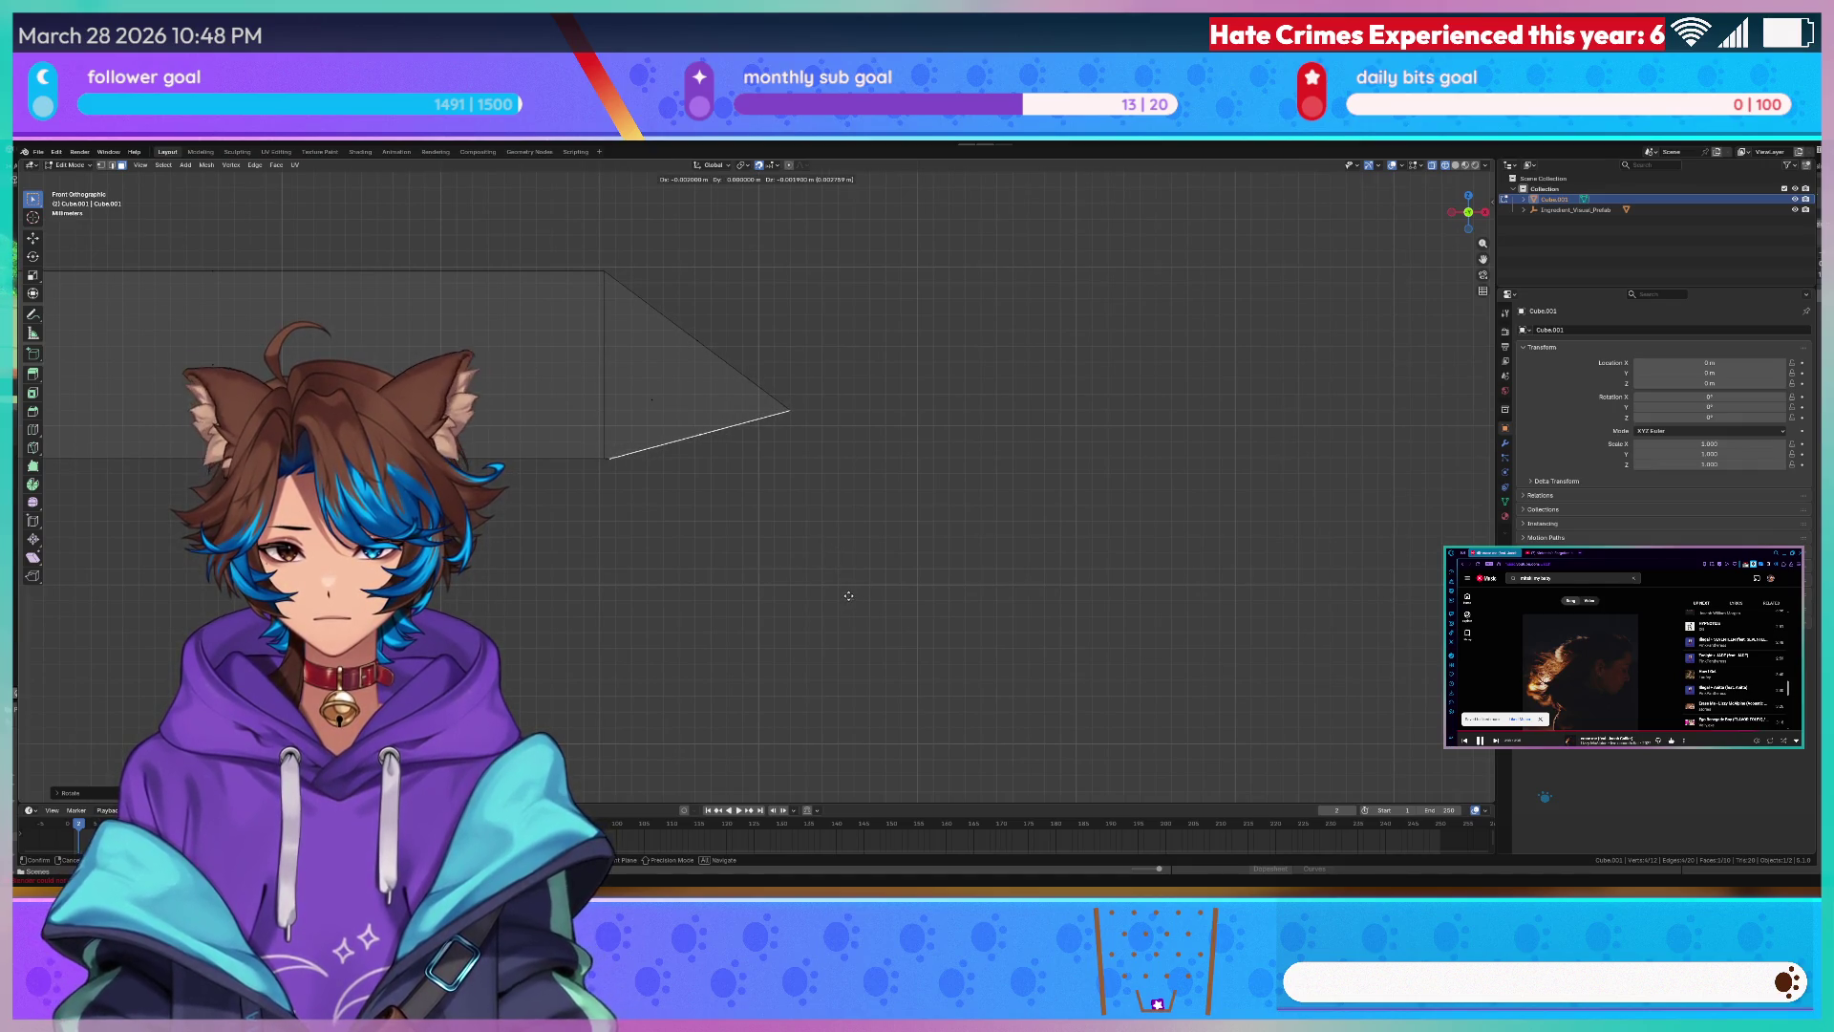
{"action": "mouse_move", "coordinate": [848, 596]}
{"action": "middle_mouse_down"}
{"action": "mouse_move", "coordinate": [668, 465]}
{"action": "mouse_move", "coordinate": [687, 480]}
{"action": "middle_mouse_up"}
{"action": "scroll", "coordinate": [696, 488], "scroll_direction": "down", "scroll_amount": 4}
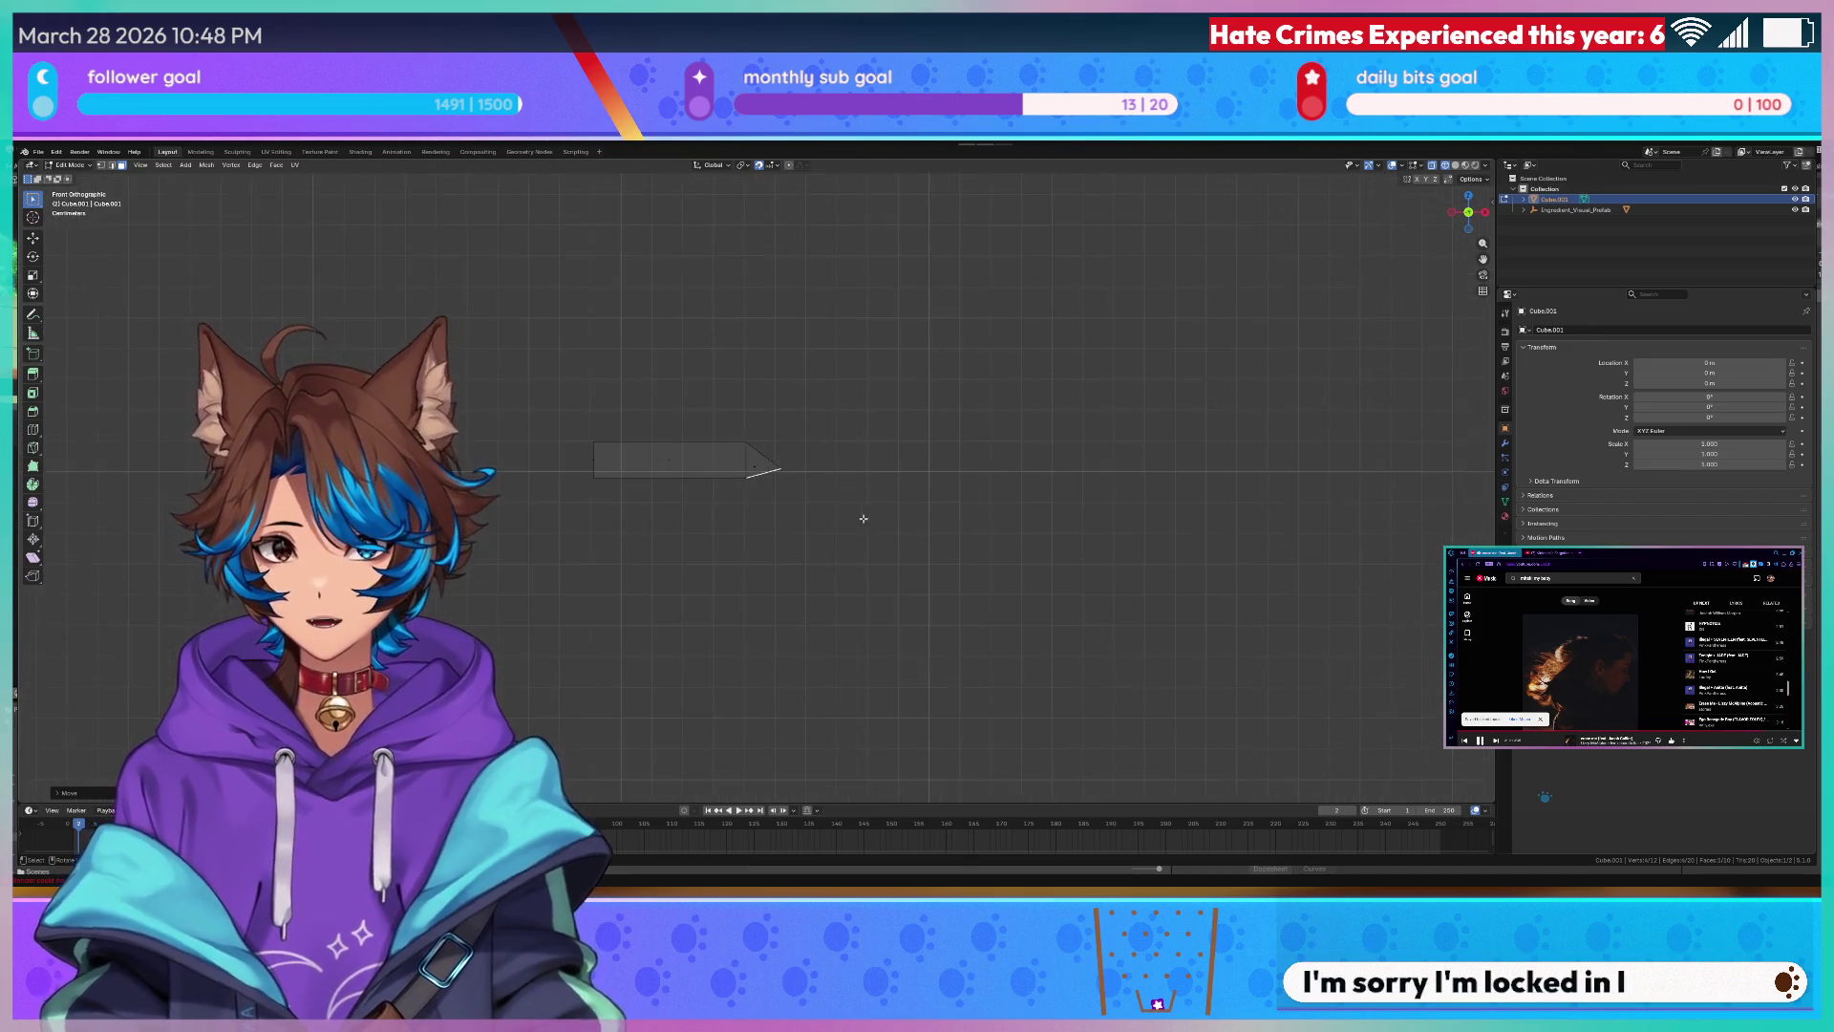
{"action": "key", "text": "g"}
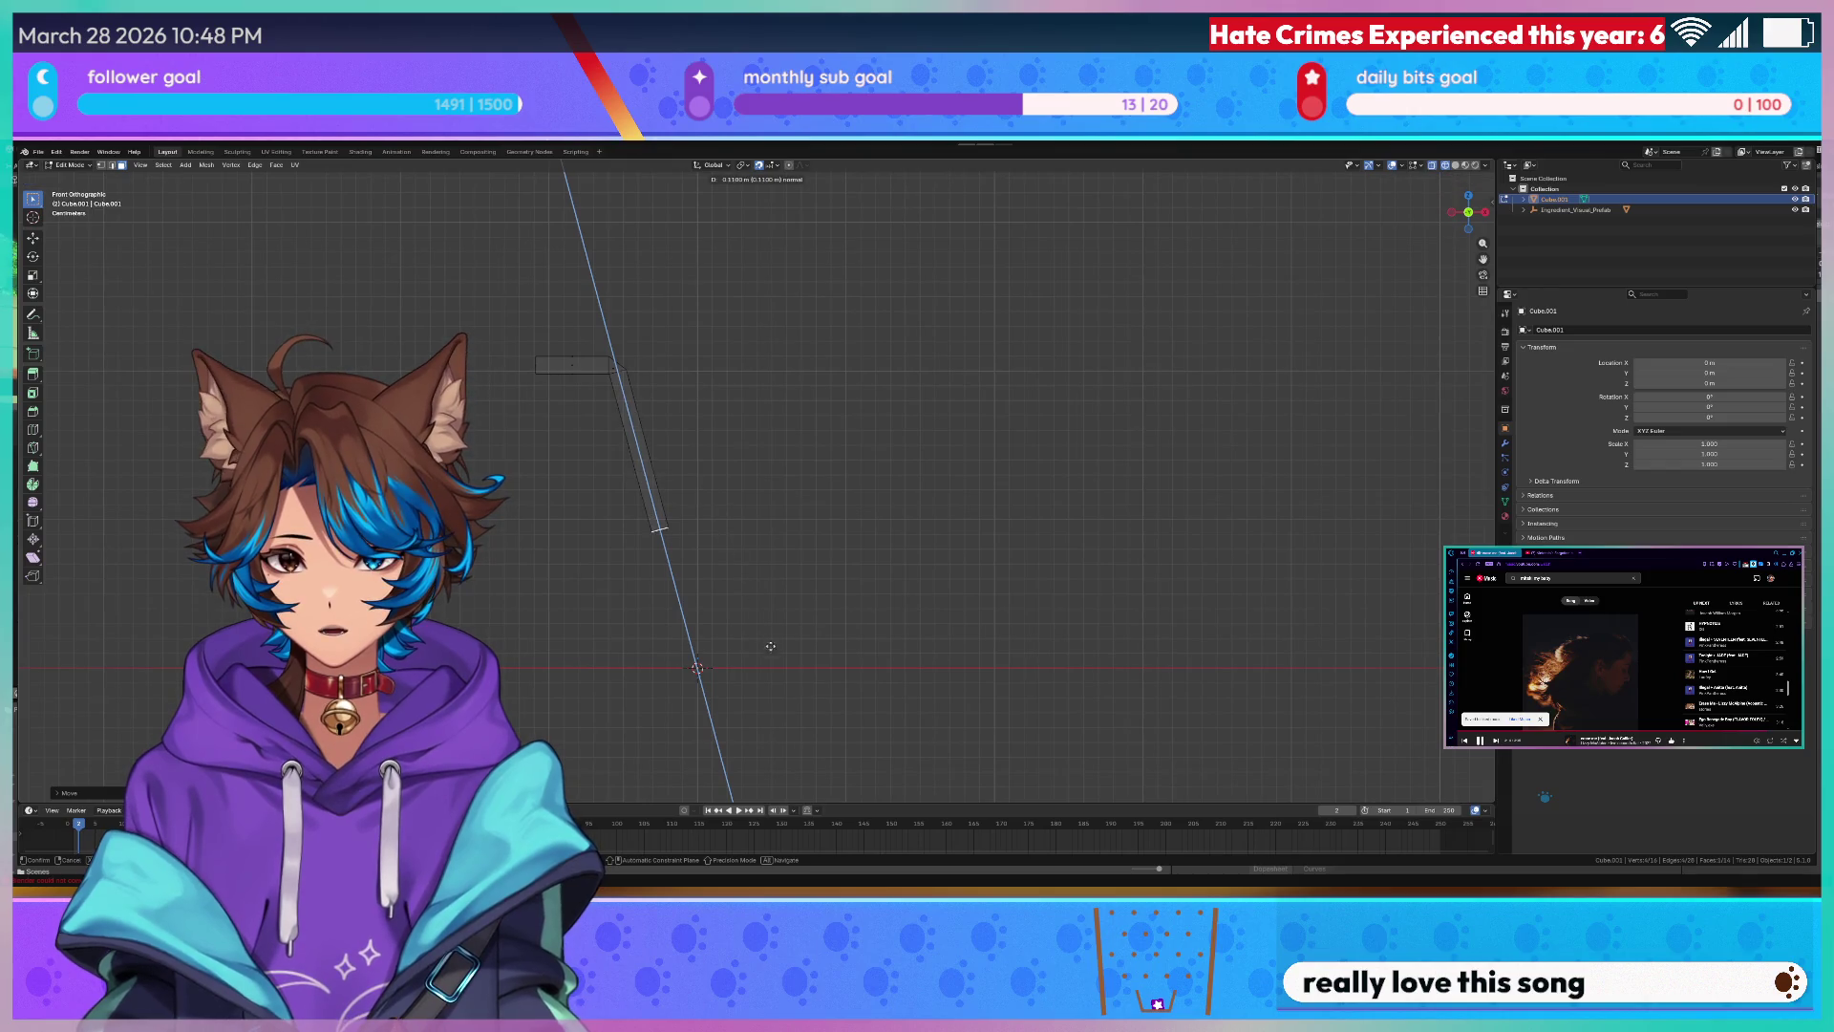
- Drop the corner vertically and rotate the strip end into a tilted bent tip
{"action": "left_click", "coordinate": [803, 715]}
{"action": "scroll", "coordinate": [699, 626], "scroll_direction": "up", "scroll_amount": 6}
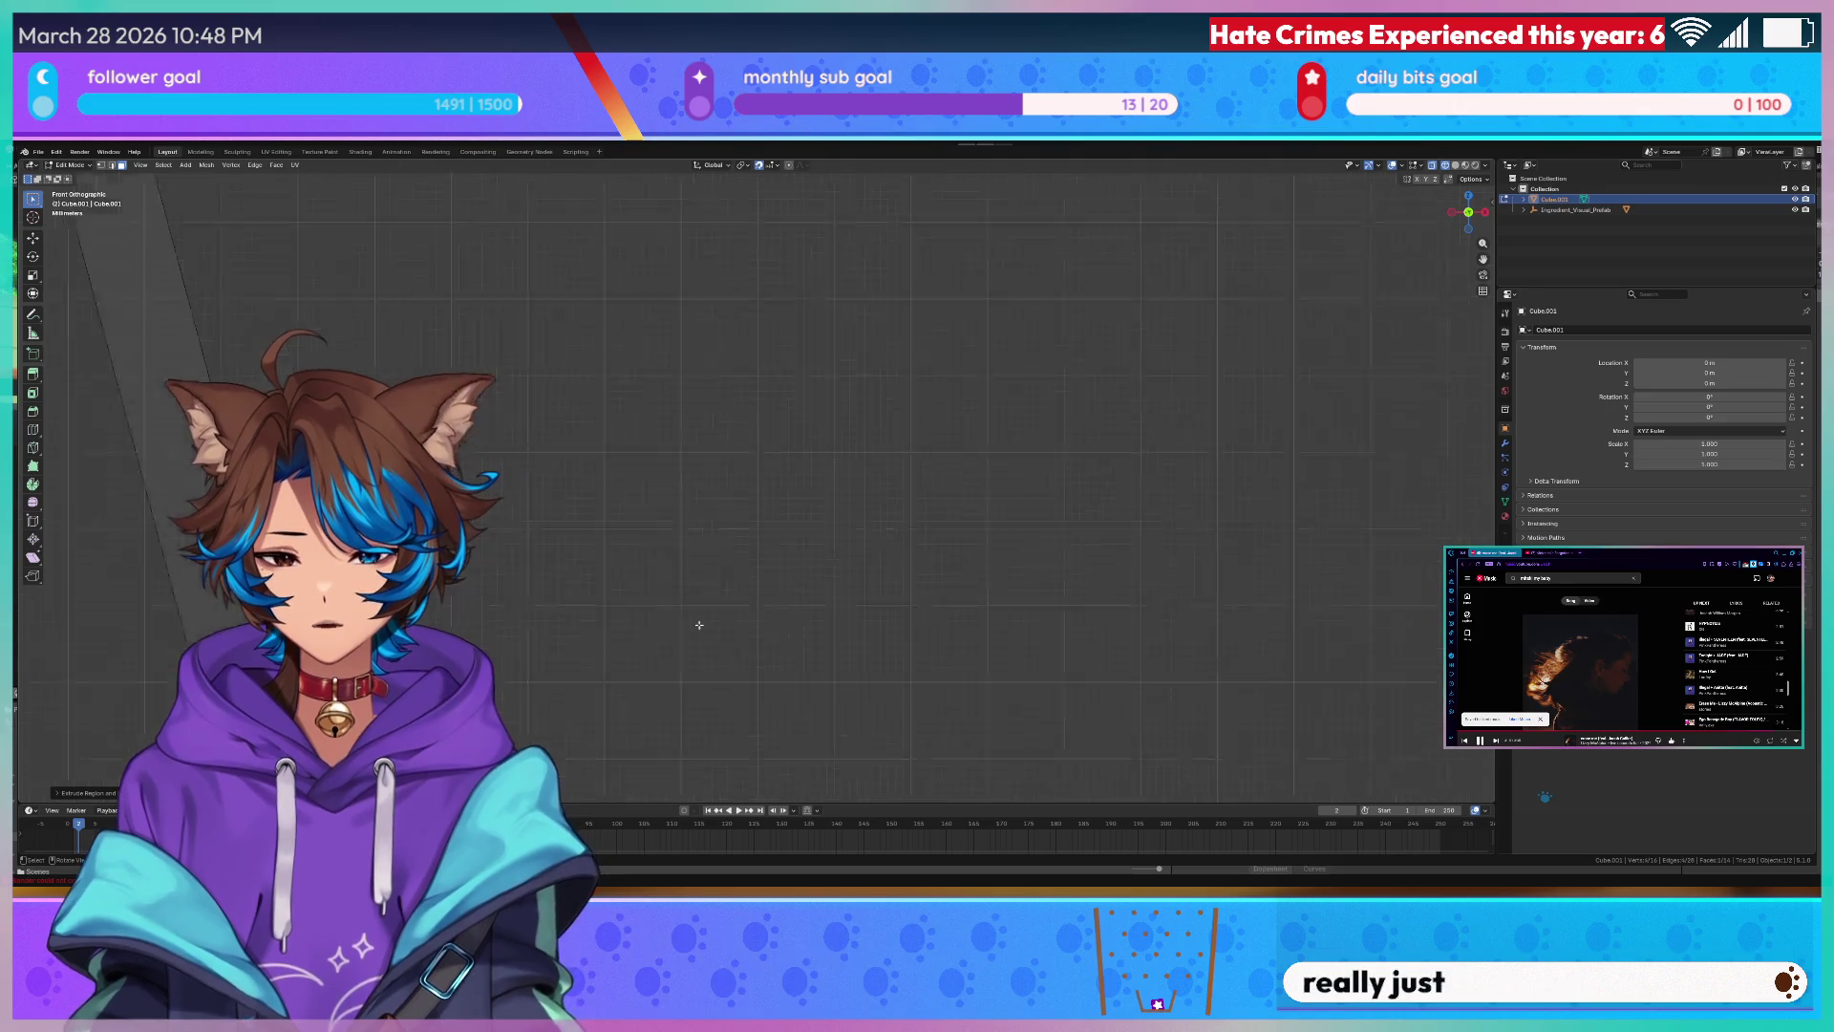
{"action": "middle_click_drag", "start_coordinate": [699, 625], "coordinate": [788, 607], "text": "shift"}
{"action": "key", "text": "r"}
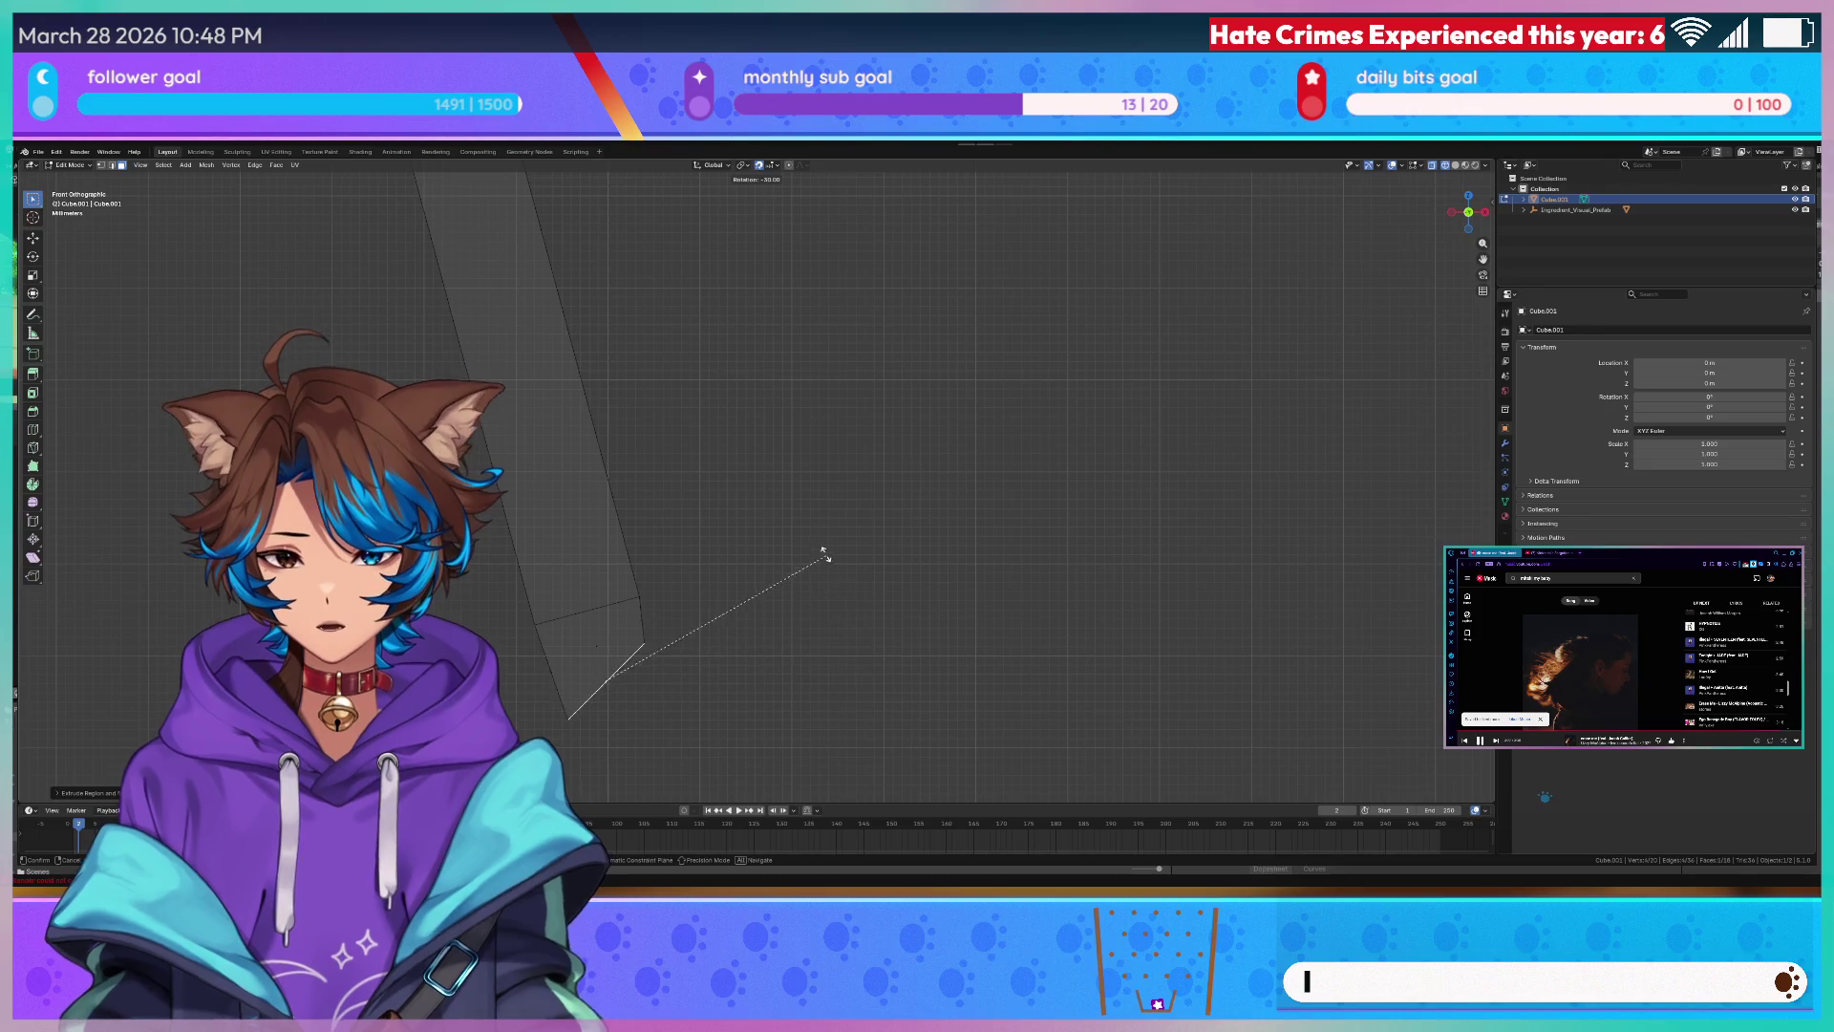
{"action": "left_click", "coordinate": [671, 466]}
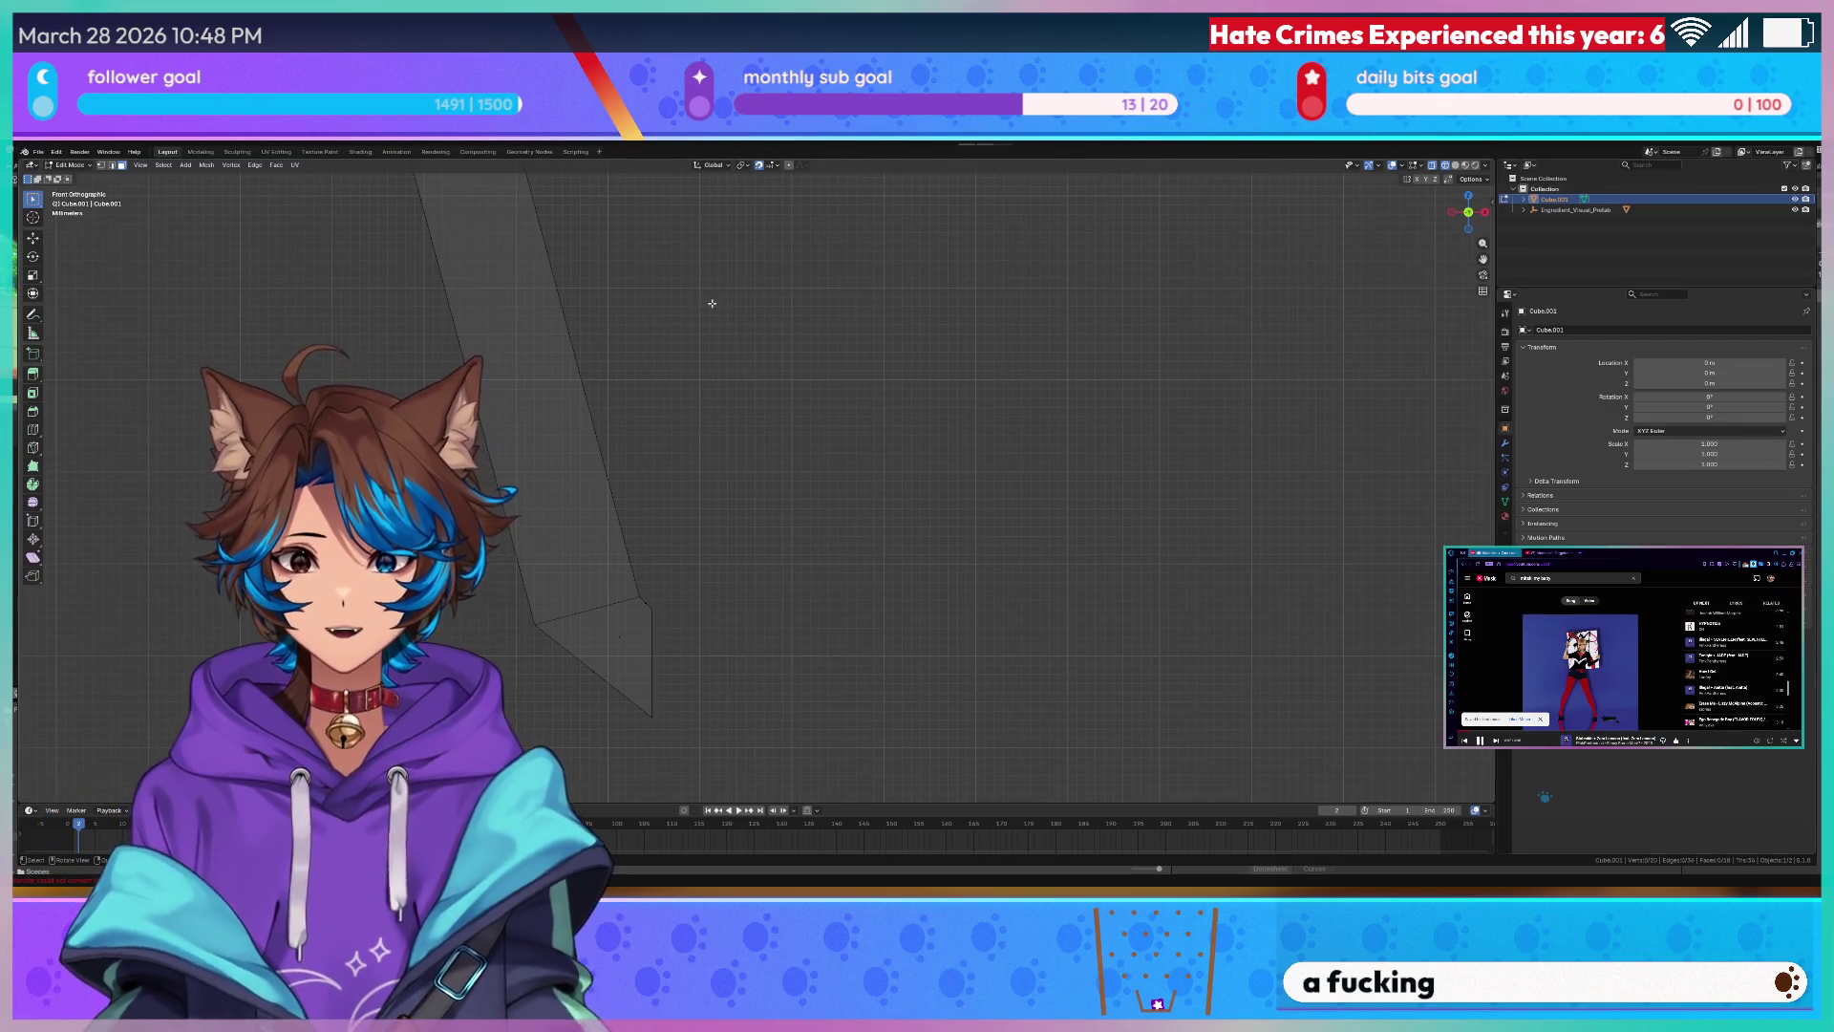
{"action": "scroll", "coordinate": [710, 305], "scroll_direction": "down", "scroll_amount": 5}
- Select the whole bent handle mesh, inspect it in perspective and return to Object Mode
{"action": "middle_click_drag", "start_coordinate": [674, 359], "coordinate": [724, 378]}
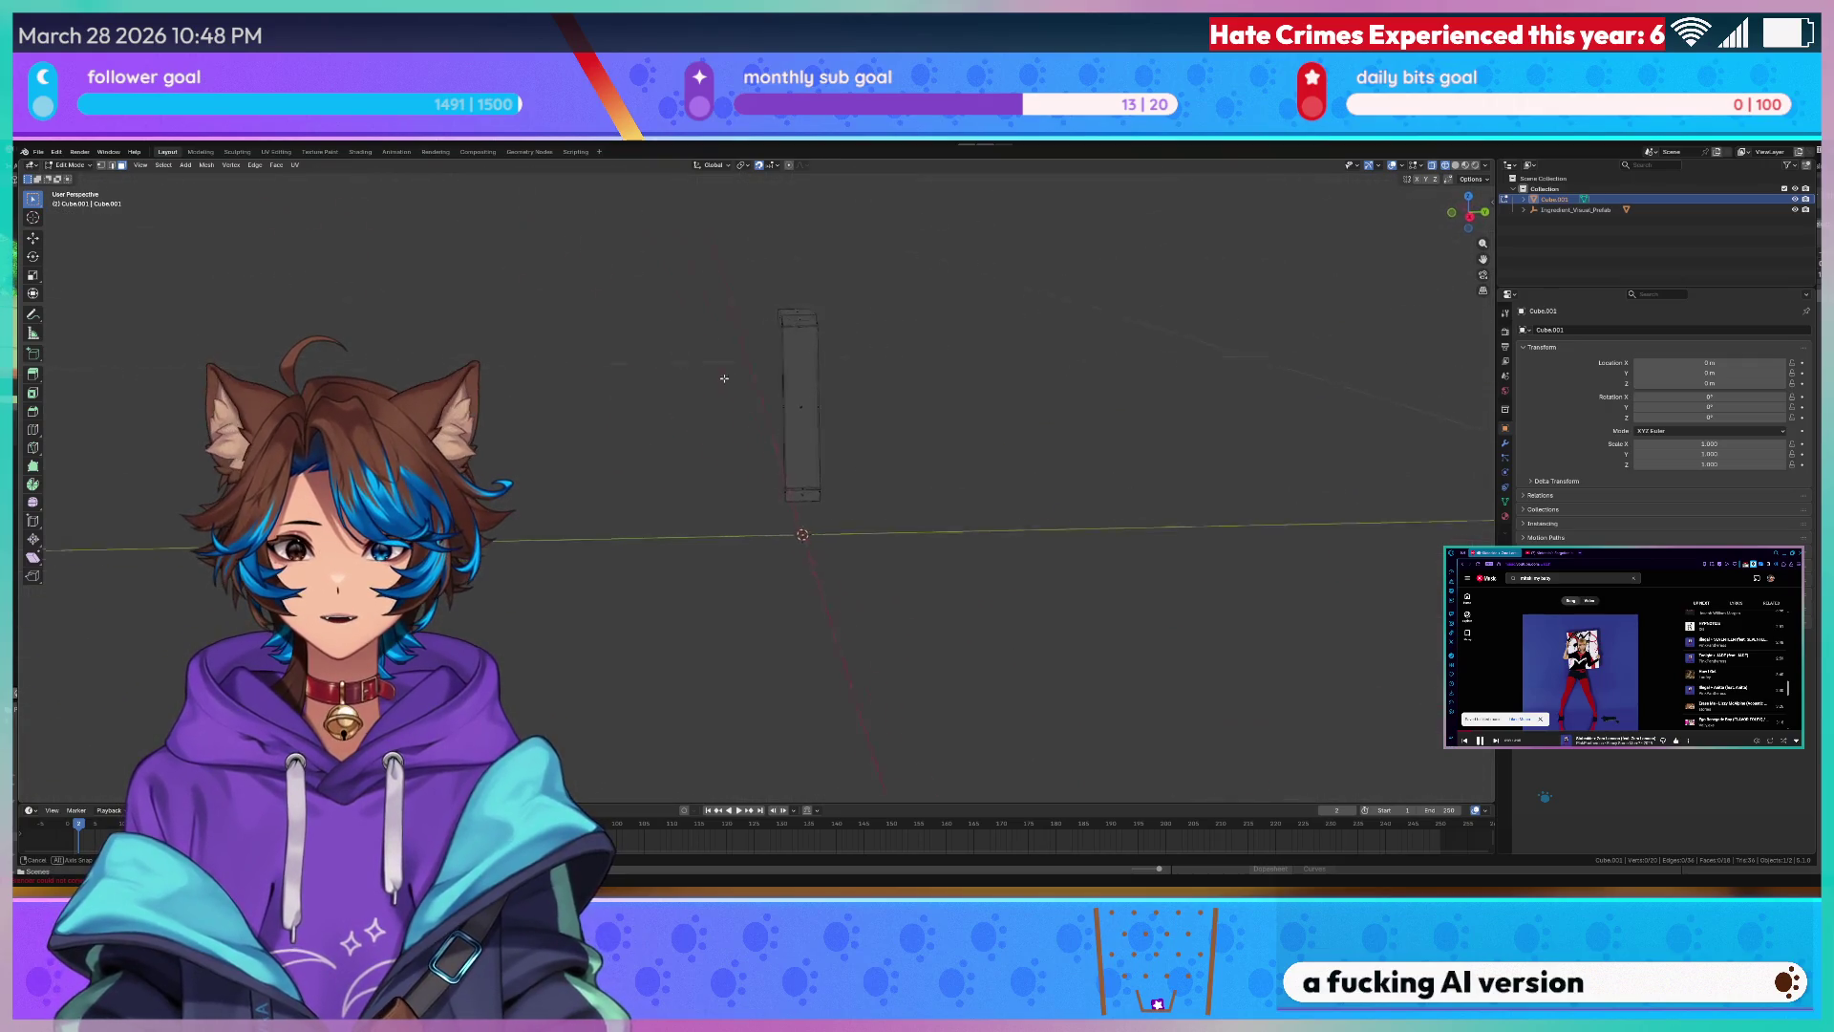
{"action": "left_click_drag", "start_coordinate": [918, 247], "coordinate": [645, 553]}
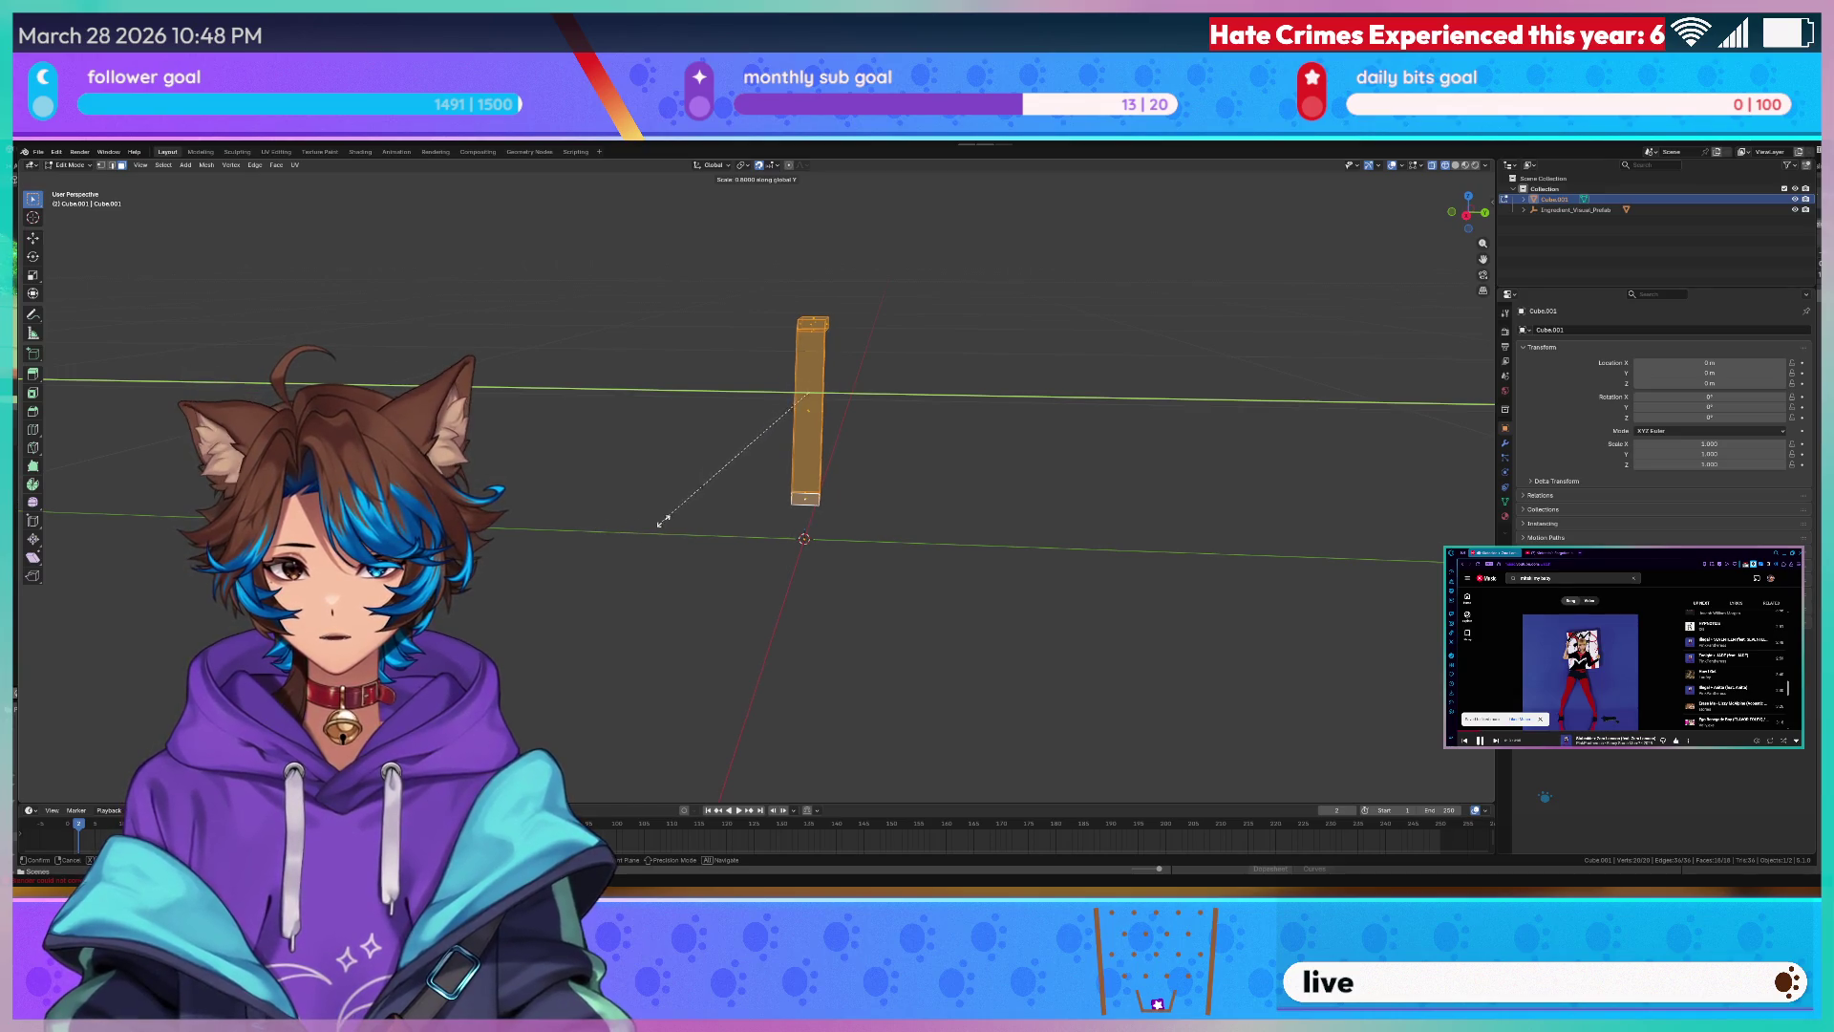
{"action": "middle_click_drag", "start_coordinate": [716, 485], "coordinate": [882, 466]}
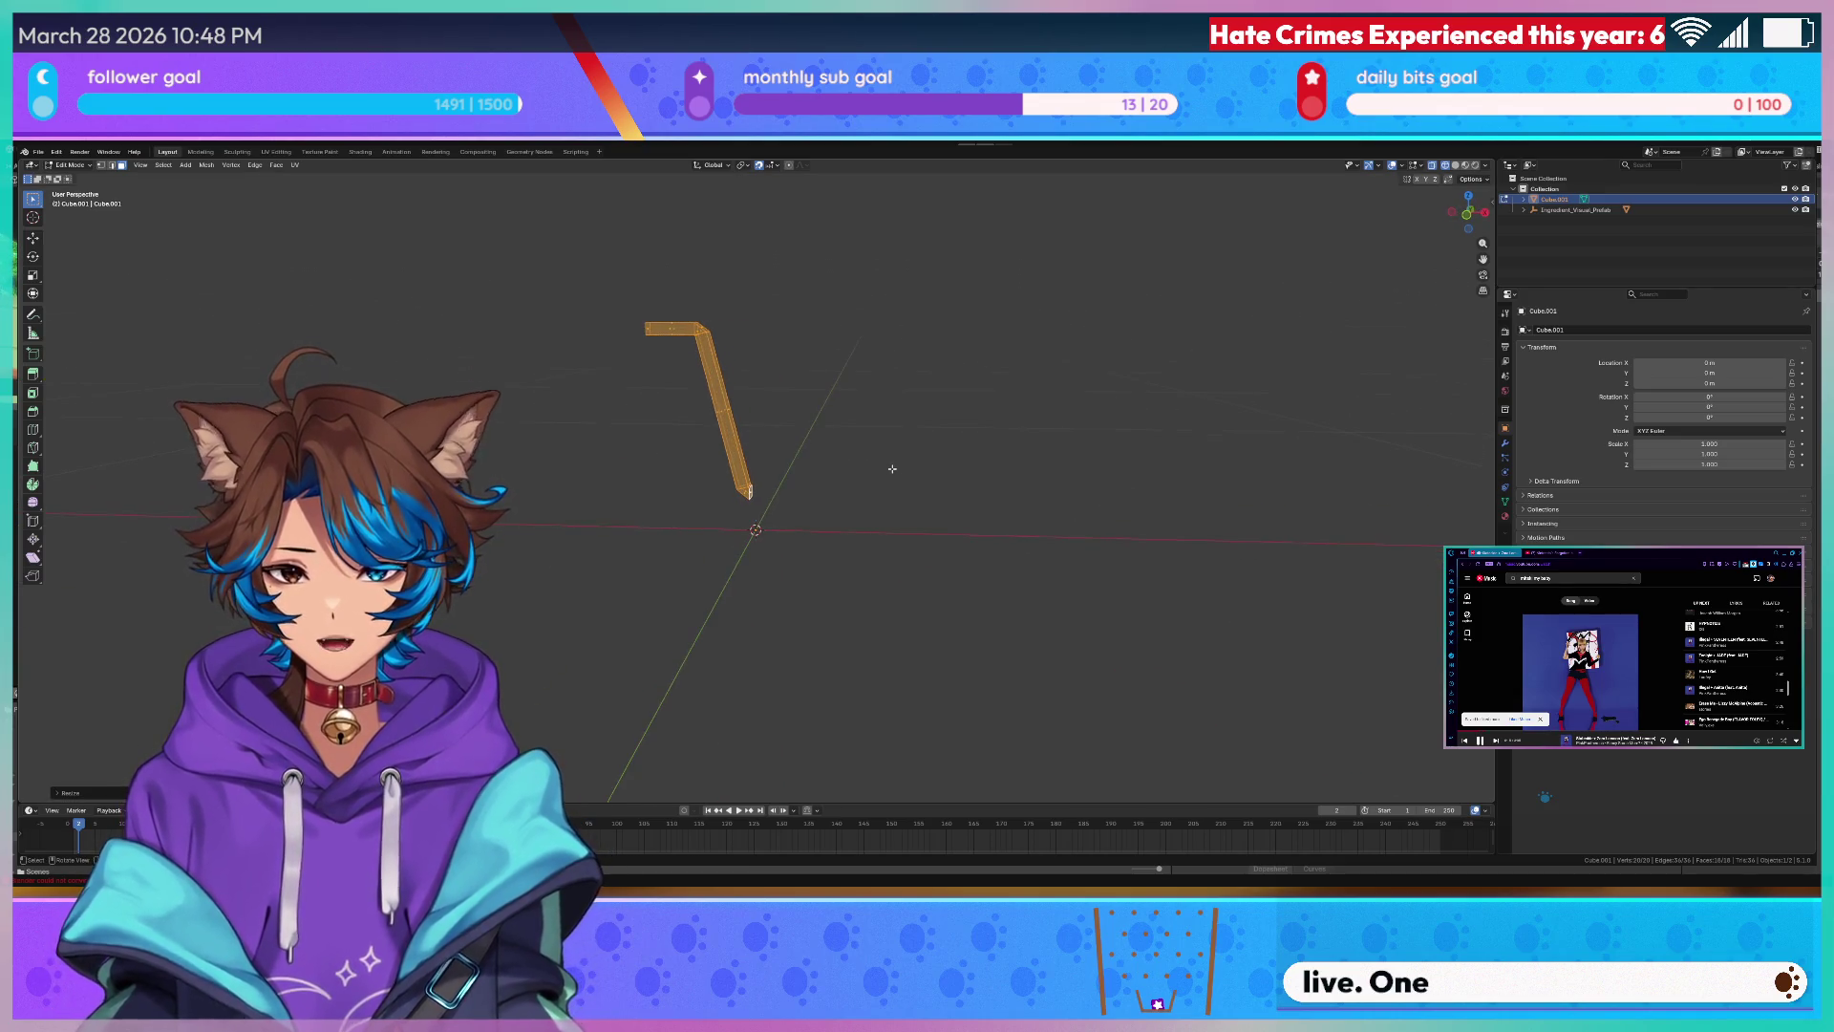
{"action": "key", "text": "Tab"}
- Select the handle object and, in Edit Mode, select its top face
{"action": "mouse_move", "coordinate": [892, 468]}
{"action": "middle_mouse_down"}
{"action": "mouse_move", "coordinate": [831, 420]}
{"action": "mouse_move", "coordinate": [688, 411]}
{"action": "middle_mouse_up"}
{"action": "left_click", "coordinate": [760, 387]}
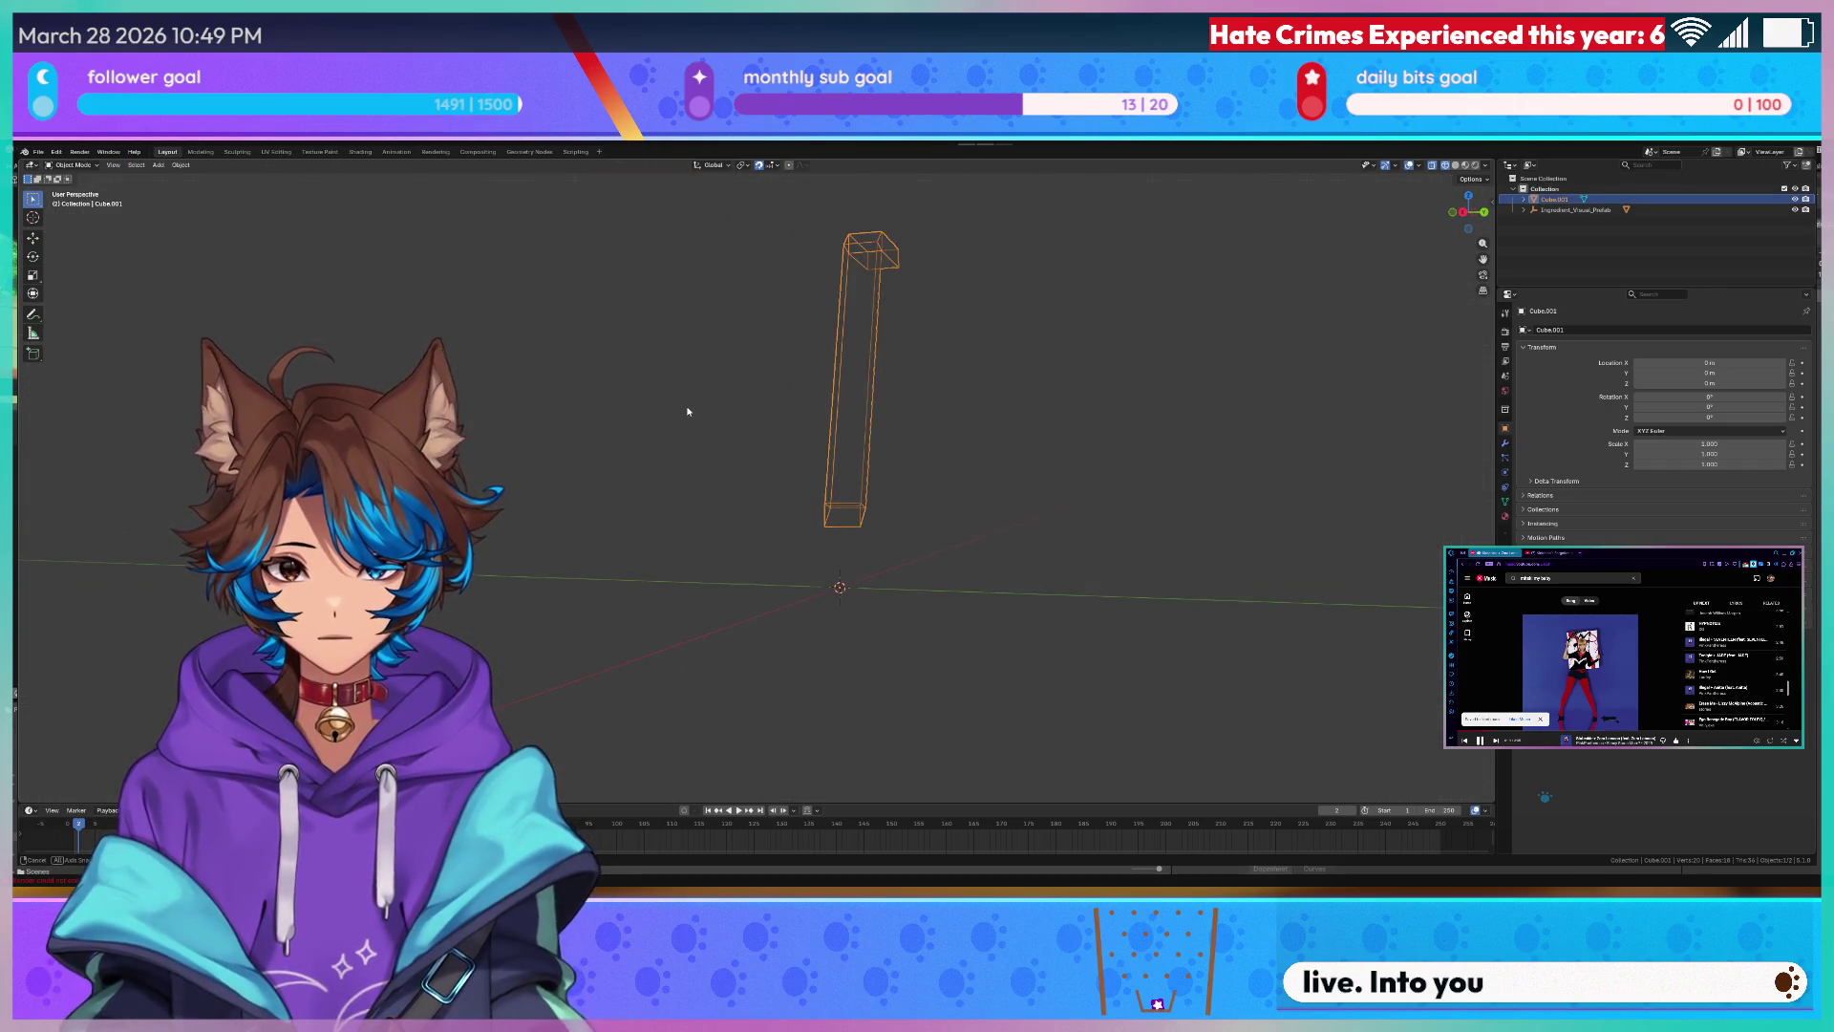
{"action": "right_click", "coordinate": [836, 460]}
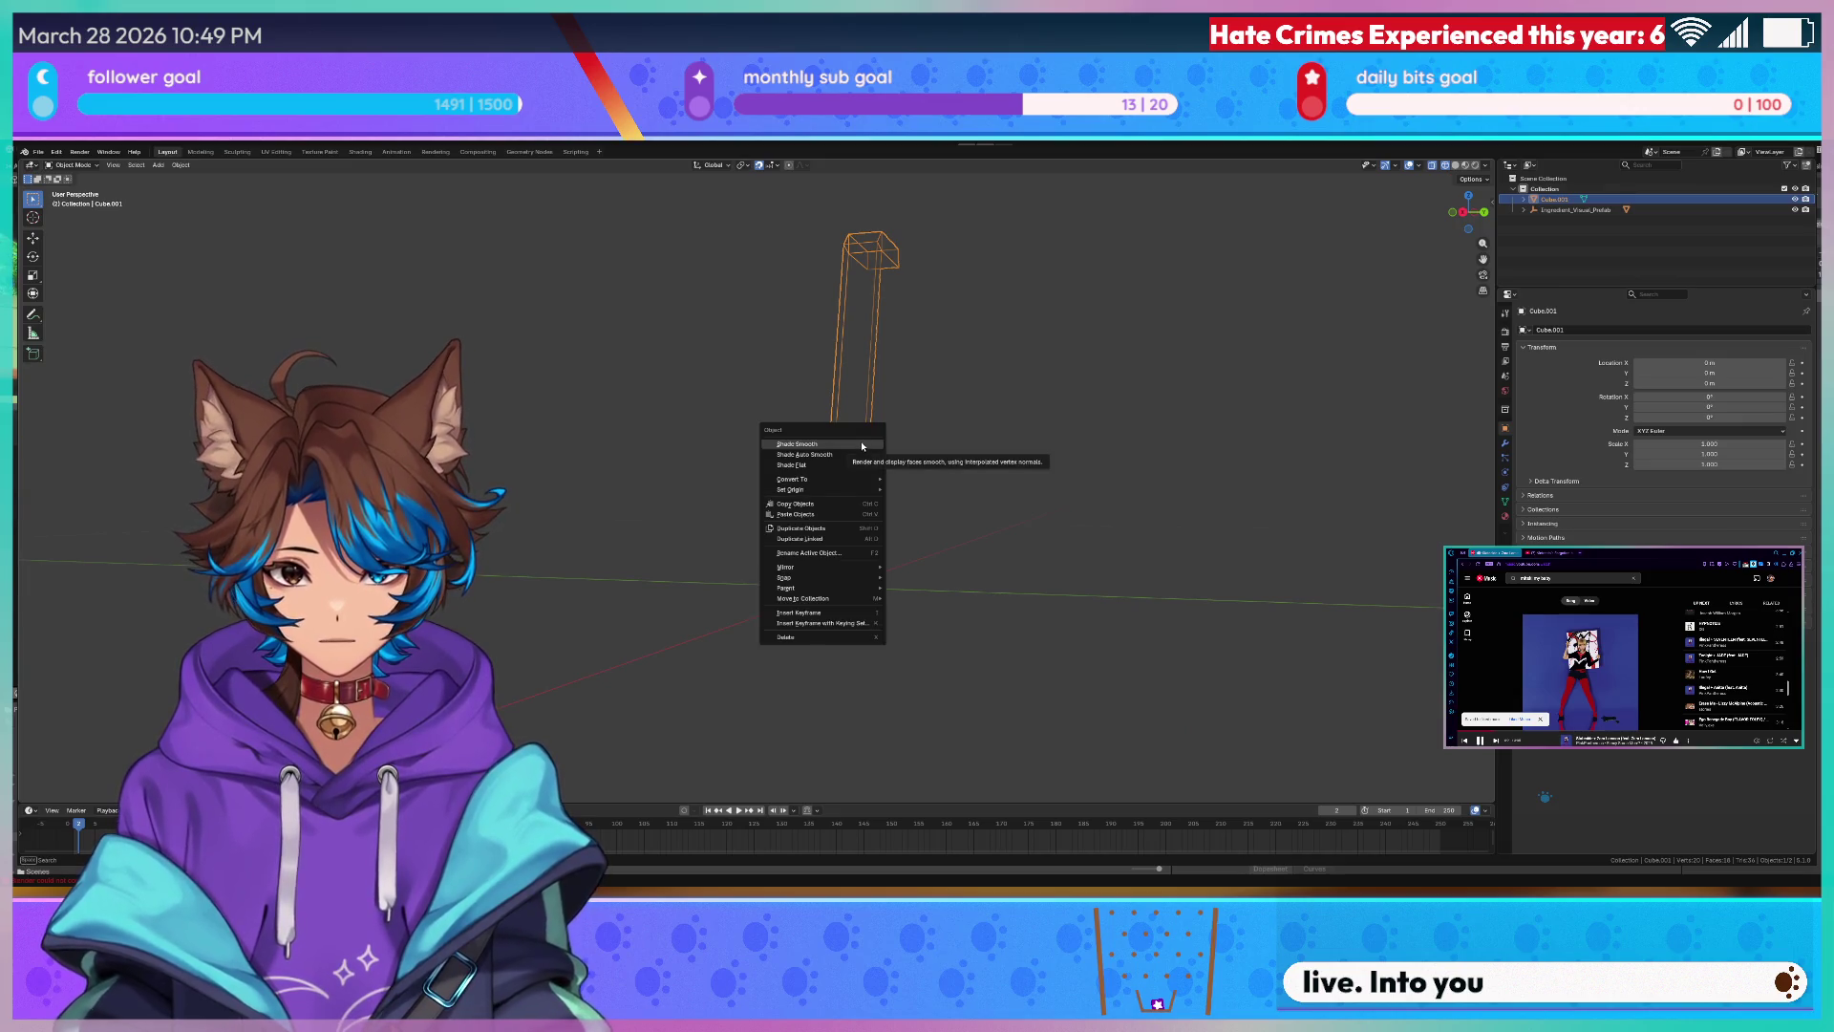
{"action": "left_click", "coordinate": [930, 265]}
{"action": "key", "text": "Tab"}
{"action": "mouse_move", "coordinate": [929, 265]}
{"action": "middle_mouse_down"}
{"action": "mouse_move", "coordinate": [977, 356]}
{"action": "mouse_move", "coordinate": [1182, 358]}
{"action": "middle_mouse_up"}
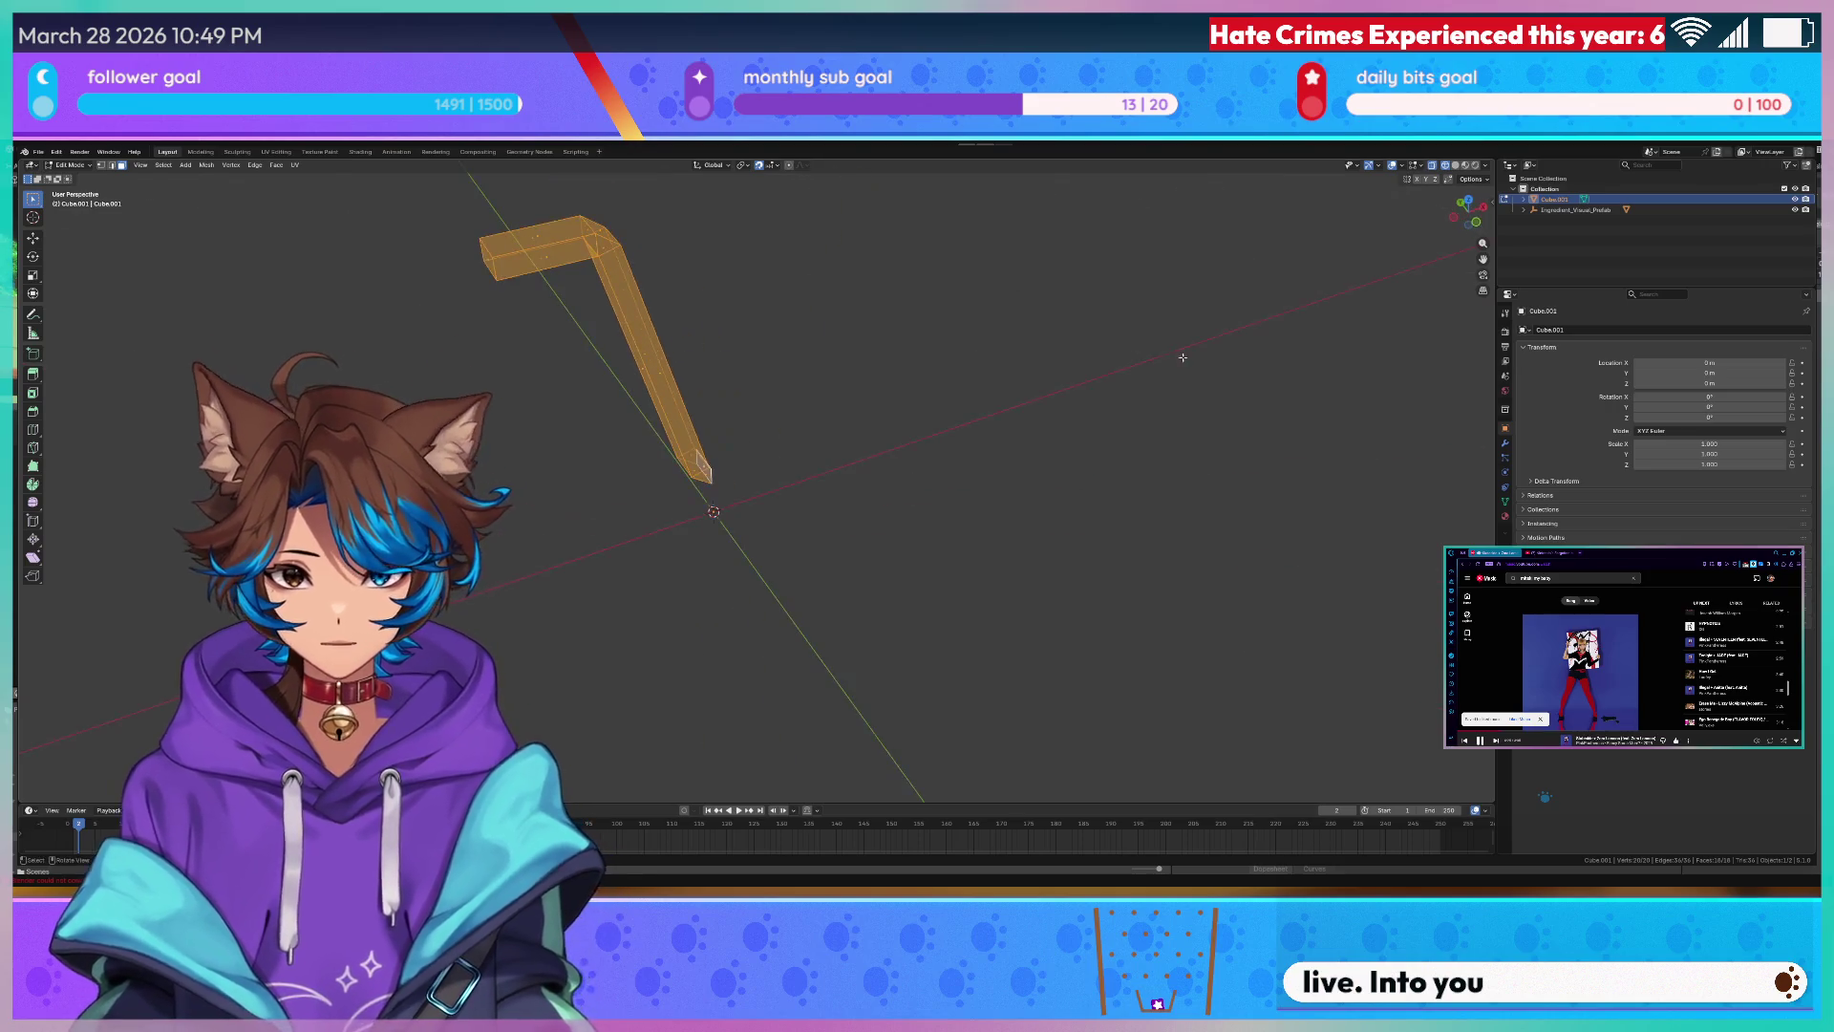
{"action": "left_click", "coordinate": [537, 233]}
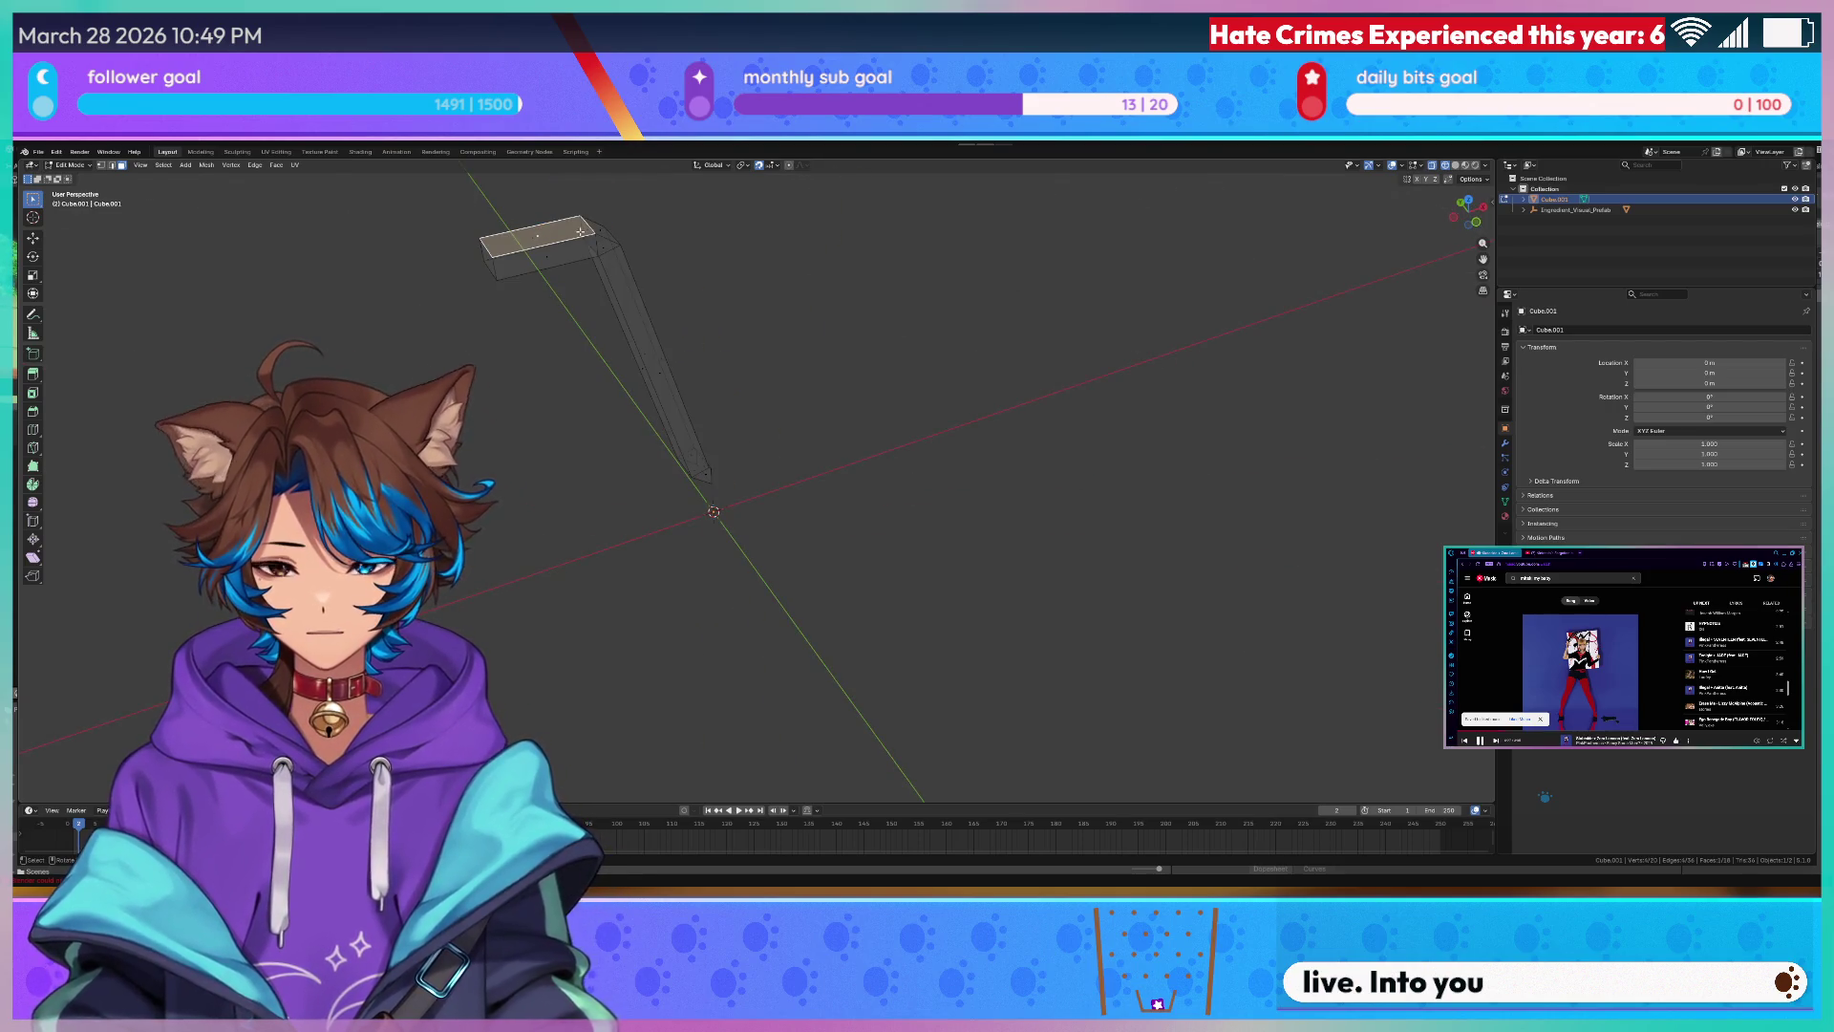
- Snap the 3D cursor to the selected top face via the mesh menus and Quick Favorites
{"action": "key", "text": "Tab"}
{"action": "right_click", "coordinate": [495, 161]}
{"action": "key", "text": "Escape"}
{"action": "key", "text": "Tab"}
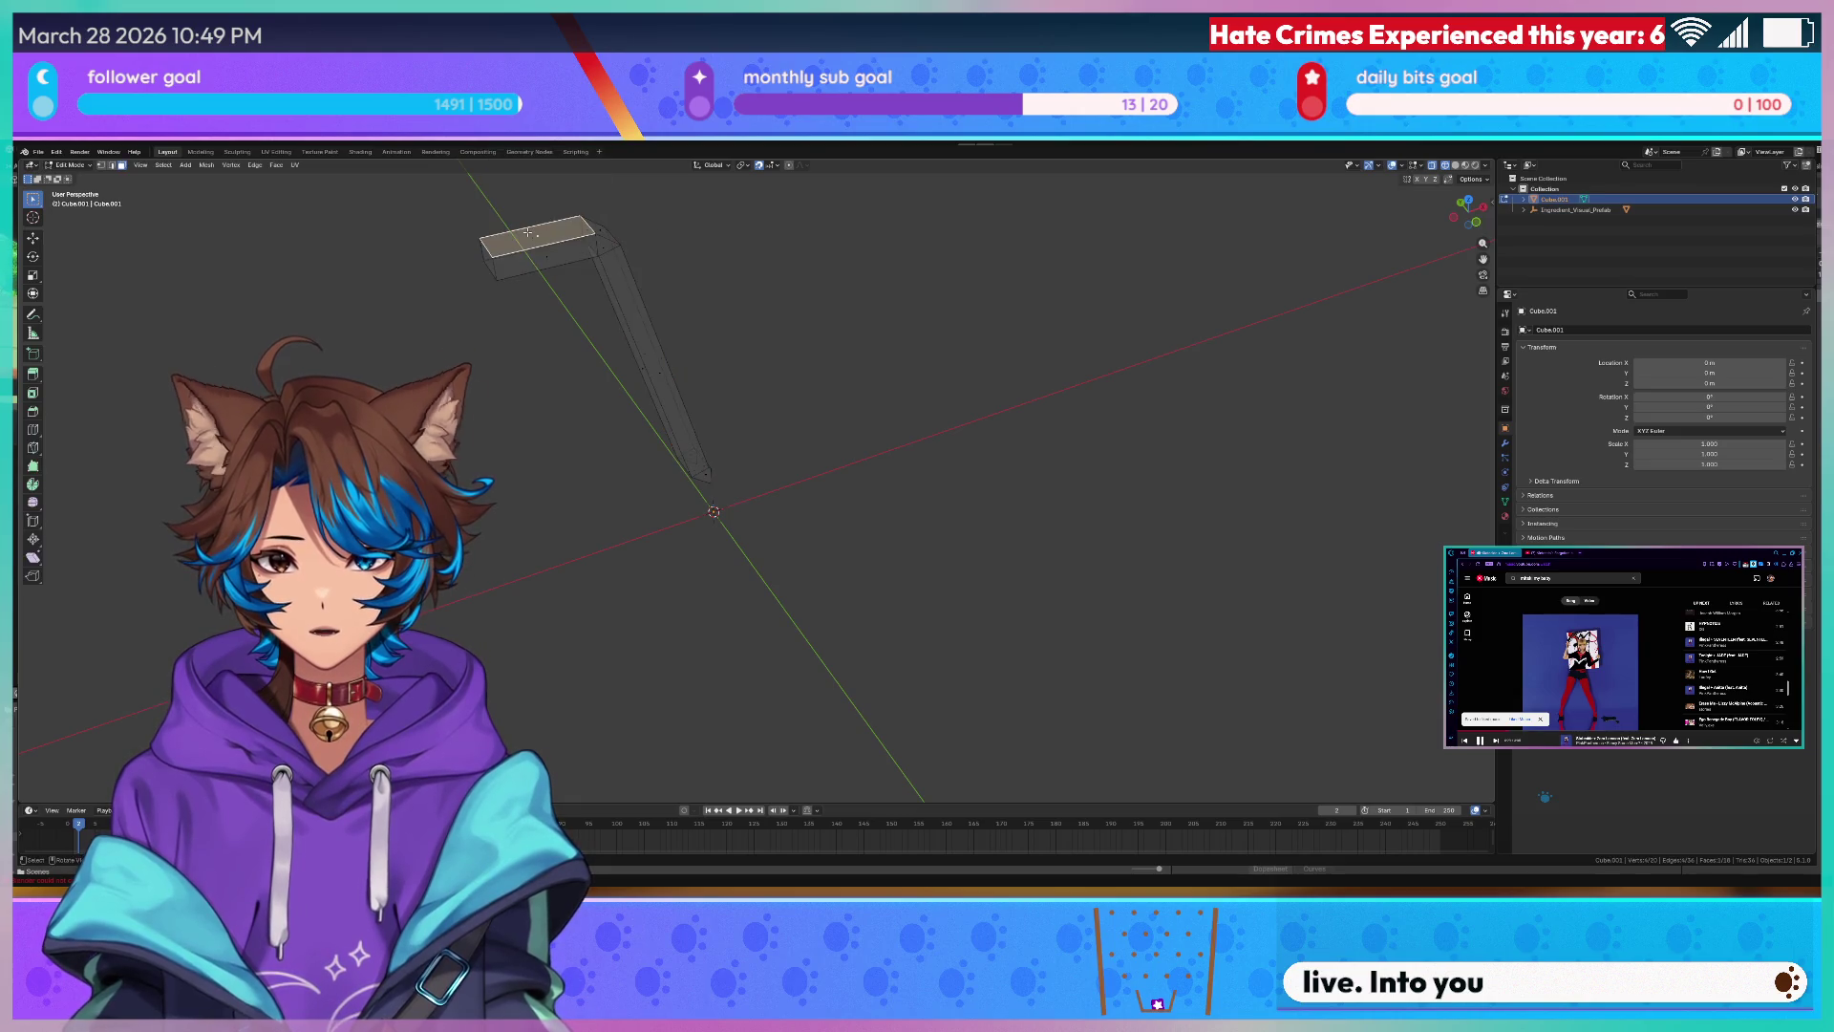
{"action": "right_click", "coordinate": [548, 233]}
{"action": "key", "text": "Escape"}
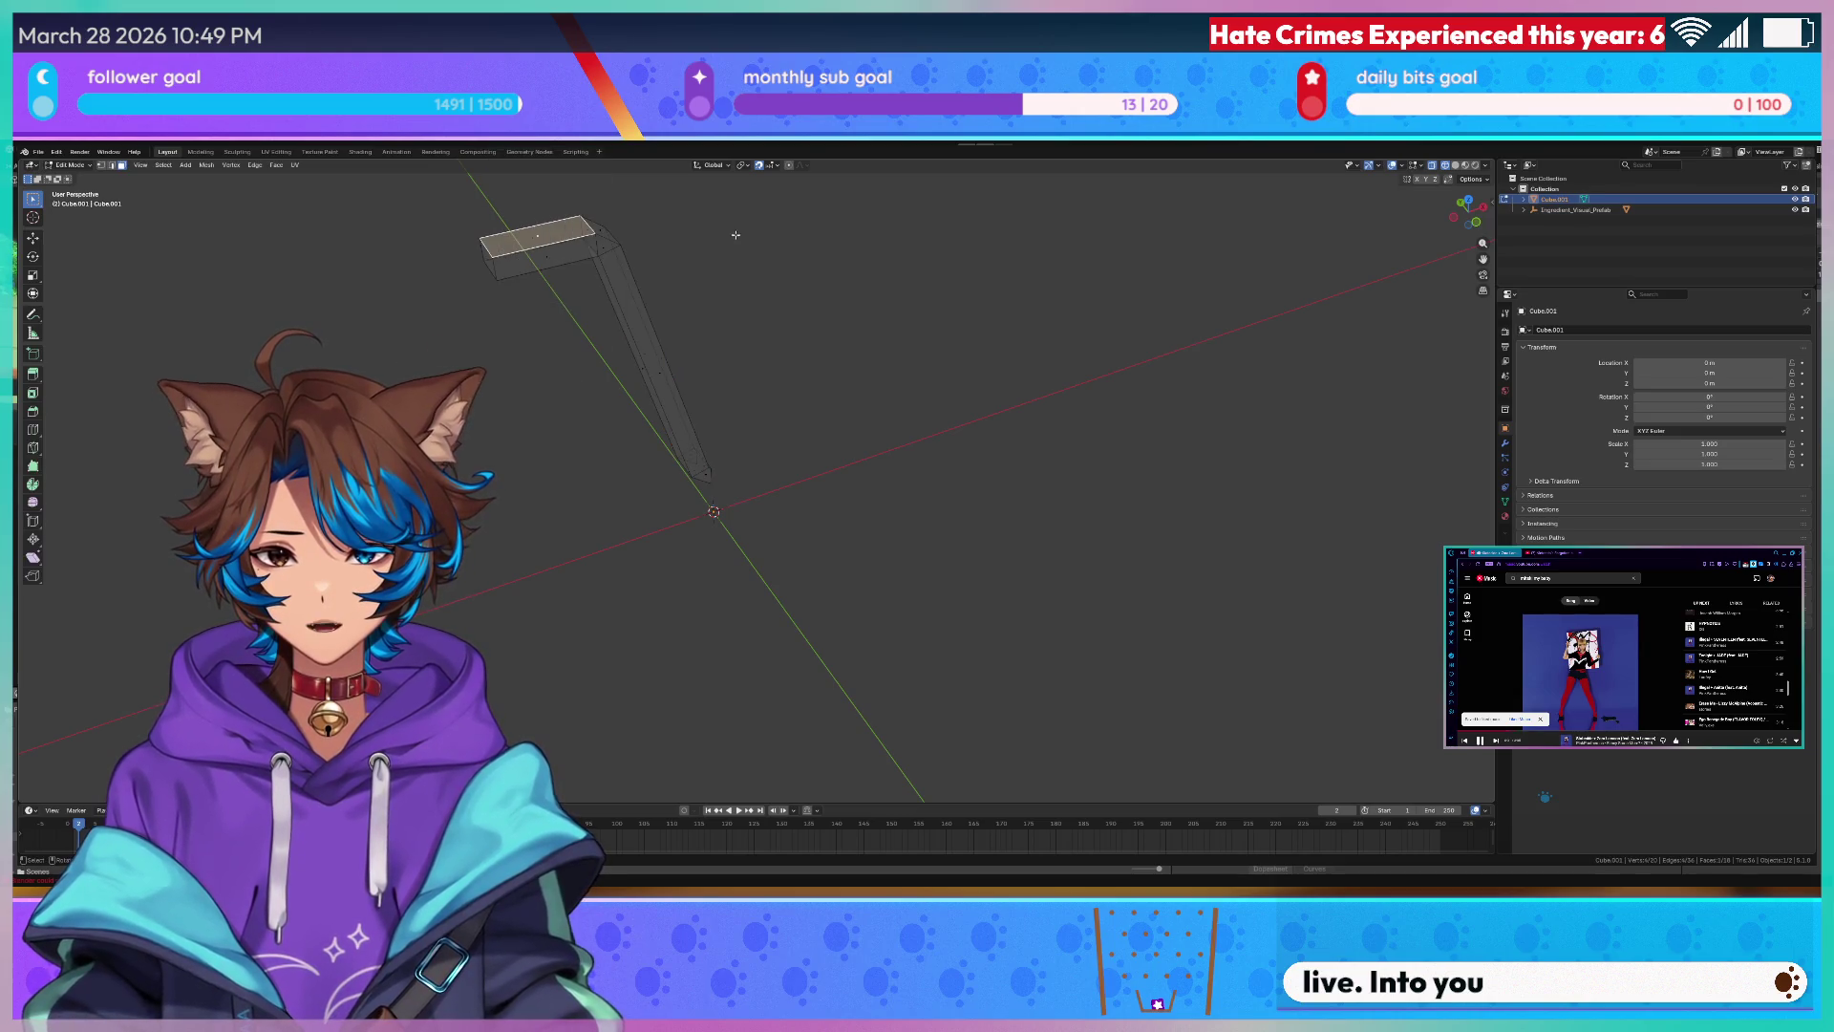
{"action": "right_click", "coordinate": [650, 216]}
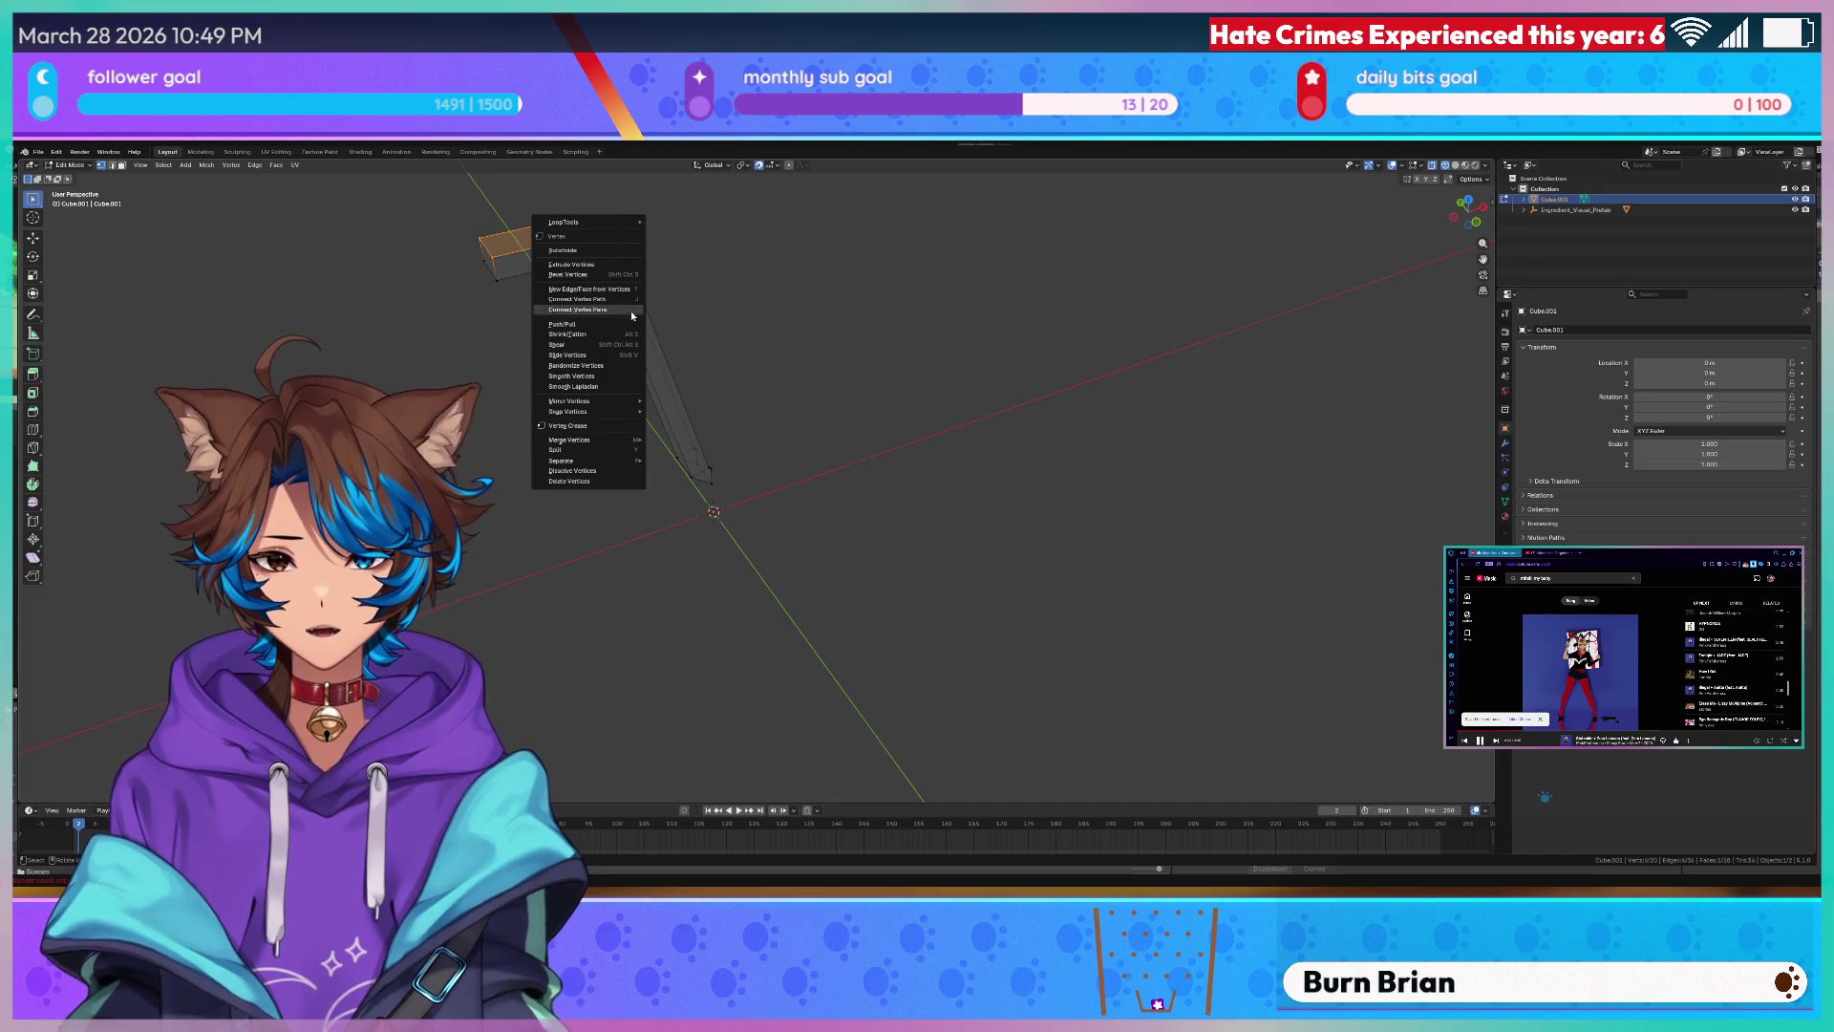
{"action": "left_click", "coordinate": [760, 266]}
{"action": "key", "text": "q"}
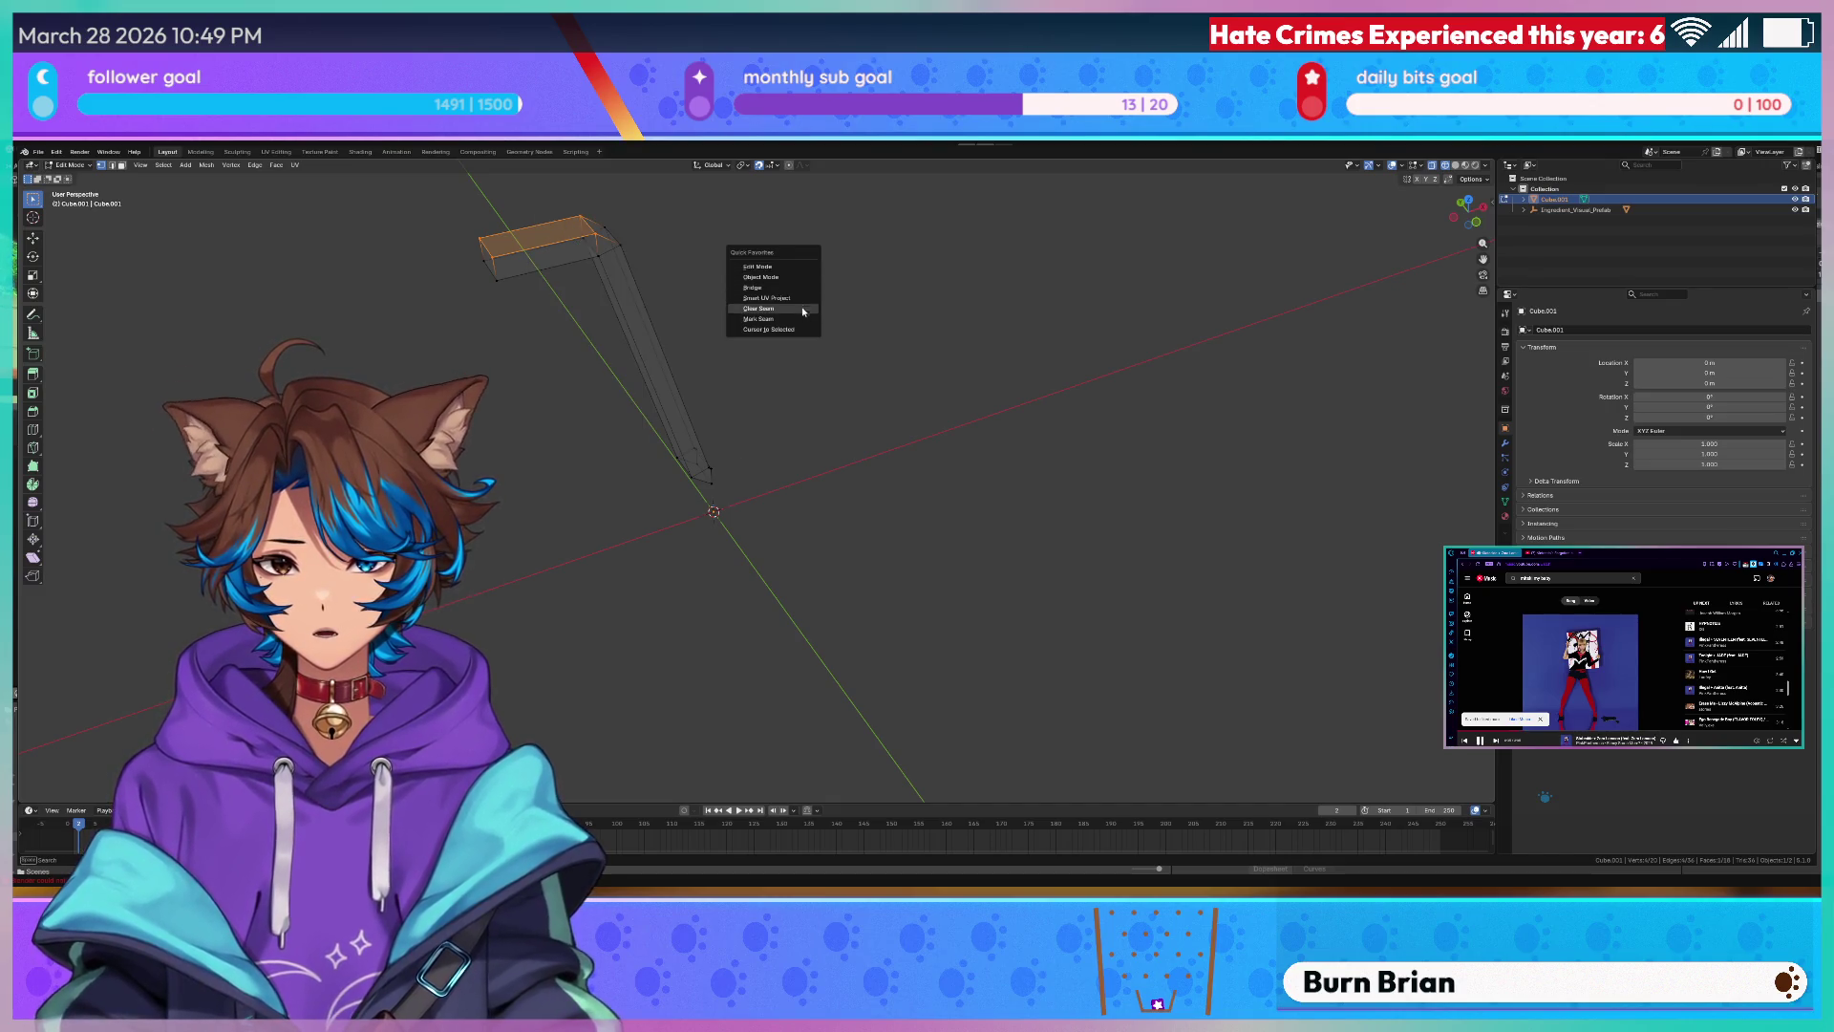
- Set the object's origin to the 3D cursor, switch to front view and begin rotating the handle
{"action": "key", "text": "Tab"}
{"action": "key", "text": "q"}
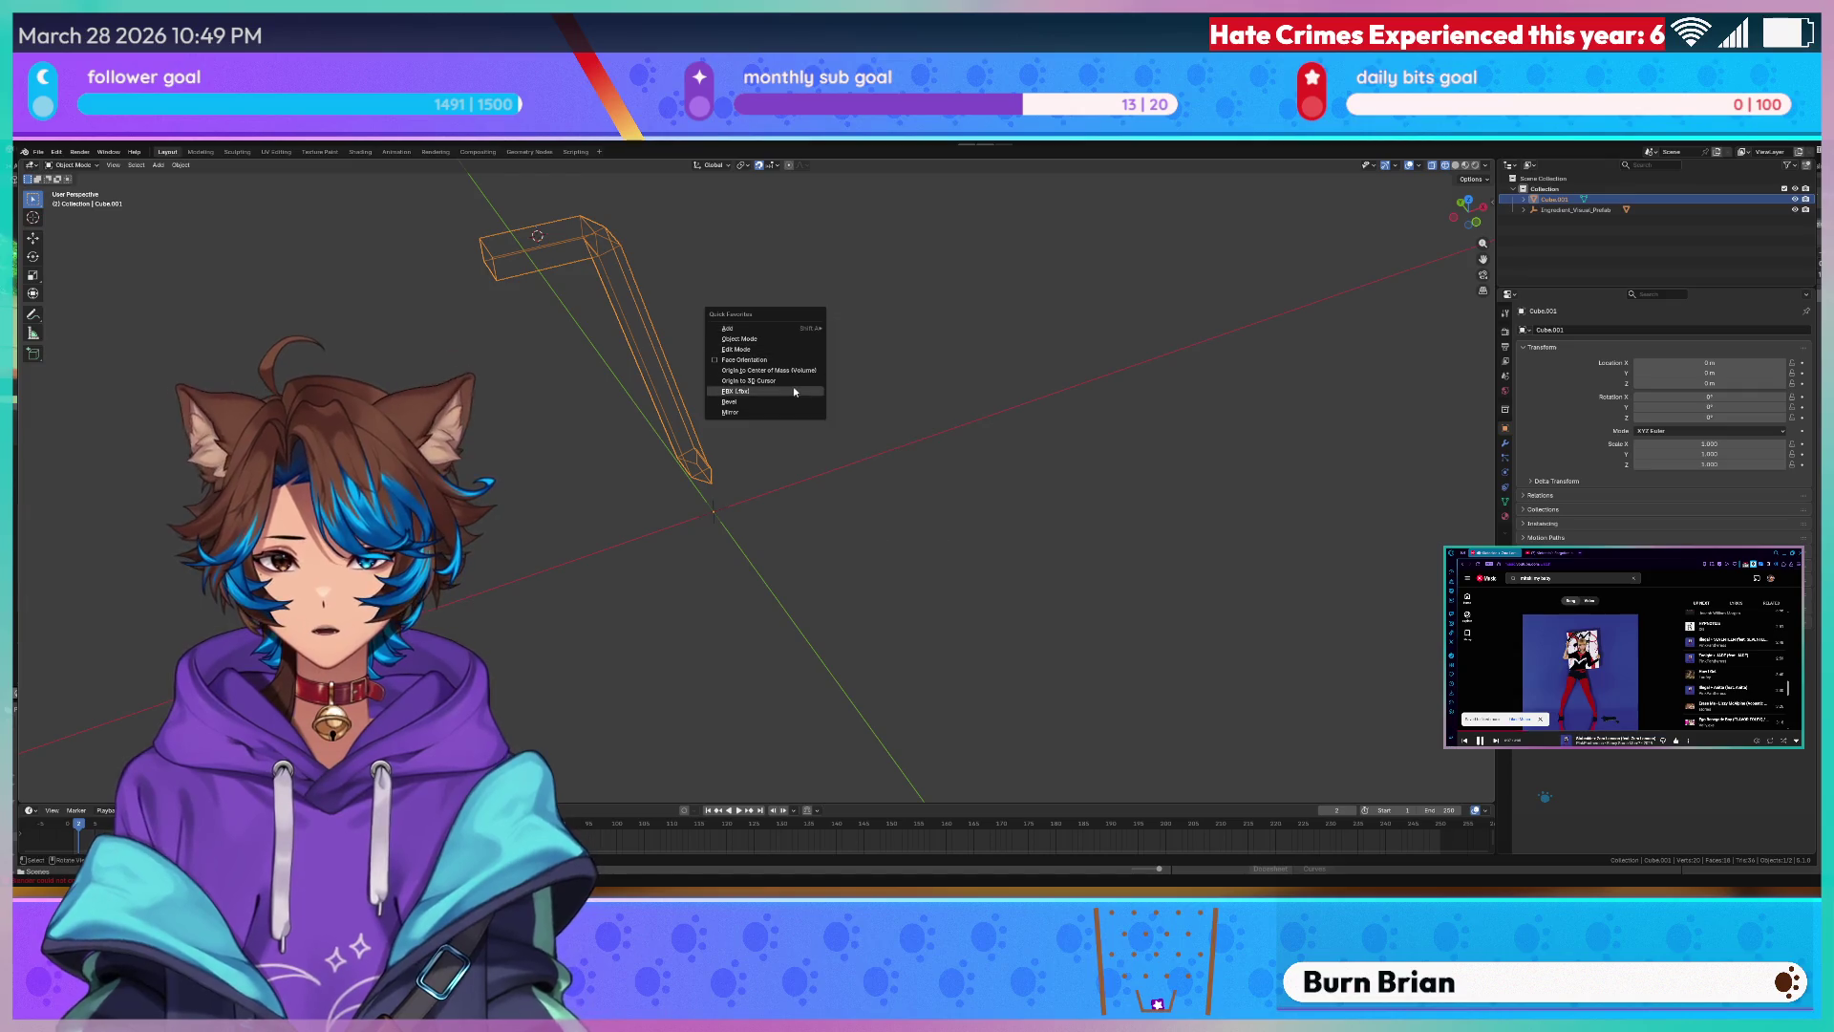
{"action": "left_click", "coordinate": [793, 383]}
{"action": "key", "text": "Tab"}
{"action": "key", "text": "KP_1"}
{"action": "key", "text": "r"}
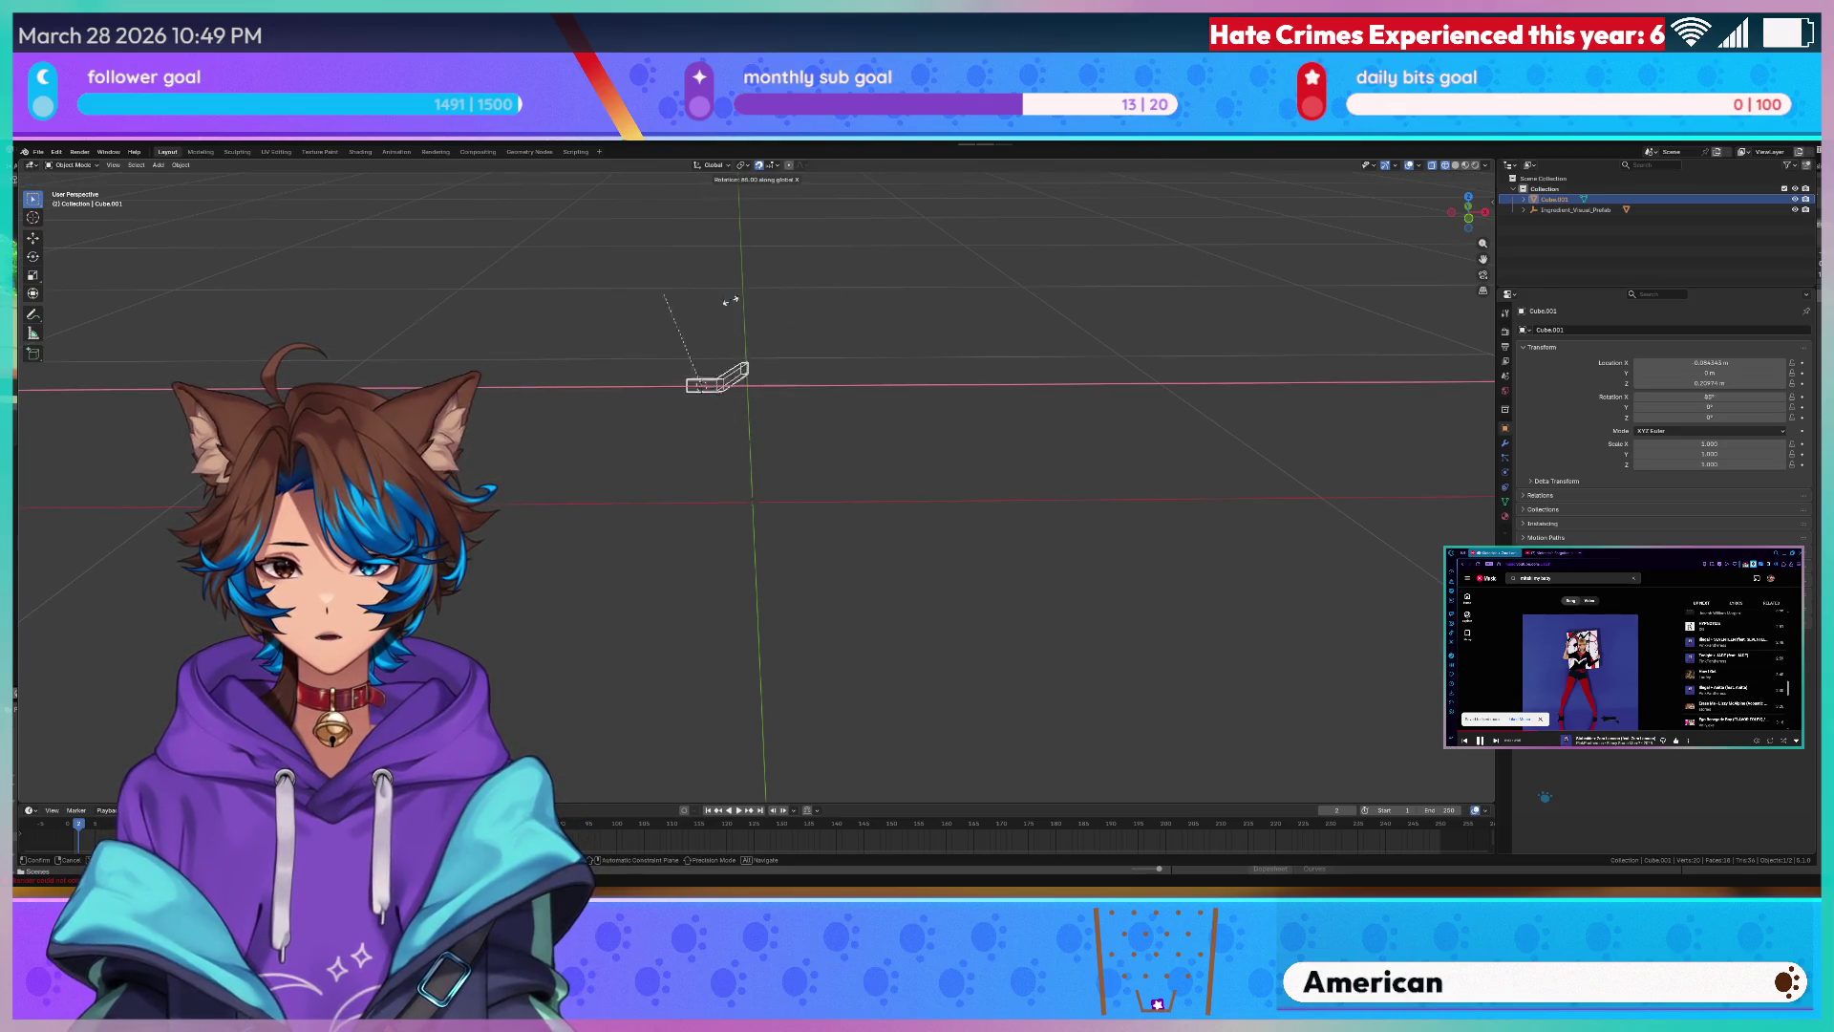
{"action": "scroll", "coordinate": [980, 435], "scroll_direction": "up", "scroll_amount": 2}
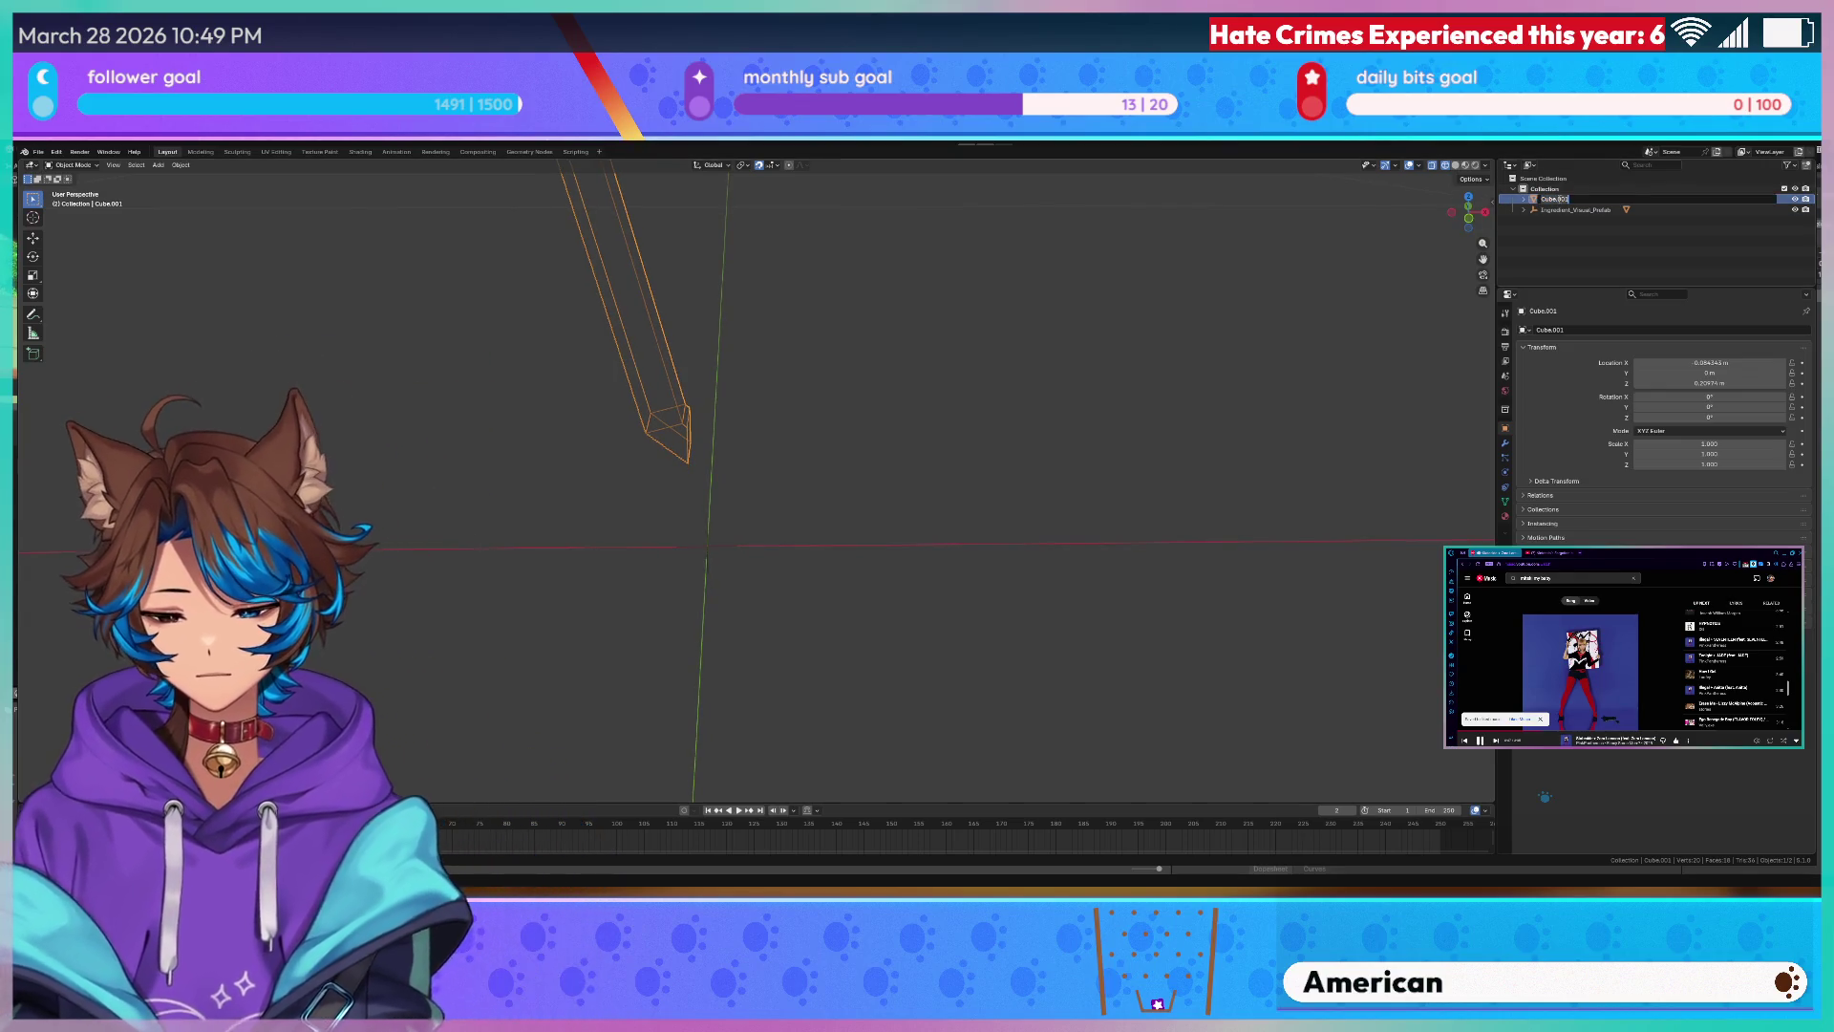
{"action": "type", "text": "handle"}
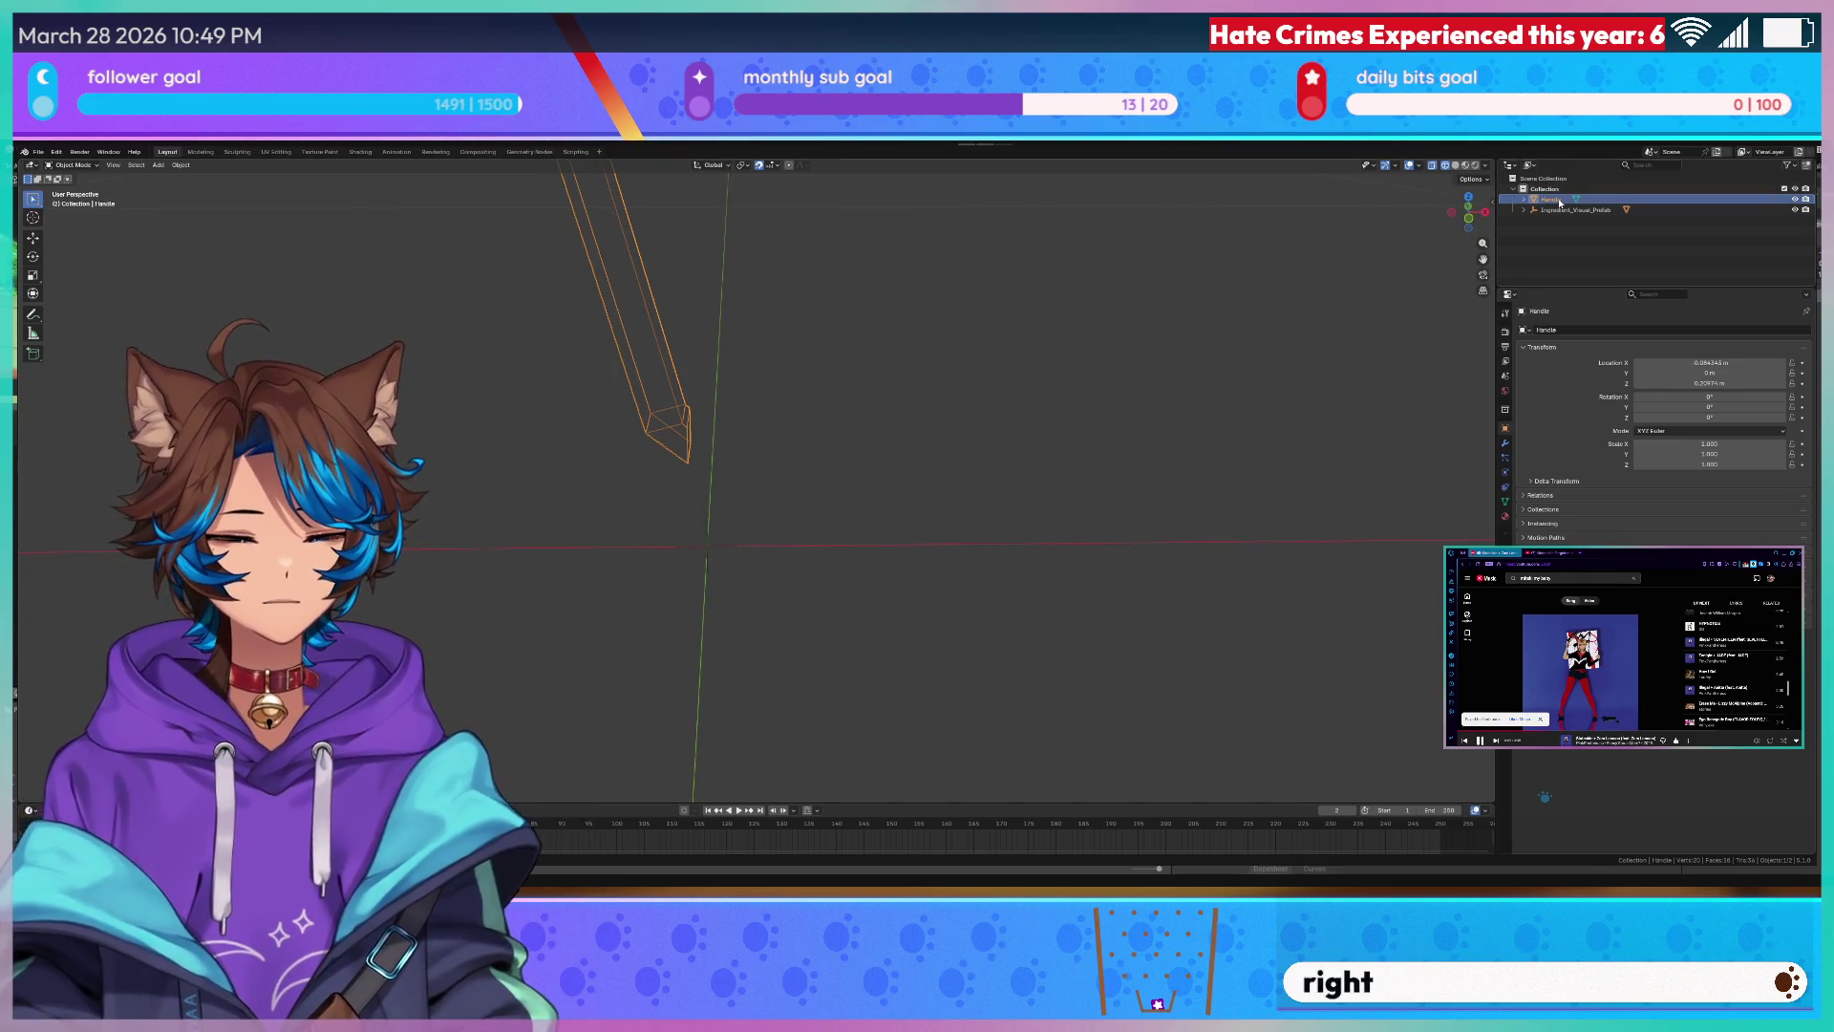
- Confirm the name Handle, deselect it, view the scene from the front and bring up the Add list
{"action": "key", "text": "Return"}
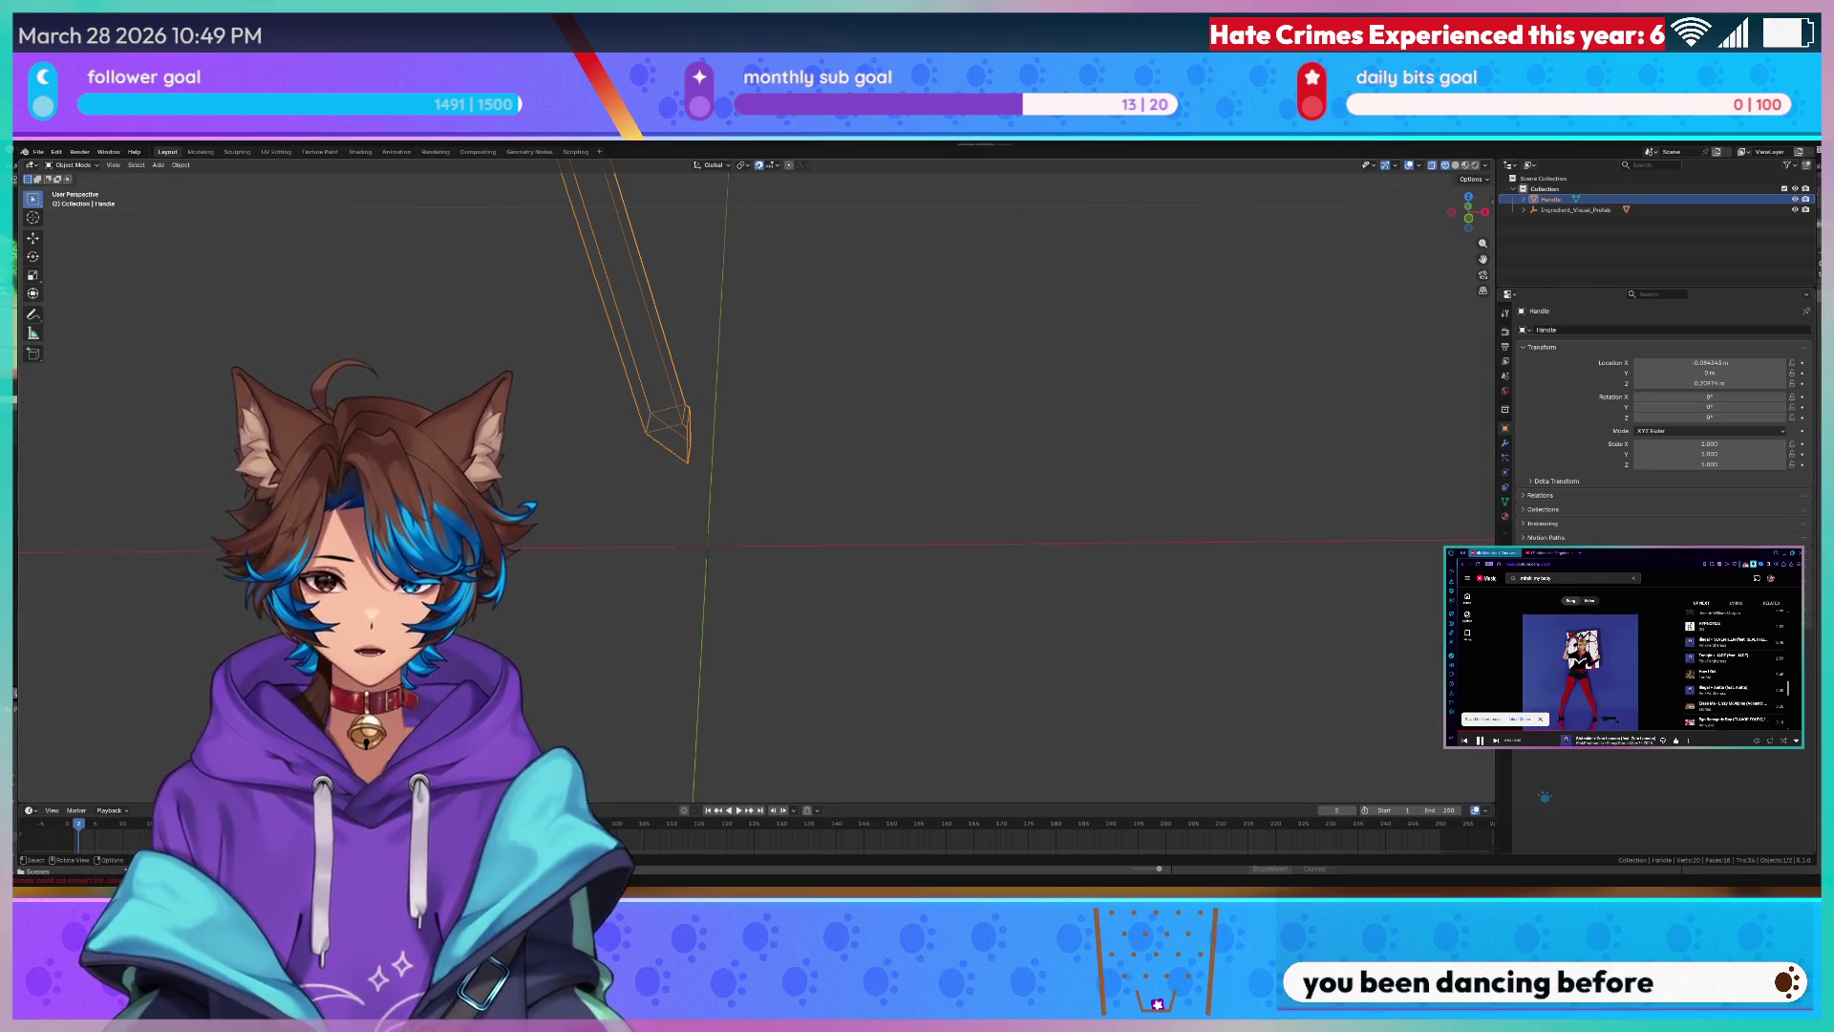
{"action": "left_click", "coordinate": [879, 387]}
{"action": "middle_click_drag", "start_coordinate": [888, 357], "coordinate": [865, 395]}
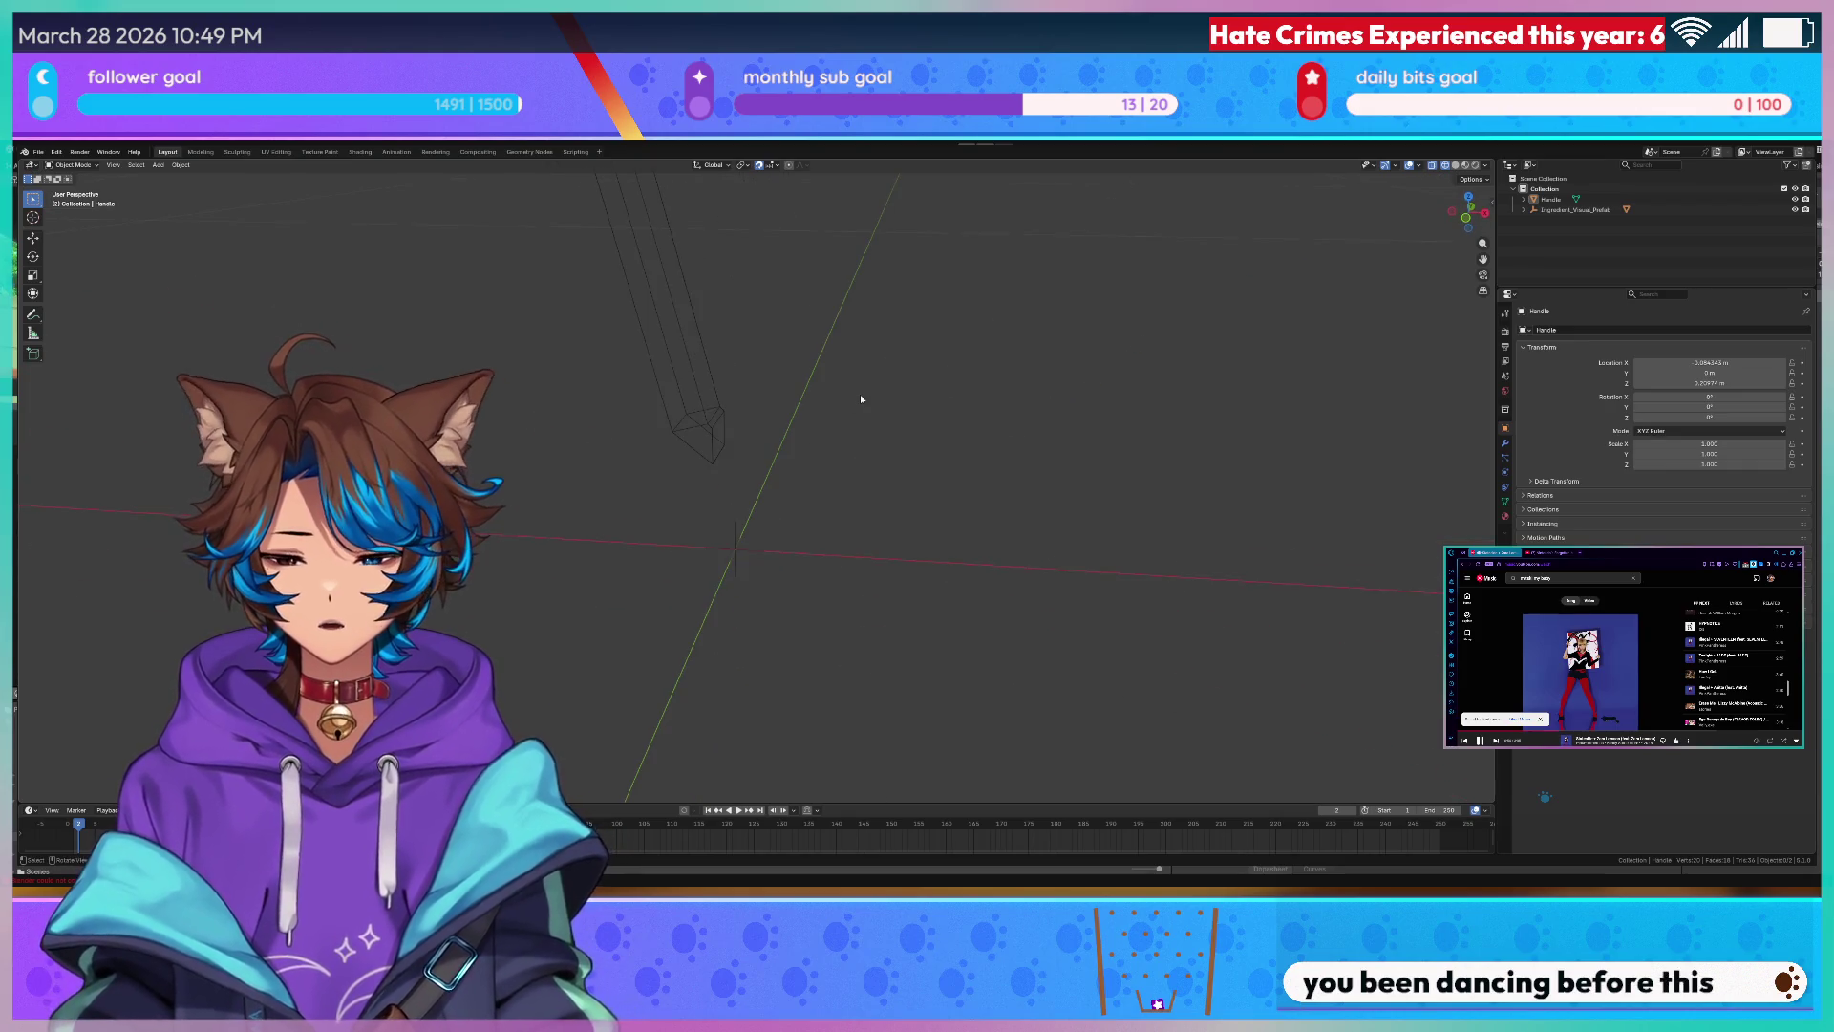
{"action": "key", "text": "KP_1"}
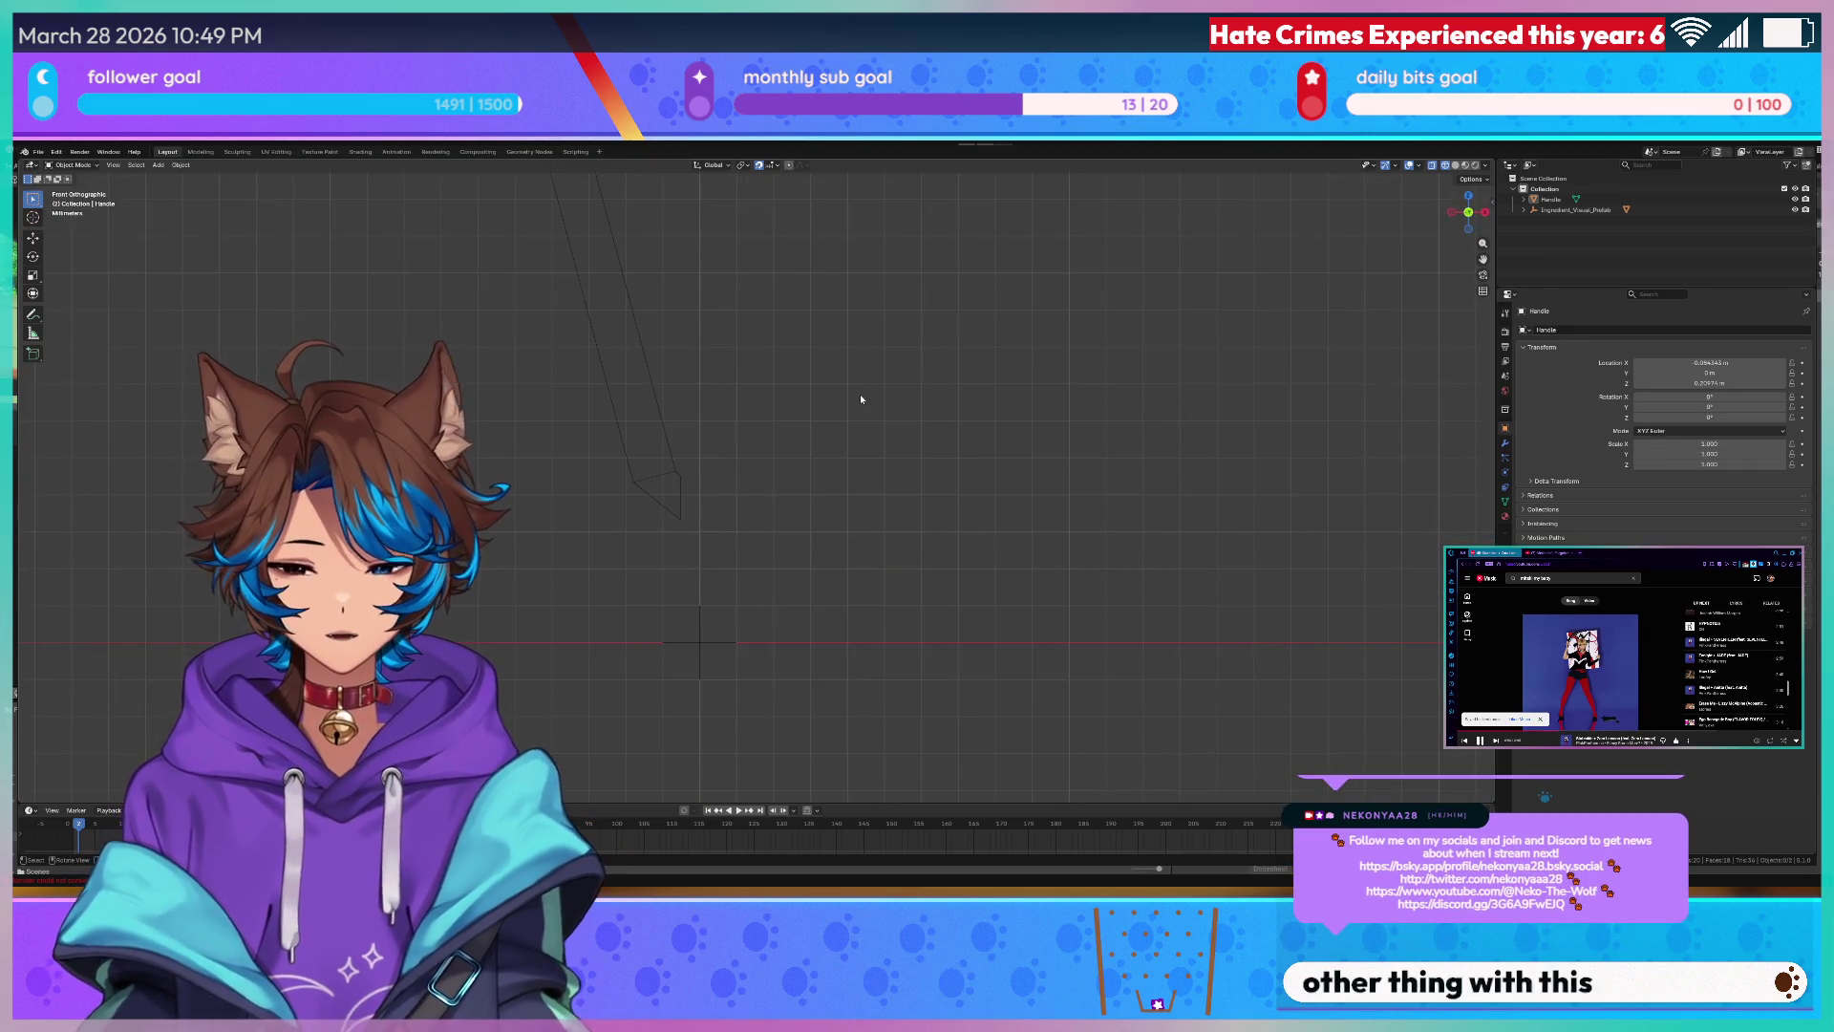
{"action": "left_click", "coordinate": [158, 163]}
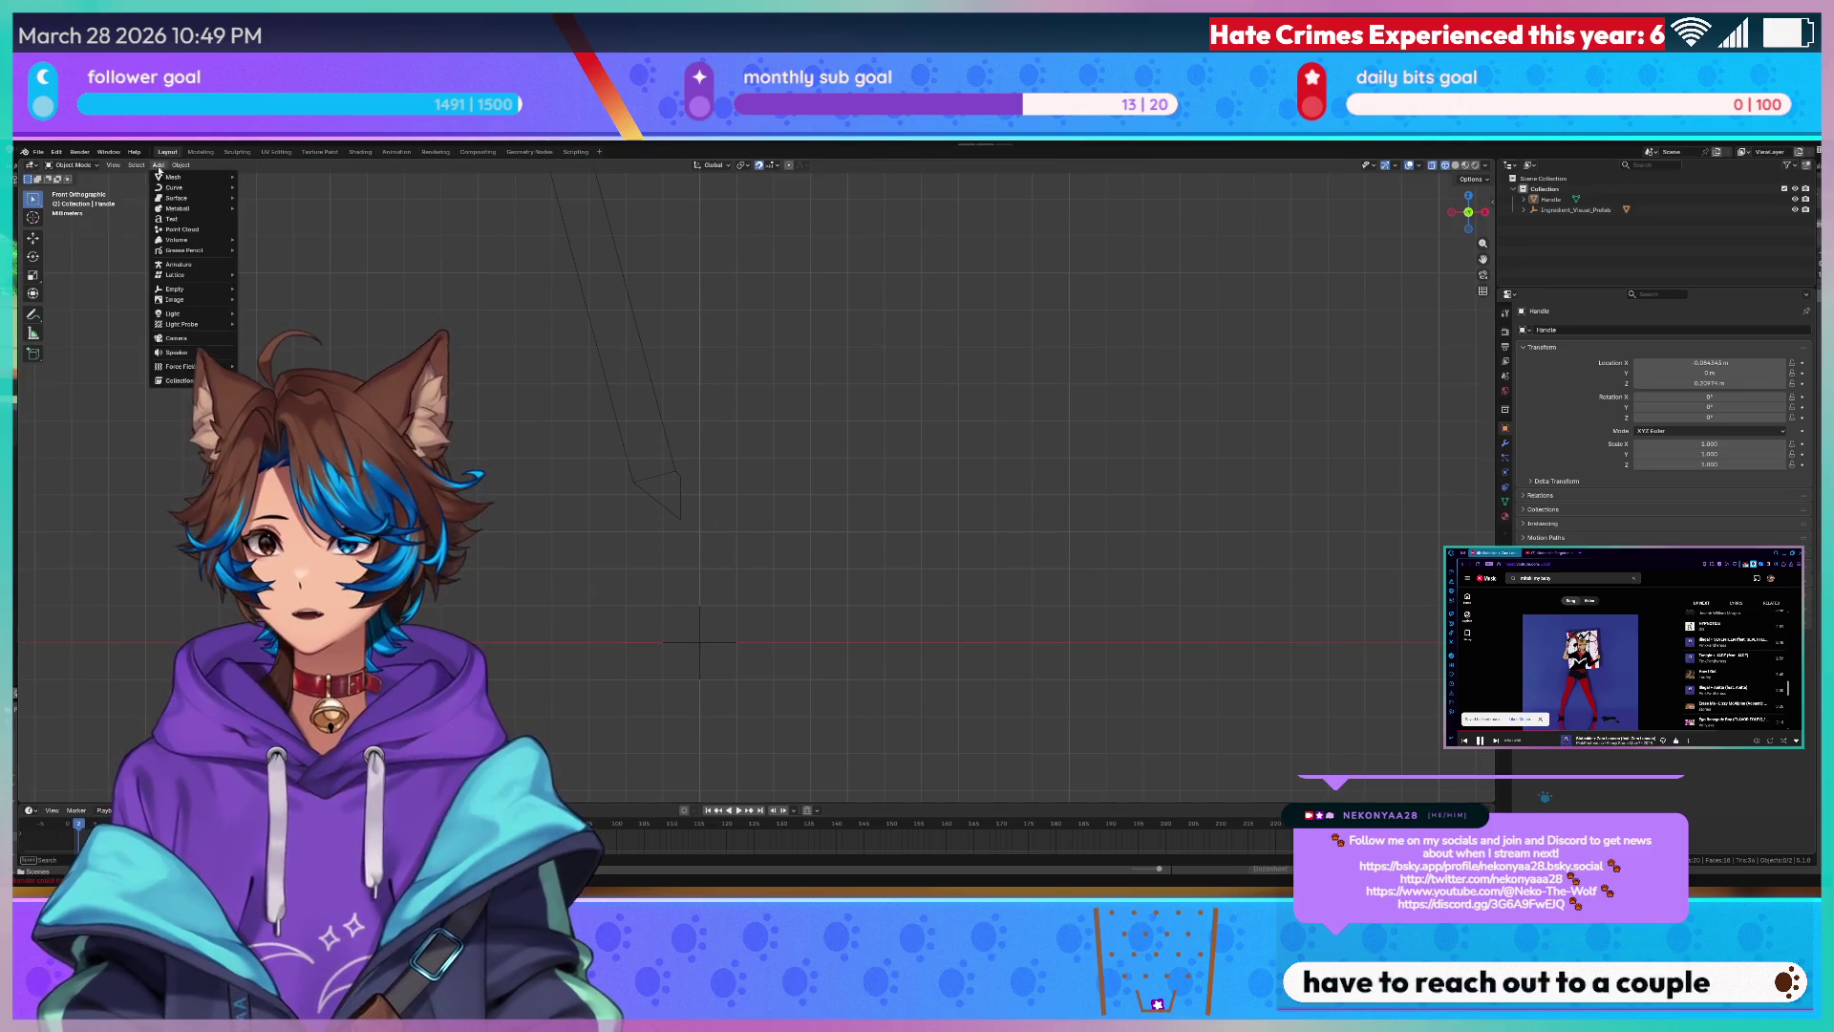
{"action": "mouse_move", "coordinate": [176, 177]}
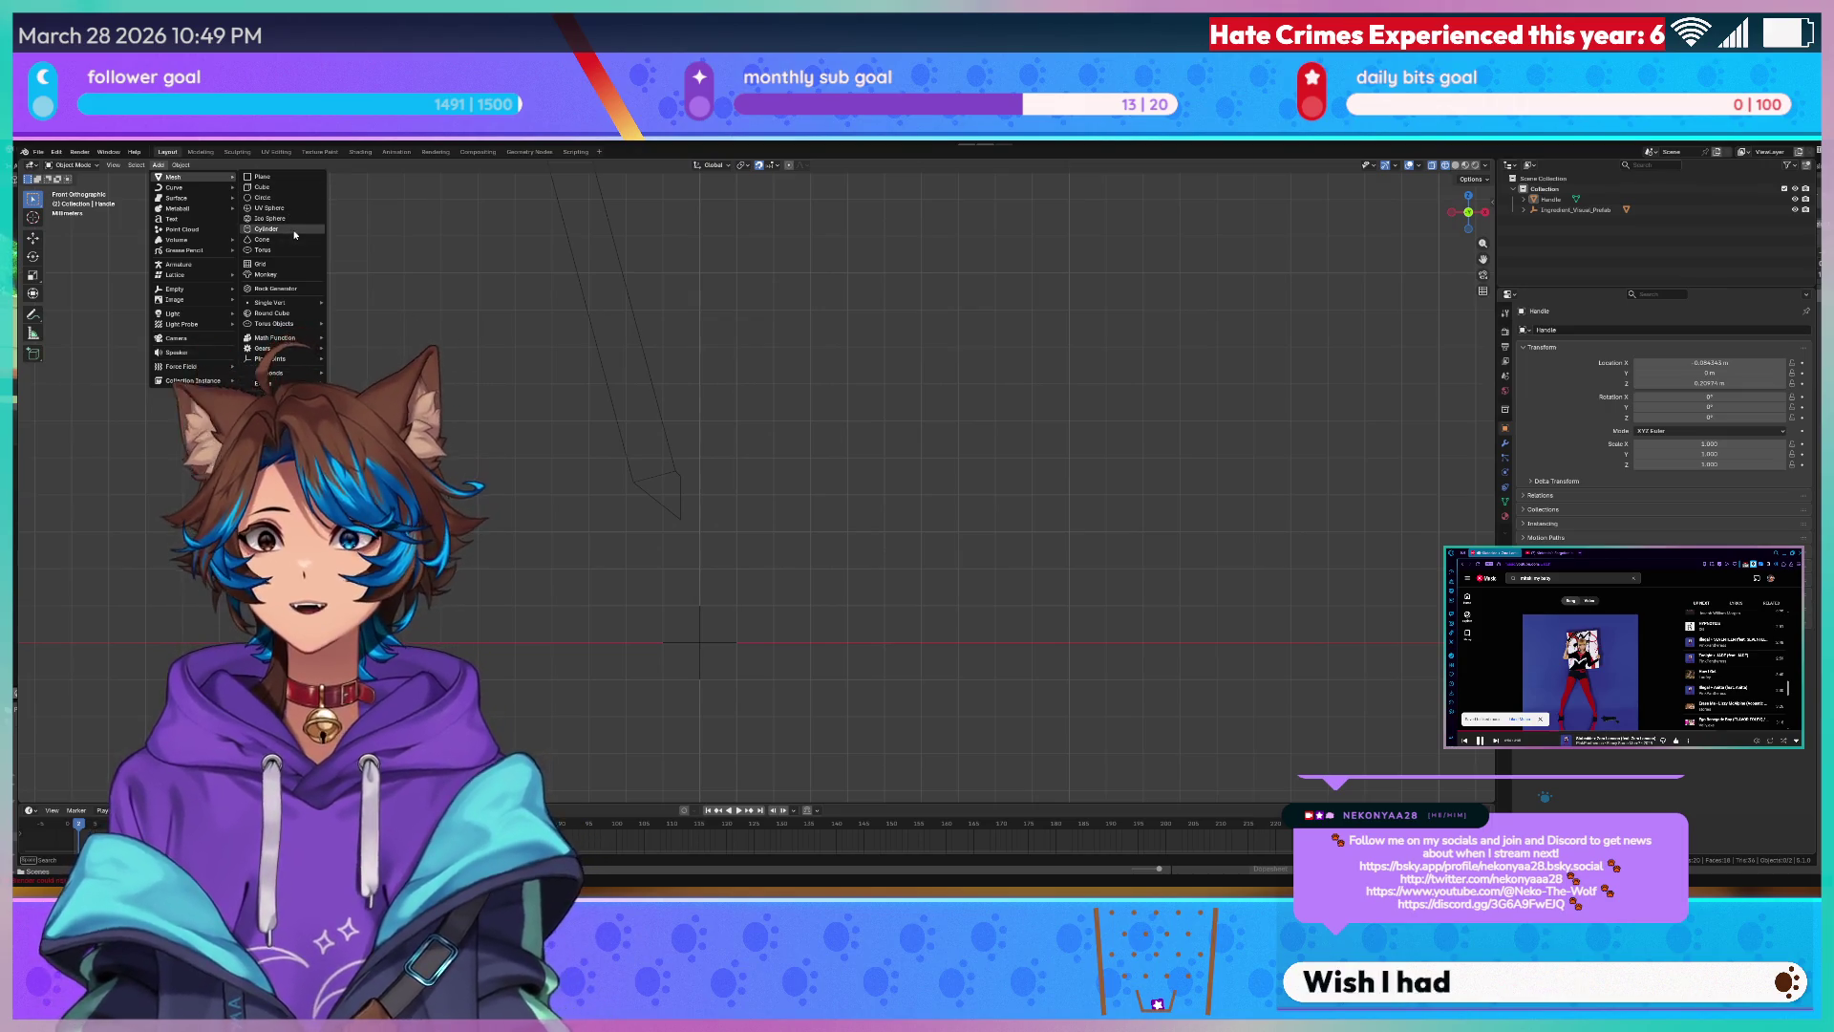
- Add a cylinder, switch to Solid shading, and shrink its radius and depth to about 0.17 m deep
{"action": "left_click", "coordinate": [294, 234]}
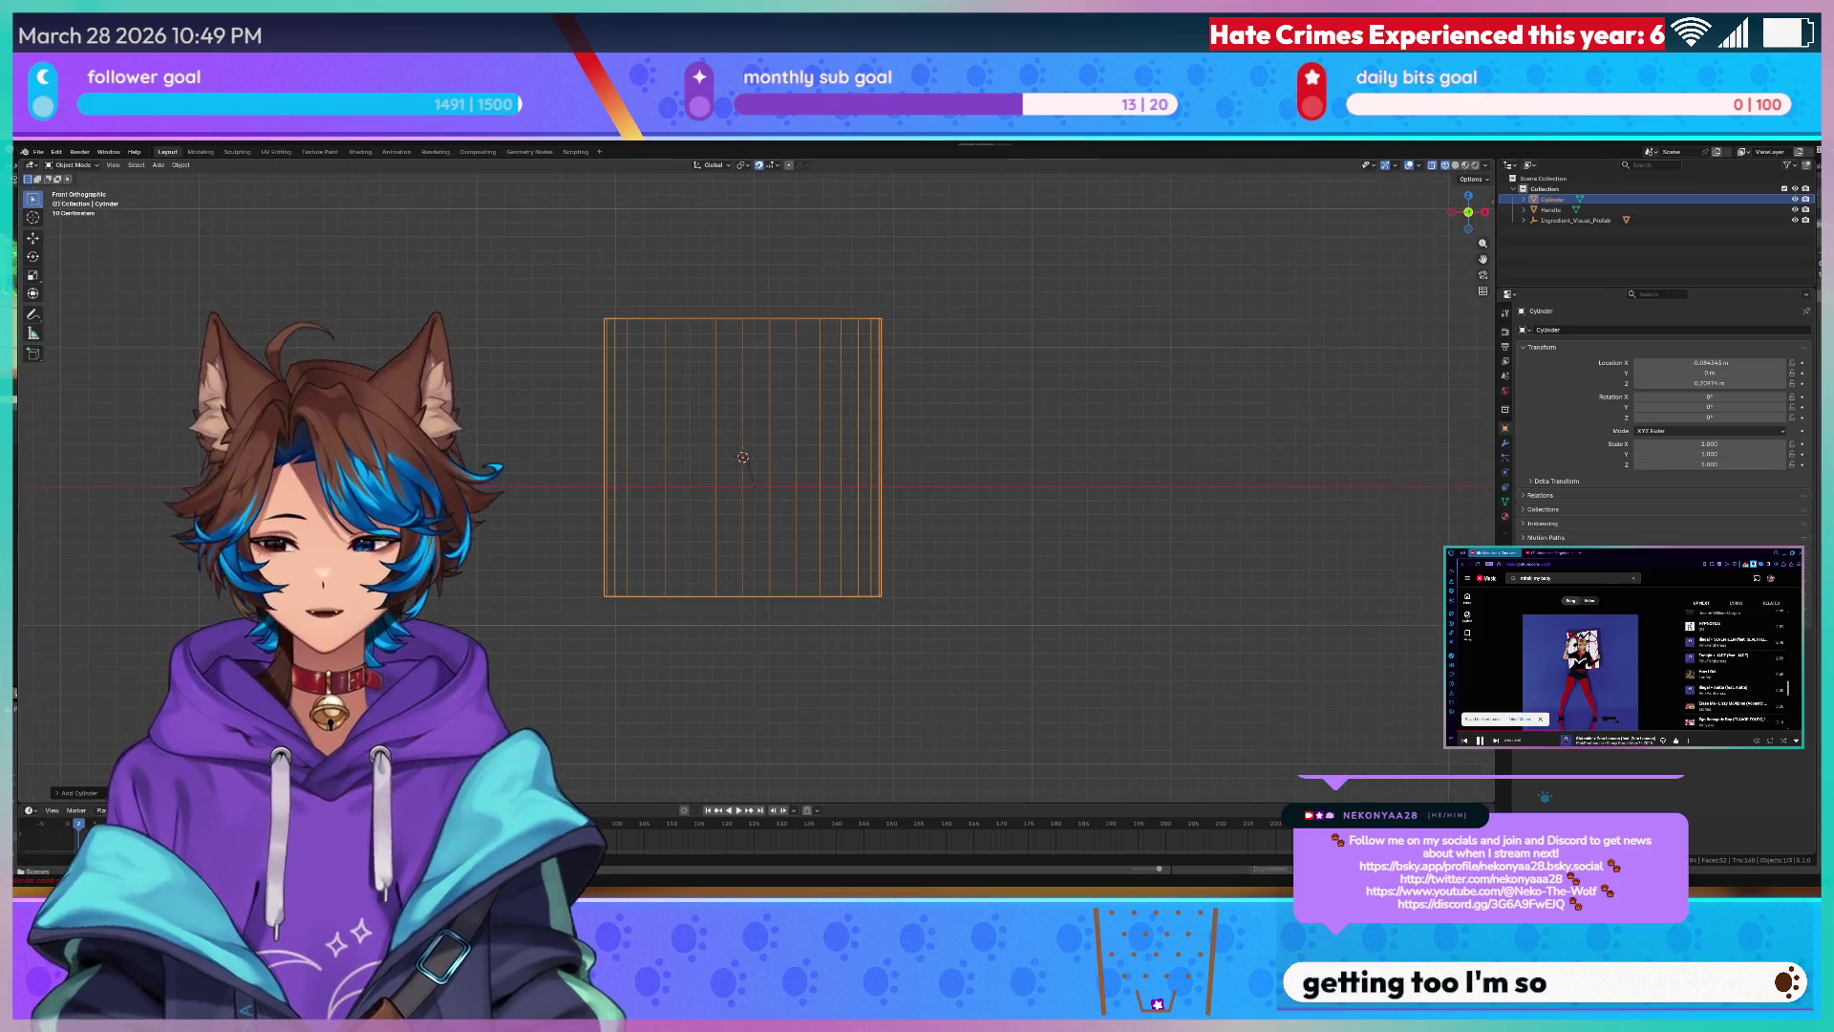
{"action": "left_click", "coordinate": [79, 793]}
{"action": "key", "text": "z"}
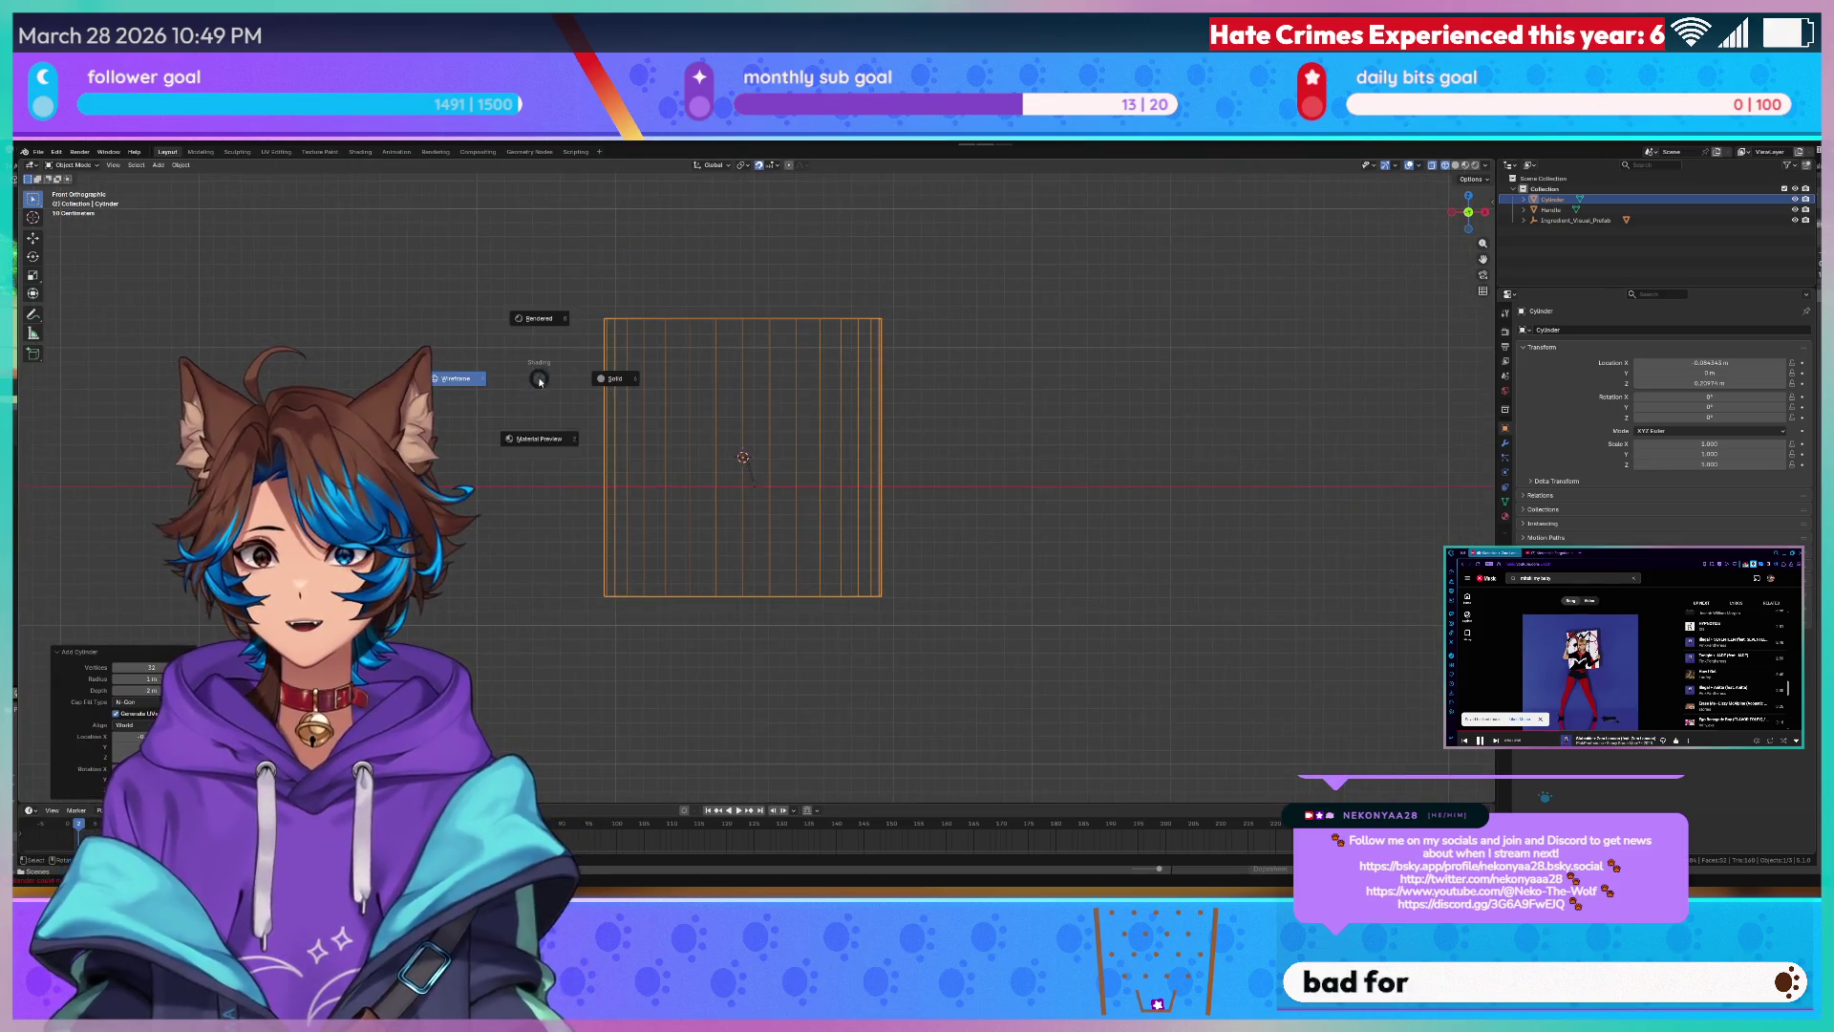
{"action": "left_click", "coordinate": [530, 393]}
{"action": "scroll", "coordinate": [718, 430], "scroll_direction": "up", "scroll_amount": 4}
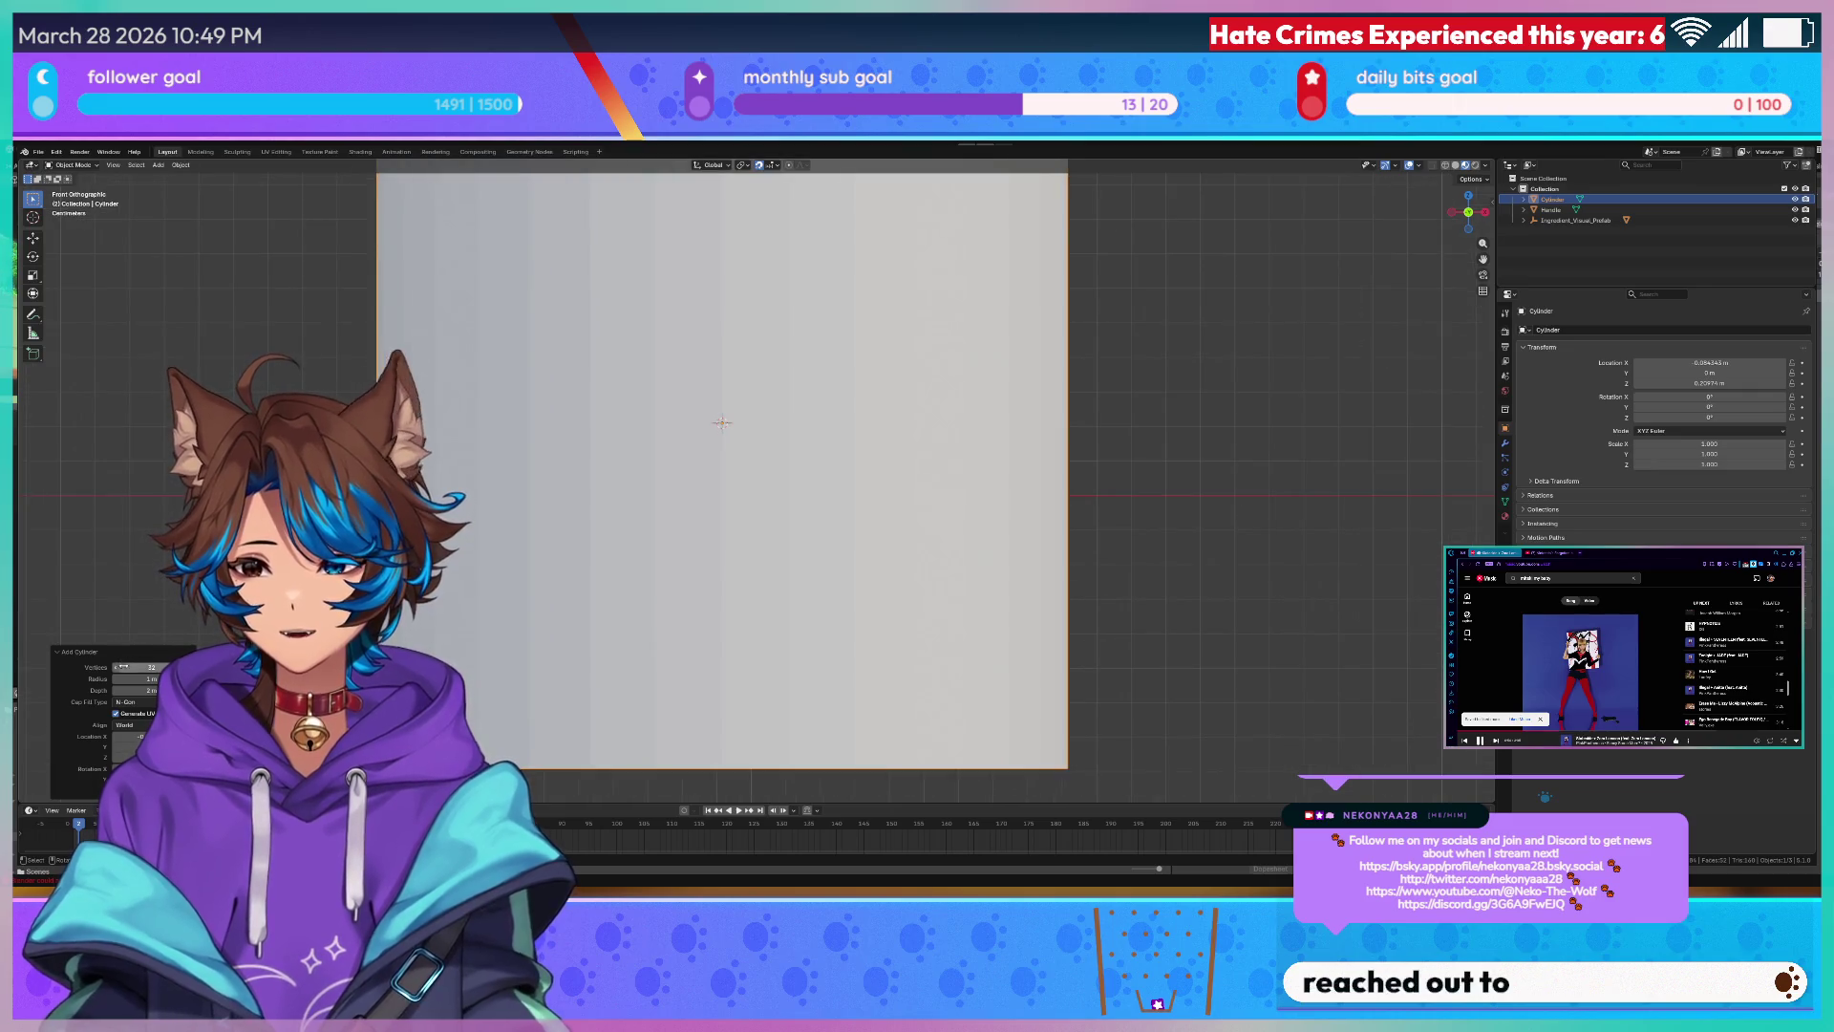
{"action": "left_click_drag", "start_coordinate": [150, 678], "coordinate": [86, 678]}
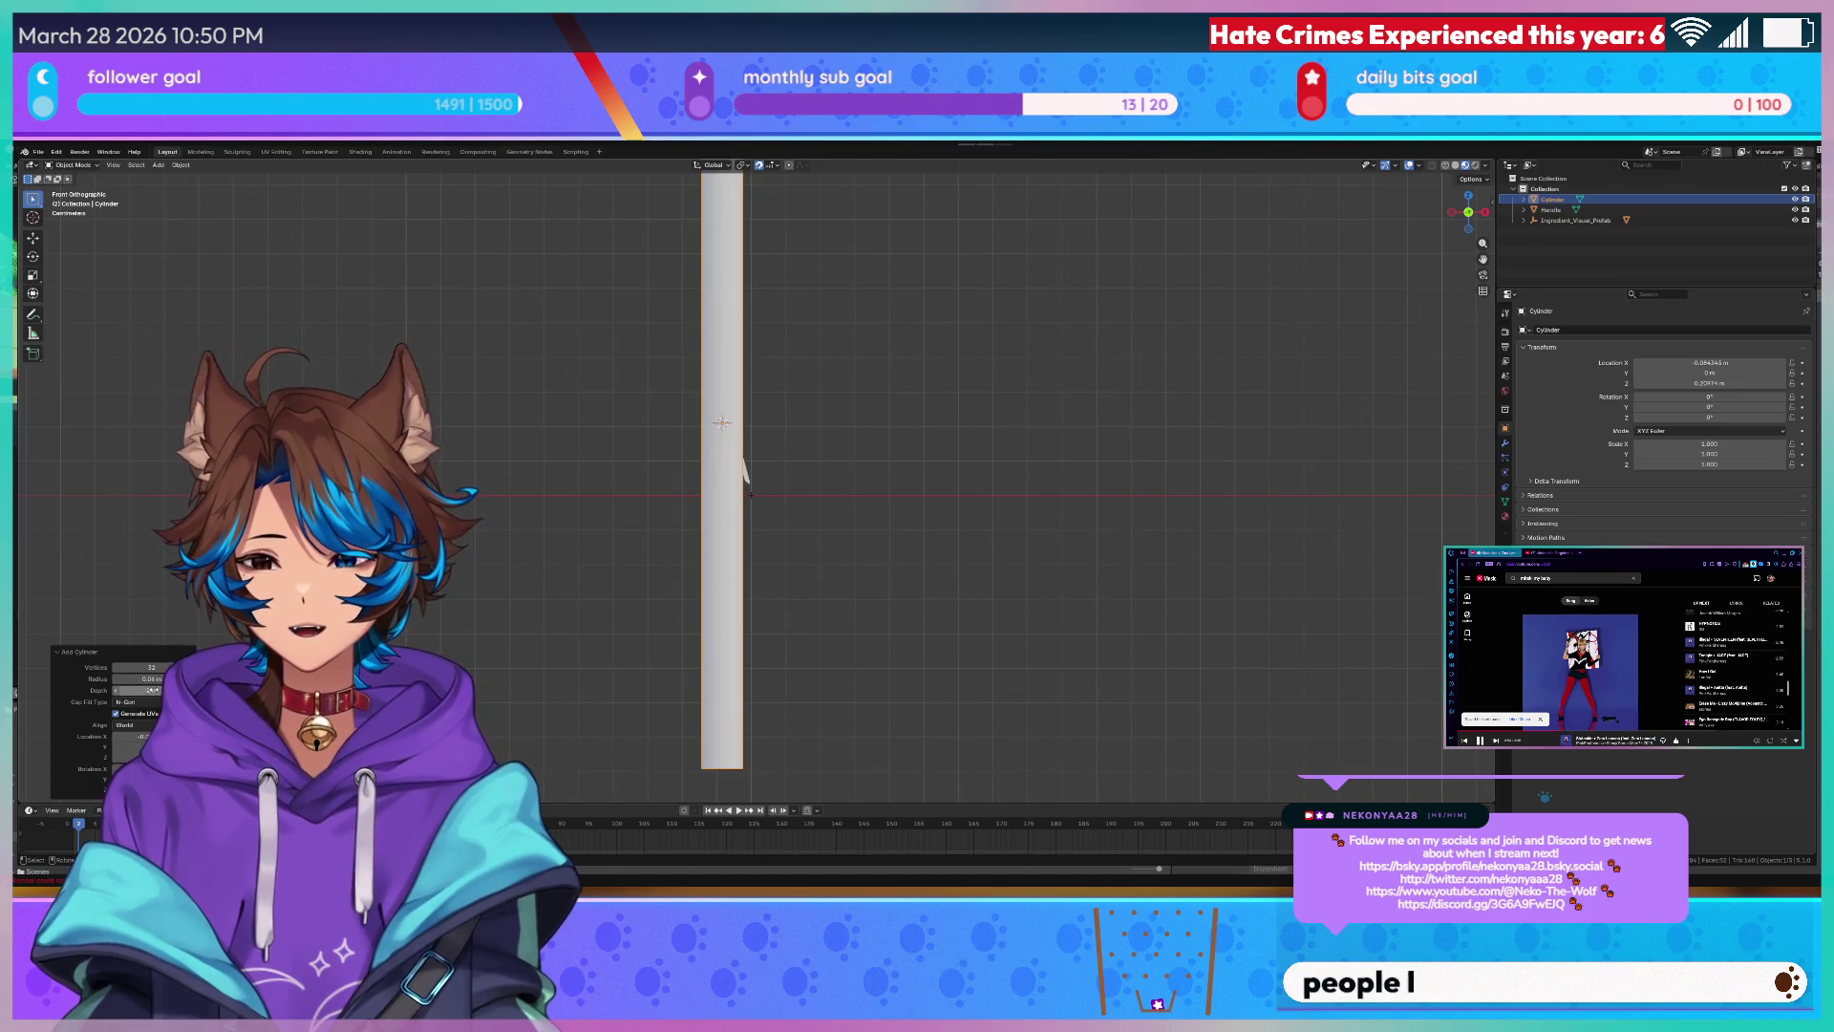
{"action": "left_click_drag", "start_coordinate": [150, 690], "coordinate": [108, 690]}
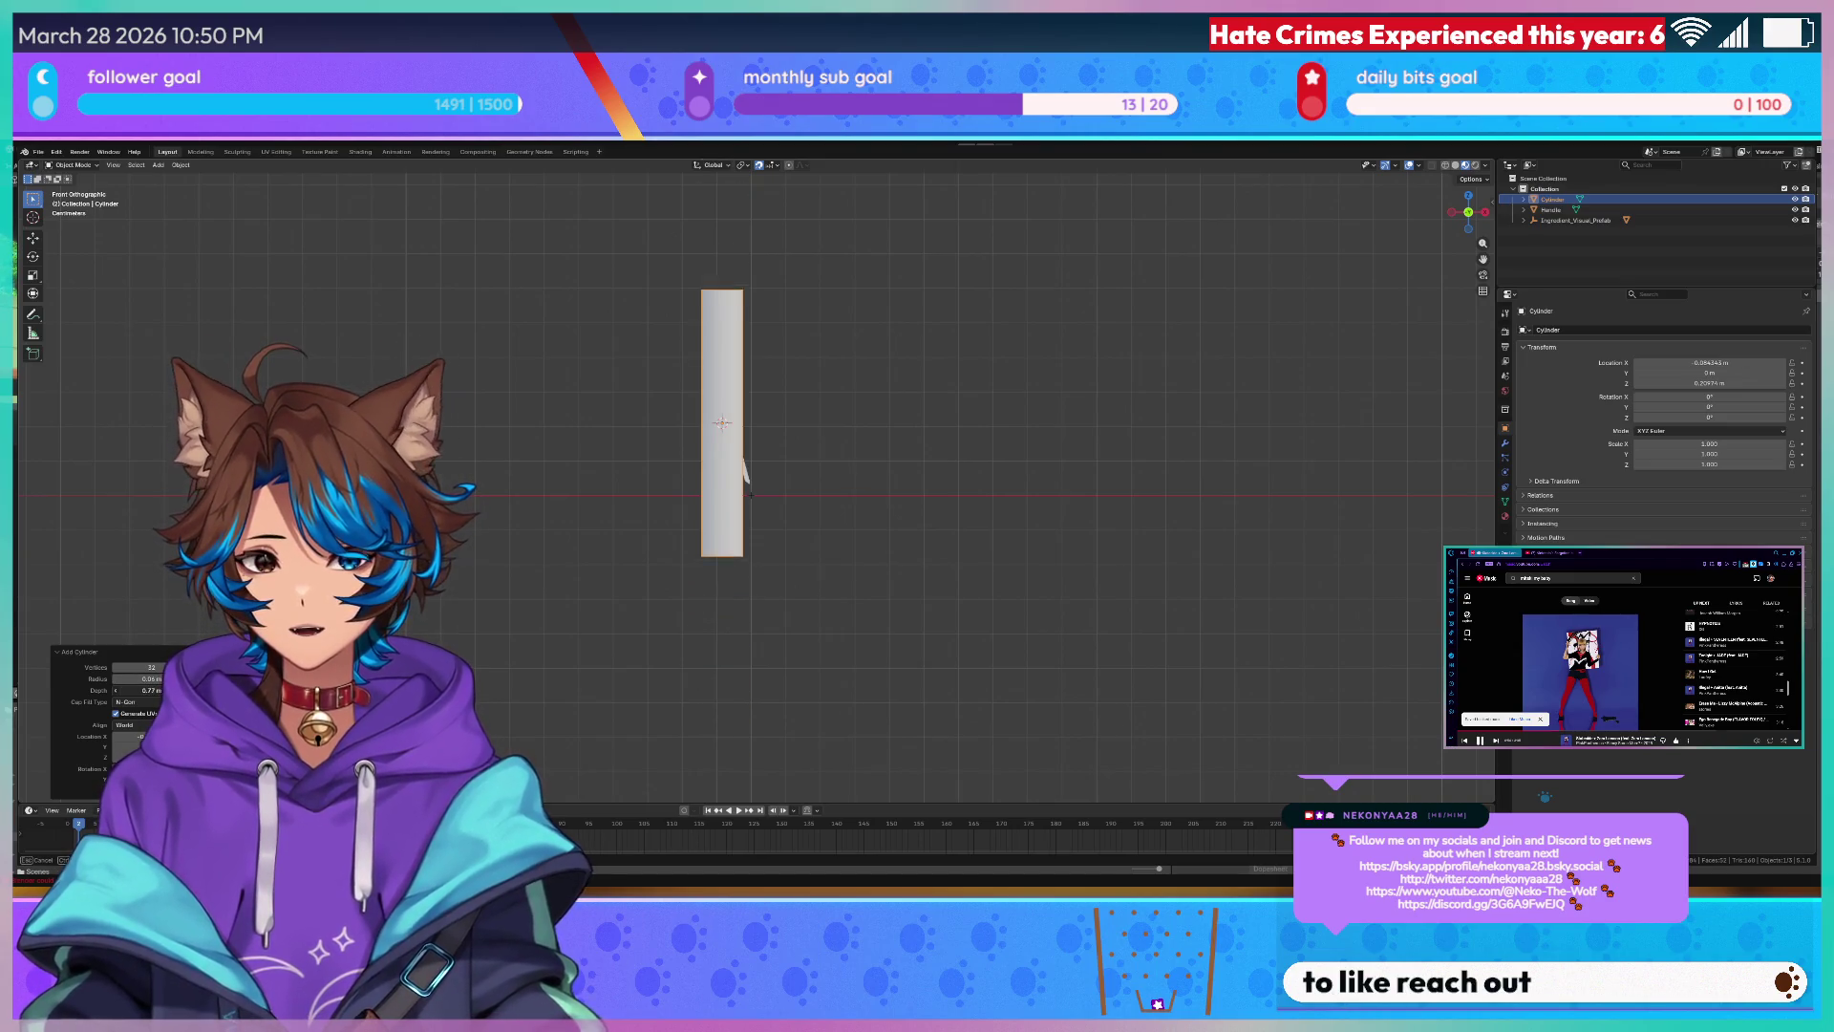
{"action": "scroll", "coordinate": [748, 480], "scroll_direction": "up", "scroll_amount": 3}
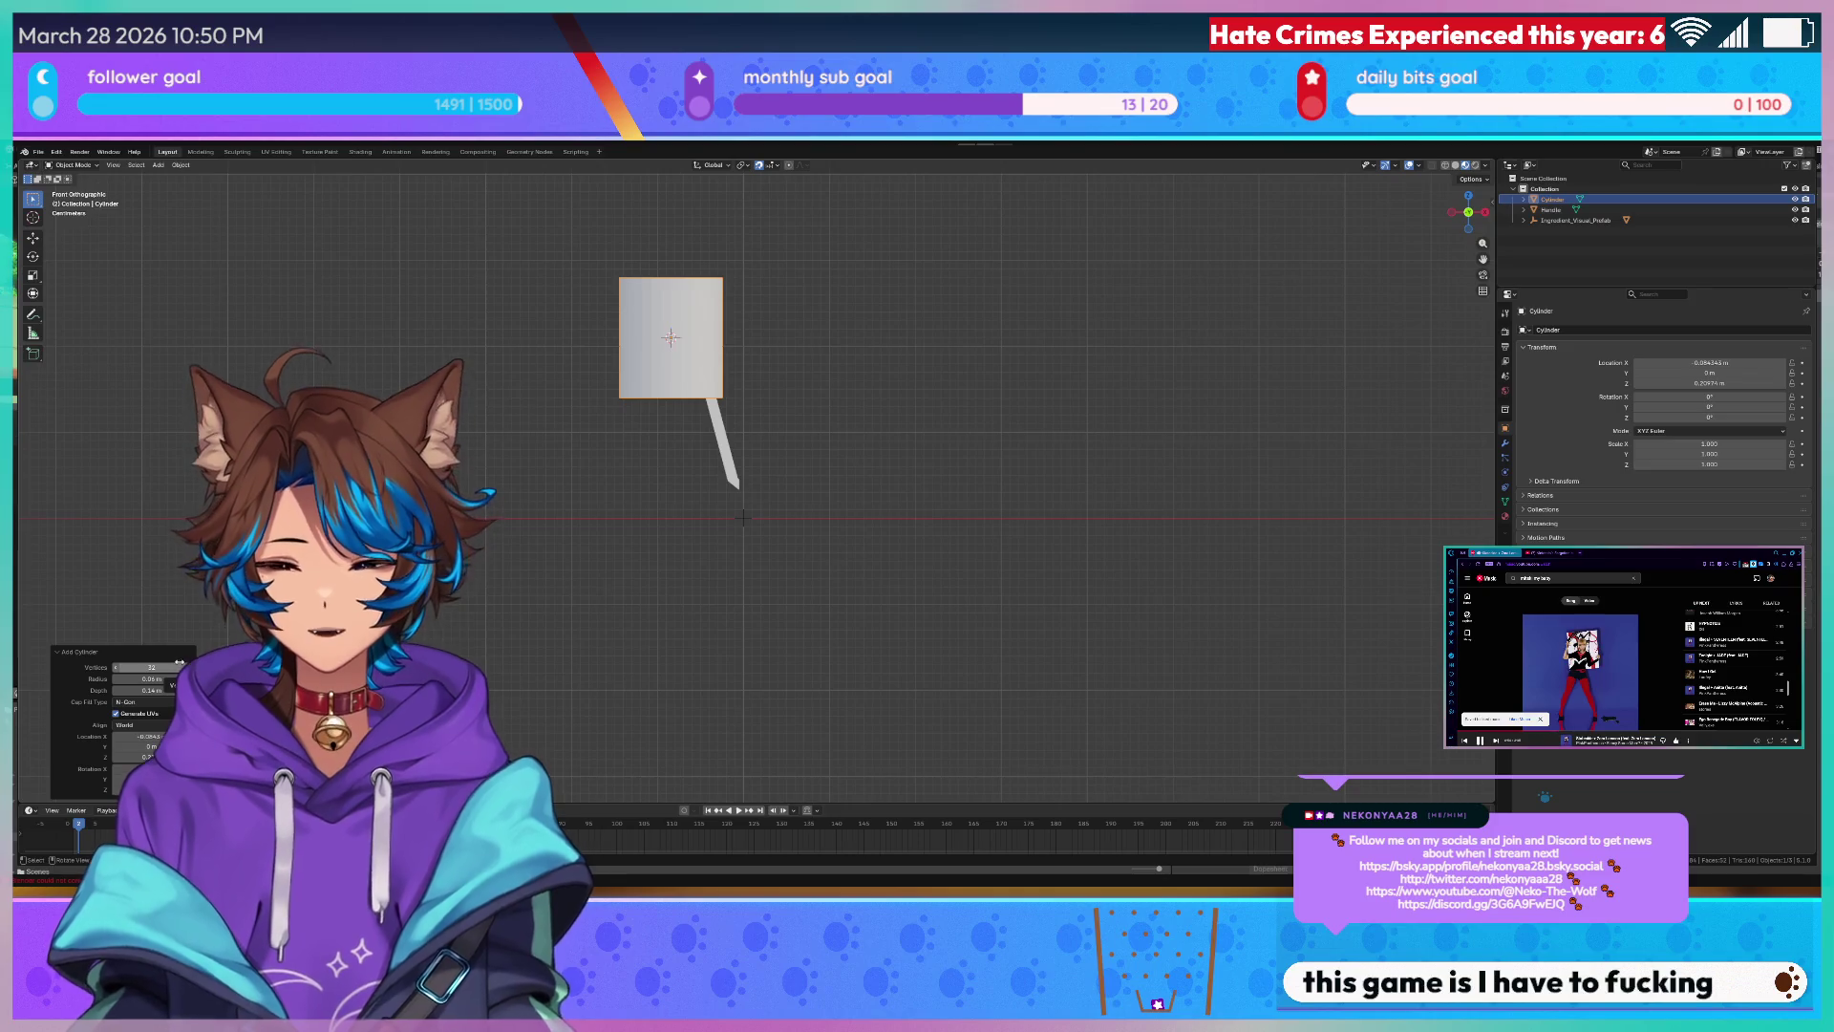
{"action": "scroll", "coordinate": [739, 495], "scroll_direction": "up", "scroll_amount": 4}
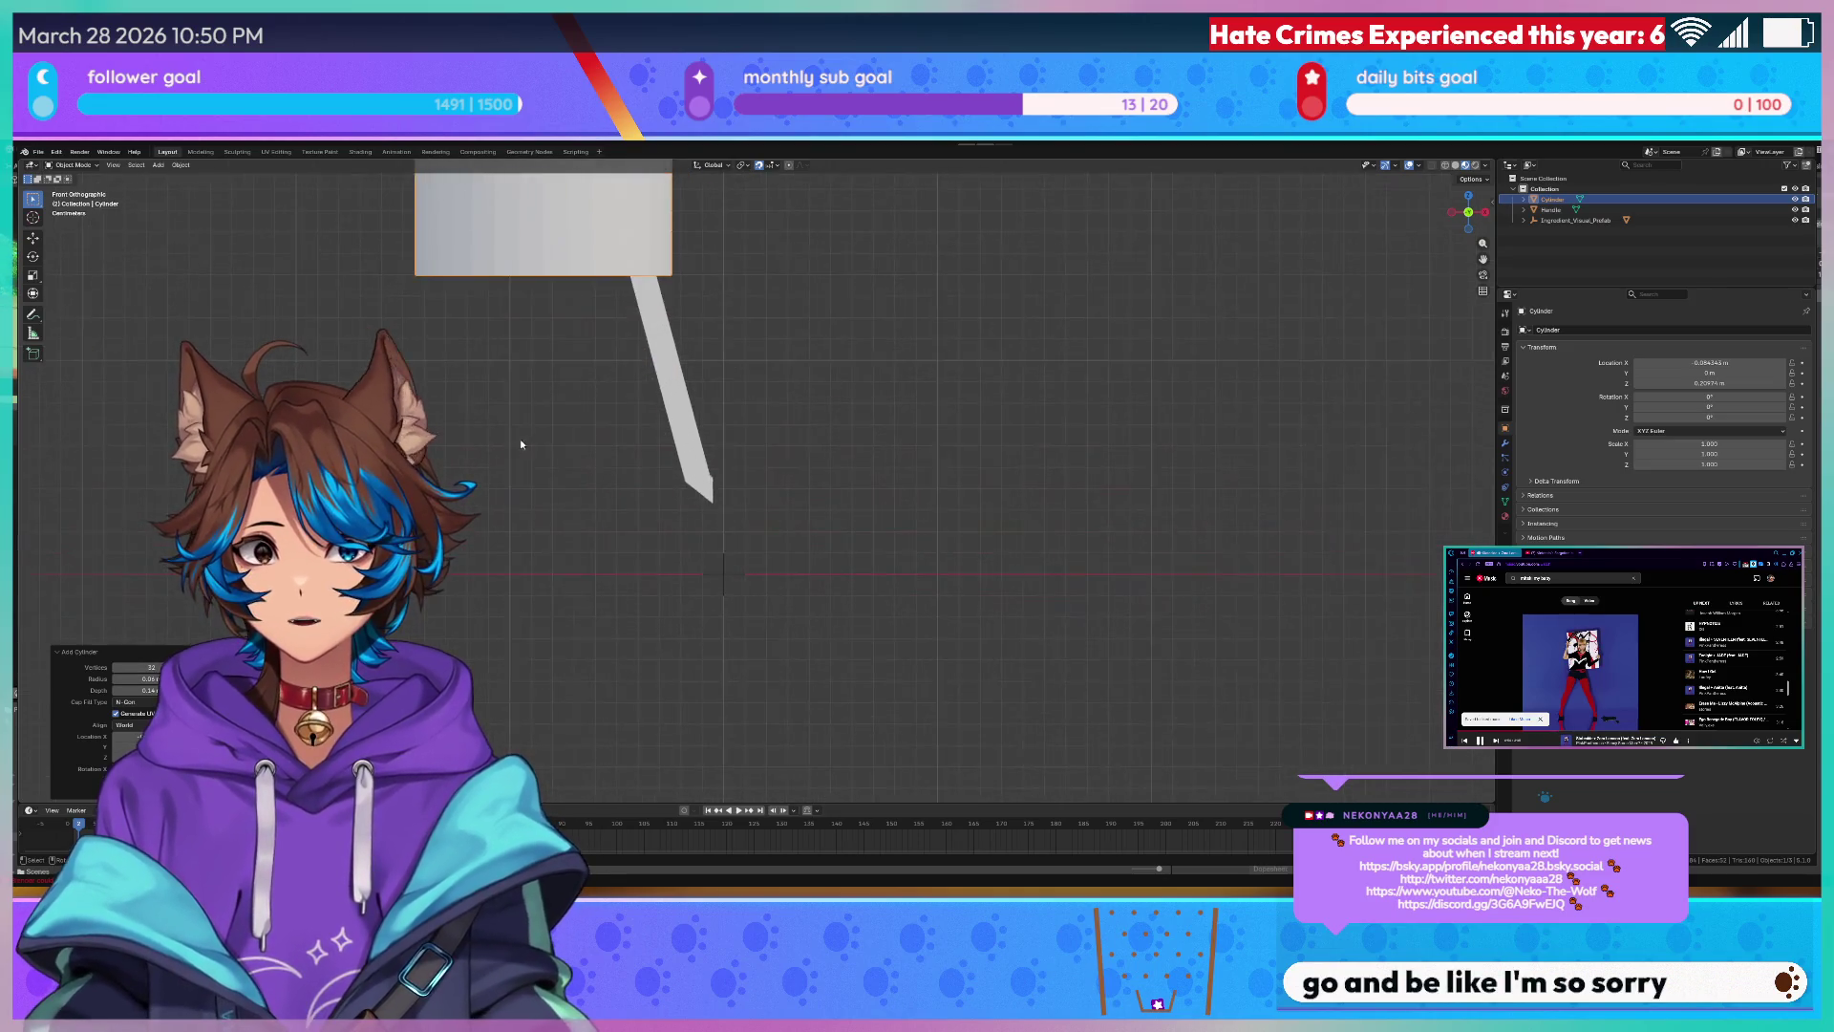
{"action": "scroll", "coordinate": [738, 495], "scroll_direction": "down", "scroll_amount": 4}
- Reduce the cylinder's vertex count step by step and enable viewport Statistics
{"action": "left_click_drag", "start_coordinate": [136, 669], "coordinate": [98, 673]}
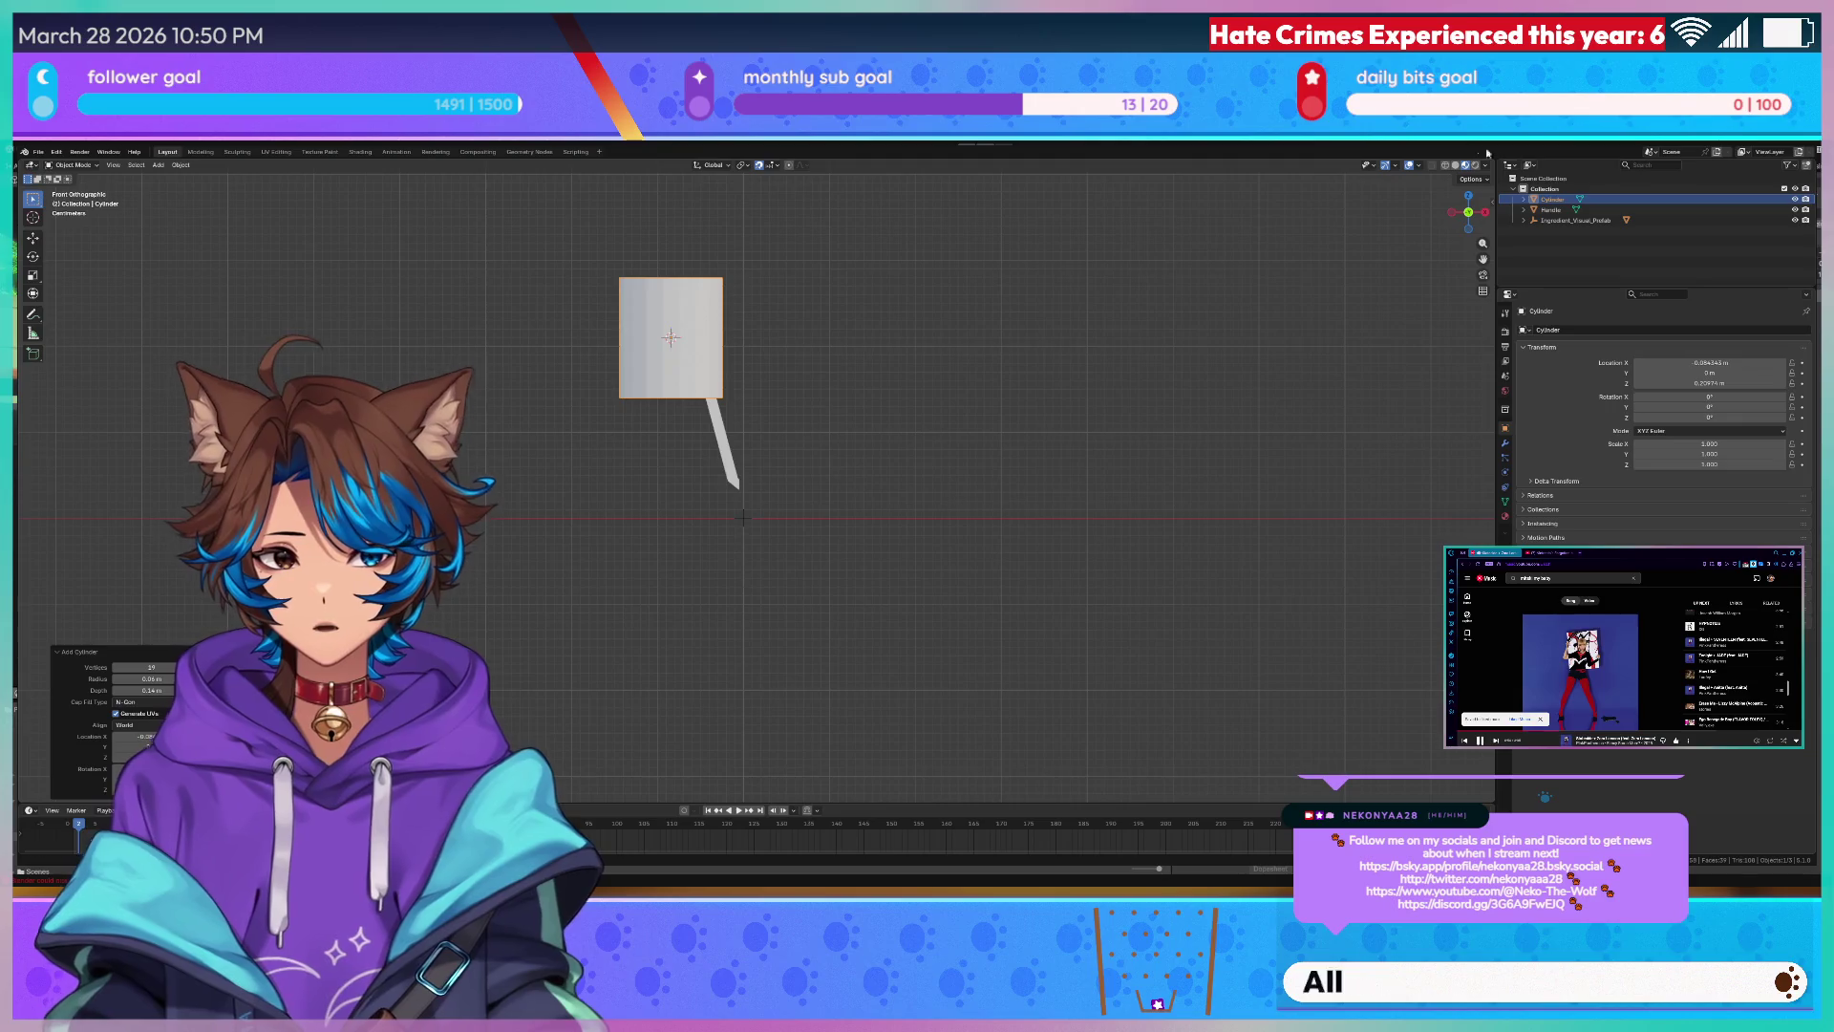
{"action": "left_click", "coordinate": [1424, 164]}
{"action": "left_click", "coordinate": [1348, 290]}
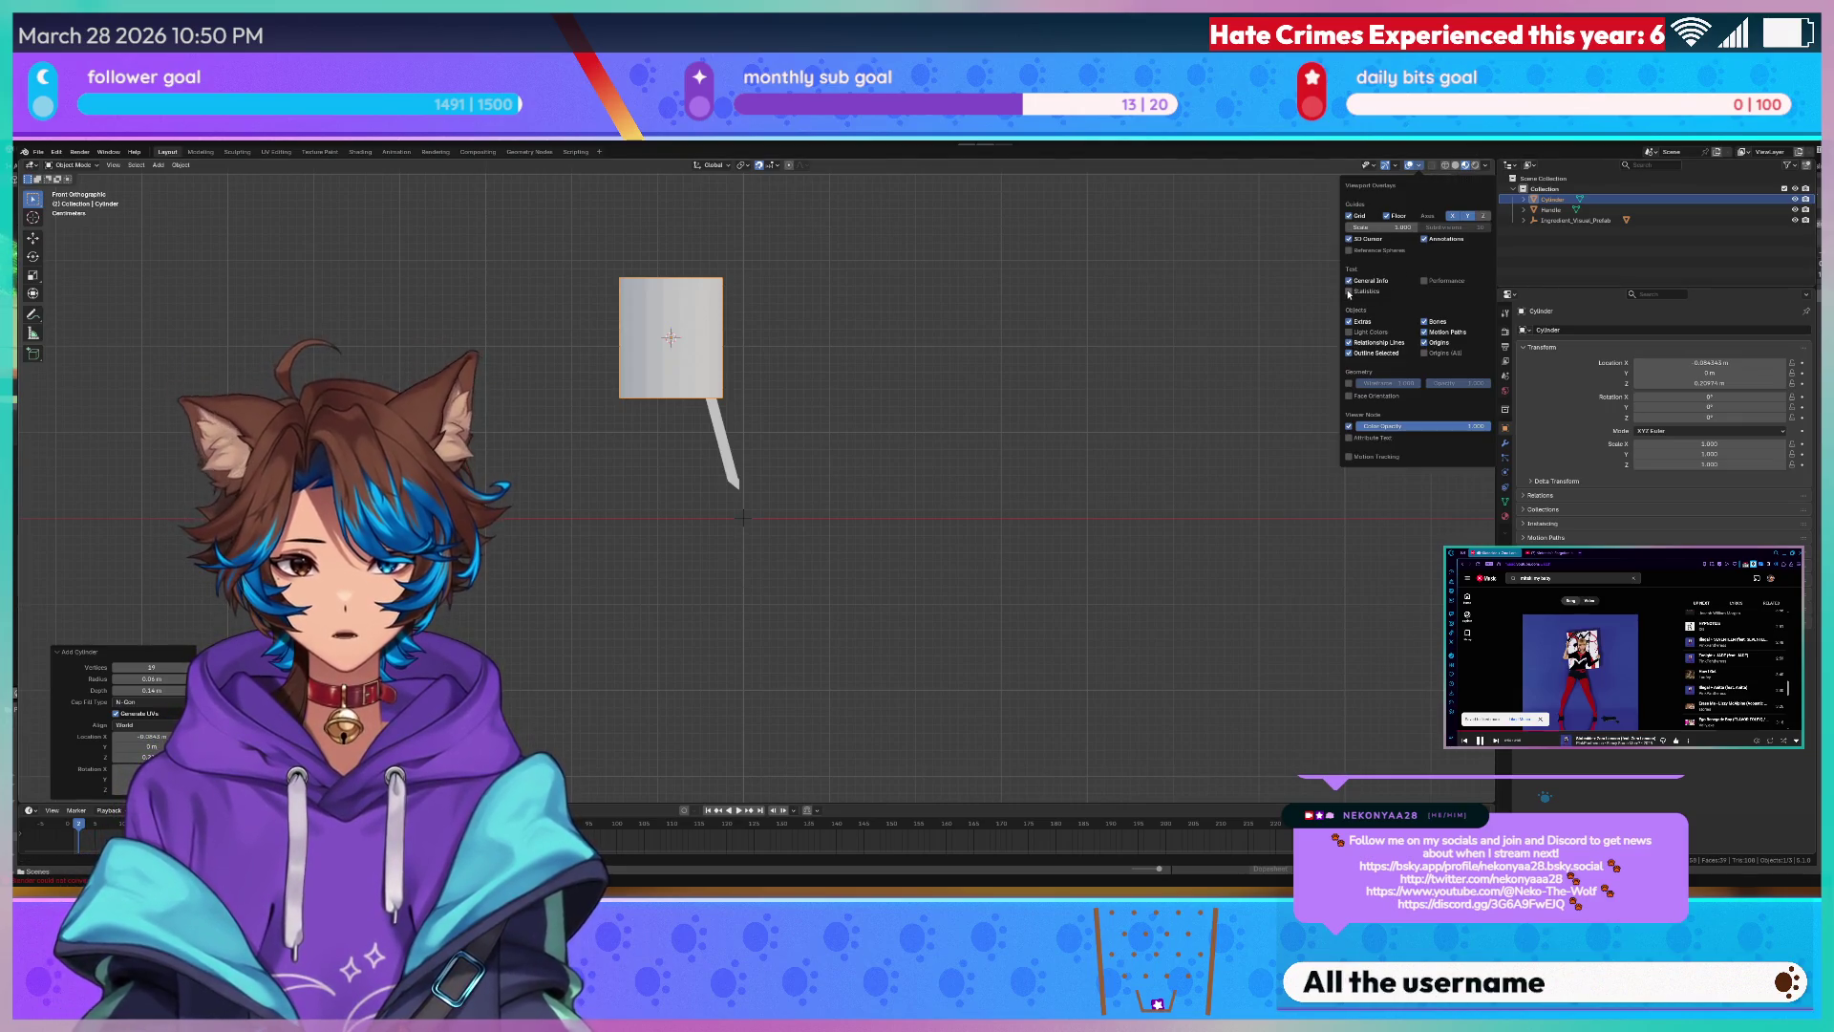
{"action": "left_click", "coordinate": [113, 669]}
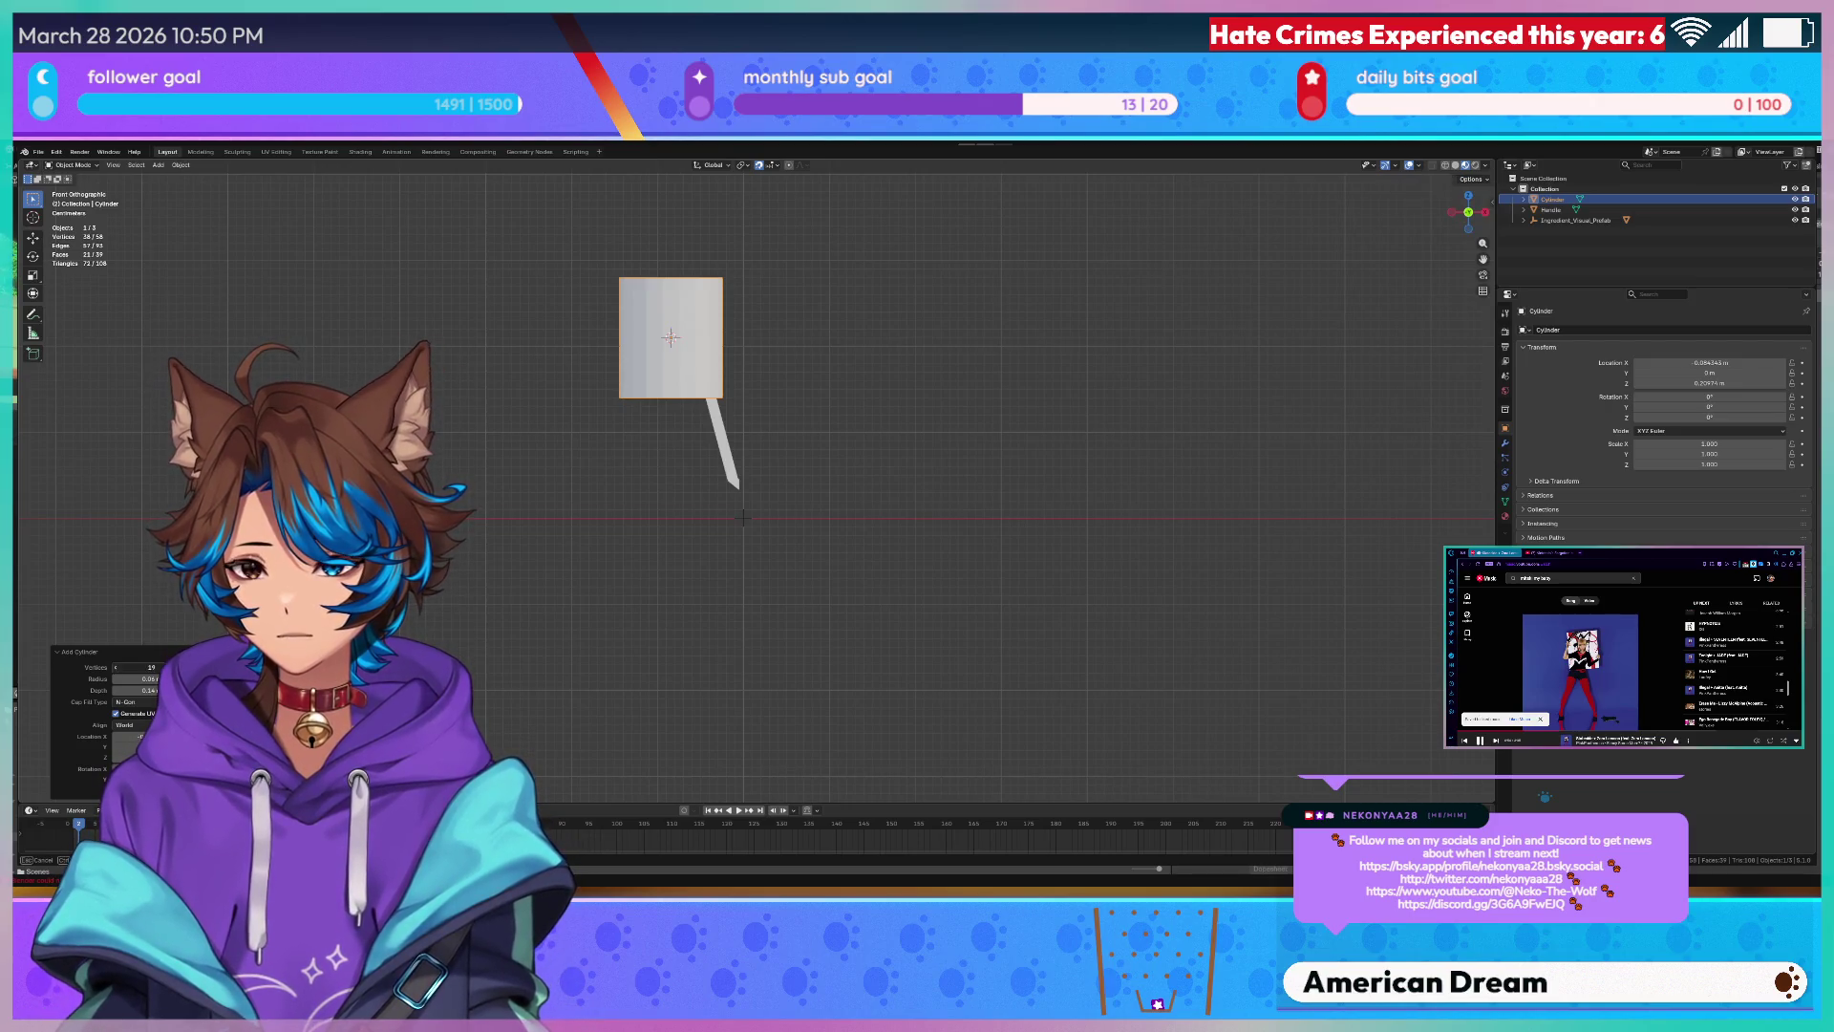
{"action": "left_click", "coordinate": [113, 668]}
{"action": "left_click", "coordinate": [114, 669]}
{"action": "scroll", "coordinate": [859, 501], "scroll_direction": "up", "scroll_amount": 1}
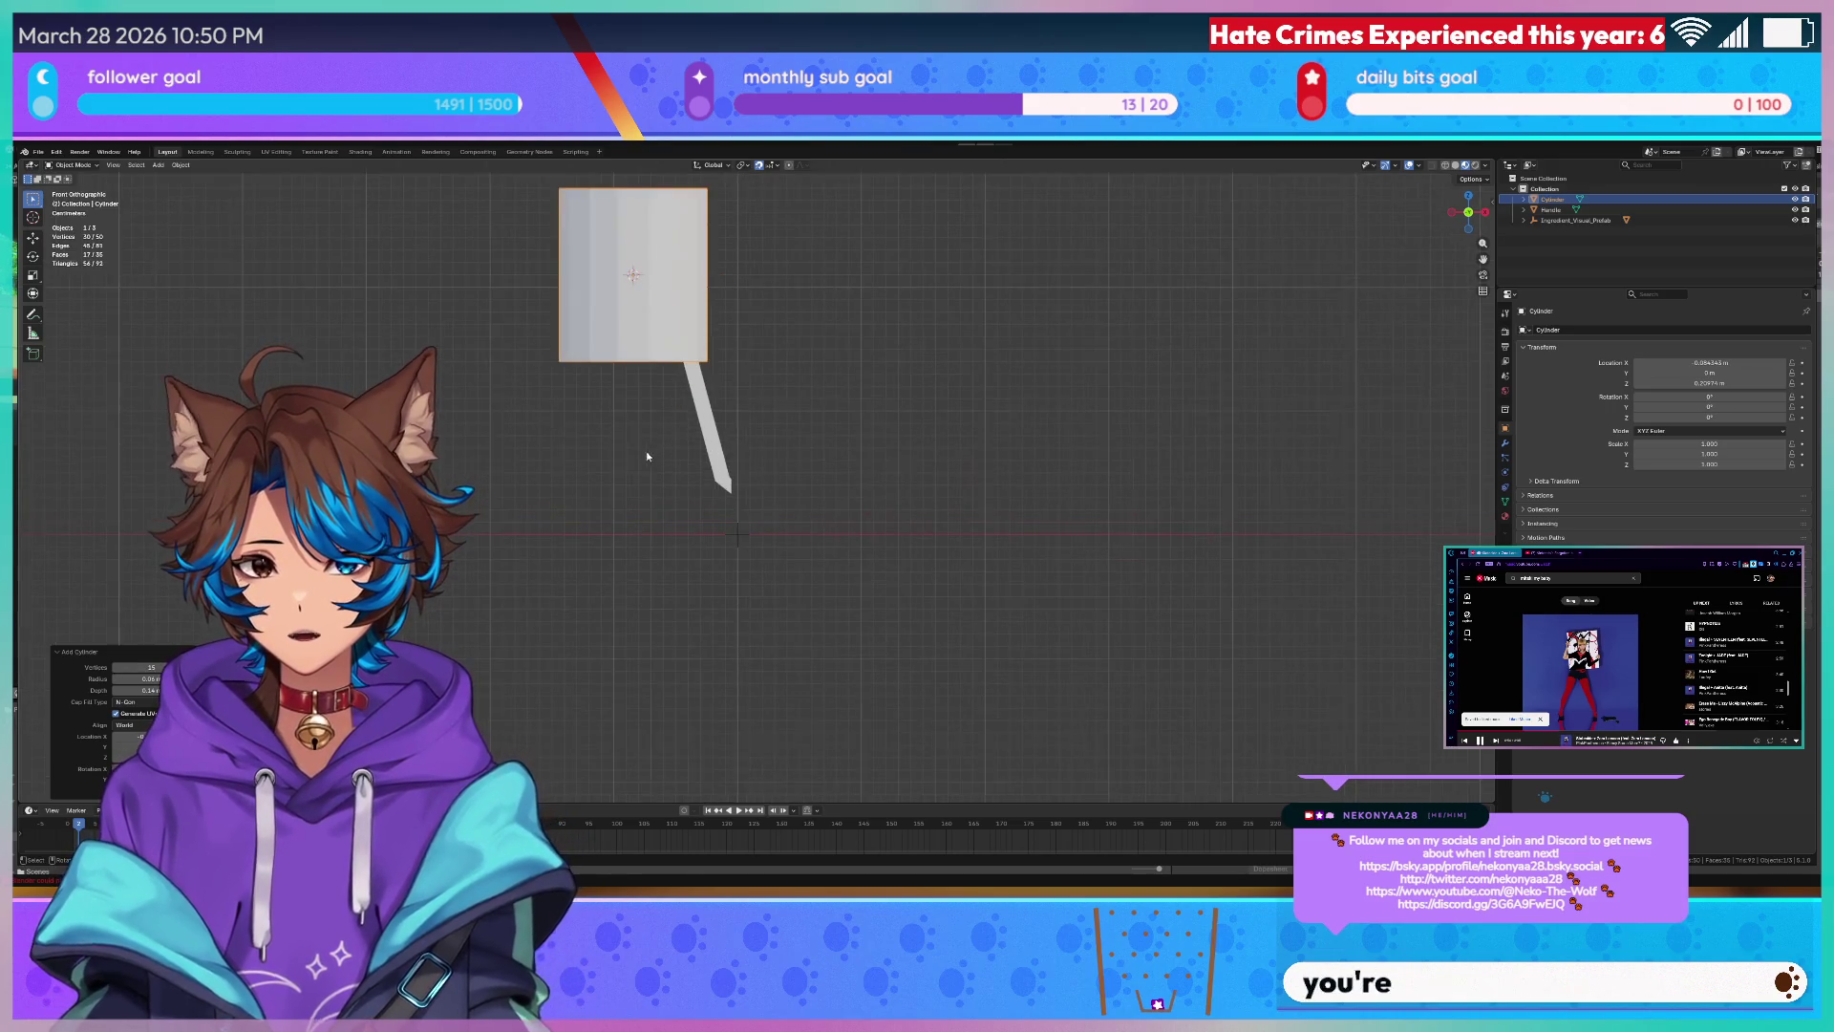
- Fine-tune the cylinder to radius 0.04 m and depth 0.08 m
{"action": "left_click", "coordinate": [114, 691]}
{"action": "left_click", "coordinate": [115, 691]}
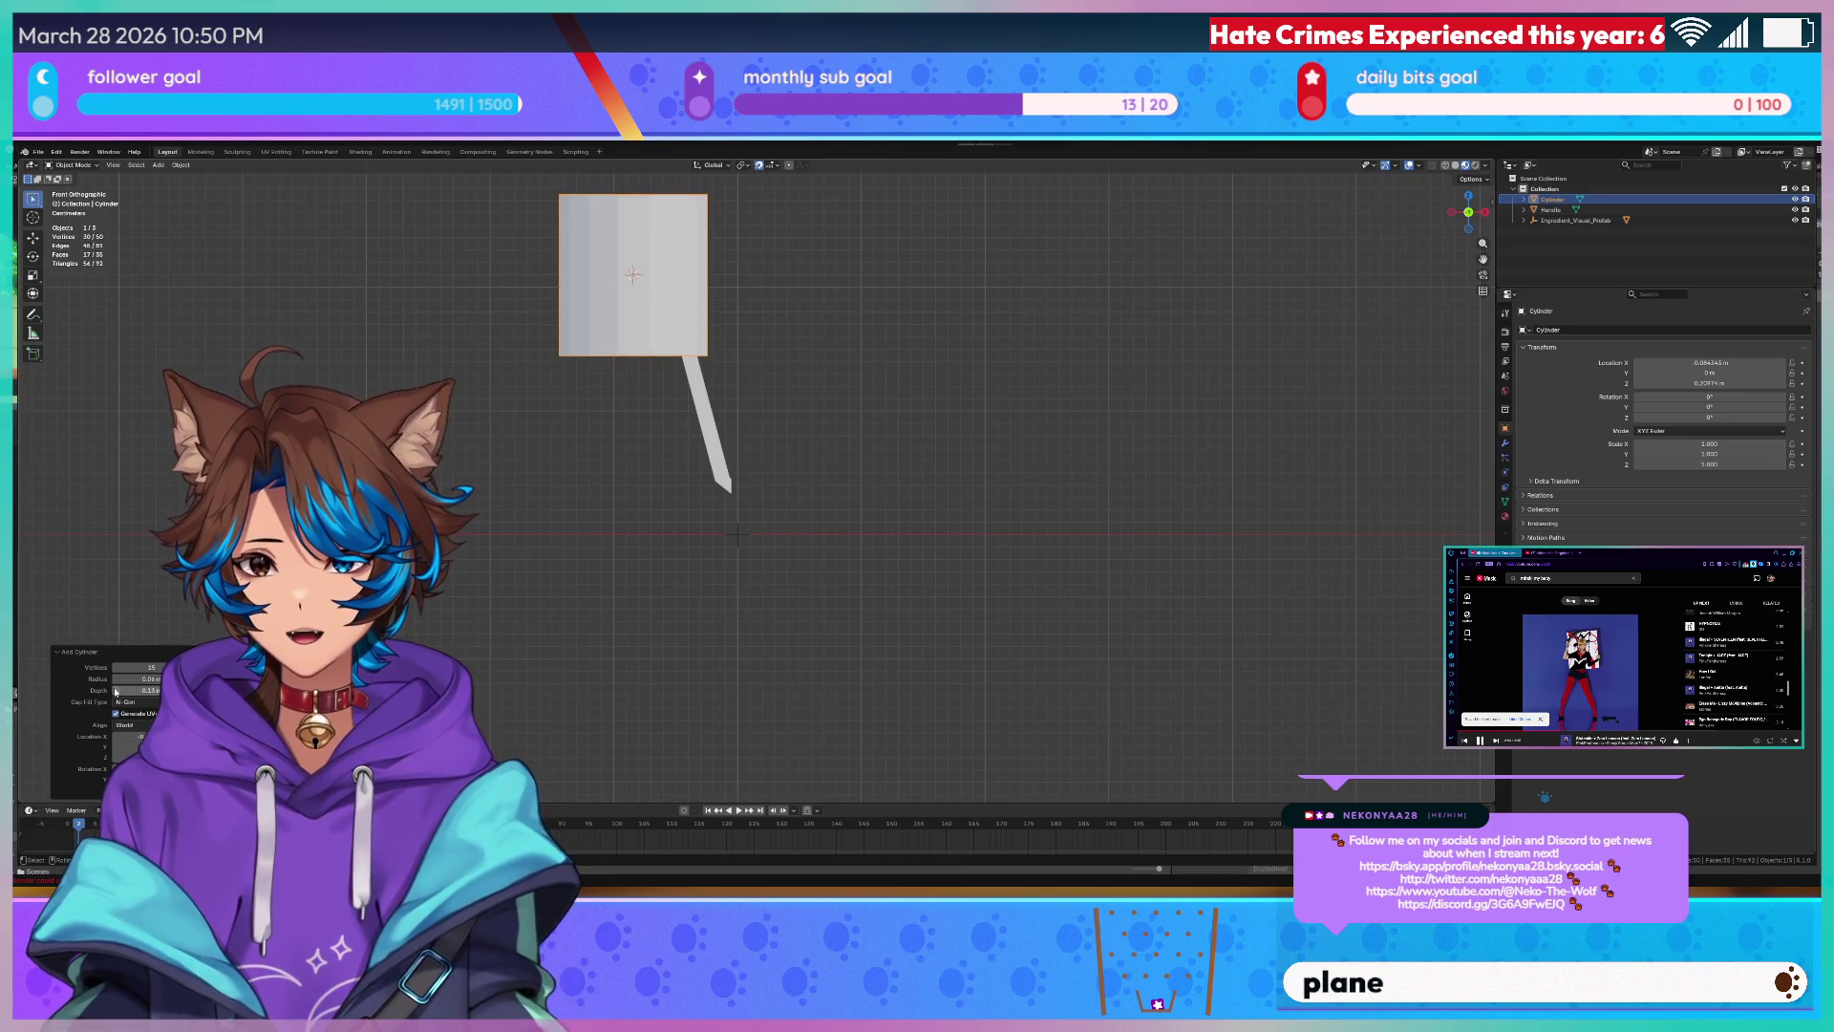
{"action": "left_click", "coordinate": [115, 690]}
{"action": "left_click", "coordinate": [114, 690]}
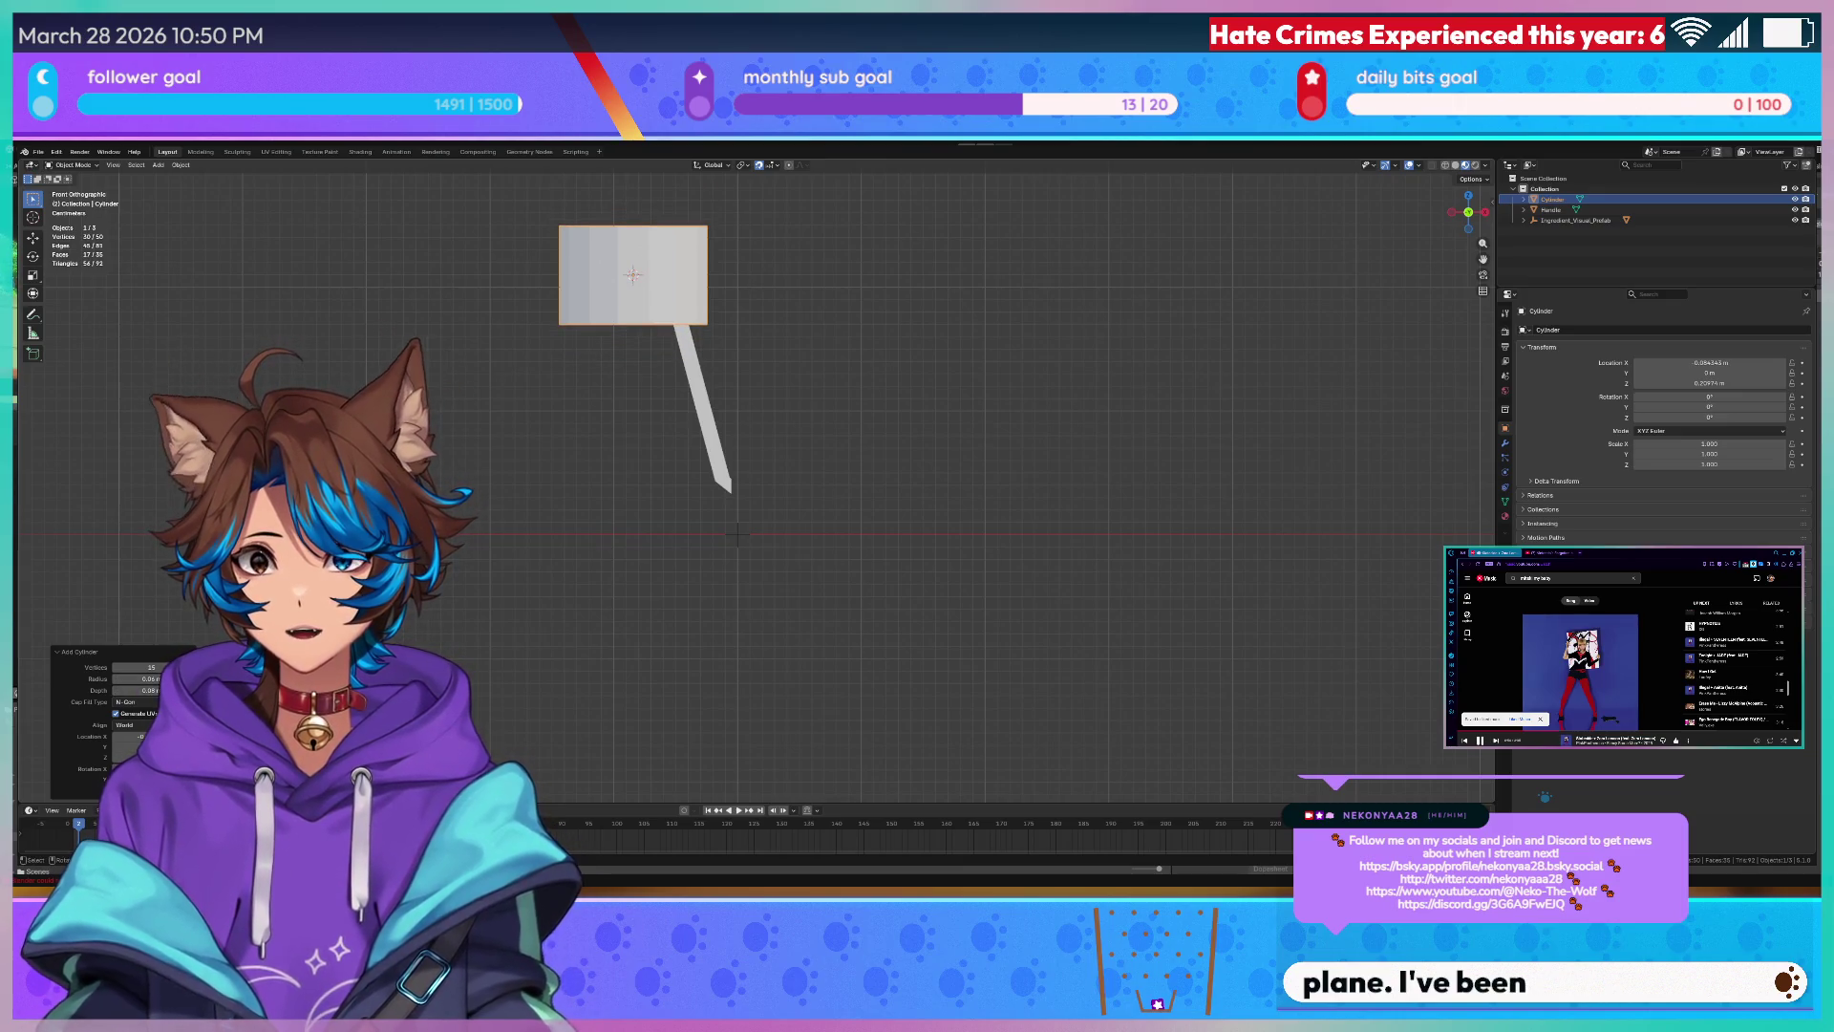
{"action": "left_click", "coordinate": [115, 681]}
{"action": "left_click", "coordinate": [114, 690]}
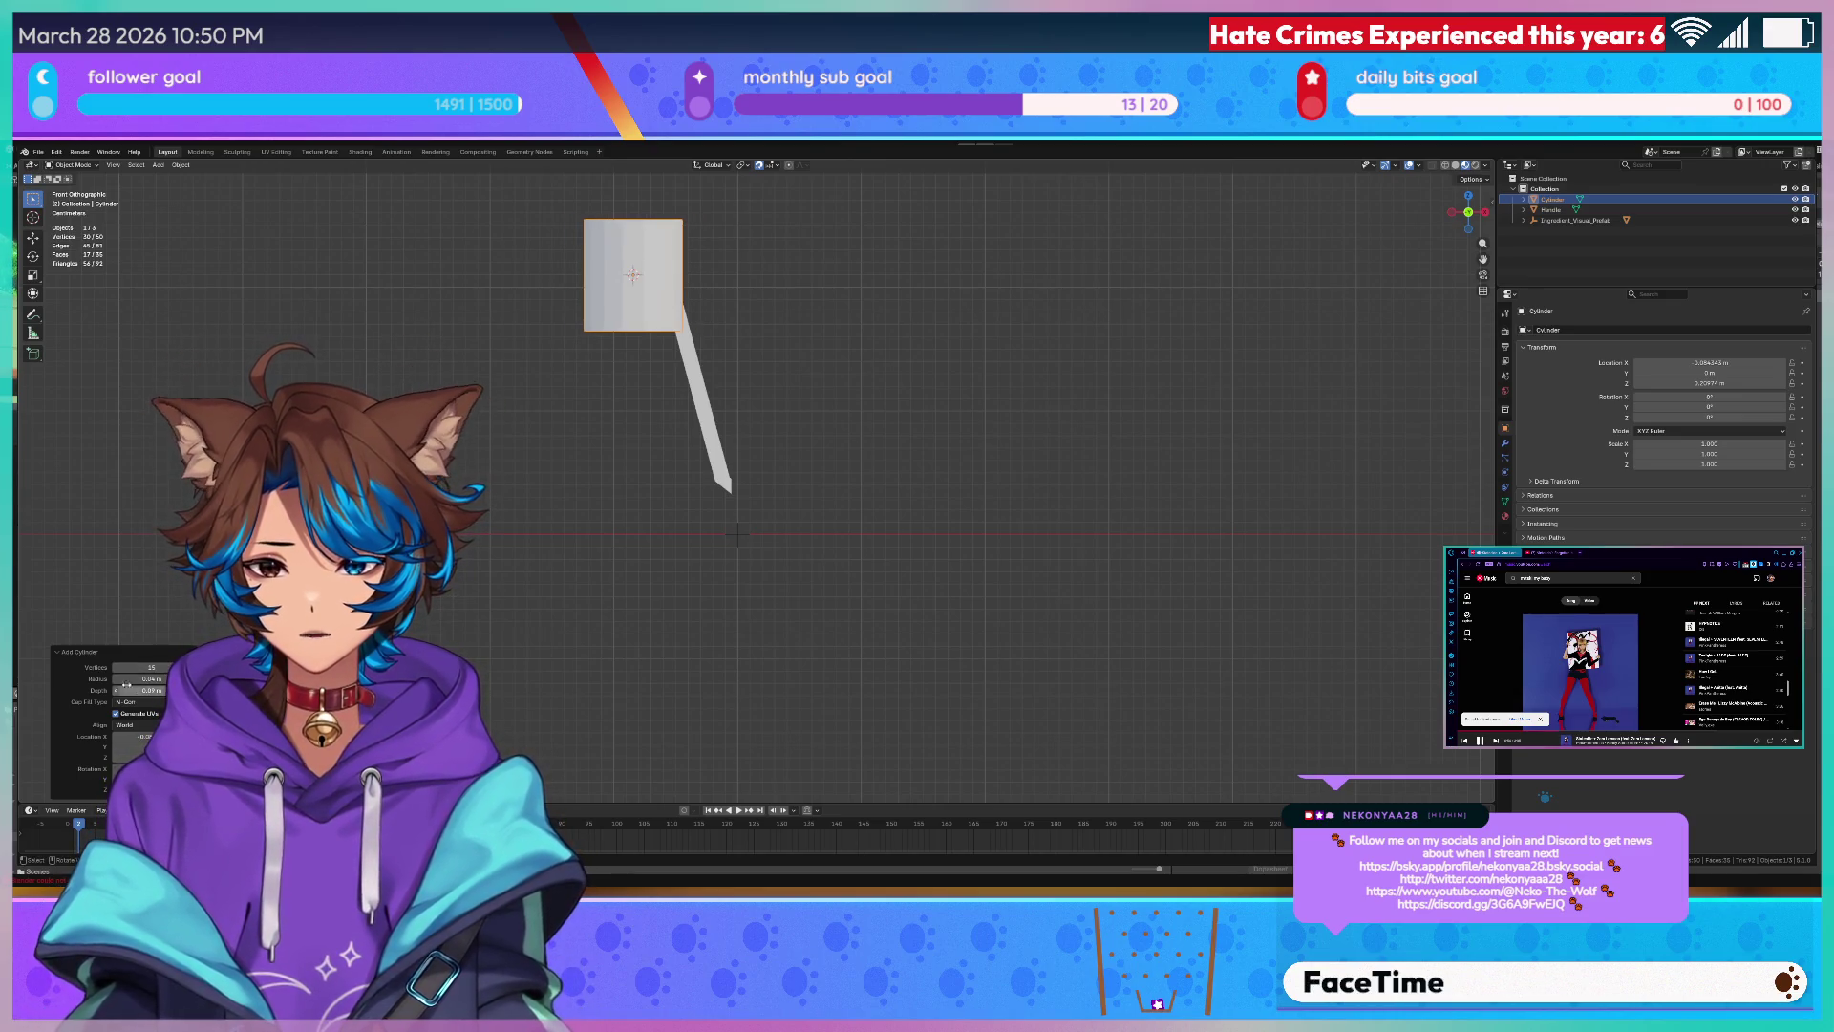
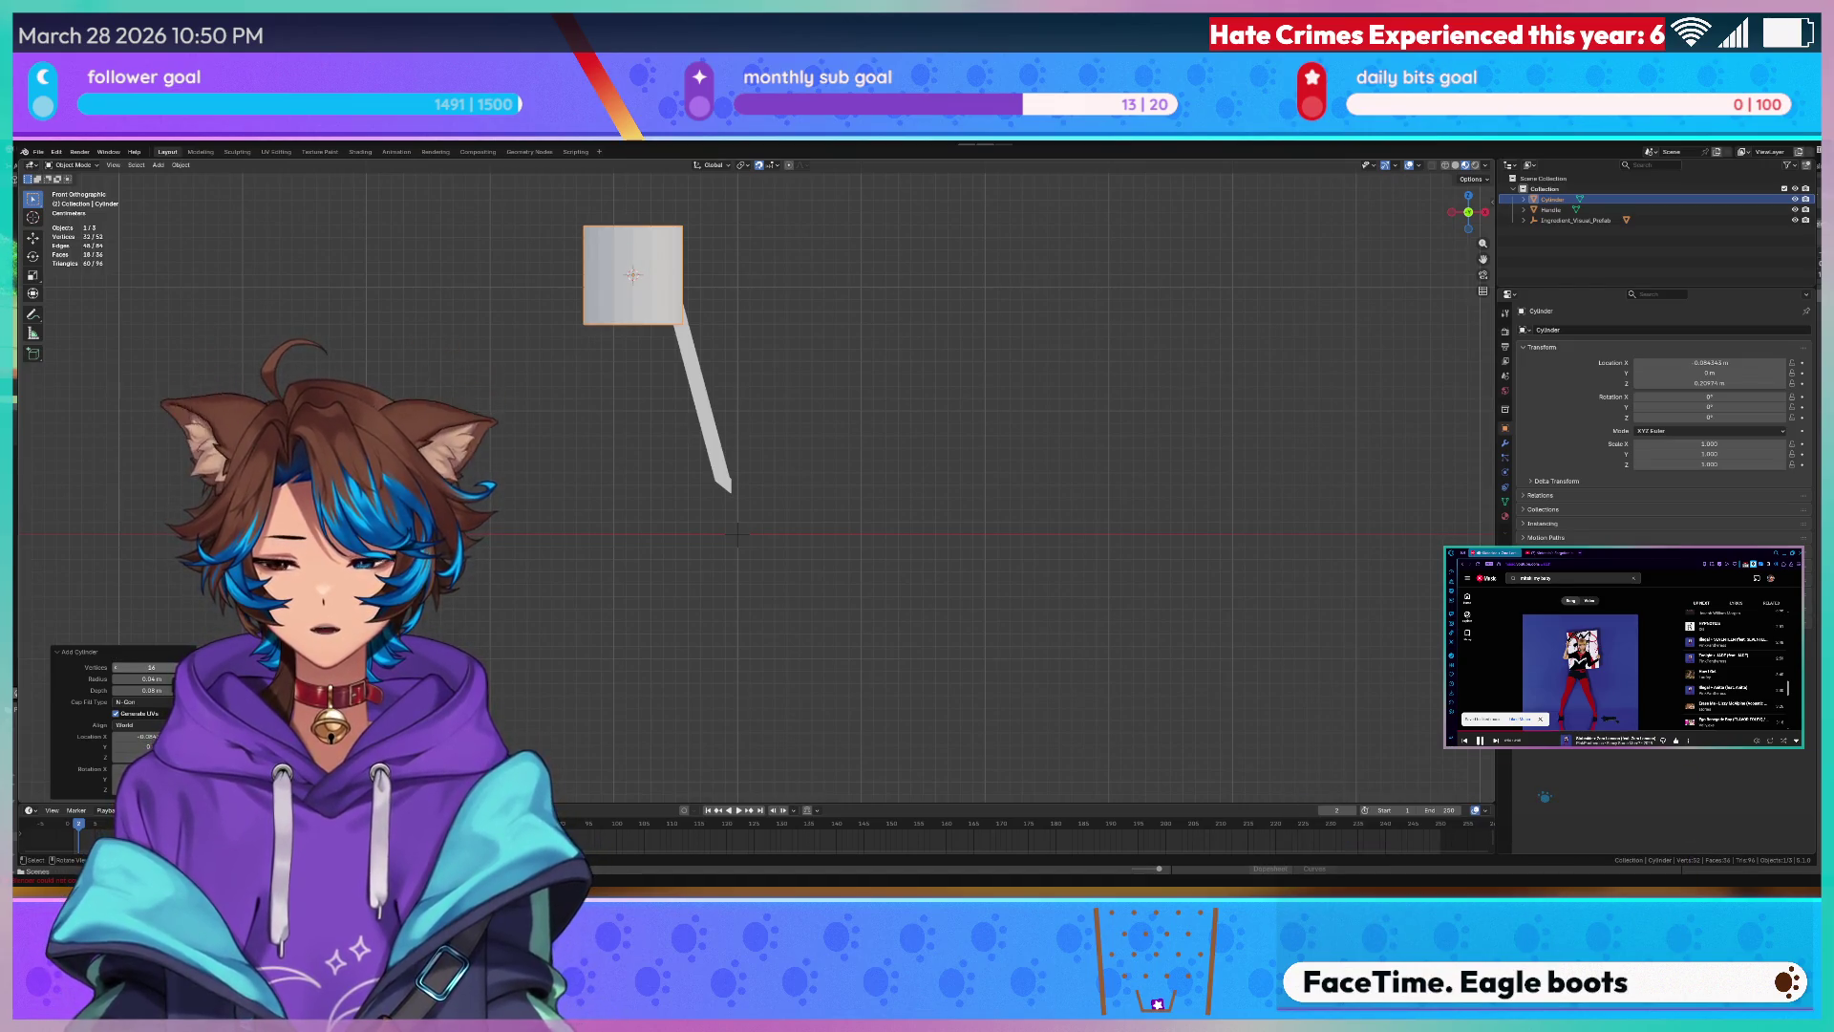
- Raise the new cylinder's vertex count to 20 sides in the Add Cylinder panel
{"action": "left_click", "coordinate": [172, 668]}
{"action": "left_click", "coordinate": [172, 668]}
{"action": "left_click", "coordinate": [172, 669]}
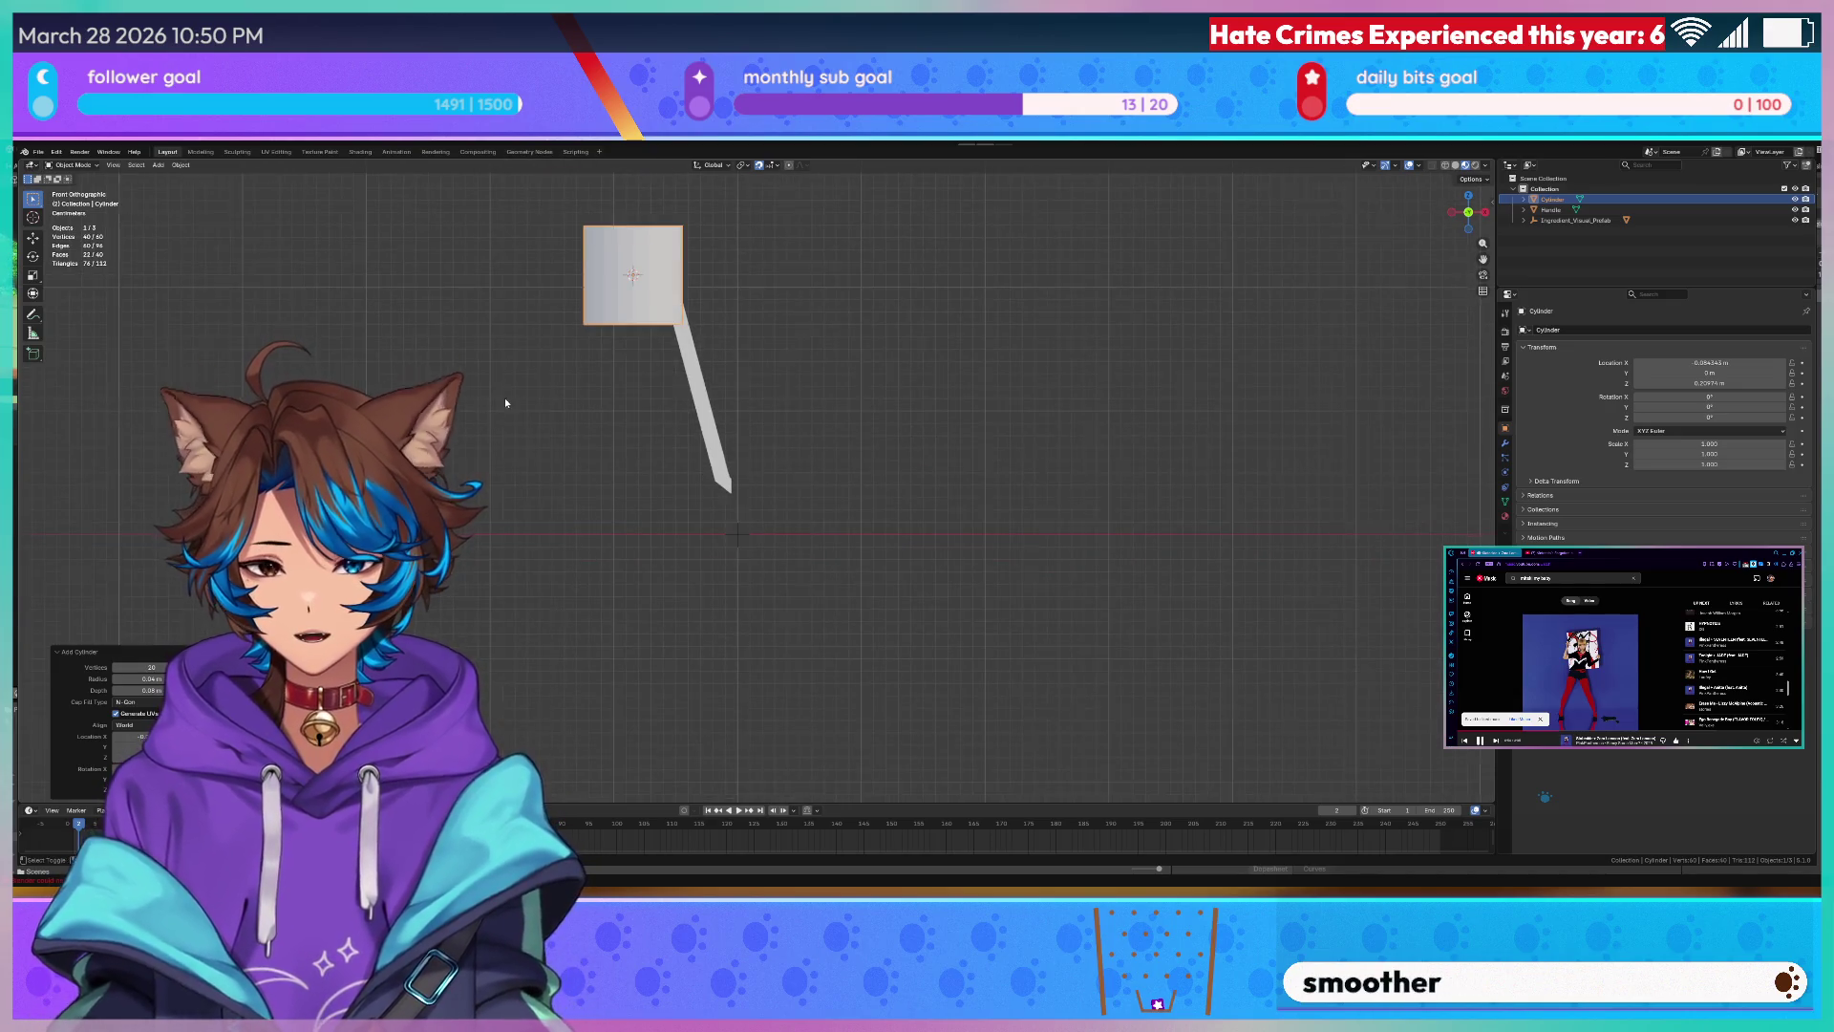
- Move the cylinder down so the bent handle's end meets its top edge, checking from the front view
{"action": "key", "text": "g"}
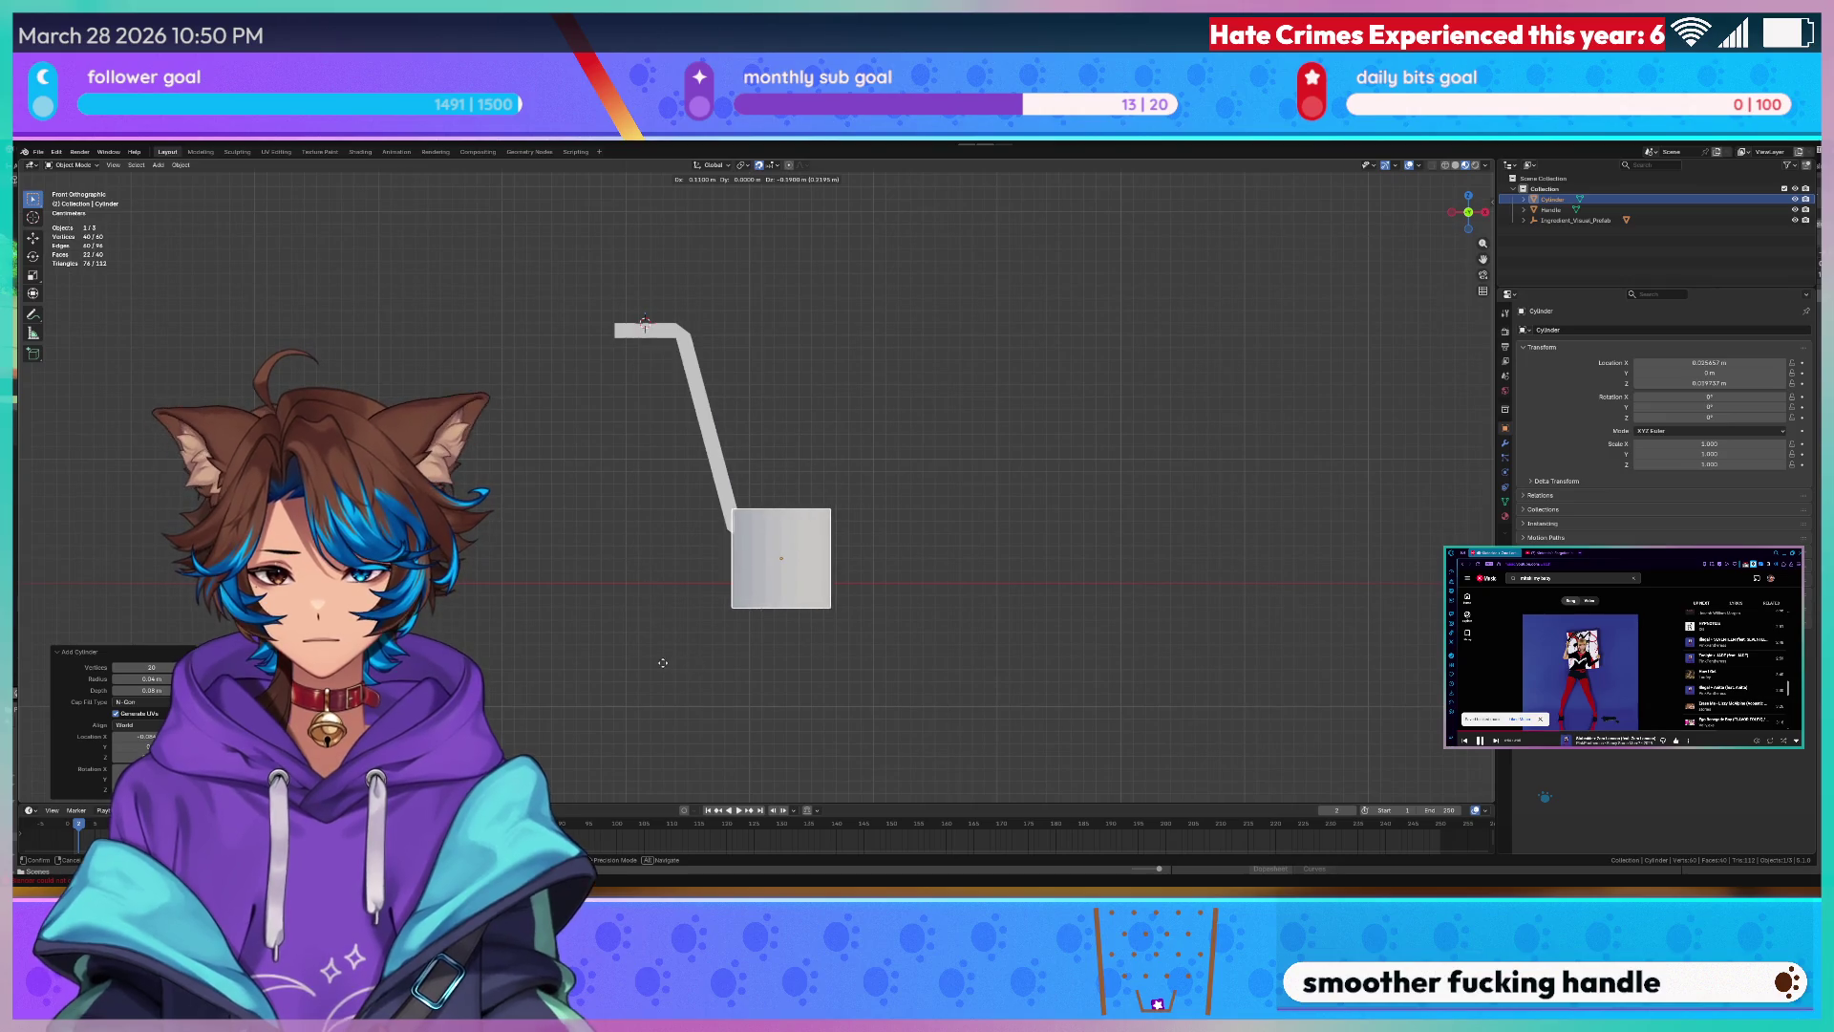
{"action": "left_click", "coordinate": [673, 673]}
{"action": "scroll", "coordinate": [672, 674], "scroll_direction": "up", "scroll_amount": 3}
{"action": "scroll", "coordinate": [717, 545], "scroll_direction": "up", "scroll_amount": 1}
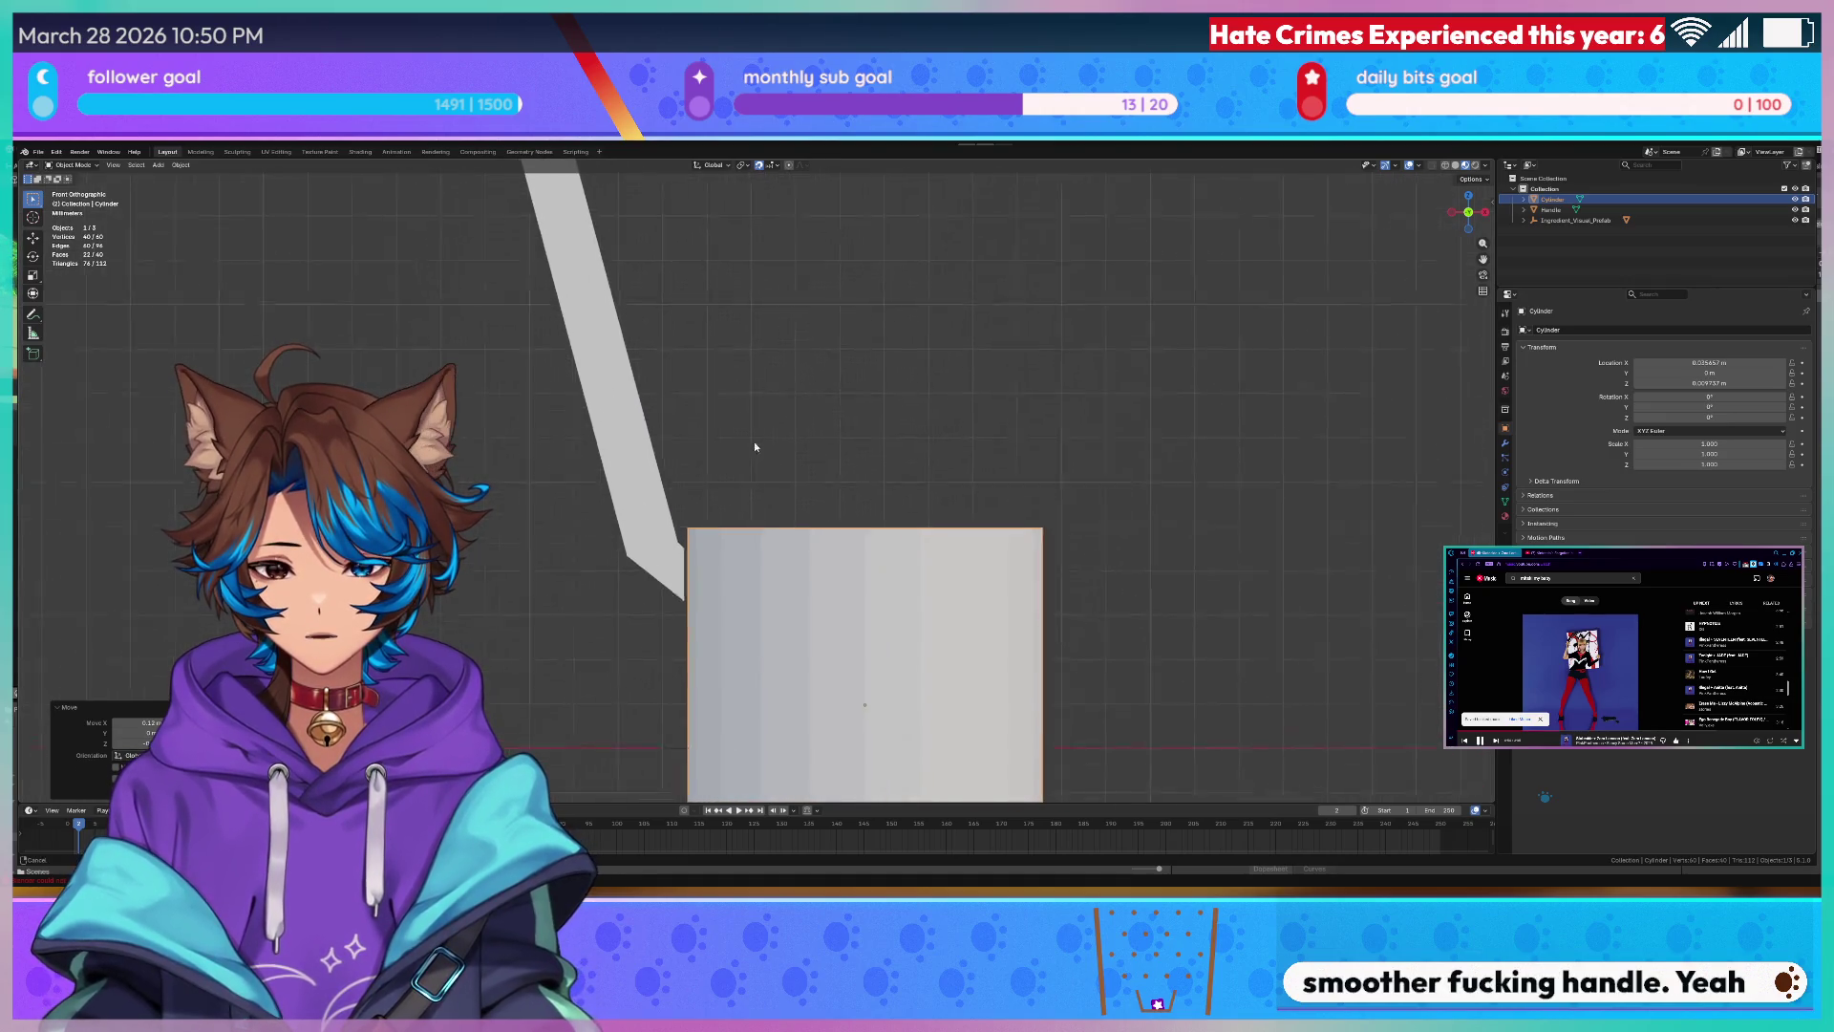
{"action": "scroll", "coordinate": [771, 413], "scroll_direction": "up", "scroll_amount": 1}
{"action": "key", "text": "g"}
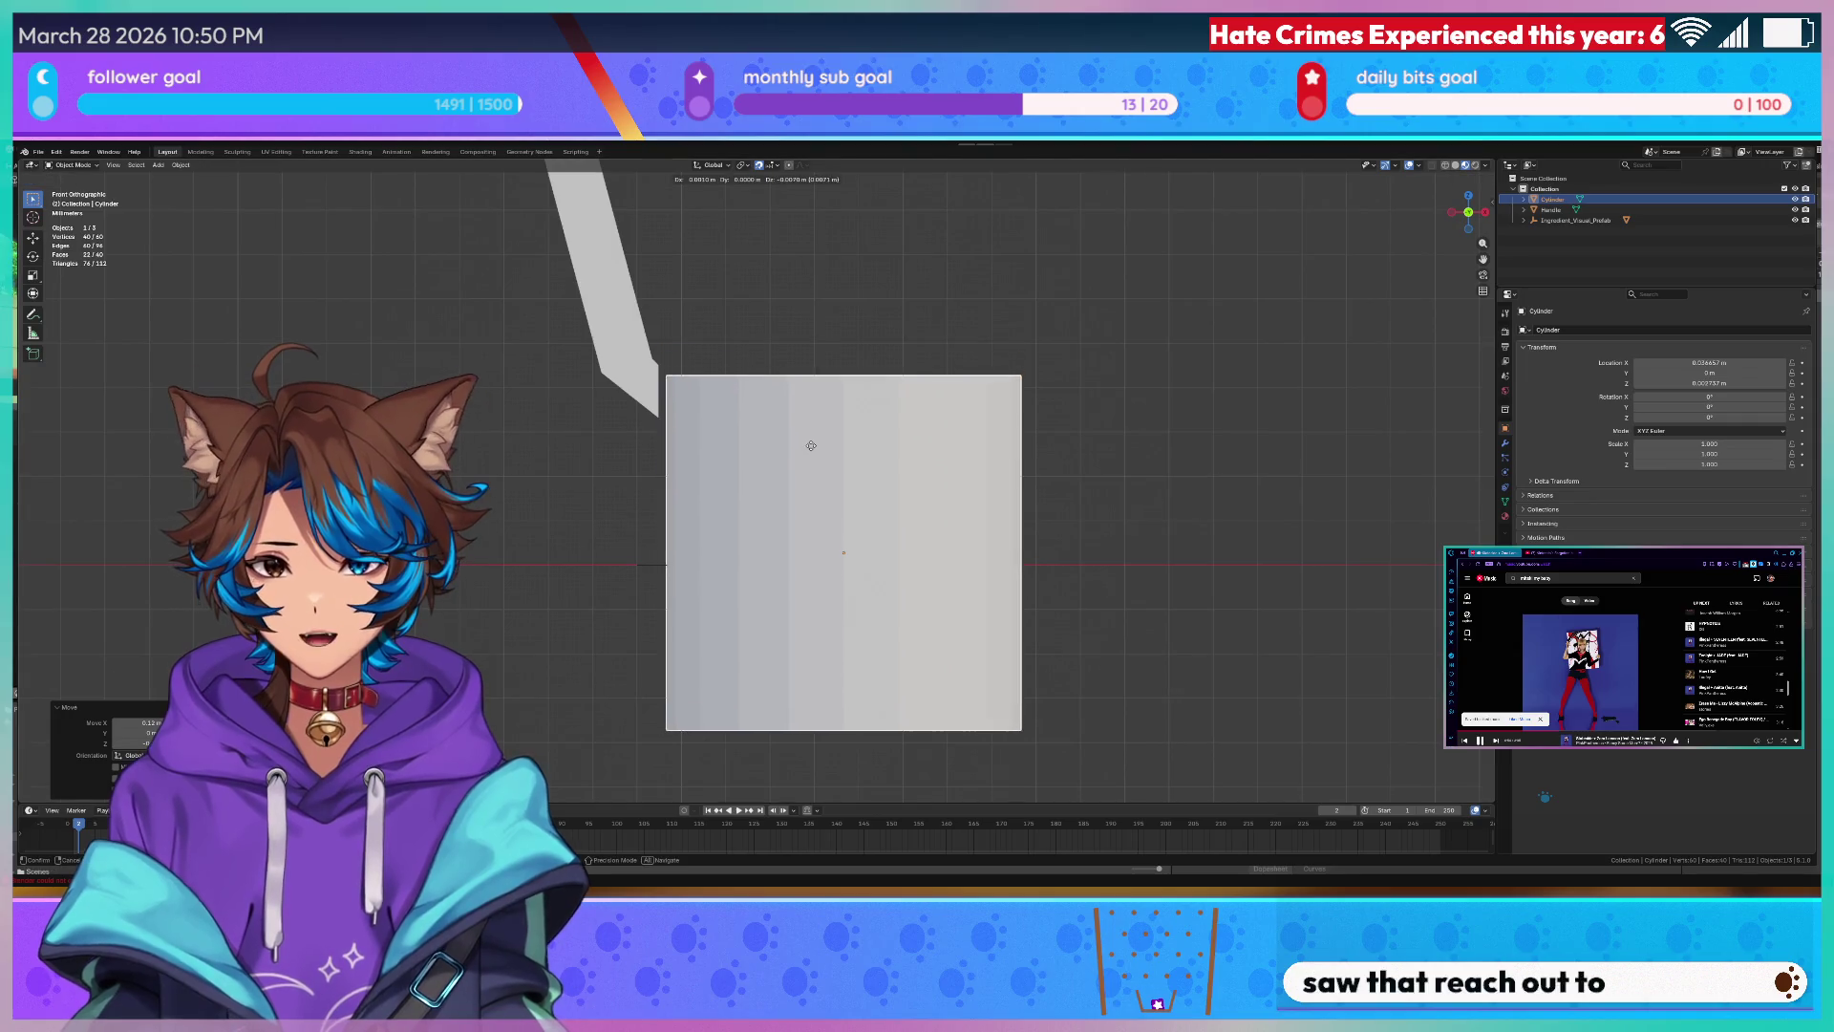
{"action": "left_click", "coordinate": [801, 432]}
{"action": "scroll", "coordinate": [802, 431], "scroll_direction": "down", "scroll_amount": 4}
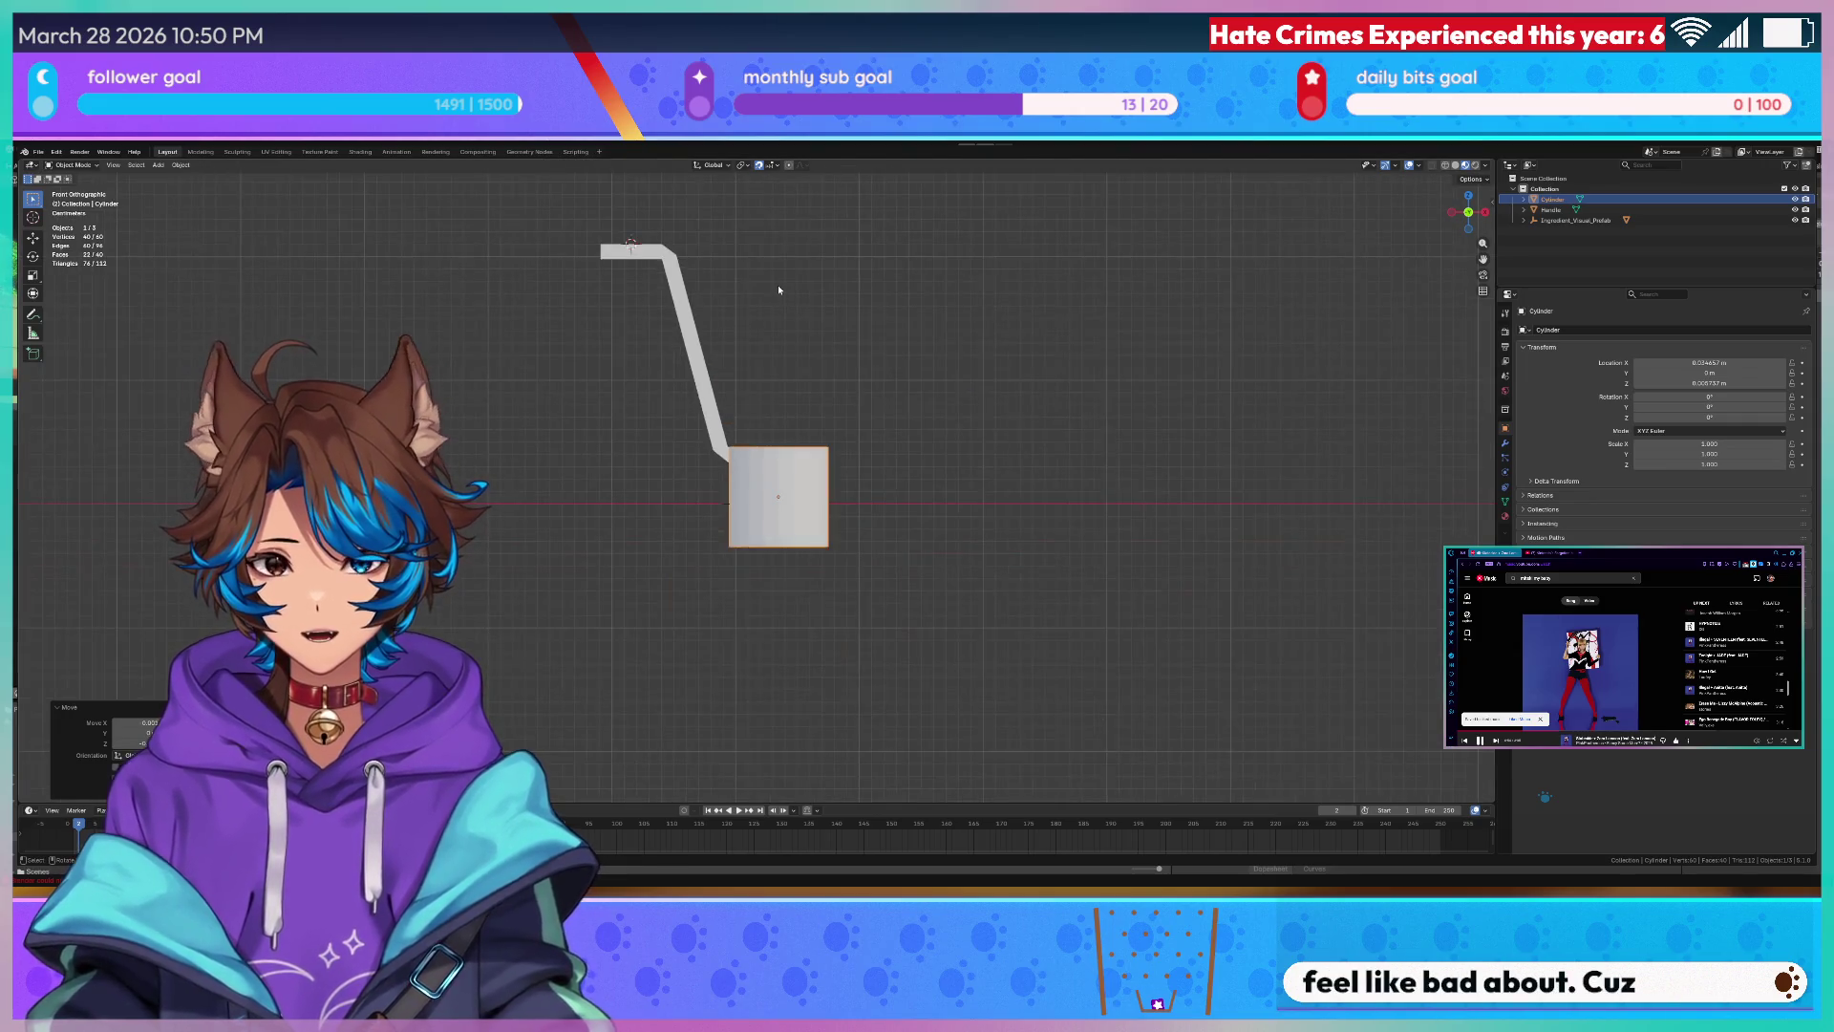
{"action": "middle_click_drag", "start_coordinate": [779, 284], "coordinate": [627, 234]}
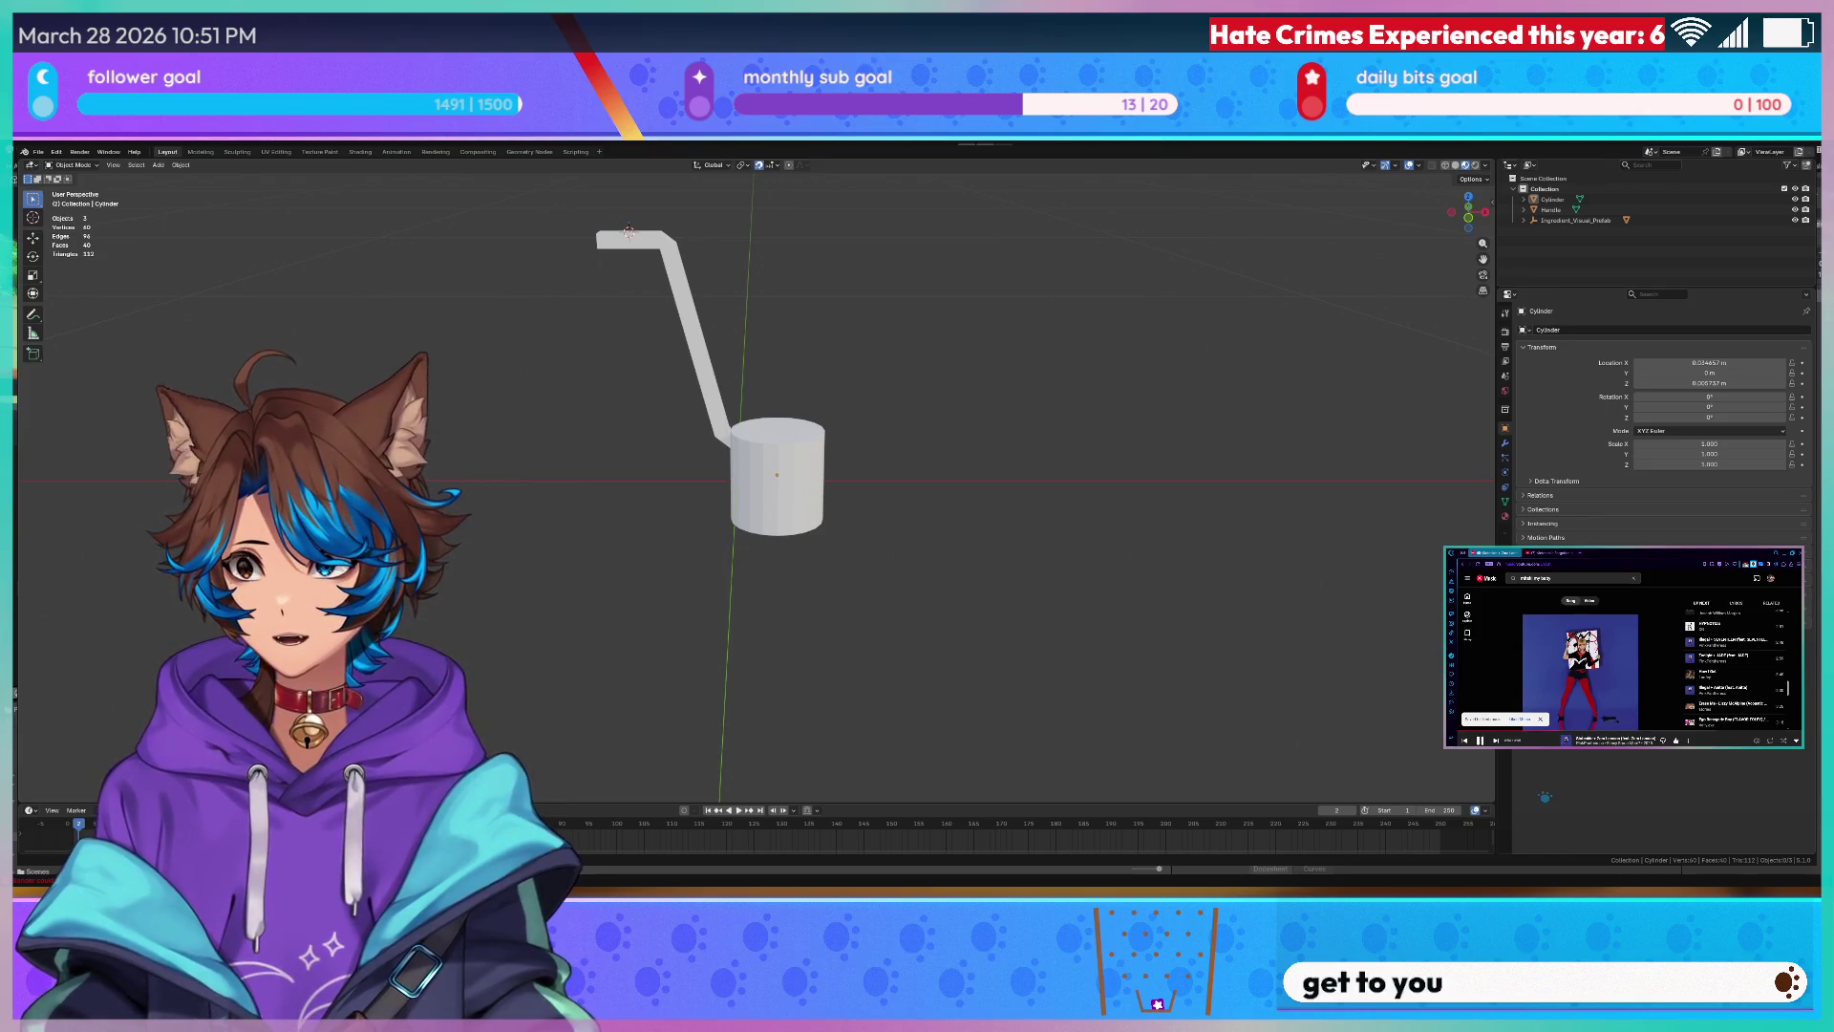
{"action": "scroll", "coordinate": [626, 234], "scroll_direction": "up", "scroll_amount": 4}
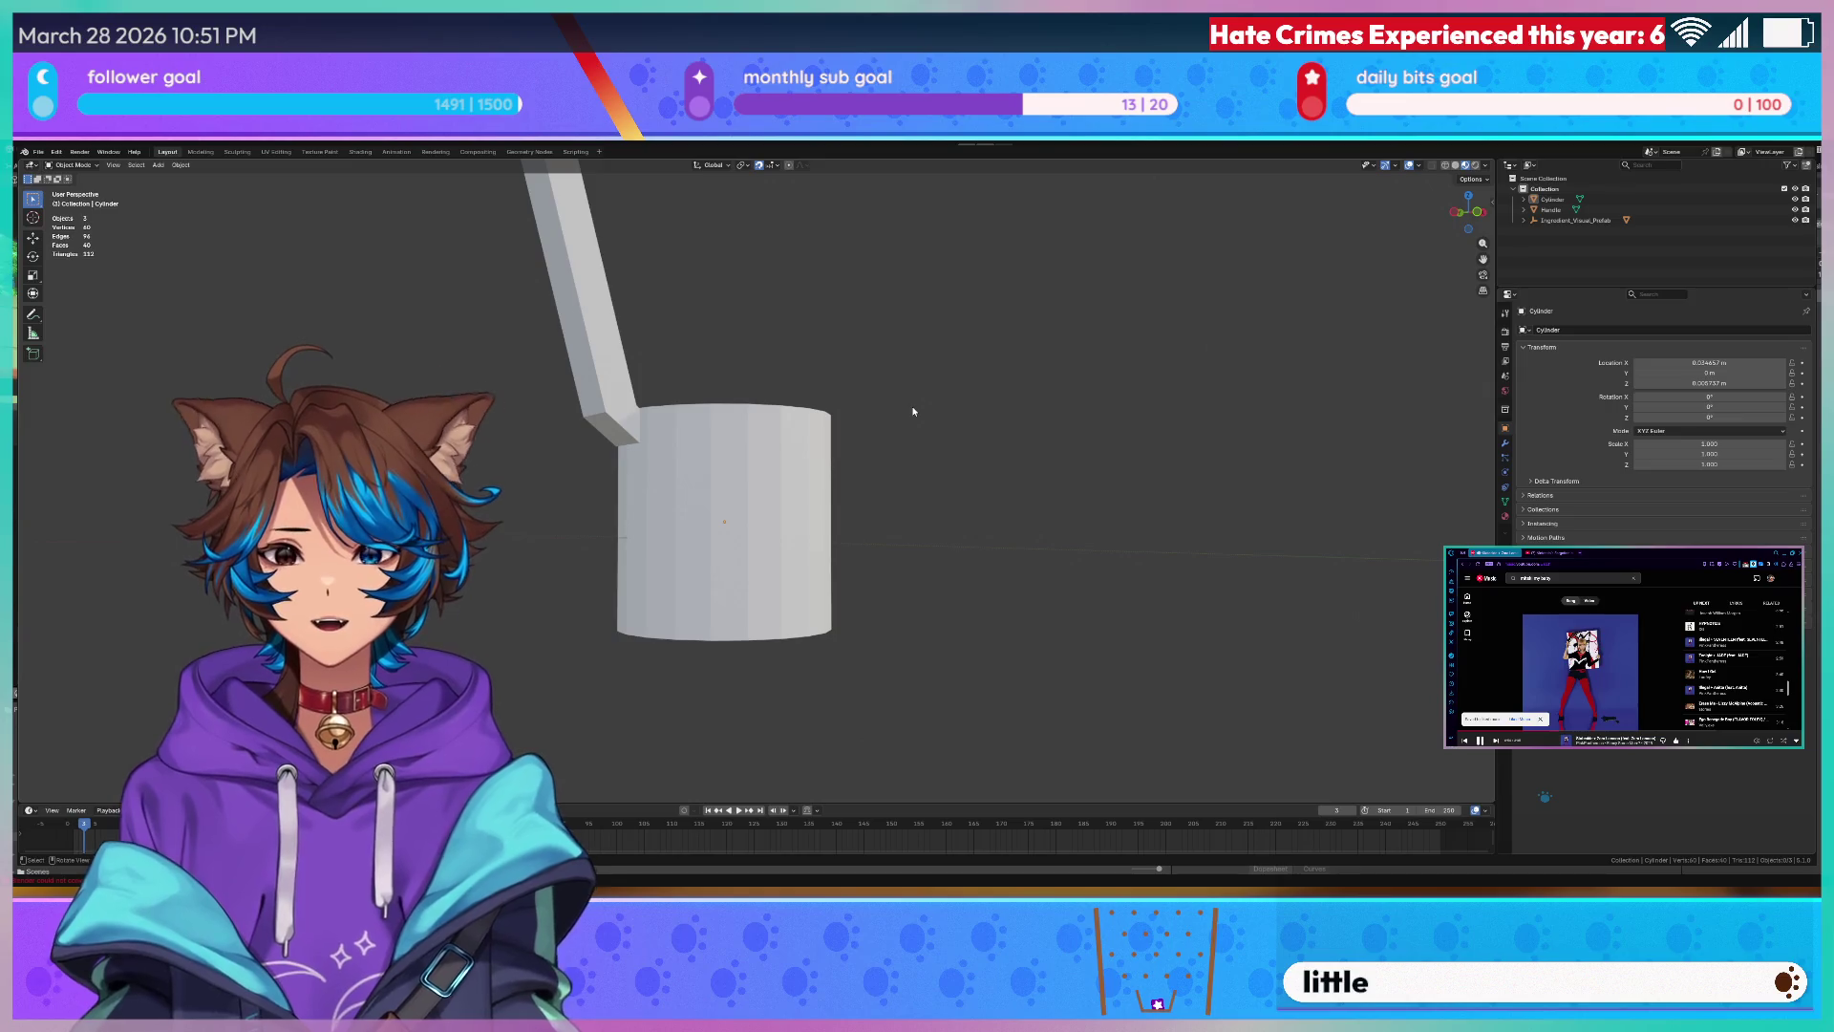
{"action": "key", "text": "KP_1"}
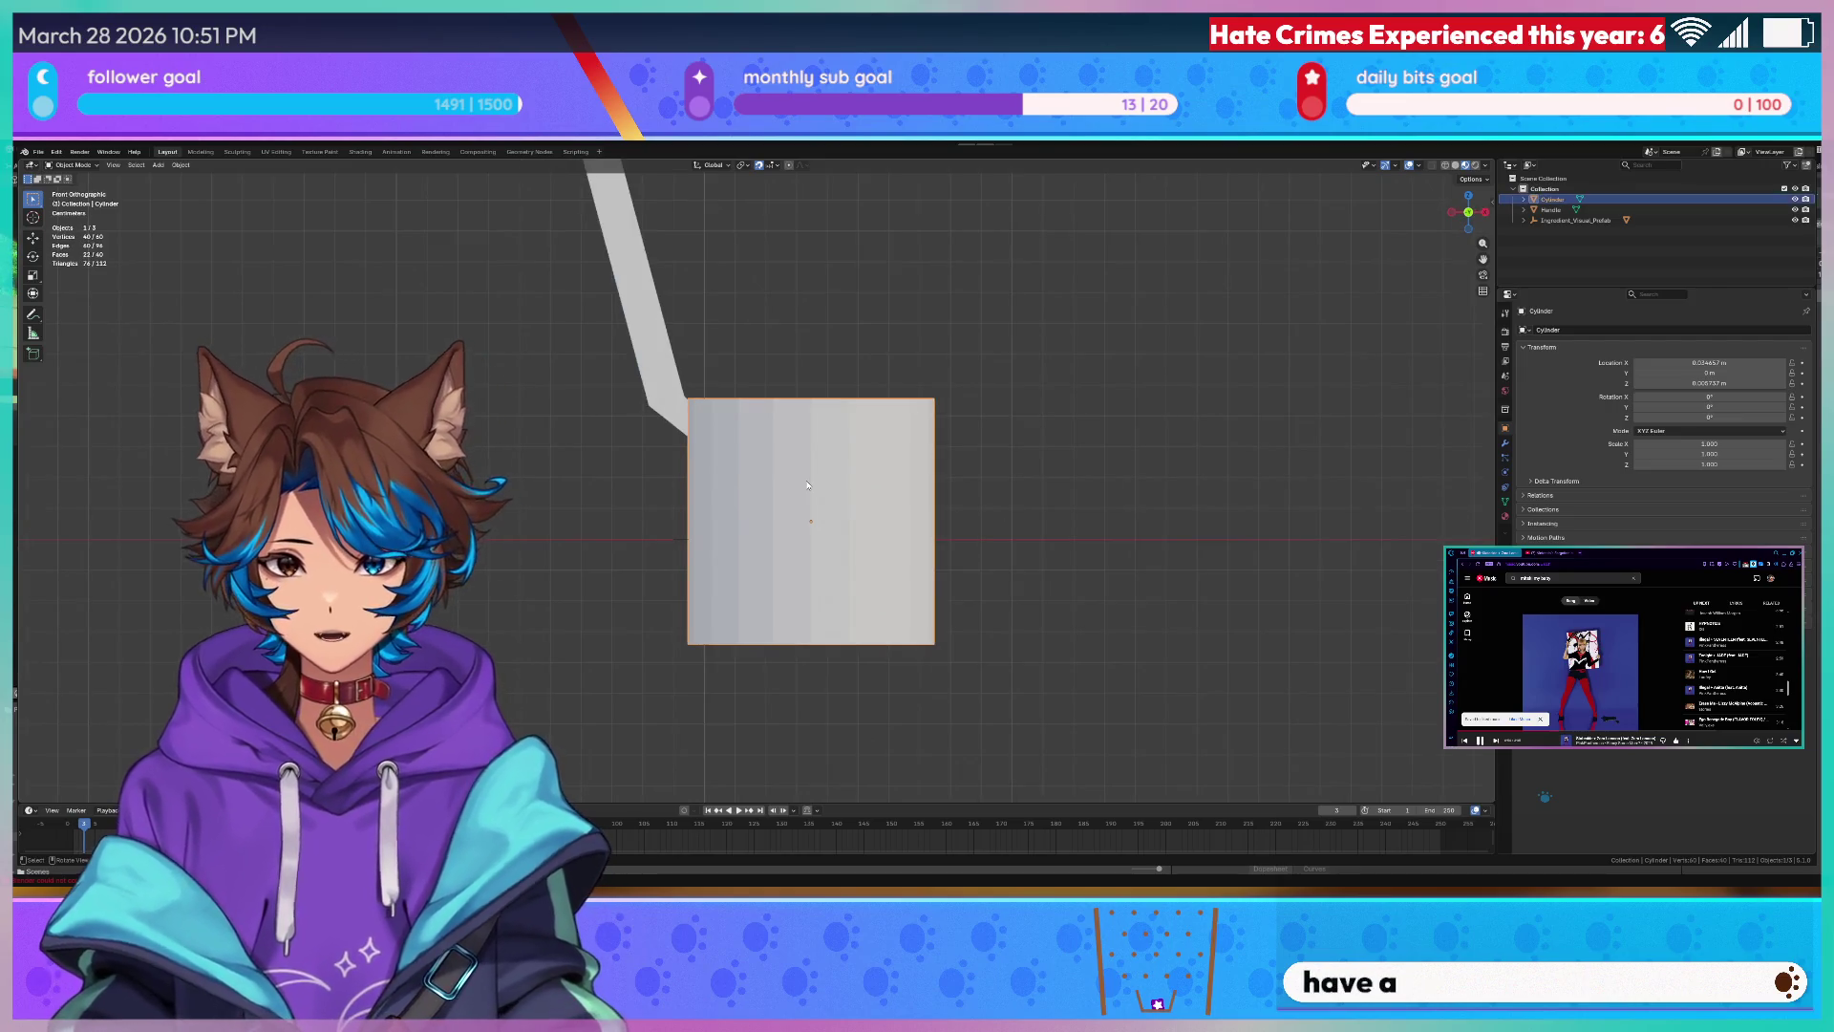
{"action": "left_click", "coordinate": [782, 451]}
{"action": "middle_click_drag", "start_coordinate": [780, 450], "coordinate": [860, 487]}
- Apply Shade Smooth to the cylinder bowl and the bent handle
{"action": "right_click", "coordinate": [587, 473]}
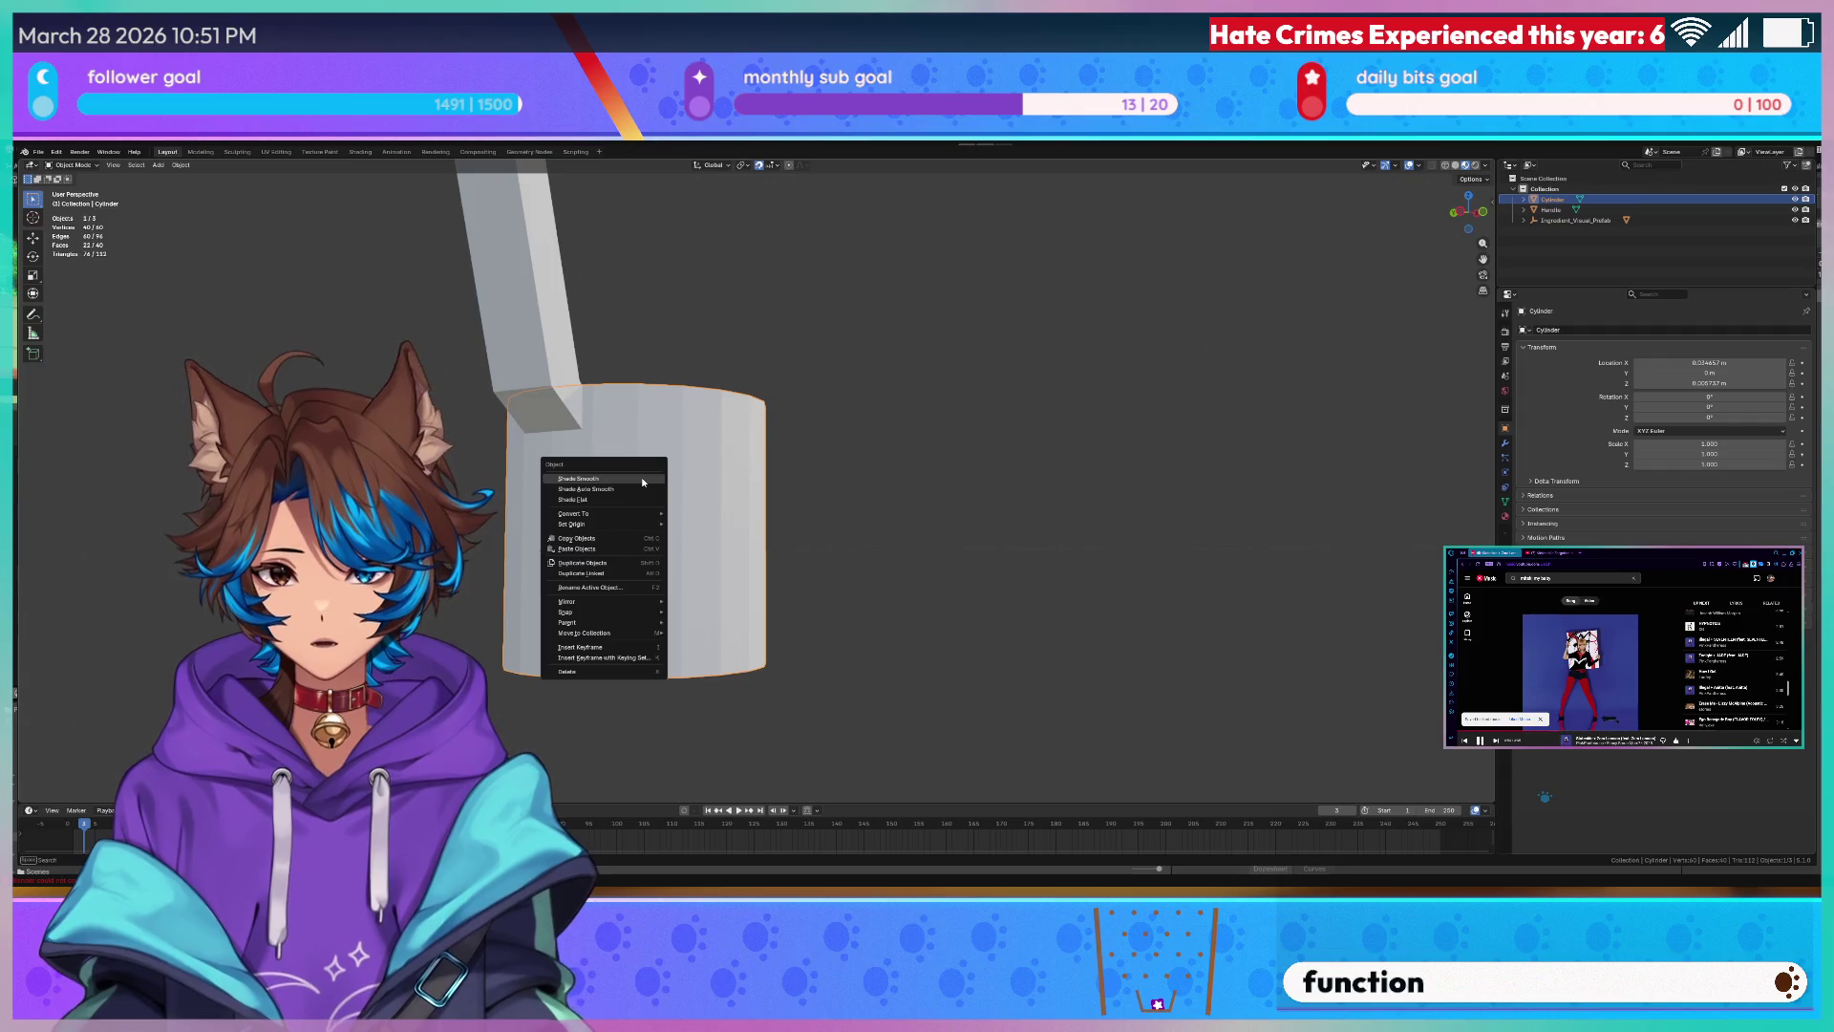
{"action": "left_click", "coordinate": [602, 488]}
{"action": "right_click", "coordinate": [536, 294]}
{"action": "left_click", "coordinate": [474, 386]}
{"action": "right_click", "coordinate": [502, 229]}
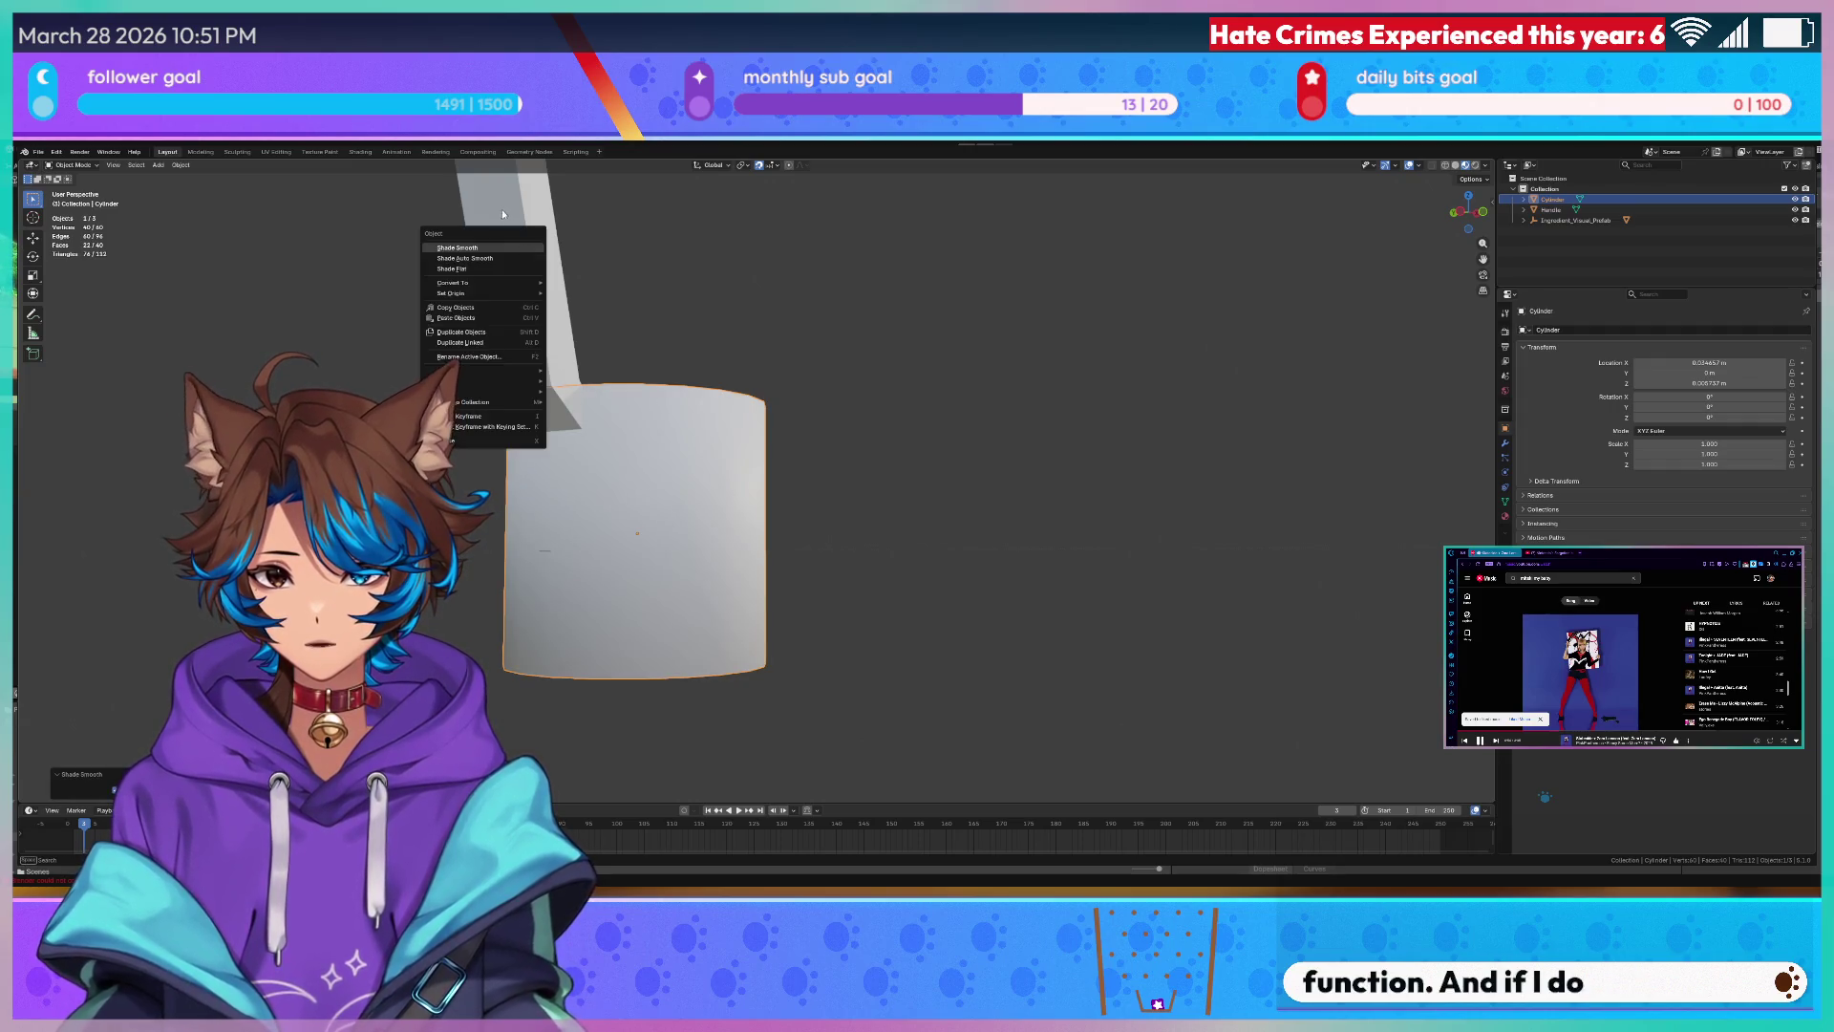
{"action": "left_click", "coordinate": [515, 274]}
{"action": "right_click", "coordinate": [530, 290]}
{"action": "left_click", "coordinate": [544, 329]}
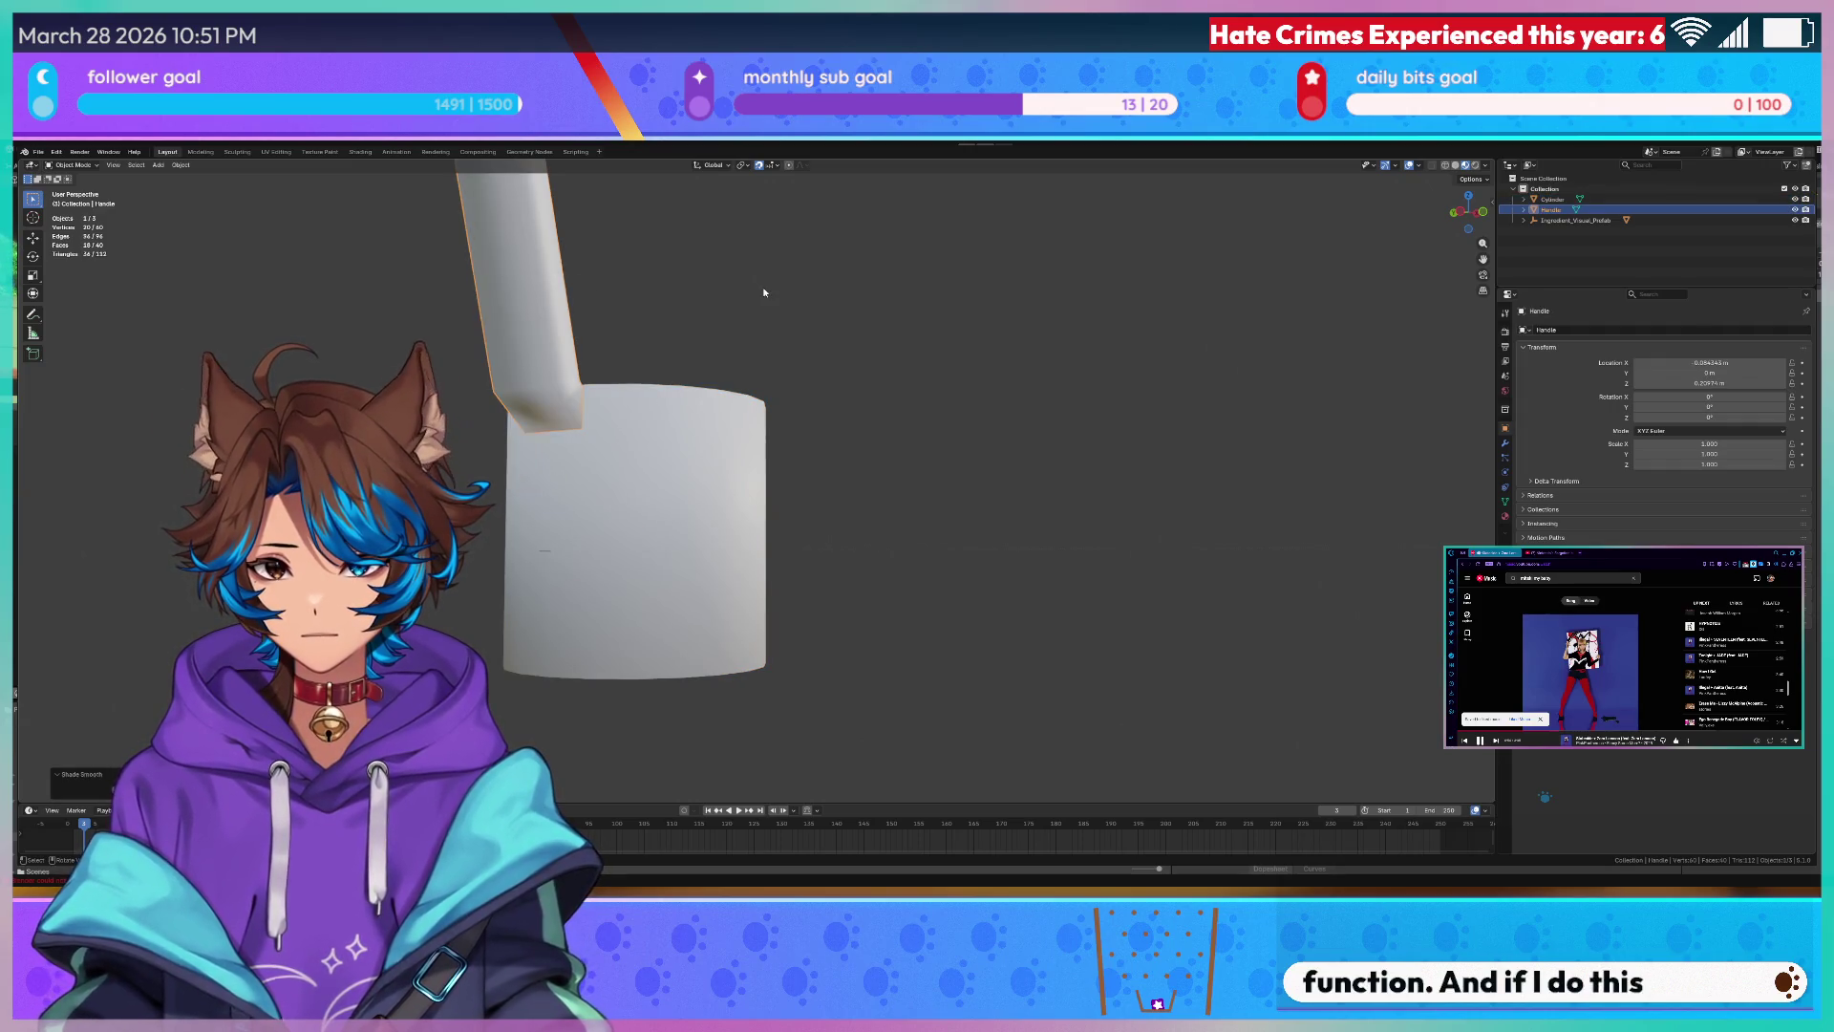
{"action": "middle_click_drag", "start_coordinate": [574, 316], "coordinate": [685, 323]}
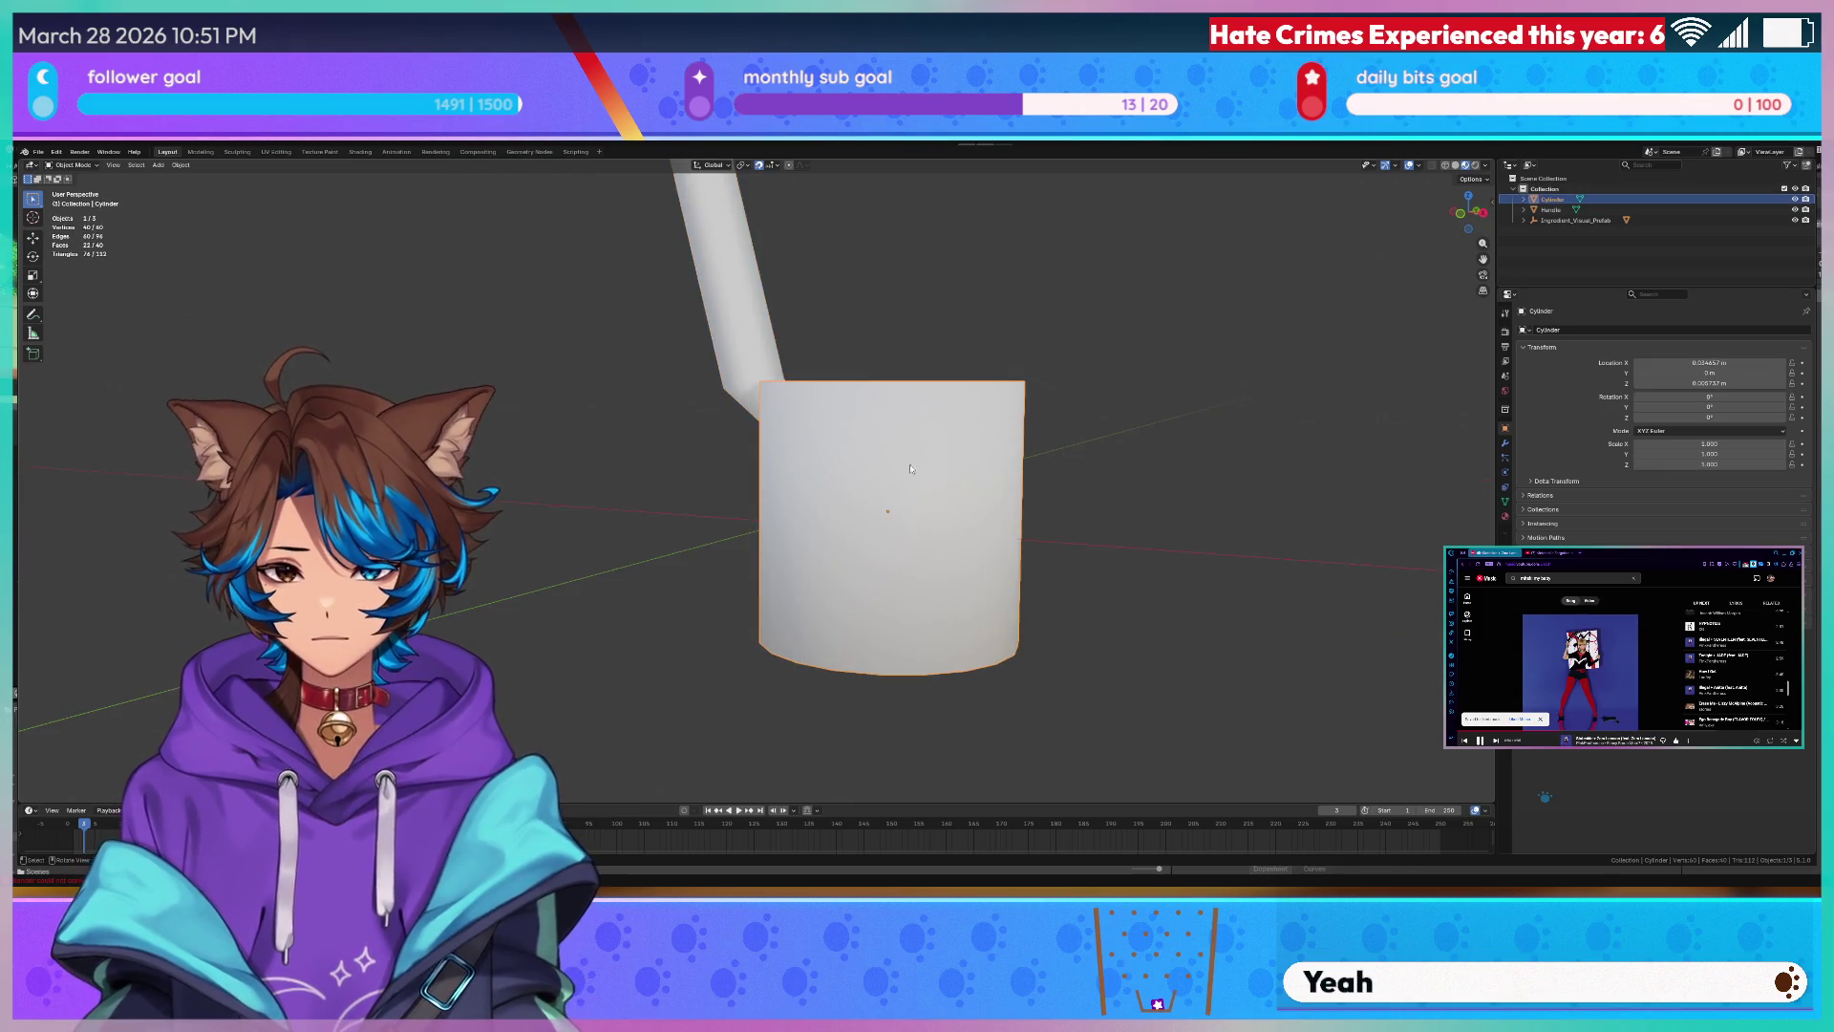
{"action": "scroll", "coordinate": [646, 401], "scroll_direction": "down", "scroll_amount": 3}
- Inspect the cylinder's mesh, switch to wireframe shading, and delete the cylinder bowl
{"action": "left_click", "coordinate": [828, 466]}
{"action": "middle_click_drag", "start_coordinate": [879, 418], "coordinate": [803, 430]}
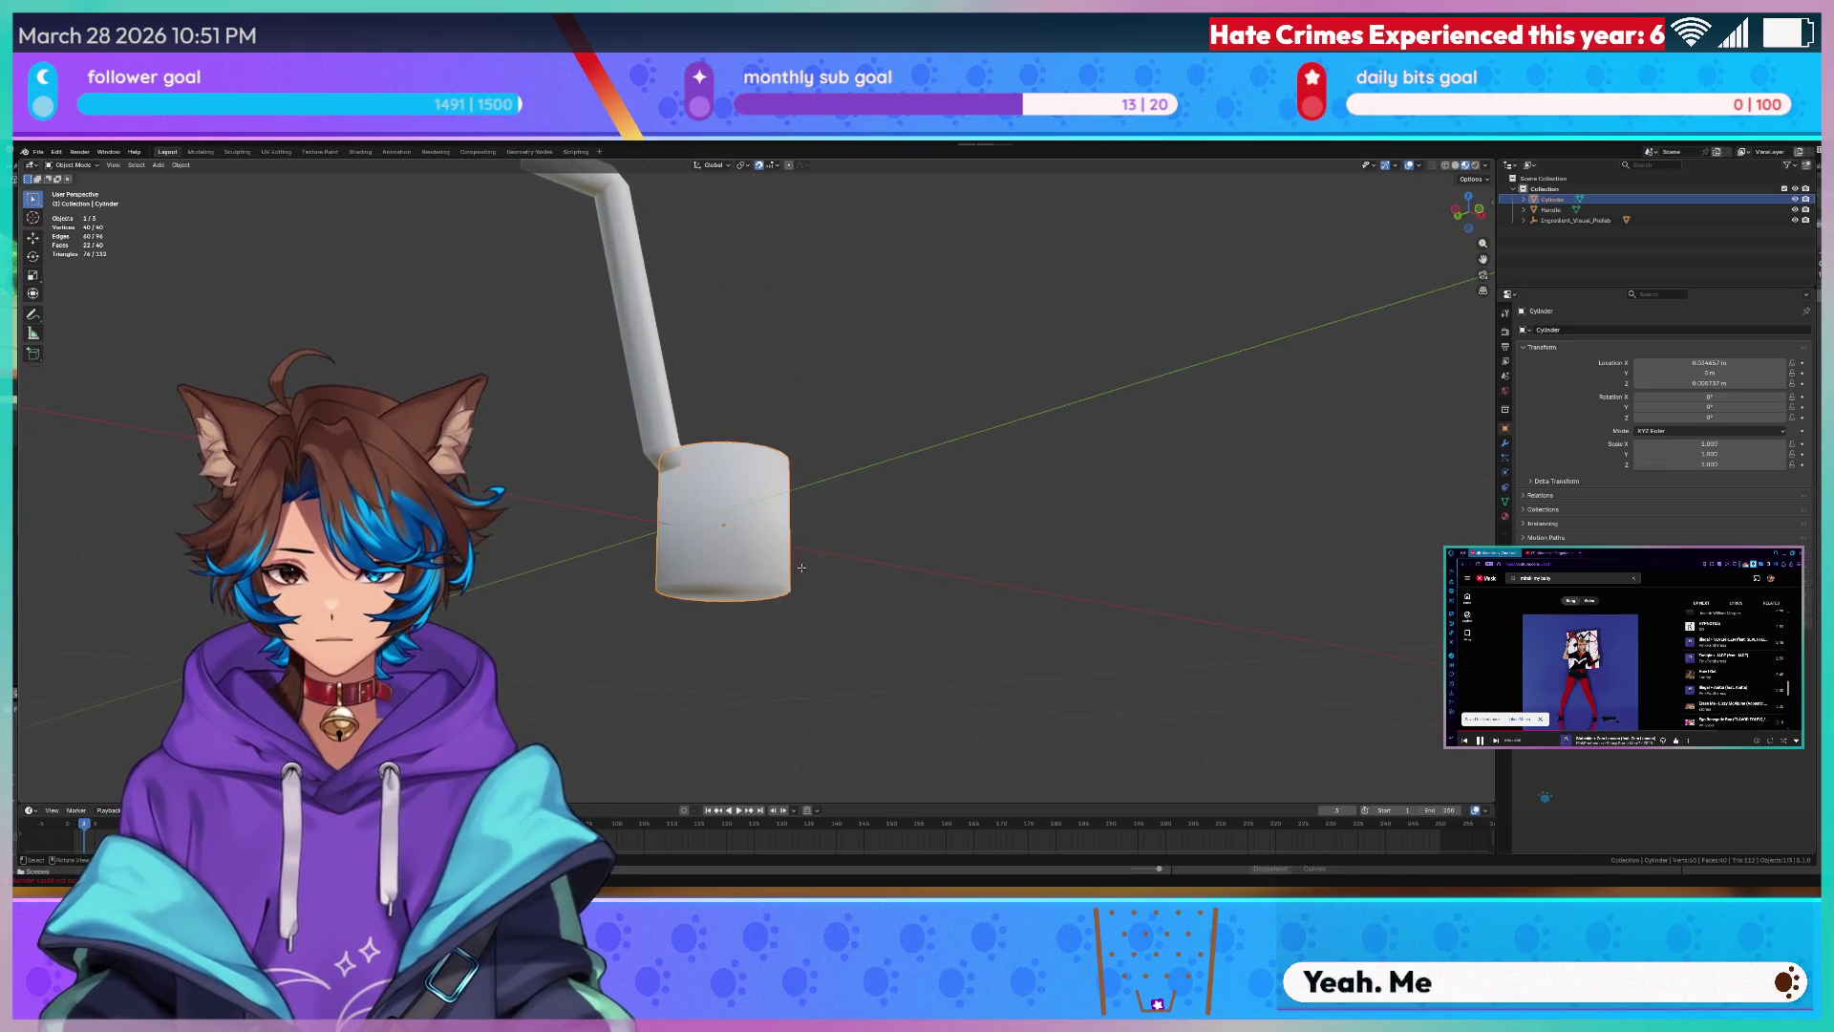
{"action": "key", "text": "Tab"}
{"action": "mouse_move", "coordinate": [595, 212]}
{"action": "middle_mouse_down"}
{"action": "mouse_move", "coordinate": [646, 287]}
{"action": "mouse_move", "coordinate": [728, 534]}
{"action": "mouse_move", "coordinate": [749, 487]}
{"action": "middle_mouse_up"}
{"action": "key", "text": "Tab"}
{"action": "scroll", "coordinate": [728, 533], "scroll_direction": "up", "scroll_amount": 2}
{"action": "scroll", "coordinate": [739, 515], "scroll_direction": "up", "scroll_amount": 3}
{"action": "key", "text": "z"}
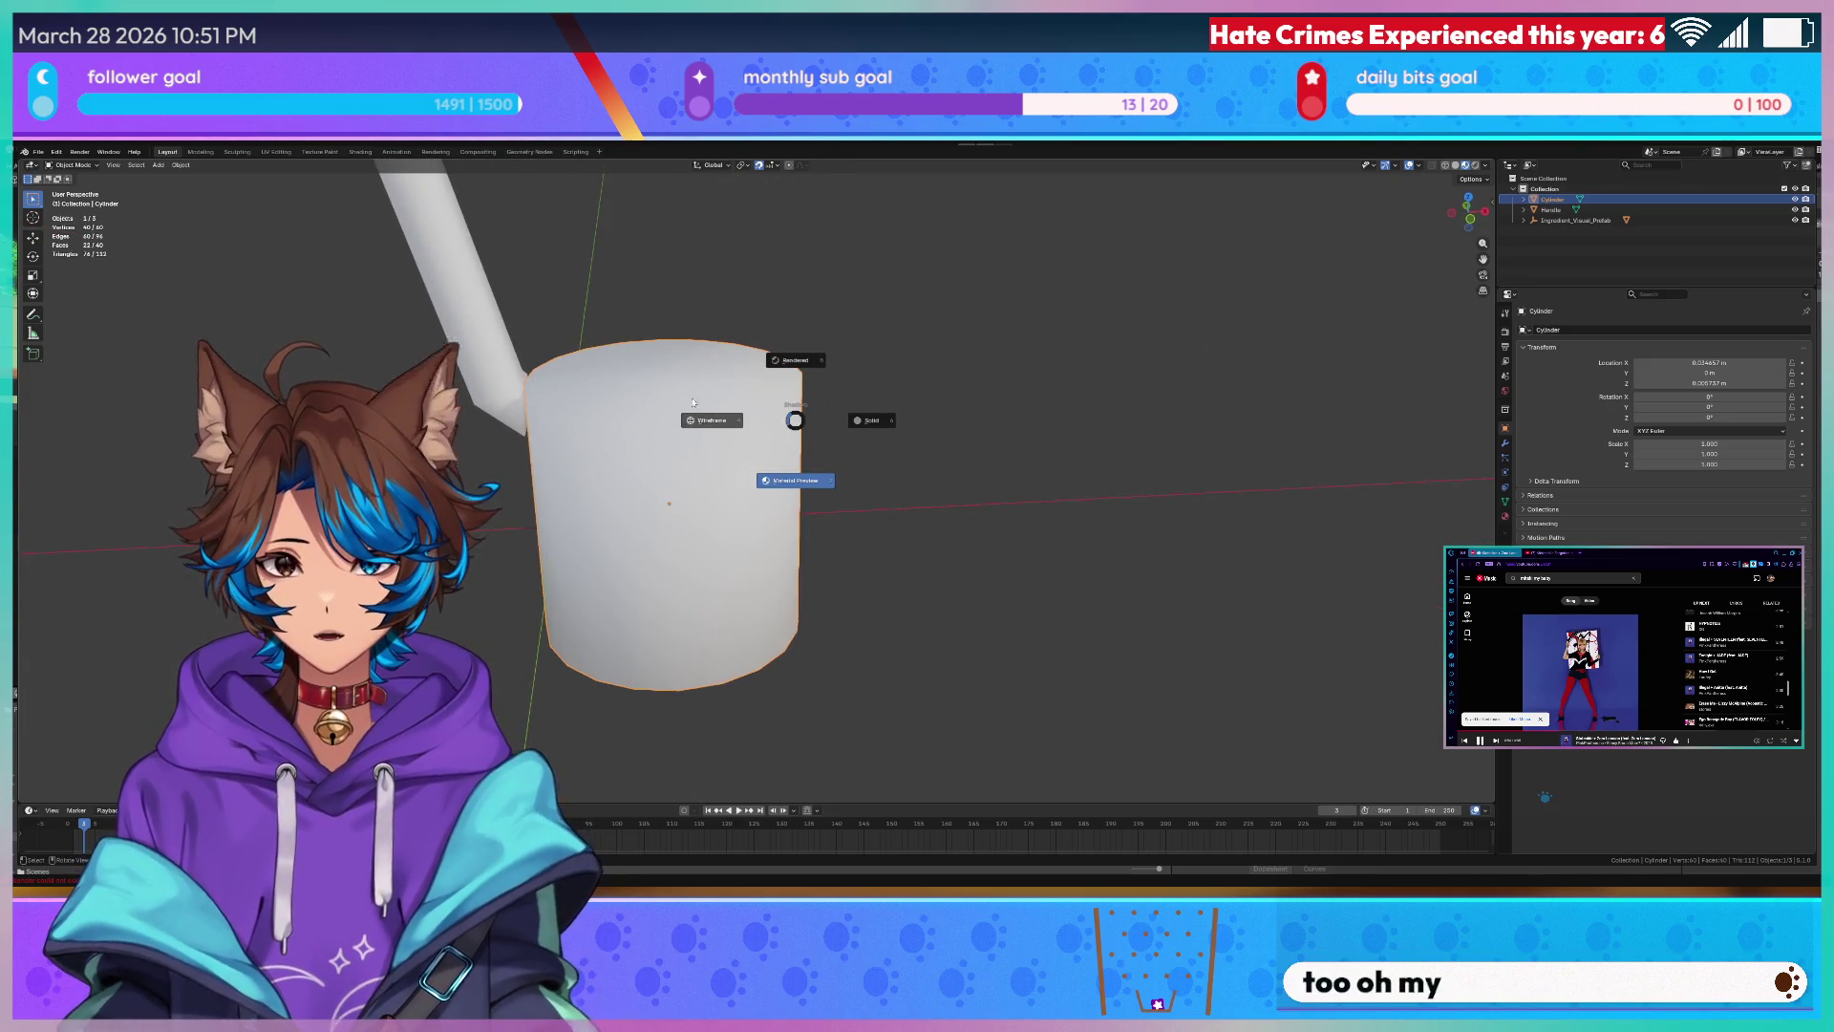
{"action": "left_click", "coordinate": [596, 393]}
{"action": "key", "text": "Delete"}
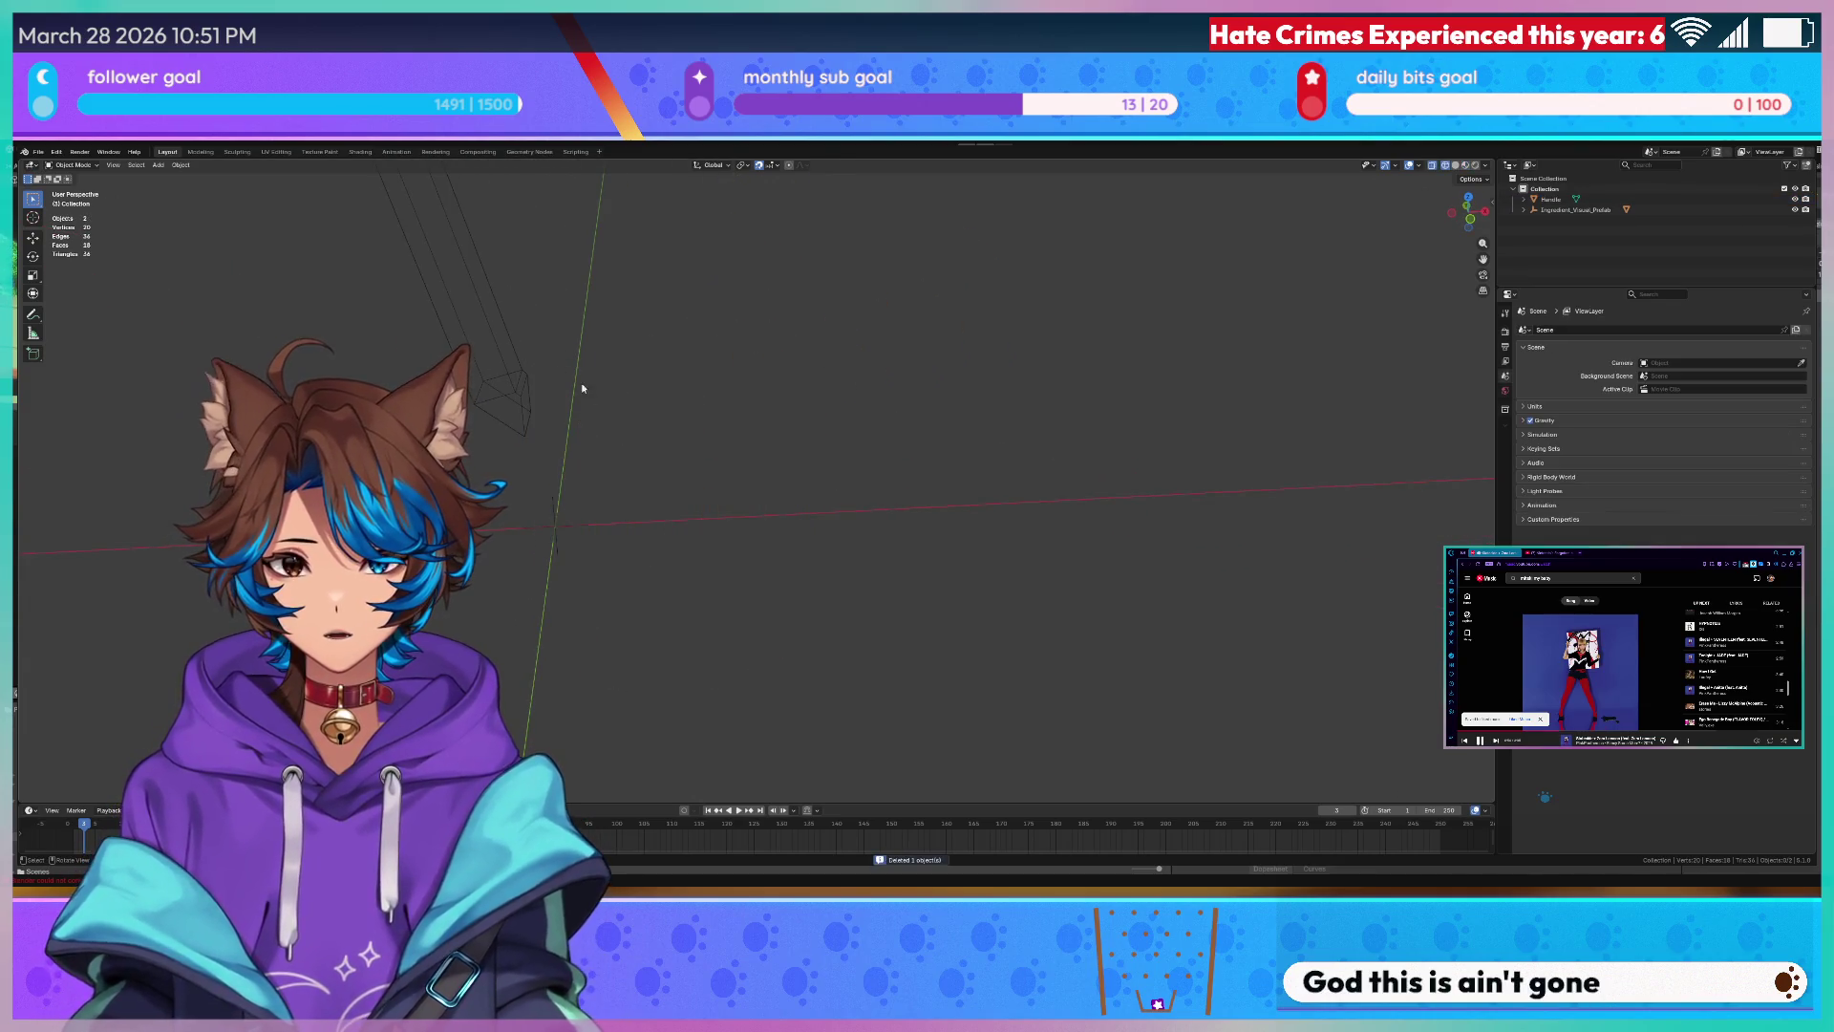
- Add a fresh cylinder and line up the front orthographic view on it
{"action": "key", "text": "shift+a"}
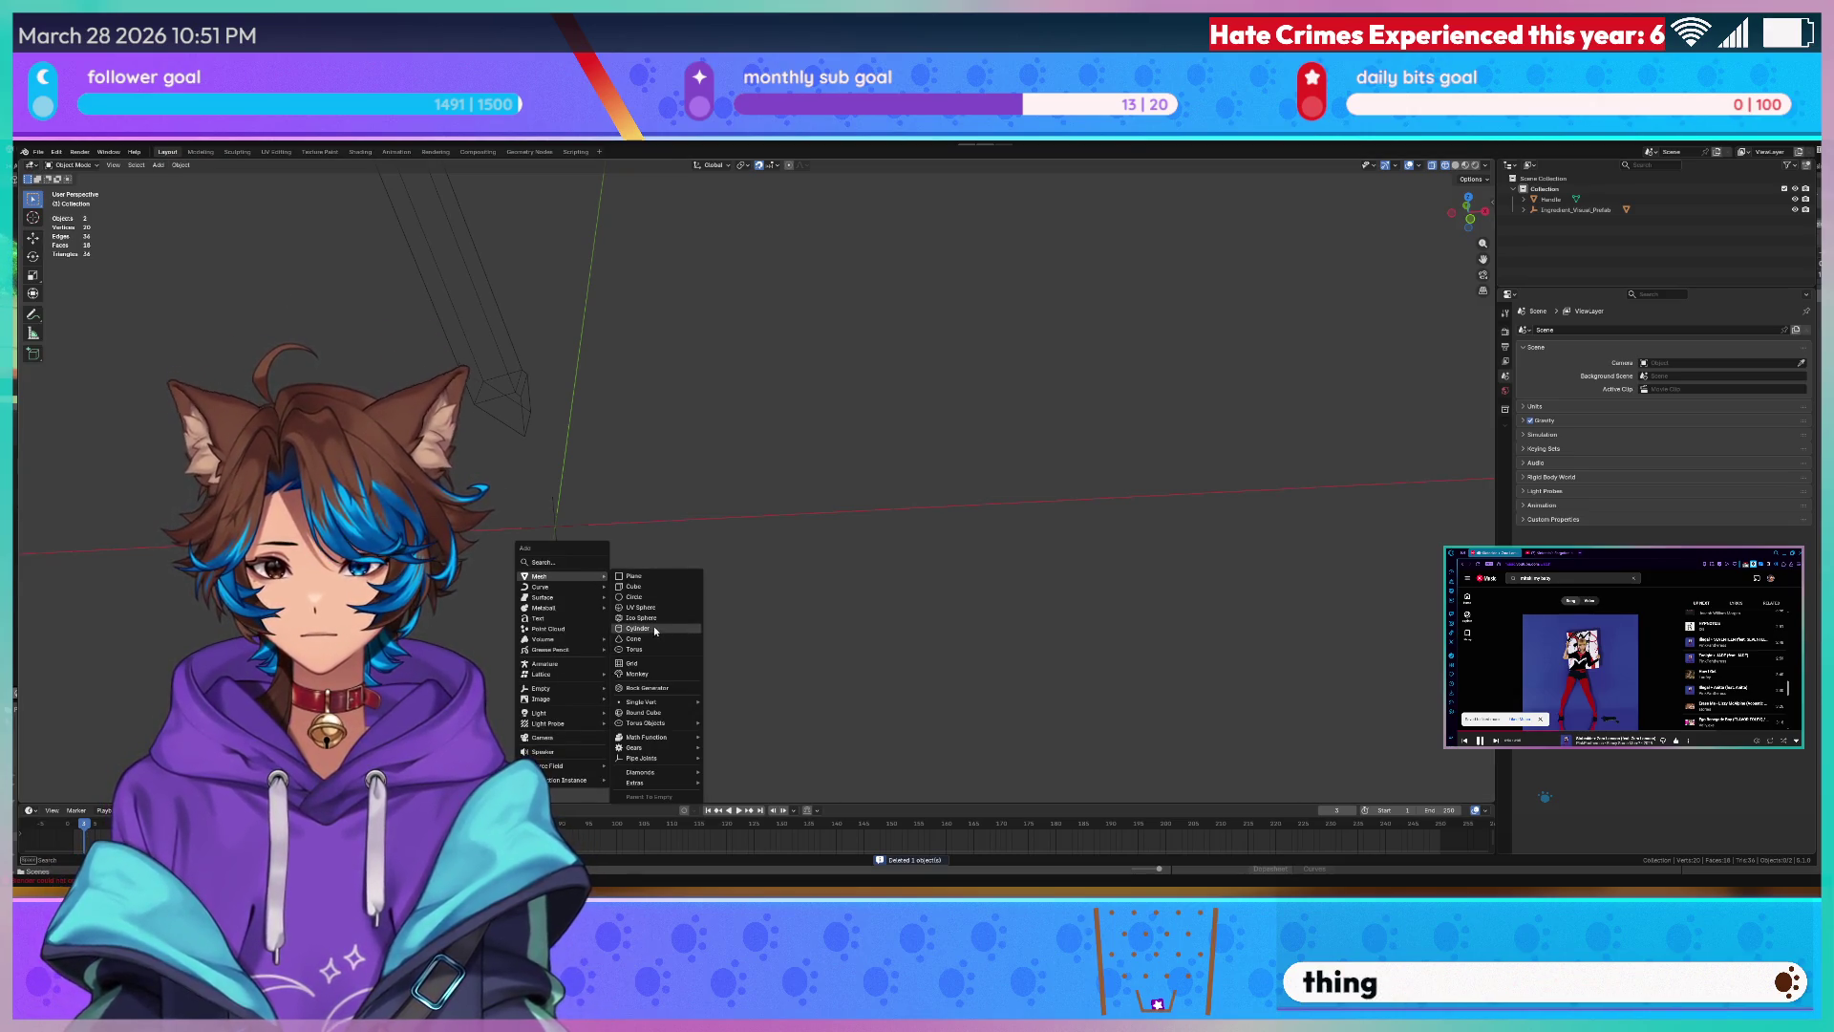
{"action": "left_click", "coordinate": [654, 627]}
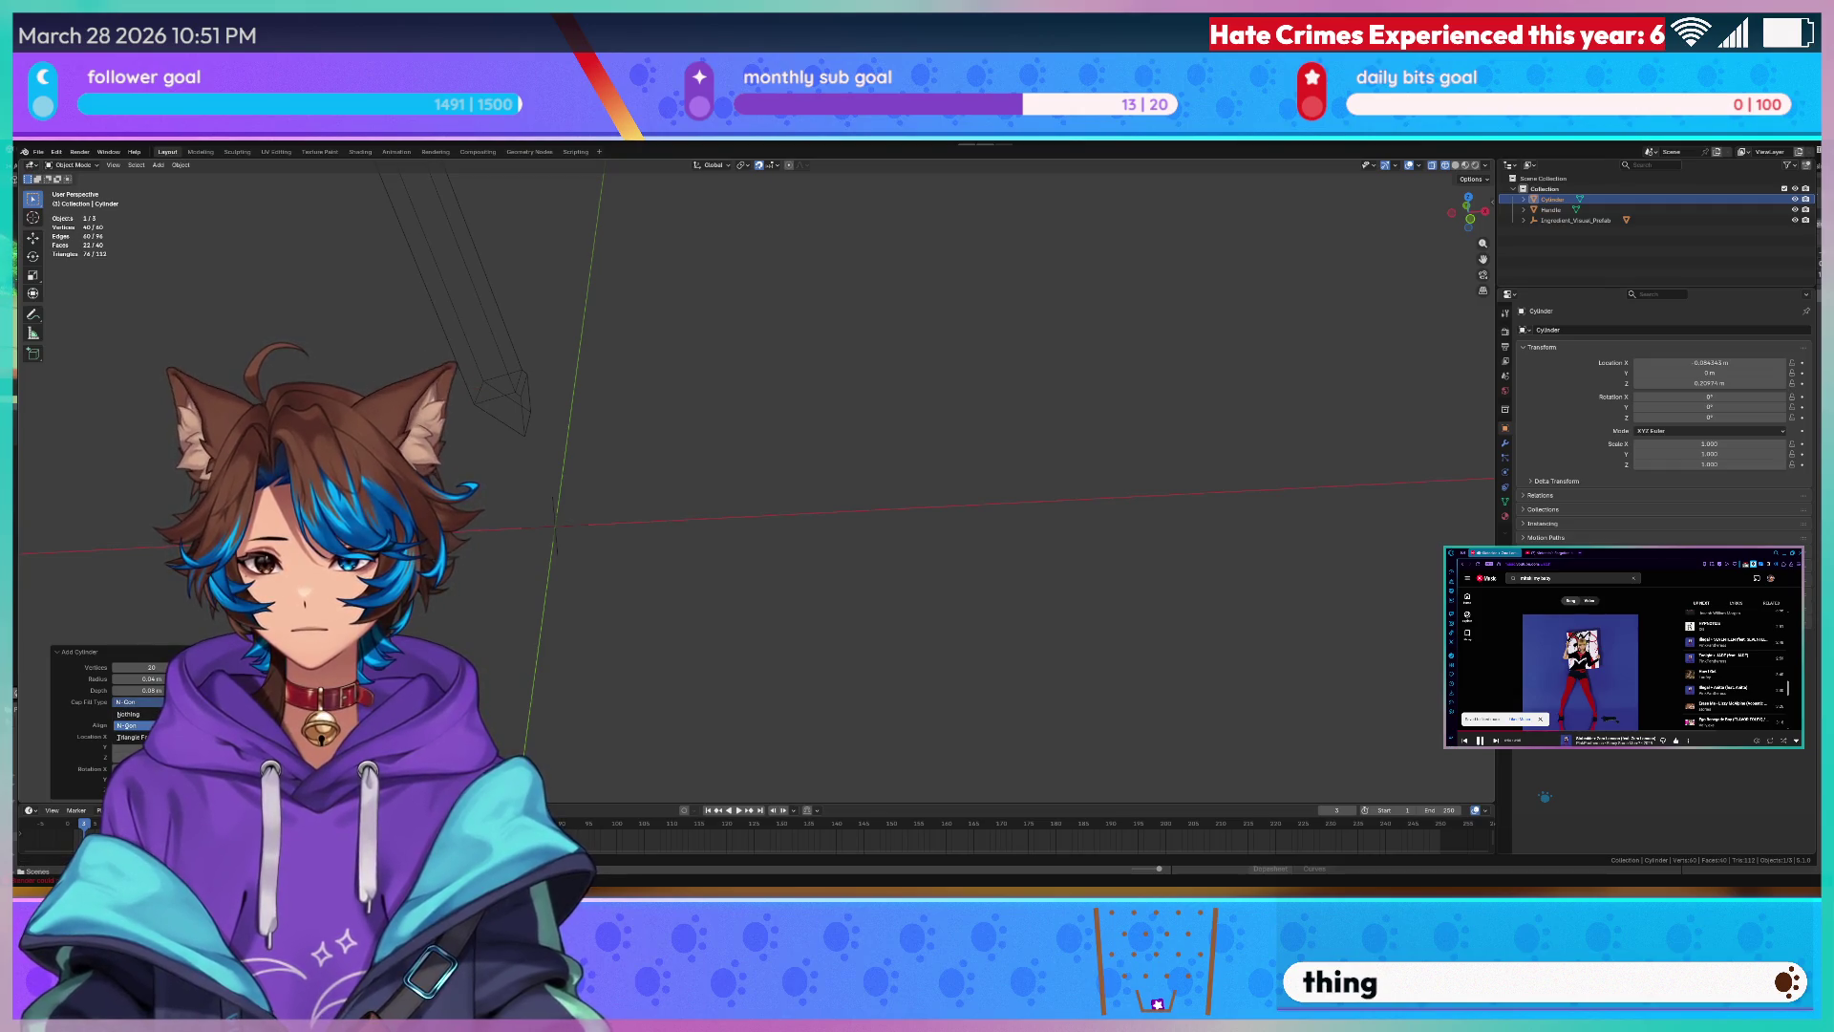
{"action": "middle_click_drag", "start_coordinate": [643, 432], "coordinate": [780, 403]}
{"action": "left_click", "coordinate": [793, 390]}
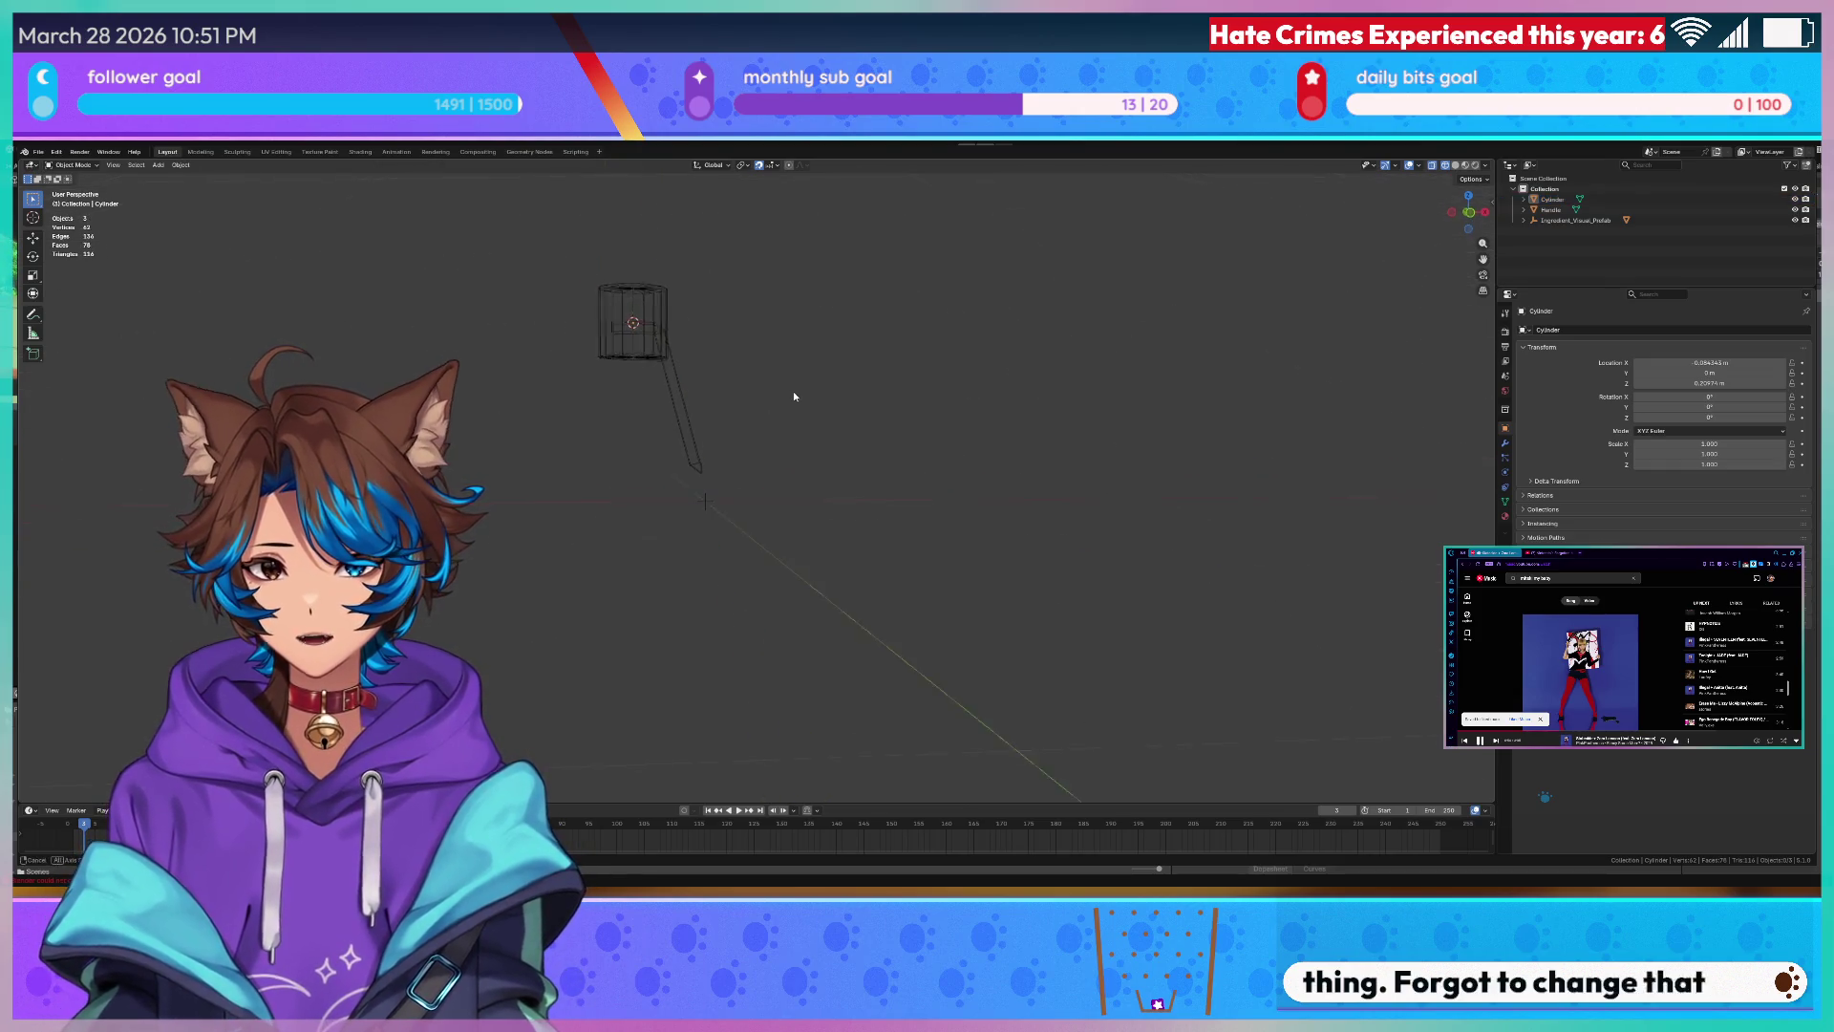
{"action": "key", "text": "KP_1"}
{"action": "key", "text": "ctrl+Tab"}
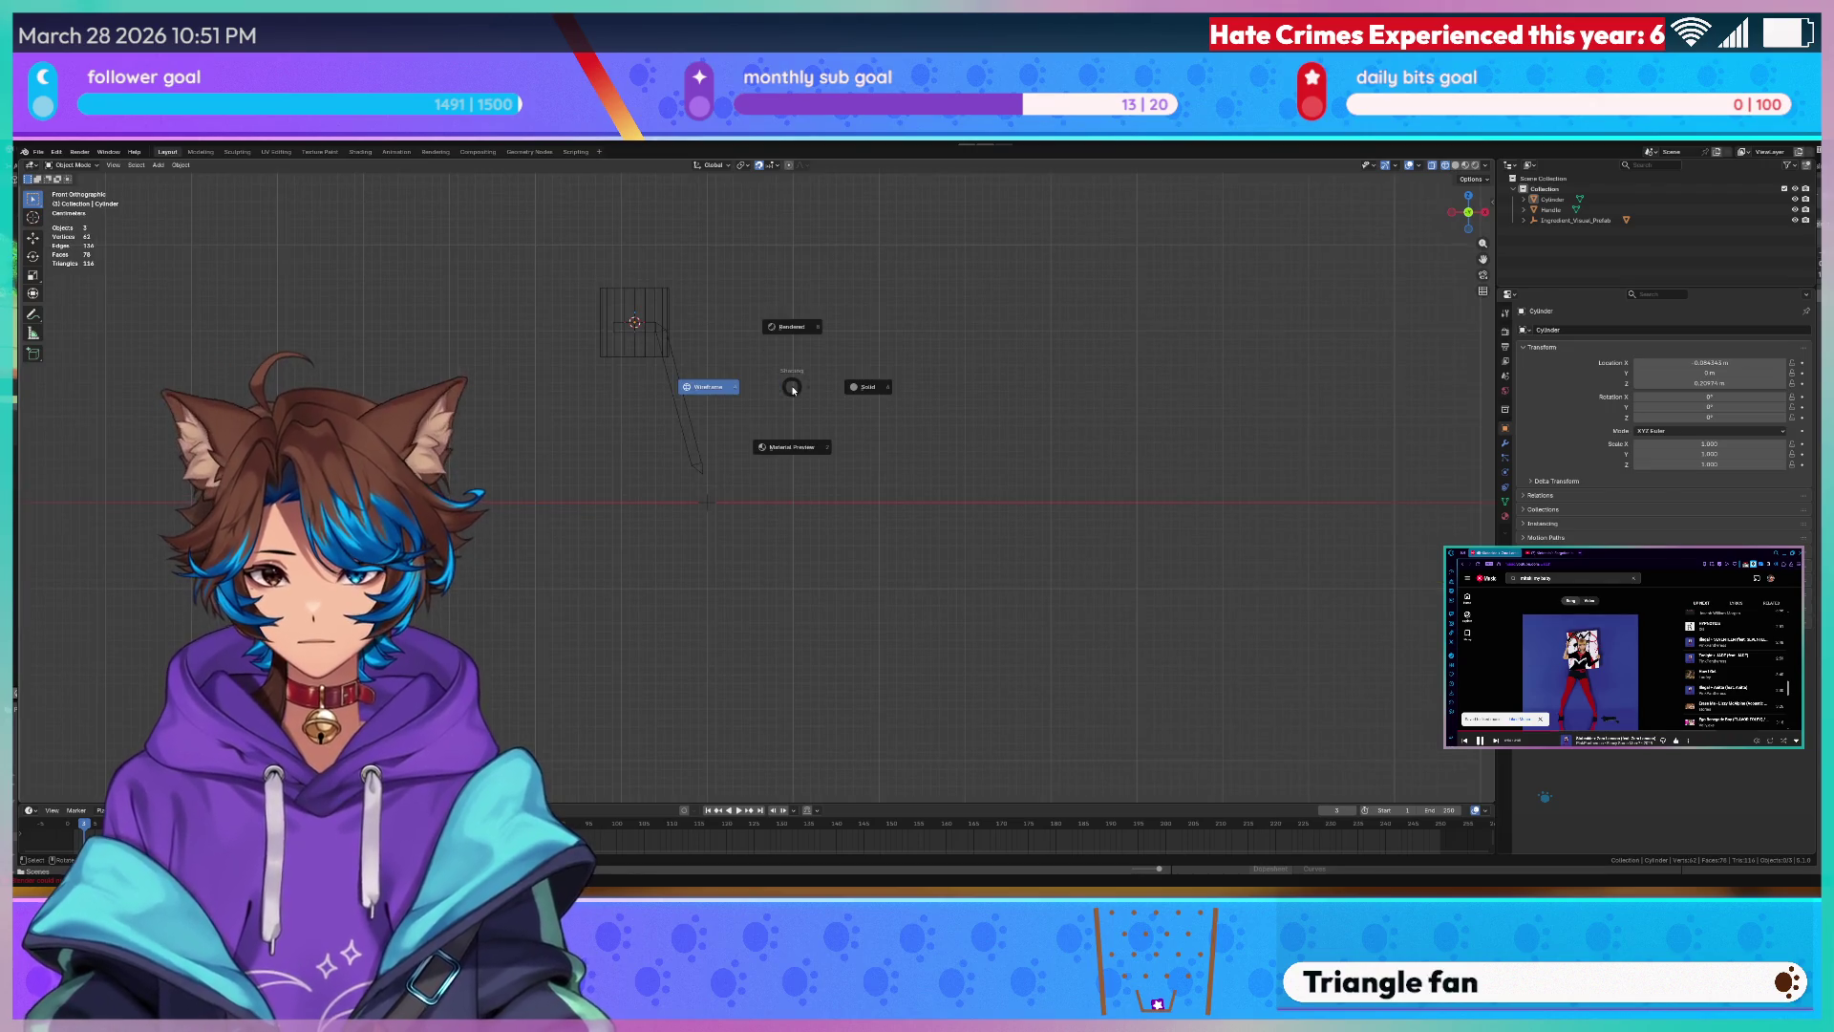
{"action": "left_click", "coordinate": [634, 294]}
- Lower the cylinder along Z and shift it and the handle along X so they line up
{"action": "key", "text": "g"}
{"action": "key", "text": "z"}
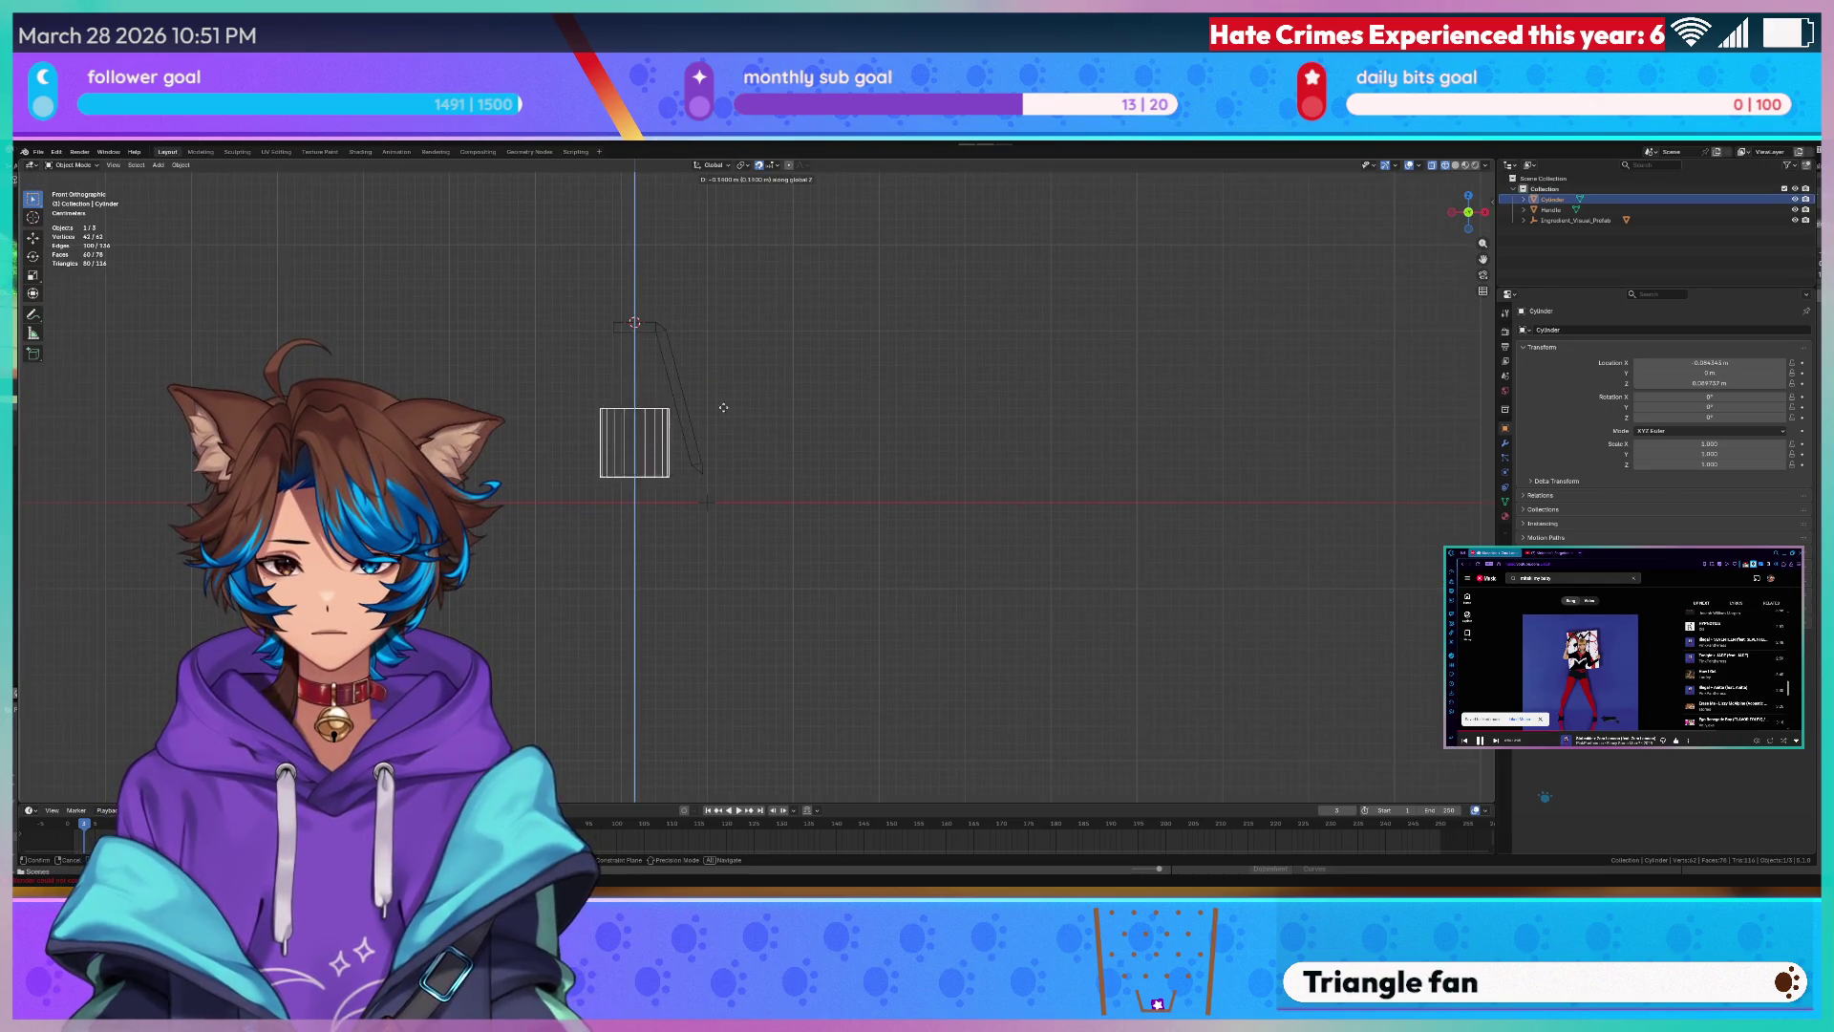
{"action": "left_click", "coordinate": [719, 433]}
{"action": "key", "text": "g"}
{"action": "key", "text": "x"}
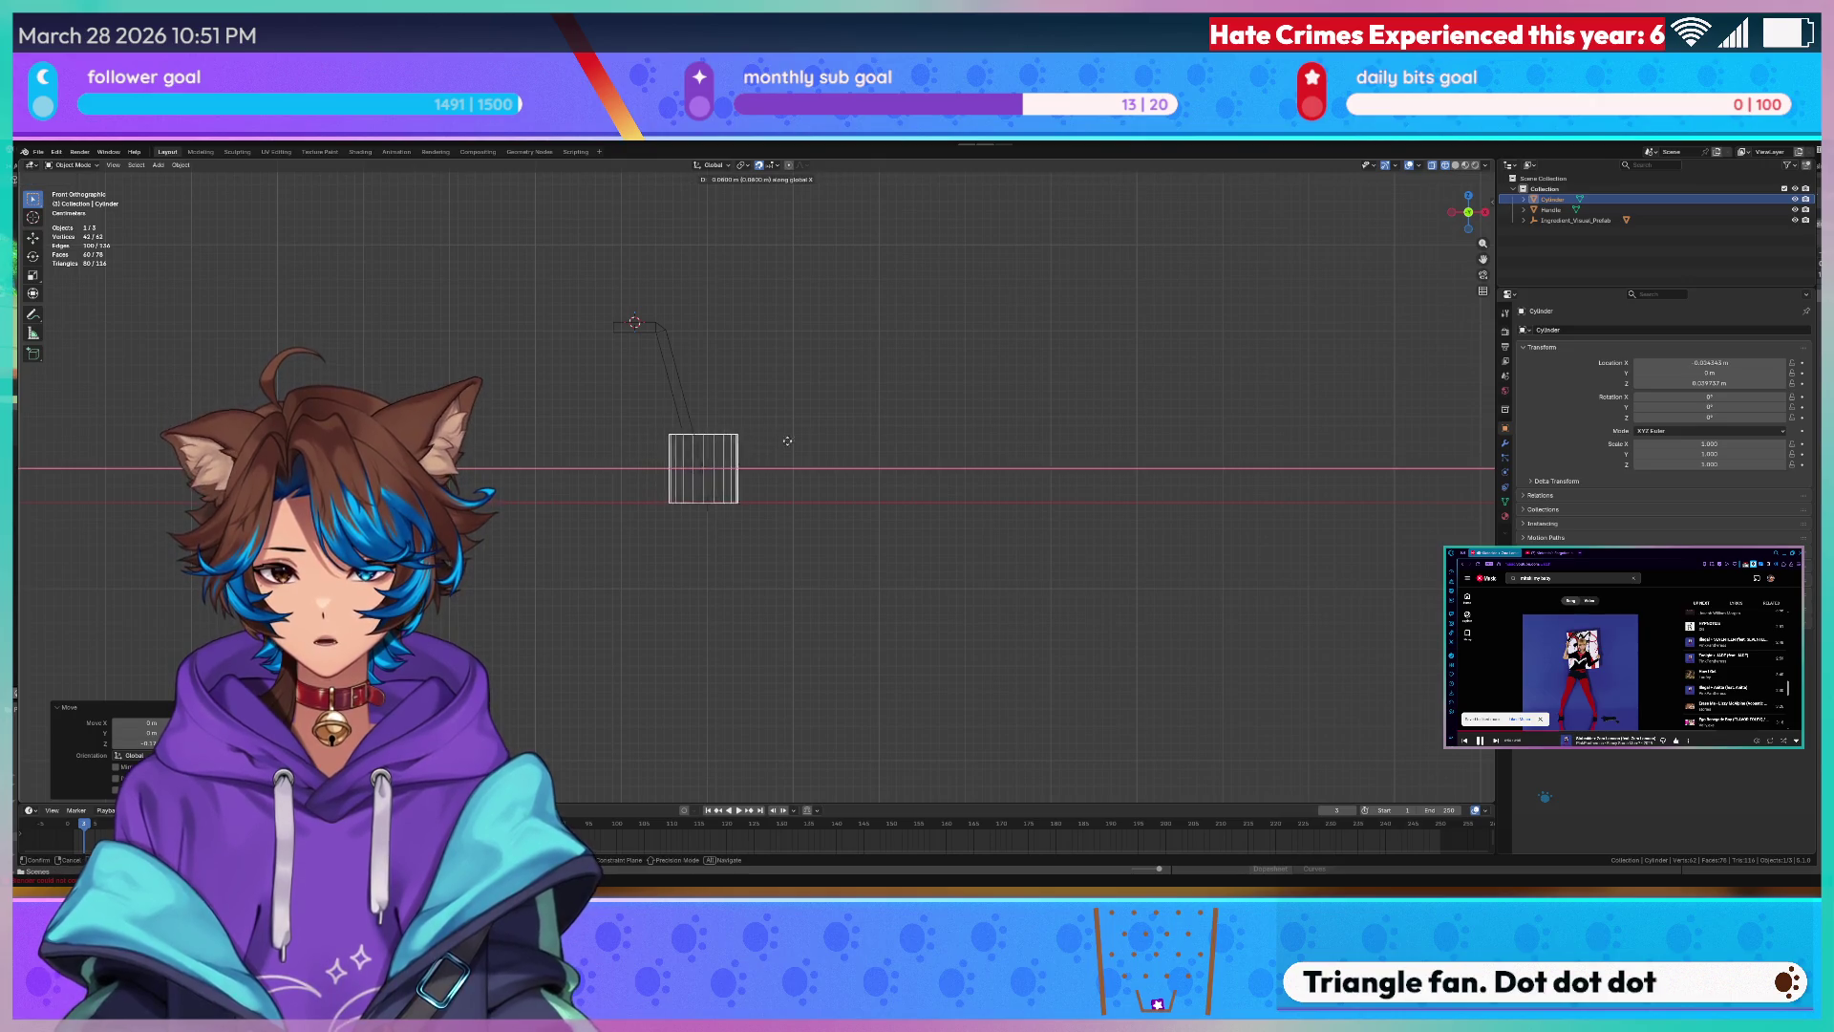
{"action": "left_click", "coordinate": [824, 445]}
{"action": "scroll", "coordinate": [736, 391], "scroll_direction": "up", "scroll_amount": 3}
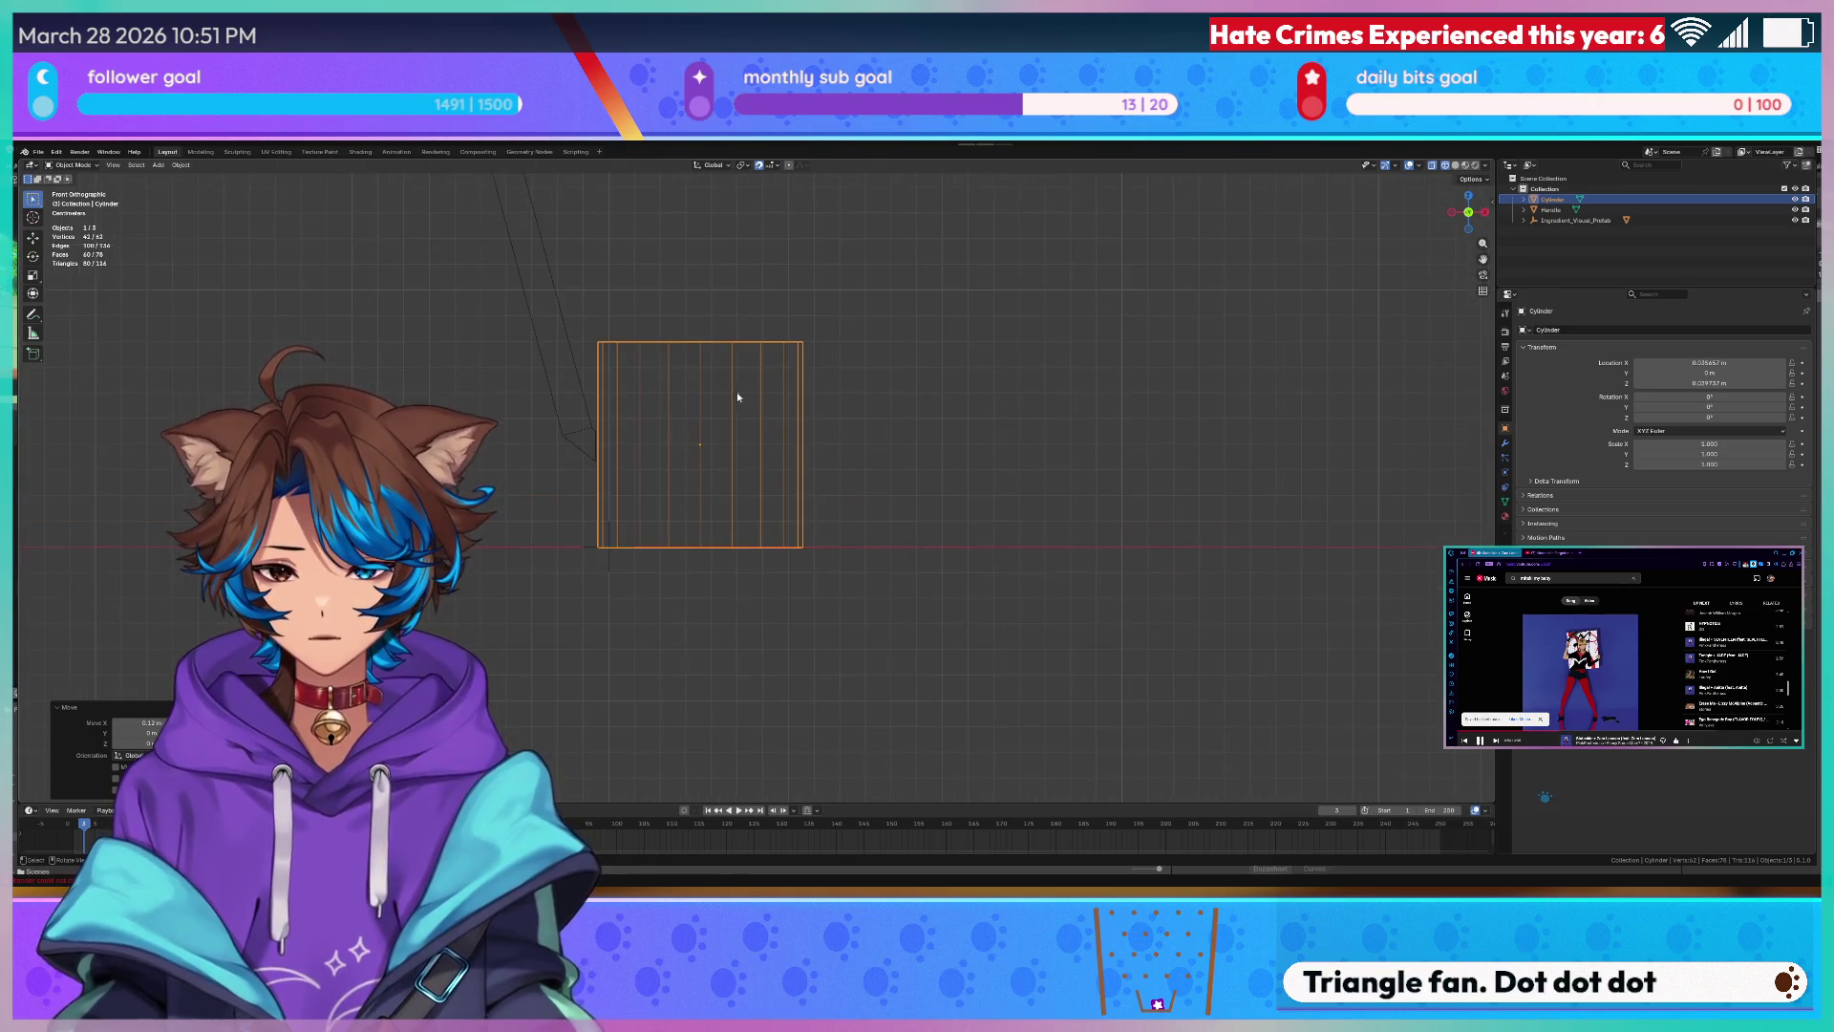
{"action": "scroll", "coordinate": [709, 389], "scroll_direction": "up", "scroll_amount": 3}
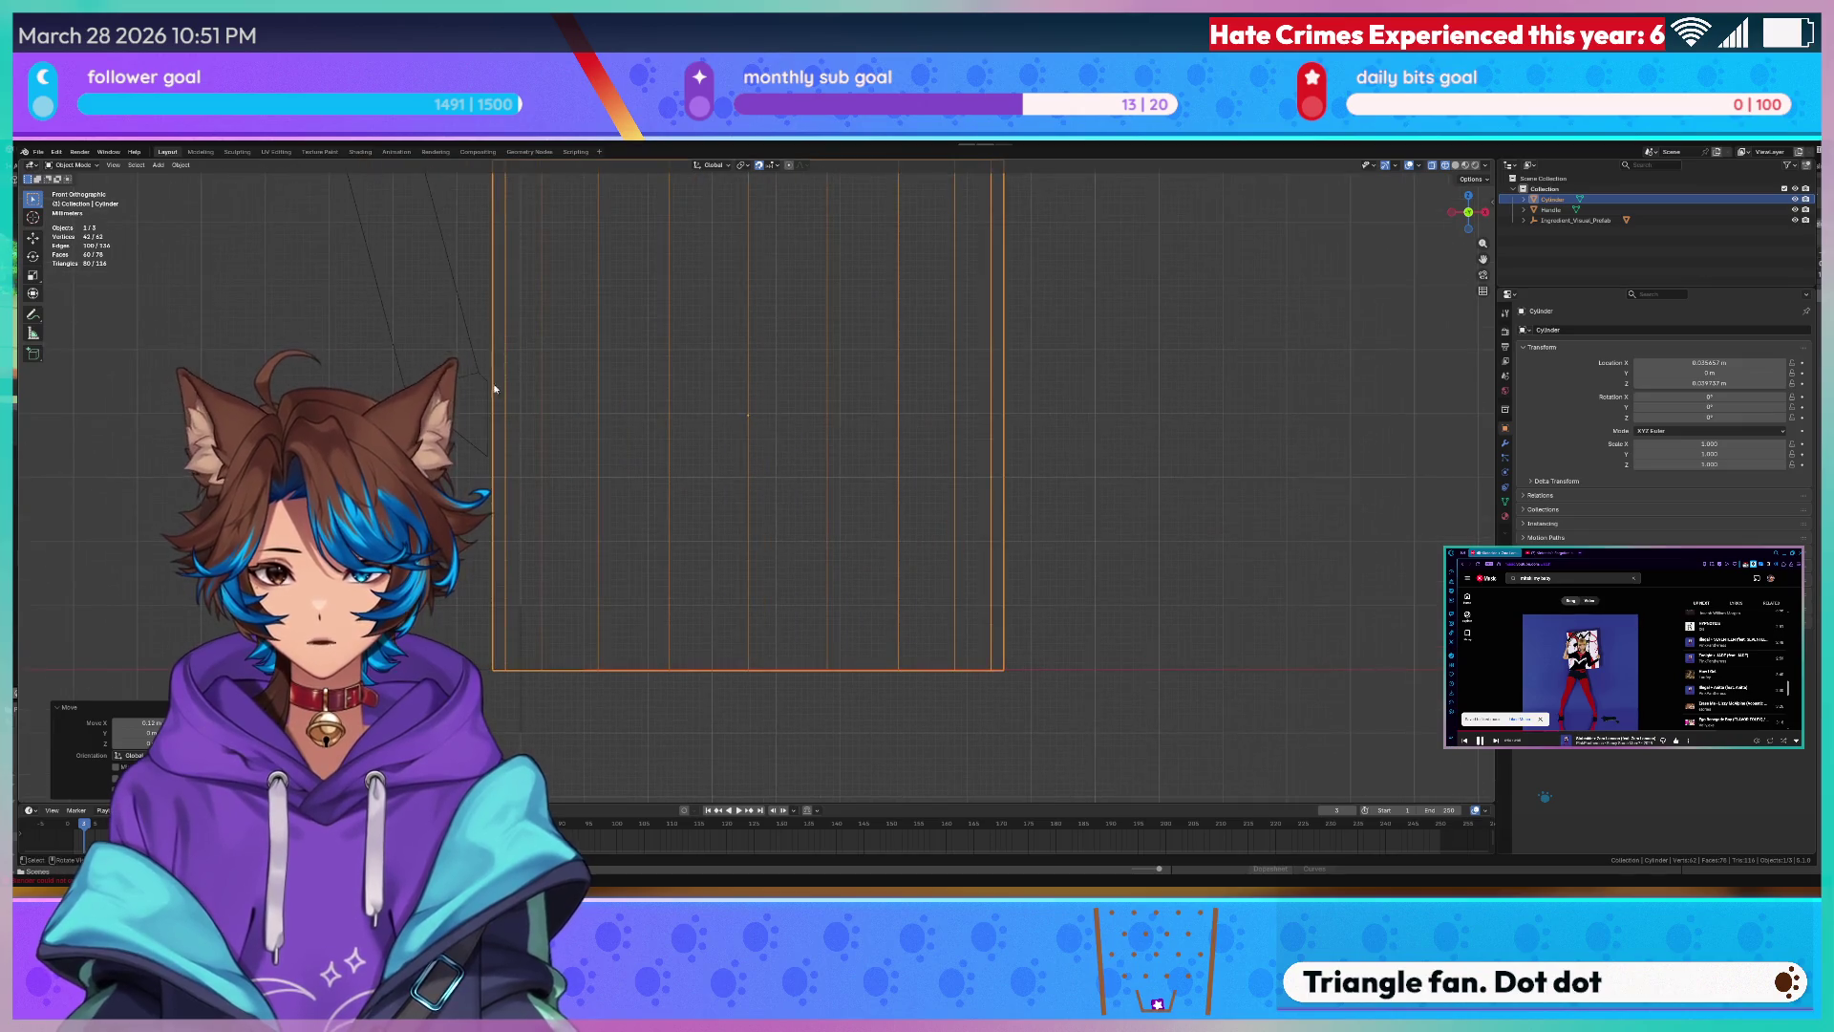
{"action": "left_click", "coordinate": [429, 388]}
{"action": "key", "text": "g"}
{"action": "key", "text": "x"}
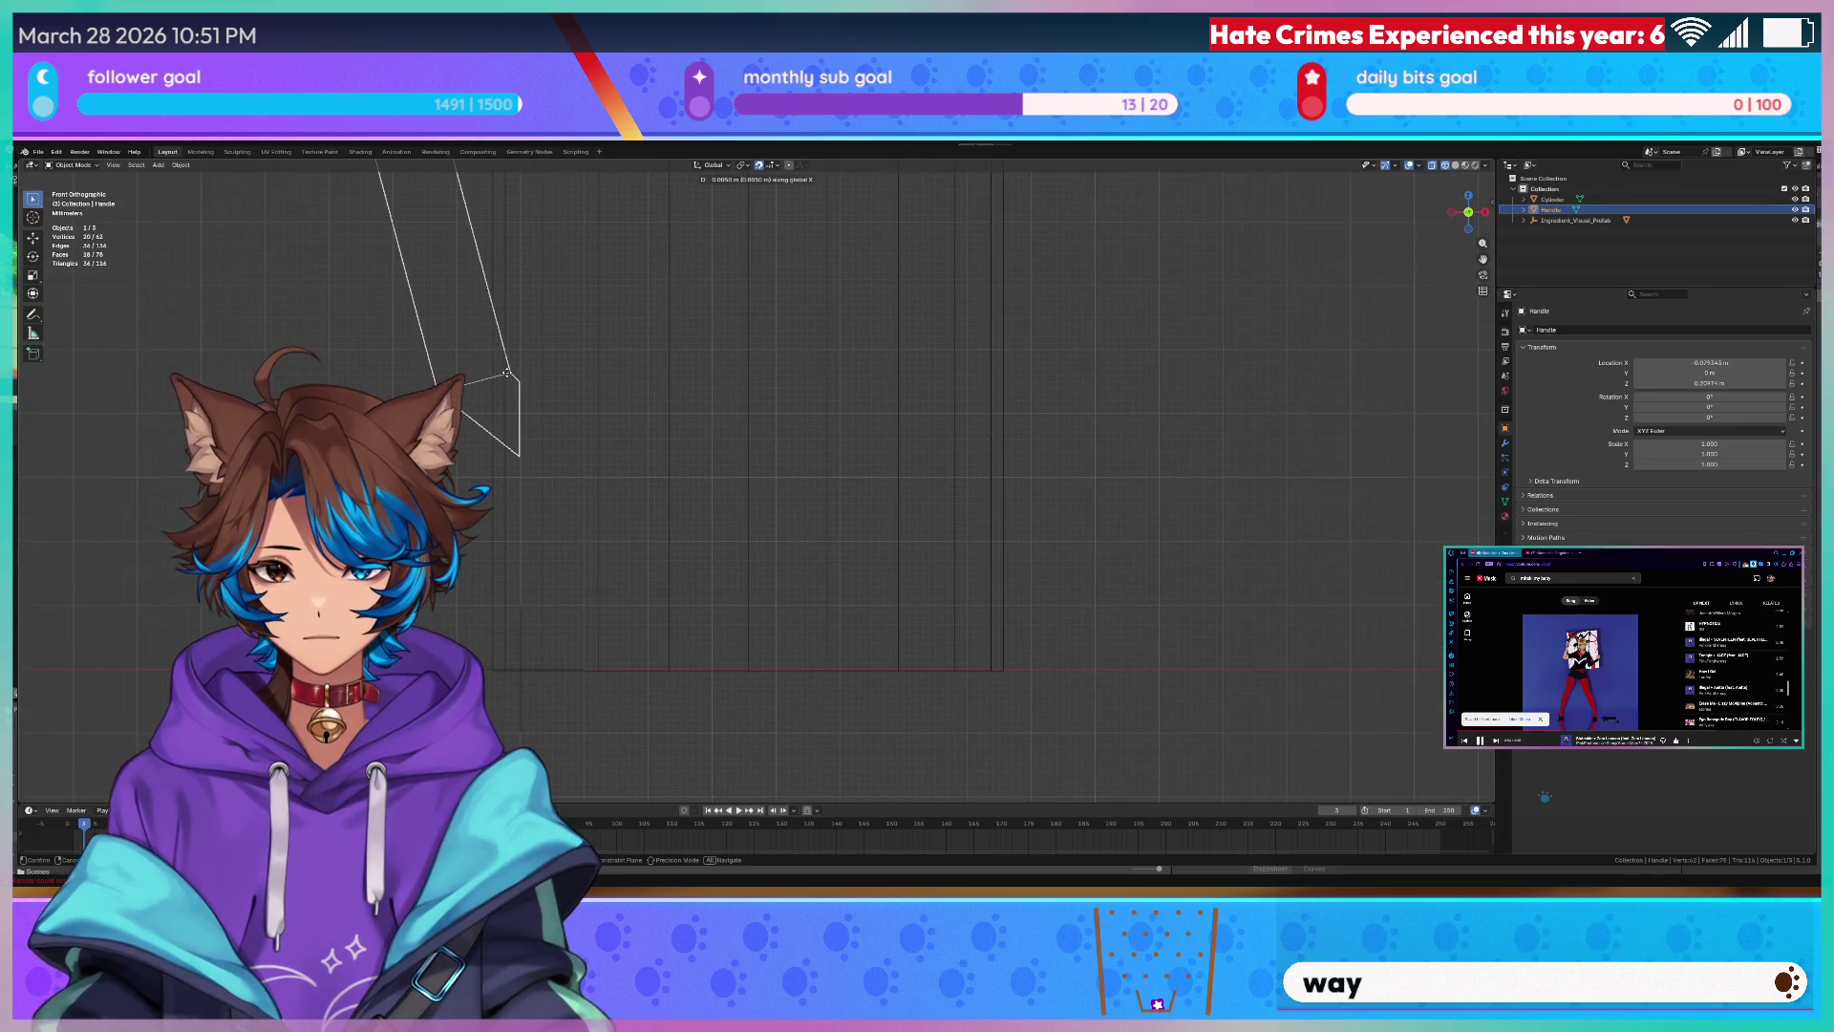
{"action": "left_click", "coordinate": [474, 373]}
{"action": "middle_click_drag", "start_coordinate": [474, 373], "coordinate": [737, 370], "text": "shift"}
{"action": "key", "text": "g"}
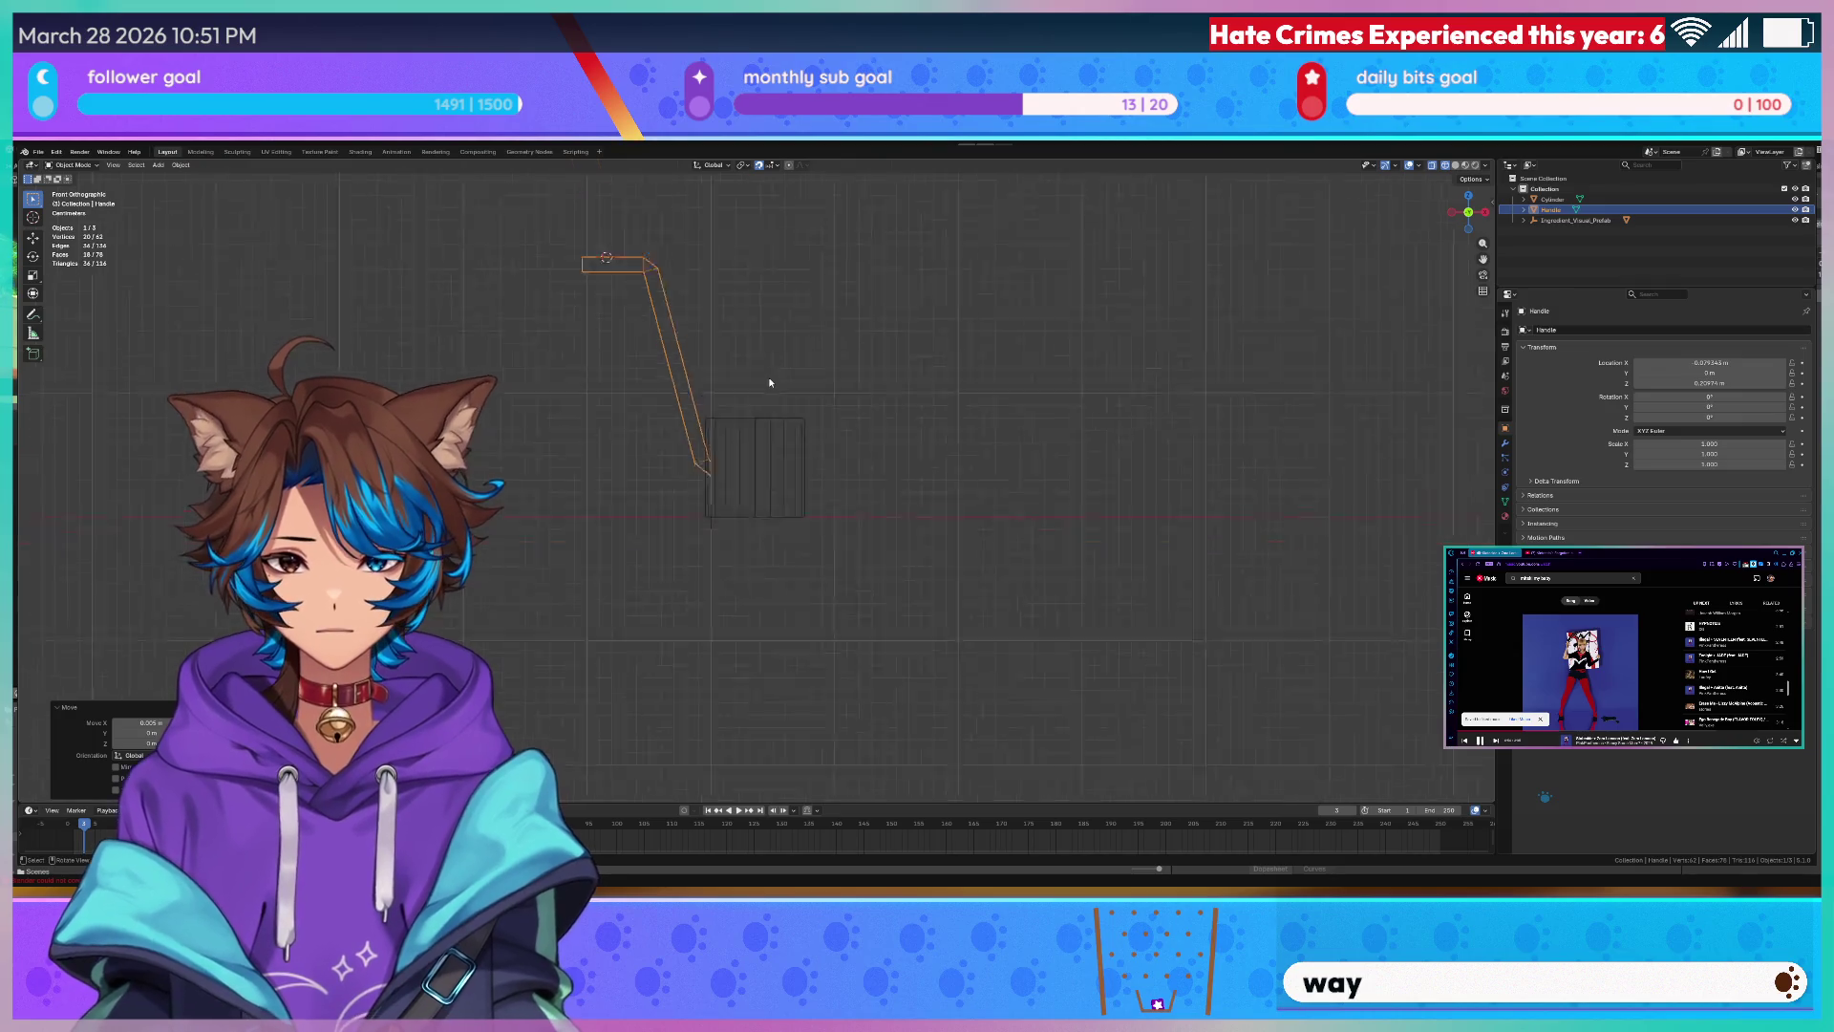
{"action": "key", "text": "Escape"}
- Nudge the cylinder along X under the handle end and enter Edit Mode on it
{"action": "left_click", "coordinate": [728, 400]}
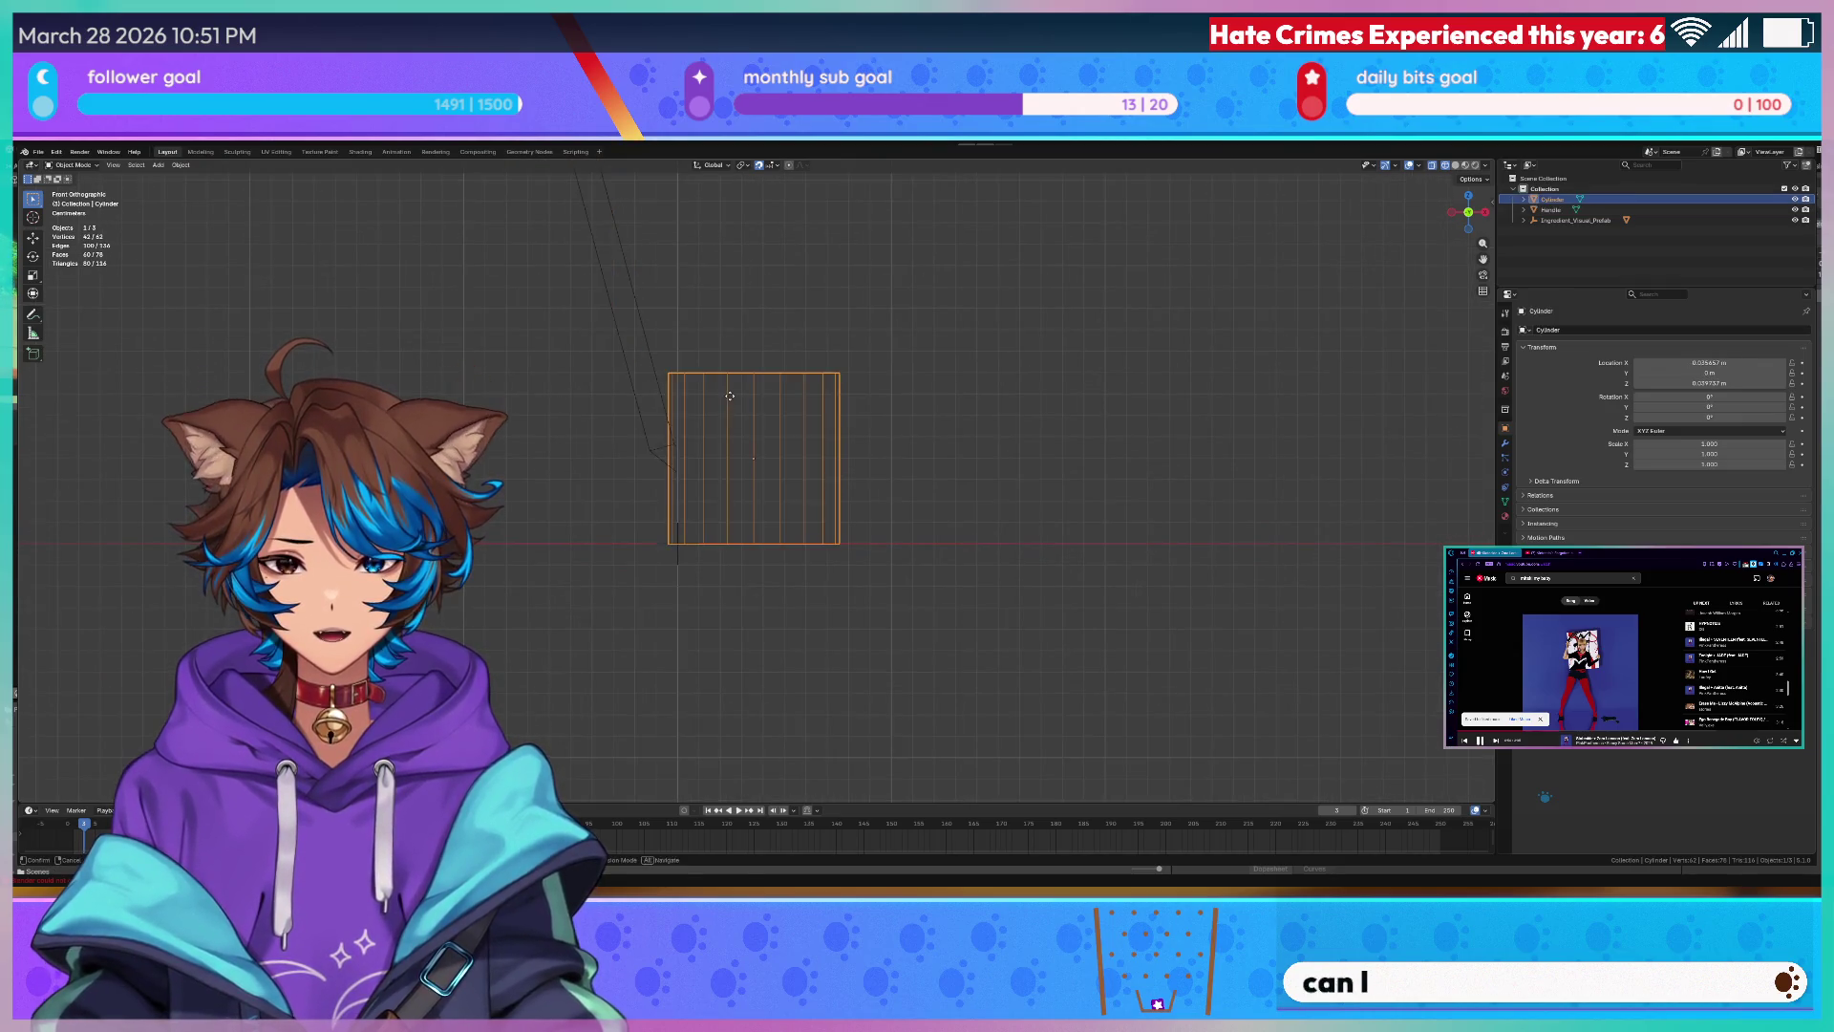
{"action": "key", "text": "g"}
{"action": "key", "text": "x"}
{"action": "left_click", "coordinate": [741, 394]}
{"action": "scroll", "coordinate": [747, 430], "scroll_direction": "up", "scroll_amount": 4}
{"action": "scroll", "coordinate": [756, 505], "scroll_direction": "up", "scroll_amount": 2}
{"action": "key", "text": "g"}
{"action": "key", "text": "x"}
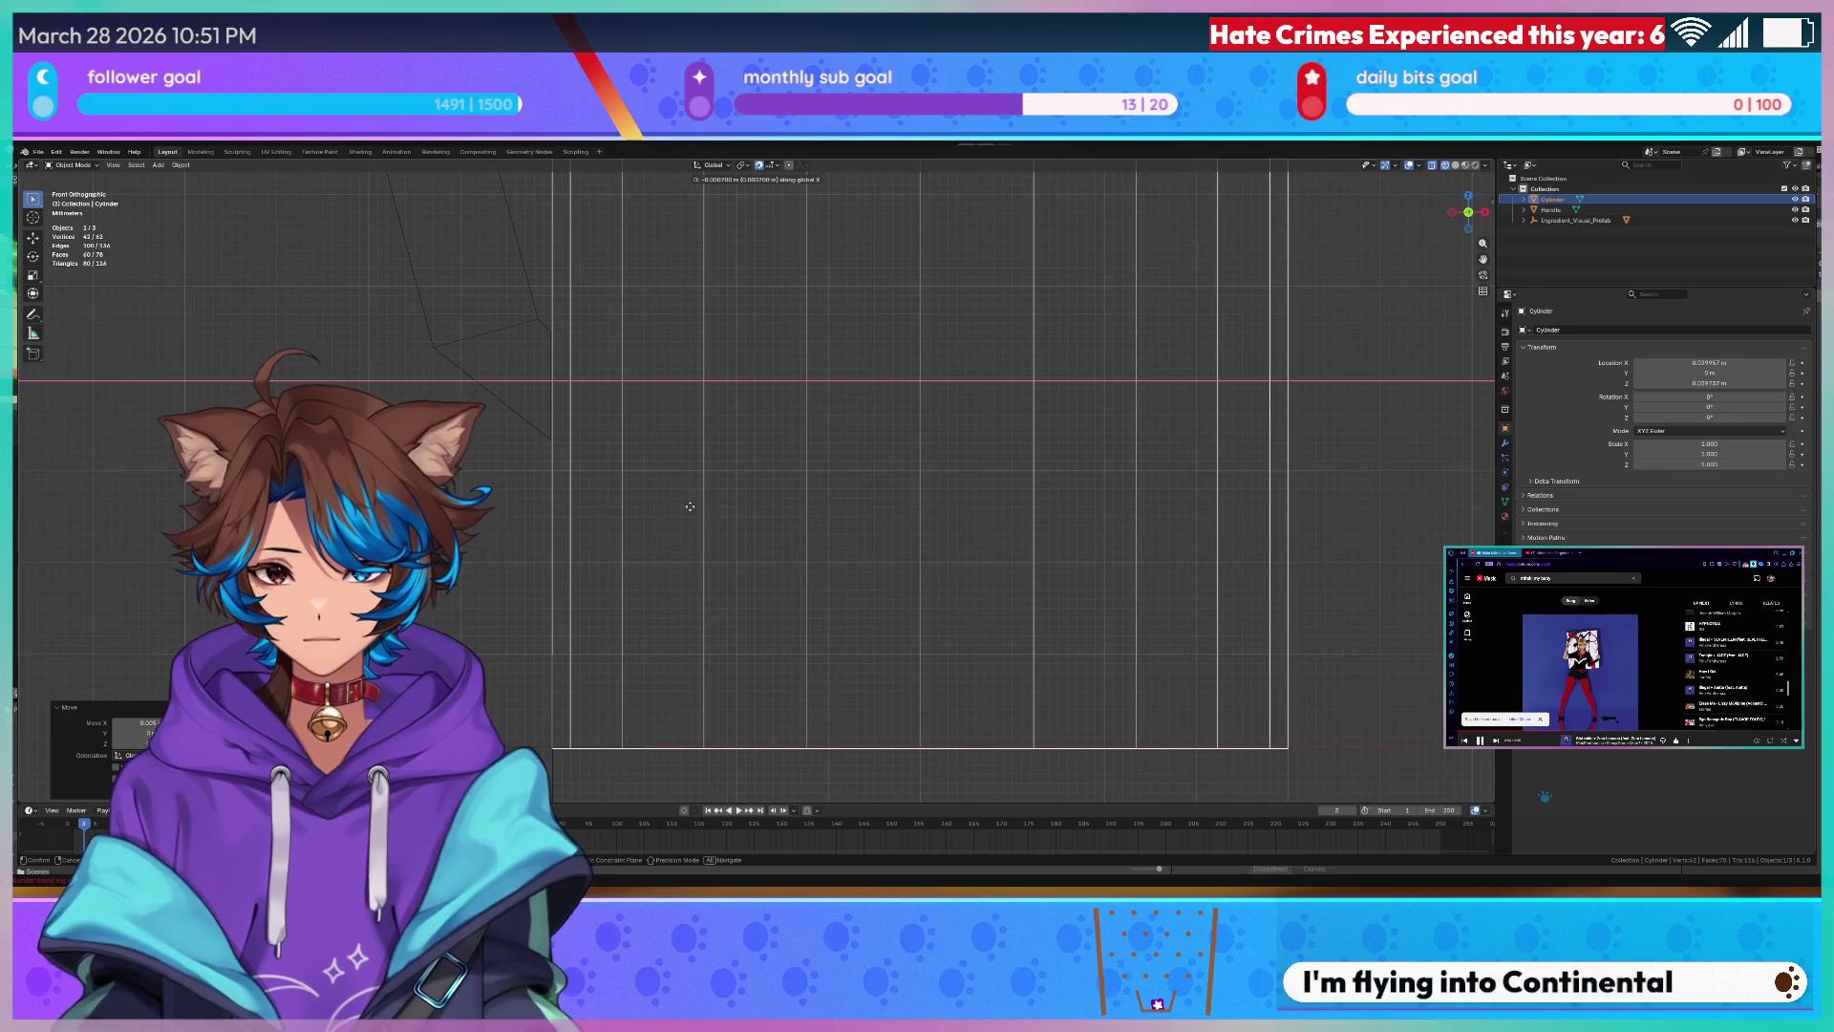
{"action": "scroll", "coordinate": [688, 506], "scroll_direction": "down", "scroll_amount": 2}
{"action": "scroll", "coordinate": [746, 488], "scroll_direction": "down", "scroll_amount": 3}
{"action": "key", "text": "Tab"}
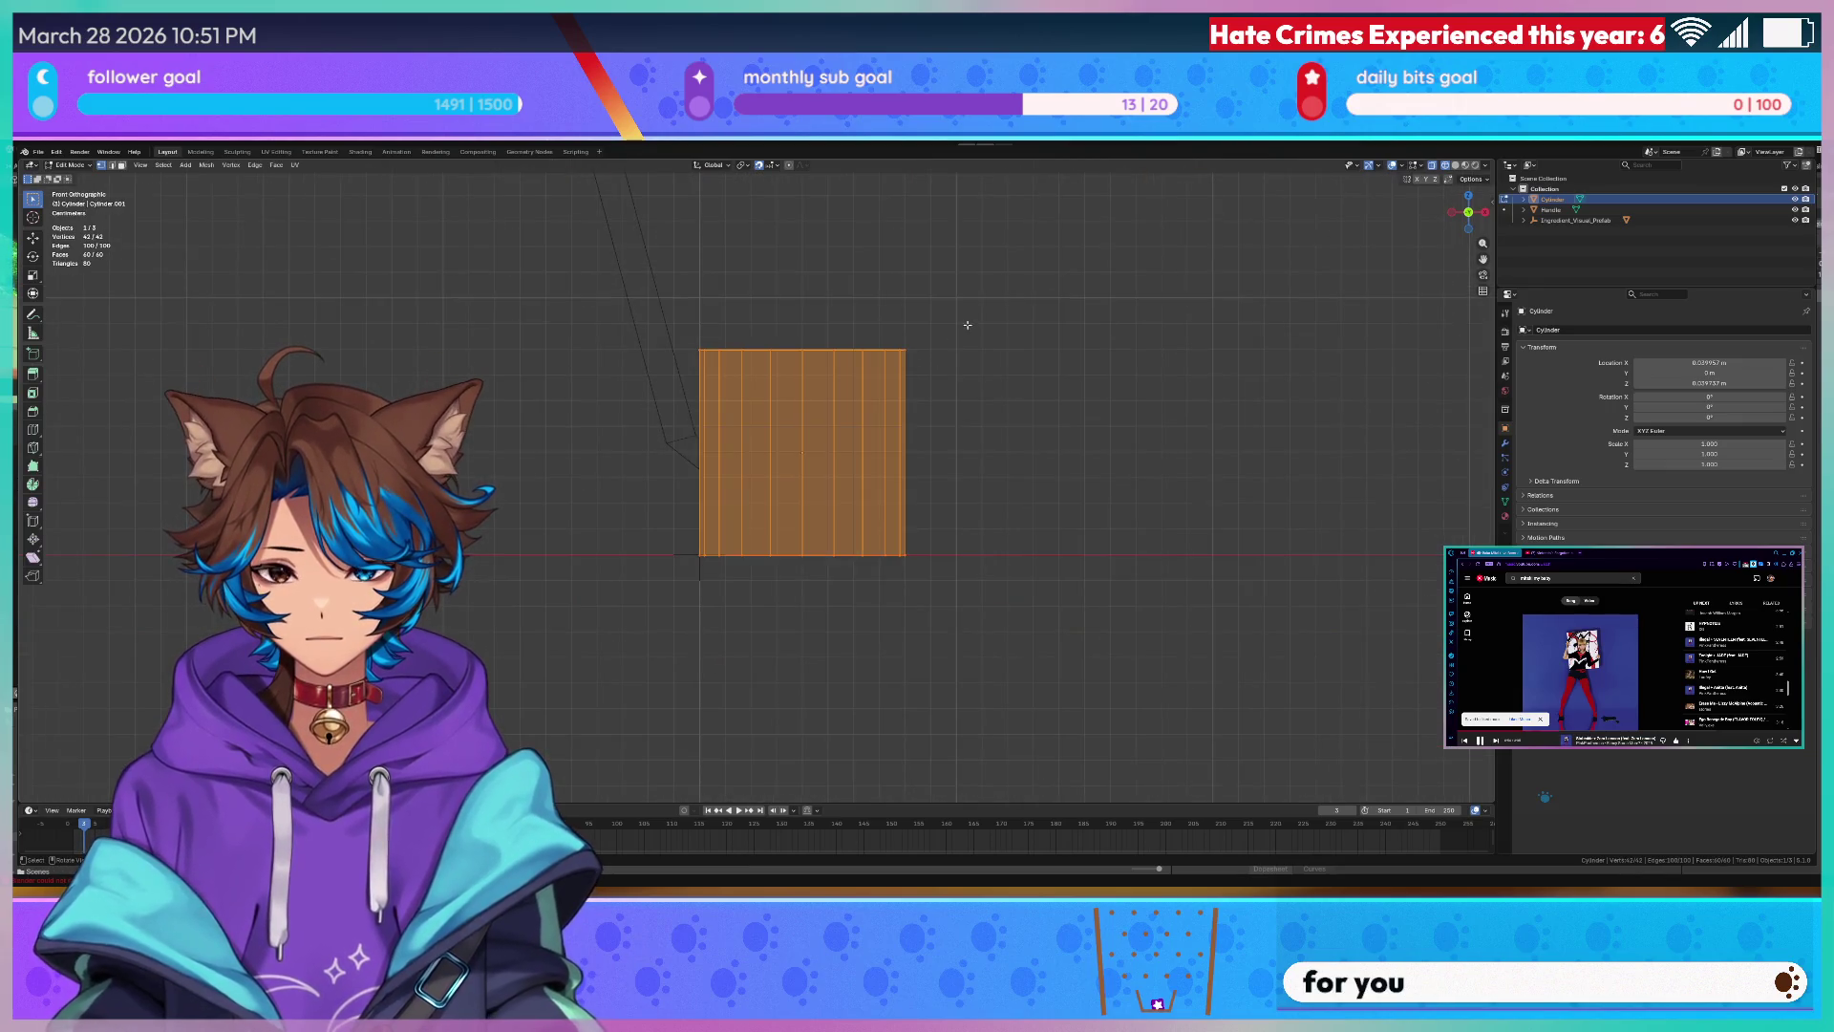
- Lower the cylinder's top vertex ring along Z to shorten it into a cup
{"action": "left_click_drag", "start_coordinate": [642, 324], "coordinate": [968, 370]}
{"action": "key", "text": "g"}
{"action": "key", "text": "z"}
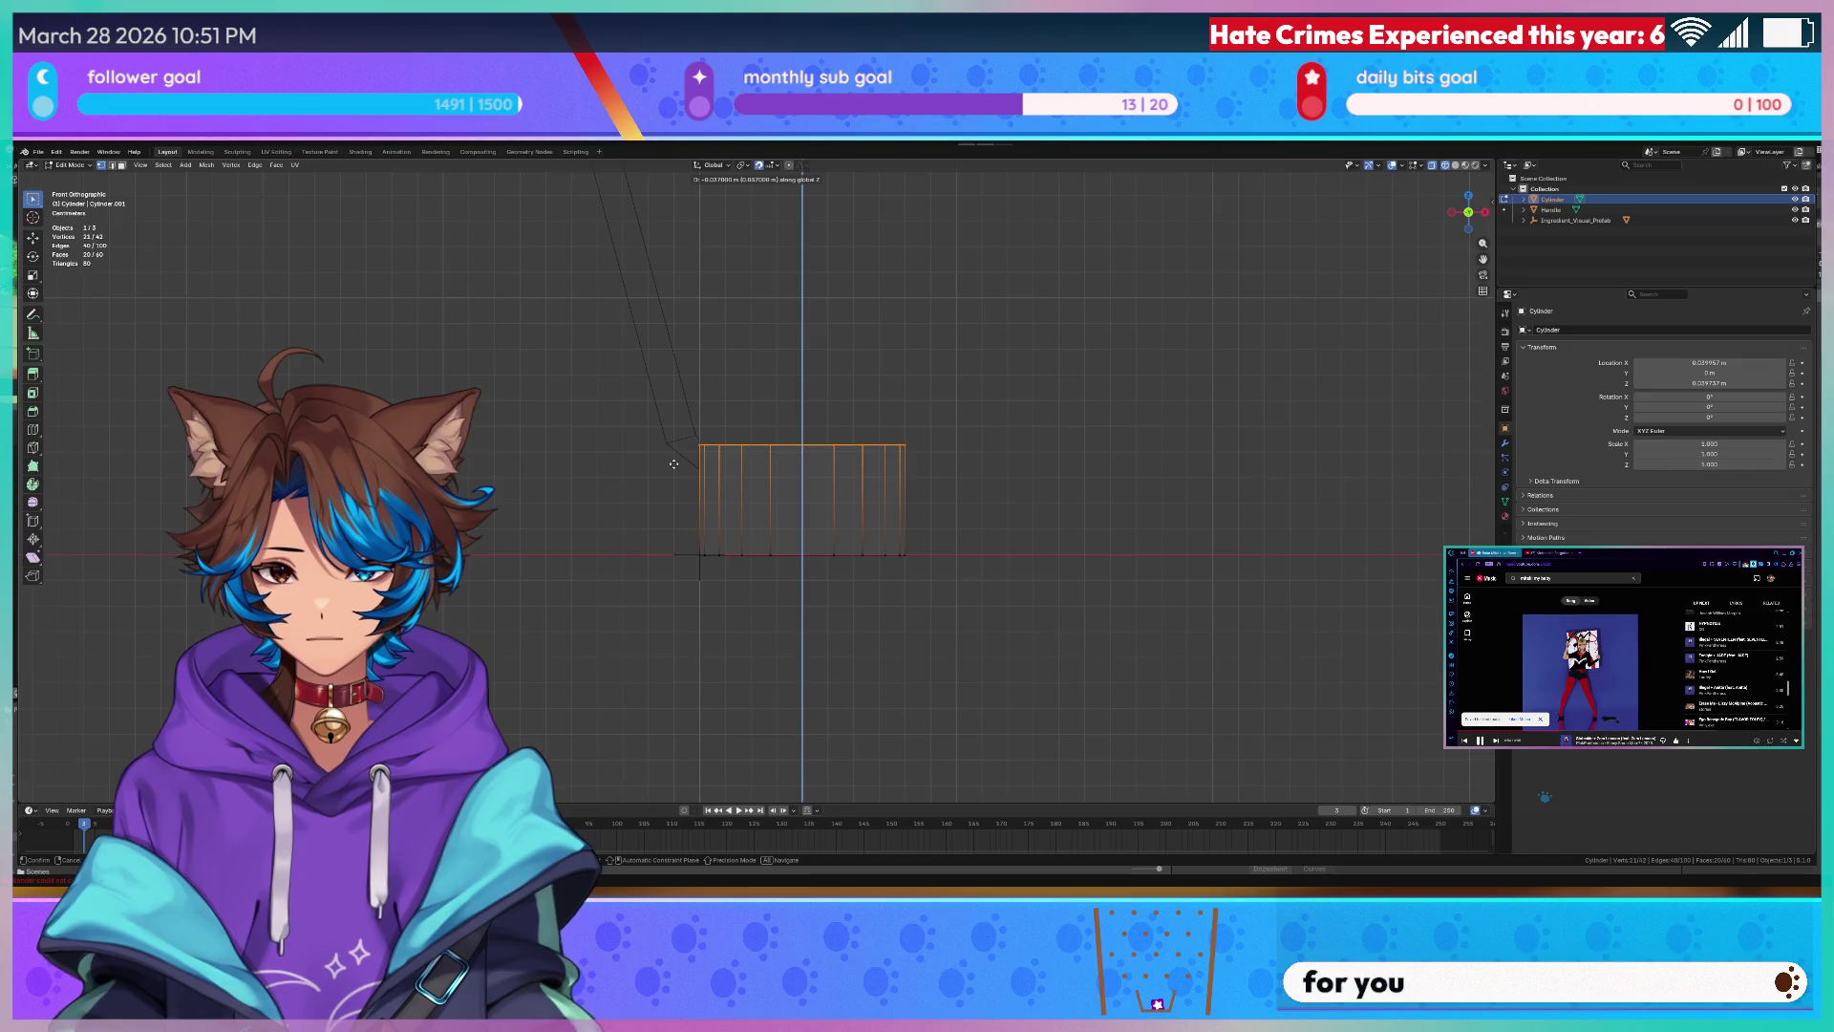
{"action": "left_click", "coordinate": [689, 408]}
{"action": "scroll", "coordinate": [690, 408], "scroll_direction": "up", "scroll_amount": 3}
{"action": "key", "text": "alt+a"}
{"action": "scroll", "coordinate": [718, 393], "scroll_direction": "up", "scroll_amount": 1}
- Switch to solid shading and select the cylinder's bottom cap faces
{"action": "left_click_drag", "start_coordinate": [499, 552], "coordinate": [1148, 594]}
{"action": "middle_click_drag", "start_coordinate": [689, 621], "coordinate": [650, 592]}
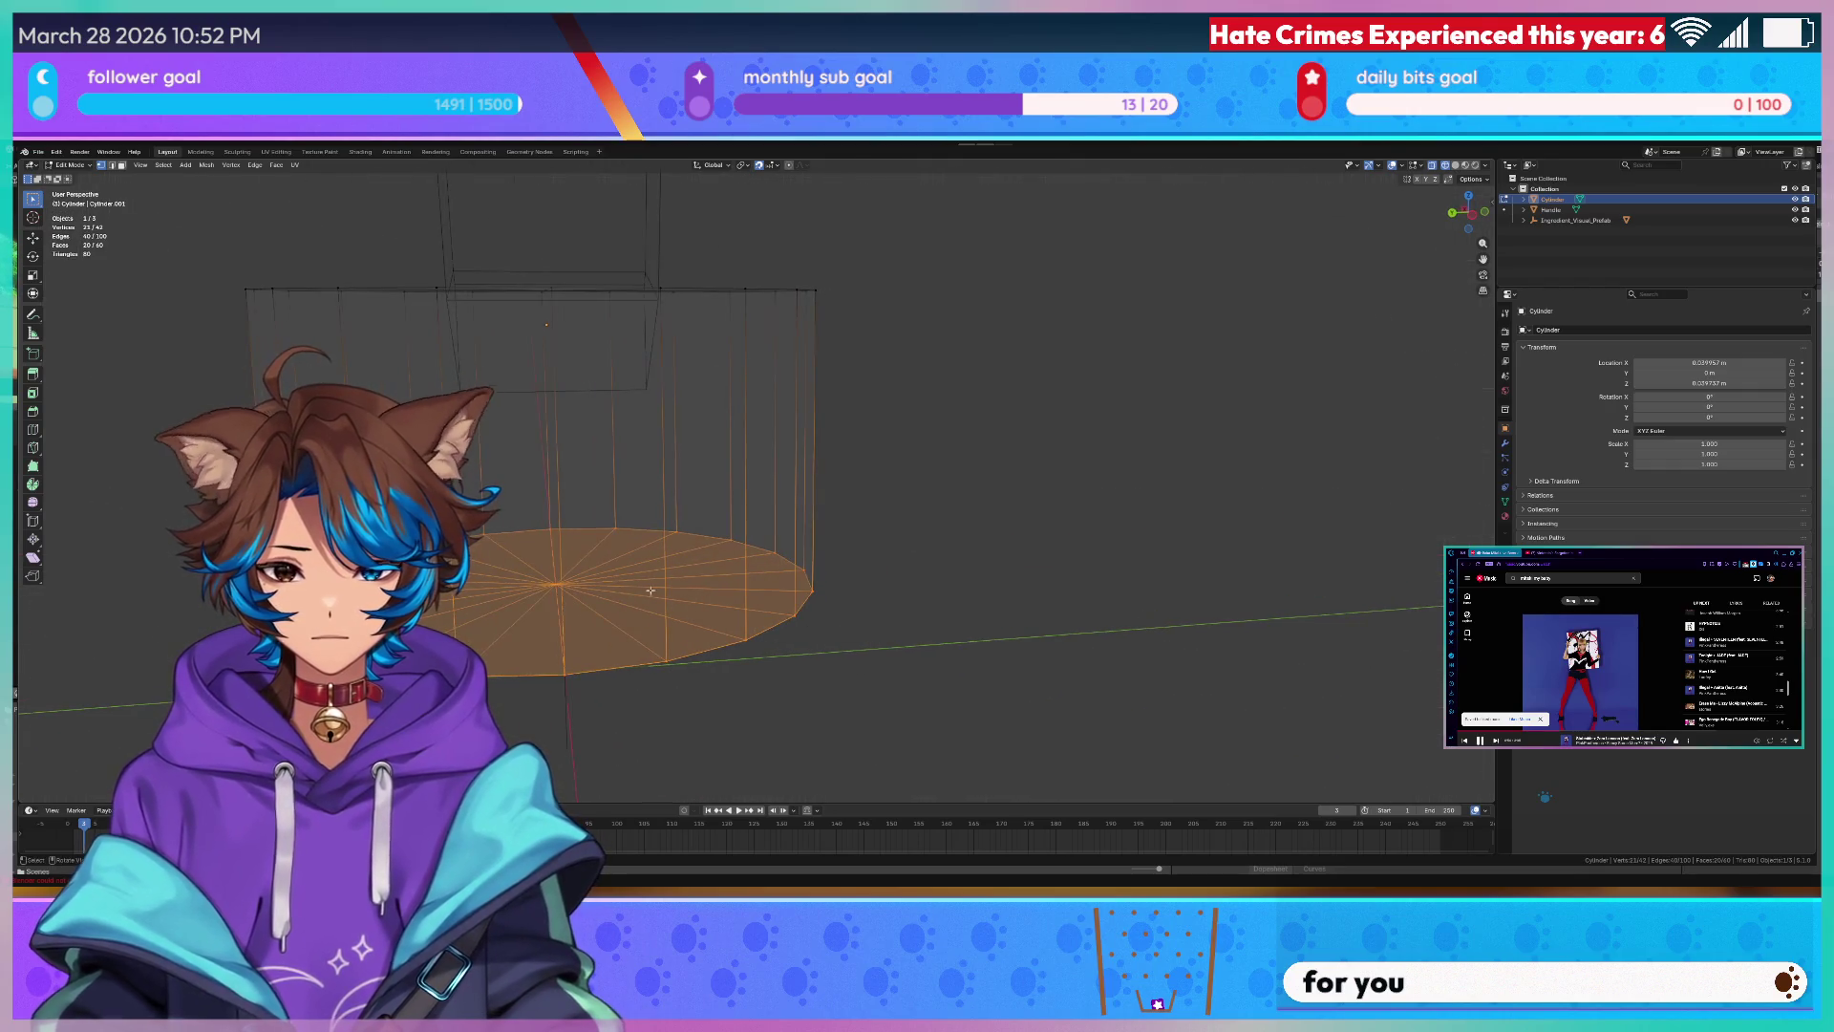
{"action": "scroll", "coordinate": [611, 585], "scroll_direction": "down", "scroll_amount": 5}
{"action": "mouse_move", "coordinate": [717, 544]}
{"action": "middle_mouse_down"}
{"action": "mouse_move", "coordinate": [831, 517]}
{"action": "mouse_move", "coordinate": [689, 498]}
{"action": "mouse_move", "coordinate": [754, 430]}
{"action": "middle_mouse_up"}
{"action": "scroll", "coordinate": [780, 490], "scroll_direction": "up", "scroll_amount": 3}
{"action": "left_click", "coordinate": [674, 473], "text": "alt"}
{"action": "left_click", "coordinate": [755, 494]}
{"action": "key", "text": "z"}
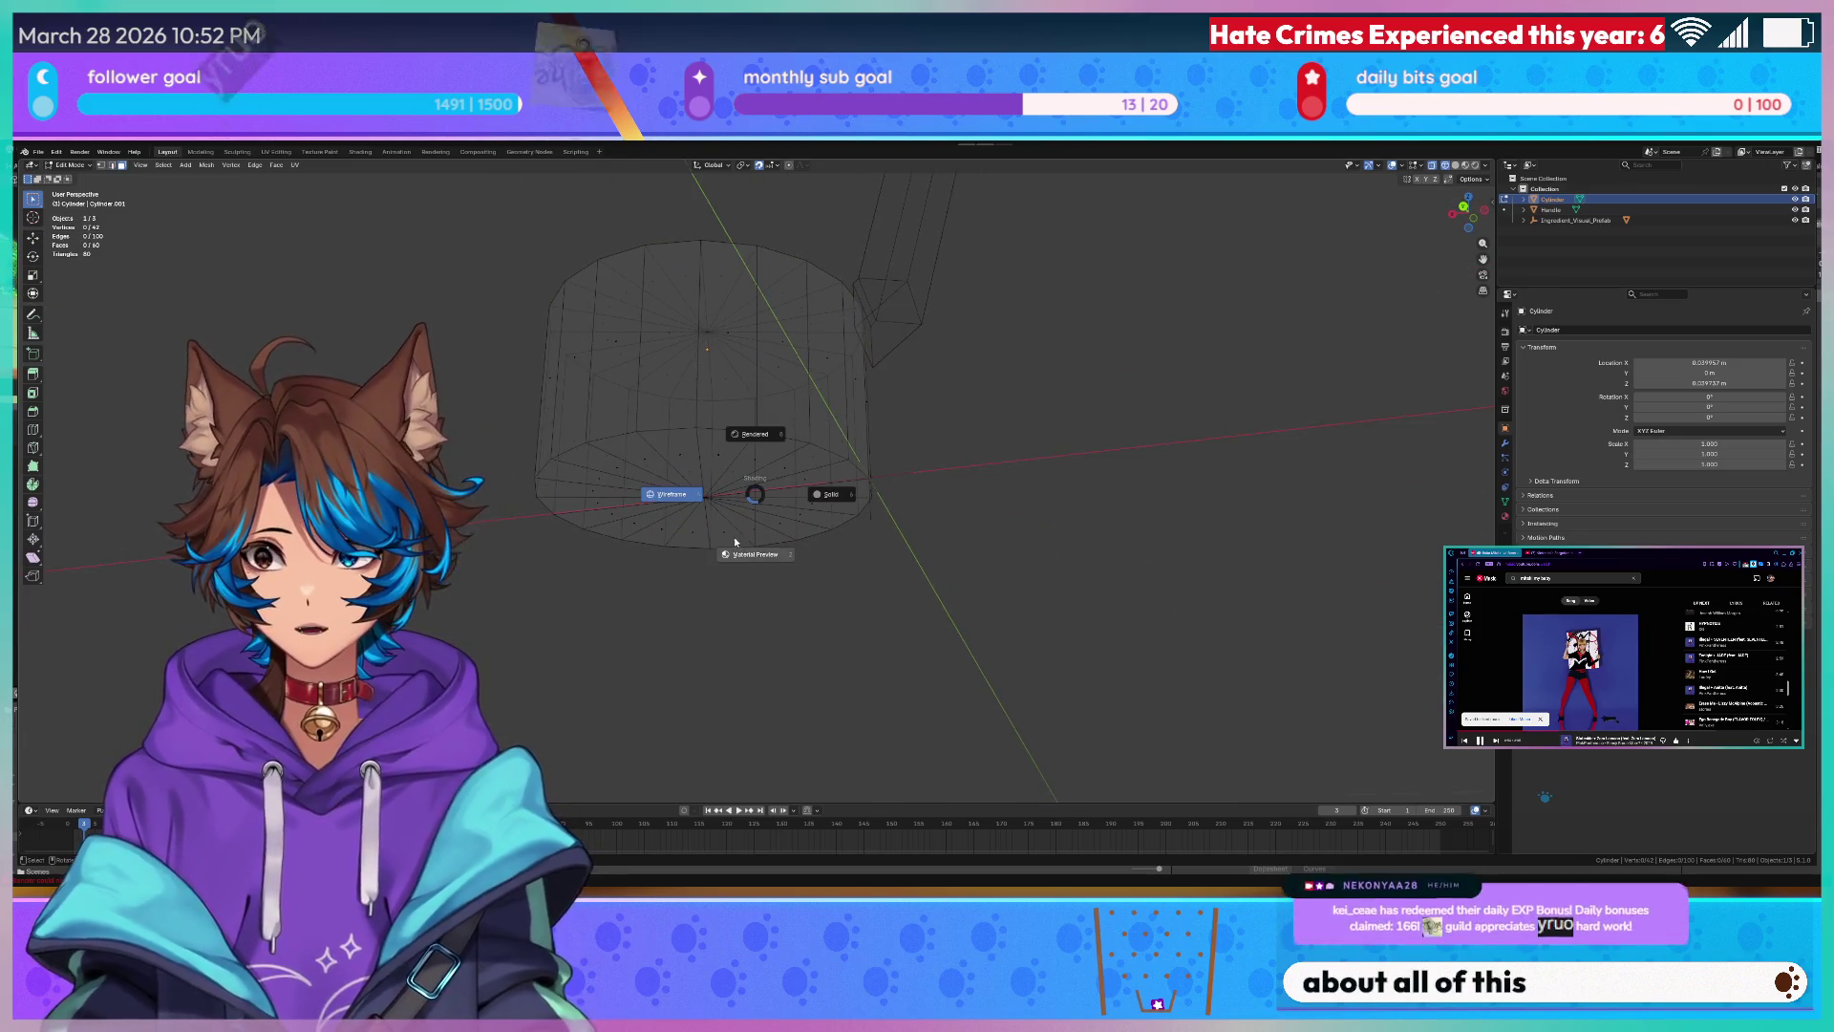
{"action": "left_click", "coordinate": [734, 535]}
{"action": "scroll", "coordinate": [755, 521], "scroll_direction": "up", "scroll_amount": 3}
{"action": "middle_click_drag", "start_coordinate": [756, 520], "coordinate": [775, 487]}
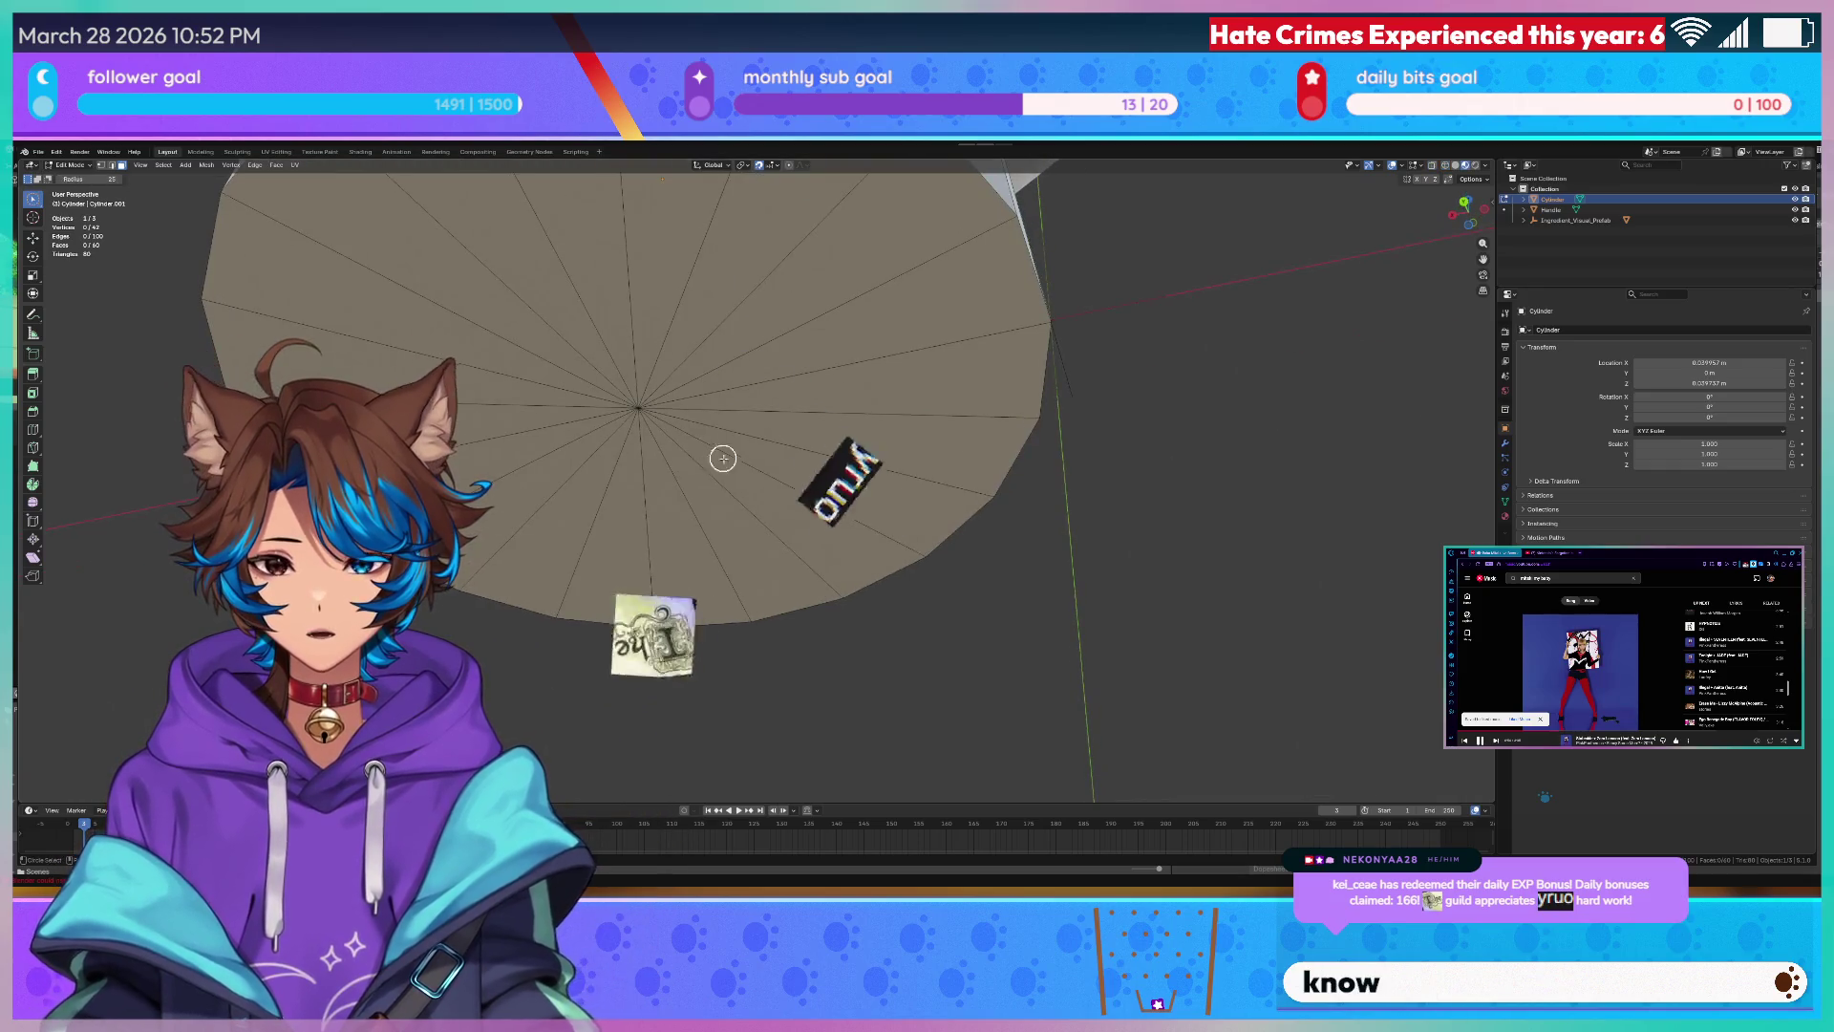
{"action": "scroll", "coordinate": [772, 482], "scroll_direction": "up", "scroll_amount": 2}
{"action": "scroll", "coordinate": [772, 483], "scroll_direction": "down", "scroll_amount": 3}
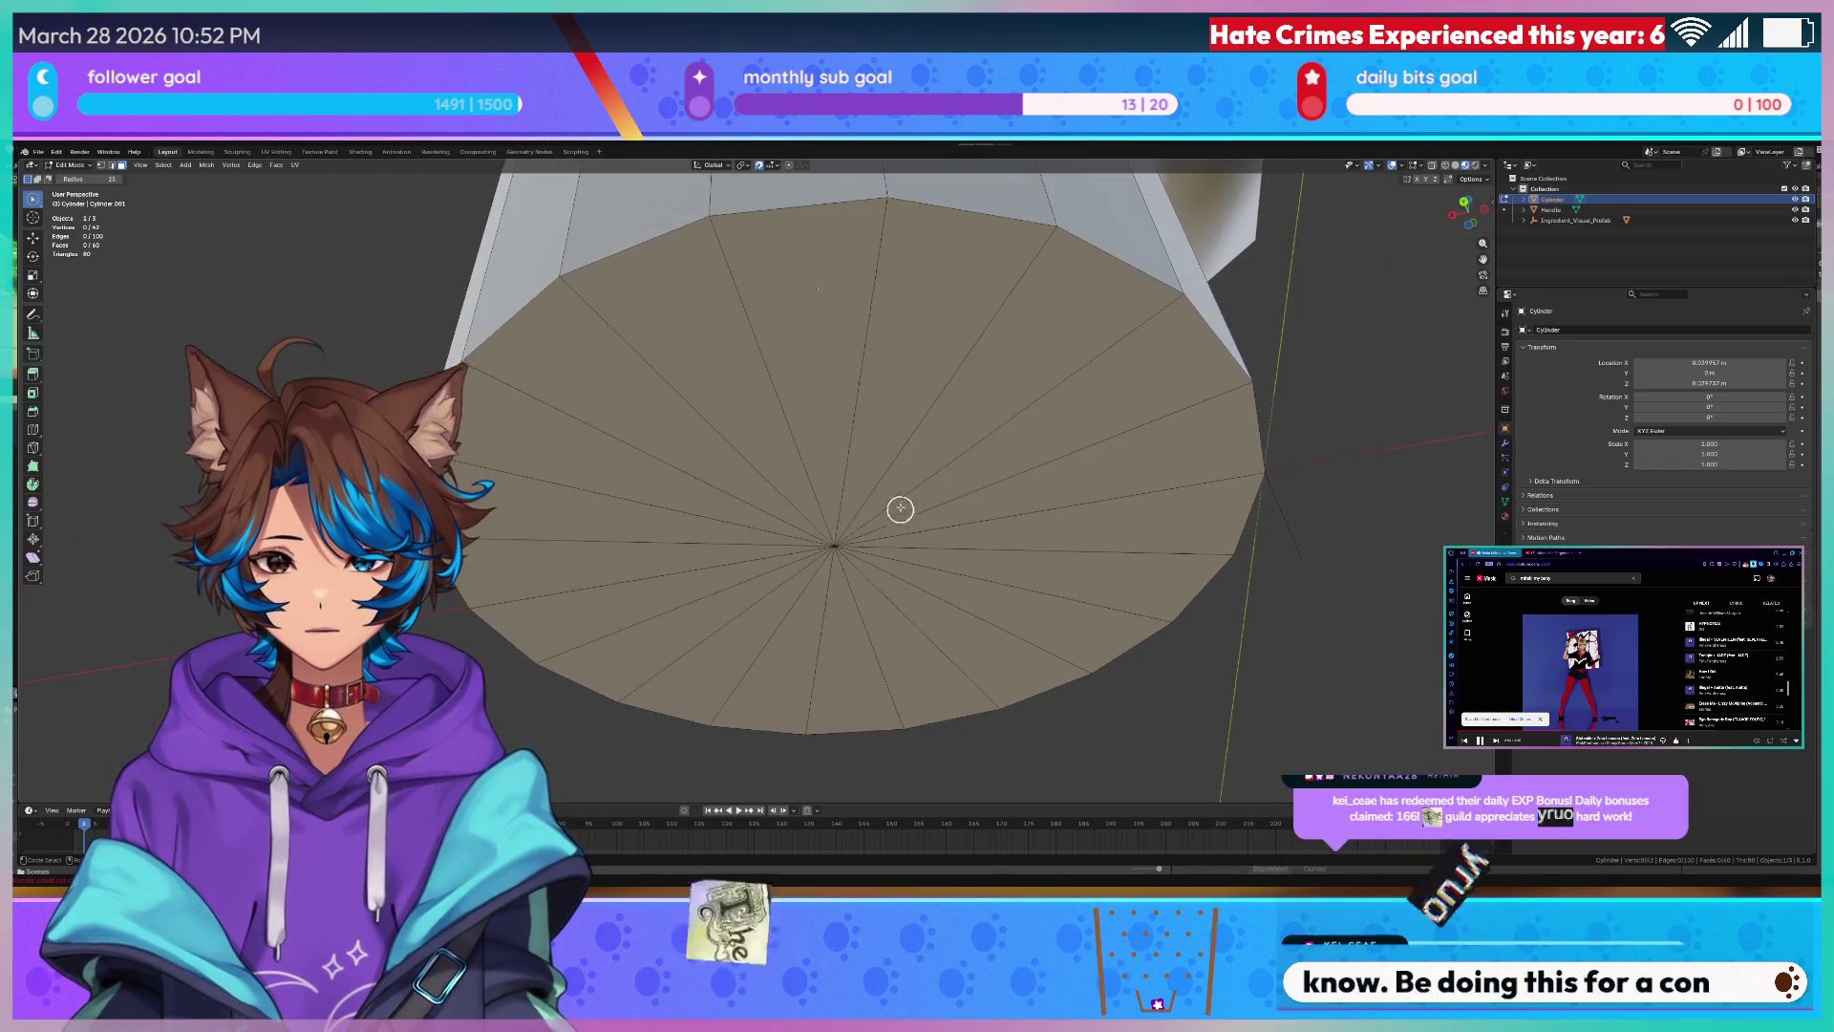
{"action": "left_click", "coordinate": [897, 533]}
{"action": "mouse_move", "coordinate": [897, 533]}
{"action": "middle_mouse_down"}
{"action": "mouse_move", "coordinate": [889, 487]}
{"action": "mouse_move", "coordinate": [986, 555]}
{"action": "mouse_move", "coordinate": [861, 532]}
{"action": "middle_mouse_up"}
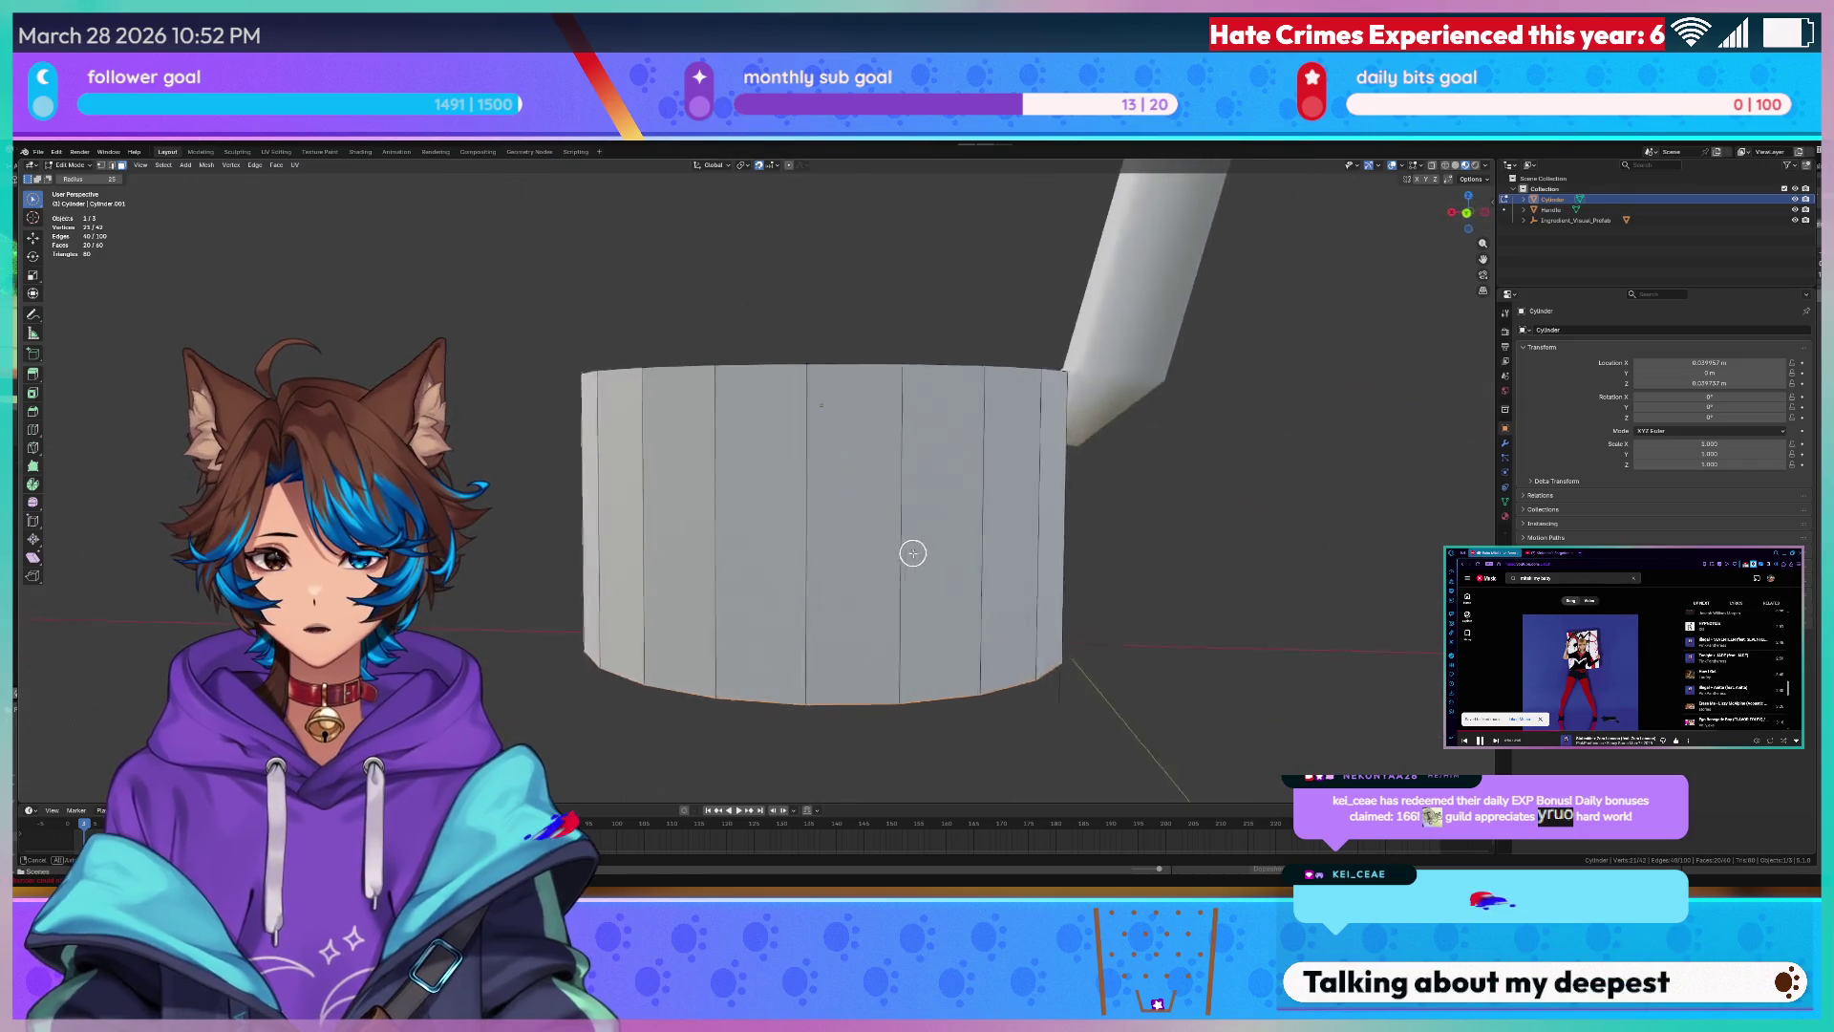
- Try tapering the bottom by scaling and bevelling its edge loop, then undo the taper
{"action": "key", "text": "s"}
{"action": "left_click", "coordinate": [831, 567]}
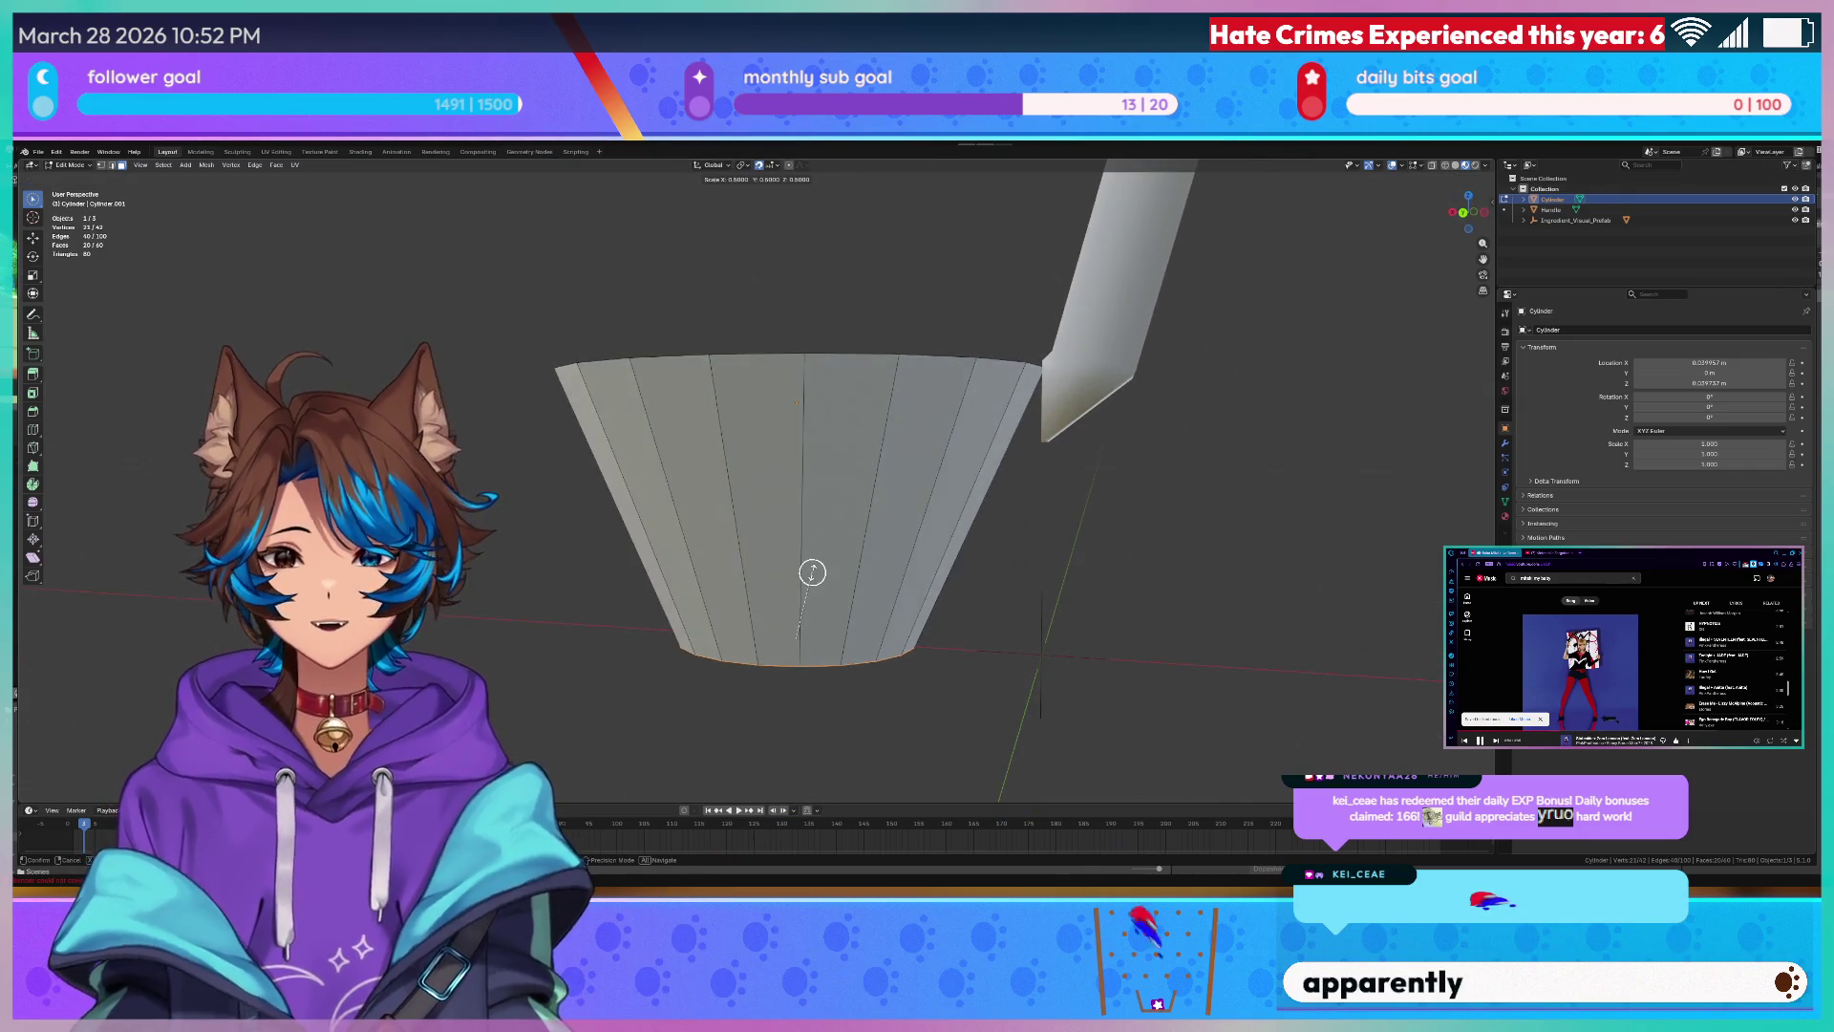
{"action": "mouse_move", "coordinate": [832, 569]}
{"action": "middle_mouse_down"}
{"action": "mouse_move", "coordinate": [762, 543]}
{"action": "mouse_move", "coordinate": [875, 559]}
{"action": "middle_mouse_up"}
{"action": "left_click", "coordinate": [783, 555], "text": "alt"}
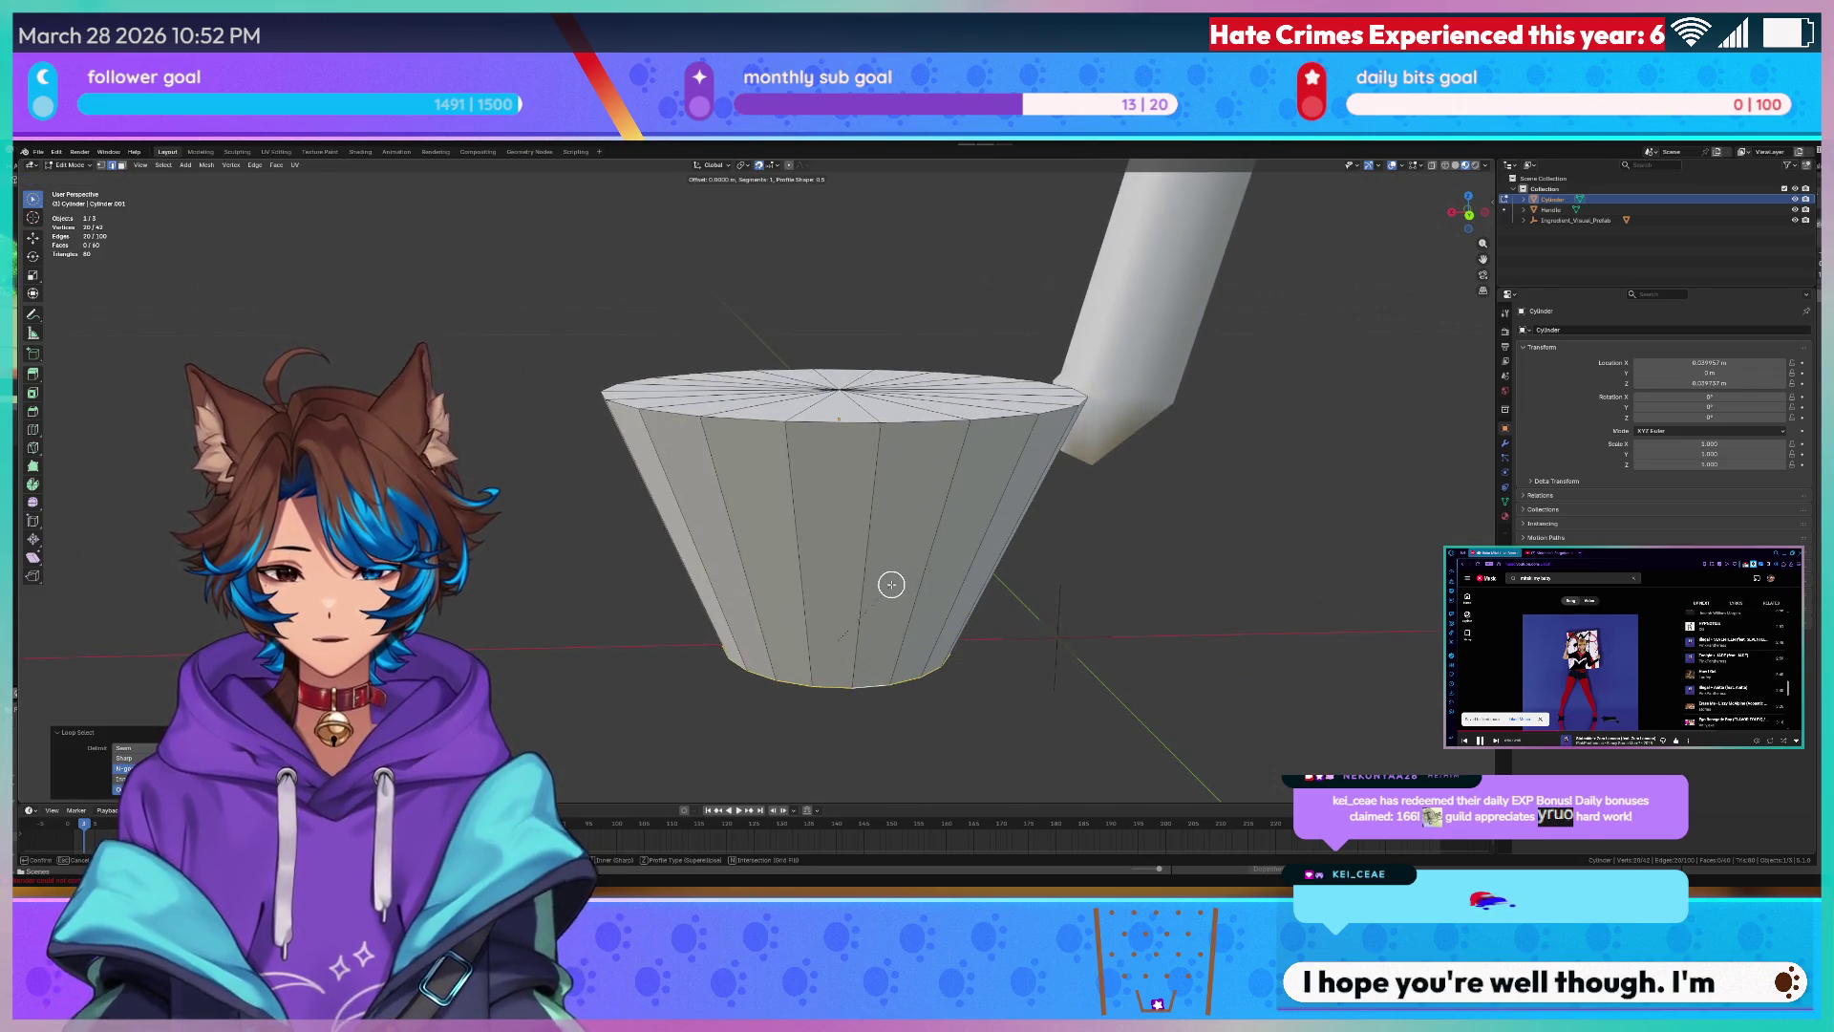
{"action": "key", "text": "ctrl+b"}
{"action": "right_click", "coordinate": [1018, 551]}
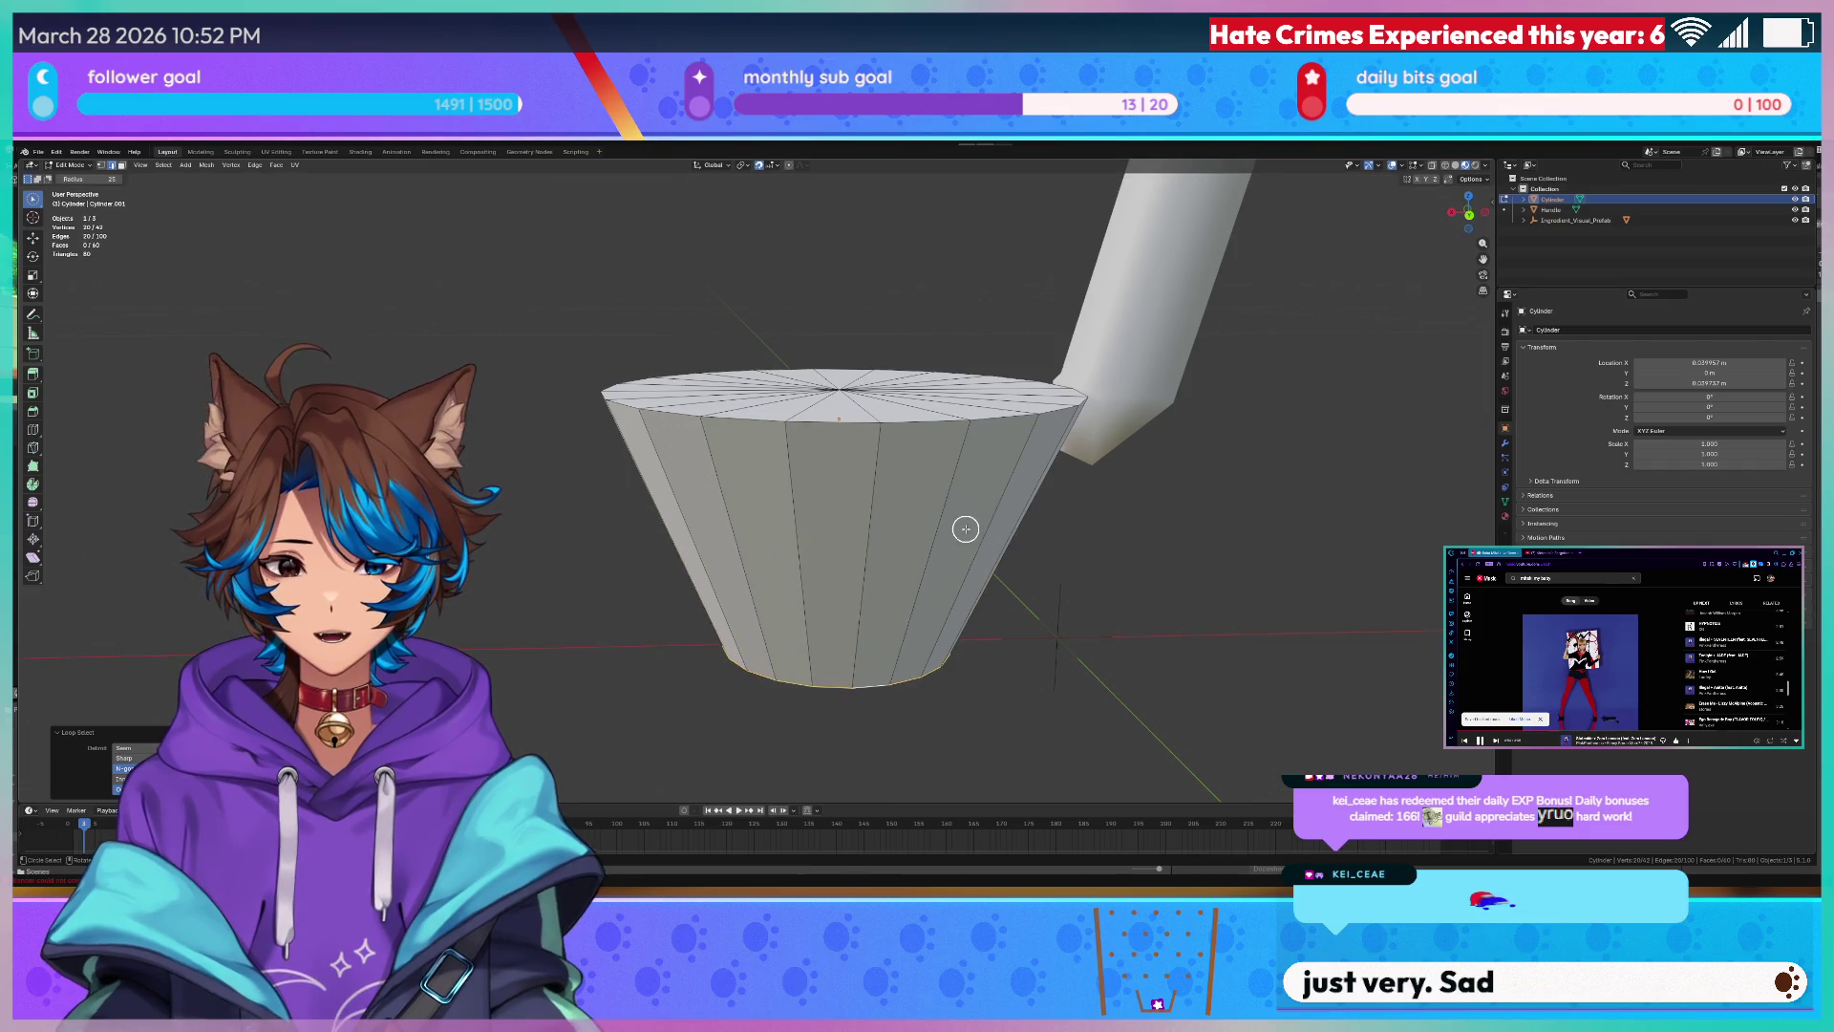
{"action": "middle_click_drag", "start_coordinate": [1011, 557], "coordinate": [1005, 521]}
{"action": "key", "text": "ctrl+z"}
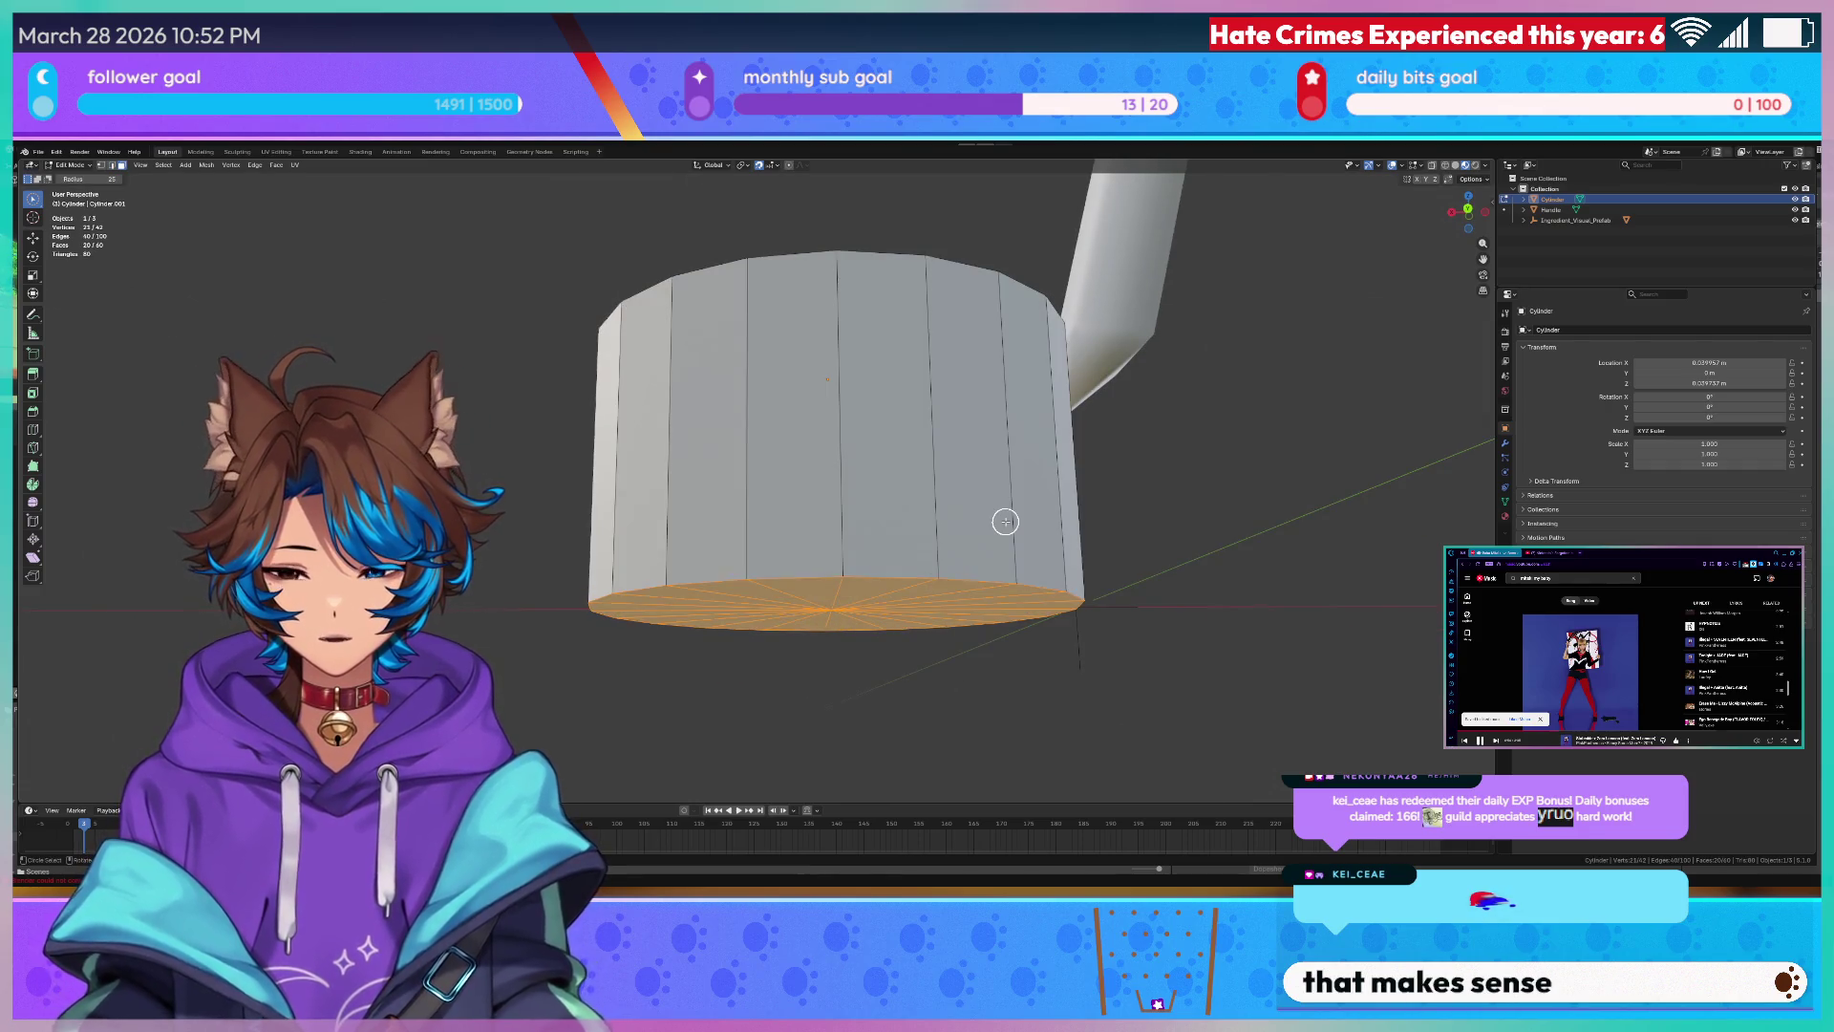
- Pick bottom rim edges and expand a shortest-path selection along the rim
{"action": "left_click", "coordinate": [904, 575]}
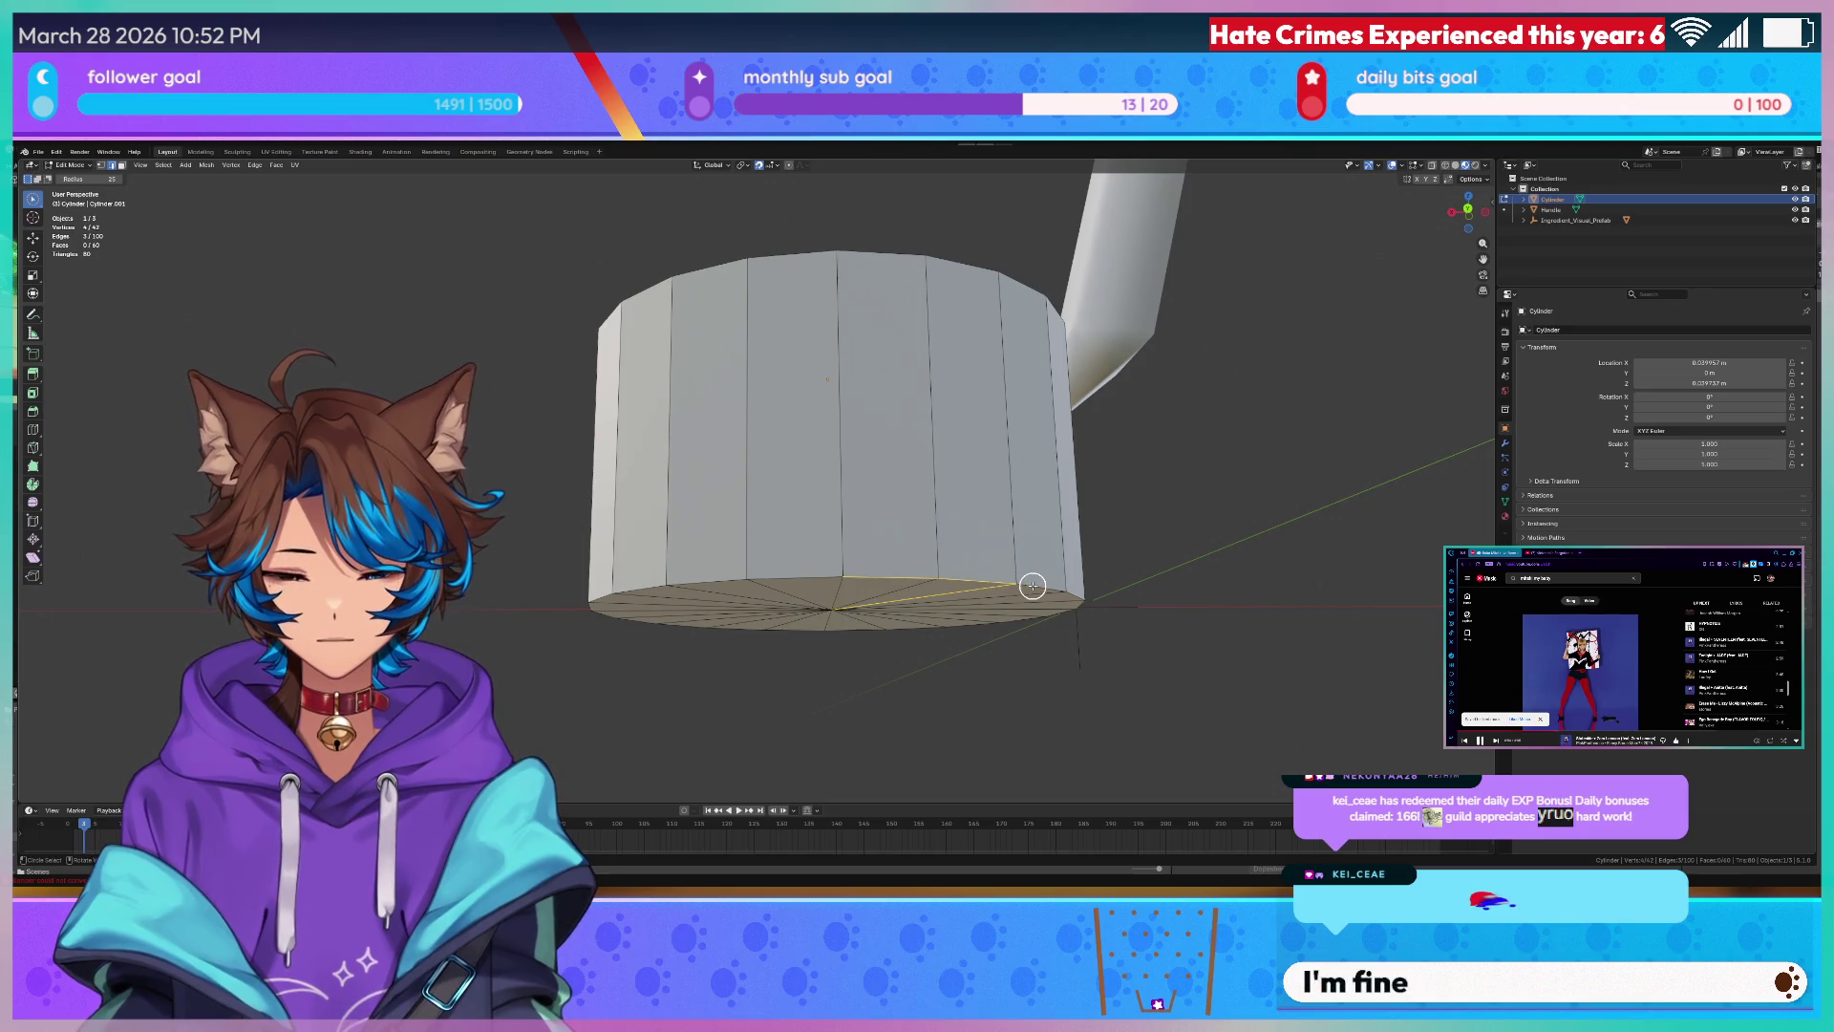
{"action": "middle_click_drag", "start_coordinate": [1049, 589], "coordinate": [1090, 620]}
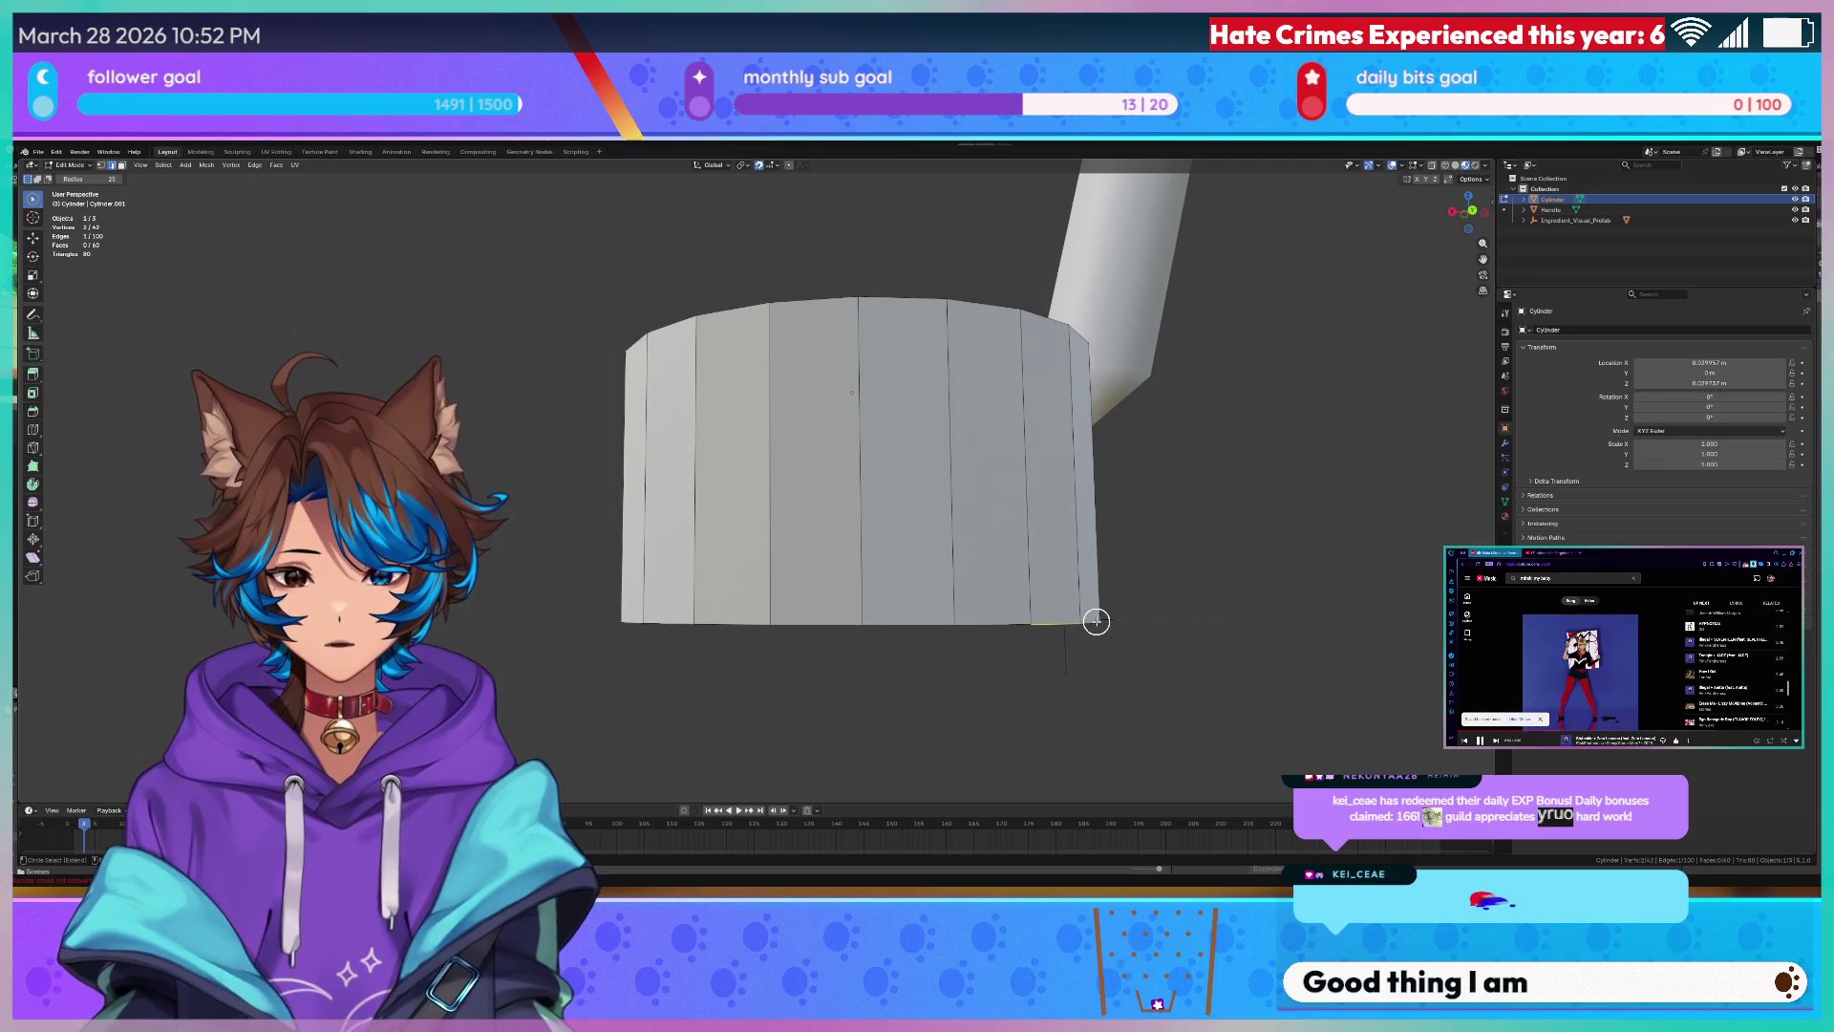
{"action": "scroll", "coordinate": [1095, 620], "scroll_direction": "up", "scroll_amount": 3}
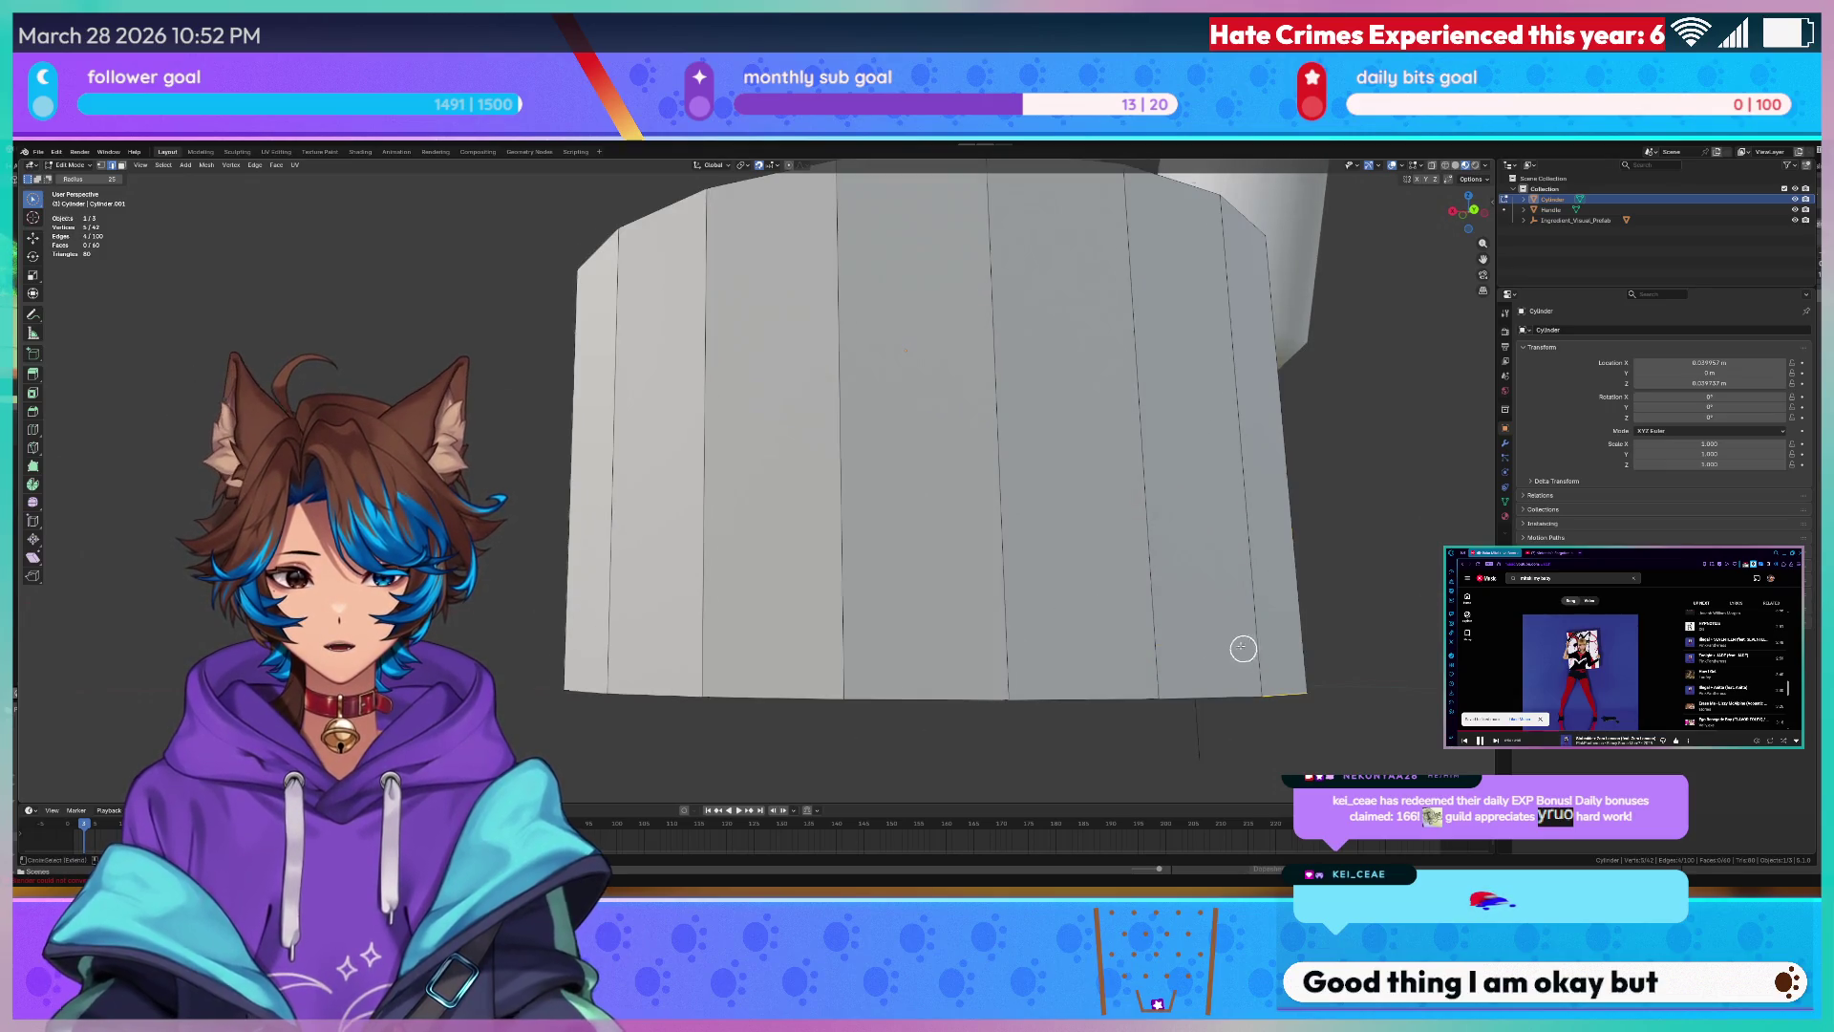
{"action": "middle_click_drag", "start_coordinate": [1242, 648], "coordinate": [1053, 584]}
{"action": "left_click", "coordinate": [1054, 584]}
{"action": "key", "text": "Escape"}
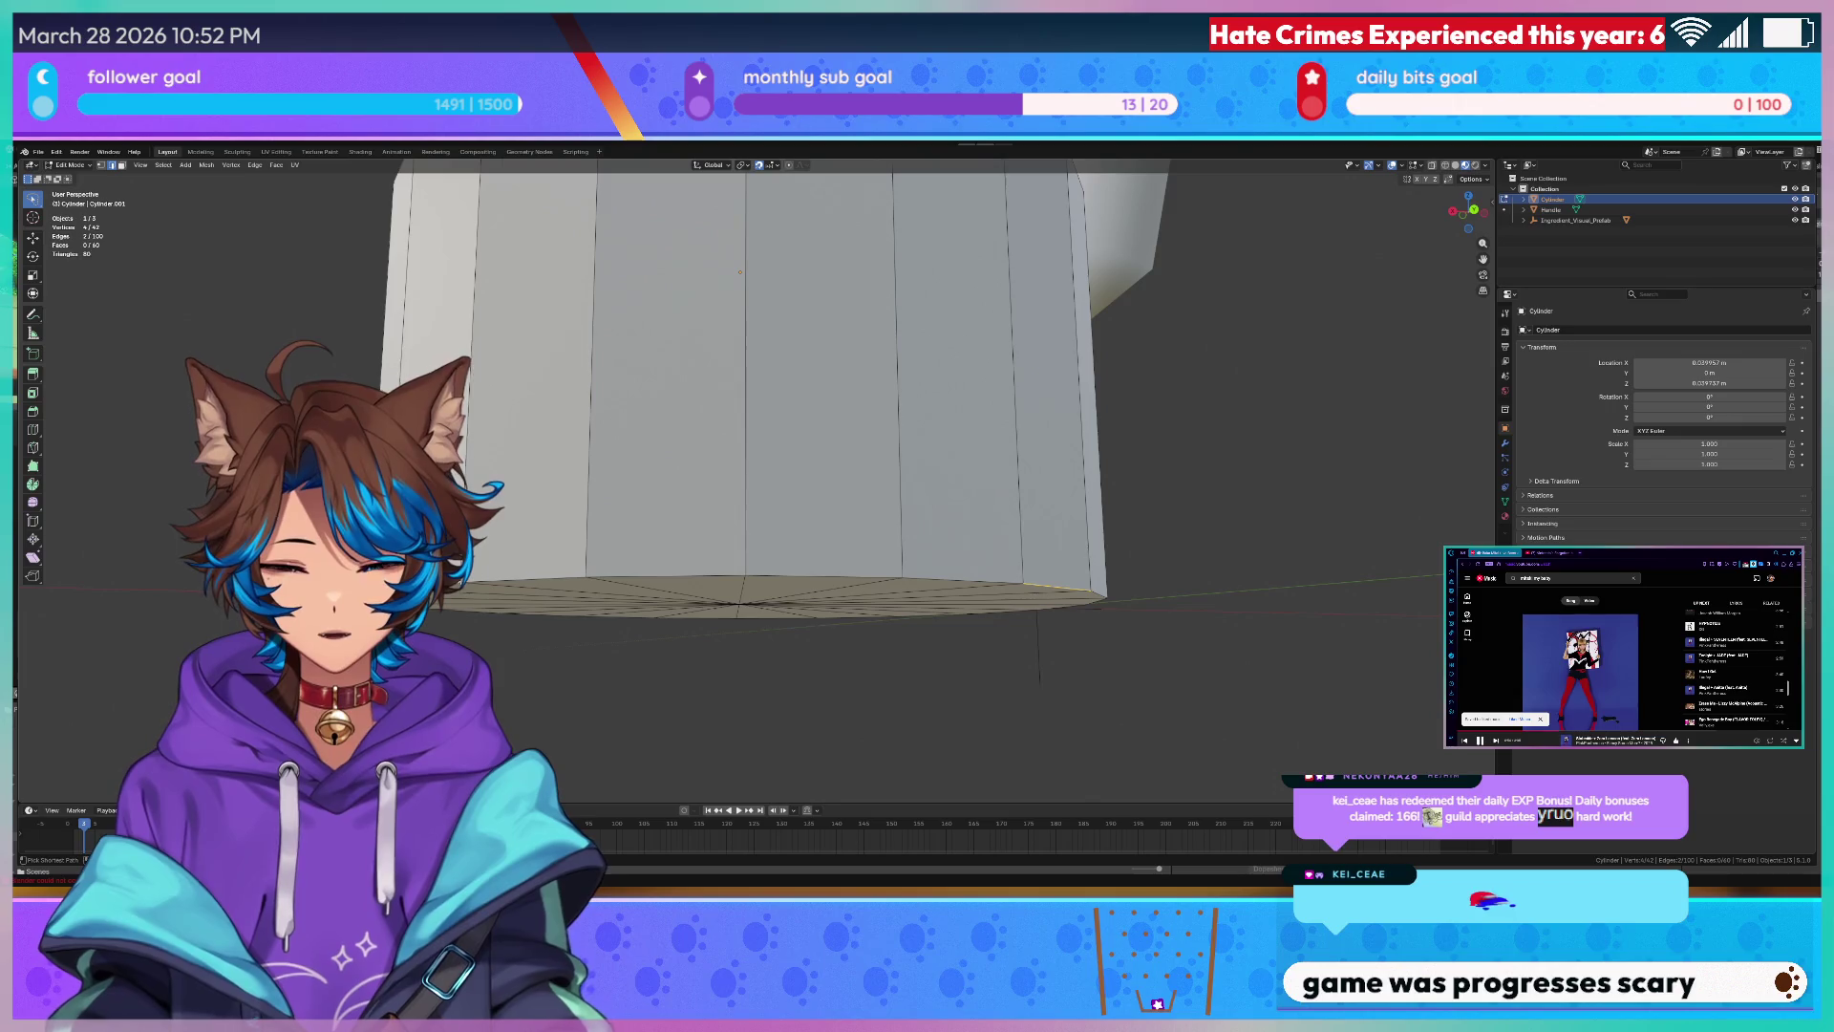
{"action": "left_click", "coordinate": [530, 577]}
{"action": "mouse_move", "coordinate": [602, 573]}
{"action": "middle_mouse_down"}
{"action": "mouse_move", "coordinate": [530, 578]}
{"action": "mouse_move", "coordinate": [510, 603]}
{"action": "middle_mouse_up"}
{"action": "left_click", "coordinate": [530, 578], "text": "ctrl"}
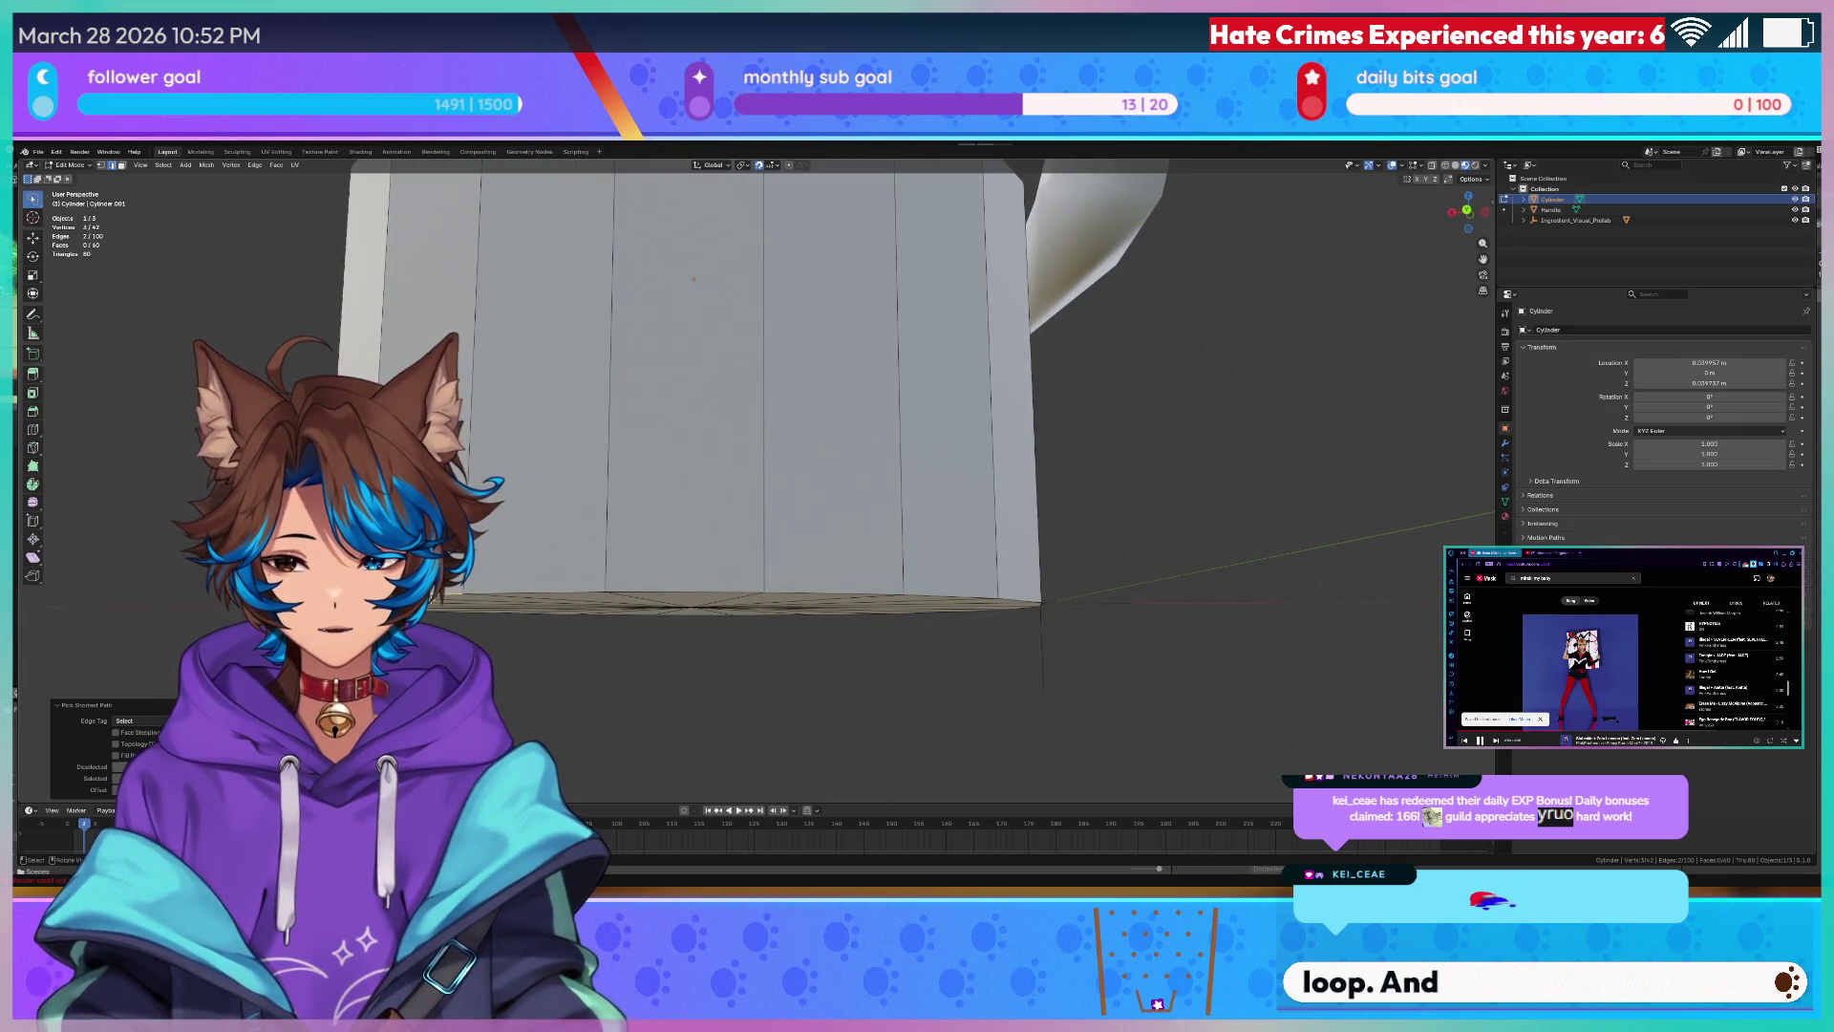
- Extend the selection to the whole bottom rim edge loop and start a bevel on it
{"action": "middle_click_drag", "start_coordinate": [948, 606], "coordinate": [947, 544]}
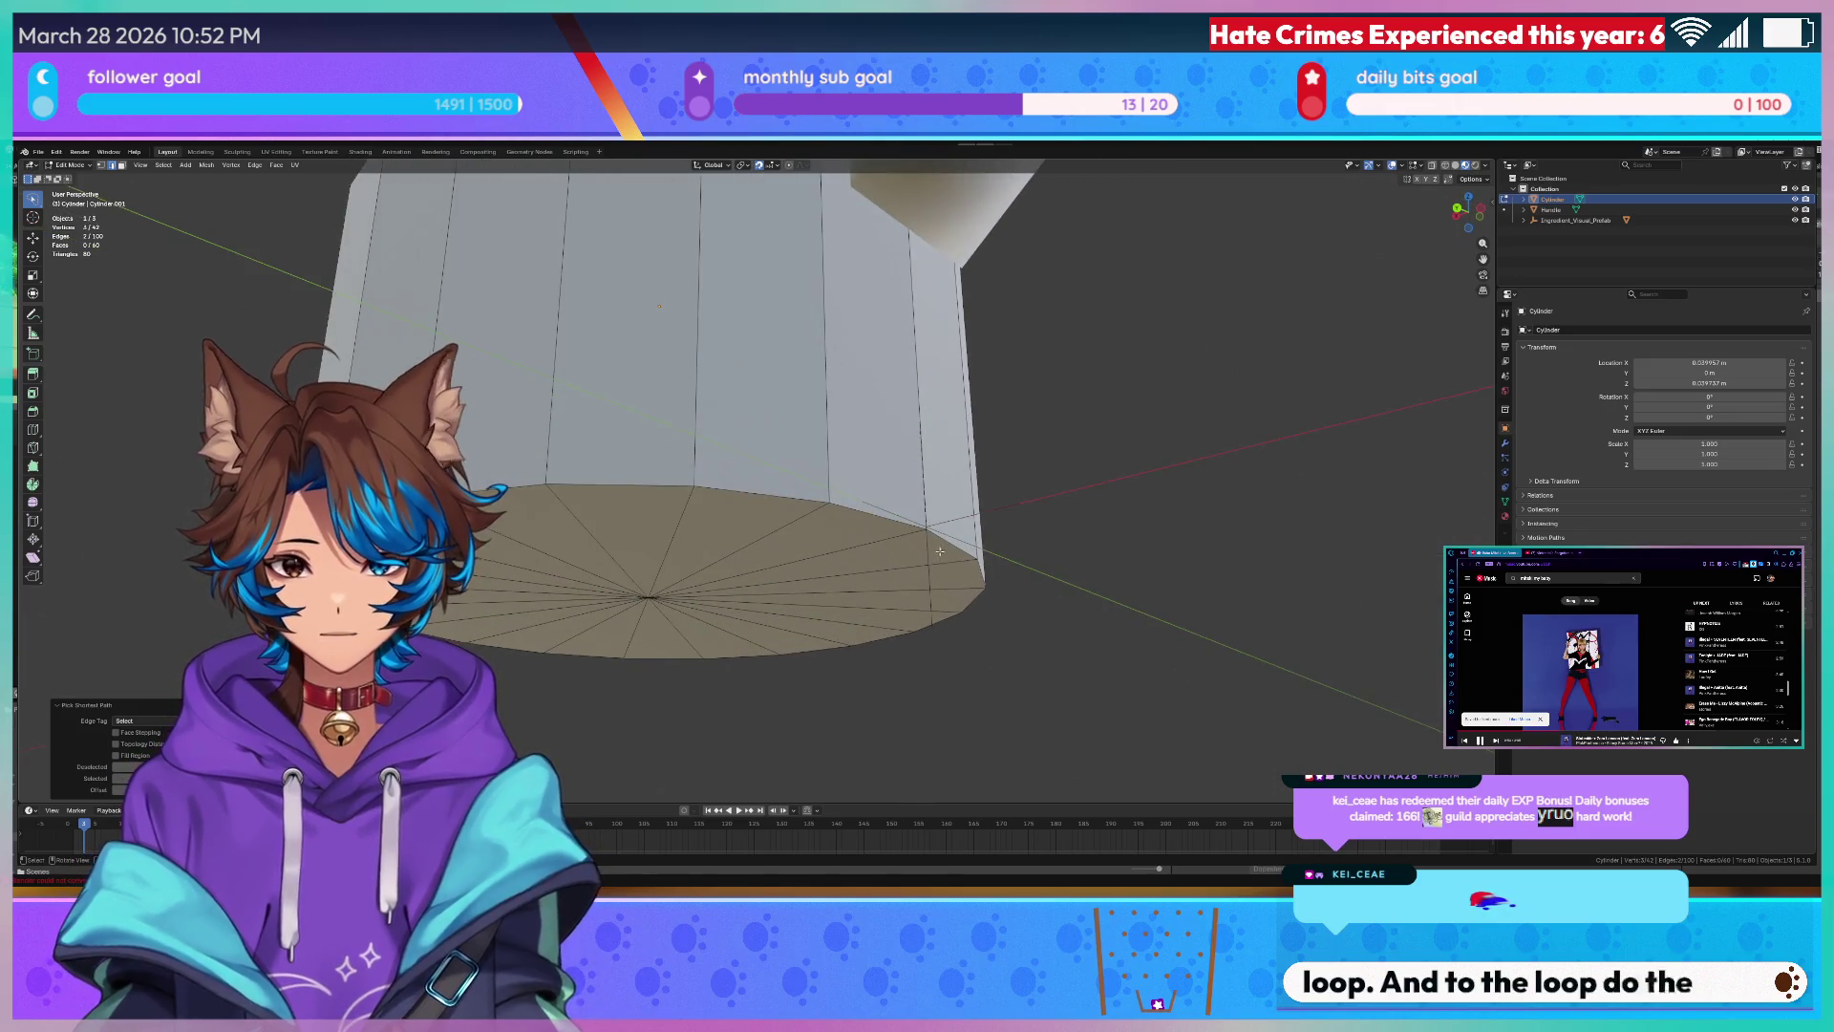
{"action": "mouse_move", "coordinate": [947, 544]}
{"action": "middle_mouse_down"}
{"action": "mouse_move", "coordinate": [835, 572]}
{"action": "mouse_move", "coordinate": [807, 349]}
{"action": "middle_mouse_up"}
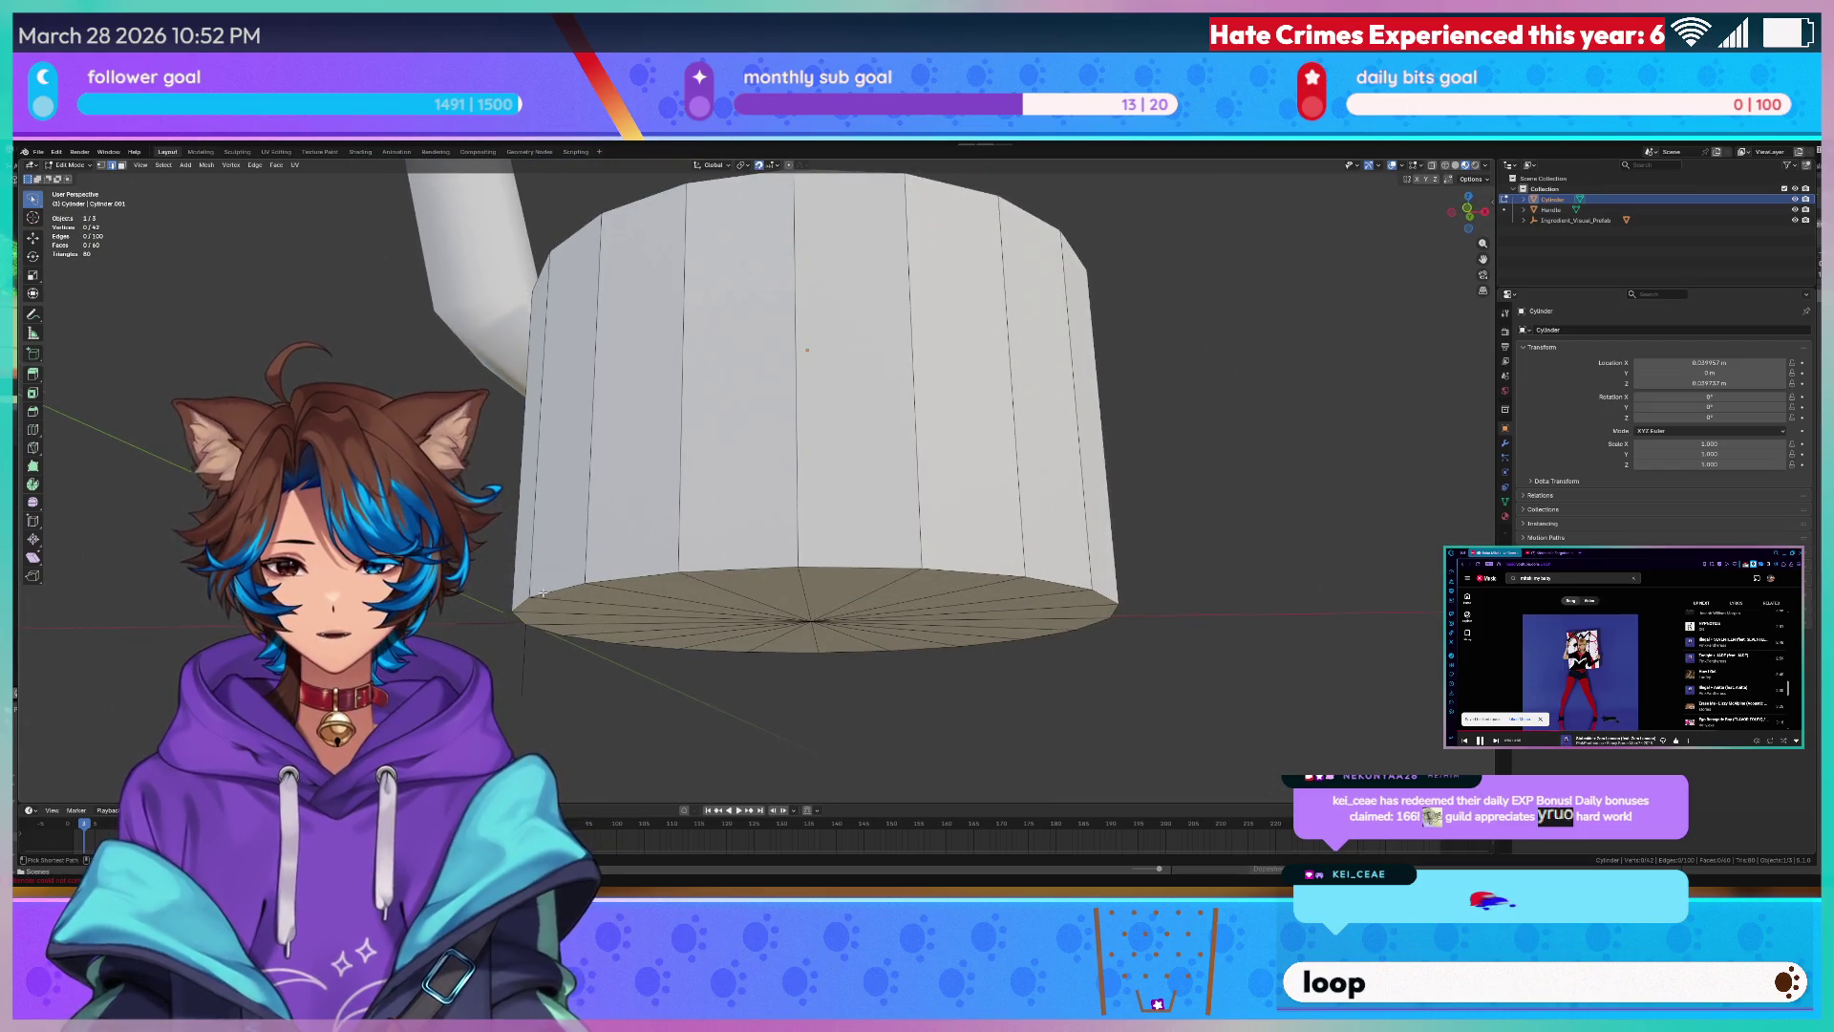
{"action": "left_click", "coordinate": [543, 592], "text": "ctrl"}
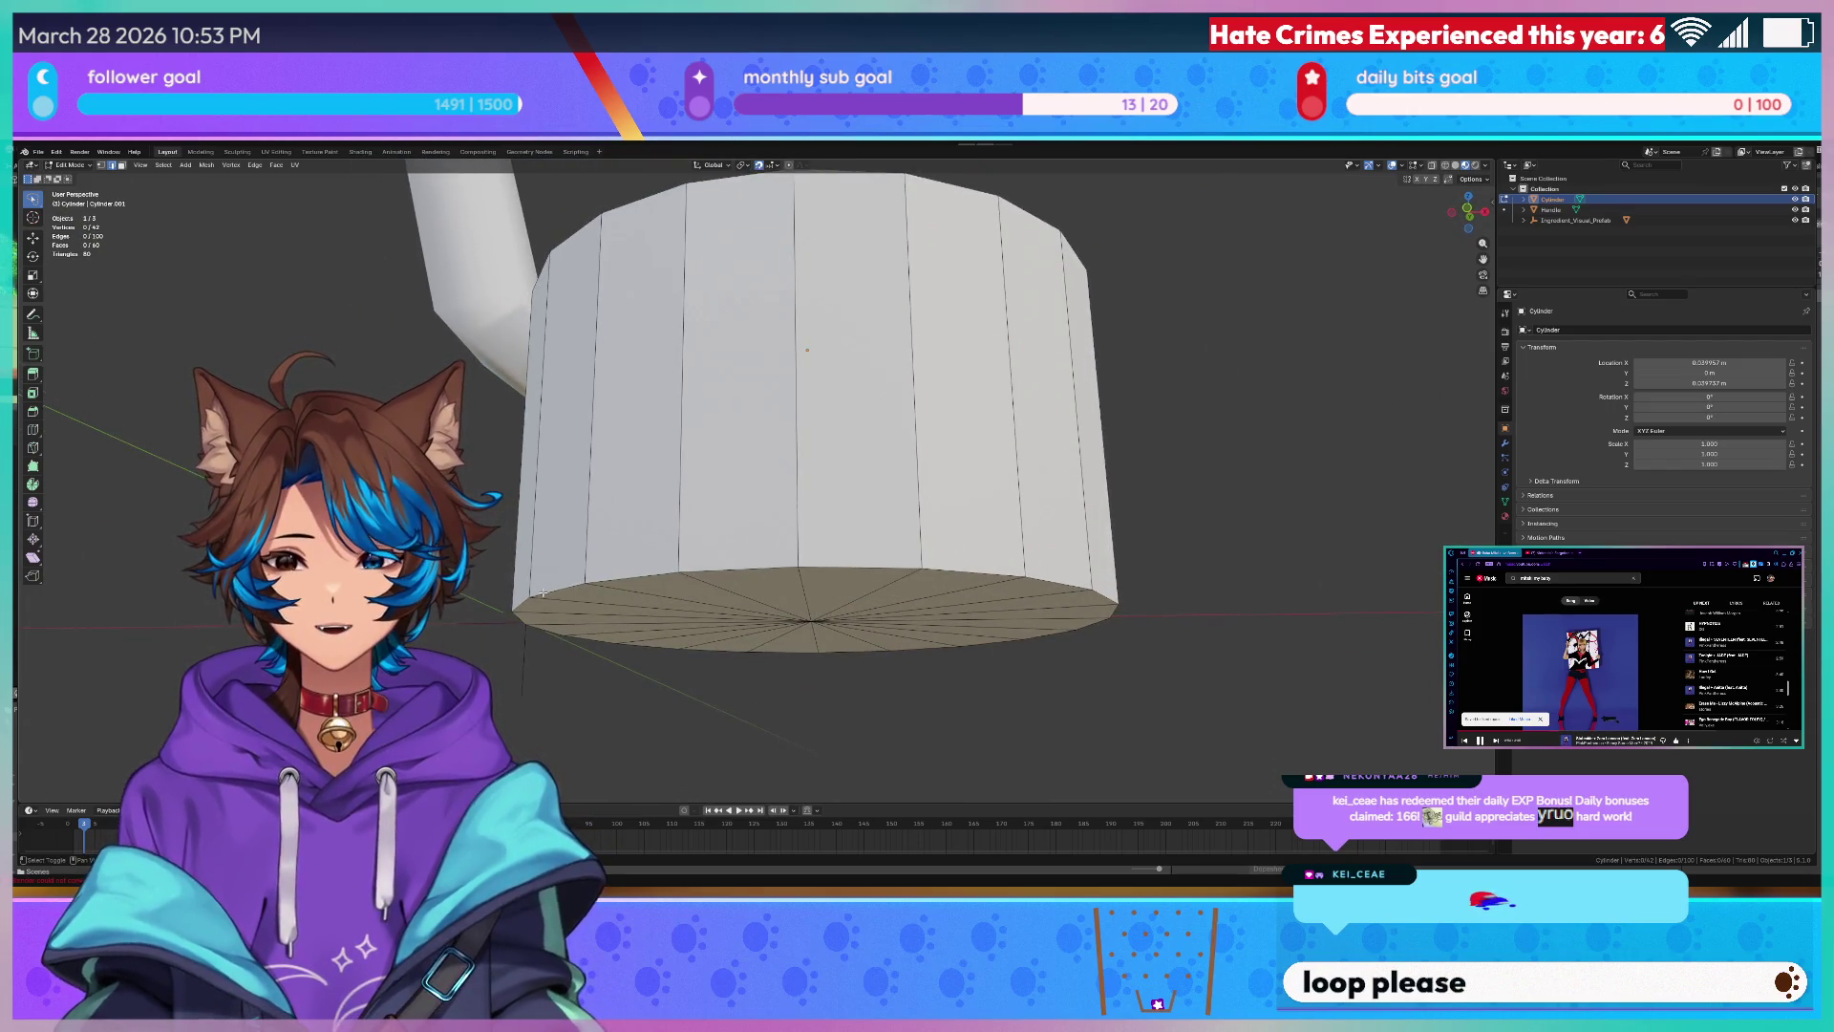
{"action": "scroll", "coordinate": [684, 592], "scroll_direction": "up", "scroll_amount": 3}
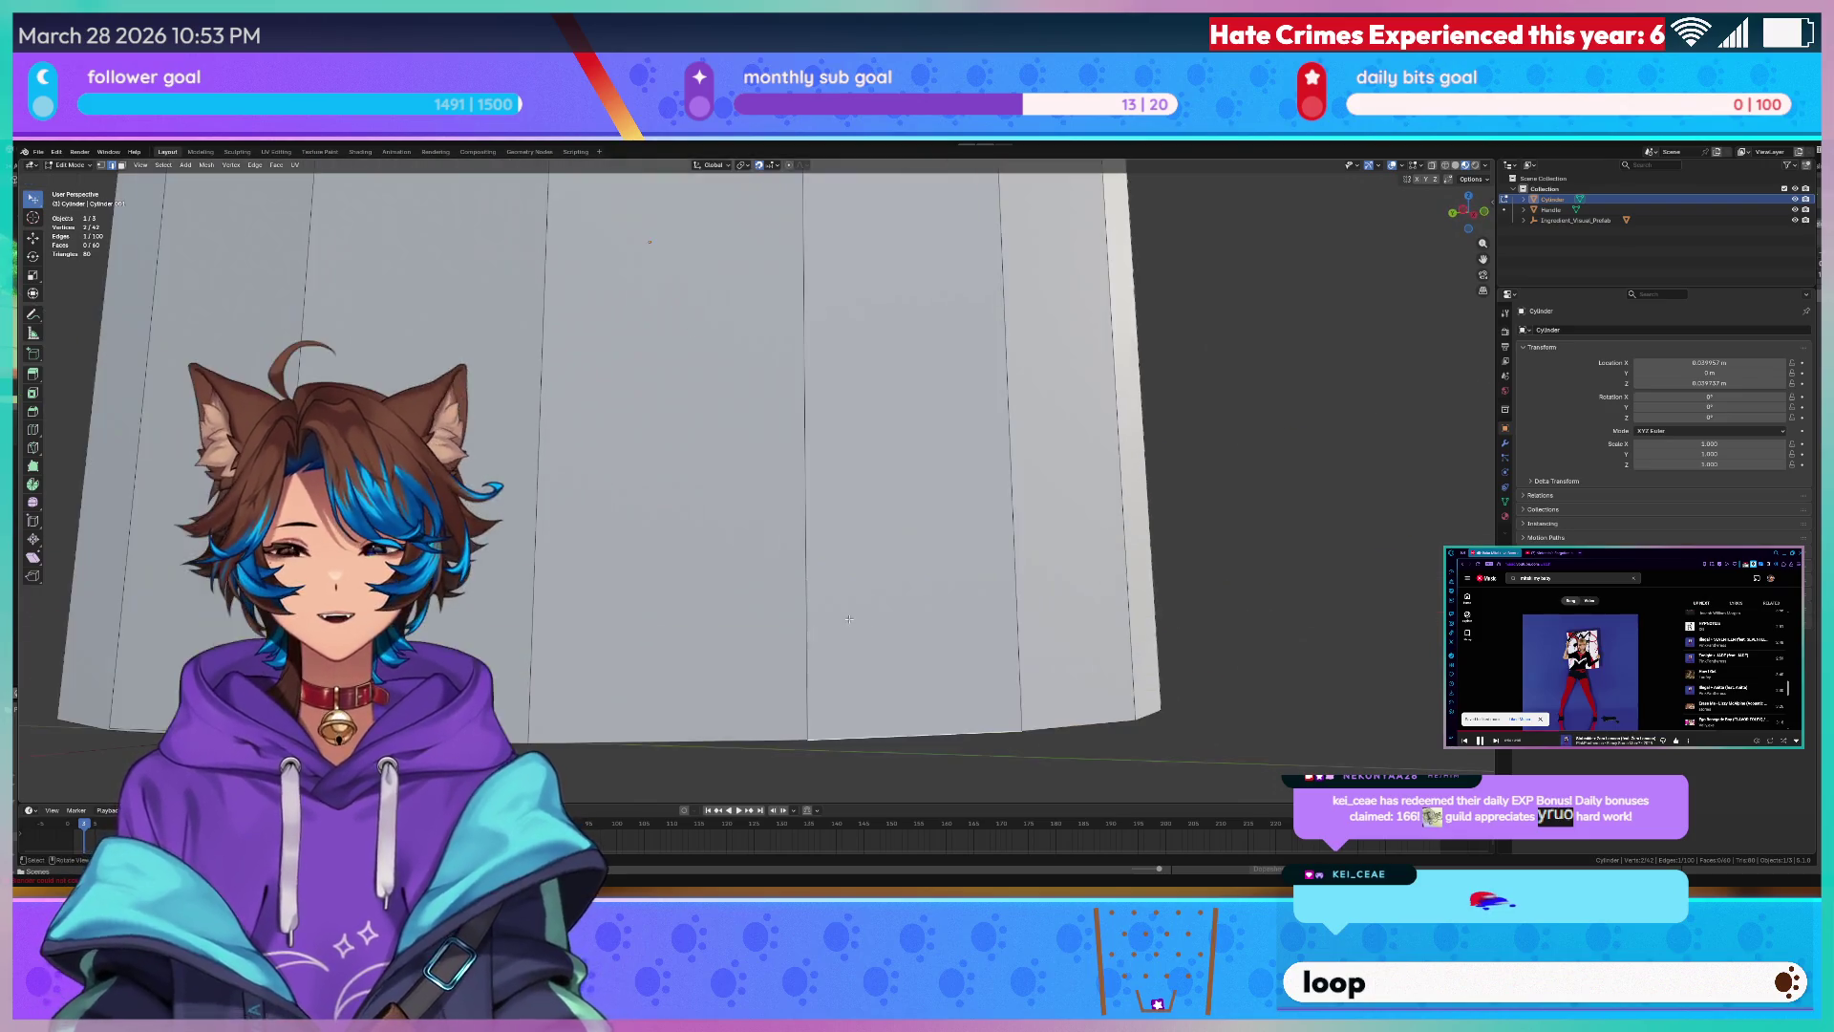
{"action": "scroll", "coordinate": [684, 592], "scroll_direction": "down", "scroll_amount": 5}
{"action": "mouse_move", "coordinate": [745, 430]}
{"action": "middle_mouse_down"}
{"action": "mouse_move", "coordinate": [676, 418]}
{"action": "mouse_move", "coordinate": [746, 473]}
{"action": "mouse_move", "coordinate": [775, 457]}
{"action": "middle_mouse_up"}
{"action": "scroll", "coordinate": [760, 459], "scroll_direction": "down", "scroll_amount": 3}
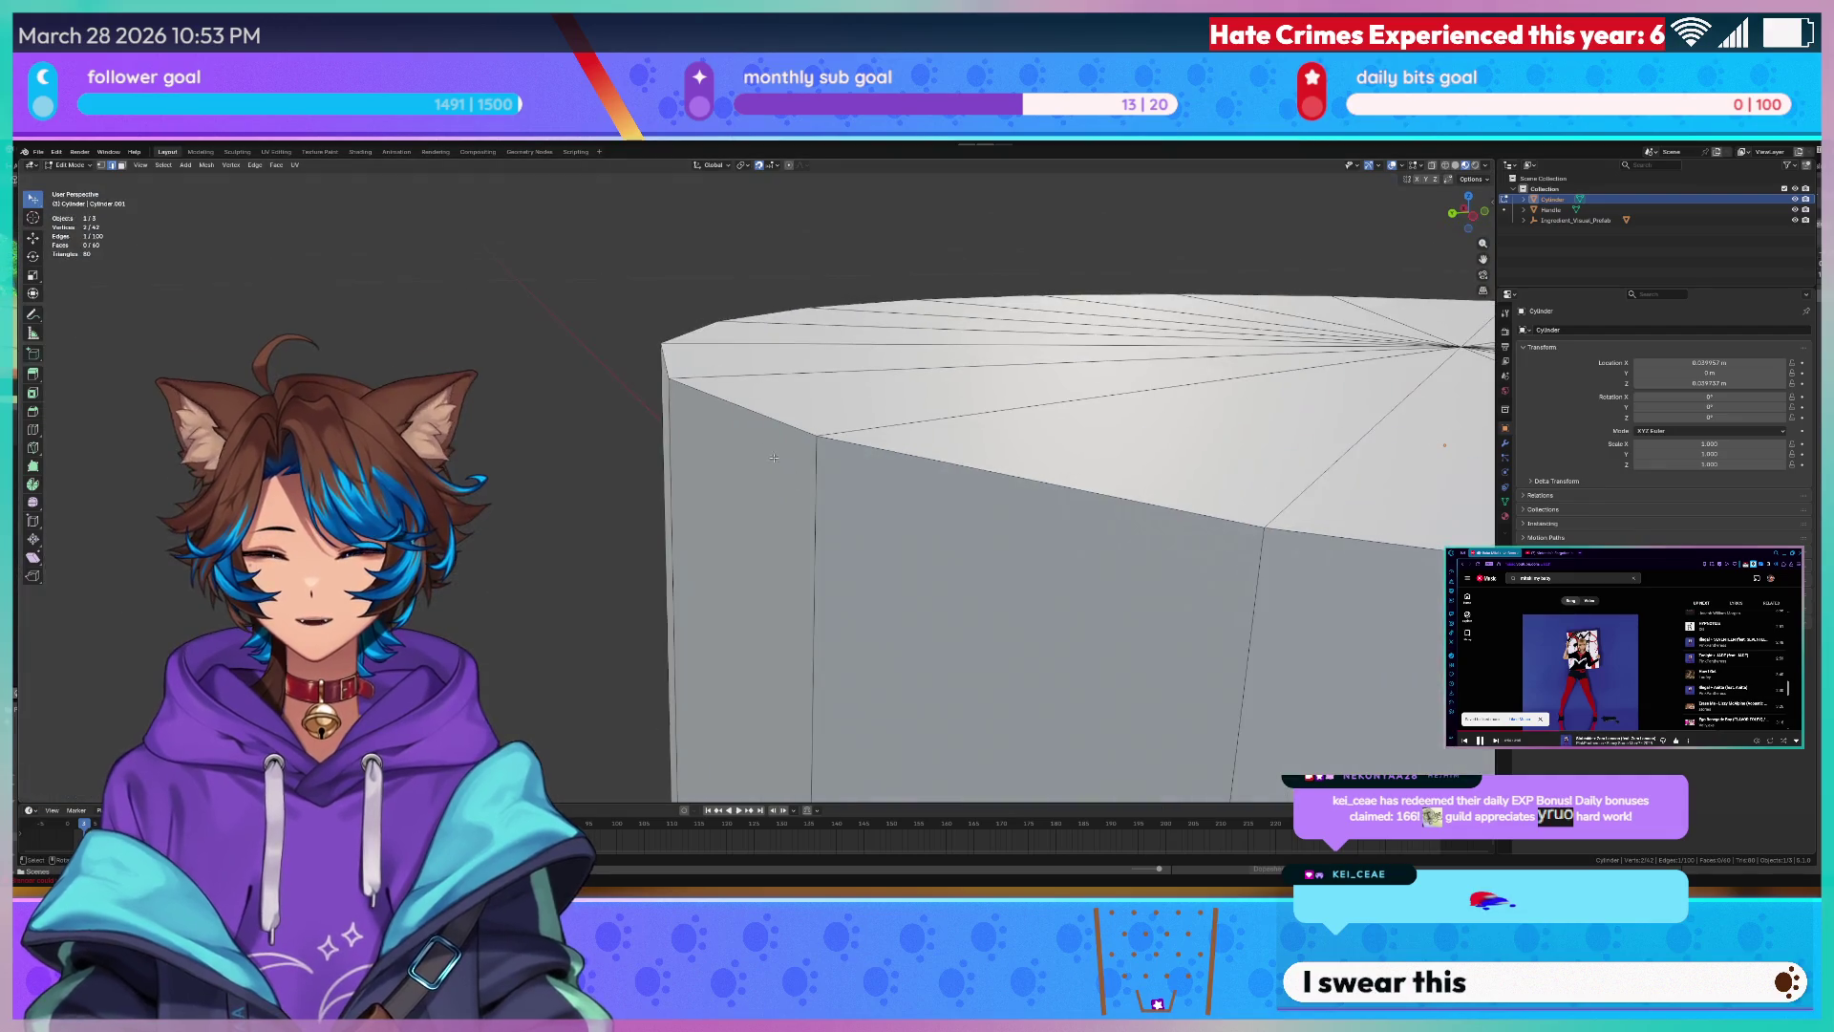
{"action": "left_click", "coordinate": [661, 355]}
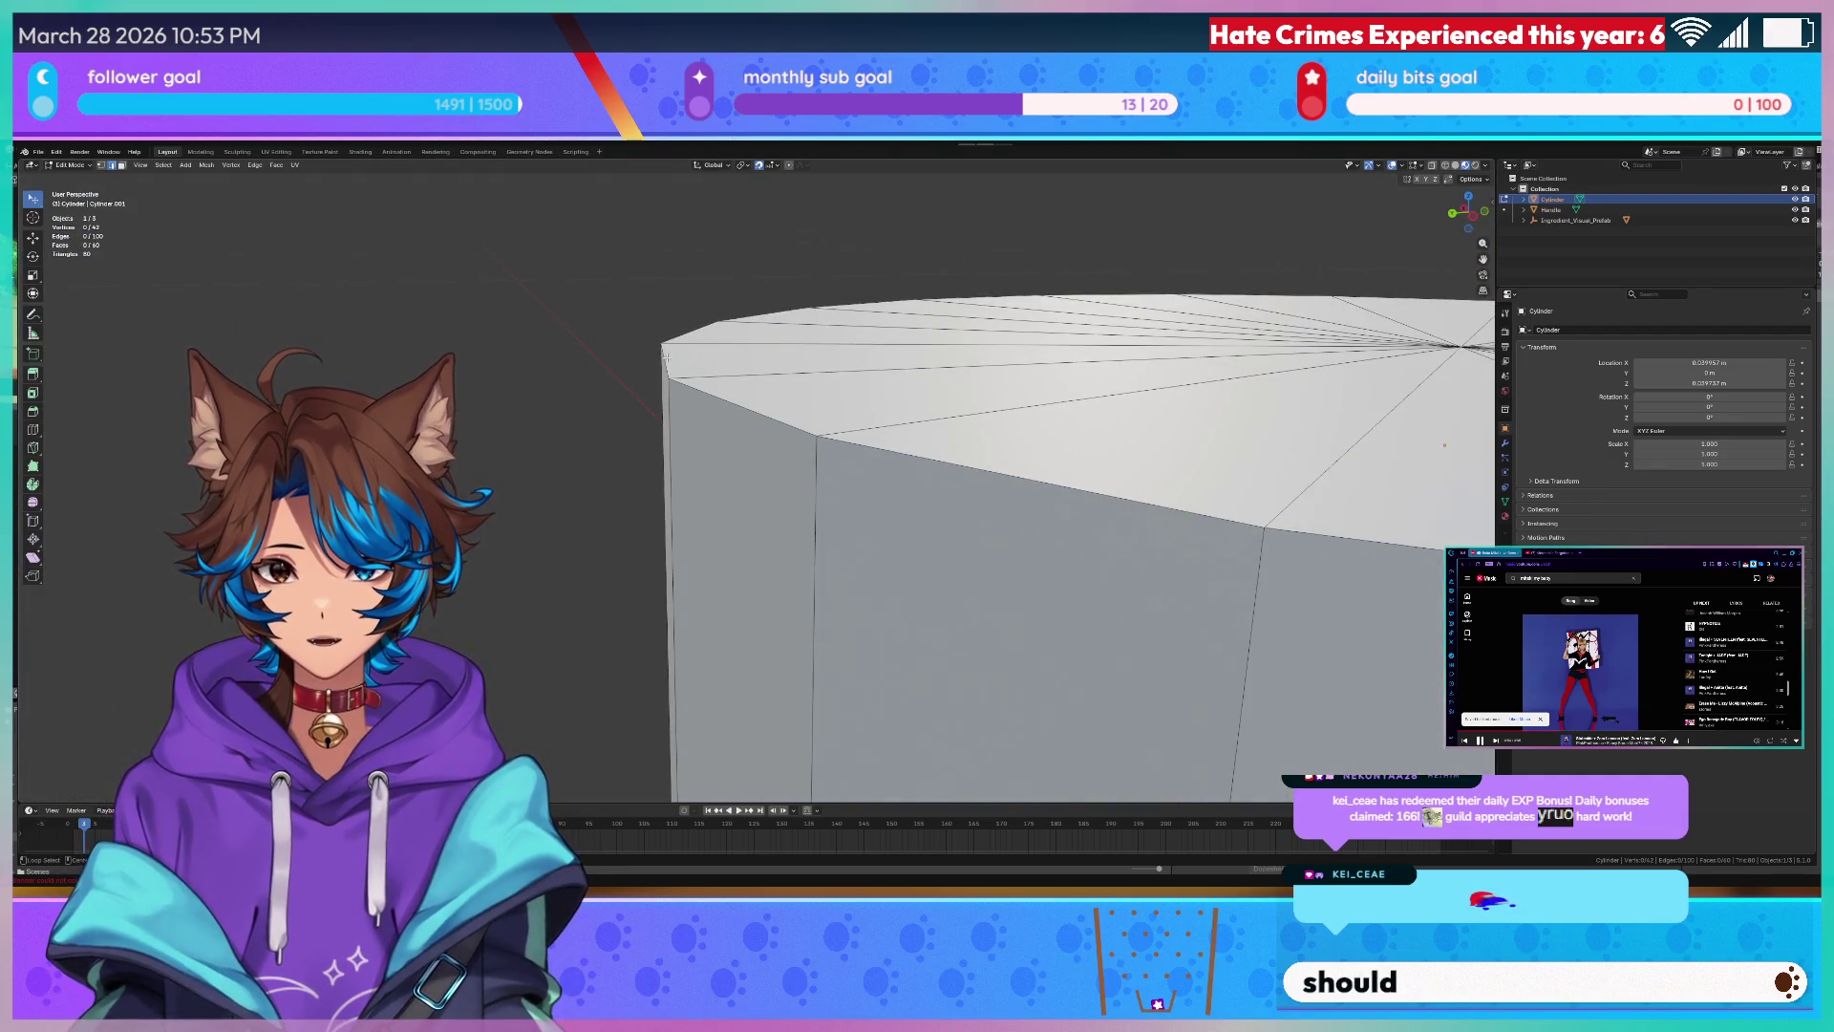
{"action": "mouse_move", "coordinate": [1003, 502]}
{"action": "middle_mouse_down"}
{"action": "mouse_move", "coordinate": [932, 431]}
{"action": "mouse_move", "coordinate": [761, 513]}
{"action": "mouse_move", "coordinate": [761, 564]}
{"action": "mouse_move", "coordinate": [909, 559]}
{"action": "mouse_move", "coordinate": [803, 430]}
{"action": "middle_mouse_up"}
{"action": "scroll", "coordinate": [728, 635], "scroll_direction": "down", "scroll_amount": 4}
{"action": "scroll", "coordinate": [909, 559], "scroll_direction": "down", "scroll_amount": 1}
{"action": "key", "text": "ctrl+b"}
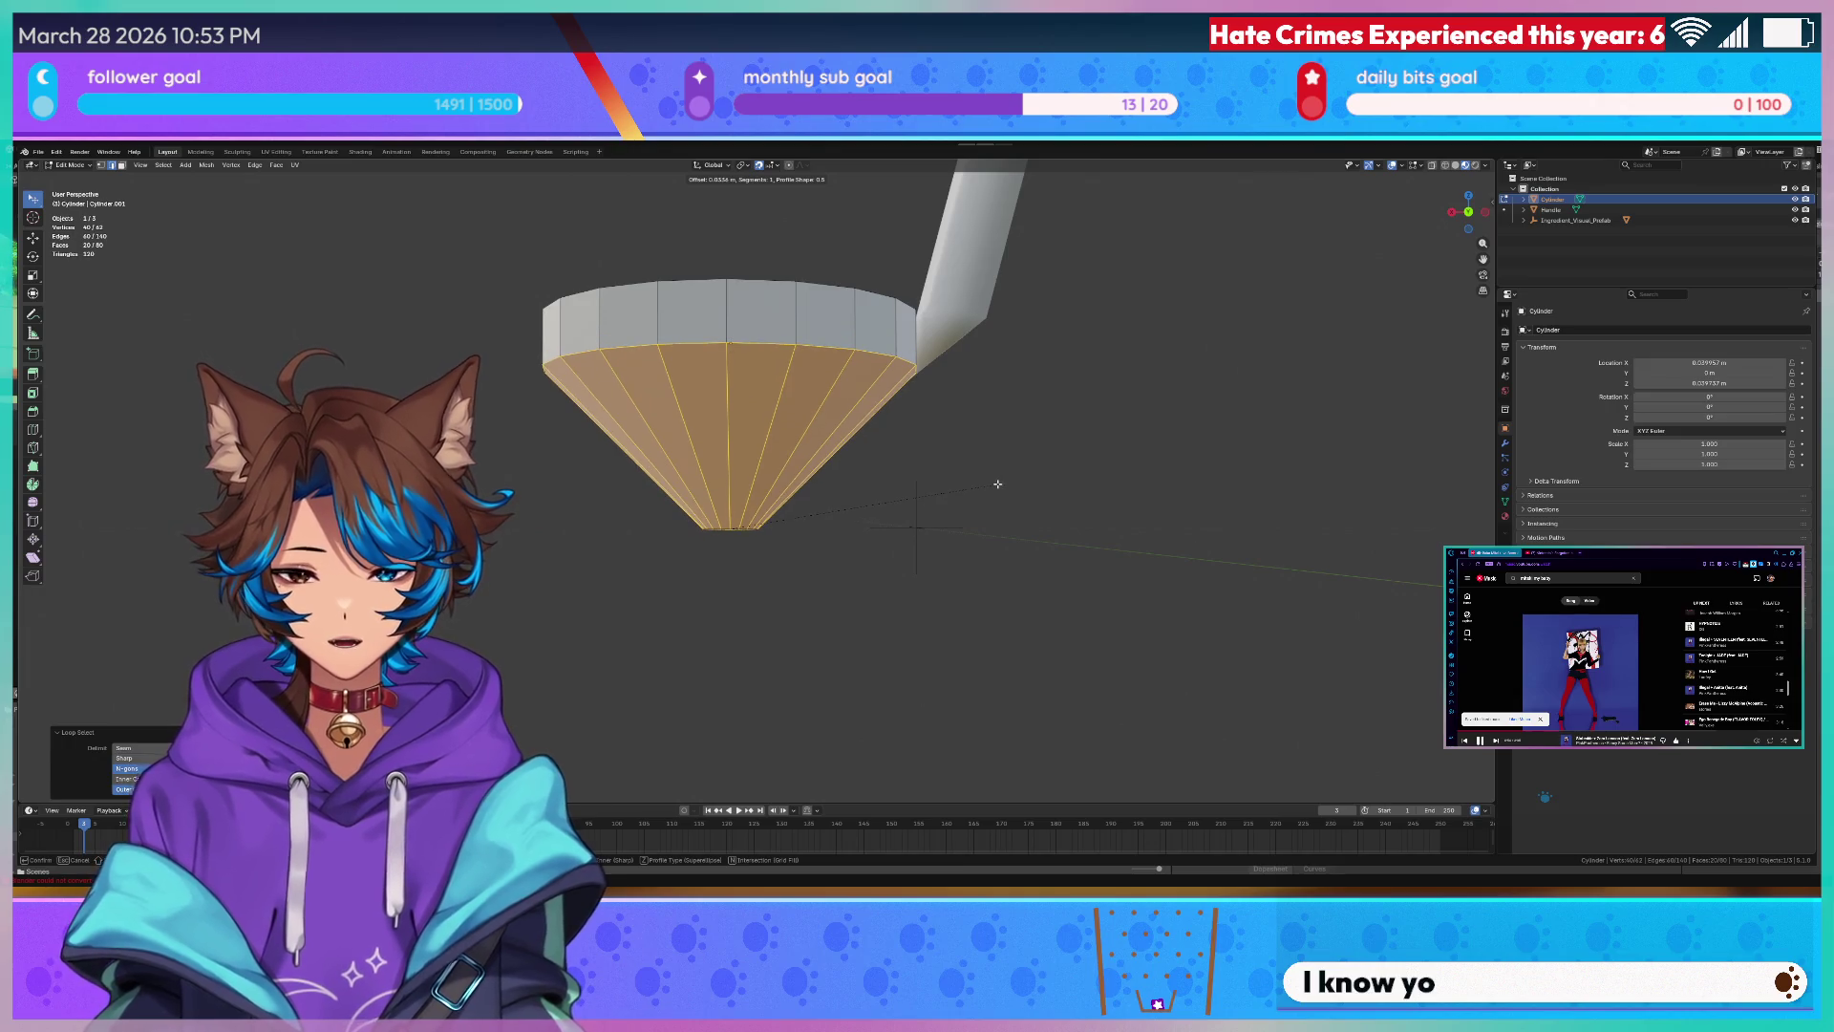
- Confirm the bevel width and raise it to 4 segments, rounding the bottom into a smooth bowl
{"action": "left_click", "coordinate": [997, 485]}
{"action": "scroll", "coordinate": [148, 643], "scroll_direction": "up", "scroll_amount": 1, "text": "ctrl"}
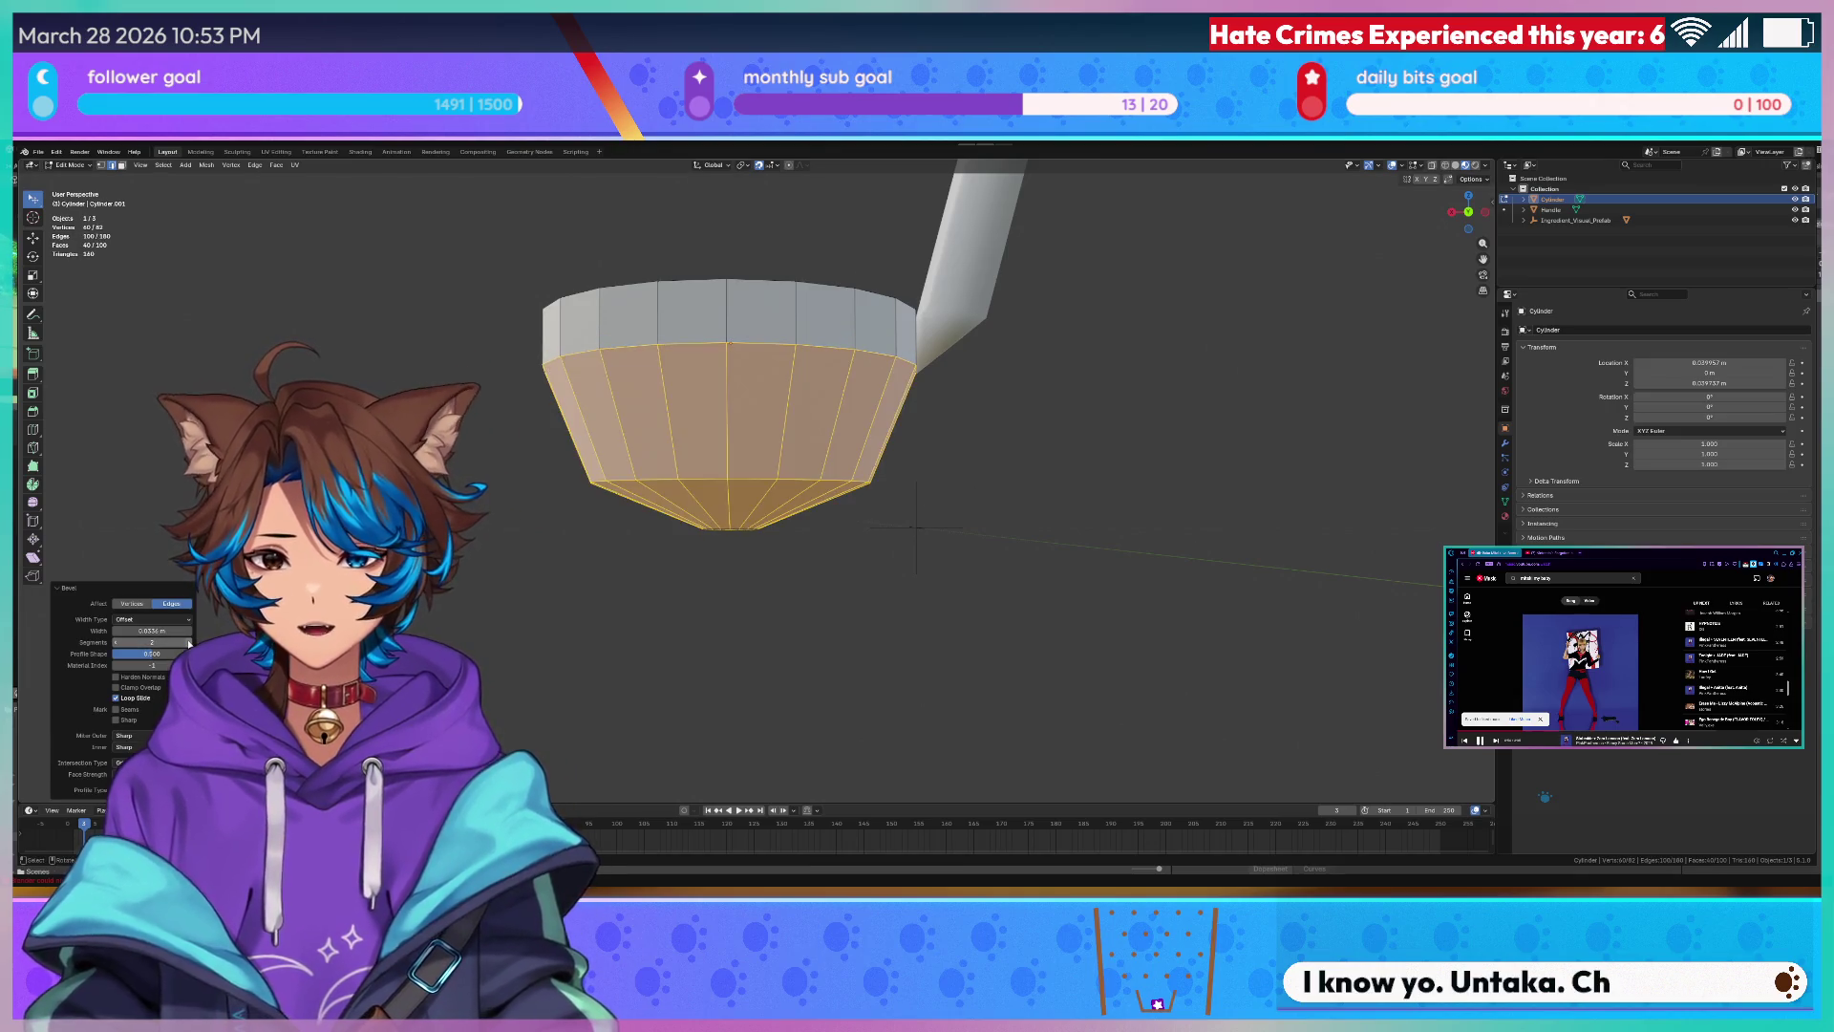
{"action": "scroll", "coordinate": [148, 642], "scroll_direction": "up", "scroll_amount": 1, "text": "ctrl"}
{"action": "left_click", "coordinate": [189, 644]}
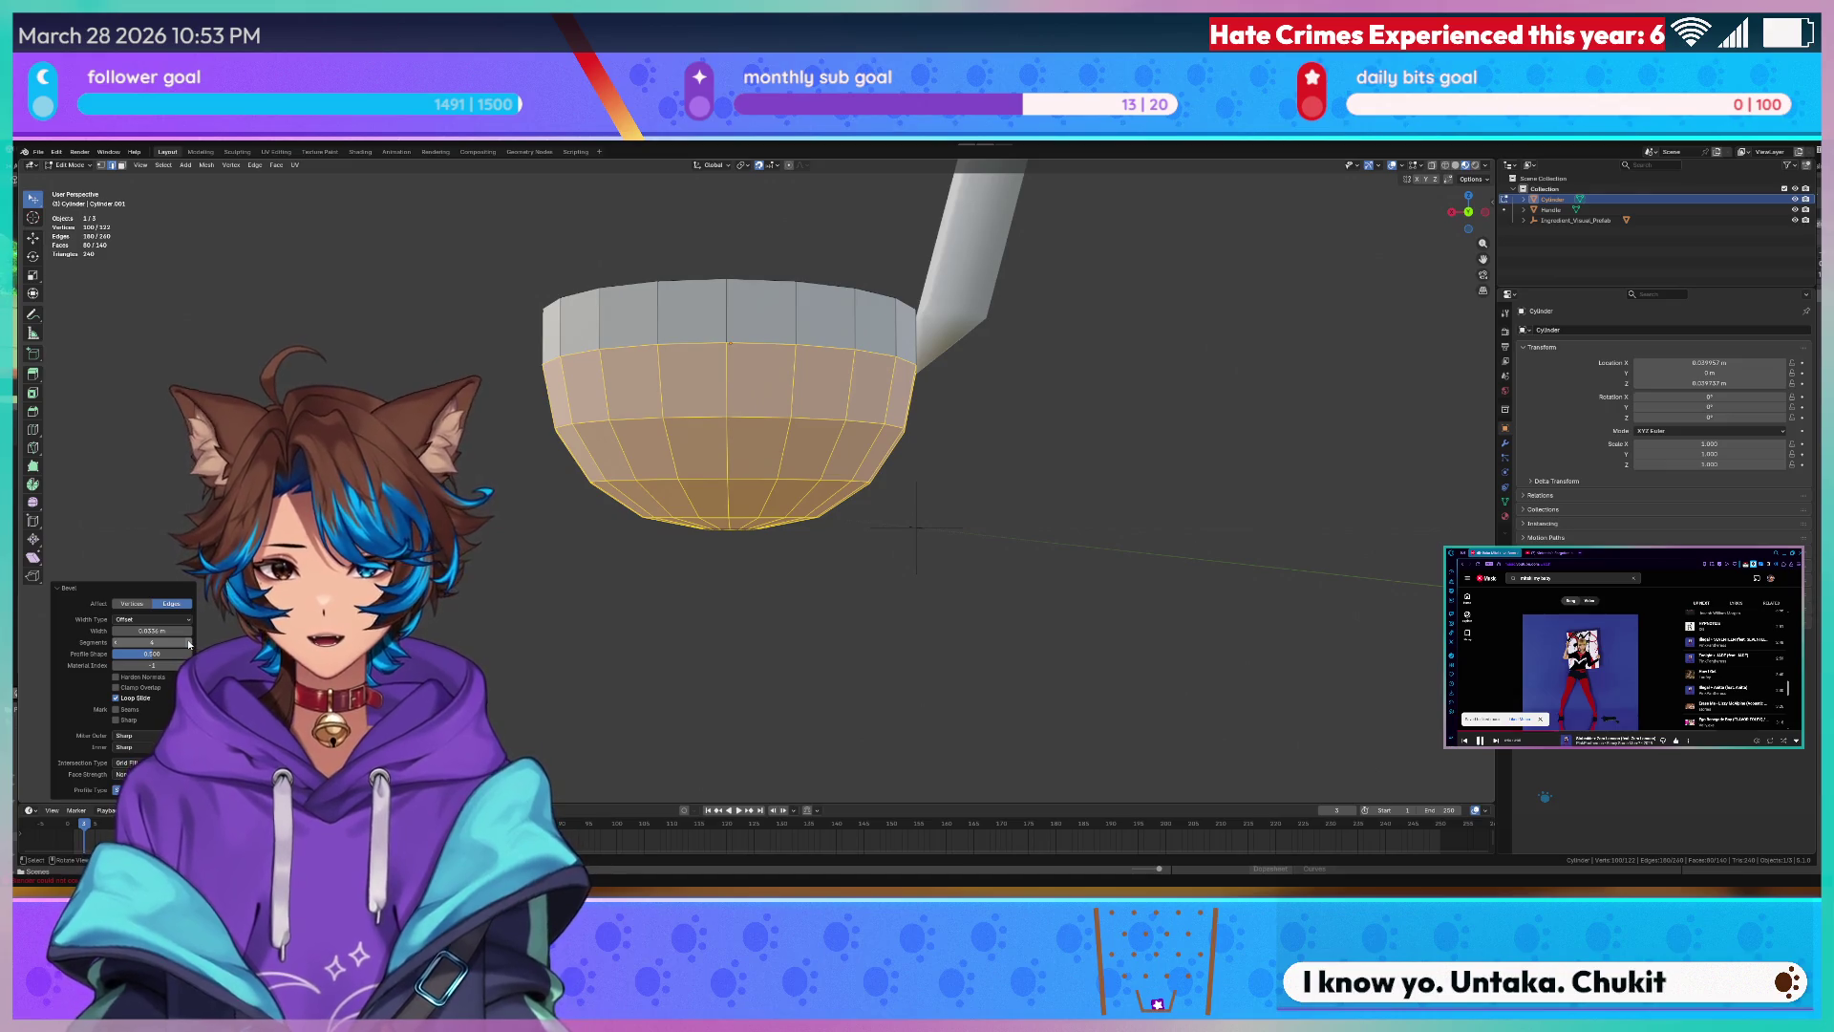
{"action": "mouse_move", "coordinate": [466, 643]}
{"action": "middle_mouse_down"}
{"action": "mouse_move", "coordinate": [826, 585]}
{"action": "mouse_move", "coordinate": [917, 373]}
{"action": "middle_mouse_up"}
- Select the linked top cap faces and delete them, then undo to retry
{"action": "left_click", "coordinate": [646, 373]}
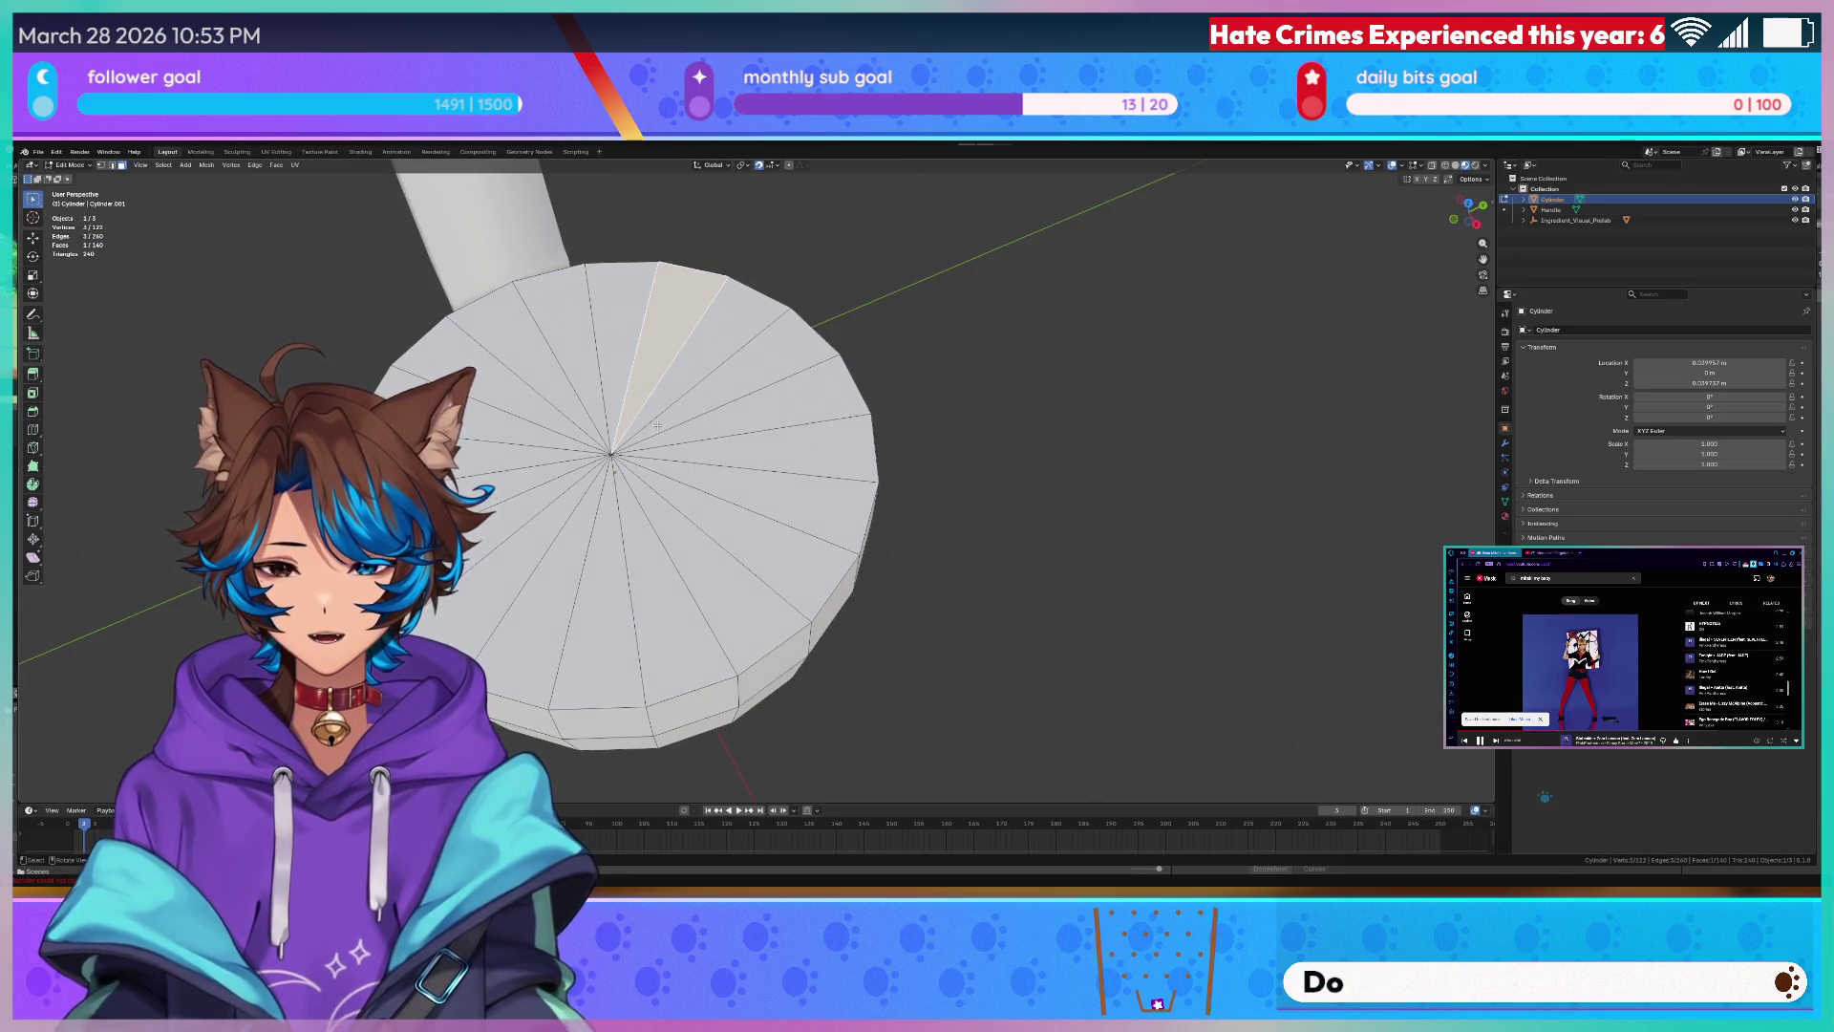
{"action": "key", "text": "l"}
{"action": "key", "text": "x"}
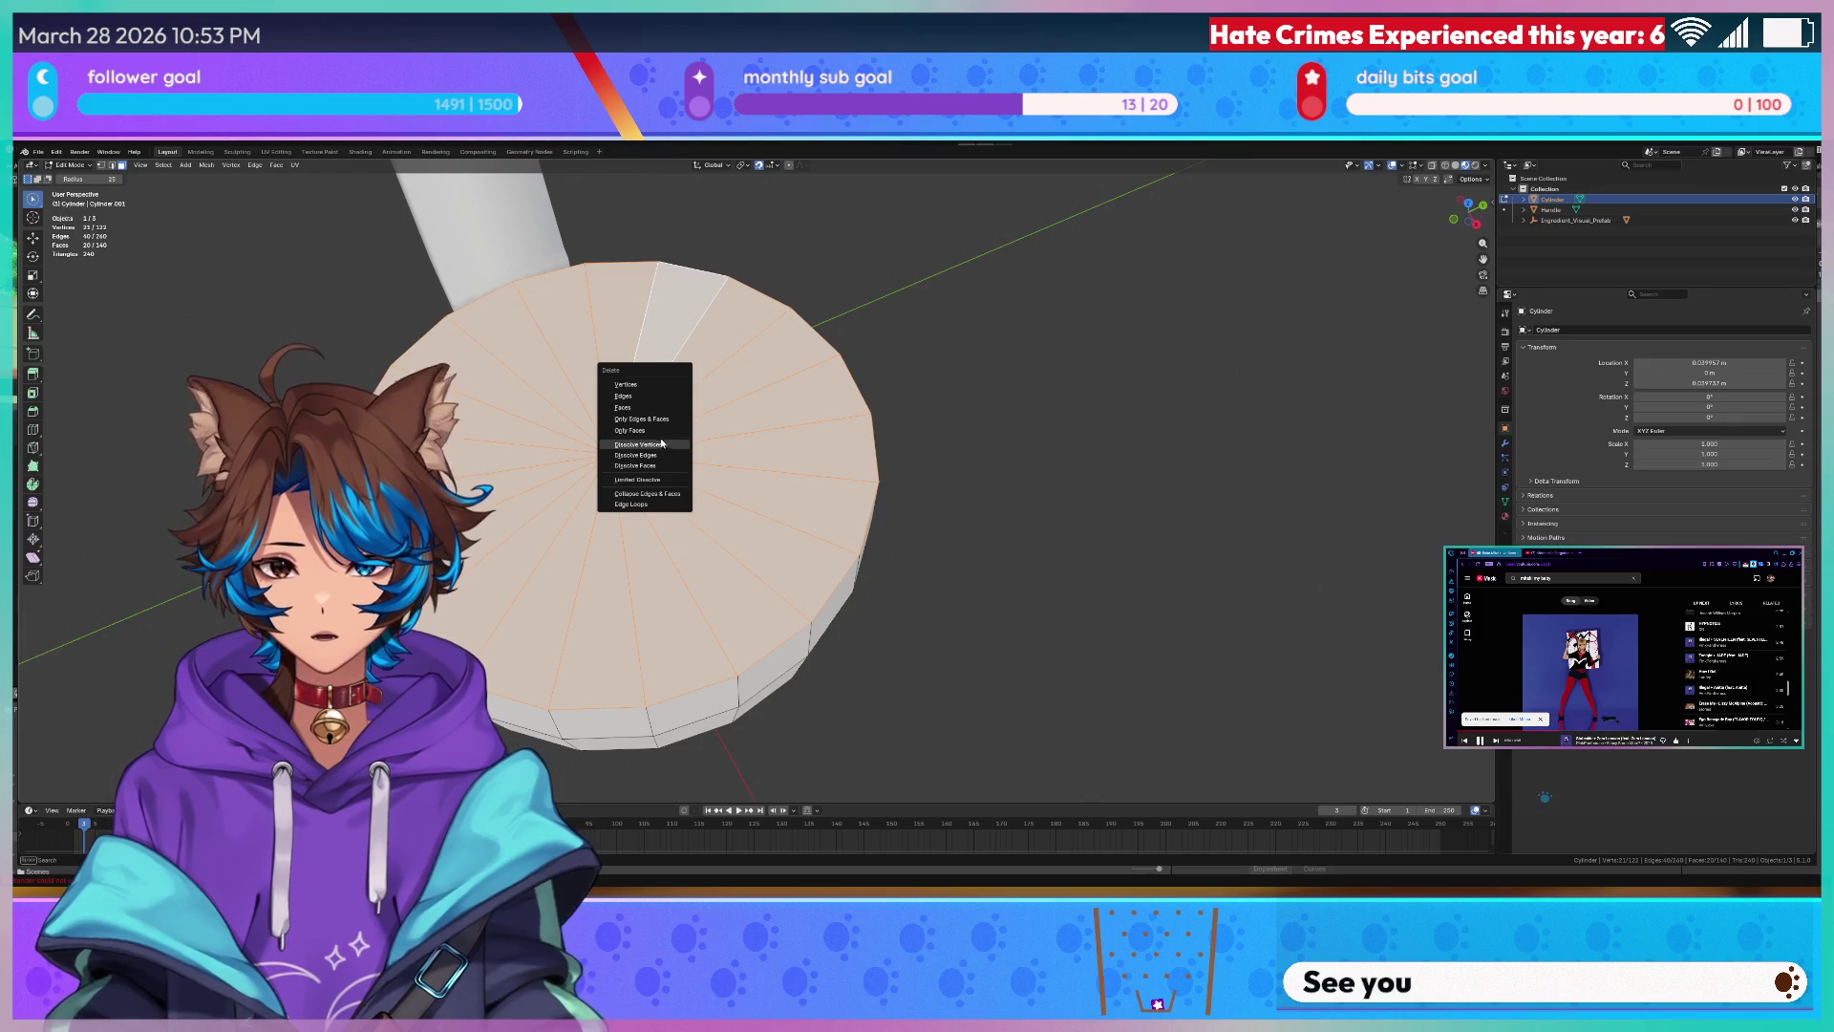
{"action": "left_click", "coordinate": [643, 419]}
{"action": "middle_click_drag", "start_coordinate": [716, 503], "coordinate": [831, 416]}
{"action": "key", "text": "ctrl+z"}
{"action": "key", "text": "ctrl+z"}
- Delete only the top cap faces to open the bowl and return to Object Mode
{"action": "key", "text": "x"}
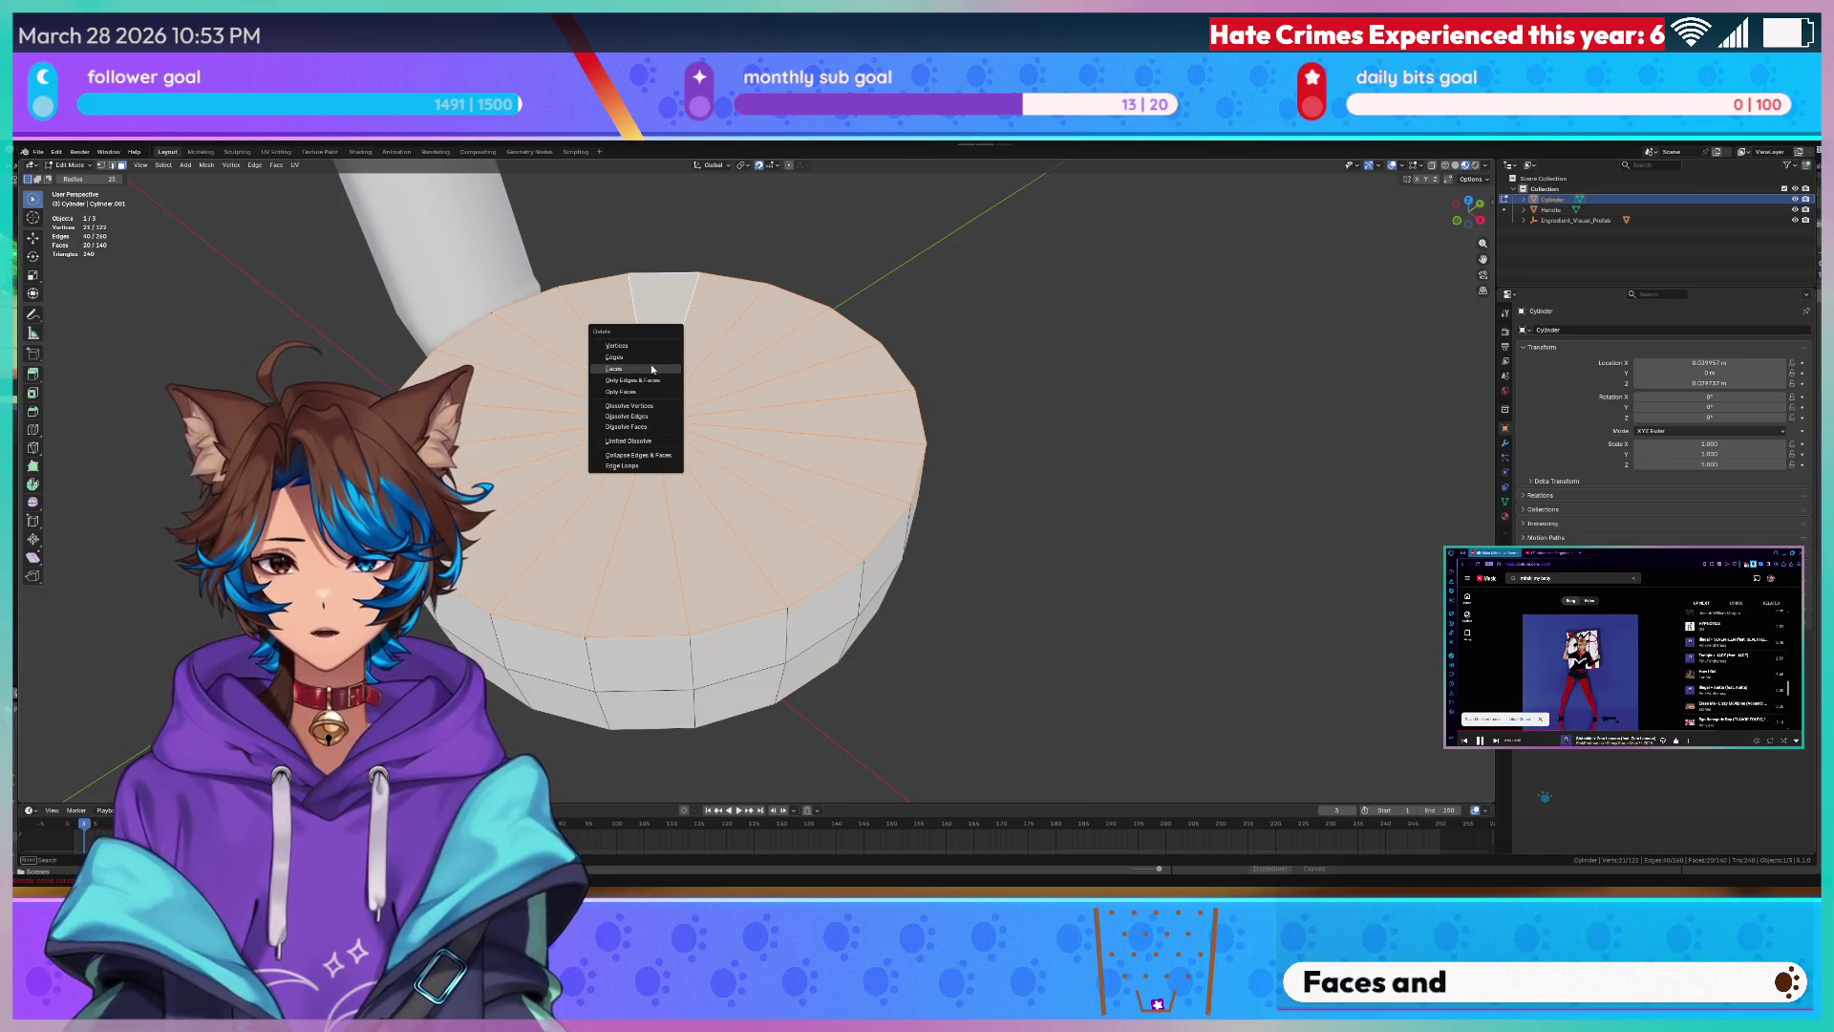
{"action": "left_click", "coordinate": [652, 370]}
{"action": "middle_click_drag", "start_coordinate": [717, 473], "coordinate": [788, 373]}
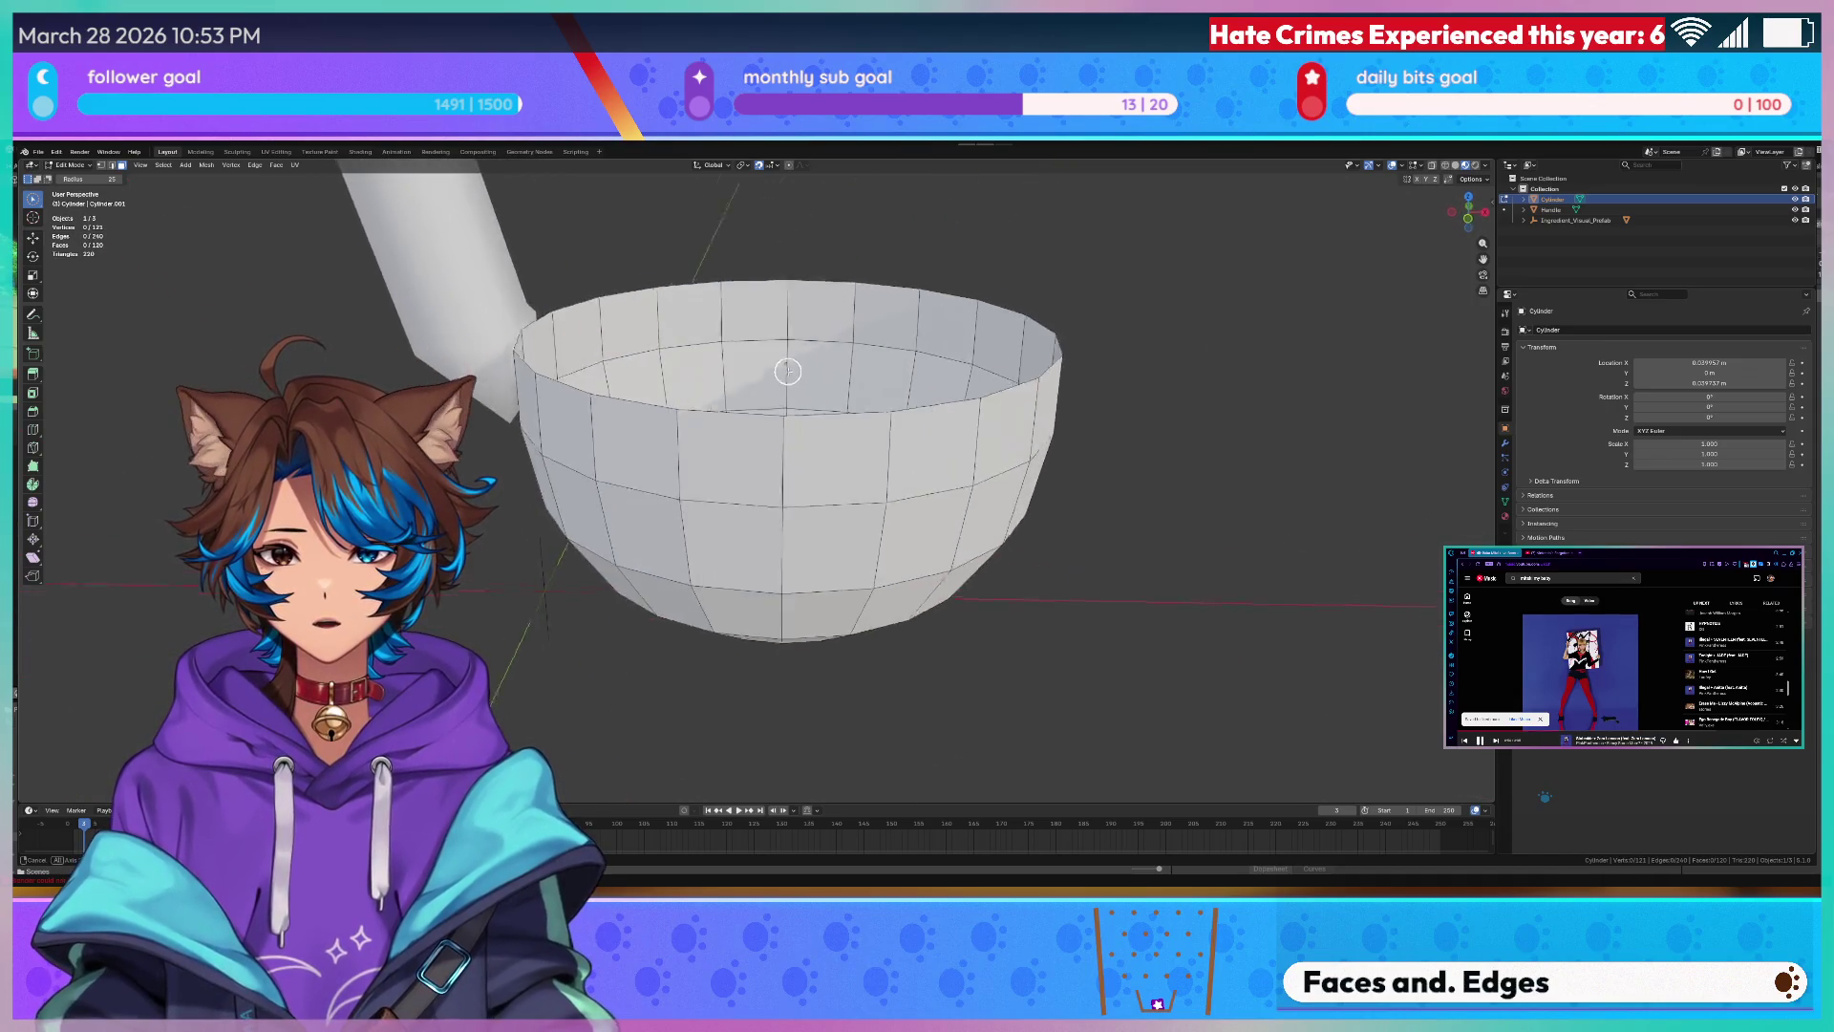
{"action": "scroll", "coordinate": [787, 372], "scroll_direction": "down", "scroll_amount": 2}
{"action": "key", "text": "Tab"}
{"action": "right_click", "coordinate": [818, 330]}
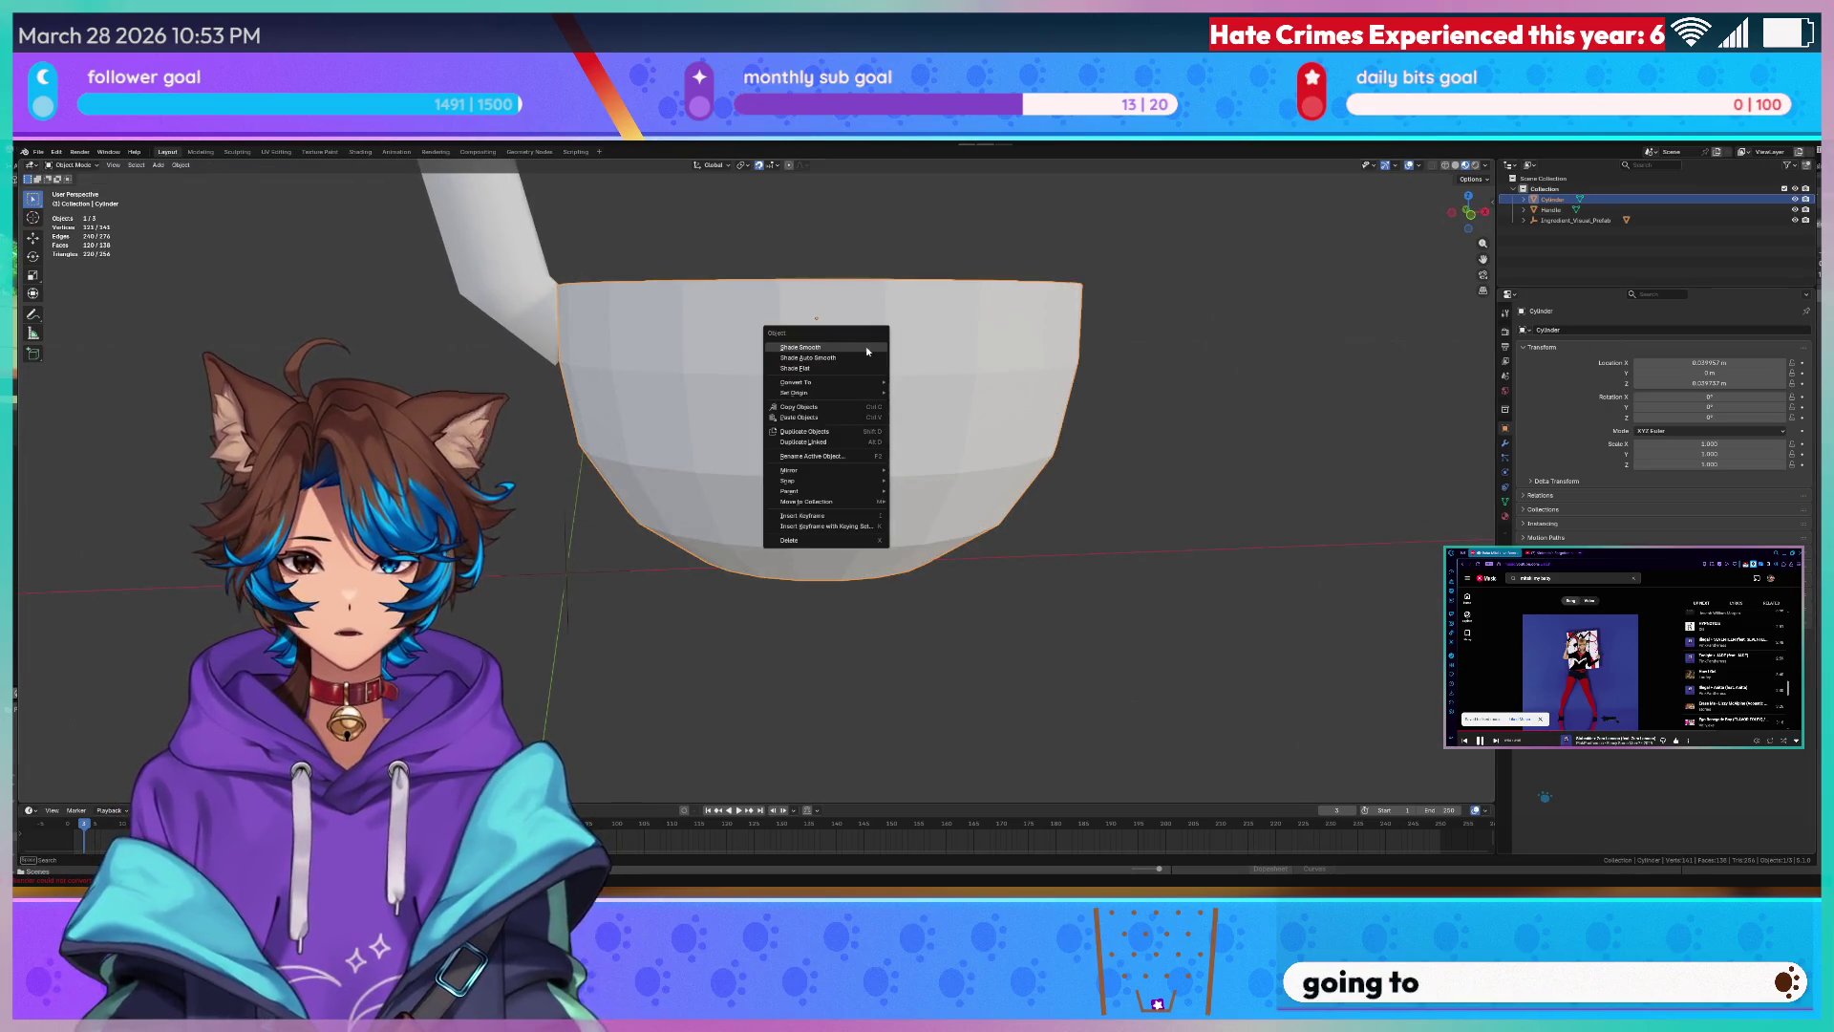
- Apply Shade Smooth to the open bowl and show its modifier properties
{"action": "left_click", "coordinate": [867, 349]}
{"action": "key", "text": "shift+a"}
{"action": "key", "text": "Escape"}
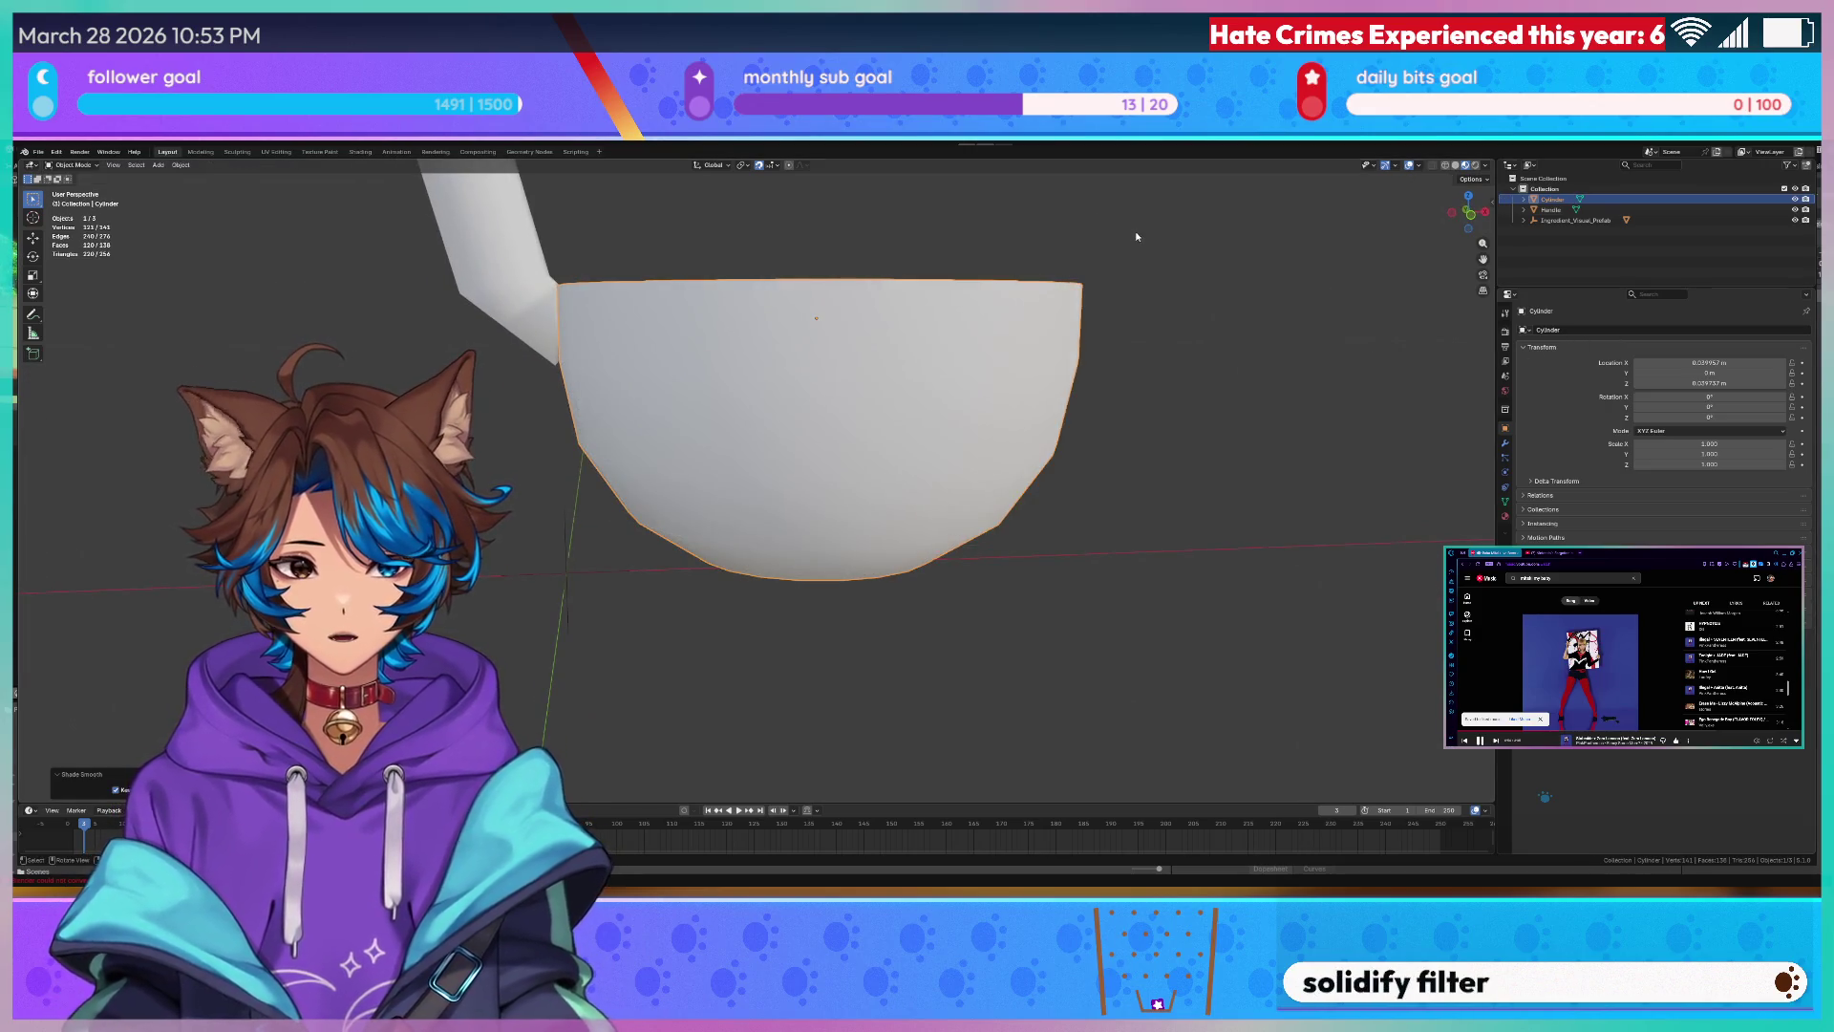
{"action": "left_click", "coordinate": [1505, 441]}
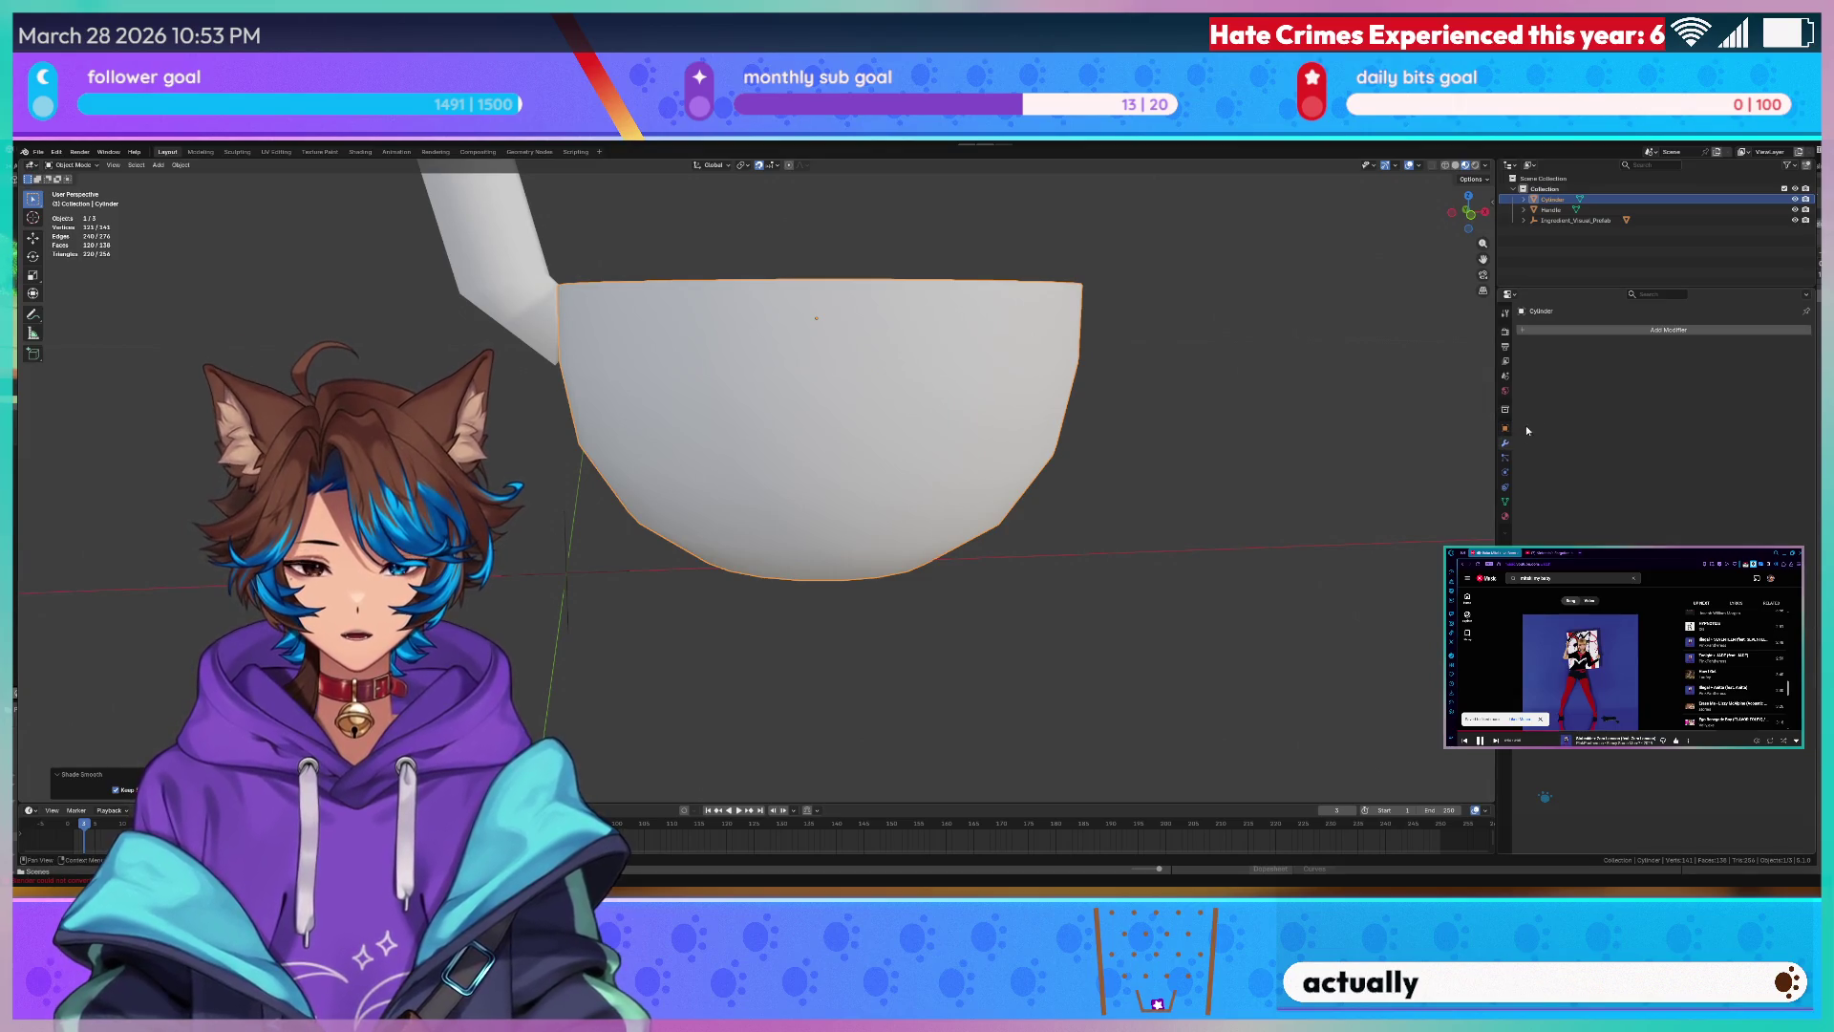
- Add a Solidify modifier to thicken the bowl's walls and toggle its viewport display
{"action": "left_click", "coordinate": [1627, 331]}
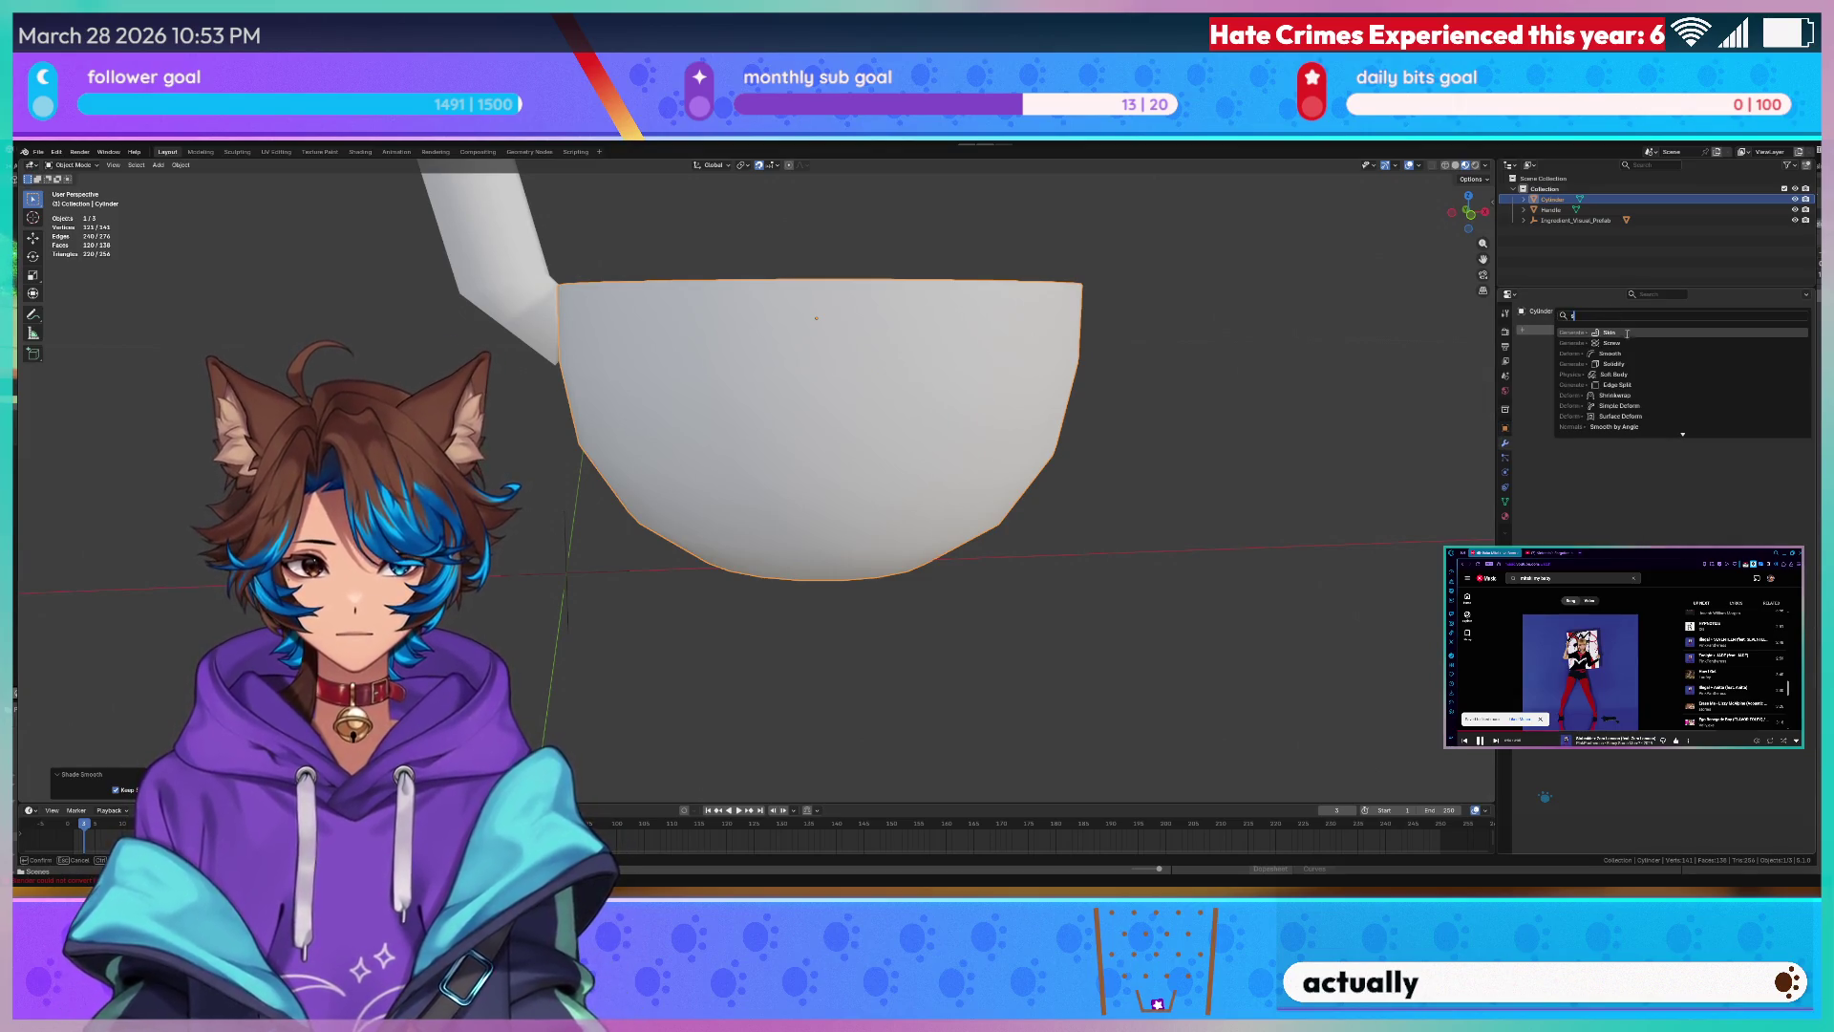
{"action": "left_click", "coordinate": [1614, 362]}
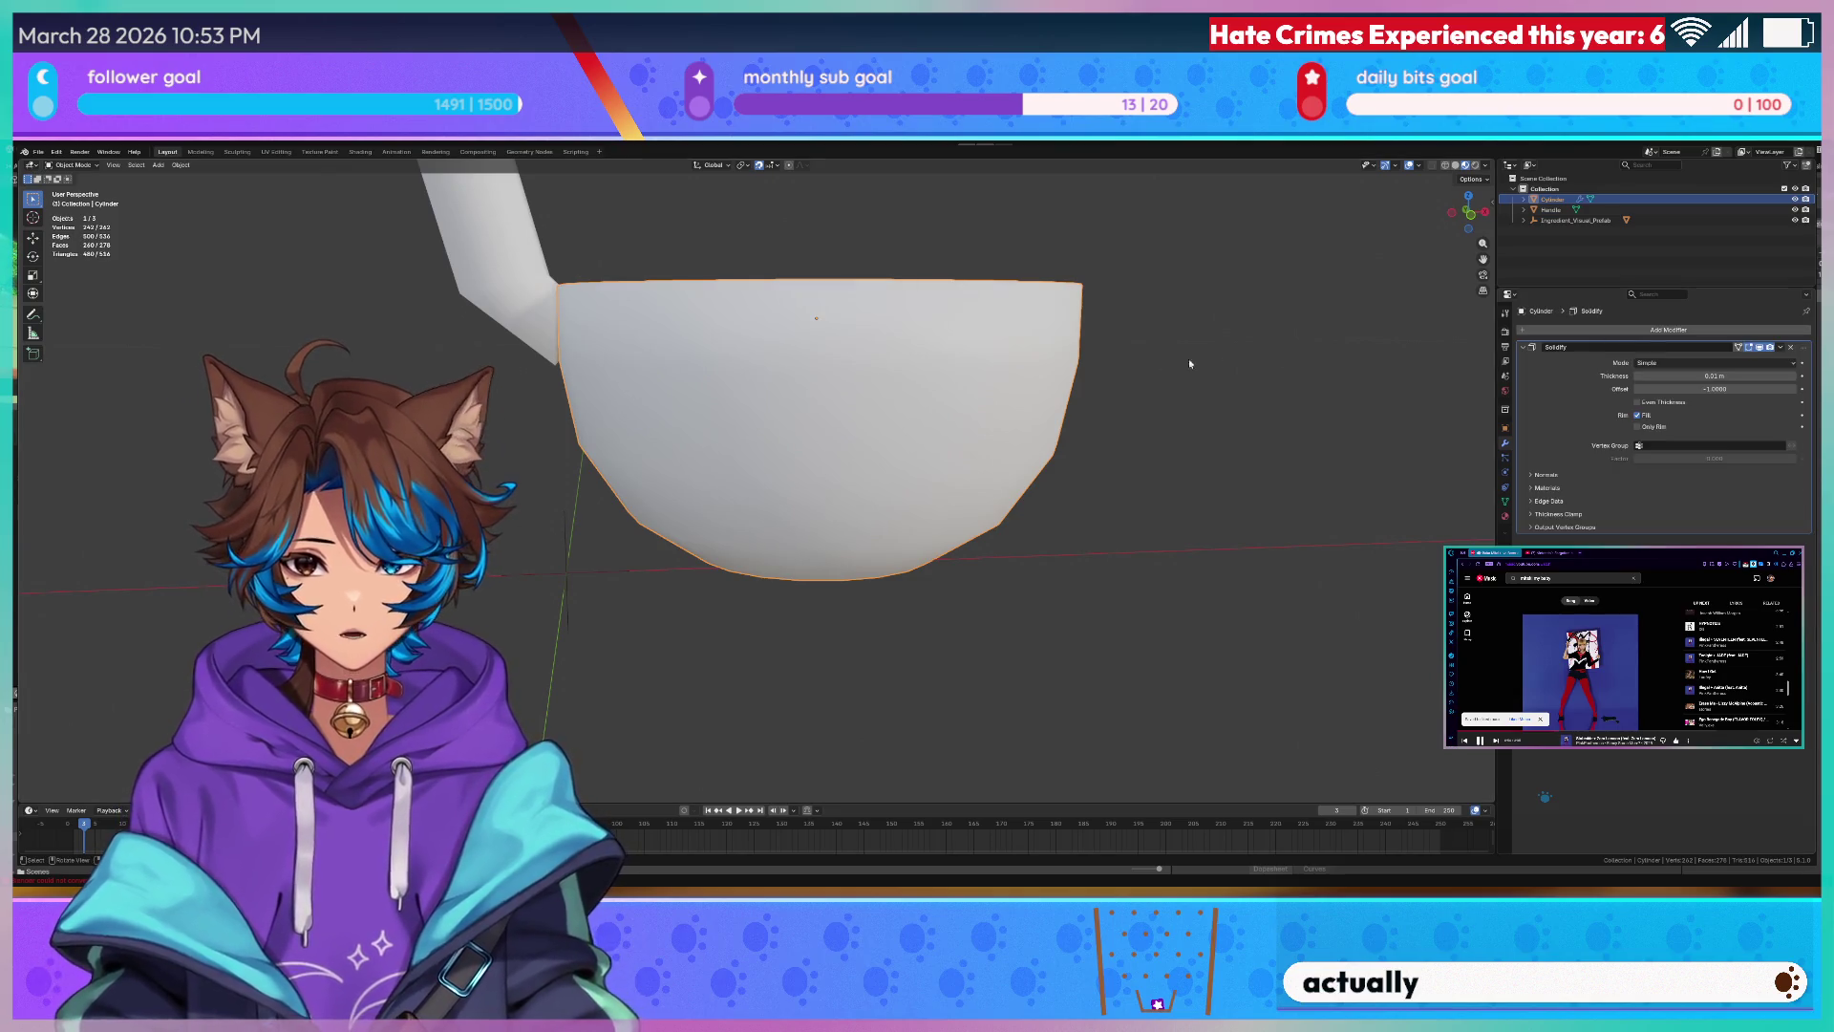
{"action": "mouse_move", "coordinate": [1190, 365]}
{"action": "middle_mouse_down"}
{"action": "mouse_move", "coordinate": [855, 407]}
{"action": "mouse_move", "coordinate": [954, 350]}
{"action": "middle_mouse_up"}
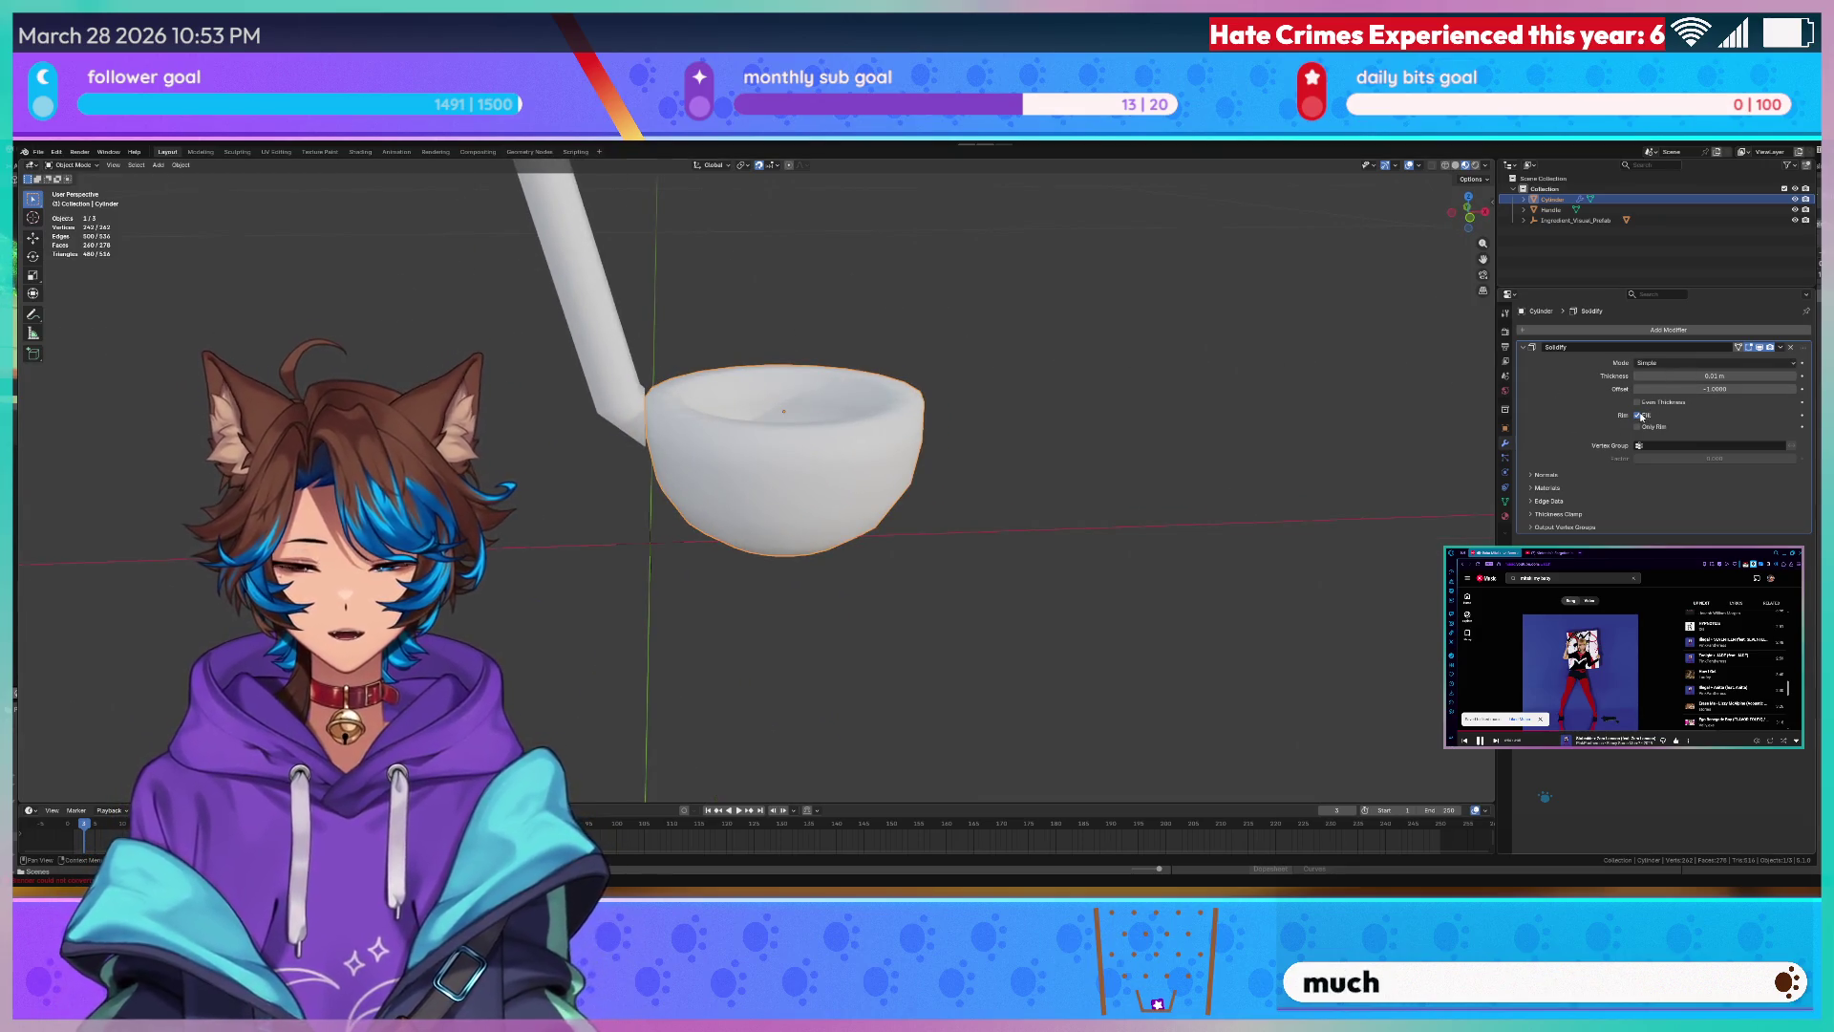
{"action": "left_click", "coordinate": [1762, 349]}
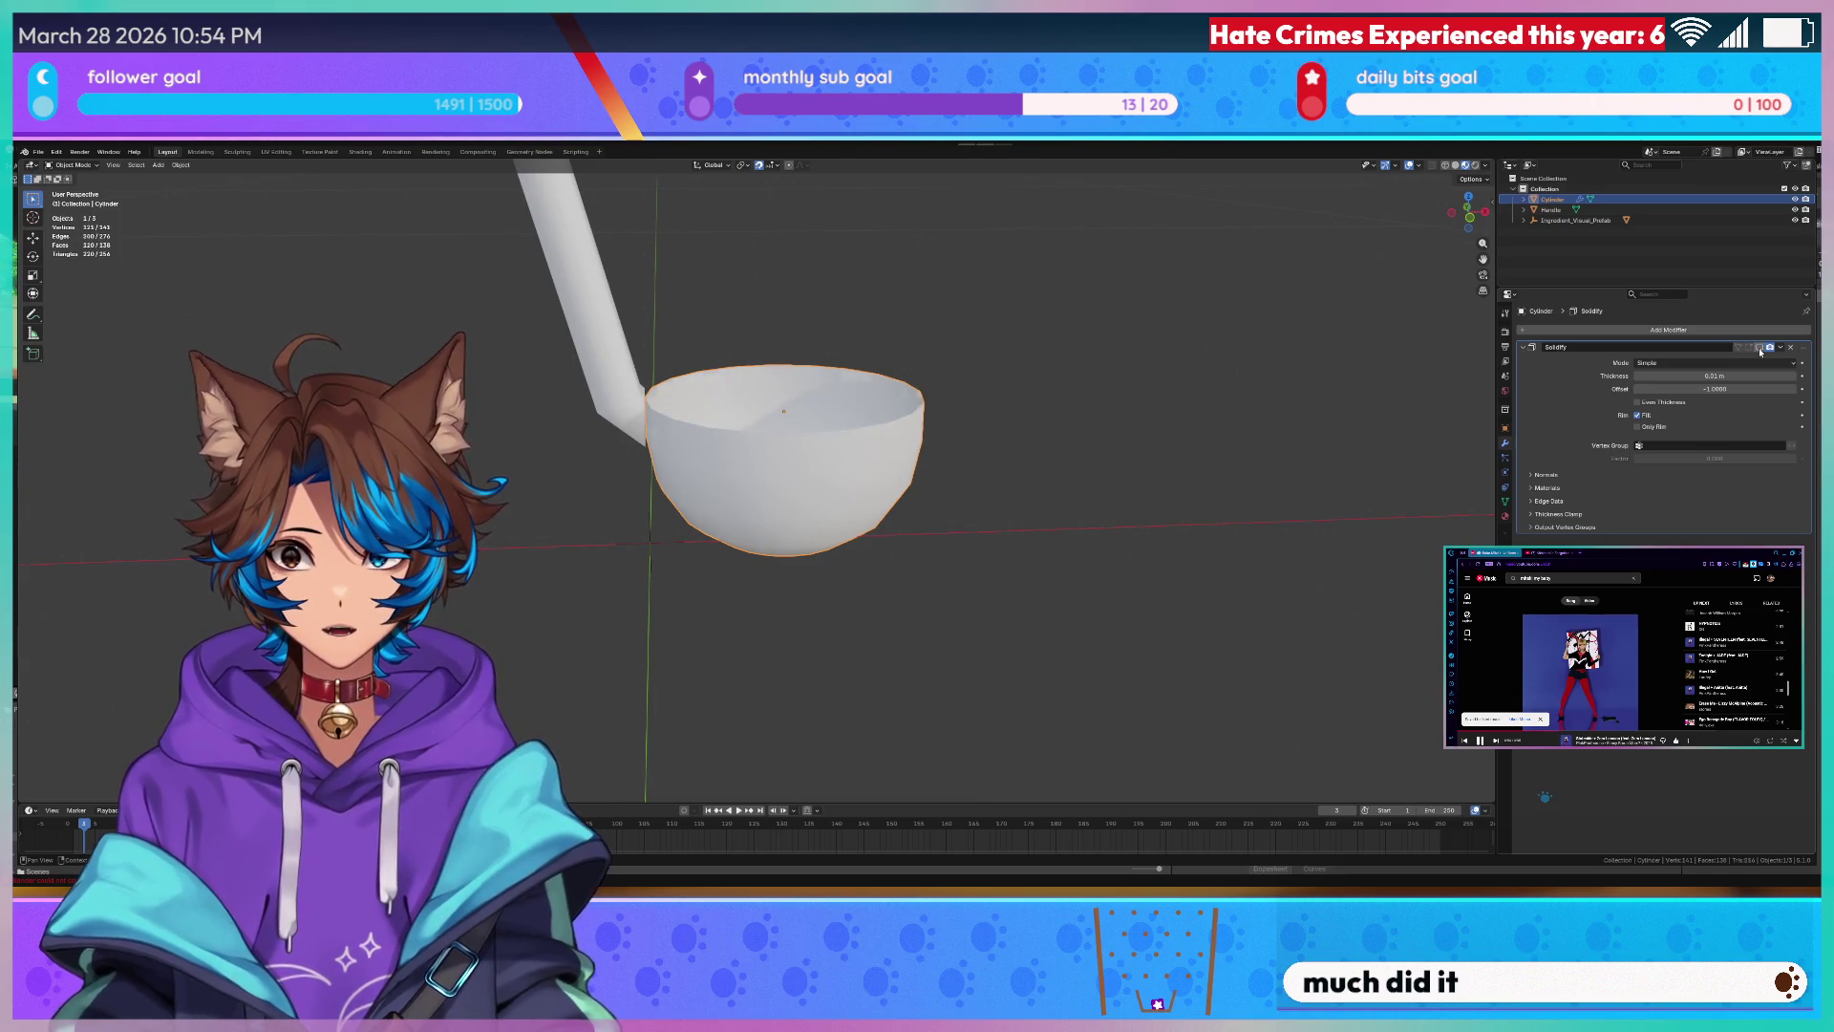
- Show the bowl's Solidify effect in the viewport and view it in wireframe from above
{"action": "left_click", "coordinate": [1762, 351]}
{"action": "left_click", "coordinate": [1762, 350]}
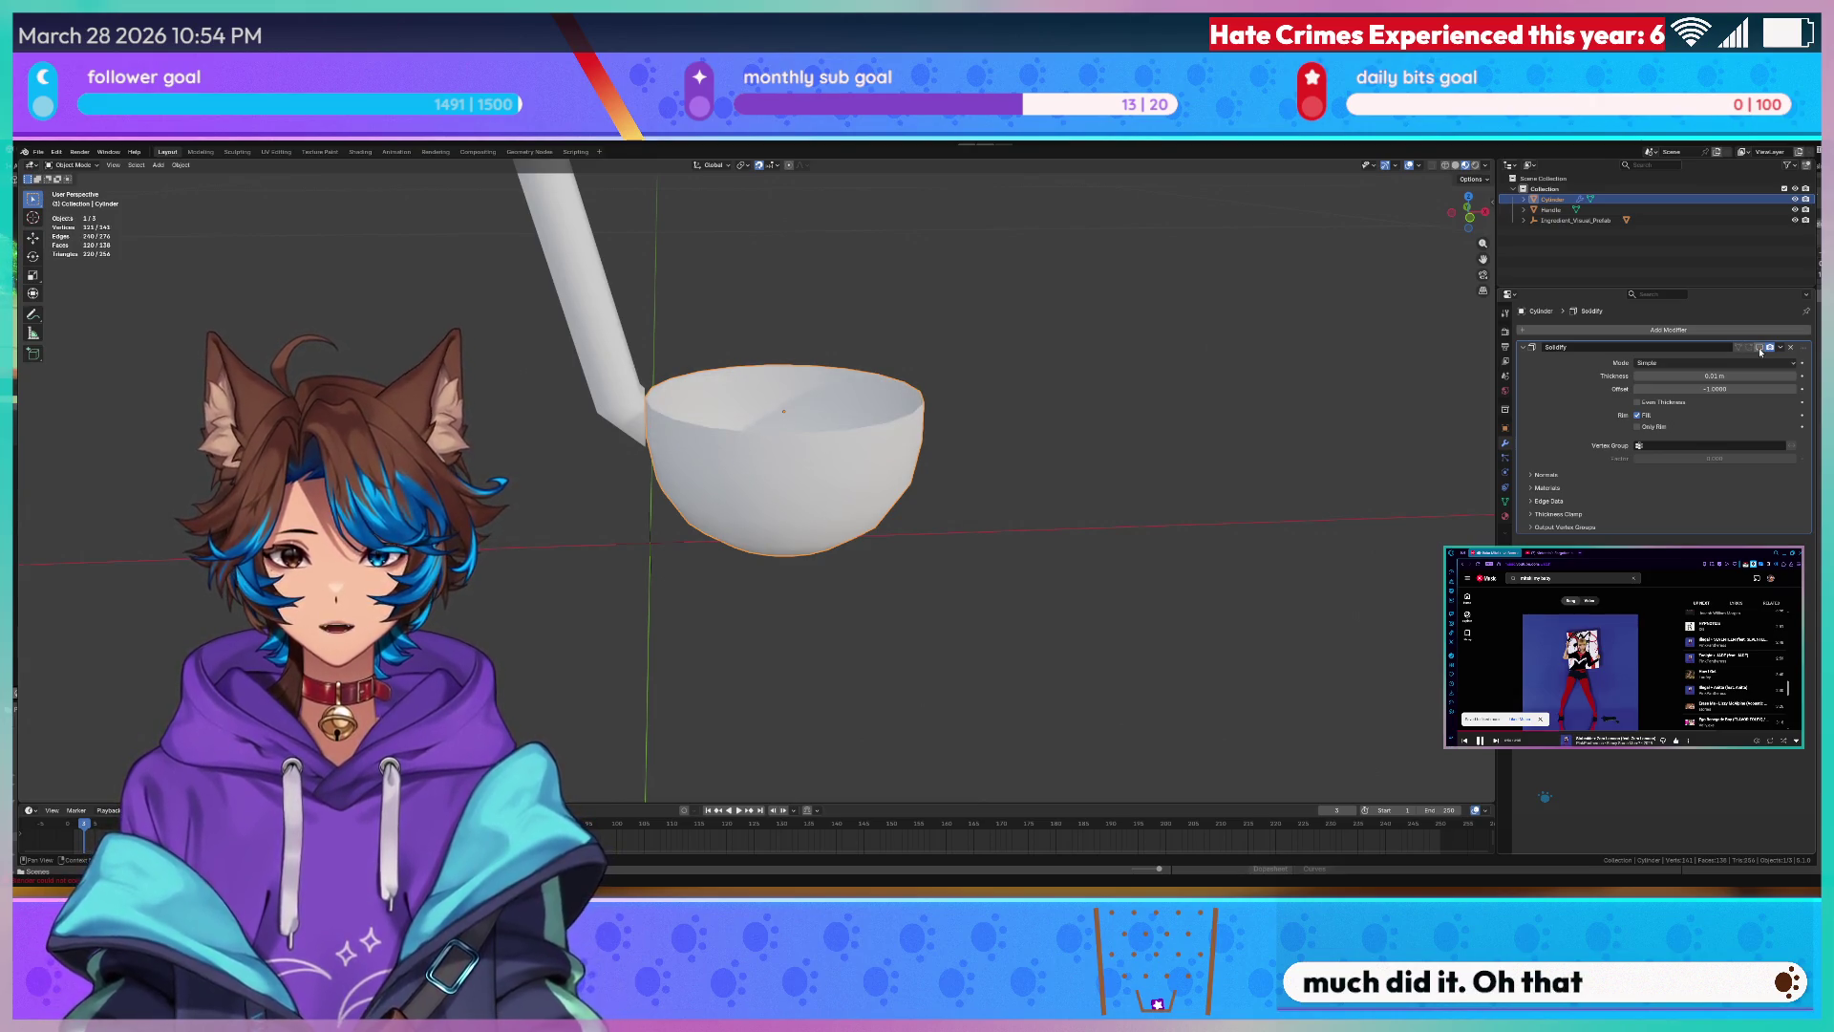
{"action": "left_click", "coordinate": [1079, 434]}
{"action": "middle_click_drag", "start_coordinate": [1079, 433], "coordinate": [975, 445]}
{"action": "scroll", "coordinate": [894, 449], "scroll_direction": "up", "scroll_amount": 3}
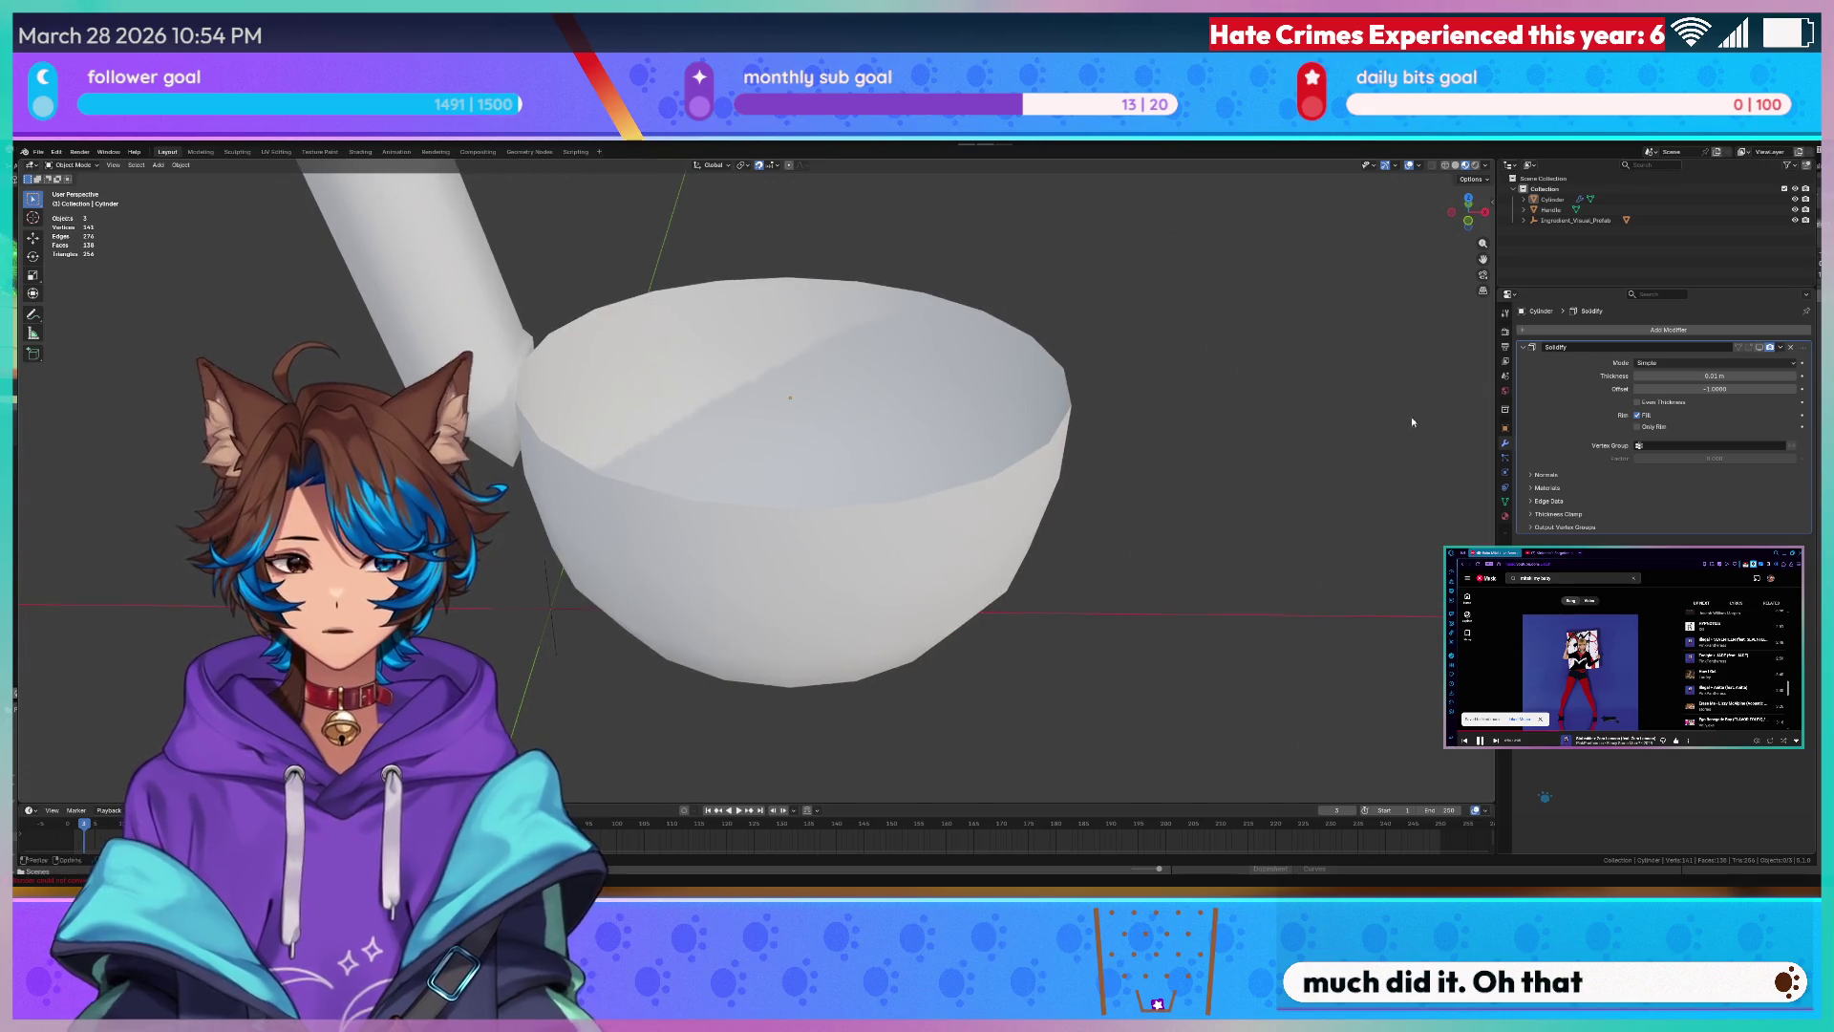
{"action": "left_click", "coordinate": [1762, 351]}
{"action": "middle_click_drag", "start_coordinate": [1289, 430], "coordinate": [1240, 385]}
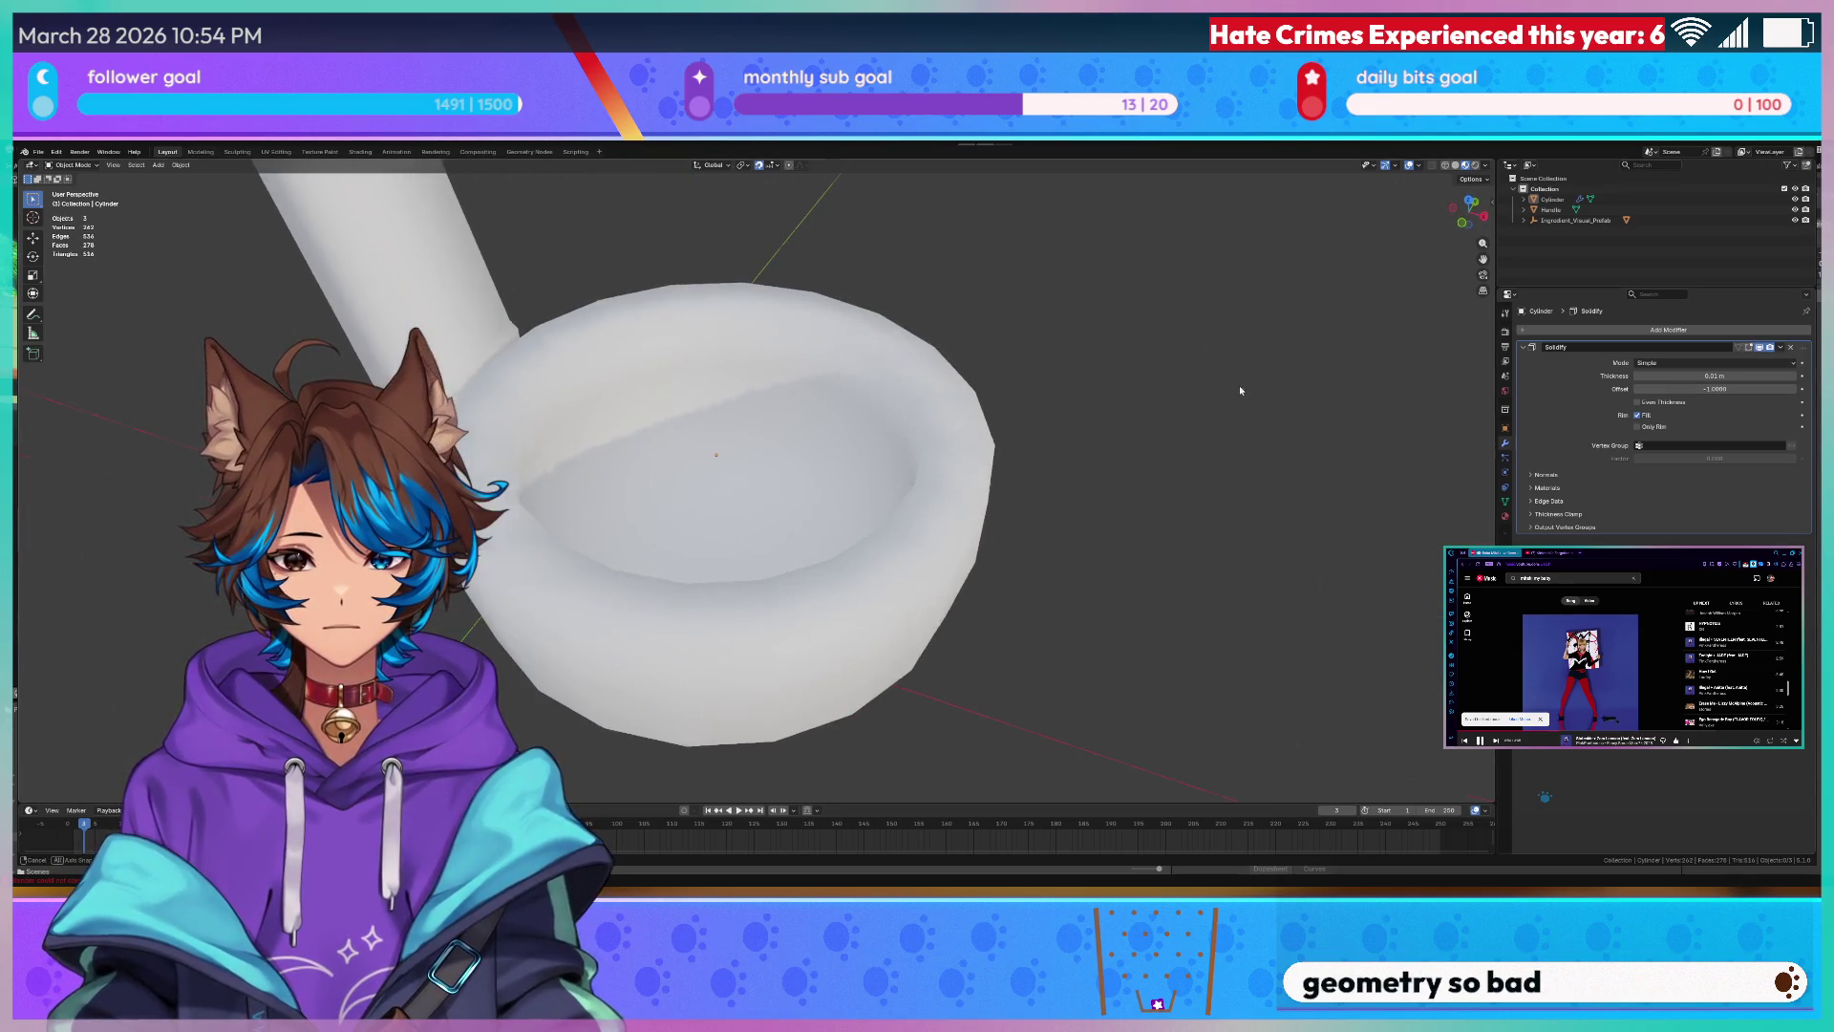
{"action": "left_click", "coordinate": [1101, 389]}
{"action": "middle_click_drag", "start_coordinate": [860, 401], "coordinate": [920, 354]}
{"action": "left_click", "coordinate": [914, 376]}
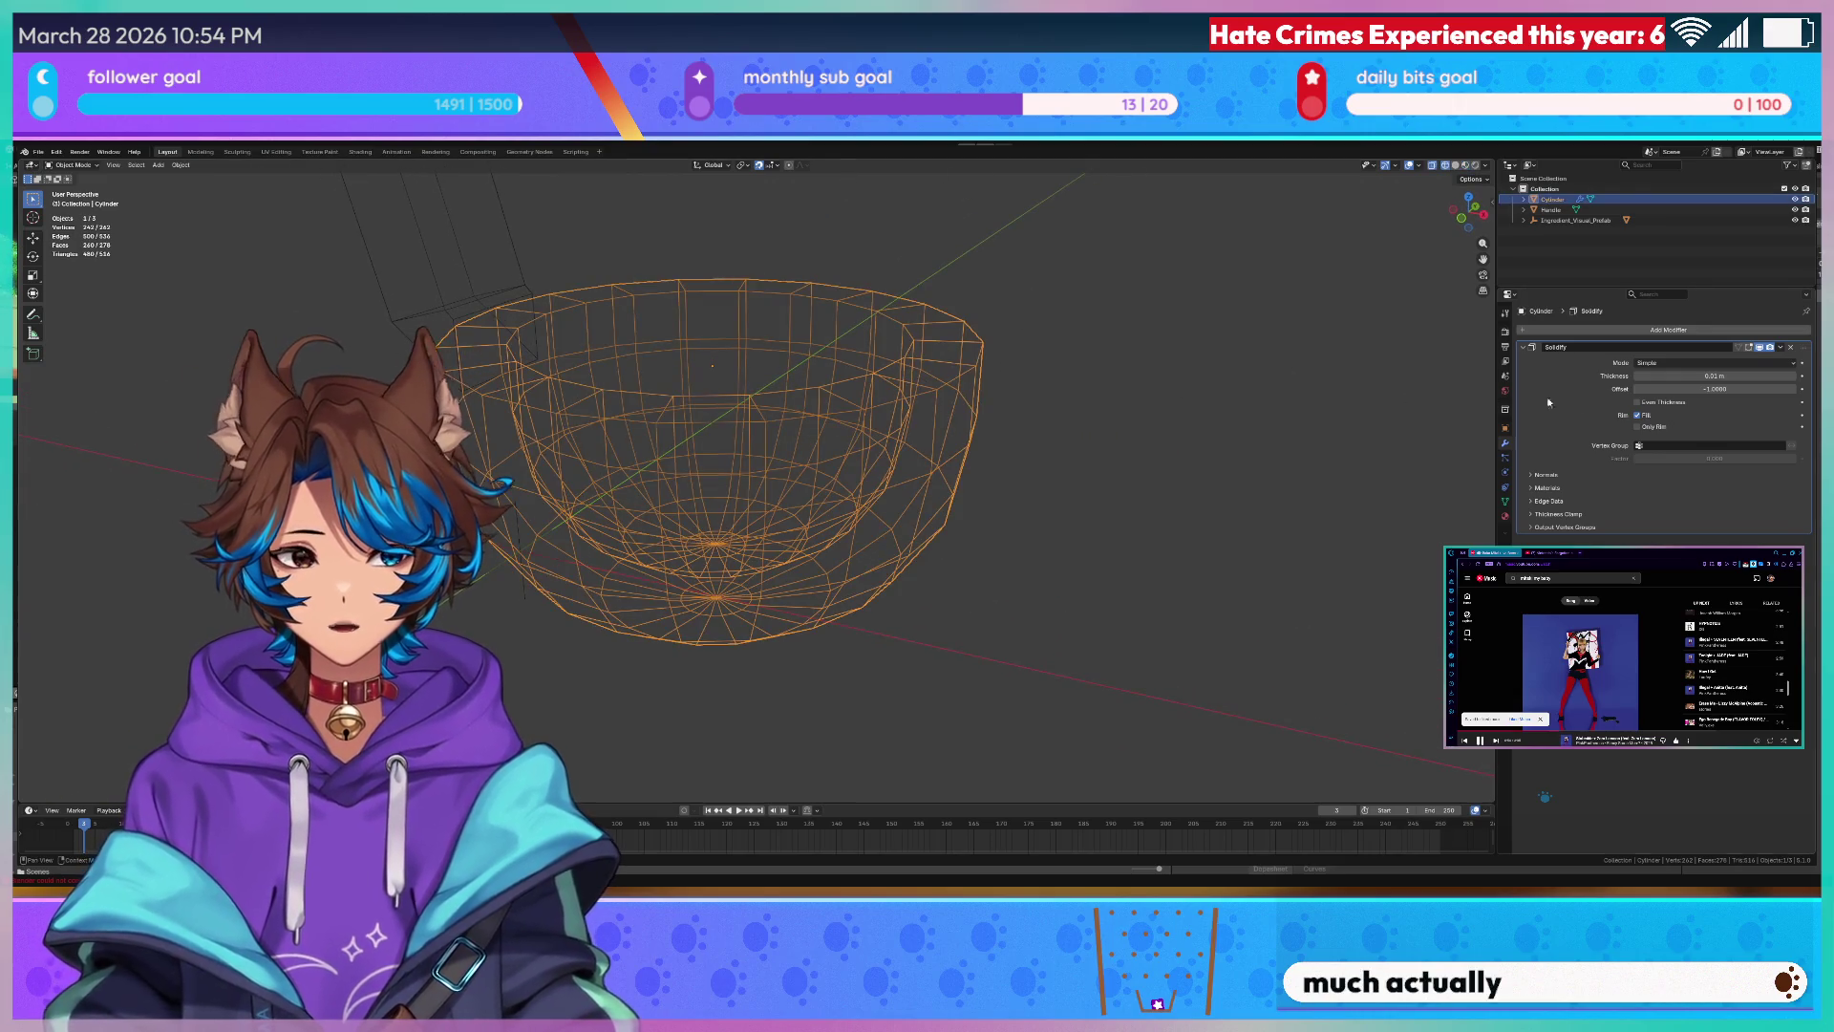
- Try a larger Solidify thickness on the bowl, then undo the oversized value
{"action": "left_click_drag", "start_coordinate": [1642, 376], "coordinate": [1721, 375]}
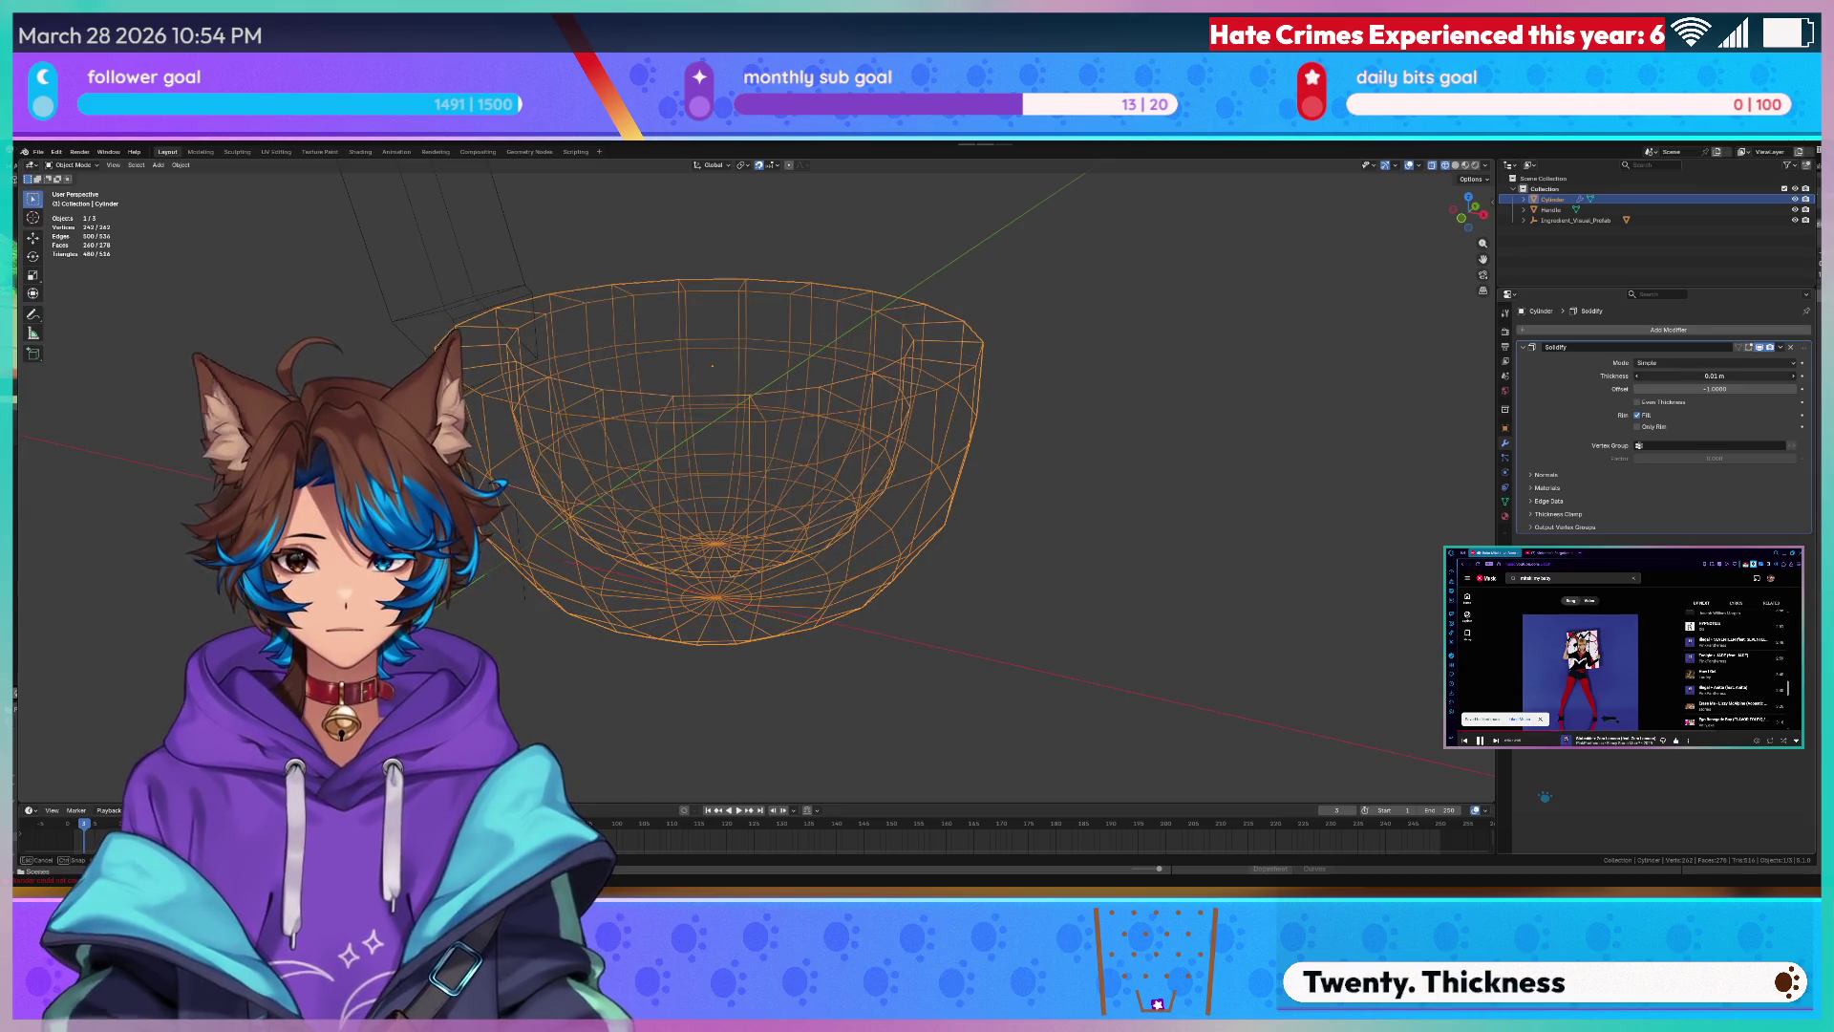
{"action": "type", "text": "20"}
{"action": "key", "text": "Return"}
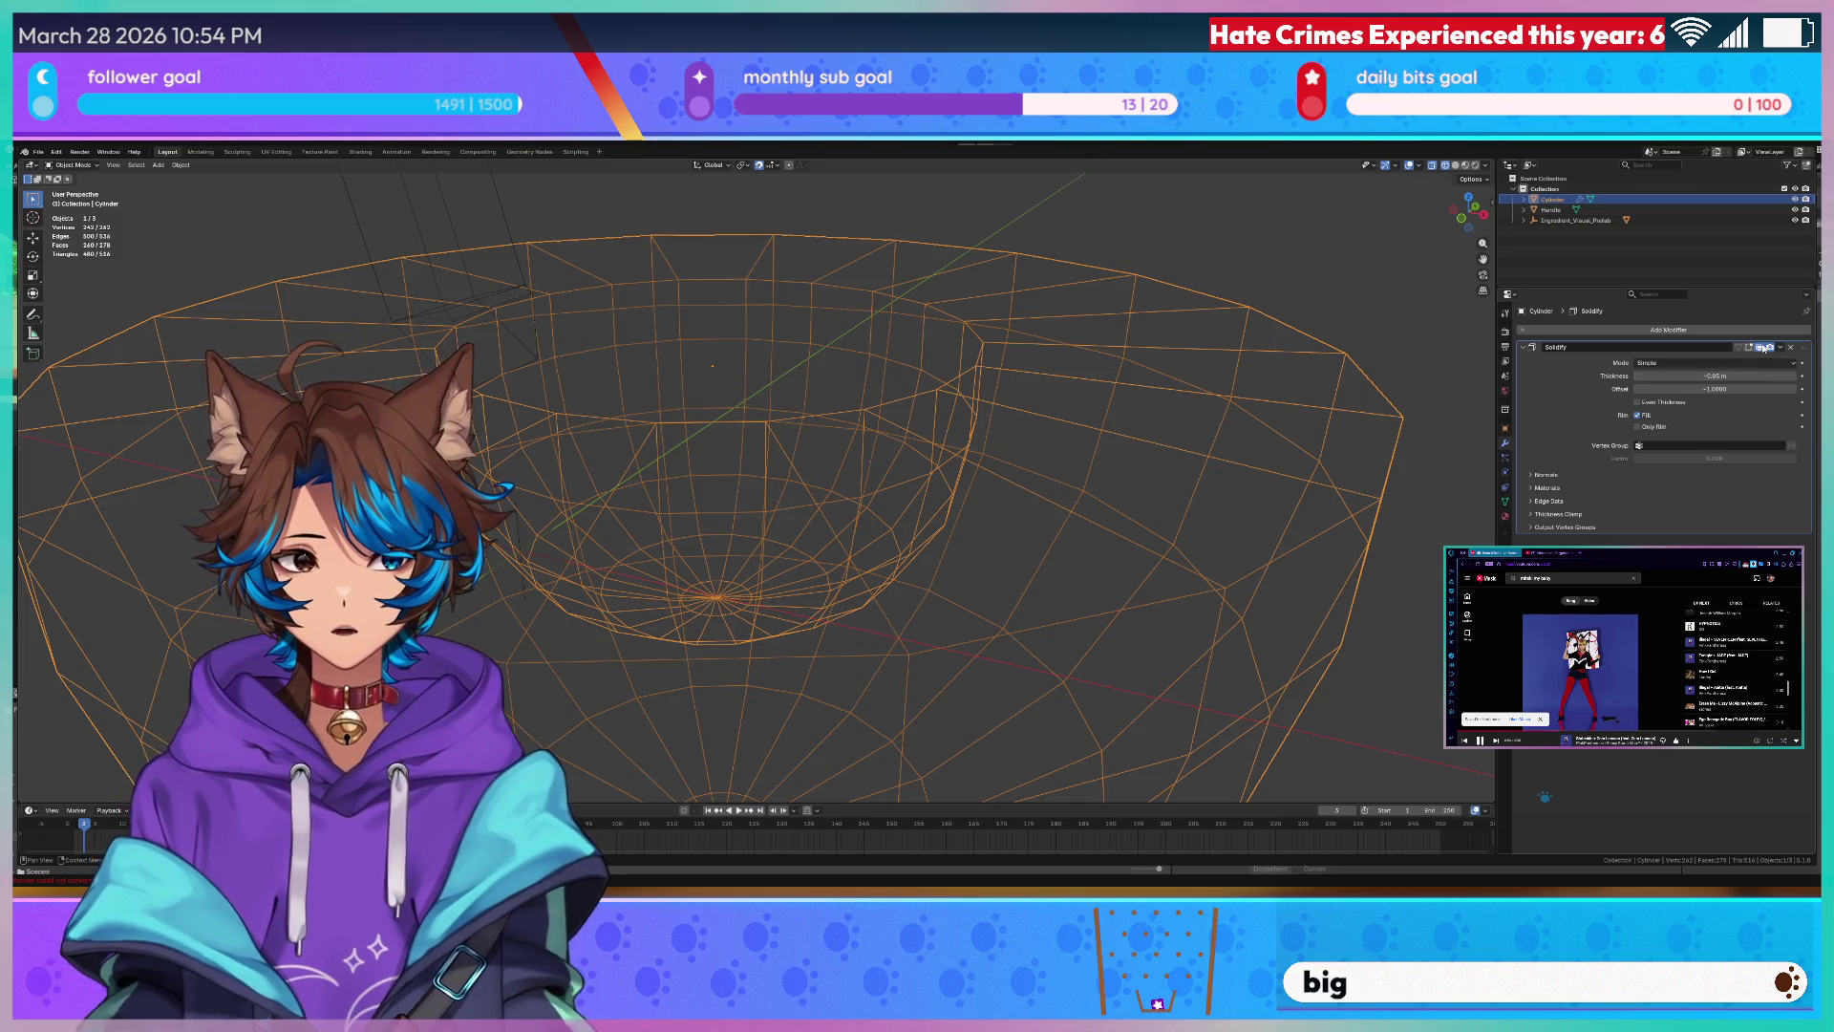
{"action": "key", "text": "ctrl+z"}
{"action": "key", "text": "ctrl+shift+z"}
{"action": "key", "text": "ctrl+z"}
{"action": "left_click", "coordinate": [1766, 347]}
{"action": "left_click", "coordinate": [1766, 348]}
- Enter a small Solidify thickness so the bowl gets thin walls
{"action": "left_click_drag", "start_coordinate": [1724, 373], "coordinate": [1714, 374]}
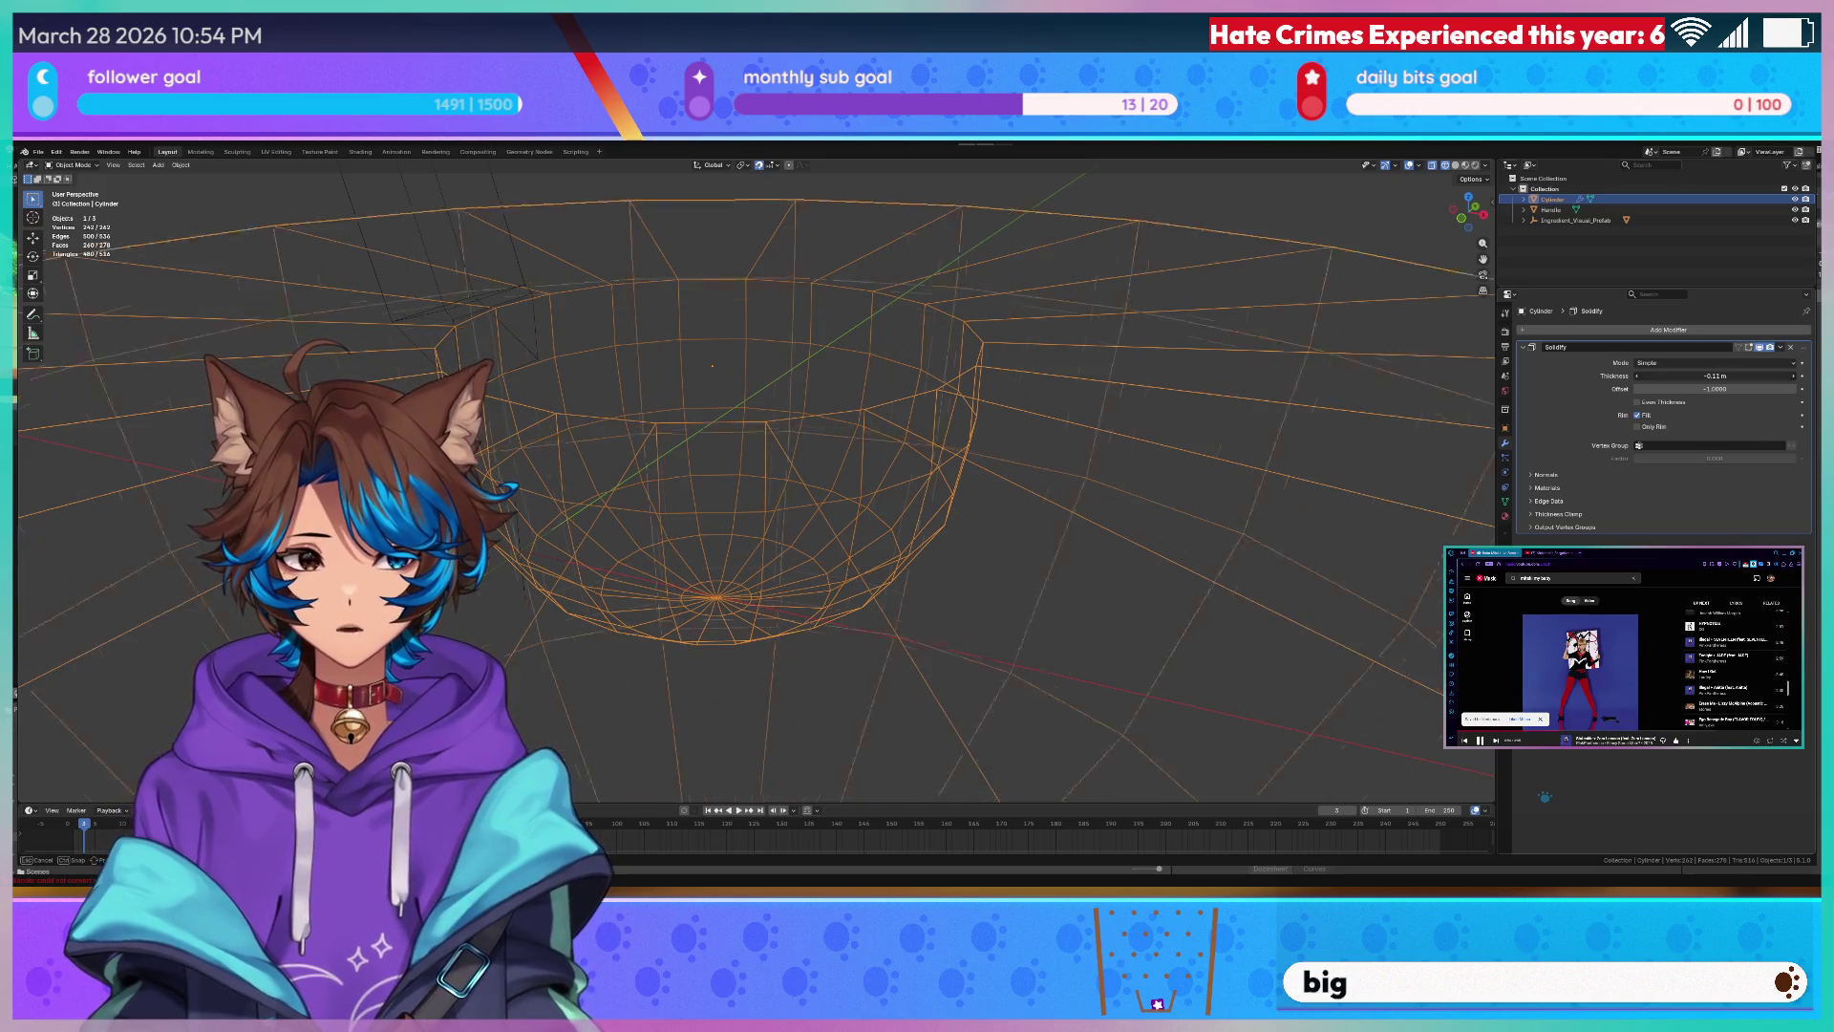
{"action": "double_click", "coordinate": [1716, 374]}
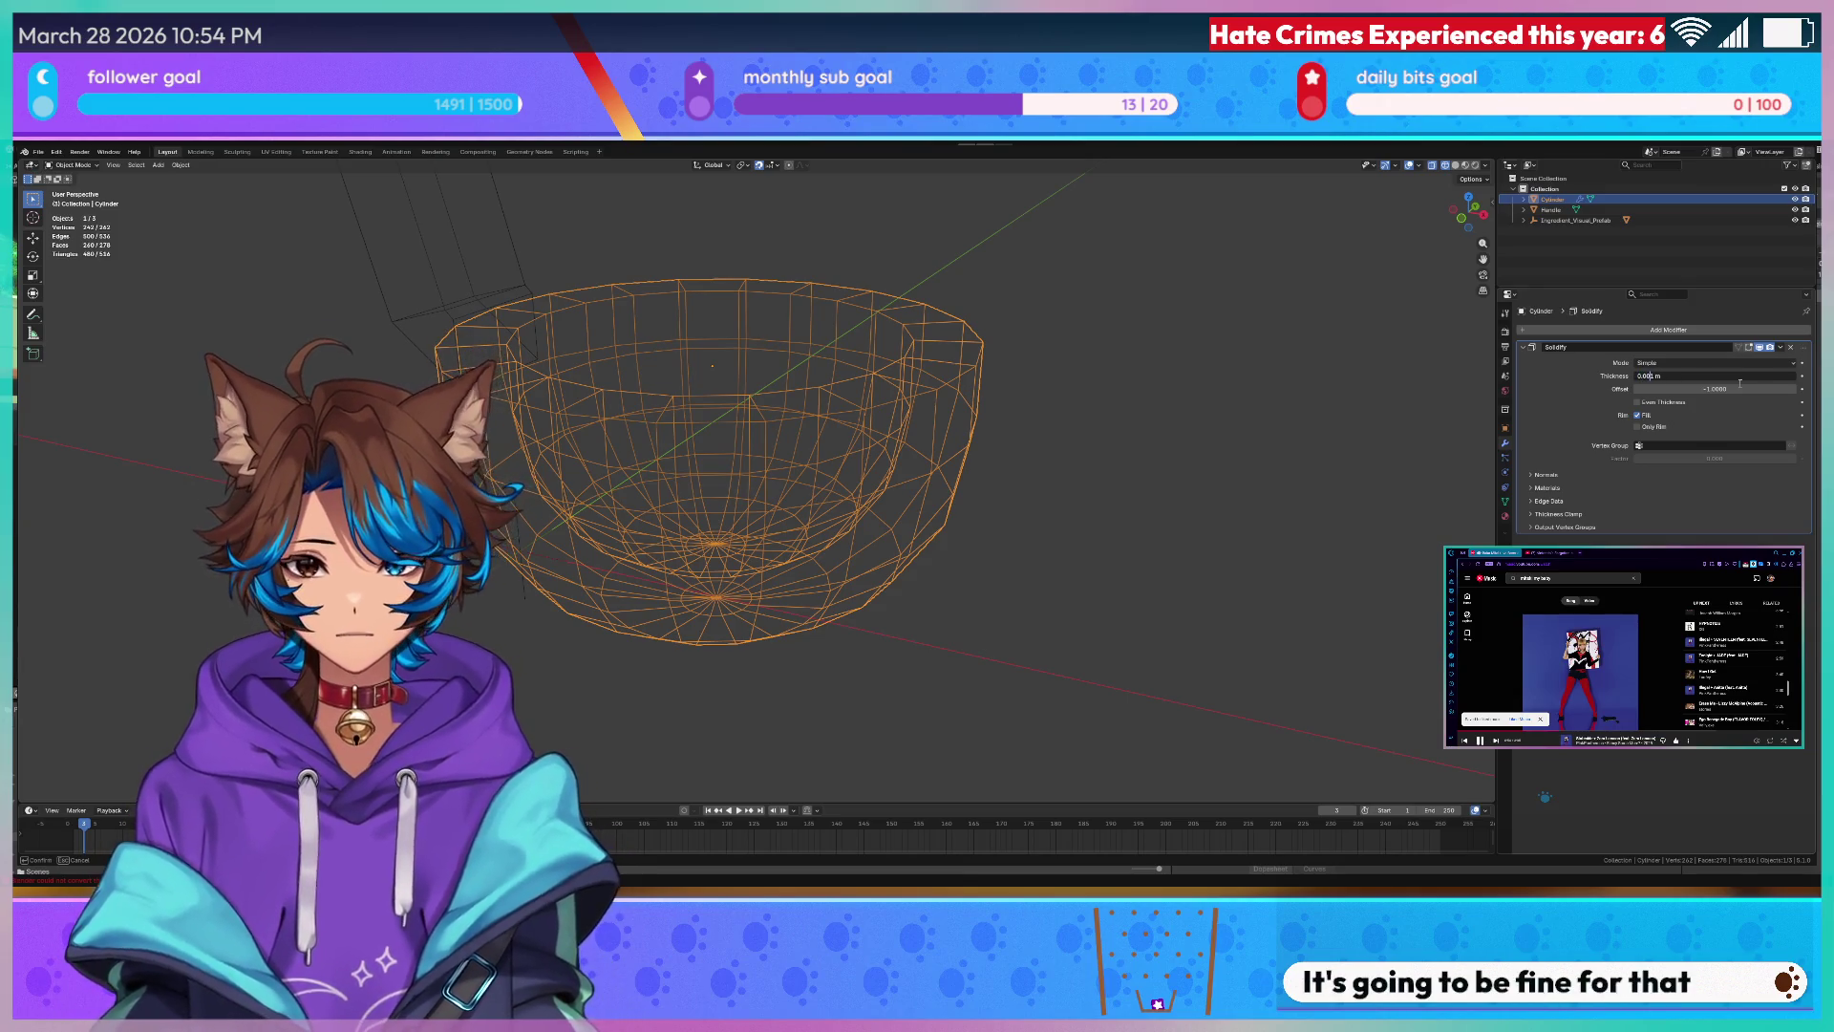
{"action": "key", "text": "Return"}
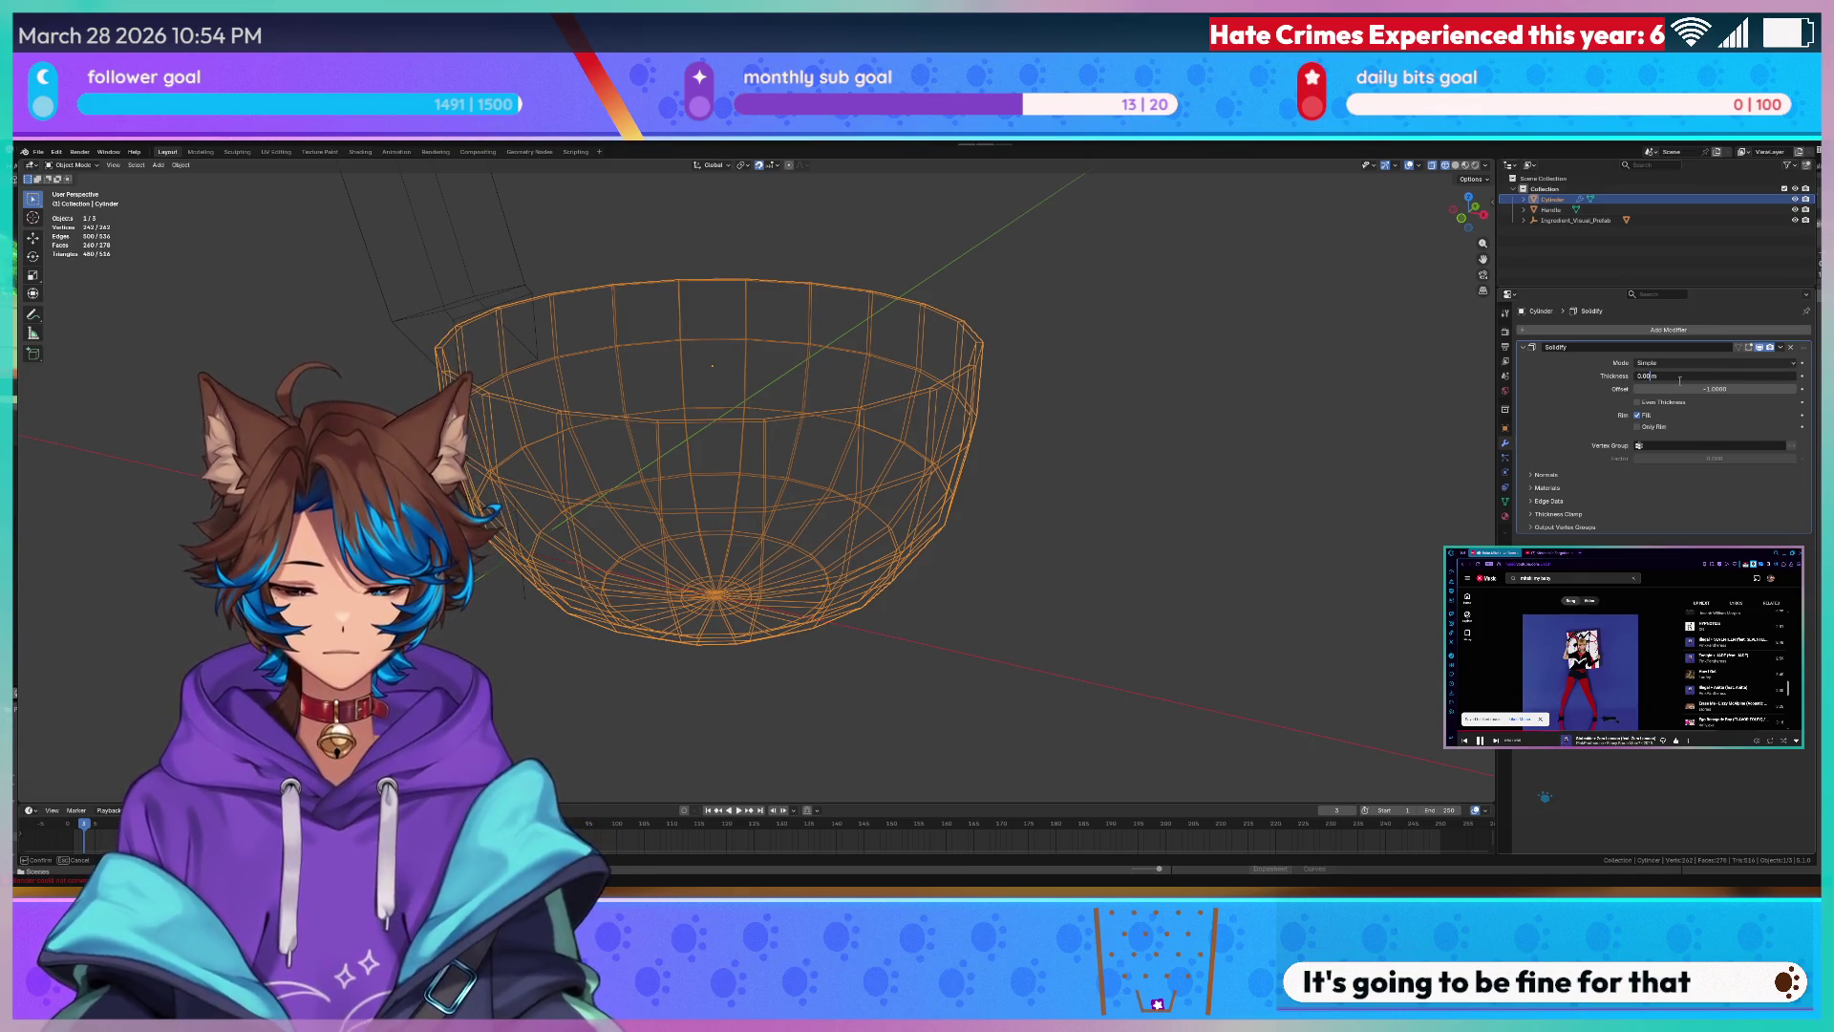
{"action": "key", "text": "Return"}
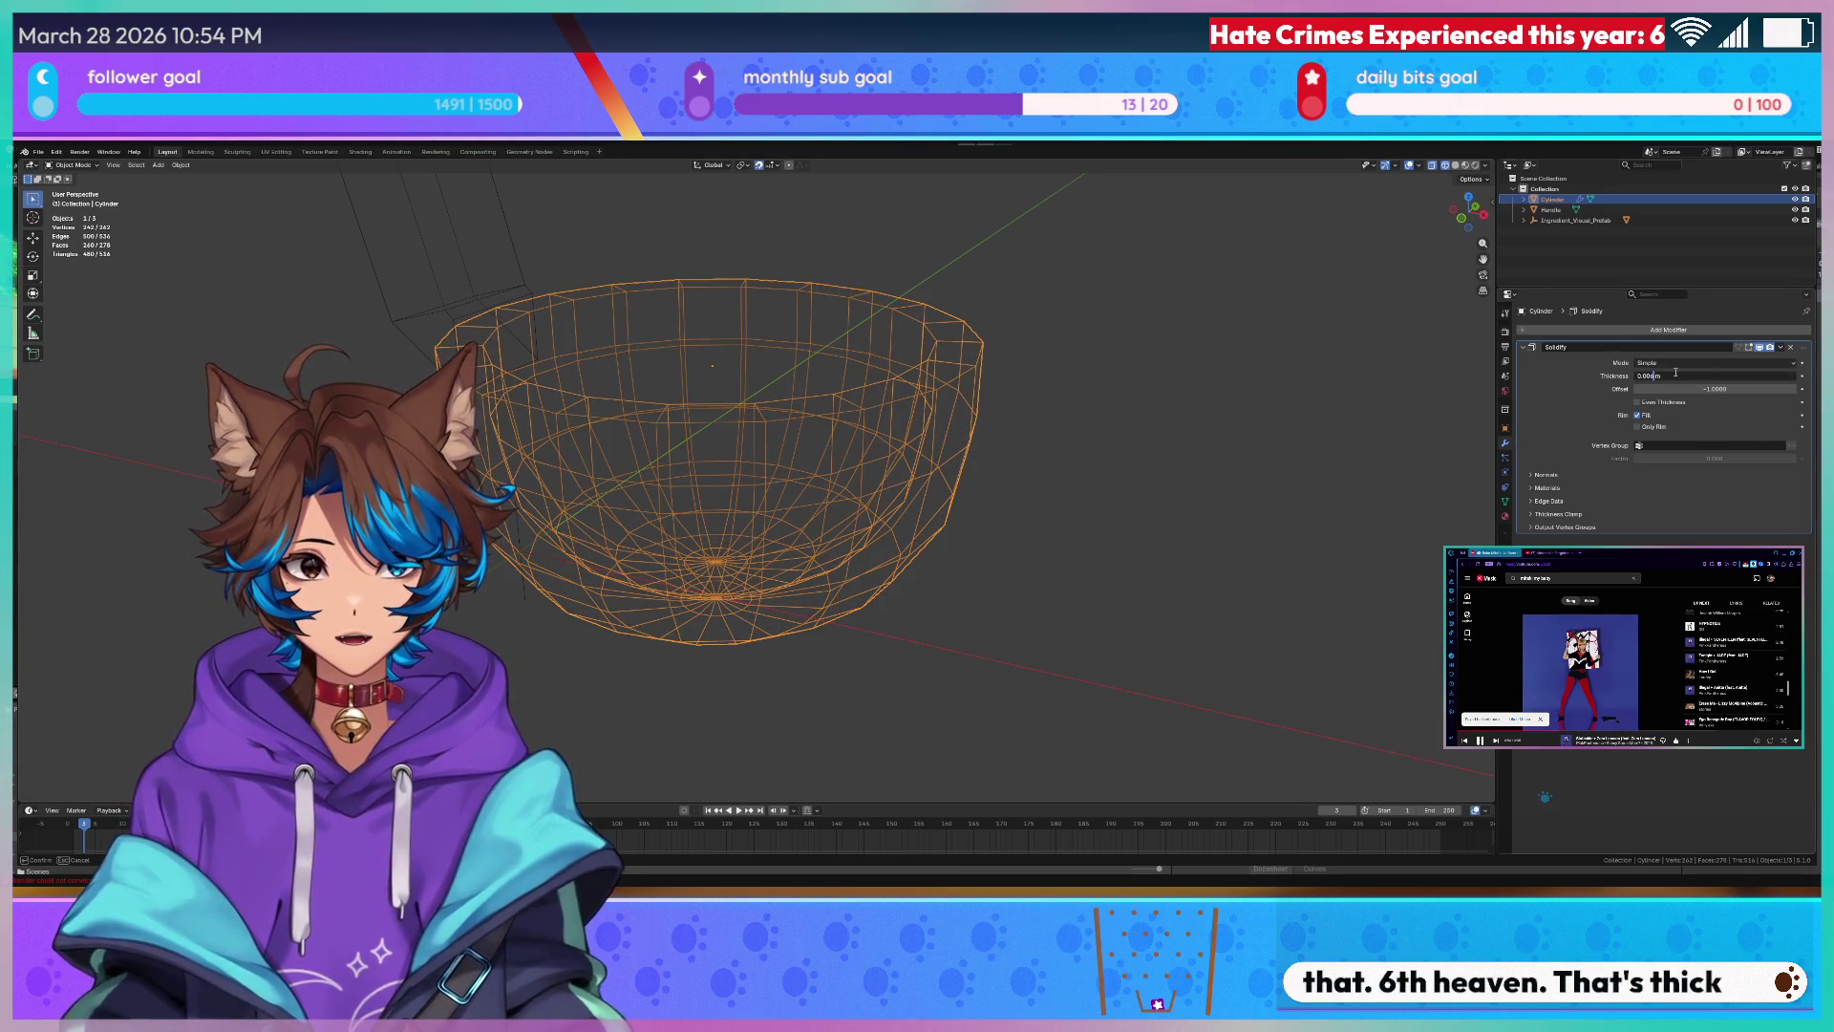
{"action": "key", "text": "Return"}
- Return the viewport to solid shading and begin moving the bowl along X
{"action": "left_click", "coordinate": [1091, 263]}
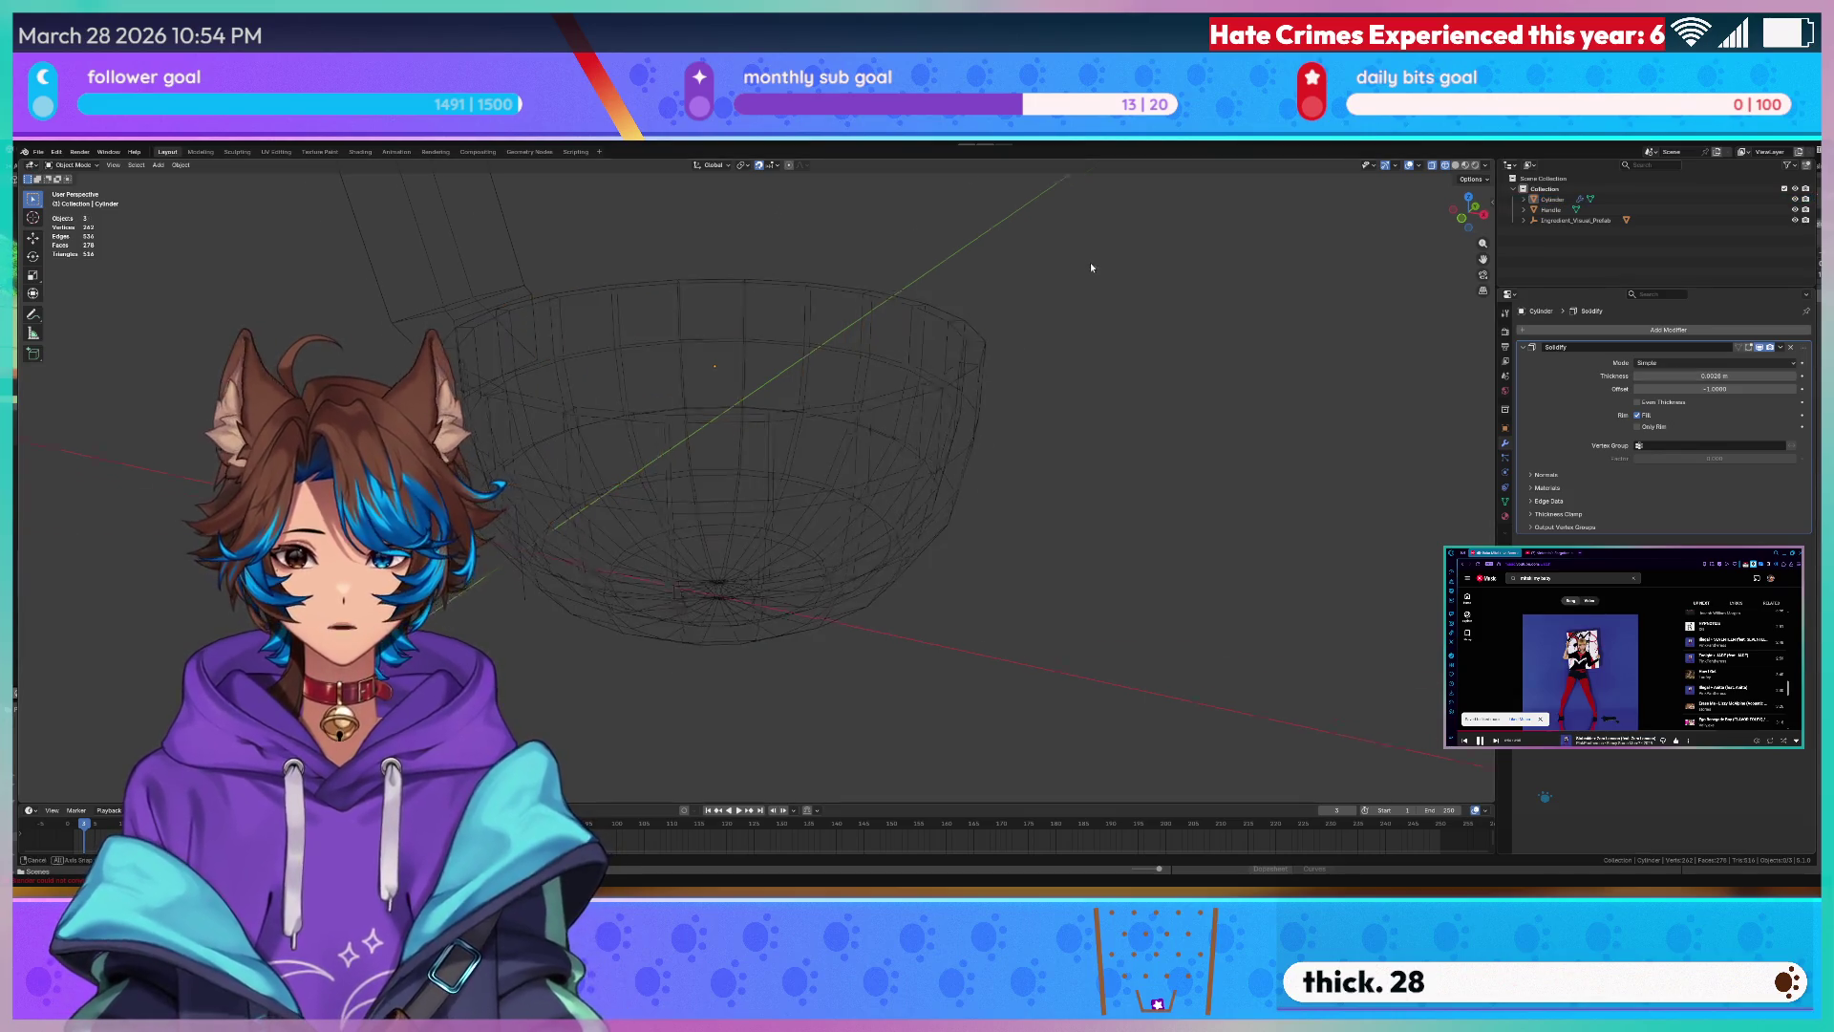
{"action": "key", "text": "z"}
{"action": "left_click", "coordinate": [1056, 293]}
{"action": "left_click", "coordinate": [825, 430]}
{"action": "key", "text": "g"}
{"action": "key", "text": "x"}
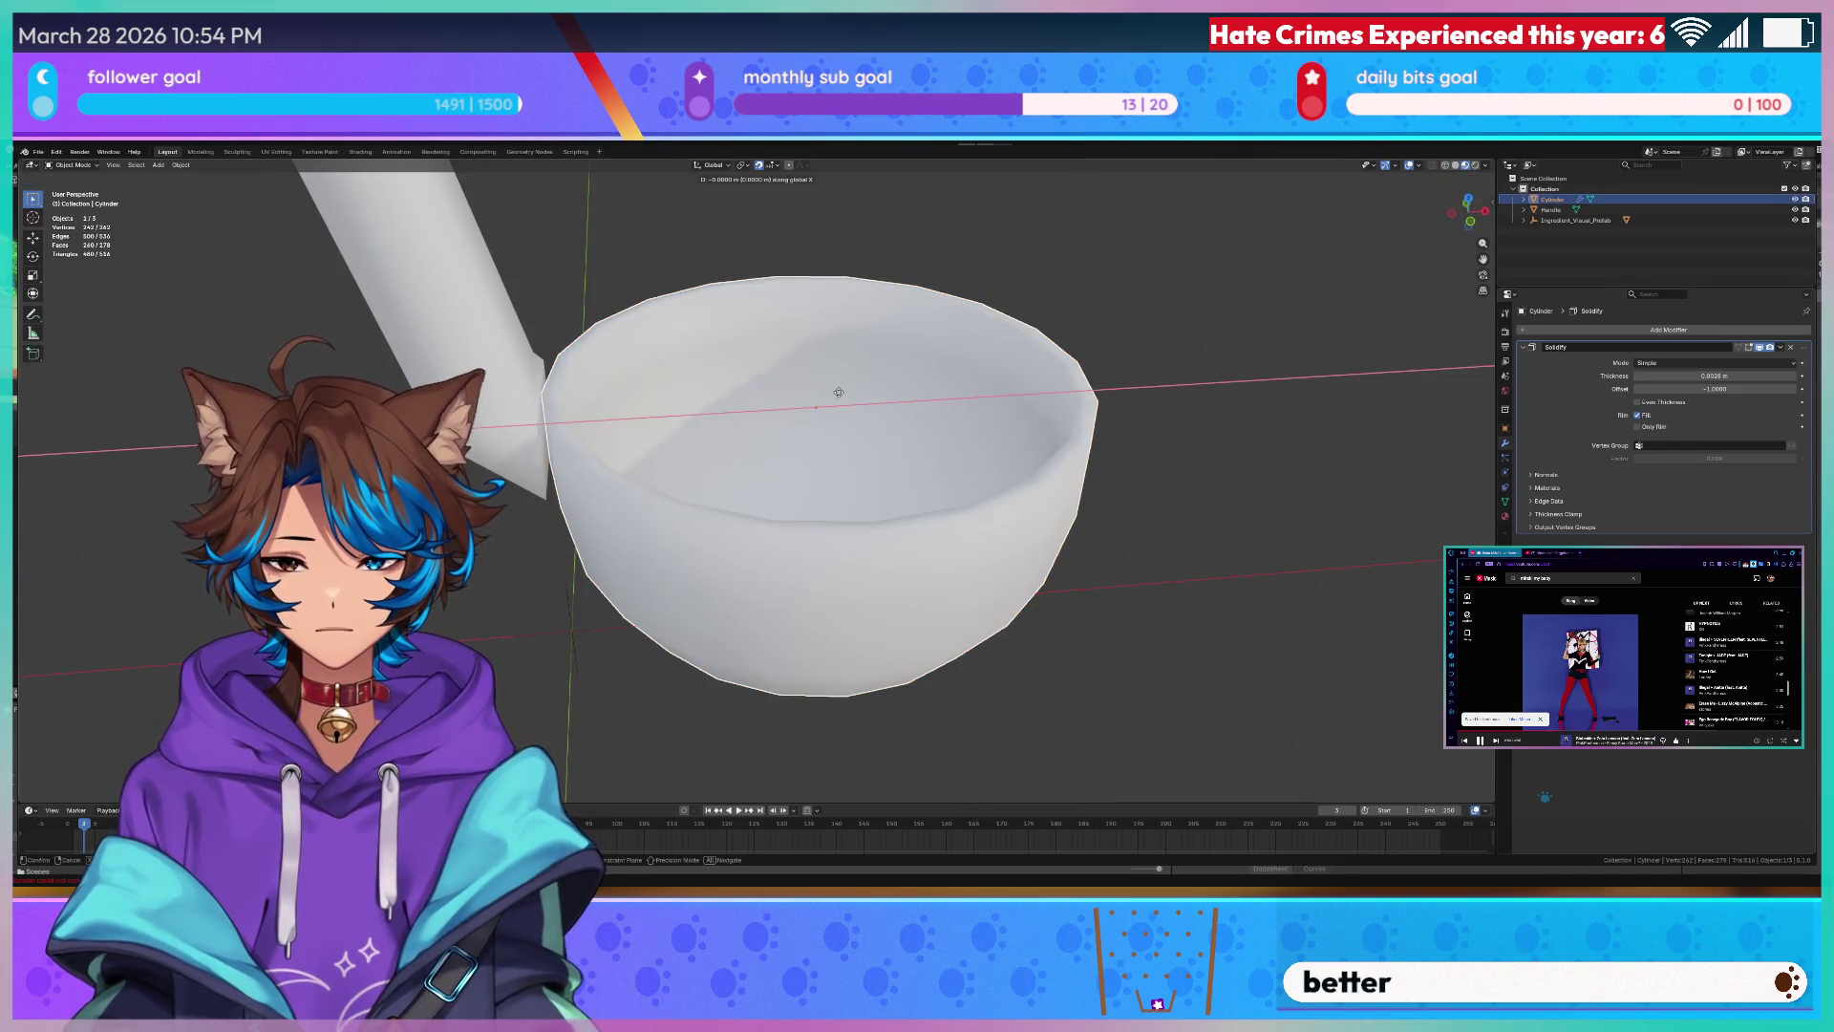
- Confirm the bowl's new X position and bring up the Add Modifier list for it
{"action": "left_click", "coordinate": [824, 401]}
{"action": "mouse_move", "coordinate": [824, 401]}
{"action": "middle_mouse_down"}
{"action": "mouse_move", "coordinate": [765, 376]}
{"action": "mouse_move", "coordinate": [707, 257]}
{"action": "mouse_move", "coordinate": [779, 212]}
{"action": "mouse_move", "coordinate": [1004, 272]}
{"action": "middle_mouse_up"}
{"action": "scroll", "coordinate": [714, 315], "scroll_direction": "up", "scroll_amount": 3}
{"action": "scroll", "coordinate": [713, 316], "scroll_direction": "down", "scroll_amount": 3}
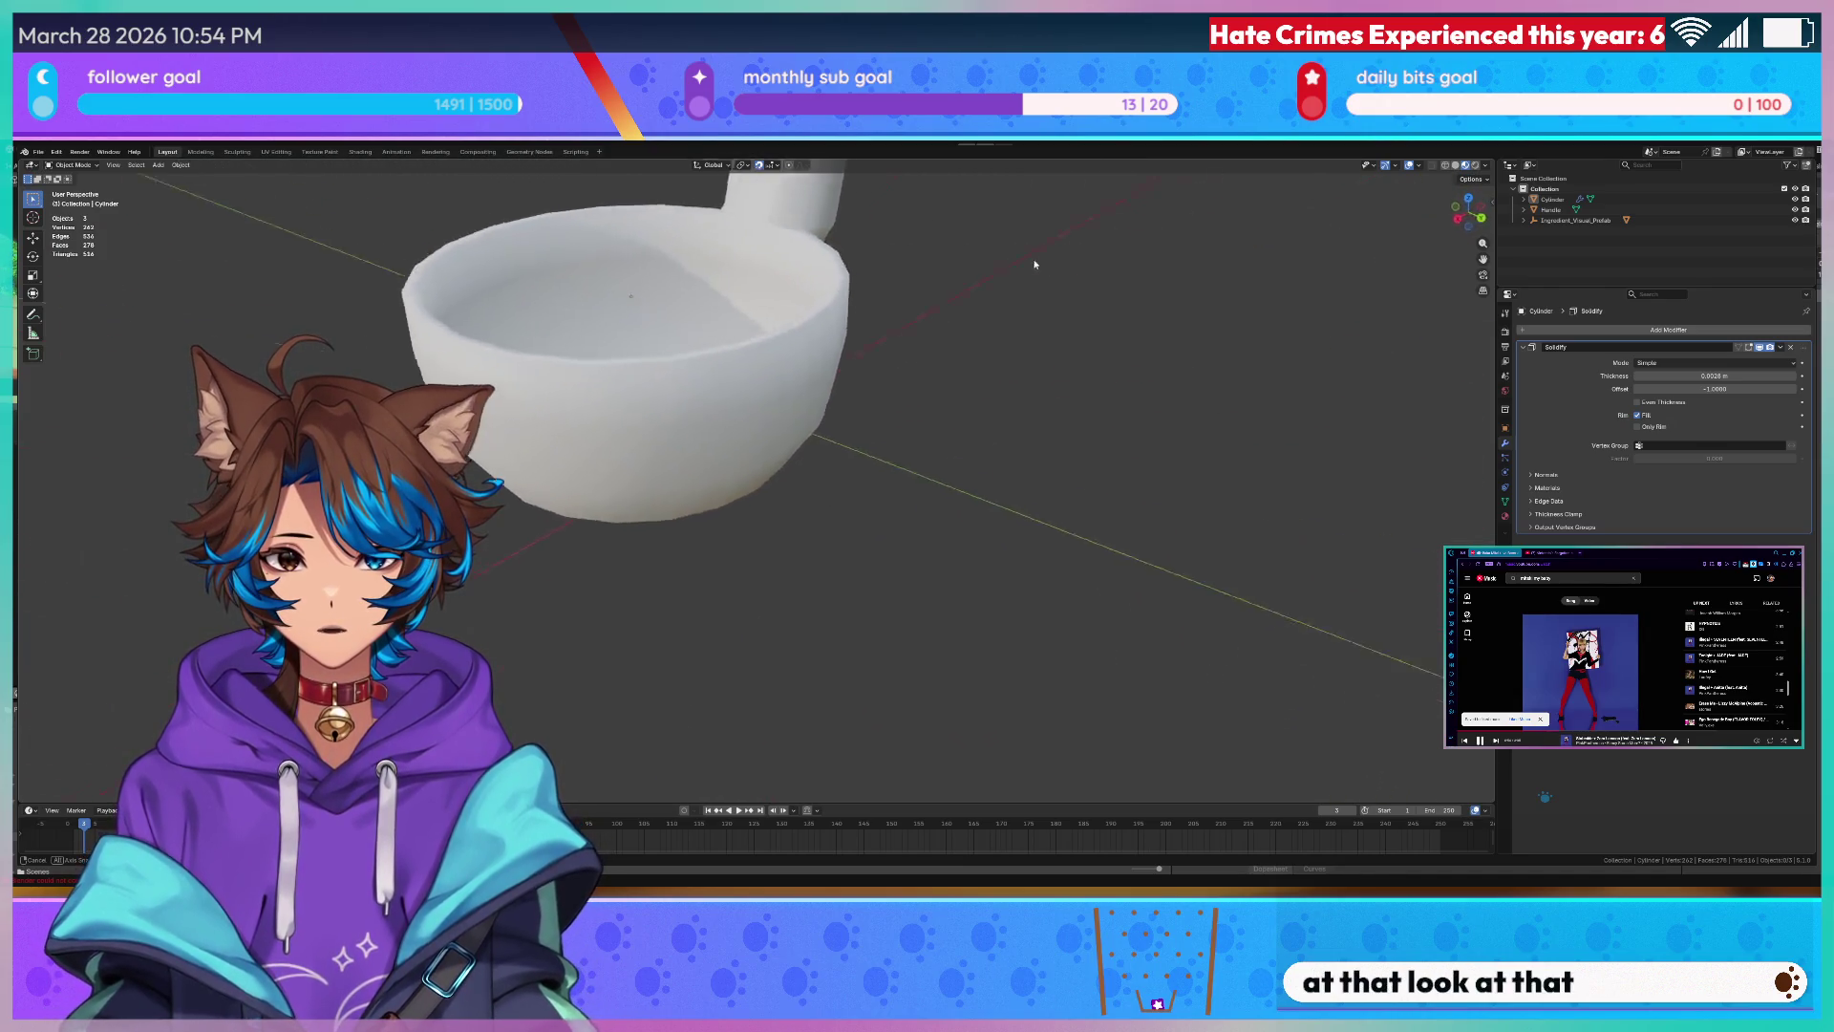
{"action": "scroll", "coordinate": [1144, 291], "scroll_direction": "up", "scroll_amount": 3}
{"action": "middle_click_drag", "start_coordinate": [1144, 291], "coordinate": [1003, 329]}
{"action": "left_click", "coordinate": [885, 351]}
{"action": "middle_click_drag", "start_coordinate": [885, 351], "coordinate": [904, 386]}
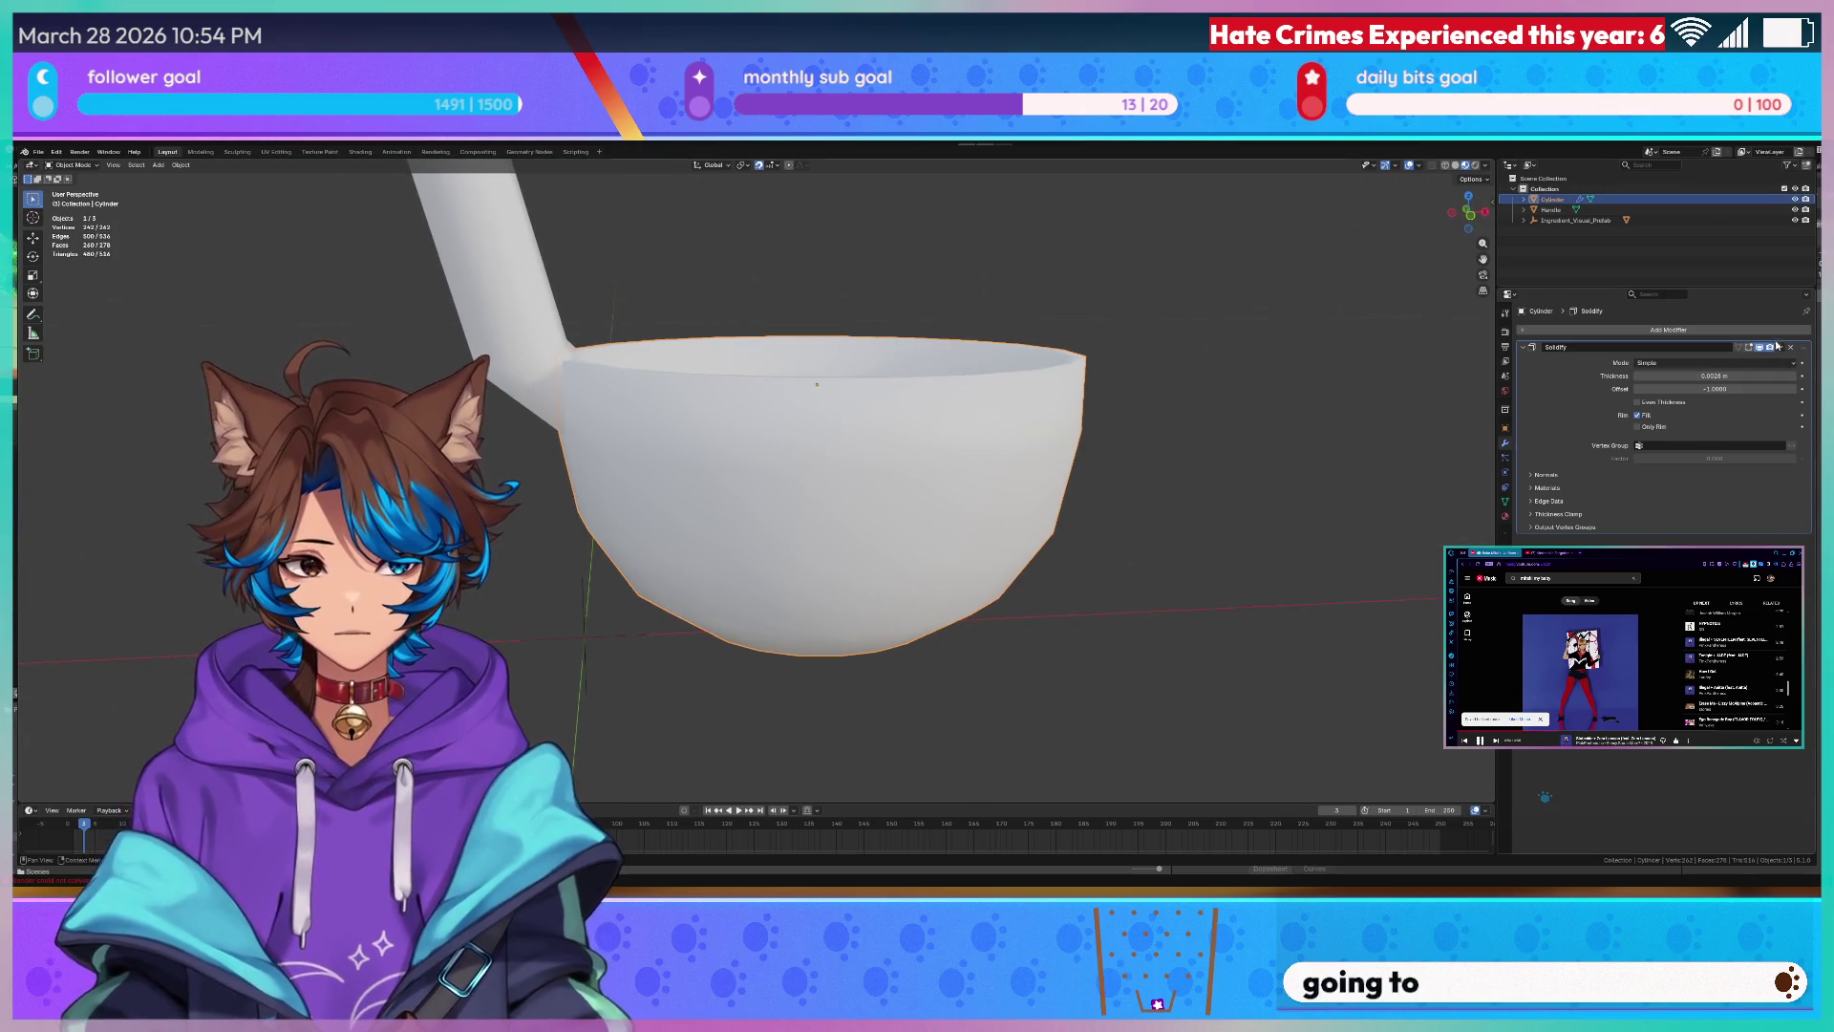
{"action": "left_click", "coordinate": [1663, 328]}
{"action": "type", "text": "sub"}
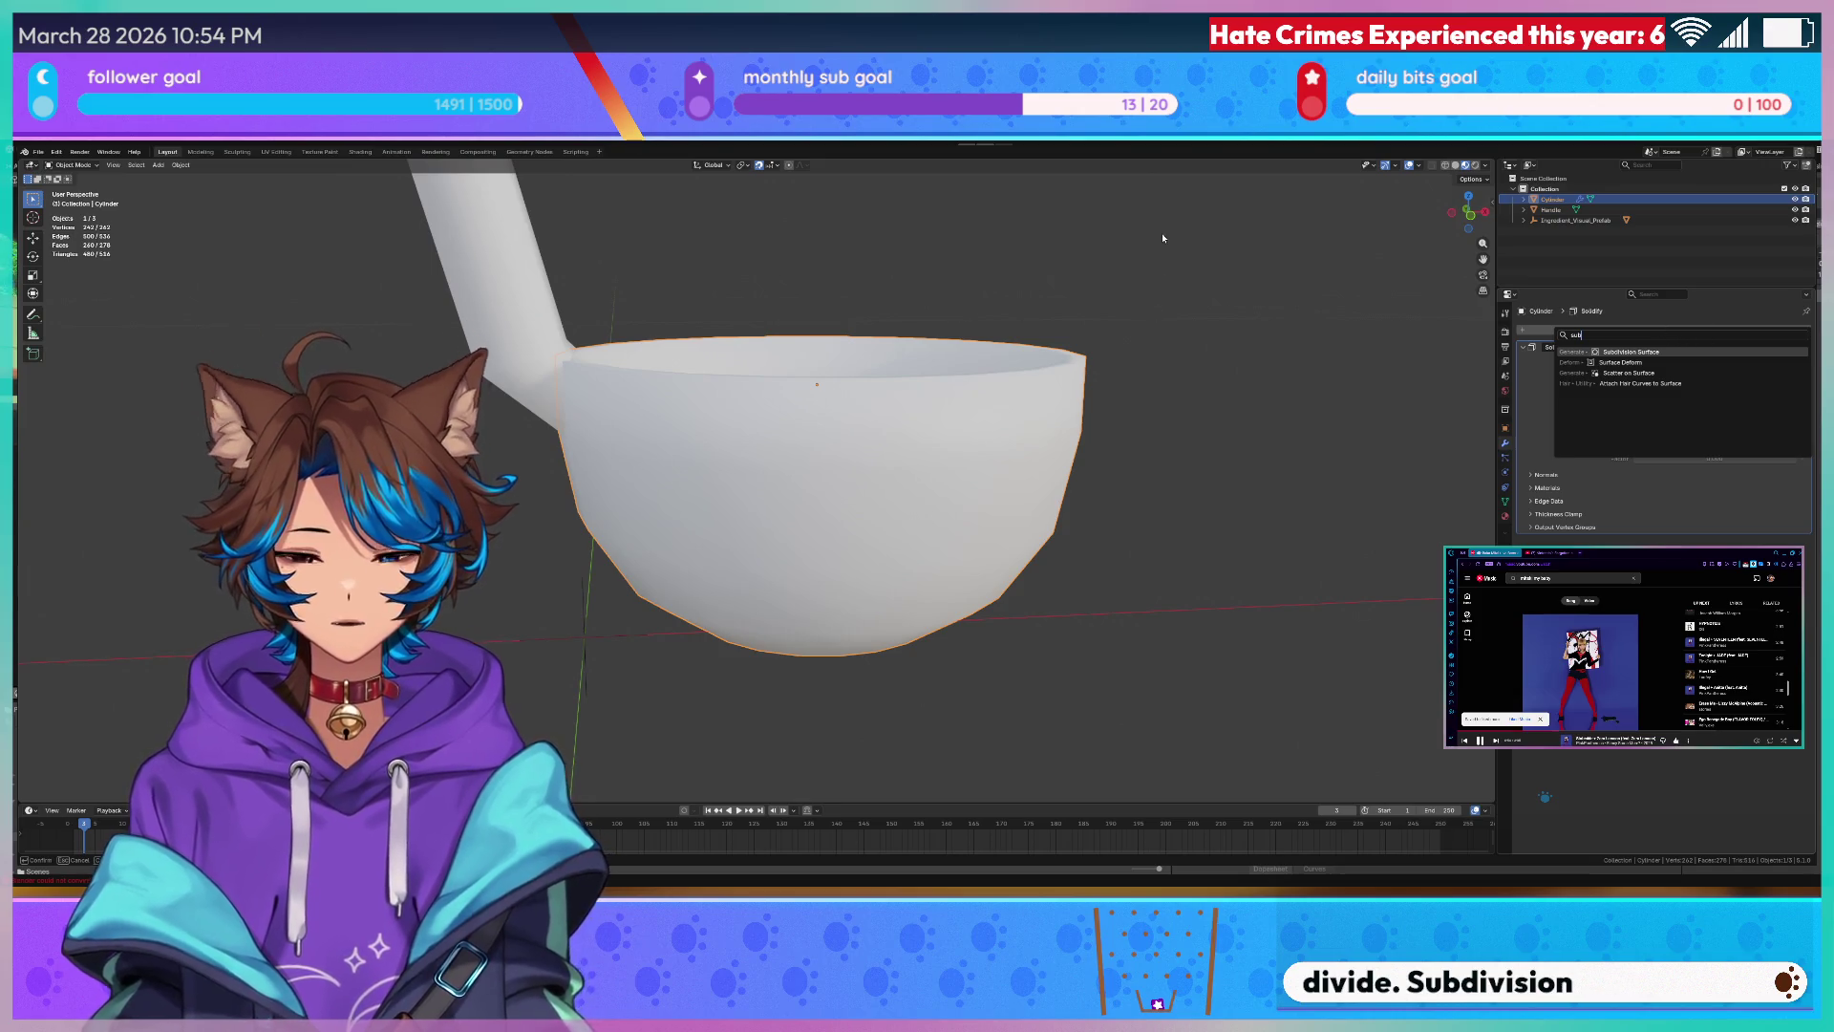
- Add a Subdivision Surface modifier to the bowl, redoing it after an undo
{"action": "key", "text": "Return"}
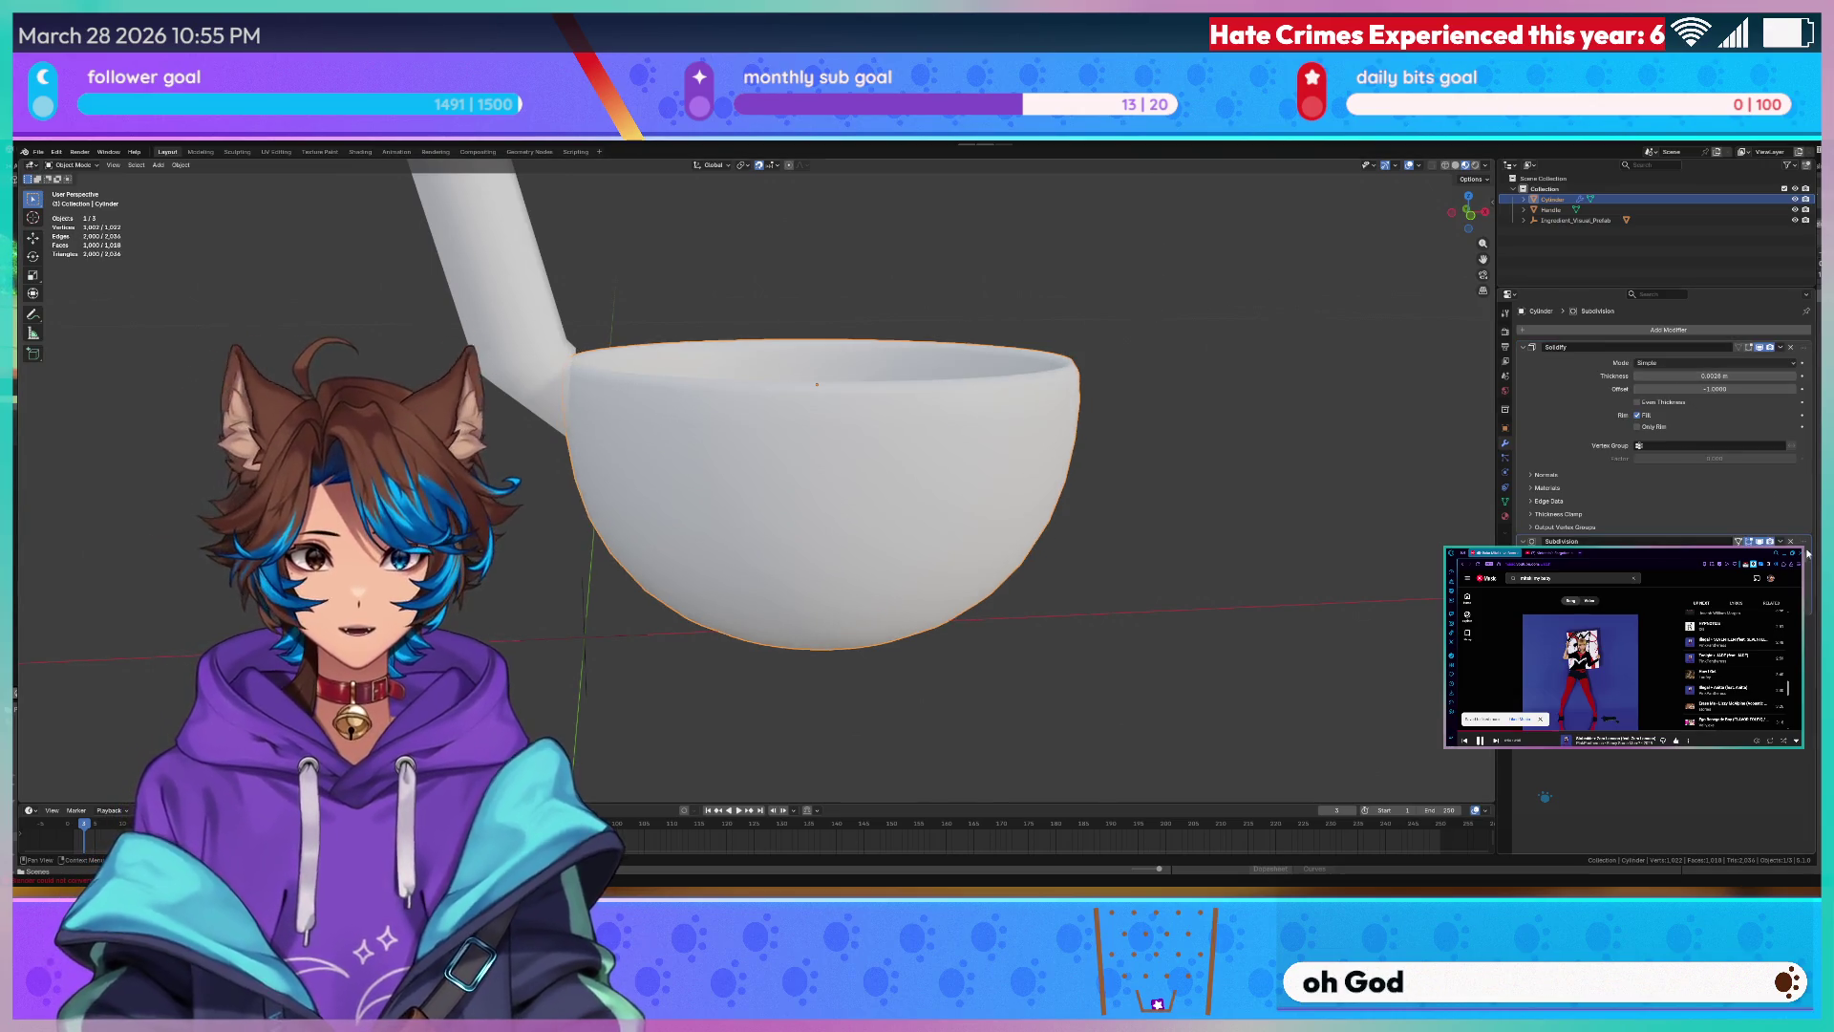
{"action": "key", "text": "ctrl+z"}
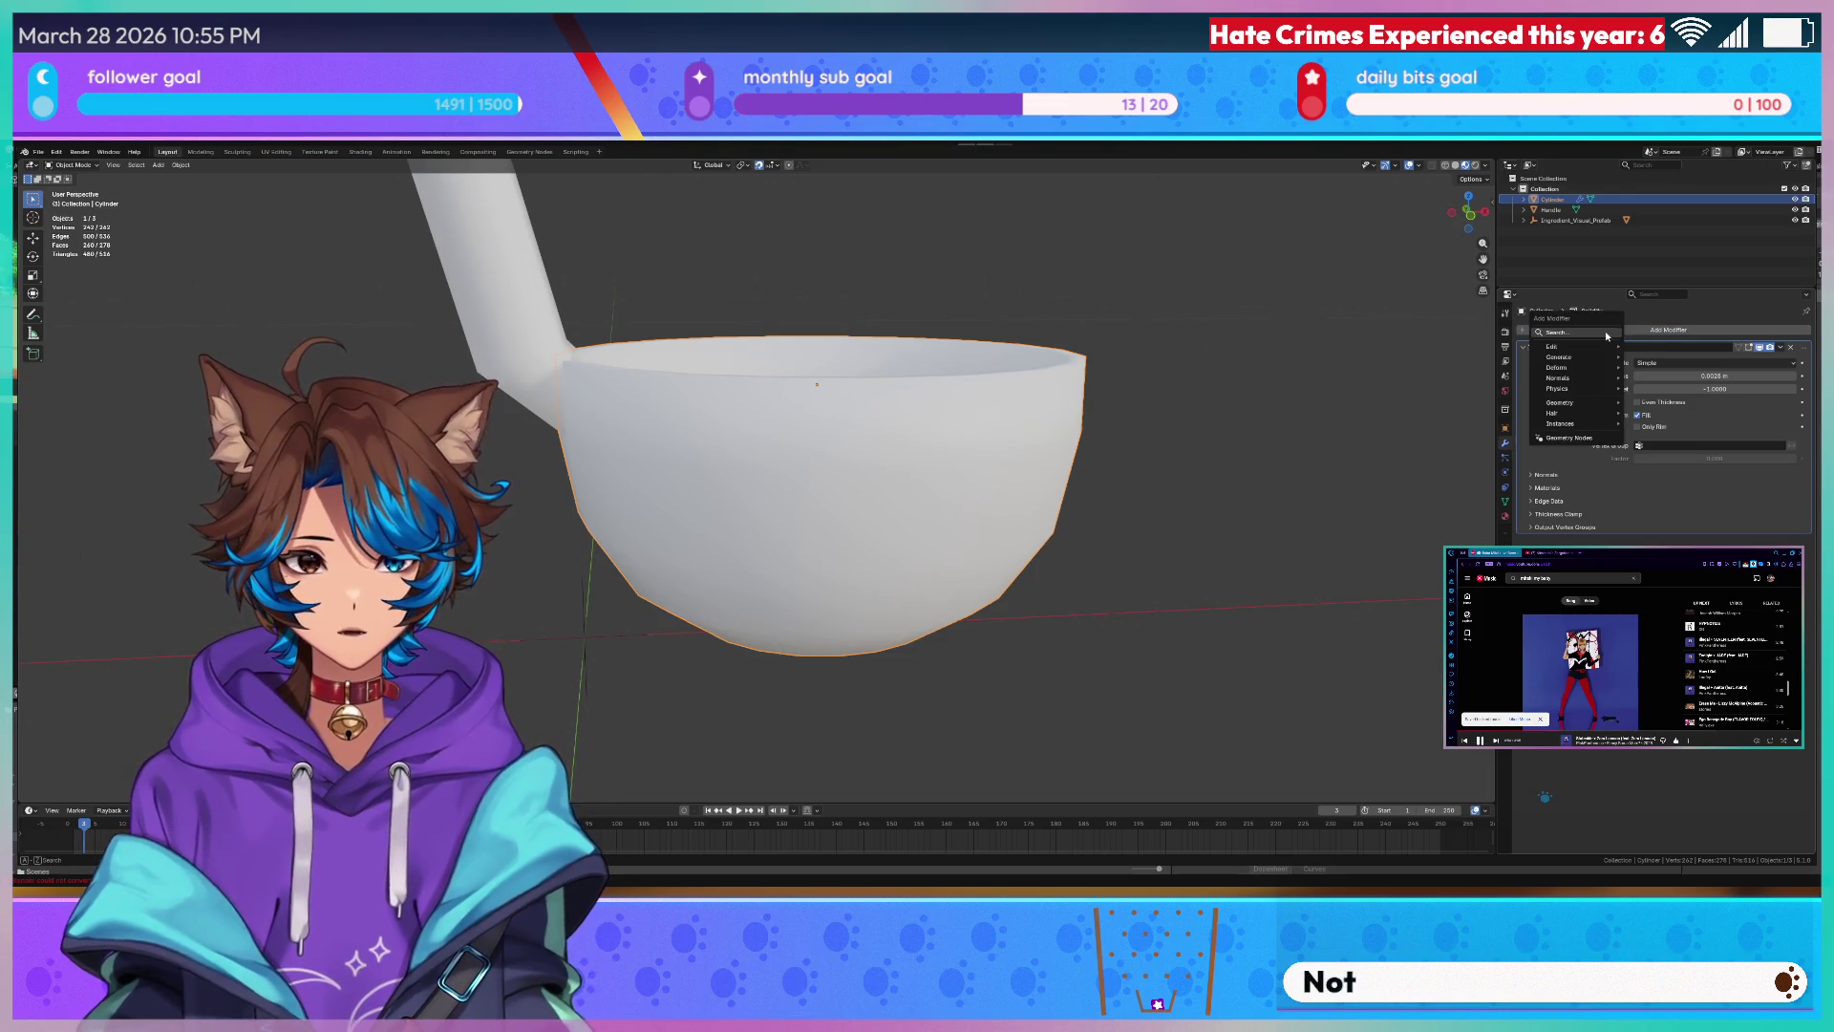
{"action": "left_click", "coordinate": [1605, 330]}
{"action": "key", "text": "Return"}
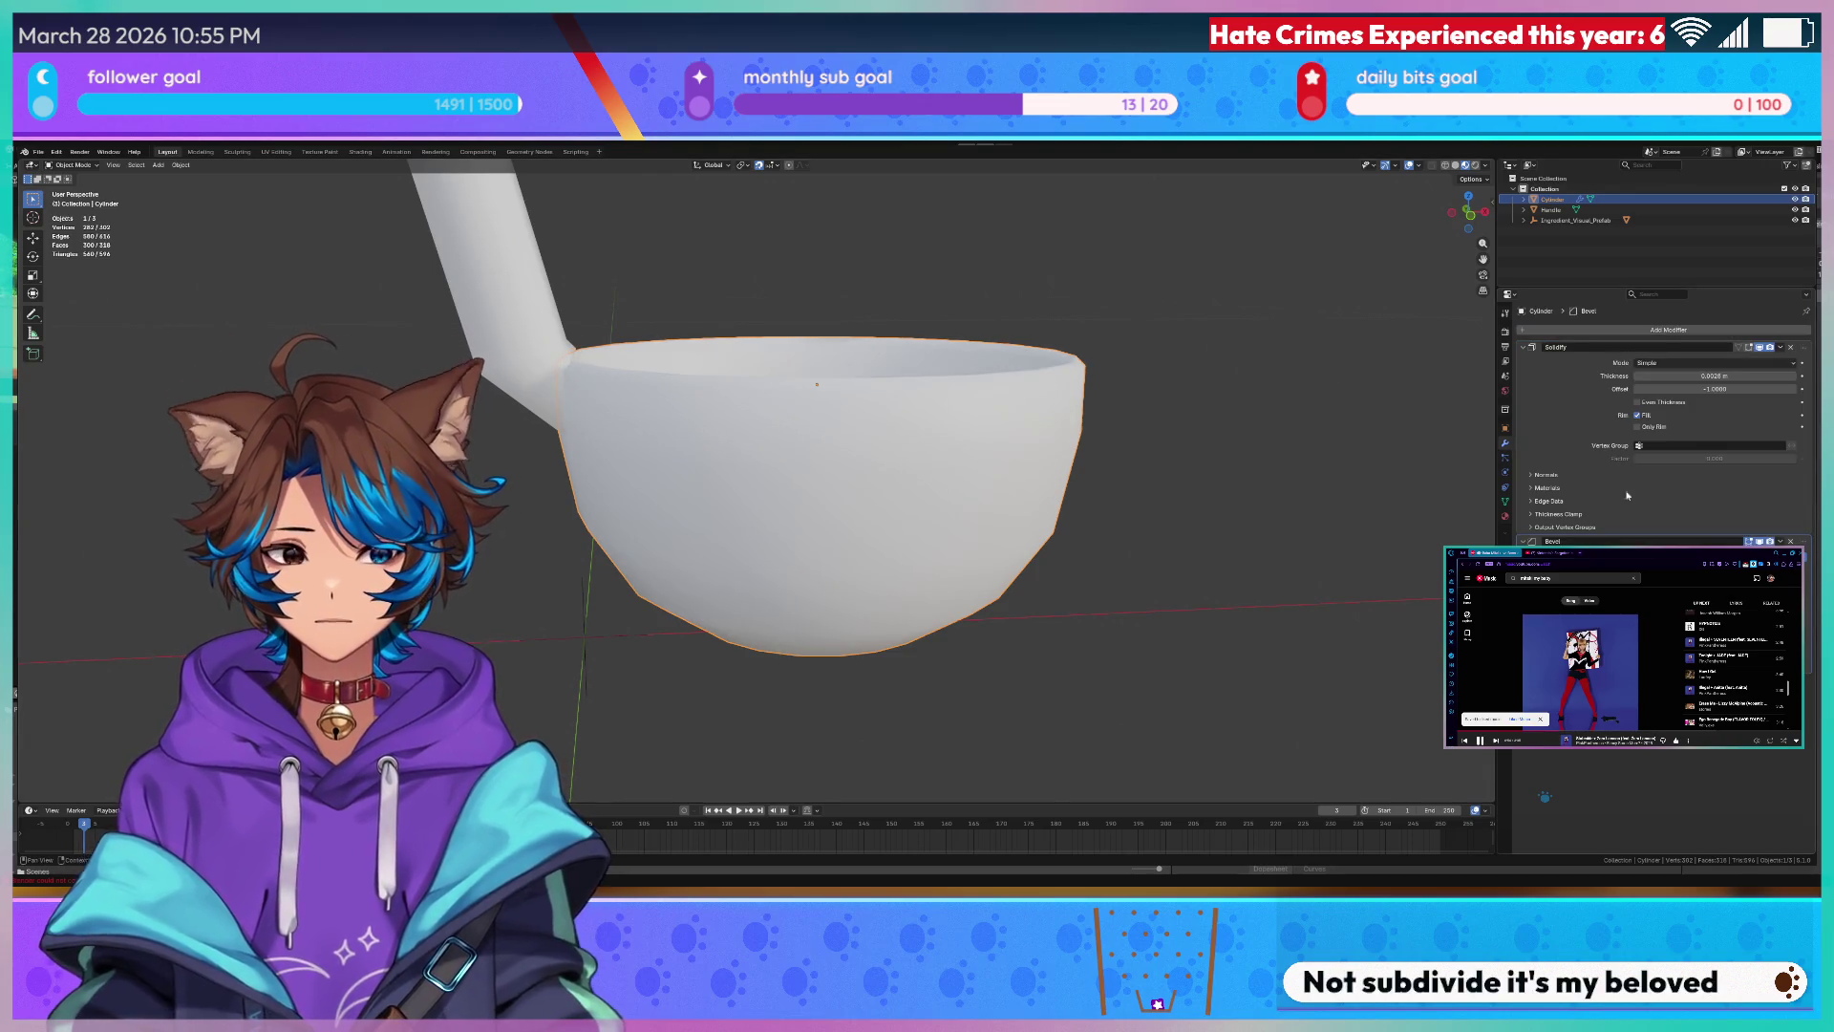
- Inspect the smoothed bowl from the side and inside, then select the Handle object
{"action": "middle_click_drag", "start_coordinate": [1038, 430], "coordinate": [1133, 462]}
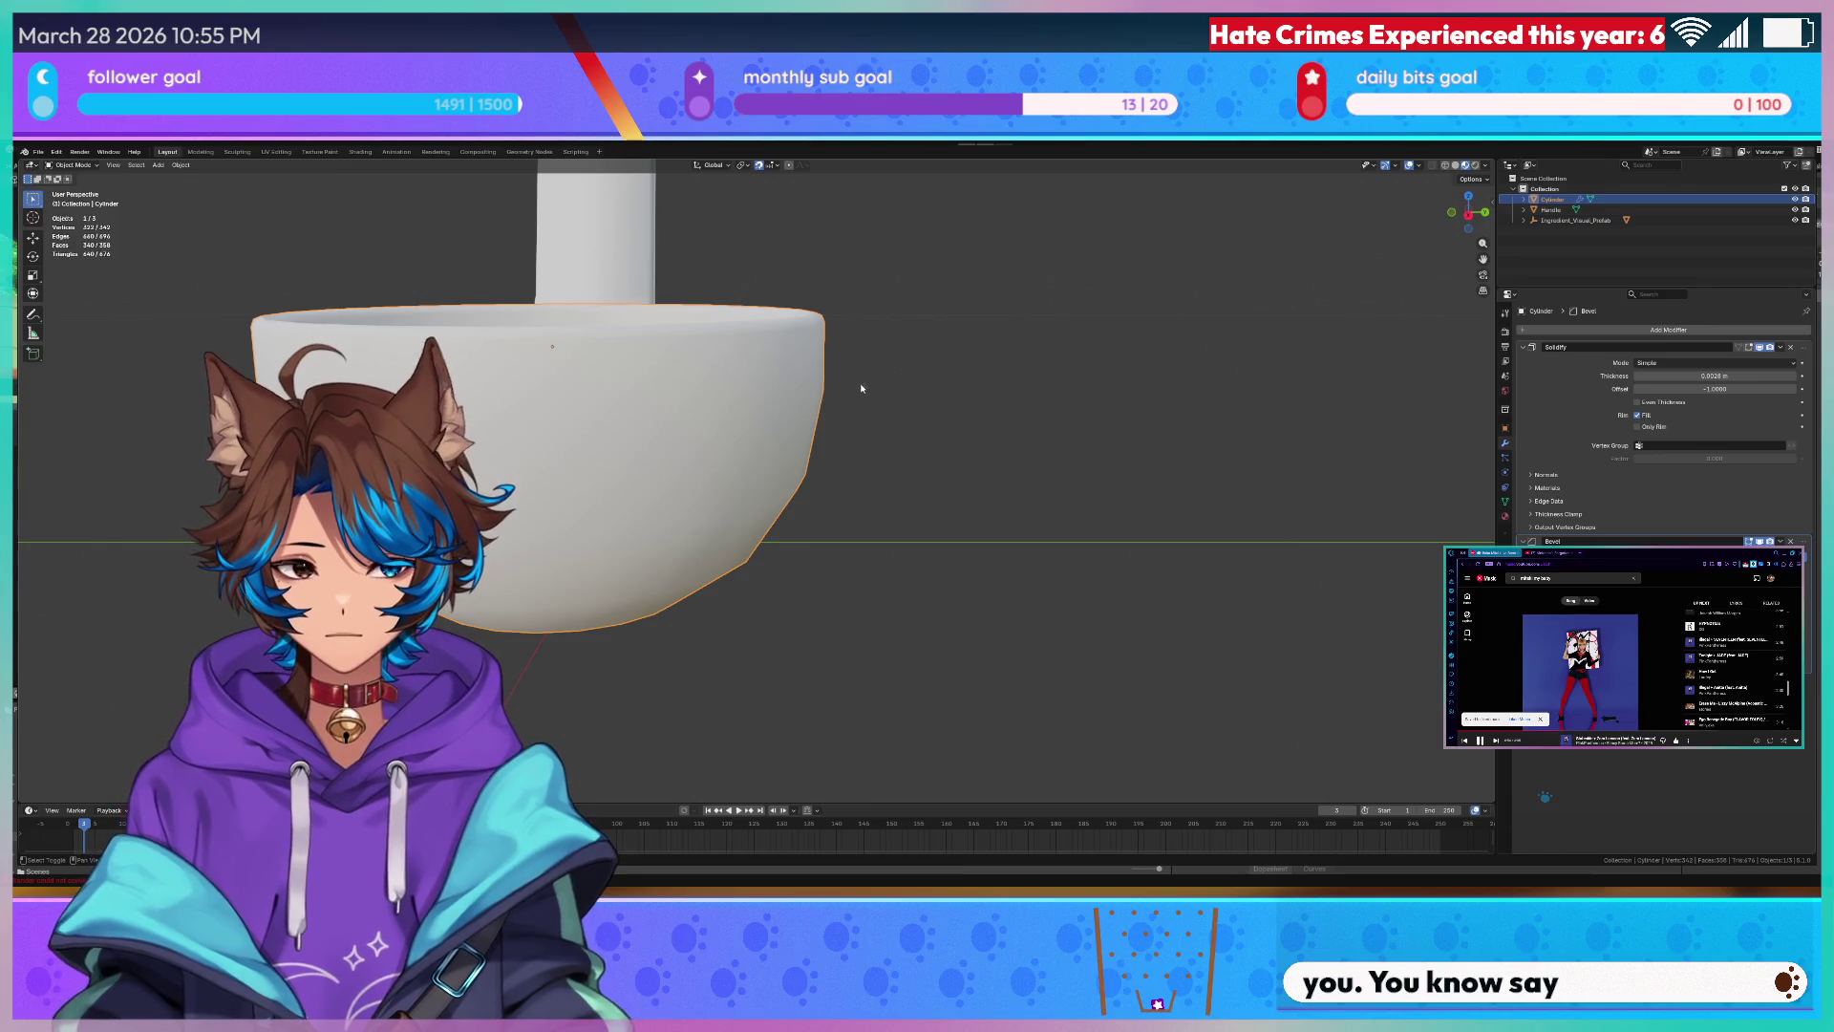
{"action": "mouse_move", "coordinate": [861, 389]}
{"action": "middle_mouse_down"}
{"action": "mouse_move", "coordinate": [705, 410]}
{"action": "mouse_move", "coordinate": [717, 358]}
{"action": "mouse_move", "coordinate": [707, 386]}
{"action": "middle_mouse_up"}
{"action": "scroll", "coordinate": [802, 403], "scroll_direction": "up", "scroll_amount": 4}
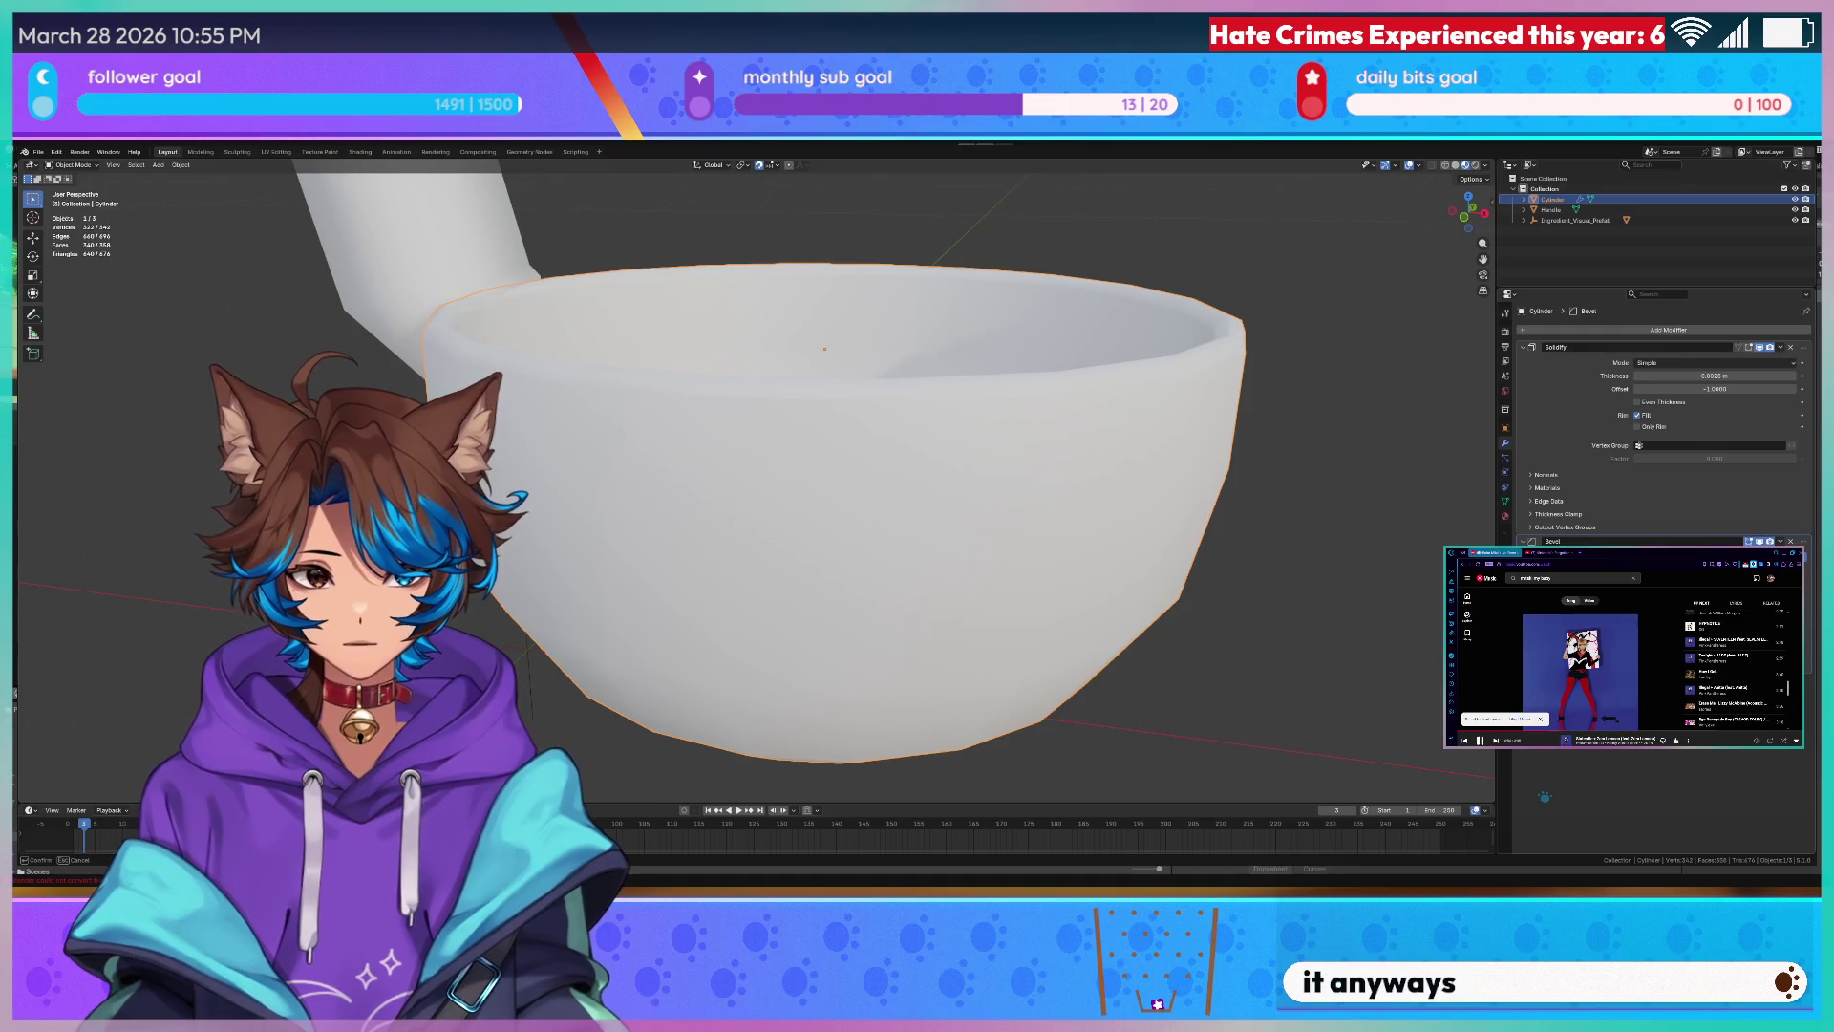
{"action": "scroll", "coordinate": [825, 348], "scroll_direction": "up", "scroll_amount": 3}
{"action": "mouse_move", "coordinate": [826, 348]}
{"action": "middle_mouse_down"}
{"action": "mouse_move", "coordinate": [978, 414]}
{"action": "mouse_move", "coordinate": [895, 440]}
{"action": "middle_mouse_up"}
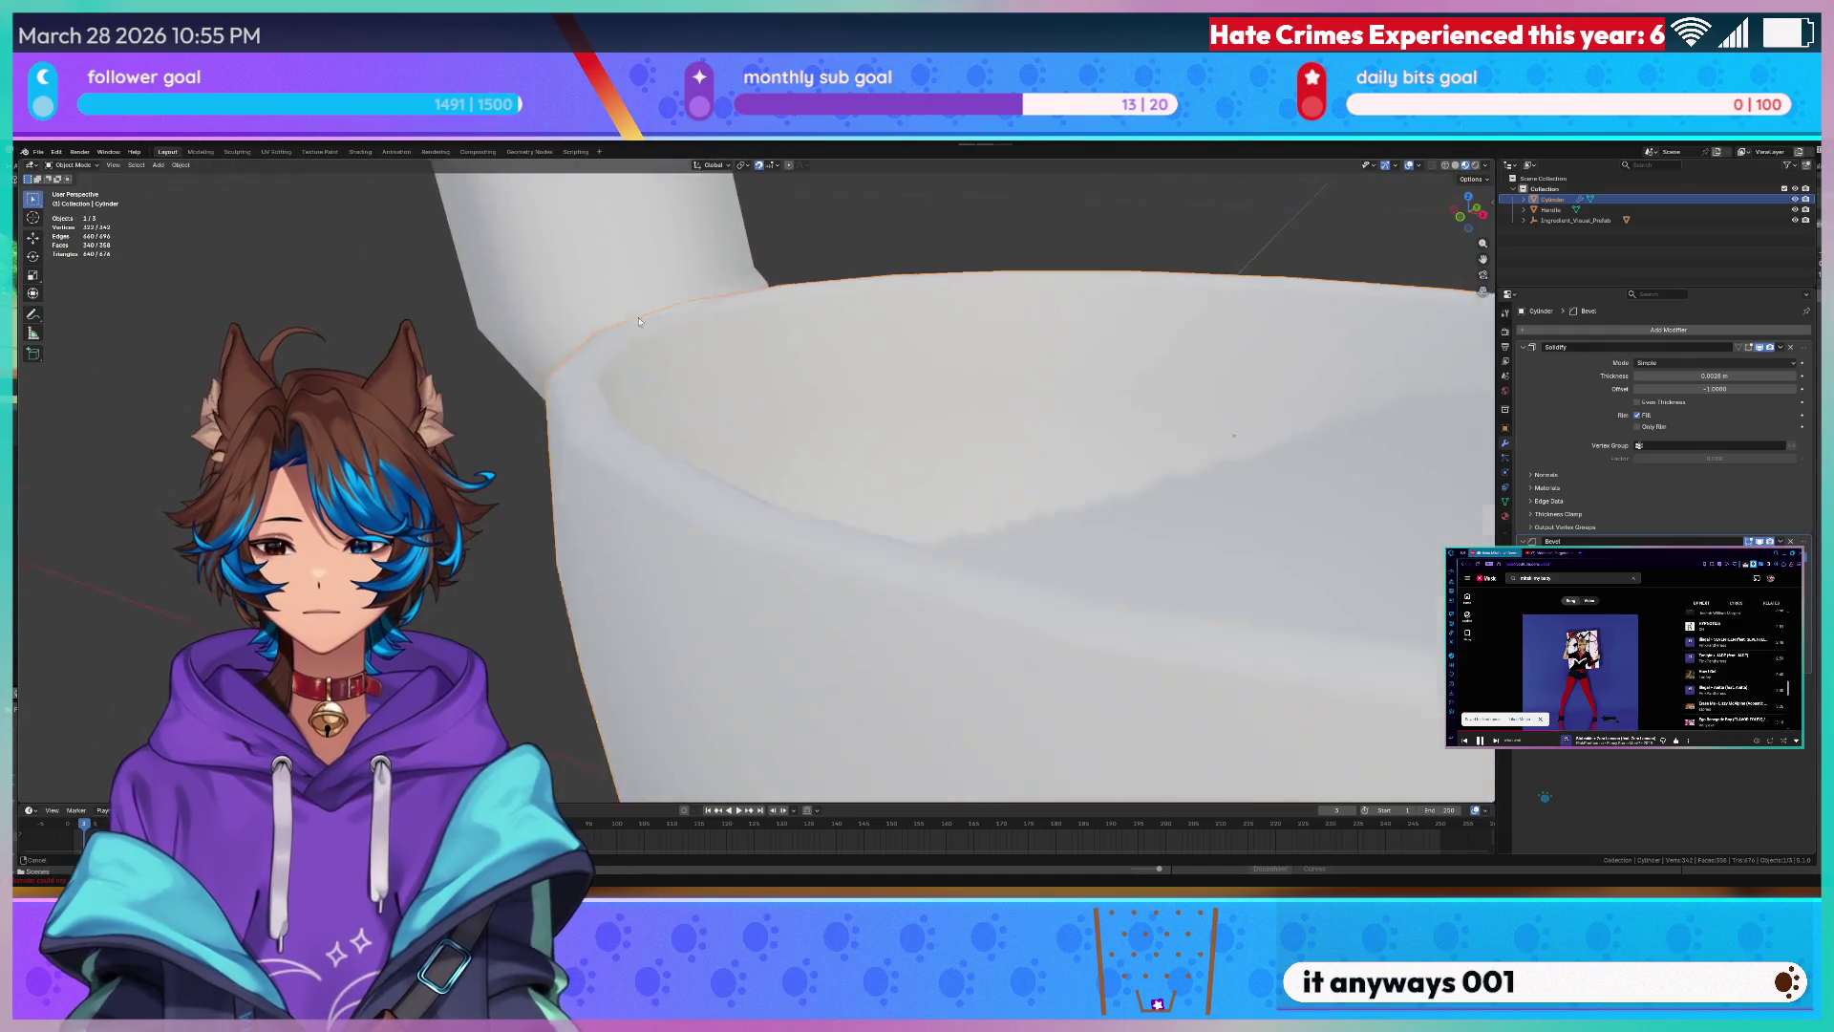
{"action": "left_click", "coordinate": [1577, 210]}
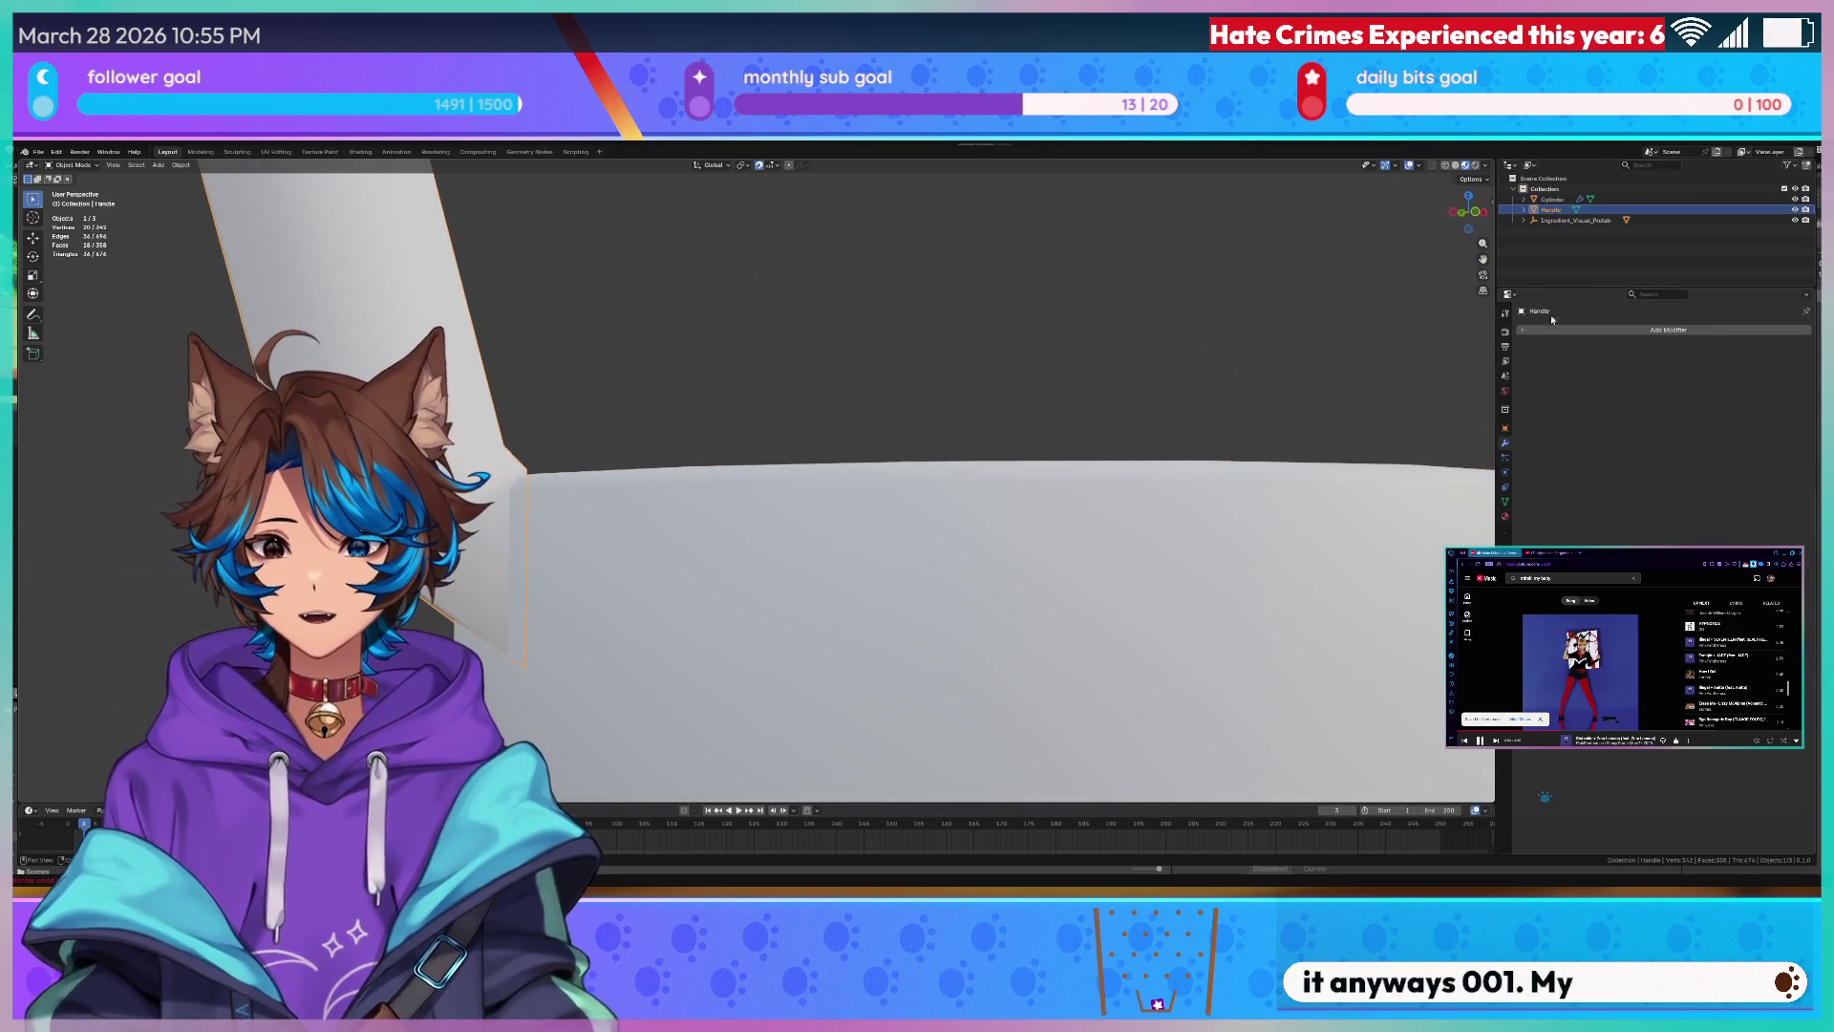
- Add a Bevel modifier to the Handle via Quick Favorites
{"action": "left_click", "coordinate": [1663, 328]}
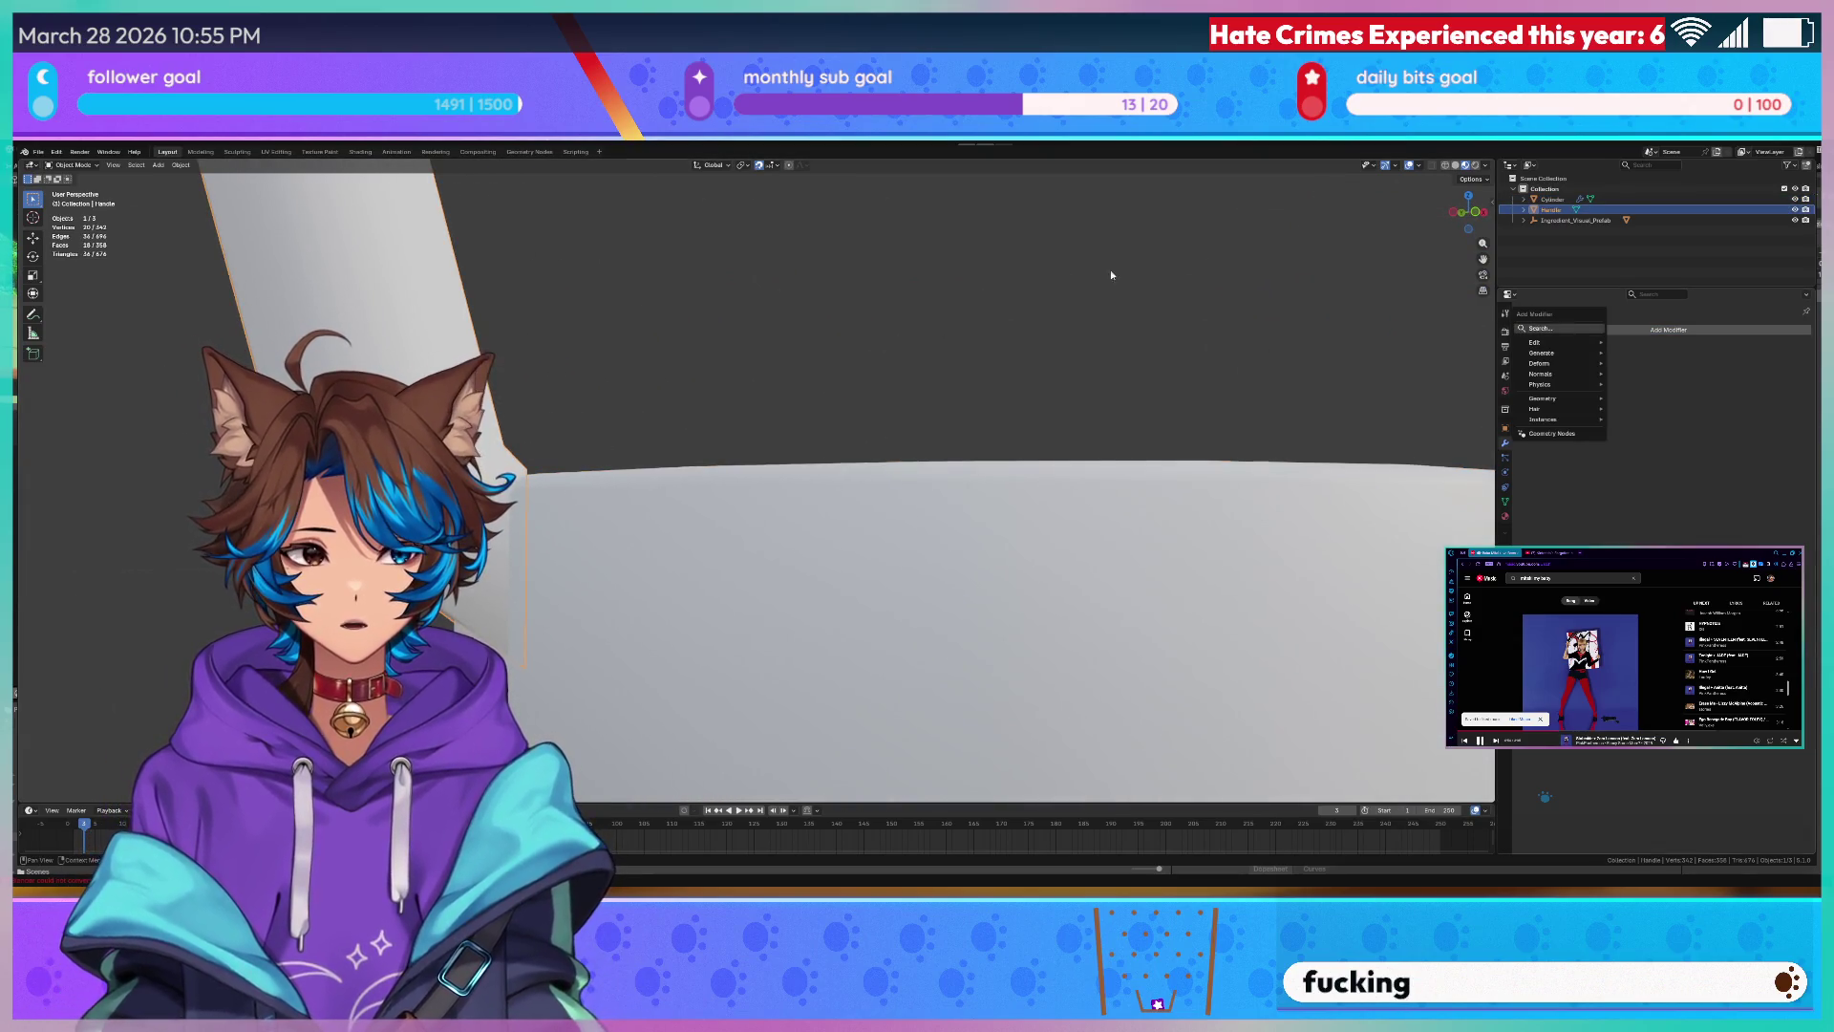
{"action": "key", "text": "q"}
{"action": "left_click", "coordinate": [1002, 295]}
{"action": "mouse_move", "coordinate": [860, 430]}
{"action": "middle_mouse_down"}
{"action": "mouse_move", "coordinate": [639, 341]}
{"action": "mouse_move", "coordinate": [688, 344]}
{"action": "mouse_move", "coordinate": [891, 275]}
{"action": "mouse_move", "coordinate": [899, 319]}
{"action": "mouse_move", "coordinate": [853, 439]}
{"action": "middle_mouse_up"}
{"action": "scroll", "coordinate": [639, 337], "scroll_direction": "down", "scroll_amount": 4}
{"action": "scroll", "coordinate": [710, 348], "scroll_direction": "up", "scroll_amount": 4}
{"action": "scroll", "coordinate": [711, 347], "scroll_direction": "down", "scroll_amount": 4}
{"action": "scroll", "coordinate": [892, 275], "scroll_direction": "down", "scroll_amount": 4}
{"action": "scroll", "coordinate": [852, 438], "scroll_direction": "up", "scroll_amount": 3}
{"action": "scroll", "coordinate": [778, 372], "scroll_direction": "up", "scroll_amount": 4}
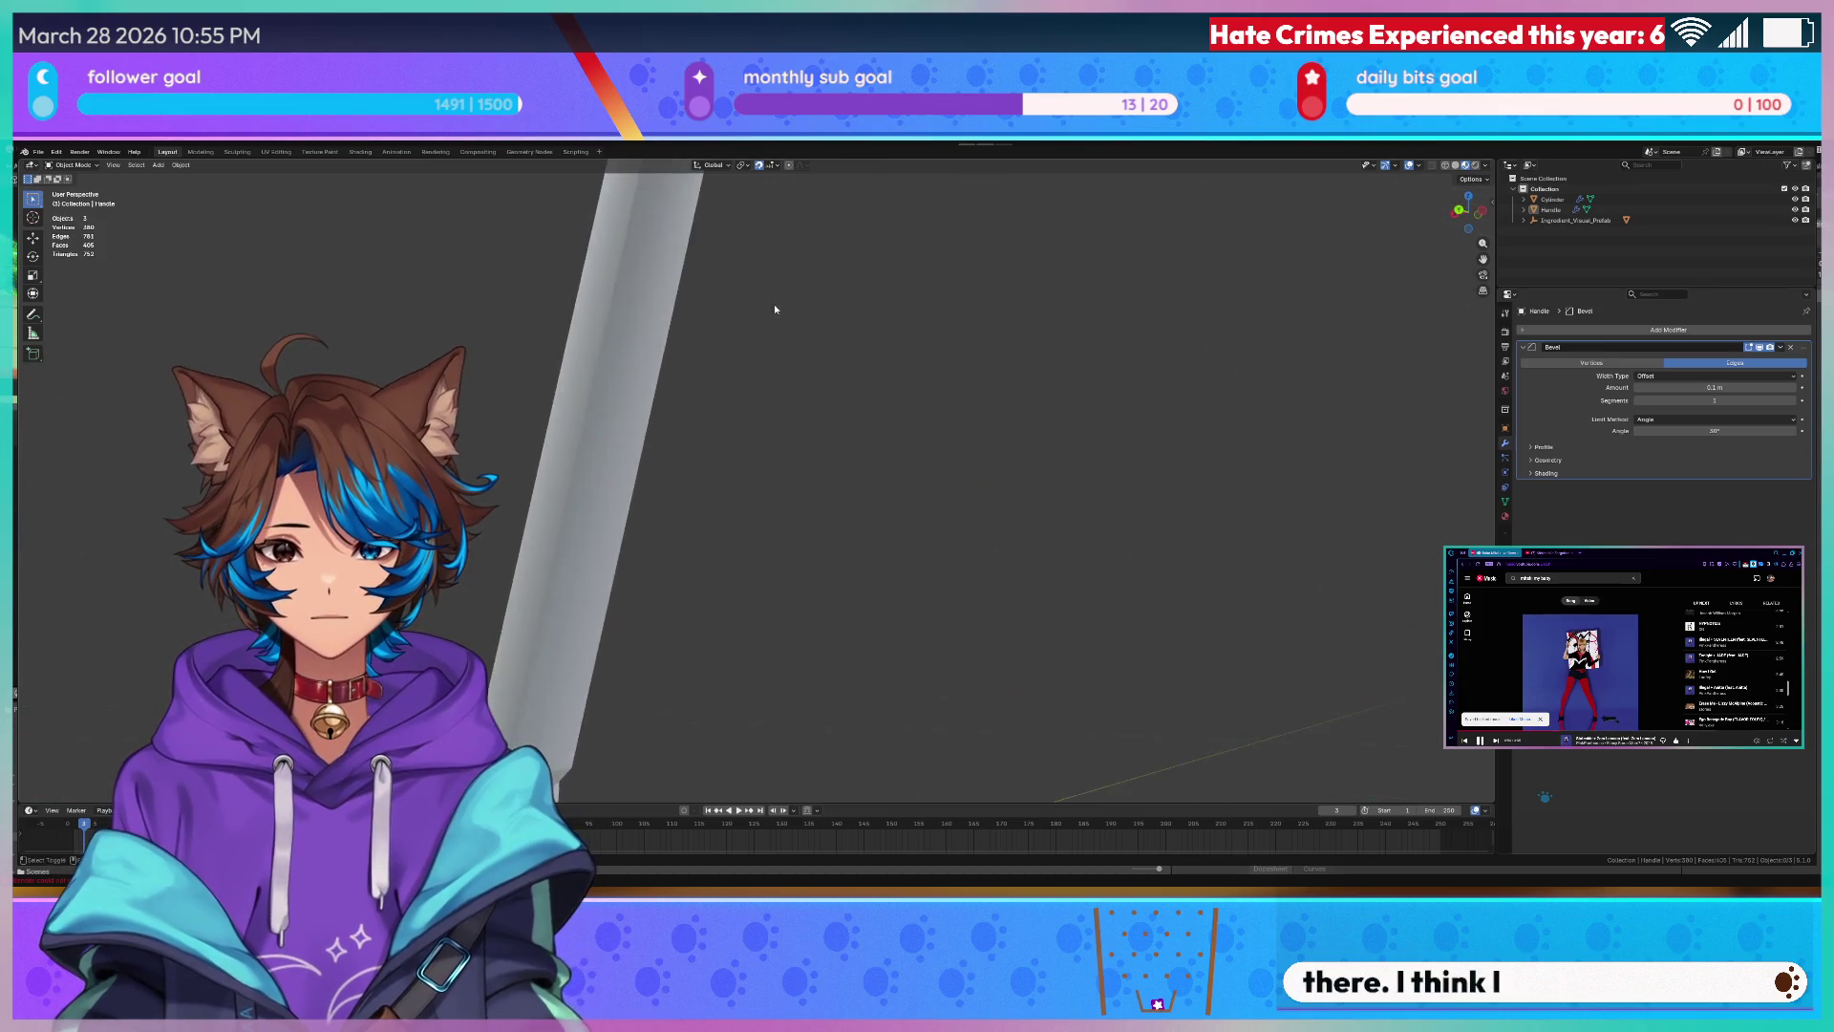
- Enter Edit Mode on the handle and bring its bend into view
{"action": "middle_click_drag", "start_coordinate": [774, 303], "coordinate": [782, 374]}
{"action": "left_click", "coordinate": [747, 325]}
{"action": "scroll", "coordinate": [747, 326], "scroll_direction": "up", "scroll_amount": 2}
{"action": "key", "text": "Tab"}
{"action": "scroll", "coordinate": [880, 327], "scroll_direction": "up", "scroll_amount": 3}
{"action": "mouse_move", "coordinate": [882, 328]}
{"action": "middle_mouse_down"}
{"action": "mouse_move", "coordinate": [875, 409]}
{"action": "mouse_move", "coordinate": [825, 431]}
{"action": "mouse_move", "coordinate": [944, 577]}
{"action": "middle_mouse_up"}
{"action": "scroll", "coordinate": [849, 358], "scroll_direction": "up", "scroll_amount": 3}
{"action": "scroll", "coordinate": [945, 576], "scroll_direction": "up", "scroll_amount": 2}
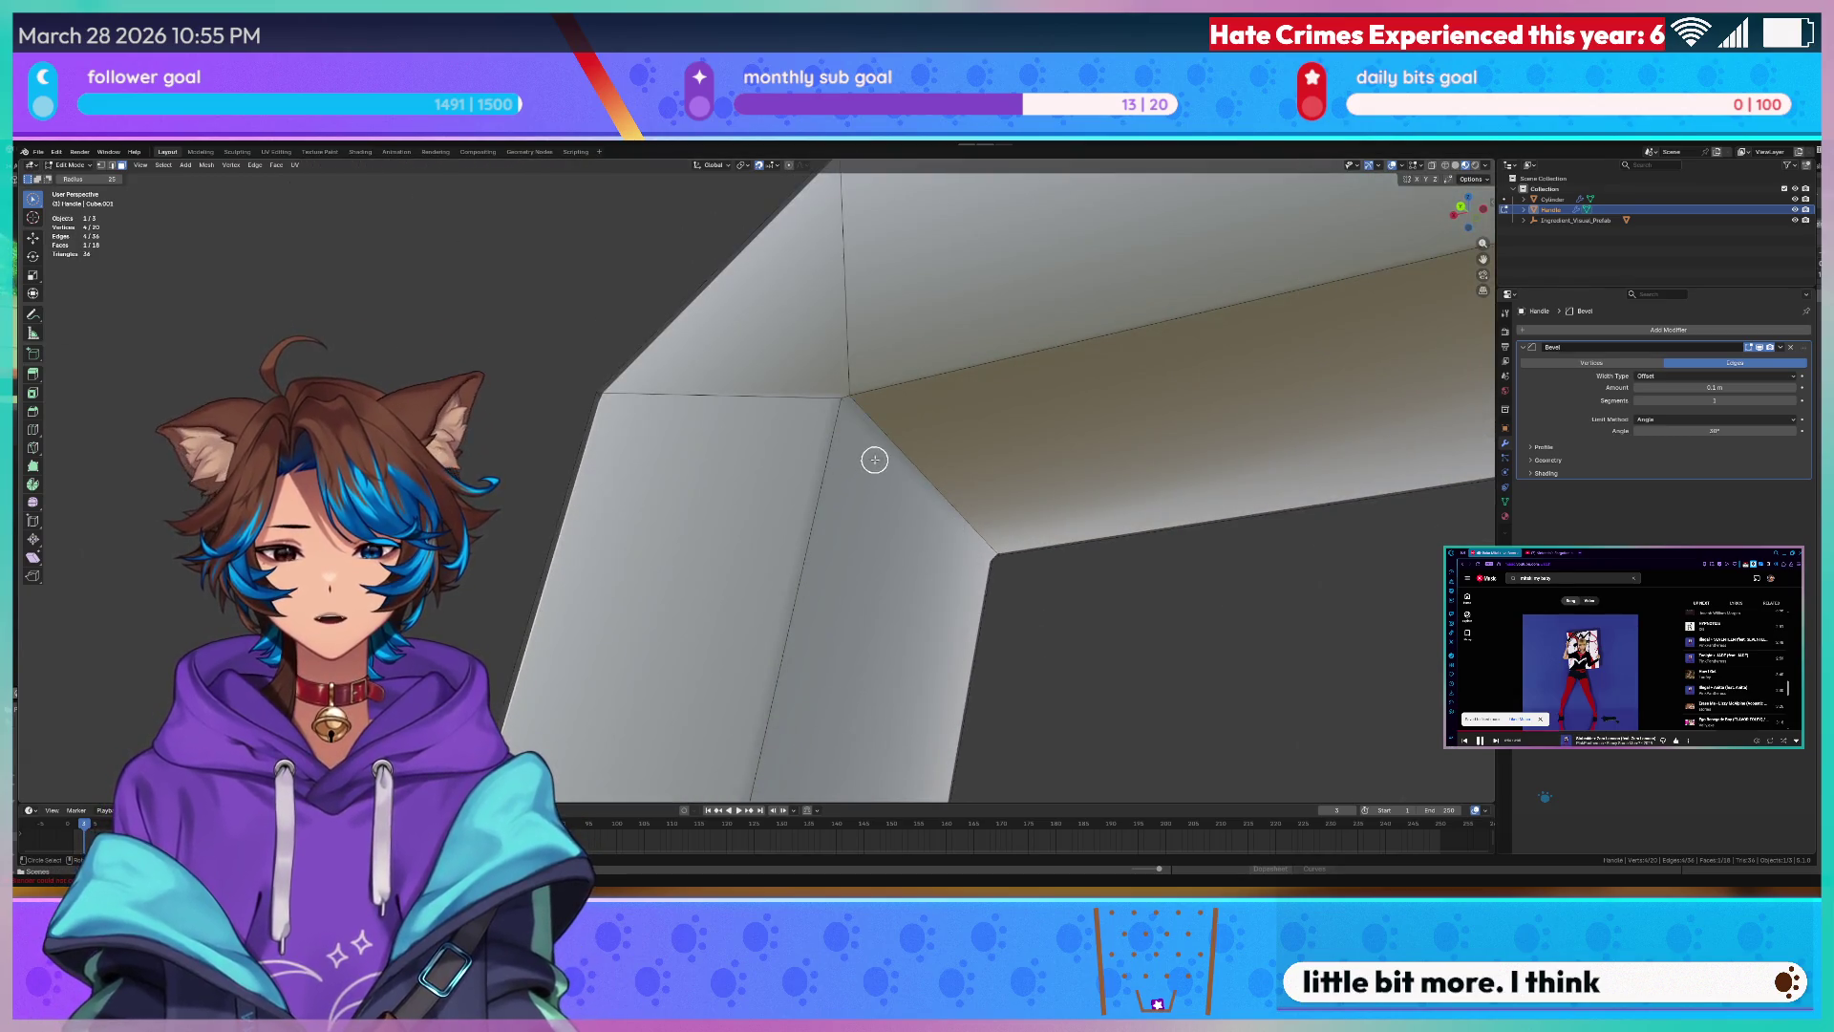
- Merge the first corner vertices at the handle's bend At Center
{"action": "left_click", "coordinate": [874, 460]}
{"action": "middle_click_drag", "start_coordinate": [880, 461], "coordinate": [940, 498]}
{"action": "key", "text": "1"}
{"action": "left_click", "coordinate": [944, 468]}
{"action": "key", "text": "m"}
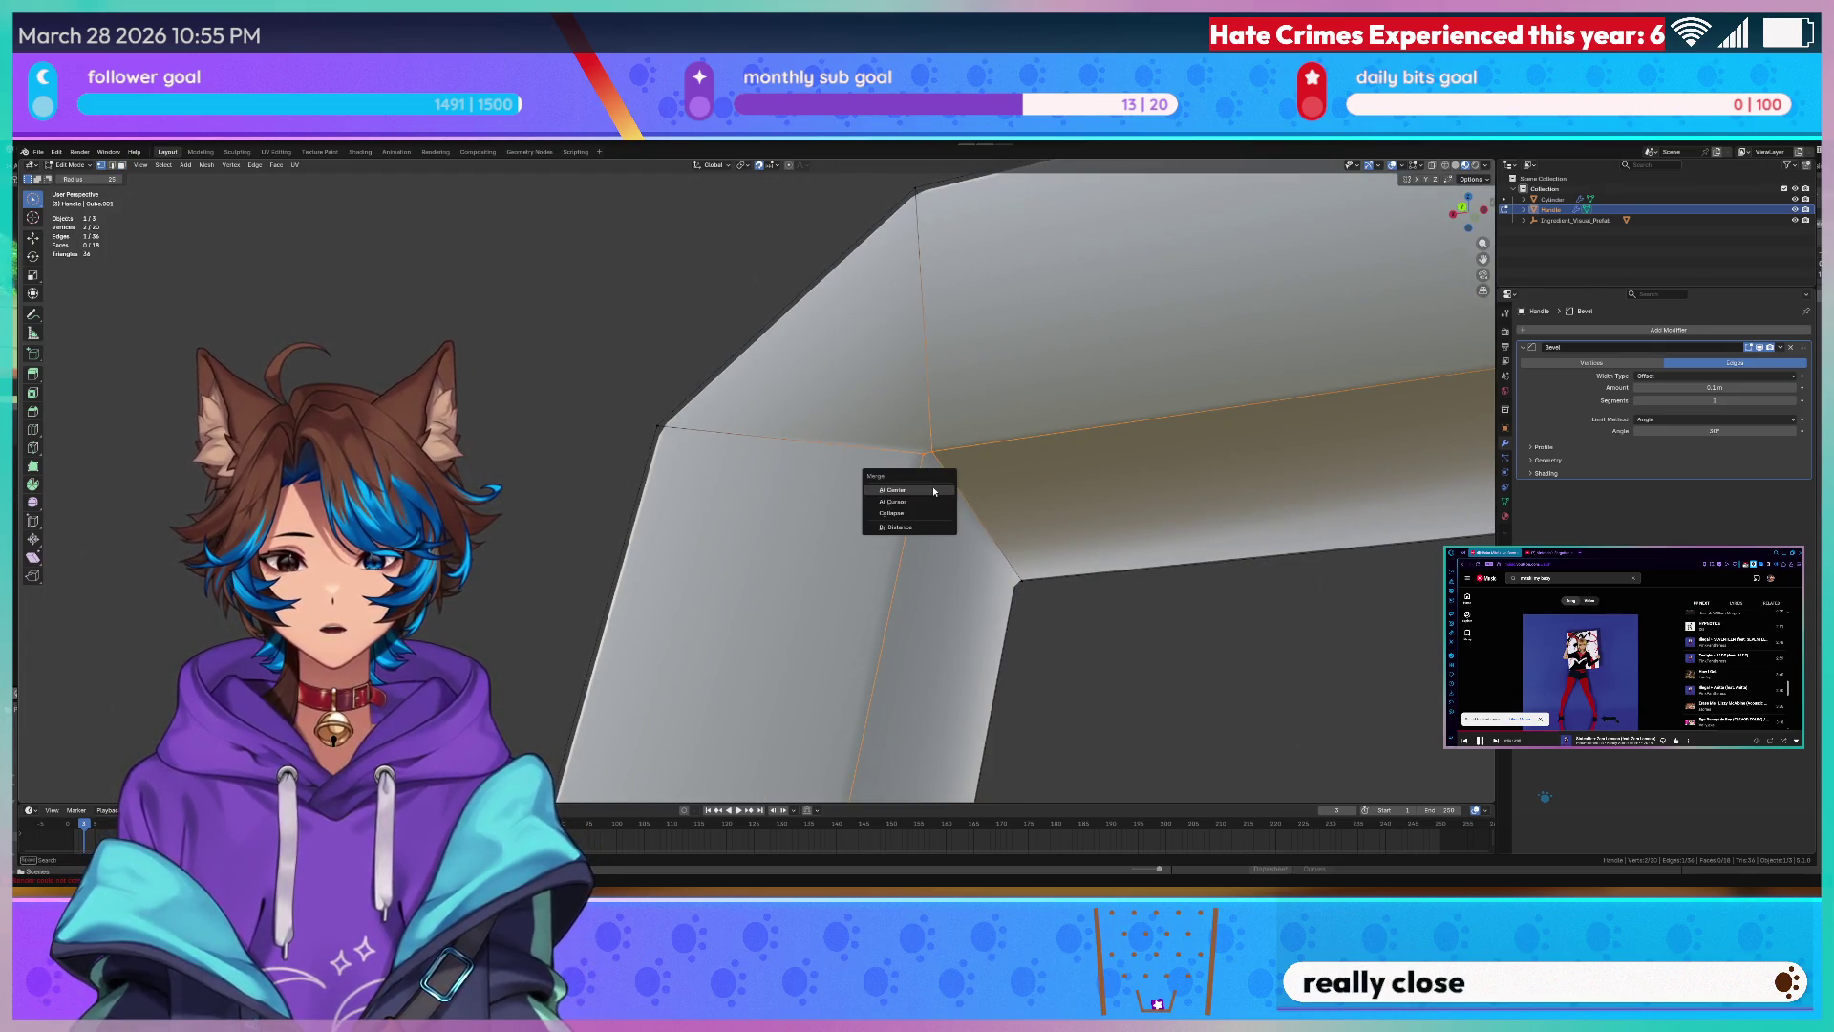
{"action": "left_click", "coordinate": [921, 492]}
- Merge the remaining bend vertices At Center and return to Object Mode
{"action": "left_click", "coordinate": [1025, 575], "text": "shift"}
{"action": "key", "text": "m"}
{"action": "left_click", "coordinate": [1003, 600]}
{"action": "scroll", "coordinate": [1097, 660], "scroll_direction": "down", "scroll_amount": 5}
{"action": "scroll", "coordinate": [975, 574], "scroll_direction": "down", "scroll_amount": 3}
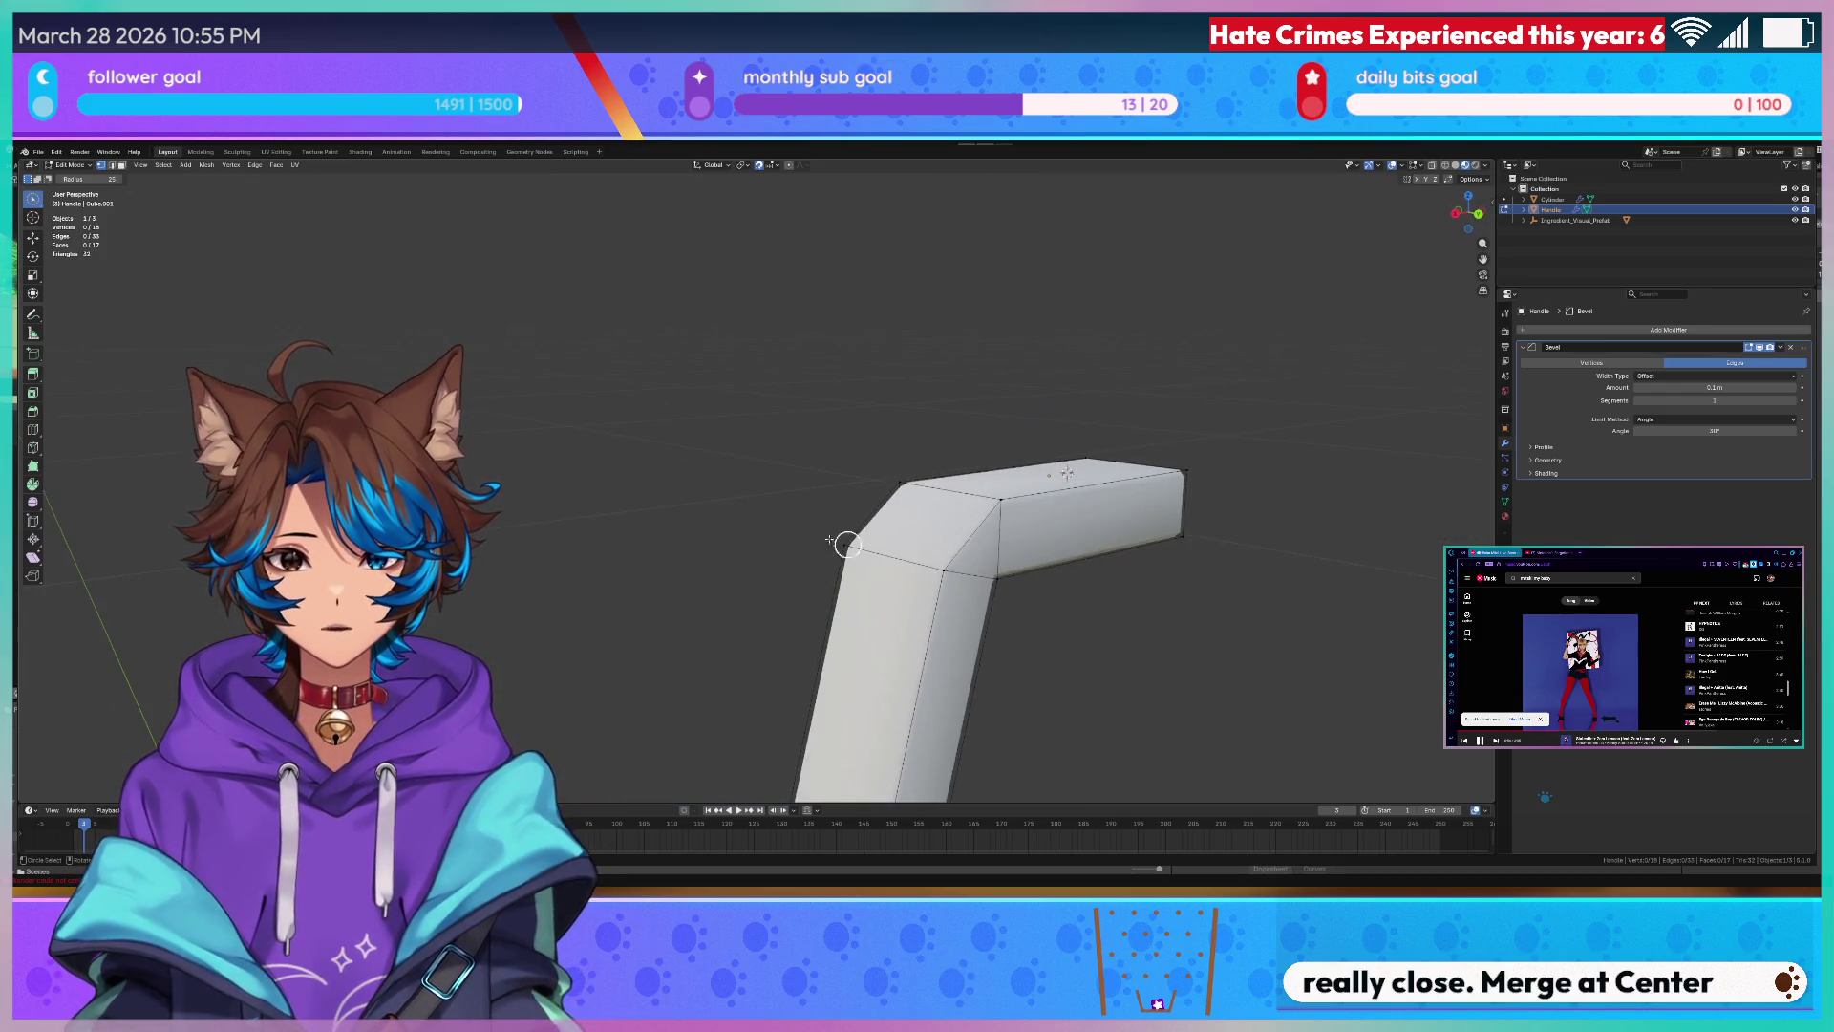
{"action": "key", "text": "Tab"}
{"action": "mouse_move", "coordinate": [861, 574]}
{"action": "middle_mouse_down"}
{"action": "mouse_move", "coordinate": [679, 569]}
{"action": "mouse_move", "coordinate": [838, 367]}
{"action": "middle_mouse_up"}
{"action": "scroll", "coordinate": [839, 367], "scroll_direction": "up", "scroll_amount": 3}
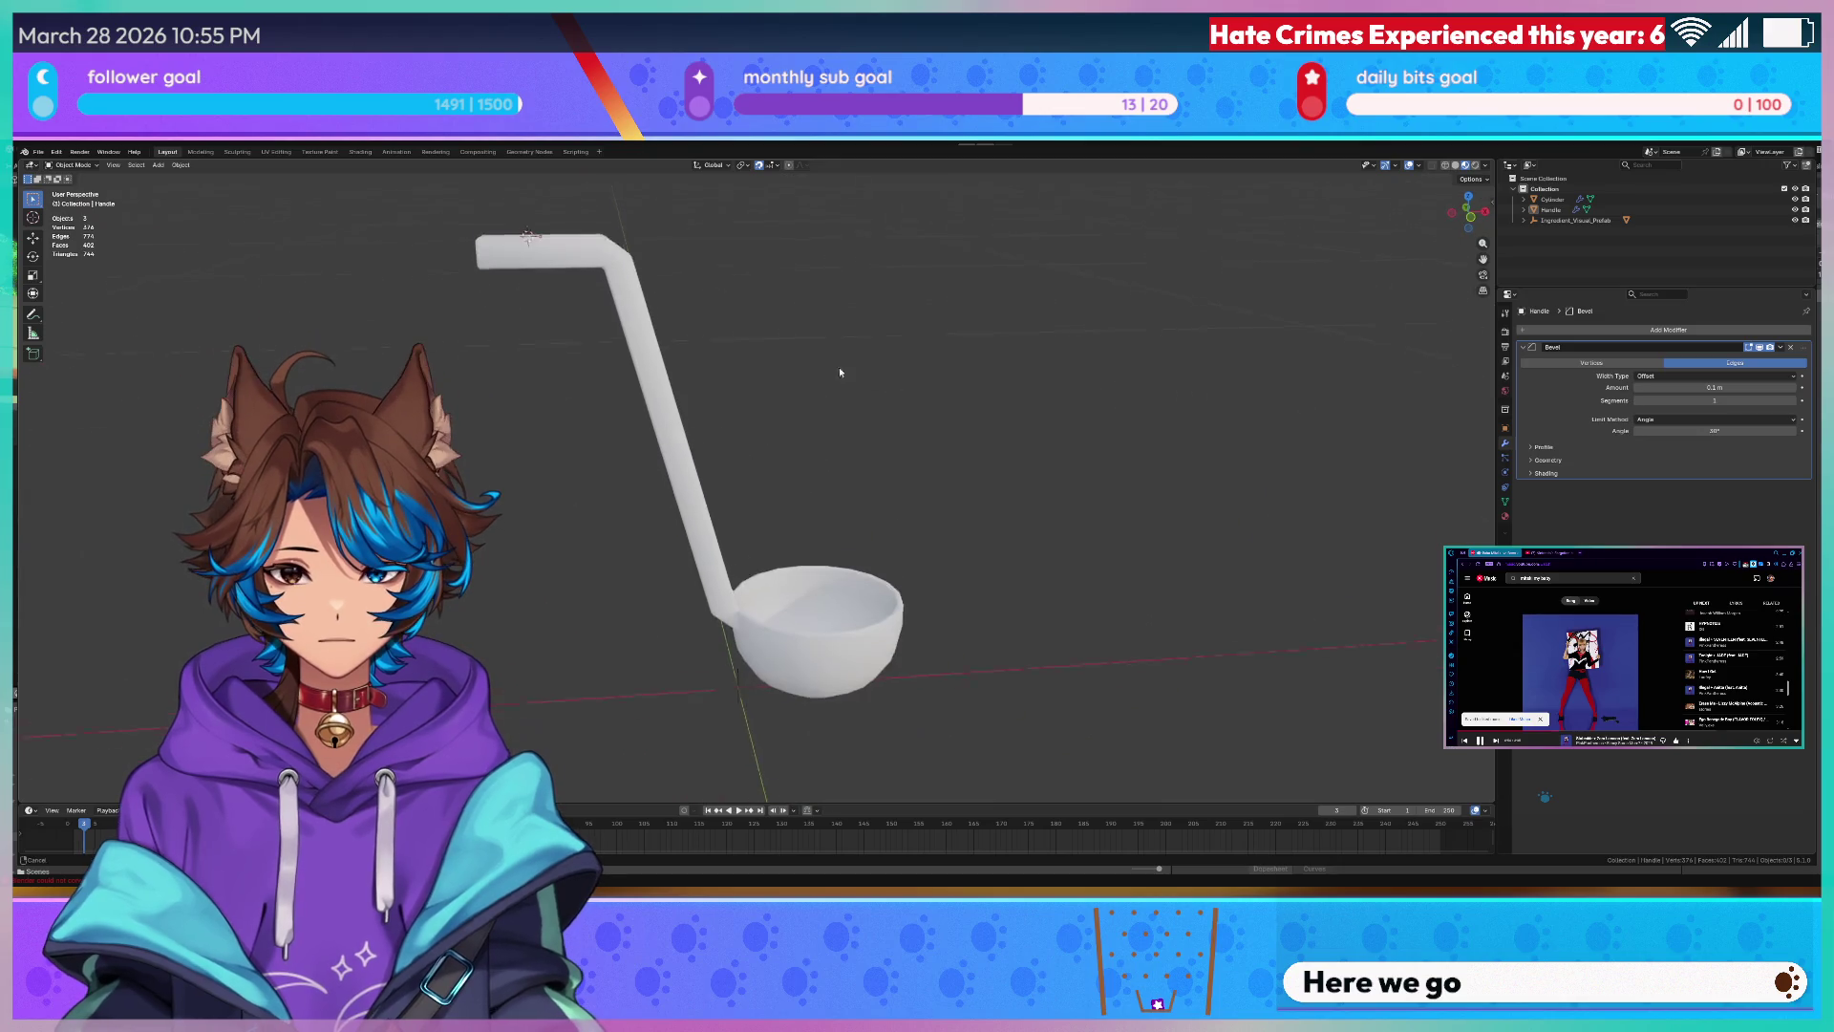
{"action": "scroll", "coordinate": [826, 493], "scroll_direction": "up", "scroll_amount": 3}
- Inspect the handle-to-bowl junction in Edit Mode, then select the bowl
{"action": "key", "text": "Tab"}
{"action": "scroll", "coordinate": [786, 565], "scroll_direction": "up", "scroll_amount": 3}
{"action": "scroll", "coordinate": [786, 565], "scroll_direction": "up", "scroll_amount": 3}
{"action": "mouse_move", "coordinate": [787, 565]}
{"action": "middle_mouse_down"}
{"action": "mouse_move", "coordinate": [720, 626]}
{"action": "mouse_move", "coordinate": [760, 187]}
{"action": "middle_mouse_up"}
{"action": "scroll", "coordinate": [721, 626], "scroll_direction": "down", "scroll_amount": 4}
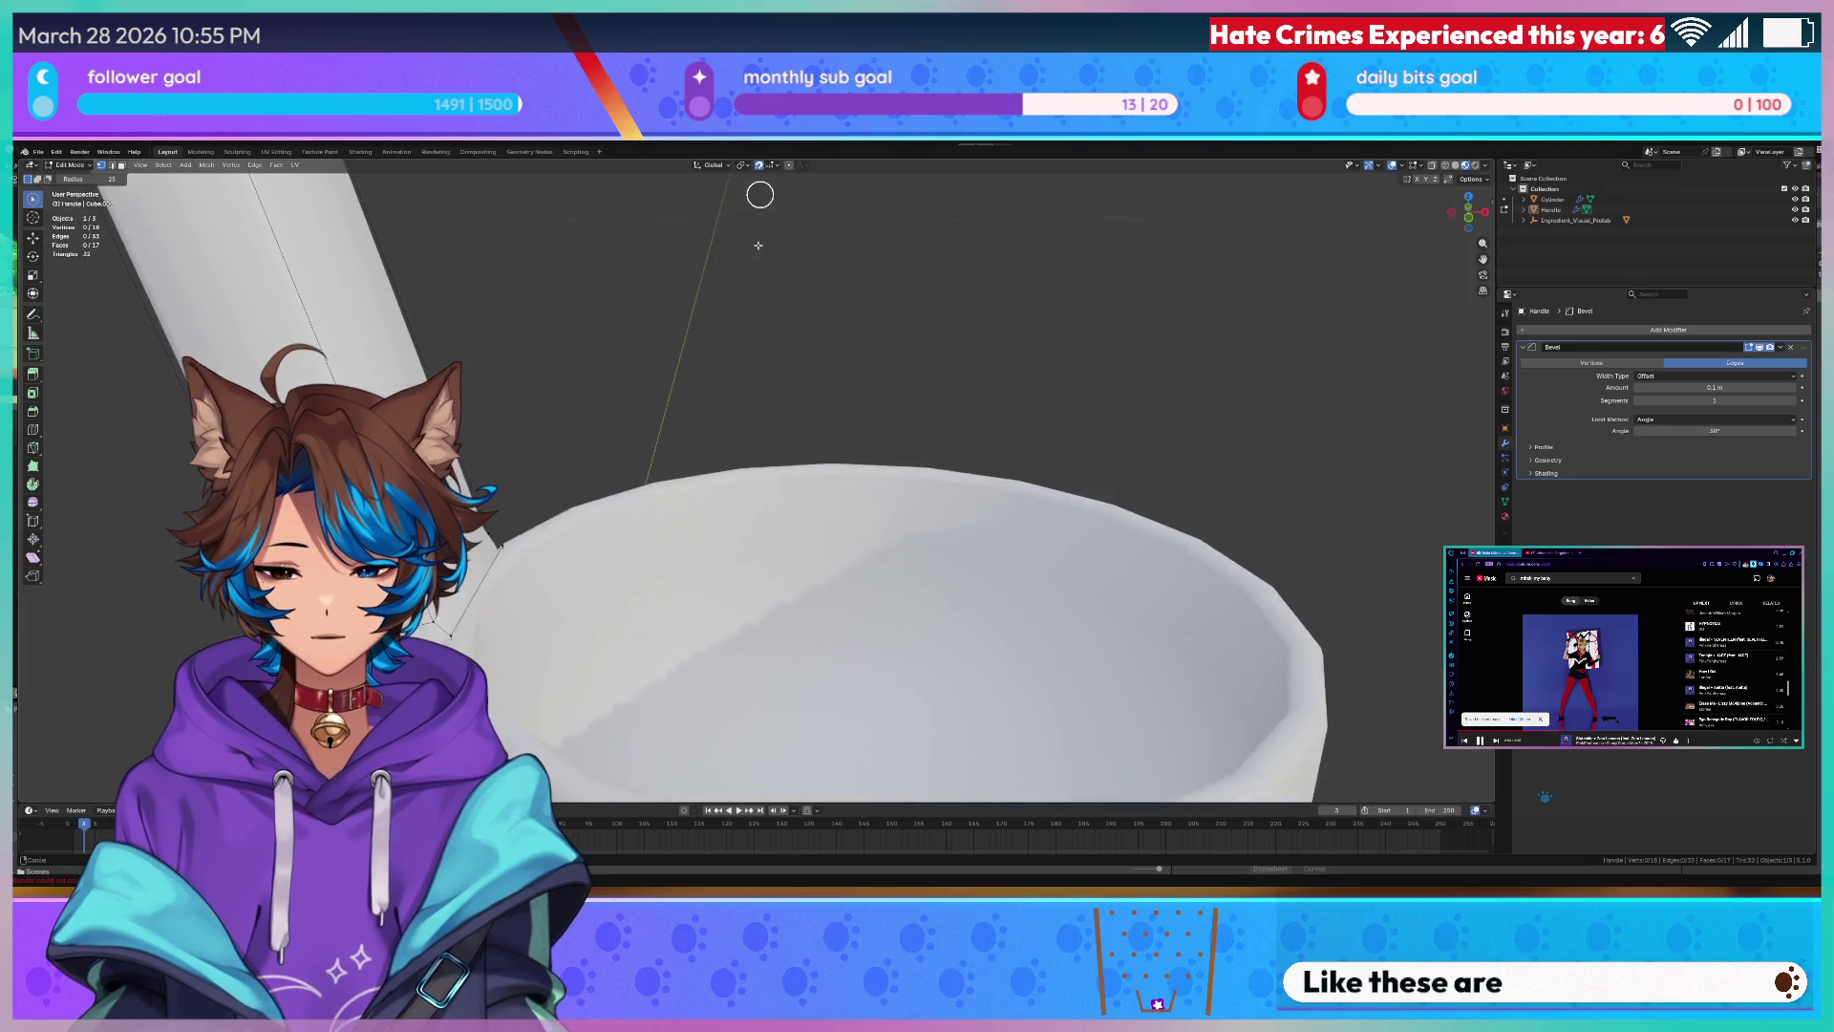
{"action": "key", "text": "Tab"}
{"action": "scroll", "coordinate": [635, 352], "scroll_direction": "down", "scroll_amount": 4}
{"action": "scroll", "coordinate": [675, 358], "scroll_direction": "down", "scroll_amount": 4}
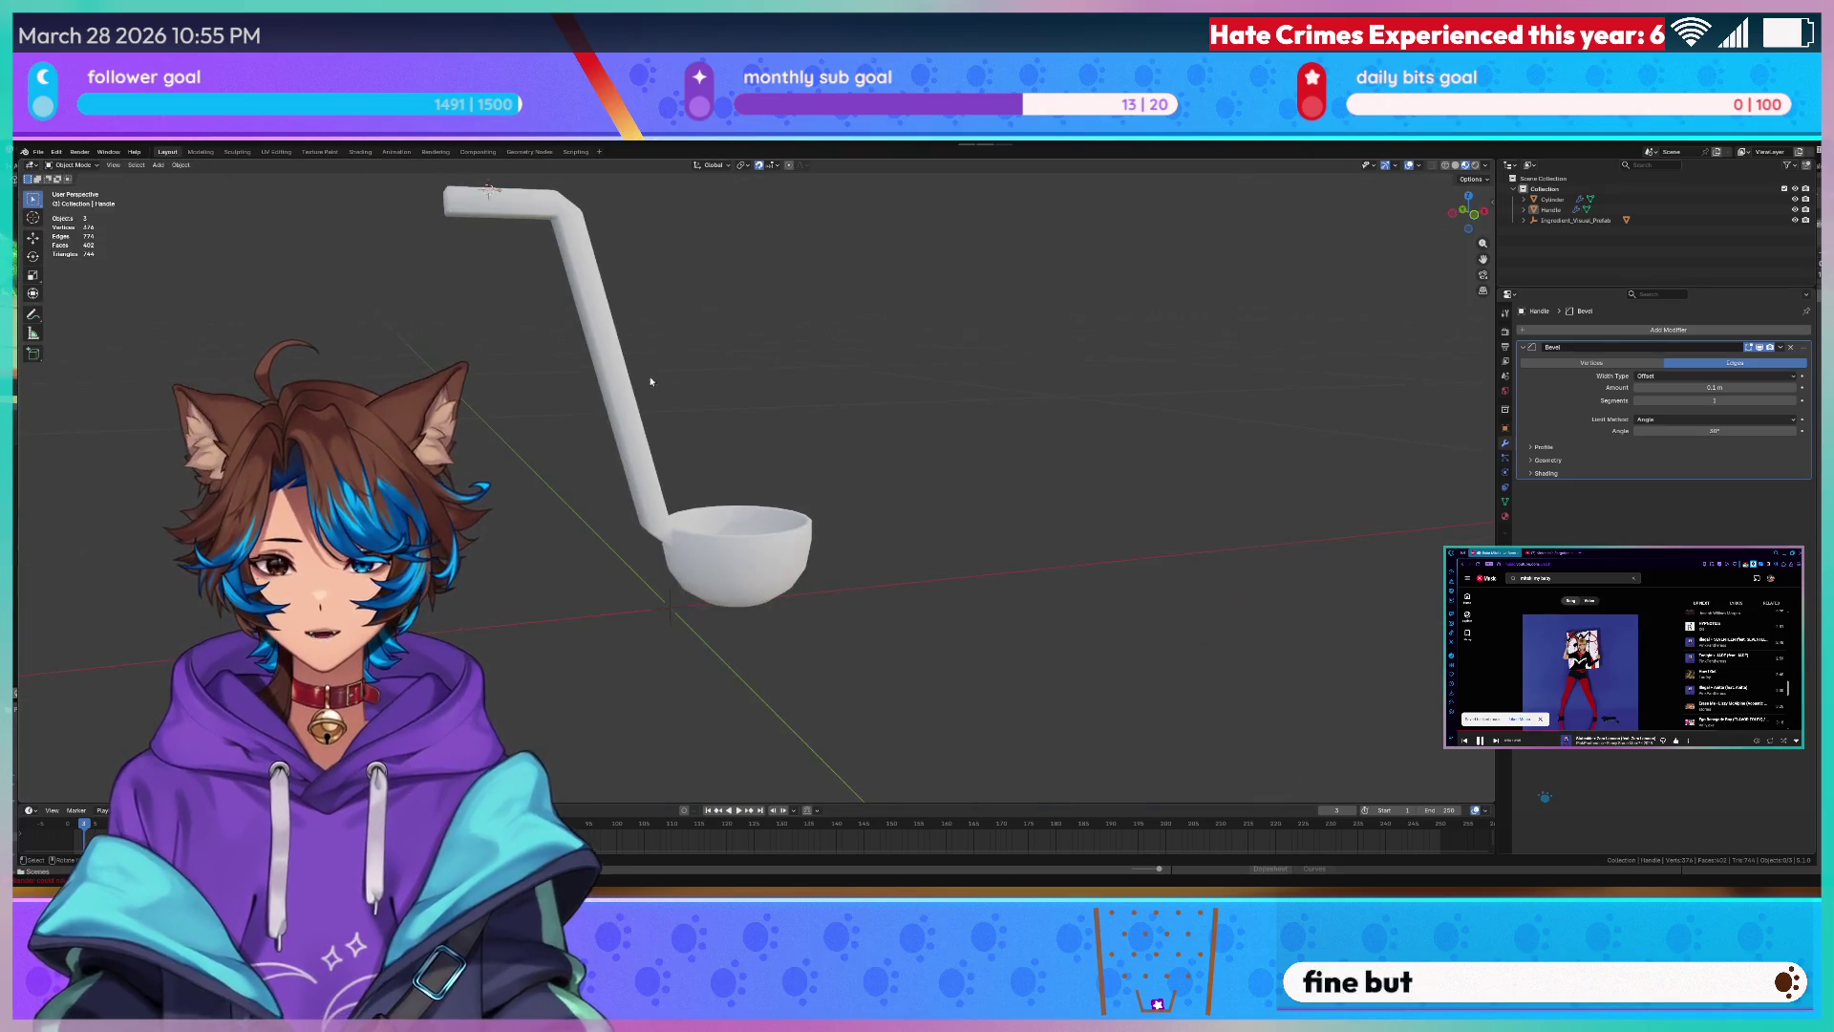
{"action": "mouse_move", "coordinate": [675, 359]}
{"action": "middle_mouse_down"}
{"action": "mouse_move", "coordinate": [843, 540]}
{"action": "mouse_move", "coordinate": [938, 546]}
{"action": "mouse_move", "coordinate": [898, 469]}
{"action": "mouse_move", "coordinate": [683, 455]}
{"action": "mouse_move", "coordinate": [744, 479]}
{"action": "middle_mouse_up"}
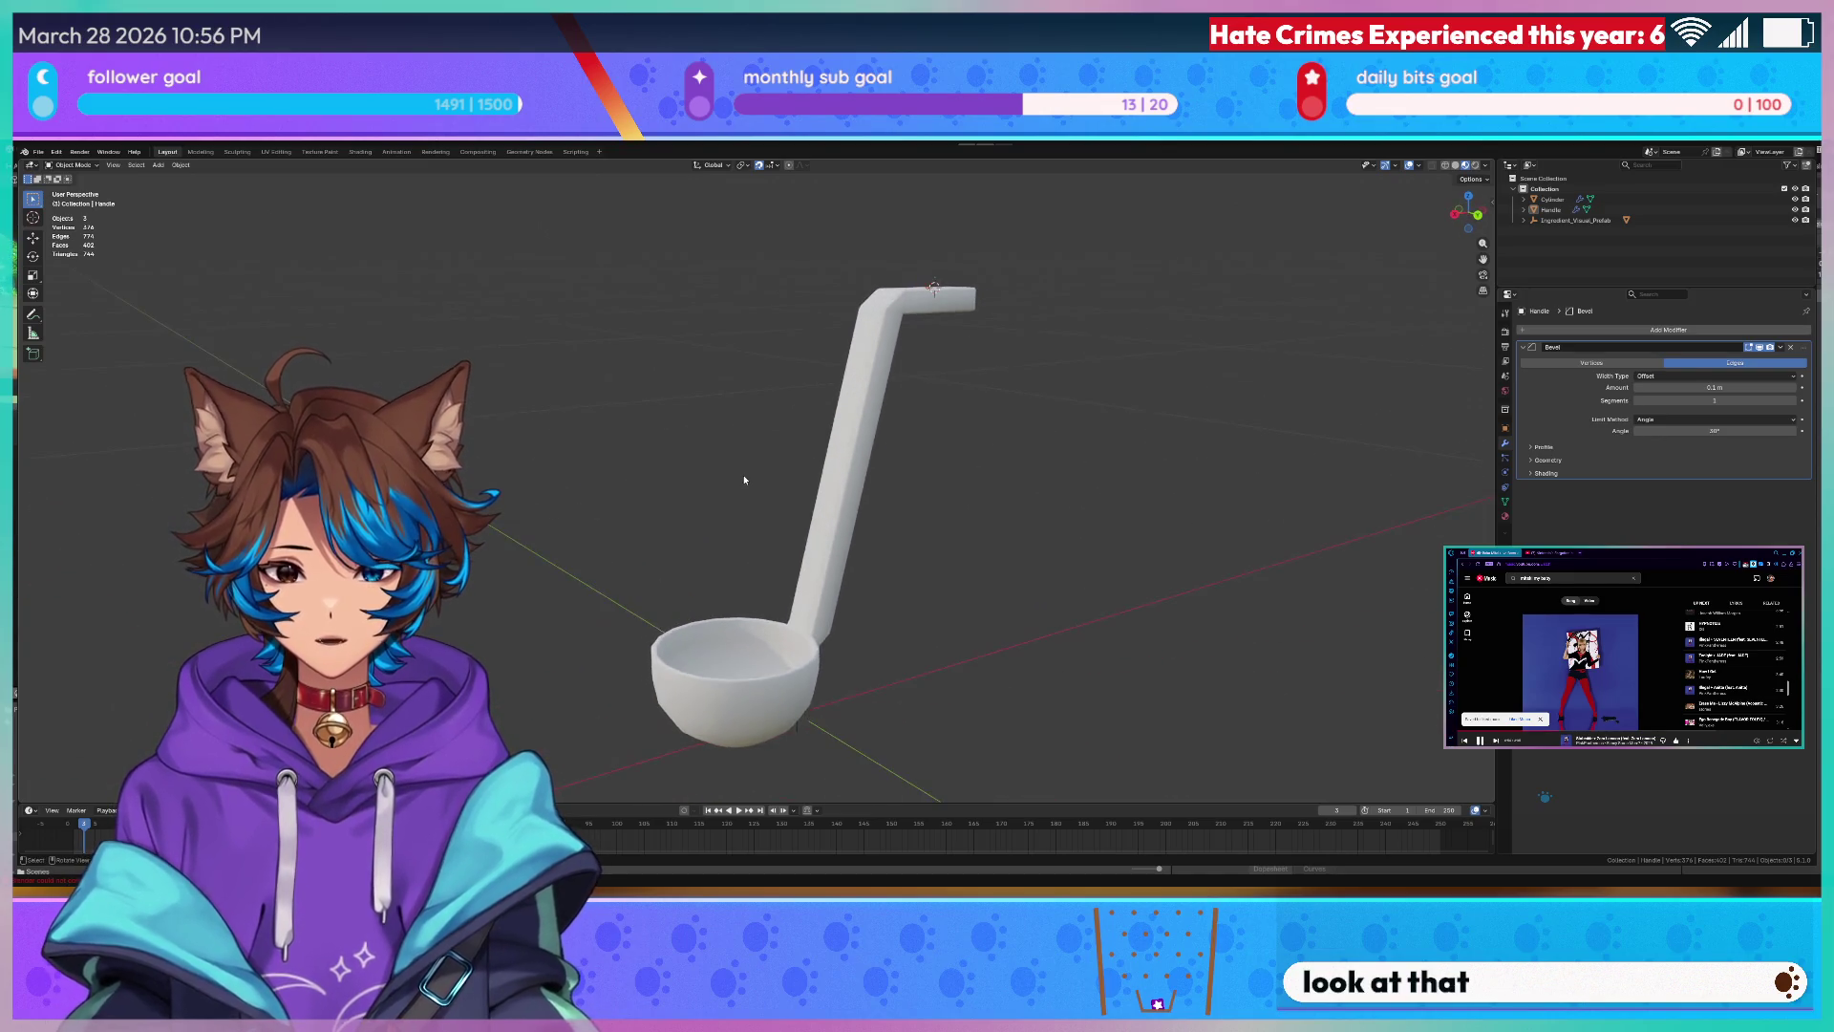
{"action": "left_click", "coordinate": [776, 660]}
{"action": "scroll", "coordinate": [775, 568], "scroll_direction": "up", "scroll_amount": 3}
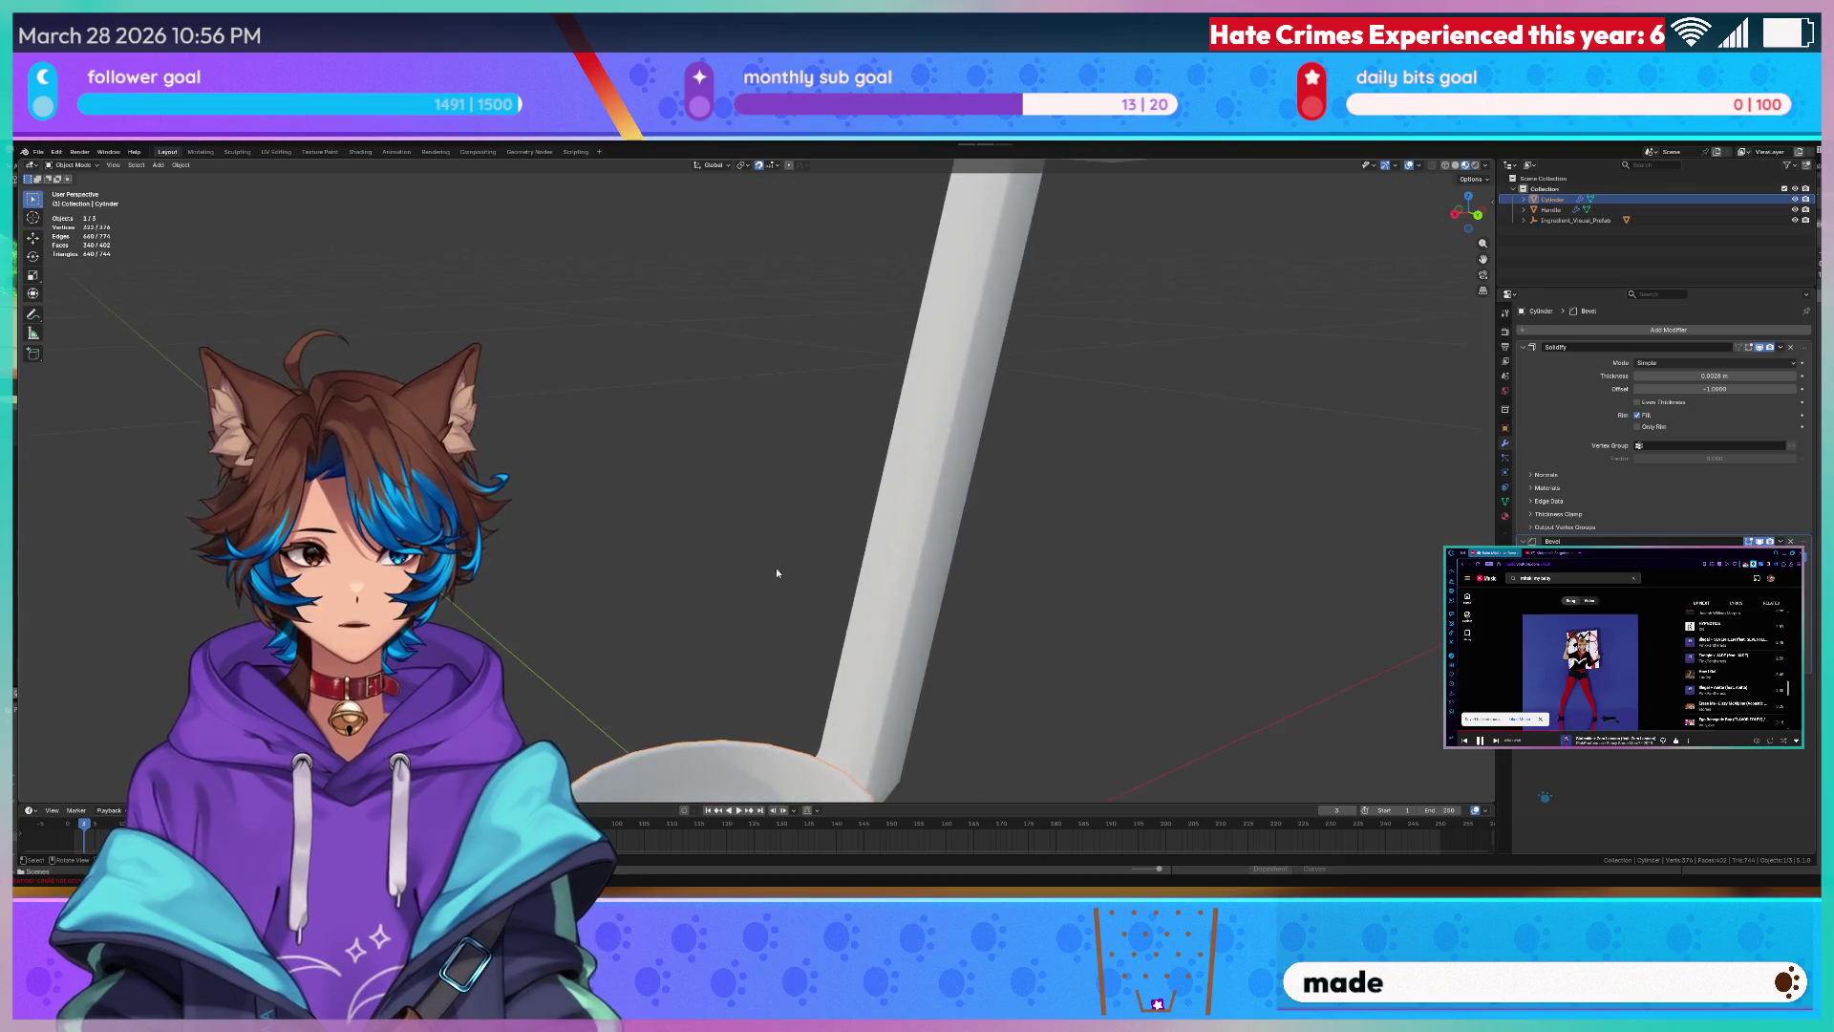
{"action": "scroll", "coordinate": [776, 567], "scroll_direction": "up", "scroll_amount": 2}
- Enter a thinner Solidify thickness for the bowl and check its inside and side view
{"action": "left_click", "coordinate": [1734, 375]}
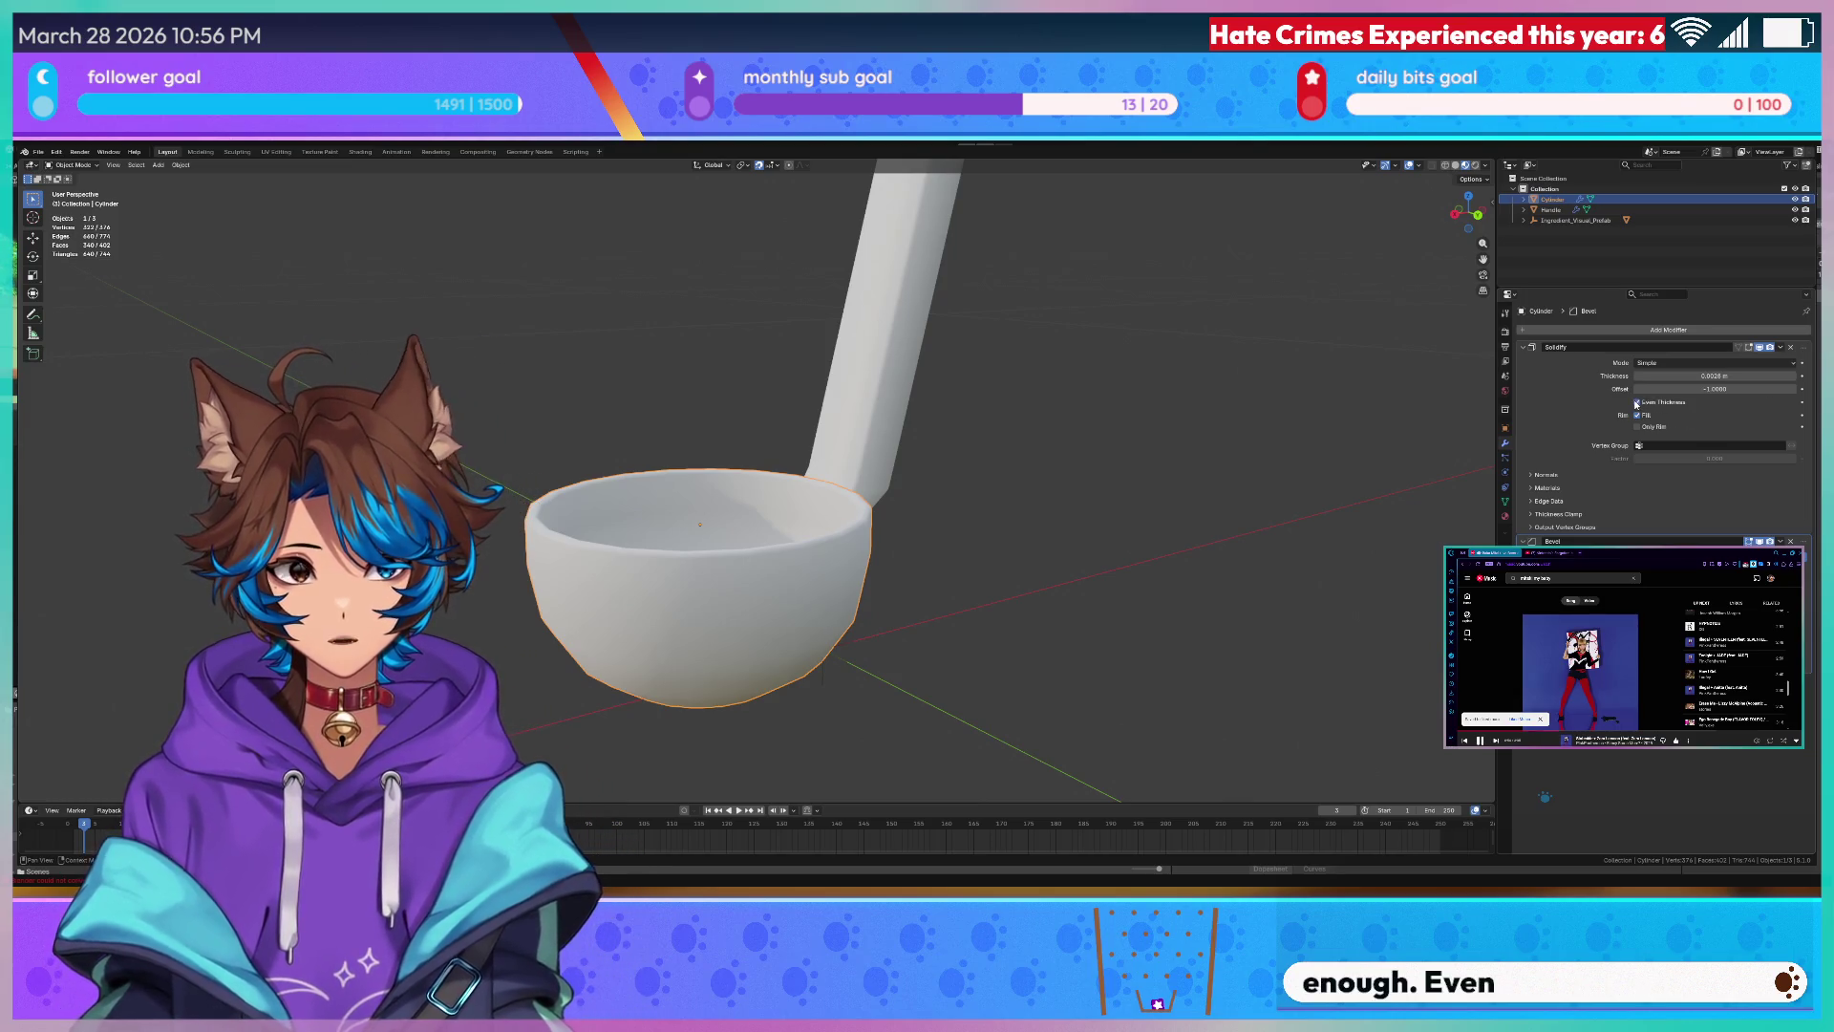
{"action": "key", "text": "Return"}
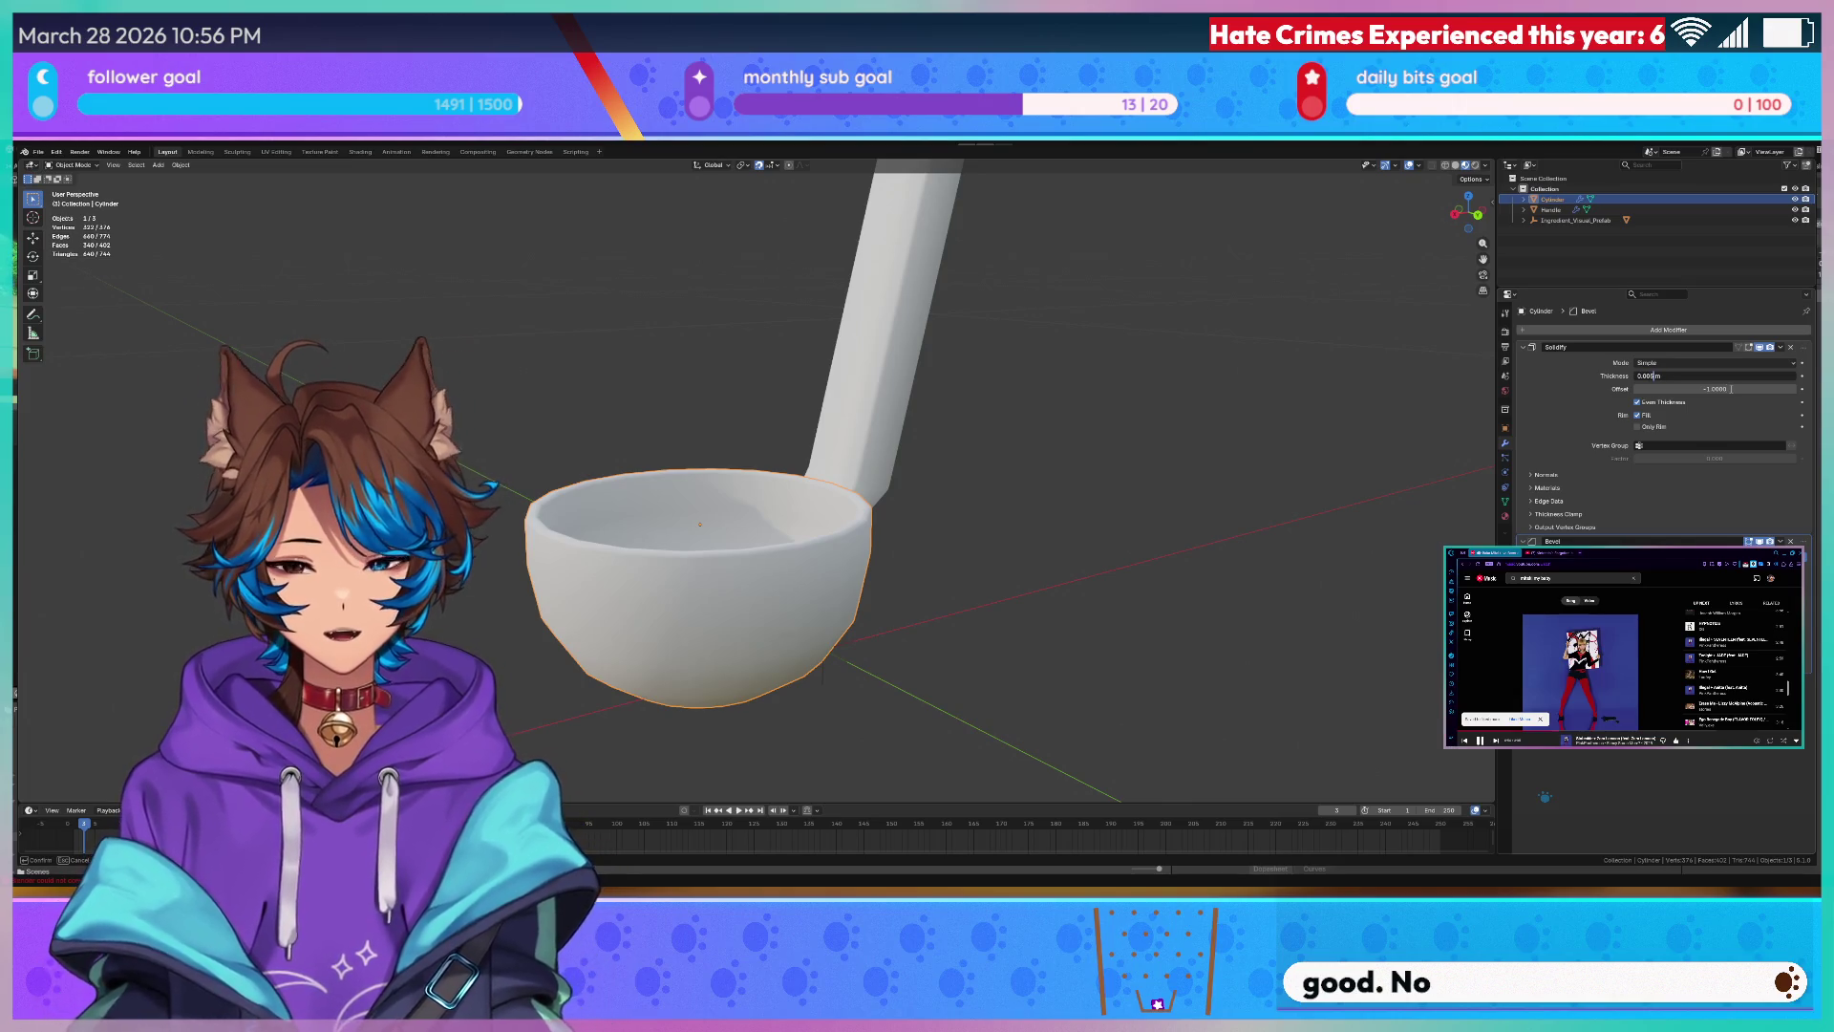
{"action": "mouse_move", "coordinate": [976, 330]}
{"action": "middle_mouse_down"}
{"action": "mouse_move", "coordinate": [1072, 505]}
{"action": "mouse_move", "coordinate": [1051, 429]}
{"action": "mouse_move", "coordinate": [1089, 428]}
{"action": "middle_mouse_up"}
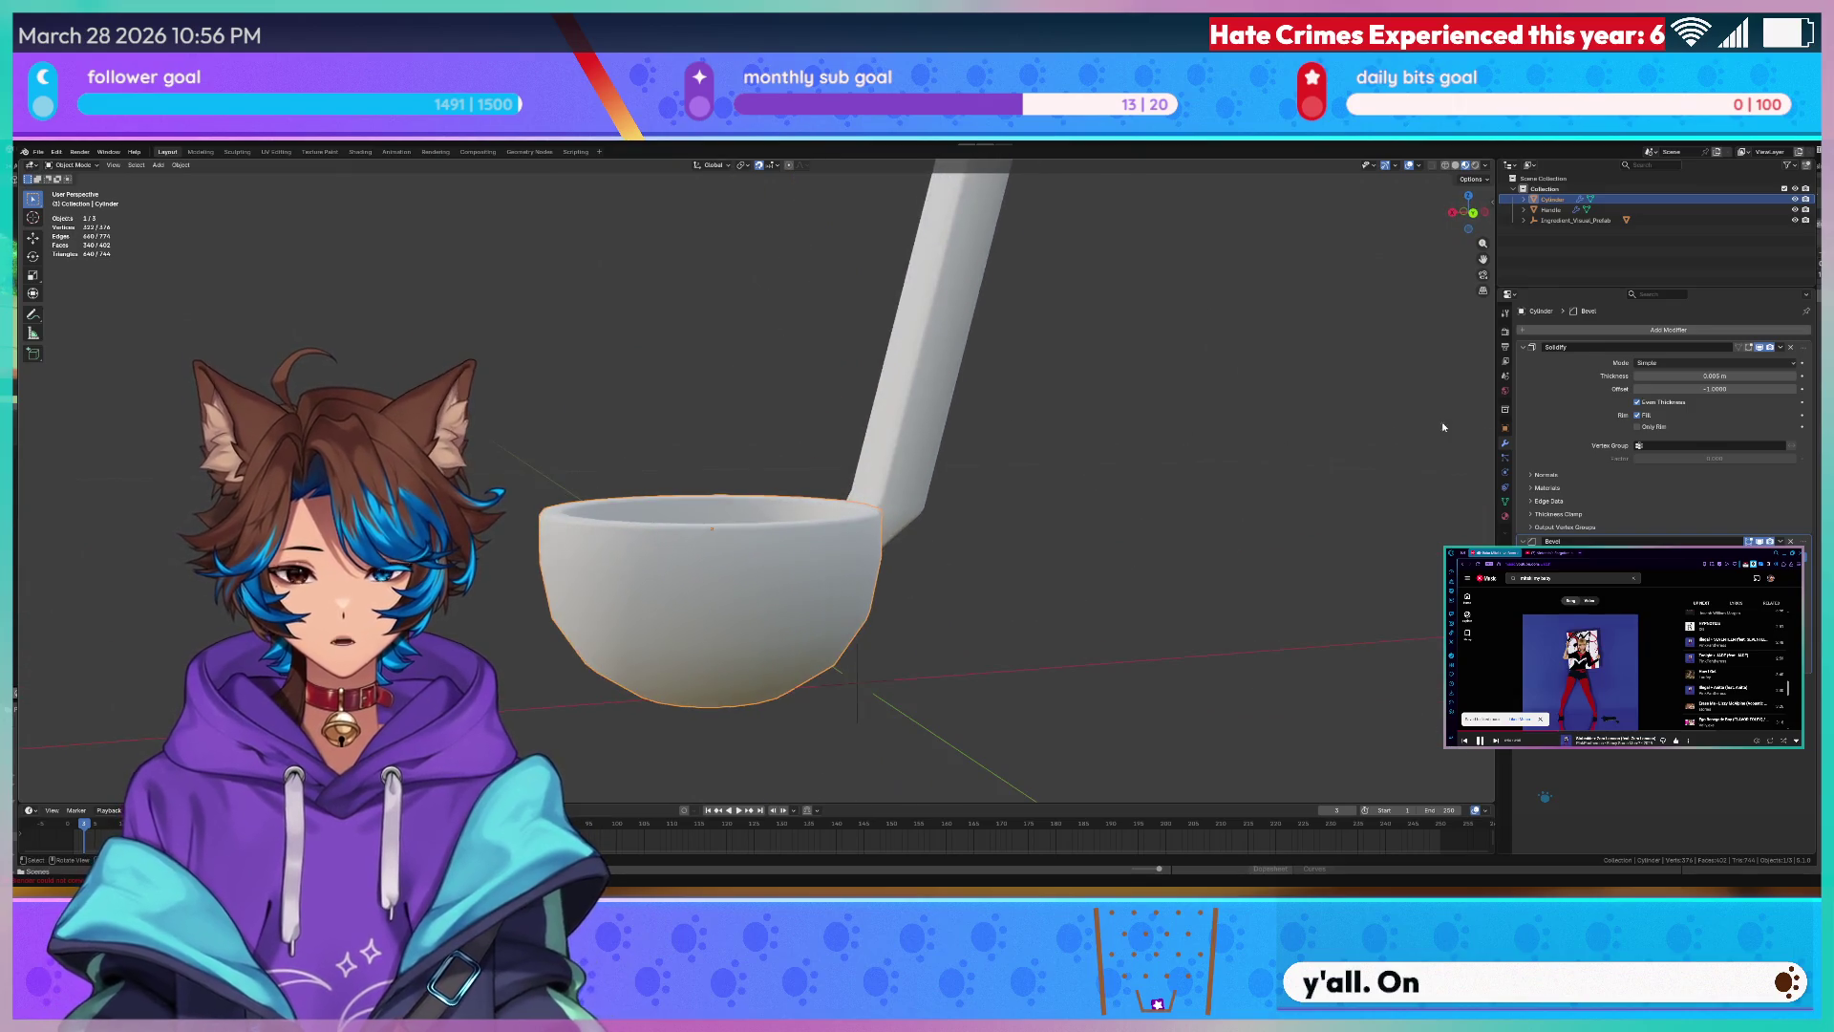
{"action": "double_click", "coordinate": [1709, 376]}
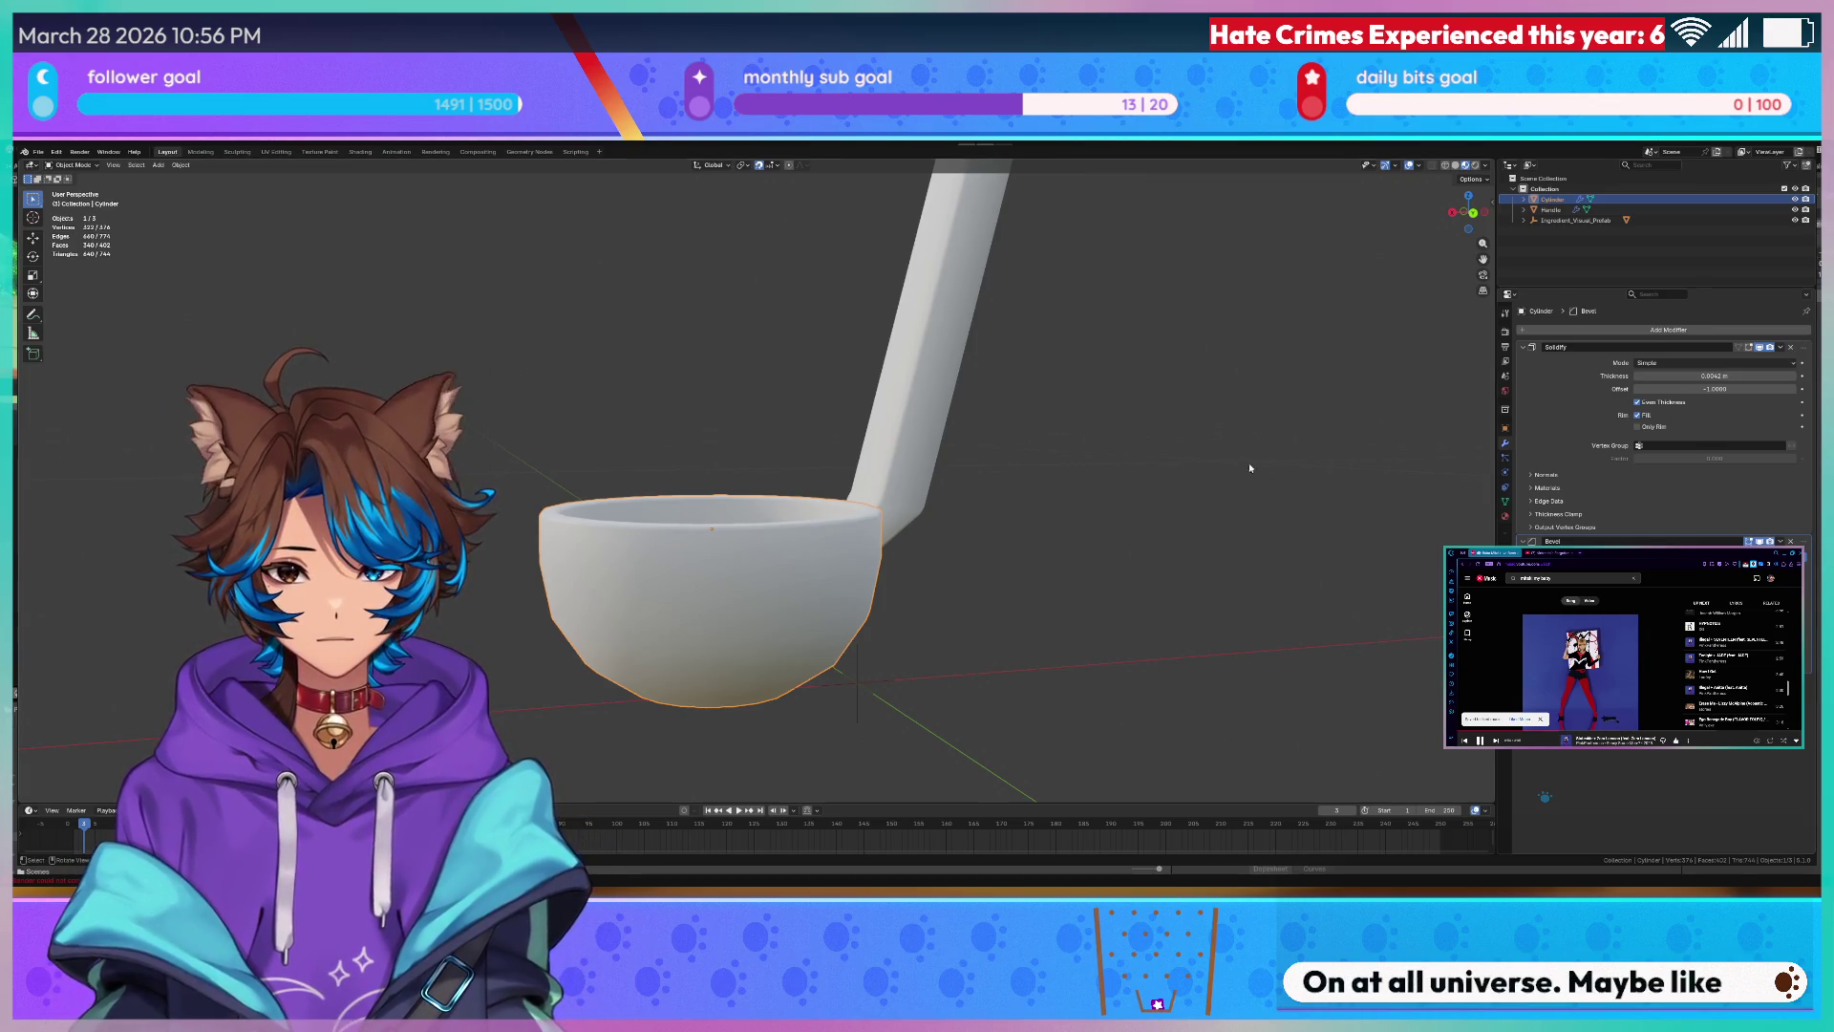
{"action": "scroll", "coordinate": [1248, 463], "scroll_direction": "up", "scroll_amount": 4}
{"action": "middle_click_drag", "start_coordinate": [1249, 463], "coordinate": [949, 468]}
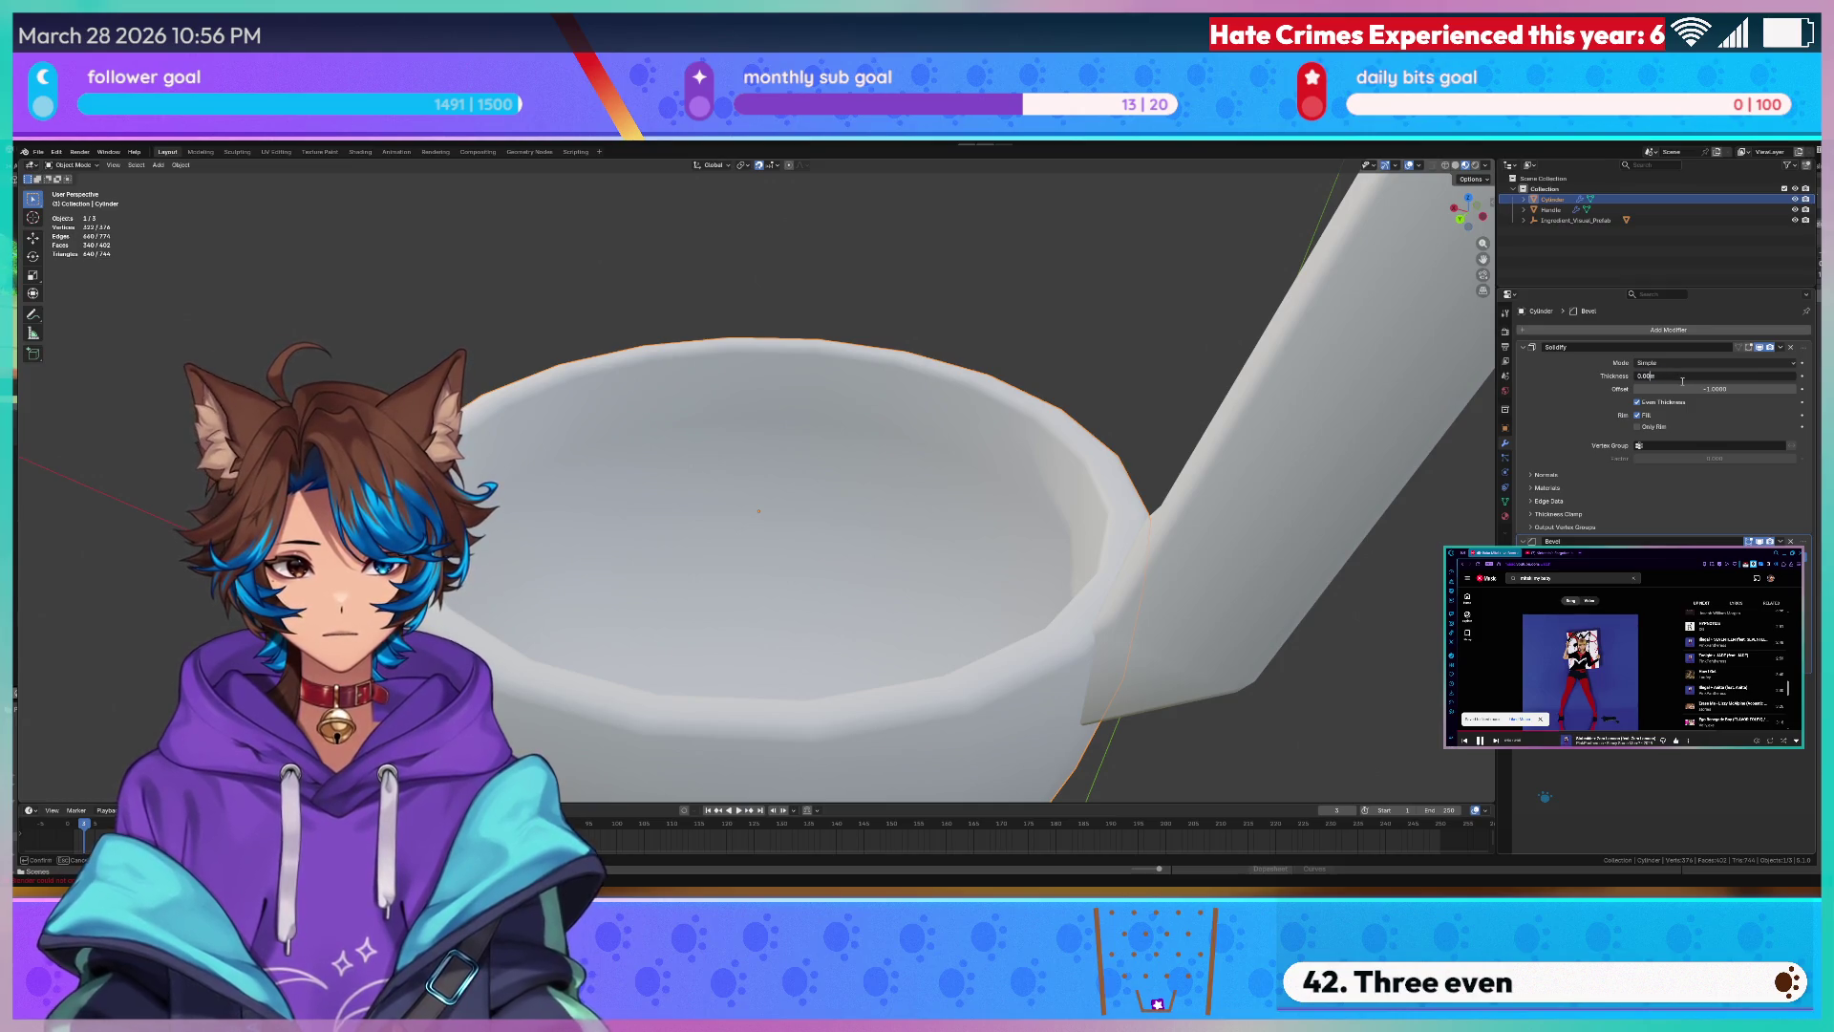
{"action": "scroll", "coordinate": [868, 243], "scroll_direction": "down", "scroll_amount": 5}
{"action": "middle_click_drag", "start_coordinate": [931, 259], "coordinate": [1081, 382]}
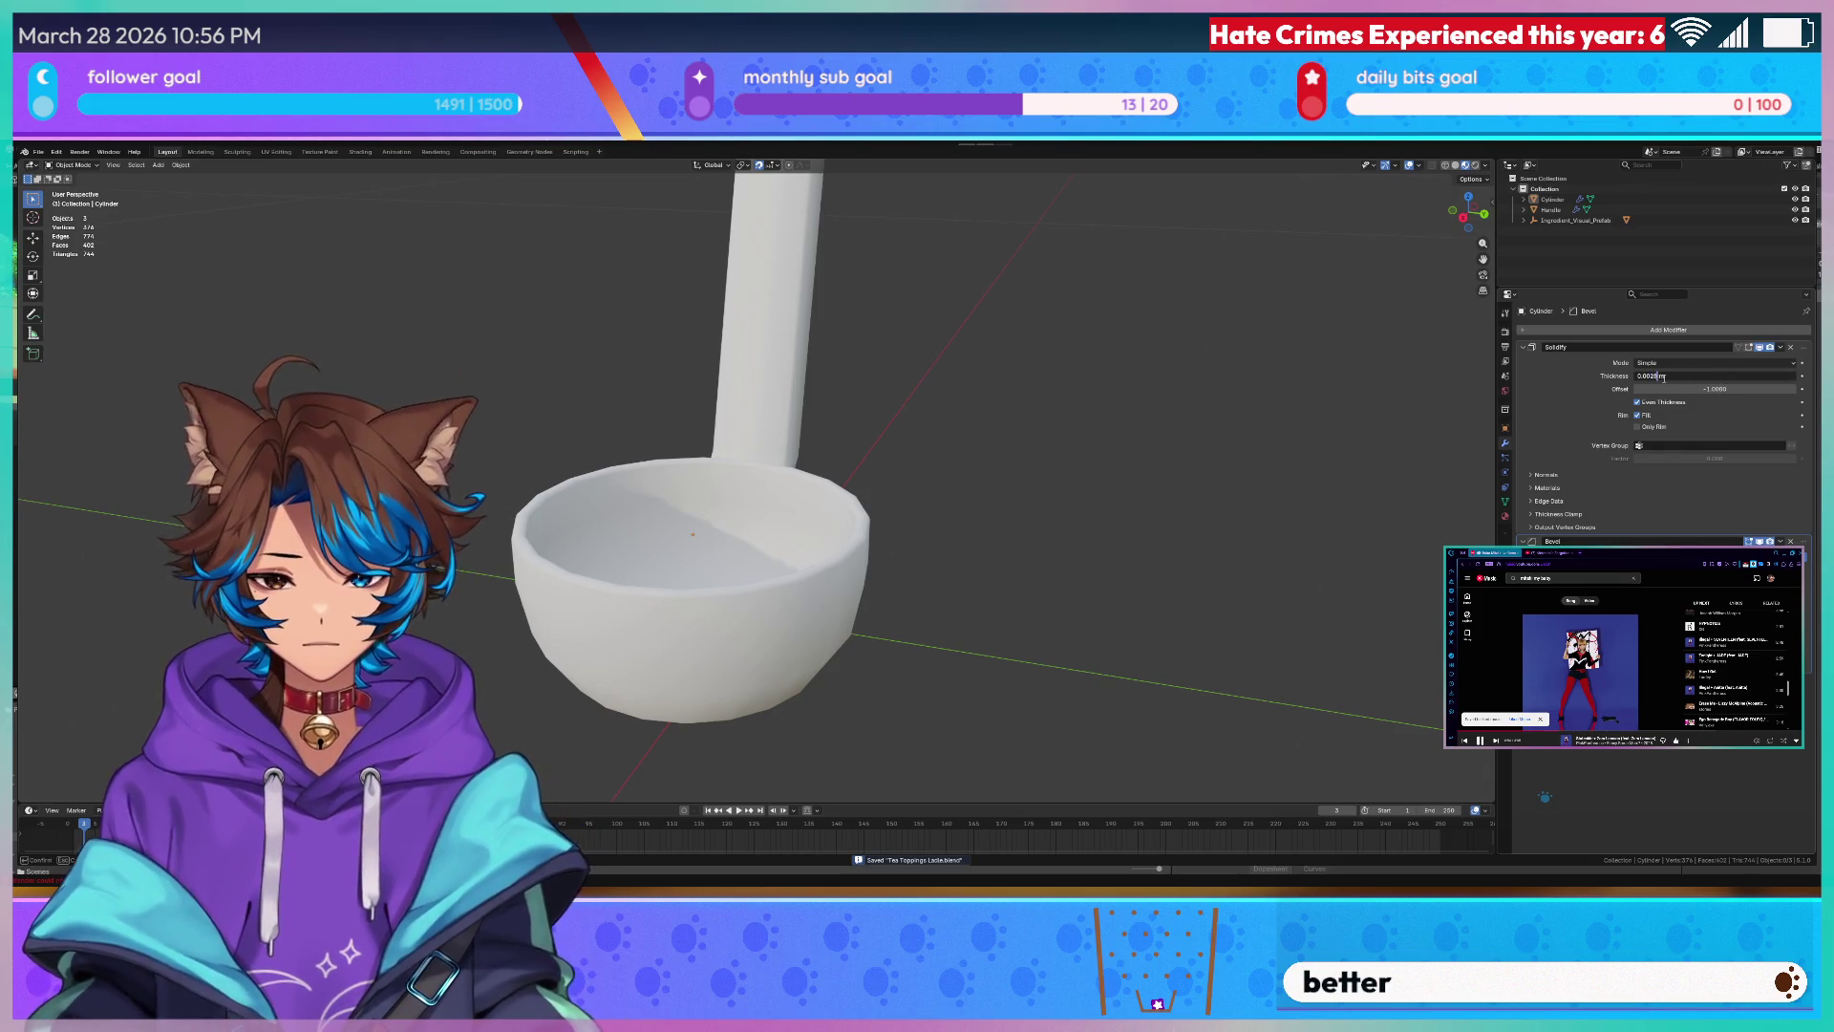
{"action": "scroll", "coordinate": [827, 299], "scroll_direction": "down", "scroll_amount": 4}
- Save the finished ladle file with Ctrl+S
{"action": "middle_click_drag", "start_coordinate": [931, 359], "coordinate": [826, 299]}
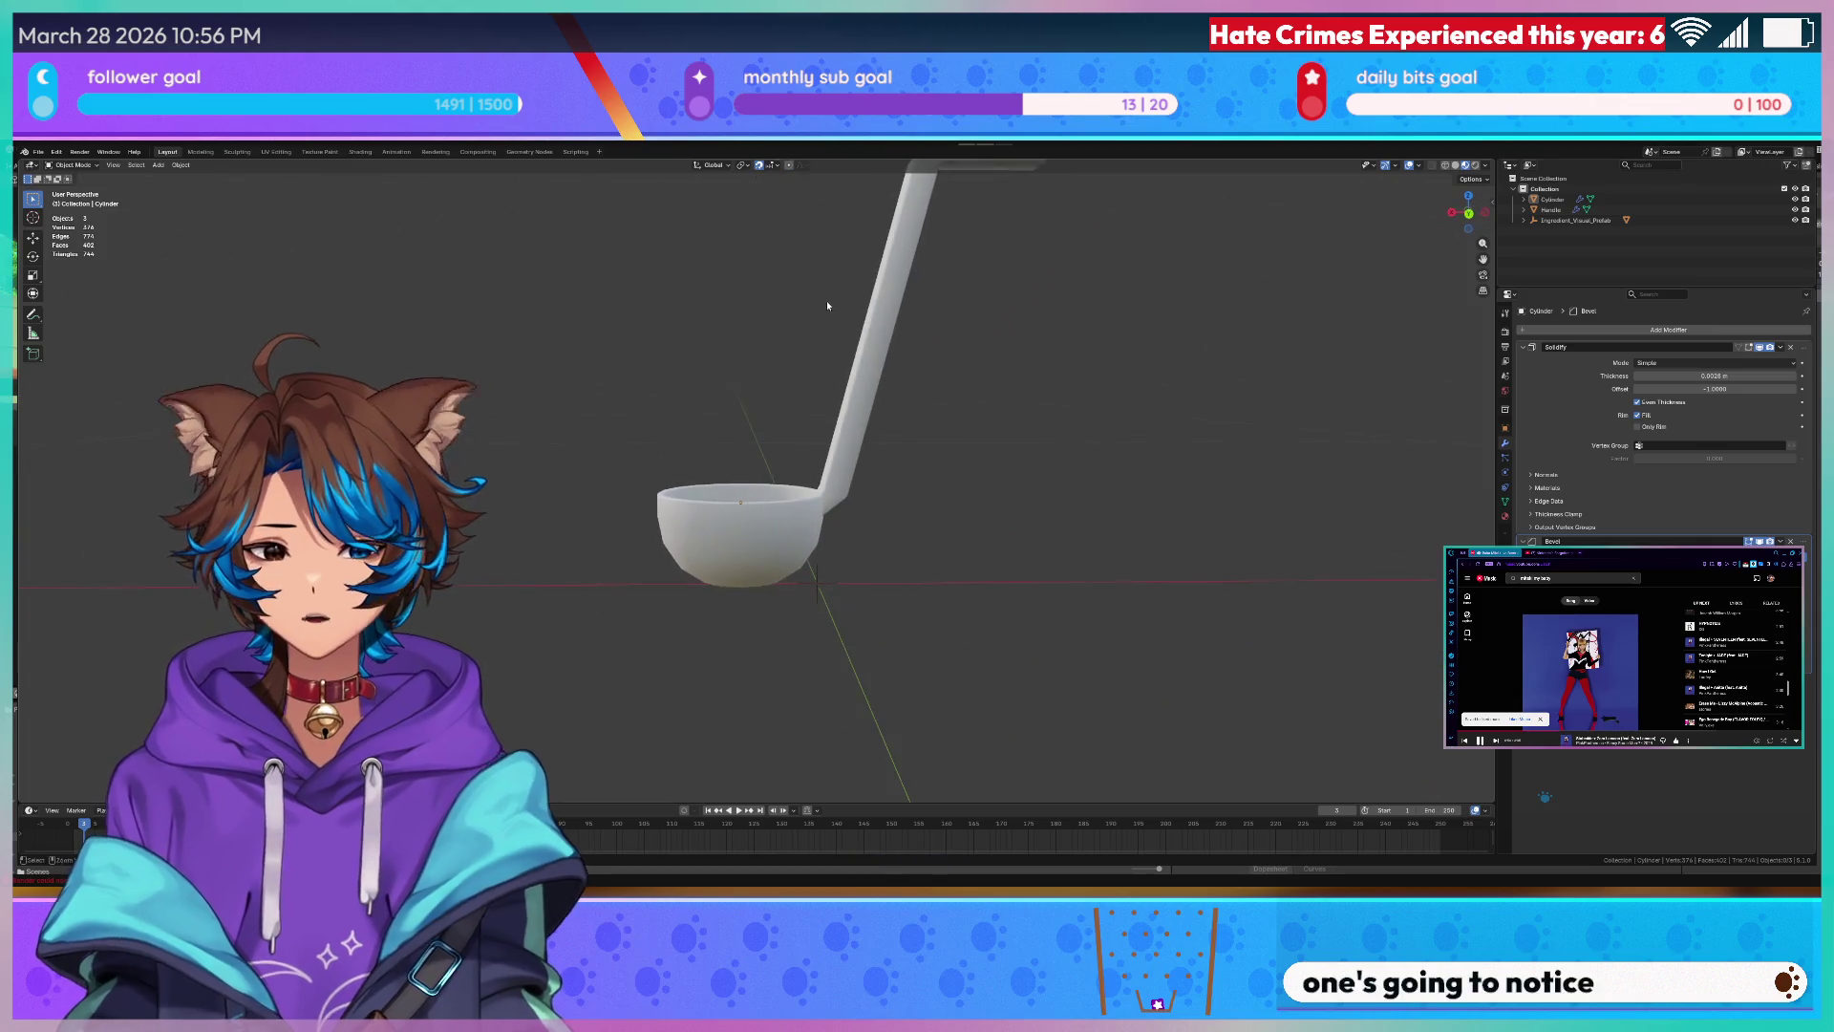
{"action": "scroll", "coordinate": [888, 344], "scroll_direction": "down", "scroll_amount": 4}
{"action": "mouse_move", "coordinate": [917, 358]}
{"action": "middle_mouse_down"}
{"action": "mouse_move", "coordinate": [983, 400]}
{"action": "mouse_move", "coordinate": [1090, 413]}
{"action": "middle_mouse_up"}
{"action": "key", "text": "ctrl+s"}
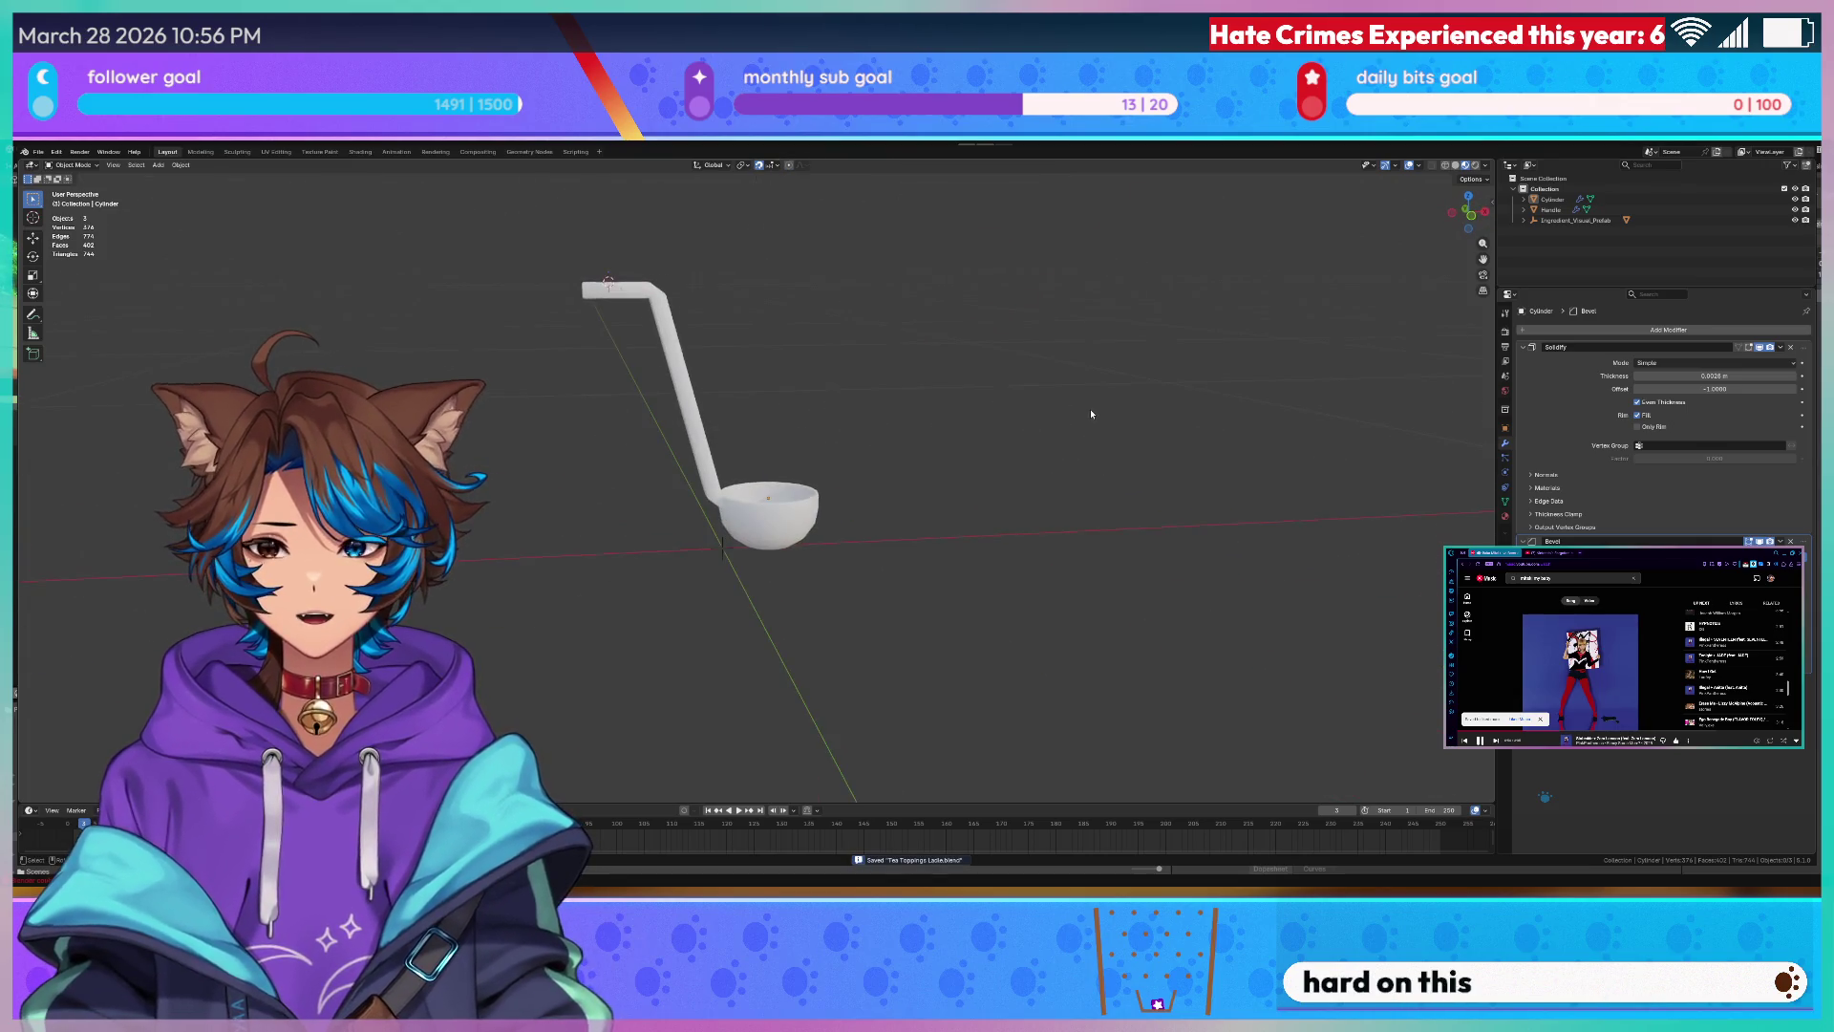
{"action": "scroll", "coordinate": [1090, 413], "scroll_direction": "up", "scroll_amount": 2}
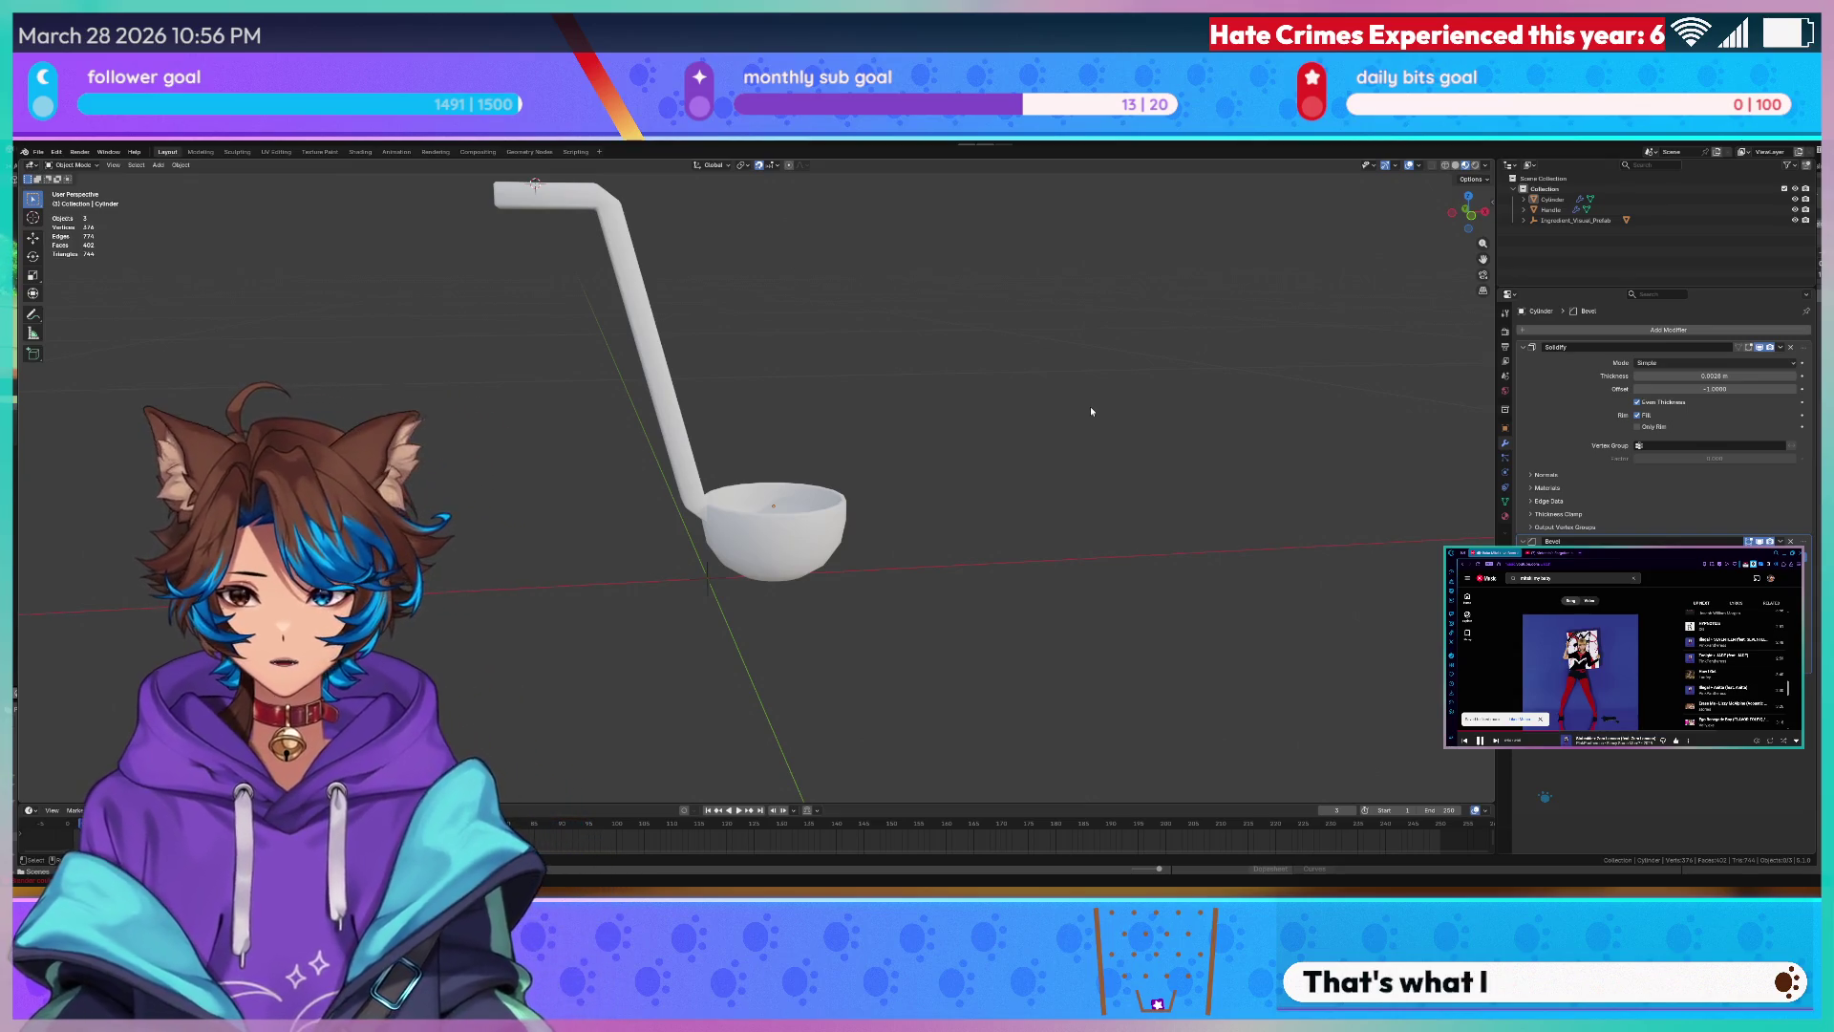
{"action": "scroll", "coordinate": [1091, 406], "scroll_direction": "up", "scroll_amount": 2}
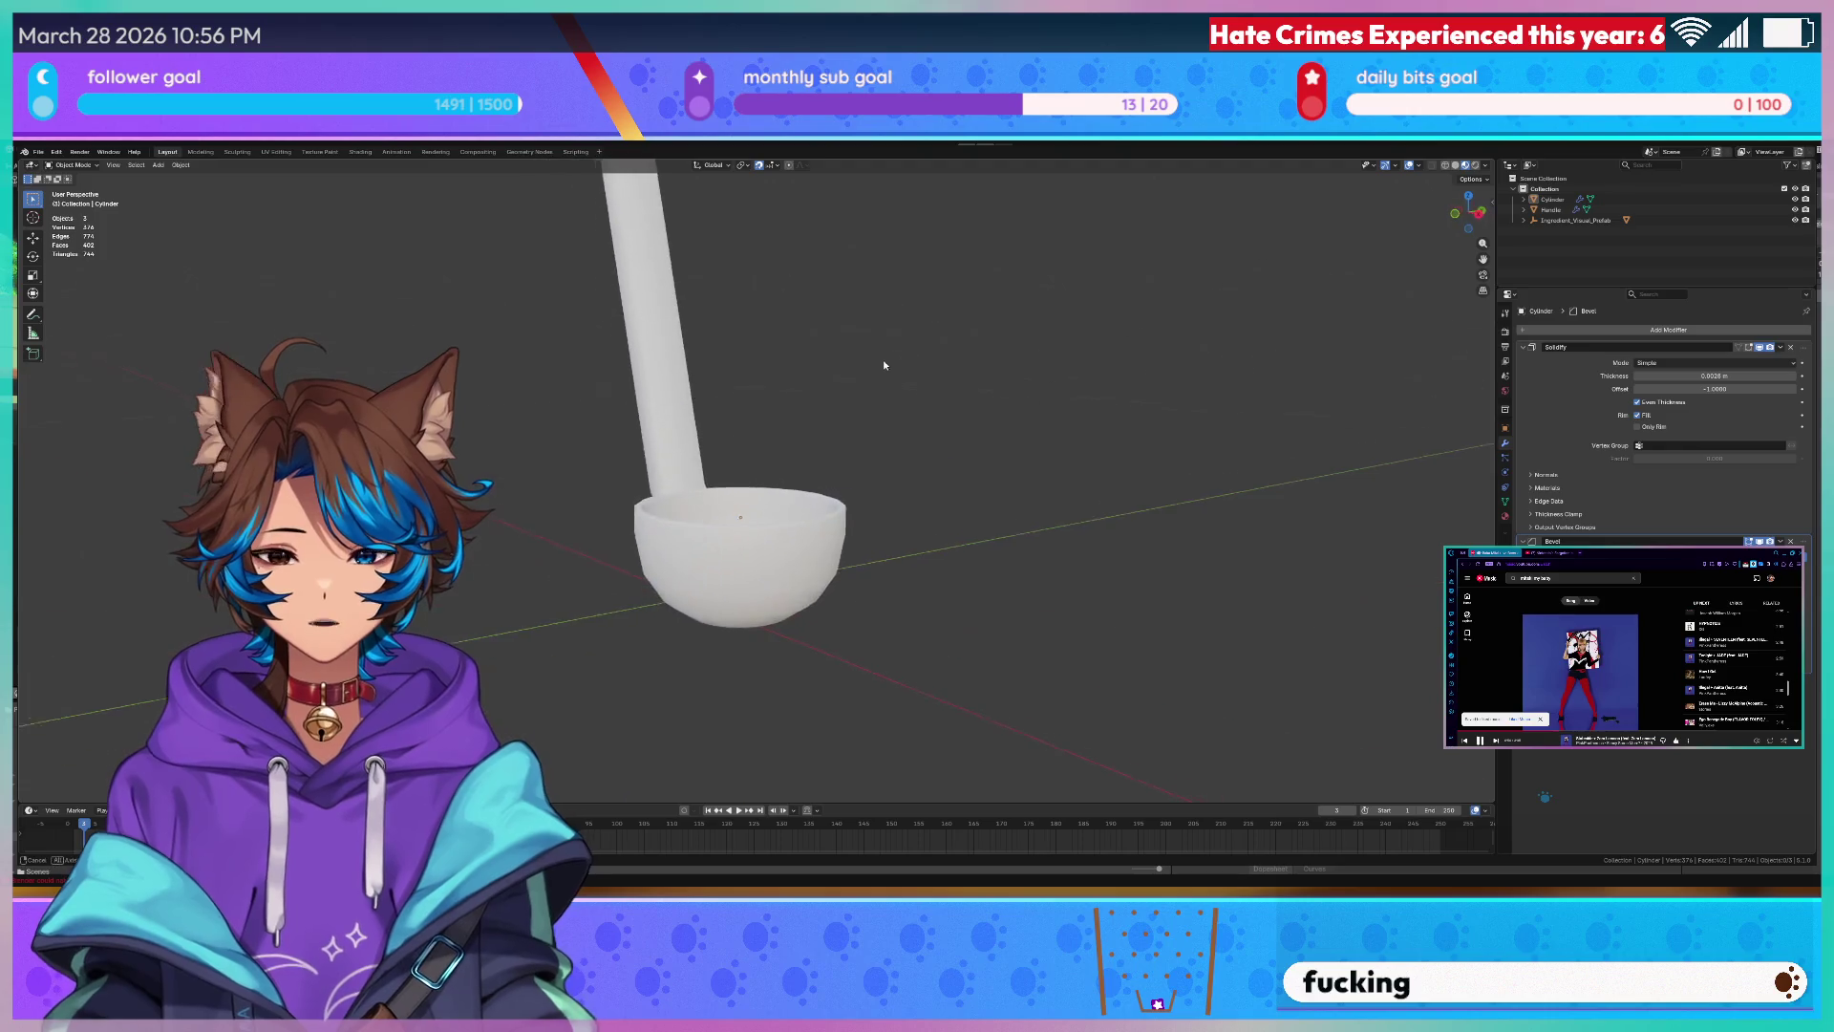